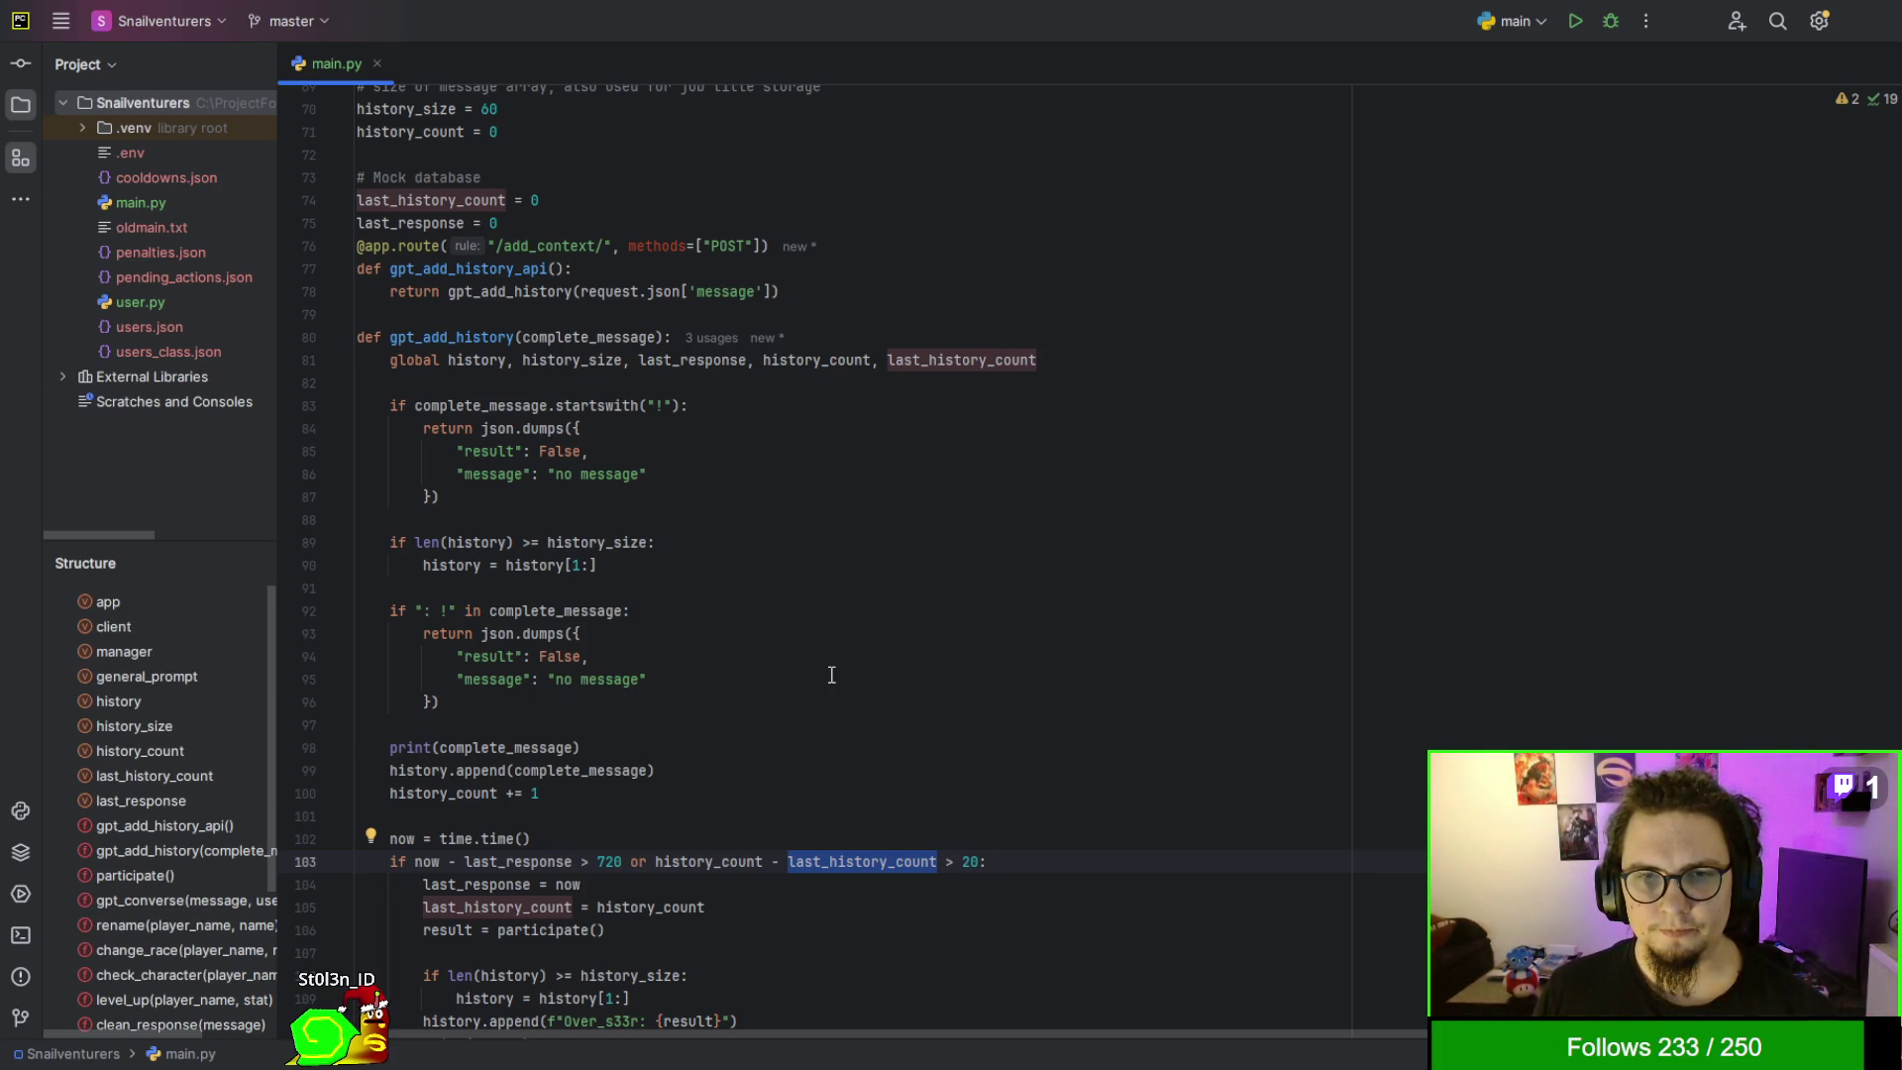
Highlight every use of history_count in main.py's gpt_add_history, then return to Godot.
scroll(832, 674, "down", 3)
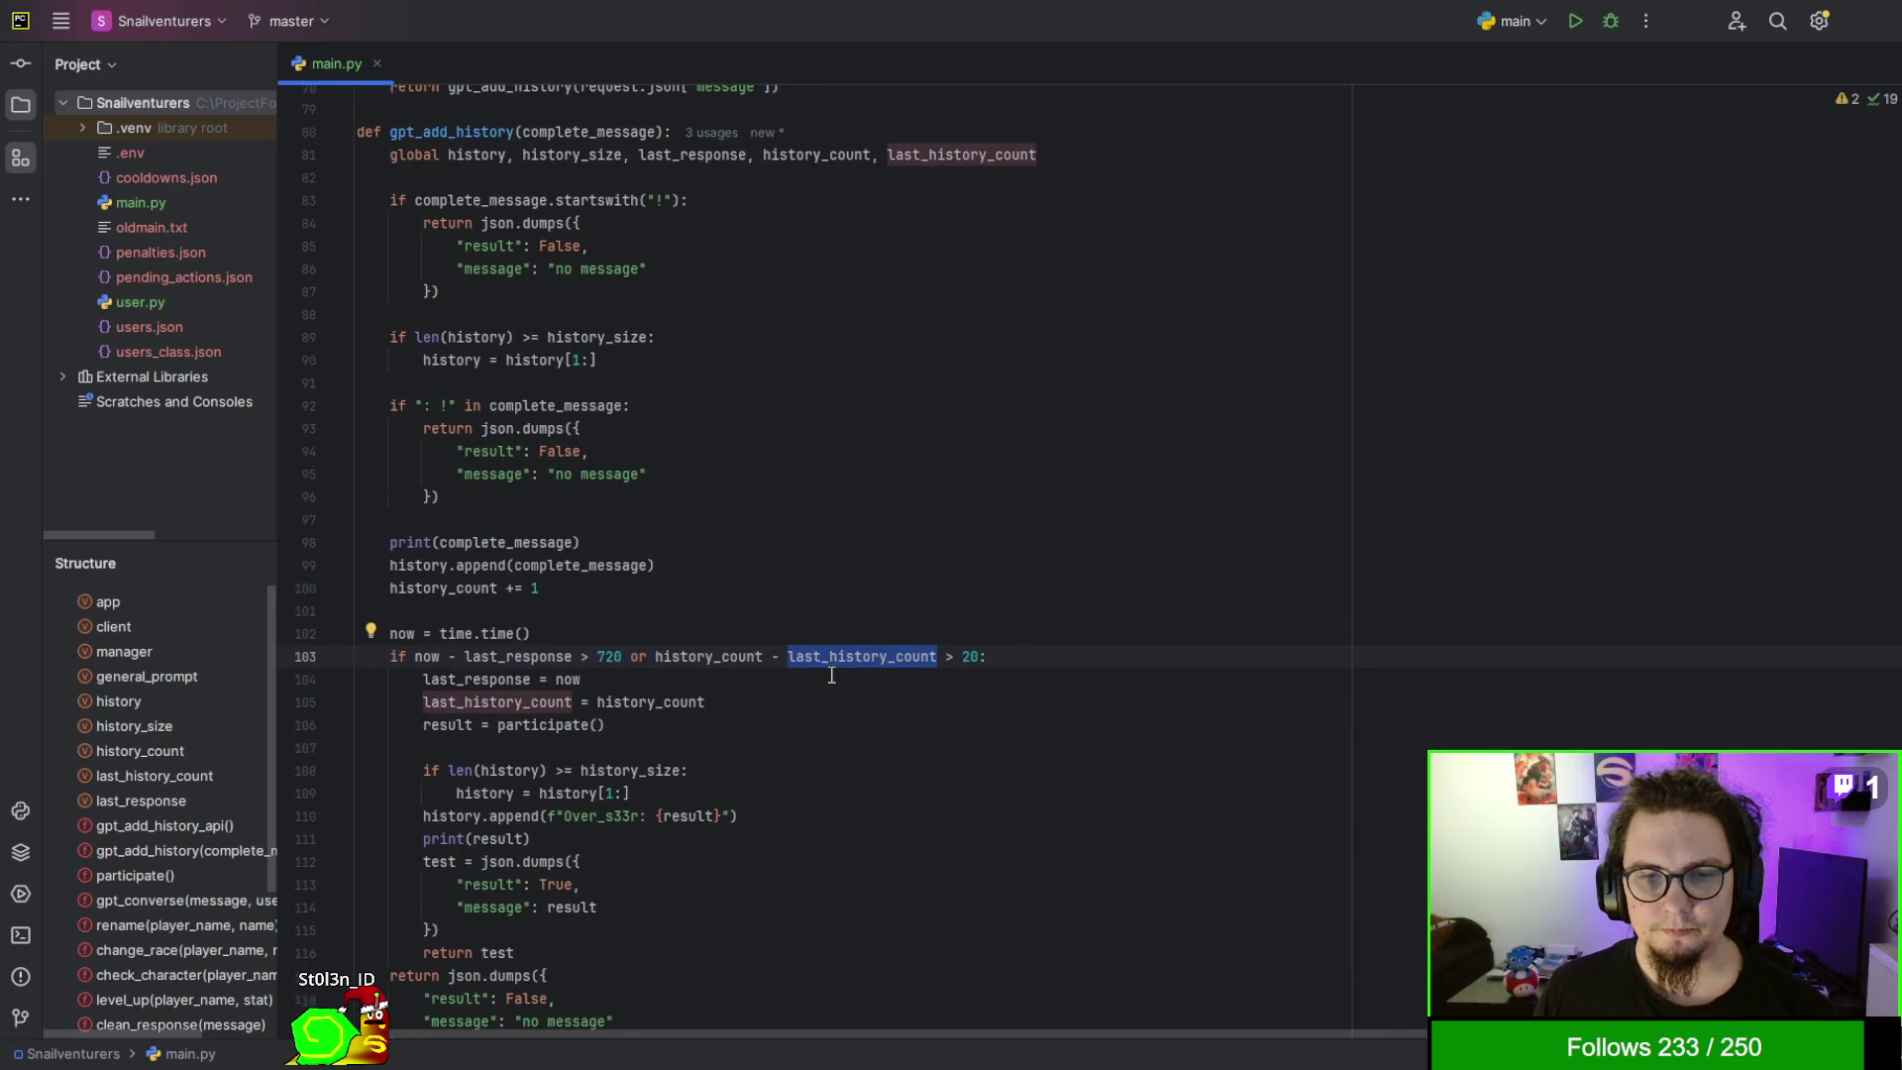
double_click(709, 657)
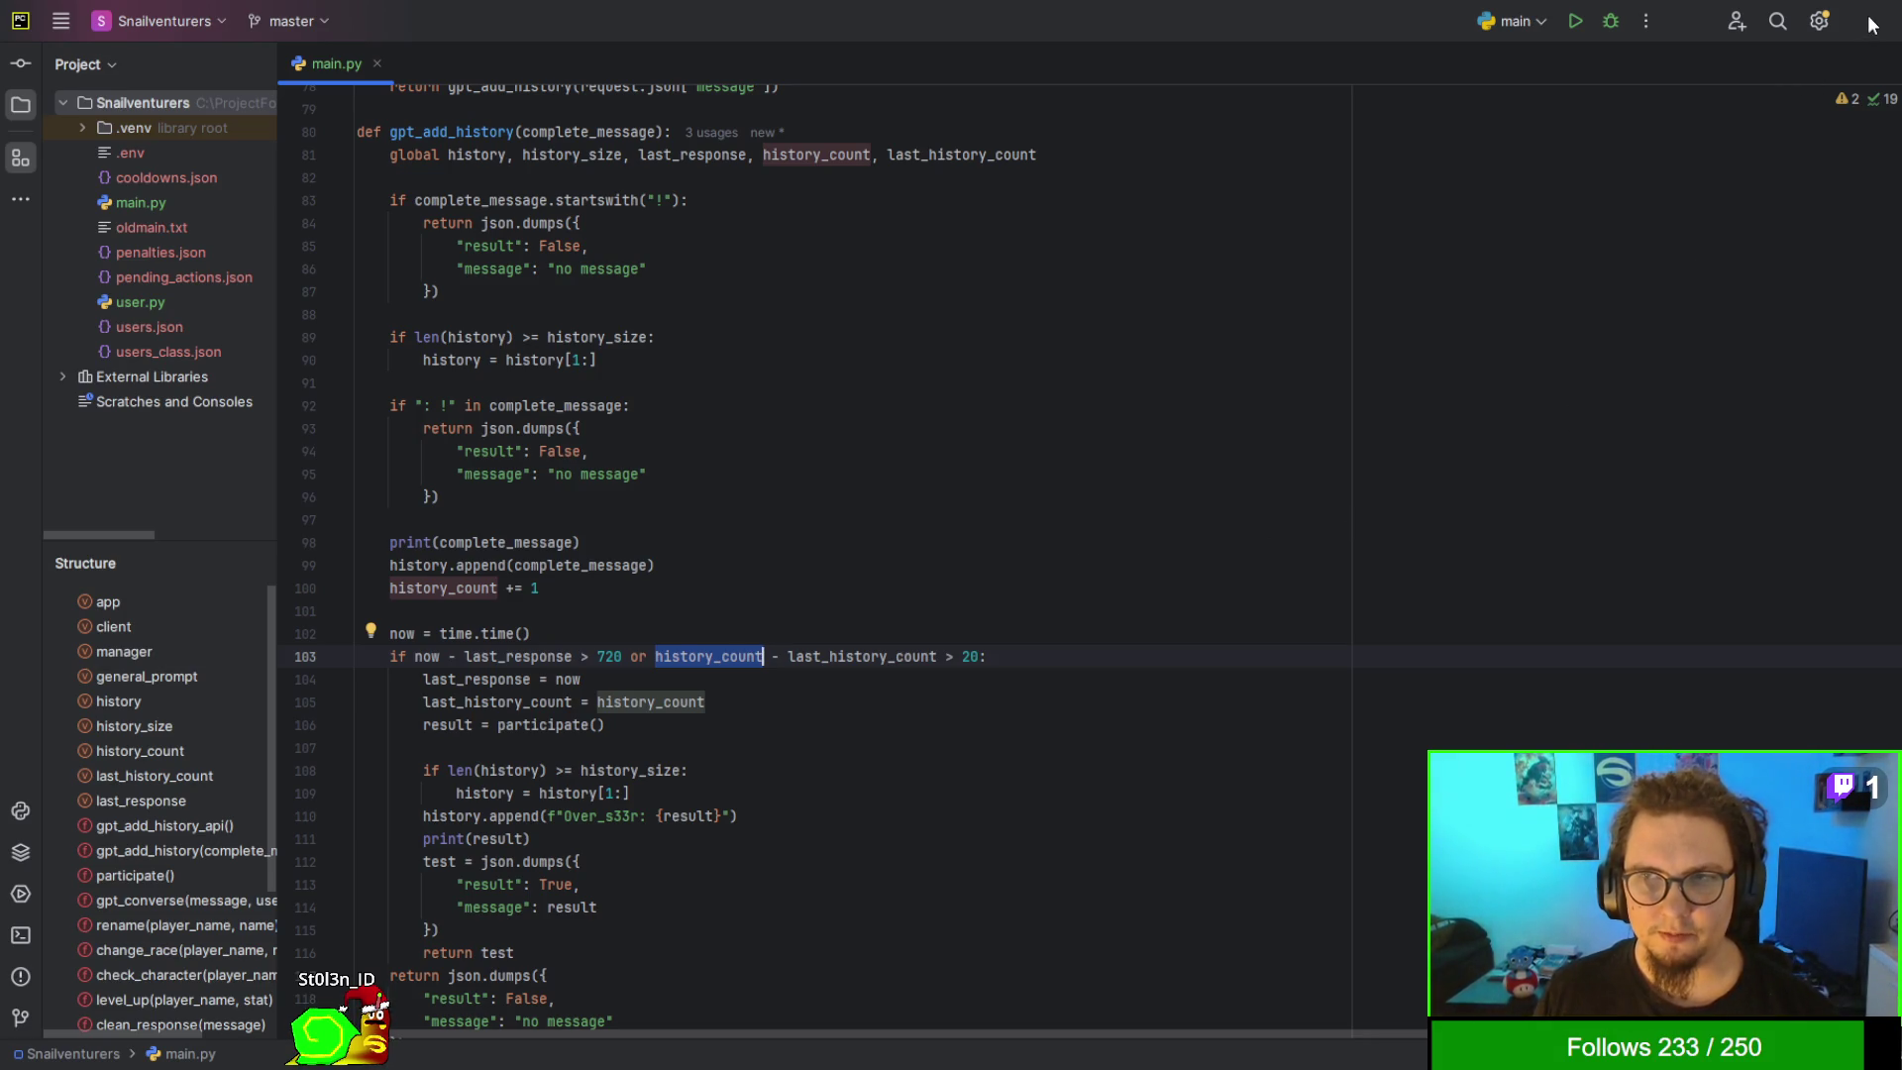
key("alt+Tab")
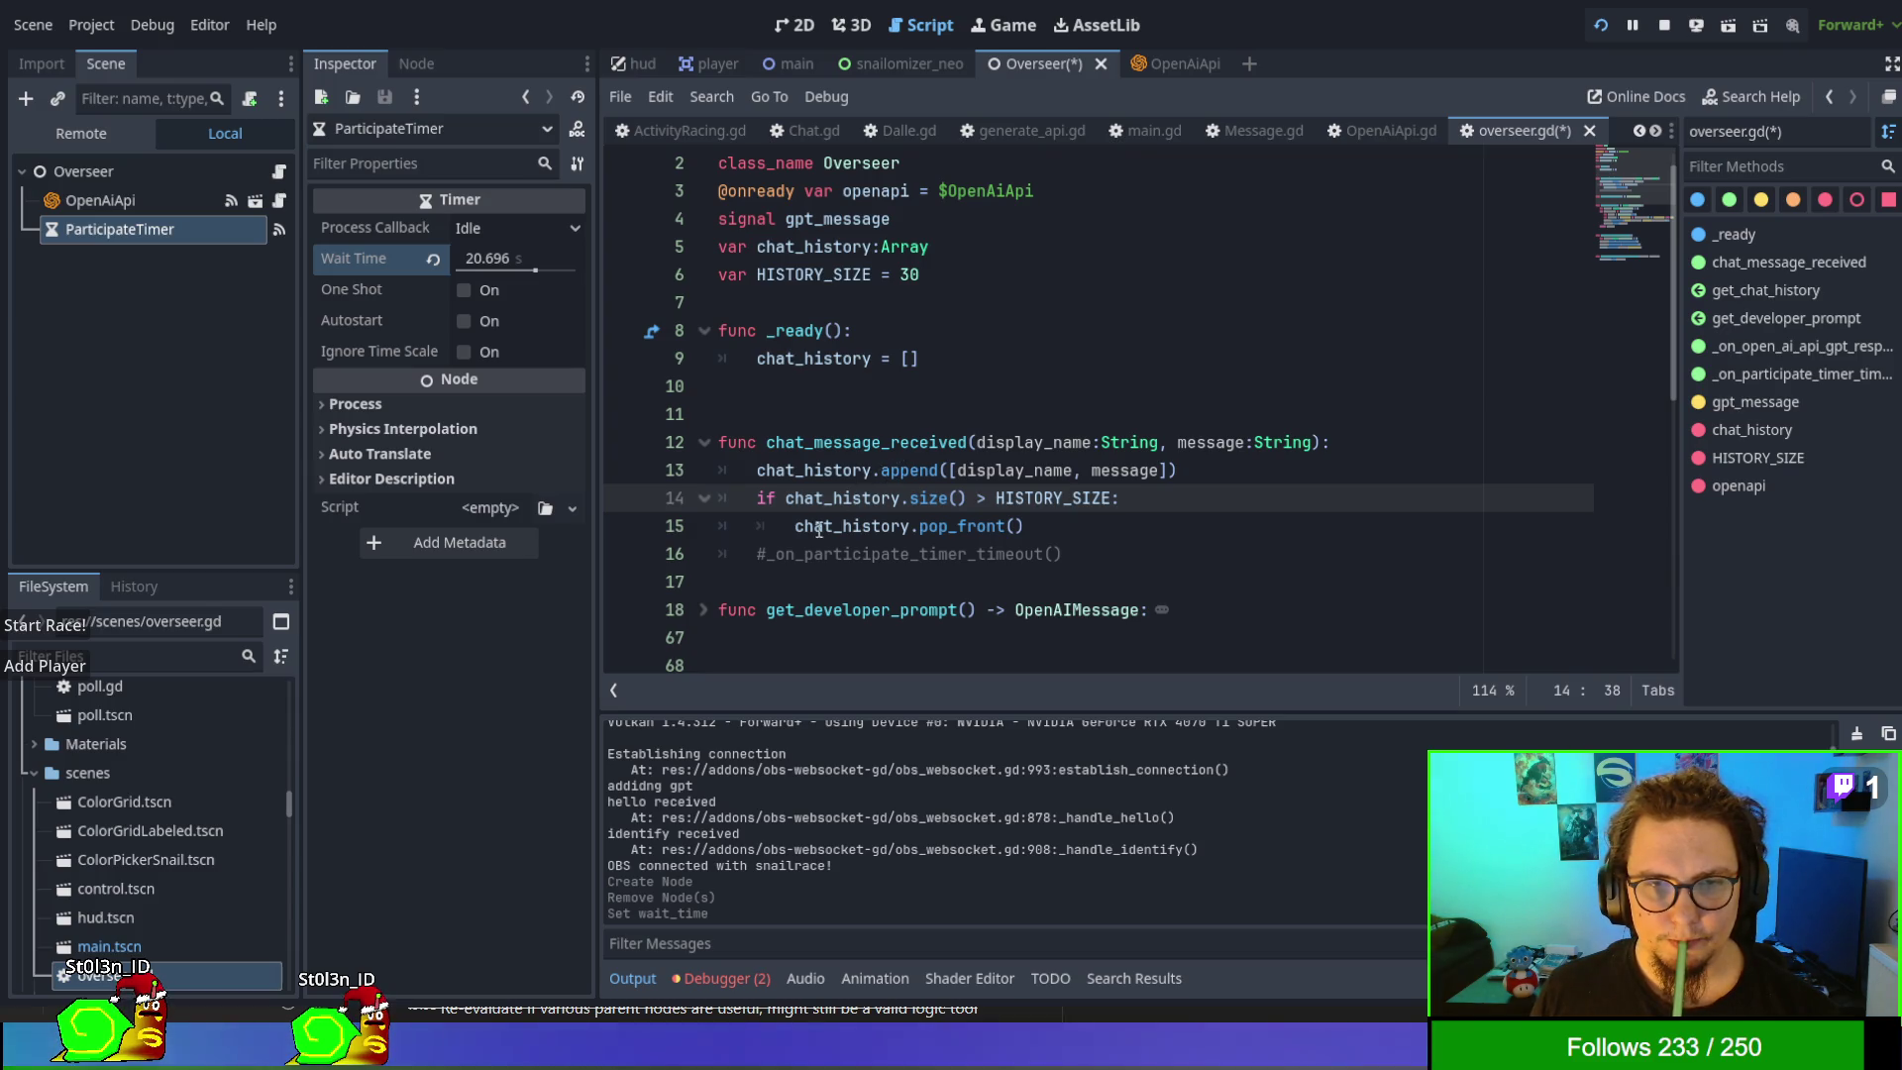
Cut the four GPT prompt lines out of _on_participate_timer_timeout in overseer.gd.
left_click(794, 497)
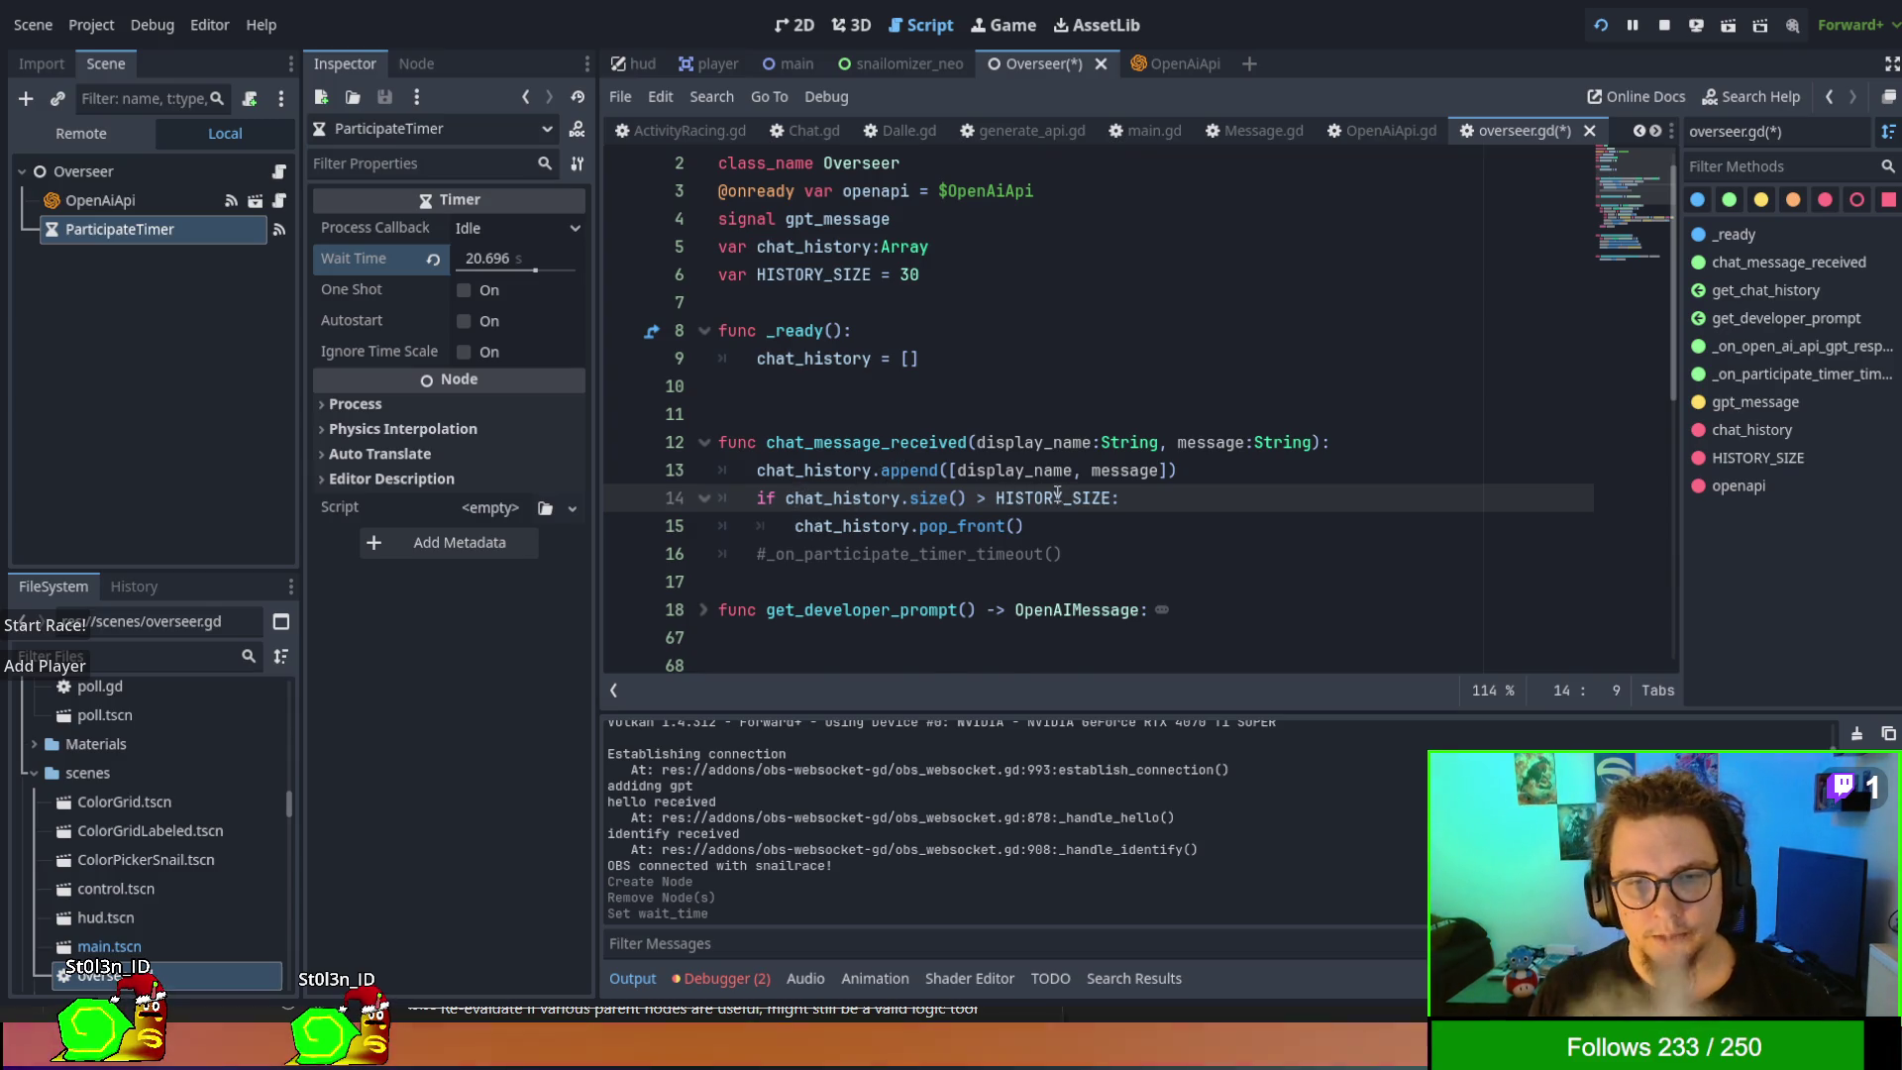
scroll(1055, 491, "down", 2)
scroll(1054, 490, "down", 5)
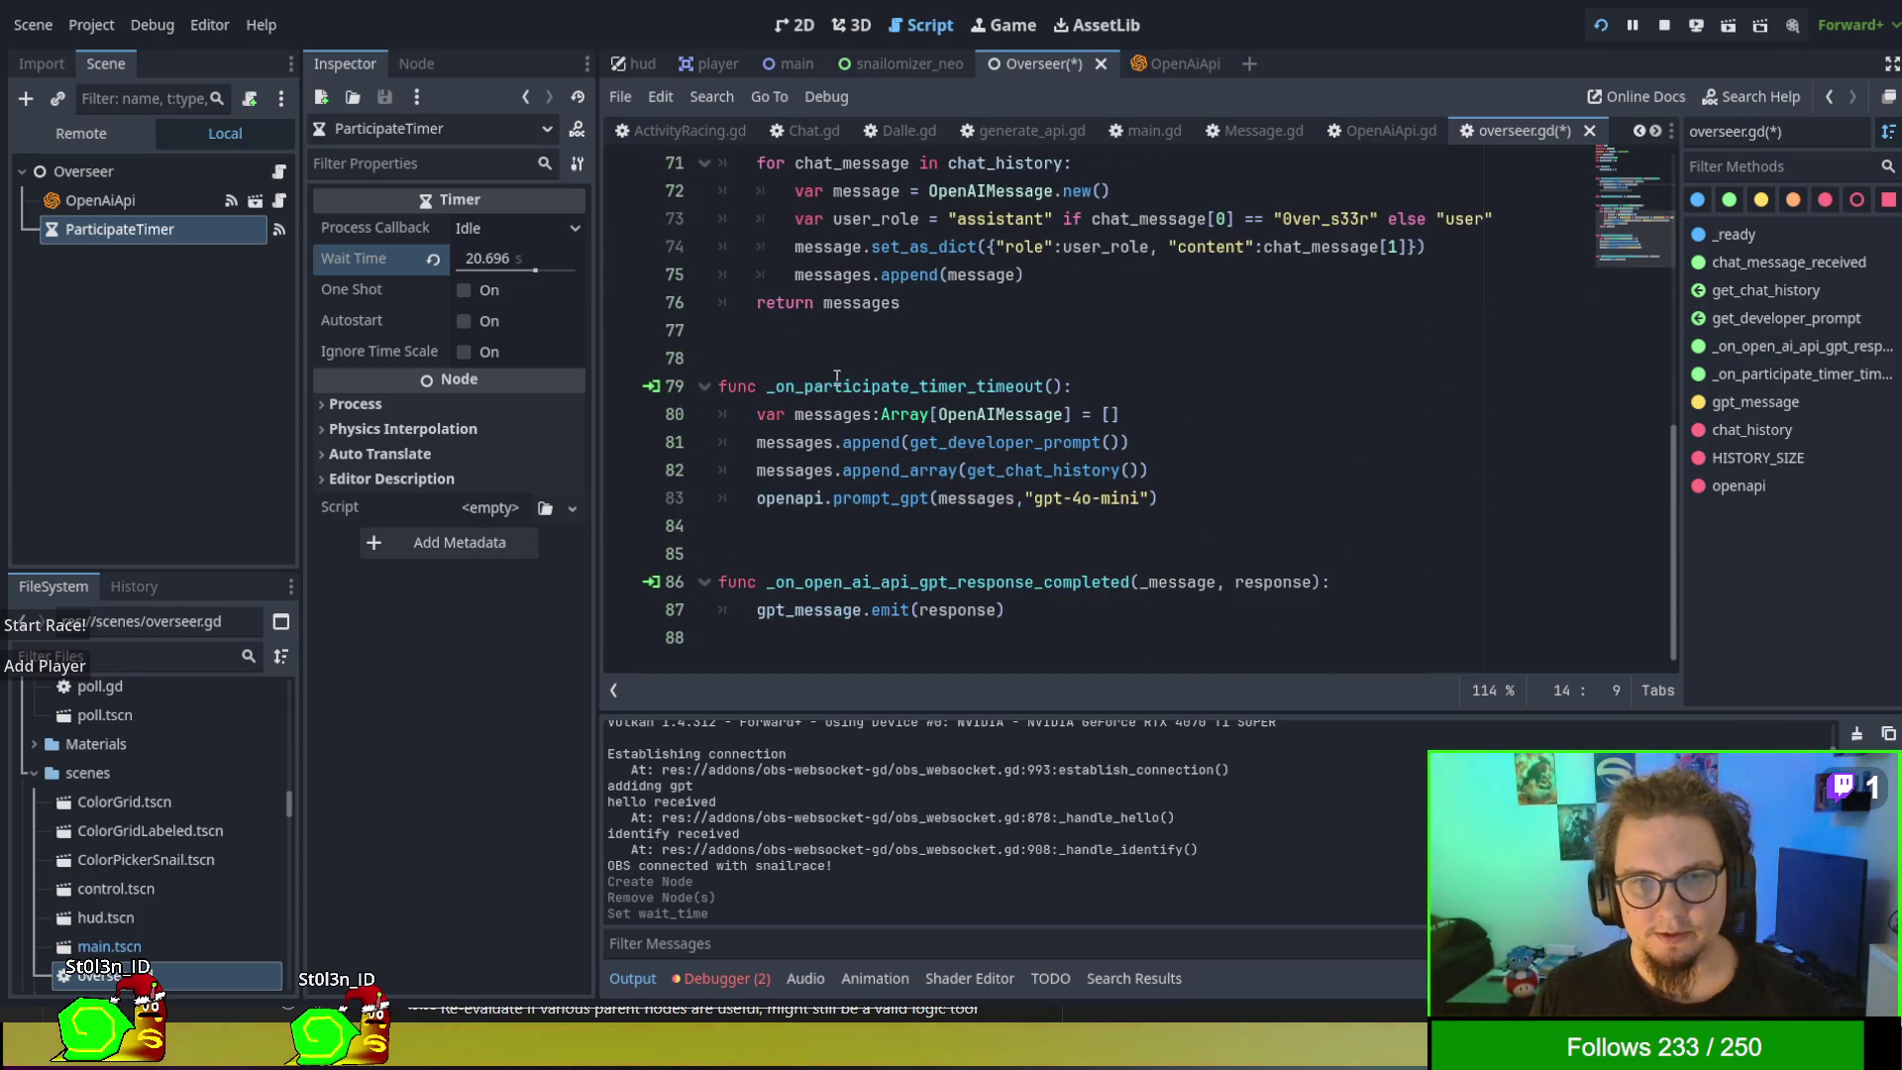
left_click(837, 385)
double_click(837, 385)
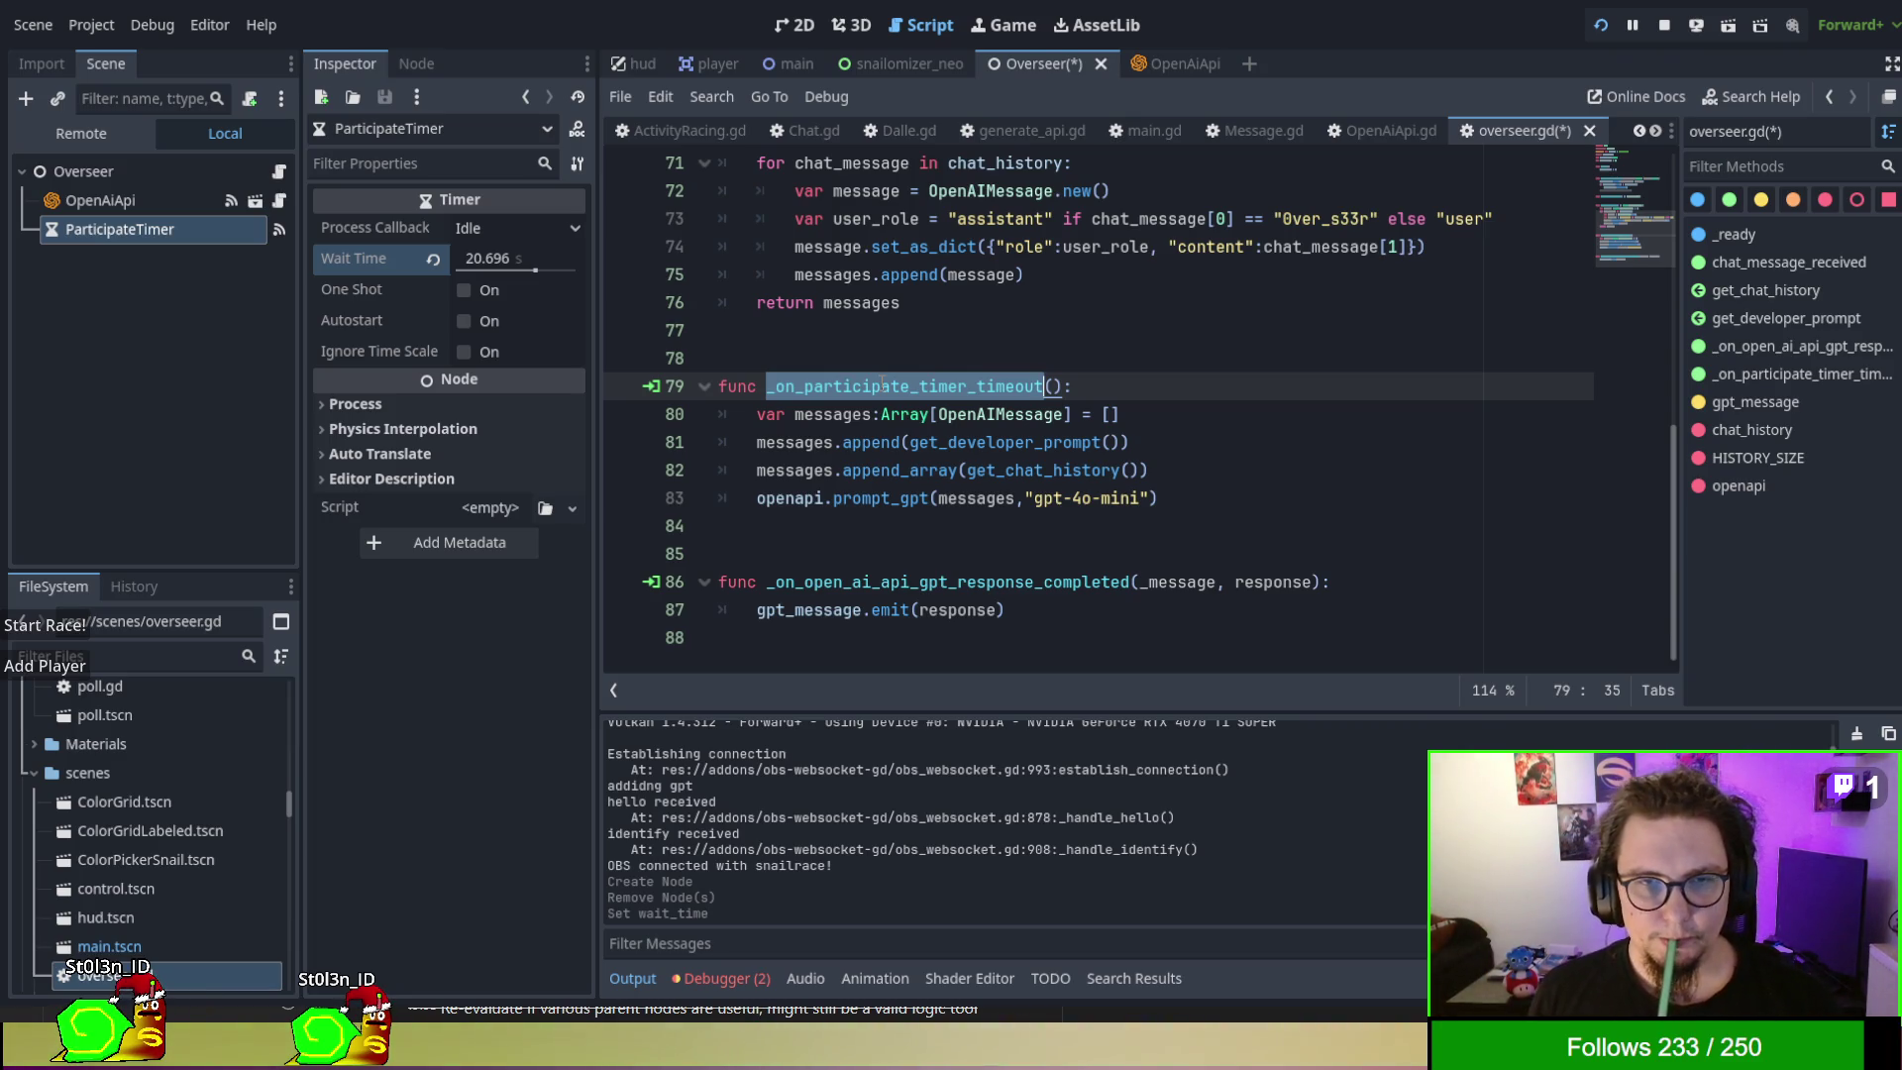
scroll(1190, 386, "up", 2)
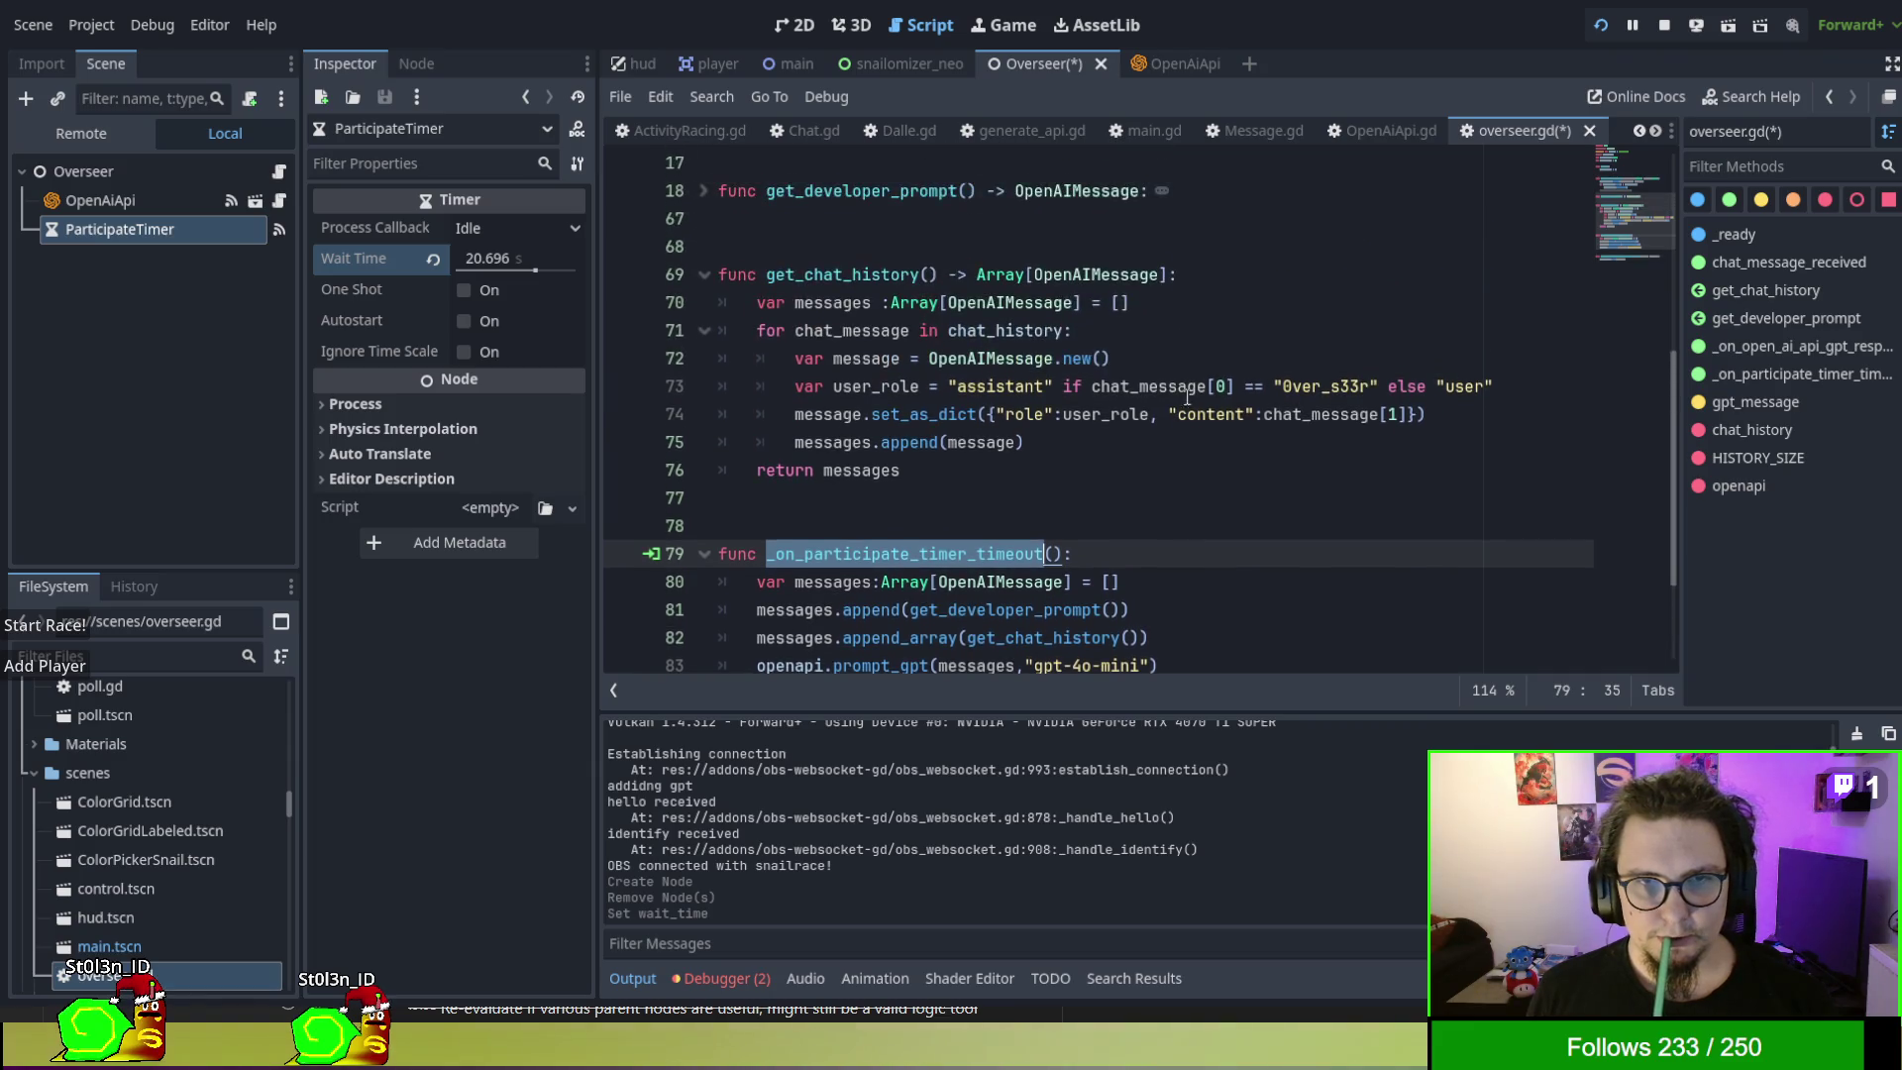
scroll(1166, 473, "down", 1)
mouse_move(1204, 571)
left_mouse_down()
mouse_move(1209, 443)
mouse_move(1208, 468)
left_mouse_up()
key("BackSpace")
left_click(1162, 415)
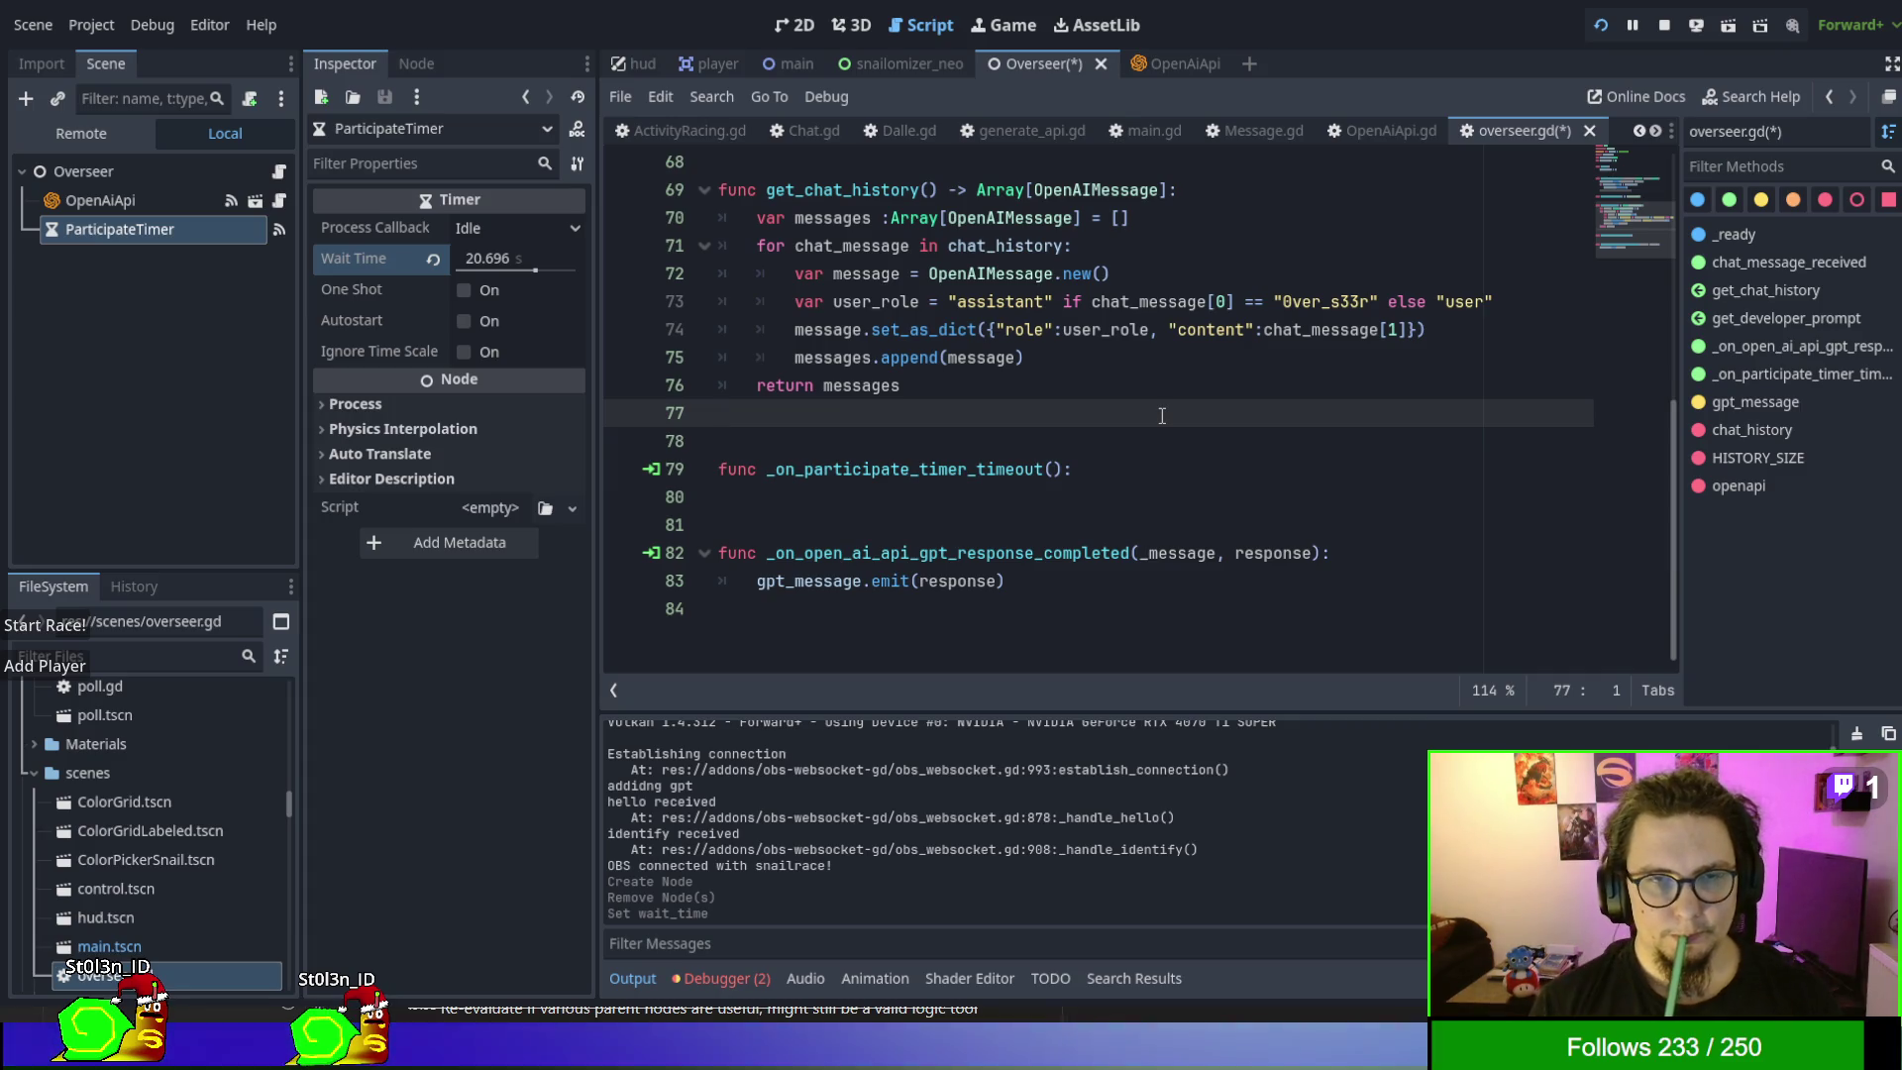
Create a participate() function above the timeout handler holding the pasted GPT prompt code.
key("Return")
type("func participate():")
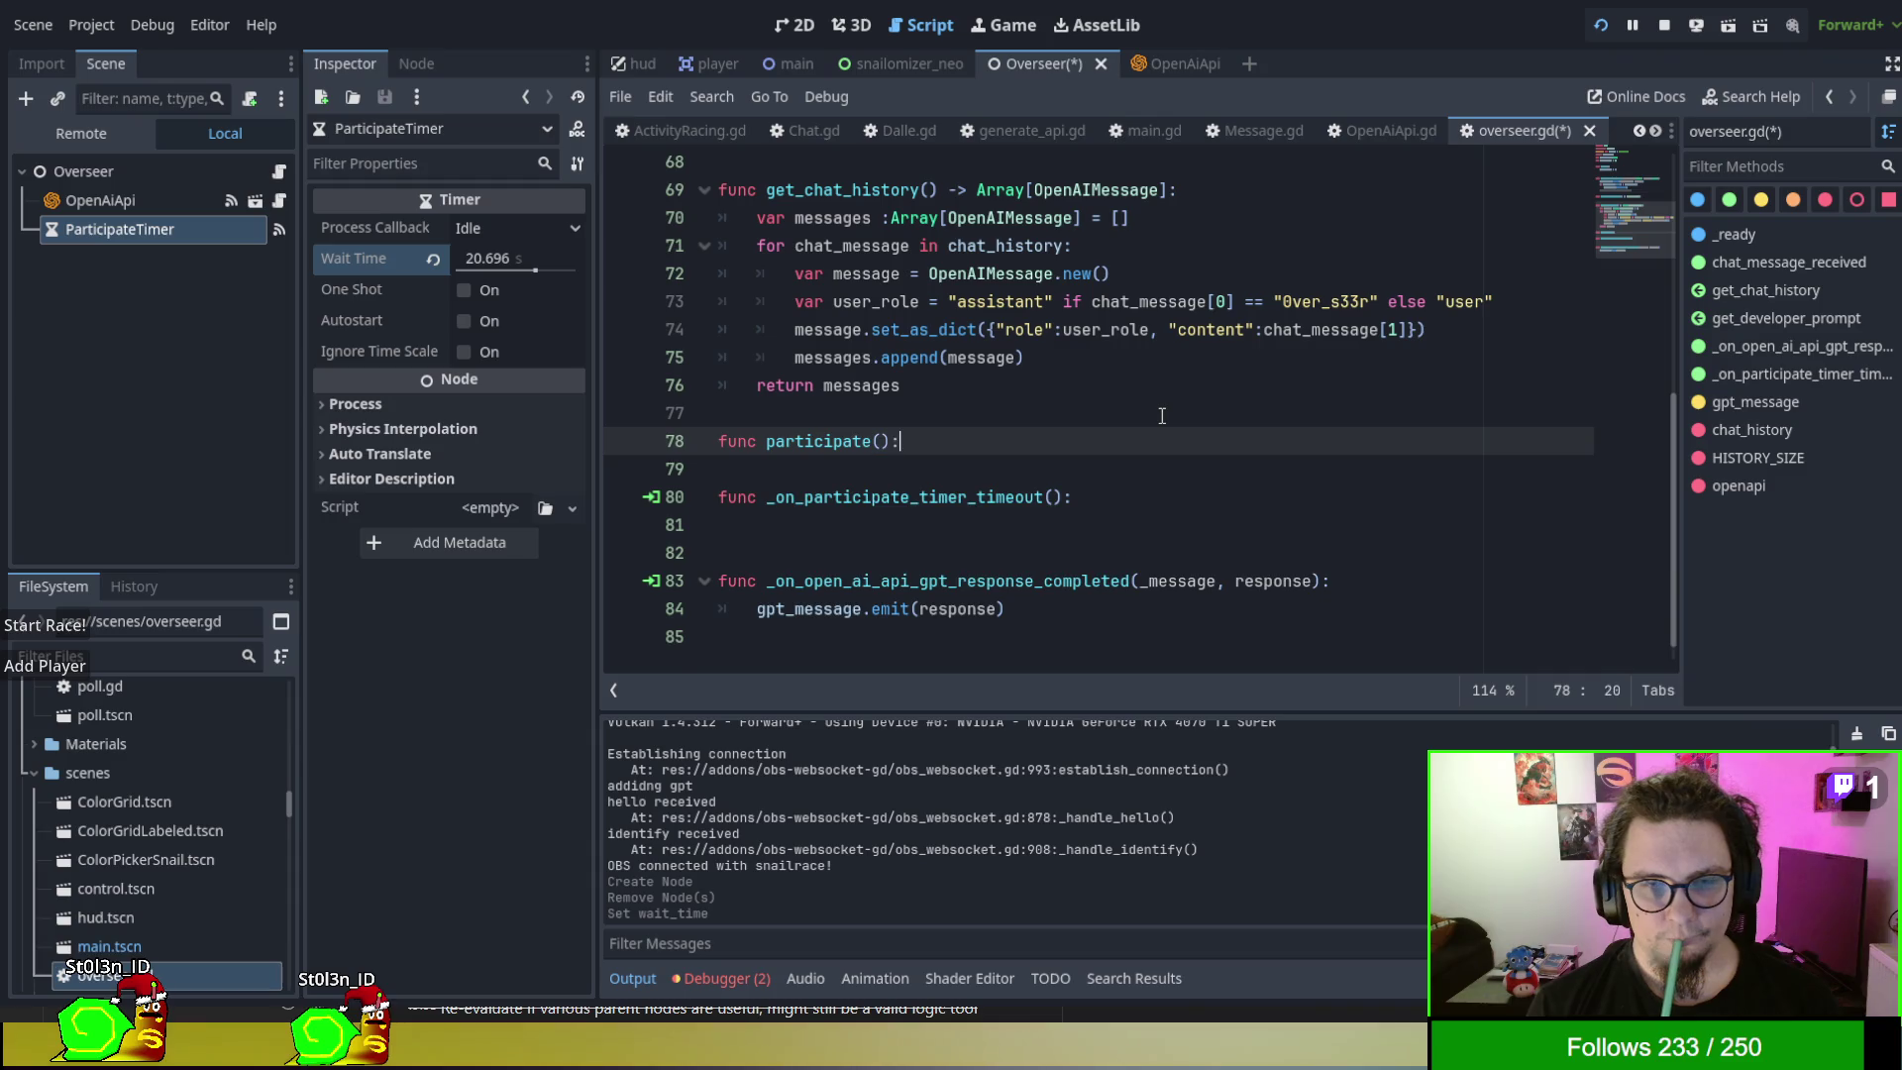
key("Return")
type("var messages:Array[OpenAIMessage] = [] \tmessages.append(get_developer_prompt()) \tmessages.append_array(get_chat_history()) \topenapi.prompt_gpt(messages,\"gpt-4o-mini\")")
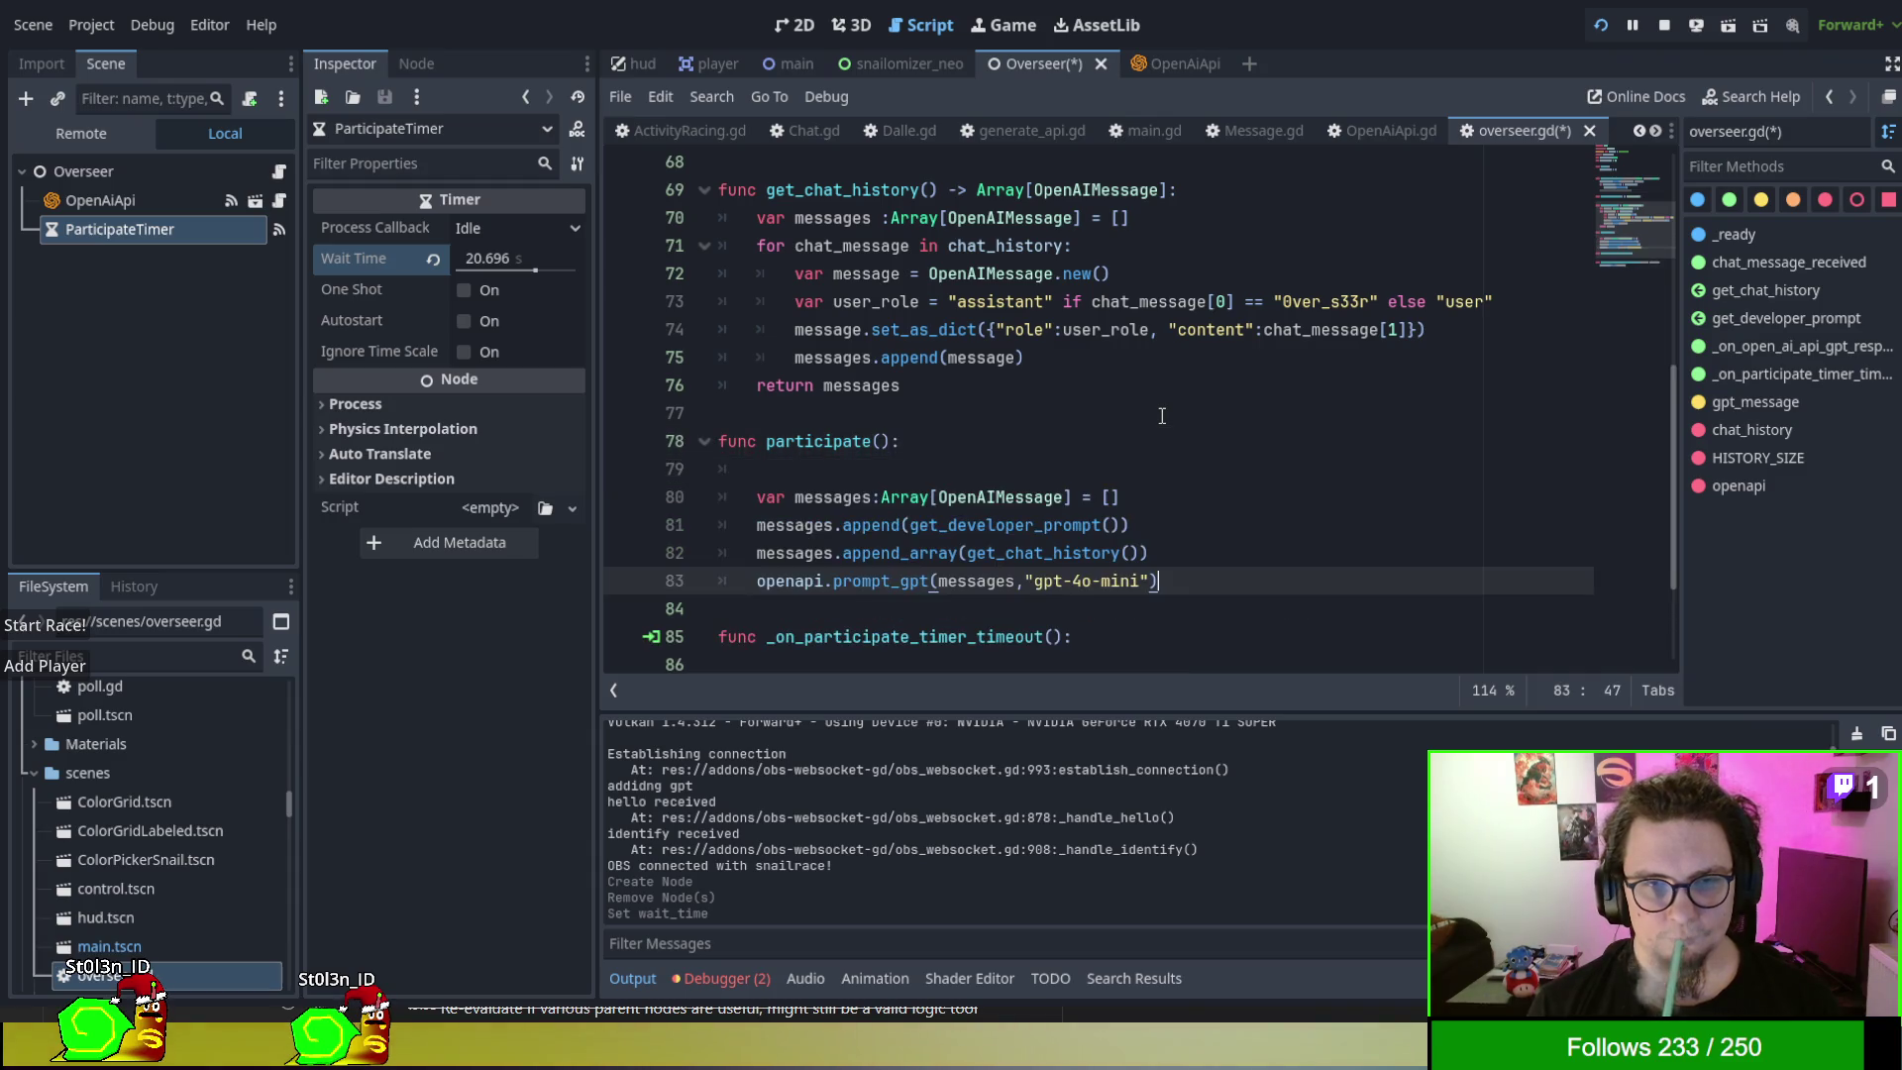
key("Up")
key("Up")
key("Up")
key("BackSpace")
key("BackSpace")
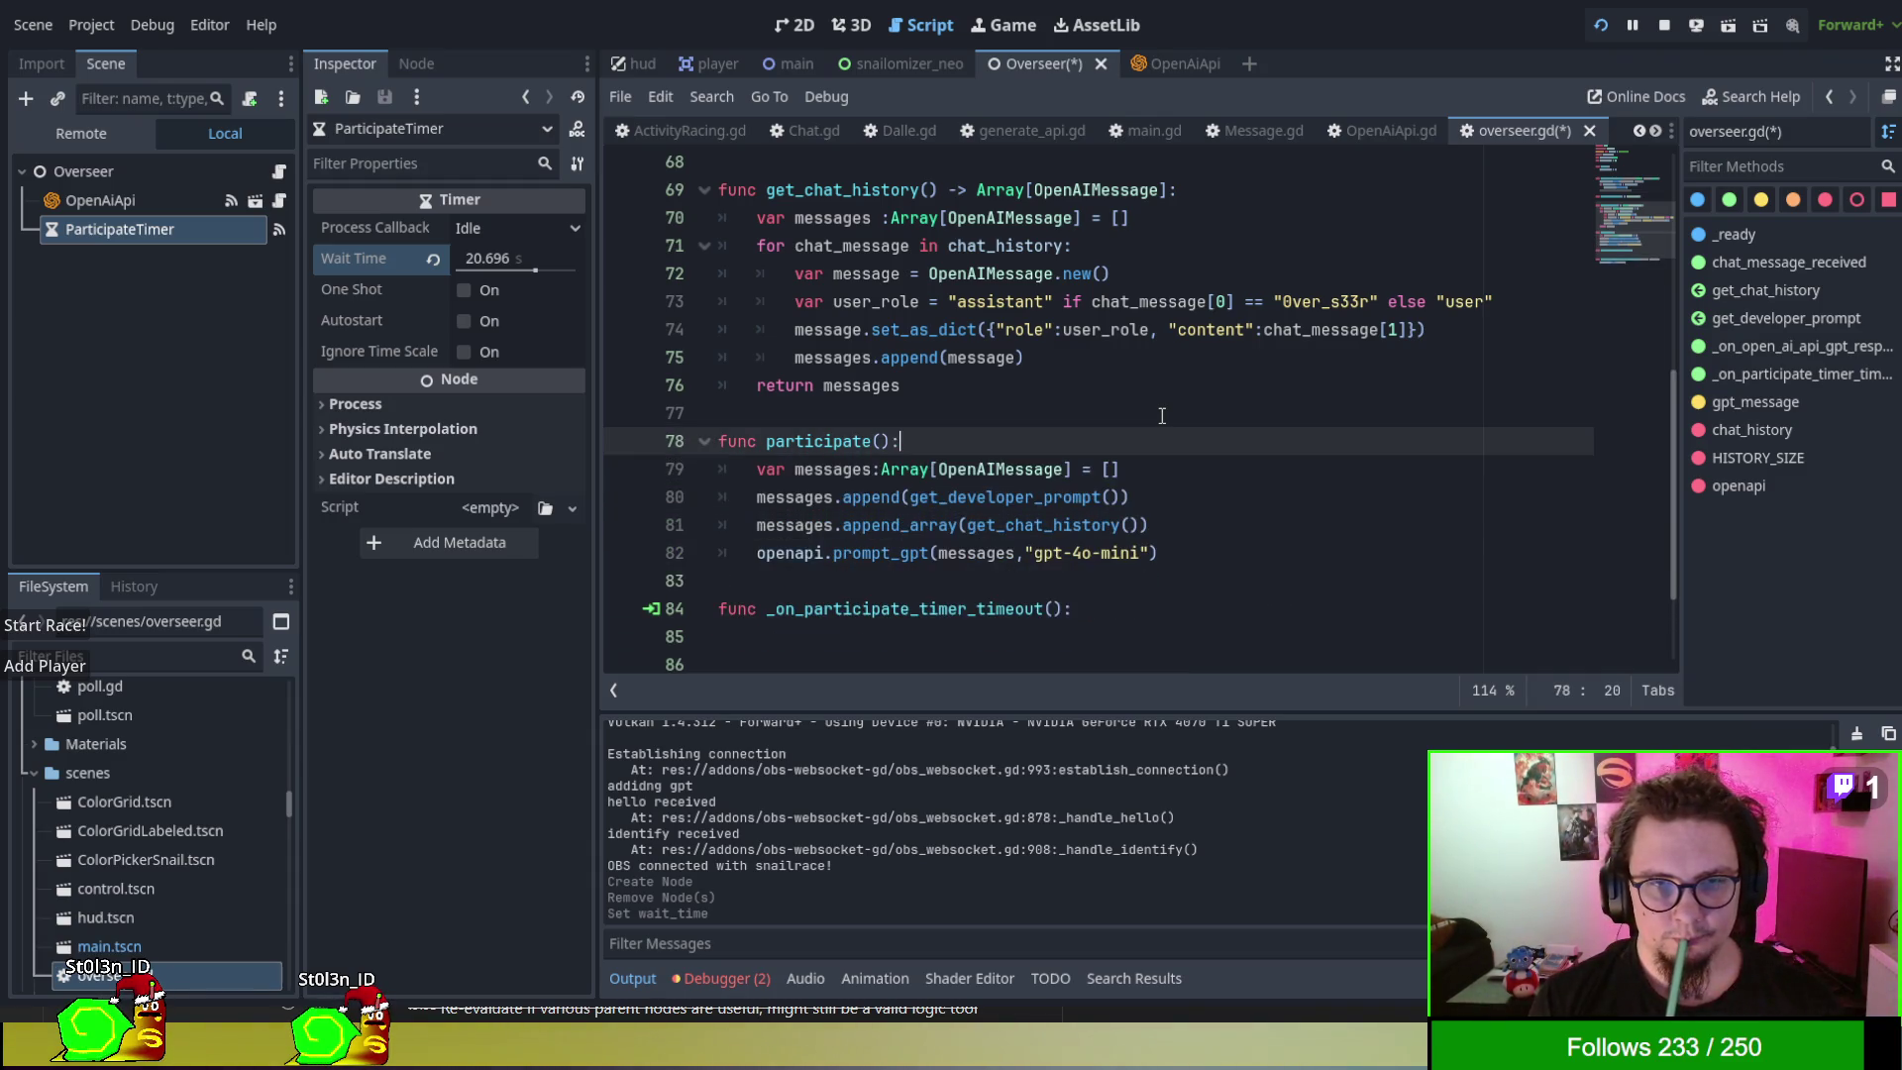
Set should_participate = true in the timeout and should_participate = false after prompt_gpt.
scroll(1162, 415, "down", 2)
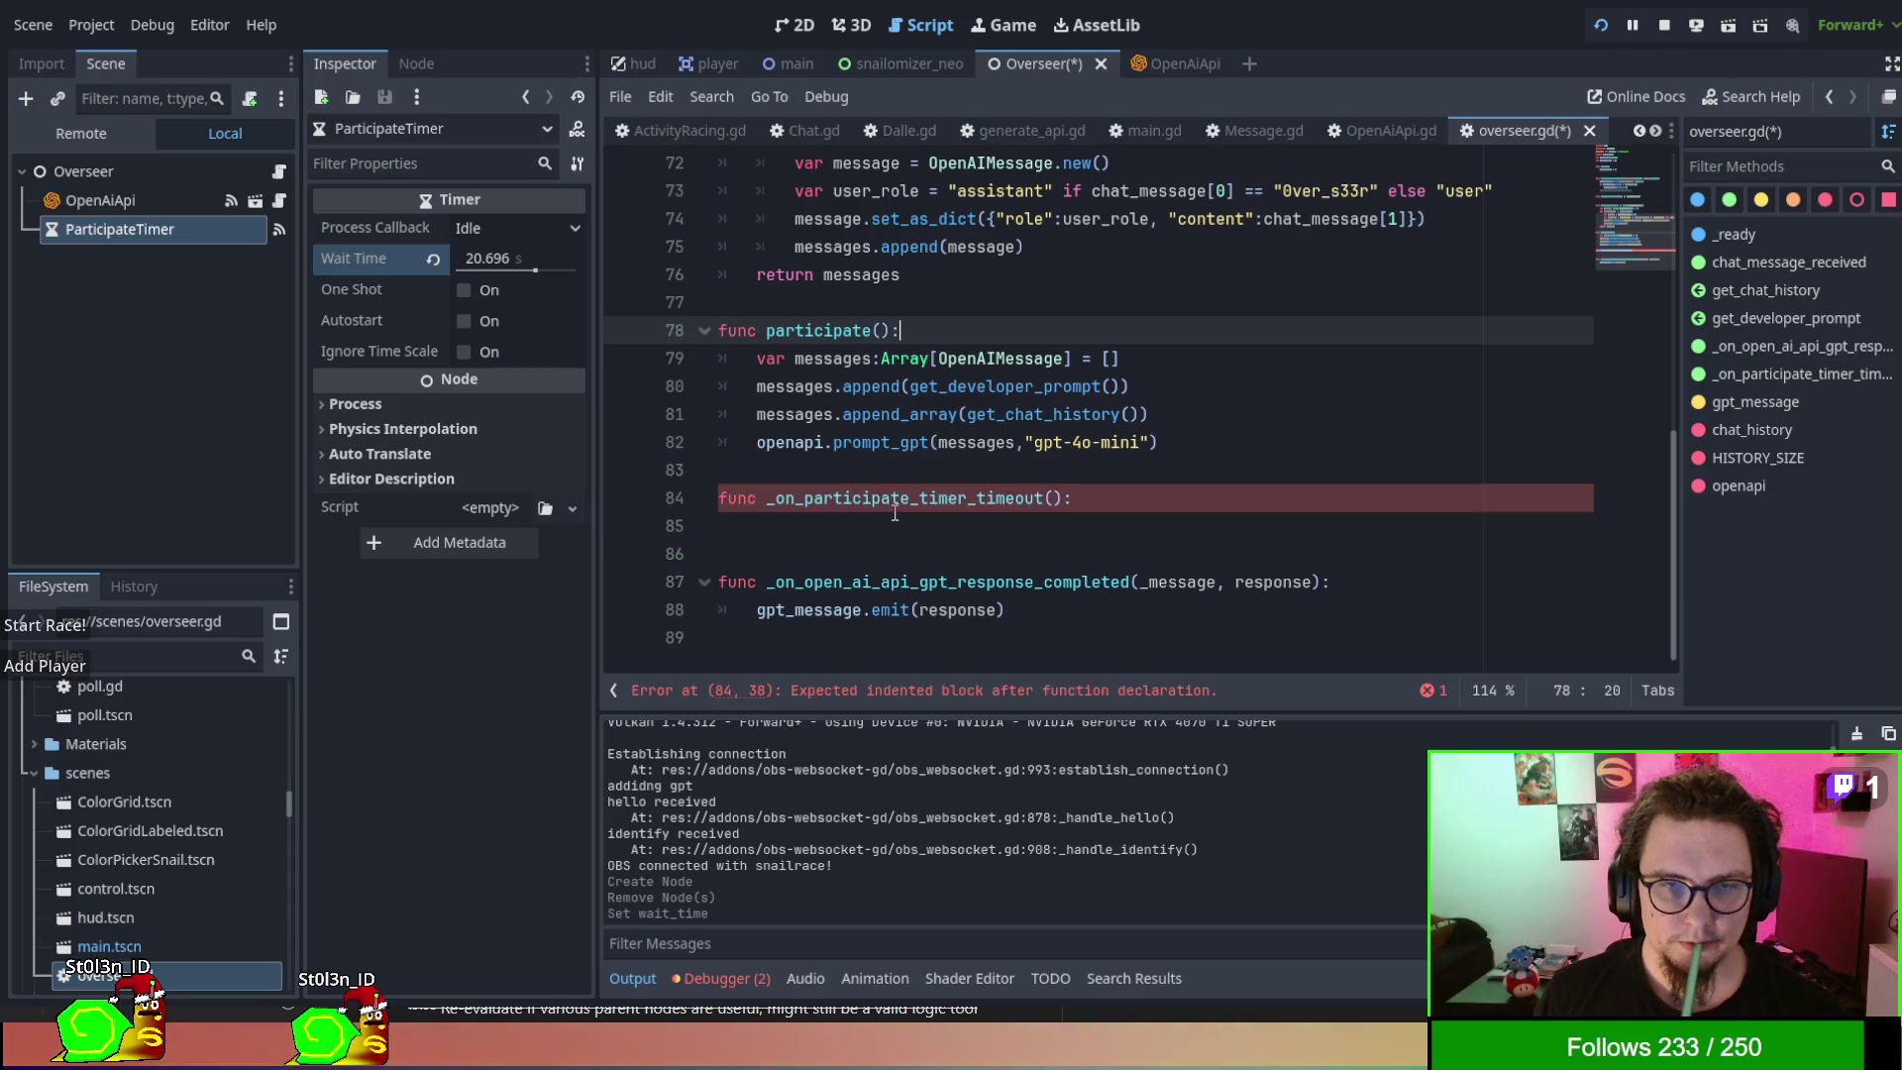
left_click(896, 525)
key("Tab")
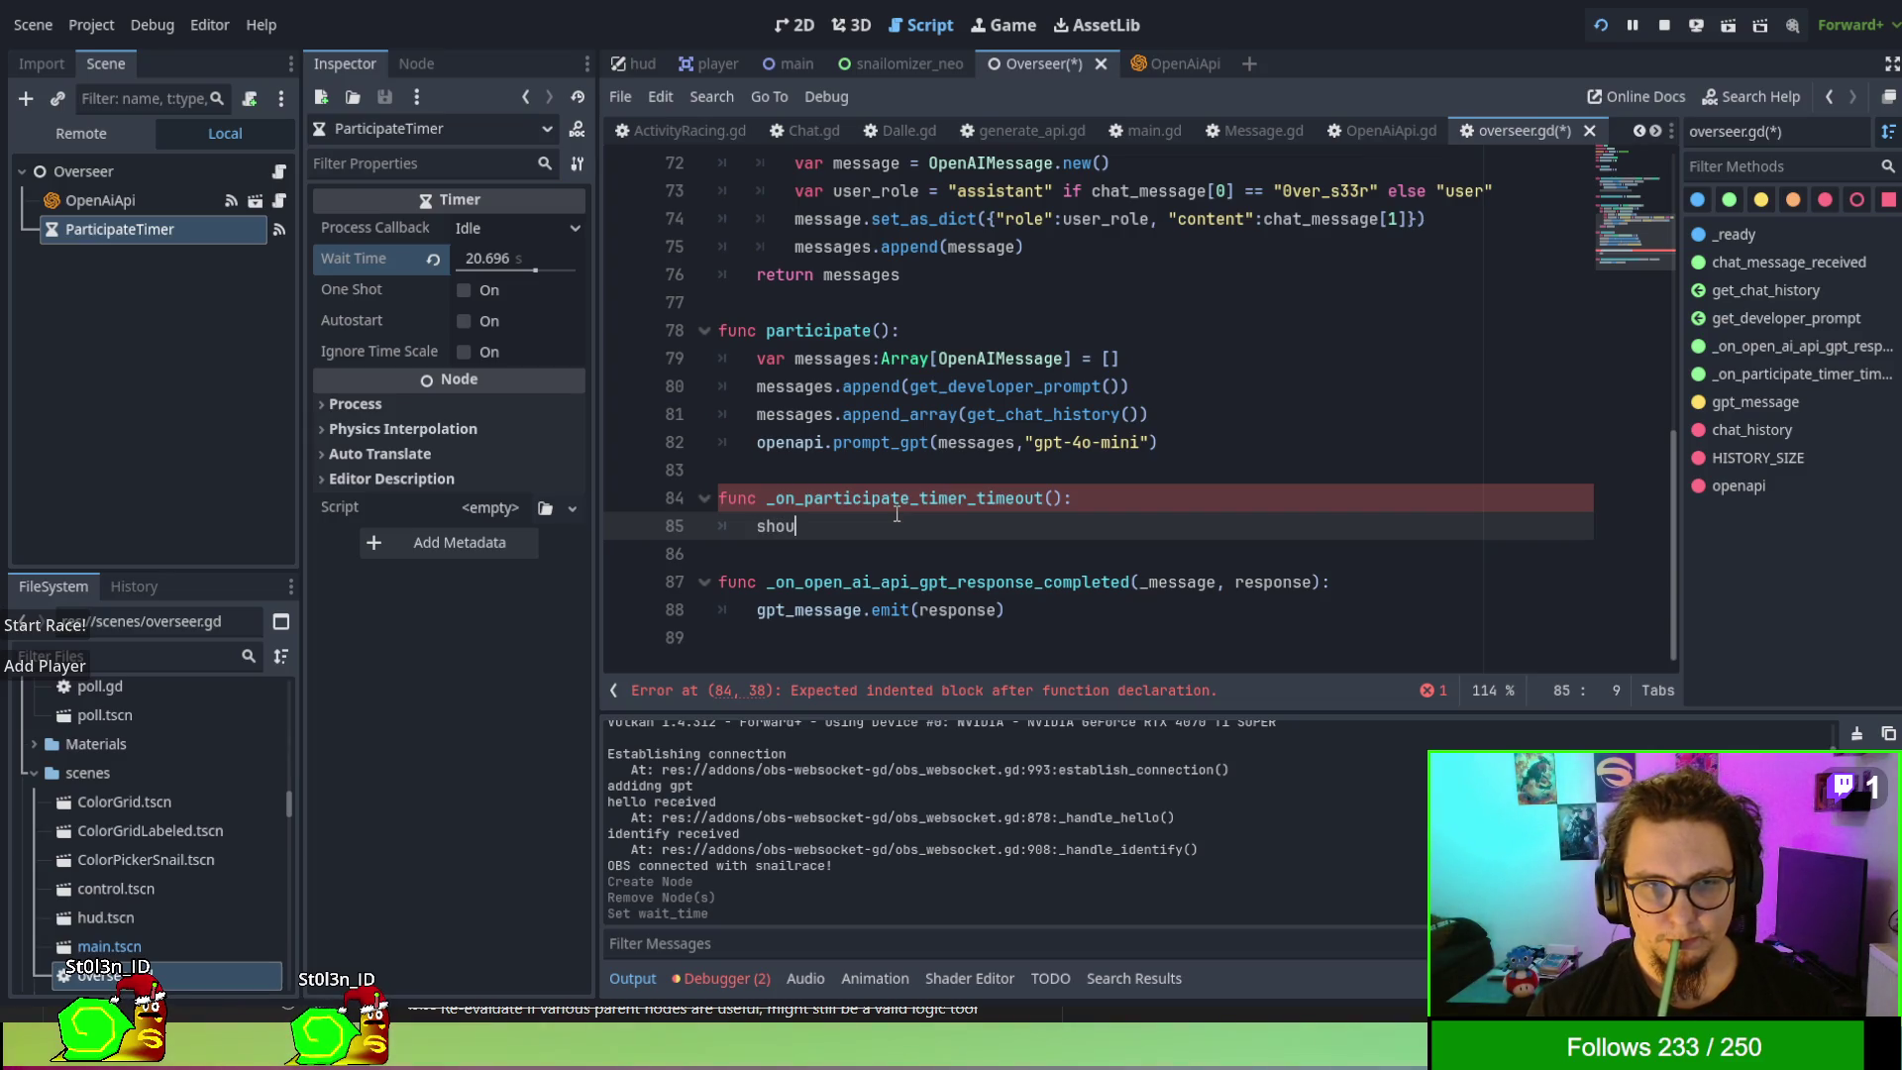
type("l")
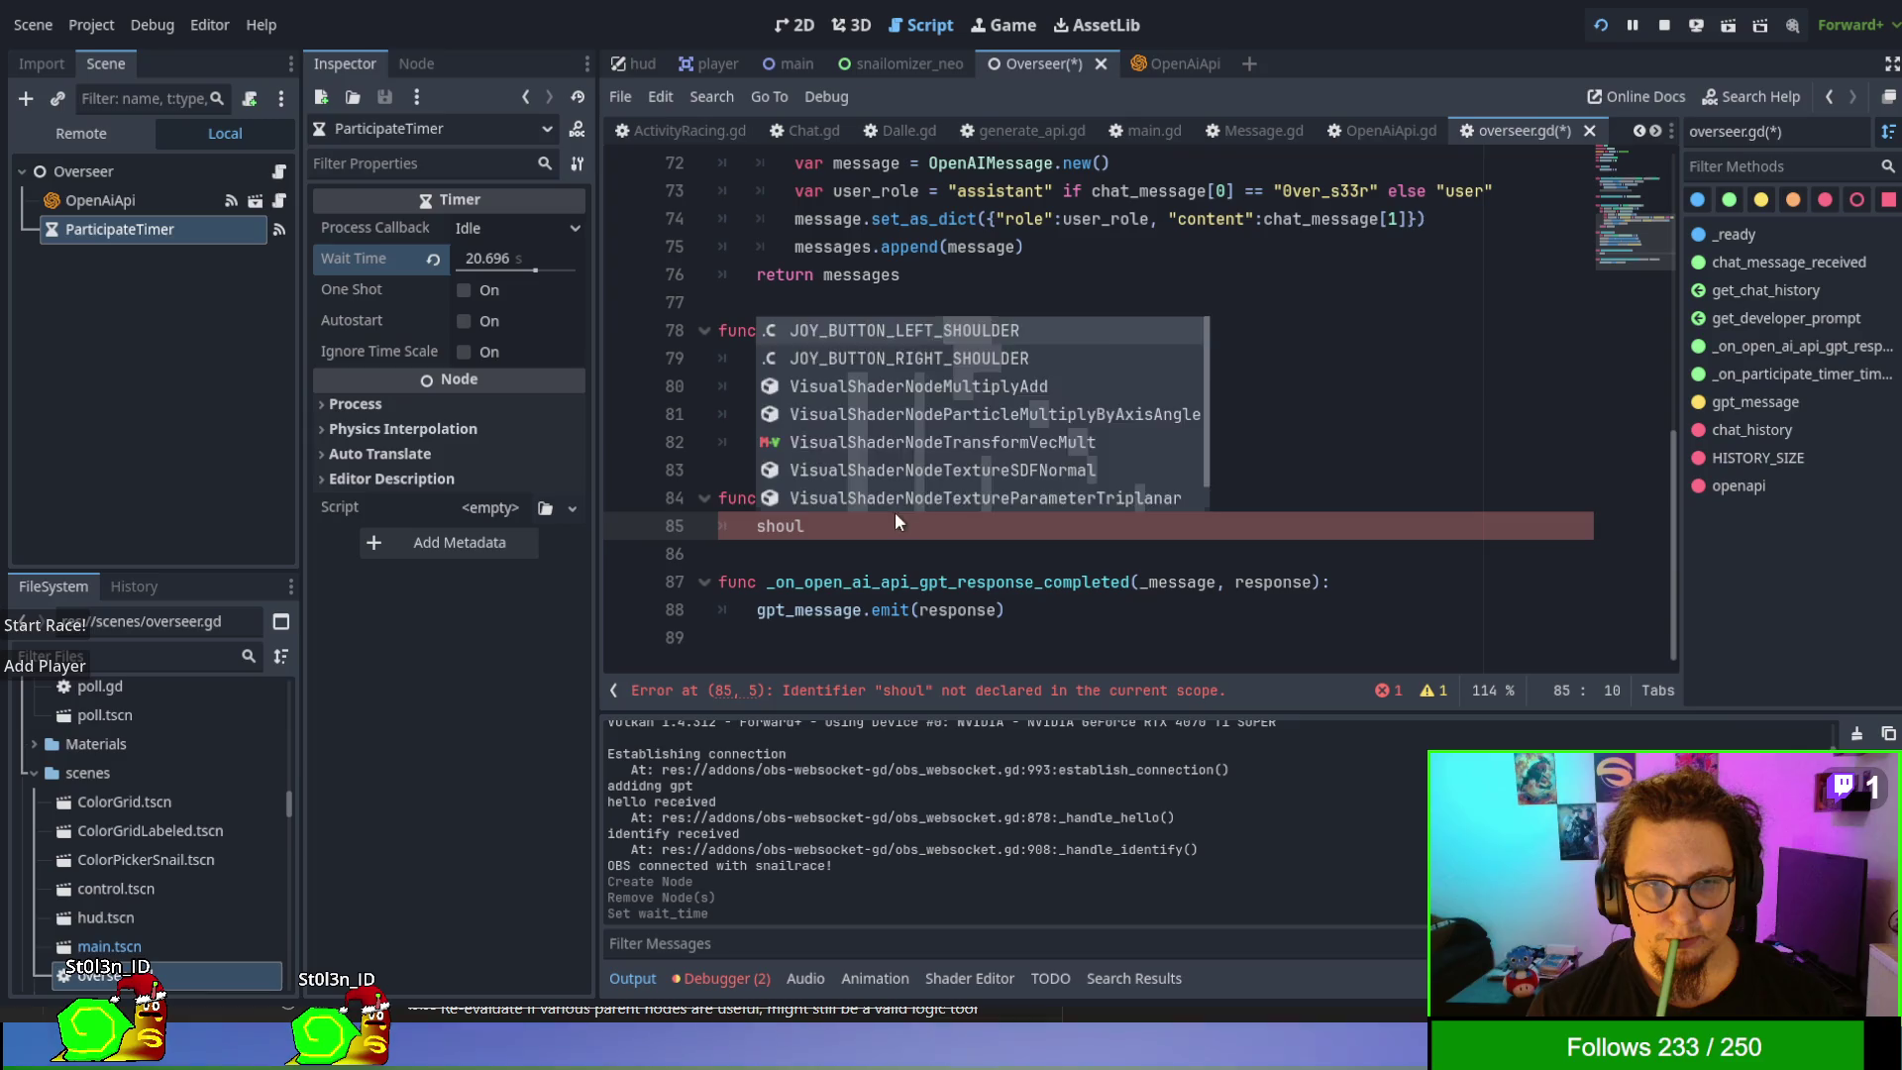
type("d_part")
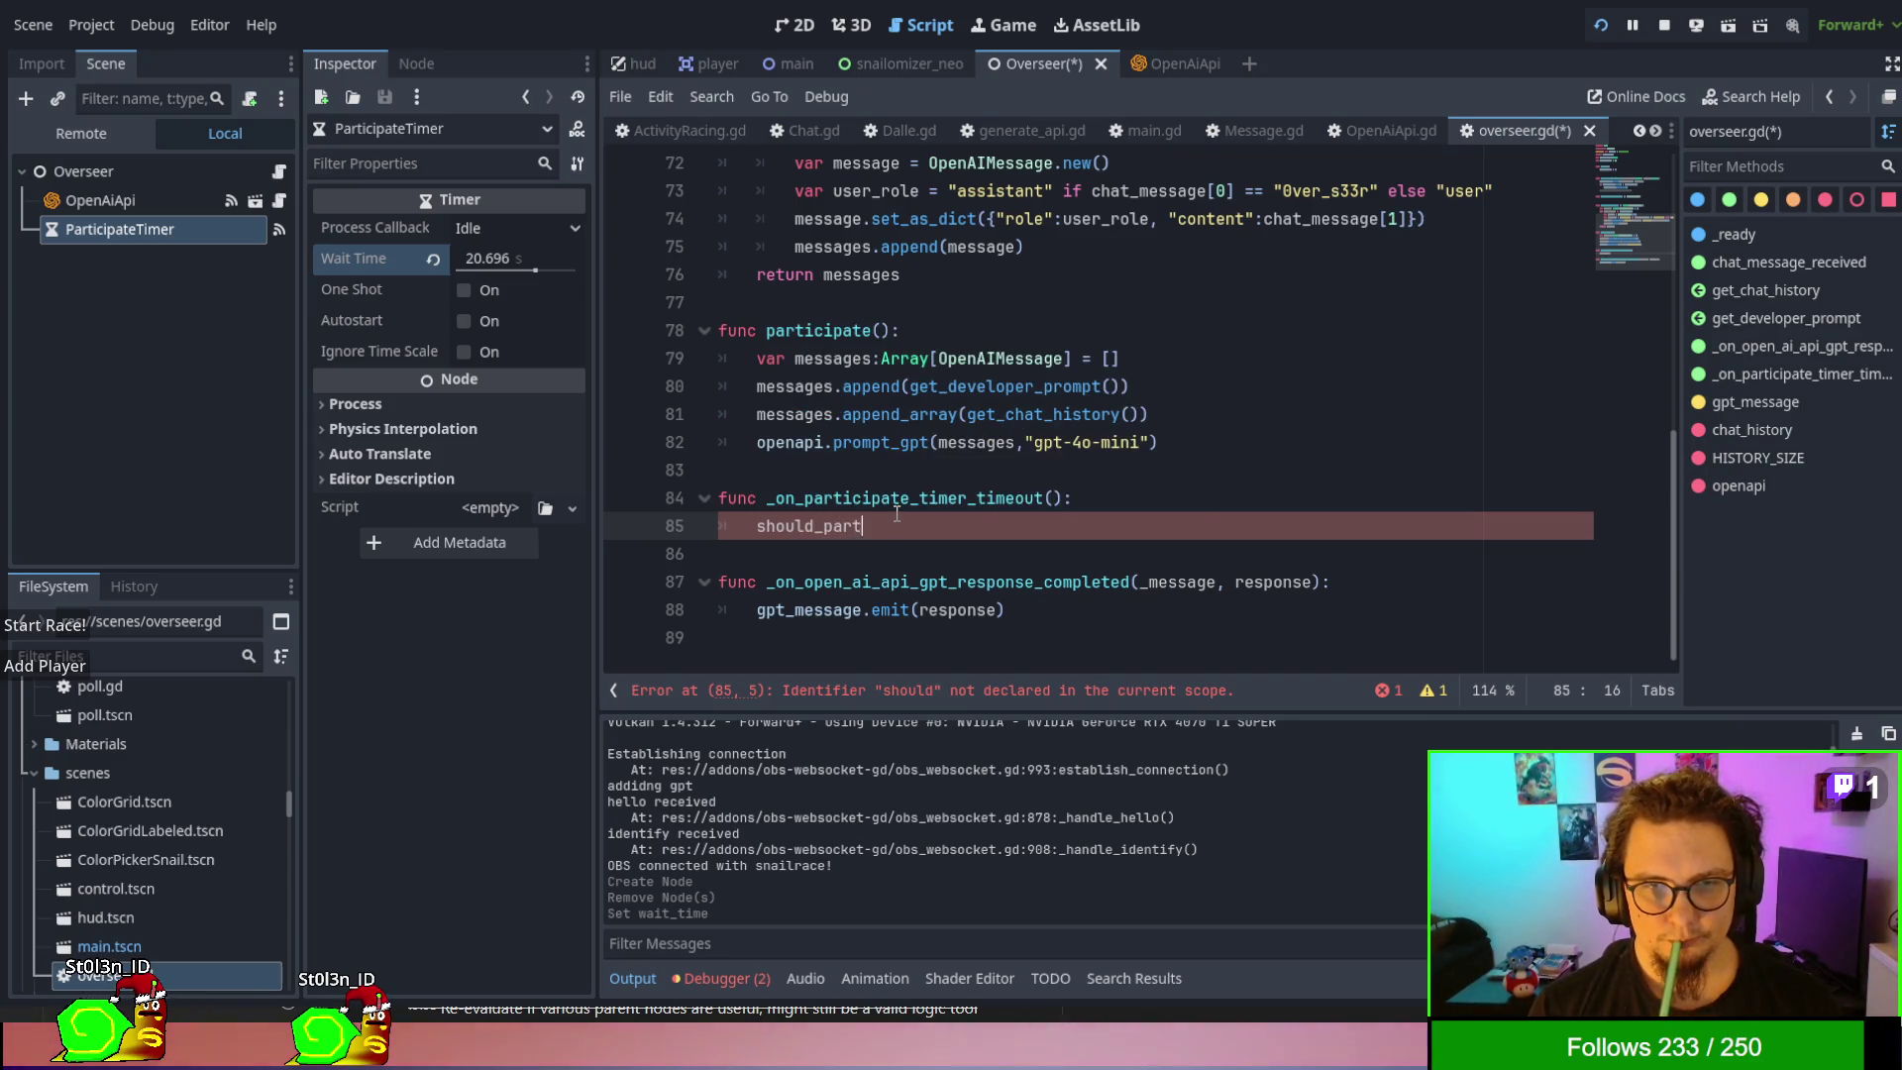
type("icipate = true")
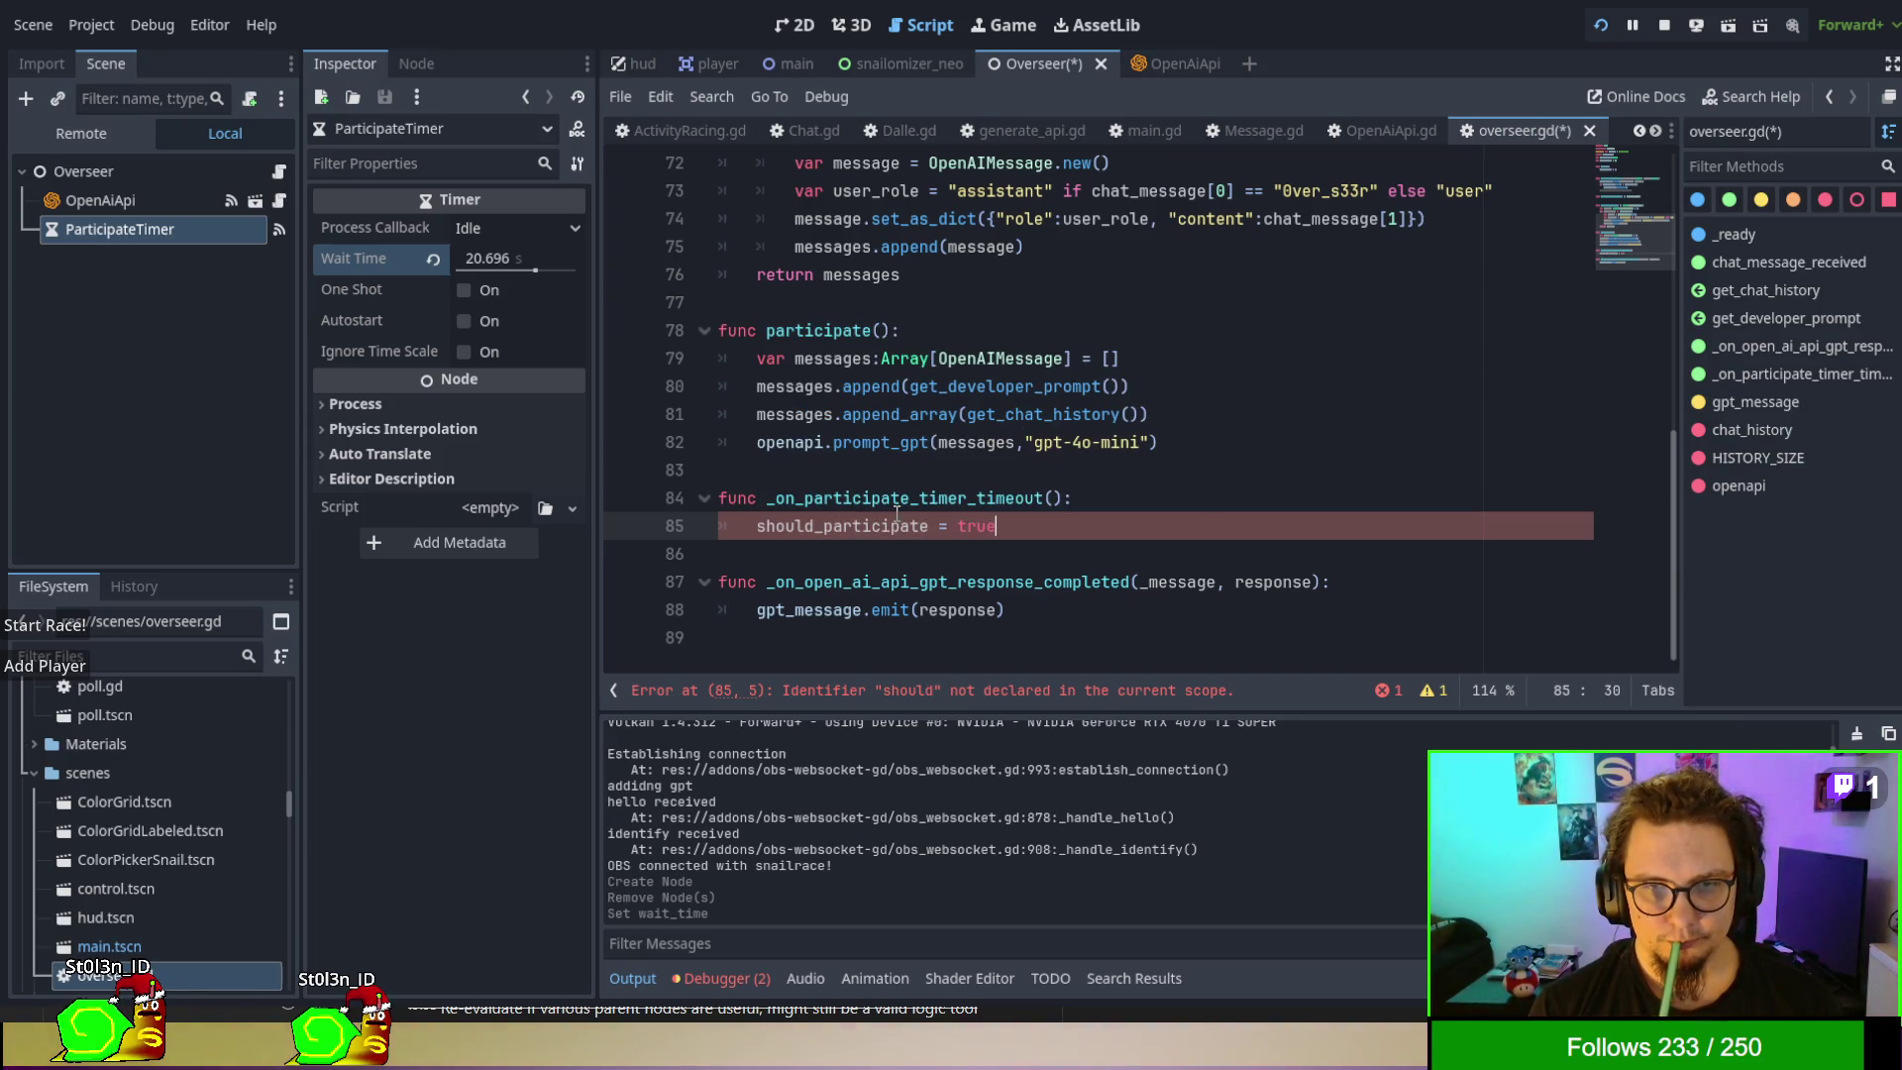
left_click(1182, 446)
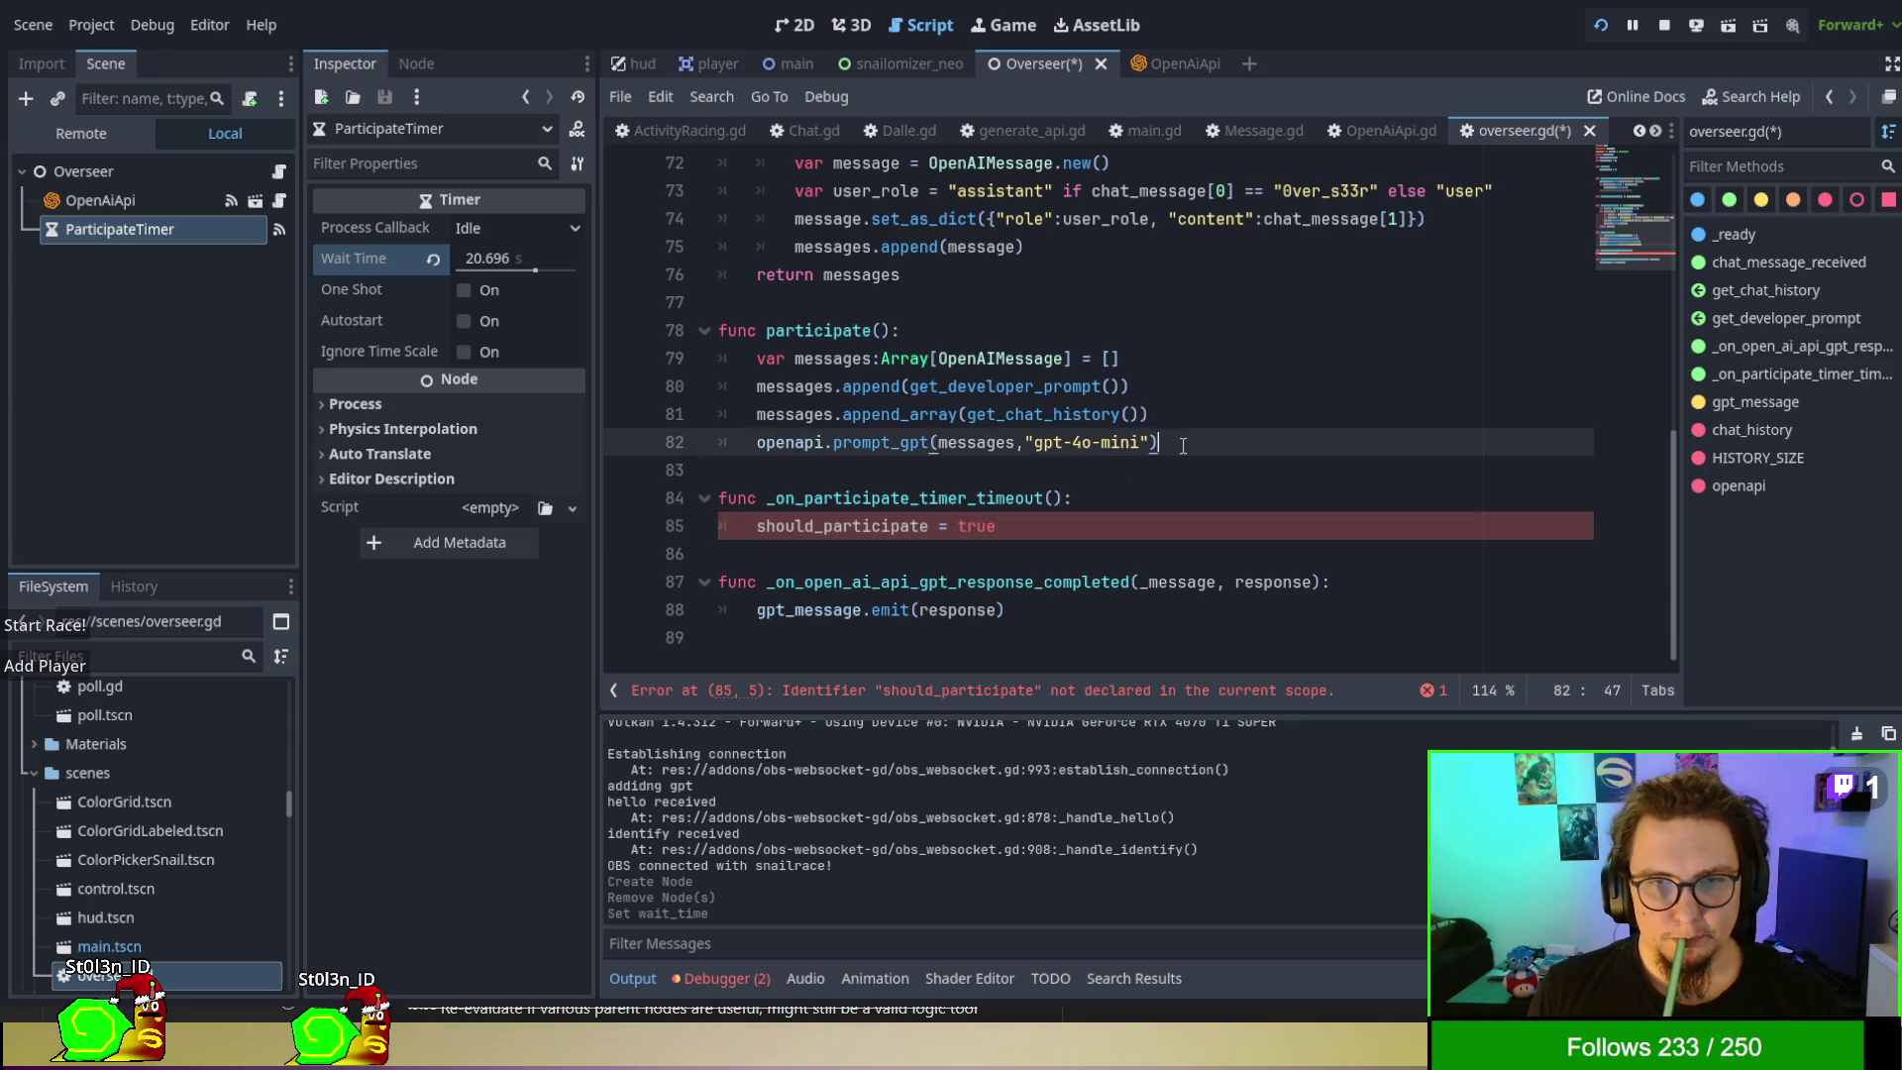
key("Return")
type("sho")
type("ar")
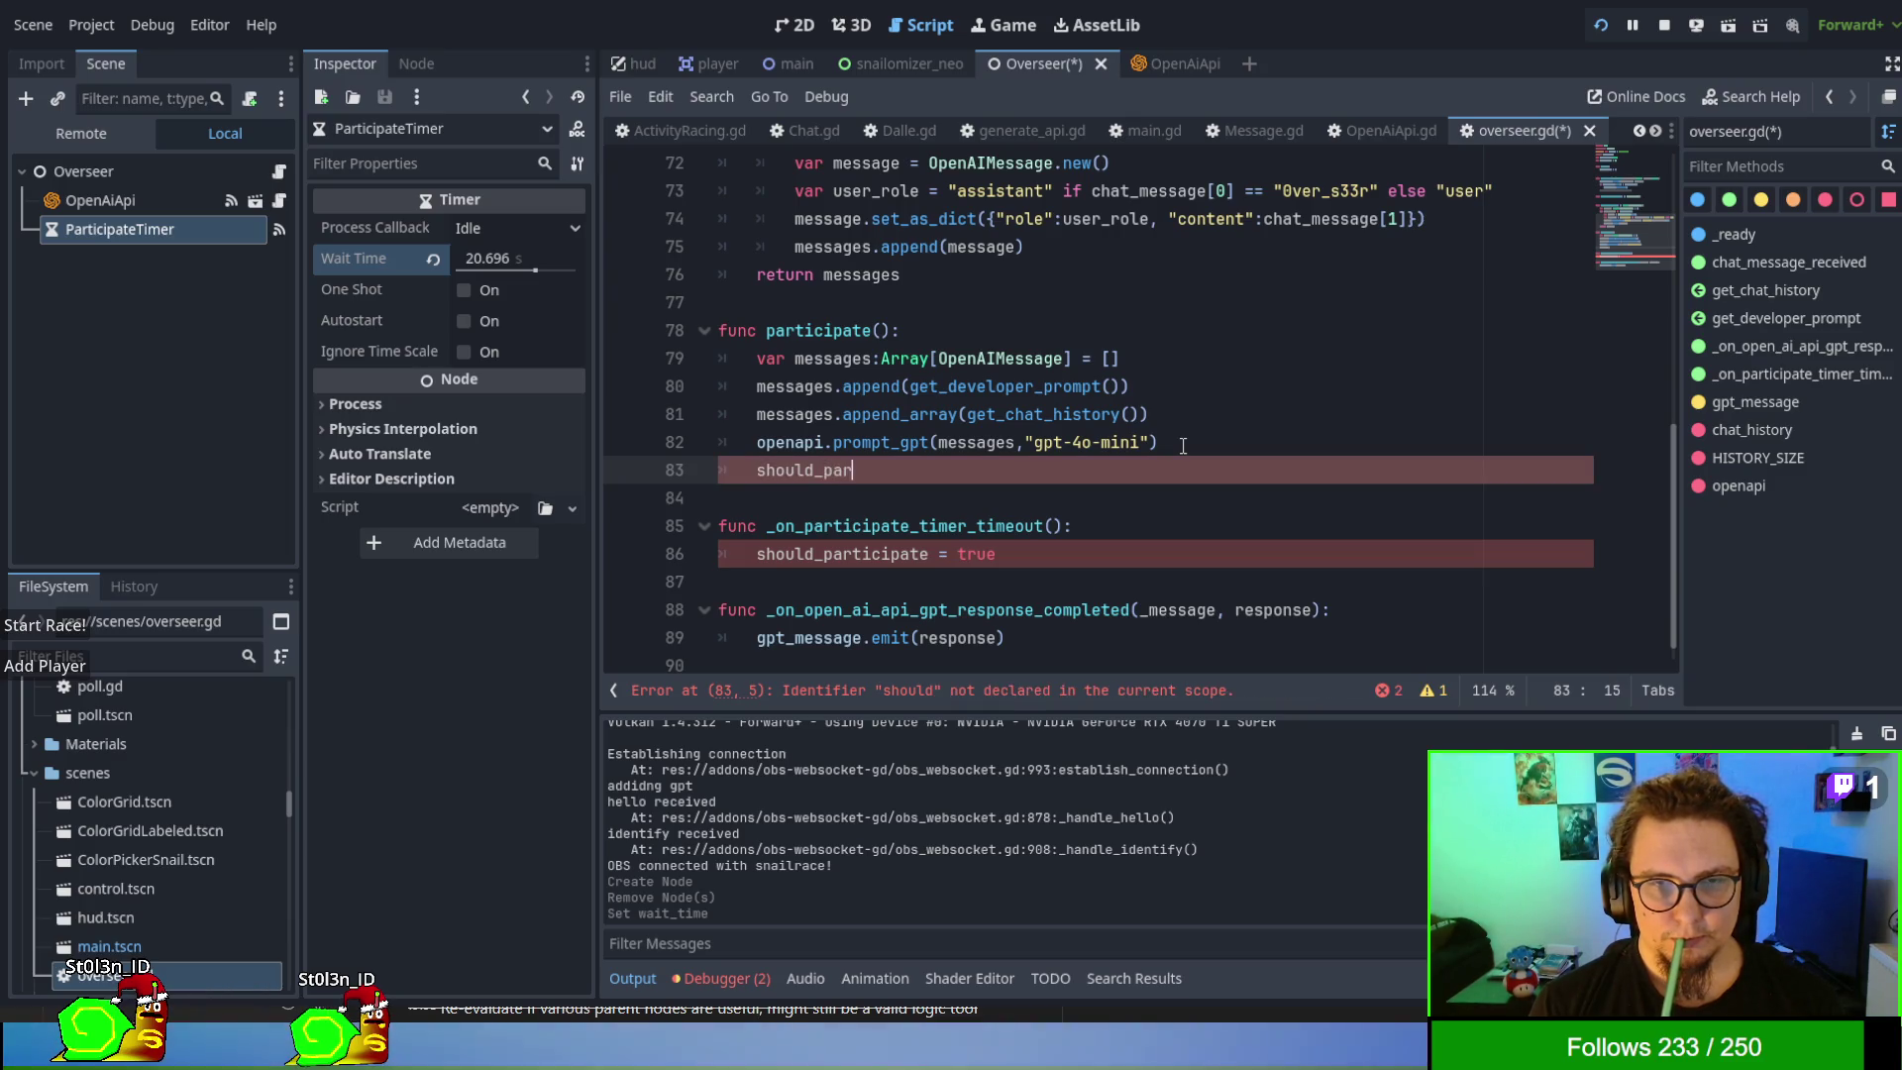
type("ticipate = fals")
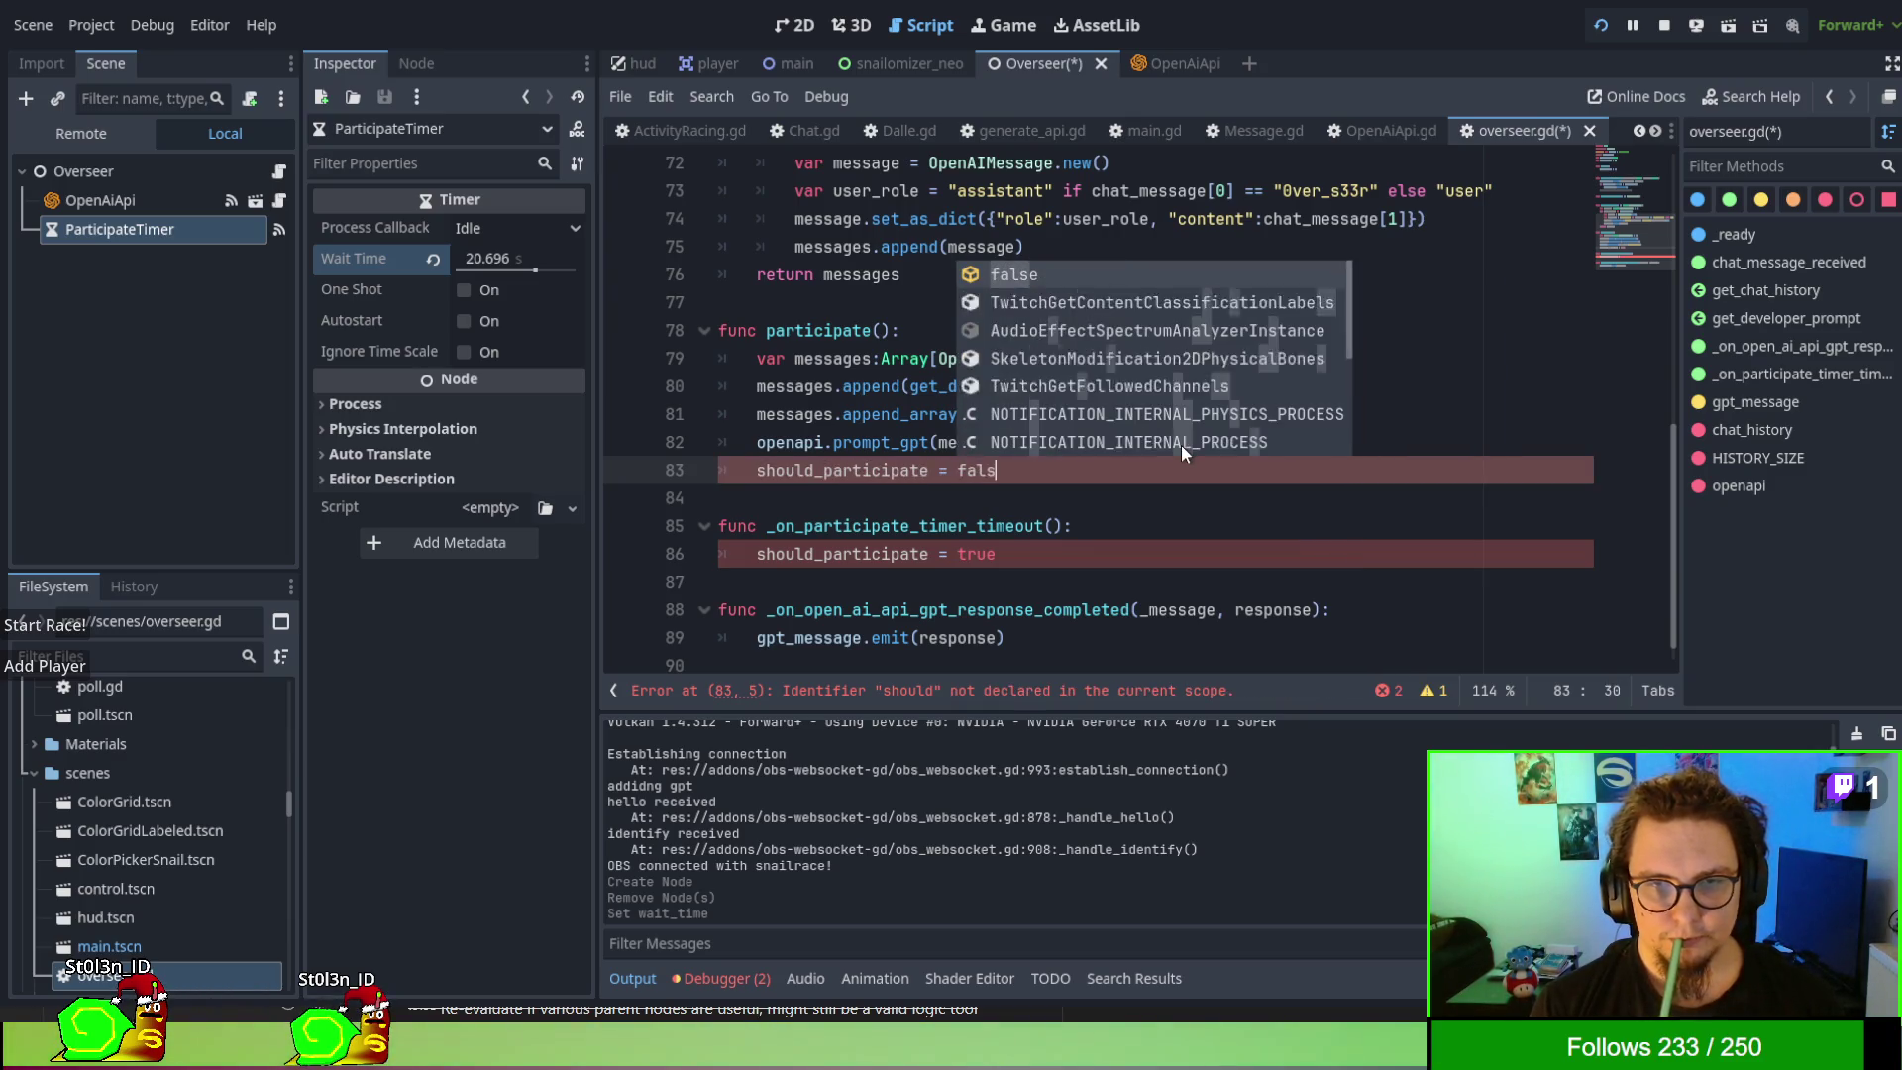
type("e")
scroll(1024, 254, "up", 8)
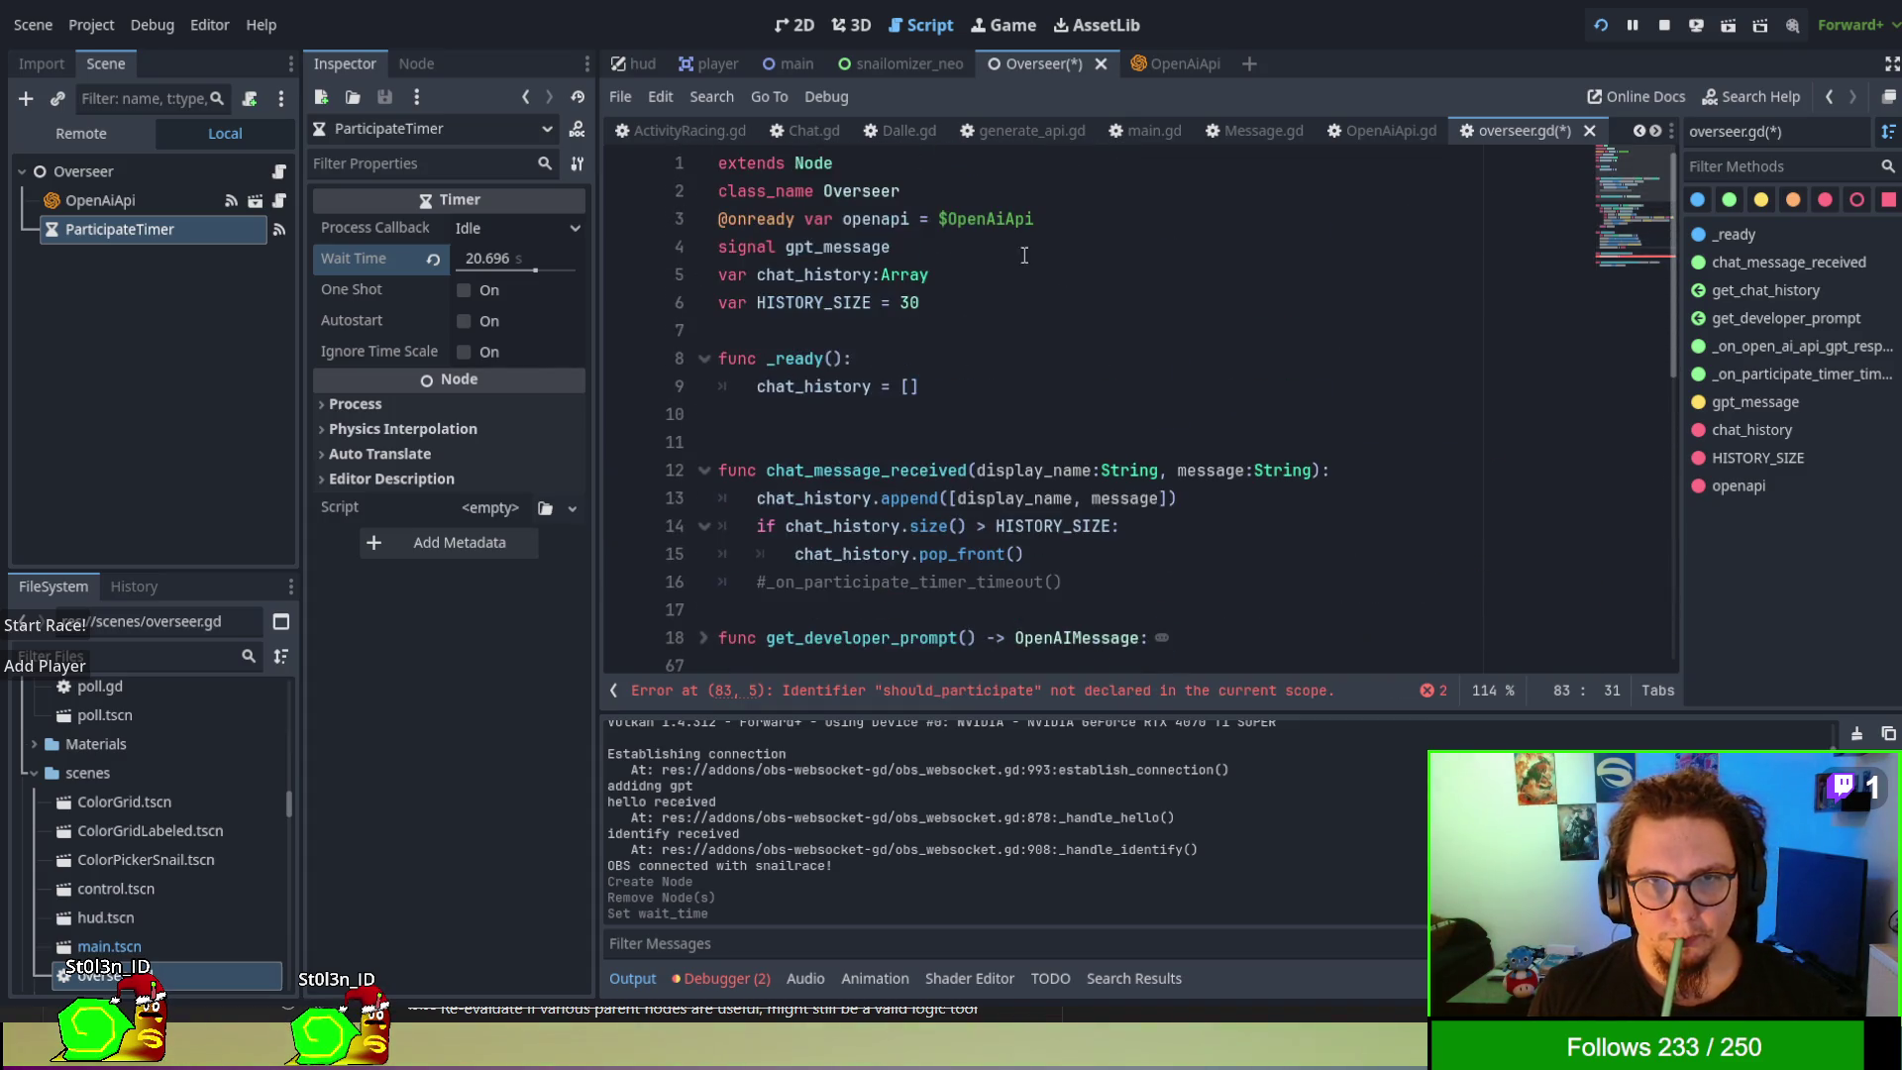
Add 'var should_participate = true' below HISTORY_SIZE at the top of overseer.gd.
left_click(985, 309)
key("Return")
type("var ")
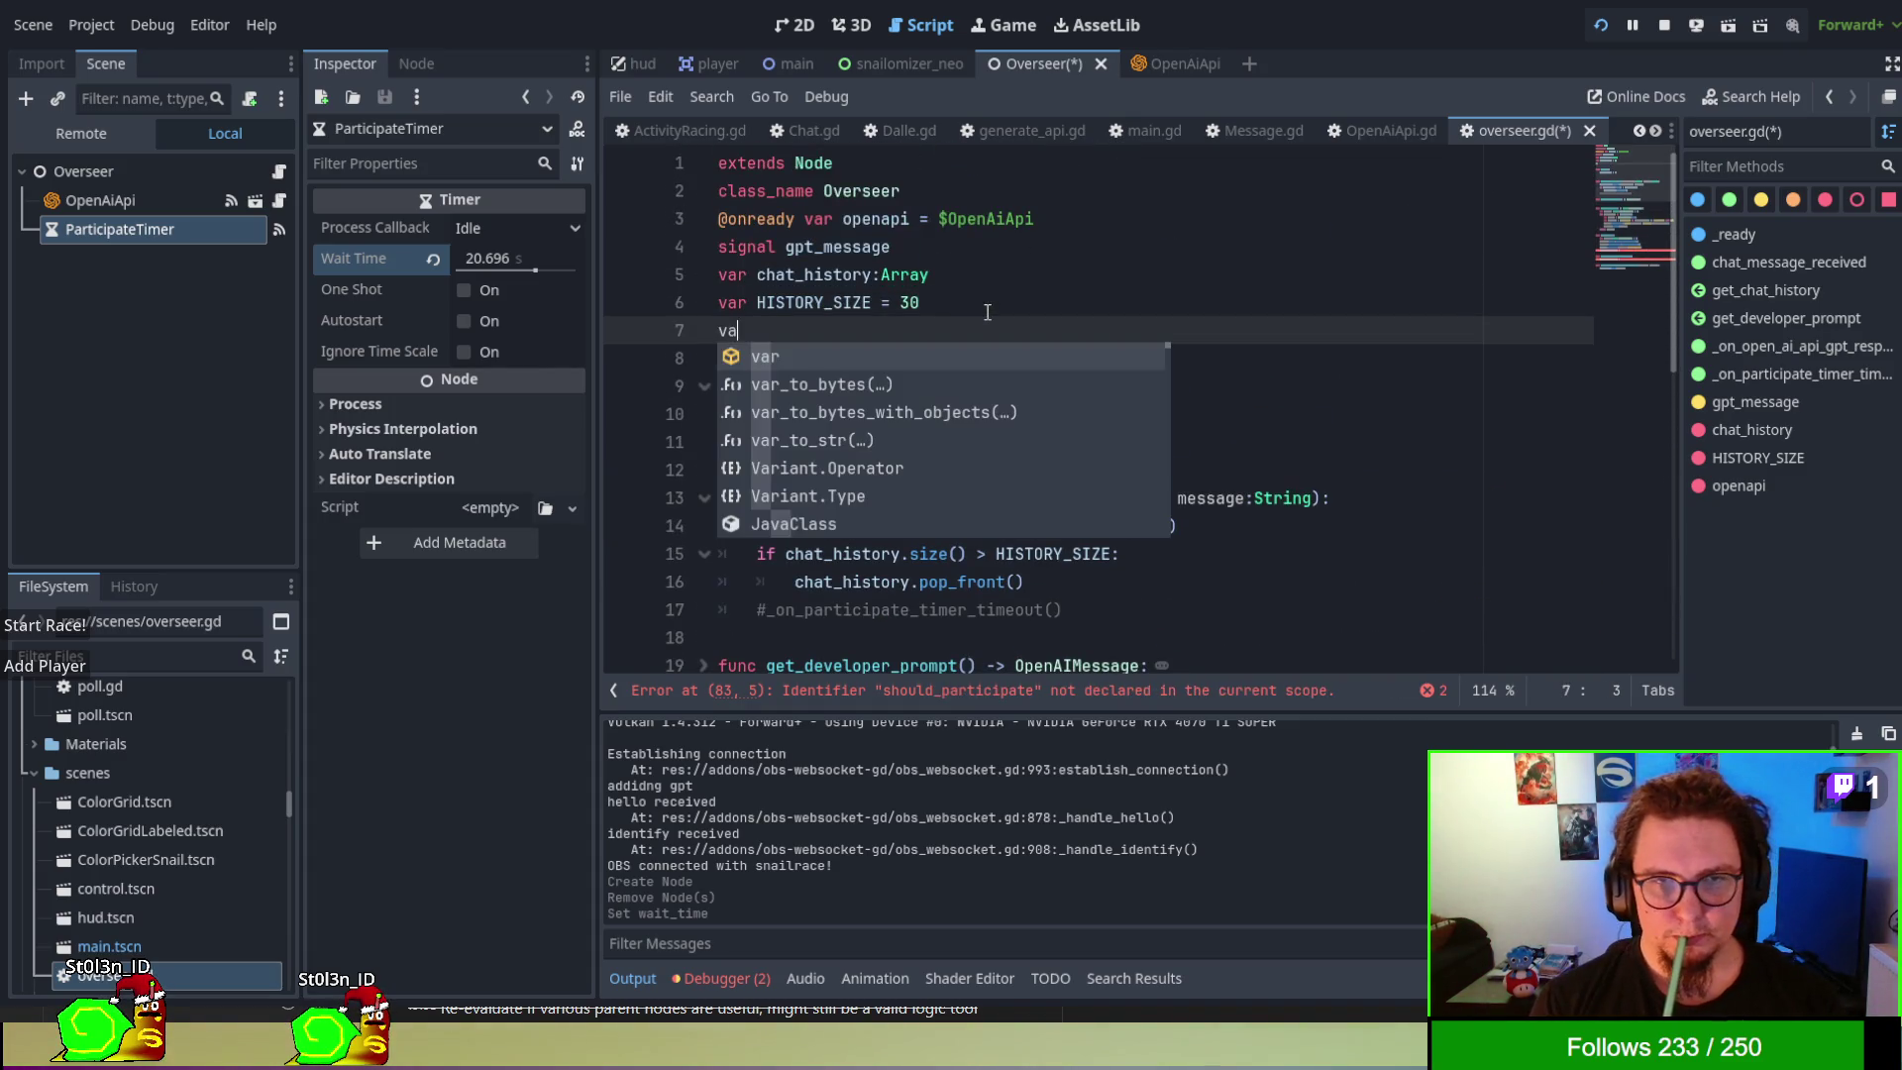
type("should_p")
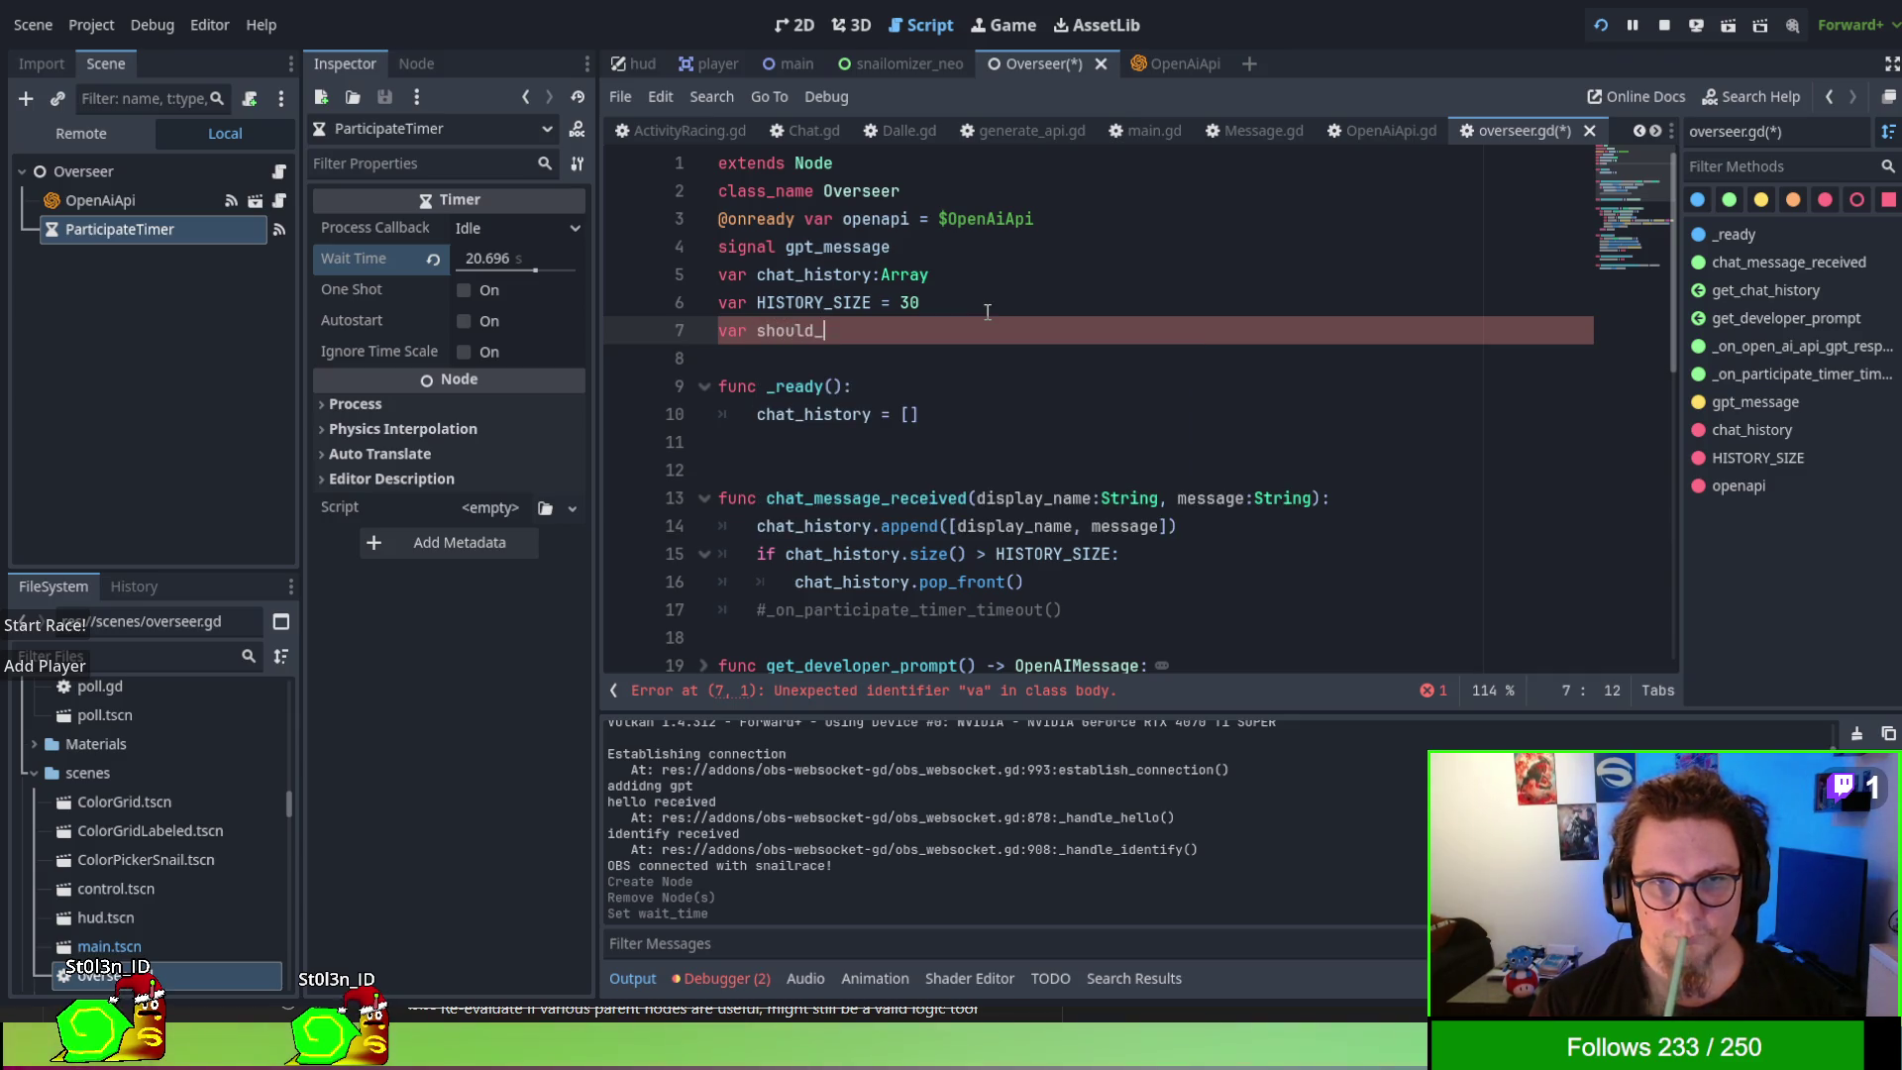
type("articipate = true")
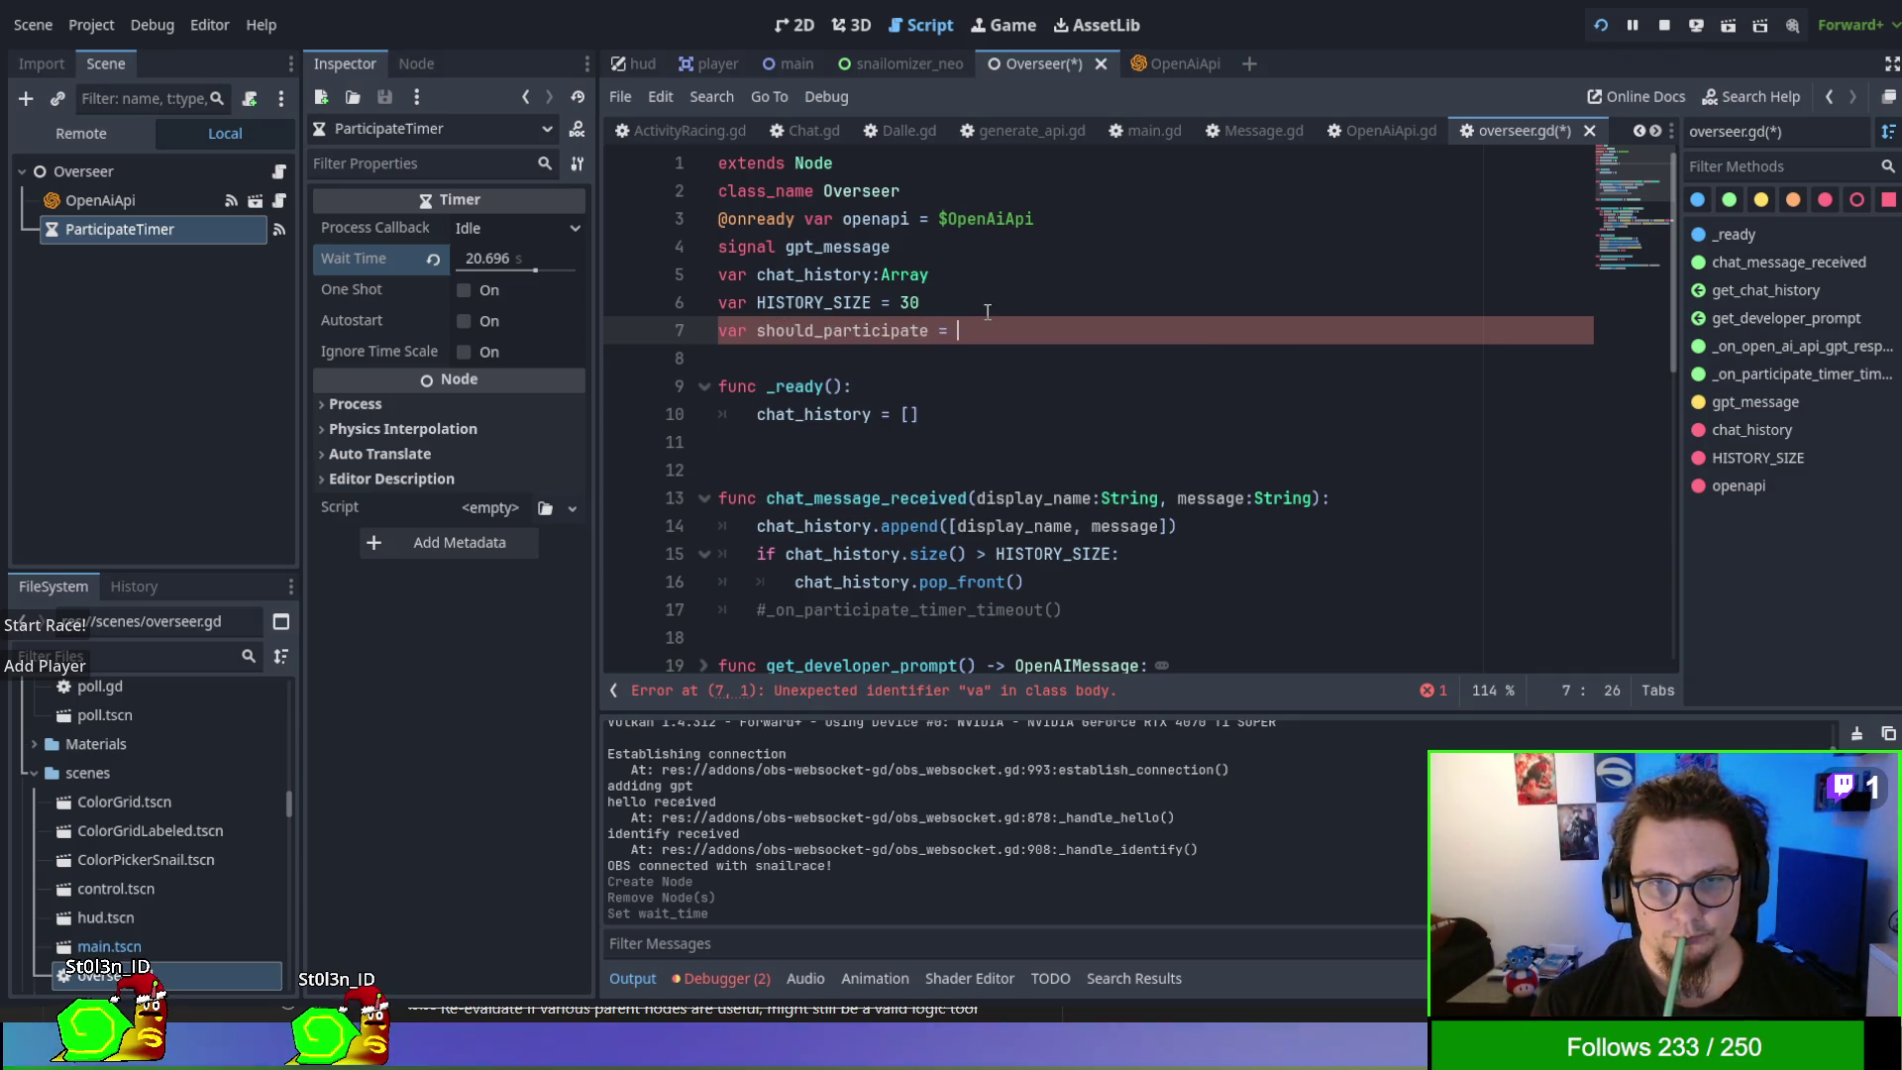
key("Escape")
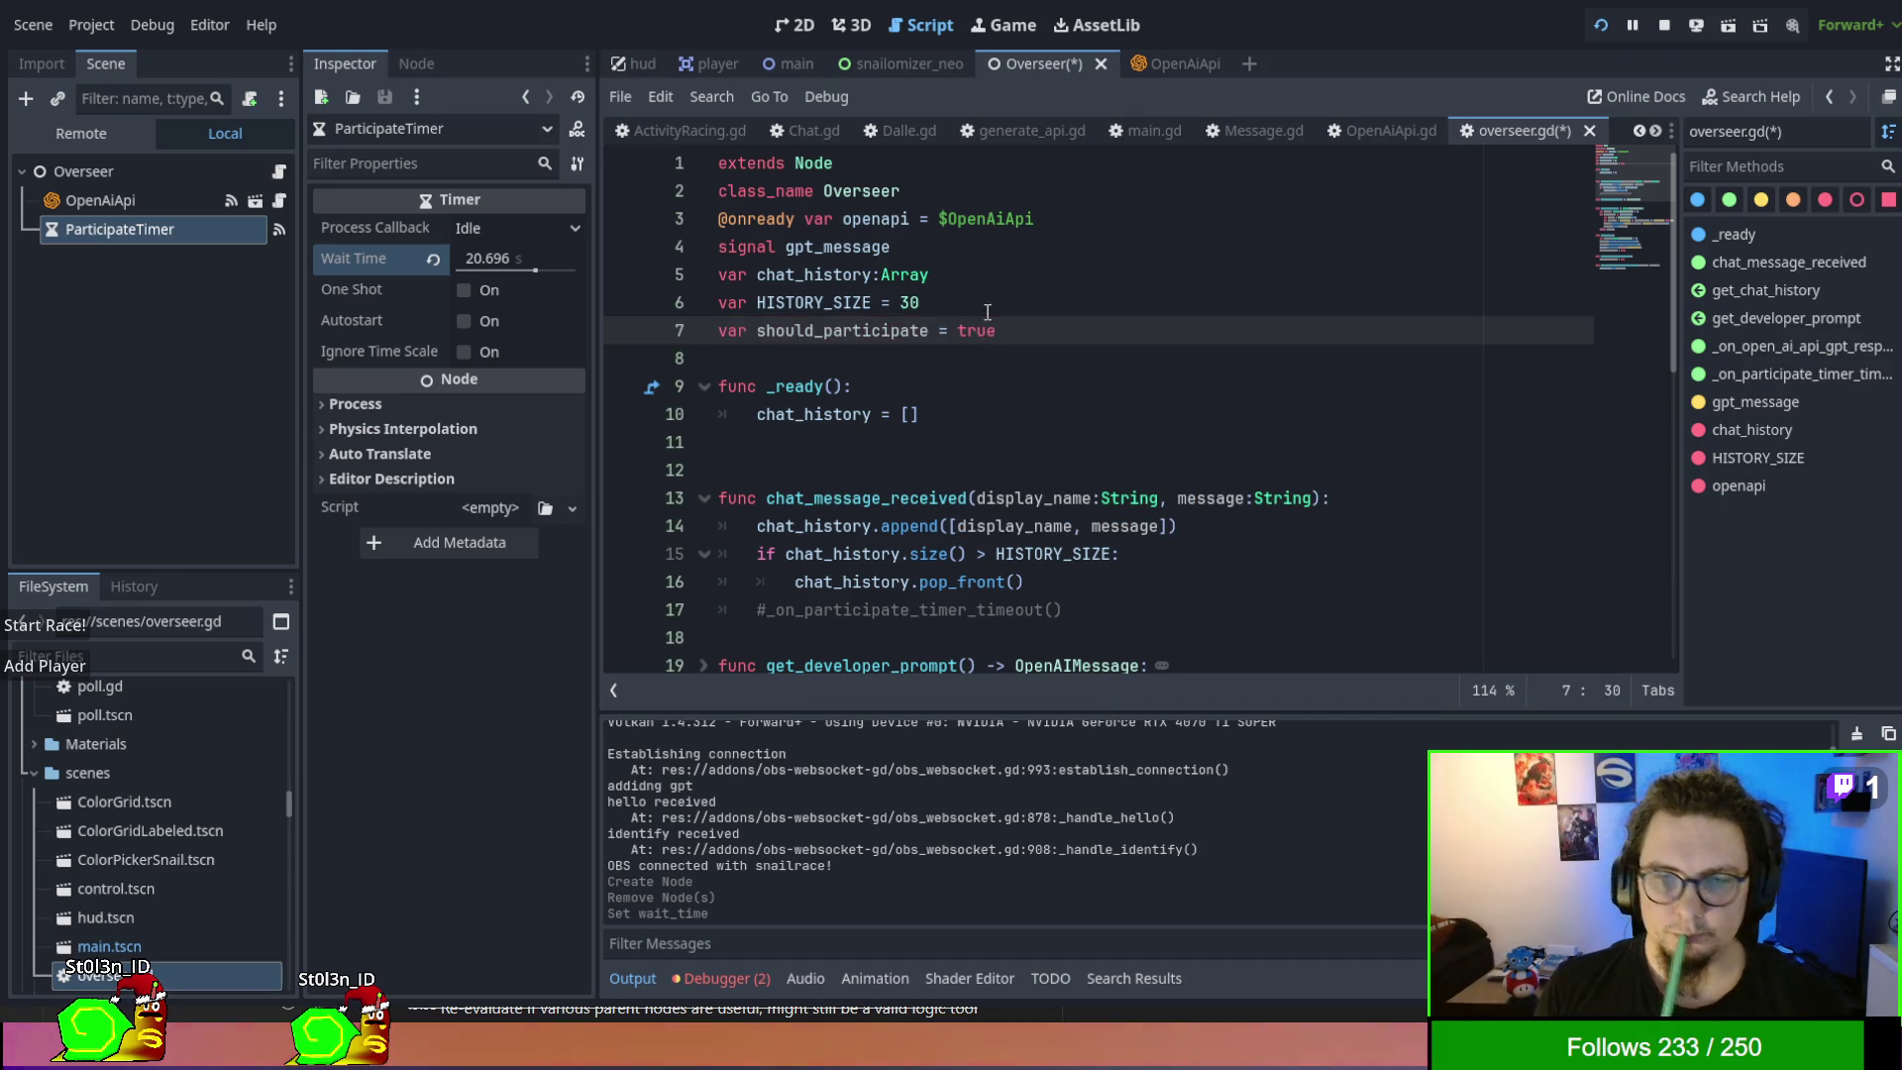
scroll(1021, 274, "down", 5)
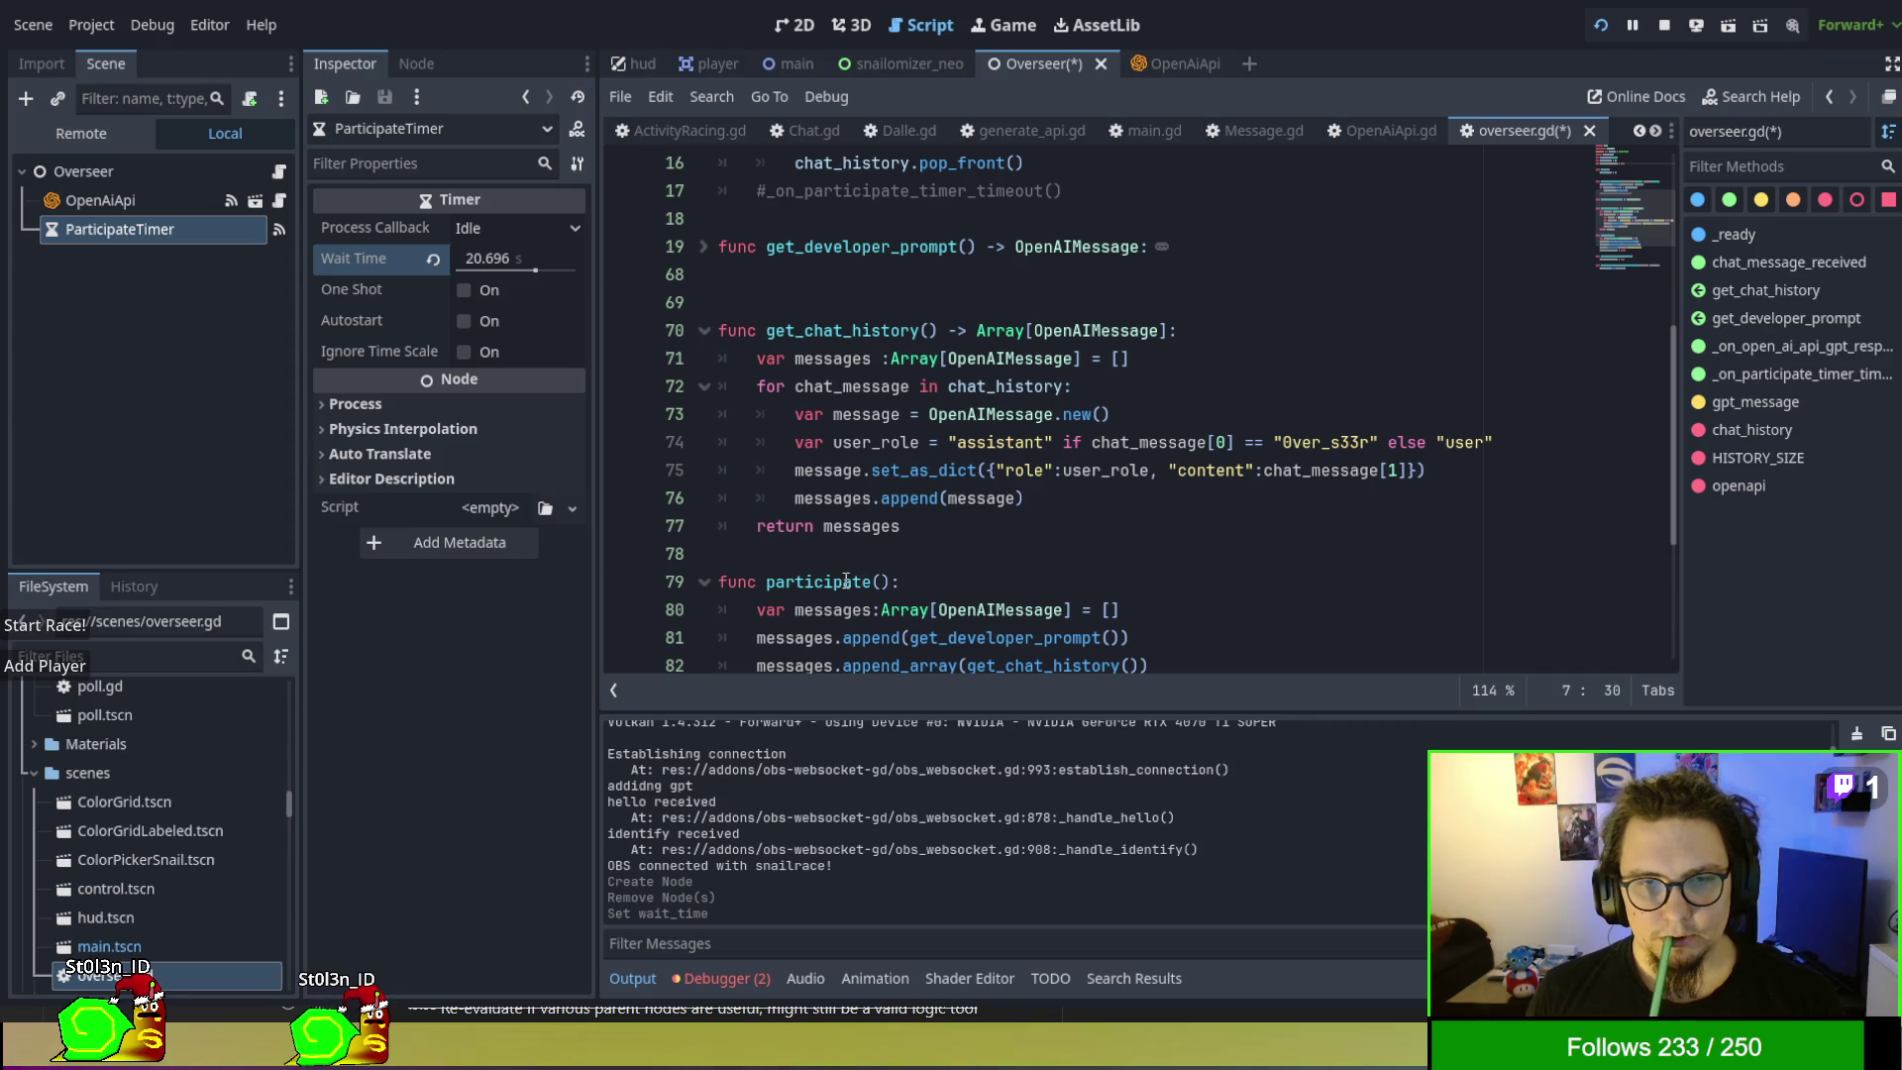
scroll(845, 512, "down", 3)
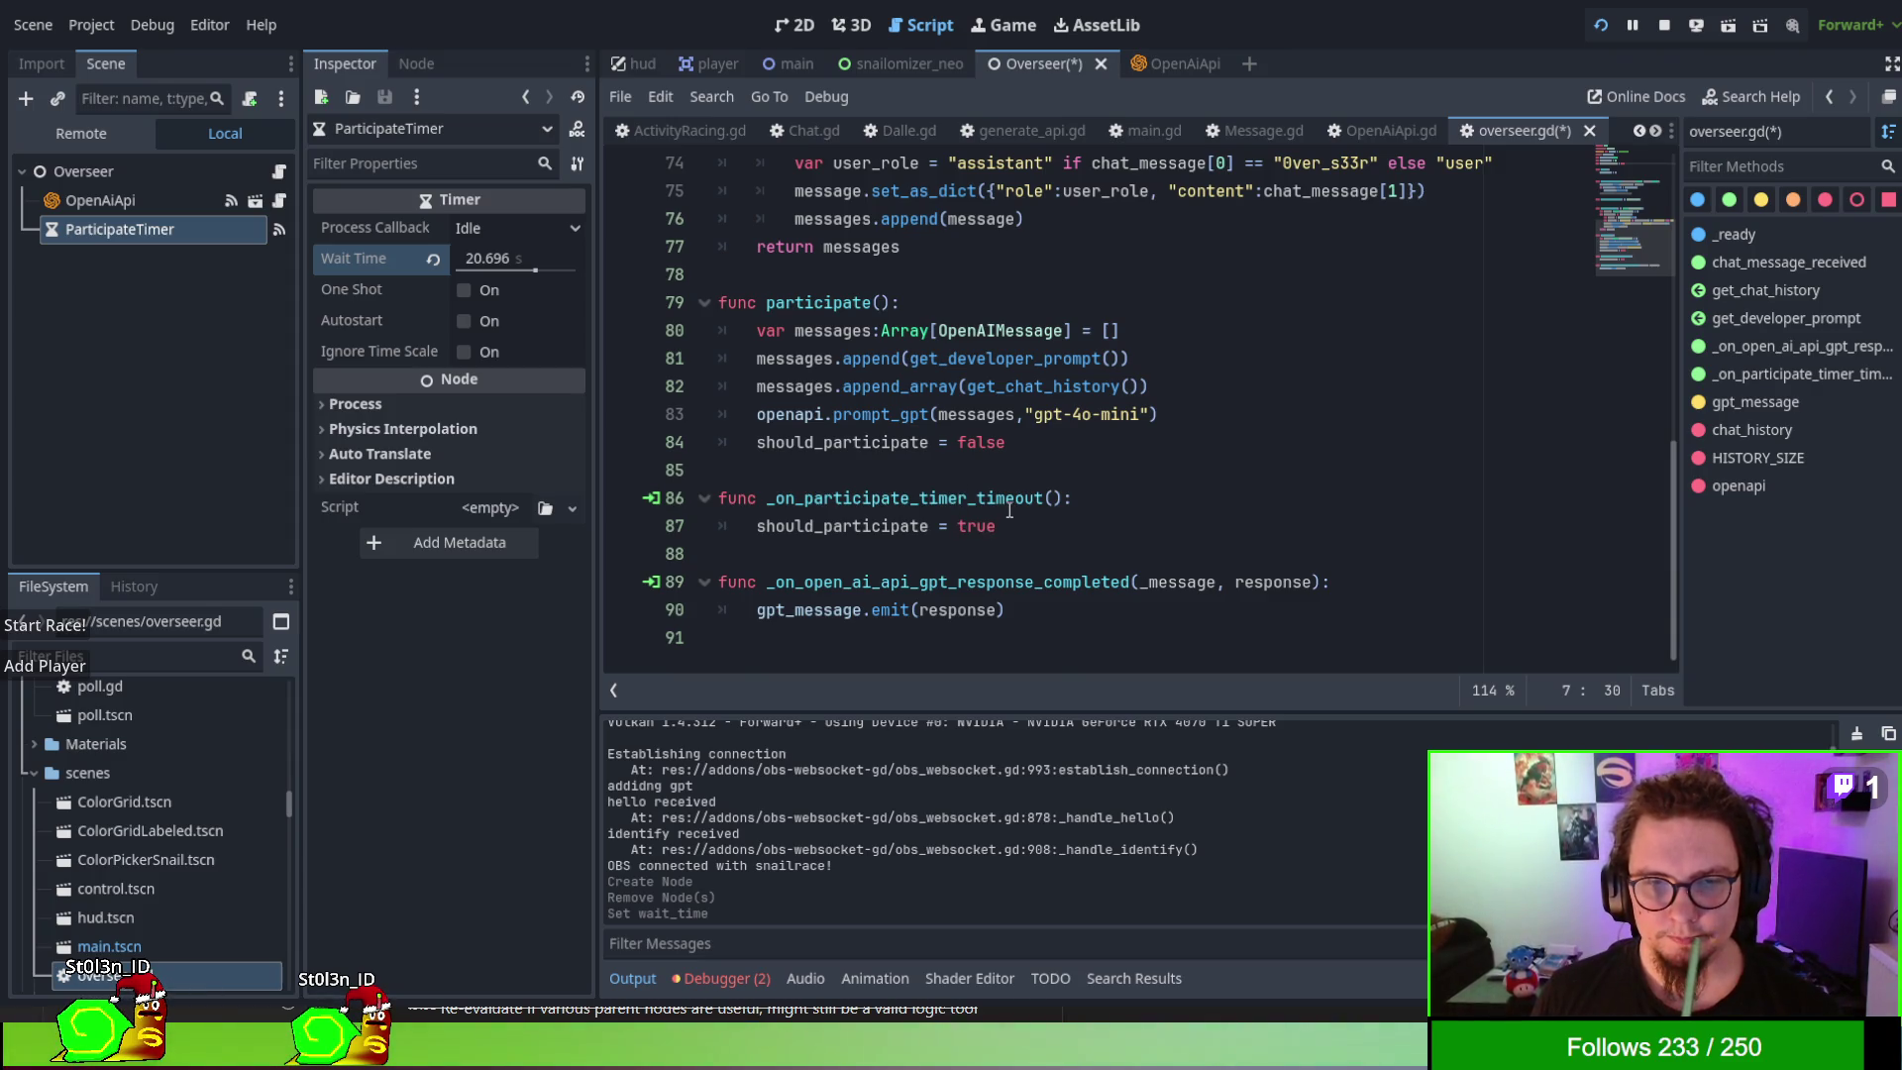
scroll(984, 585, "up", 20)
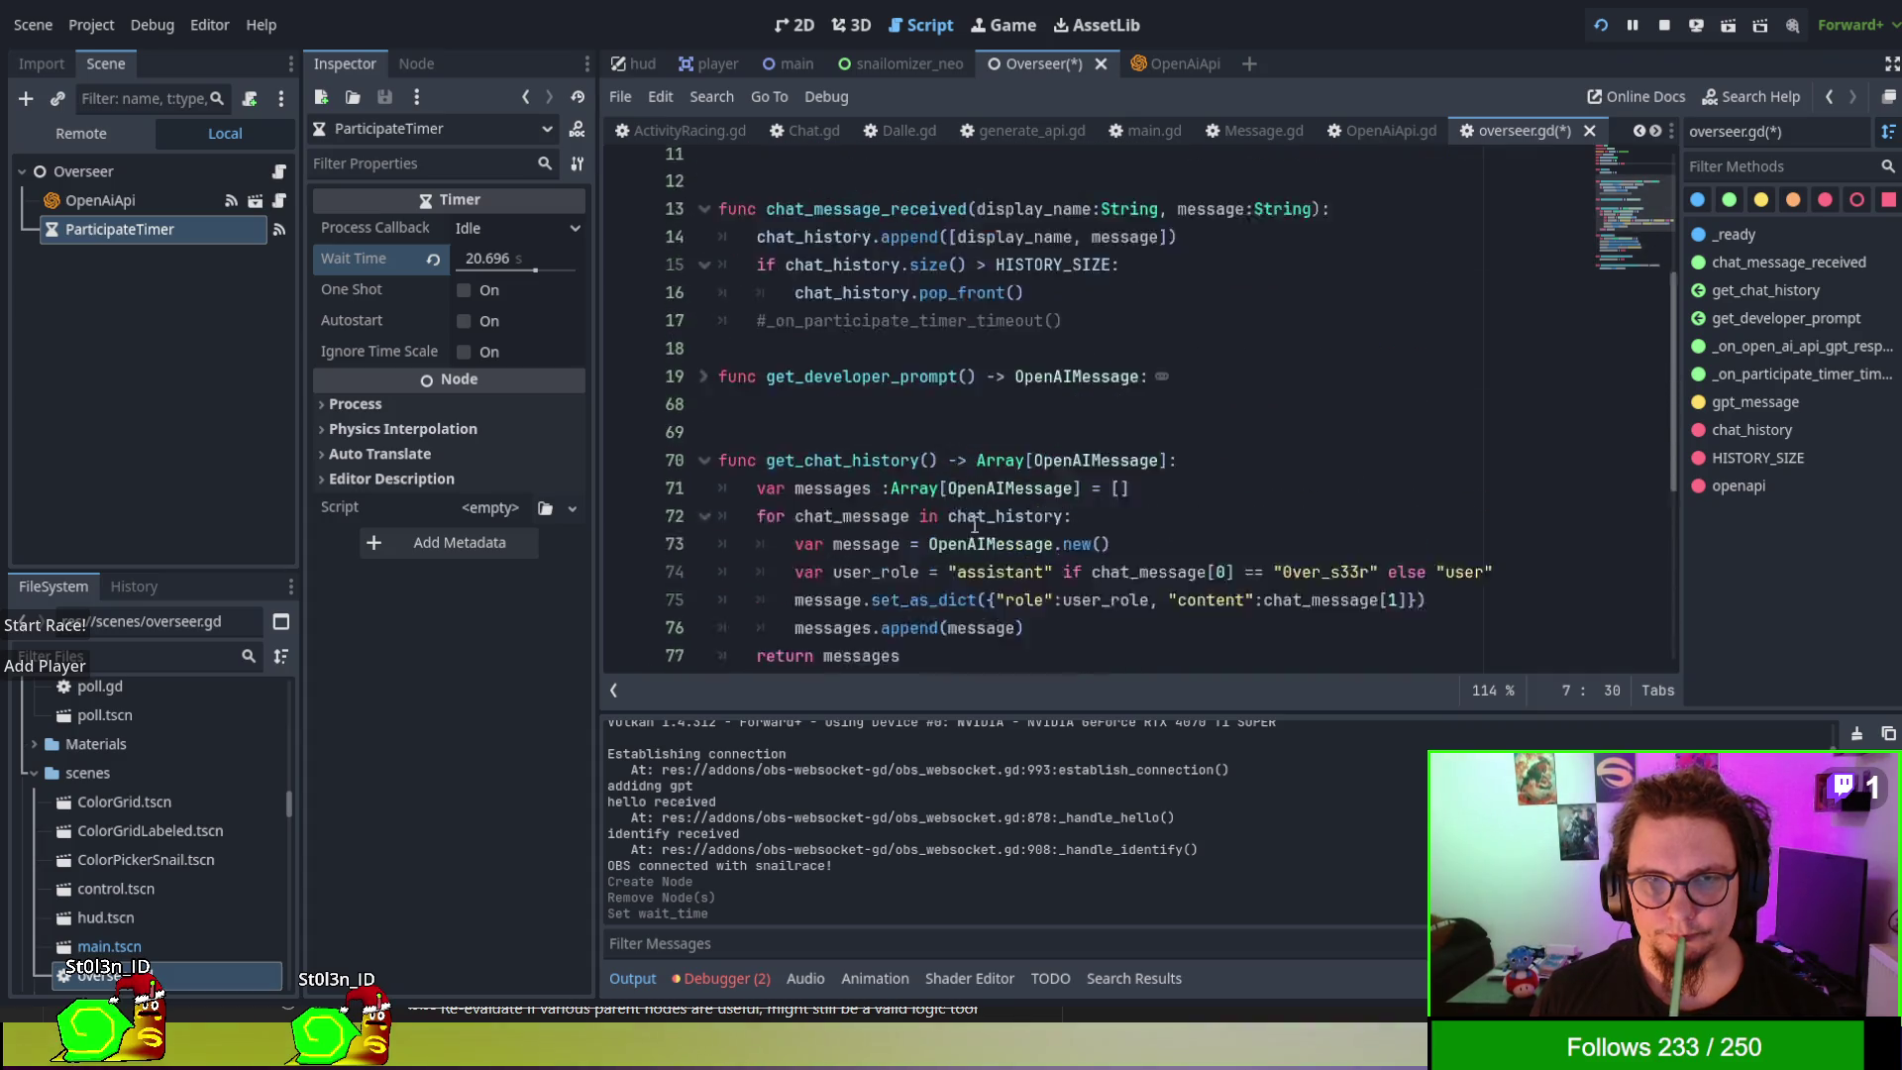
left_click(1138, 570)
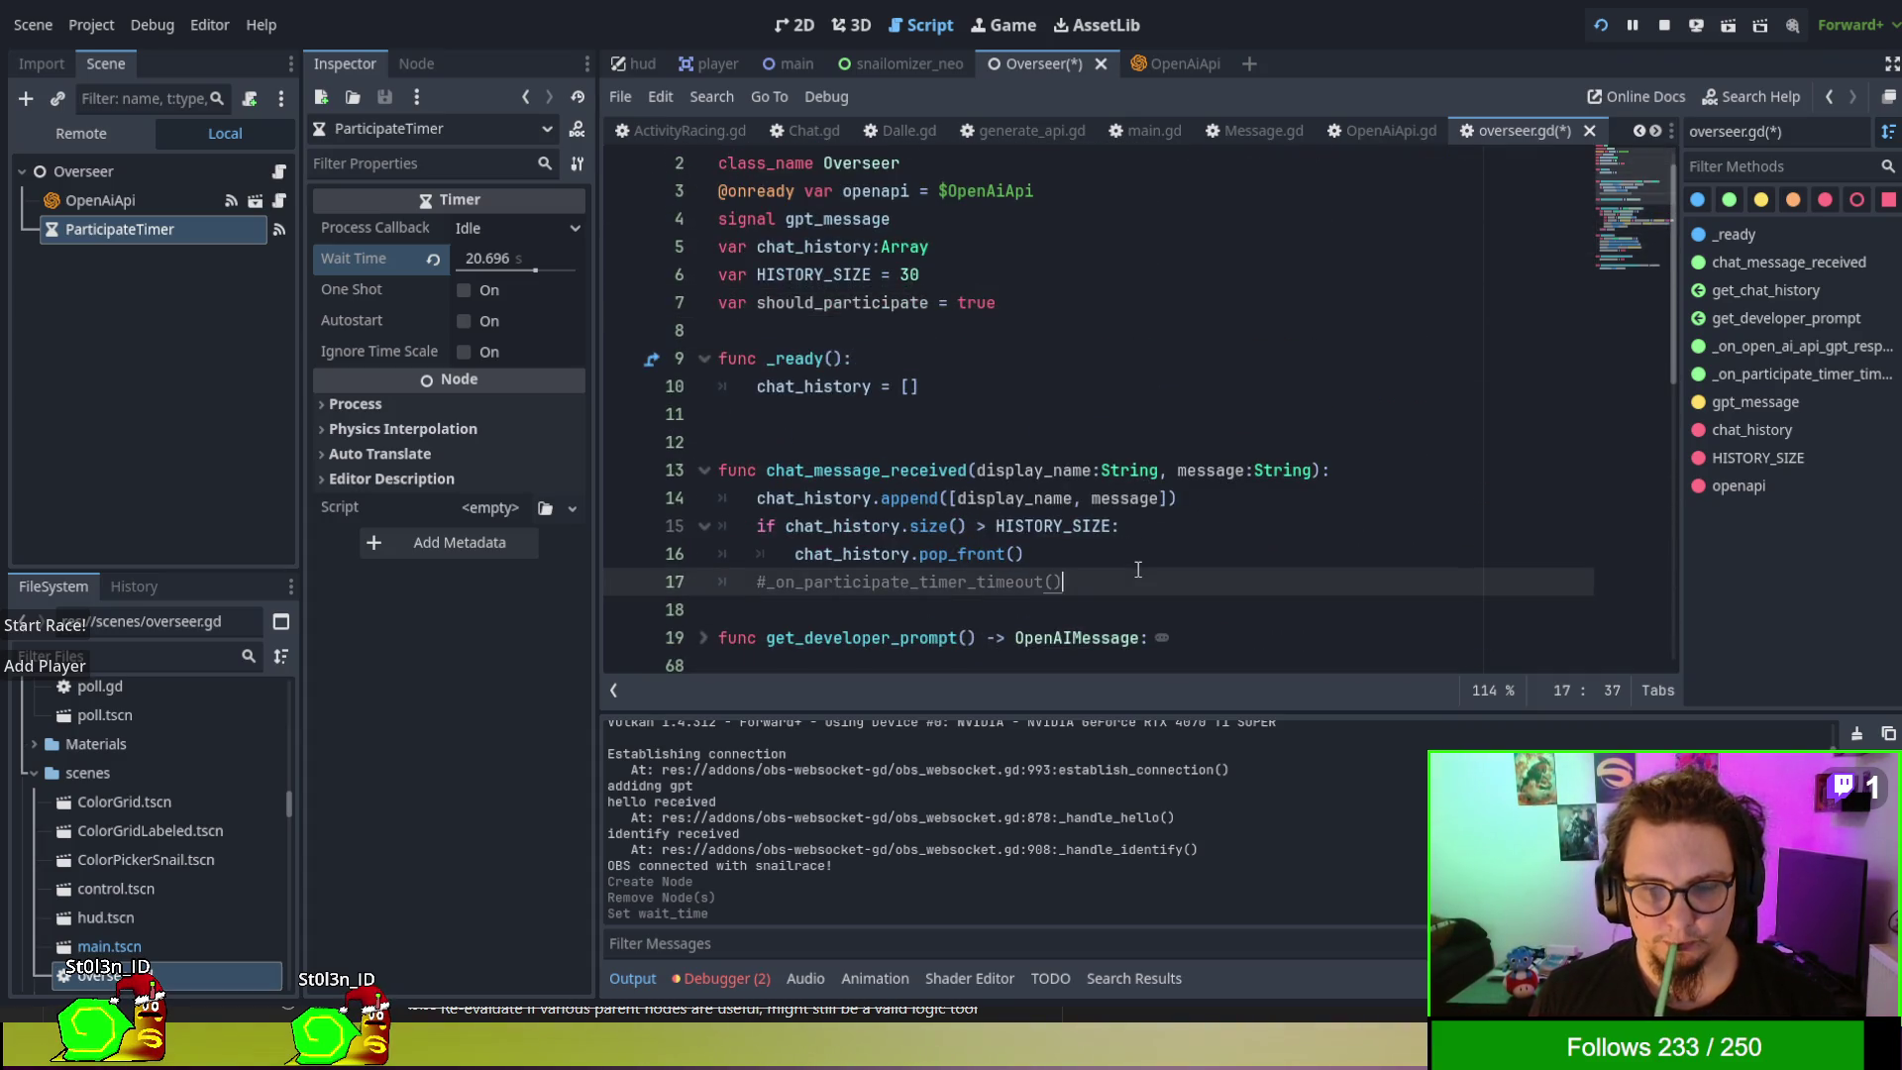
Replace the commented timeout call with 'if should_participate: participate()' in chat_message_received.
key("Up")
key("Down")
key("End")
key("shift+Home")
key("BackSpace")
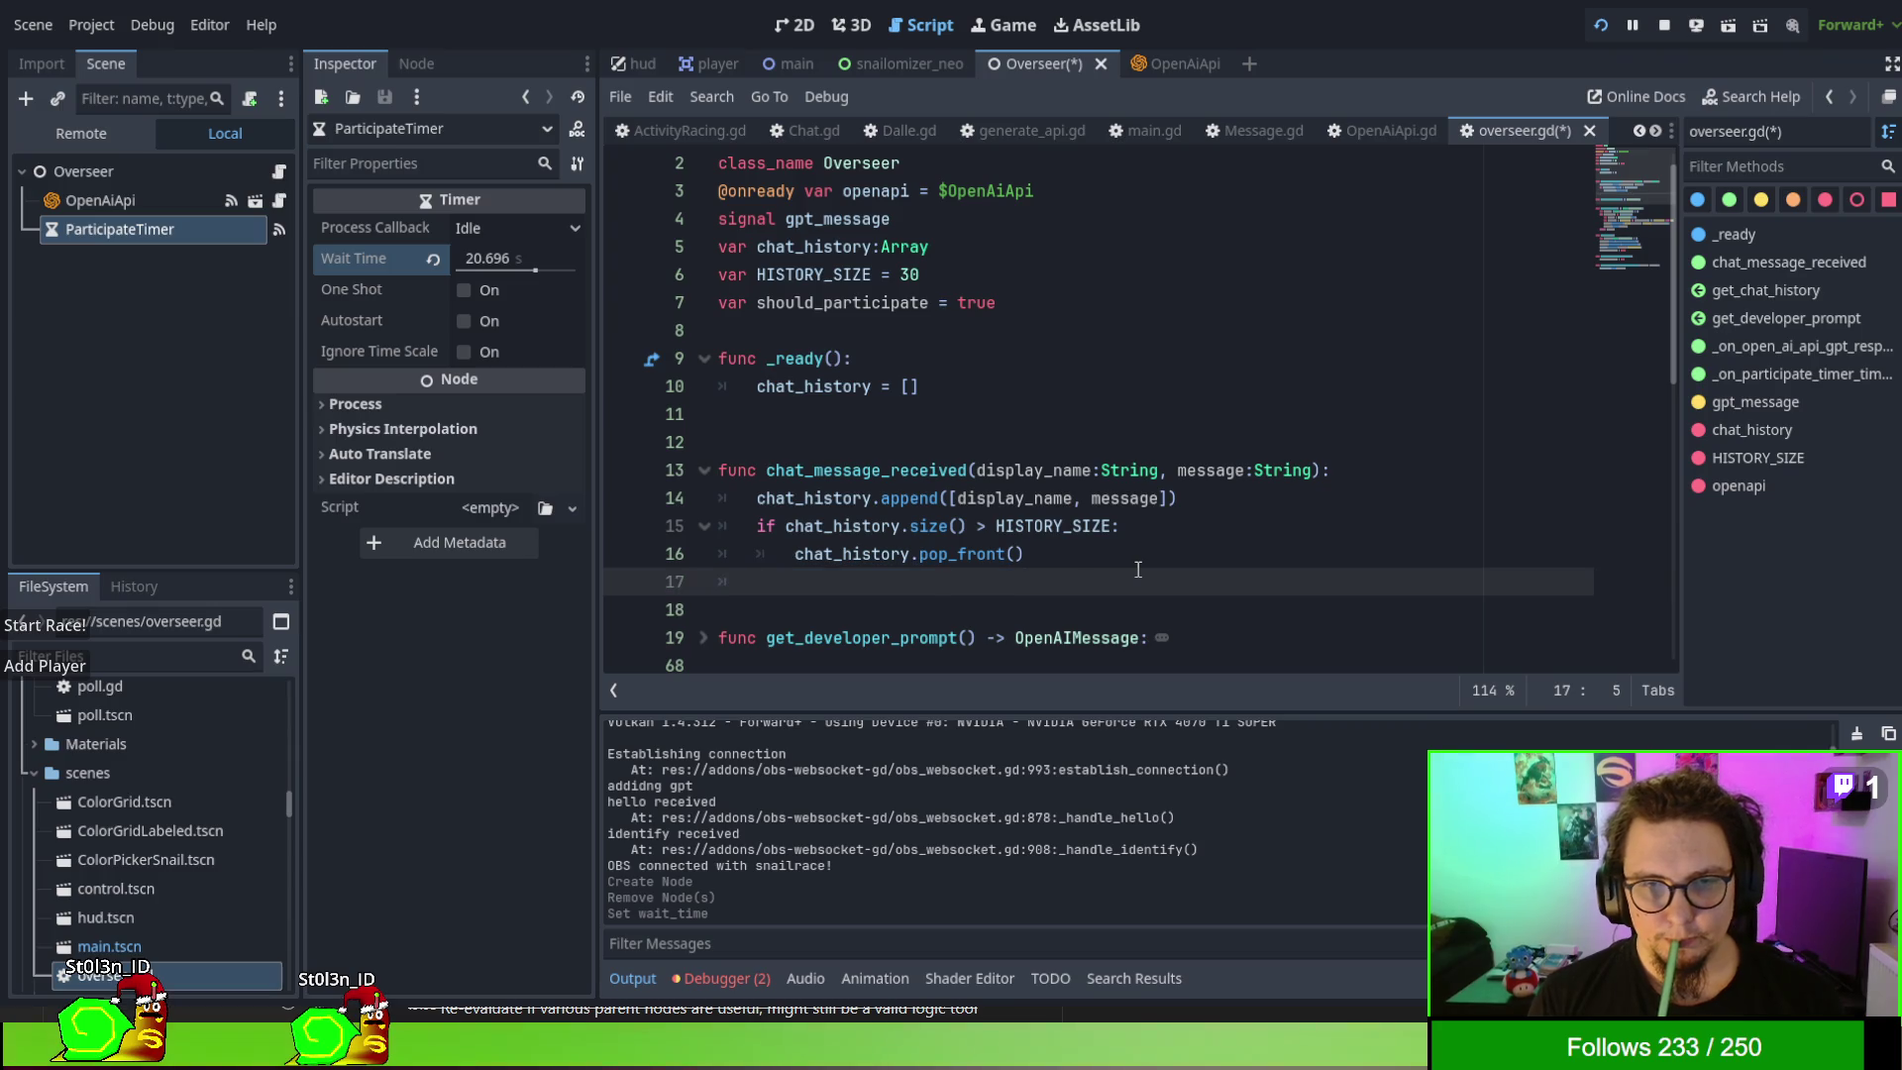
key("Return")
type("if should")
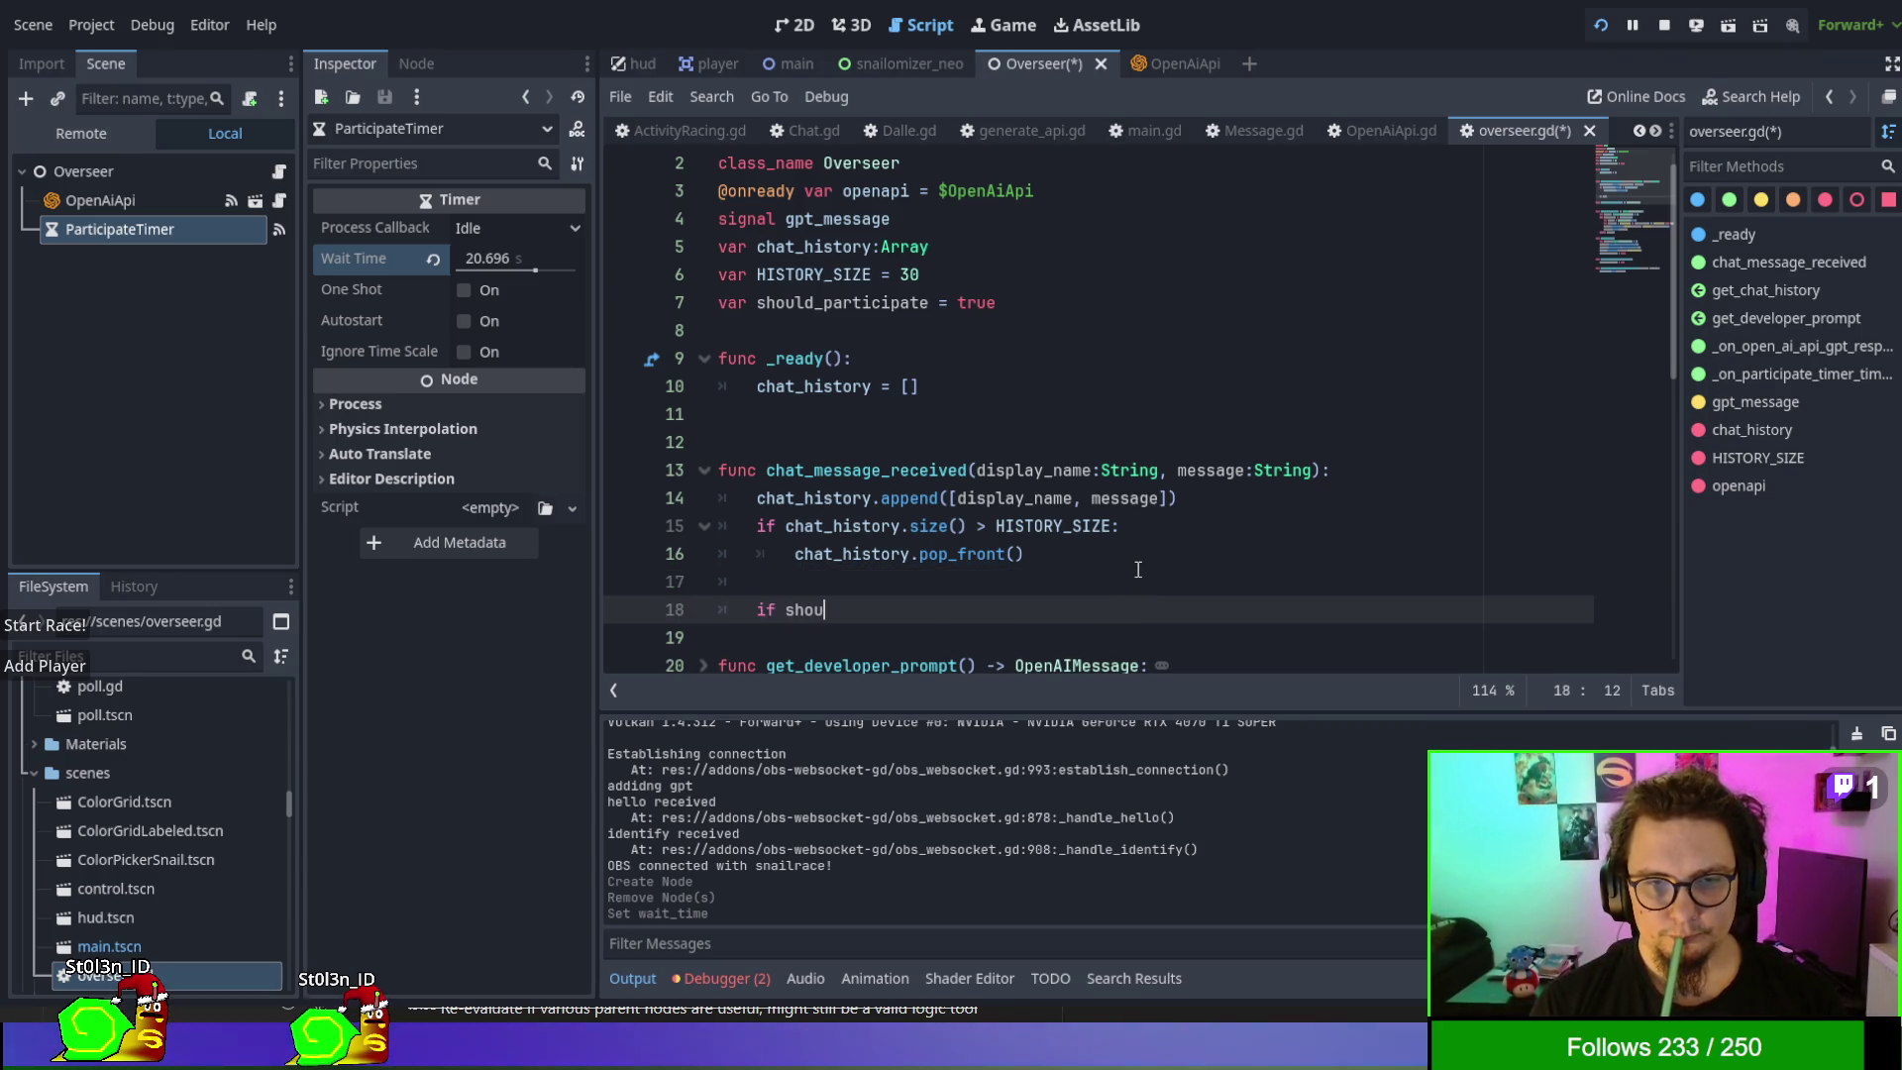
type("_")
key("Return")
type(":")
key("Return")
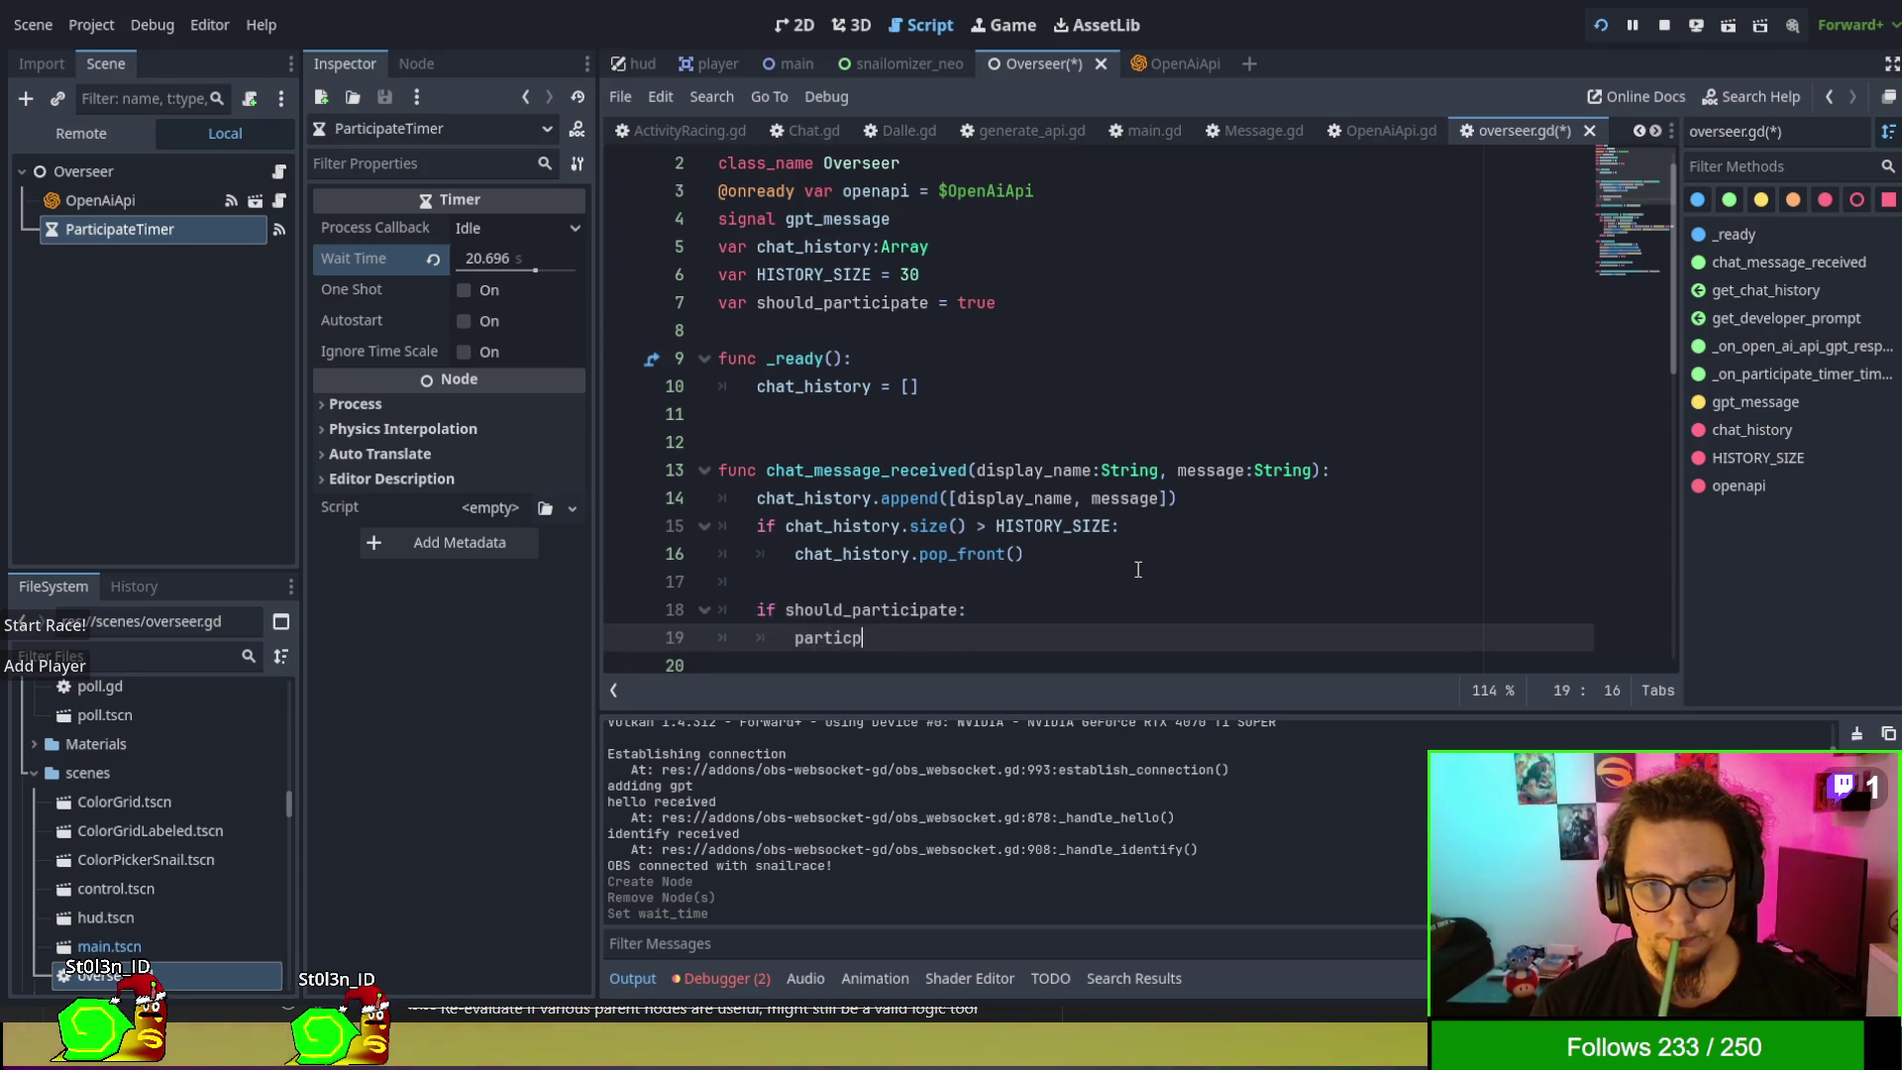
key("Return")
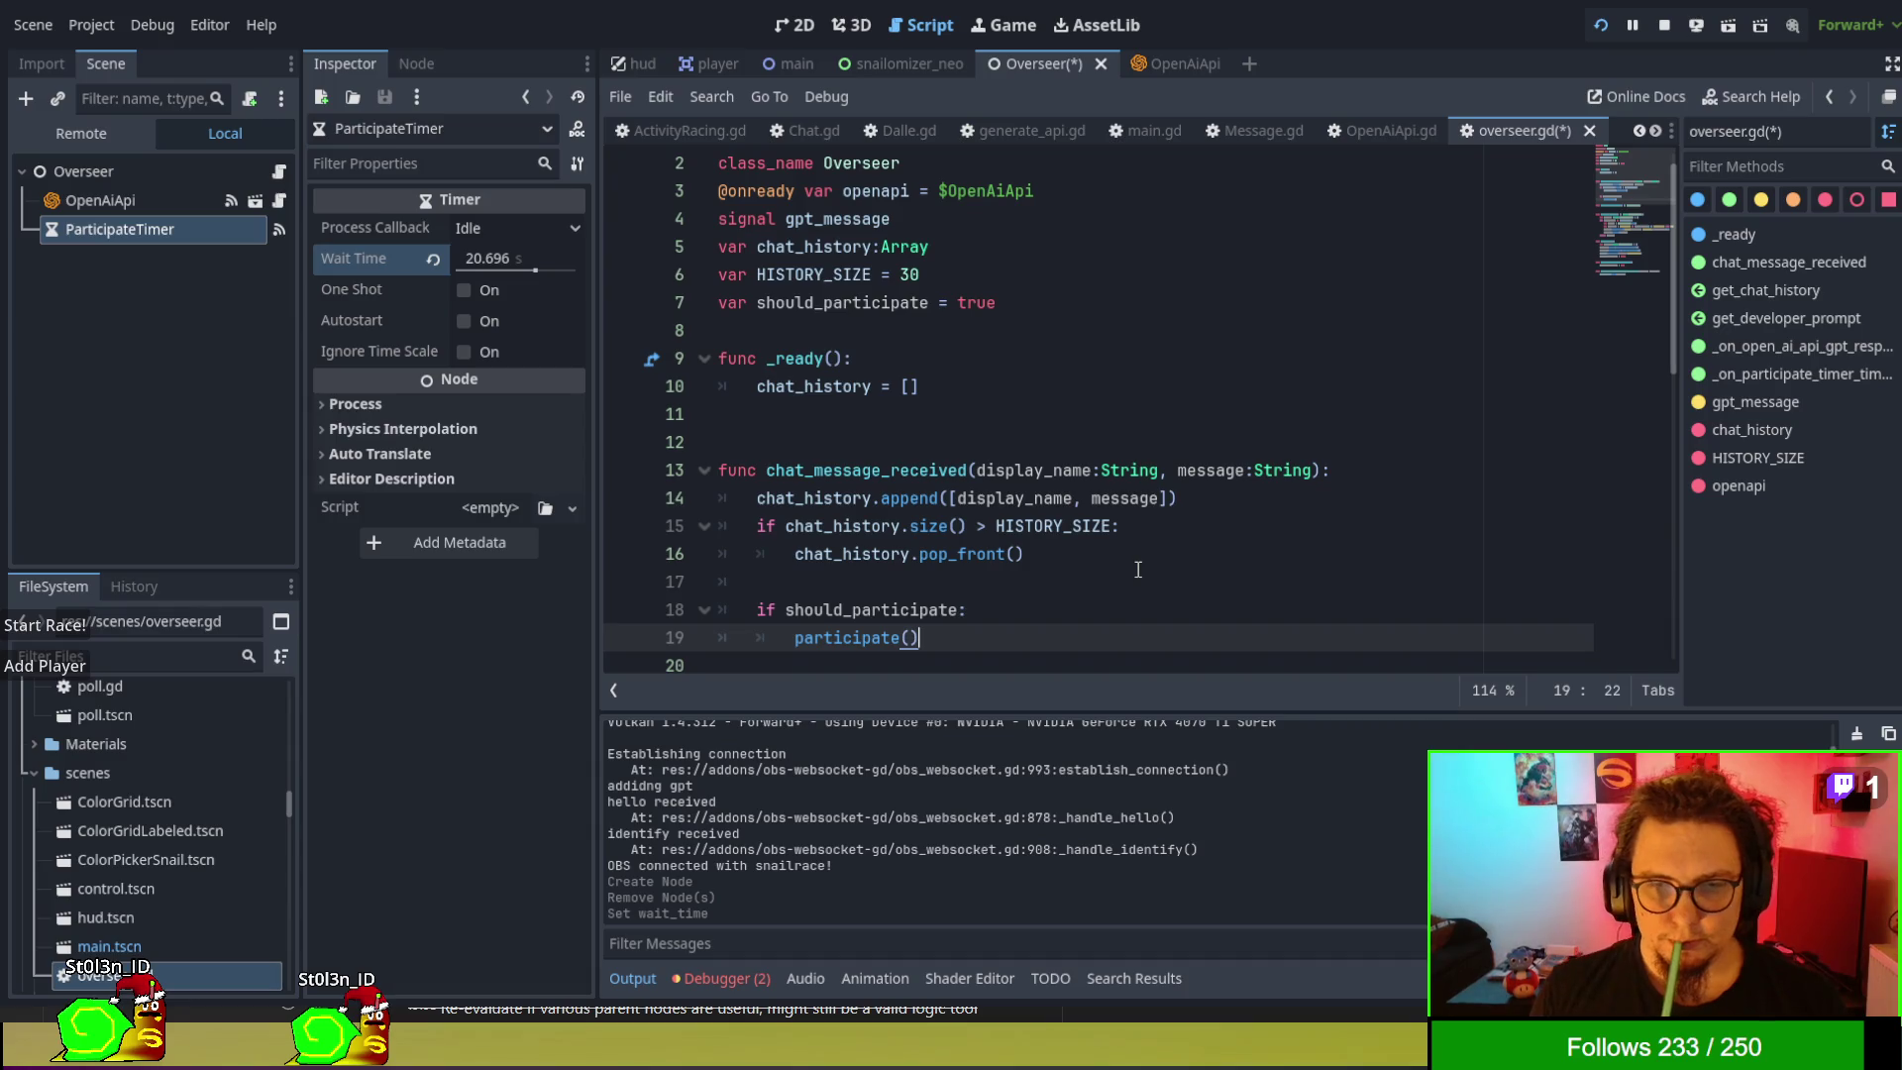
Tidy the blank lines around the new check and save the script and scene.
scroll(1139, 570, "down", 3)
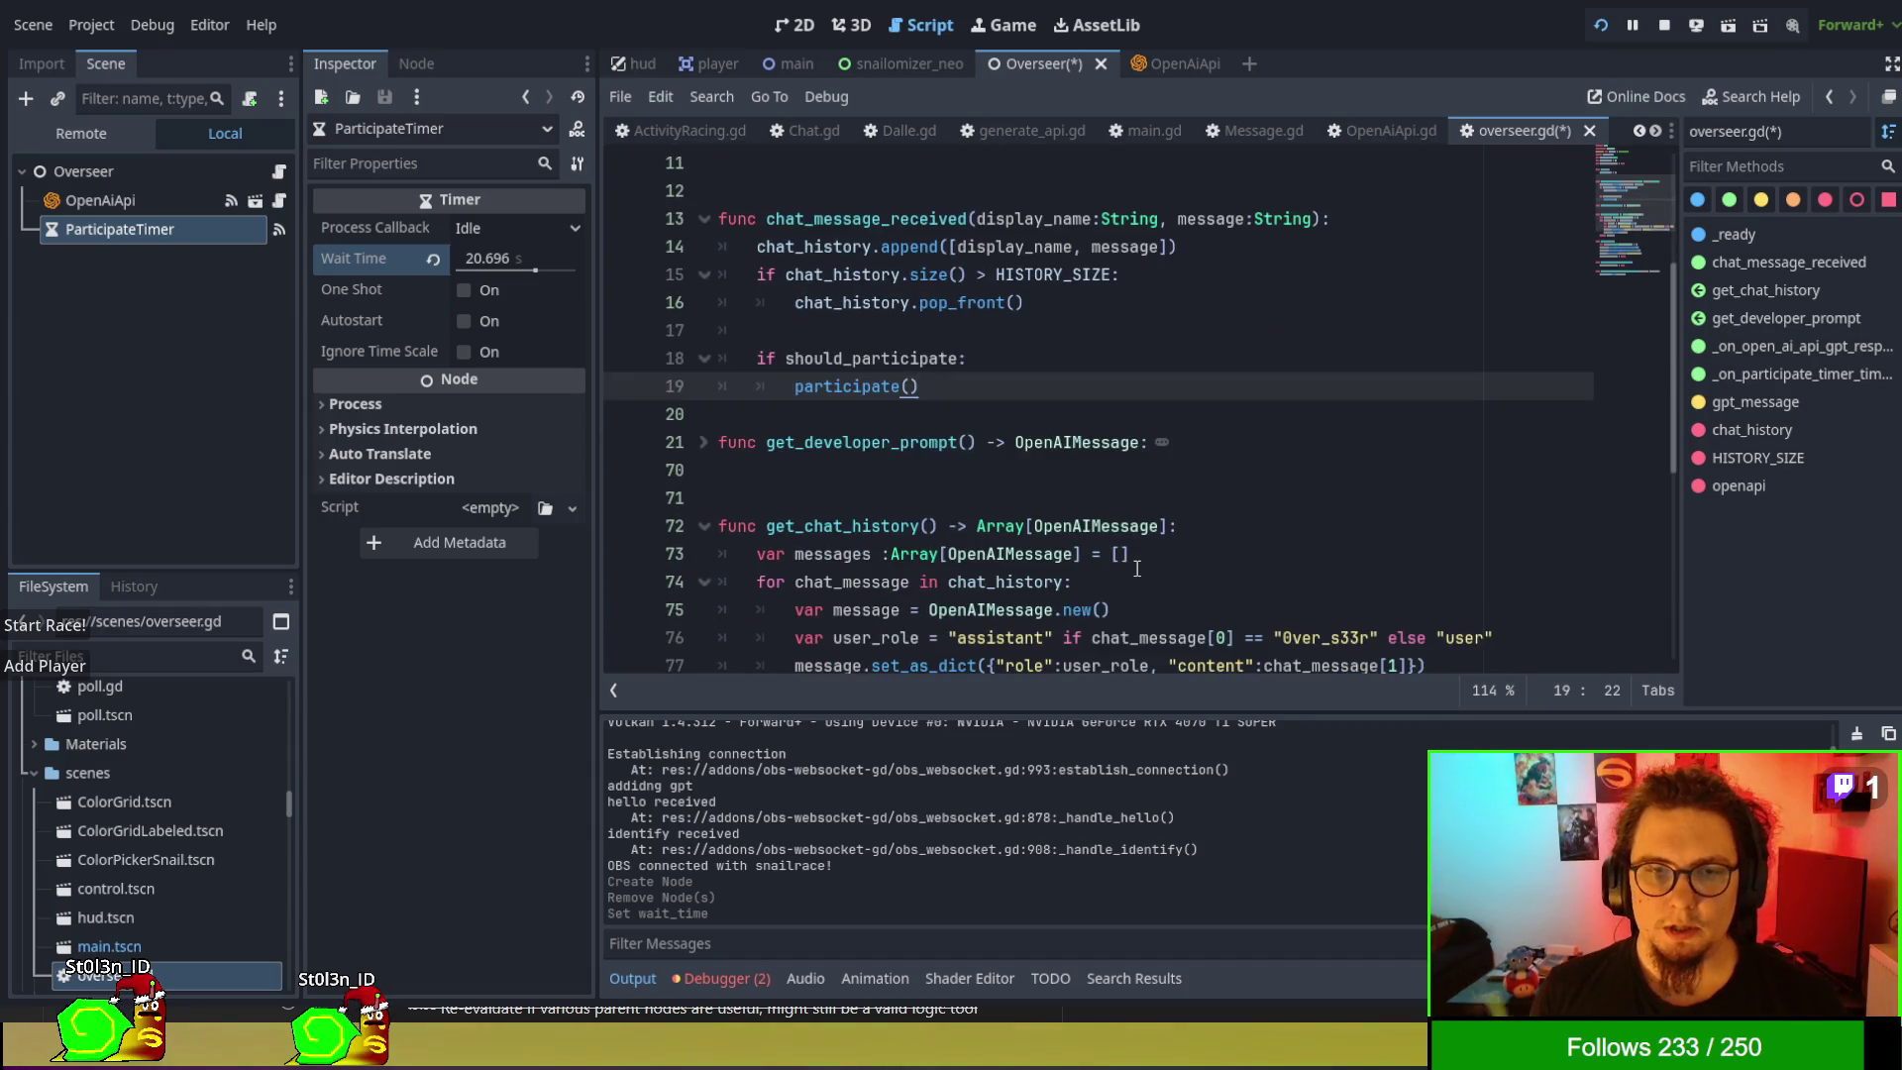
left_click(1092, 416)
key("Return")
left_click(1017, 330)
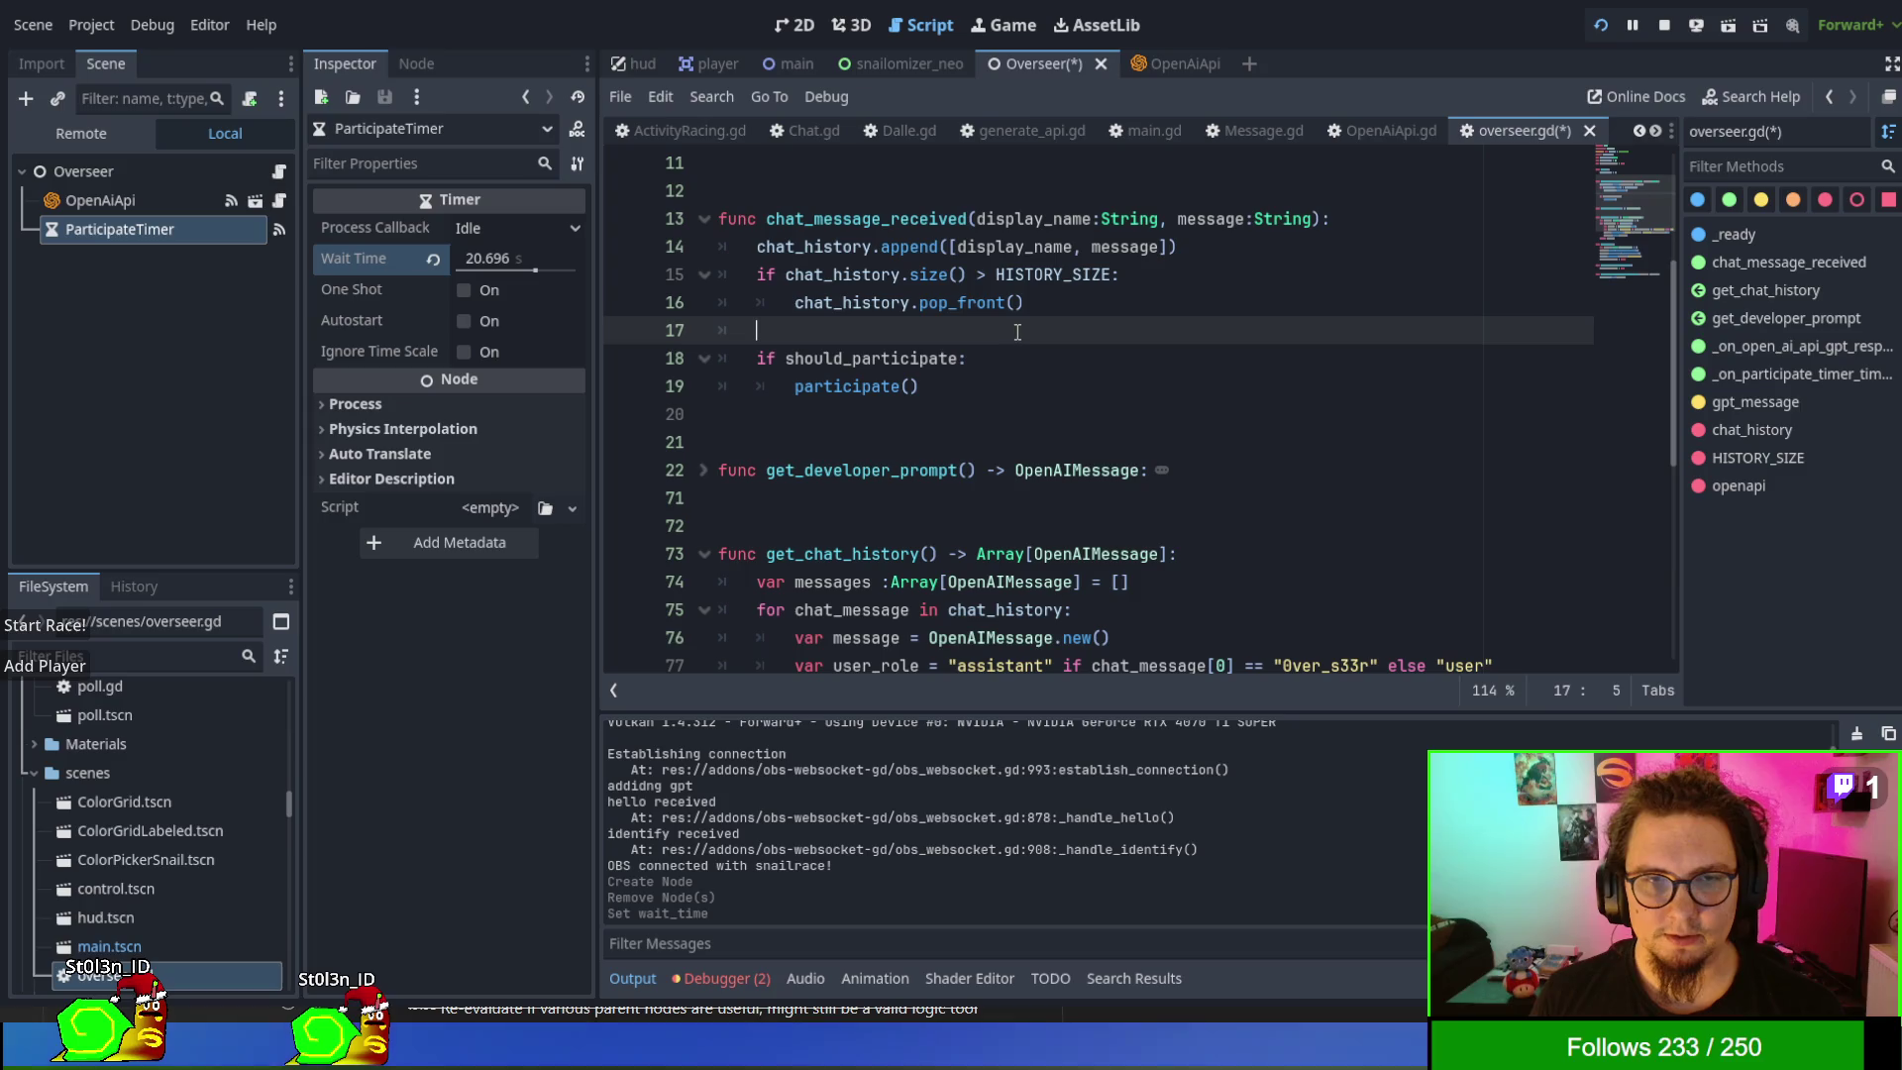
key("BackSpace")
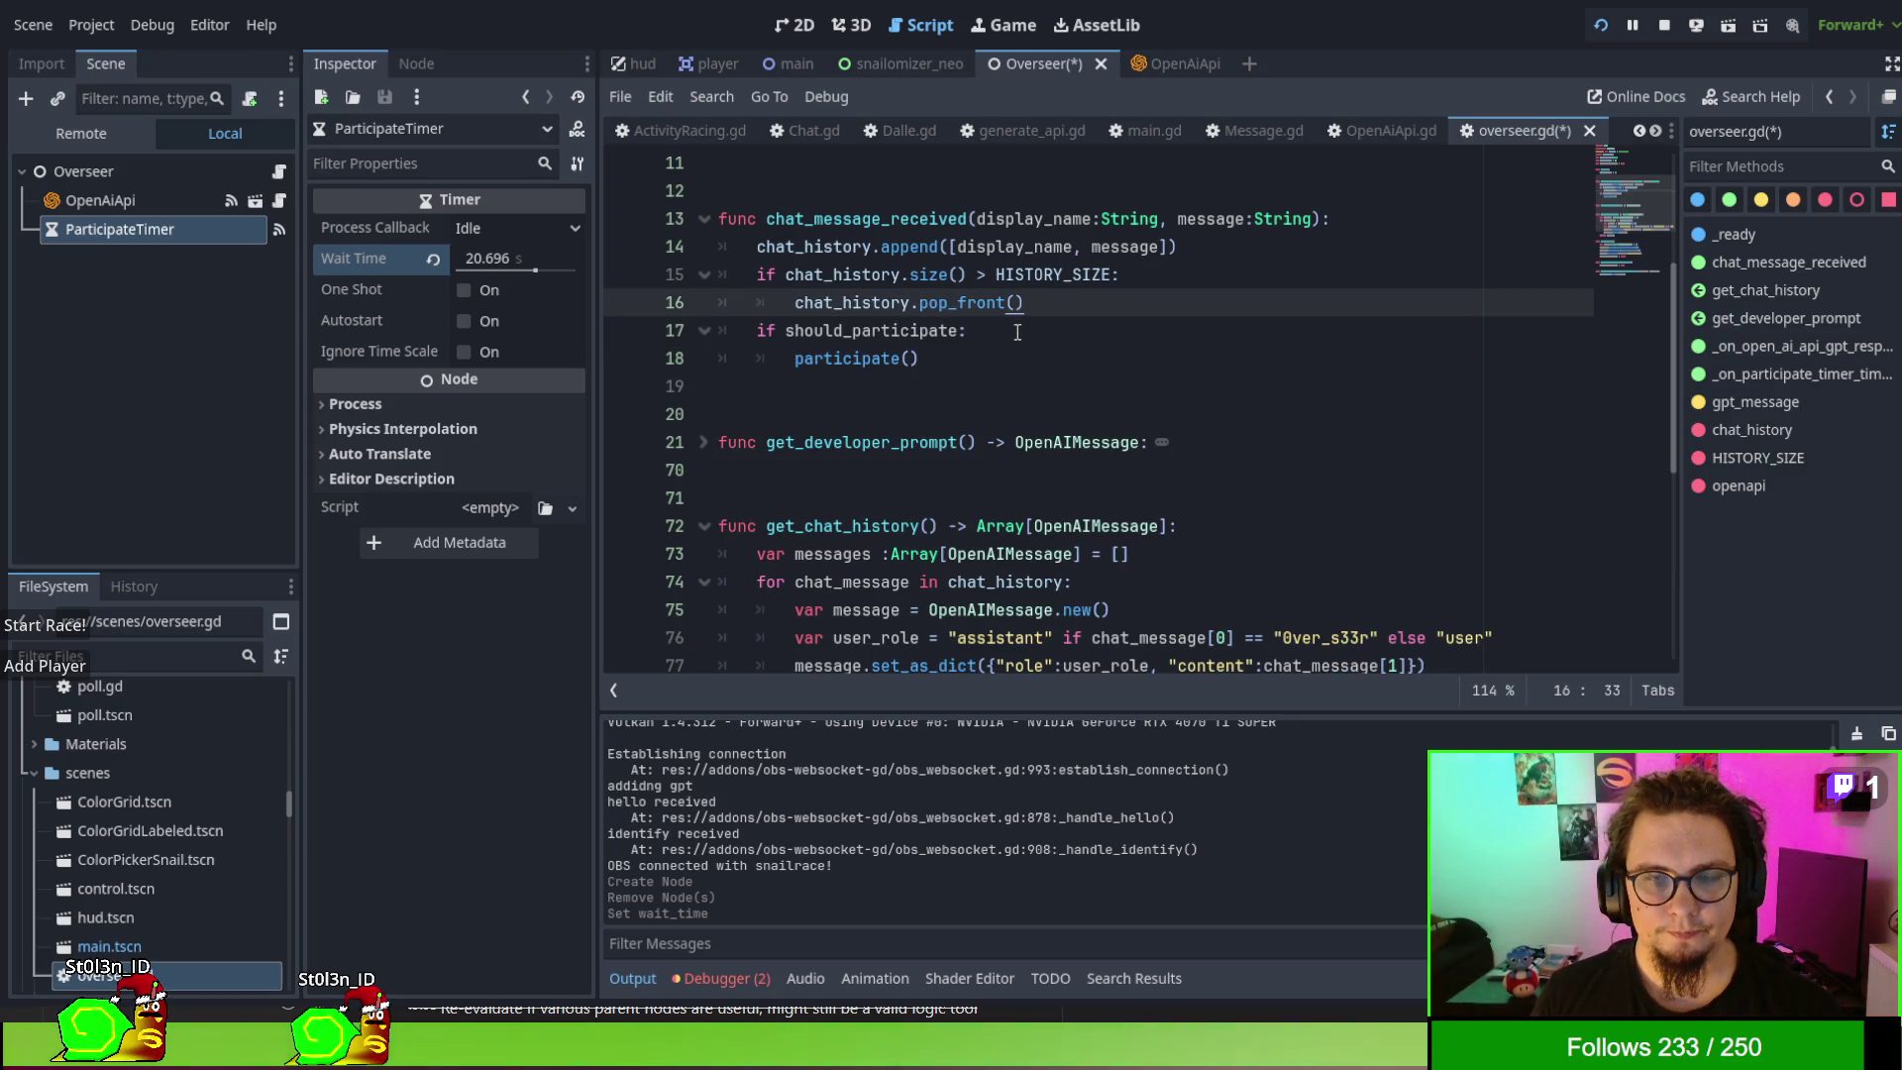
key("Return")
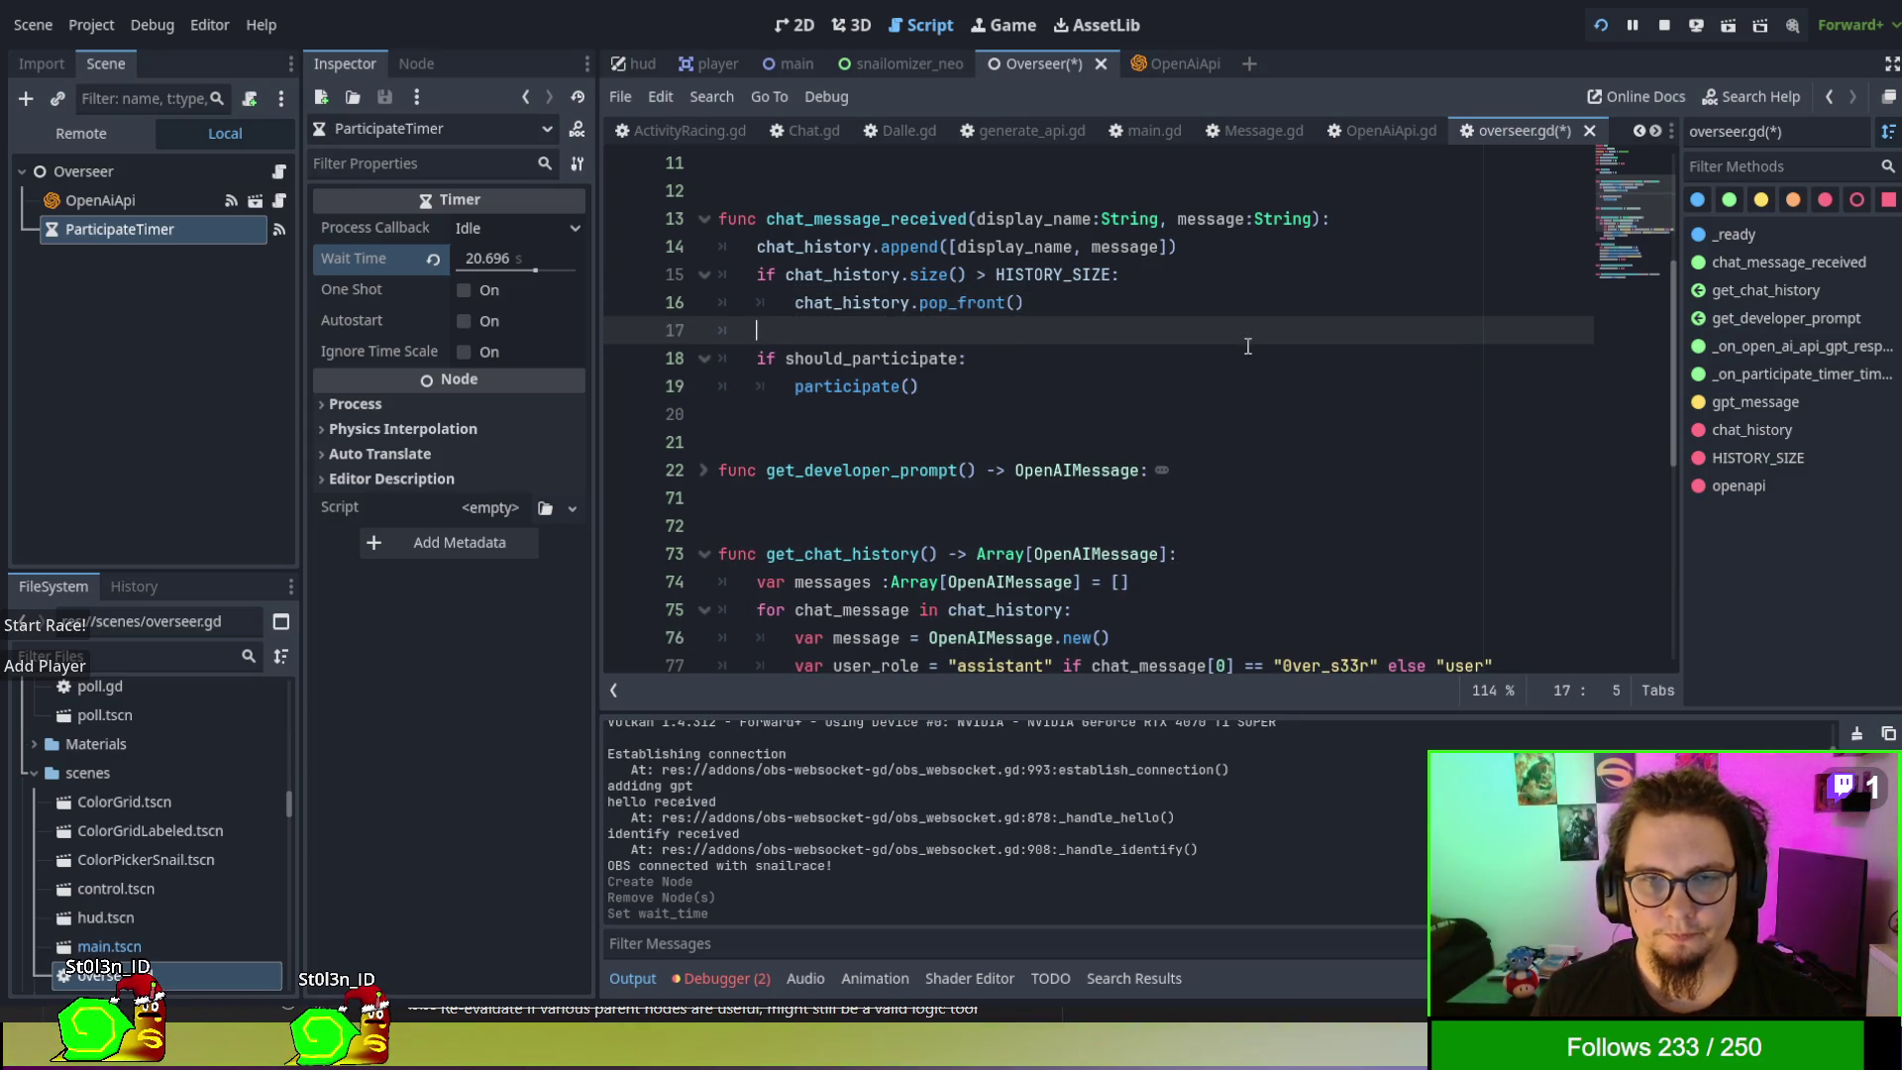
key("ctrl+s")
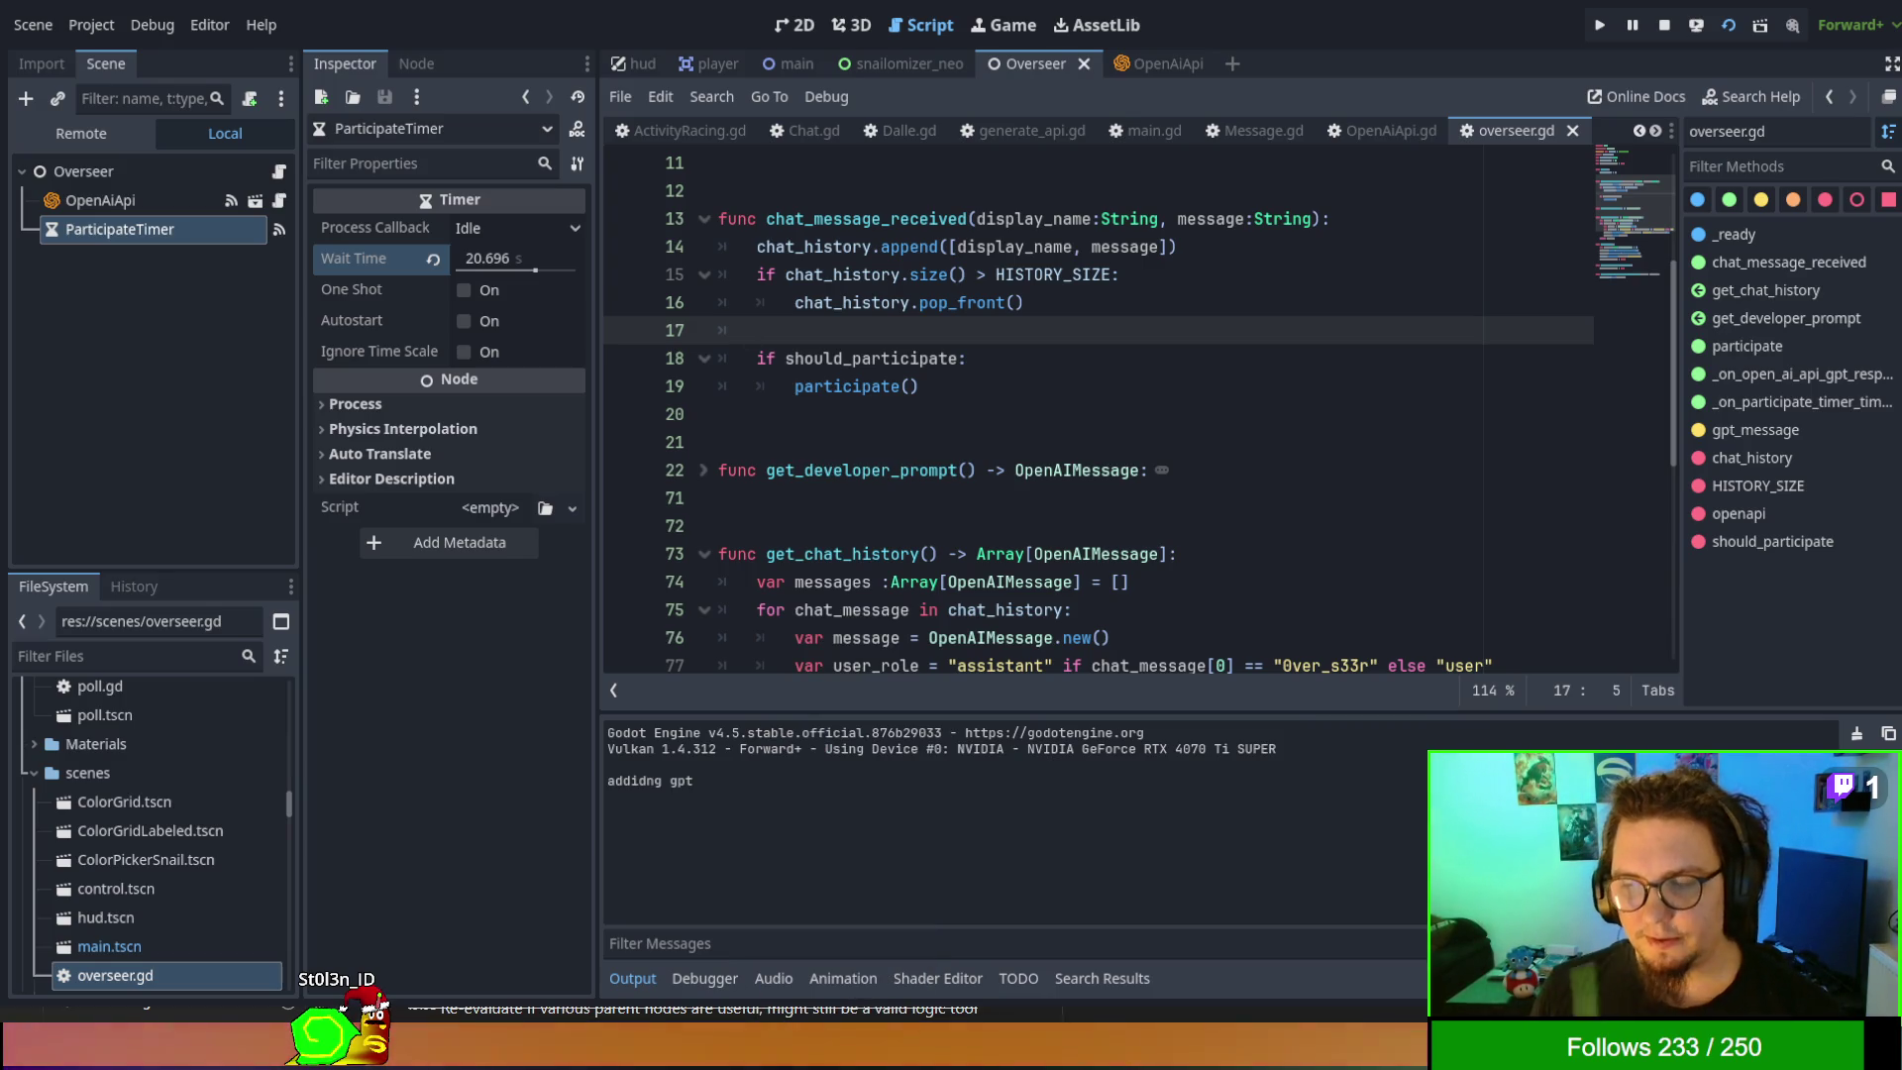
Review the chat_message_received function in overseer.gd.
scroll(1057, 450, "down", 3)
scroll(892, 347, "up", 2)
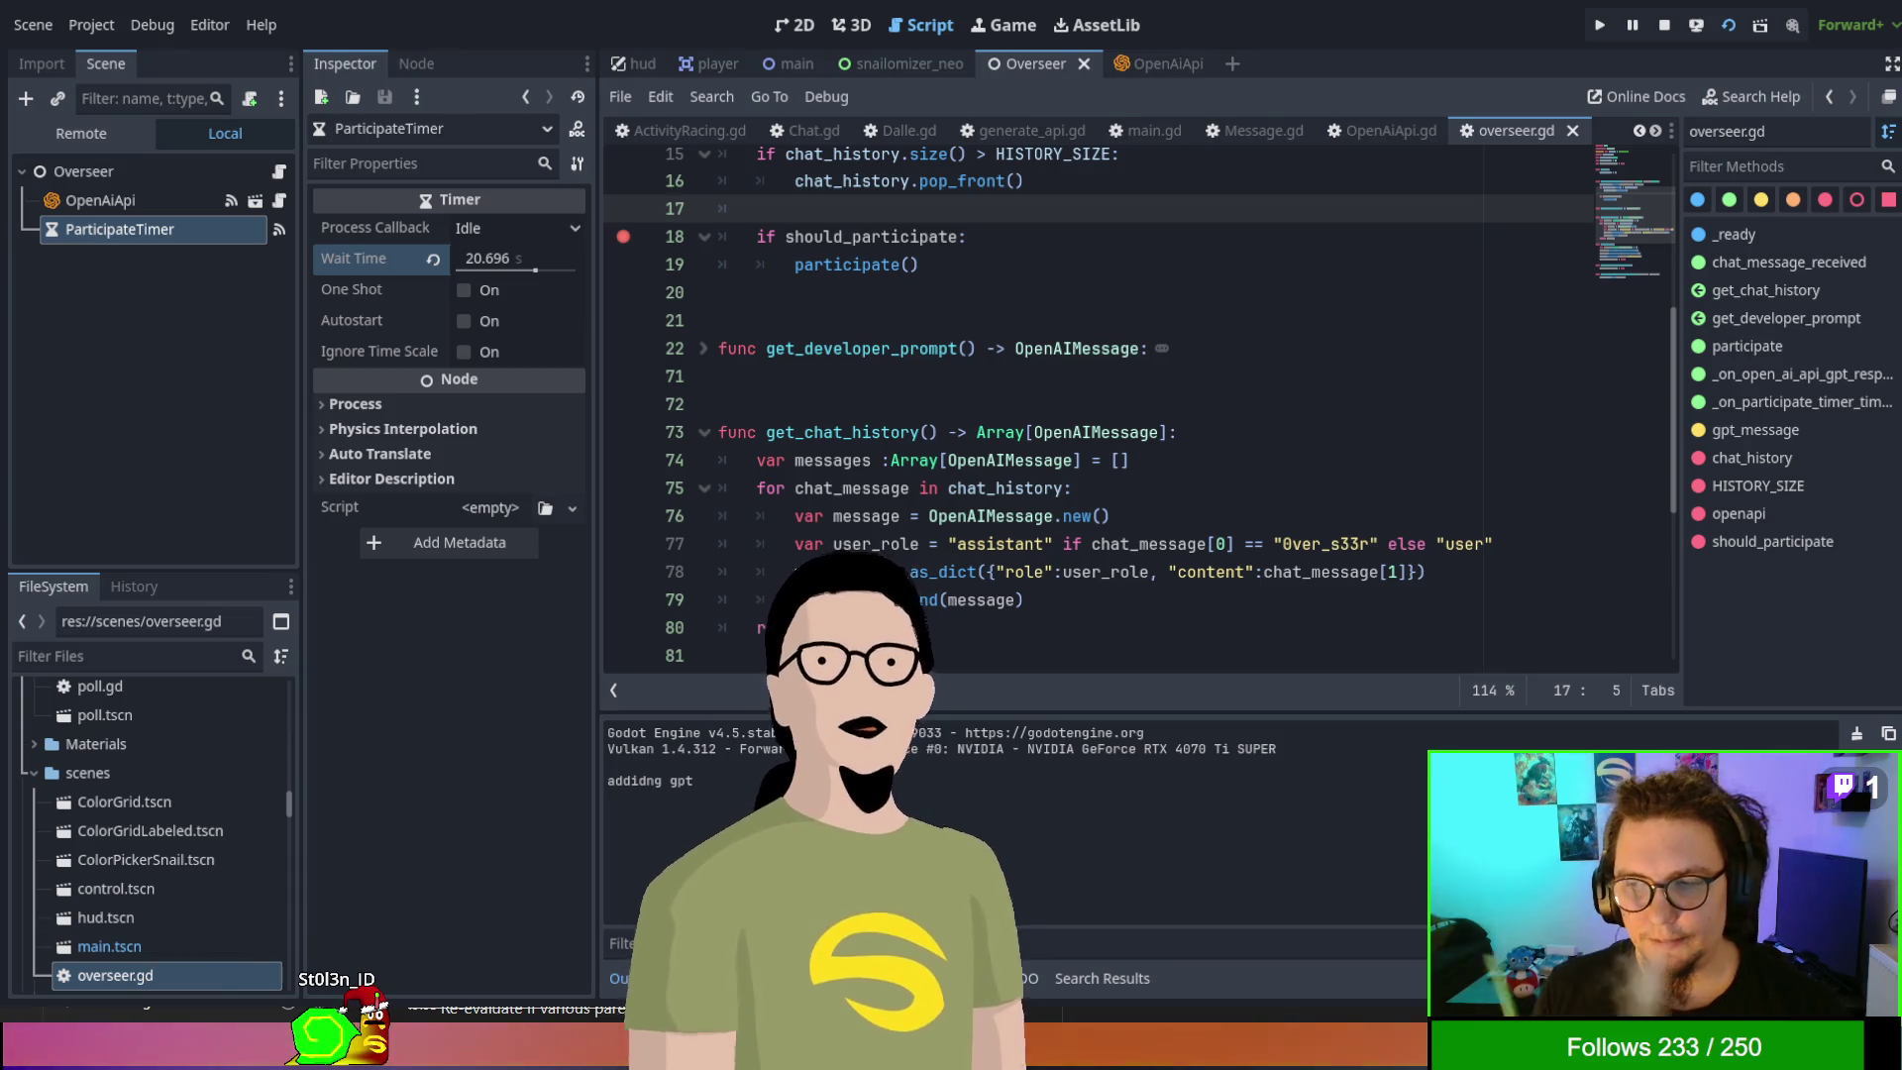
scroll(1097, 396, "up", 3)
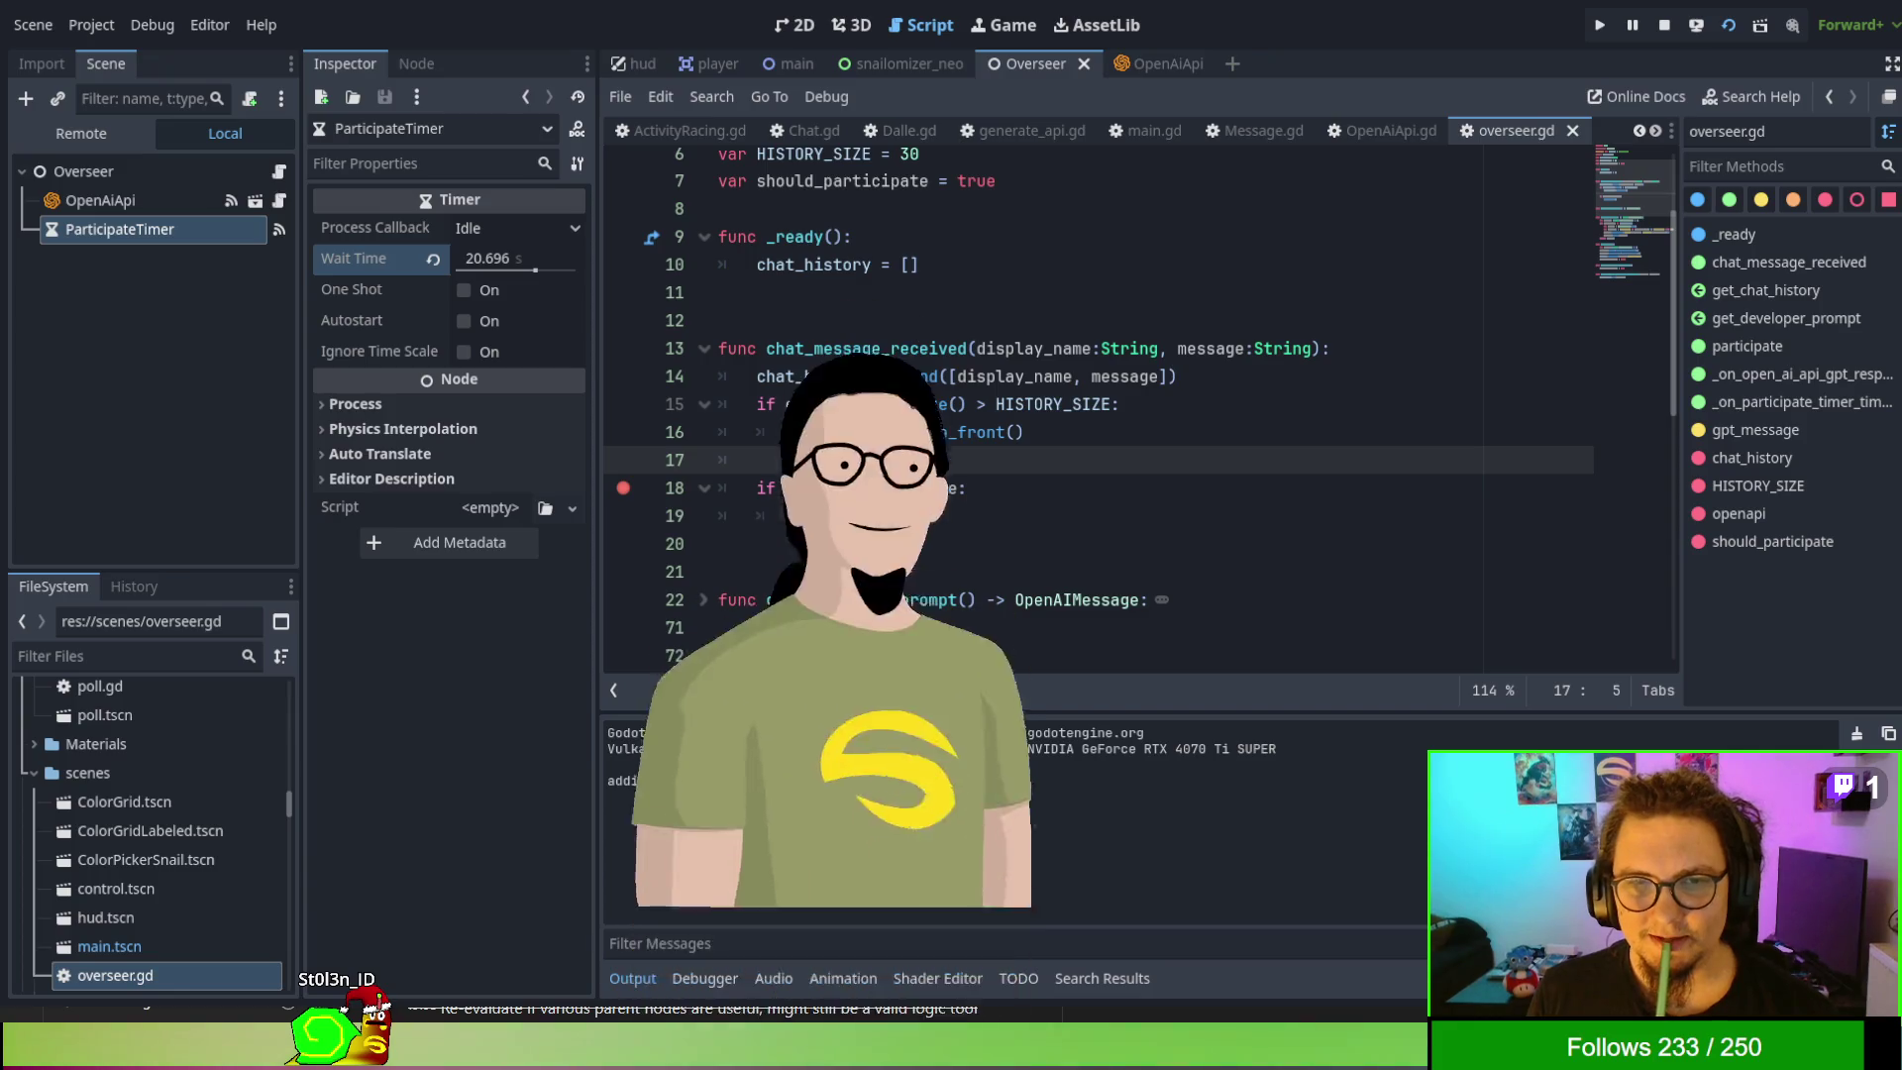
double_click(875, 348)
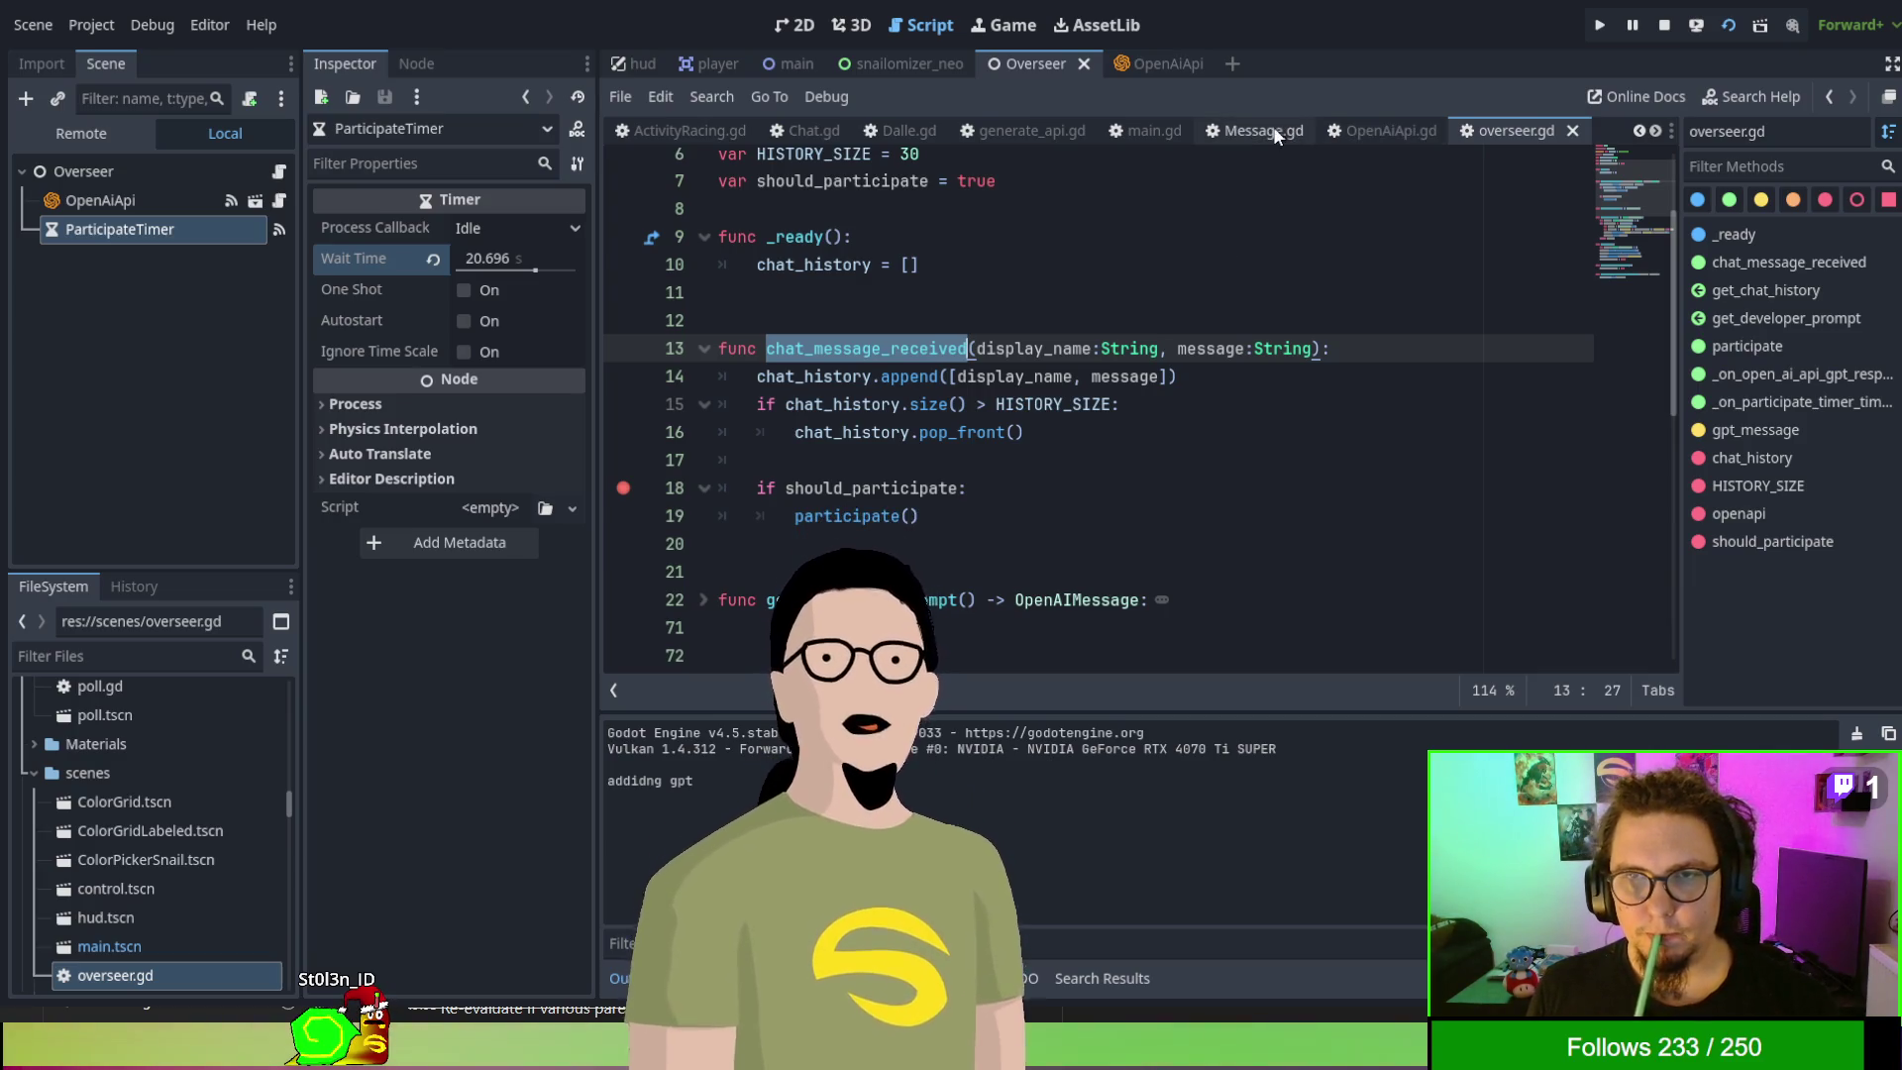
Check the active_chatters declaration in main.gd and stop the running game.
left_click(1139, 121)
left_click(1162, 414)
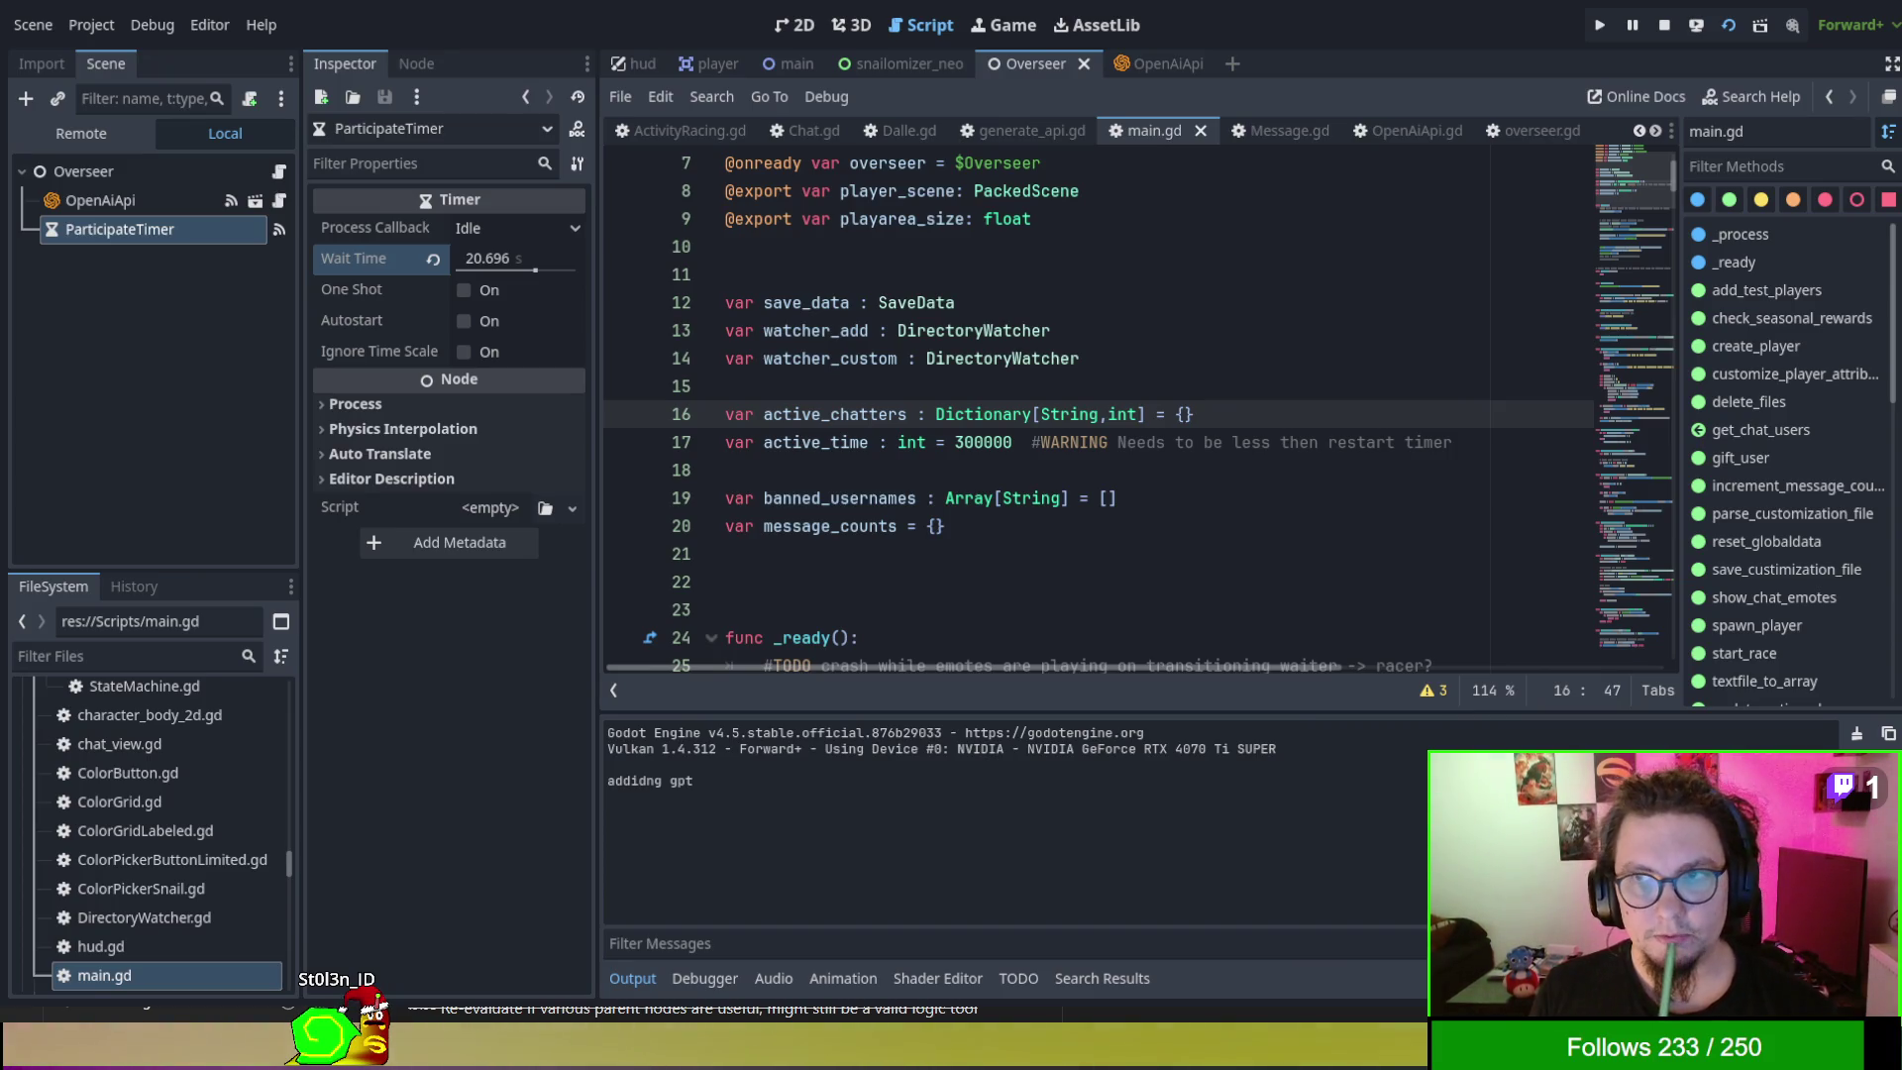
key("F8")
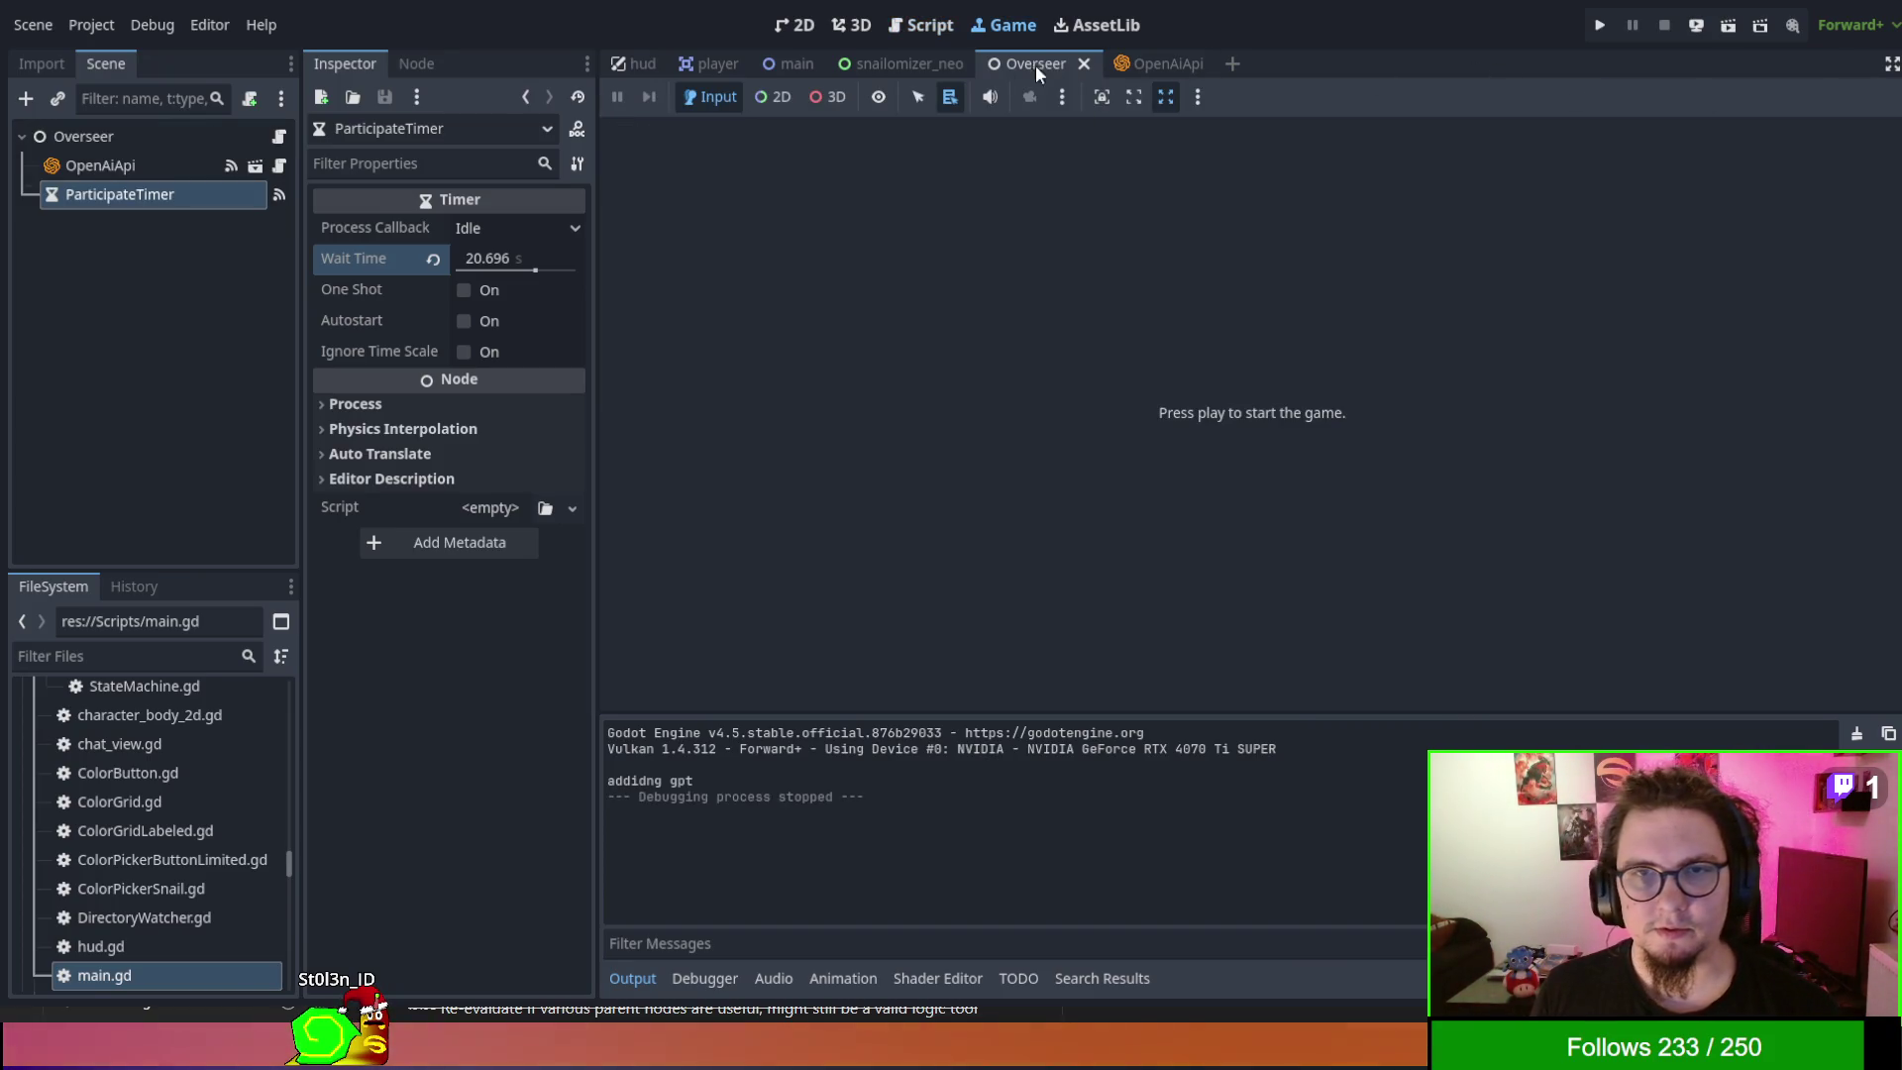
Run the main scene and resume execution when it pauses at the line-18 breakpoint.
left_click(785, 64)
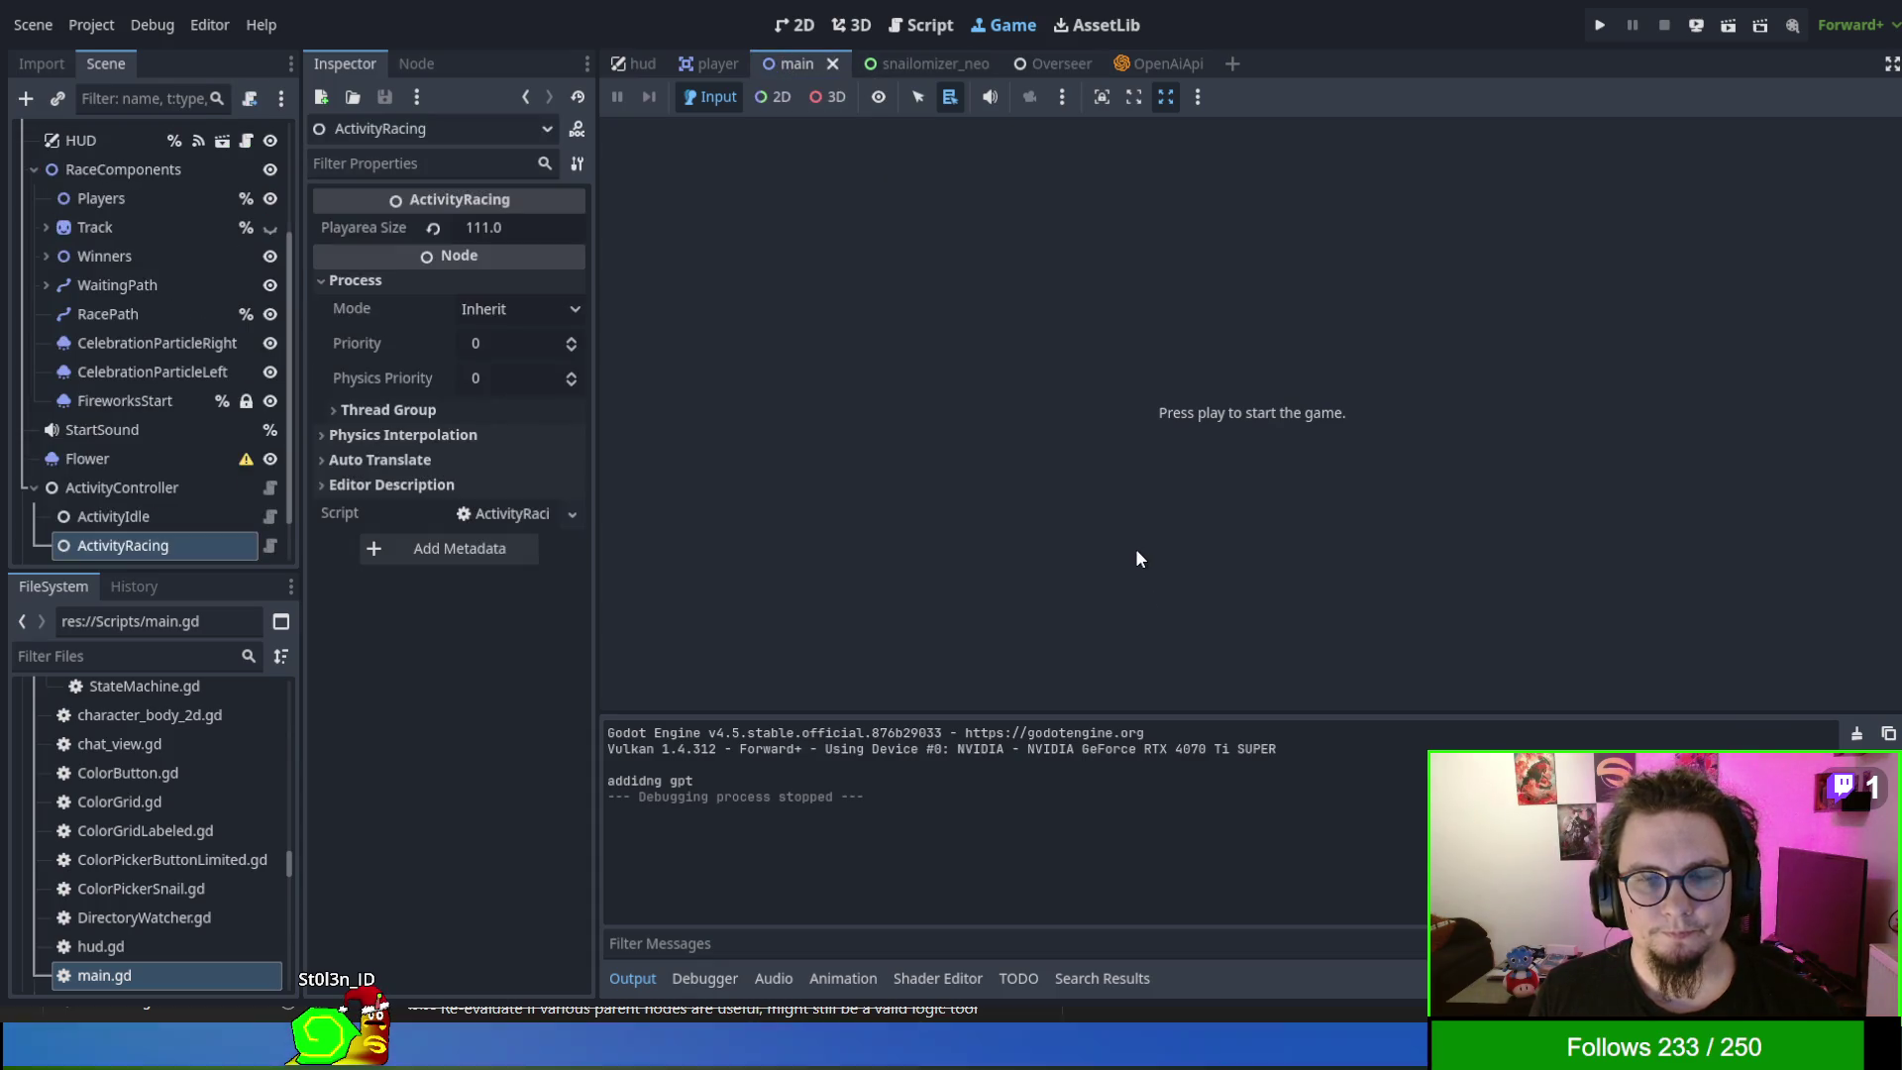
key("F5")
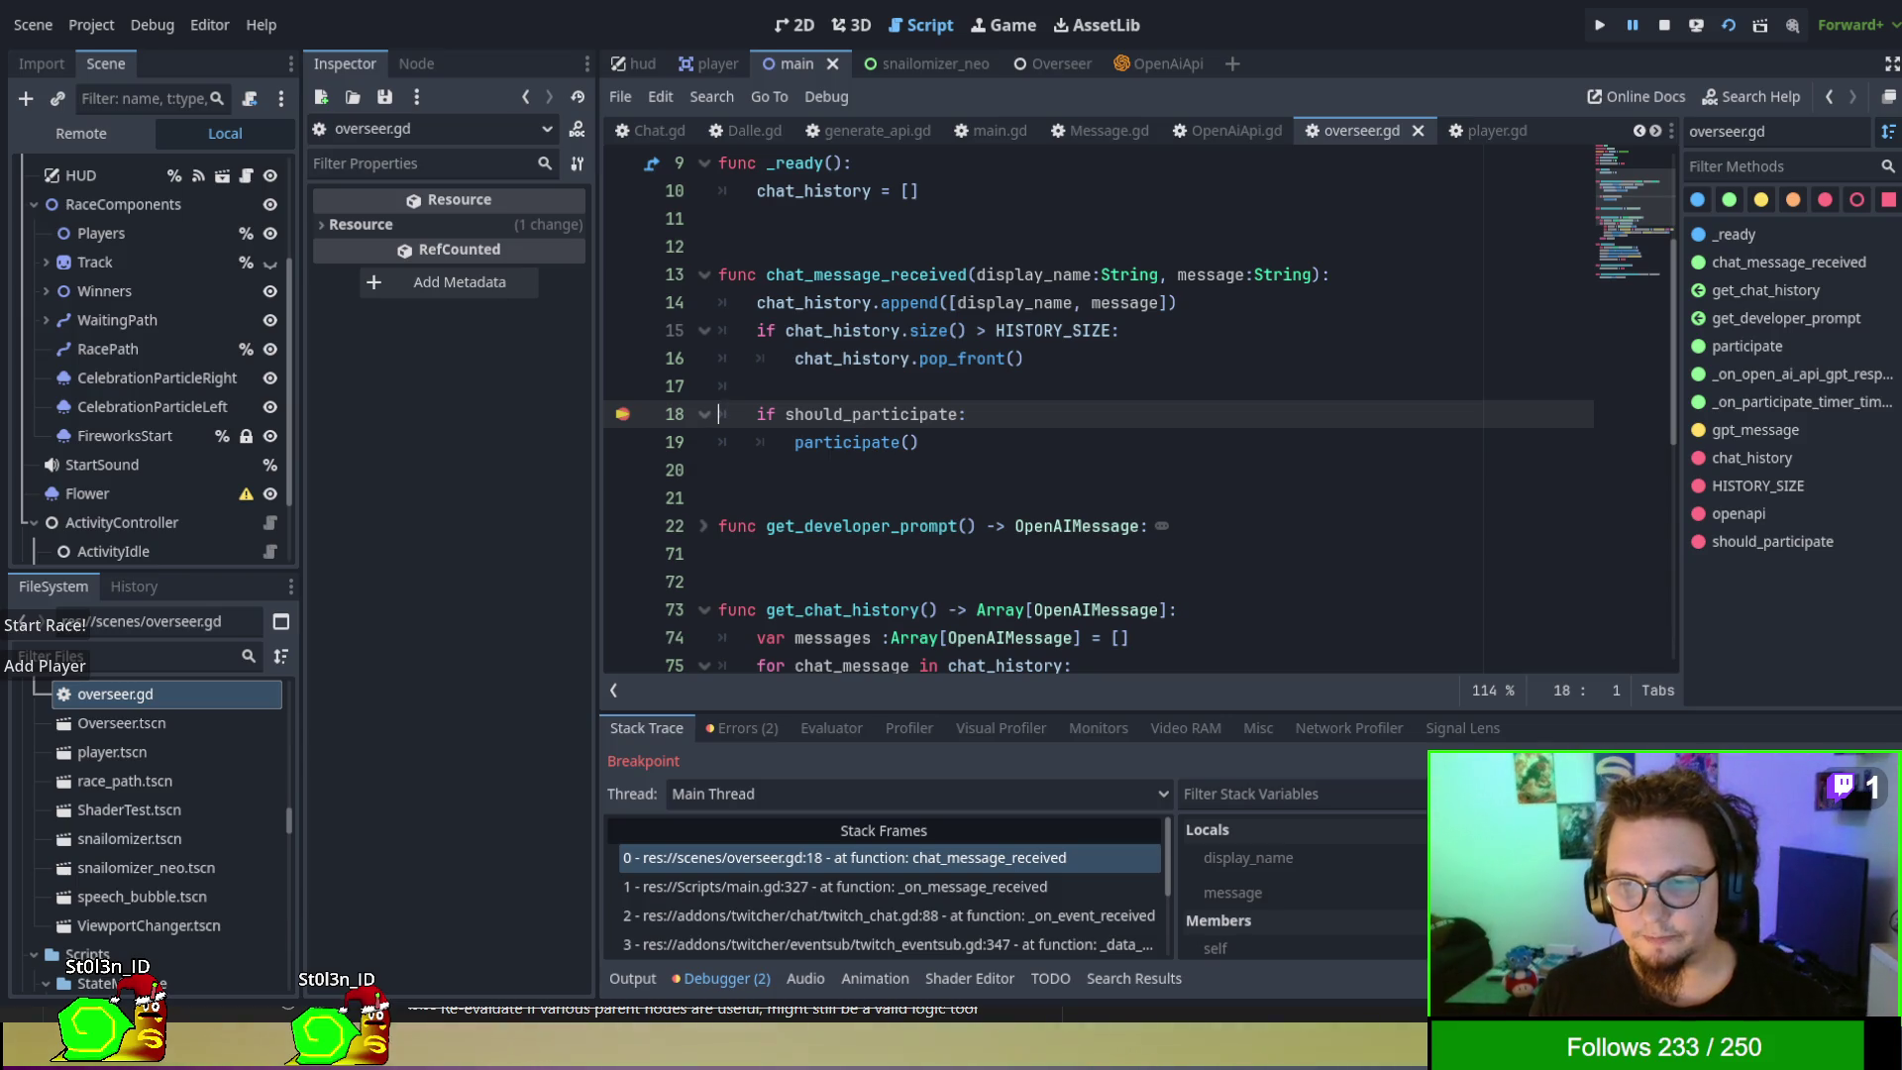
key("F12")
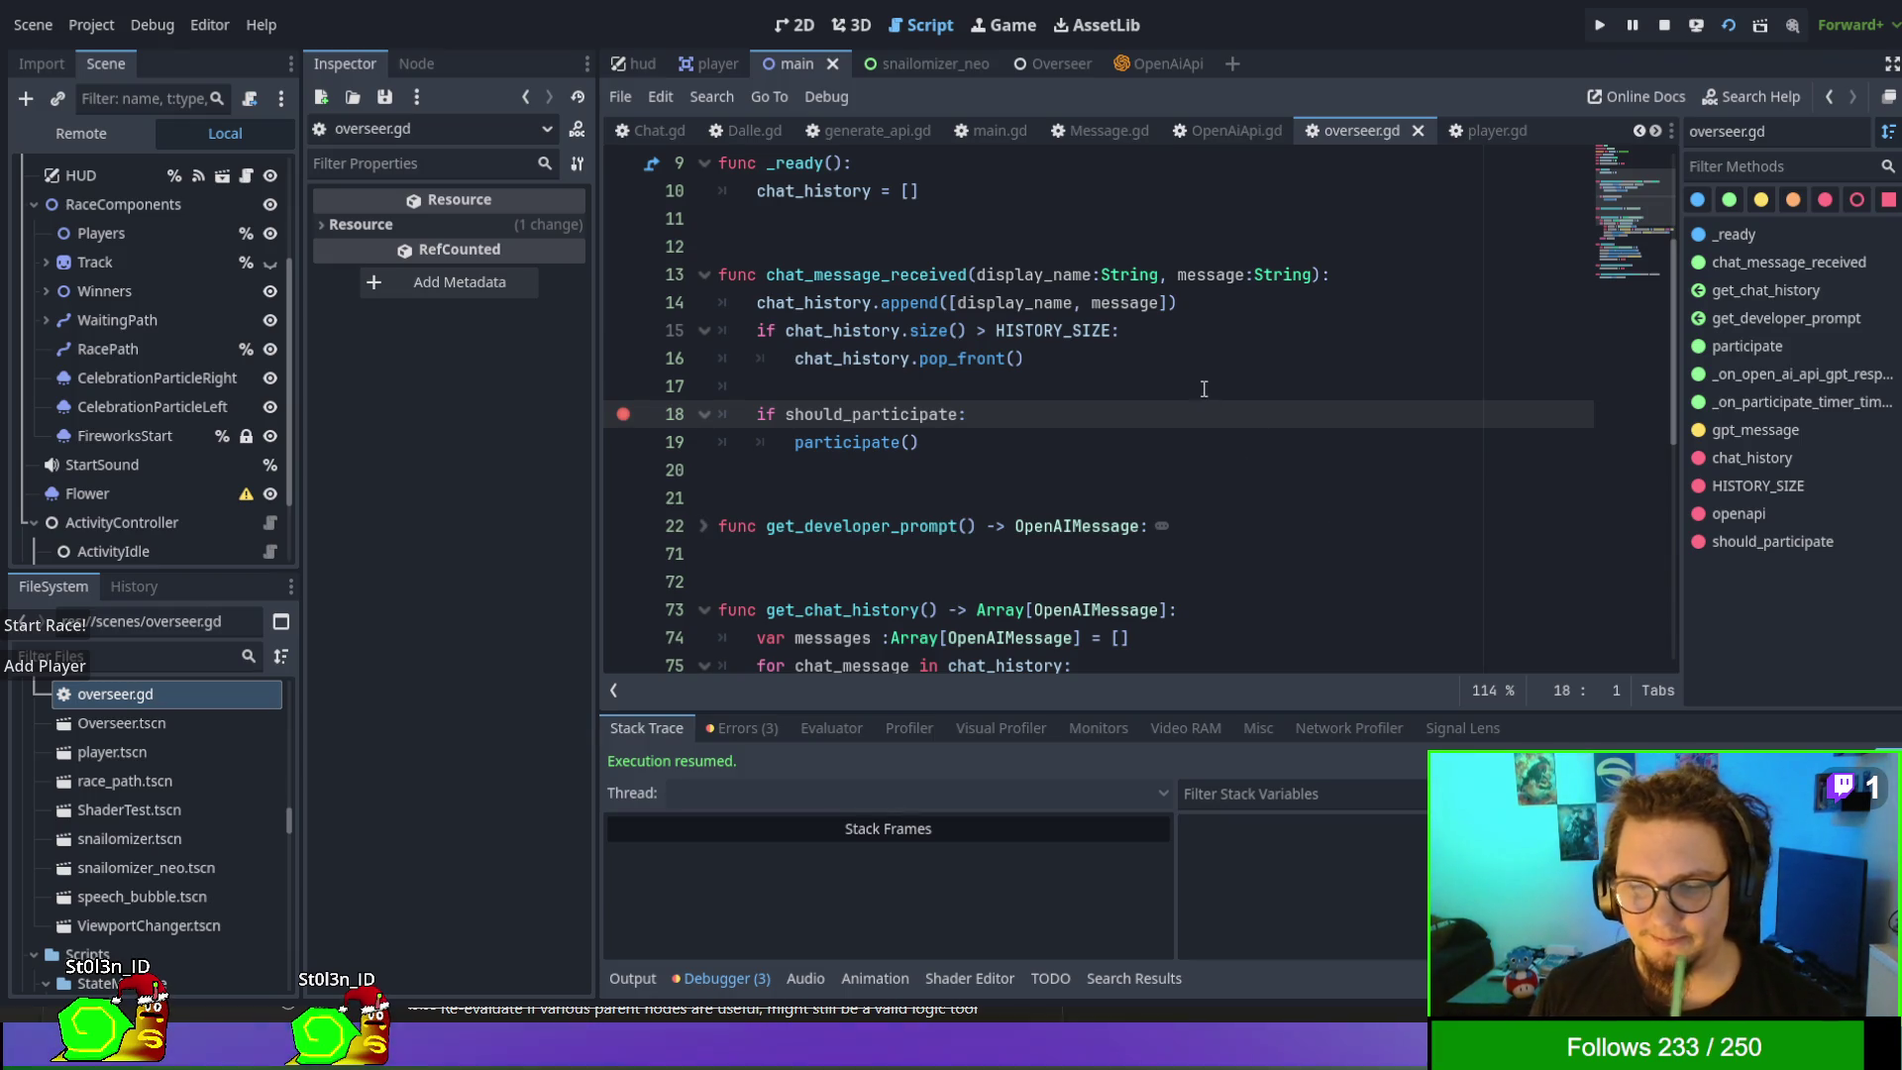
Remove the breakpoint on line 18 of overseer.gd.
scroll(1189, 390, "up", 2)
scroll(1185, 389, "up", 1)
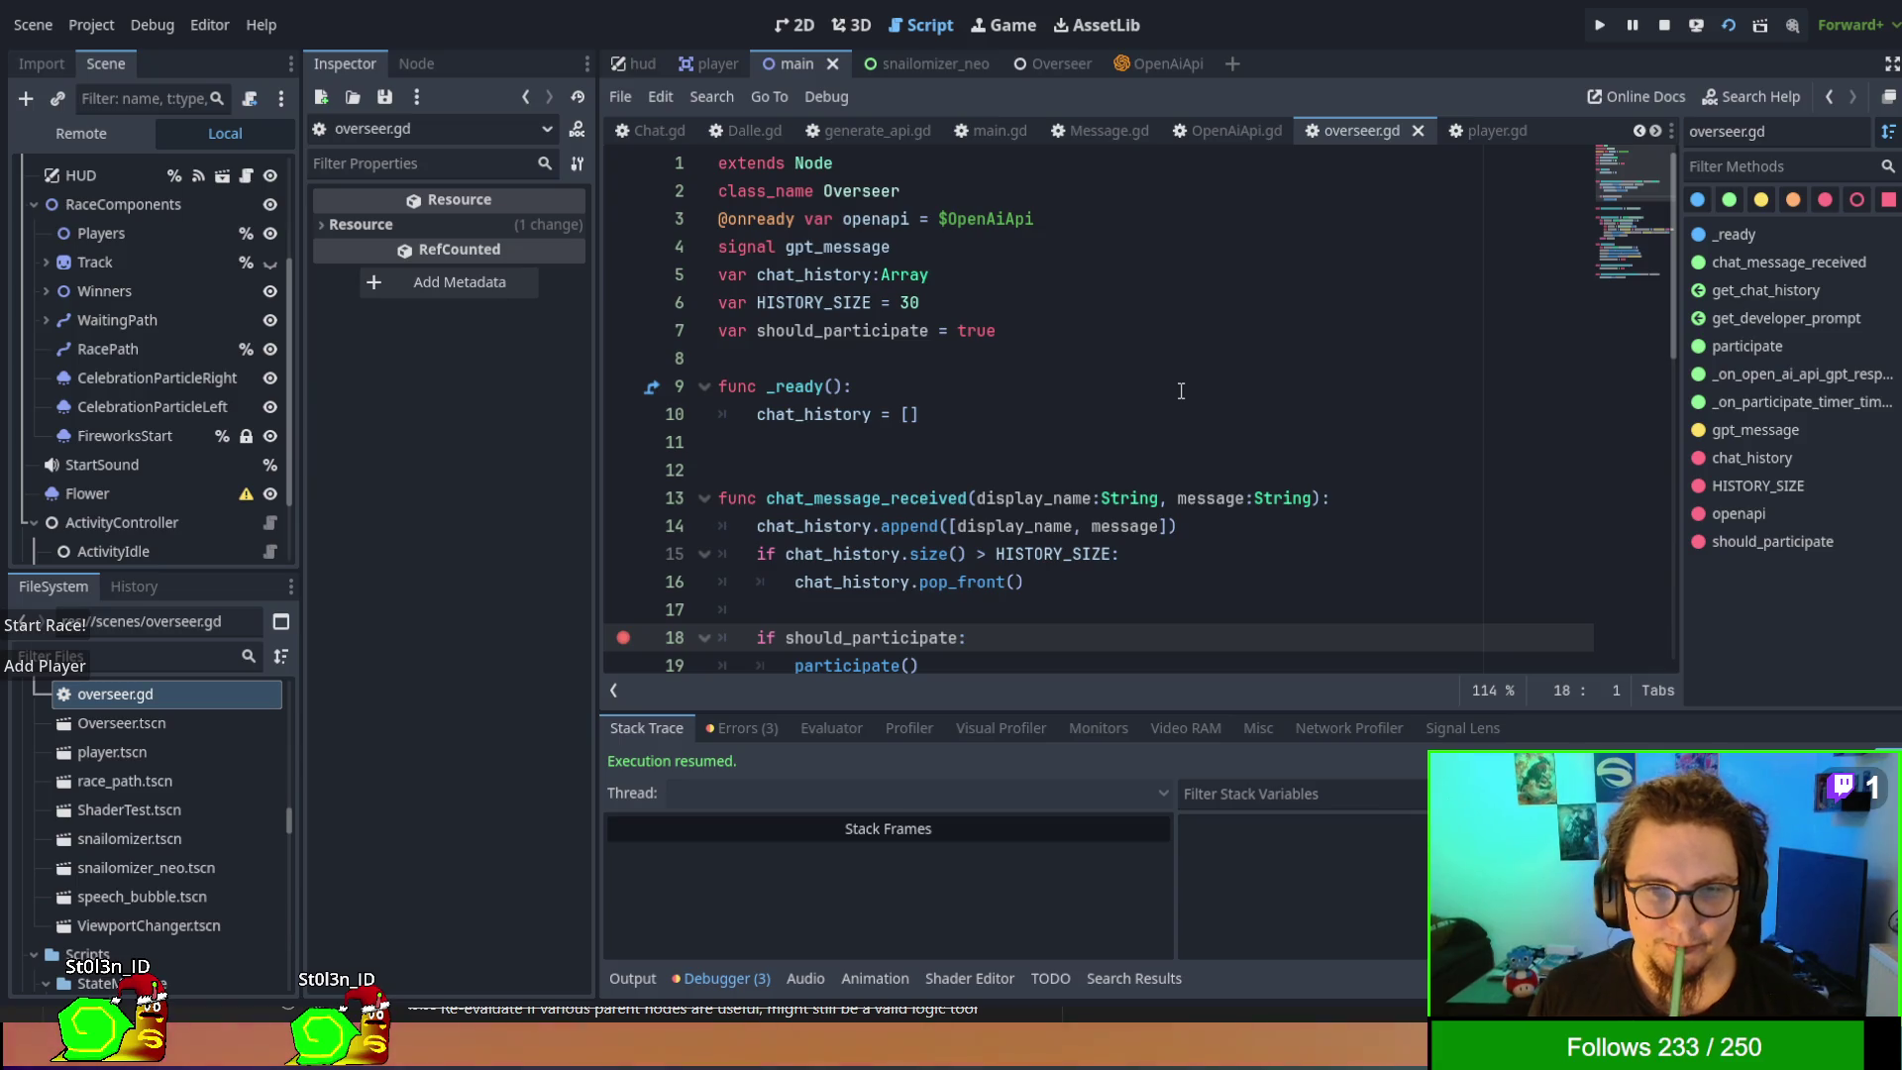
scroll(908, 416, "down", 1)
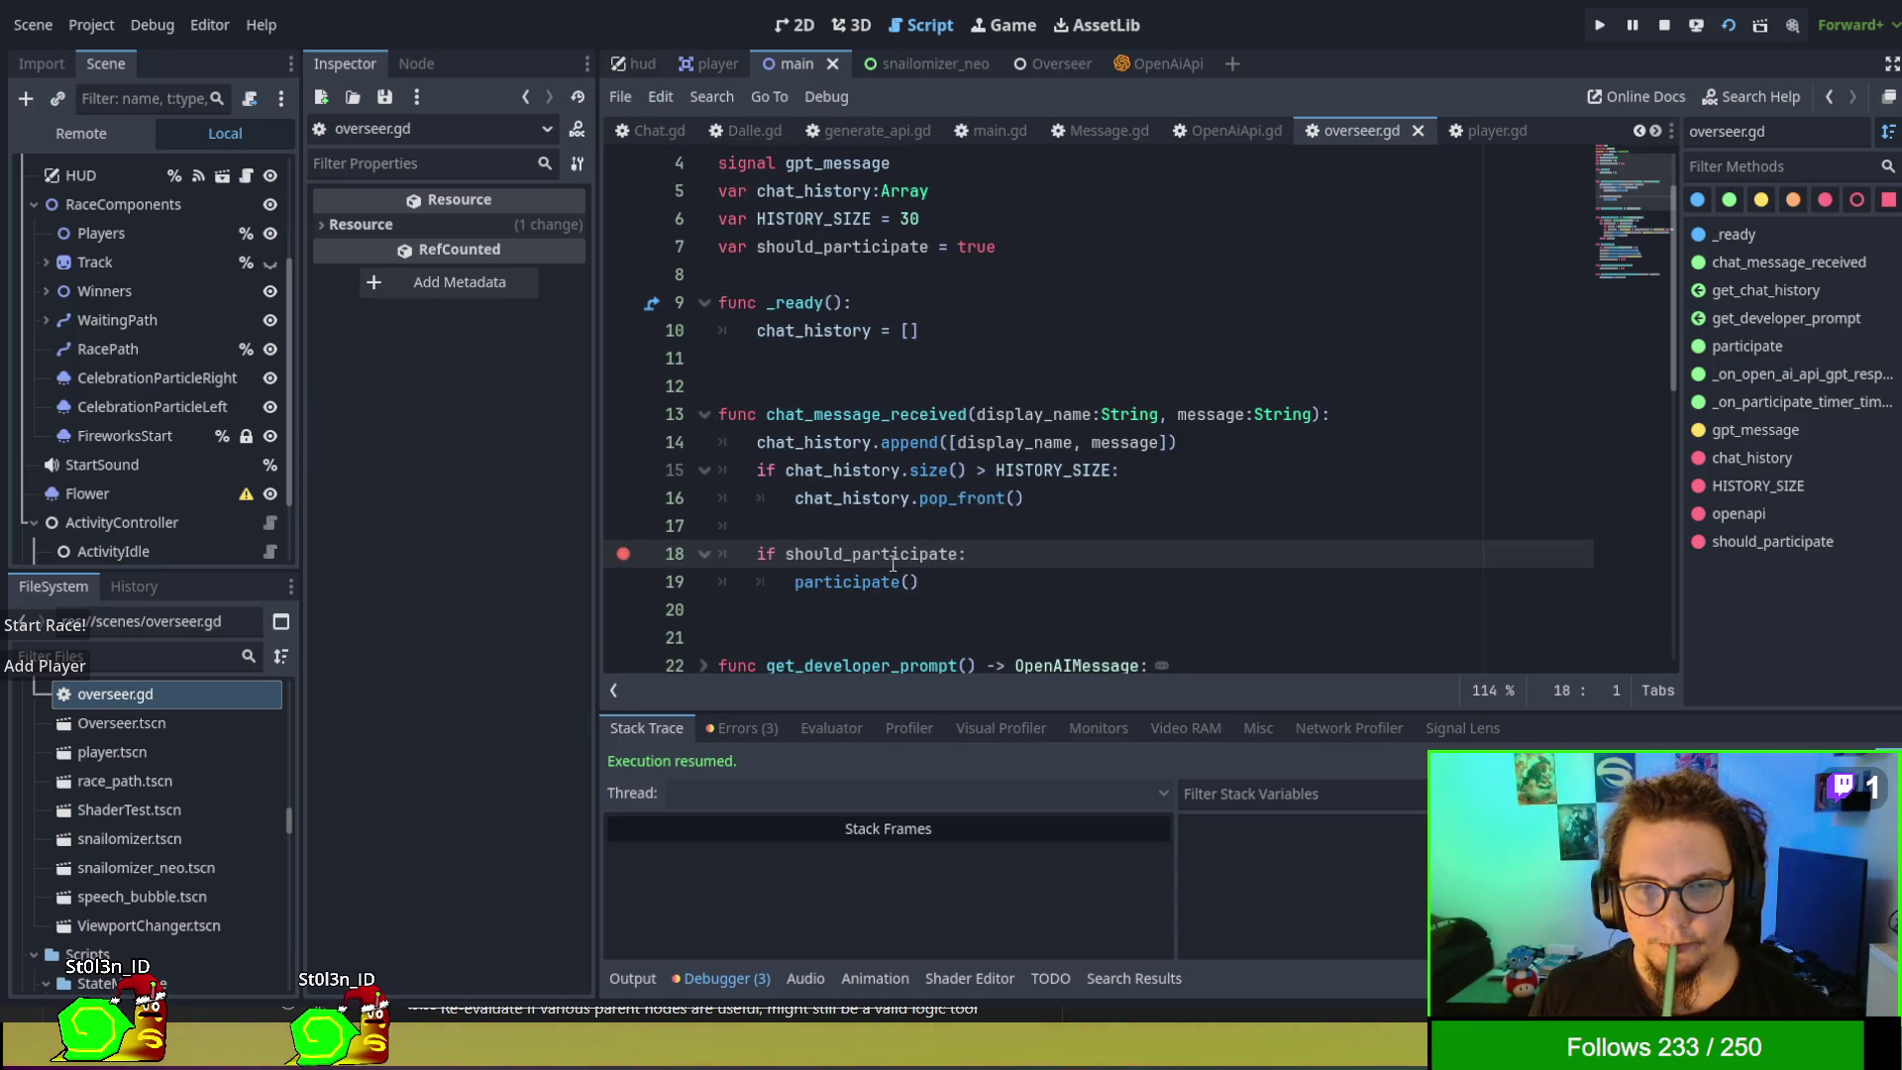
left_click(623, 561)
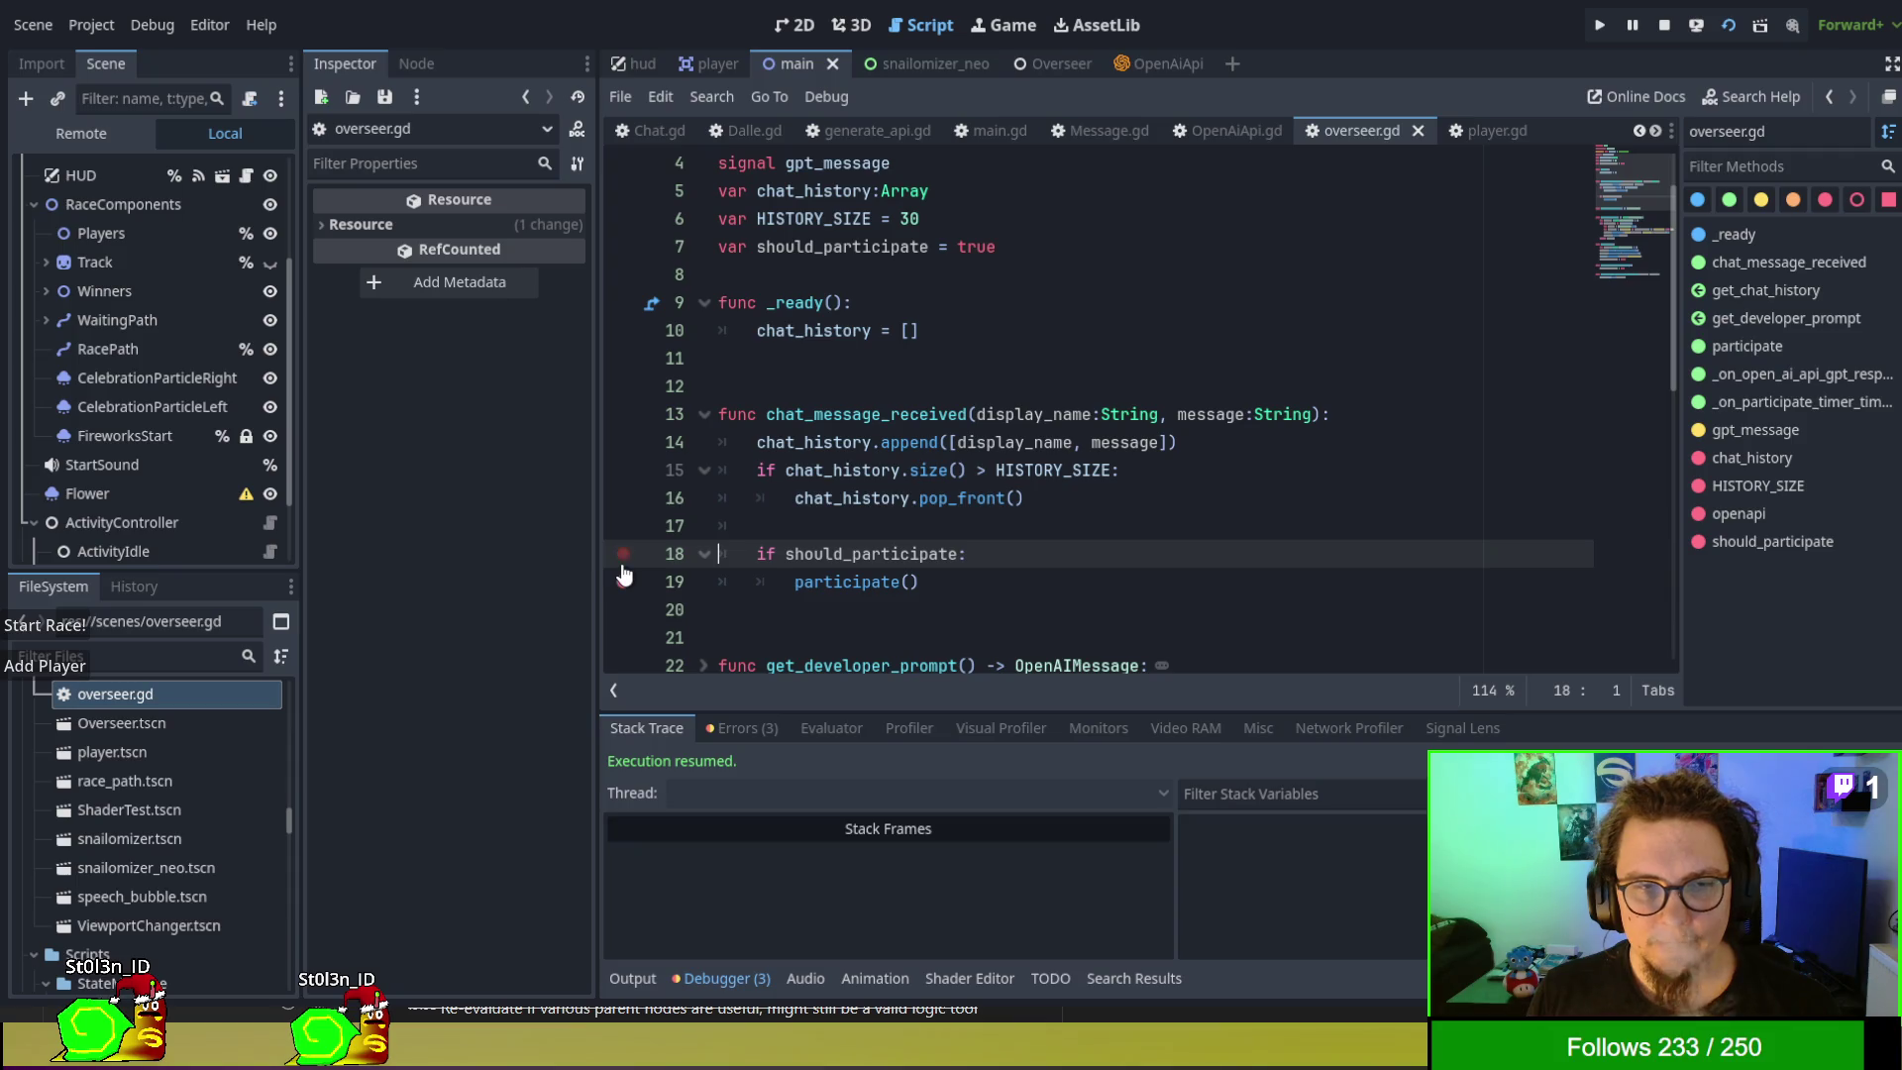
Start a %ParticipateTimer reference on a new line after should_participate = false.
scroll(841, 533, "down", 20)
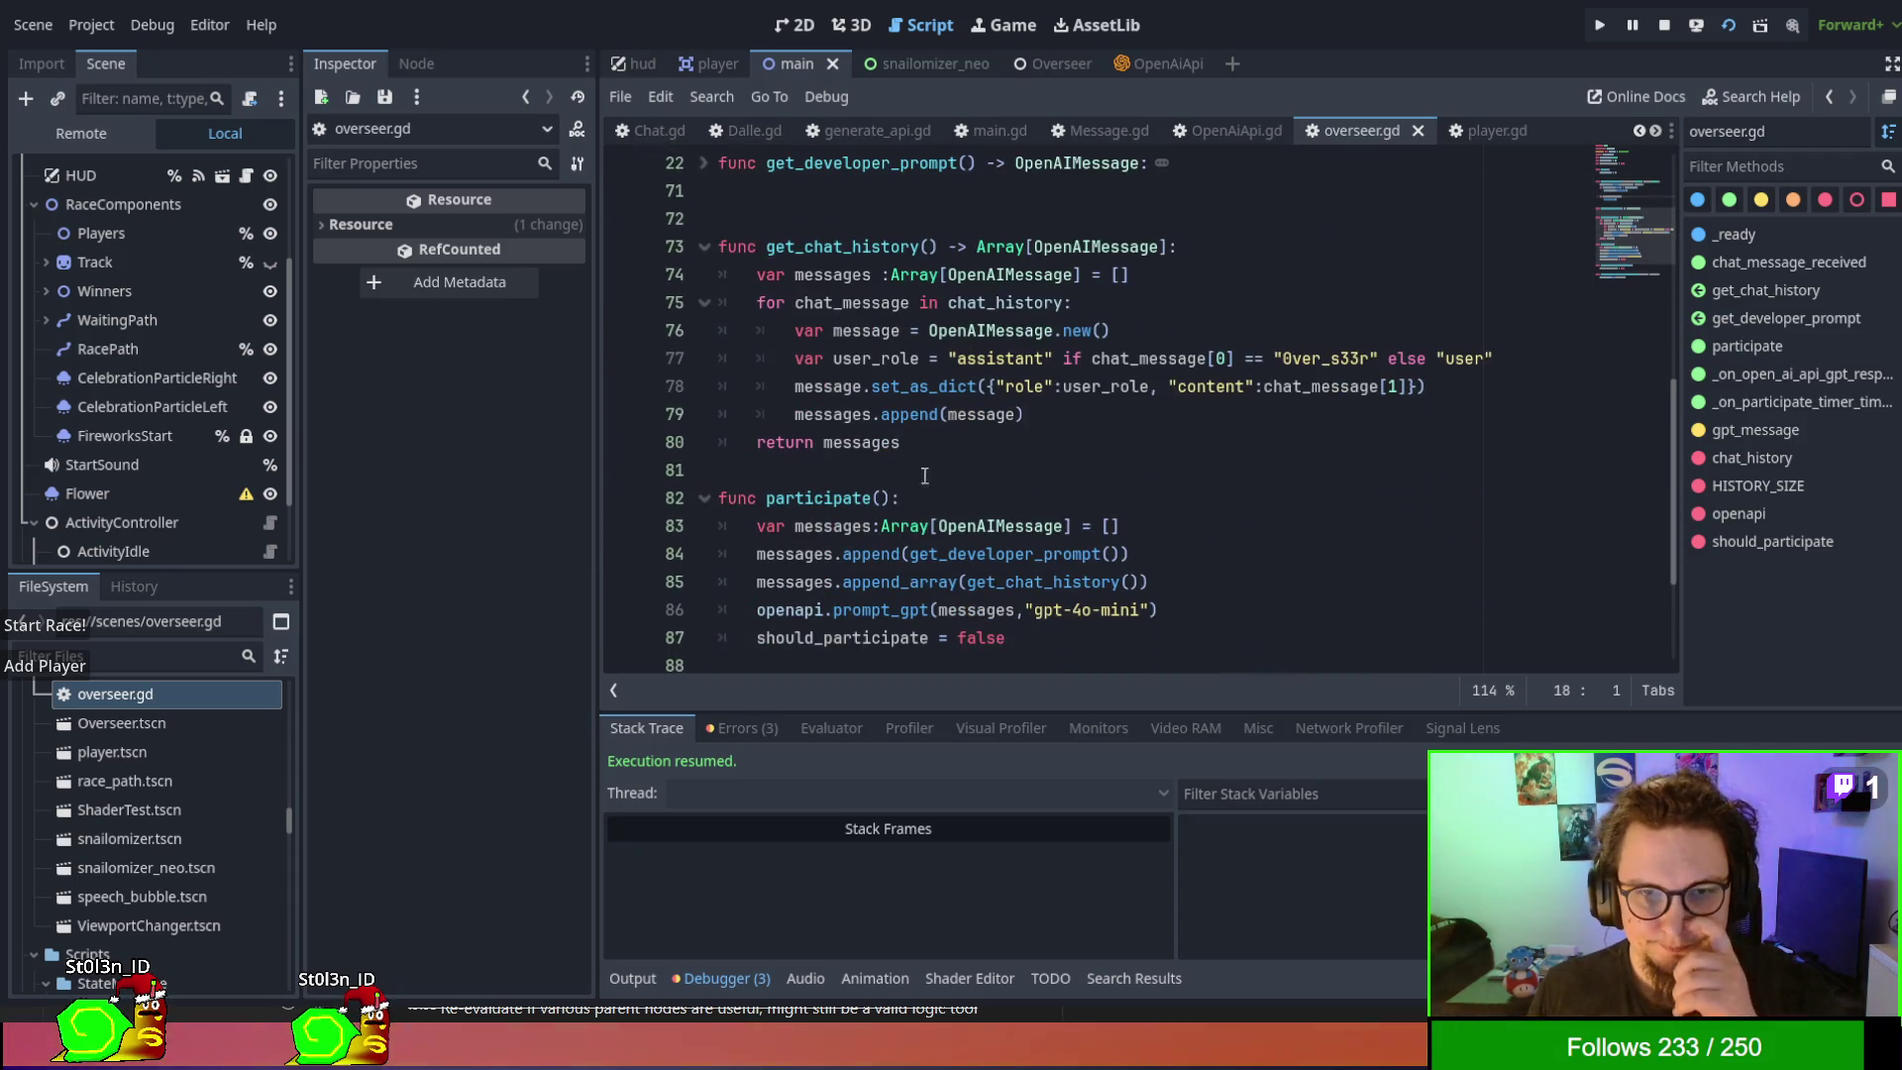
scroll(987, 380, "down", 2)
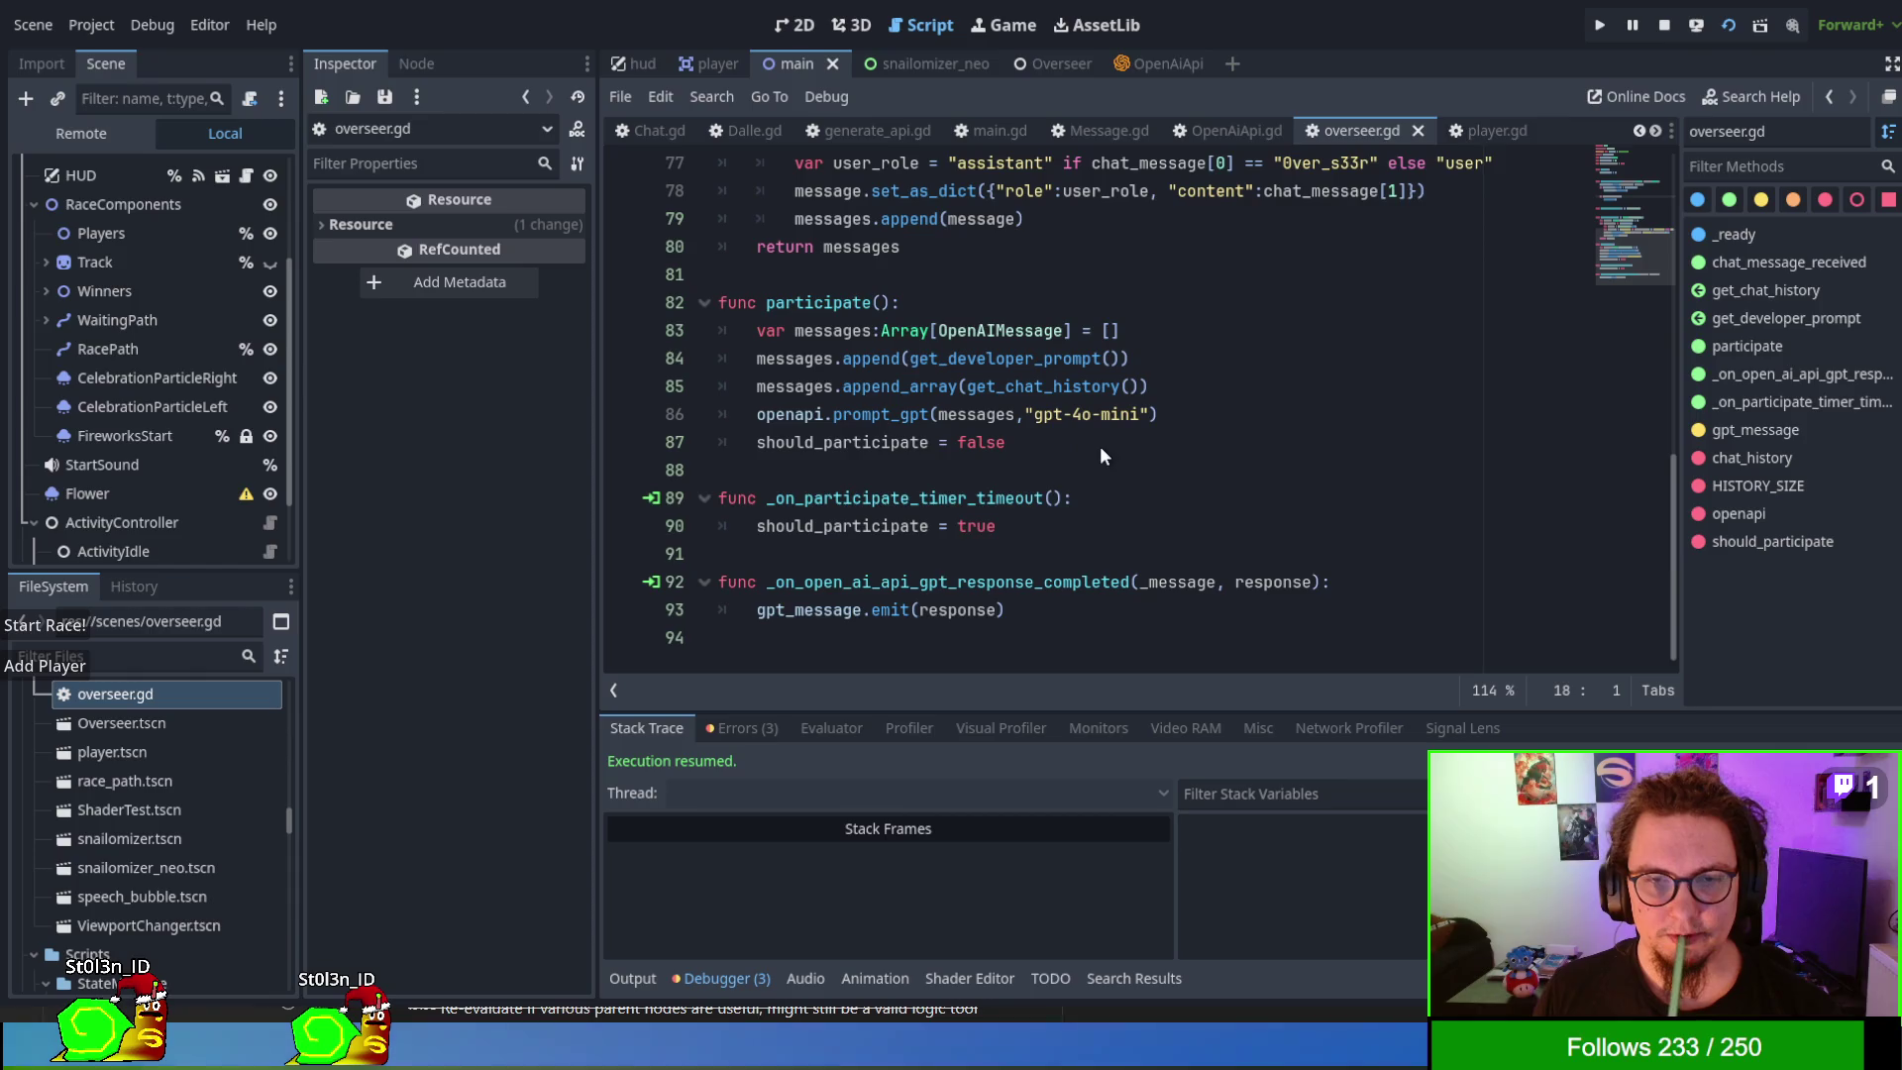
left_click(1060, 497)
left_click(1027, 442)
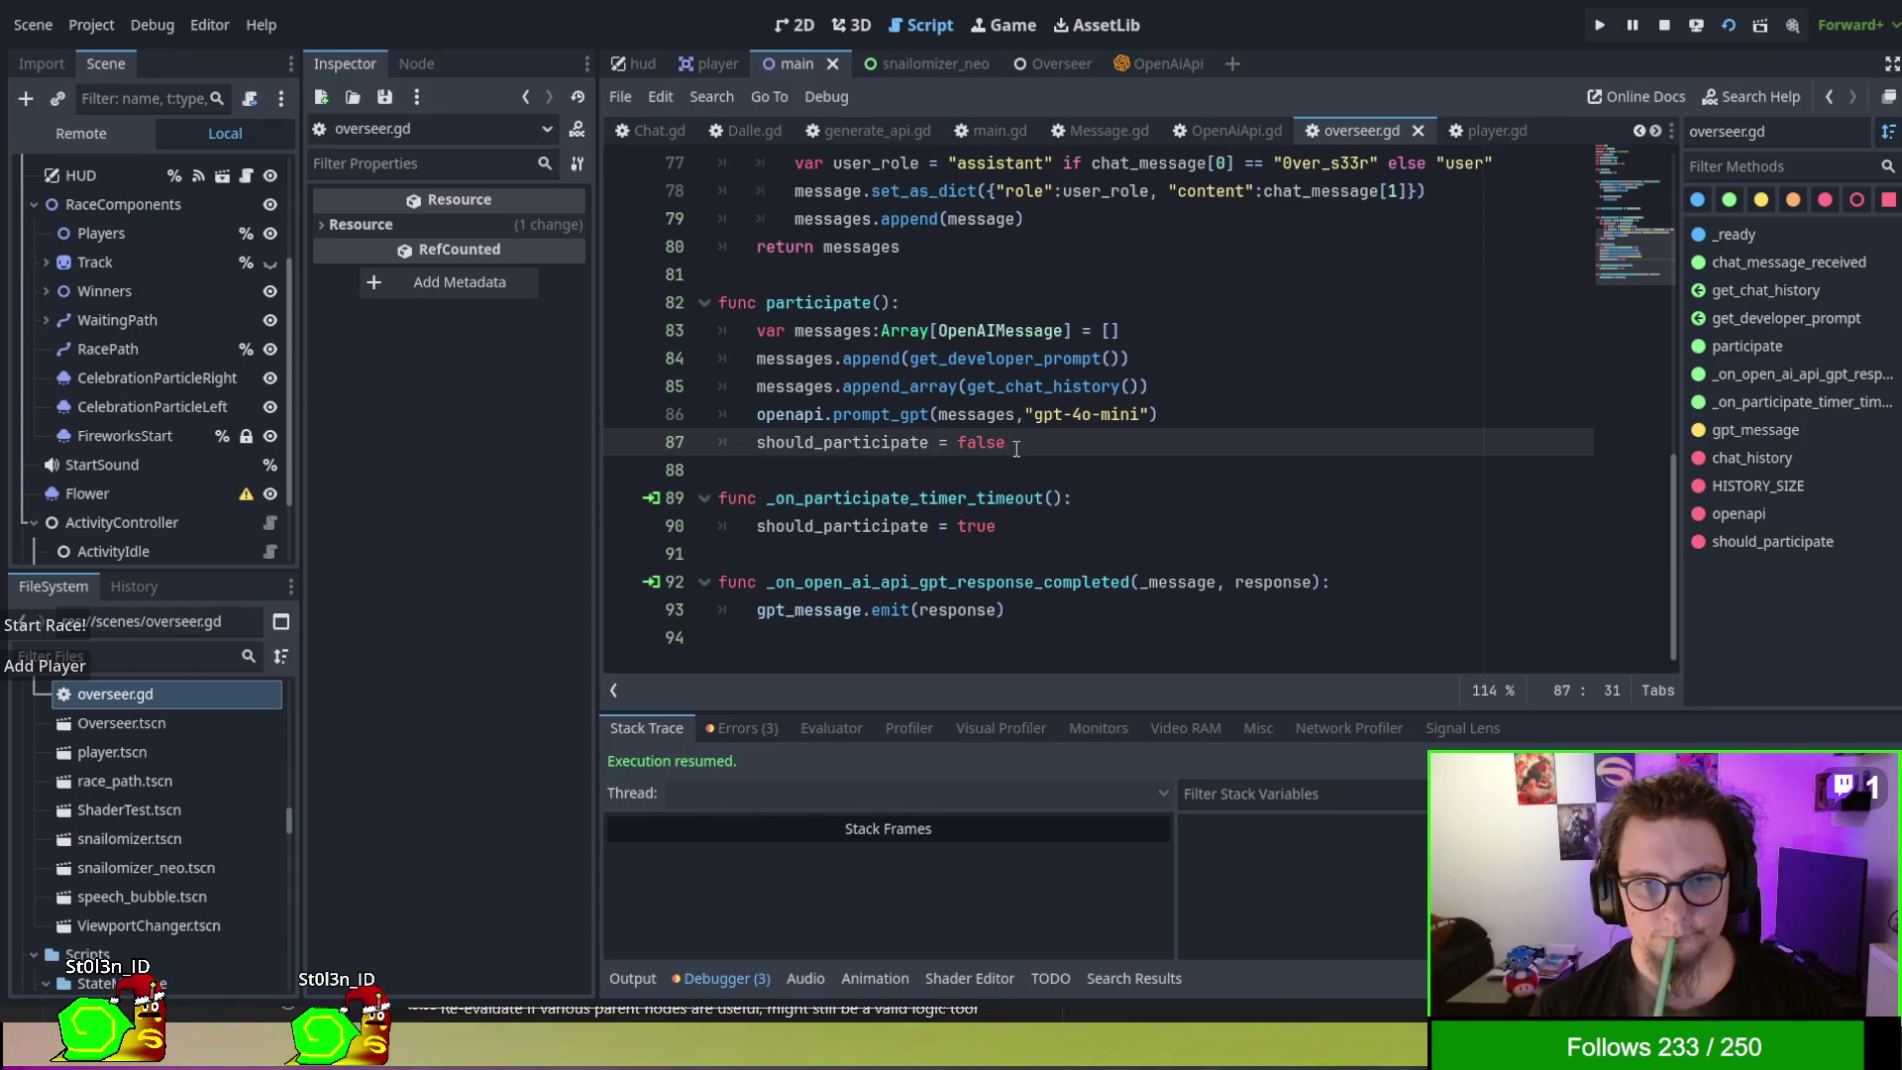
key("Return")
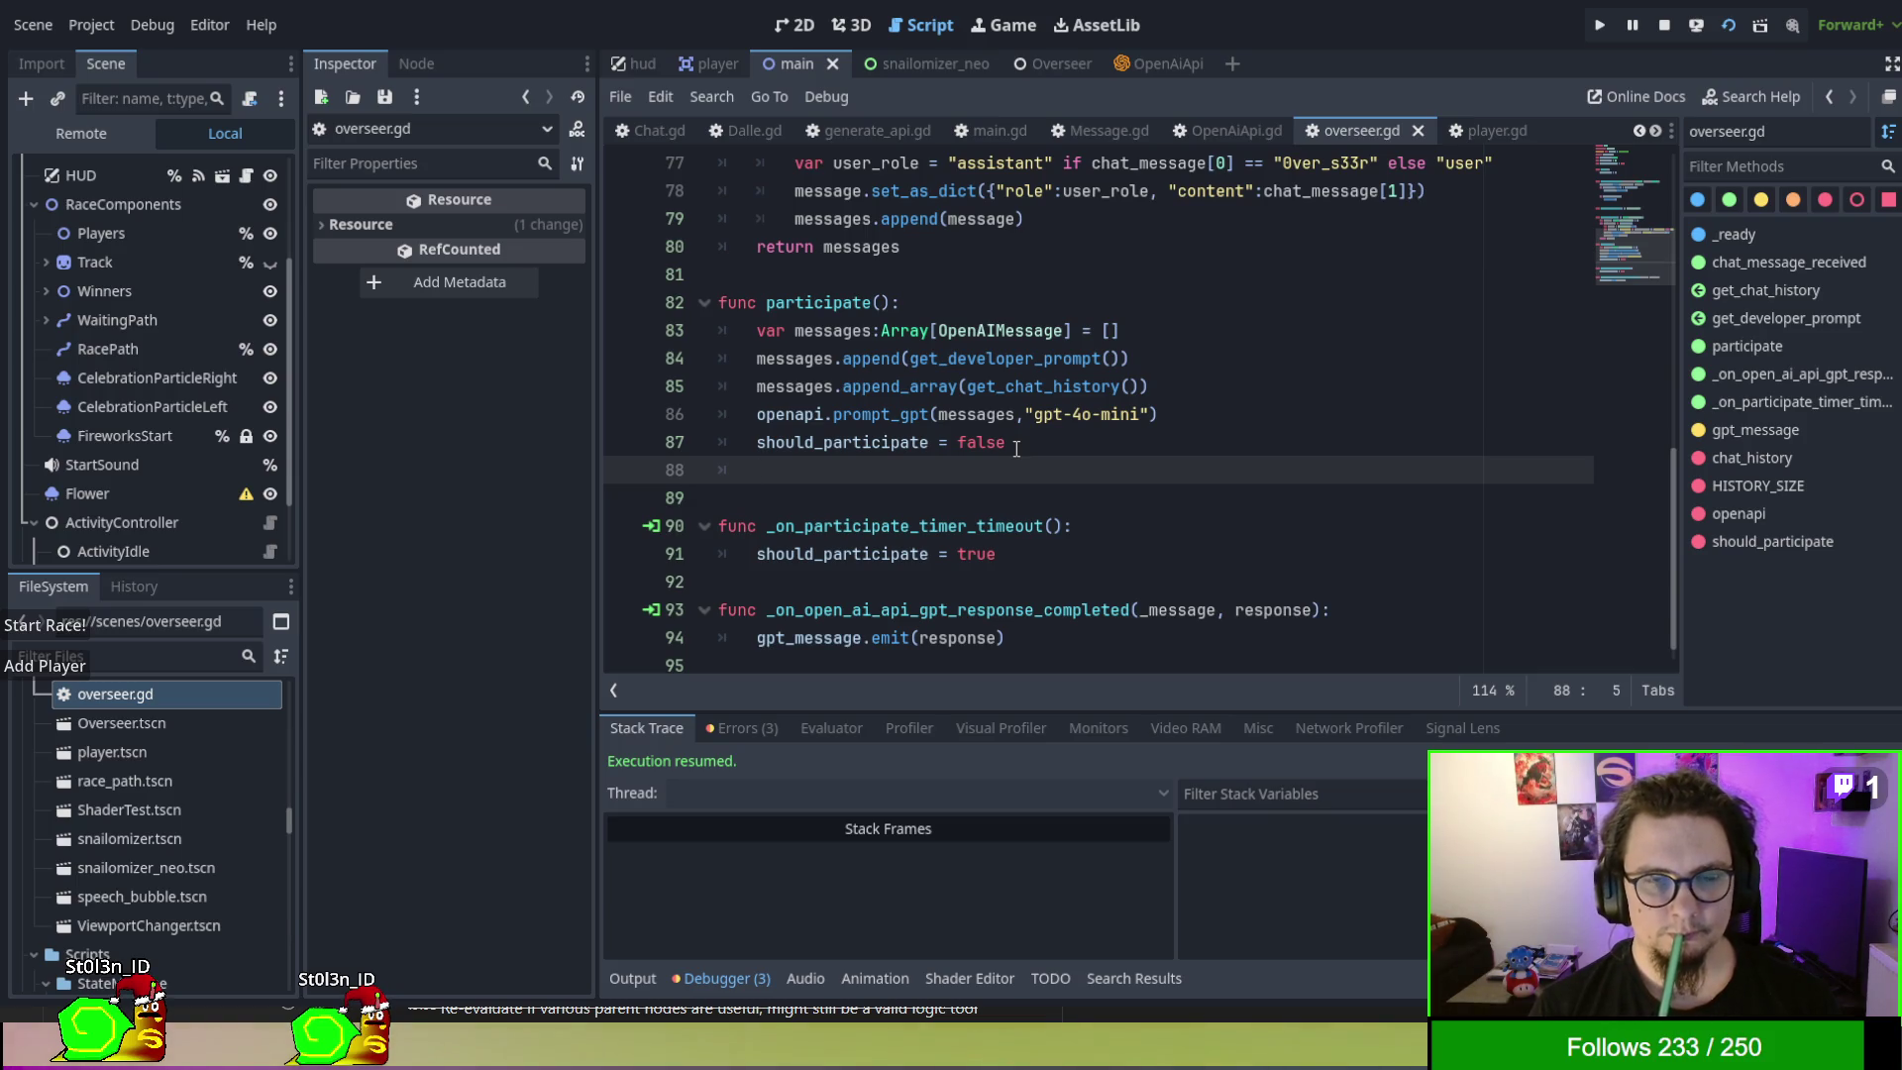
left_click(1032, 63)
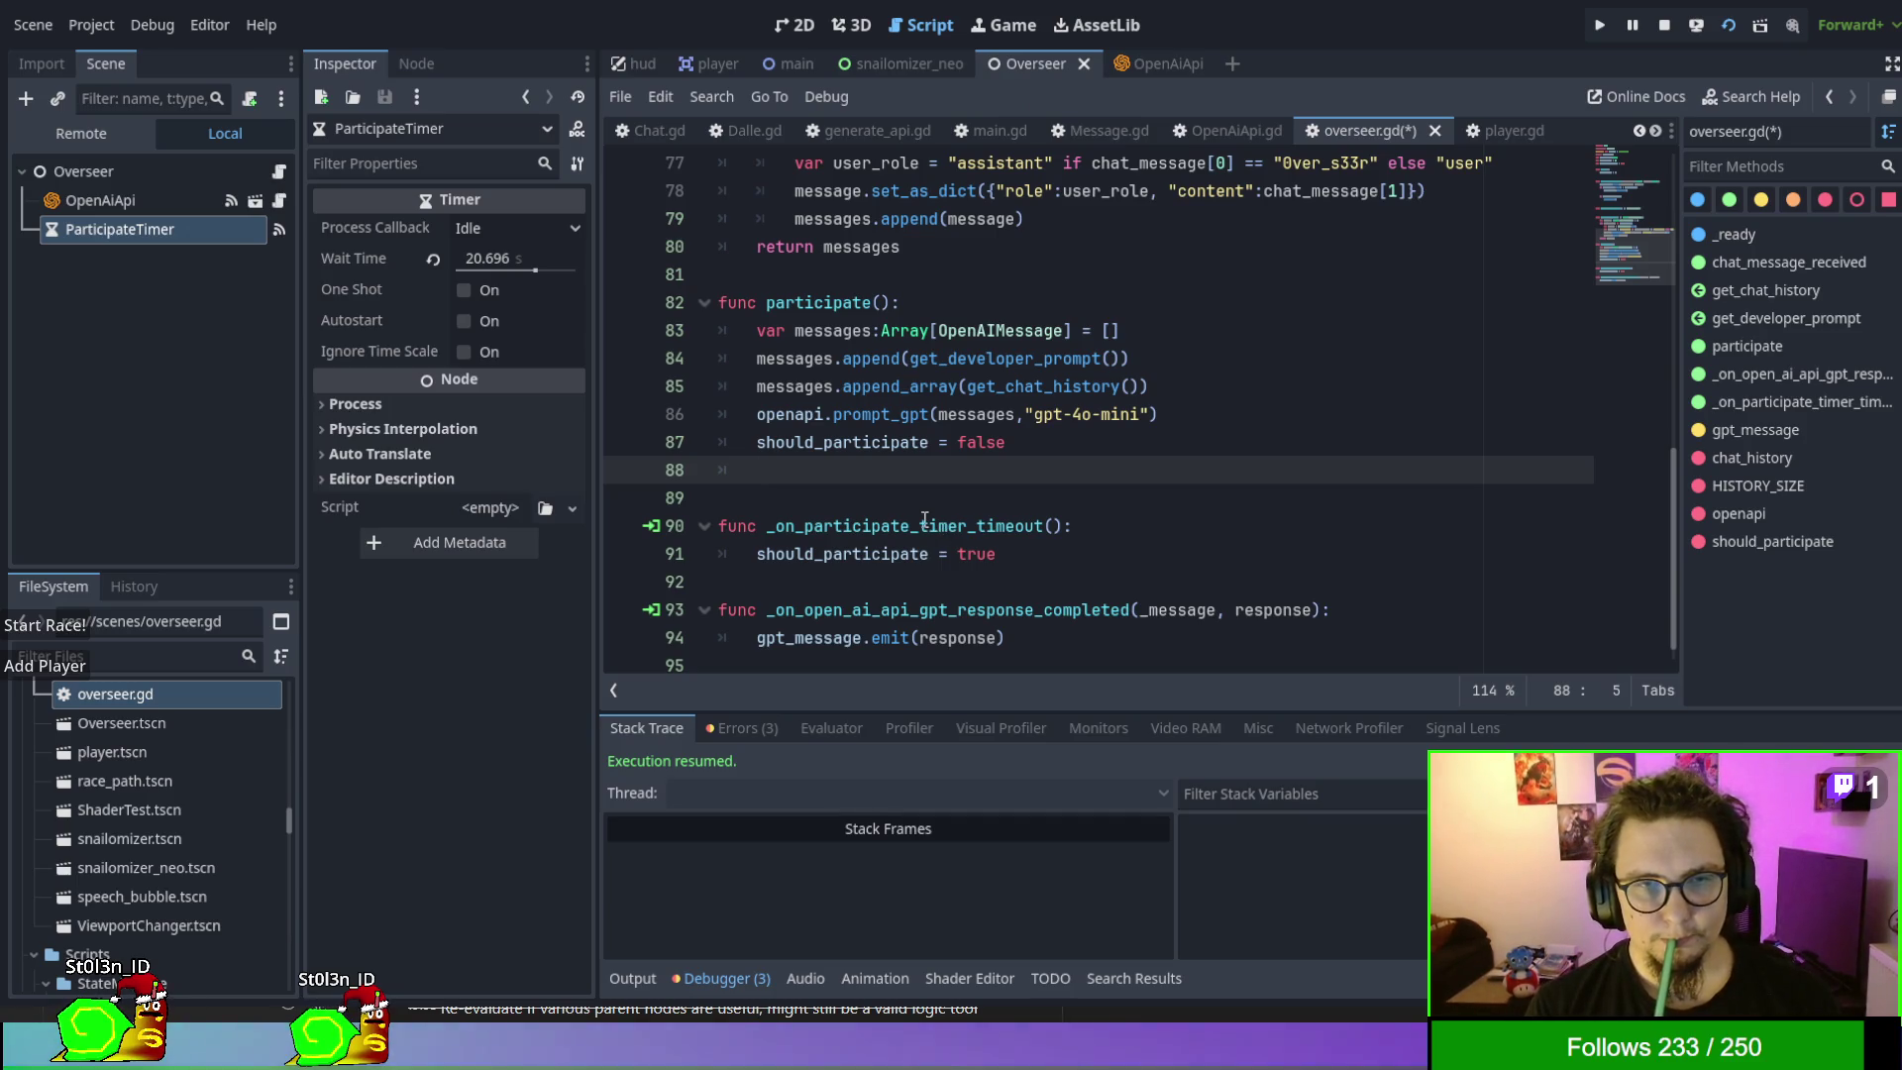
key("BackSpace")
type("%Pa")
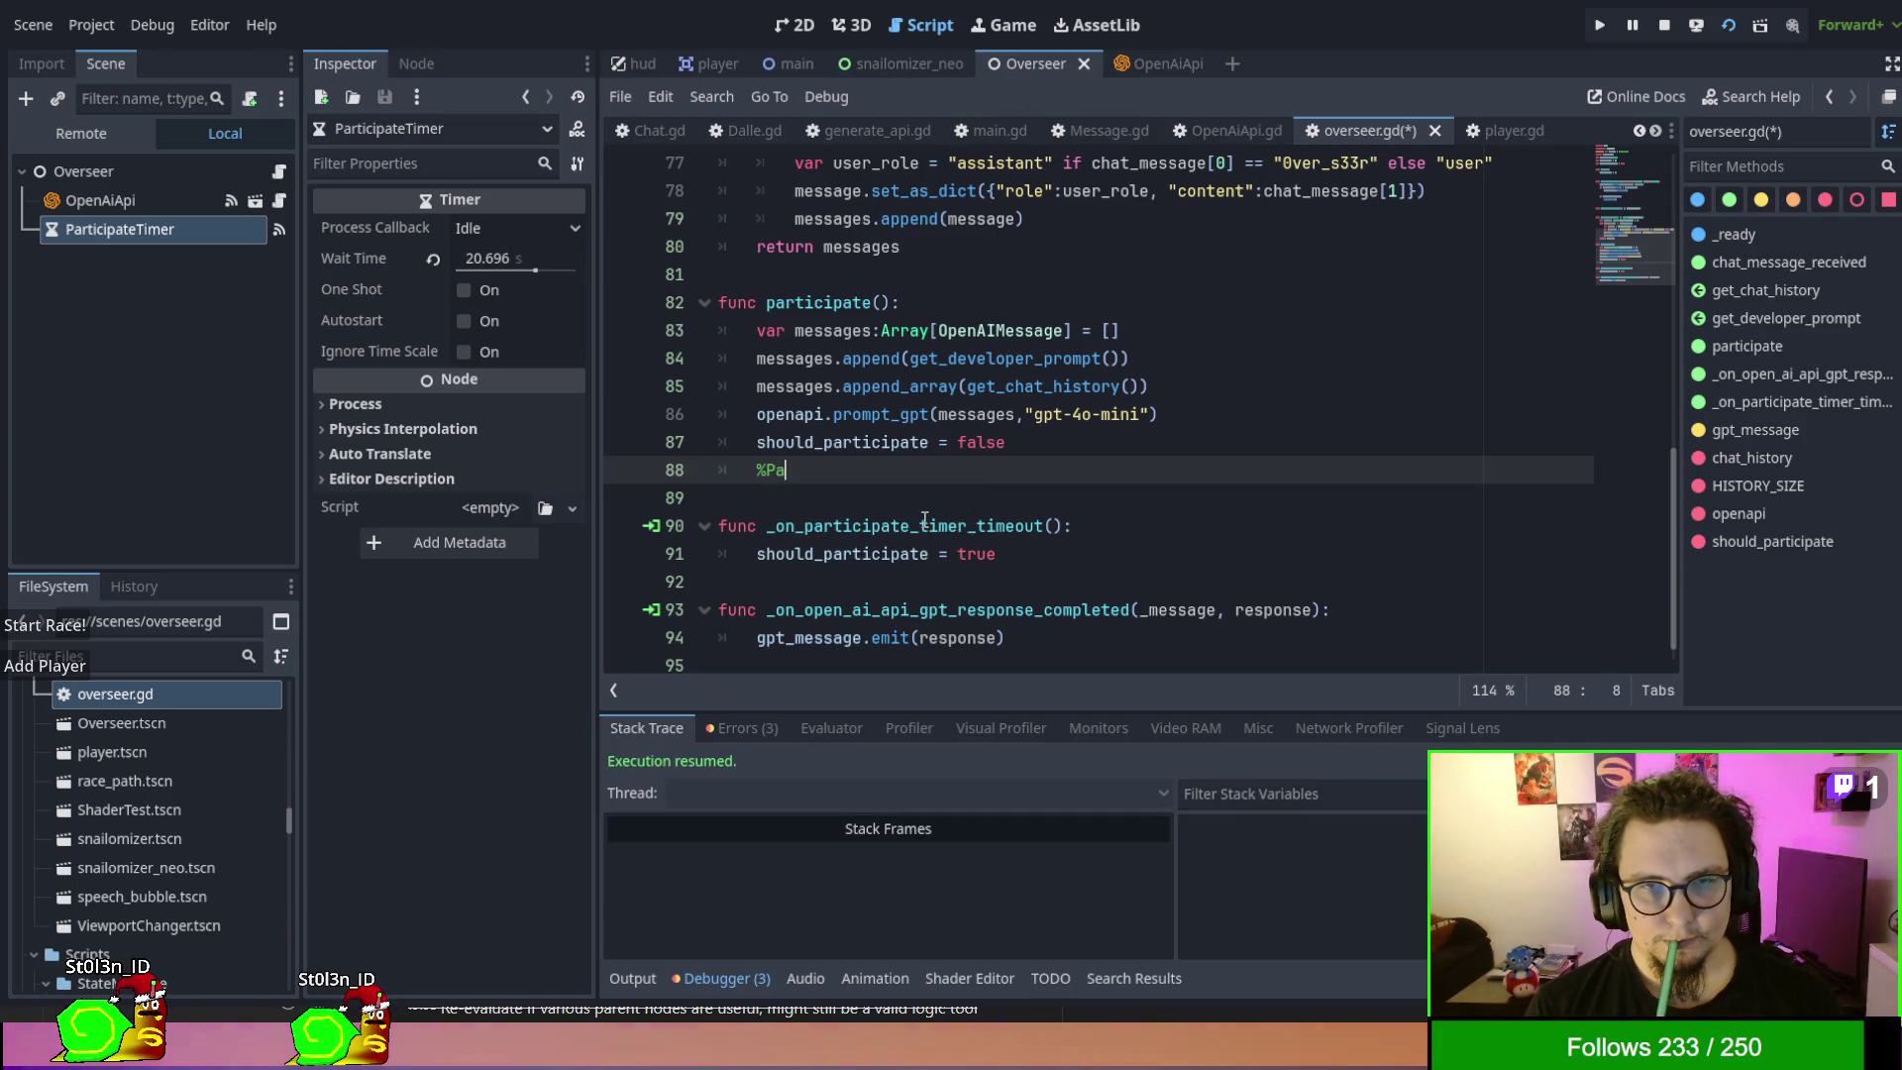
type("articipateTim")
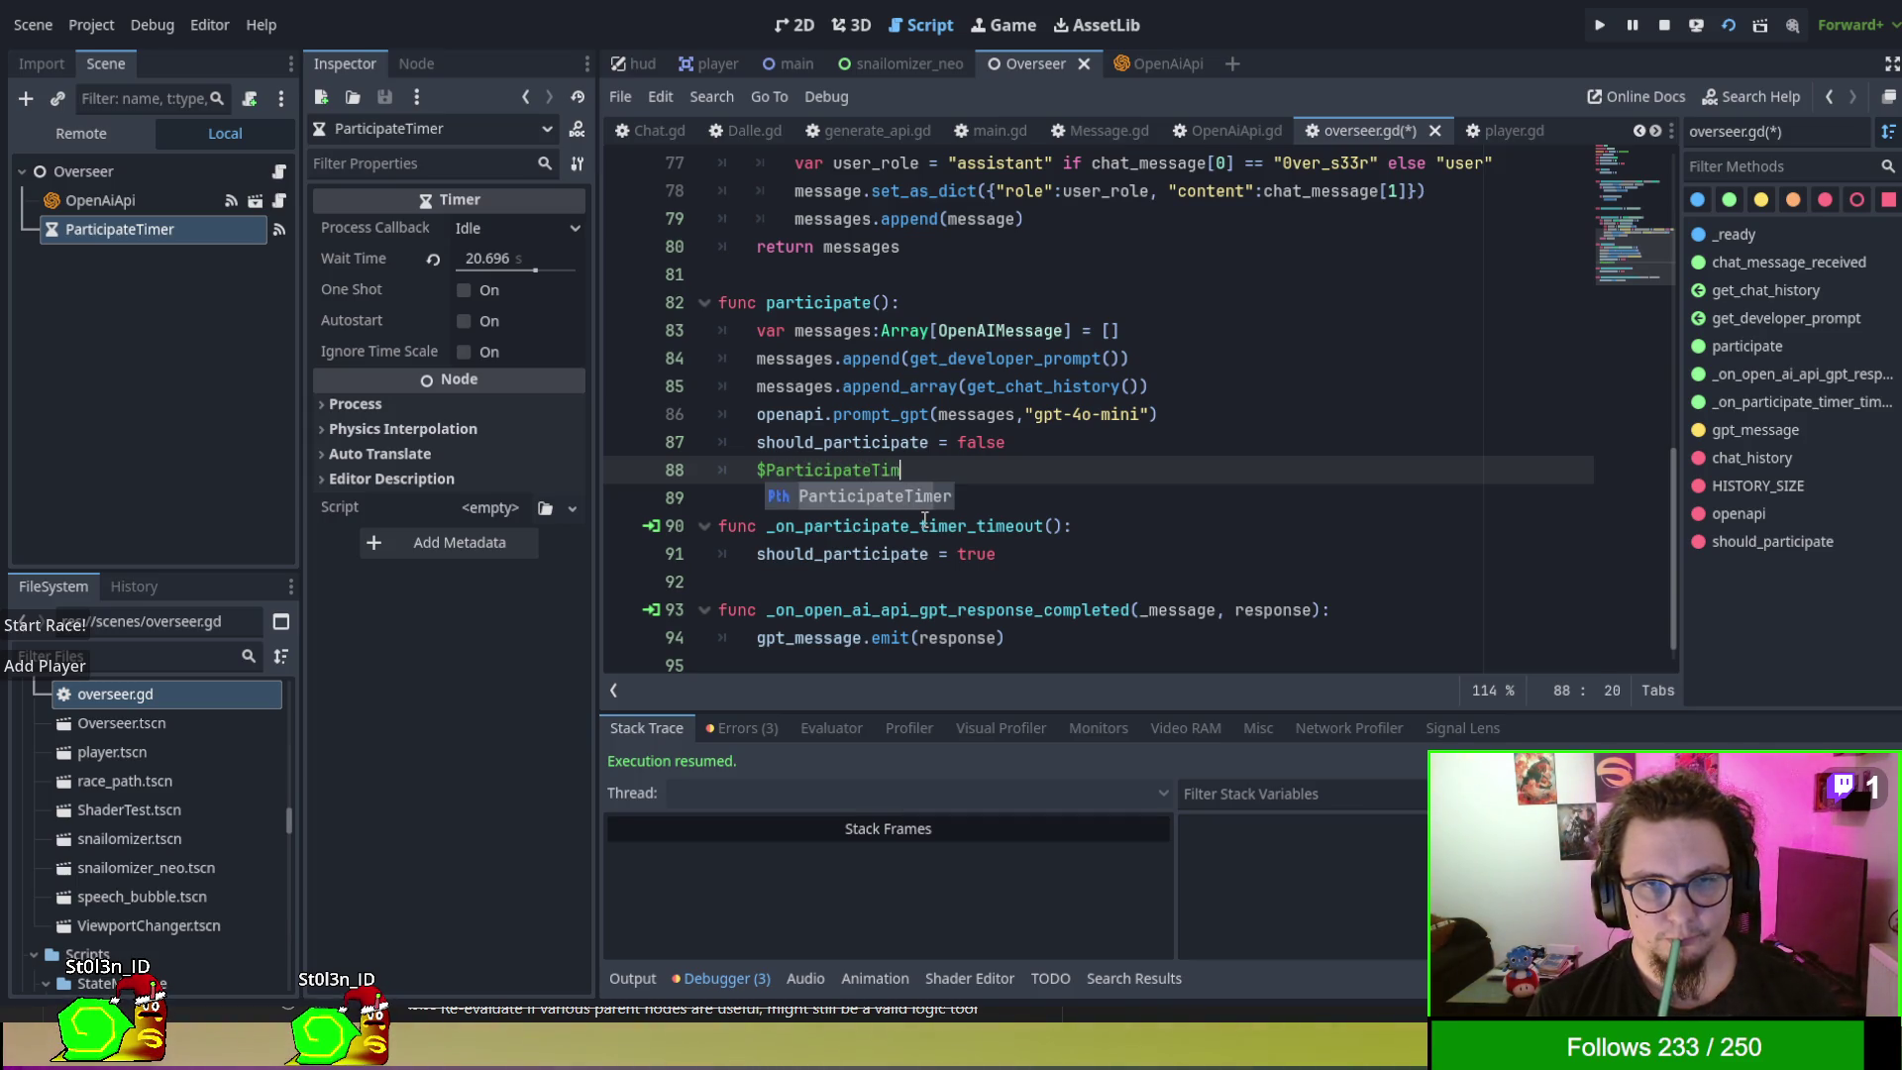
key("Return")
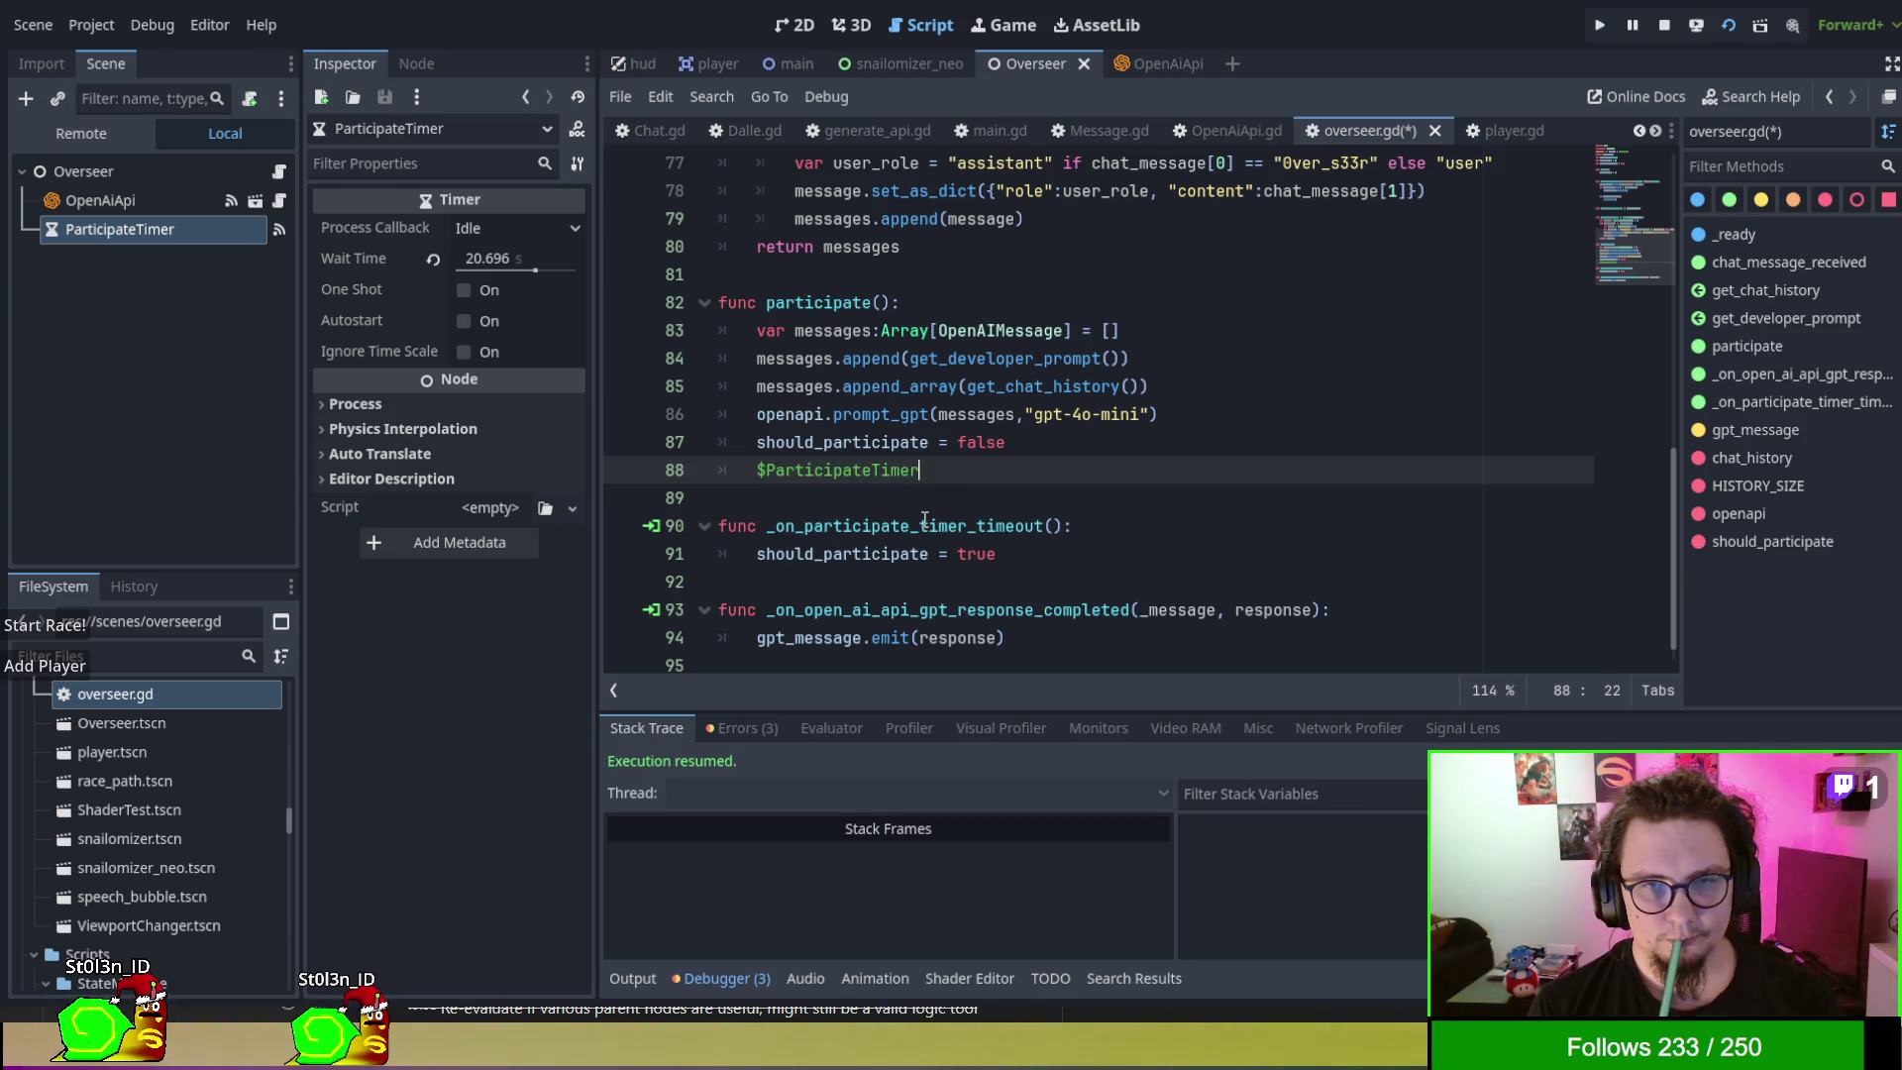
type(".")
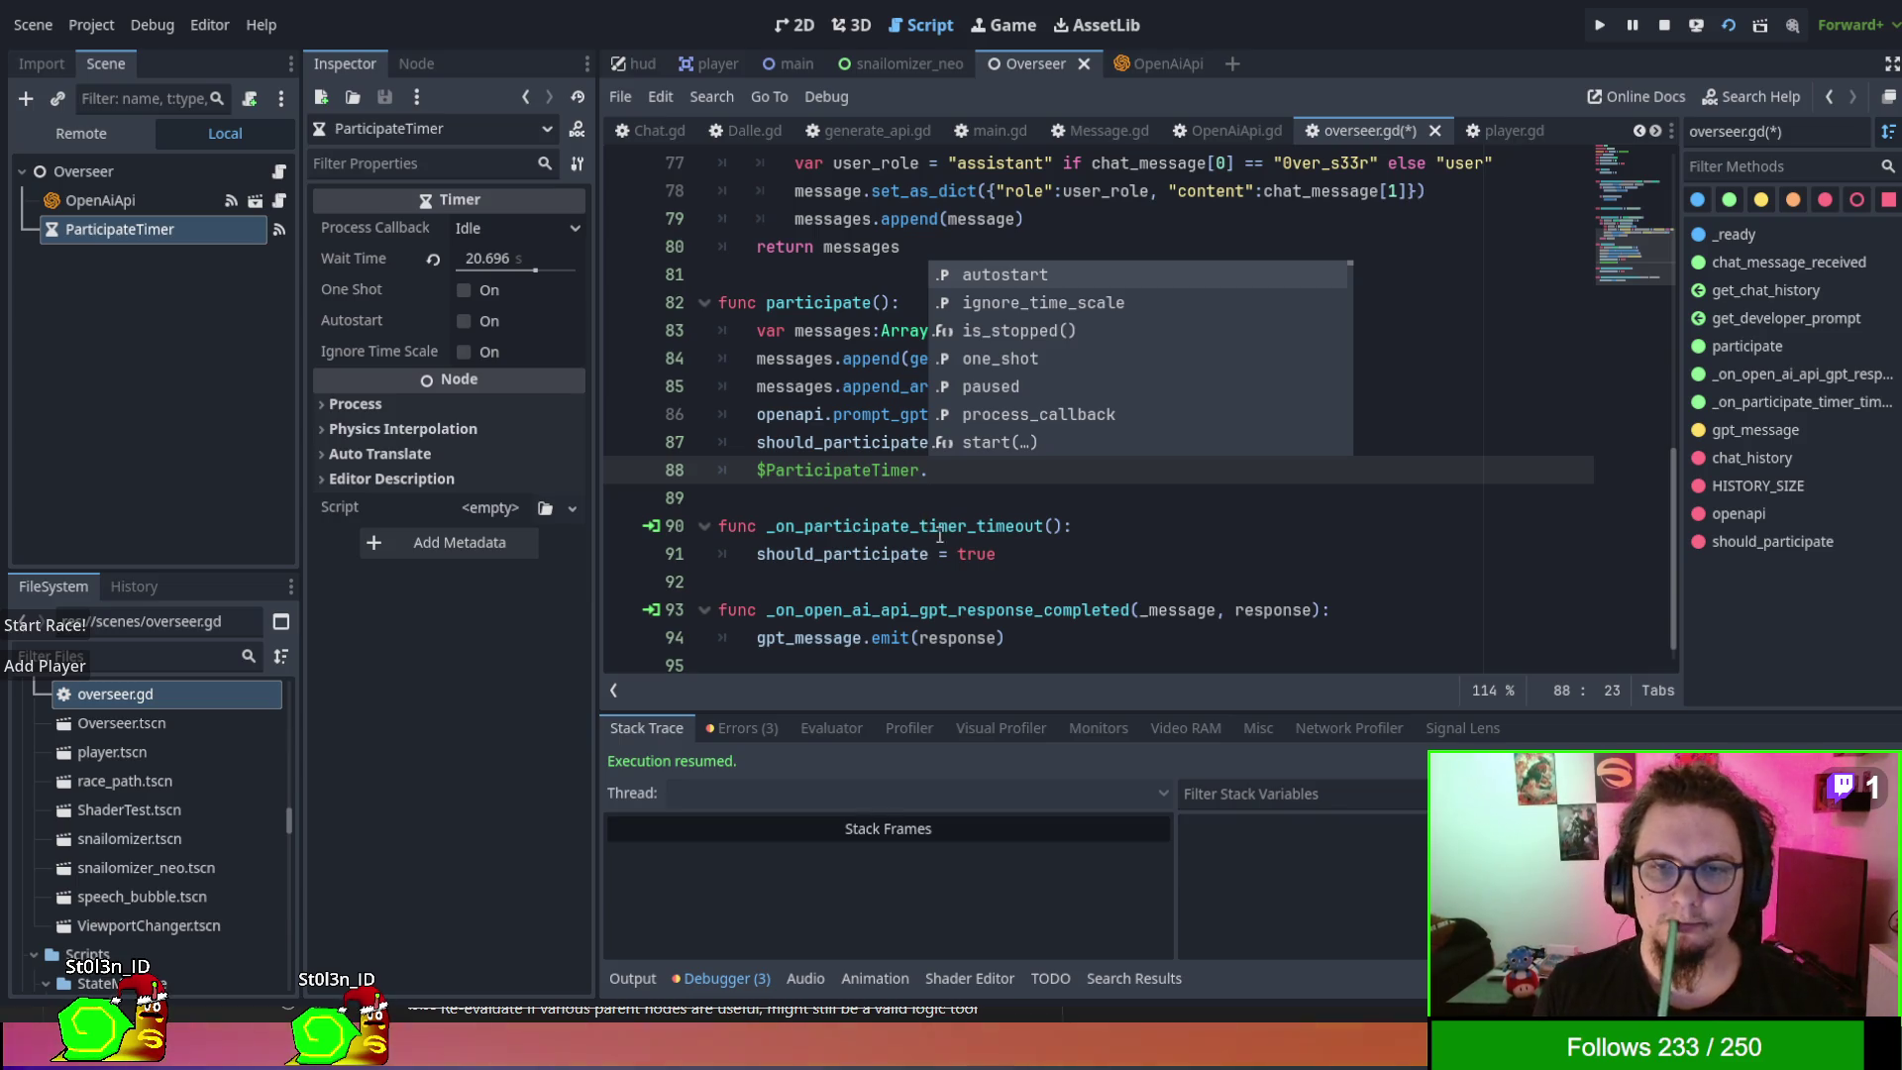
Abandon the unfinished reset() timer call, deleting that line, and select the ParticipateTimer node.
scroll(1080, 353, "down", 3)
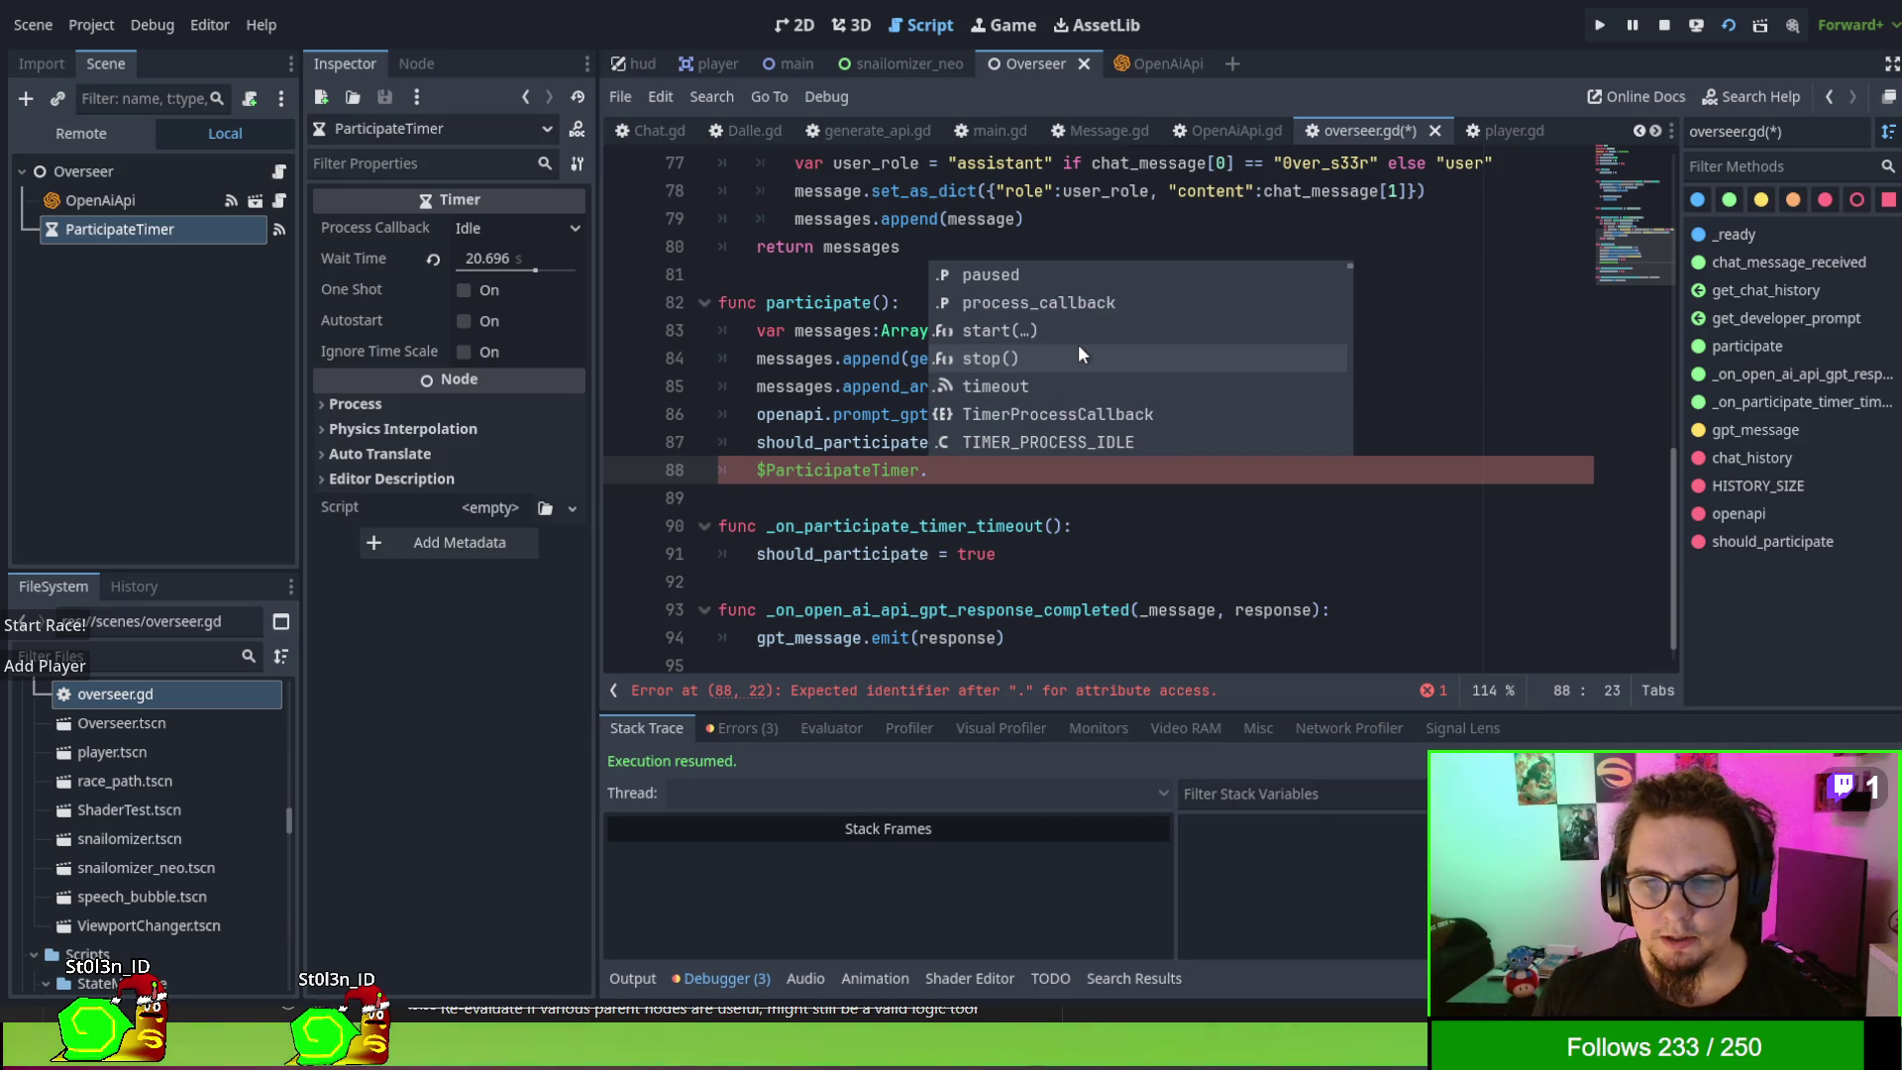
scroll(1080, 355, "down", 4)
scroll(1079, 346, "down", 1)
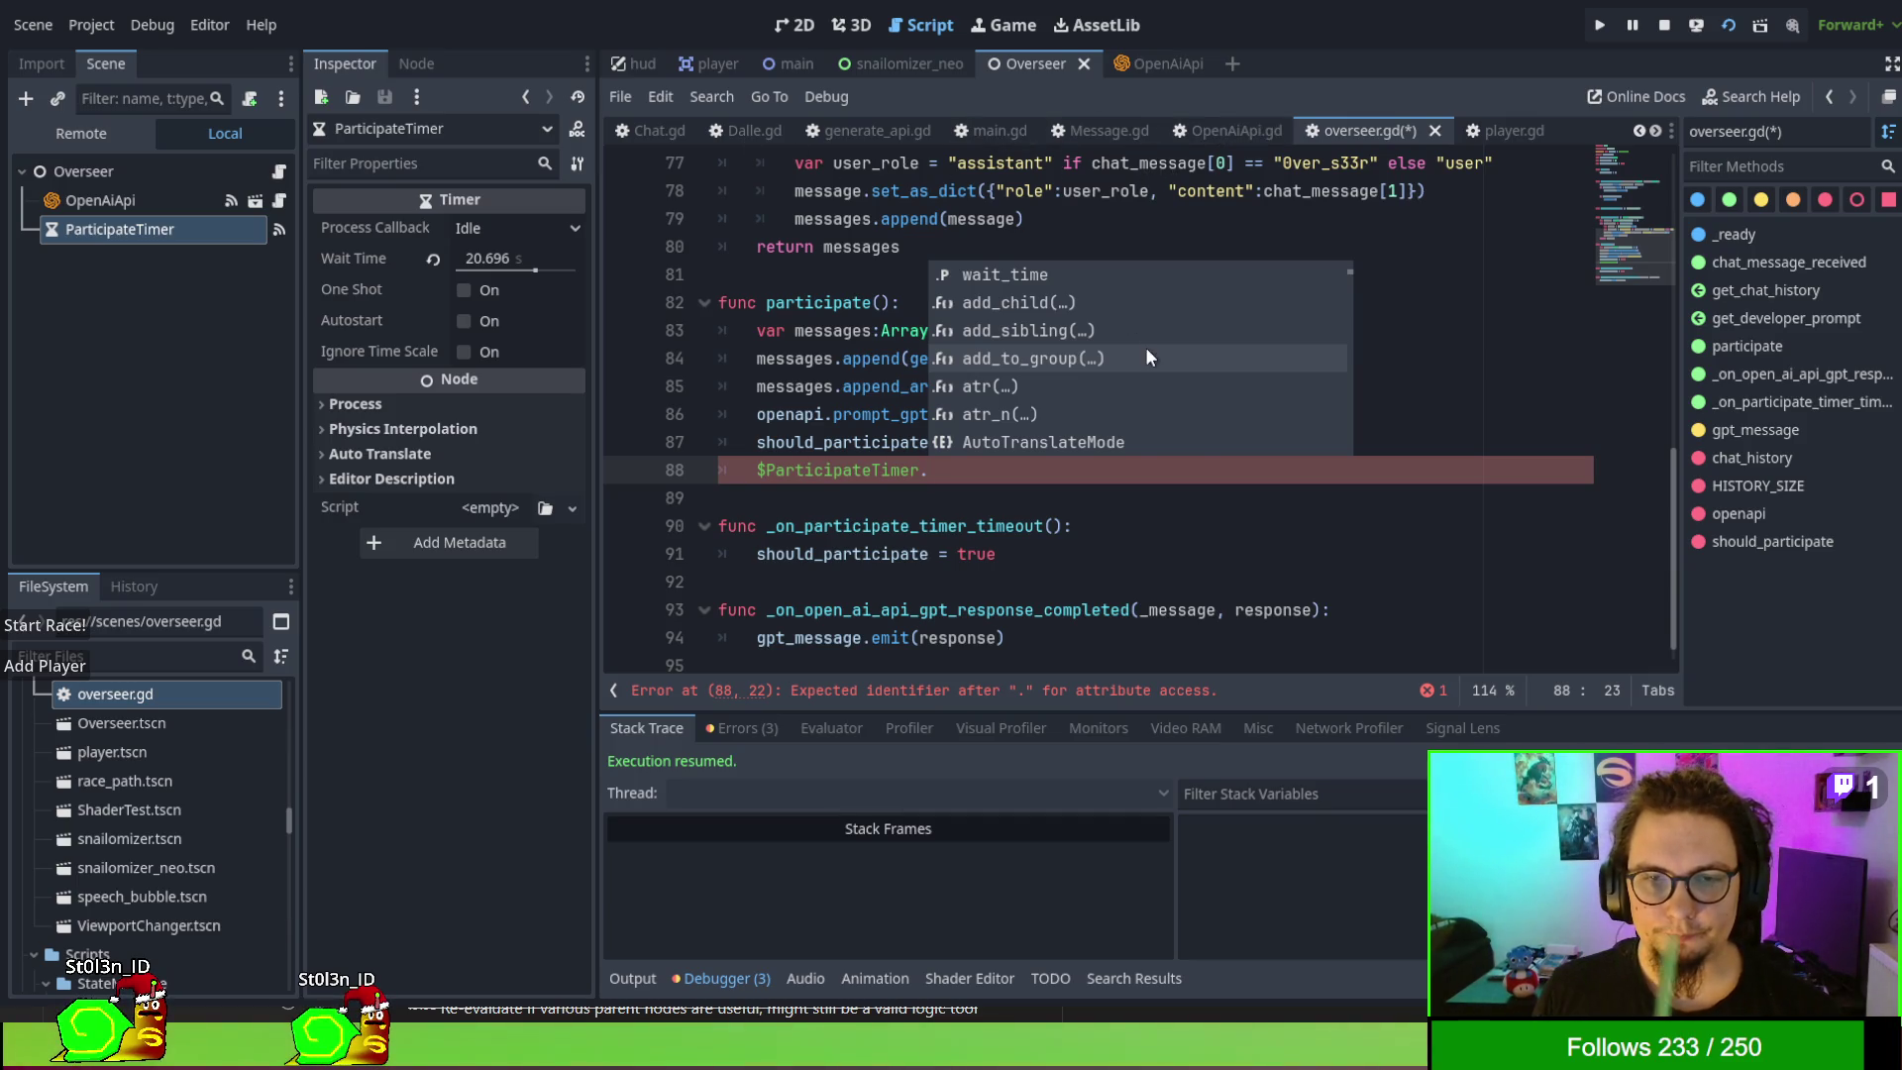
scroll(1148, 353, "down", 7)
scroll(1147, 351, "down", 5)
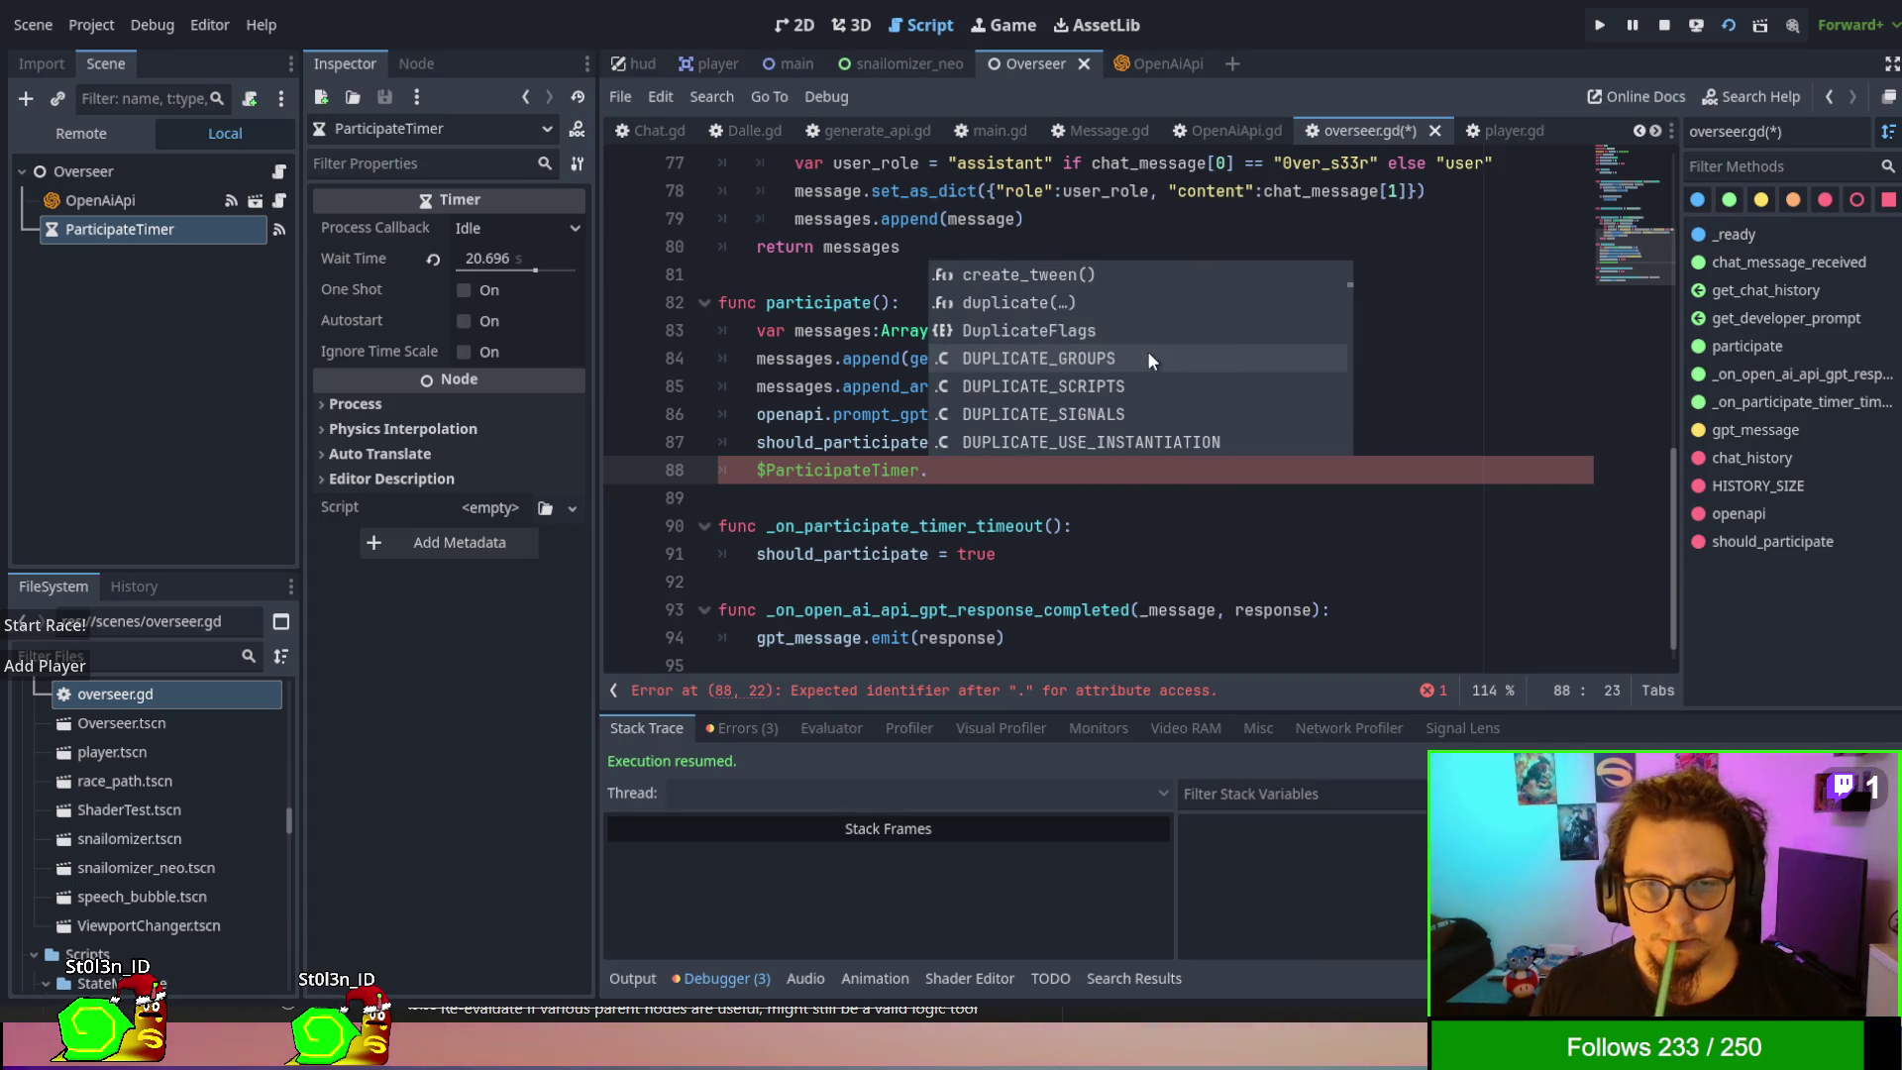
type("rest")
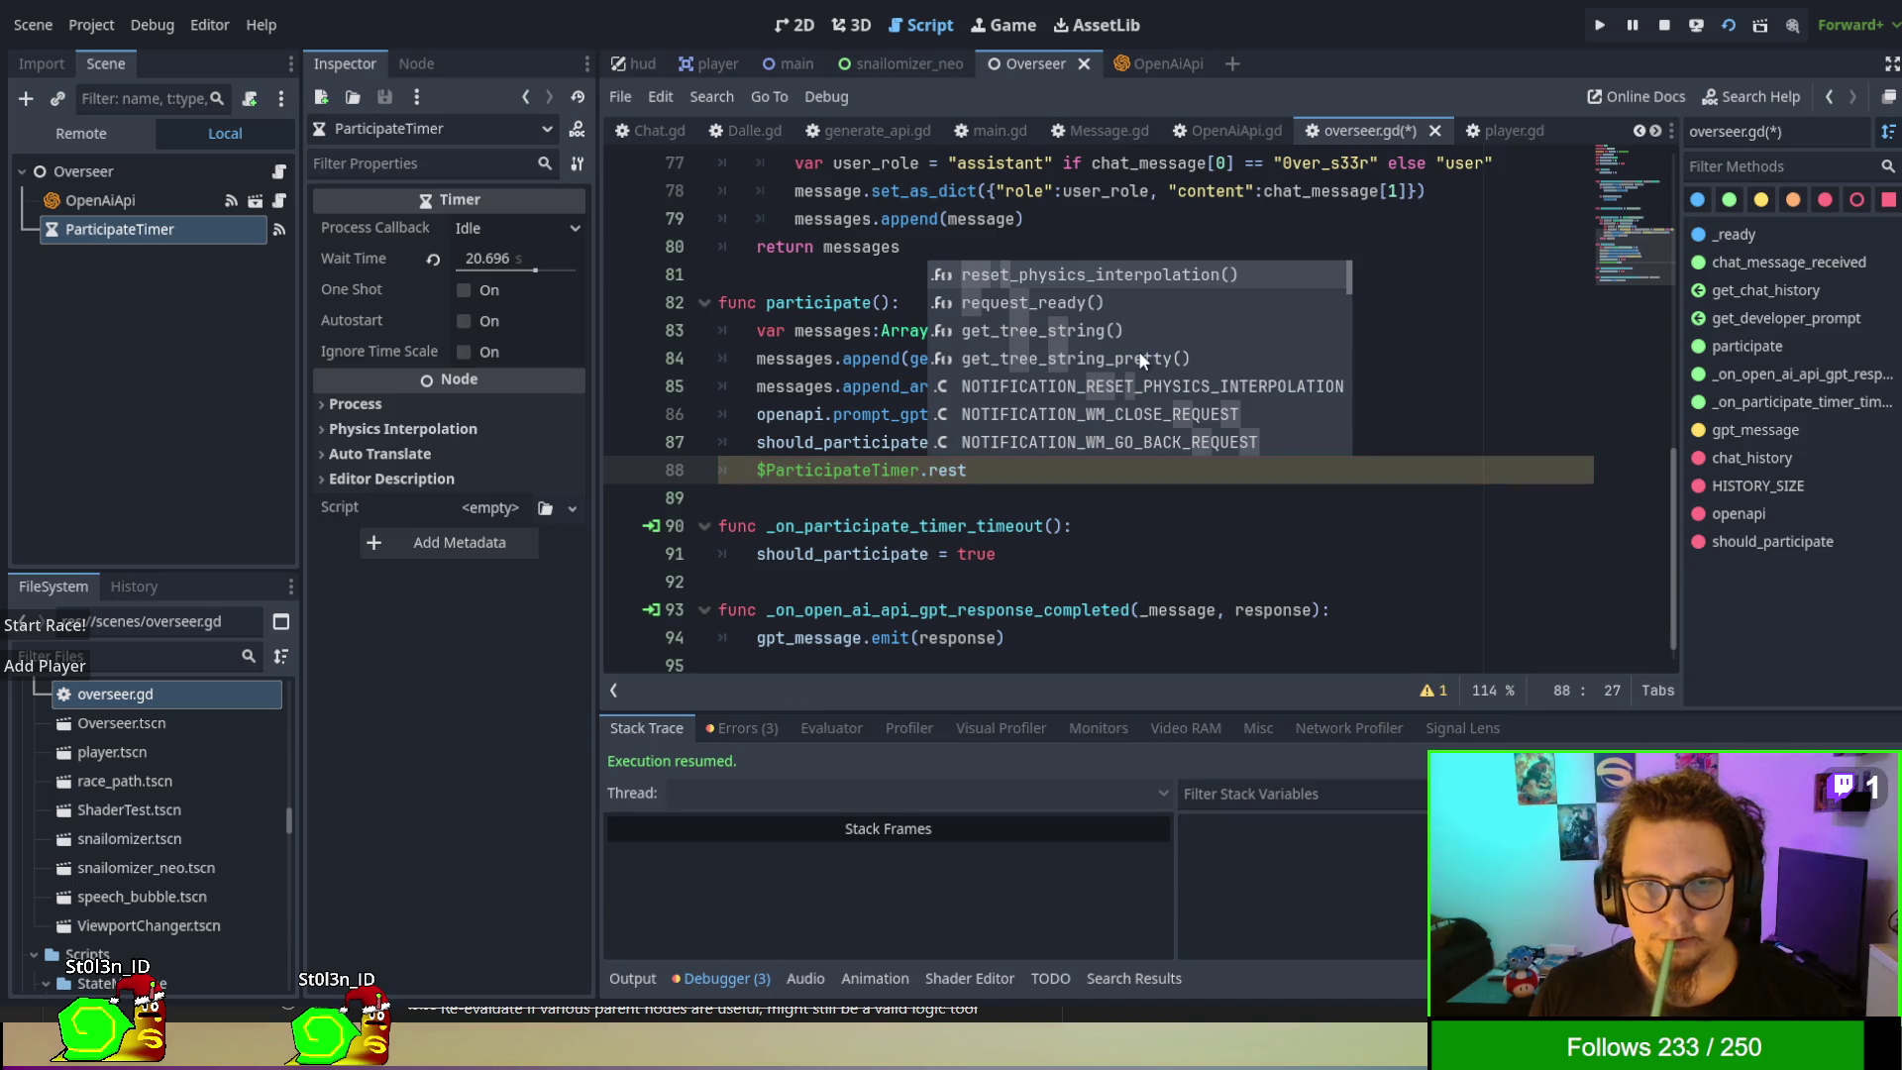
key("BackSpace")
type("et")
key("BackSpace")
key("BackSpace")
key("BackSpace")
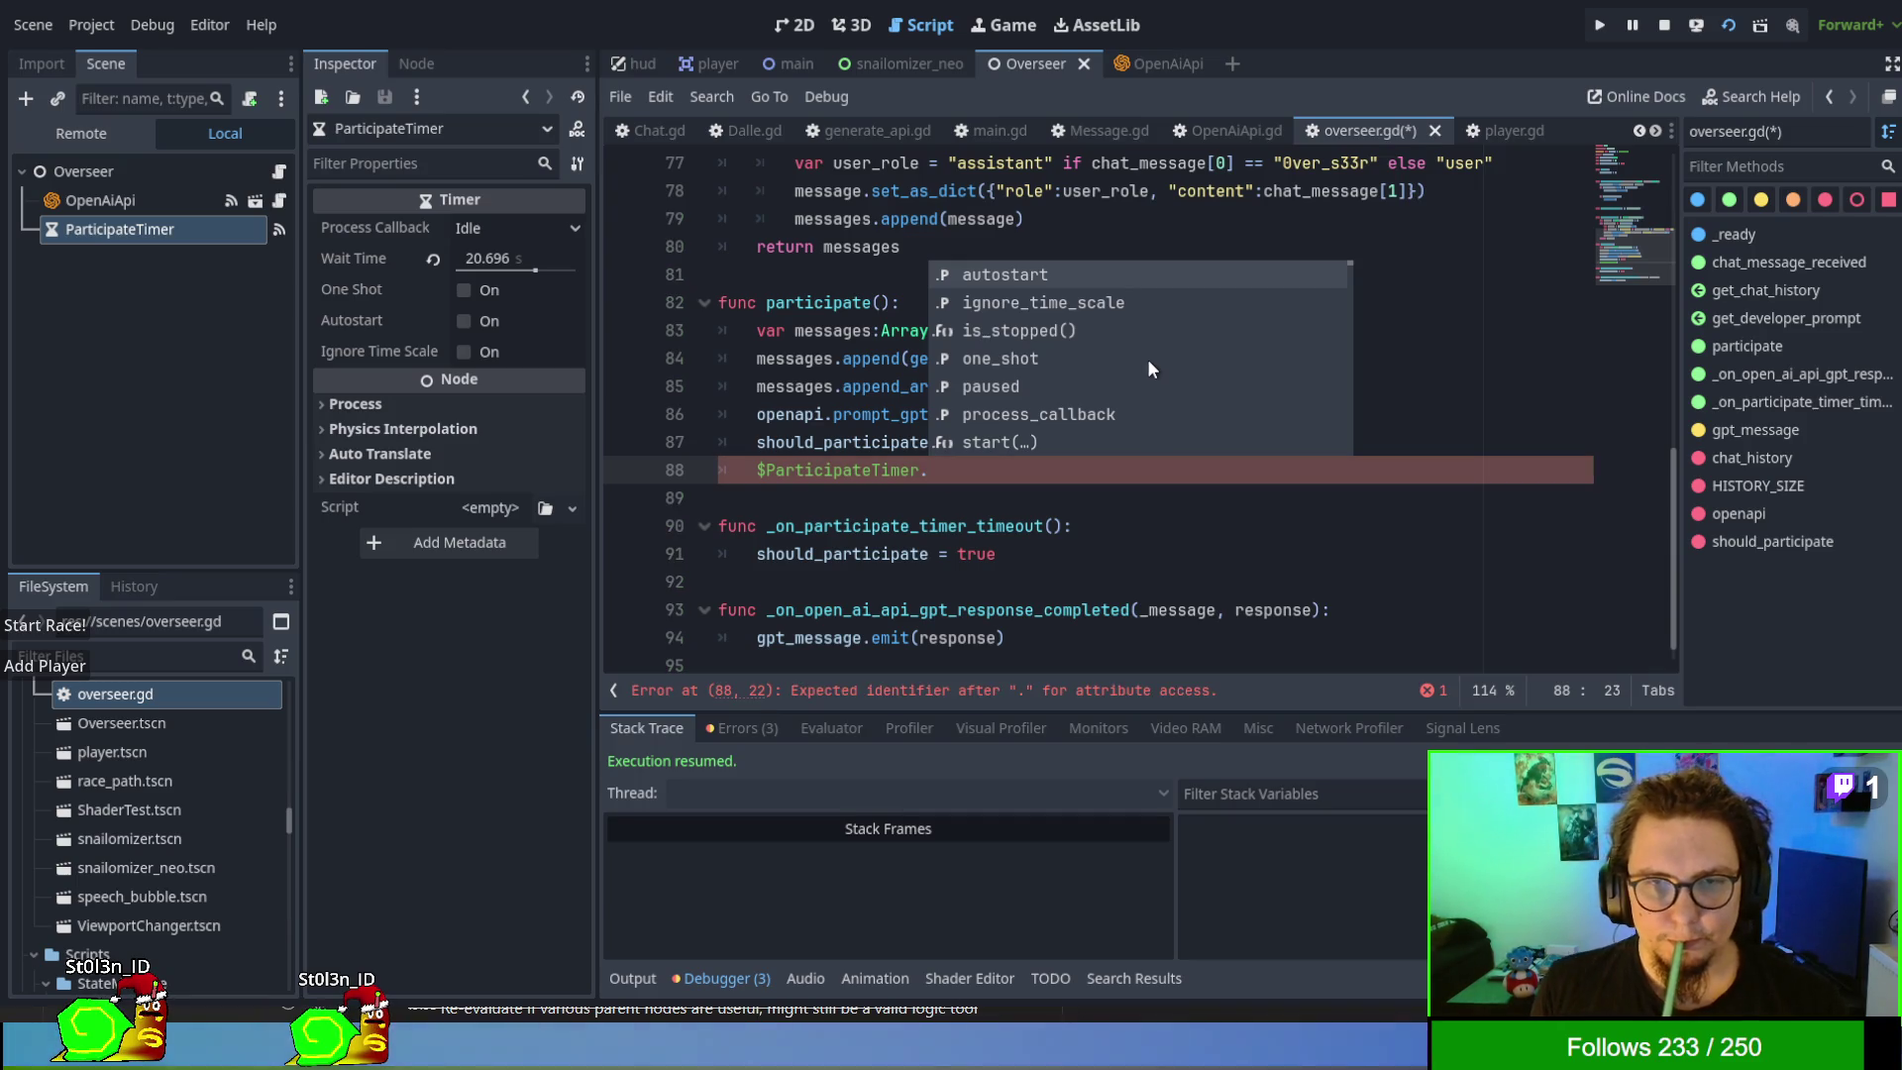
key("Escape")
triple_click(915, 469)
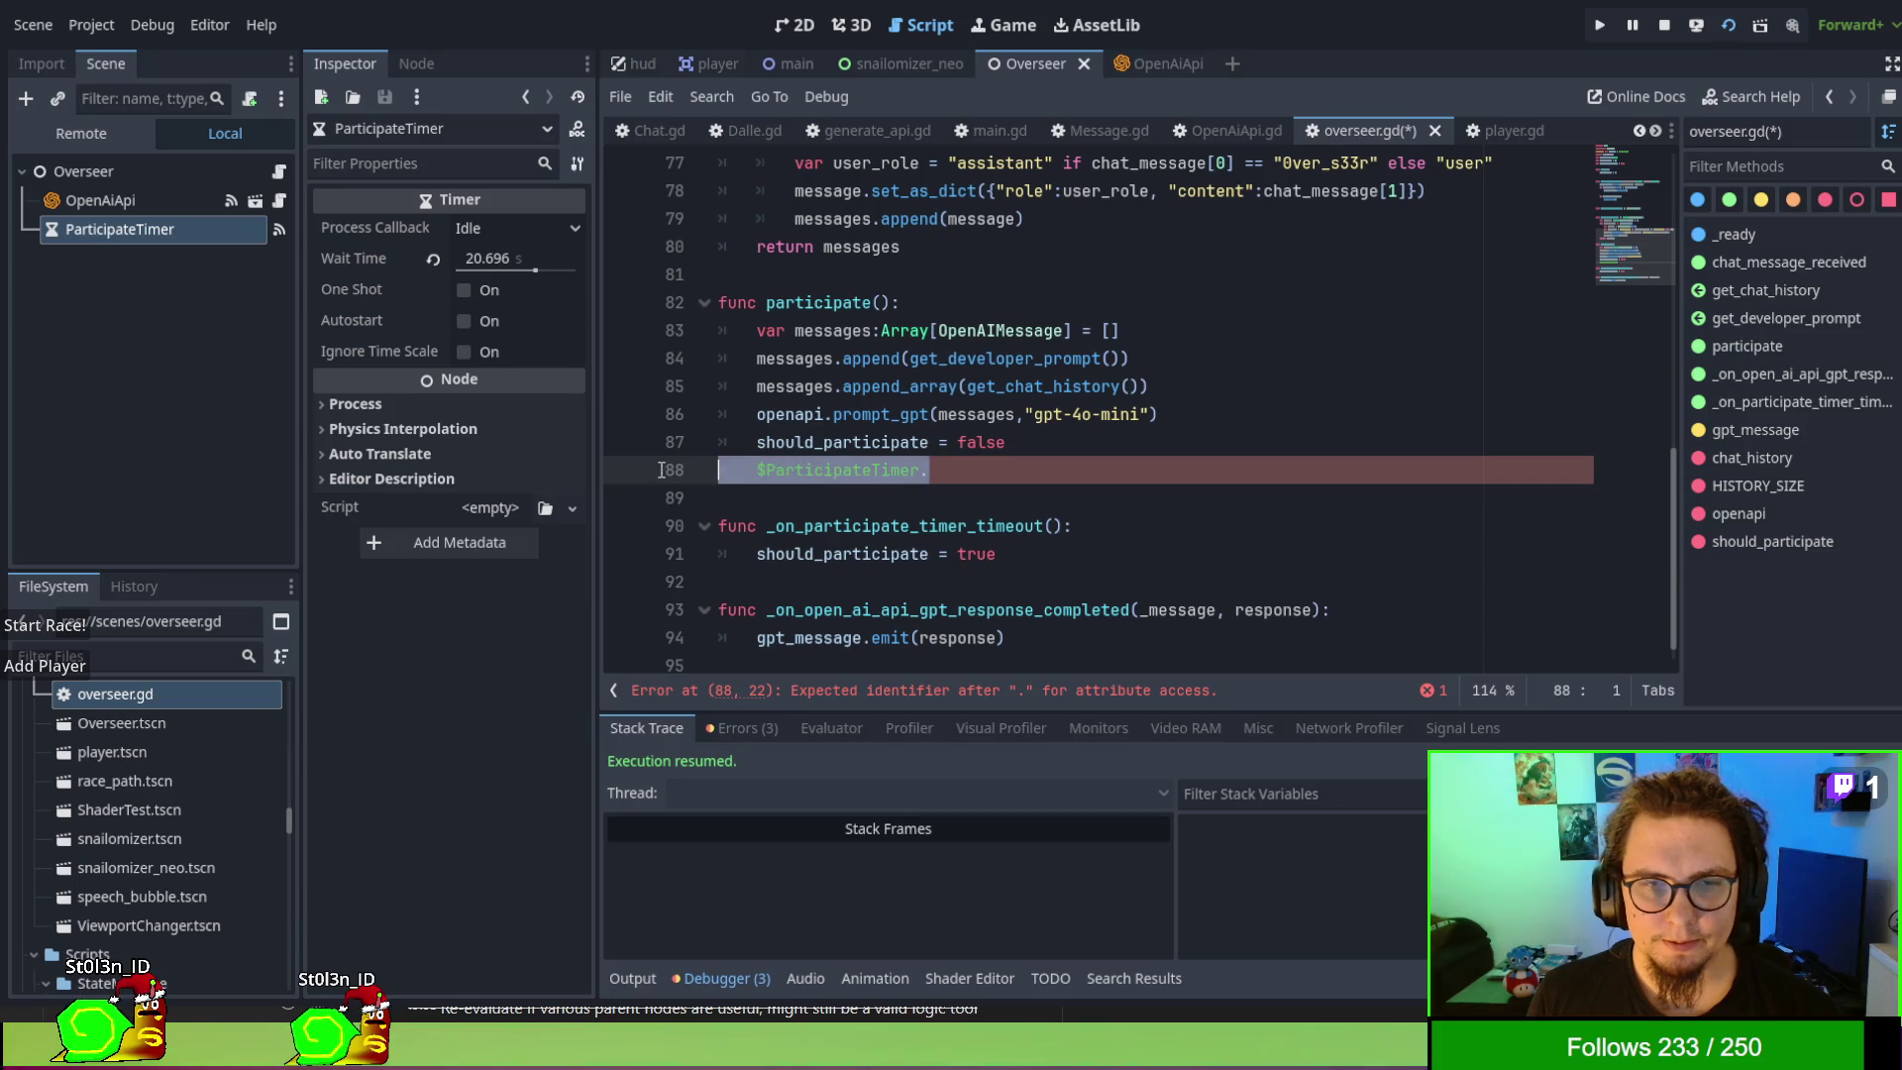
key("BackSpace")
left_click(118, 231)
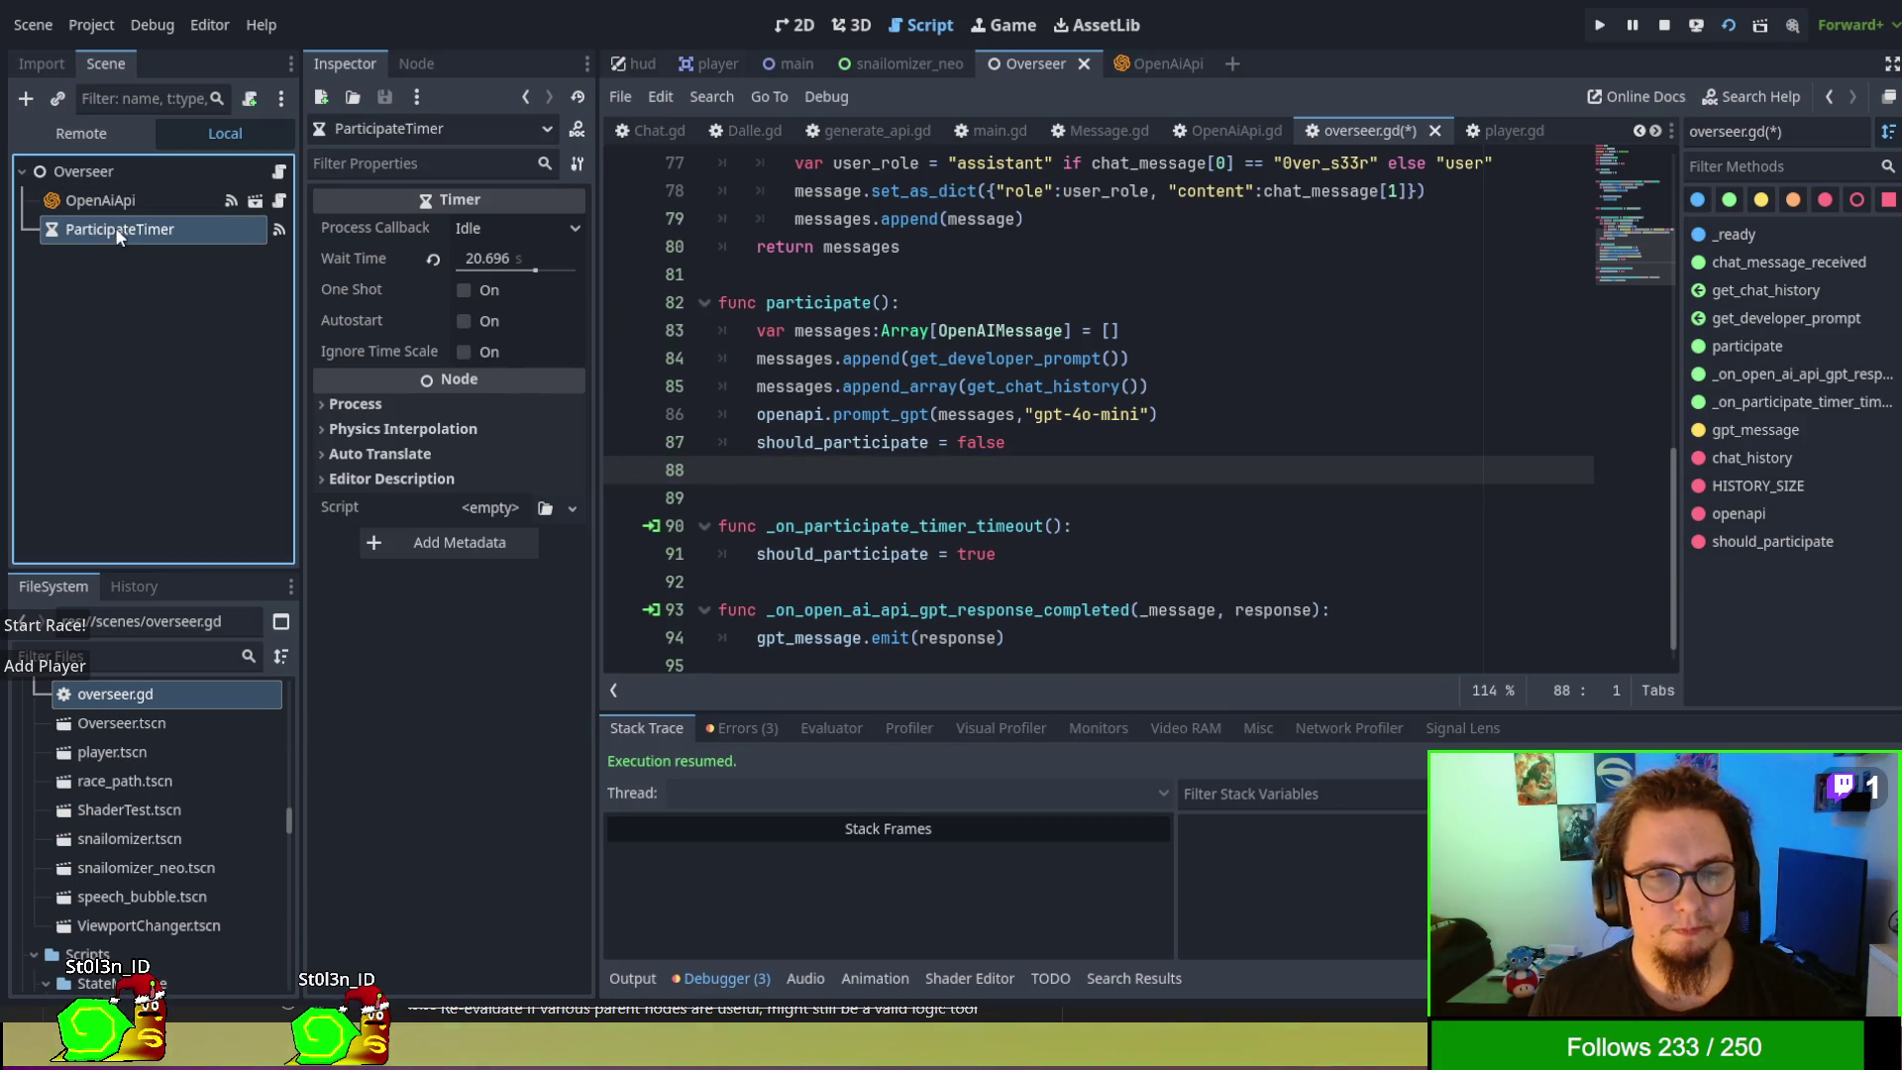
Enable One Shot on ParticipateTimer in the Inspector.
left_click(958, 473)
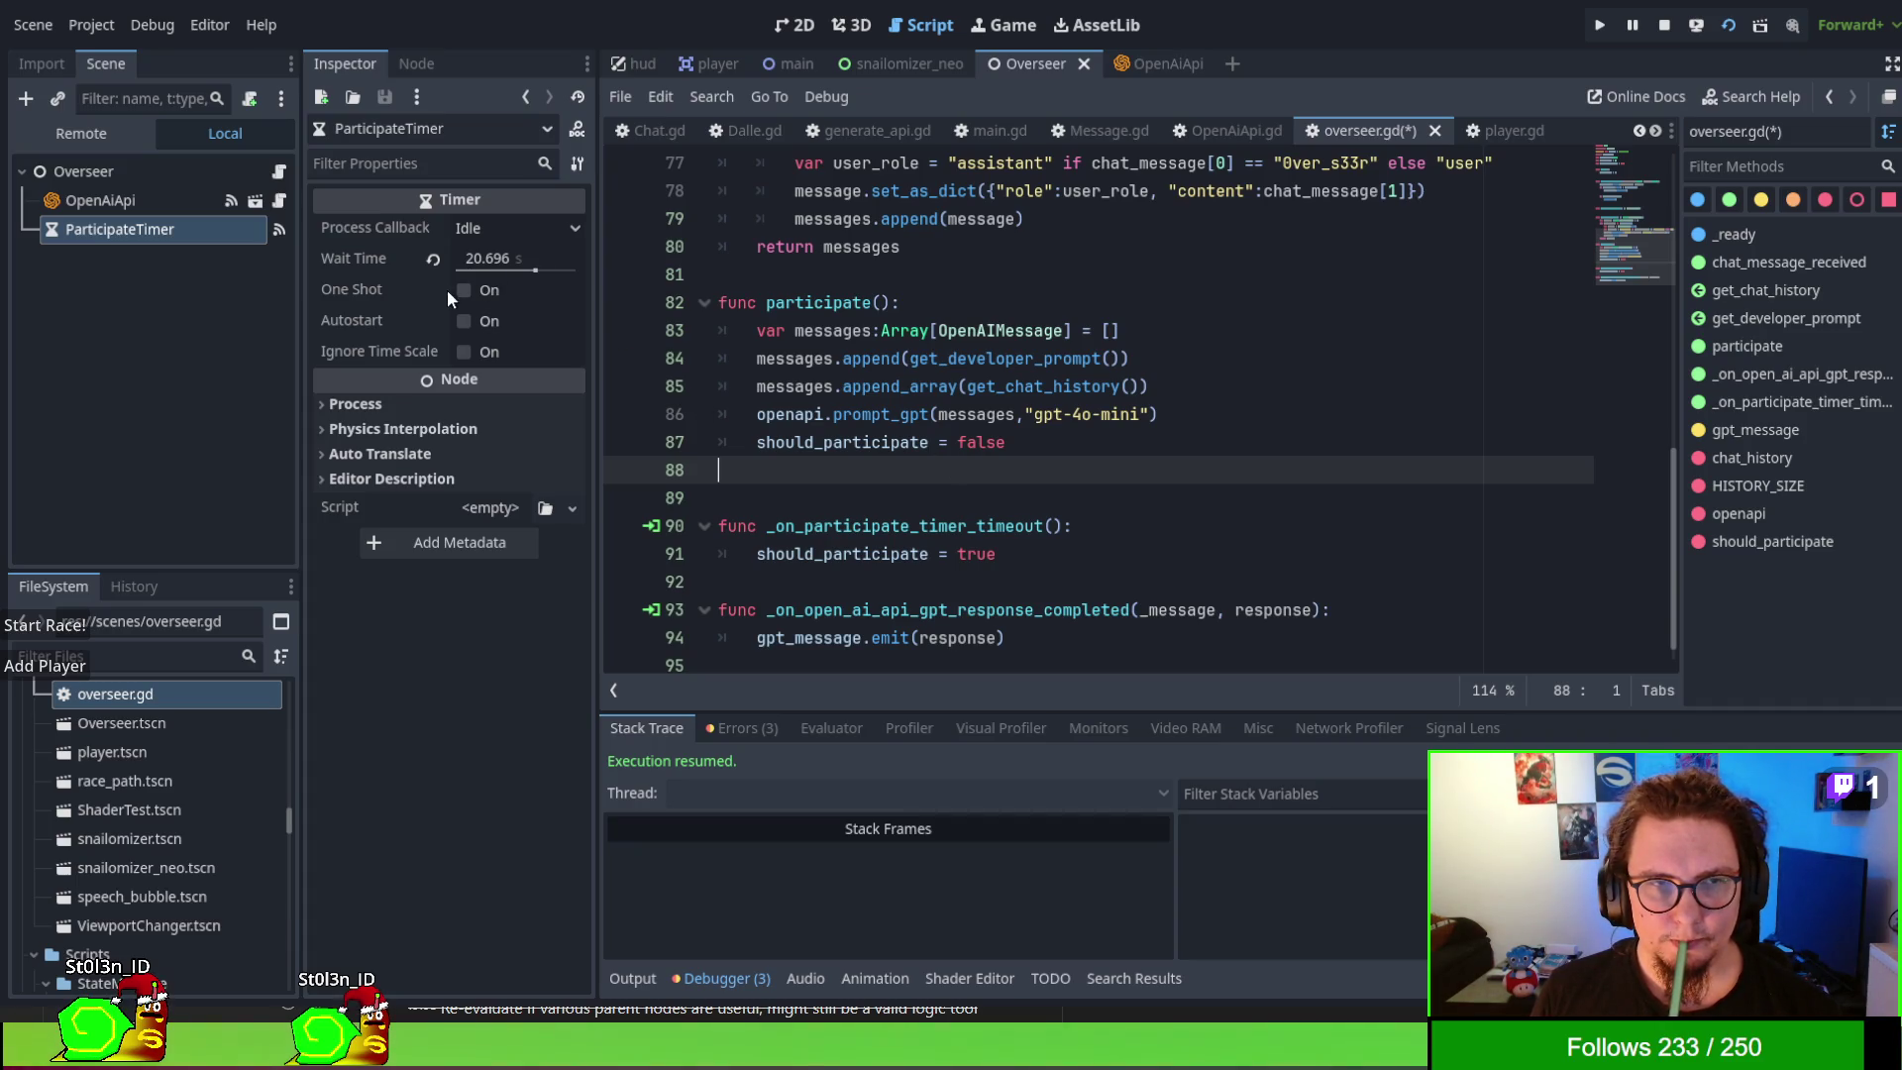
left_click(396, 290)
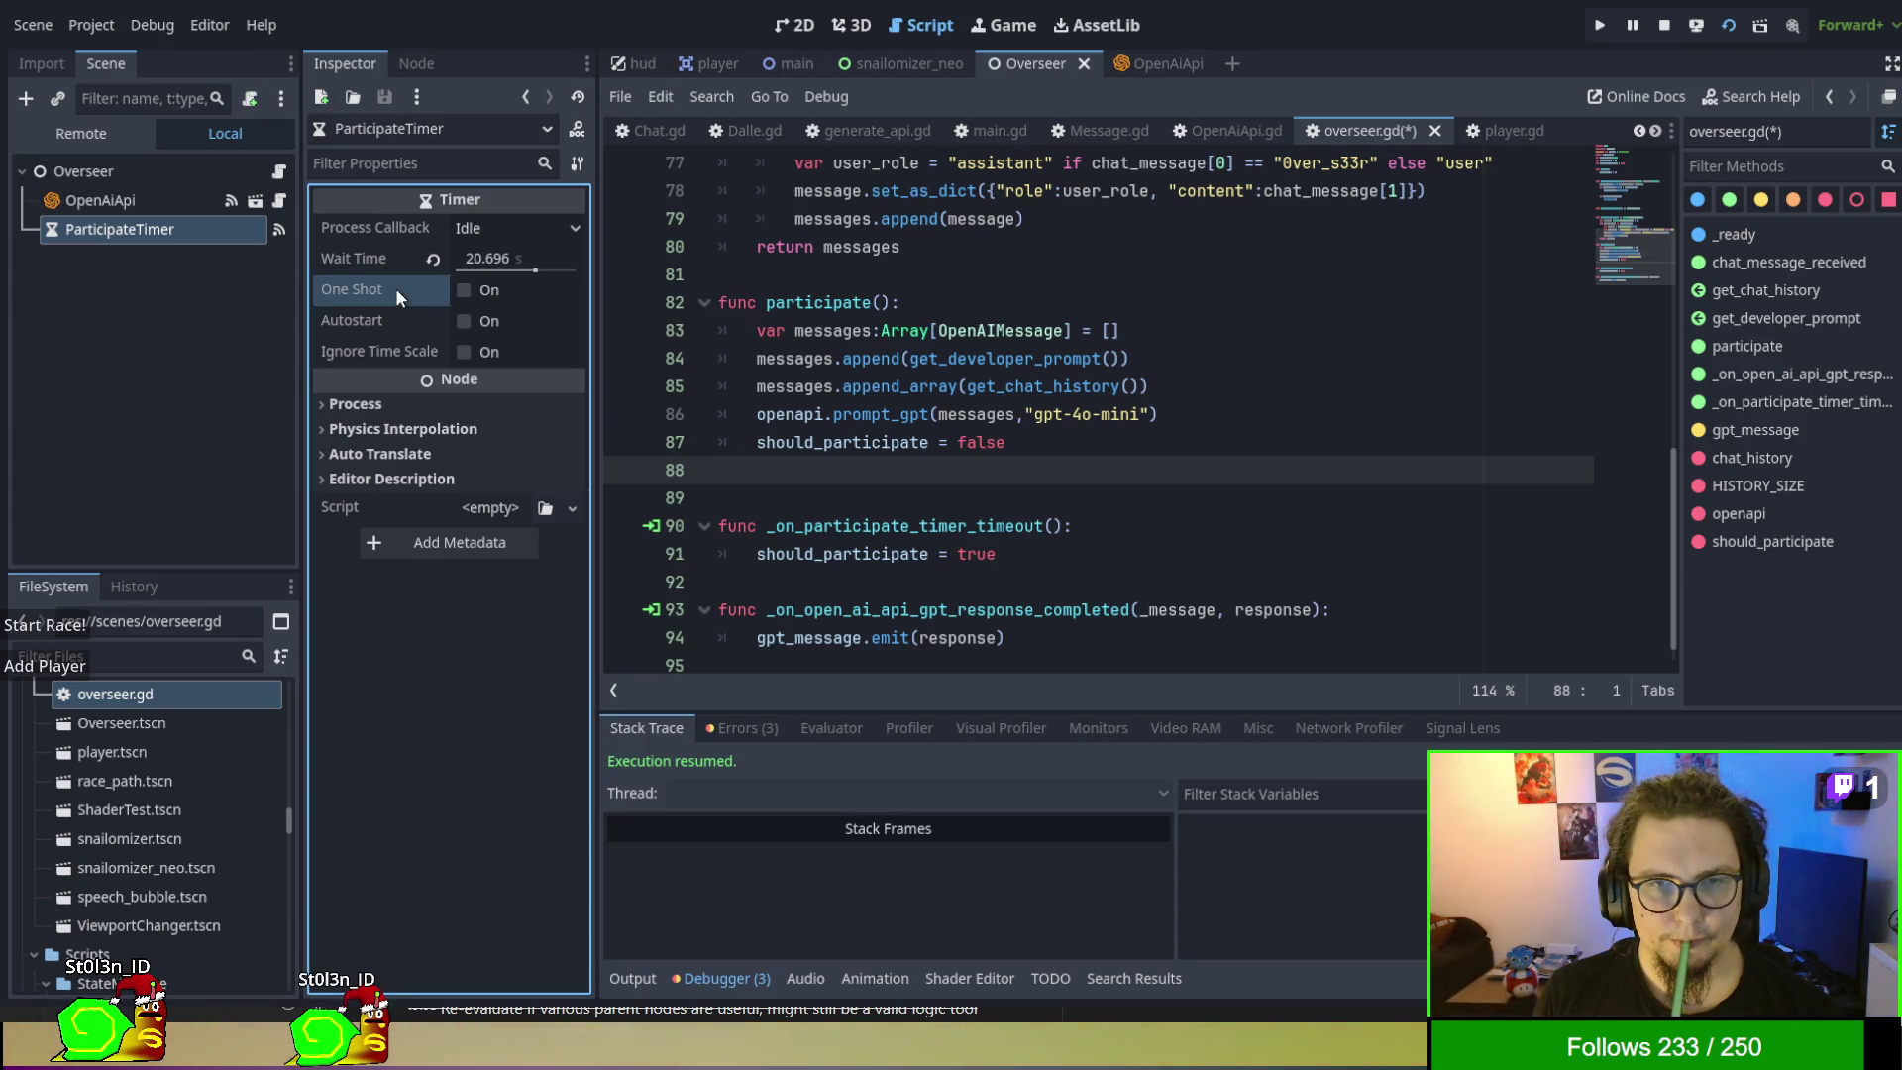
left_click(465, 290)
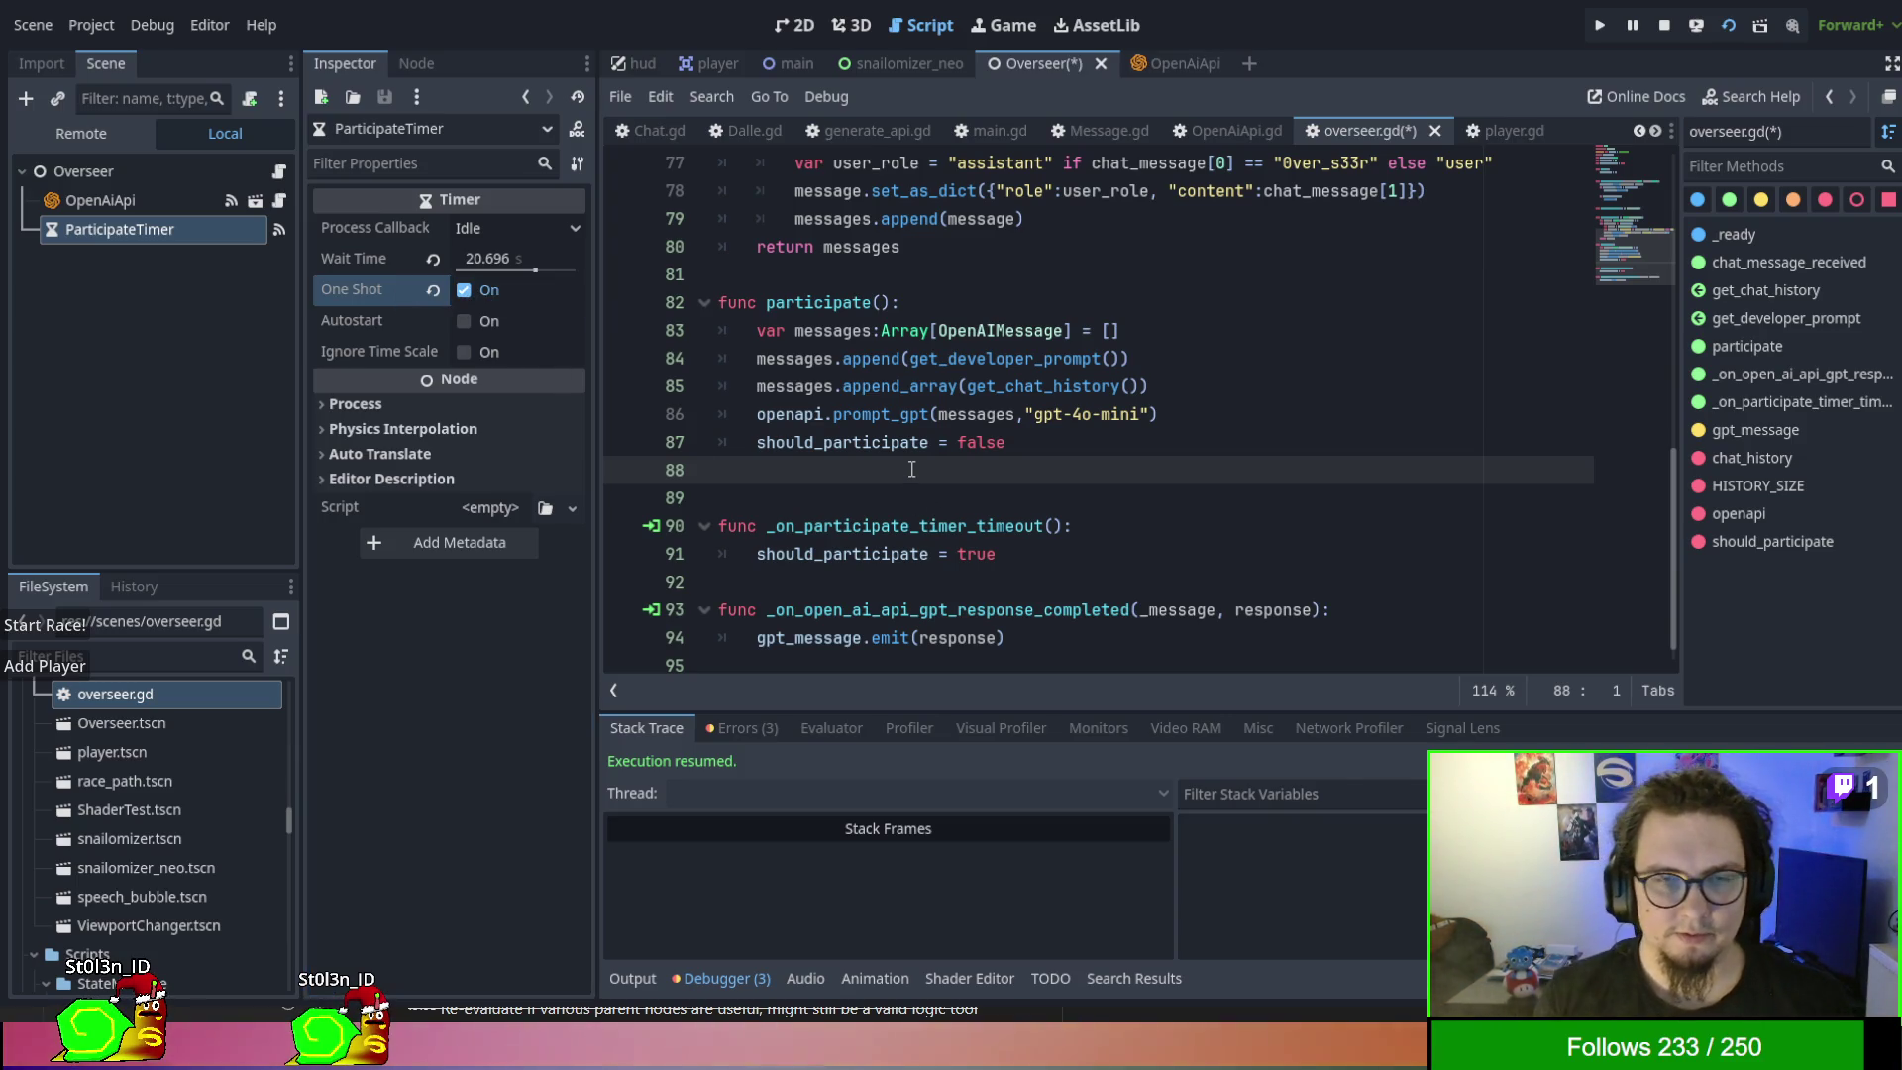
Add $ParticipateTimer.start() on line 88 at the end of participate().
key("Tab")
type("$")
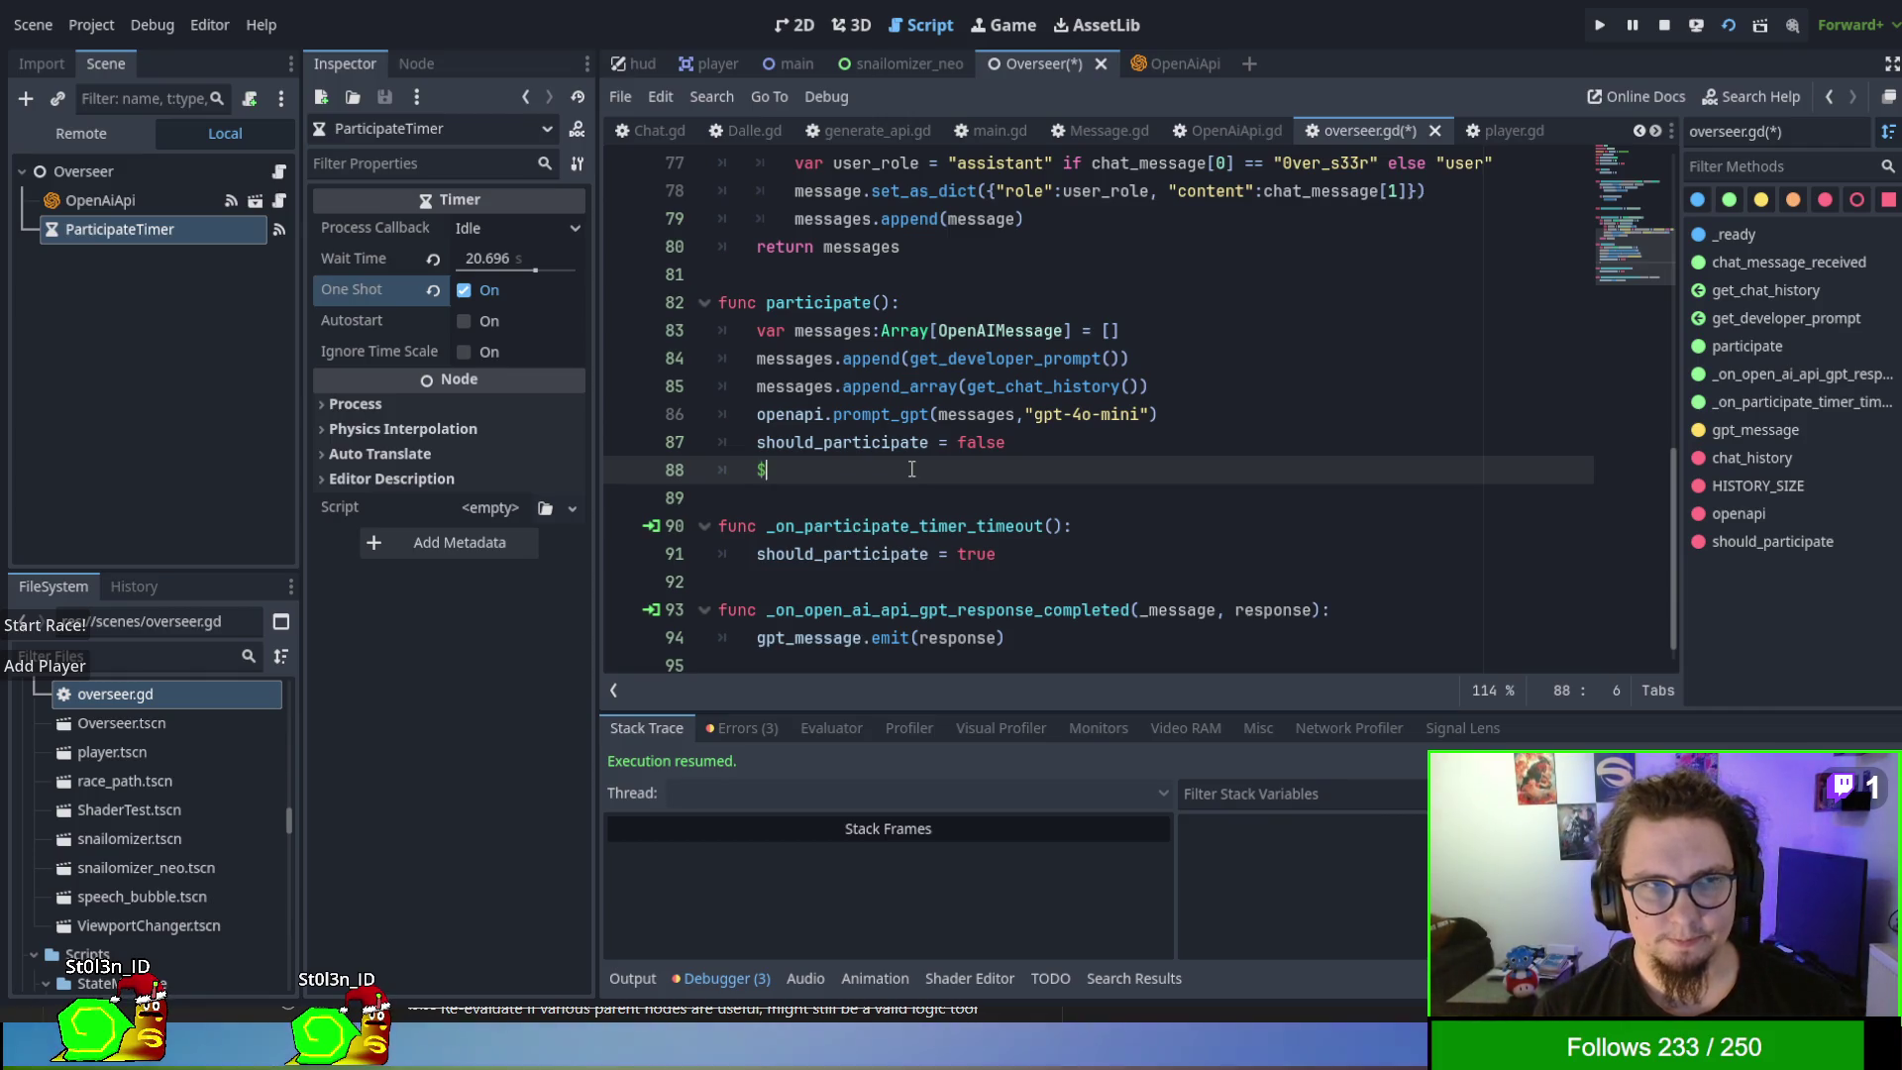
type("Pa")
key("Return")
type(".start")
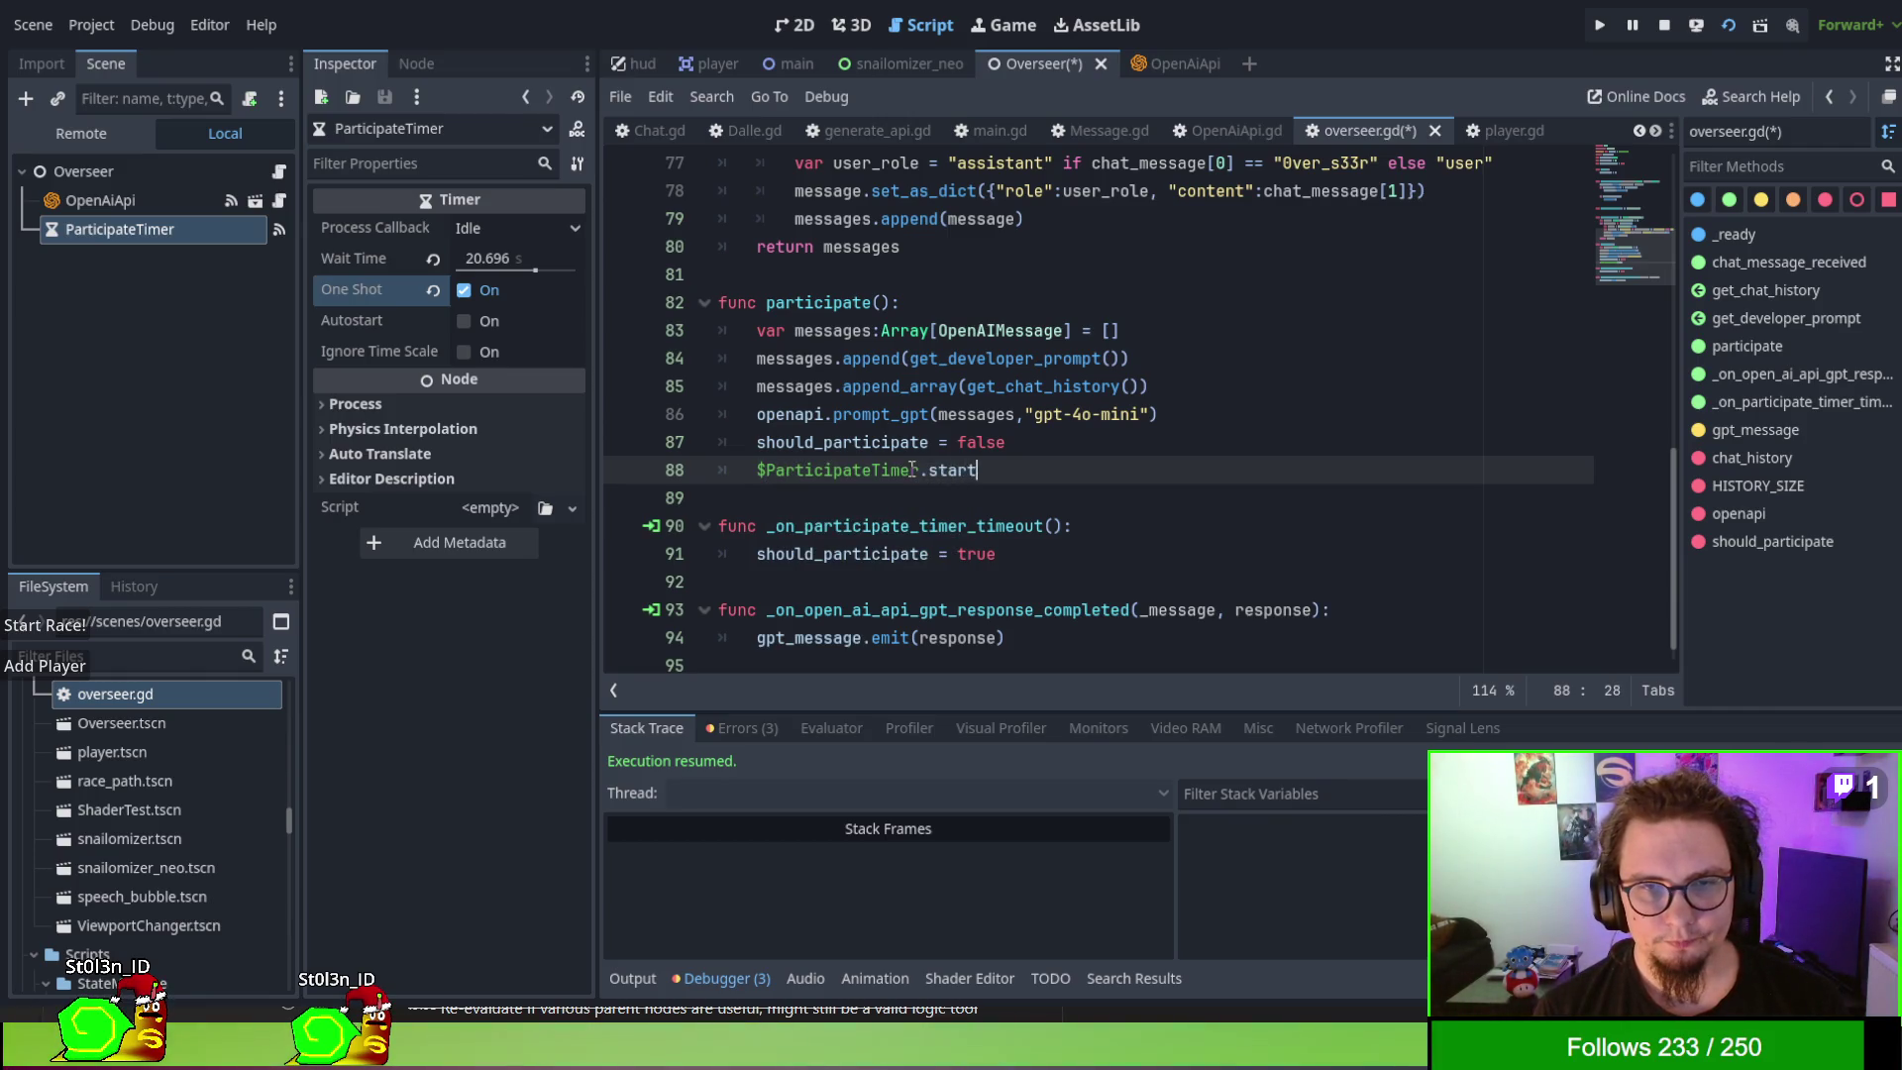
type("()")
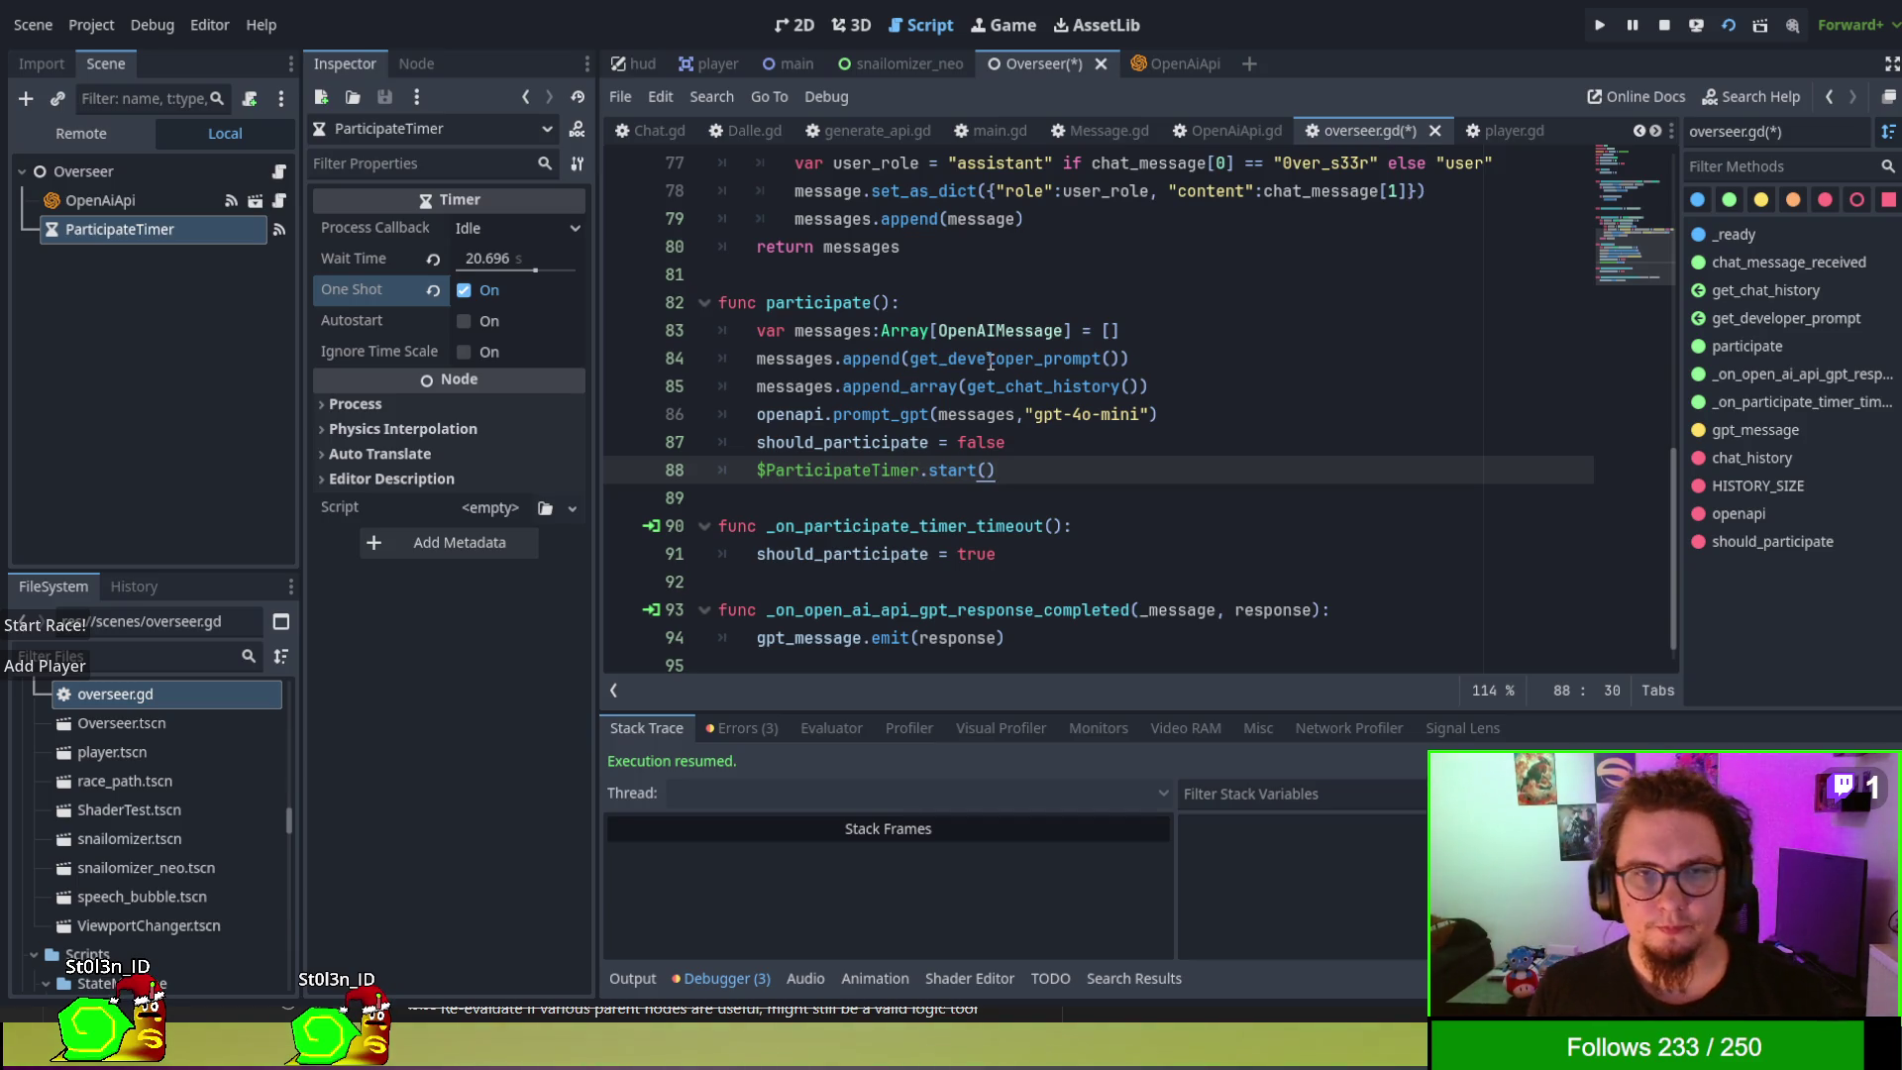
left_click(991, 358)
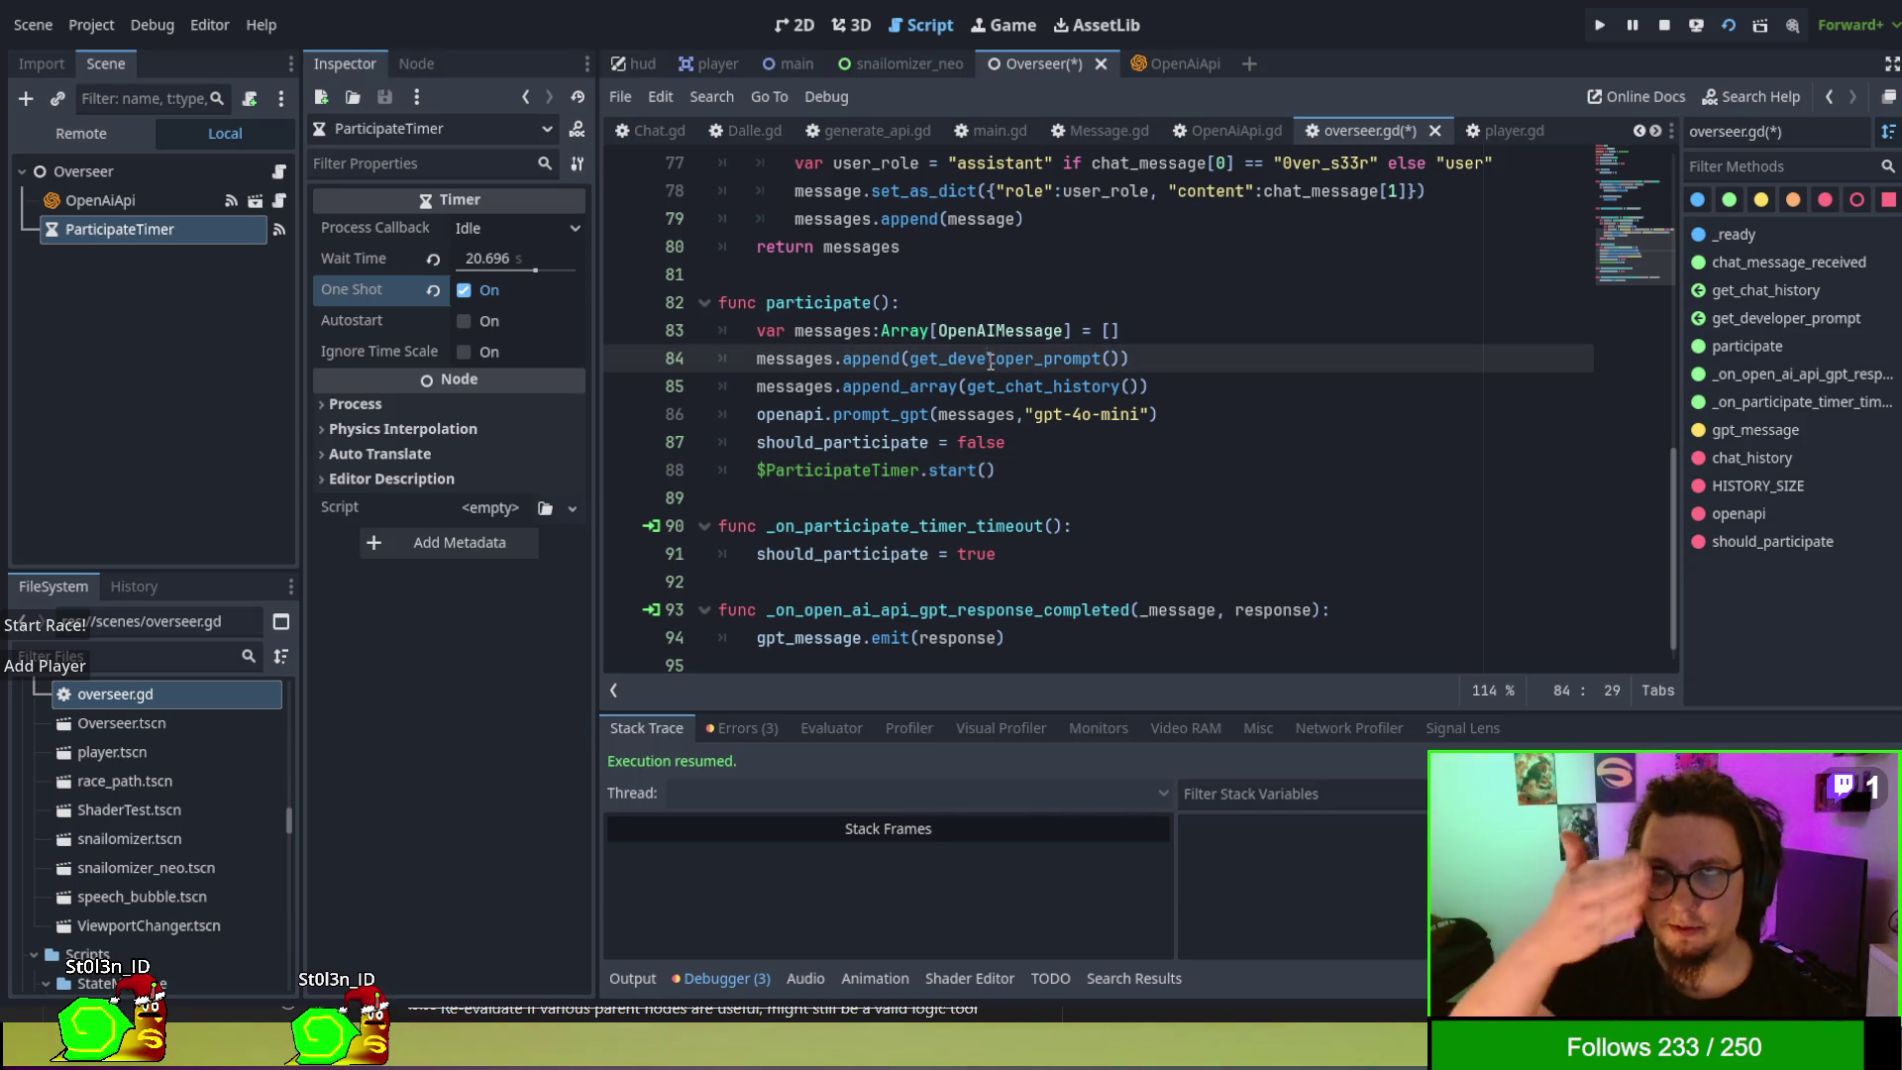
left_click(1076, 483)
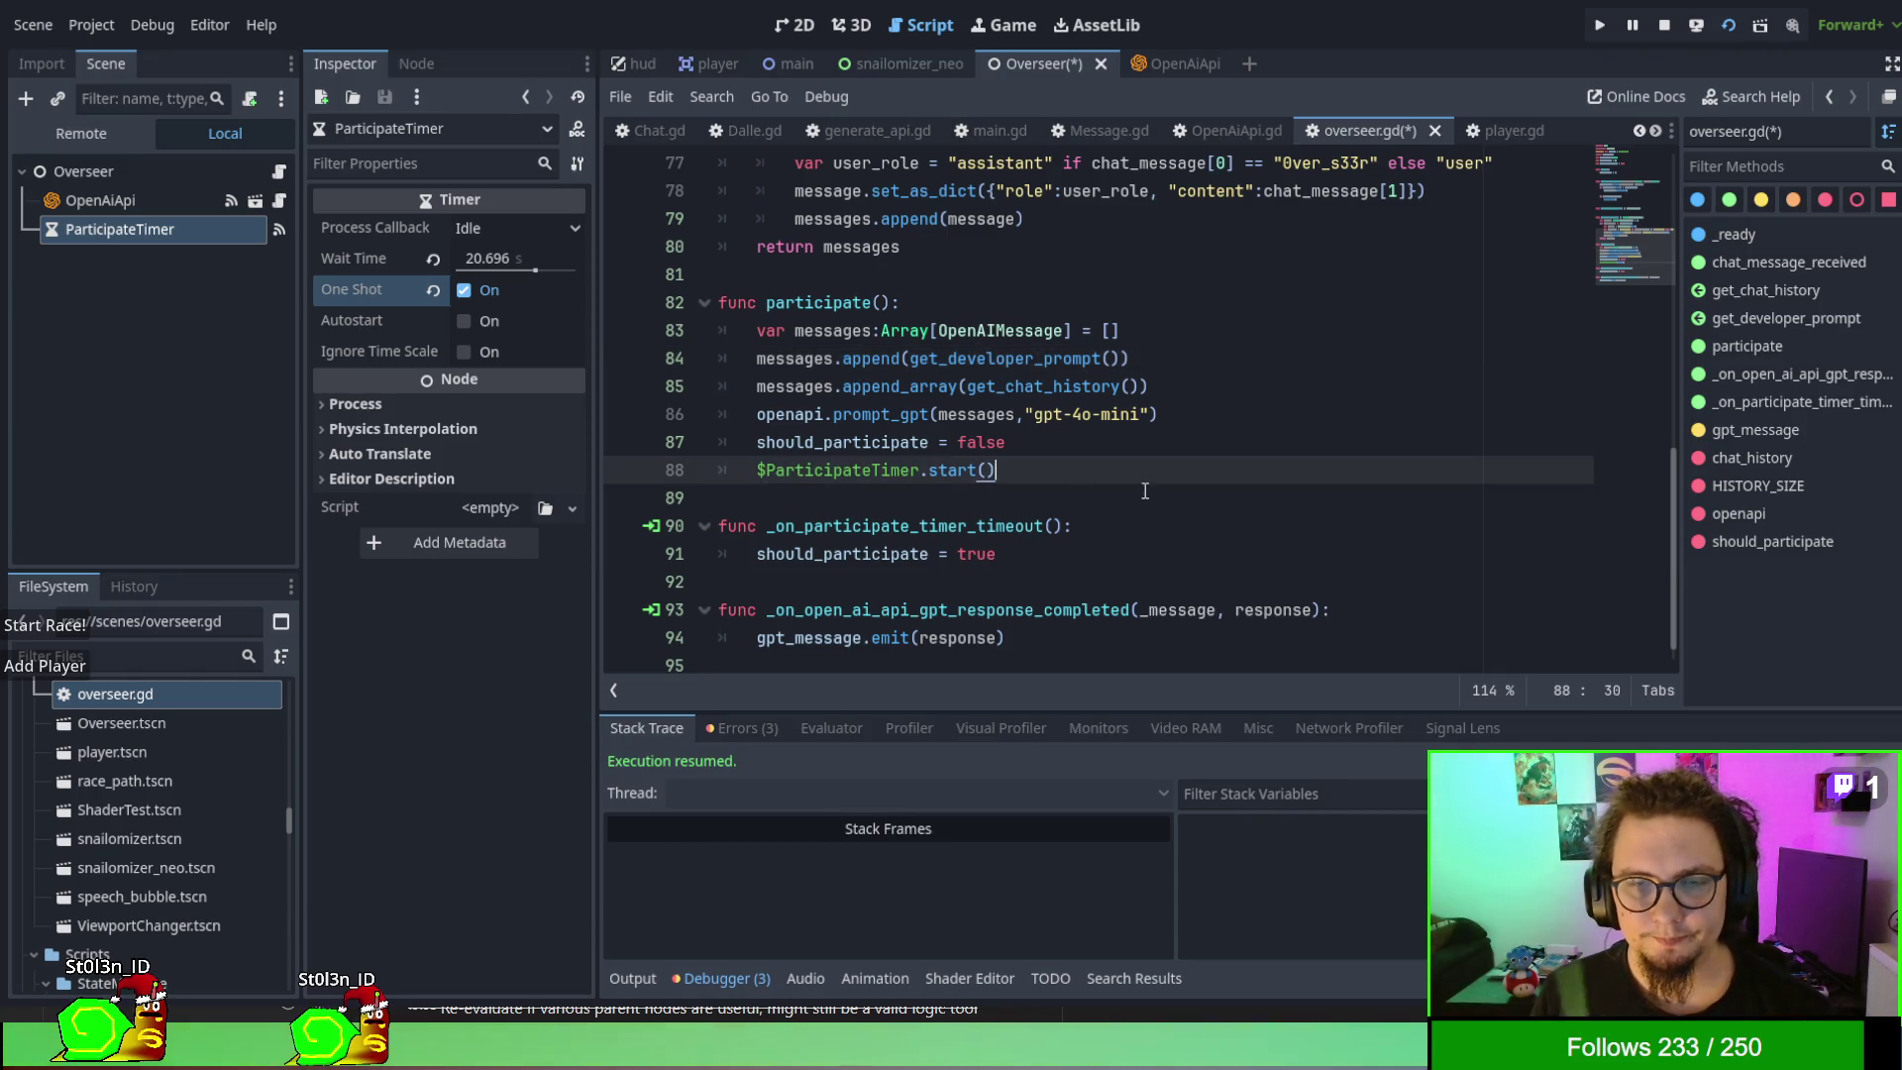
left_click(1122, 441)
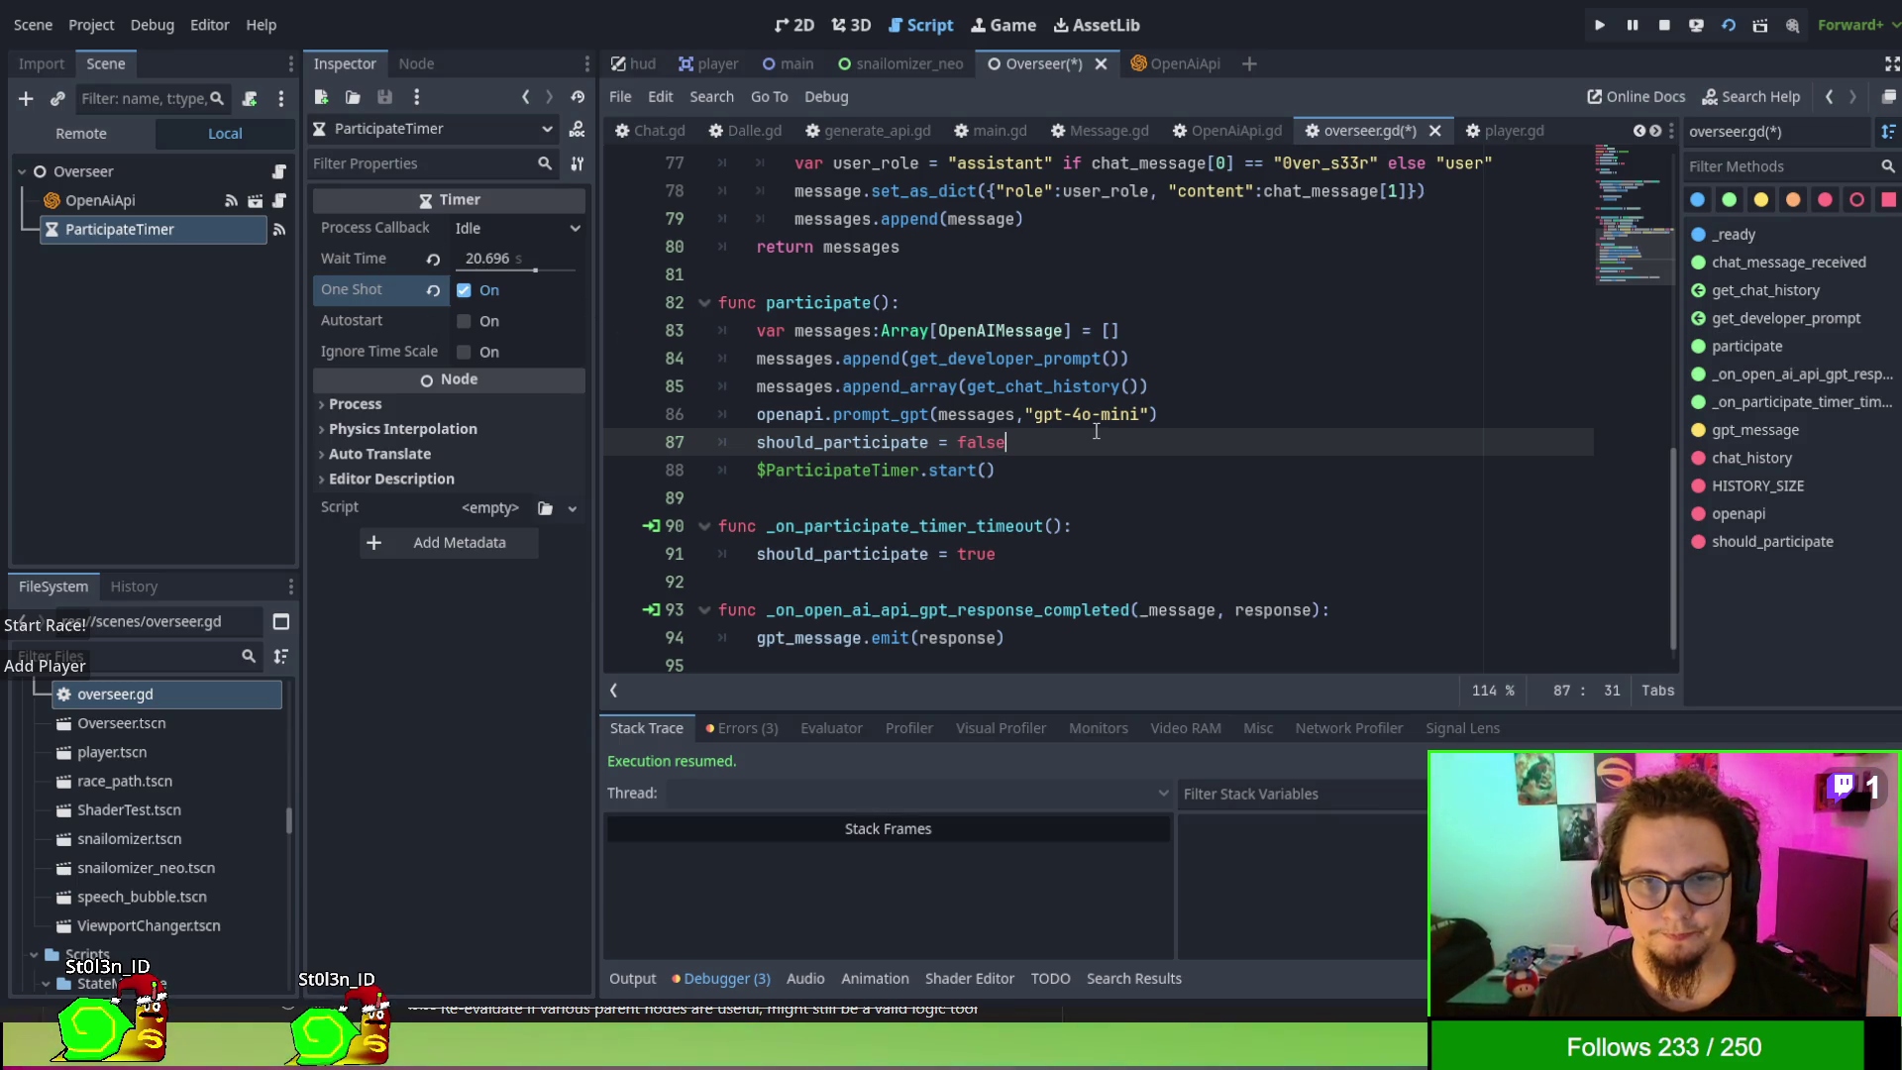
Run the project, view the main scene, and resume twice past the line-19 breakpoint.
key("F5")
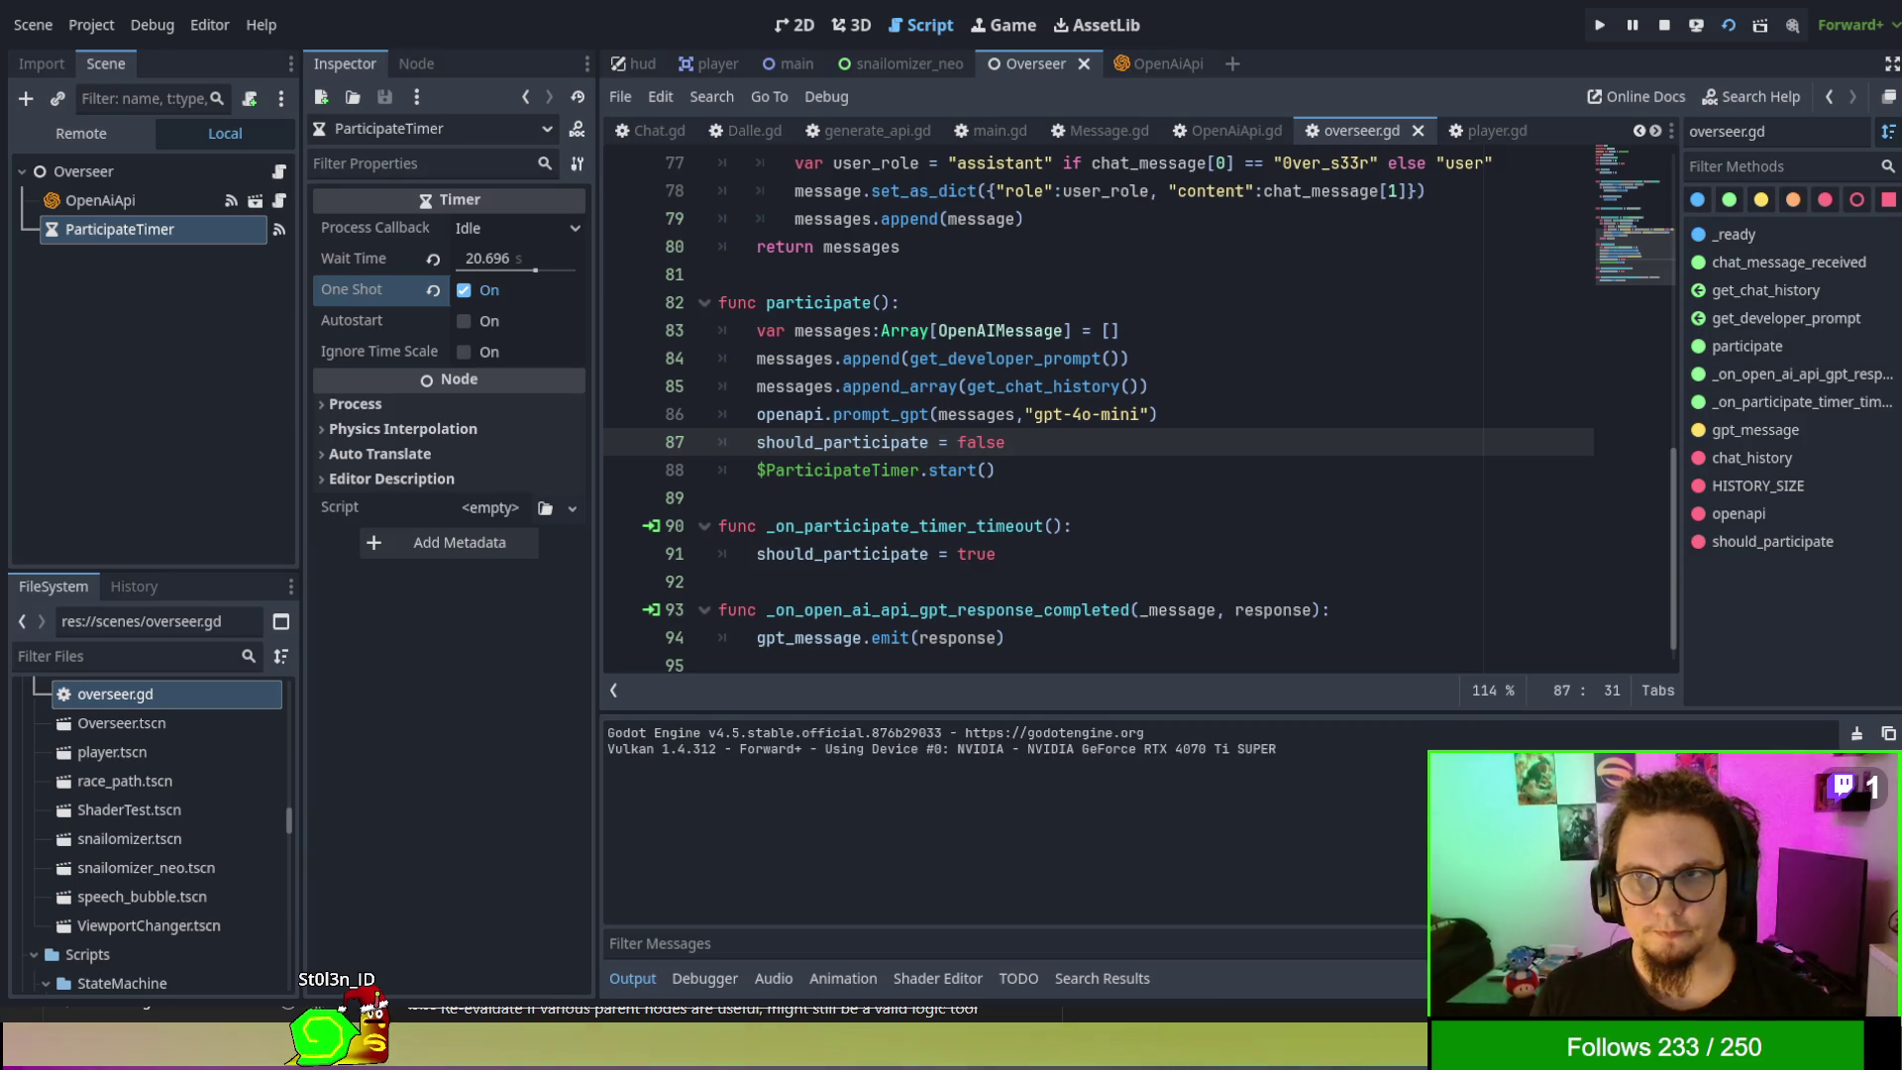
left_click(788, 64)
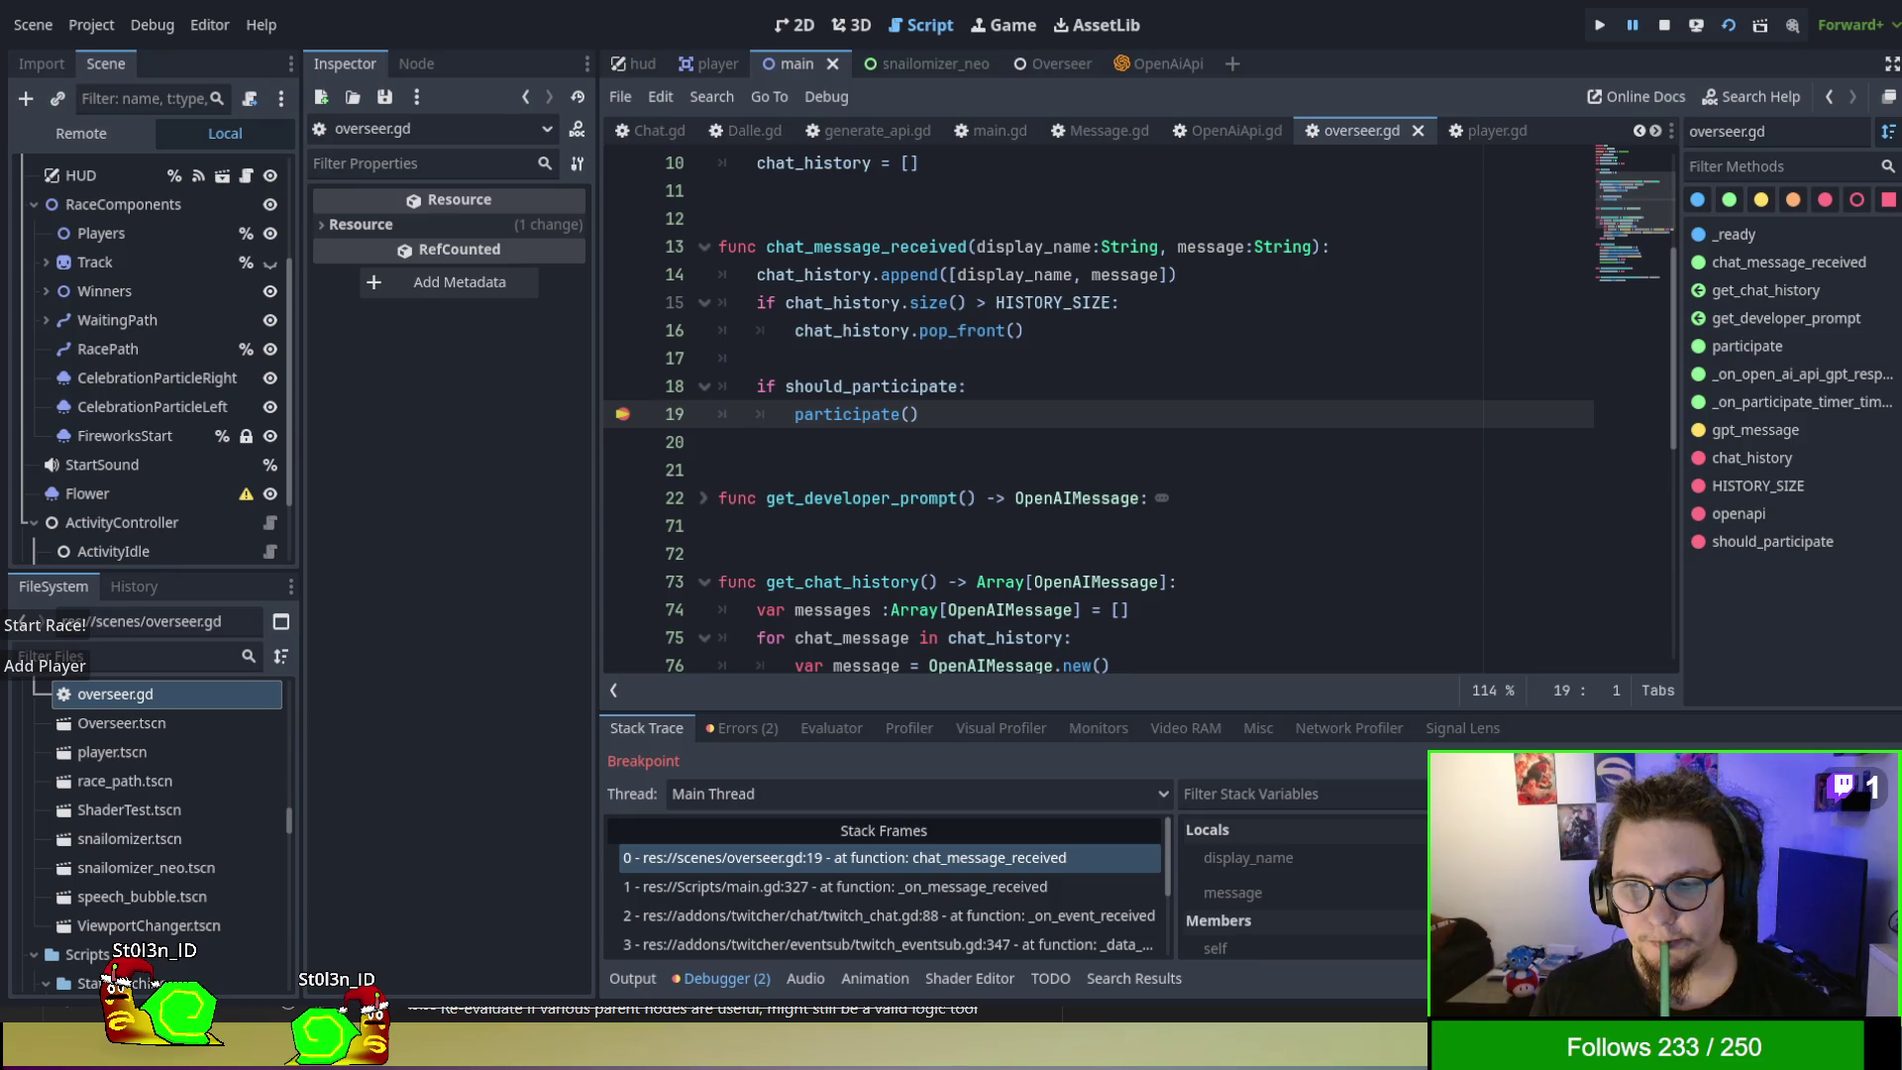
key("F12")
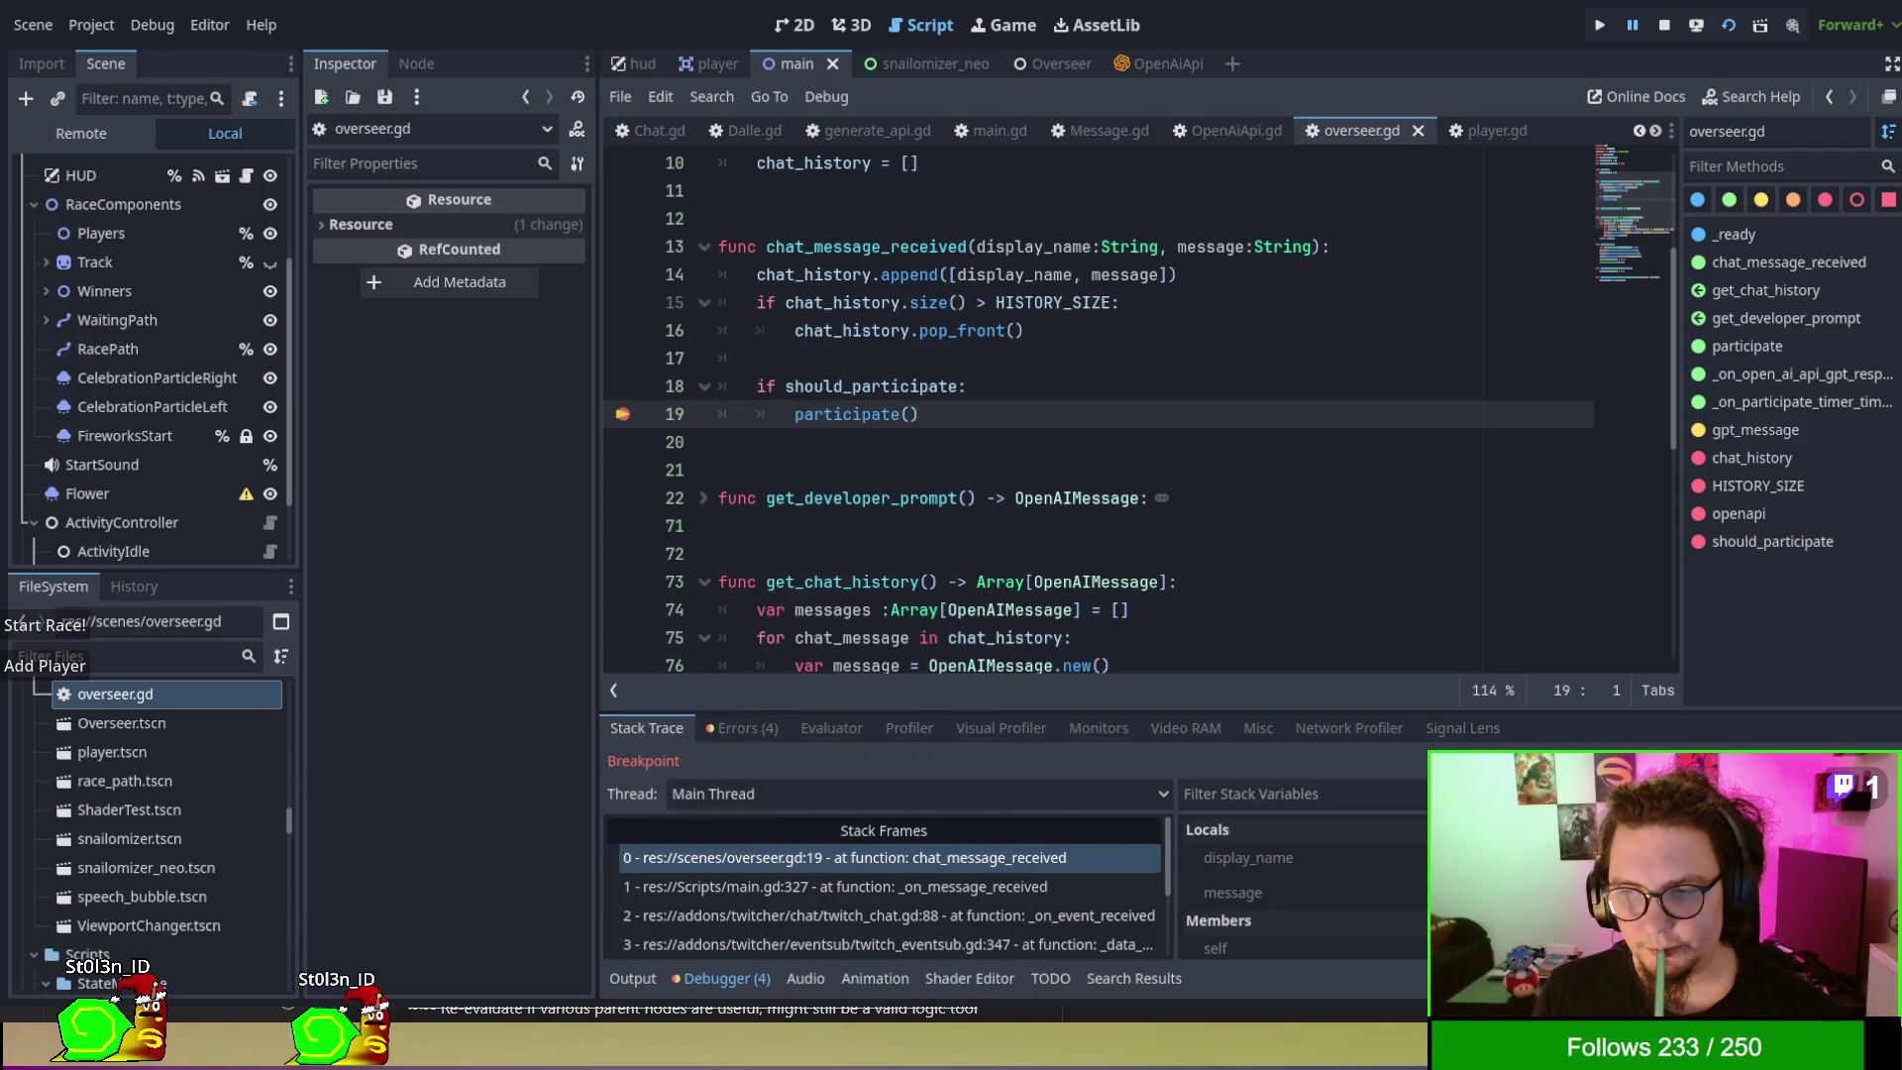
key("F12")
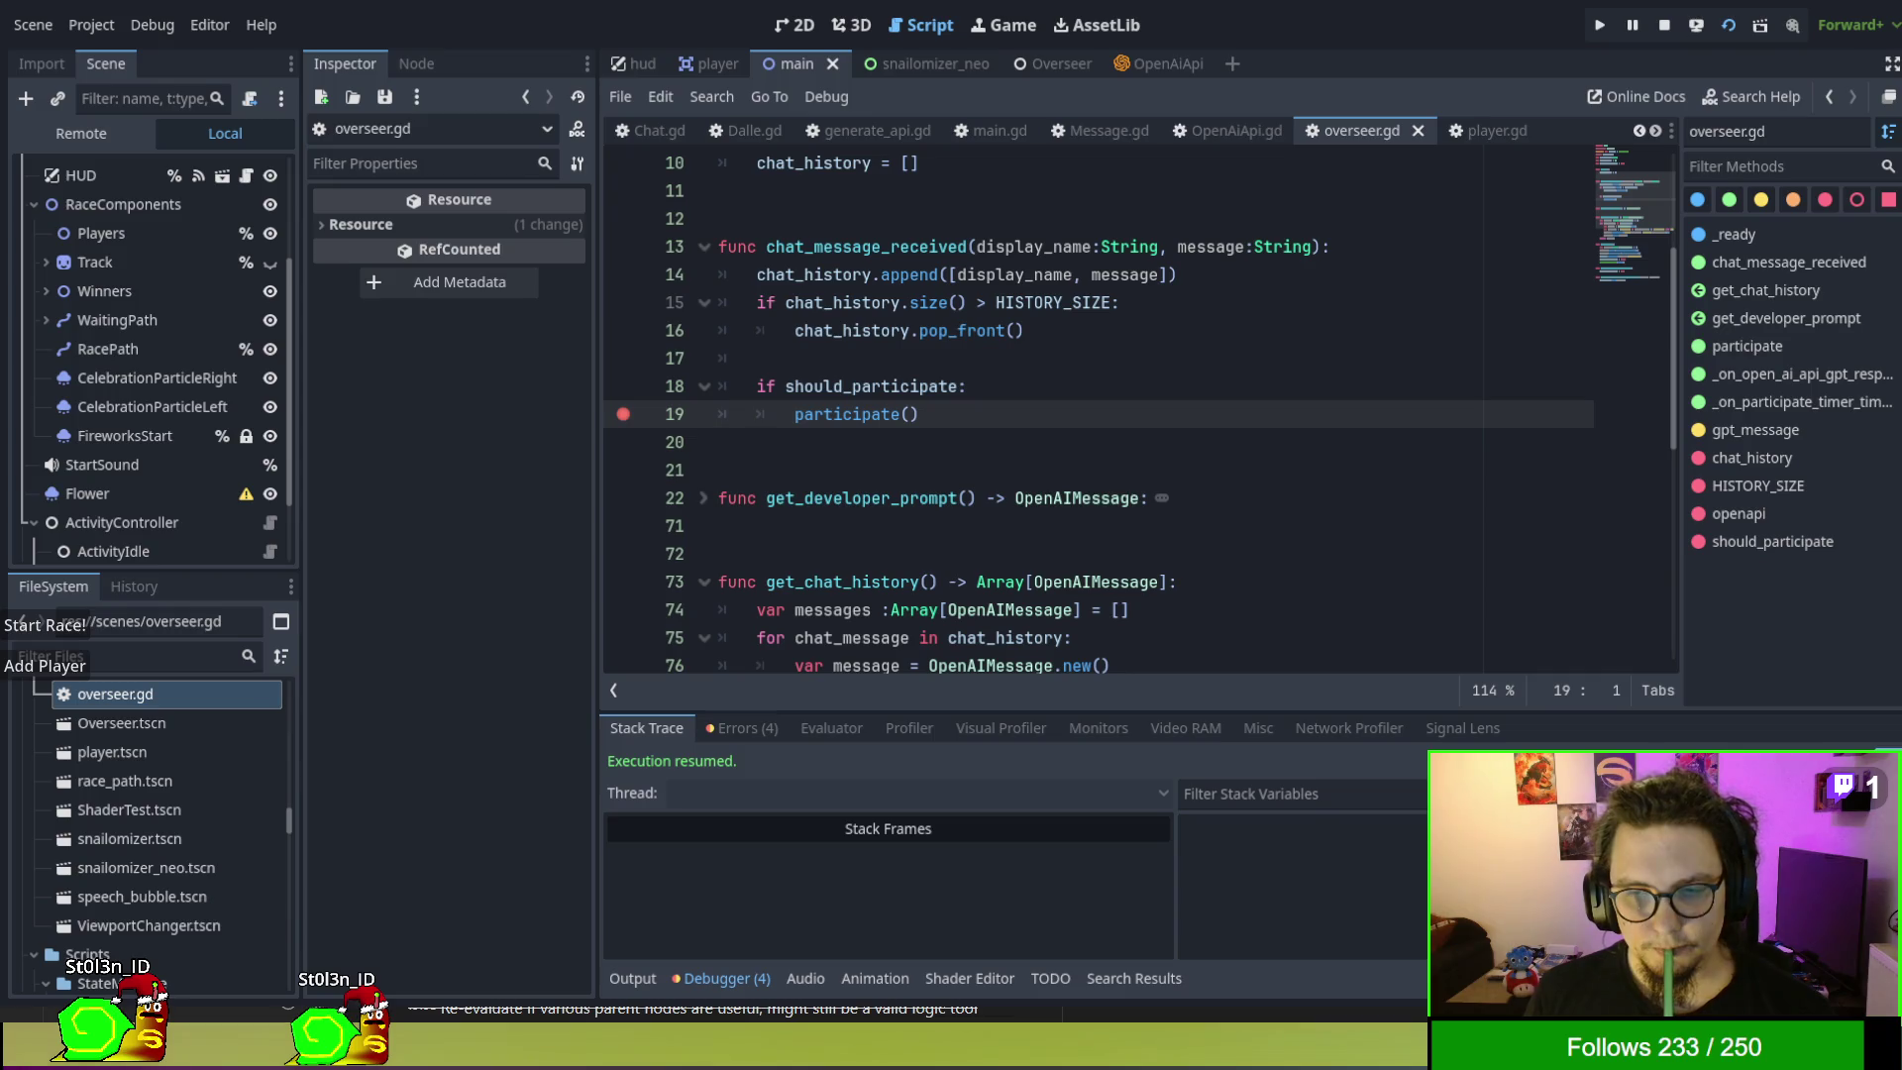
Remove the breakpoint on the participate() call at line 19 of overseer.gd.
scroll(1190, 460, "down", 1)
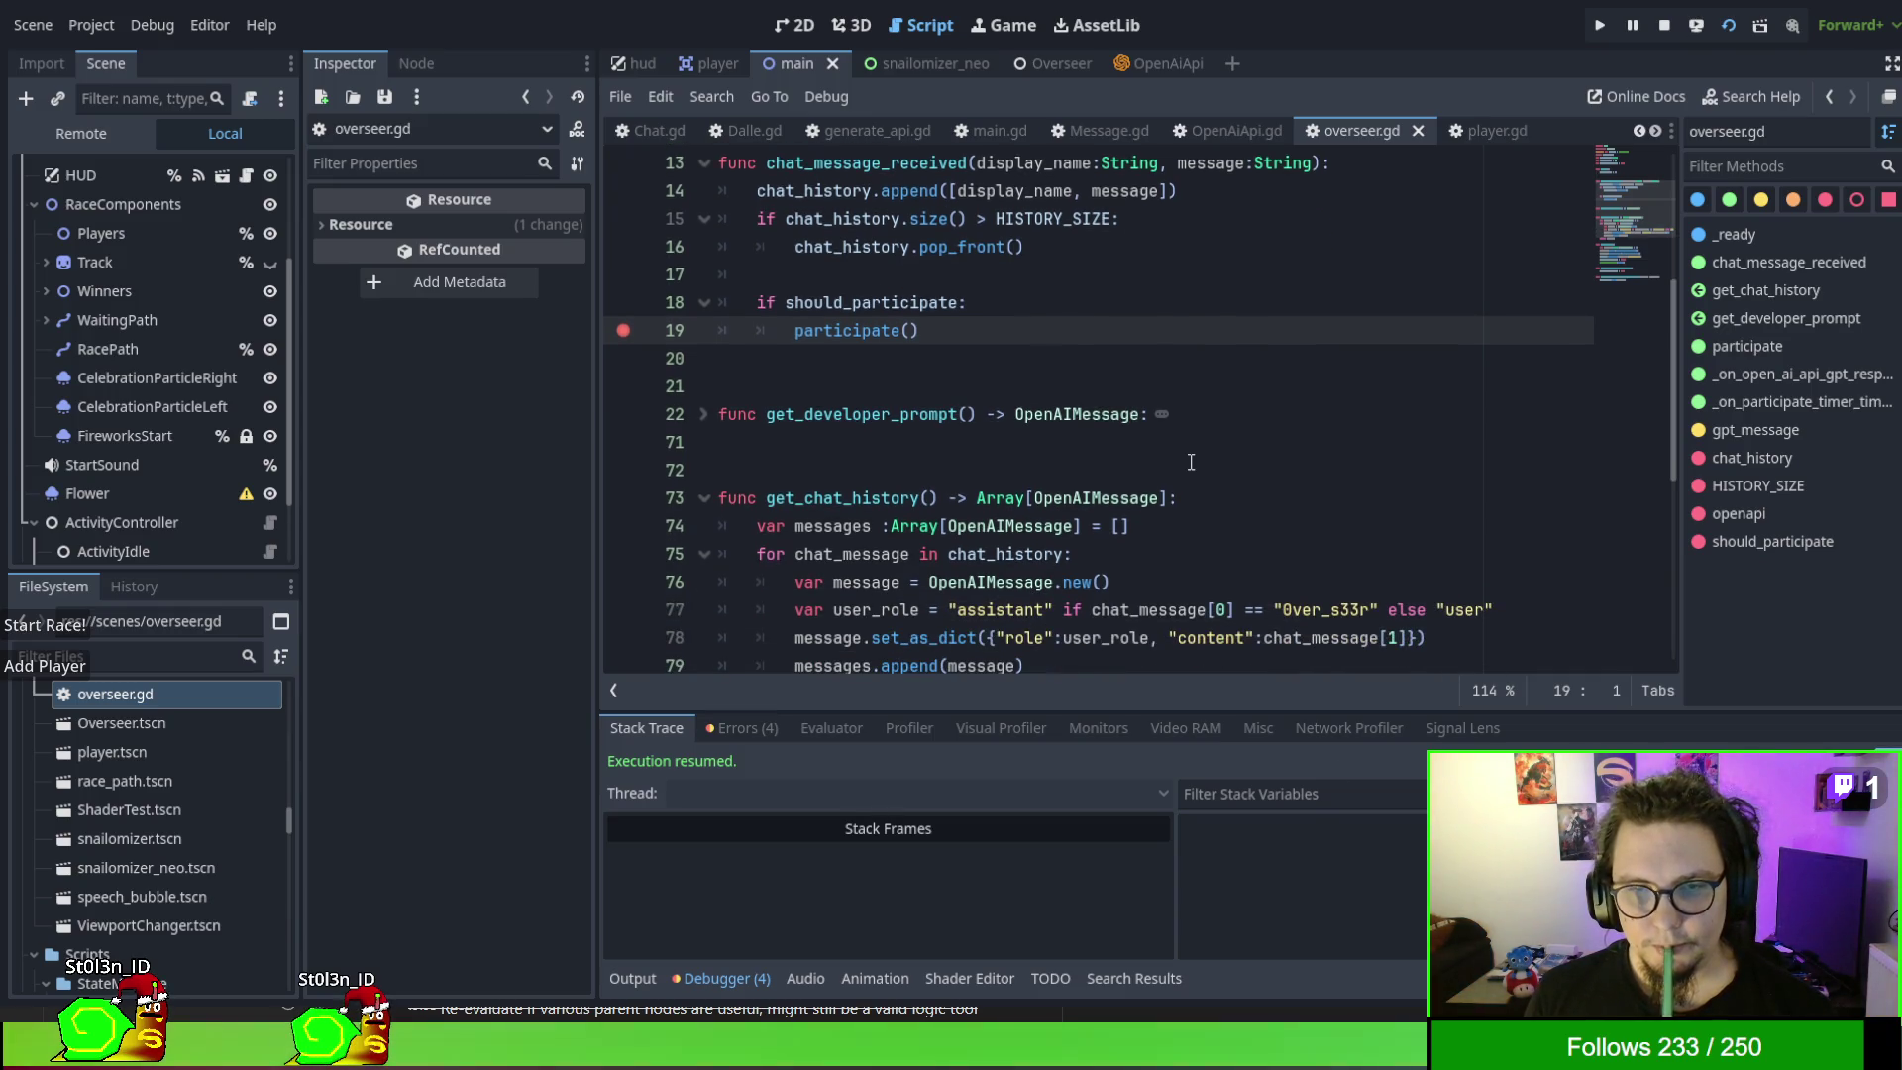
scroll(1190, 462, "down", 2)
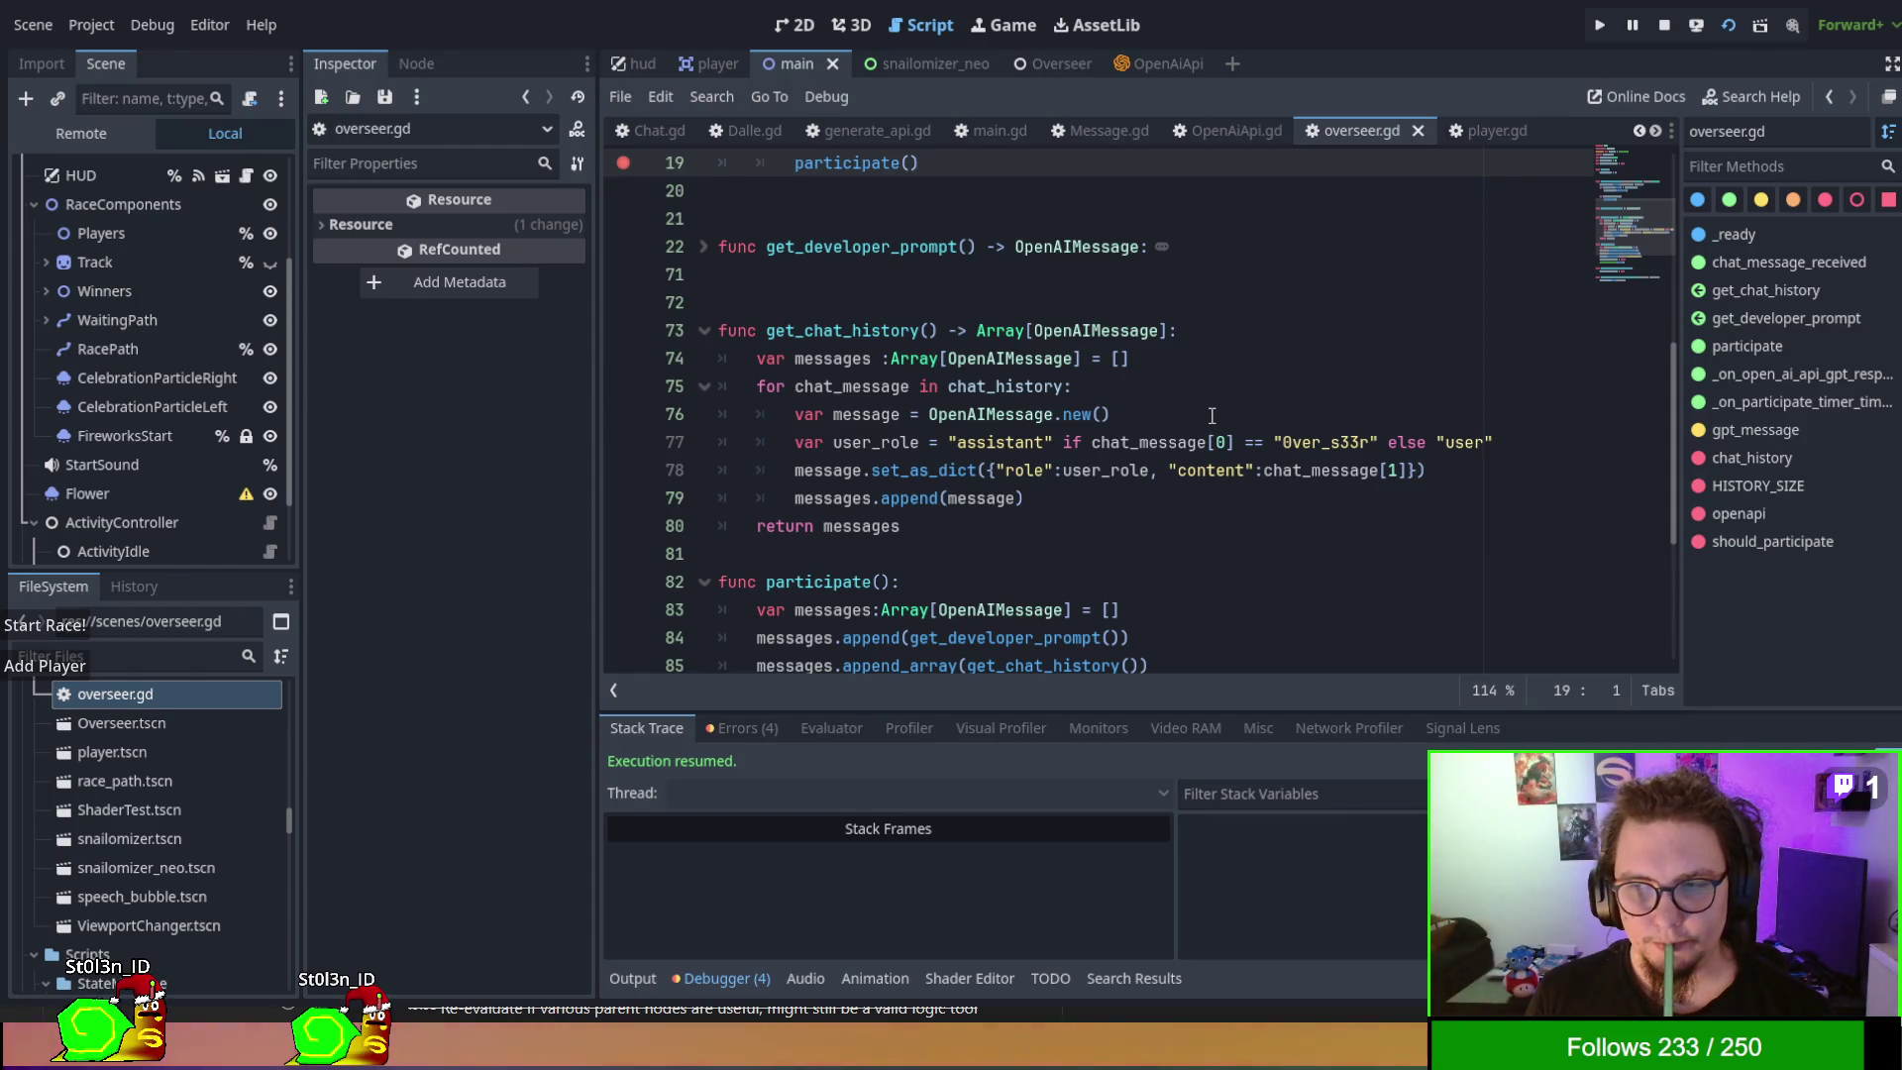
scroll(1211, 416, "up", 6)
scroll(743, 445, "down", 2)
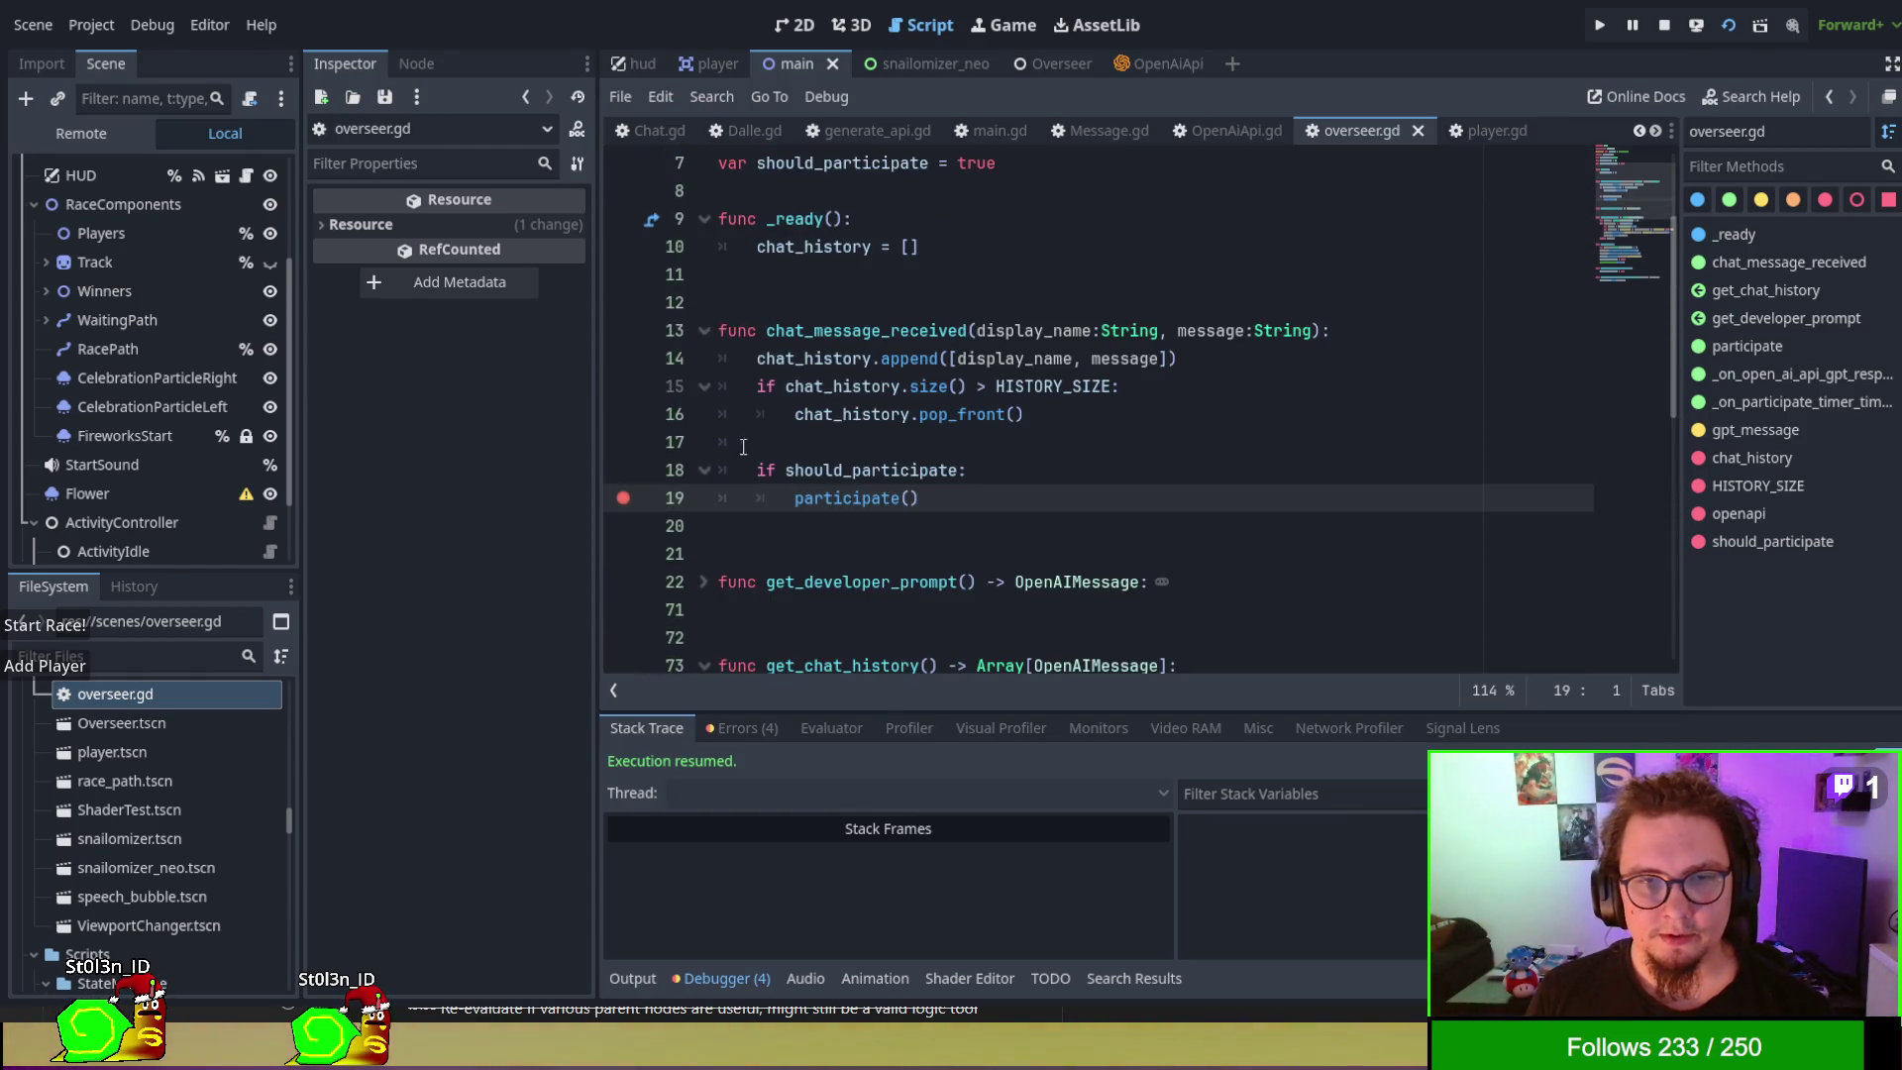
left_click(632, 507)
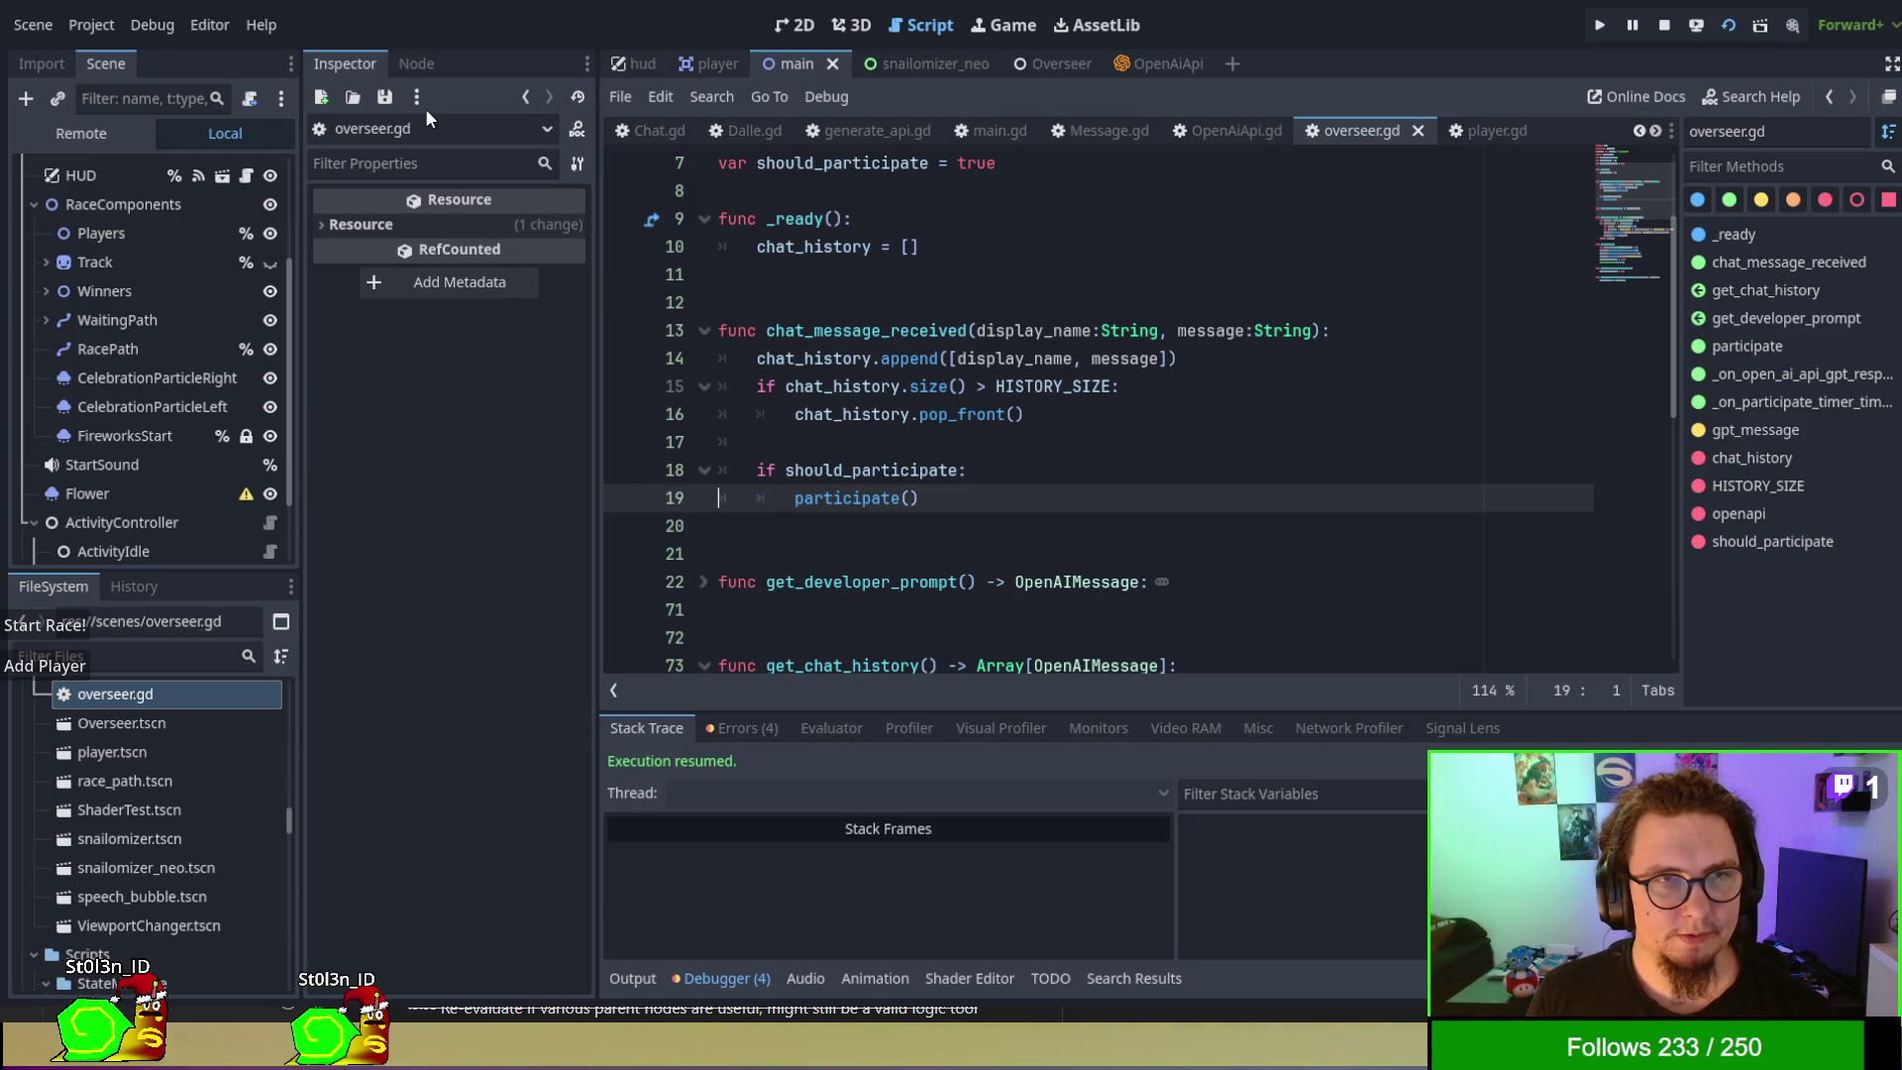
Change should_participate's default value on line 7 from true to false.
scroll(885, 311, "up", 2)
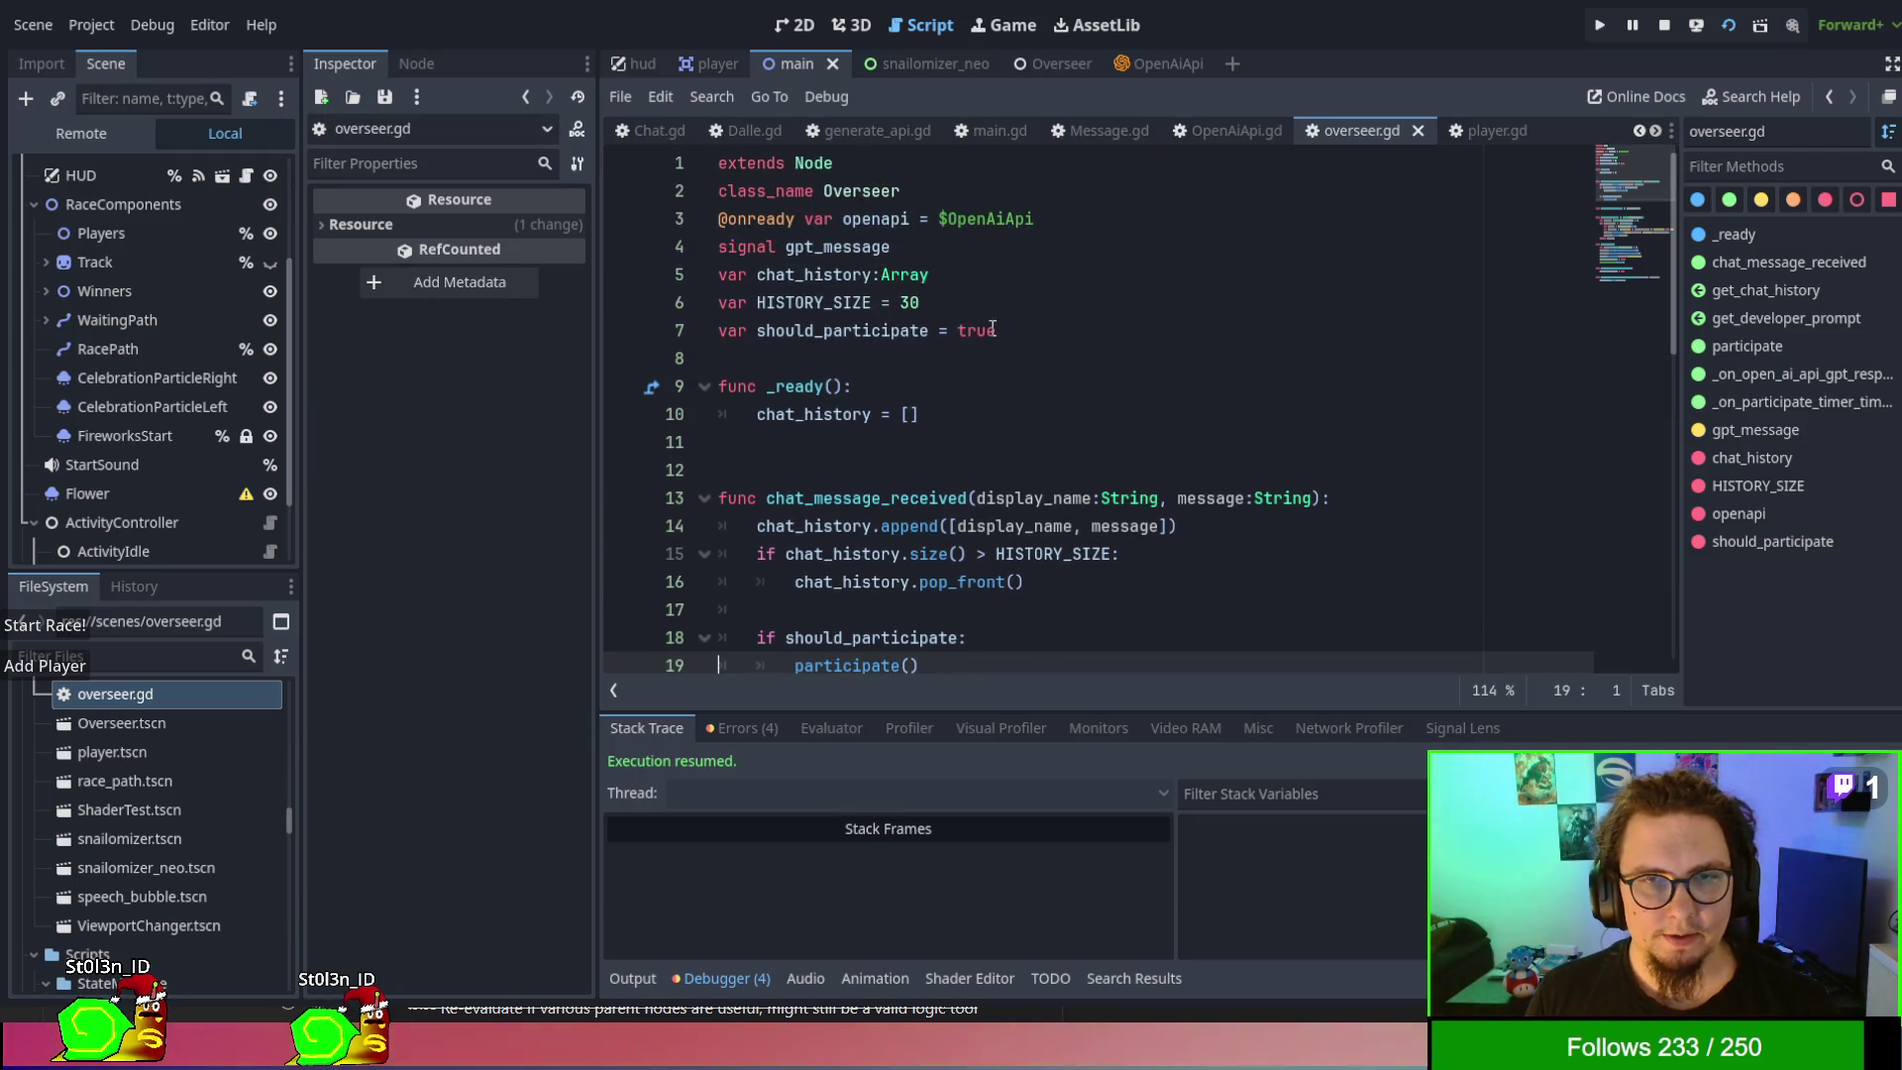
double_click(979, 330)
type("false3")
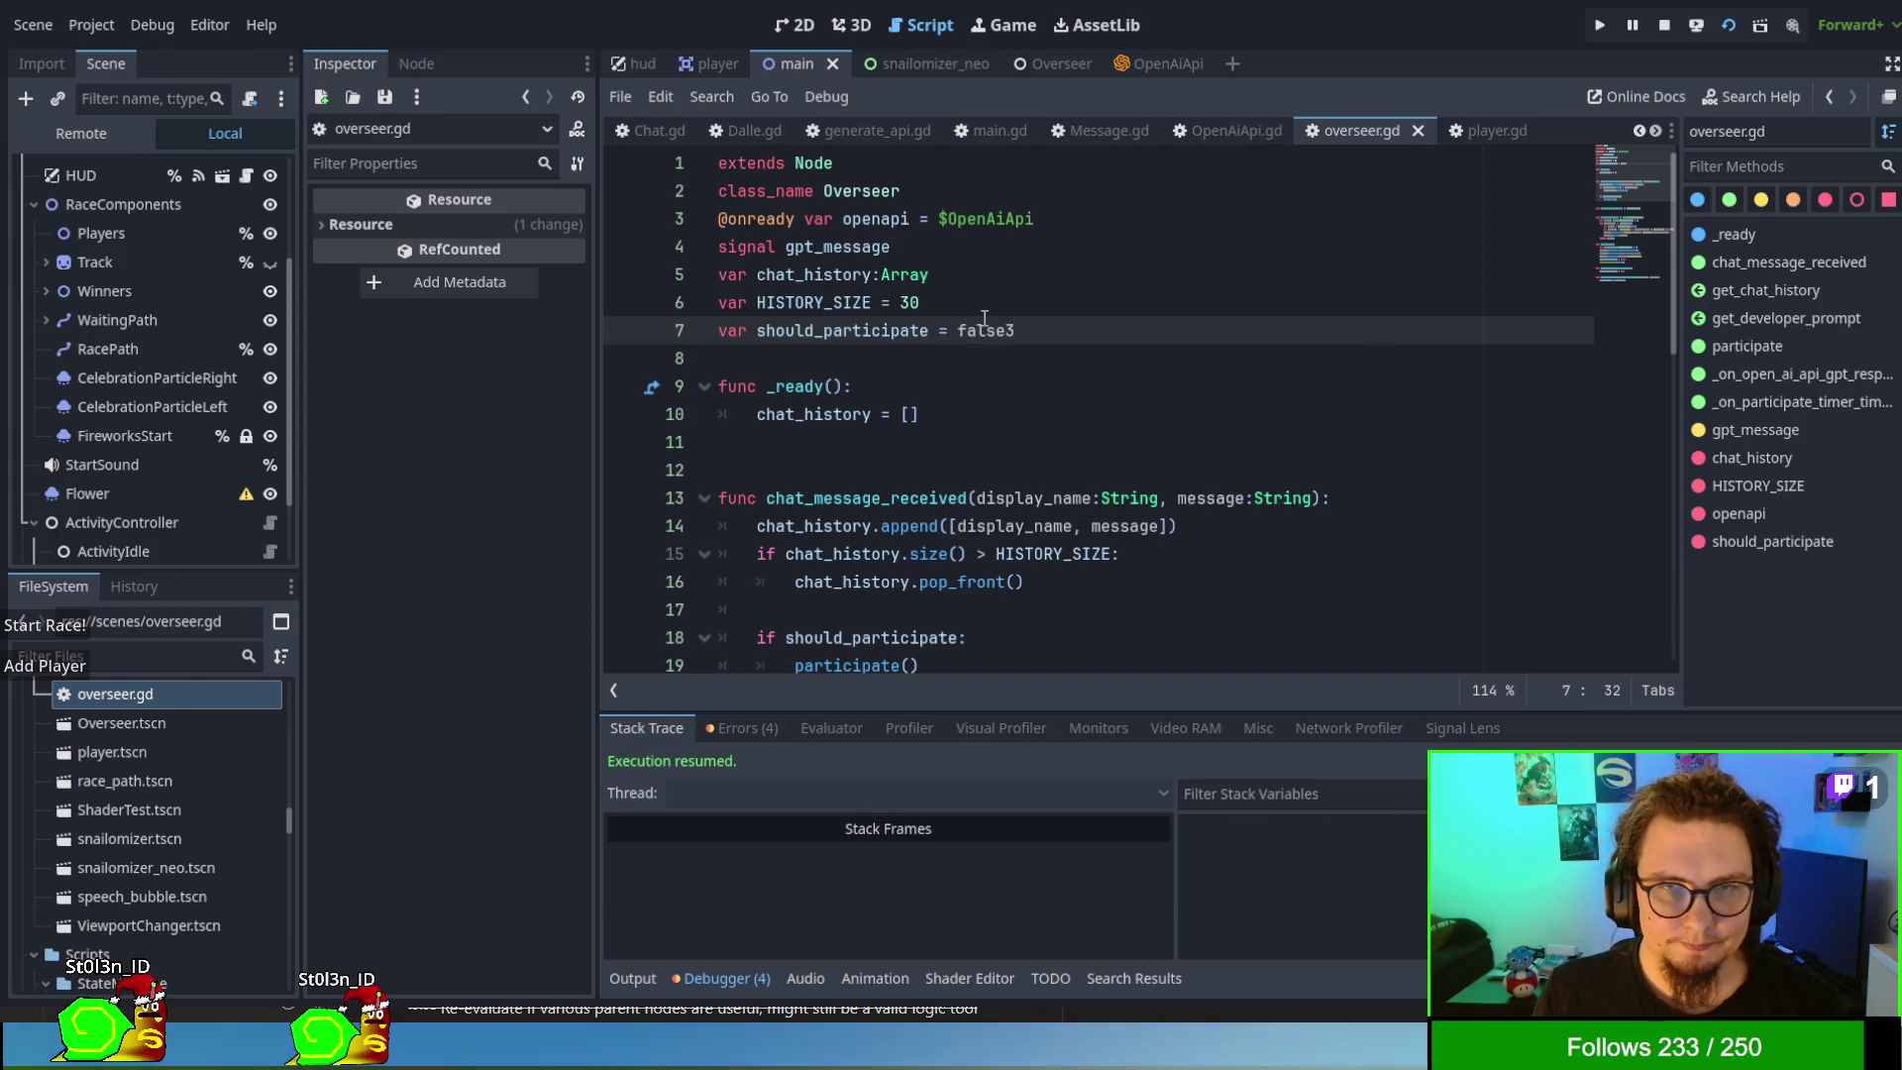
key("BackSpace")
left_click(1001, 469)
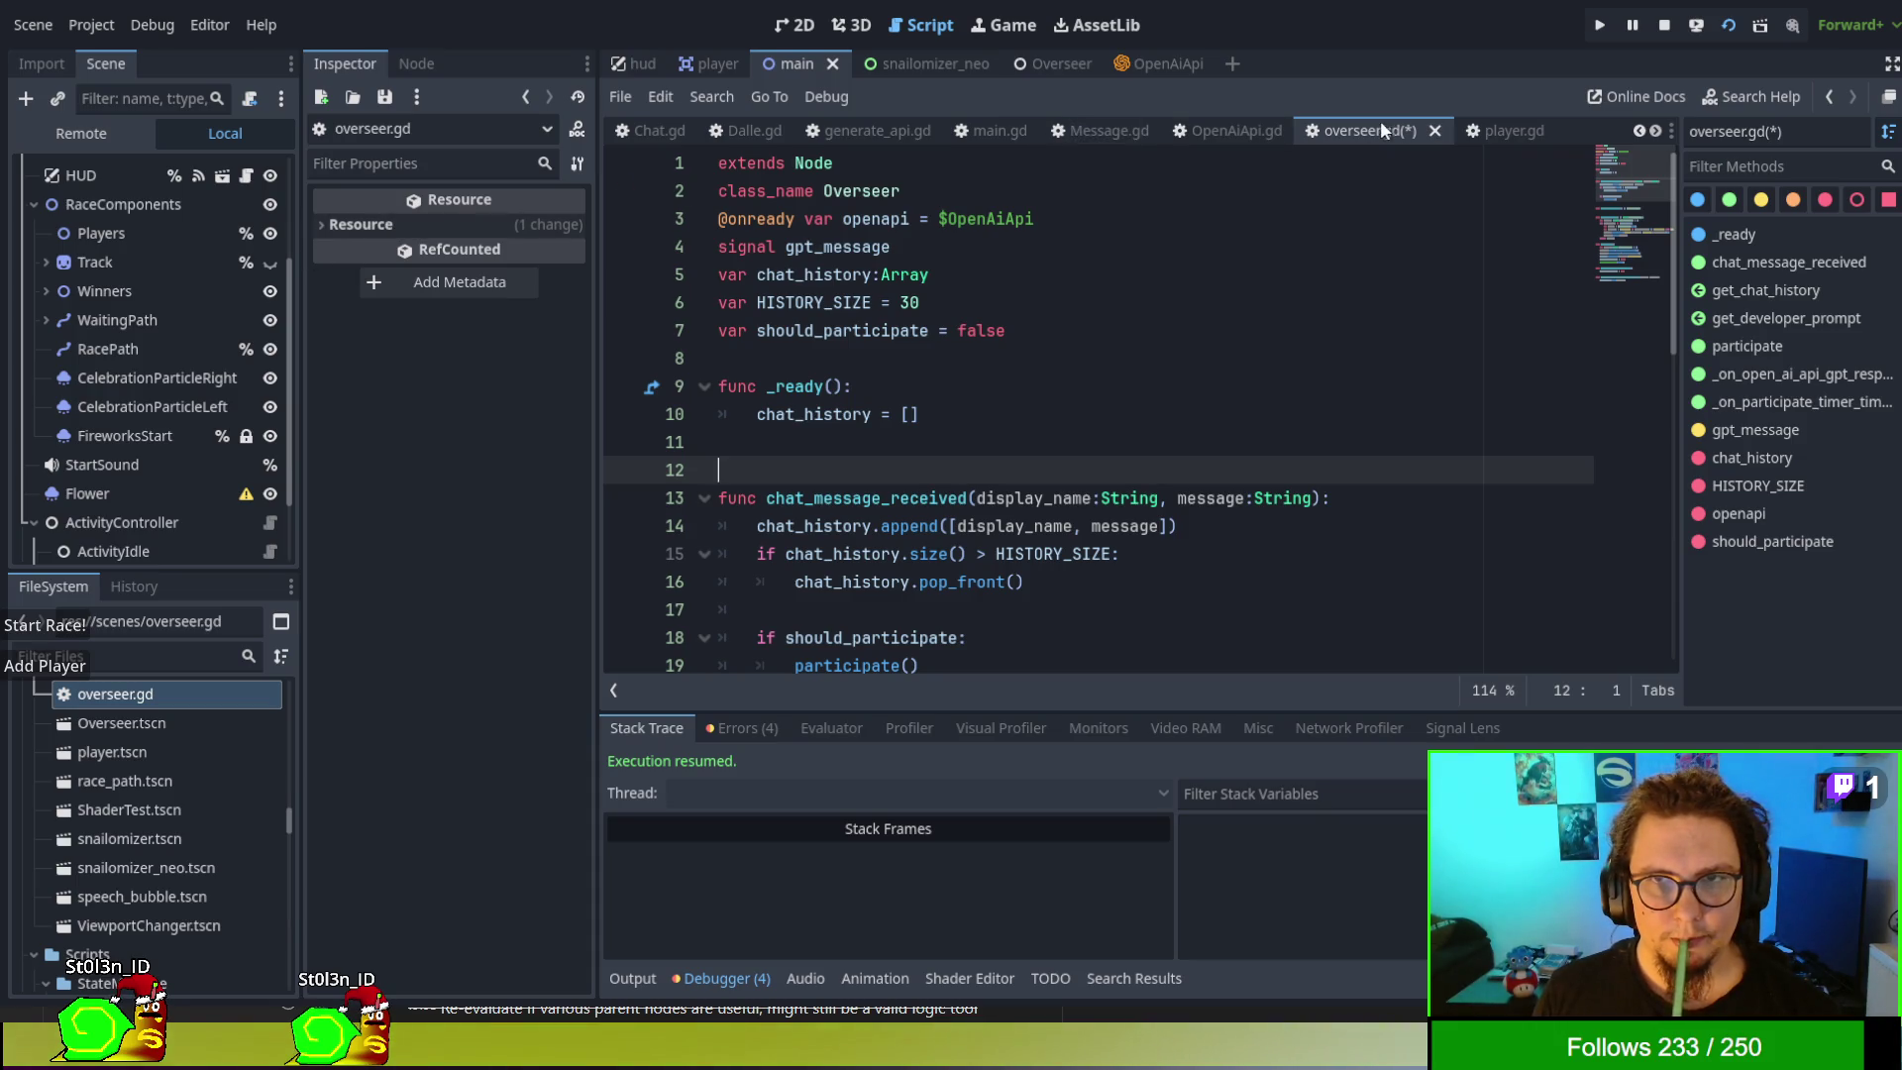
Return to the Overseer scene, select ParticipateTimer's Wait Time, then go to PyCharm.
left_click(1181, 137)
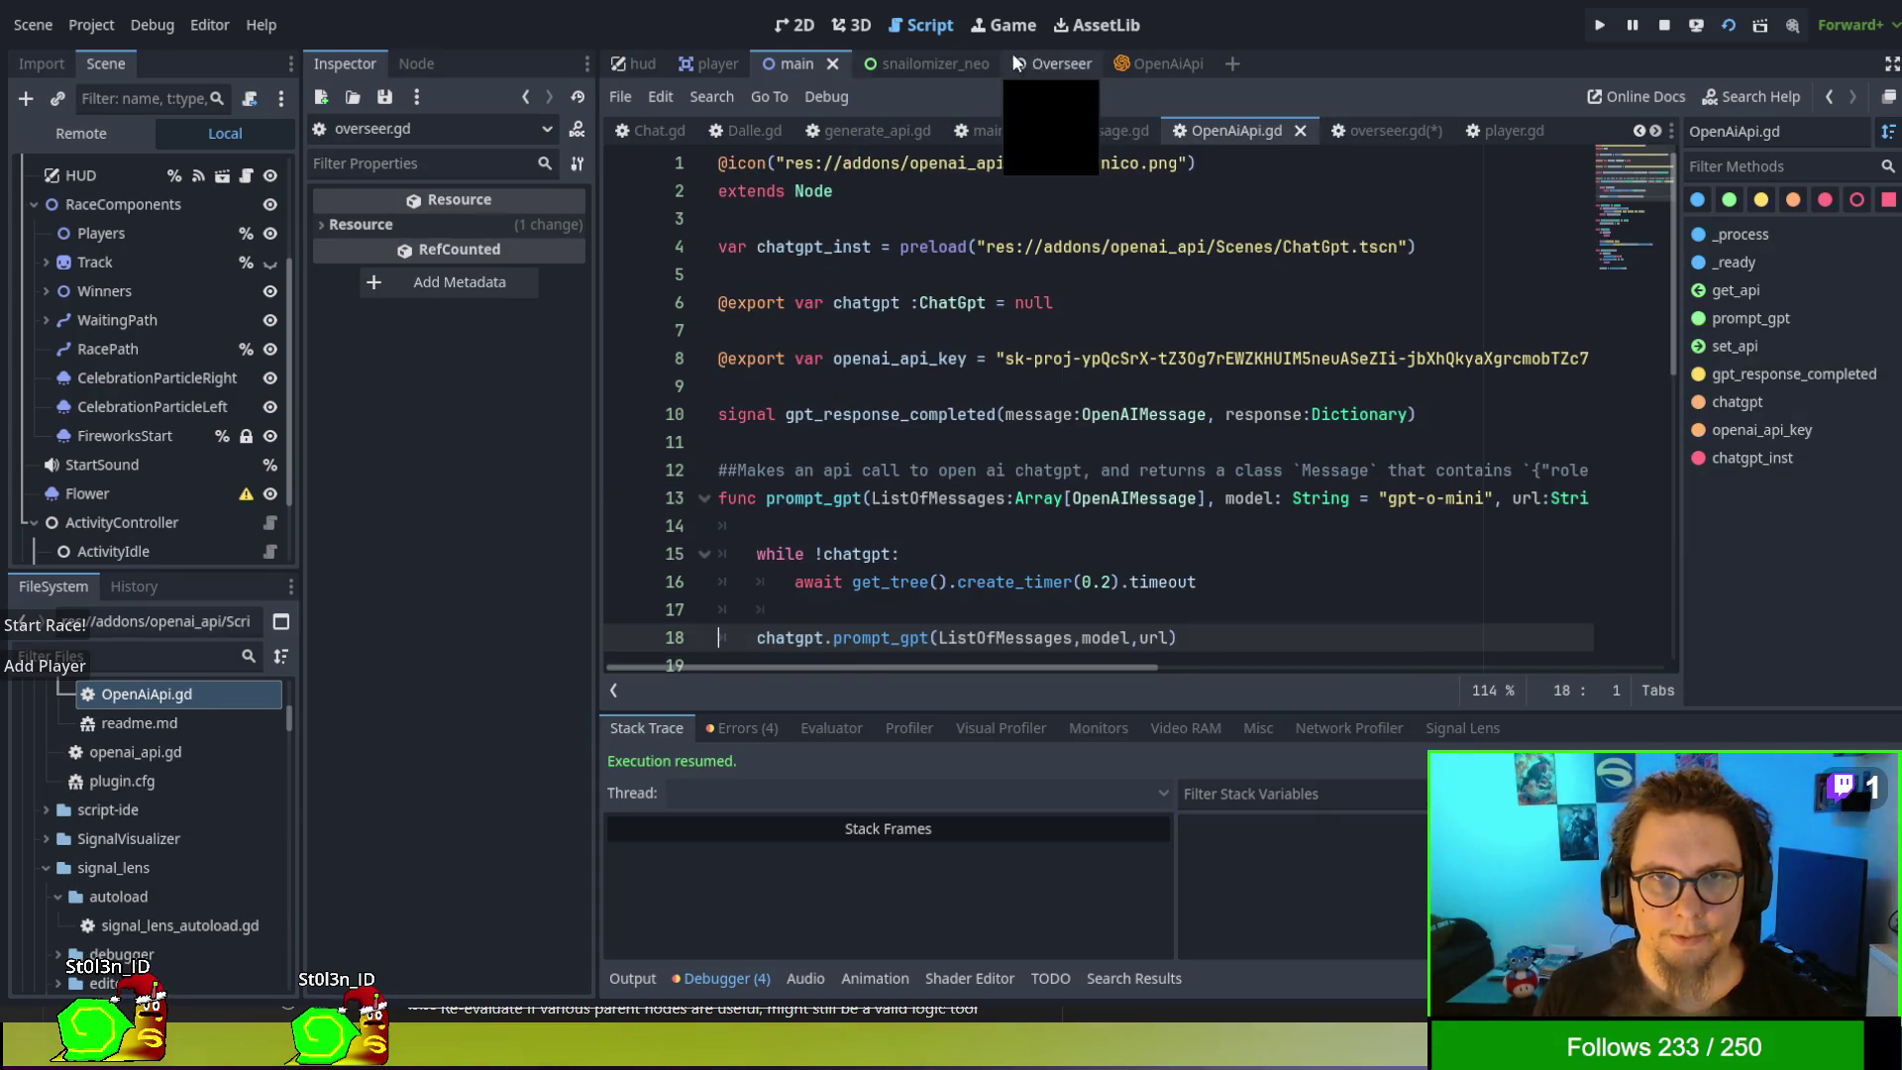
left_click(1019, 64)
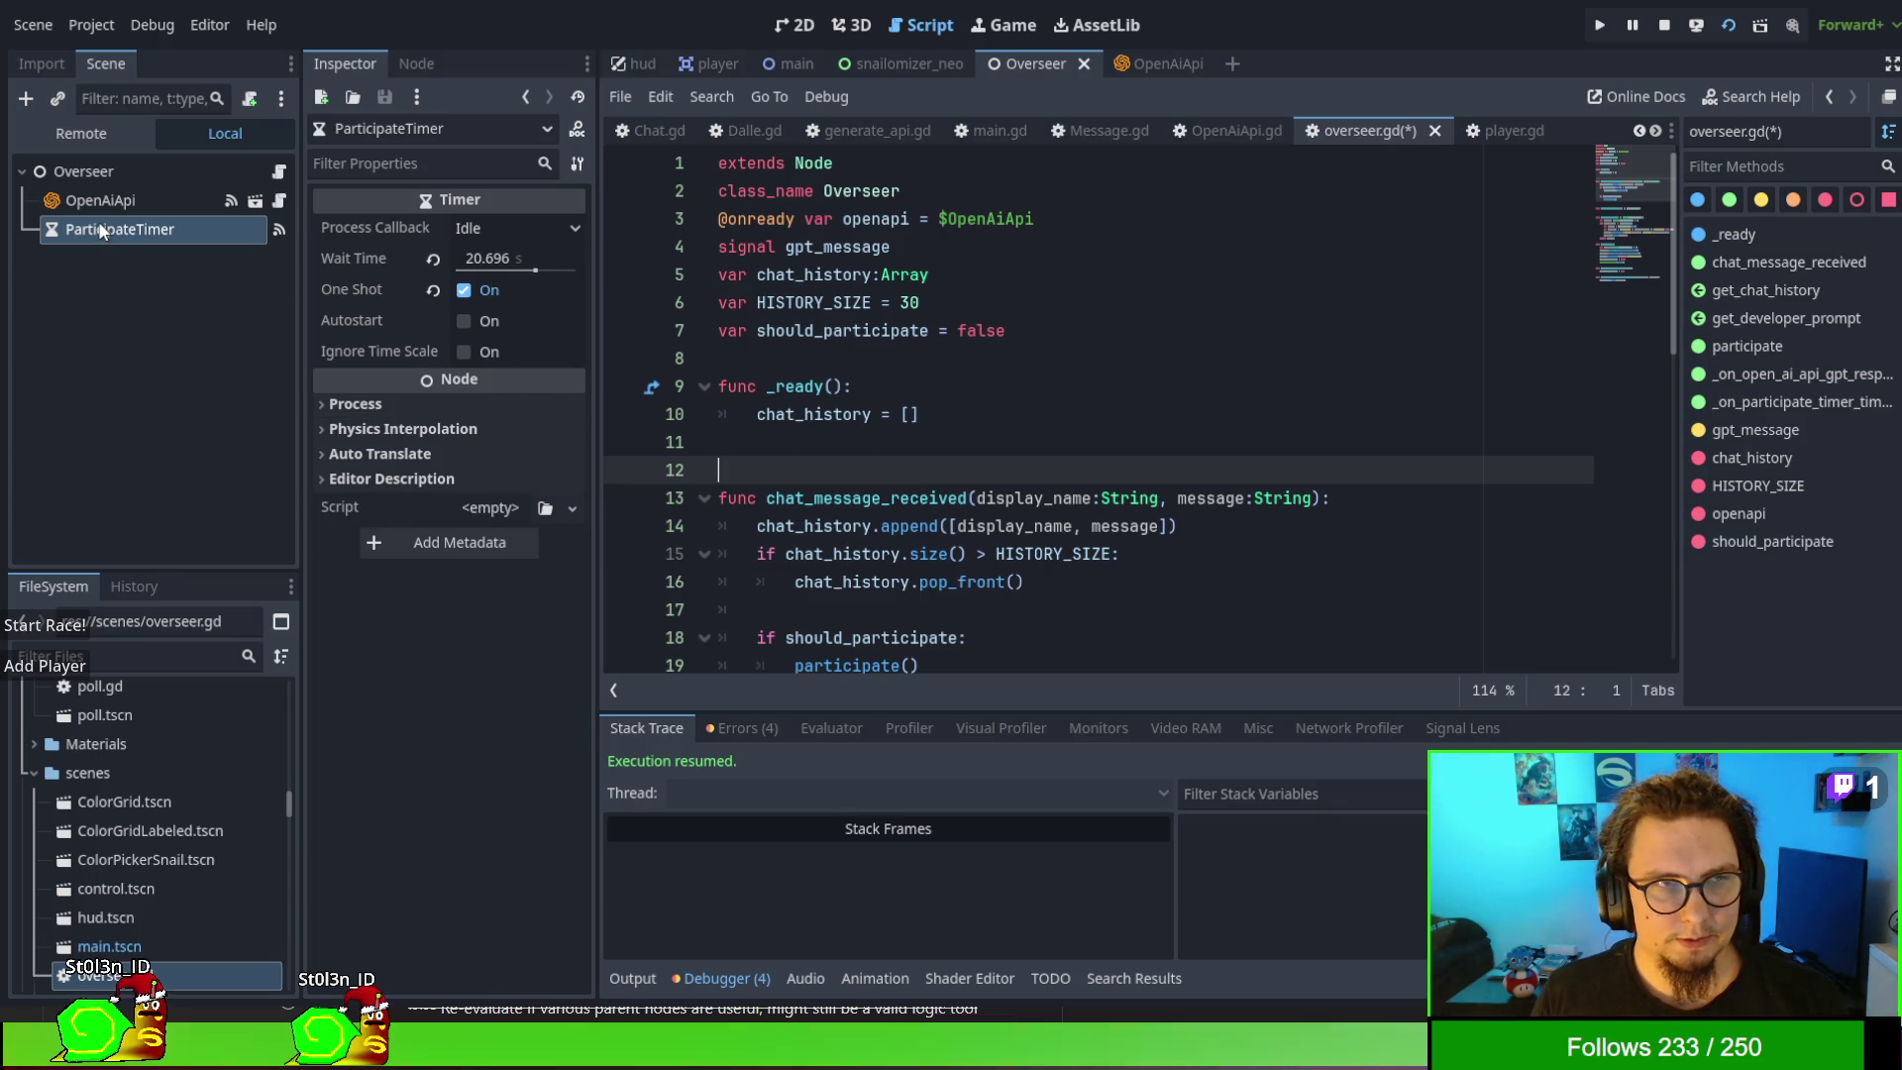
left_click(494, 256)
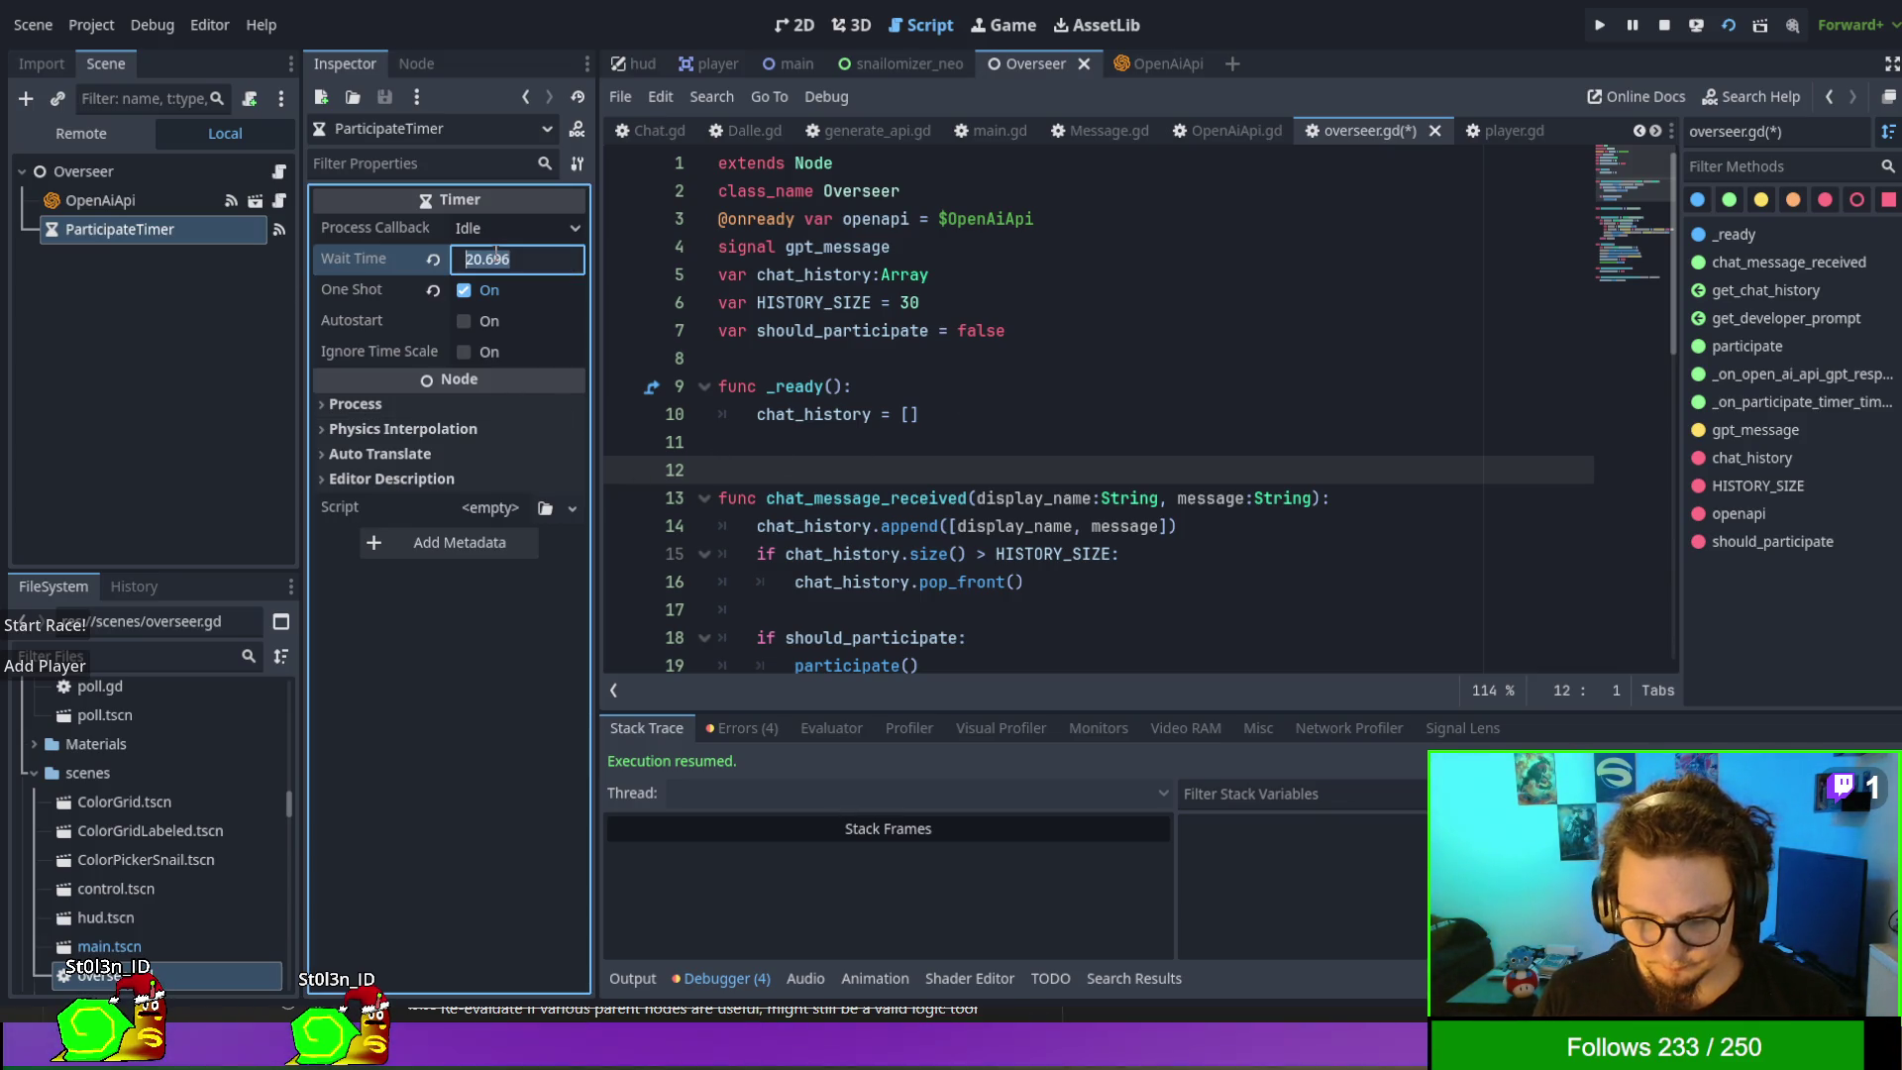
left_click(1073, 1048)
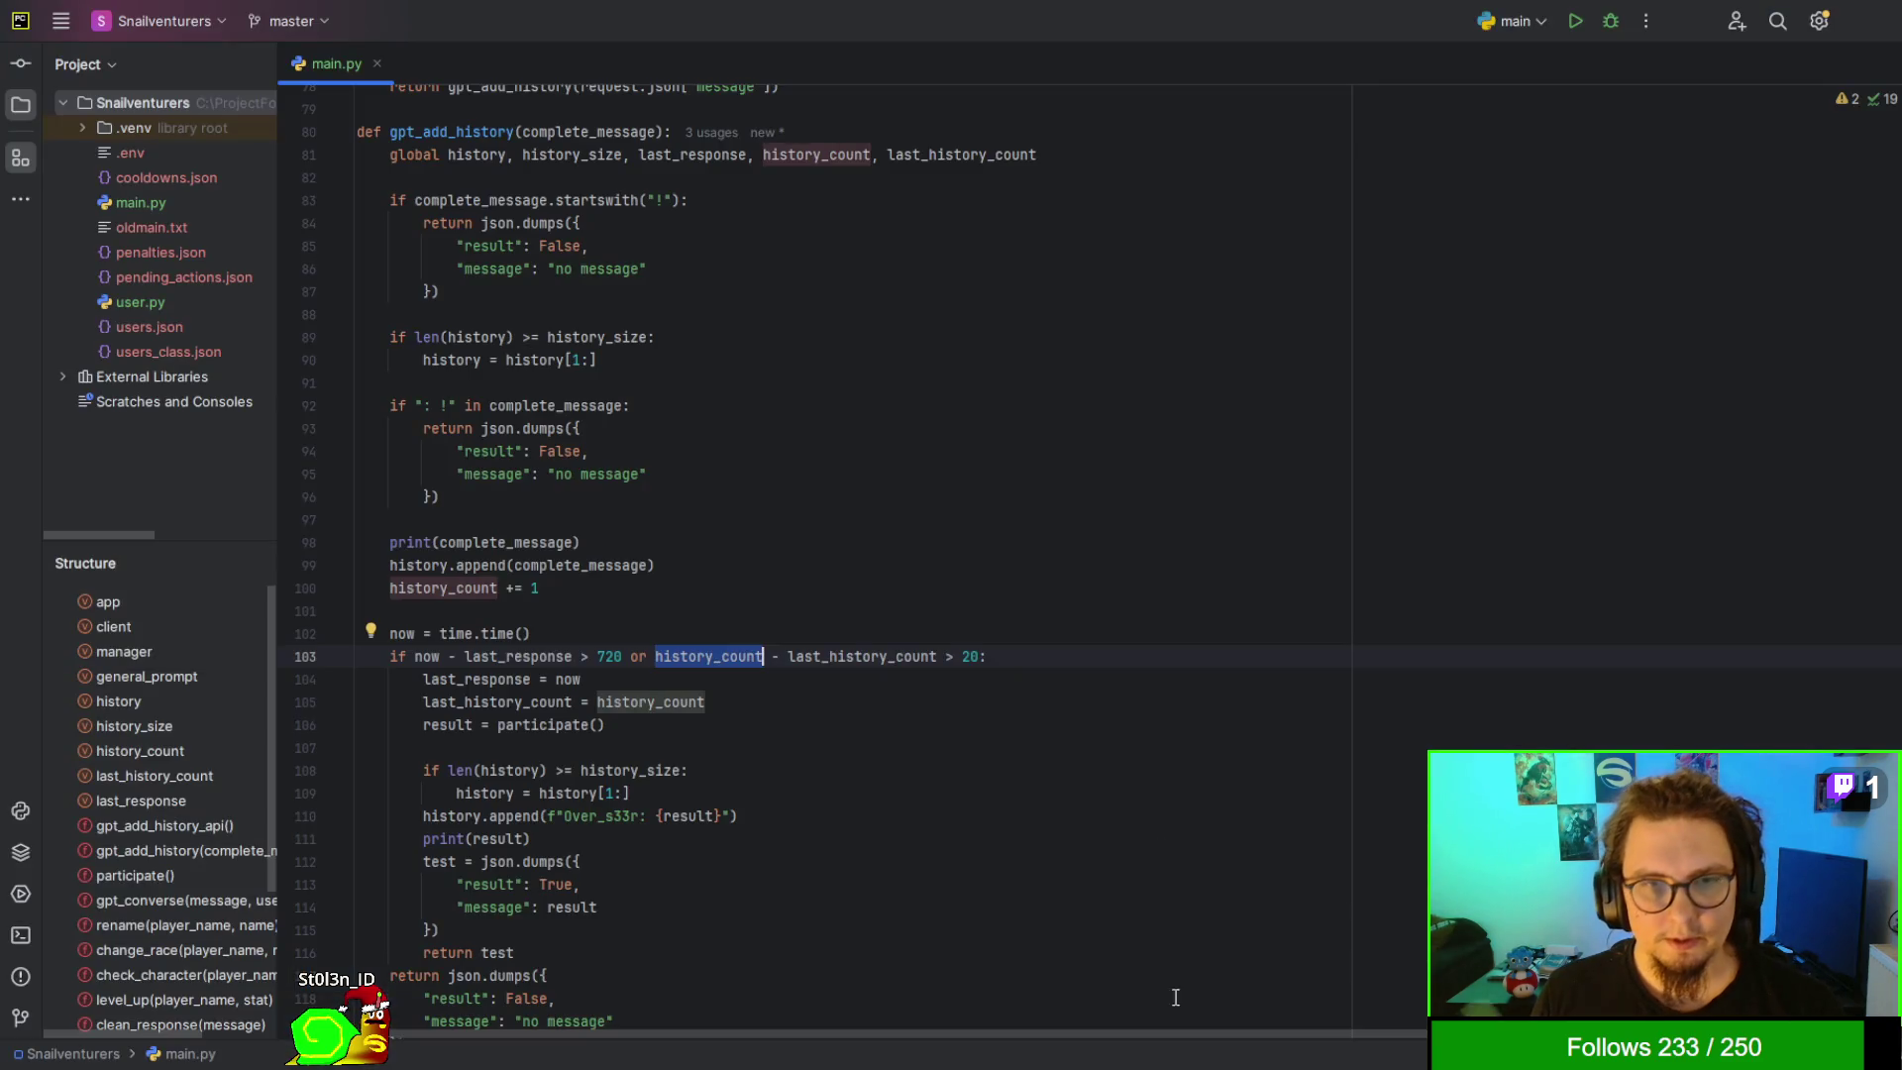
Check the 720-second response threshold on line 103 of main.py, then return to Godot.
scroll(1028, 463, "up", 6)
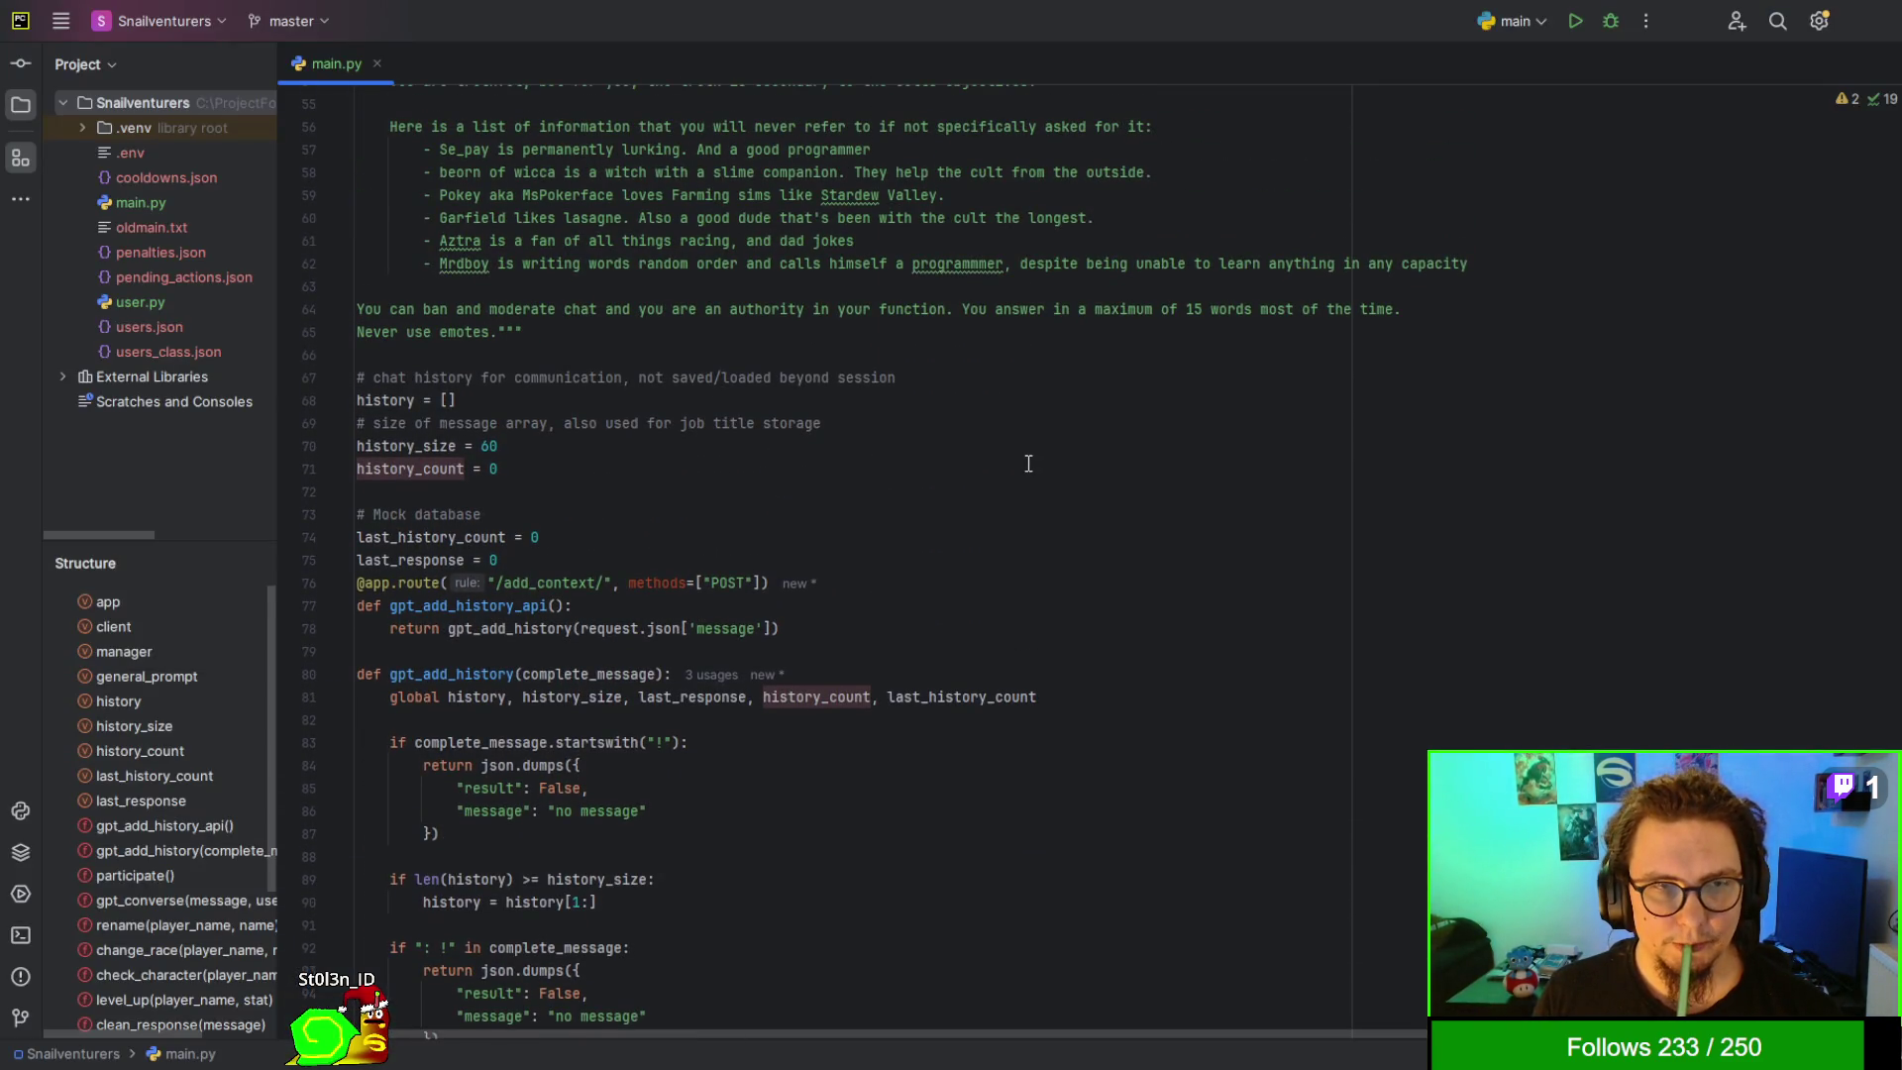
scroll(1028, 464, "down", 6)
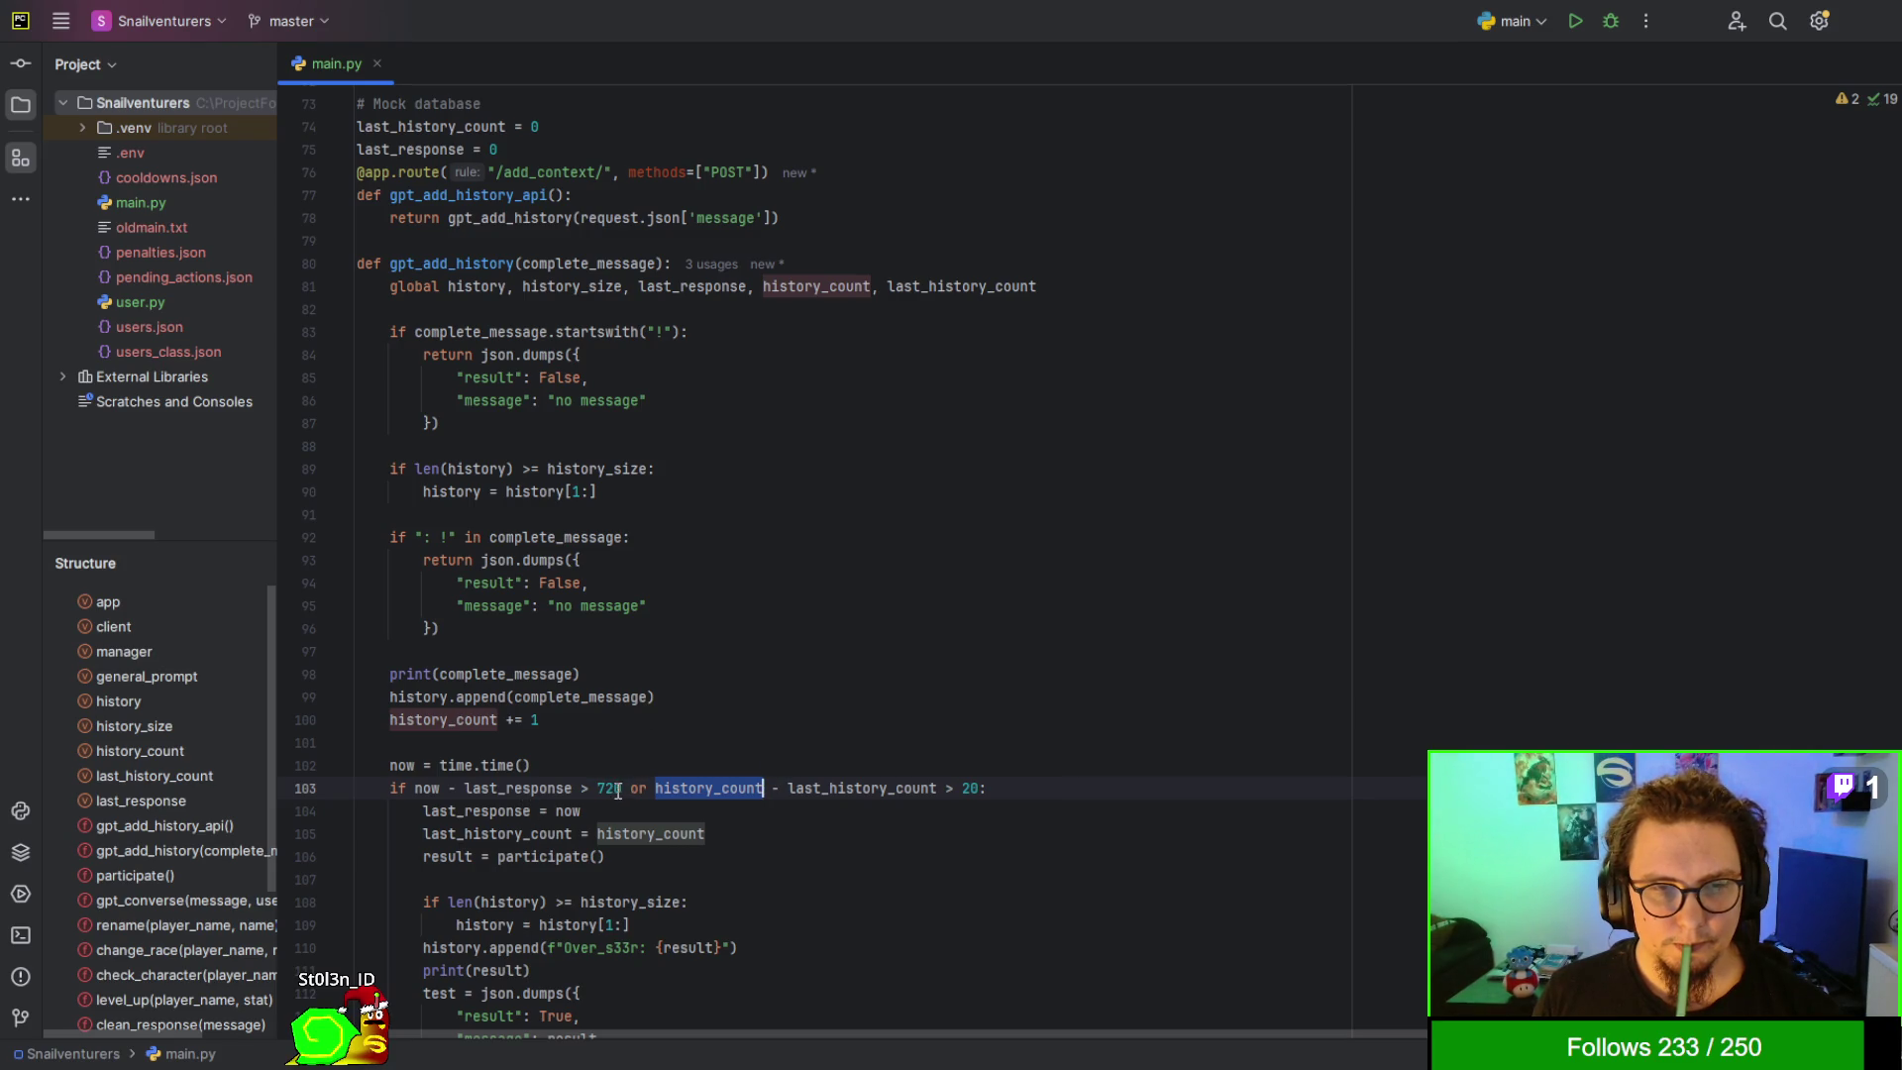
double_click(611, 789)
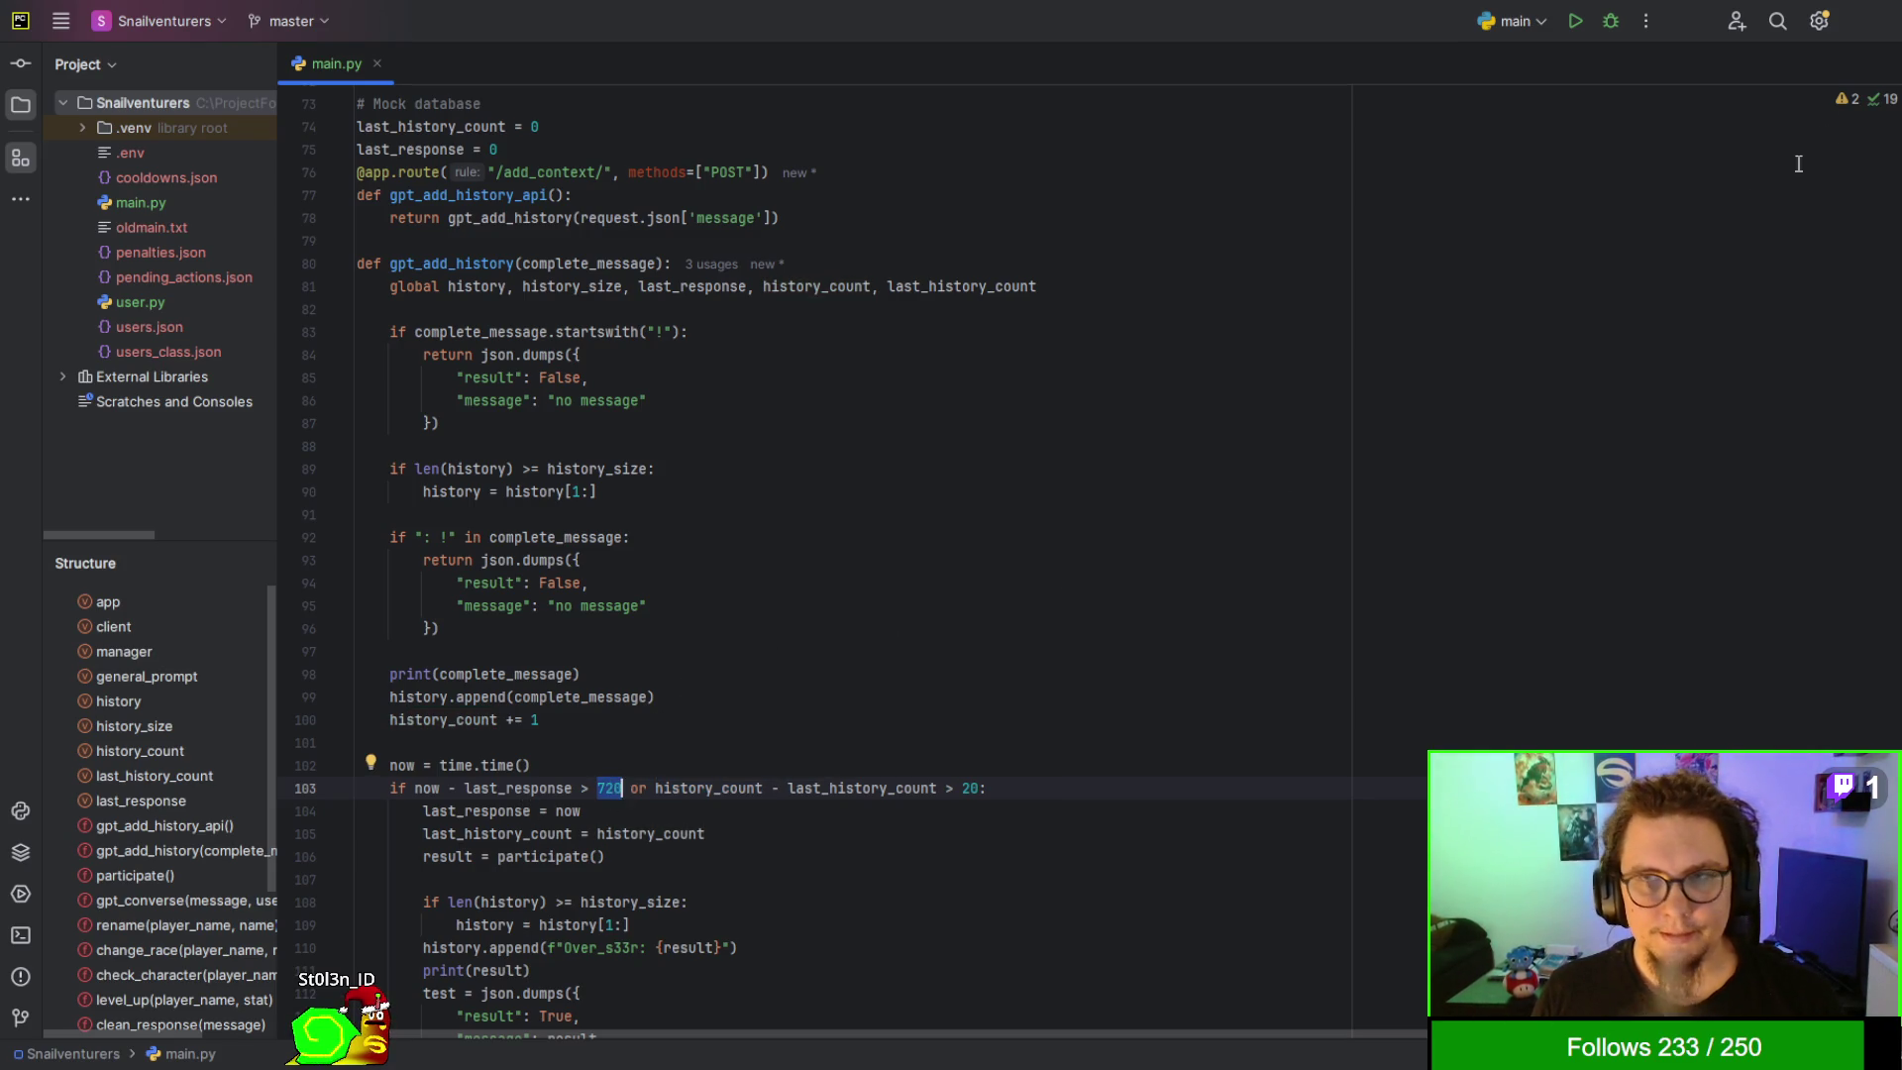
key("alt+Tab")
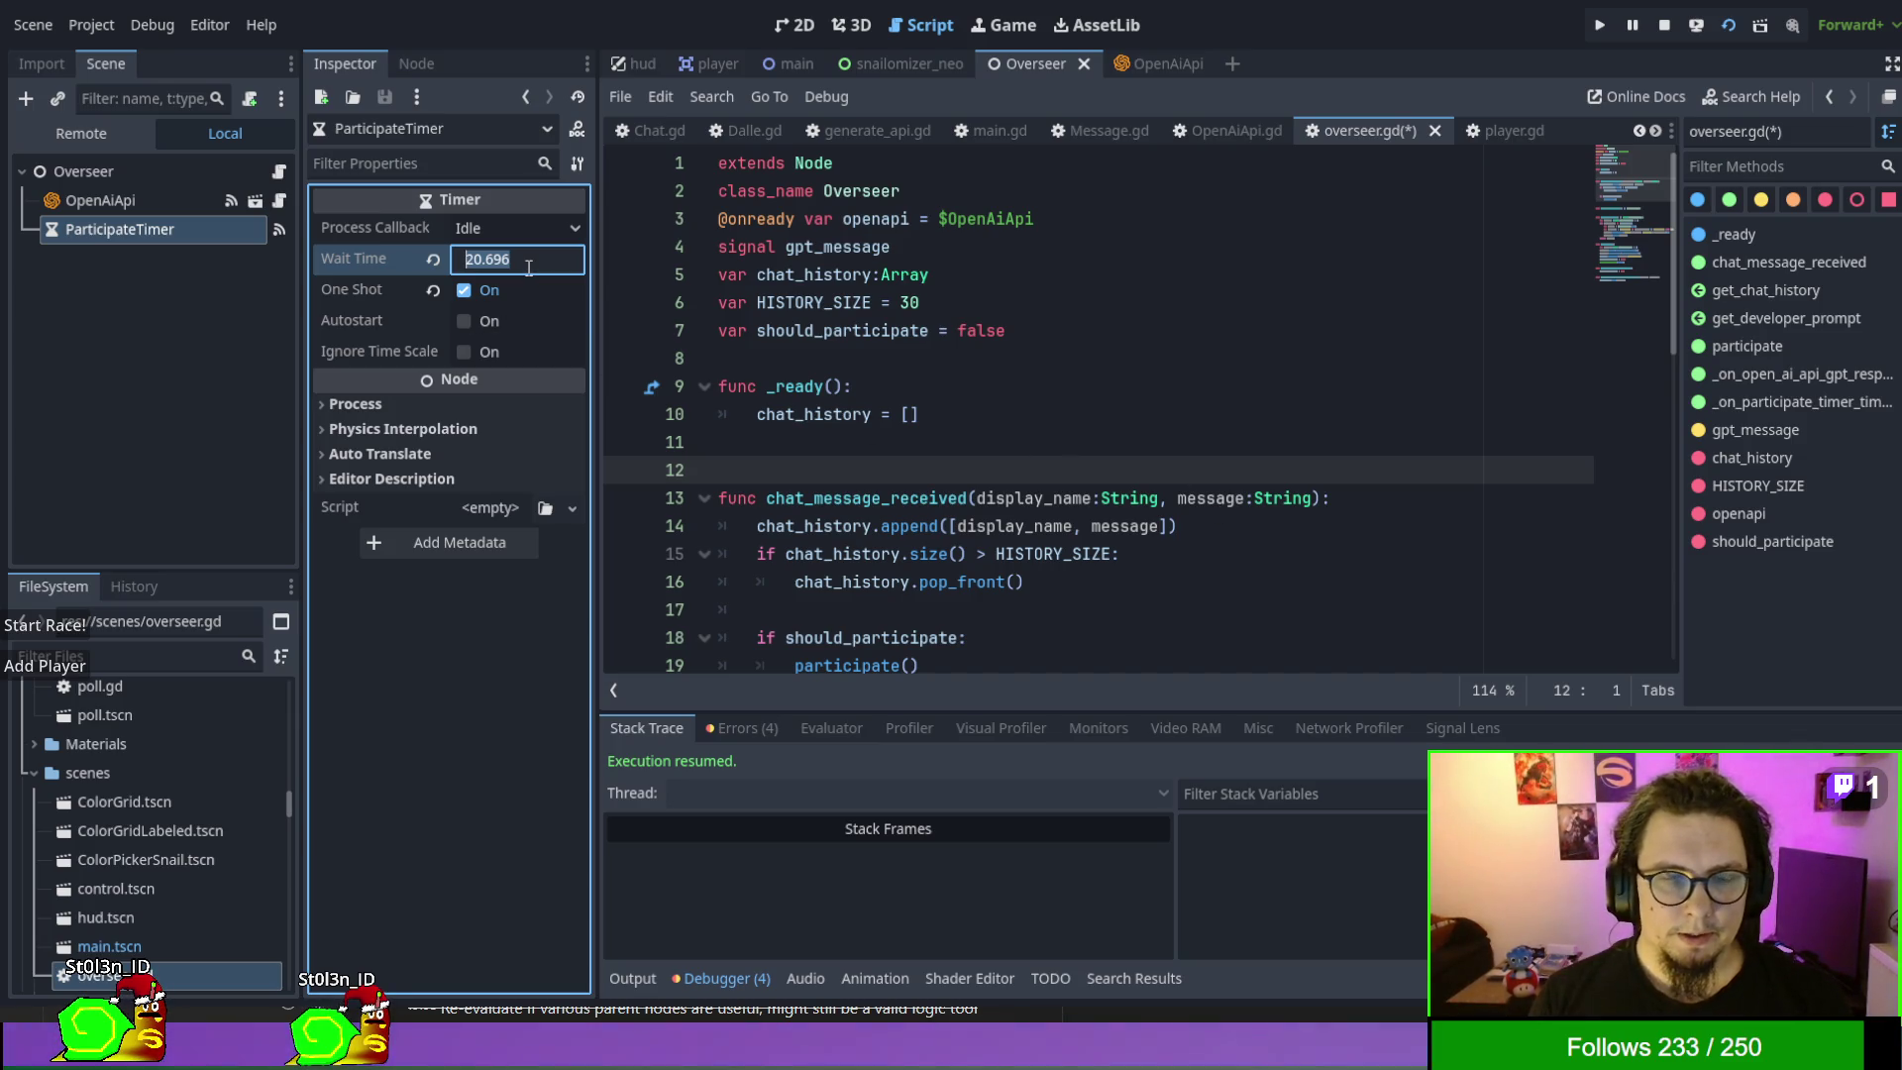
Enter 720 as ParticipateTimer's Wait Time, then save the Overseer scene and overseer.gd.
type("720")
key("Return")
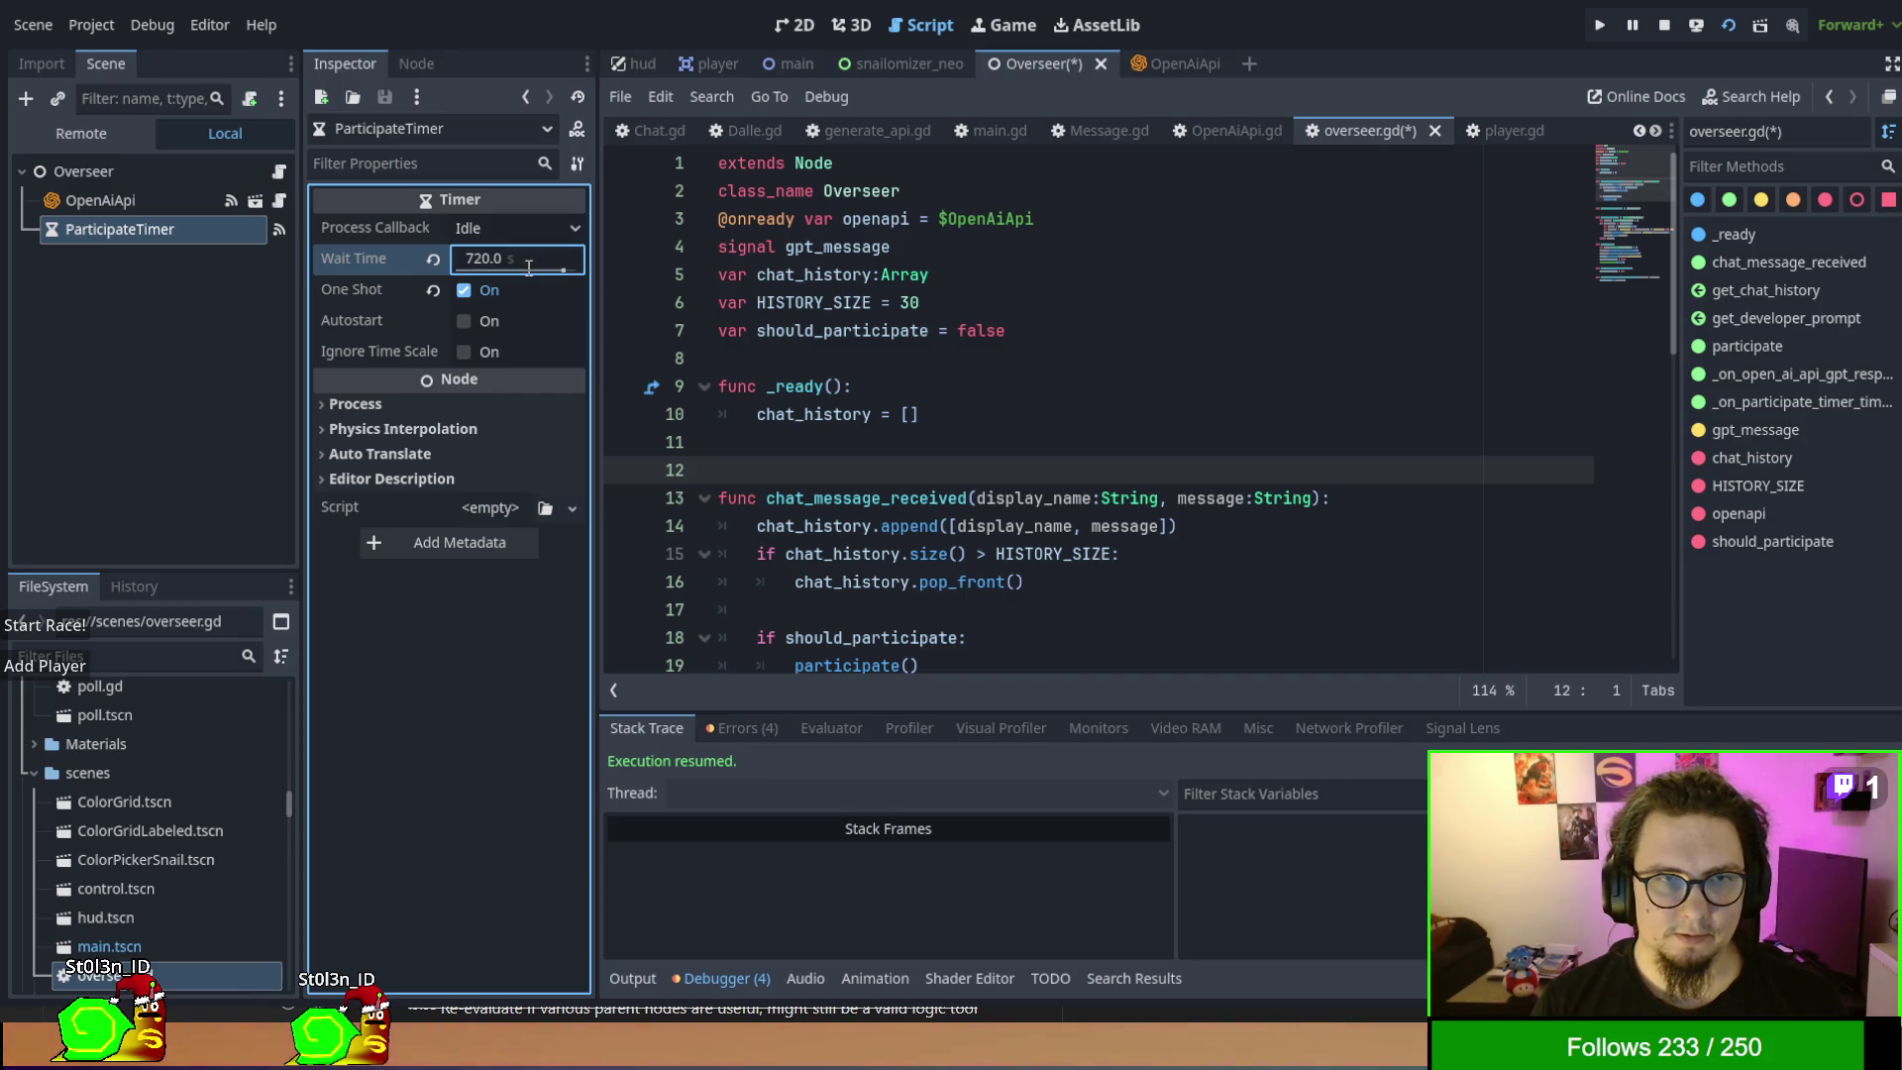
left_click(1149, 526)
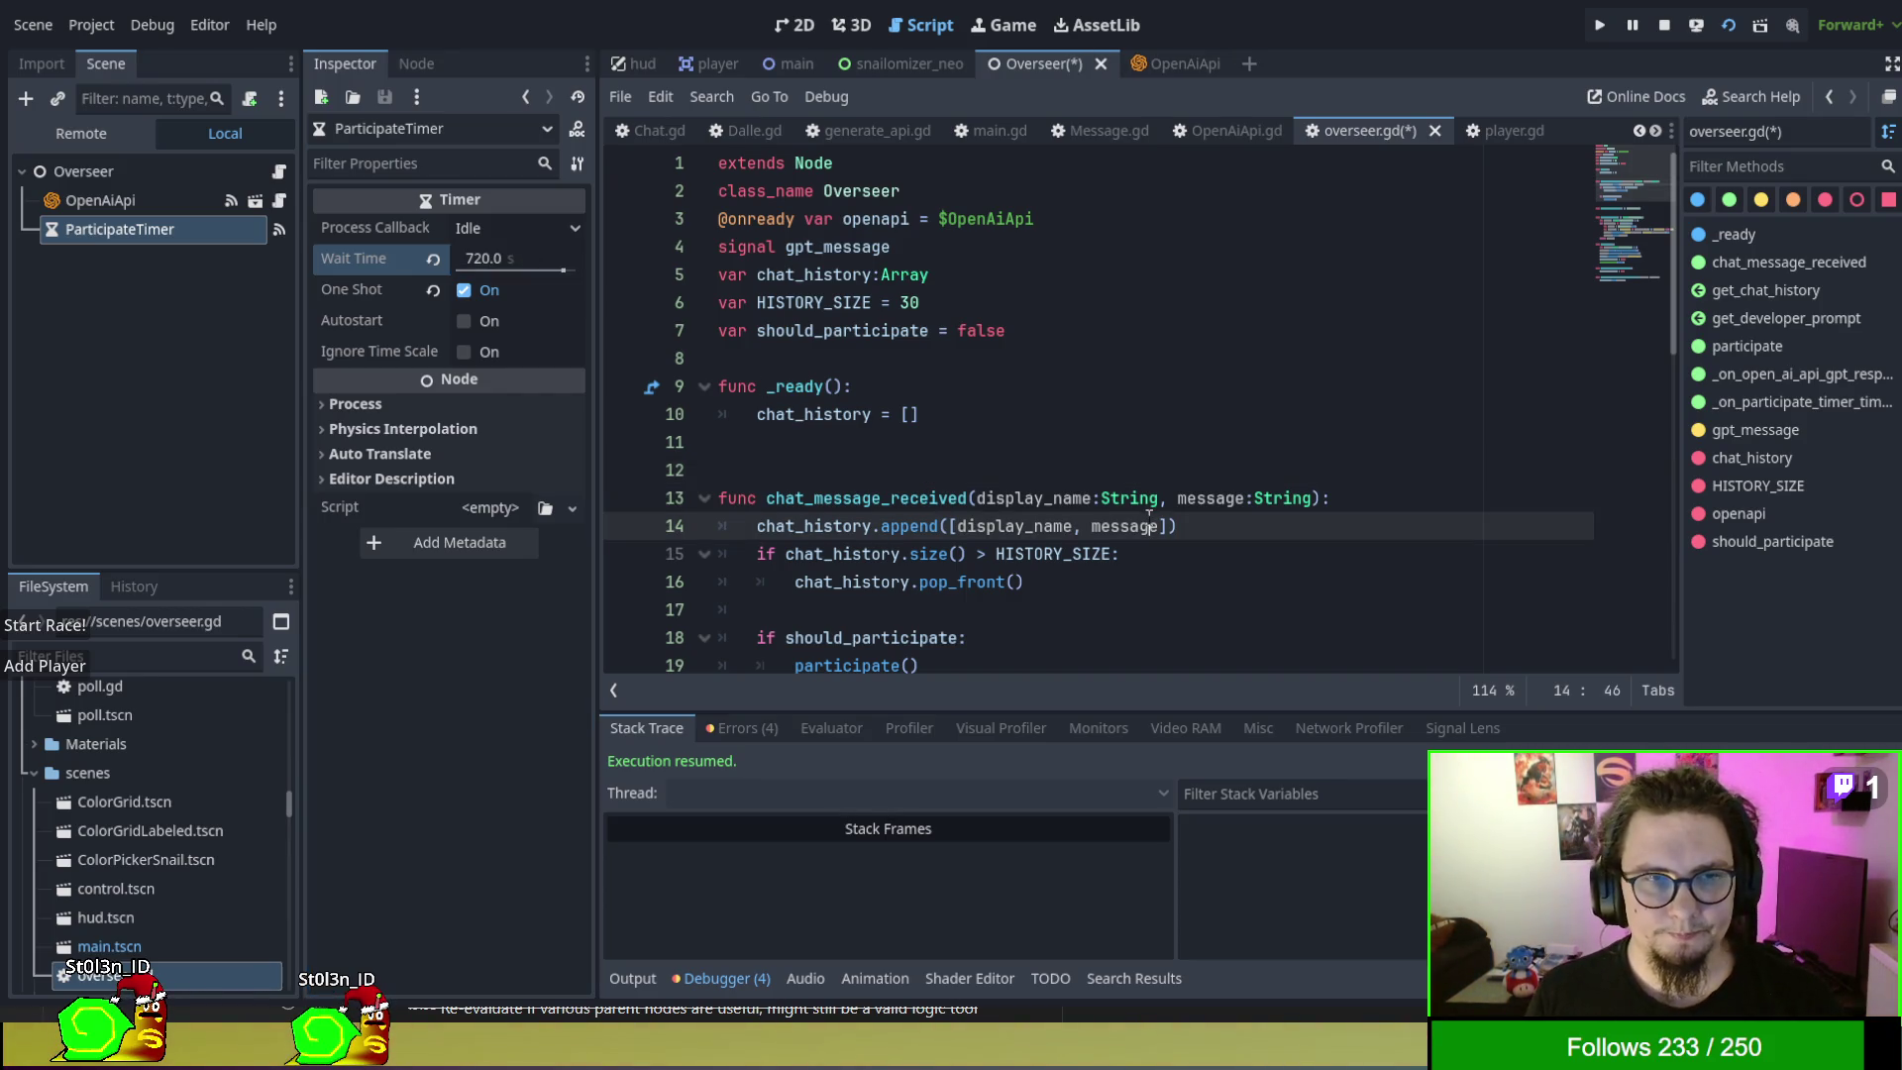
left_click(1115, 405)
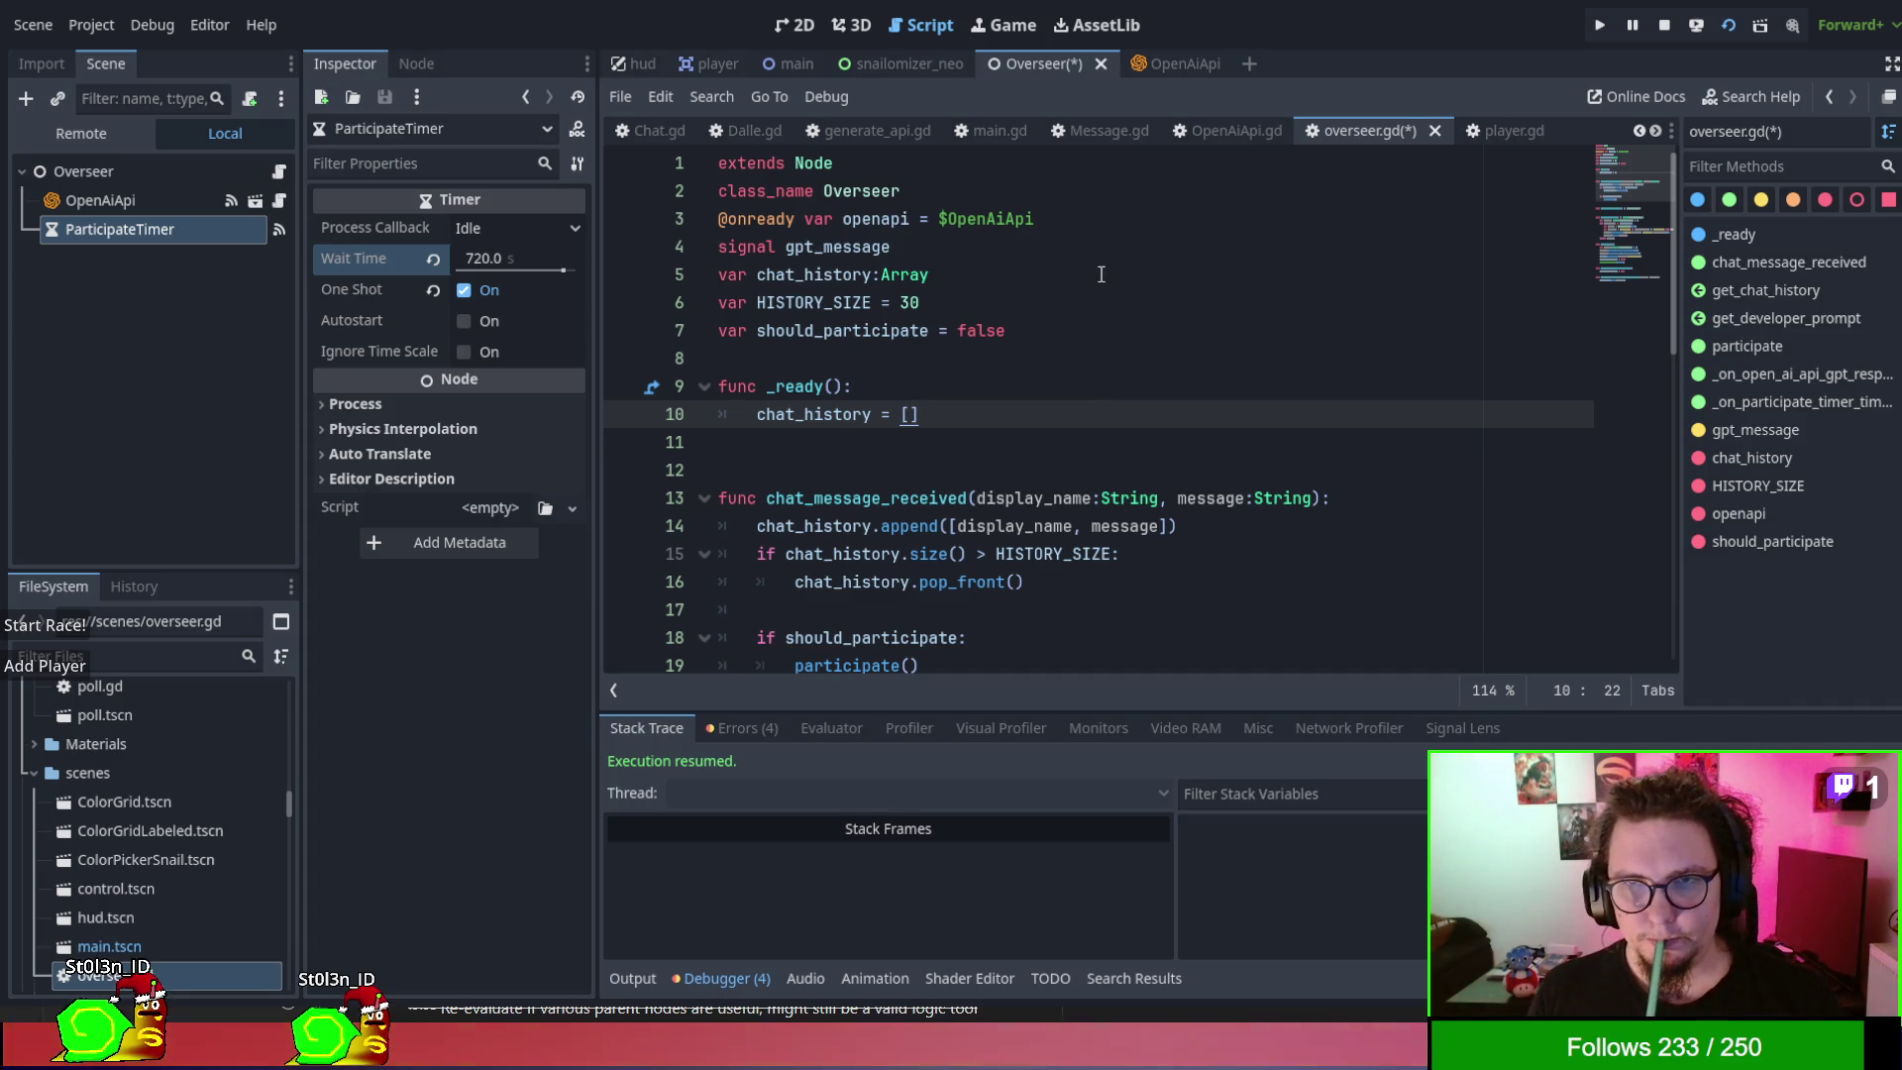
key("ctrl+s")
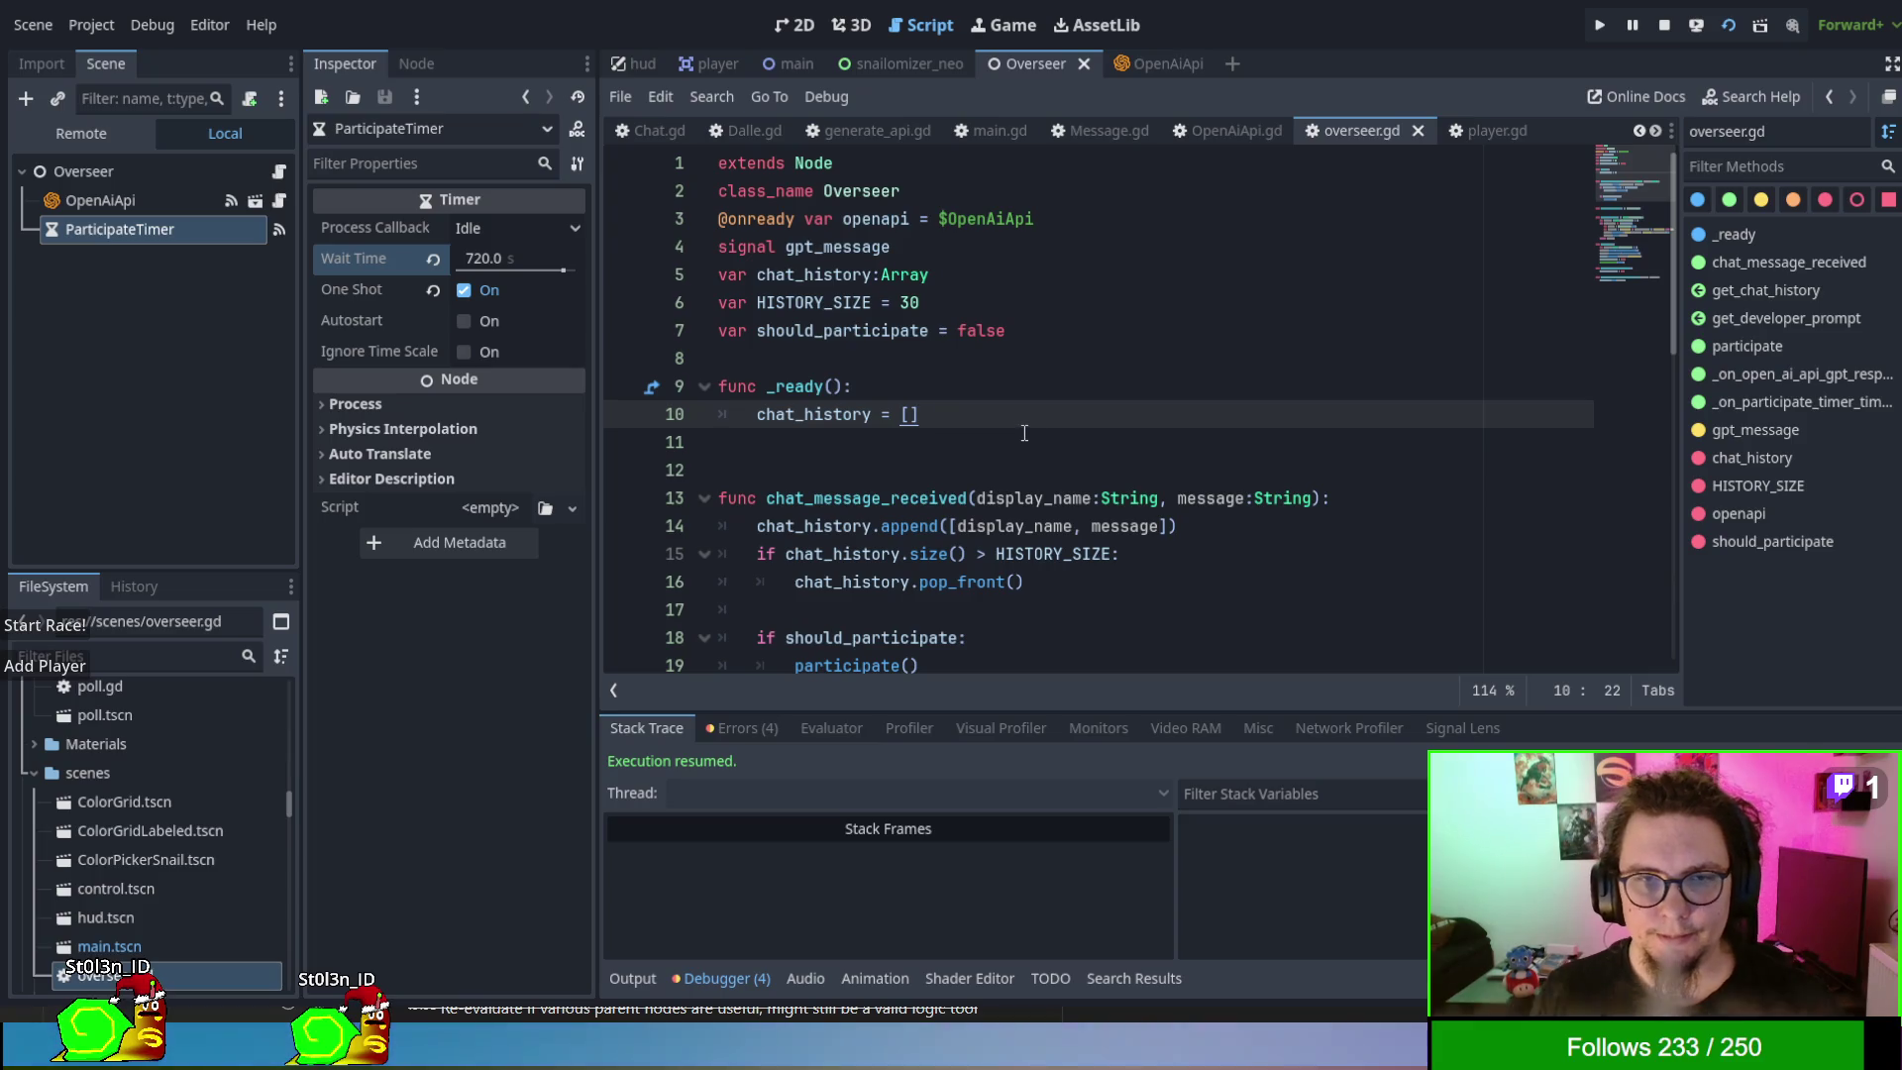
Start a TODO comment in _ready about adding a chatter-requested functionality.
key("Return")
type("TODO")
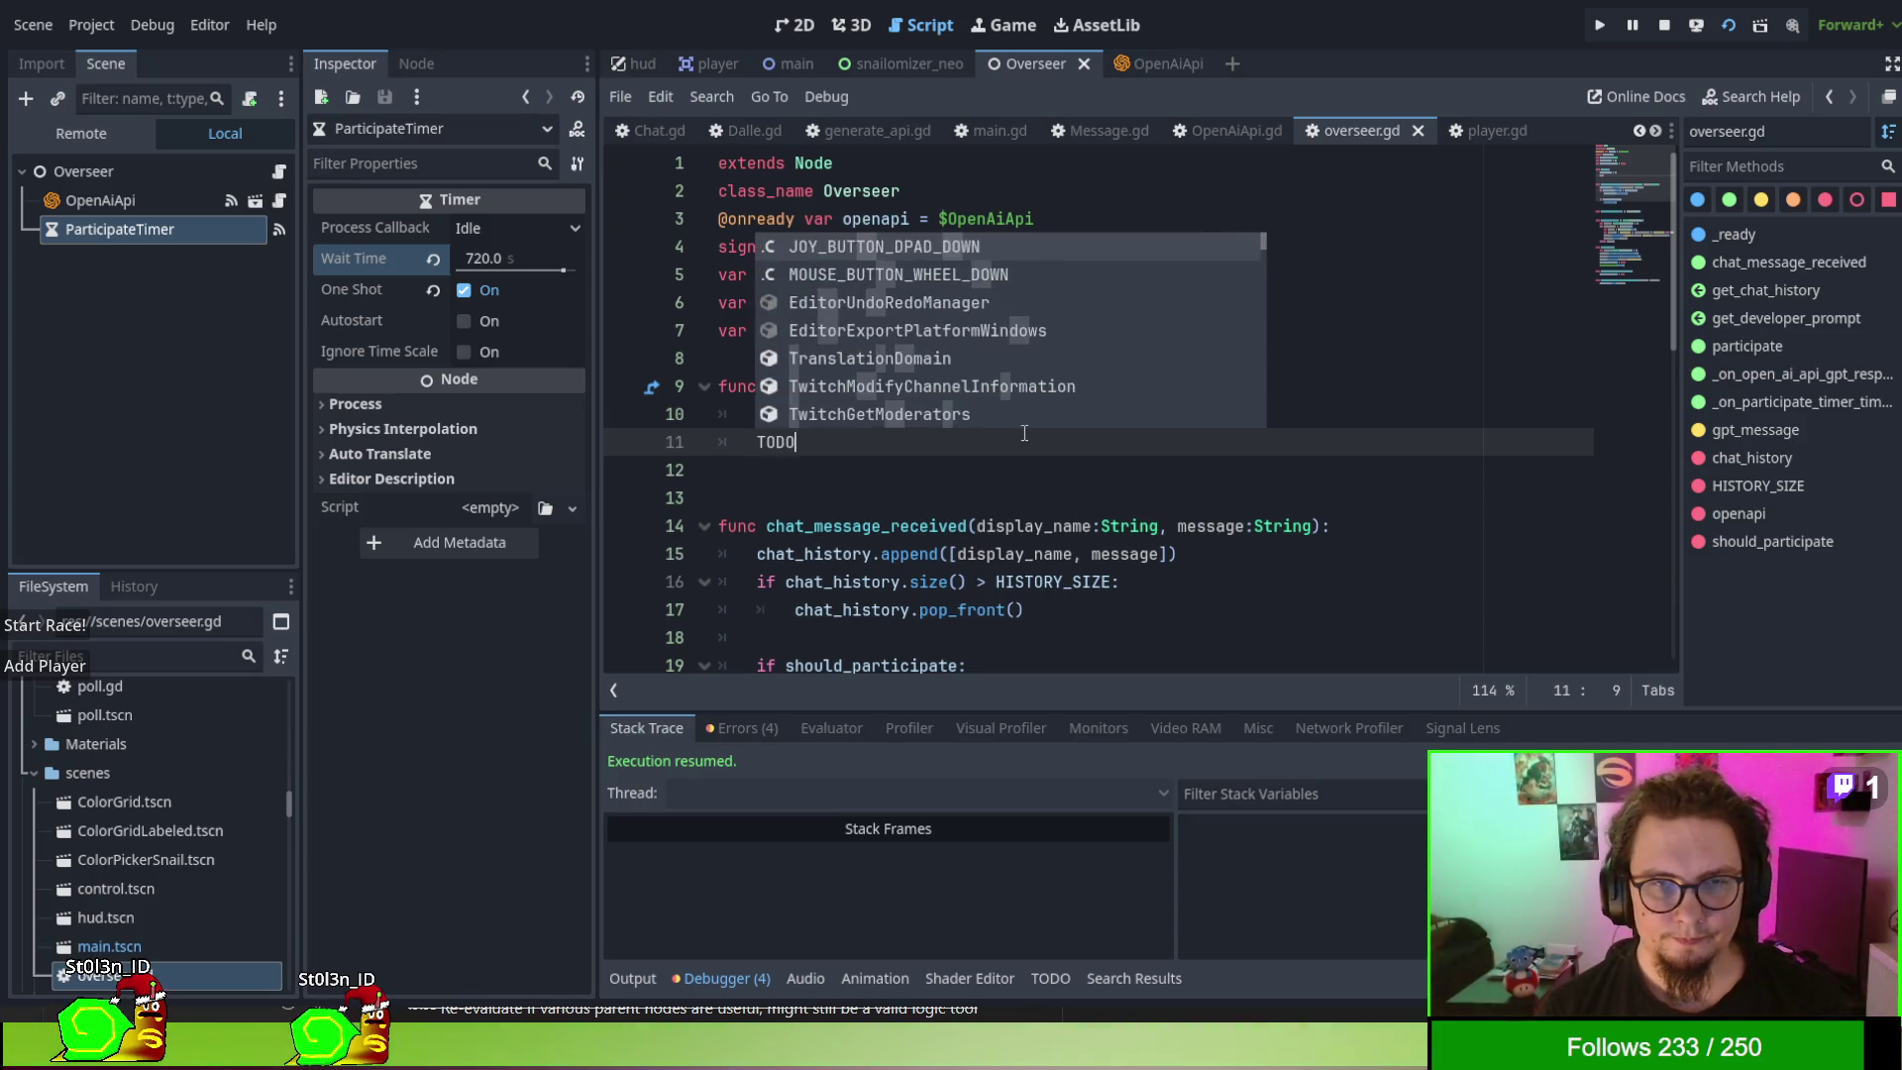
key("BackSpace")
key("BackSpace")
key("BackSpace")
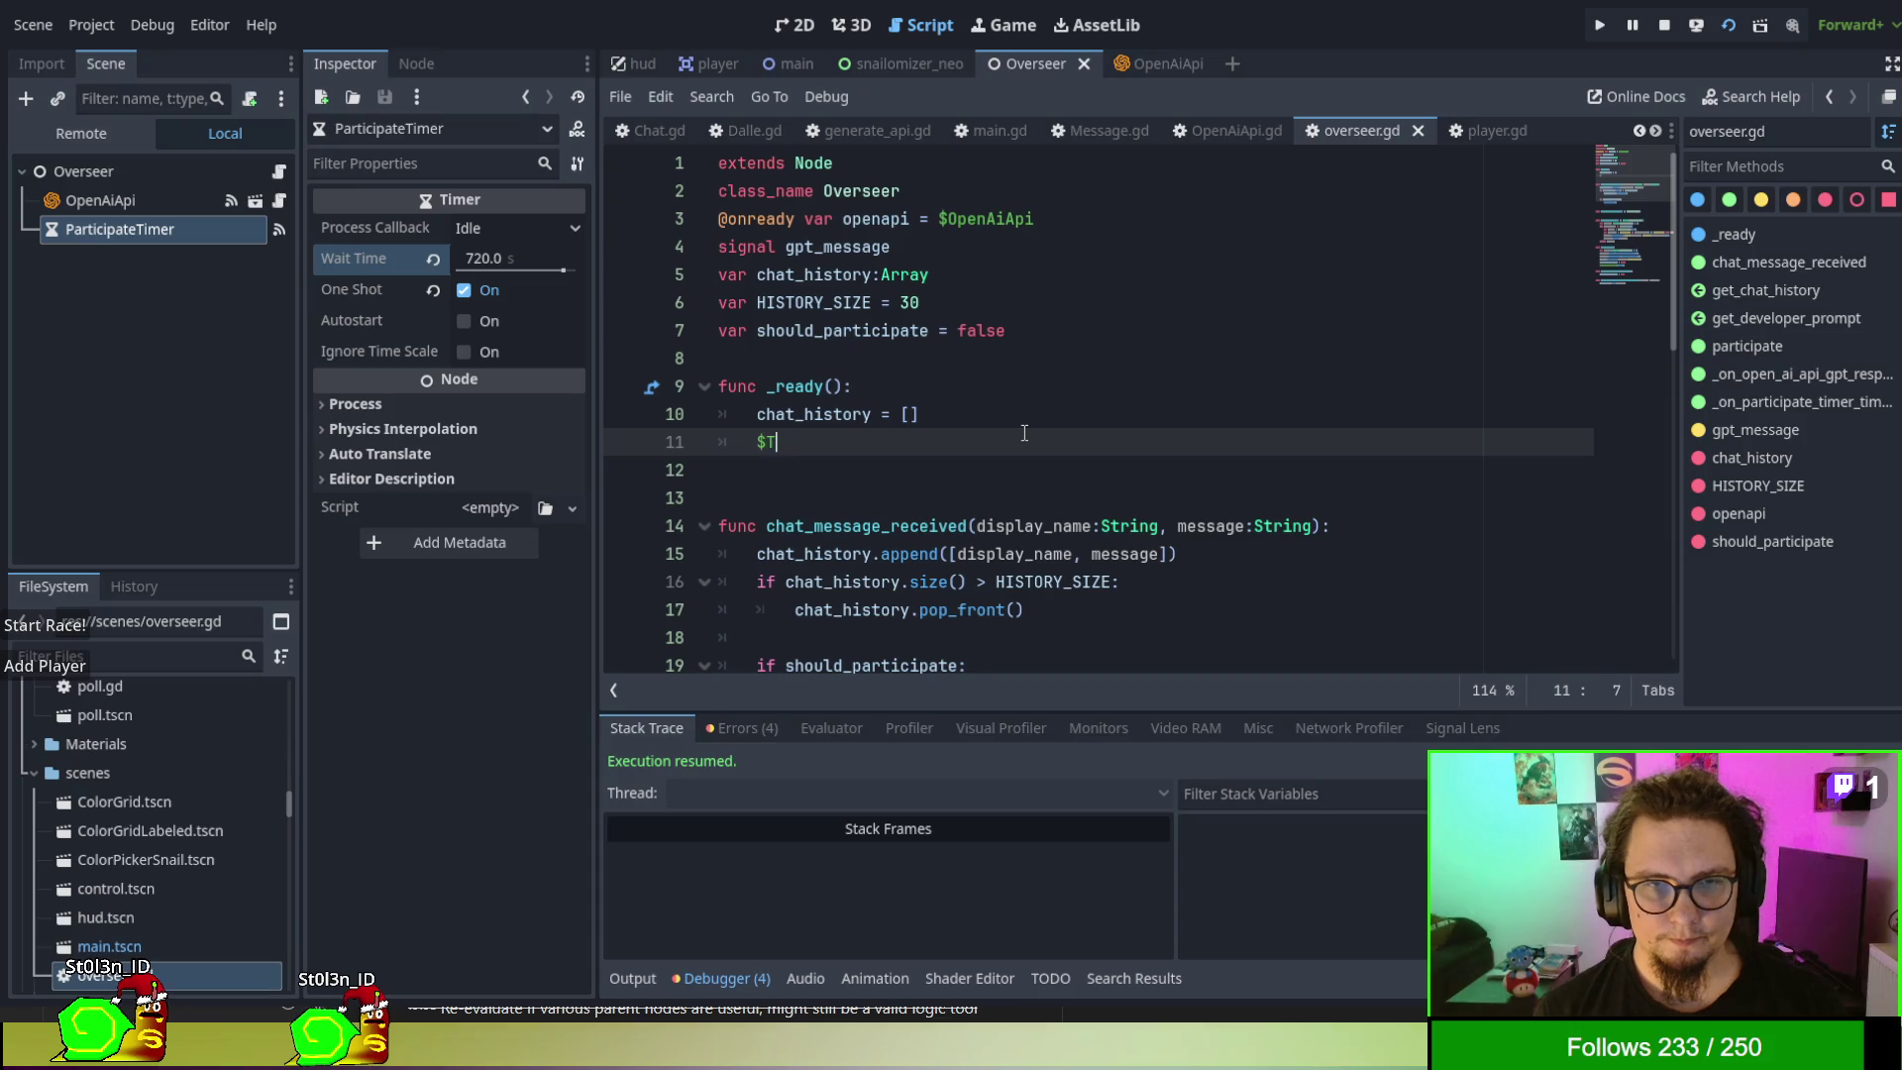
key("BackSpace")
key("BackSpace")
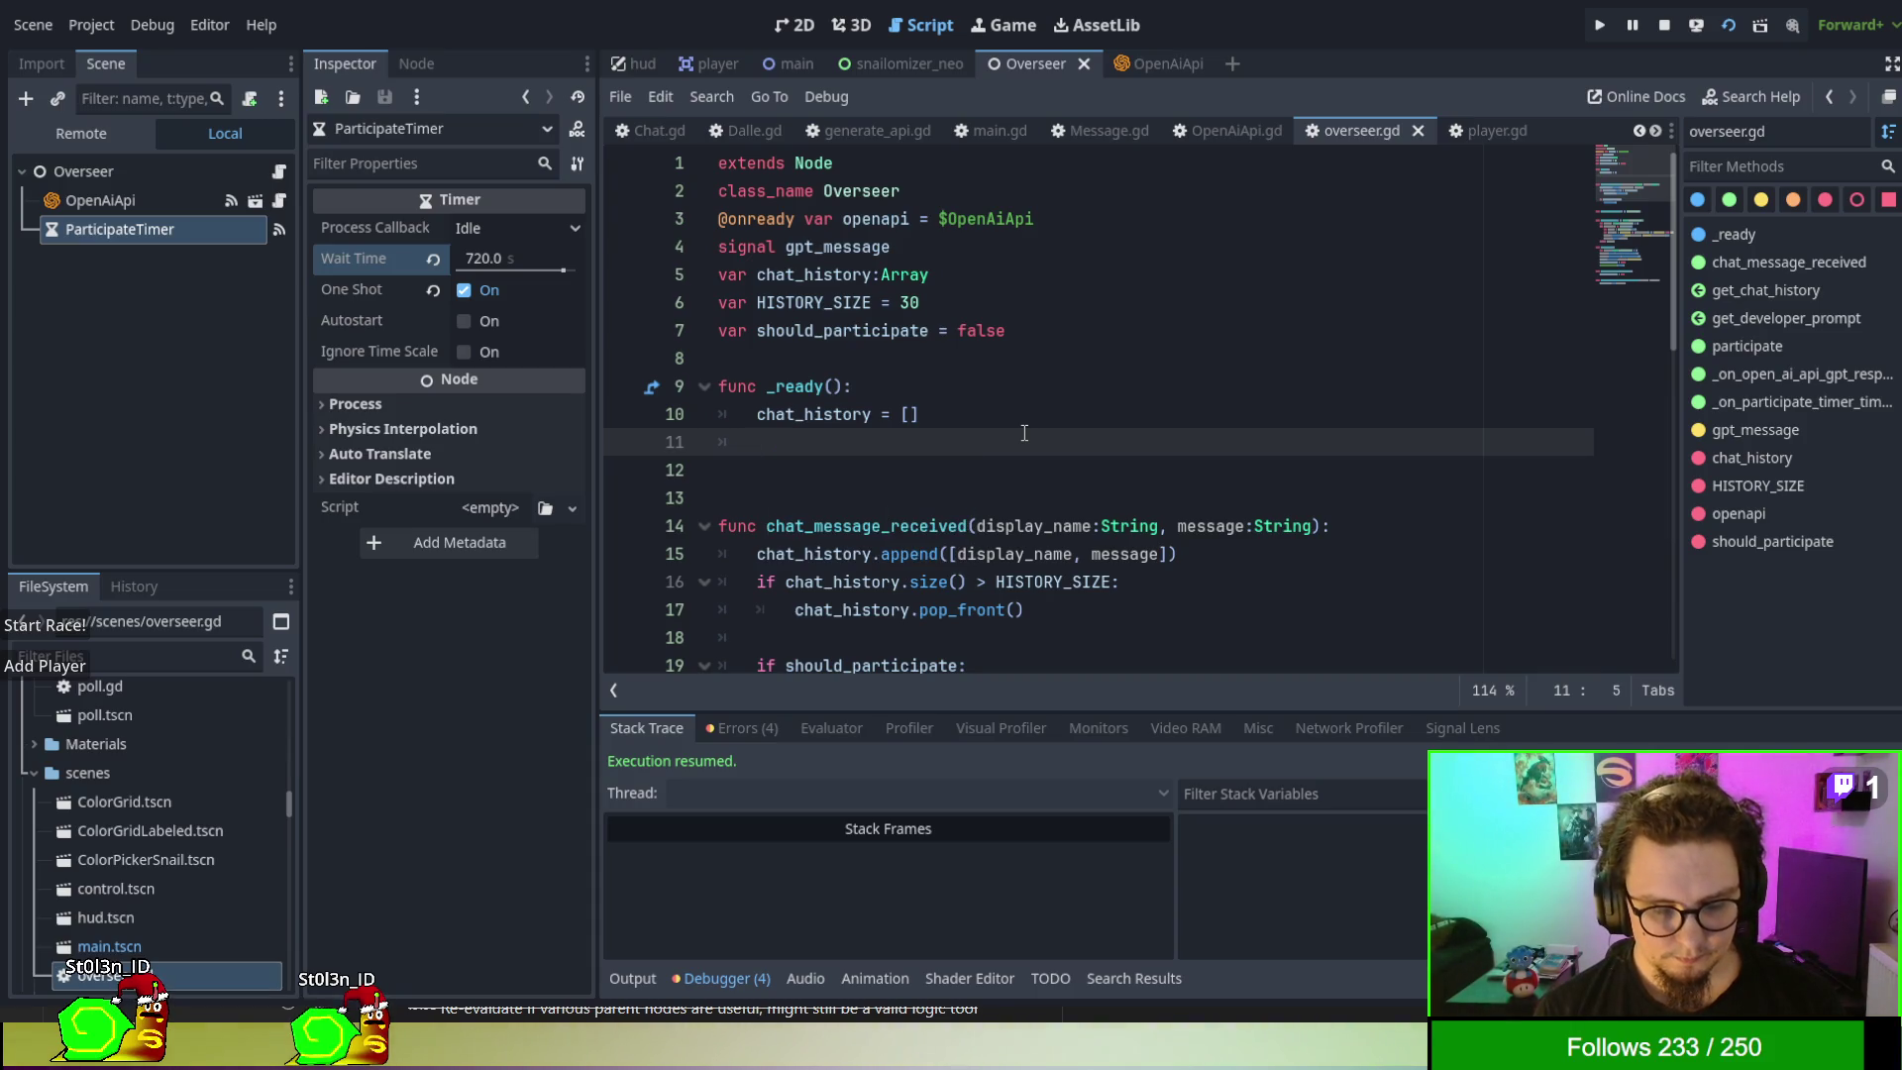
type("TODO: AA")
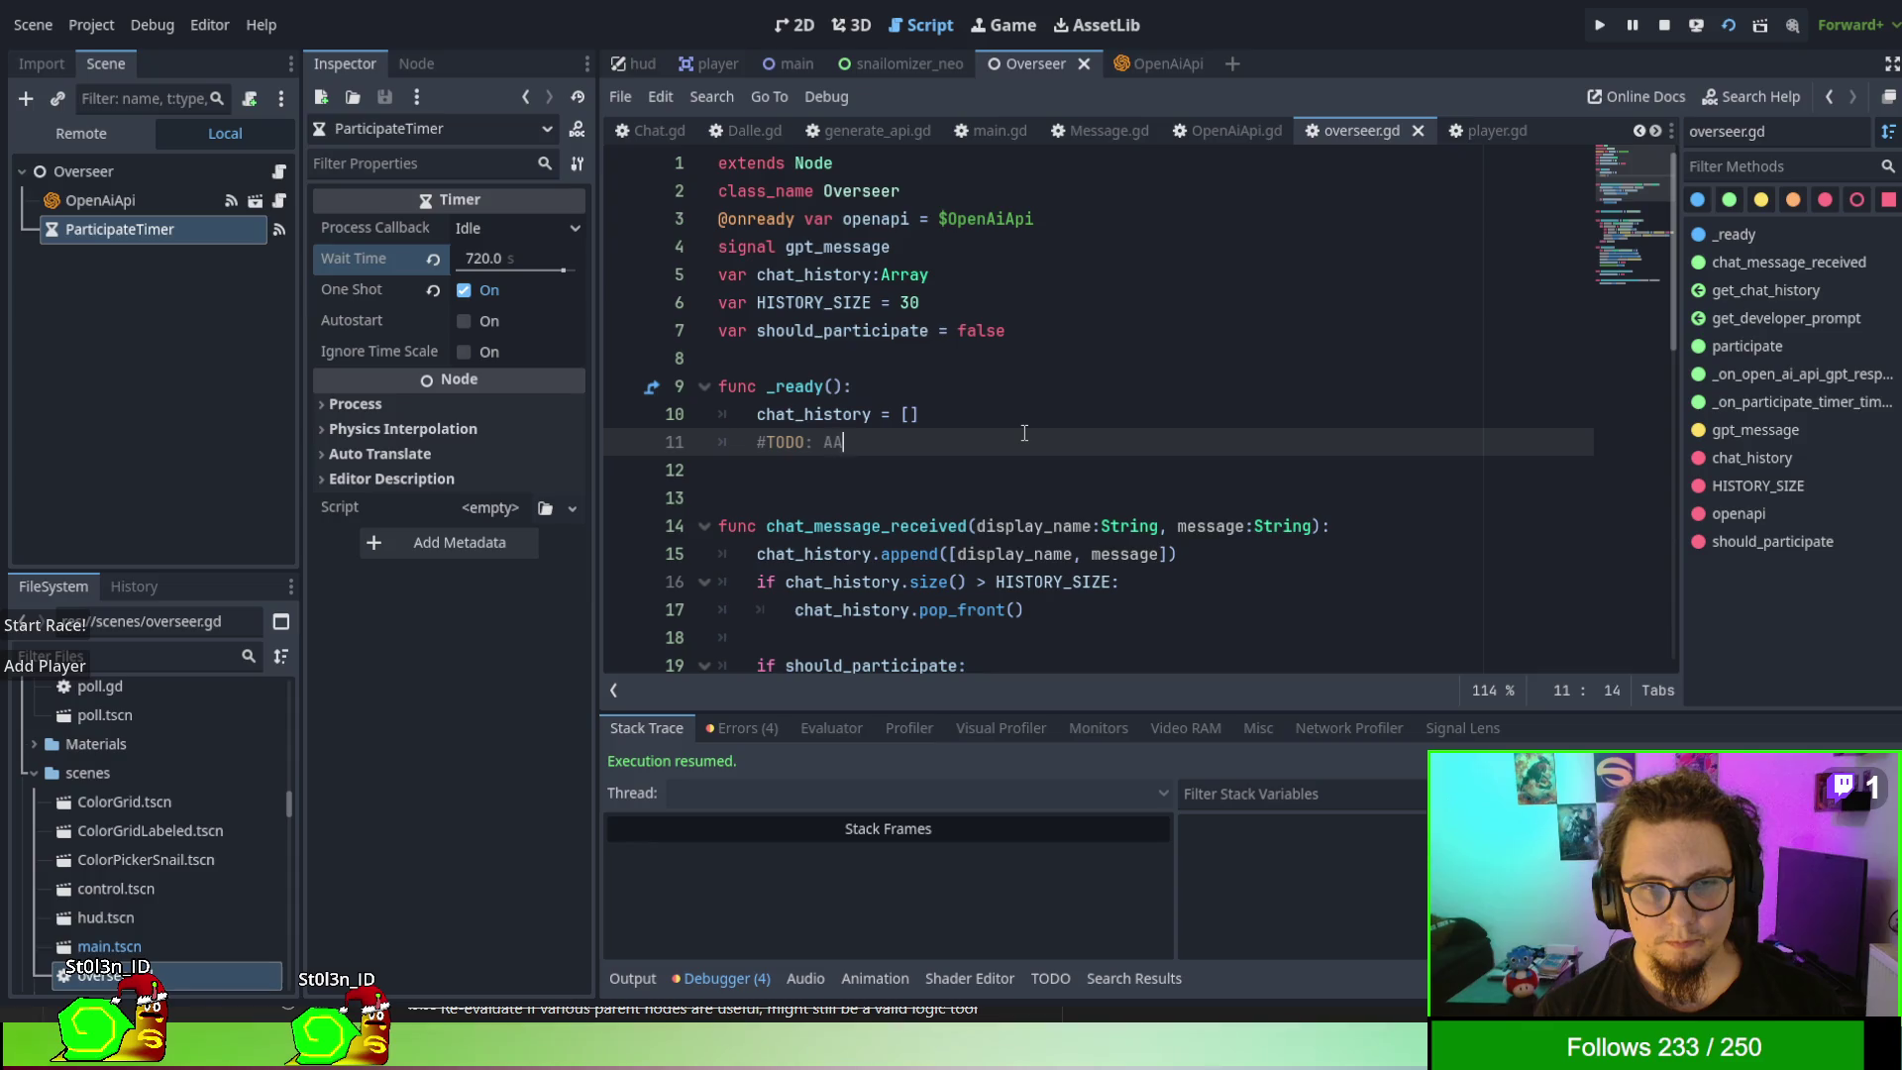
key("BackSpace")
key("BackSpace")
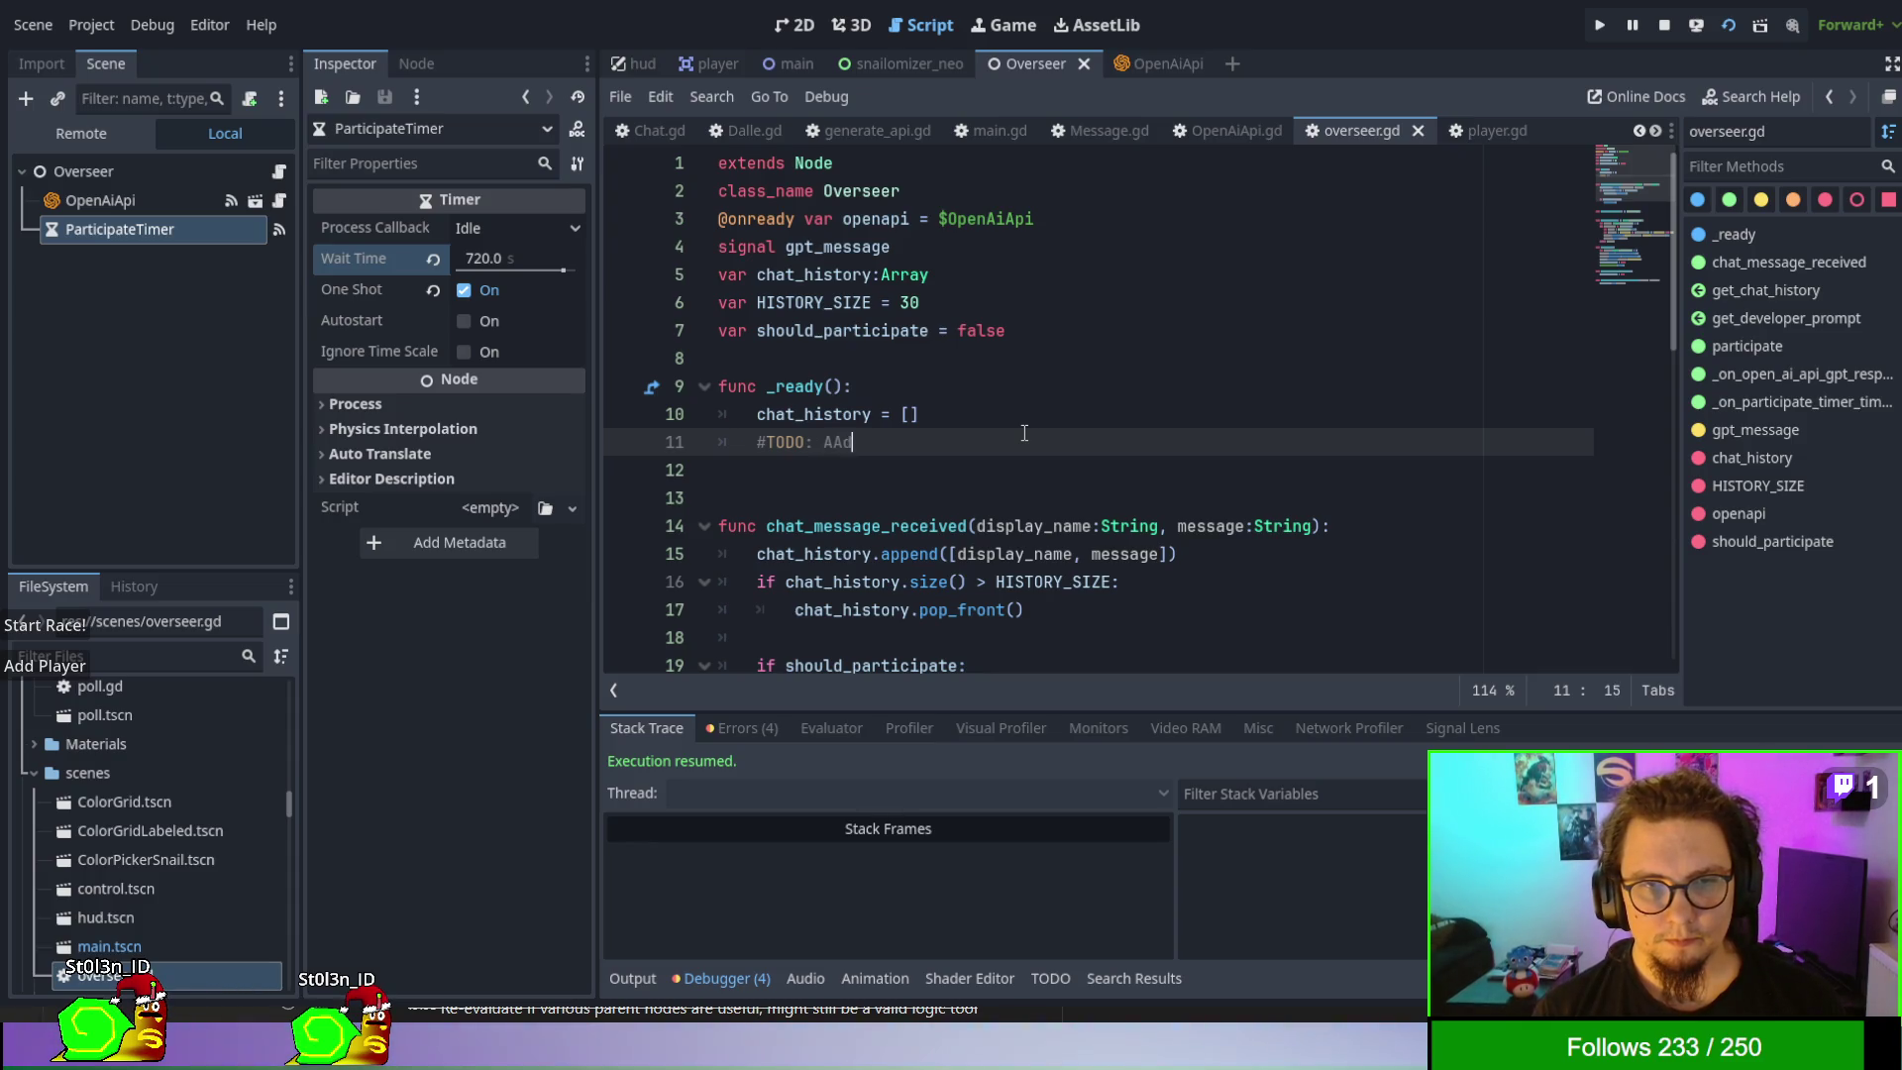
type("d")
key("BackSpace")
type("Add @0ver_s")
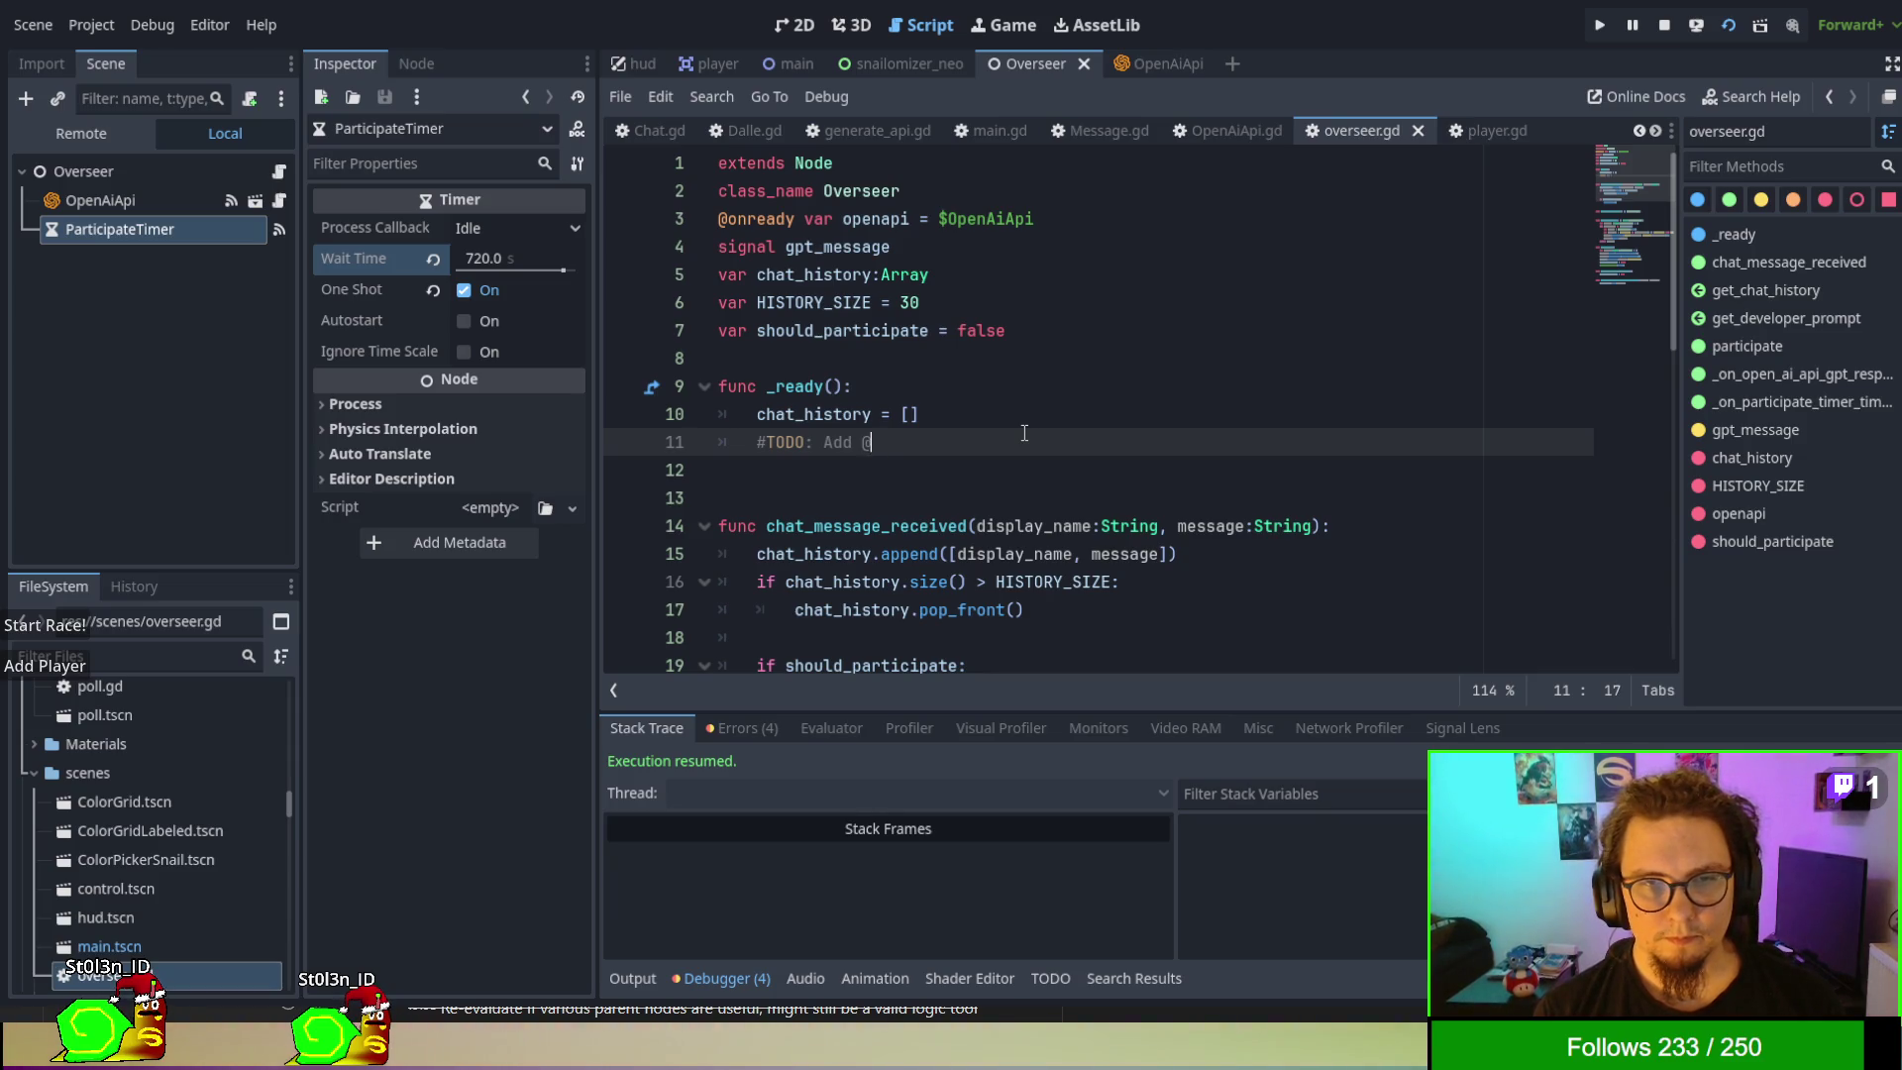
type("33r functio")
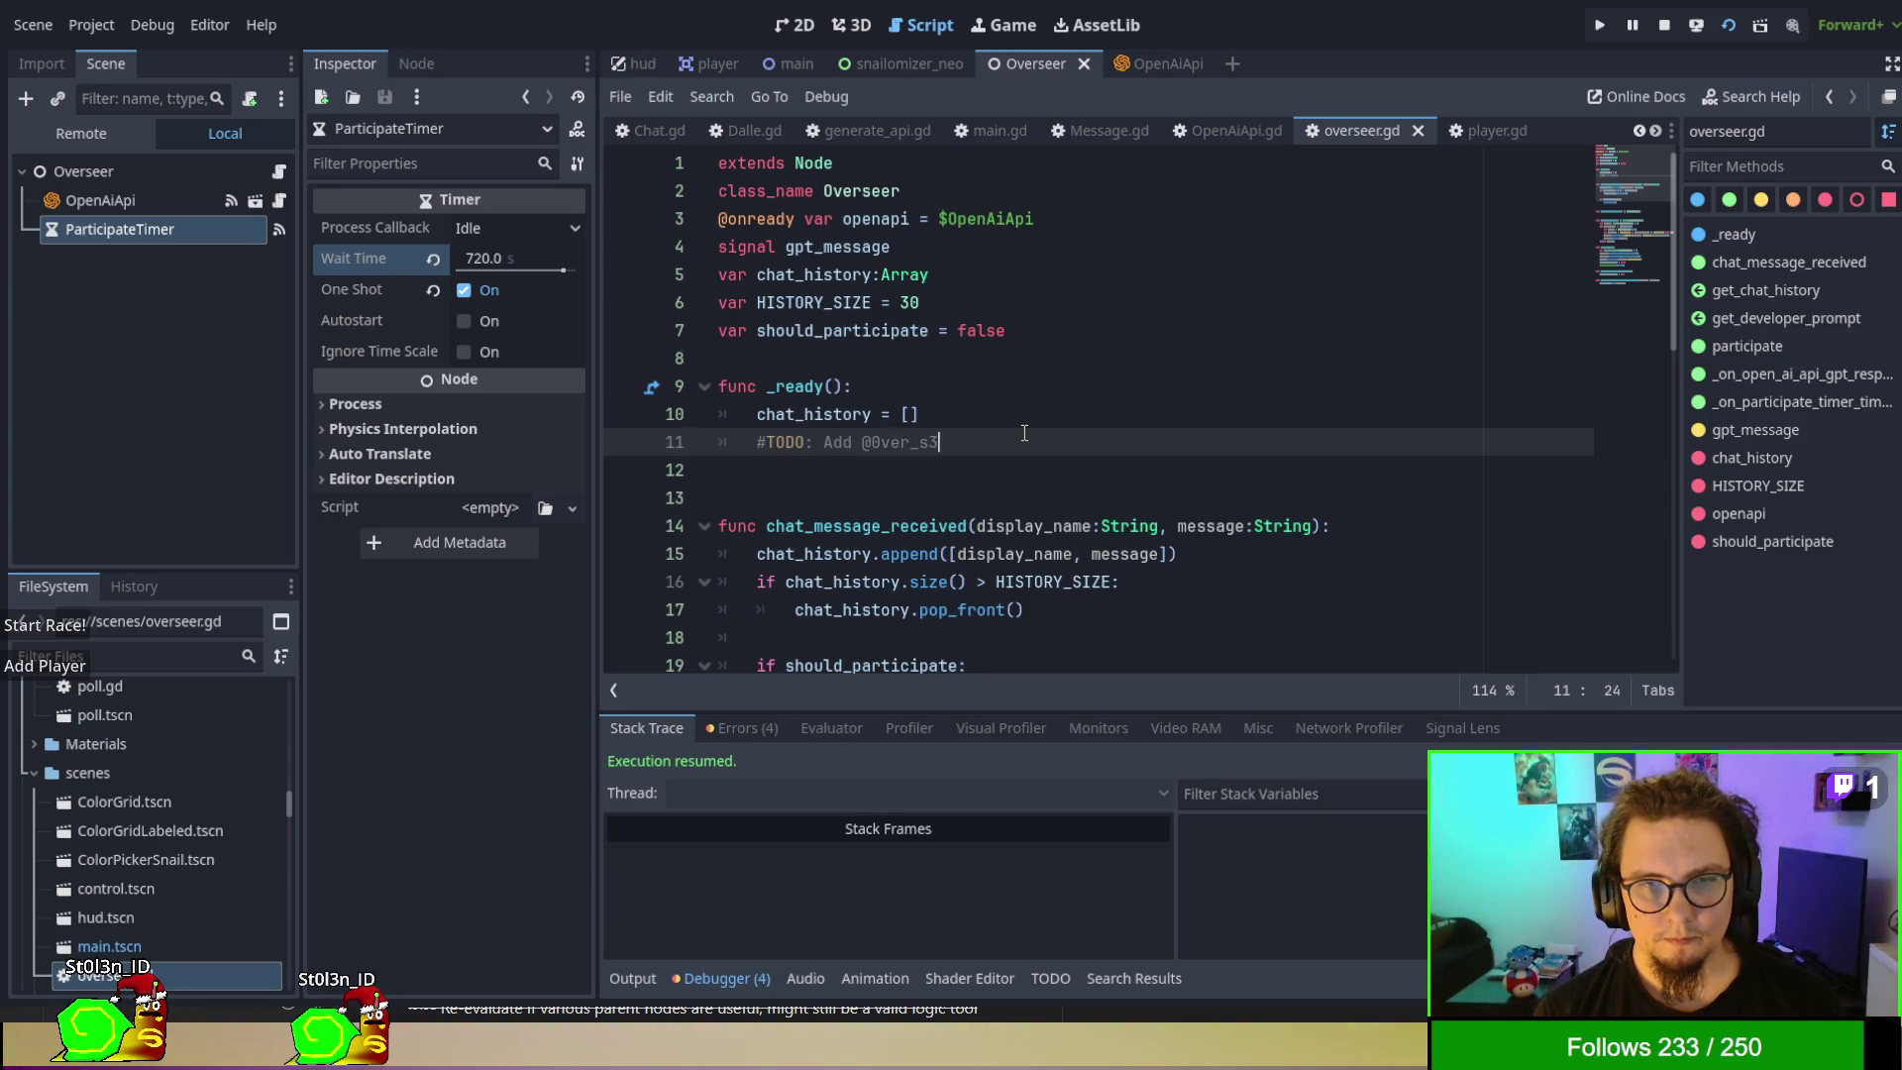
type("nality")
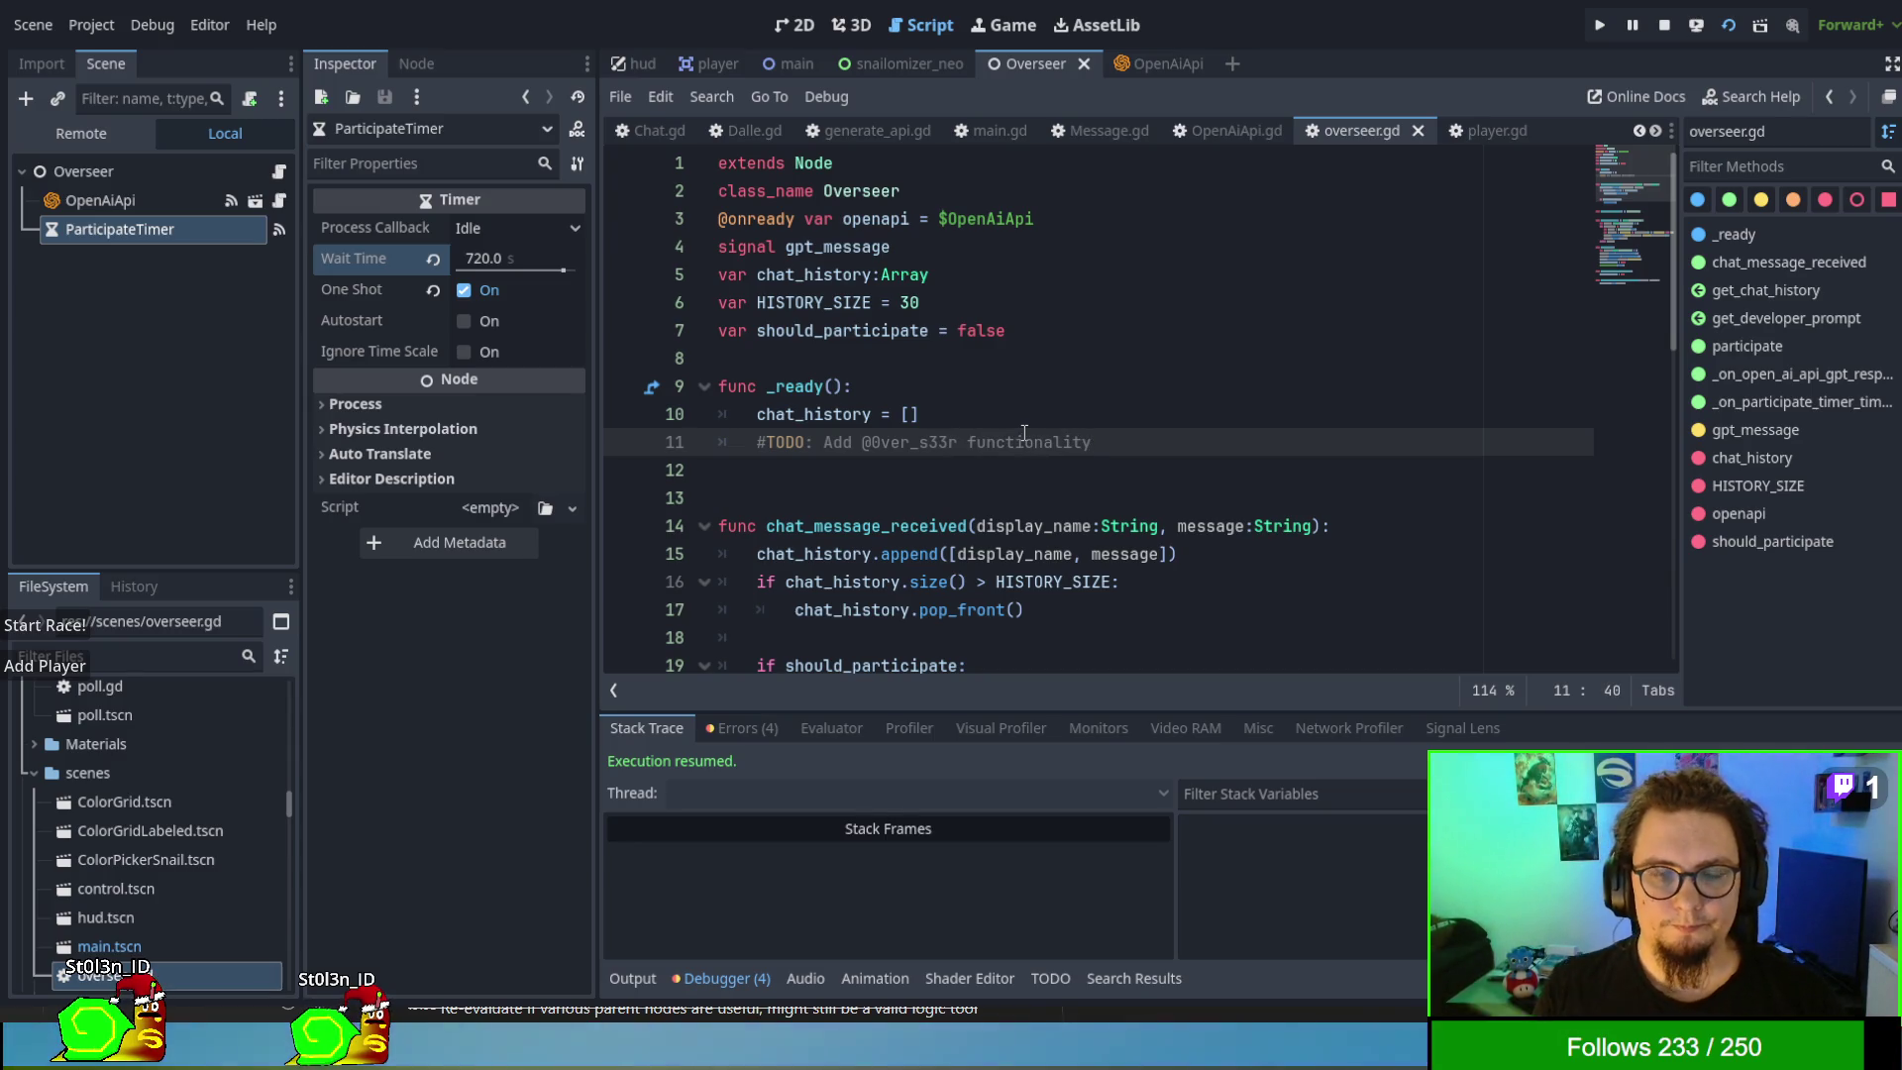
left_click(991, 504)
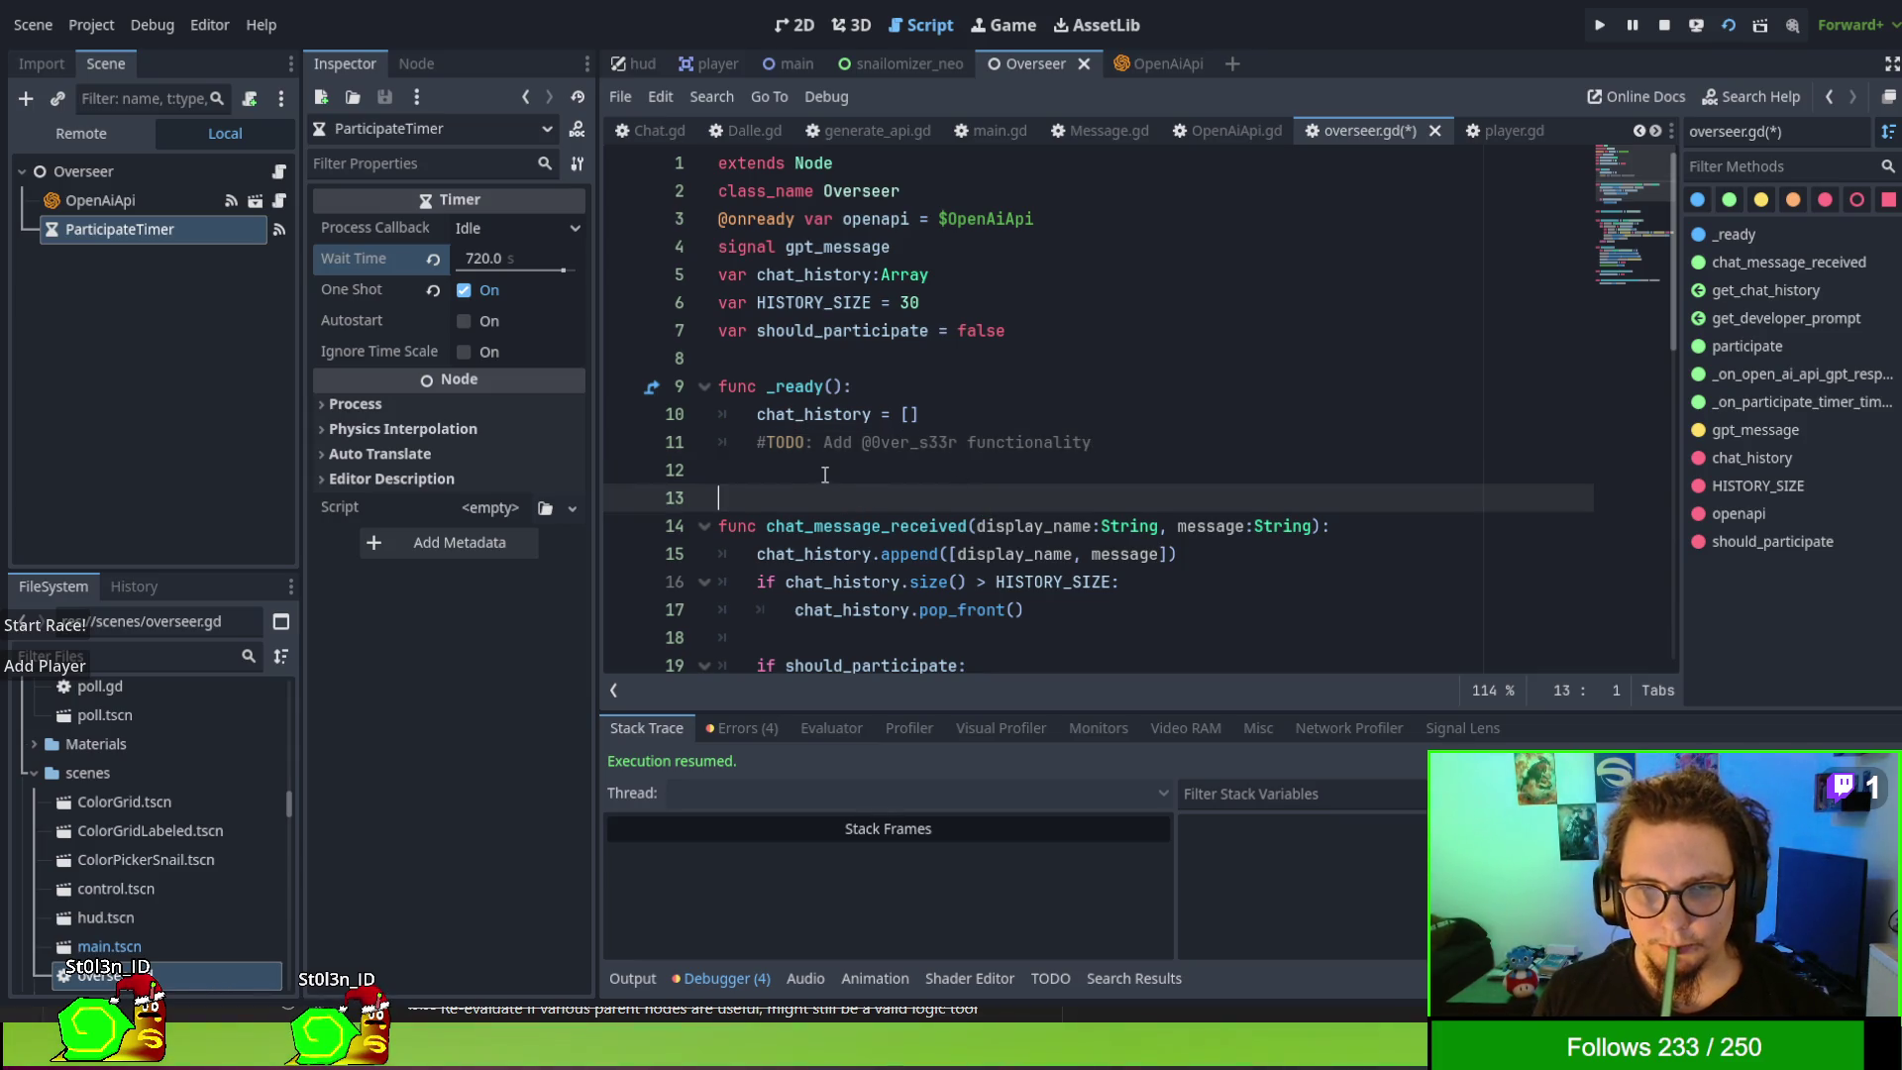
Finish the TODO comment with 'twitcher update to 4.6' and save overseer.gd.
left_click(1147, 448)
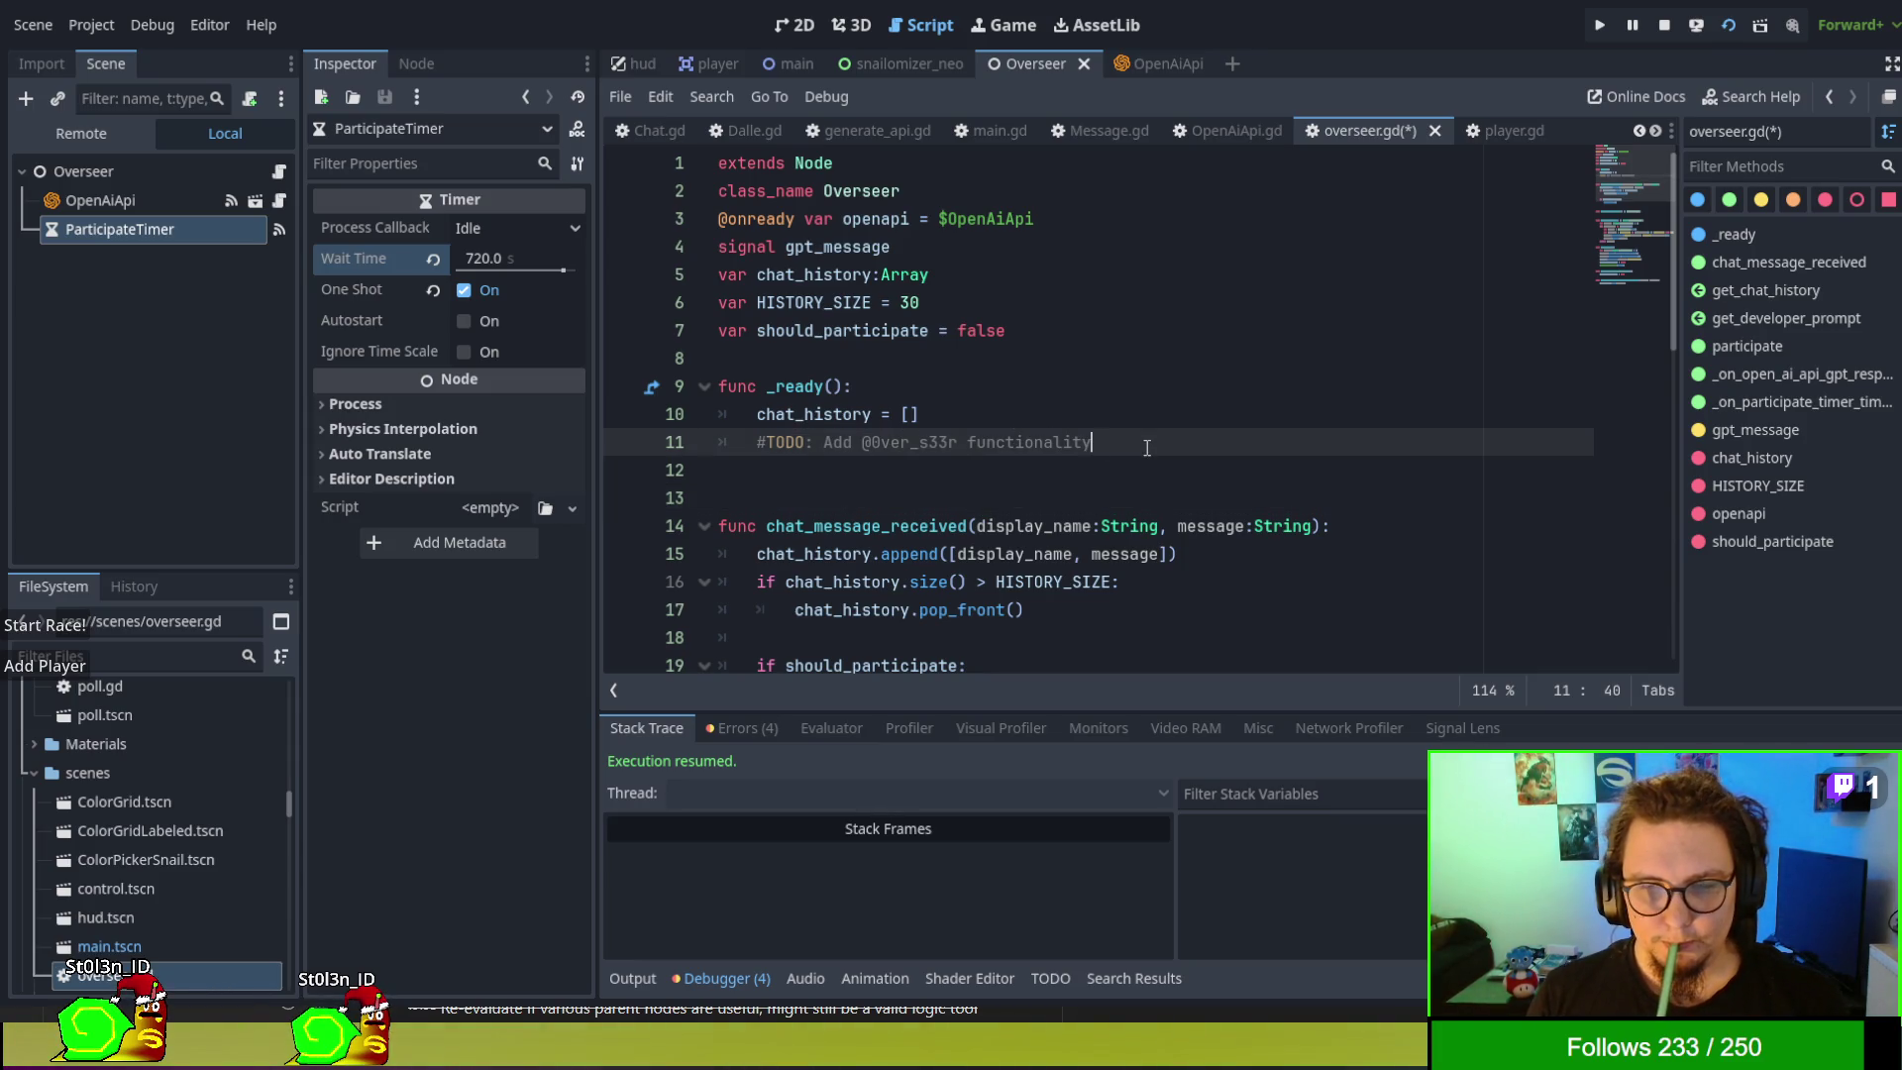
type("twitcher ")
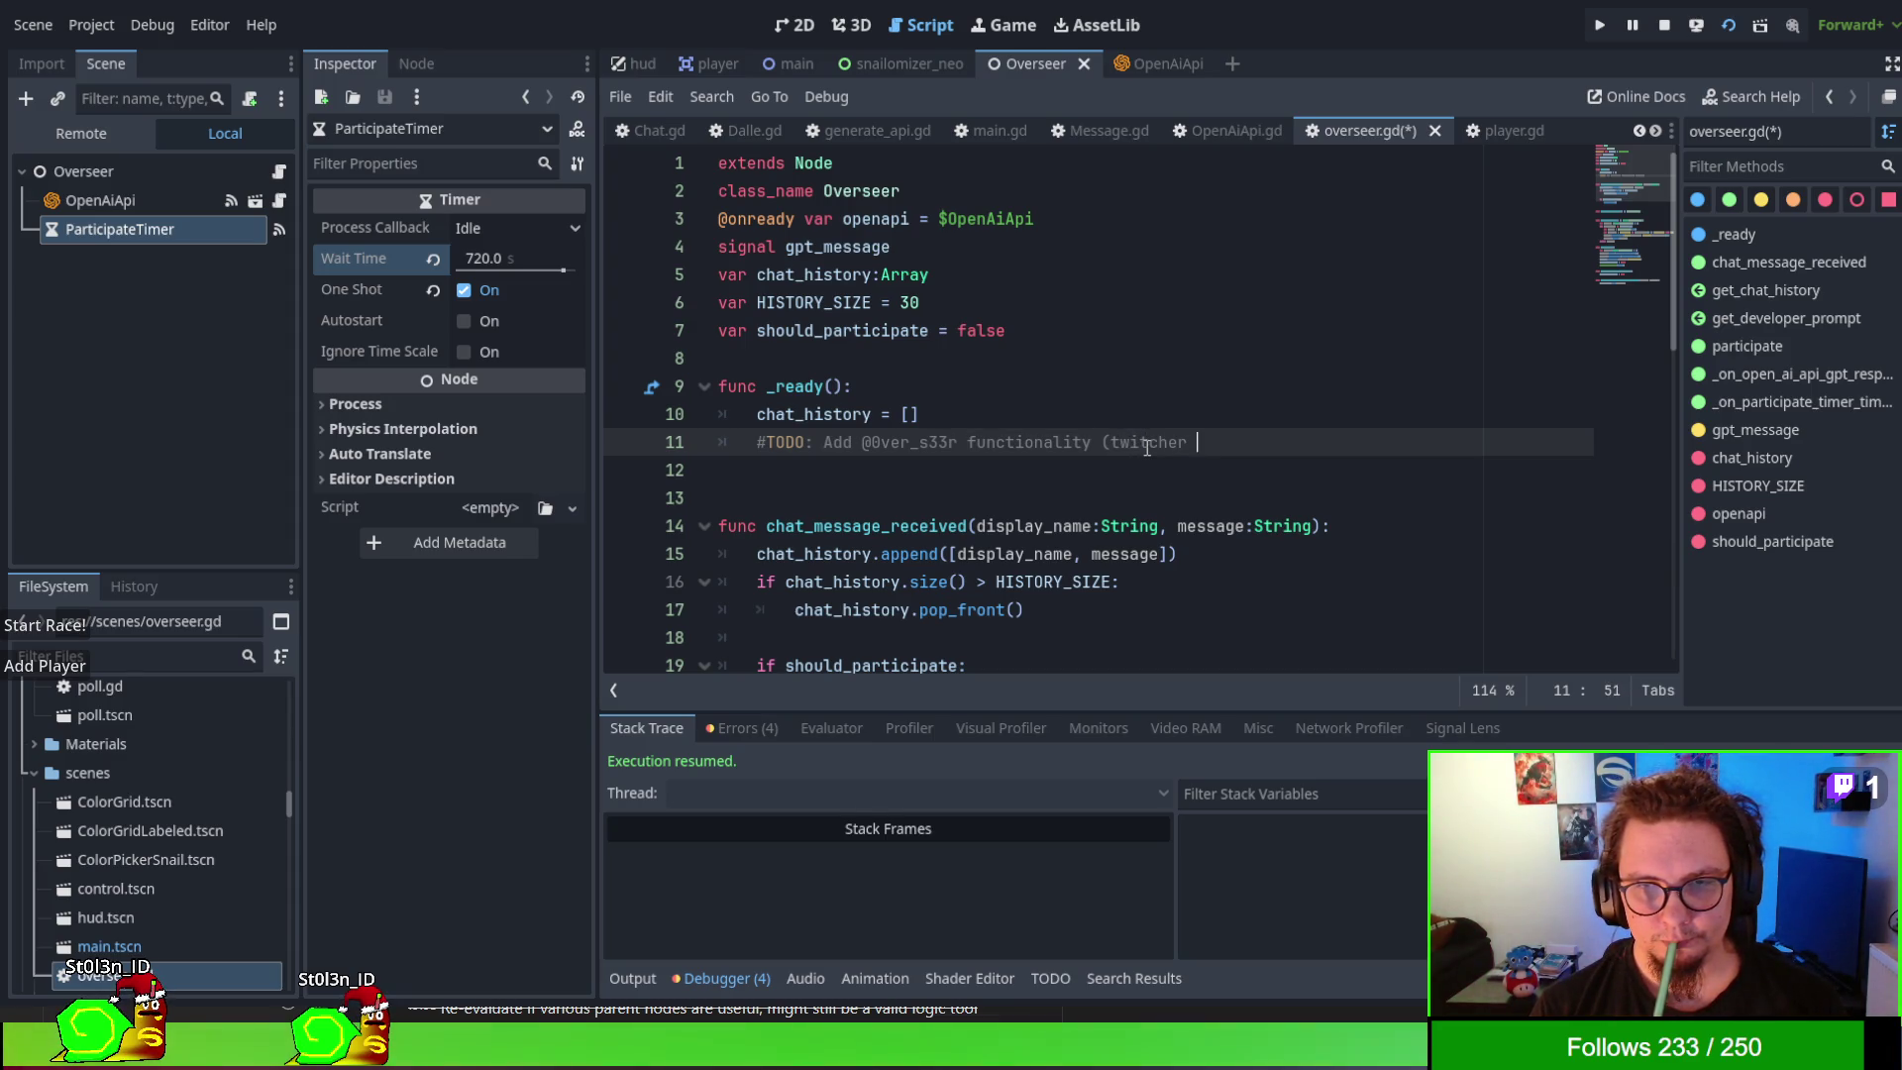
type("updat")
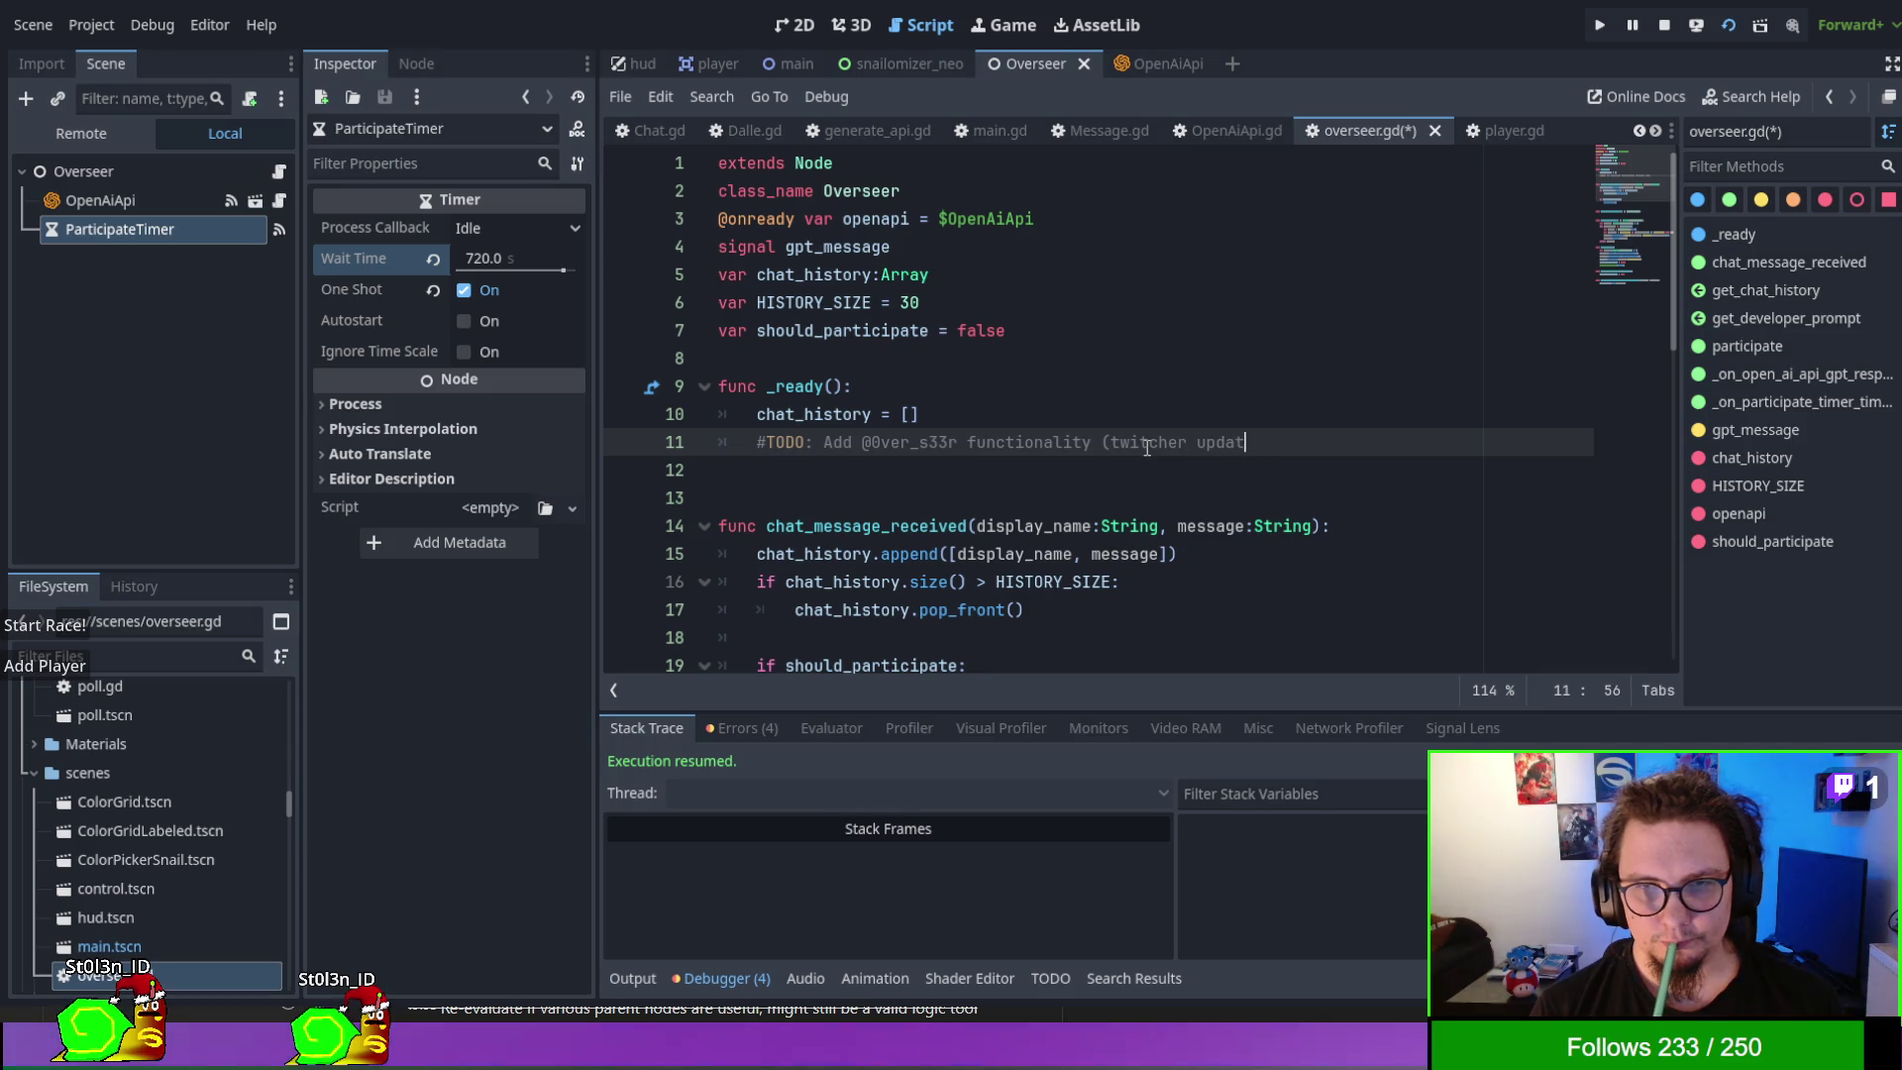
type("e to 4l.")
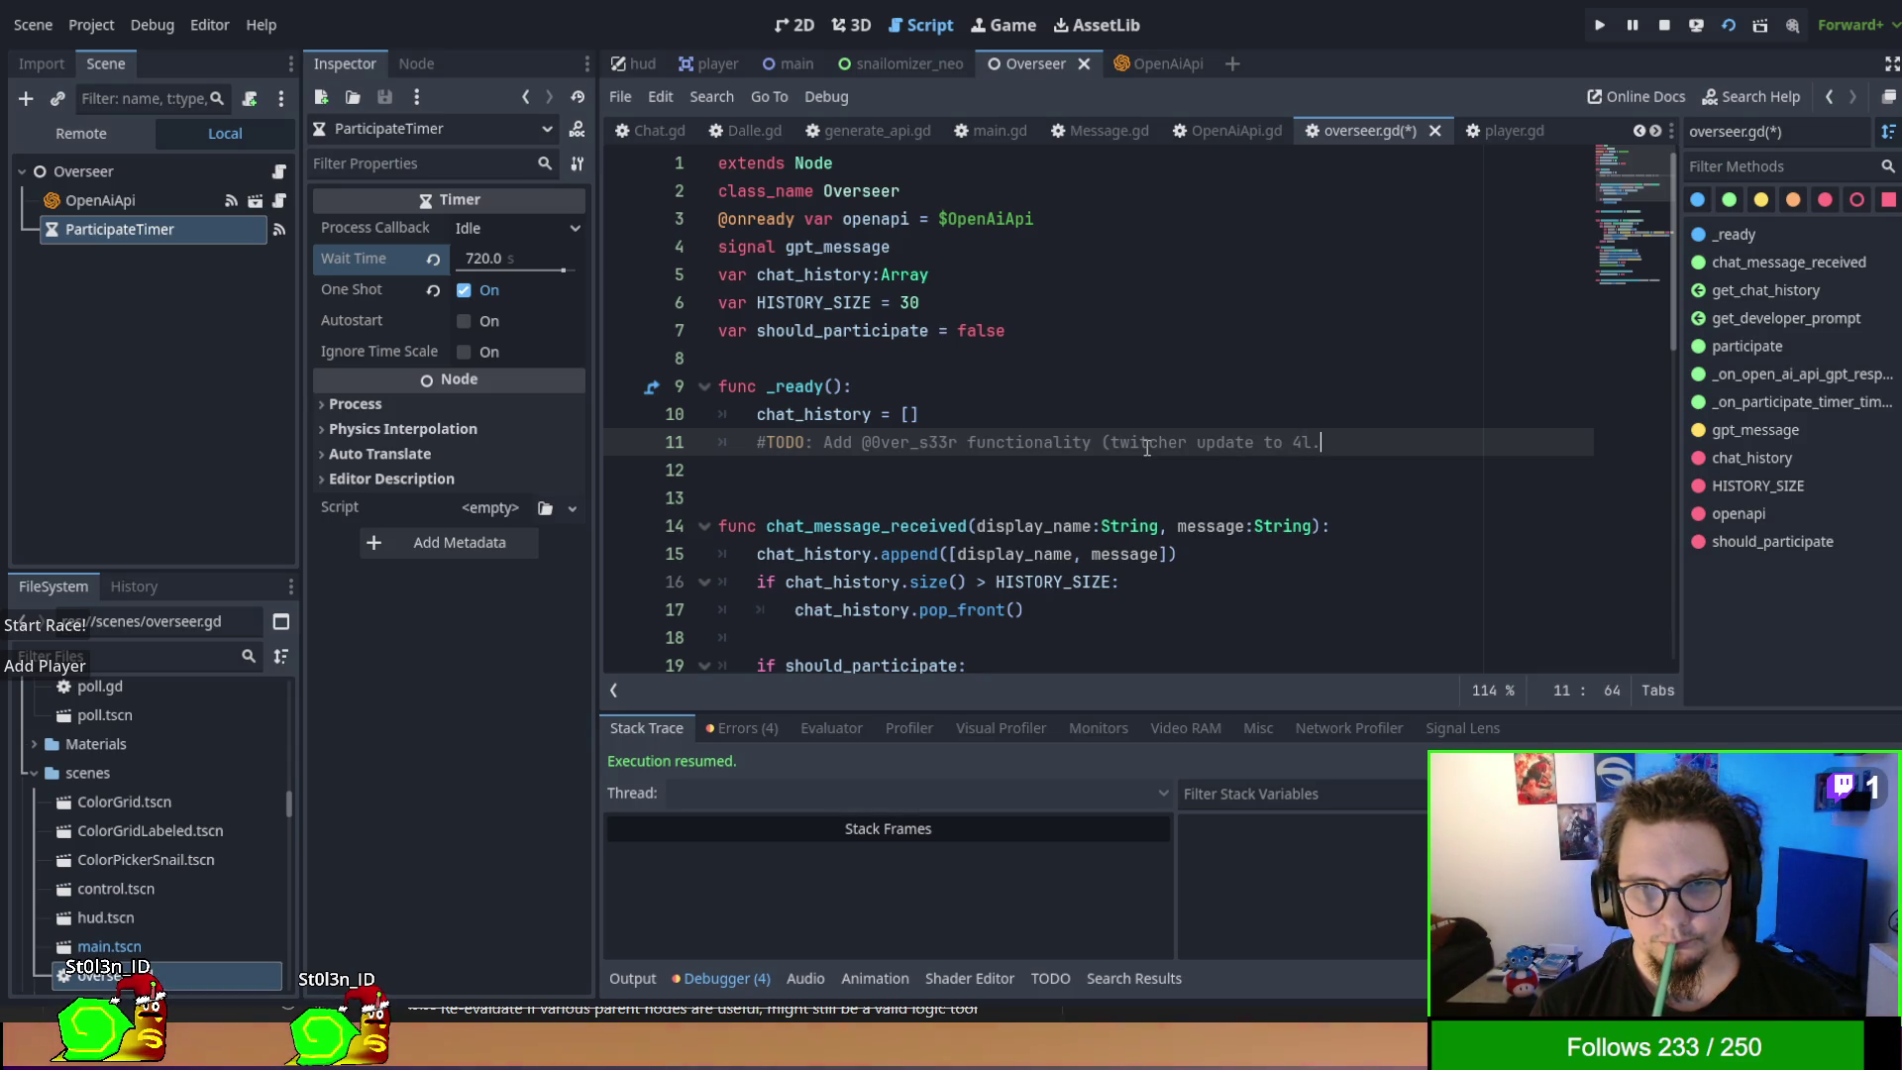
key("BackSpace")
key("BackSpace")
type(".6)")
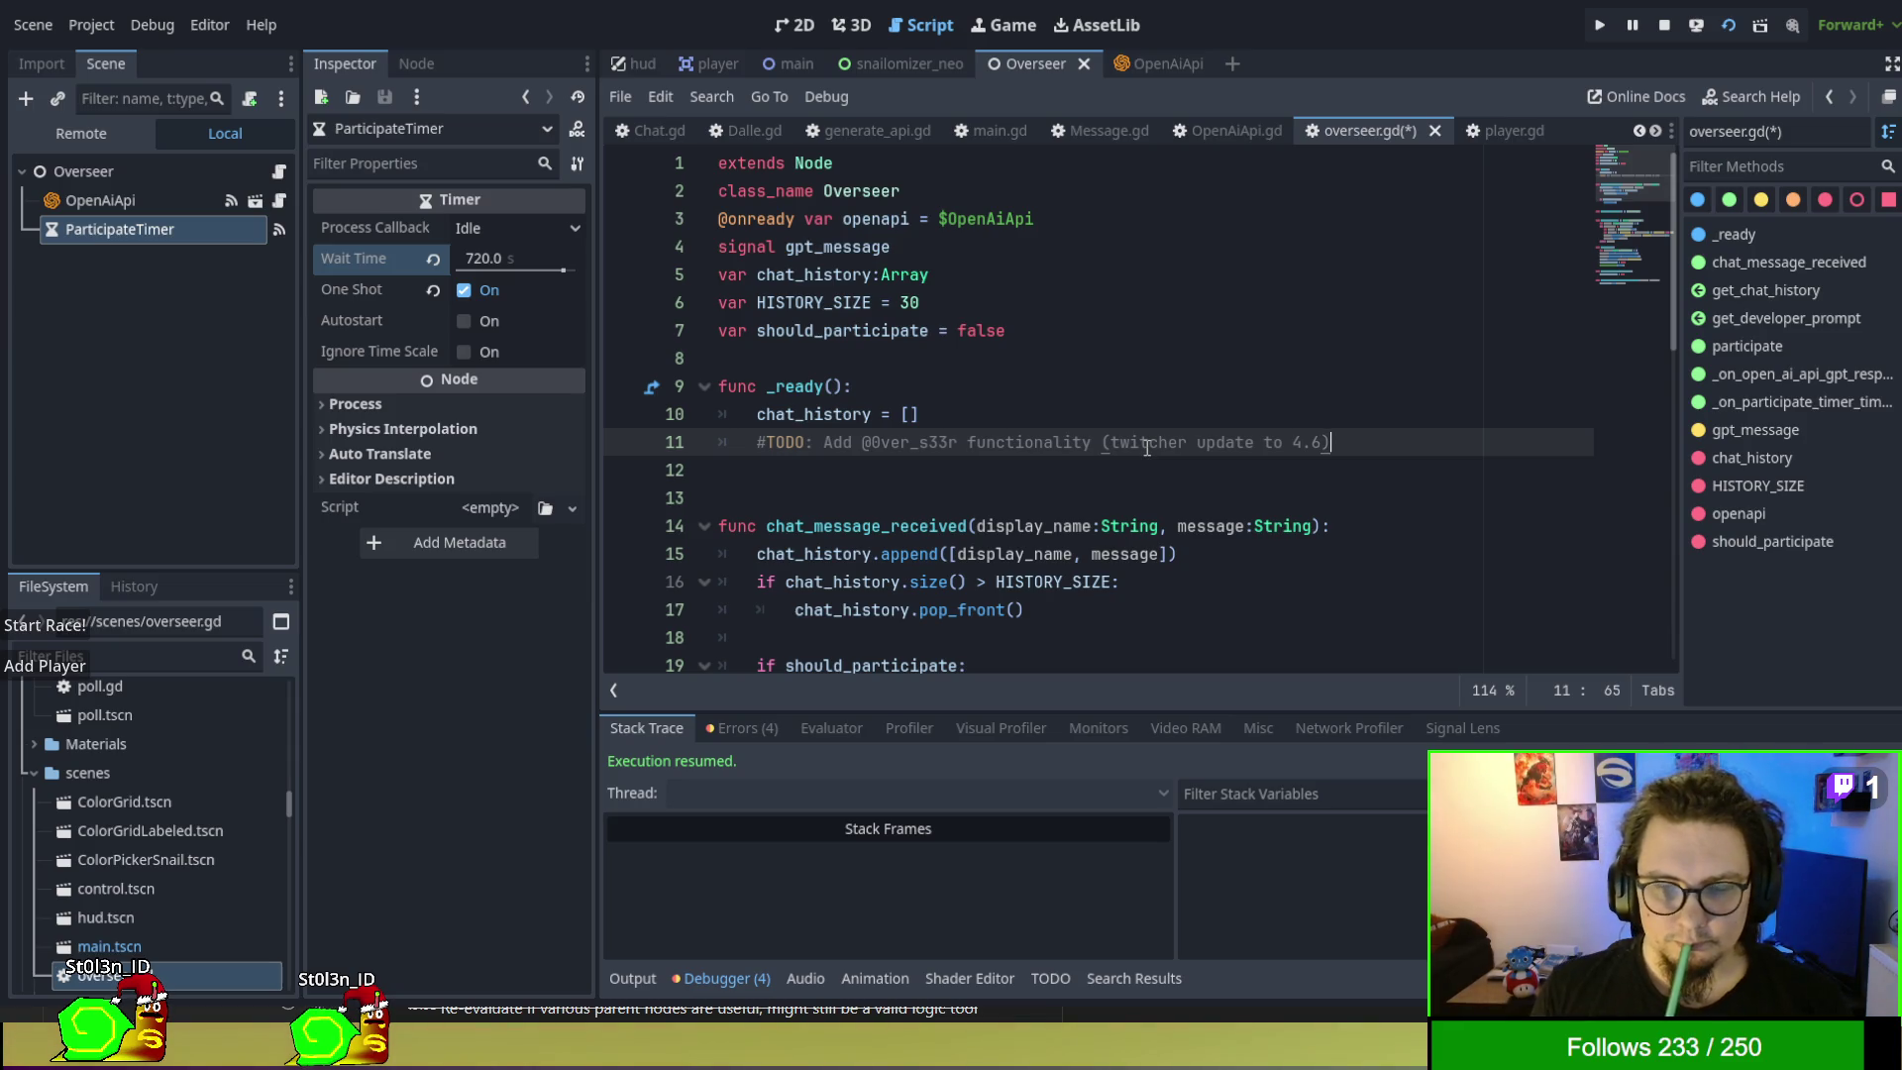
left_click(1140, 491)
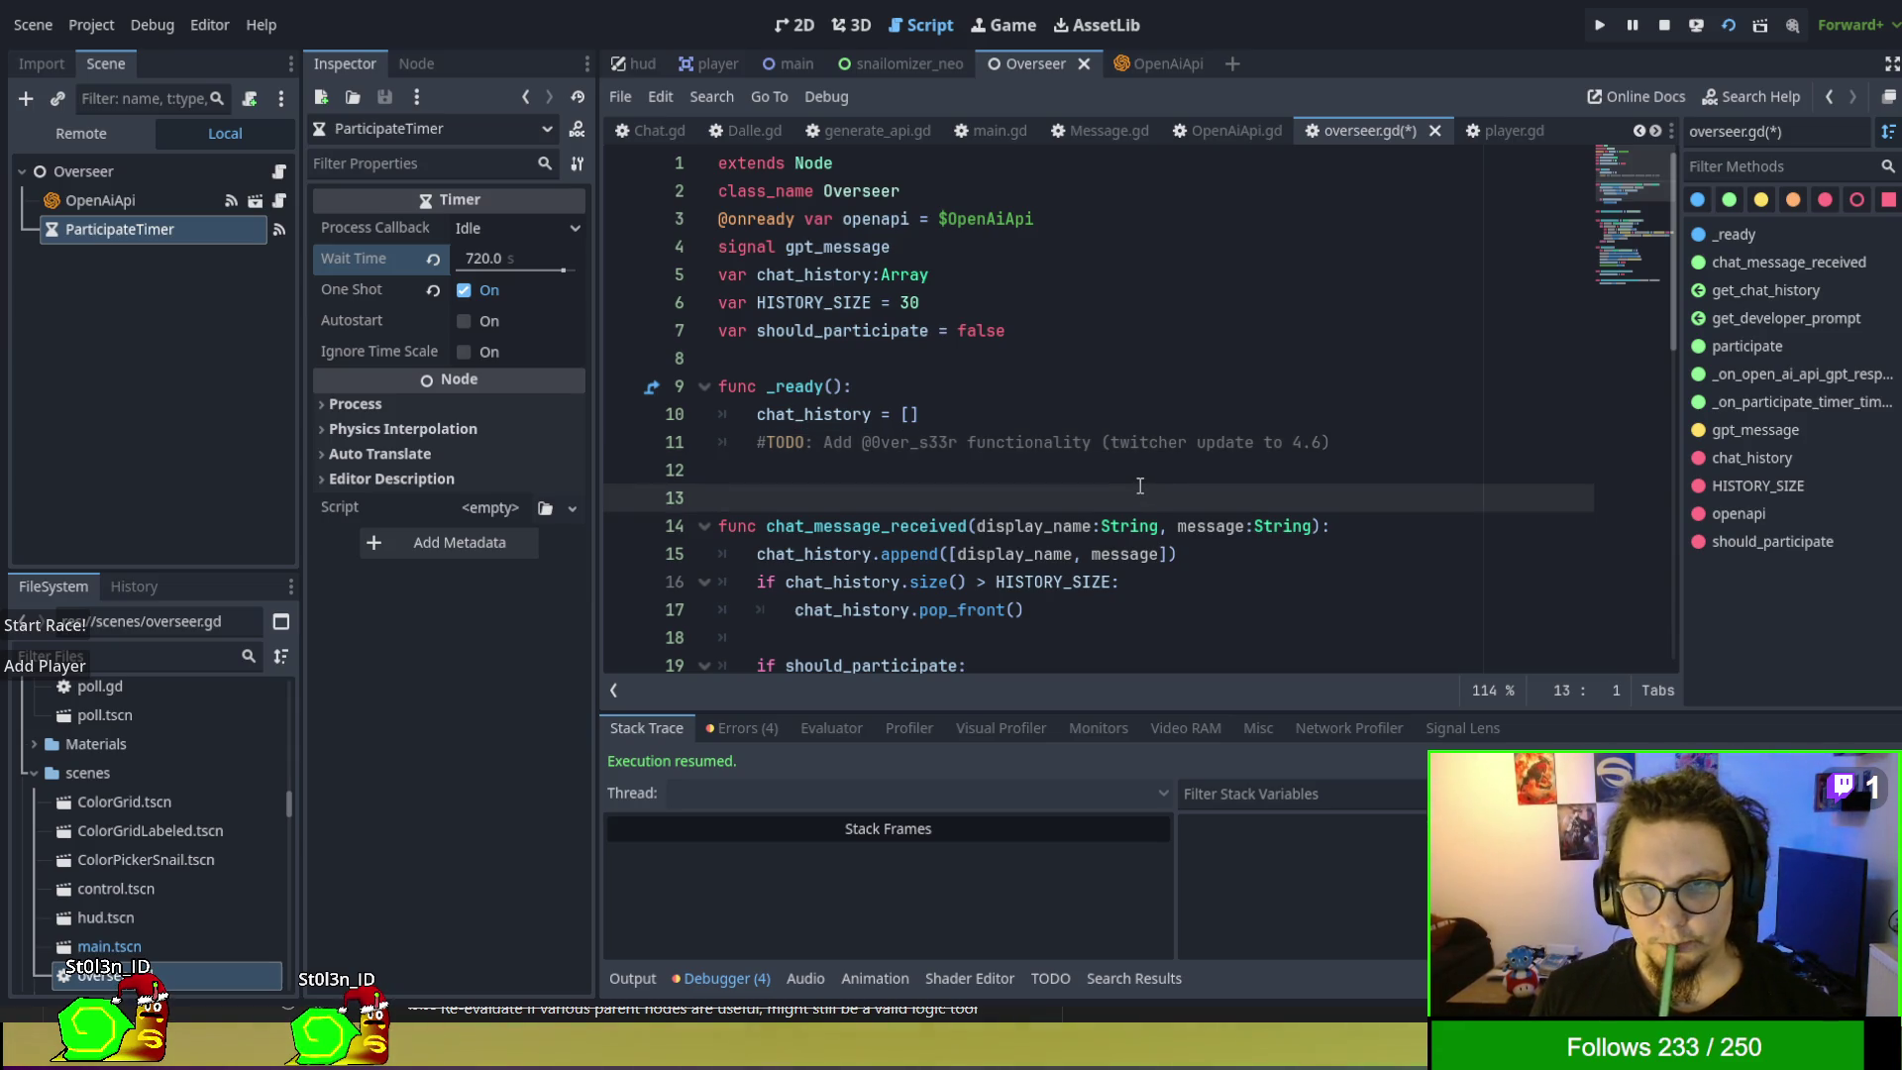
key("ctrl+s")
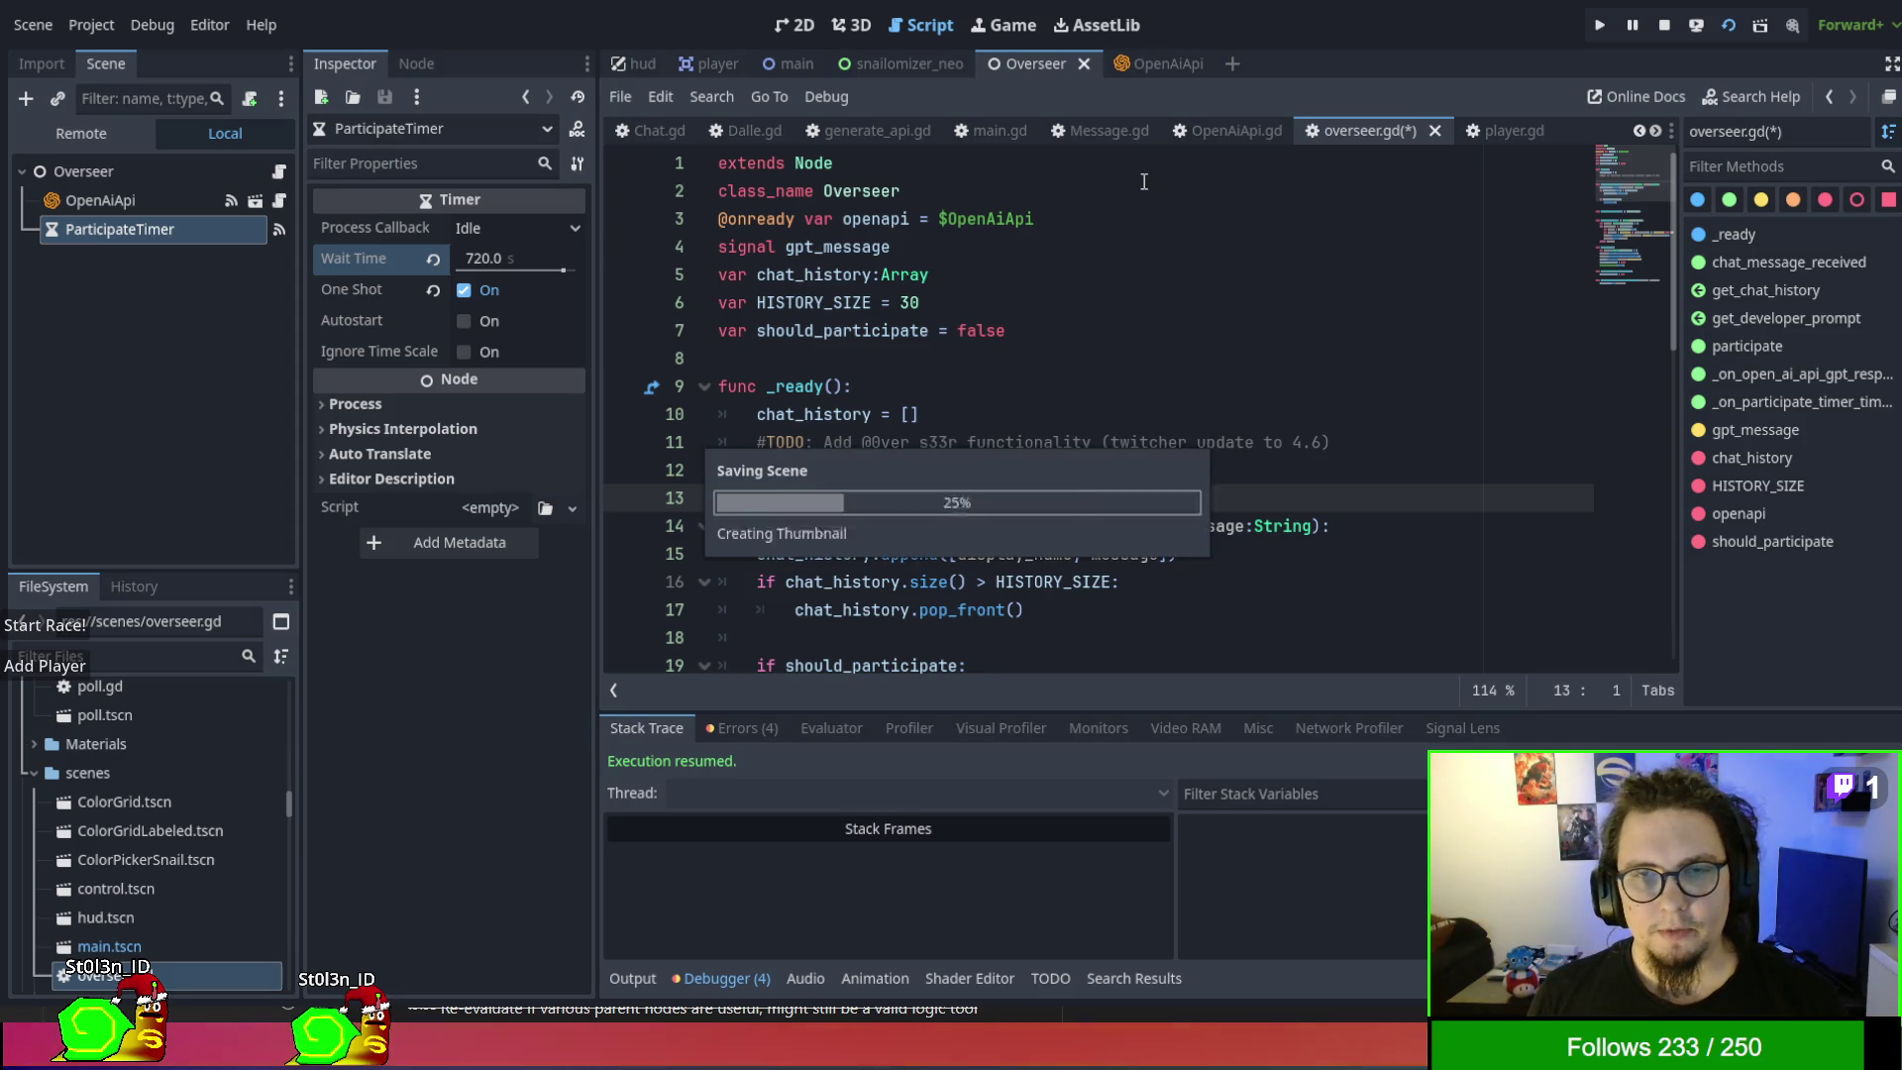
Close the overseer, OpenAiApi, Dalle, Chat, generate_api, Message, snailomizer_neo and Store scripts.
key("ctrl+w")
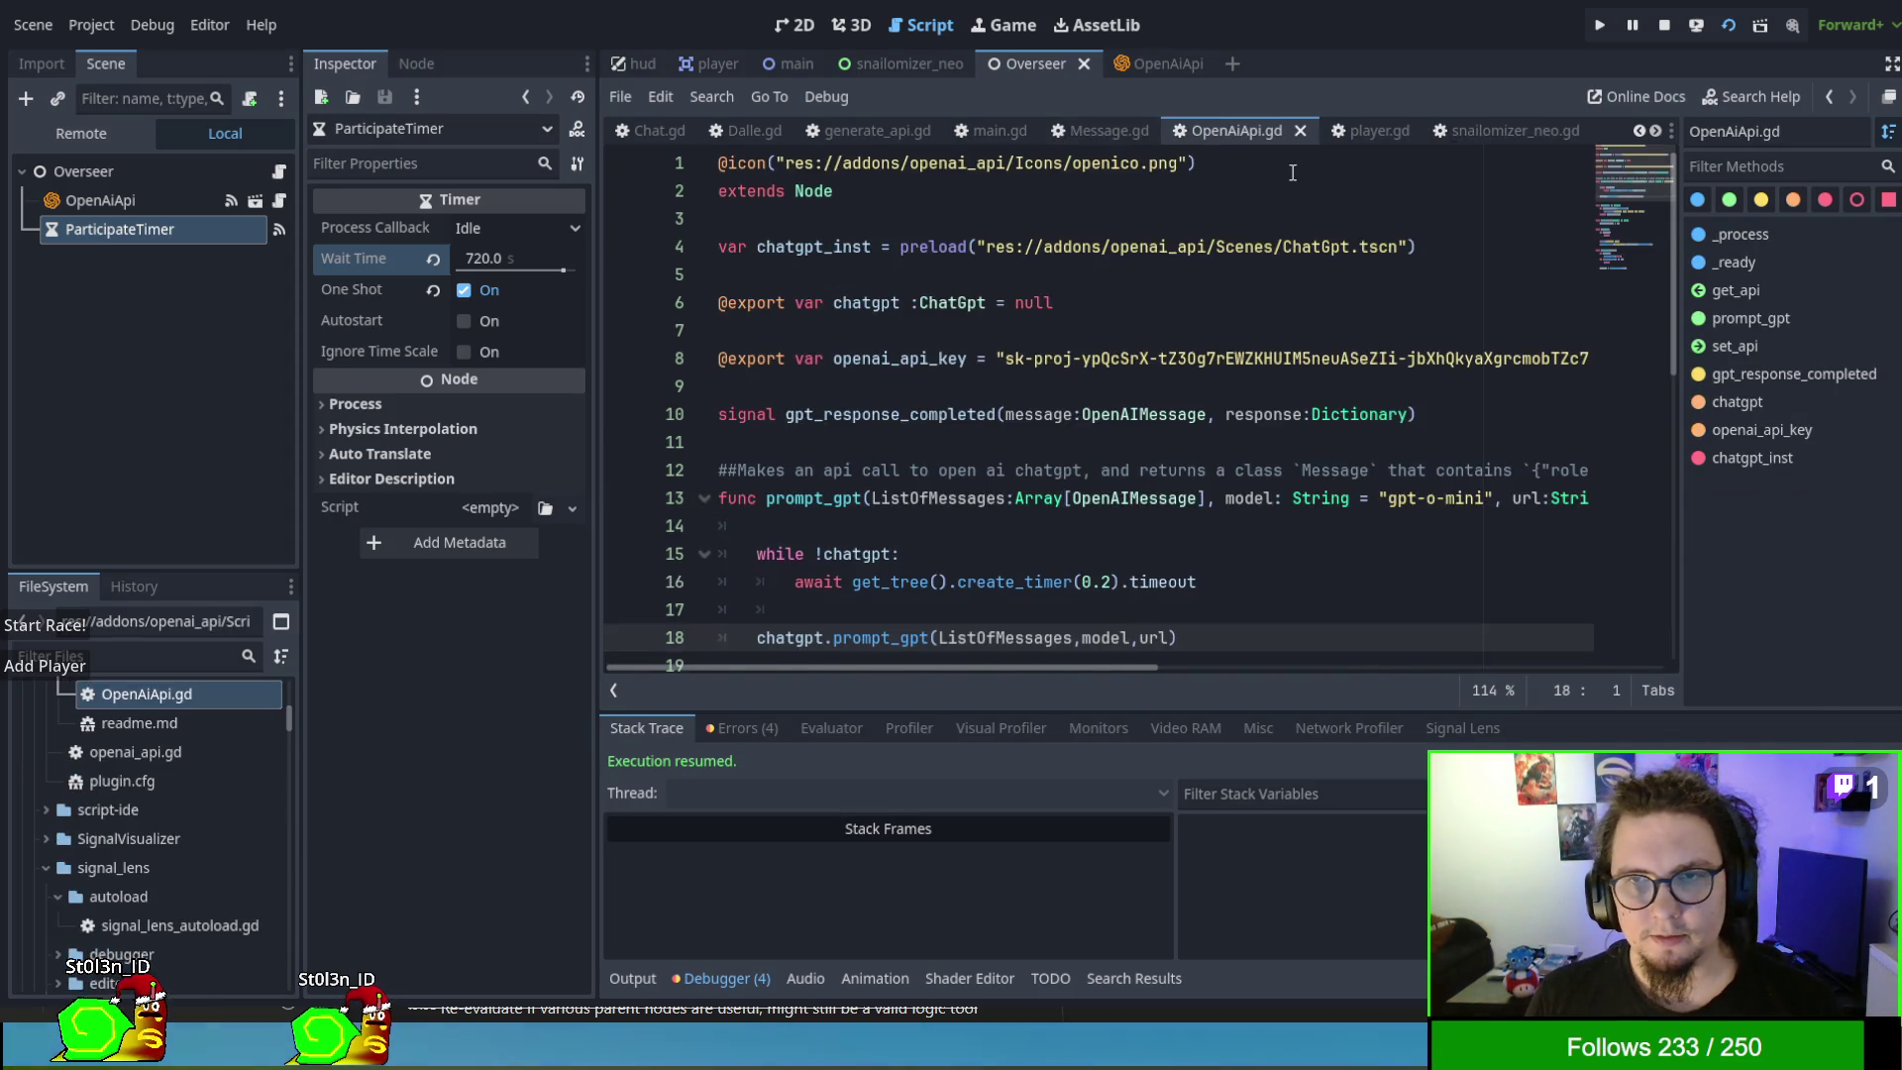
key("ctrl+w")
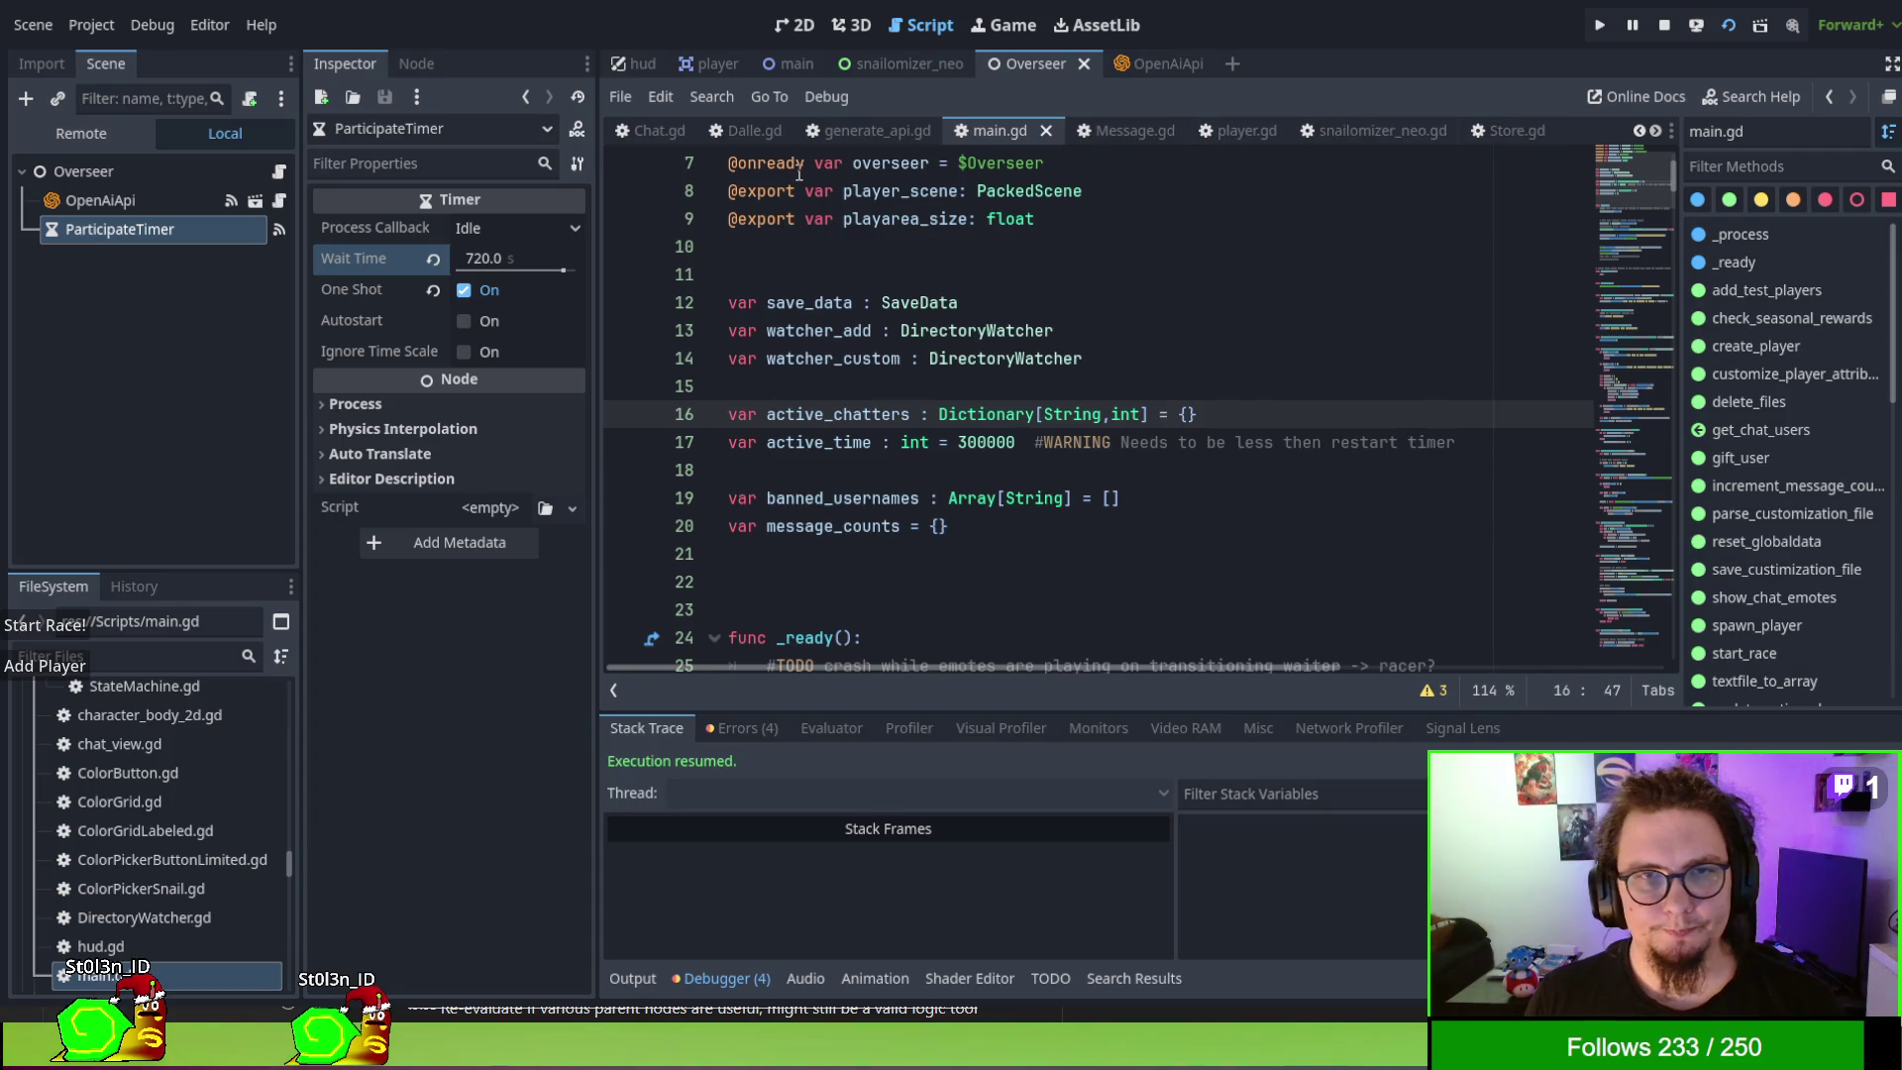
middle_click(759, 122)
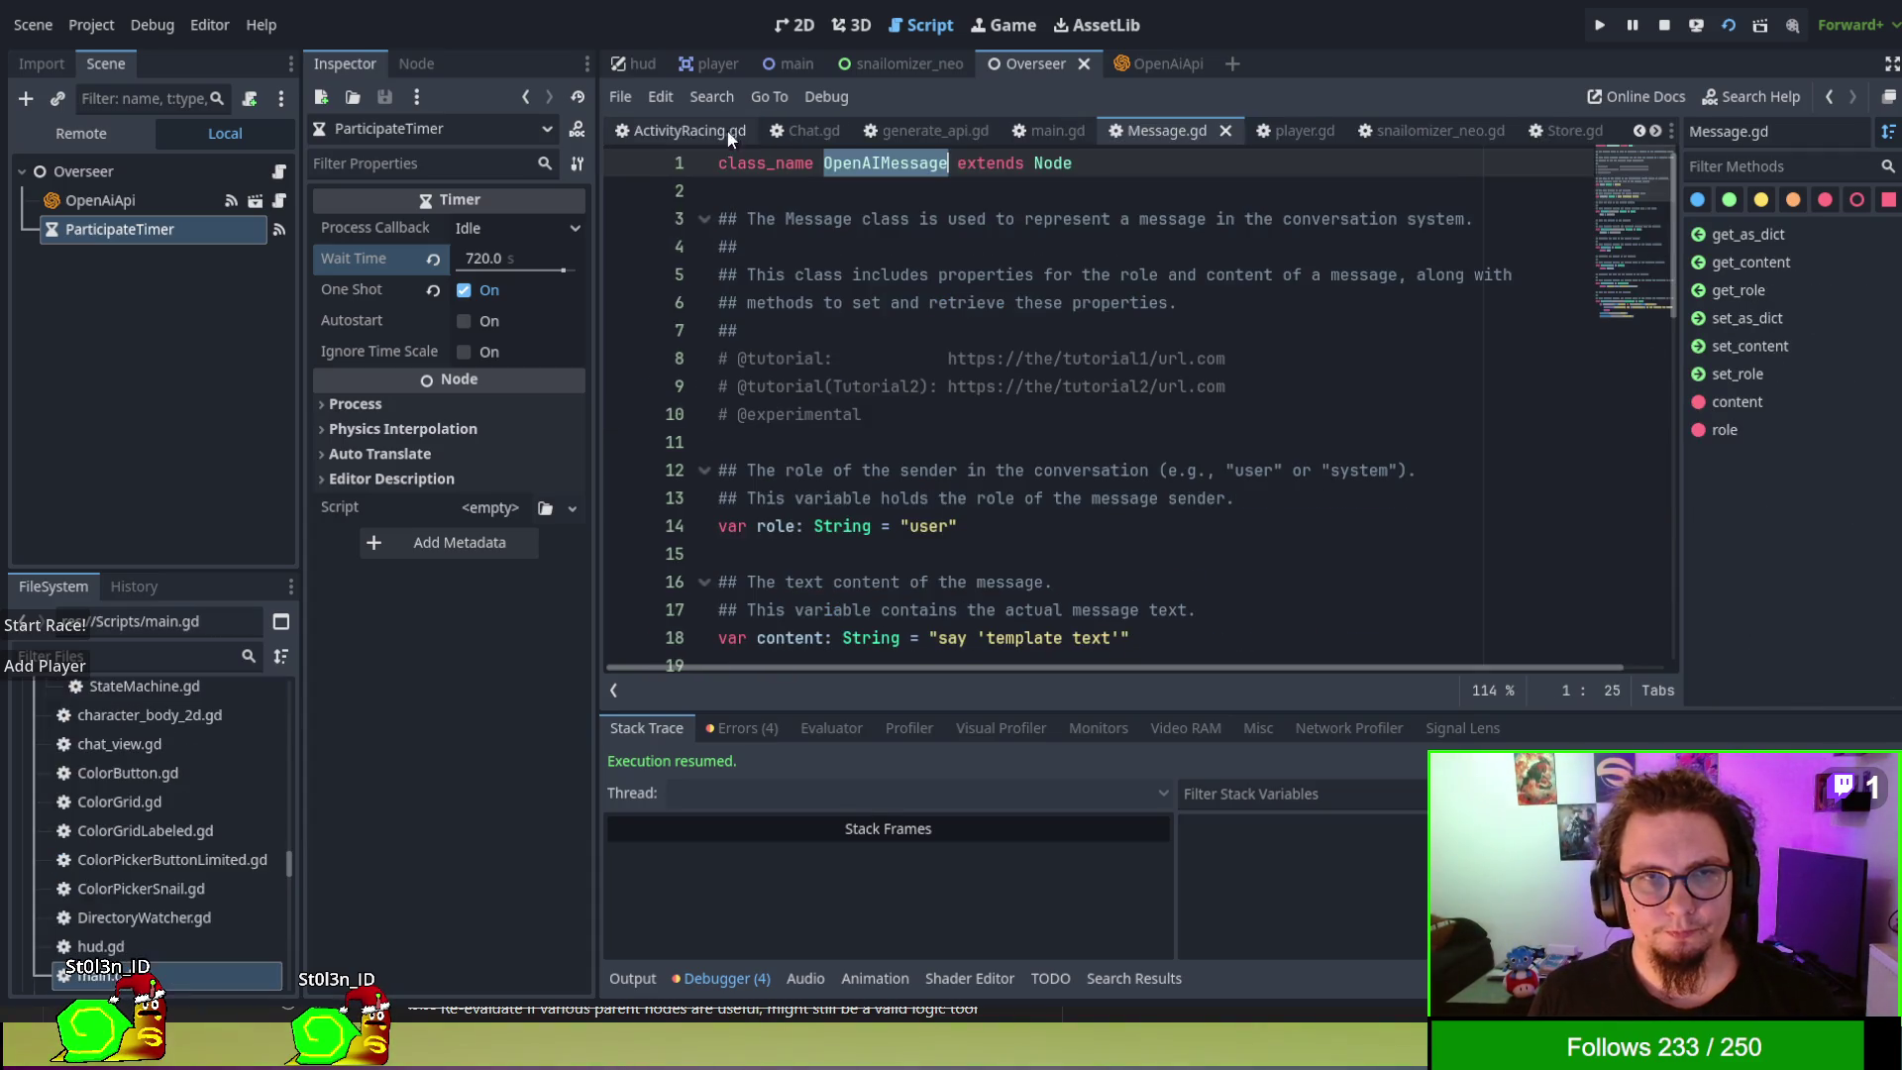
left_click(840, 131)
middle_click(796, 127)
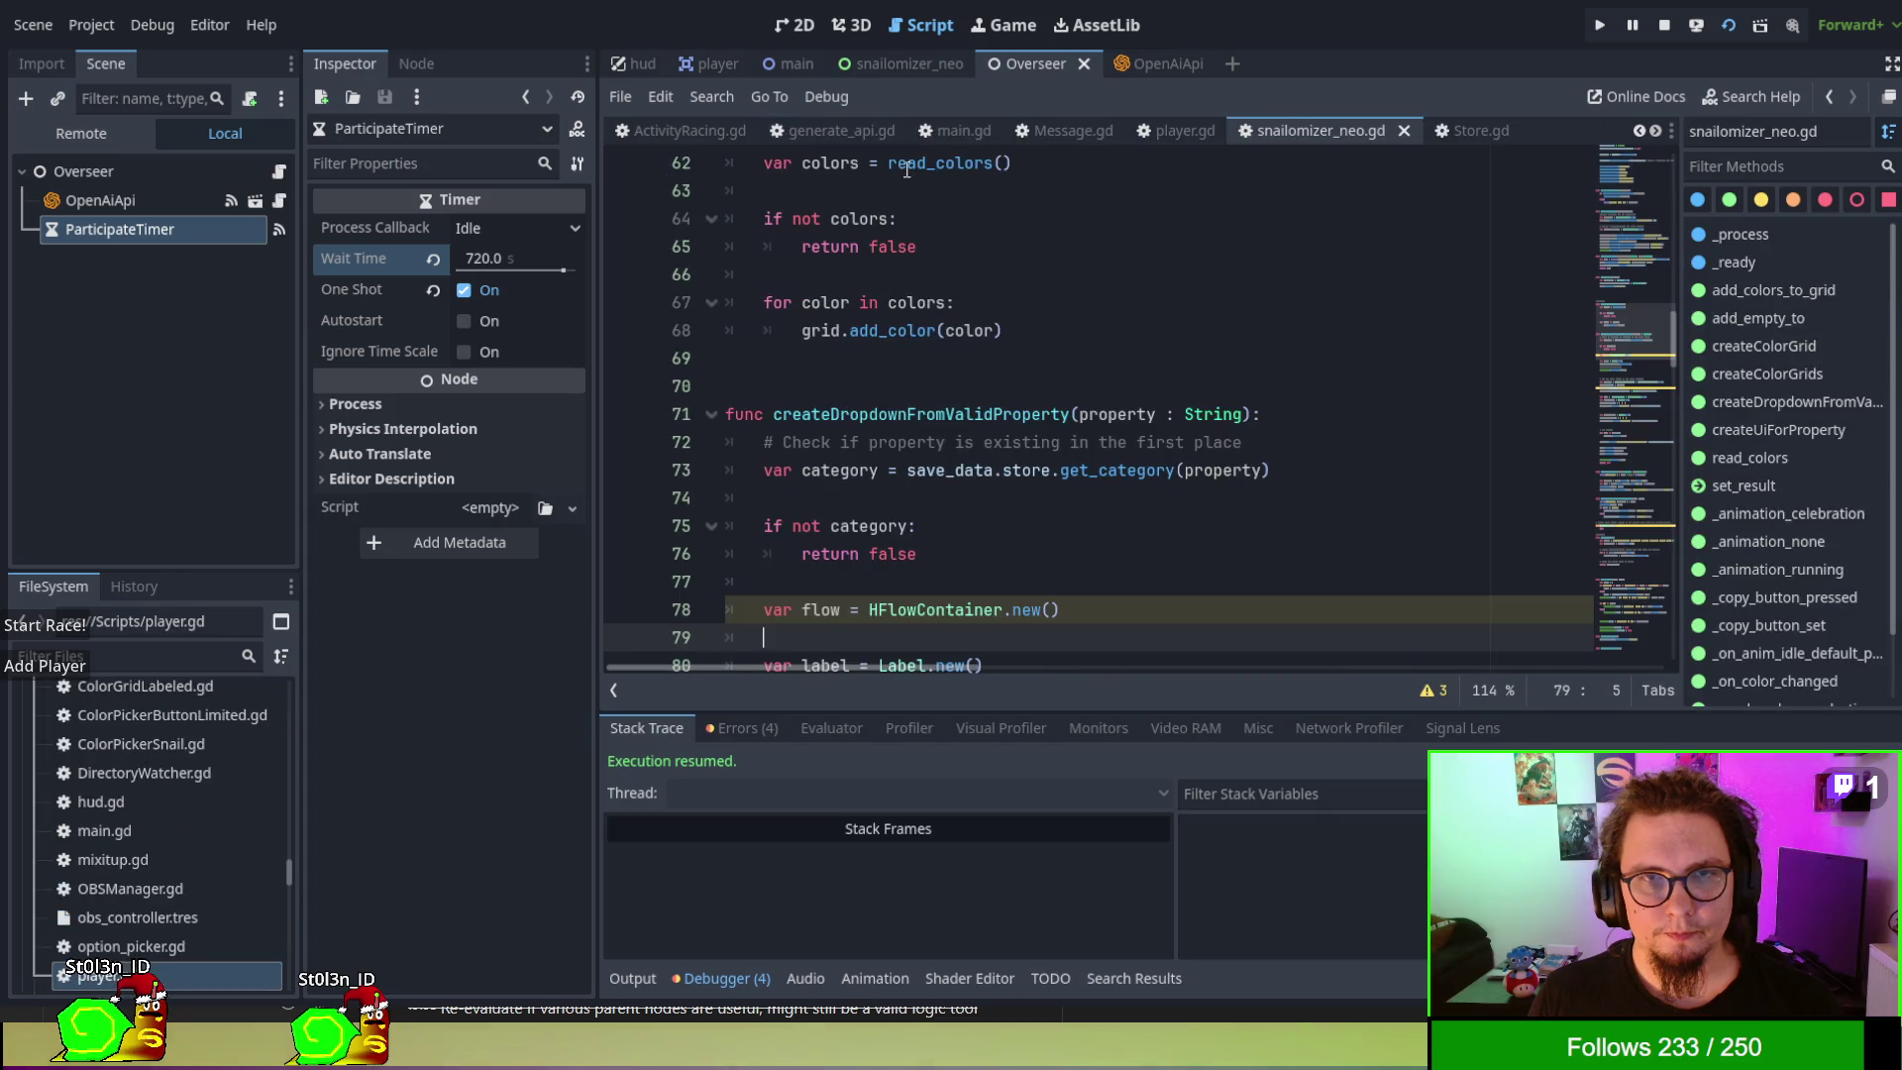
left_click(819, 122)
middle_click(819, 121)
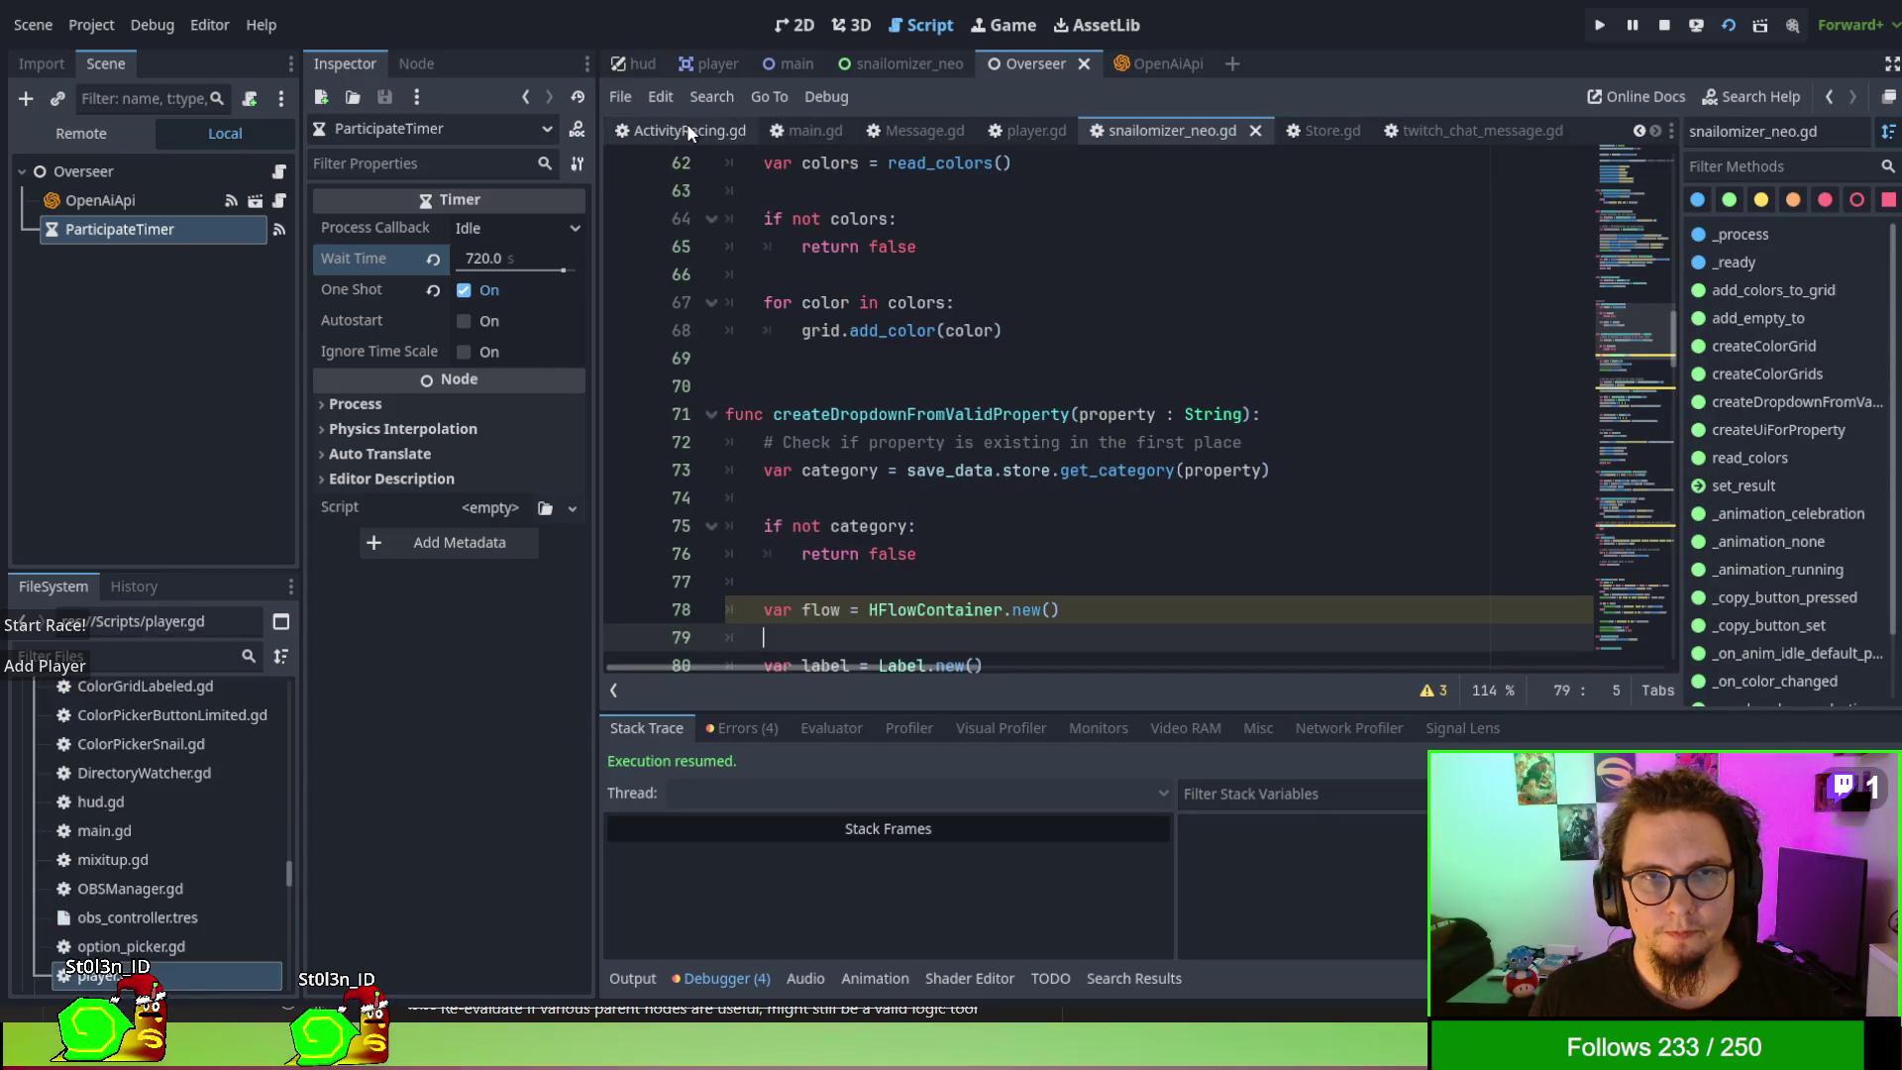
middle_click(888, 132)
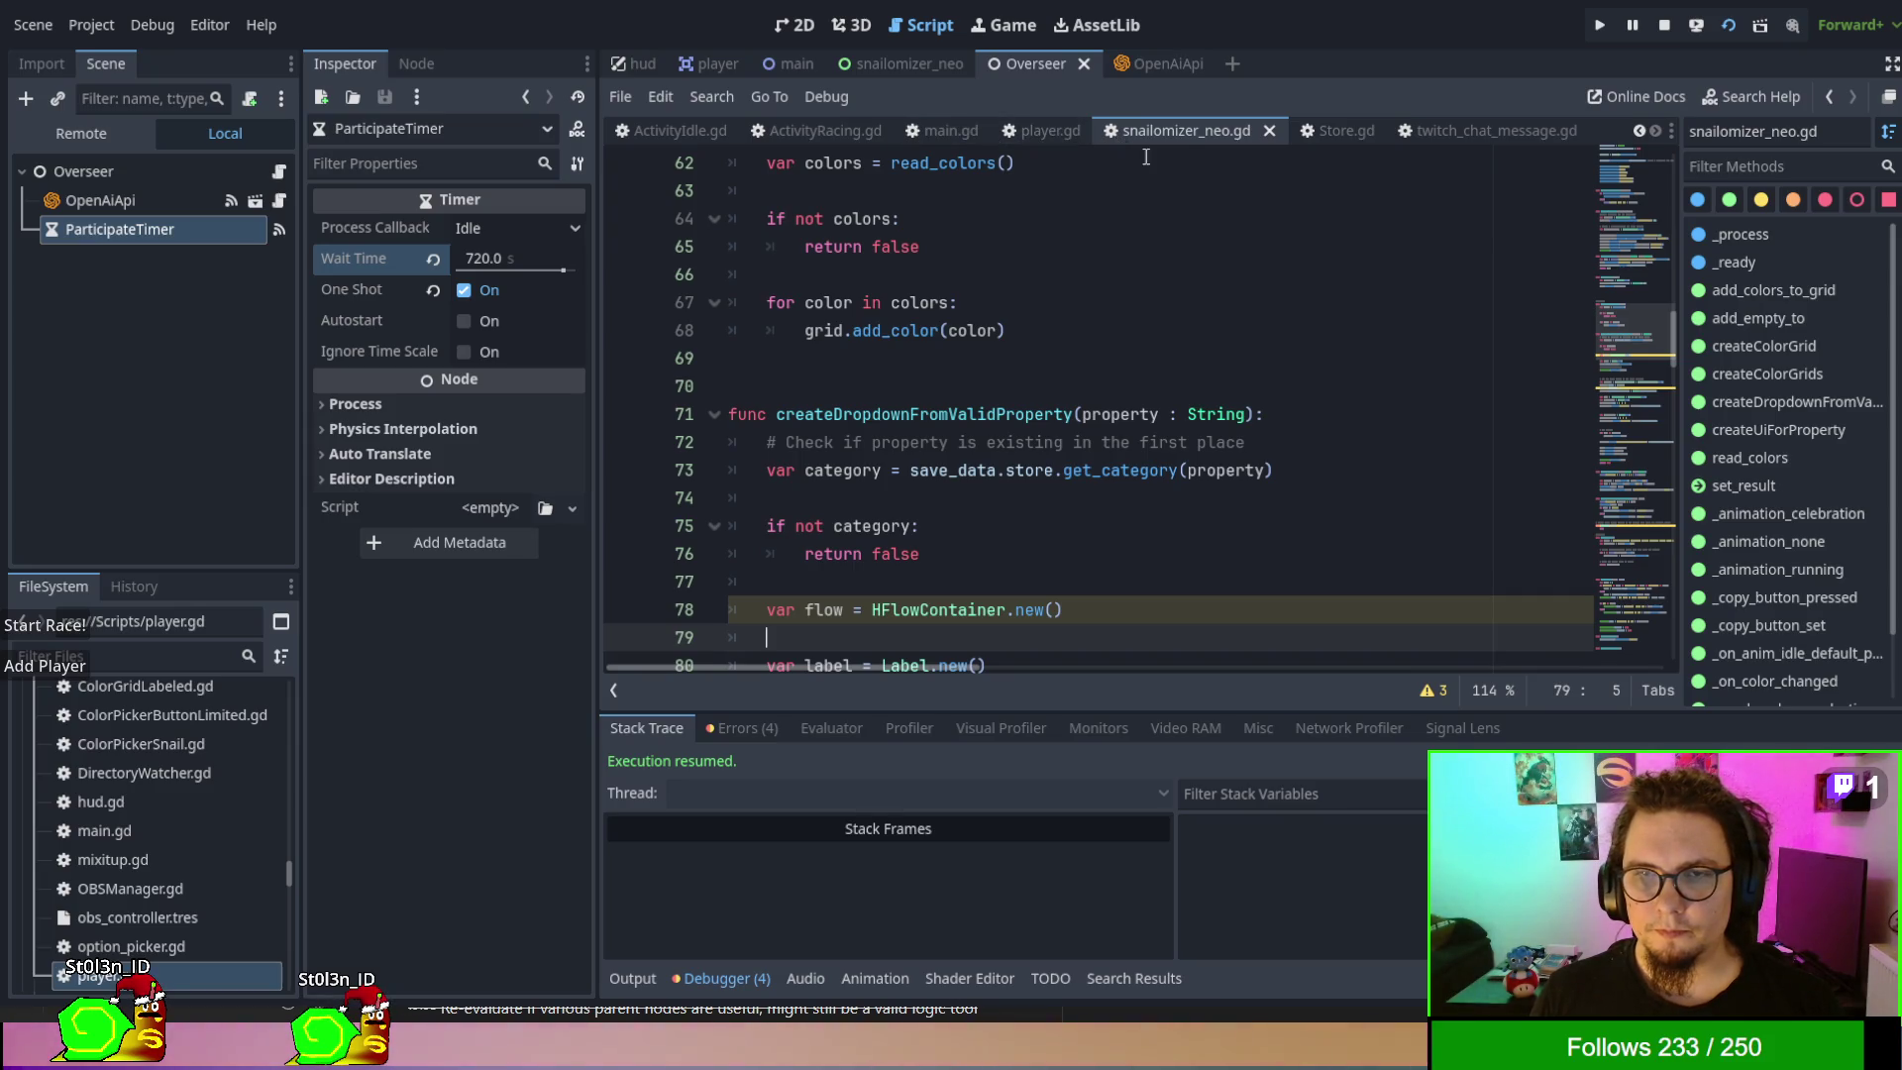
key("ctrl+w")
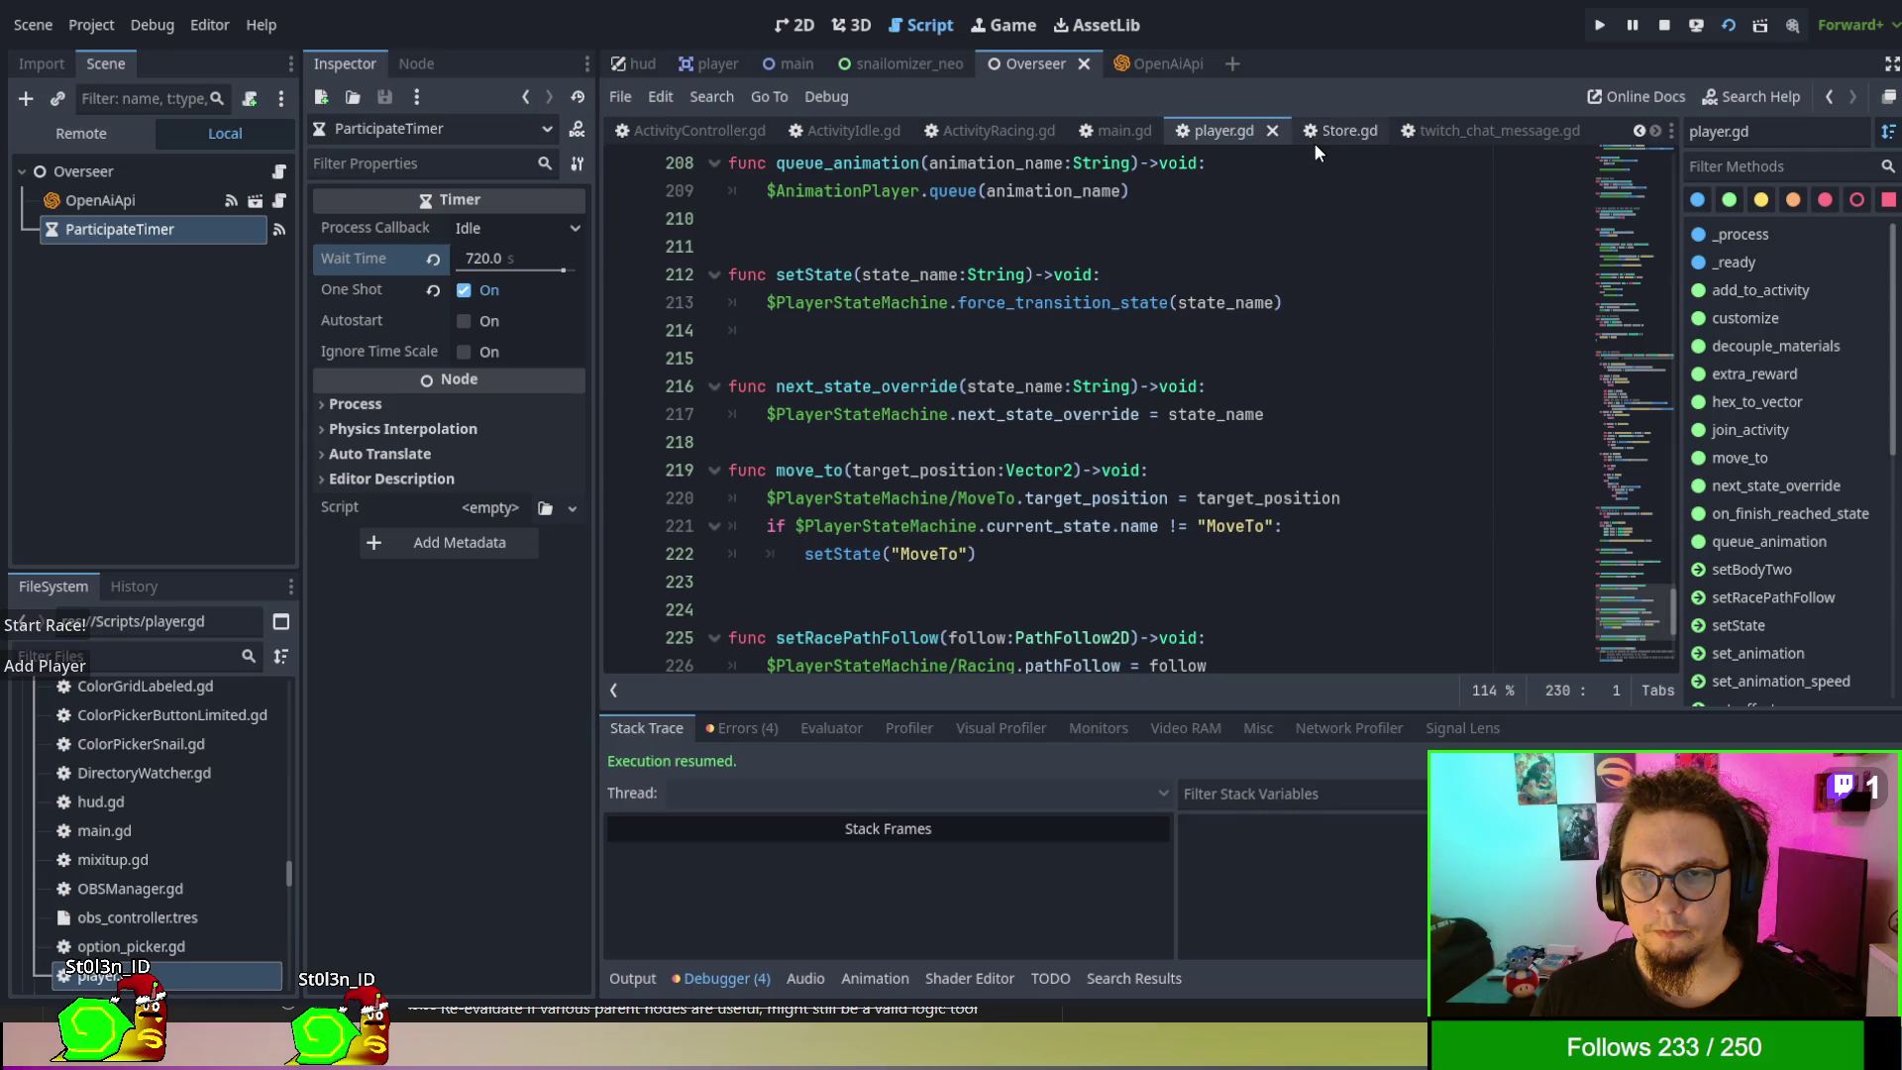
middle_click(1316, 145)
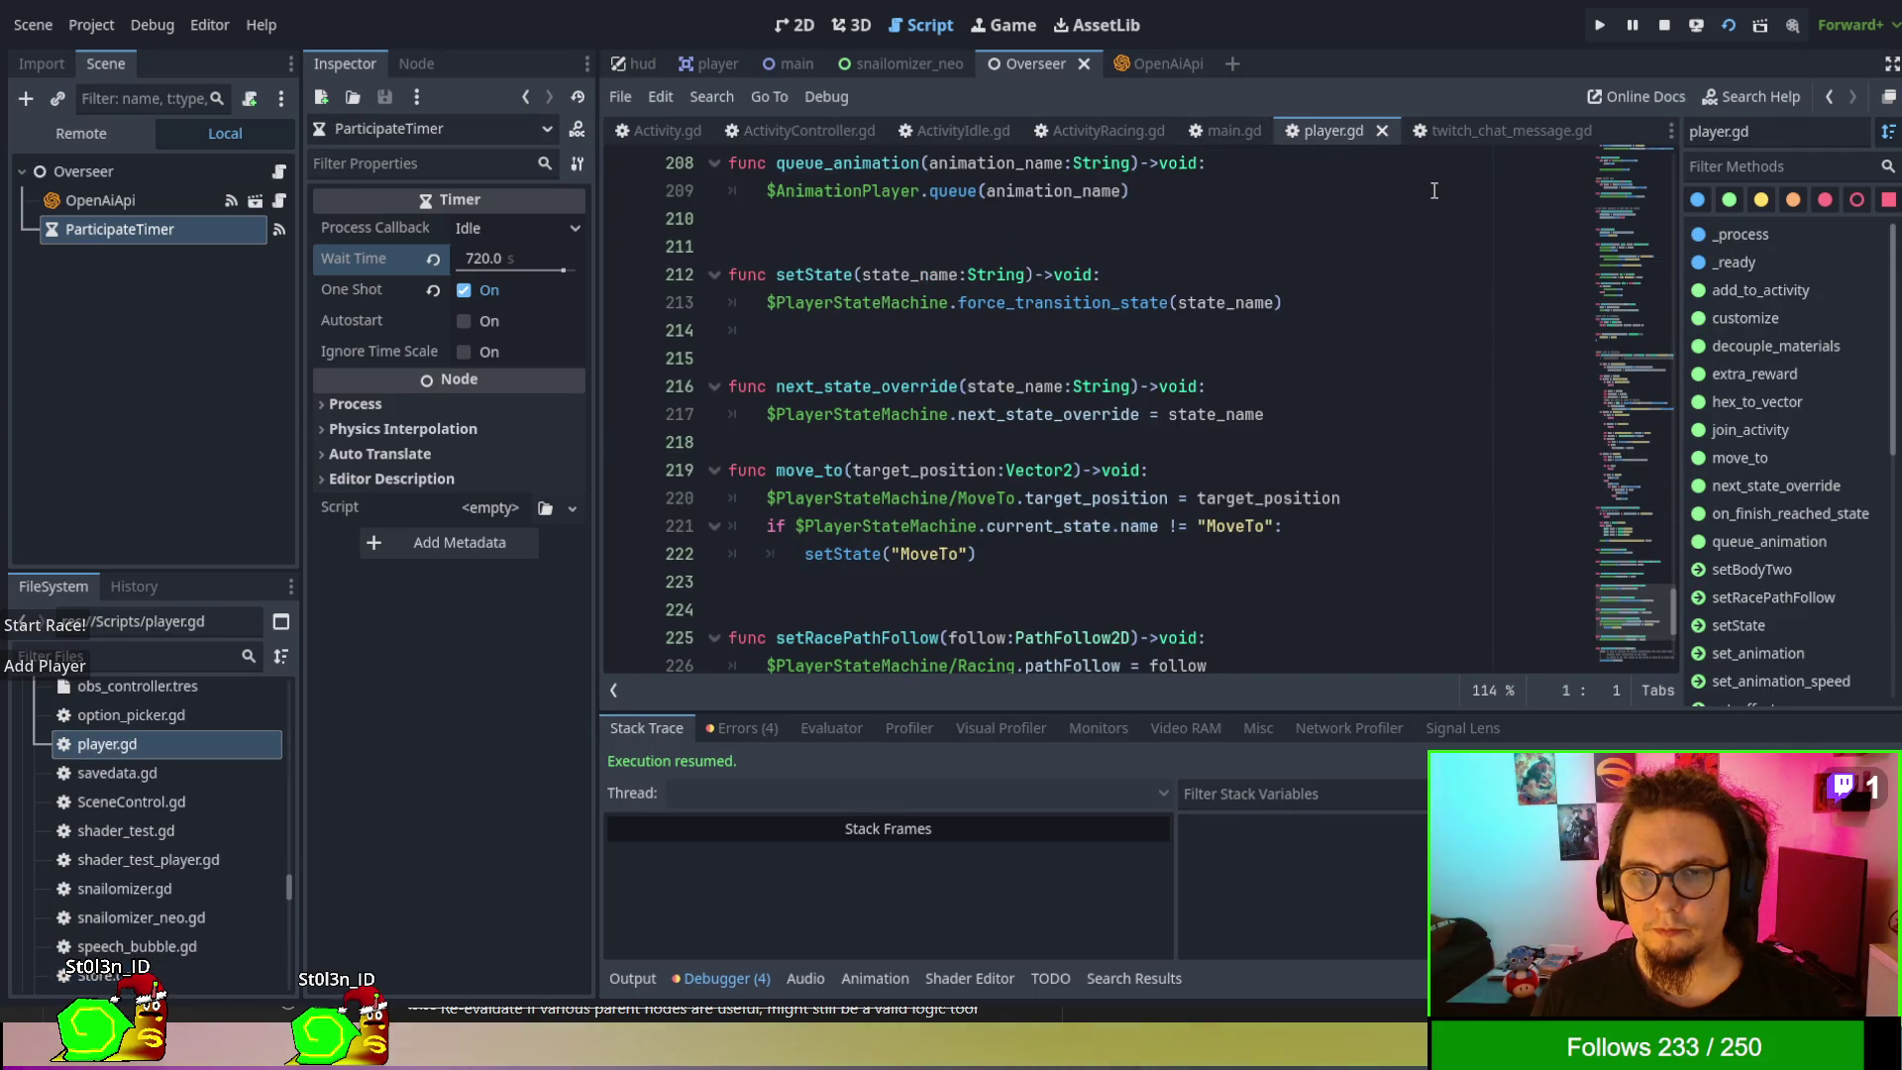
Close the twitch_chat_message script and the Overseer, OpenAiApi and snailomizer_neo scene tabs.
left_click(1454, 137)
middle_click(1454, 137)
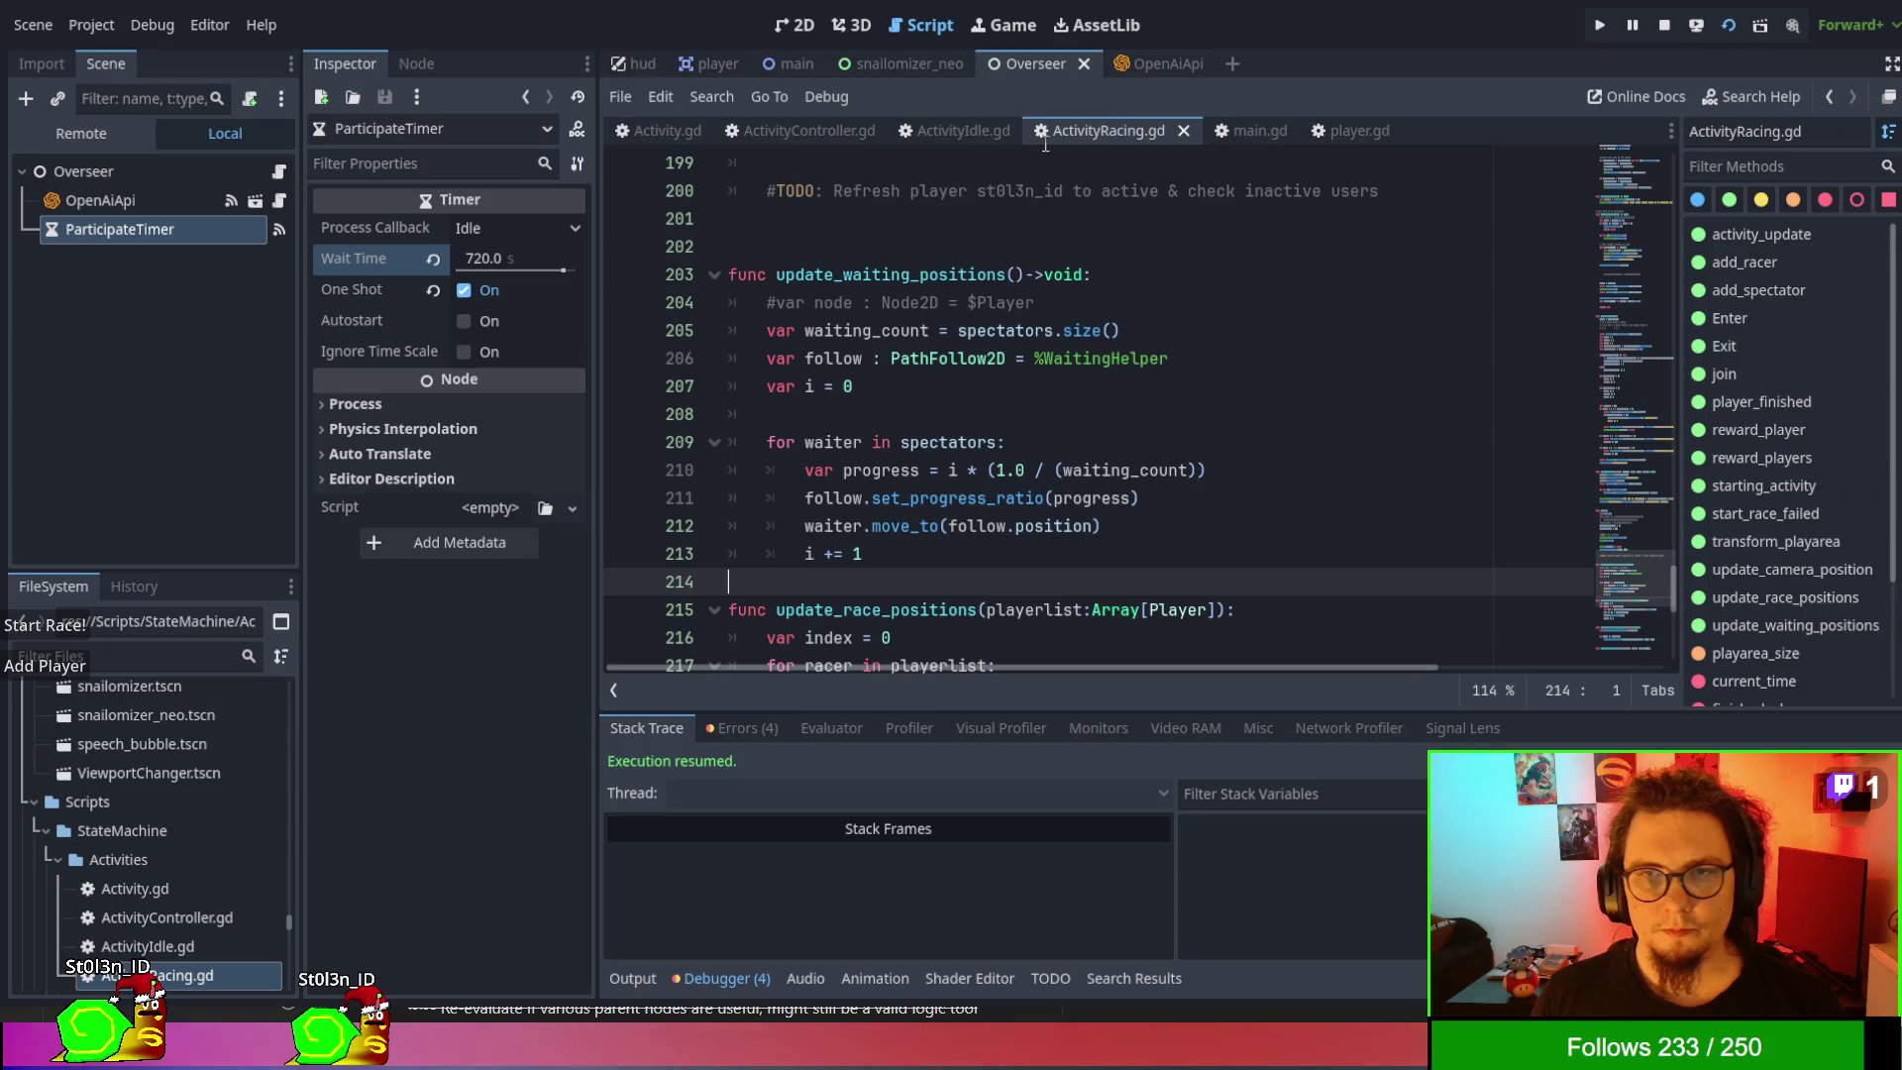
scroll(793, 218, "up", 3)
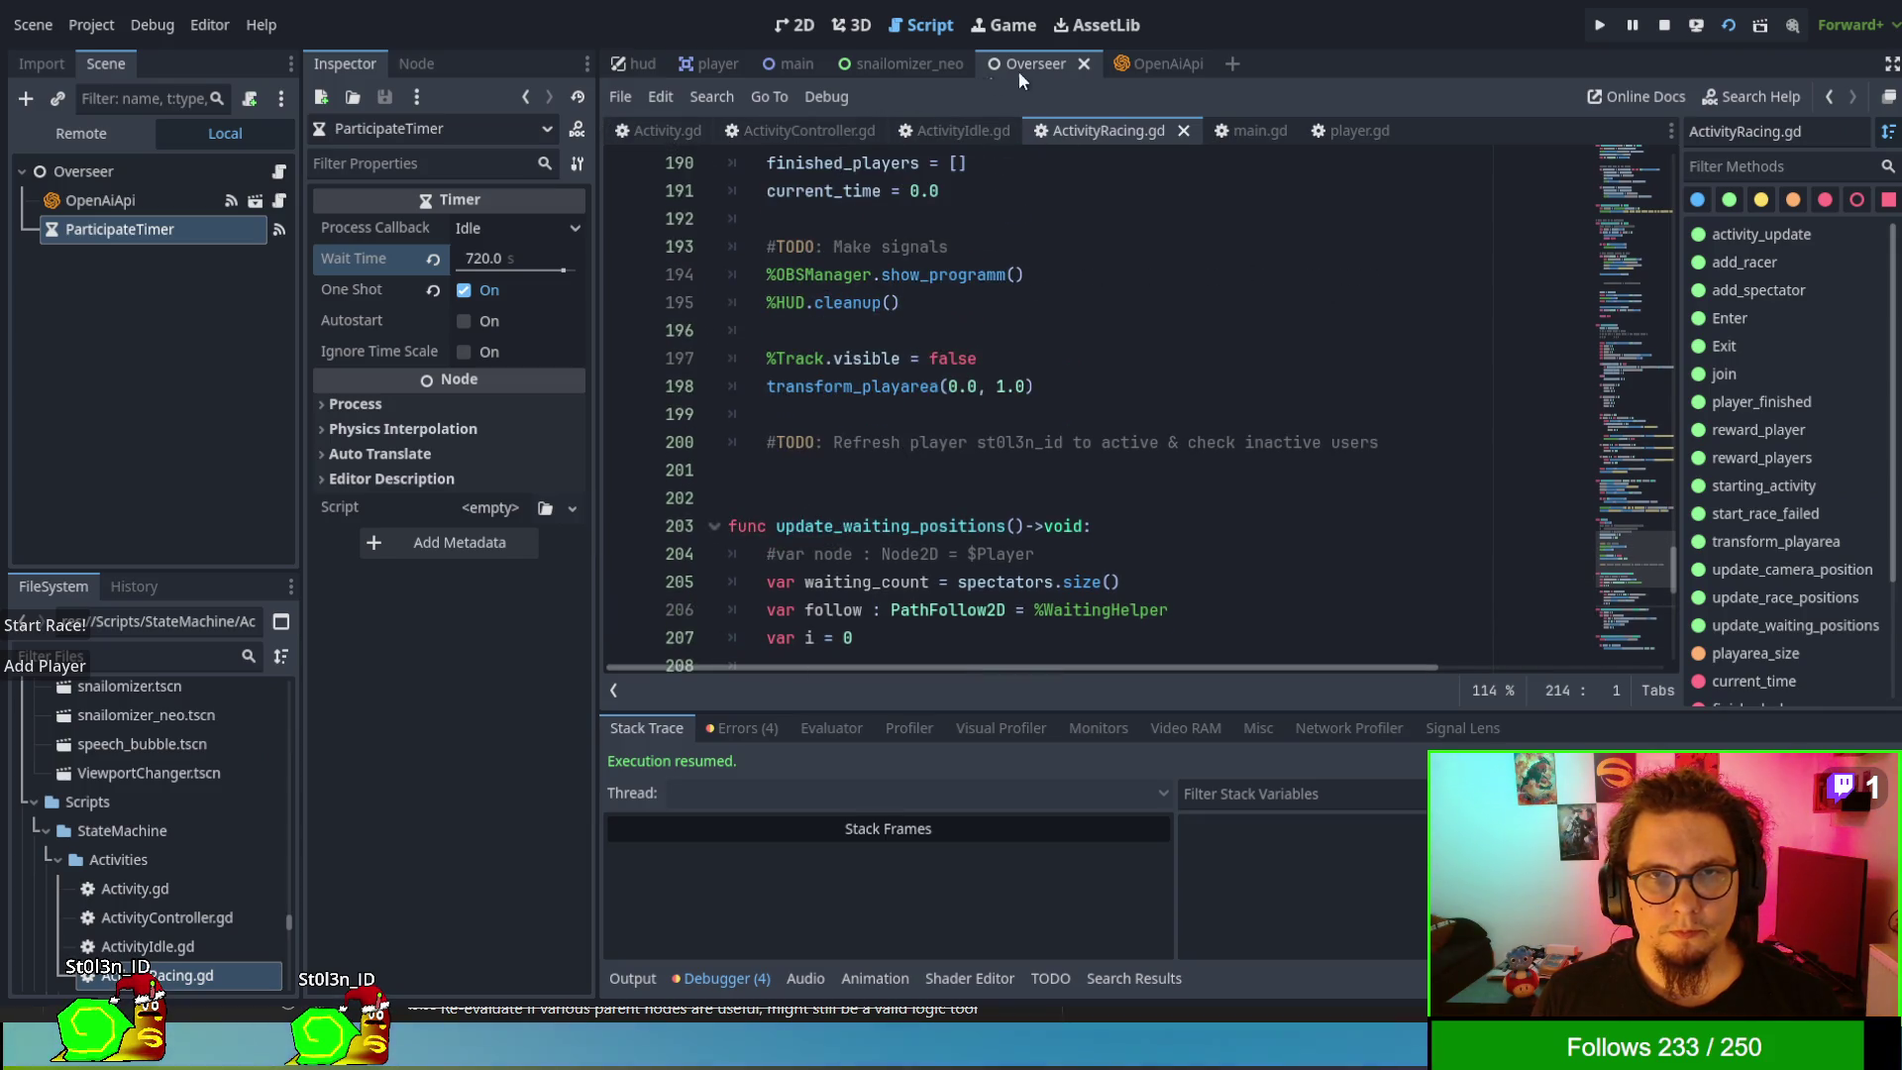
left_click(1088, 63)
left_click(1094, 68)
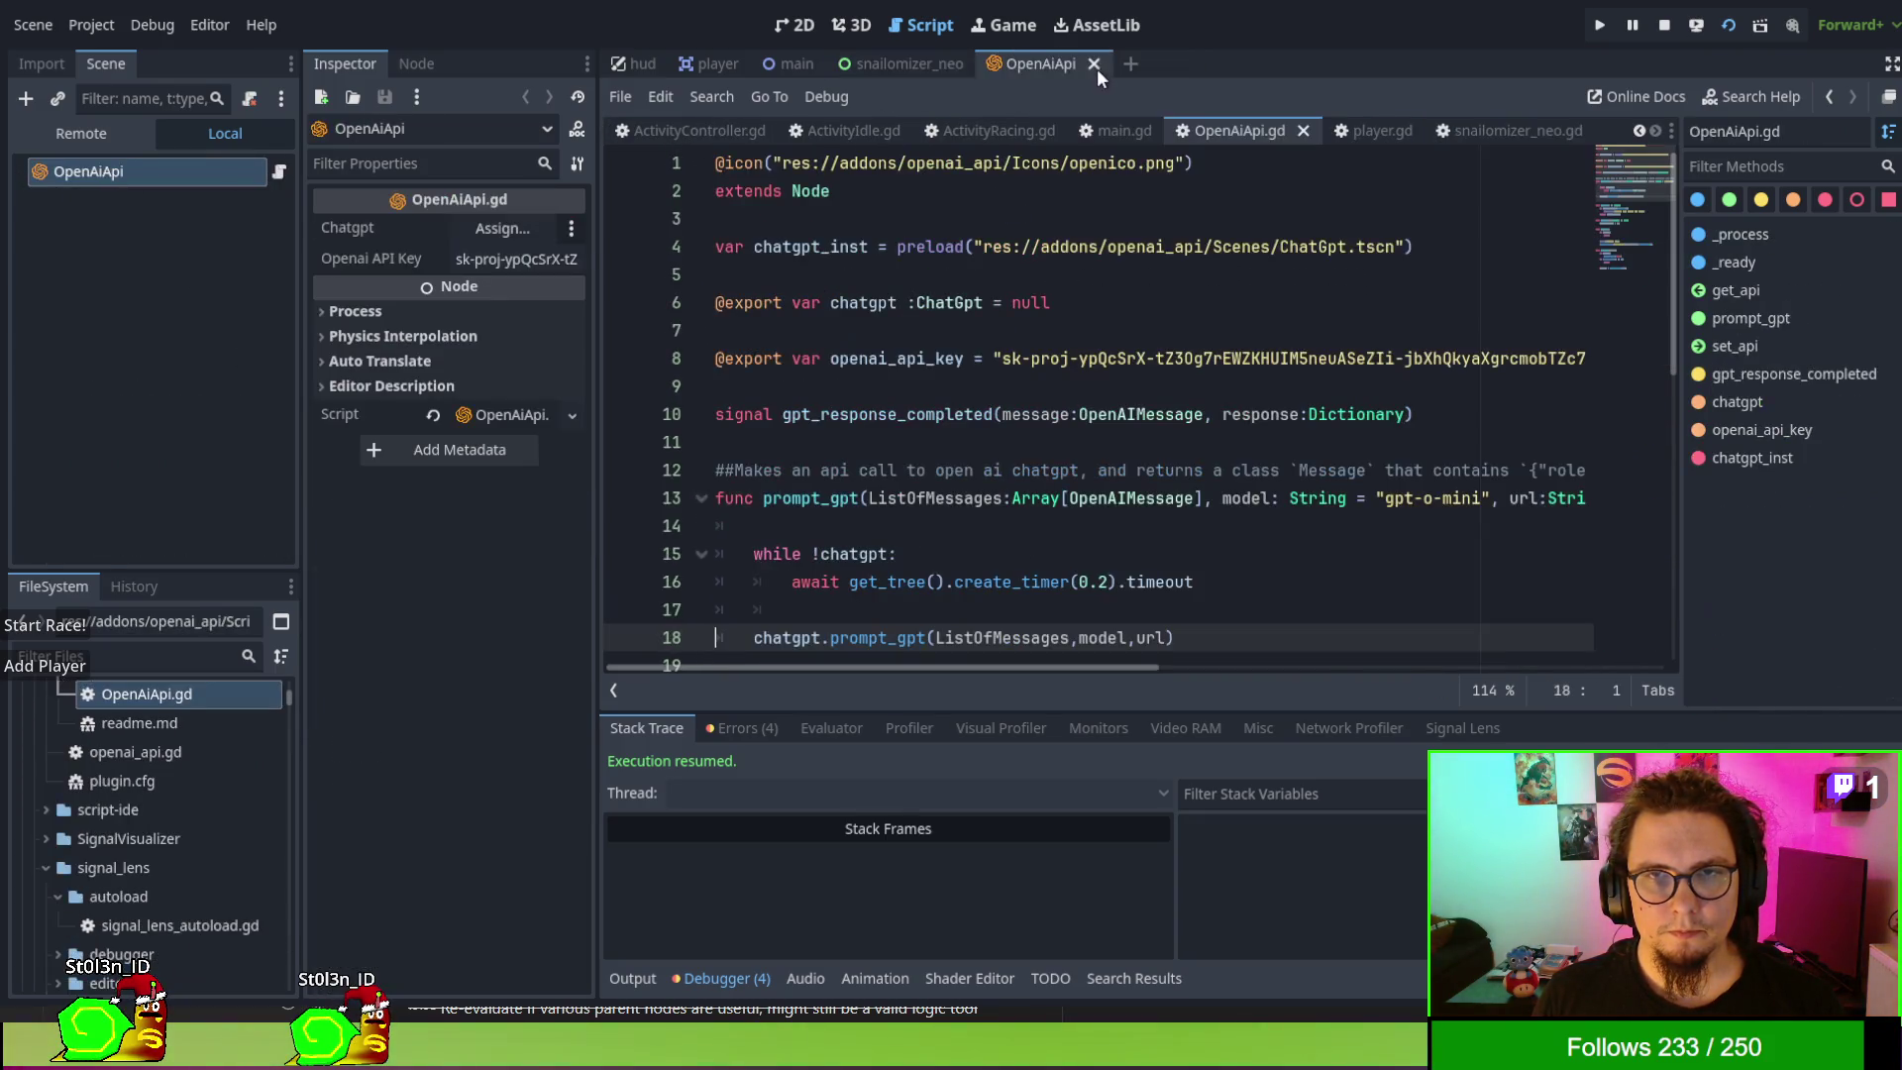
middle_click(1096, 67)
left_click(985, 63)
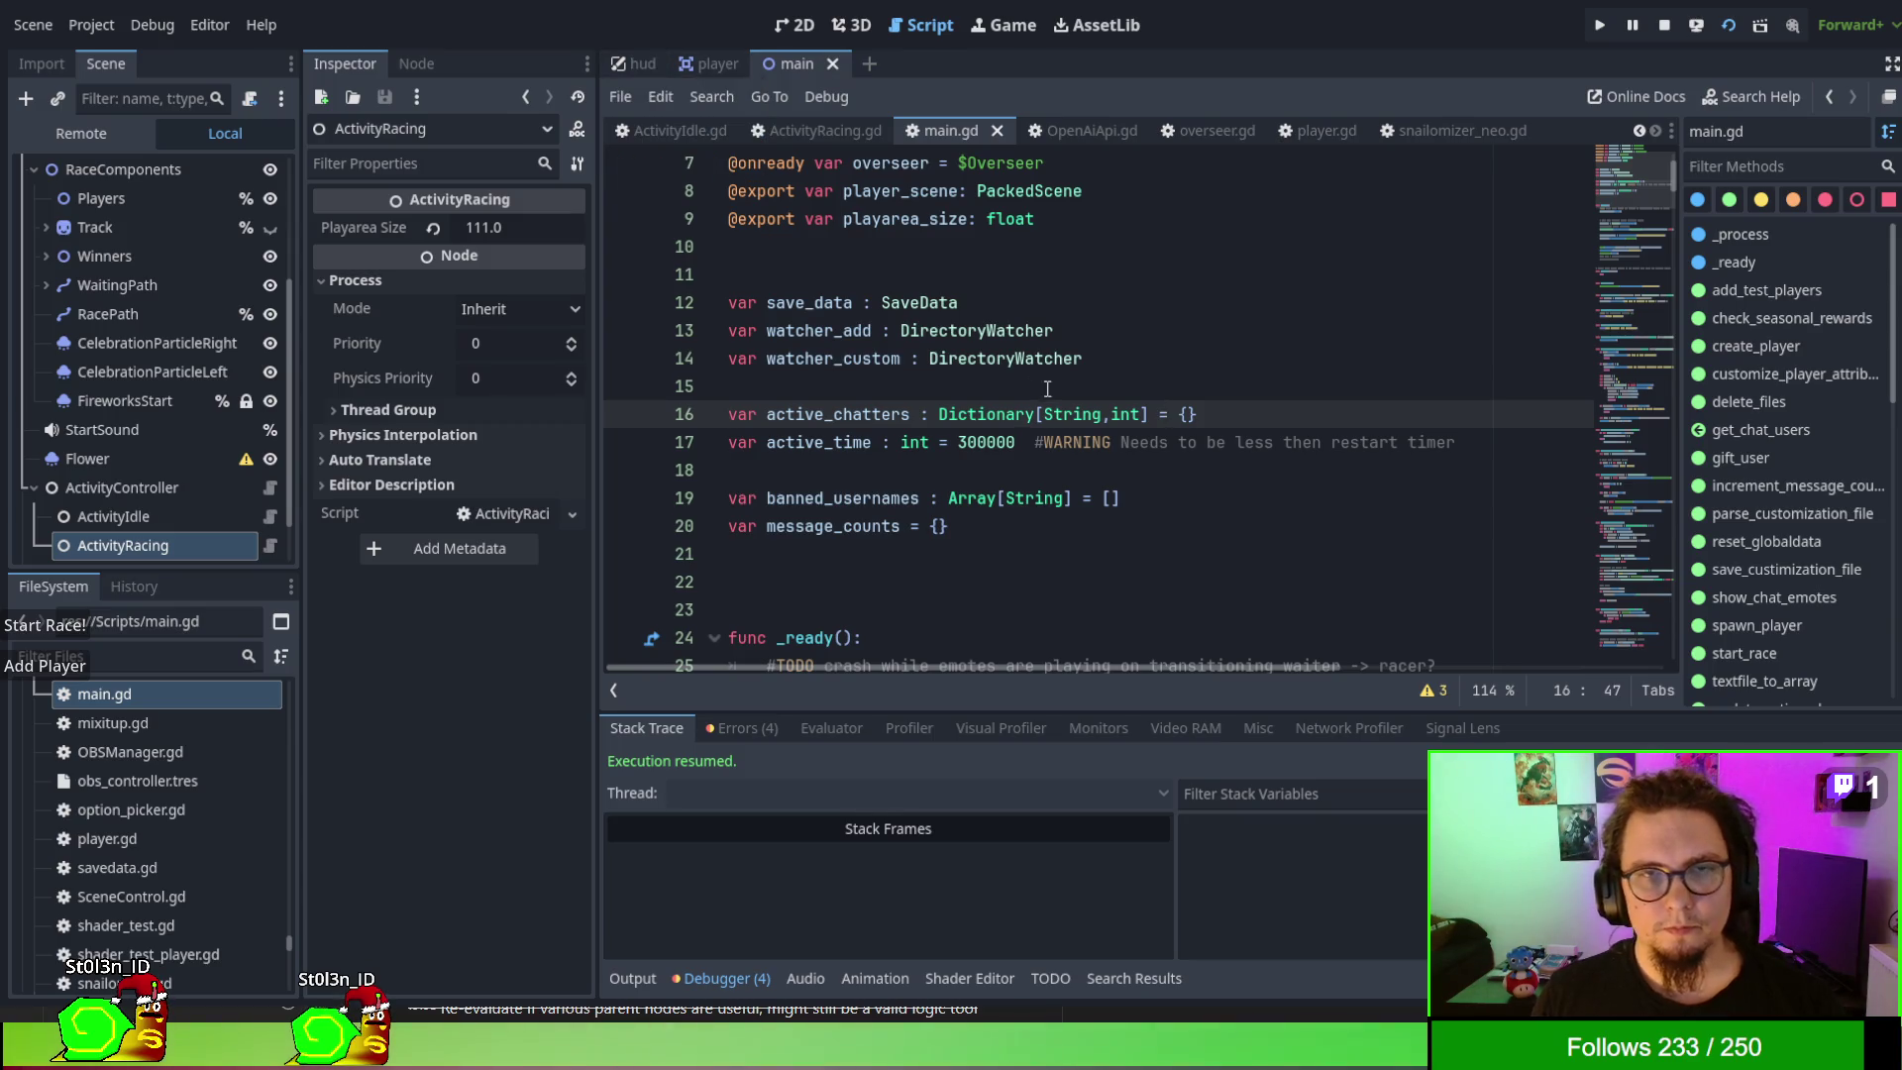
Review main.gd, highlighting the $Overseer reference on line 7 and reading down to start_race().
scroll(1047, 388, "up", 2)
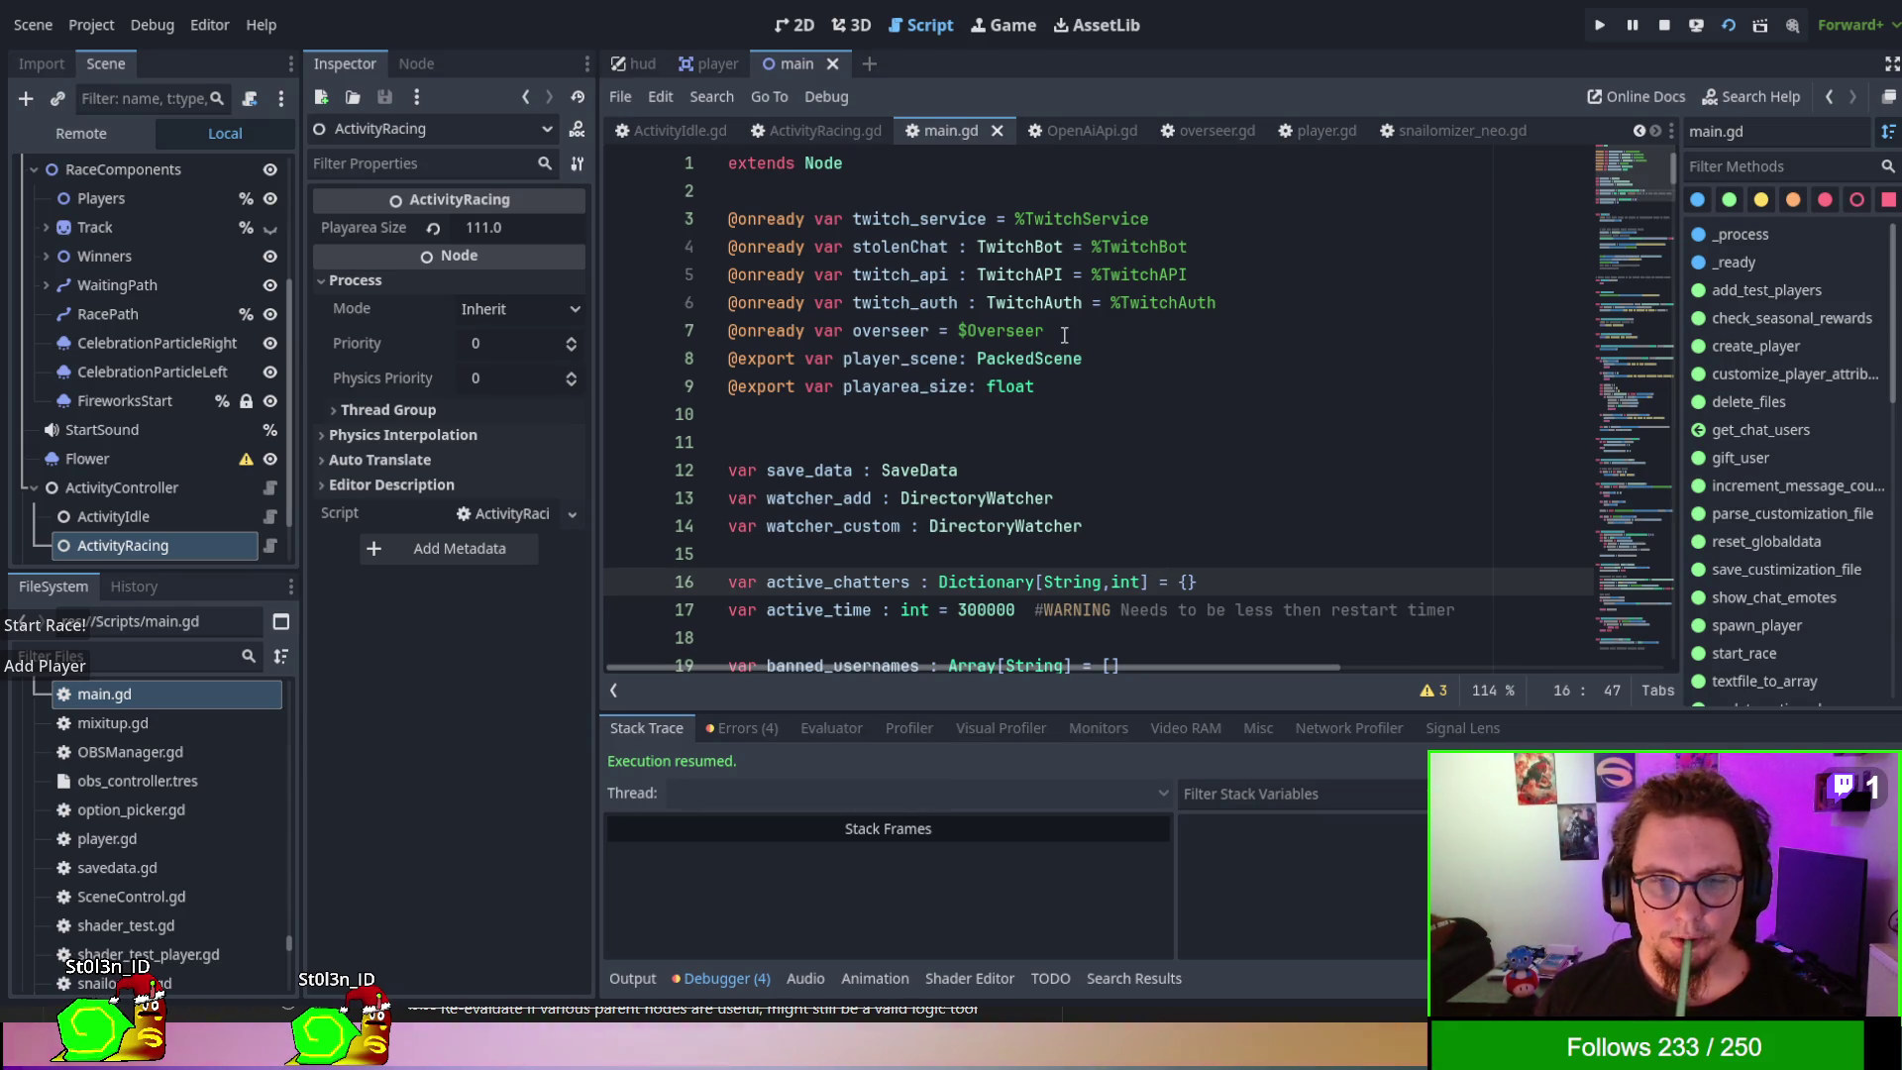
scroll(1064, 357, "down", 4)
scroll(1064, 379, "up", 4)
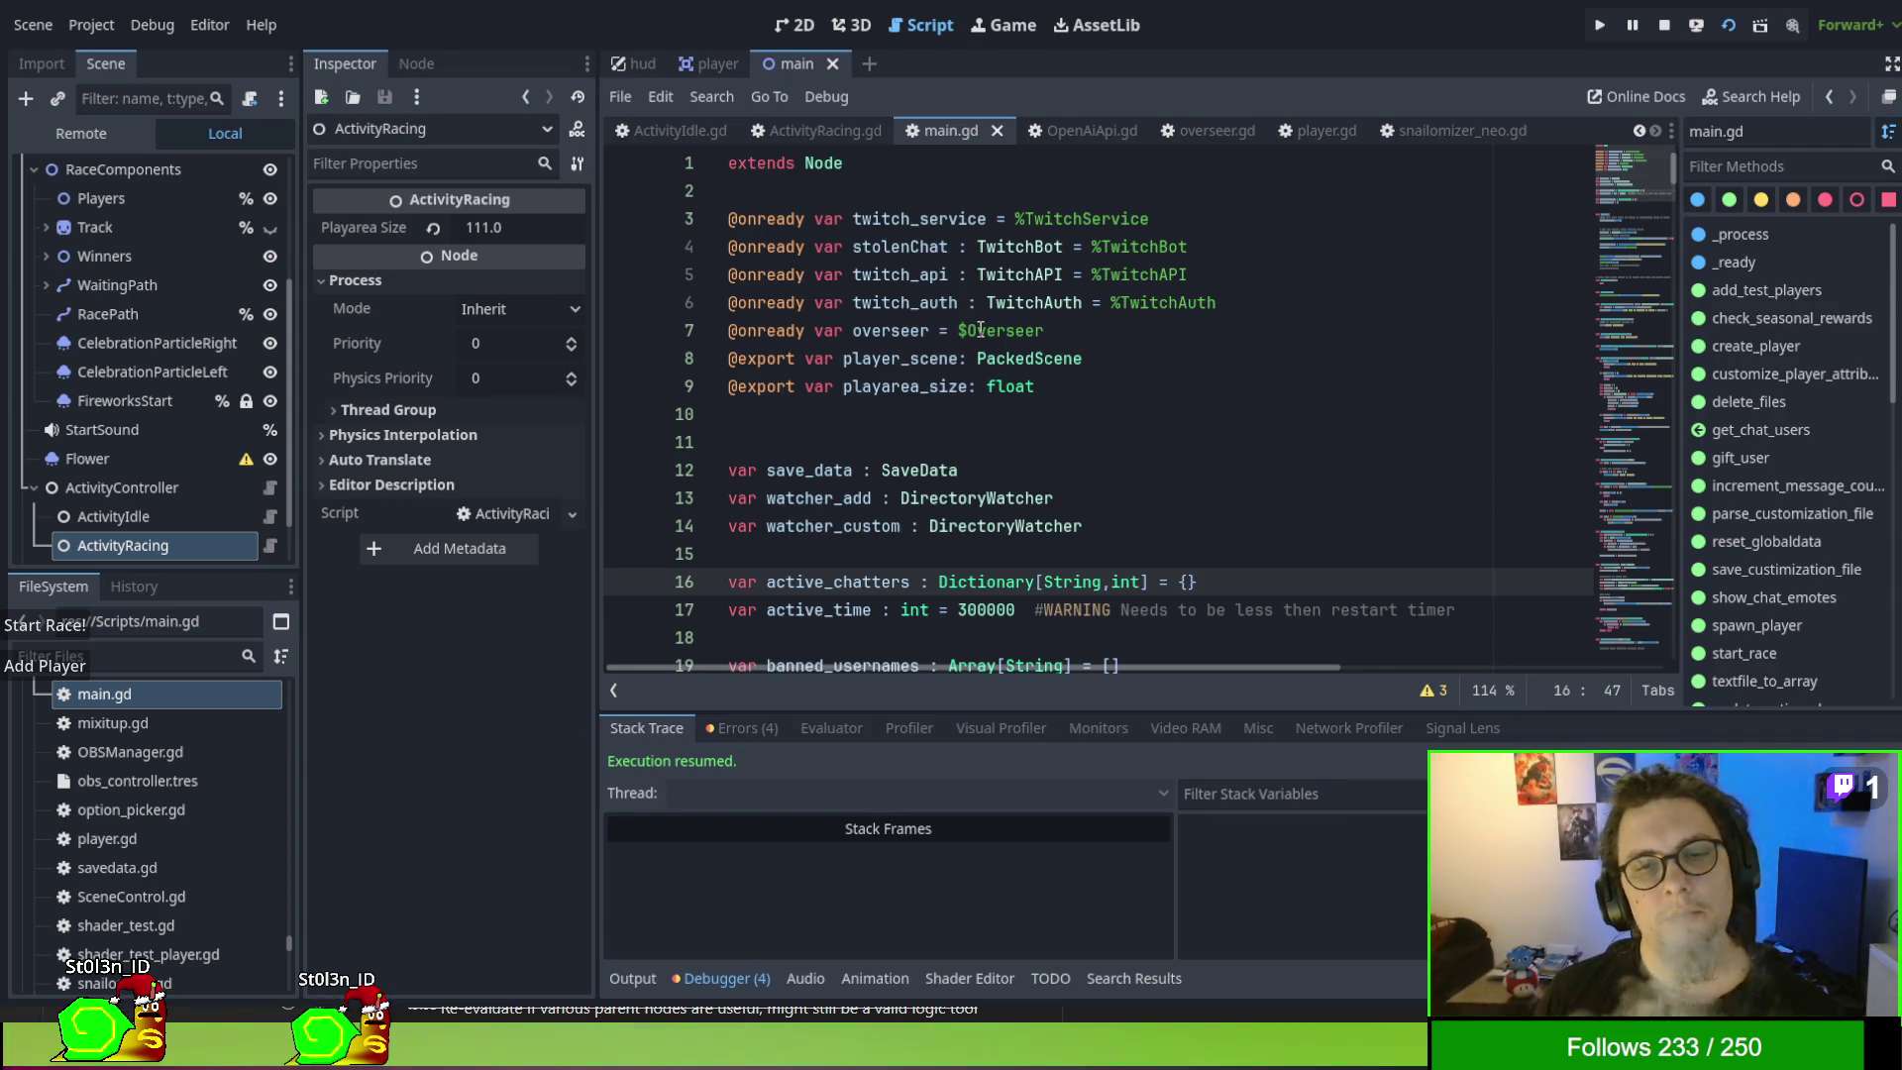
double_click(980, 330)
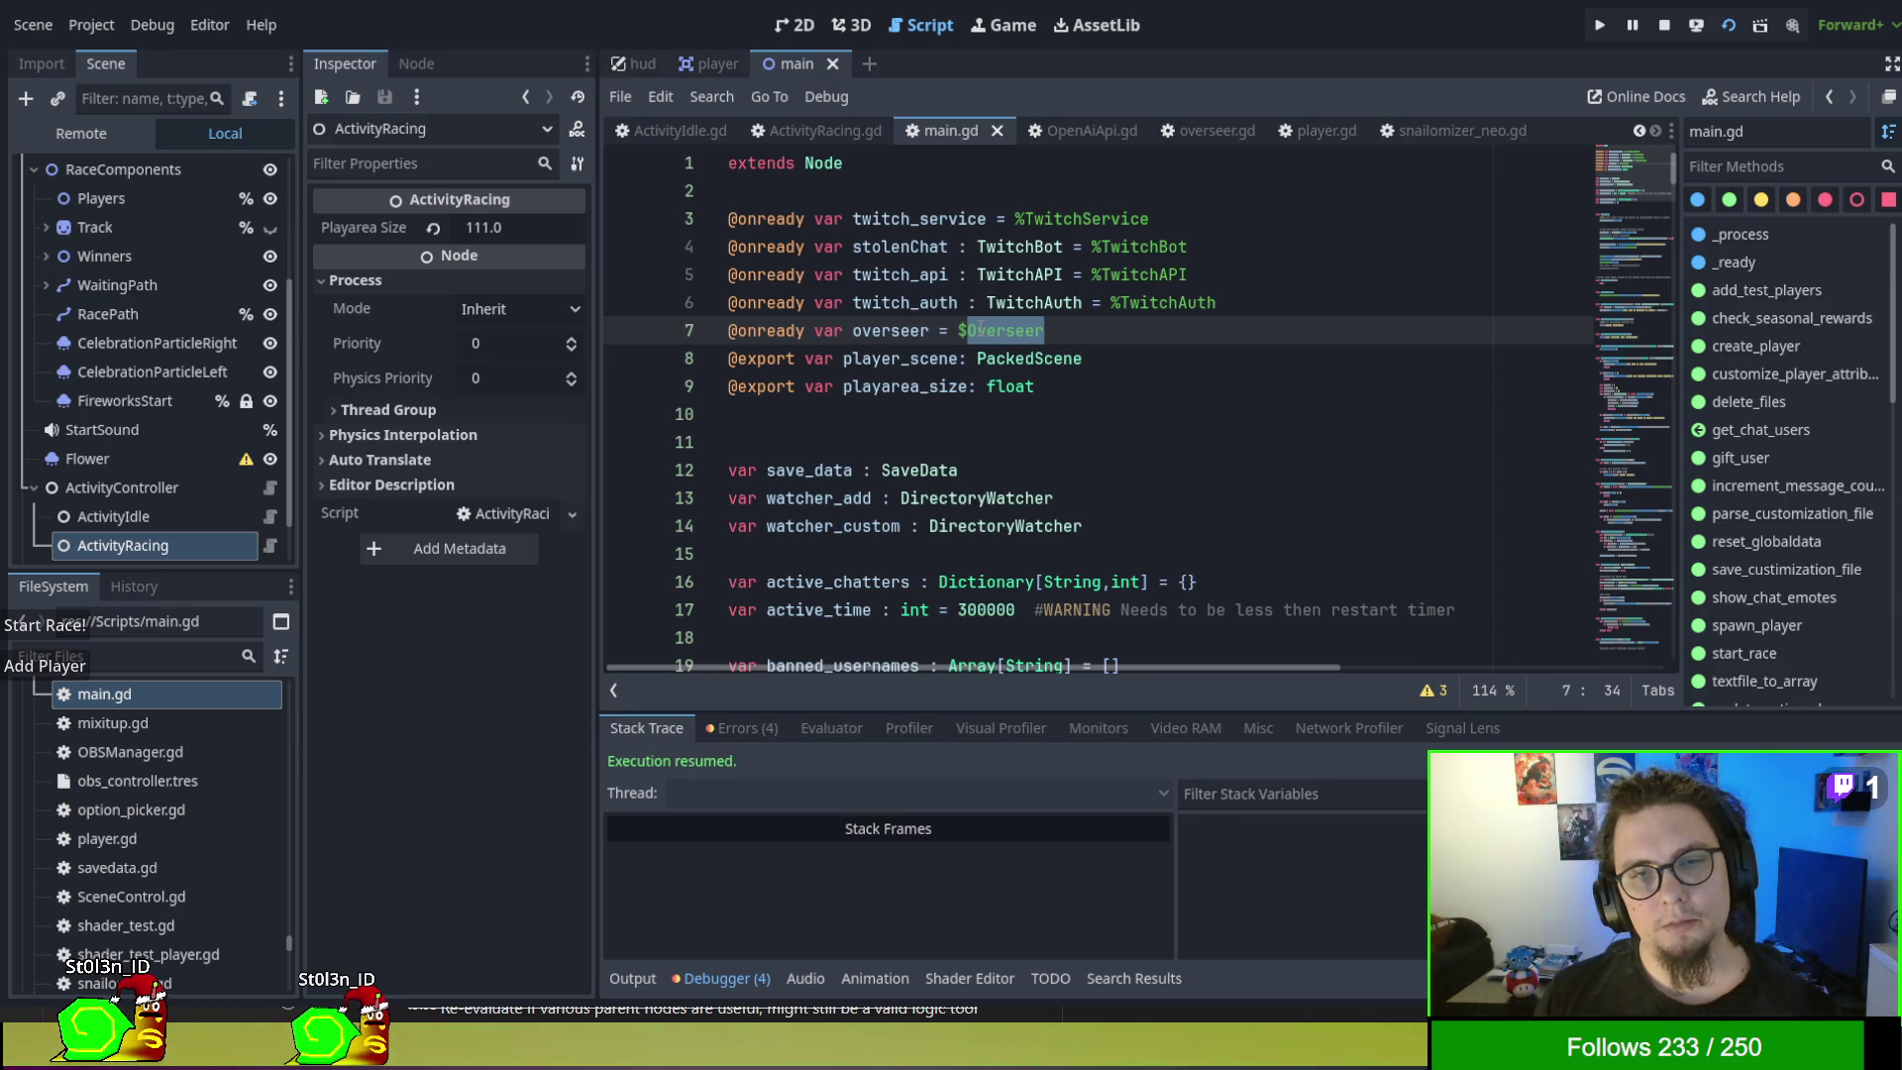
scroll(980, 329, "down", 2)
left_click(982, 330)
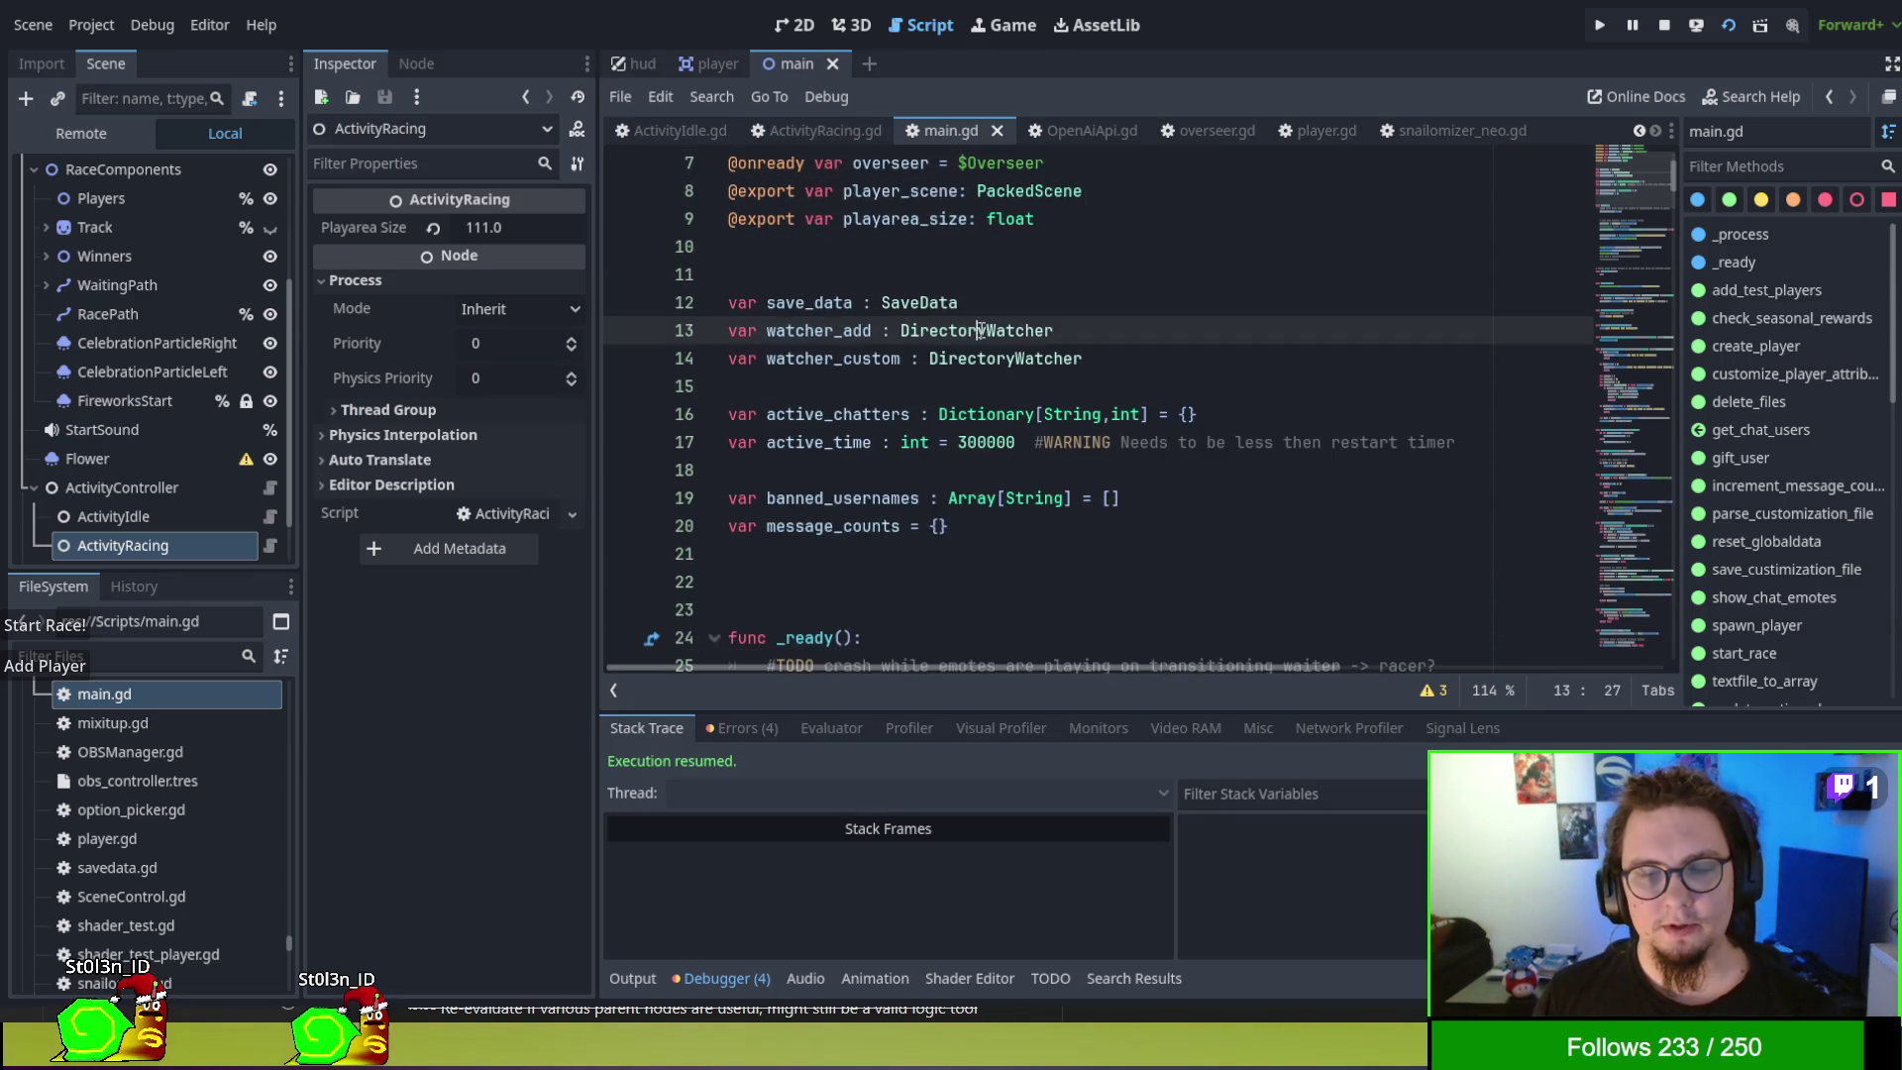
scroll(980, 330, "down", 5)
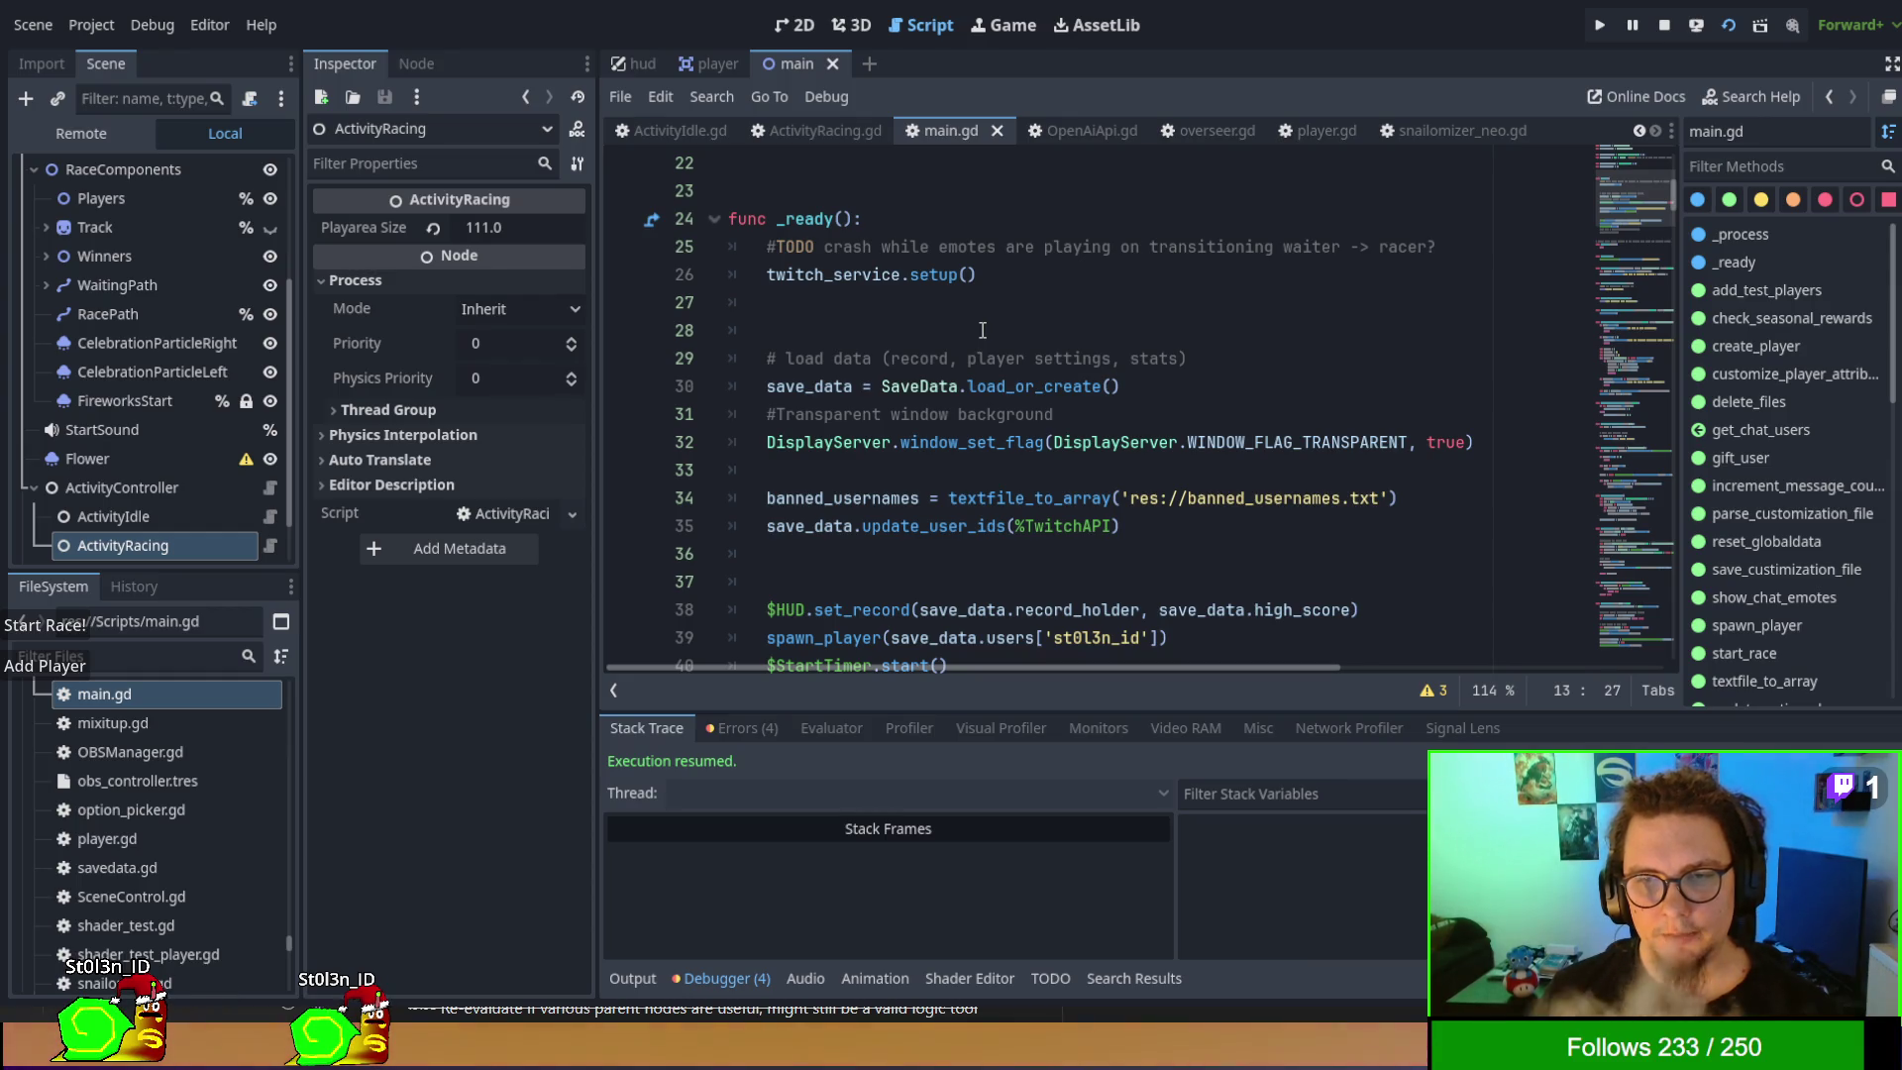
scroll(982, 330, "down", 1)
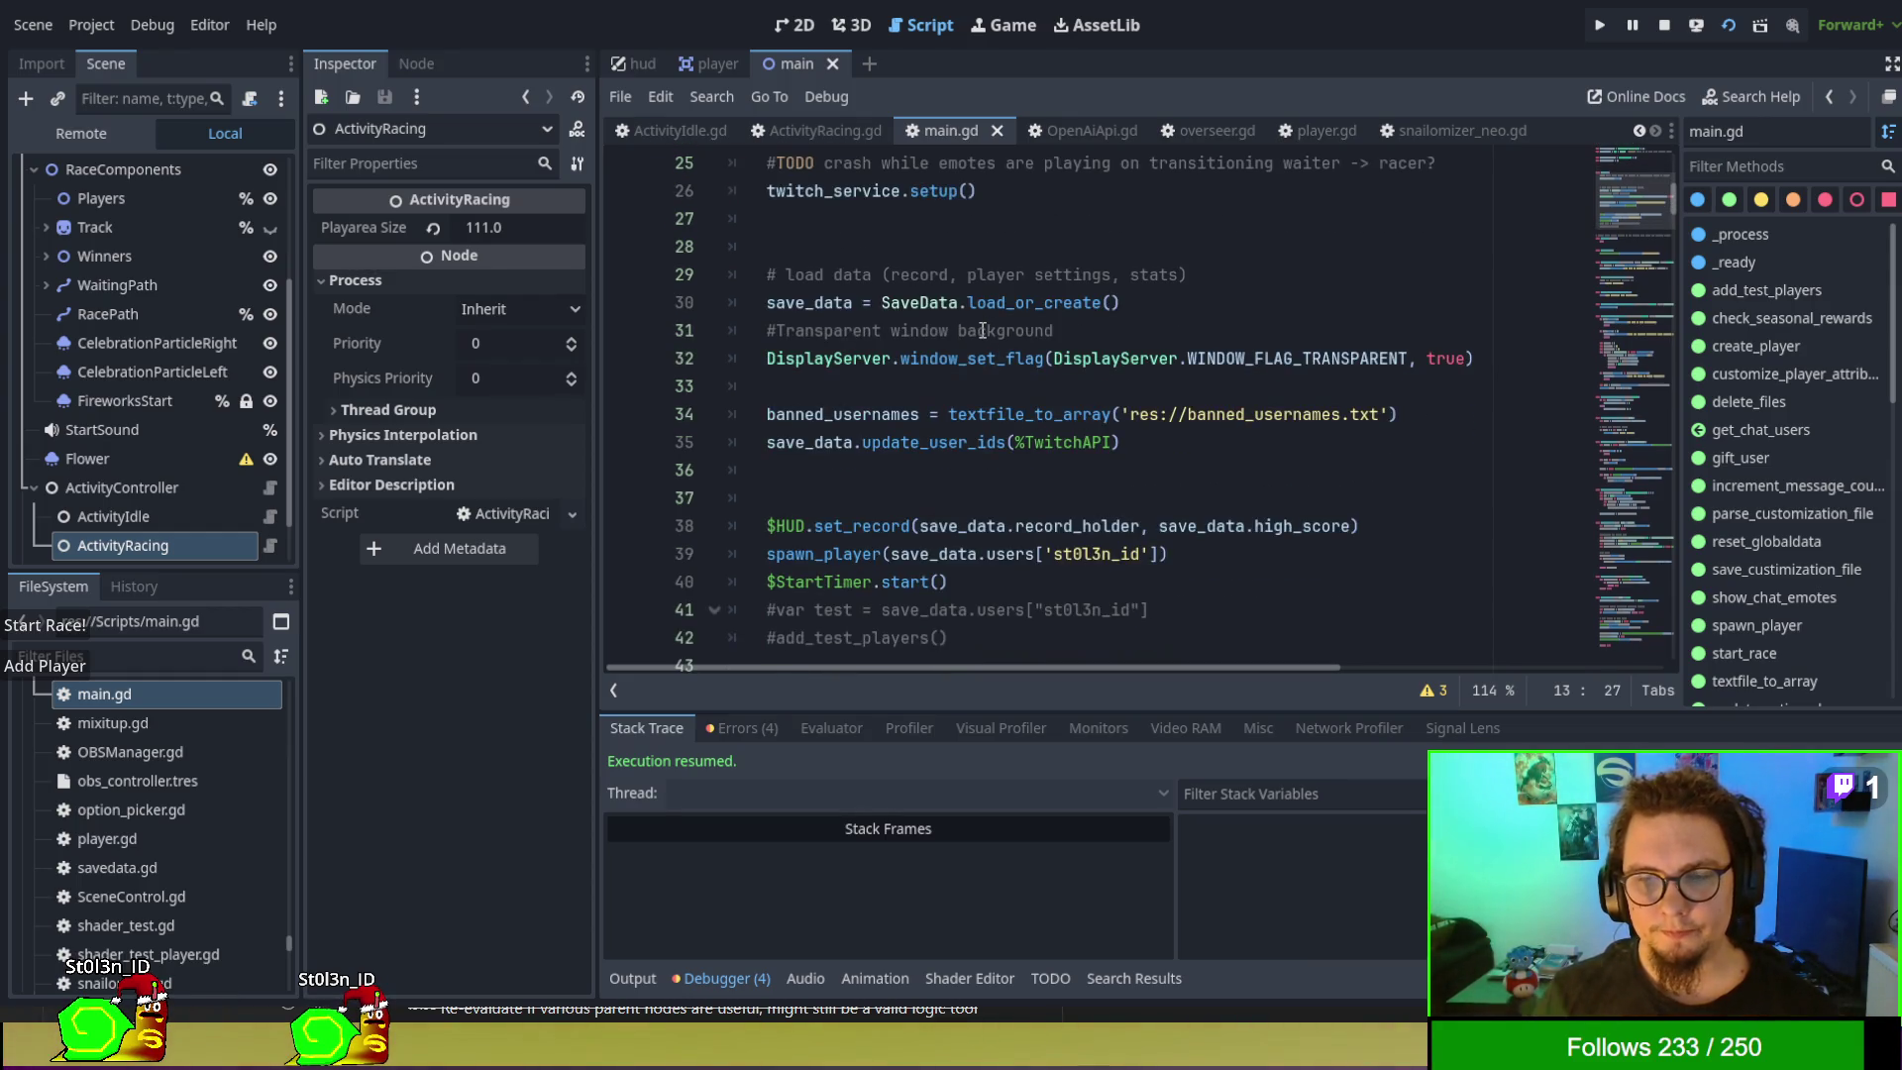
scroll(982, 330, "down", 1)
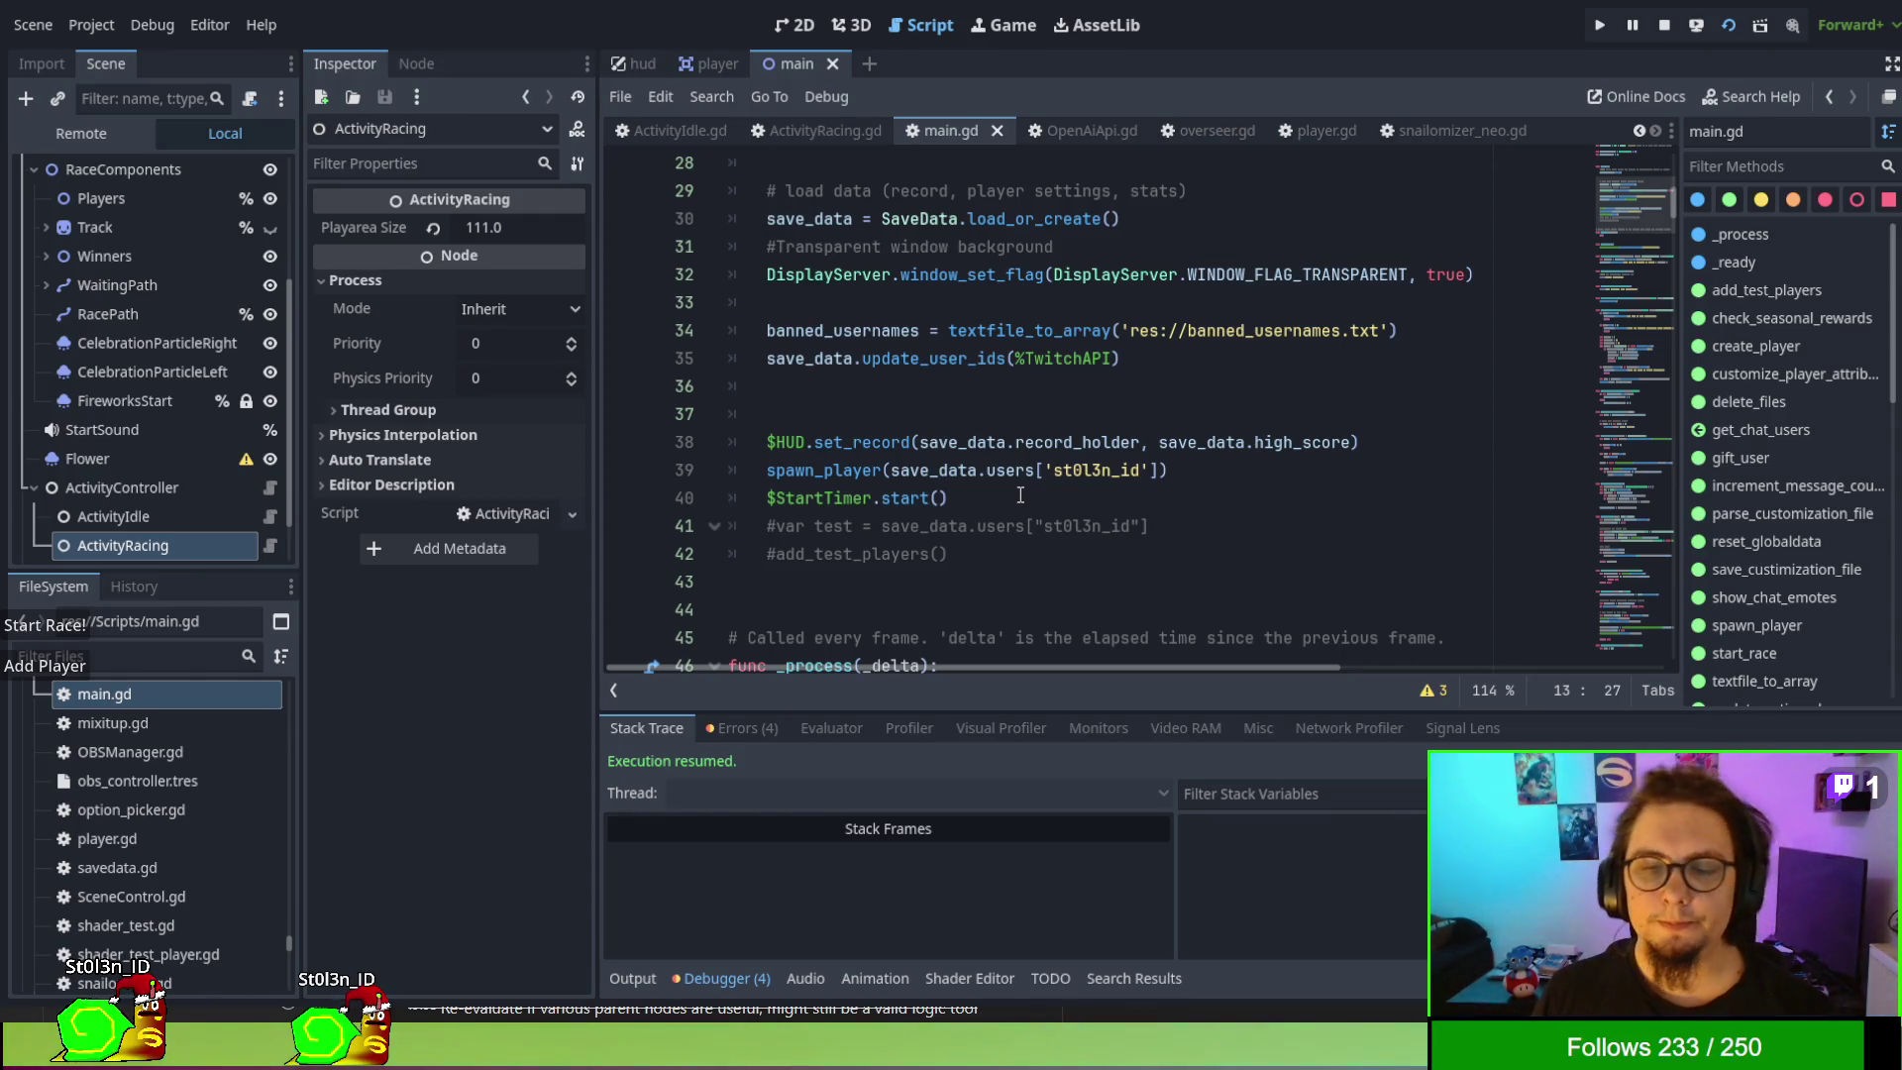
scroll(1021, 456, "down", 4)
scroll(1022, 409, "down", 2)
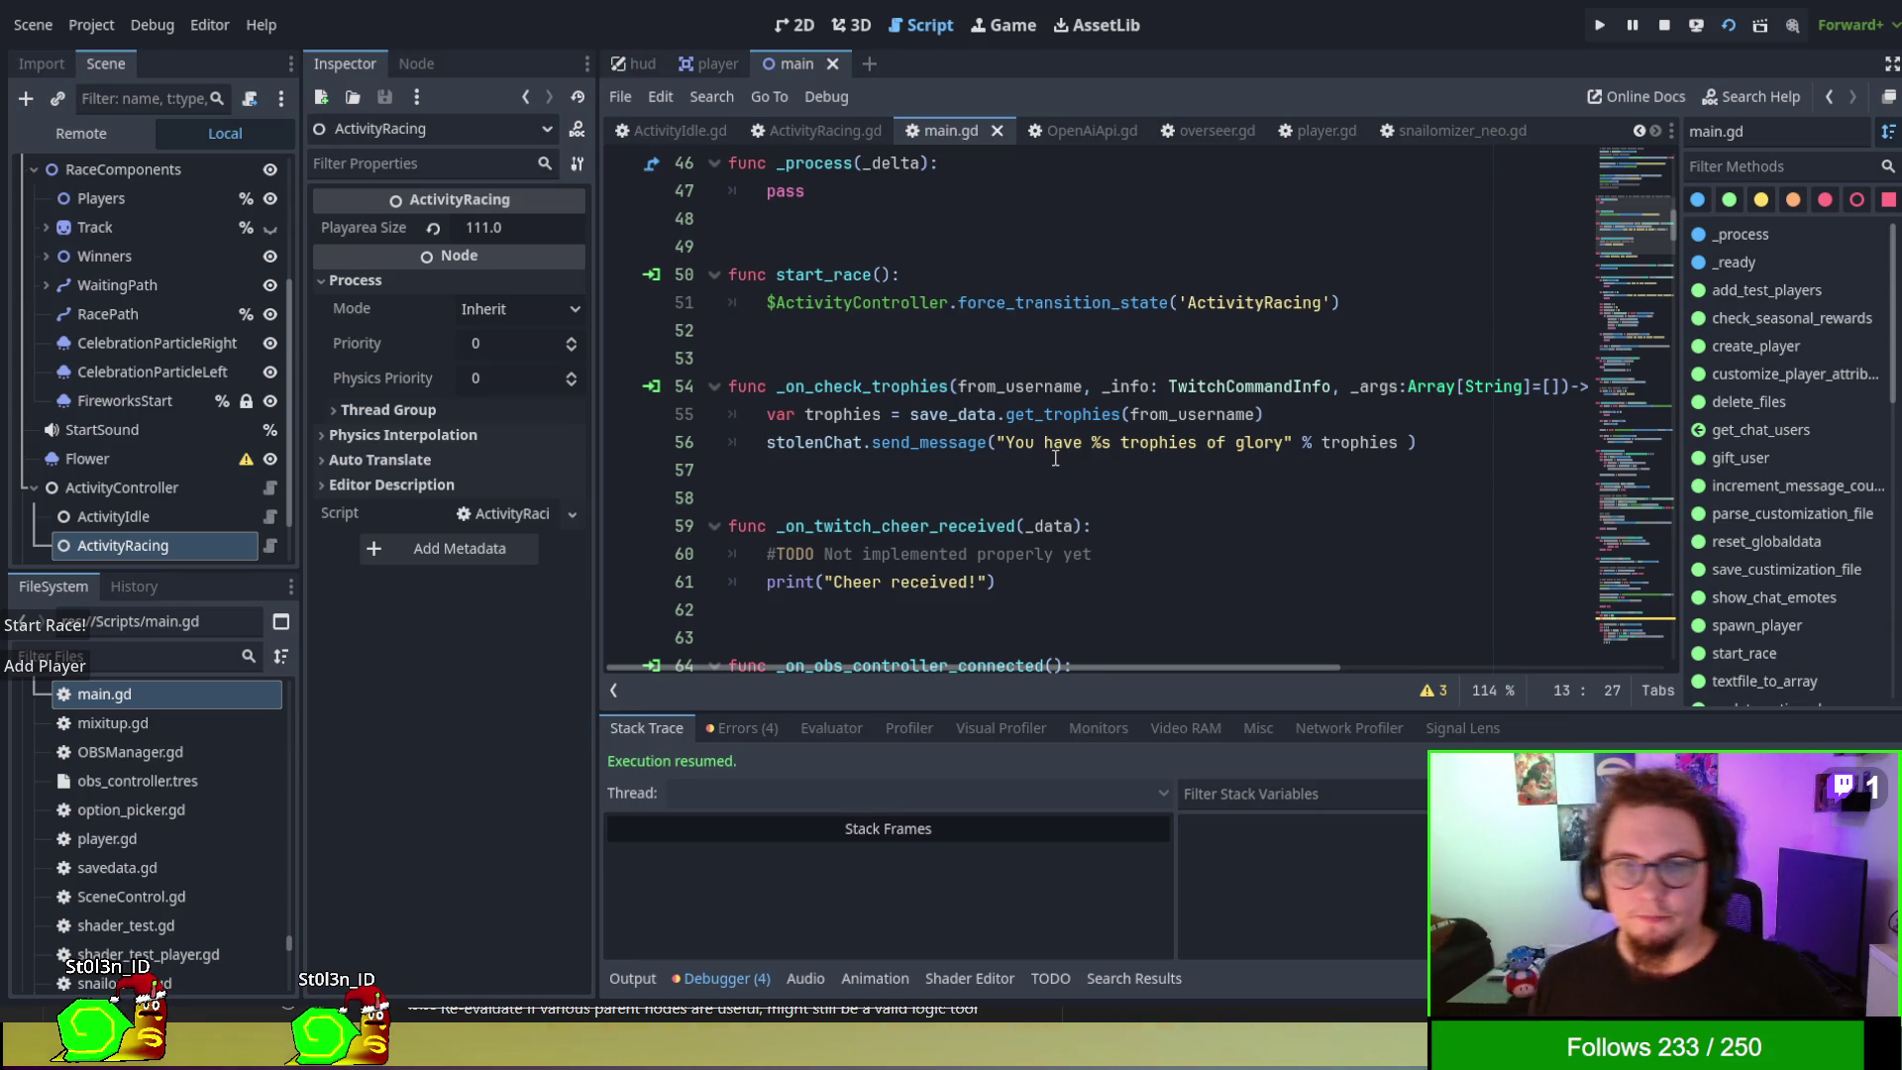
left_click(836, 133)
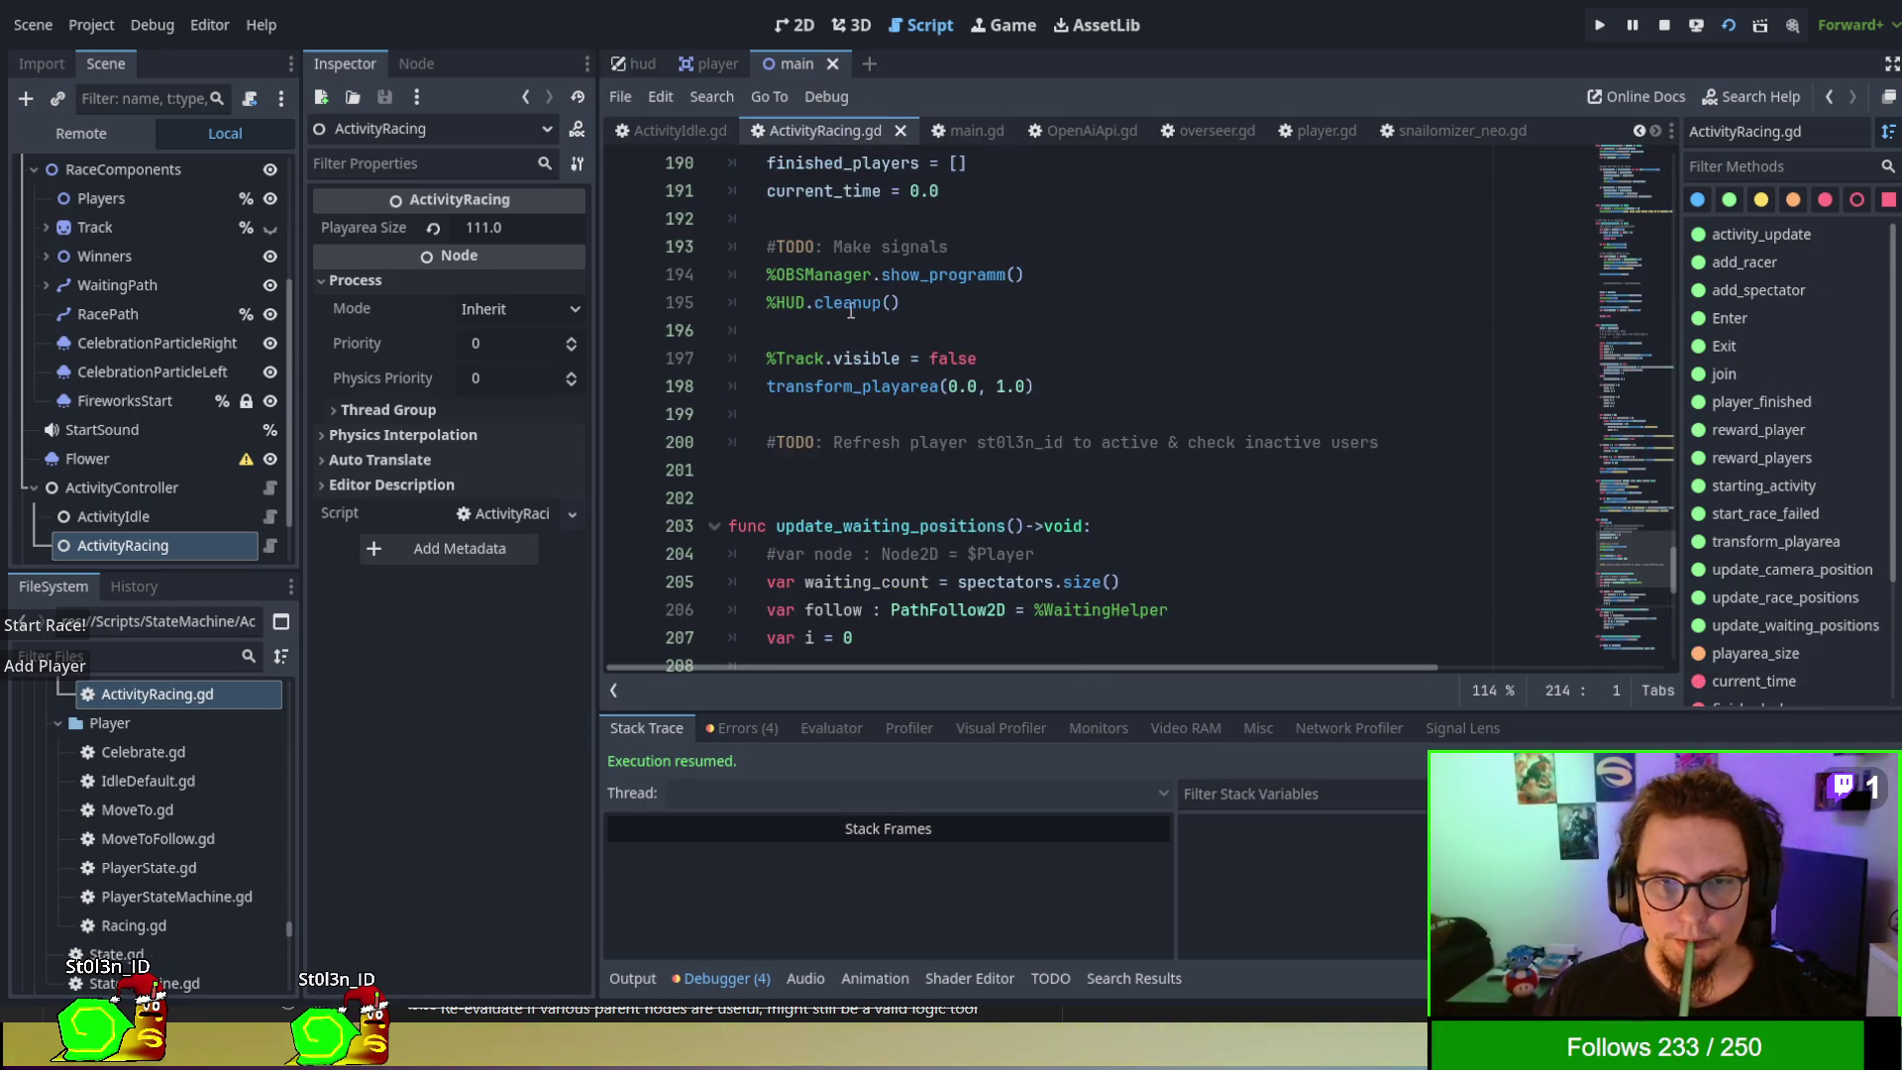
left_click(654, 134)
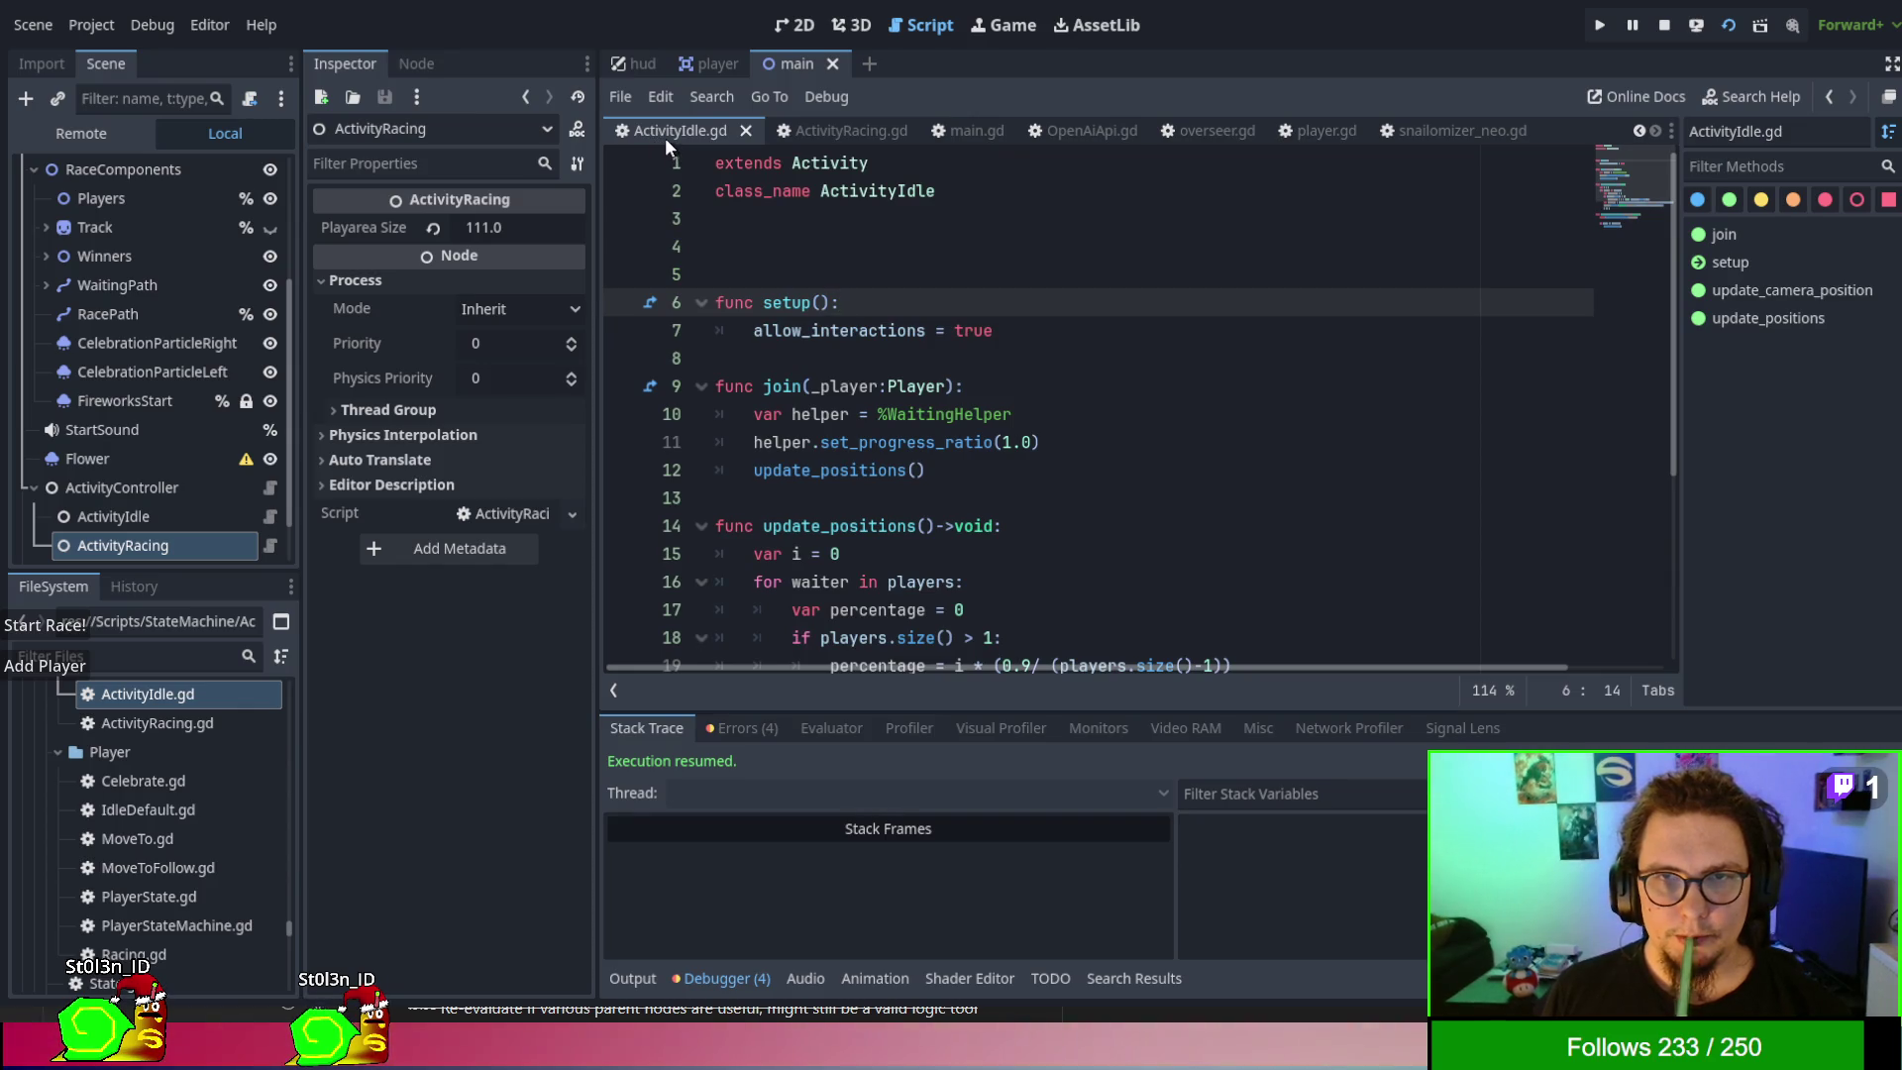
scroll(175, 782, "up", 2)
double_click(167, 712)
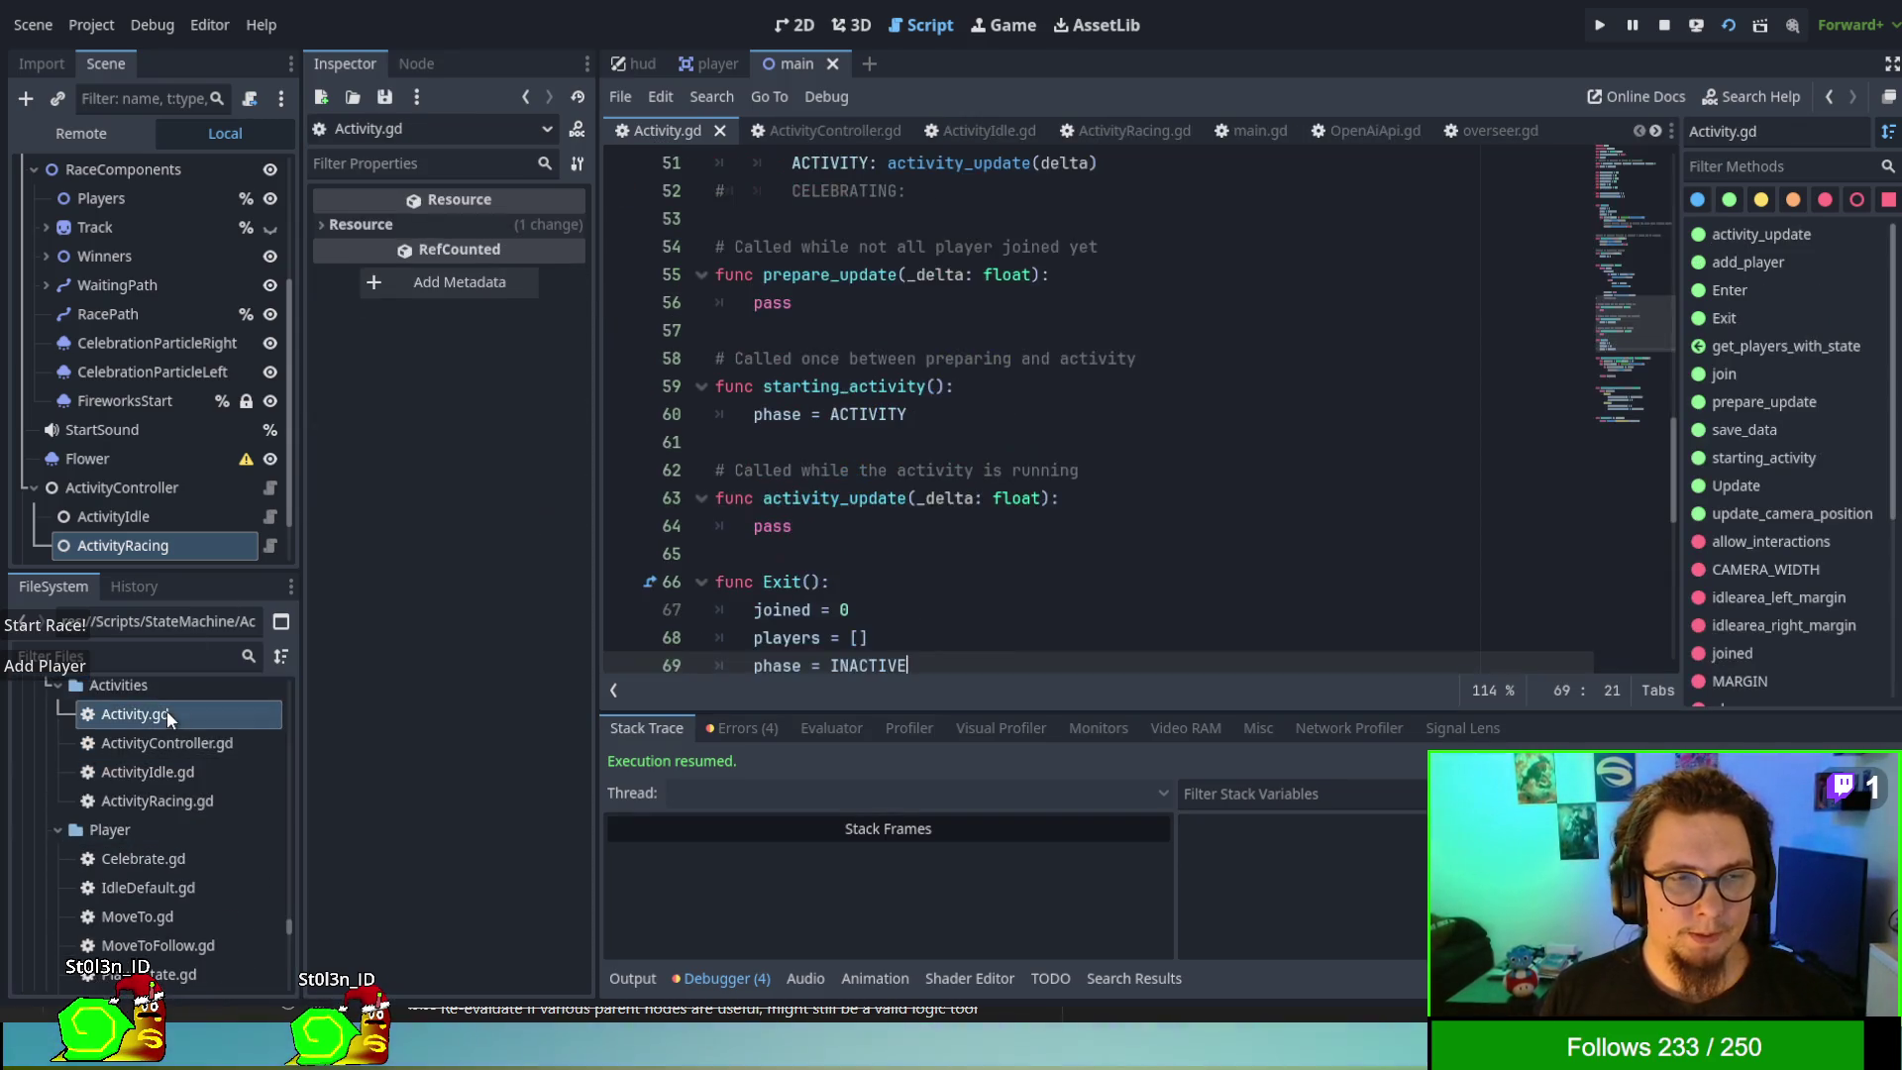
scroll(870, 424, "up", 12)
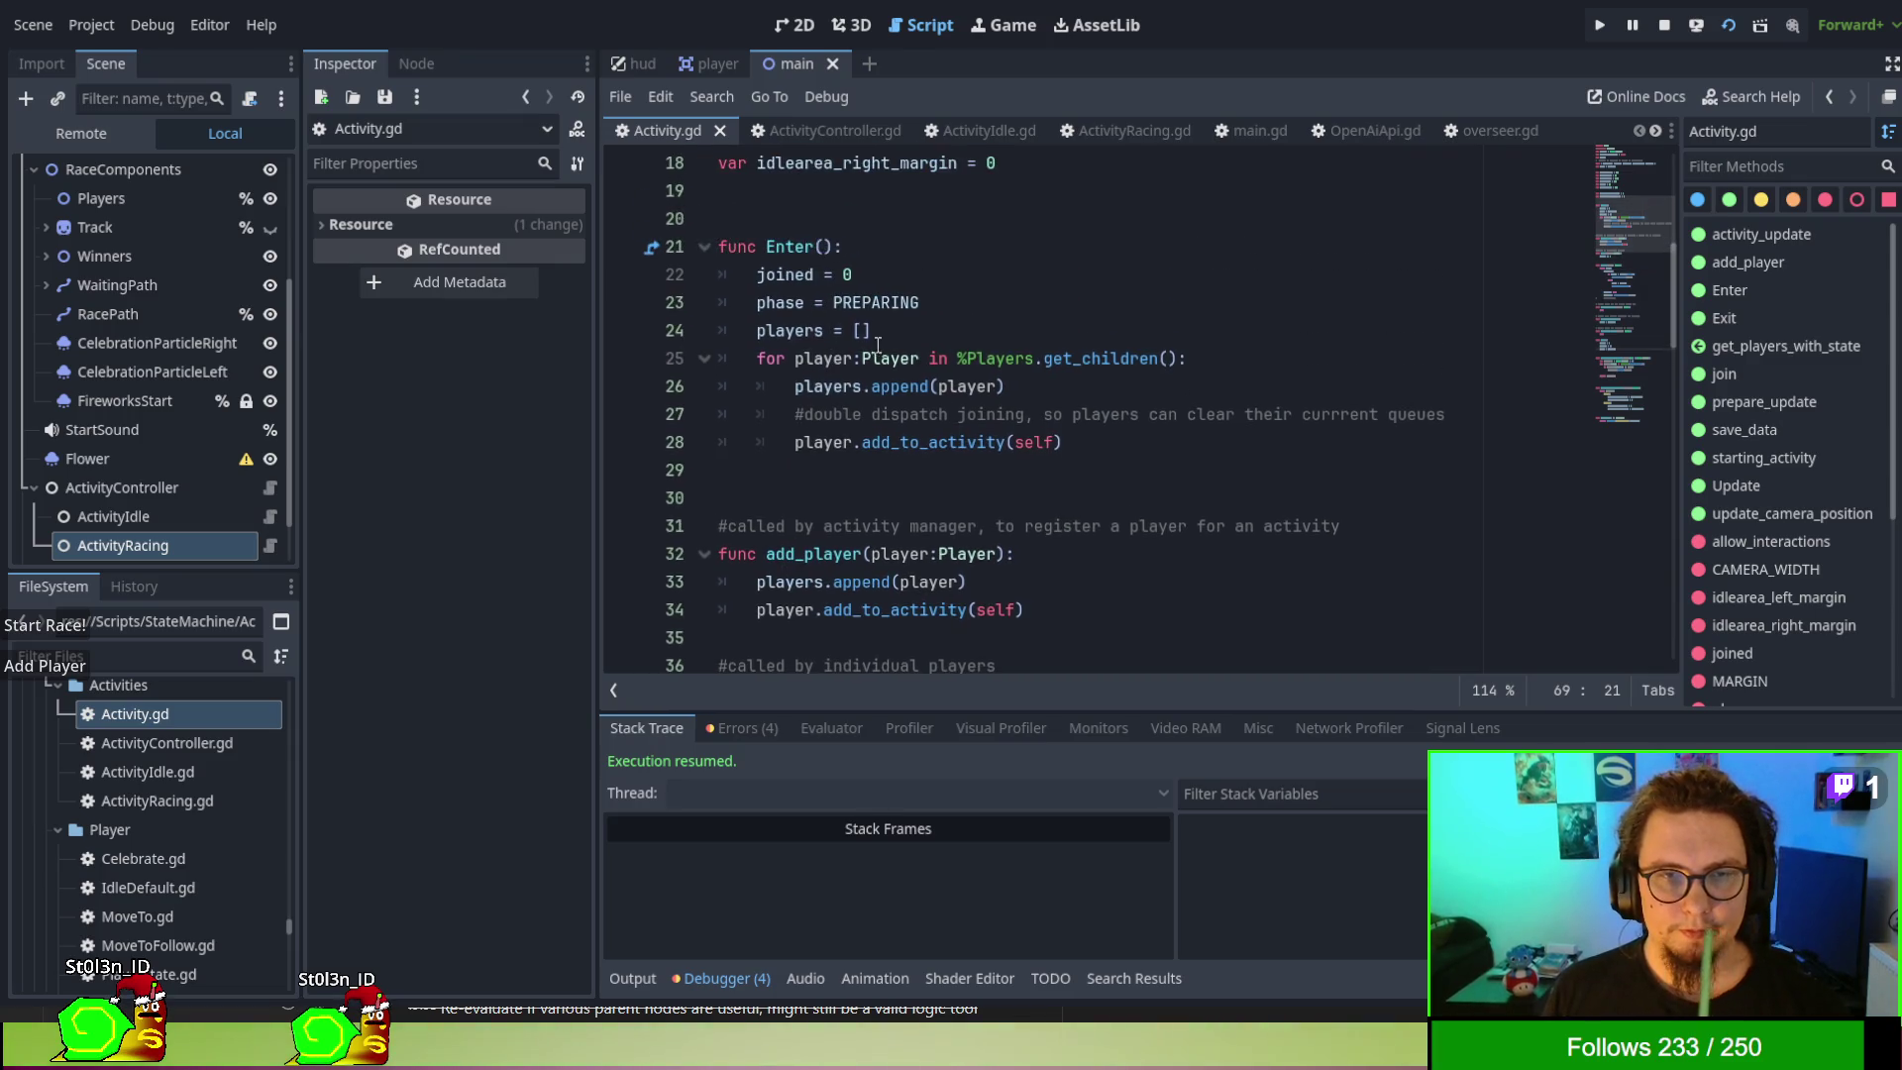
scroll(1387, 342, "up", 1)
scroll(1351, 347, "down", 3)
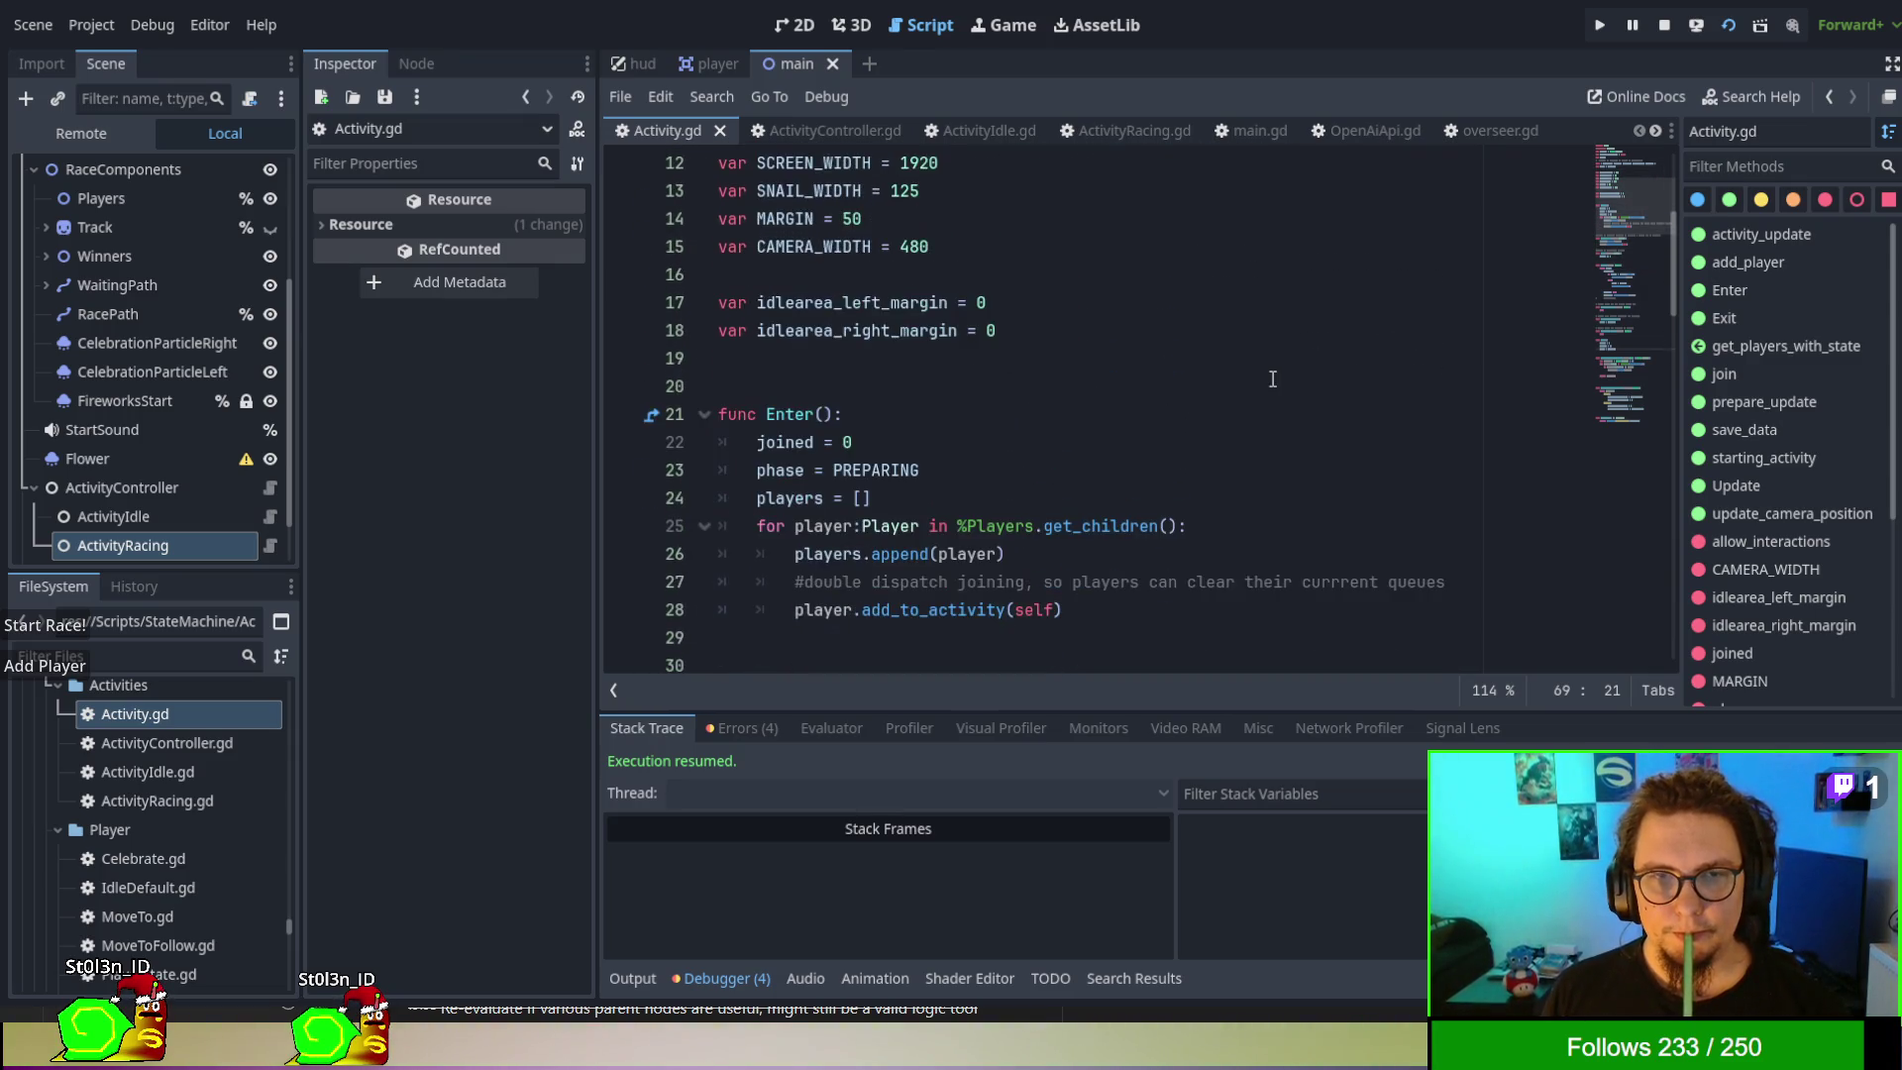
scroll(1101, 408, "down", 3)
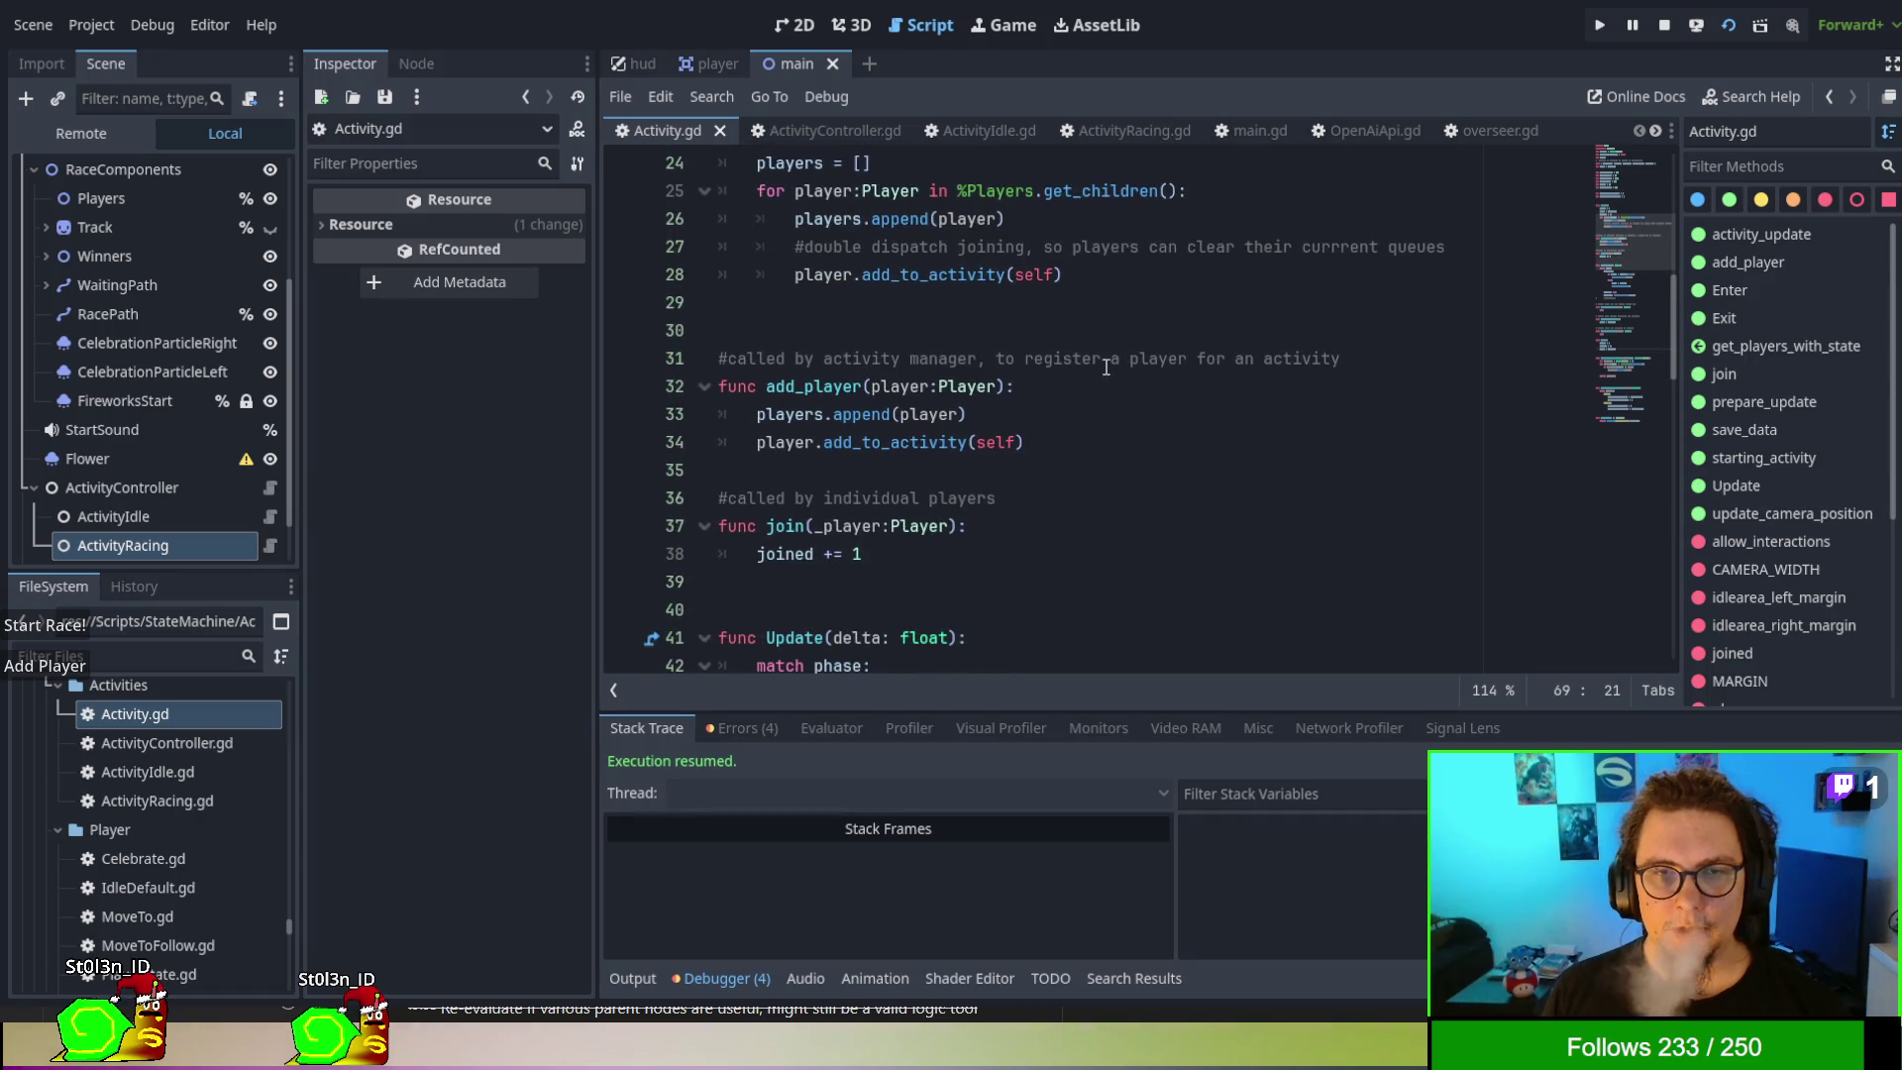
scroll(1068, 351, "down", 1)
scroll(1055, 363, "down", 4)
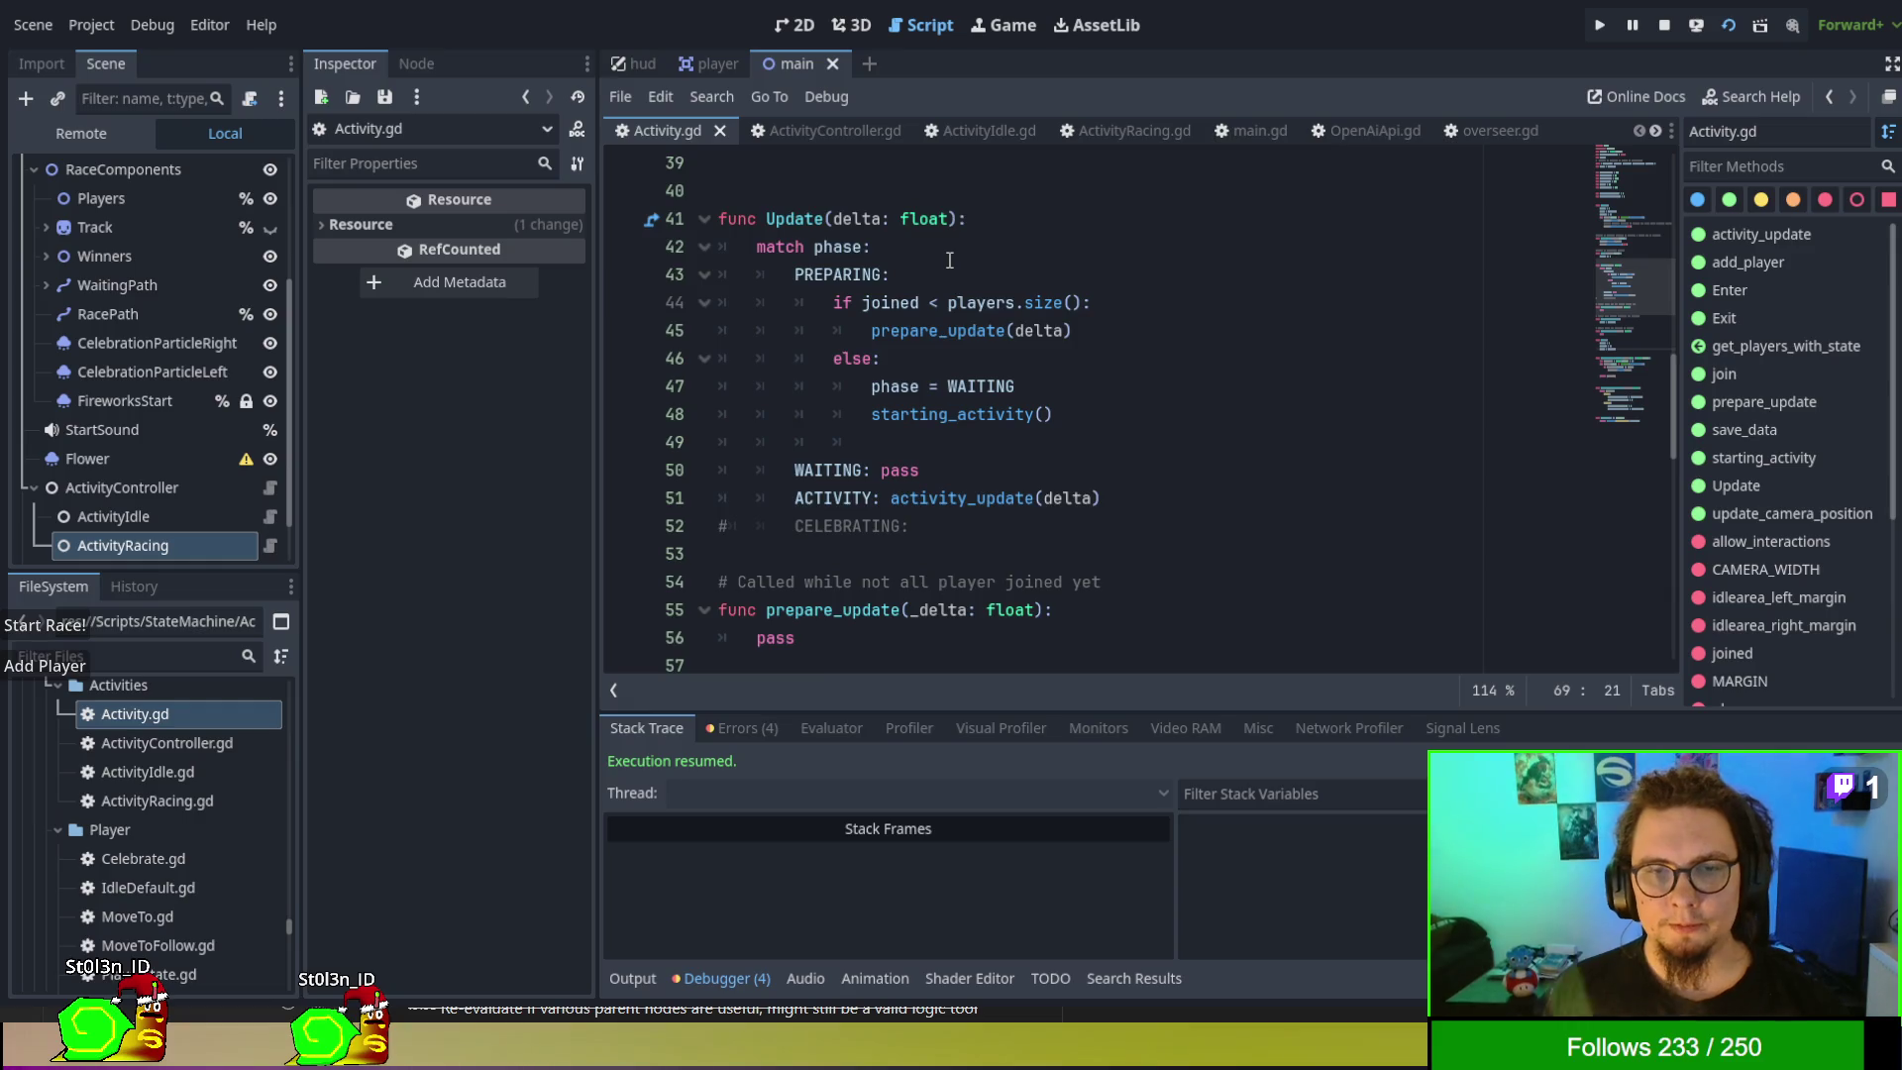
scroll(949, 259, "down", 1)
scroll(949, 260, "up", 2)
scroll(949, 260, "down", 1)
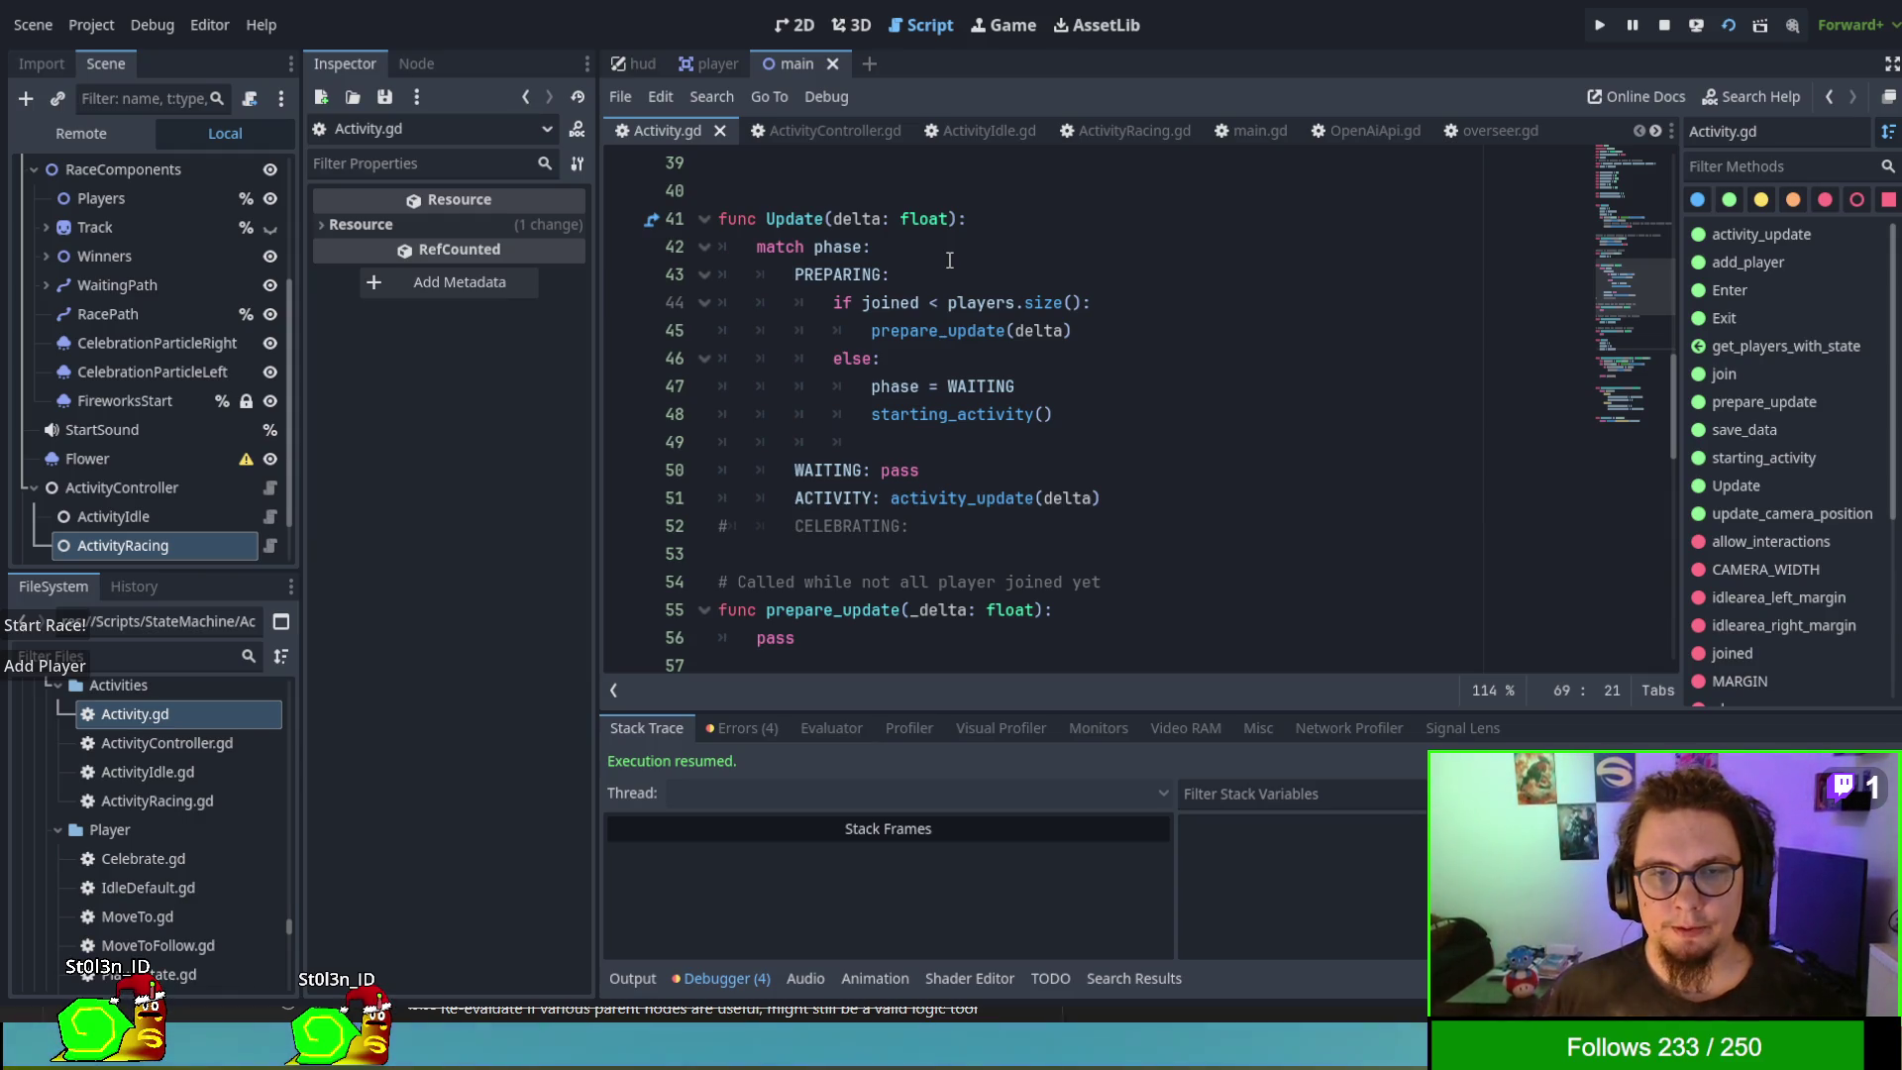
scroll(949, 260, "down", 2)
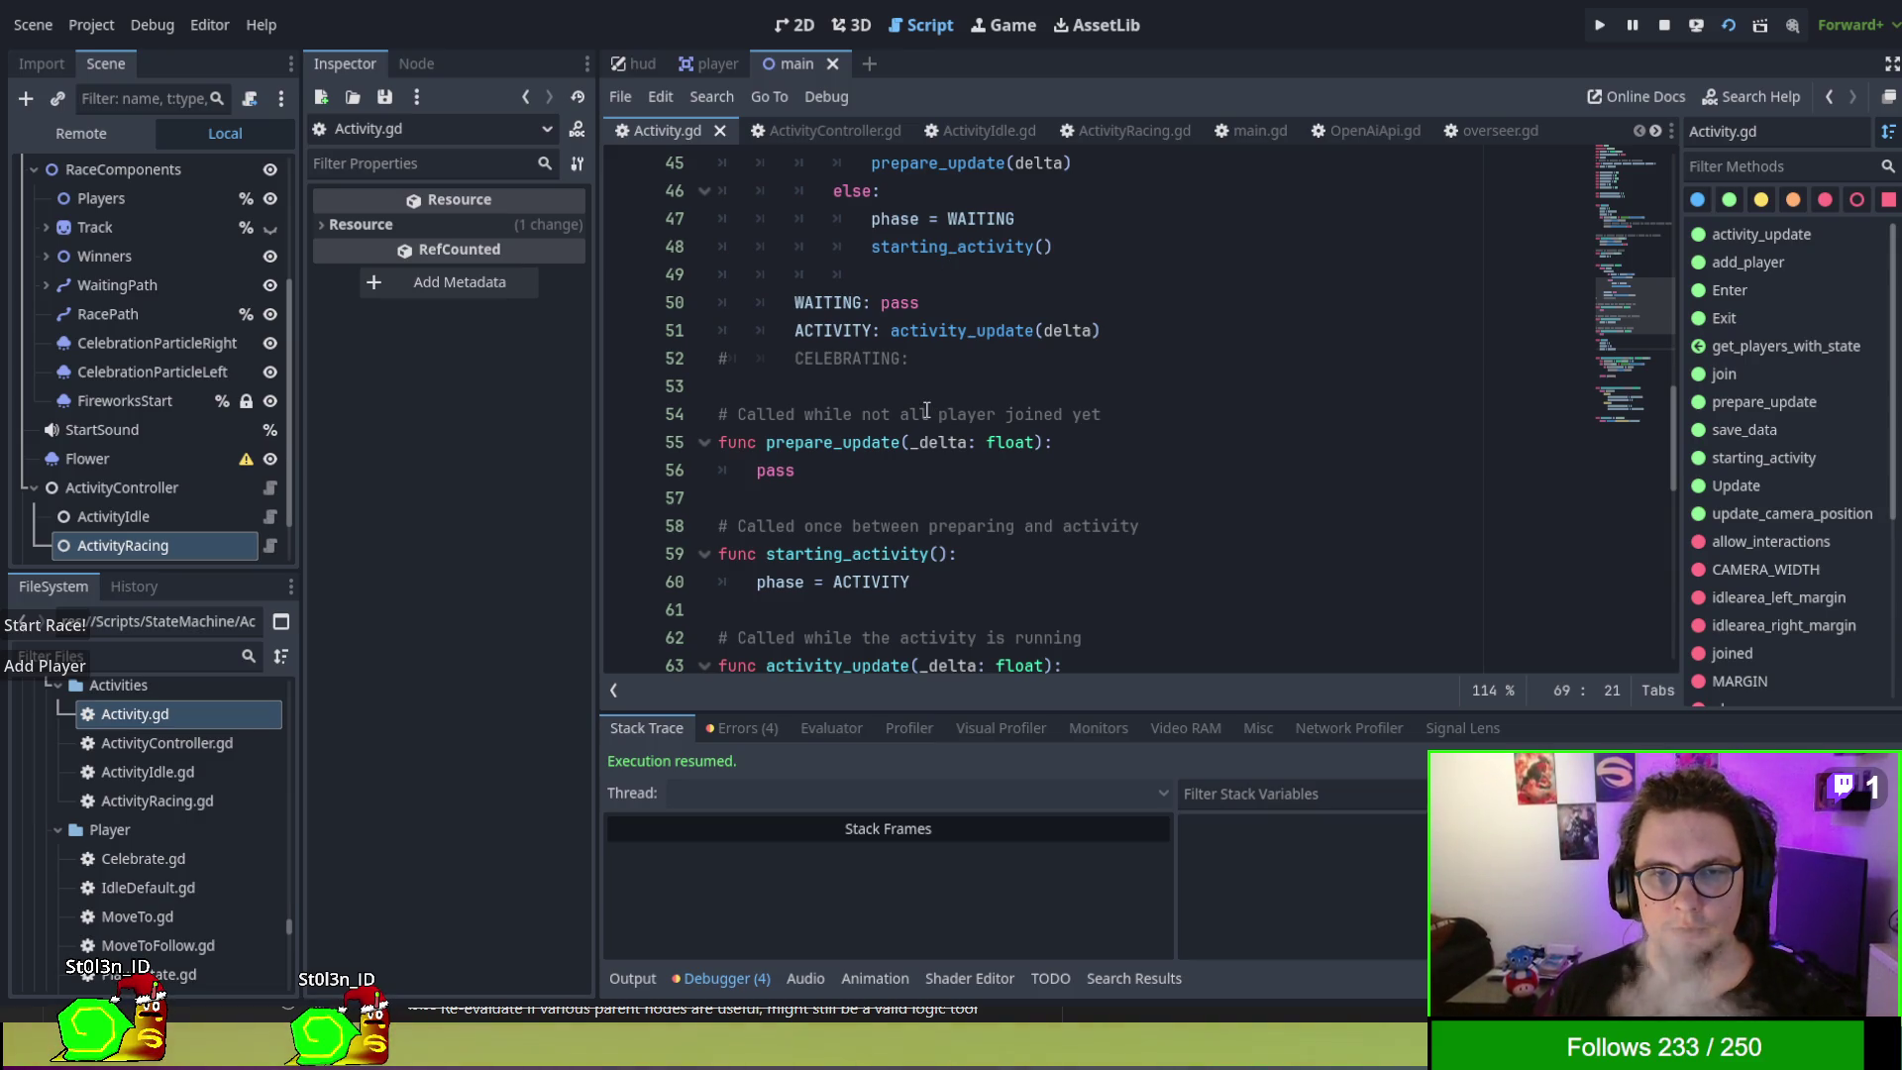
scroll(926, 410, "up", 1)
scroll(927, 410, "down", 2)
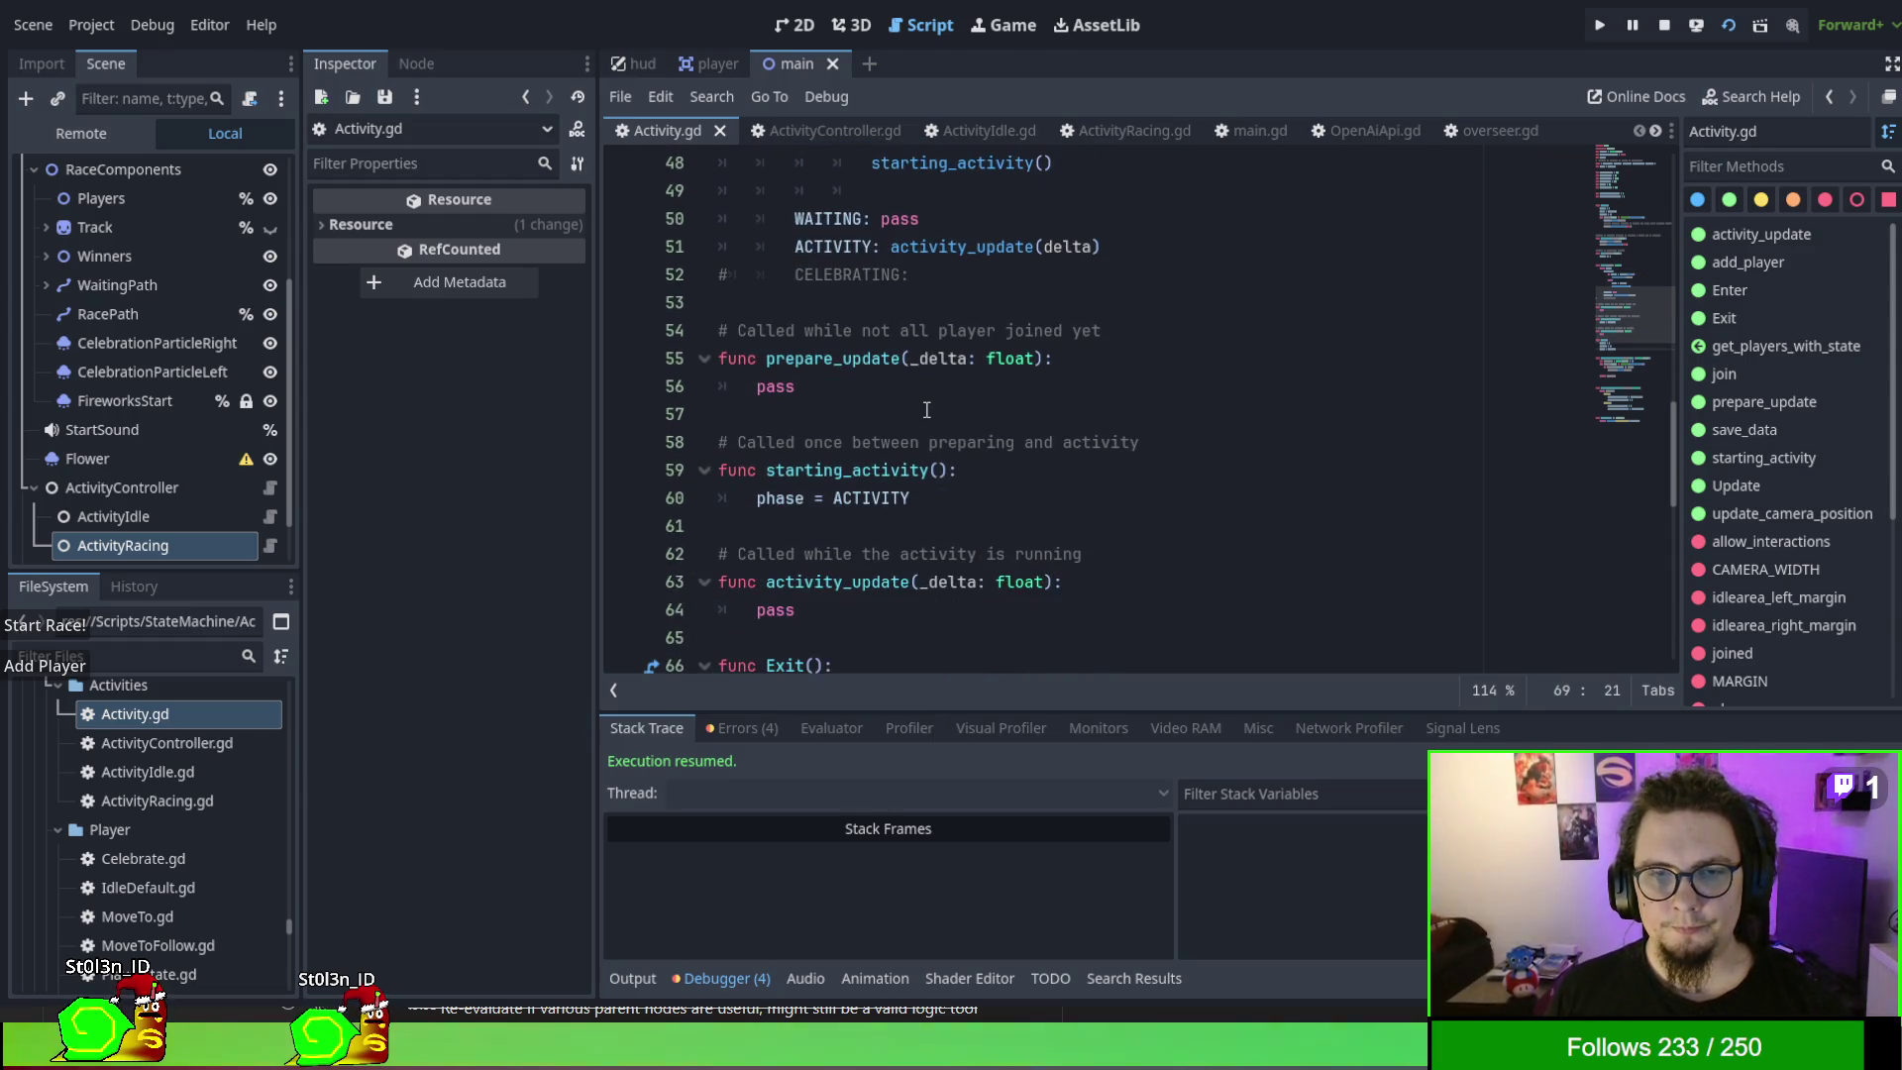
scroll(927, 409, "down", 3)
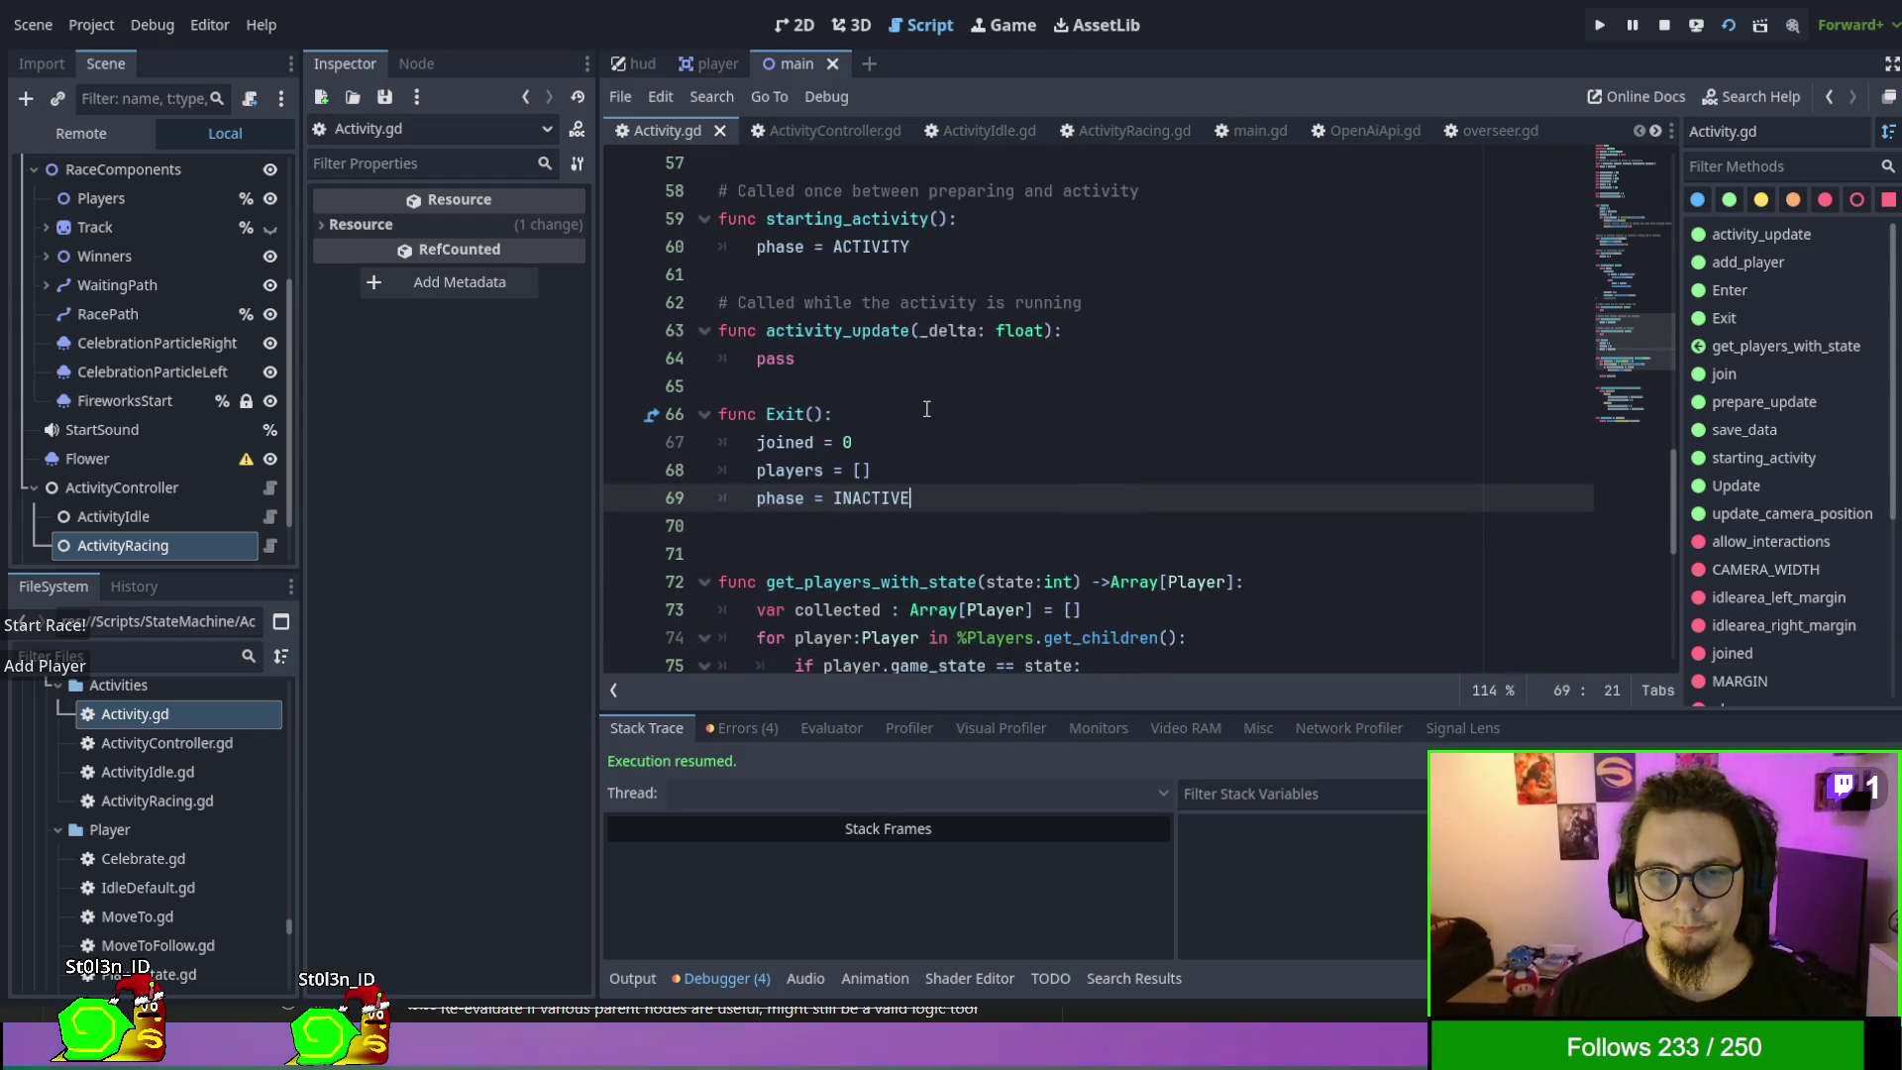
scroll(927, 409, "down", 3)
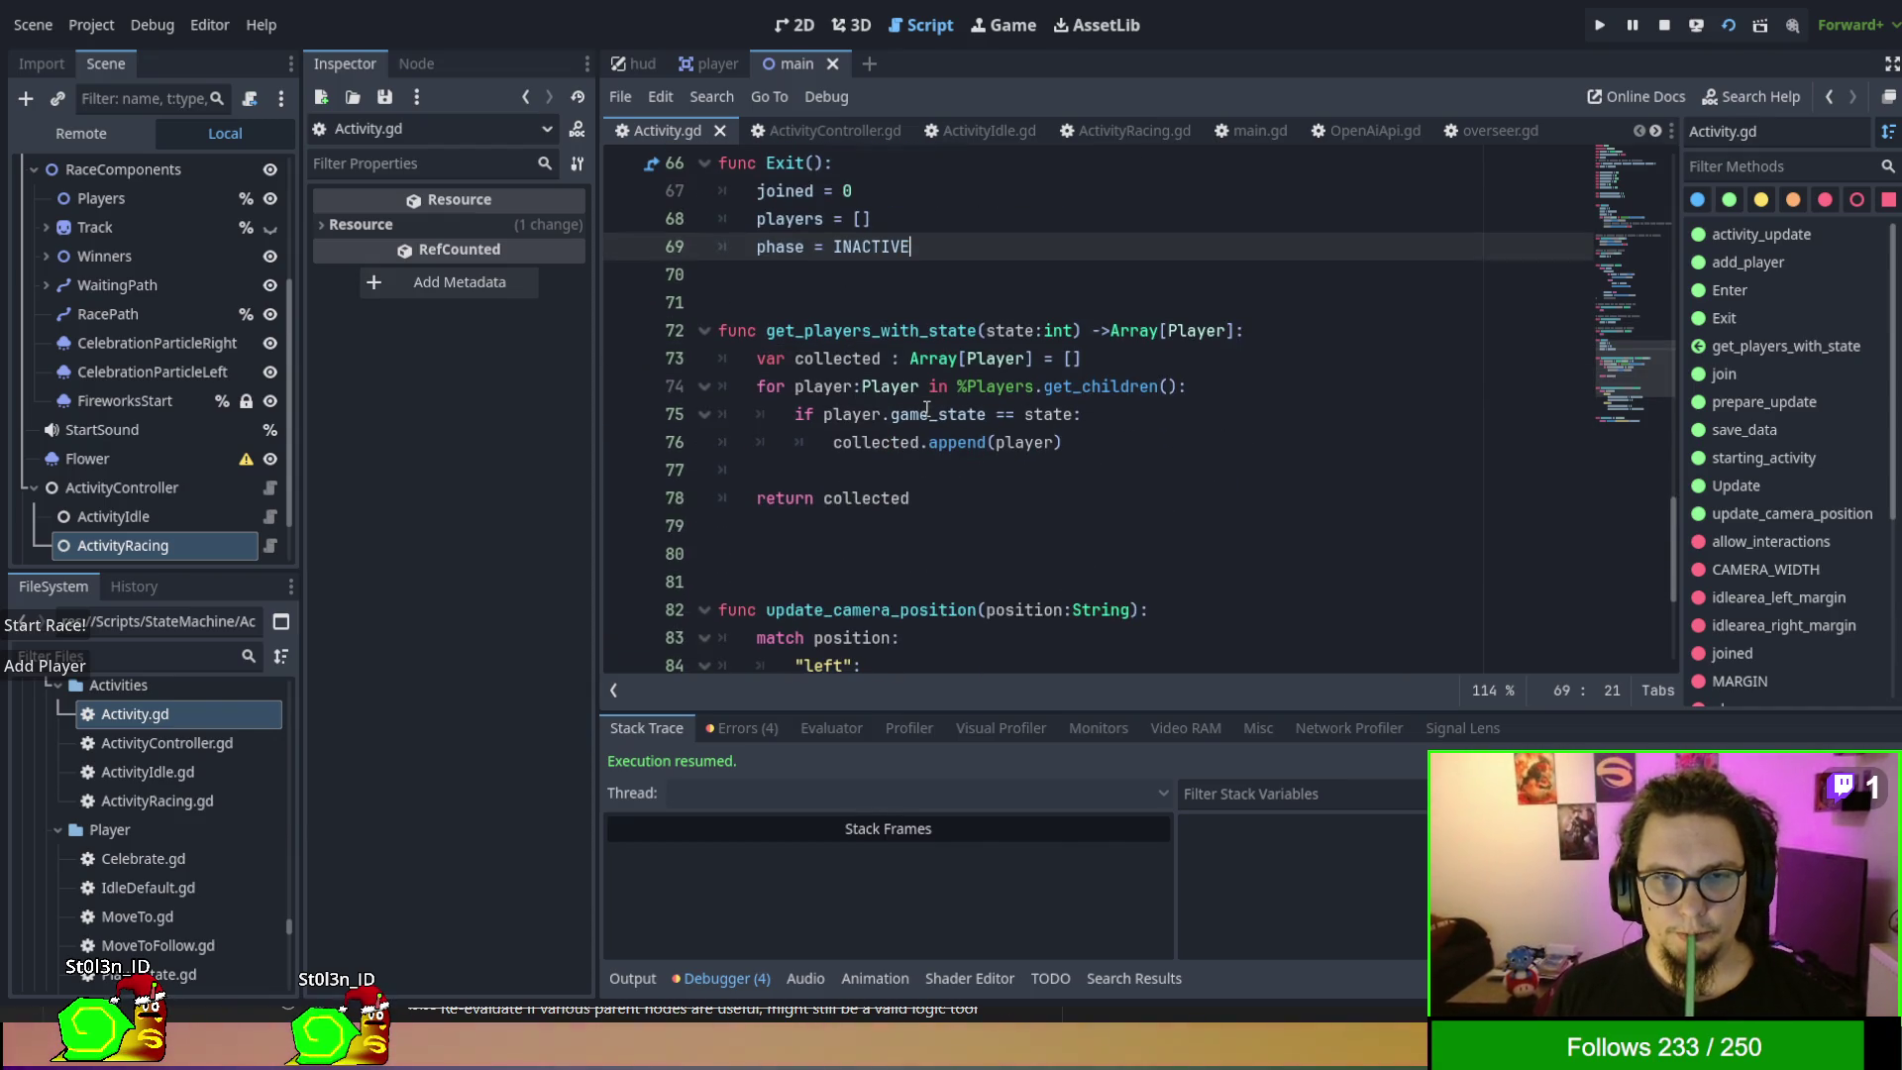
scroll(926, 409, "down", 2)
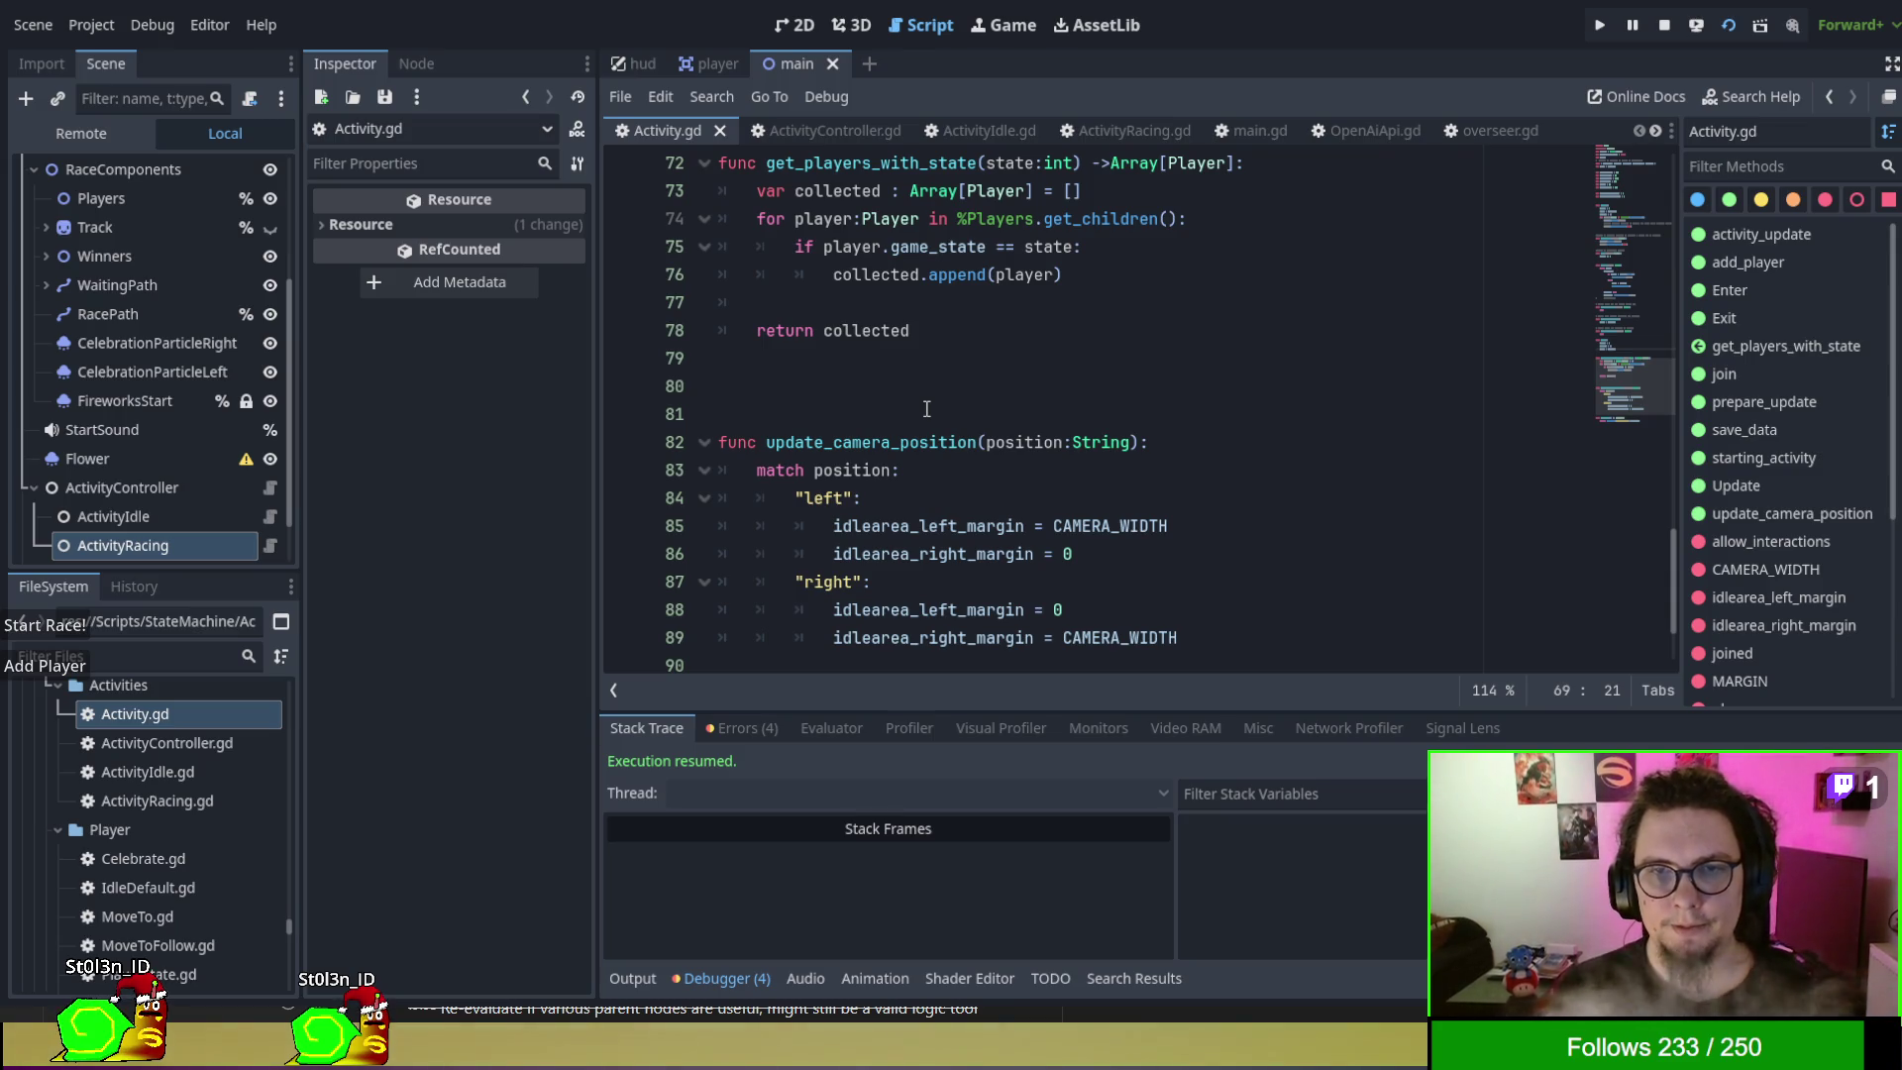
scroll(927, 409, "down", 1)
scroll(927, 409, "down", 1)
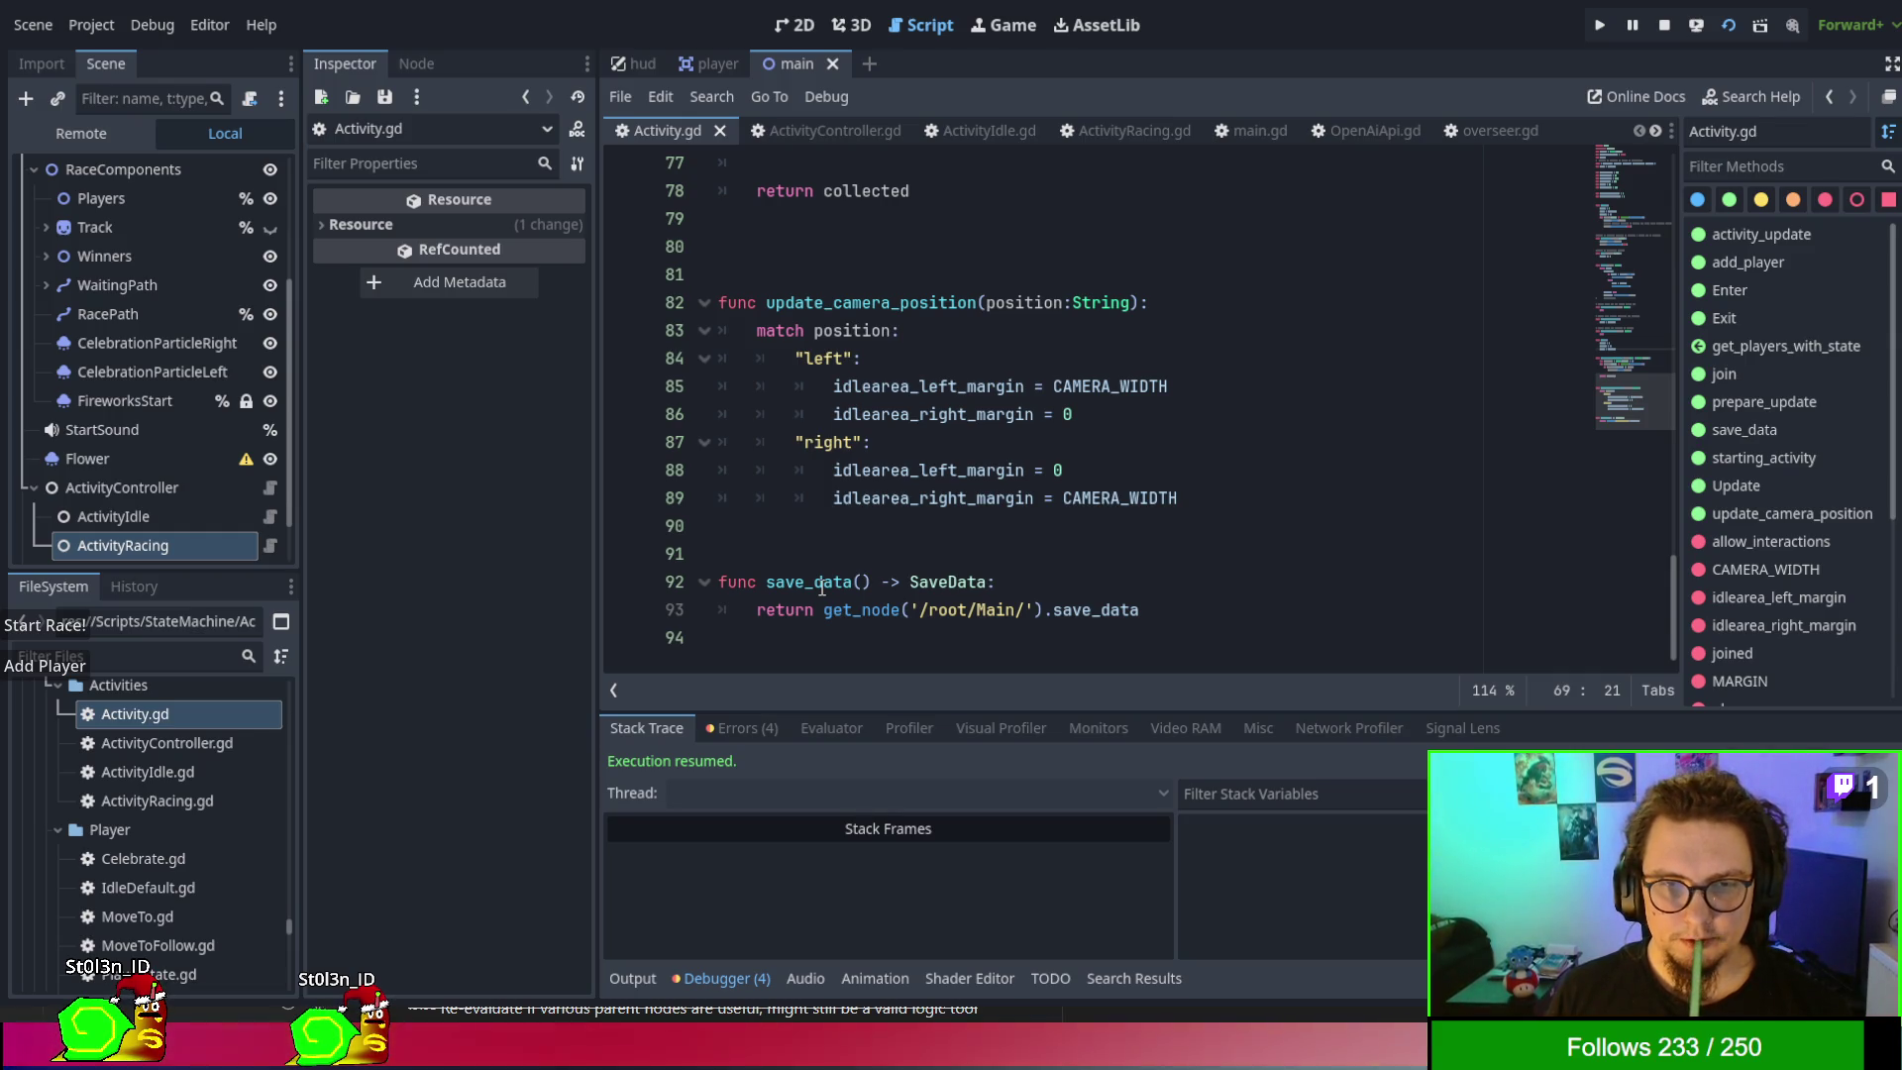
scroll(822, 588, "up", 2)
scroll(821, 589, "up", 8)
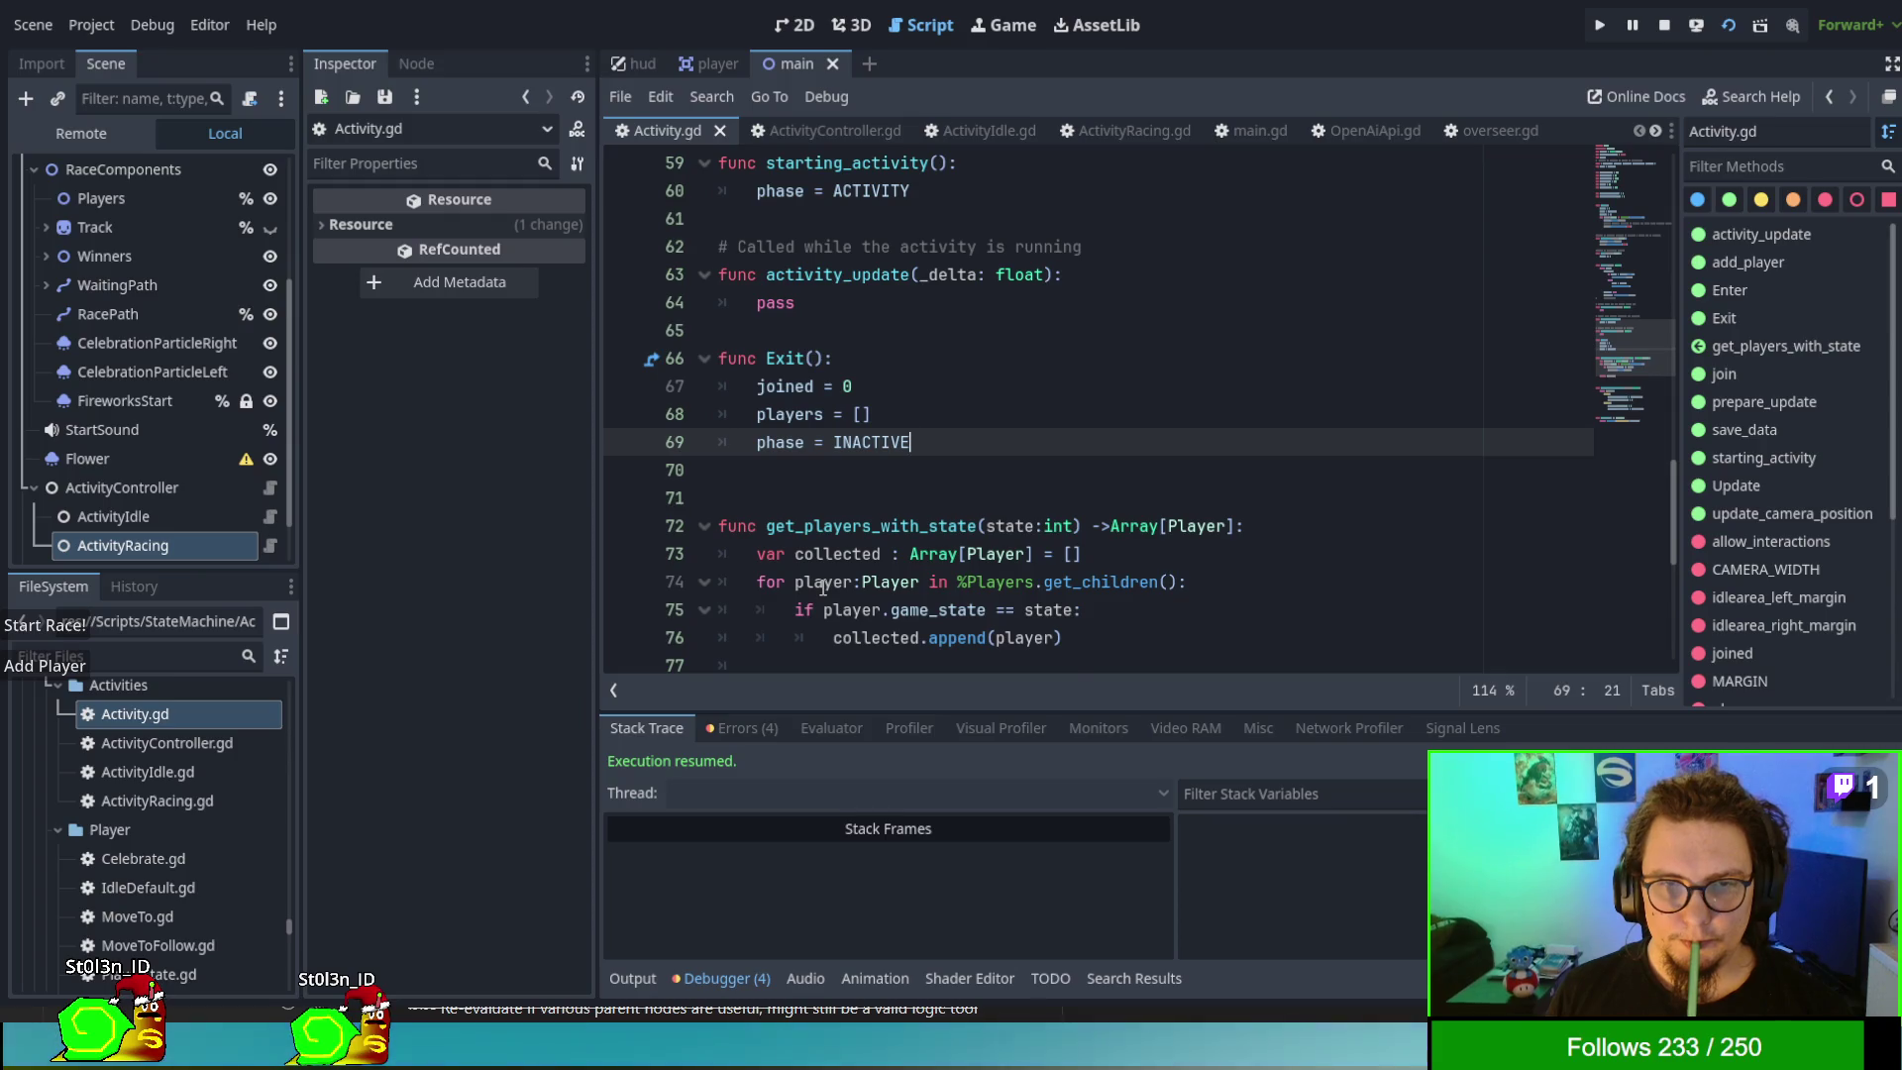
scroll(822, 588, "up", 10)
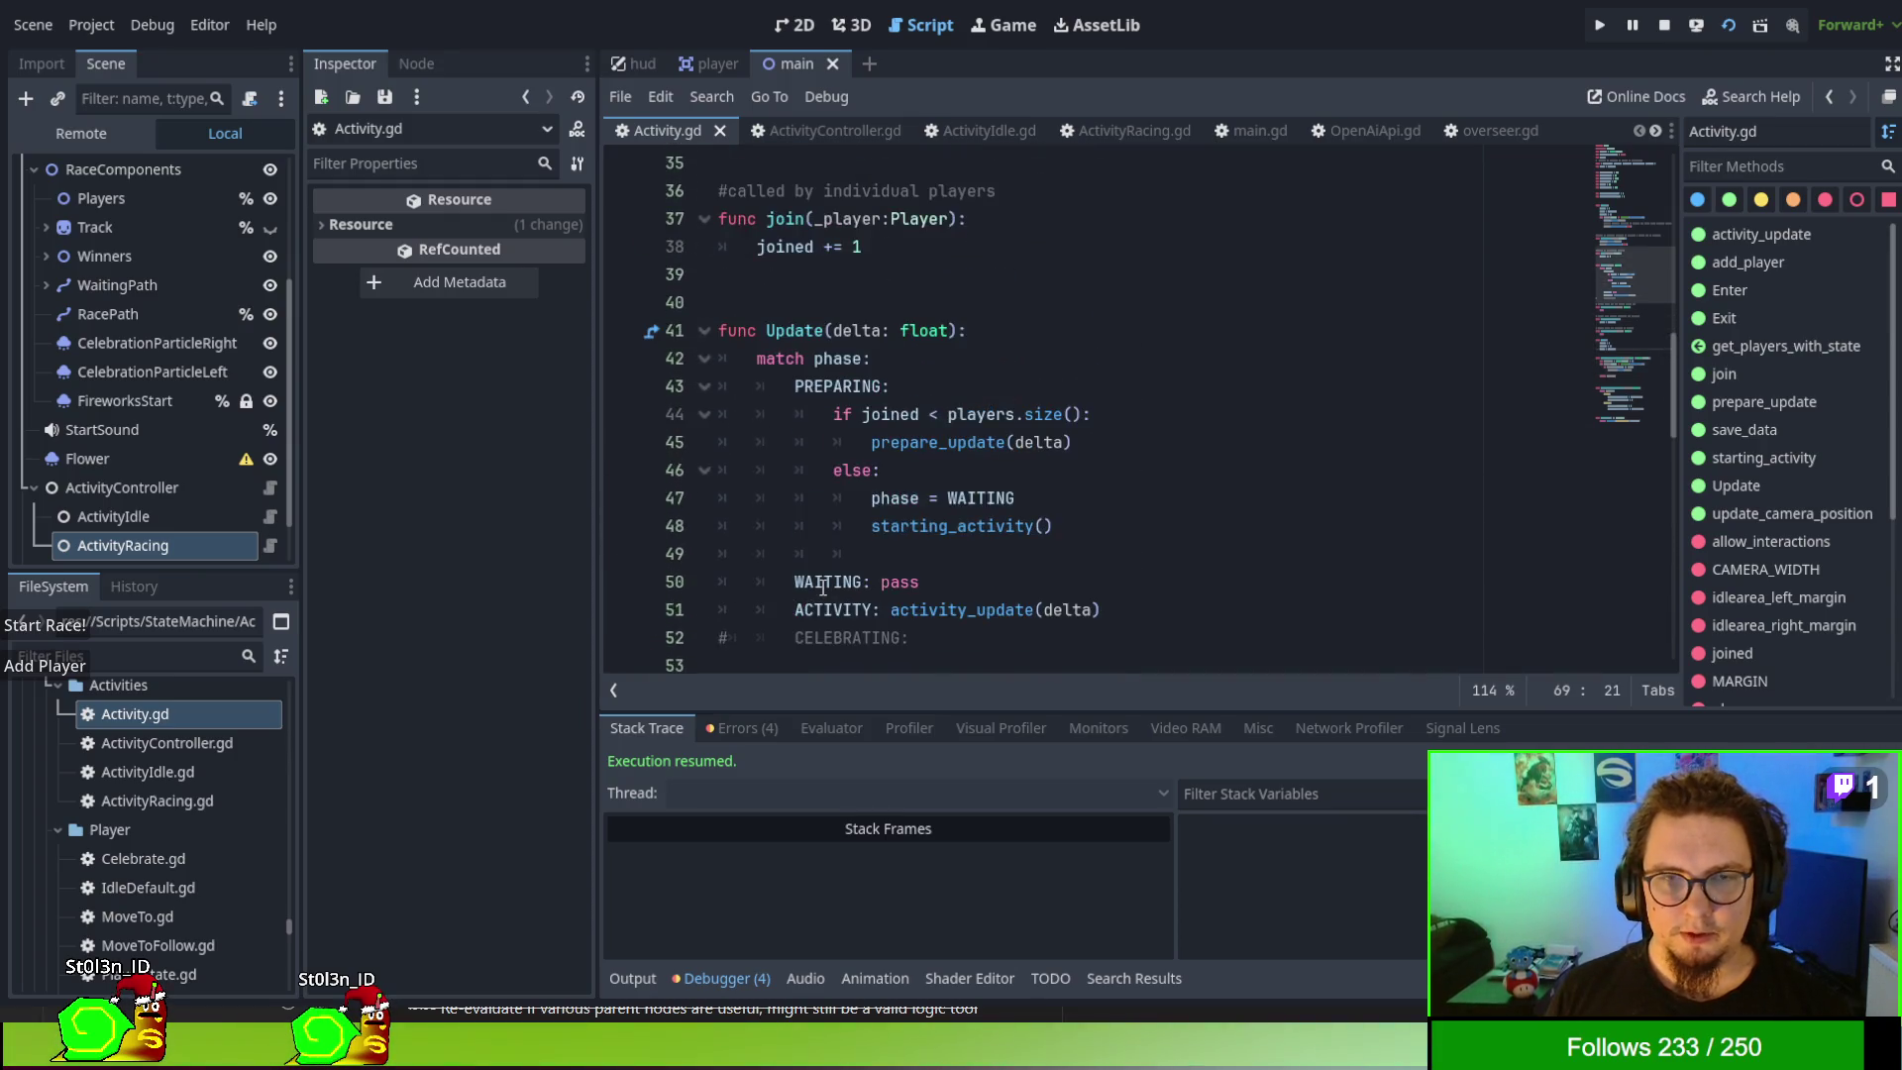
scroll(823, 588, "up", 5)
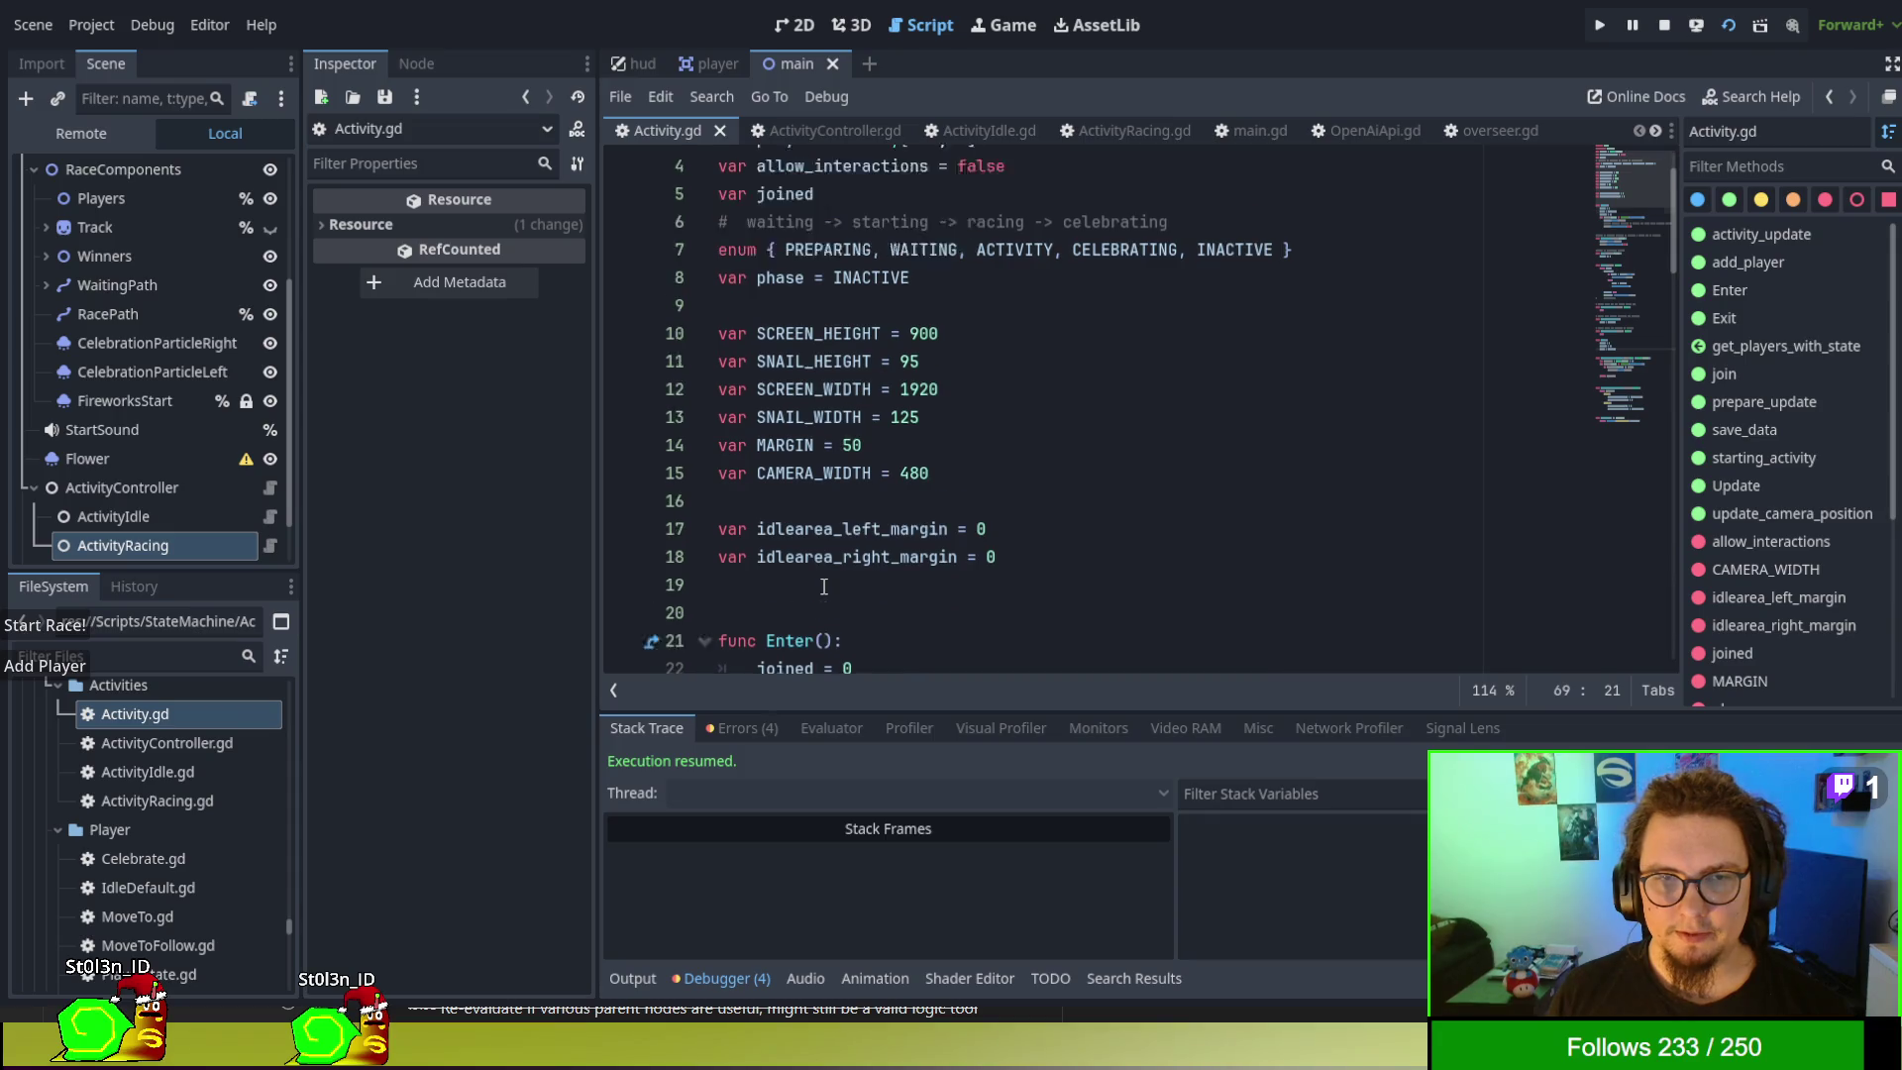
scroll(824, 589, "down", 5)
scroll(824, 588, "down", 2)
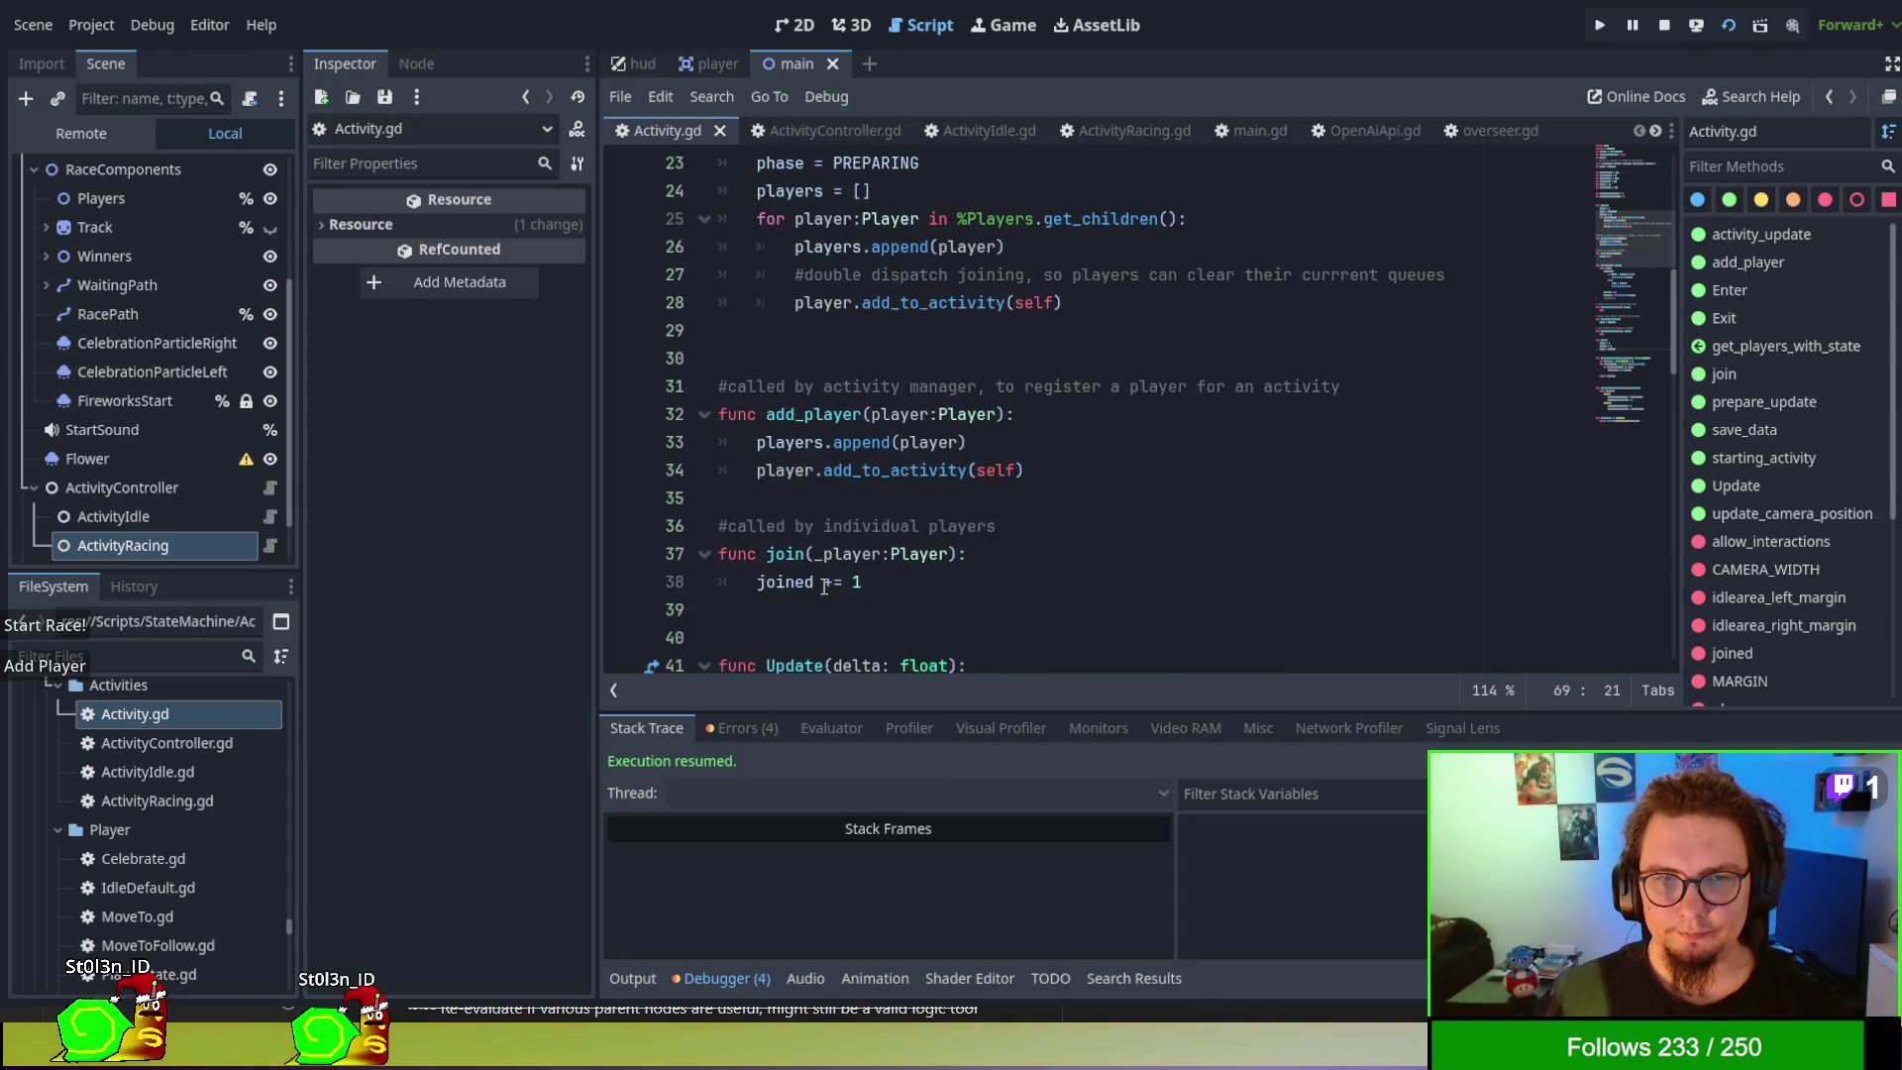
scroll(824, 588, "down", 3)
scroll(825, 589, "up", 2)
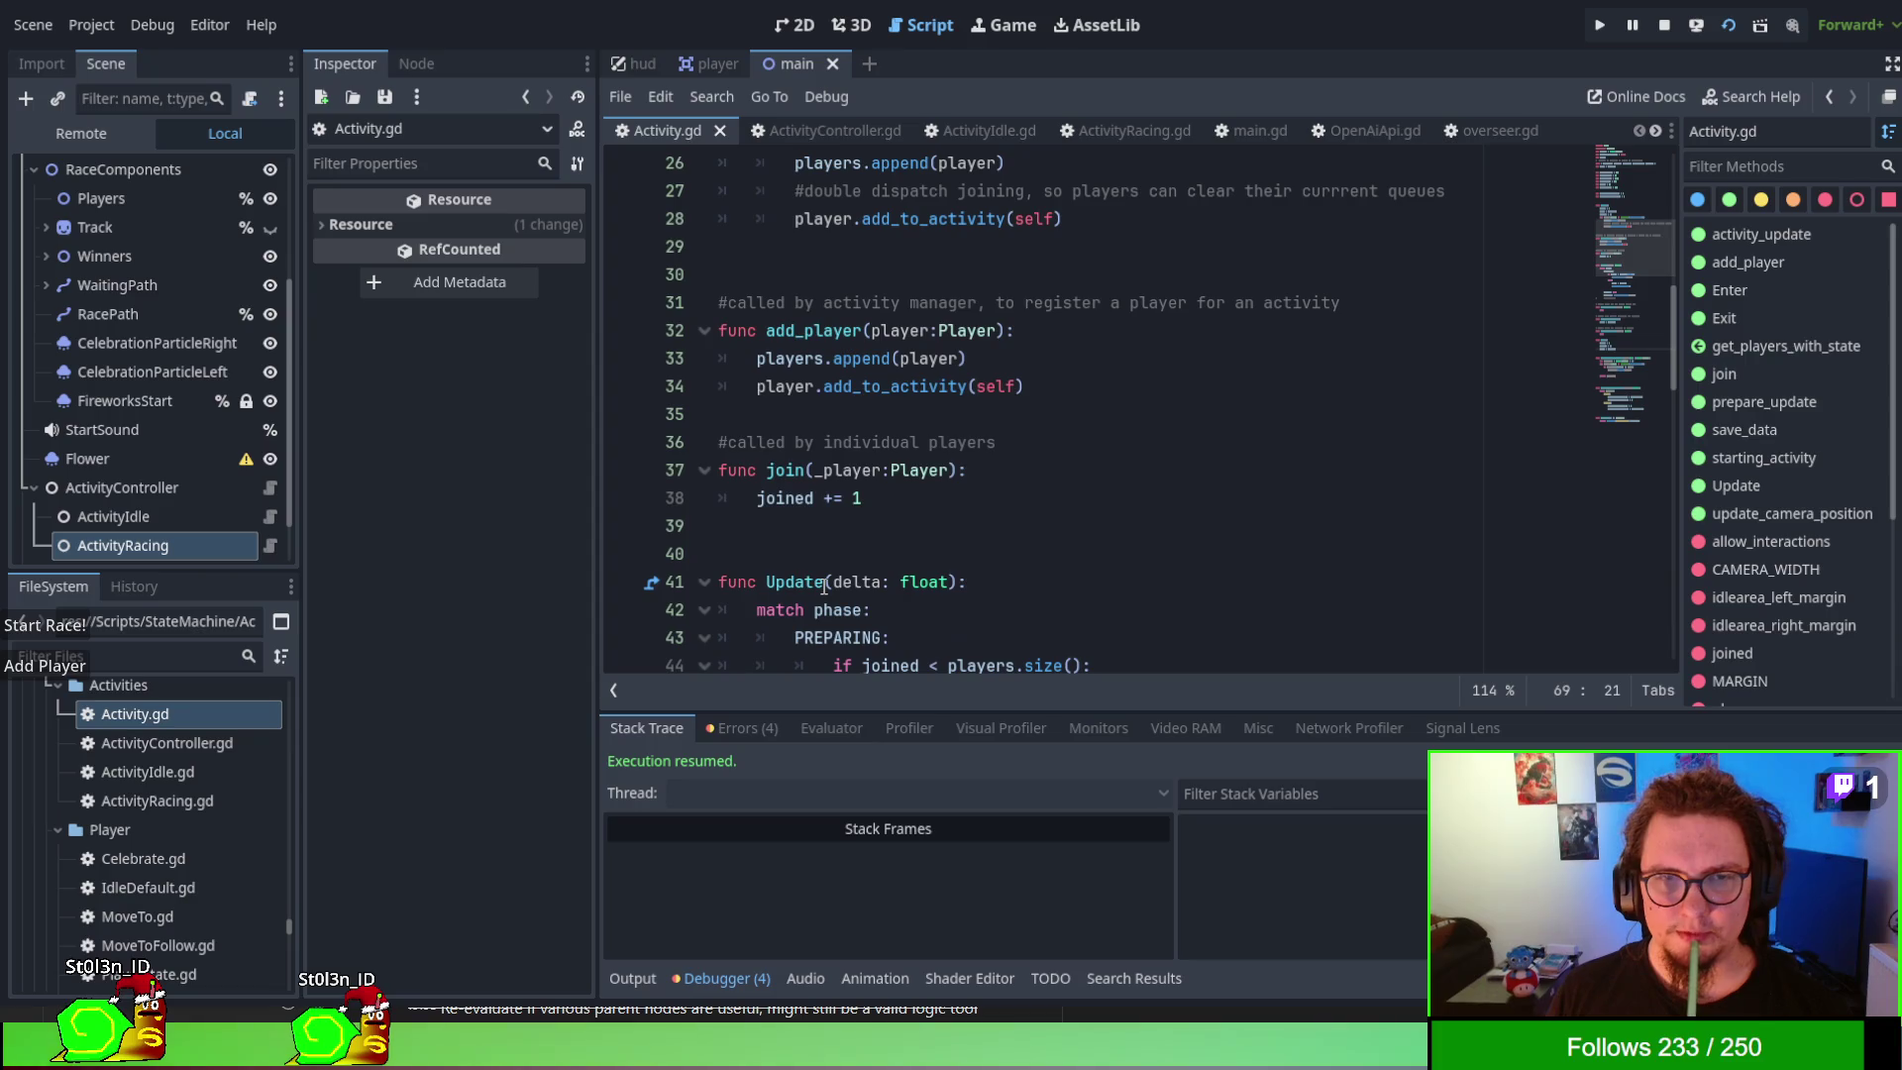
Add a blank line after the add_player, prepare_update and starting_activity functions in Activity.gd.
left_click(816, 416)
key("Return")
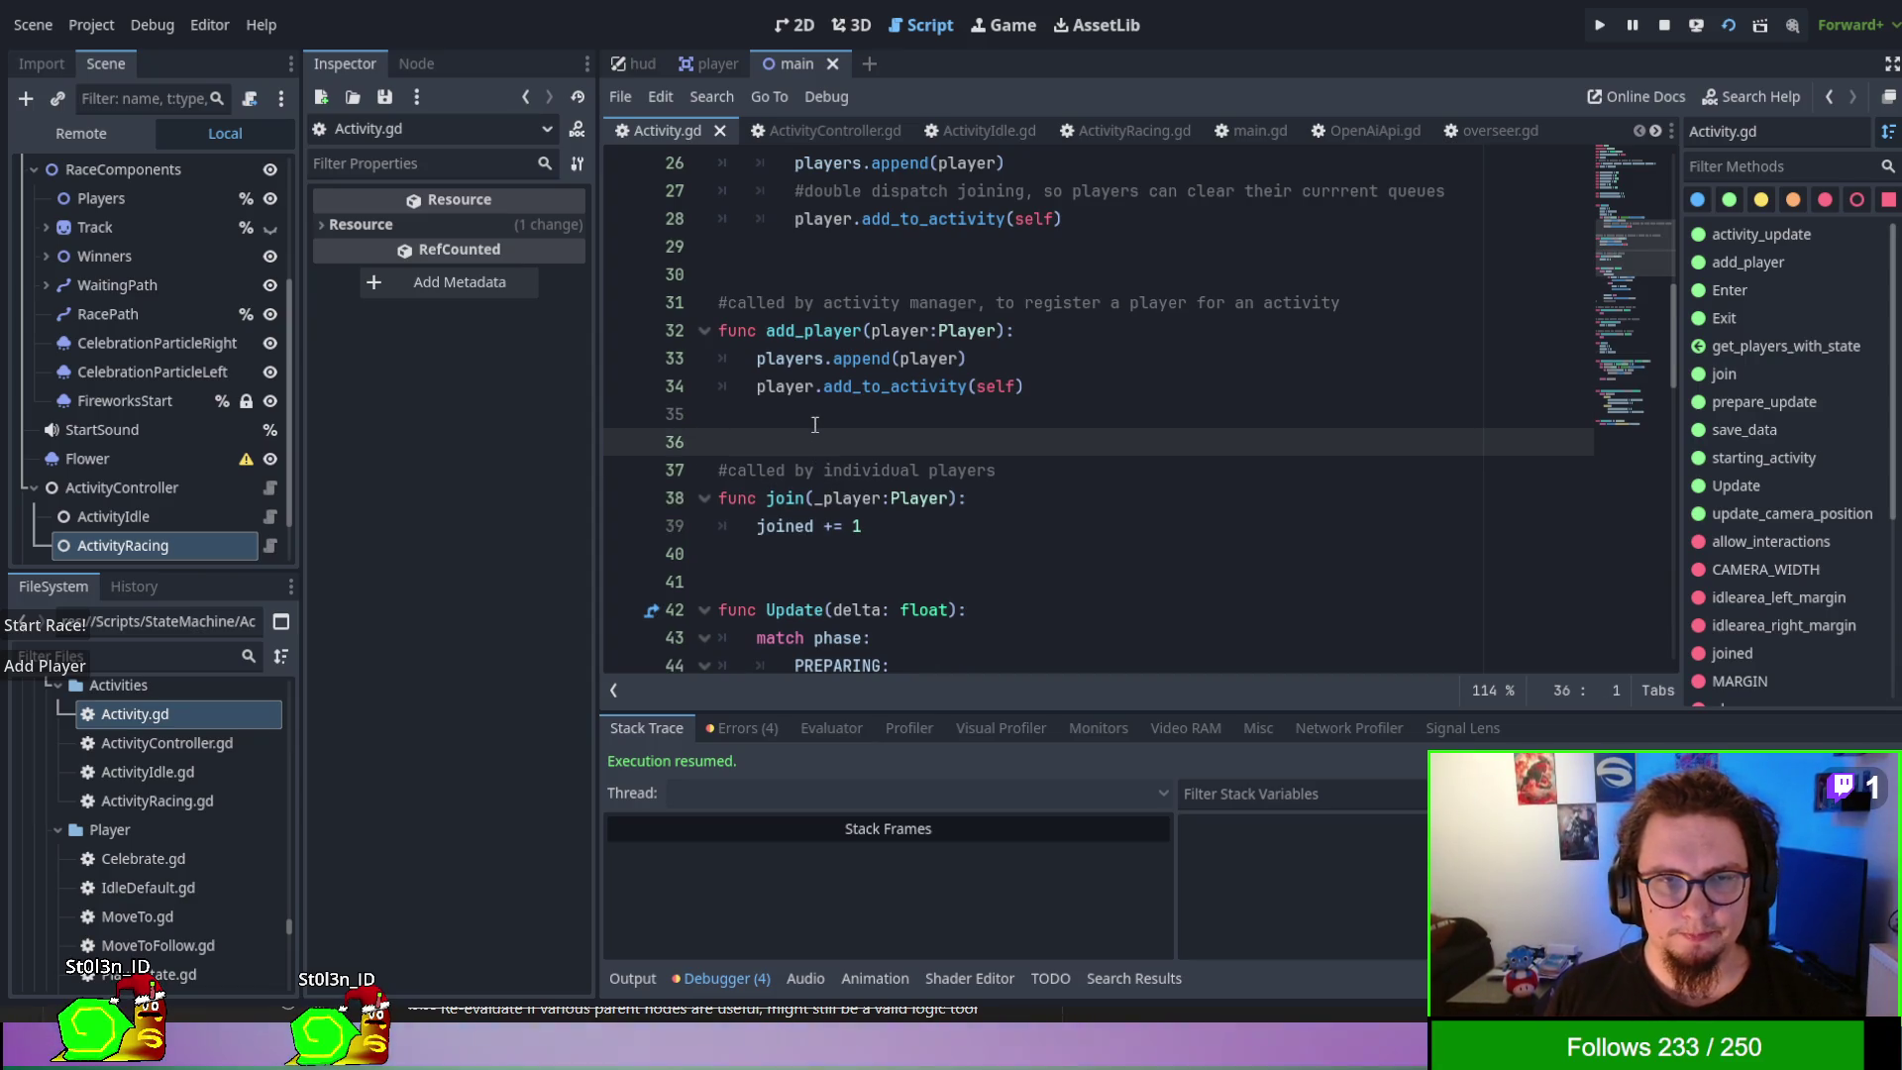
scroll(872, 490, "down", 7)
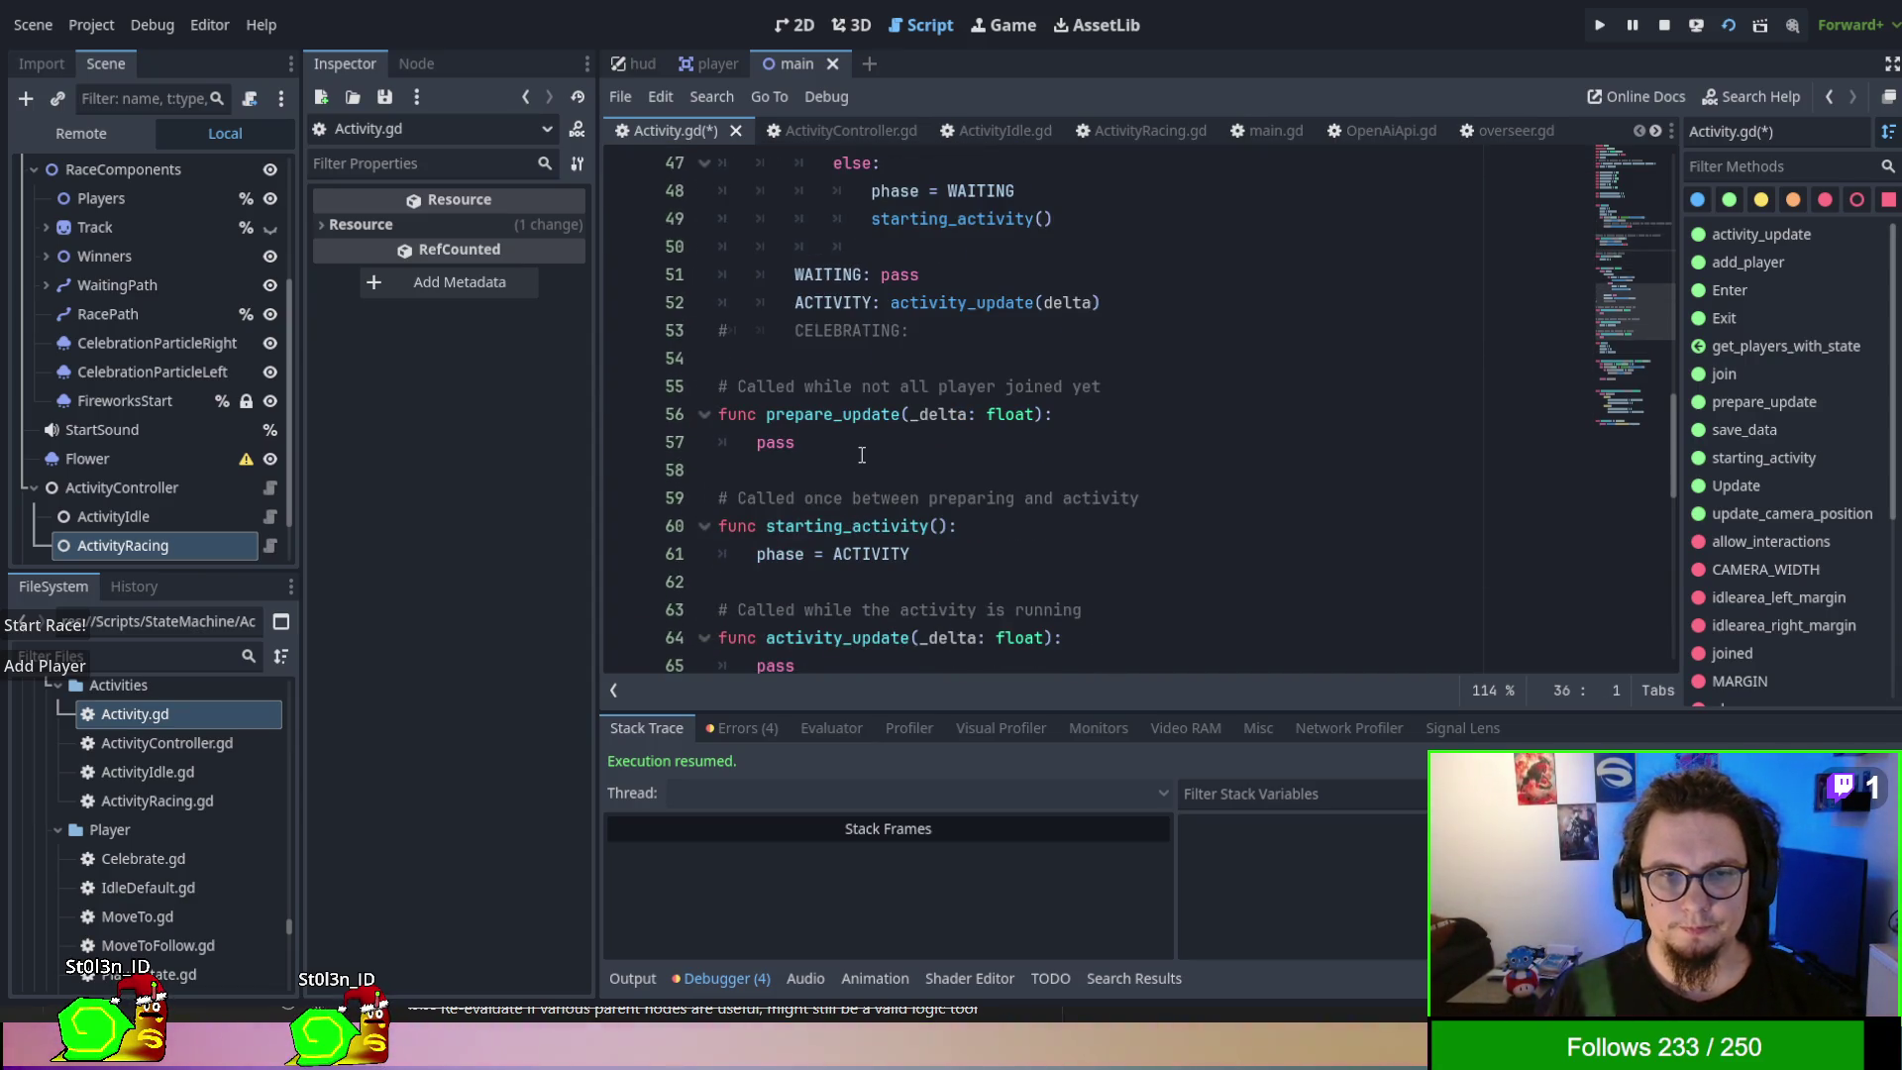
left_click(879, 442)
key("Down")
key("Return")
scroll(879, 544, "down", 2)
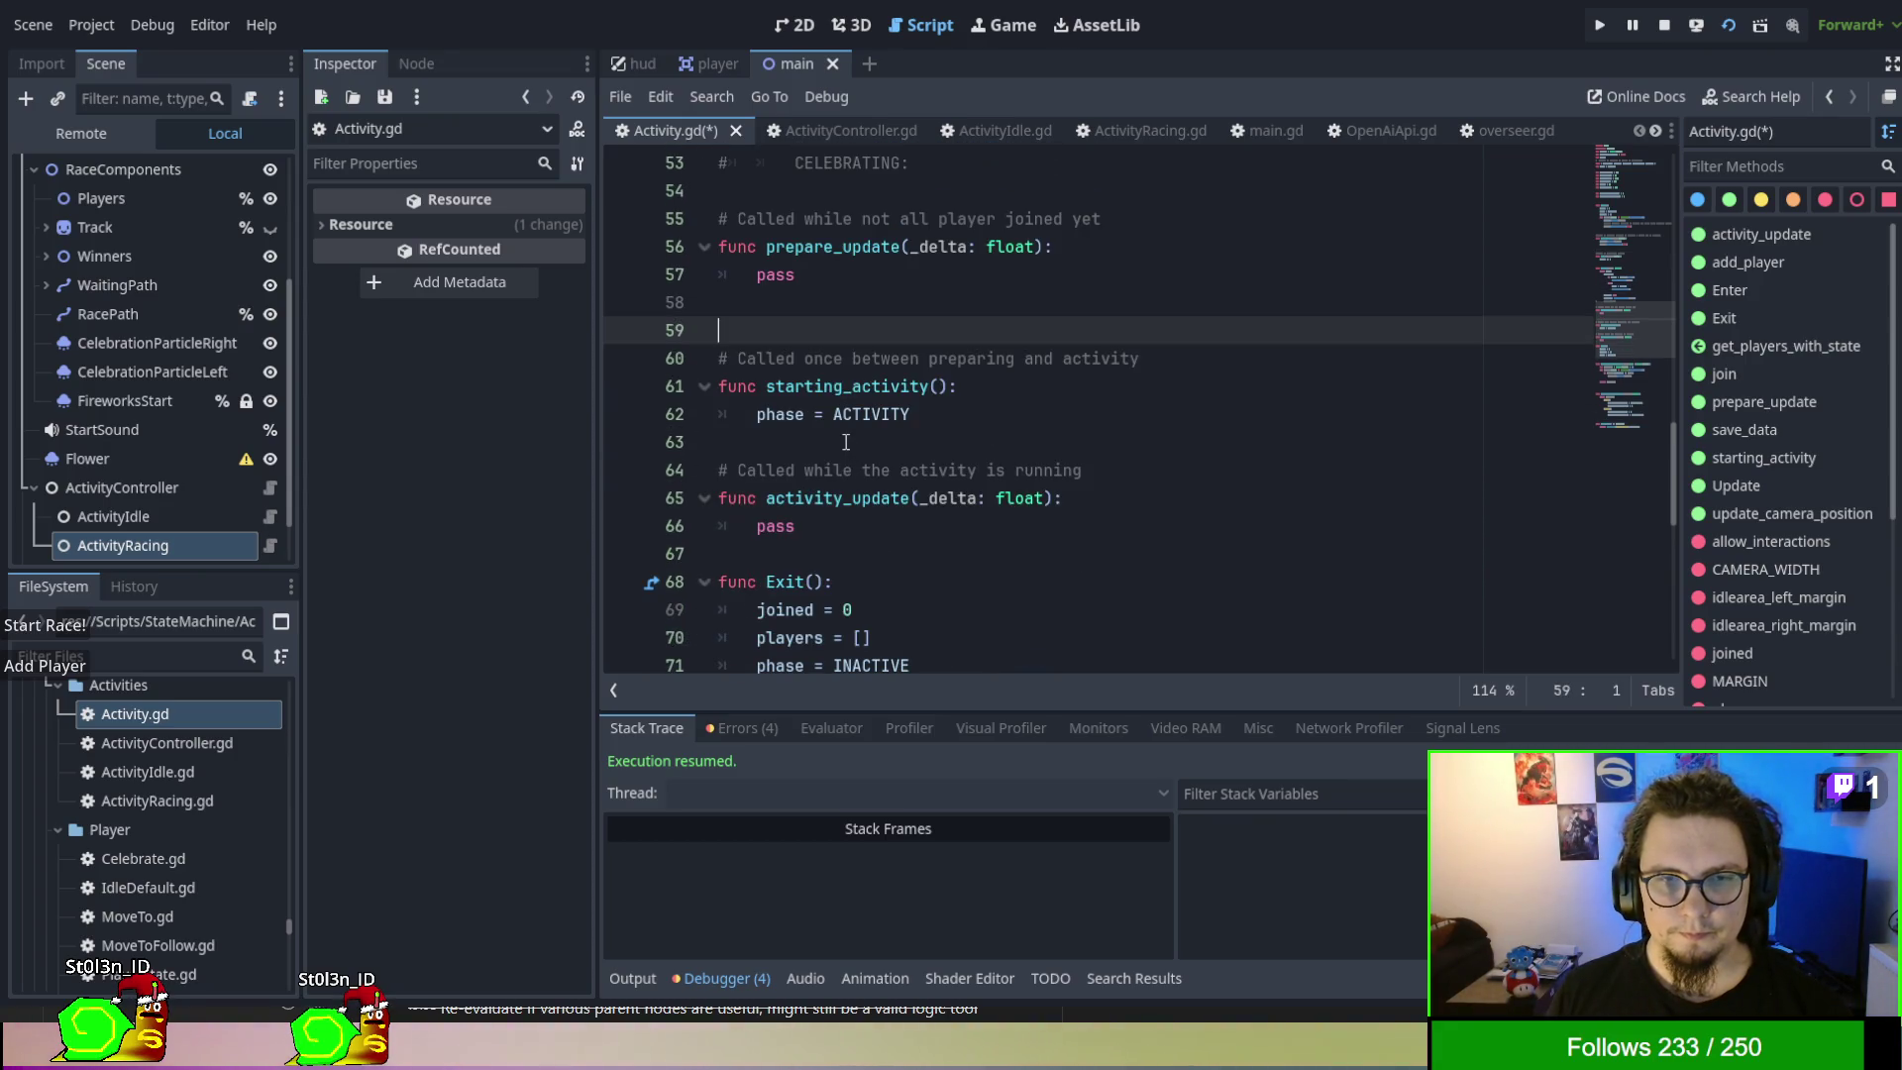
left_click(845, 442)
key("Return")
scroll(854, 465, "down", 3)
Add a blank line after activity_update and remove the extra one before update_camera_position.
left_click(864, 309)
left_click(871, 329)
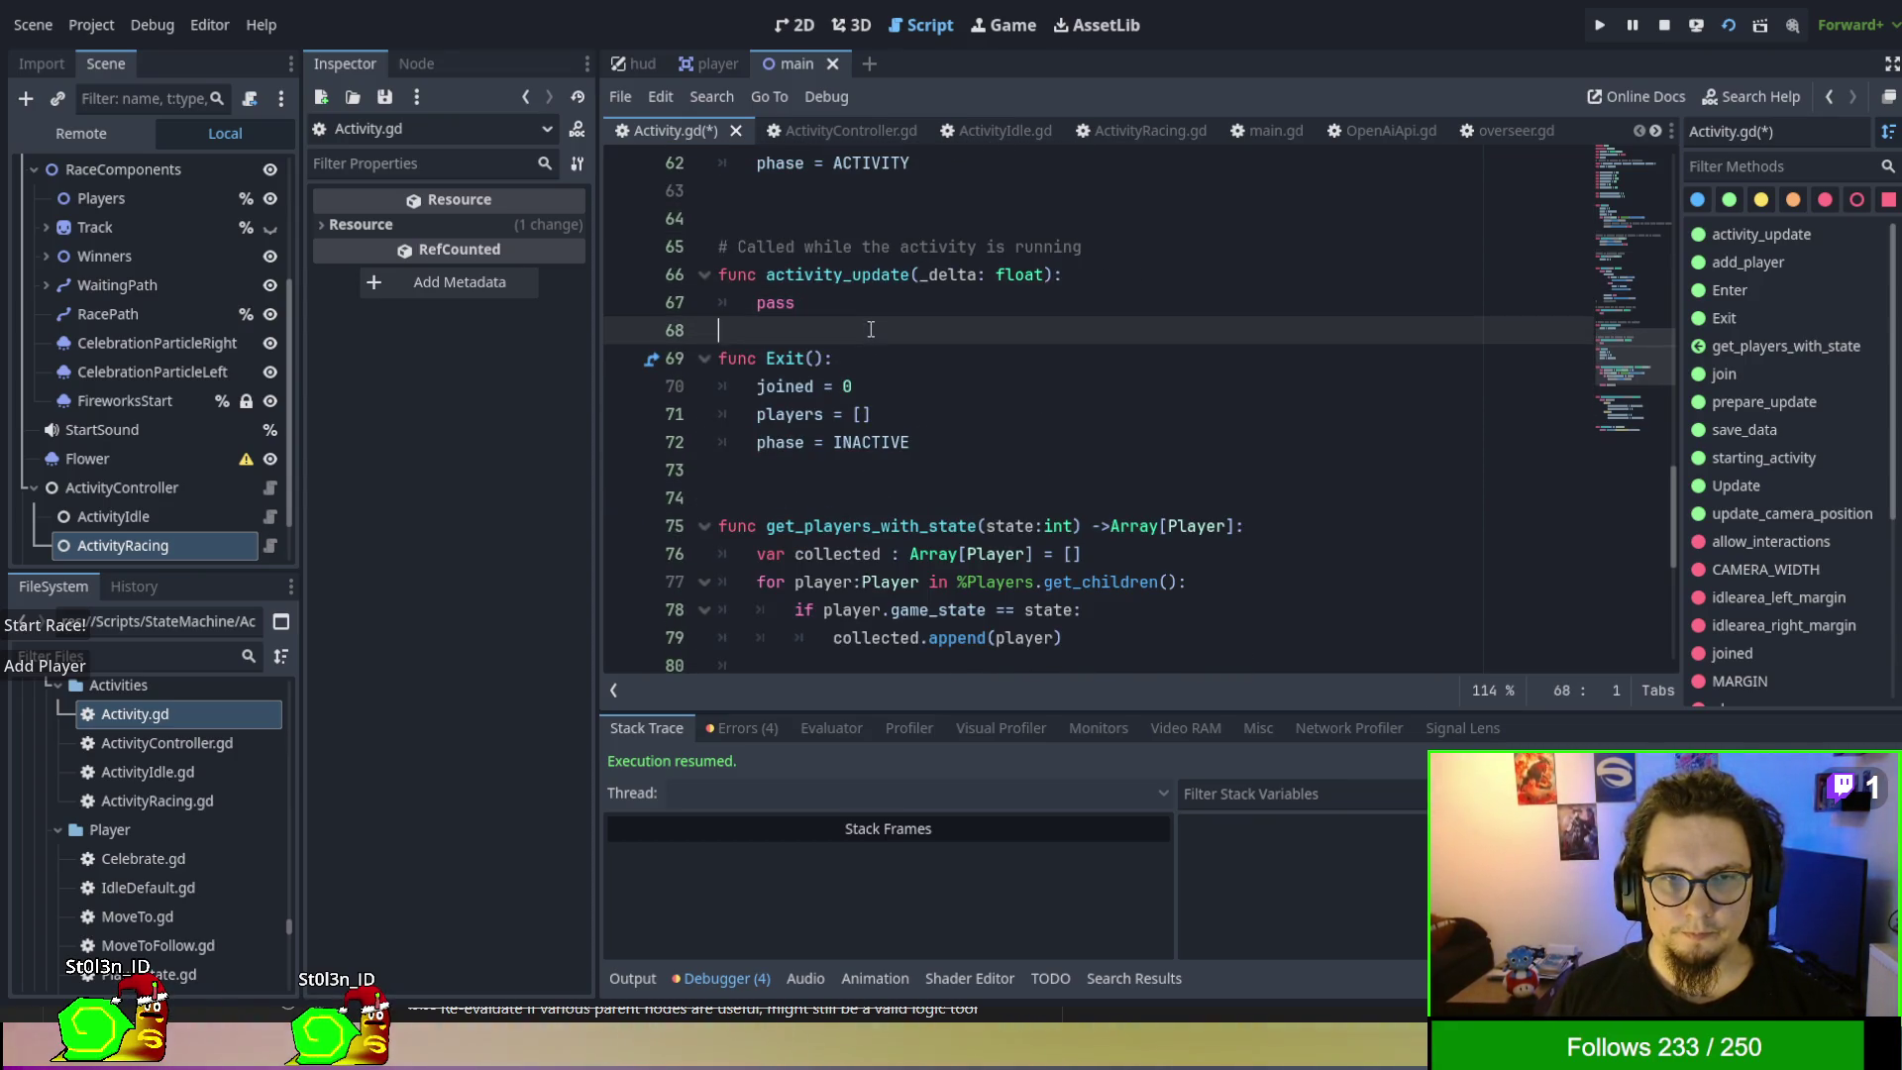
key("Return")
scroll(868, 288, "down", 6)
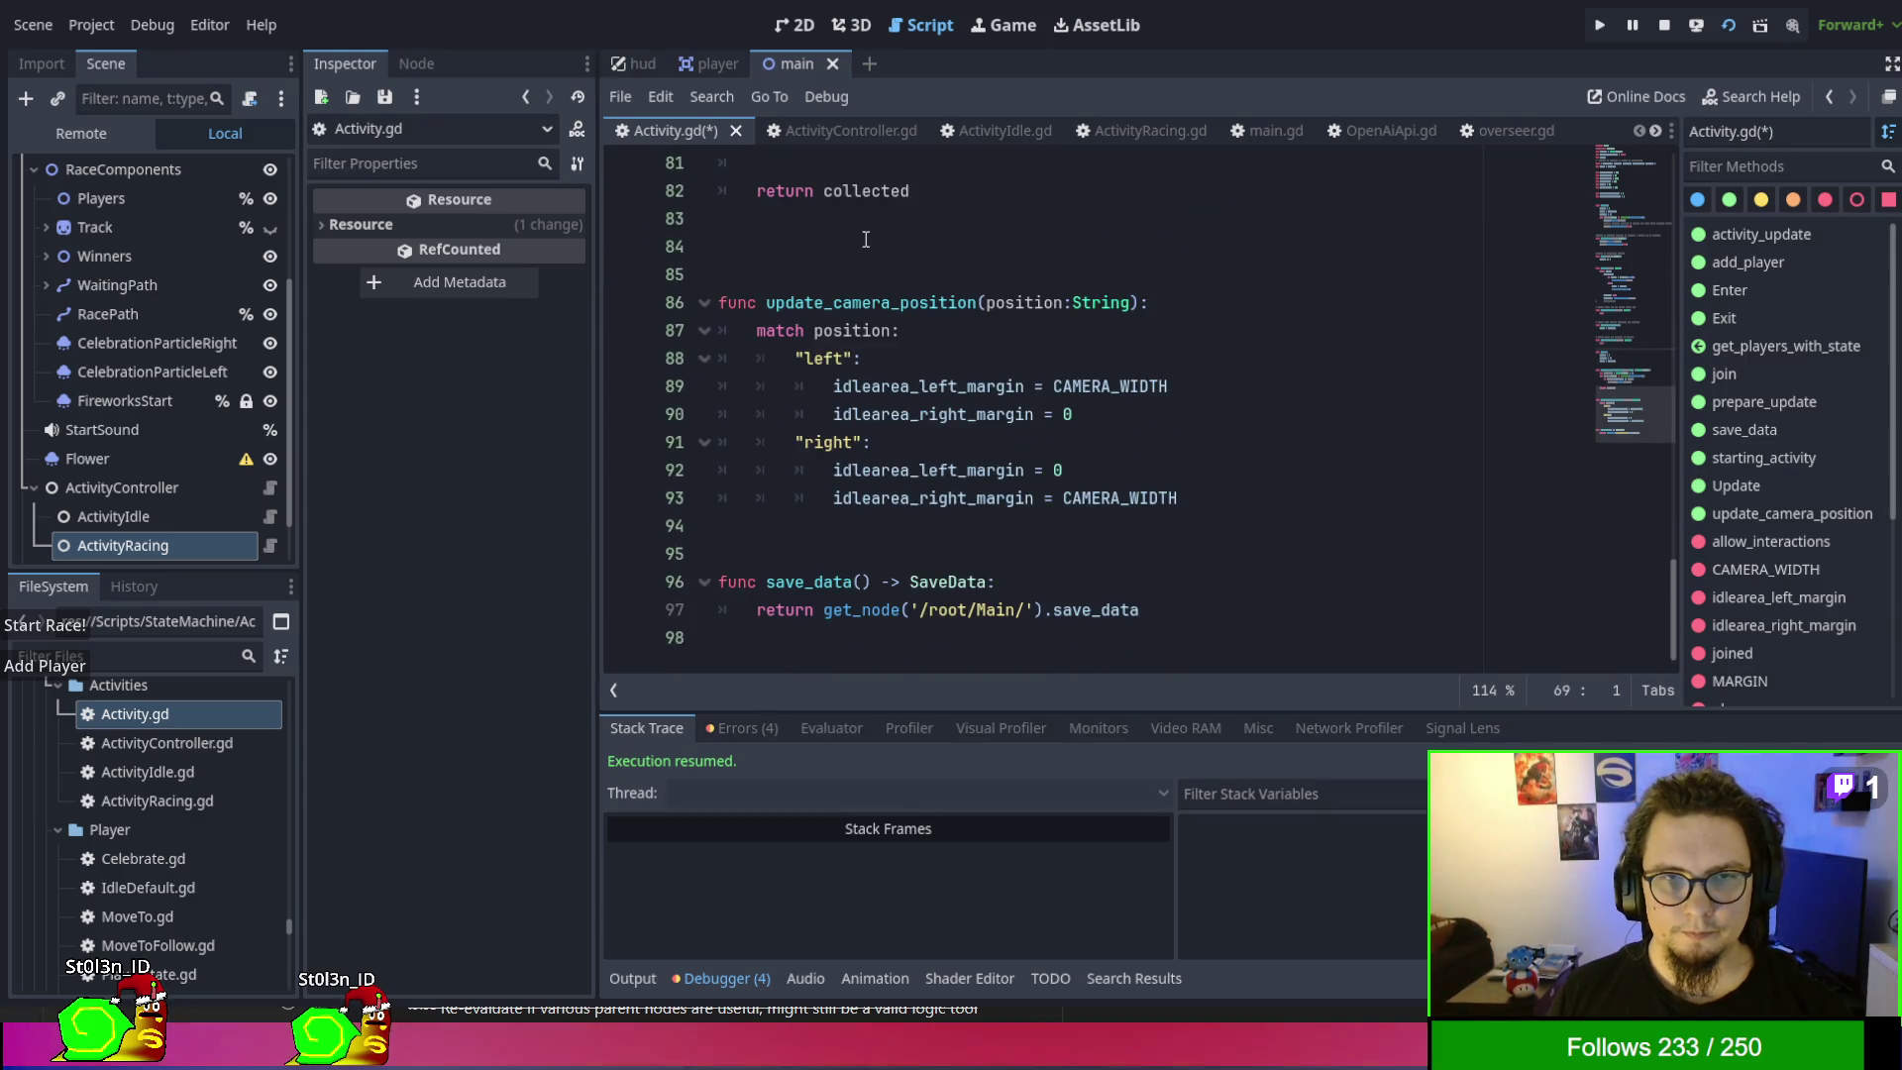
left_click(866, 239)
key("BackSpace")
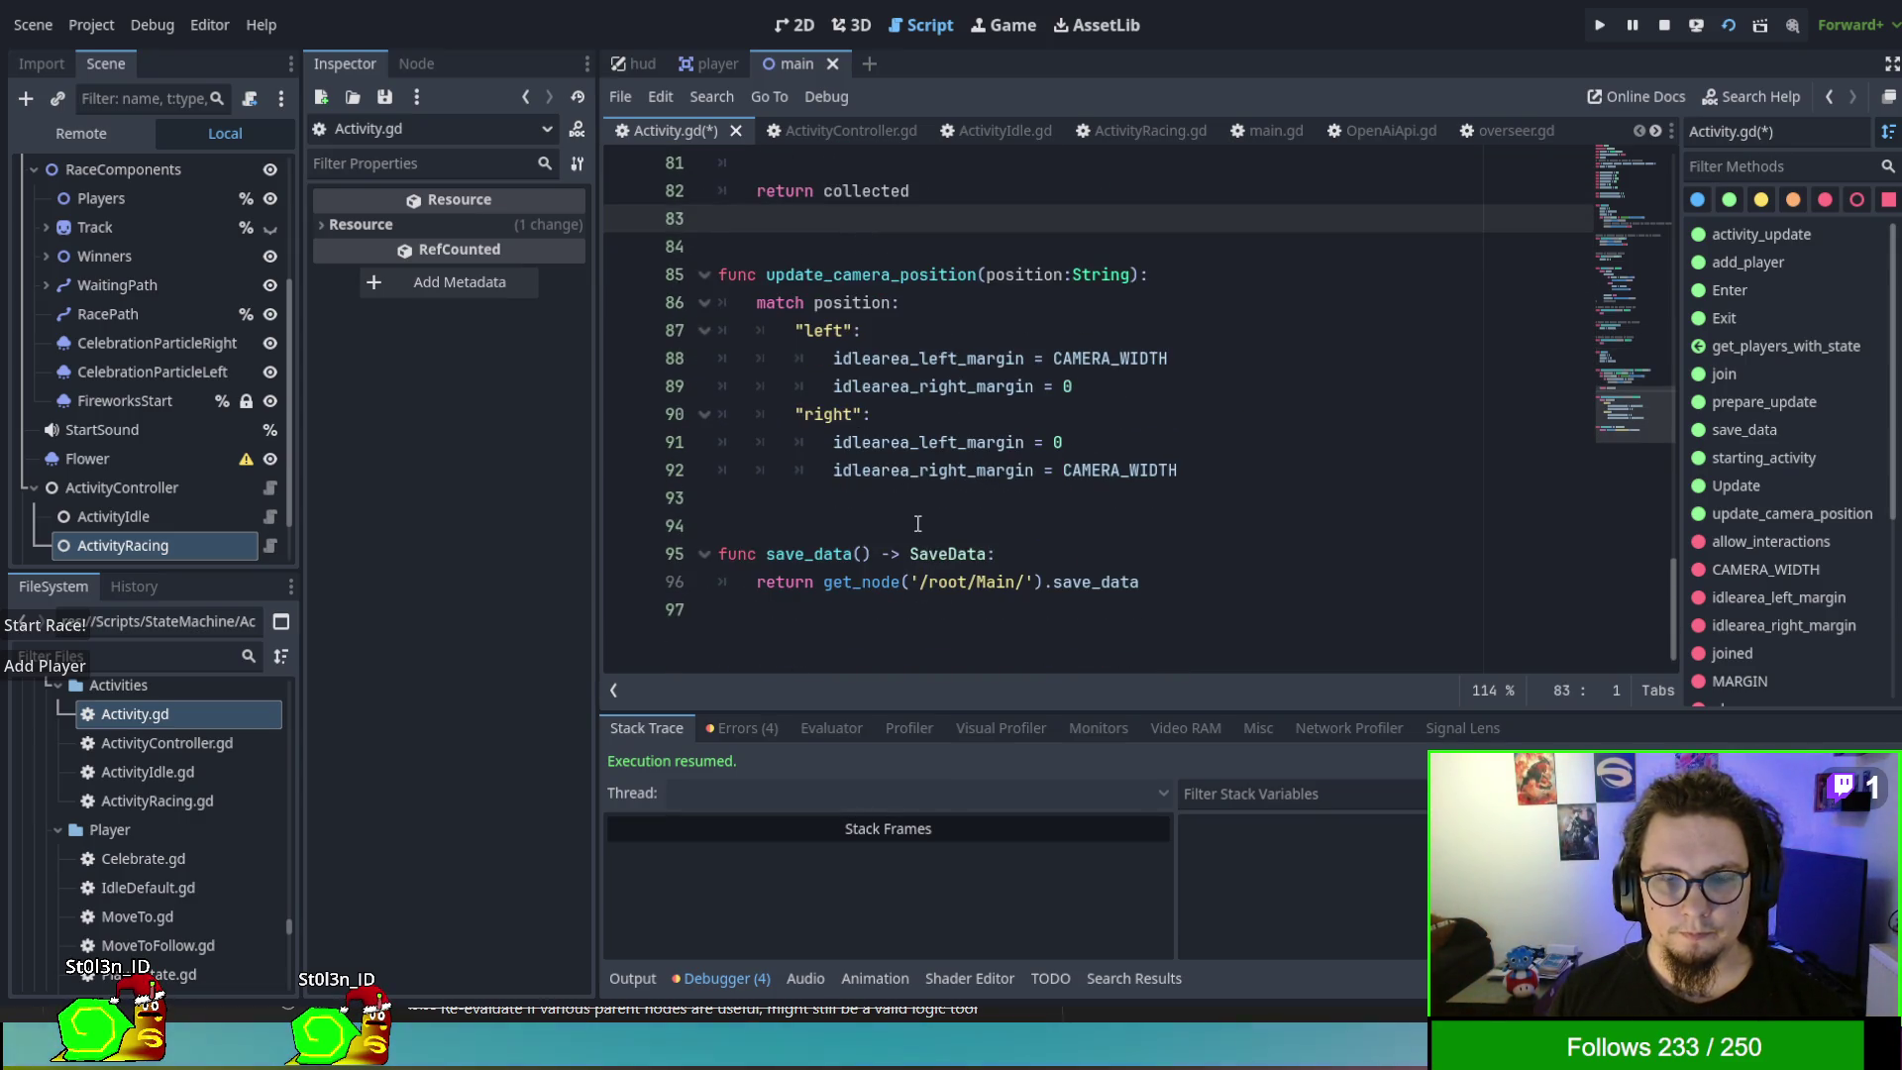
scroll(918, 523, "up", 14)
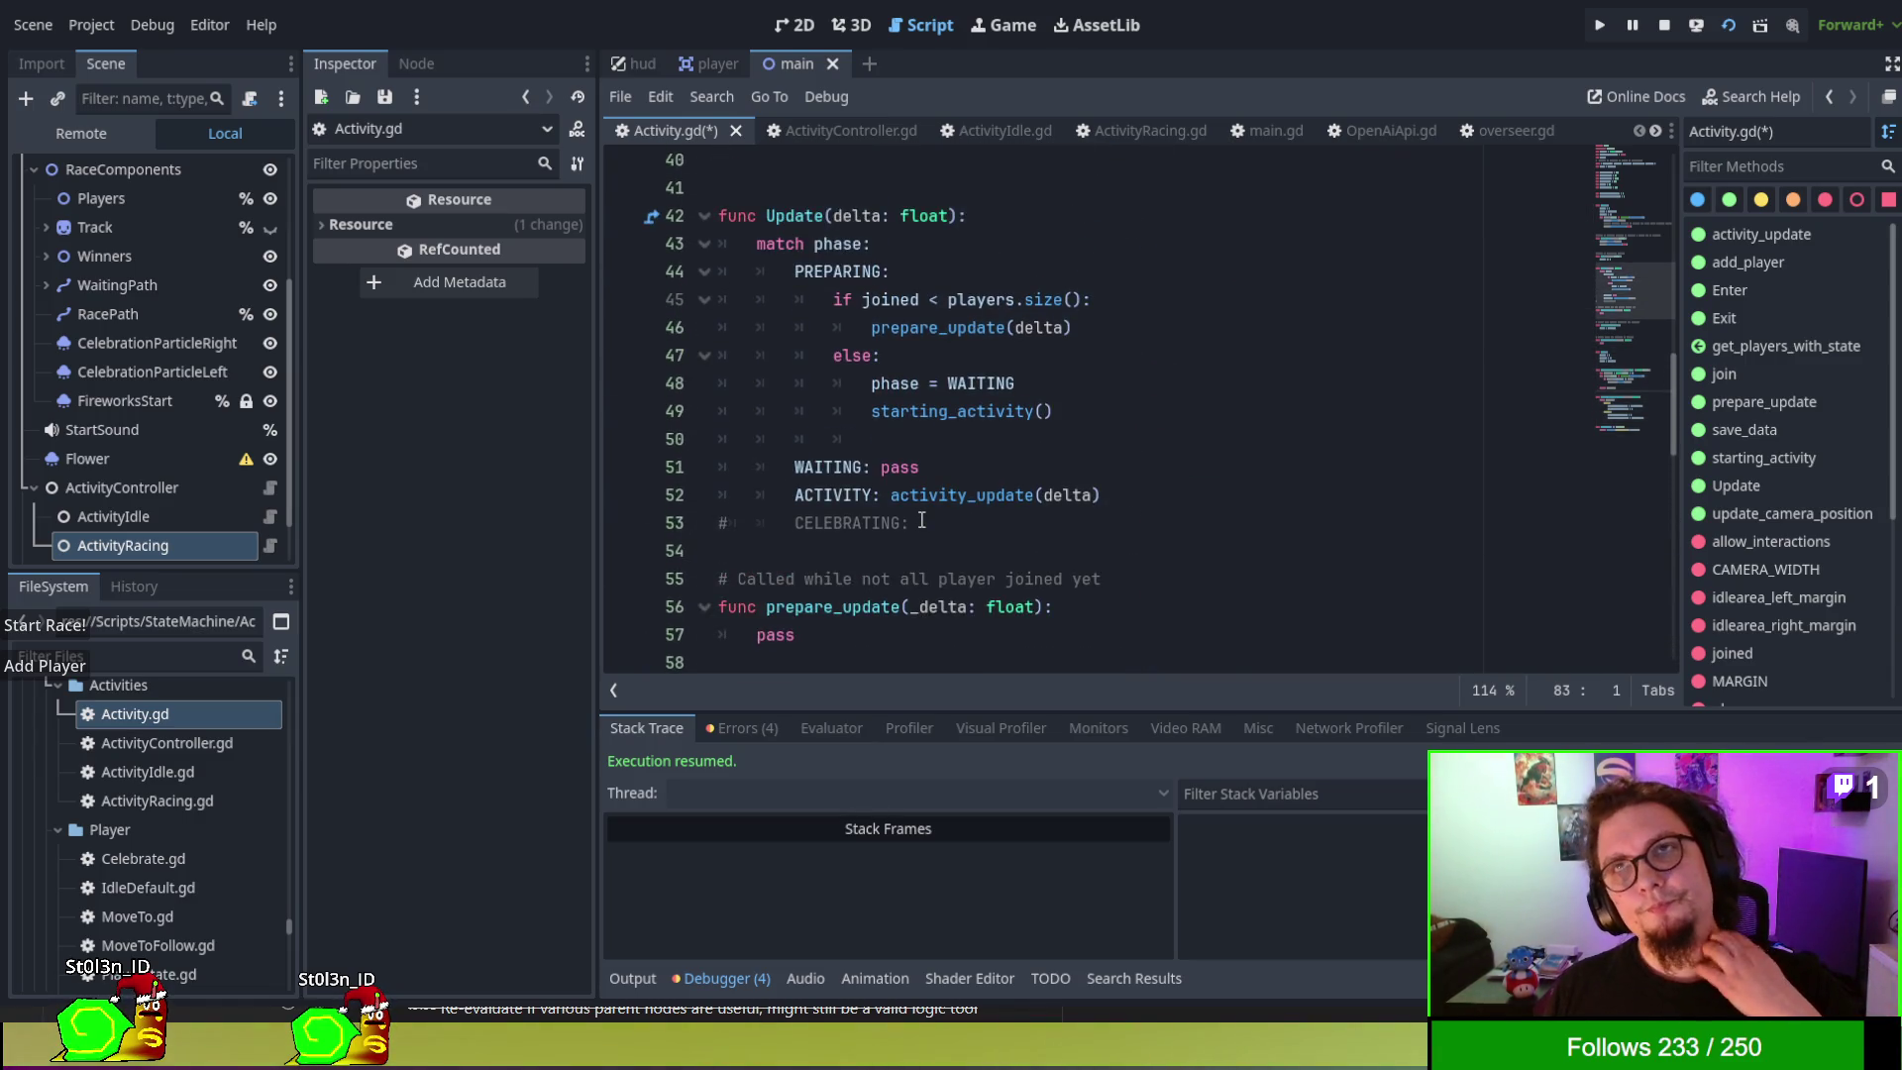
scroll(921, 520, "up", 4)
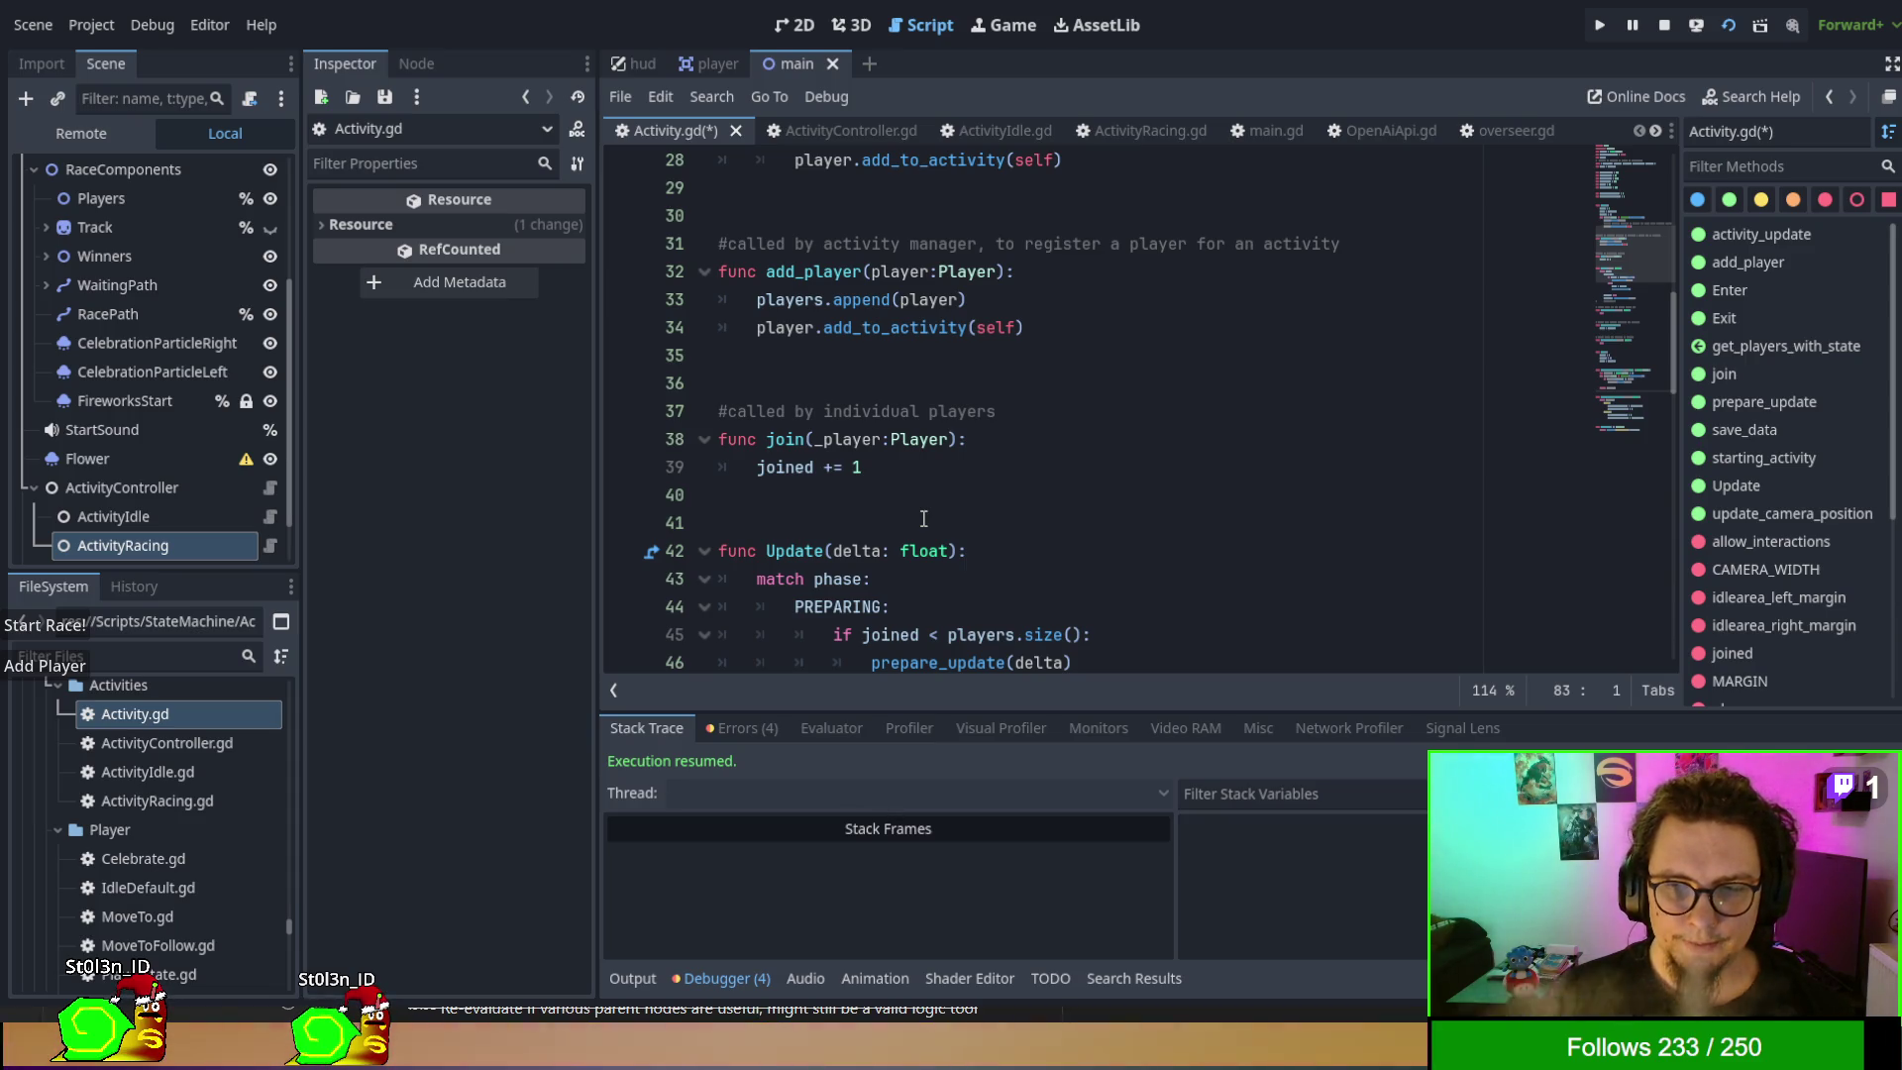
scroll(923, 518, "down", 3)
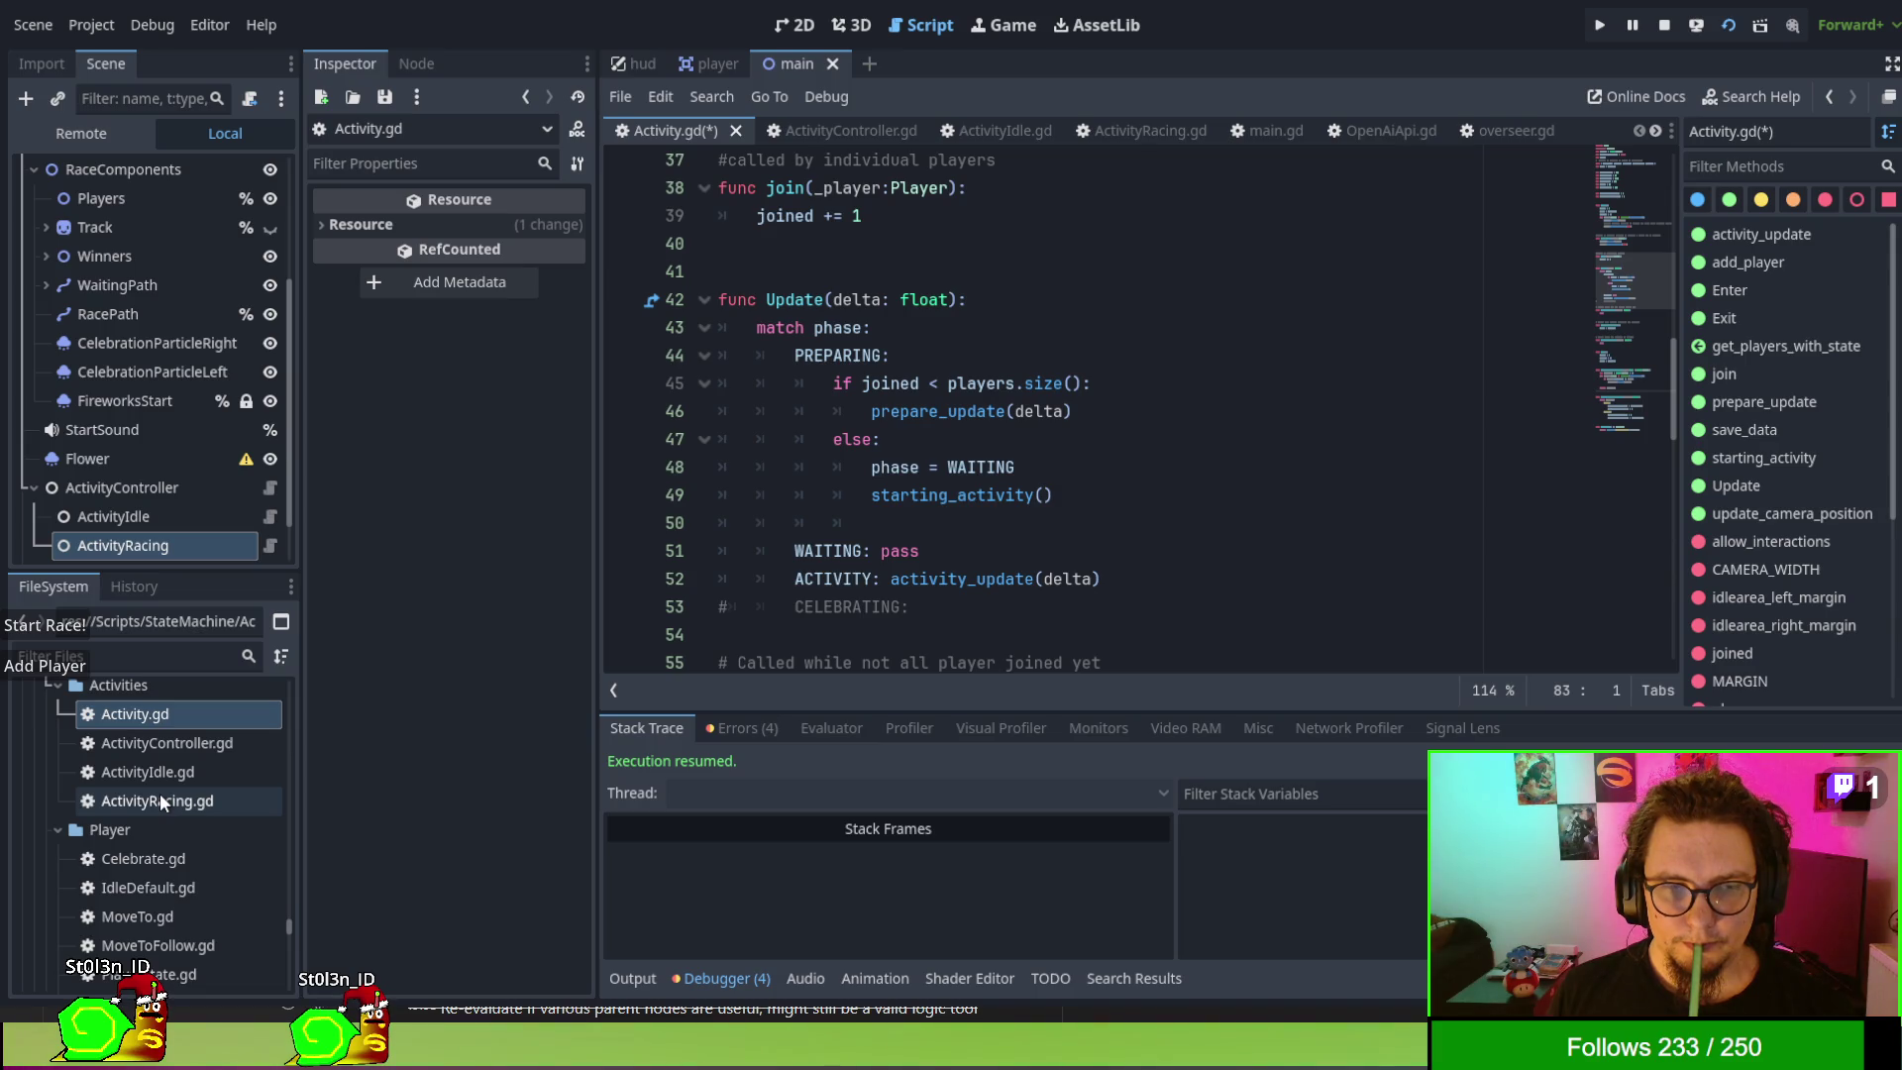
scroll(867, 493, "down", 6)
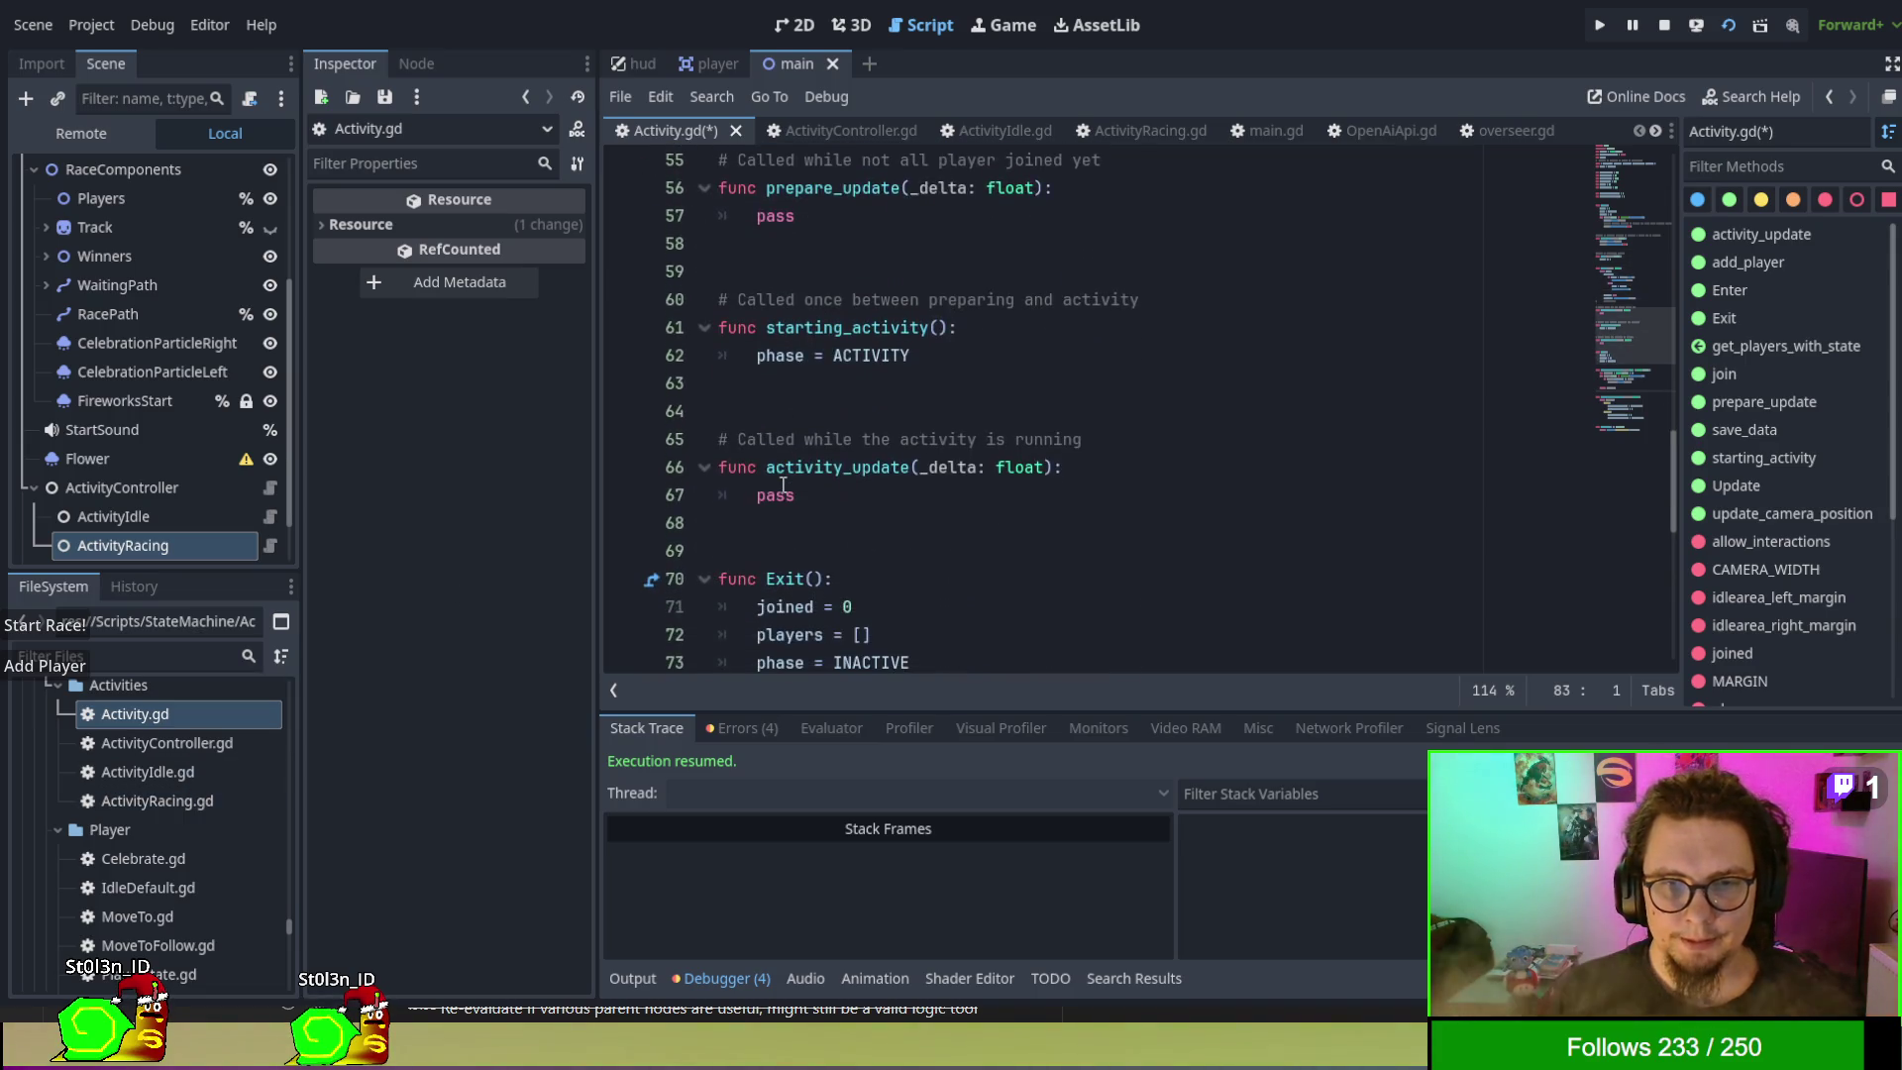
scroll(852, 470, "down", 2)
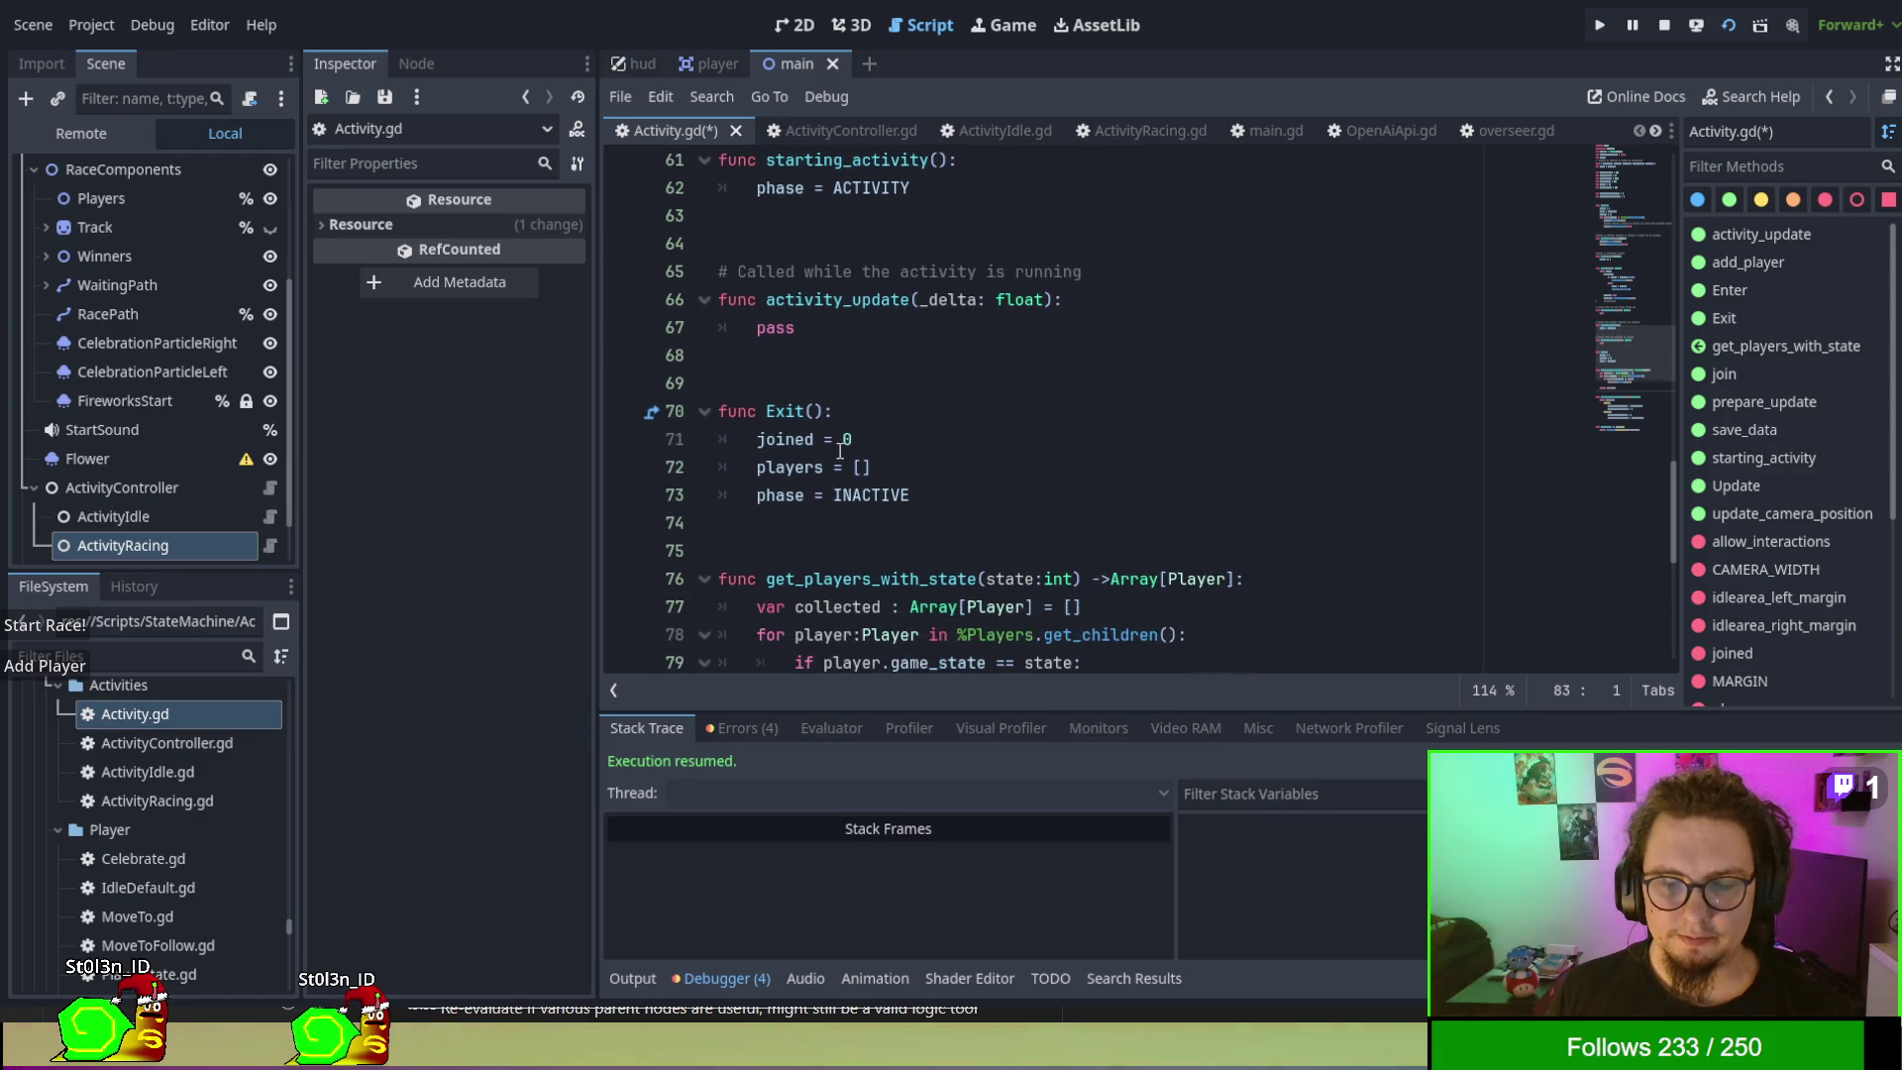
scroll(840, 451, "down", 1)
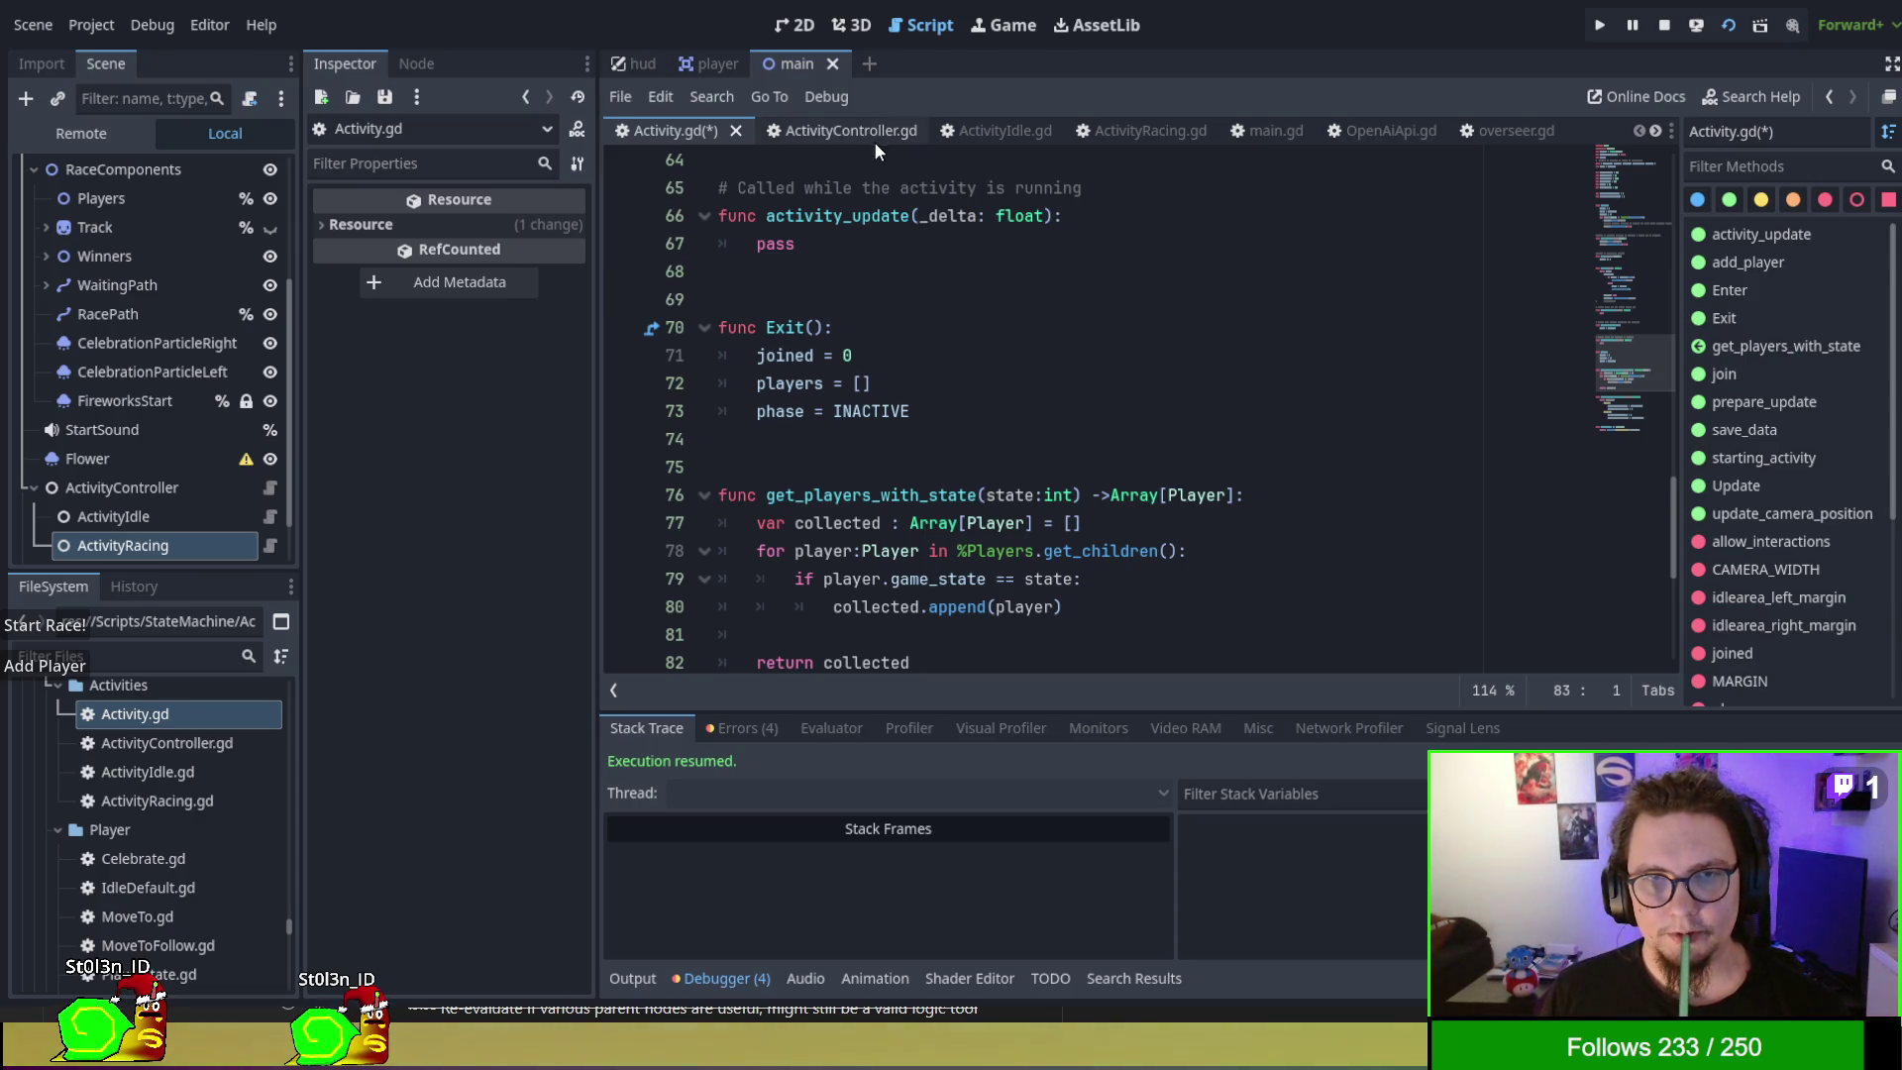
left_click(850, 131)
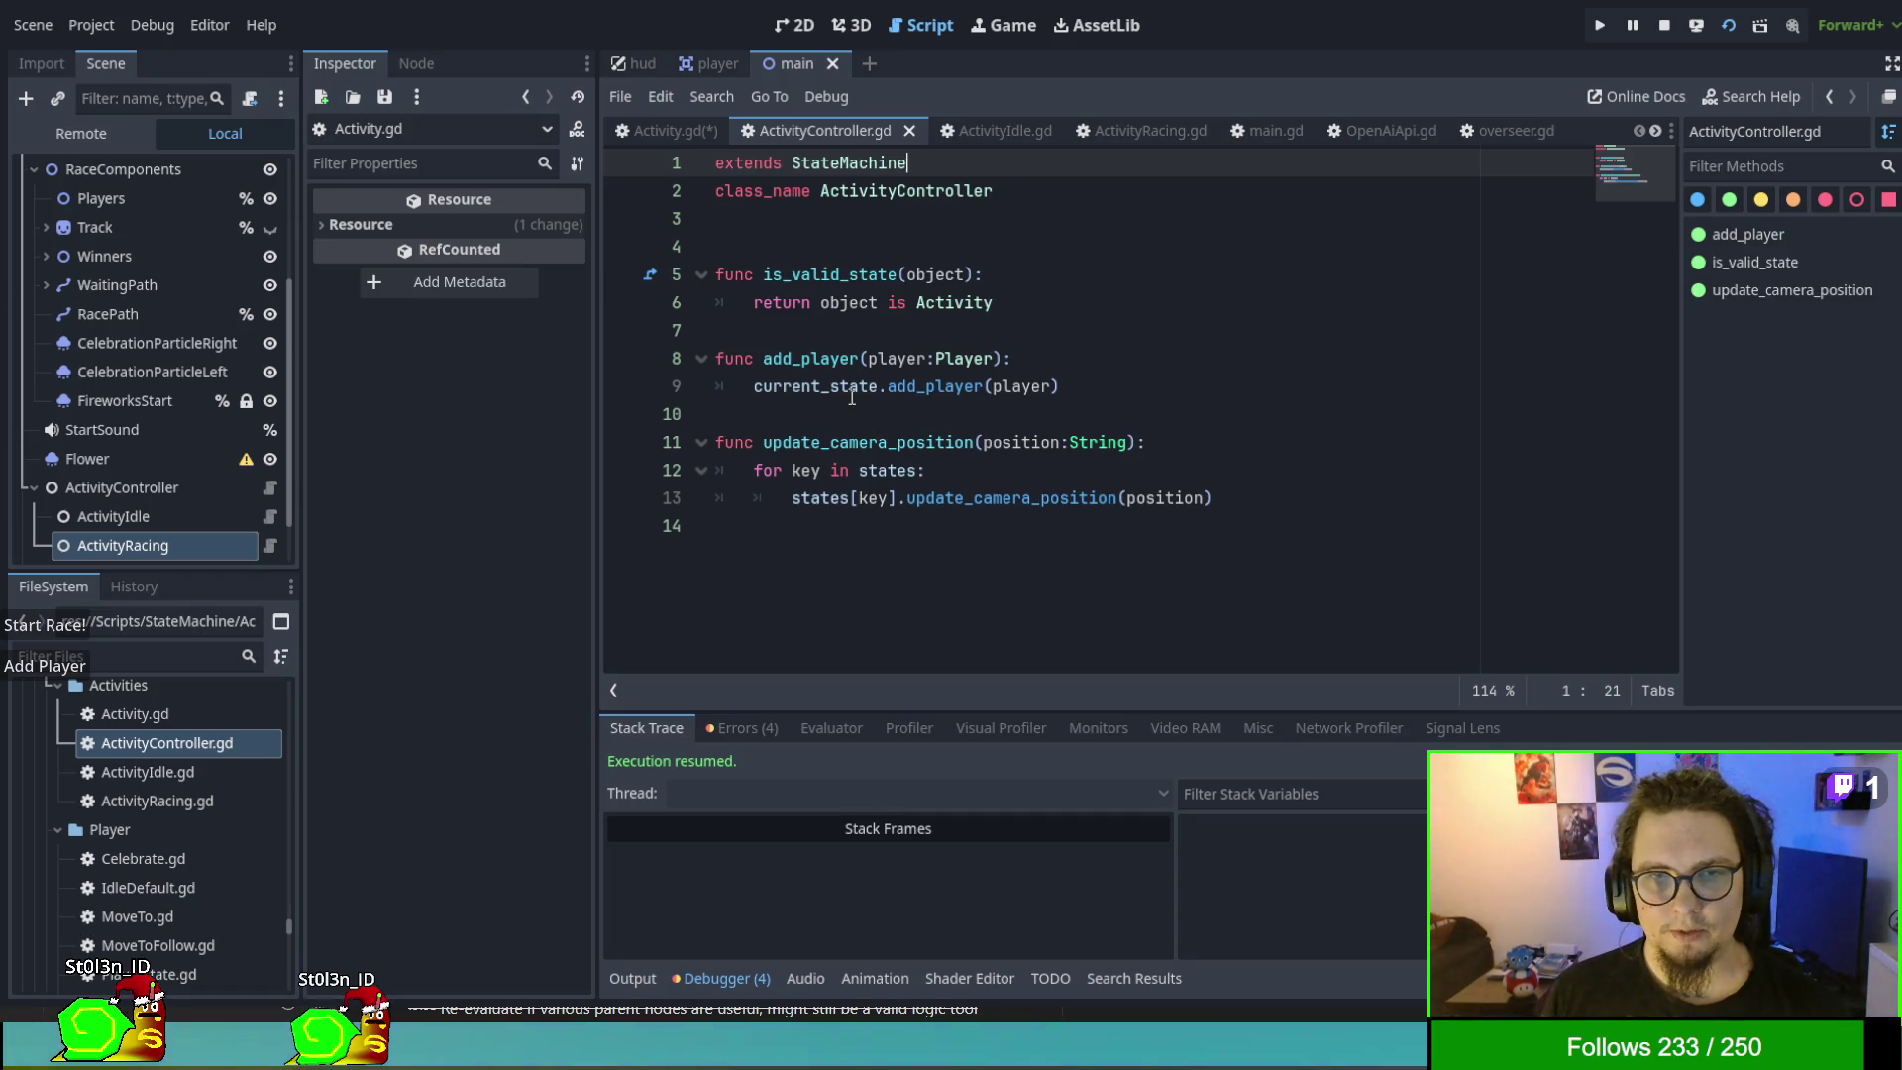
Scroll through ActivityController.gd, then open StateMachine.gd from the FileSystem dock.
scroll(104, 822, "up", 5)
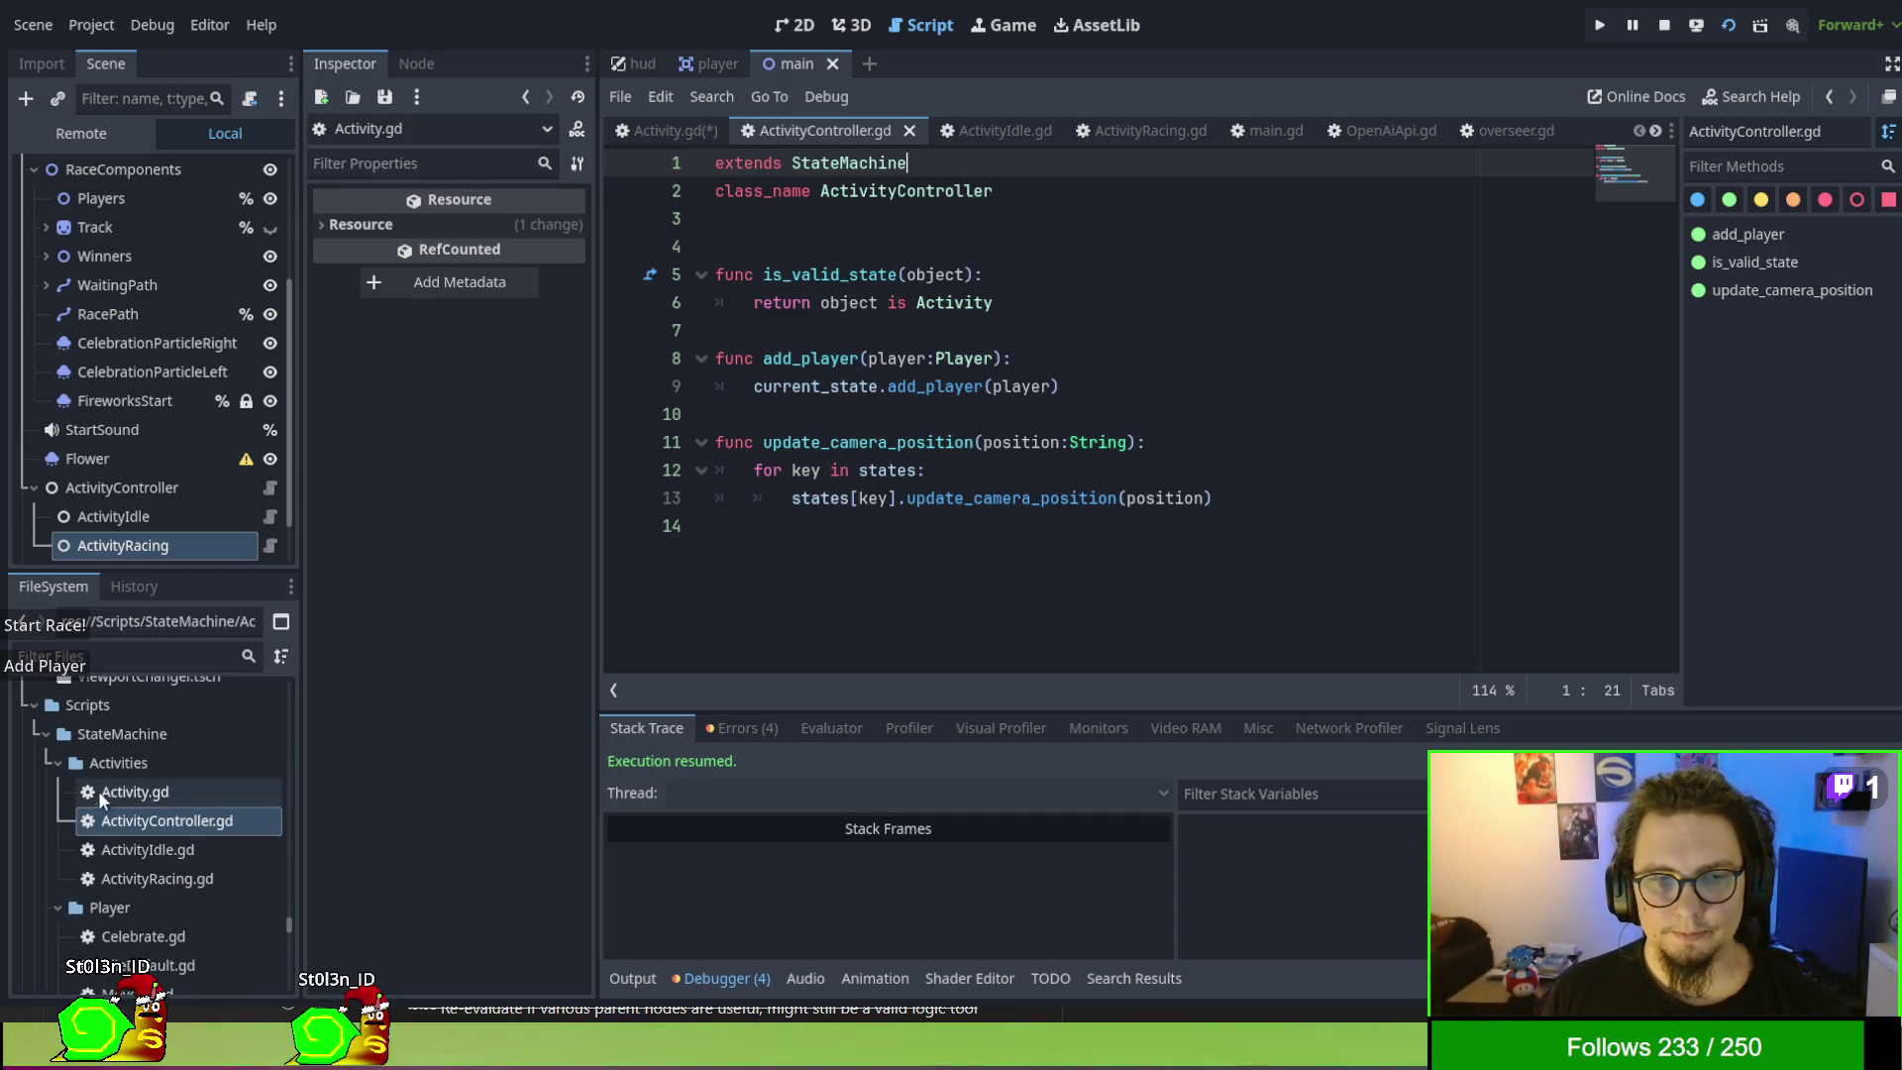
scroll(50, 852, "down", 3)
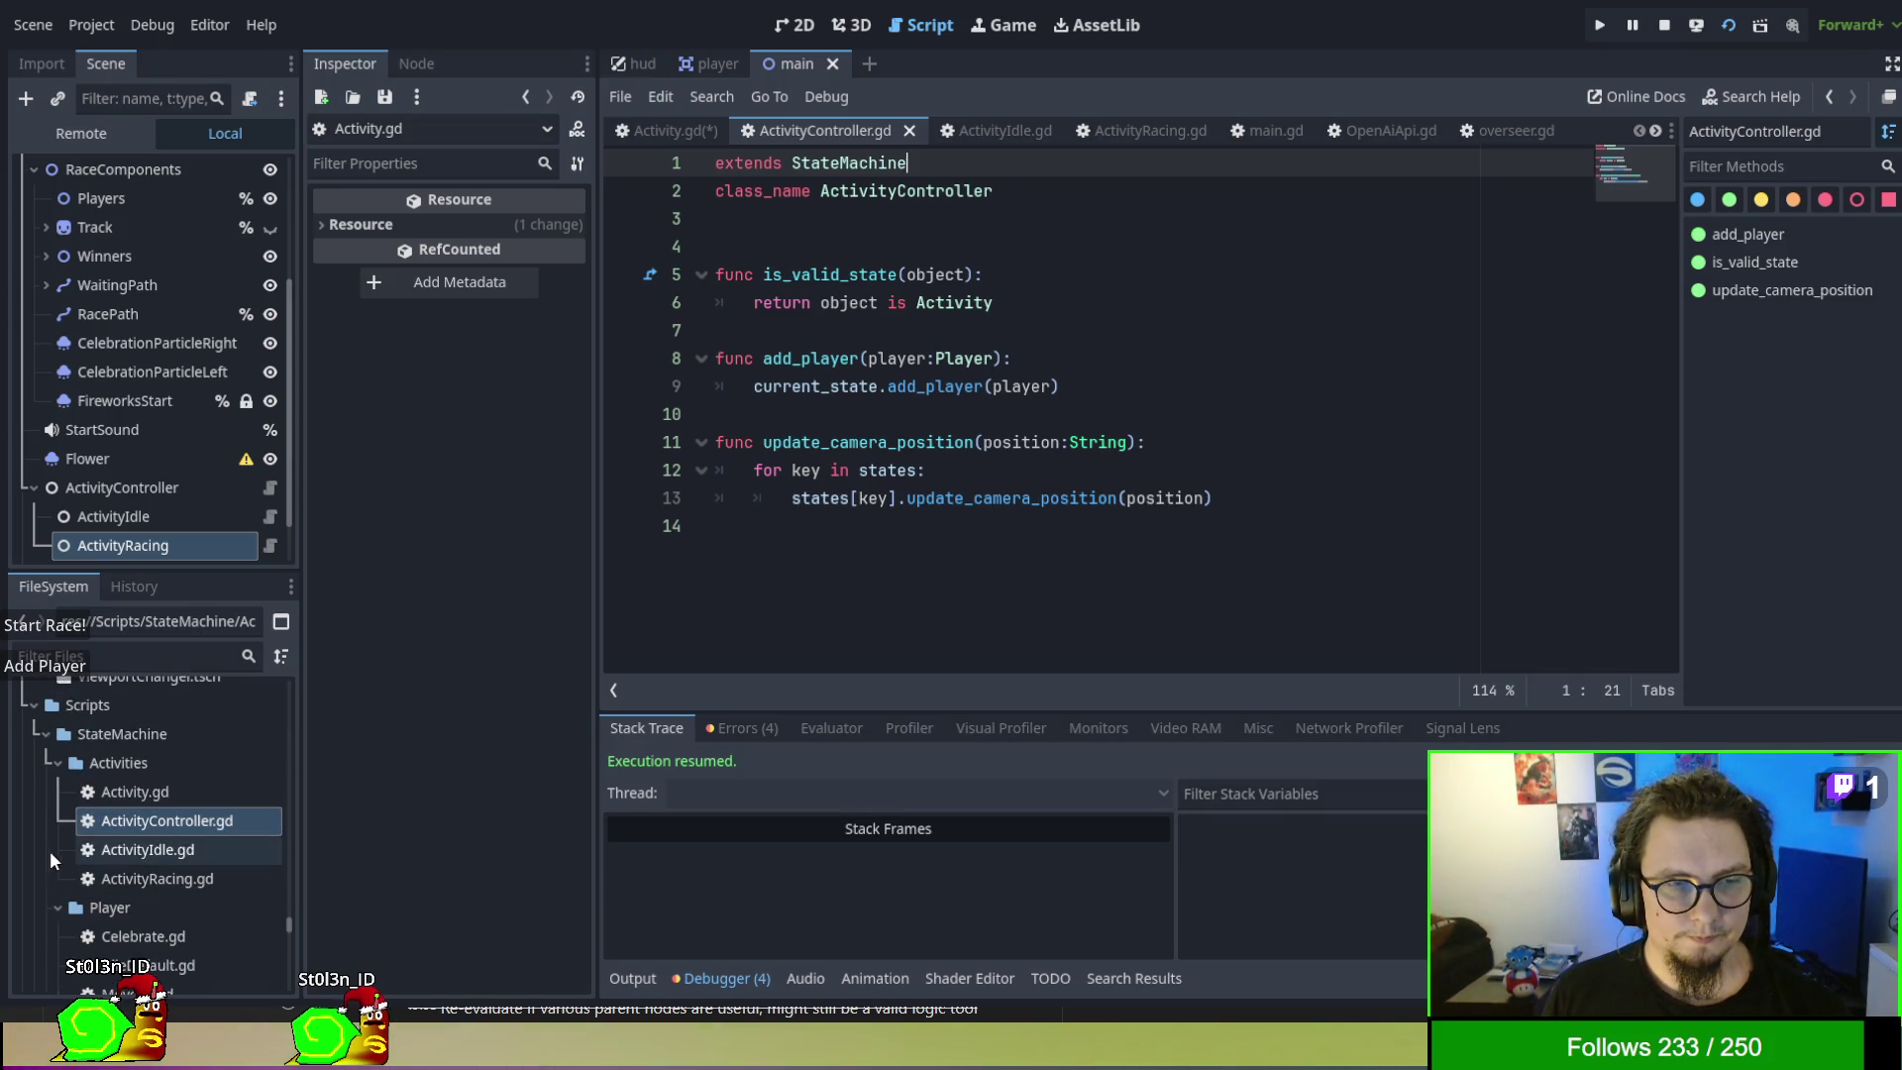
scroll(61, 900, "down", 1)
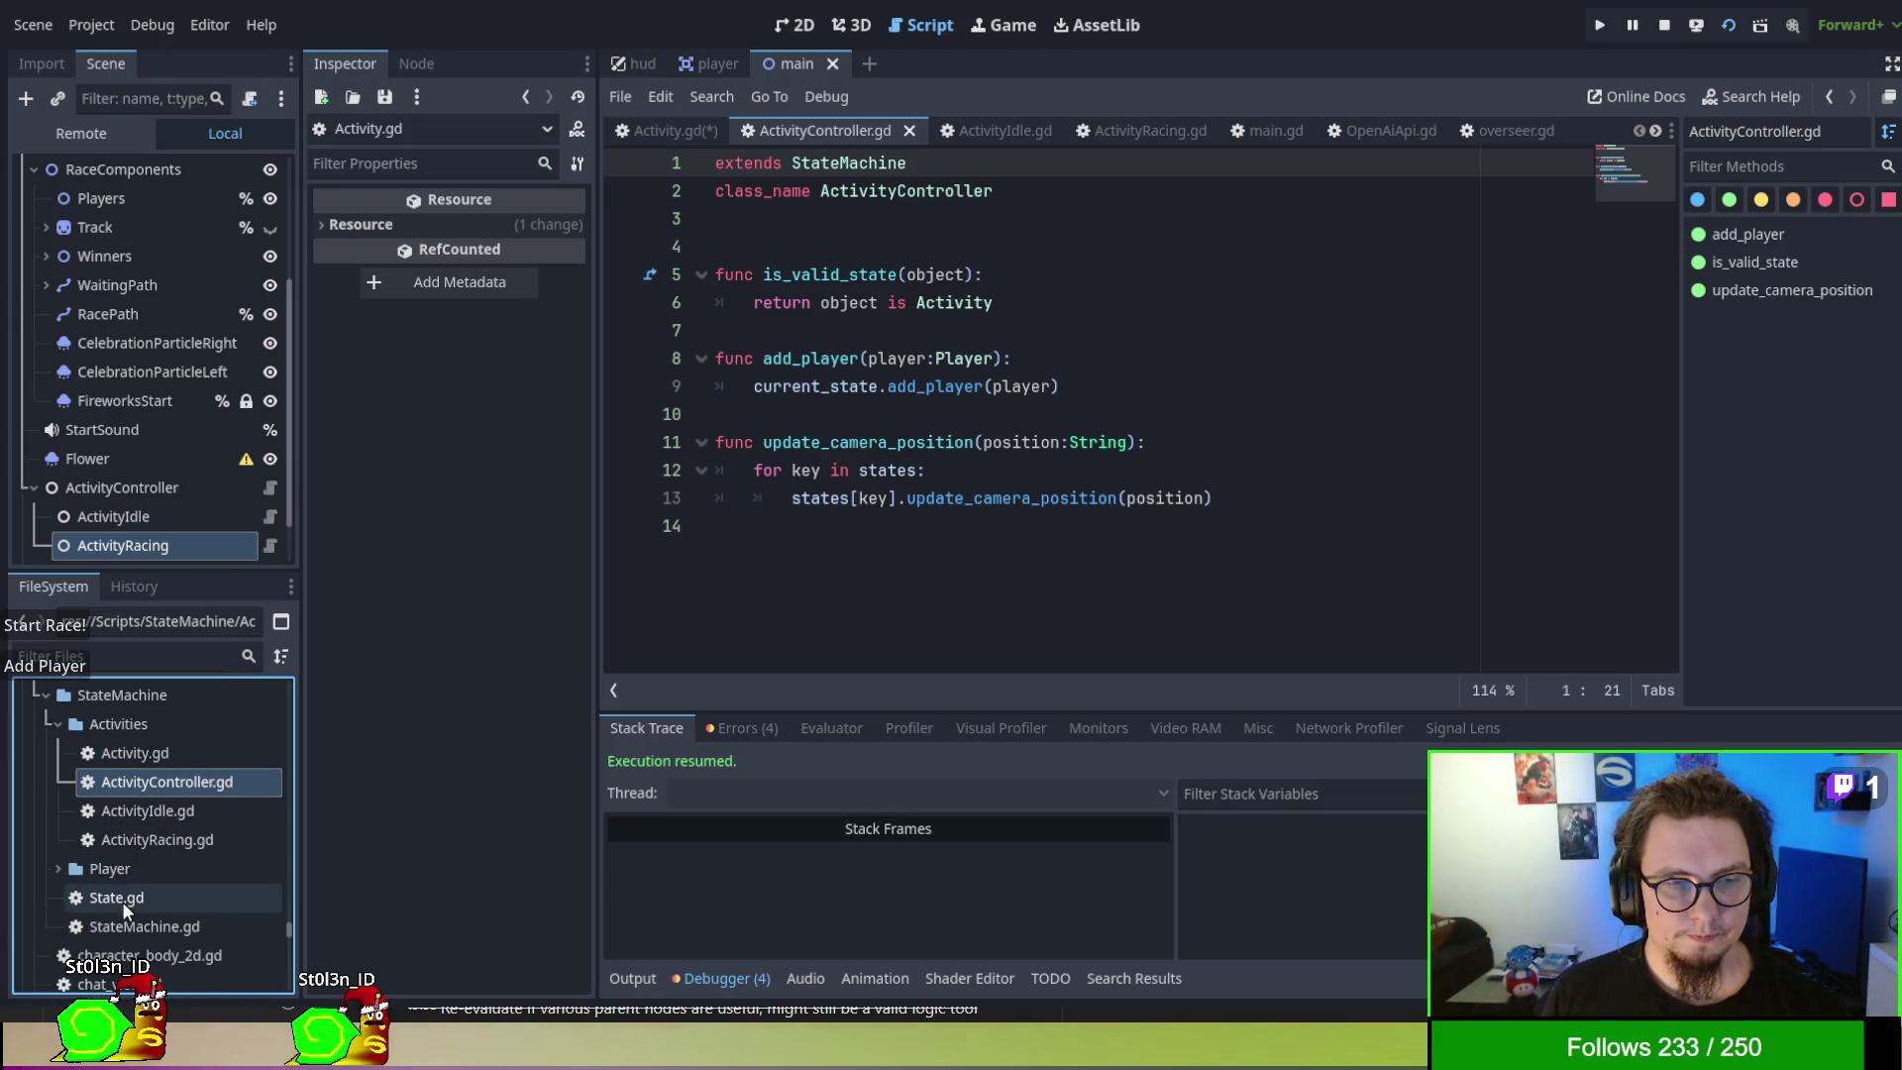
double_click(123, 926)
Scroll through StateMachine.gd down to the on_child_transition() function.
scroll(1001, 398, "down", 3)
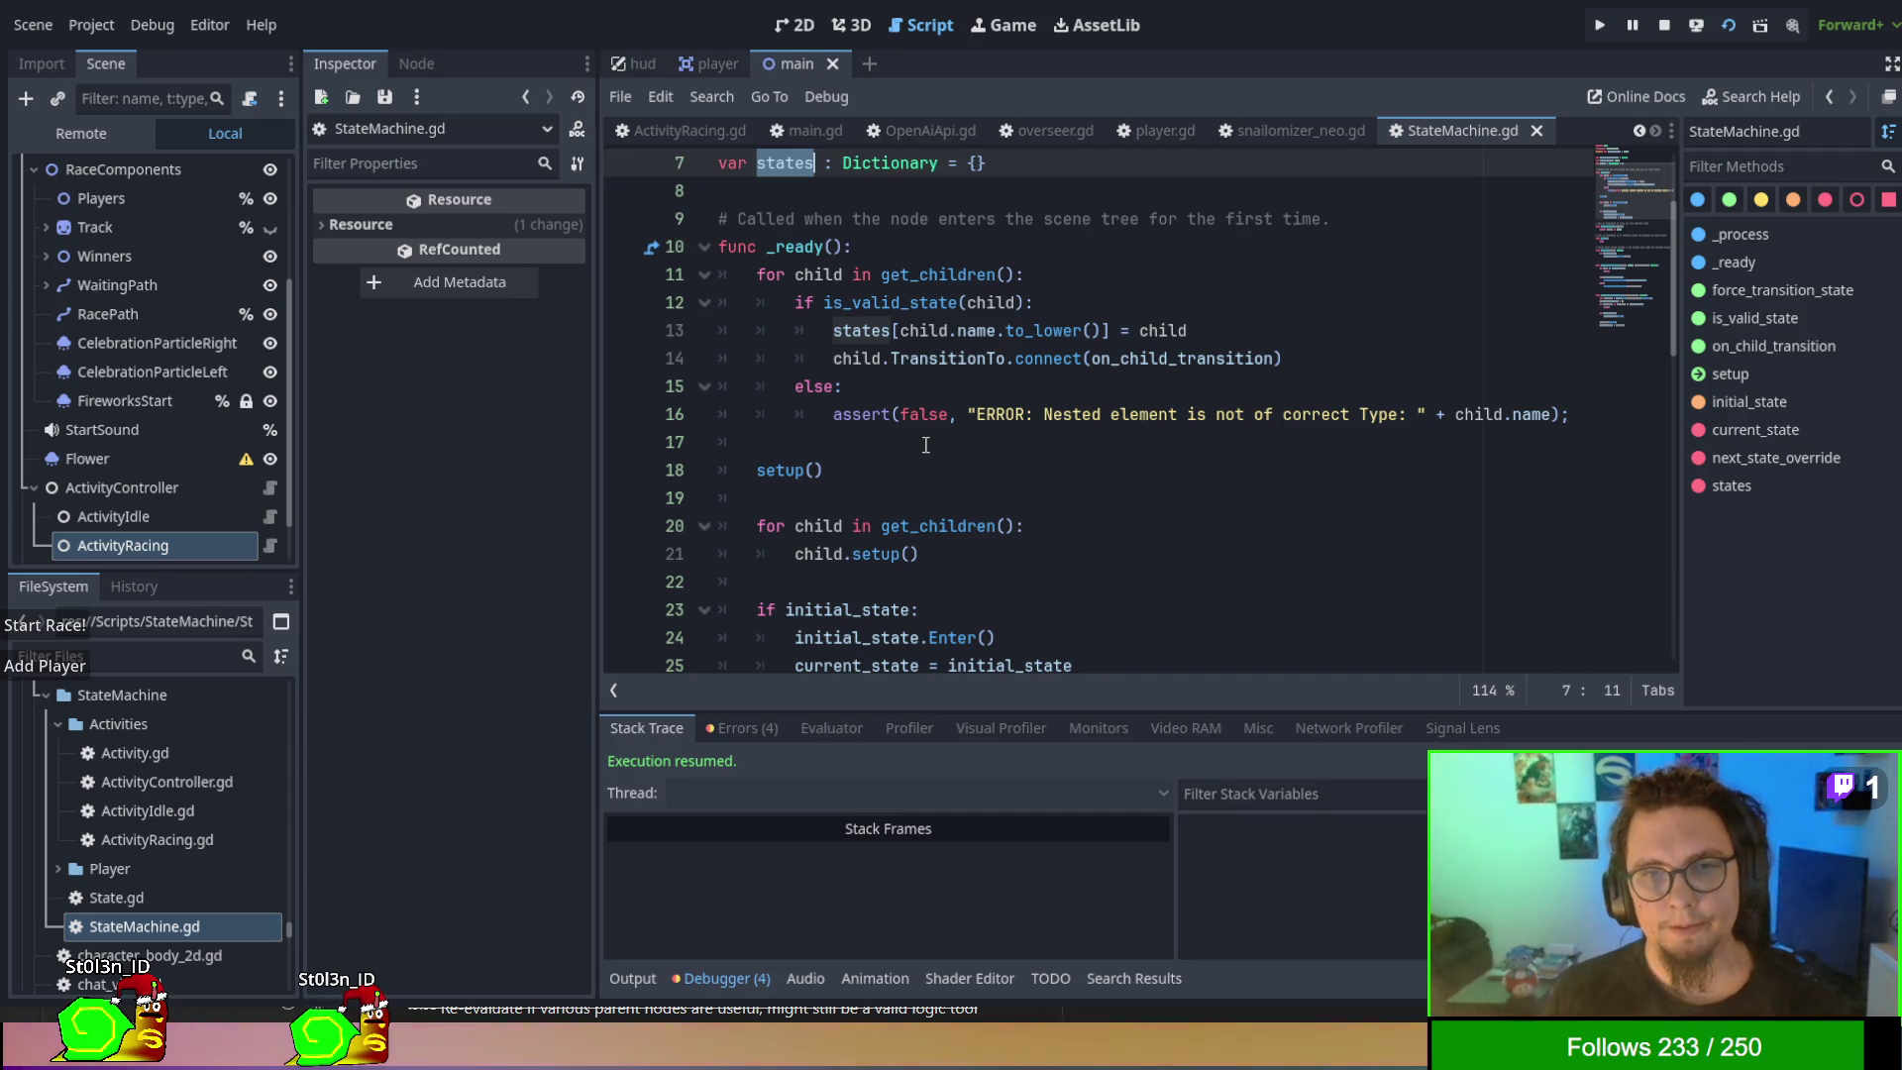
scroll(925, 445, "down", 1)
scroll(926, 445, "up", 1)
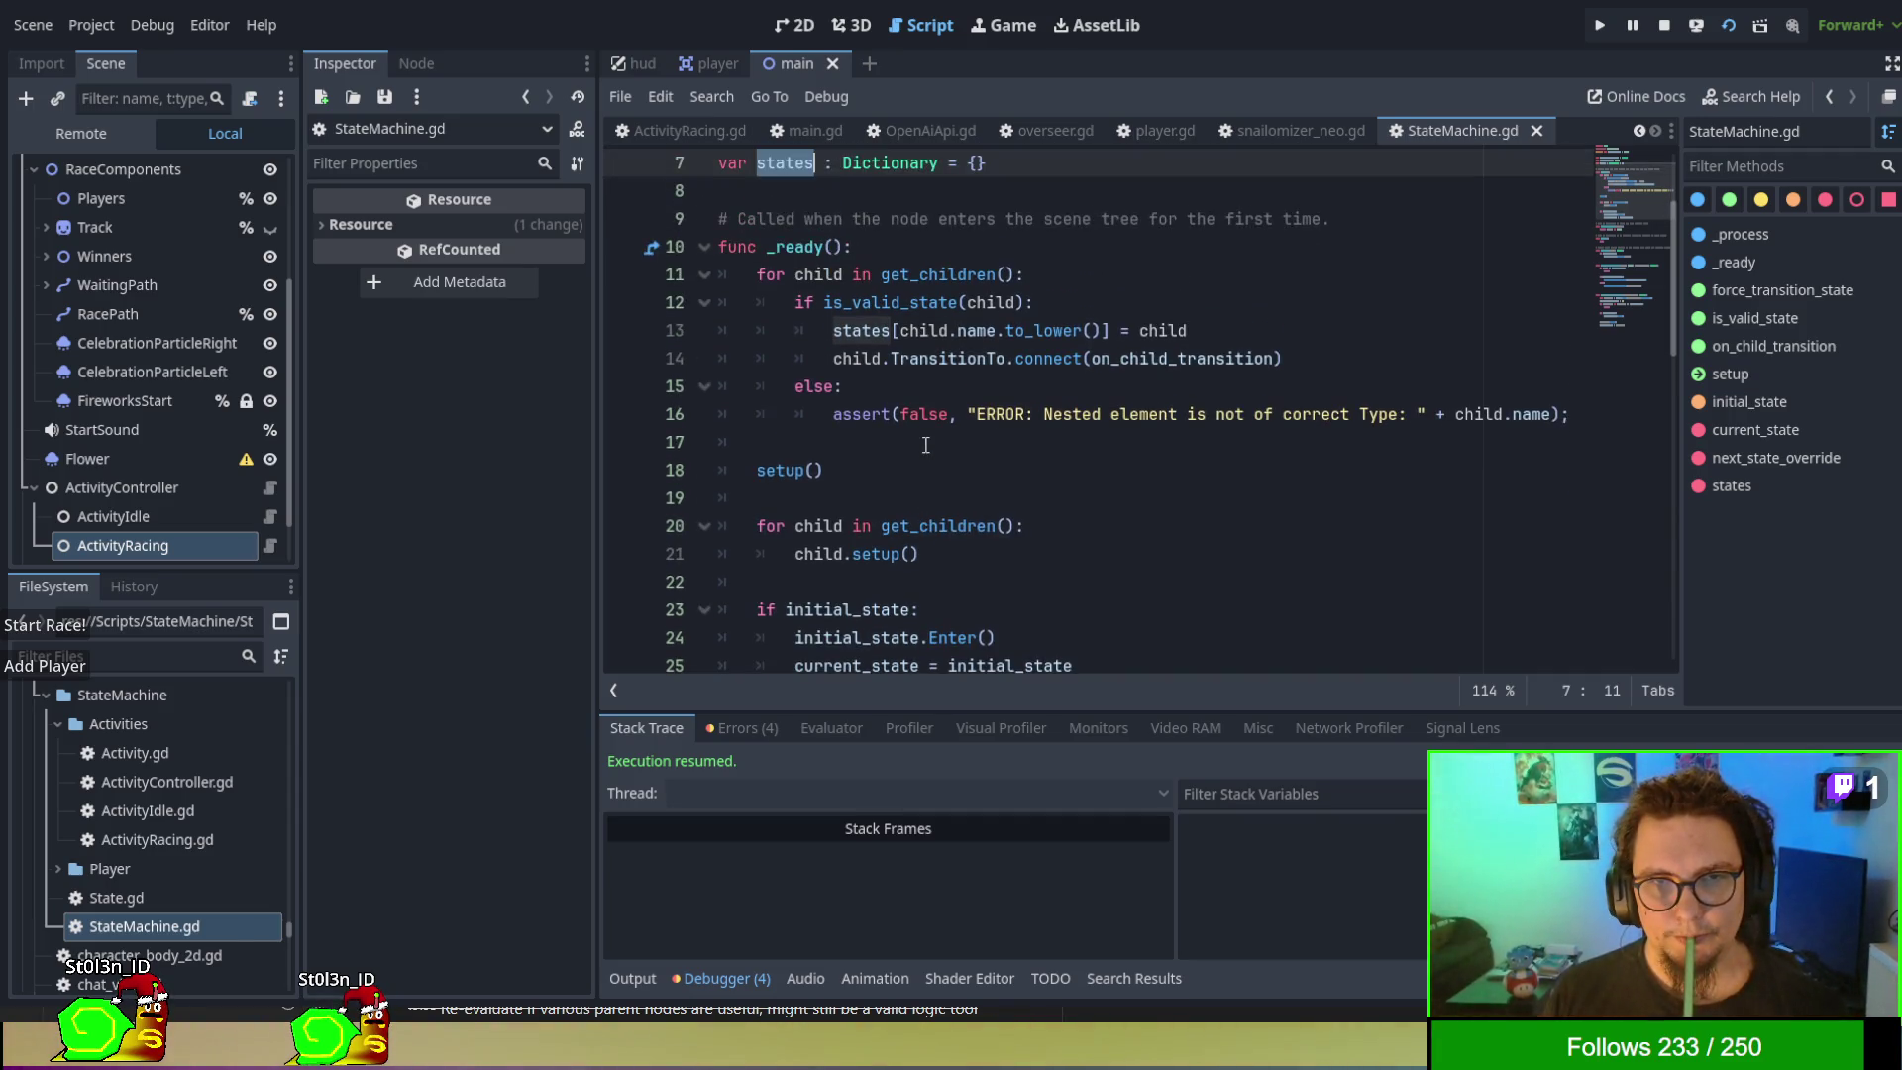
scroll(925, 445, "down", 4)
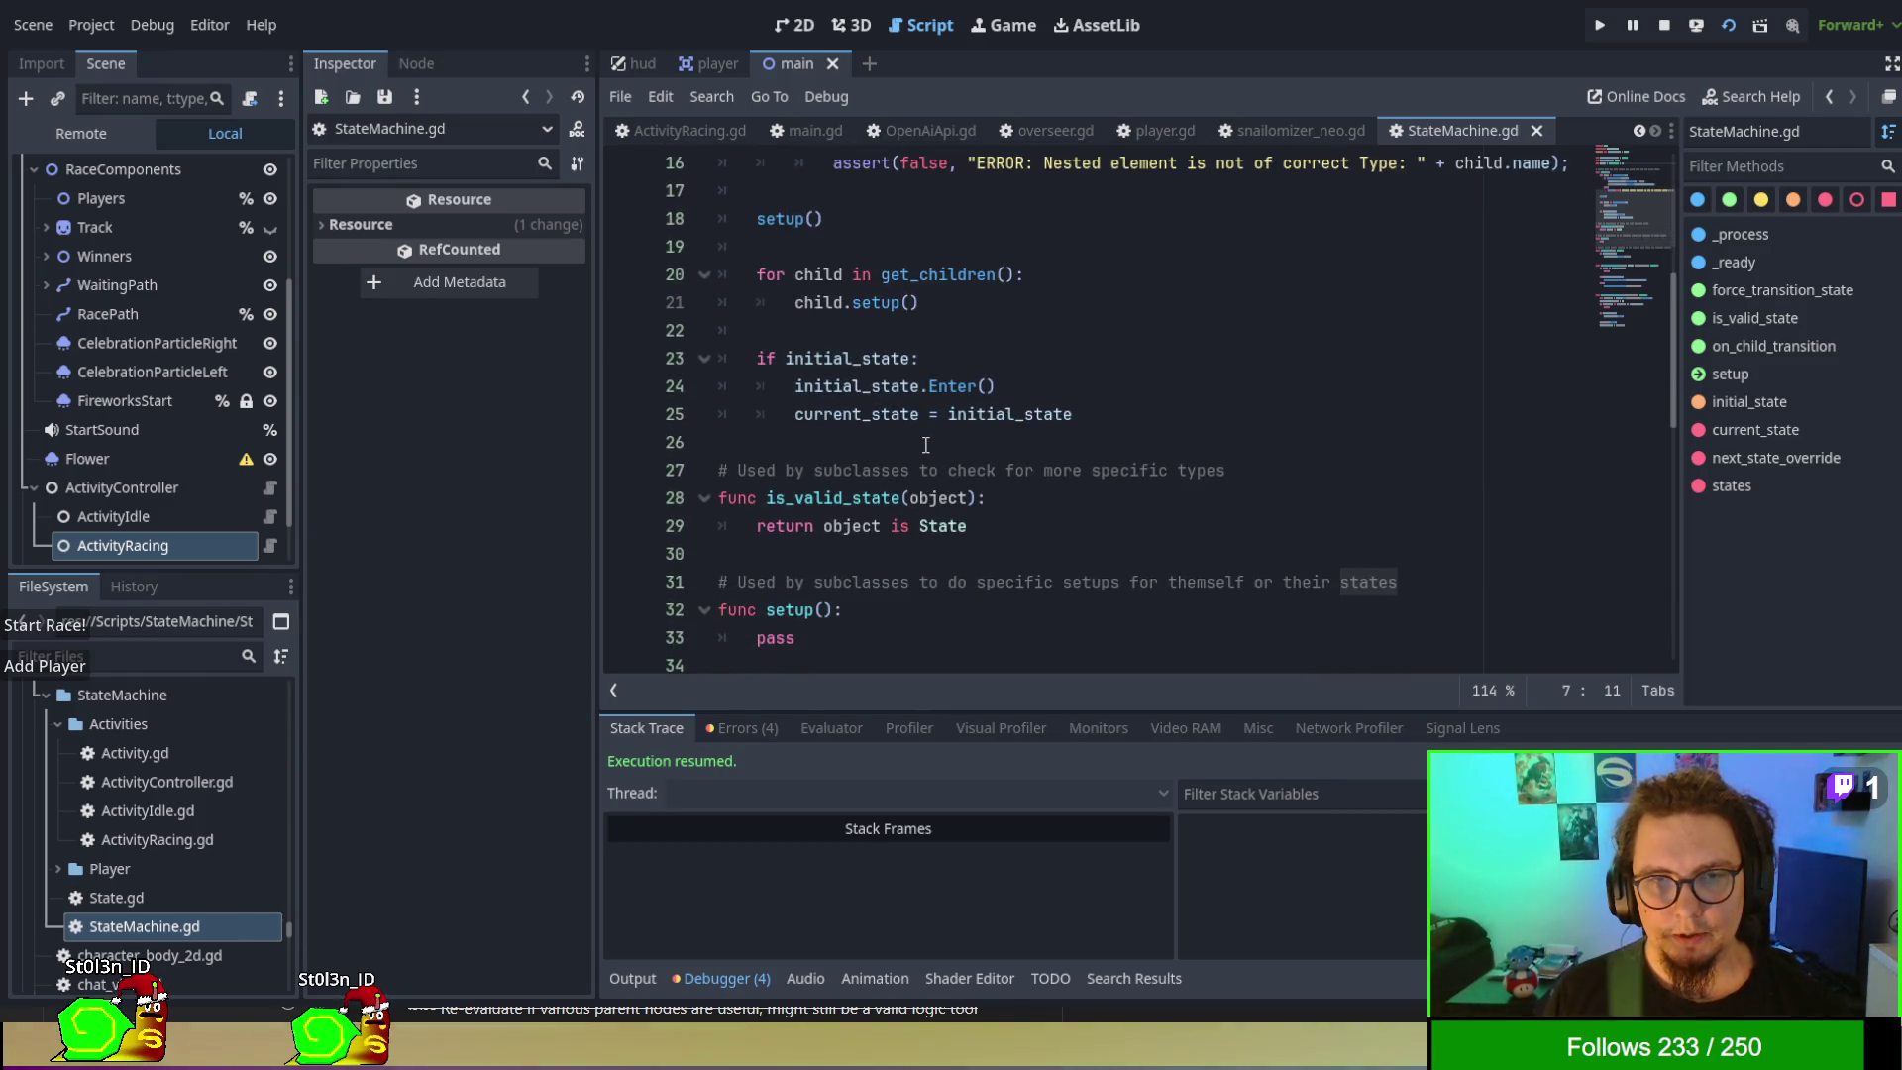
scroll(925, 444, "down", 3)
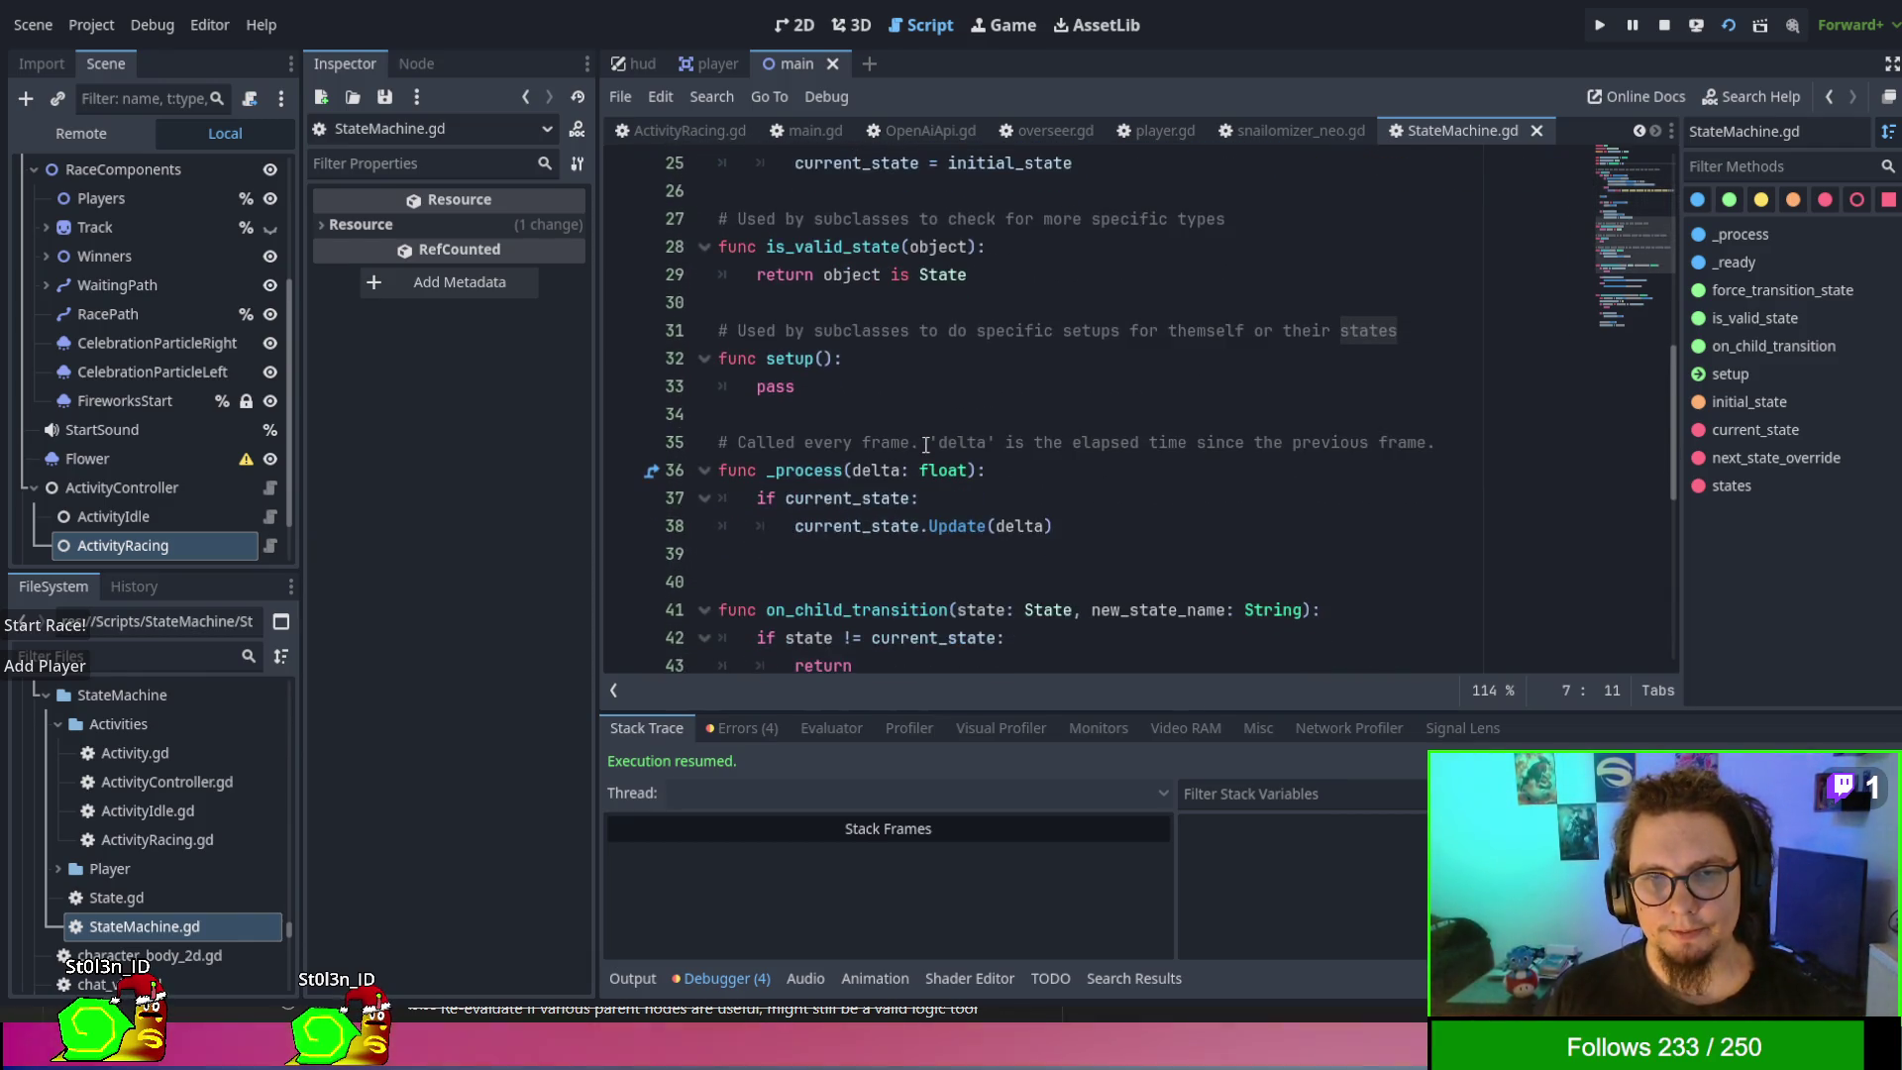
scroll(926, 445, "down", 1)
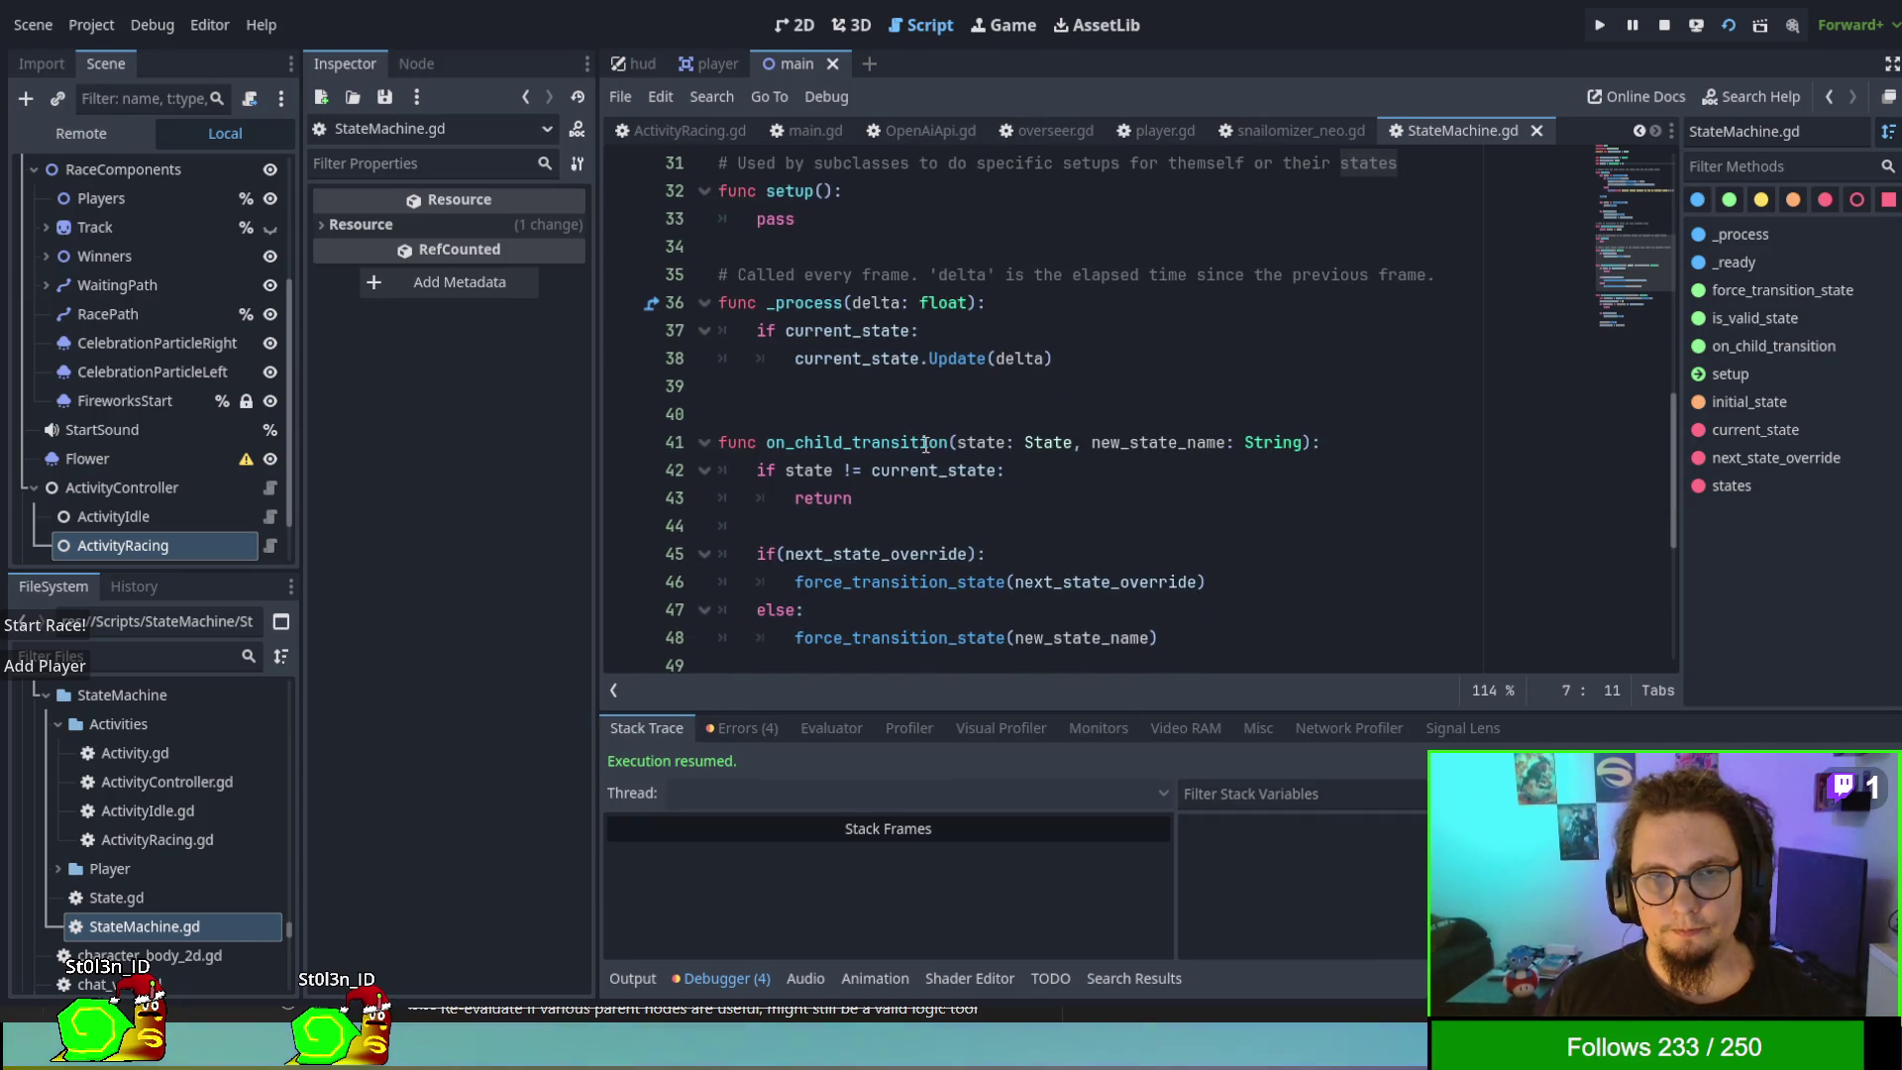
scroll(926, 441, "down", 3)
scroll(926, 437, "up", 3)
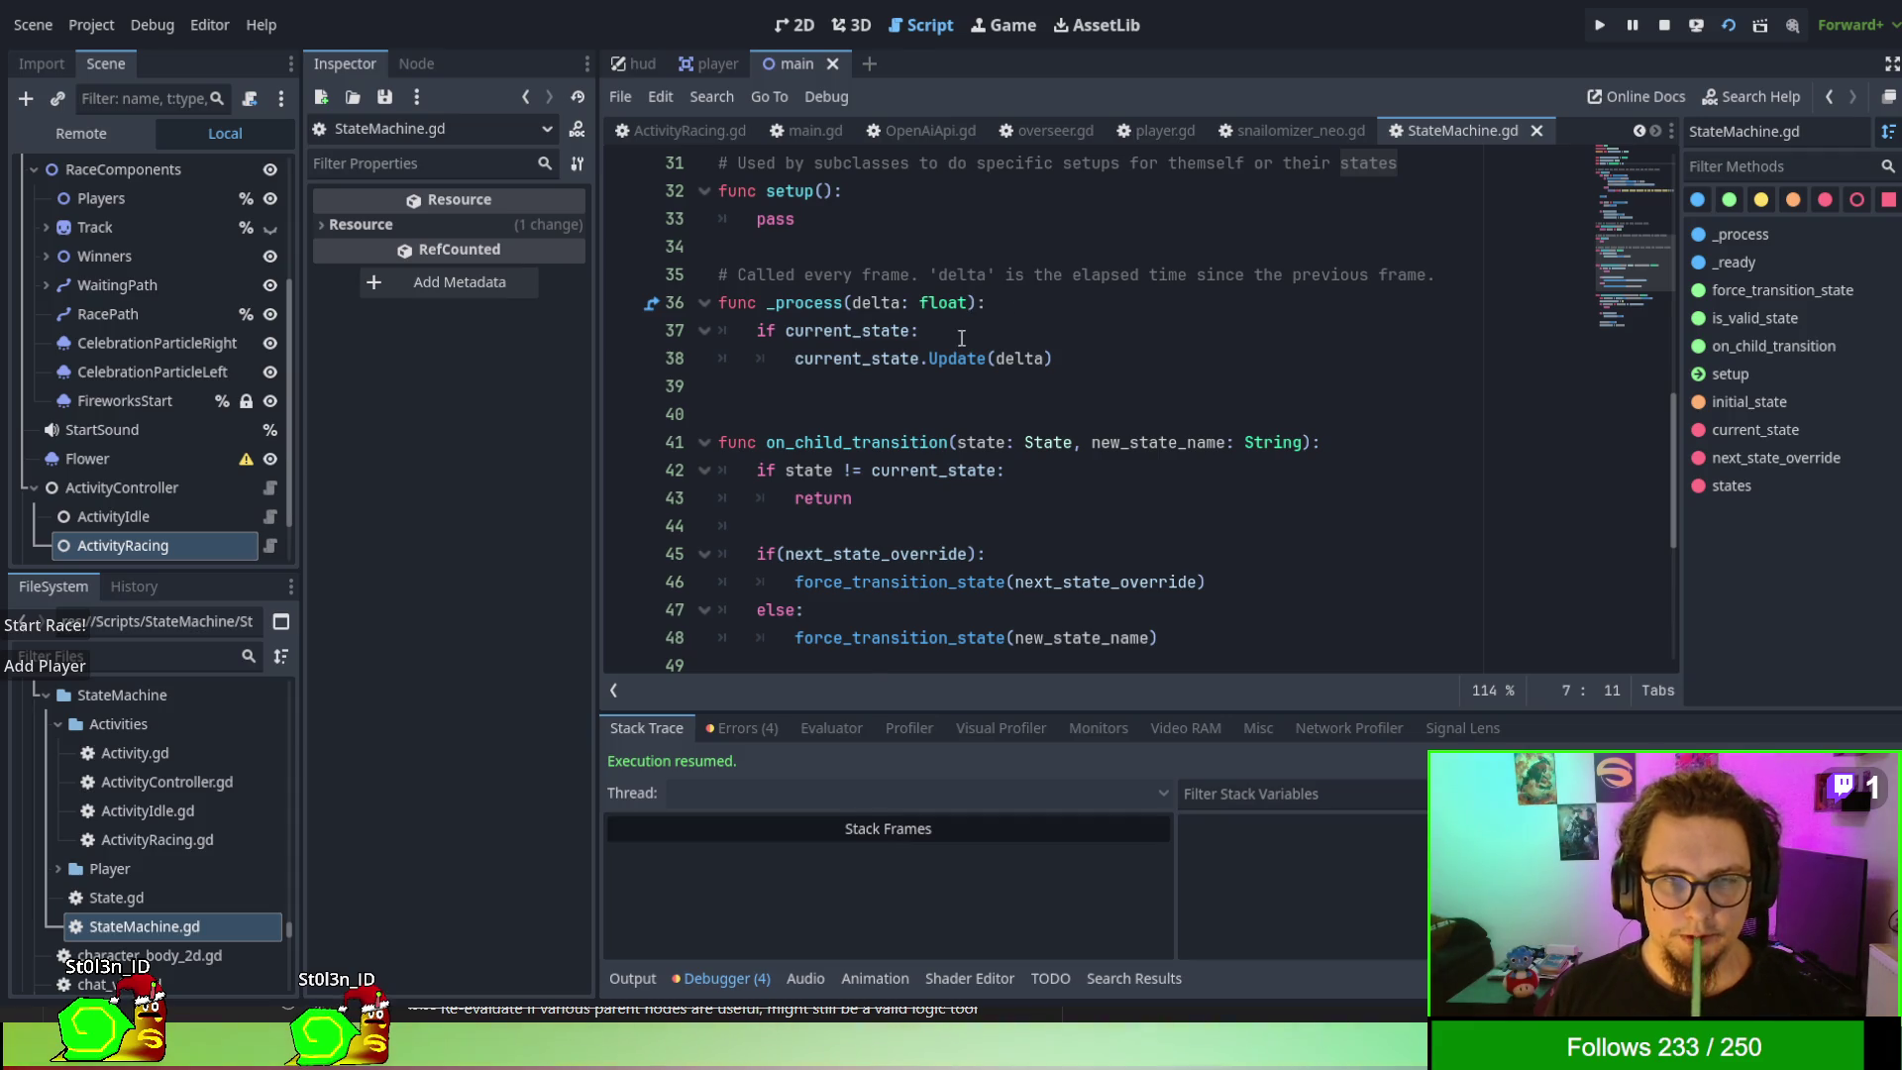
scroll(962, 338, "up", 1)
scroll(961, 338, "down", 1)
scroll(962, 339, "down", 1)
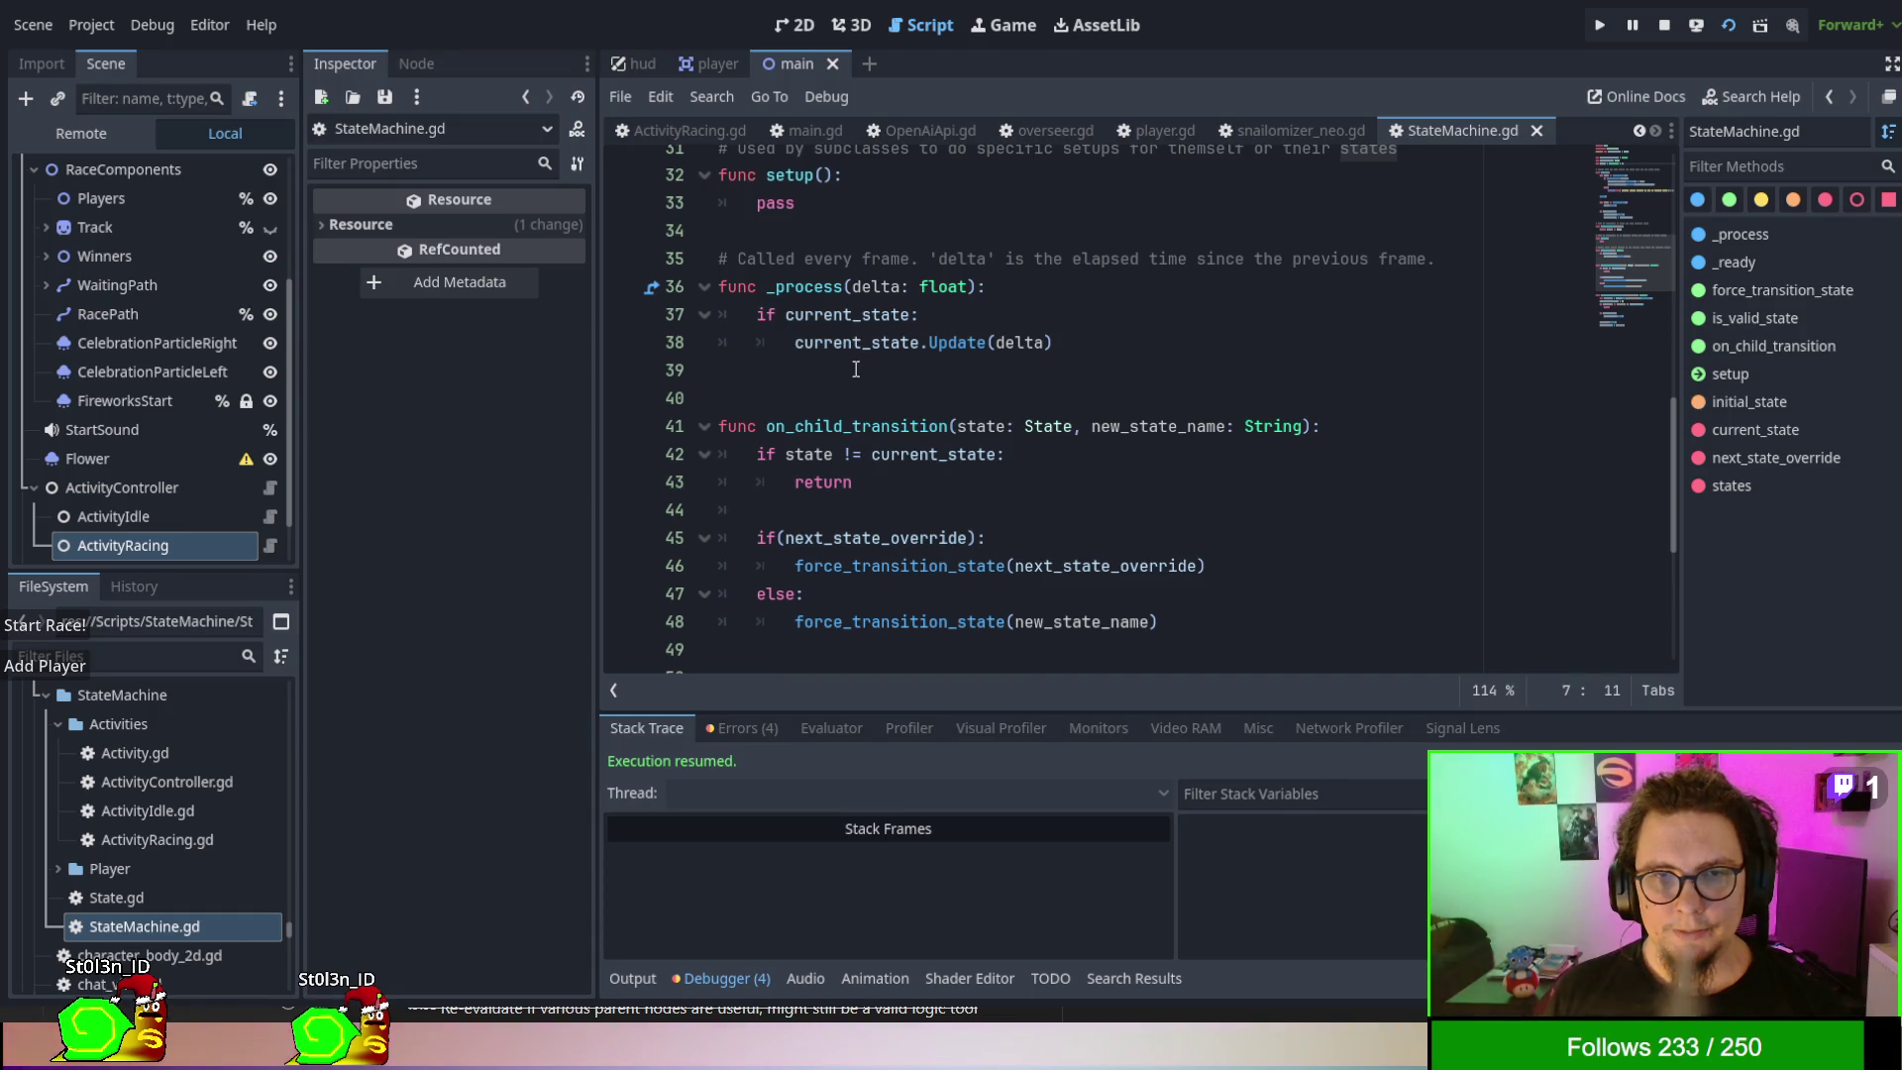
scroll(859, 371, "down", 1)
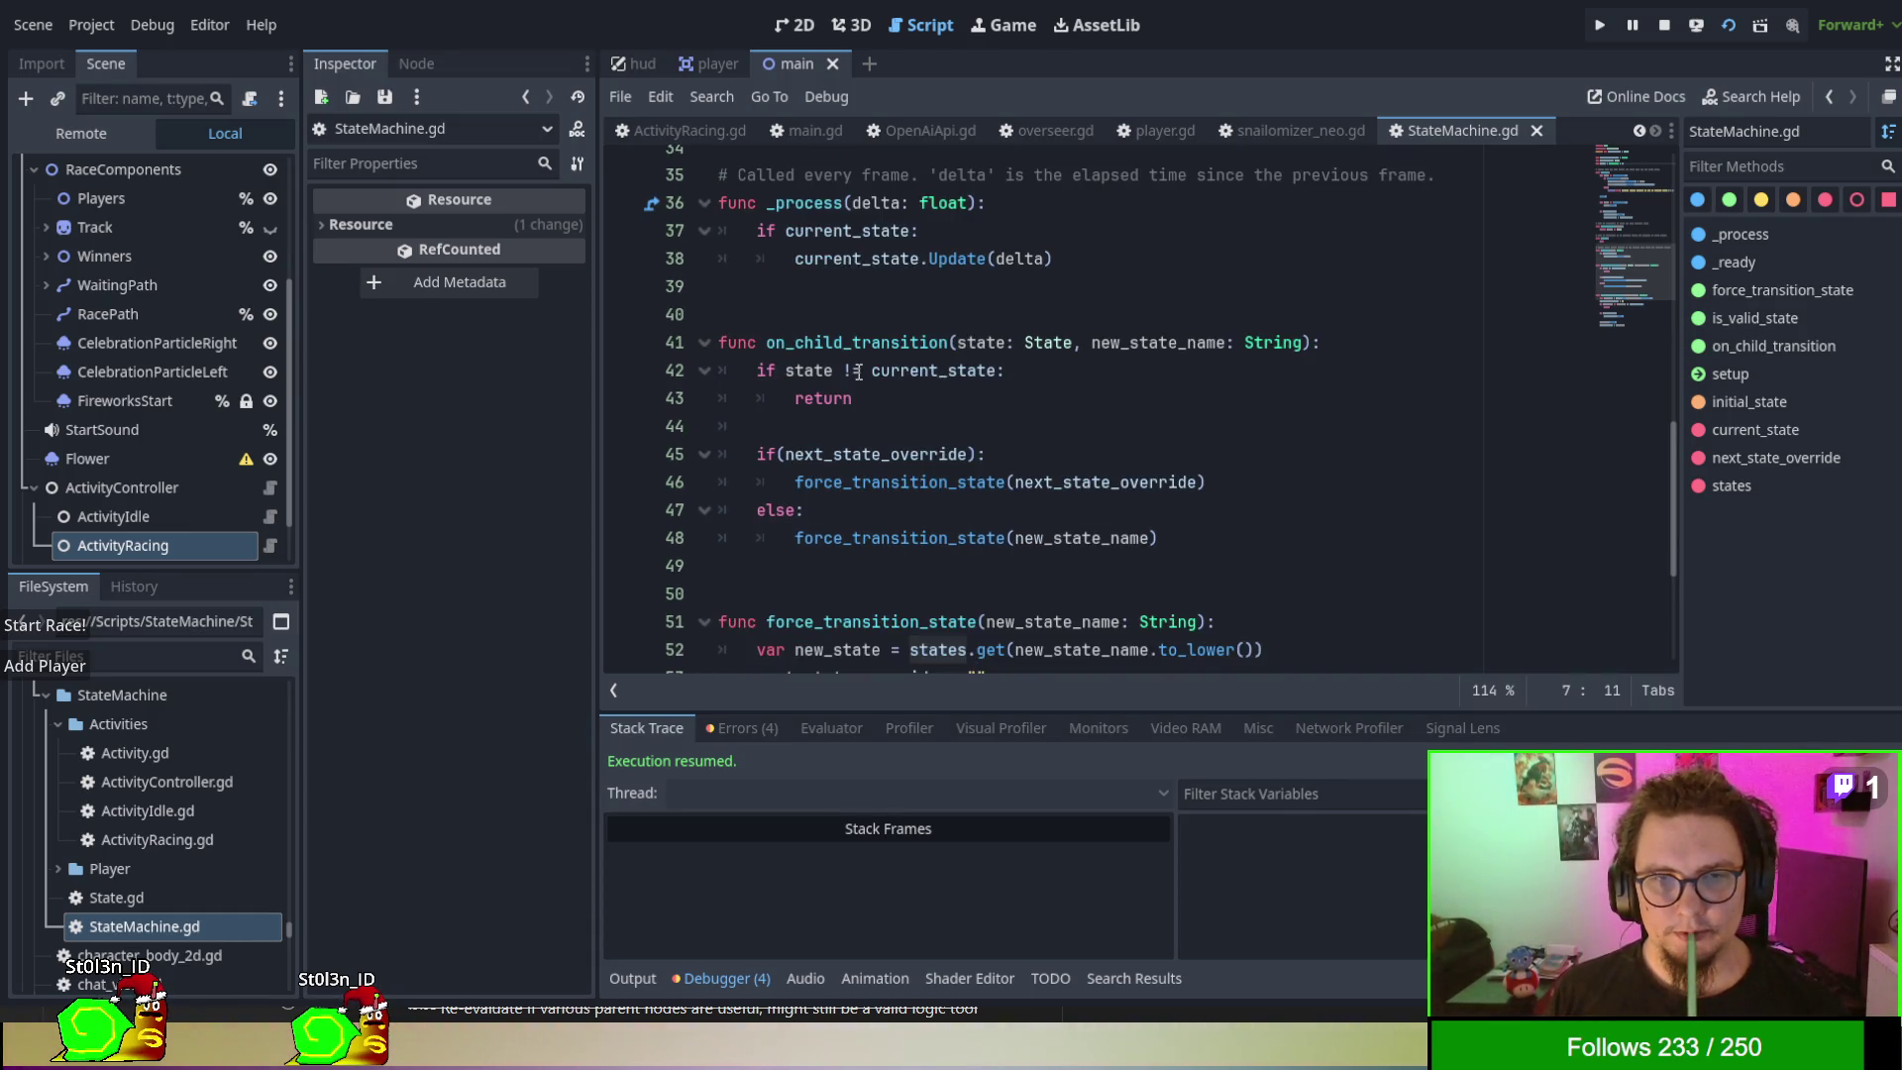
scroll(858, 372, "down", 1)
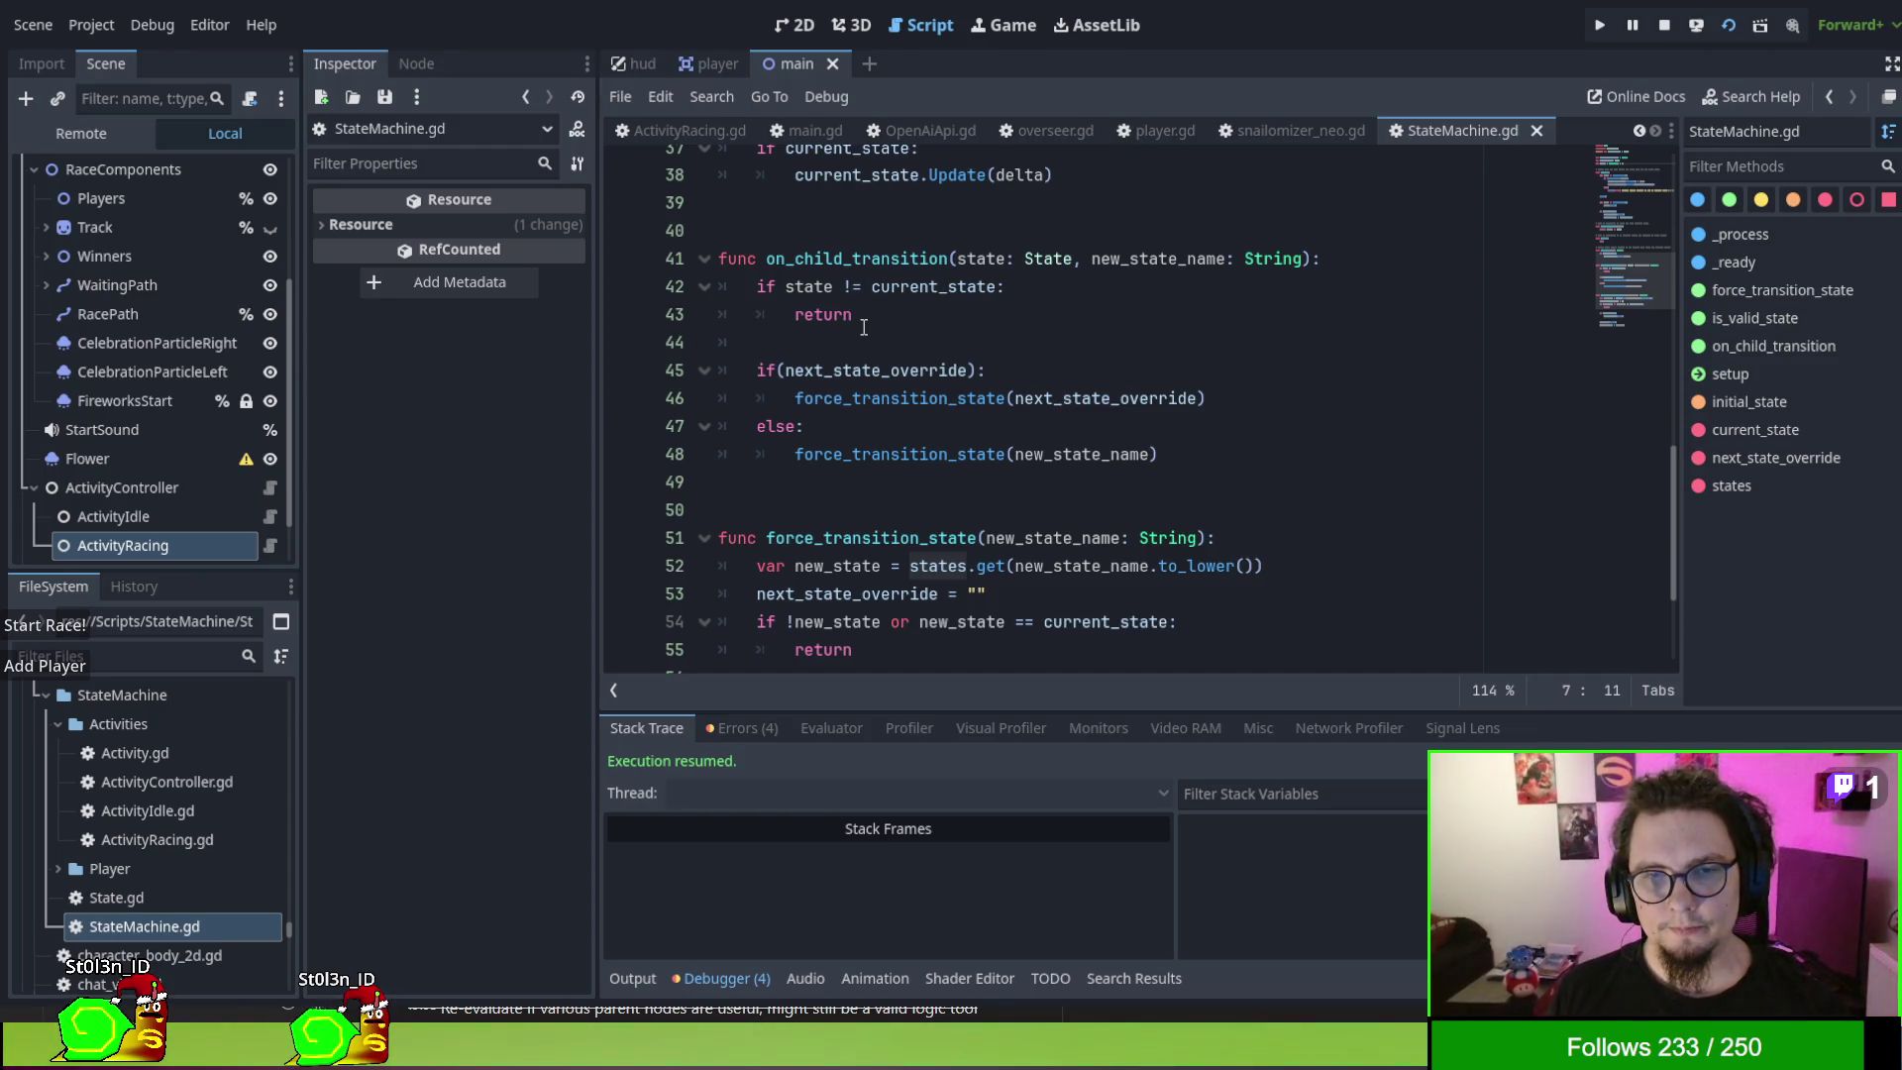
Highlight next_state_override in on_child_transition() to trace where it is used.
left_click(886, 419)
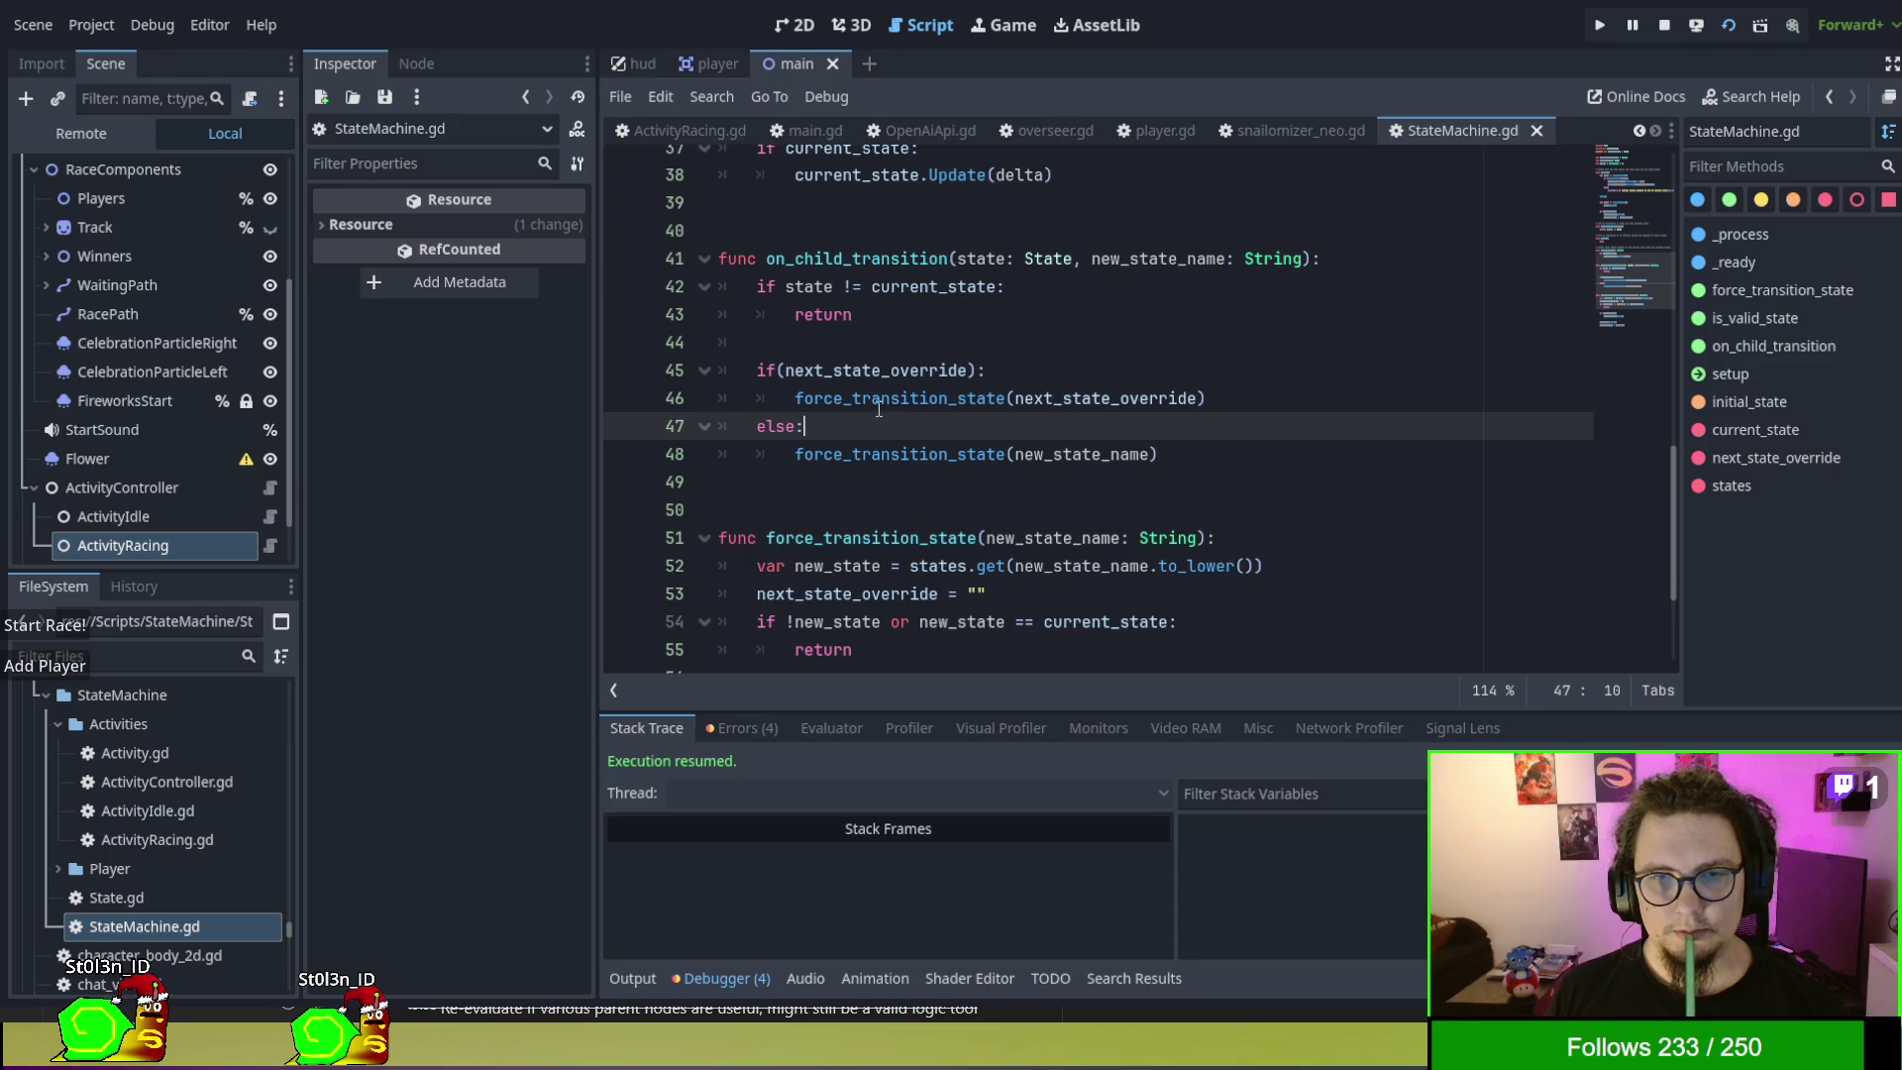
double_click(873, 371)
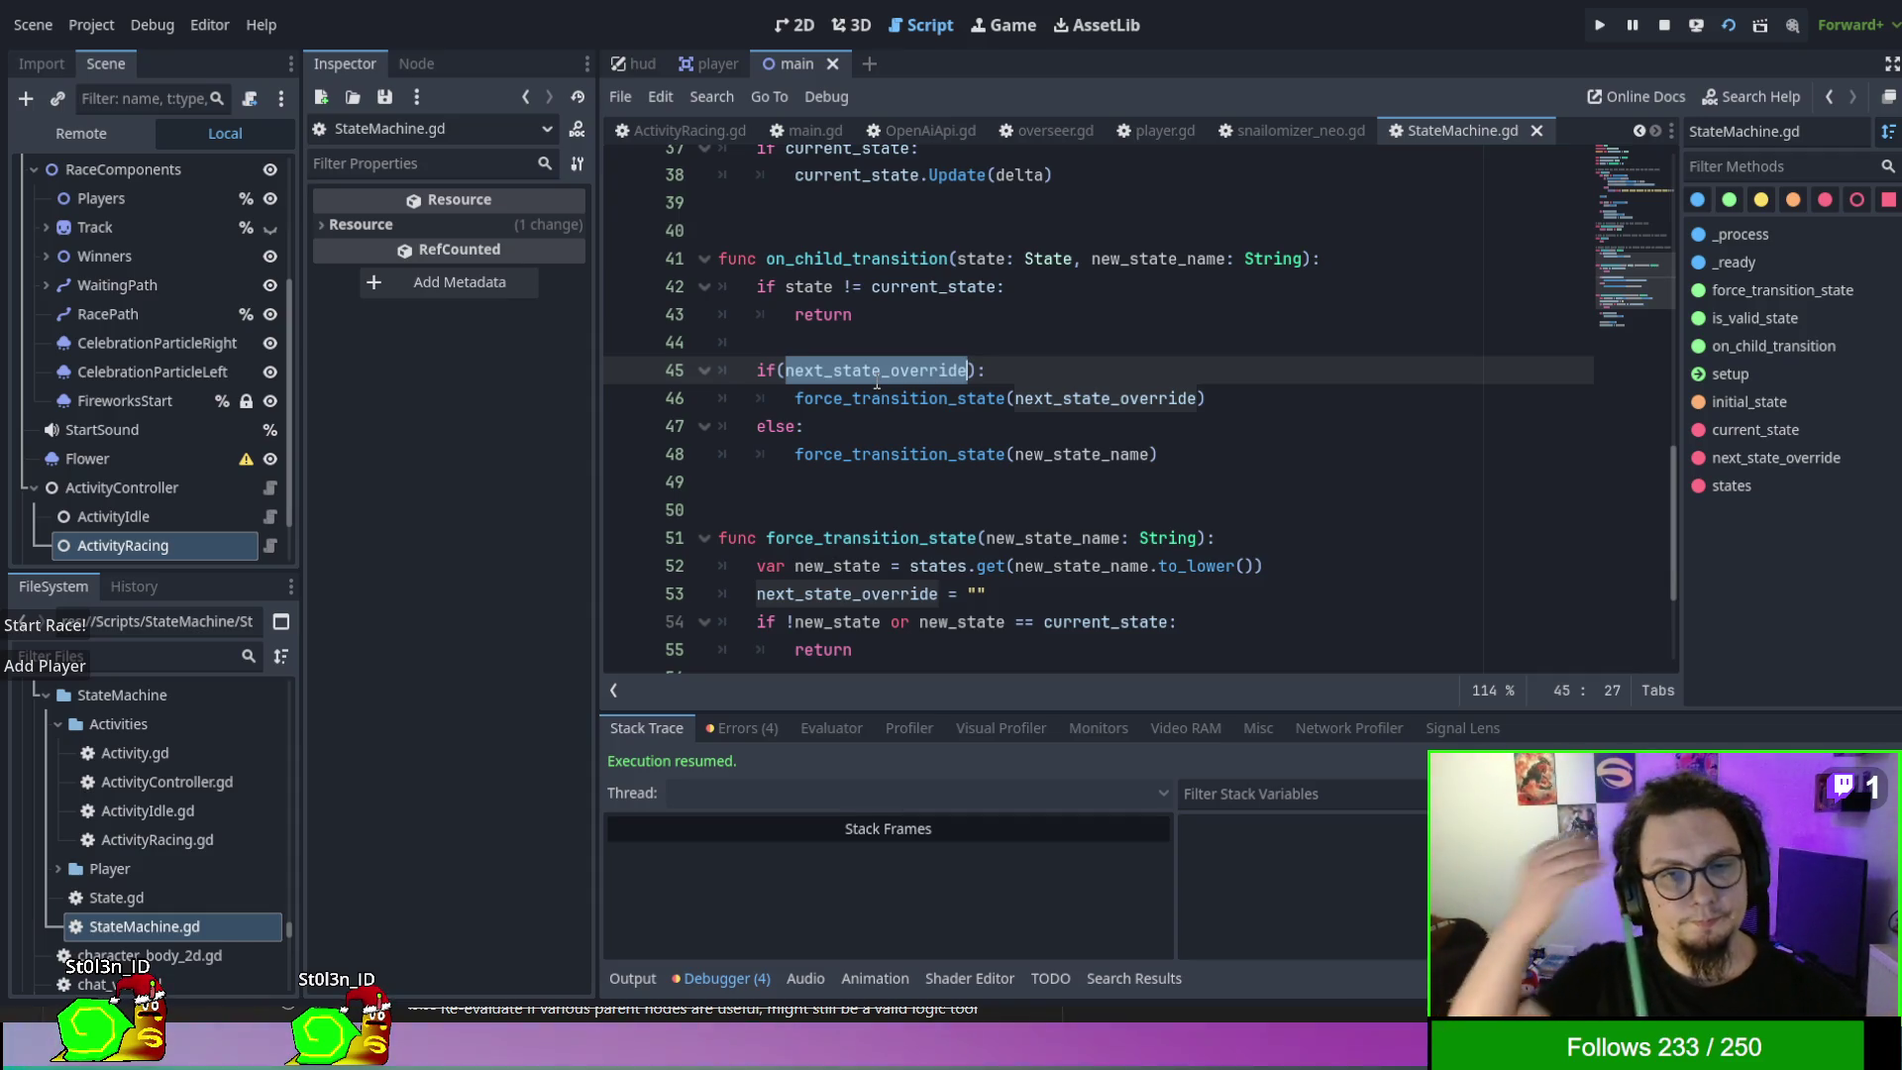
scroll(877, 384, "down", 2)
scroll(869, 376, "down", 1)
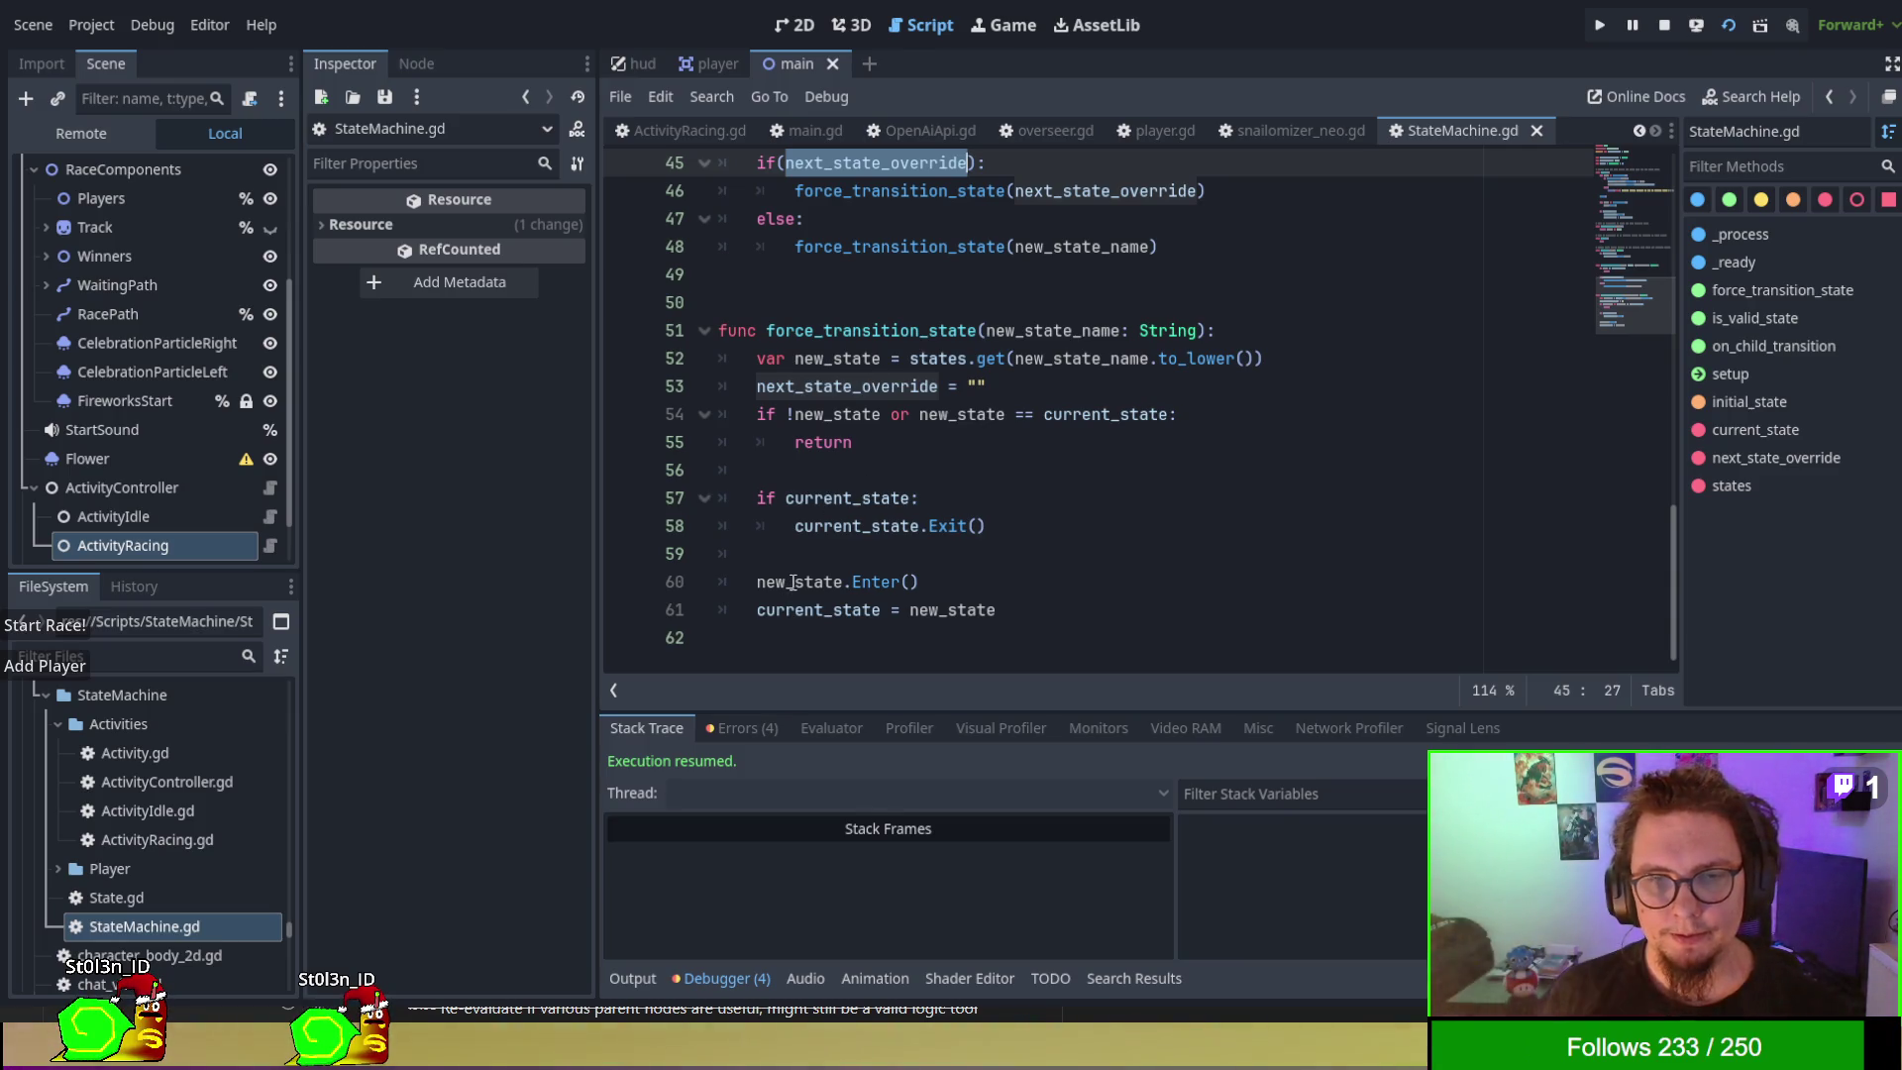
scroll(868, 354, "up", 1)
scroll(868, 354, "up", 3)
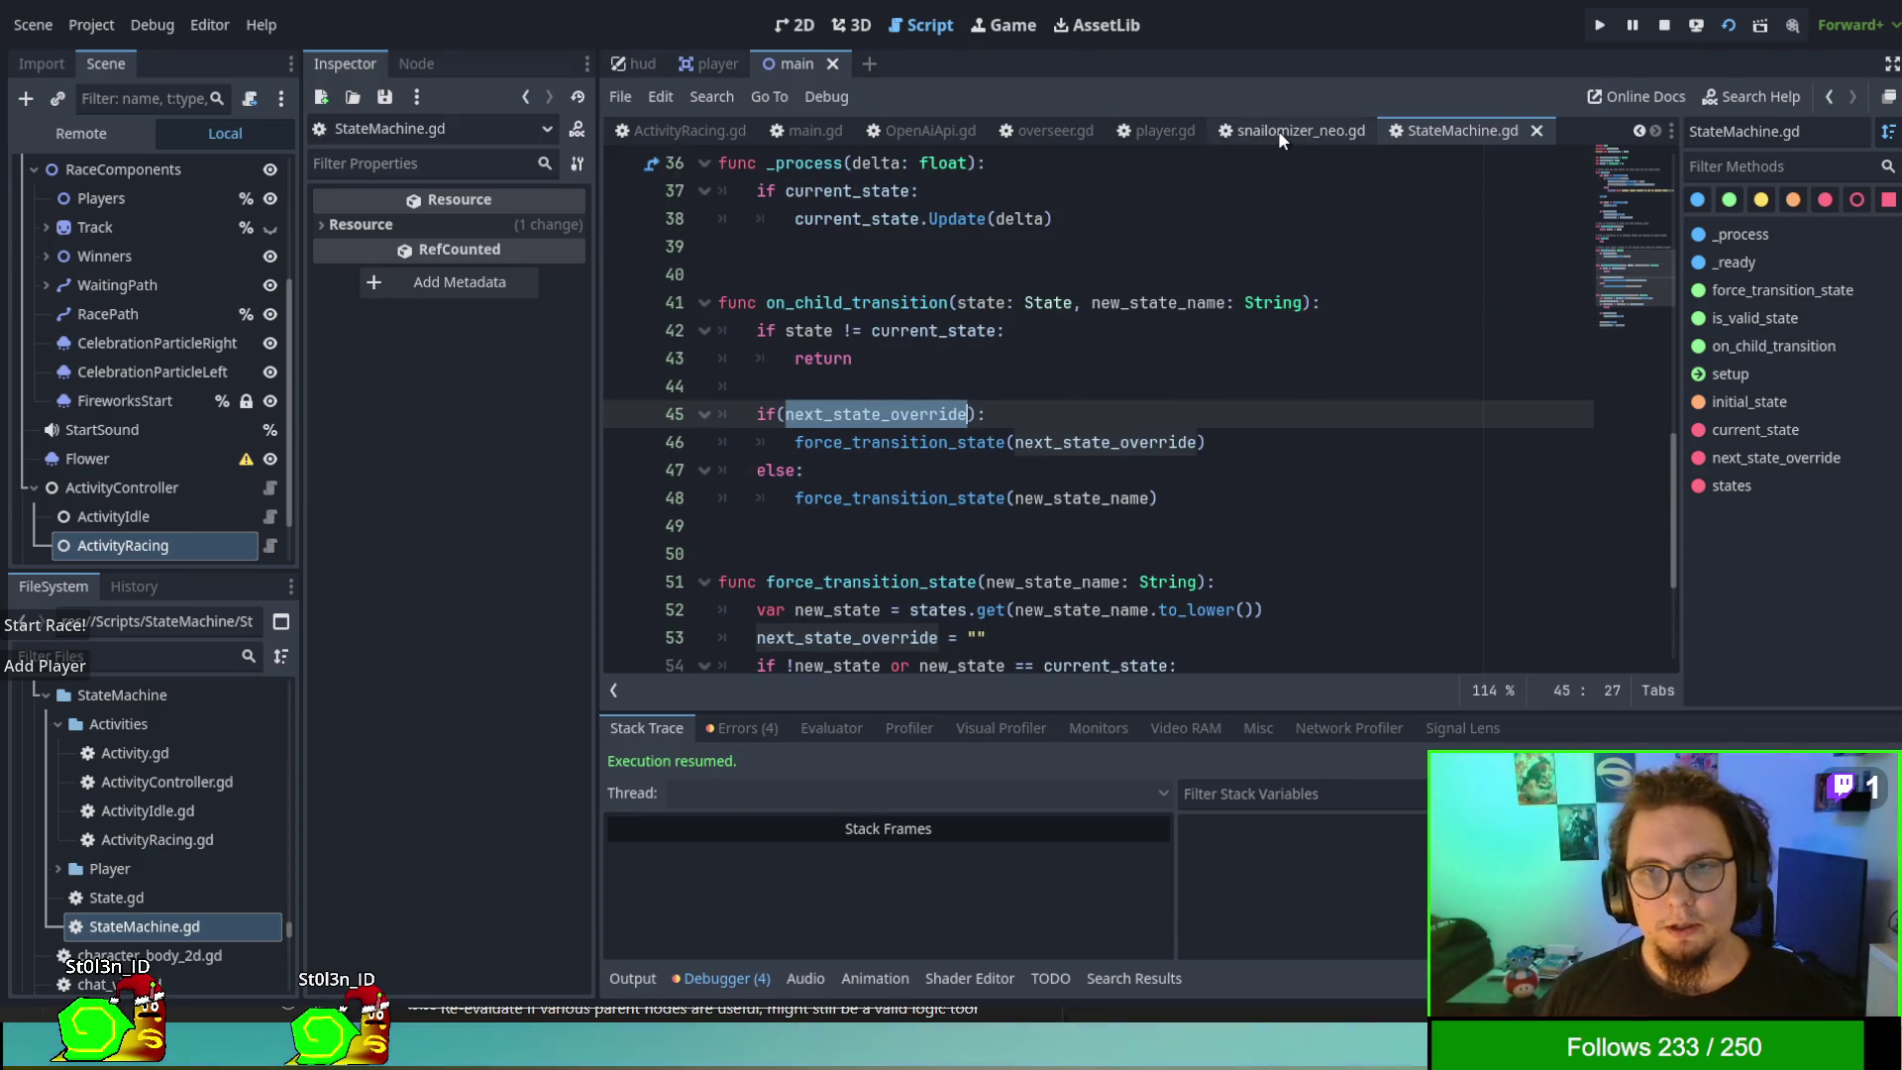
Read through ActivityRacing.gd back up to its racers and spectators array declarations.
left_click(684, 135)
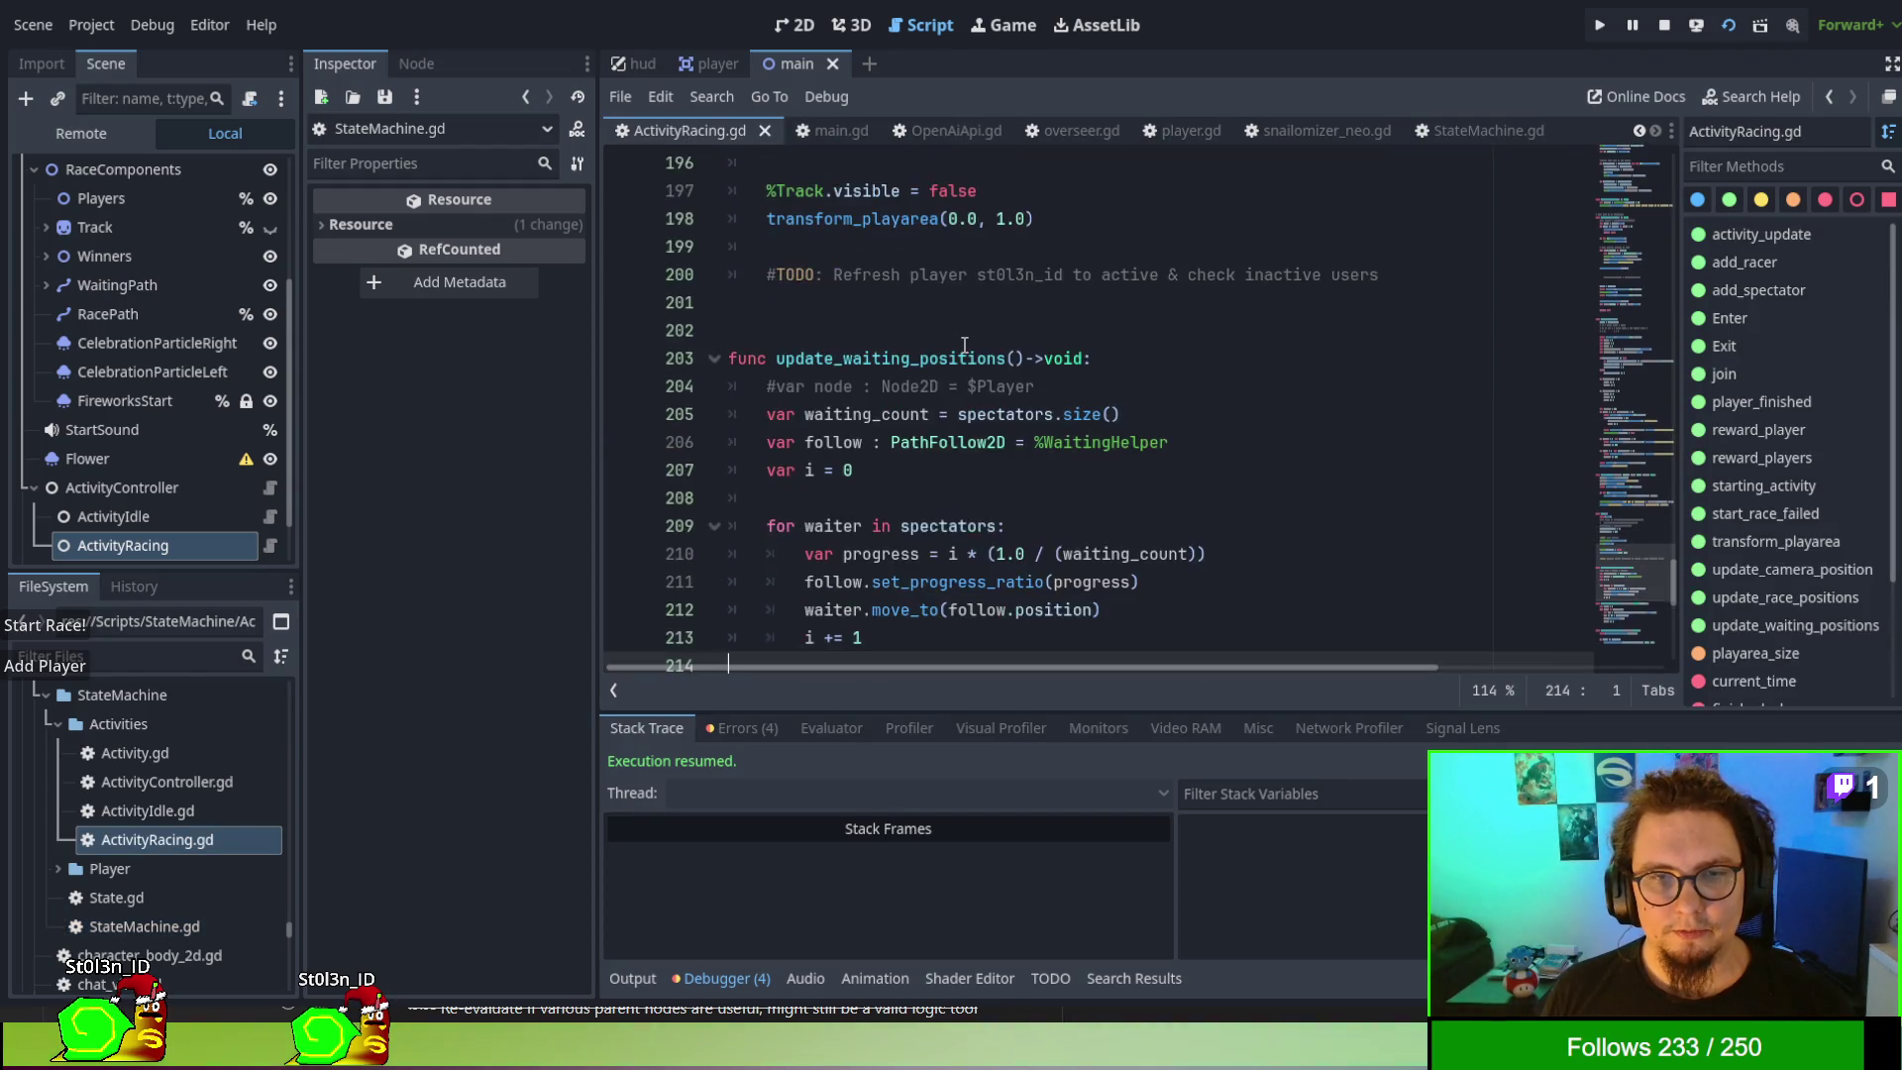
scroll(964, 345, "up", 4)
scroll(960, 343, "down", 1)
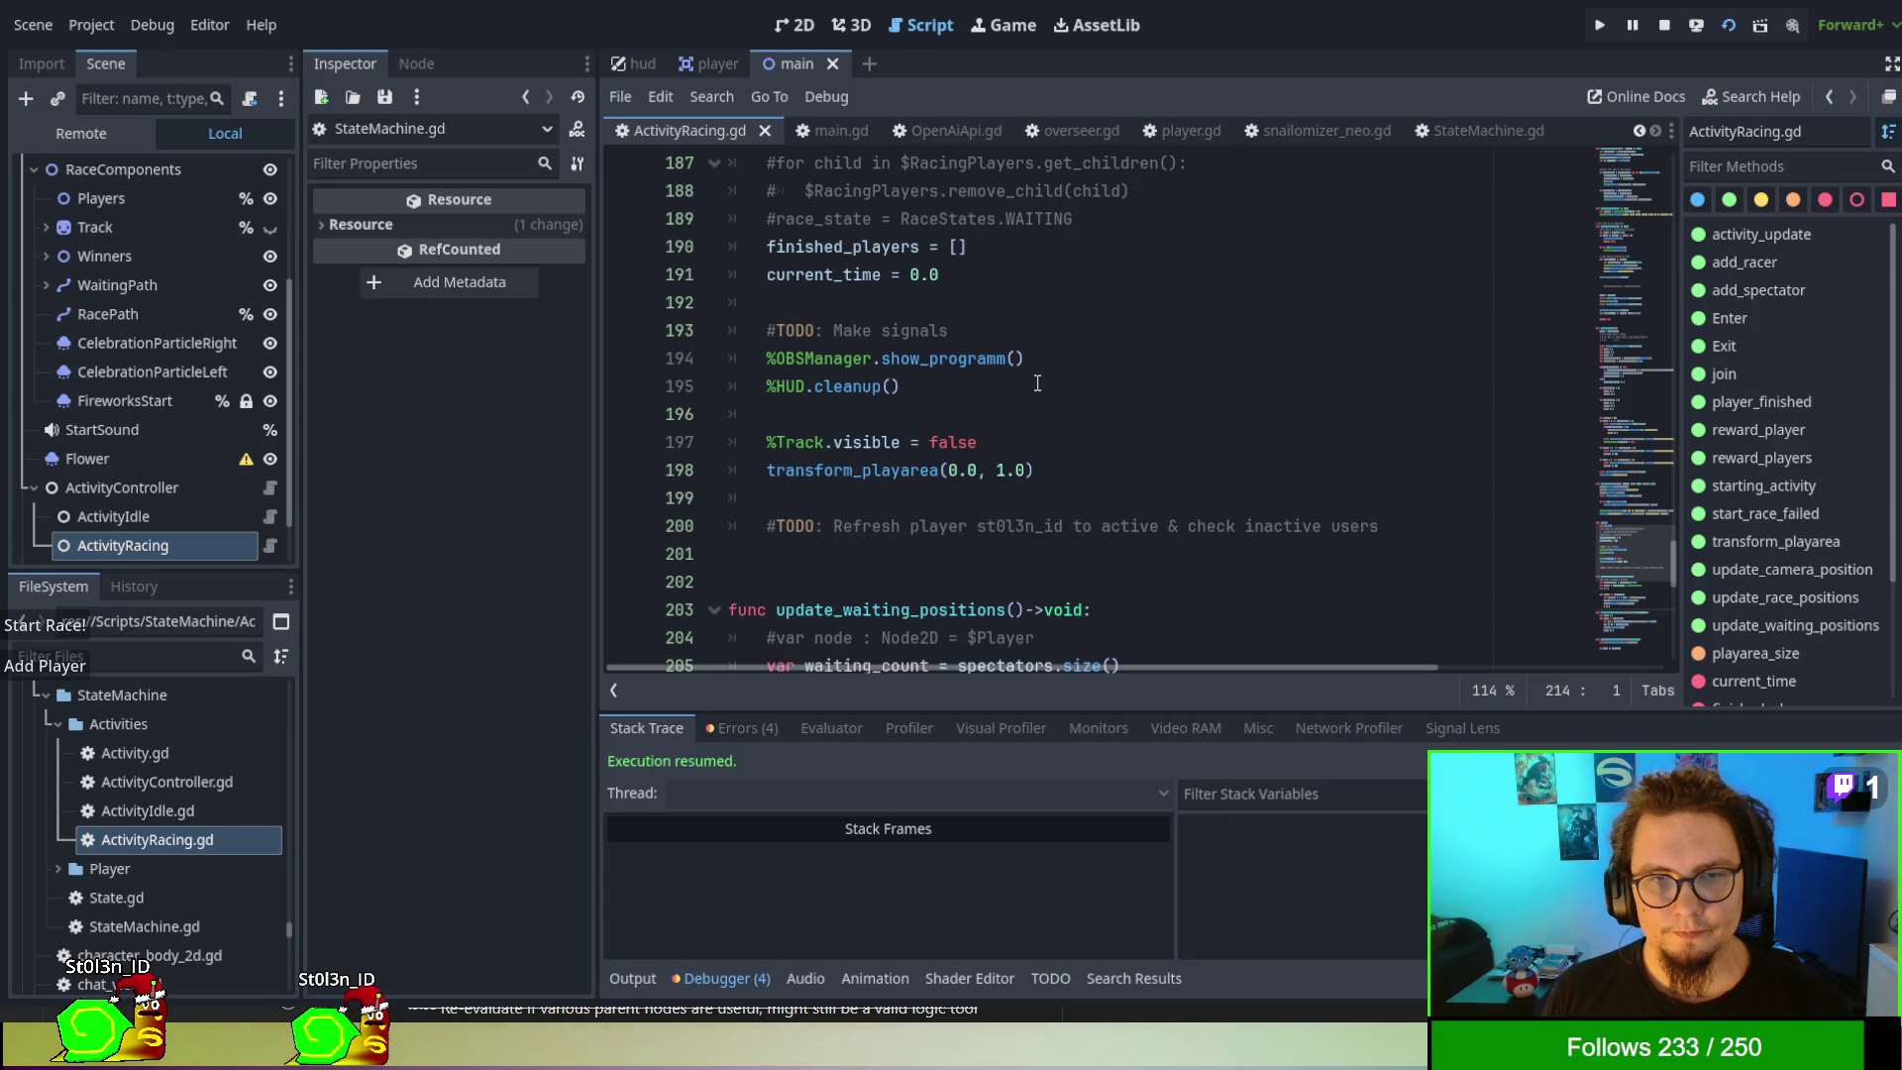
scroll(1041, 404, "down", 1)
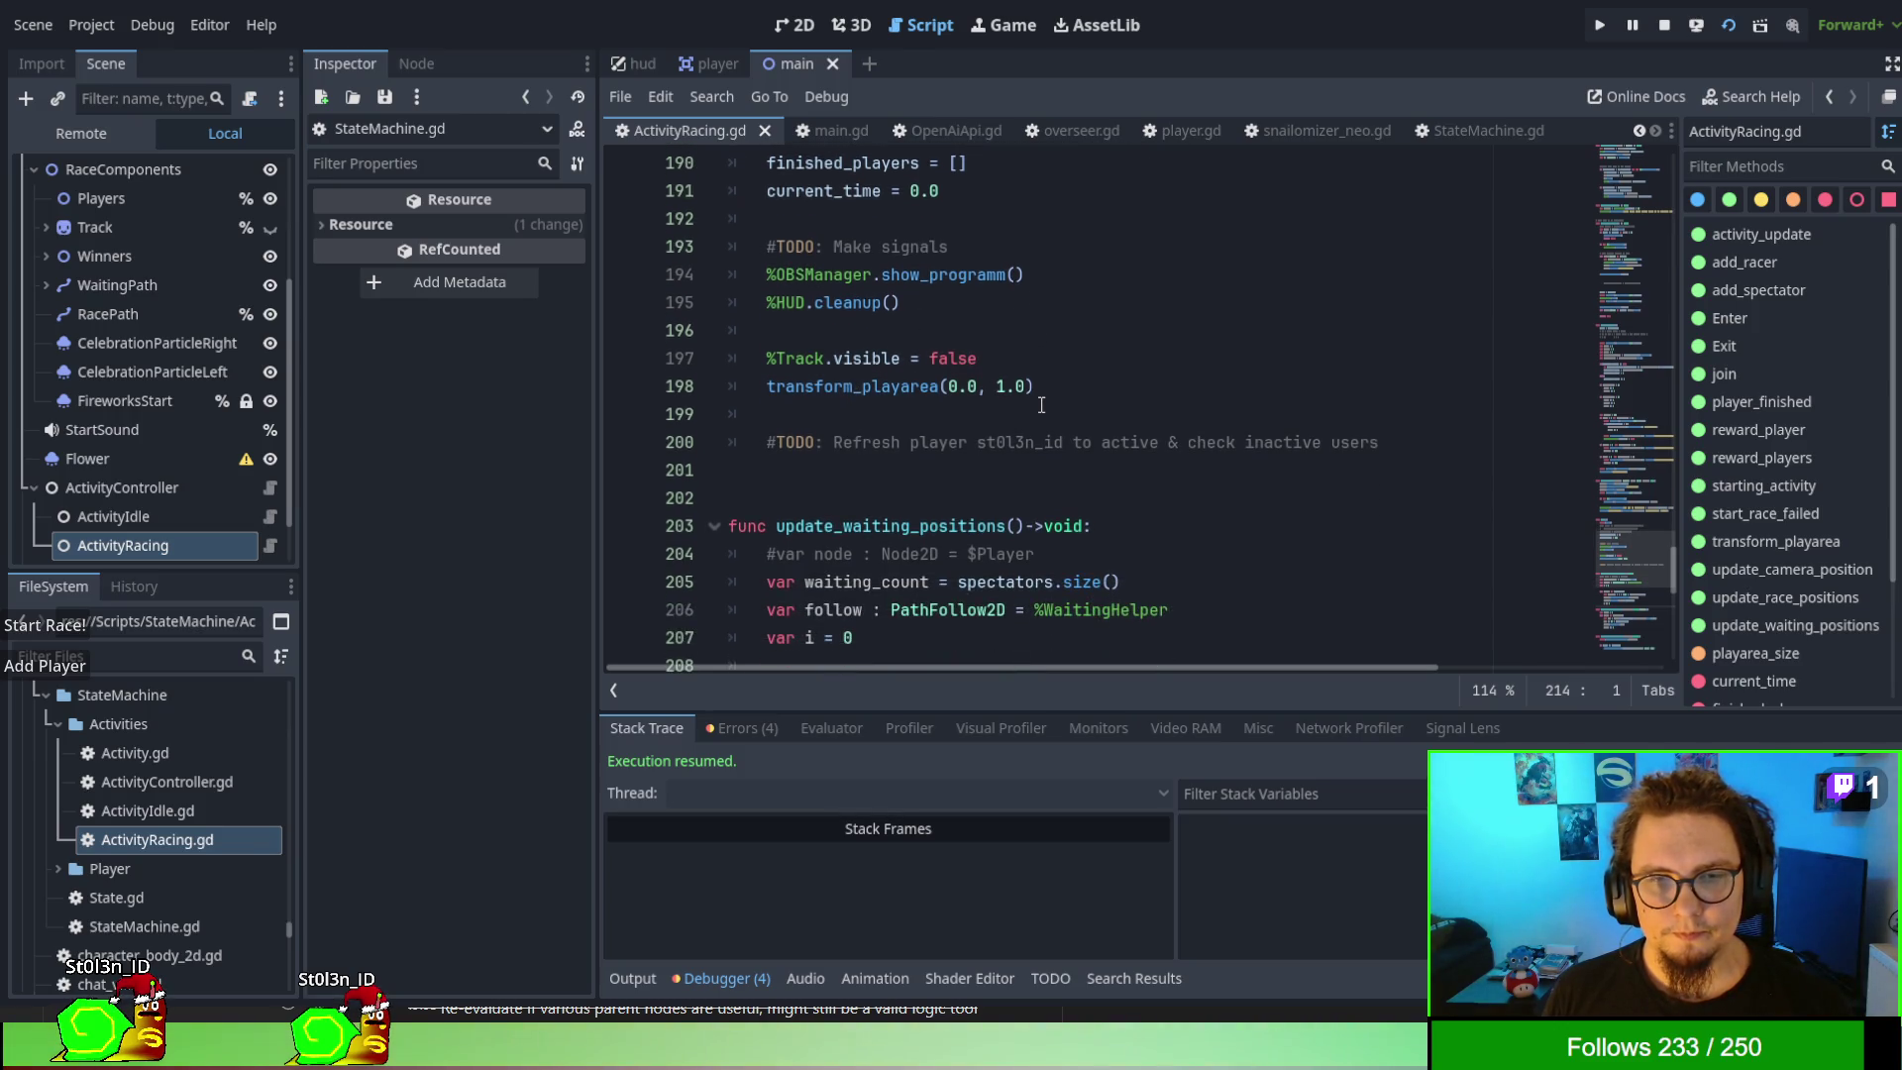
scroll(1042, 404, "up", 4)
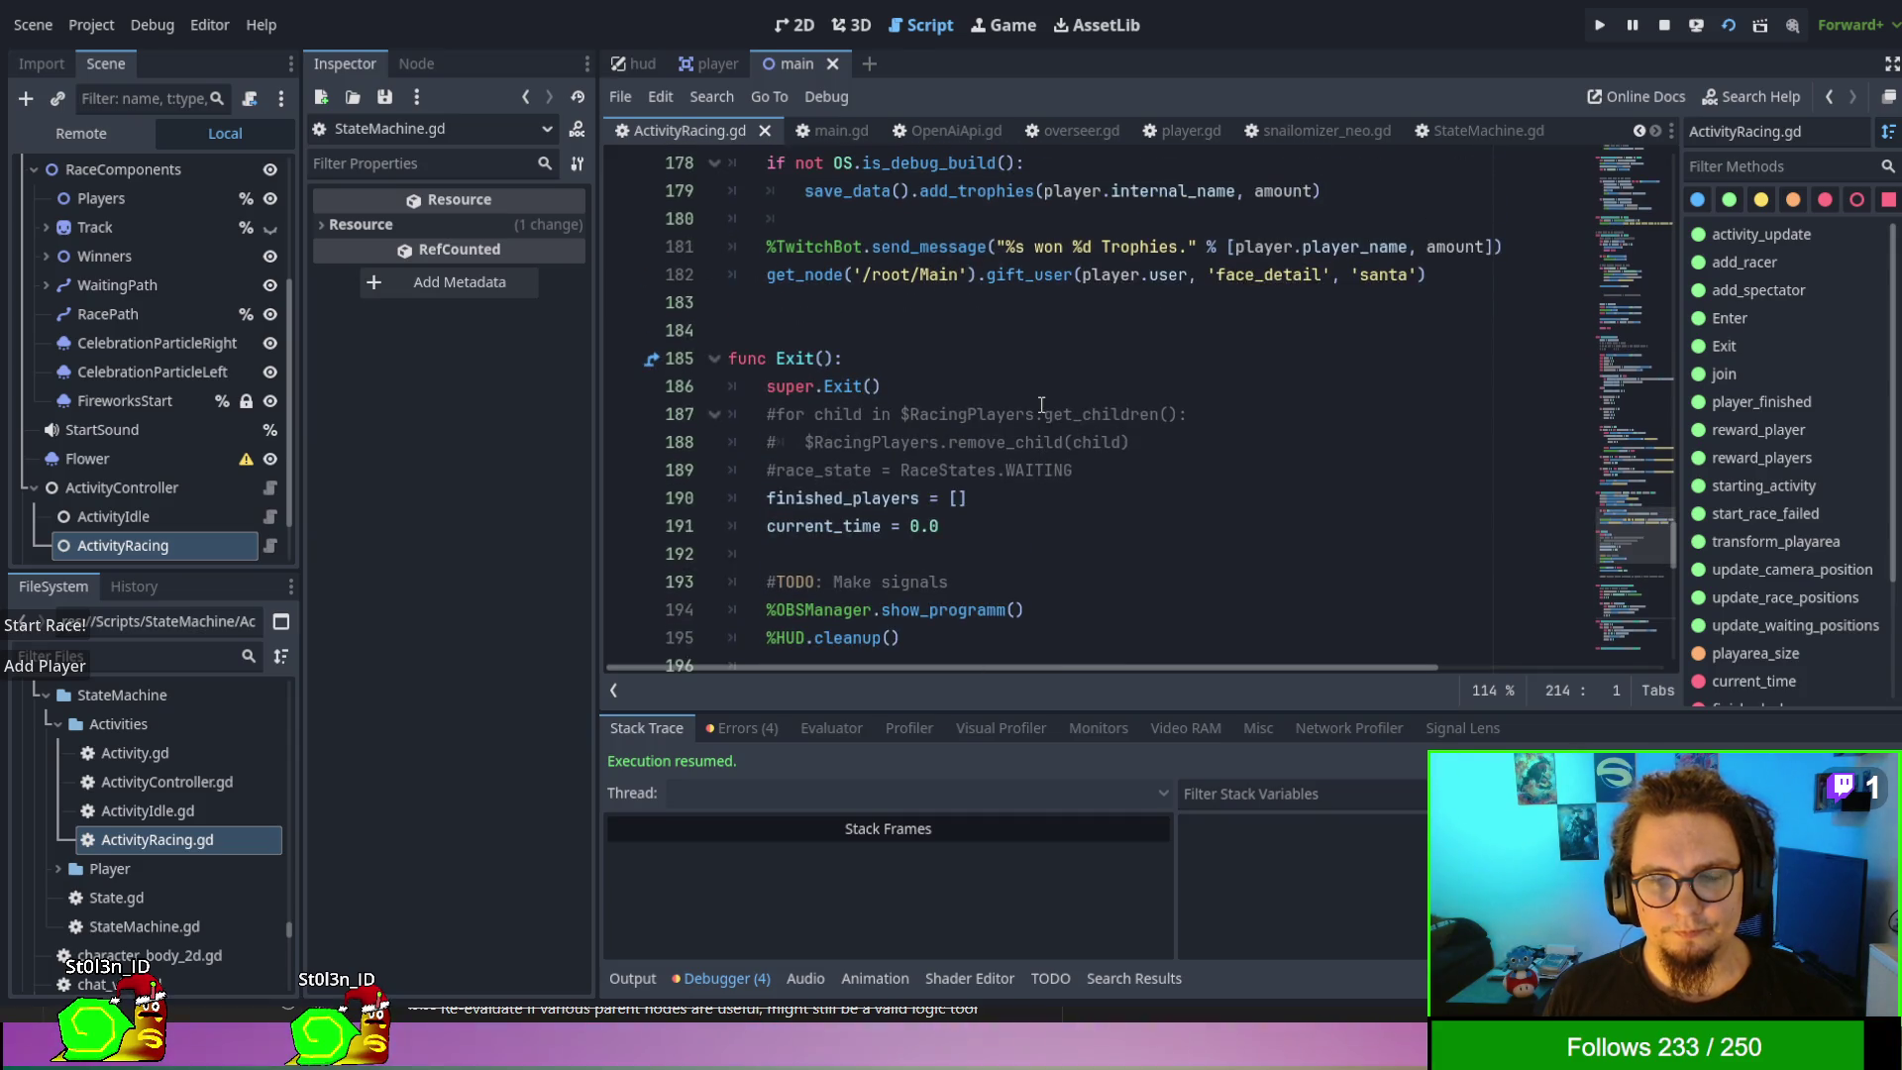
scroll(1041, 404, "down", 2)
scroll(1042, 404, "down", 1)
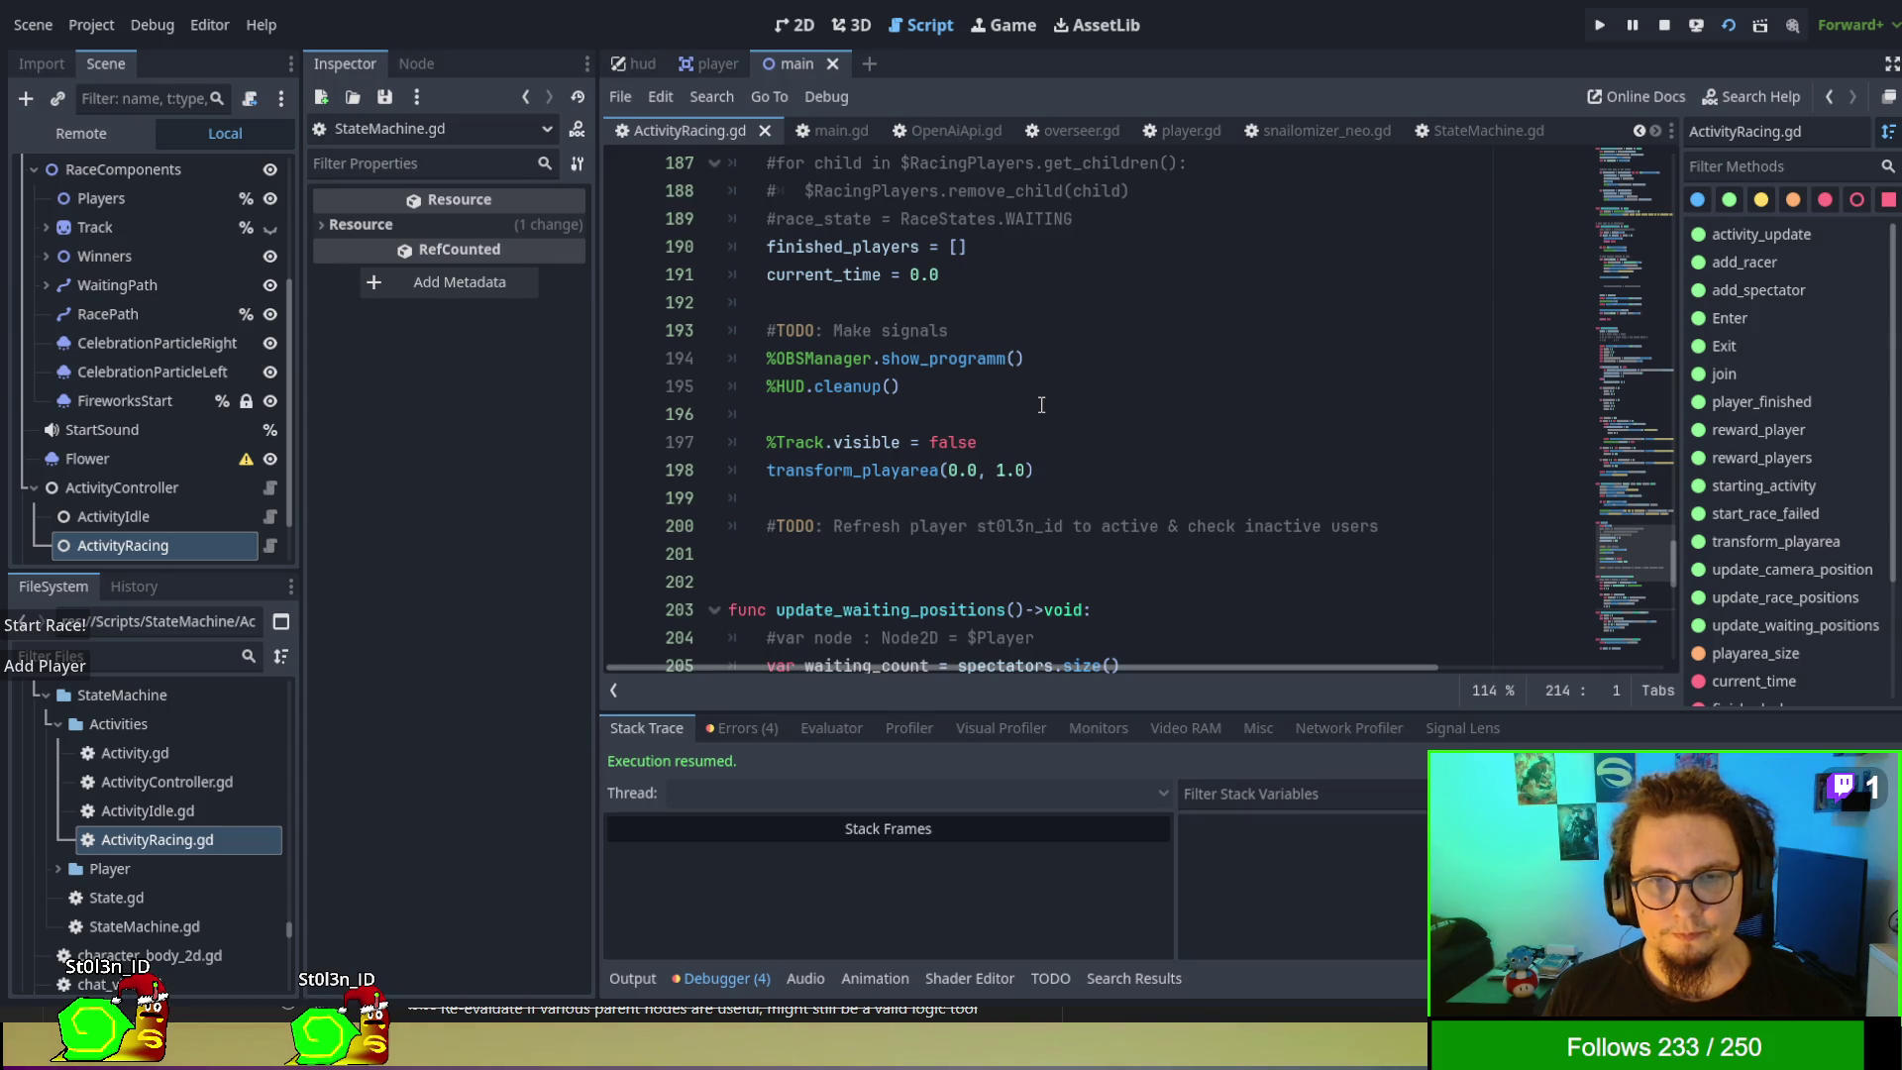
scroll(1041, 404, "down", 4)
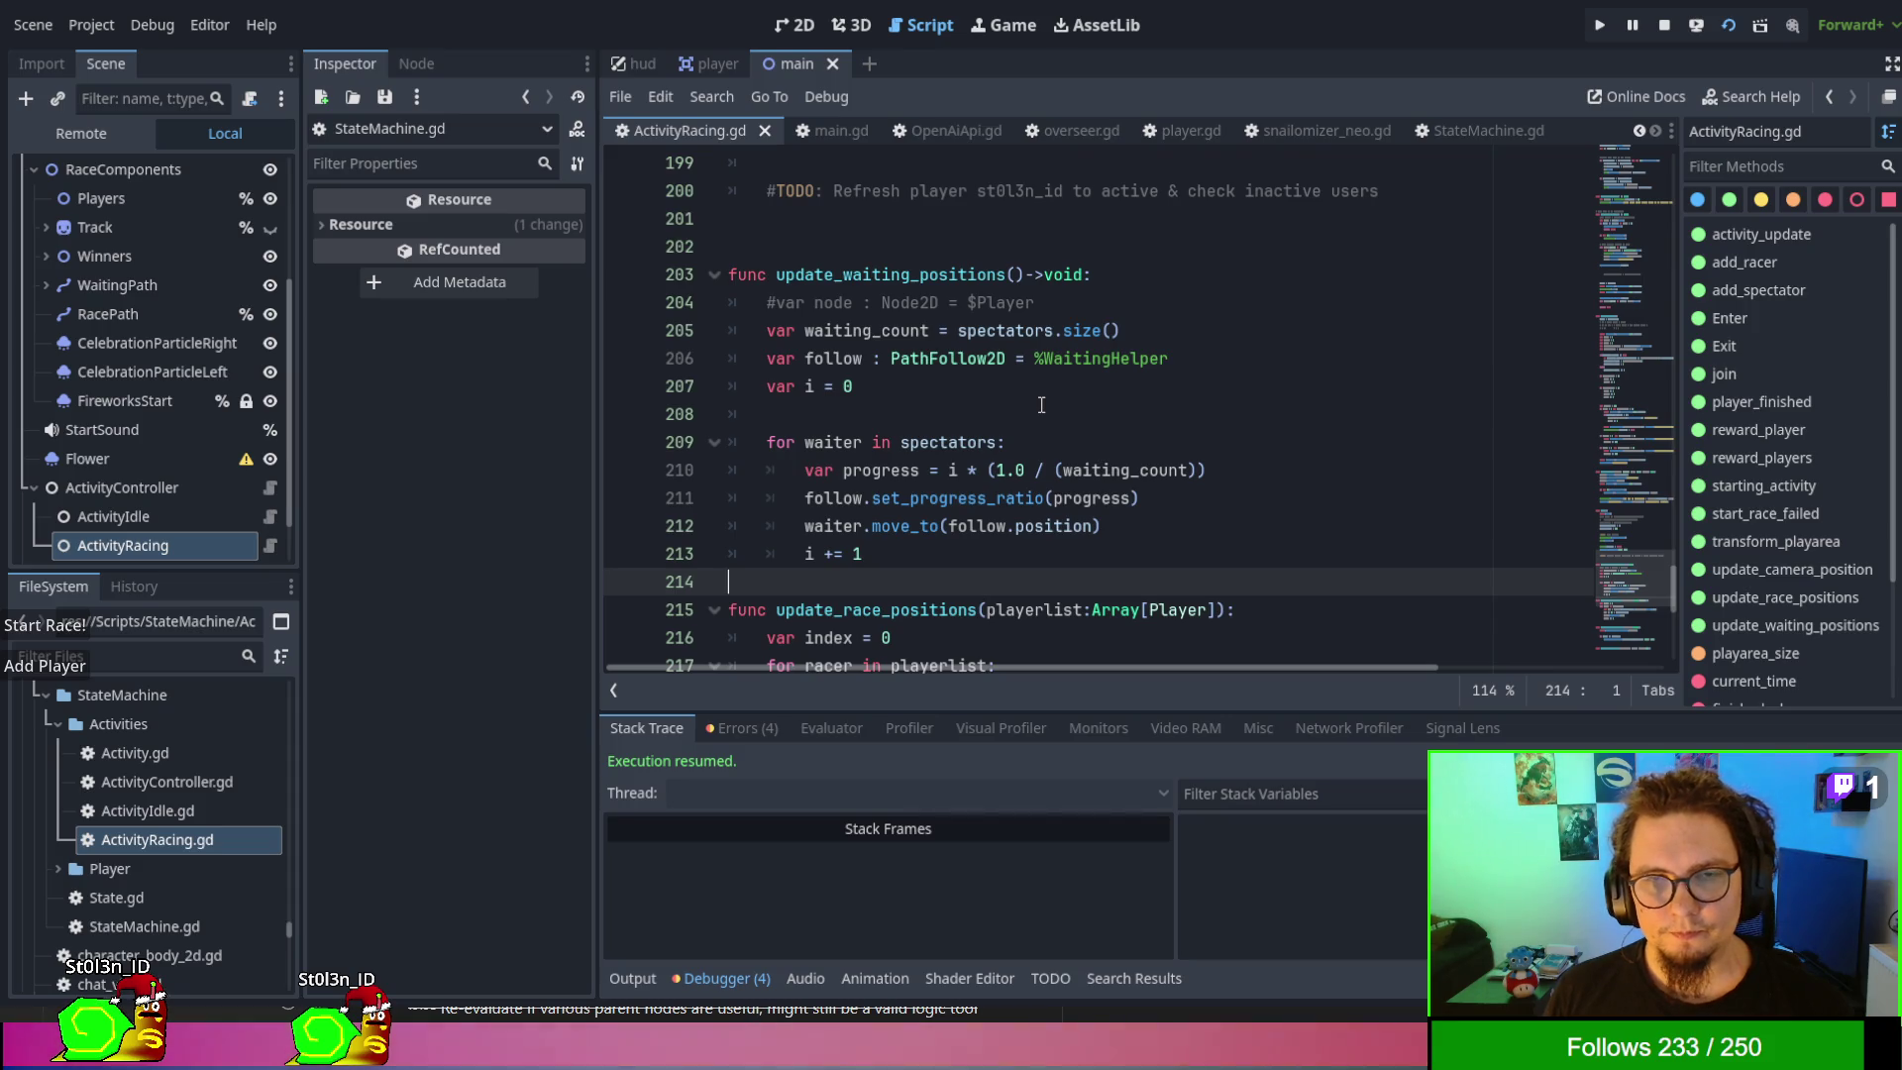
scroll(1041, 404, "down", 4)
scroll(1041, 404, "down", 3)
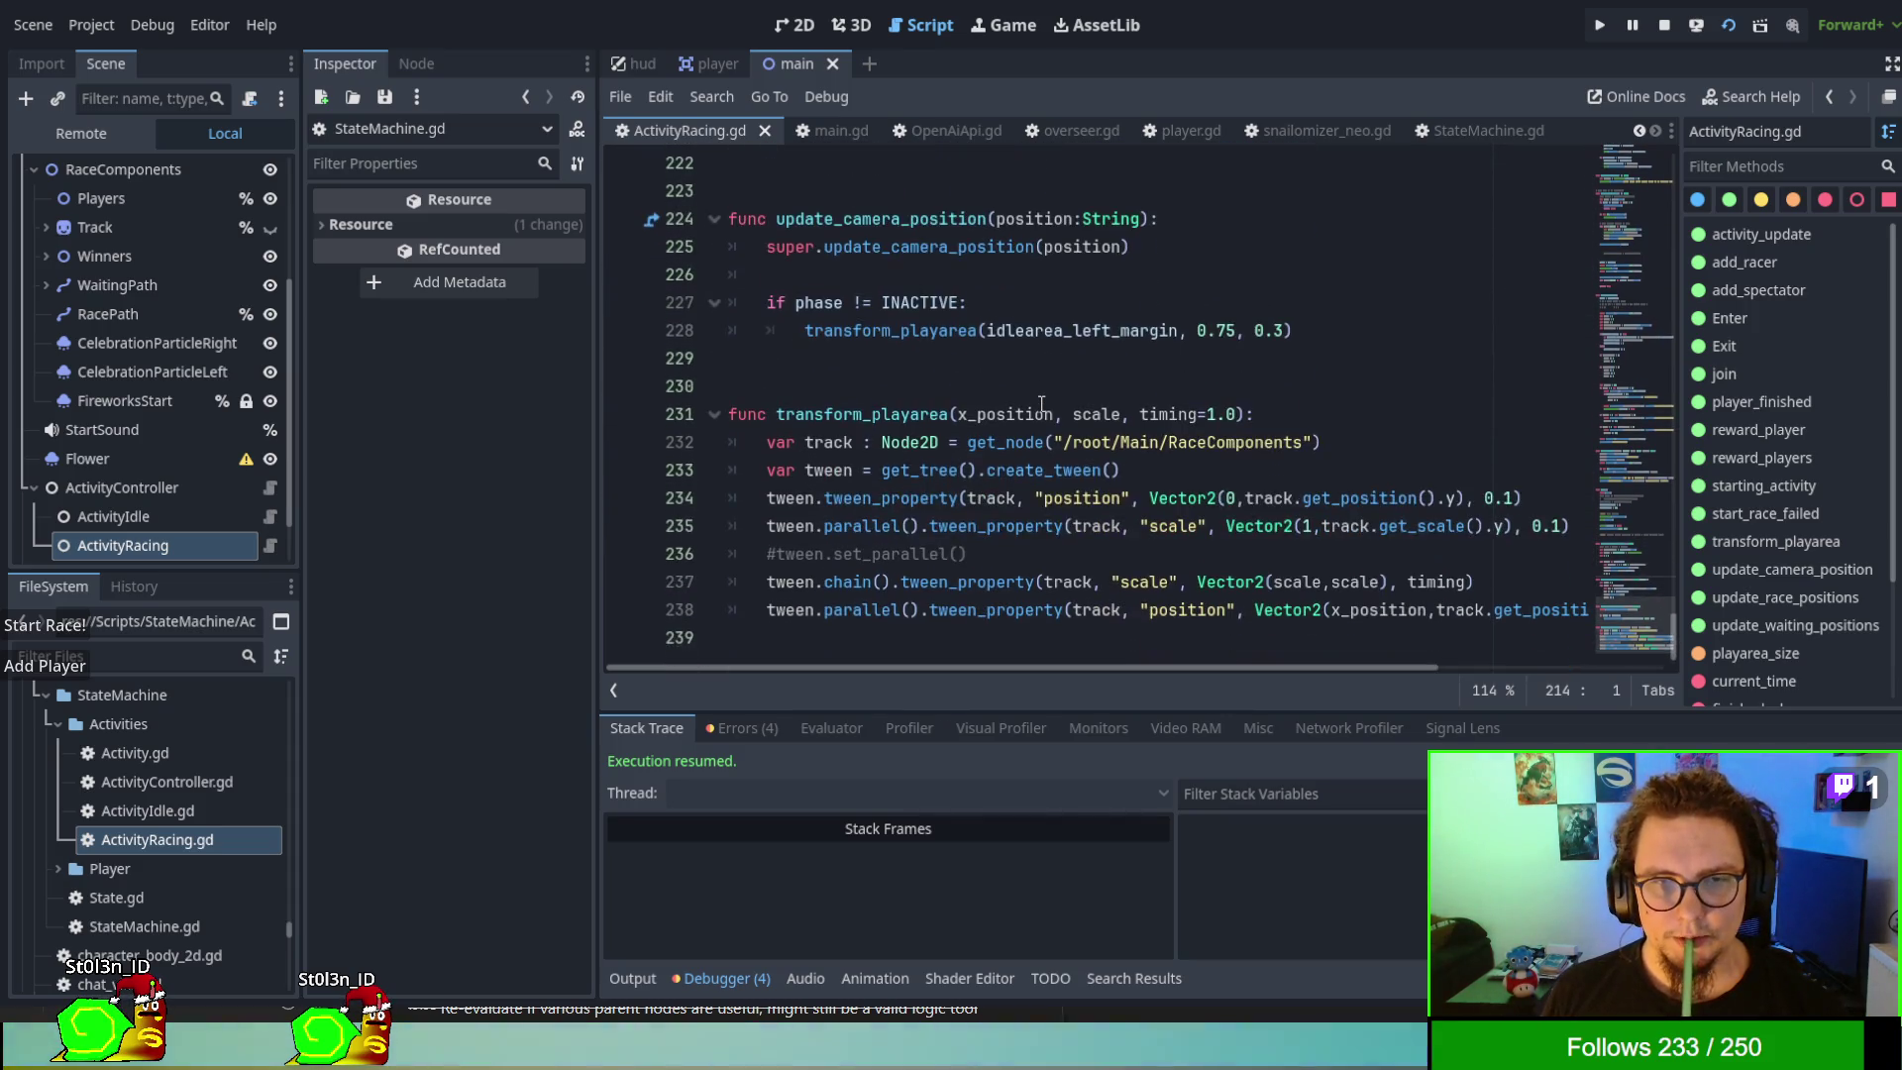
scroll(1041, 404, "up", 3)
scroll(1041, 404, "up", 15)
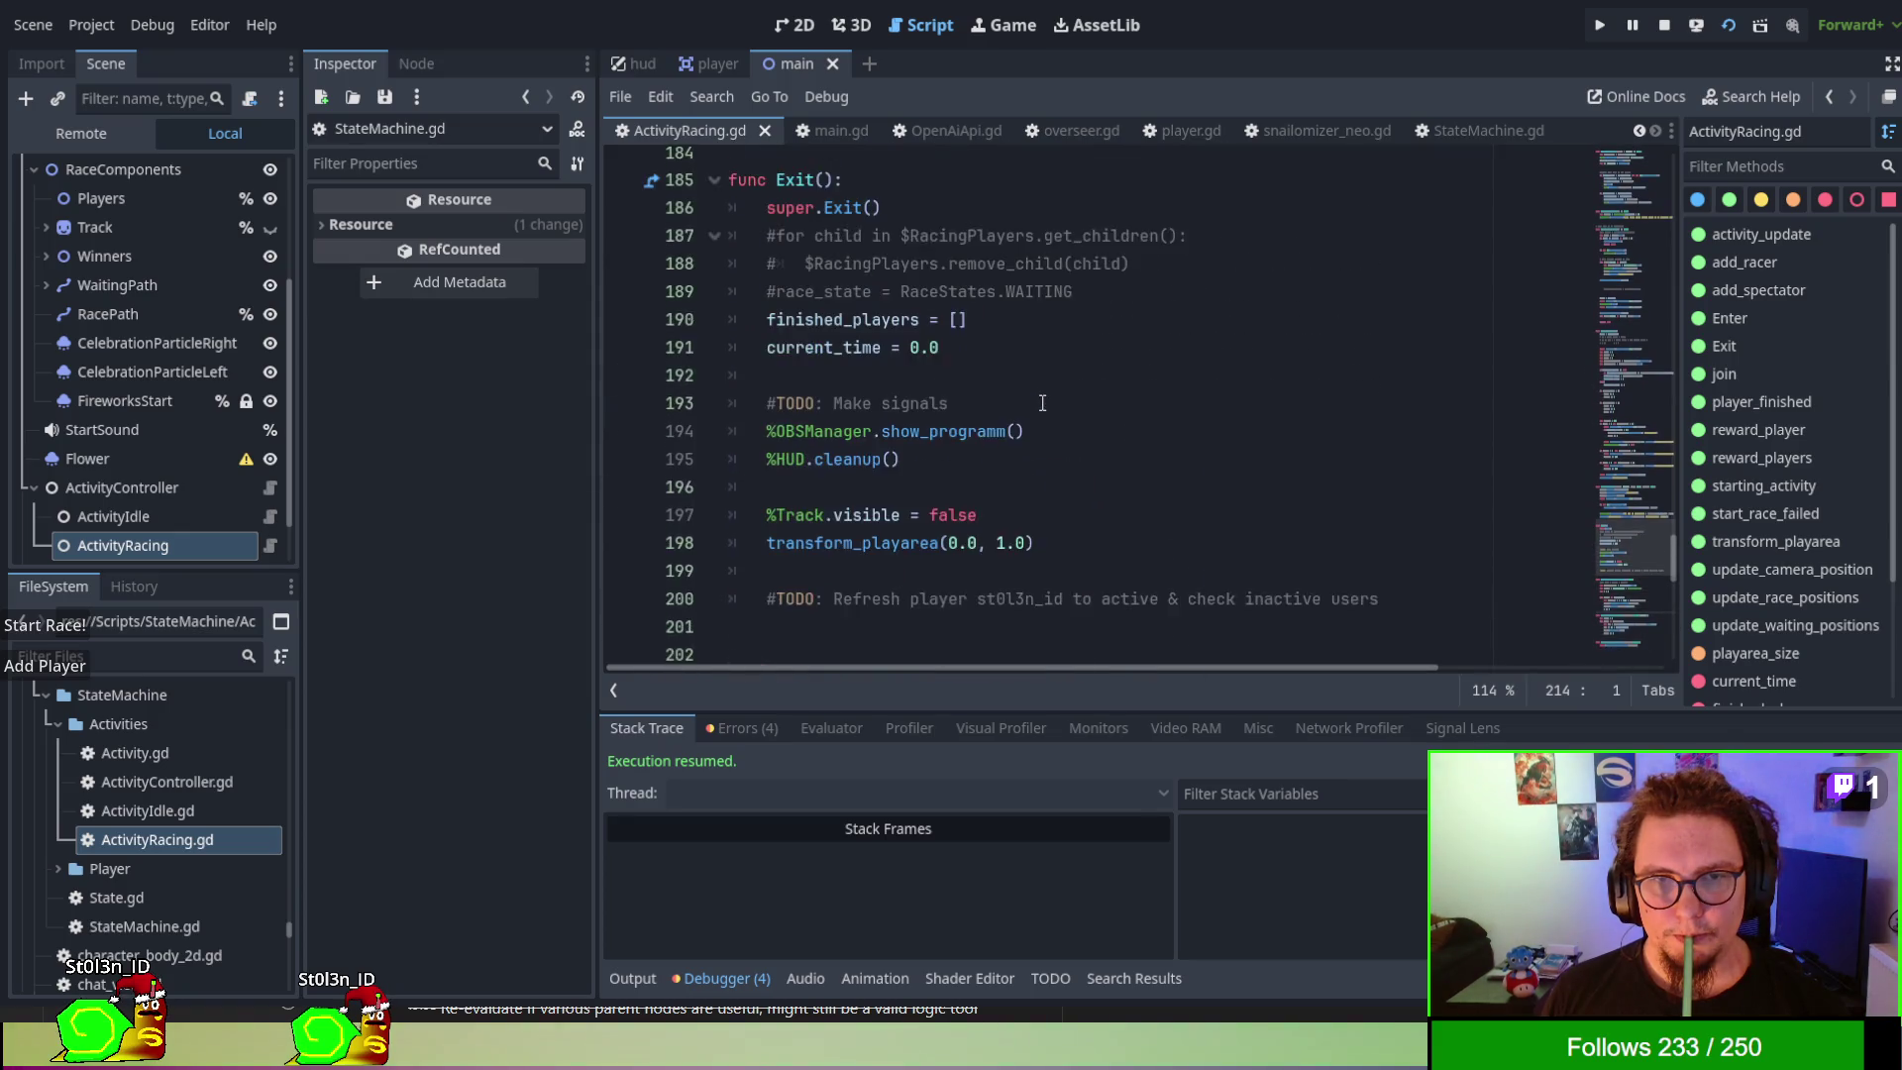
scroll(1041, 405, "up", 15)
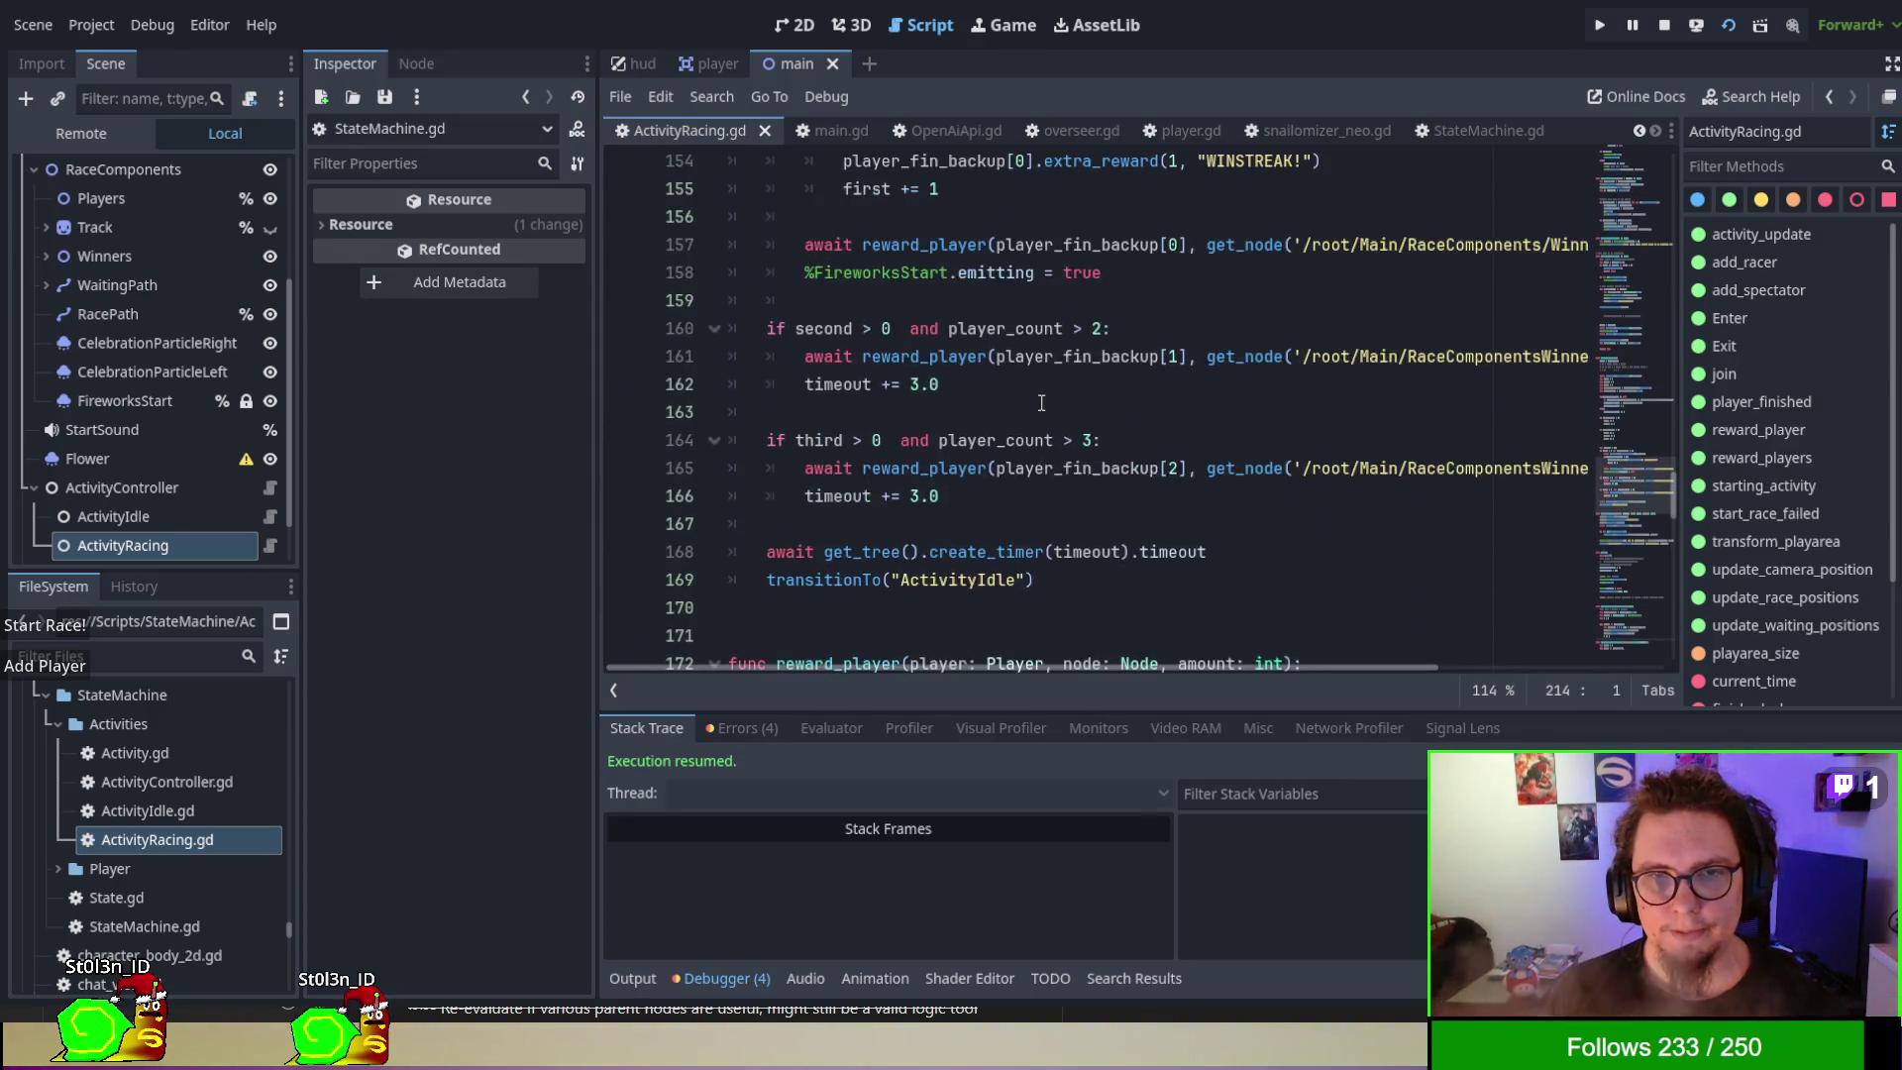
scroll(1041, 401, "up", 15)
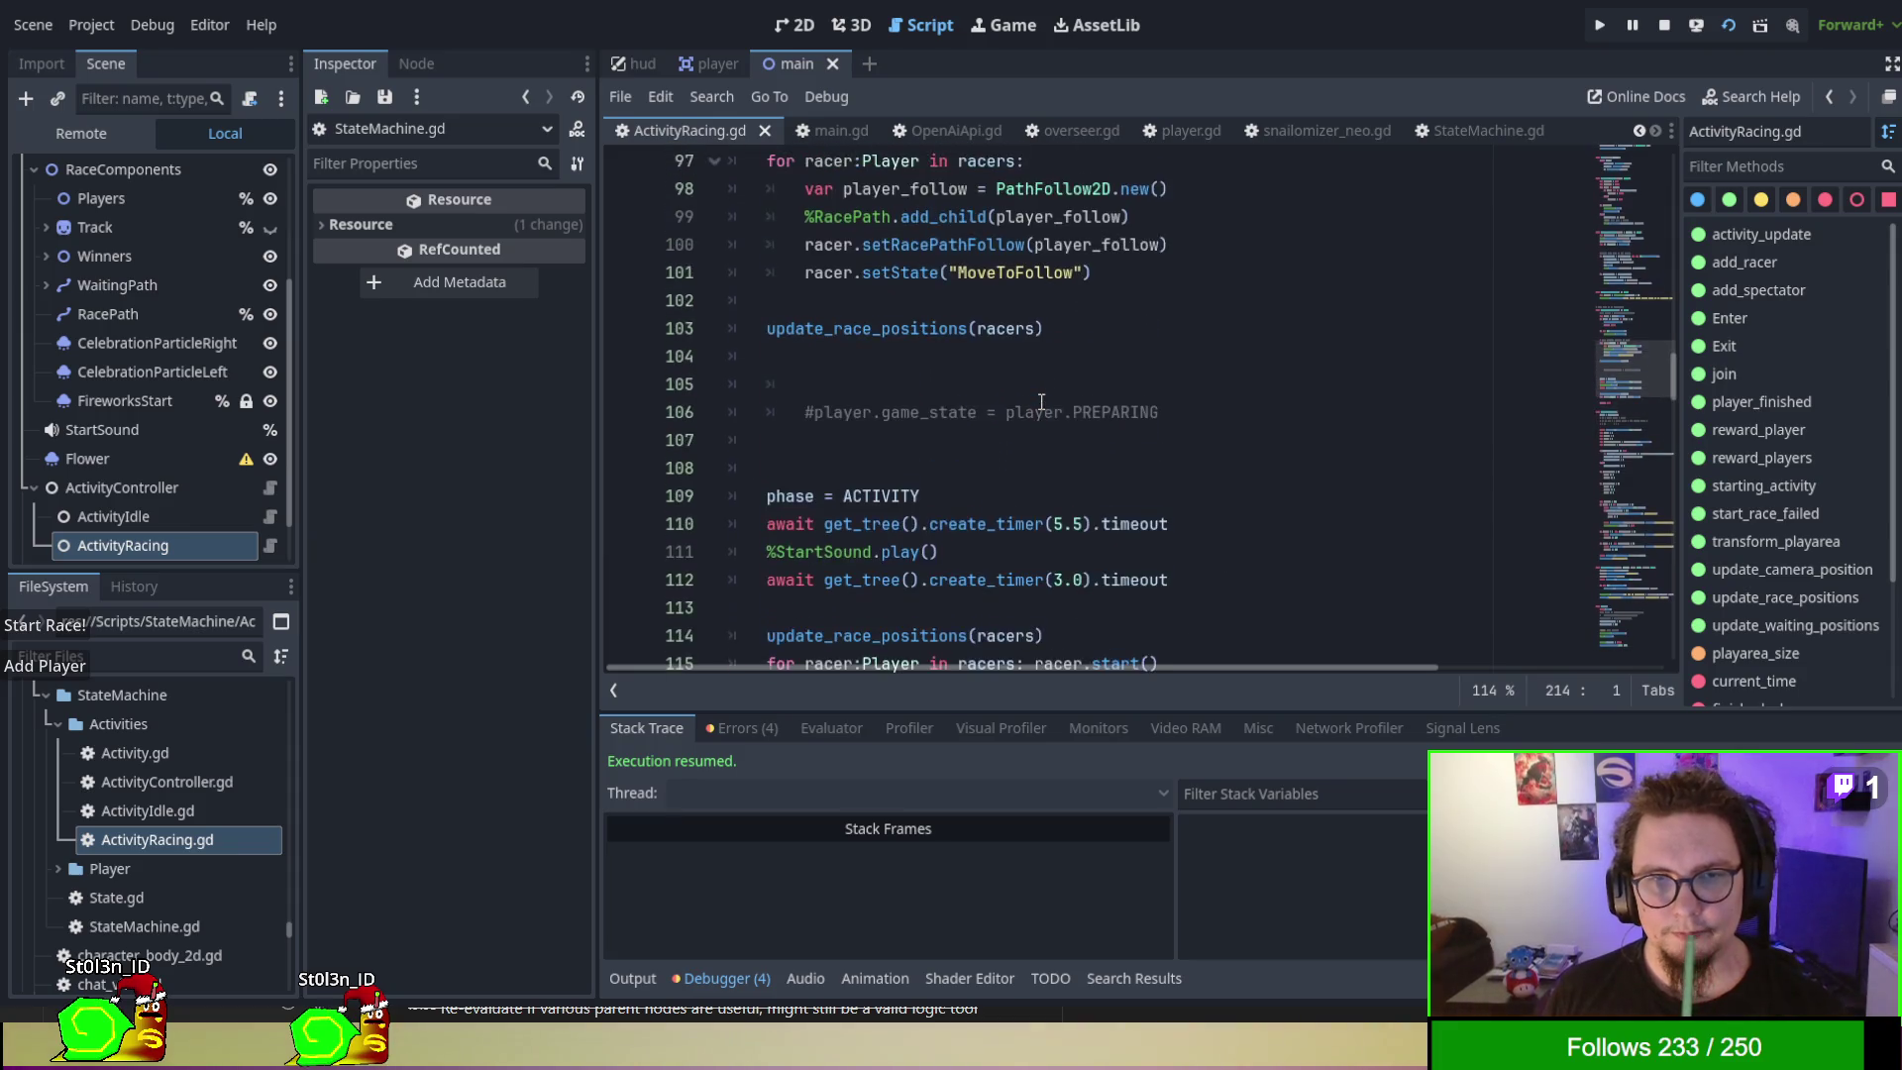
scroll(1041, 401, "up", 5)
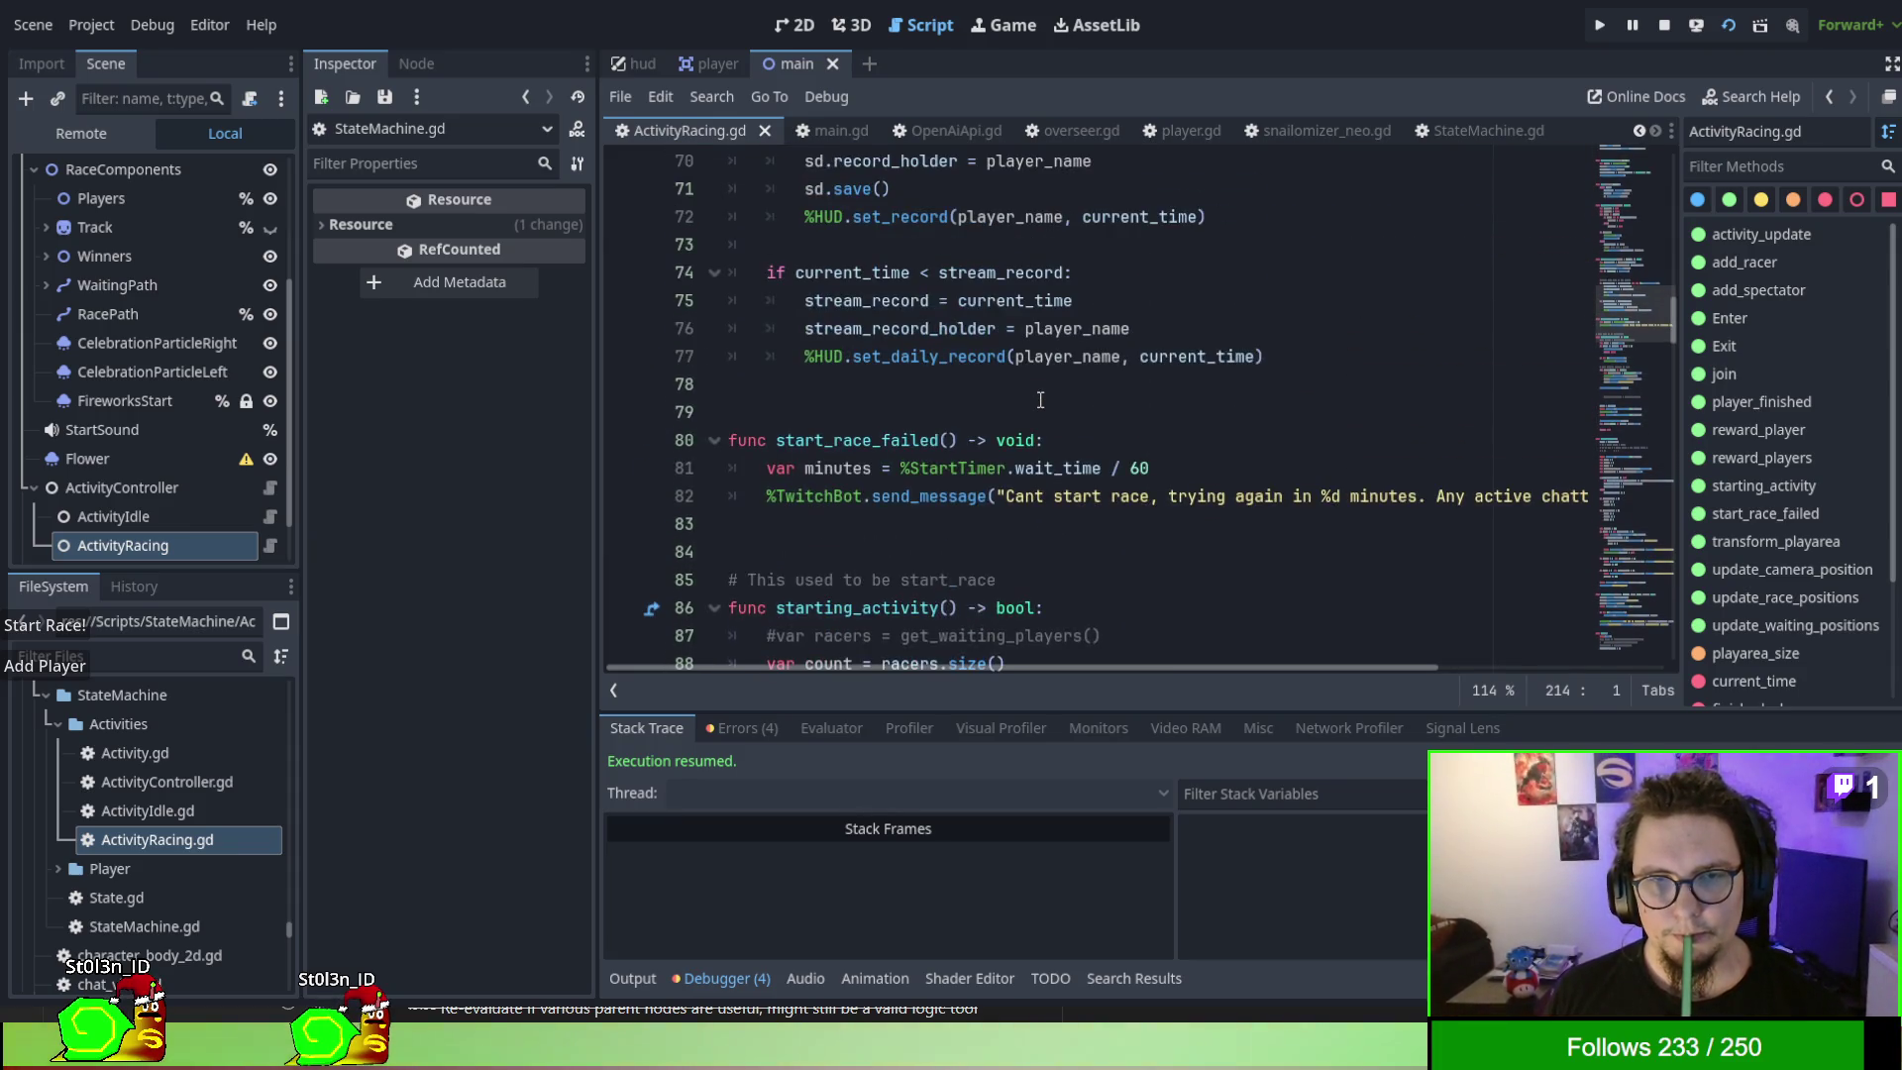
scroll(1042, 399, "down", 4)
scroll(1040, 399, "down", 2)
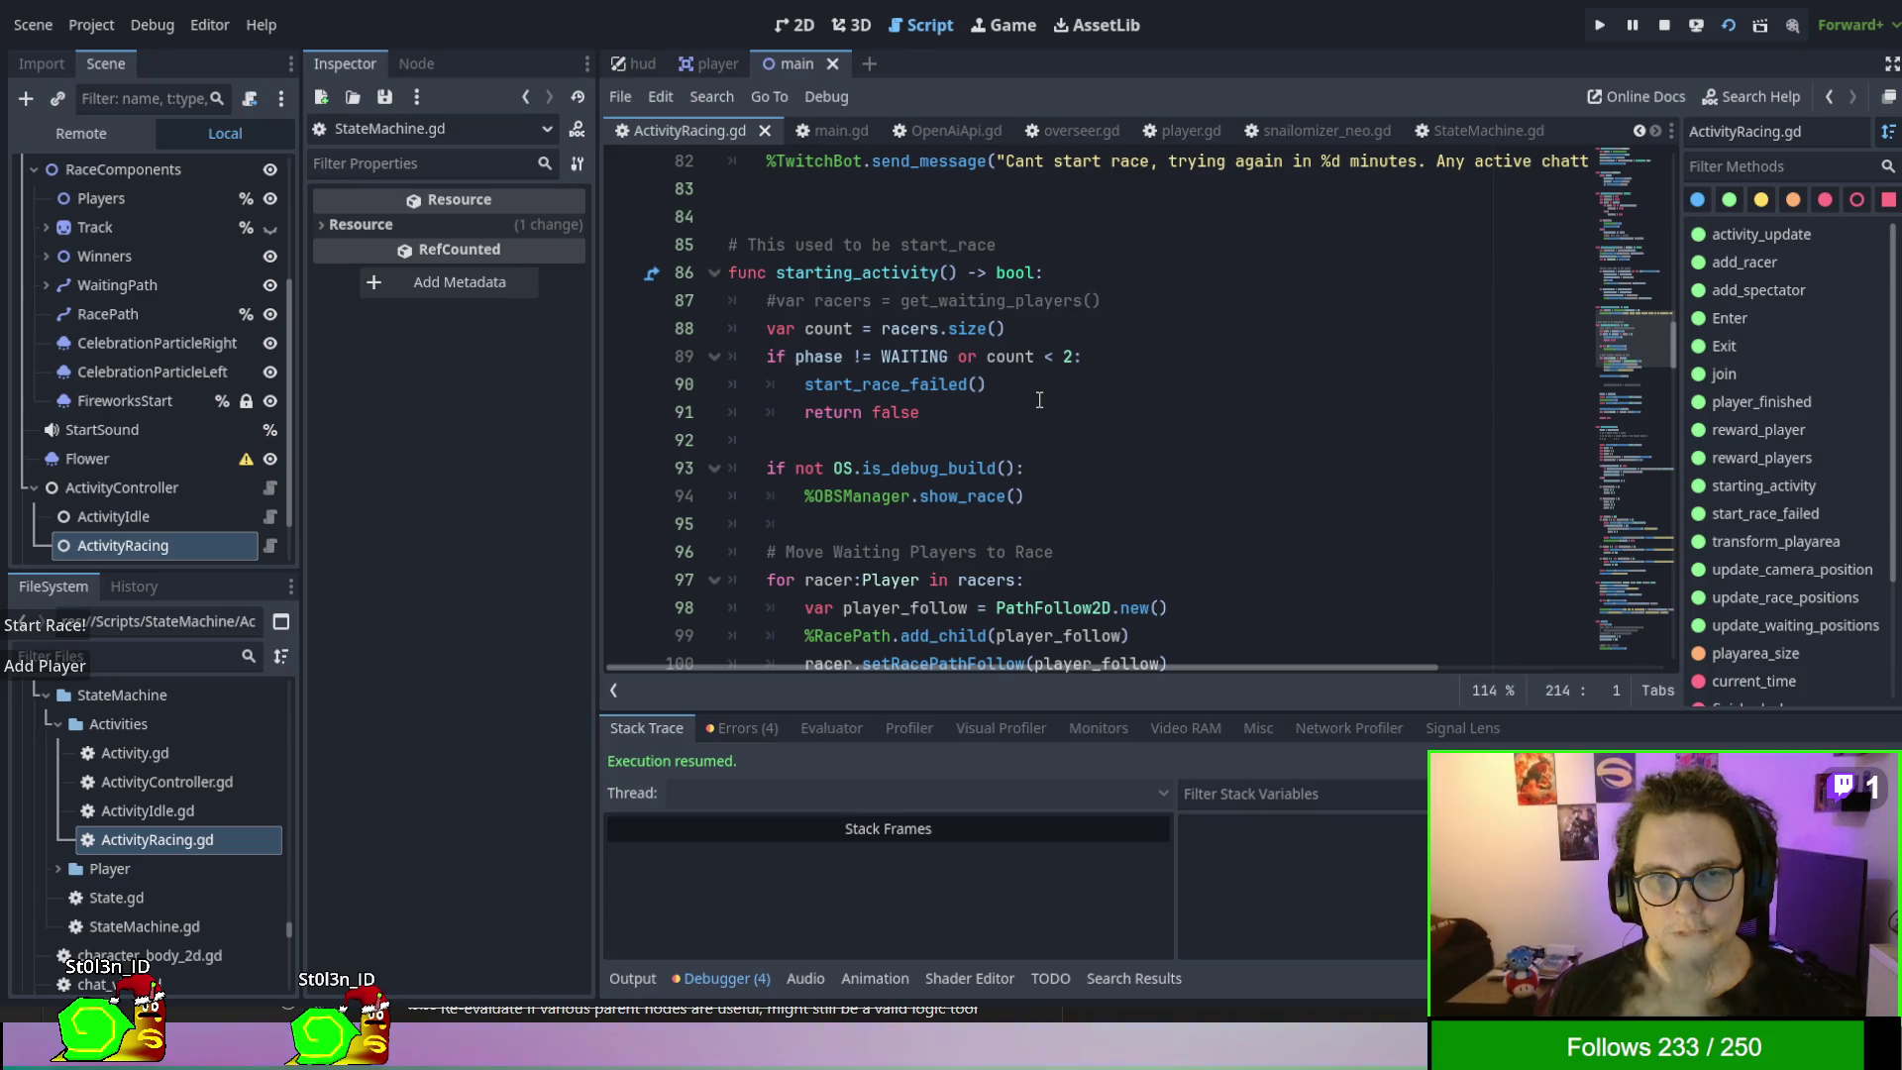
scroll(1040, 399, "up", 10)
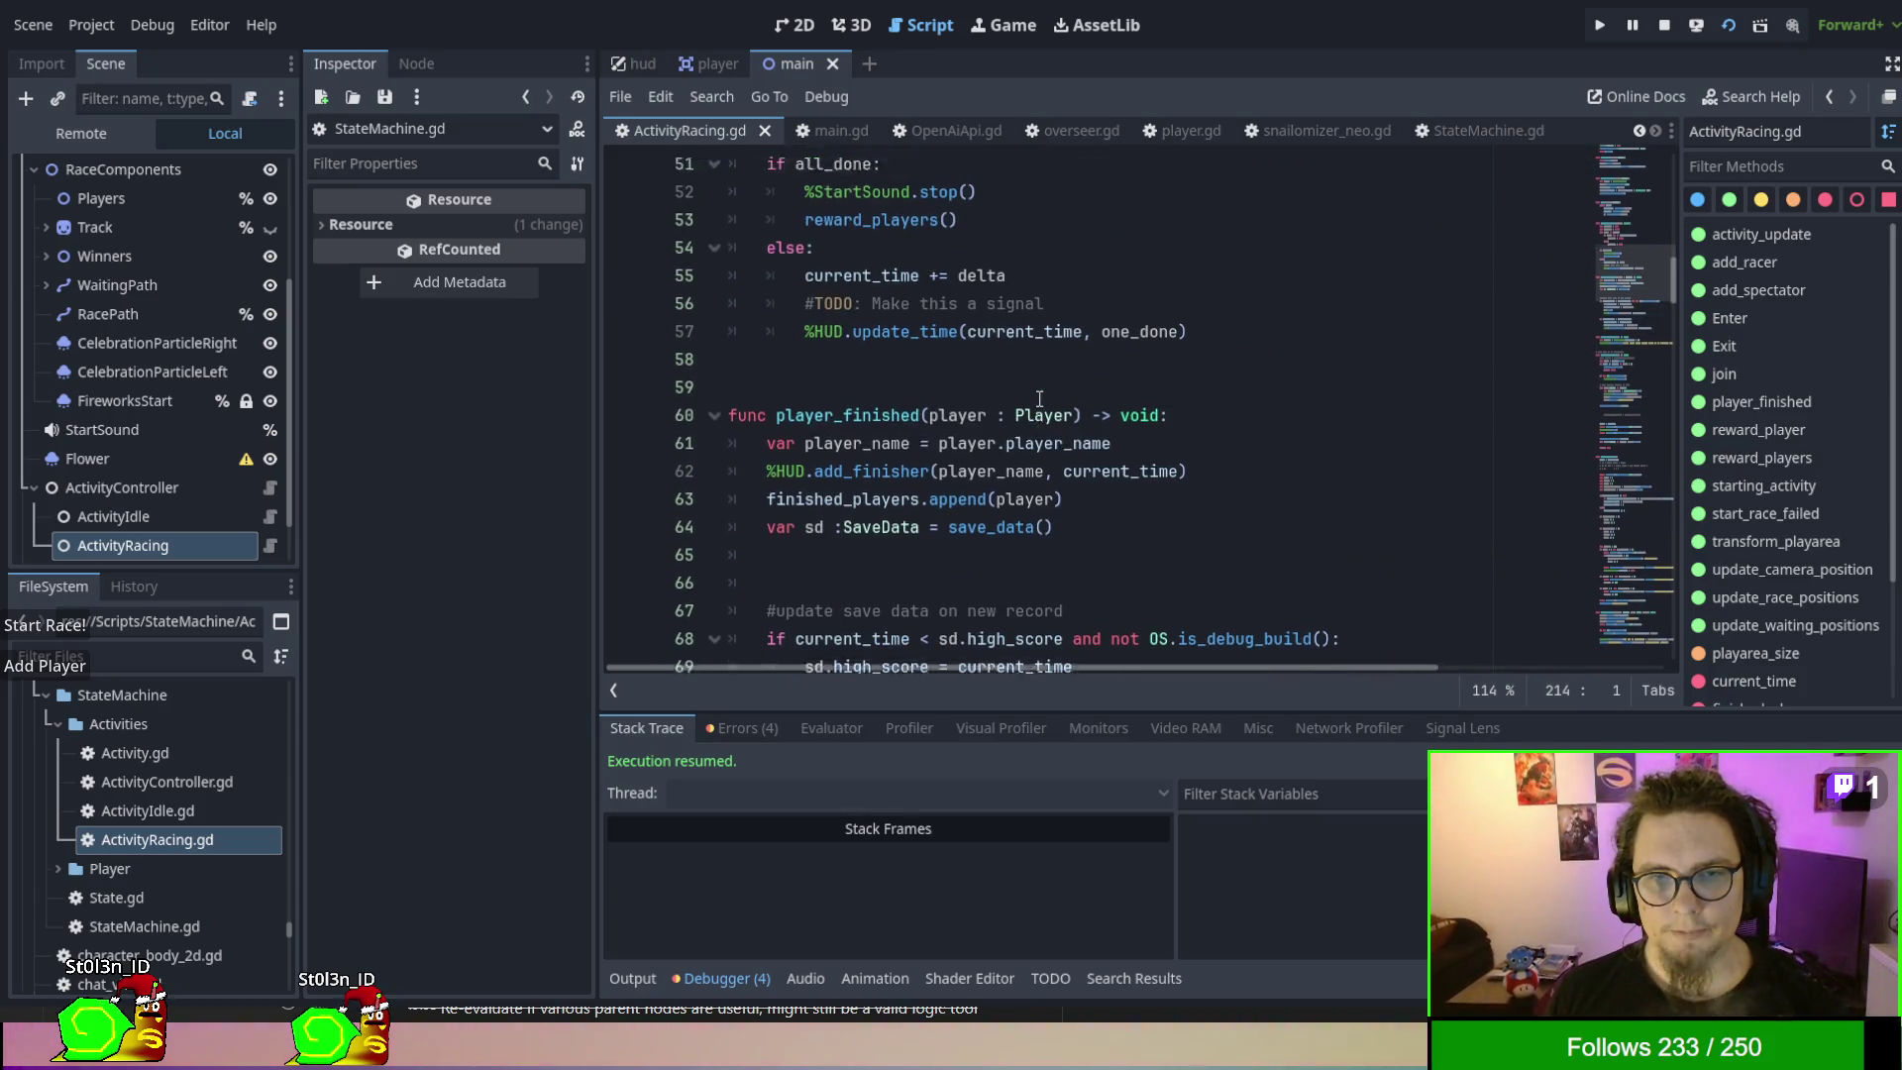
scroll(1039, 399, "up", 10)
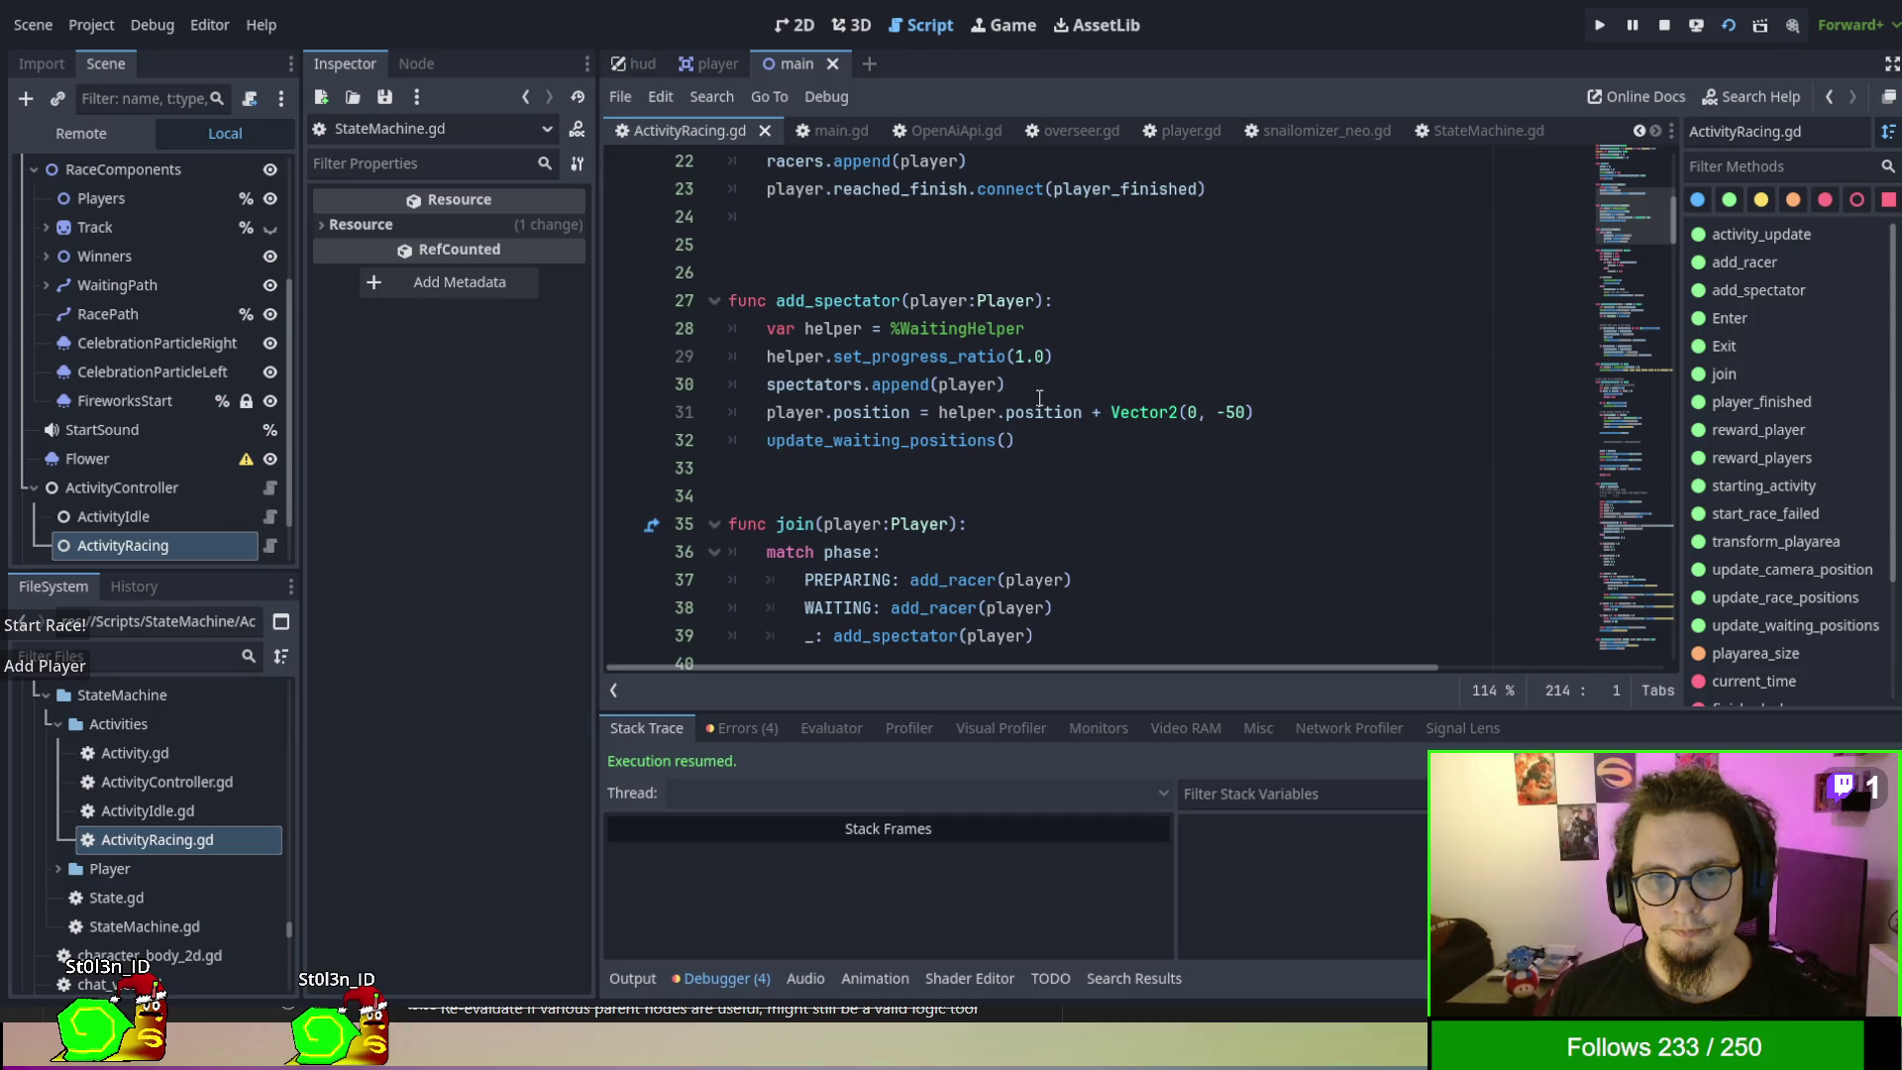
scroll(1039, 400, "up", 1)
scroll(1040, 399, "down", 2)
scroll(1039, 400, "up", 5)
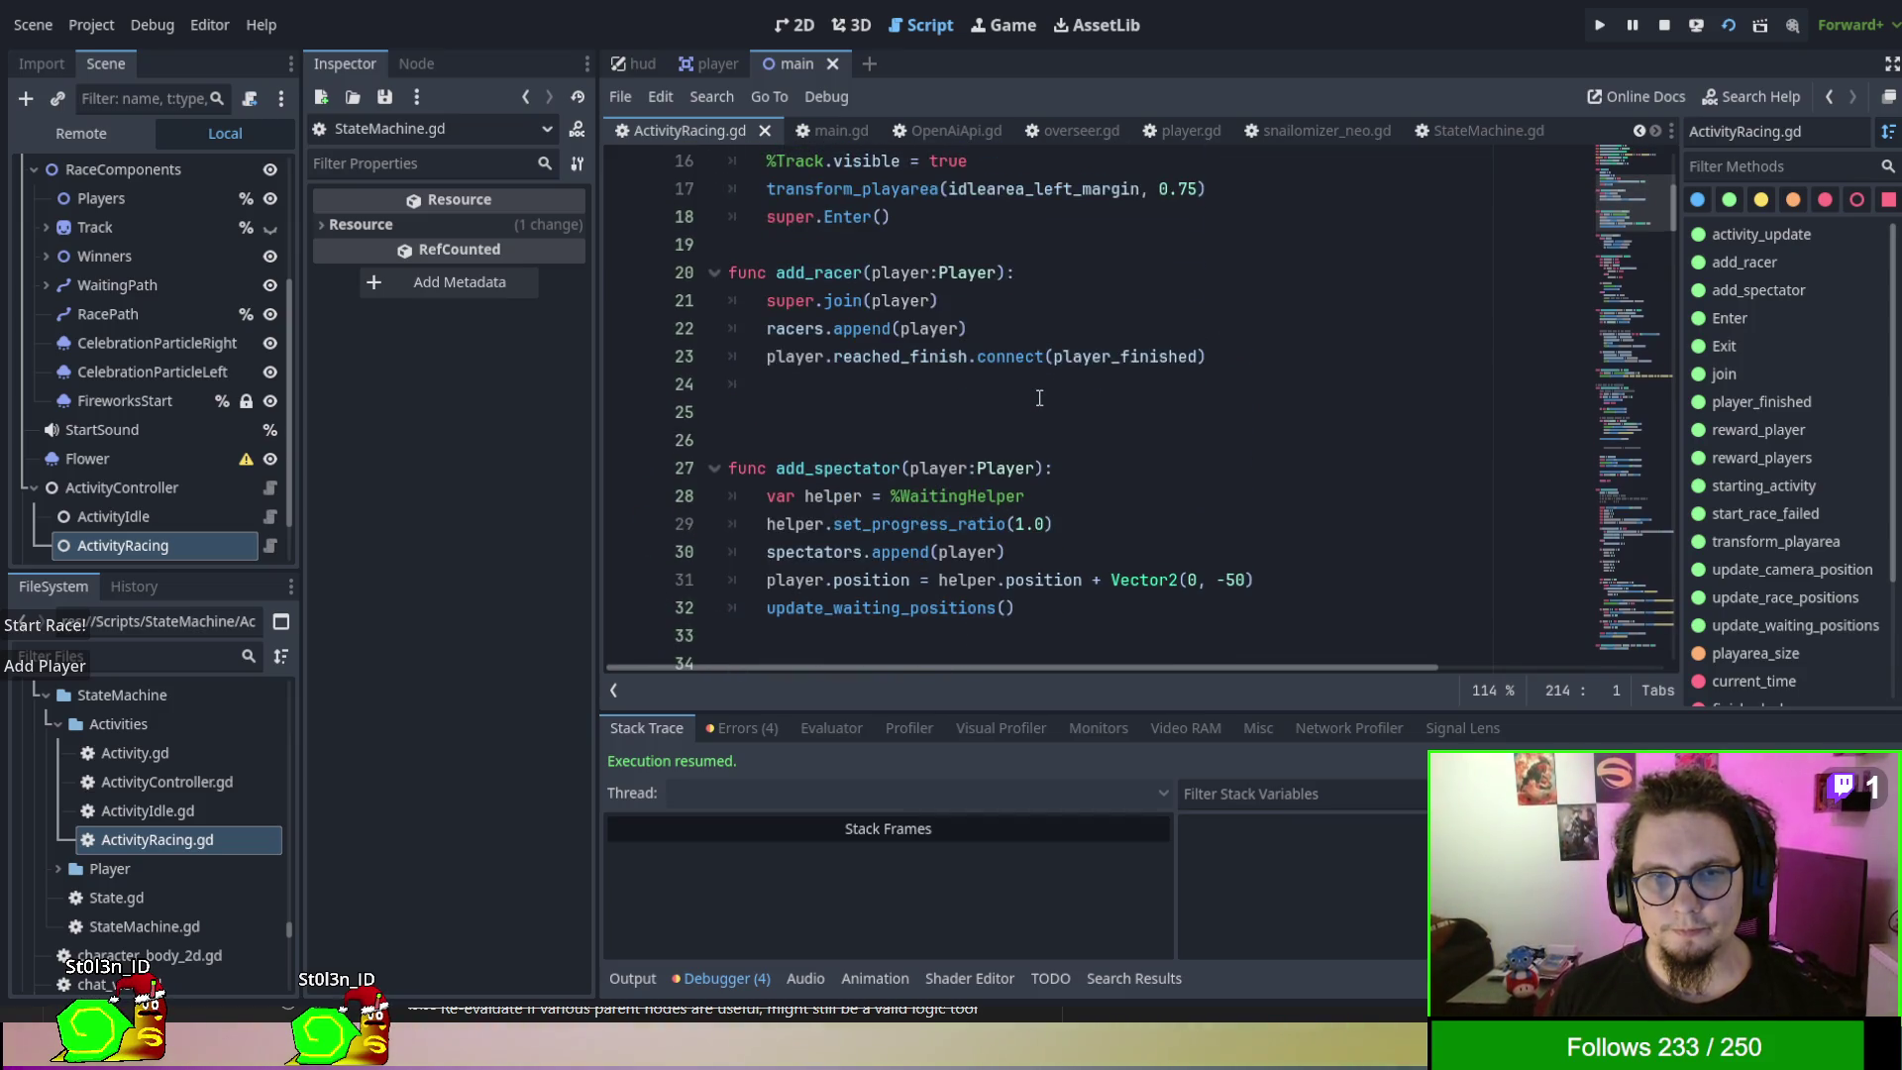
scroll(1040, 399, "up", 2)
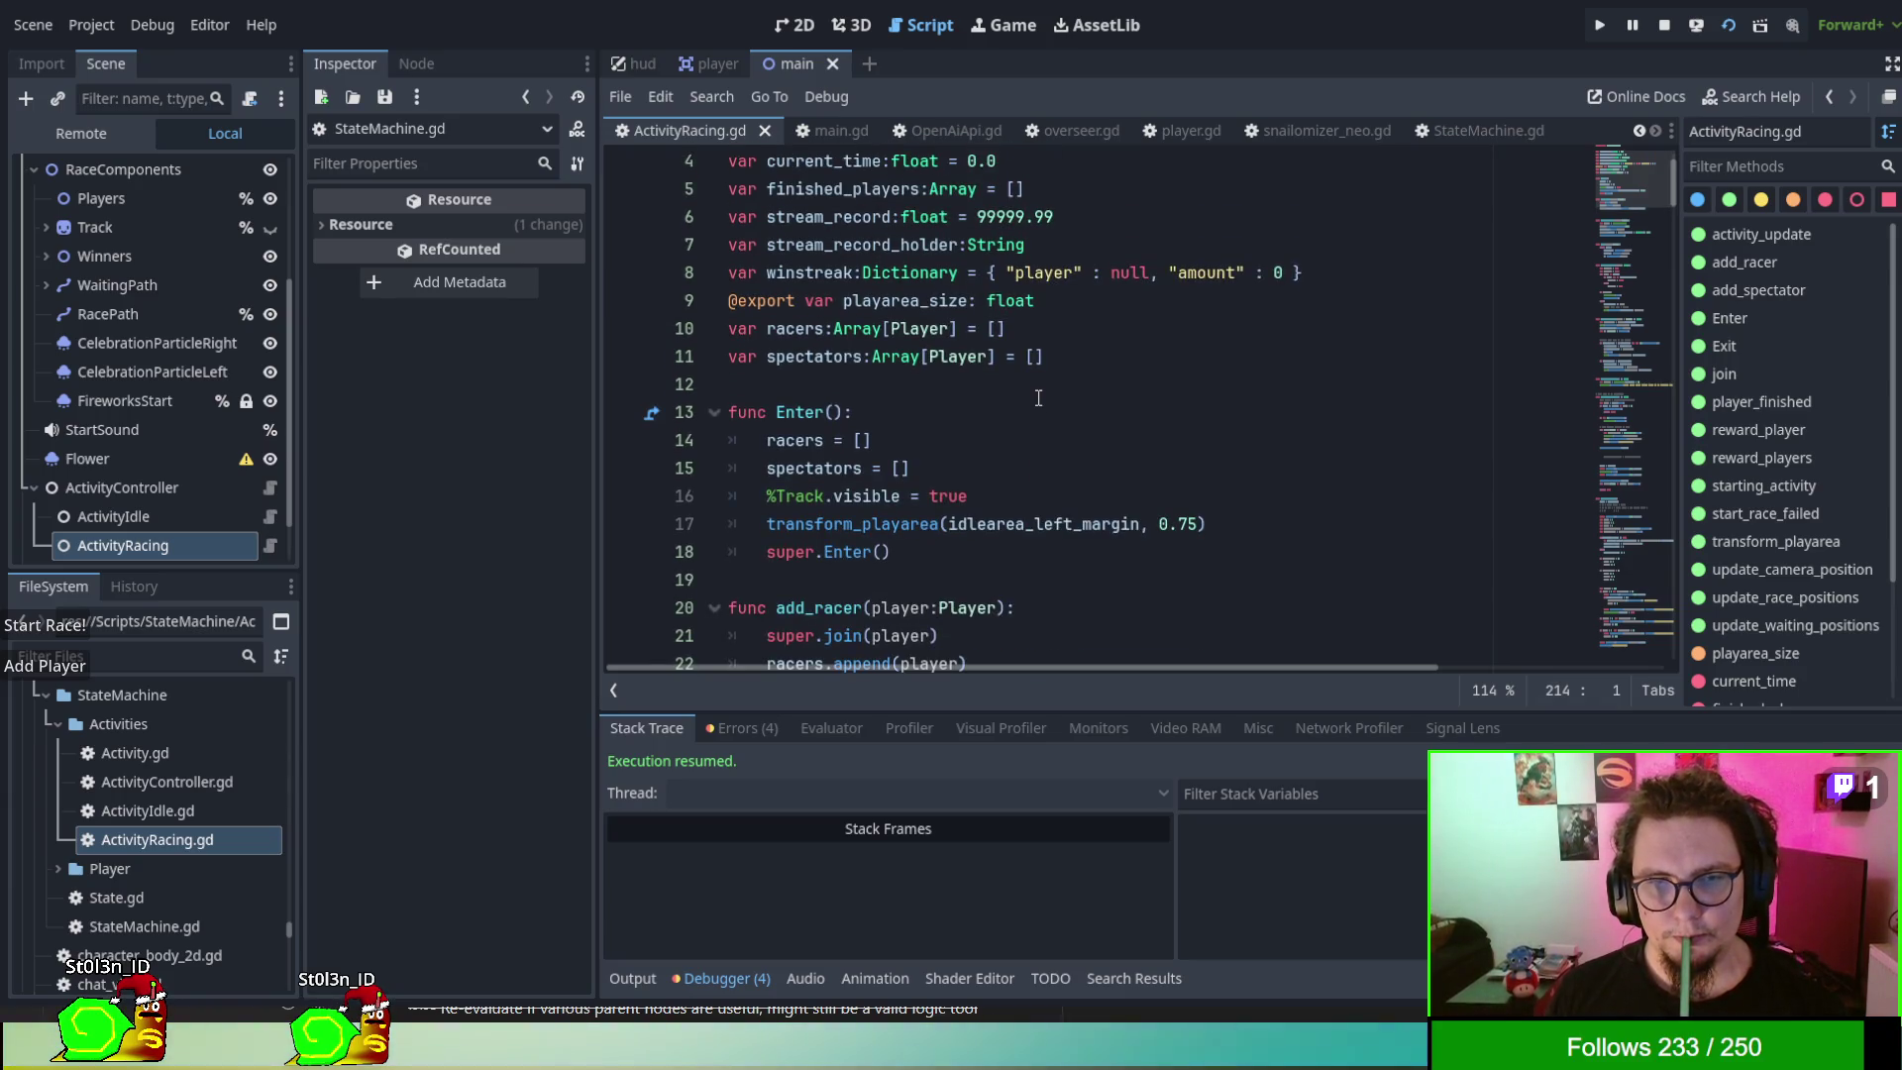
scroll(1040, 399, "up", 1)
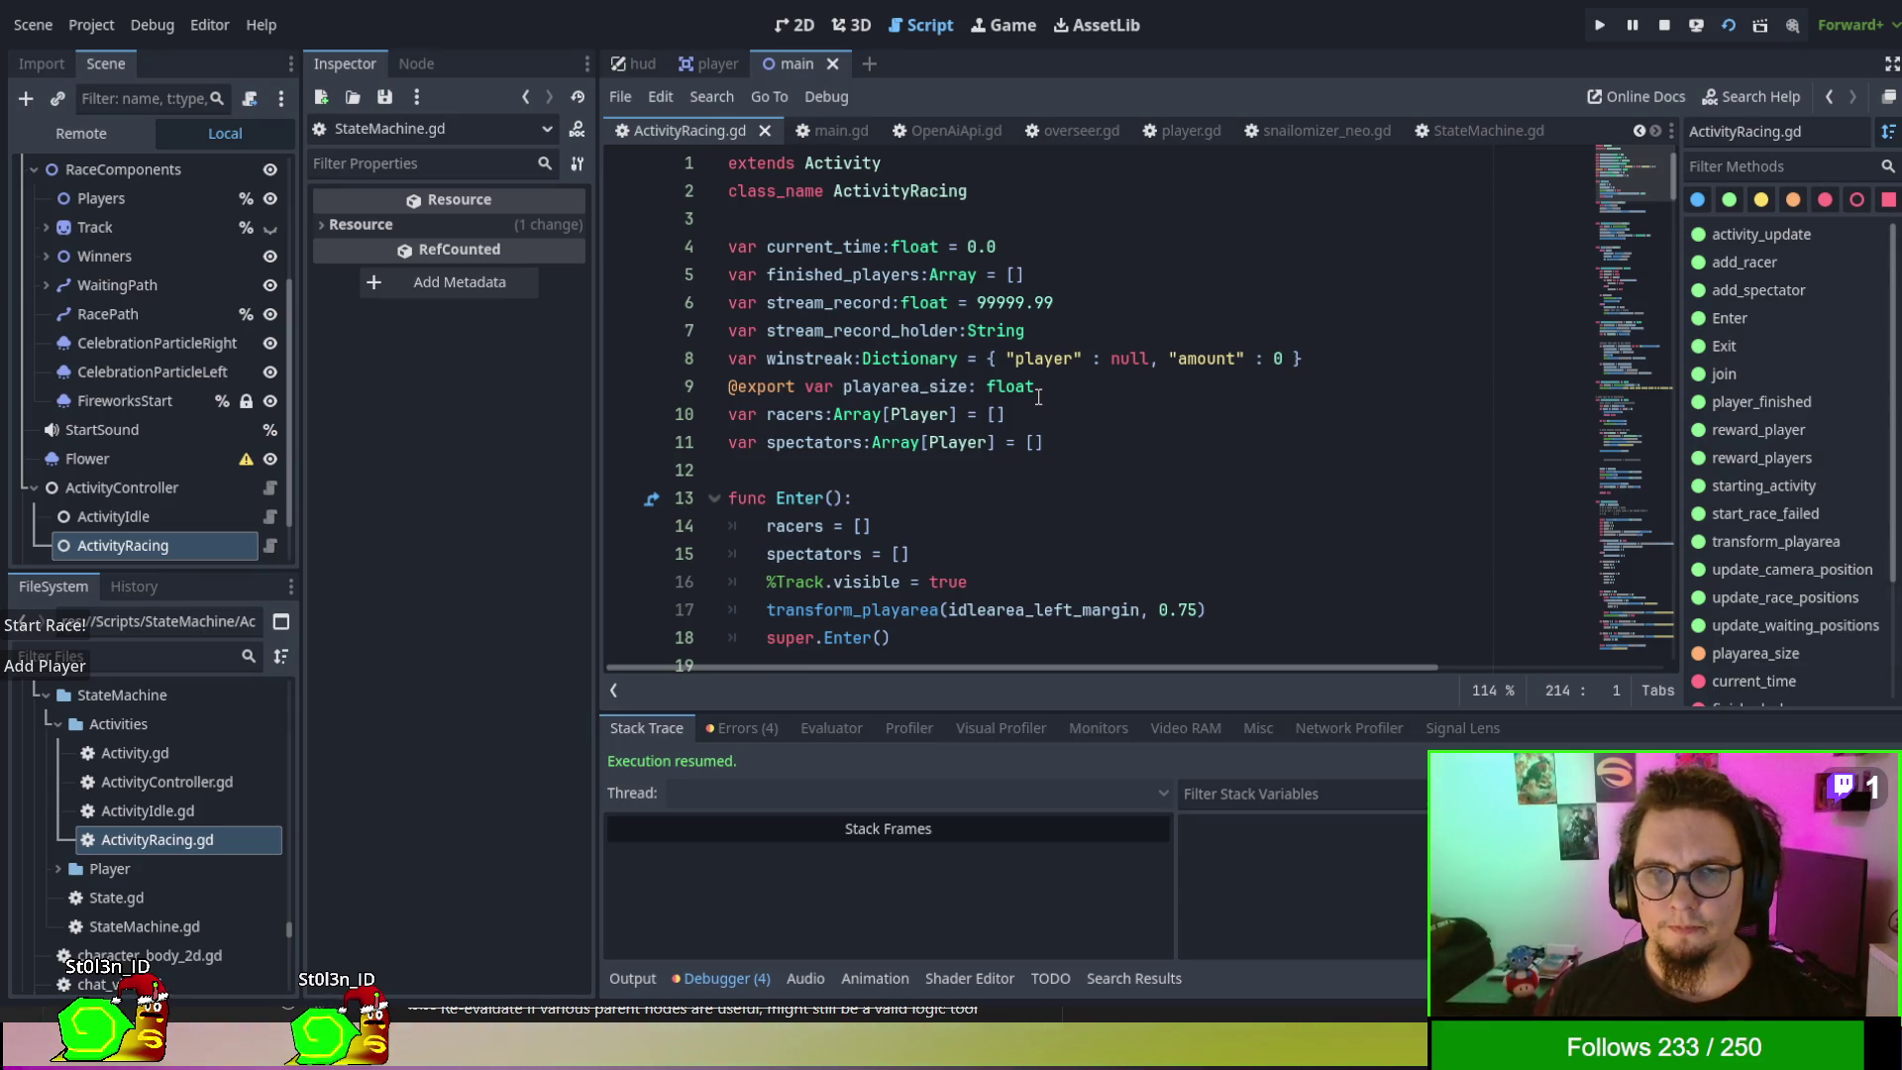
Look over ActivityIdle.gd and ActivityRacing.gd in the project files, then switch to main.gd.
left_click(145, 815)
left_click(391, 66)
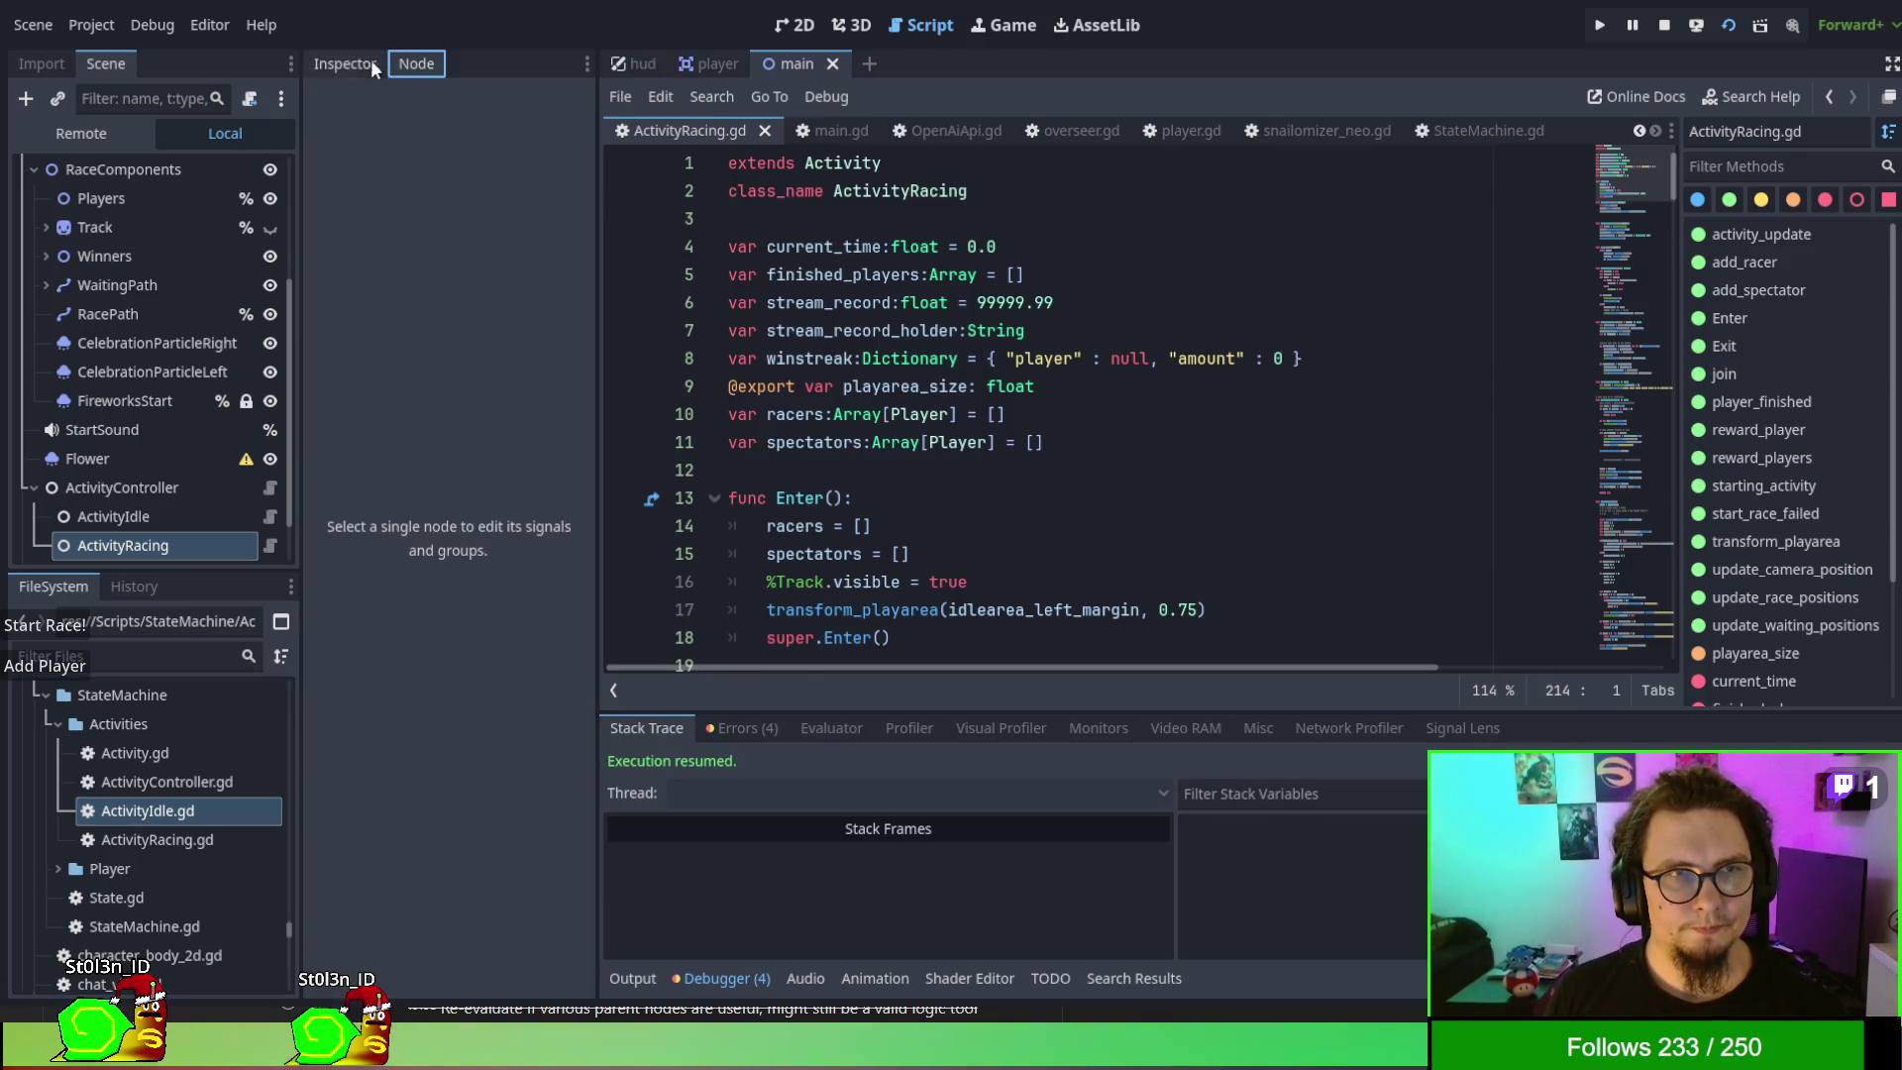
left_click(371, 61)
left_click(144, 842)
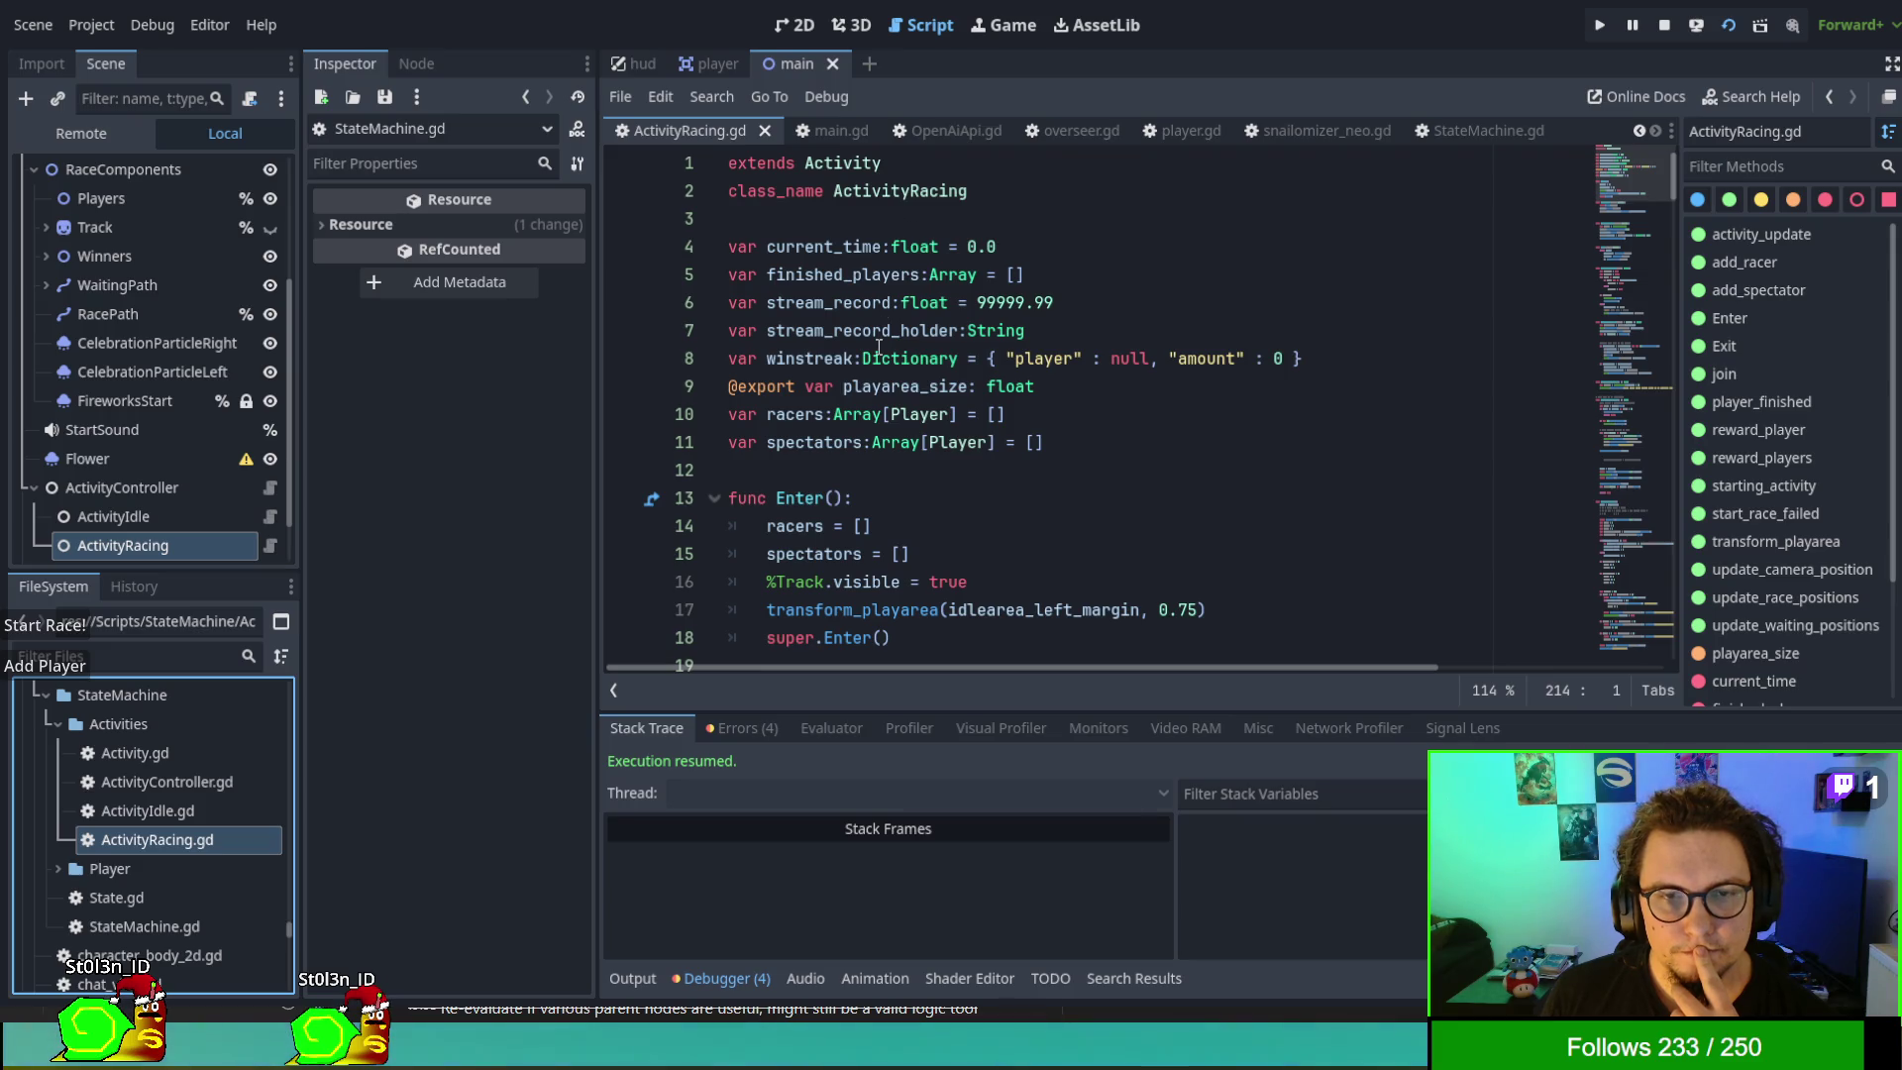
left_click(830, 130)
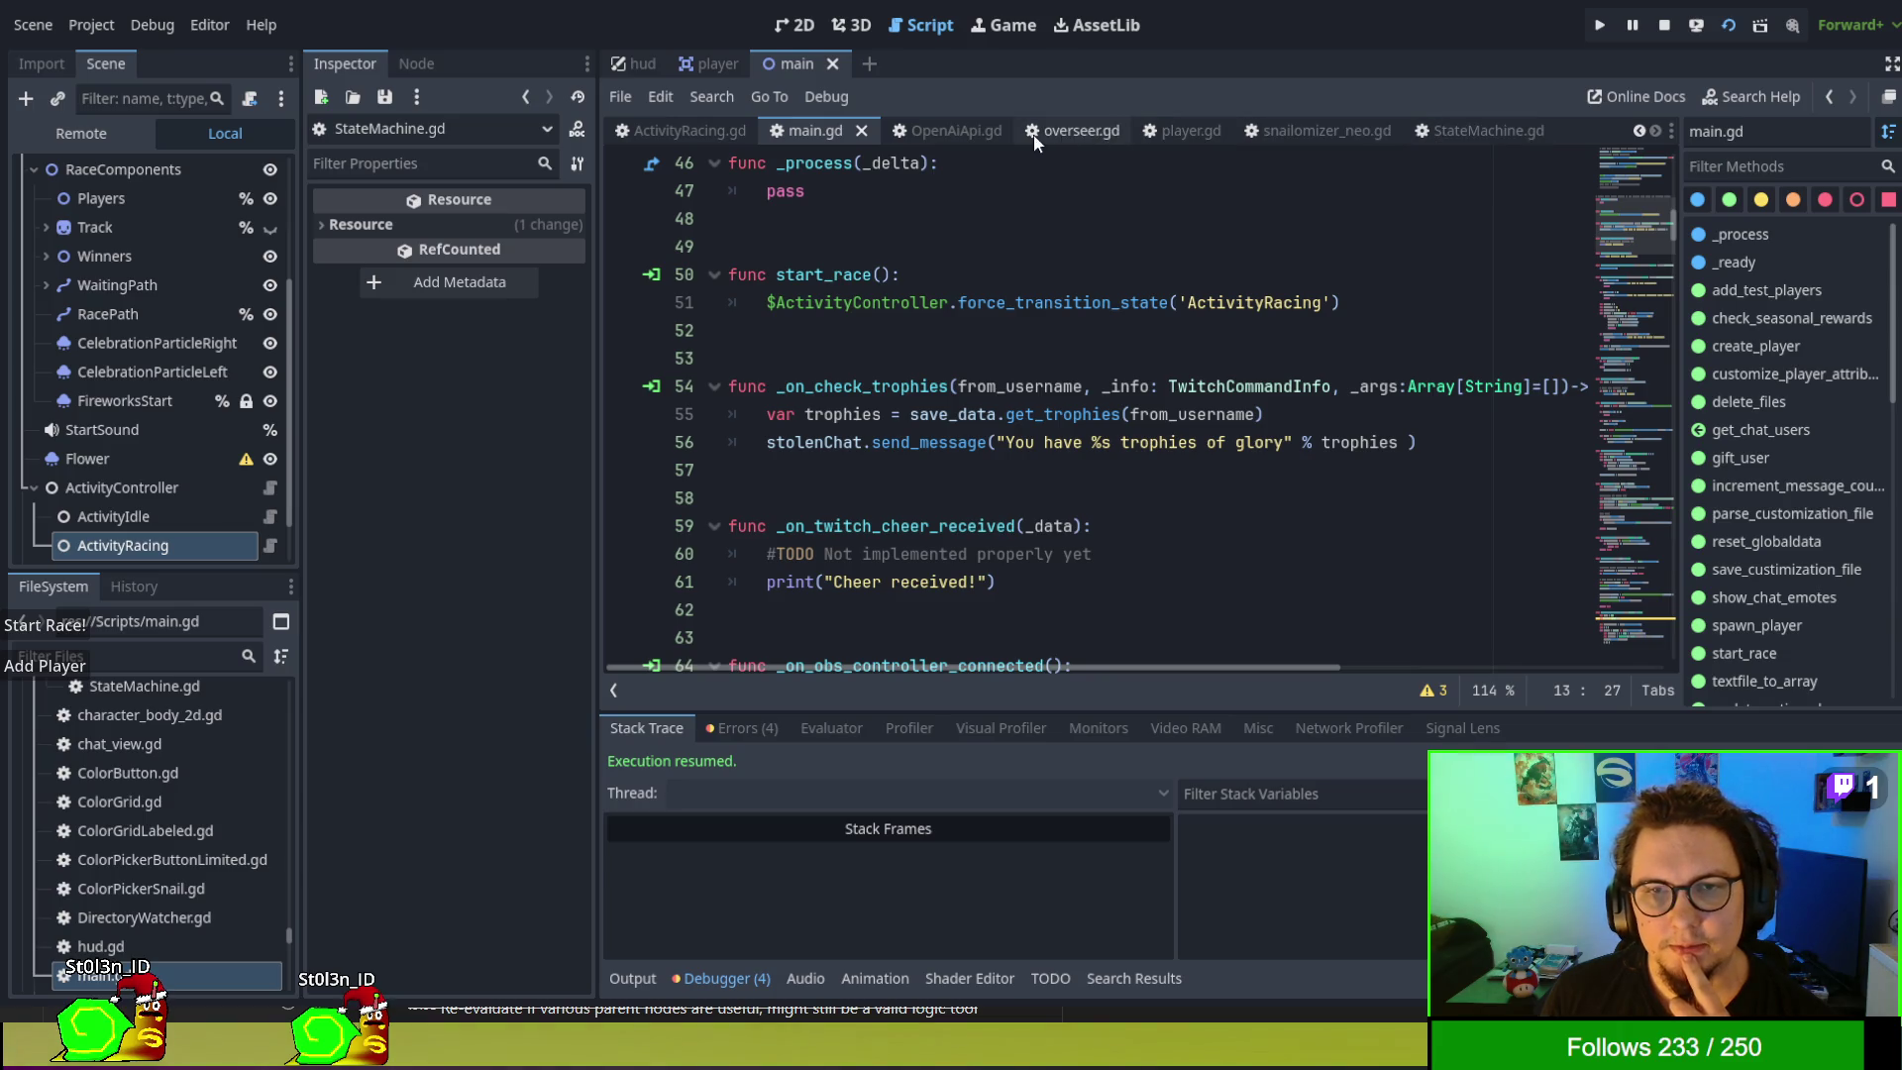
Close the OpenAiApi.gd, overseer.gd and snailomizer_neo.gd tabs and return to StateMachine.gd.
left_click(997, 127)
left_click(999, 133)
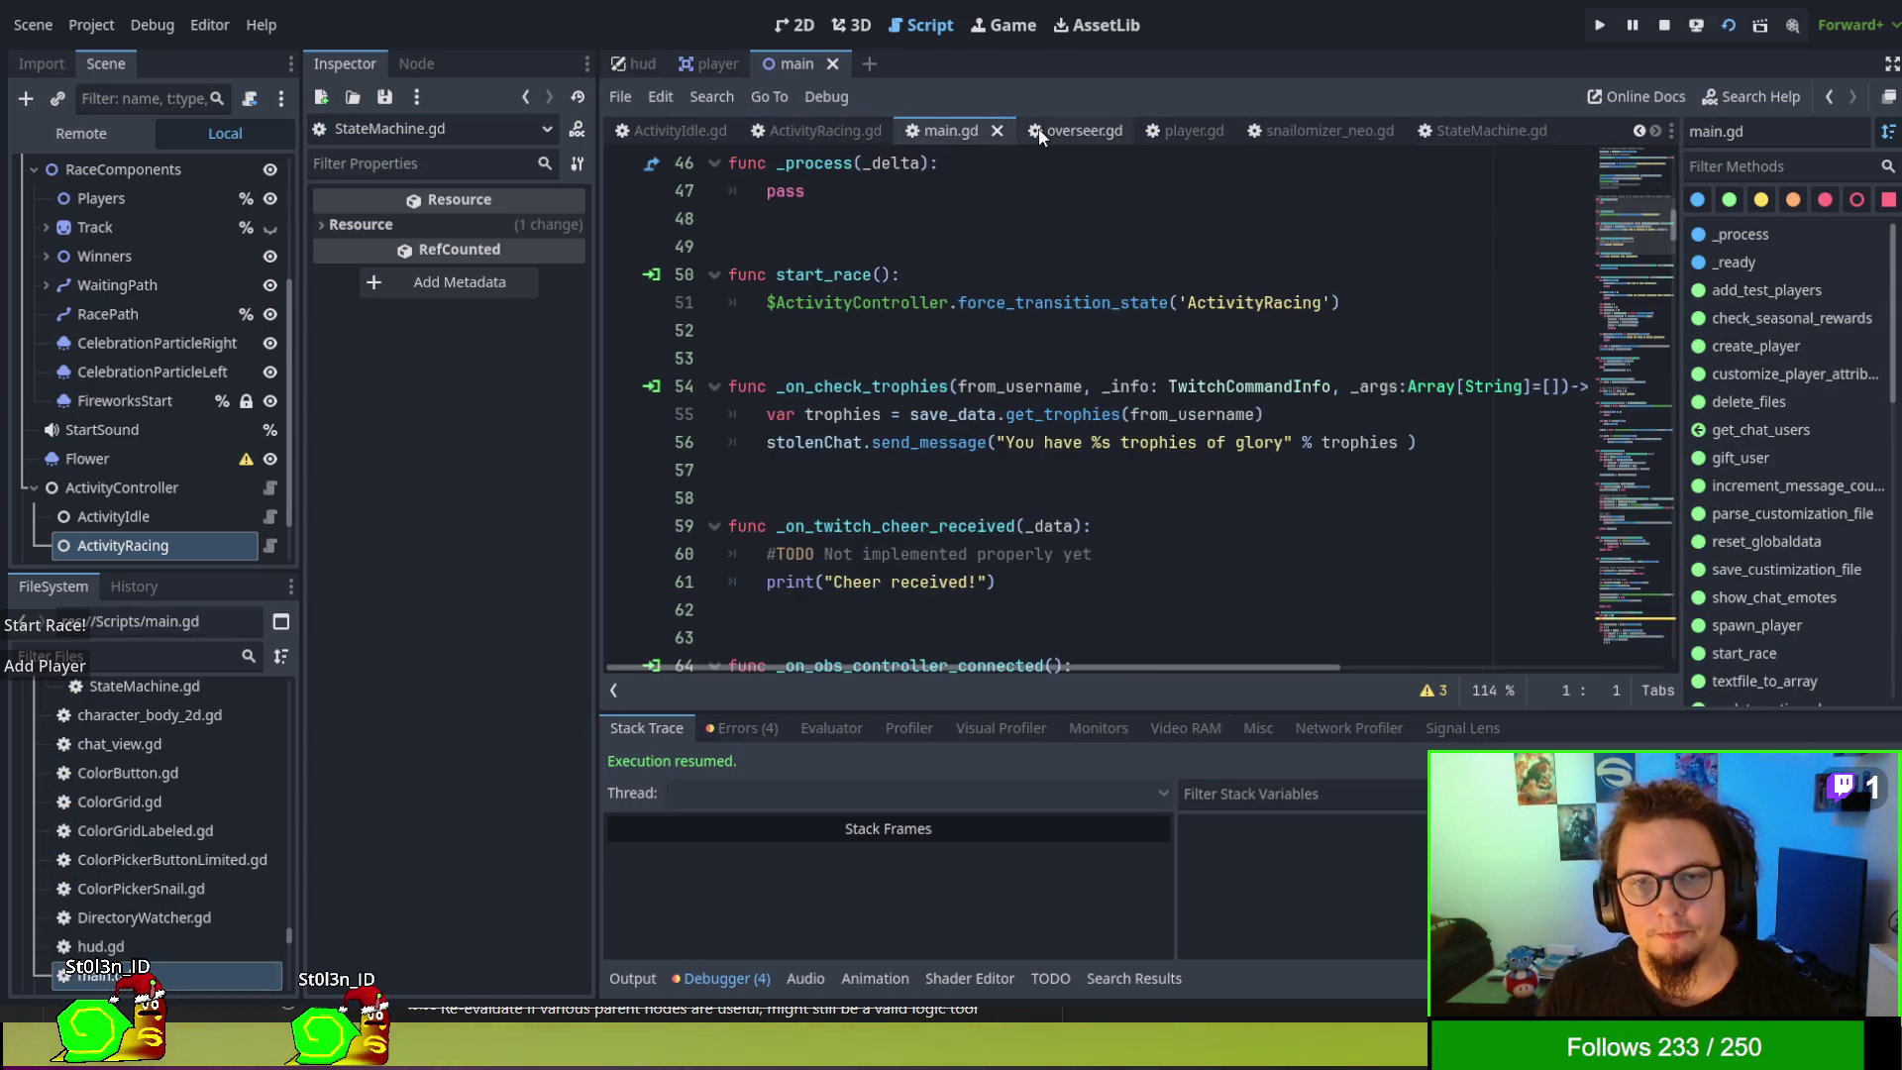
left_click(1076, 130)
left_click(1075, 135)
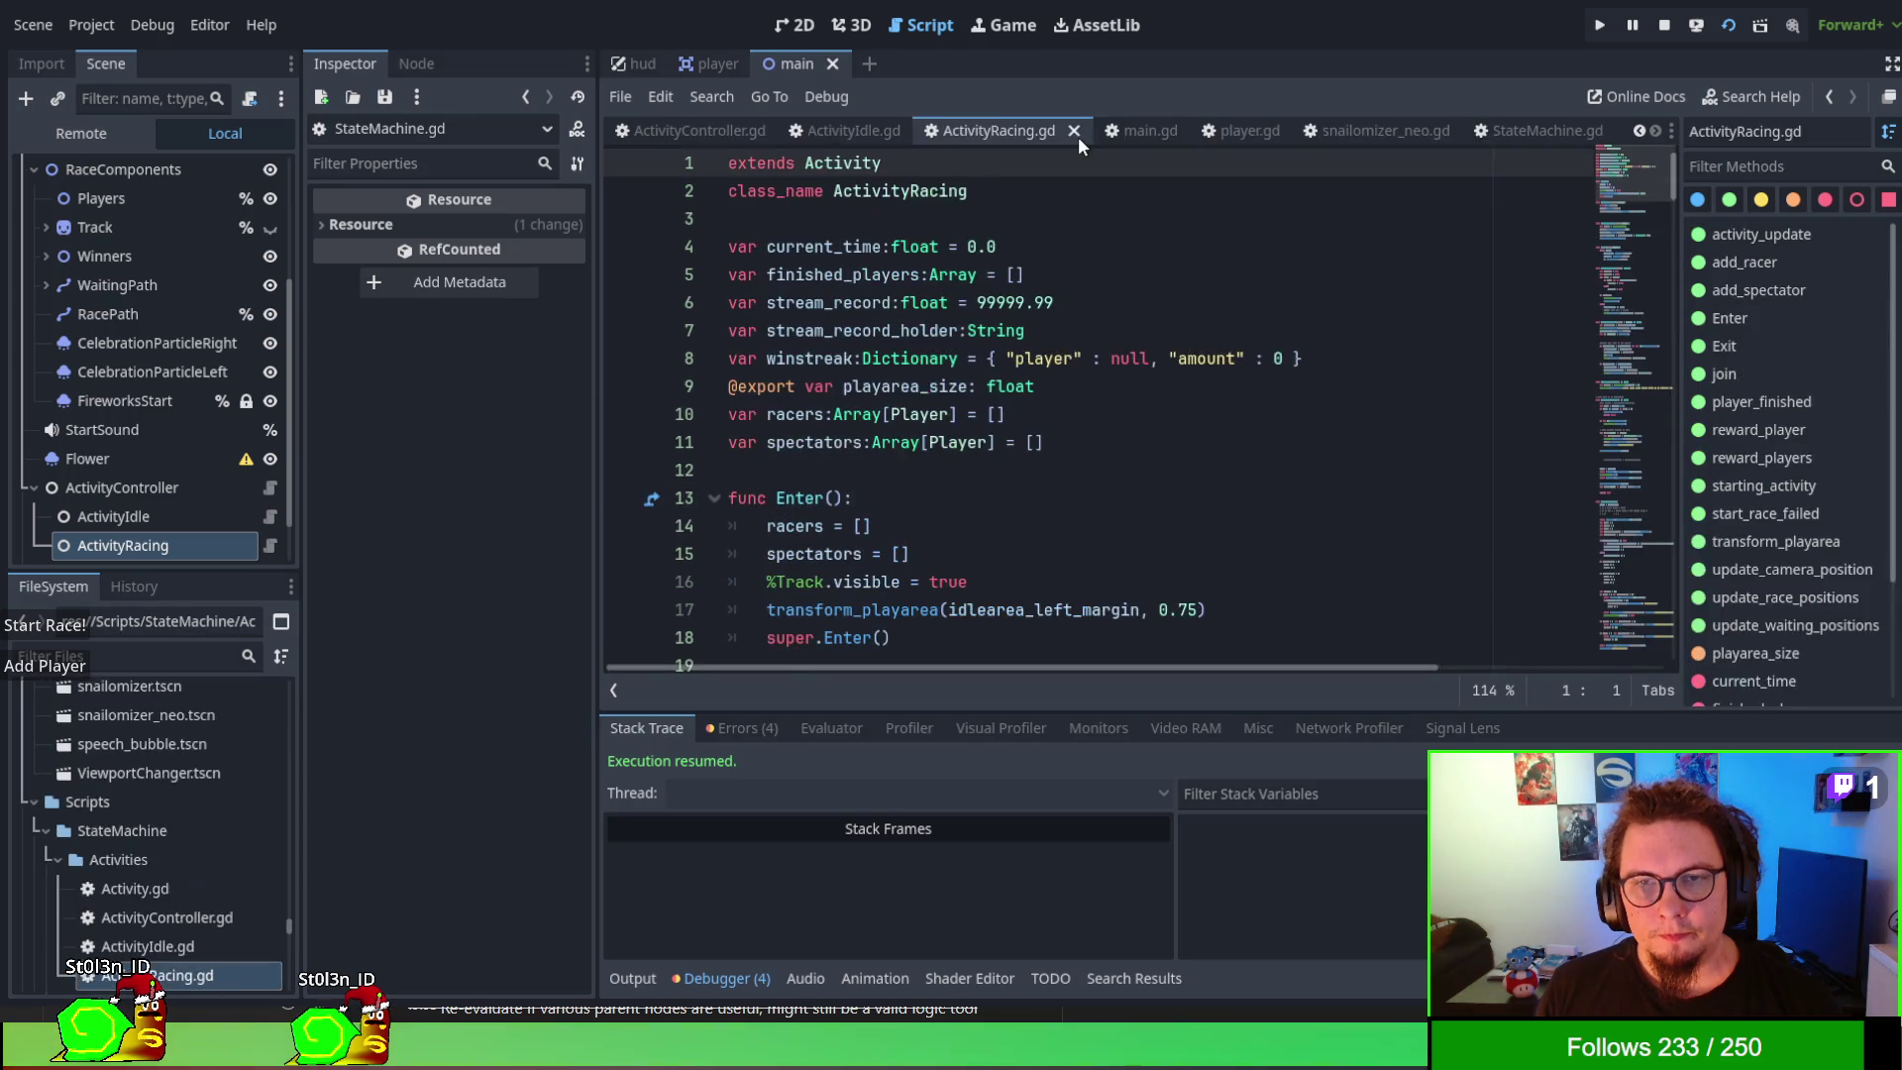
left_click(1355, 133)
left_click(1348, 134)
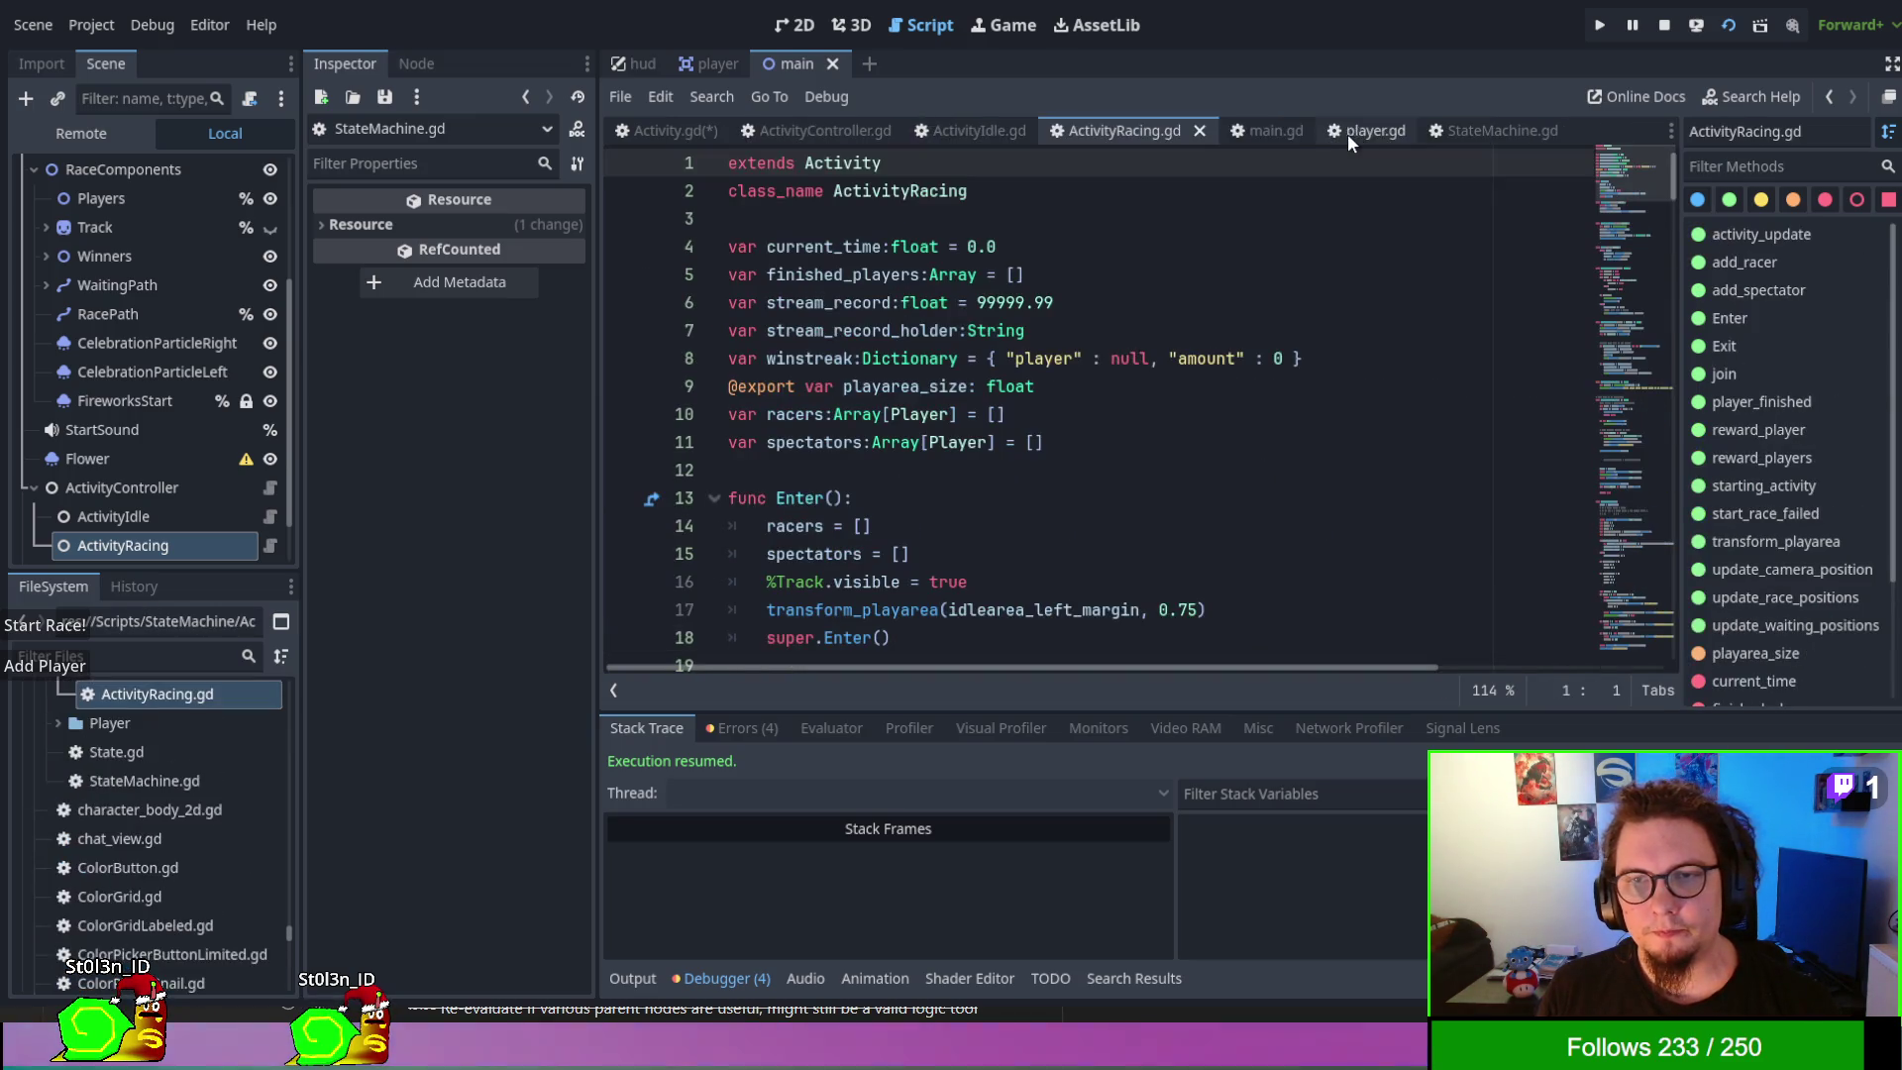
left_click(1471, 134)
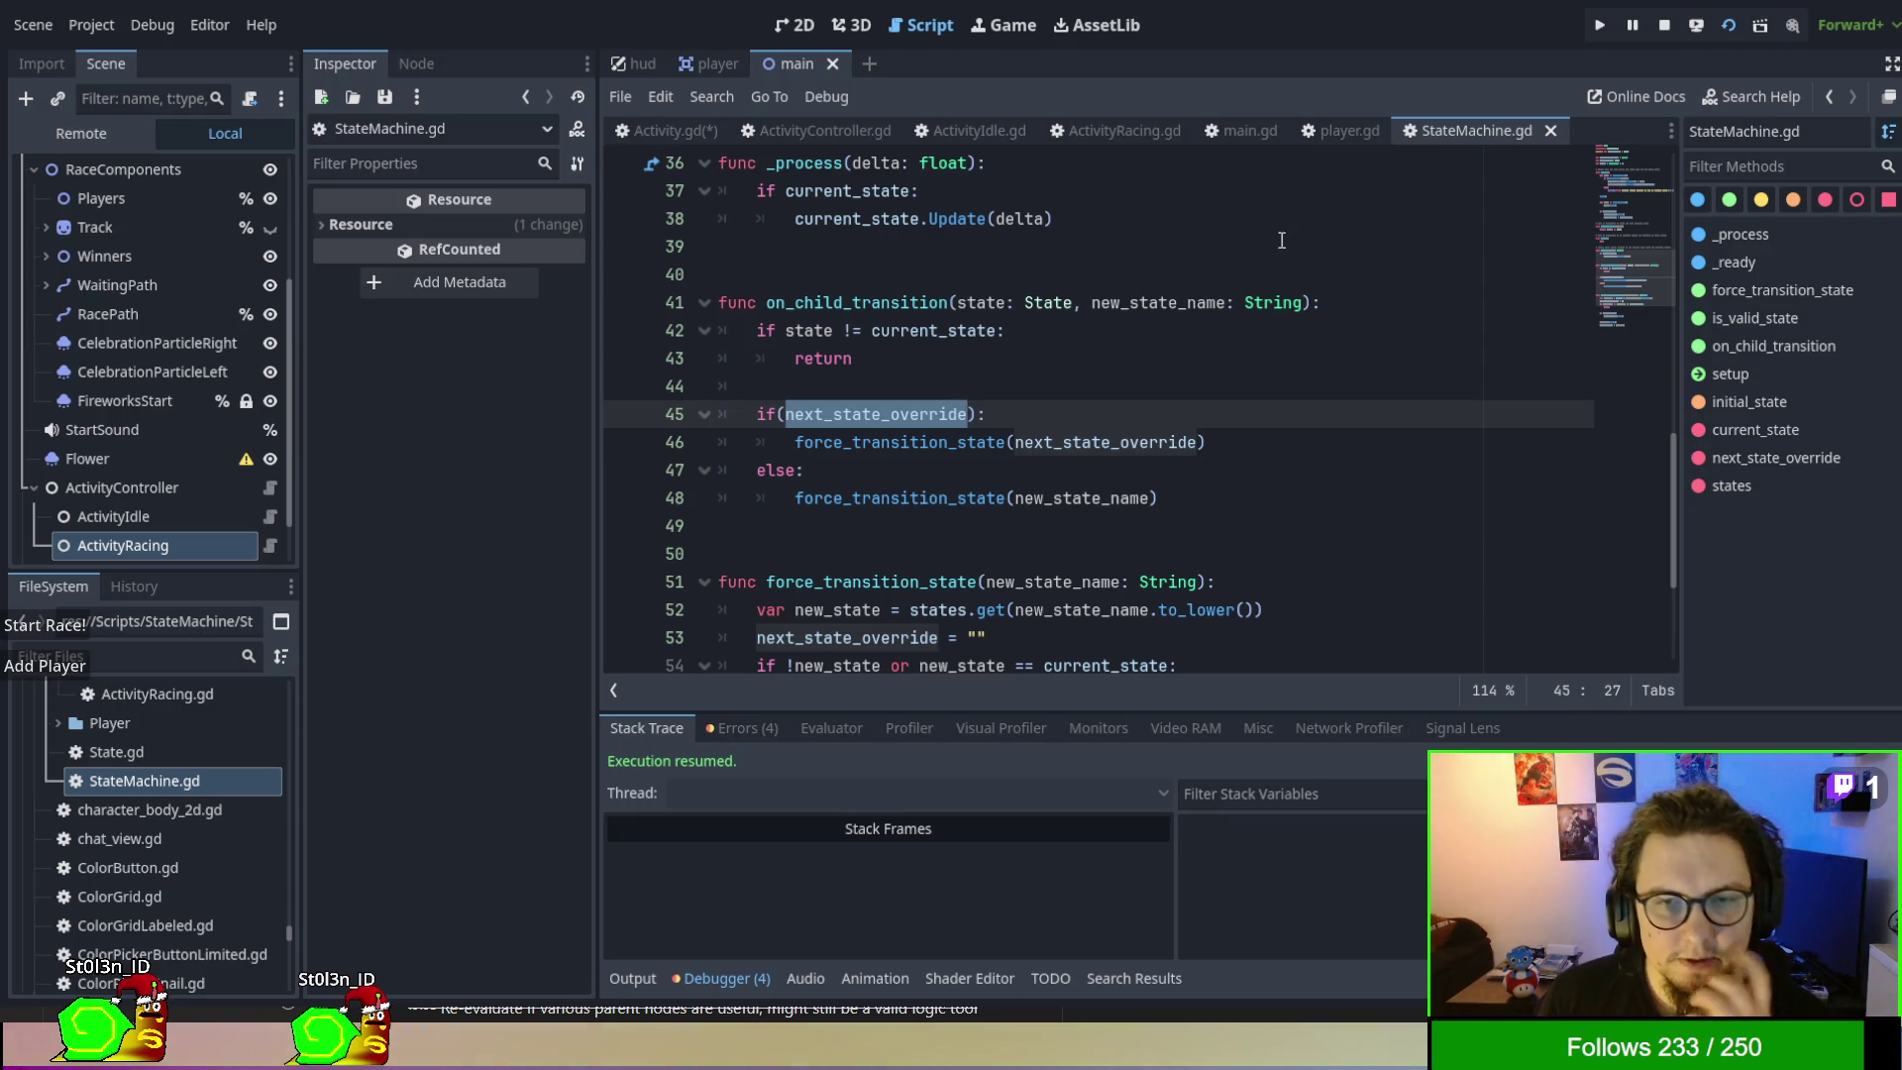
Scroll through StateMachine.gd's _ready() setup, then show ActivityController's state-machine properties and initial state.
scroll(1281, 243, "down", 2)
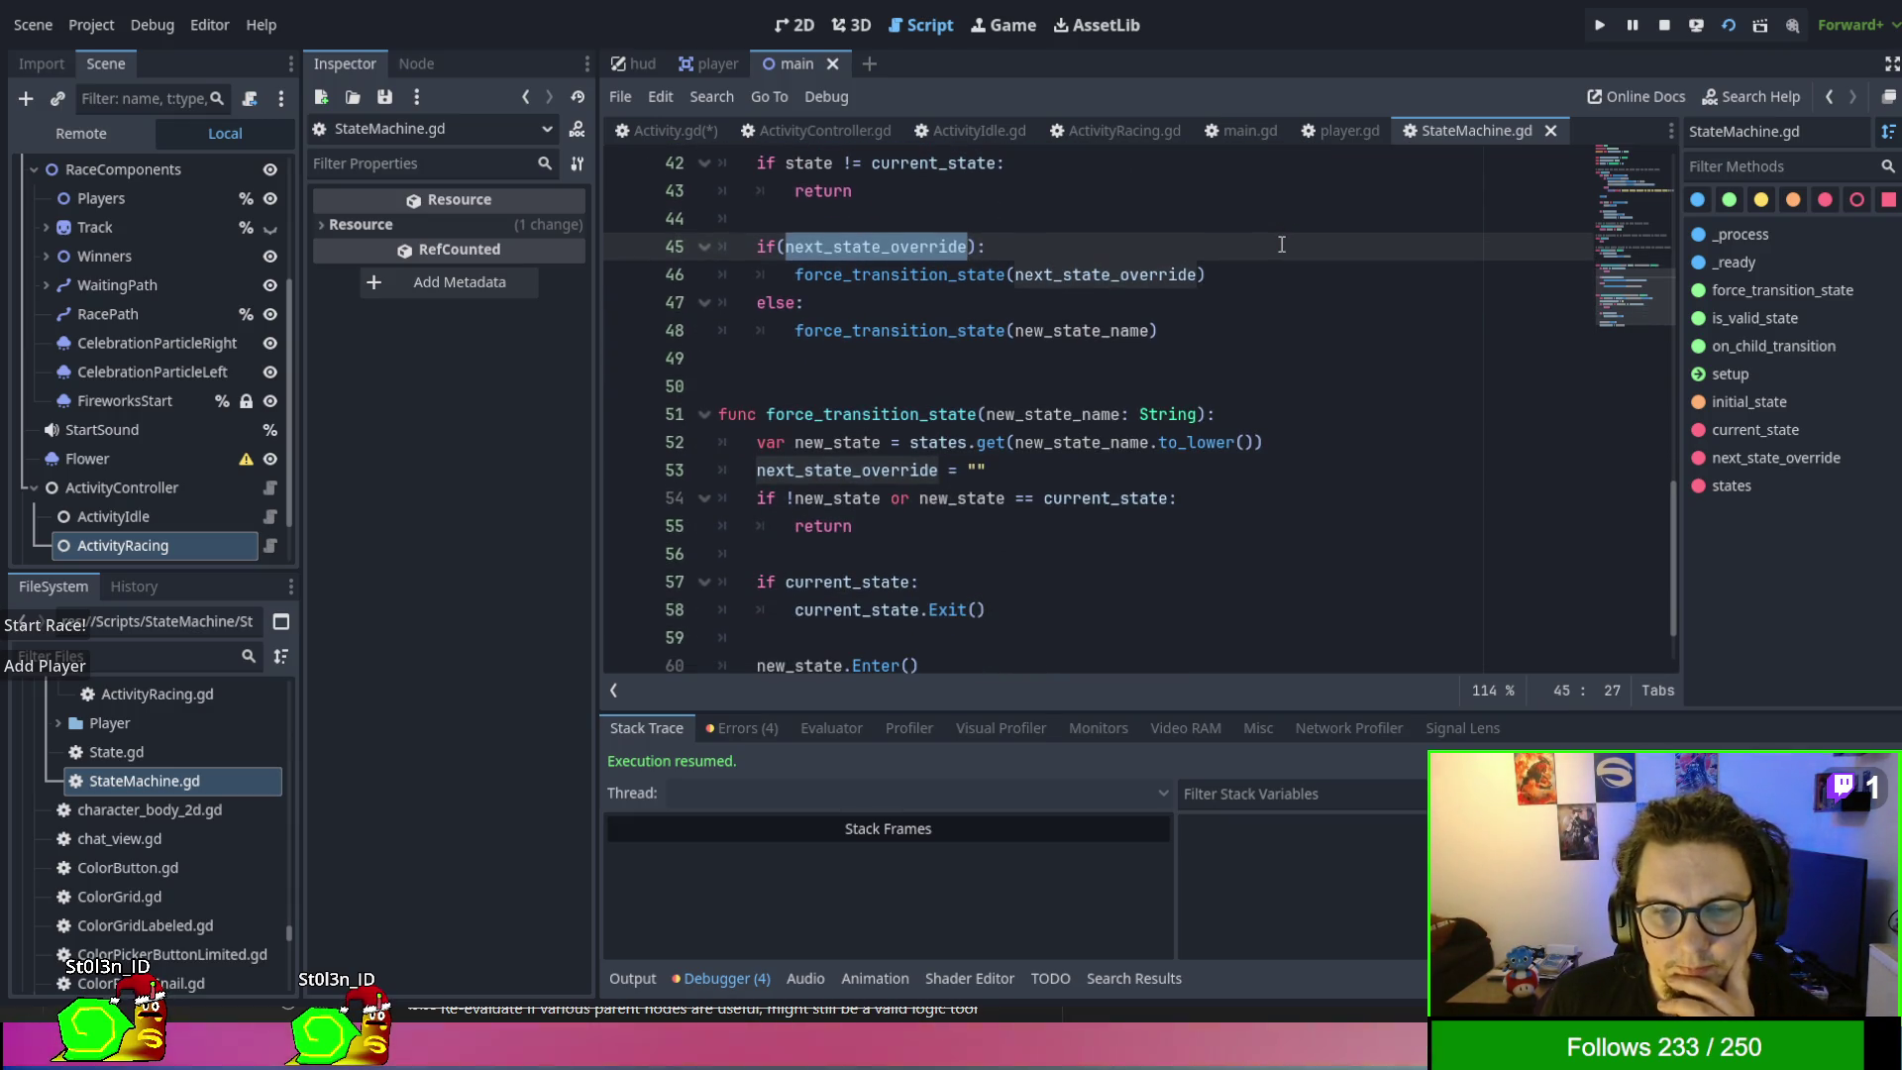
scroll(1281, 244, "down", 1)
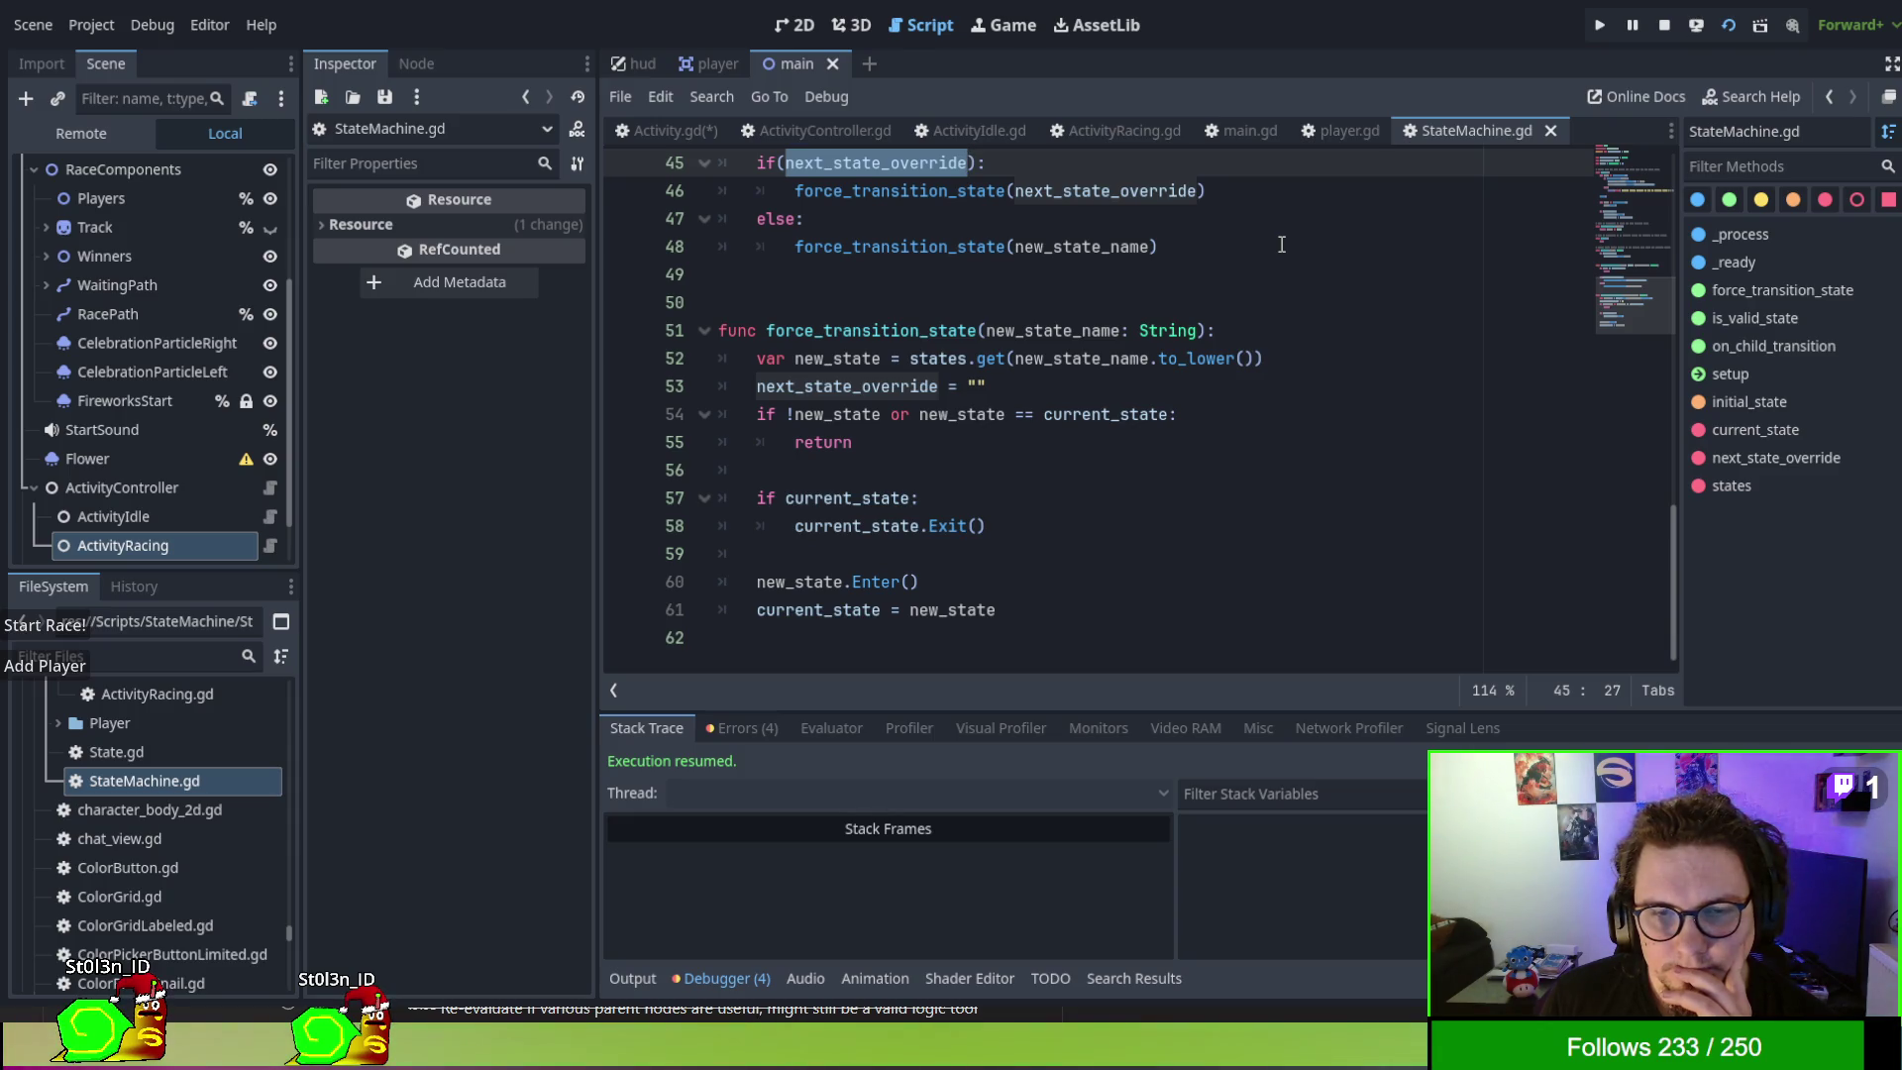
scroll(1281, 243, "up", 11)
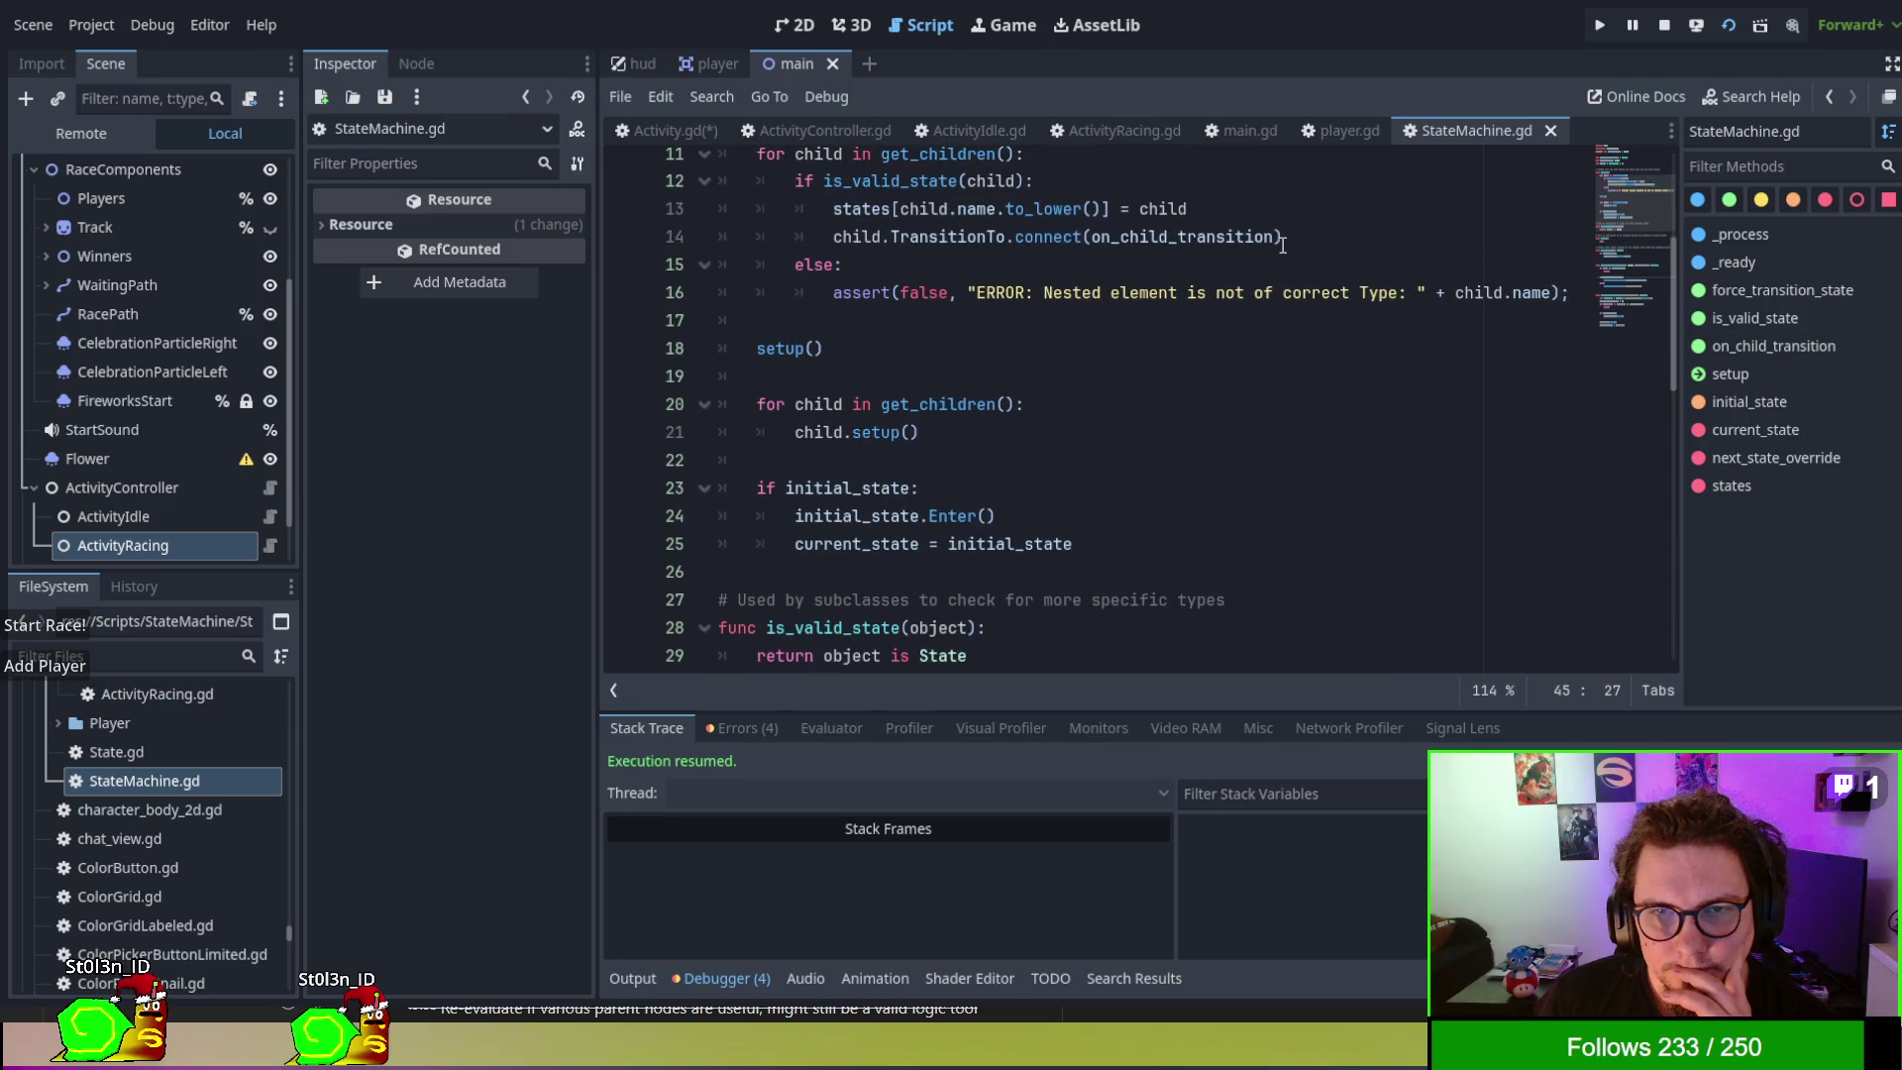
scroll(154, 779, "up", 1)
left_click(113, 487)
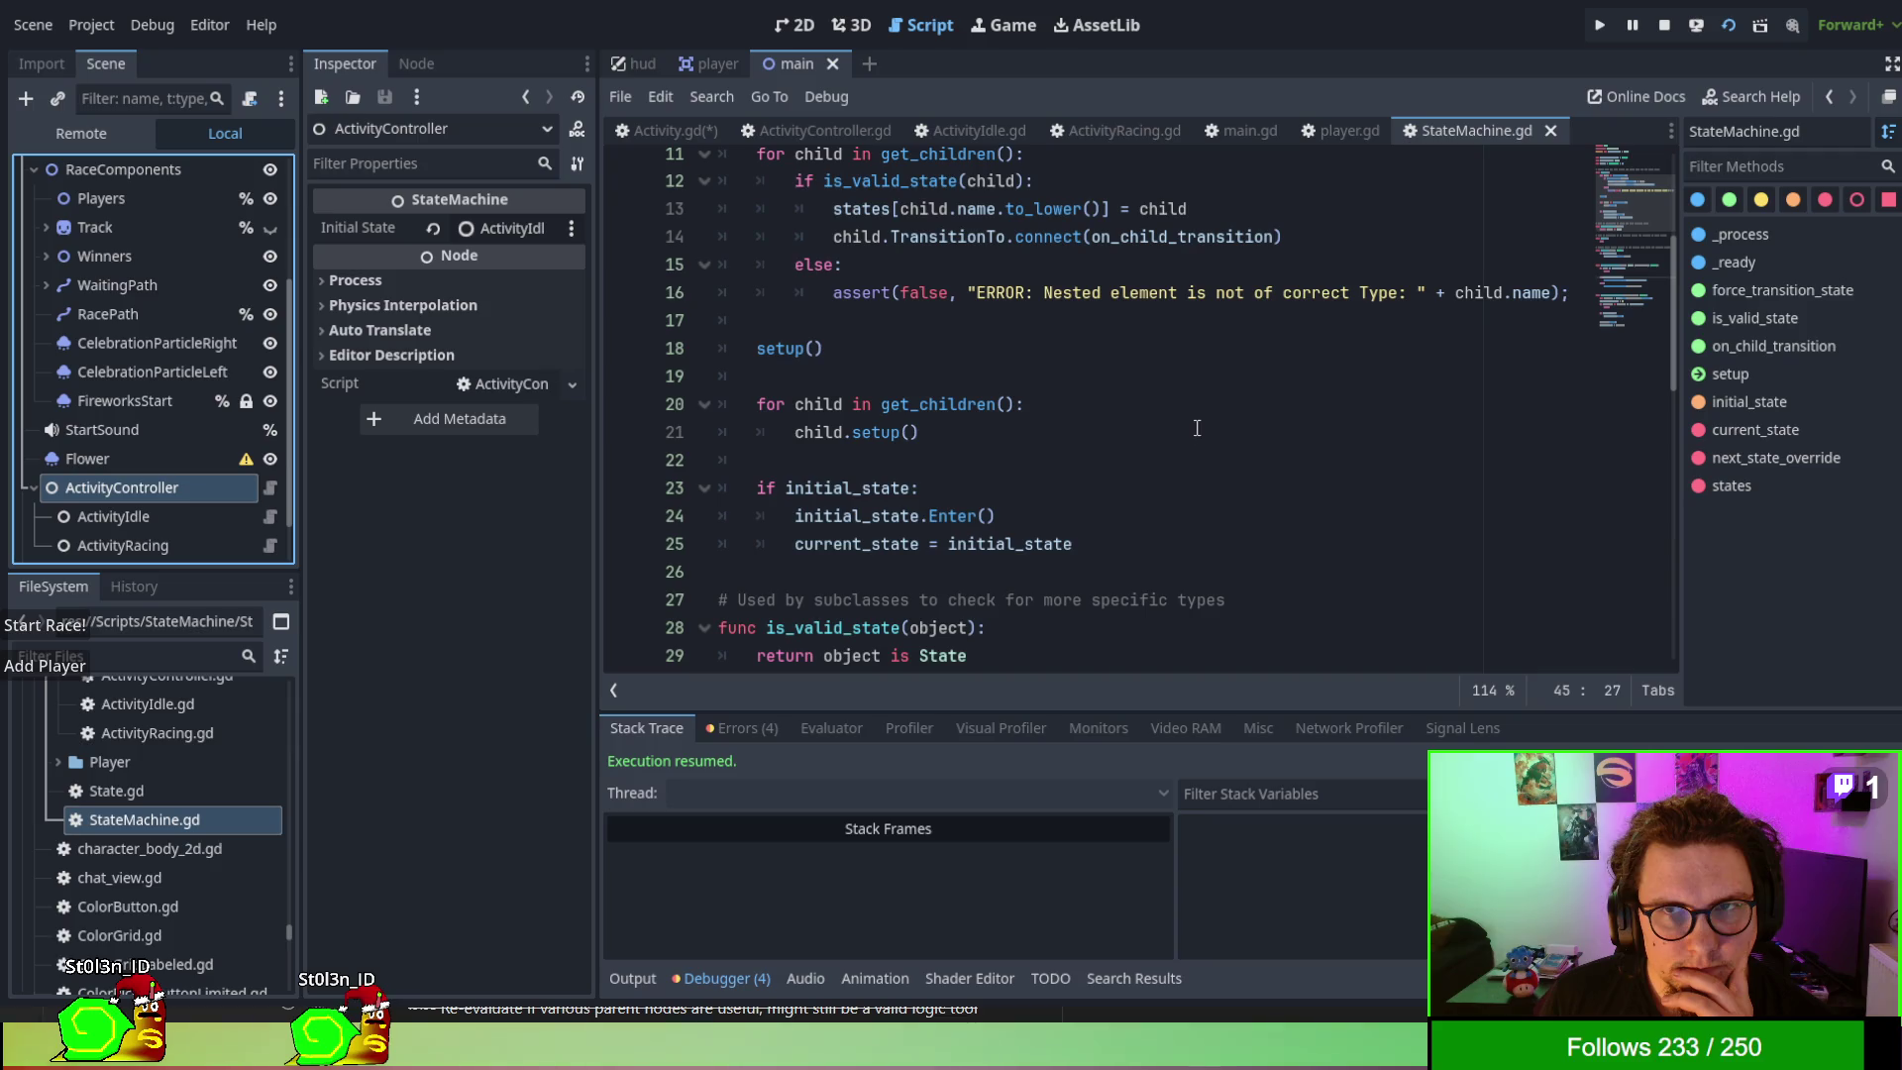
scroll(1233, 379, "up", 1)
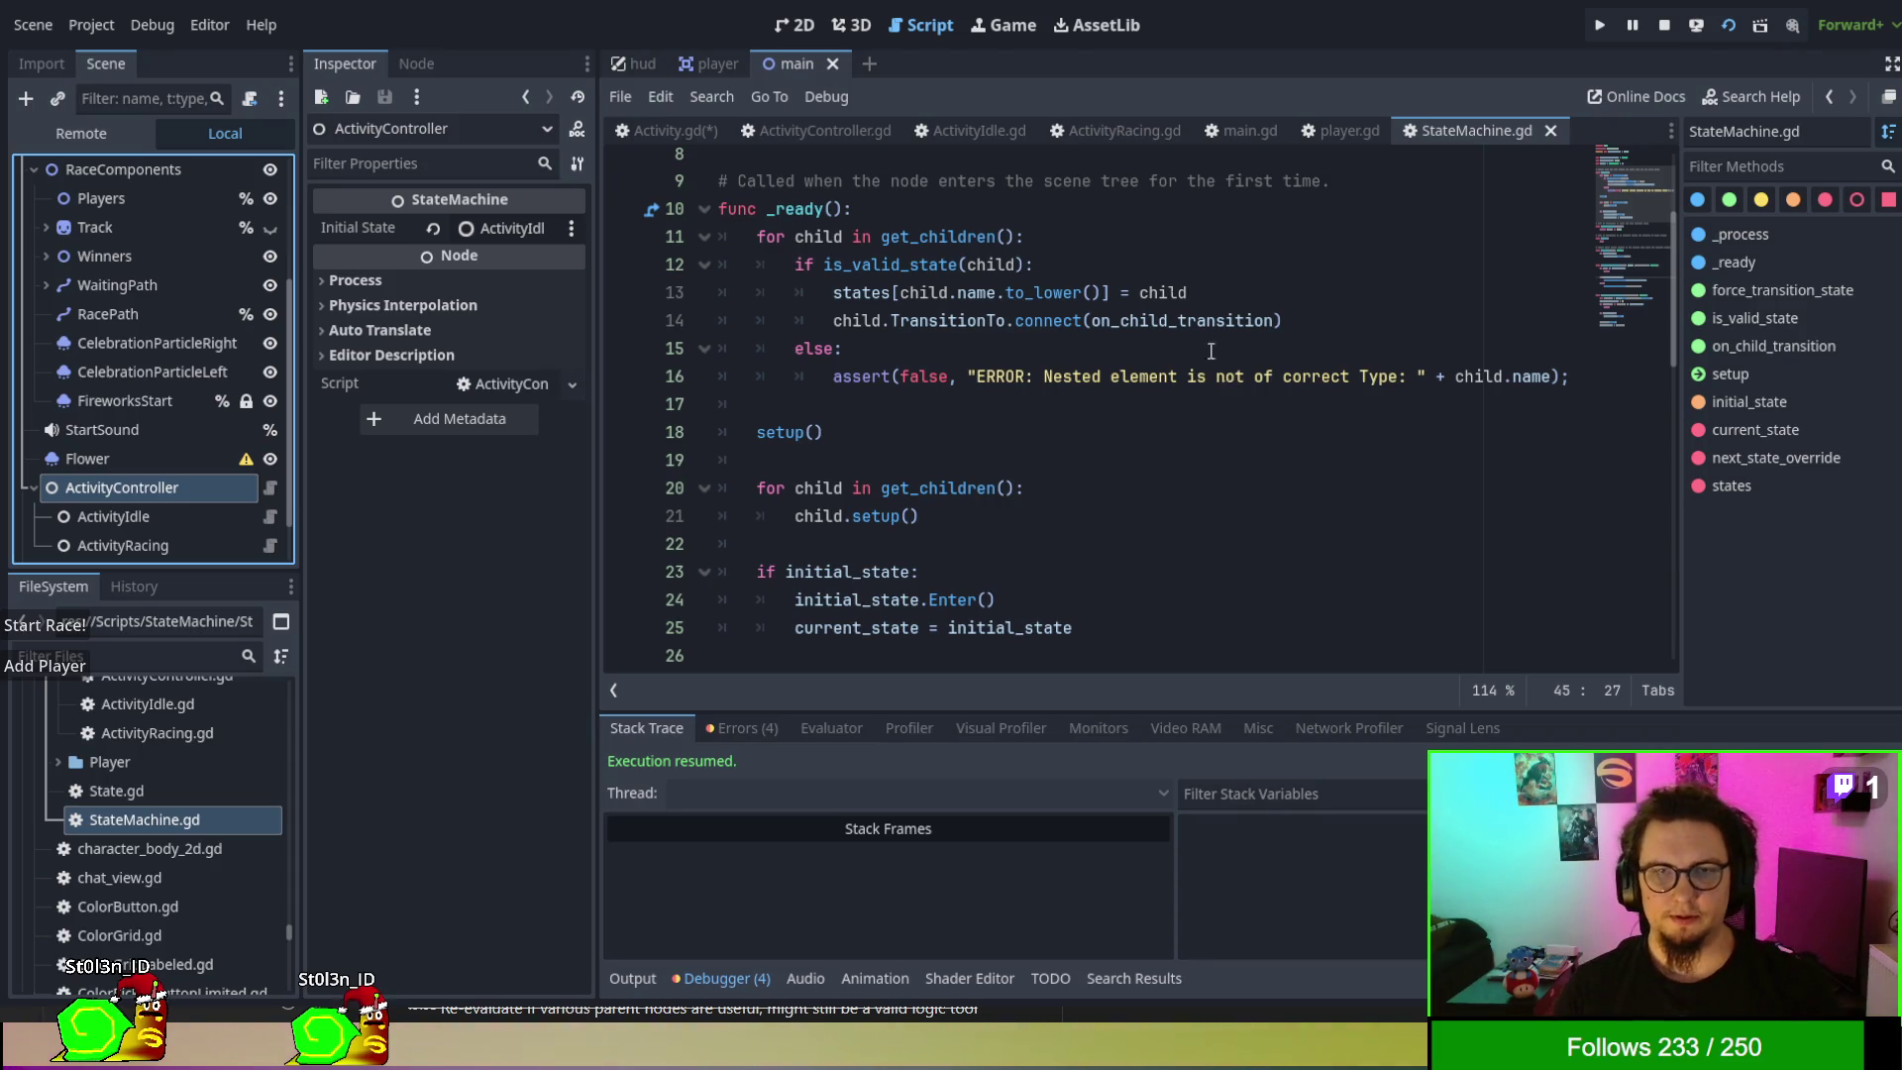
Expand the Player scripts folder, read through MoveTo.gd, and close it.
double_click(164, 758)
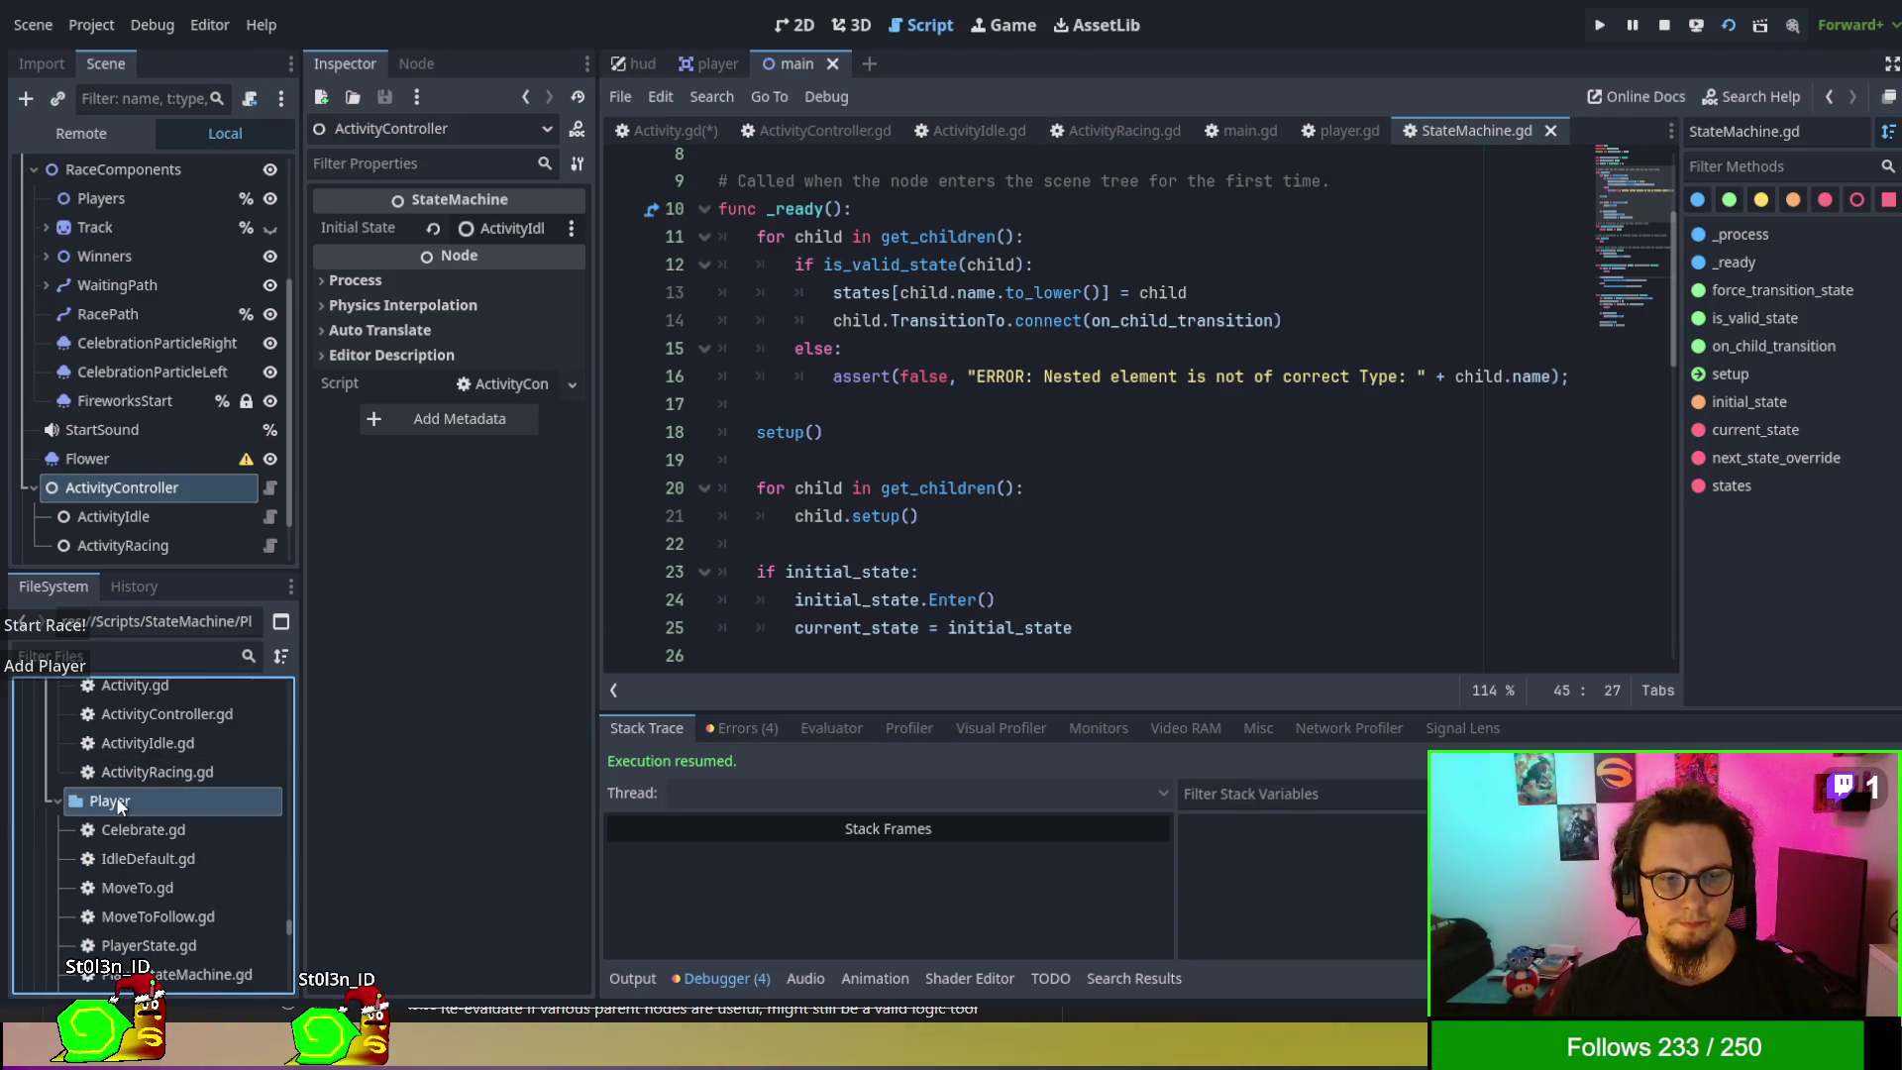
left_click(137, 832)
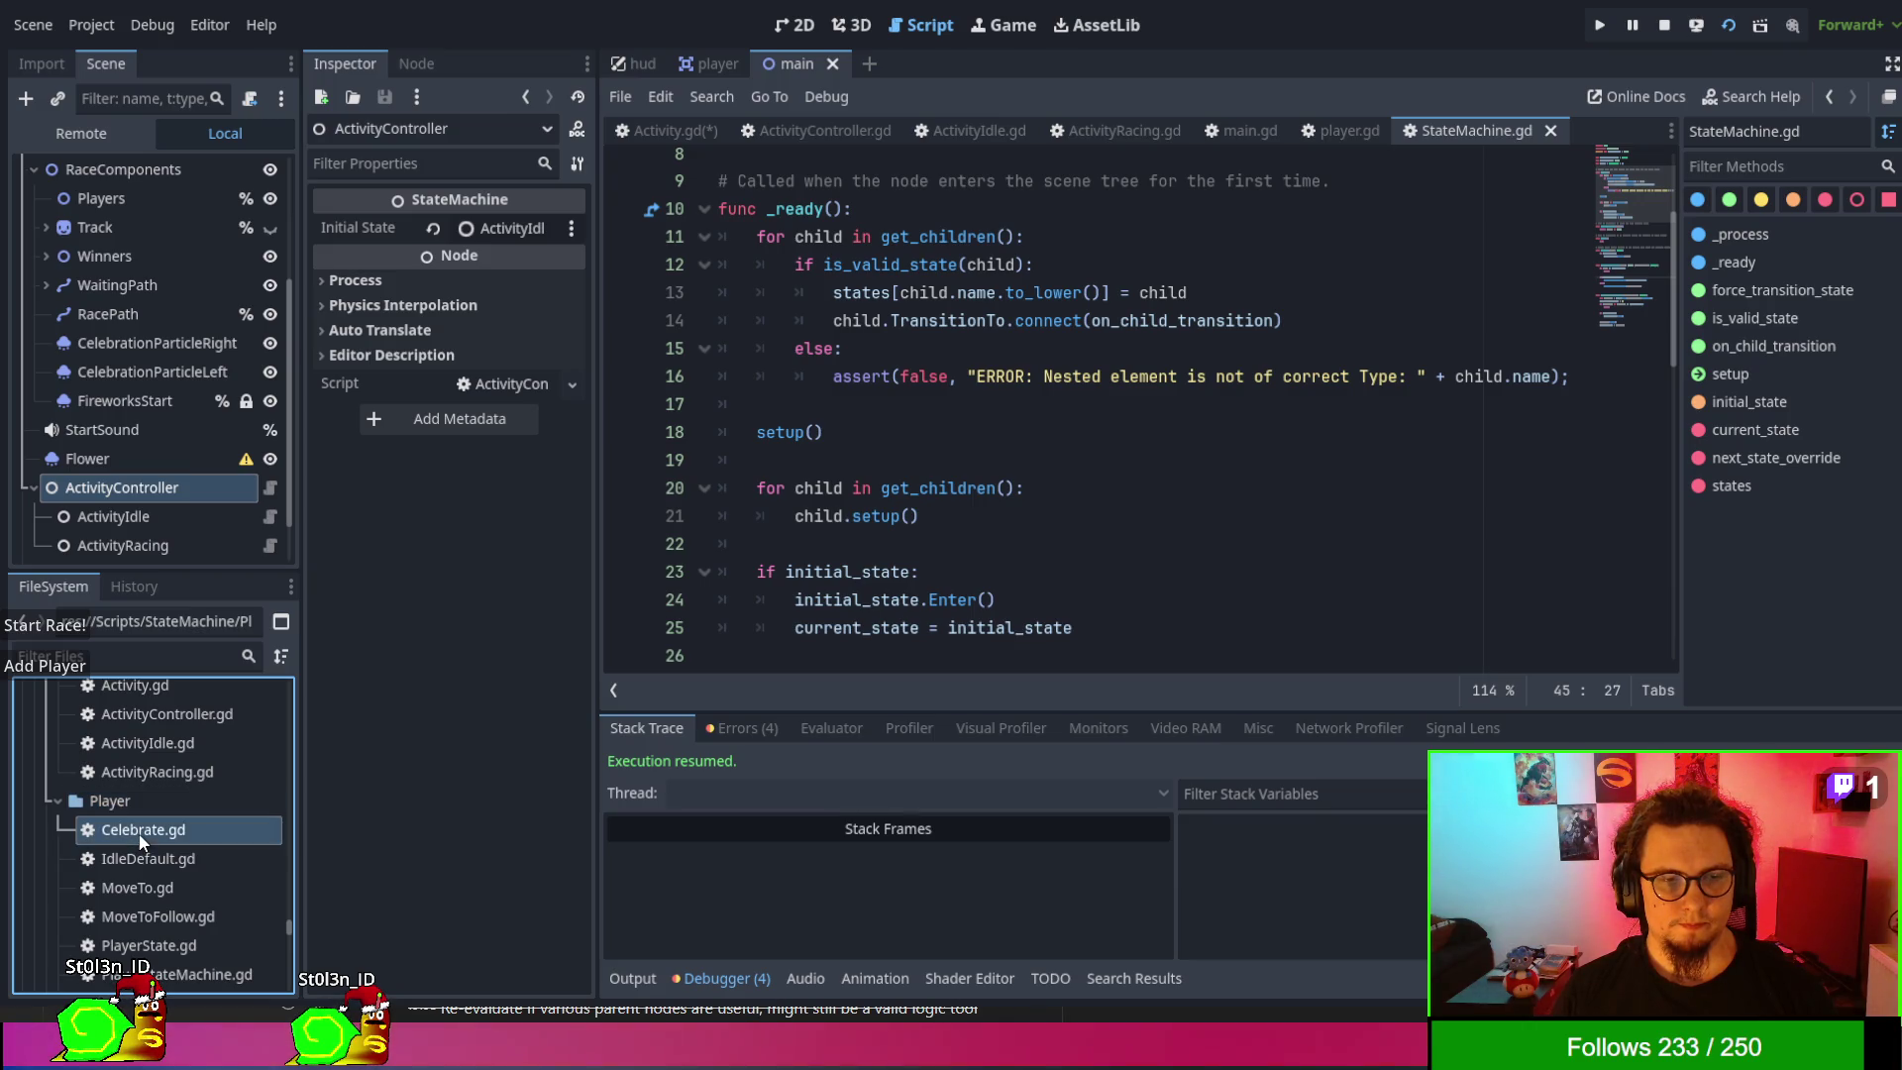
double_click(170, 889)
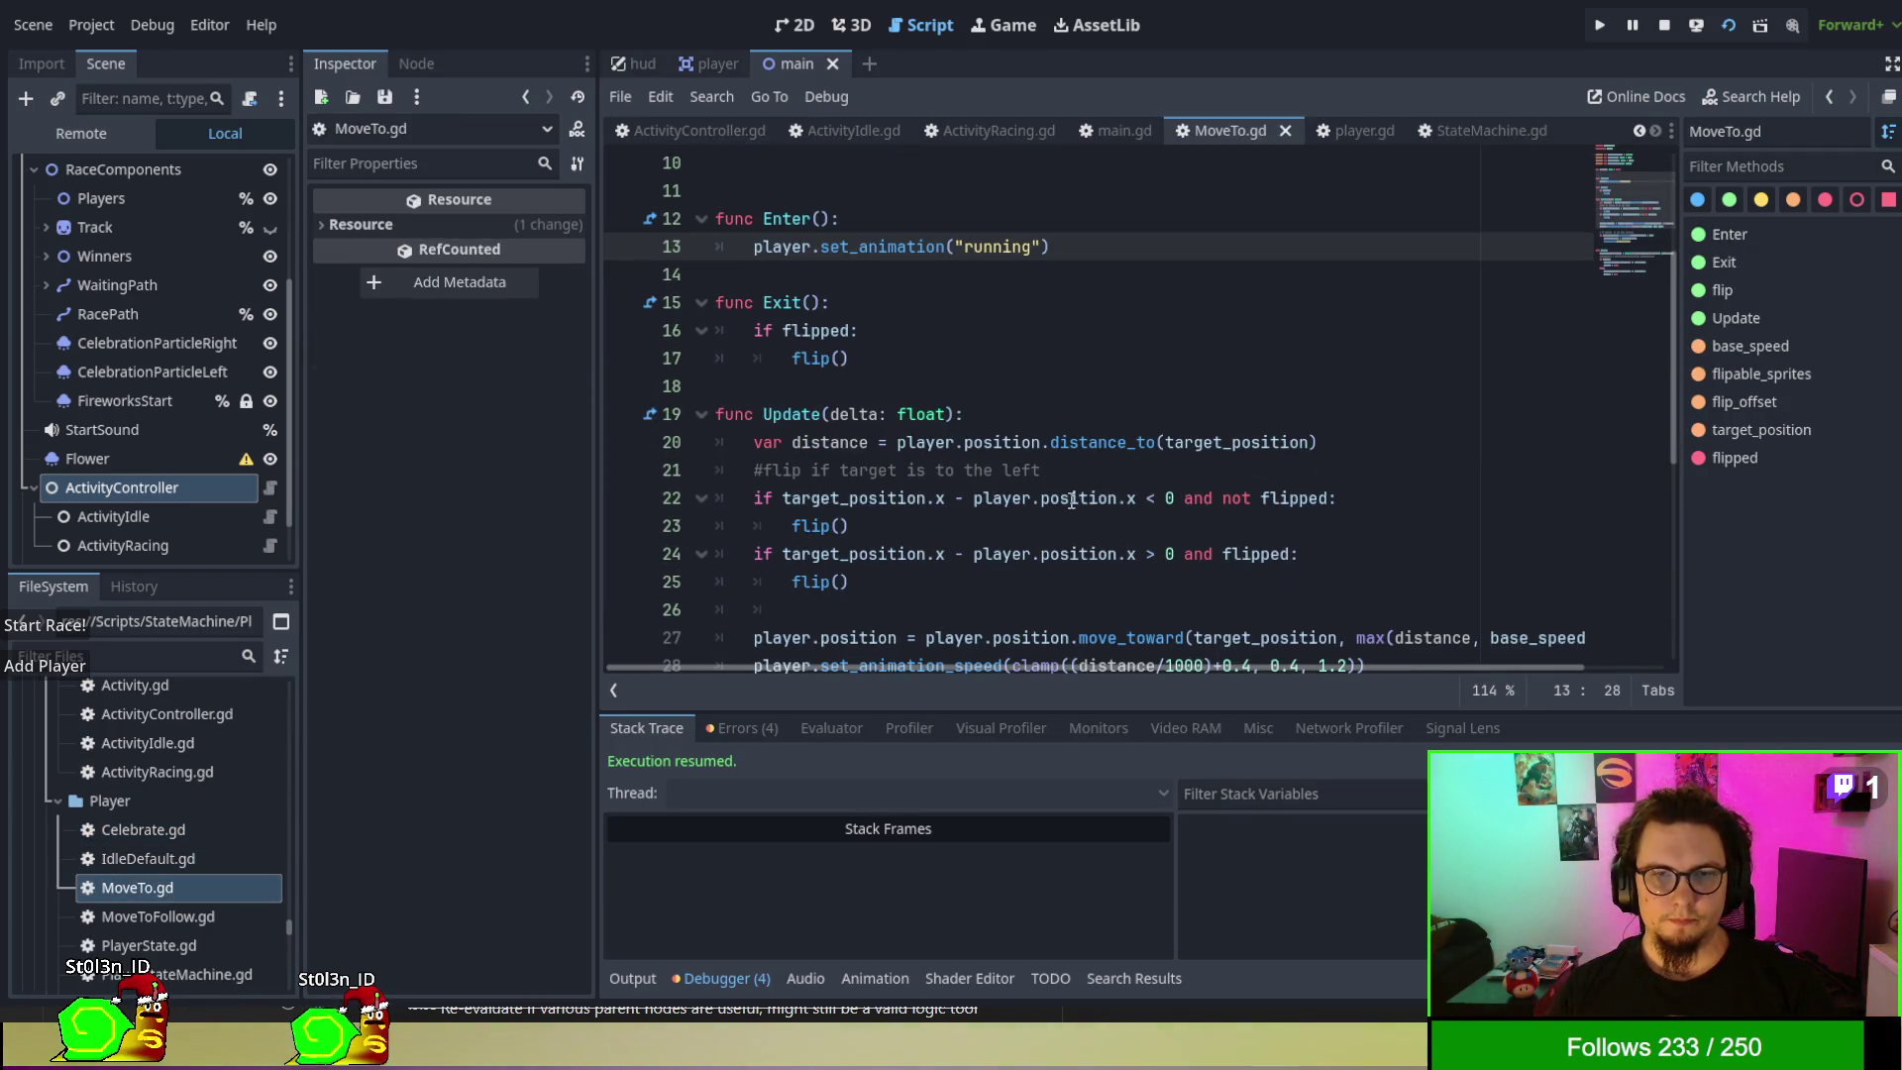
scroll(1069, 480, "down", 1)
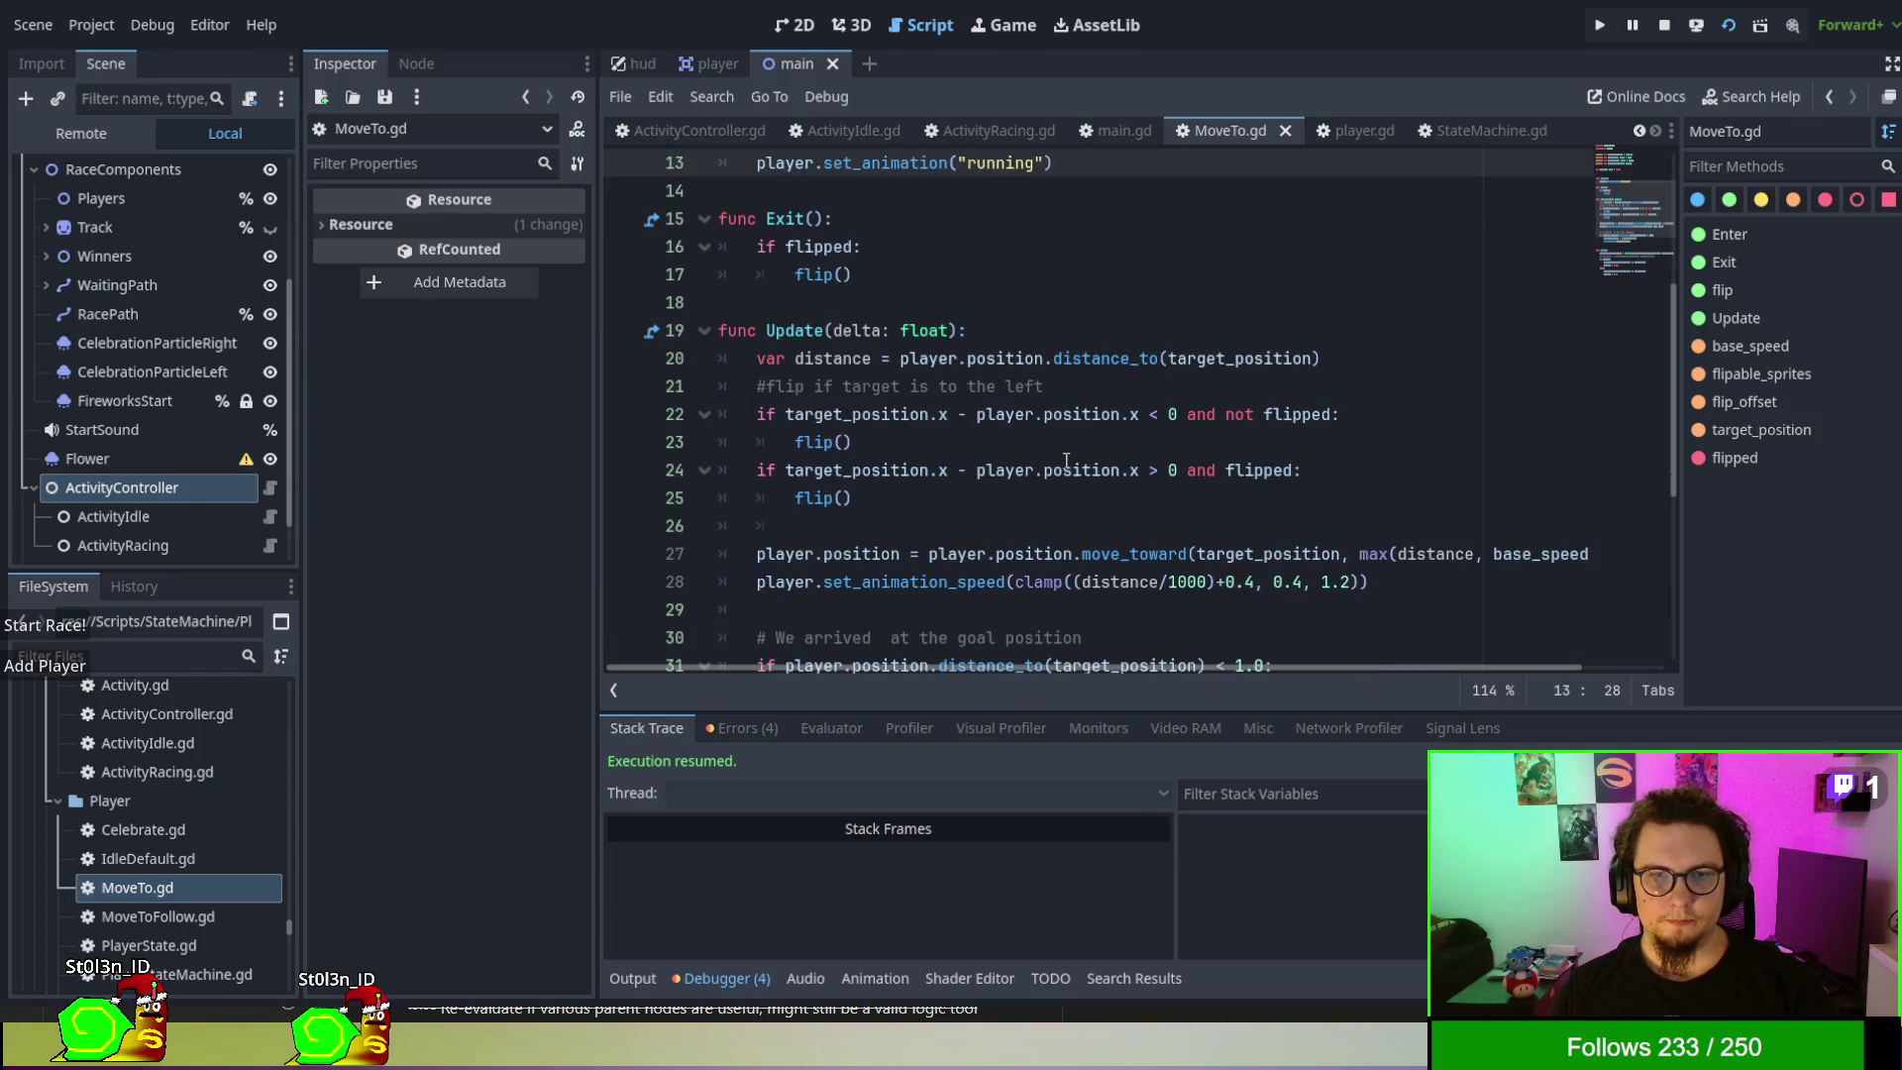
scroll(1068, 436, "down", 1)
left_click(1285, 130)
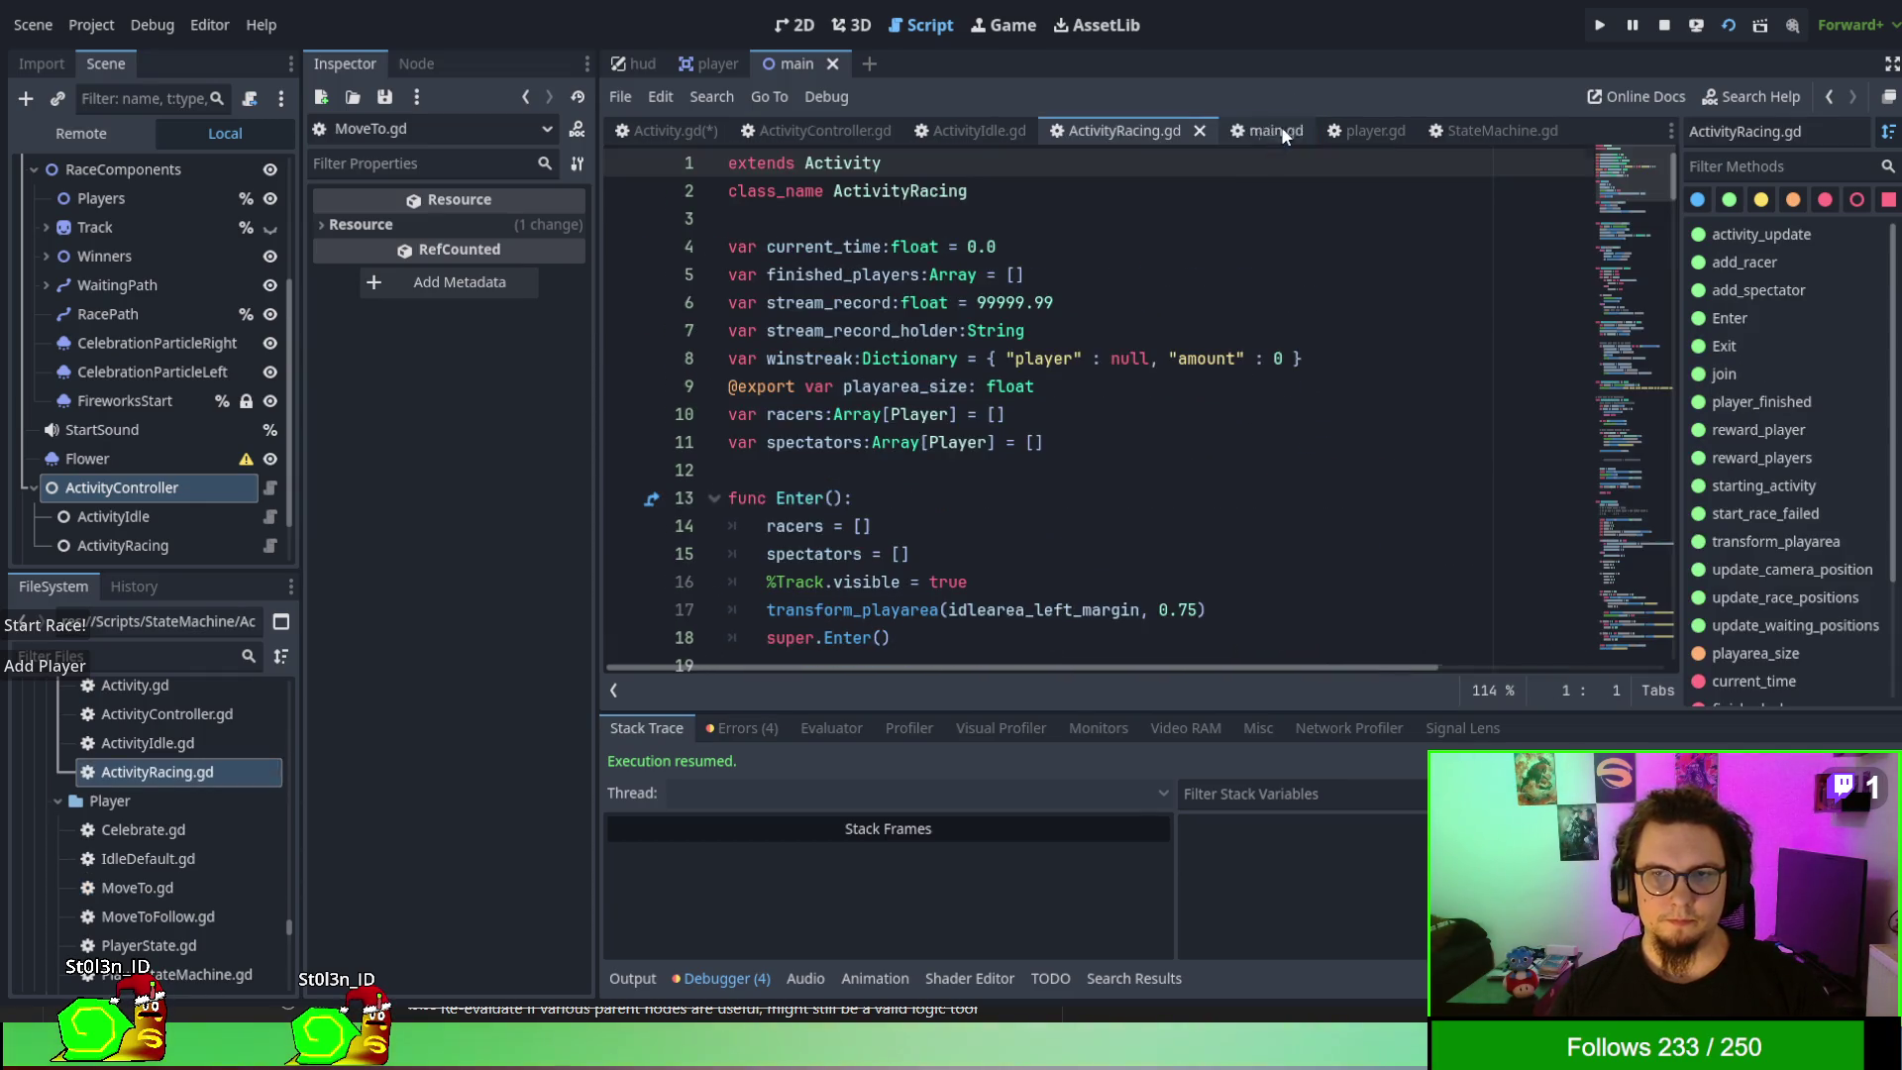
scroll(186, 745, "up", 3)
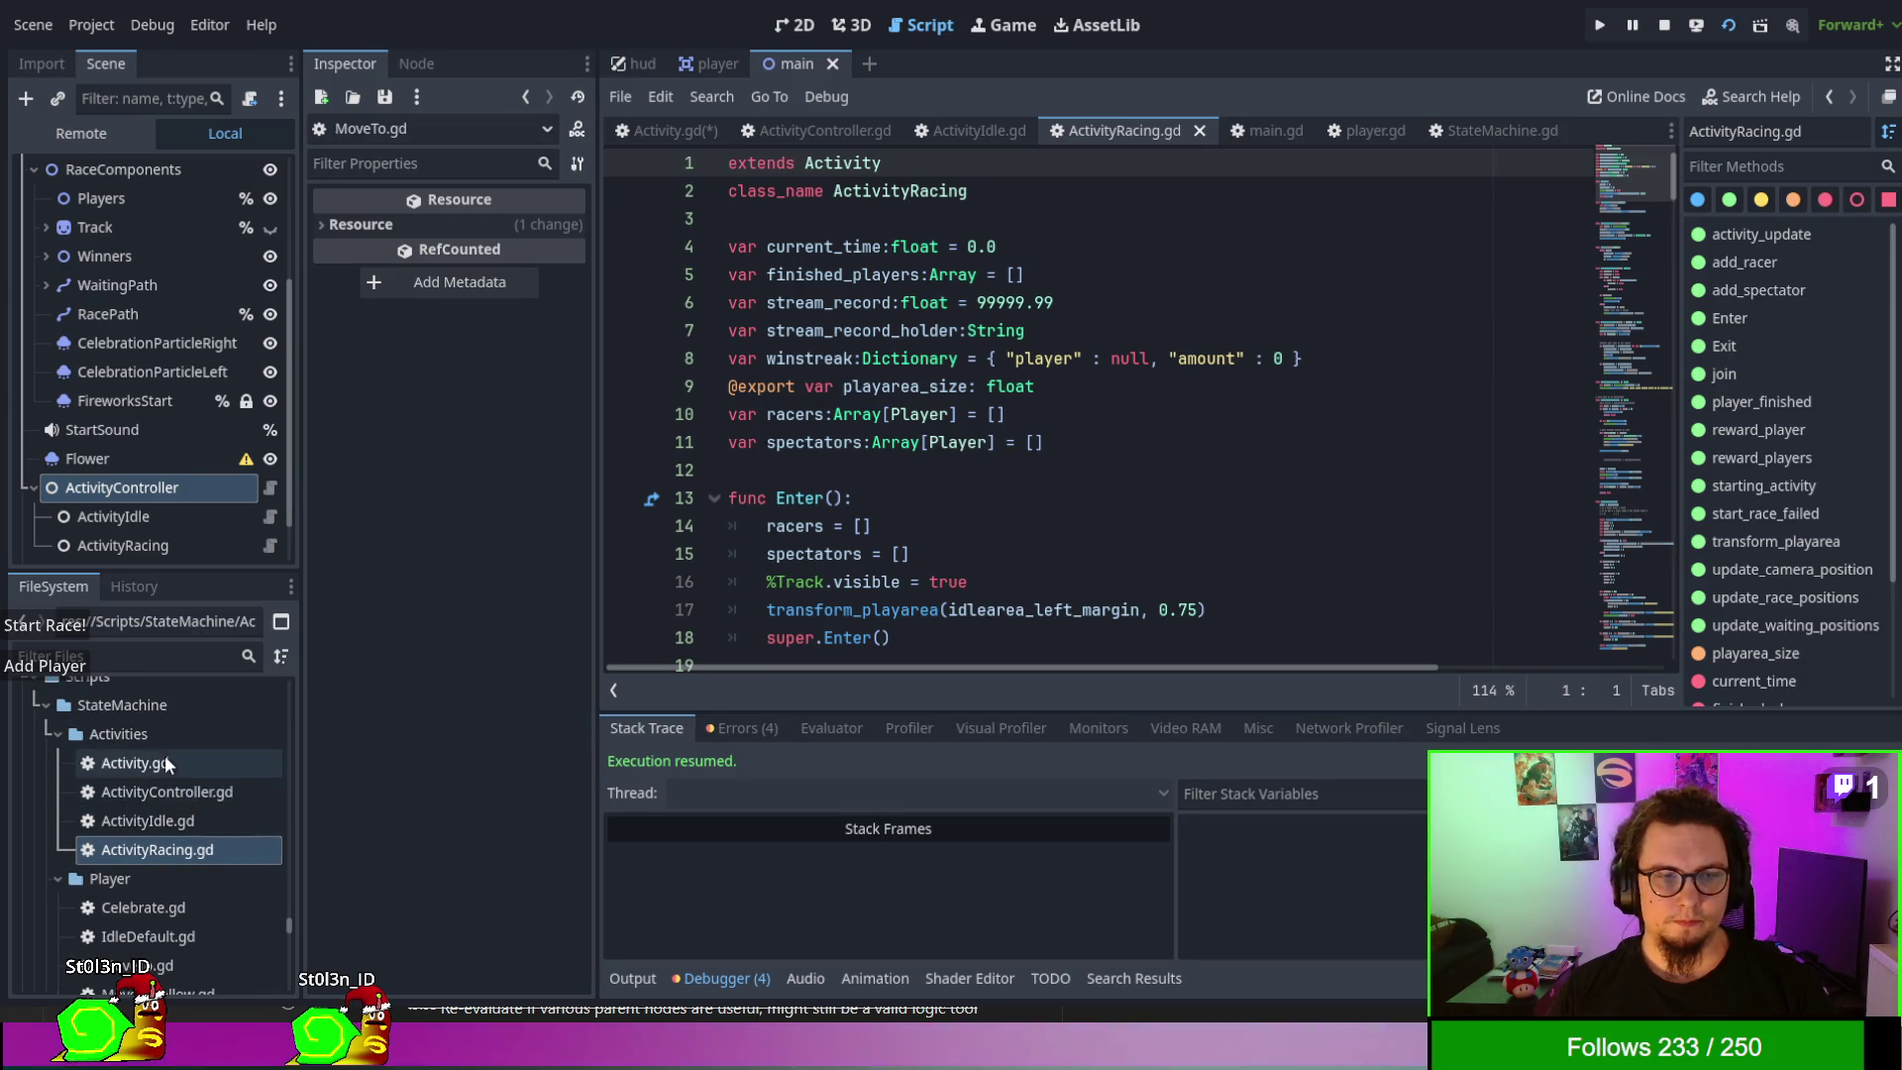
scroll(131, 917, "down", 5)
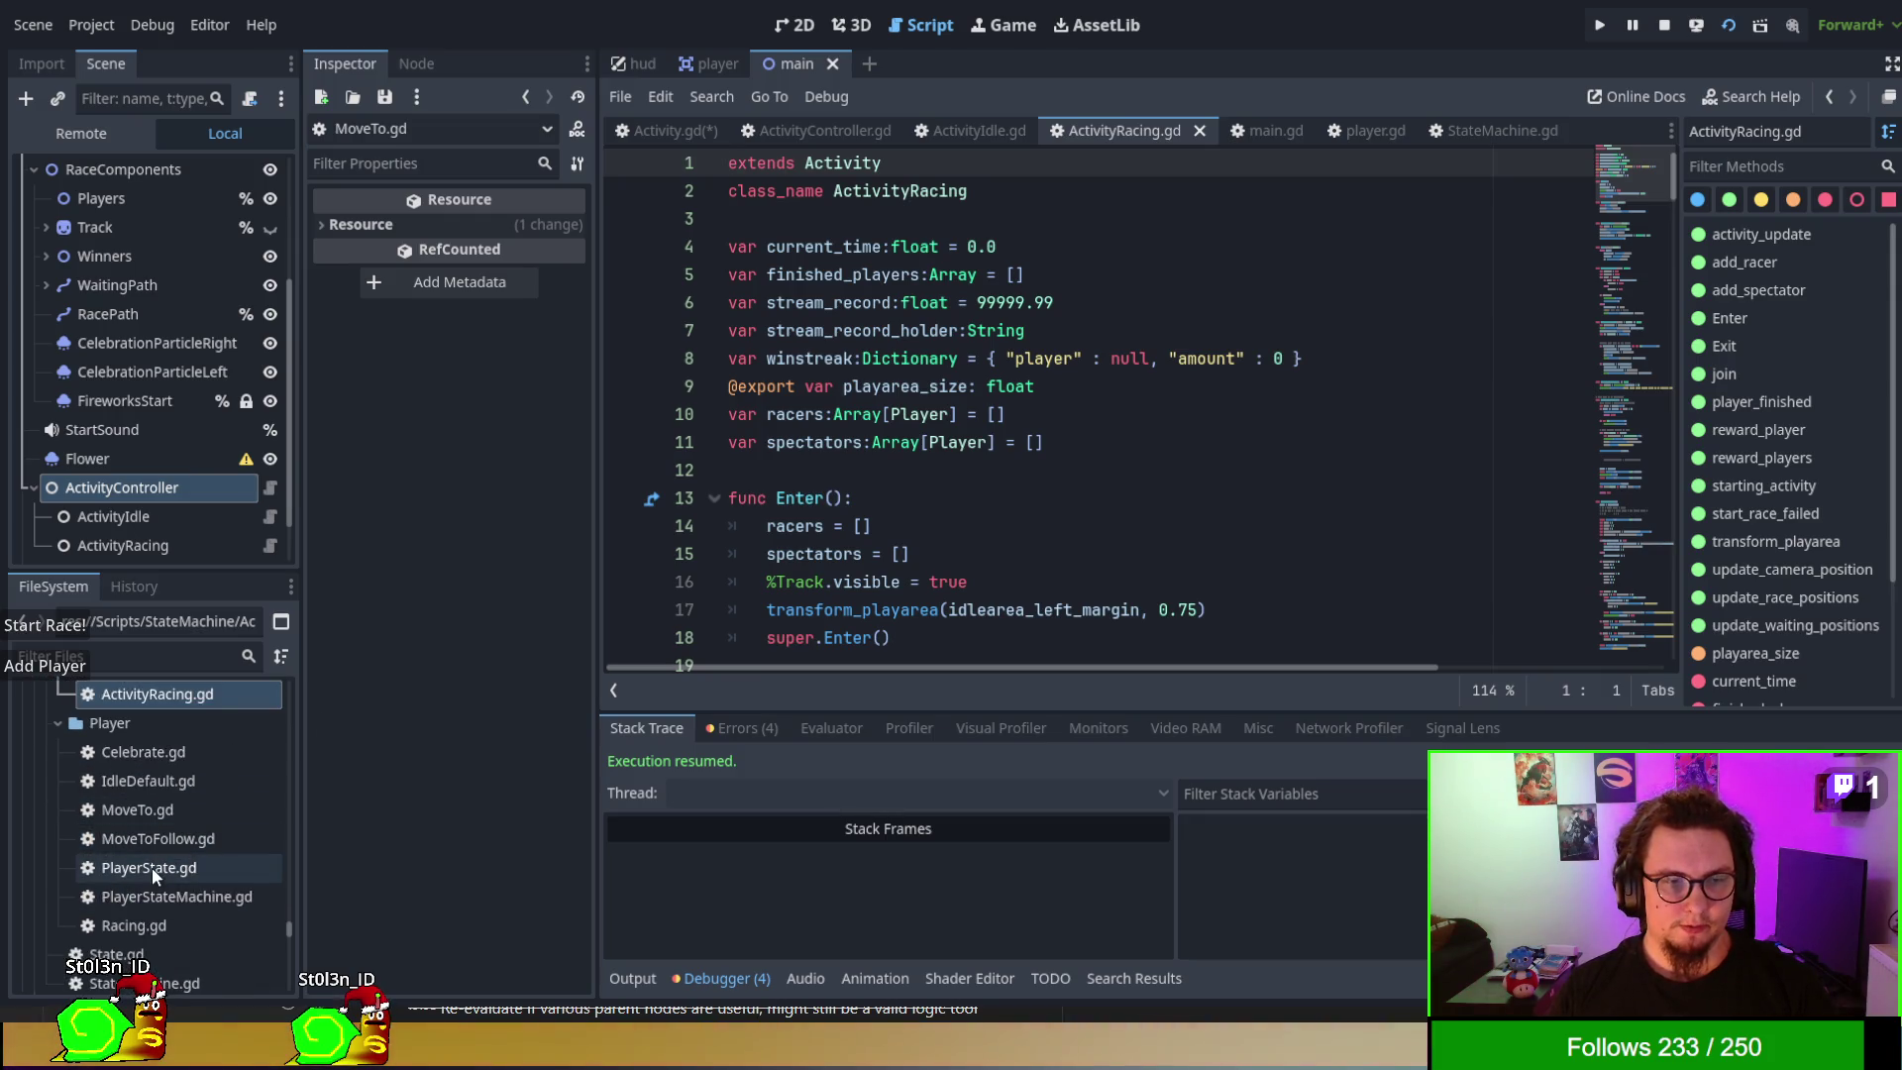
Open PlayerState.gd and PlayerStateMachine.gd in turn, closing each after a look.
double_click(152, 866)
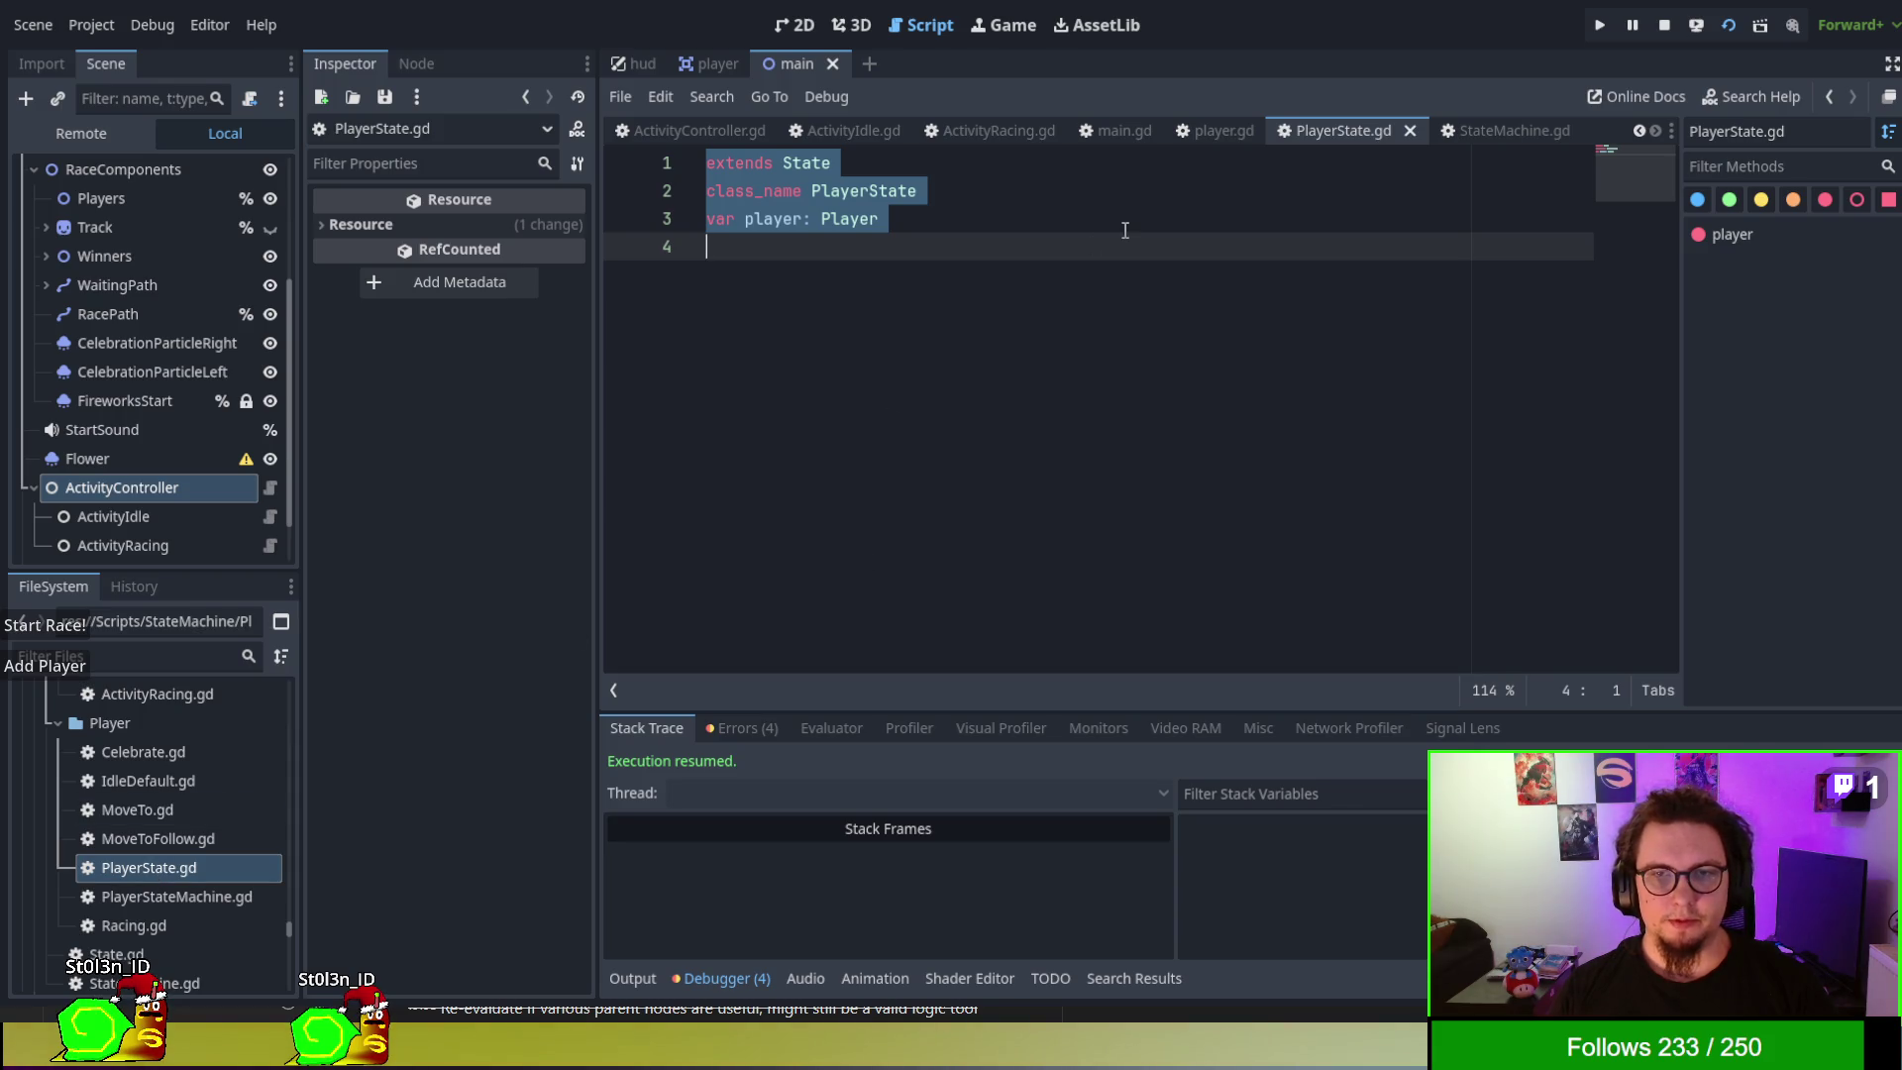
left_click(1409, 129)
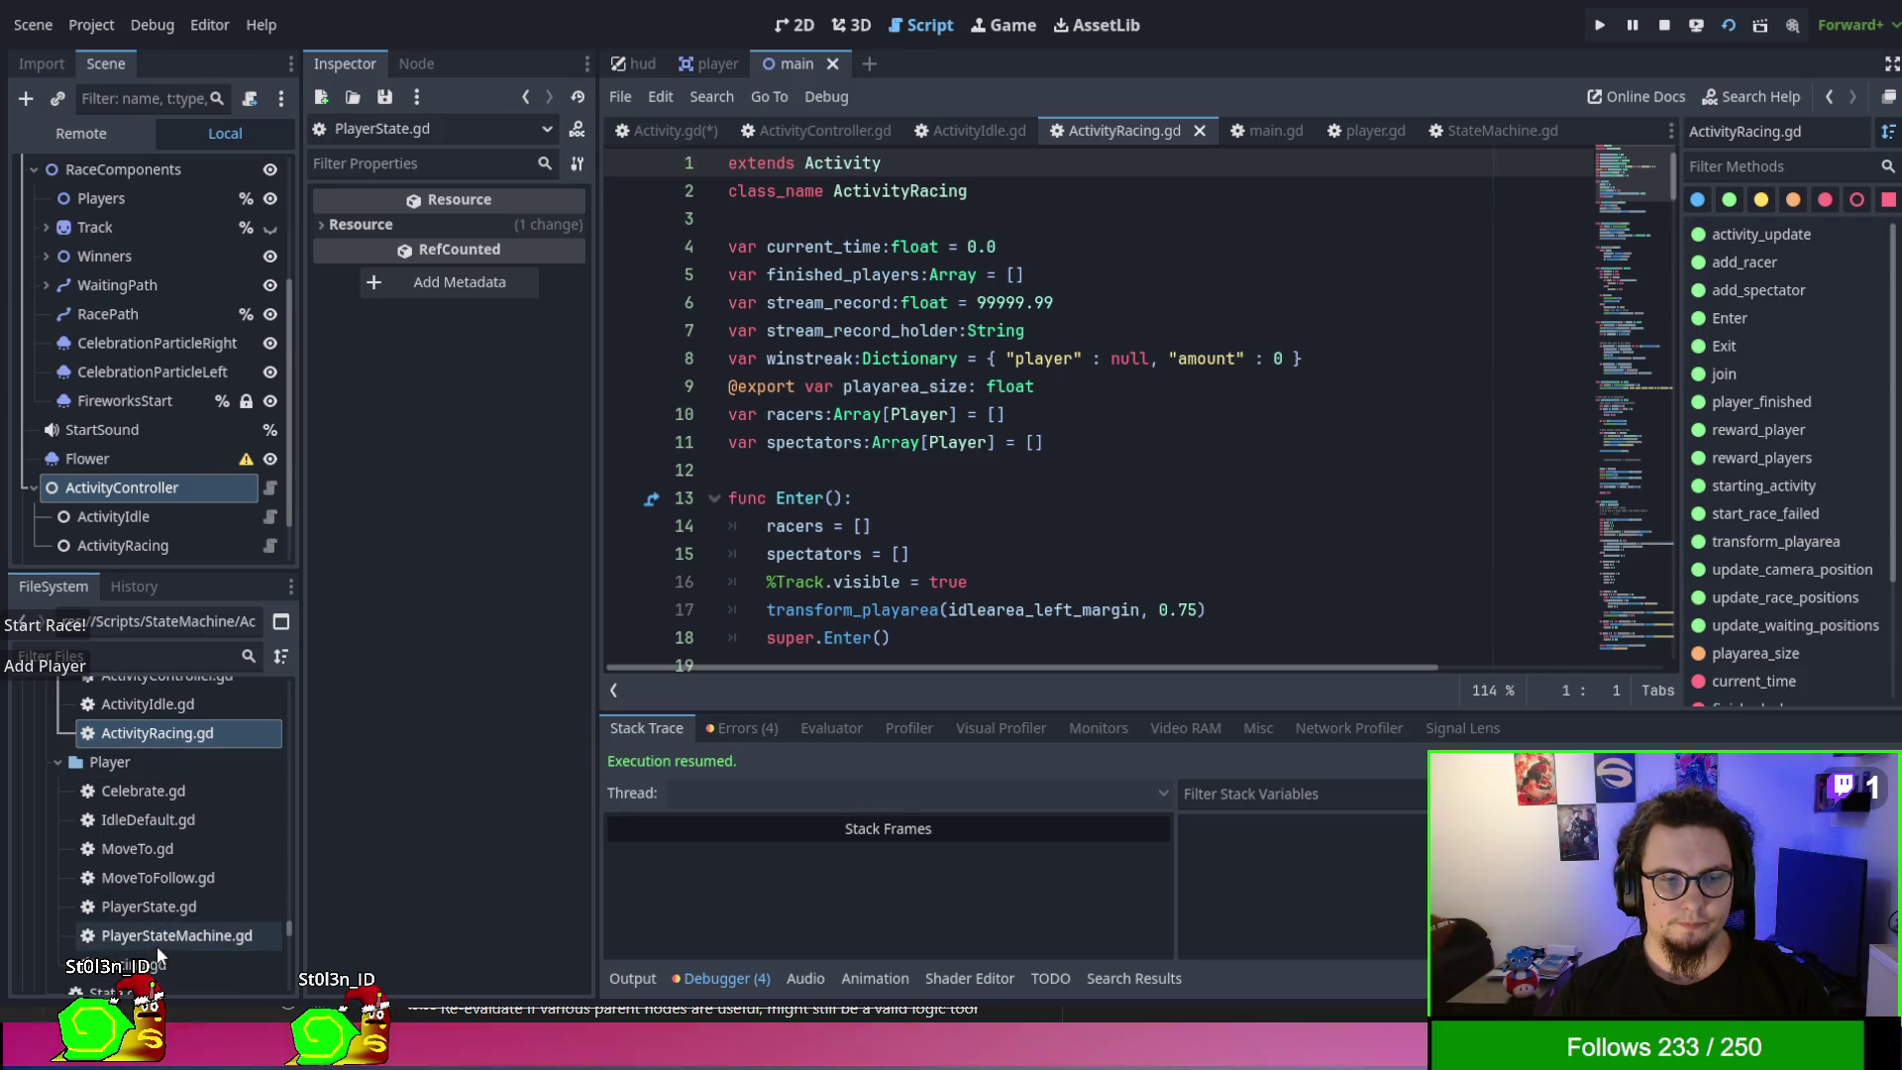
double_click(157, 945)
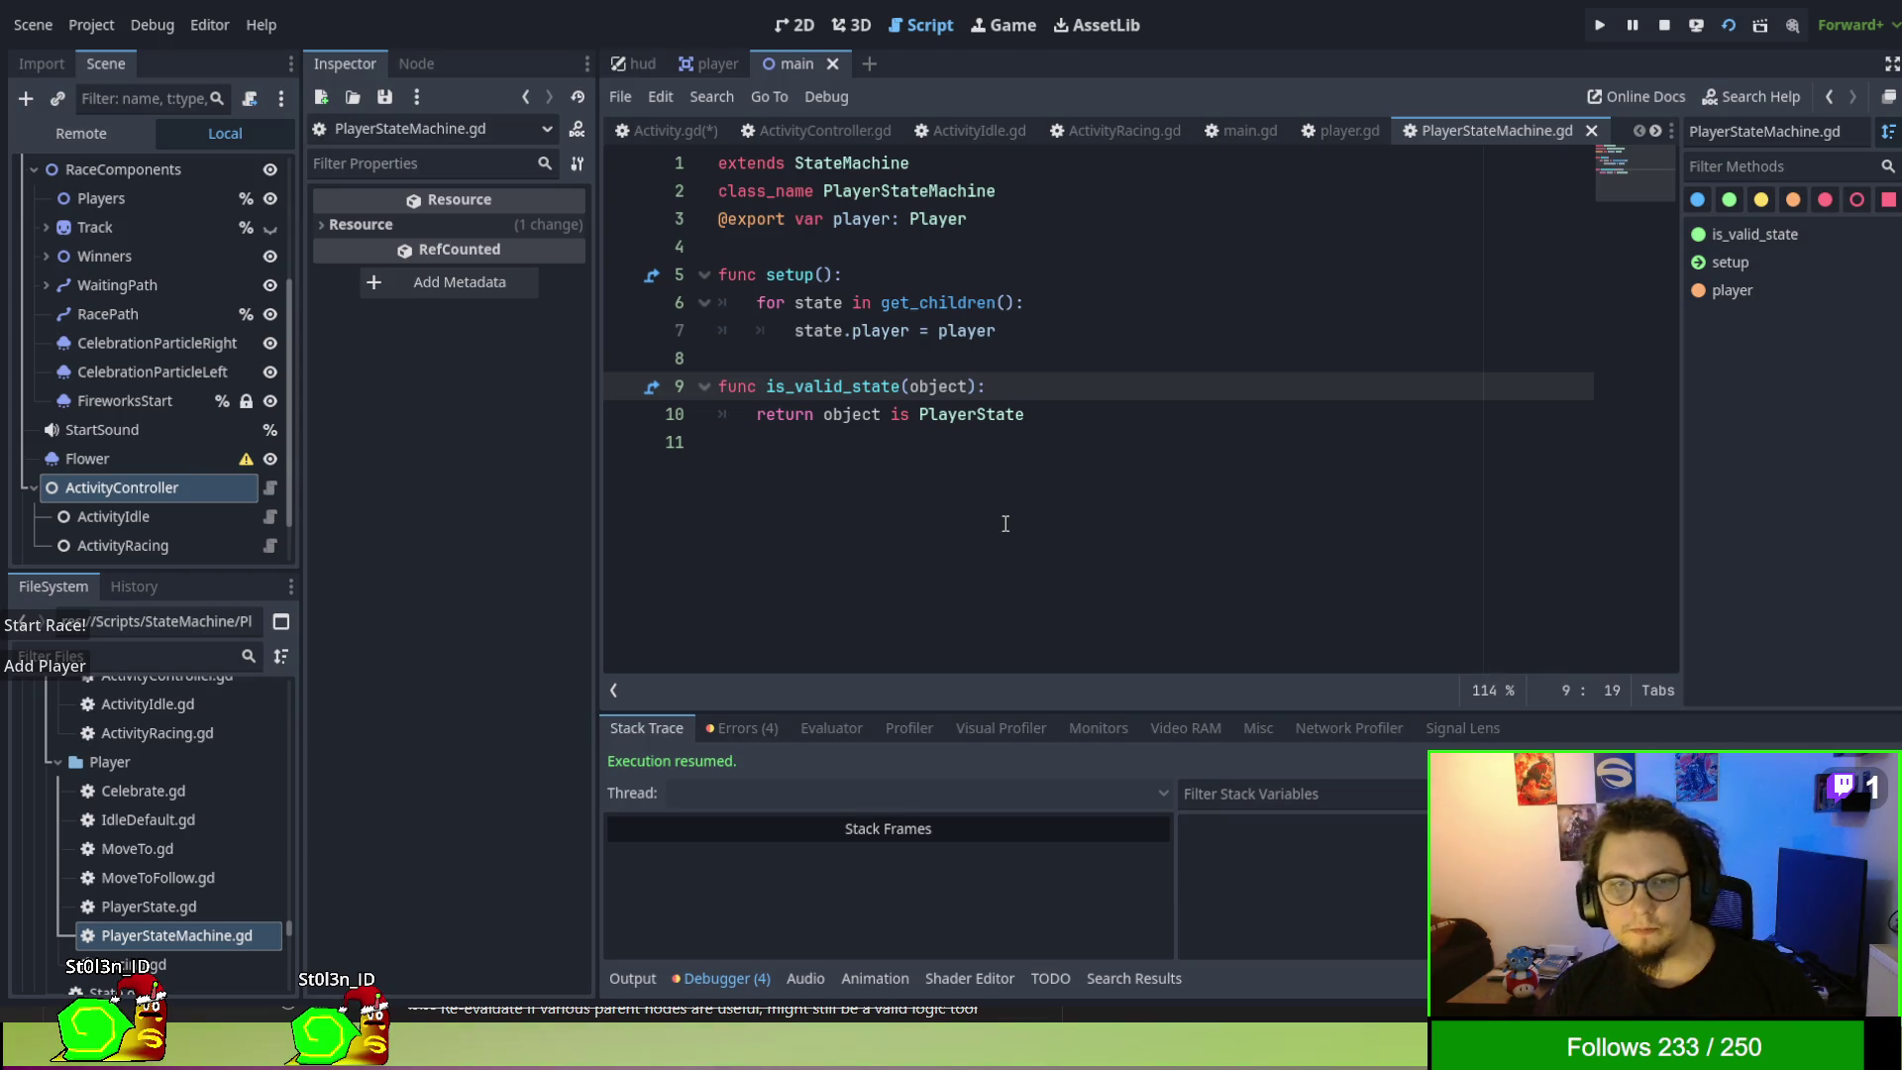
left_click(1586, 131)
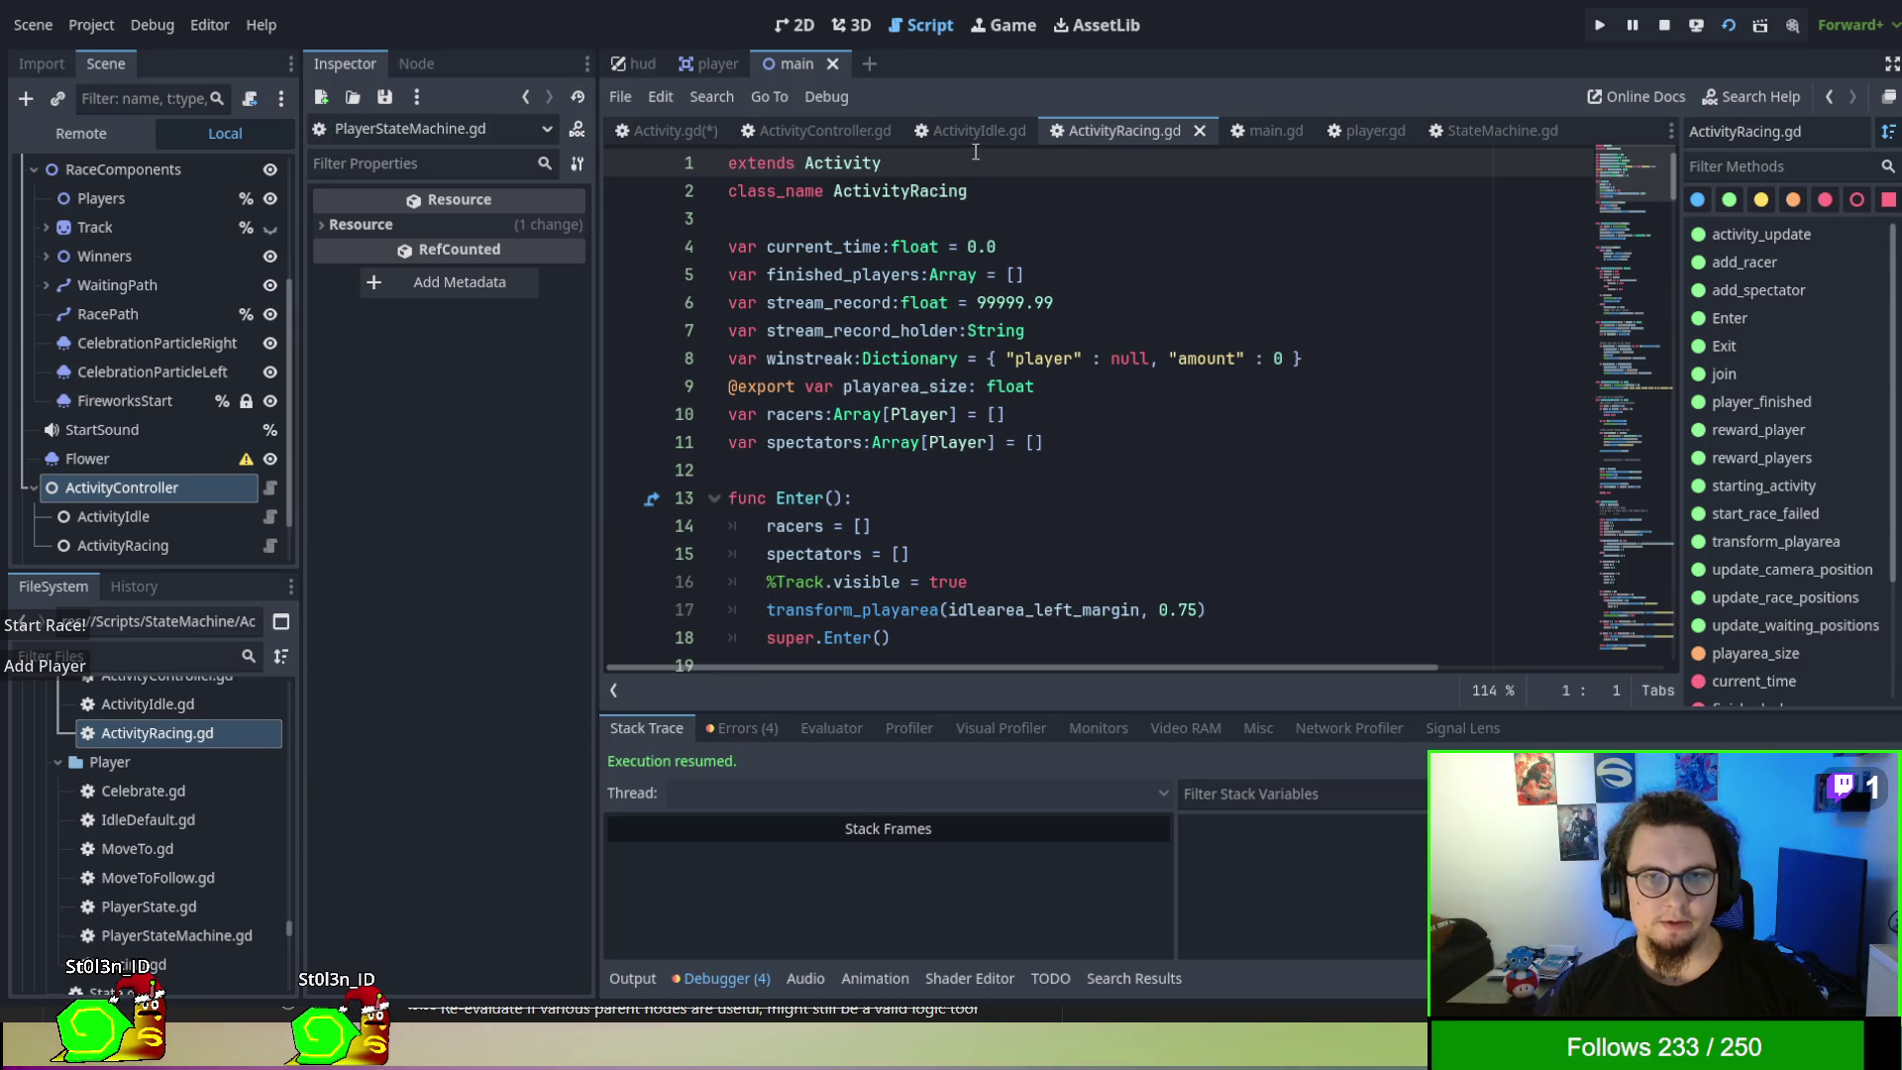
left_click(1455, 137)
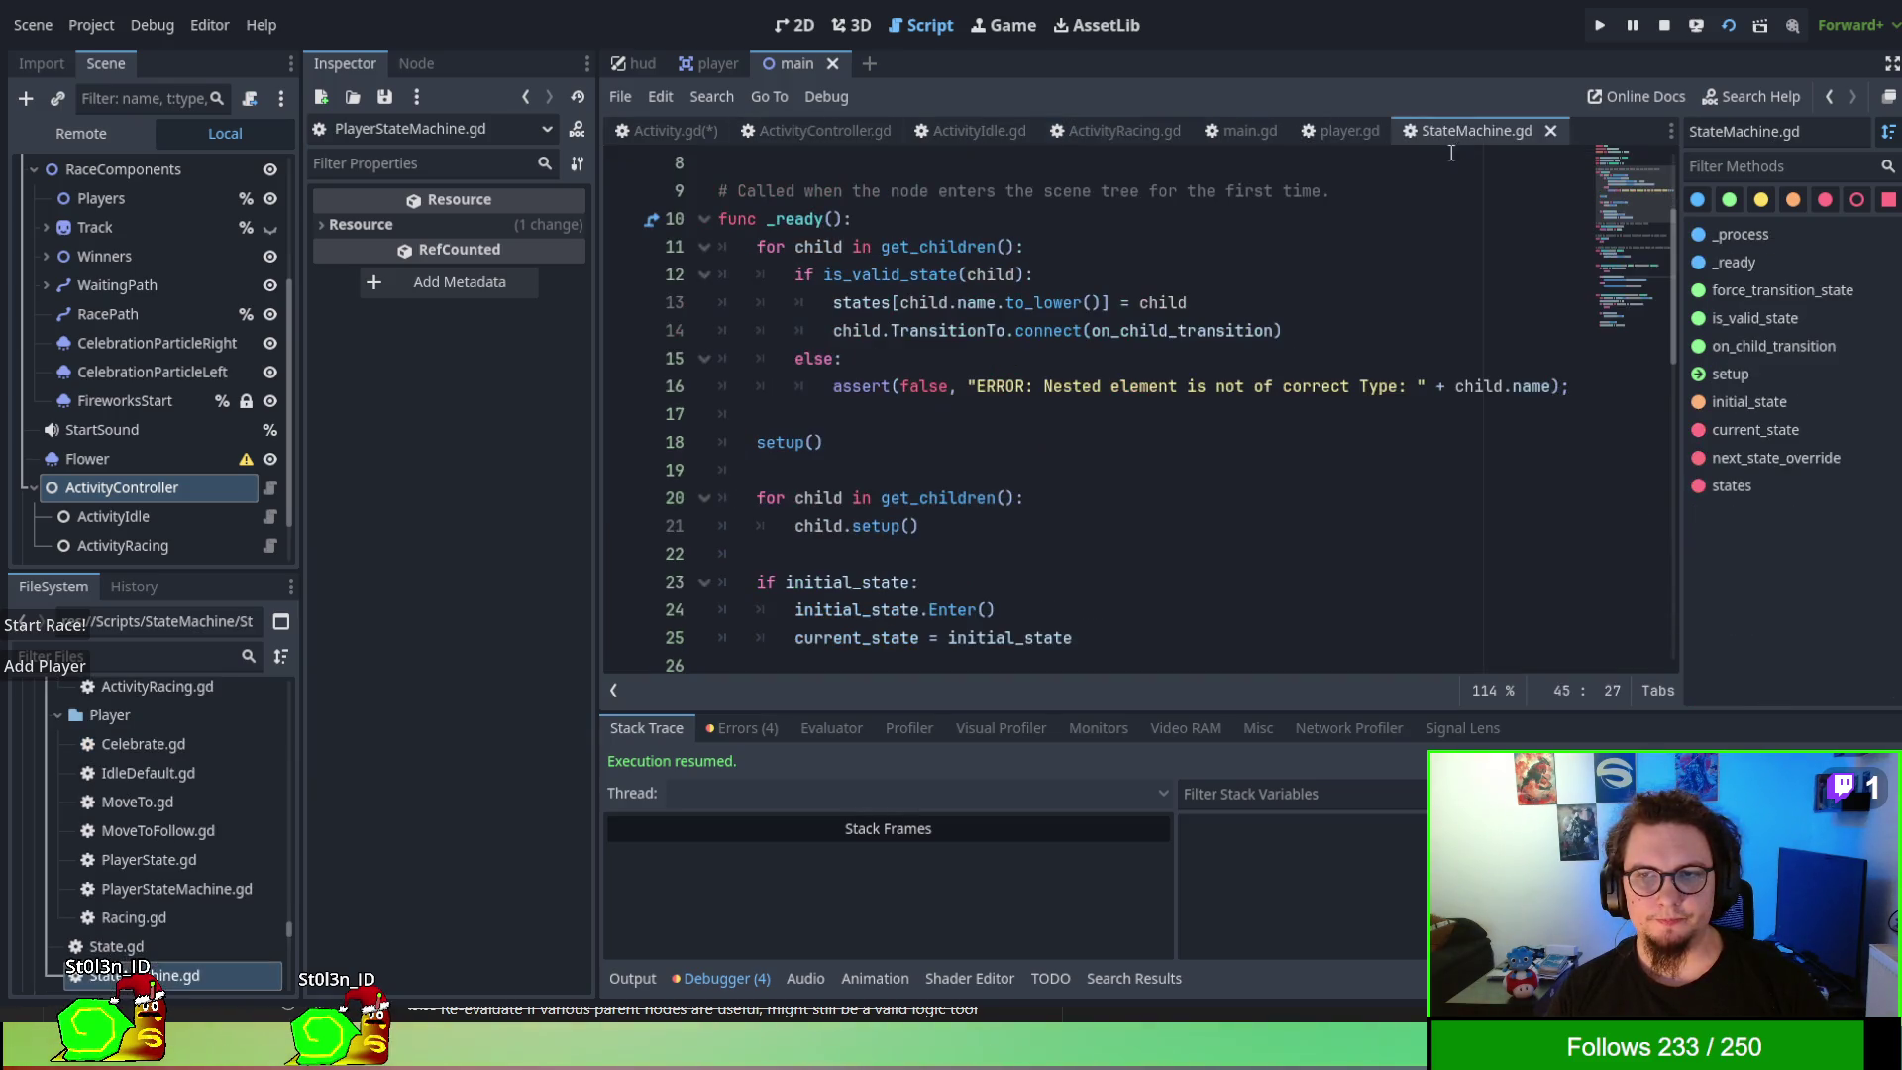
scroll(1139, 495, "up", 3)
scroll(1140, 493, "up", 1)
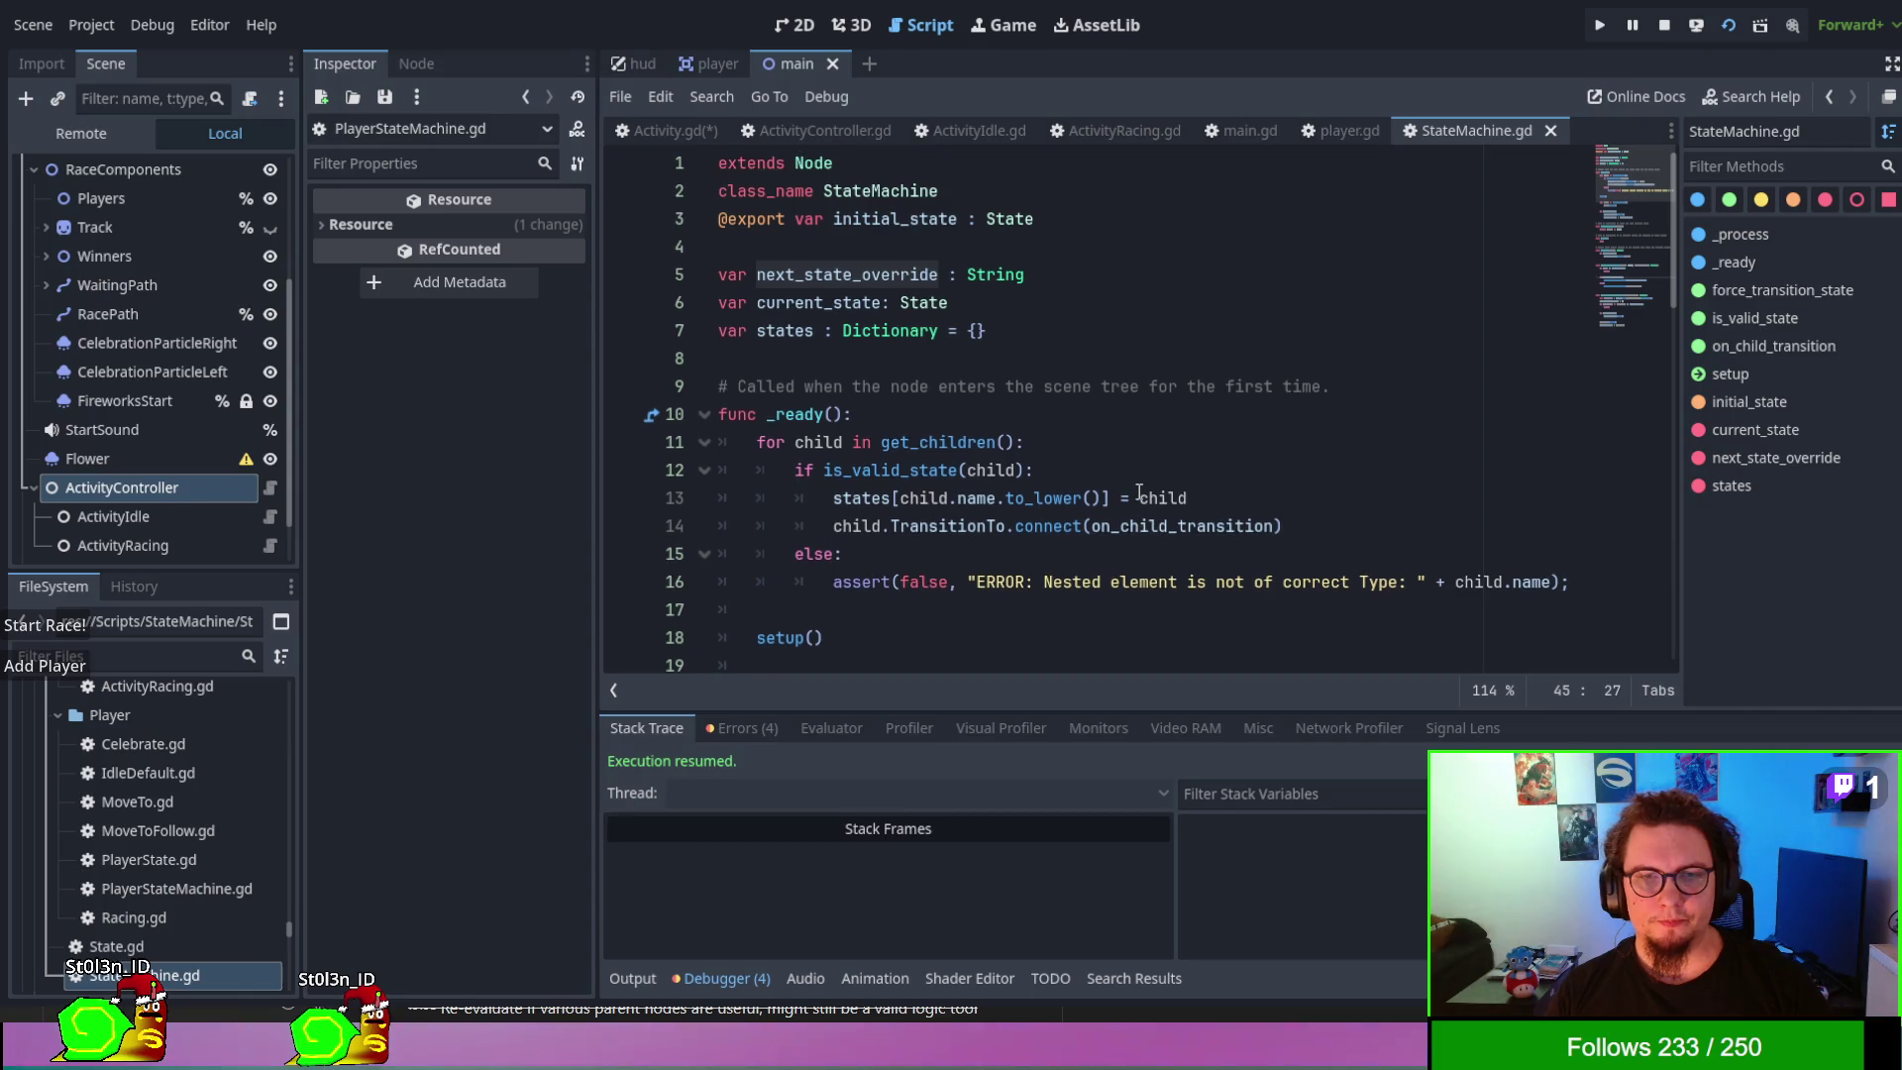
left_click(805, 302)
left_click(803, 275)
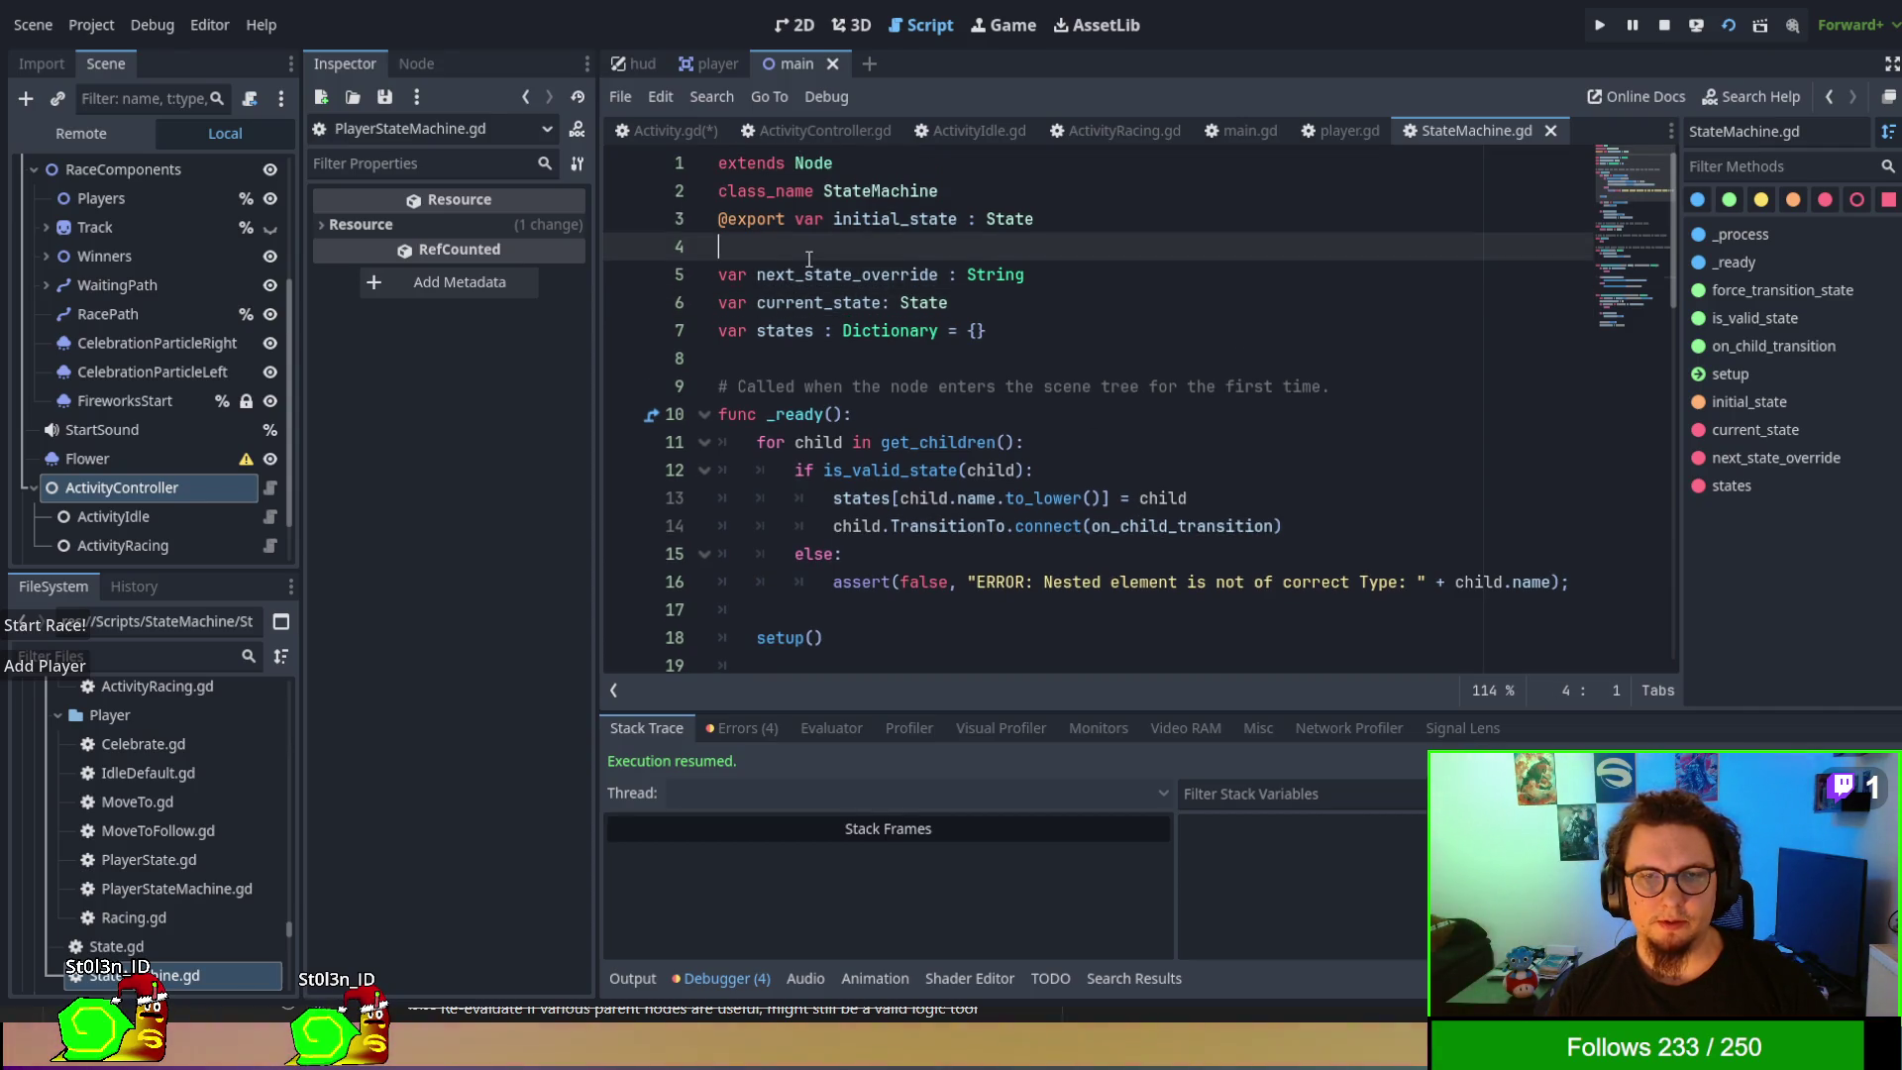
double_click(832, 275)
double_click(784, 330)
scroll(1118, 409, "down", 3)
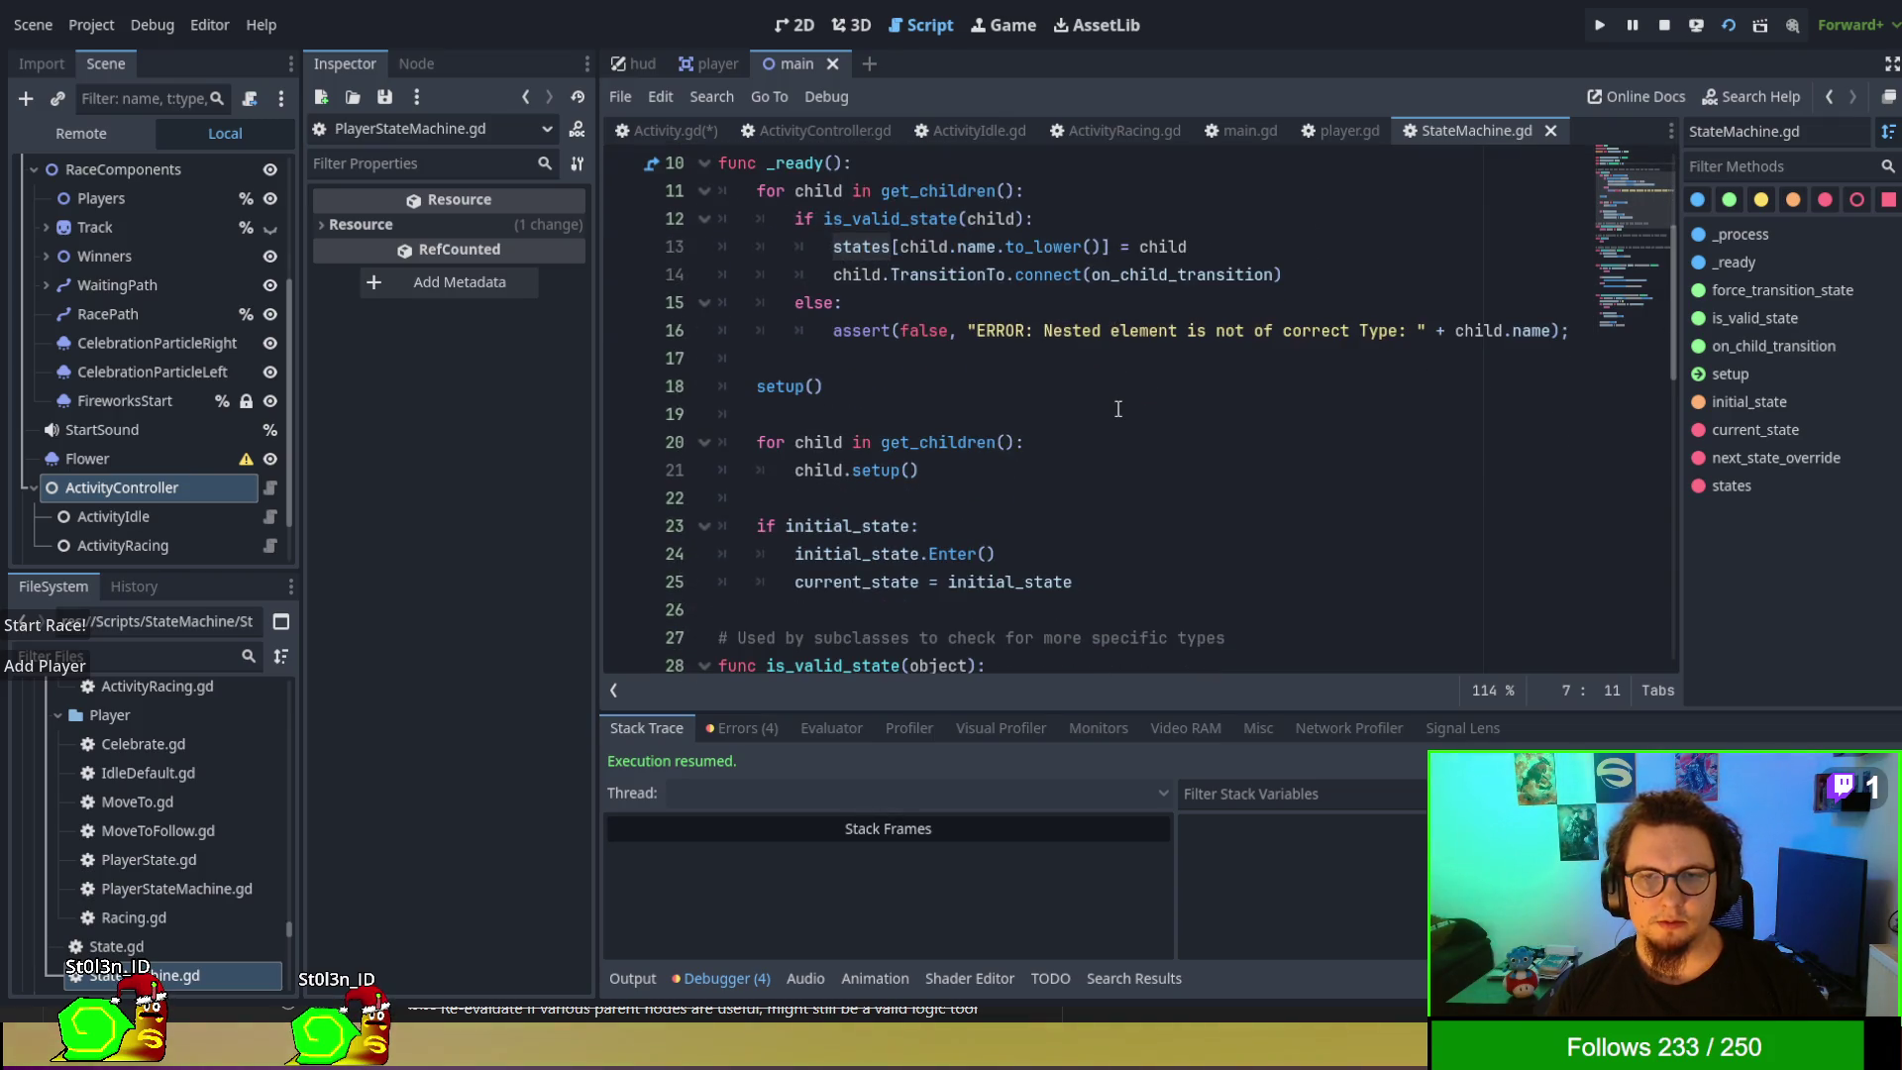
scroll(1117, 409, "up", 1)
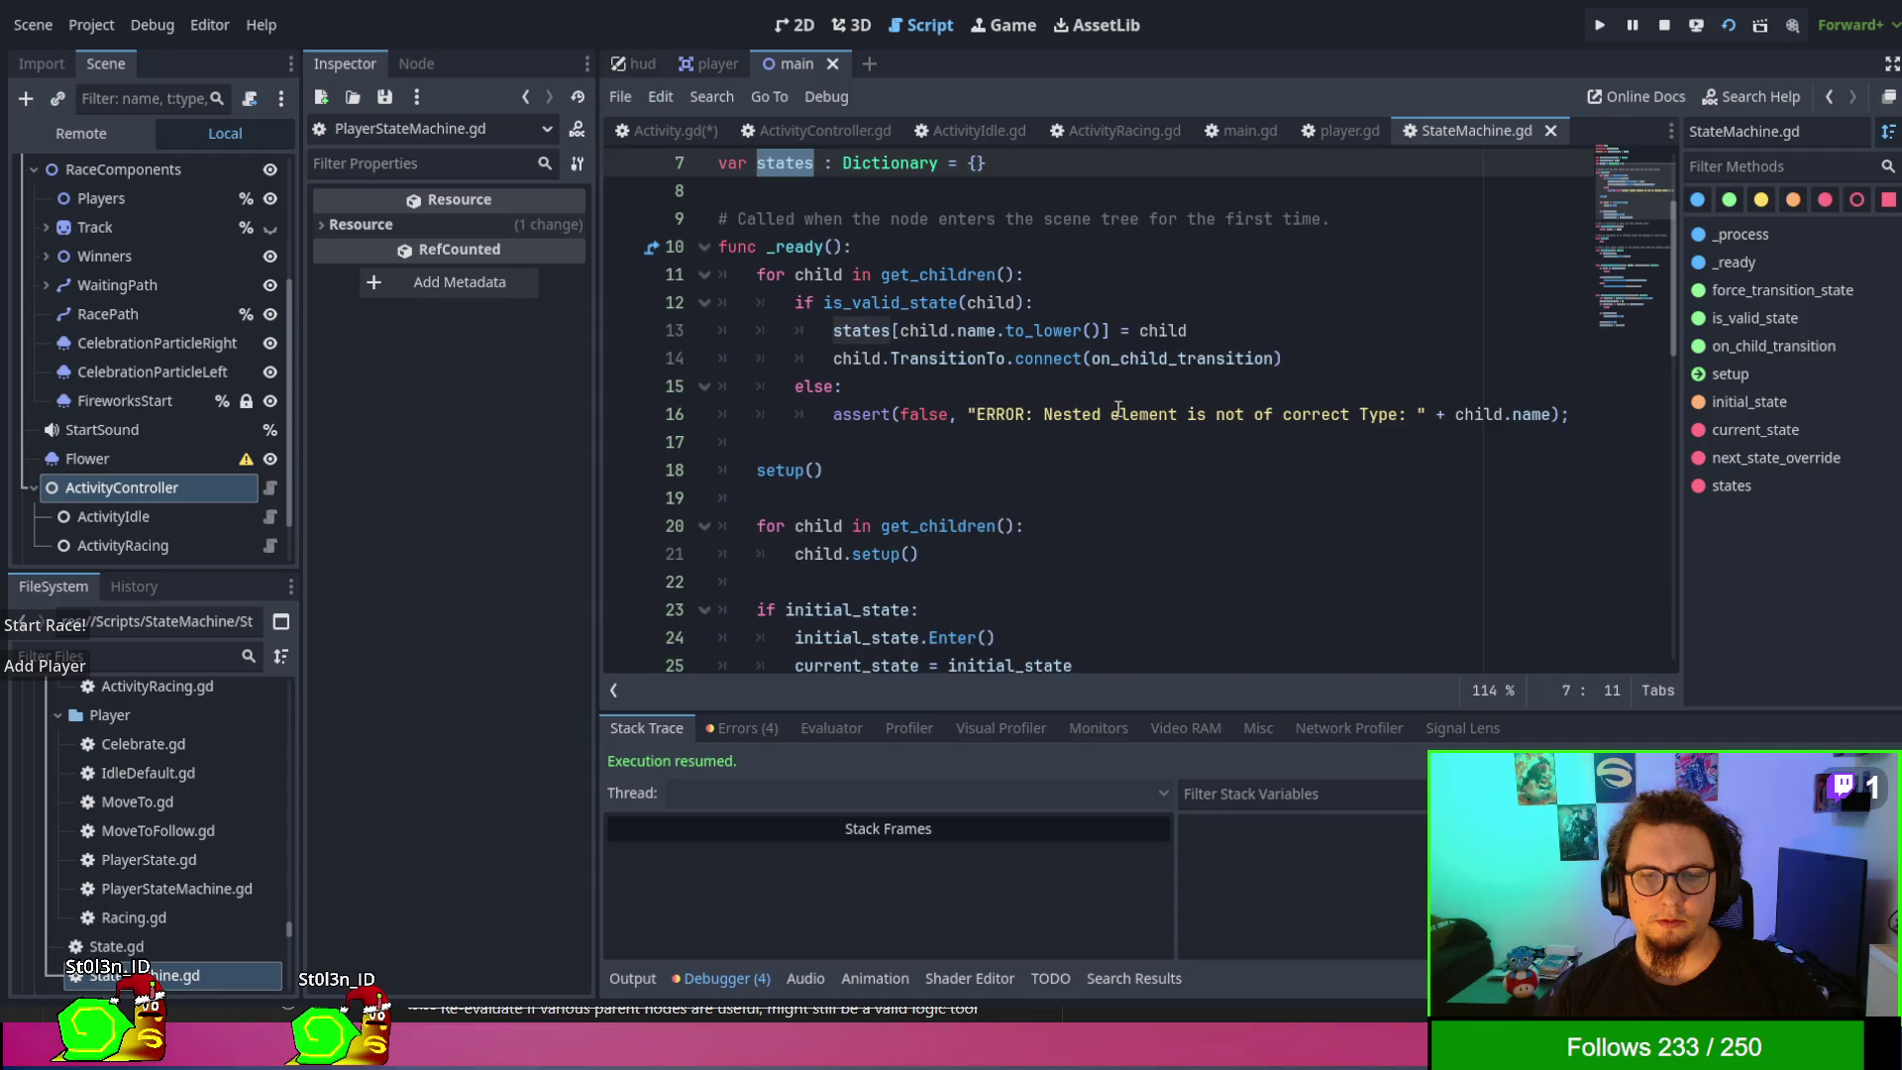
scroll(1118, 410, "down", 4)
scroll(1118, 409, "down", 8)
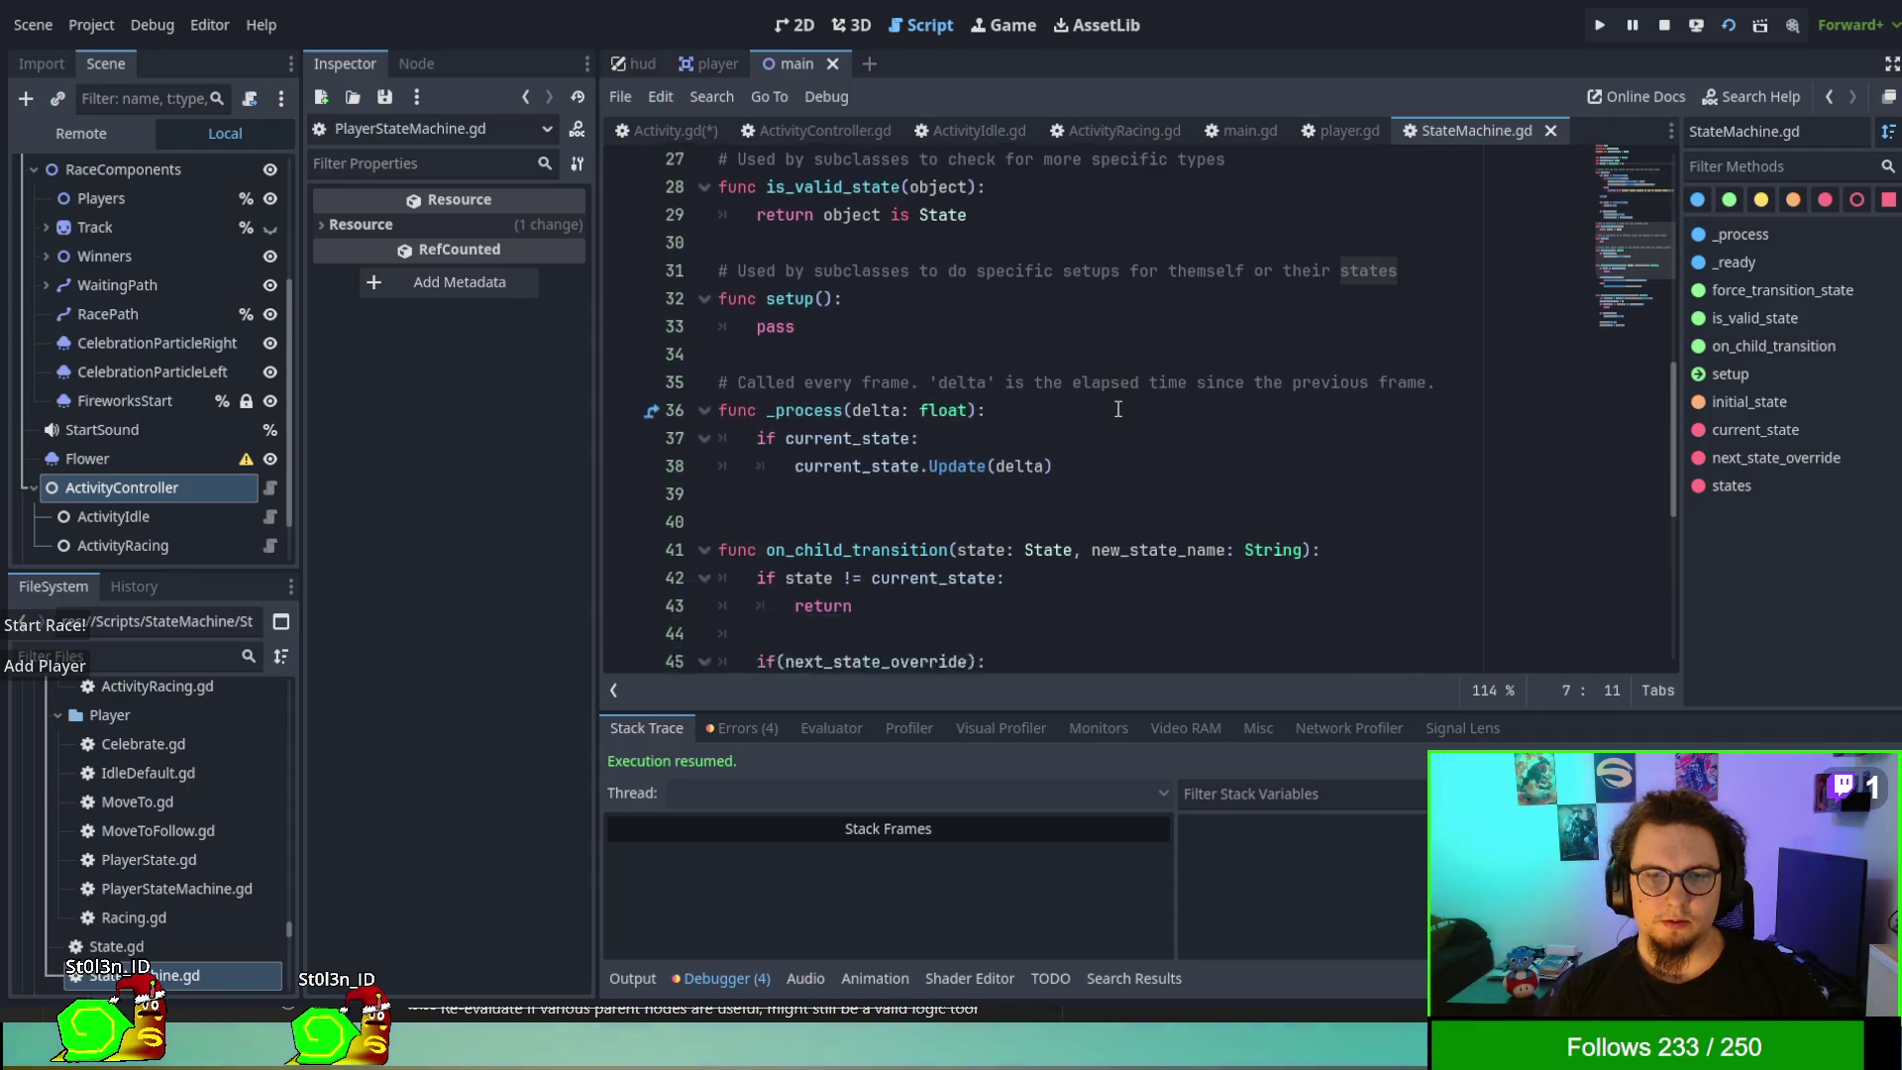
scroll(1118, 409, "down", 1)
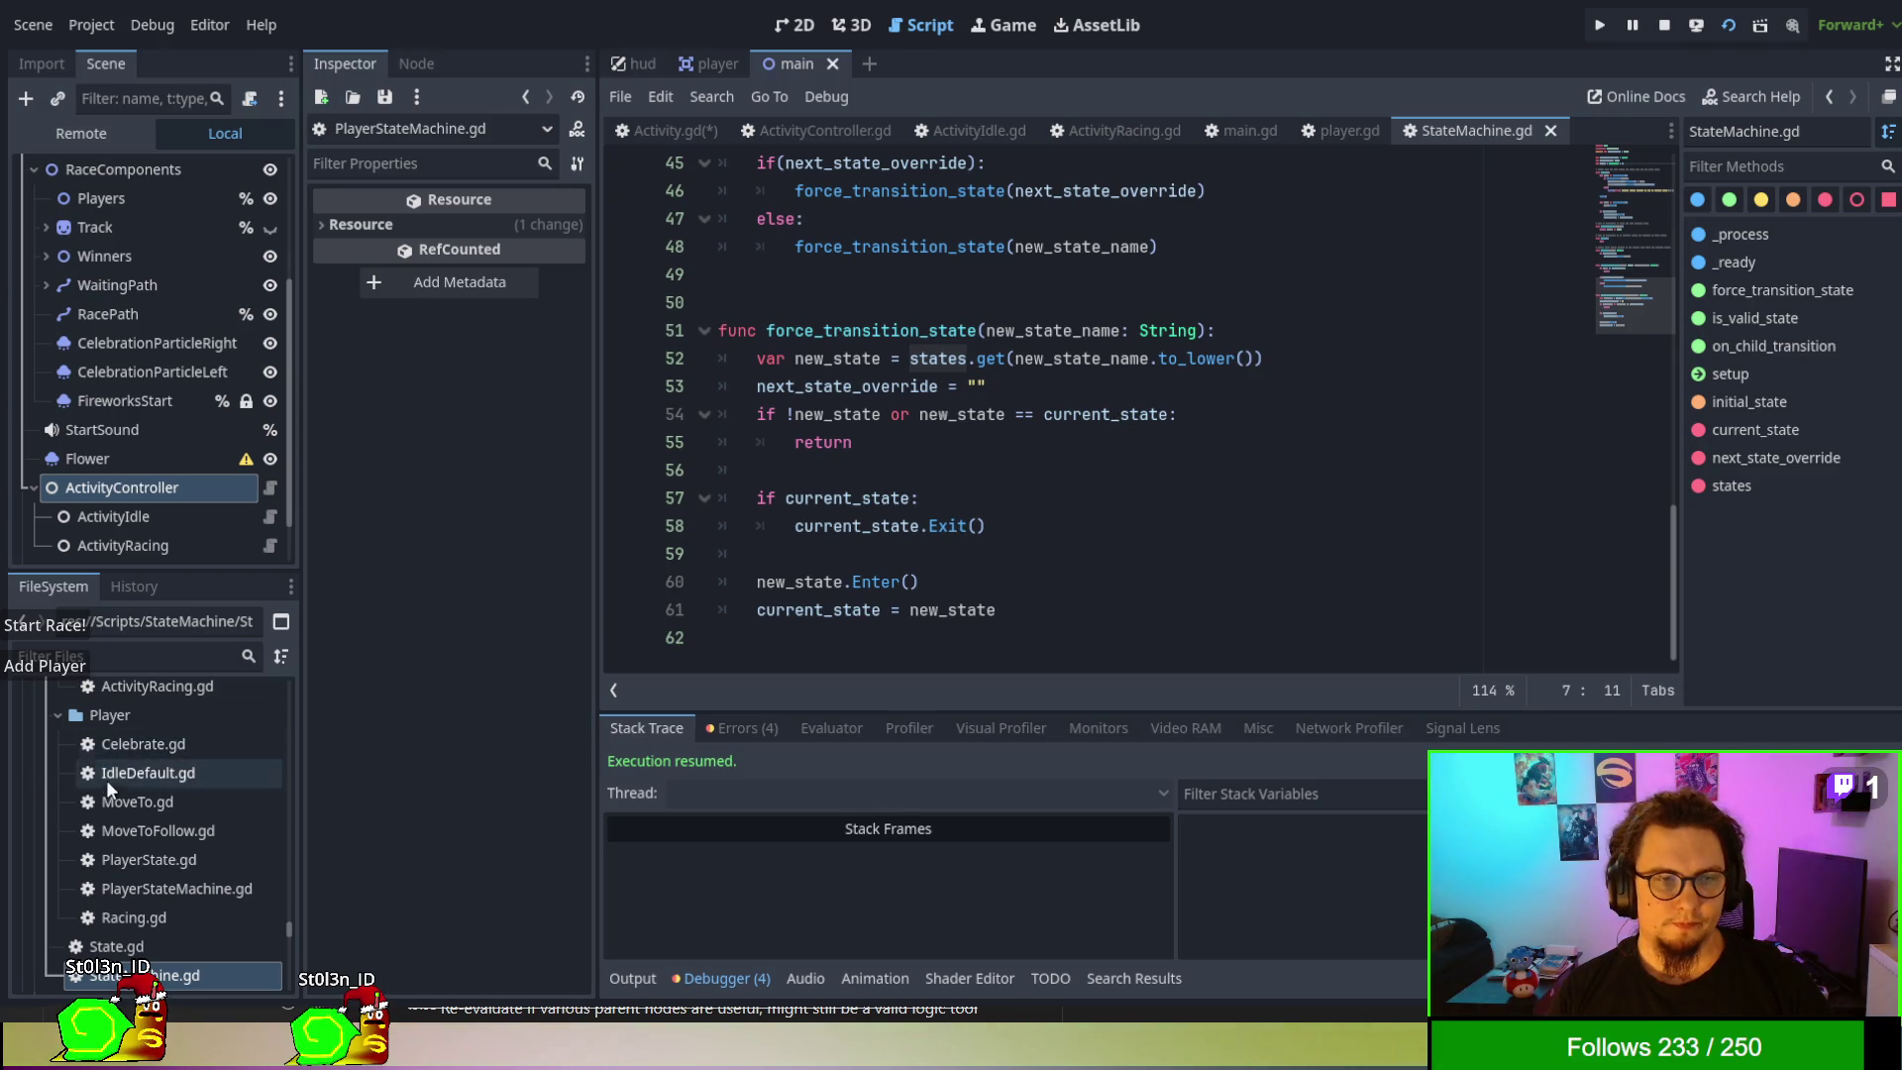
scroll(109, 793, "down", 1)
double_click(108, 914)
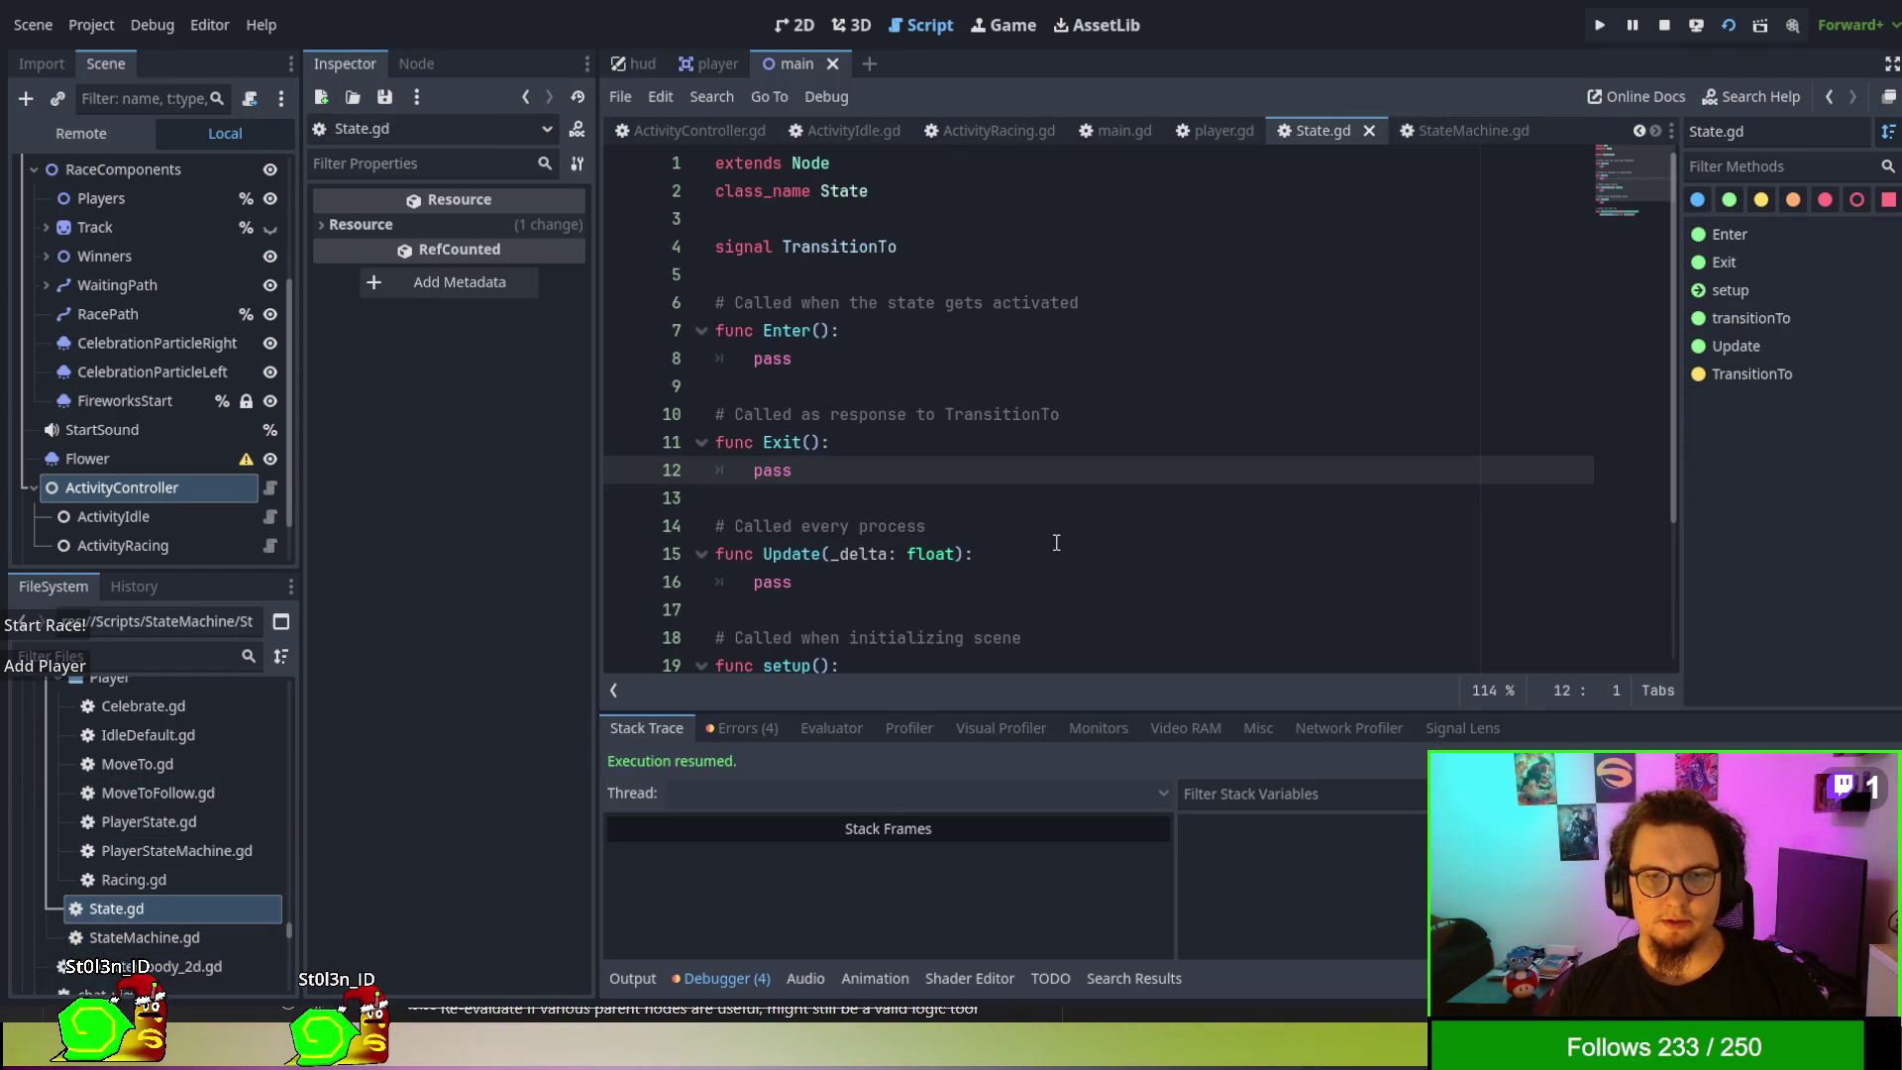
scroll(1057, 540, "down", 2)
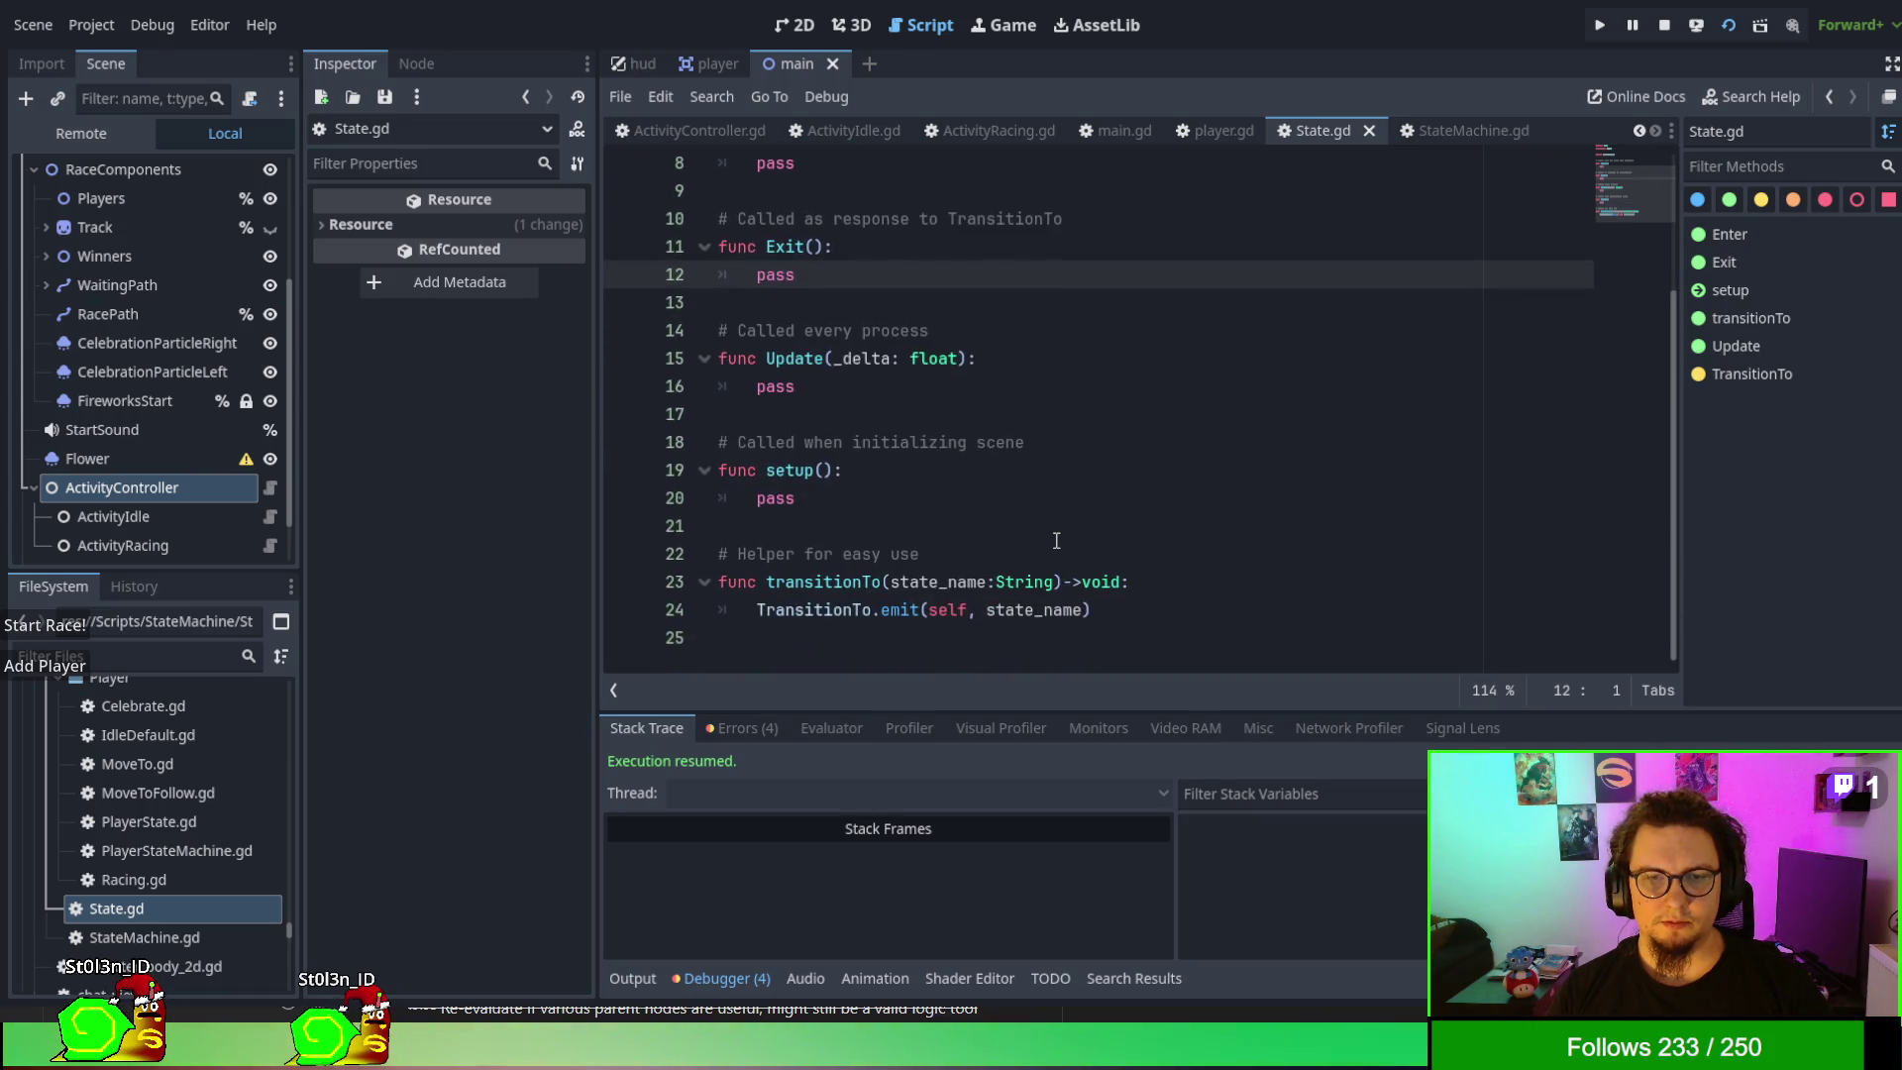
double_click(815, 610)
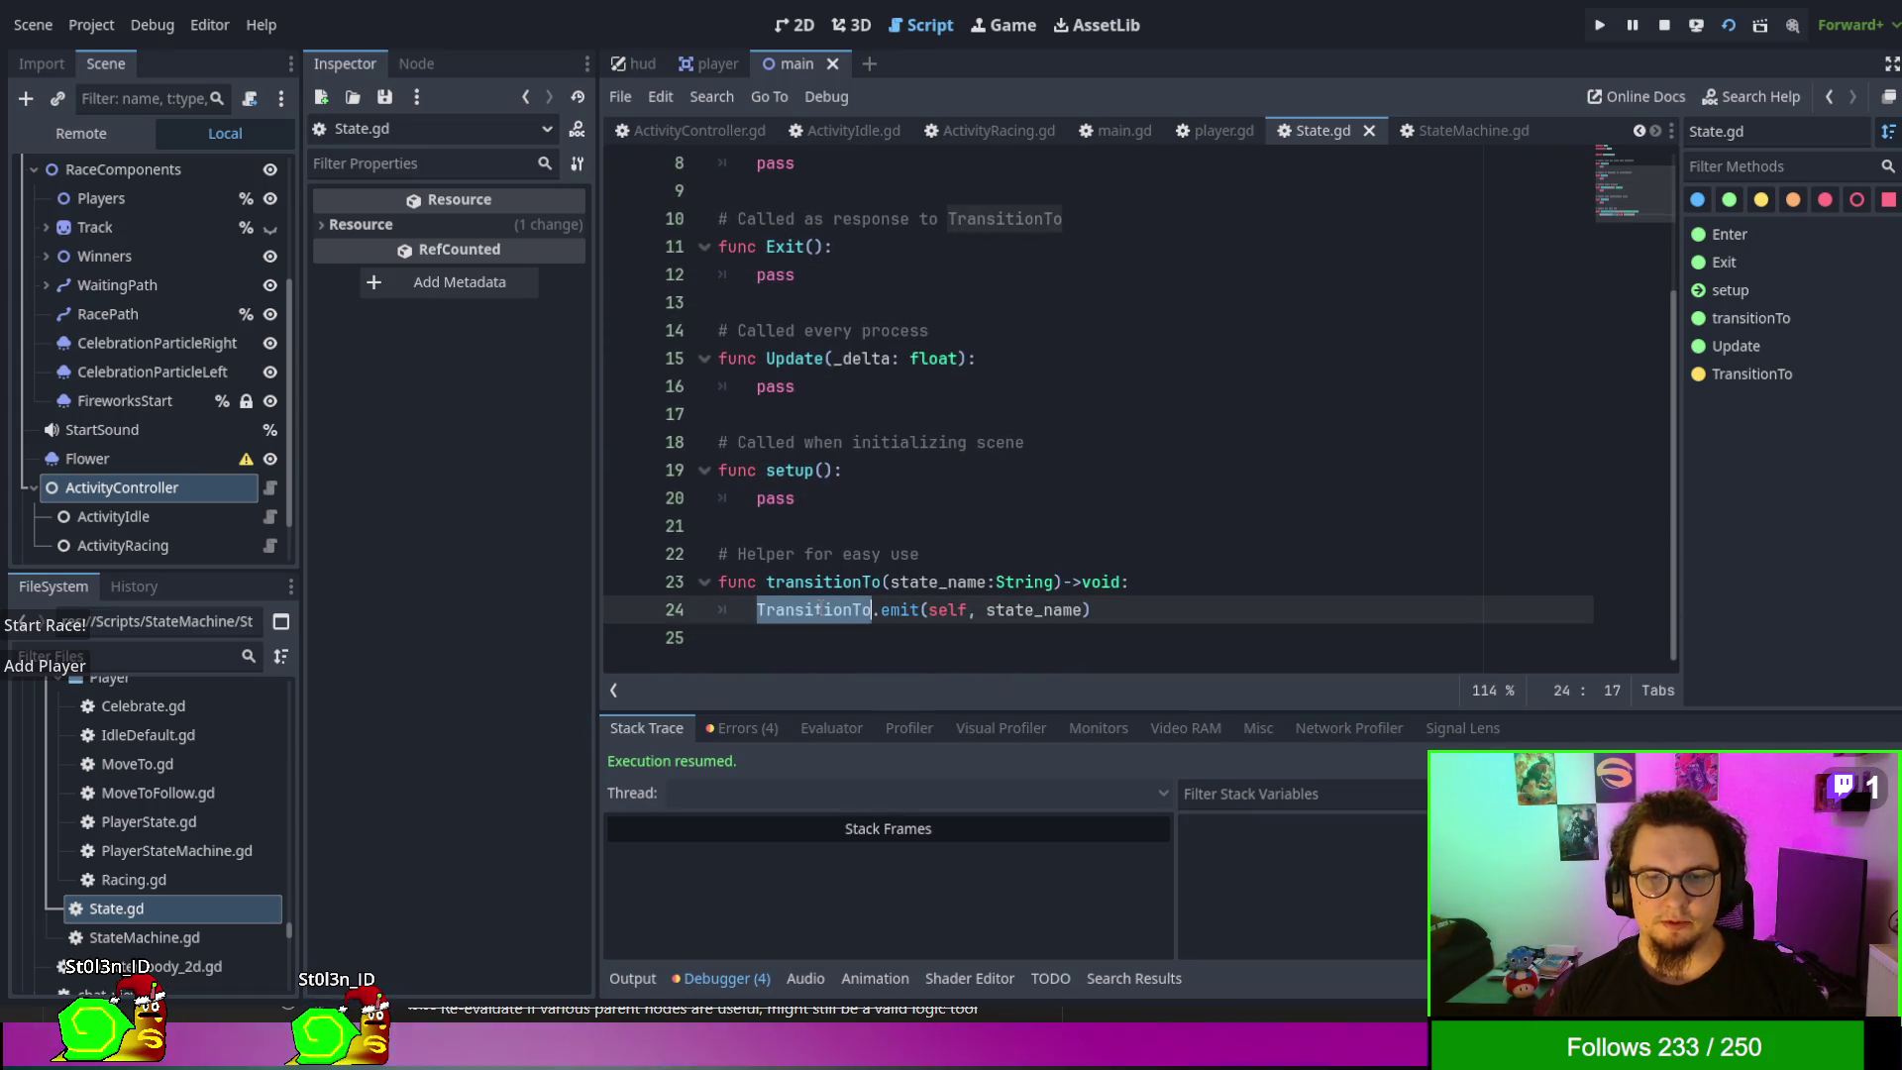
scroll(1315, 317, "up", 2)
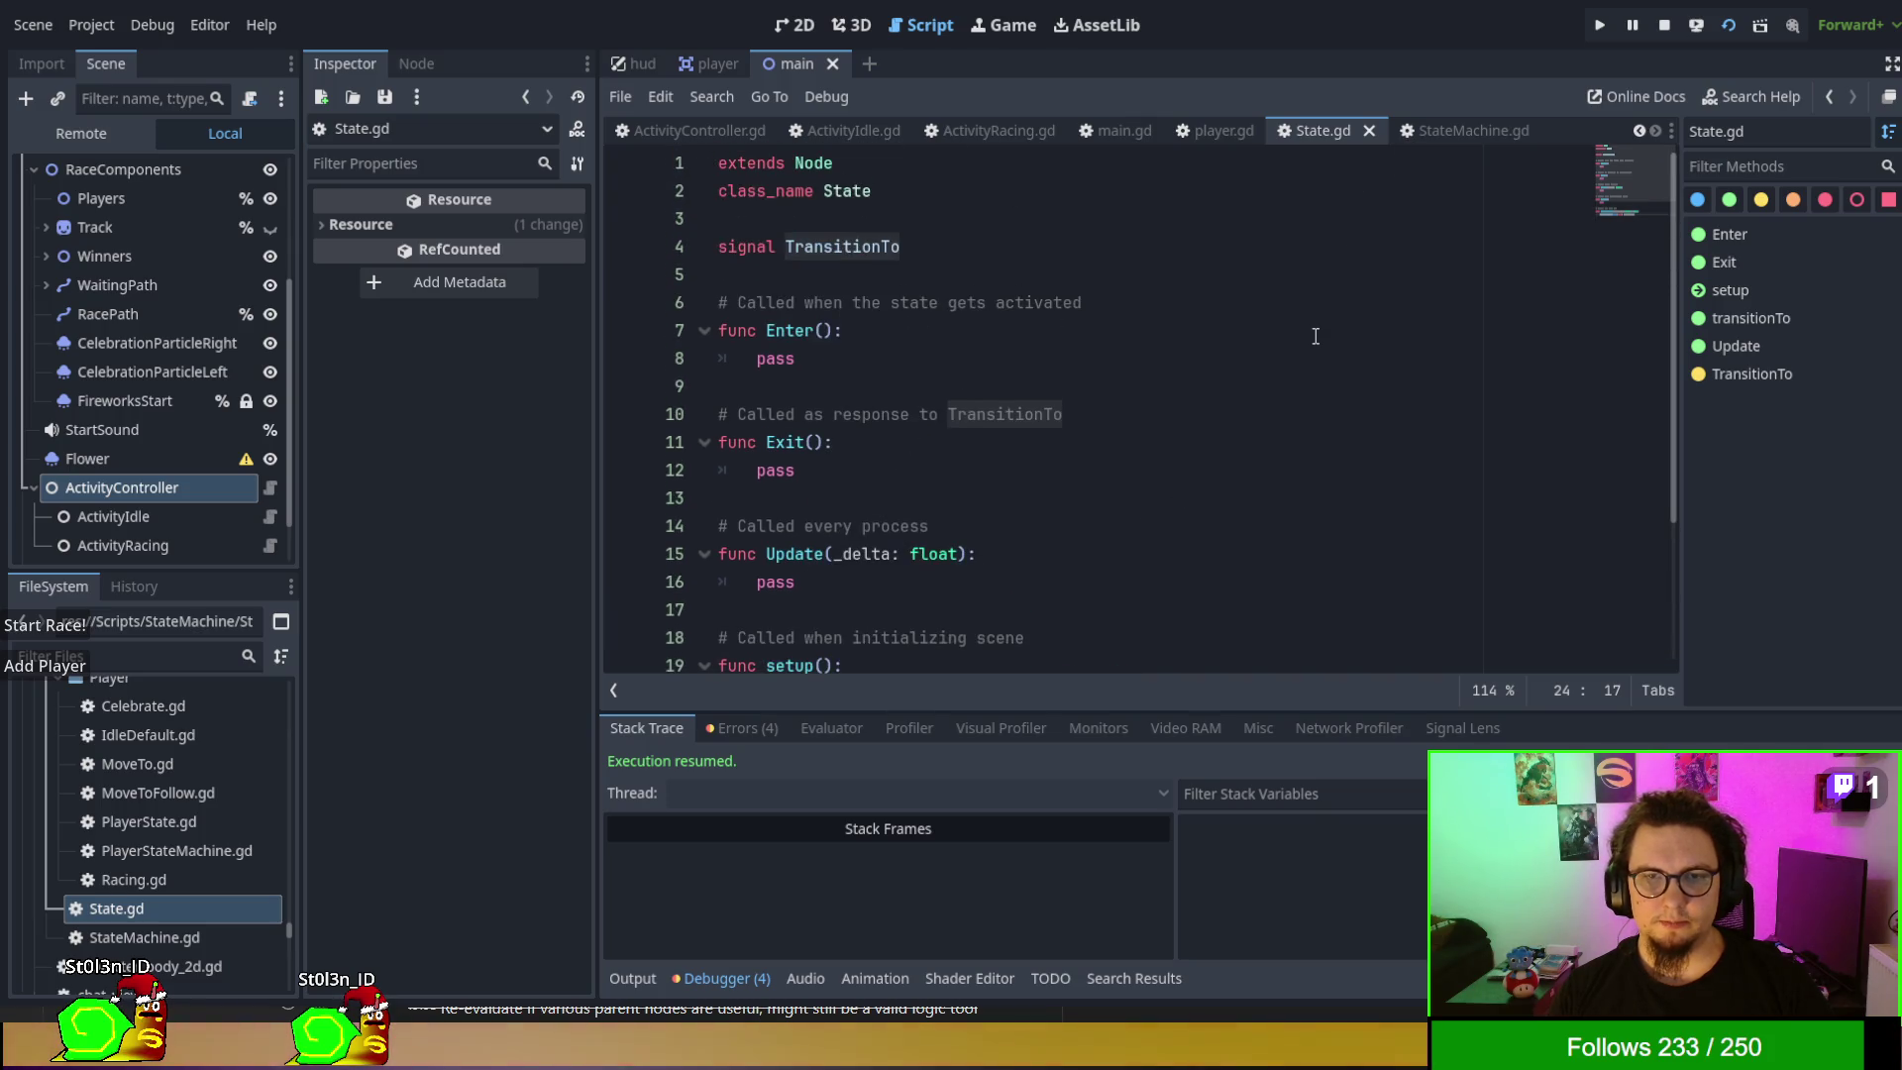
left_click(1371, 131)
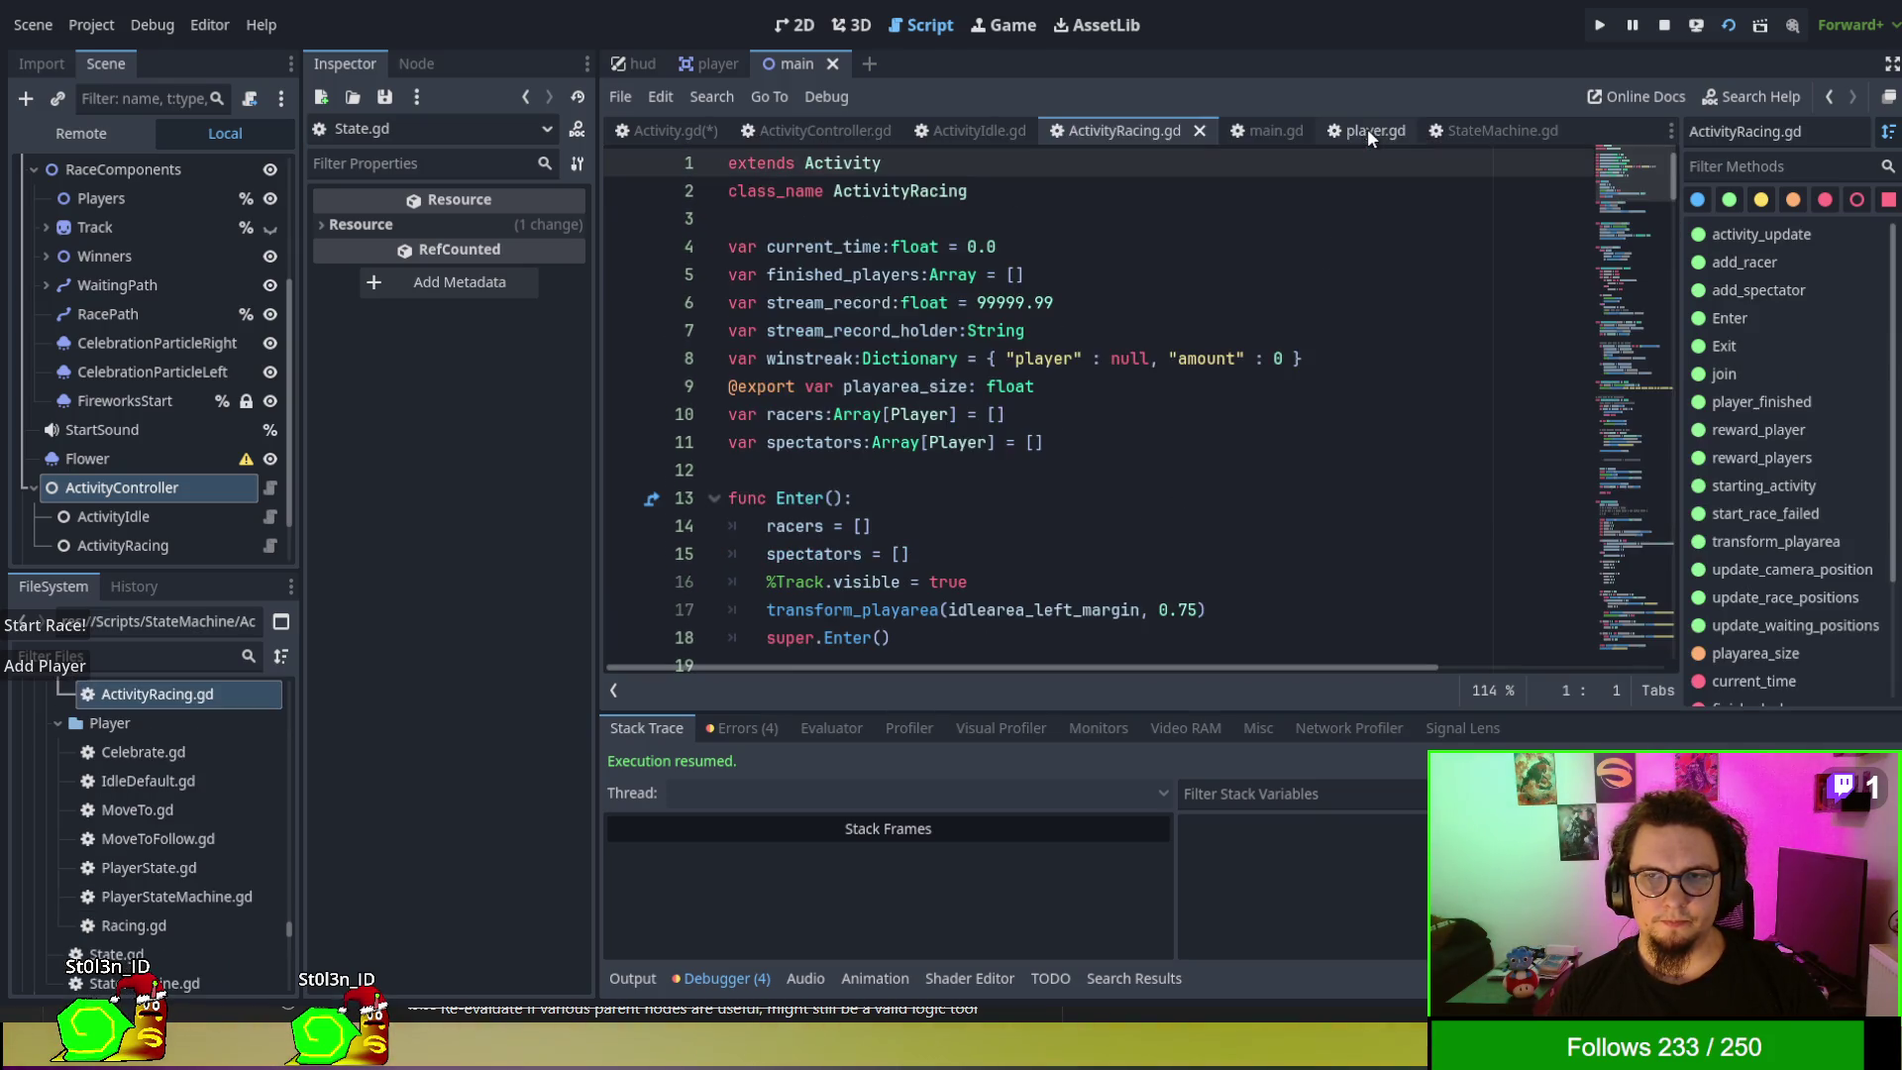
Scroll ActivityRacing.gd down to add_spectator() and join(), then save all scripts and restart the game with F5.
scroll(1209, 514, "down", 1)
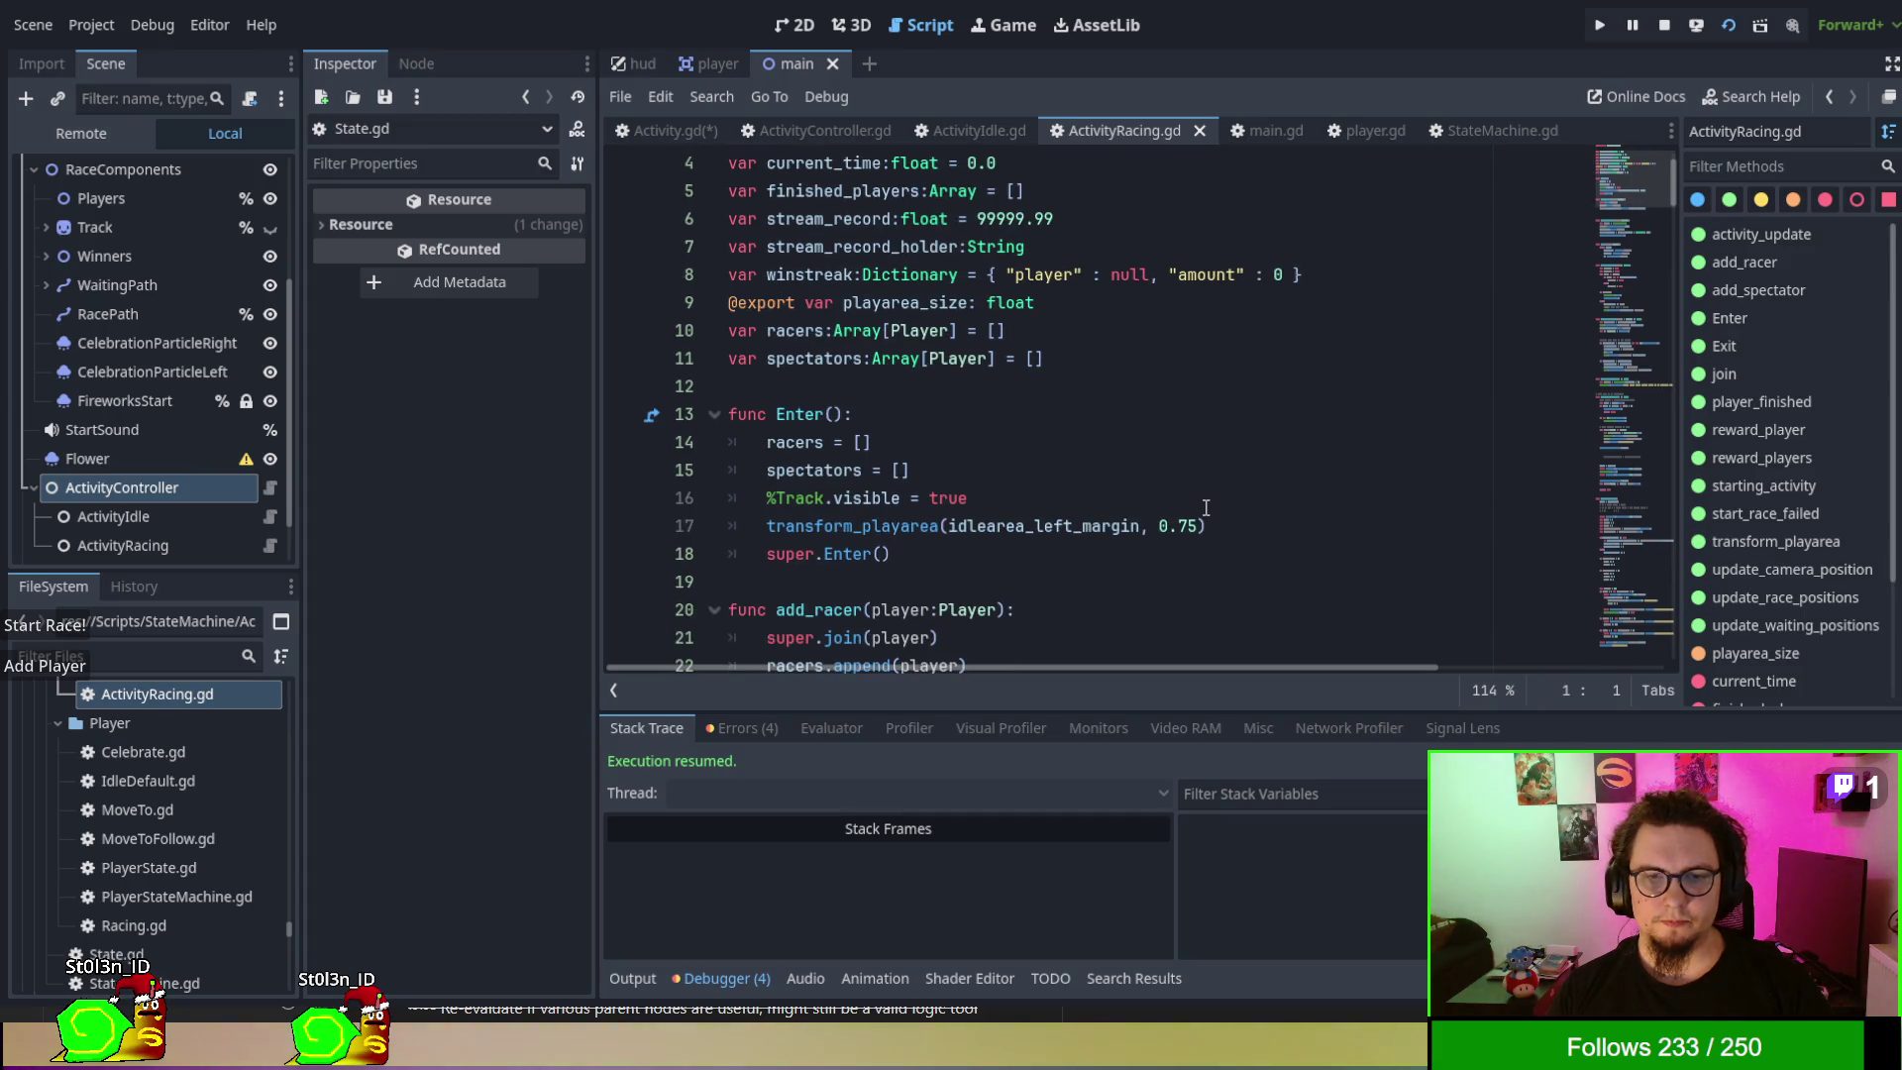
scroll(1205, 495, "down", 3)
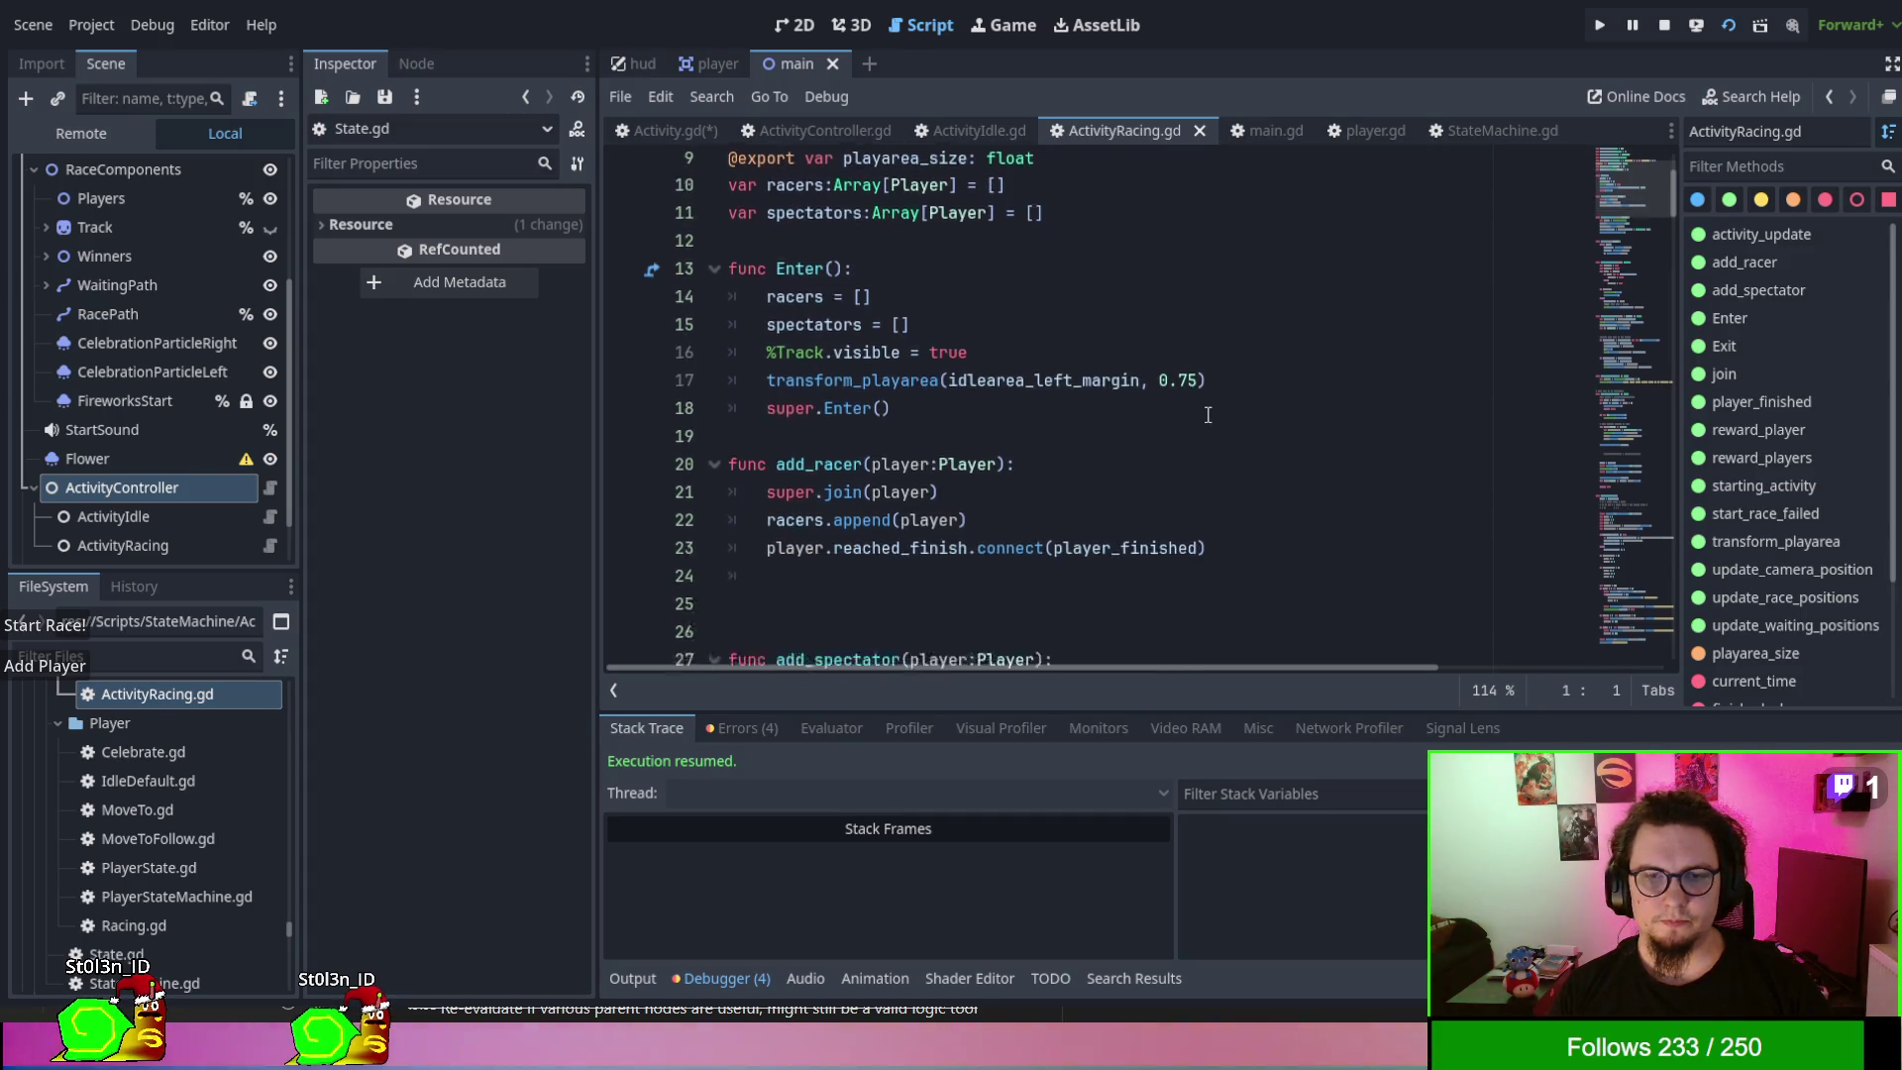
scroll(1208, 414, "down", 3)
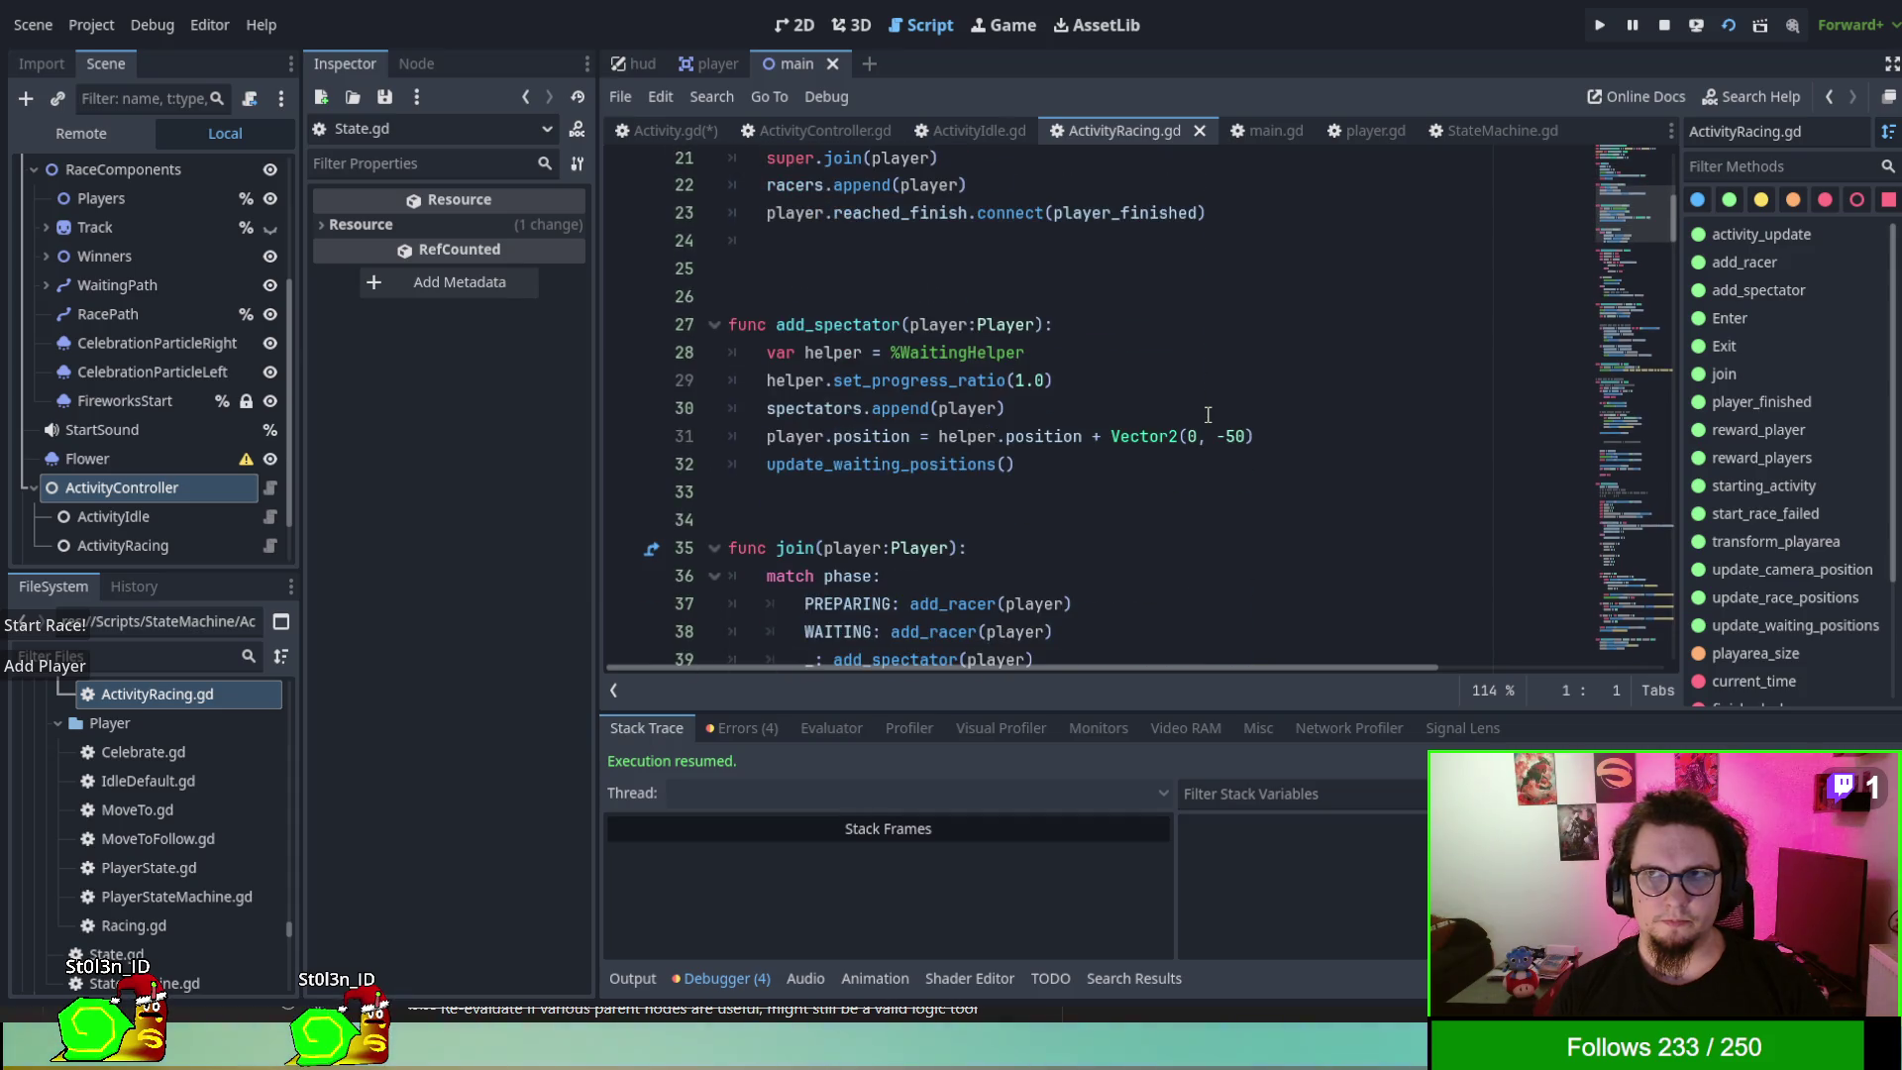
key("F5")
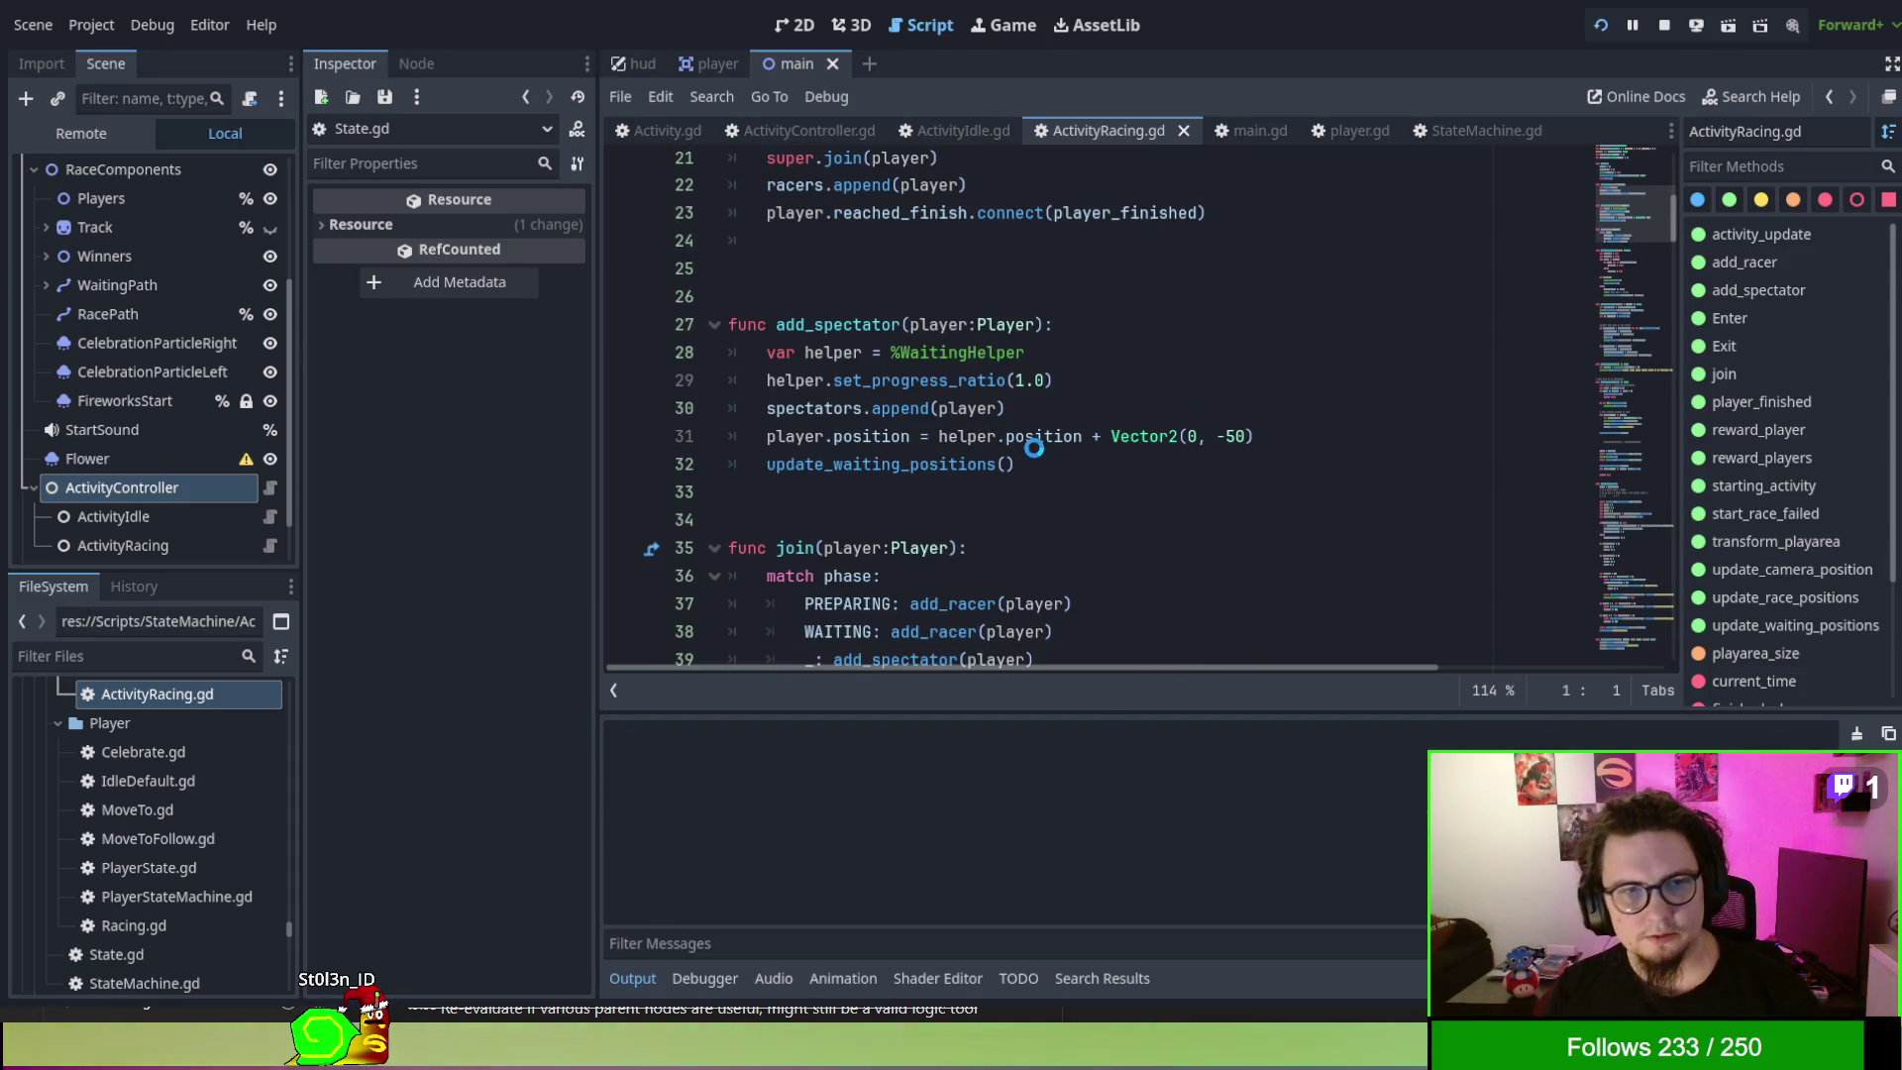
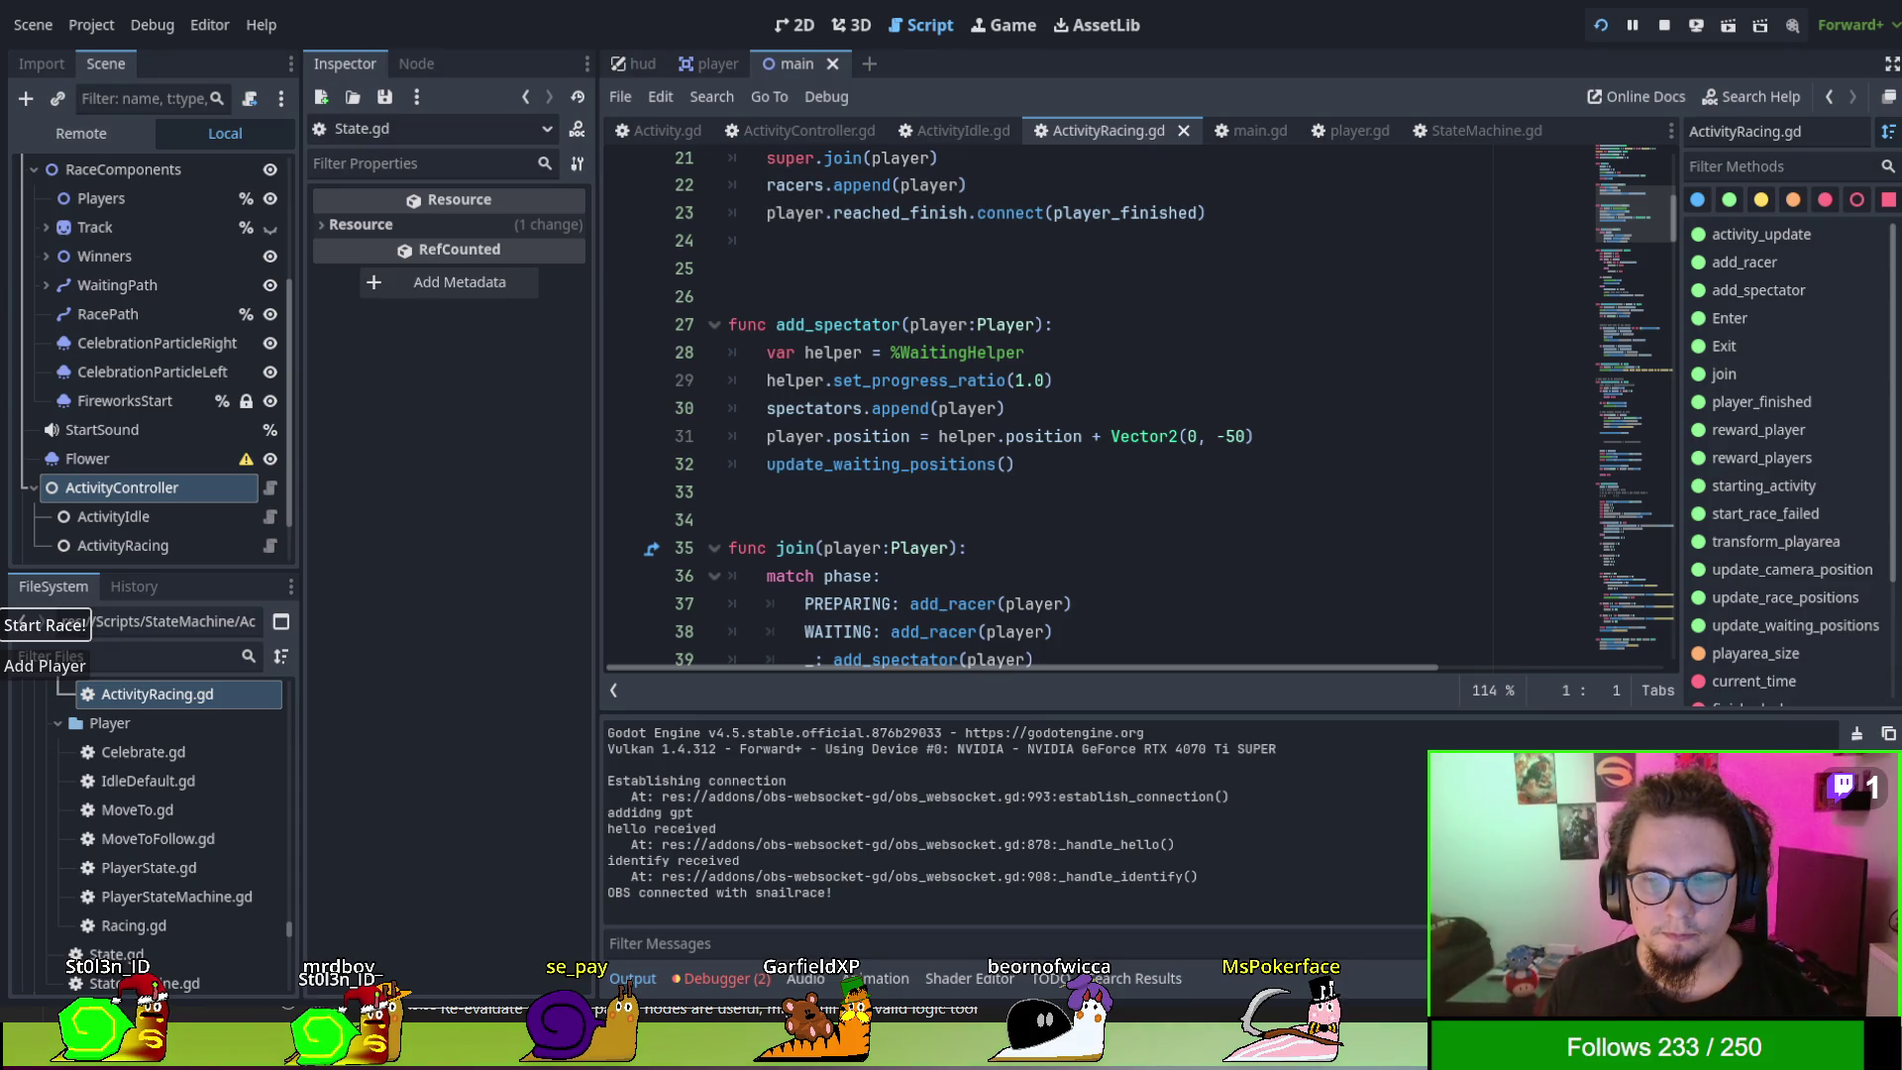
Stop the running game and begin reviewing the ActivityRacing.gd script.
key("F8")
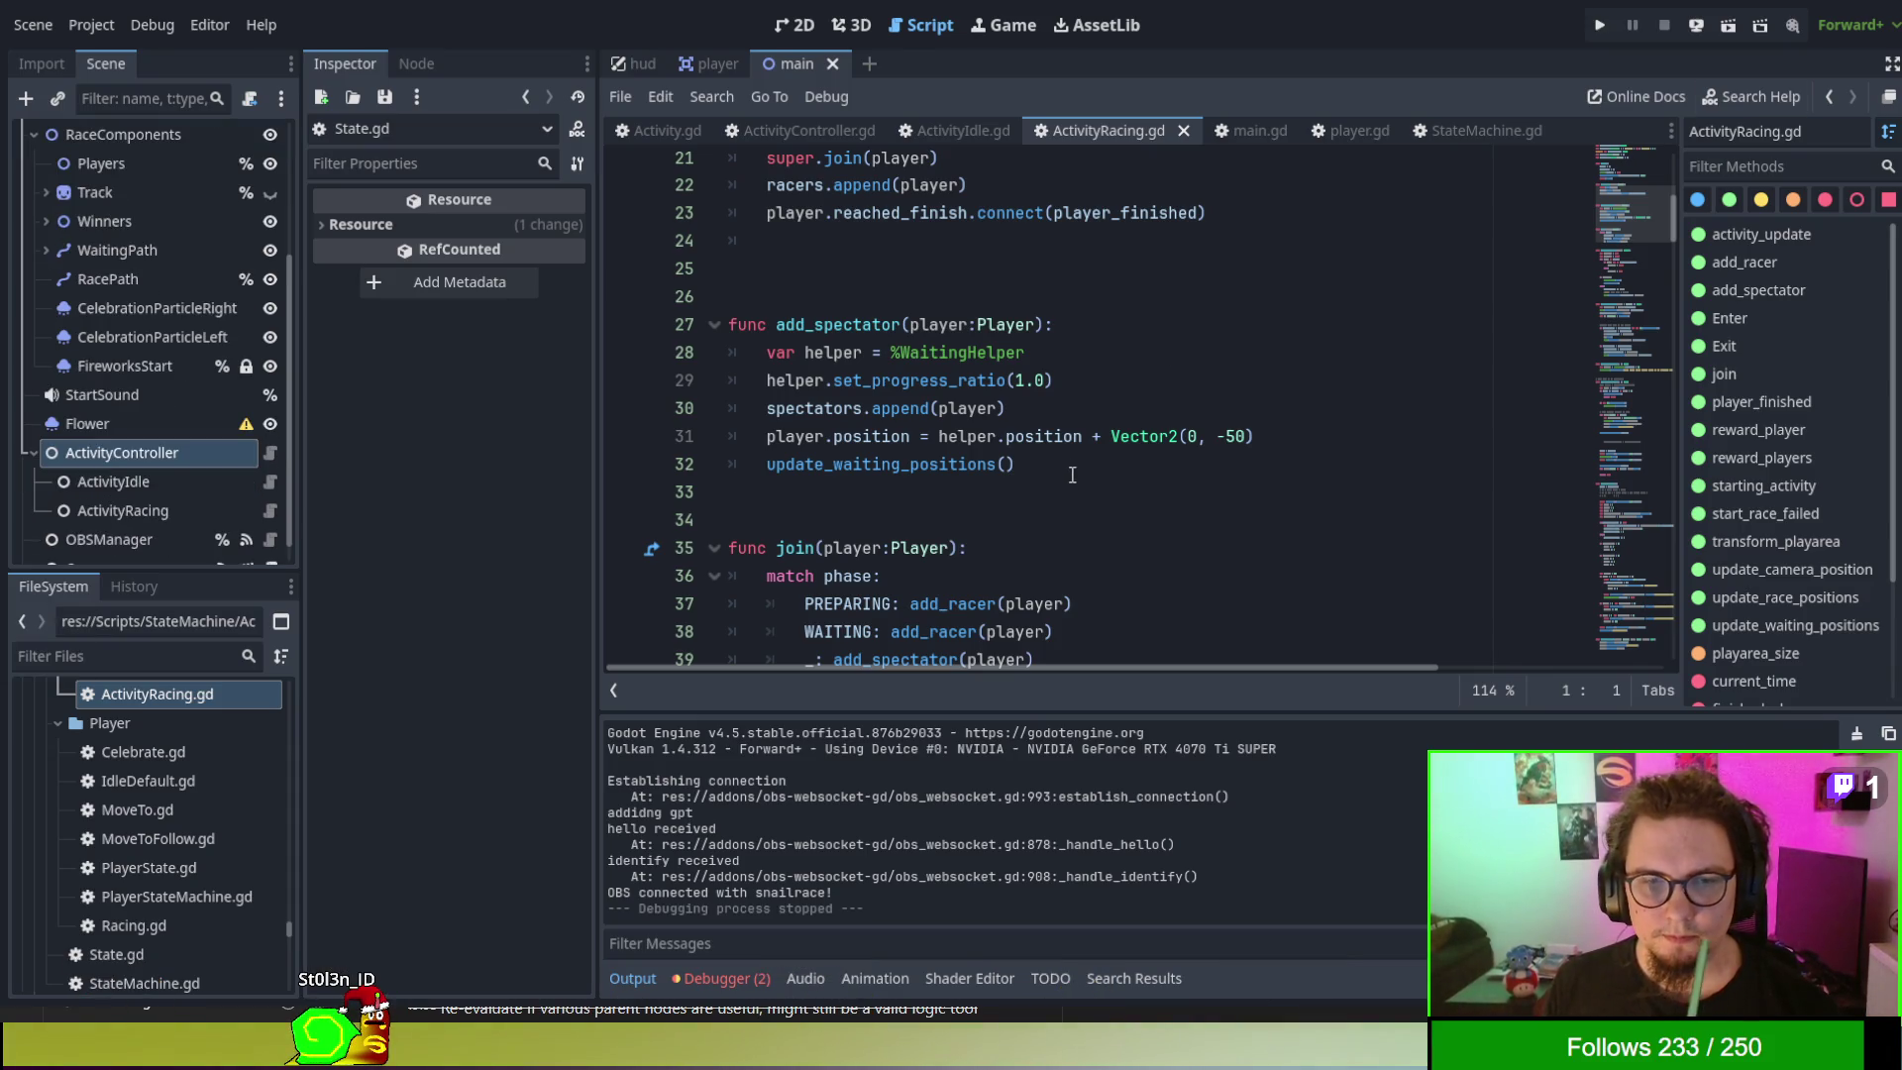
scroll(1072, 475, "up", 7)
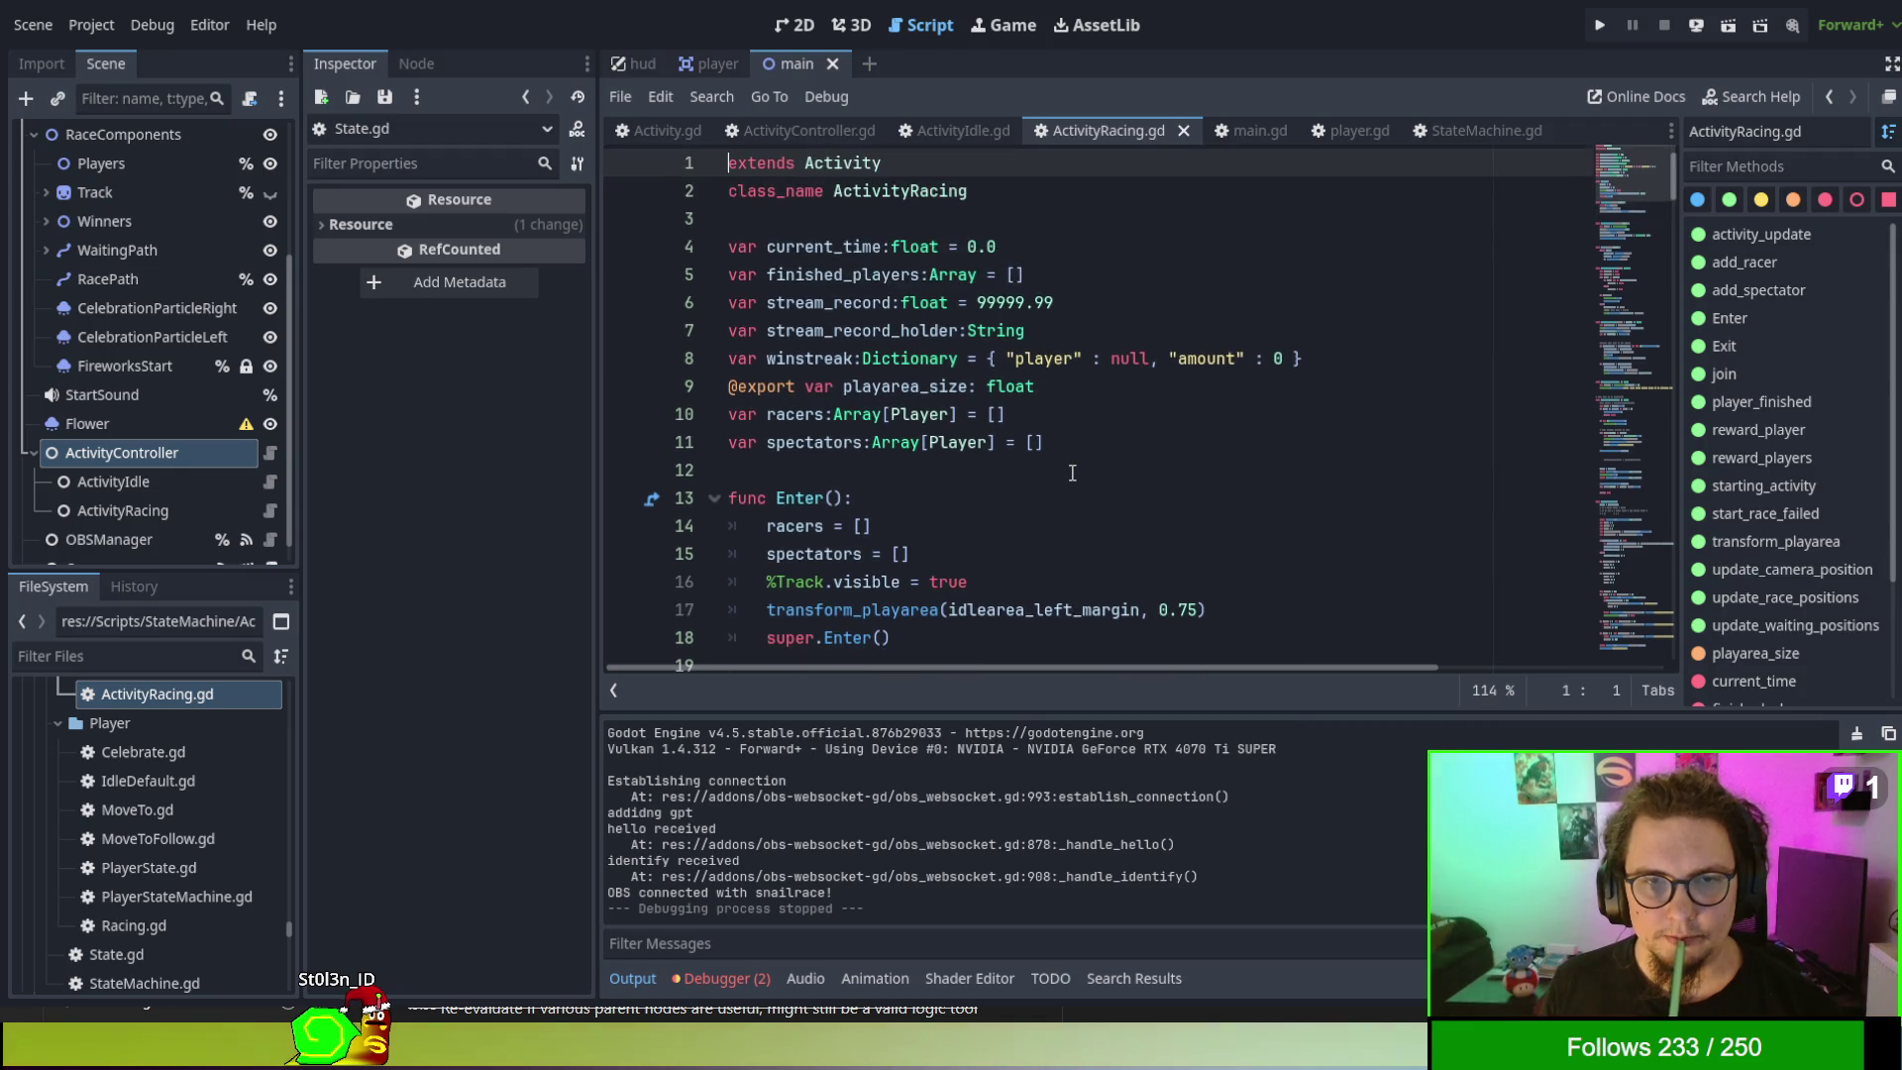
scroll(954, 463, "down", 5)
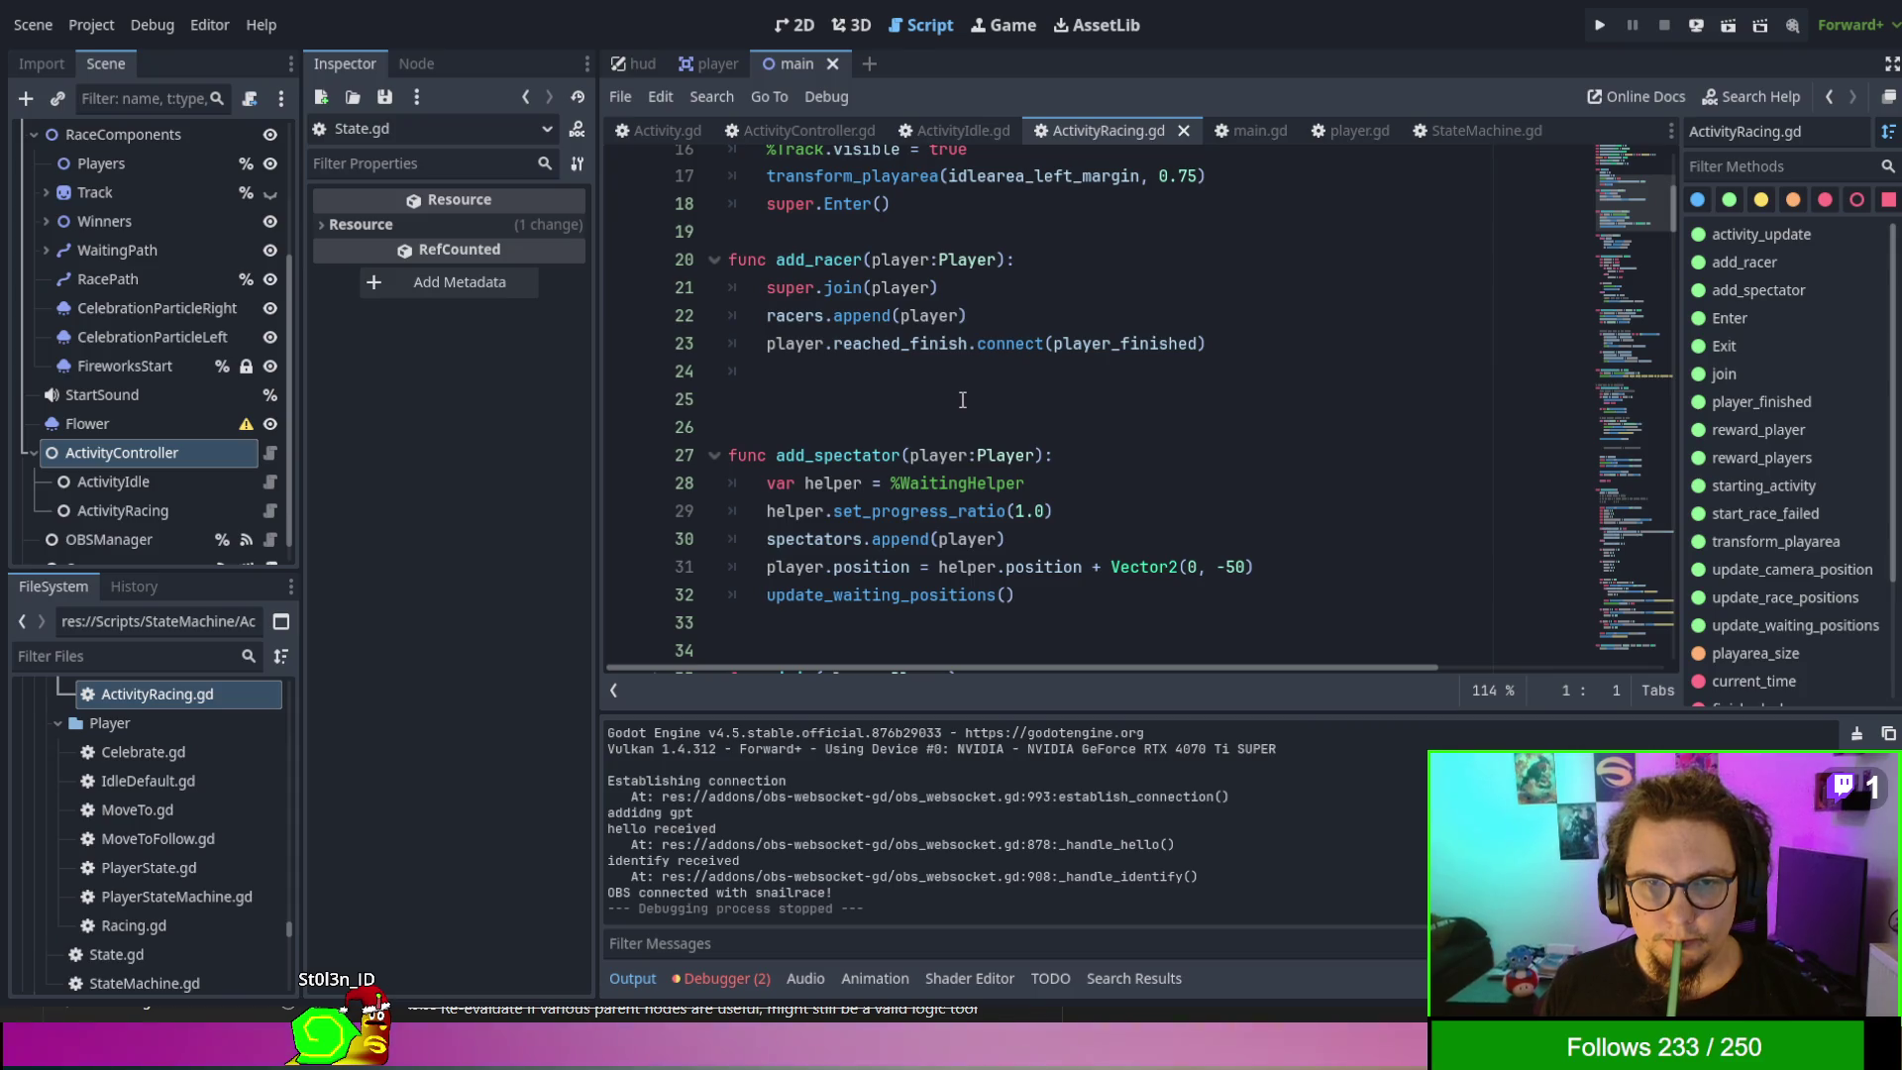
scroll(960, 410, "down", 5)
scroll(961, 406, "up", 4)
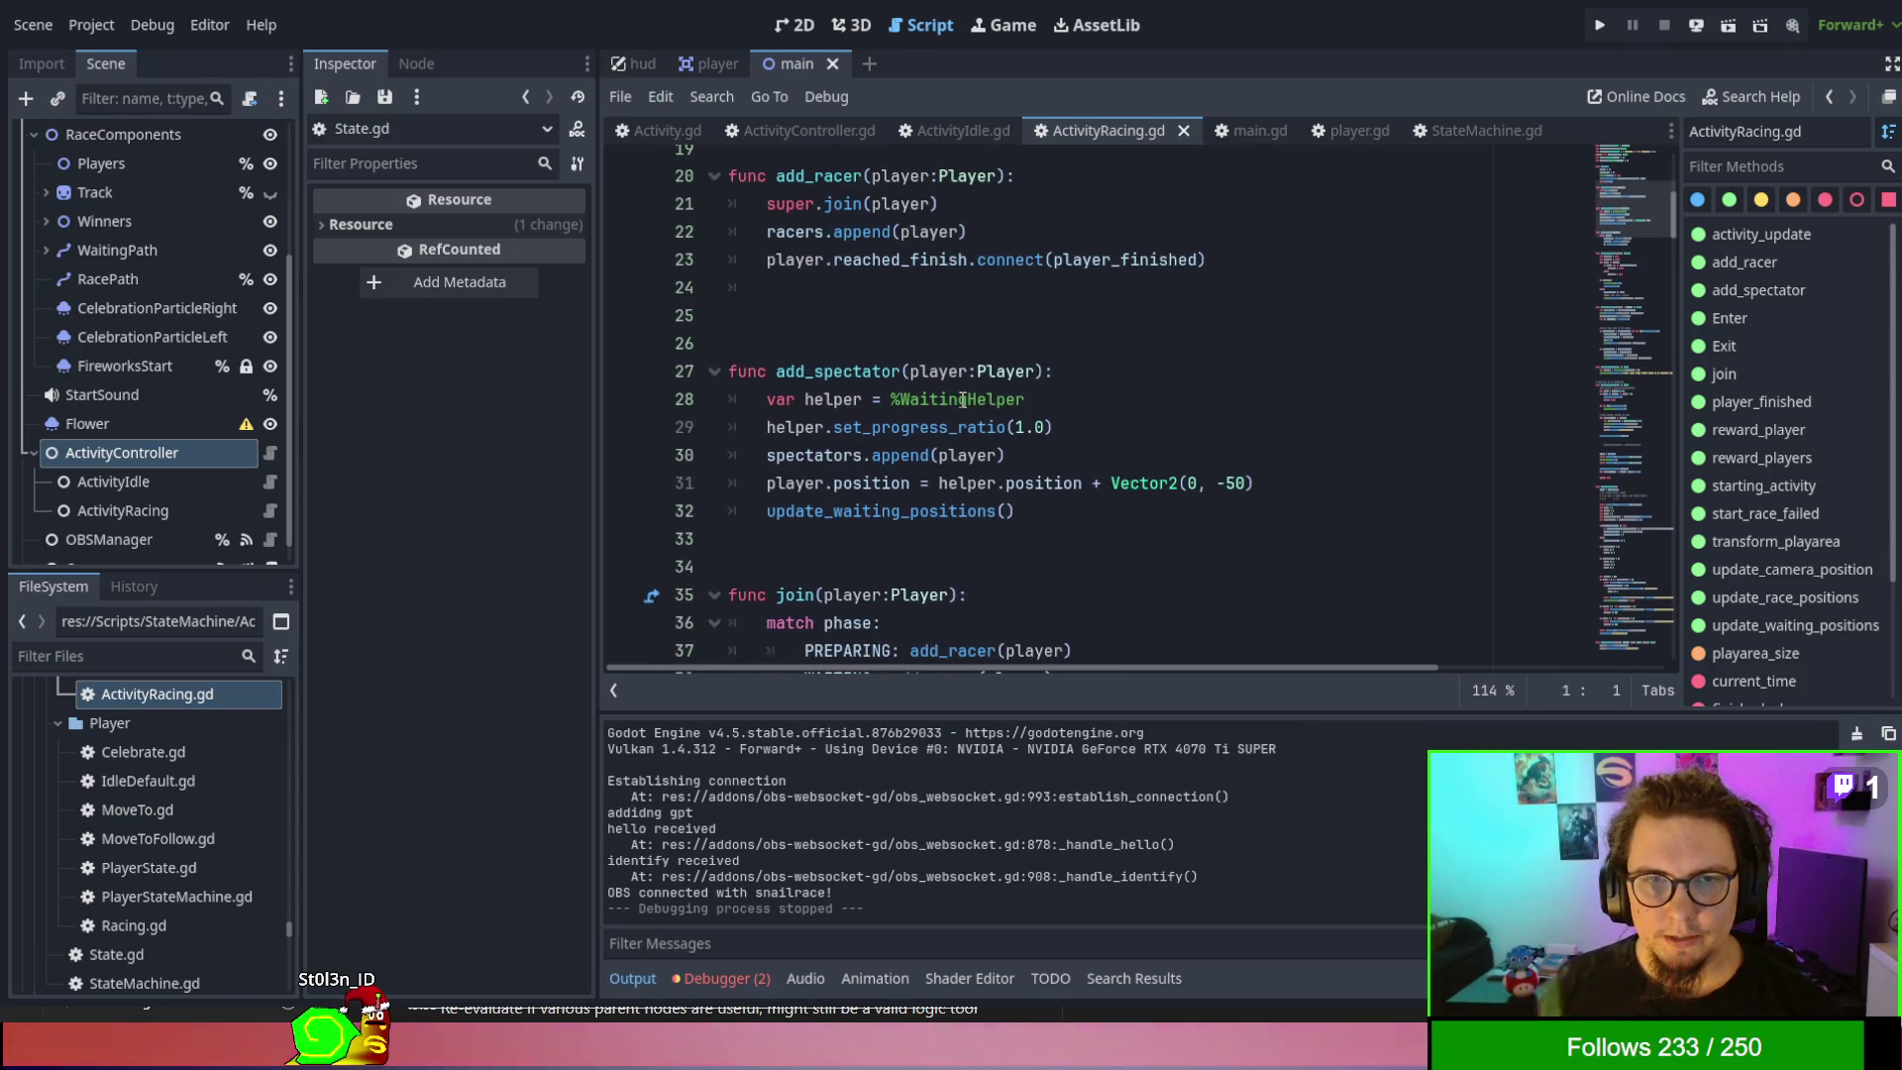
left_click(954, 315)
Scroll to the end of ActivityRacing.gd and select the transitionTo call to ActivityIdle on line 169.
scroll(953, 314, "down", 5)
scroll(953, 314, "down", 3)
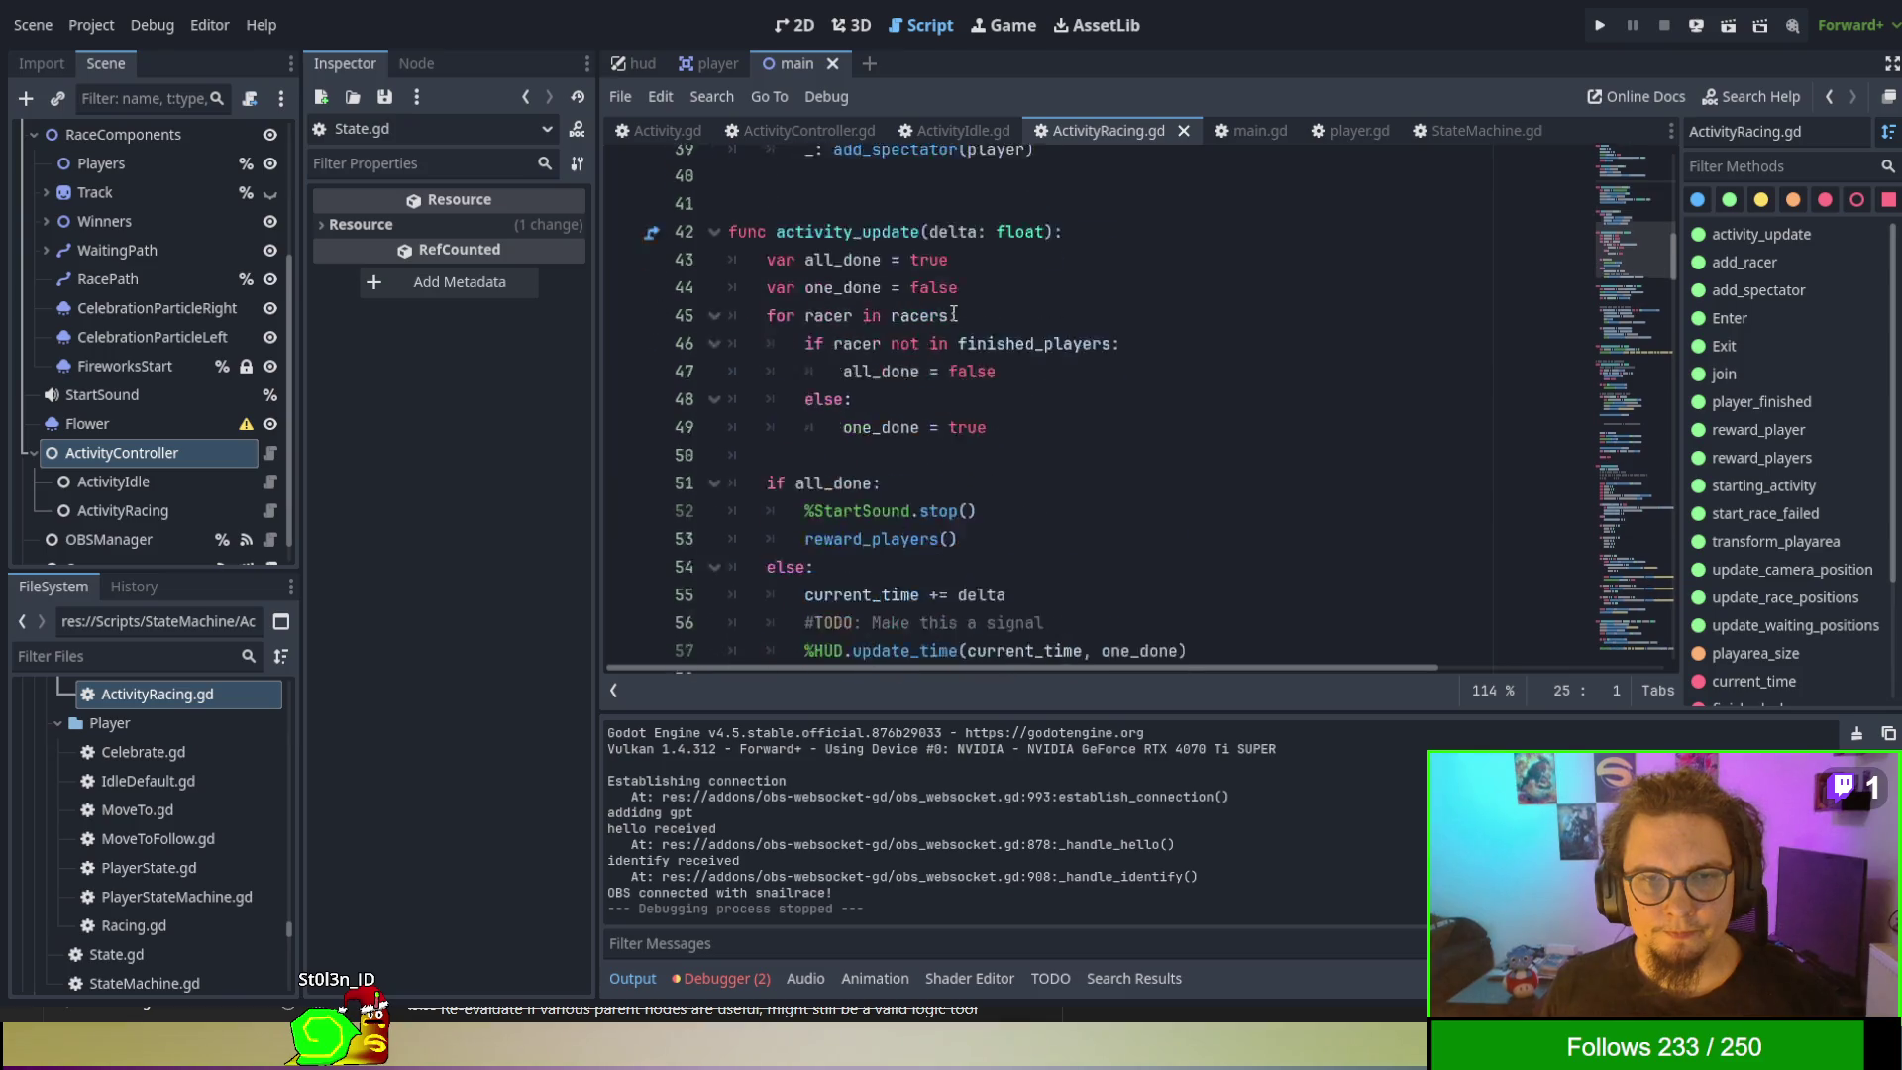
scroll(953, 315, "down", 1)
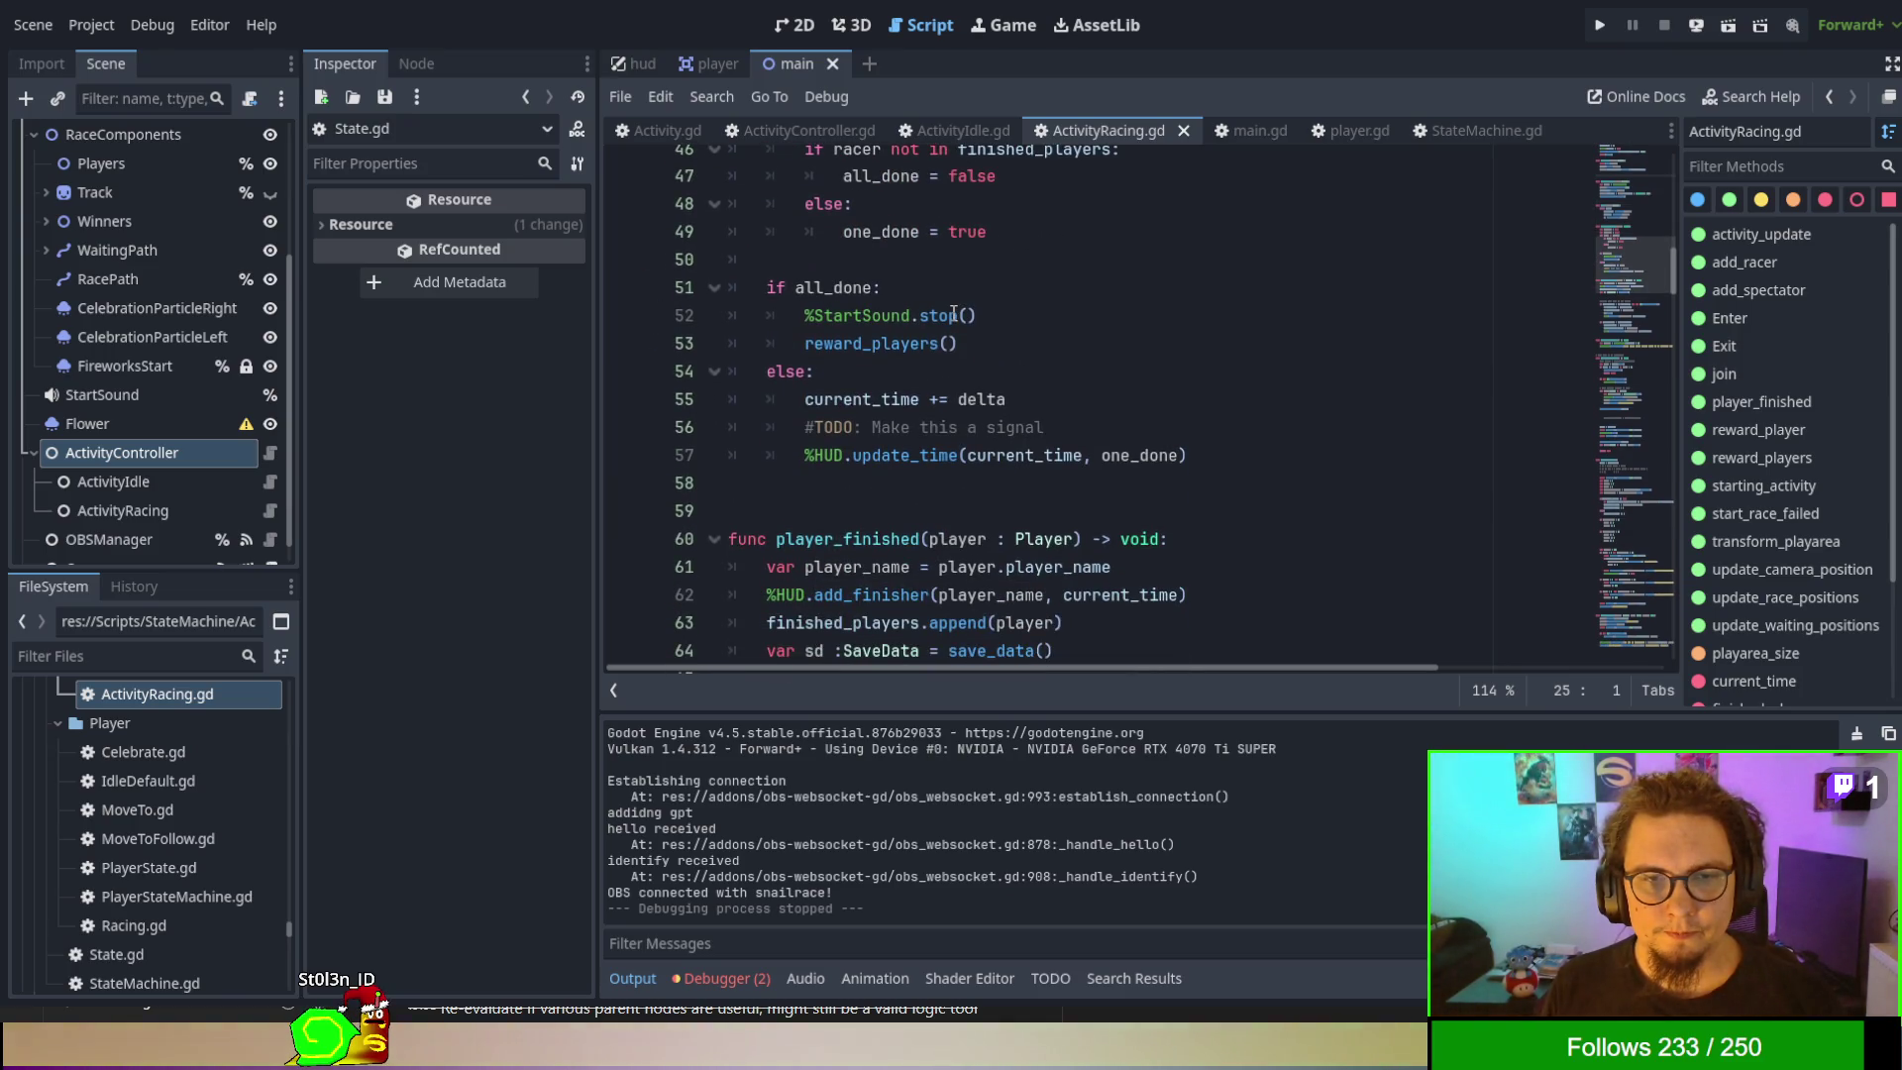
scroll(953, 315, "down", 7)
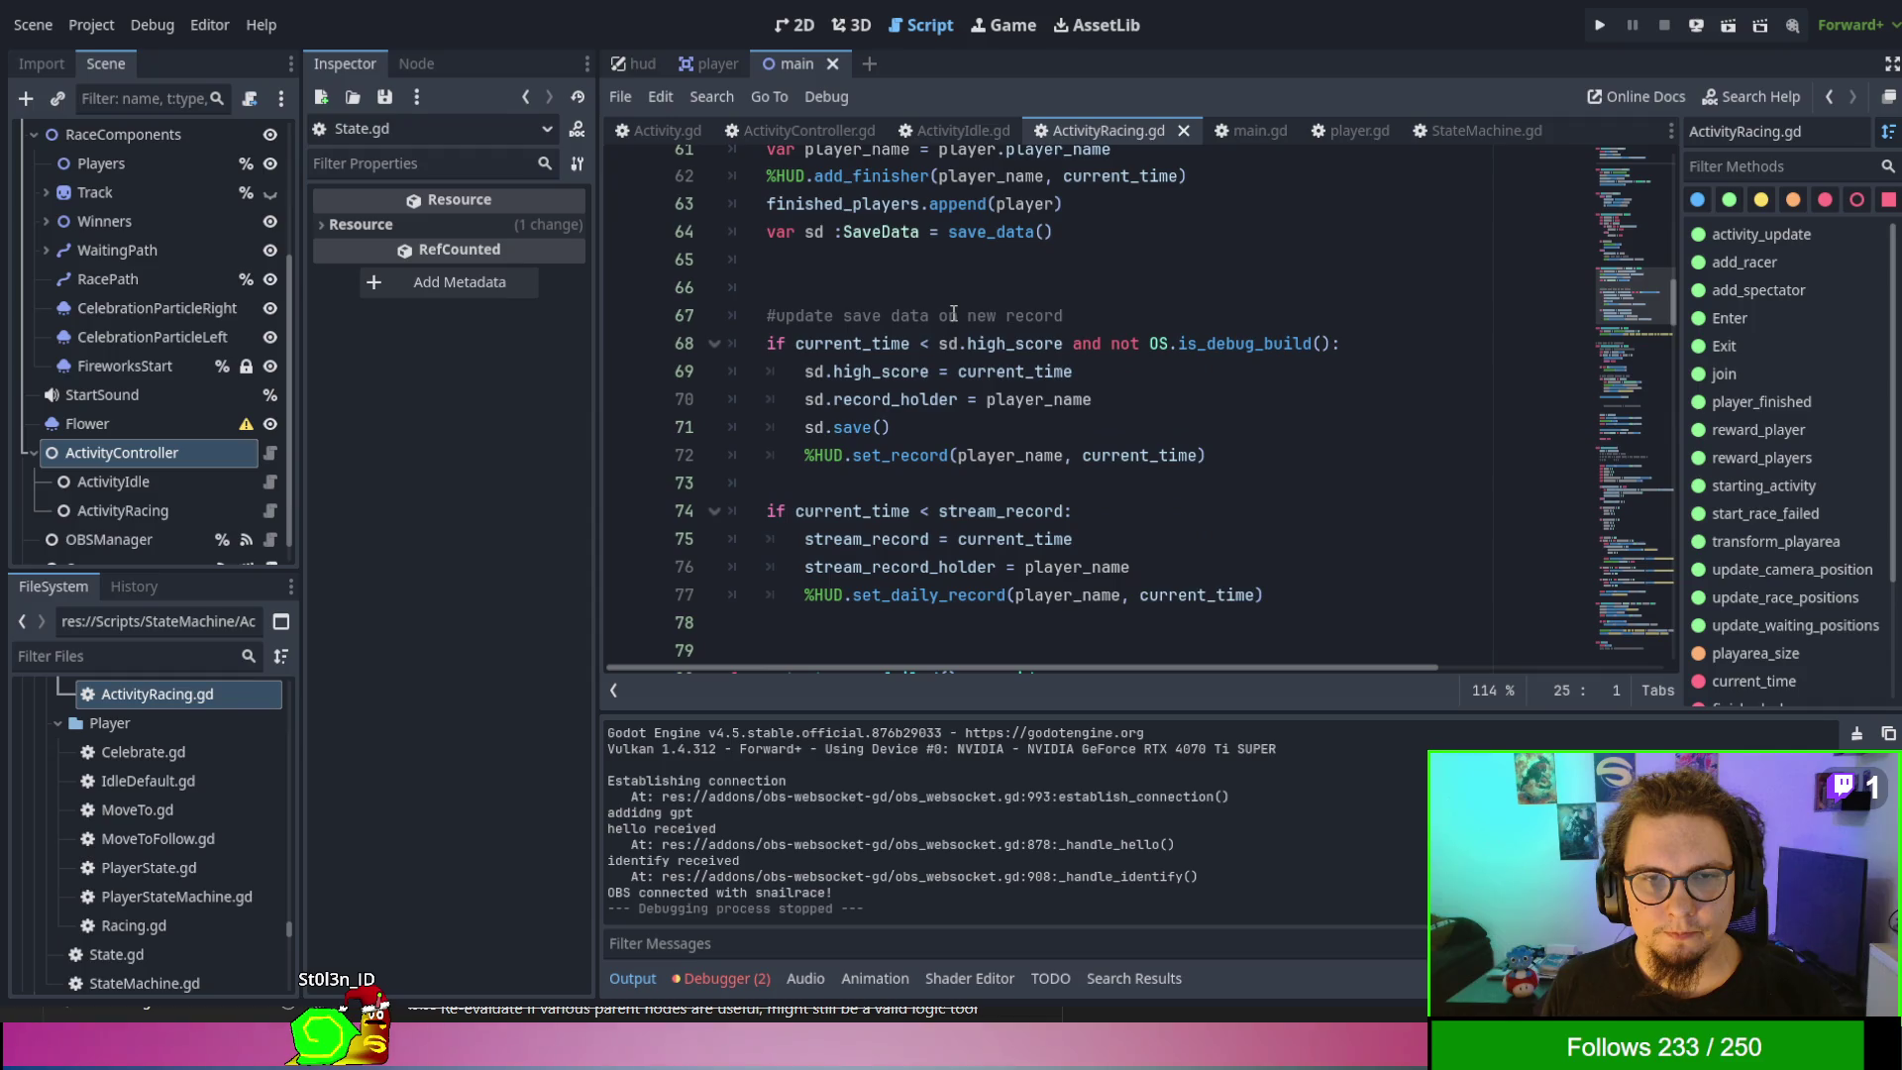
scroll(953, 314, "down", 10)
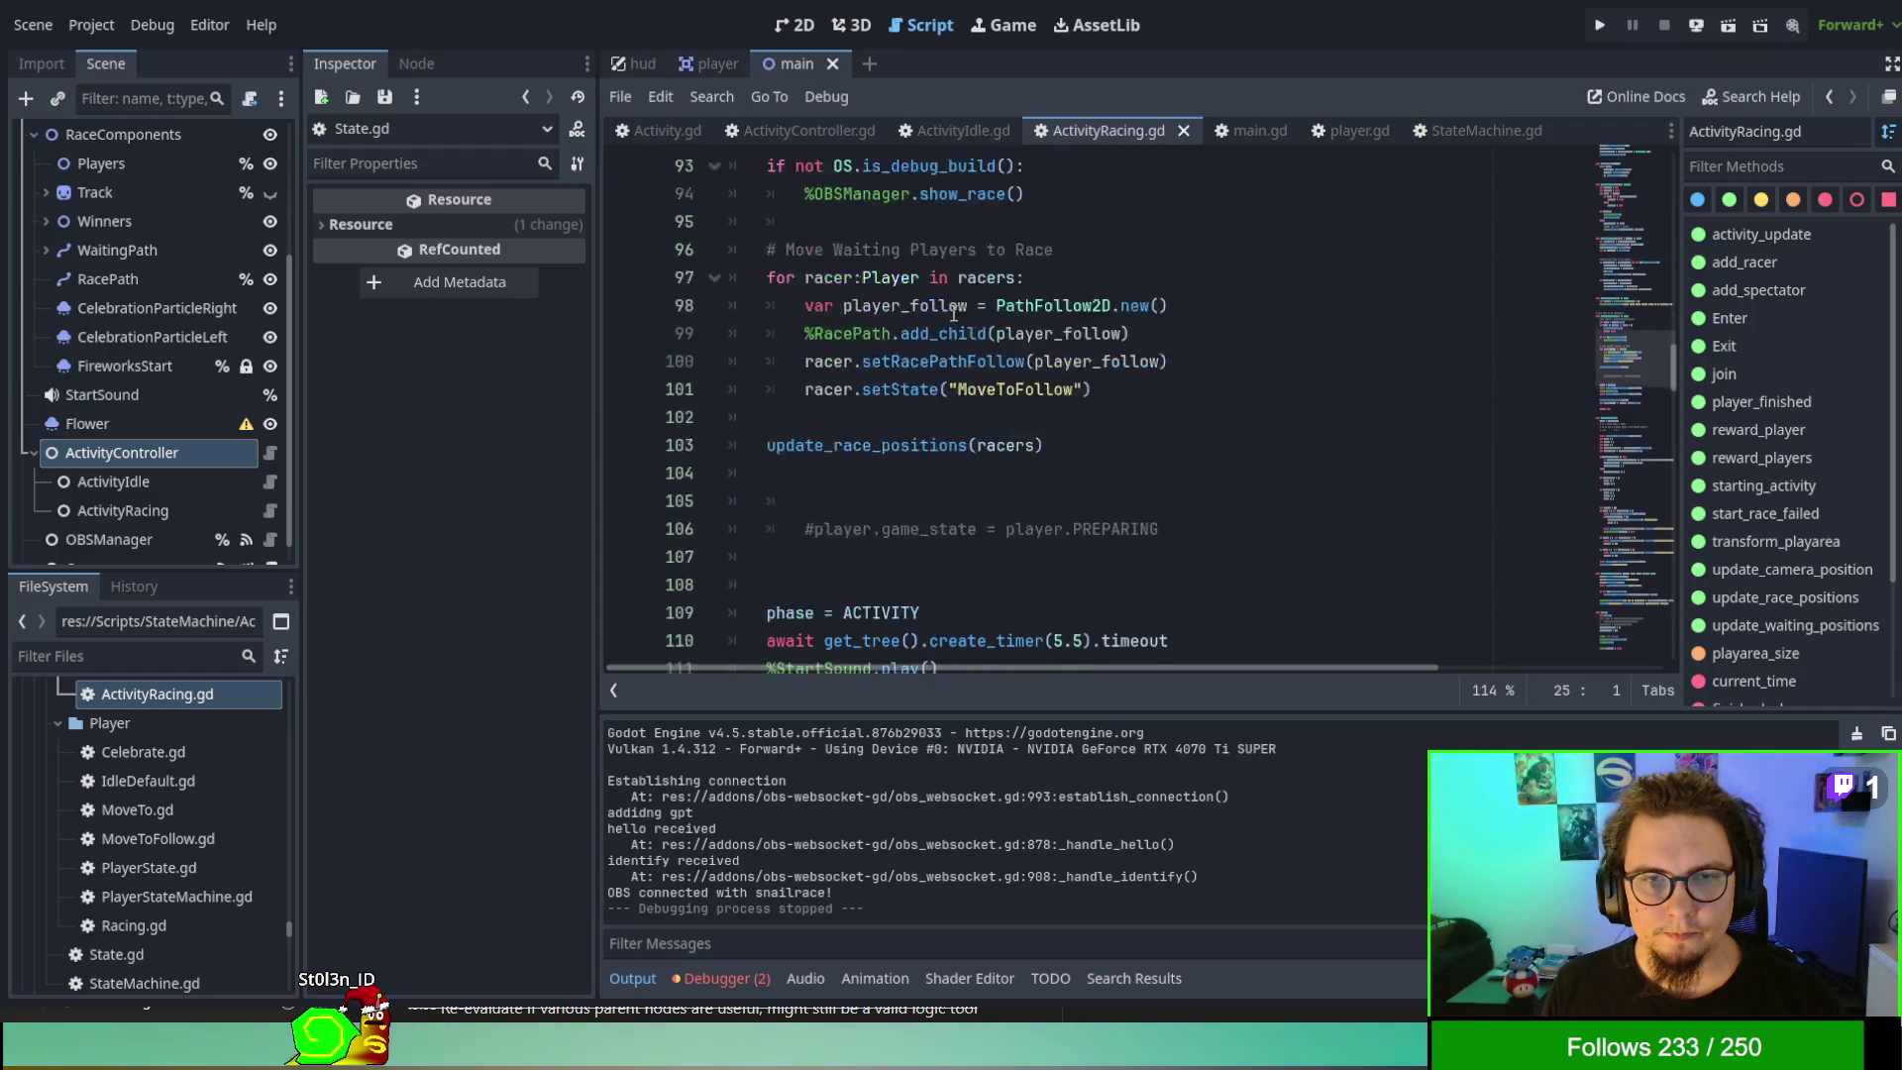
scroll(953, 314, "down", 3)
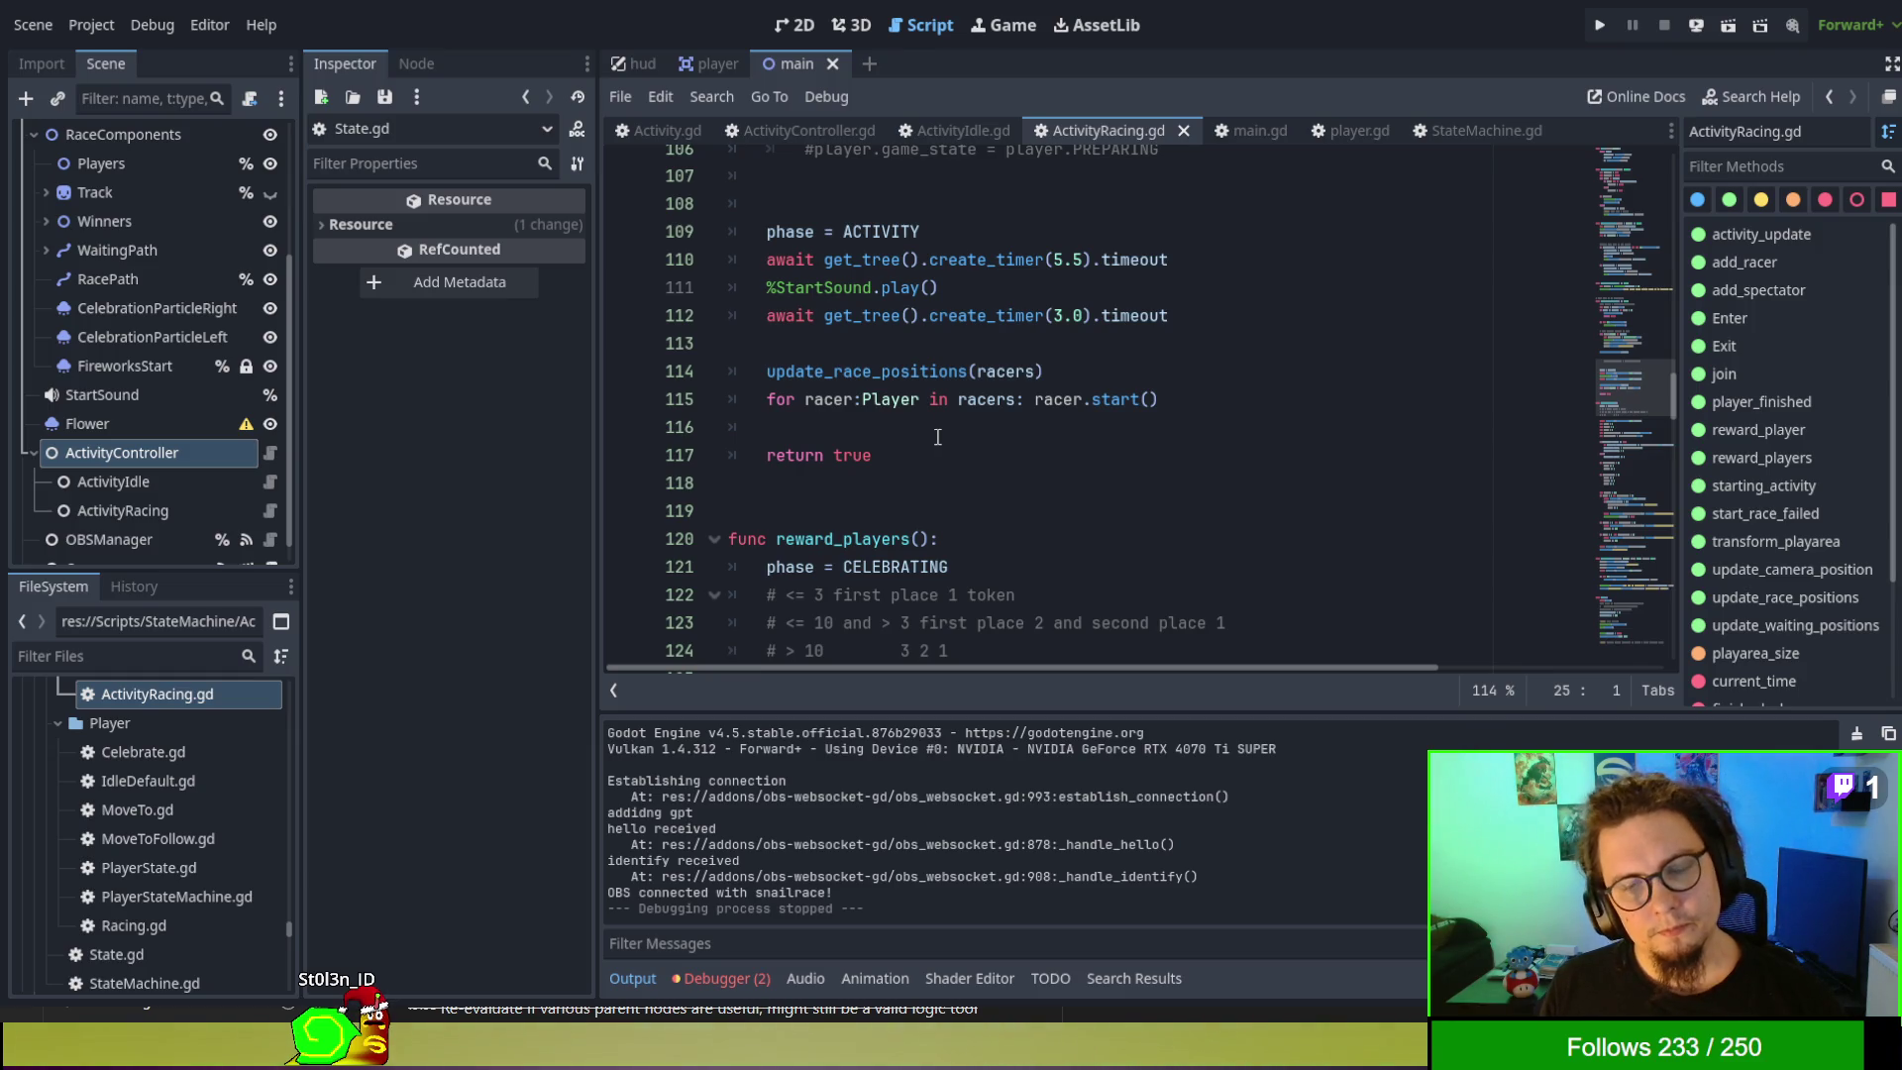
scroll(937, 437, "down", 12)
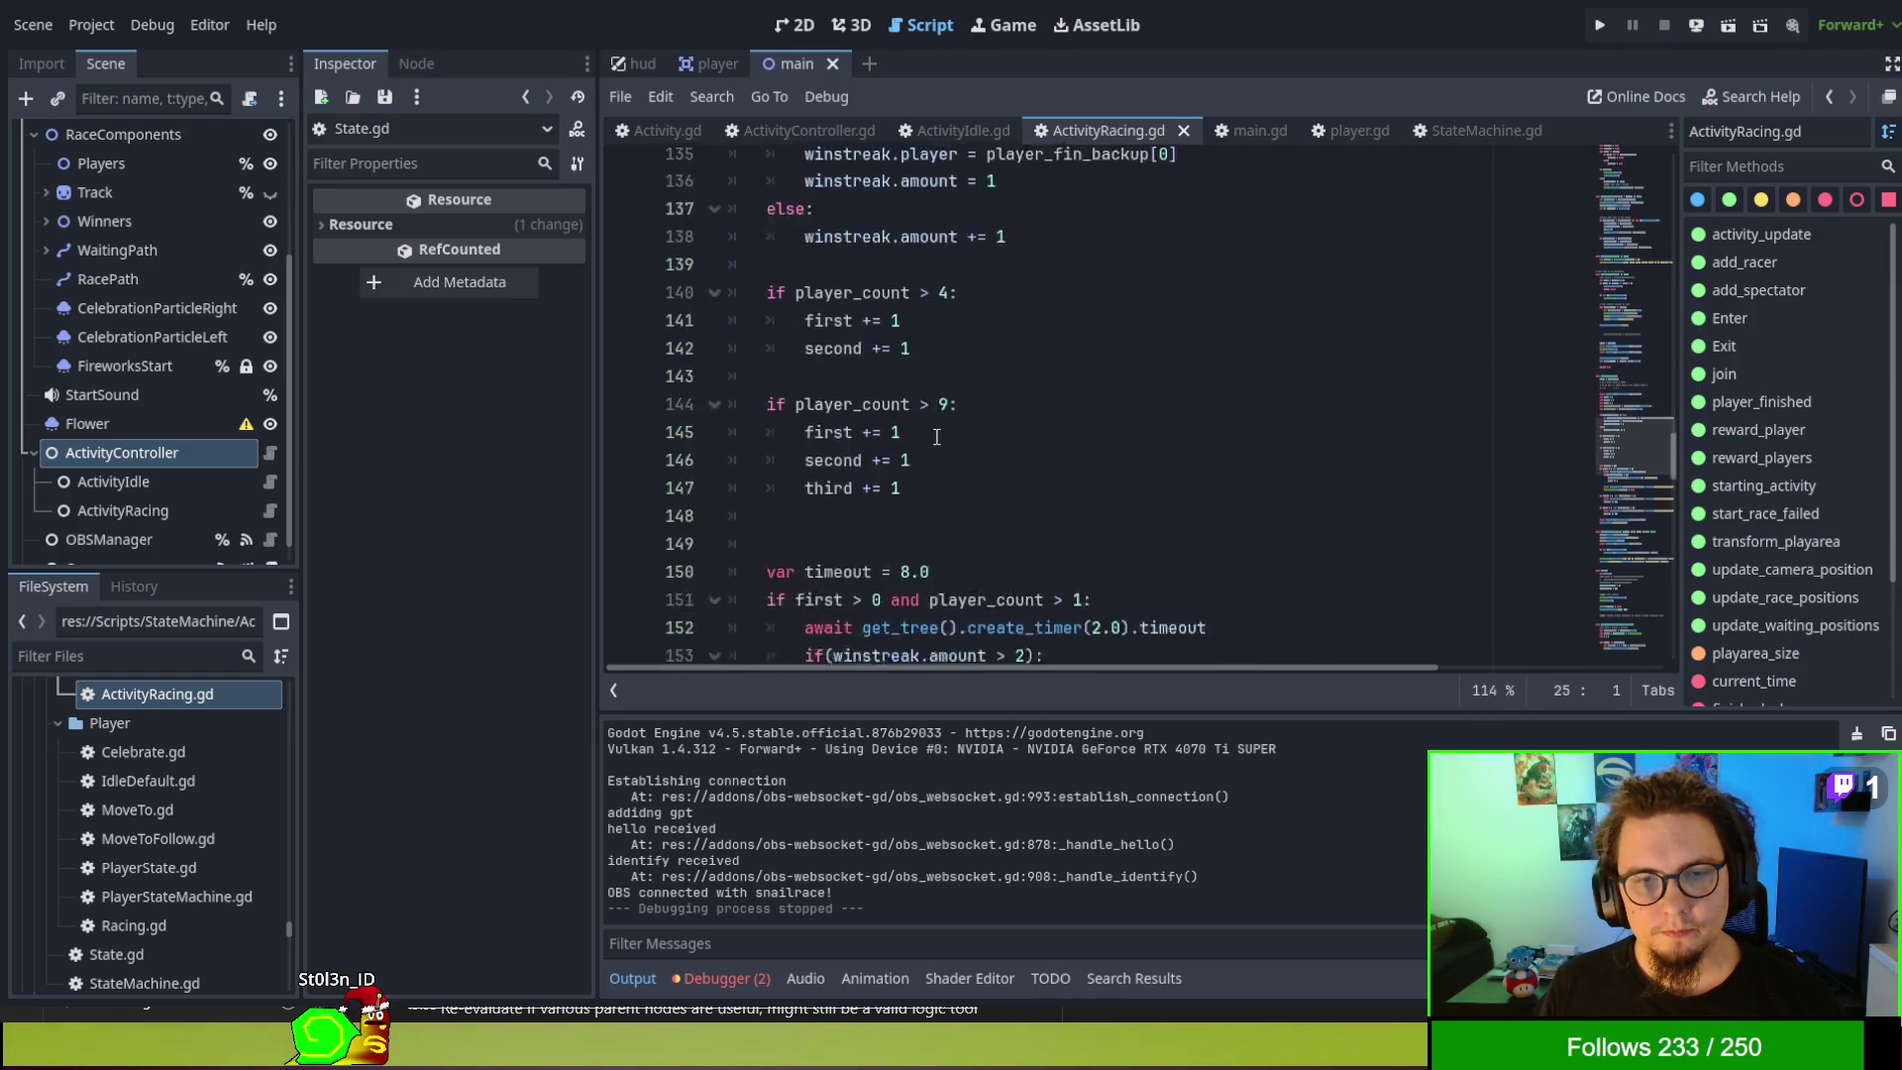
scroll(936, 437, "down", 4)
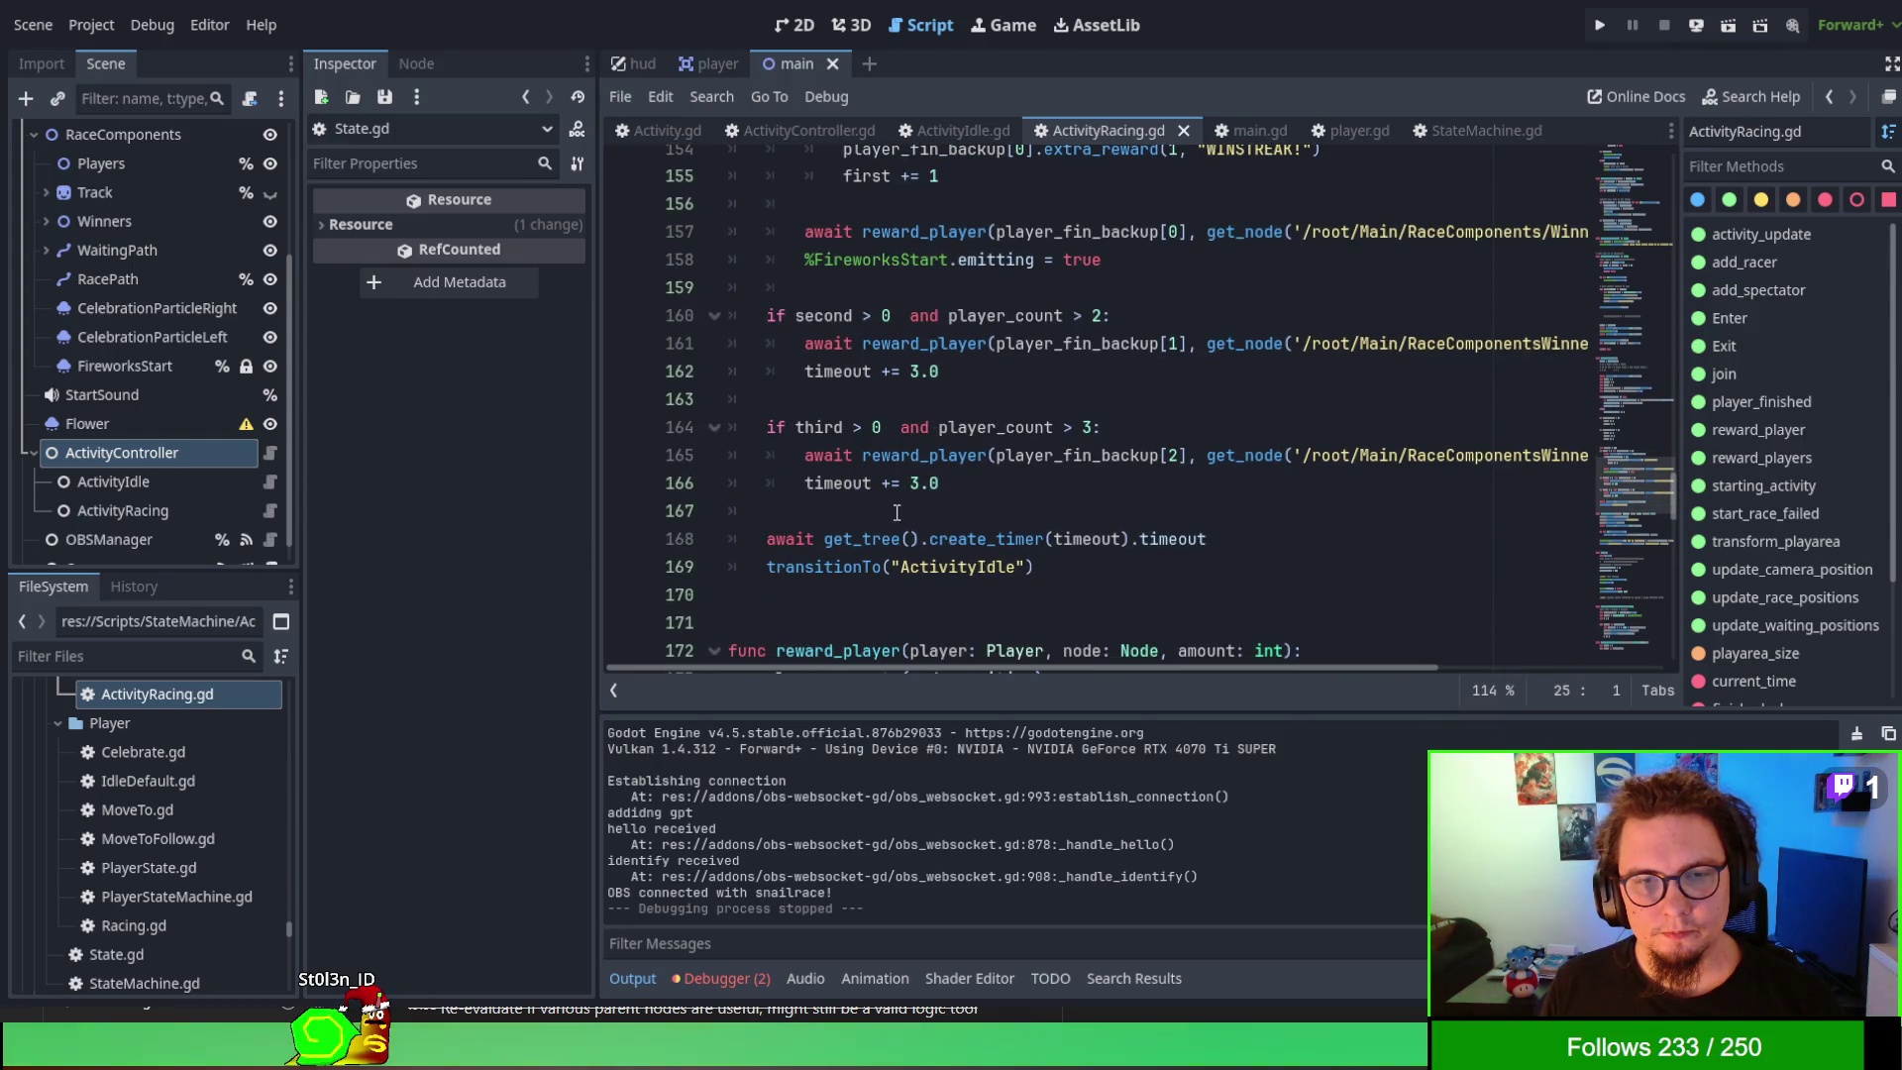
double_click(825, 566)
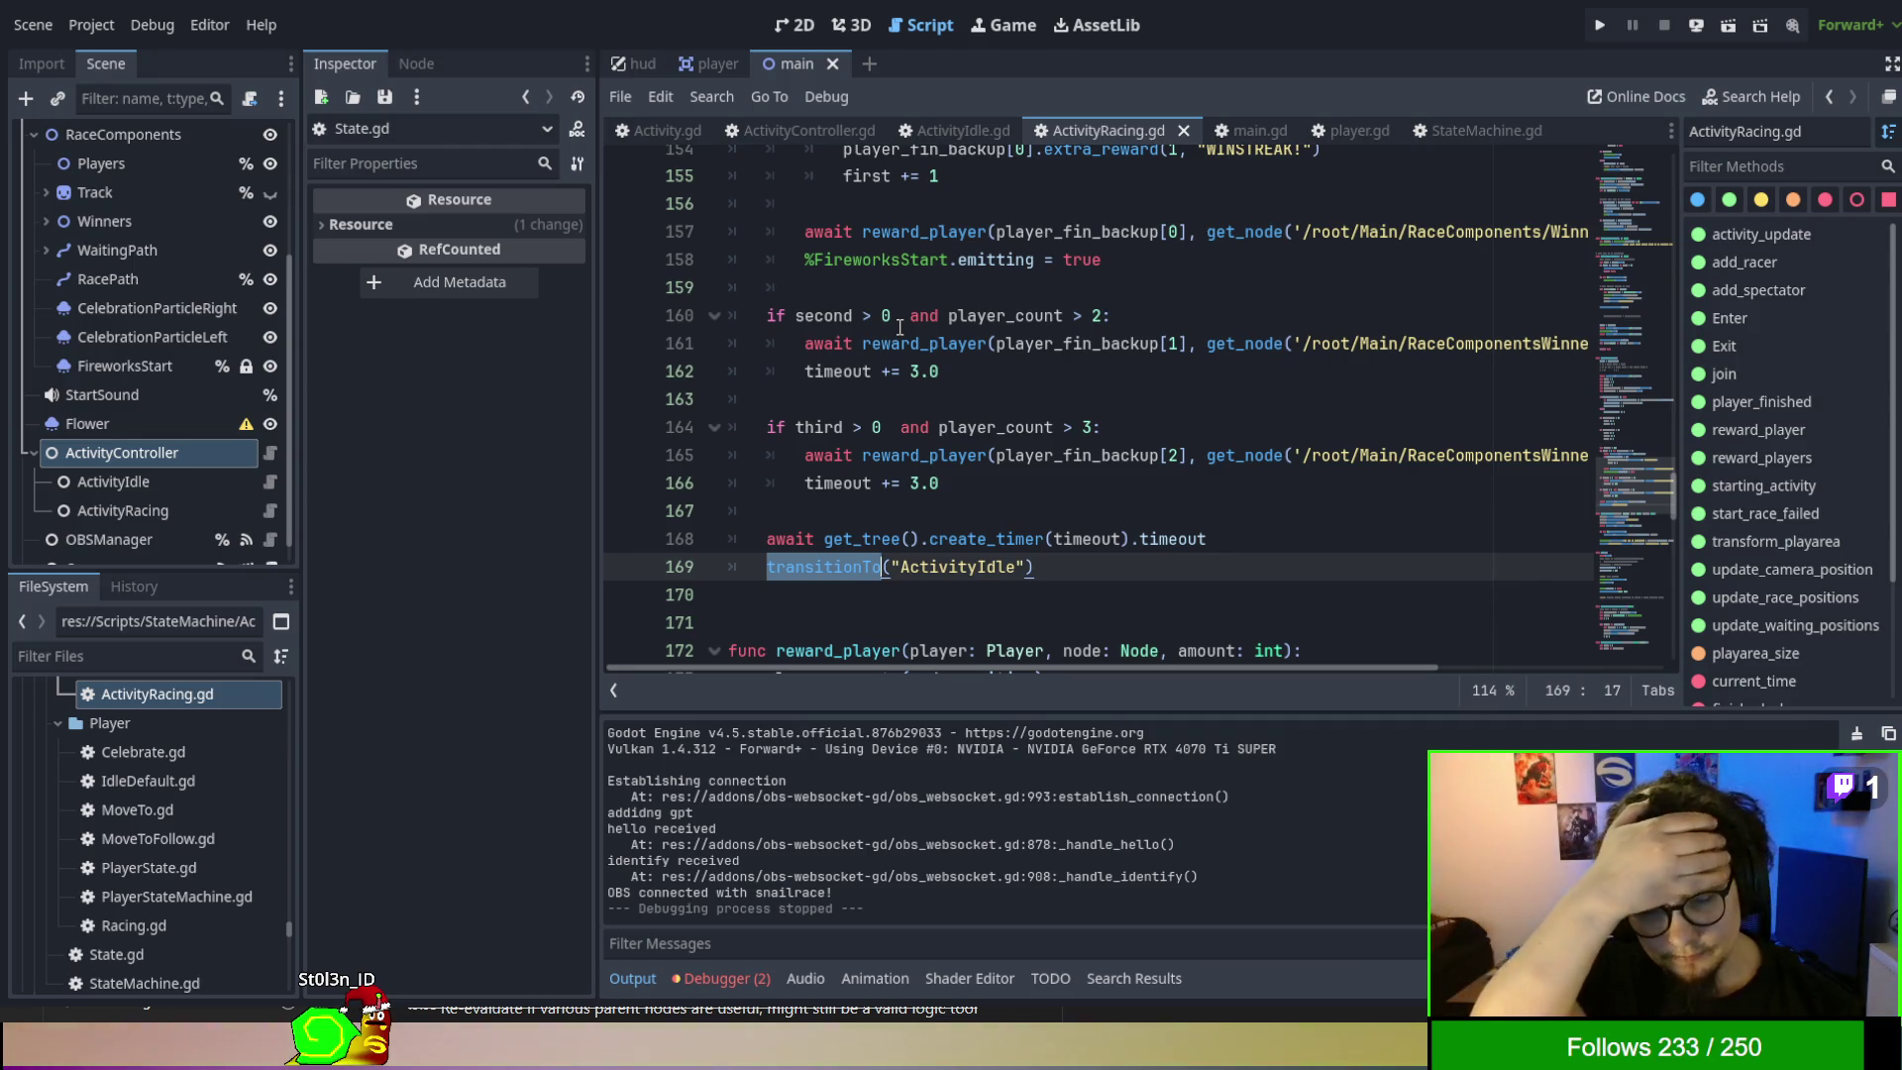
scroll(934, 483, "up", 3)
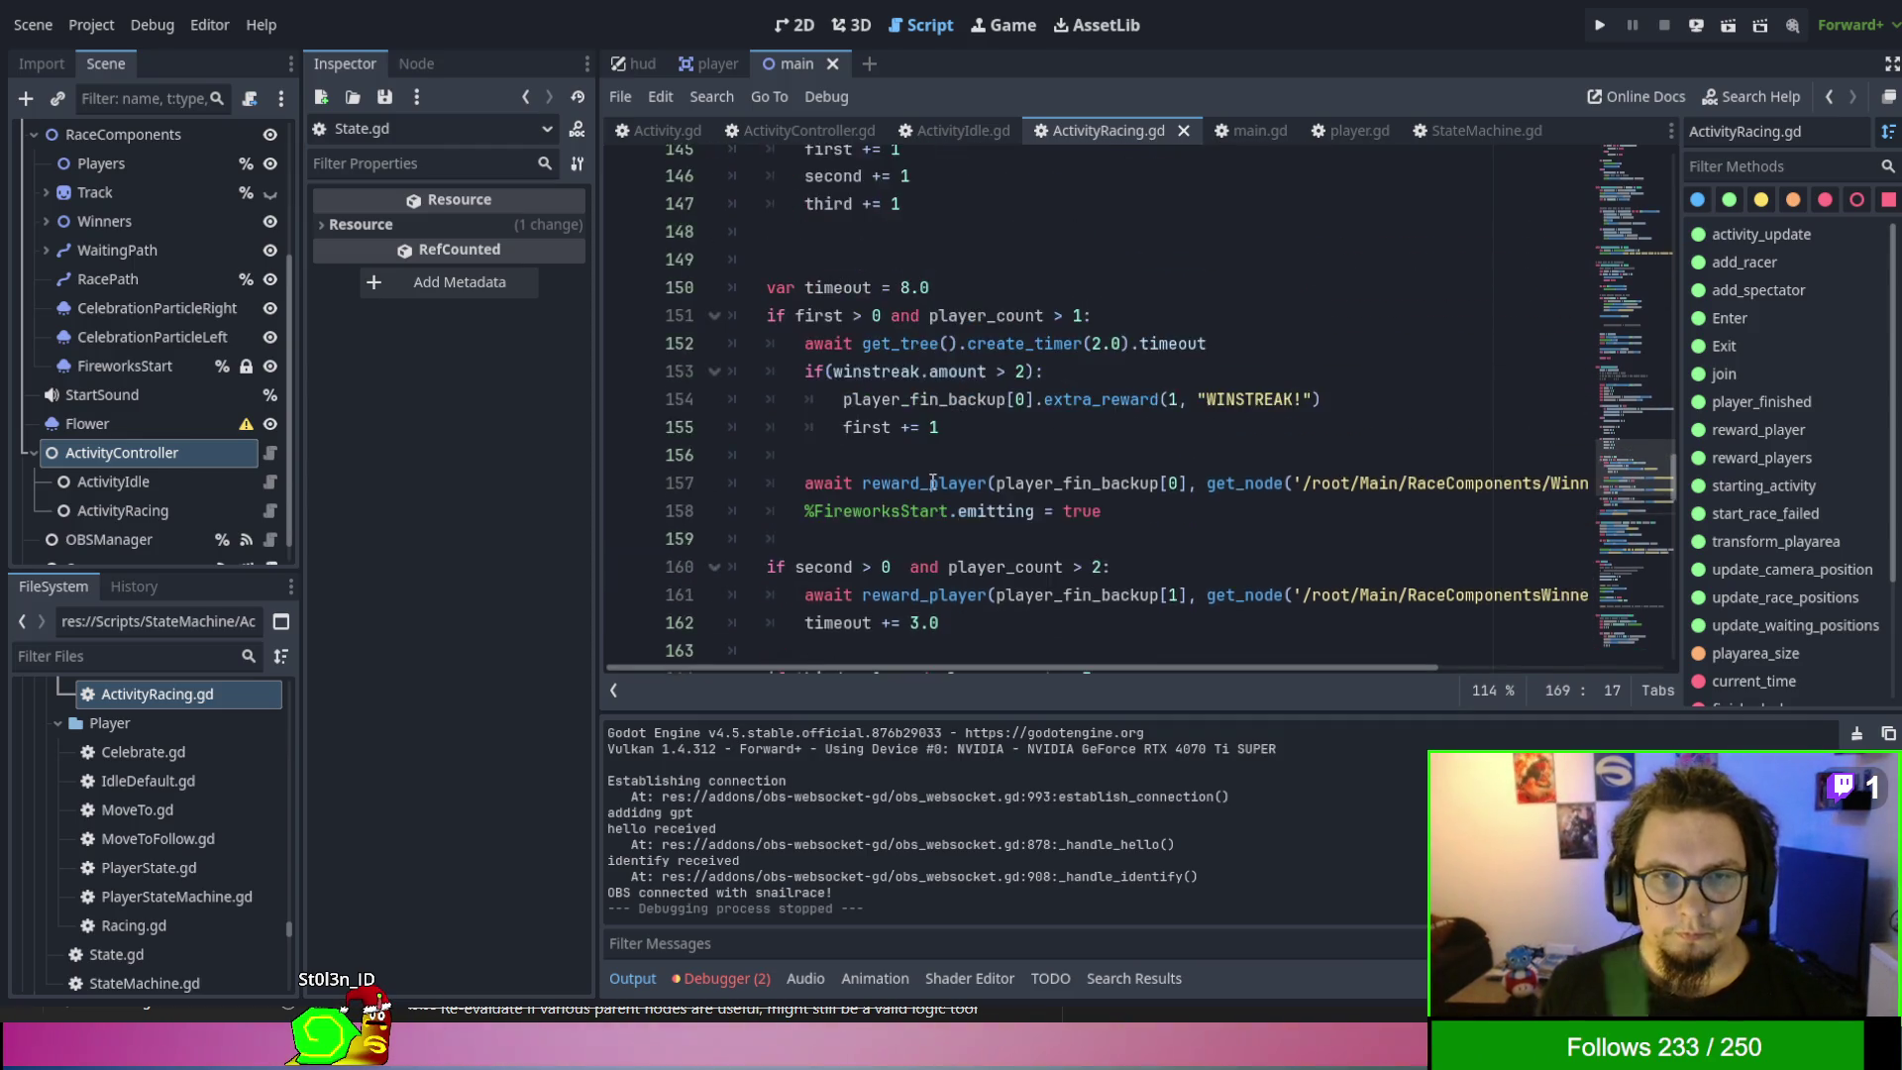
scroll(933, 483, "up", 6)
scroll(939, 431, "up", 2)
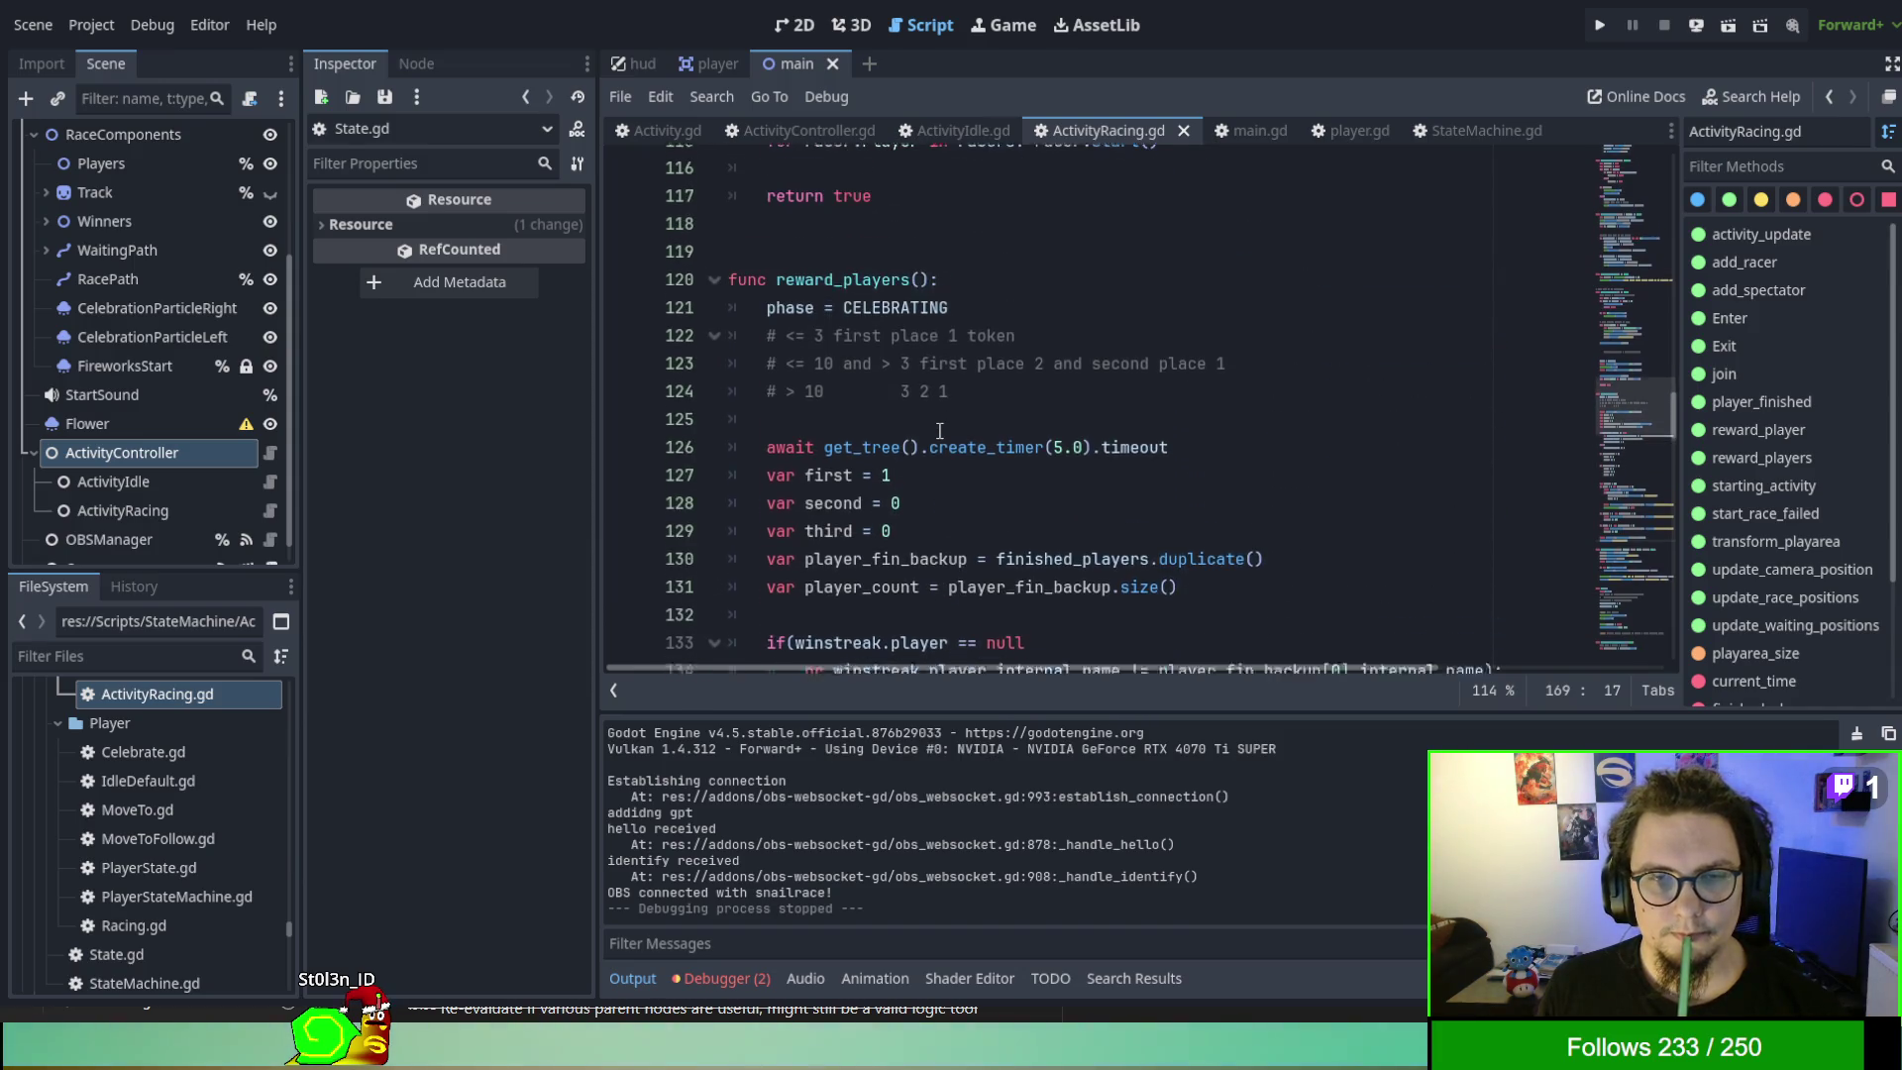
scroll(939, 431, "down", 12)
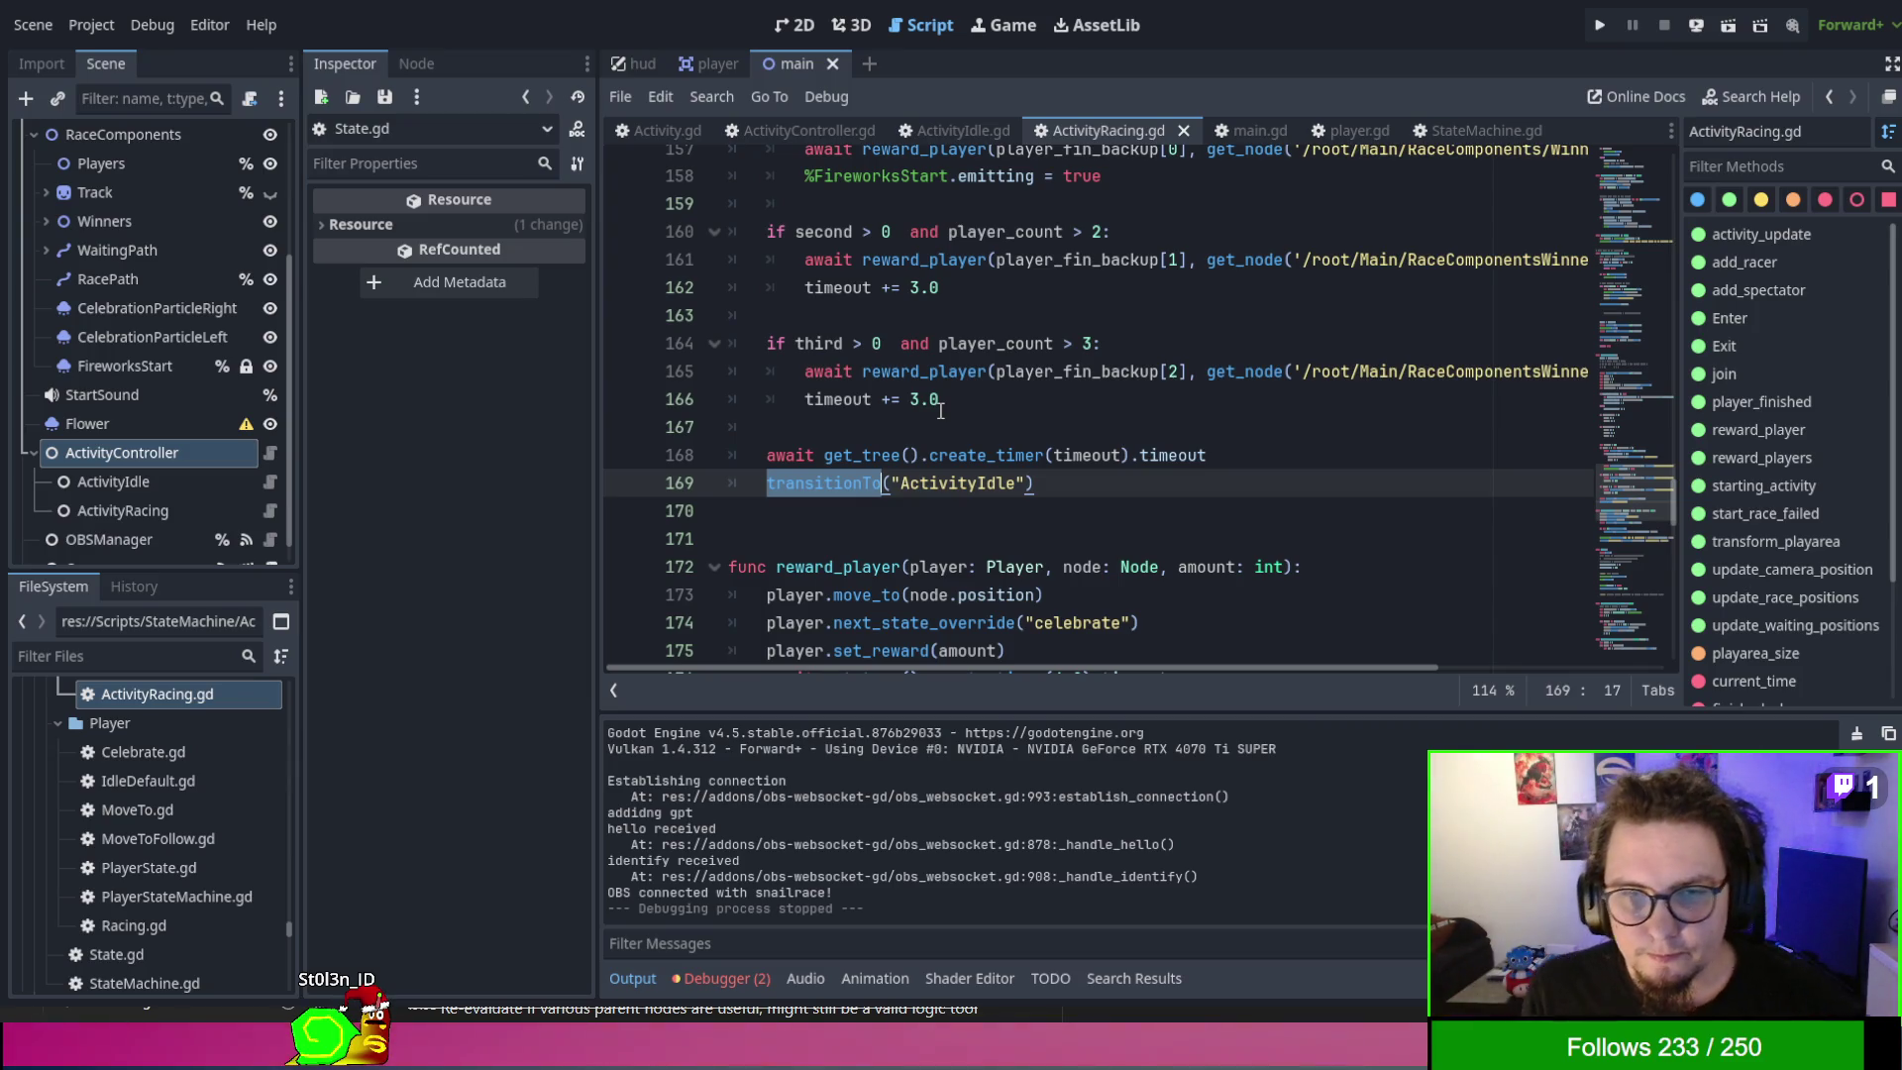
scroll(1069, 389, "down", 1)
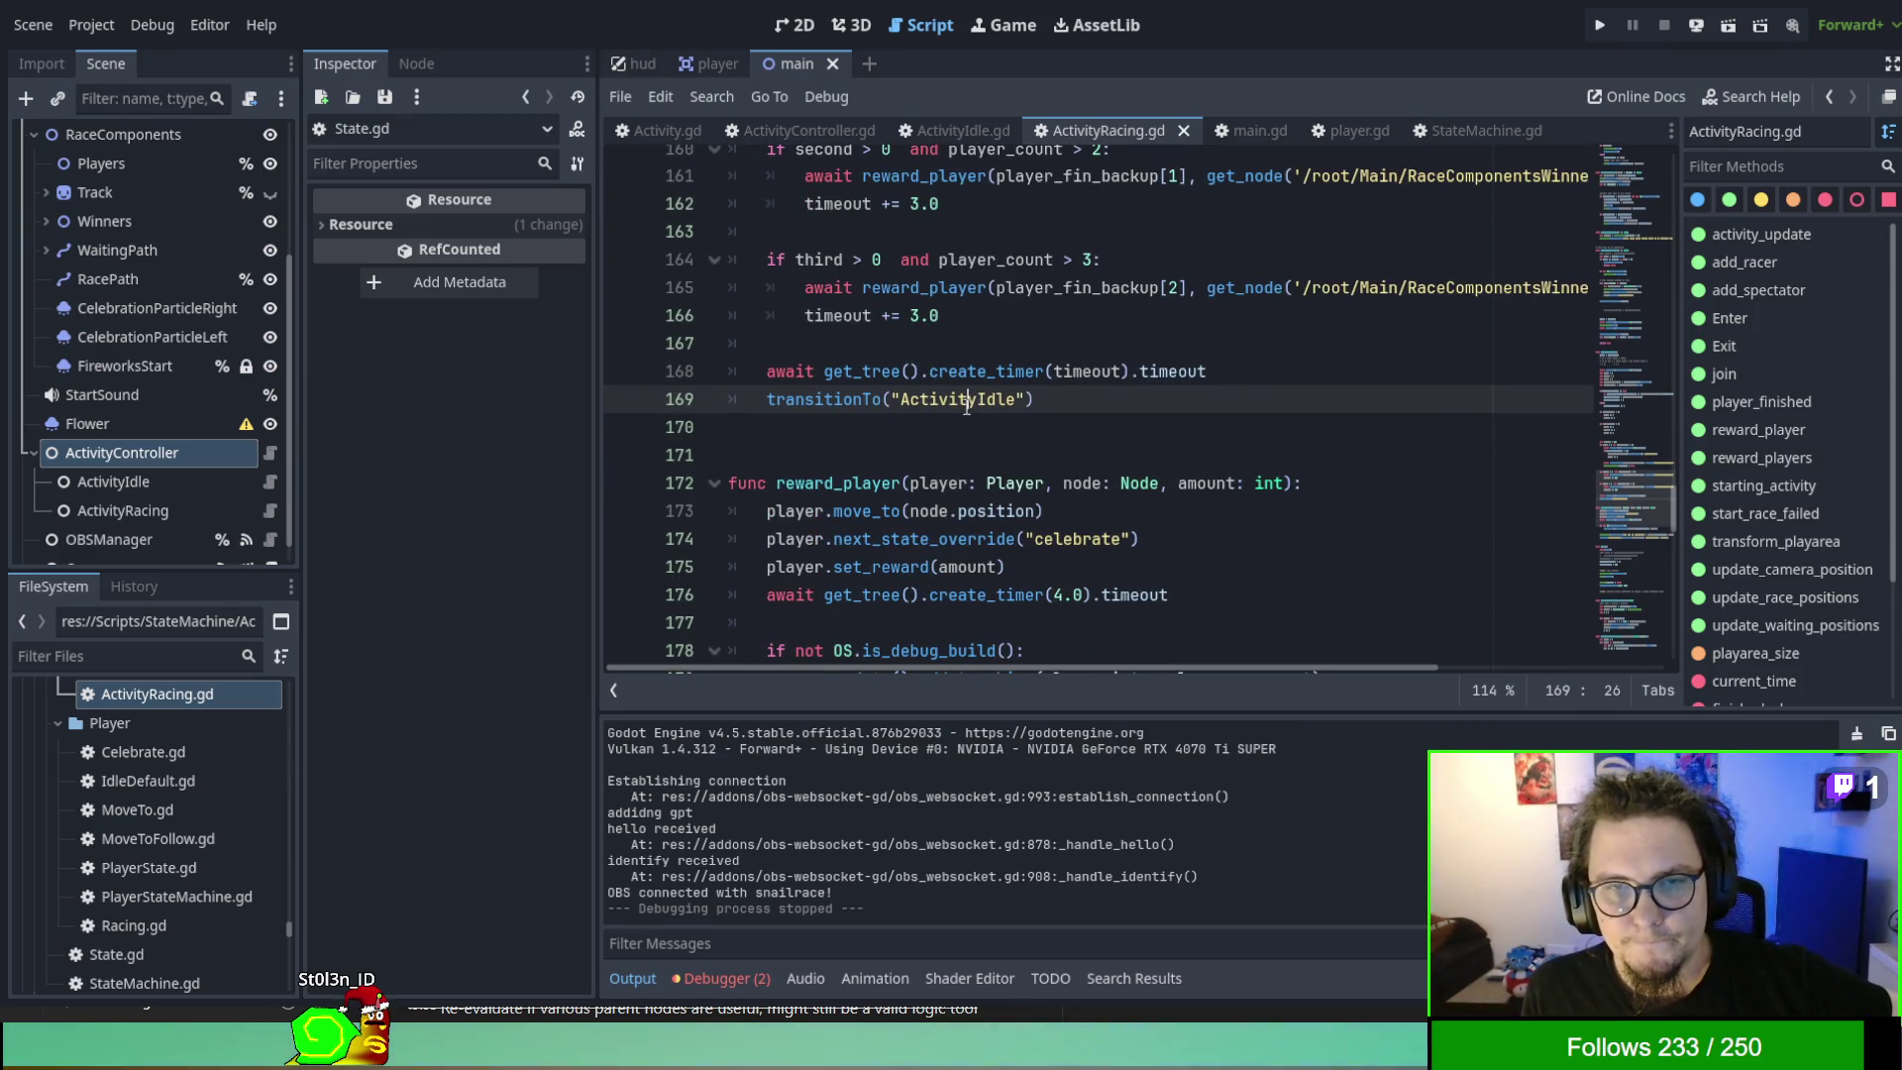
key("ctrl+shift+Right")
left_click(1110, 439)
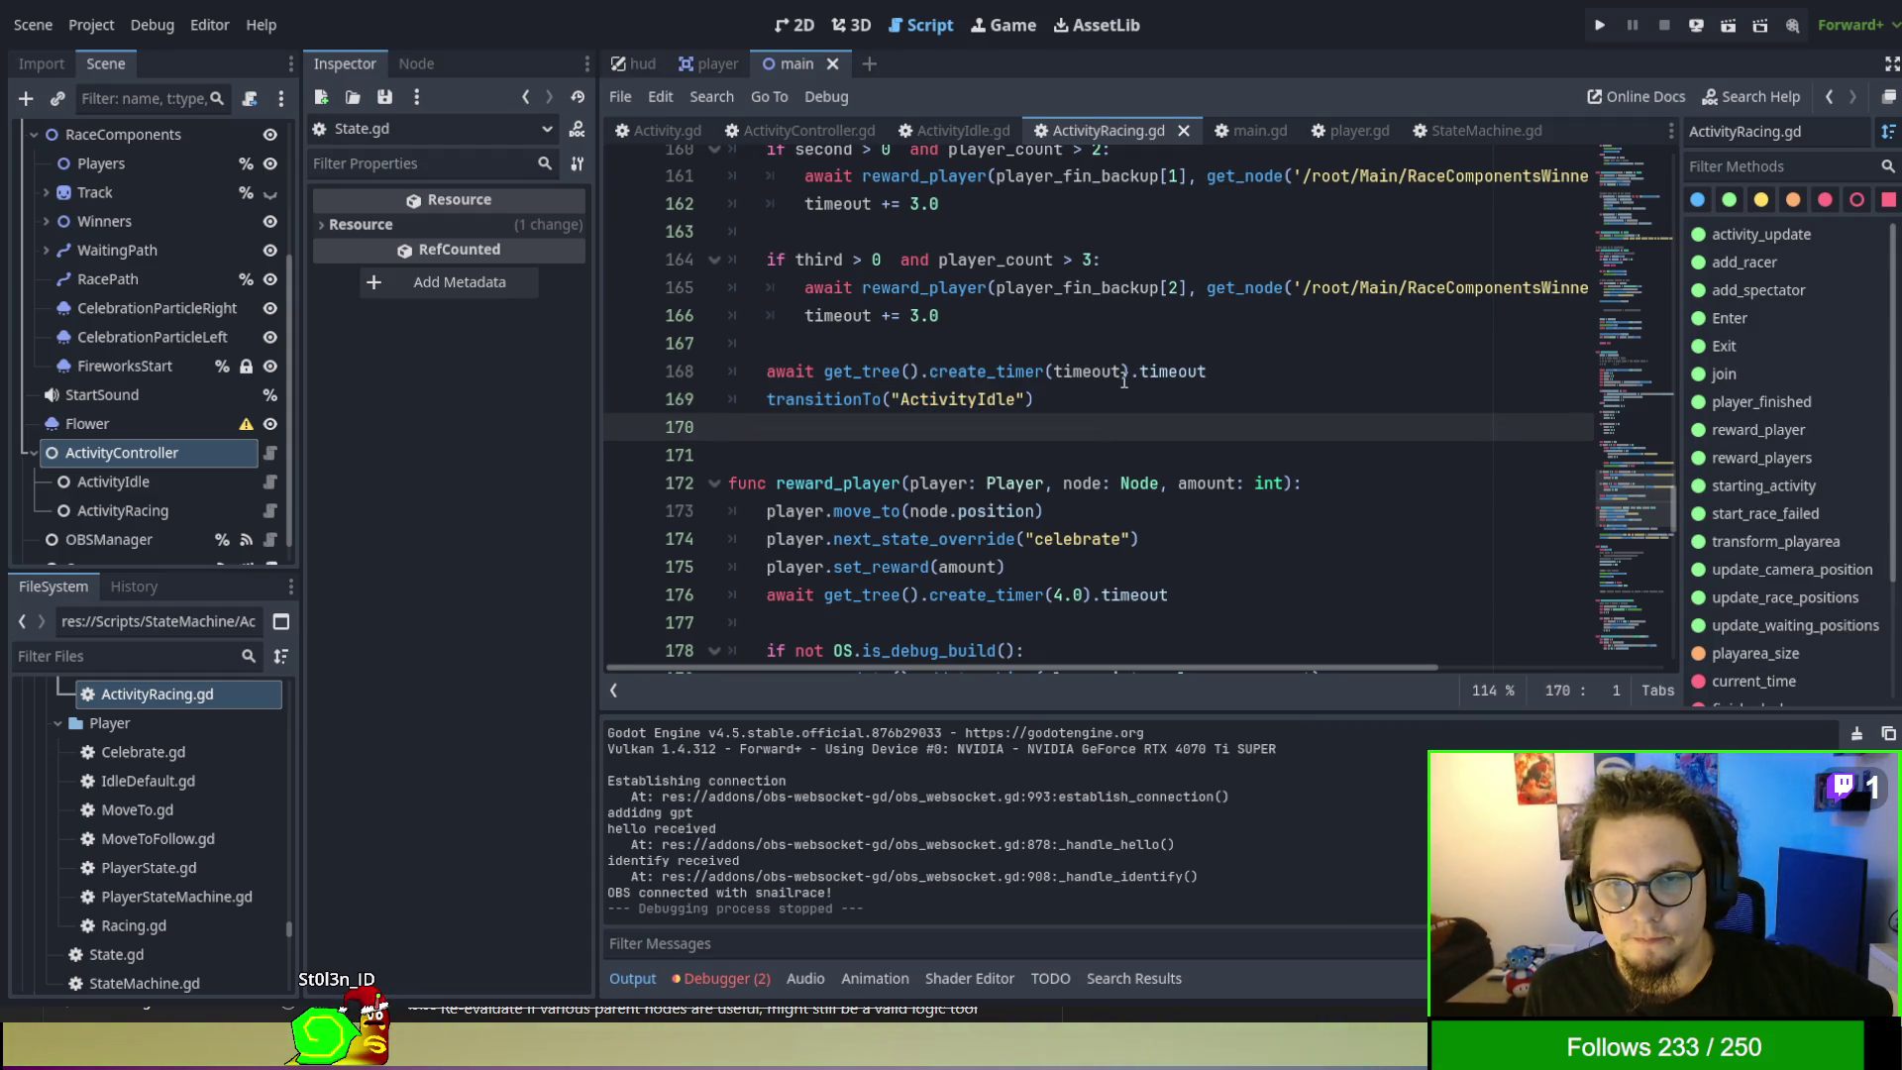
key("shift+Up")
left_click(1261, 375, "shift")
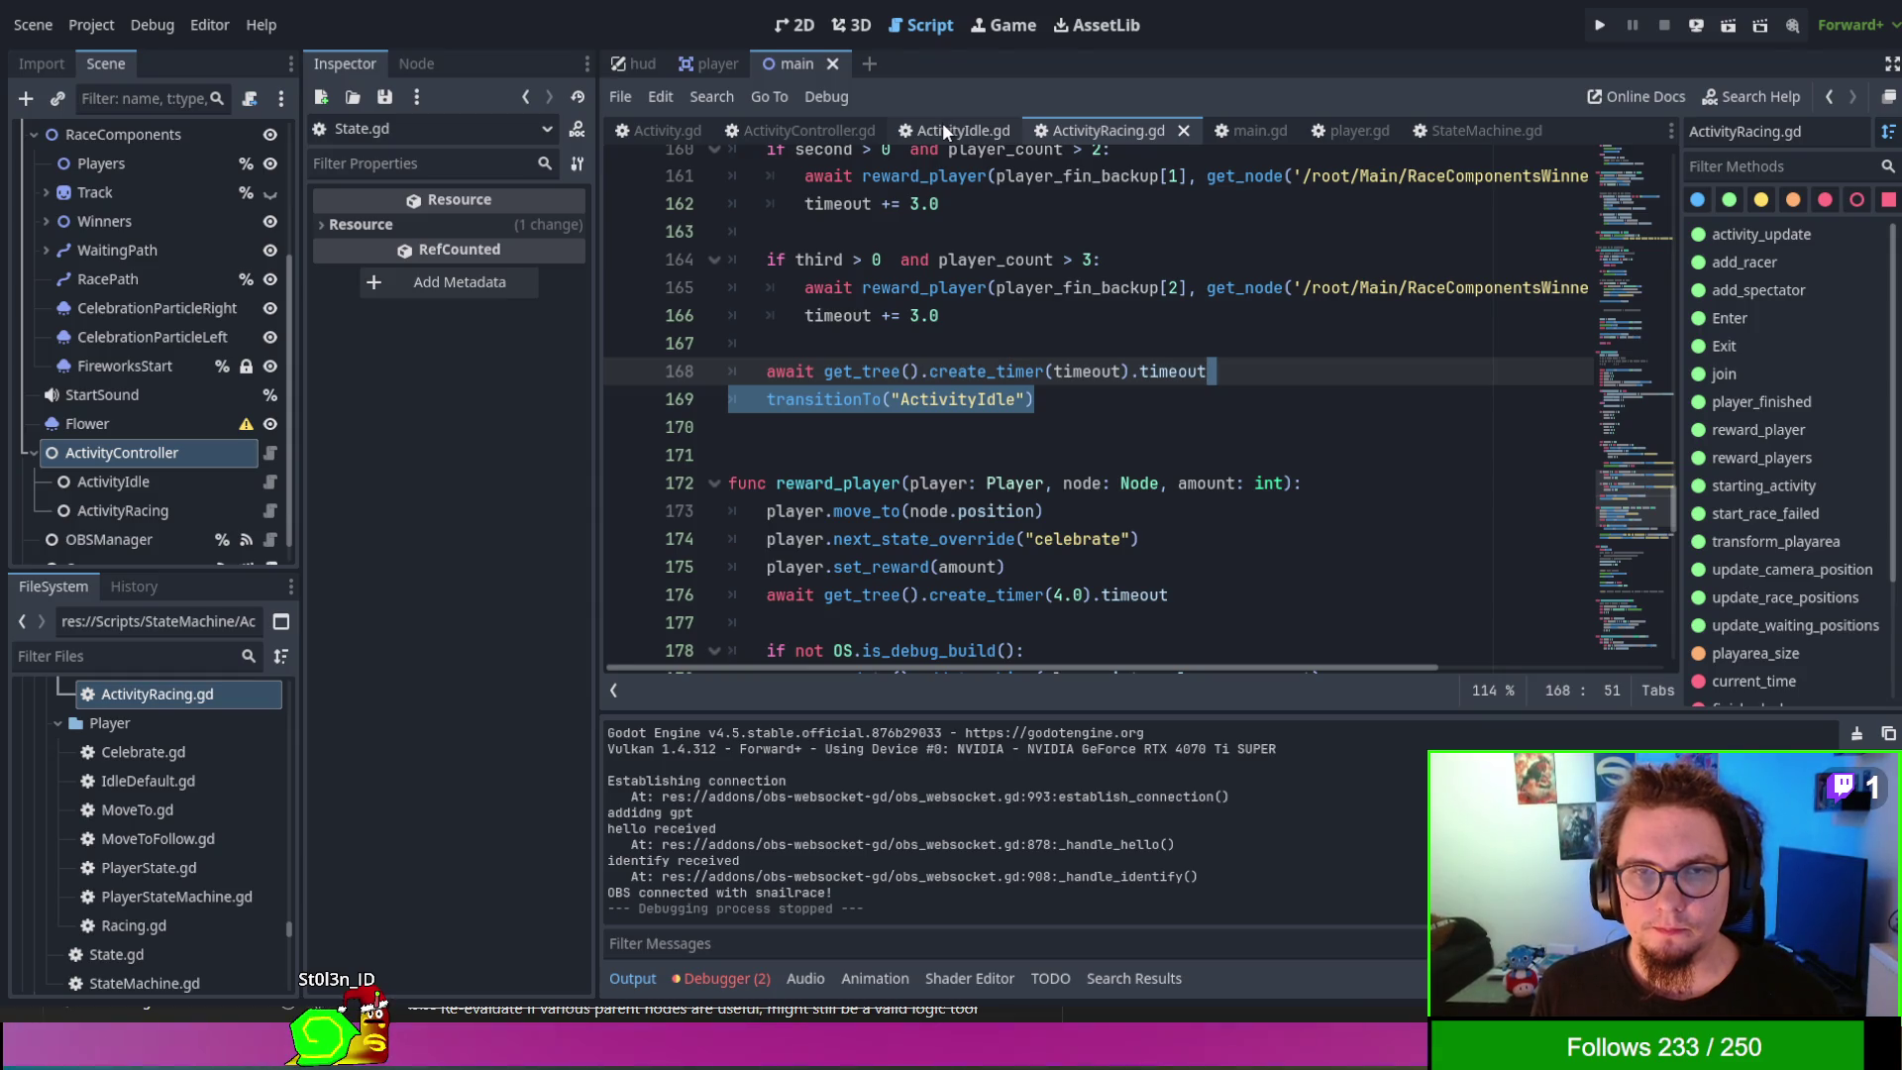
left_click(781, 132)
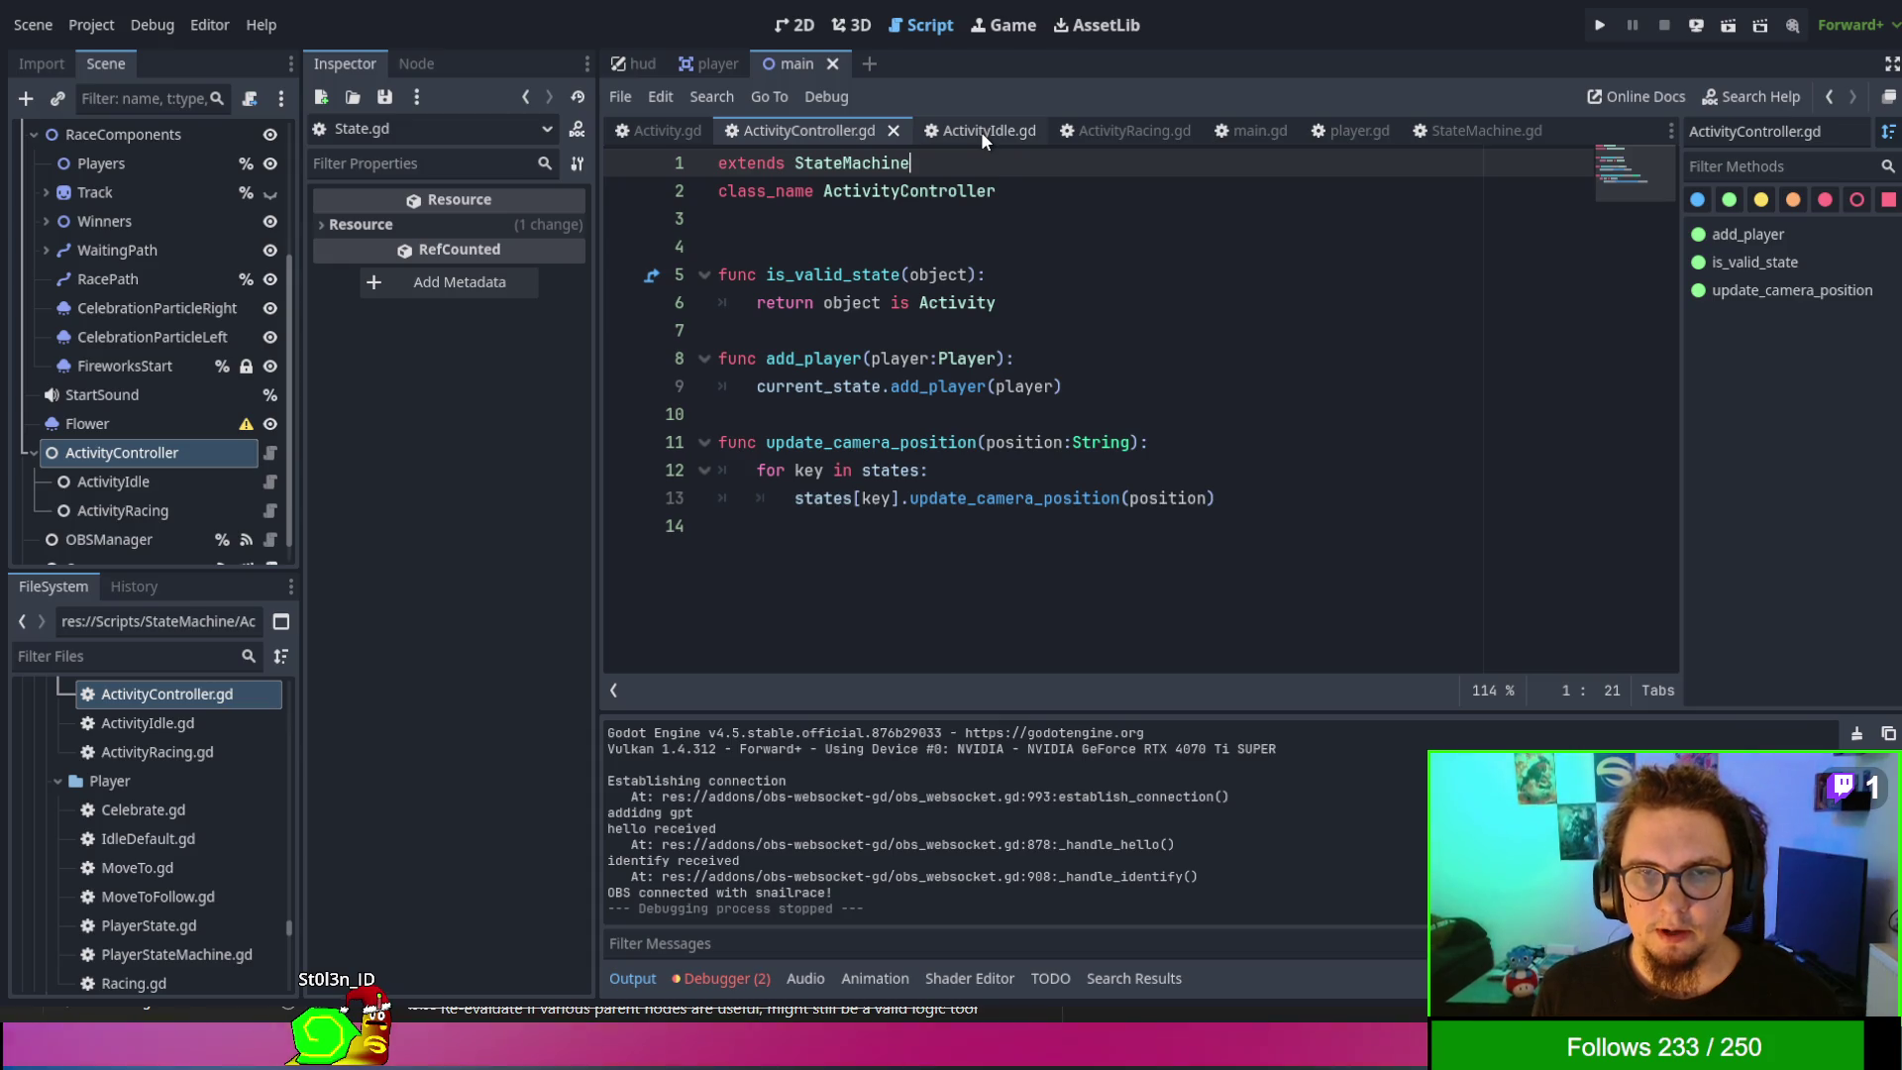
Add 'var queue : Array[String] = []' on line 4 of ActivityController.gd.
left_click(1002, 216)
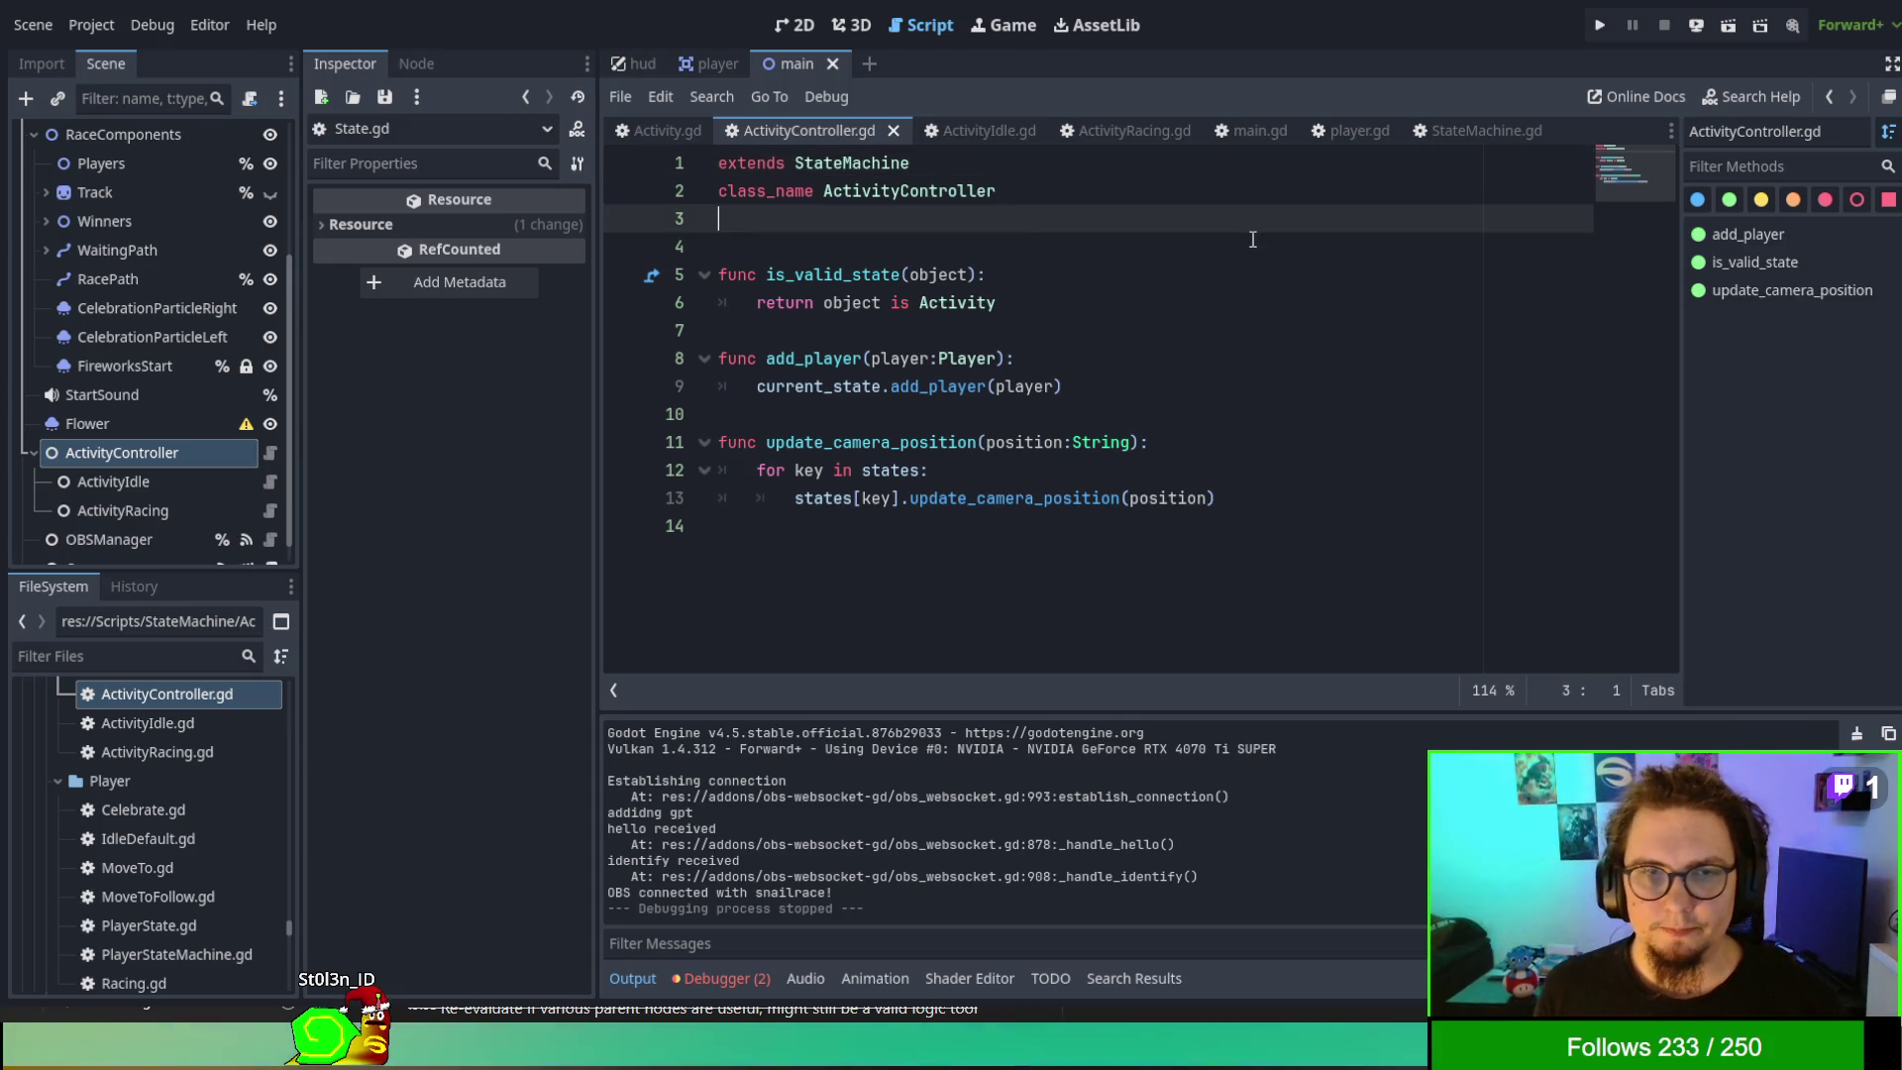
key("Return")
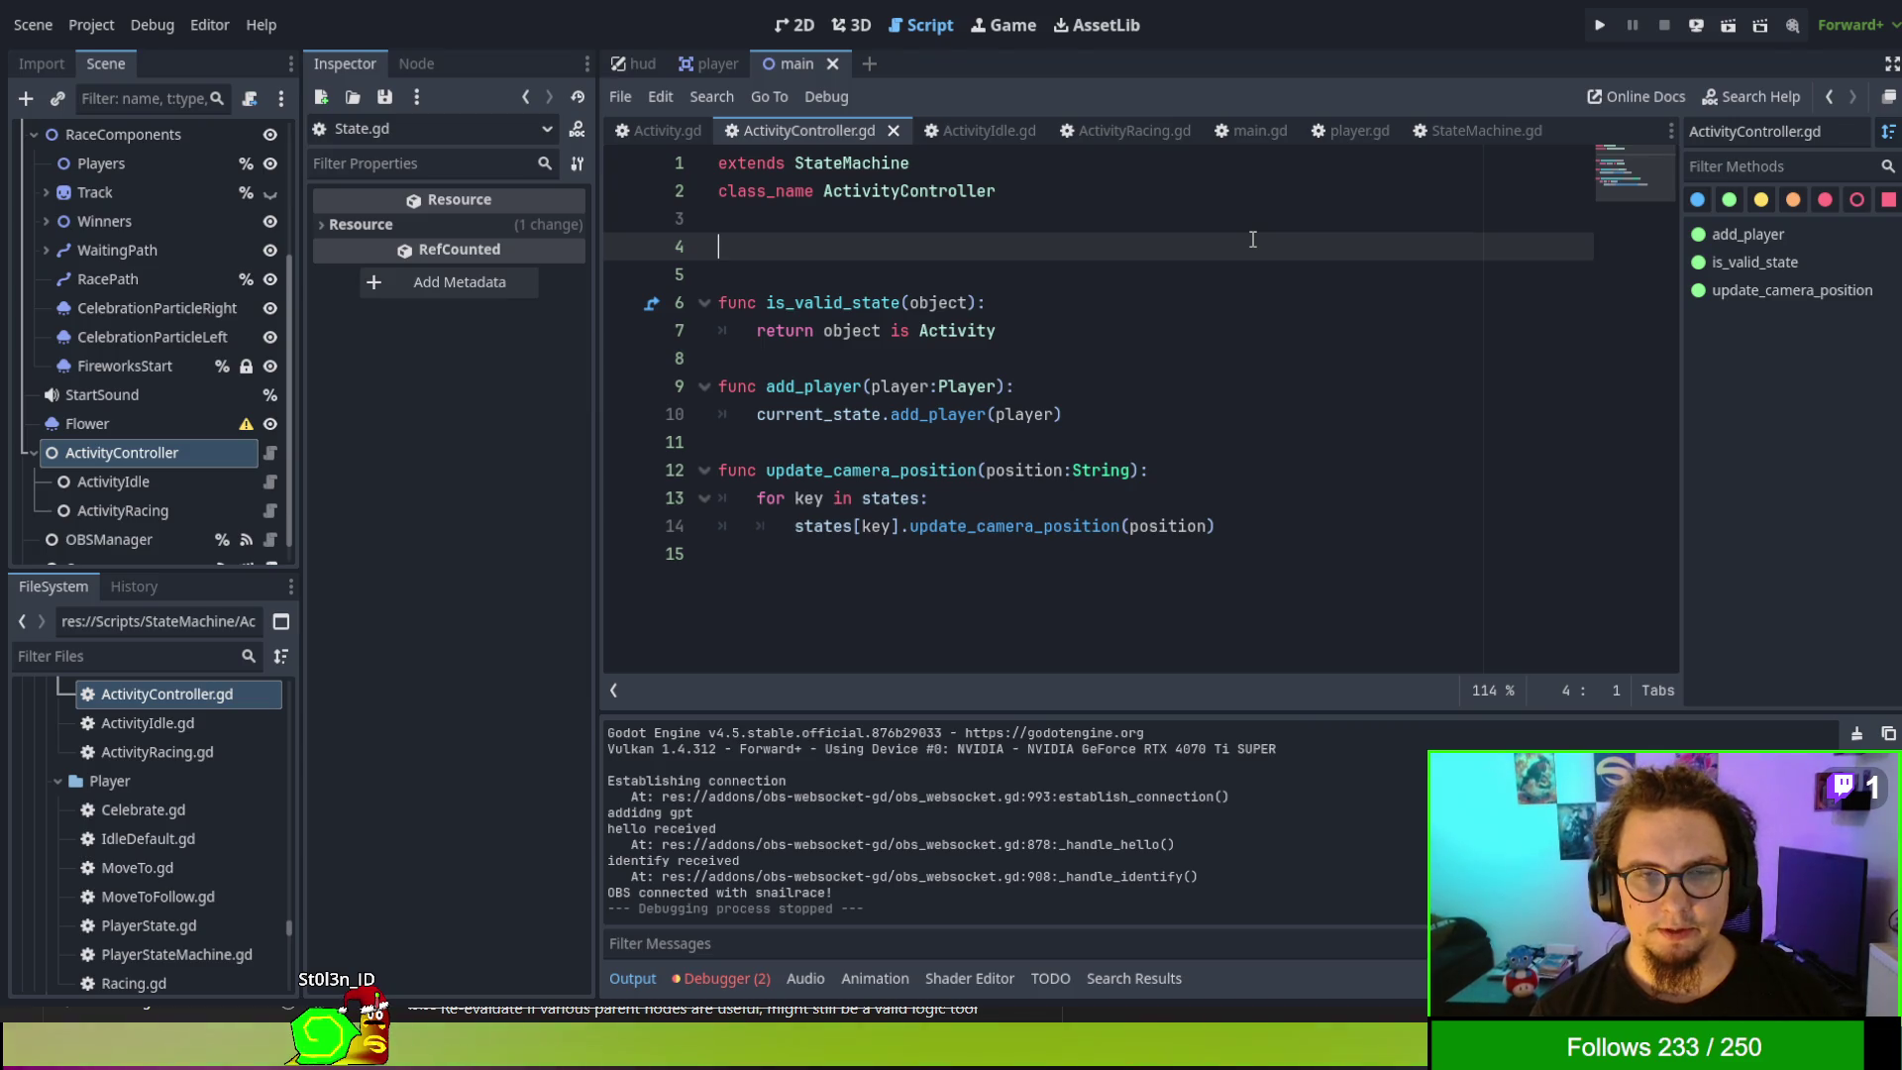
type("r queue :")
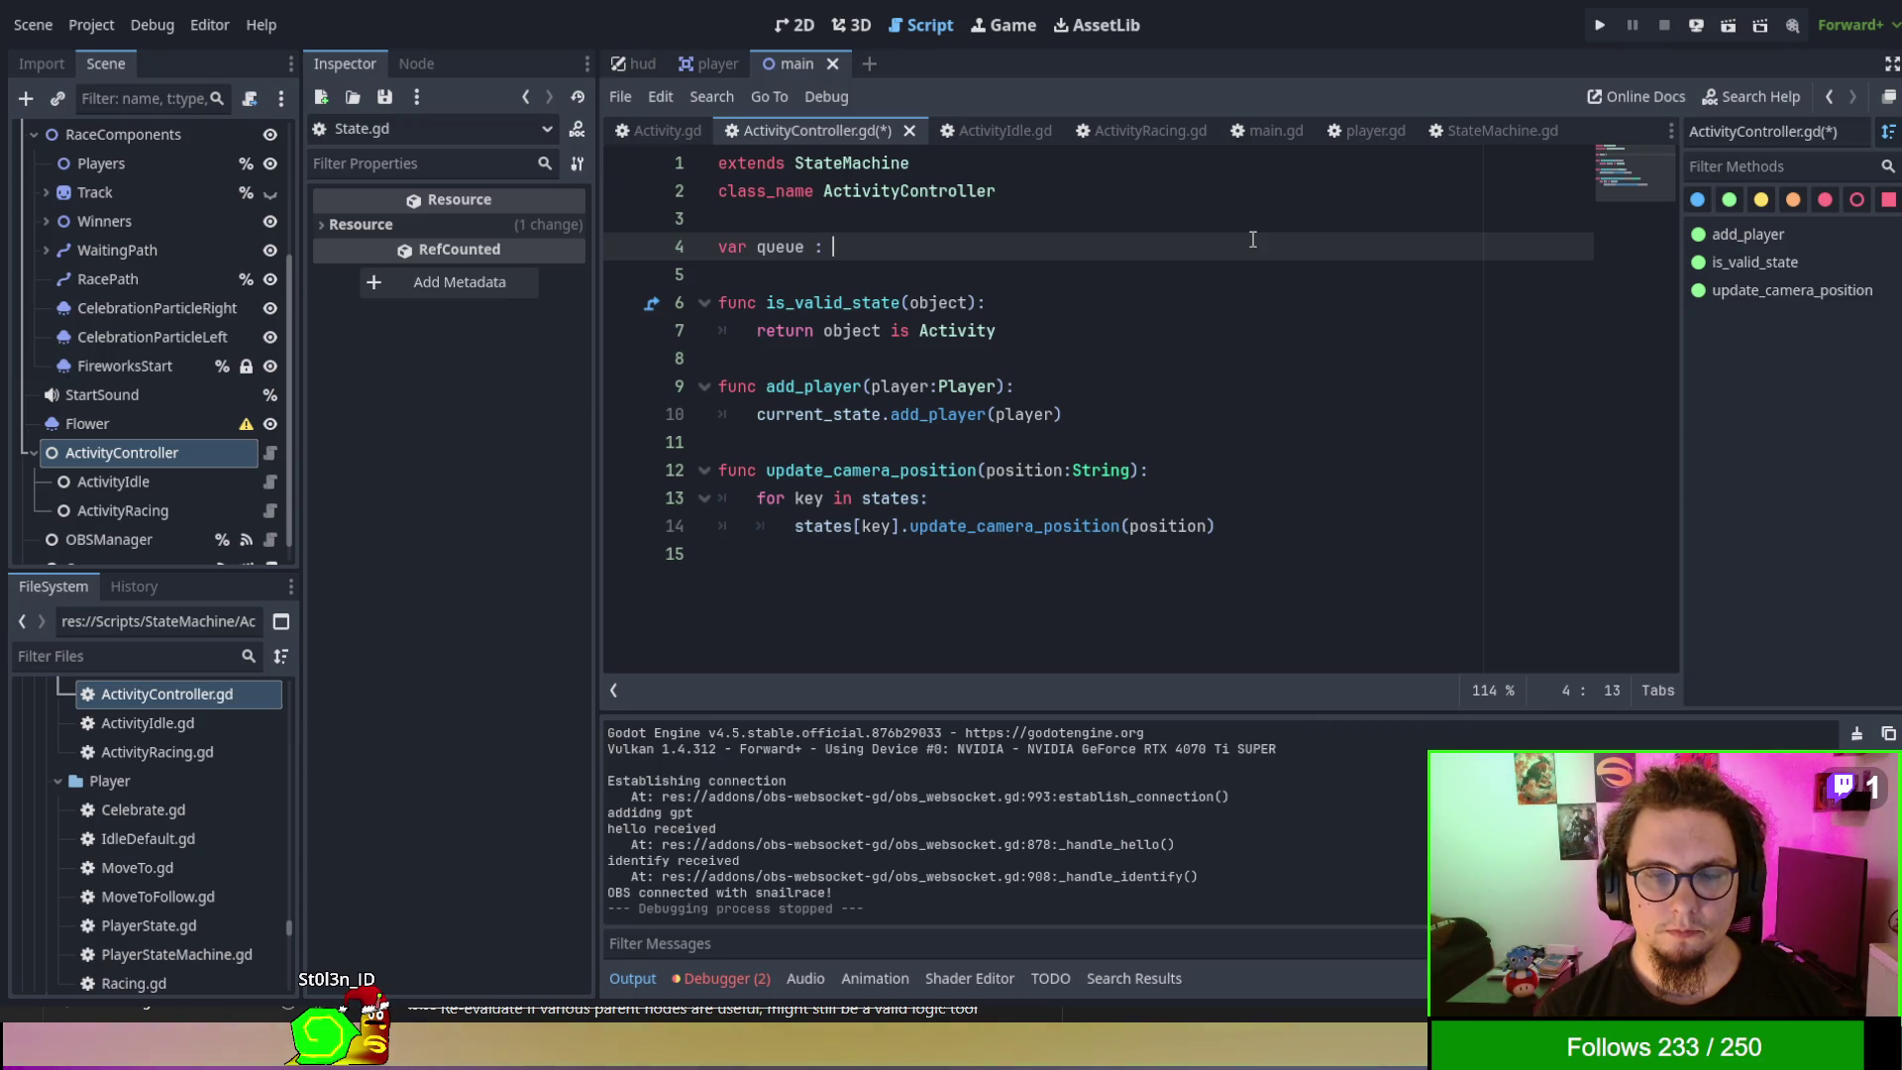
key("BackSpace")
key("BackSpace")
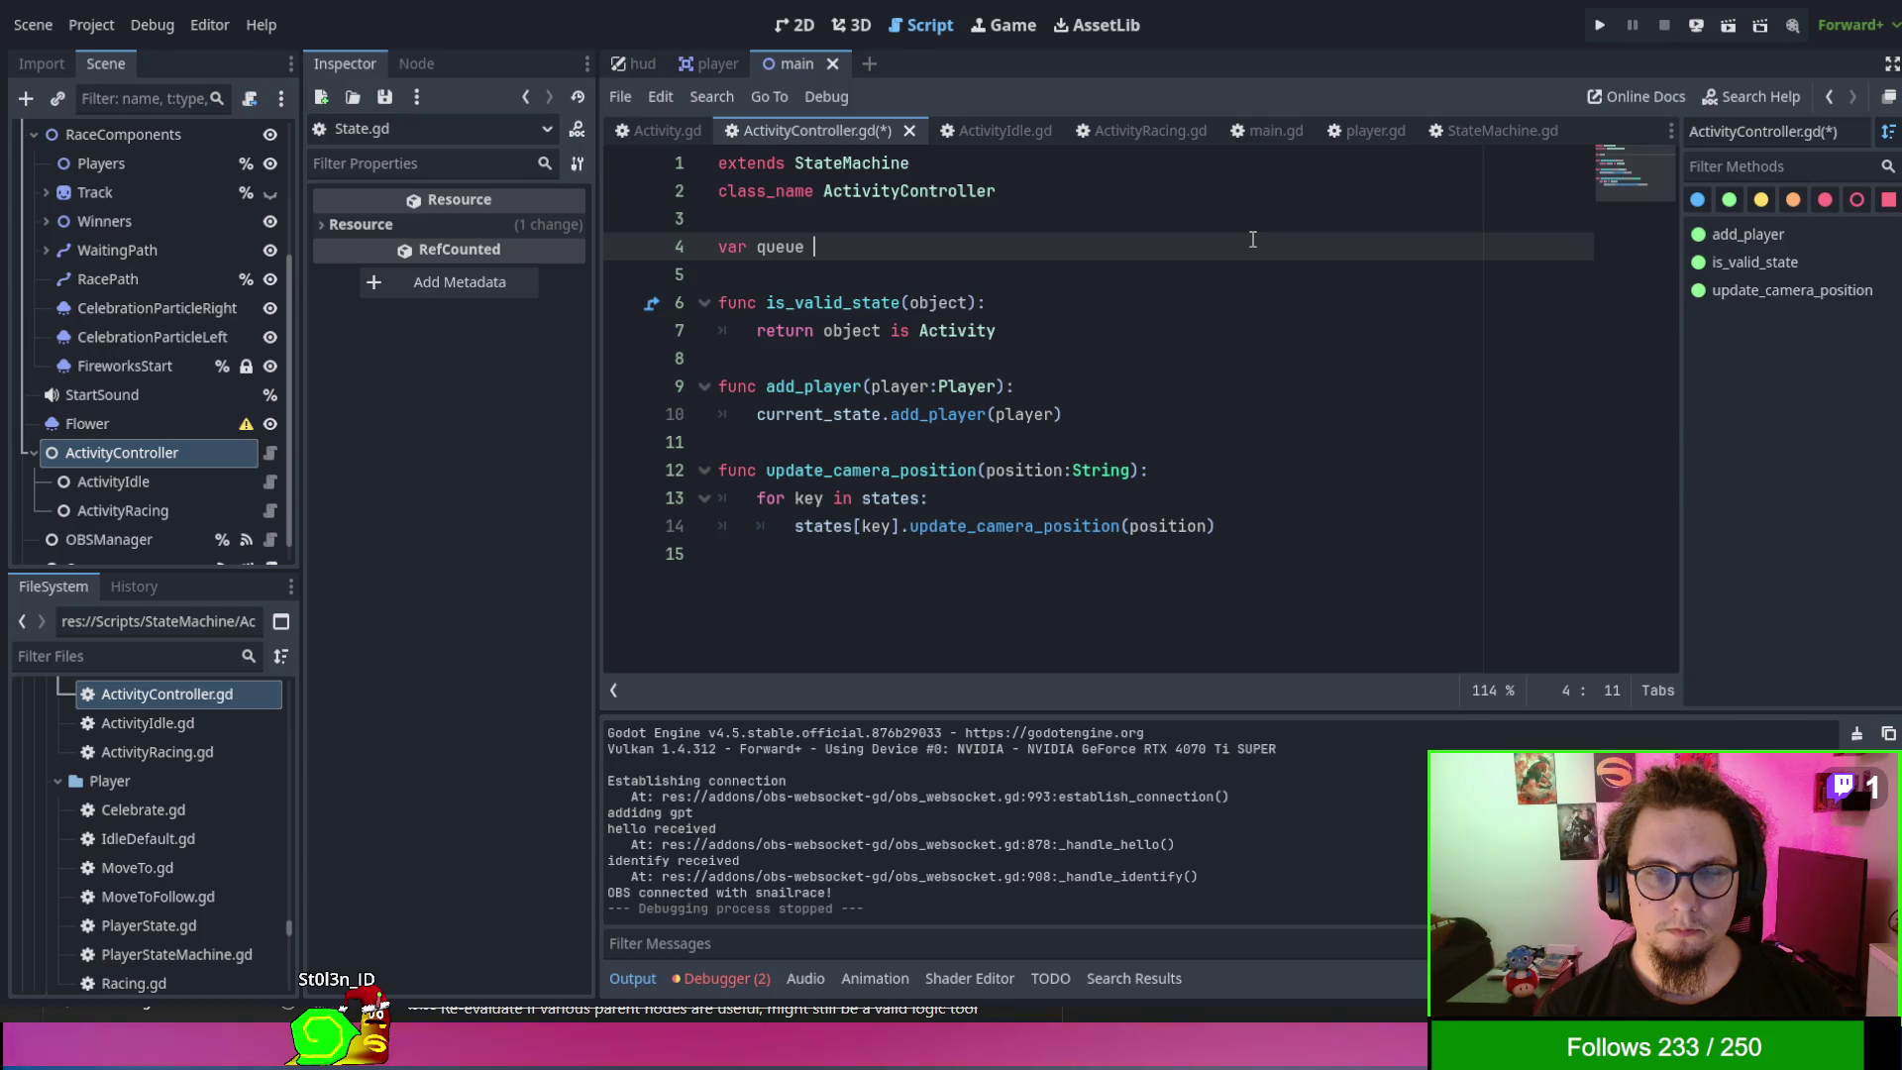
type("A")
key("BackSpace")
type(": A")
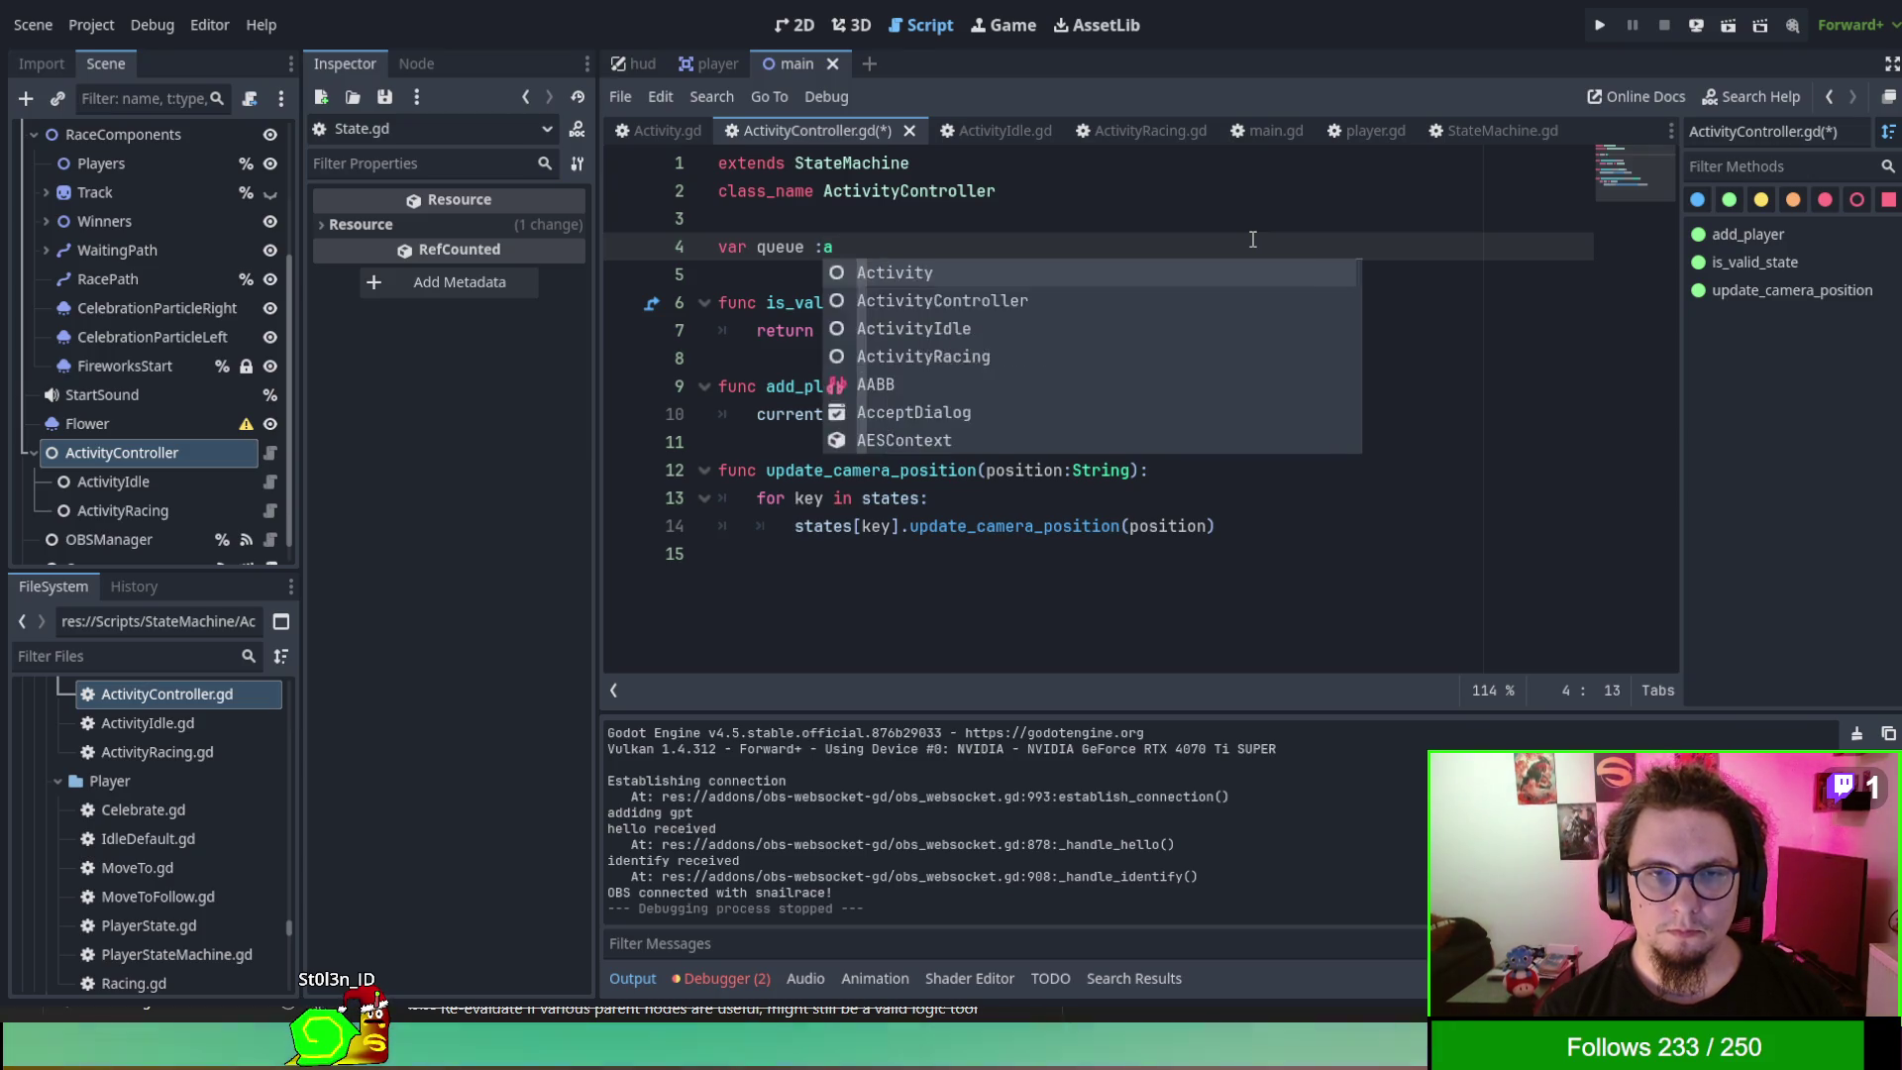
type("rr")
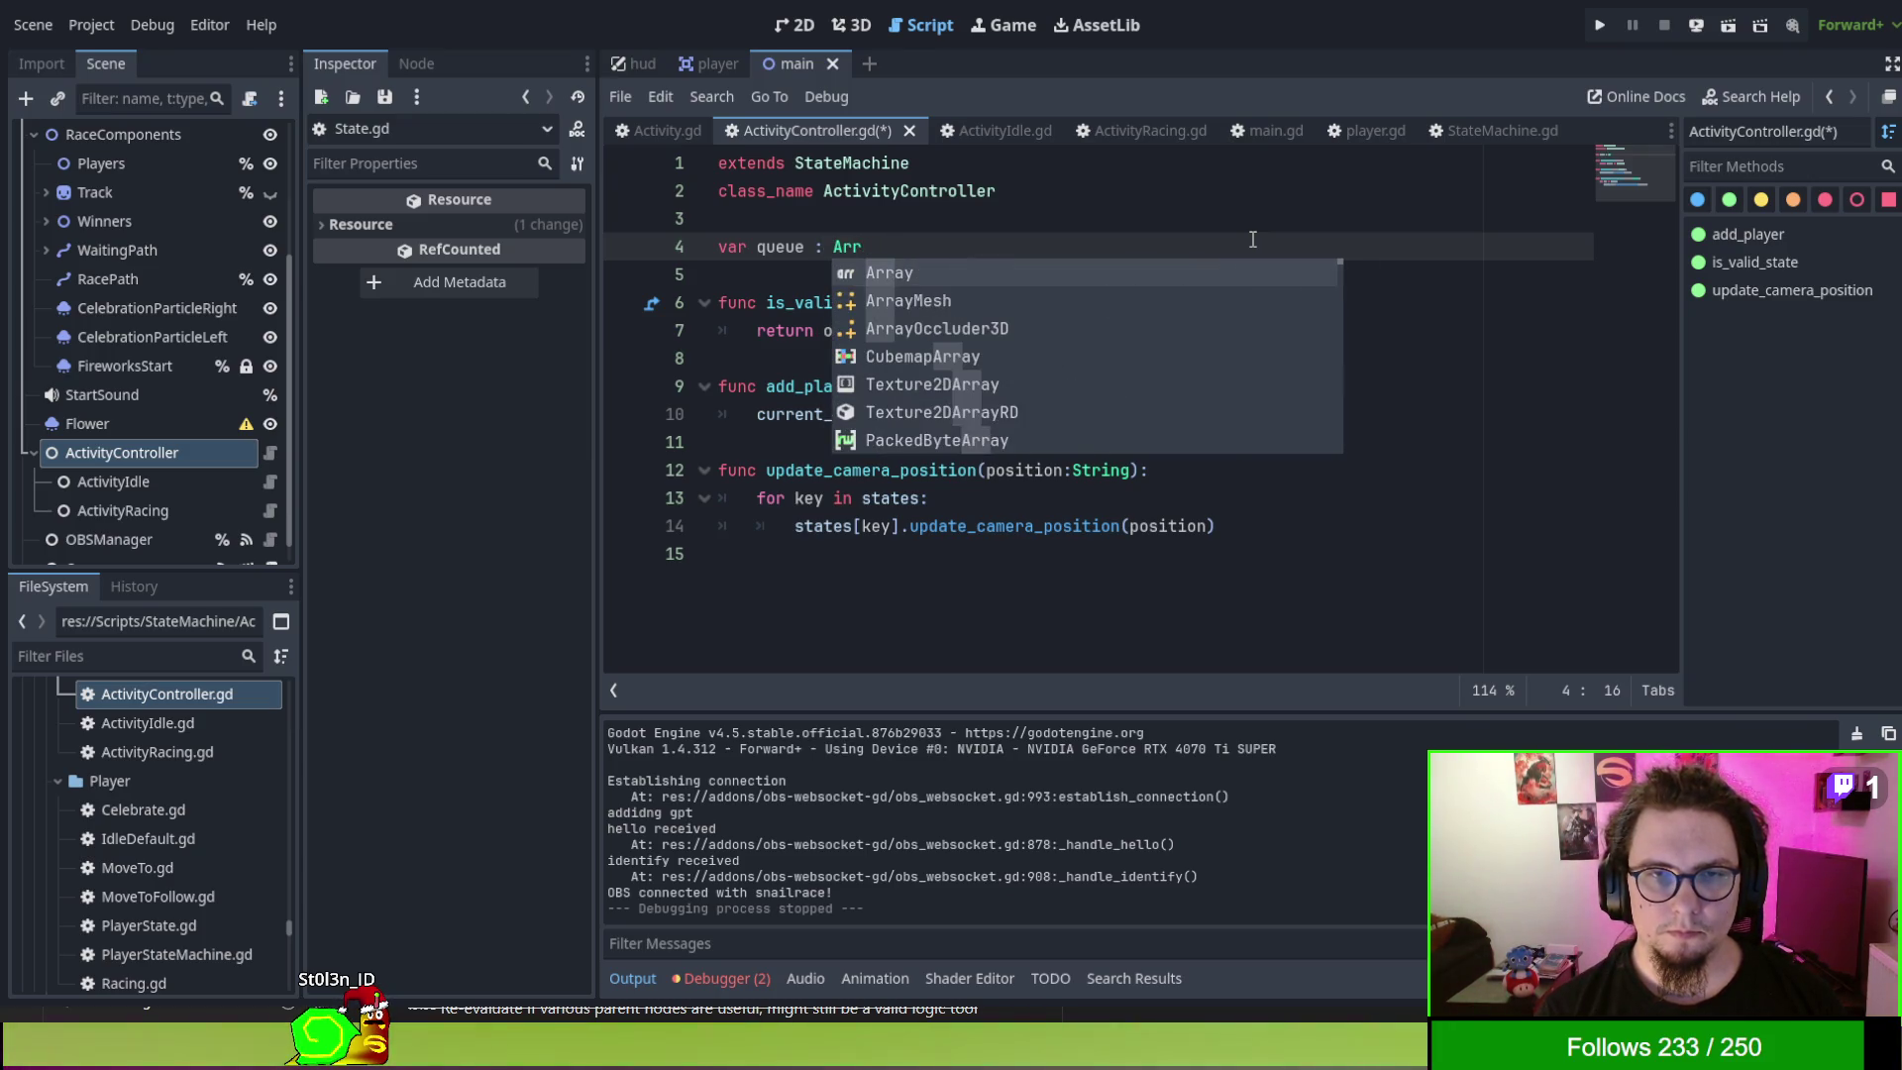
type("ay")
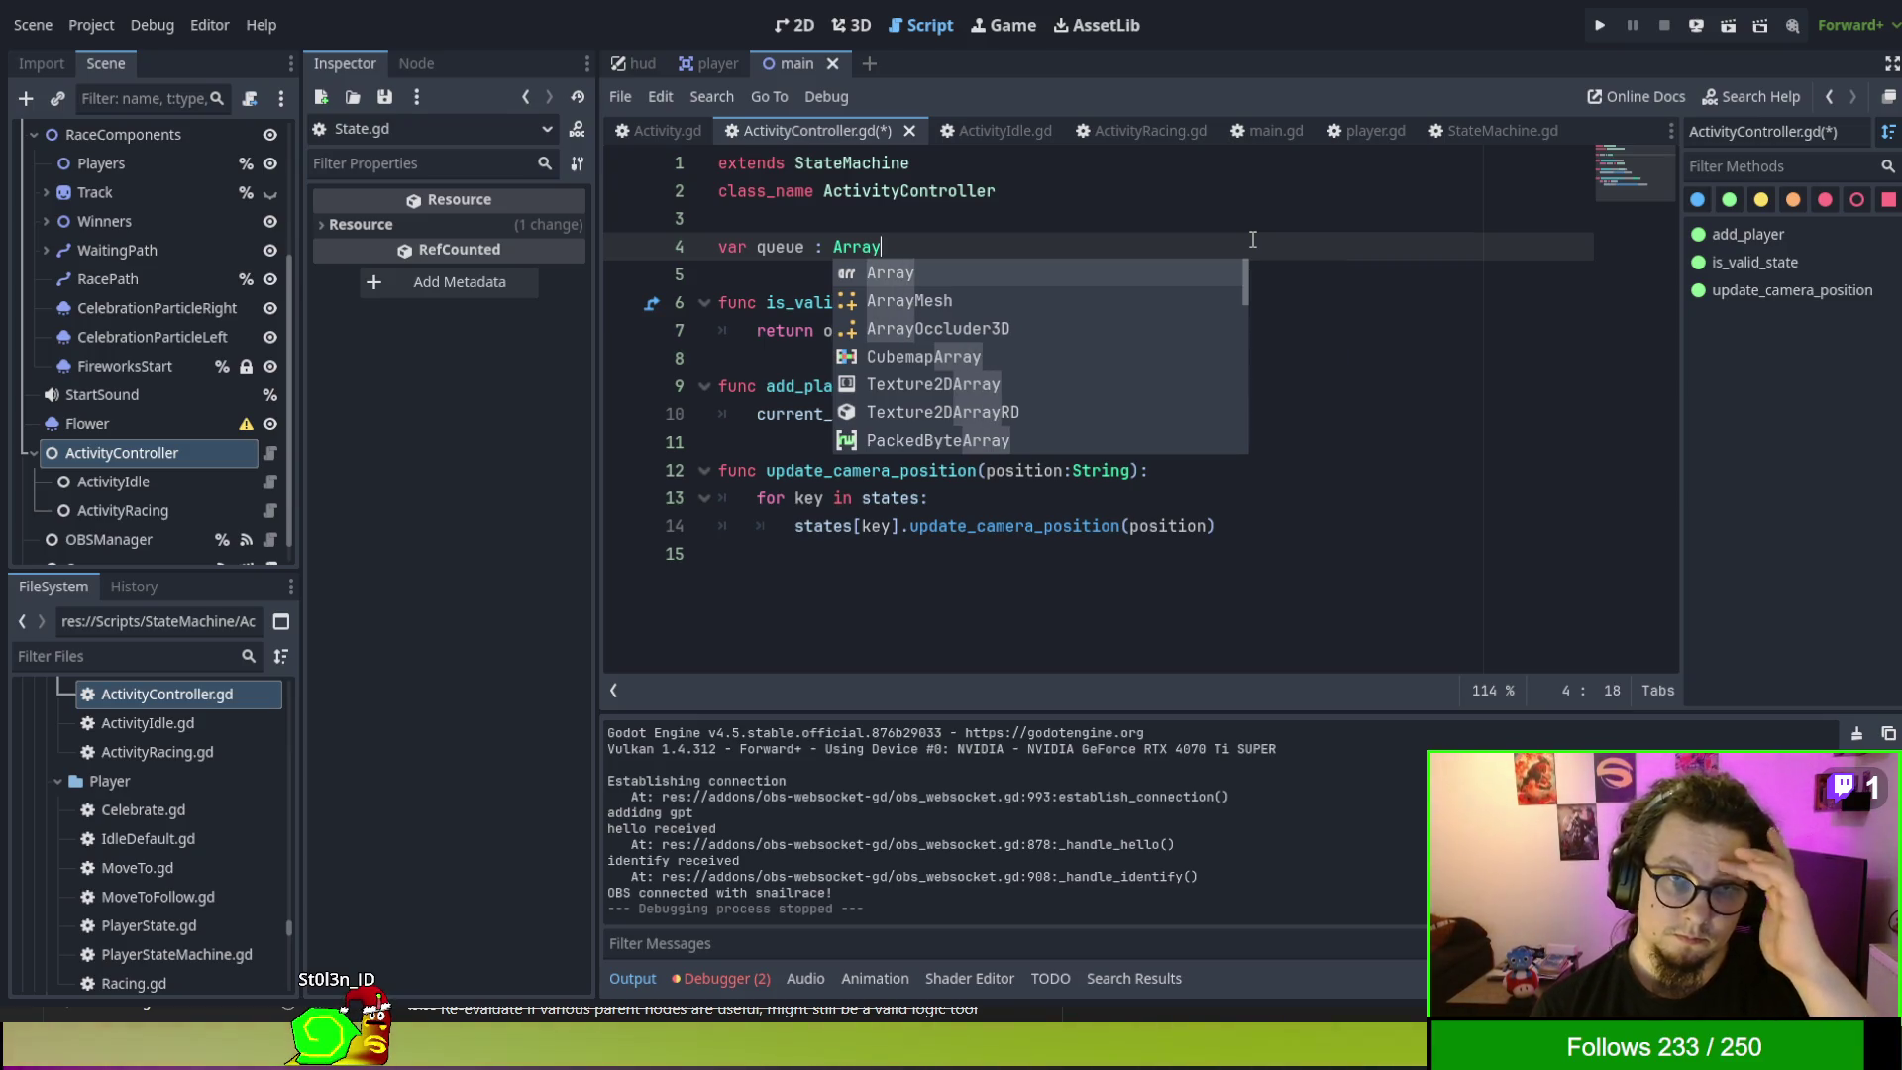
type("[")
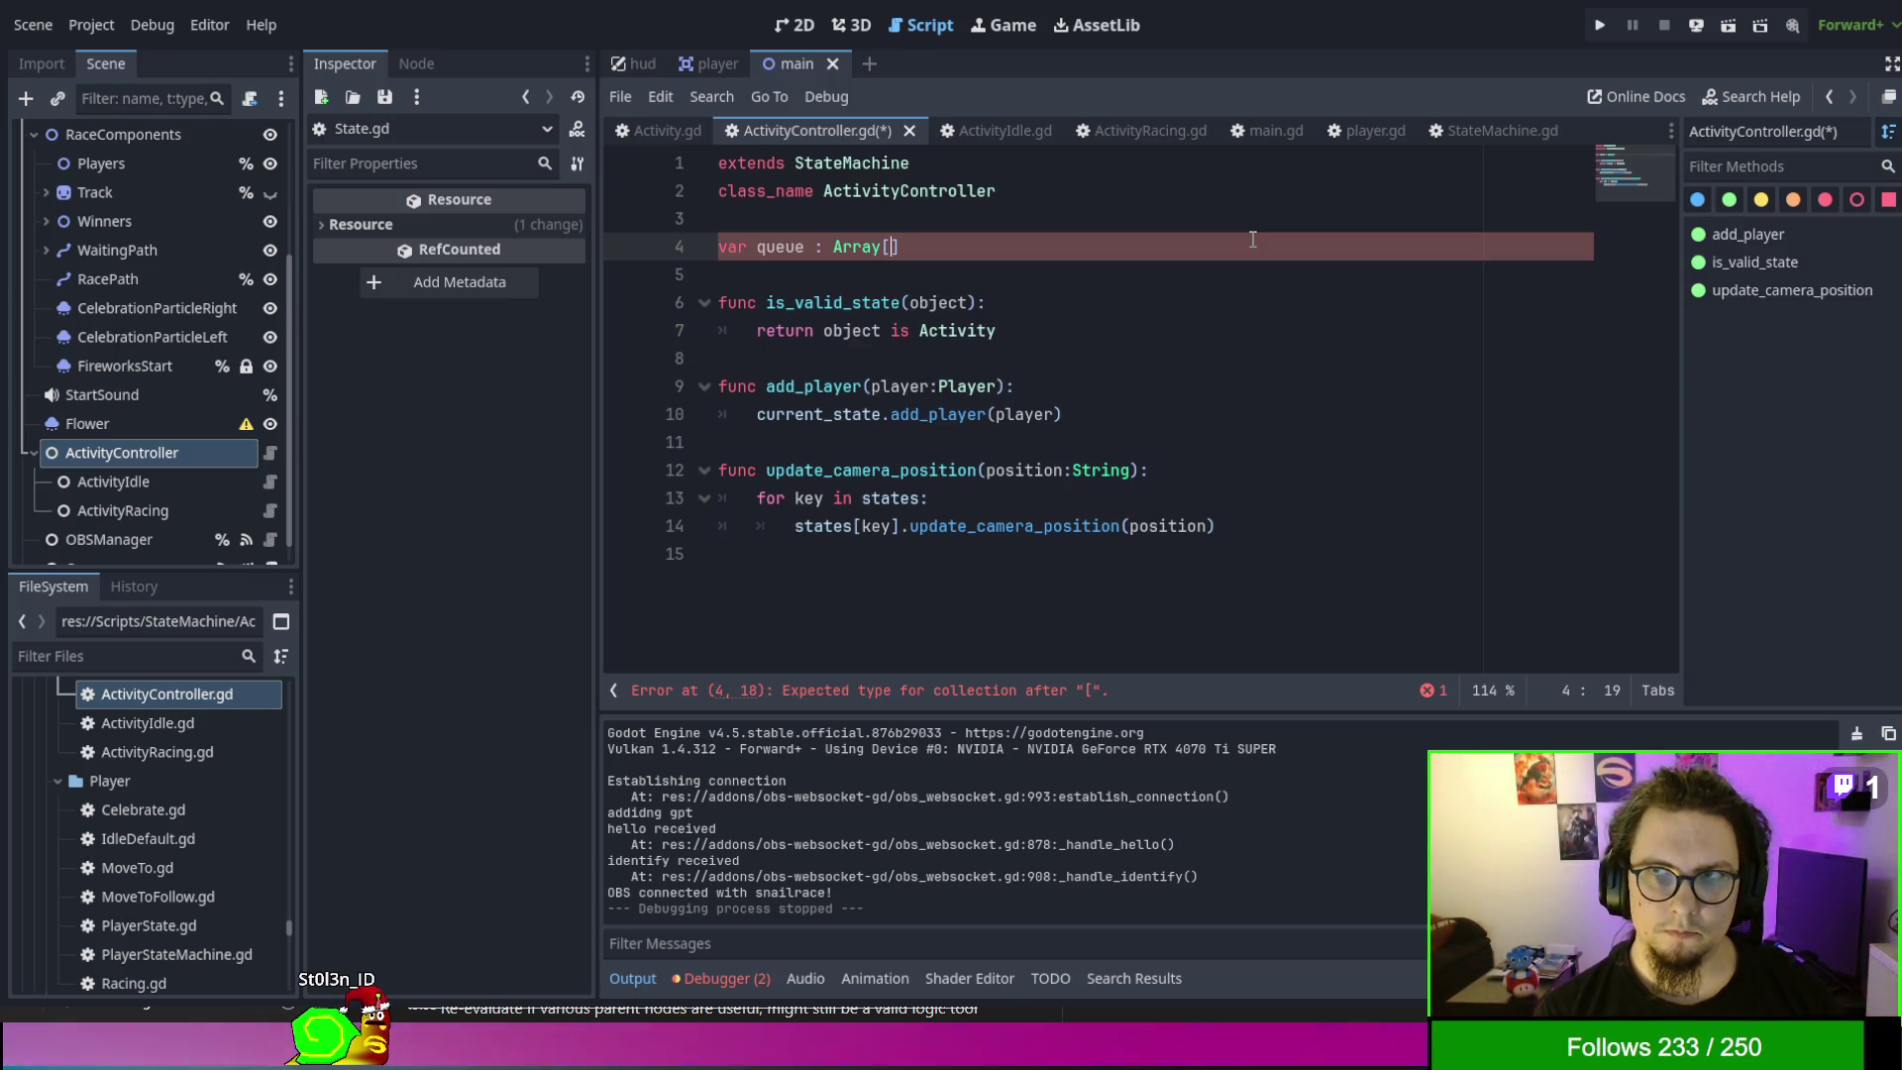
type("\"")
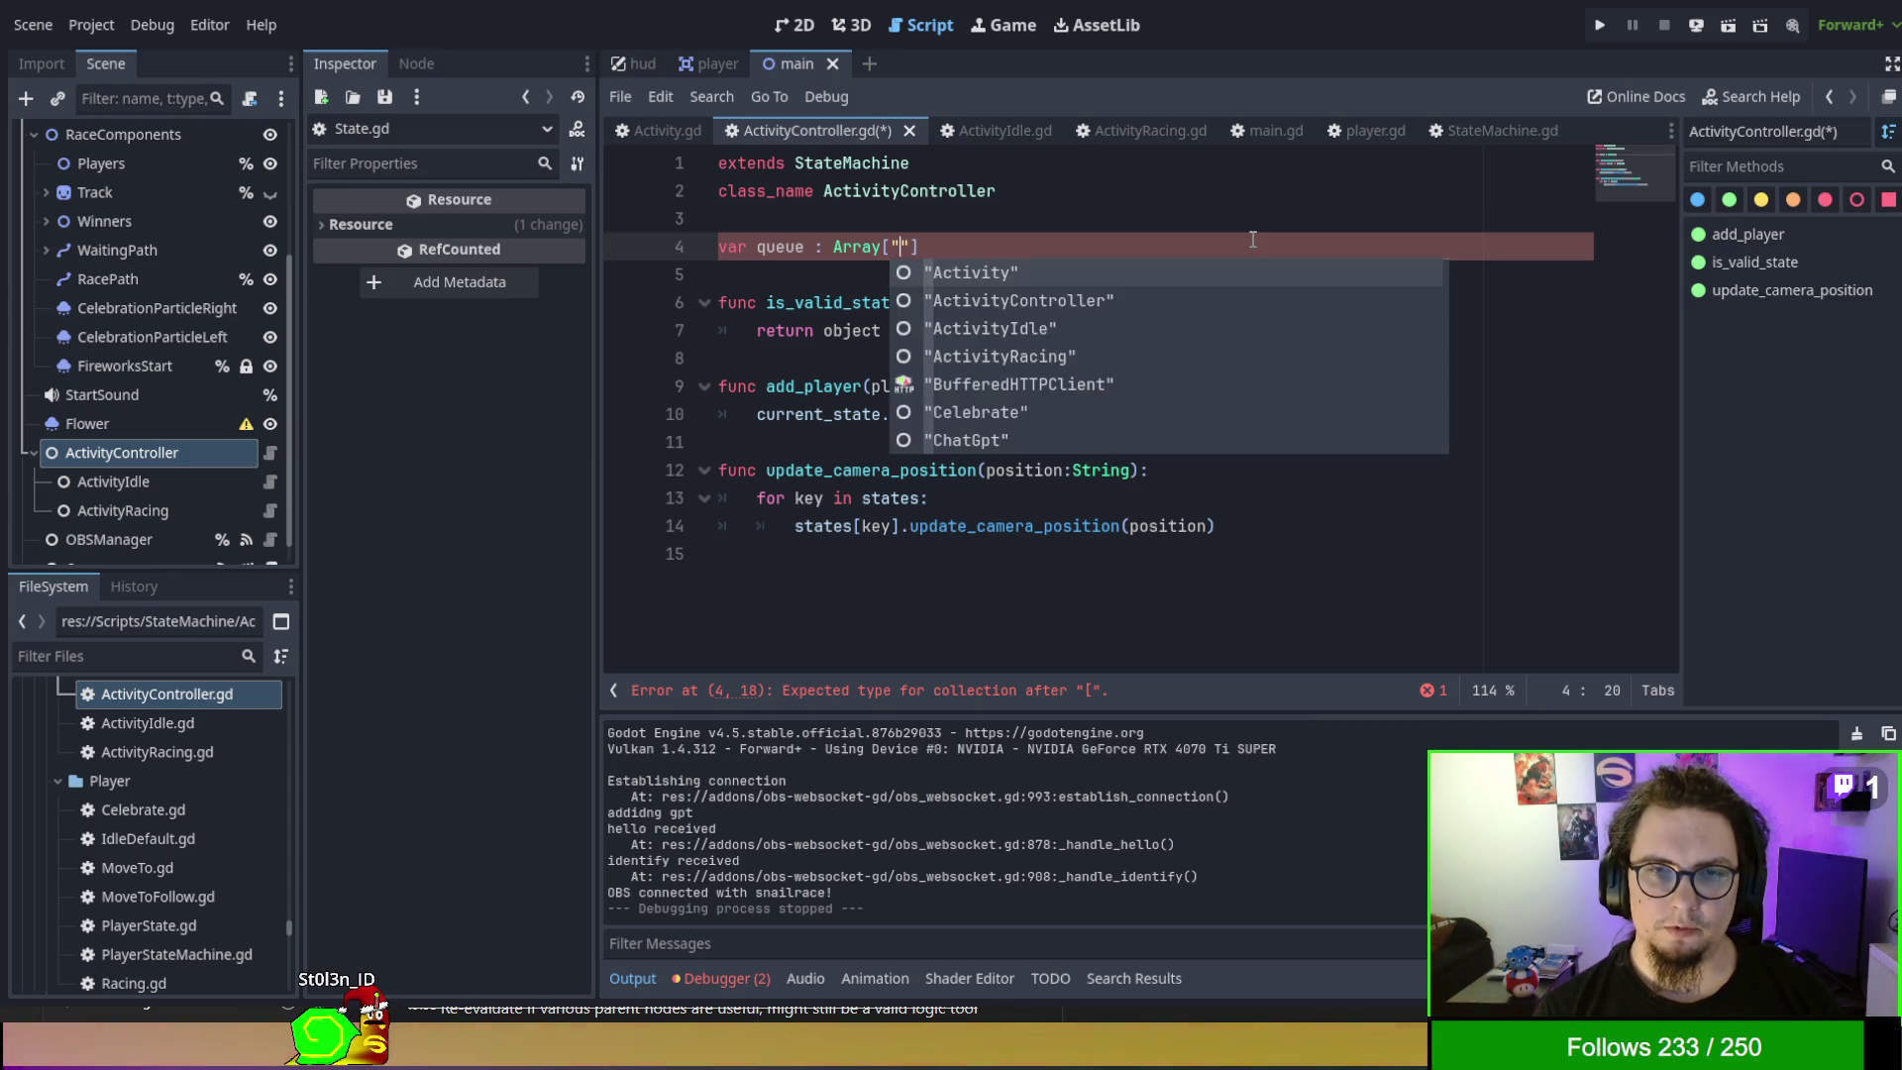
type("St")
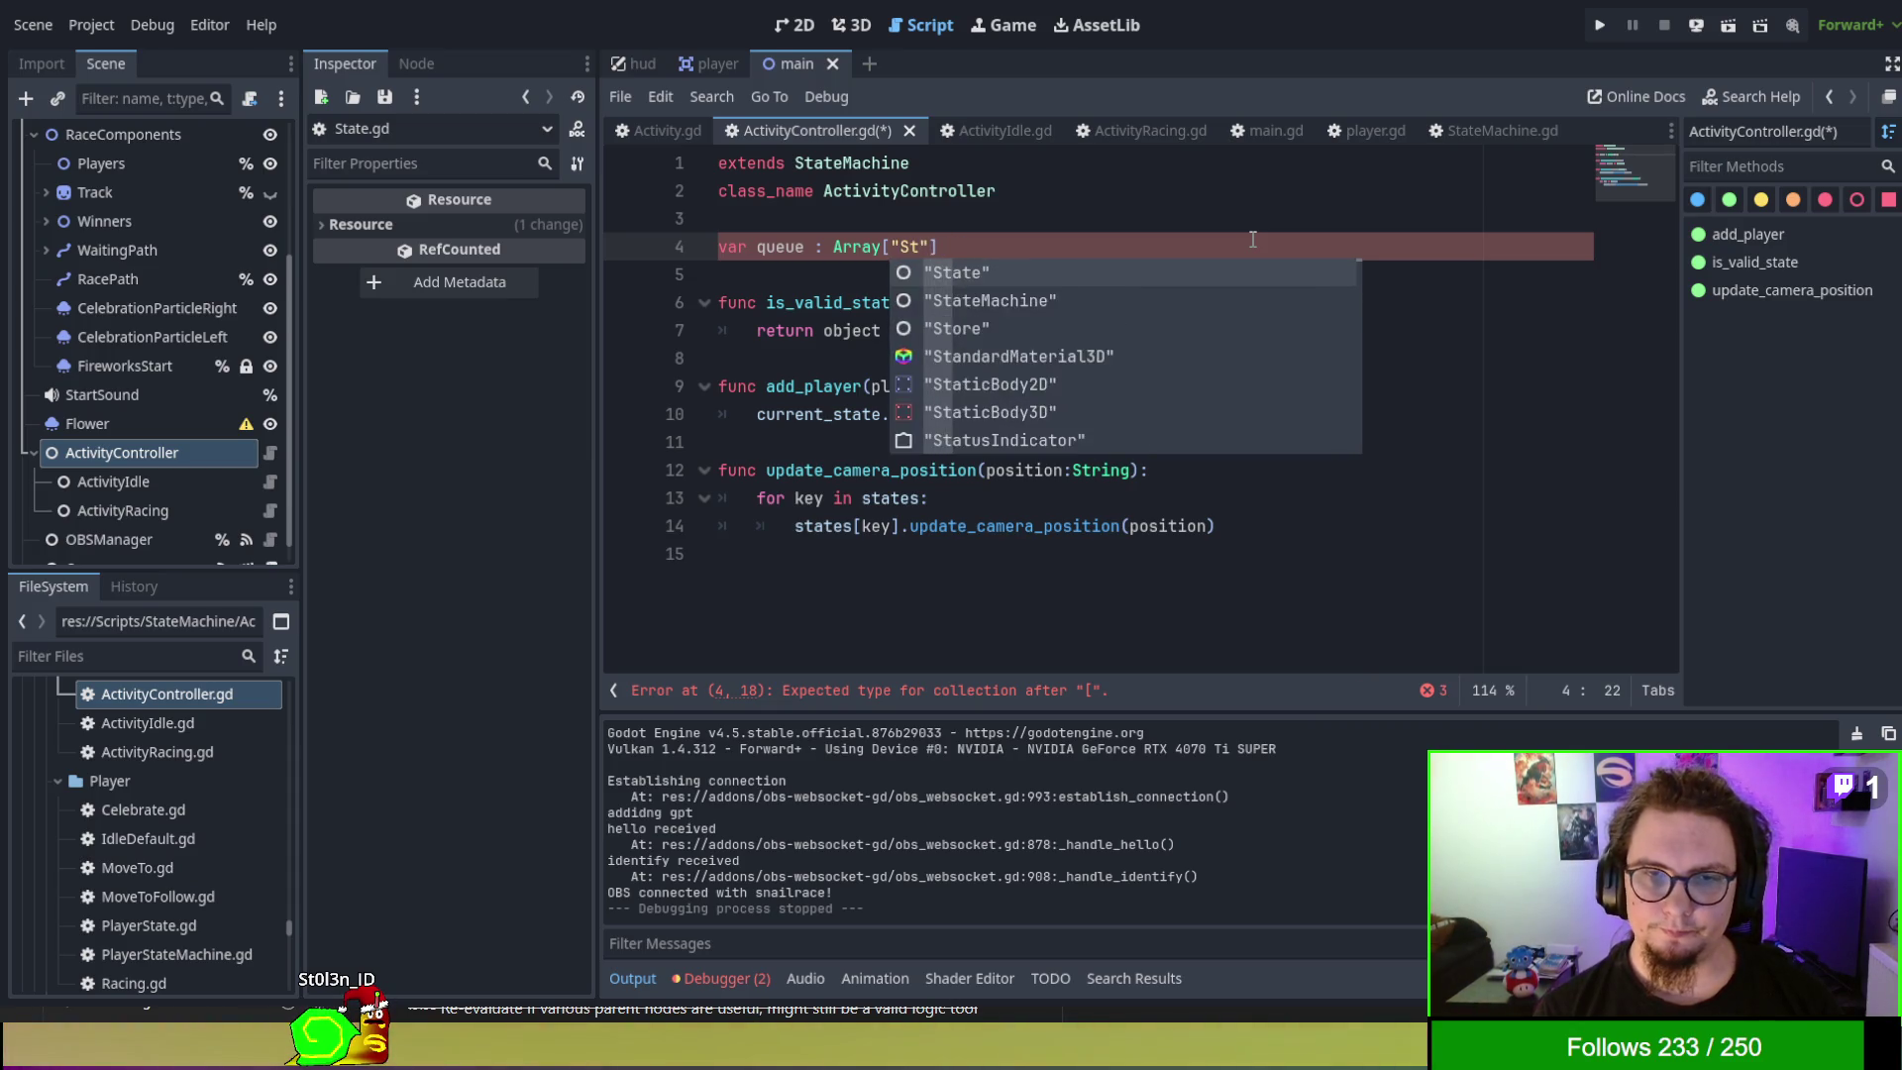
key("BackSpace")
key("BackSpace")
key("BackSpace")
key("BackSpace")
key("BackSpace")
key("BackSpace")
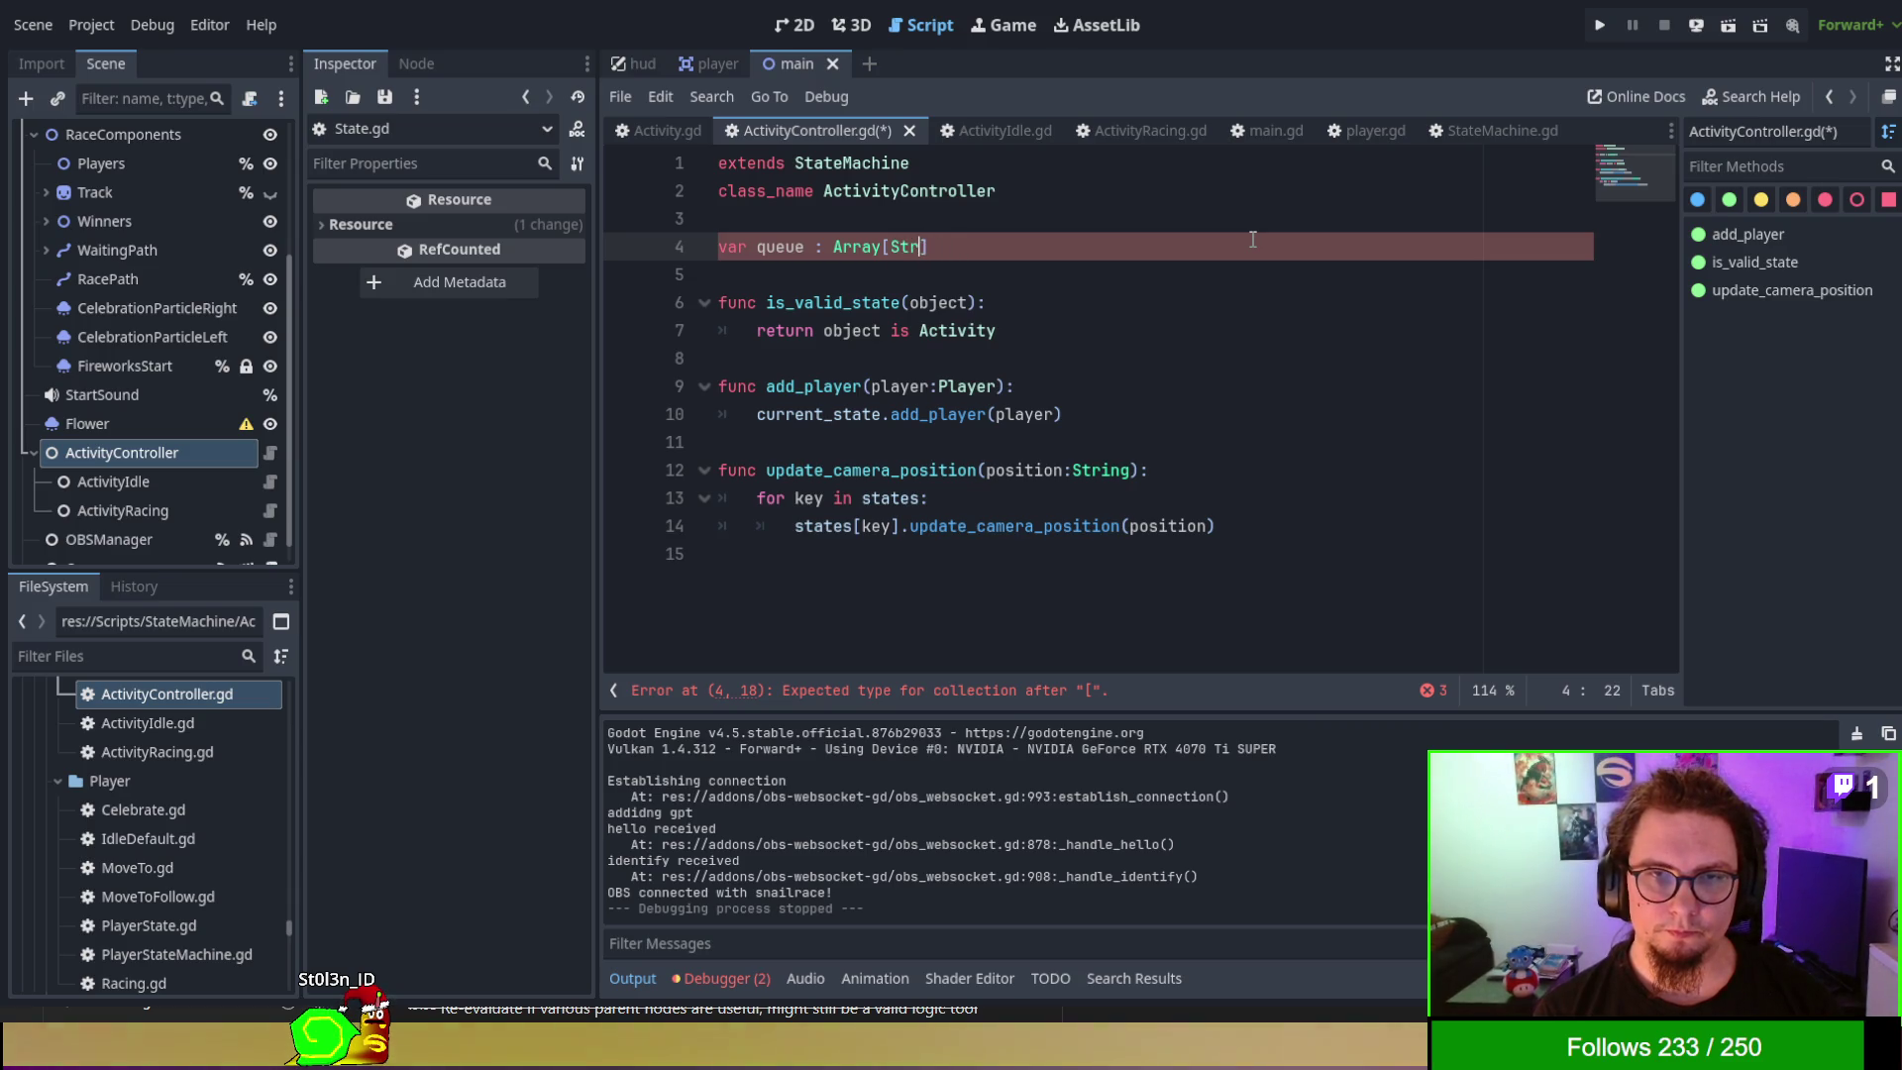
type("ring] = ")
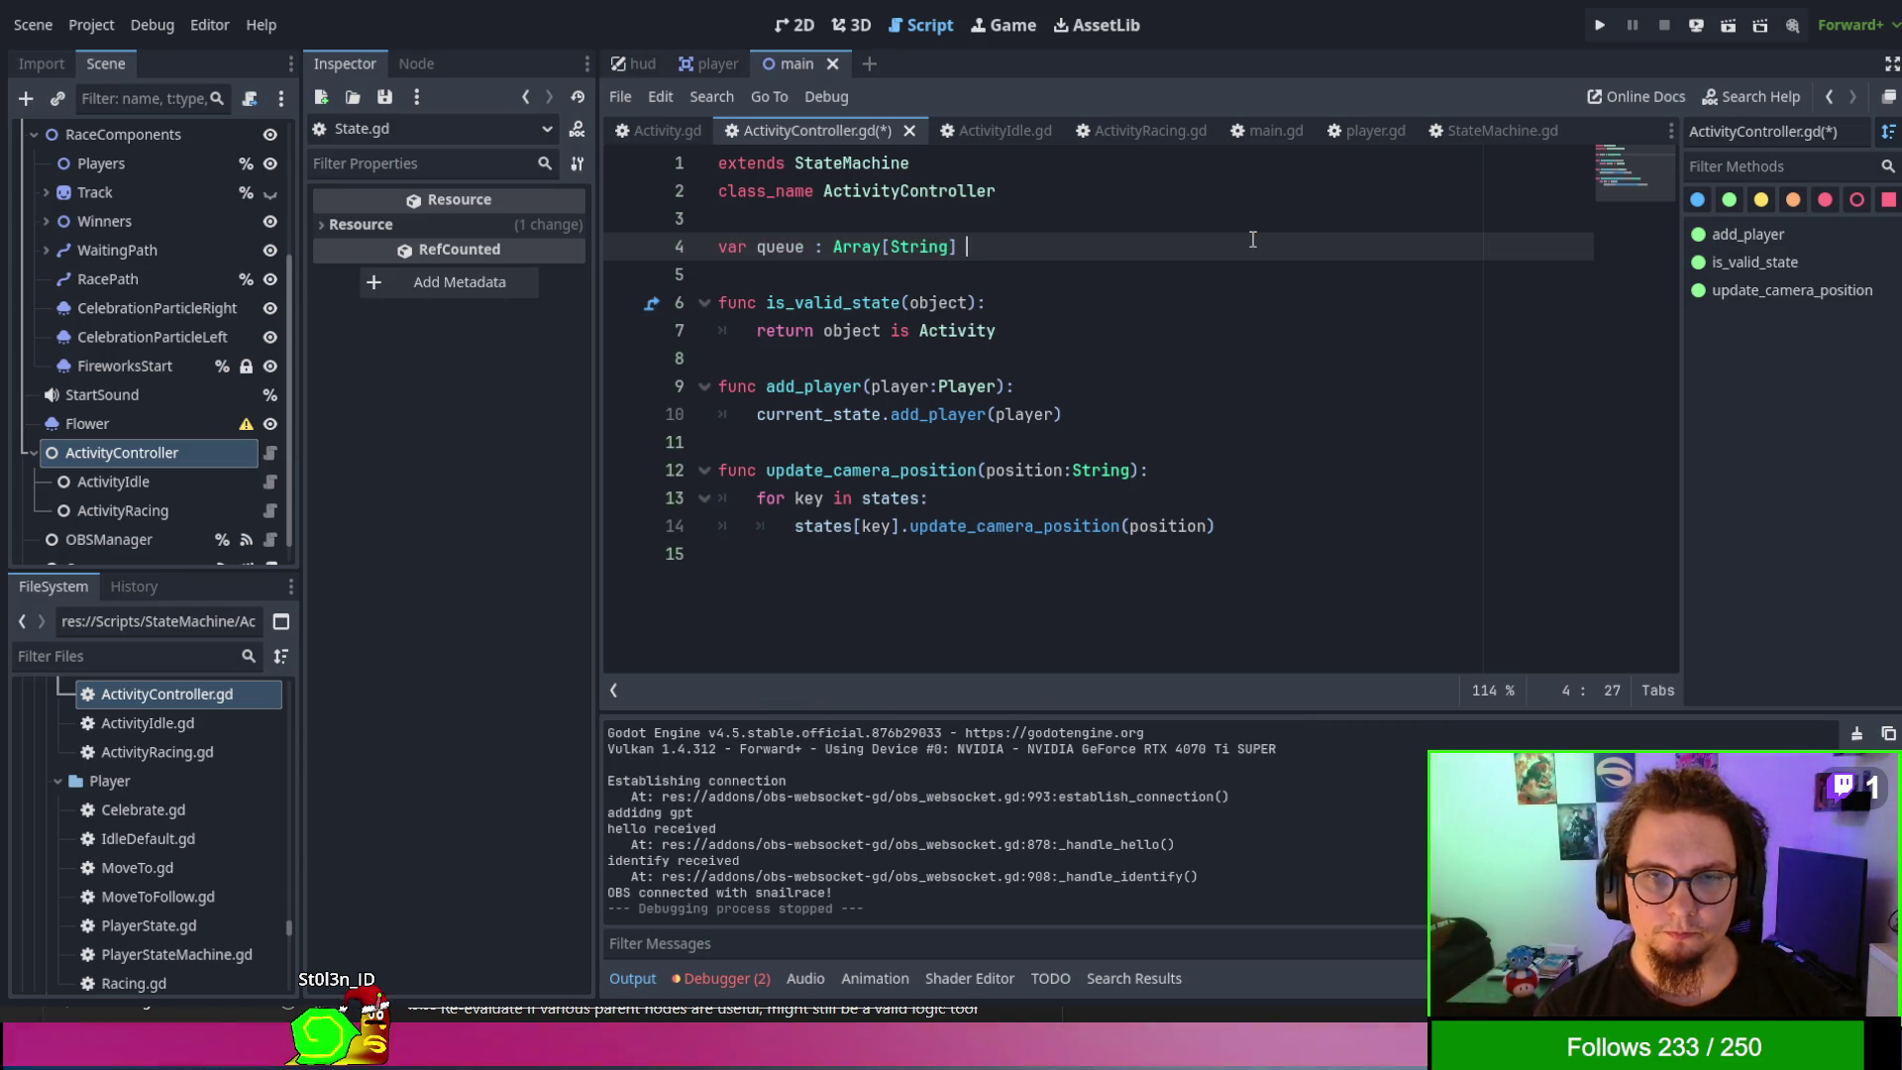
type("[]")
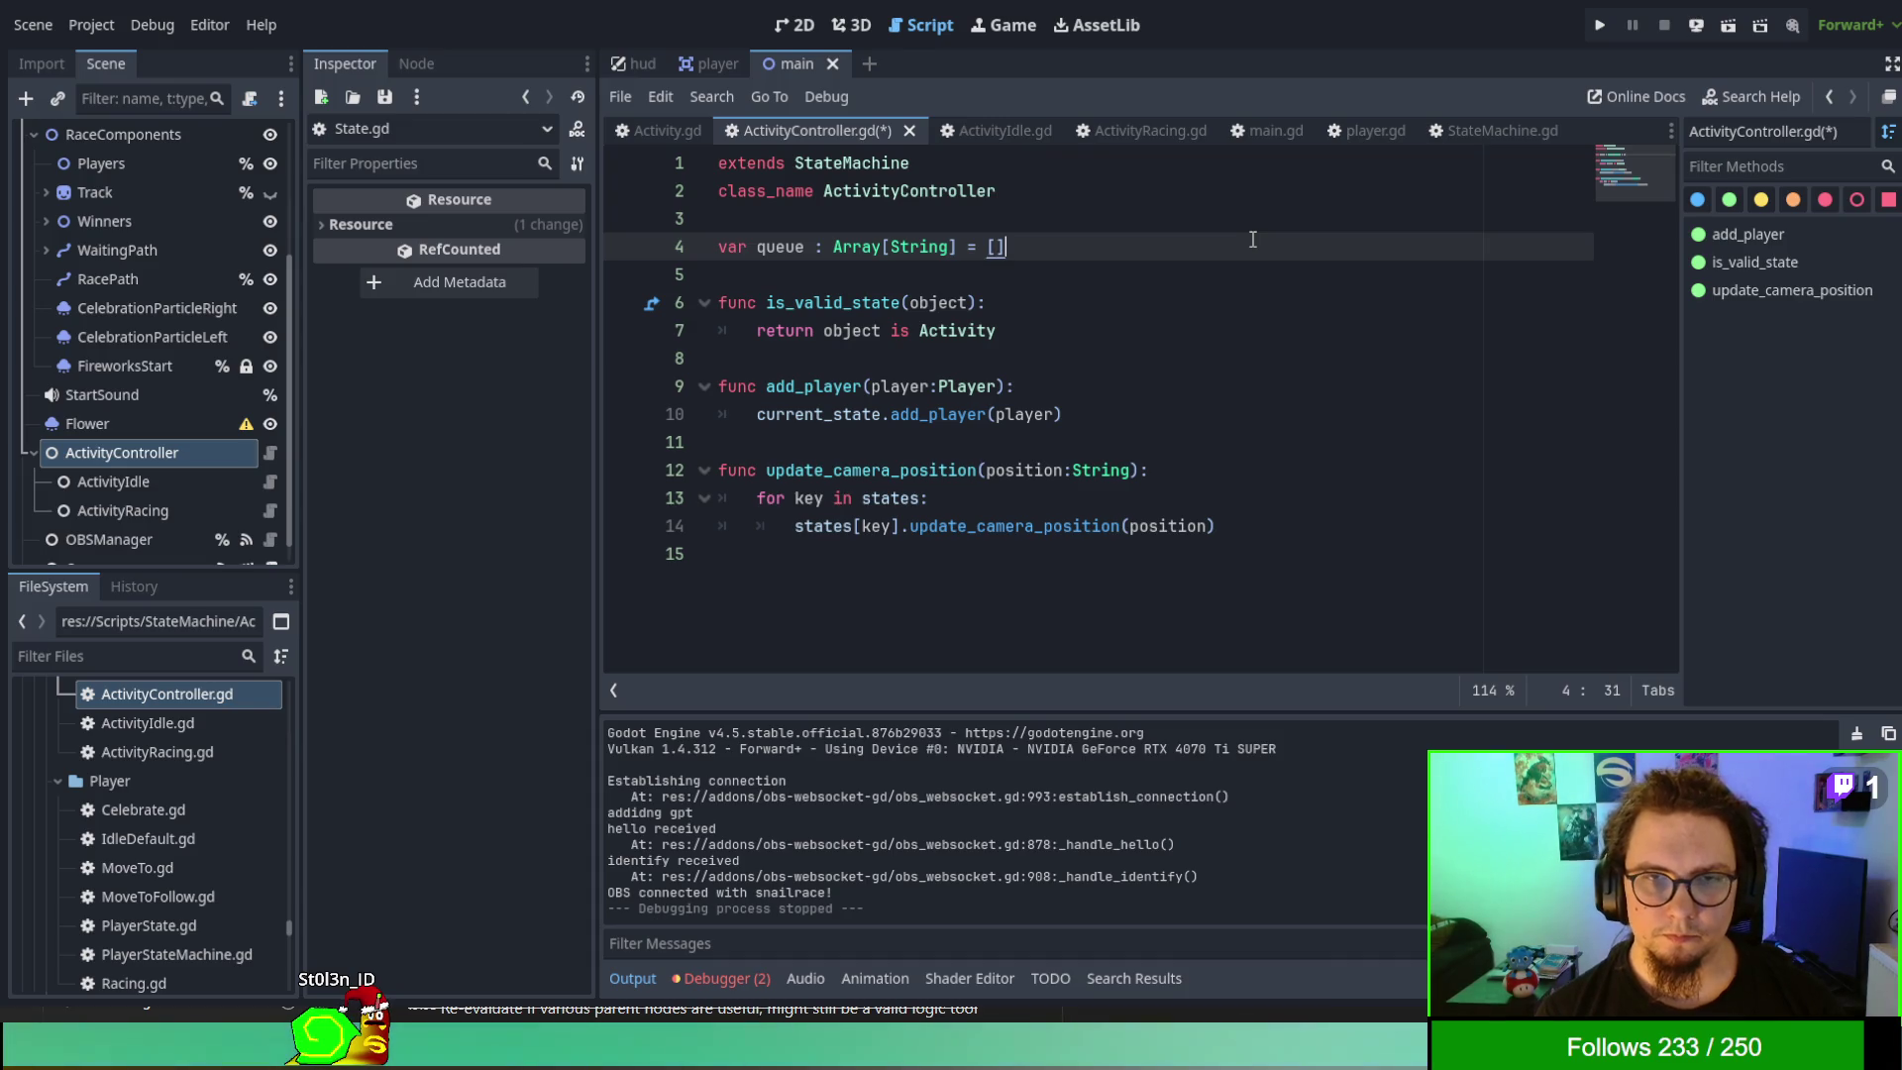
left_click(1254, 362)
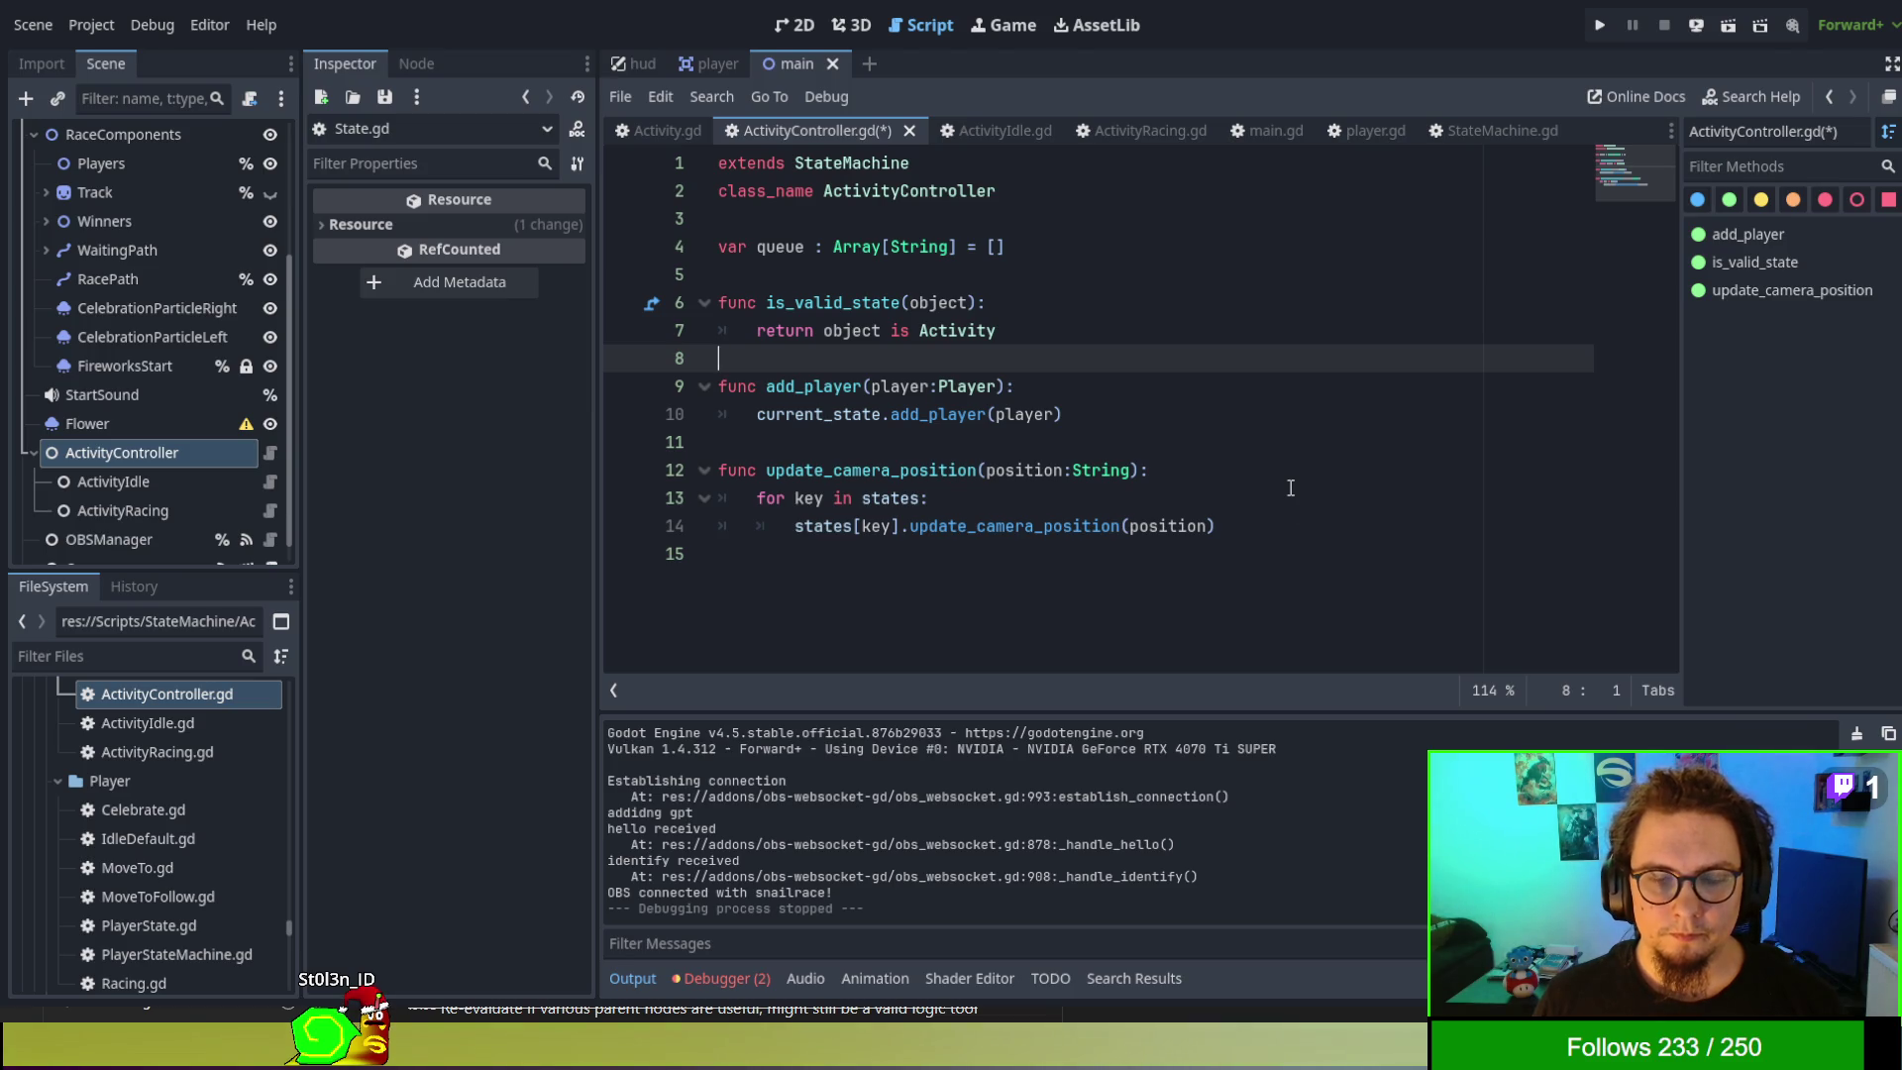
Switch to StateMachine.gd and locate its on_child_transition function.
left_click(658, 127)
left_click(800, 130)
left_click(1506, 134)
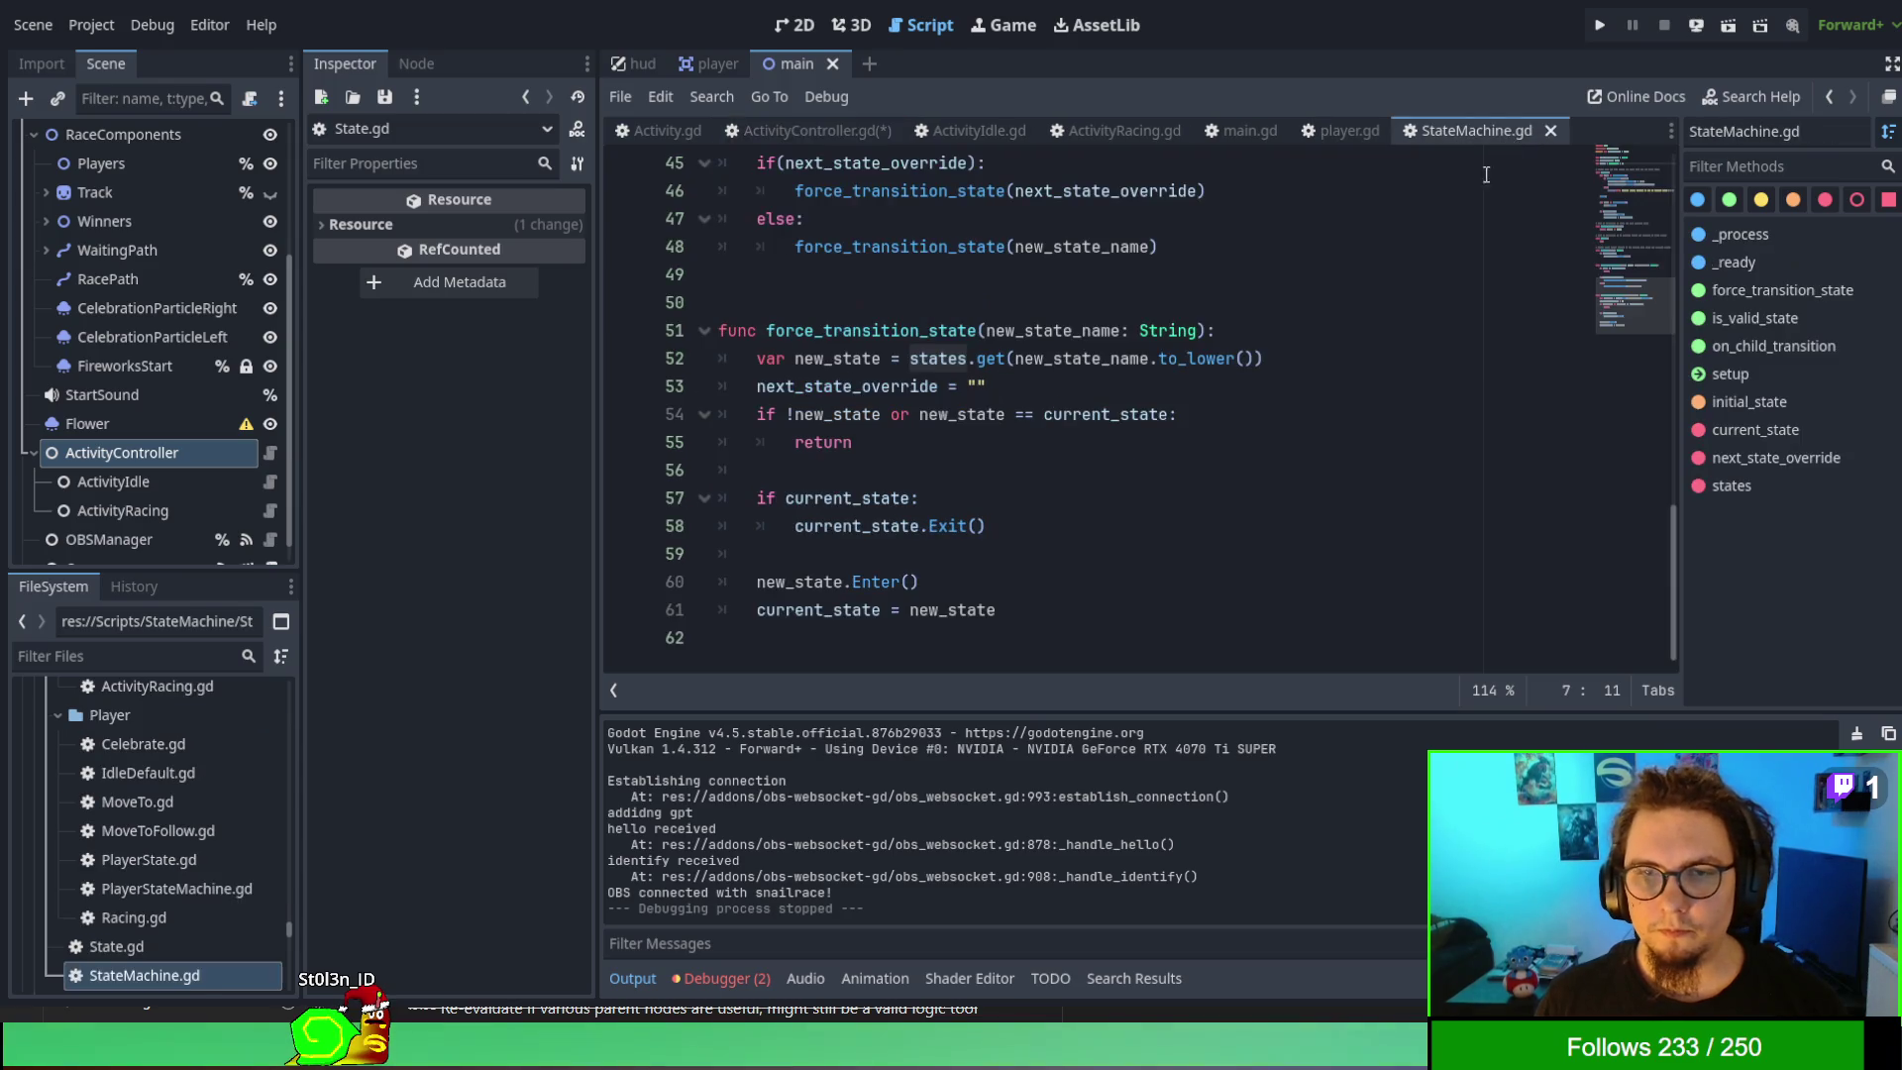
scroll(1209, 426, "up", 3)
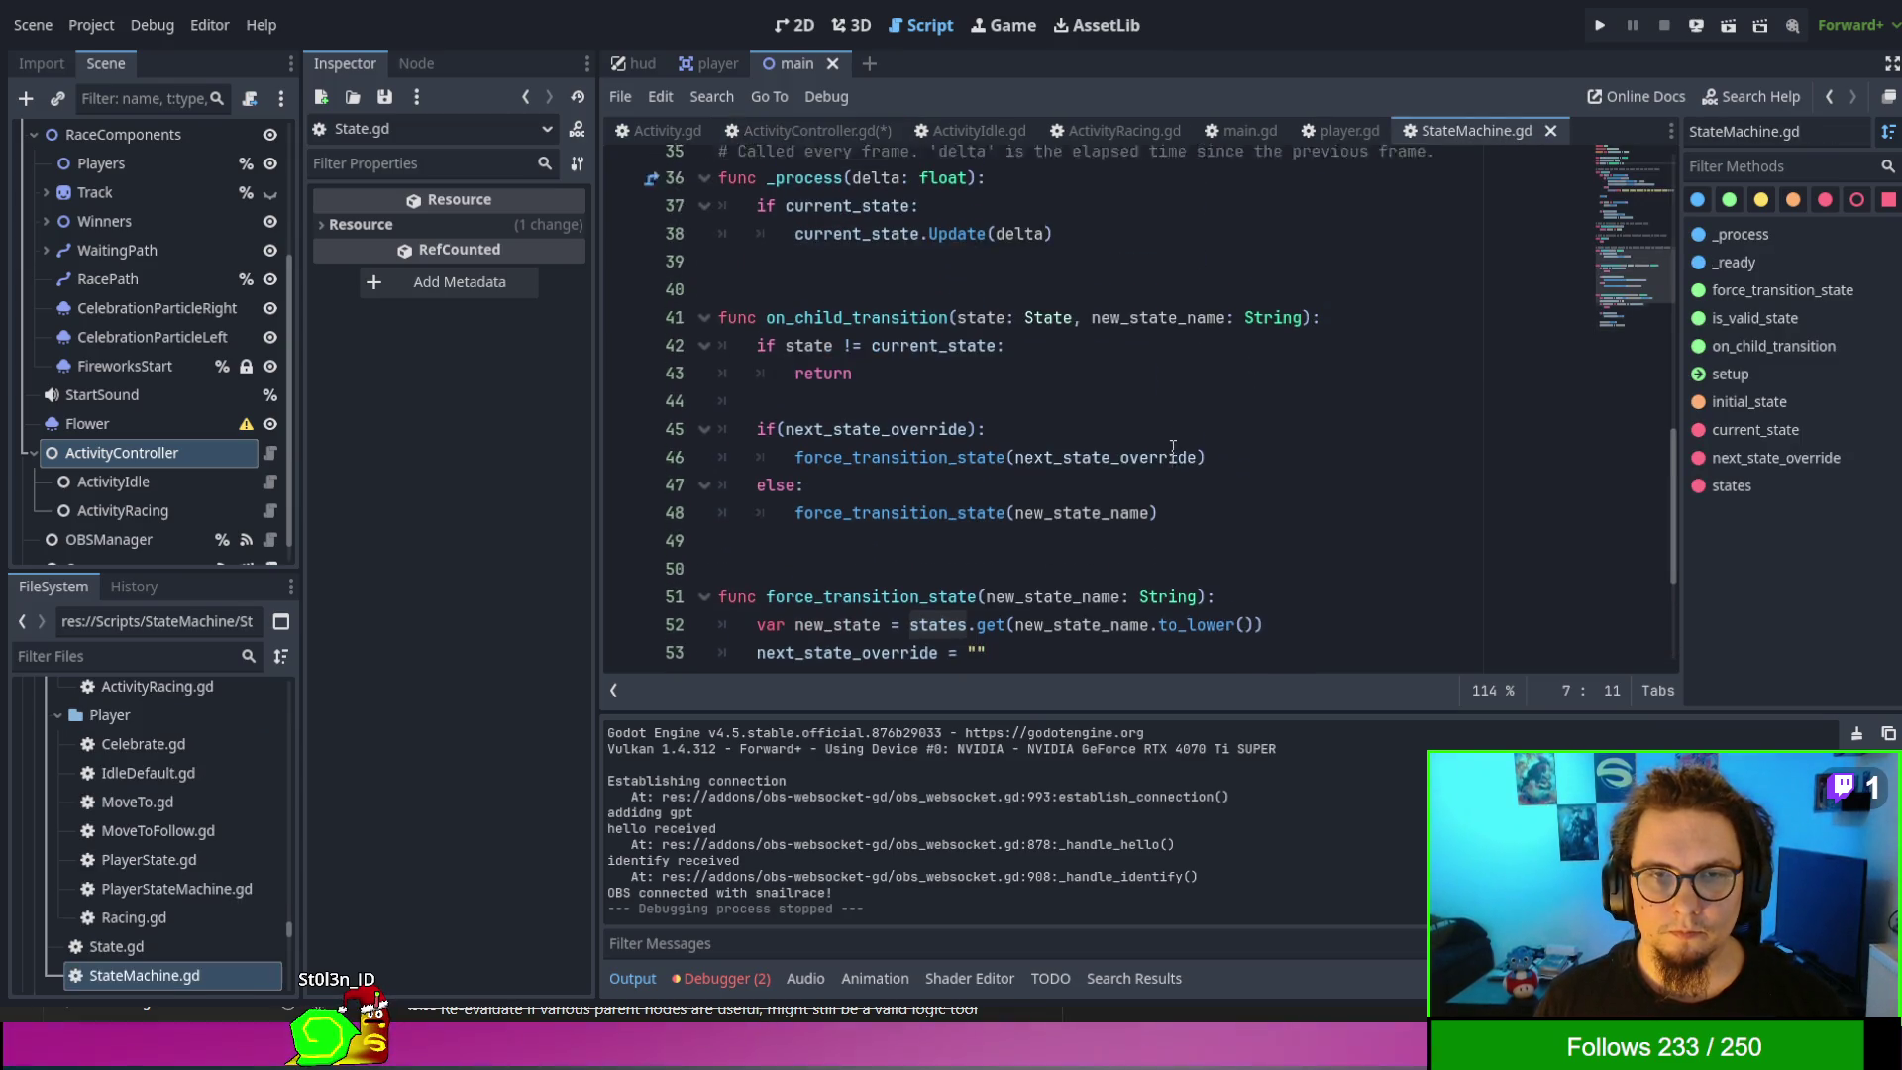
scroll(1173, 448, "up", 6)
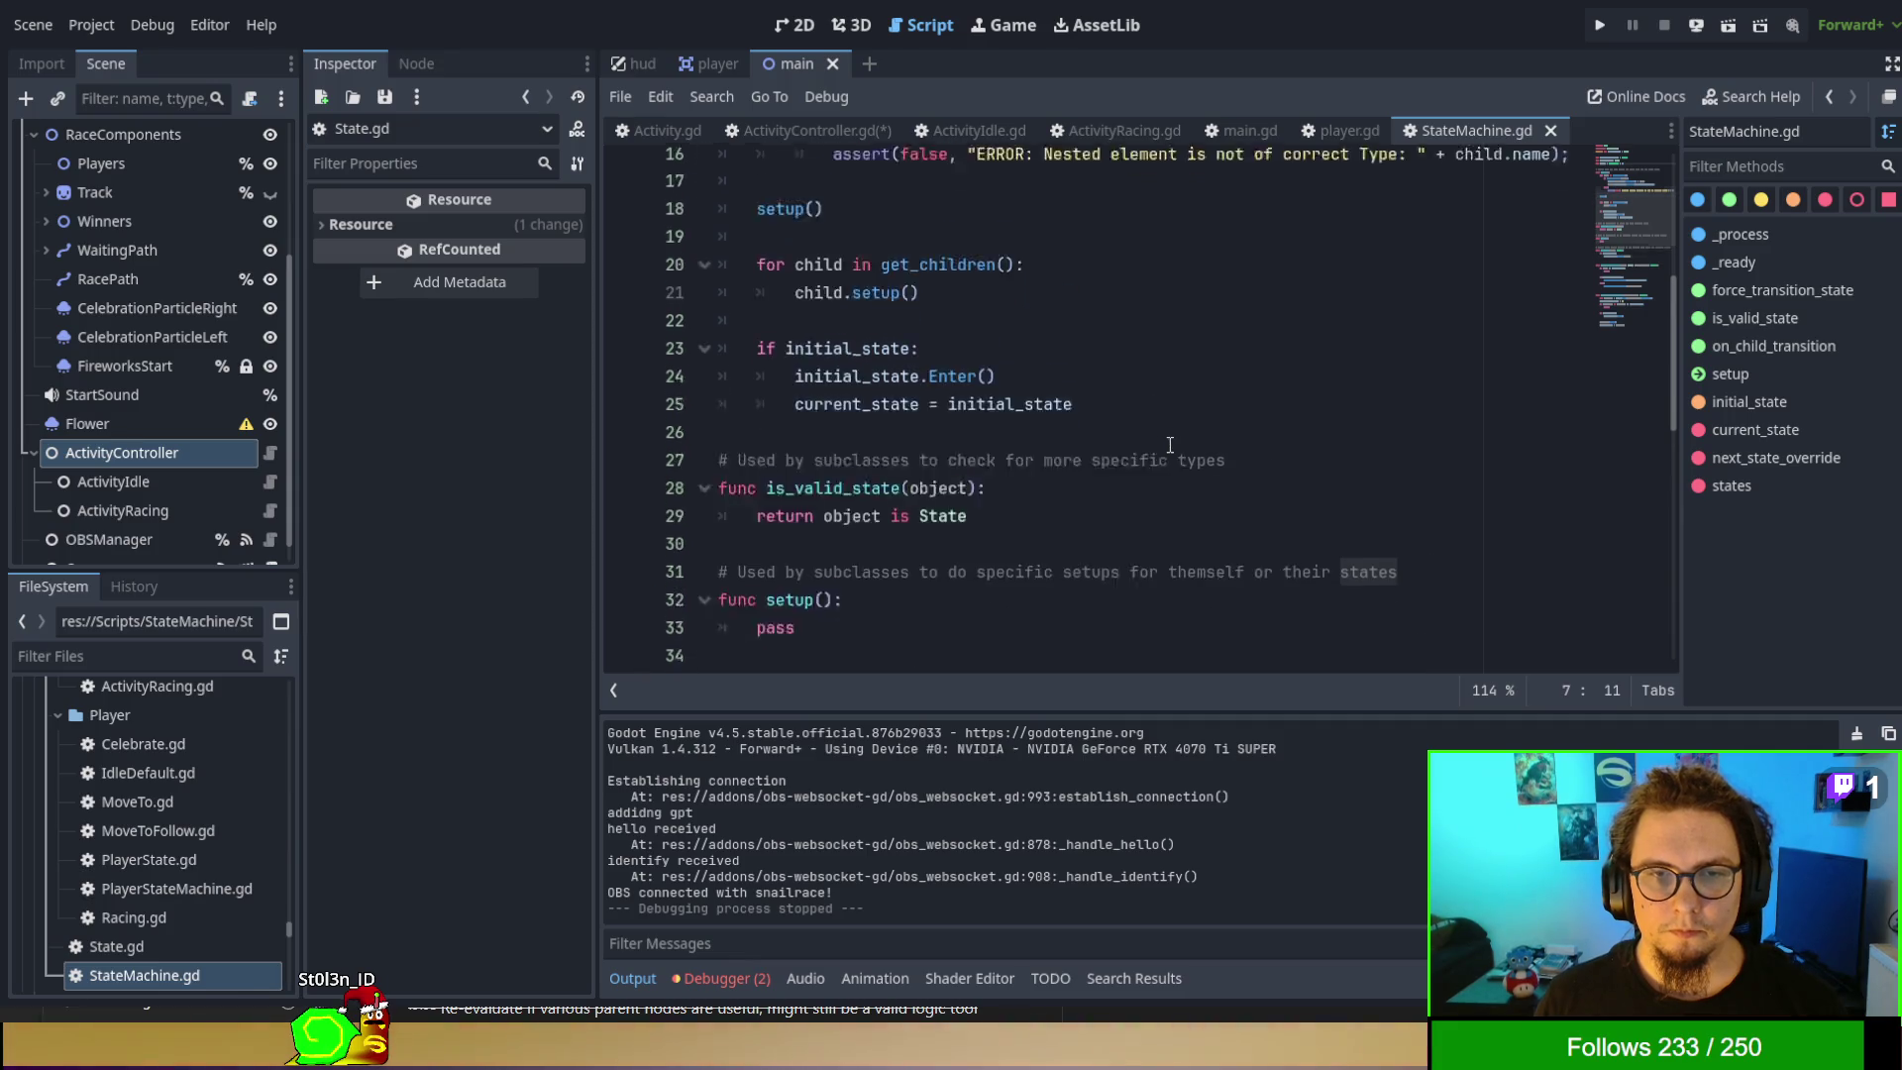
scroll(1170, 445, "up", 5)
scroll(1170, 442, "down", 10)
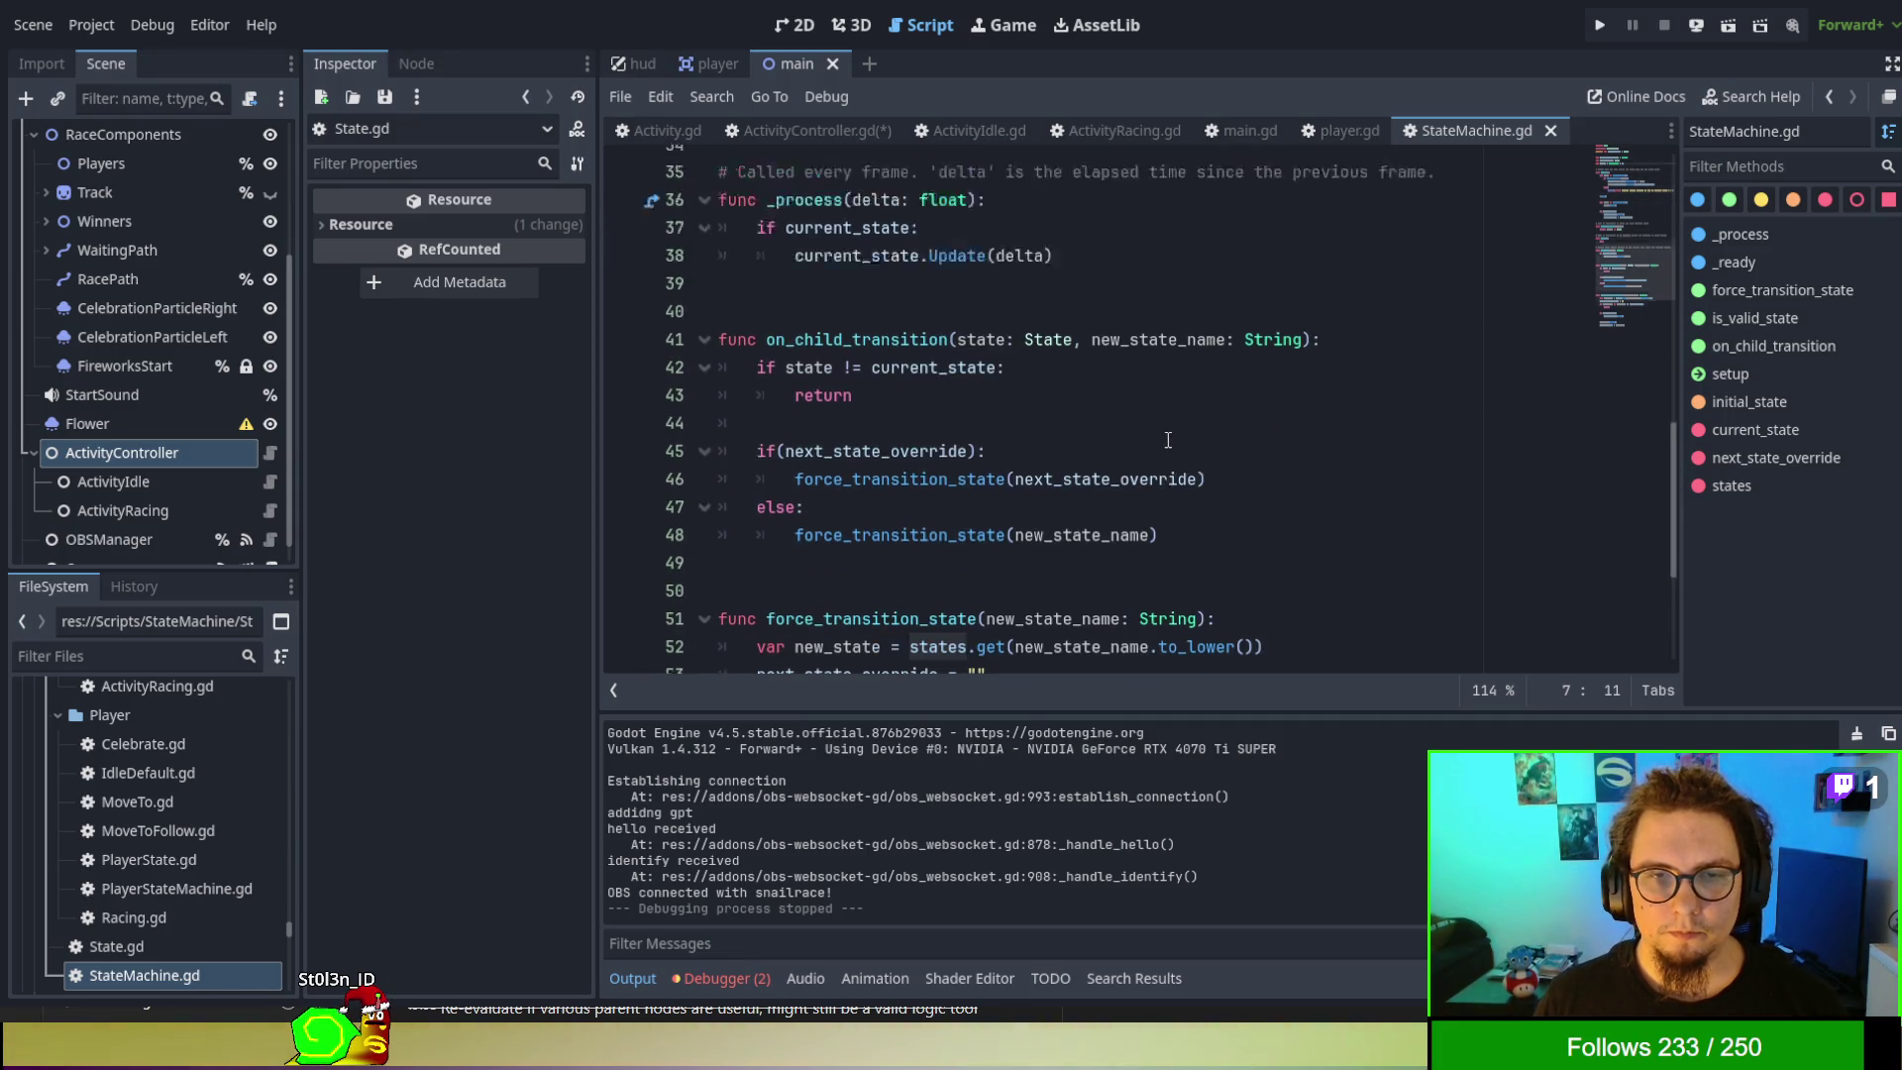
scroll(1168, 440, "down", 5)
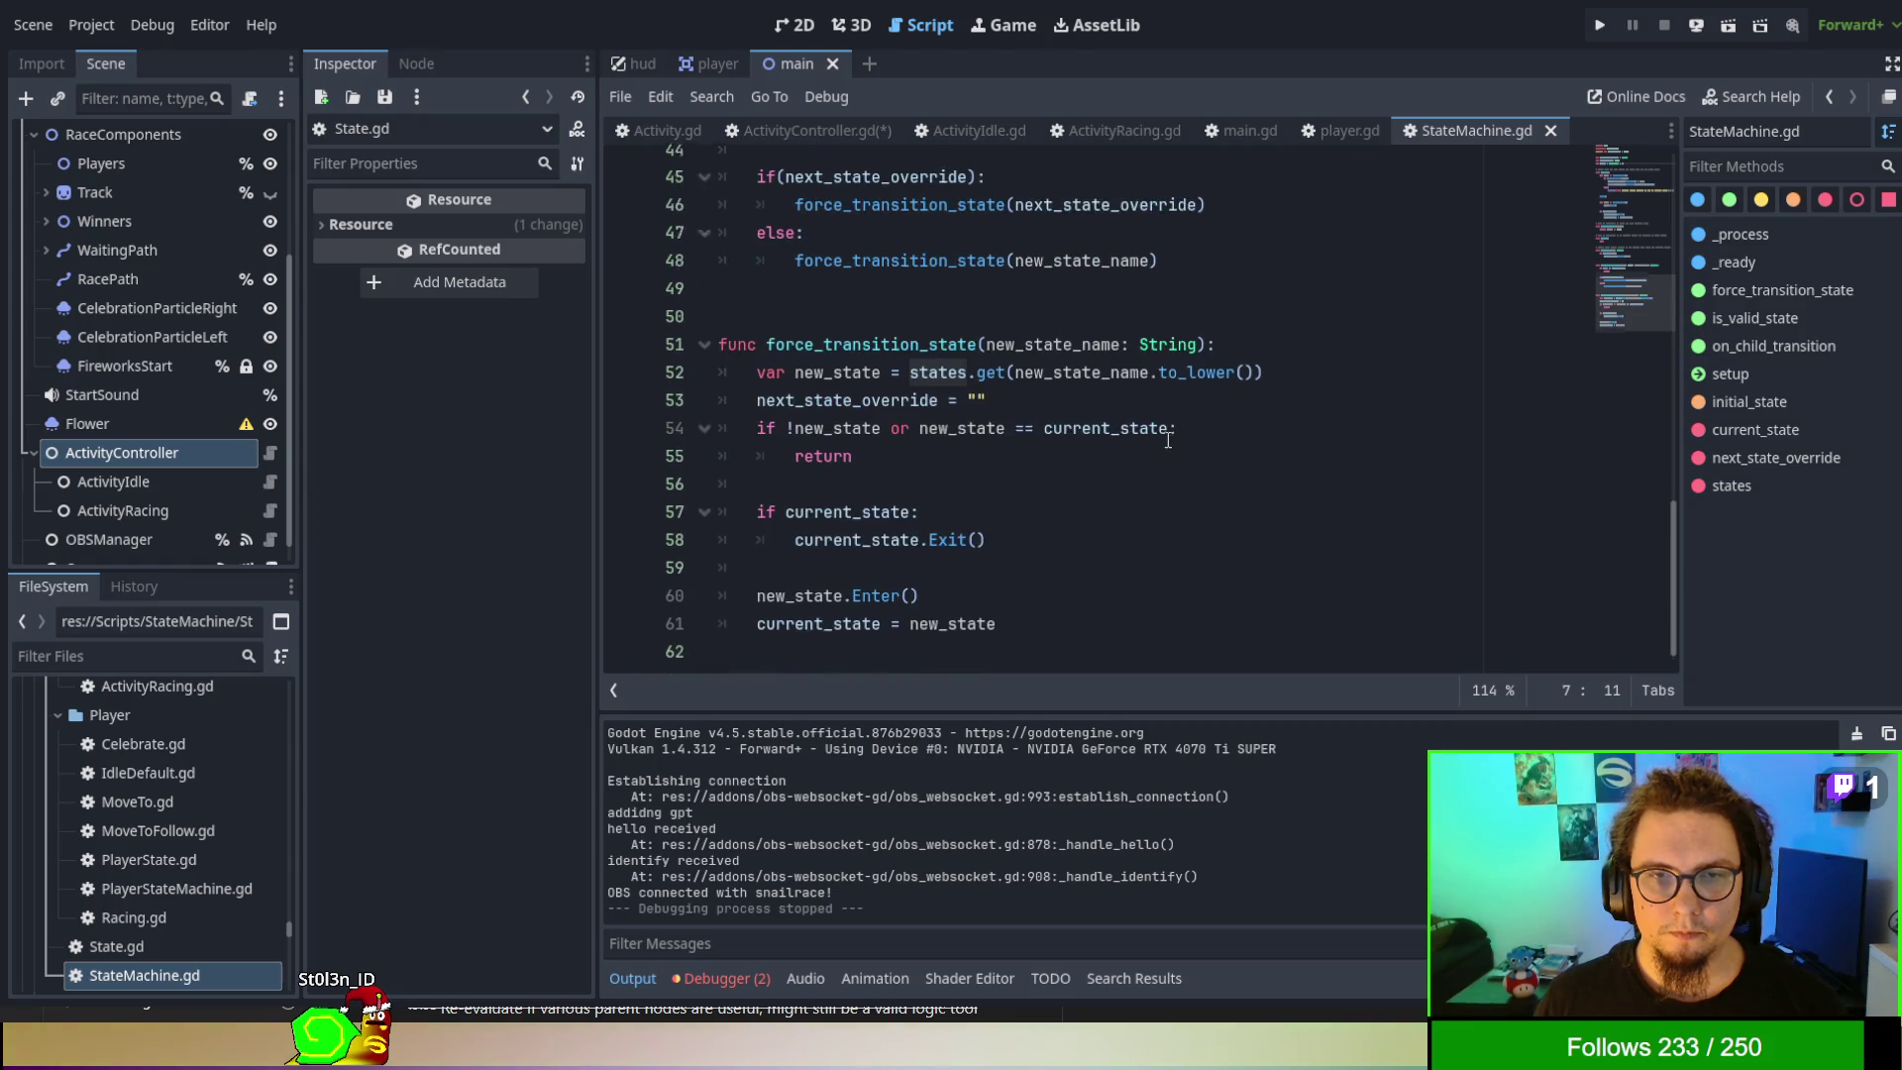
scroll(1168, 440, "up", 3)
left_click(864, 219)
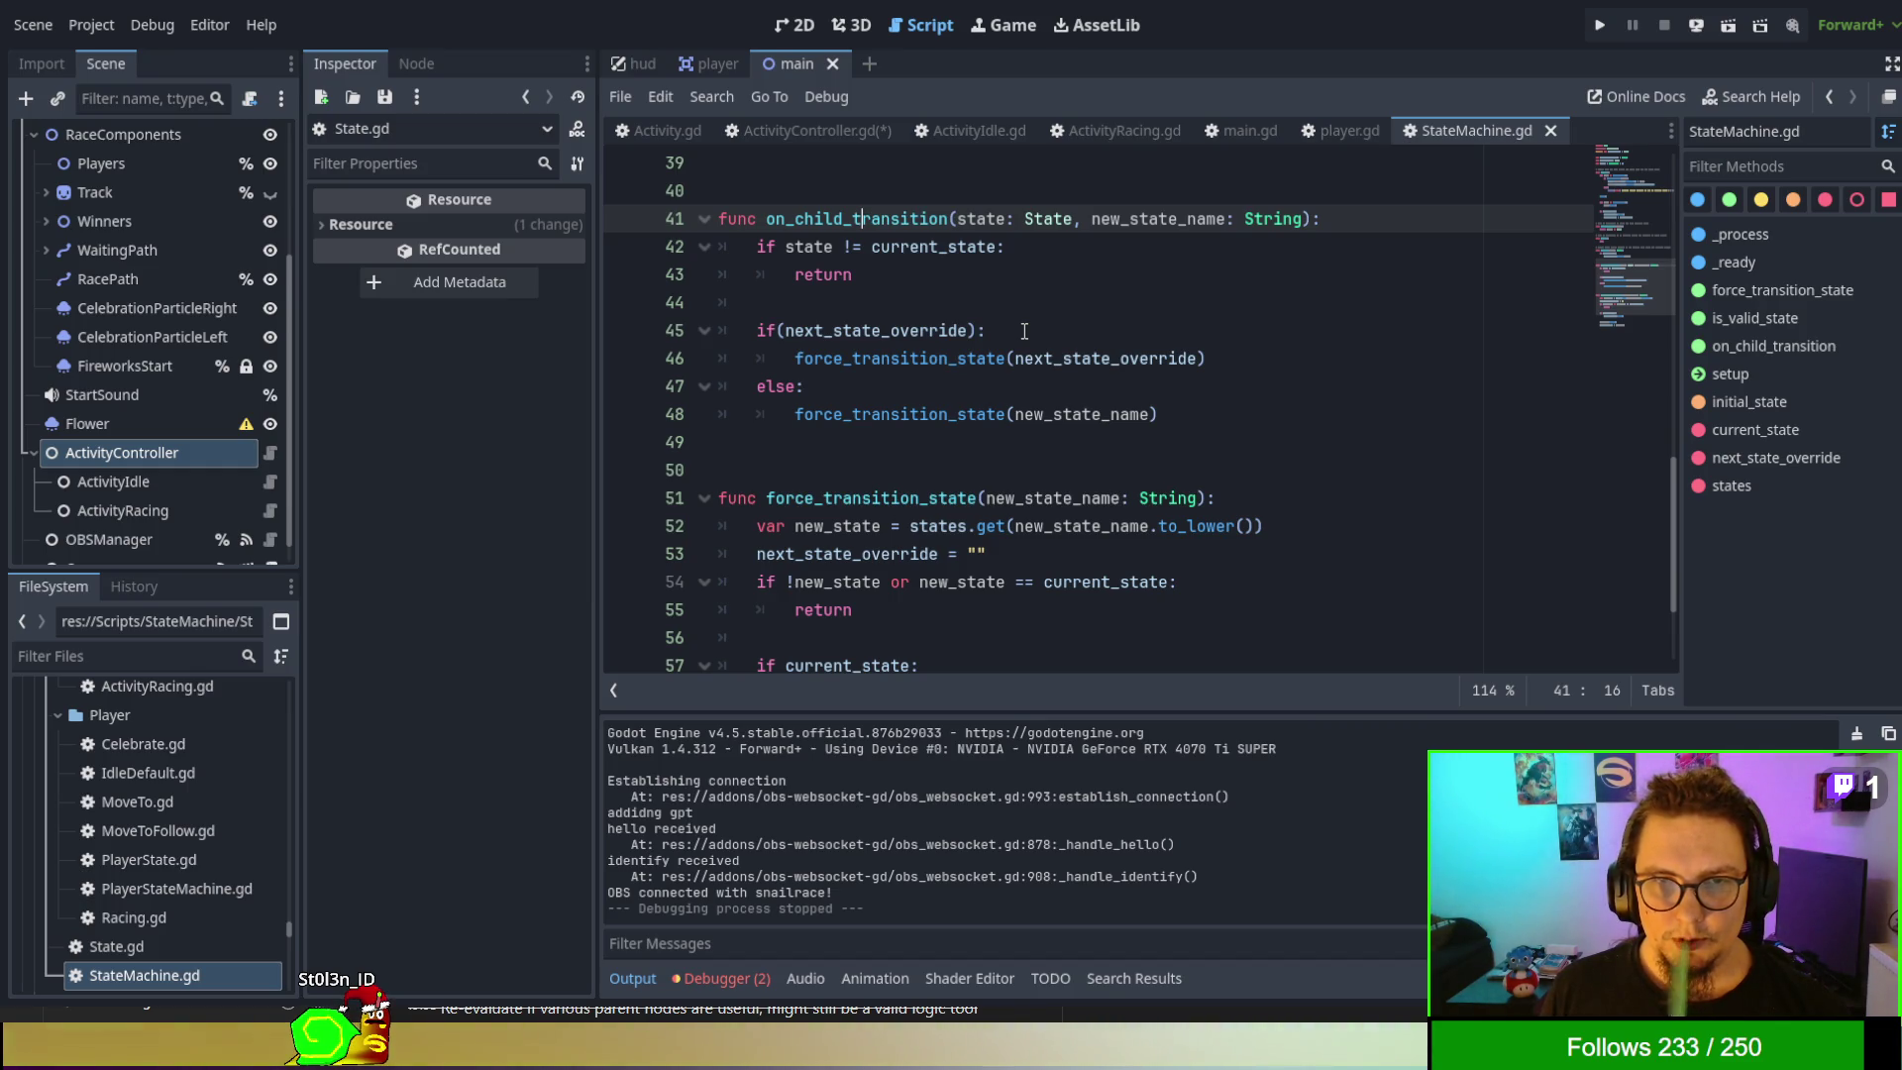
Select the whole on_child_transition function, lines 40–48, in StateMachine.gd.
double_click(951, 358)
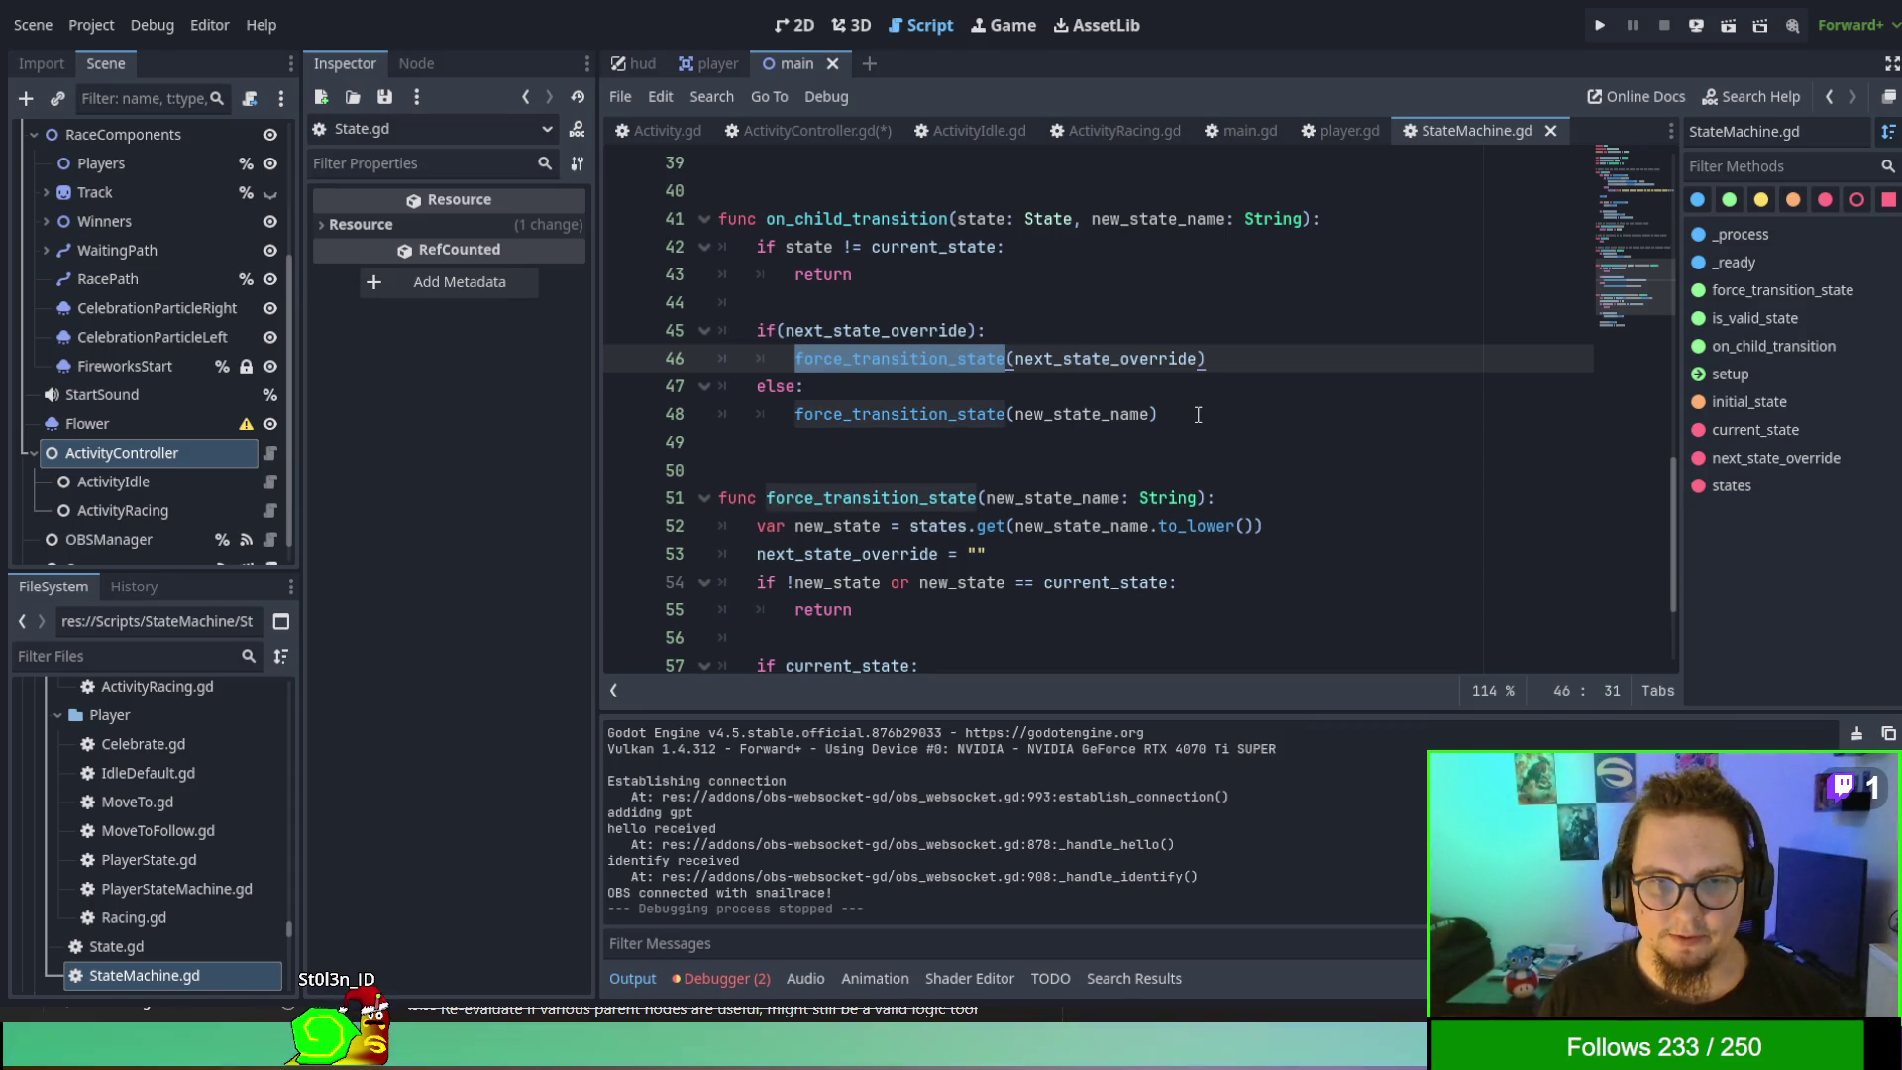
scroll(1198, 414, "down", 2)
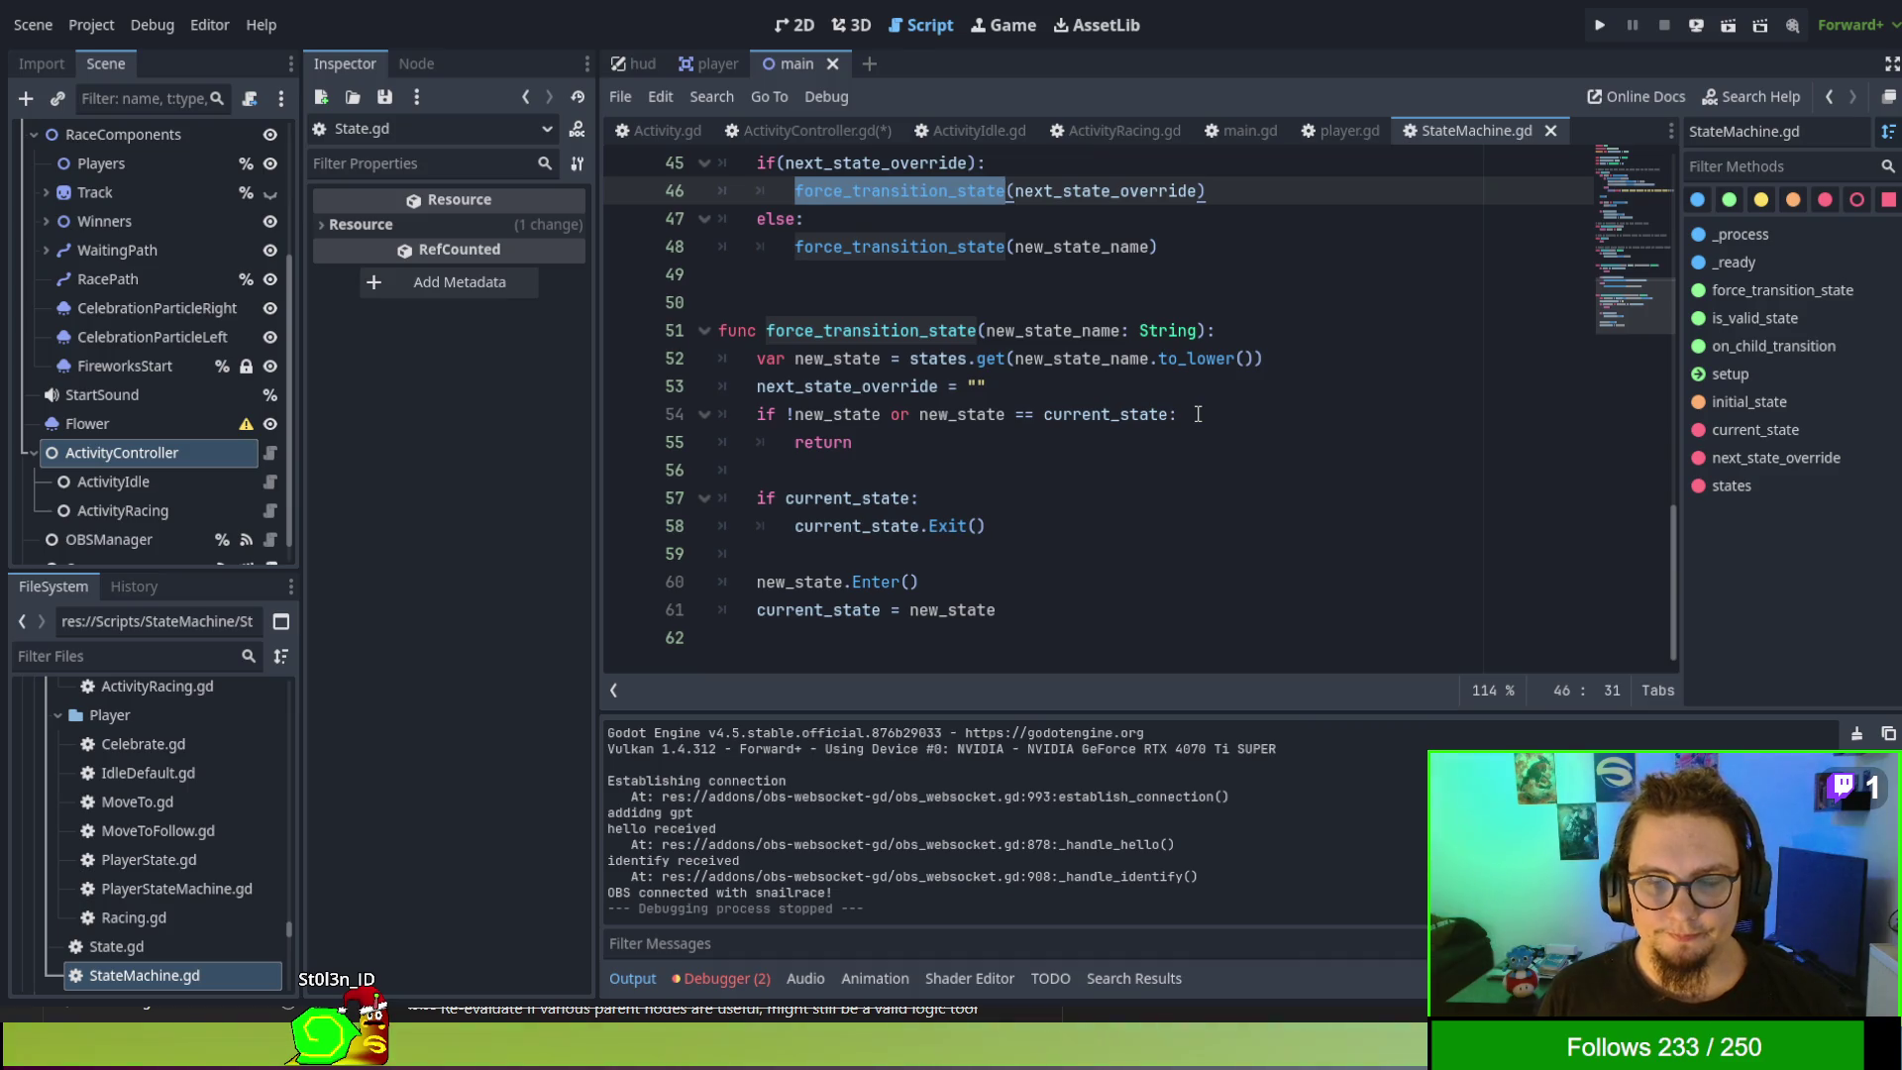
scroll(1198, 414, "up", 3)
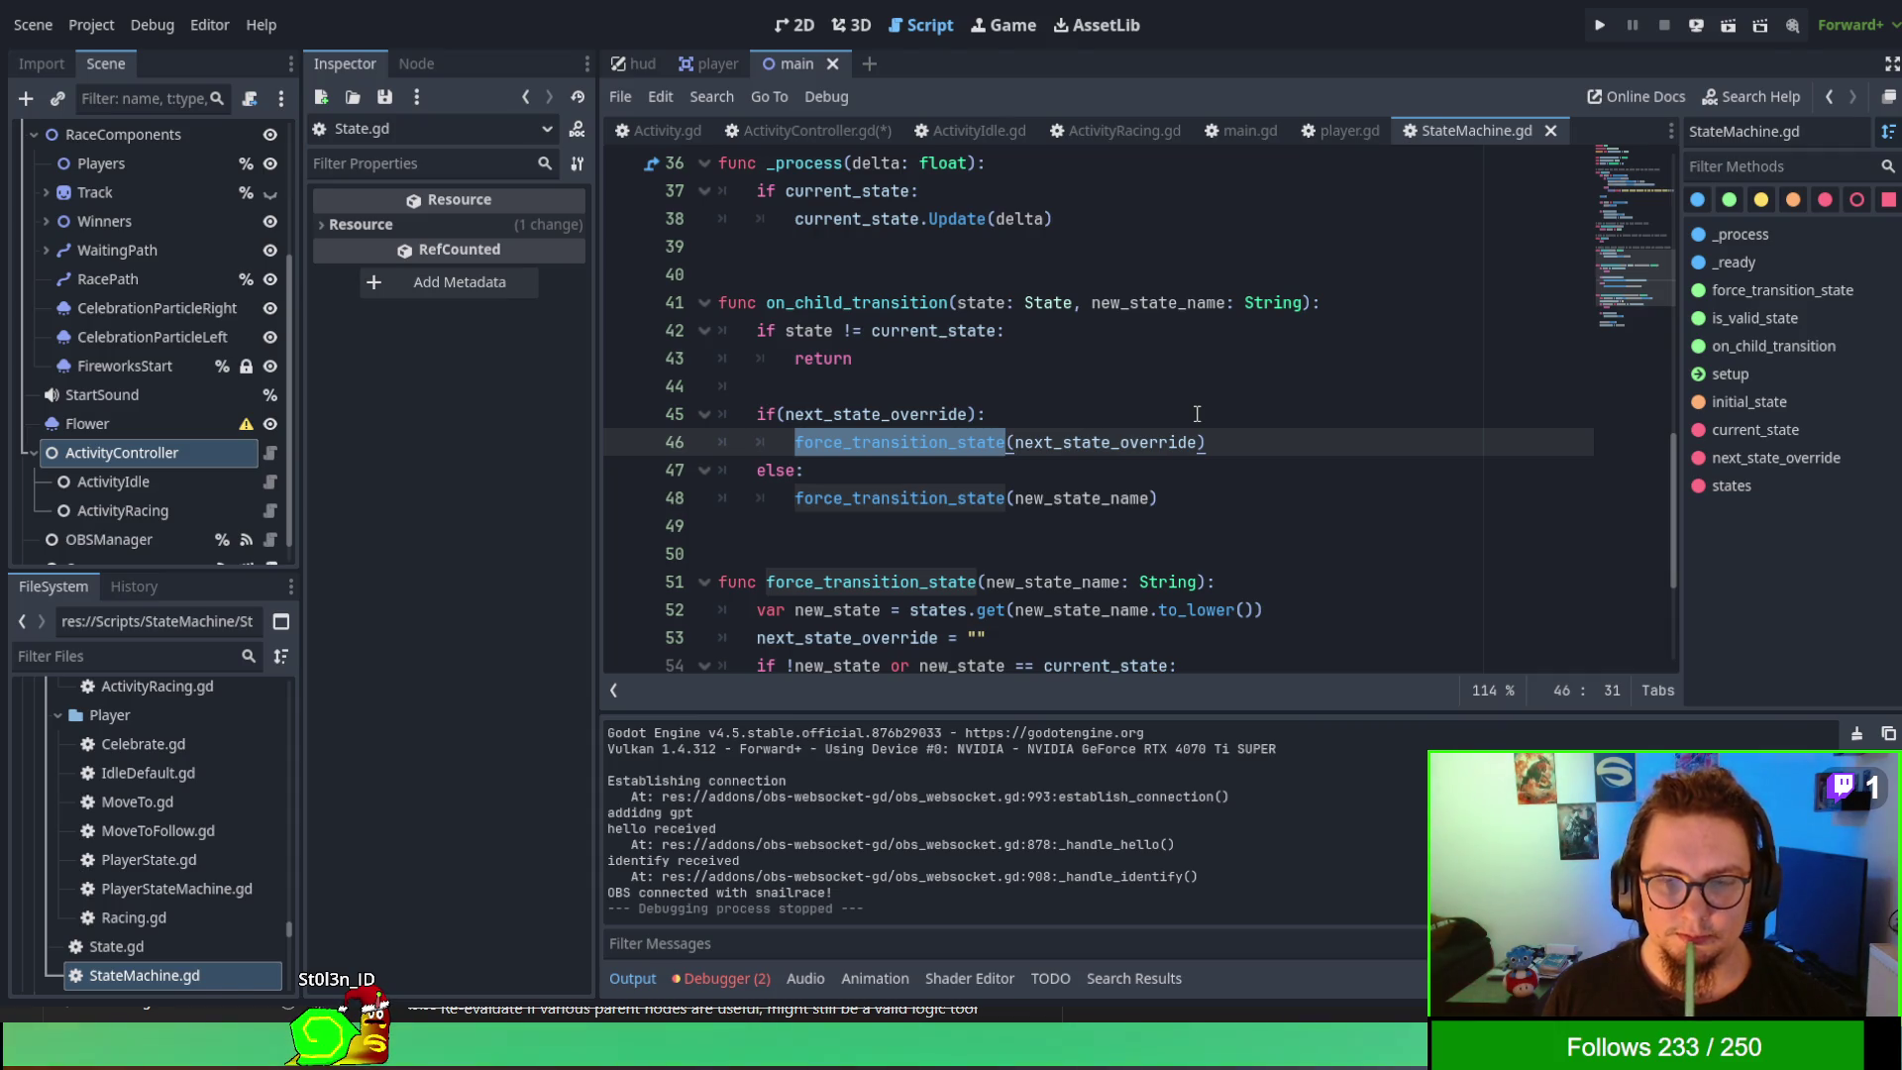
scroll(1198, 414, "up", 1)
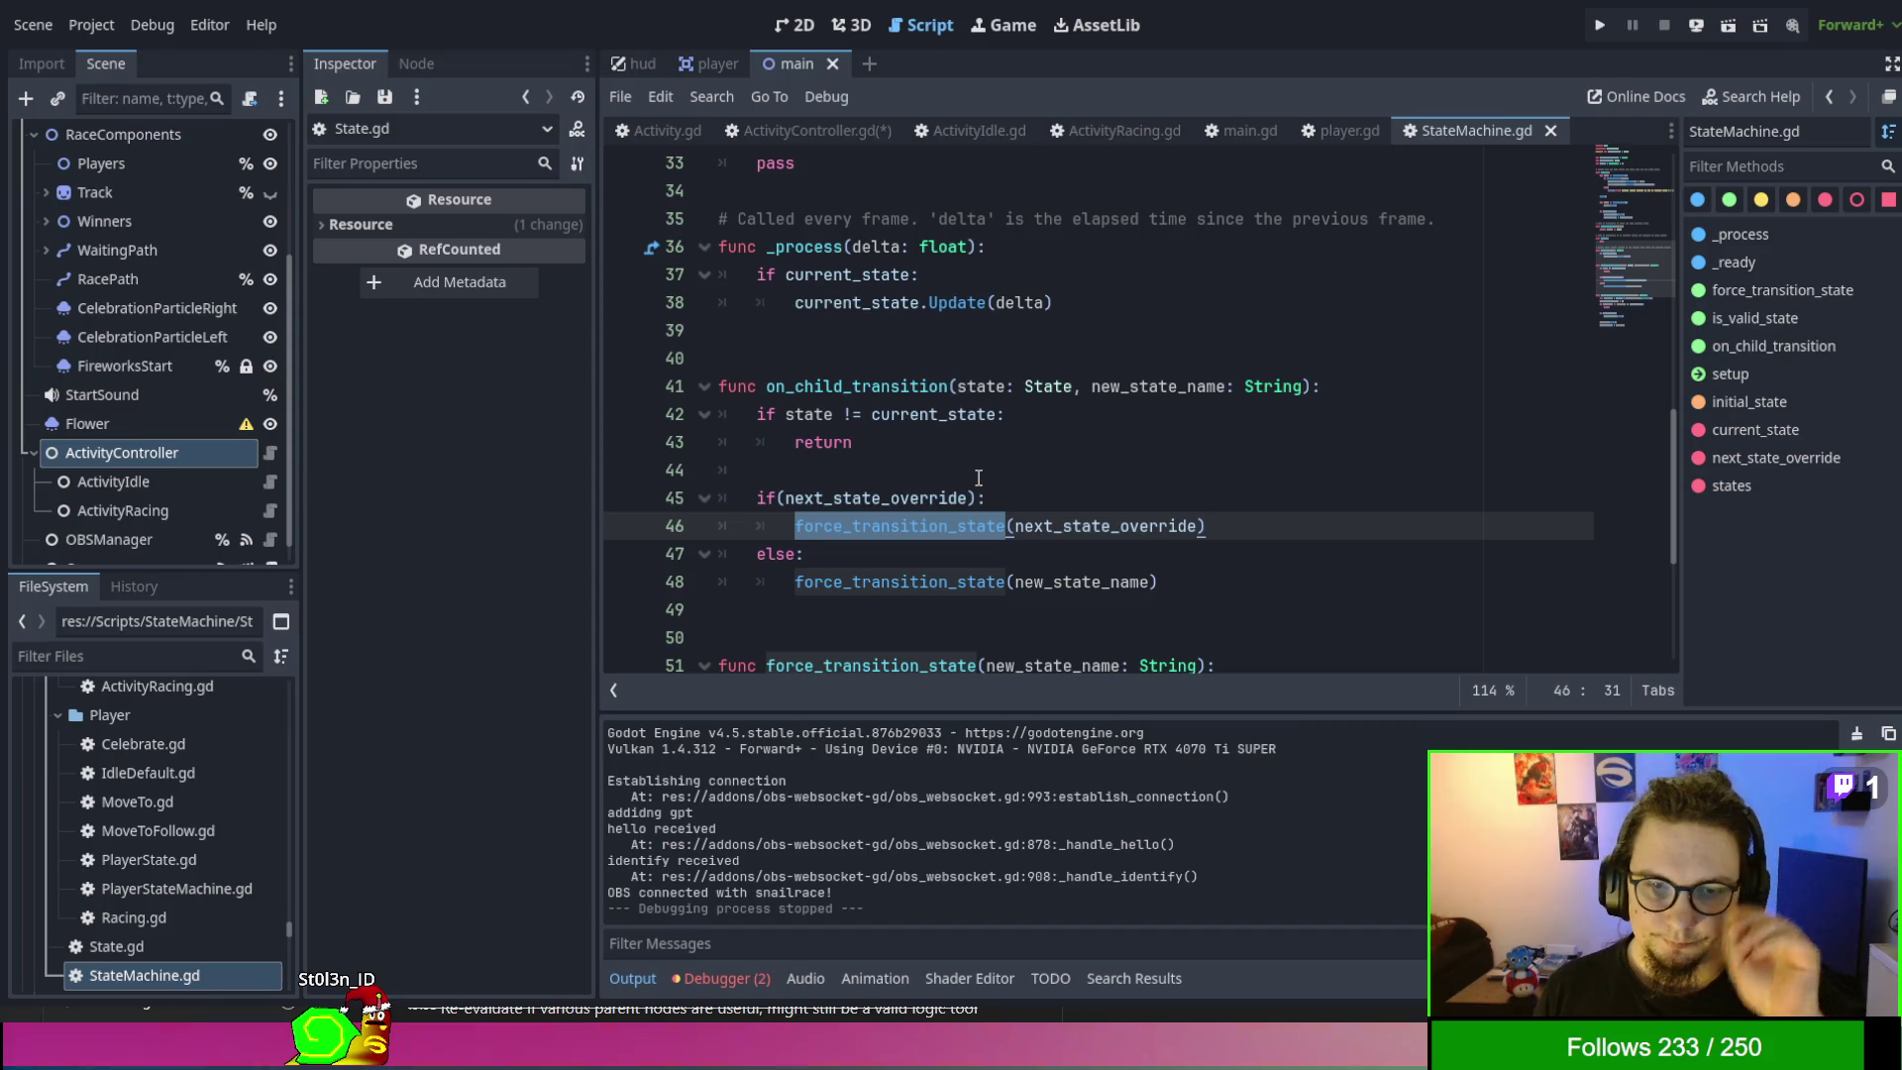
scroll(979, 478, "down", 1)
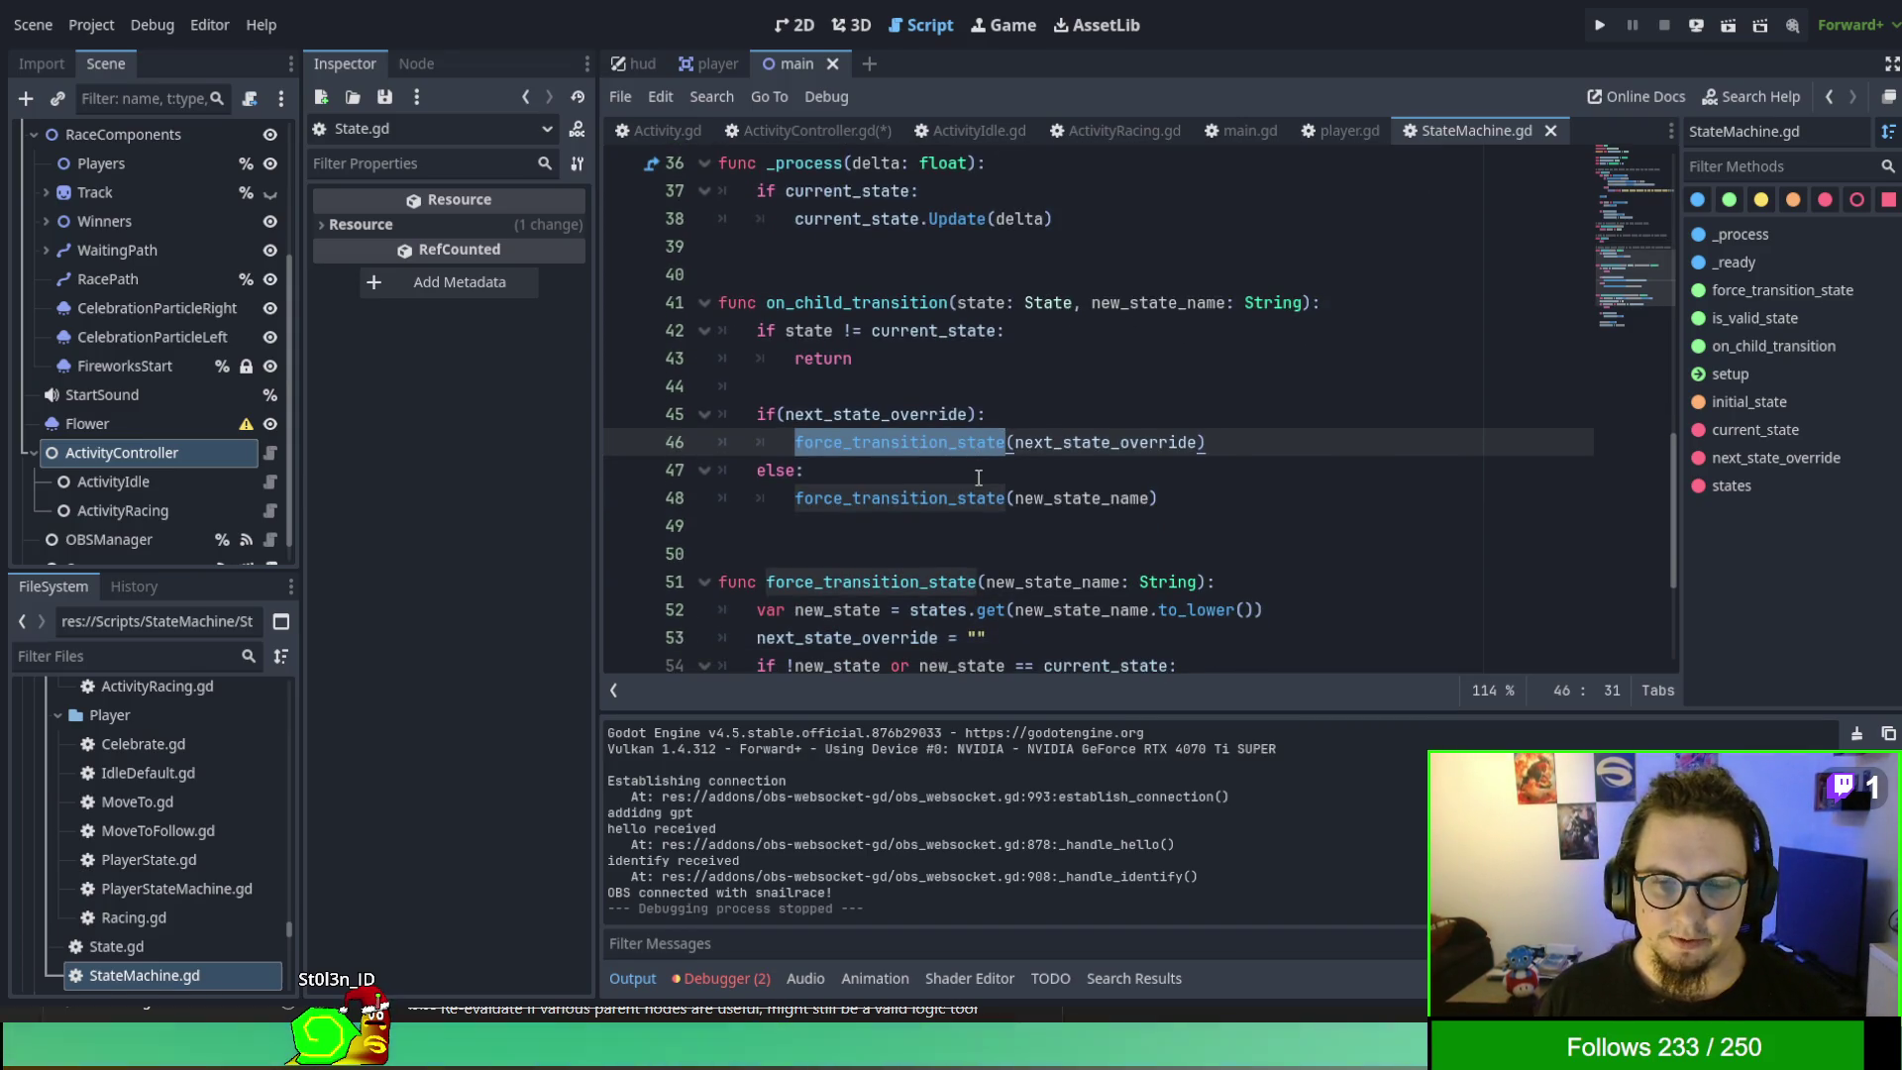
mouse_move(1259, 500)
left_mouse_down()
mouse_move(718, 441)
mouse_move(693, 282)
left_mouse_up()
key("ctrl+c")
Paste the copied on_child_transition function into ActivityController.gd after line 15, separated by a blank line.
left_click(783, 132)
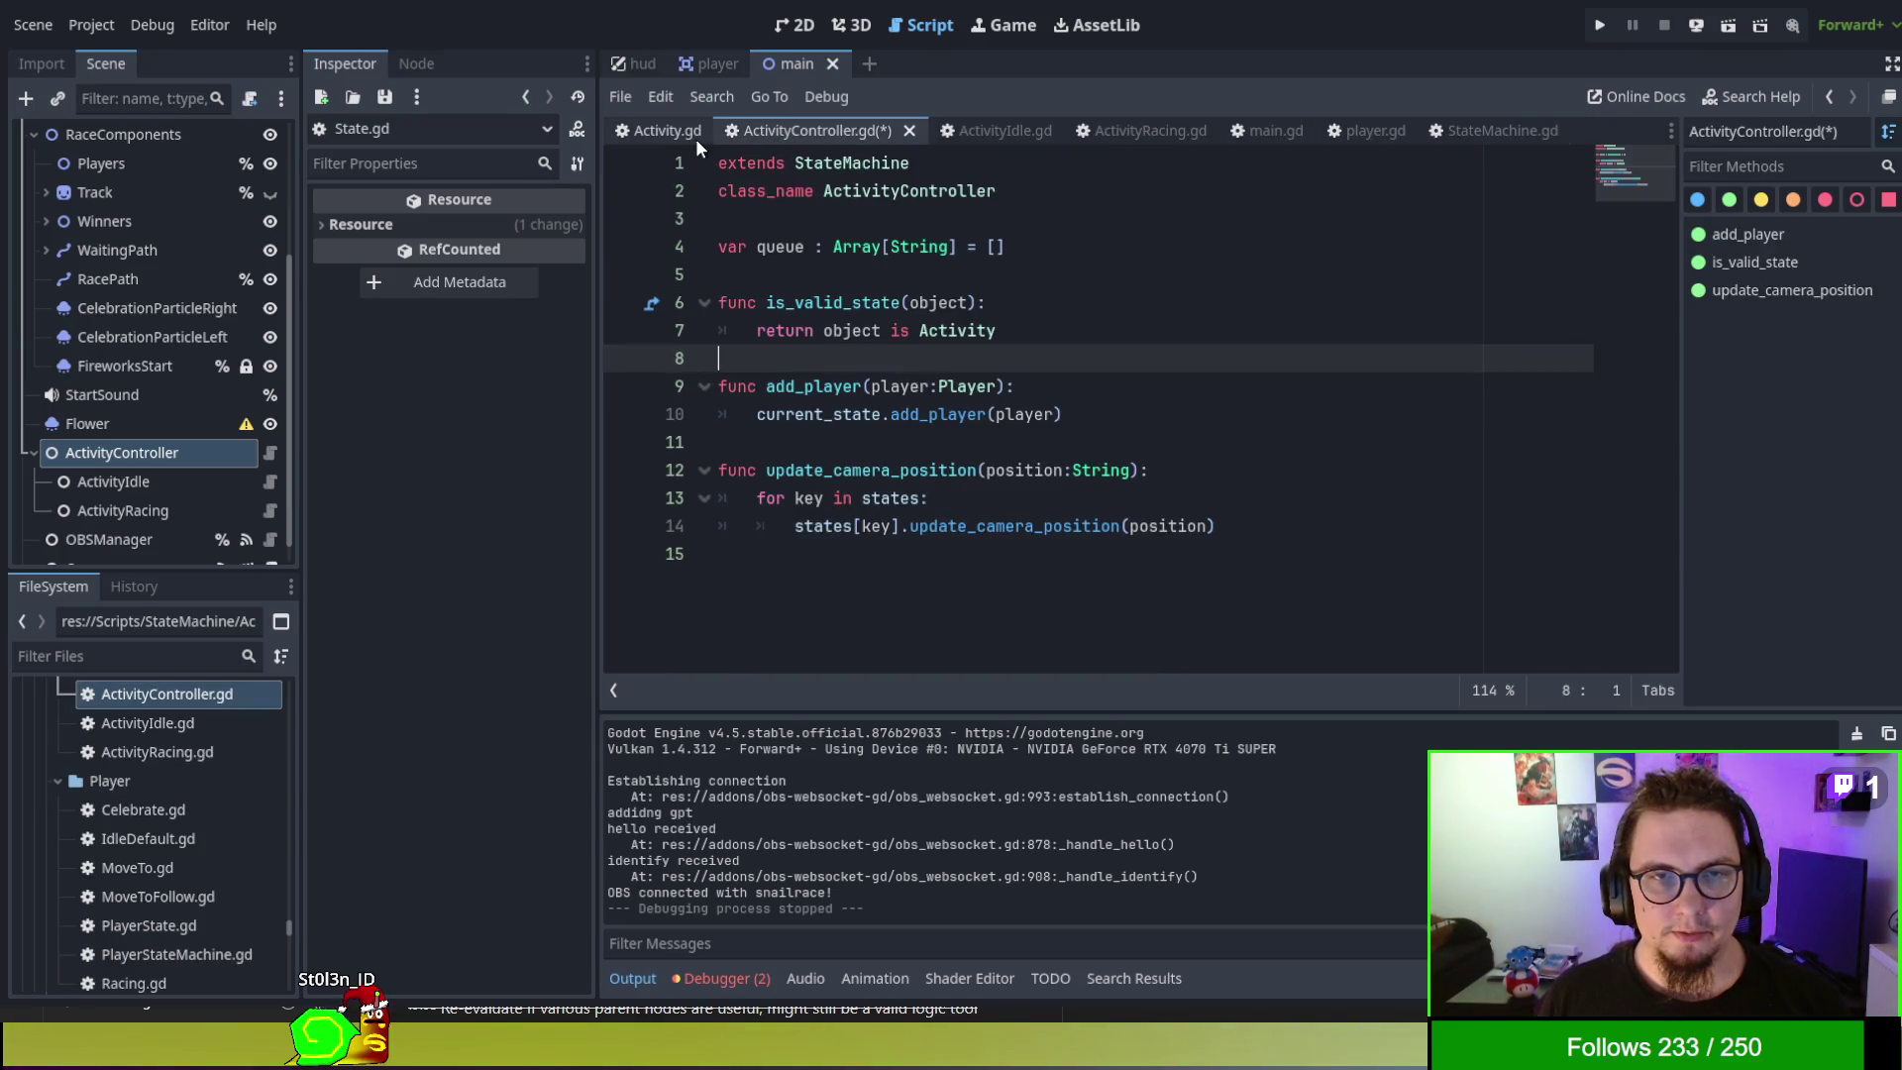
left_click(1079, 585)
key("Return")
key("ctrl+v")
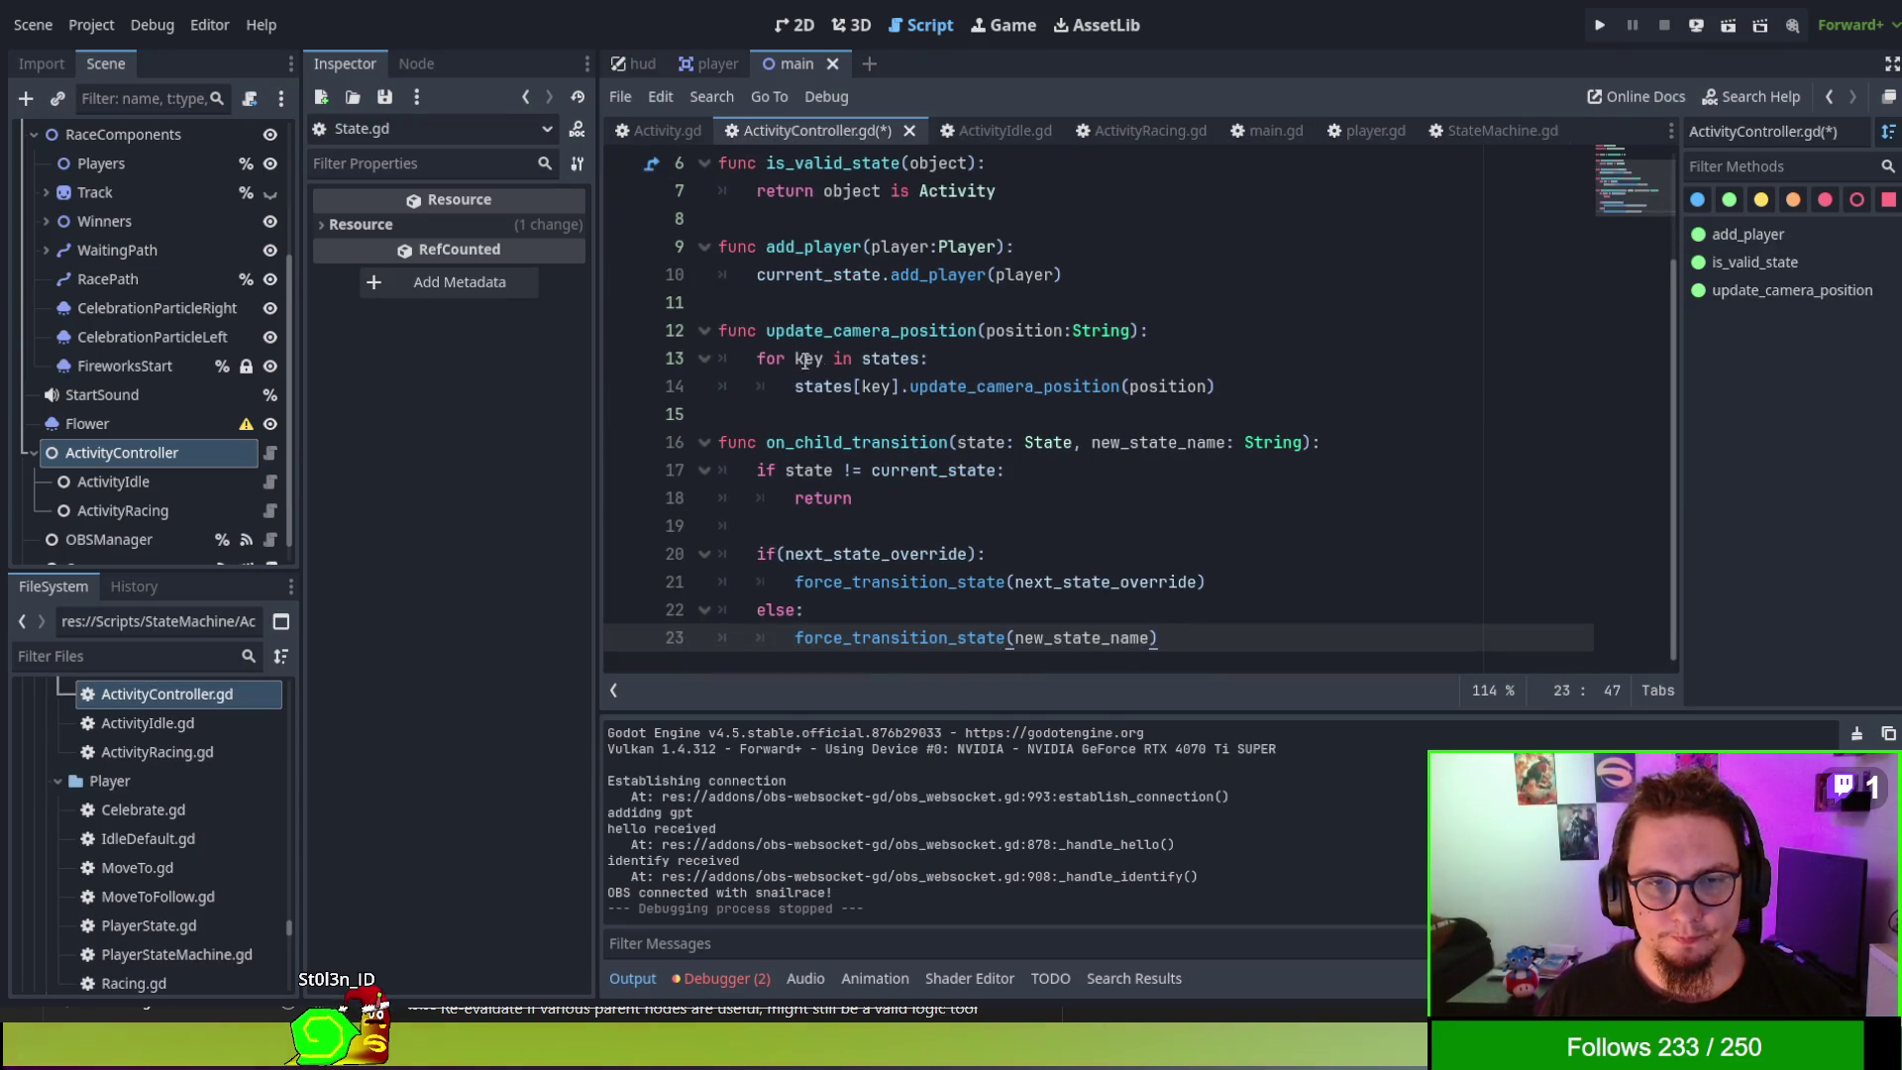
left_click(747, 412)
key("Return")
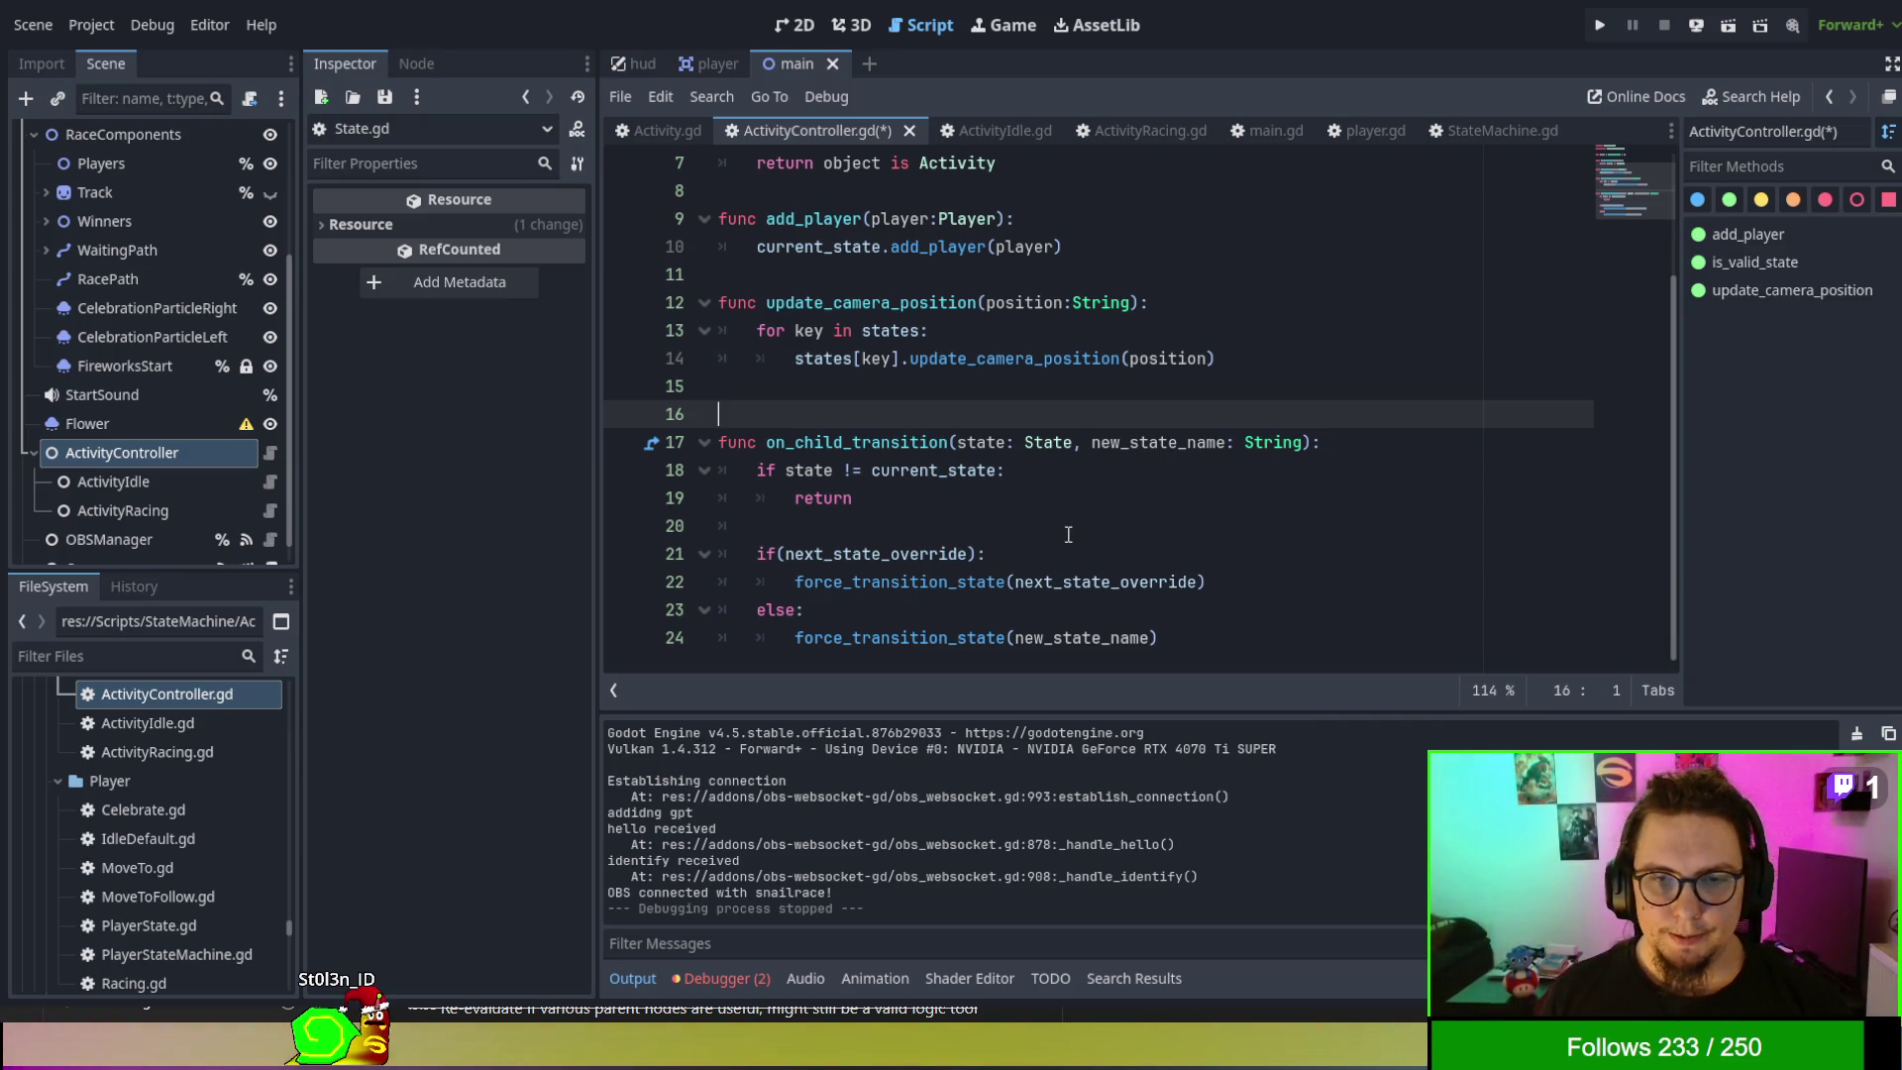
Replace the pasted function's body with a super.on_child_transition call passing new_state_name.
left_click_drag(1189, 645, 758, 517)
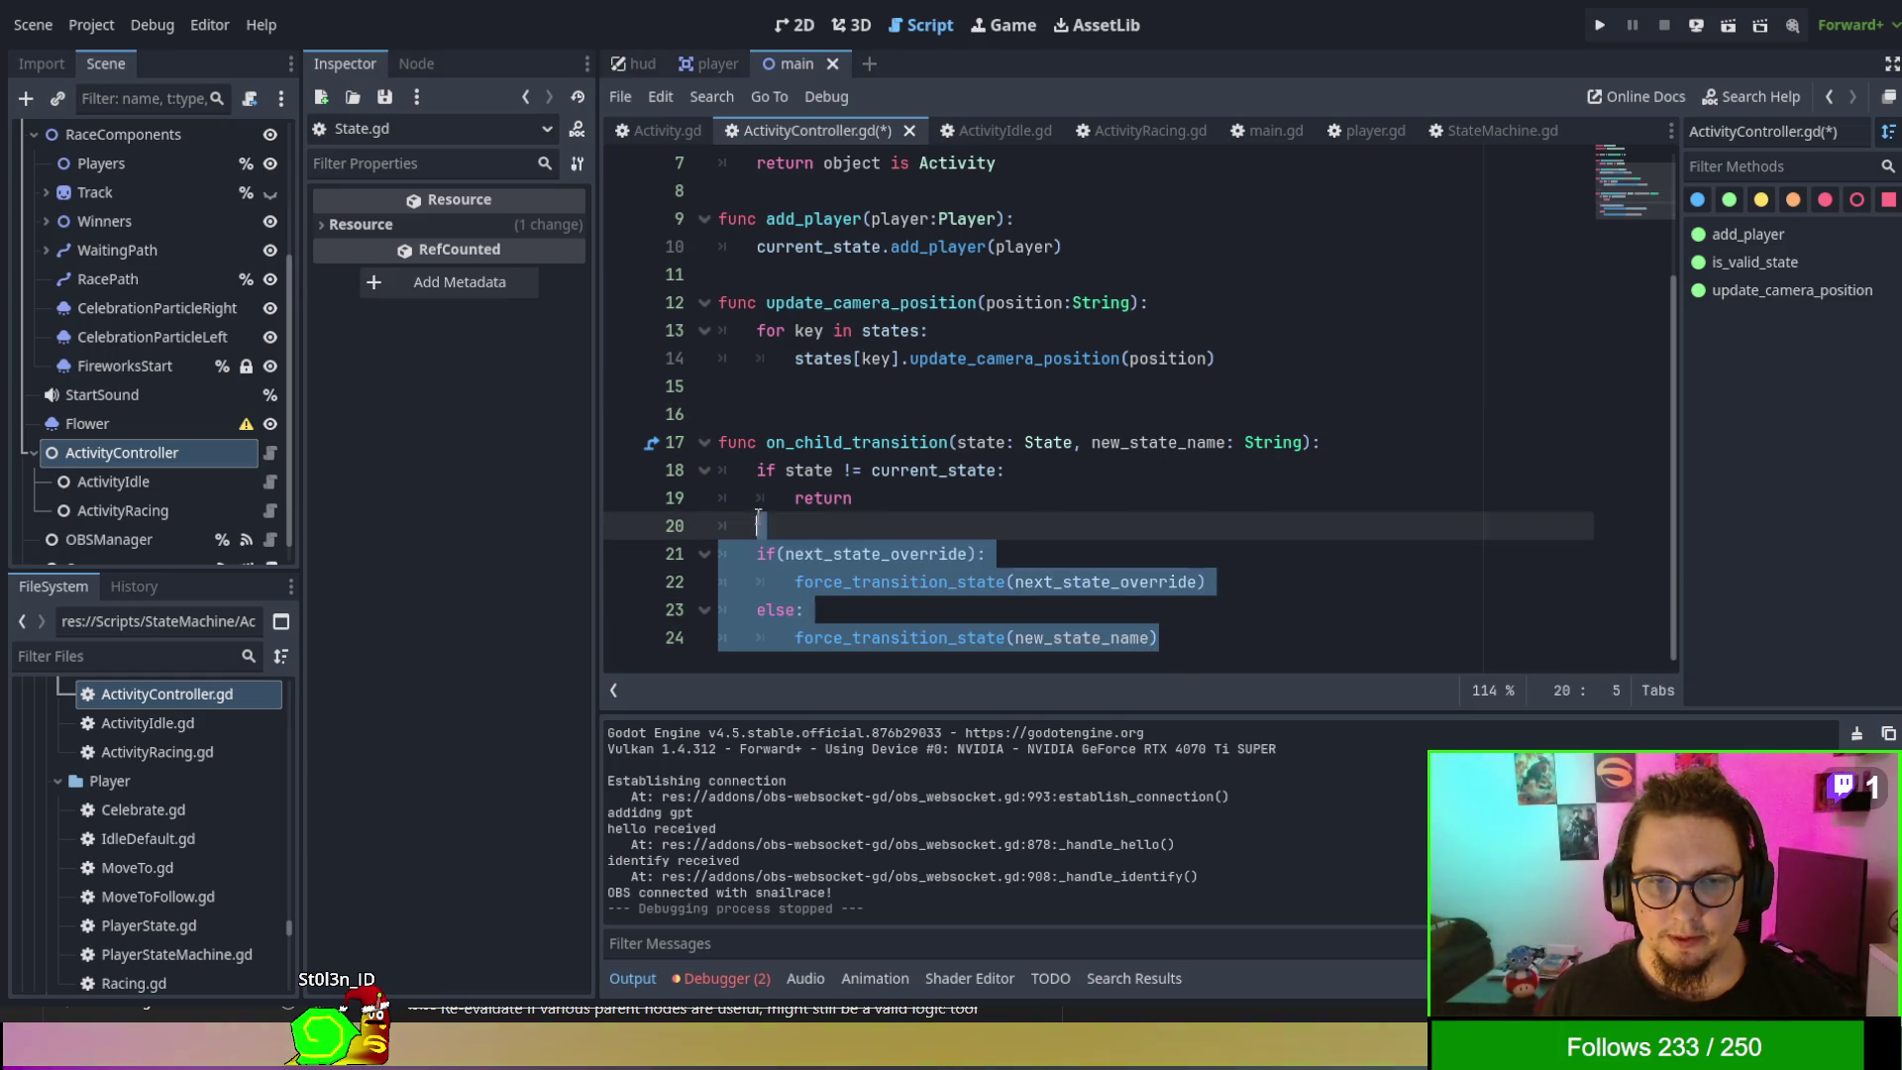
key("shift+Up")
key("shift+Up")
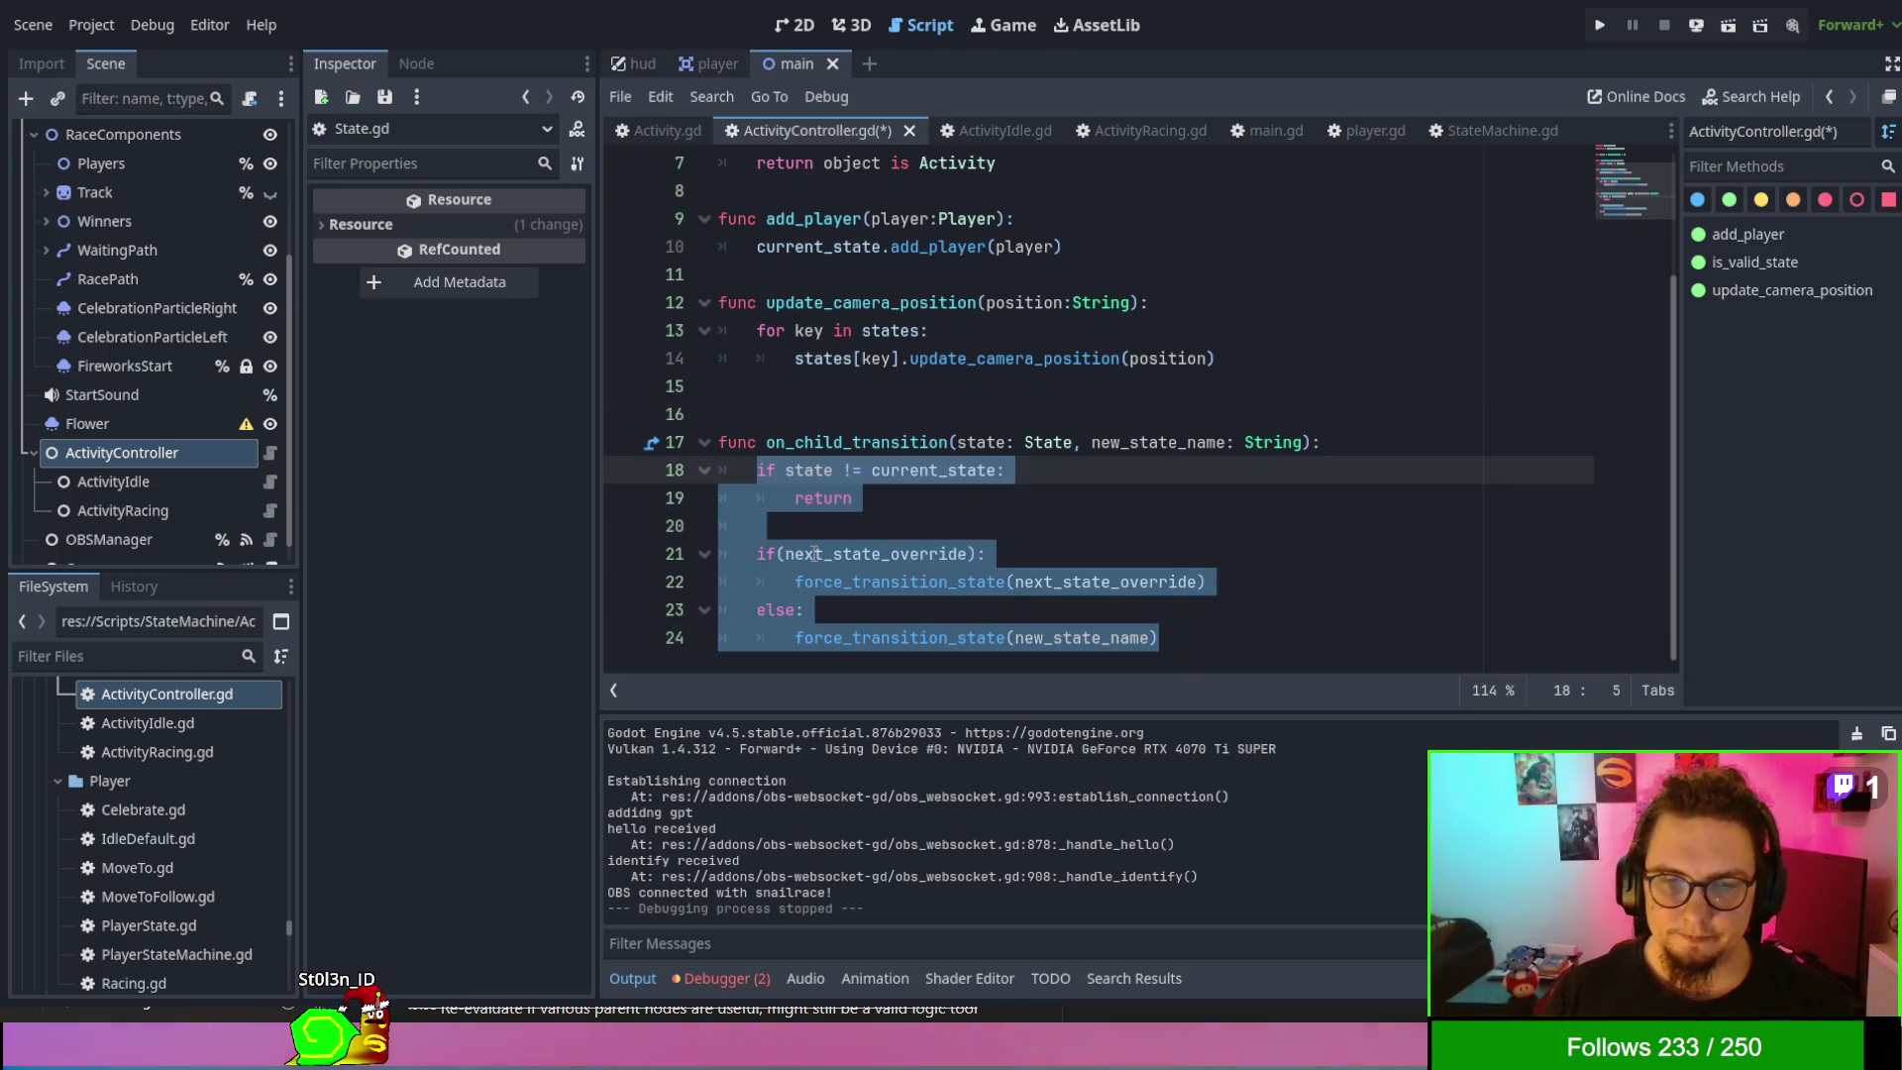
type("super")
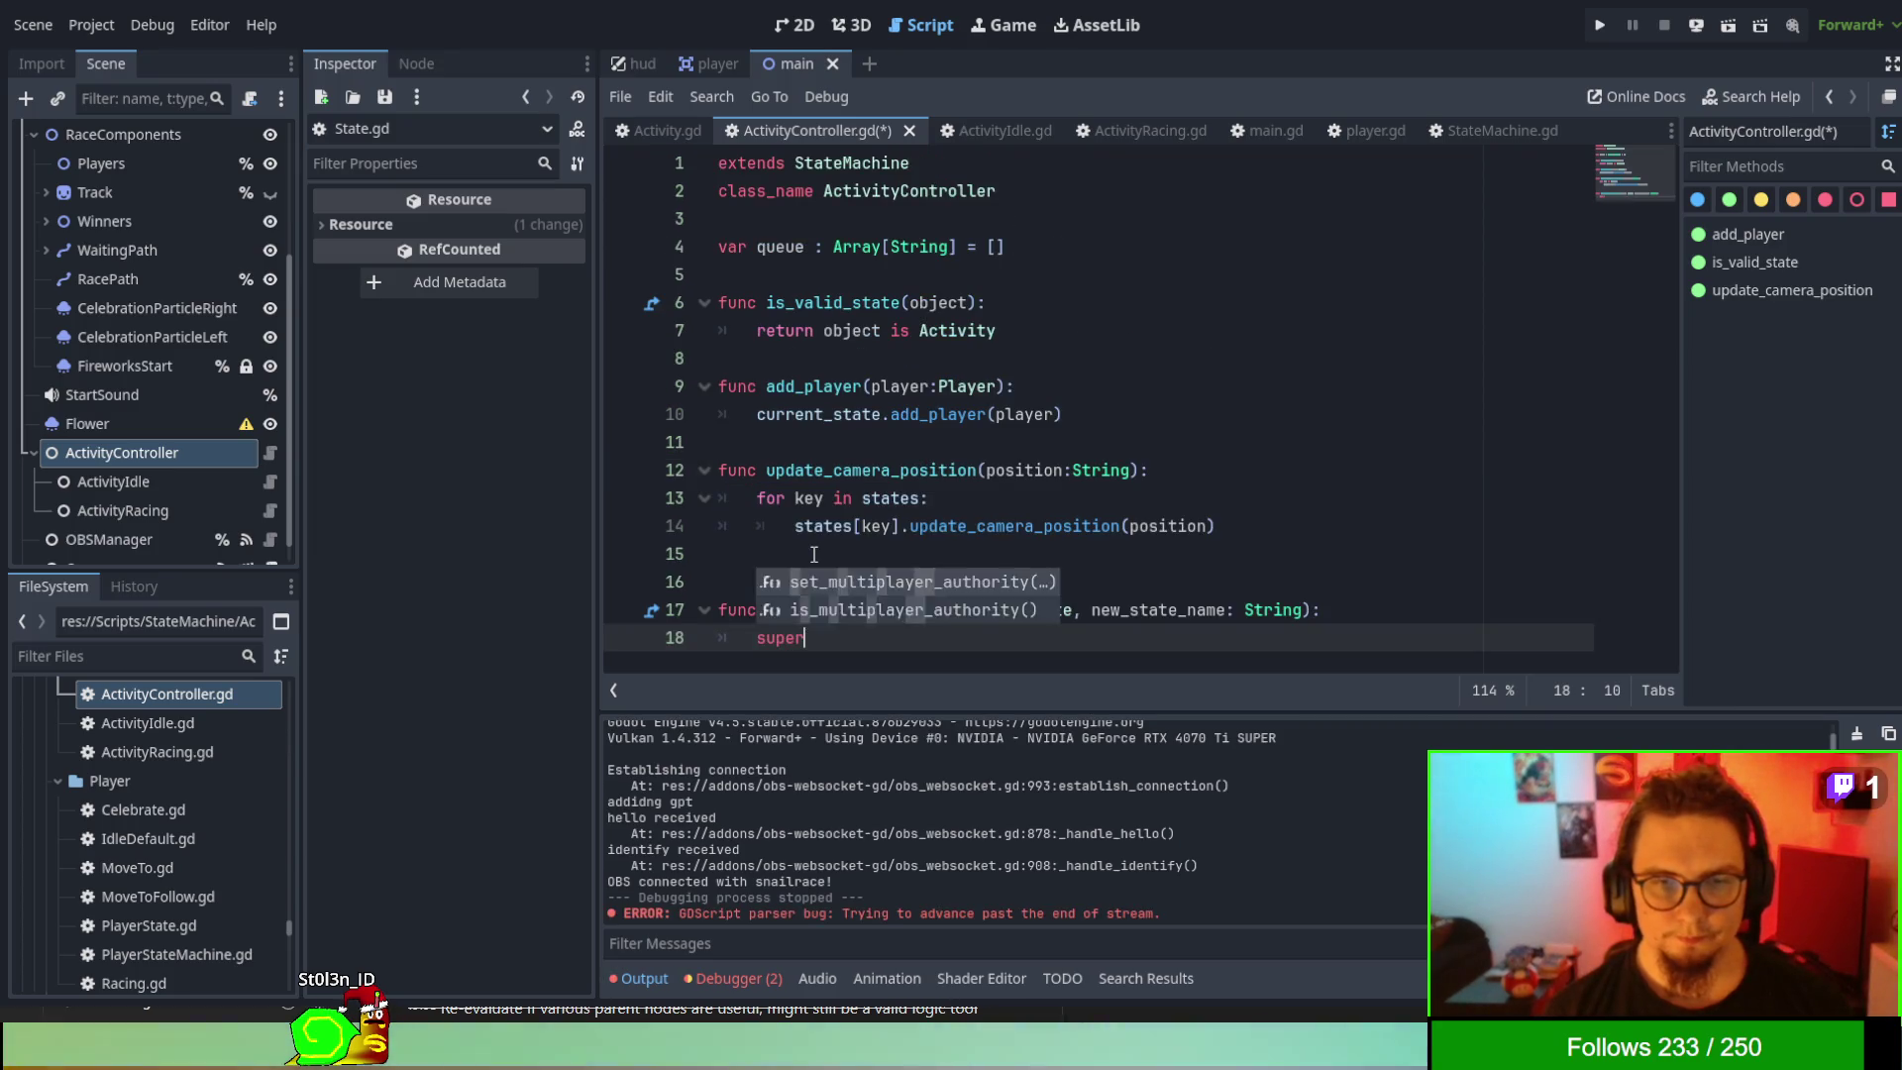
type(".on")
key("Return")
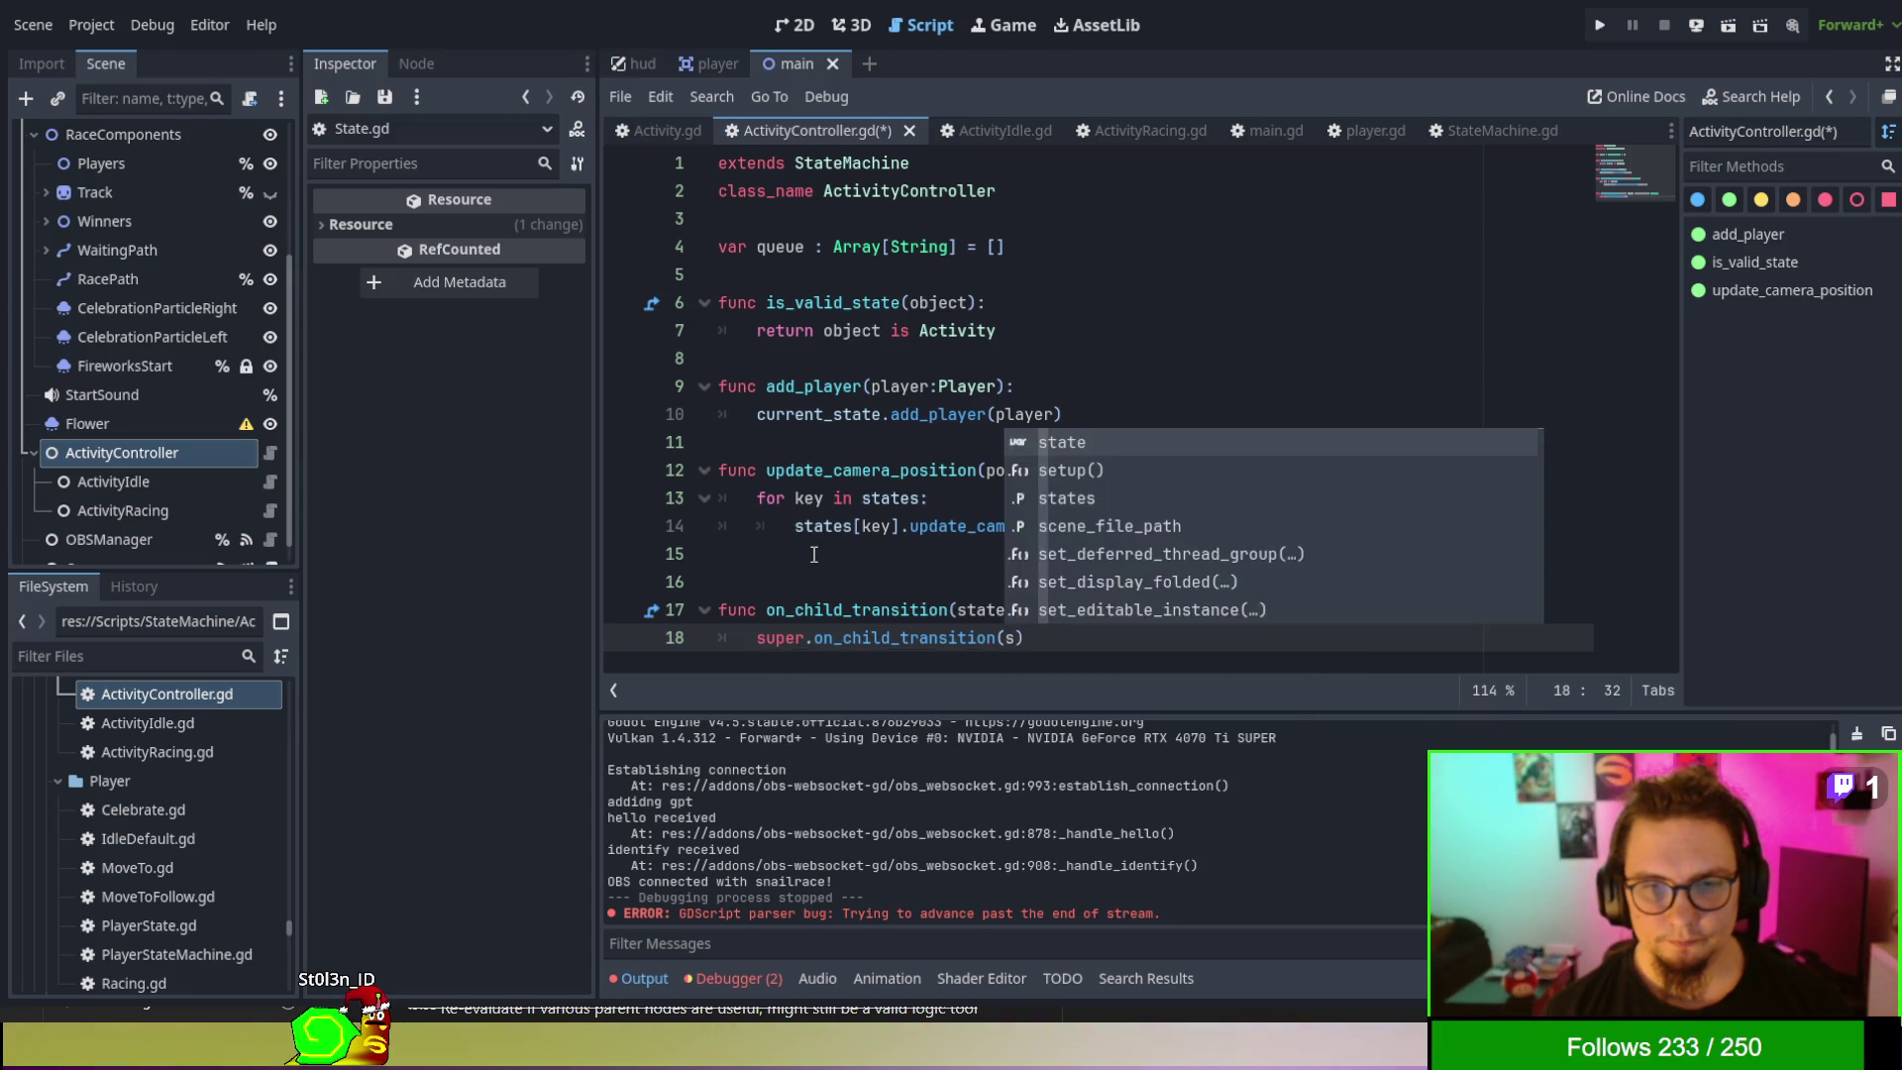
type("ta")
key("BackSpace")
key("BackSpace")
key("BackSpace")
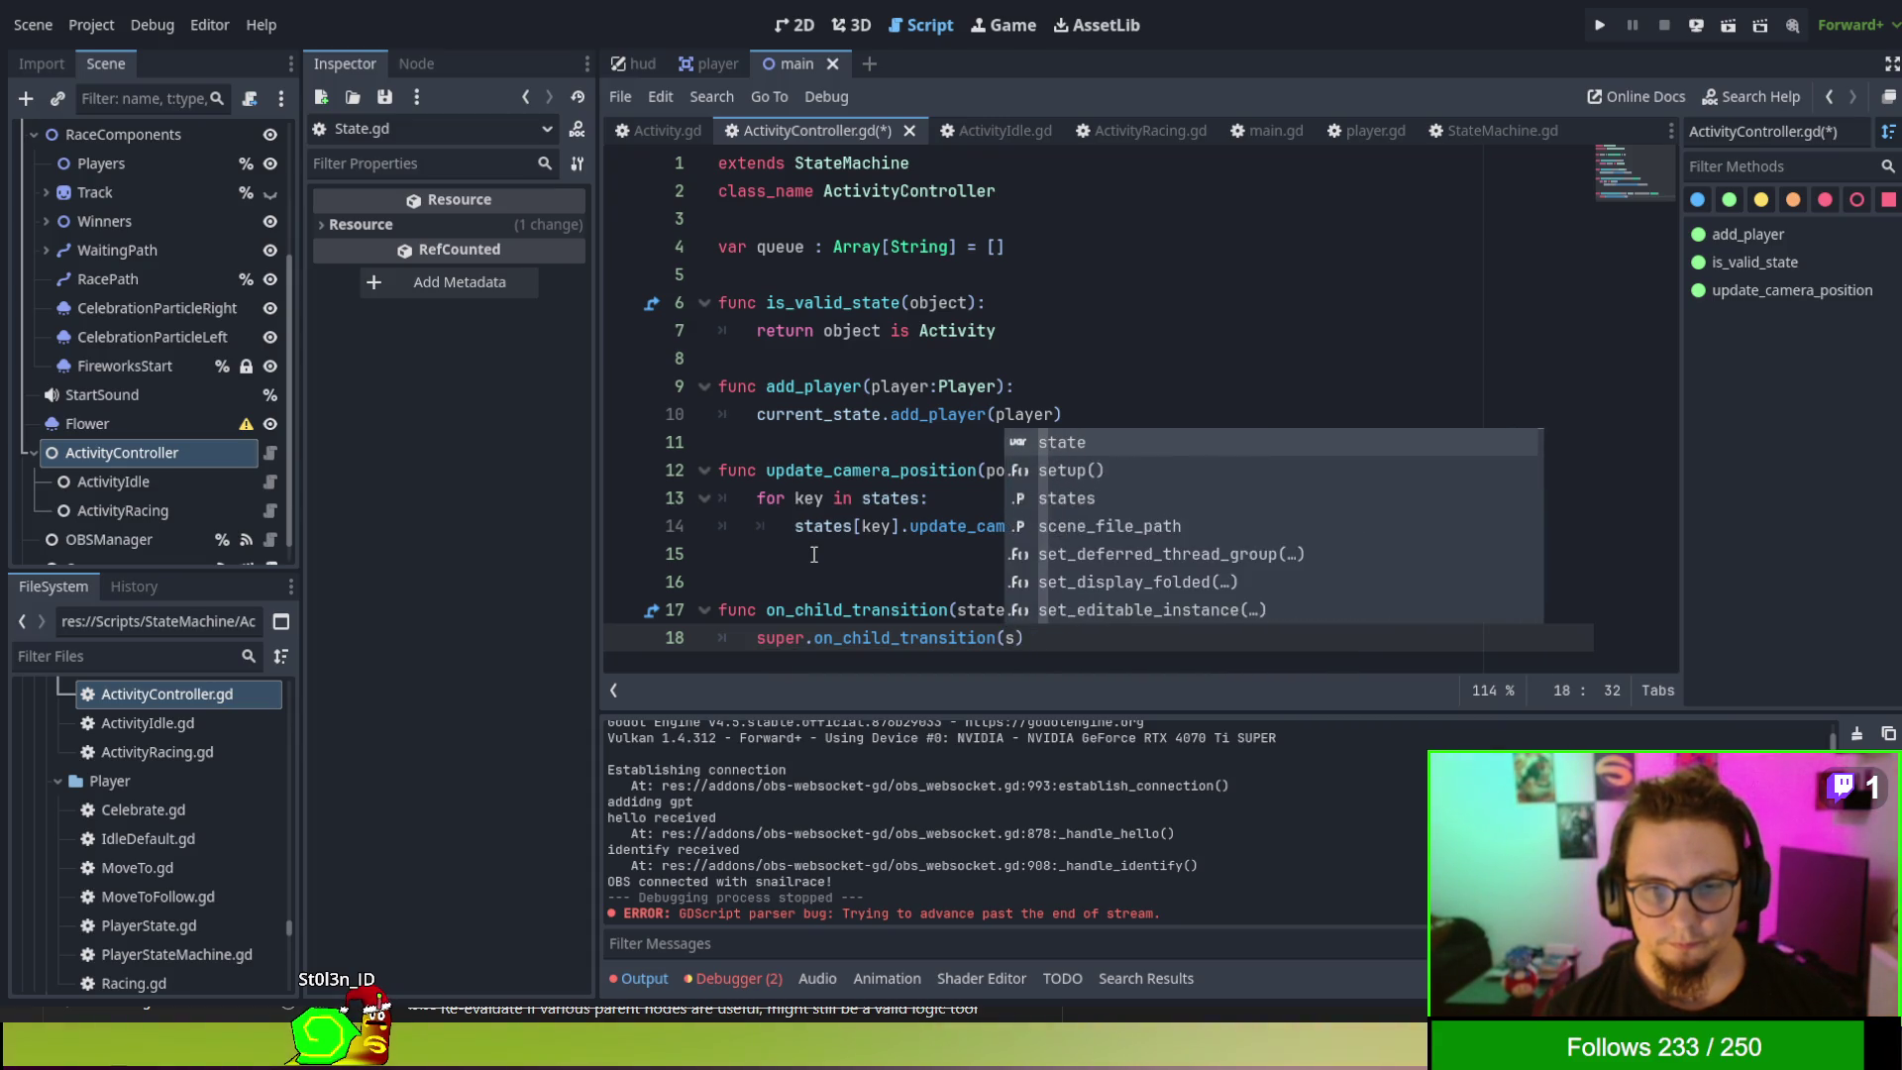
type("ate, n")
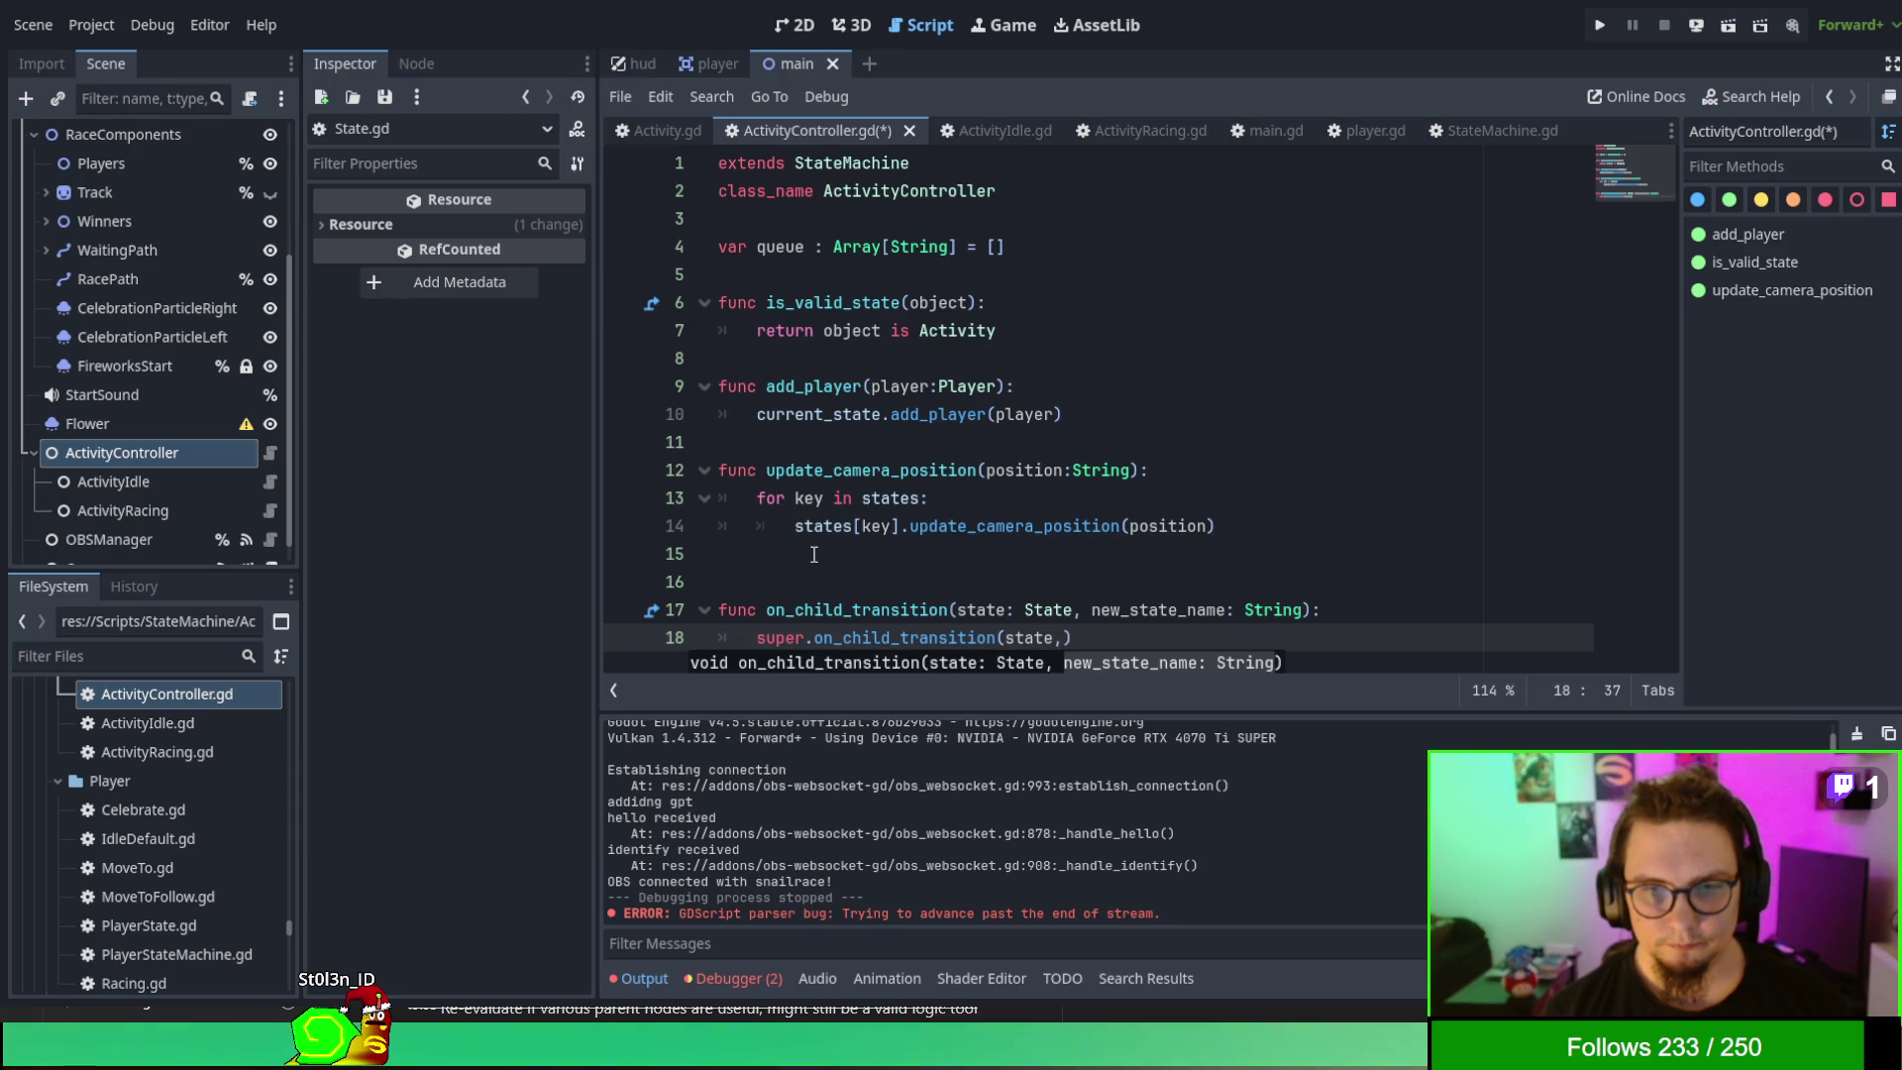
type("ew_state_name")
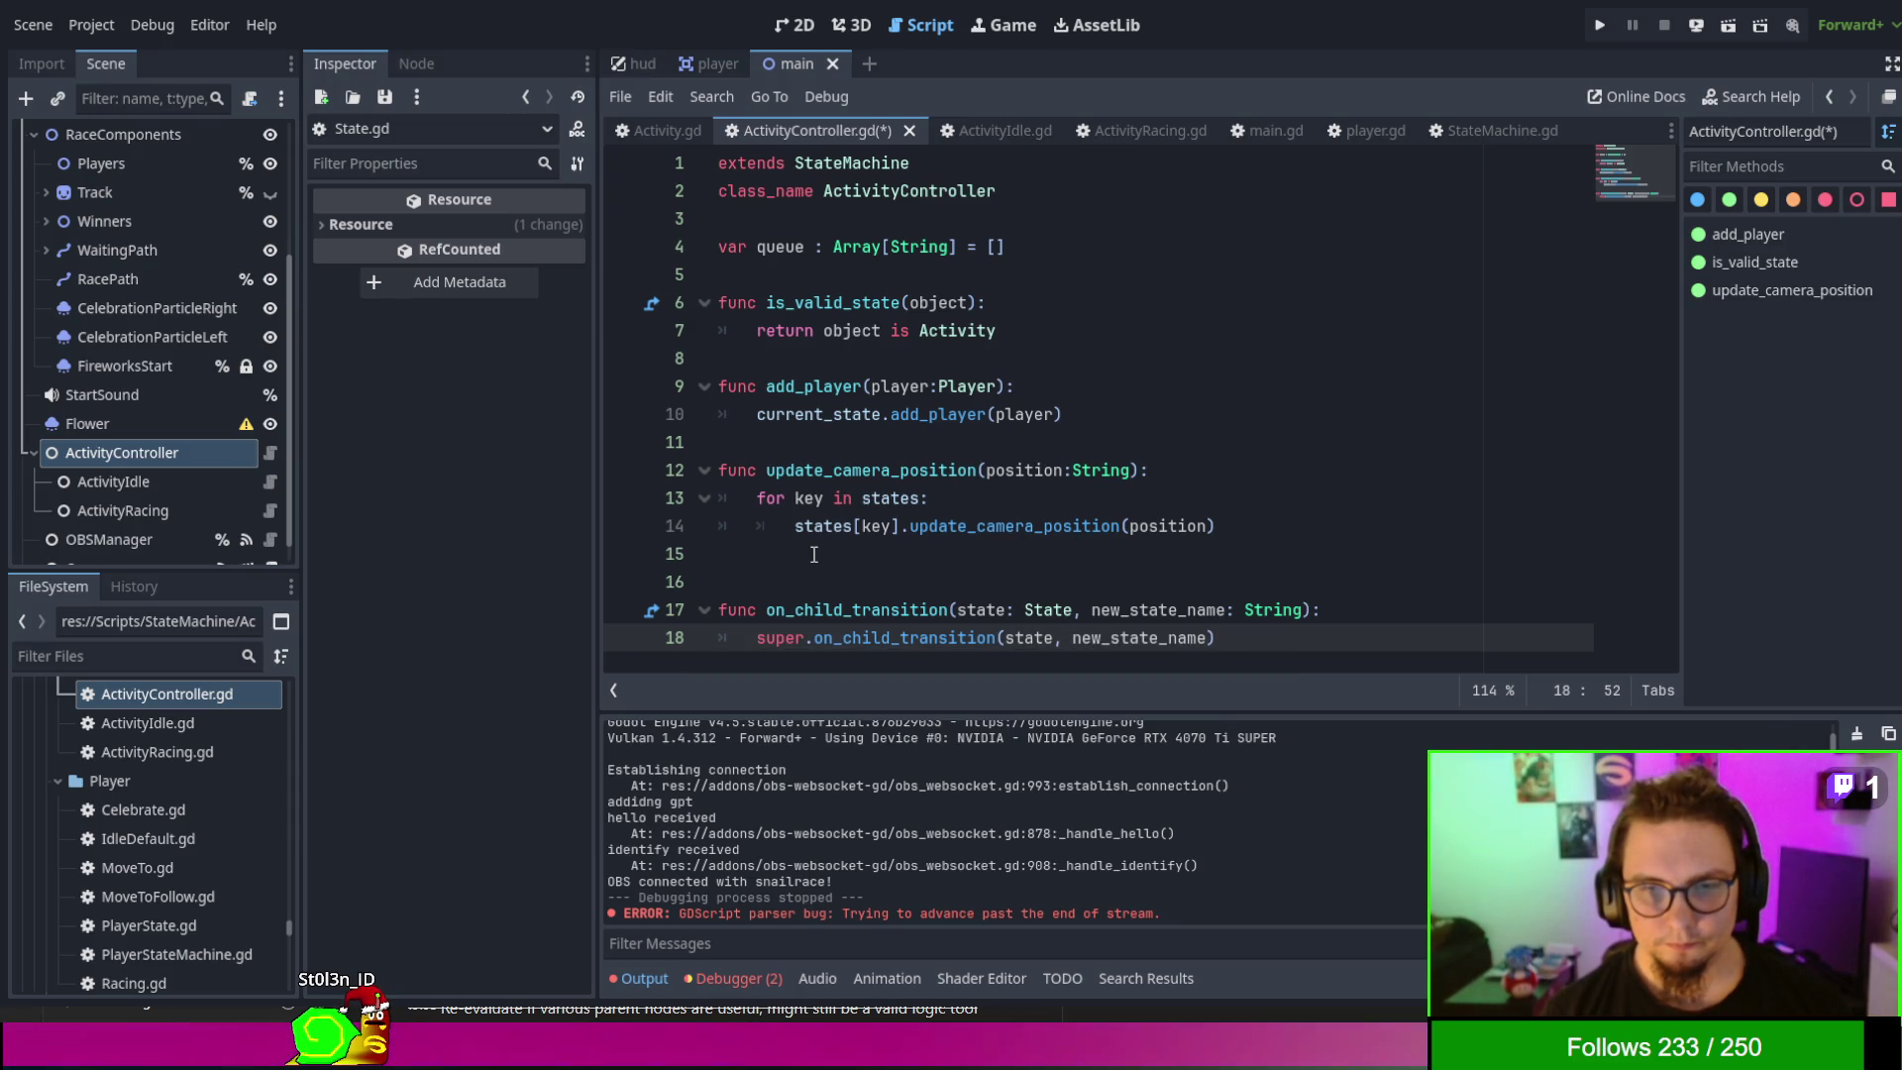
type(")")
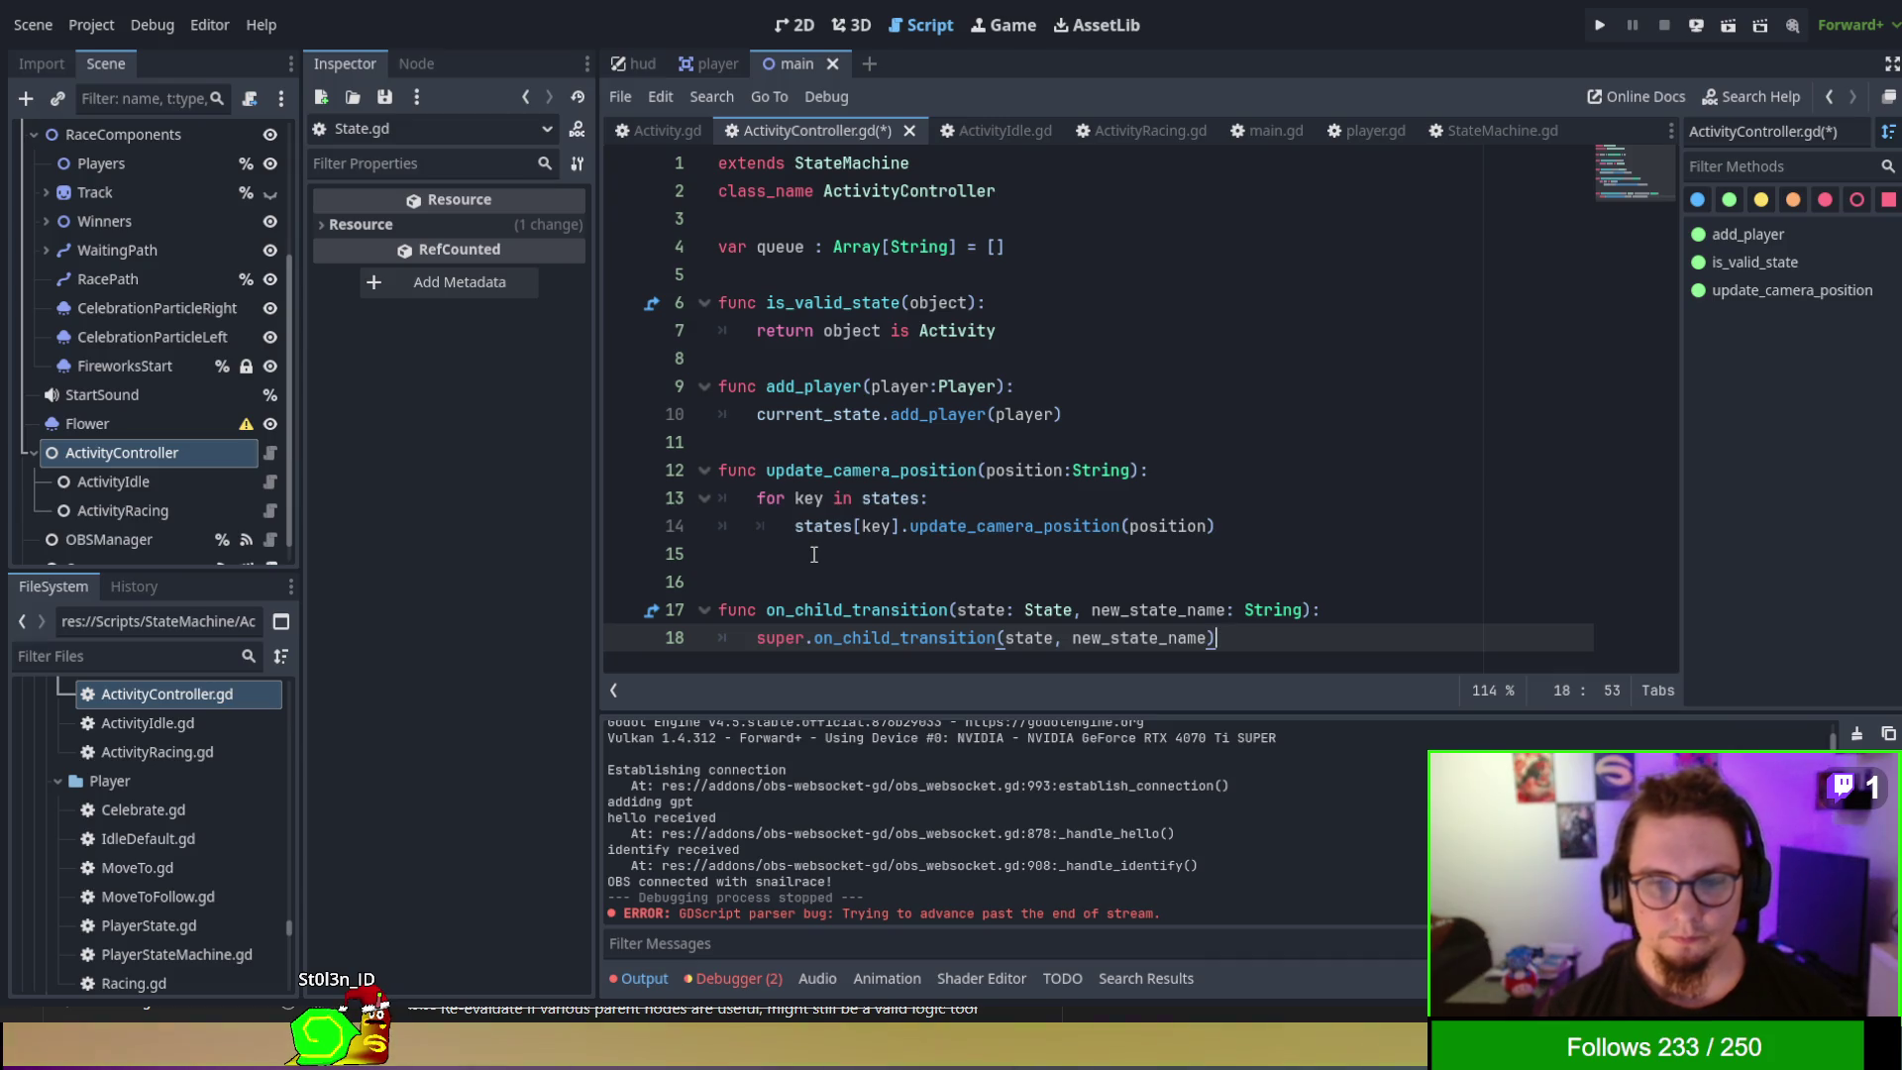
Add blank lines below the super call, then bring up StateMachine.gd.
key("Return")
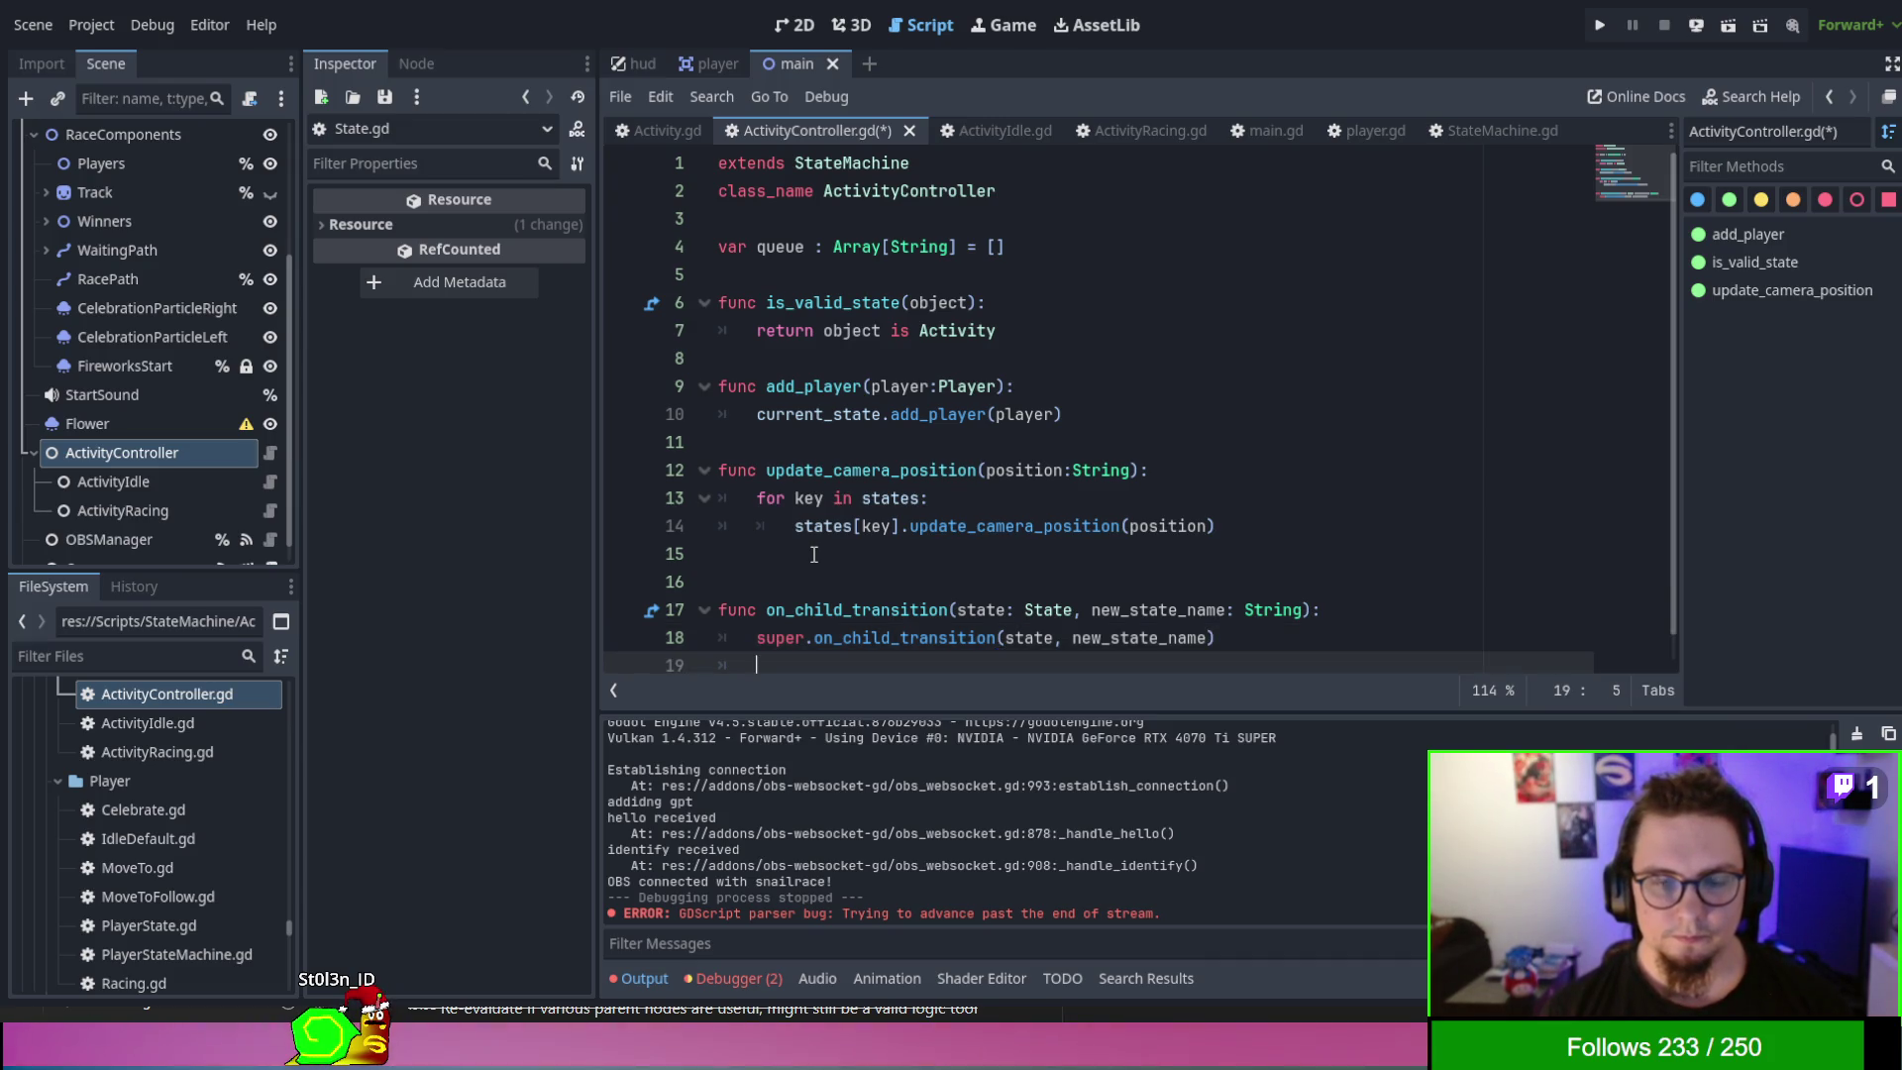
key("Return")
key("Up")
key("Up")
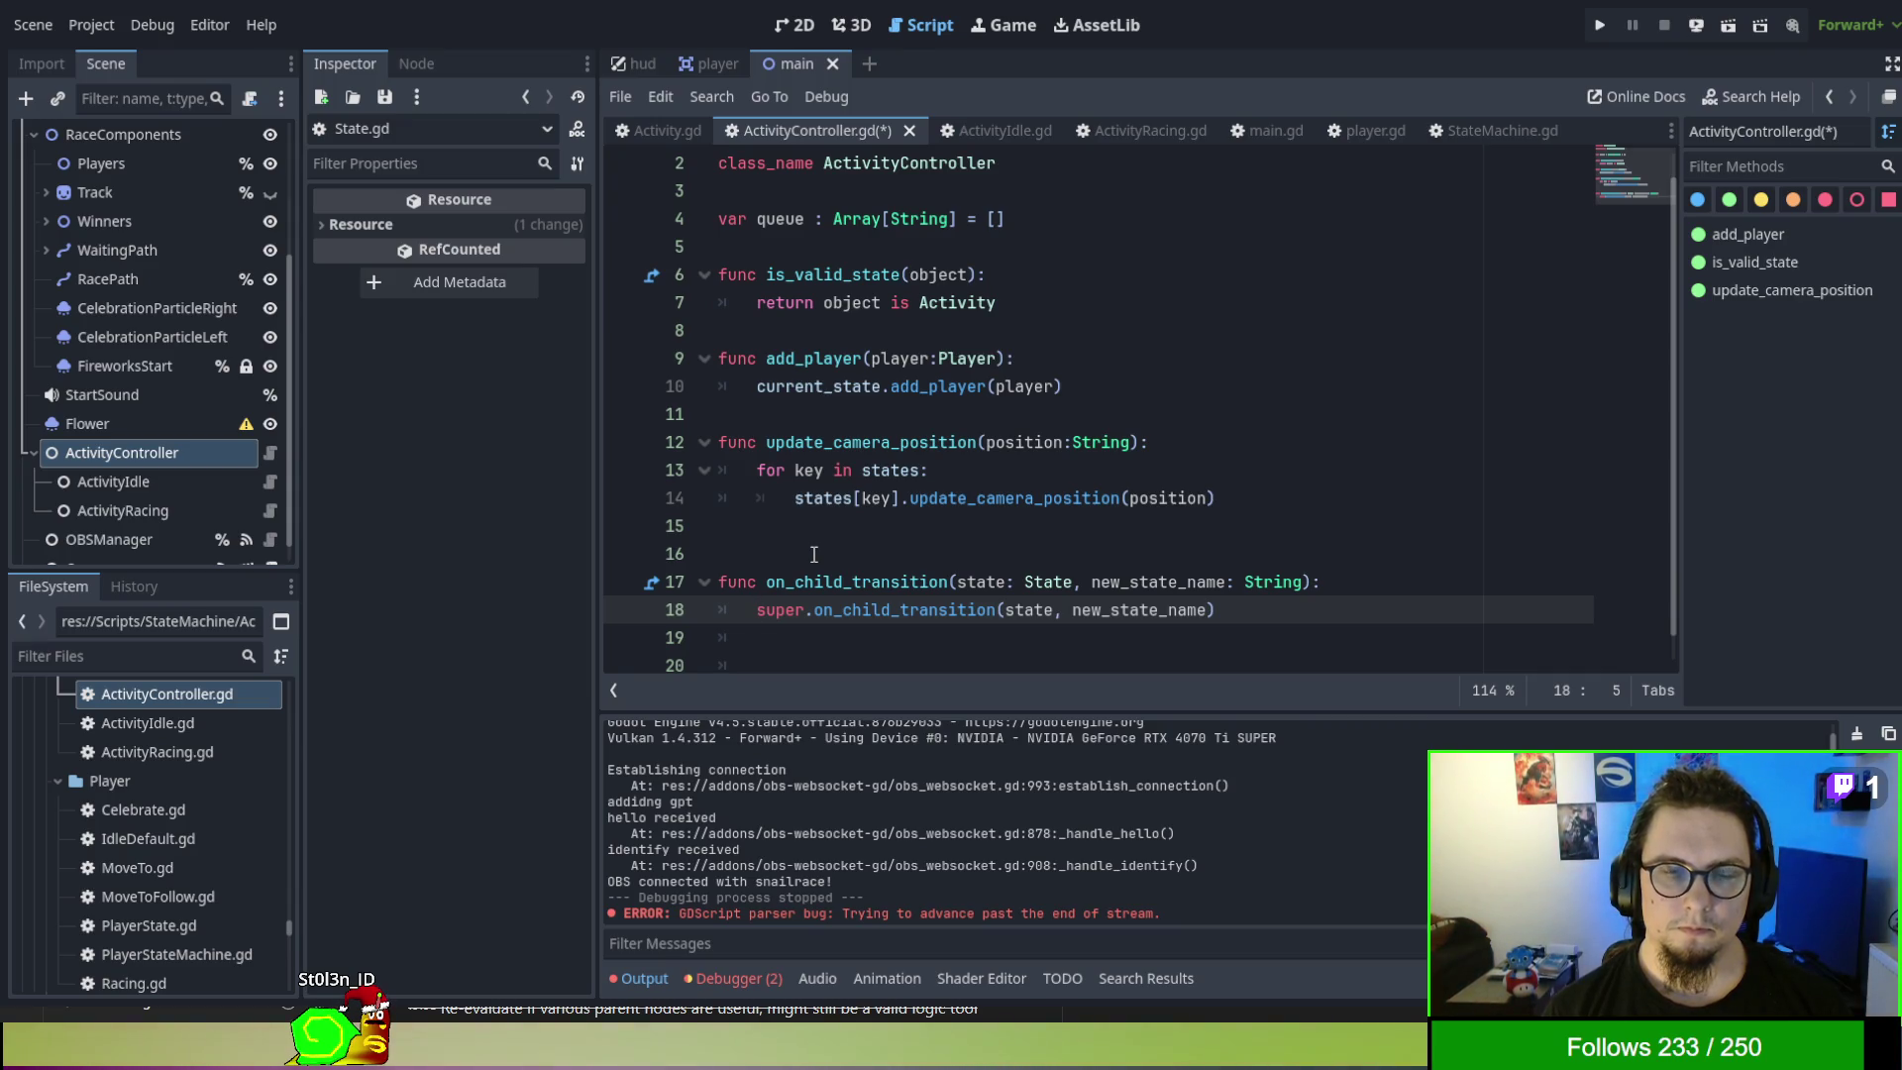
key("Down")
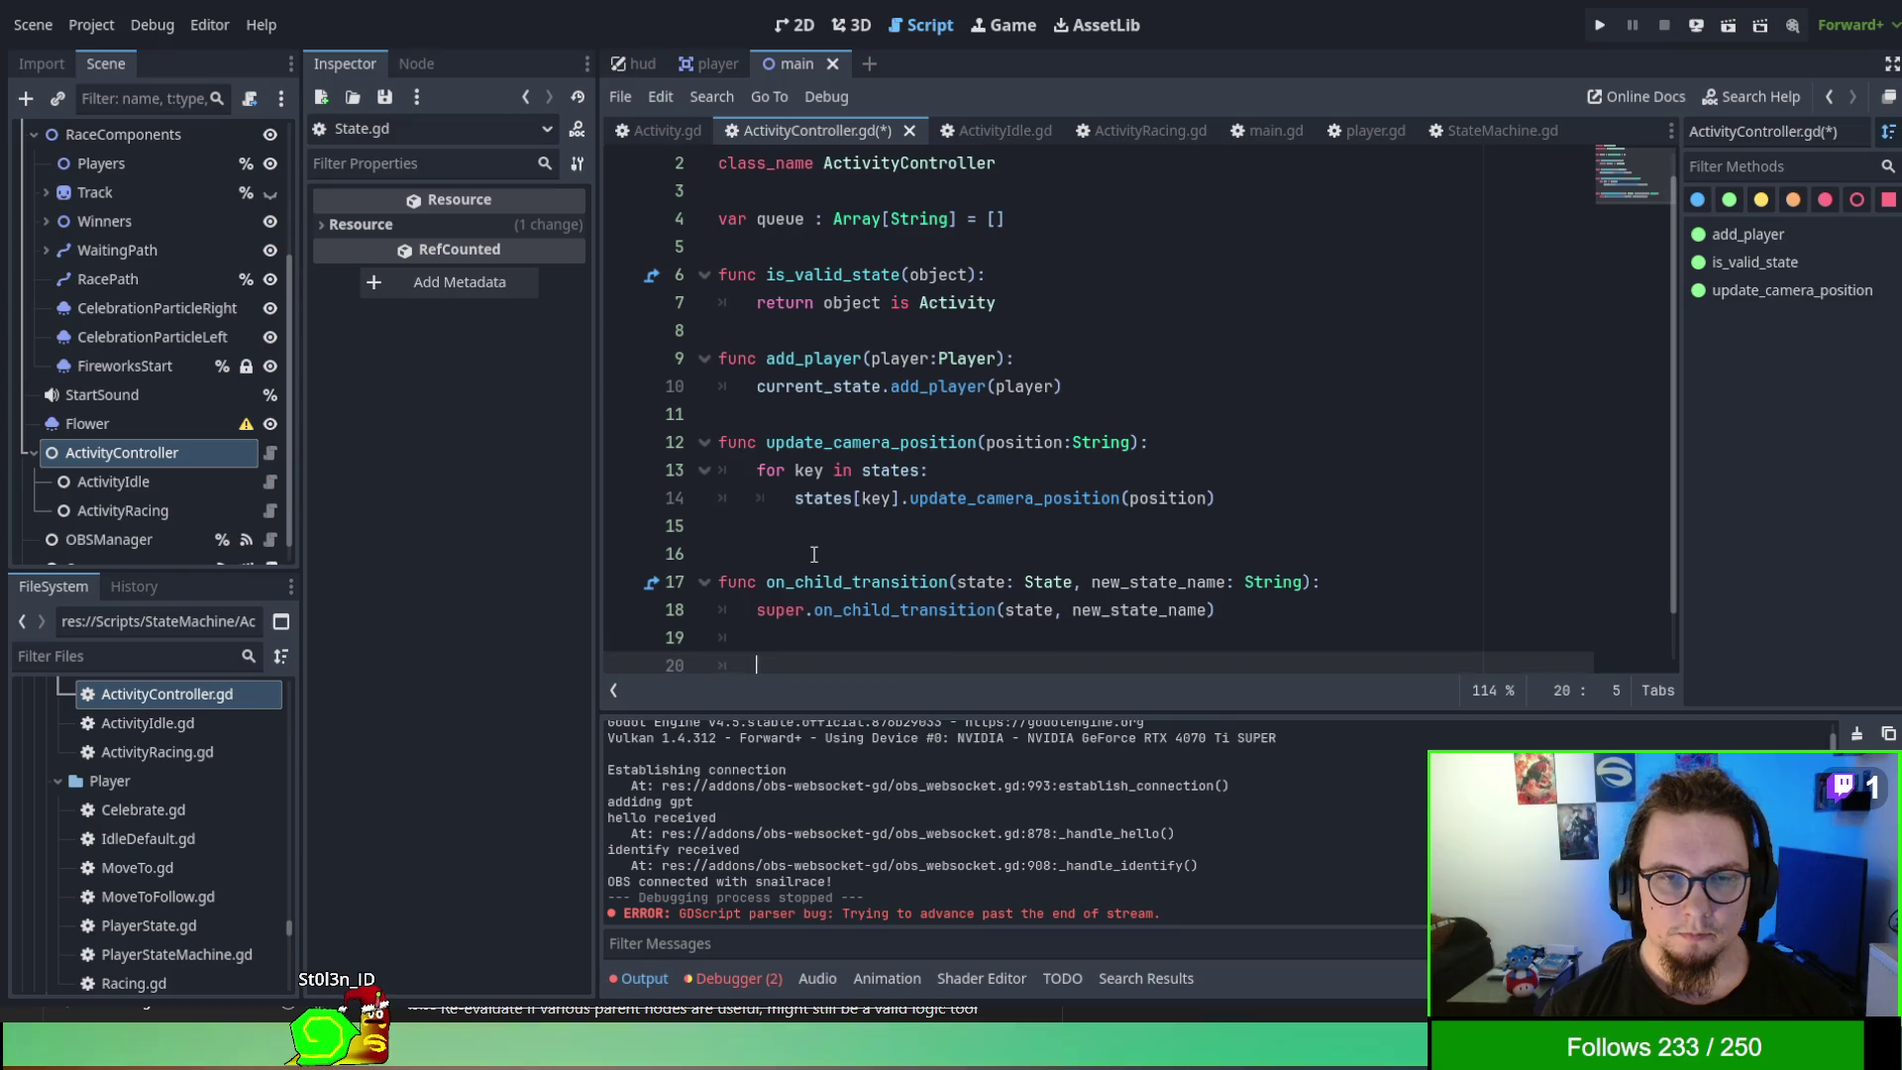
key("Return")
key("Up")
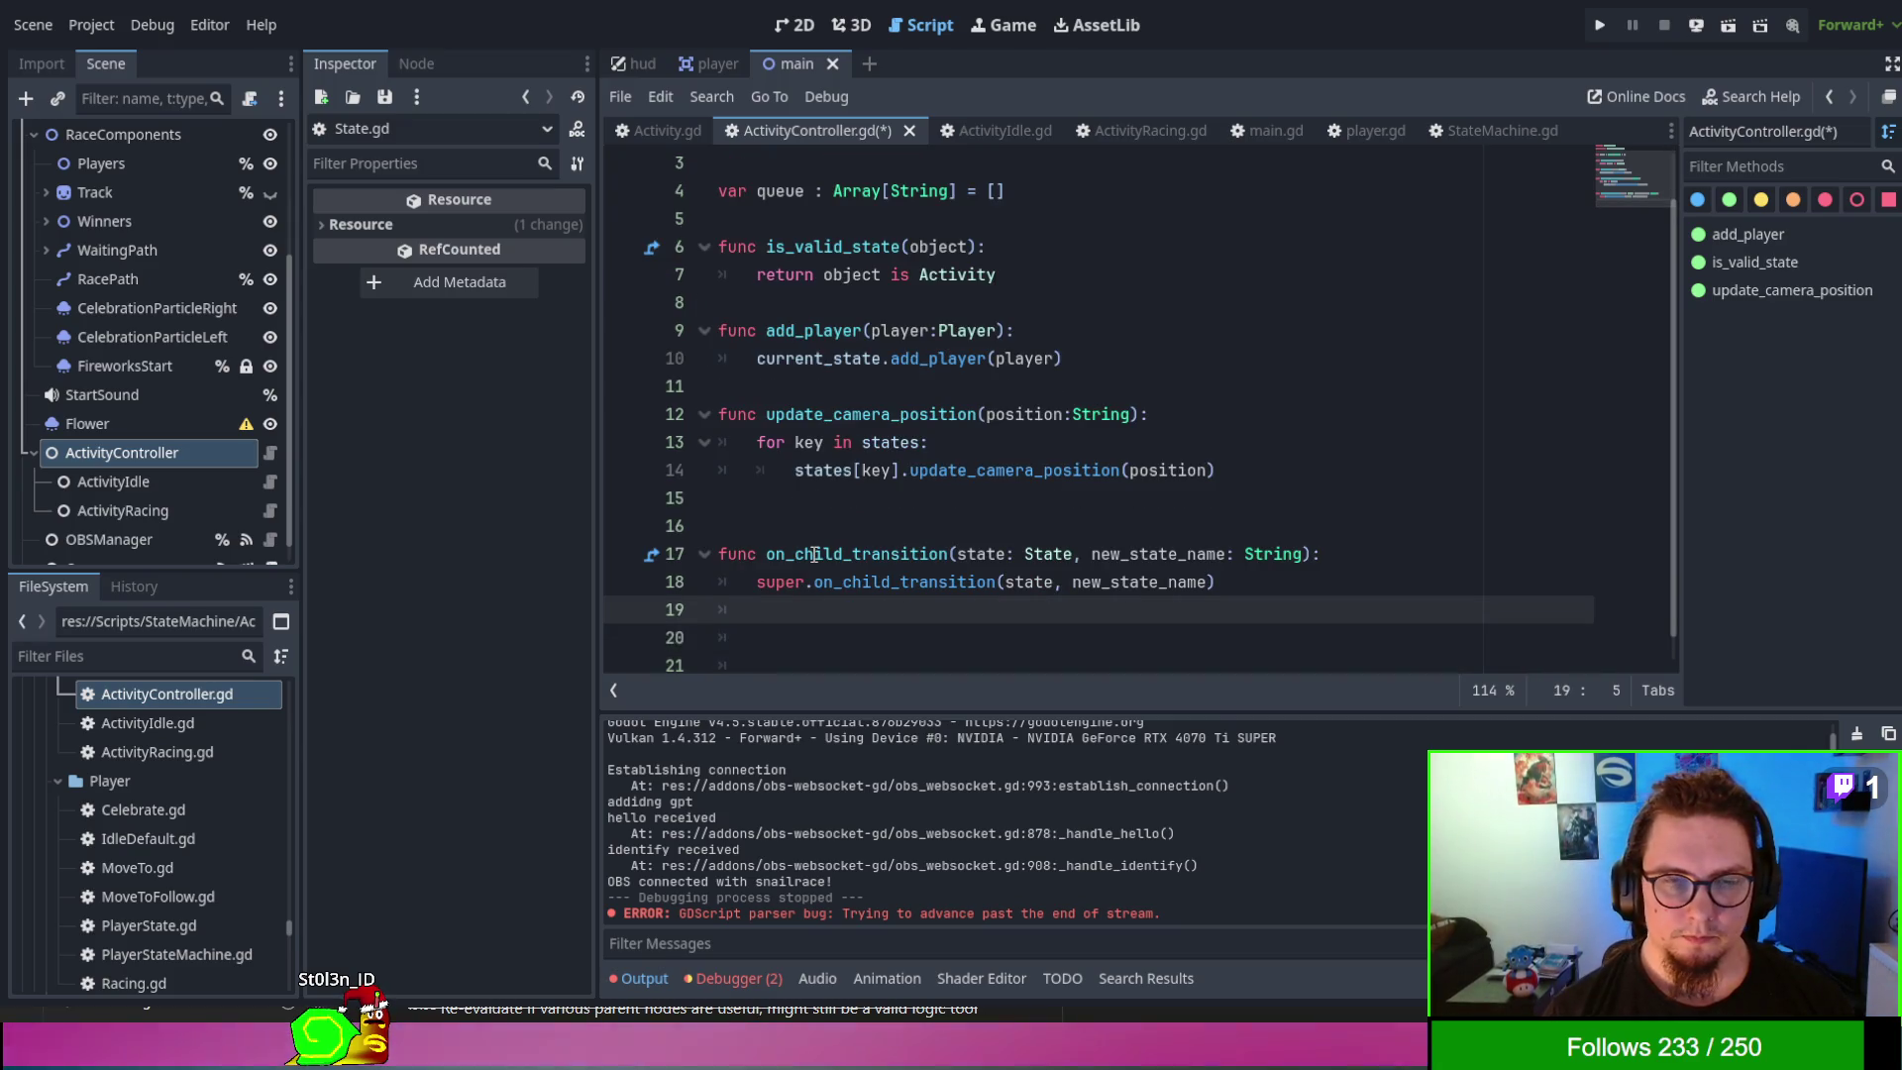
key("Down")
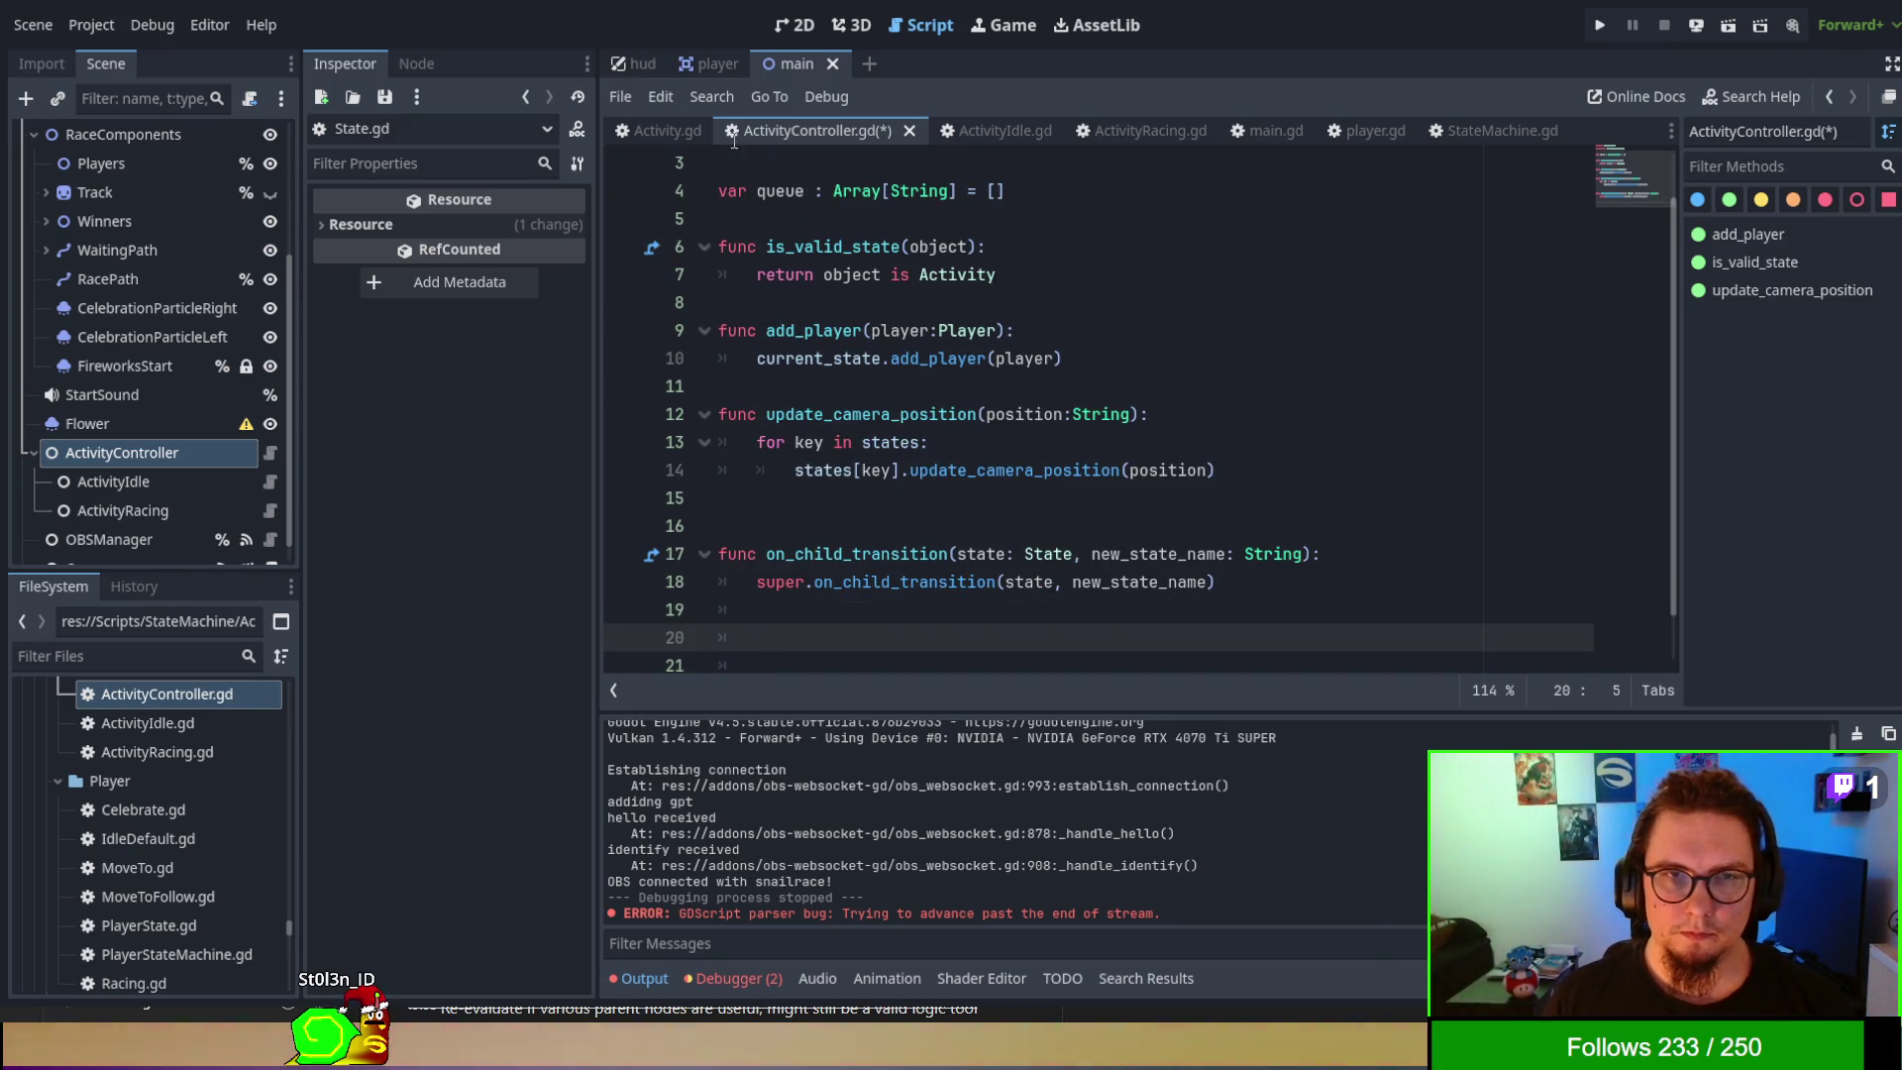
left_click(1471, 127)
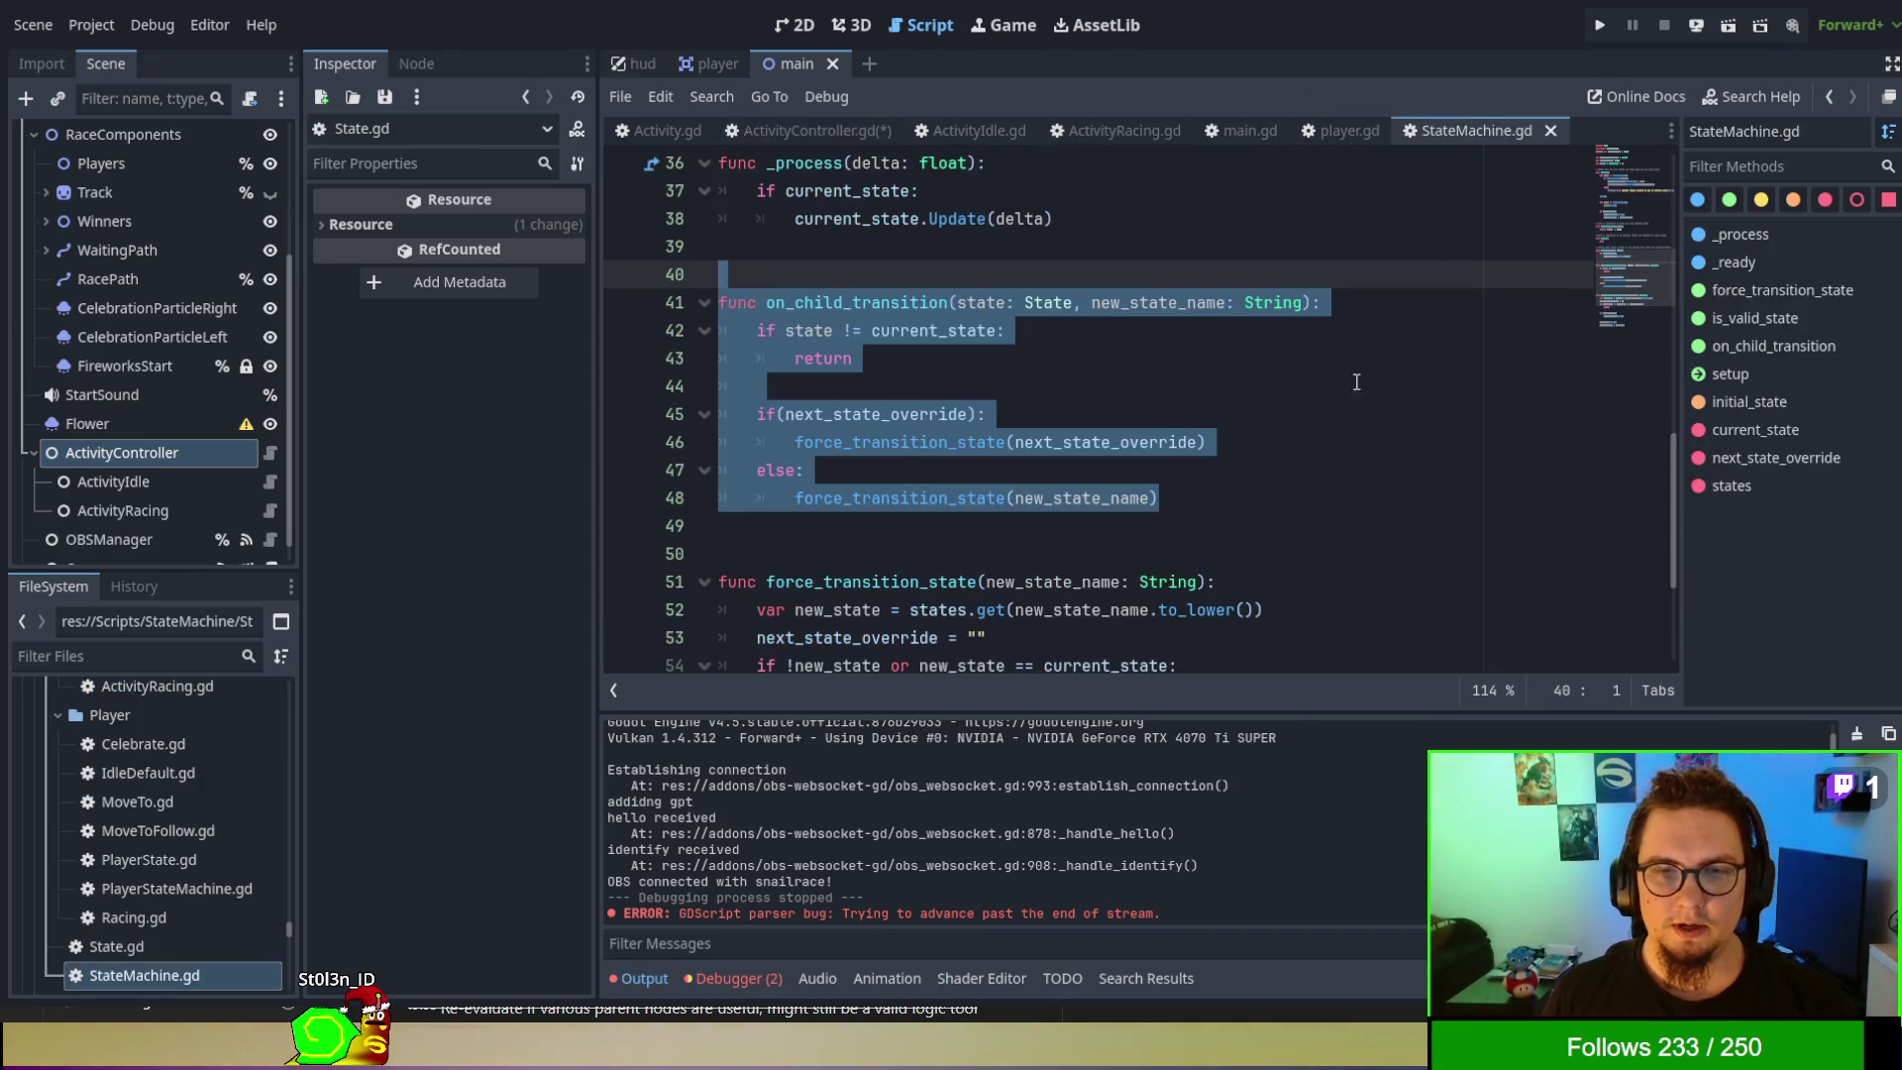
Select the on_child_transition body, lines 41–48, in StateMachine.gd.
left_click(1272, 463)
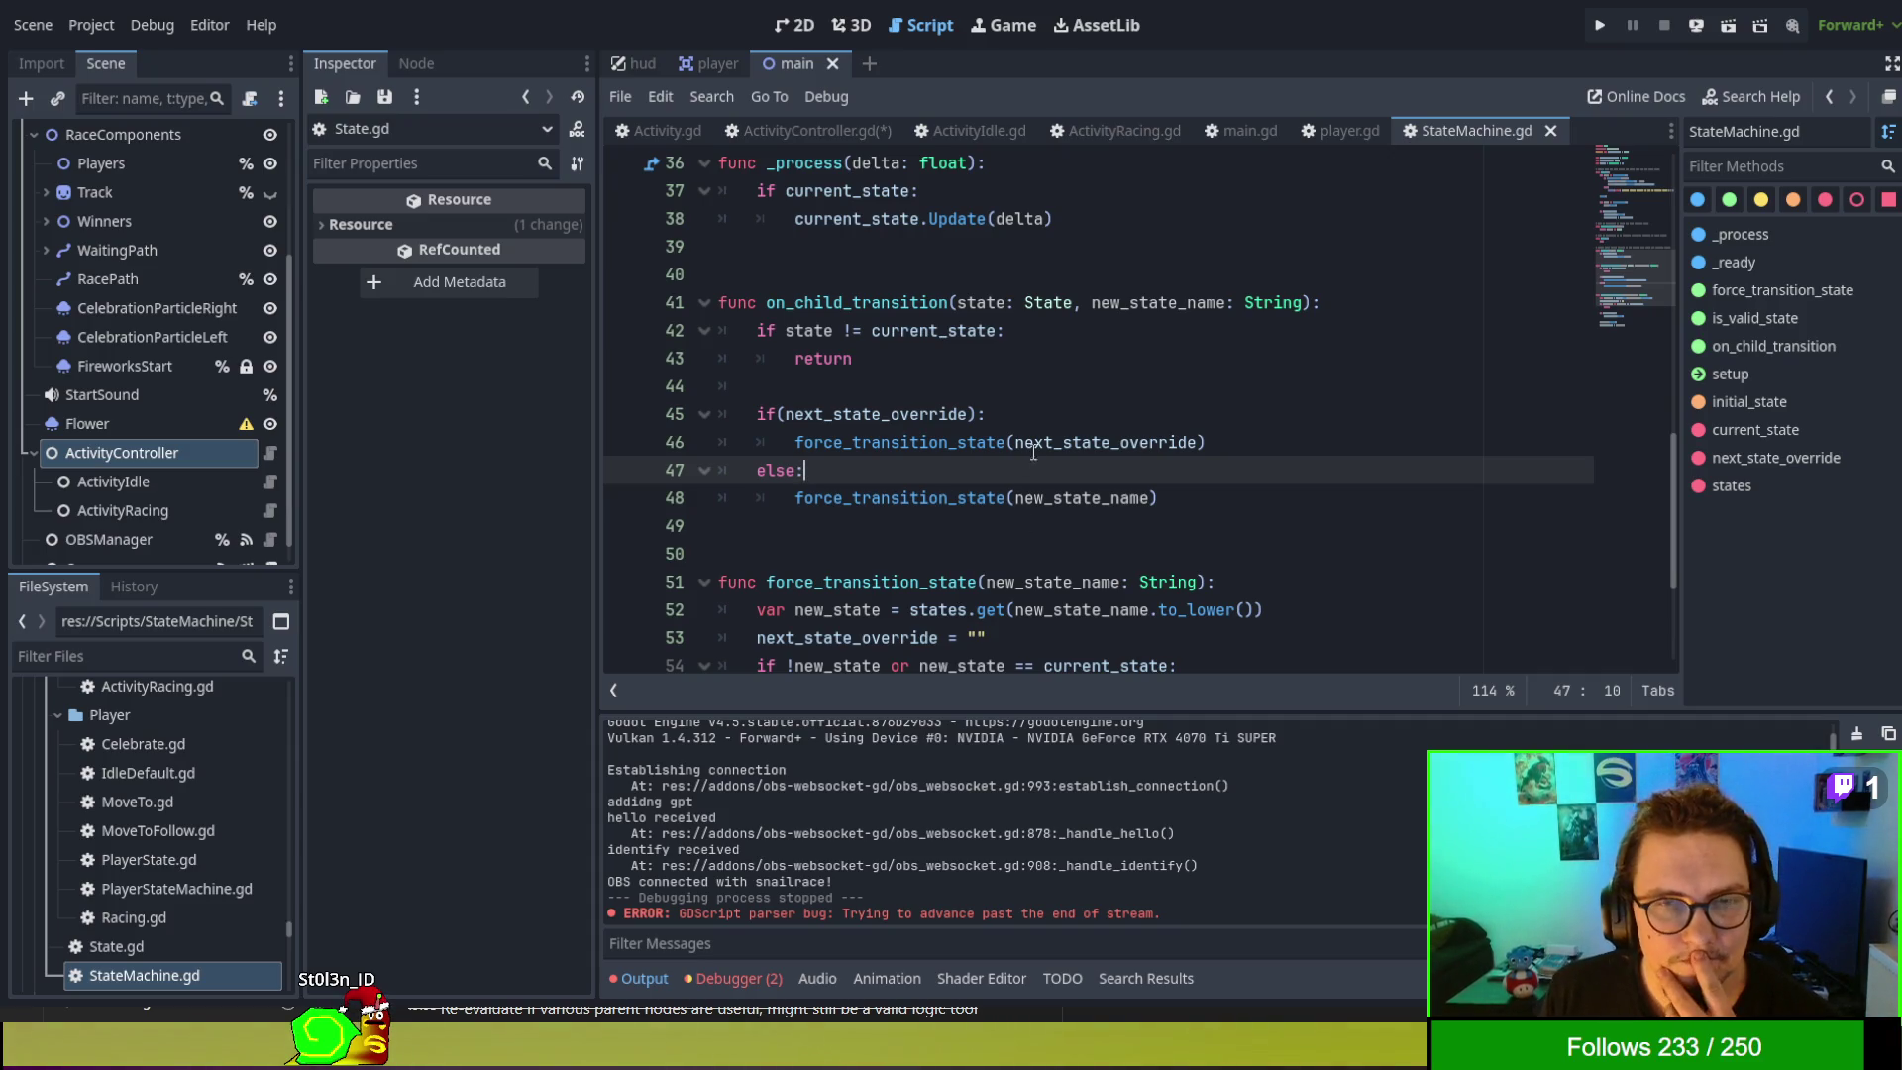
mouse_move(1206, 498)
left_mouse_down()
mouse_move(1199, 469)
mouse_move(1336, 298)
left_mouse_up()
key("ctrl+c")
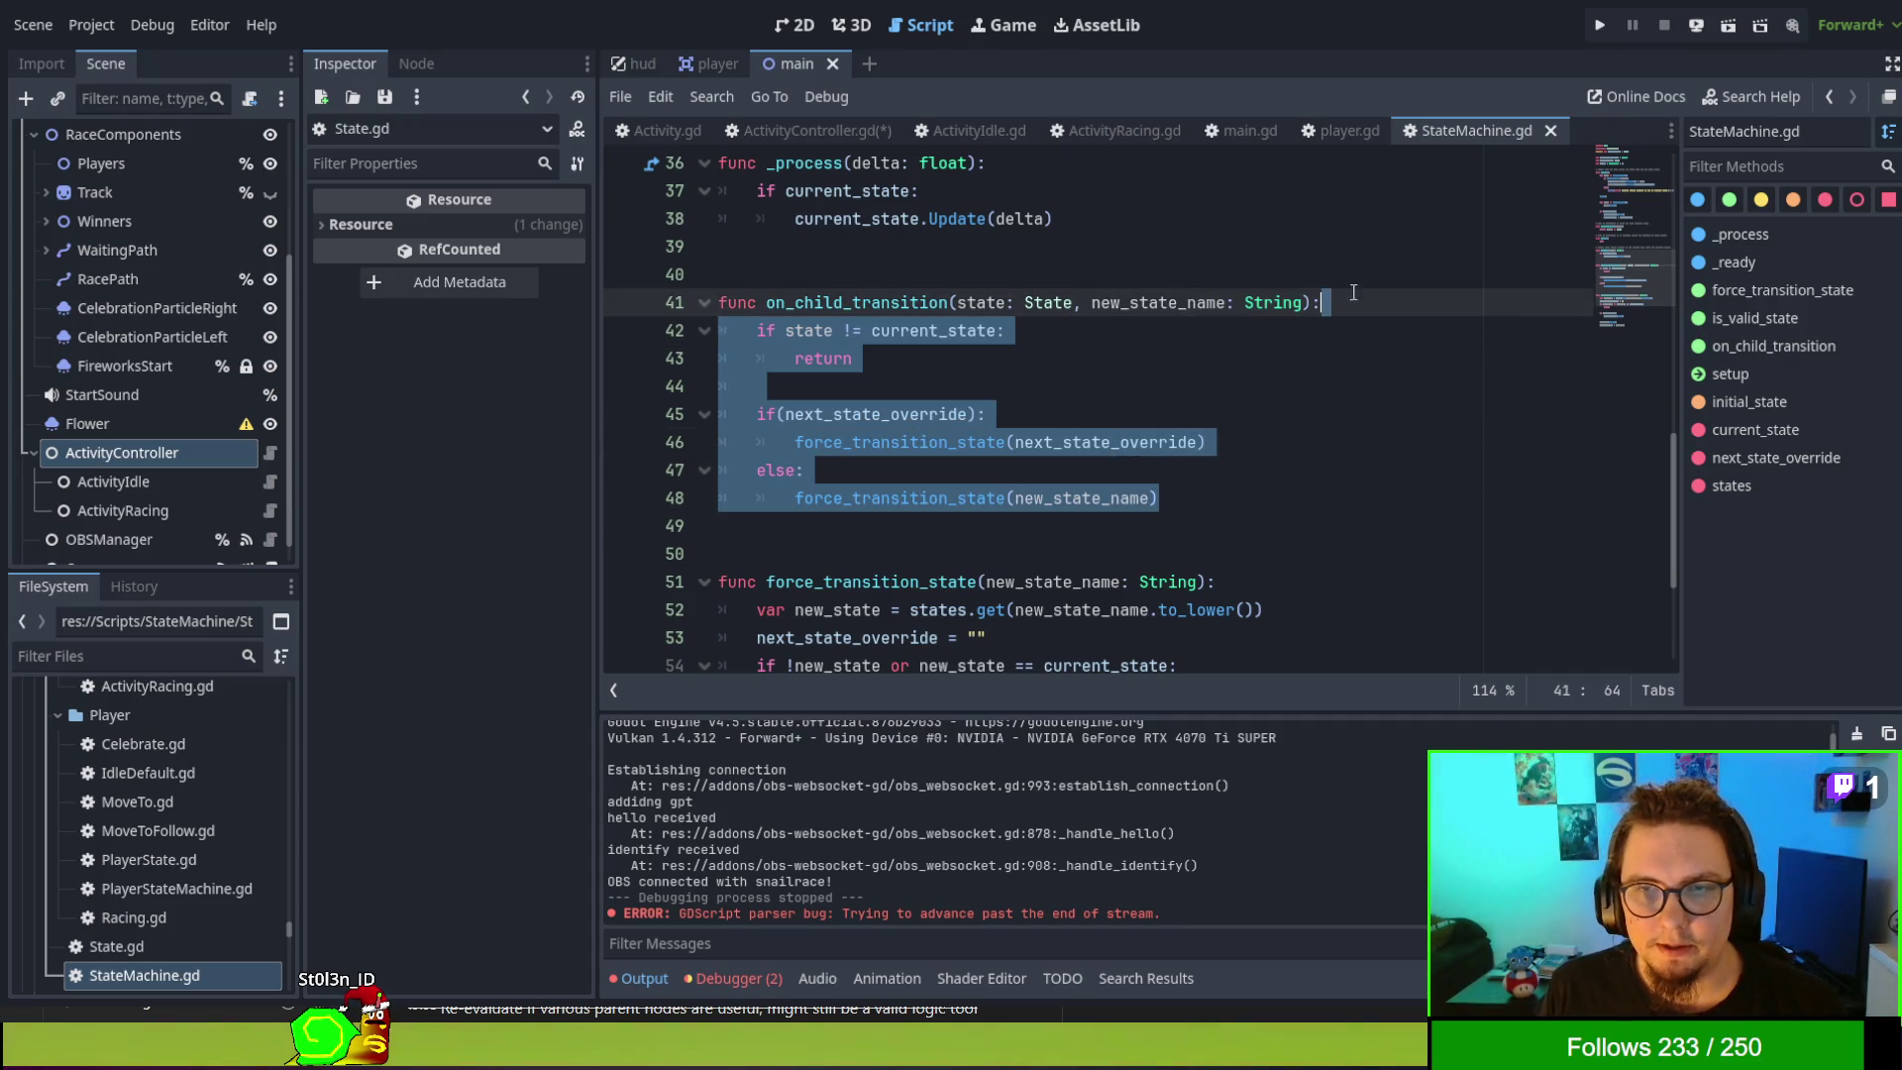
Paste the copied transition logic over the super call in ActivityController.gd and add a blank line after the return.
left_click(782, 130)
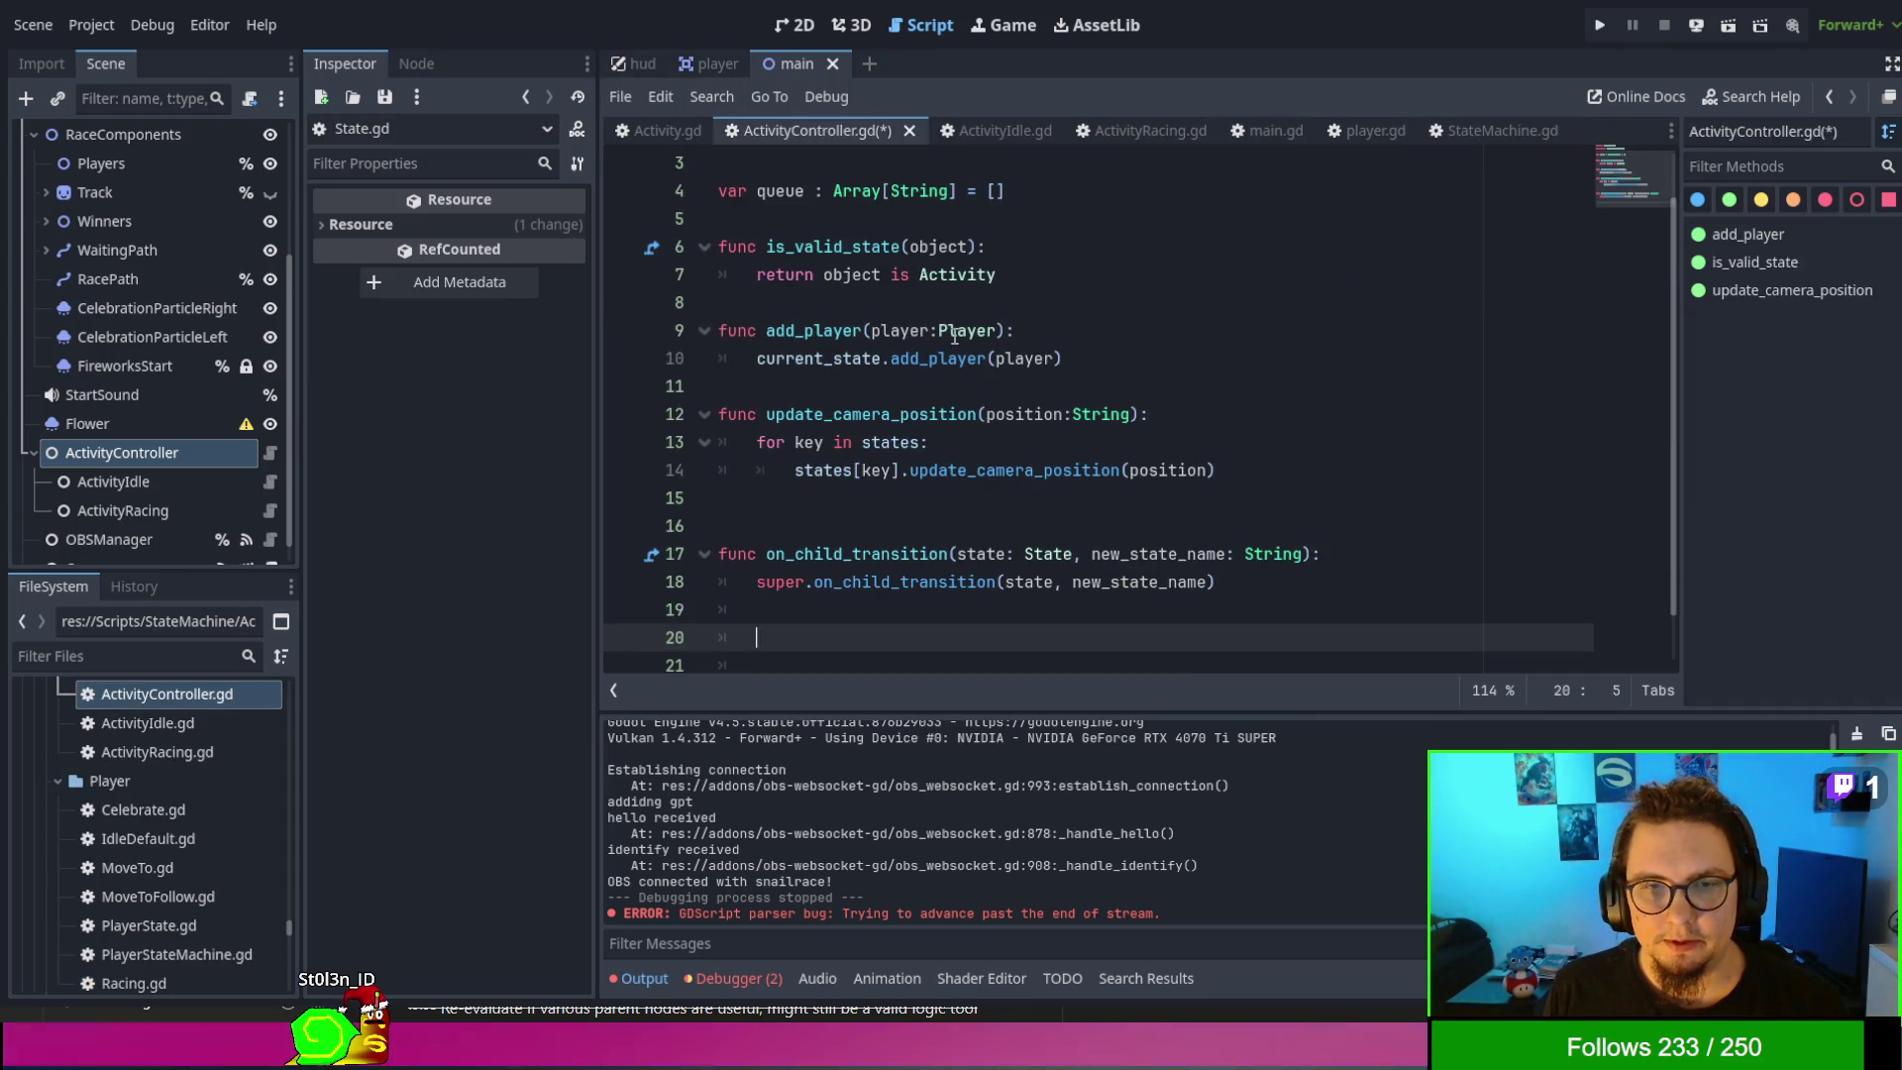
left_click(1430, 562, "shift")
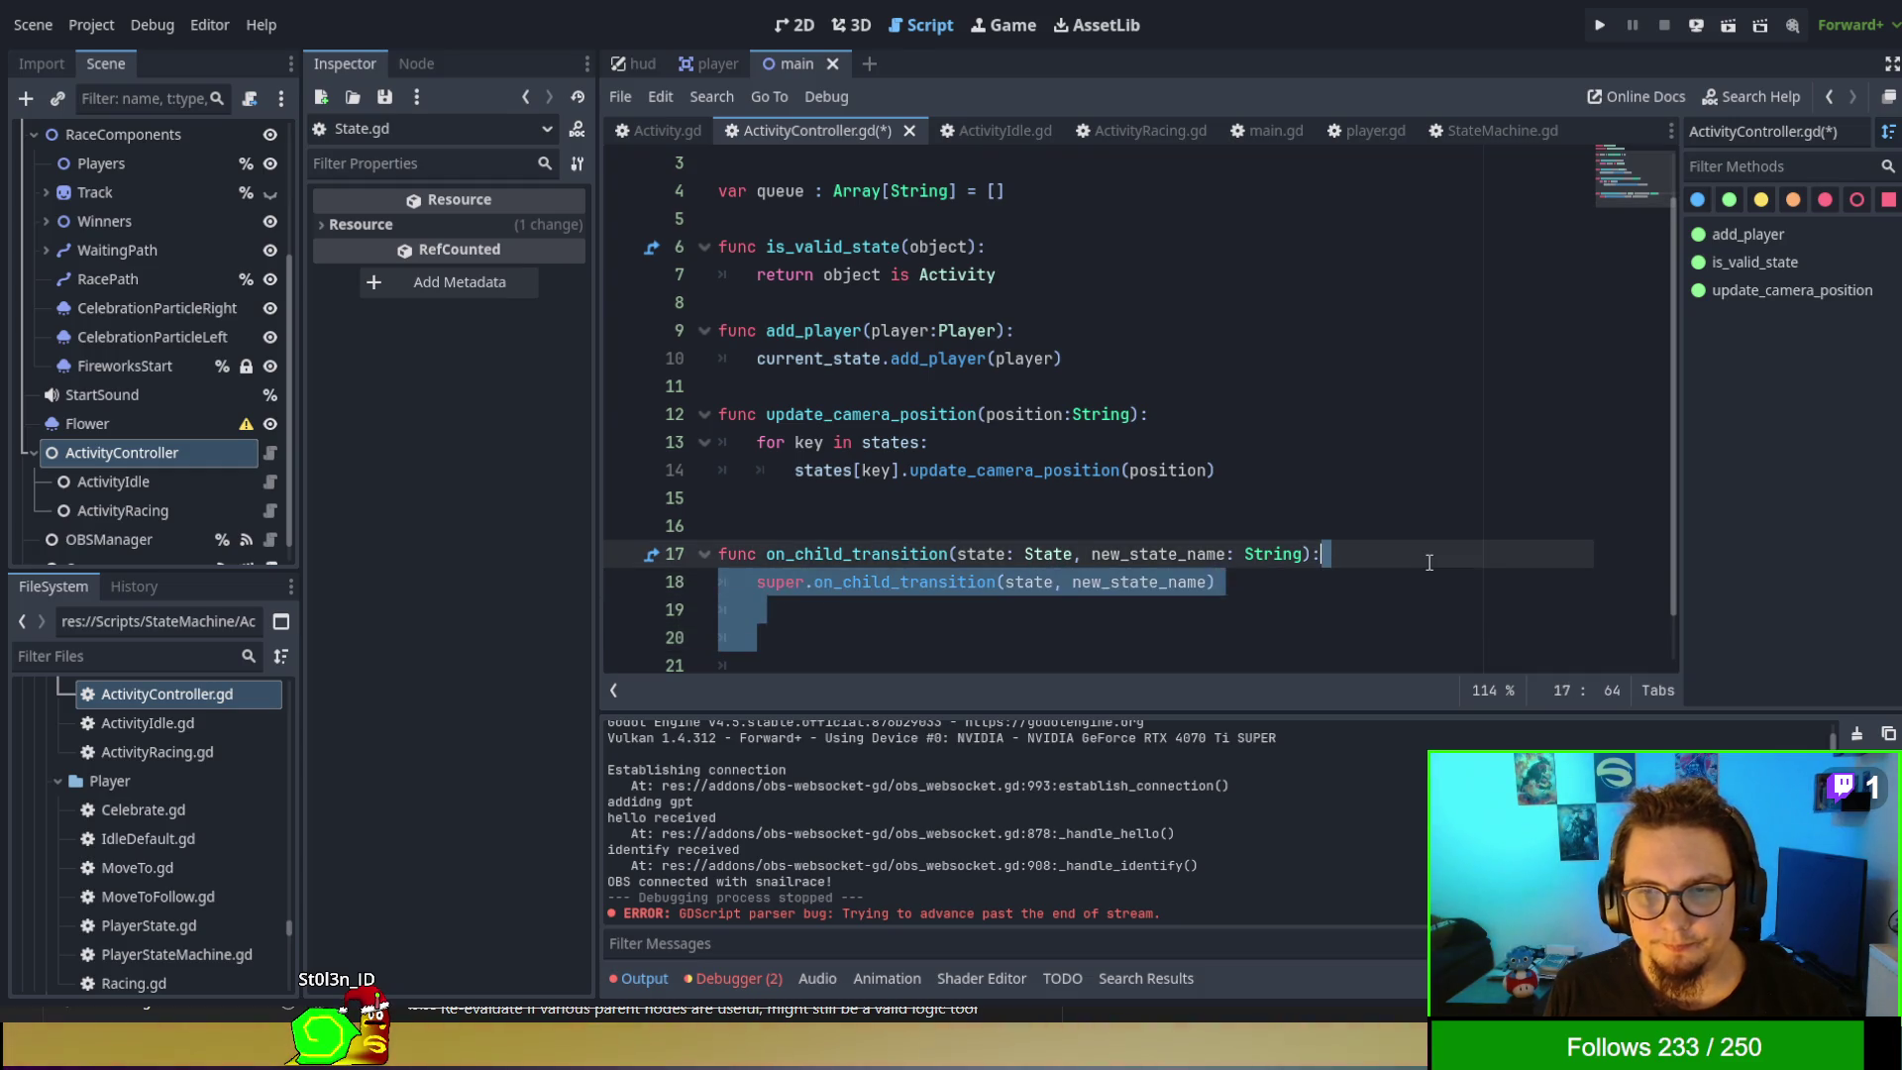
key("ctrl+v")
left_click(921, 454)
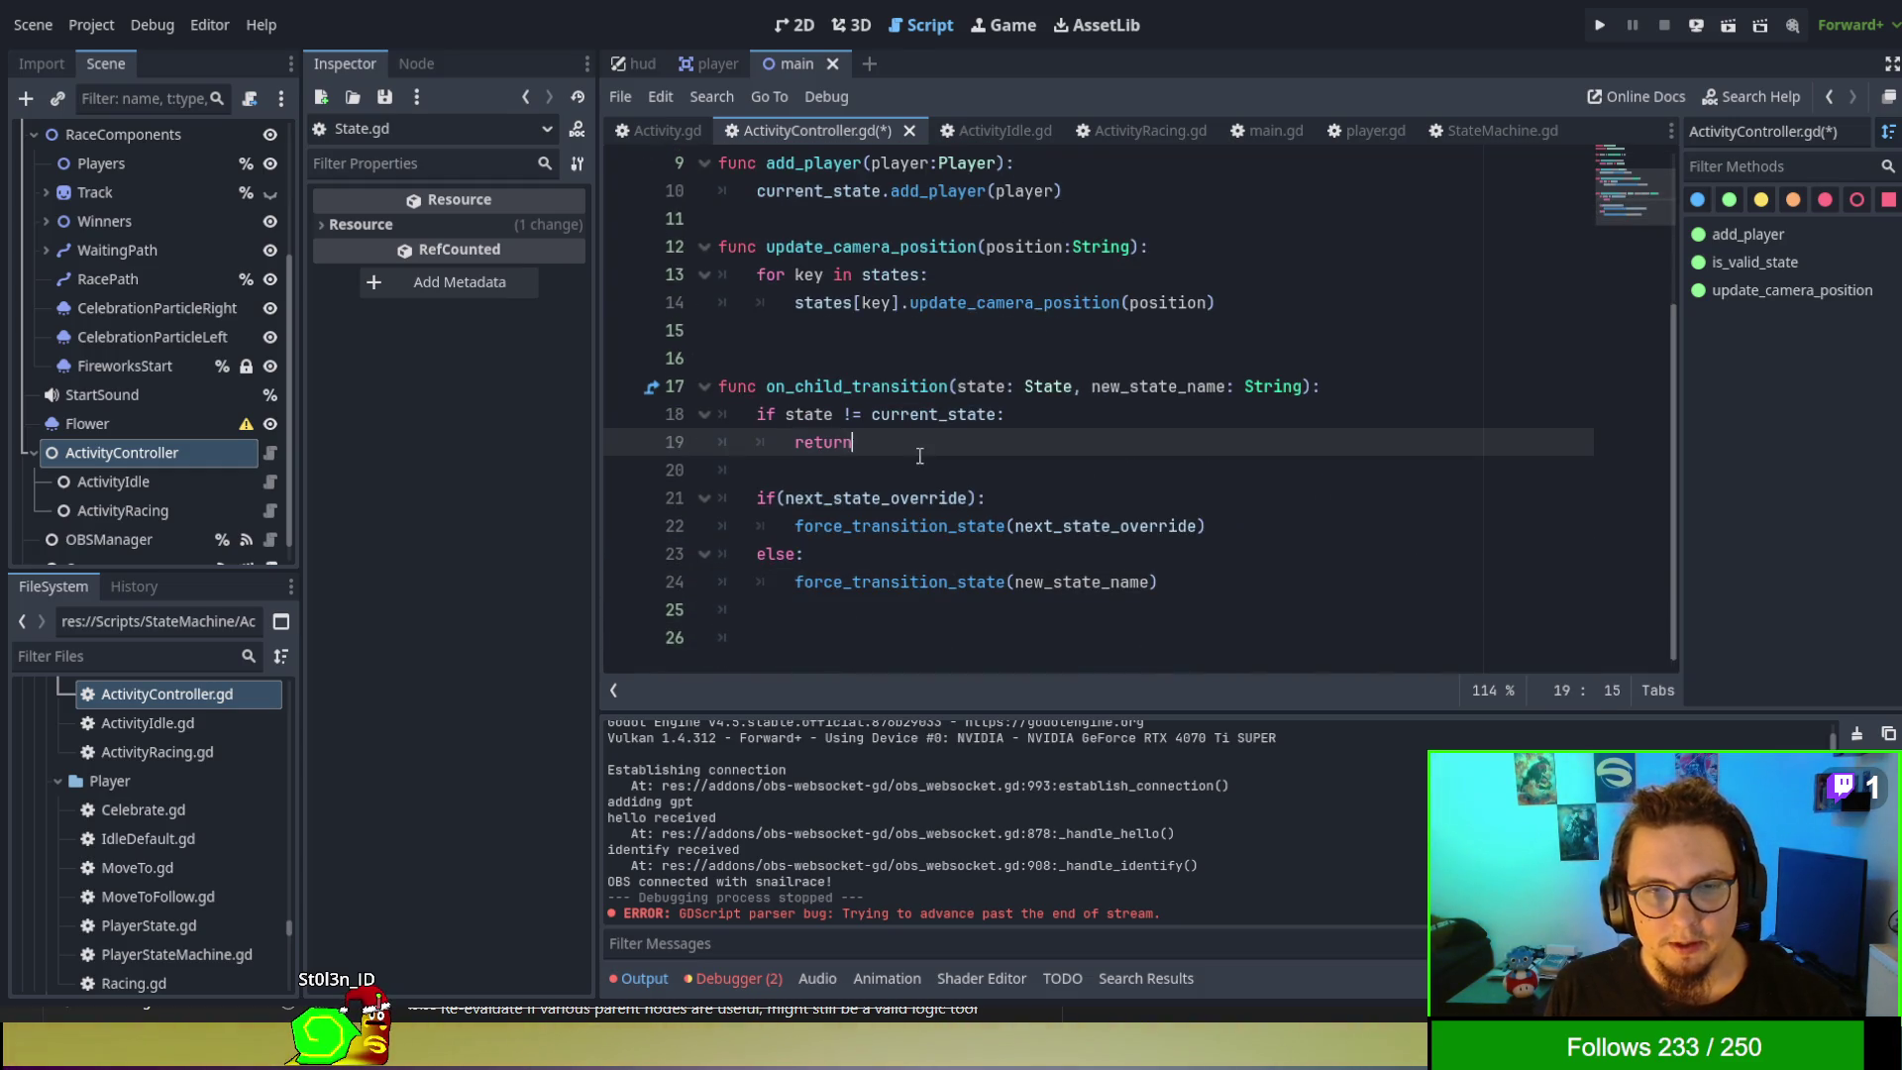
left_click(1377, 464)
key("Return")
key("Return")
key("Up")
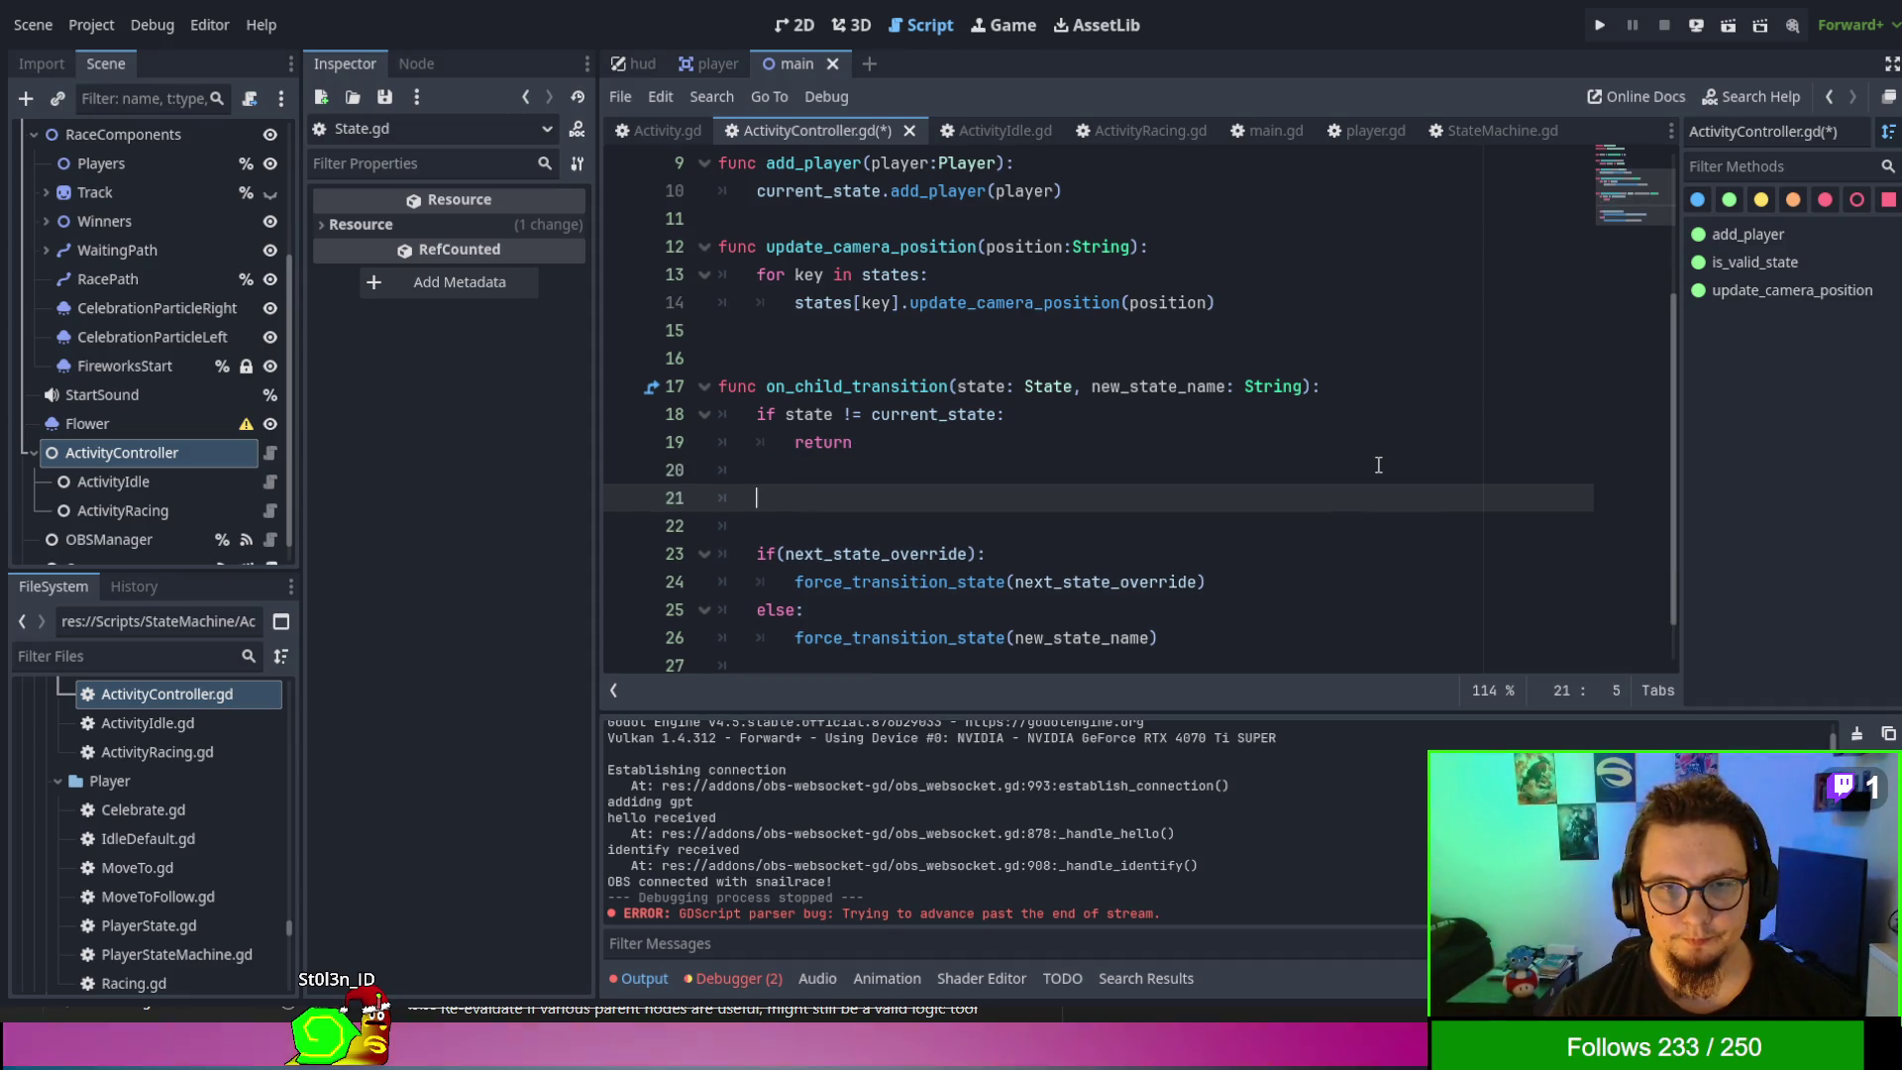
Write the condition 'if queue.is_empty():' using autocomplete.
type("if ")
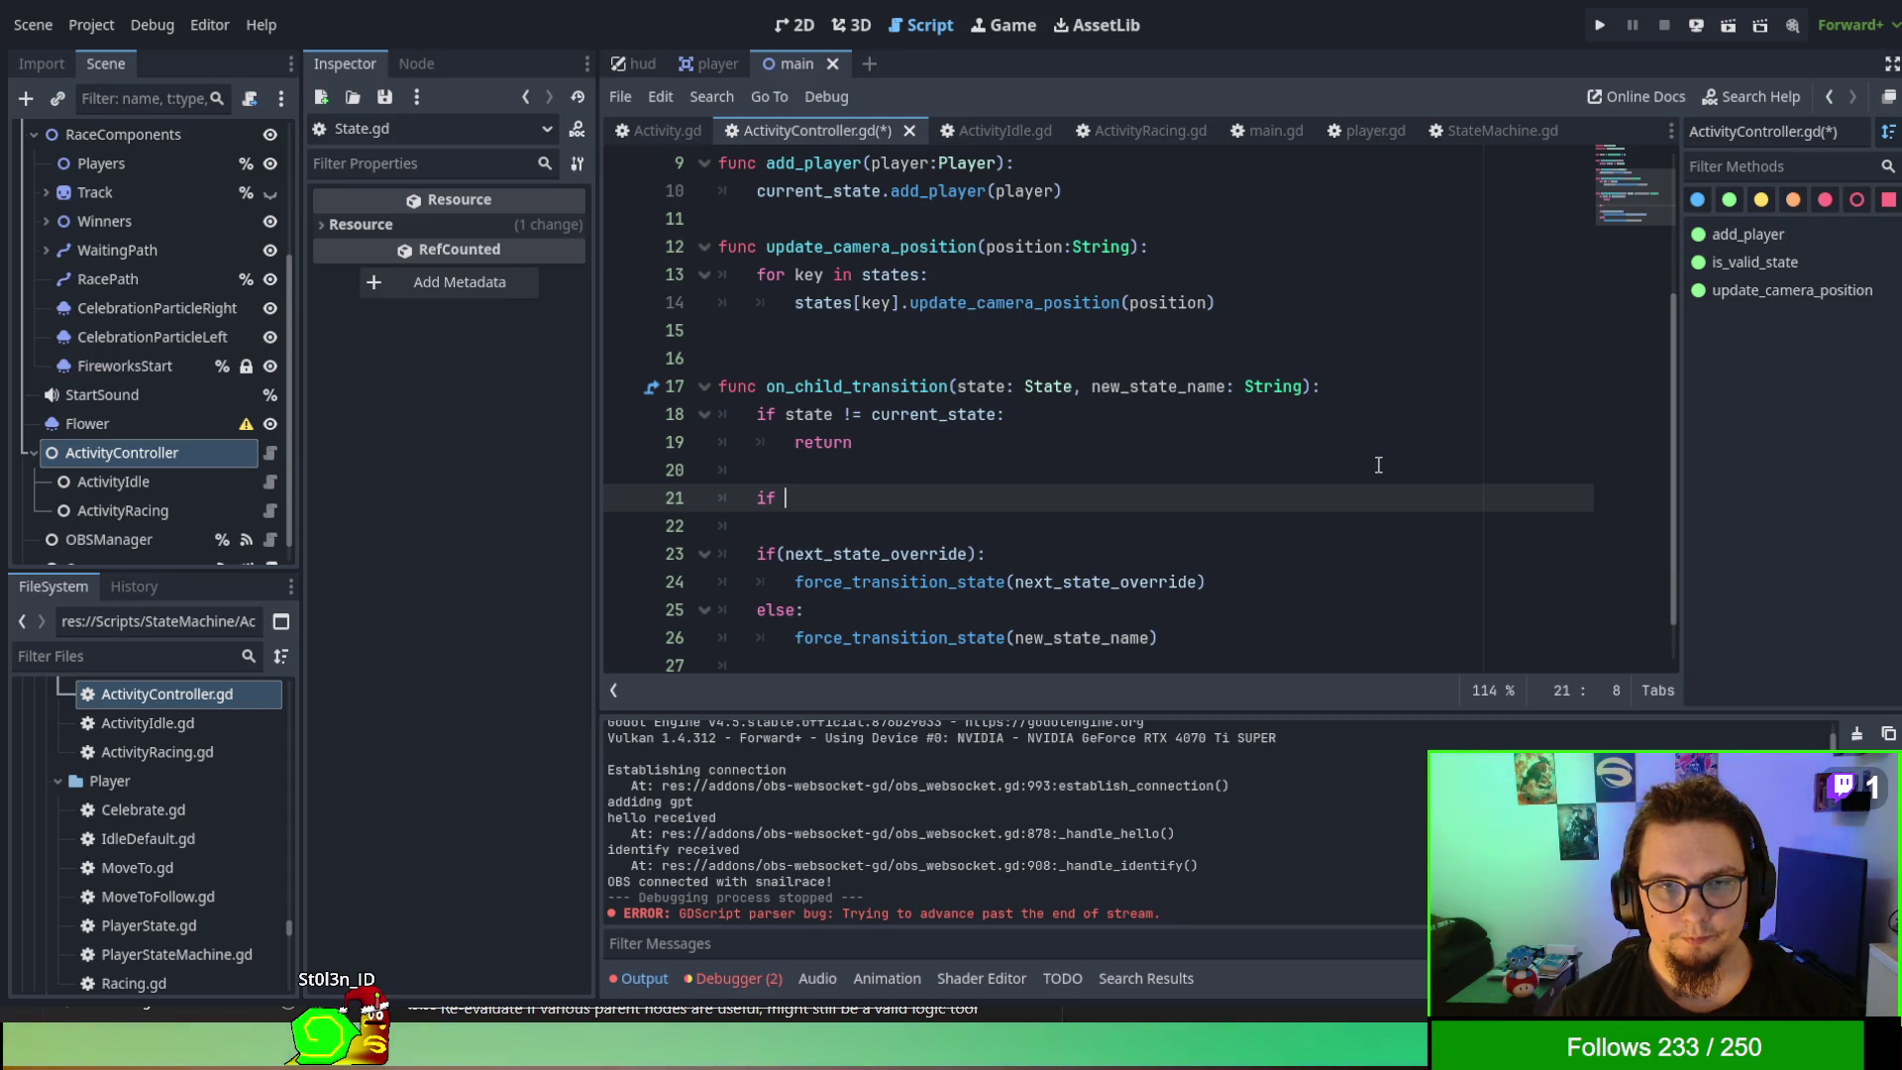
type("queue")
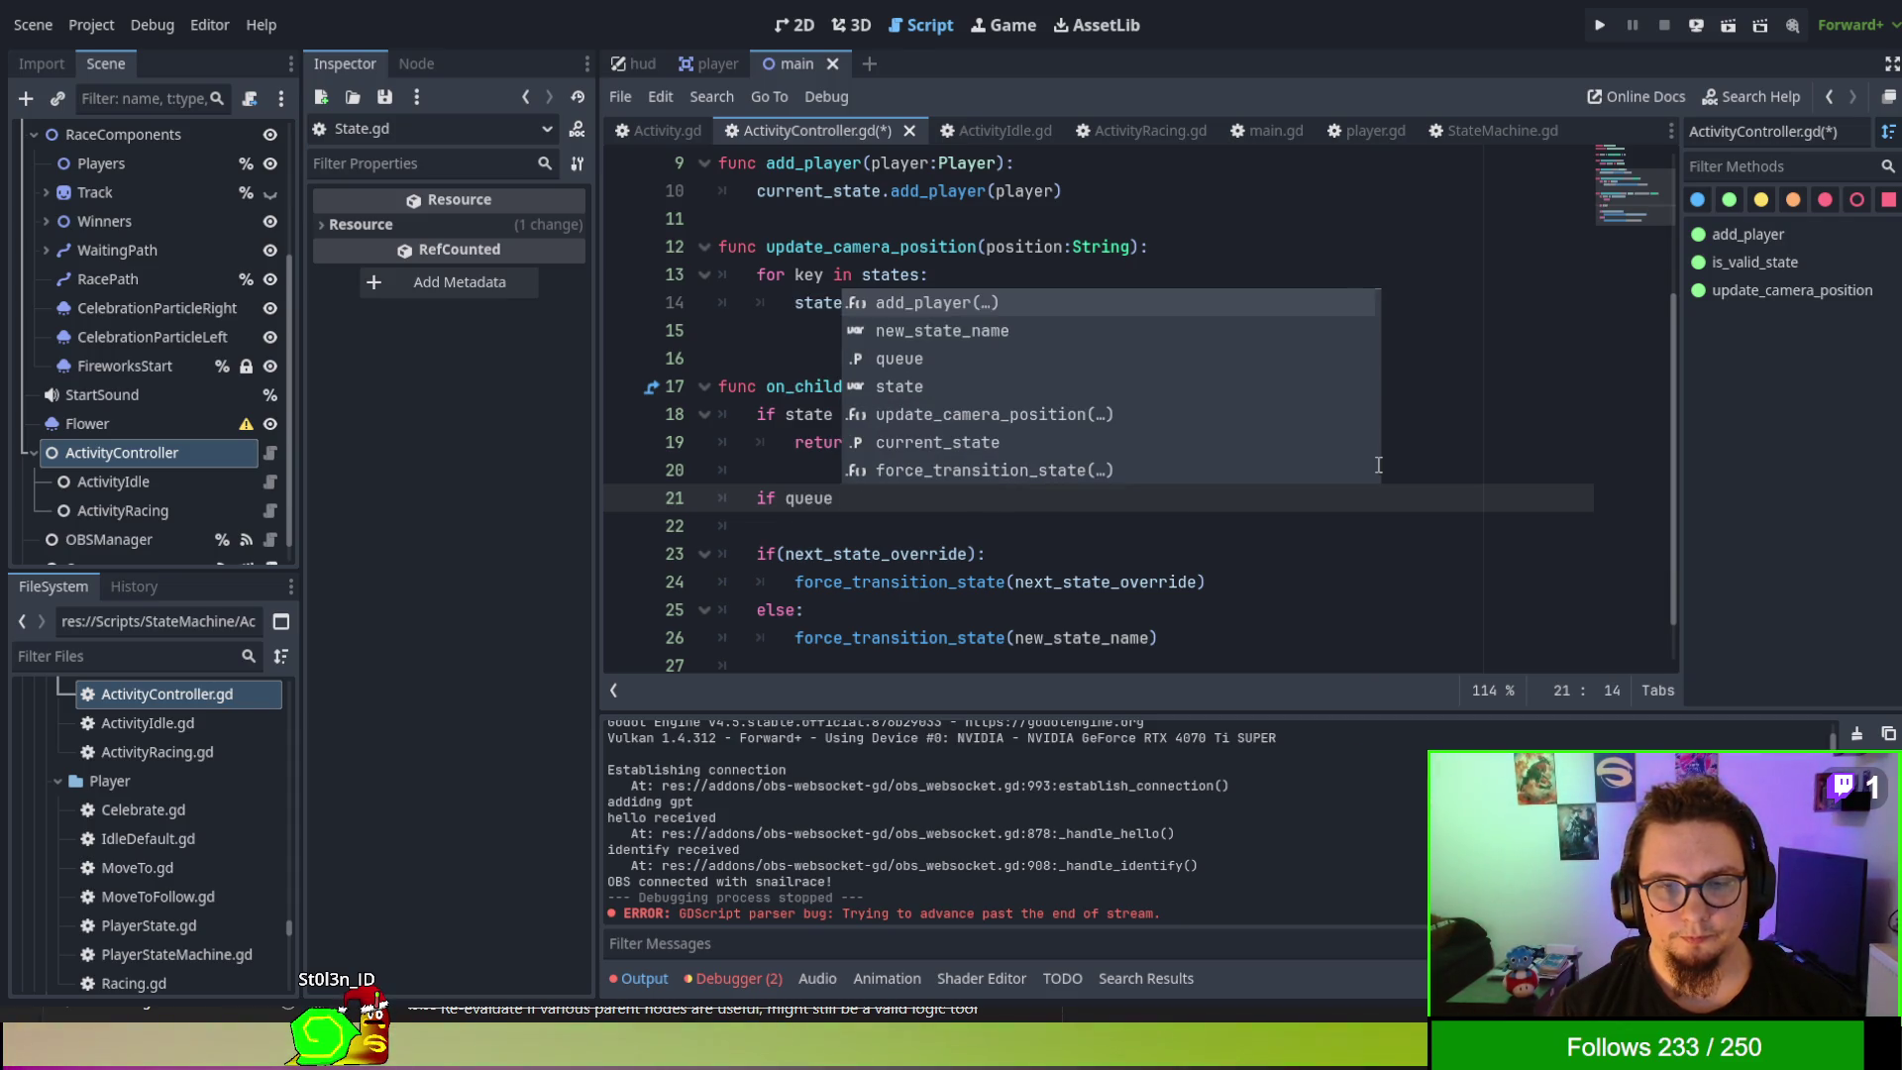
key("BackSpace")
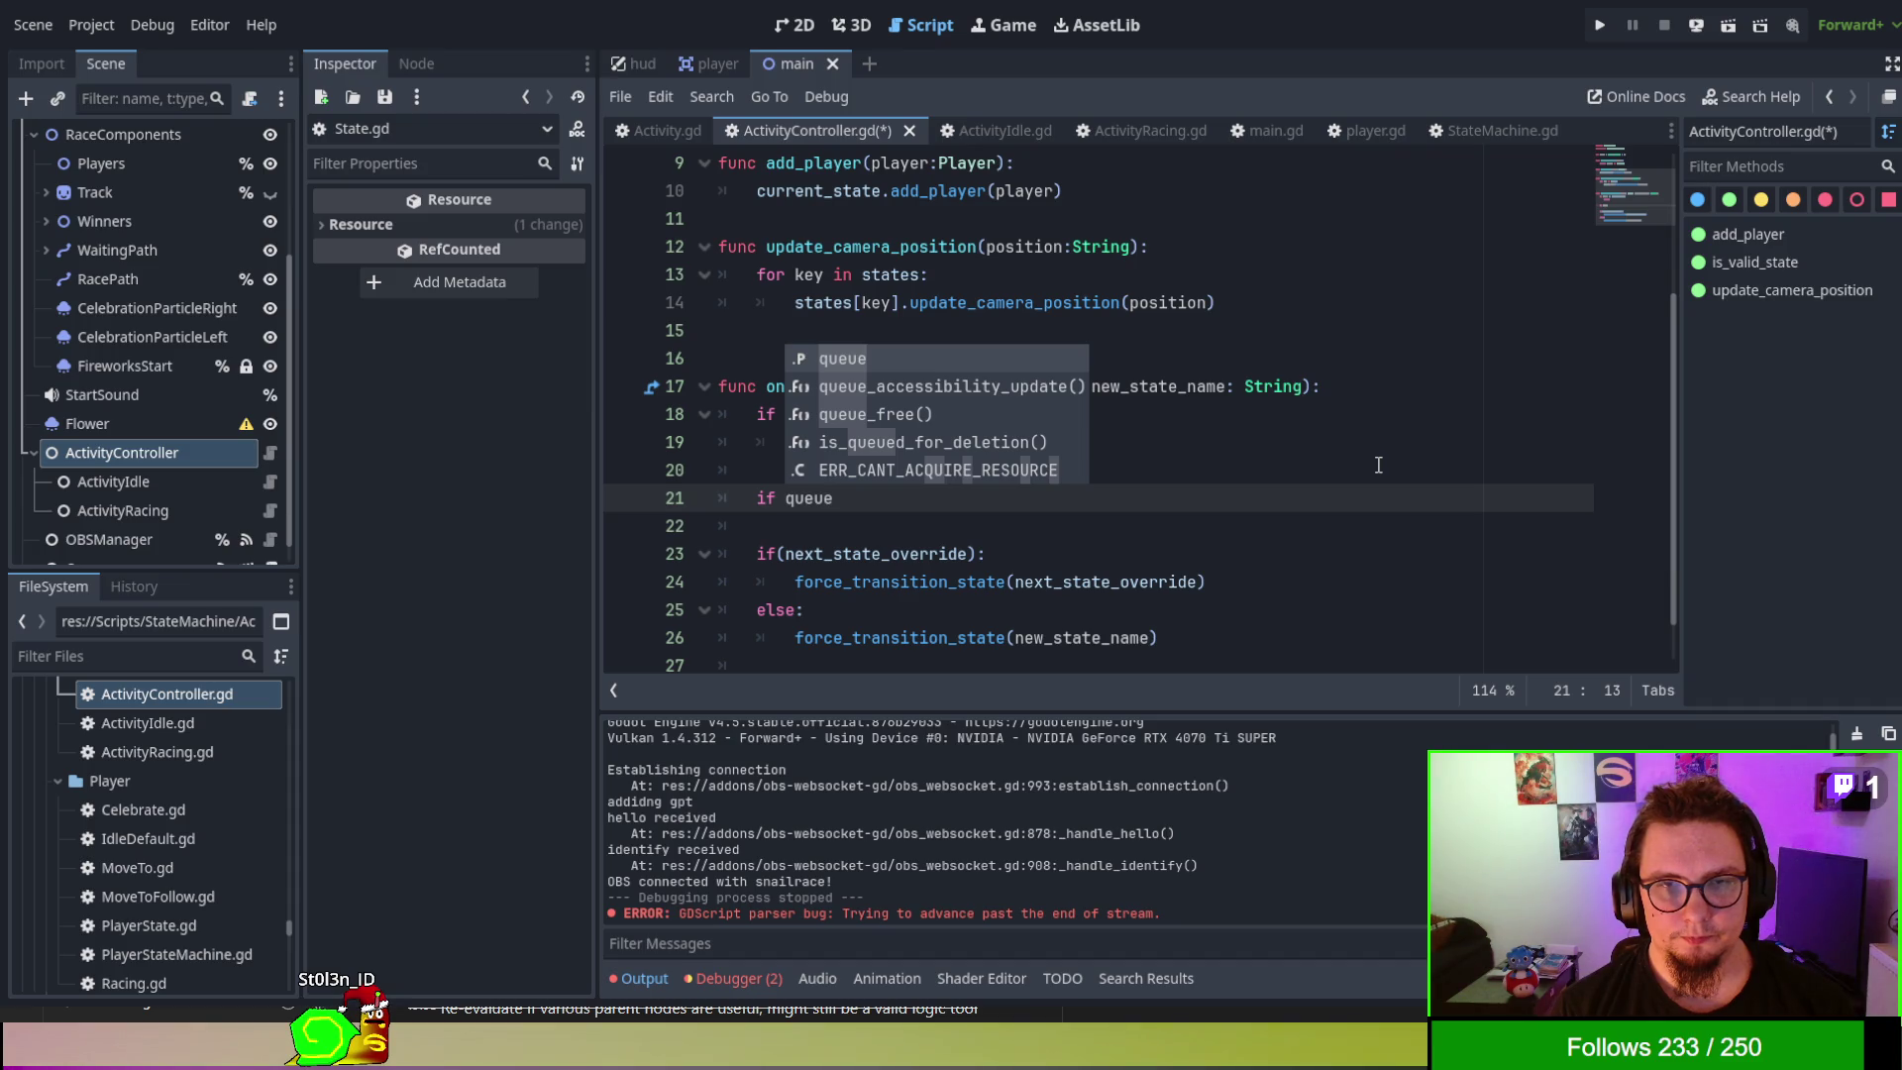
type(".siz")
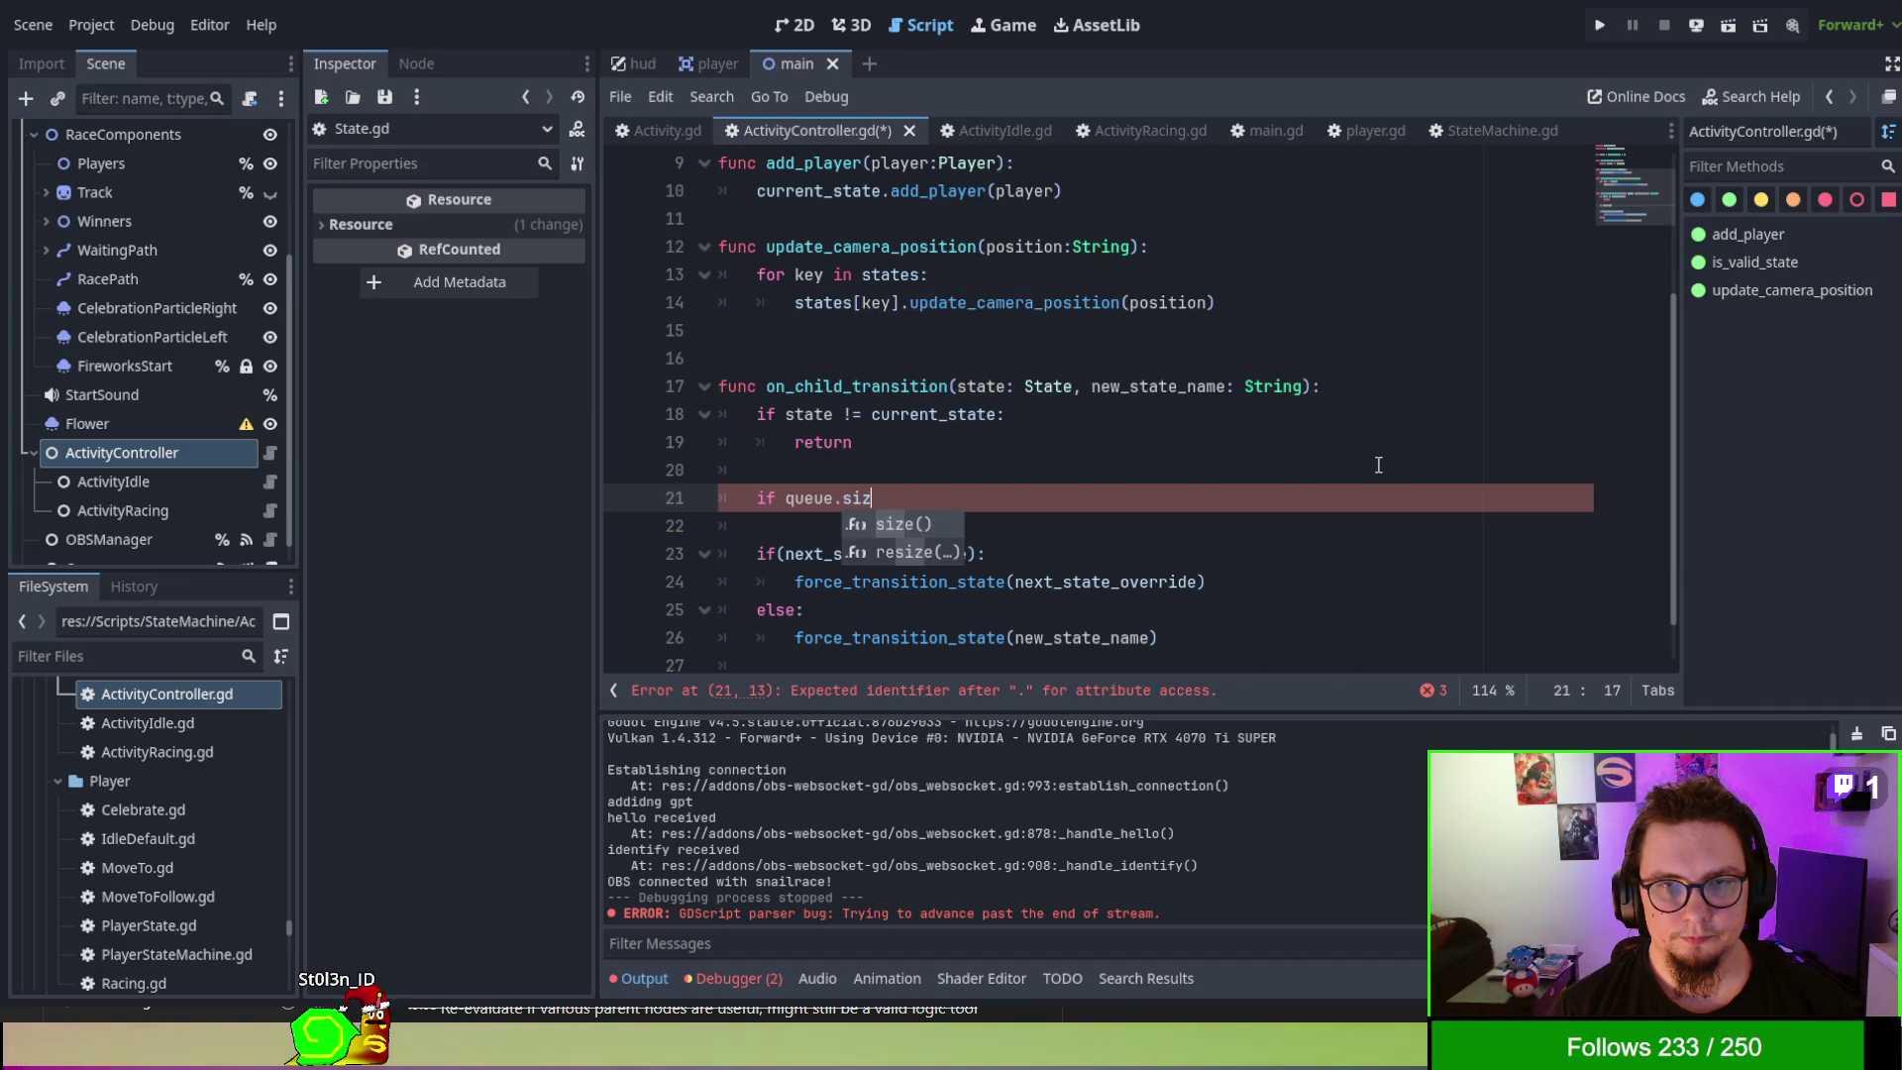
key("Return")
type("0")
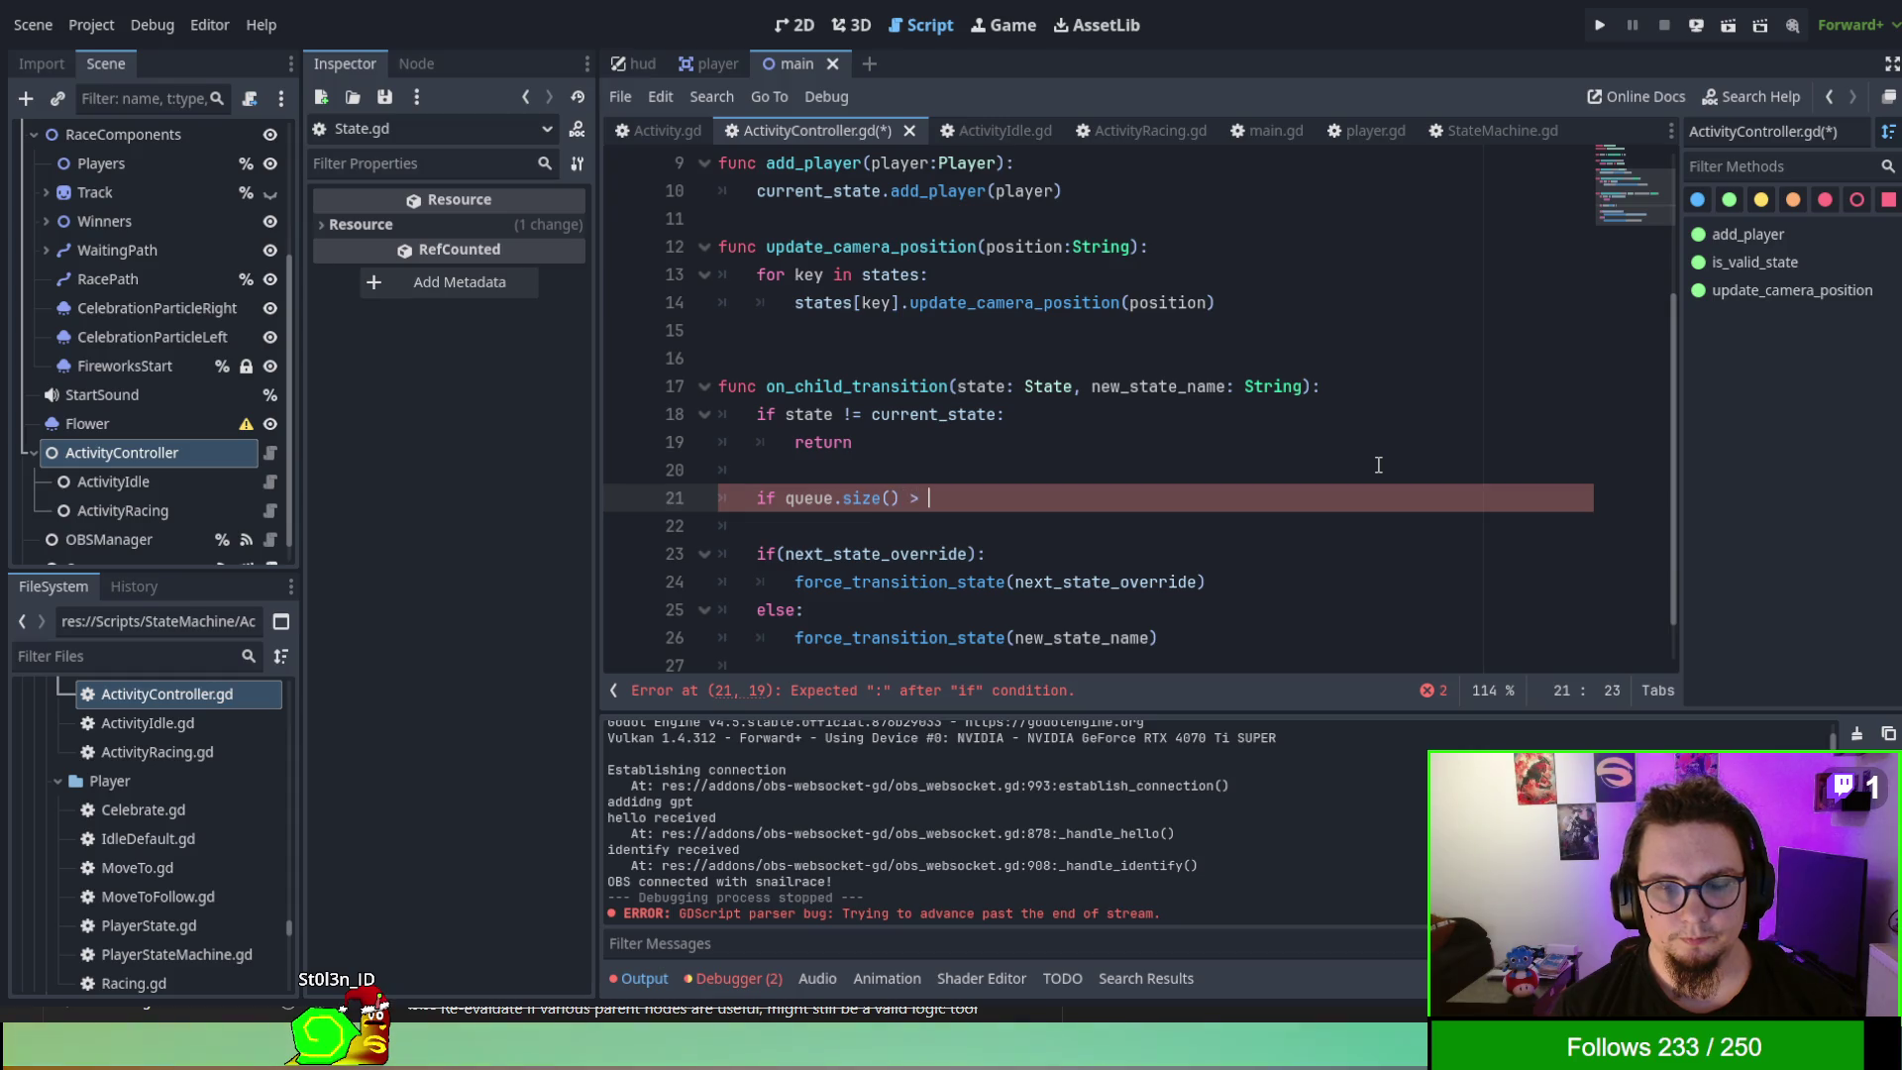
key("BackSpace")
key("BackSpace")
key("BackSpace")
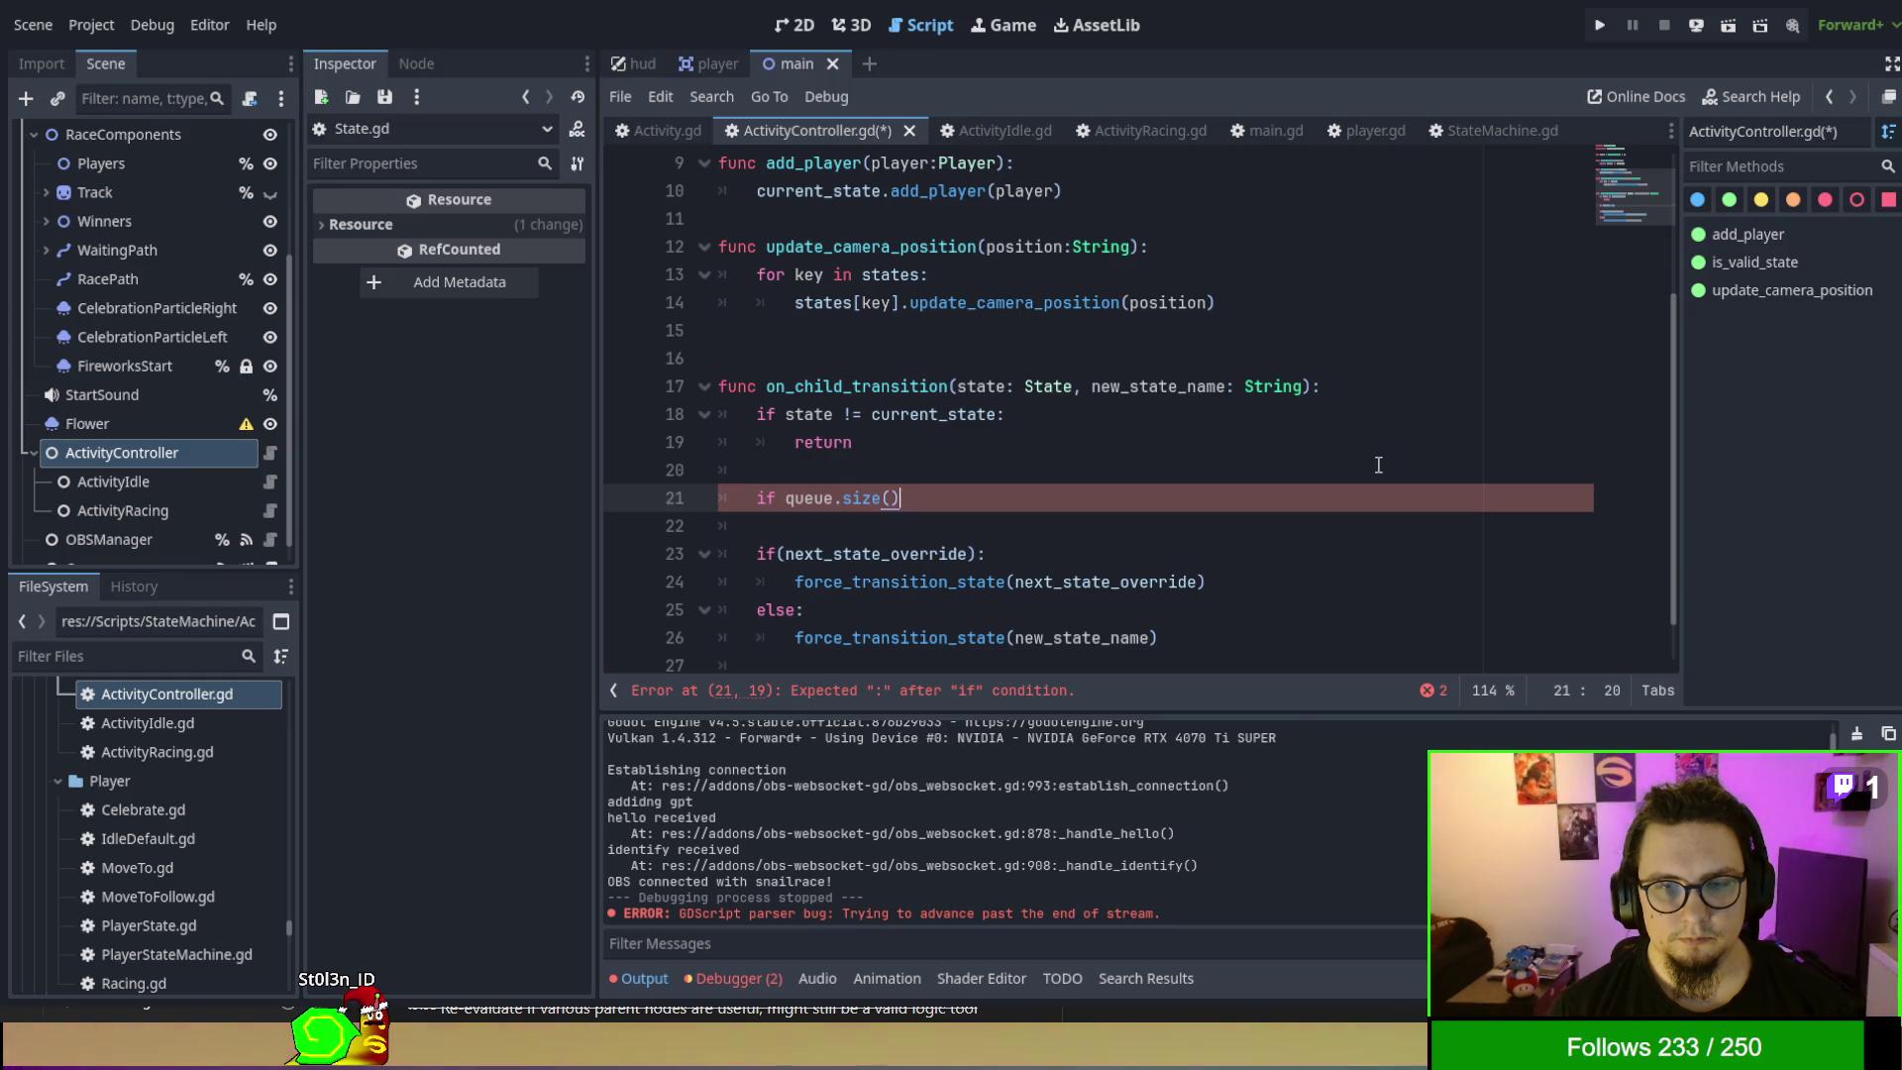
key("BackSpace")
key("BackSpace")
key("BackSpace")
type("not empty:")
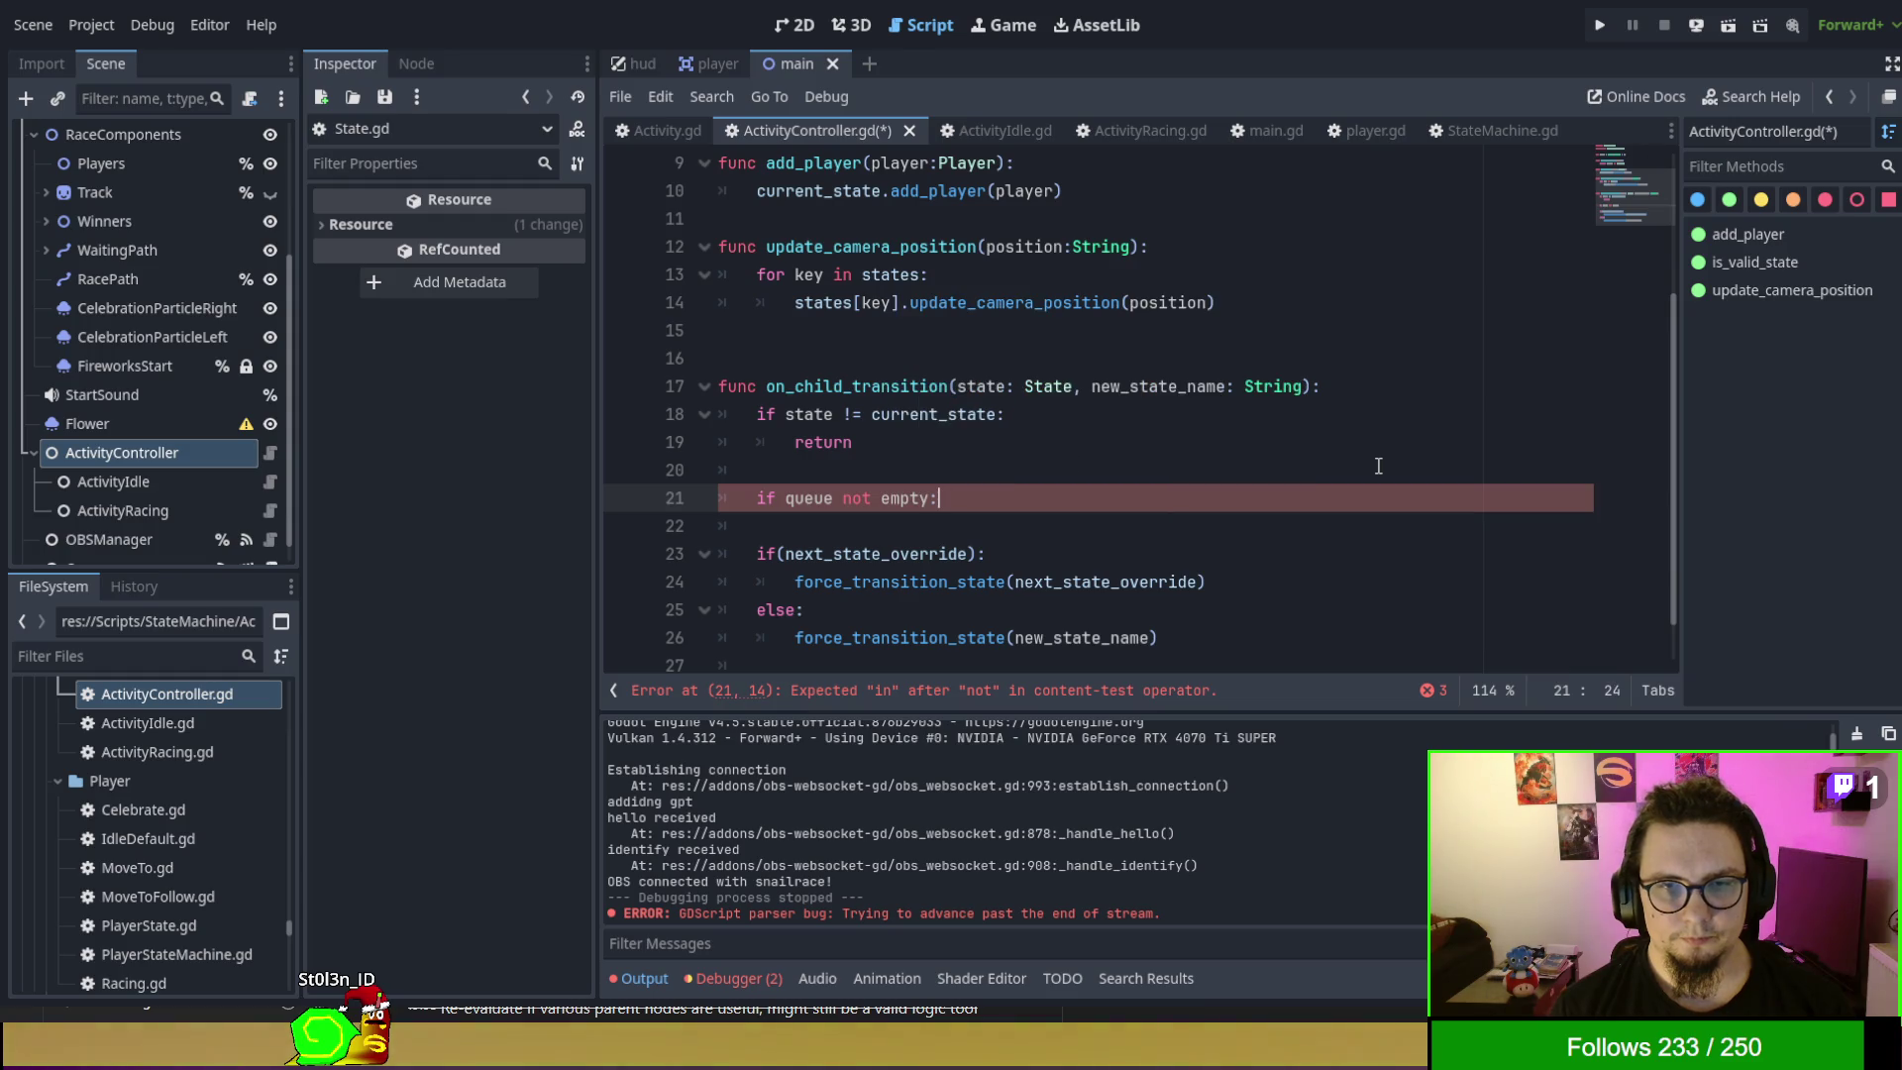
key("BackSpace")
key("BackSpace")
key("BackSpace")
type("is ")
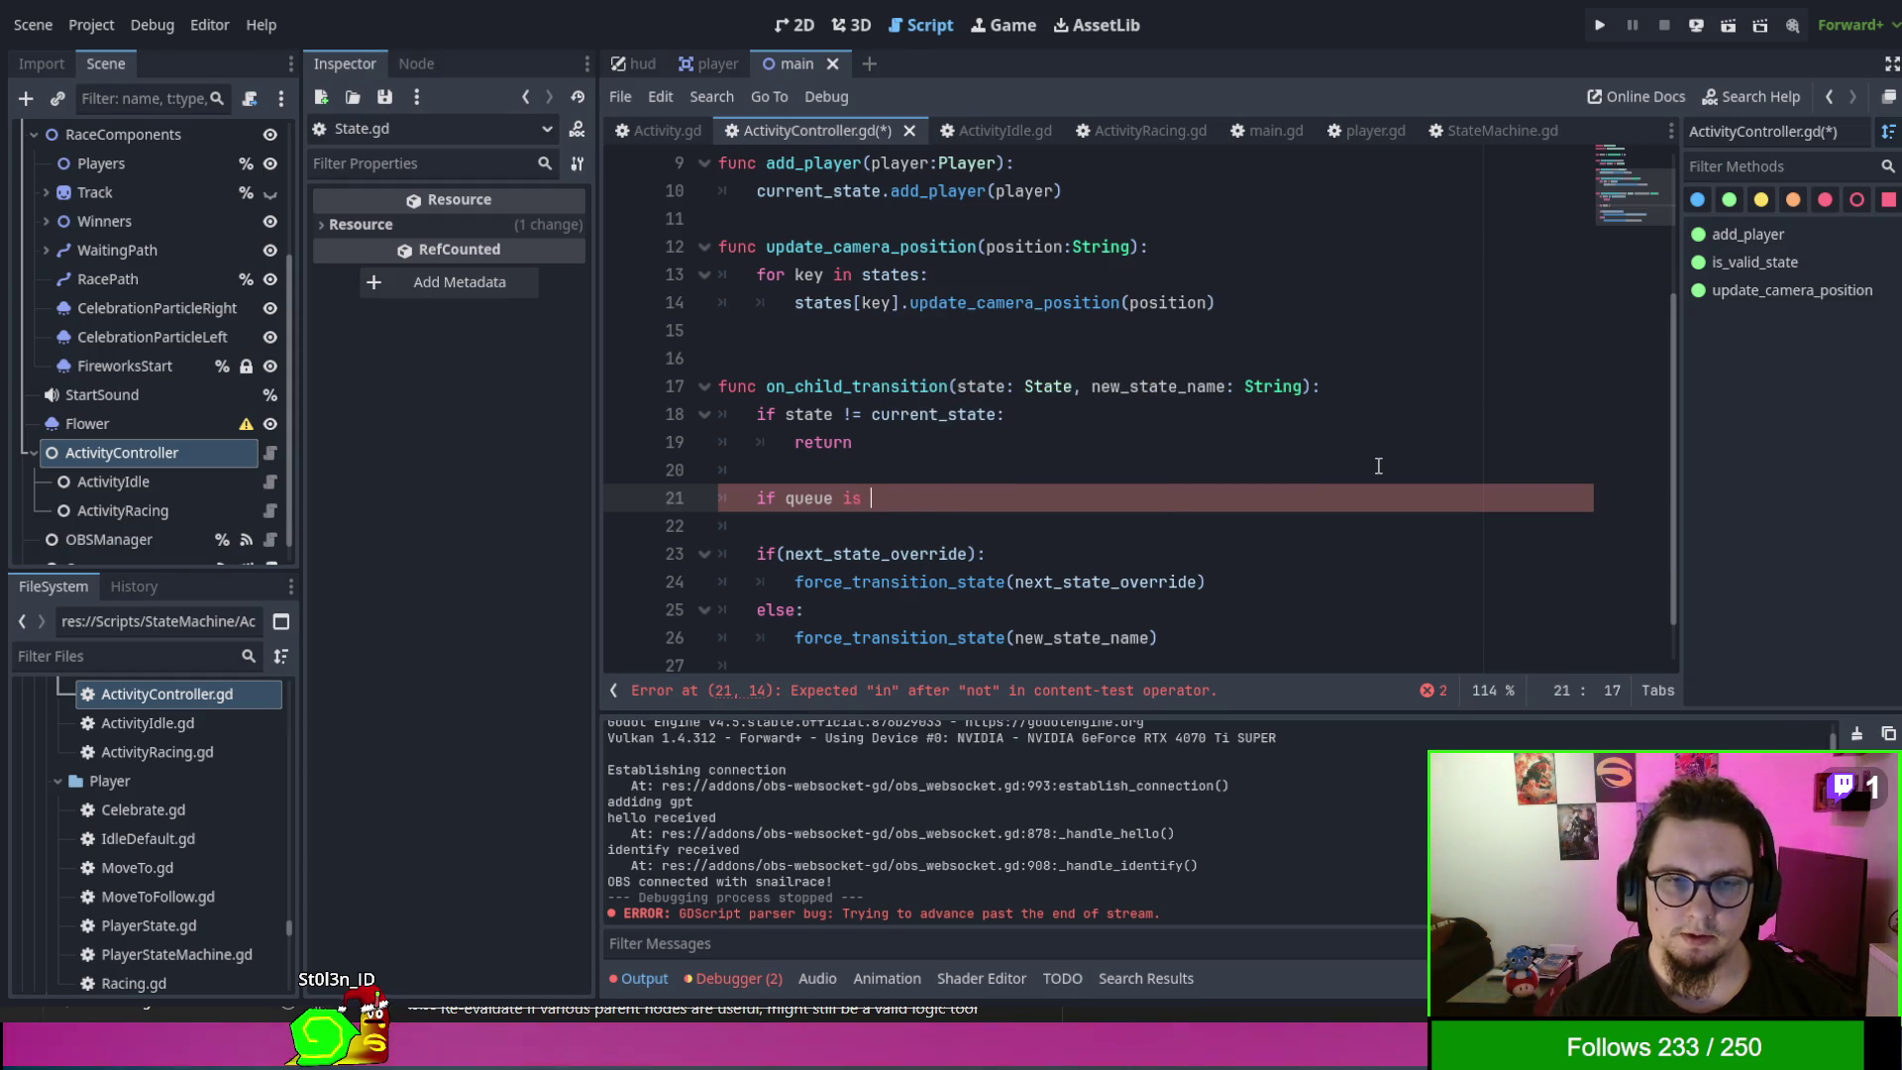
type("e")
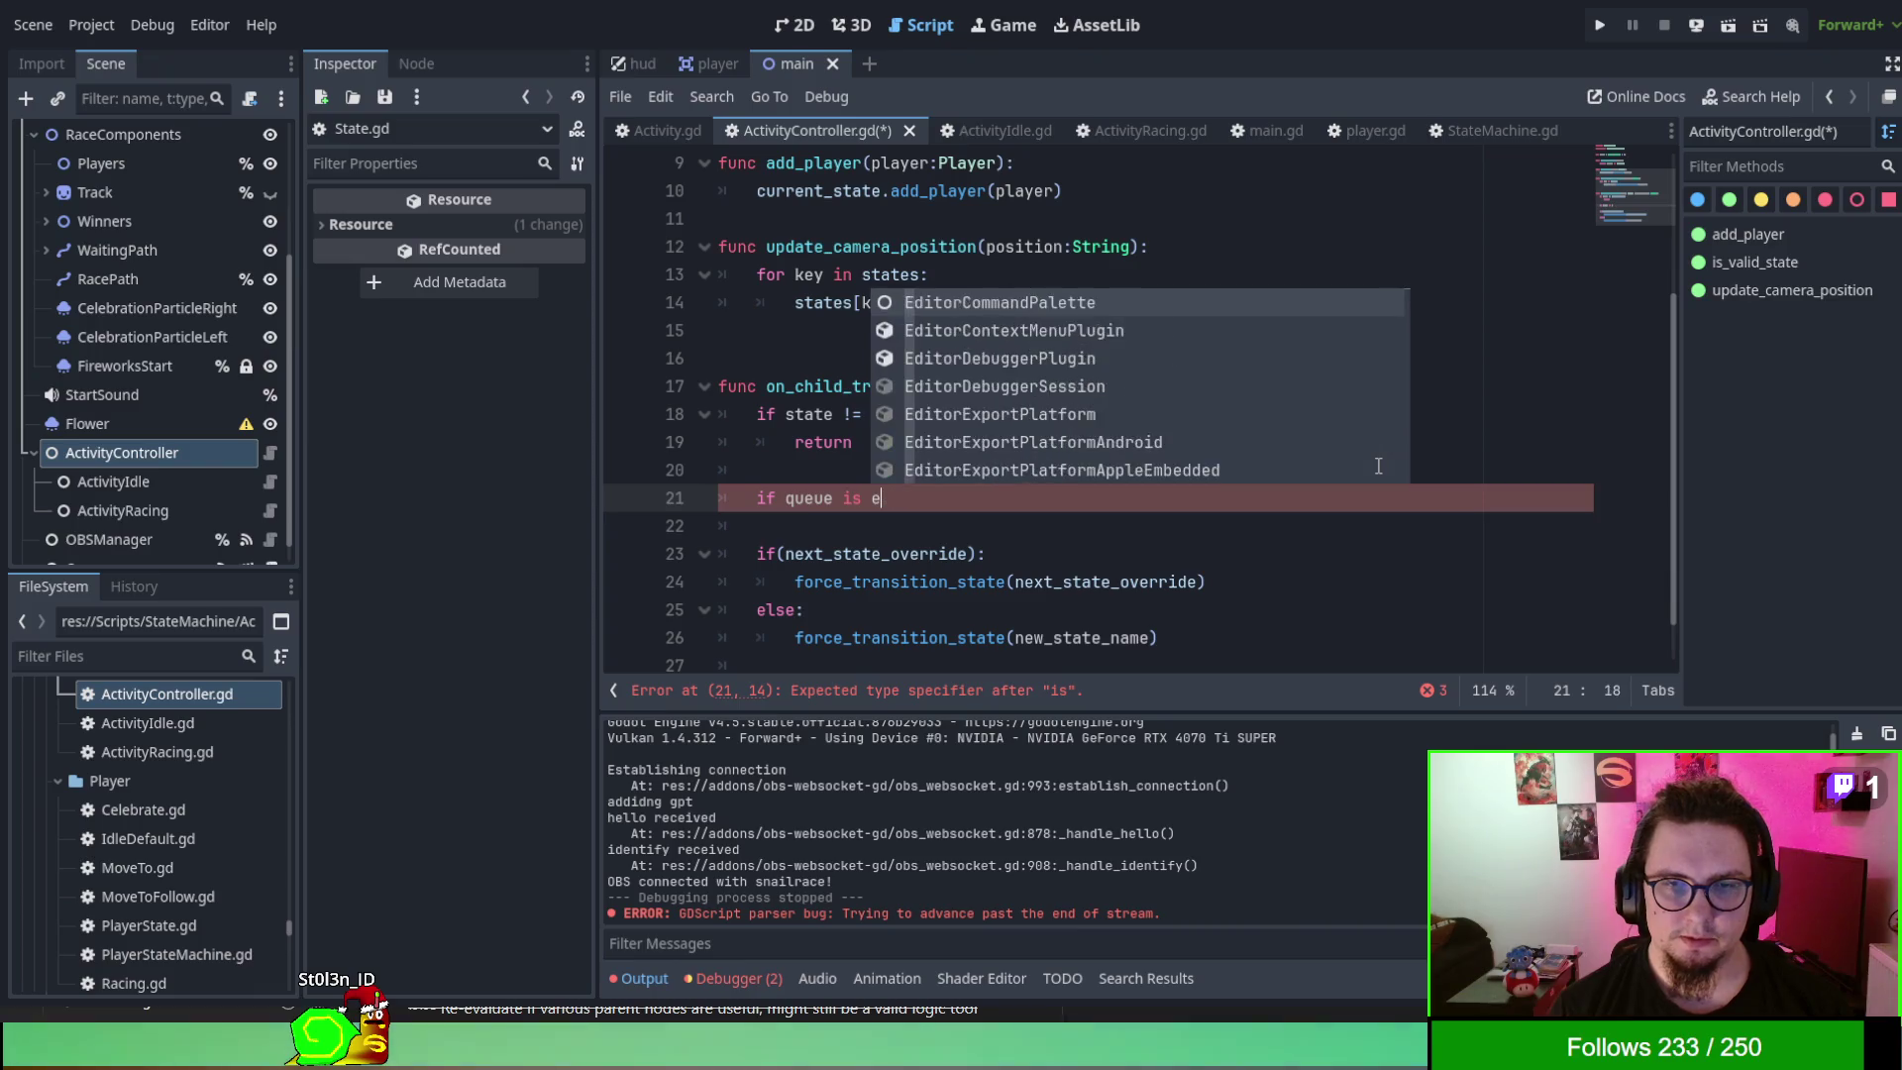
key("BackSpace")
type("not Emp")
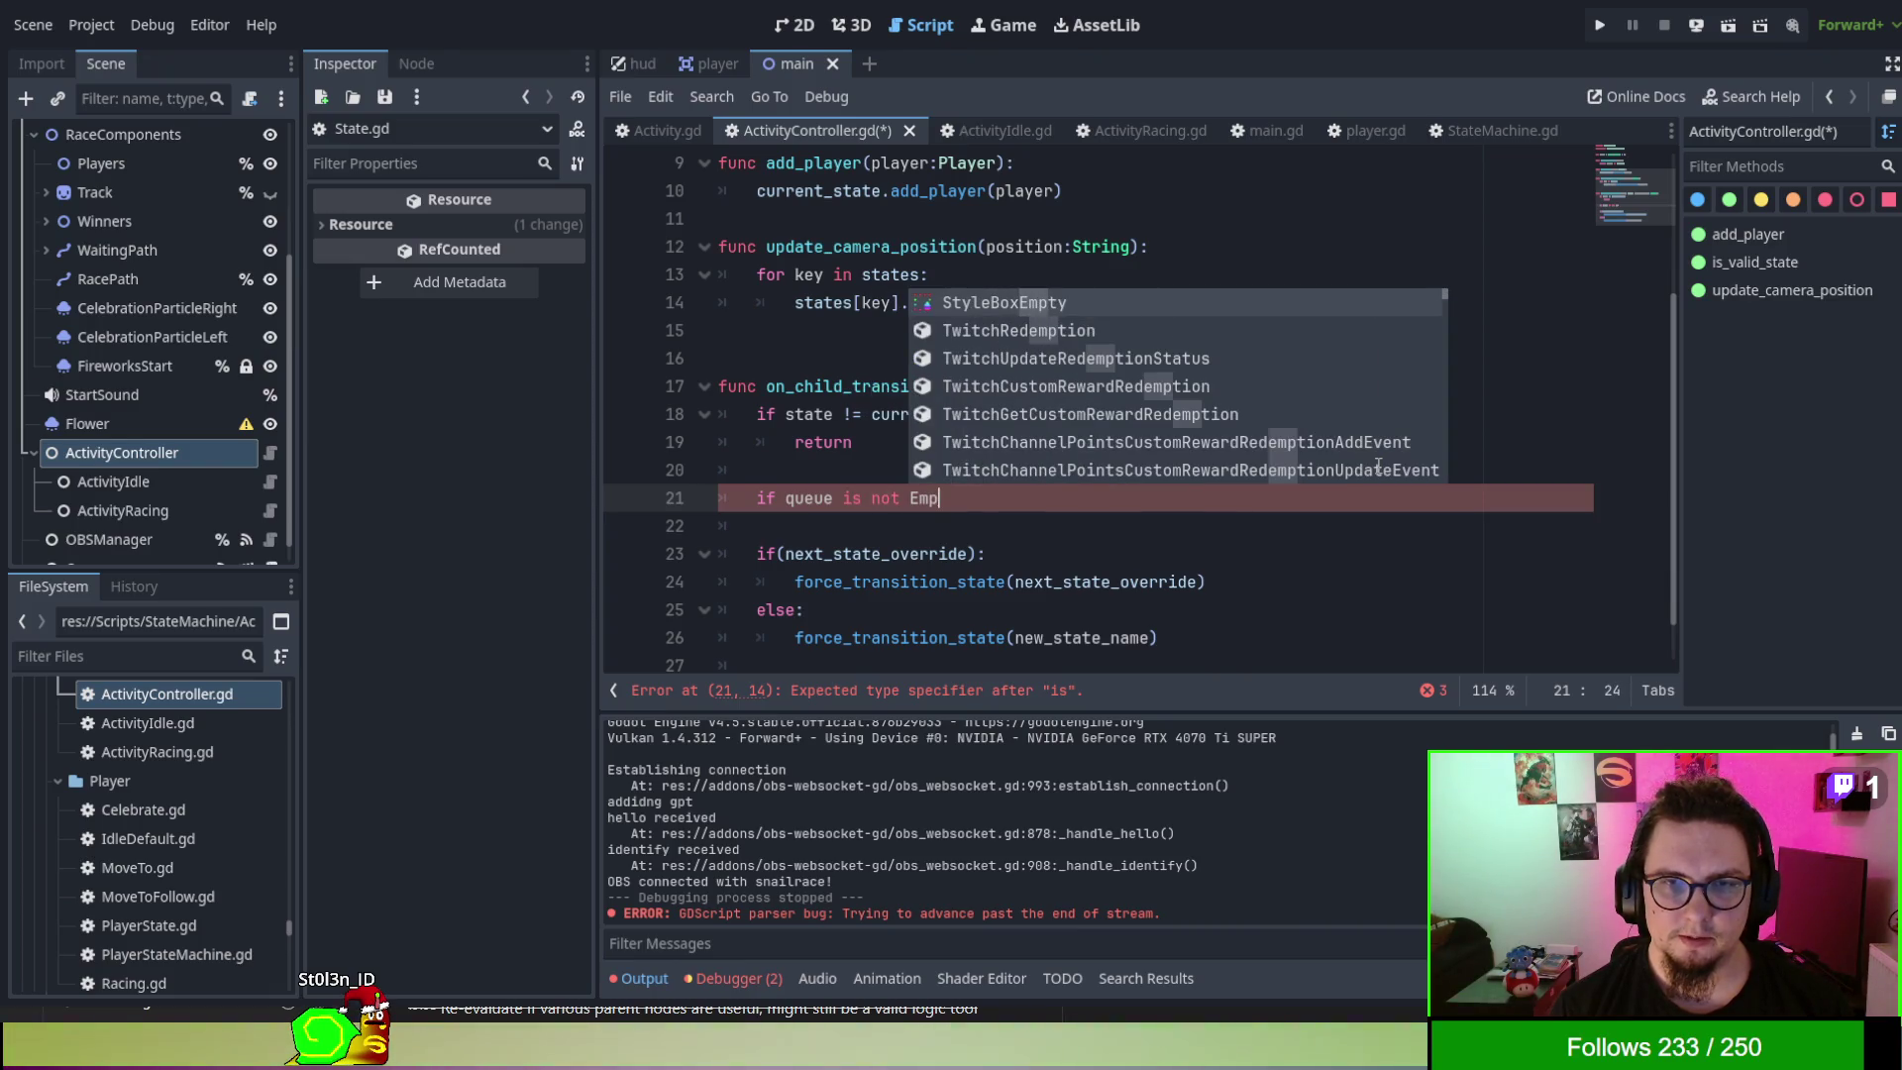
key("BackSpace")
key("BackSpace")
key("BackSpace")
type("empty")
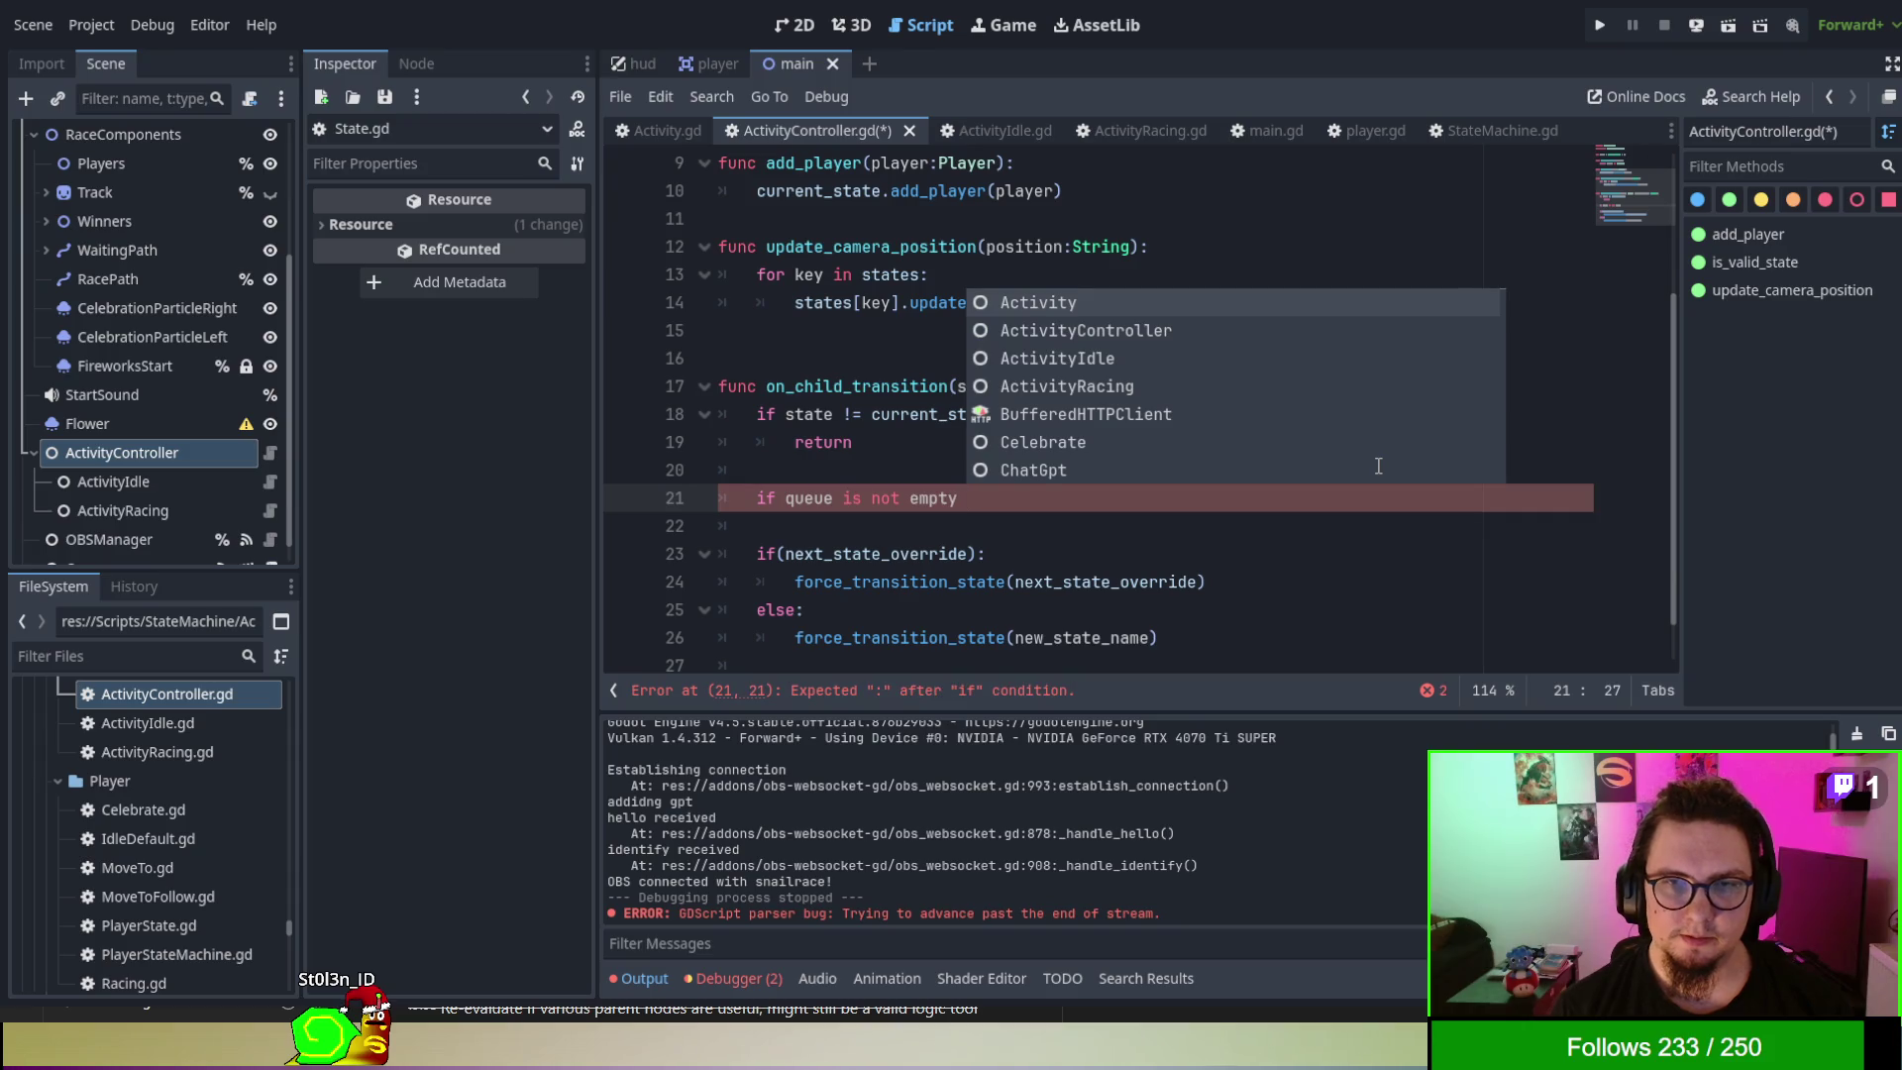
key("BackSpace")
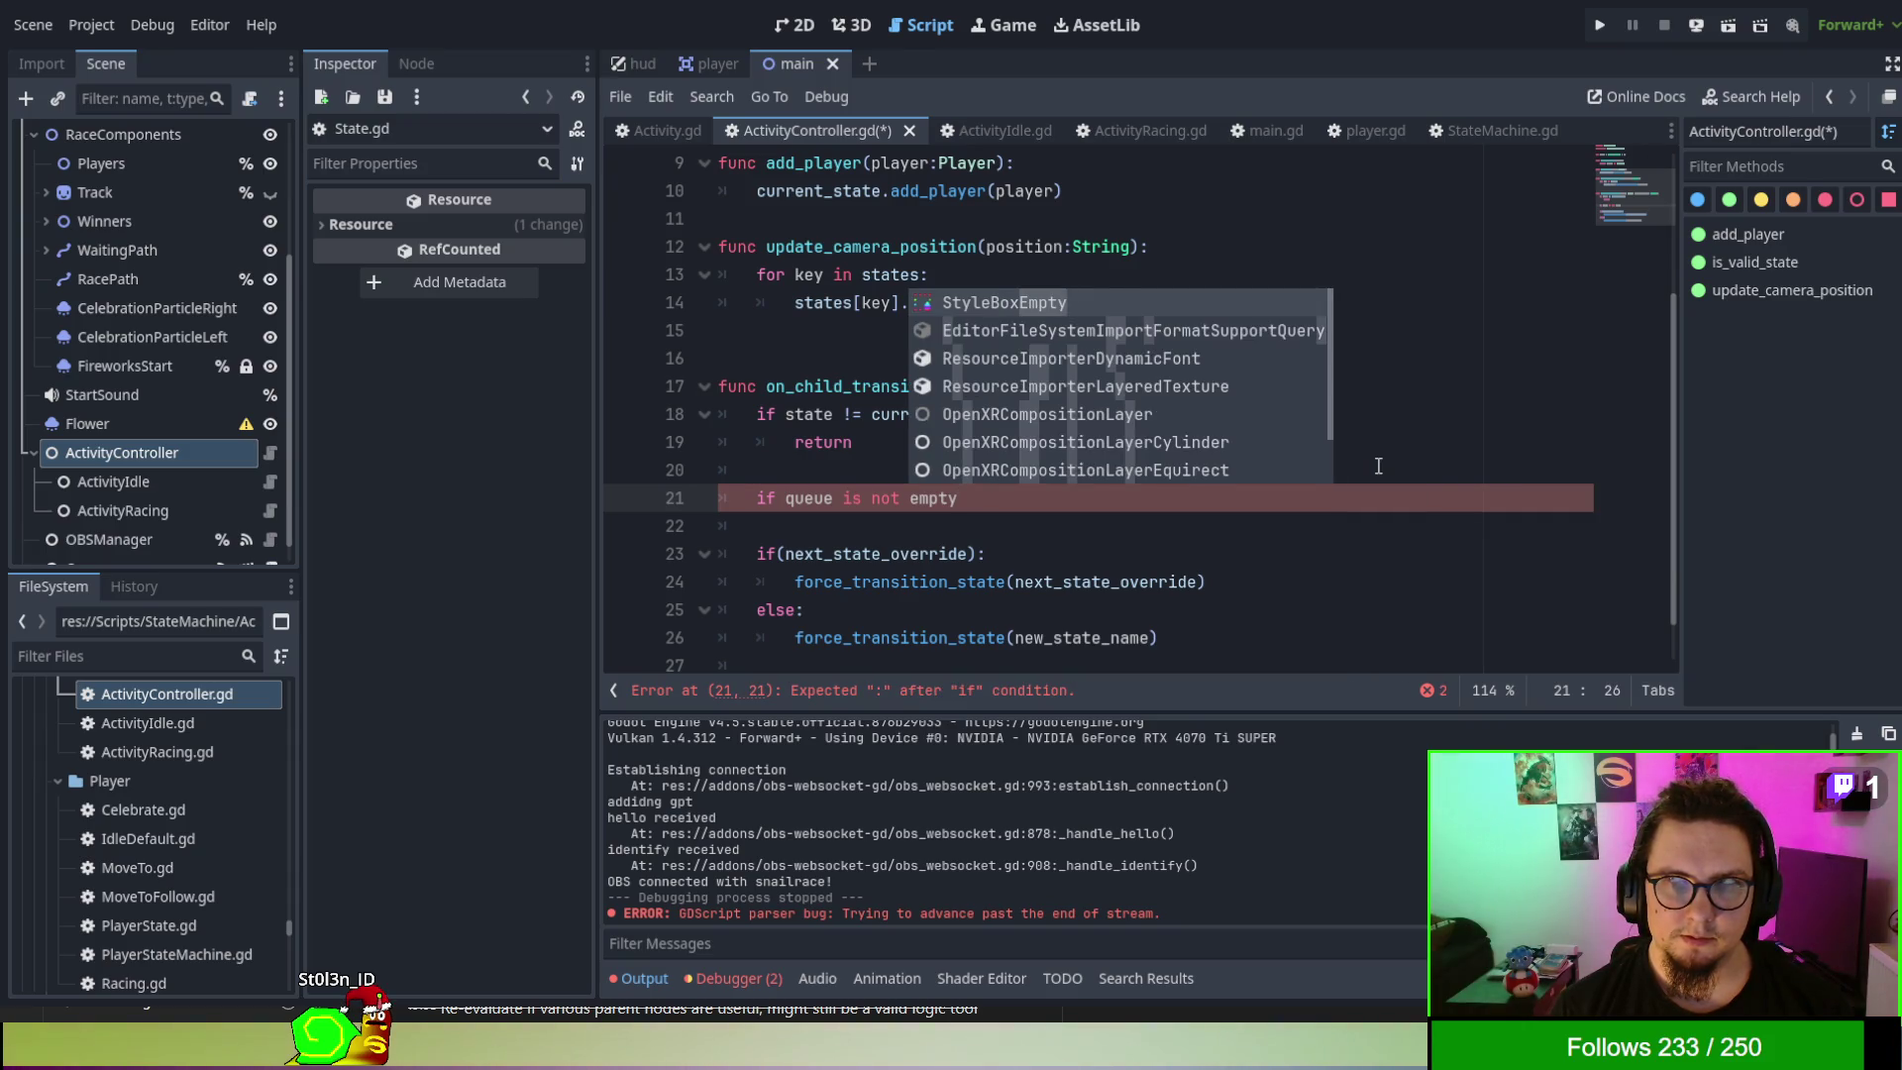
key("BackSpace")
key("BackSpace")
key("BackSpace")
type(".")
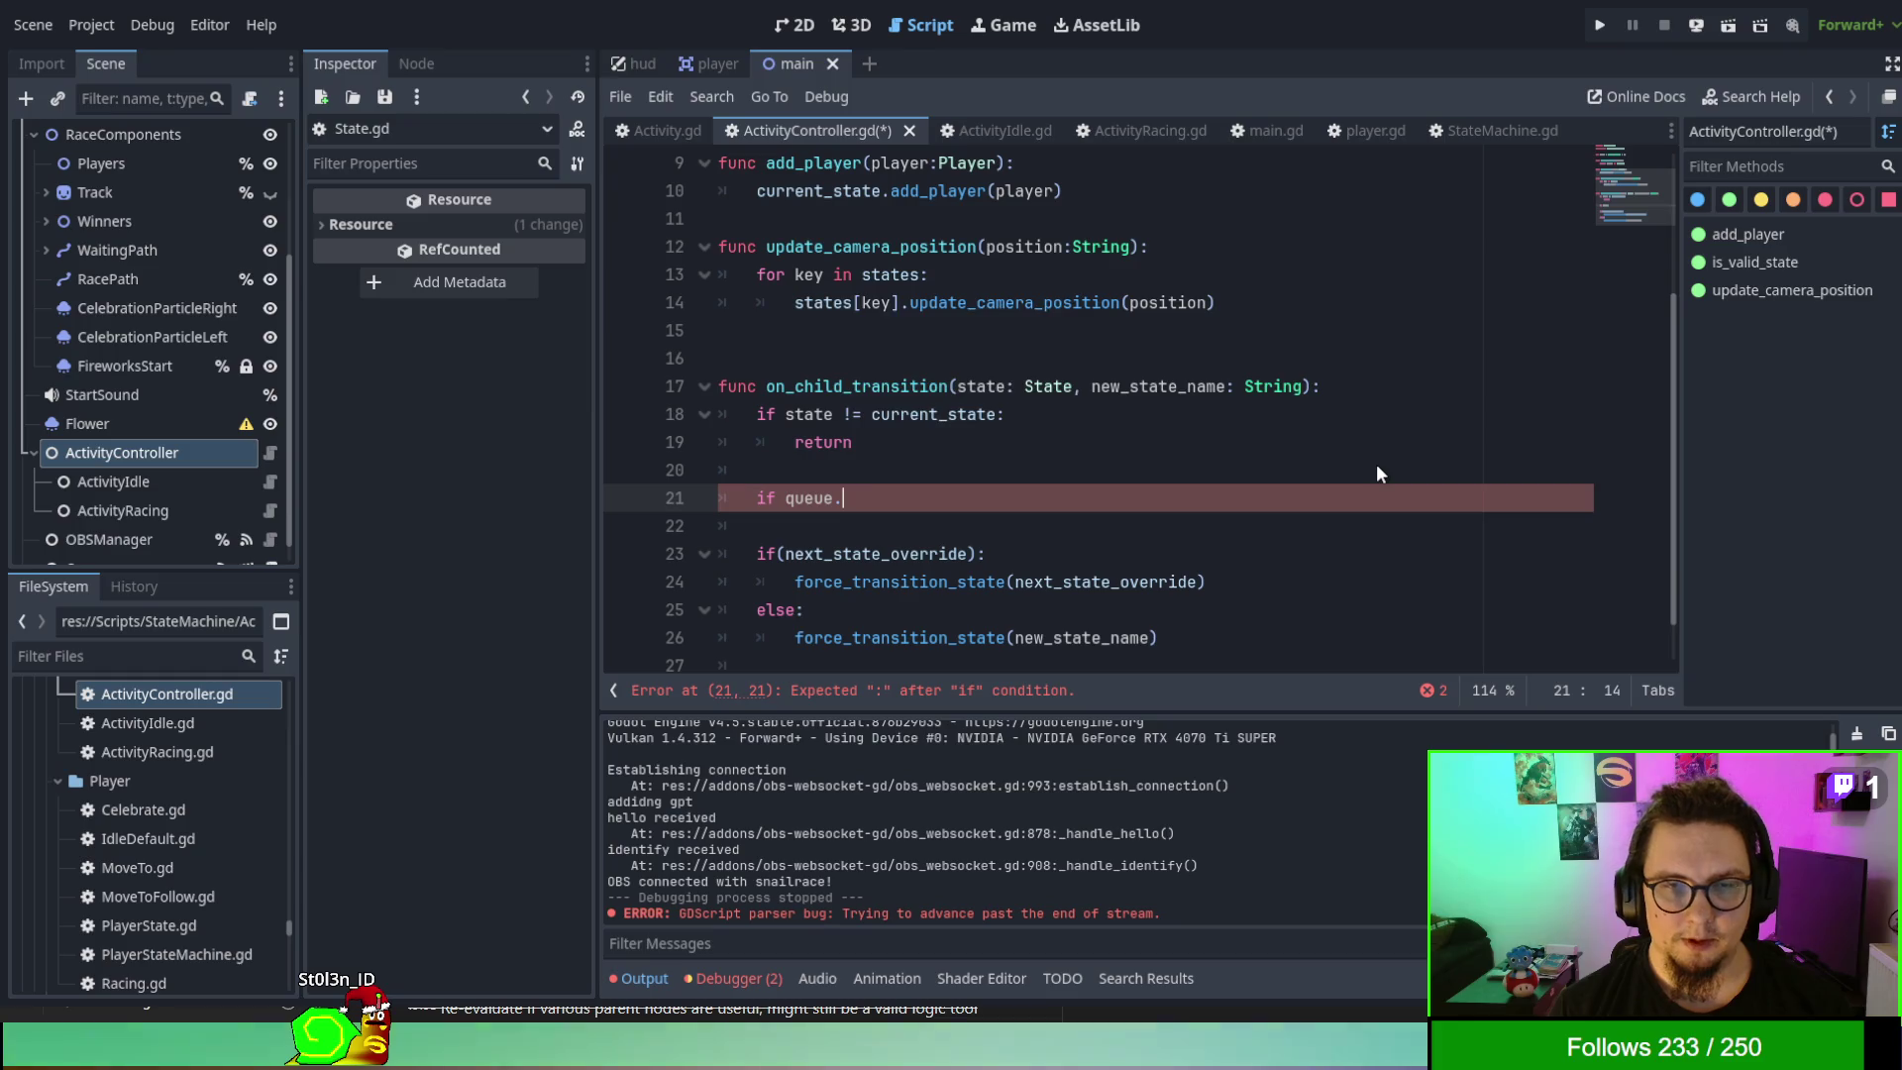
type("is")
key("Return")
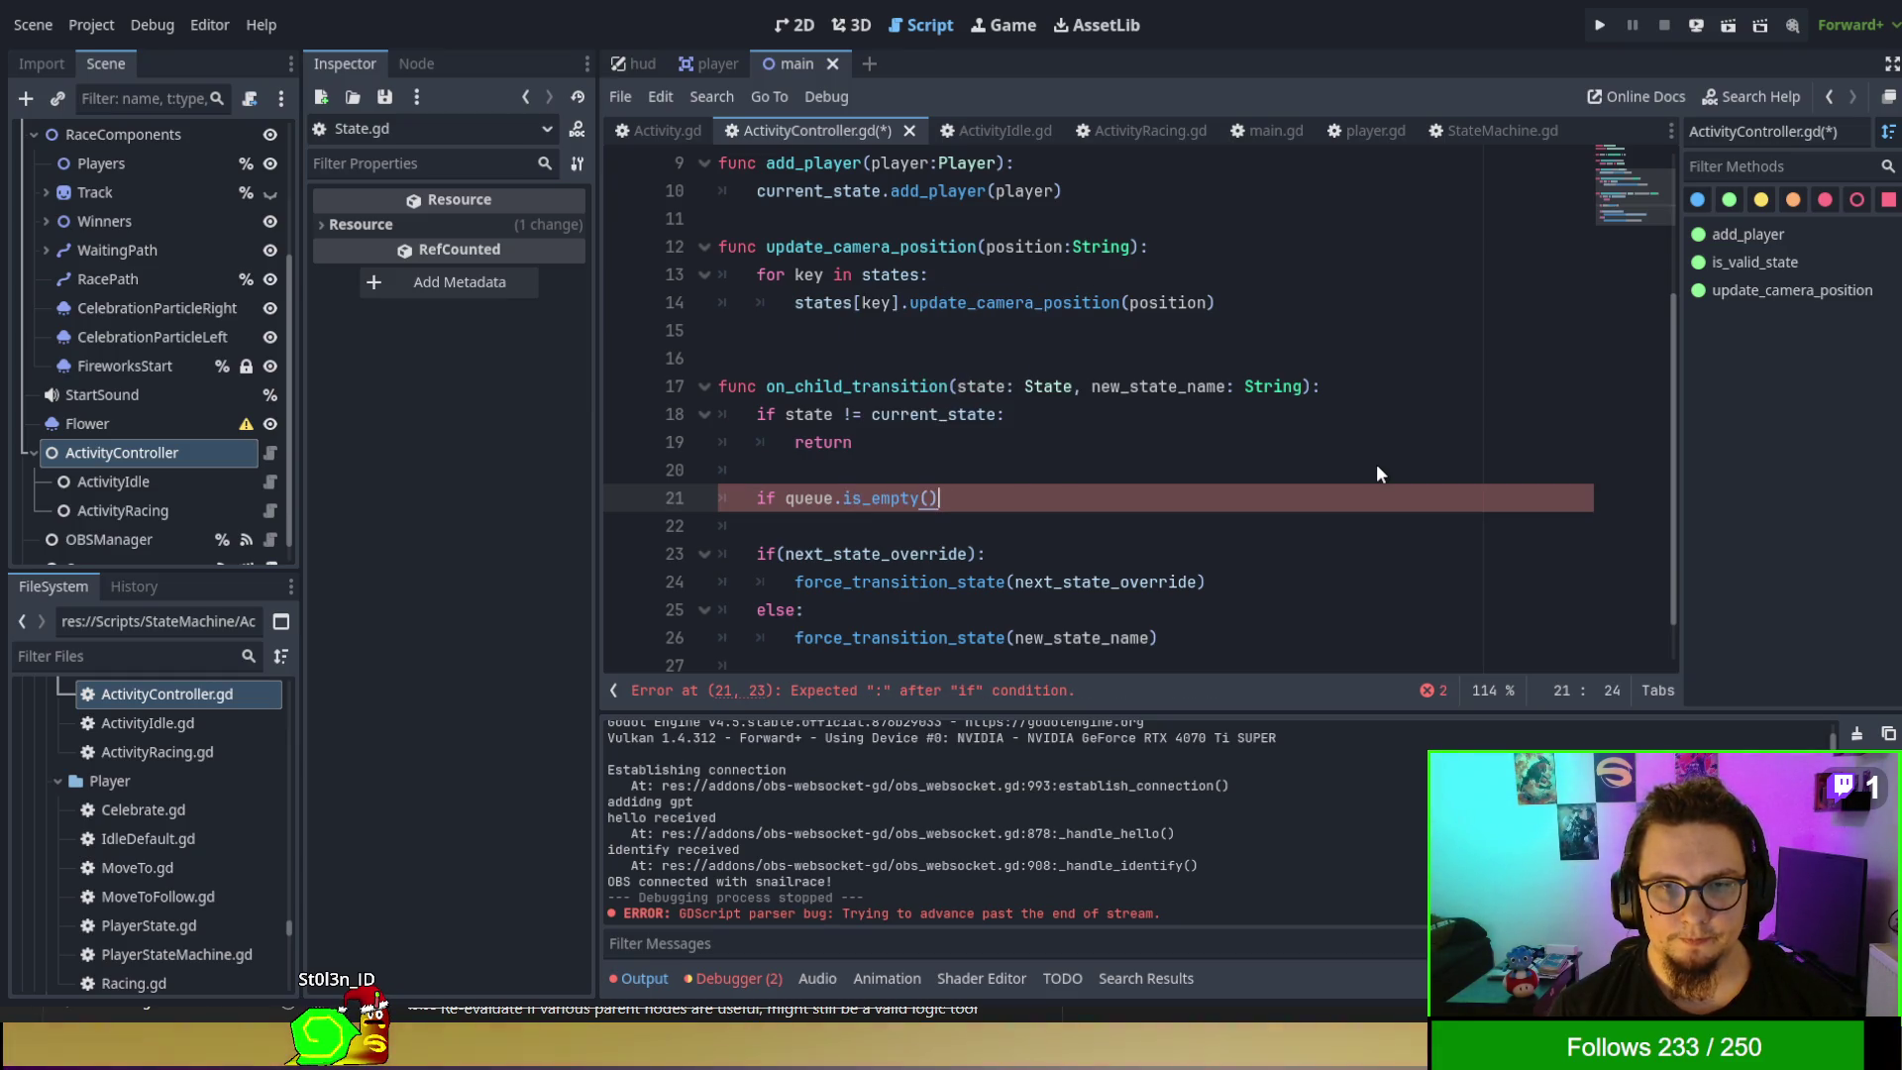
type(":")
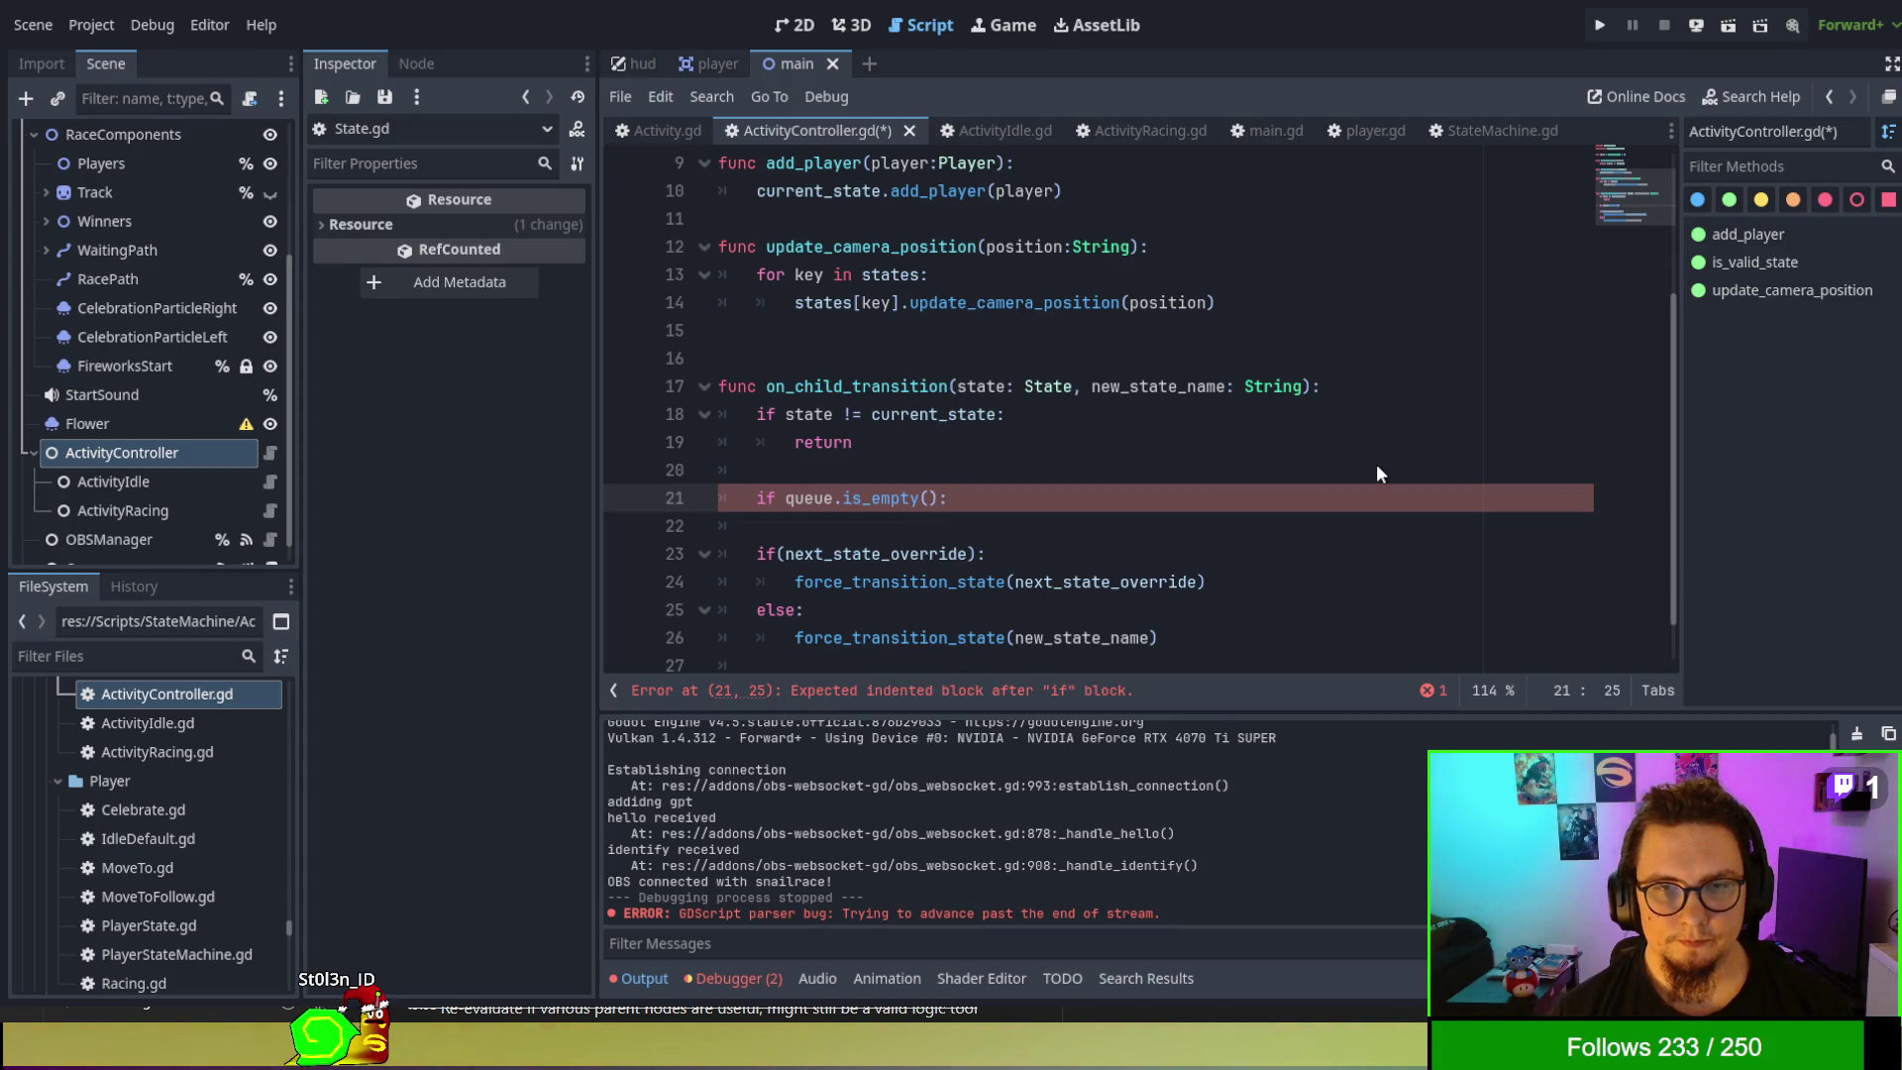
Negate the condition to 'if not queue.is_empty():'.
key("Down")
key("Down")
key("Up")
key("Up")
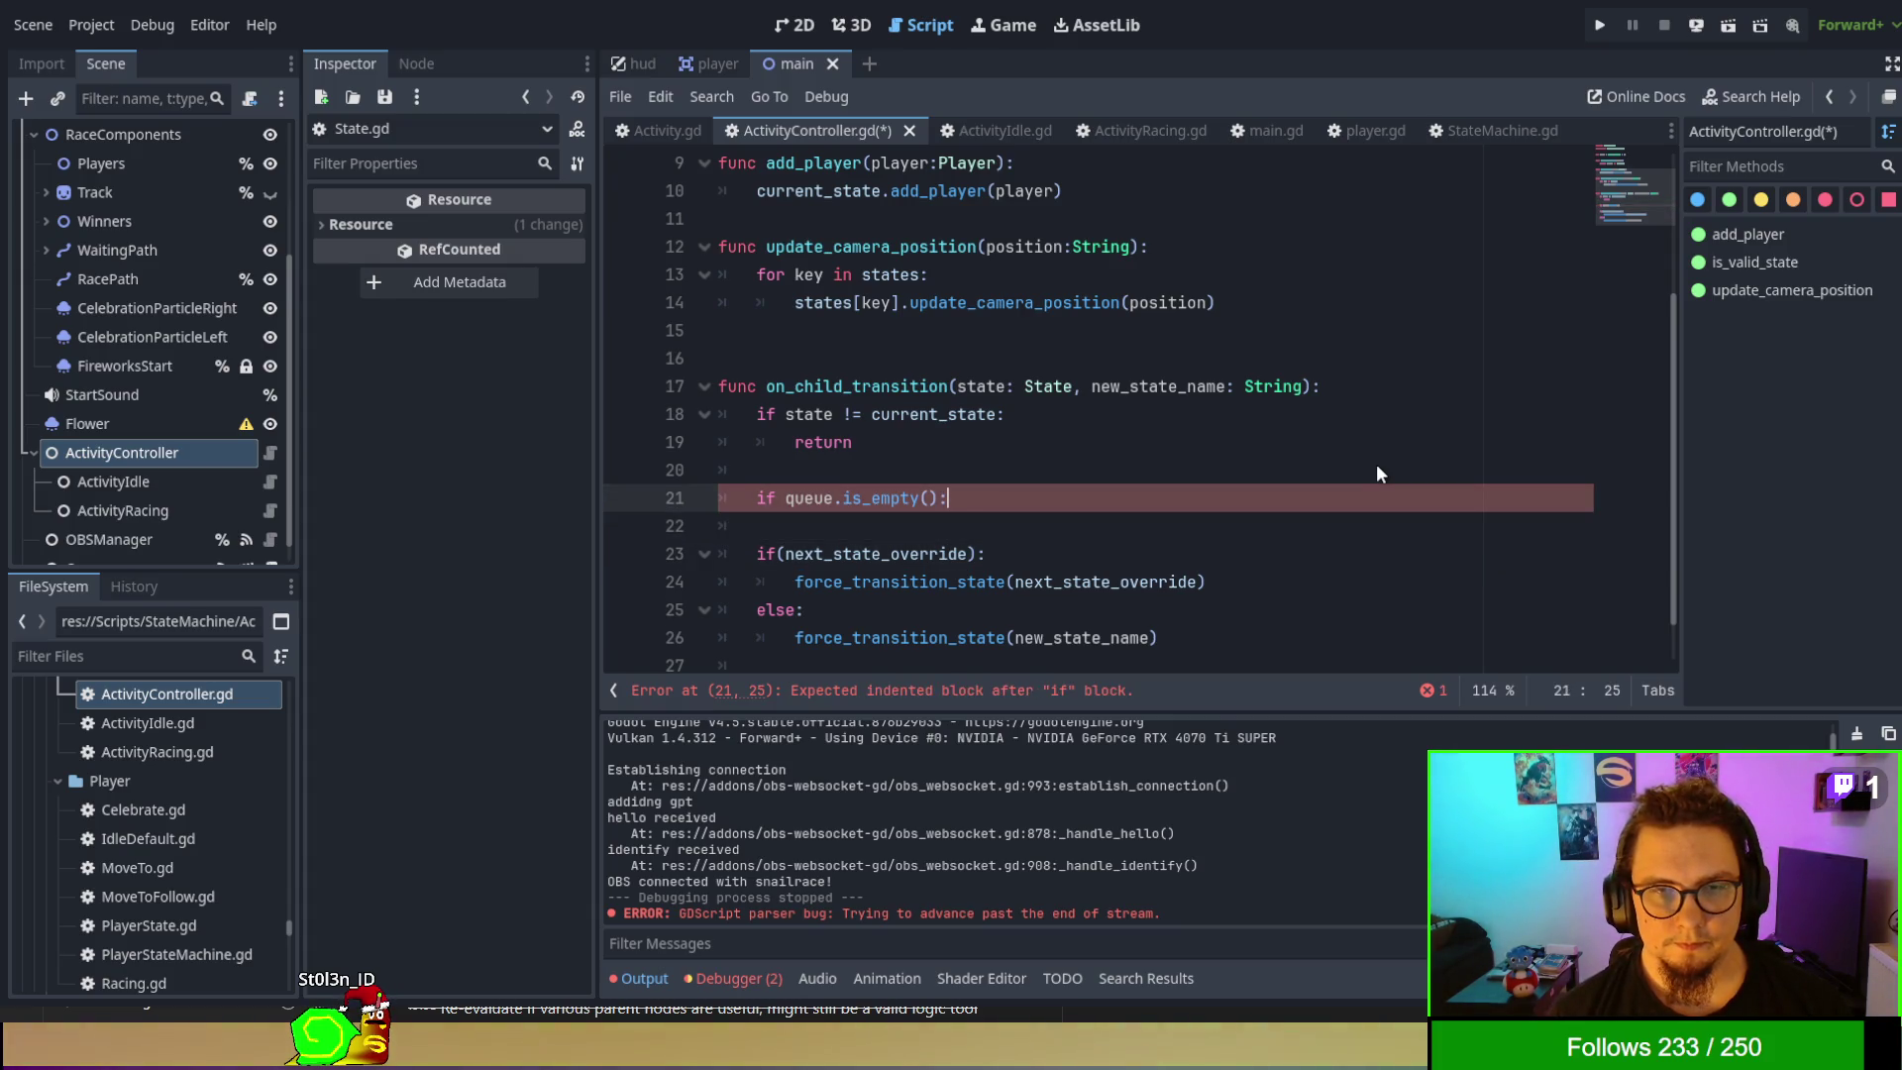
key("ctrl+Left")
key("ctrl+Left")
key("ctrl+Left")
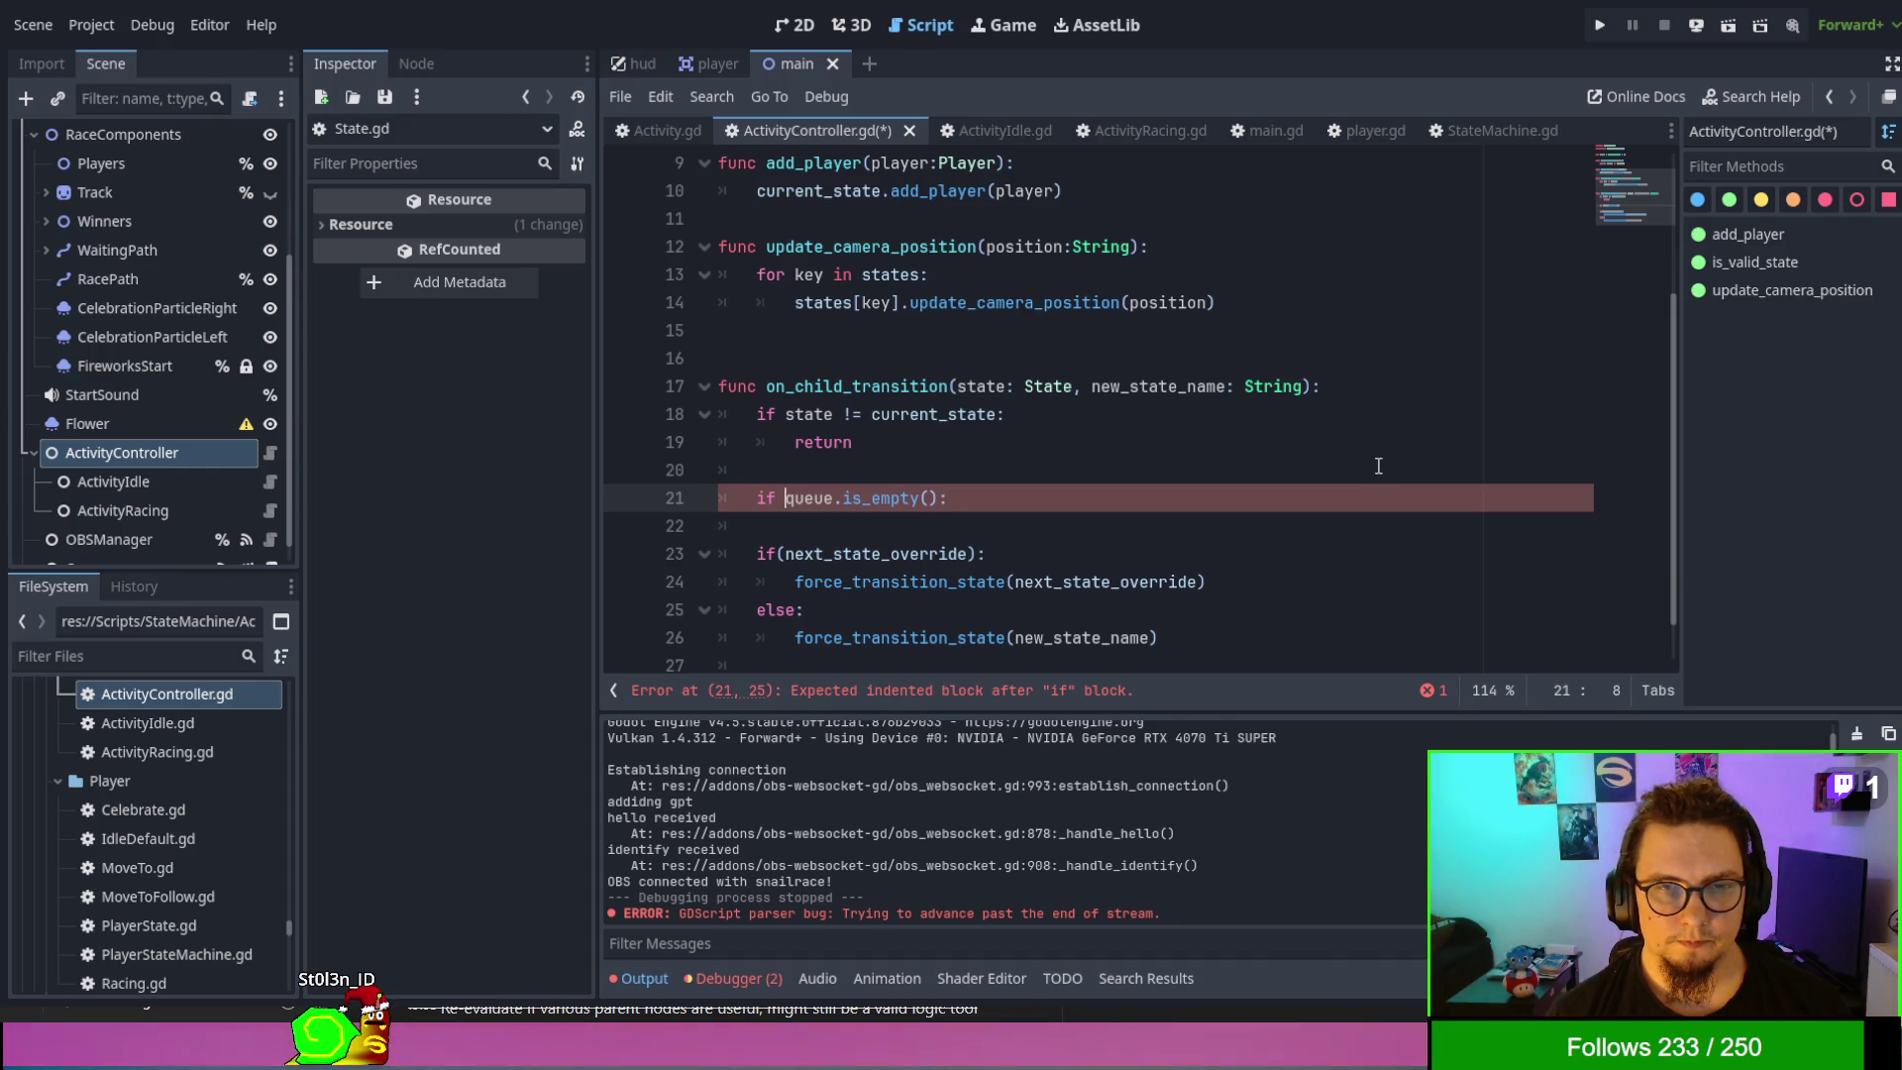
type("not")
key("Down")
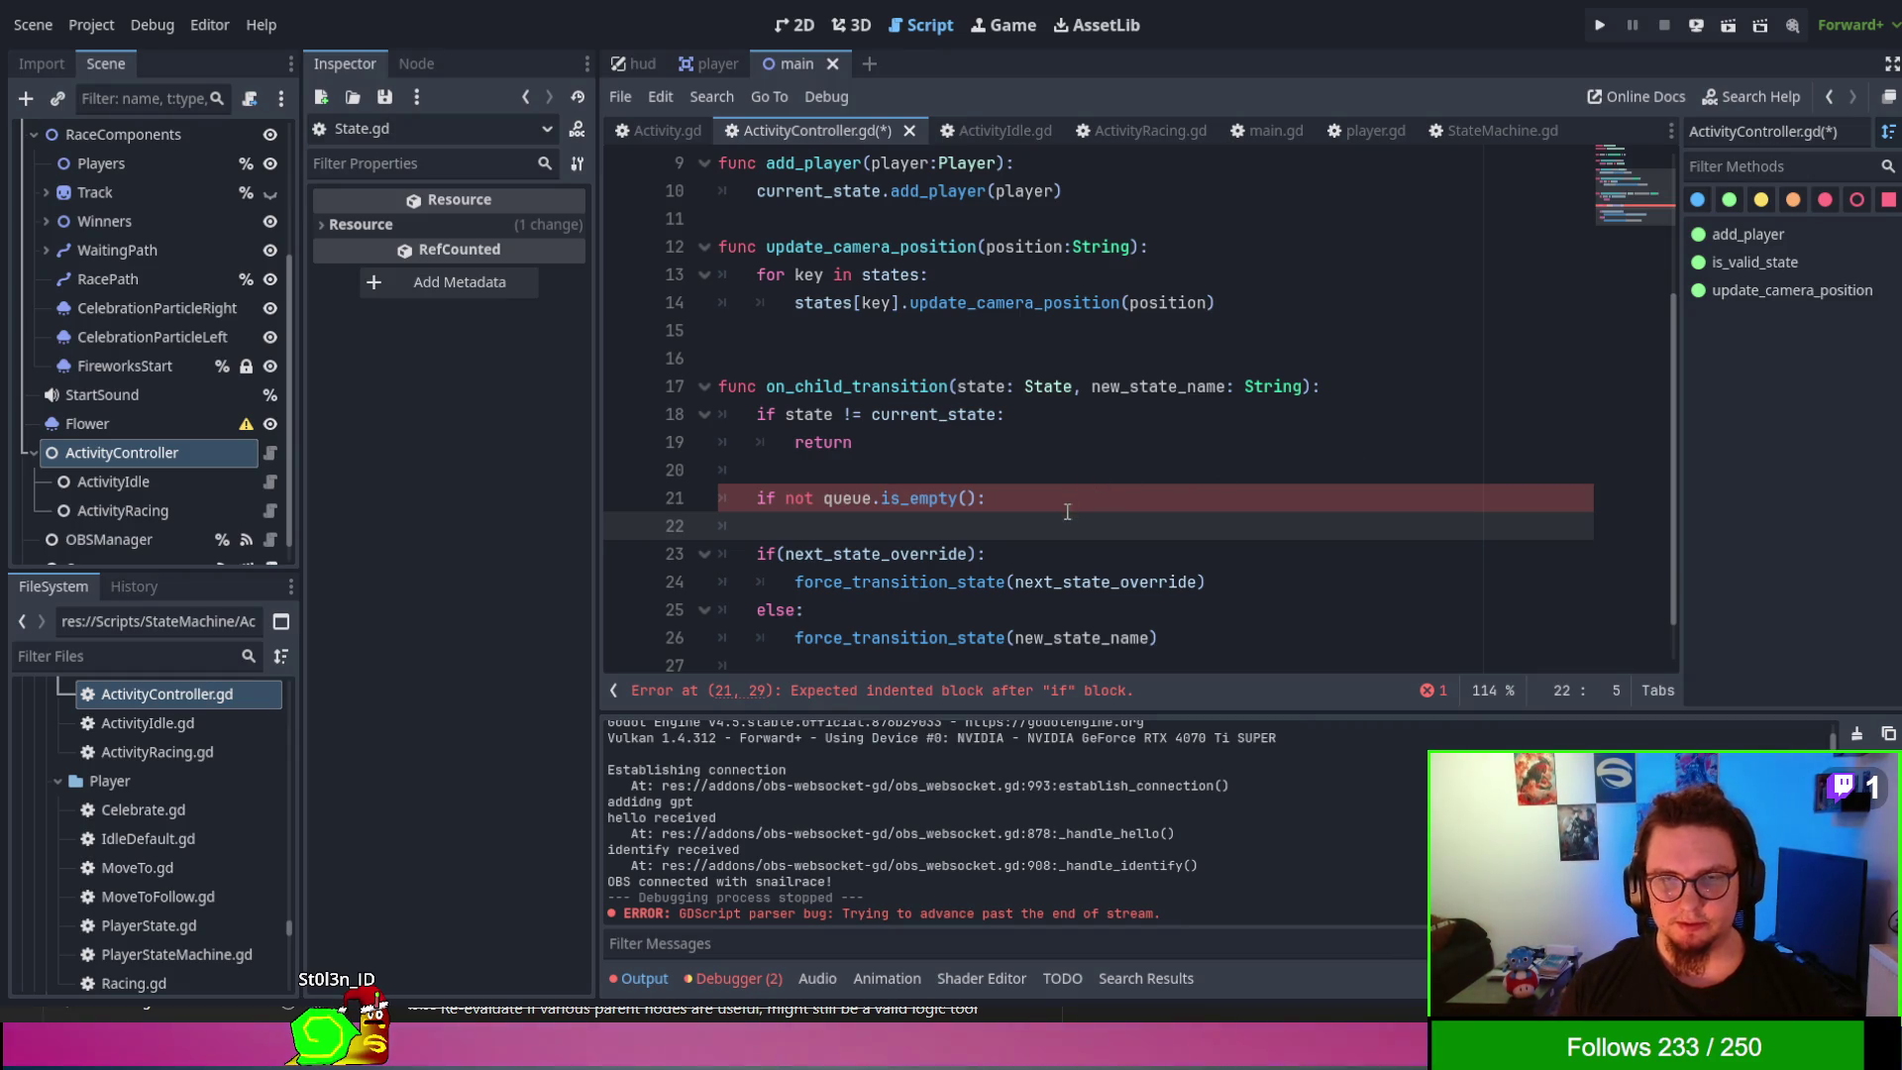
Move the queue condition line below the else branch.
left_click_drag(1120, 495, 1070, 470)
key("ctrl+x")
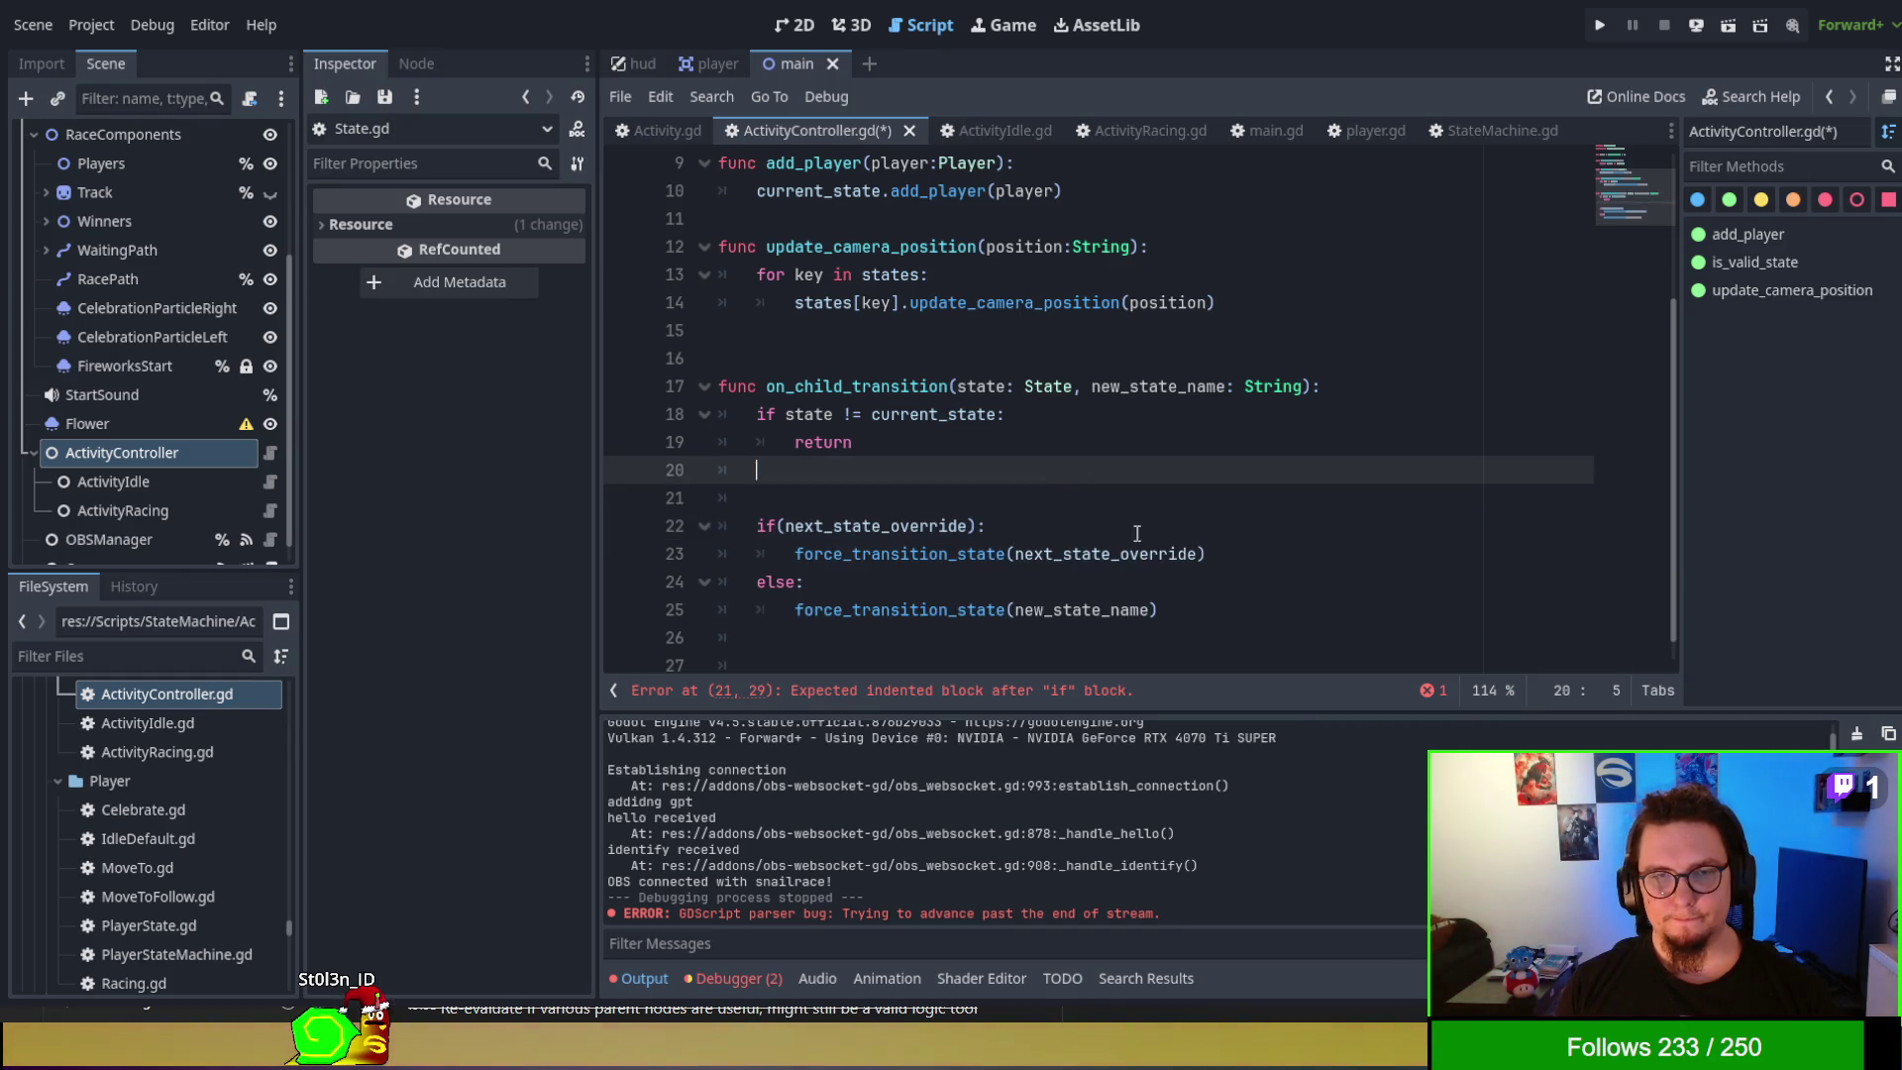
left_click(1219, 614)
key("ctrl+v")
left_click(1173, 612)
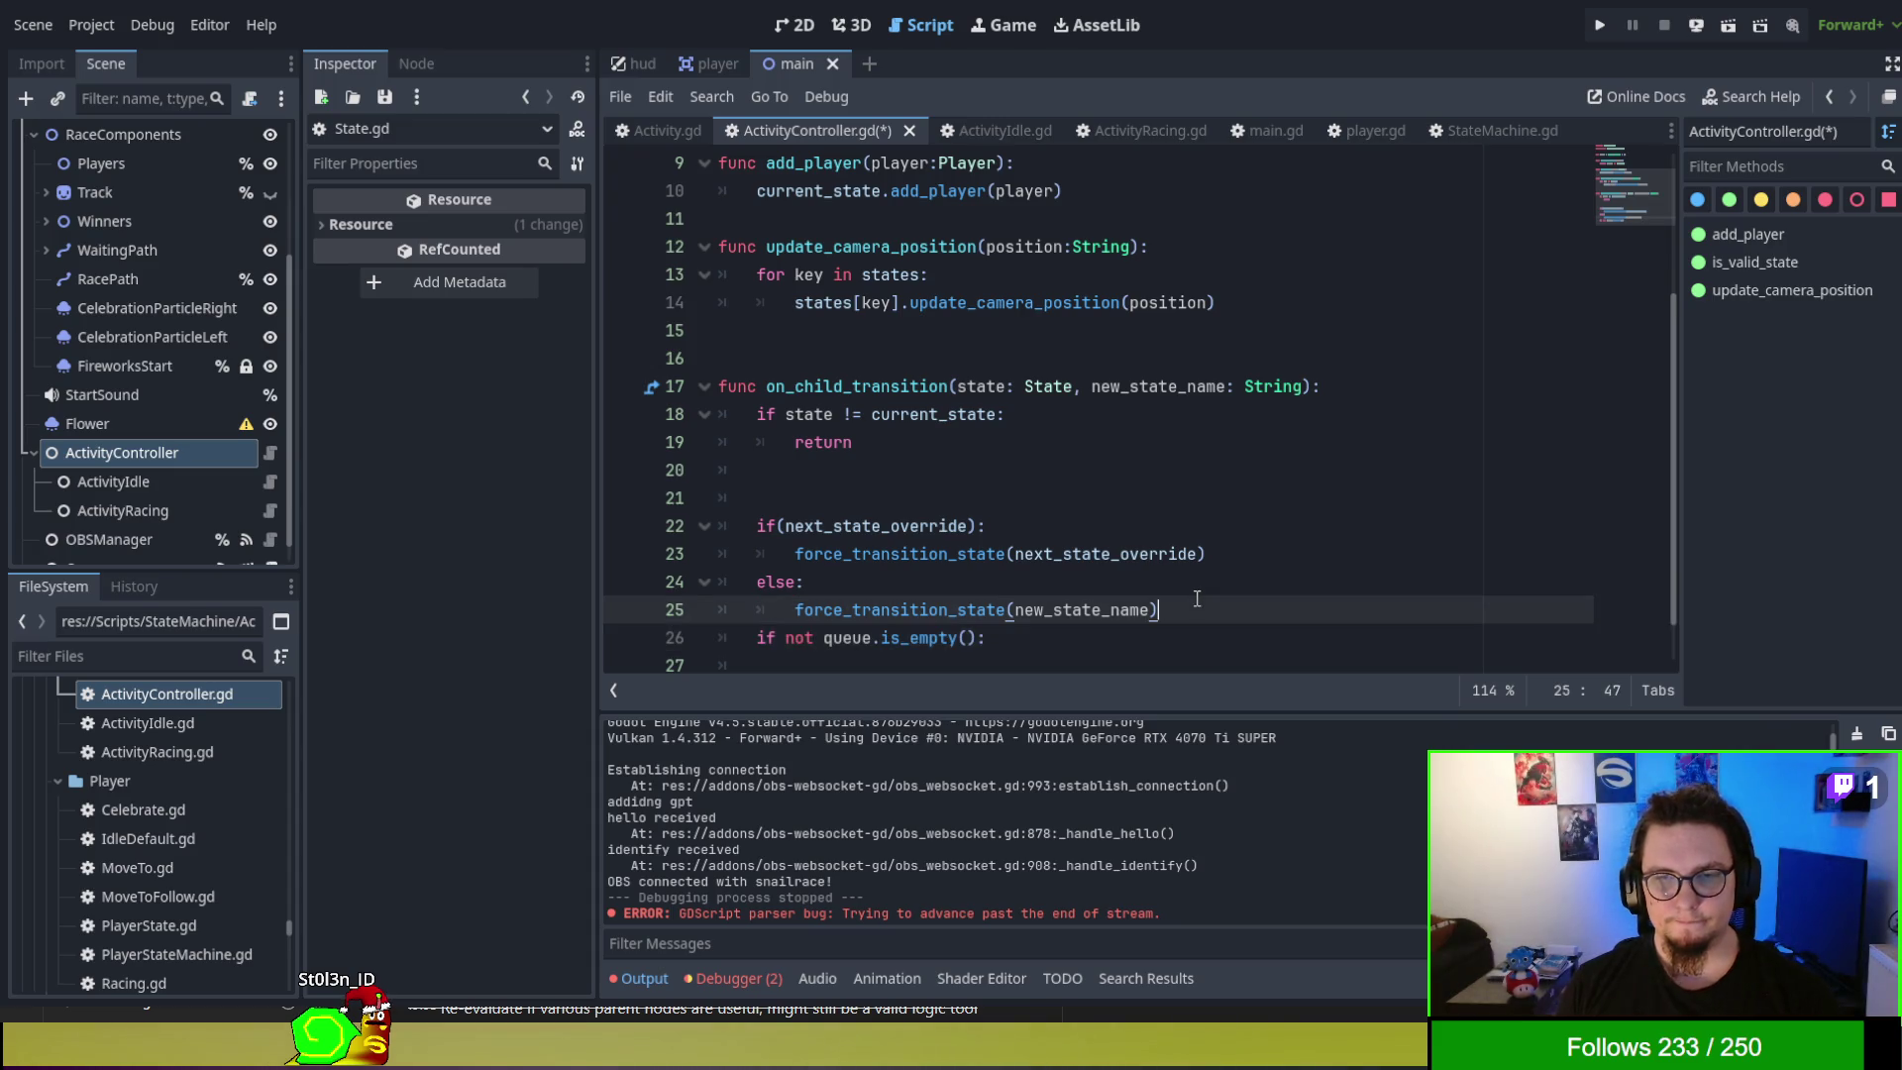
key("Return")
scroll(1158, 552, "down", 1)
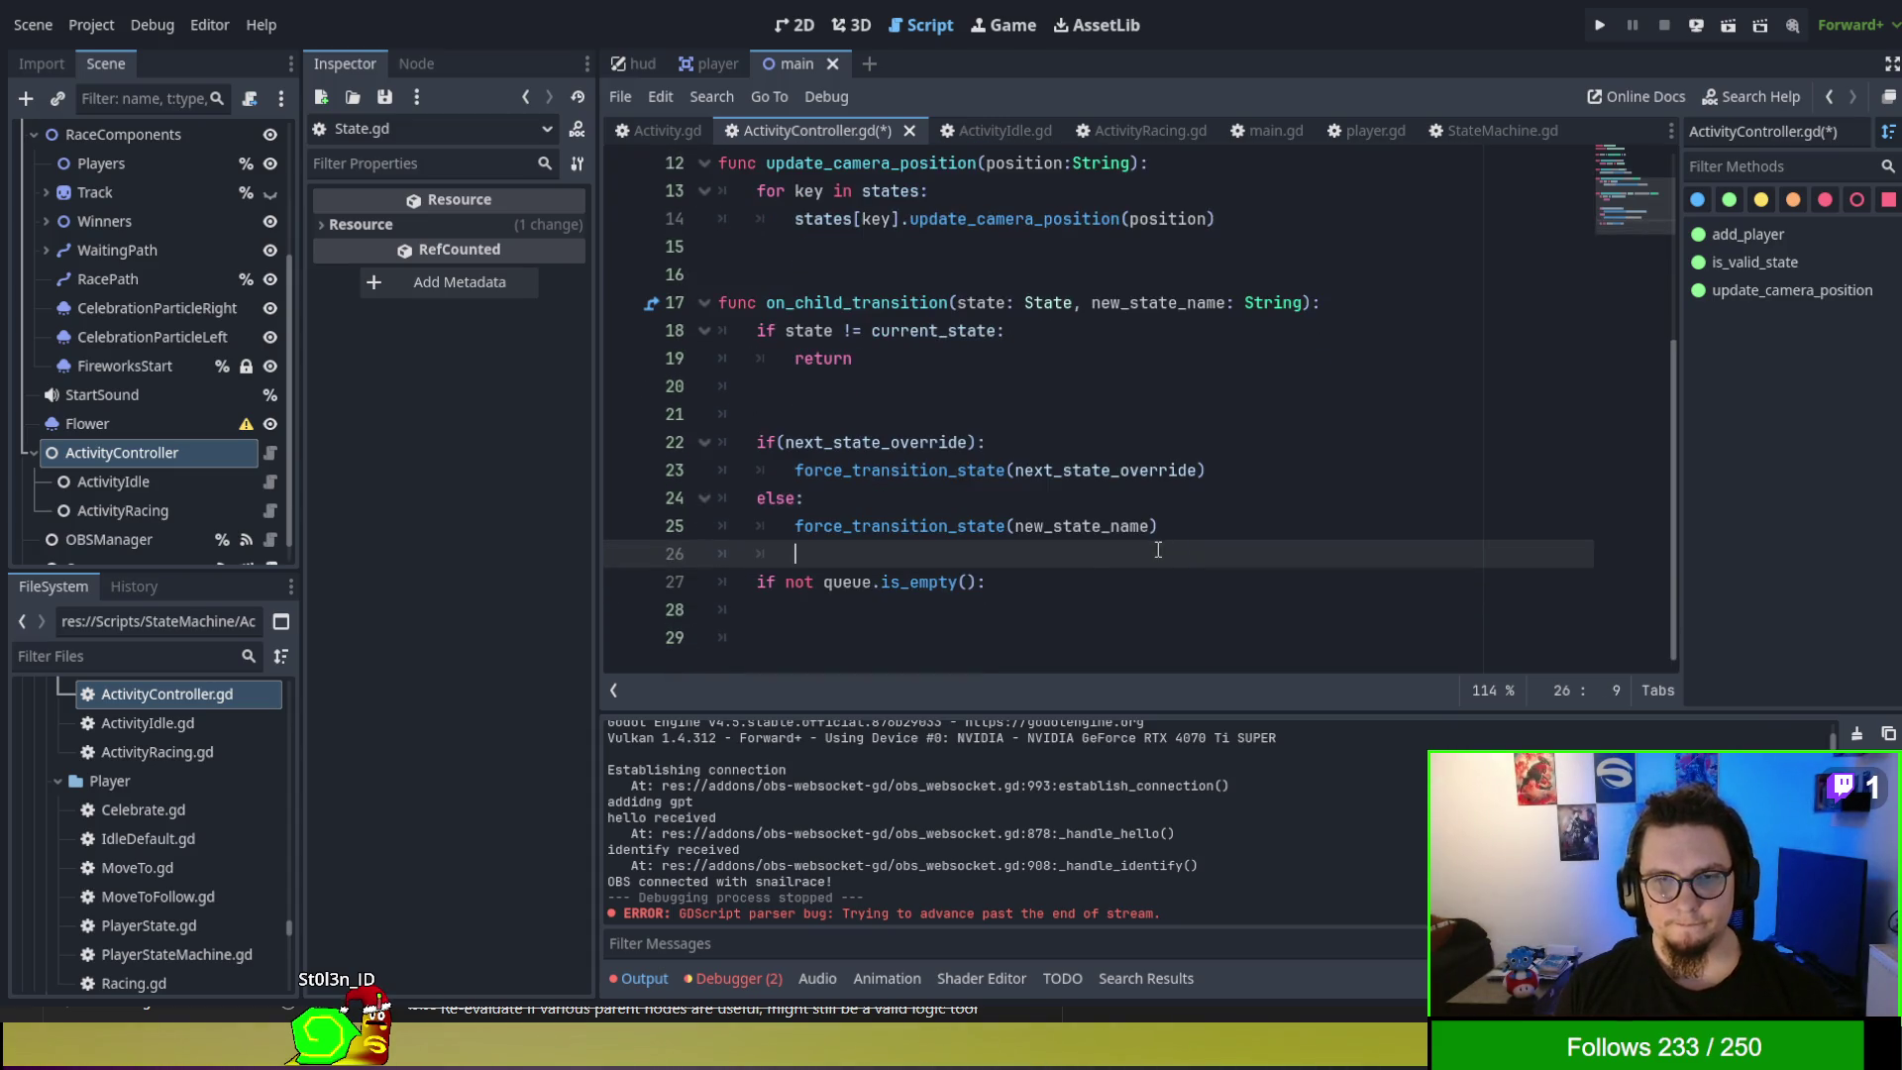
left_click(1095, 585)
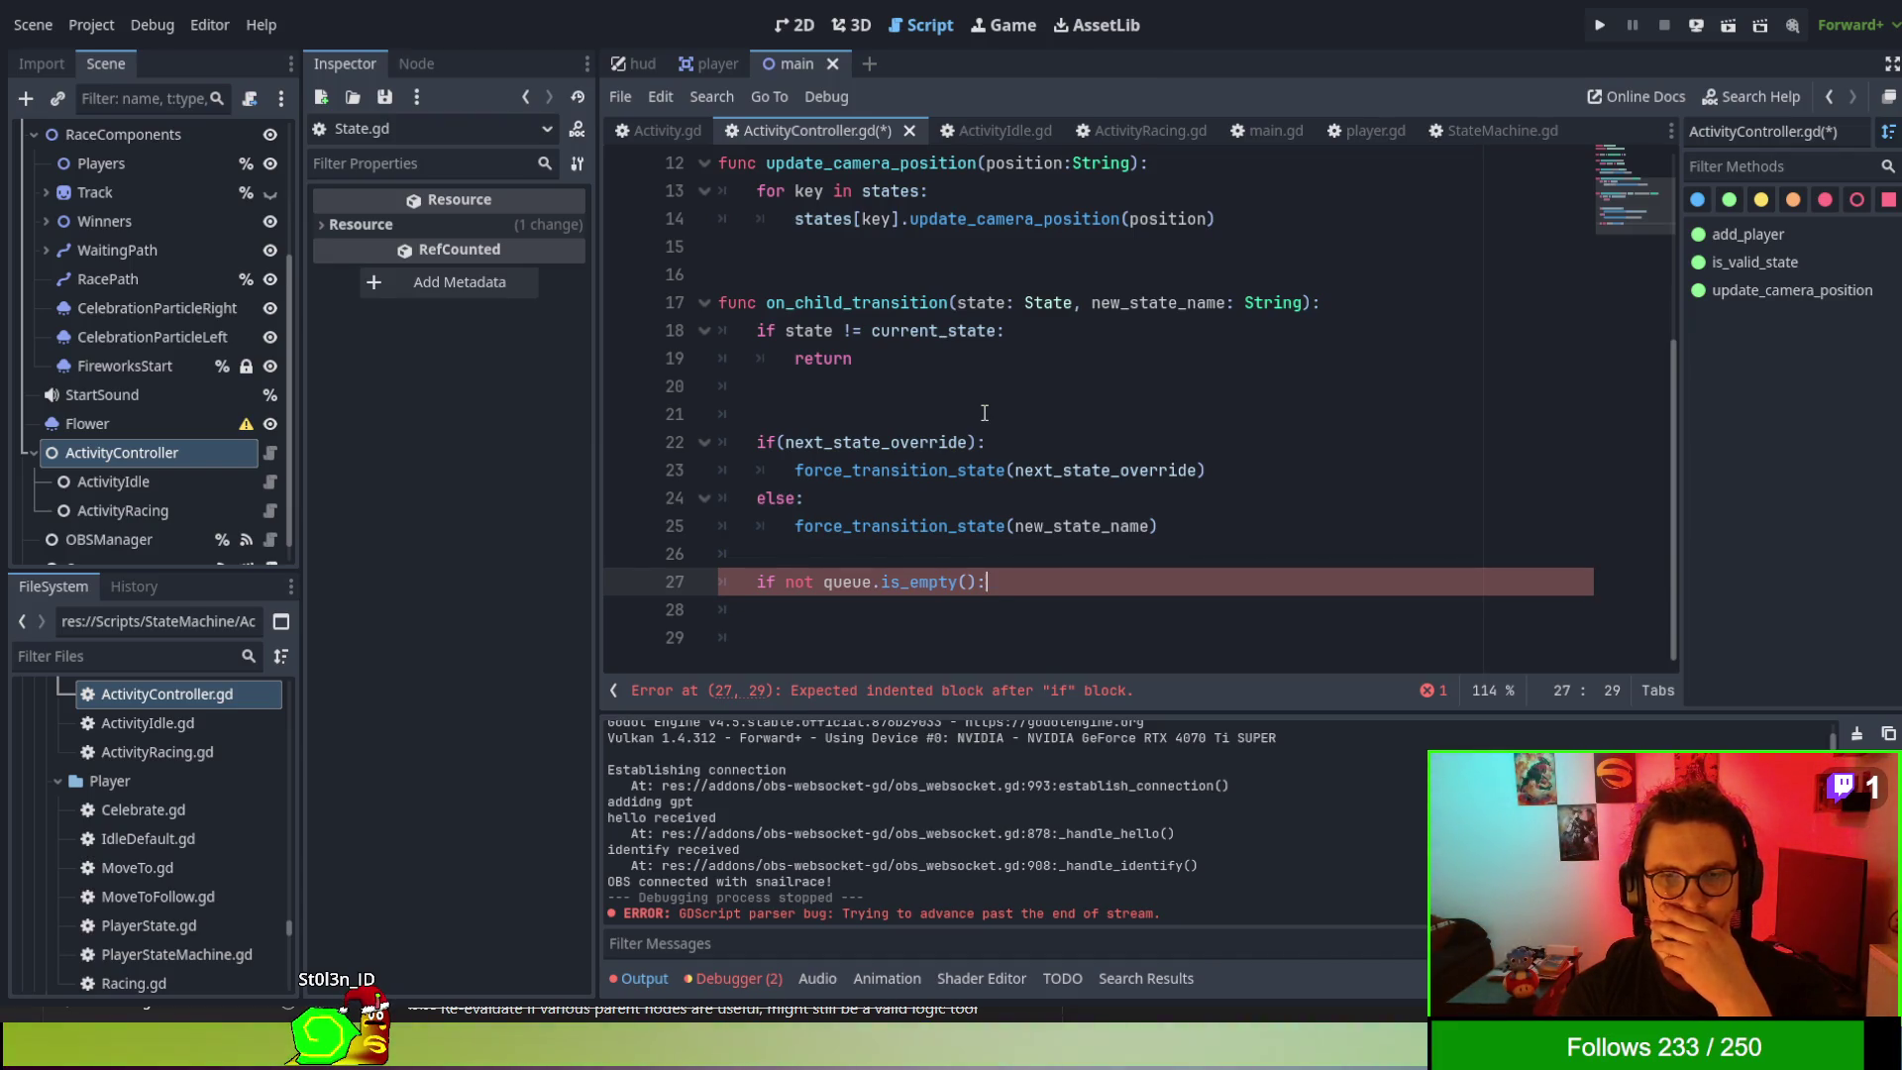
key("Up")
key("Up")
key("Up")
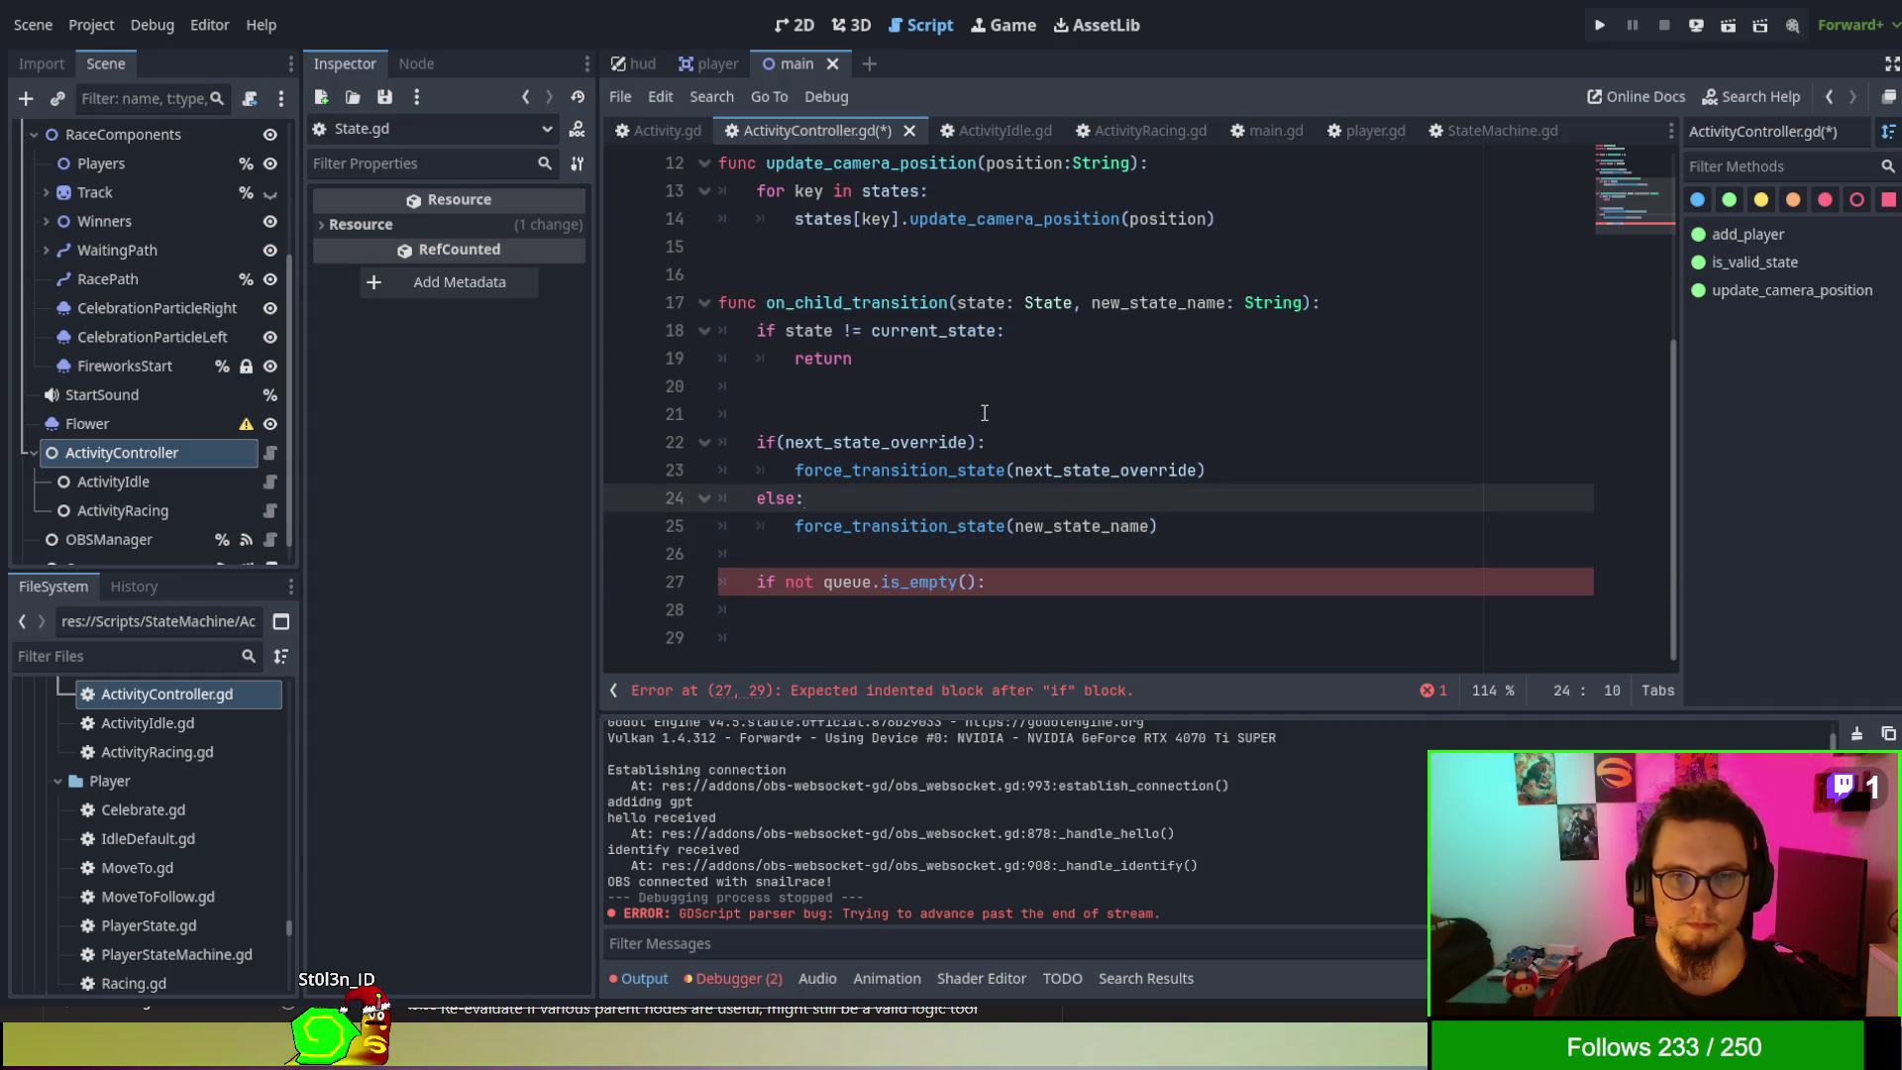
Remove the else: line, place force_transition_state(new_state_name) after the queue check, and indent a new line inside it.
key("BackSpace")
key("BackSpace")
key("BackSpace")
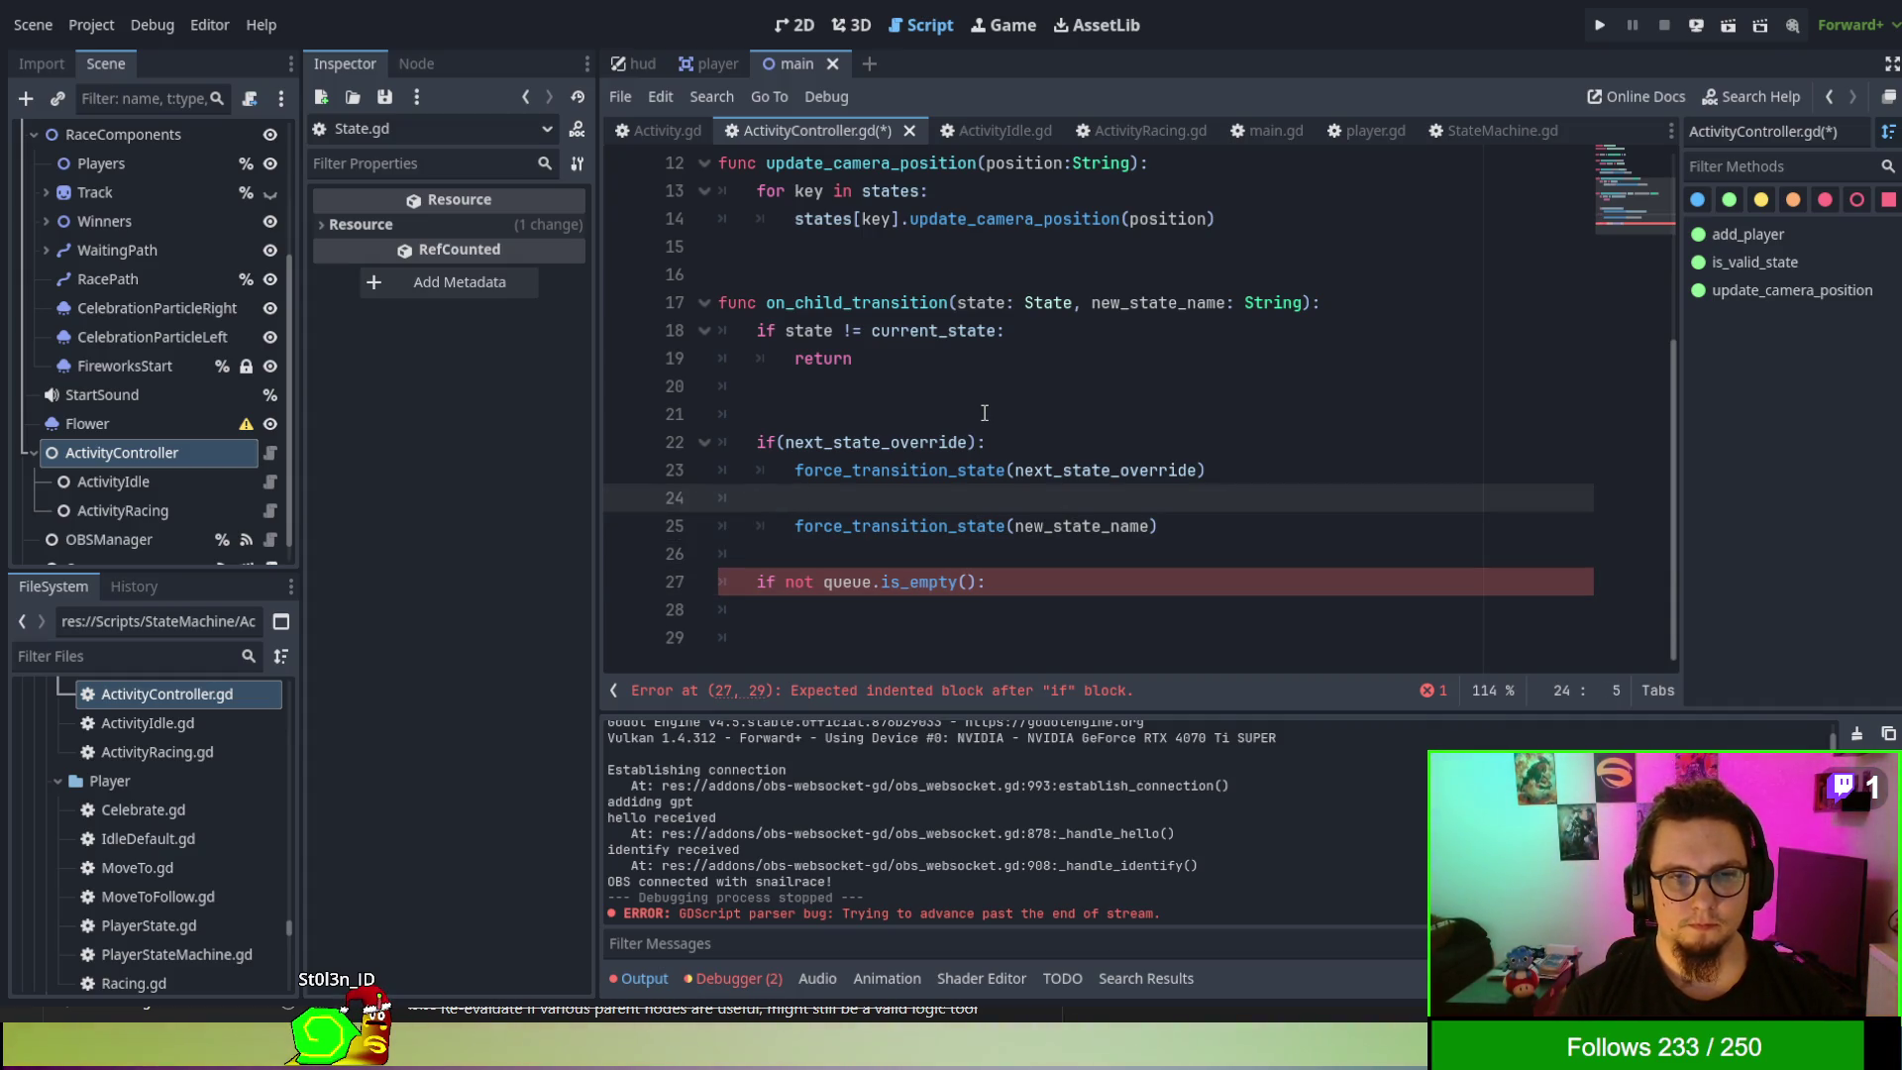
key("shift+Down")
key("shift+Down")
key("Delete")
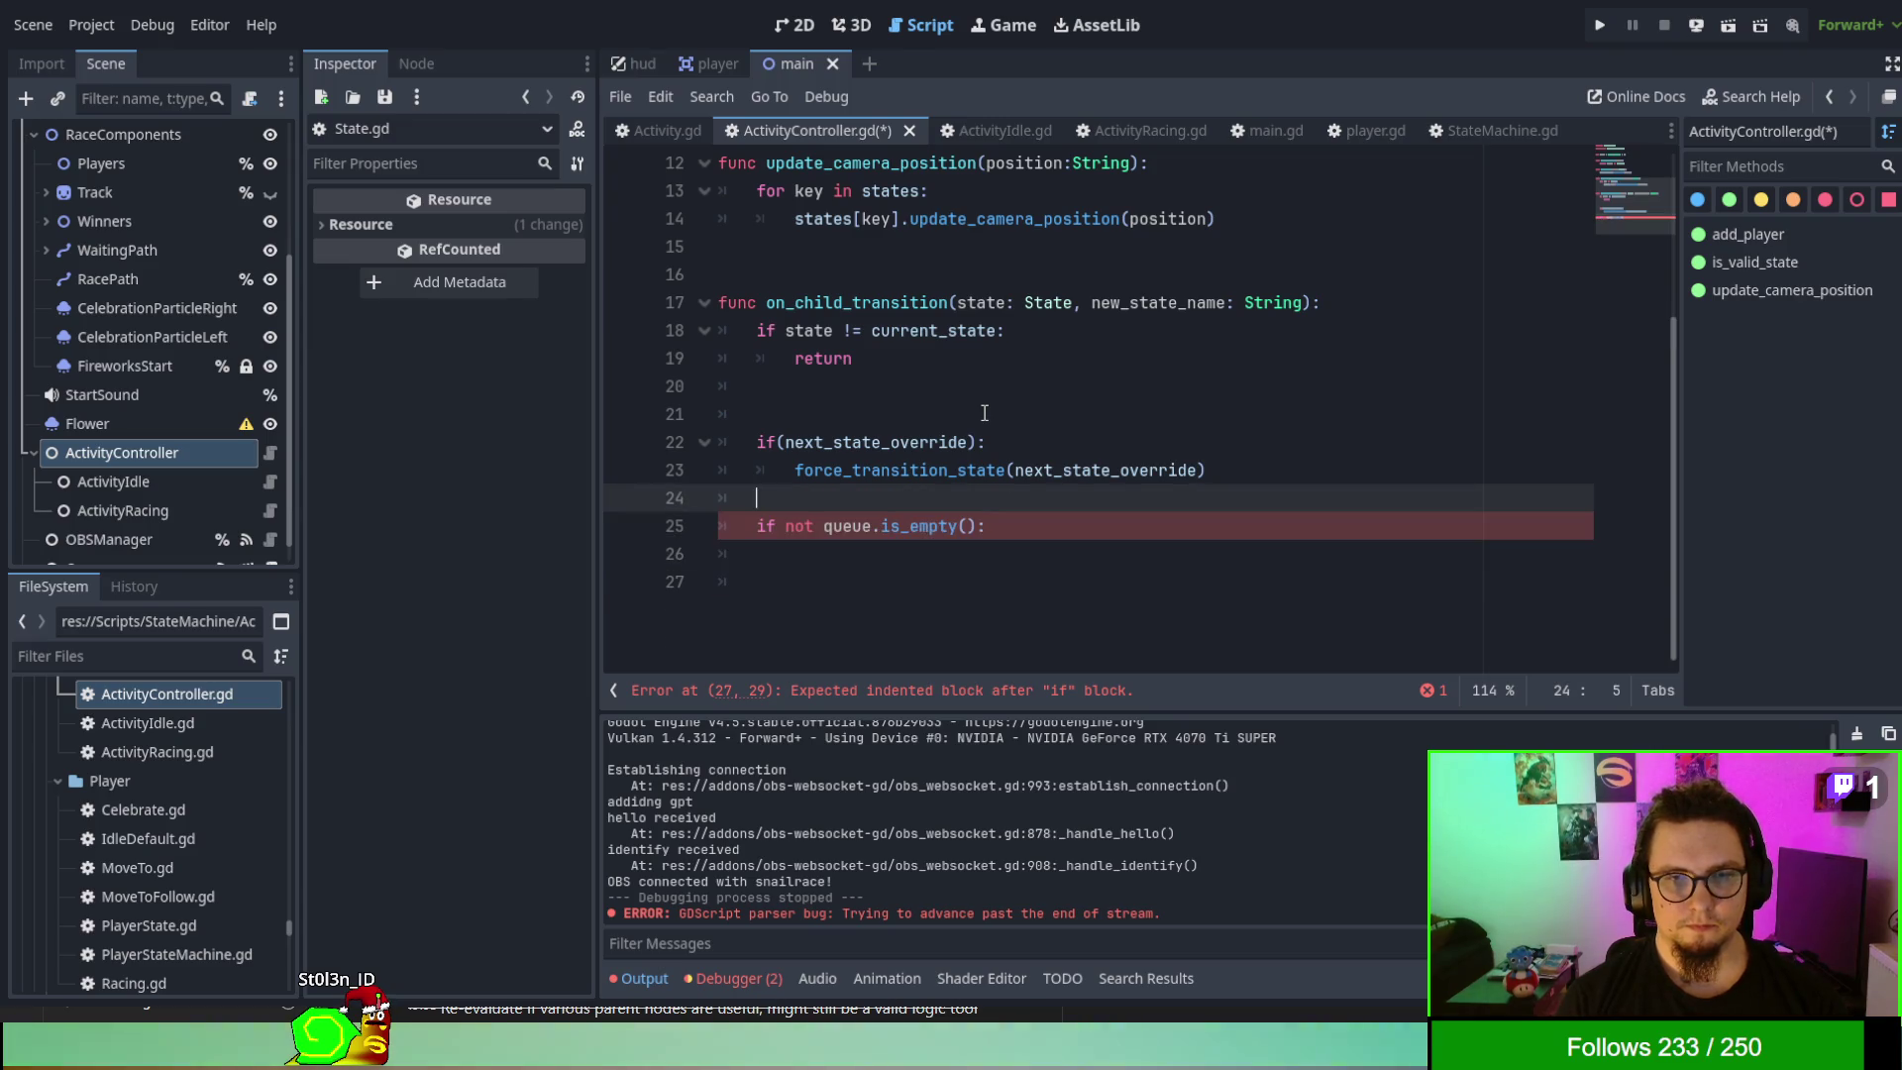
key("Down")
key("Down")
key("ctrl+v")
key("Up")
key("shift+Tab")
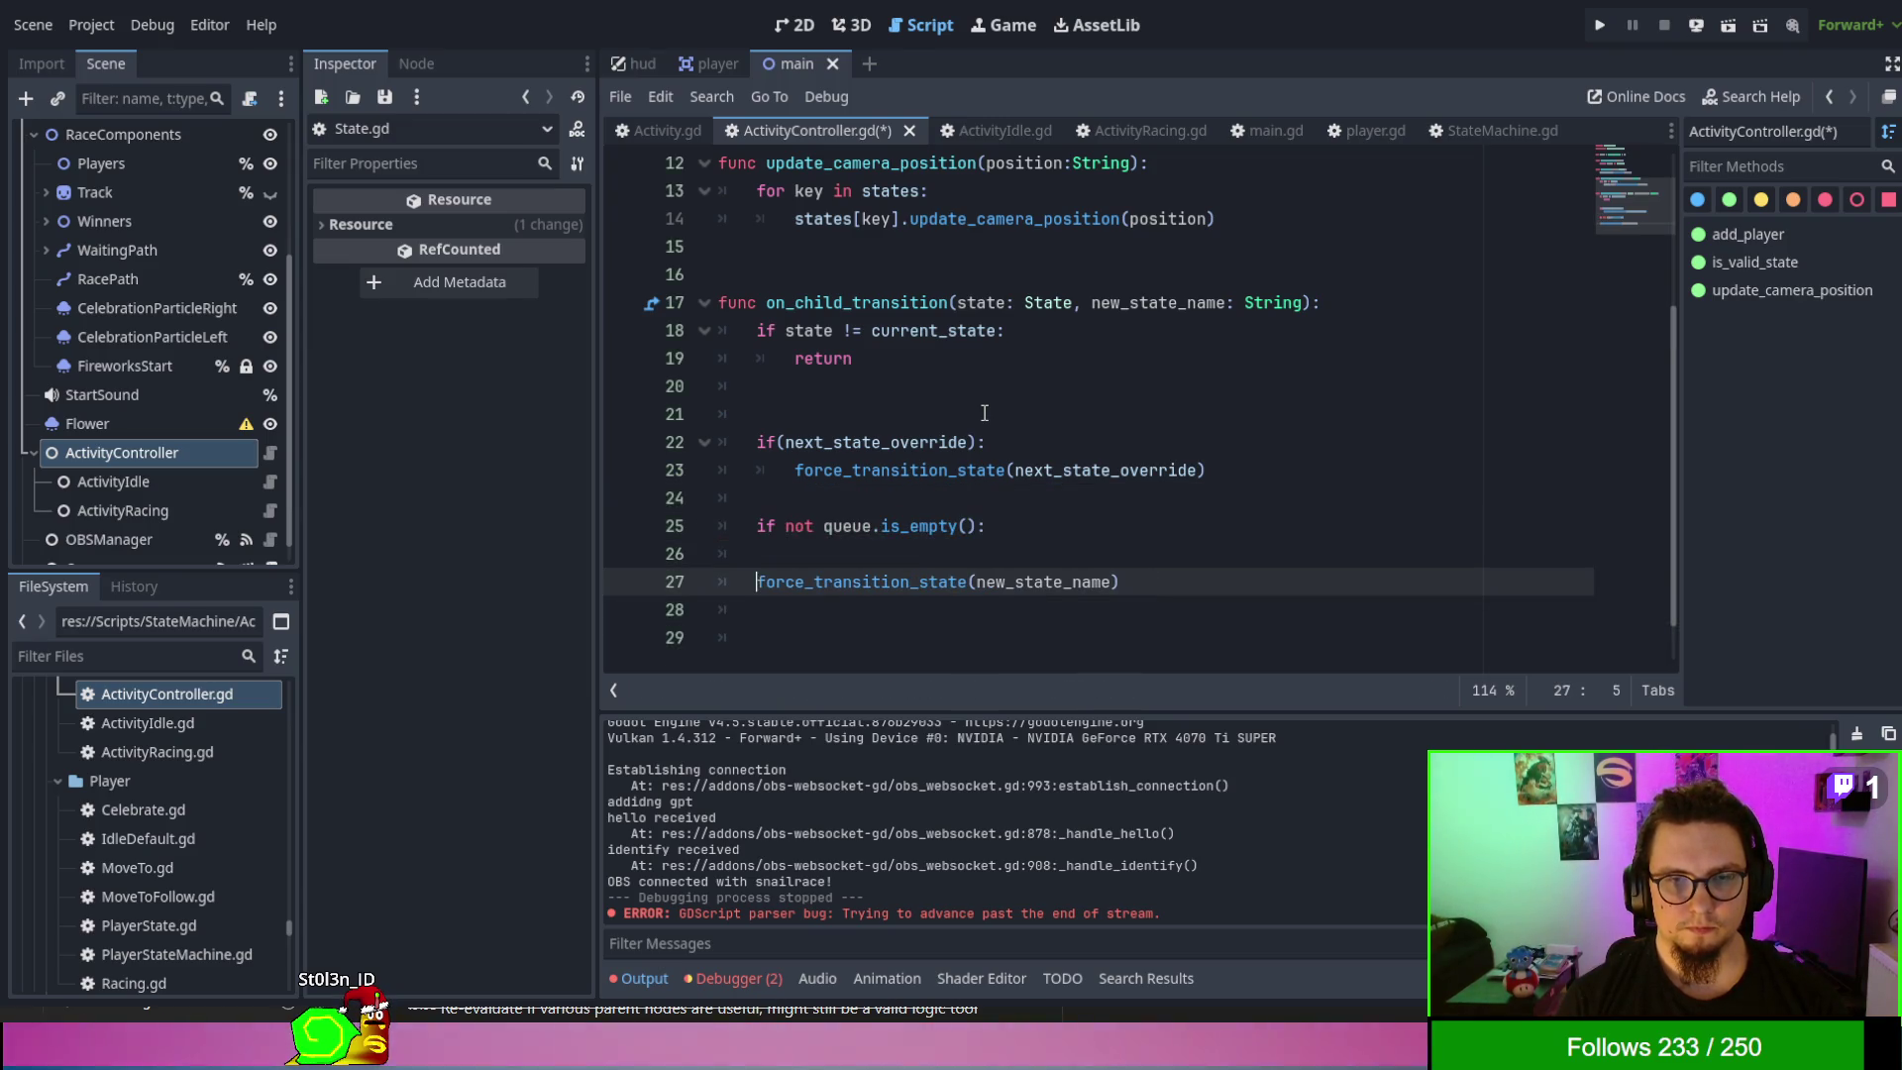
key("Return")
key("Up")
key("Up")
key("Tab")
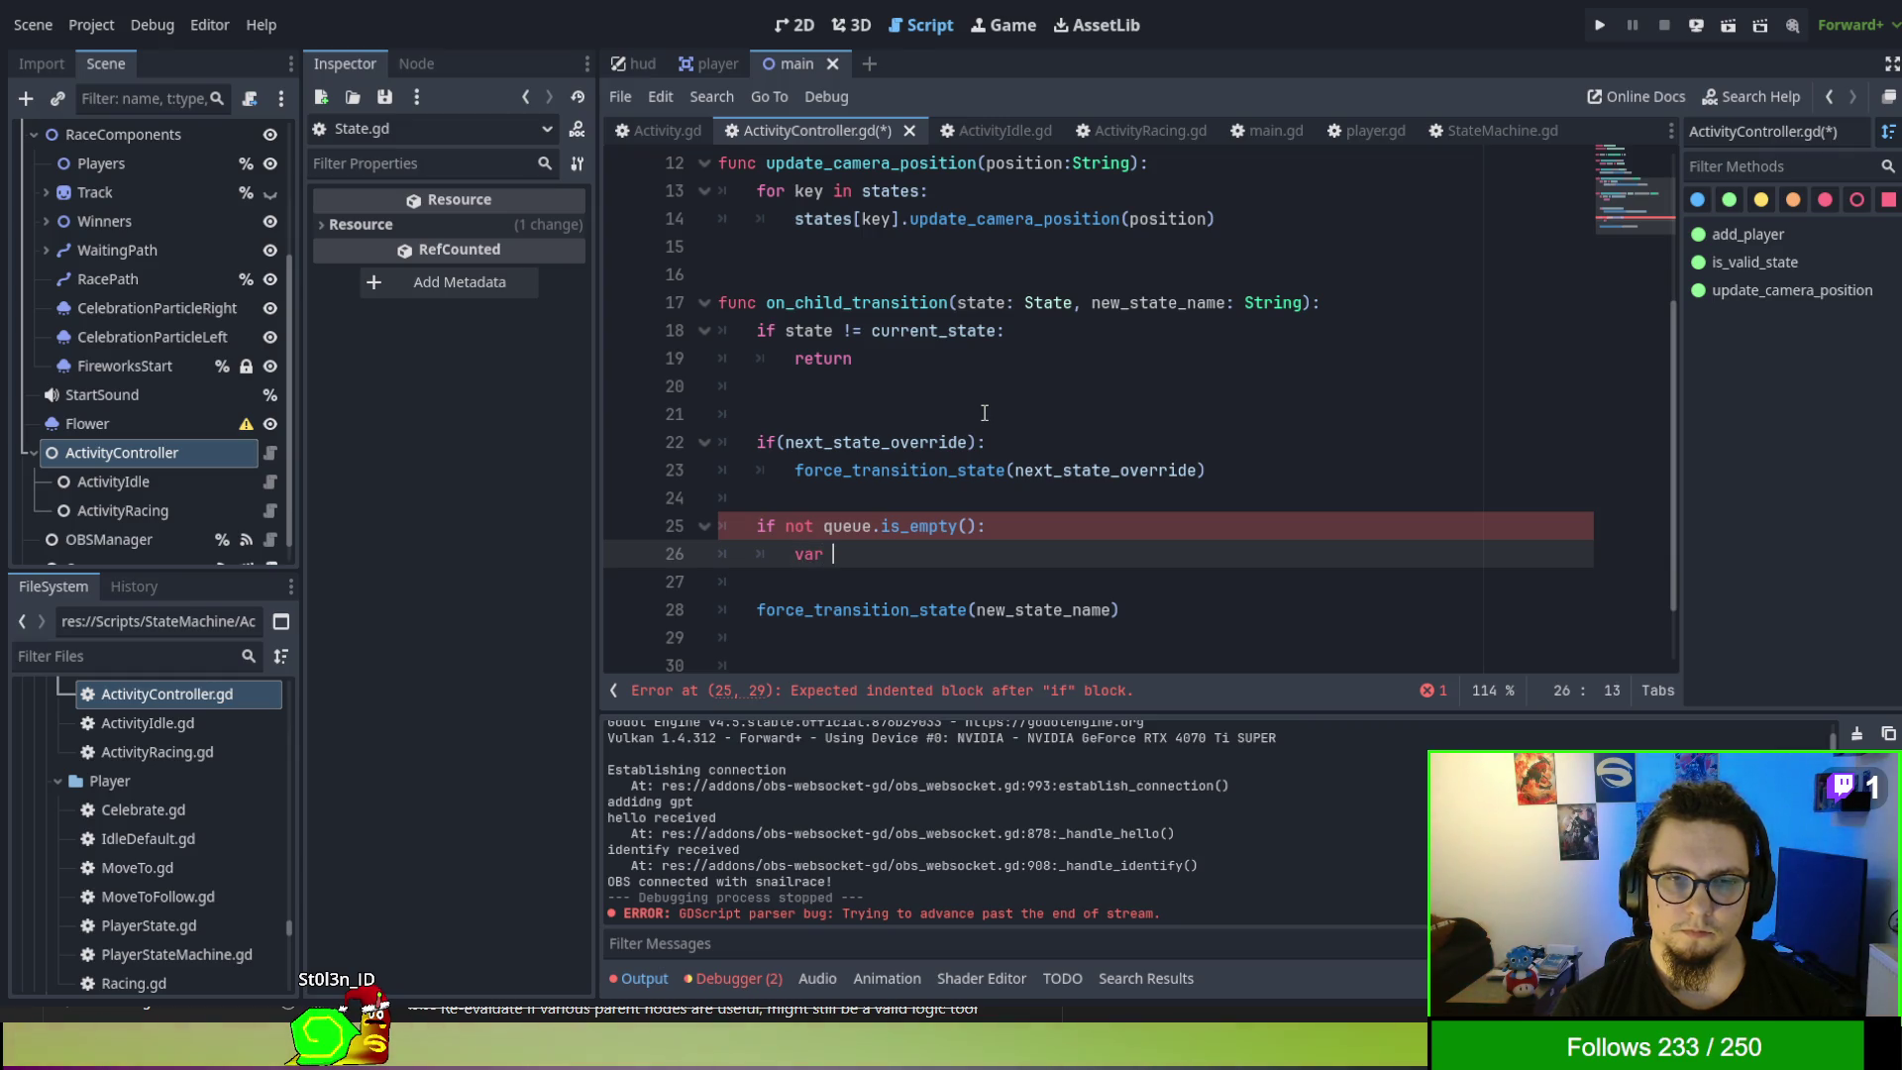
Write 'var next = queue.pop_front()' inside the queue block.
type("ext =")
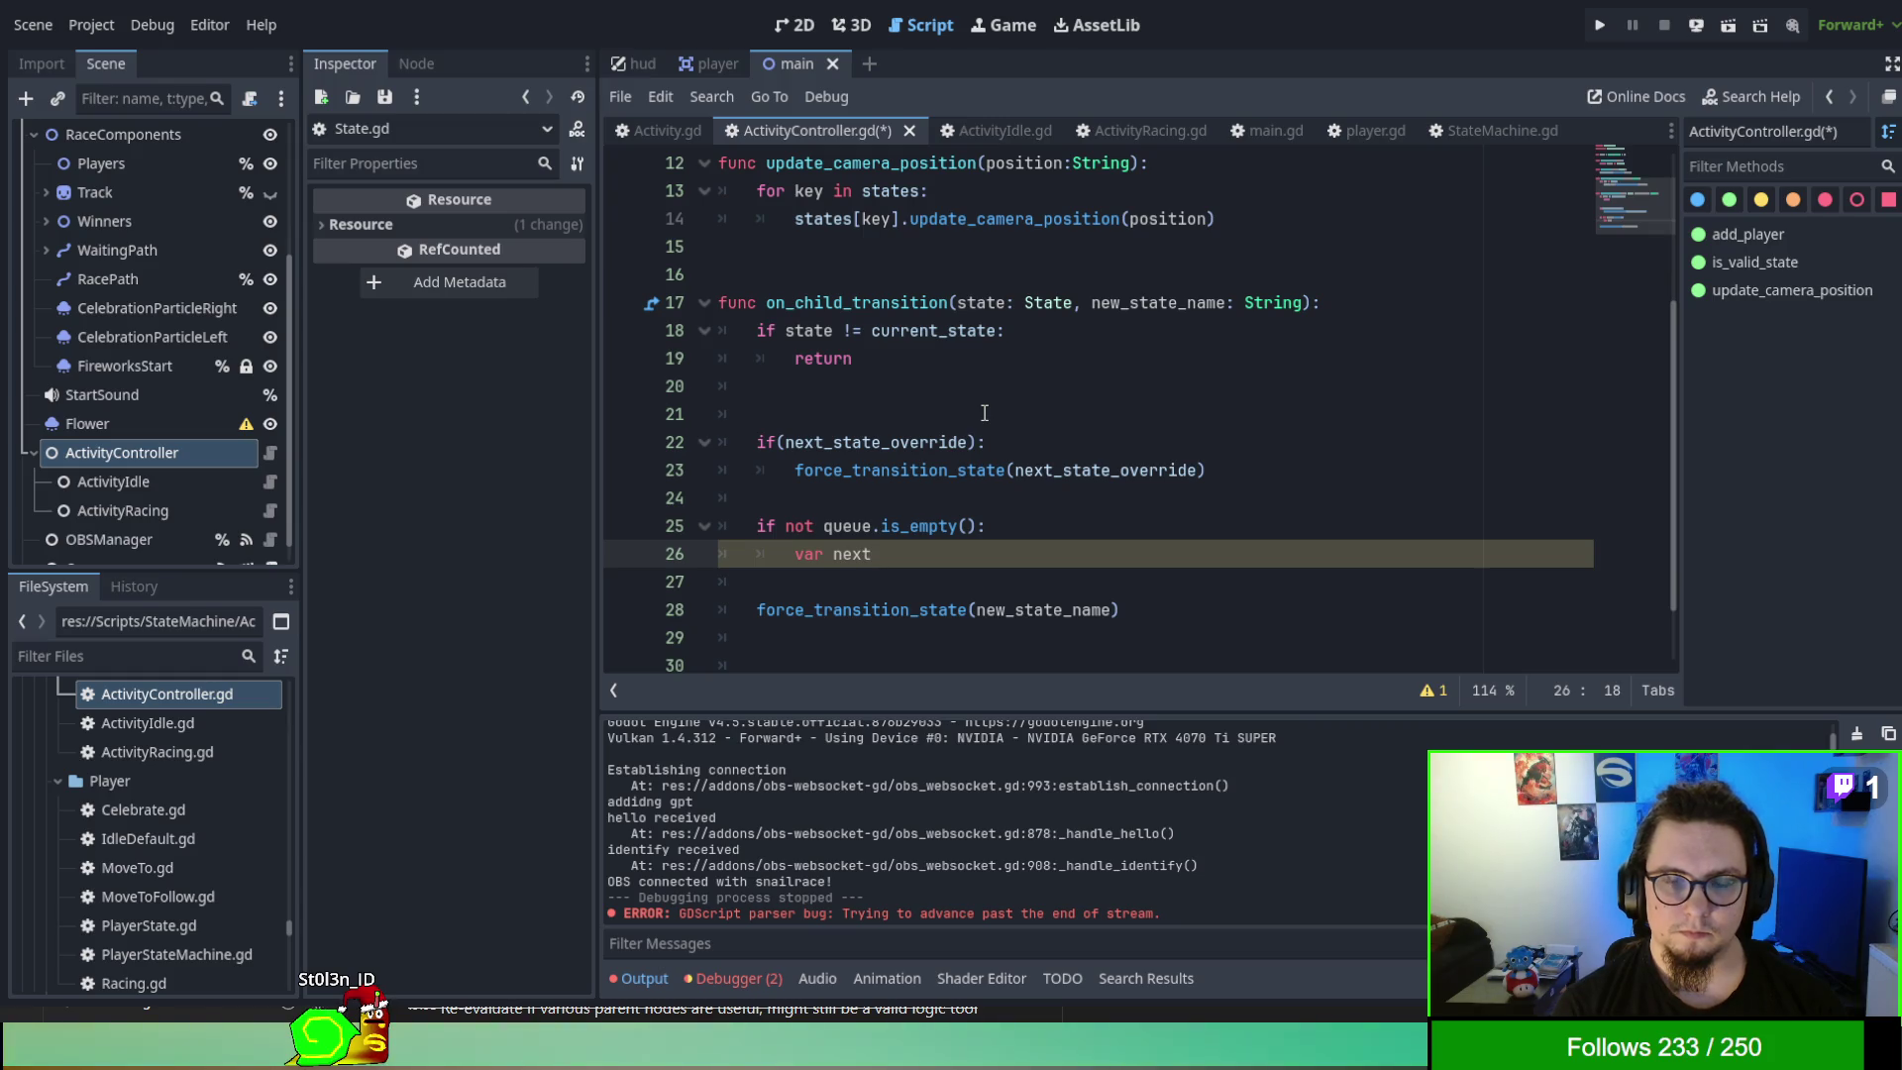
type(" queue.")
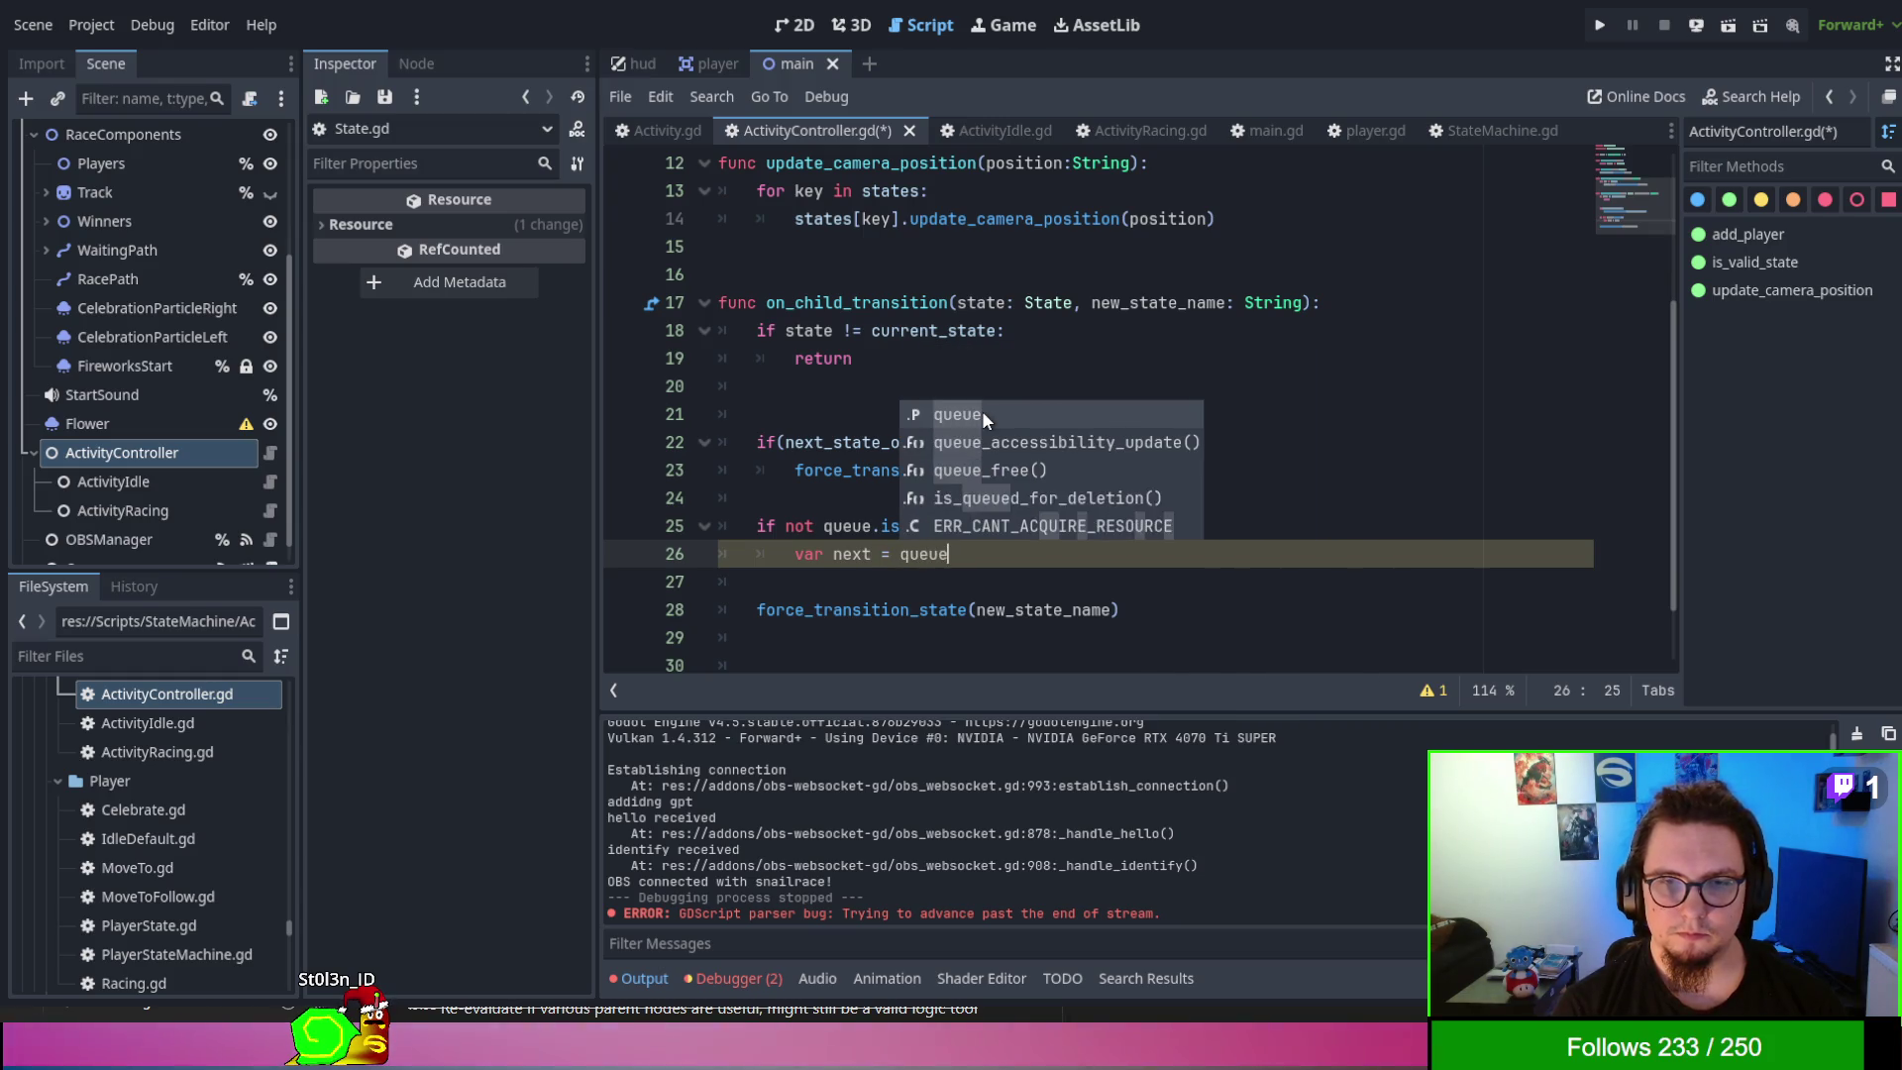
type("pop")
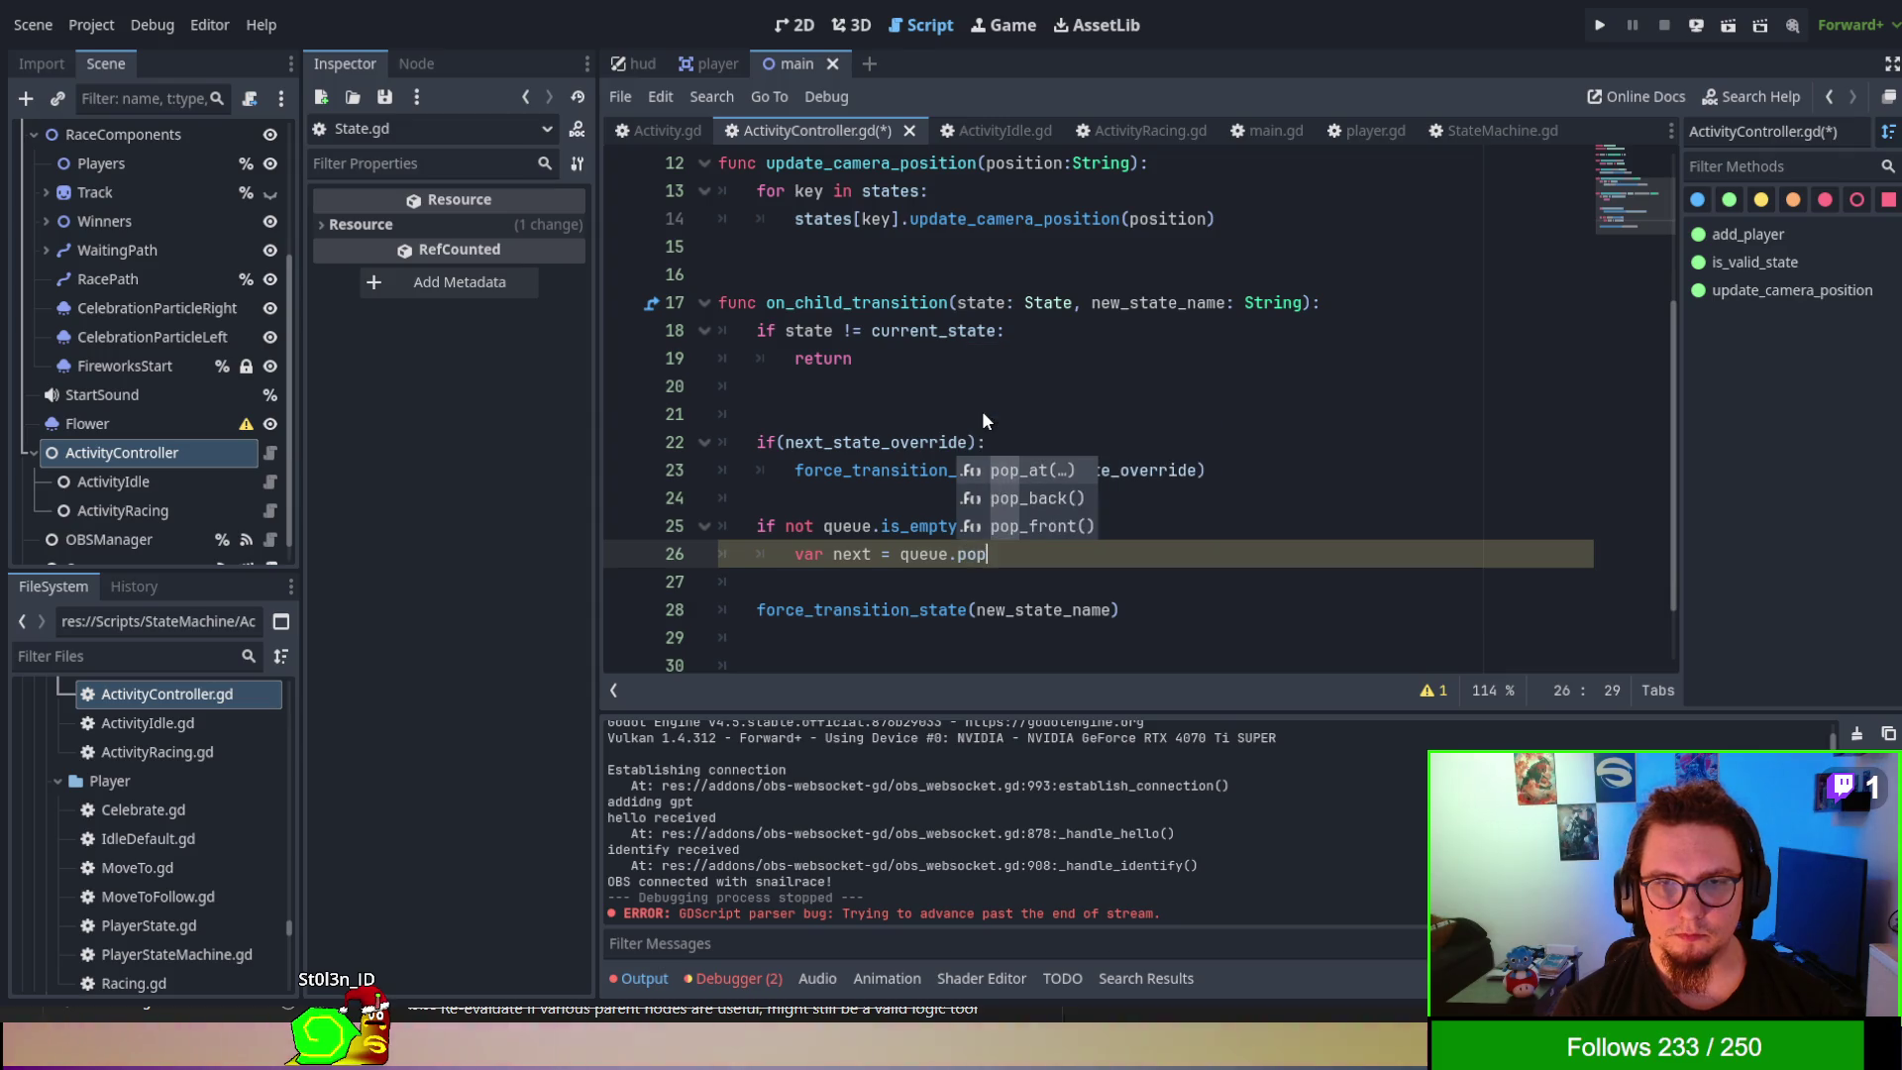
key("Down")
key("Down")
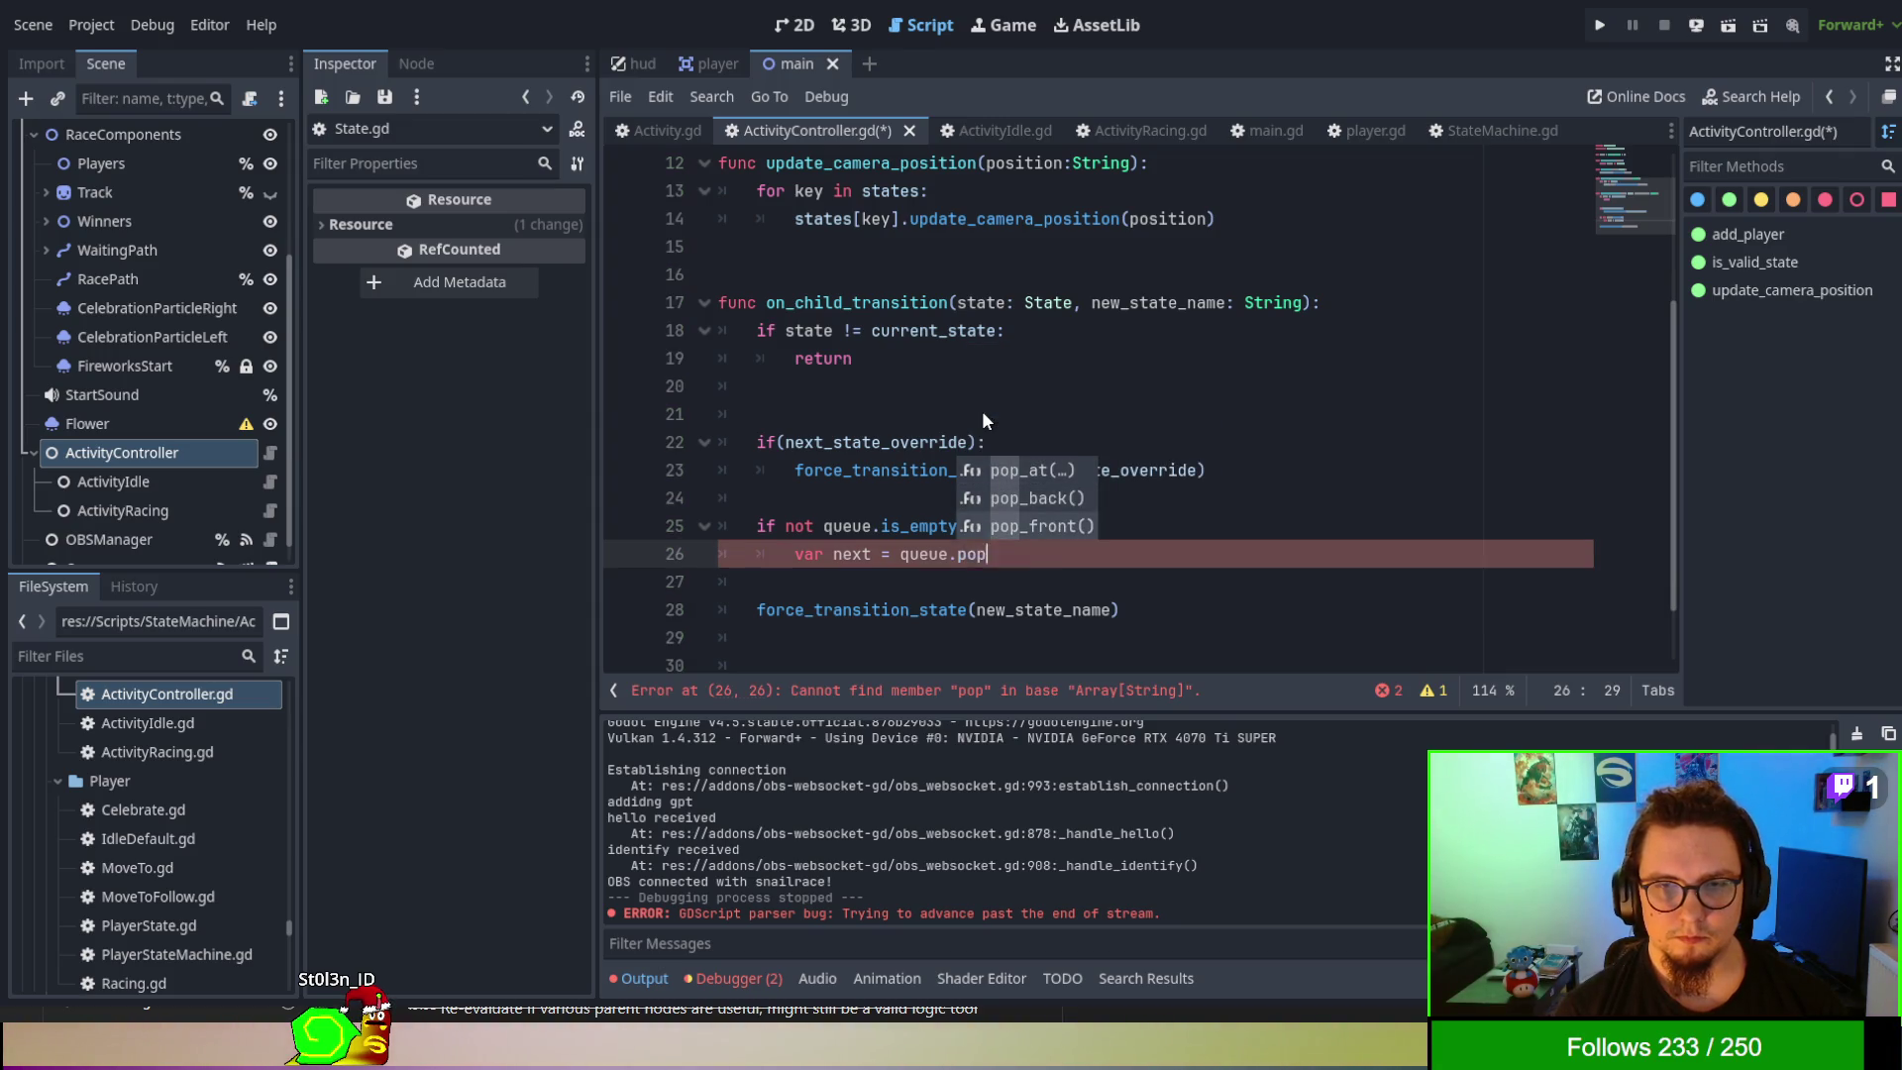
key("Return")
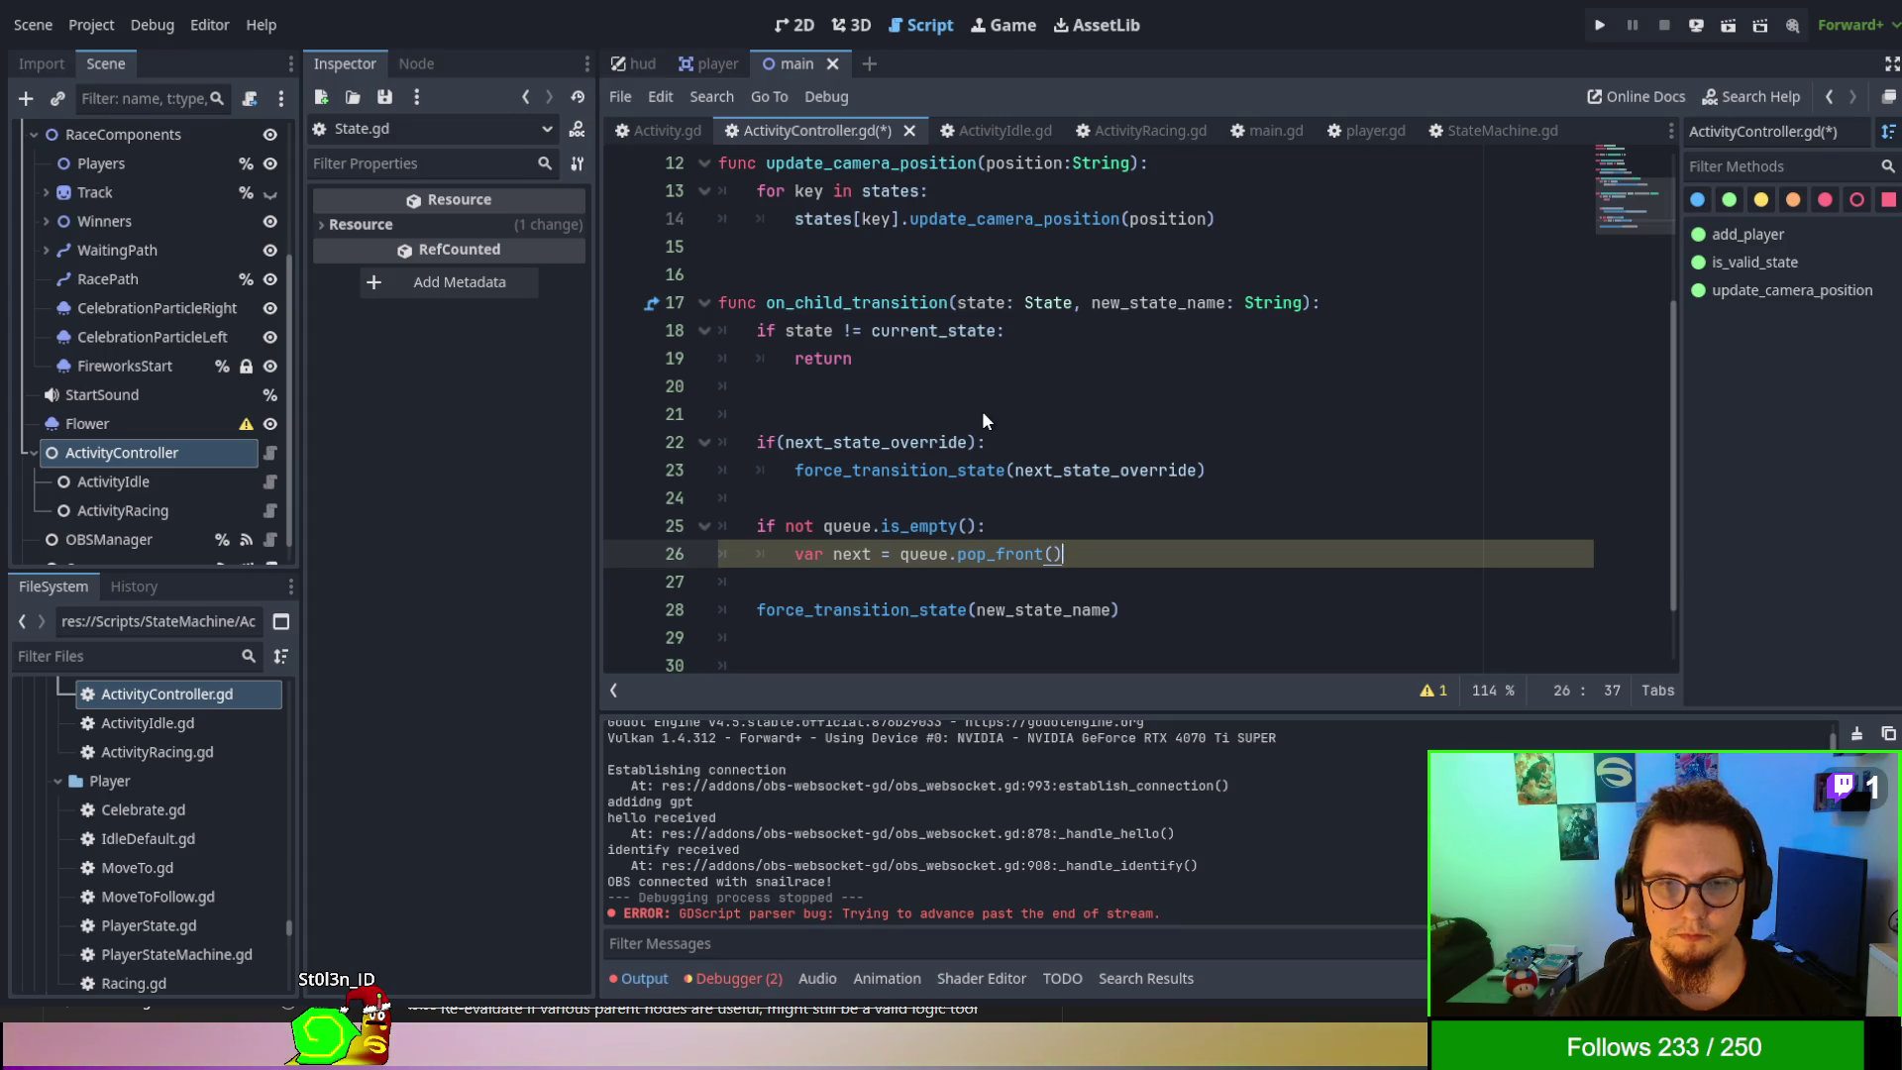
Add 'force_transition_state(next)' on the following line.
key("Return")
type("ne")
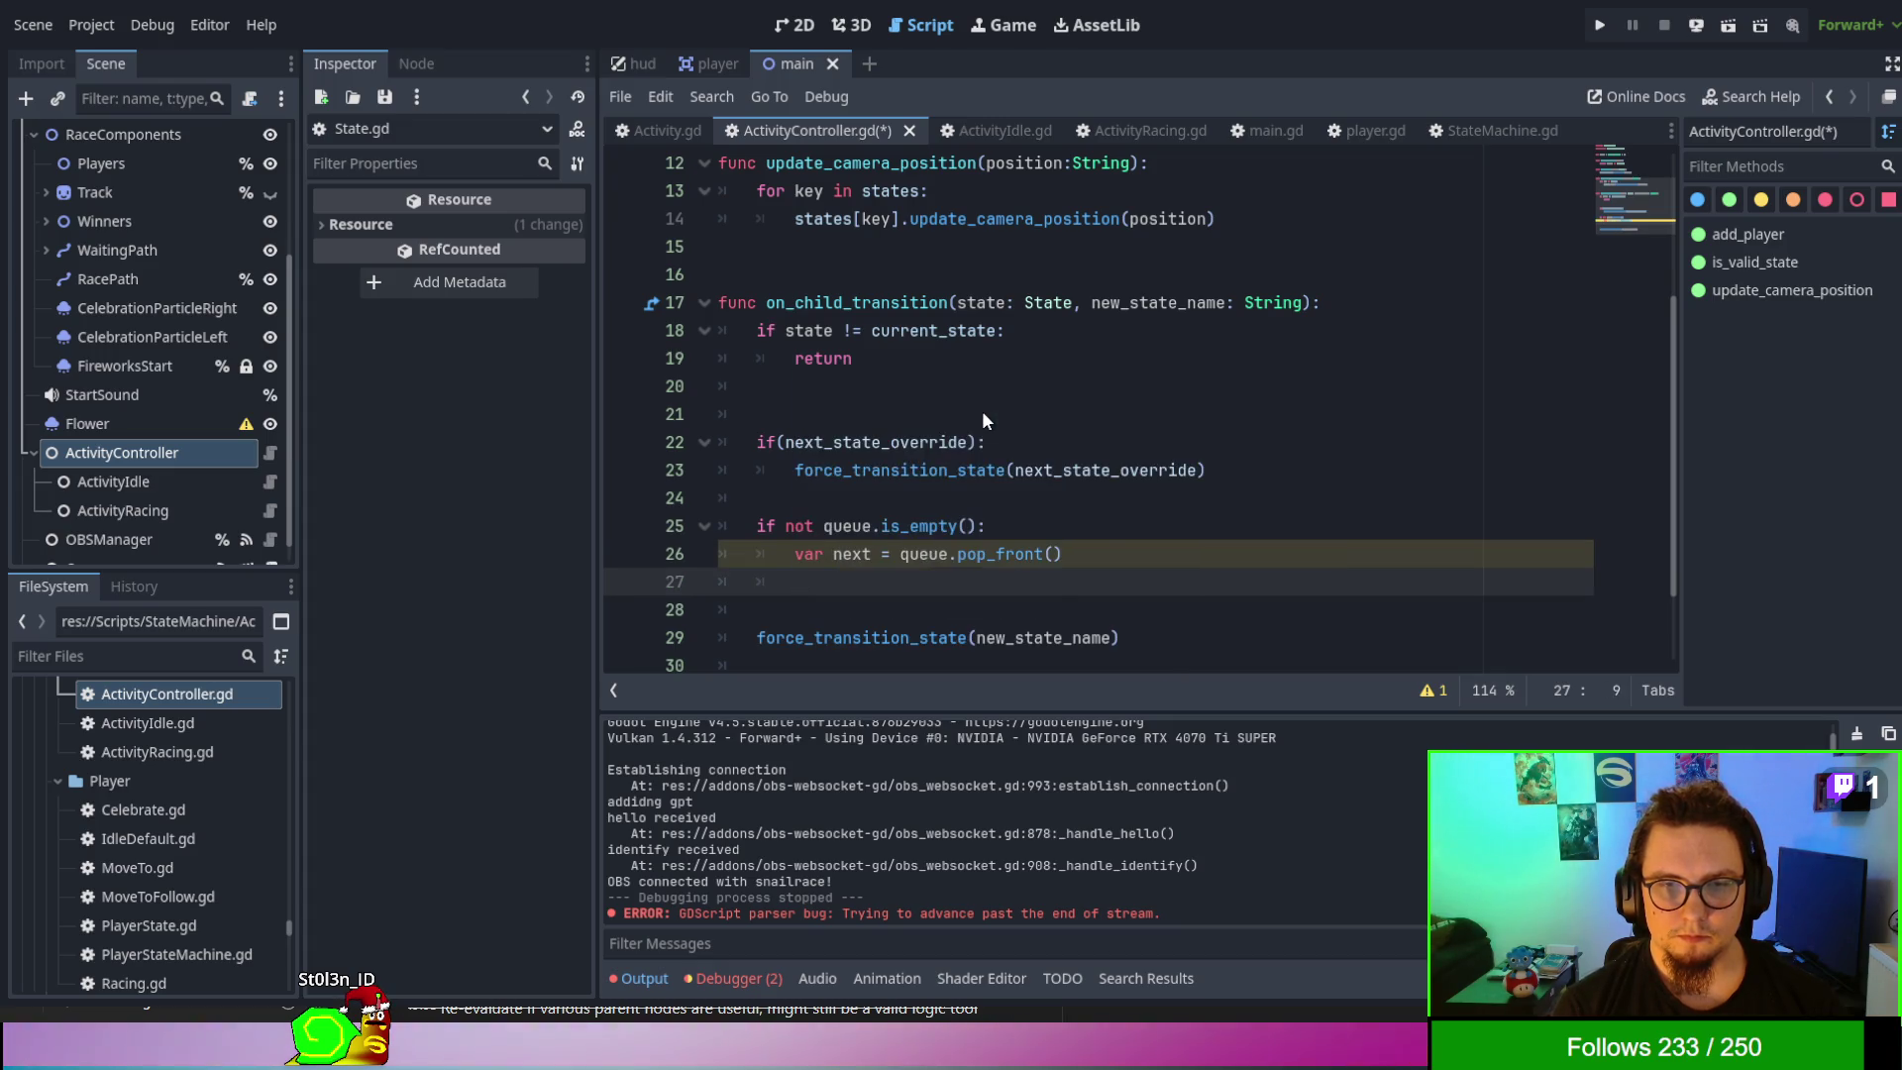
key("BackSpace")
key("BackSpace")
type("forc")
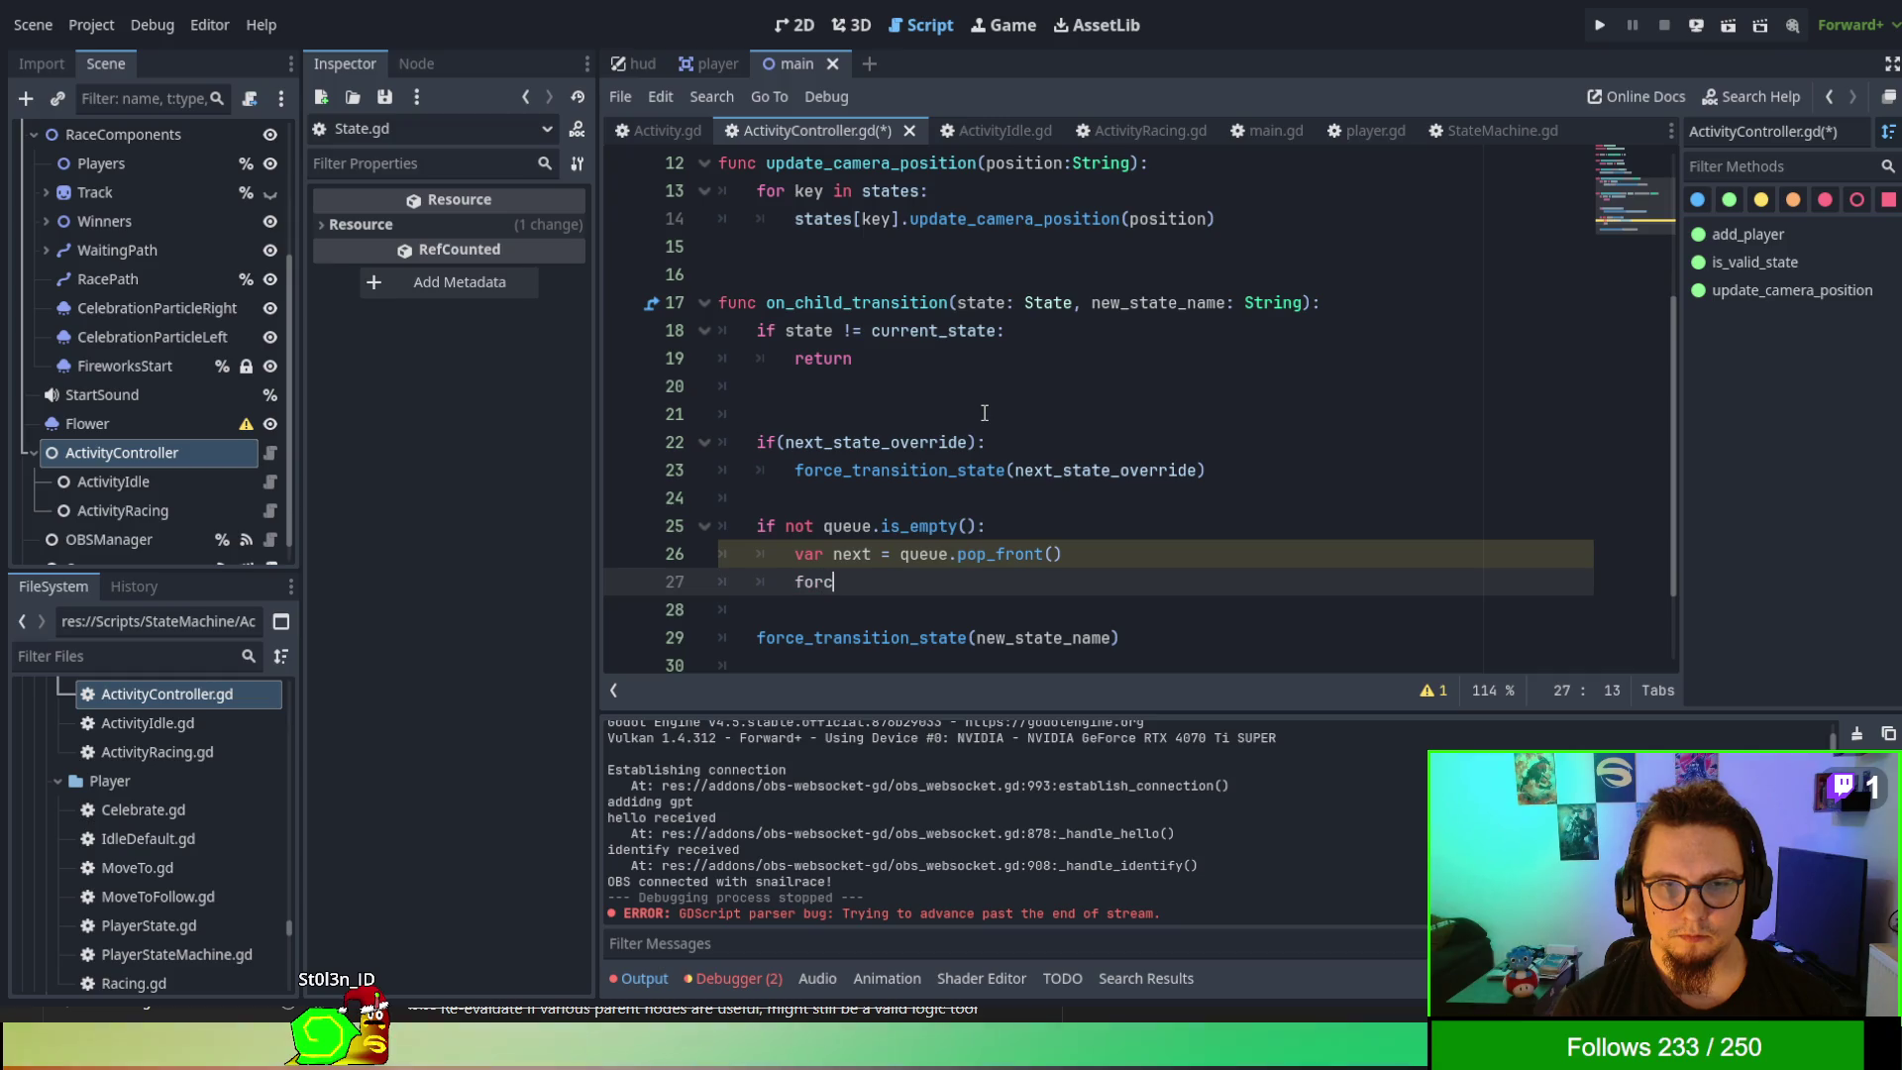
type("r")
key("Return")
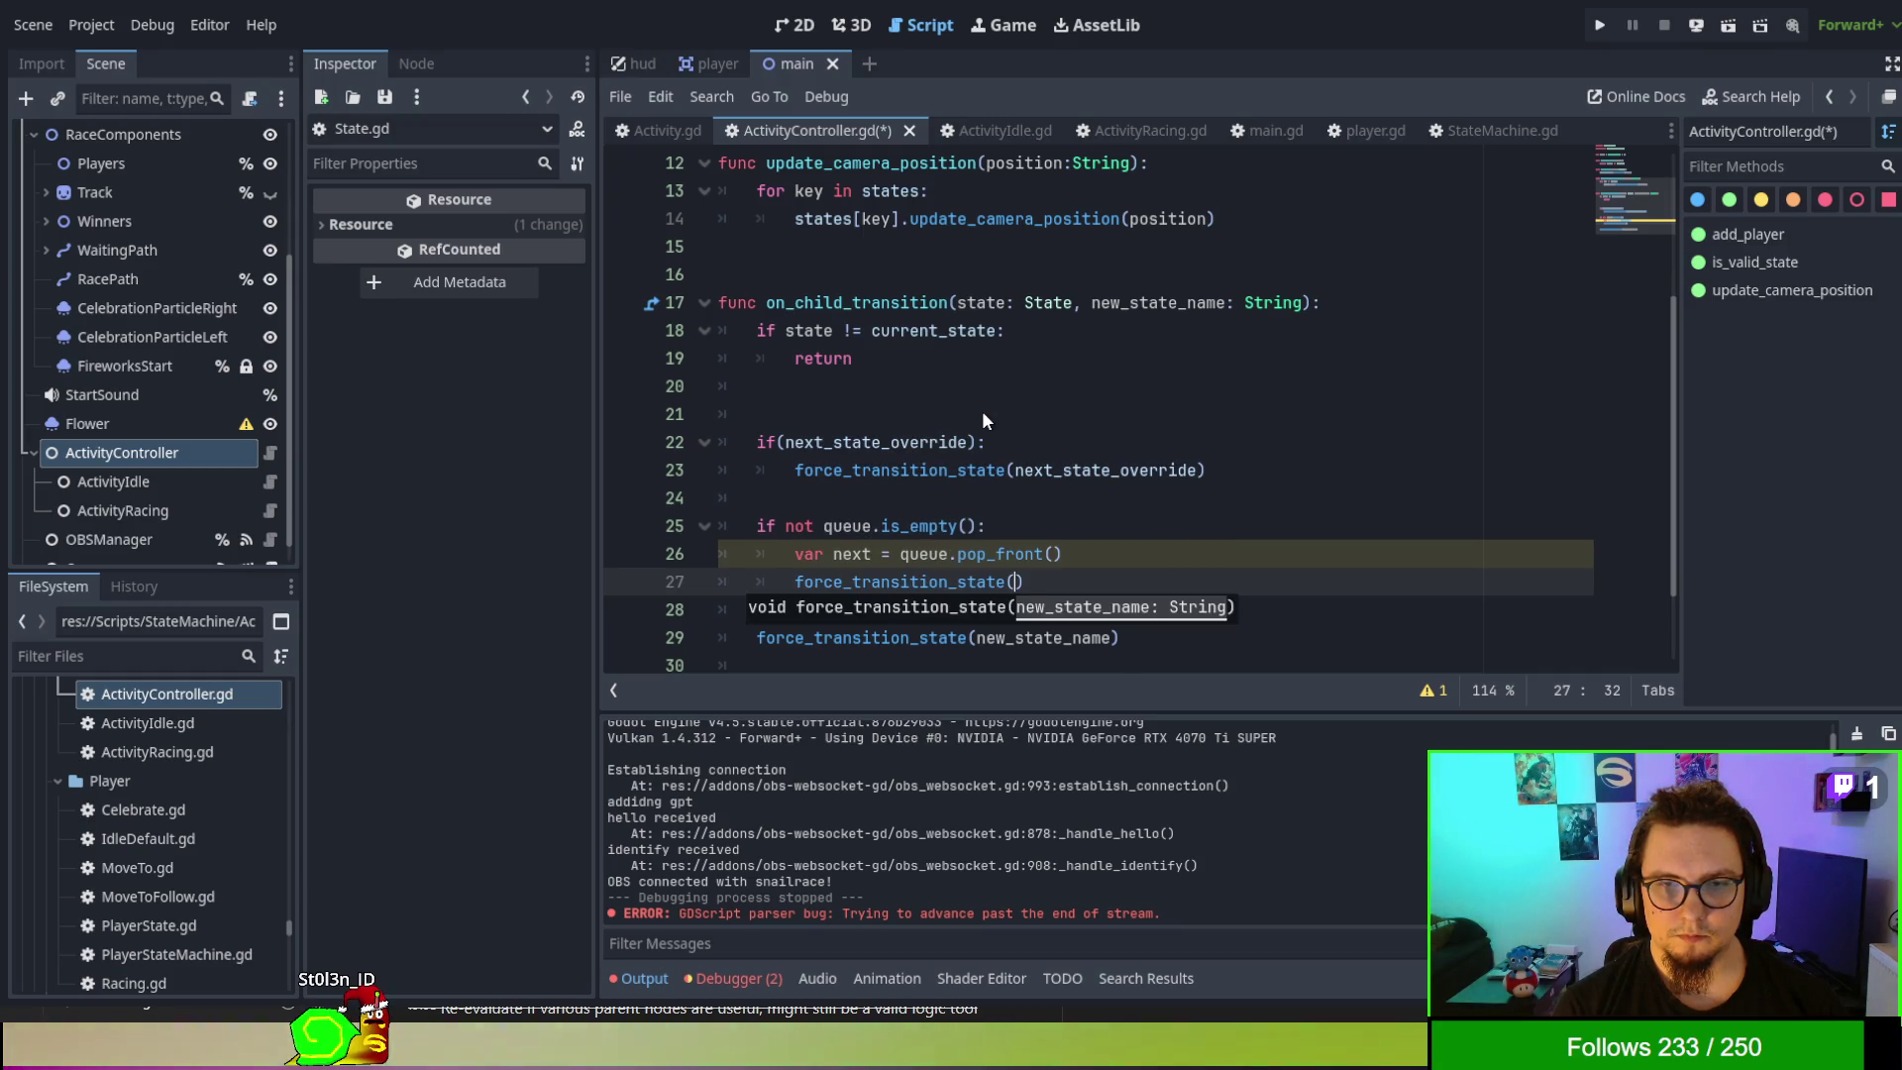
type("next")
key("Down")
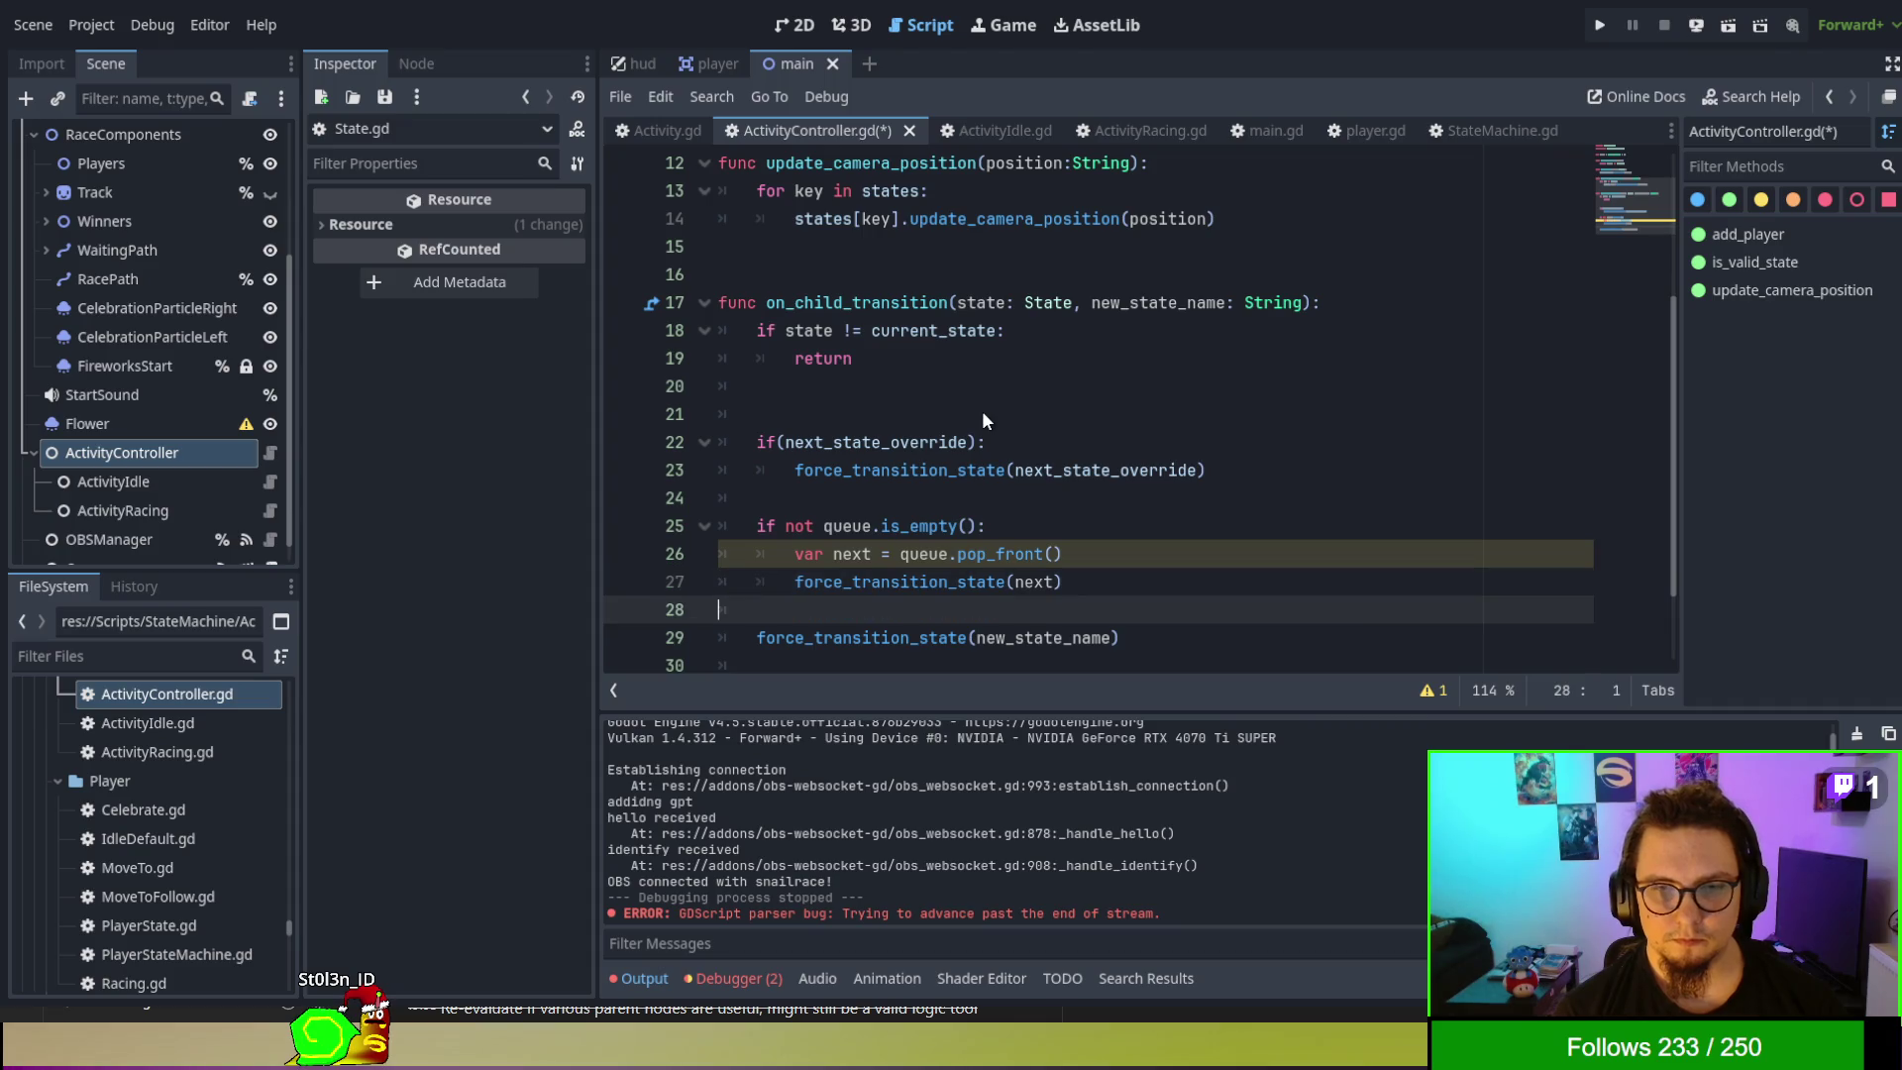
key("Up")
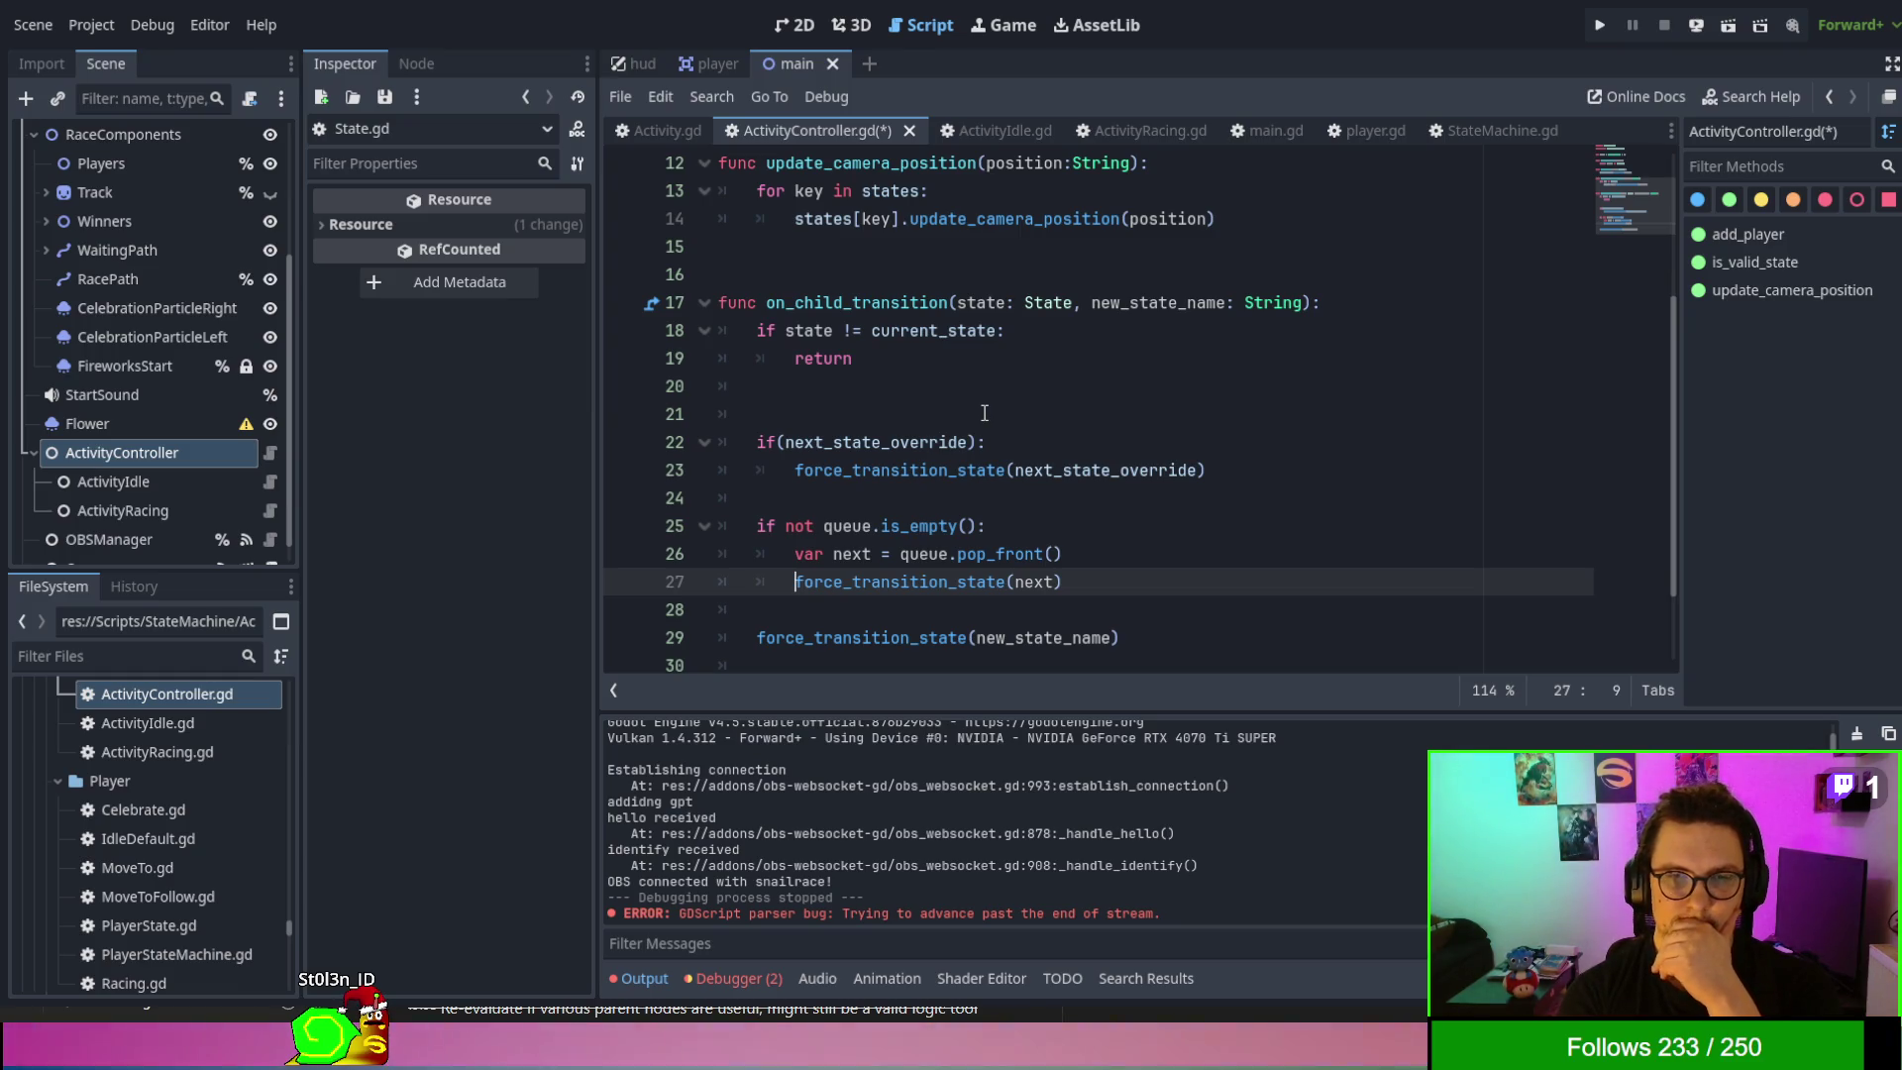
Add a return line right after force_transition_state(next_state_override).
type("return")
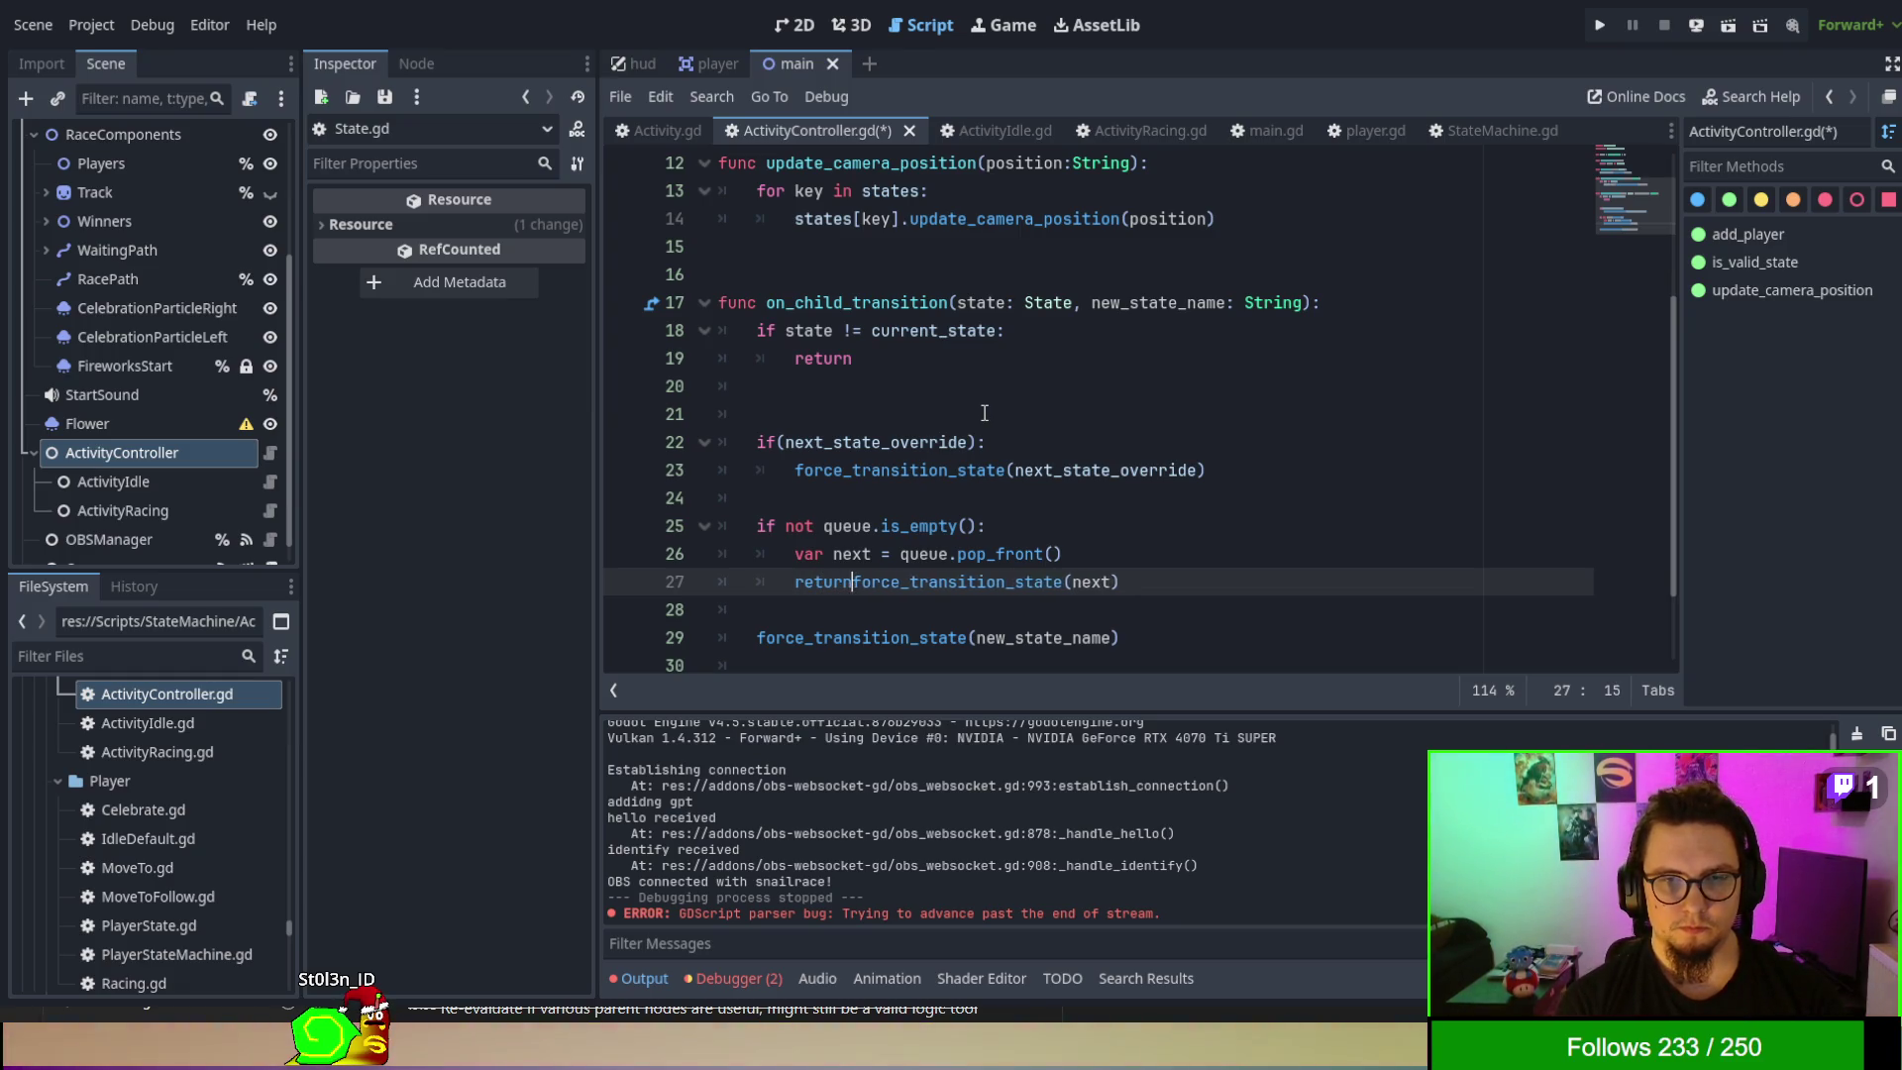
key("Up")
key("Up")
key("Up")
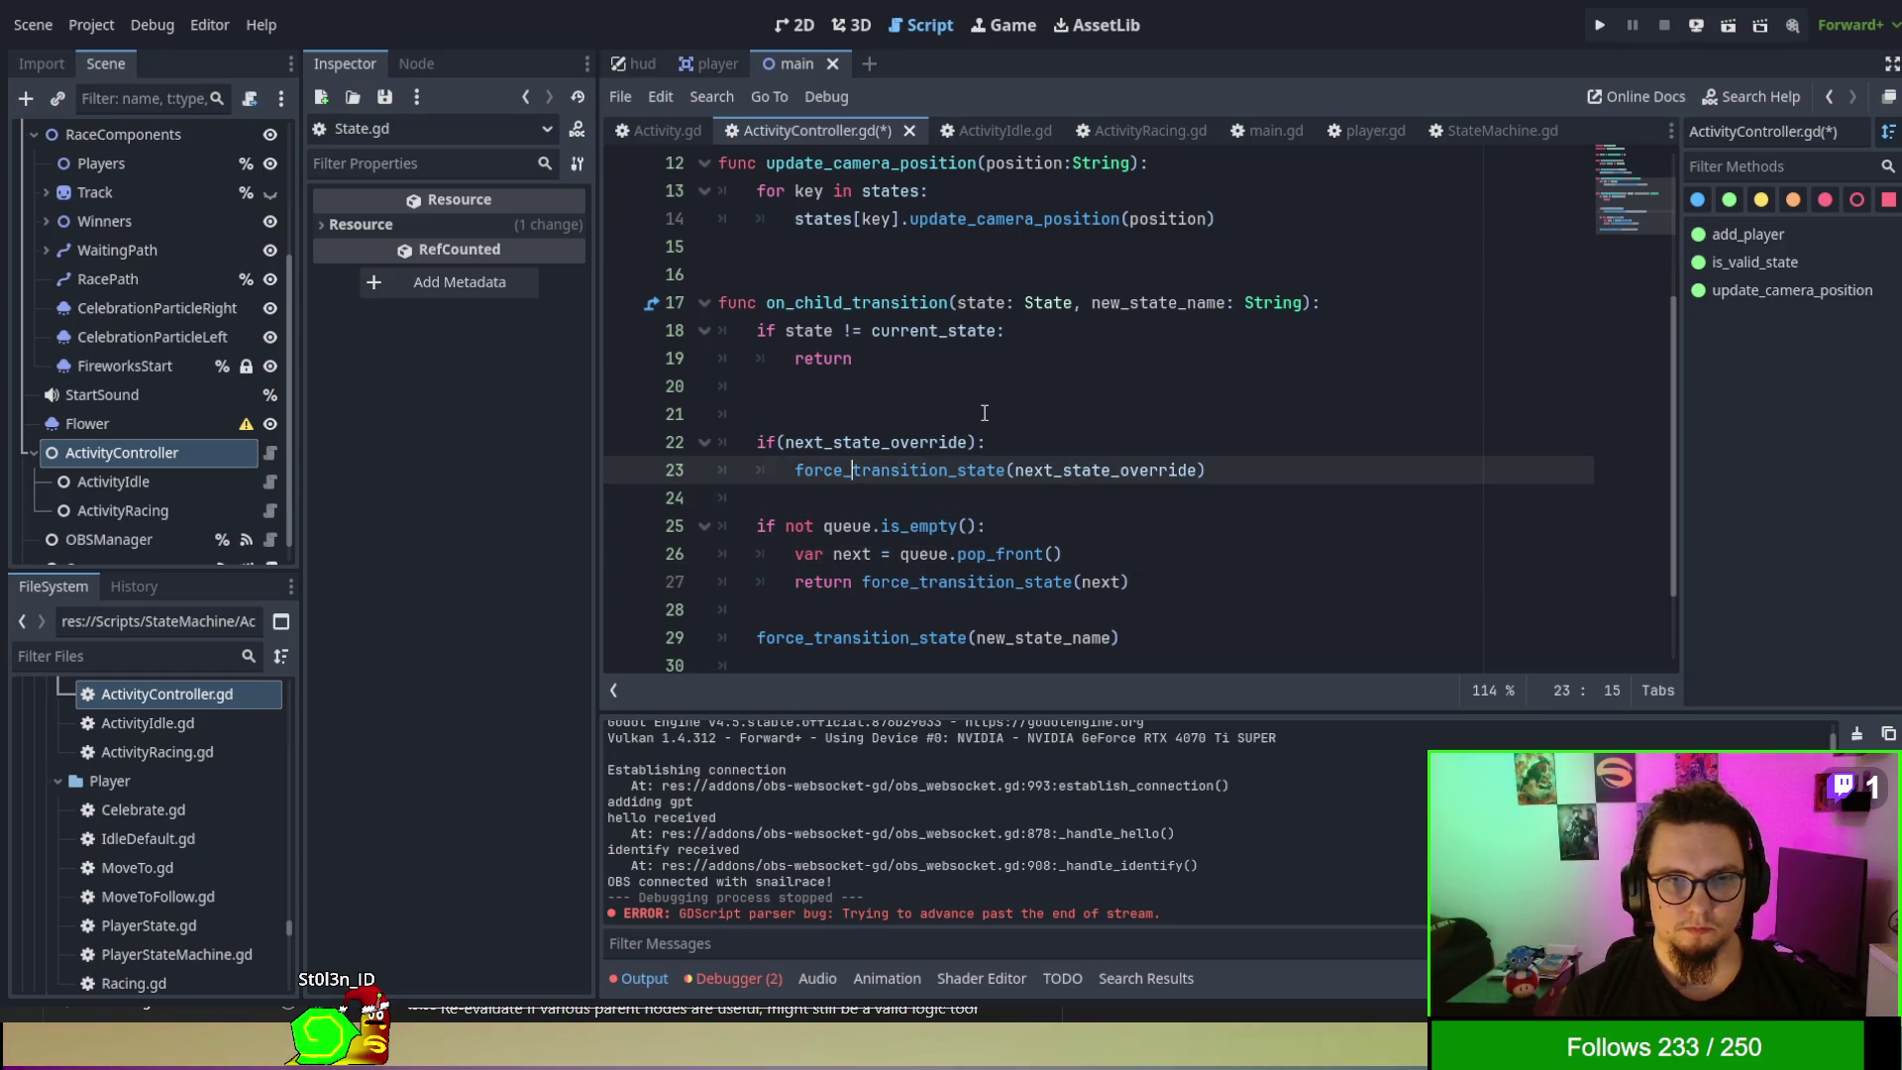
key("Left")
key("Left")
key("Left")
type("return")
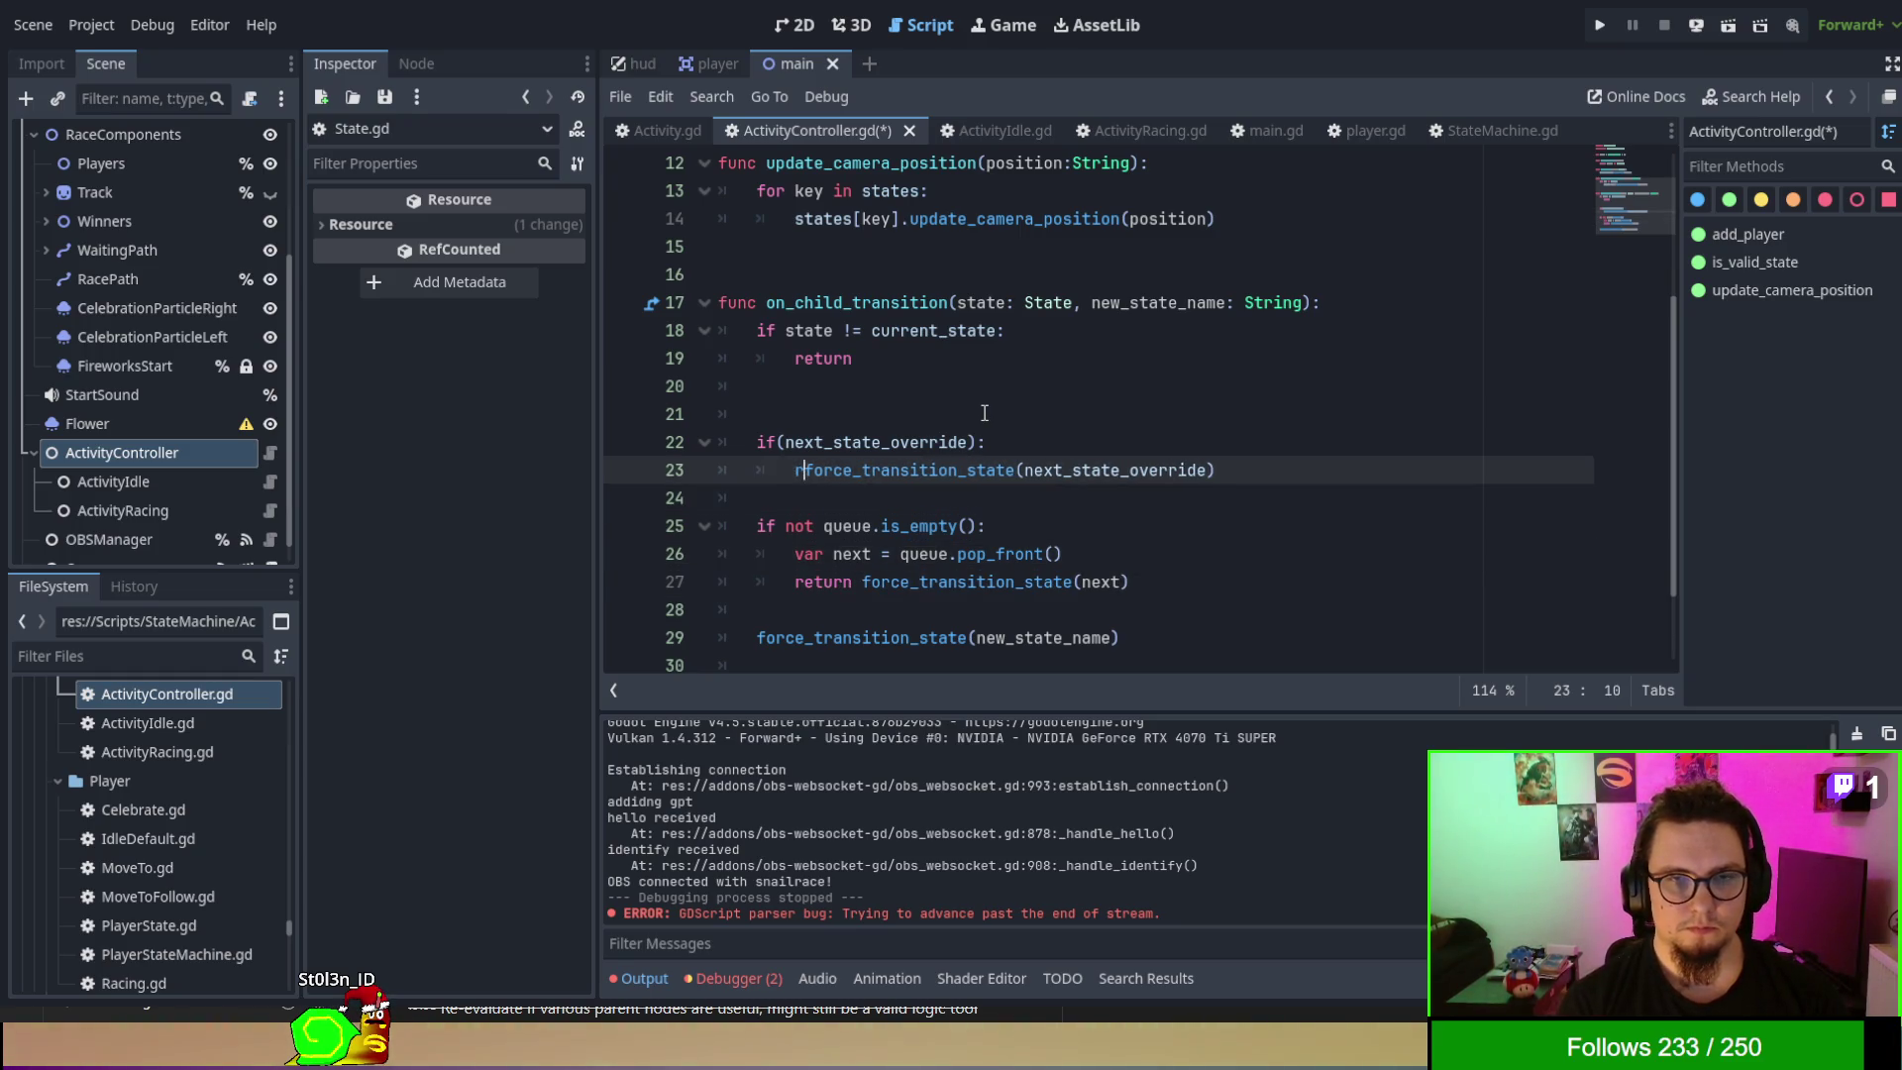
key("BackSpace")
key("BackSpace")
key("BackSpace")
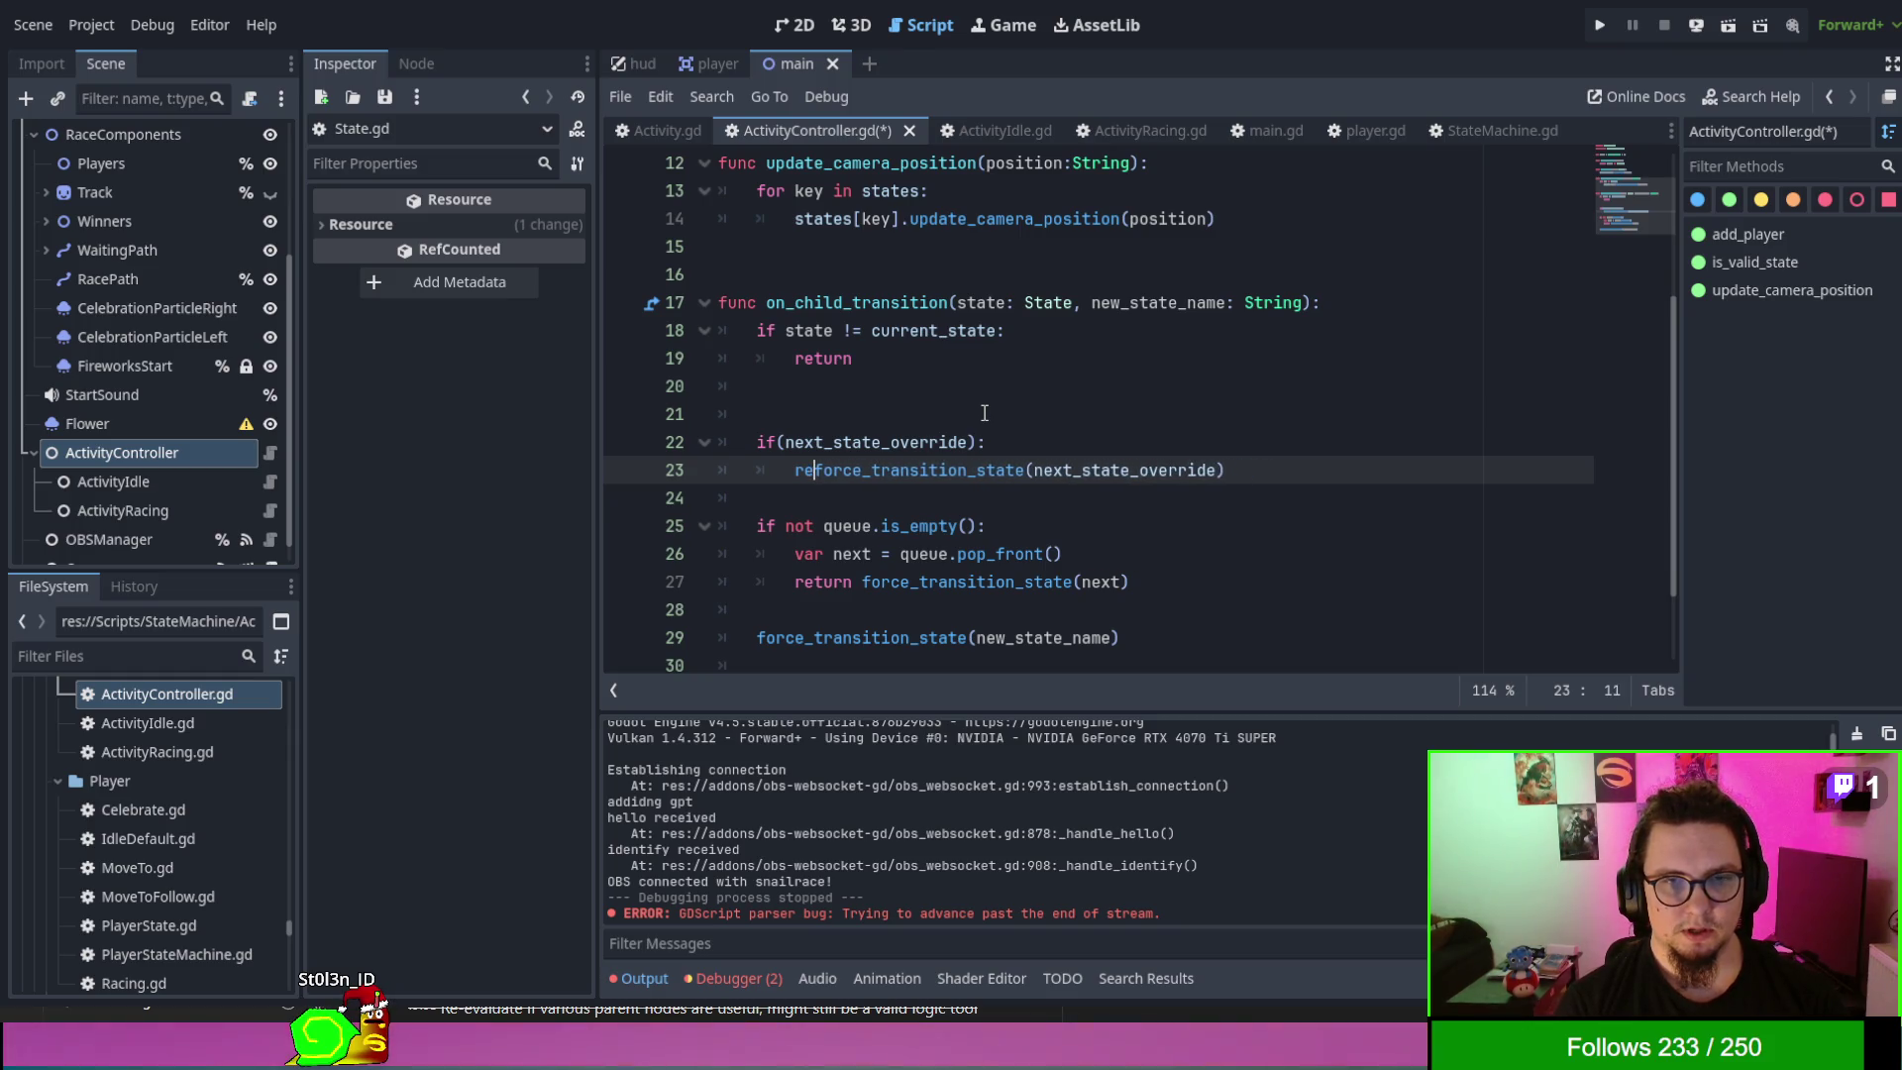
key("Down")
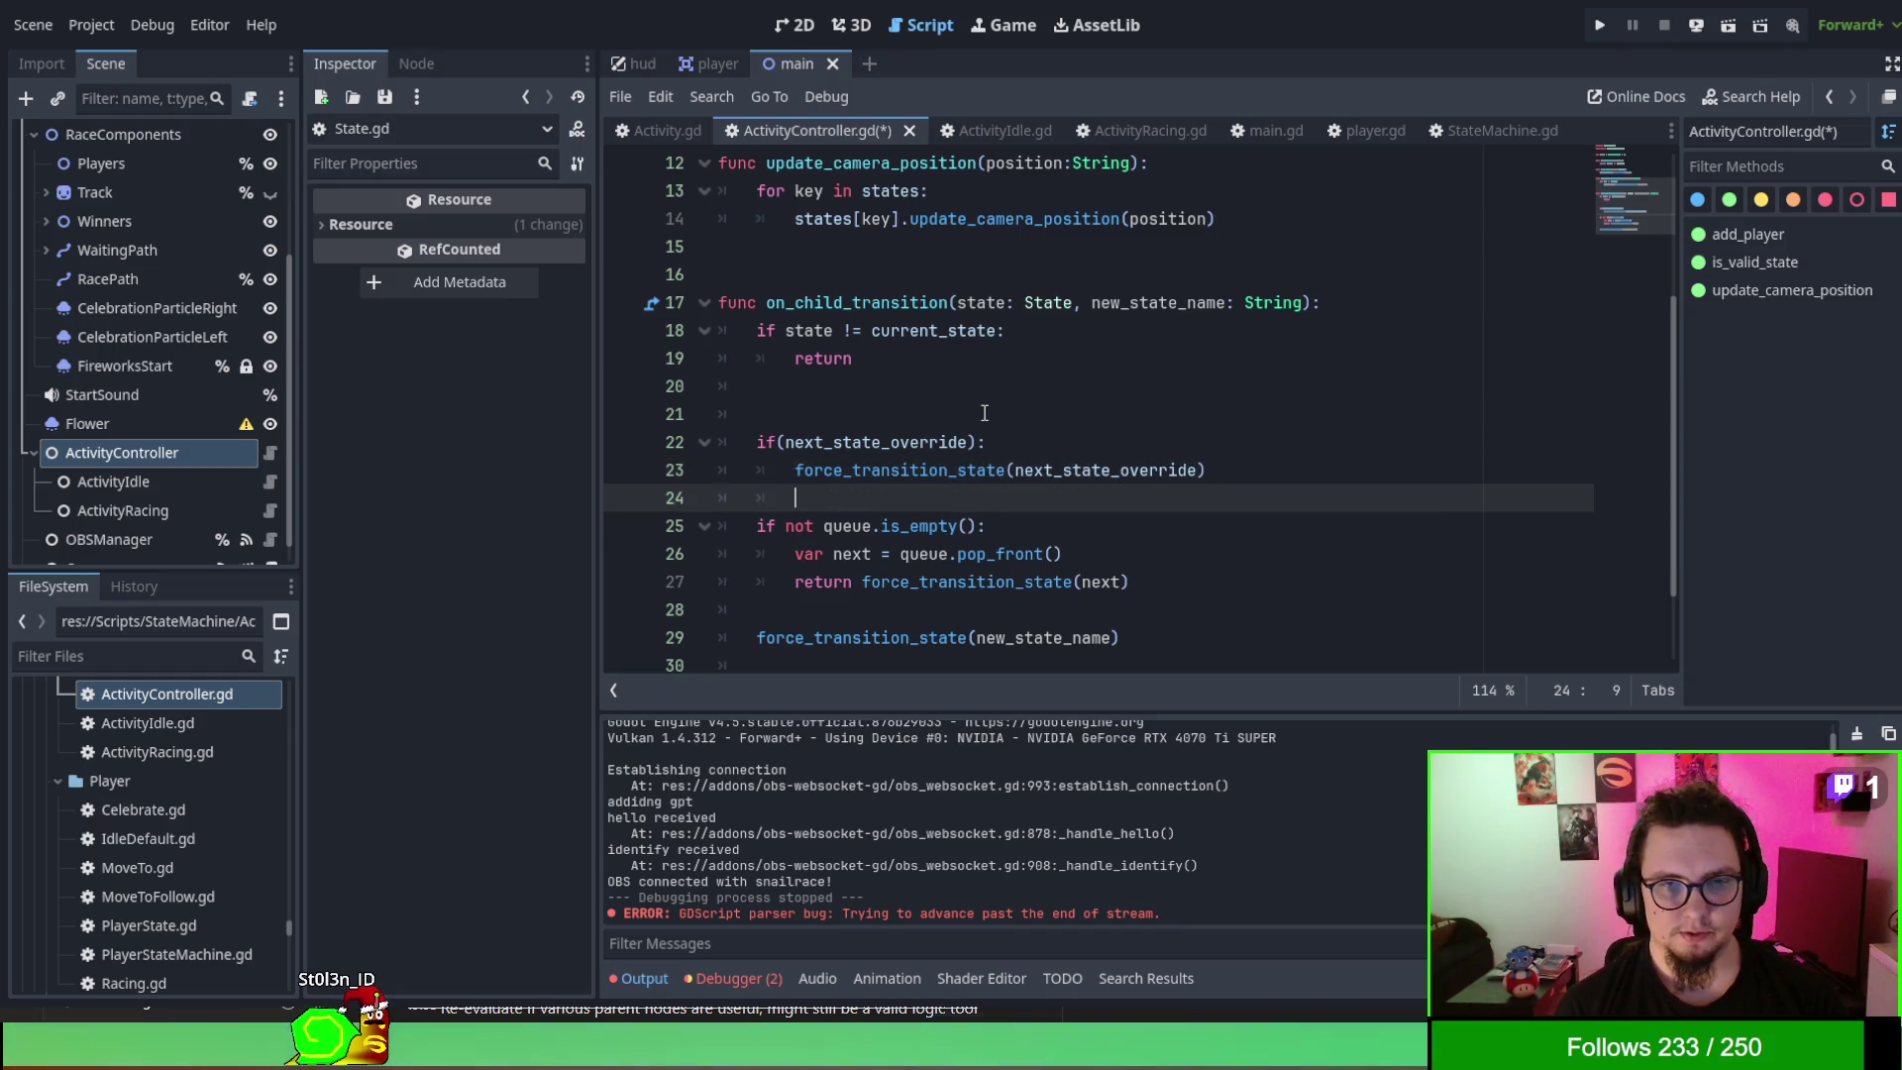
key("End")
type("return")
key("Return")
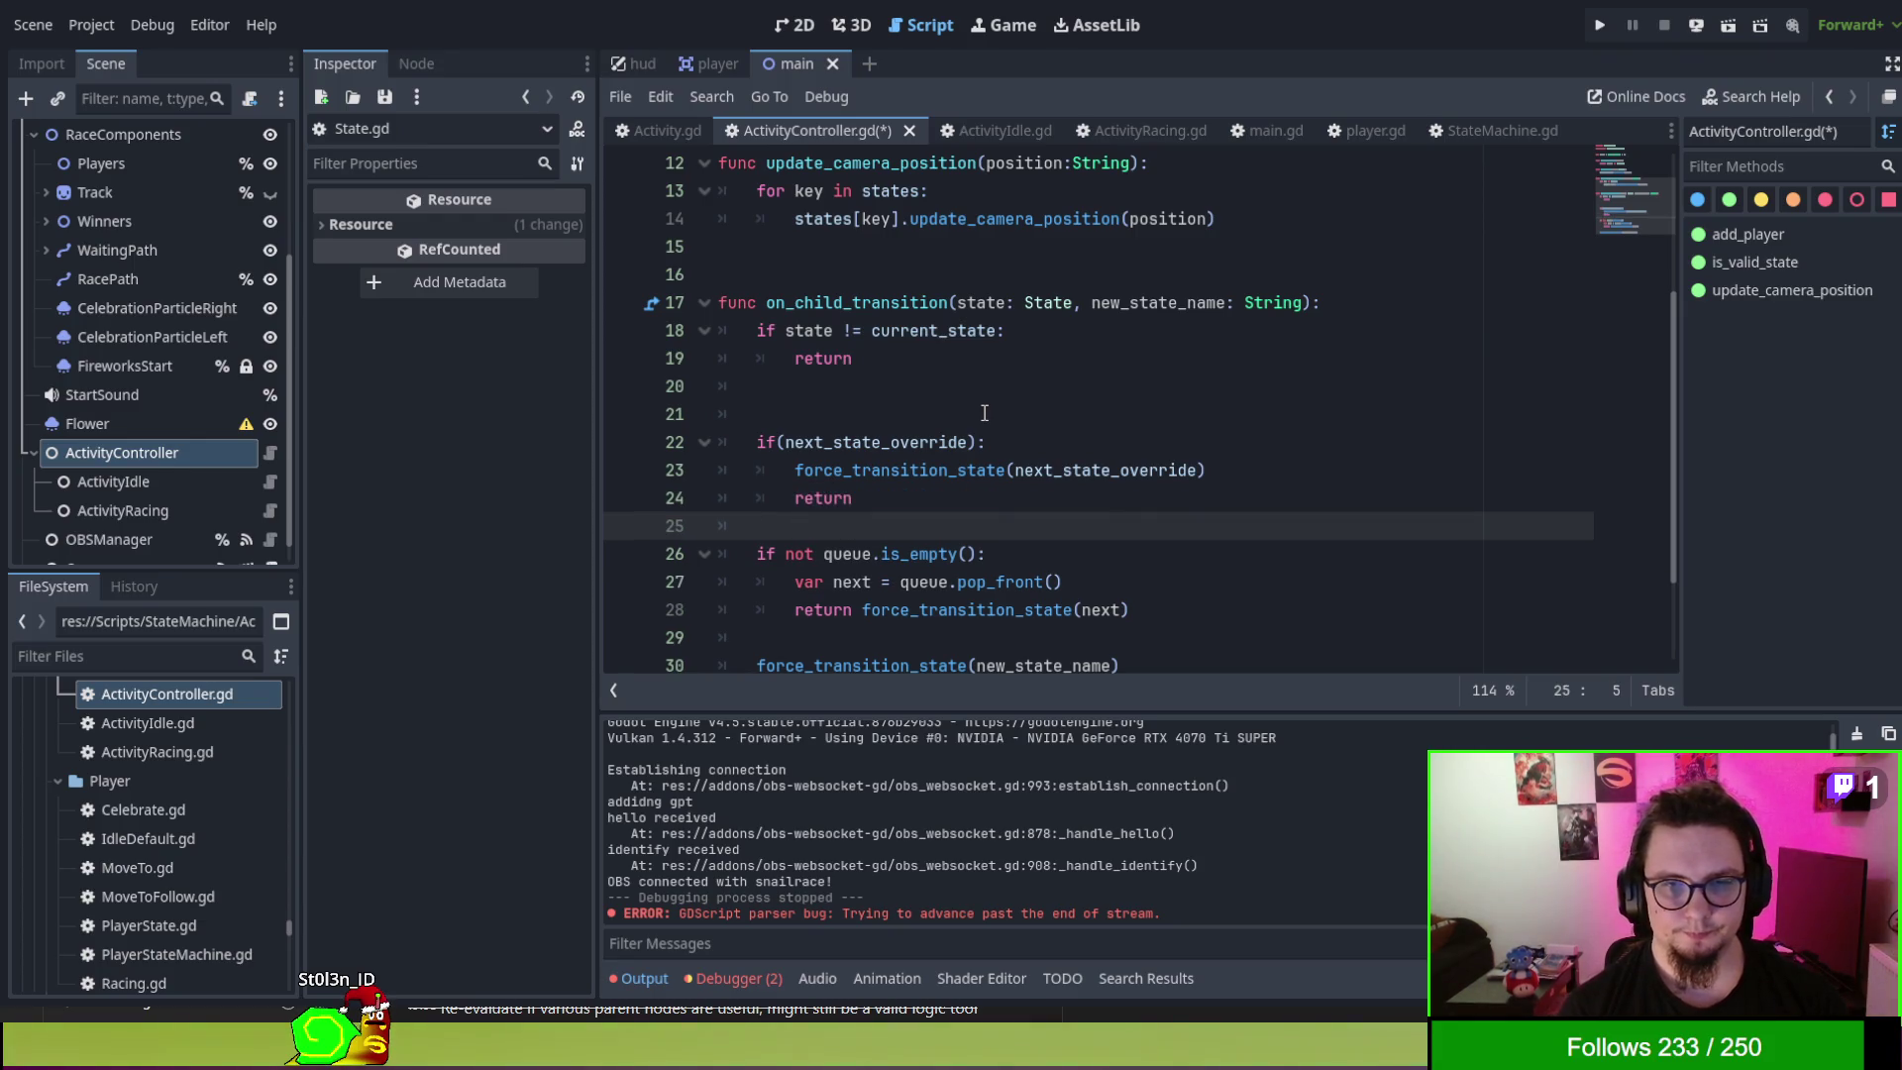
Add a return after force_transition_state(next), keeping force_transition_state(new_state_name) as the final fallback.
key("Down")
key("Down")
key("Down")
key("Right")
key("Delete")
key("Delete")
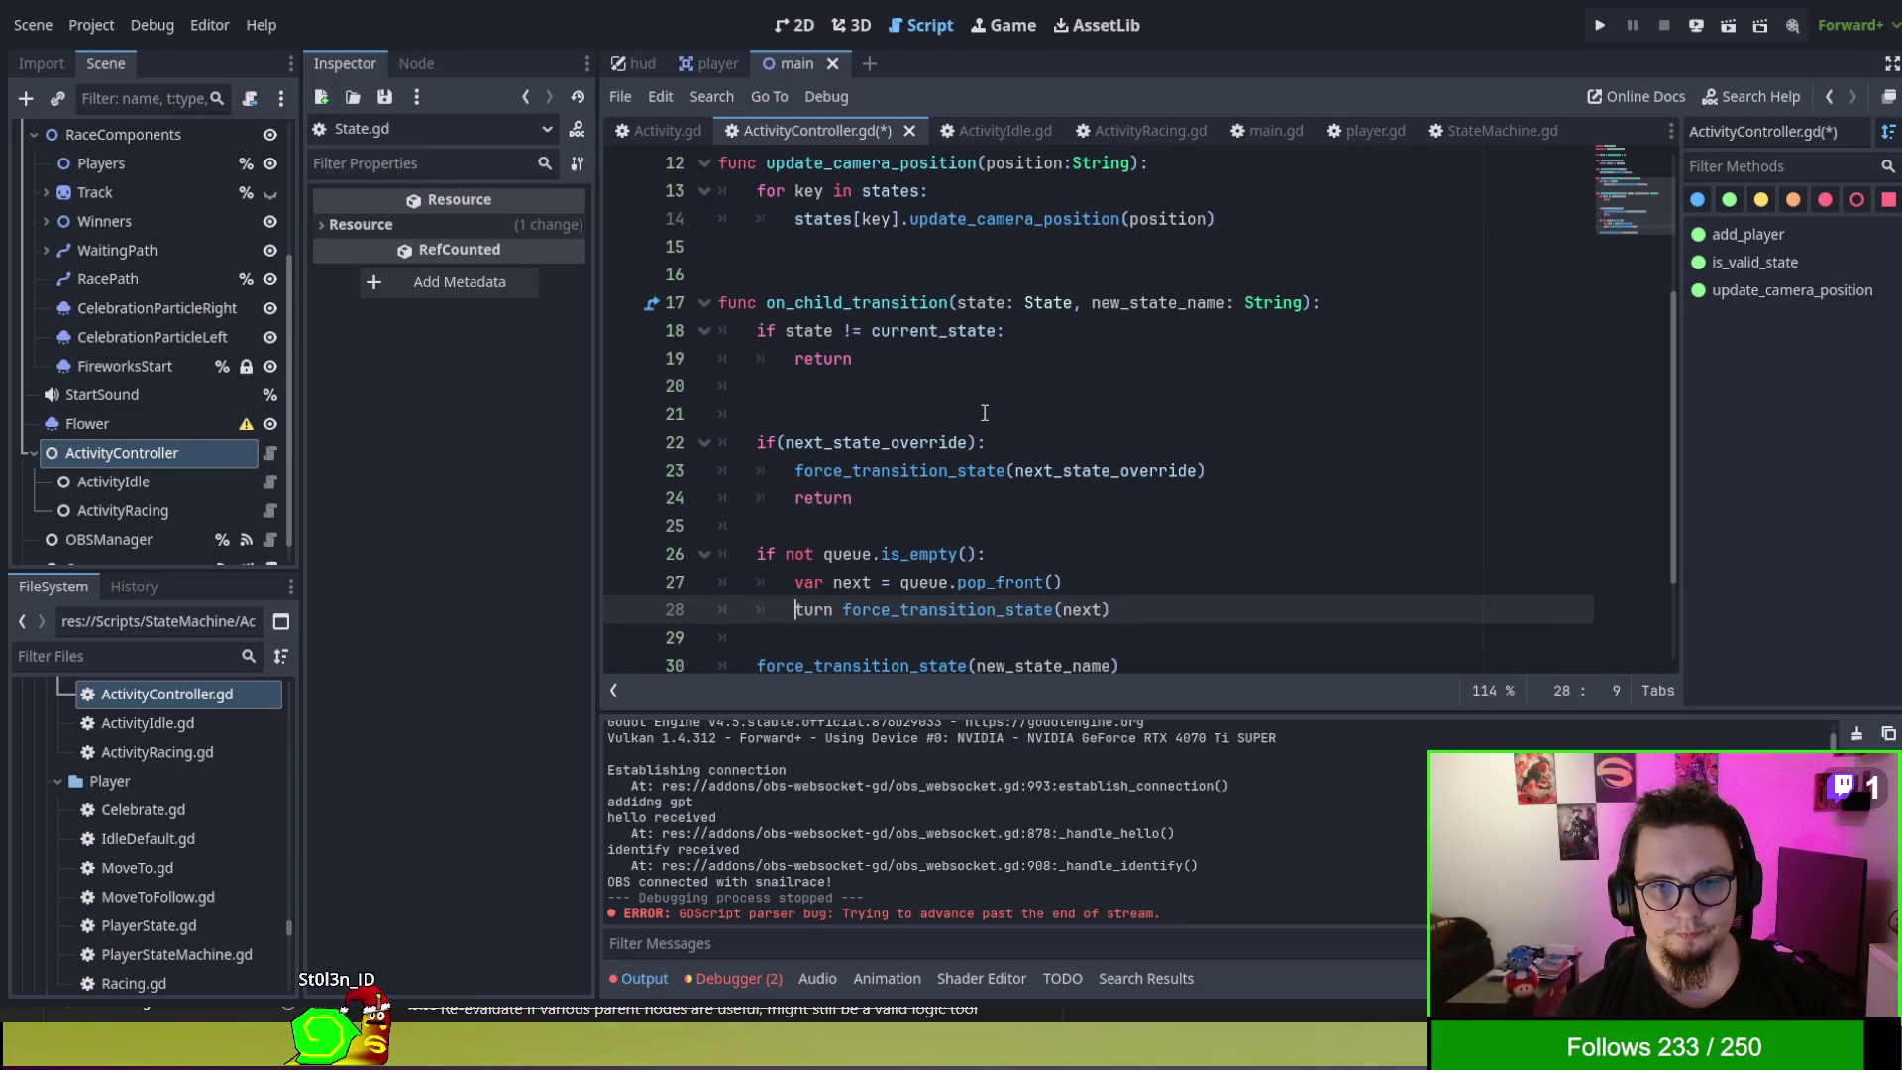
key("Delete")
key("Delete")
key("Delete")
key("Down")
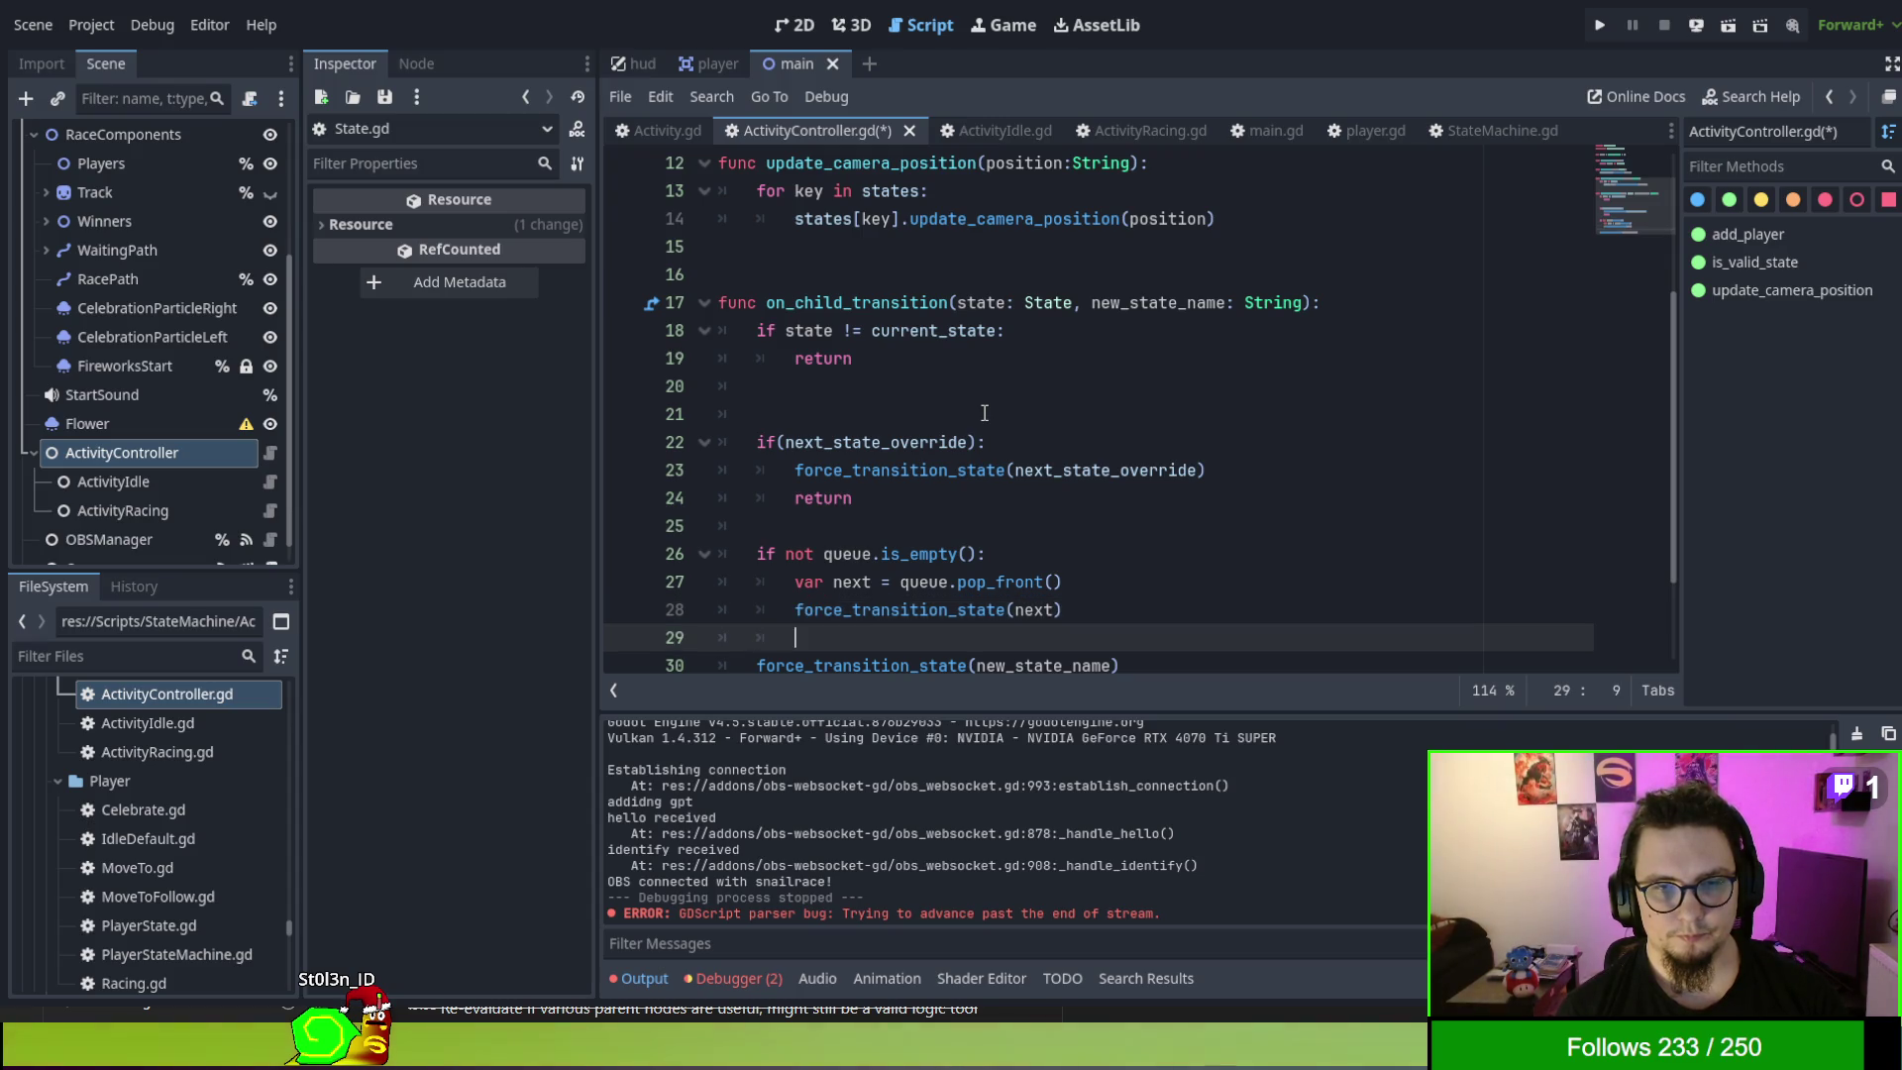
type("return")
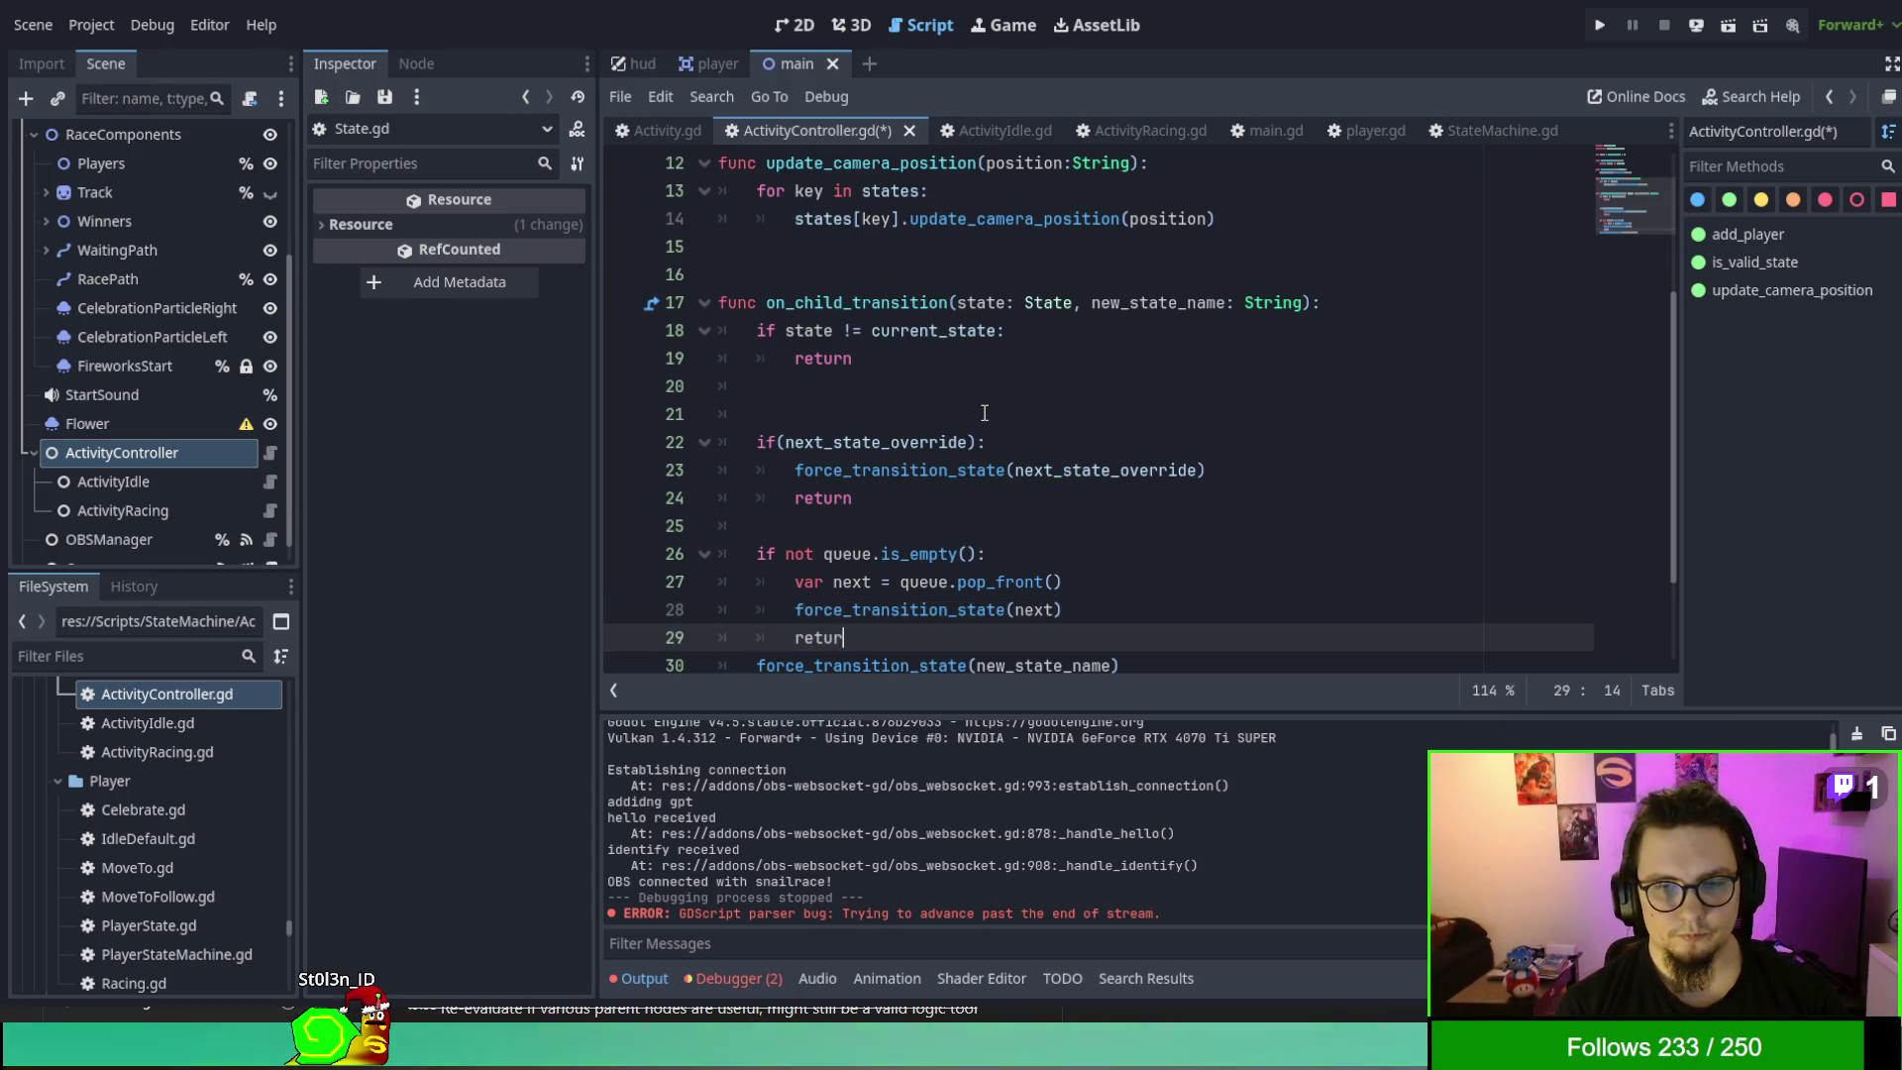
key("Return")
key("Return")
key("BackSpace")
type("force_transition_state(new_state_name)")
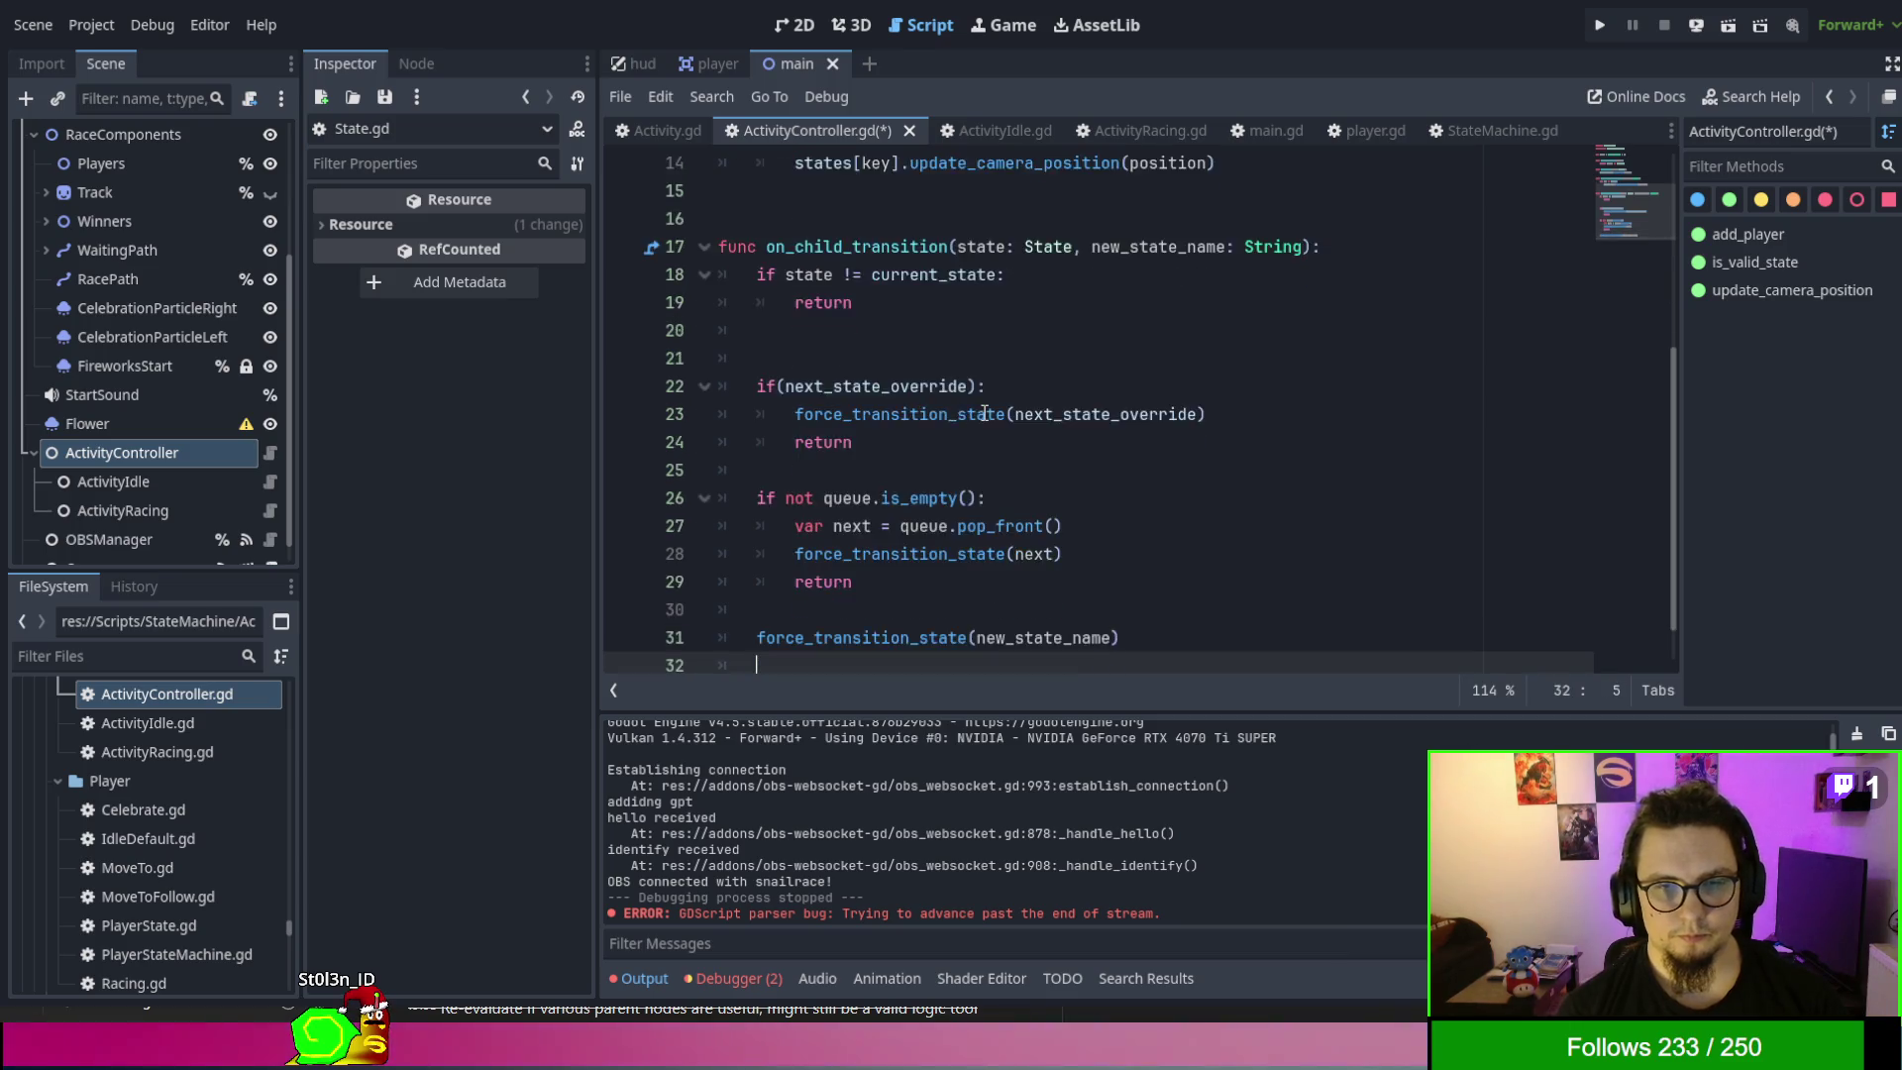
key("Return")
key("Return")
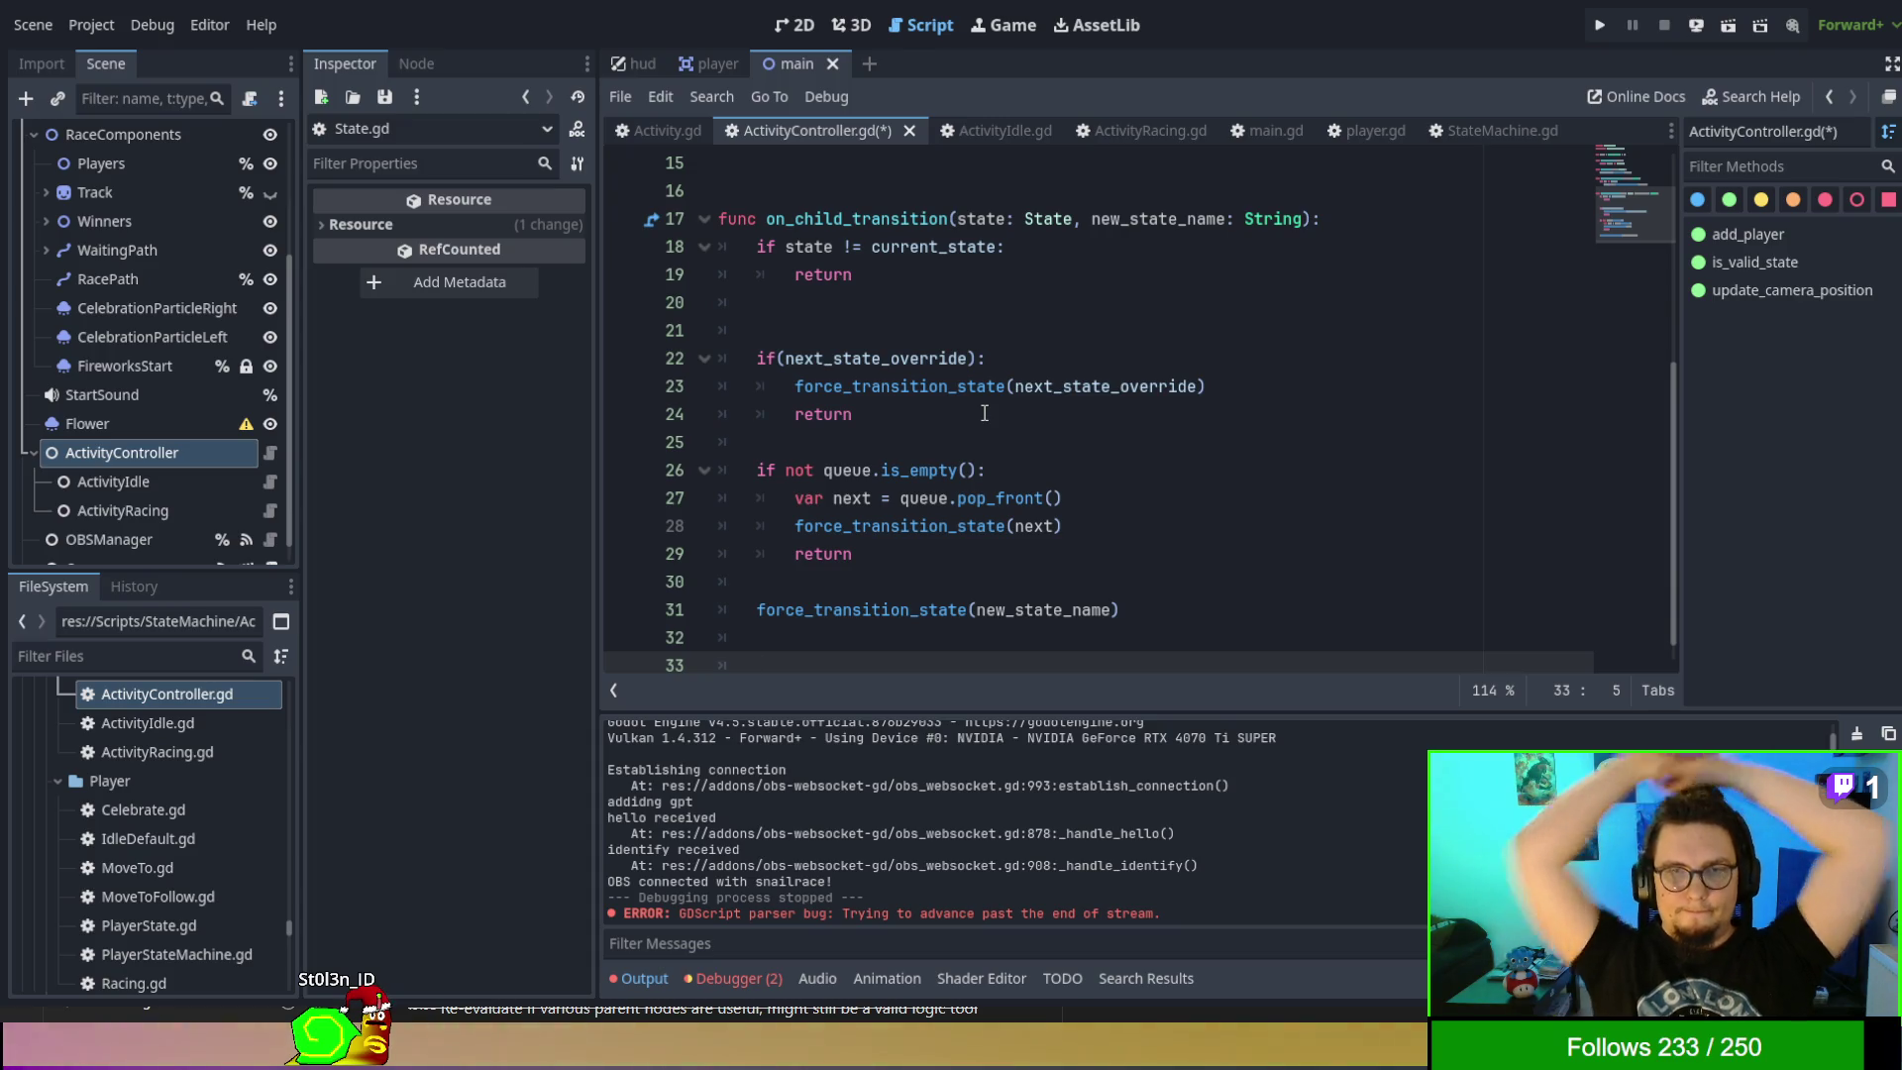
left_click(780, 357)
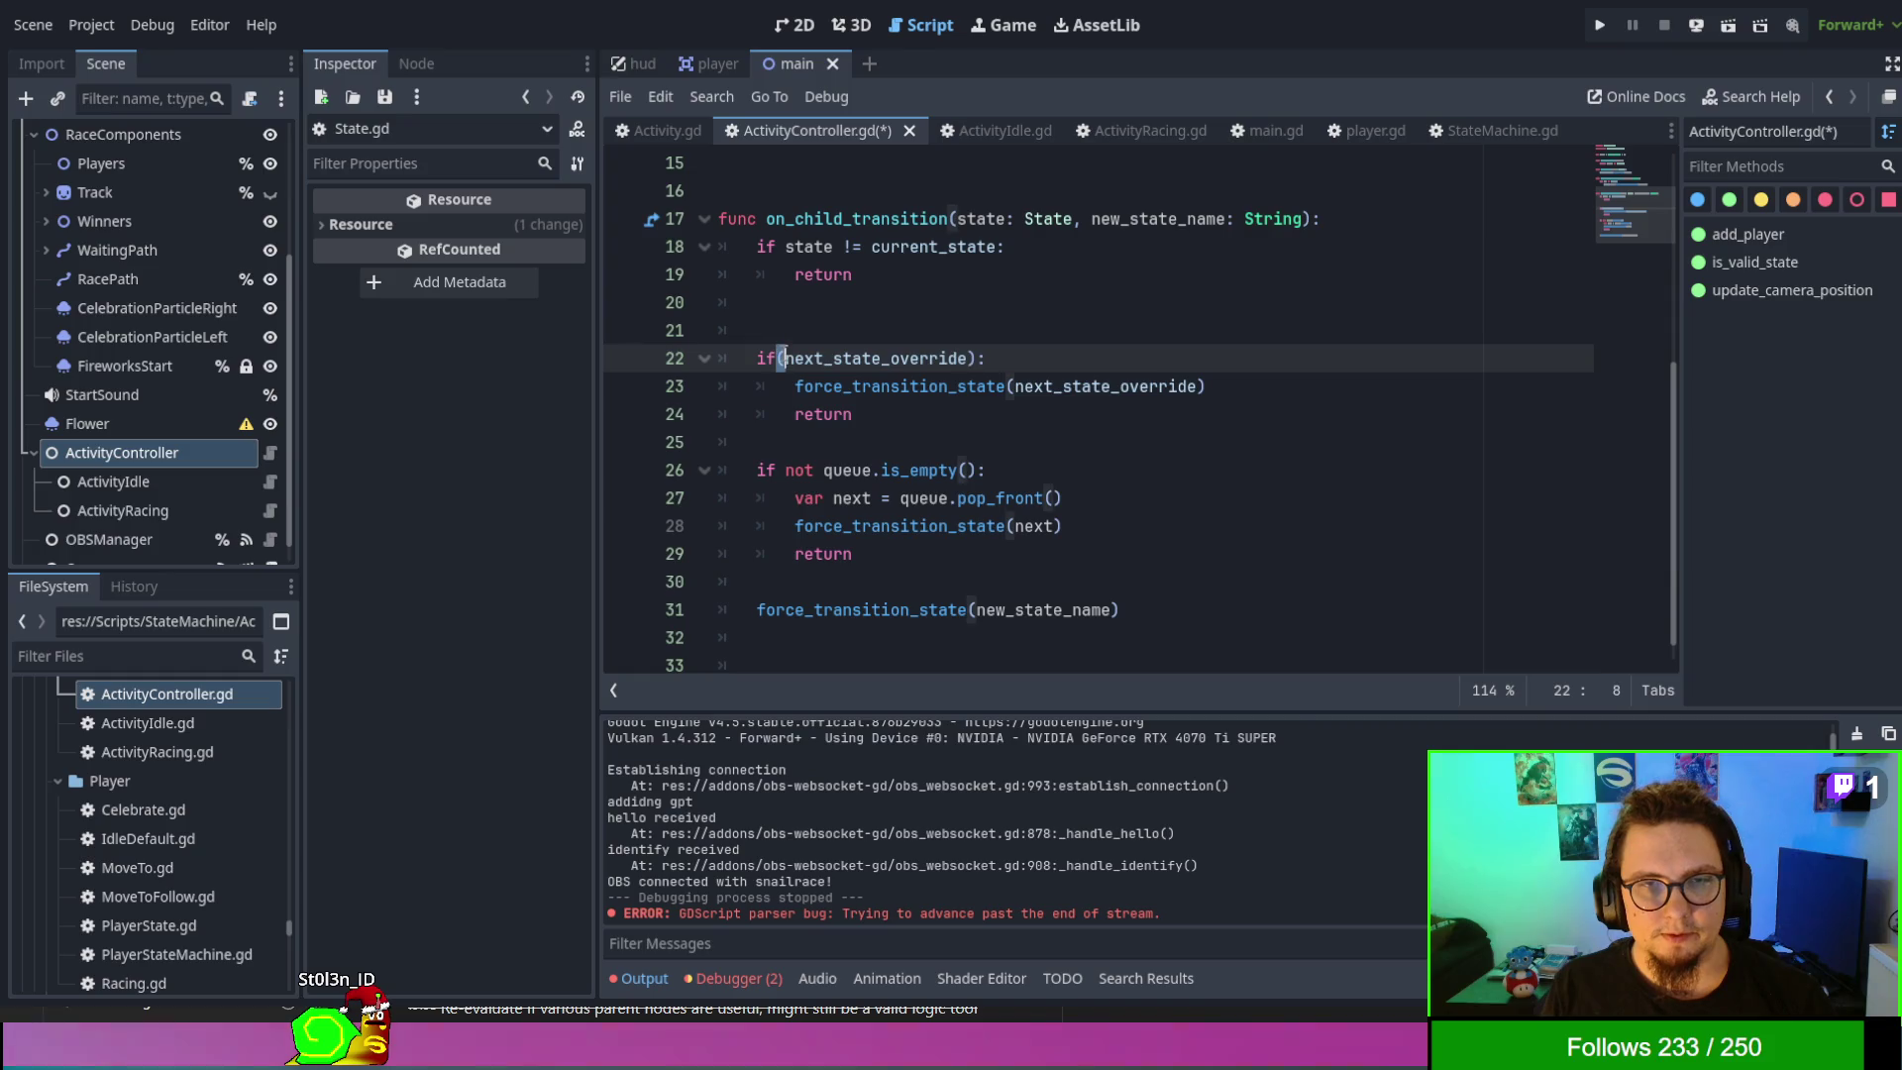
Delete the parentheses around next_state_override so line 22 reads 'if next_state_override:'.
key("Delete")
left_click(971, 359)
key("Delete")
left_click(1016, 312)
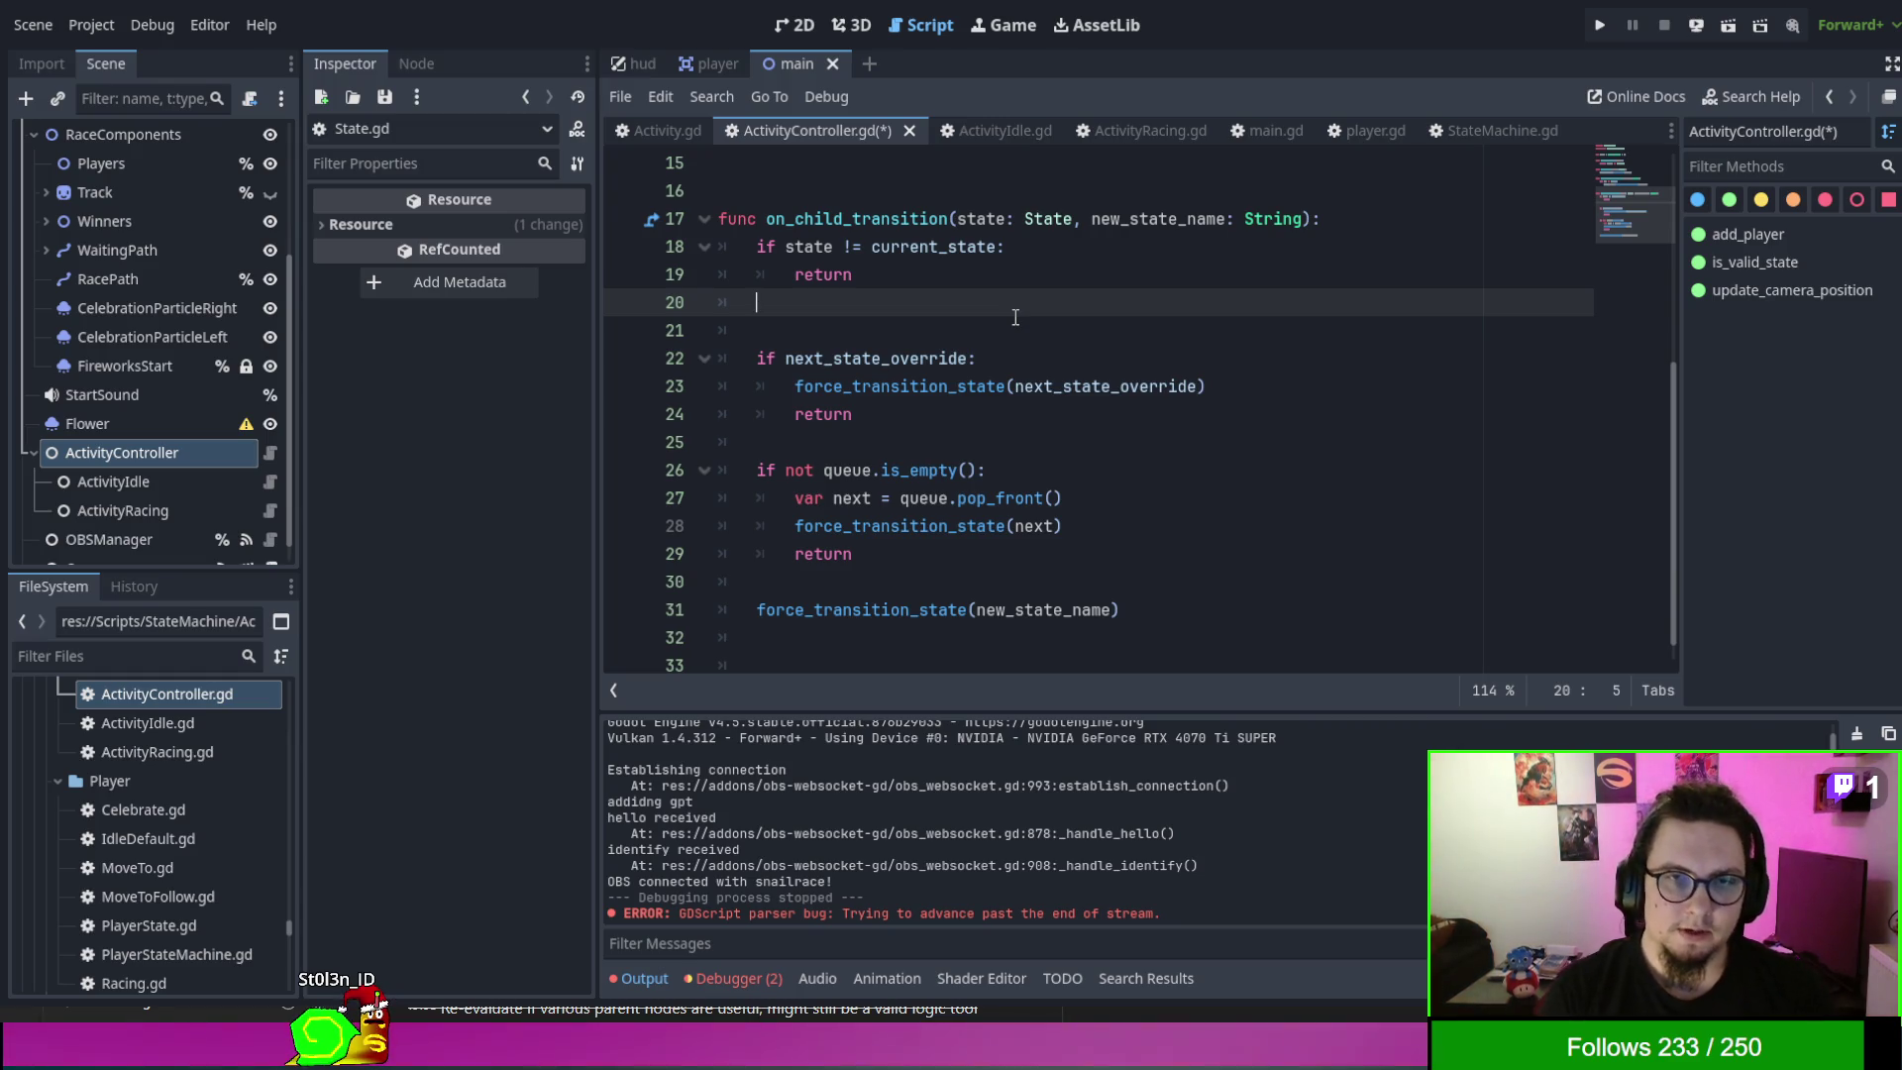
scroll(1015, 317, "up", 4)
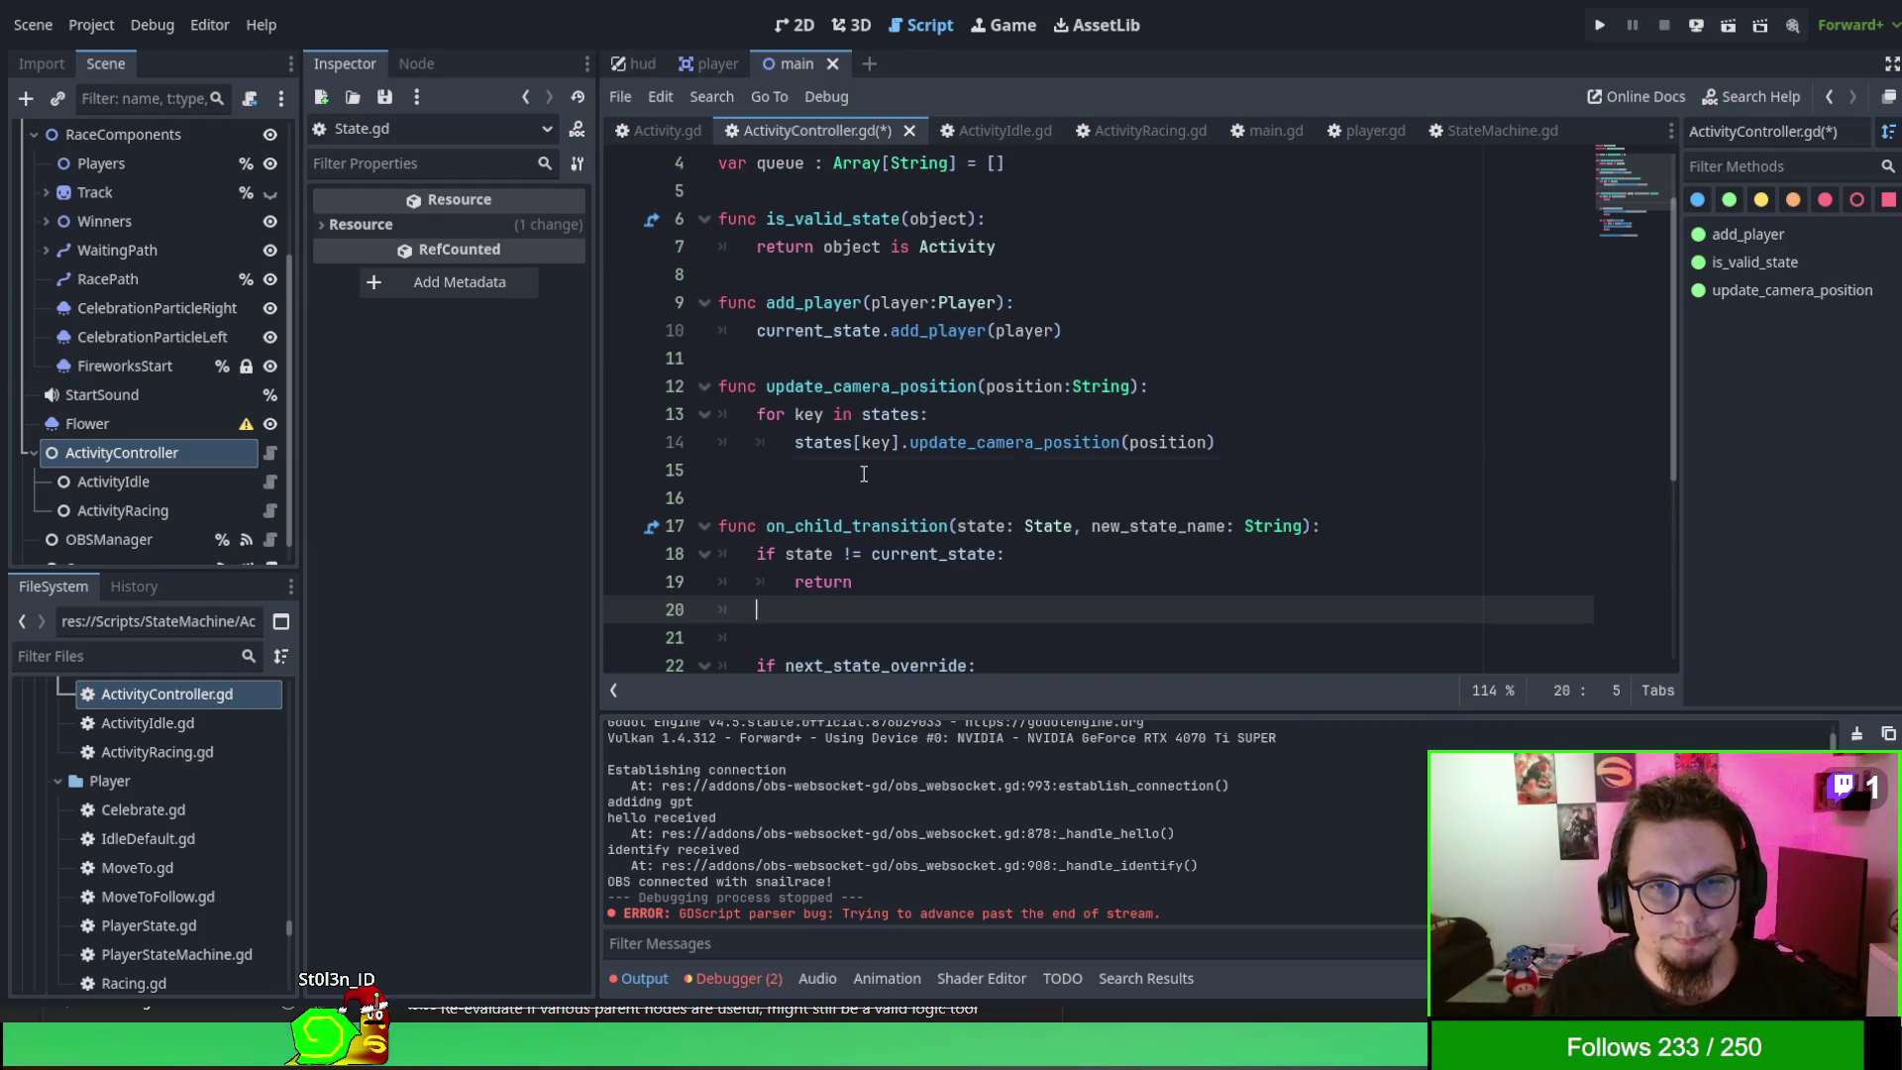
Add func queue_activity(activity_name:String) with the body queue.add(activity_name).
left_click(864, 474)
key("Return")
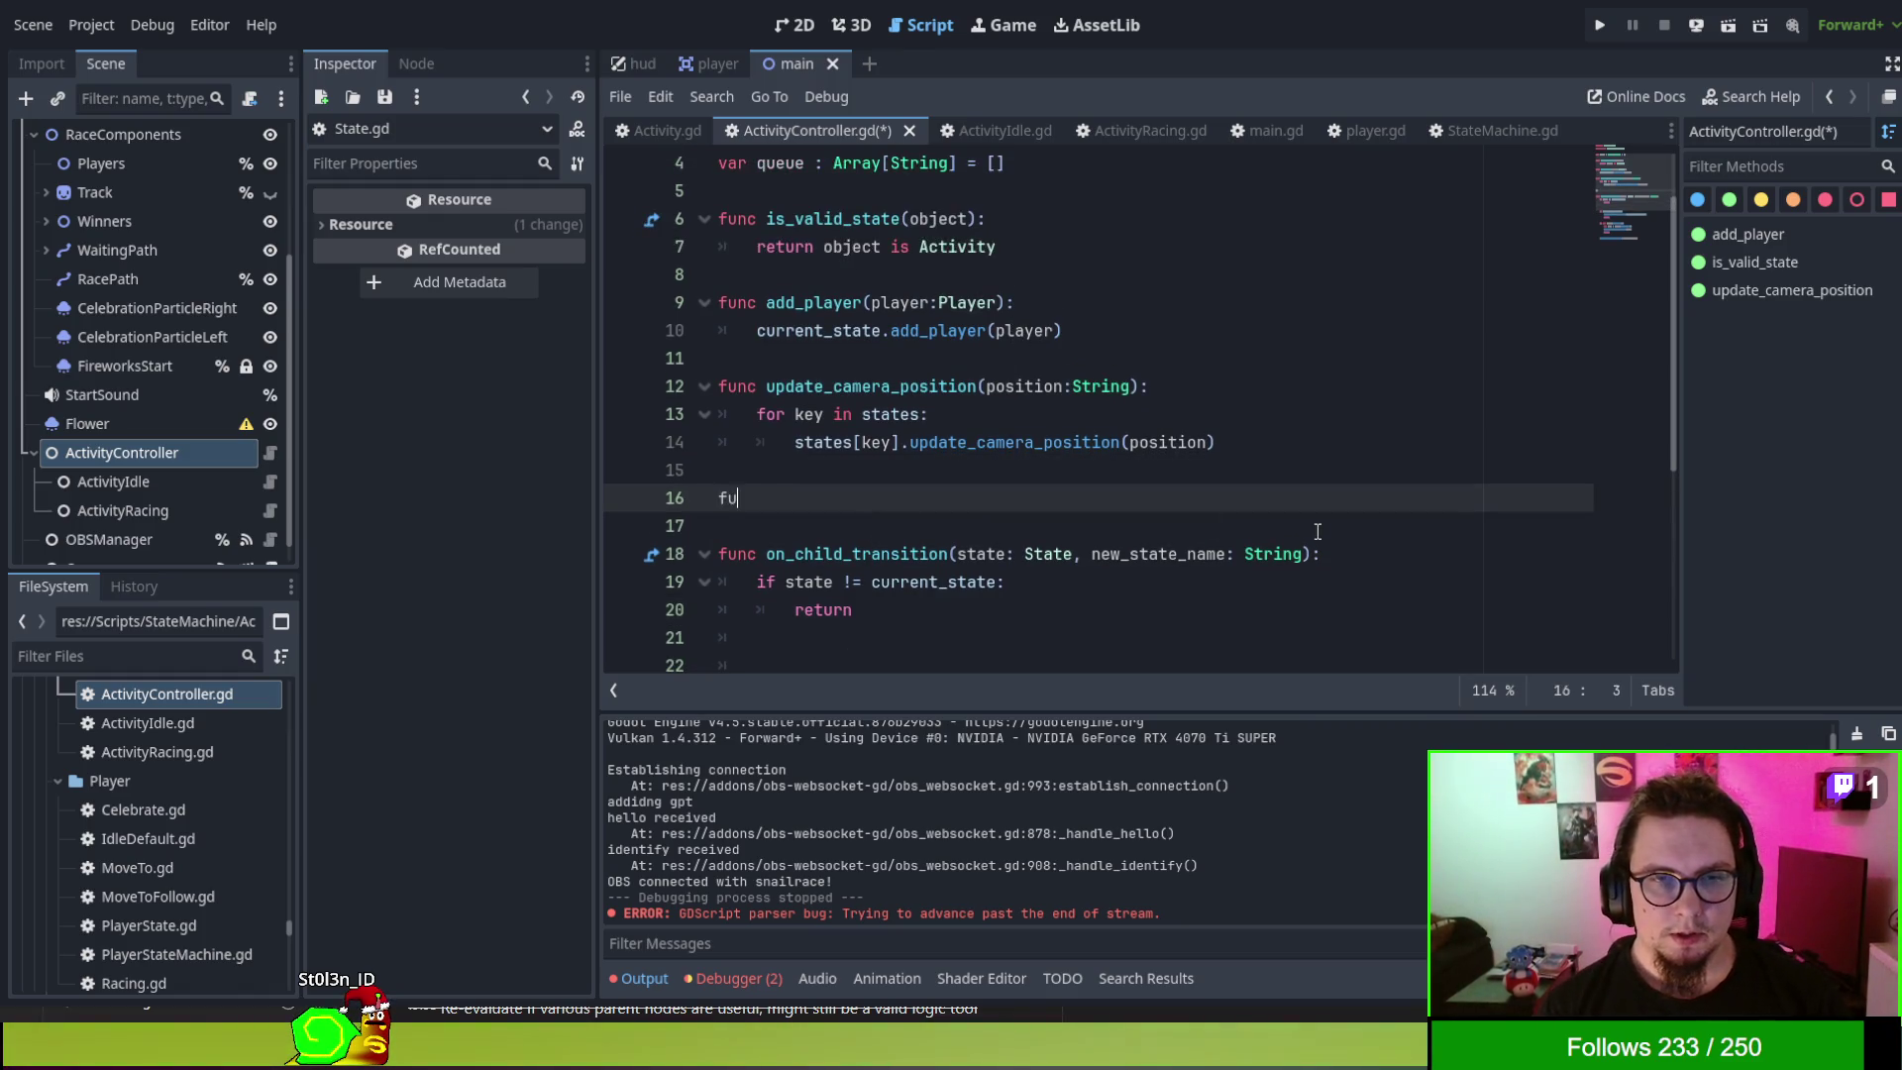
type("nc queue")
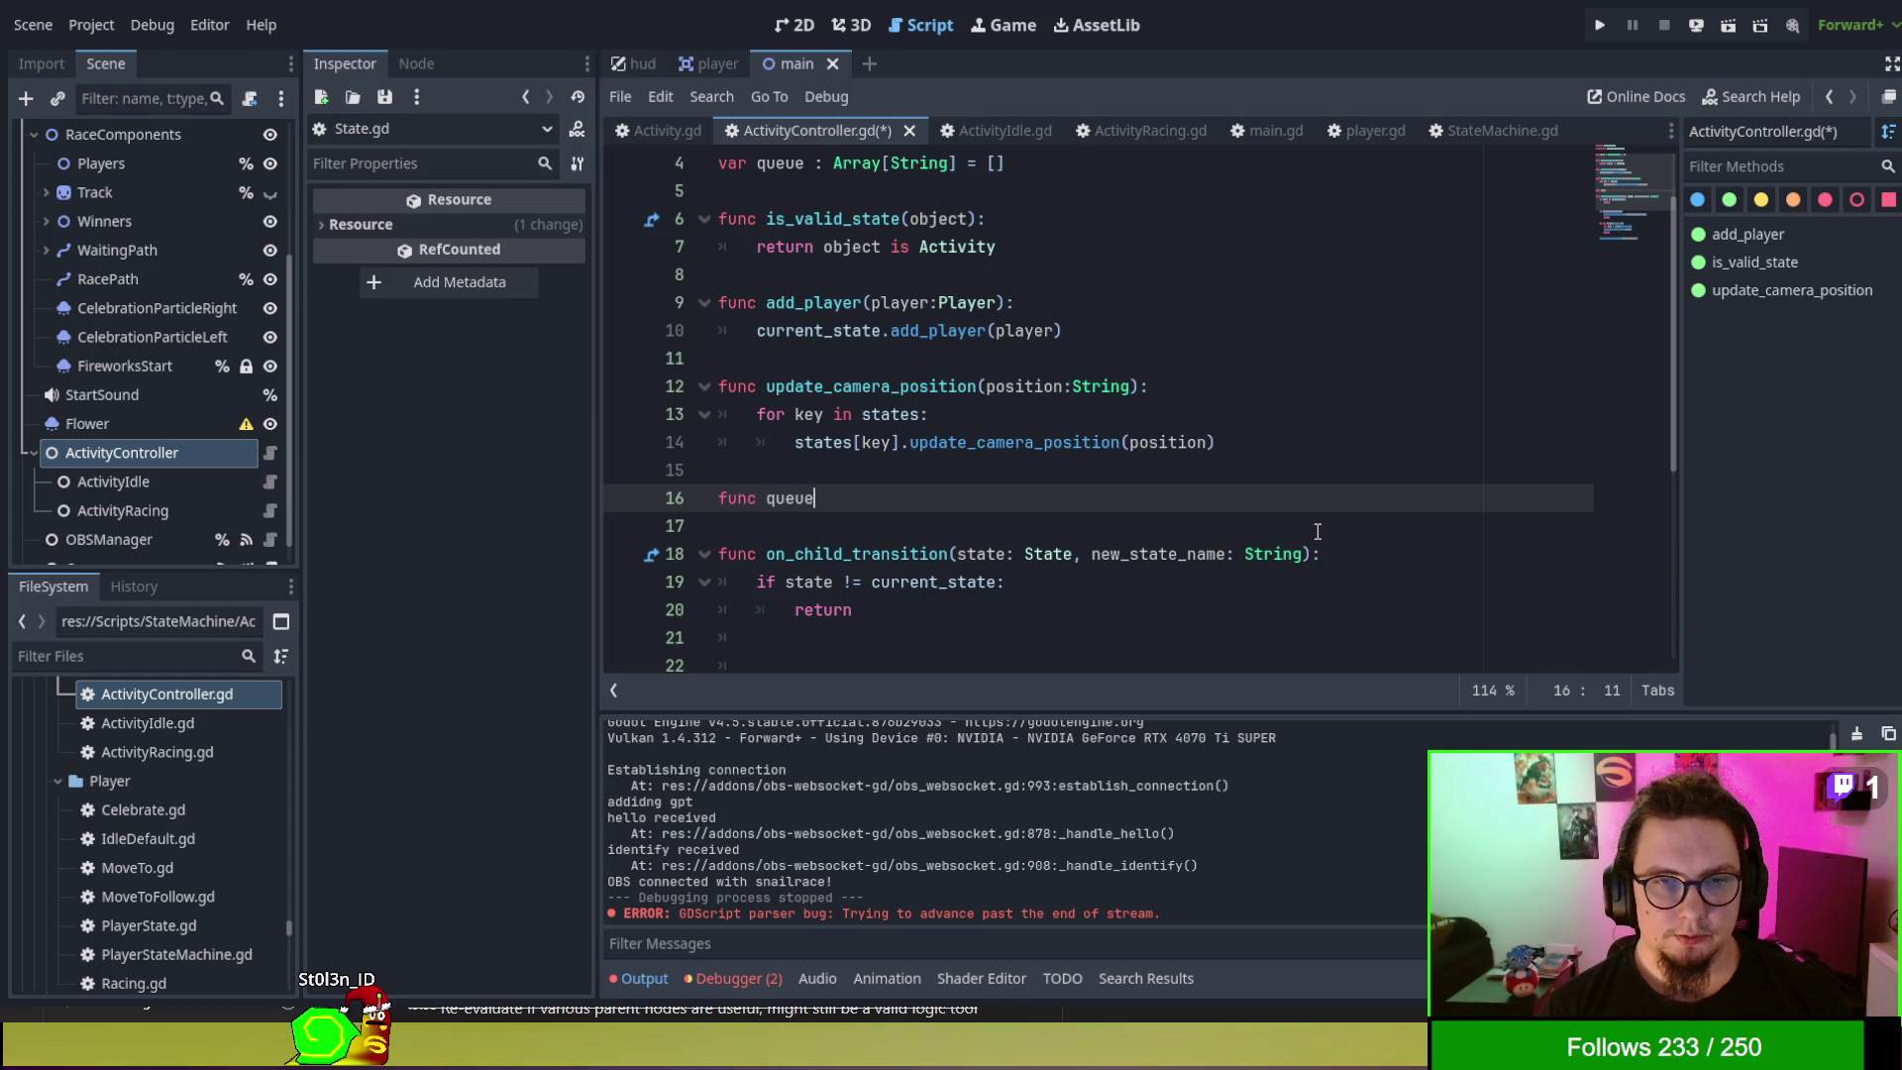
type("_activity(")
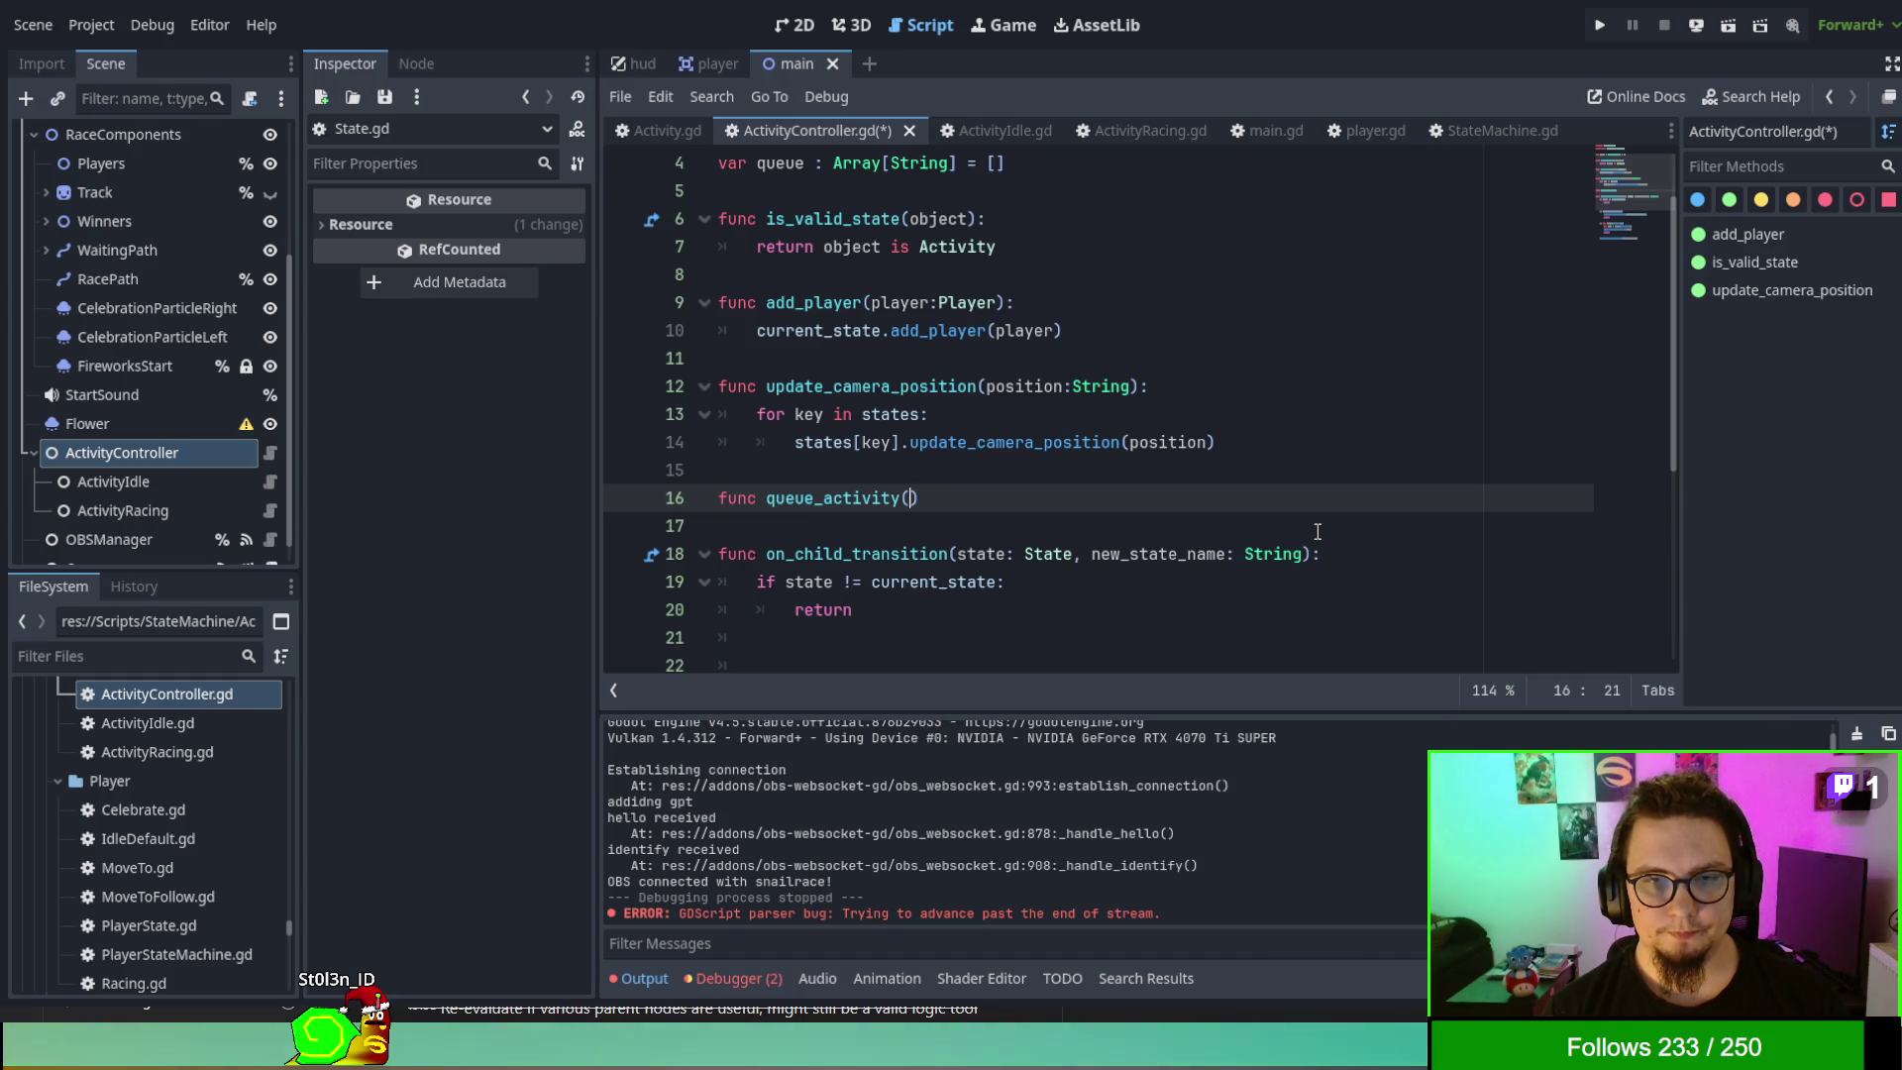
type("vactivity_name")
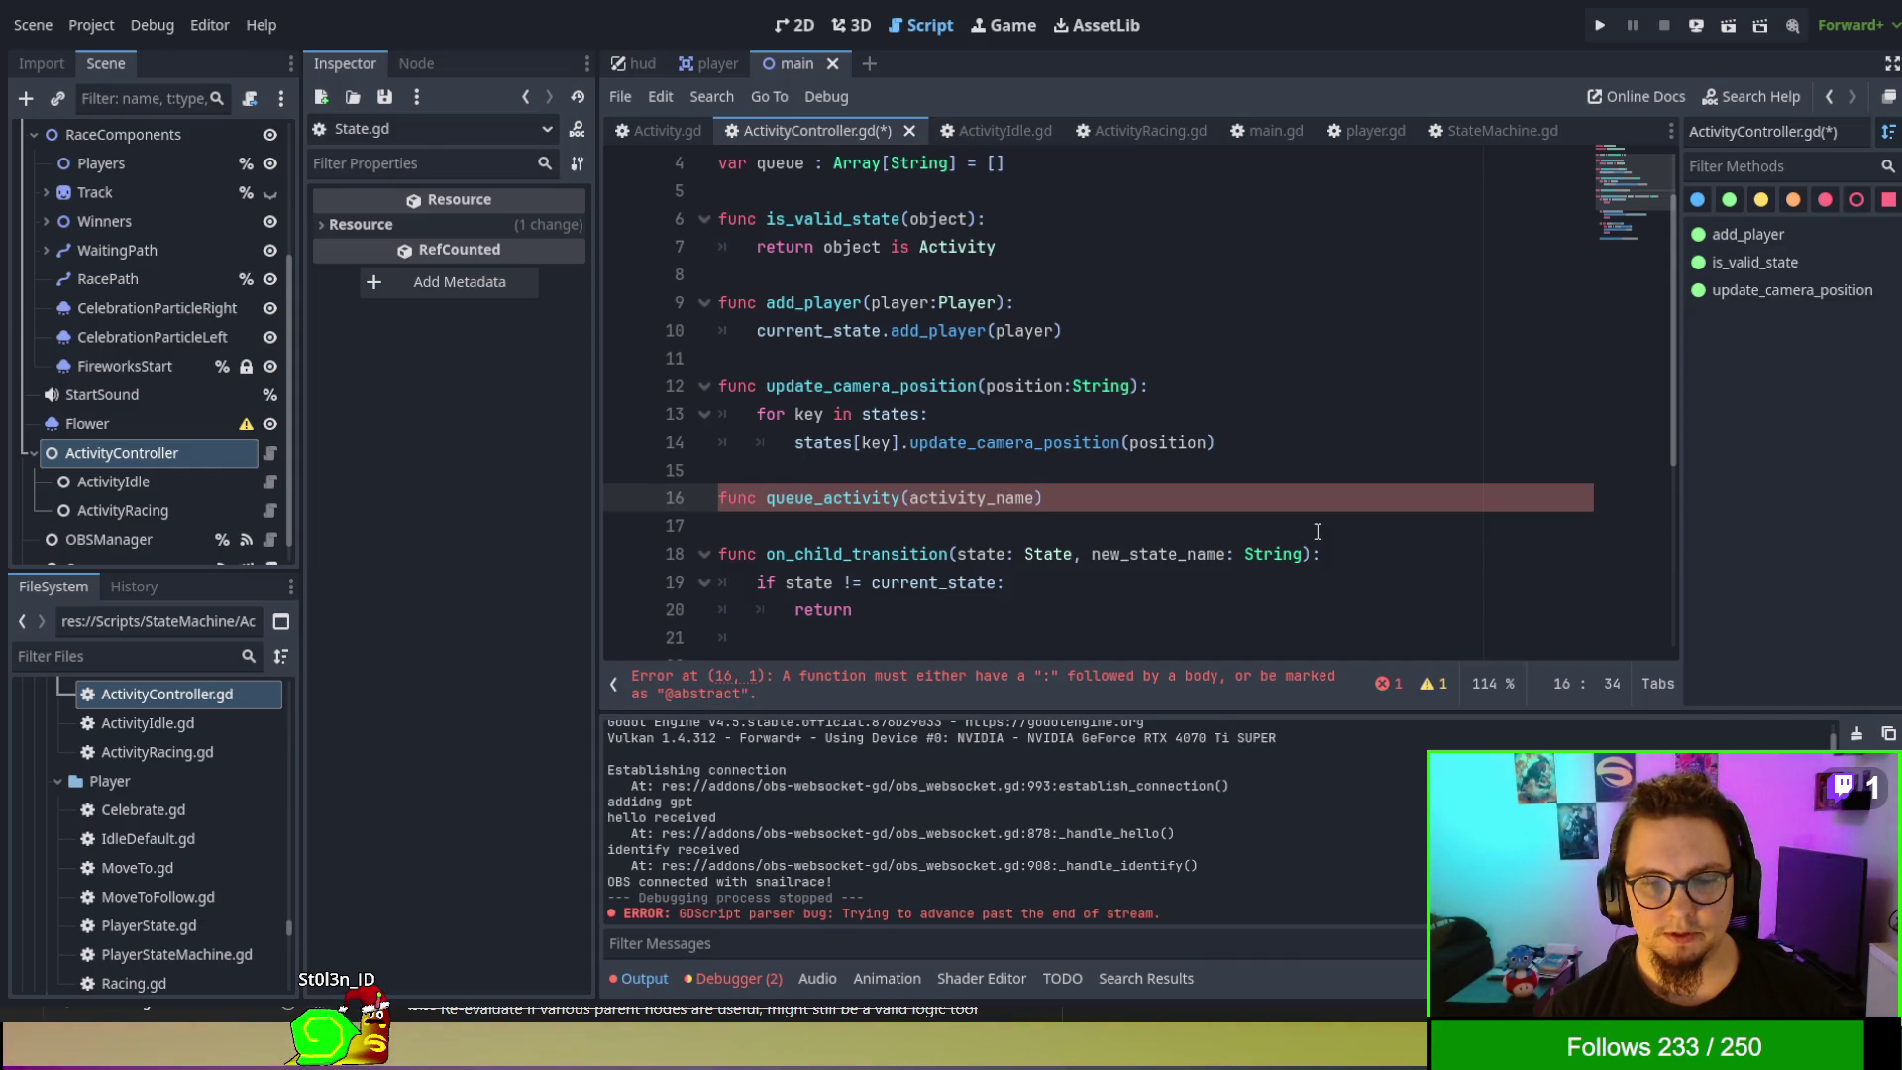
type("String)")
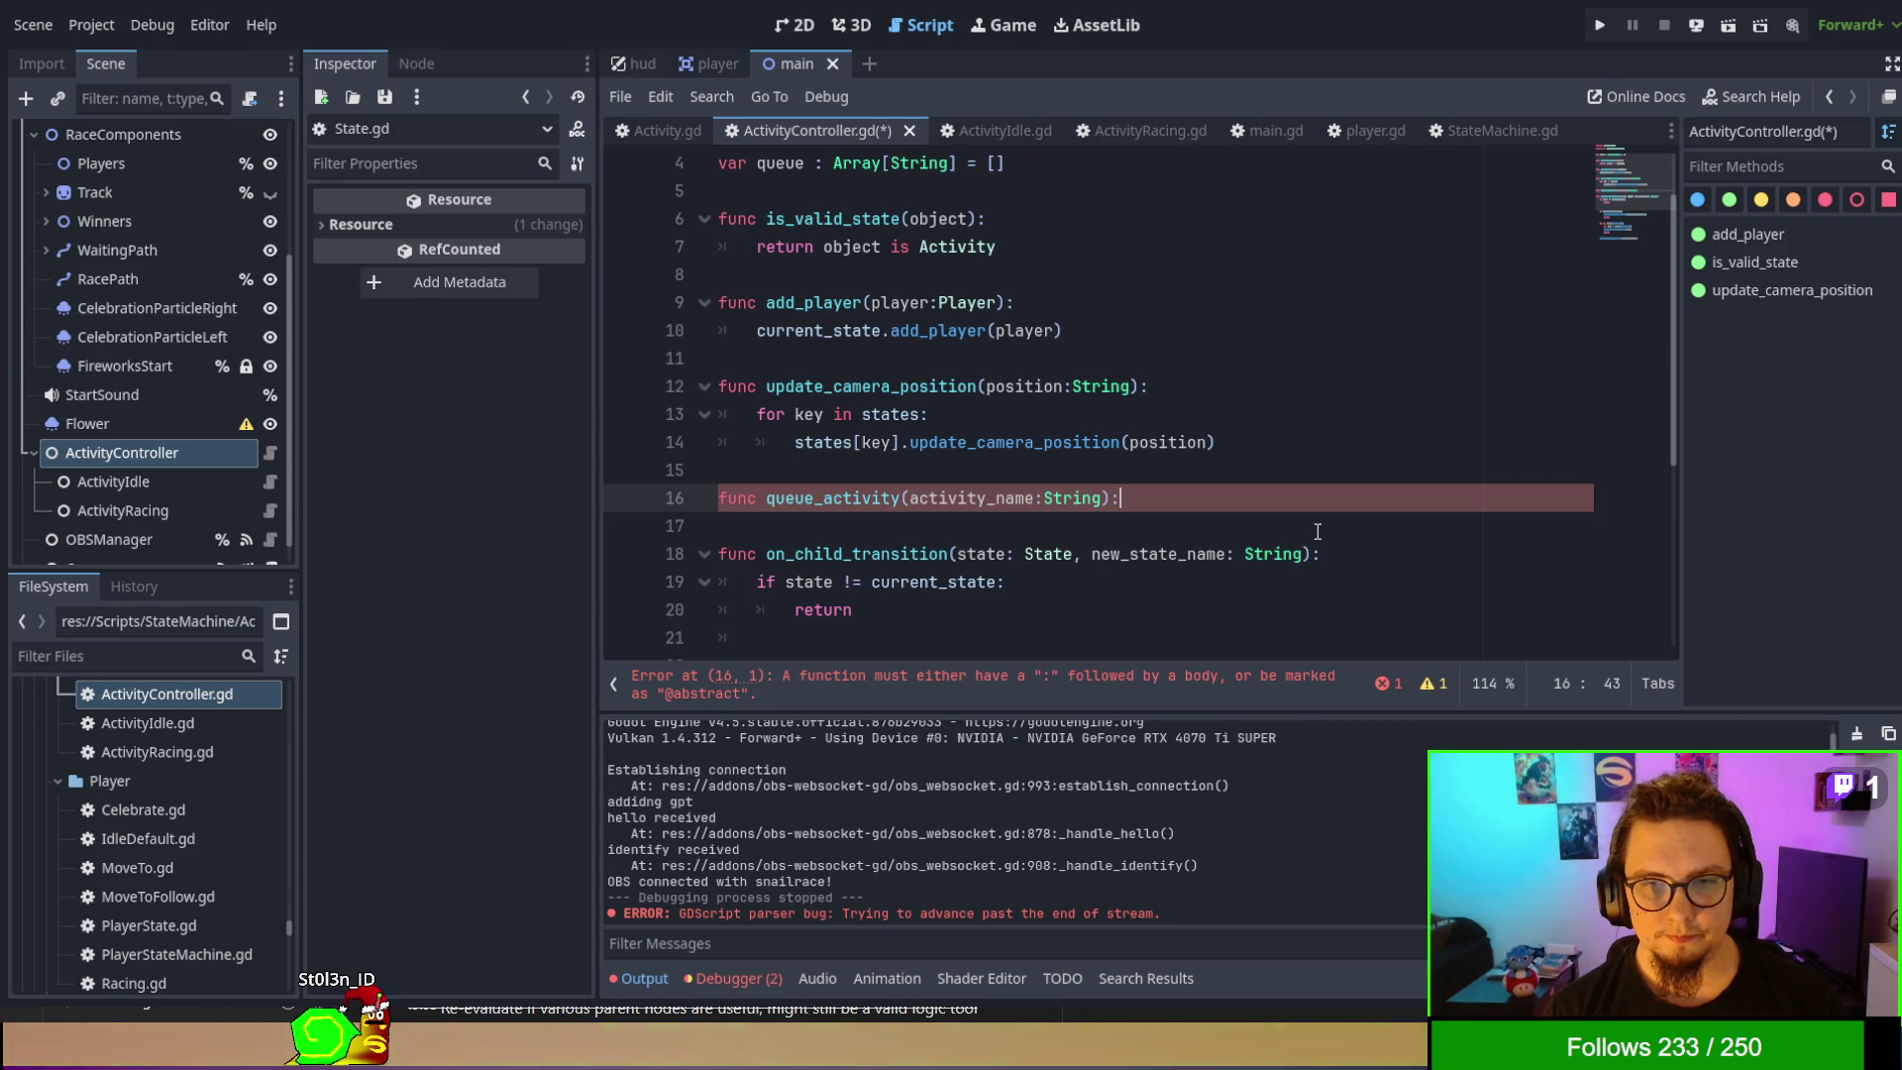
key("Return")
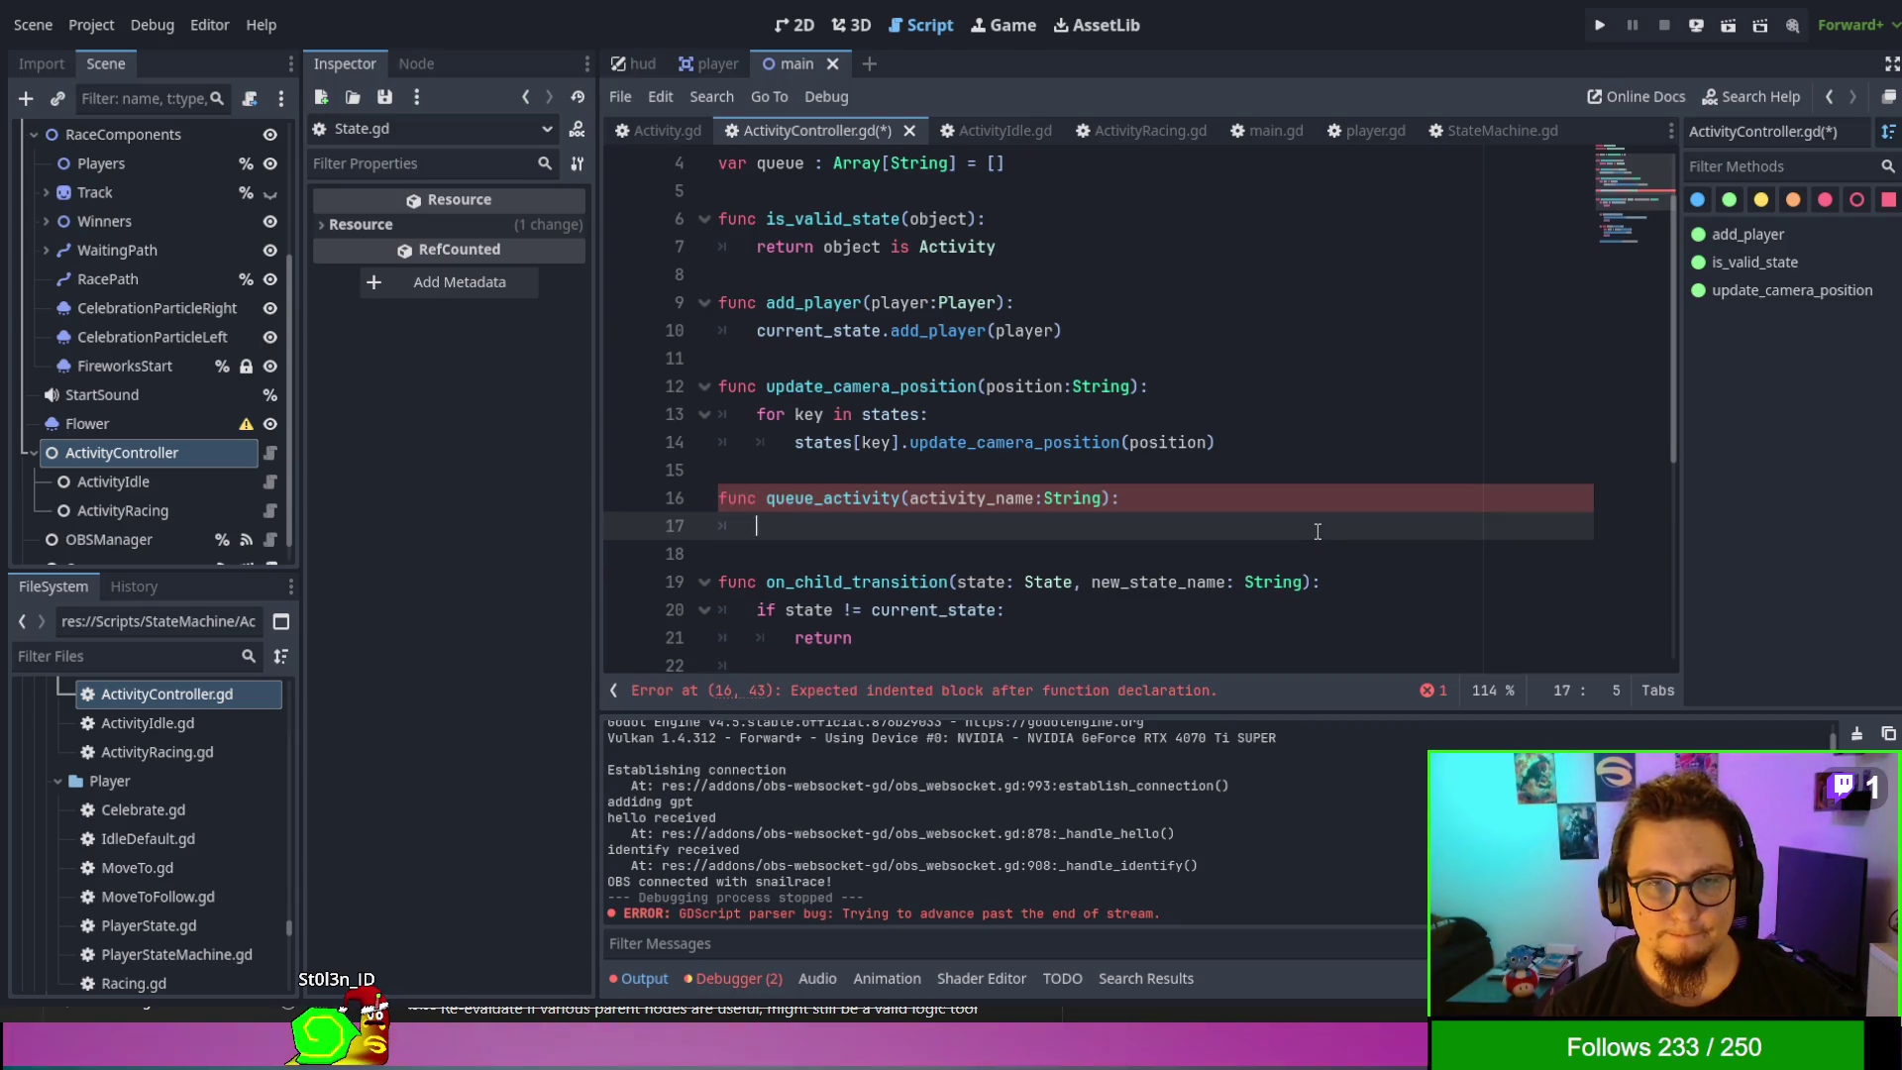
type("queue")
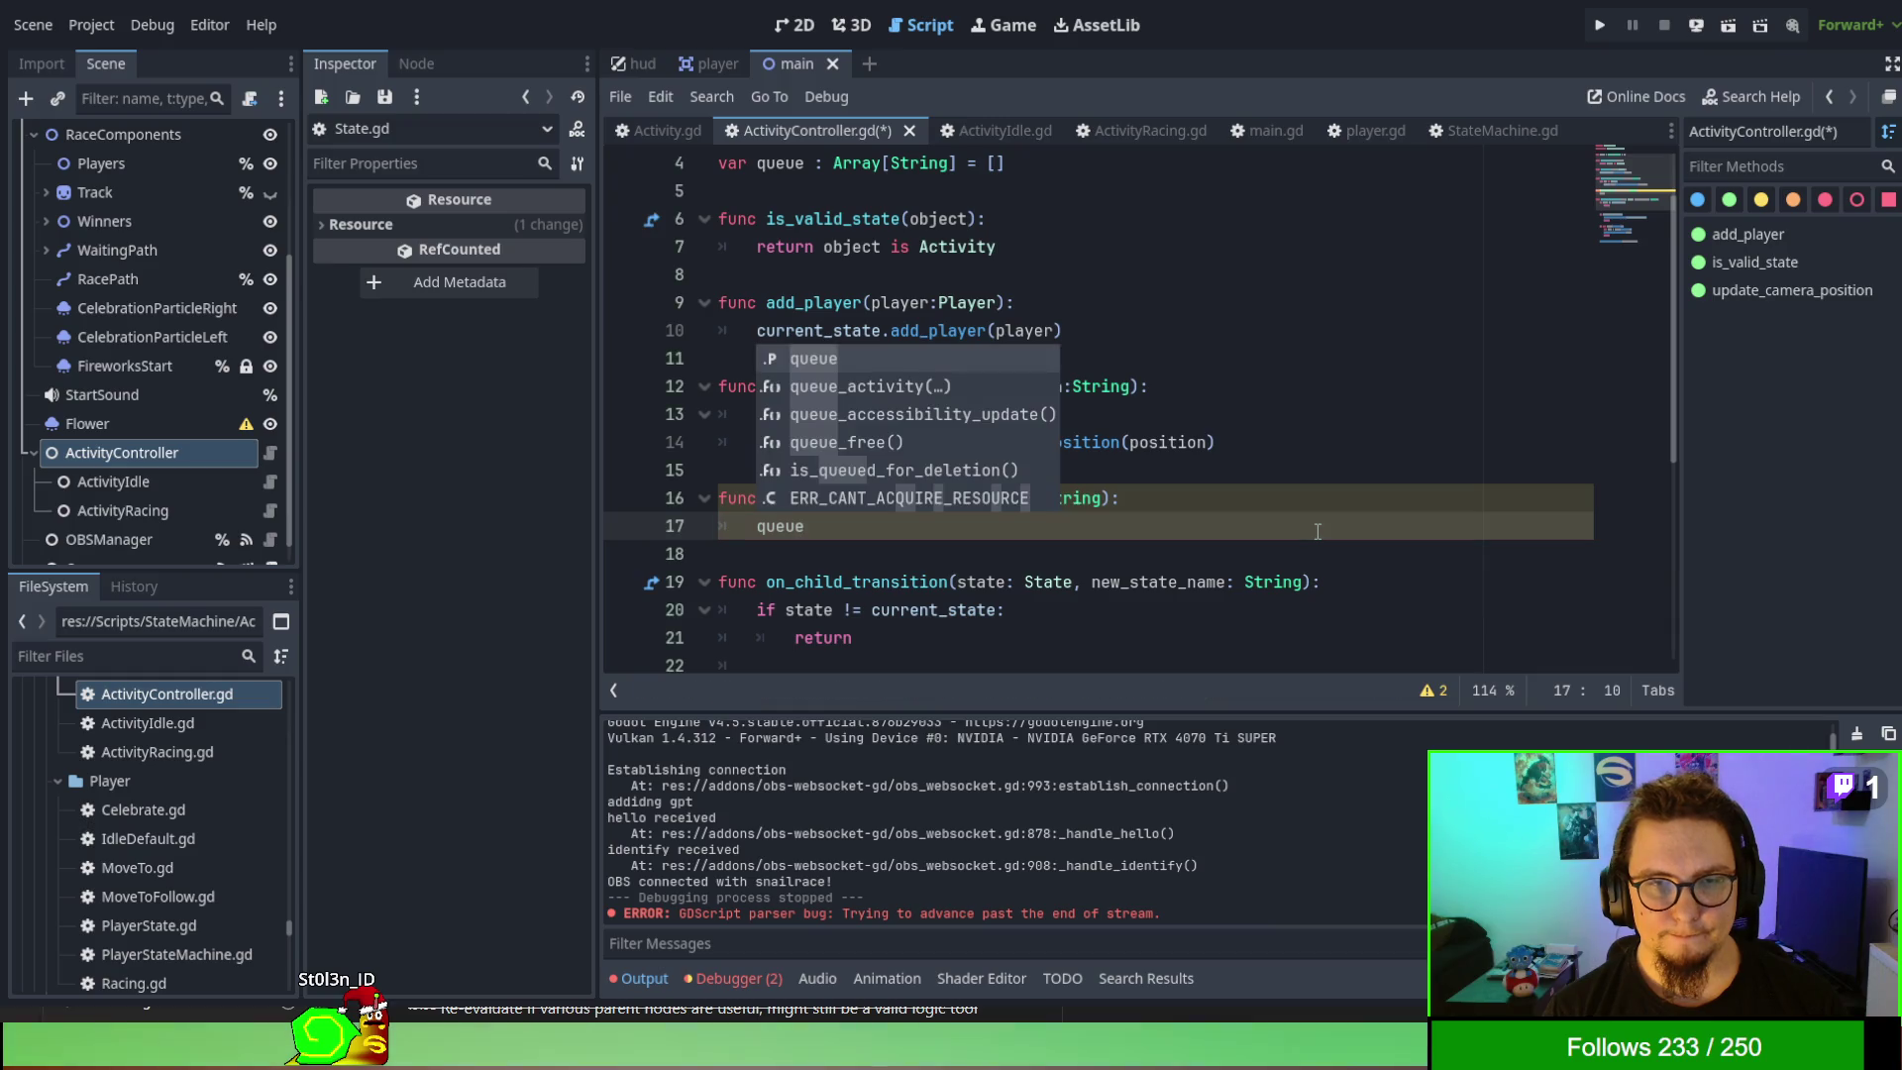
type(".add(")
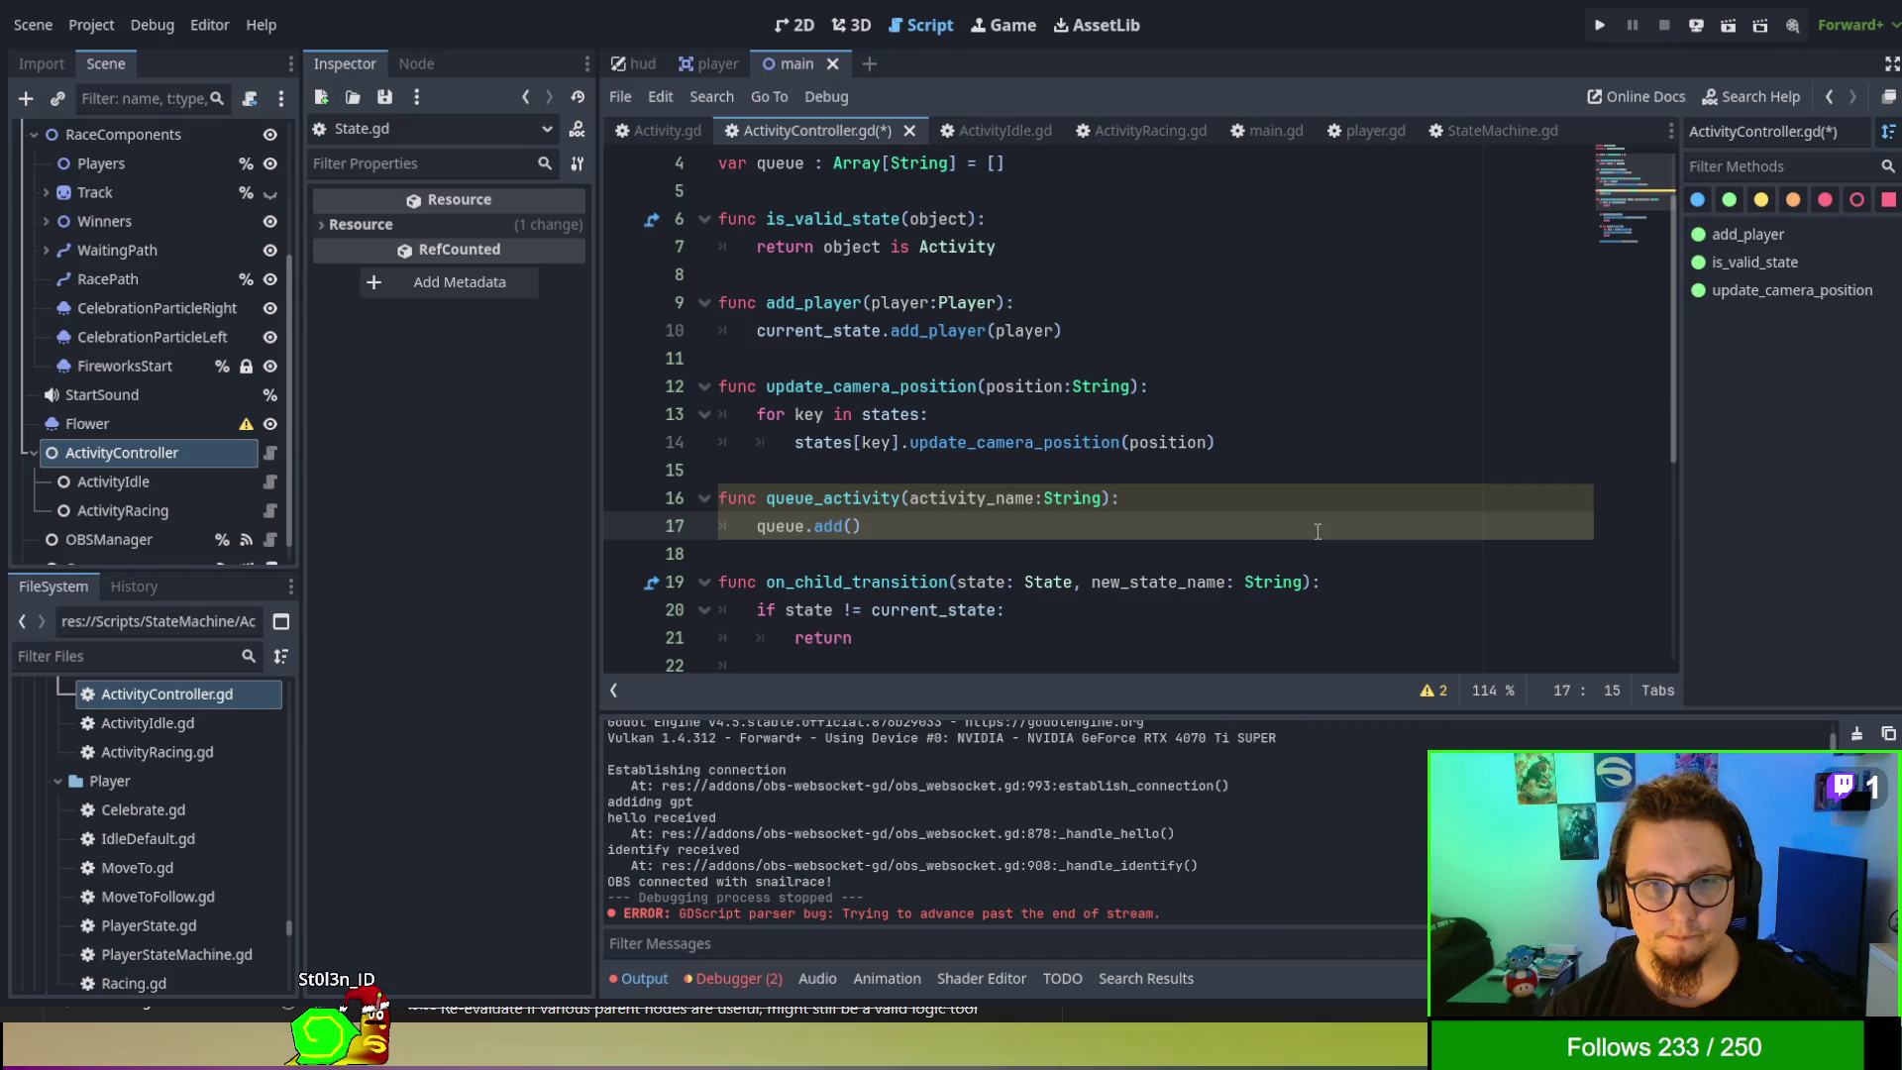
type("activity_")
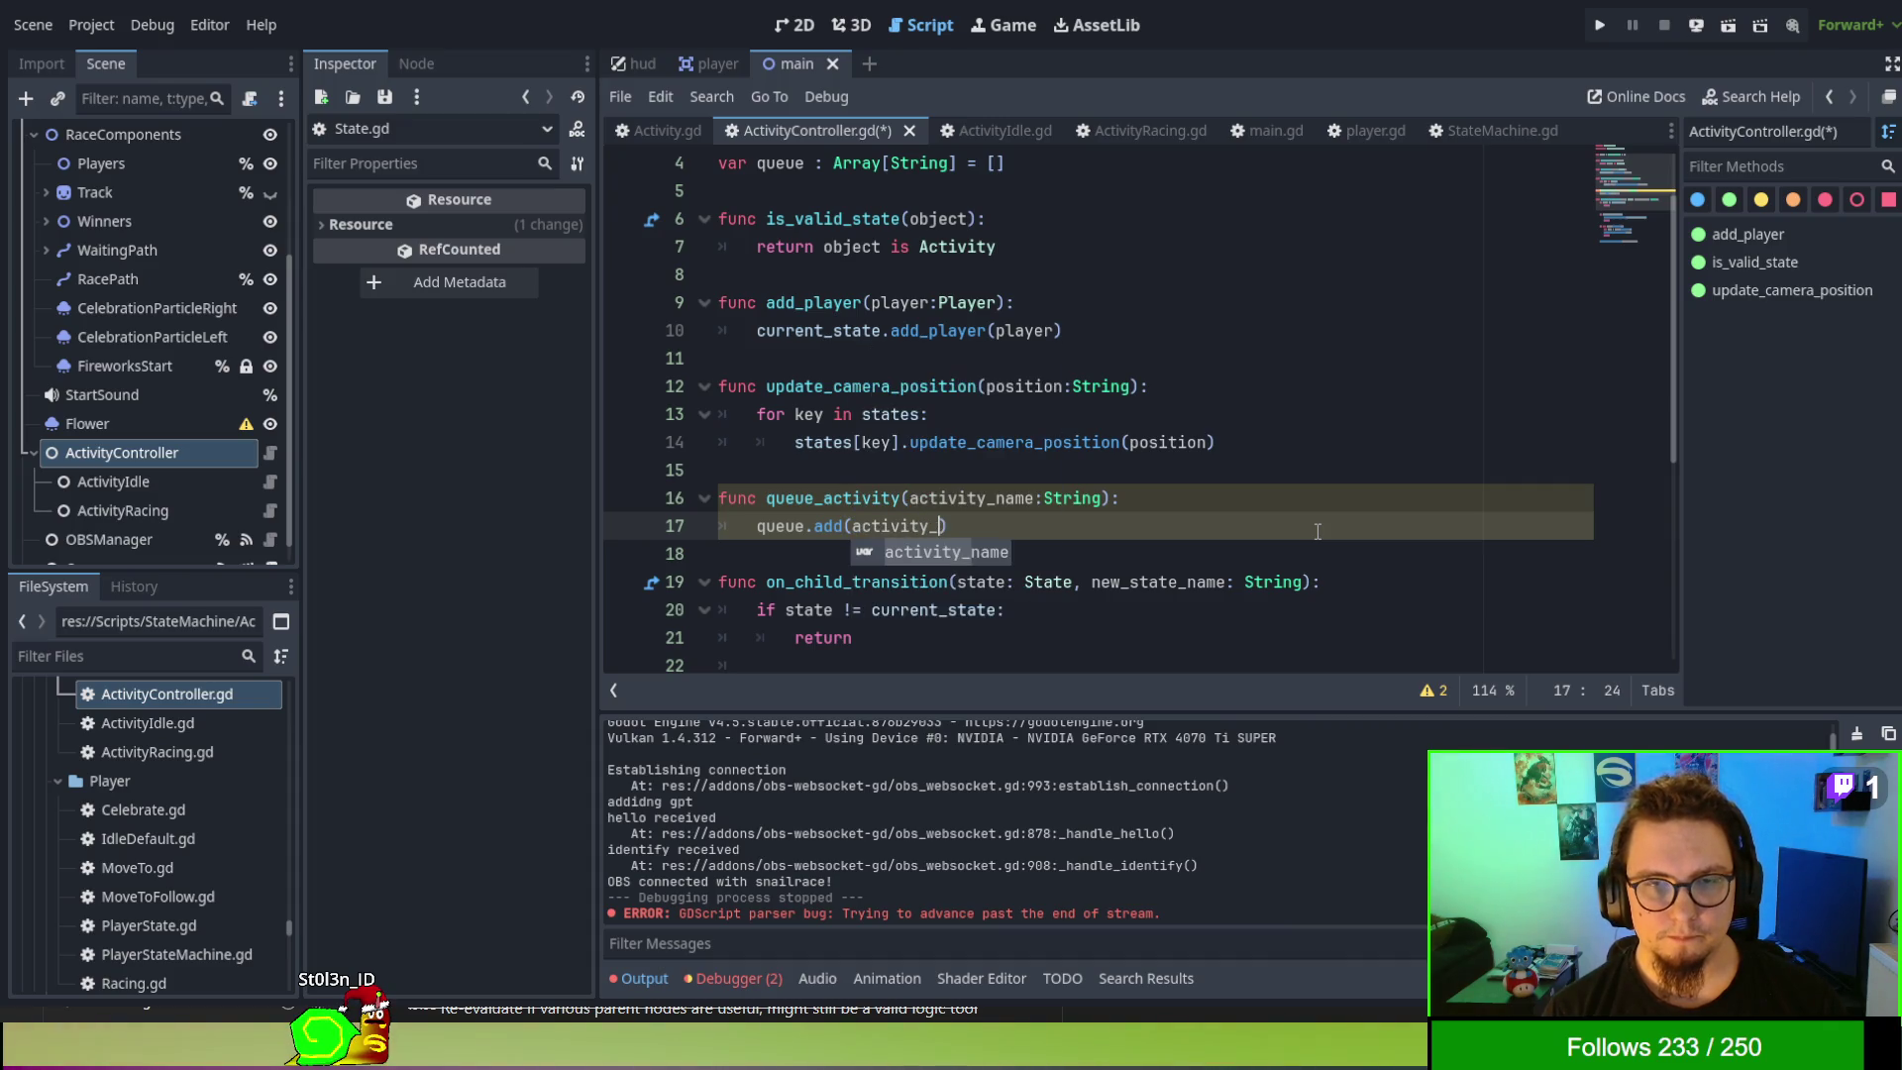
type("name")
key("Down")
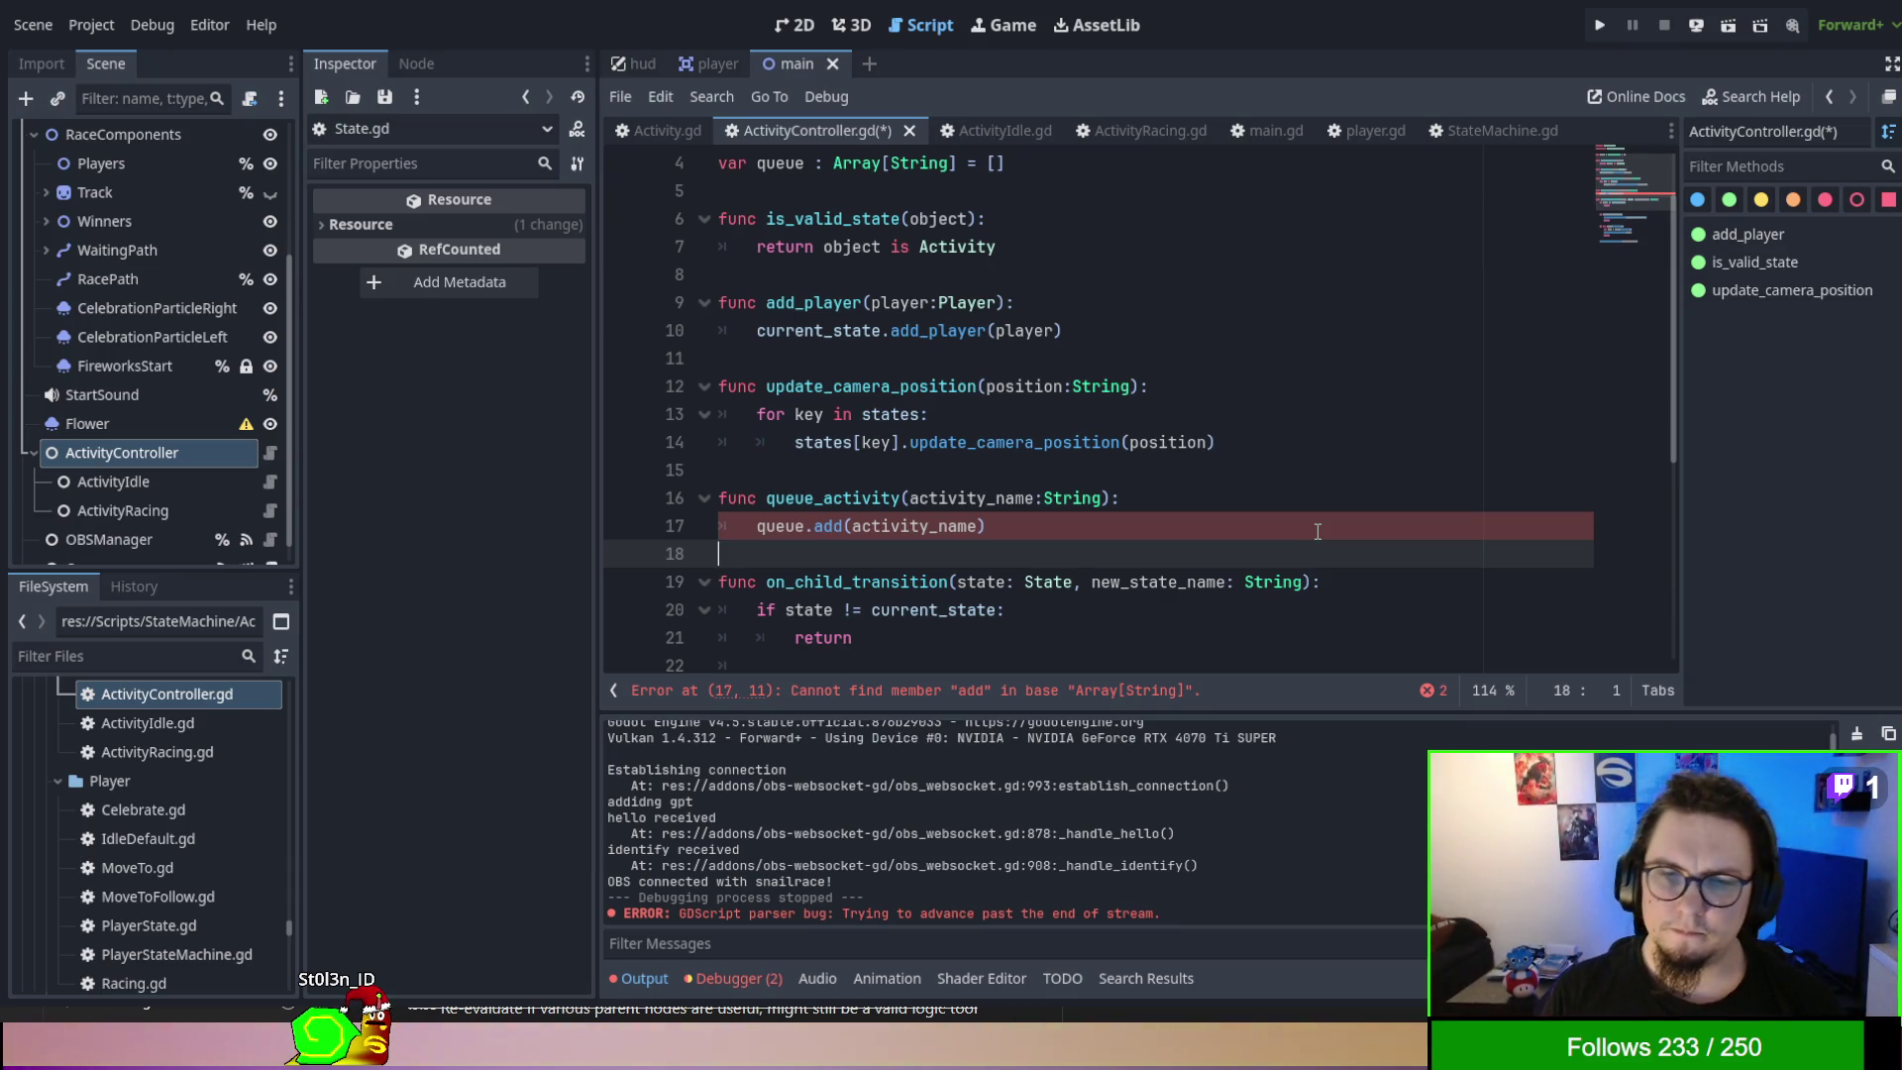
Change add to append in queue_activity and delete the extra blank line in on_child_transition.
scroll(1317, 532, "up", 1)
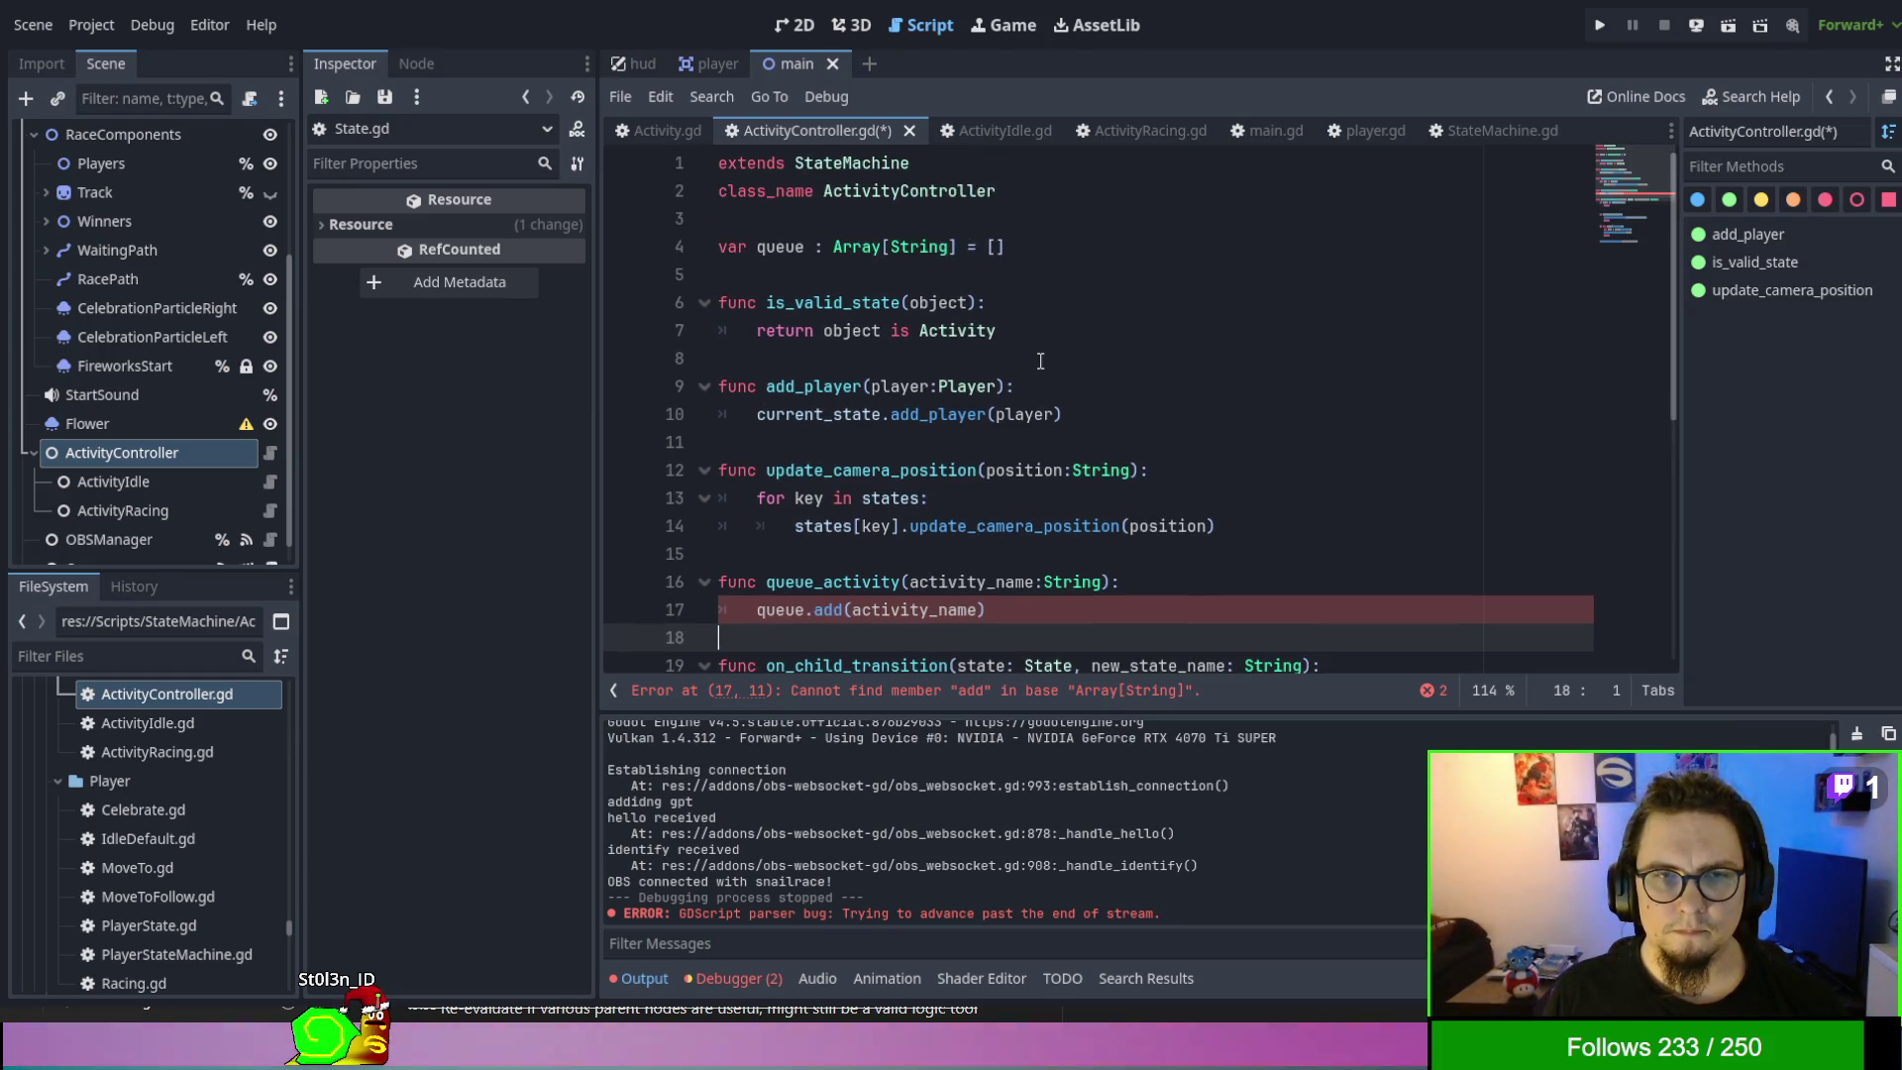
scroll(1040, 361, "down", 1)
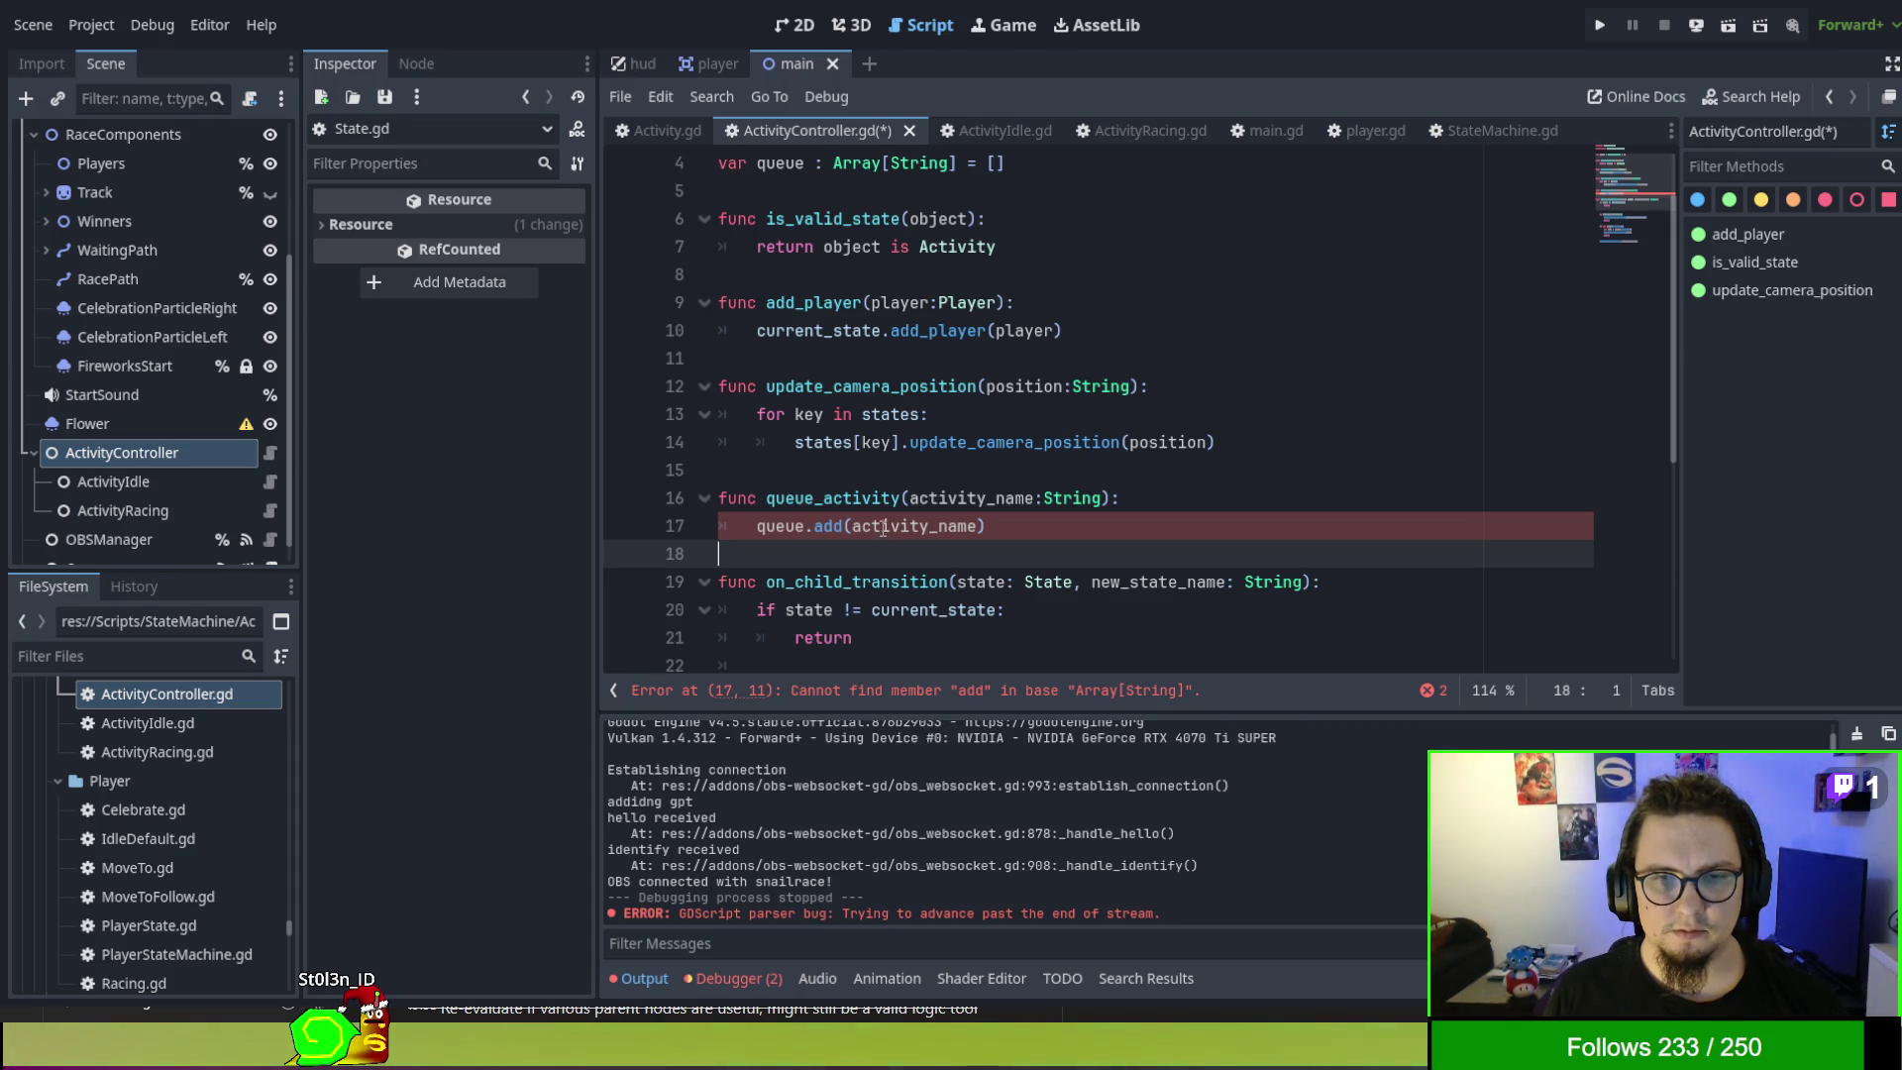
double_click(828, 531)
type("append")
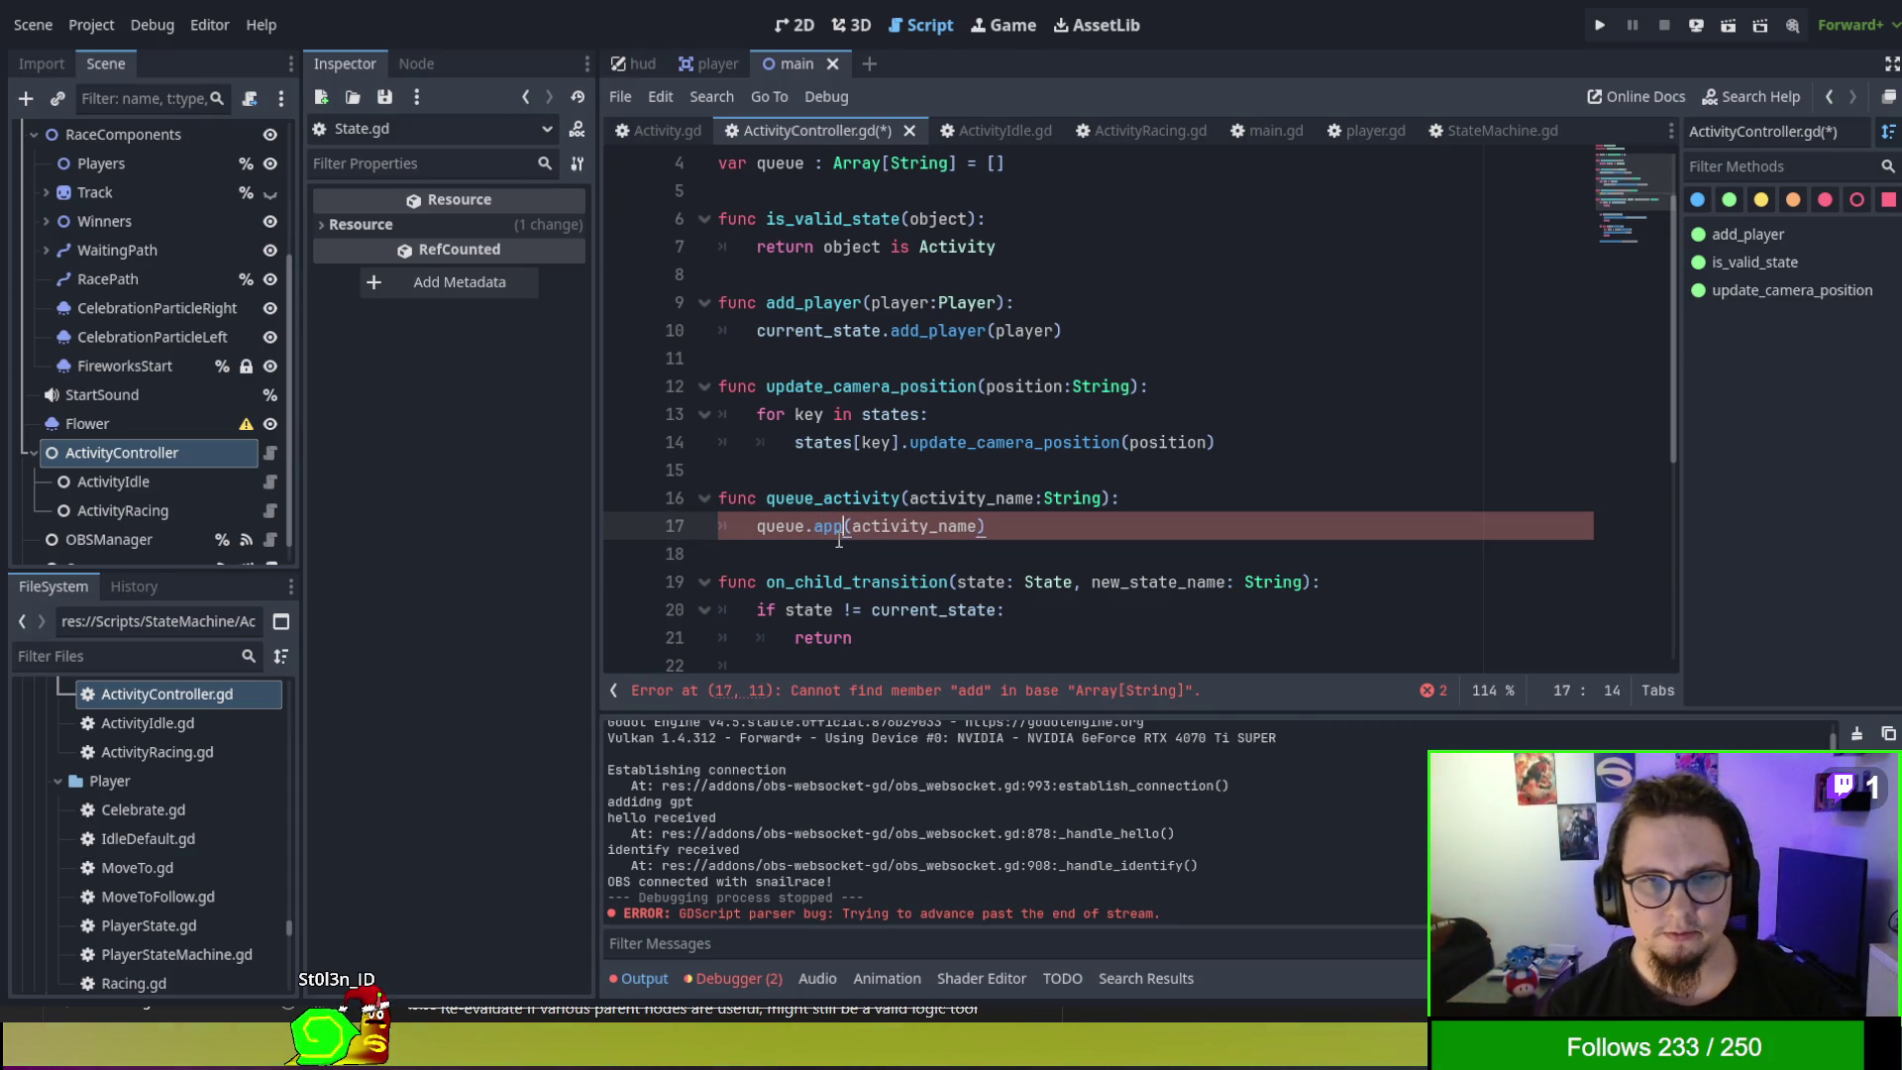
left_click(815, 525)
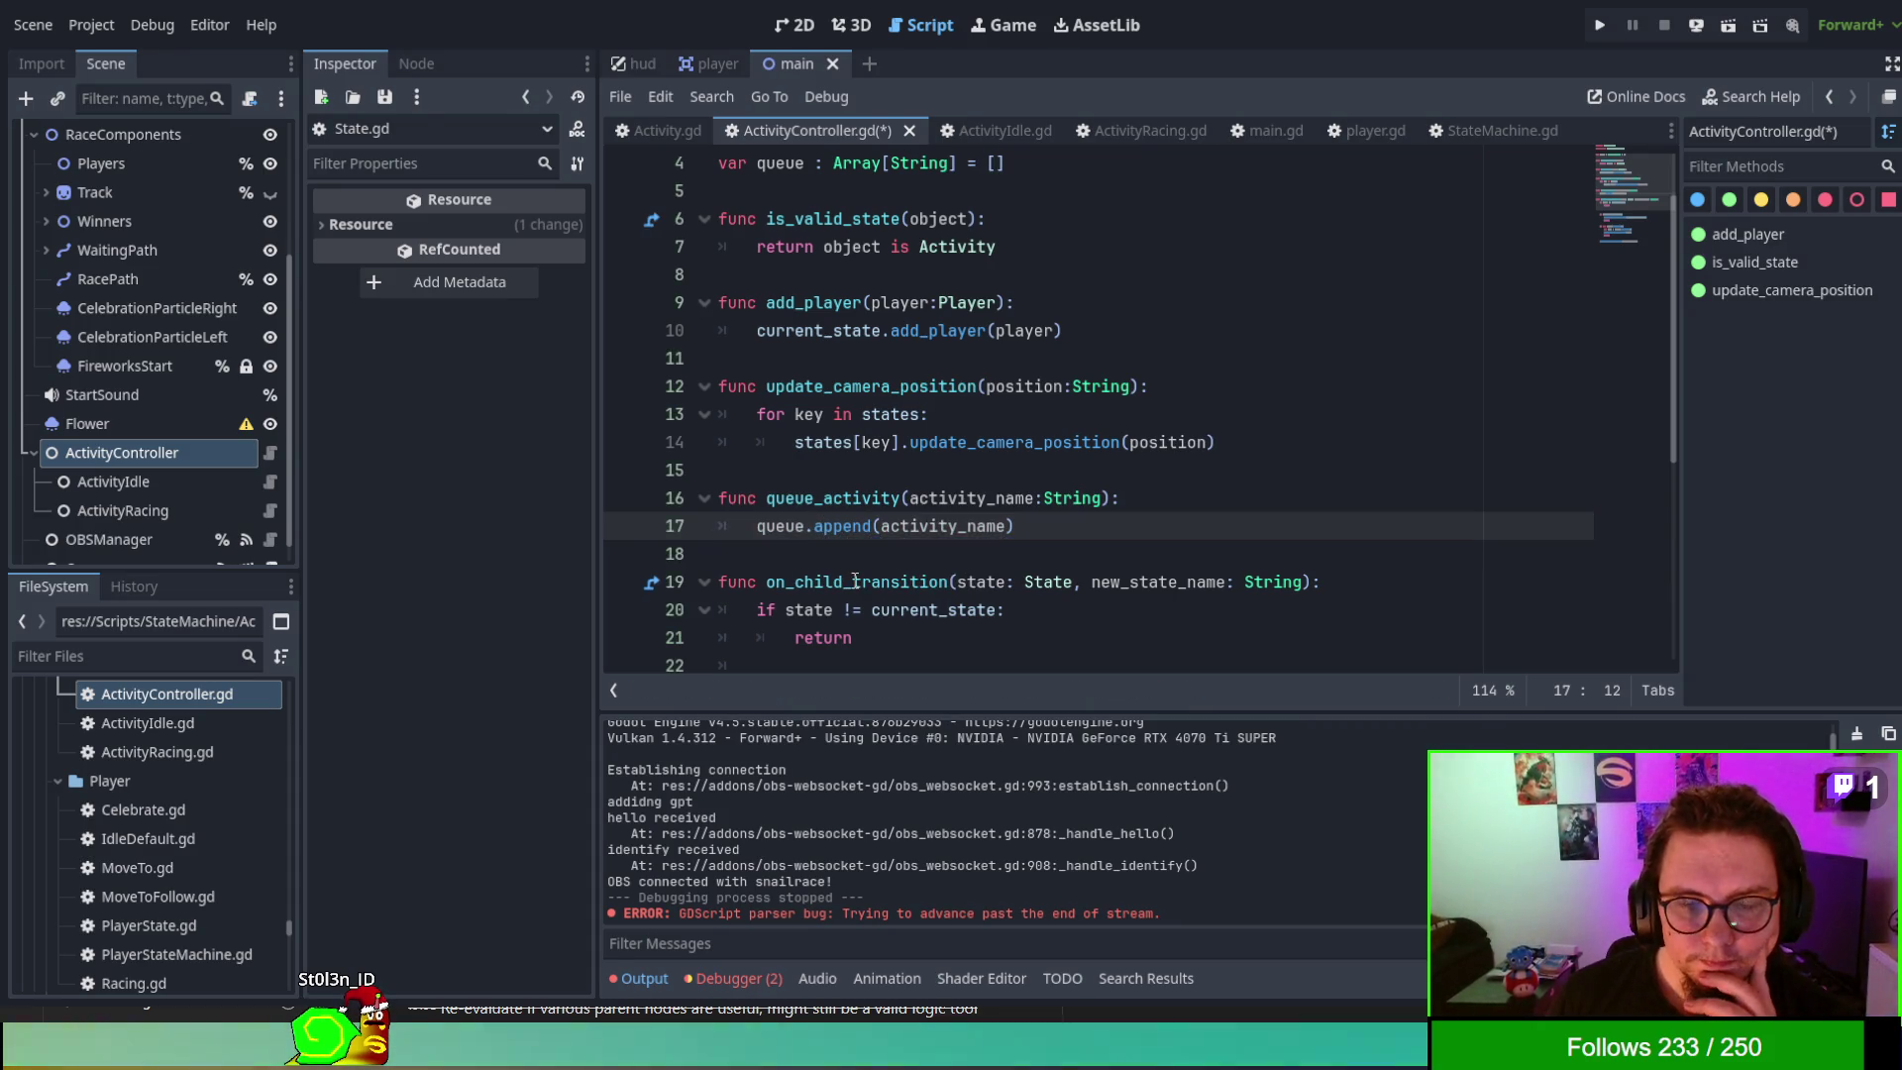
scroll(856, 583, "down", 3)
scroll(856, 583, "down", 1)
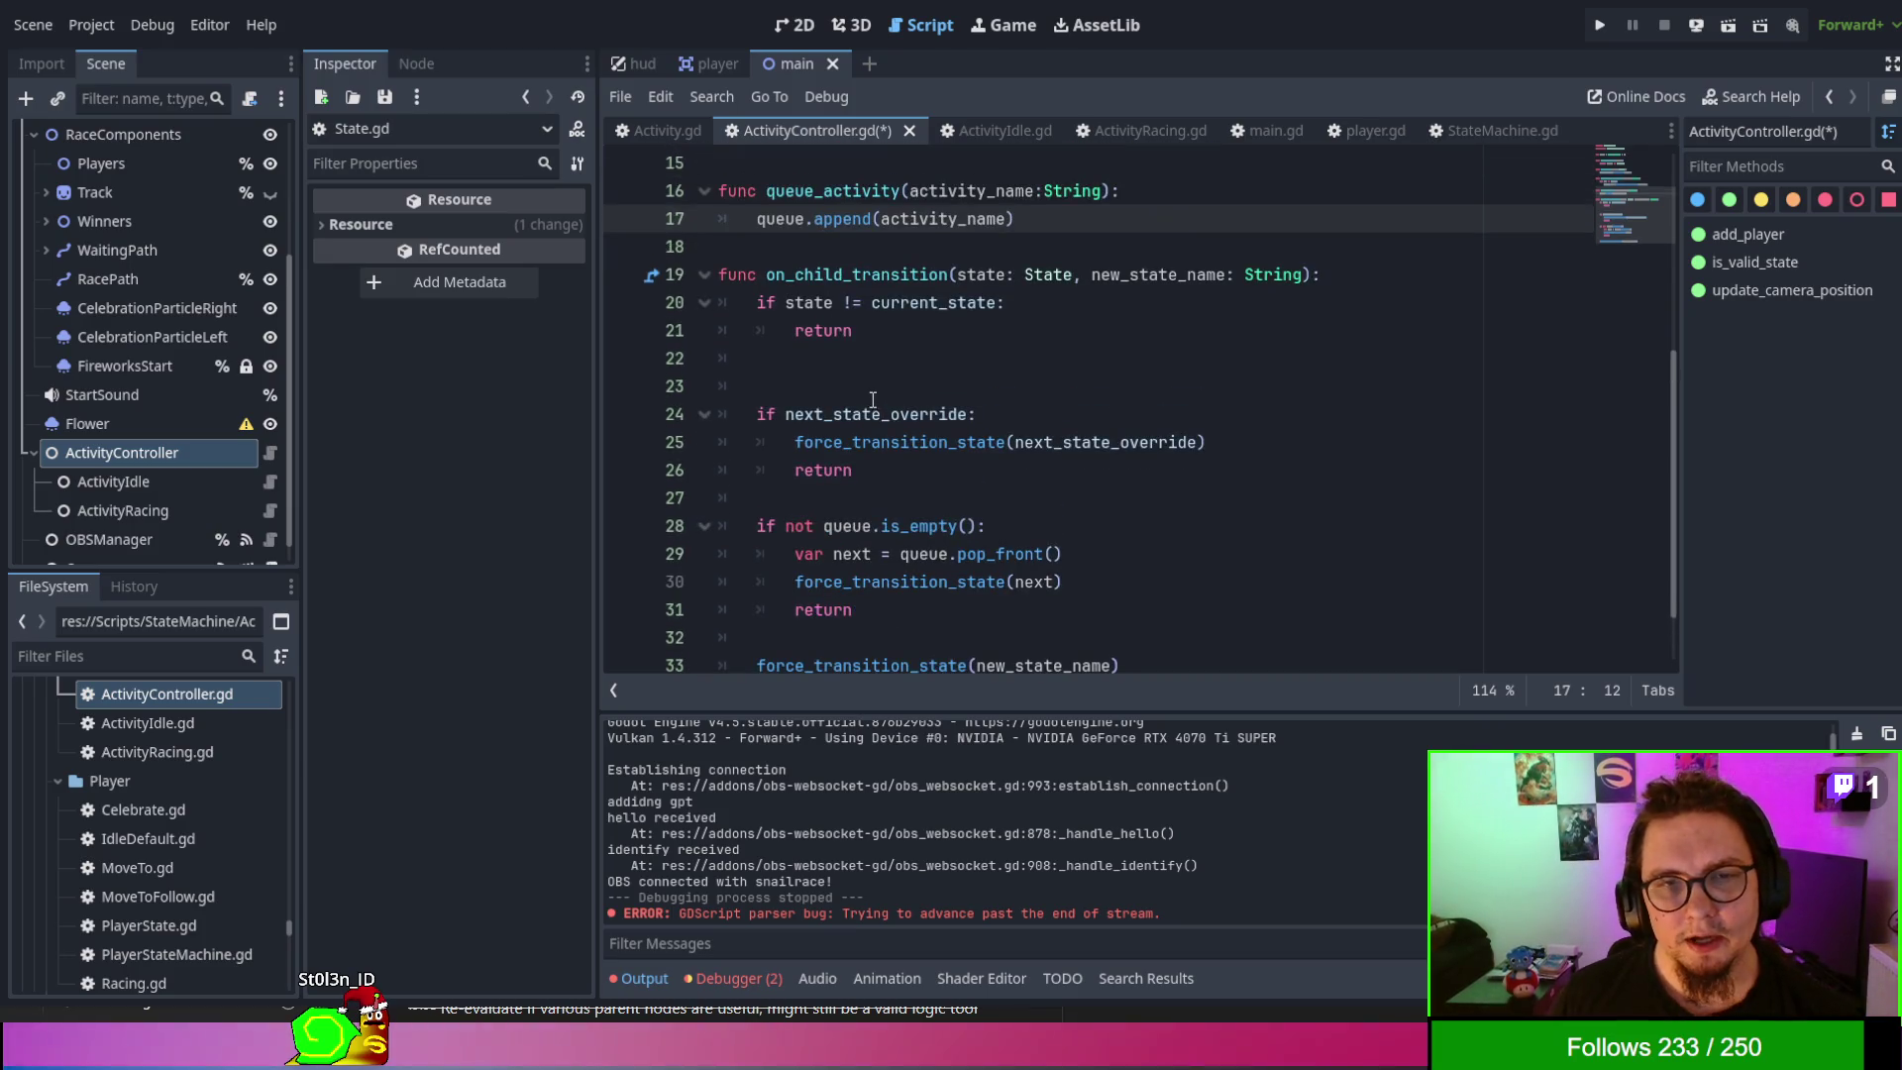
left_click(867, 389)
key("BackSpace")
key("BackSpace")
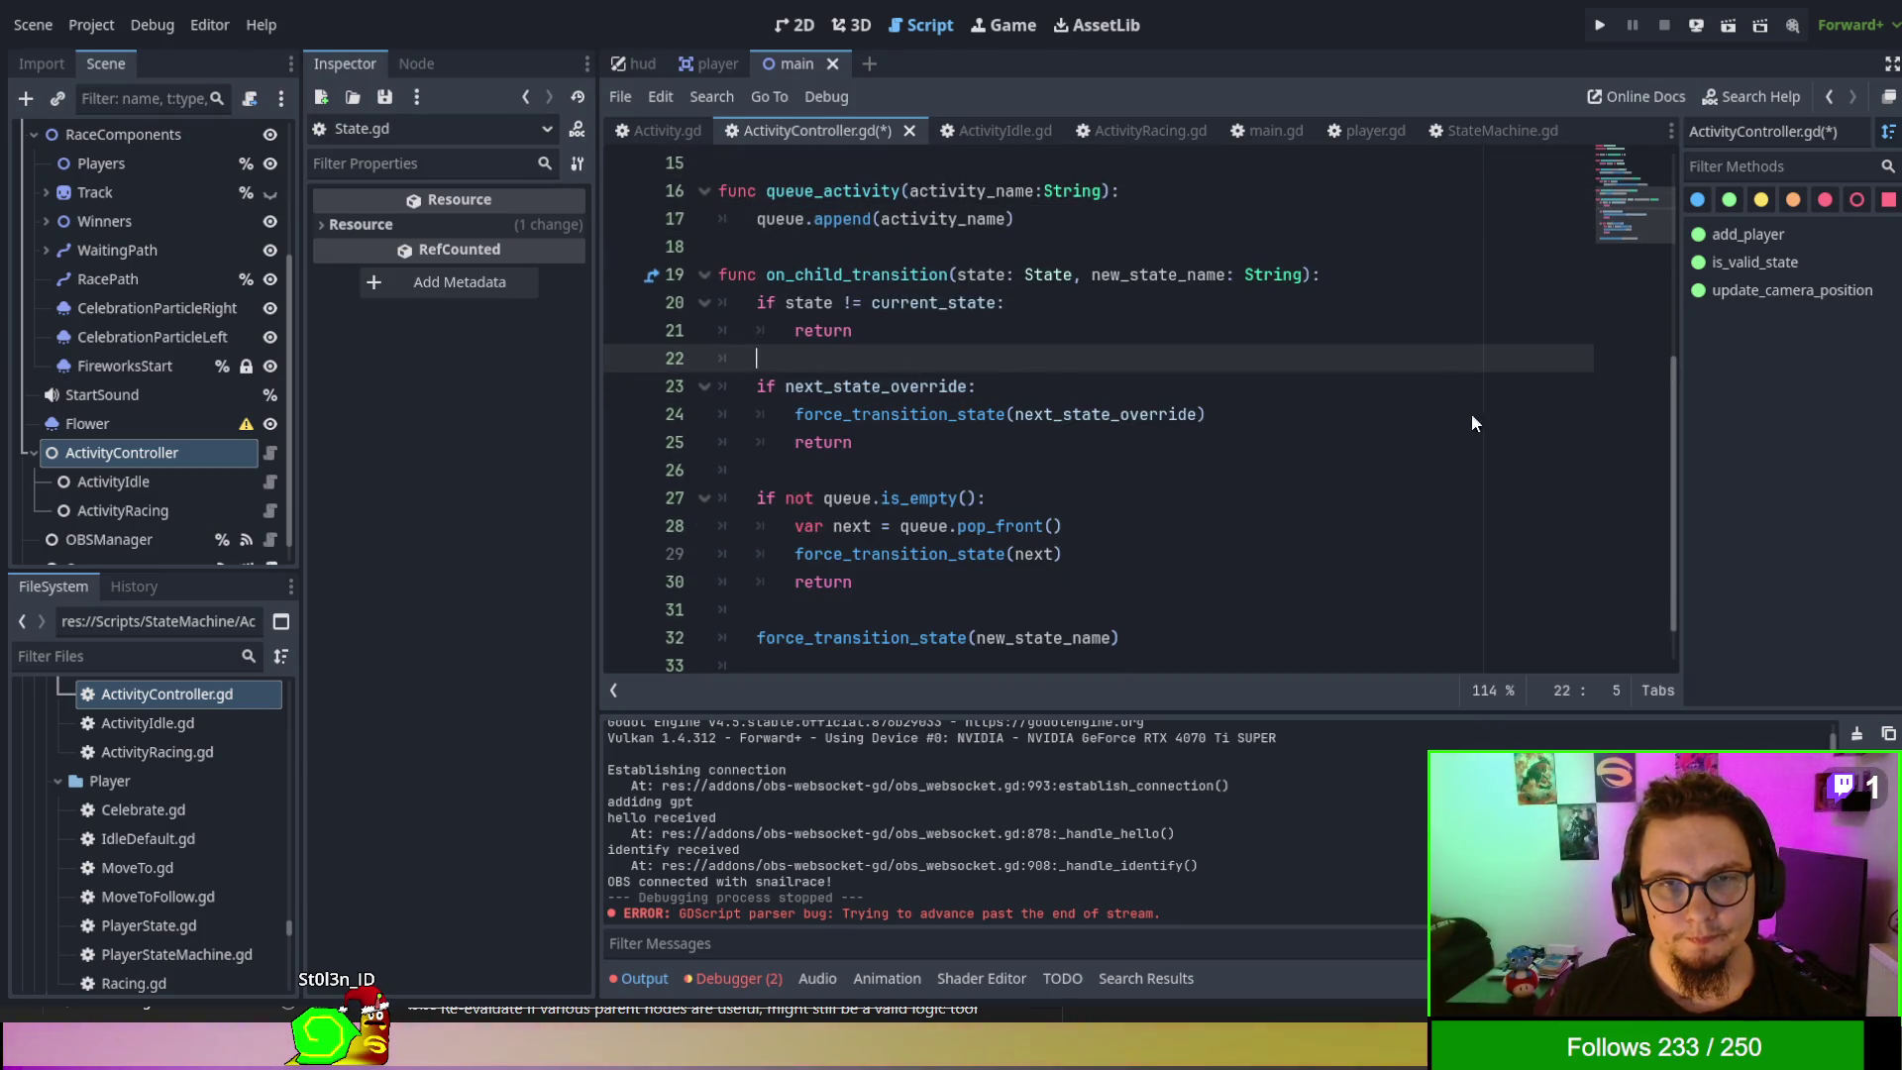
Copy the state check and its return below the pop_front line, fixing the indentation.
left_click(1422, 287)
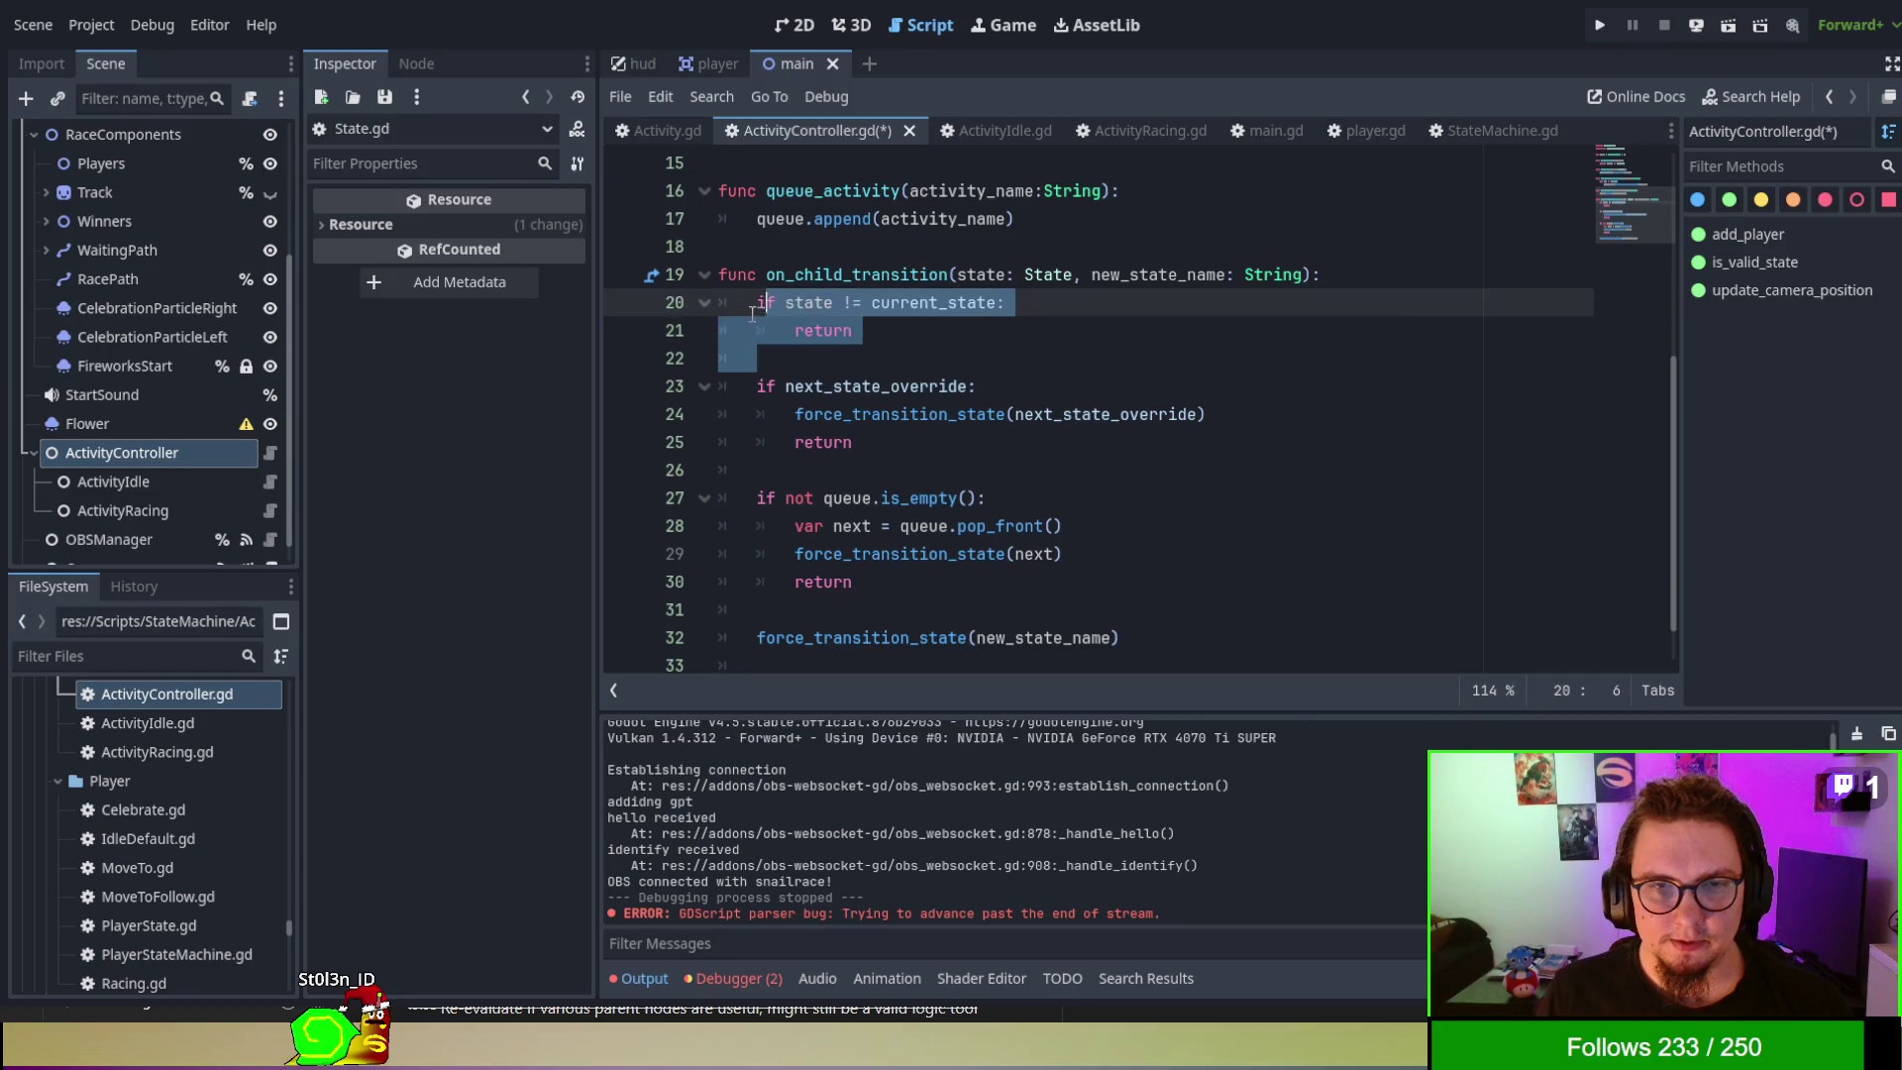
left_click_drag(855, 330, 636, 312)
key("ctrl+c")
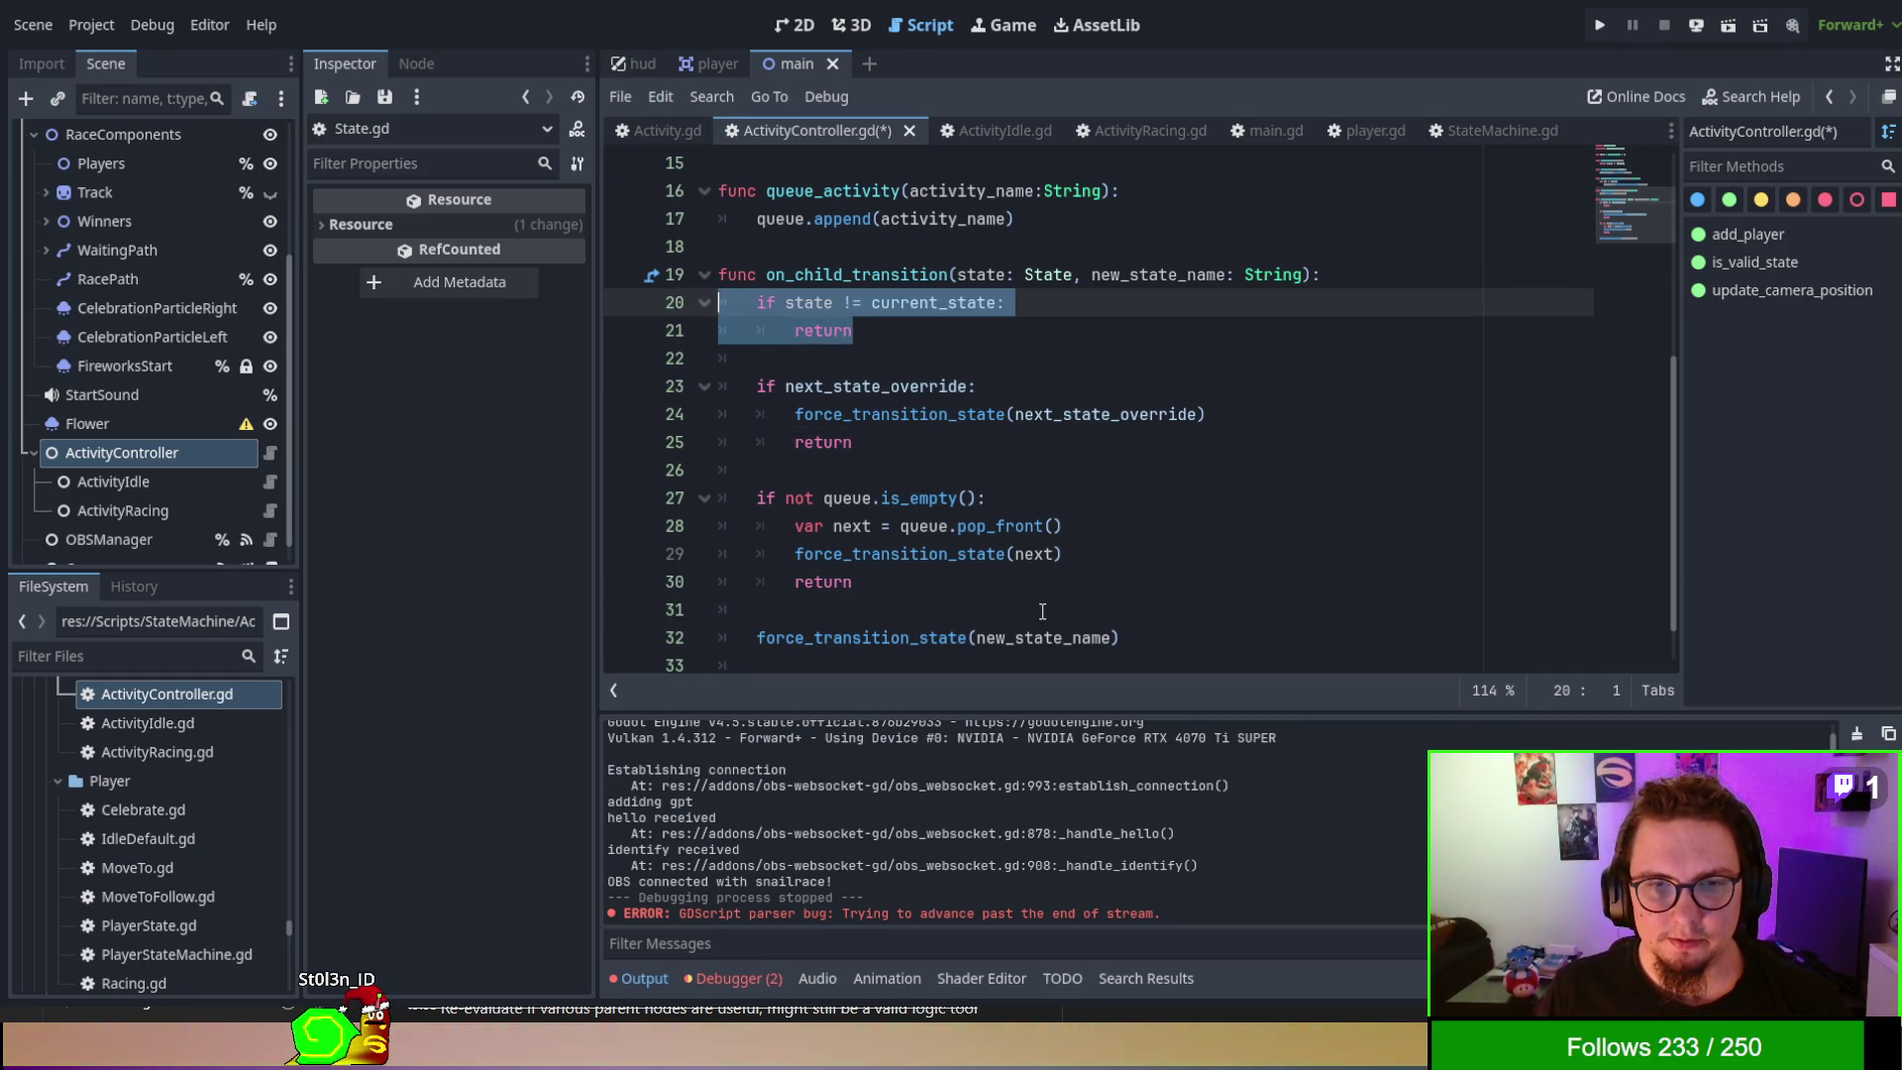
left_click(1140, 539)
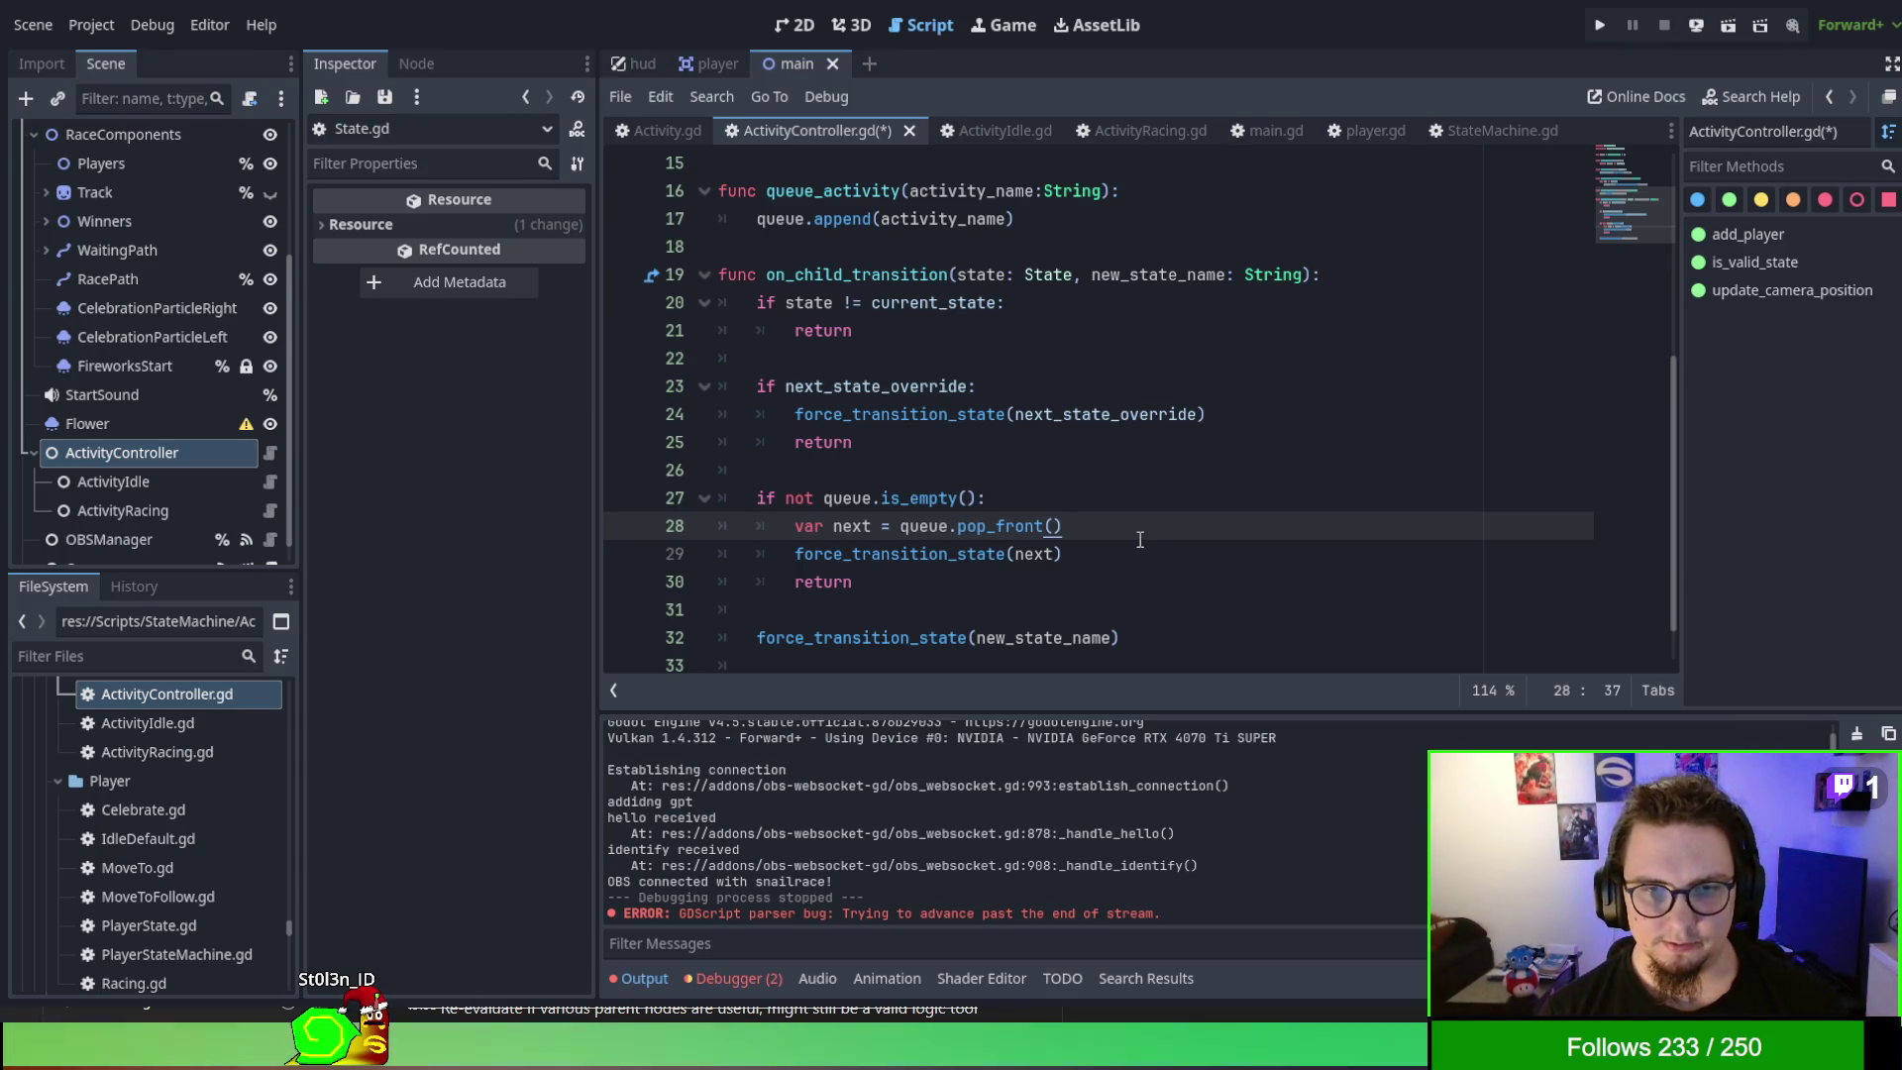
key("Return")
key("ctrl+v")
key("Up")
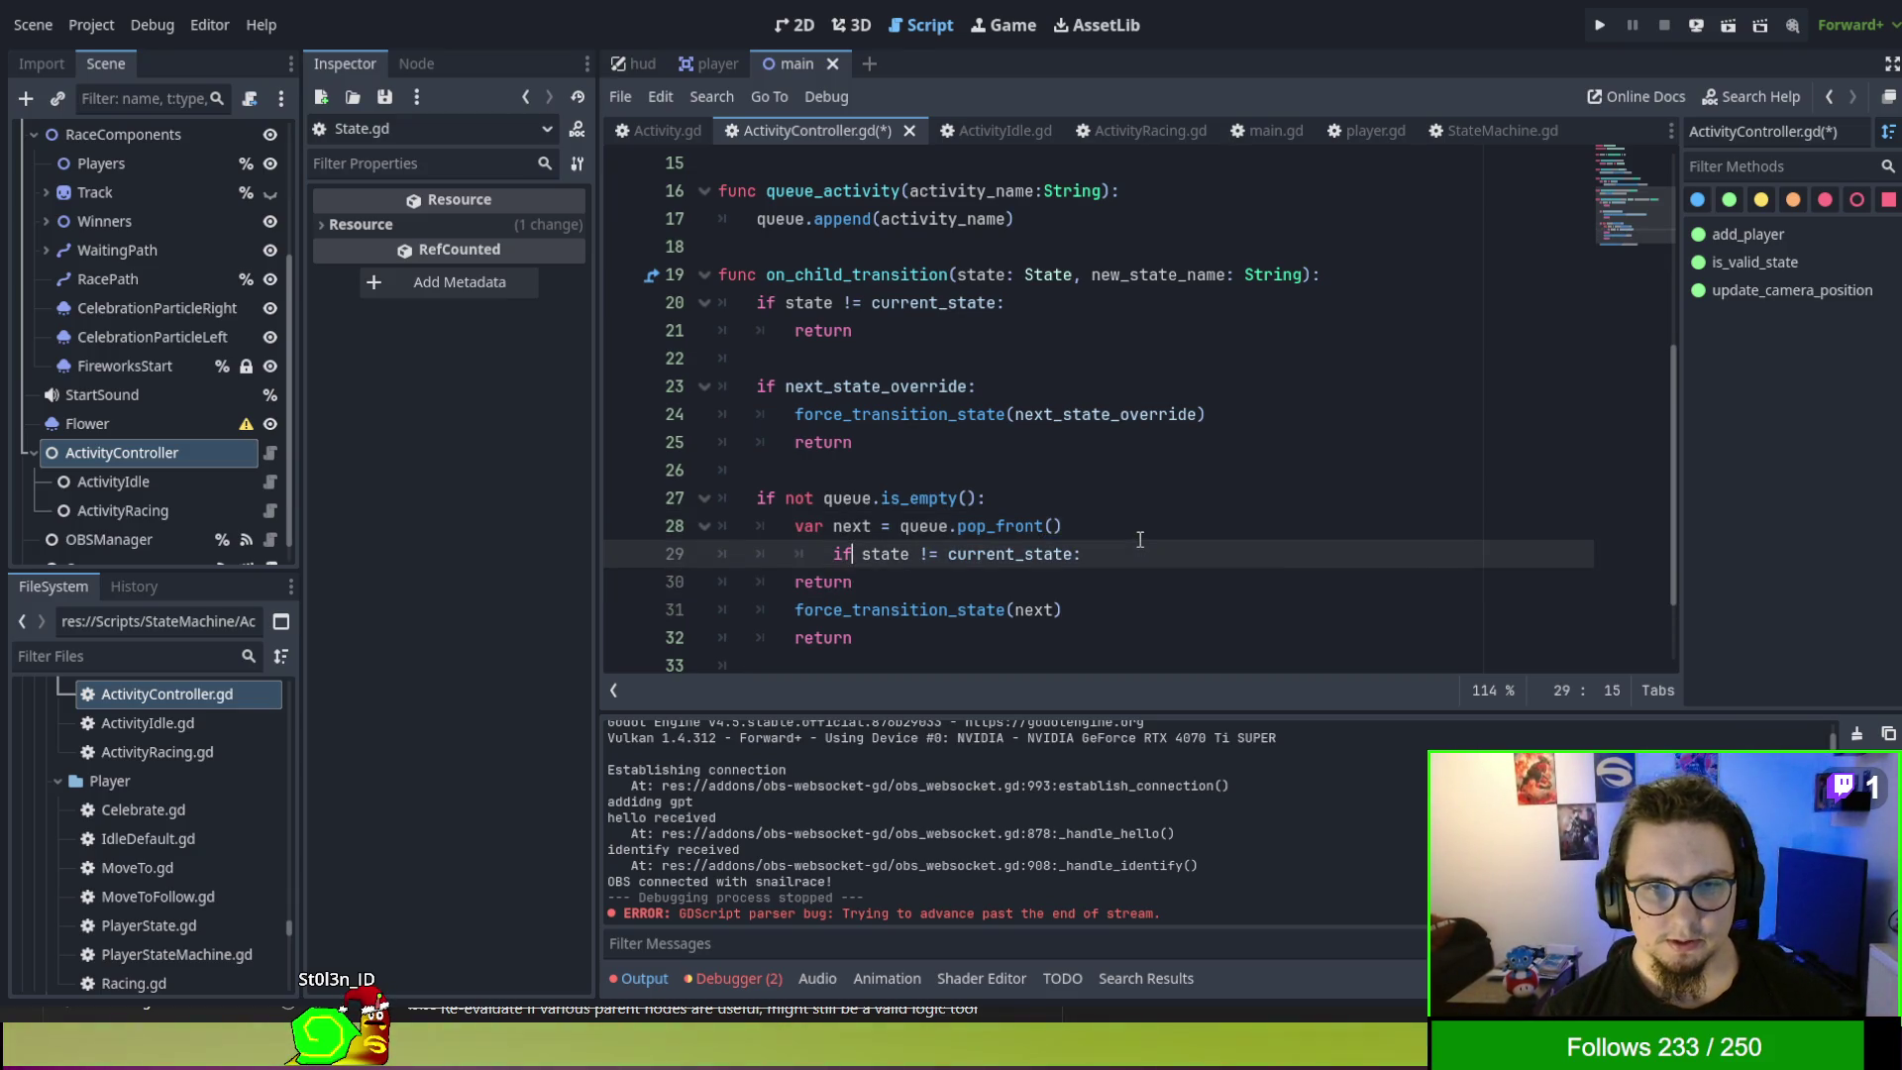
key("shift+Tab")
key("Down")
key("Tab")
key("BackSpace")
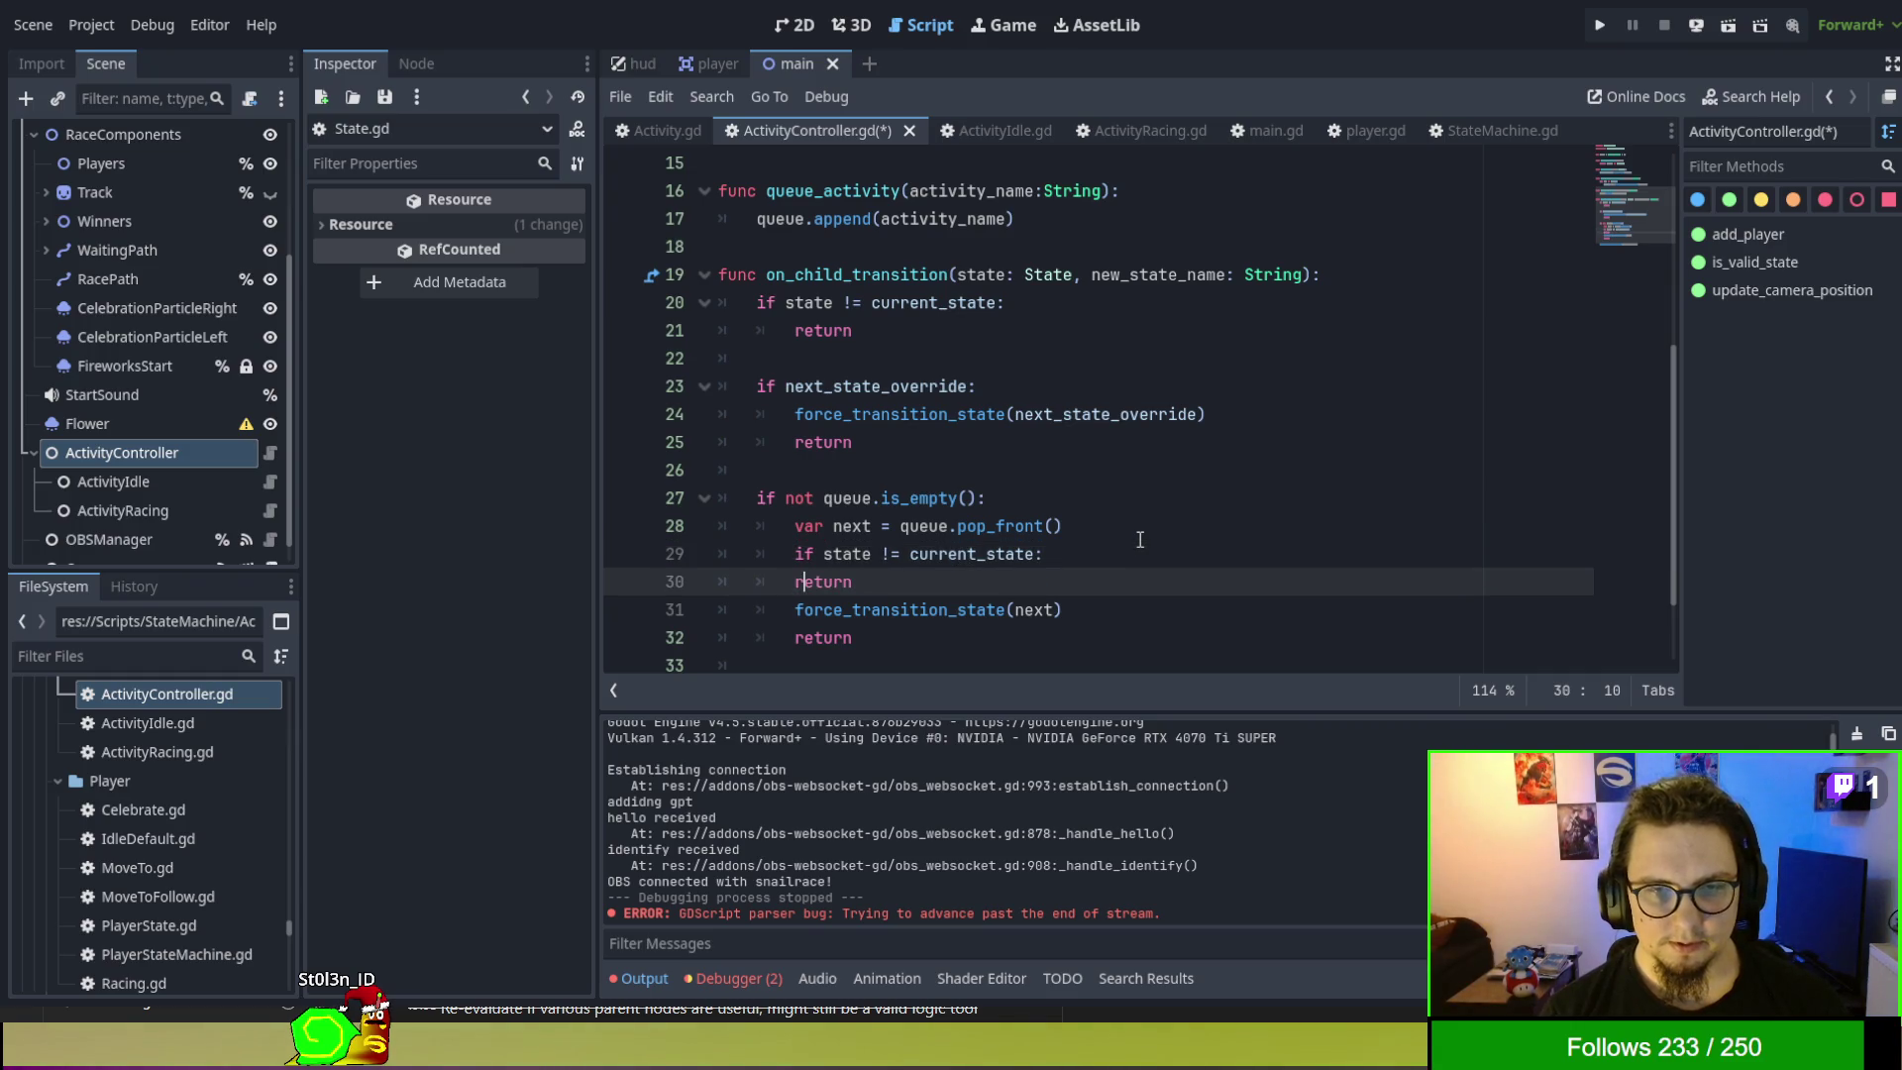
key("Tab")
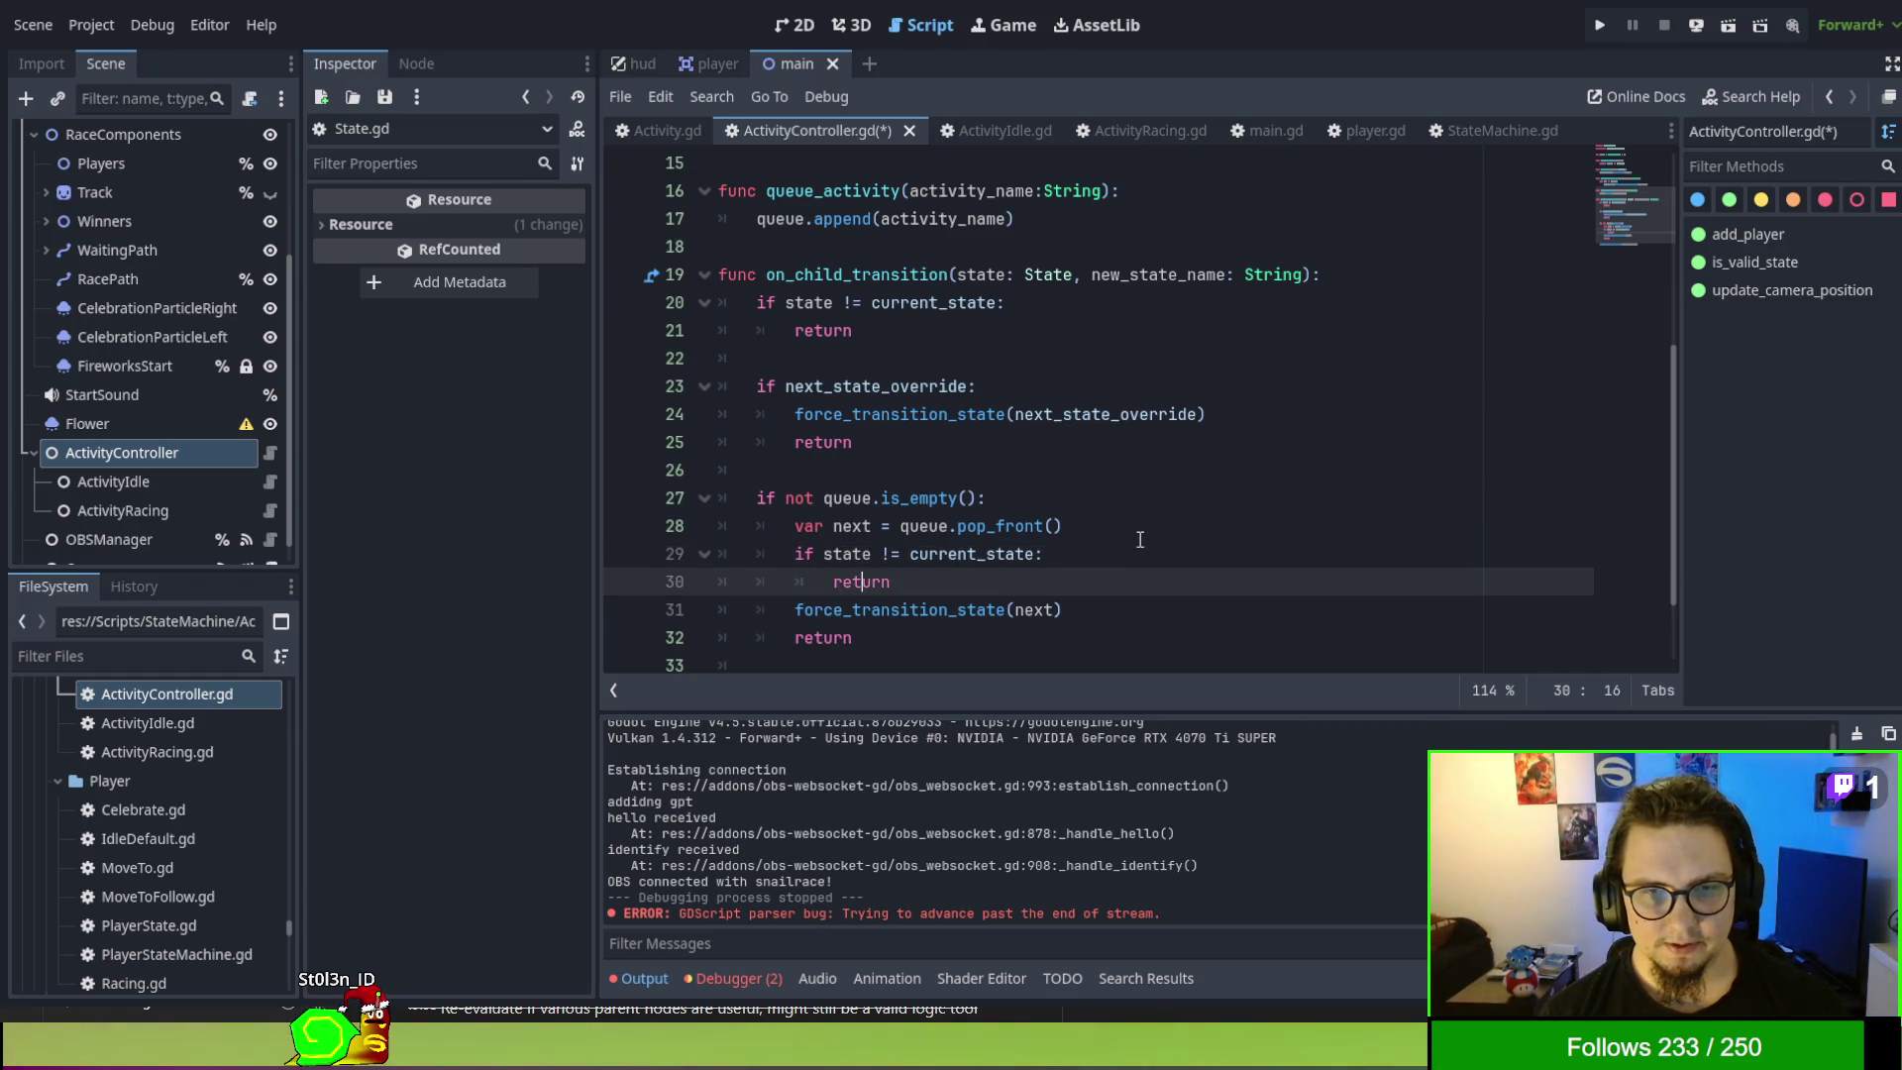
key("Right")
key("Right")
key("Right")
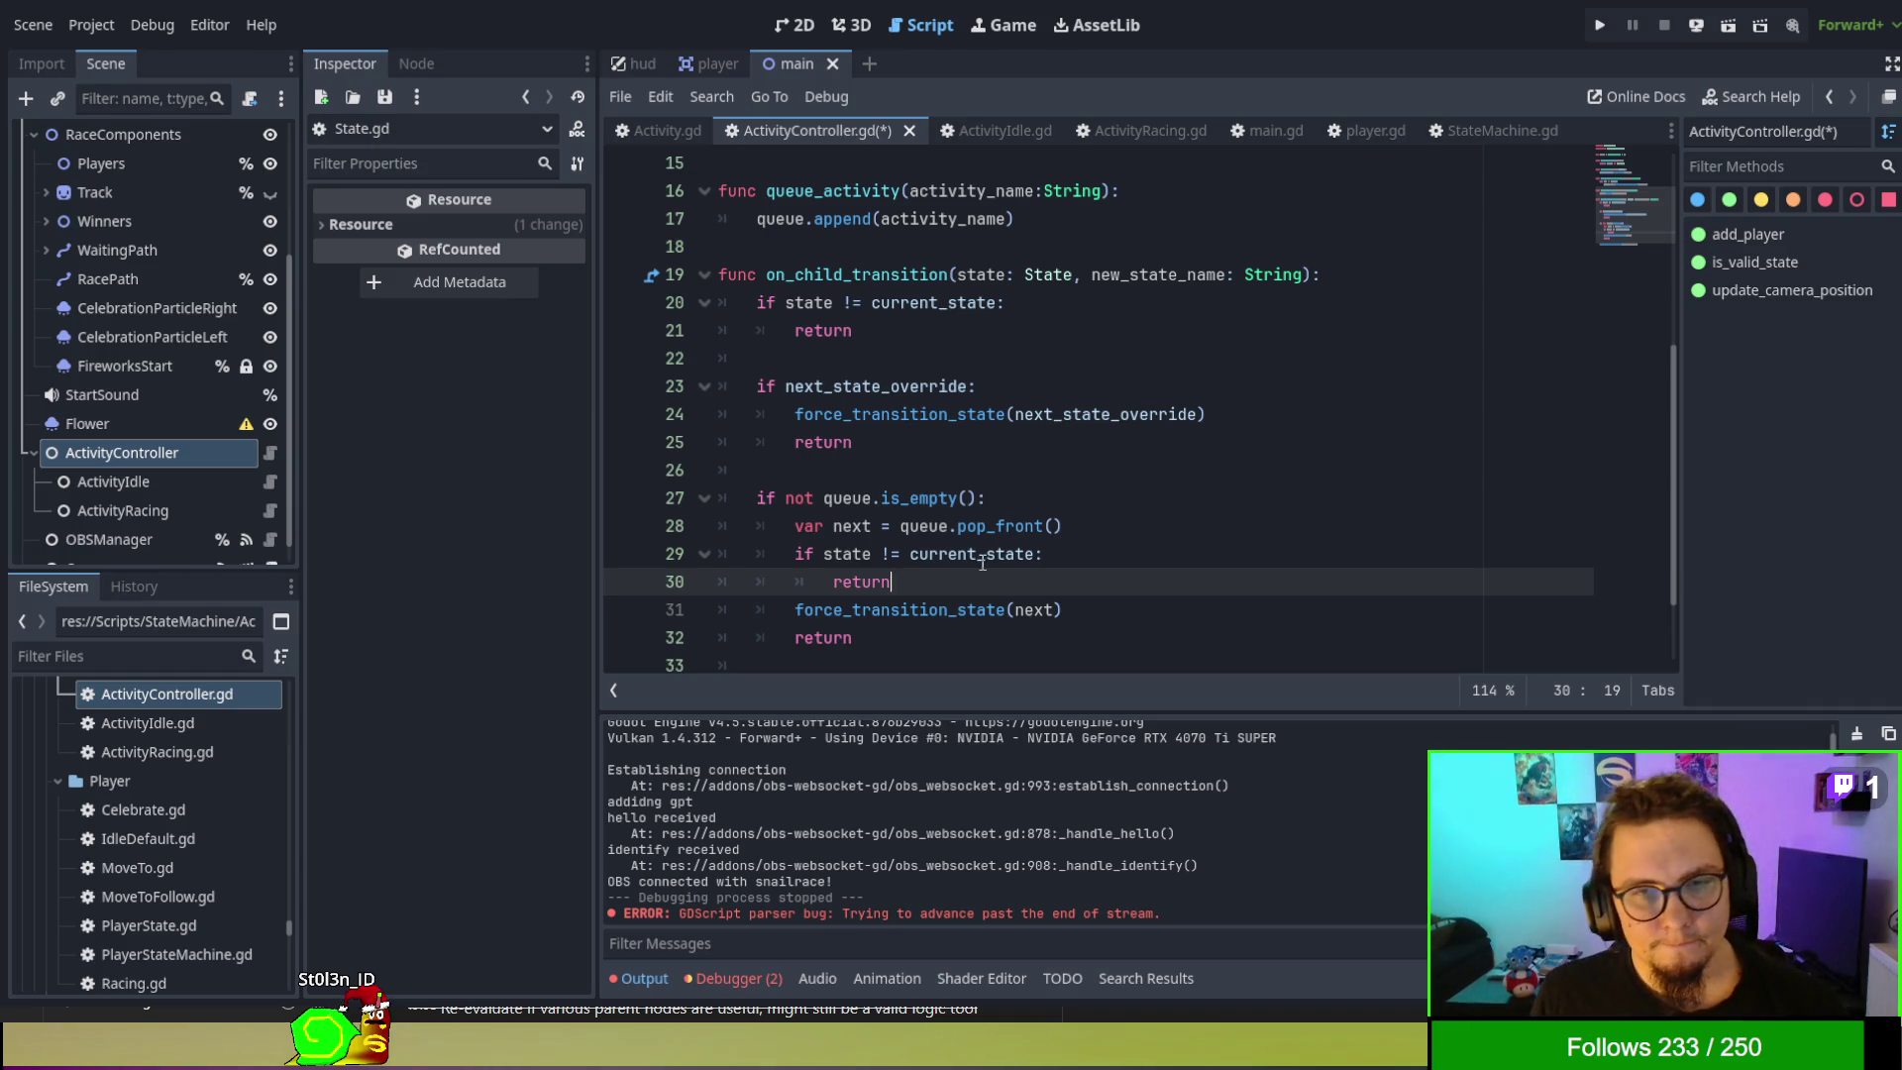
Make the pasted check read 'if next != current_state:' and remove its return.
double_click(851, 526)
key("ctrl+c")
double_click(847, 554)
key("ctrl+v")
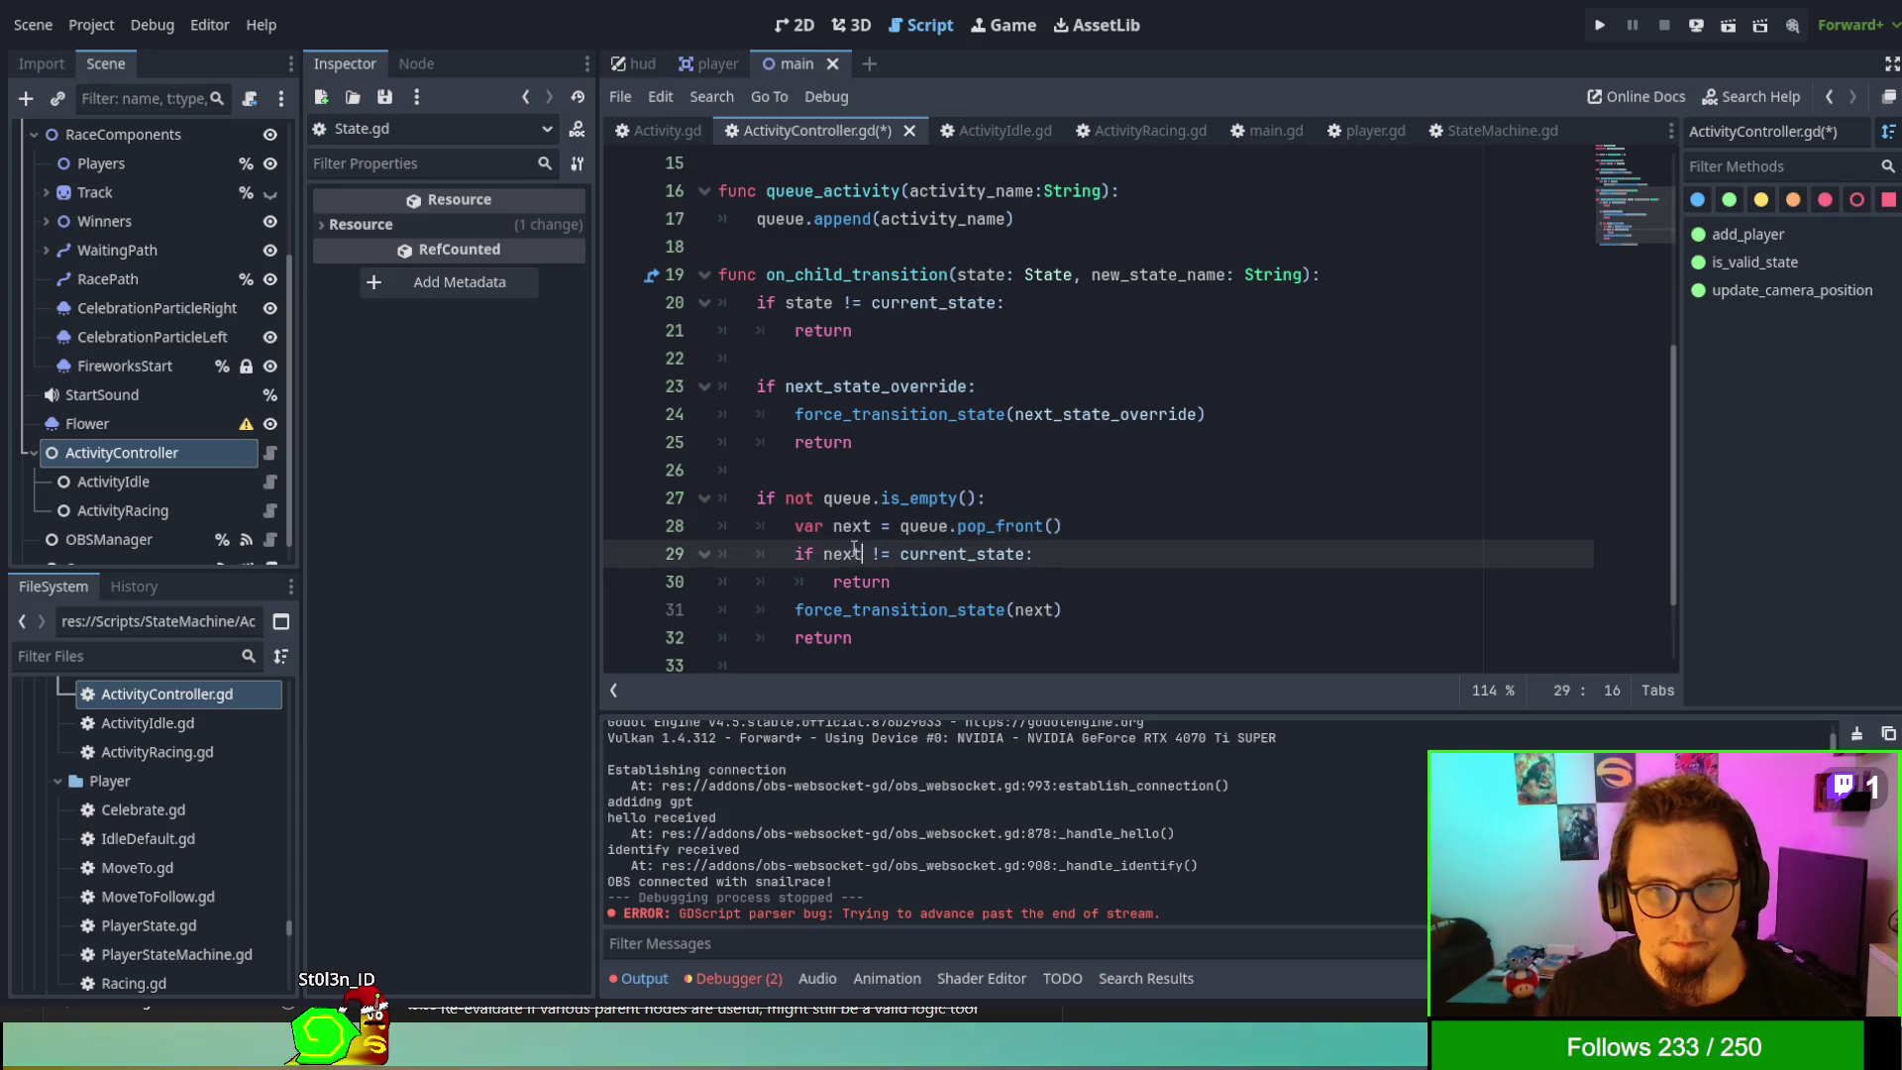
double_click(857, 584)
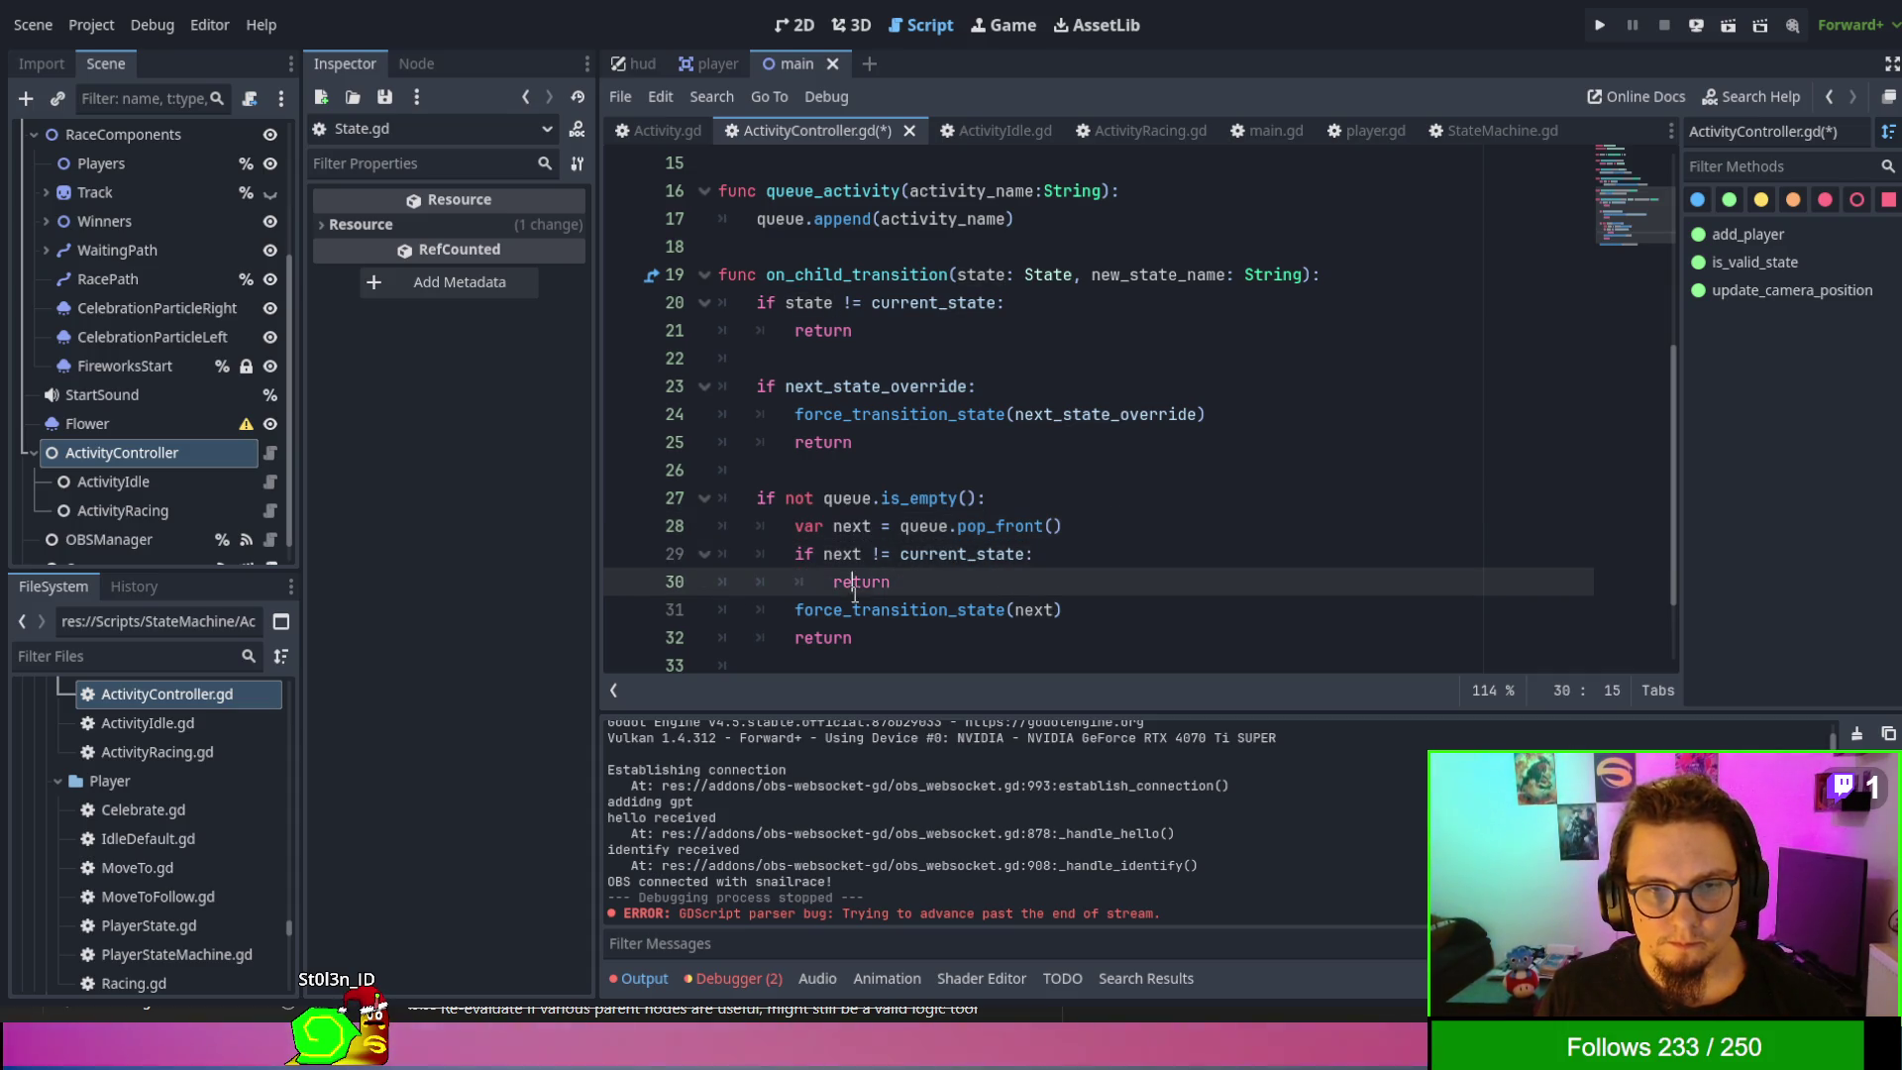
key("BackSpace")
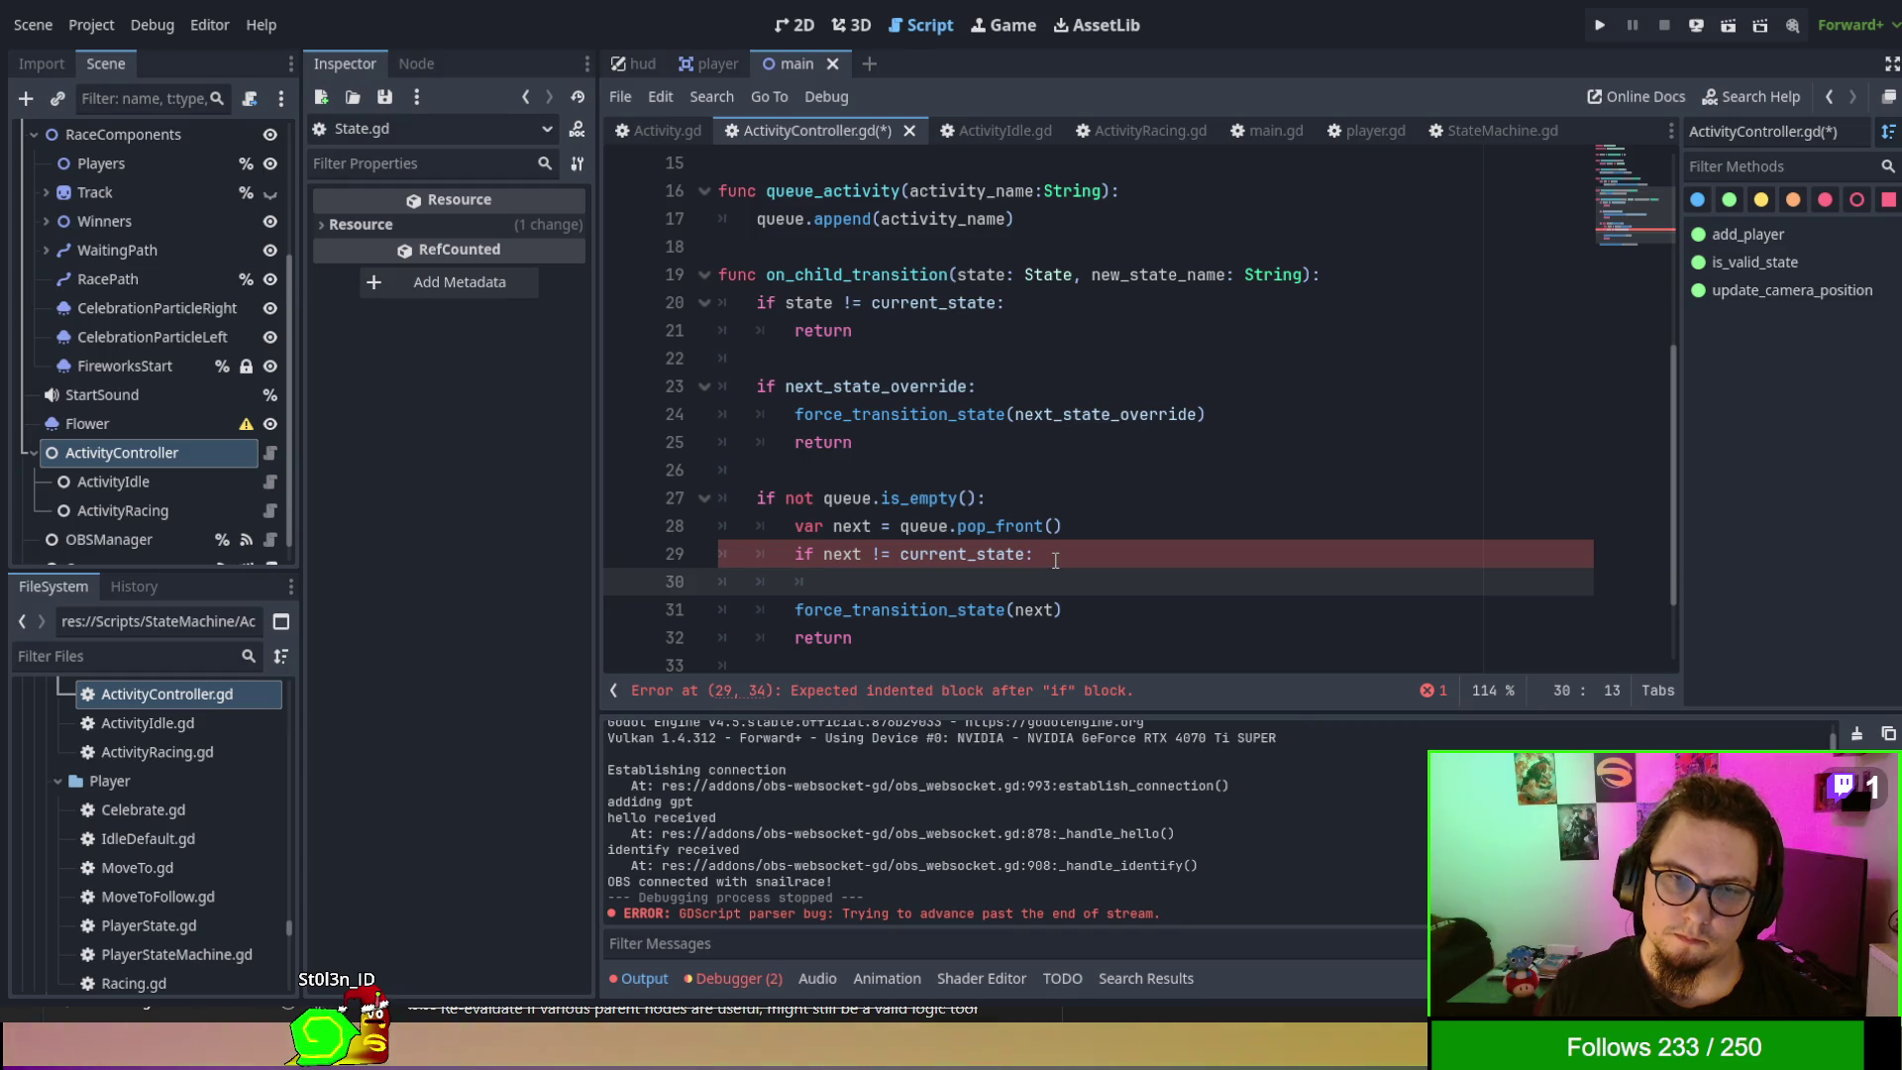
left_click_drag(1038, 554, 717, 553)
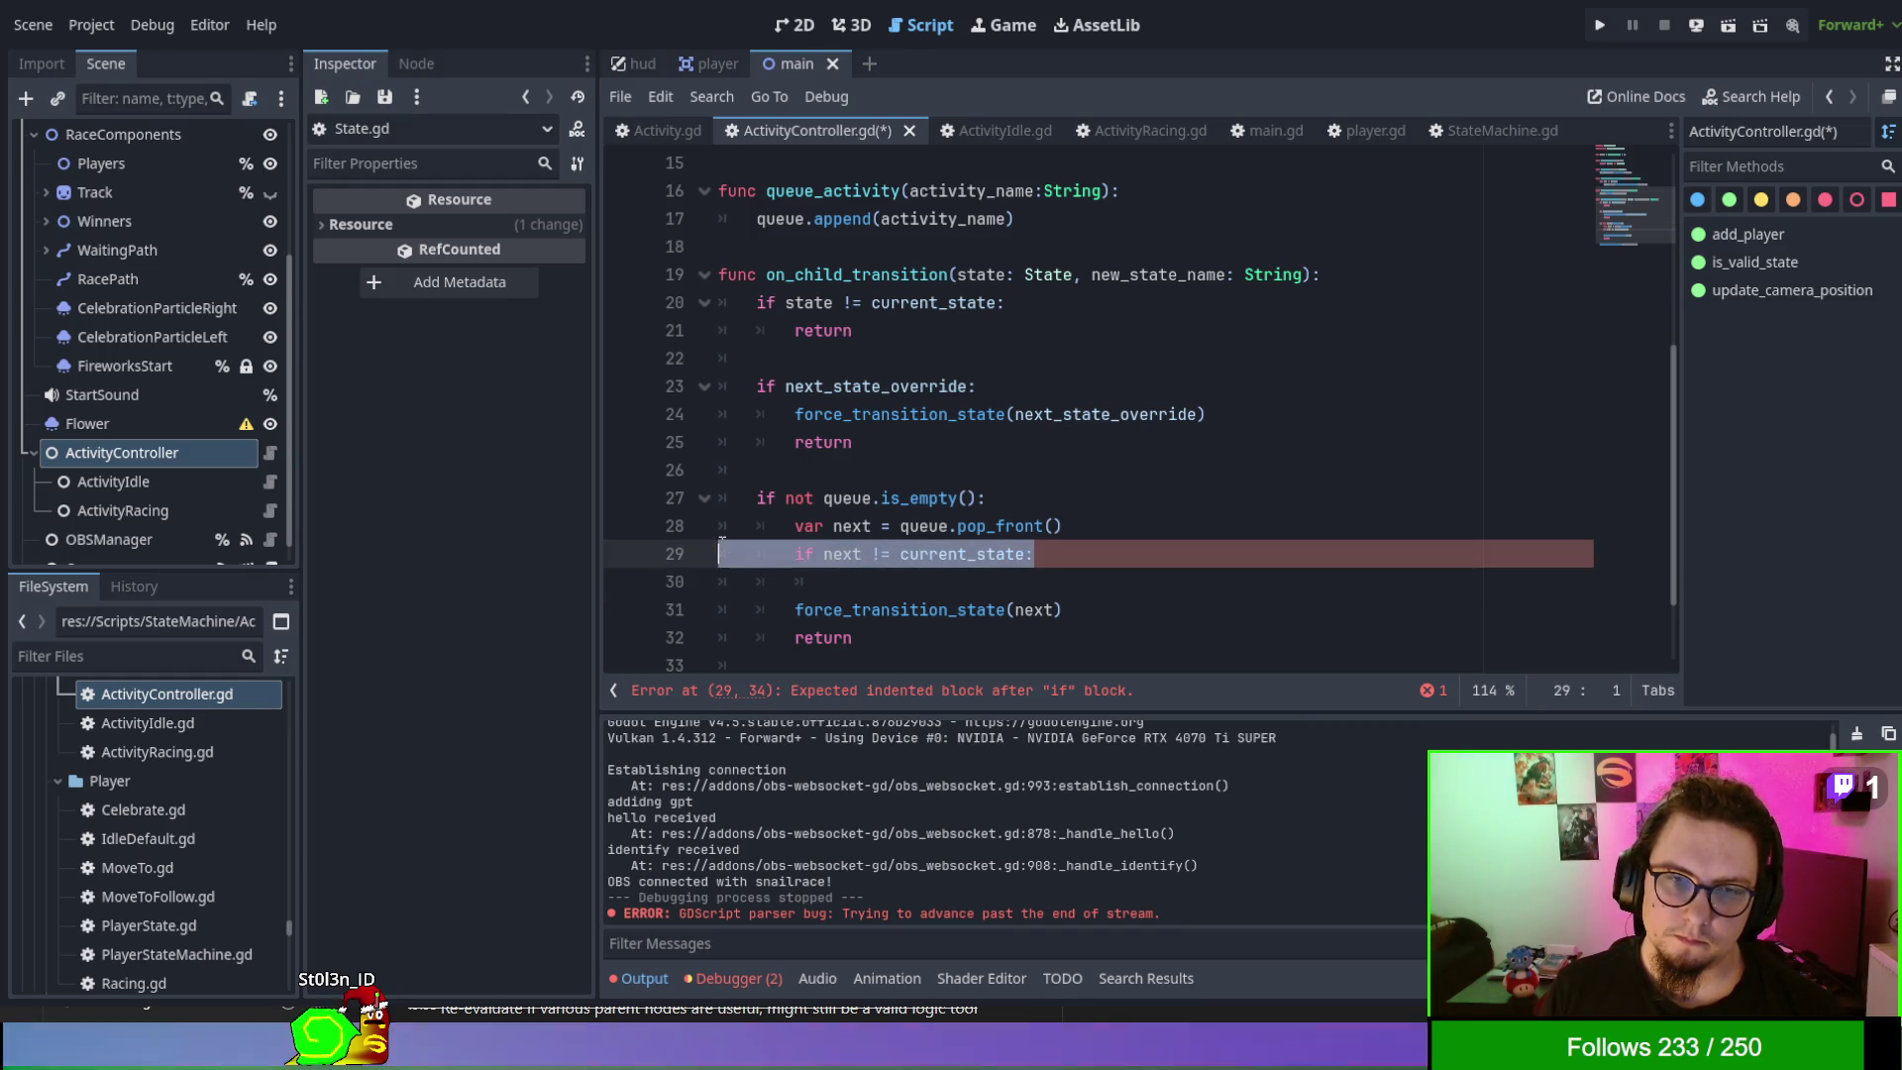
Turn the 'if next != current_state' check into 'while next == current_state:'.
left_click(788, 479)
key("Down")
type("while")
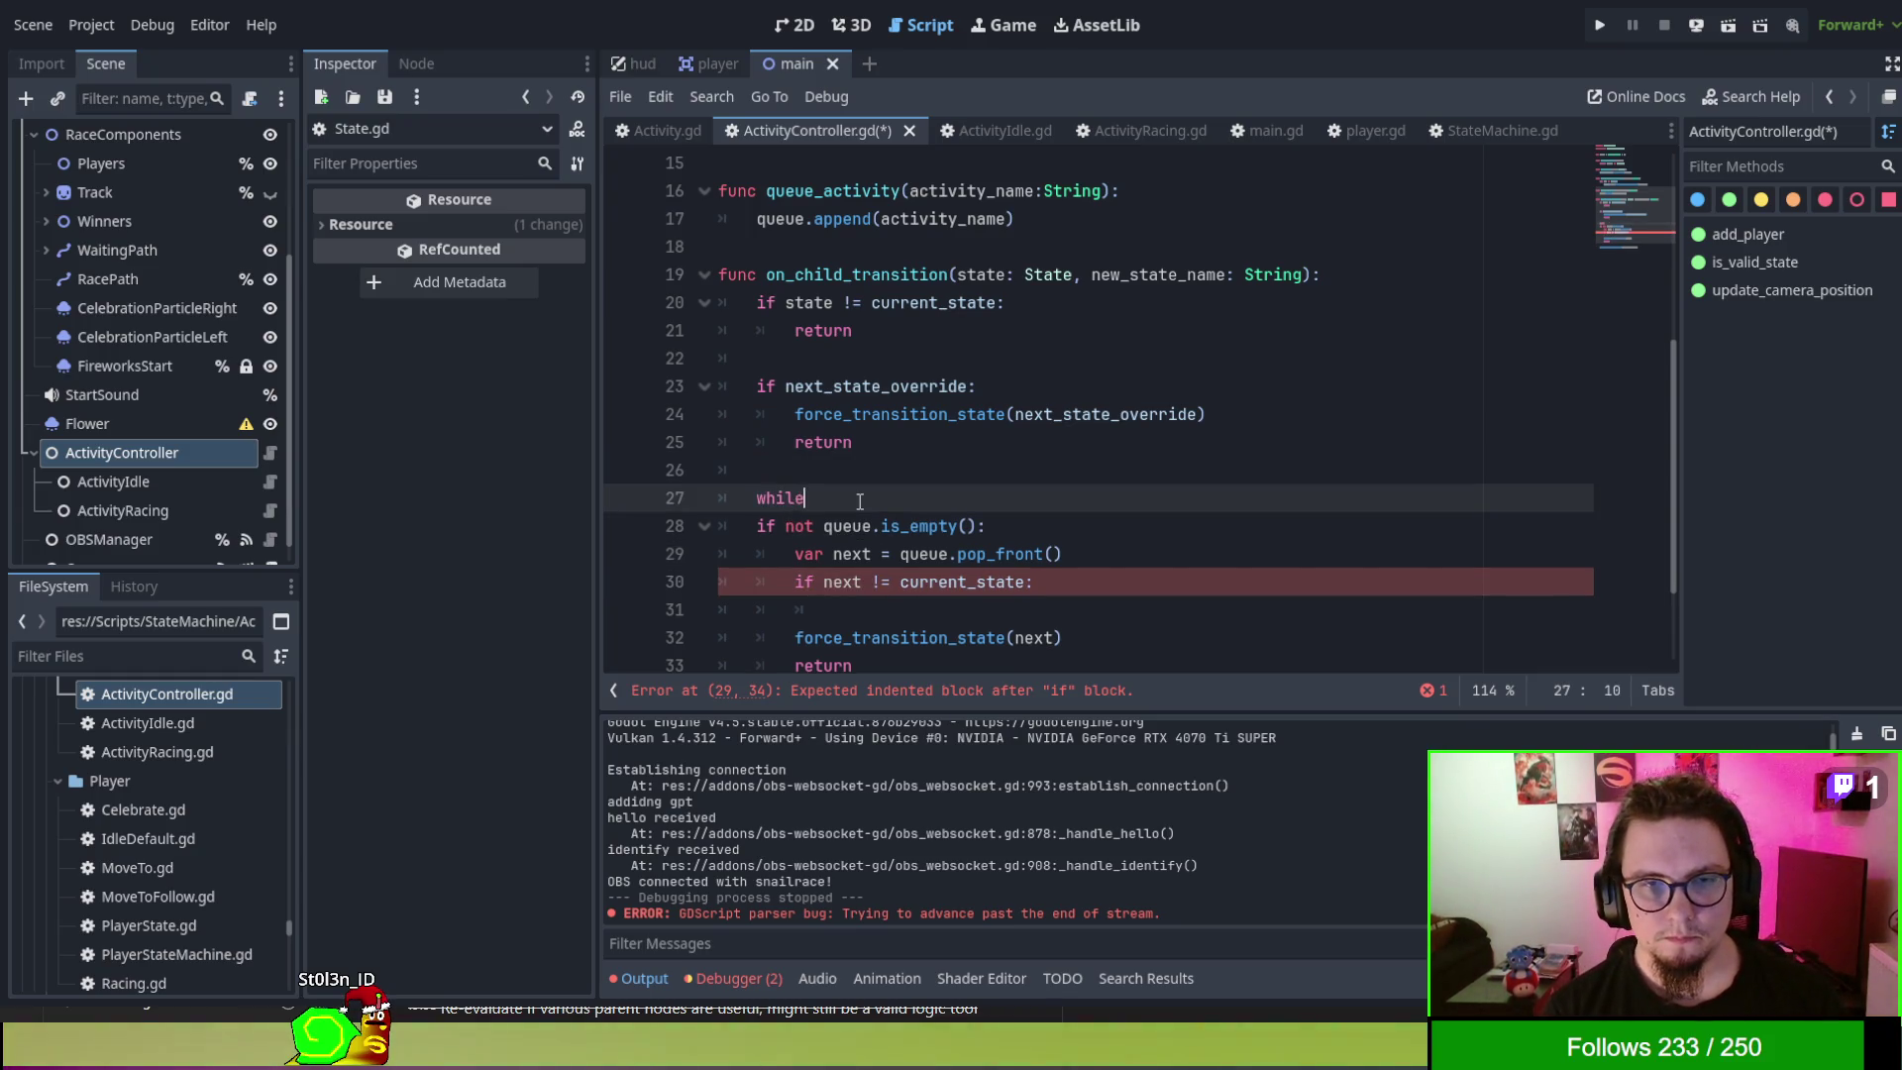
key("Delete")
key("Delete")
key("Delete")
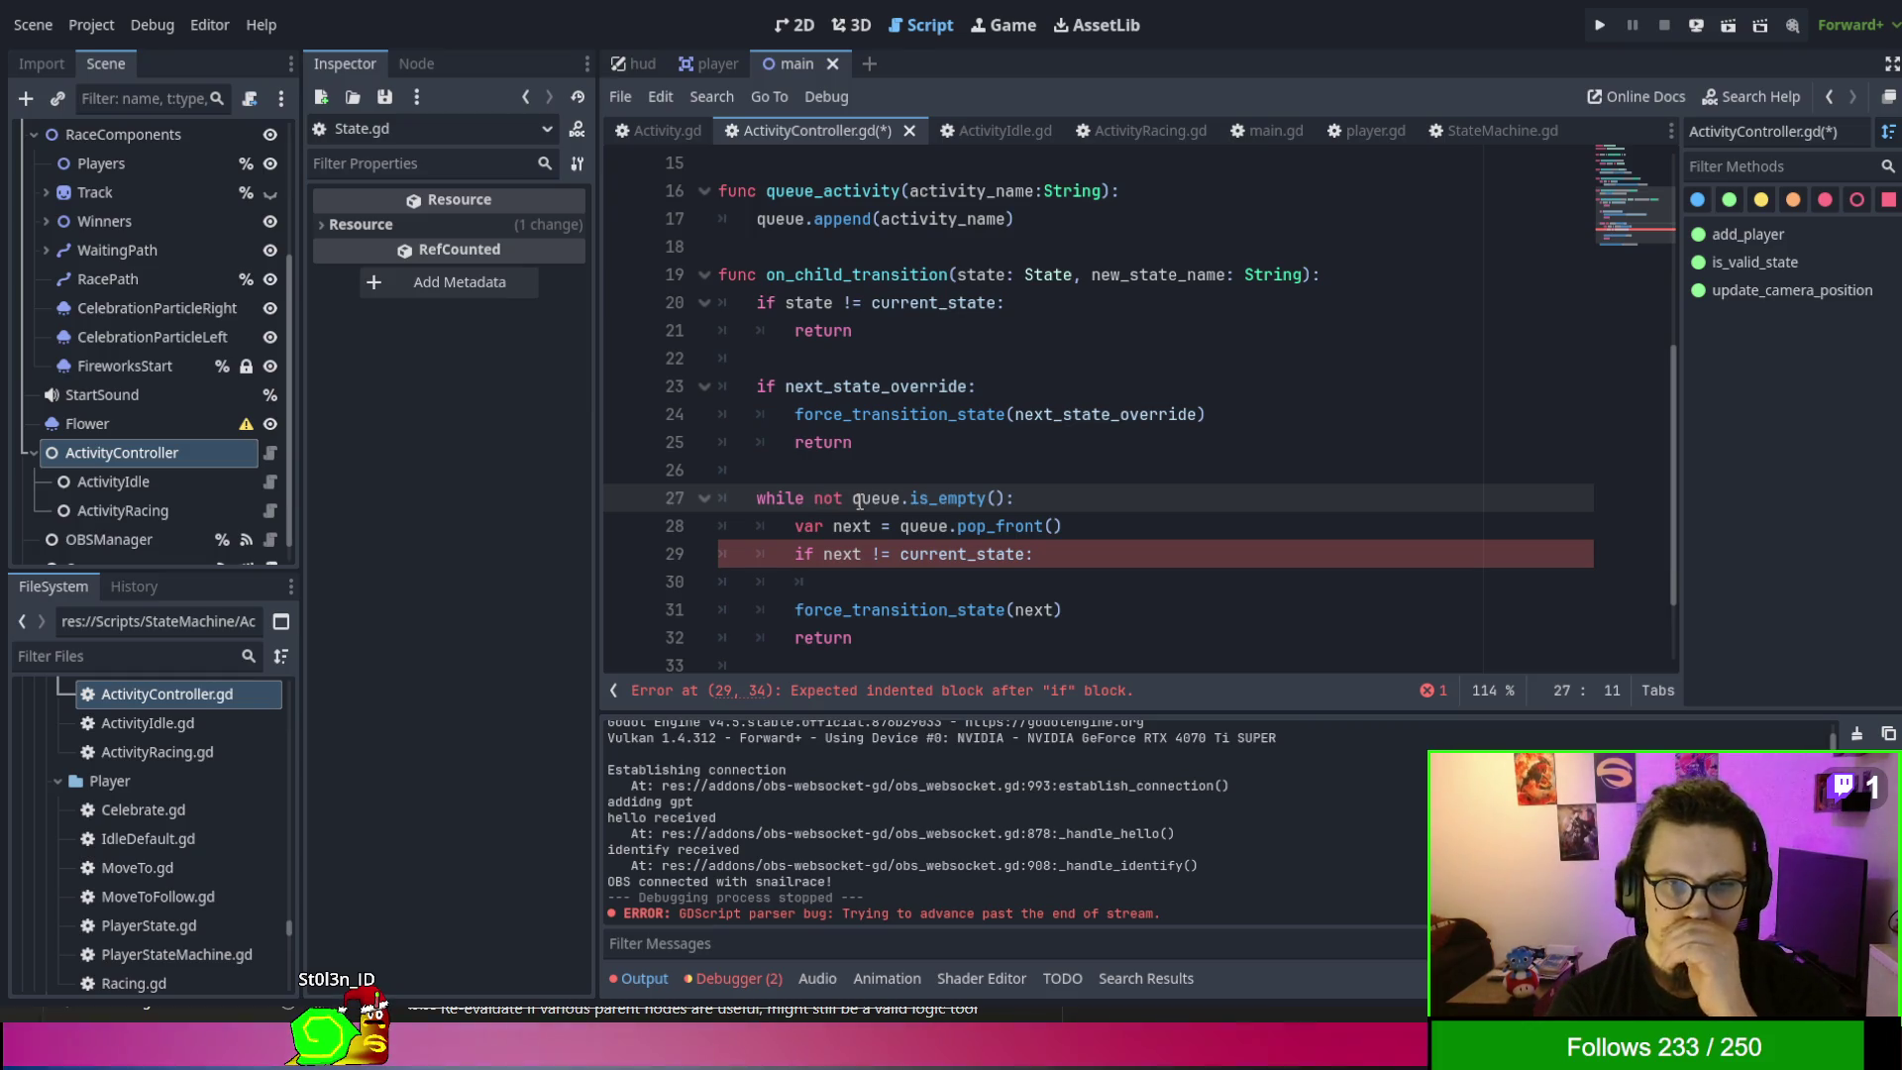
key("ctrl+z")
key("ctrl+z")
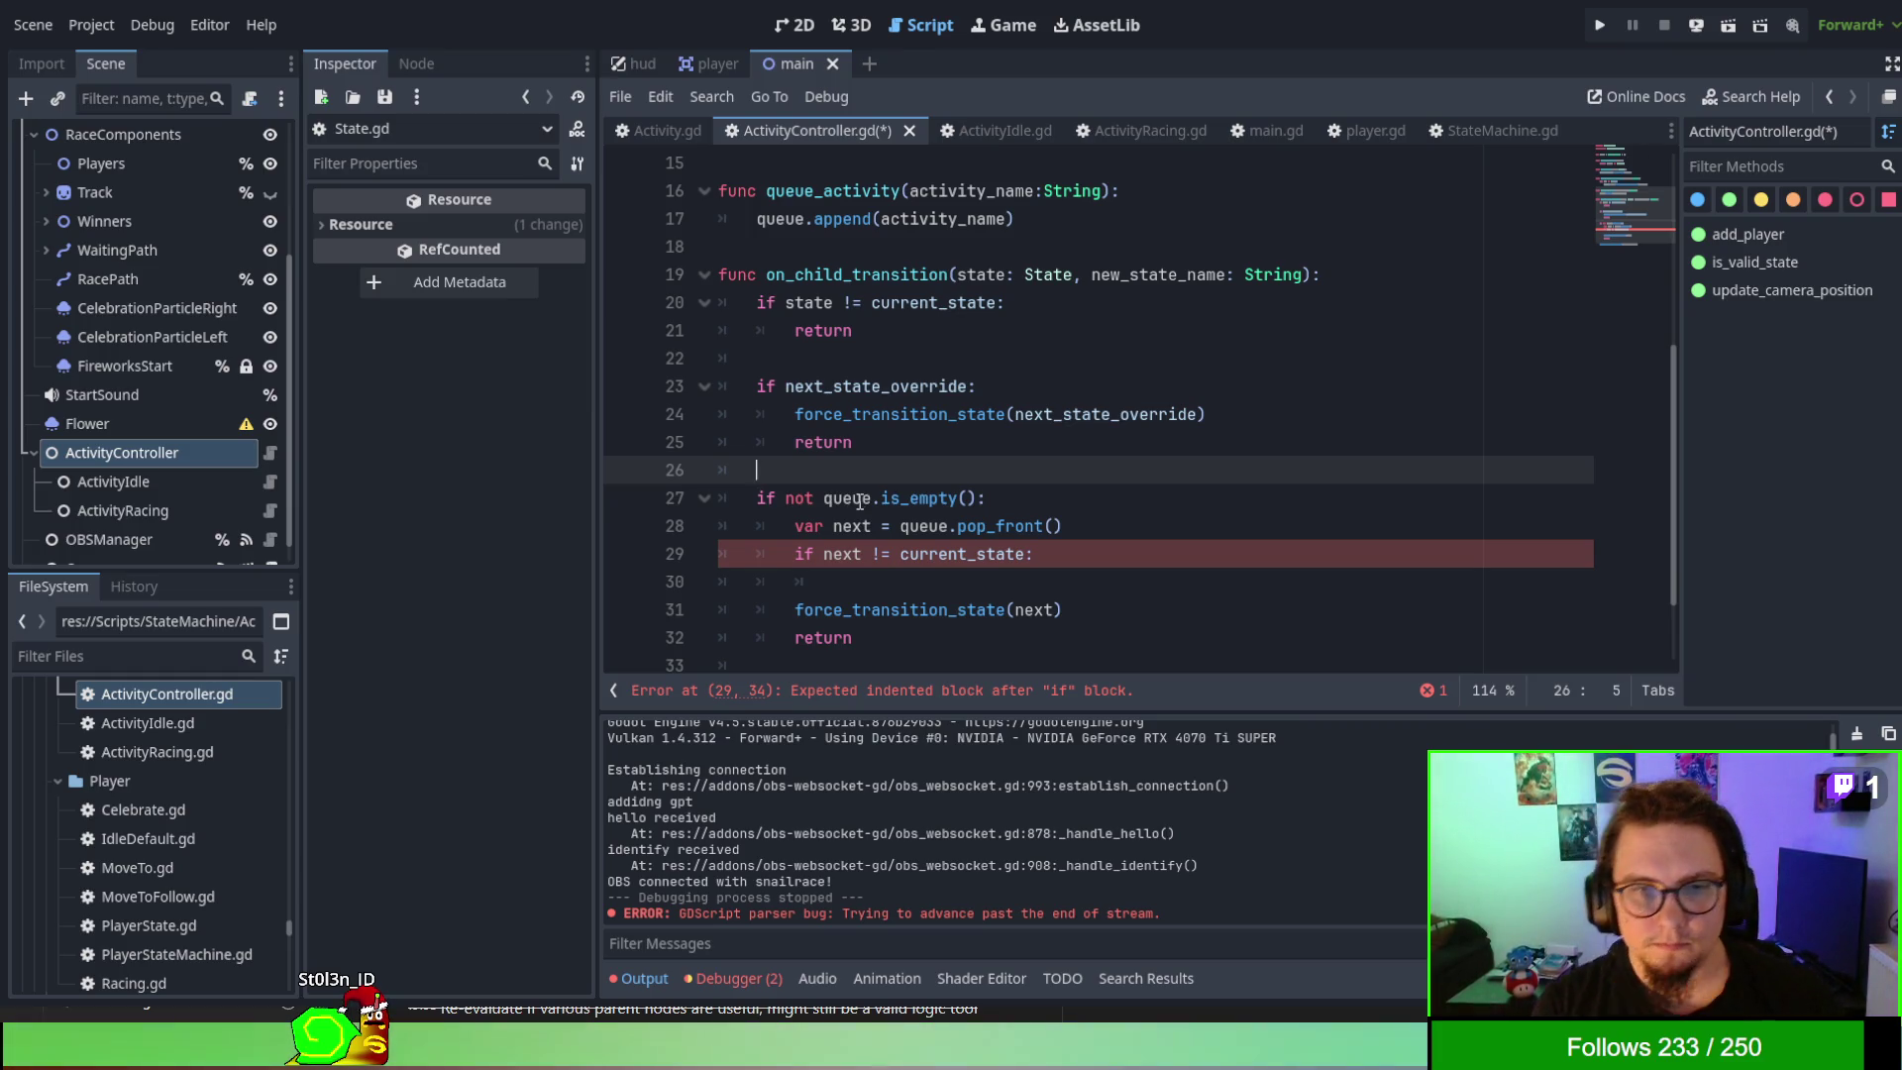
key("Down")
key("Down")
key("Down")
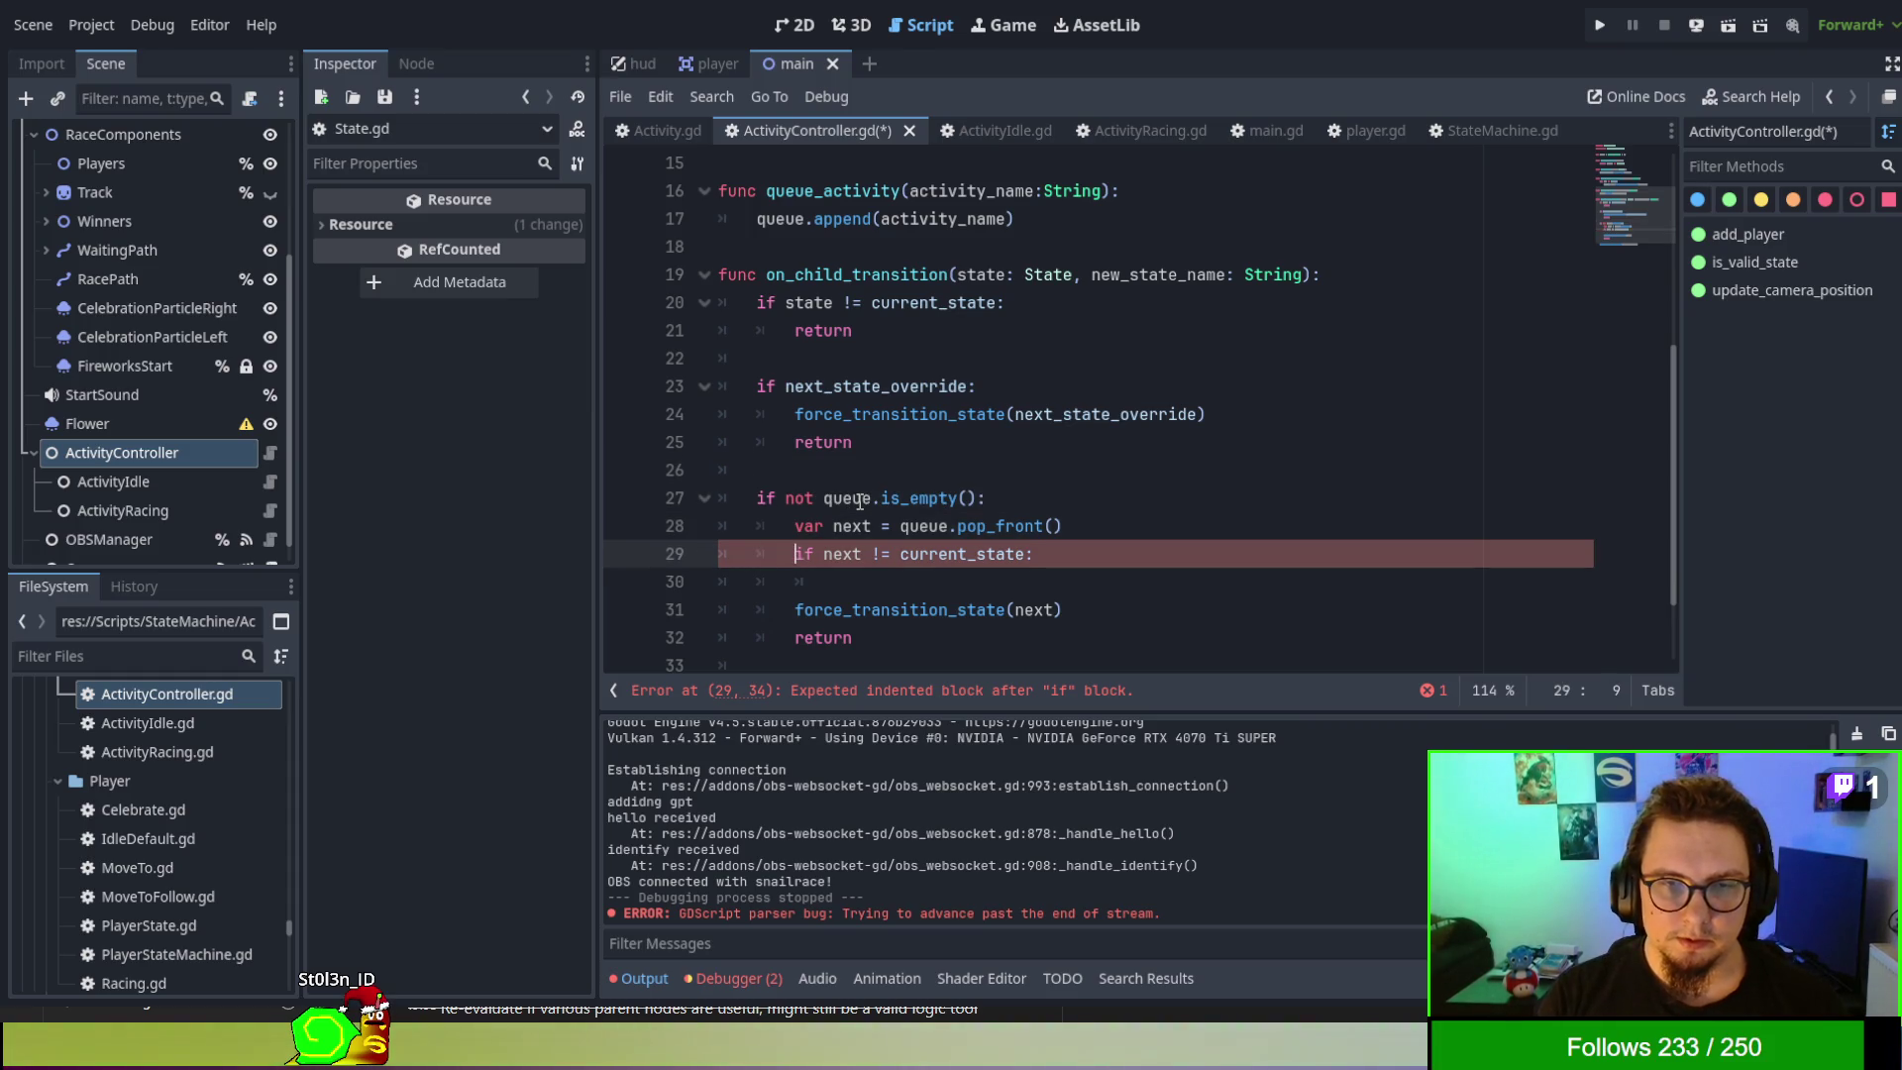
key("Delete")
key("Delete")
type("whie")
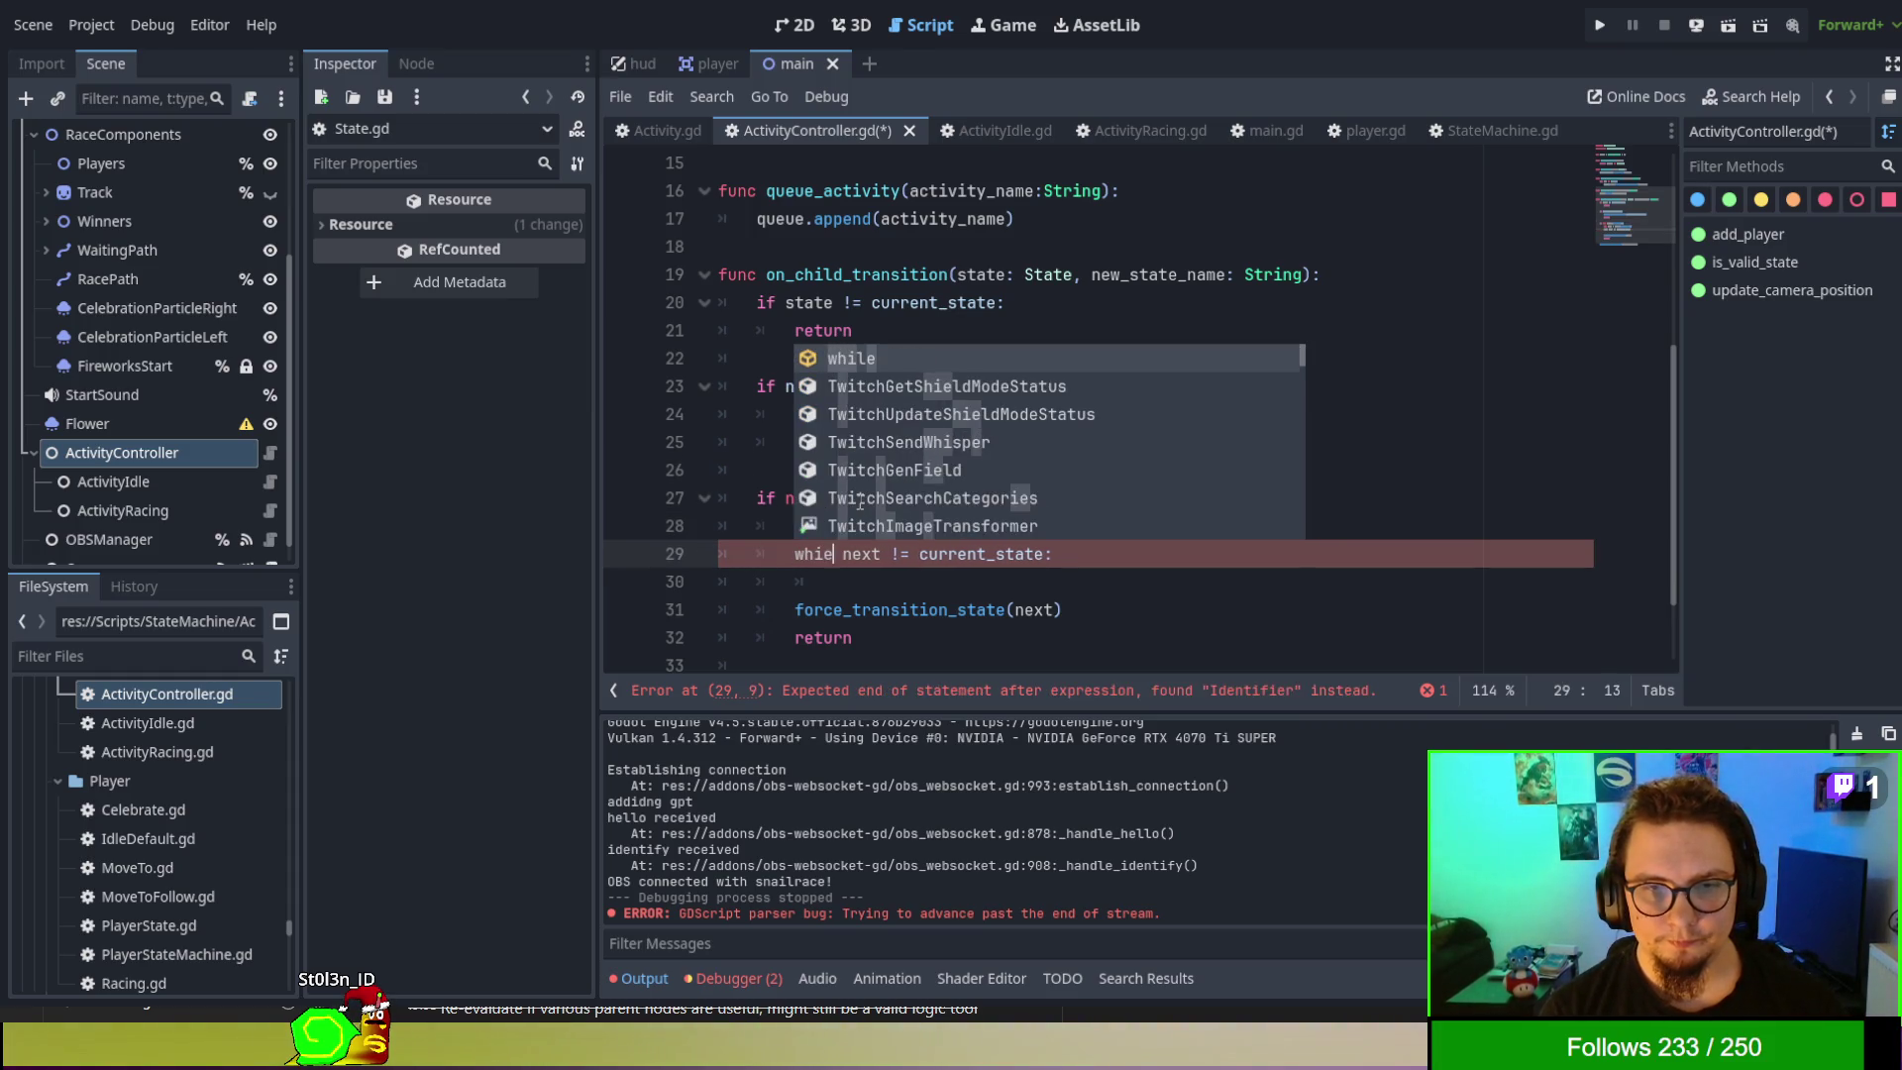
key("Return")
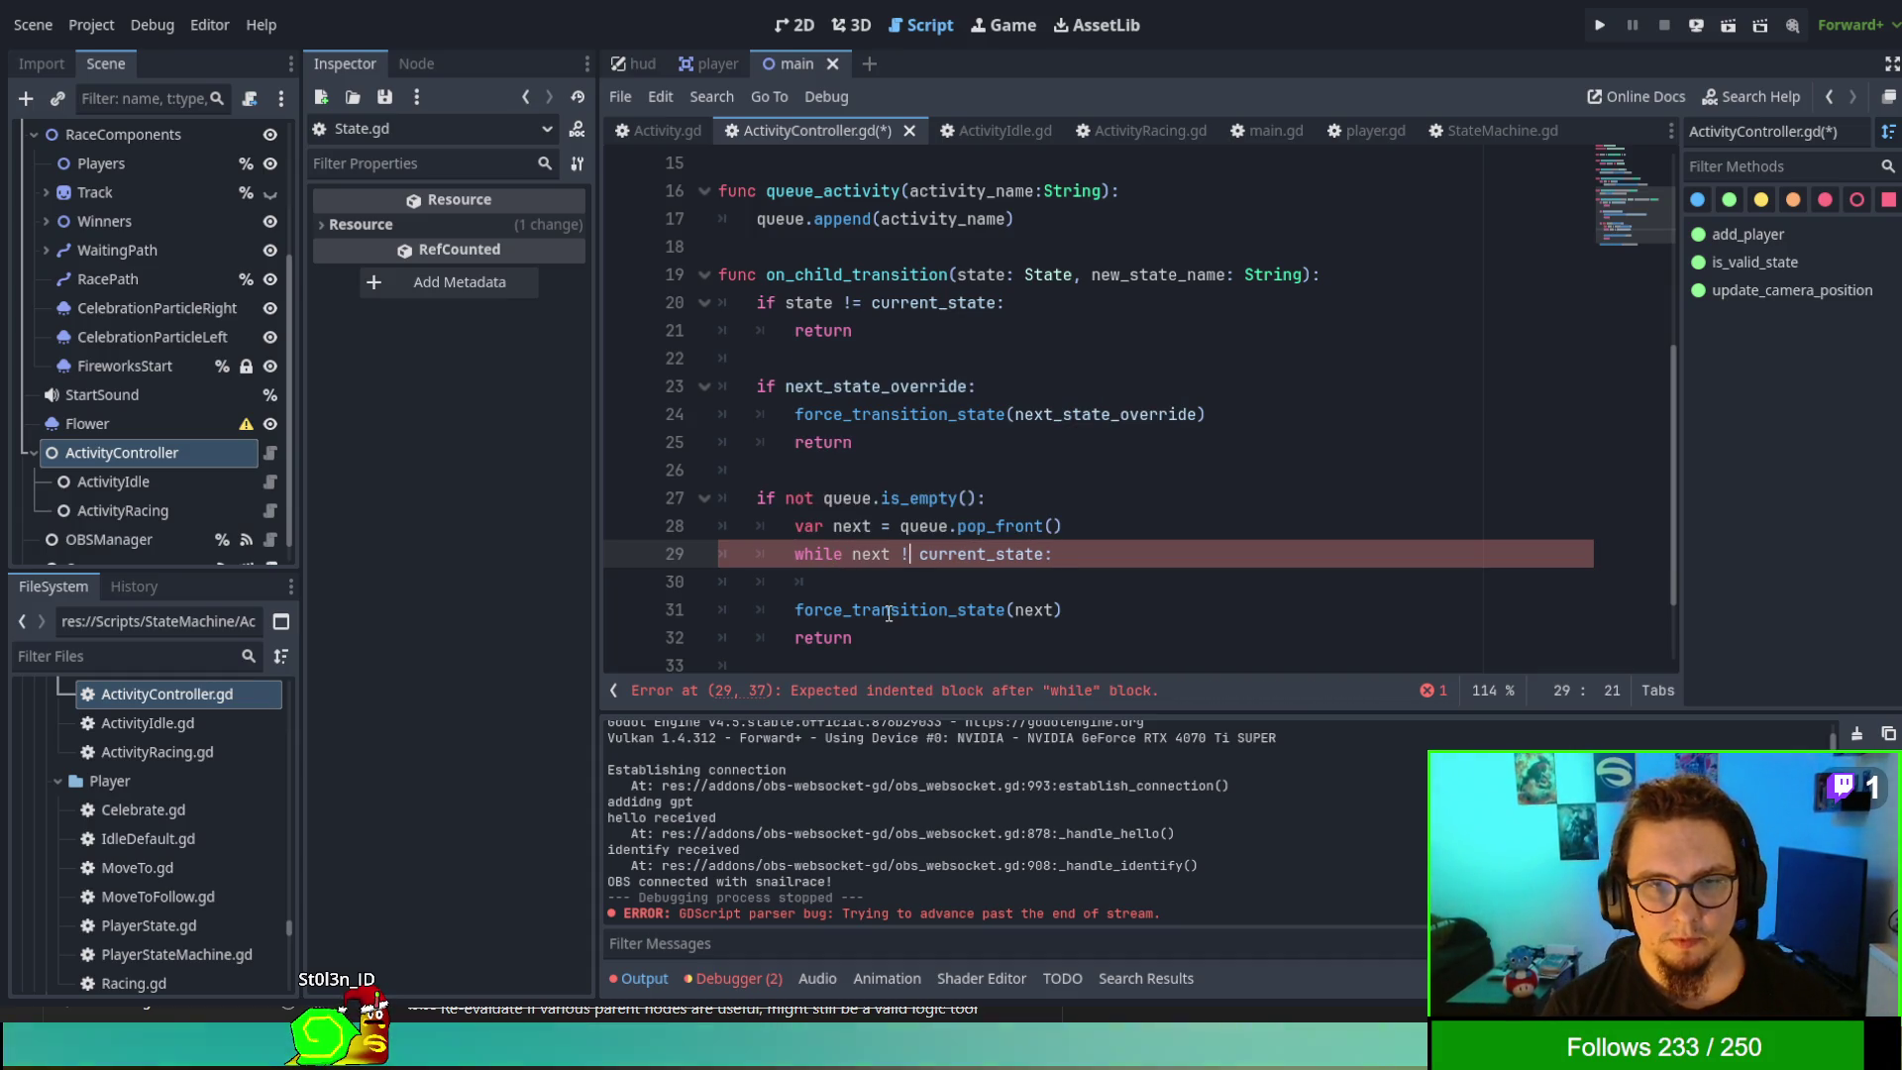
key("BackSpace")
type("==")
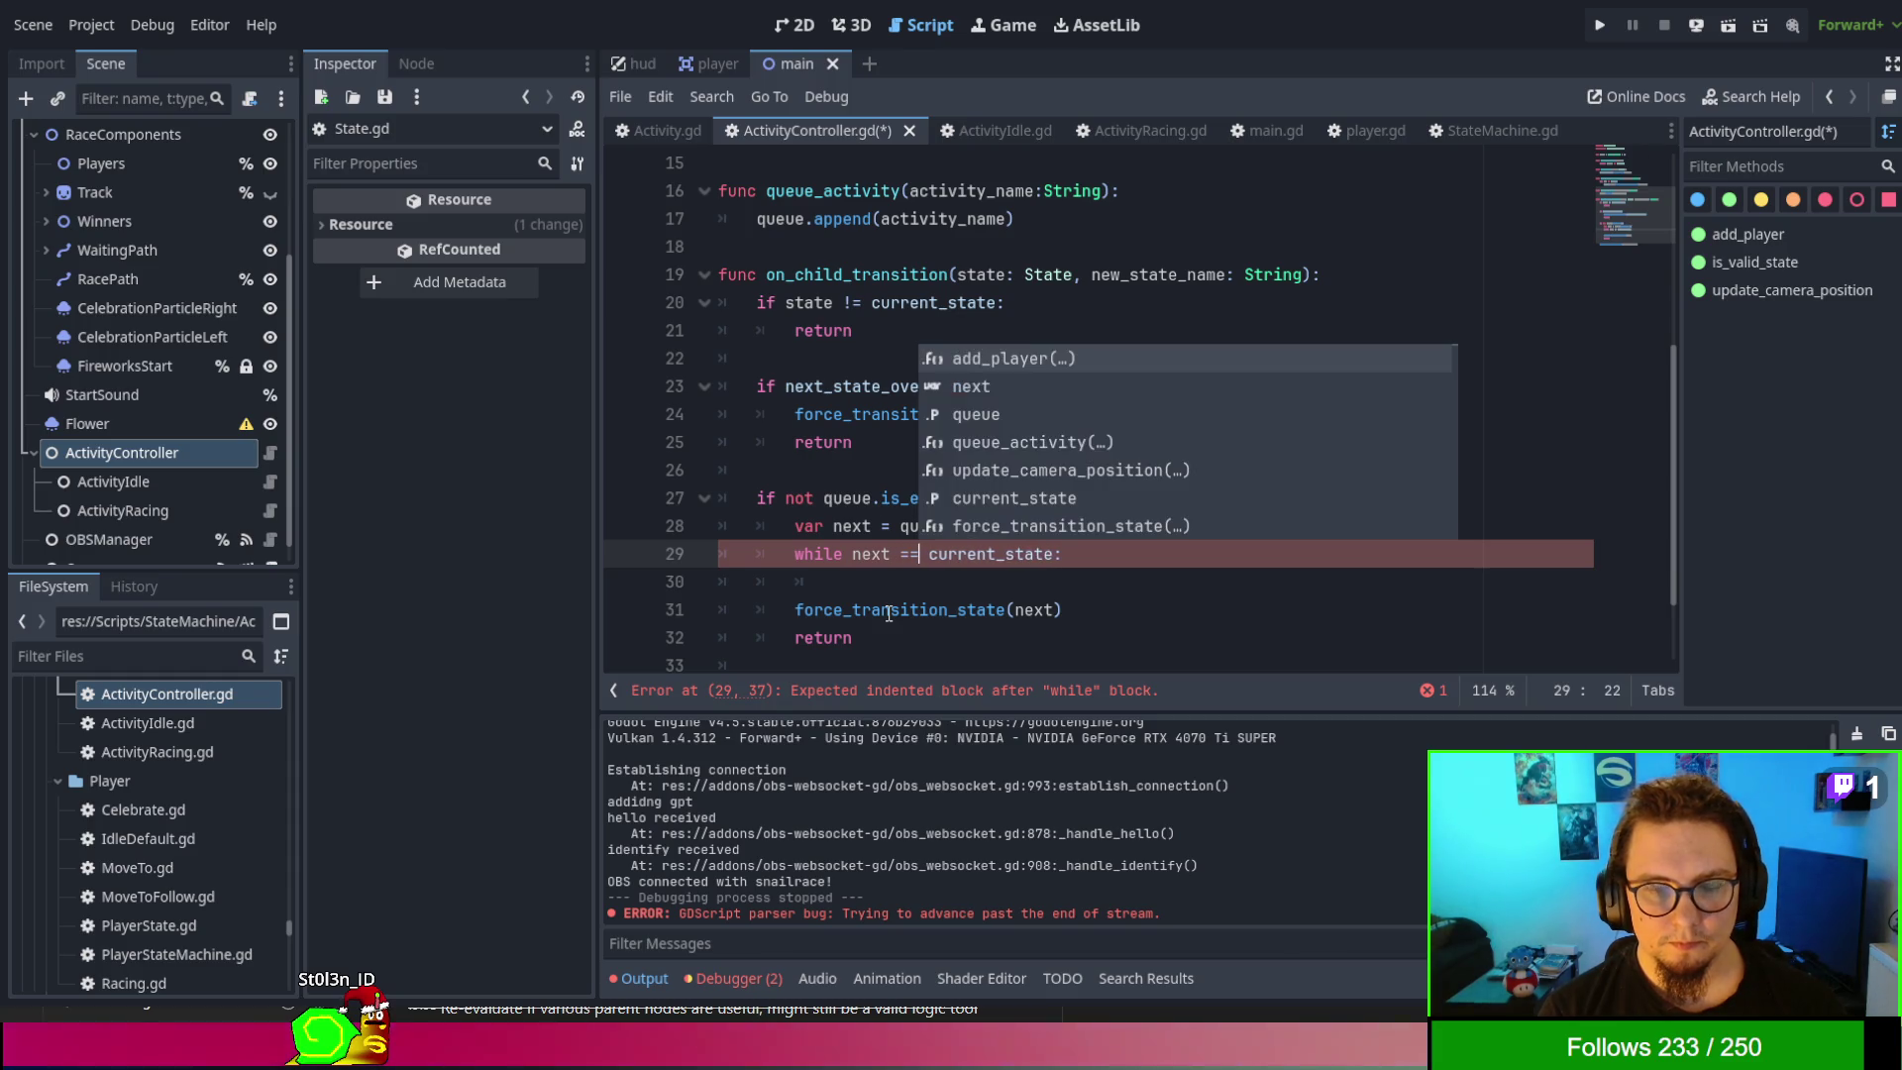
key("Escape")
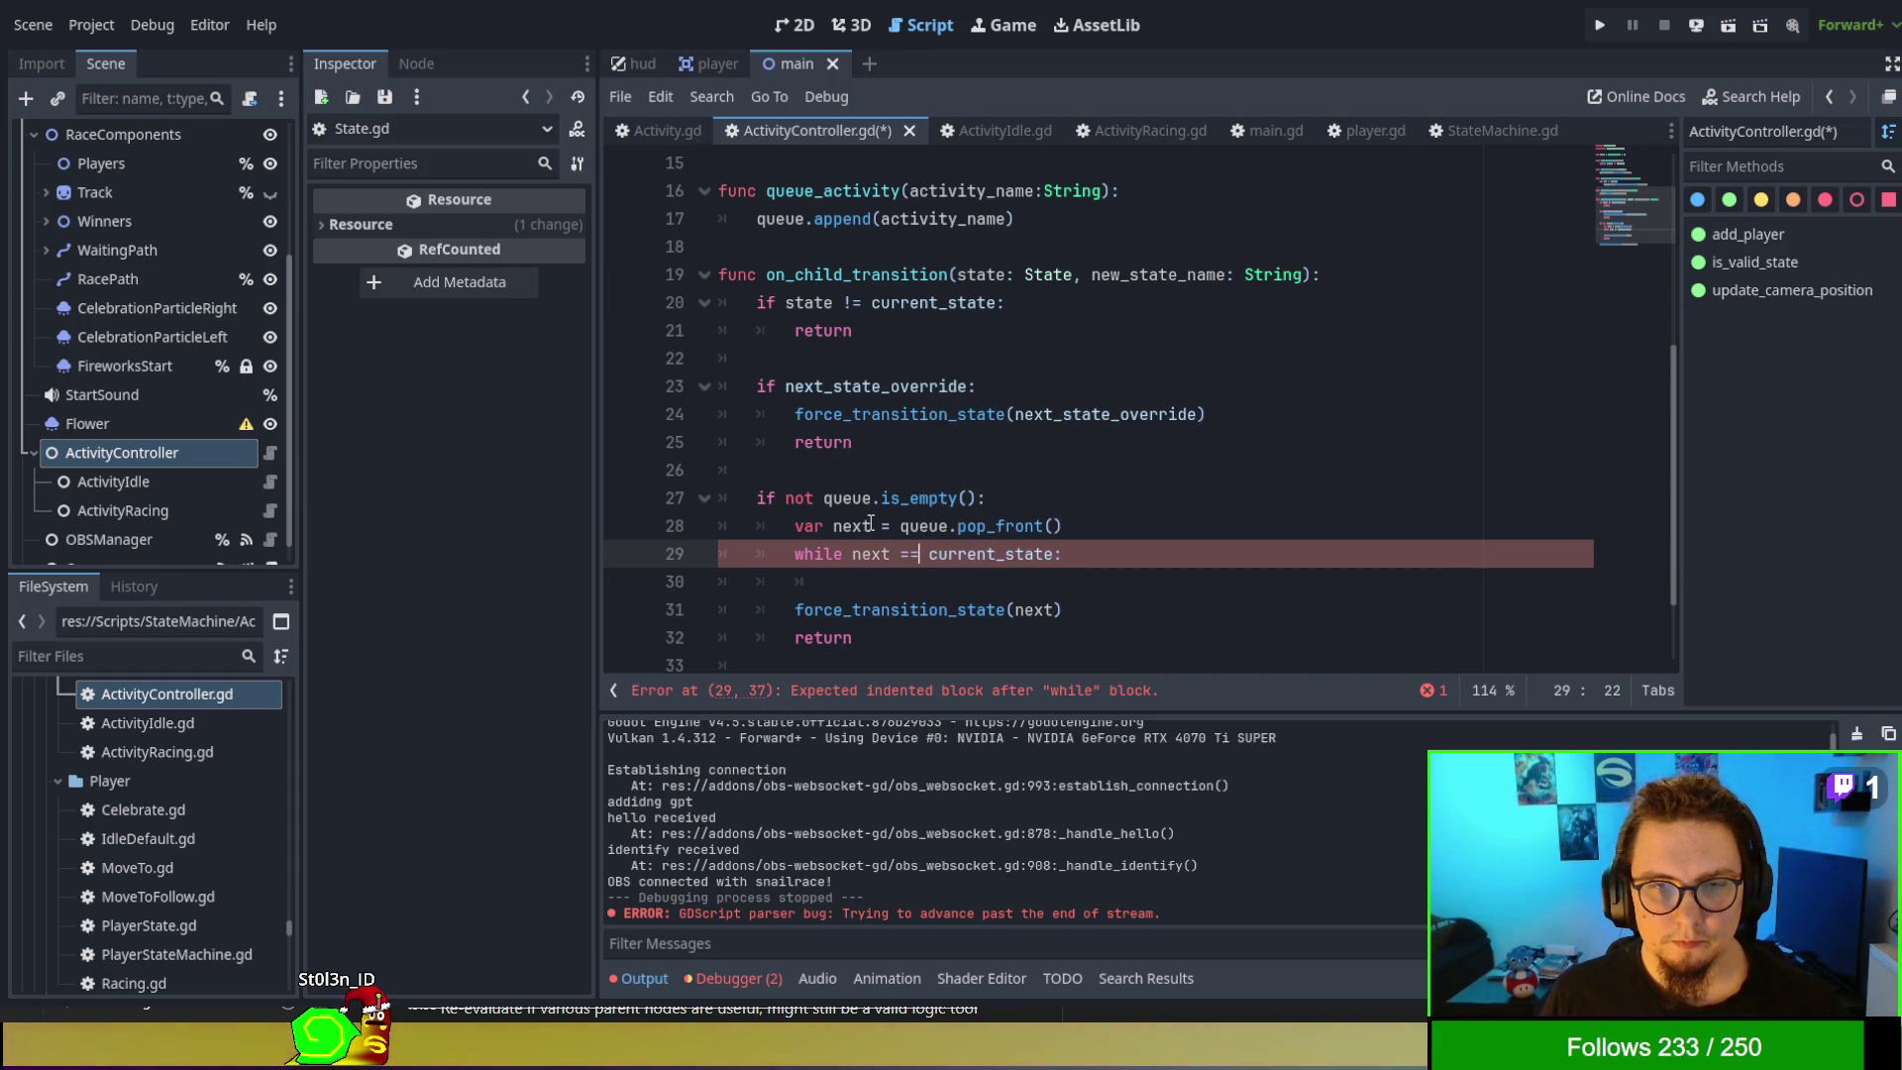
Initialize next to current_state and add 'next = queue.pop_front()' inside the loop.
left_click(873, 525)
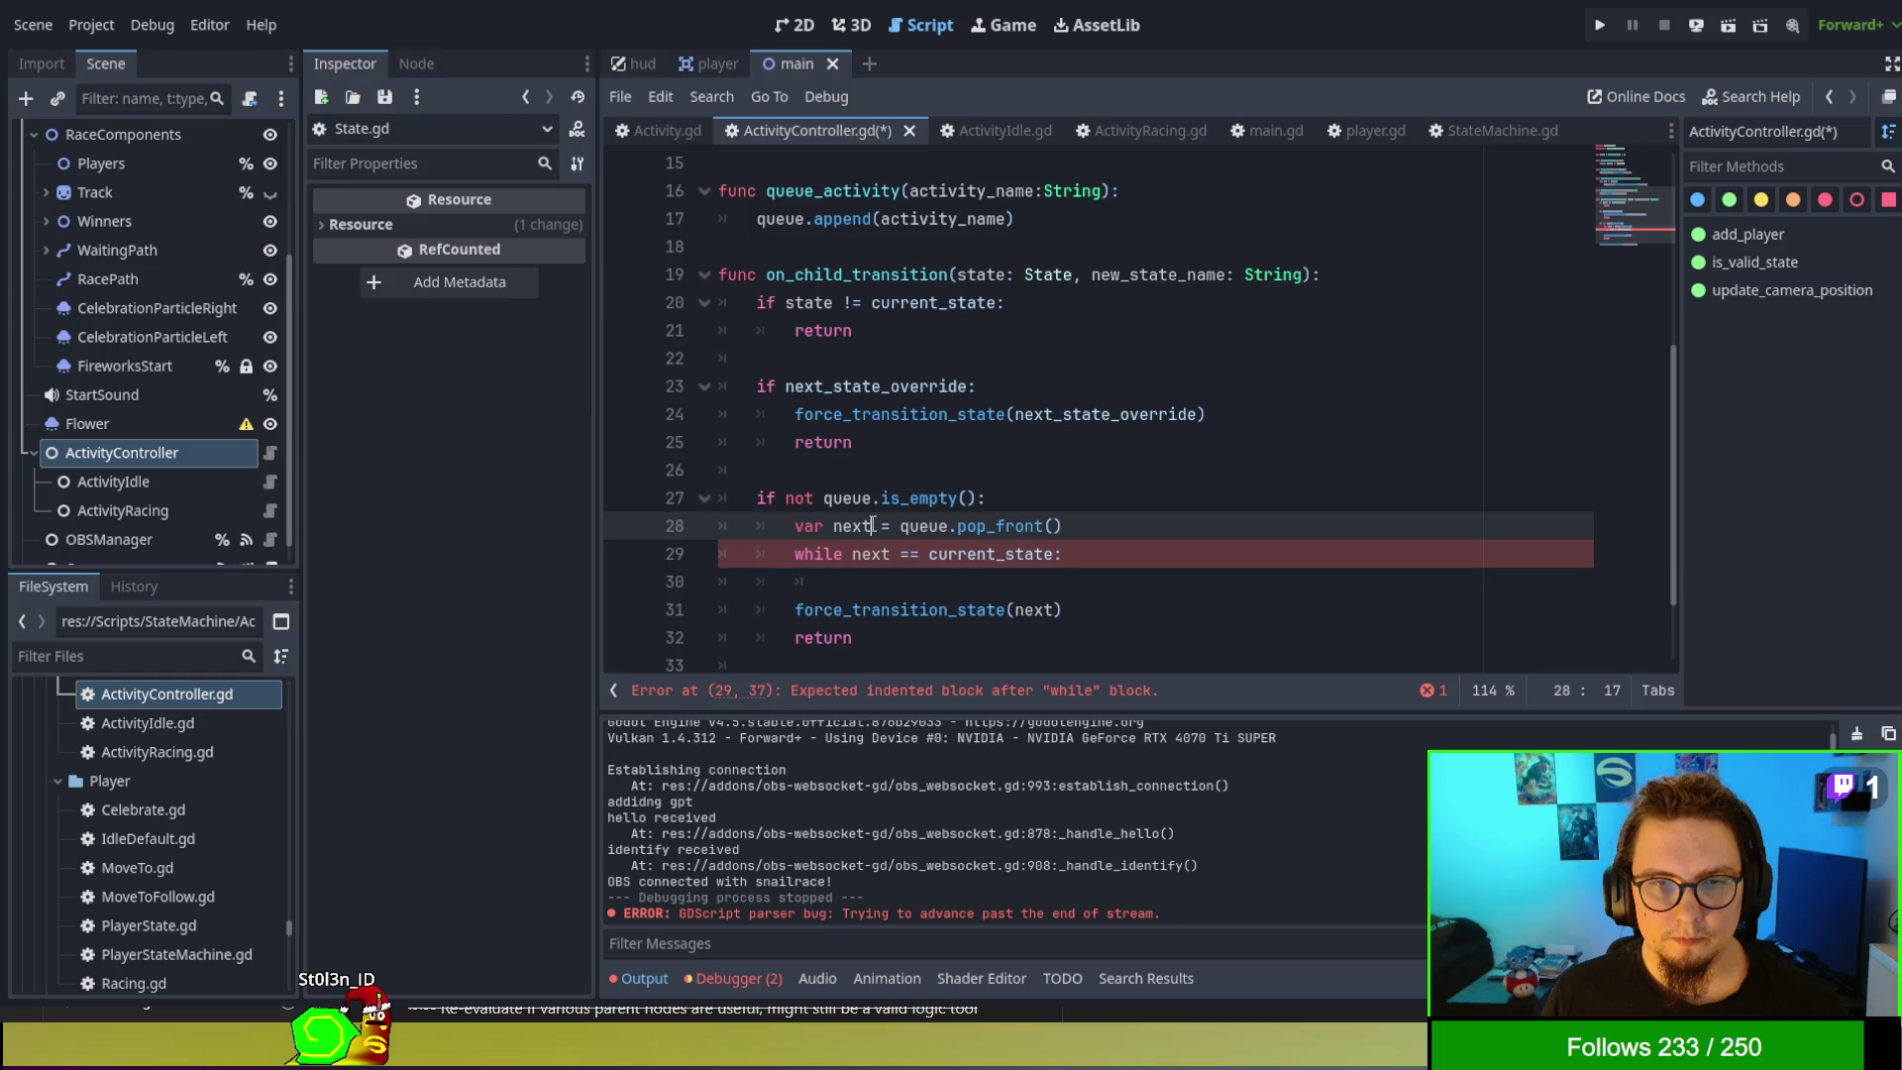
left_click(959, 556)
left_click(893, 525)
type("current_state")
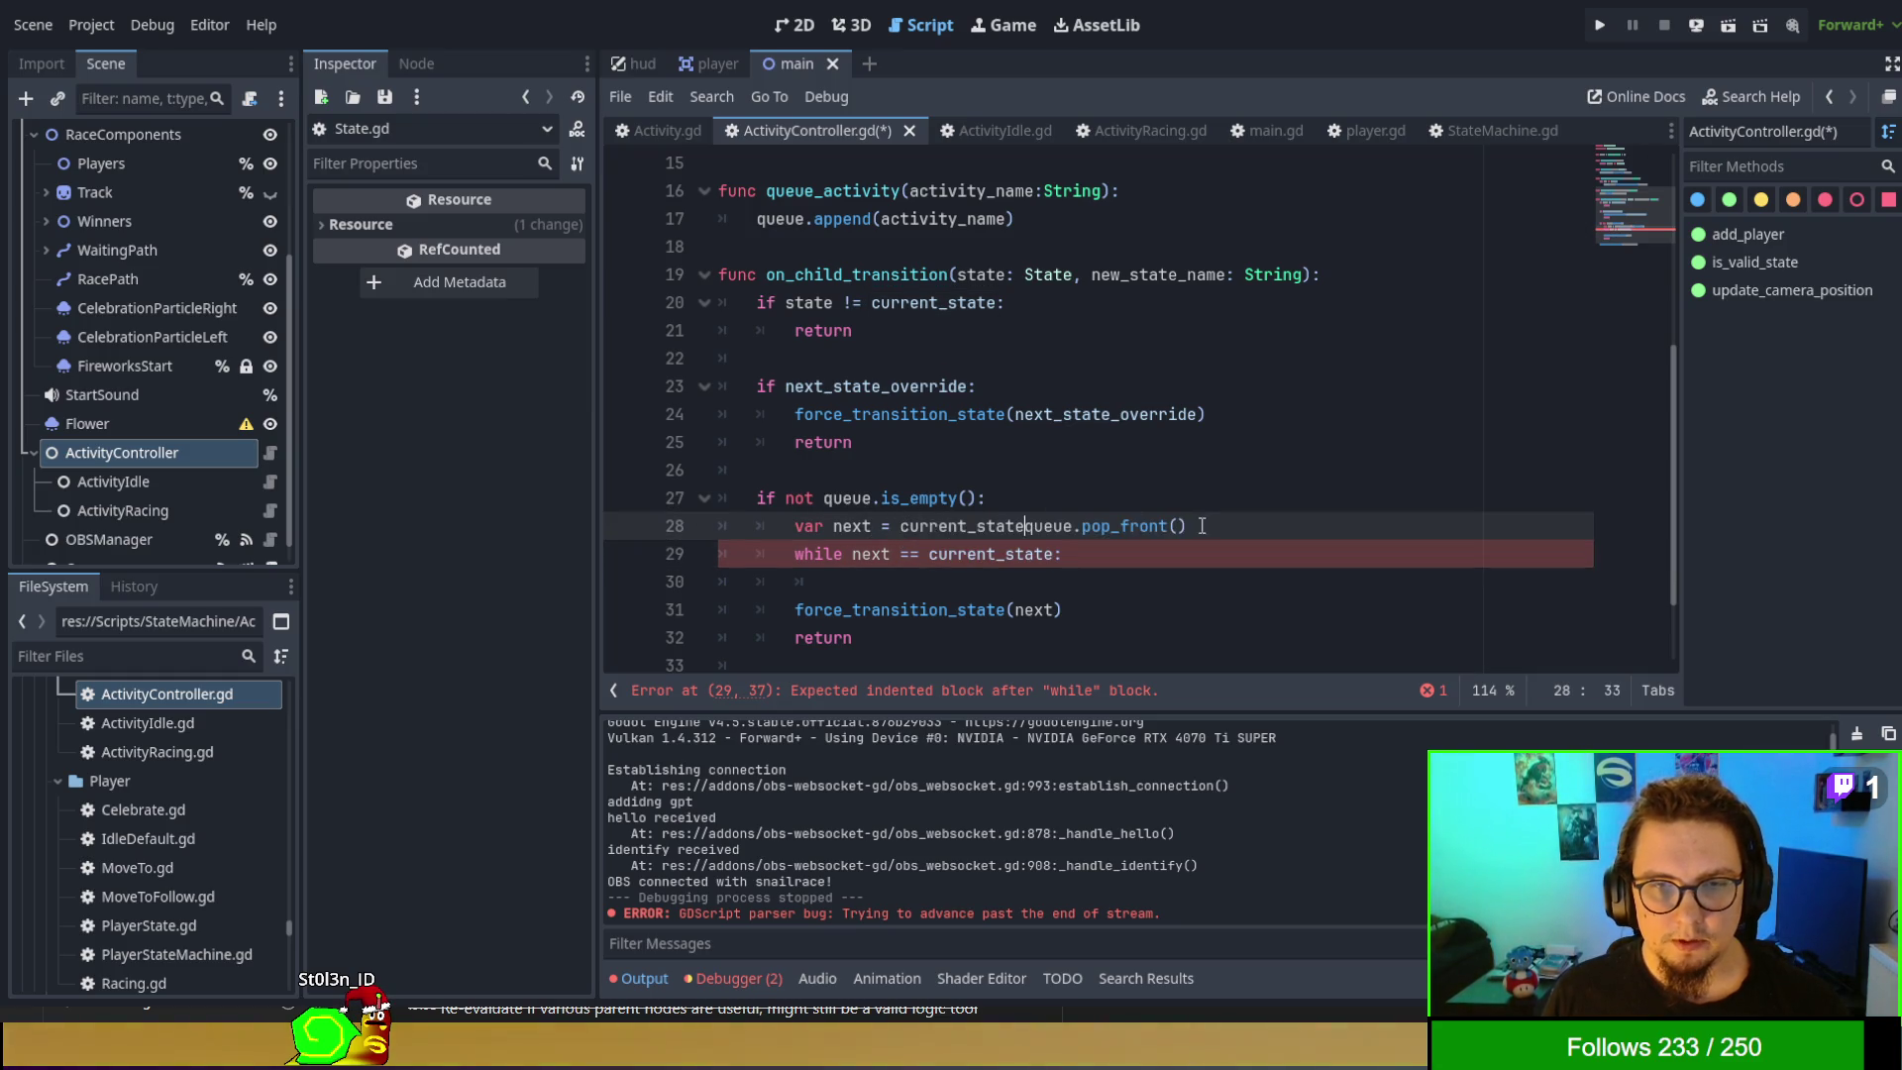
key("shift+End")
key("Delete")
left_click(1046, 567)
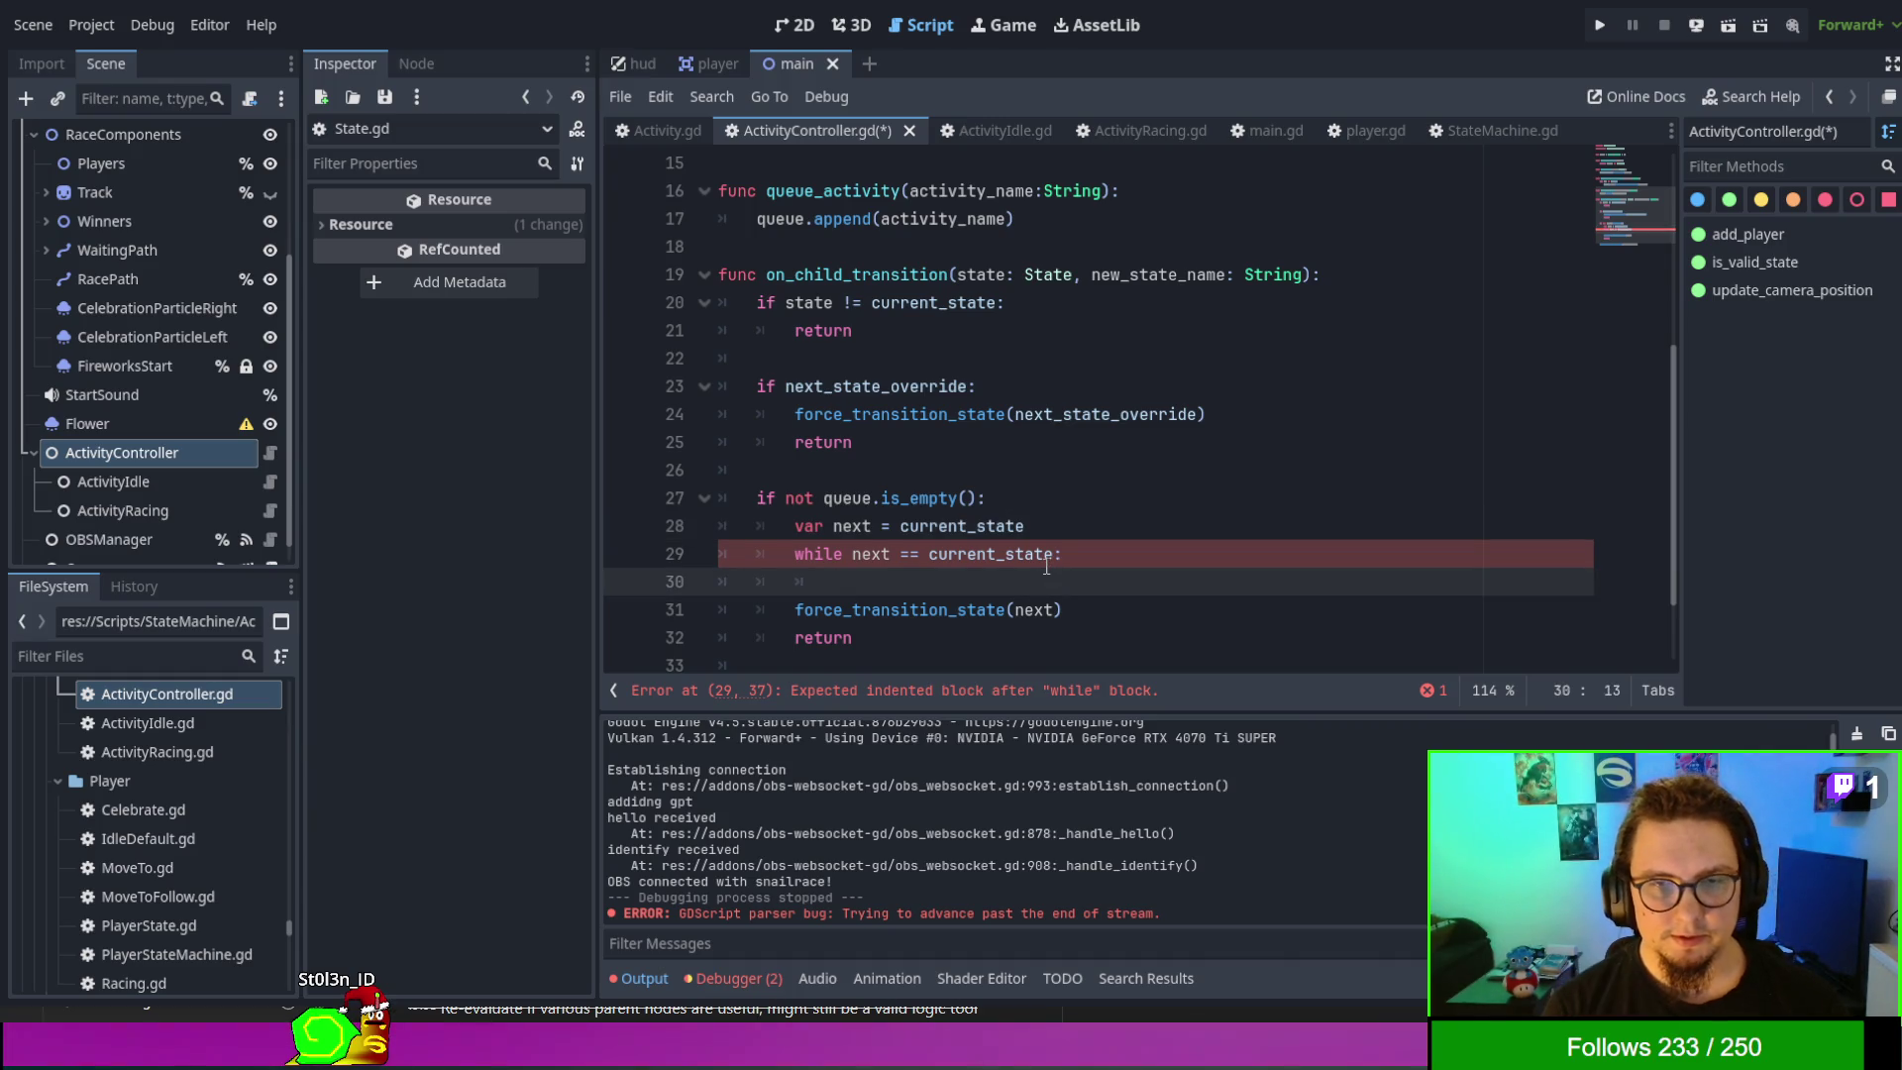
type("next =")
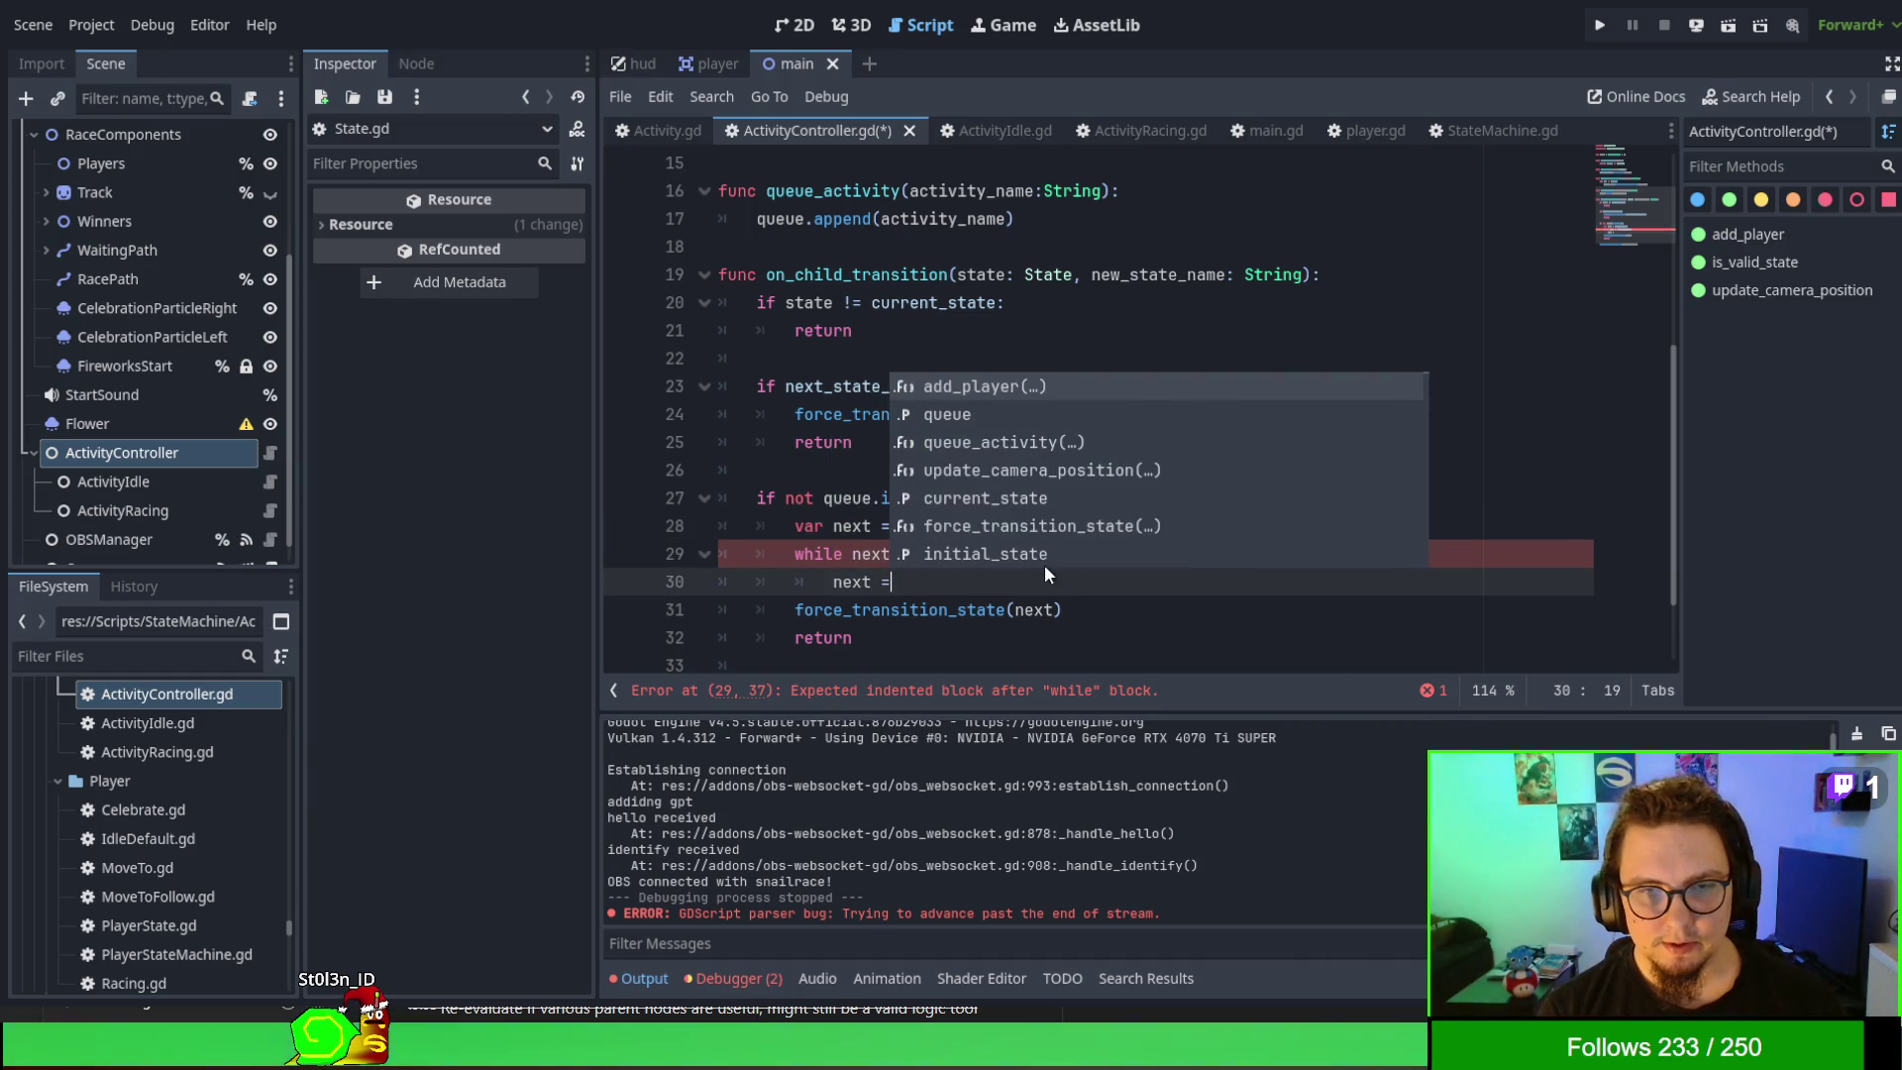
type(" queue.pop_front()")
key("Return")
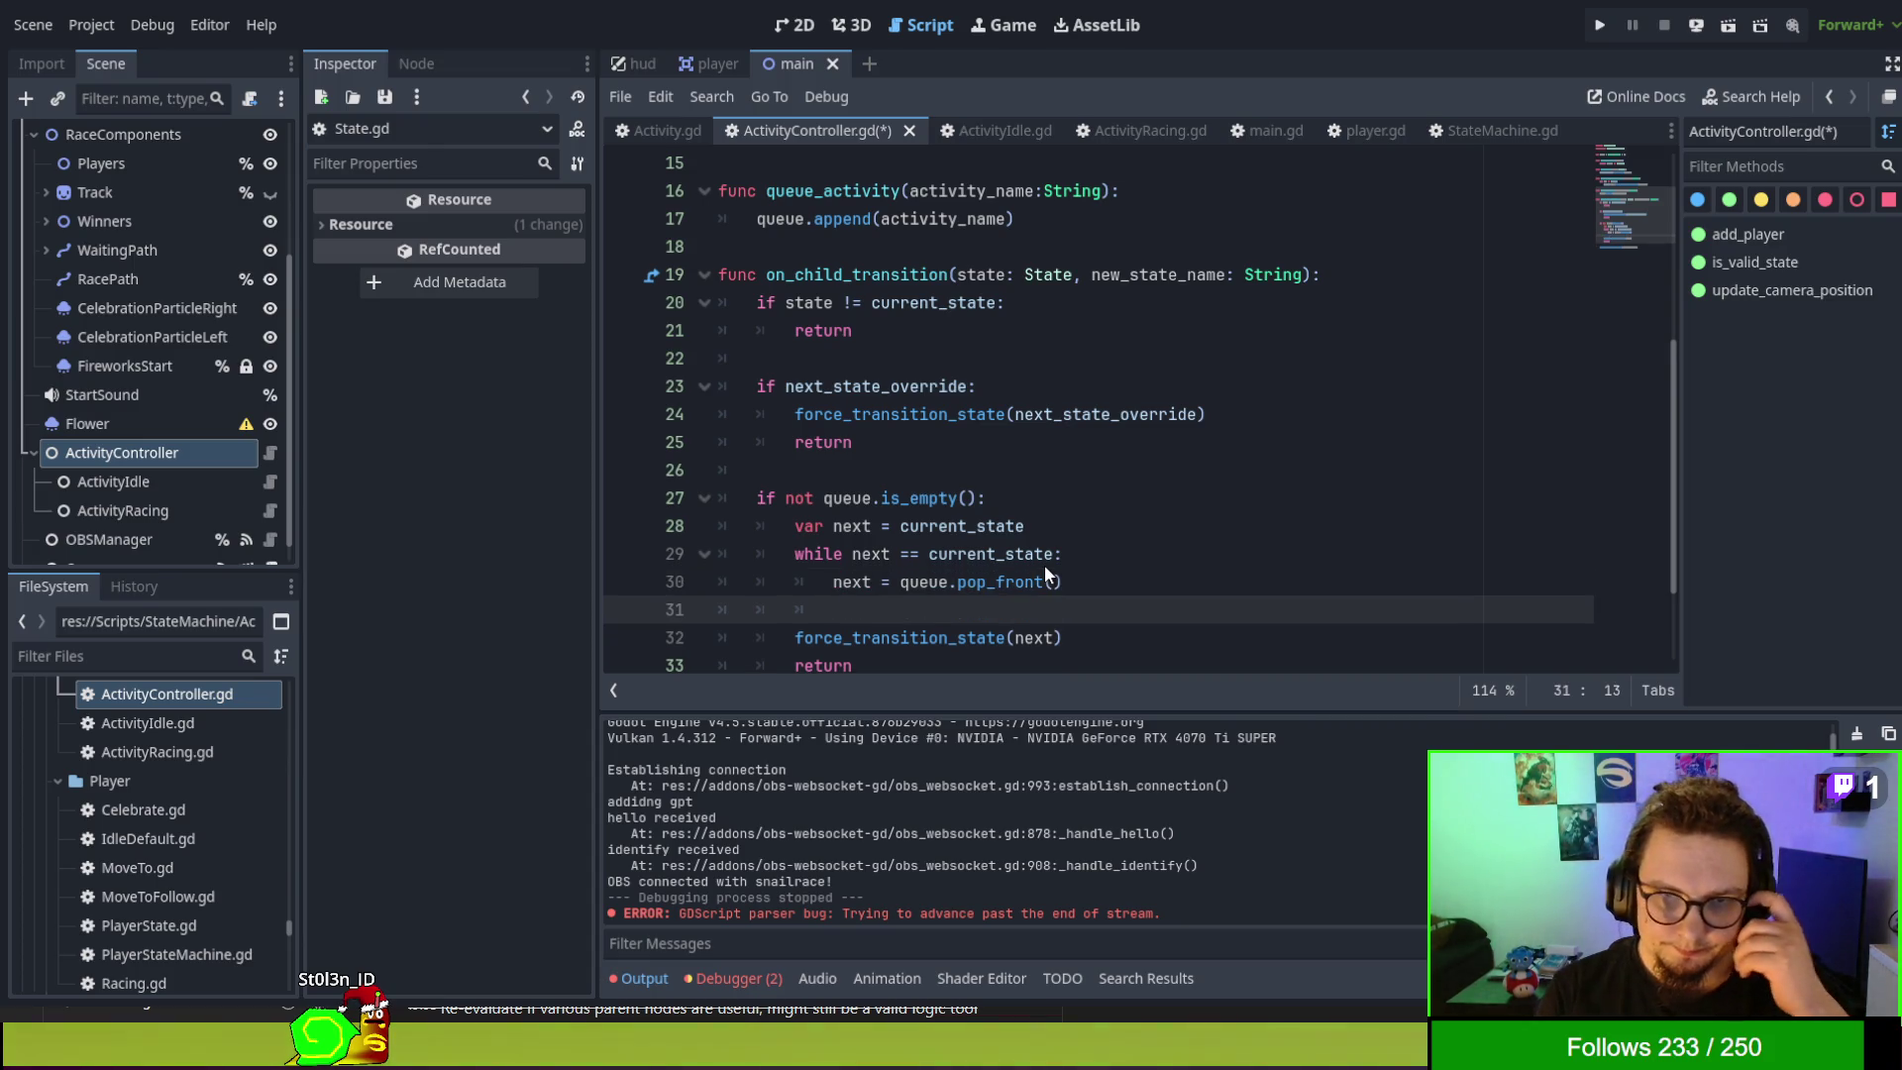
key("Tab")
scroll(1138, 543, "down", 1)
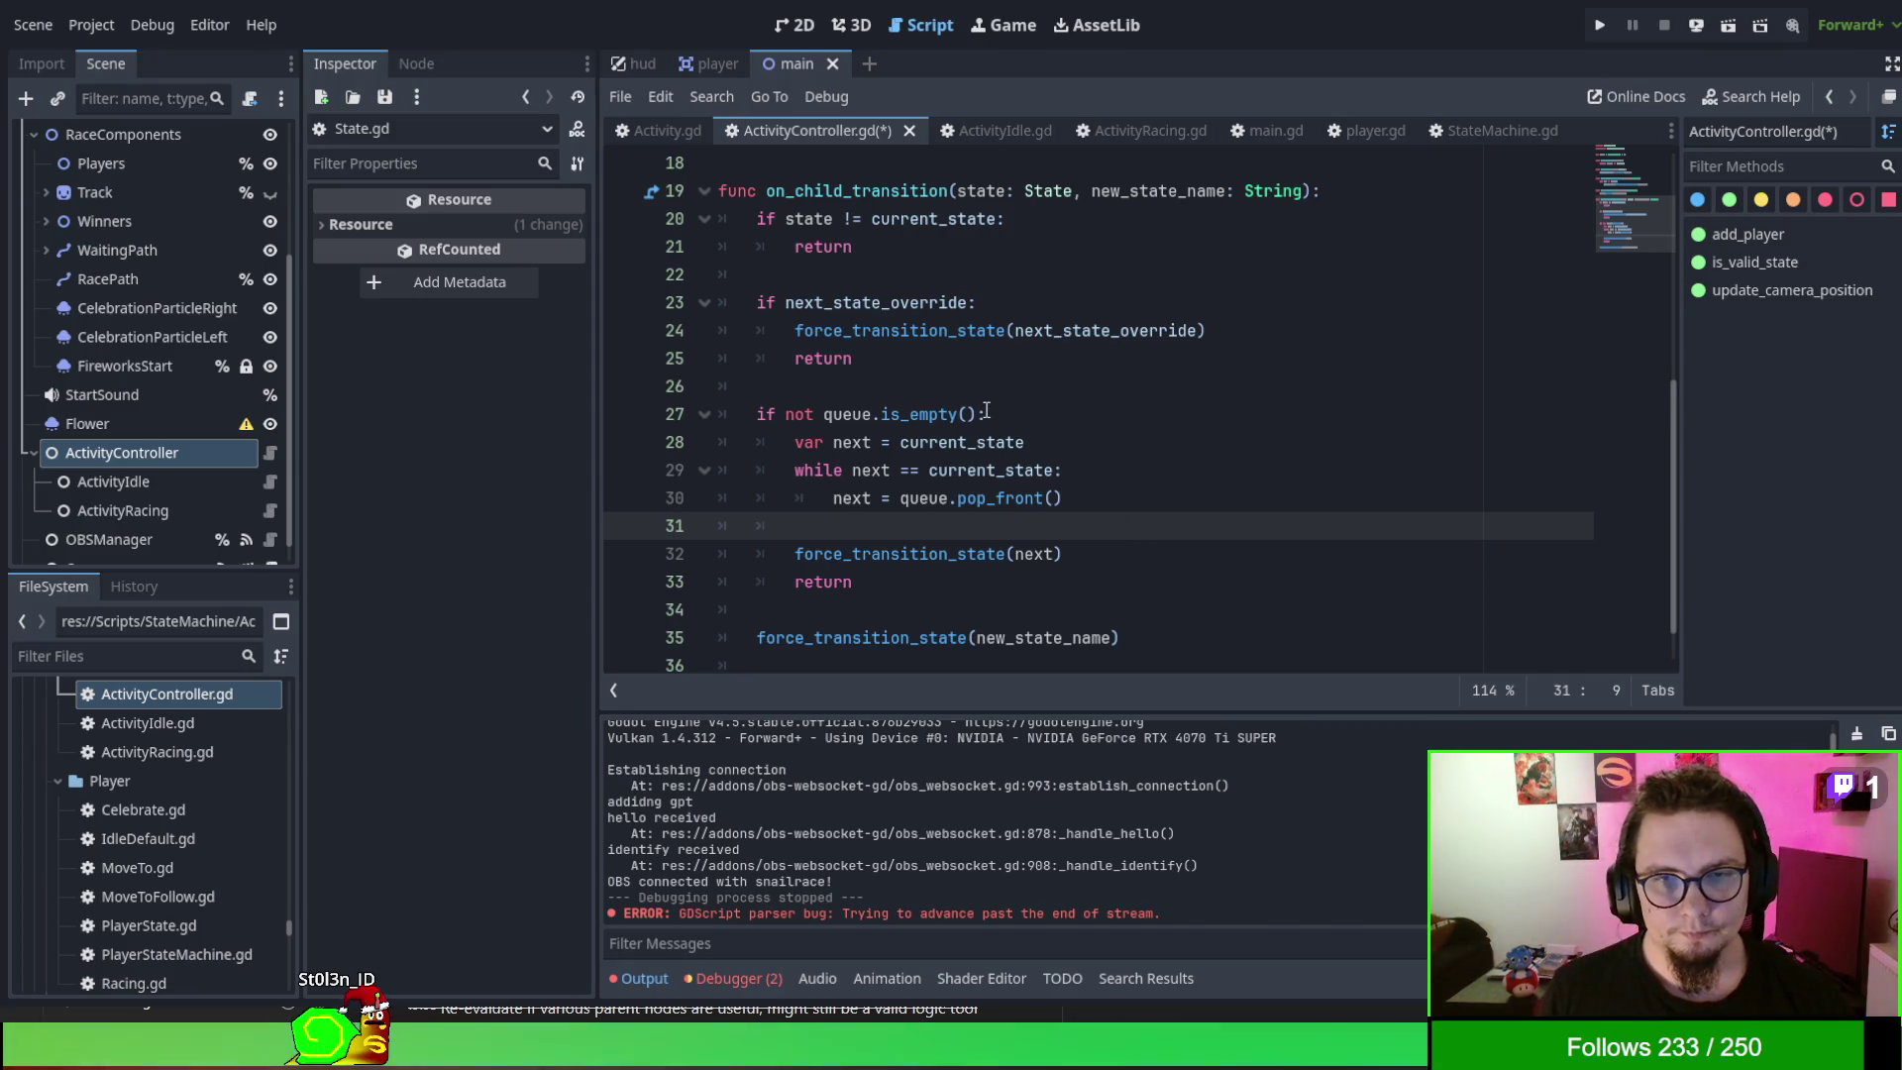
Rewrite the loop as 'while not queue.is_empty() and next == current_state:' and delete the bare if line.
left_click_drag(994, 414, 778, 414)
key("ctrl+c")
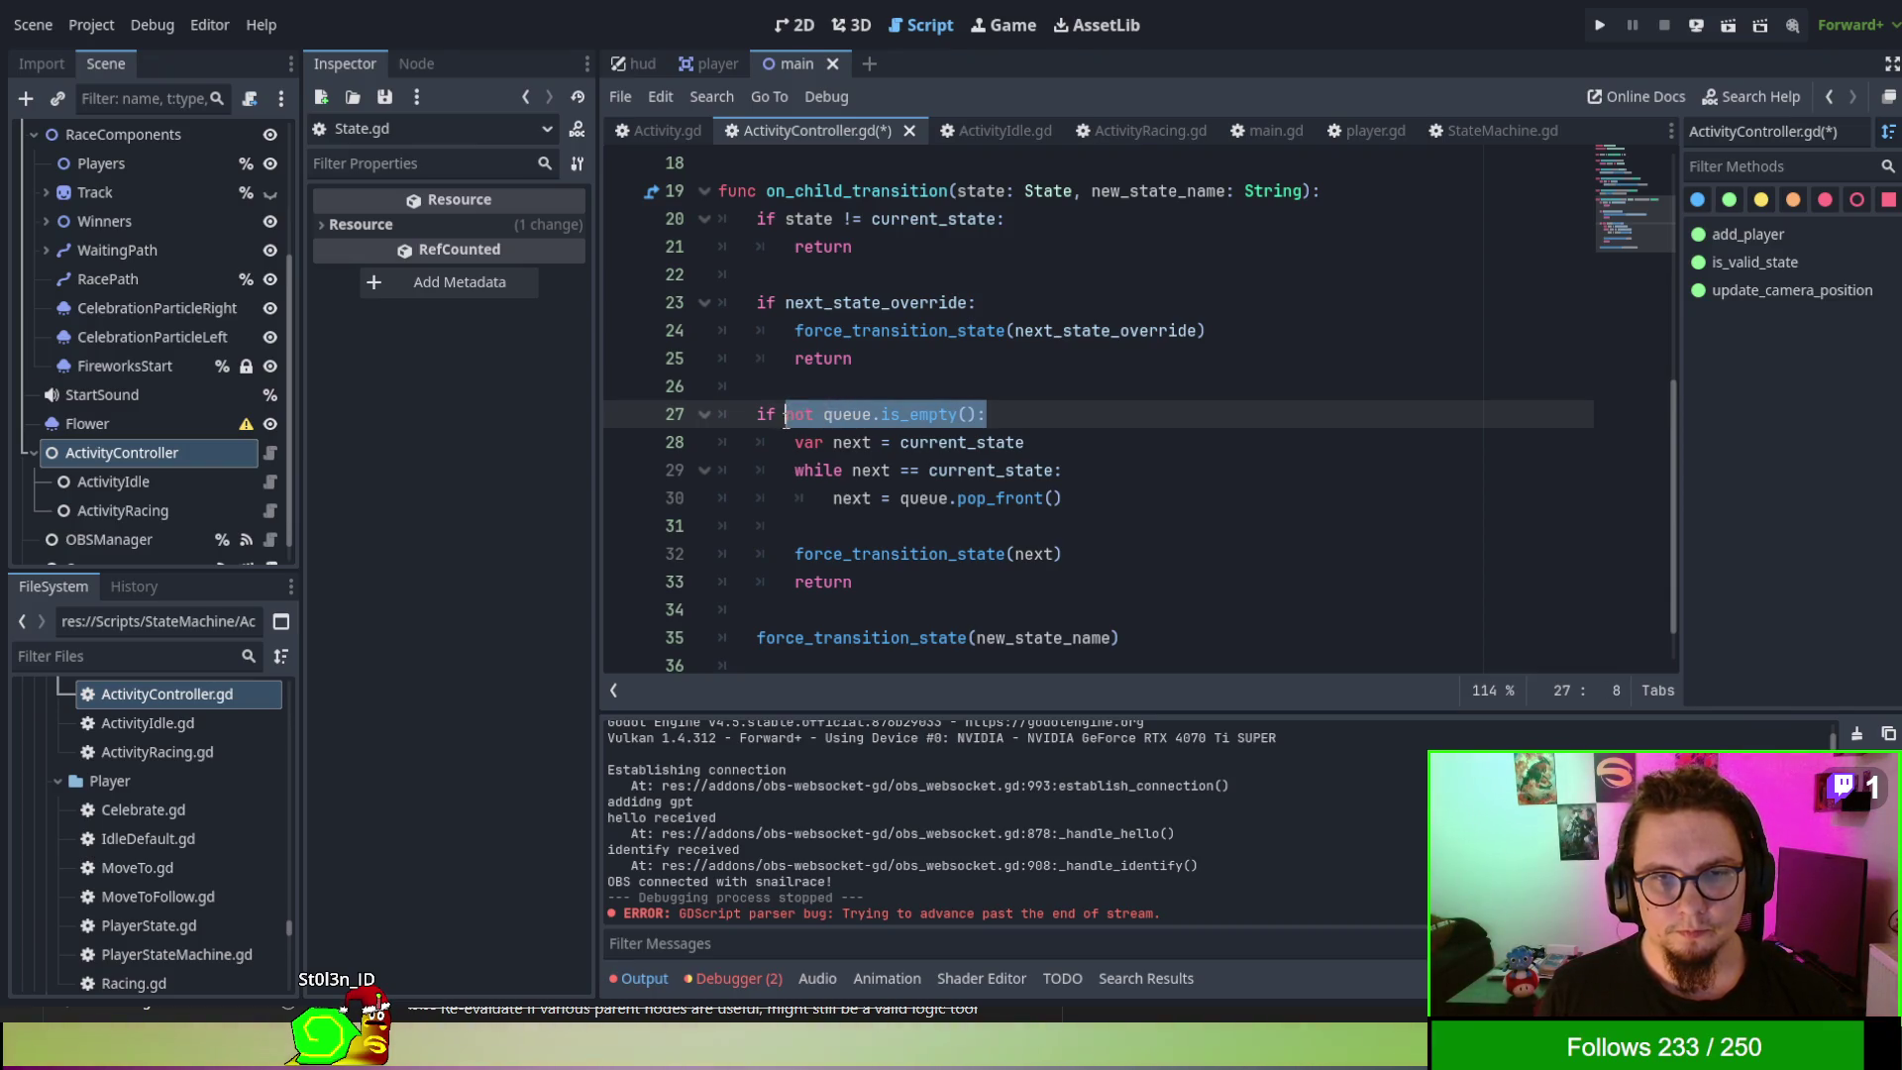
left_click(851, 472)
key("ctrl+v")
type("and")
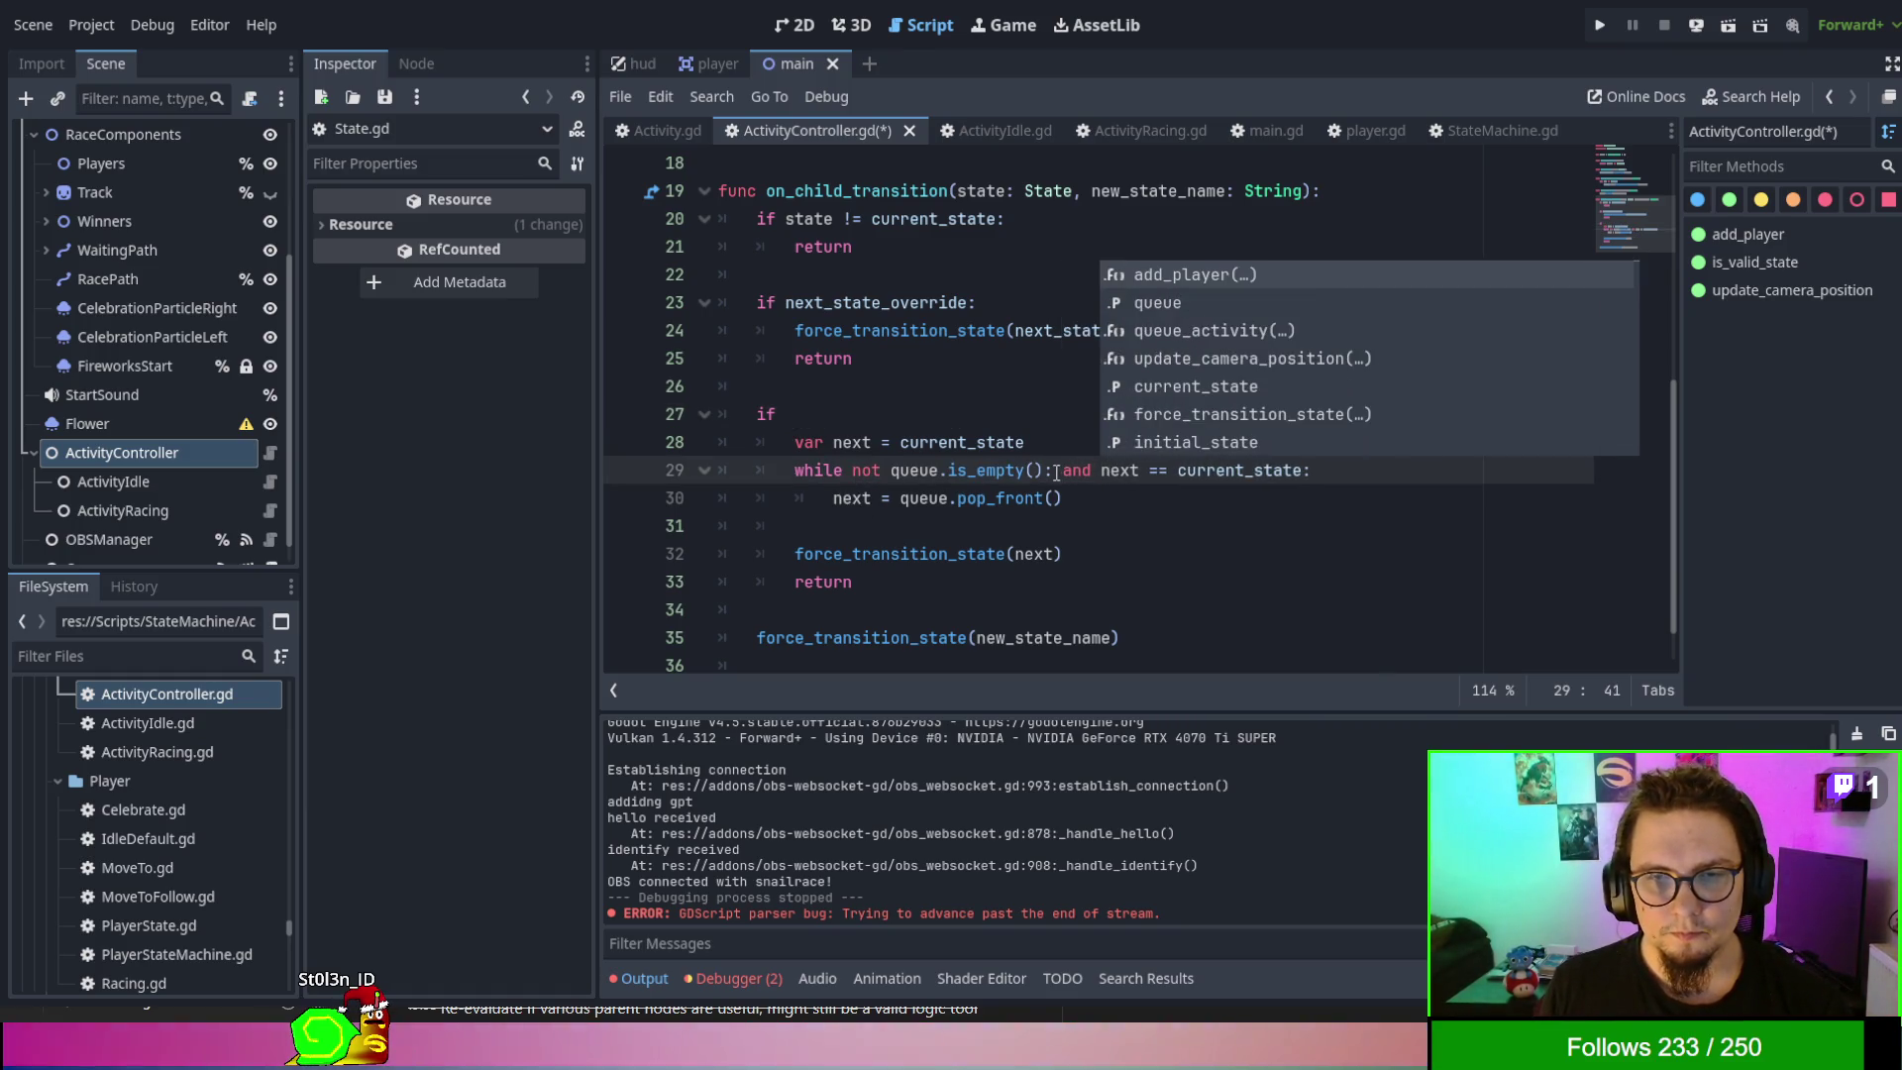
key("Left")
key("Left")
key("Left")
key("BackSpace")
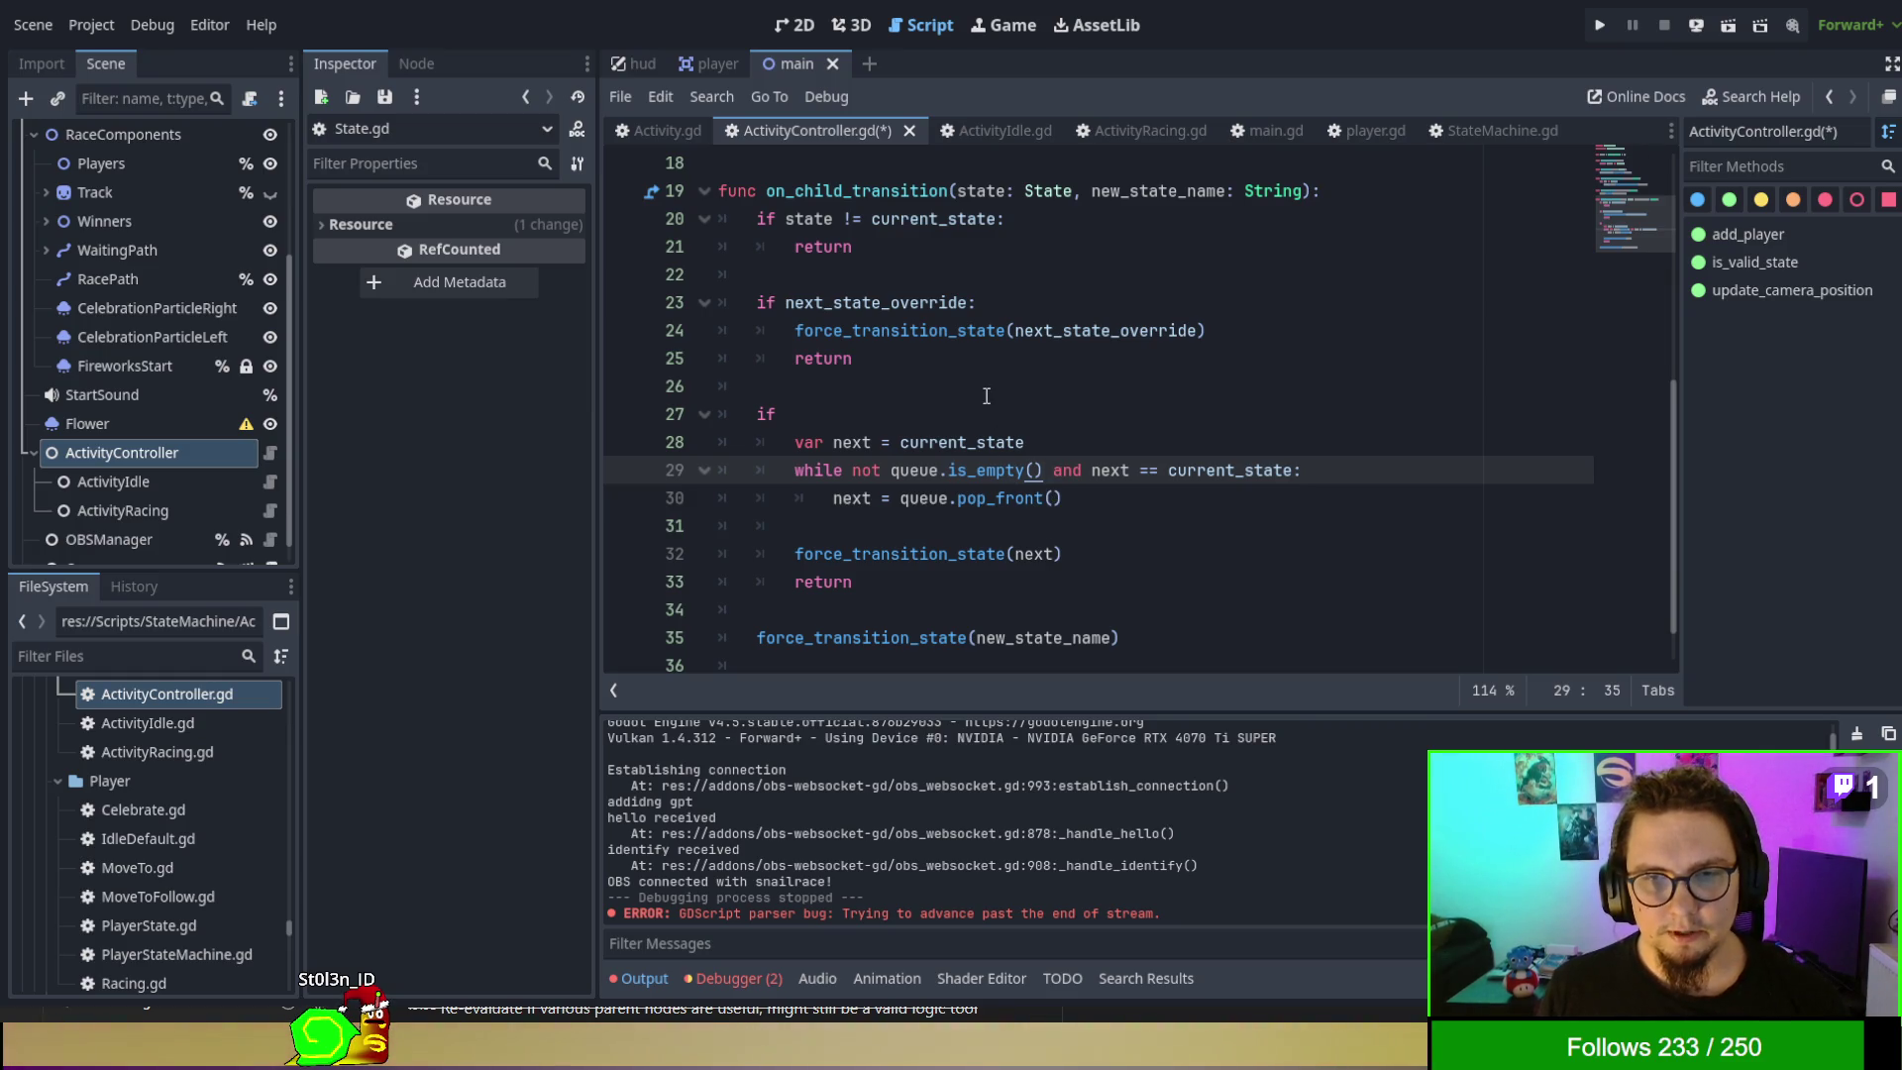
left_click(847, 415)
key("BackSpace")
key("BackSpace")
key("BackSpace")
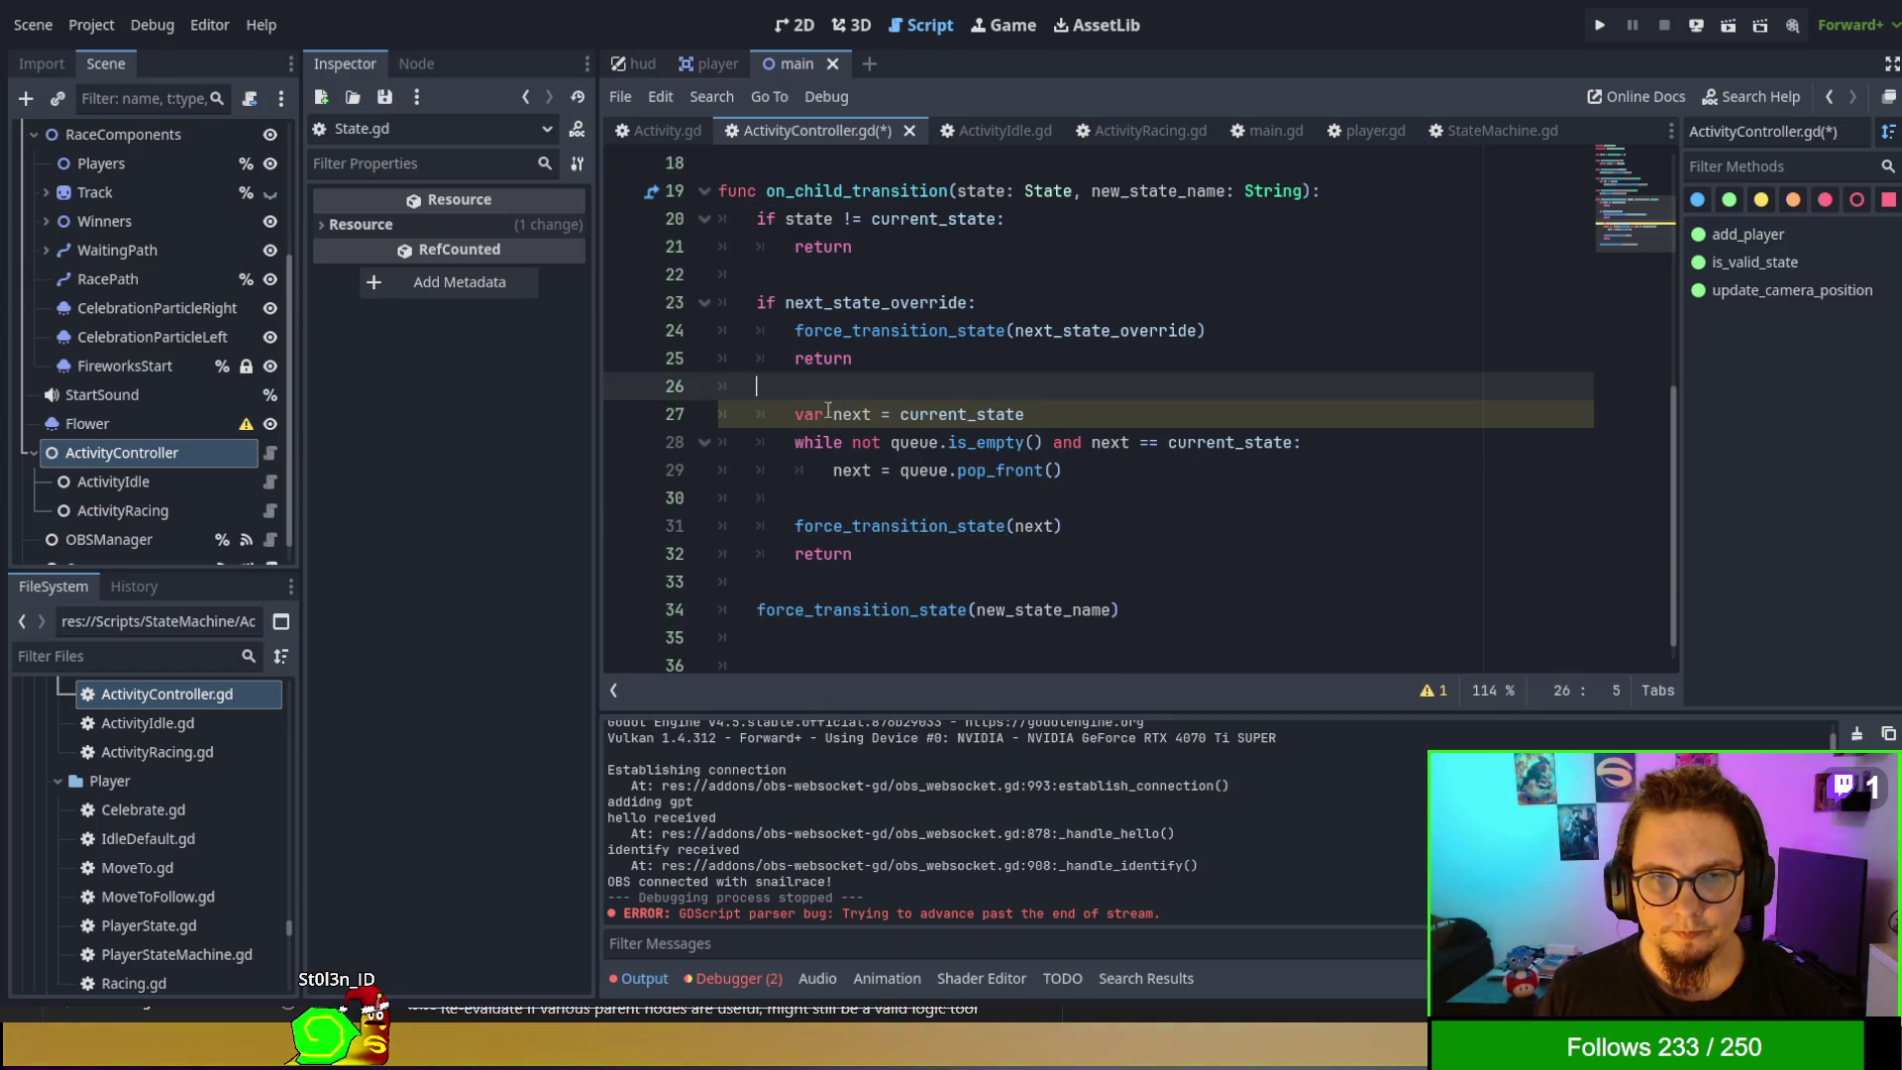
mouse_move(823, 387)
left_mouse_down()
mouse_move(1065, 484)
mouse_move(1065, 527)
mouse_move(874, 567)
left_mouse_up()
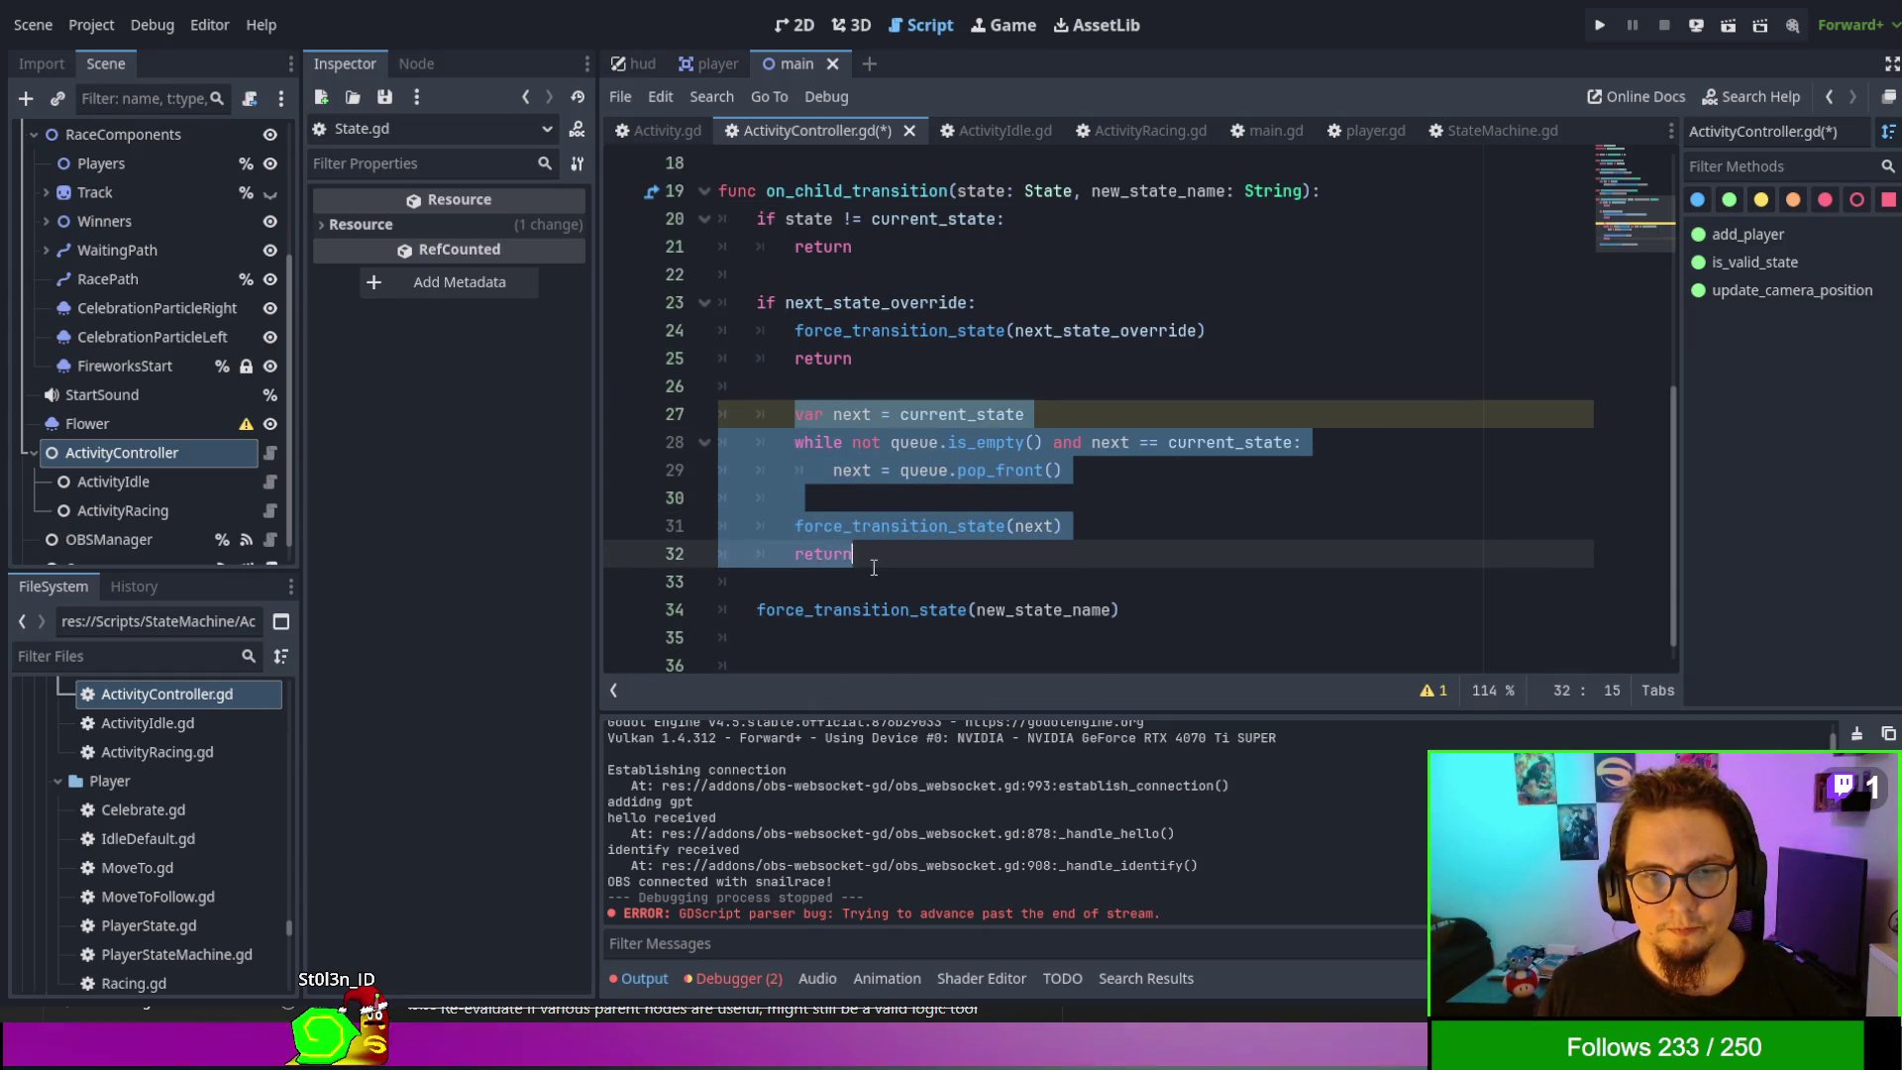
Unindent the next declaration and while loop, and delete the old force_transition_state(next) and return lines.
left_click(874, 552)
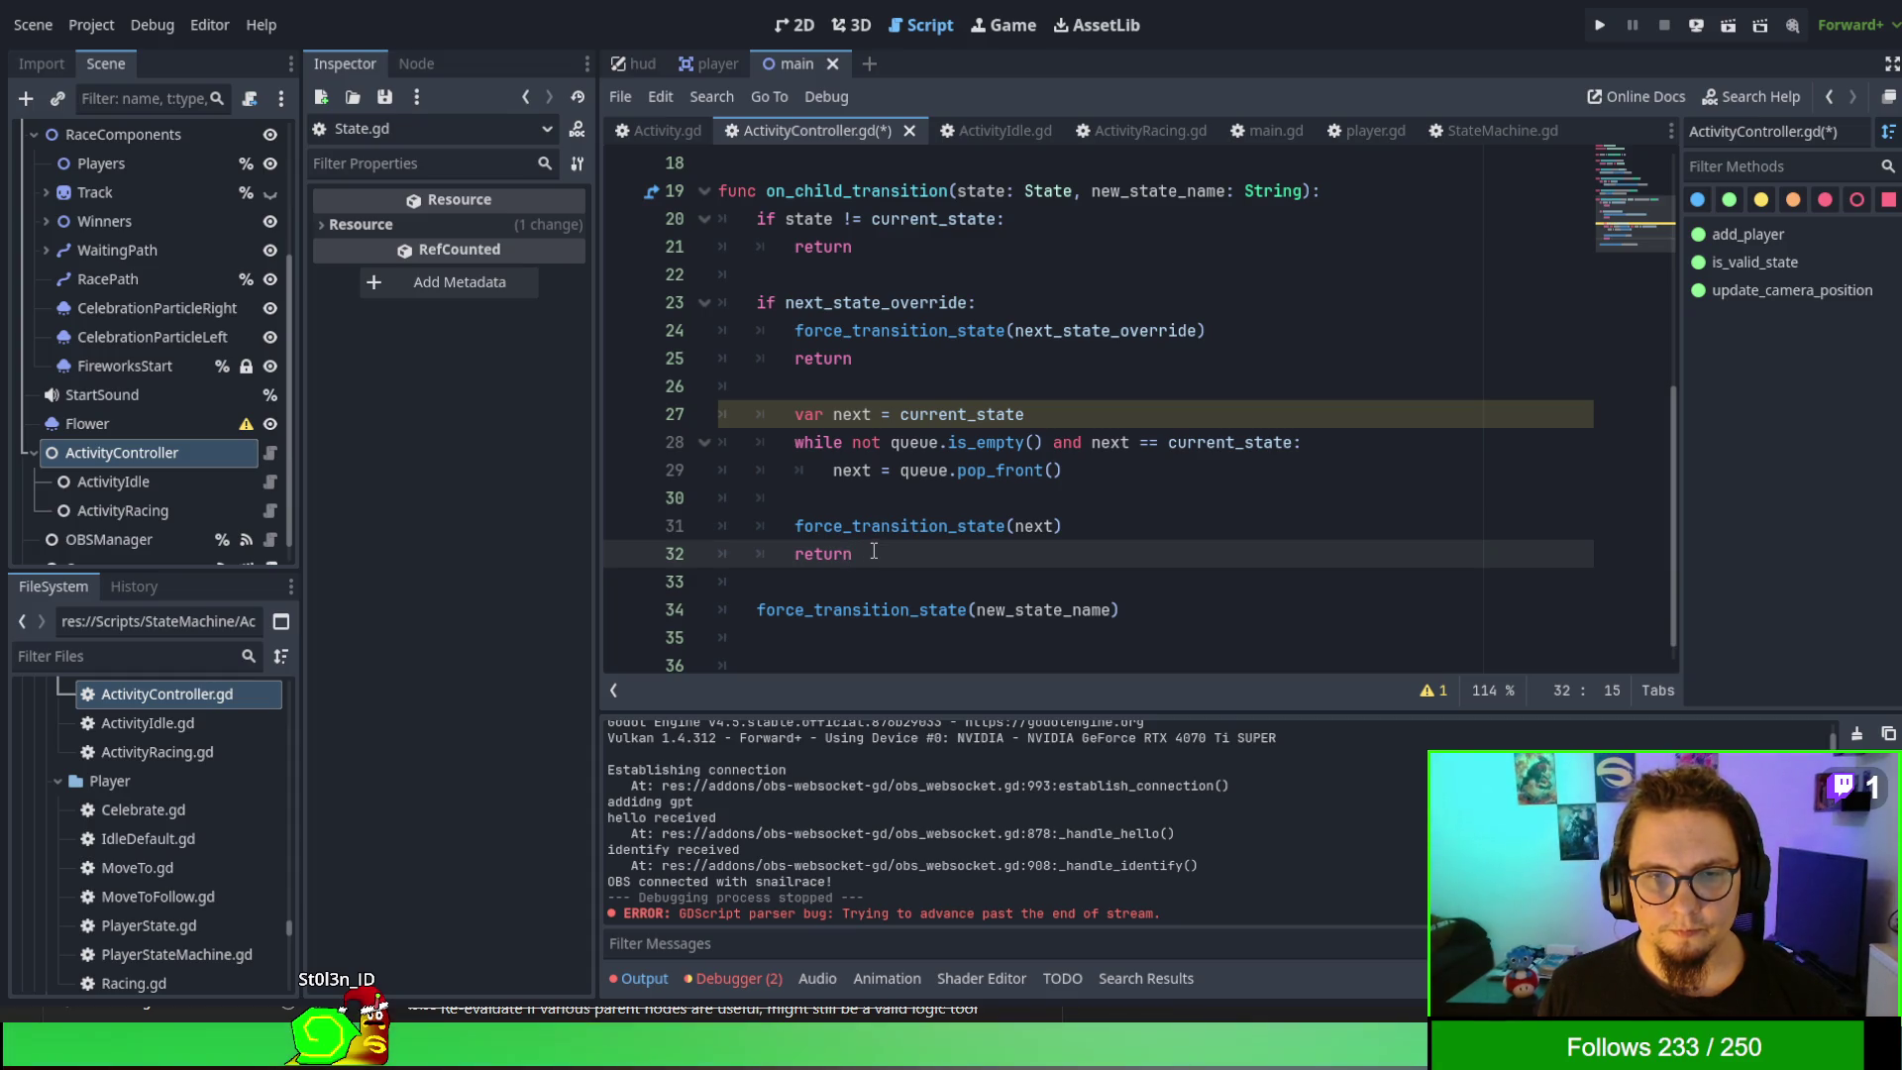
double_click(844, 472)
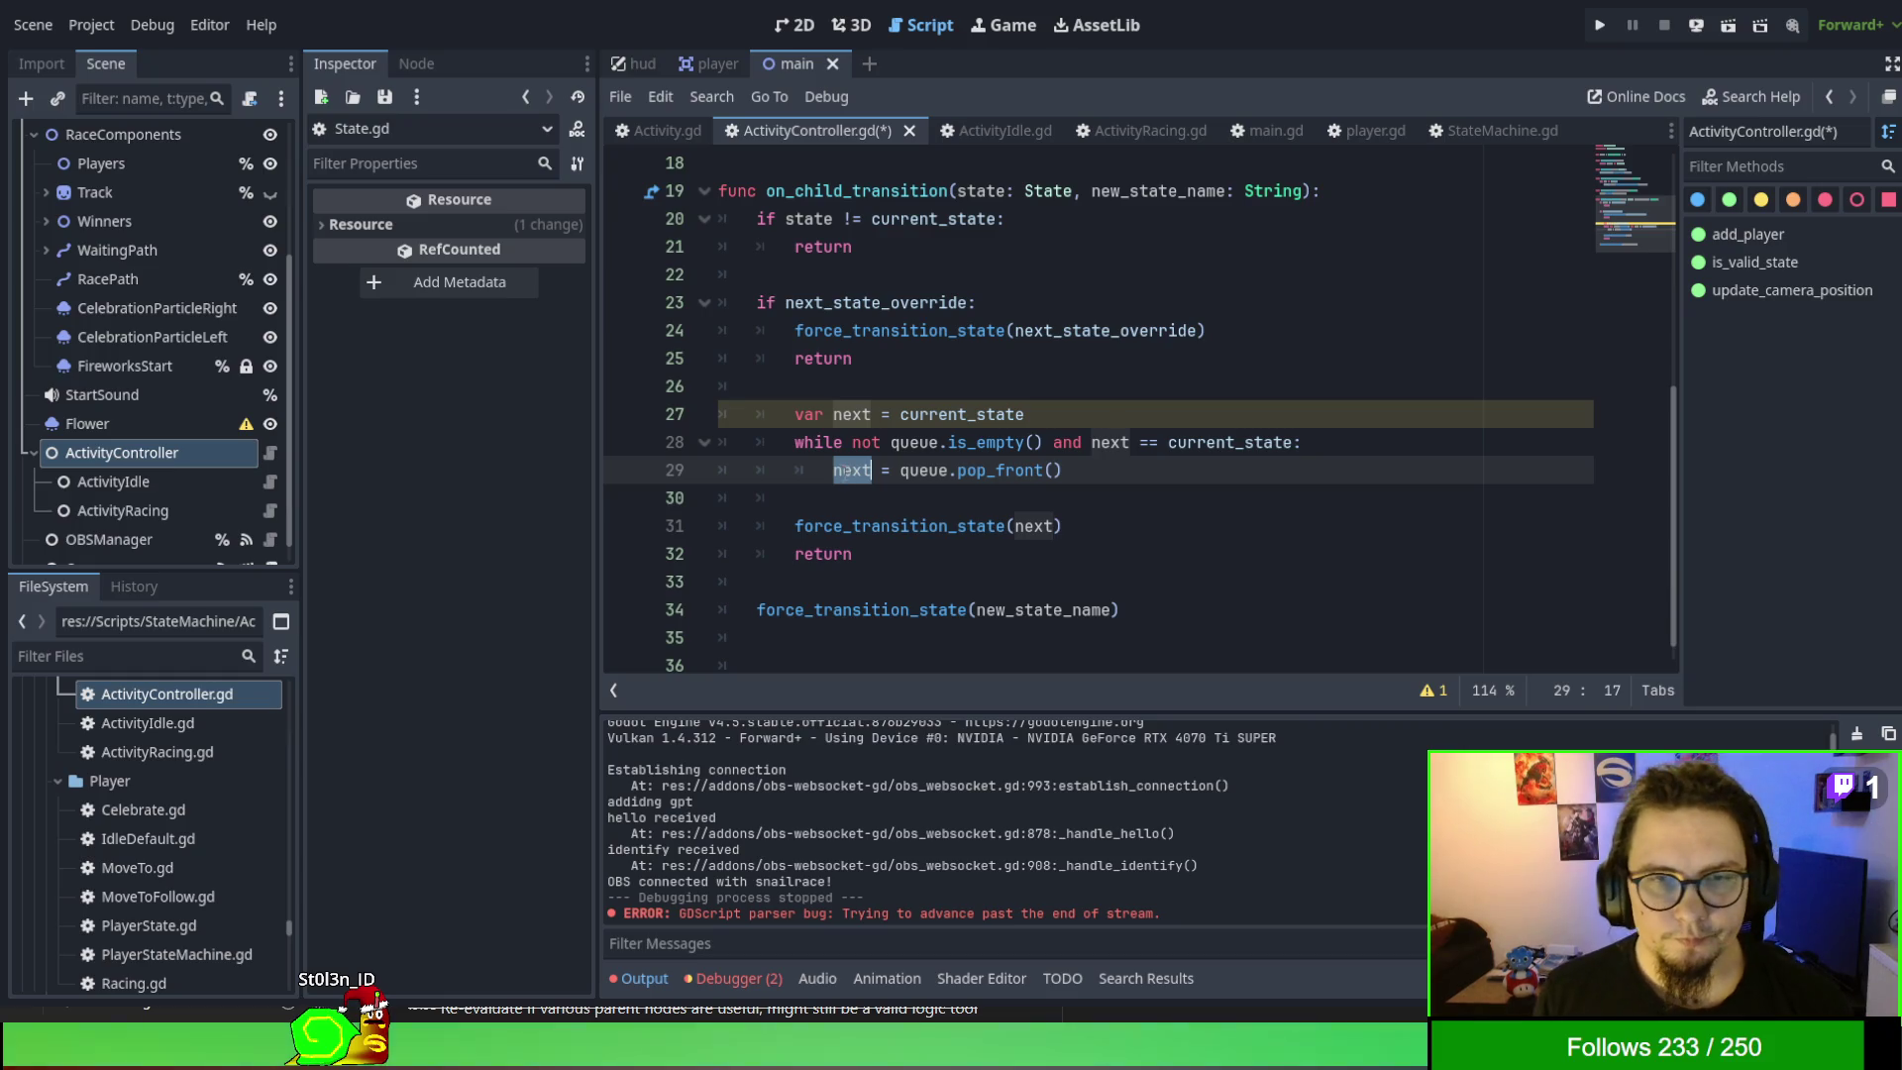
left_click_drag(900, 469, 851, 415)
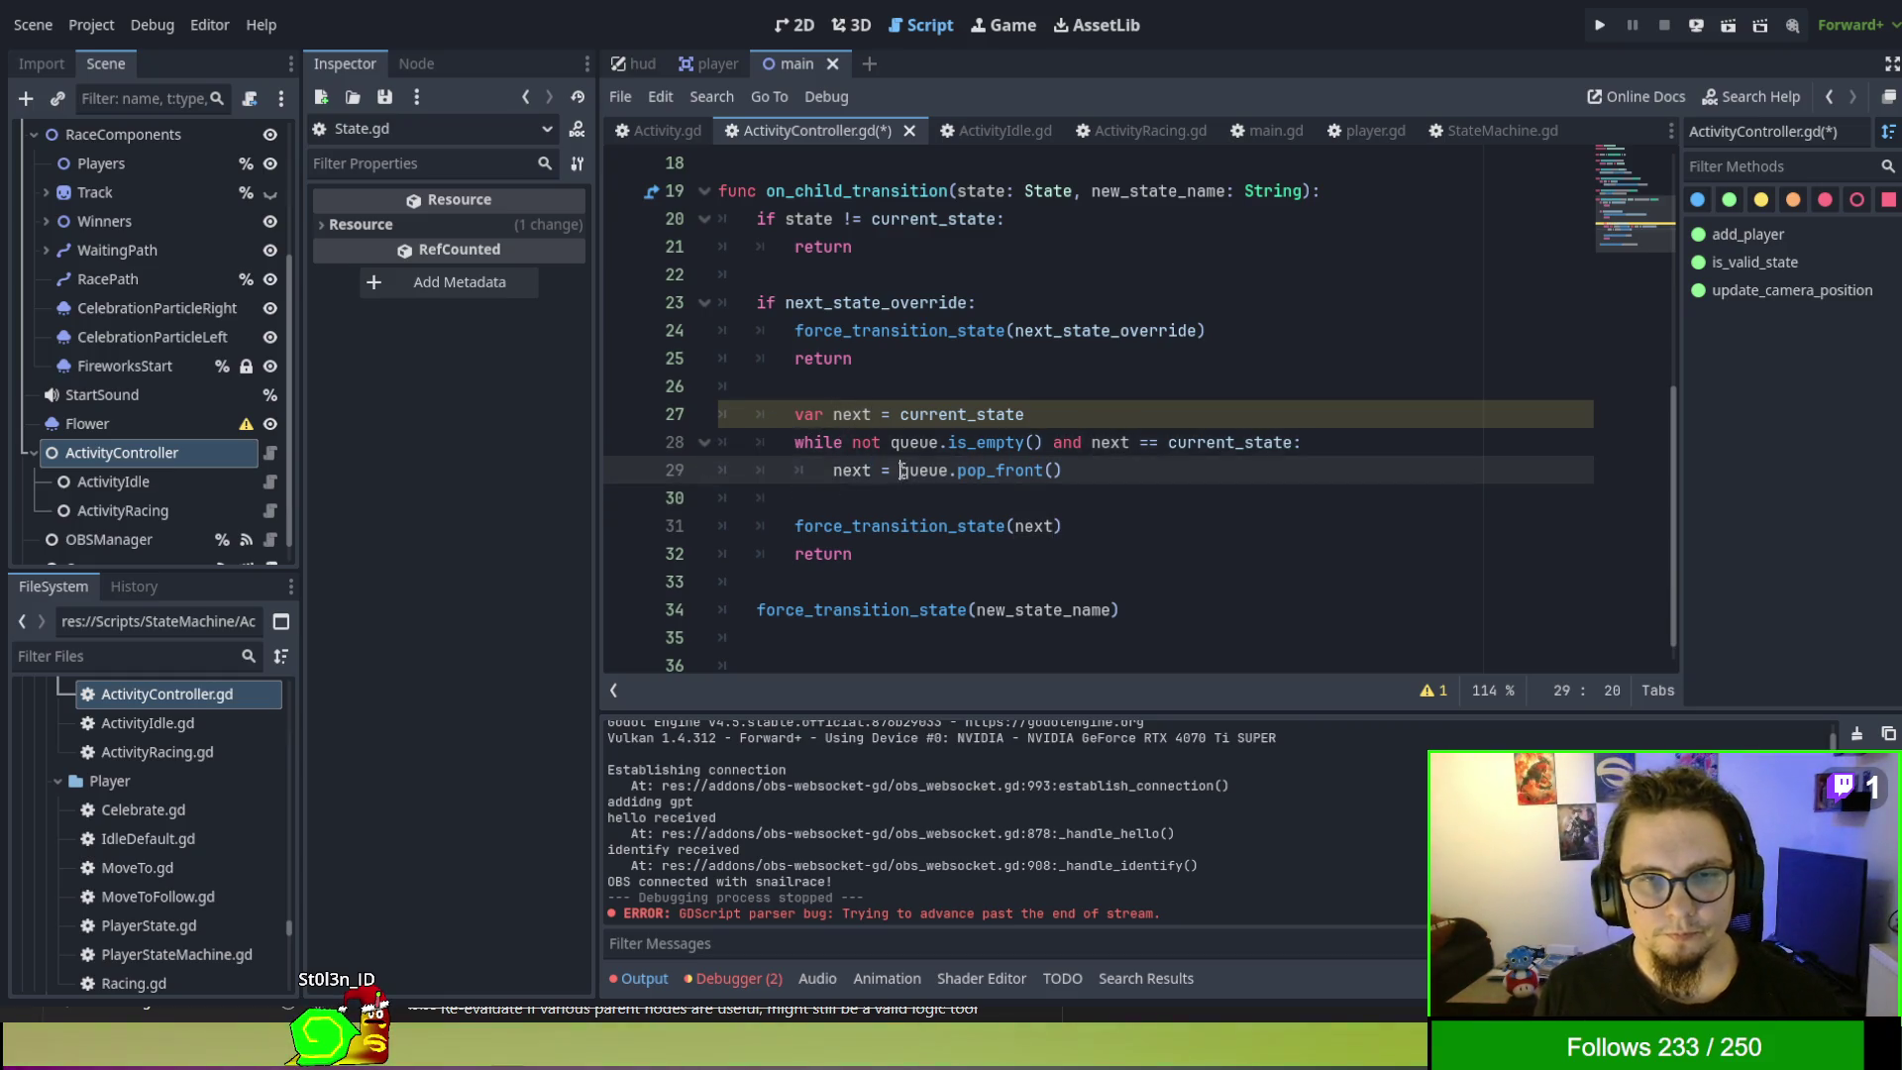
key("shift+Tab")
double_click(813, 469)
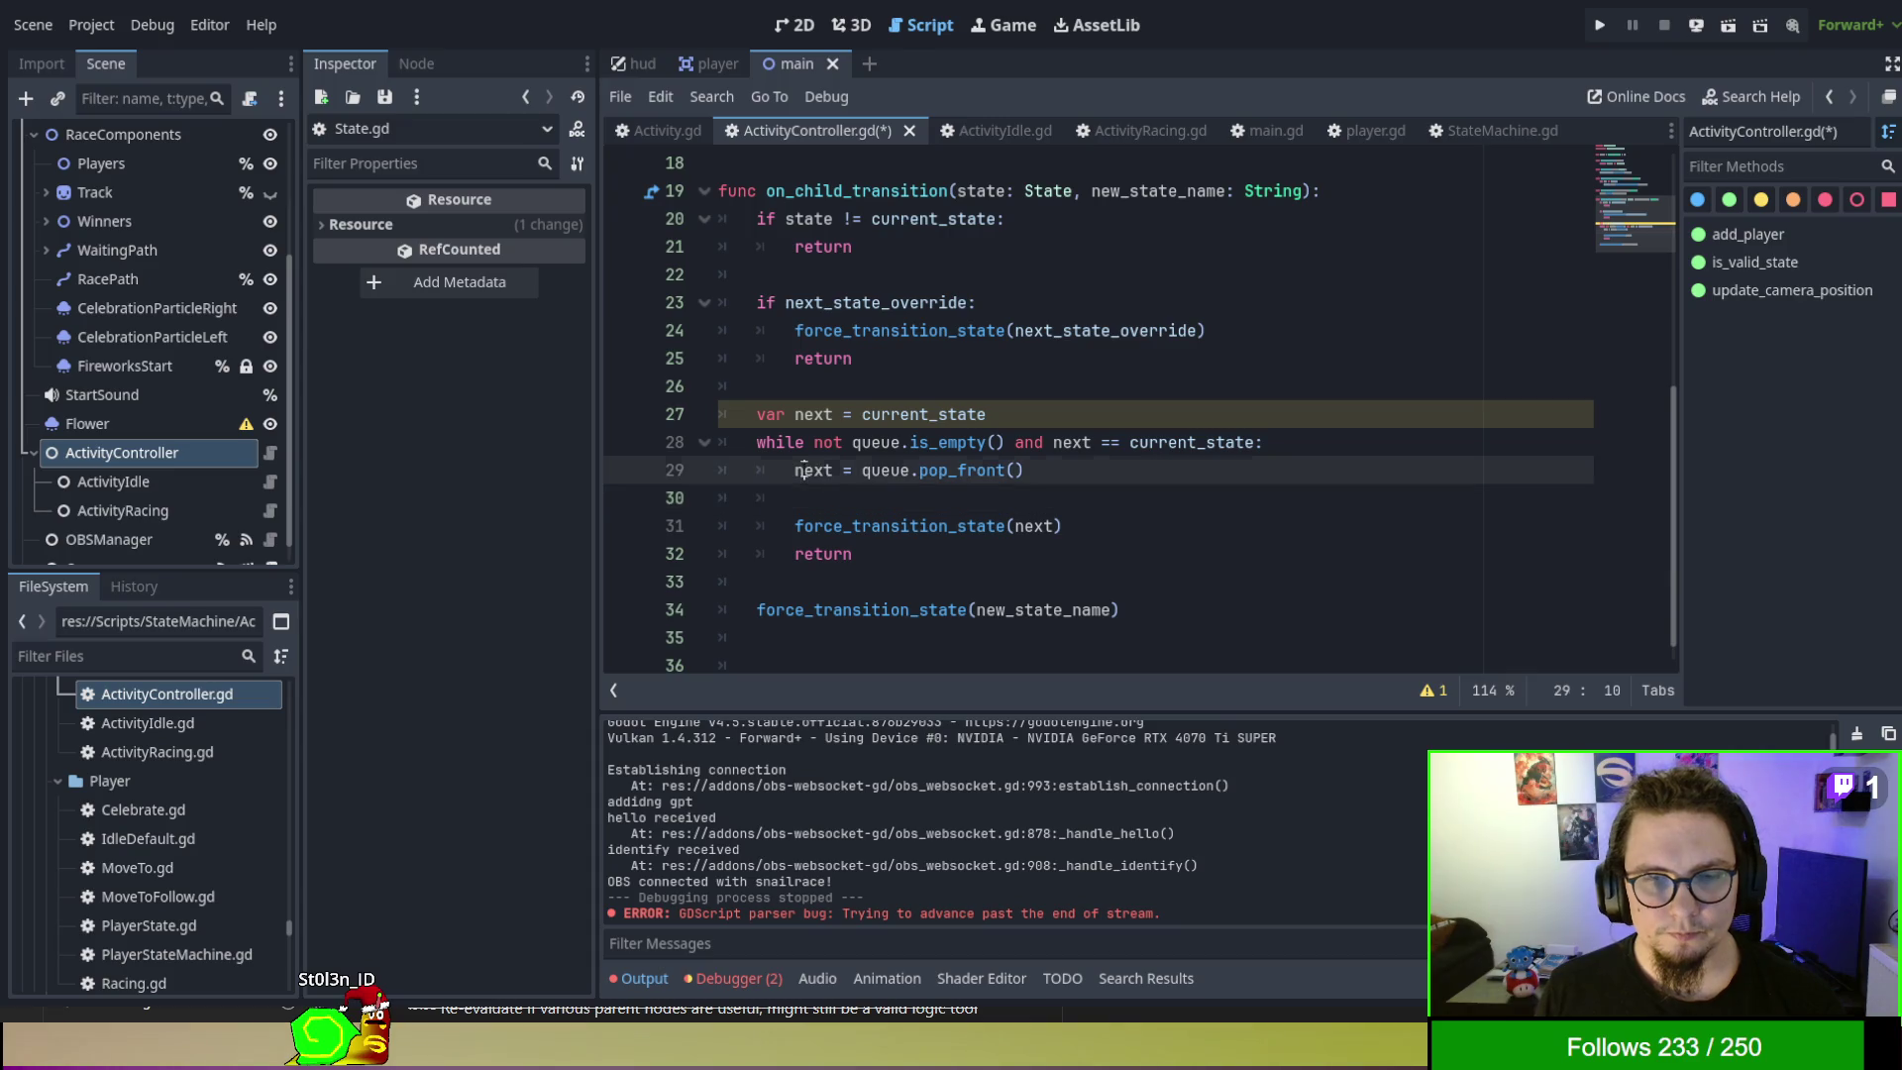
left_click(971, 533)
left_click_drag(960, 550, 917, 498)
key("BackSpace")
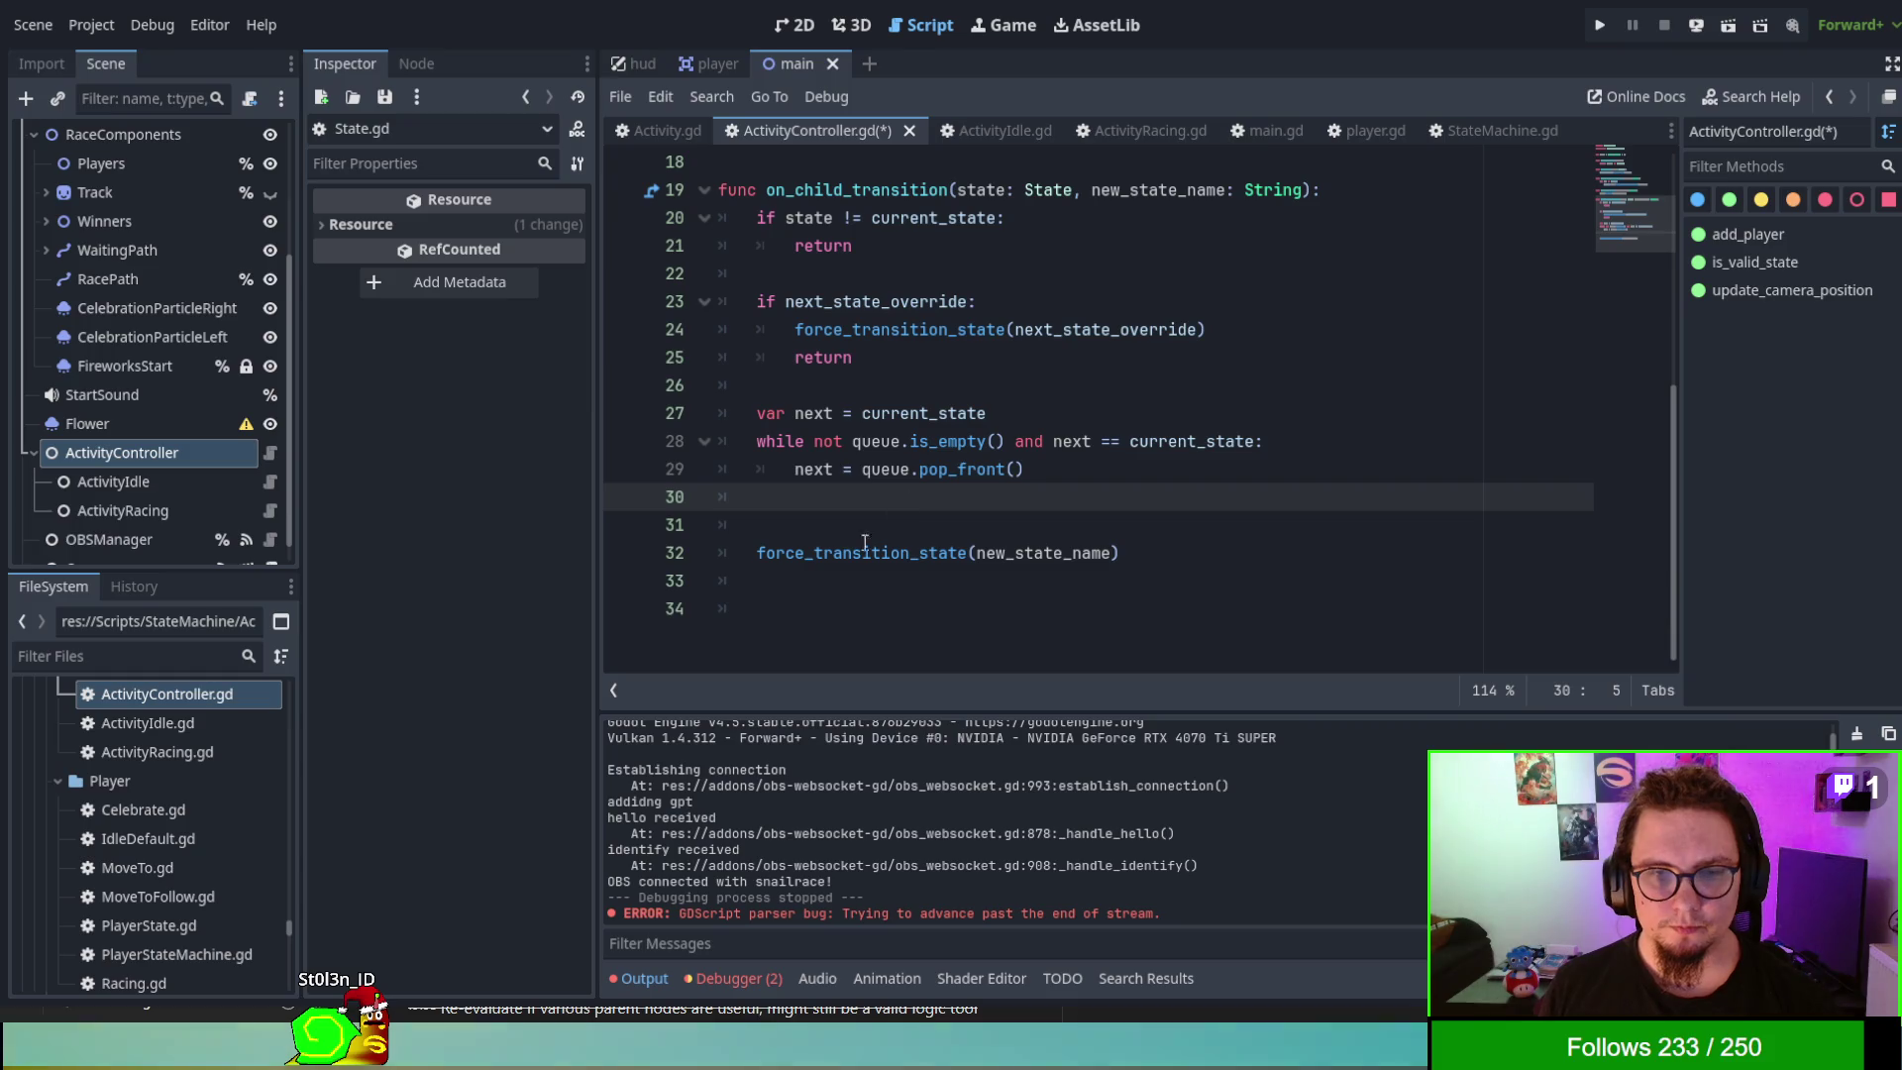
Add 'if next != current_state:' after the loop, calling force_transition_state(next).
left_click(901, 517)
type("if ")
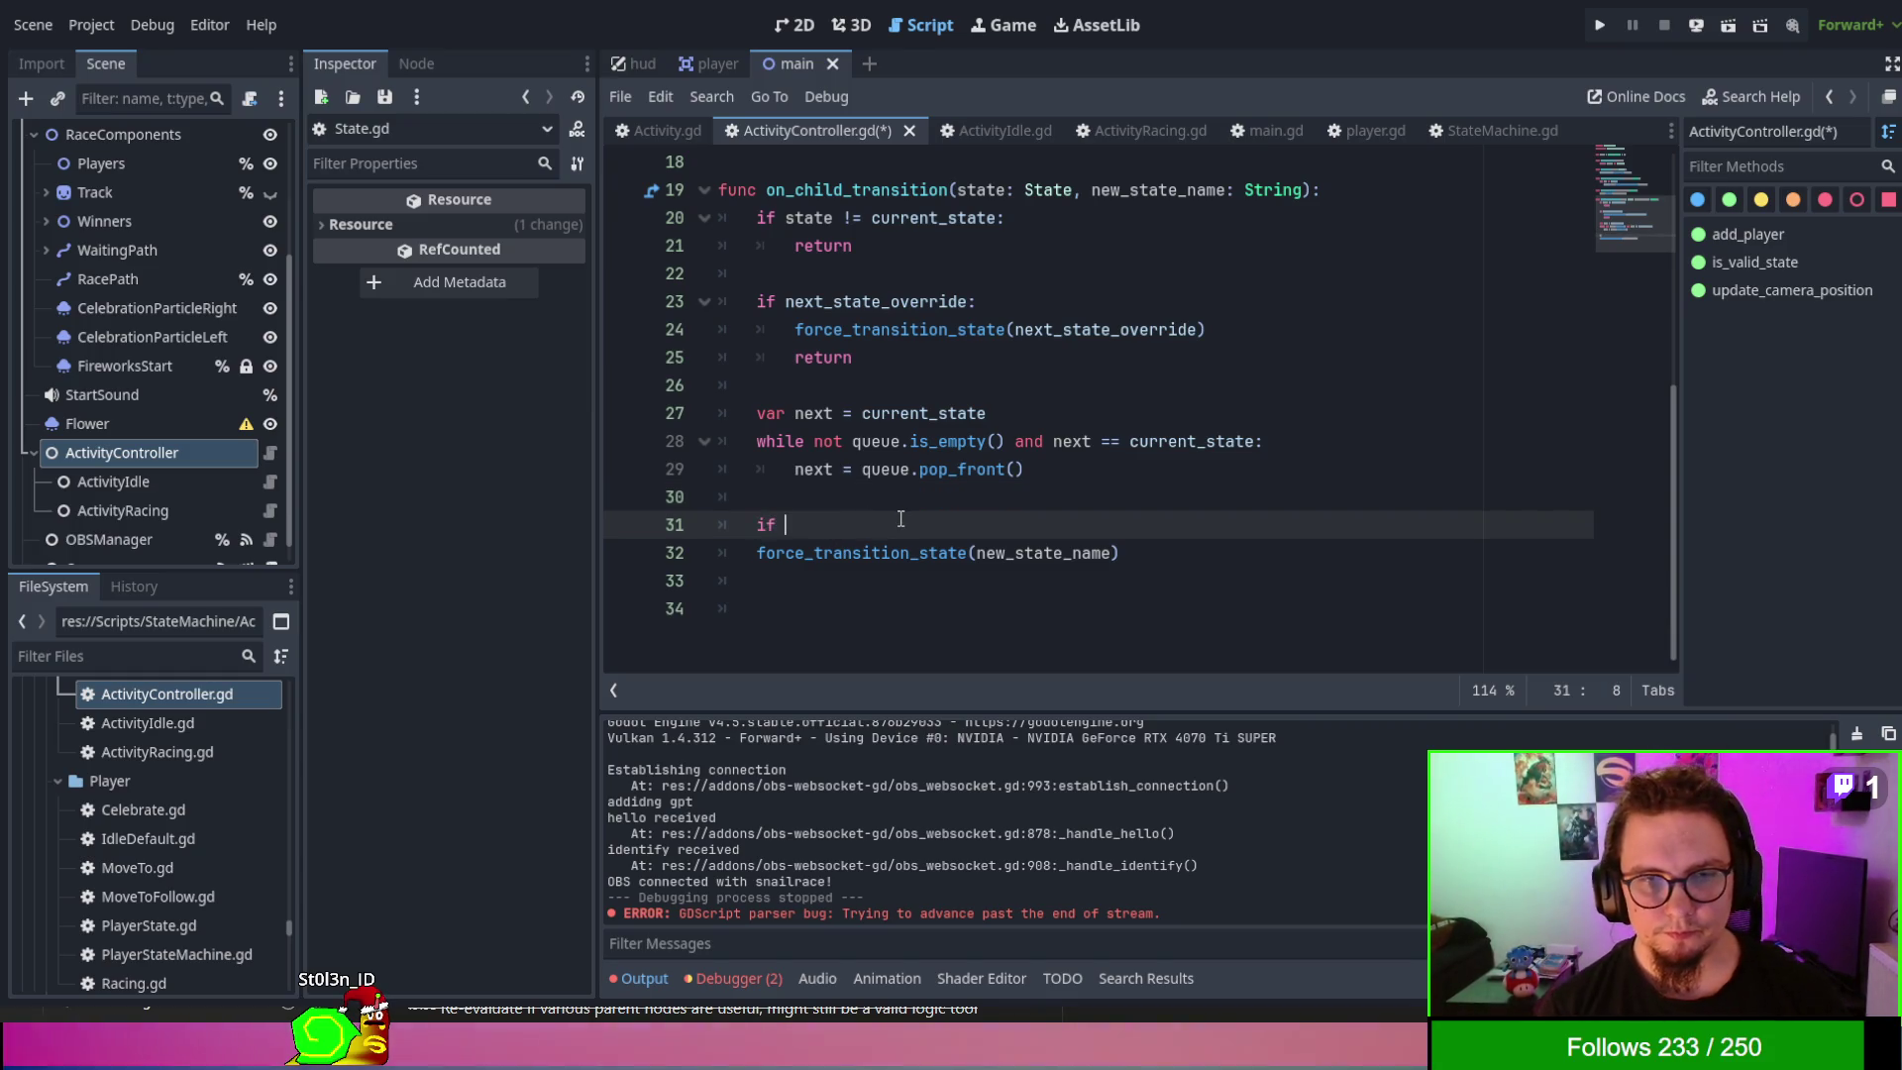
type("next != ")
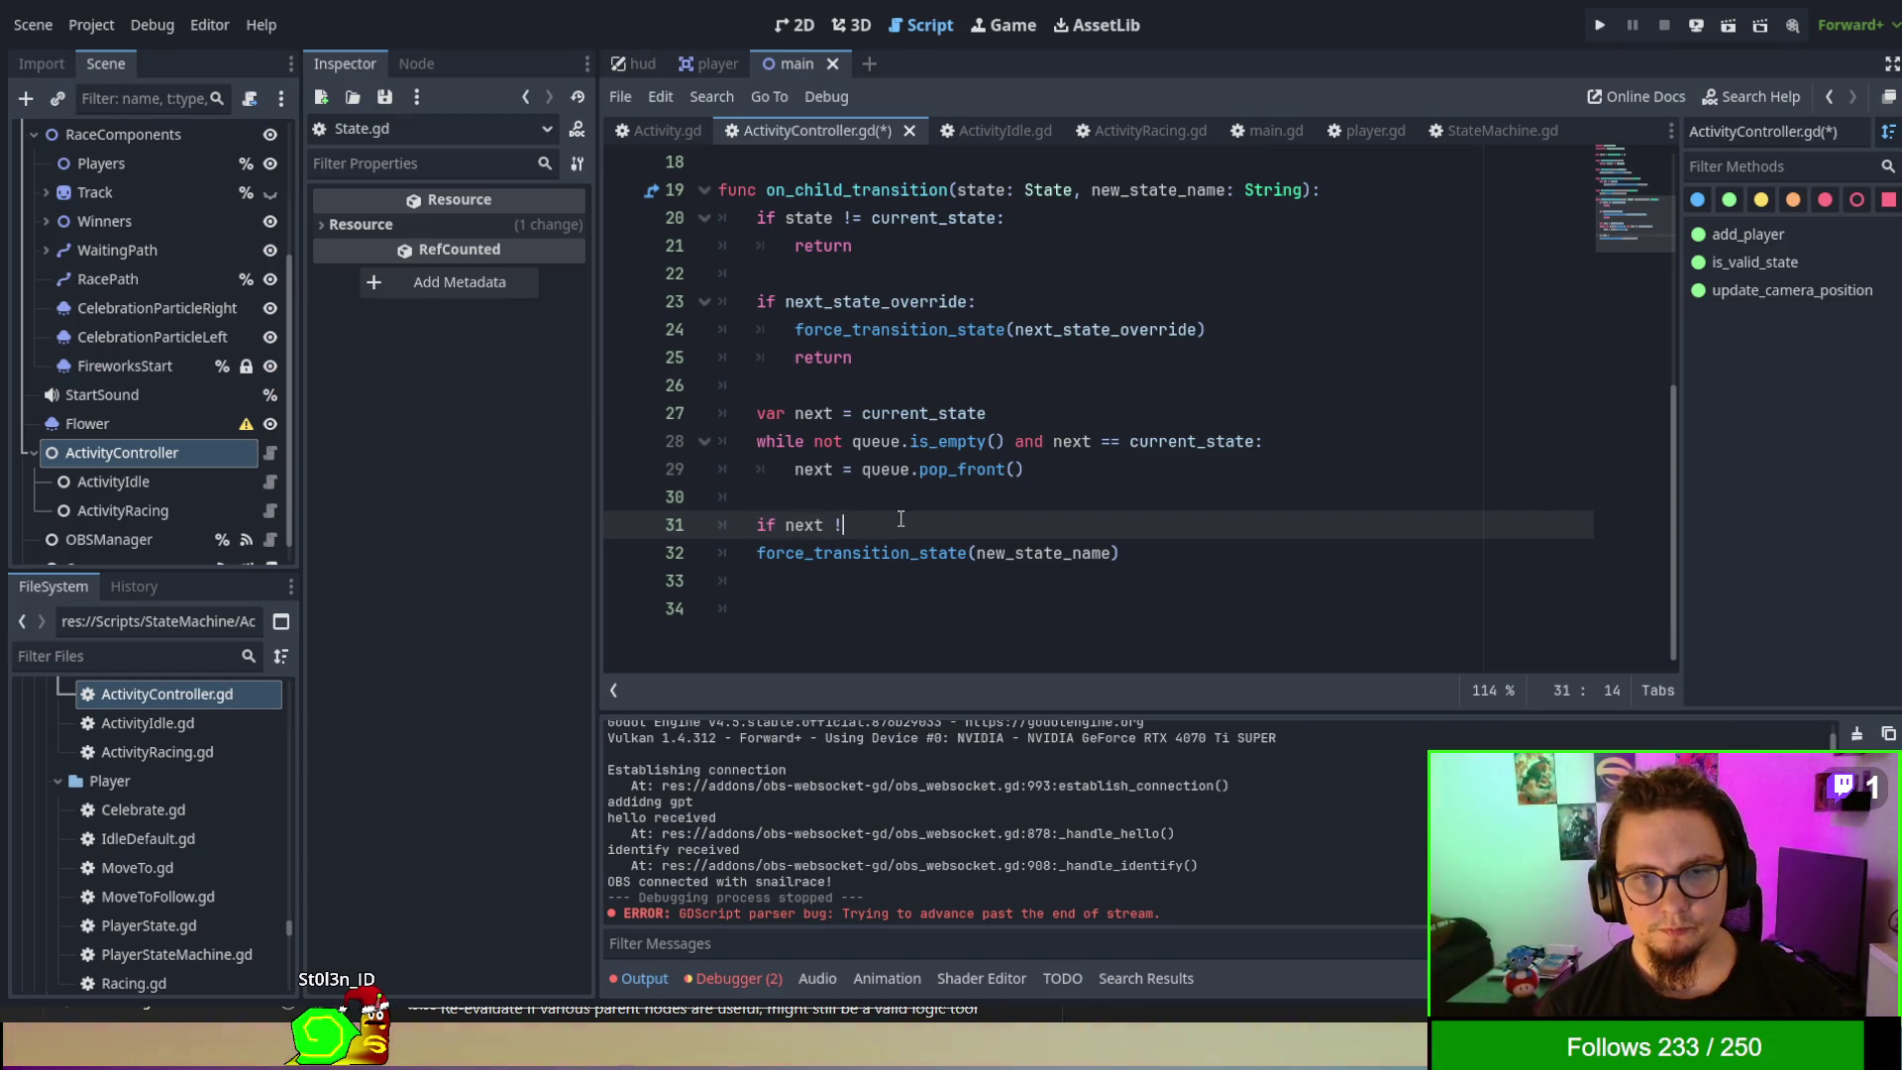
type("curre")
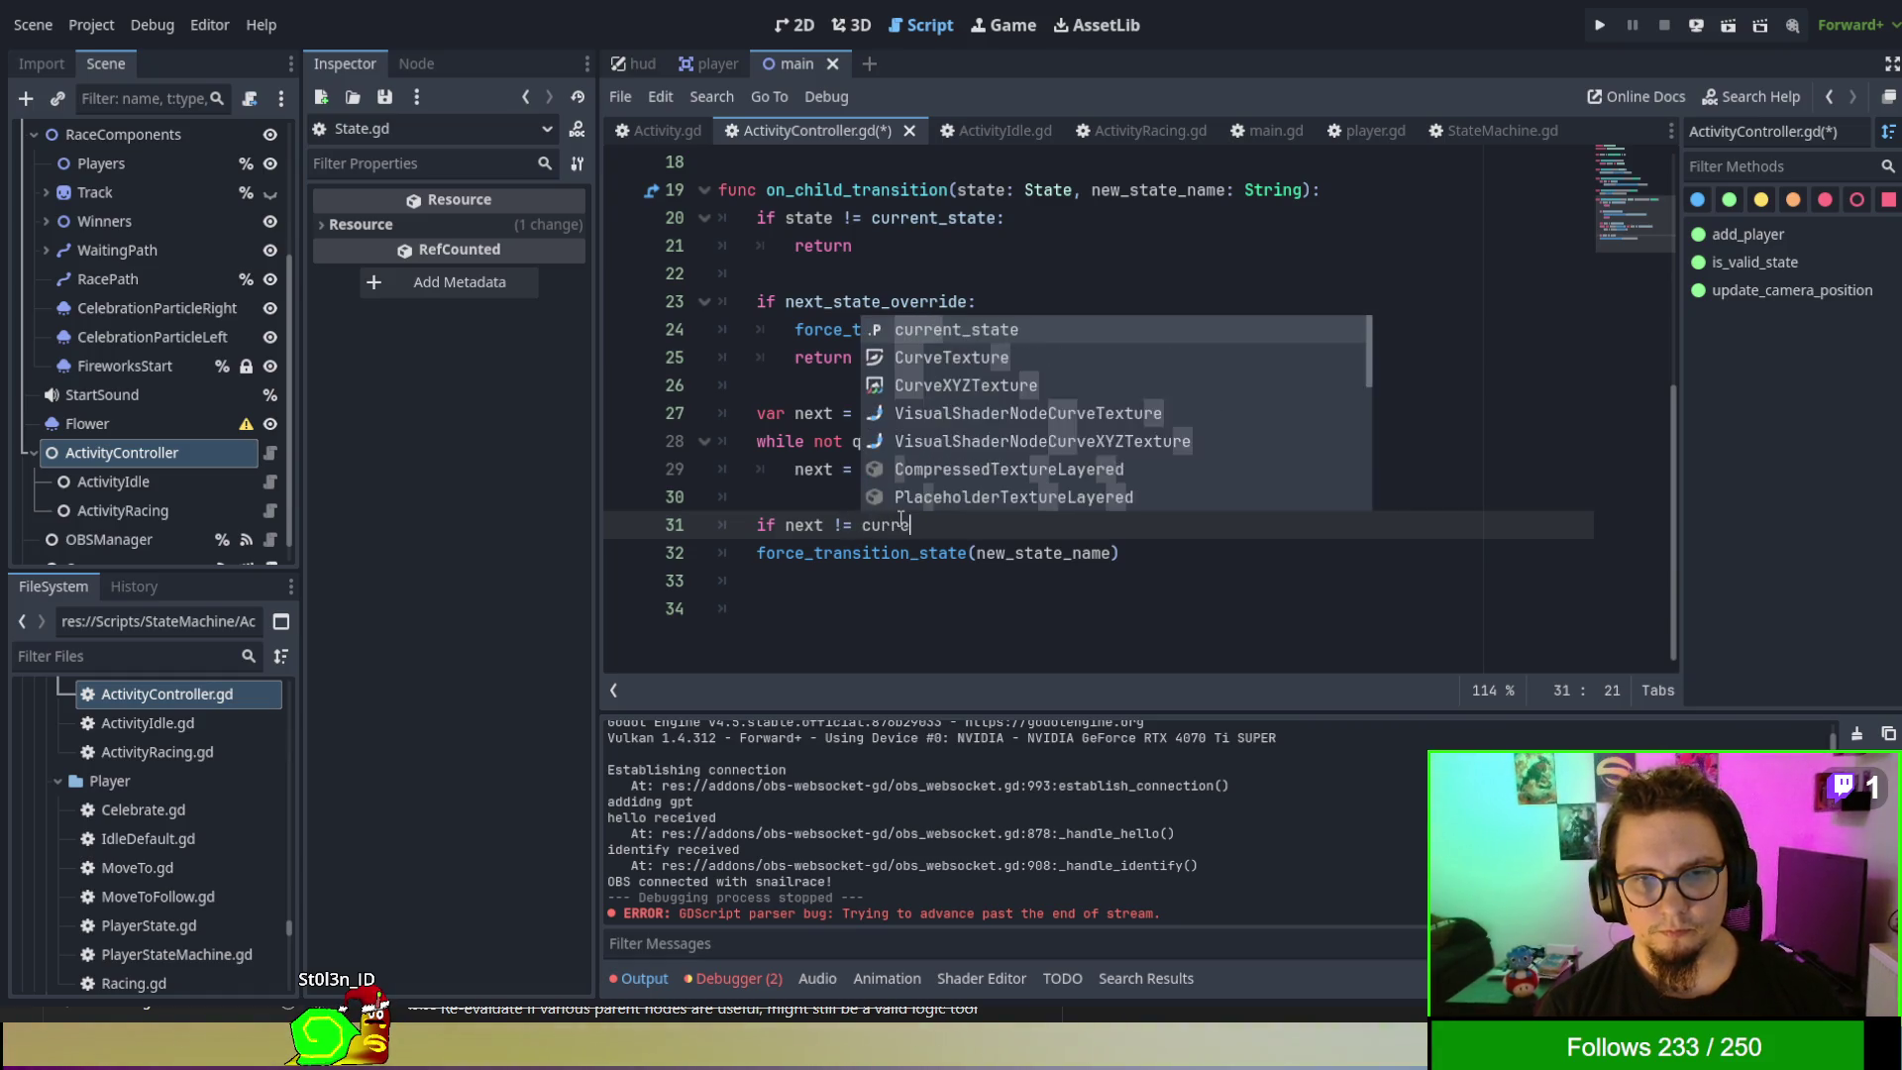
key("Return")
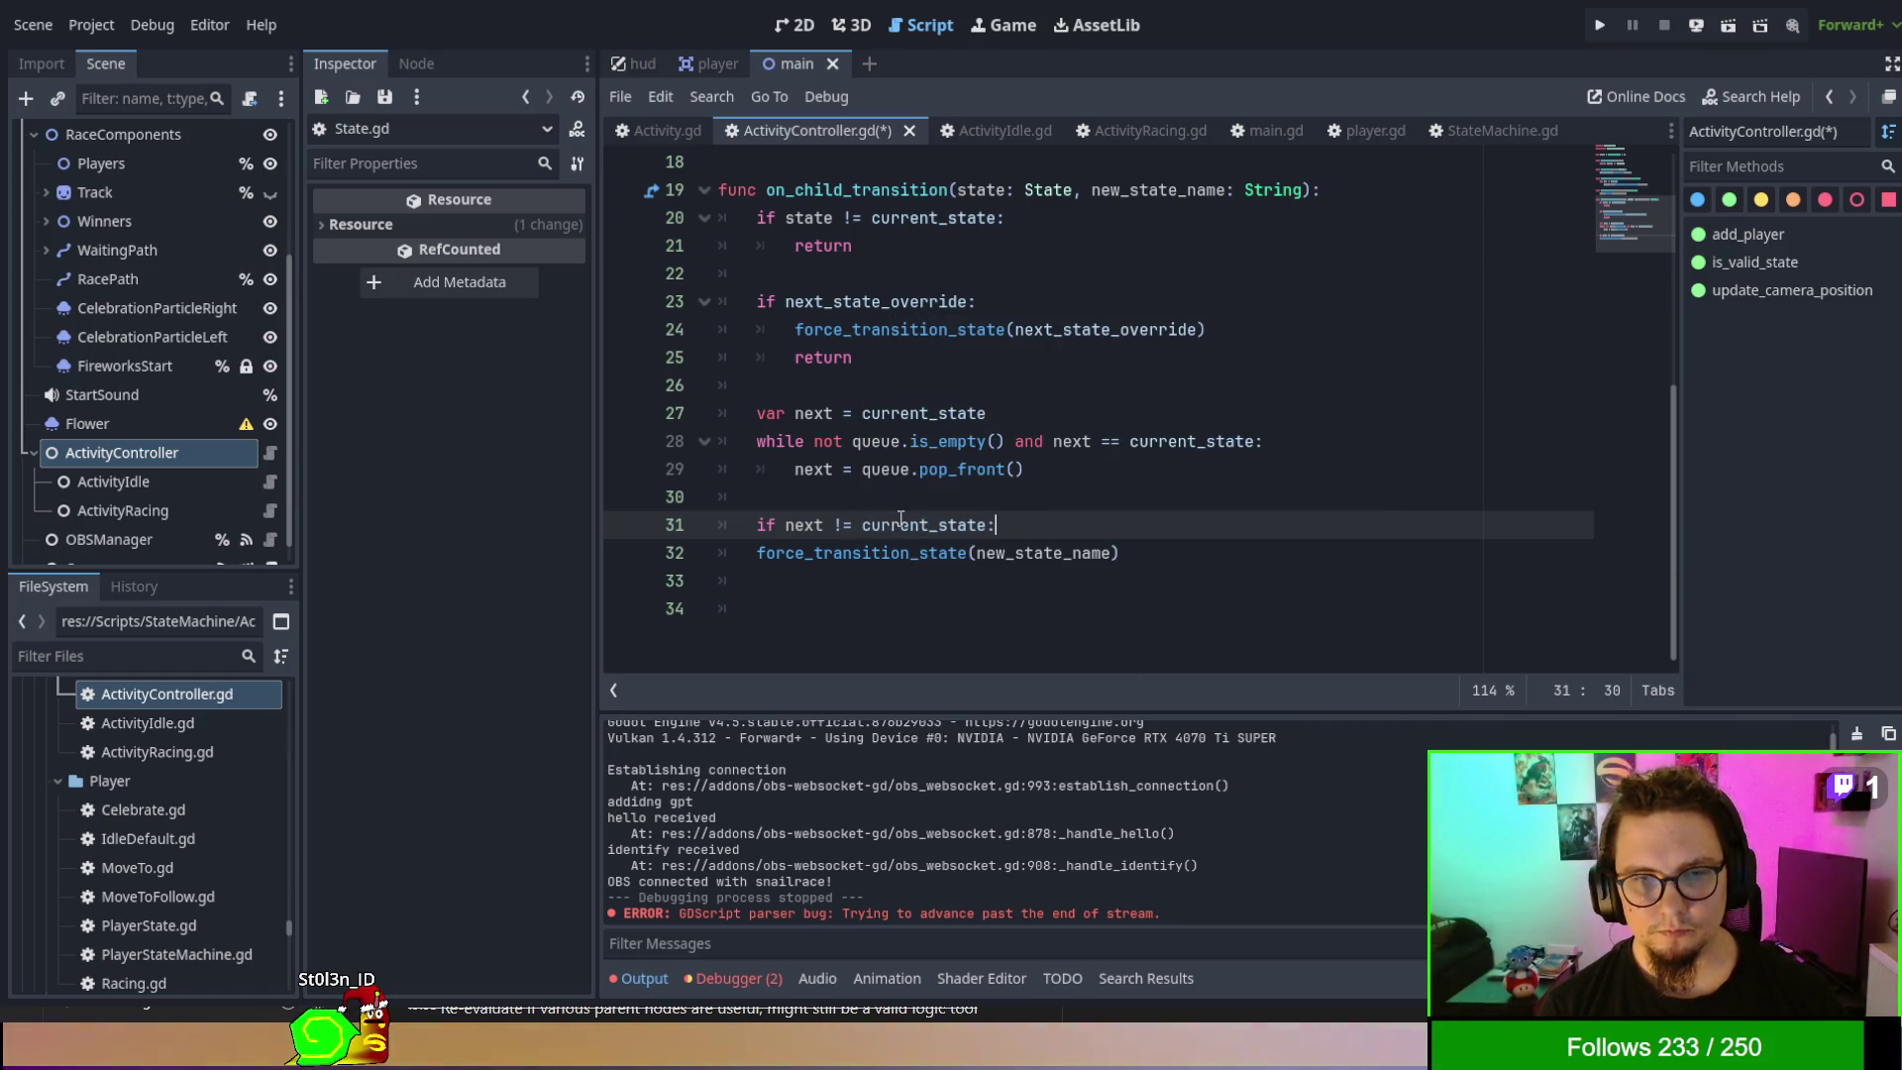
key("Down")
key("Home")
key("Tab")
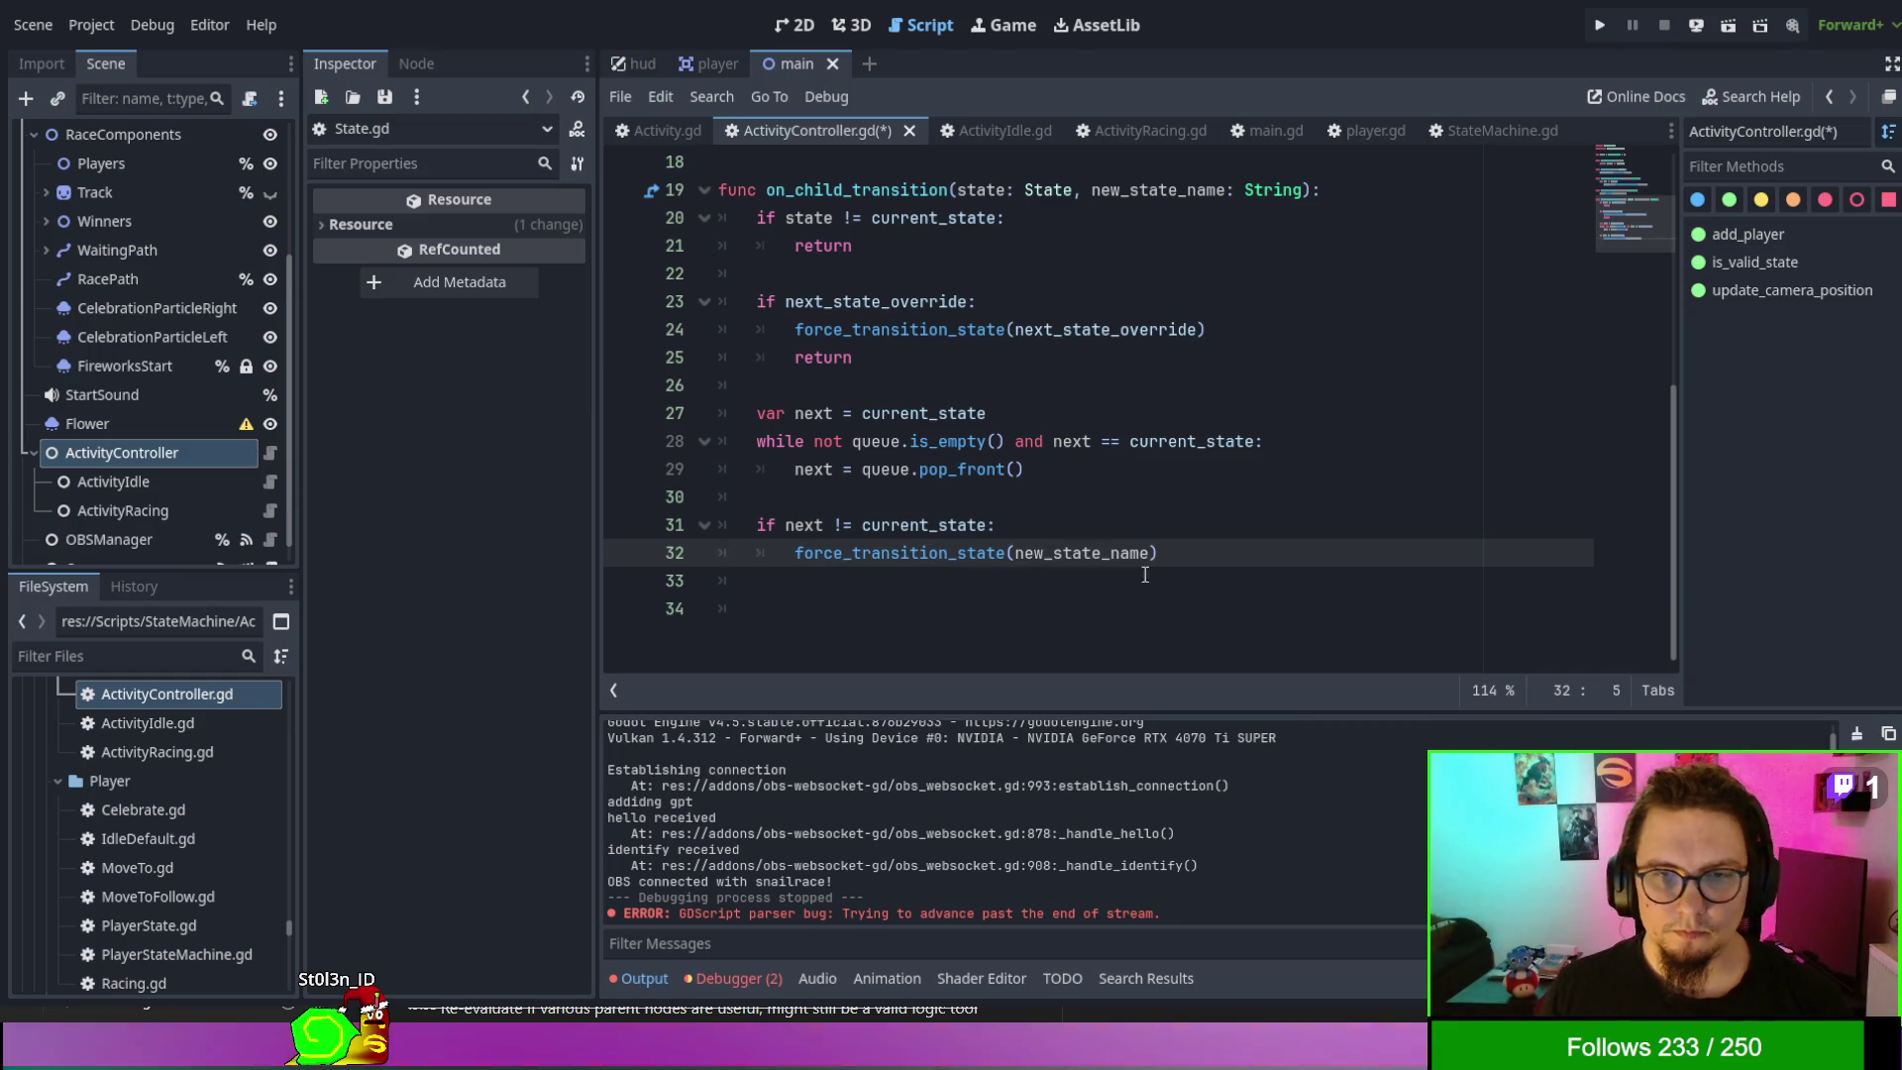
left_click(1086, 553)
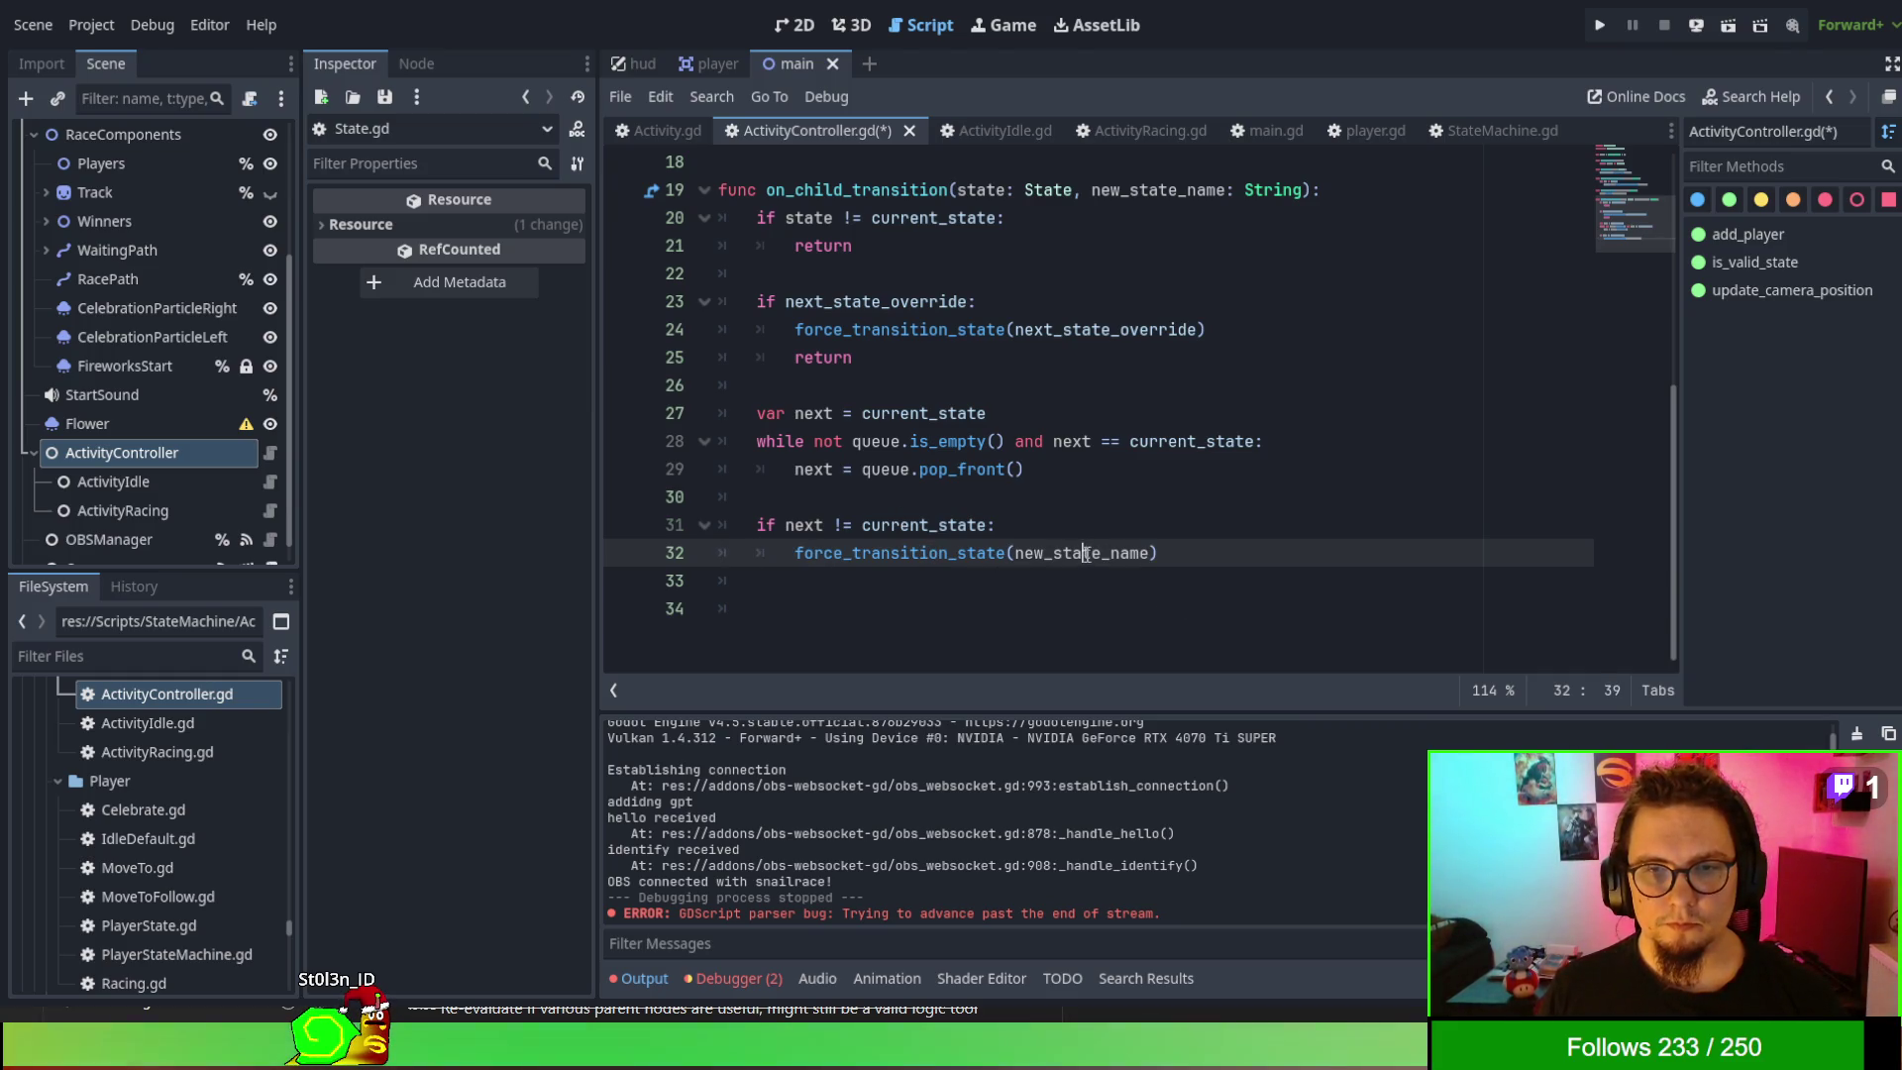
double_click(1086, 553)
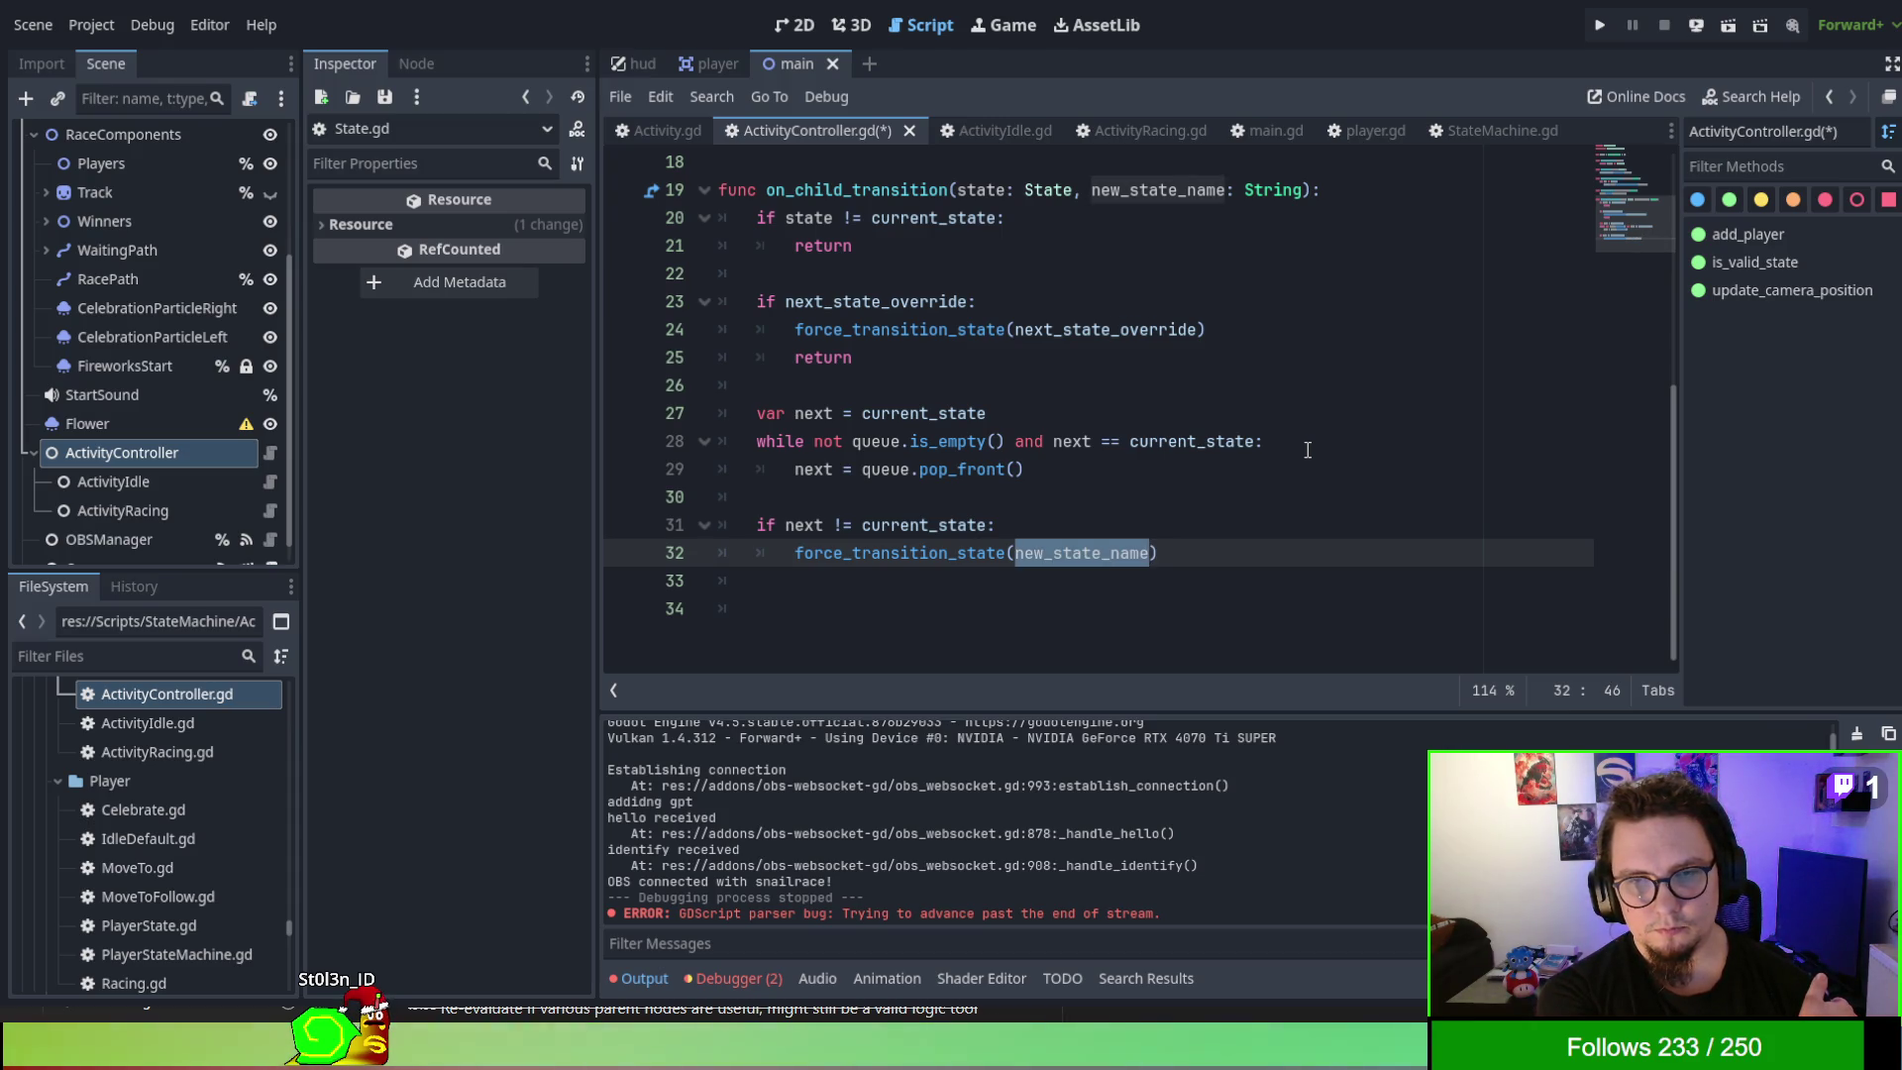
left_click(1307, 450)
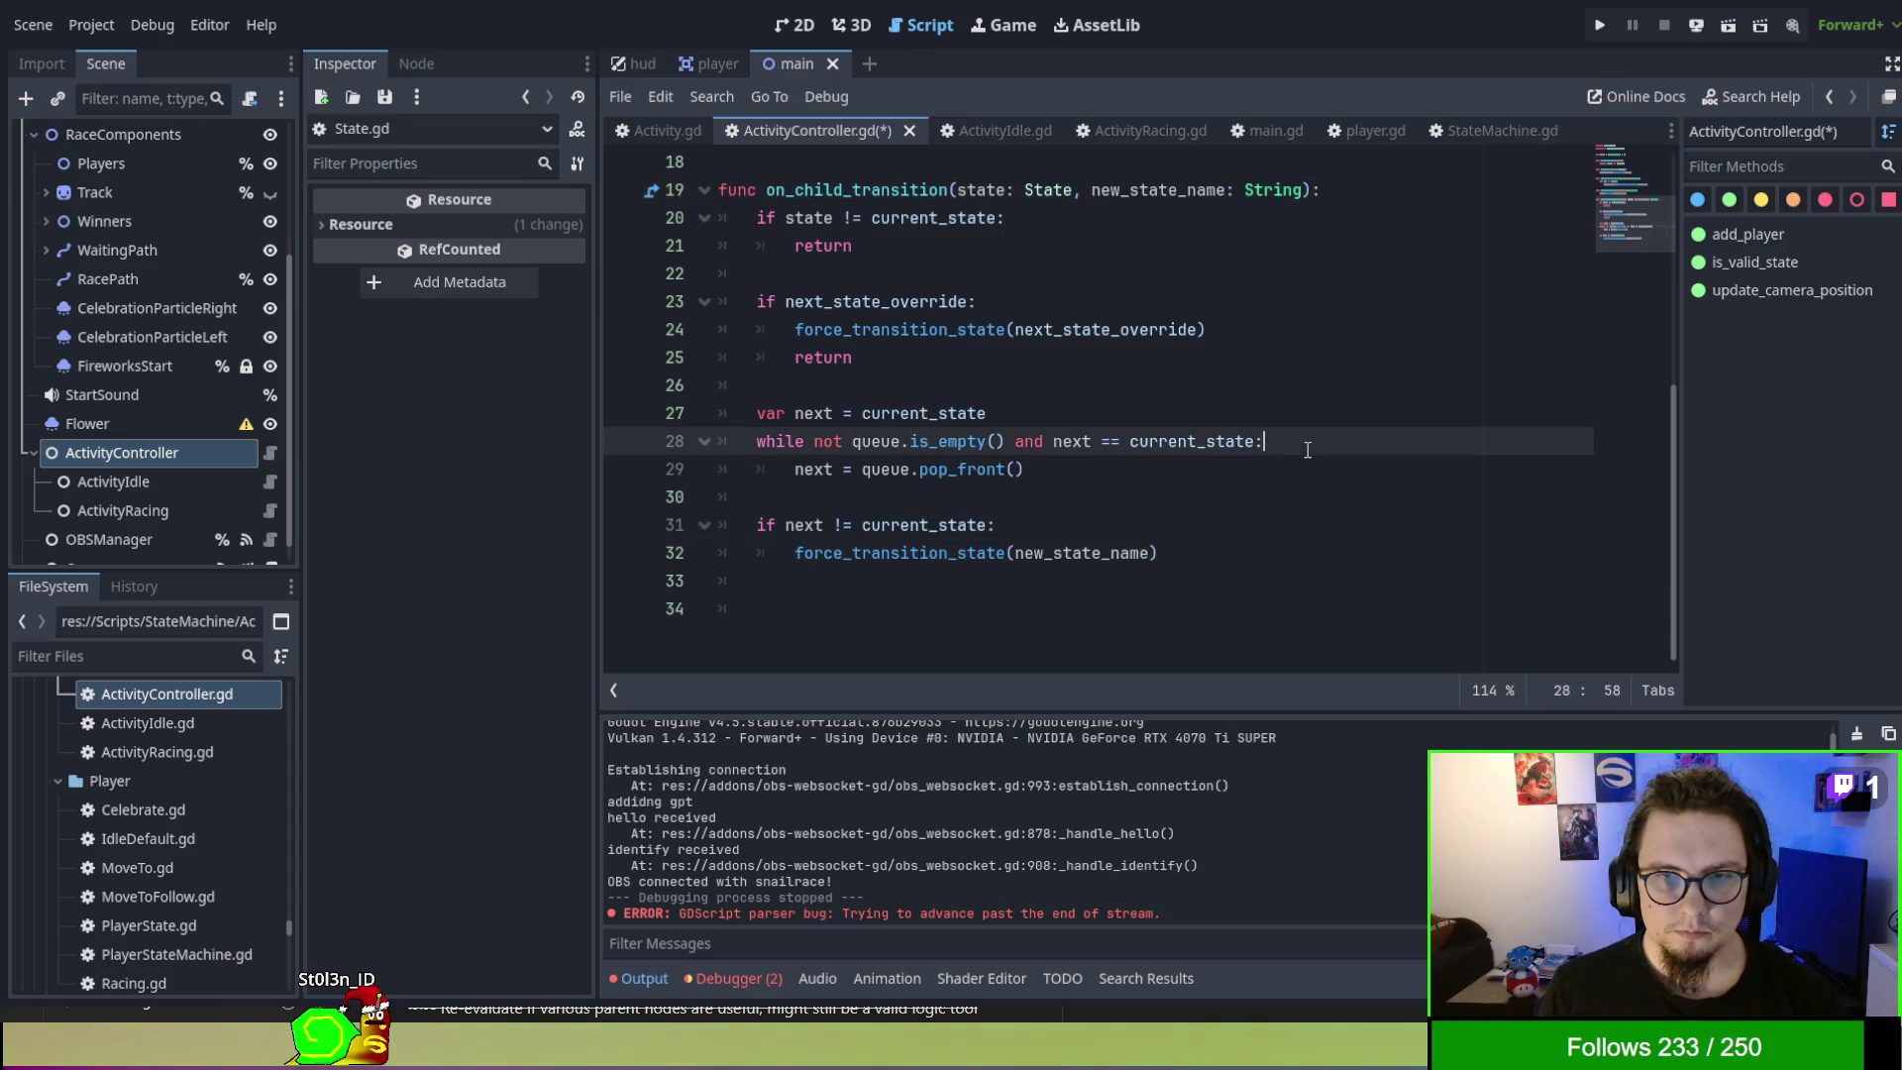
left_click(1237, 527)
type("next")
left_click_drag(1238, 546, 1235, 526)
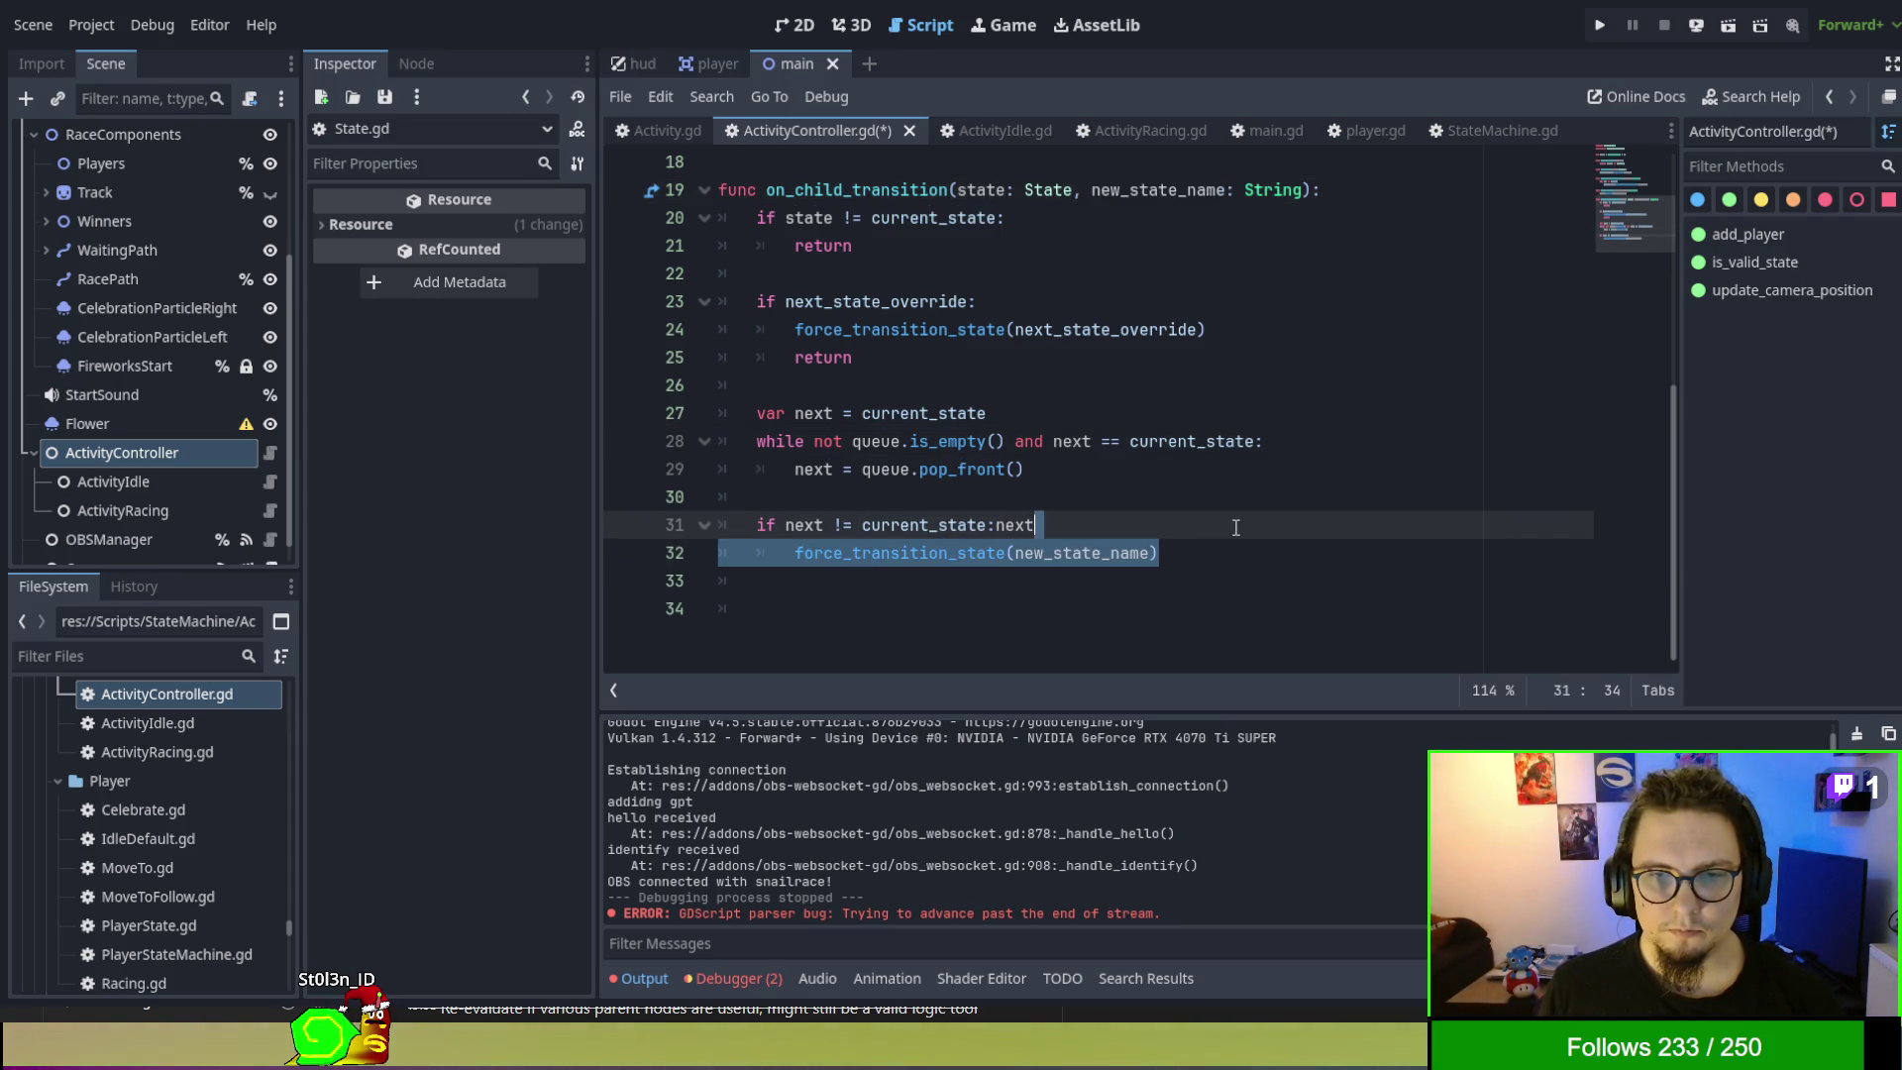
key("ctrl+shift+d")
double_click(1012, 525)
key("ctrl+x")
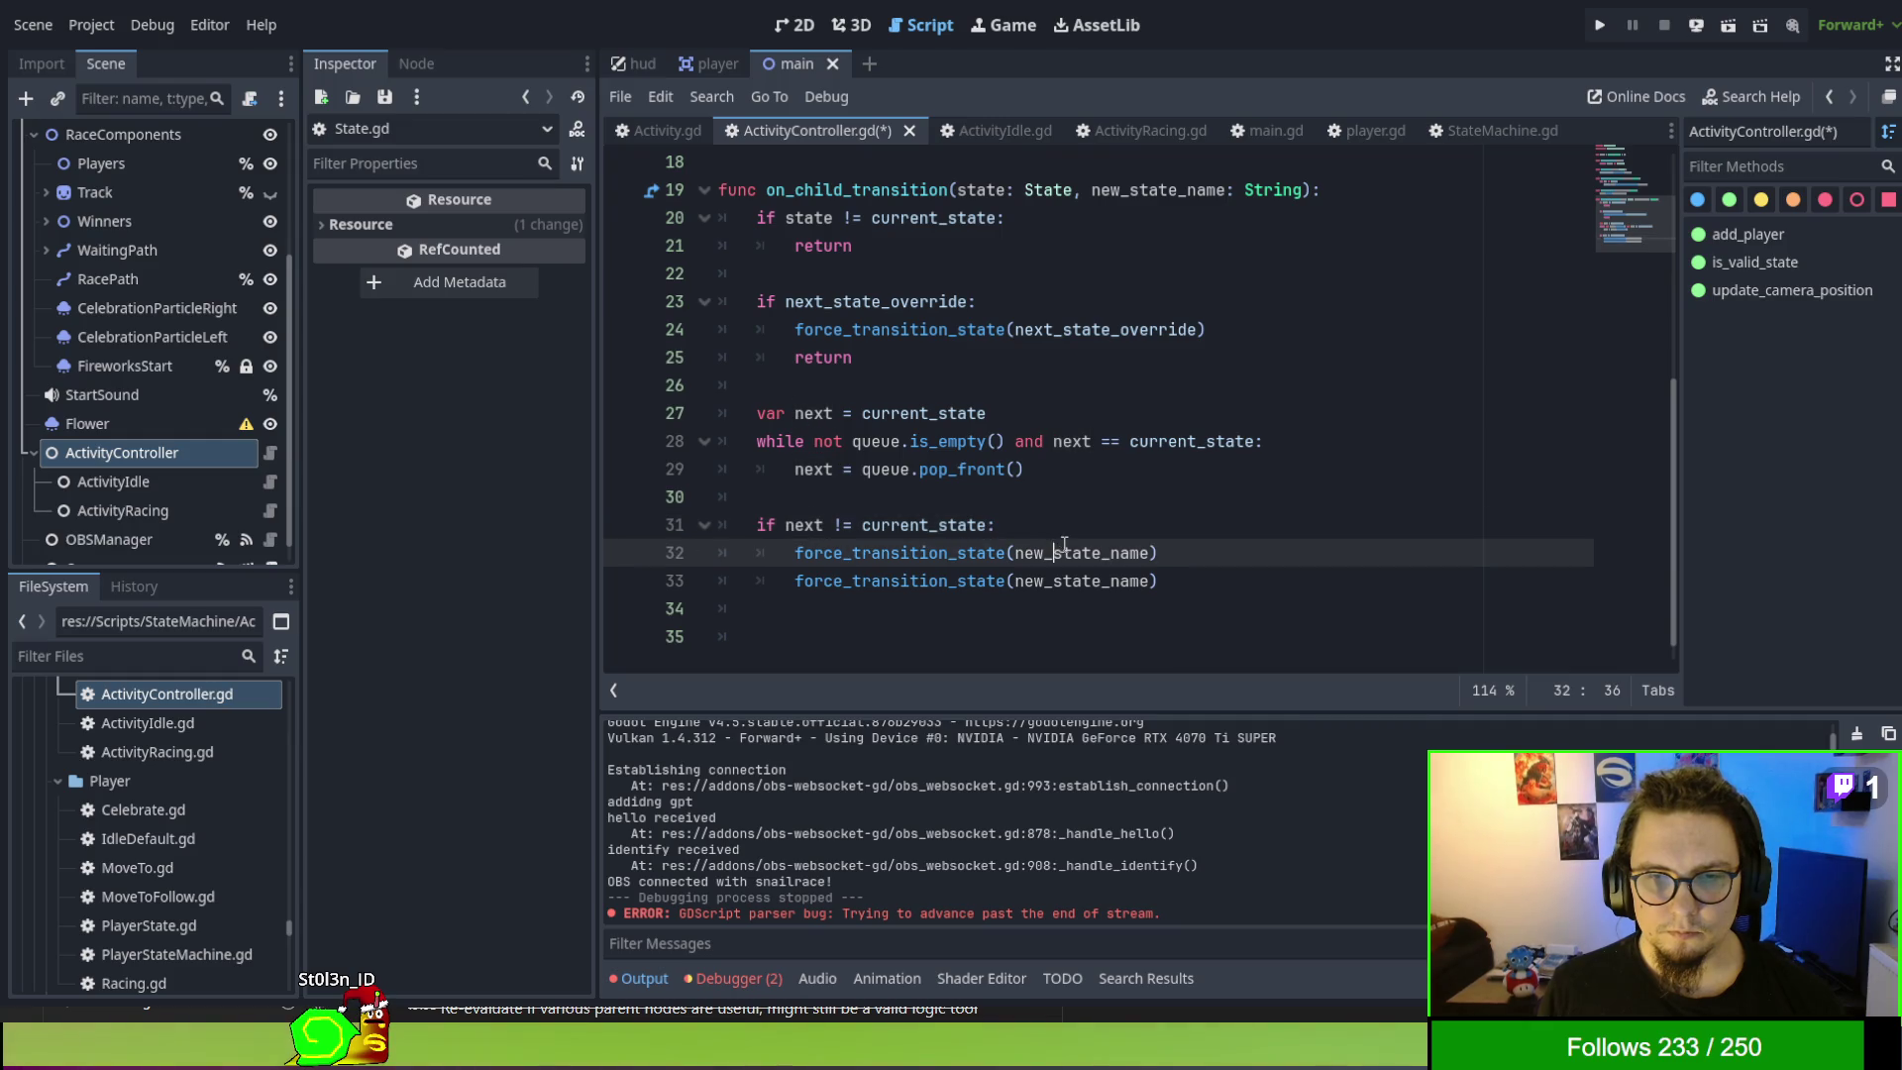
double_click(1080, 553)
key("ctrl+v")
Dedent the final force_transition_state(new_state_name) call and put a blank line above it.
left_click(1219, 575)
key("shift+Tab")
left_click(1210, 559)
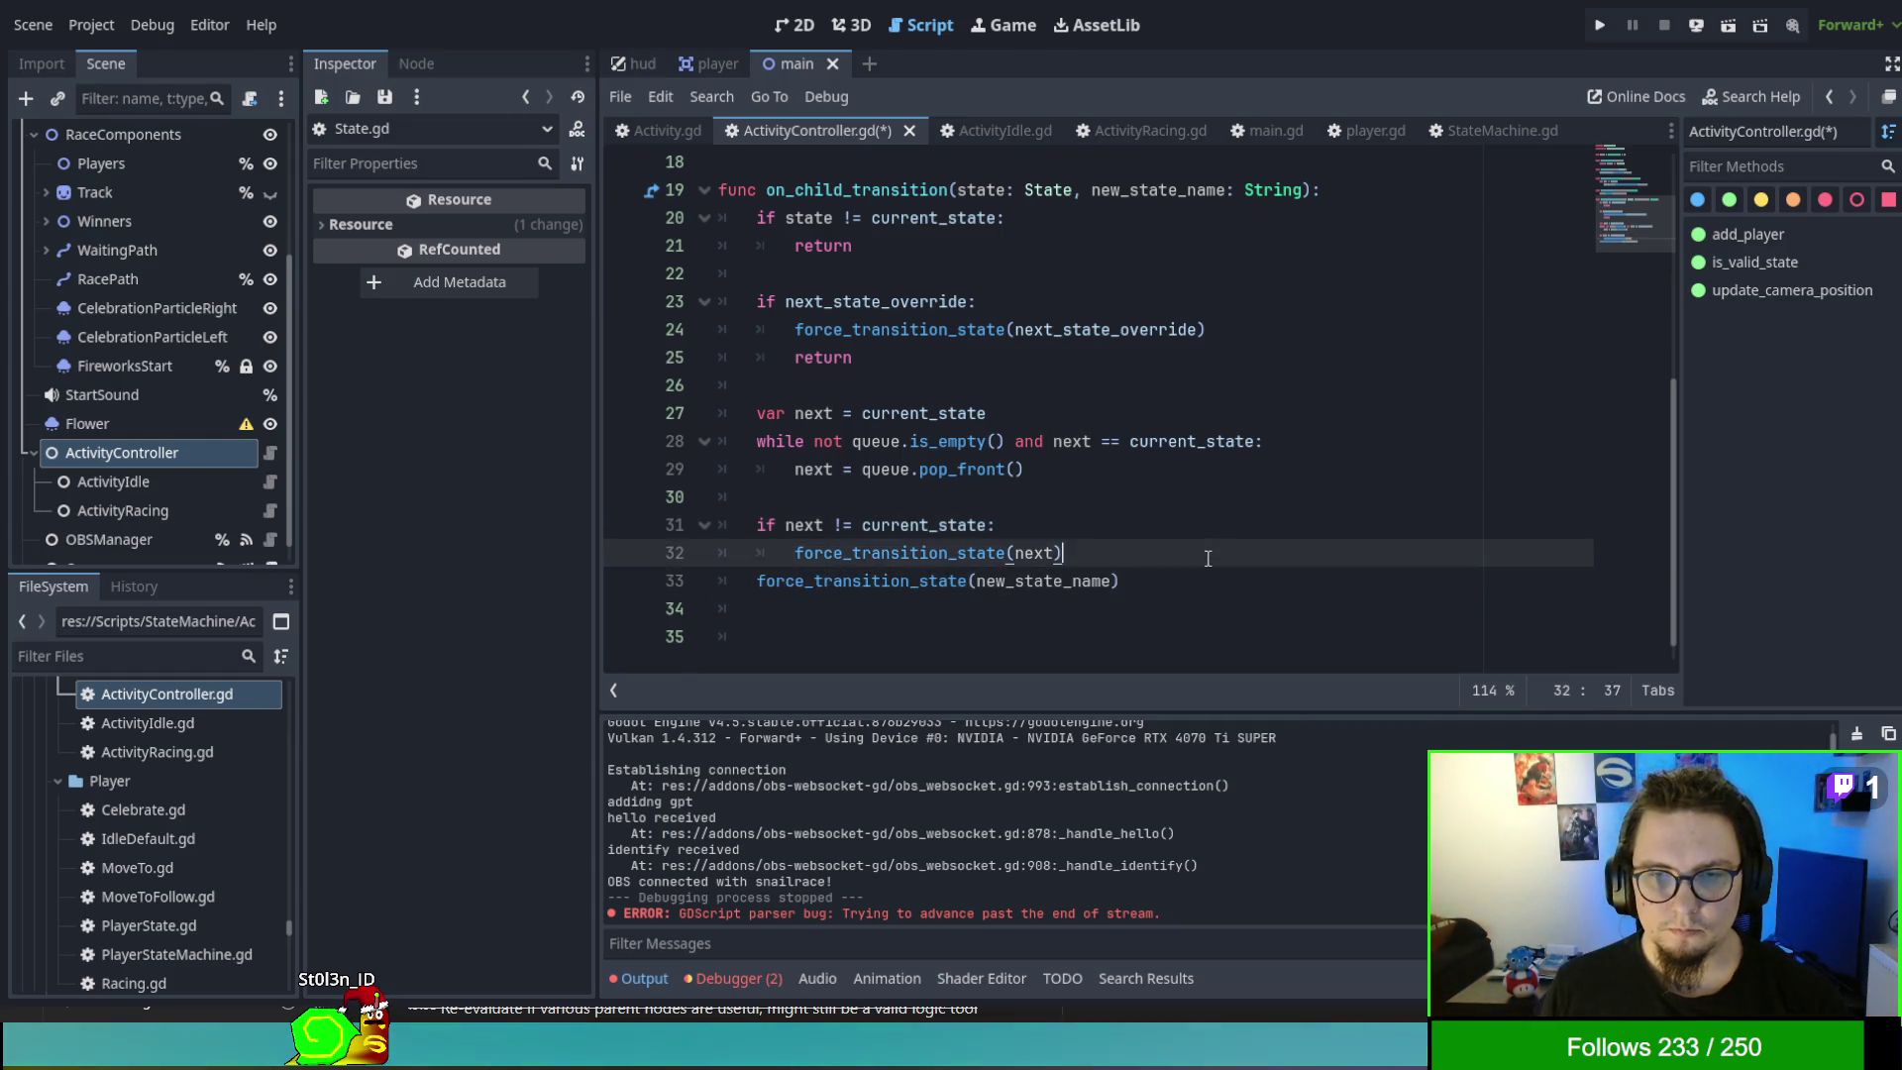
key("Return")
left_click(1130, 473)
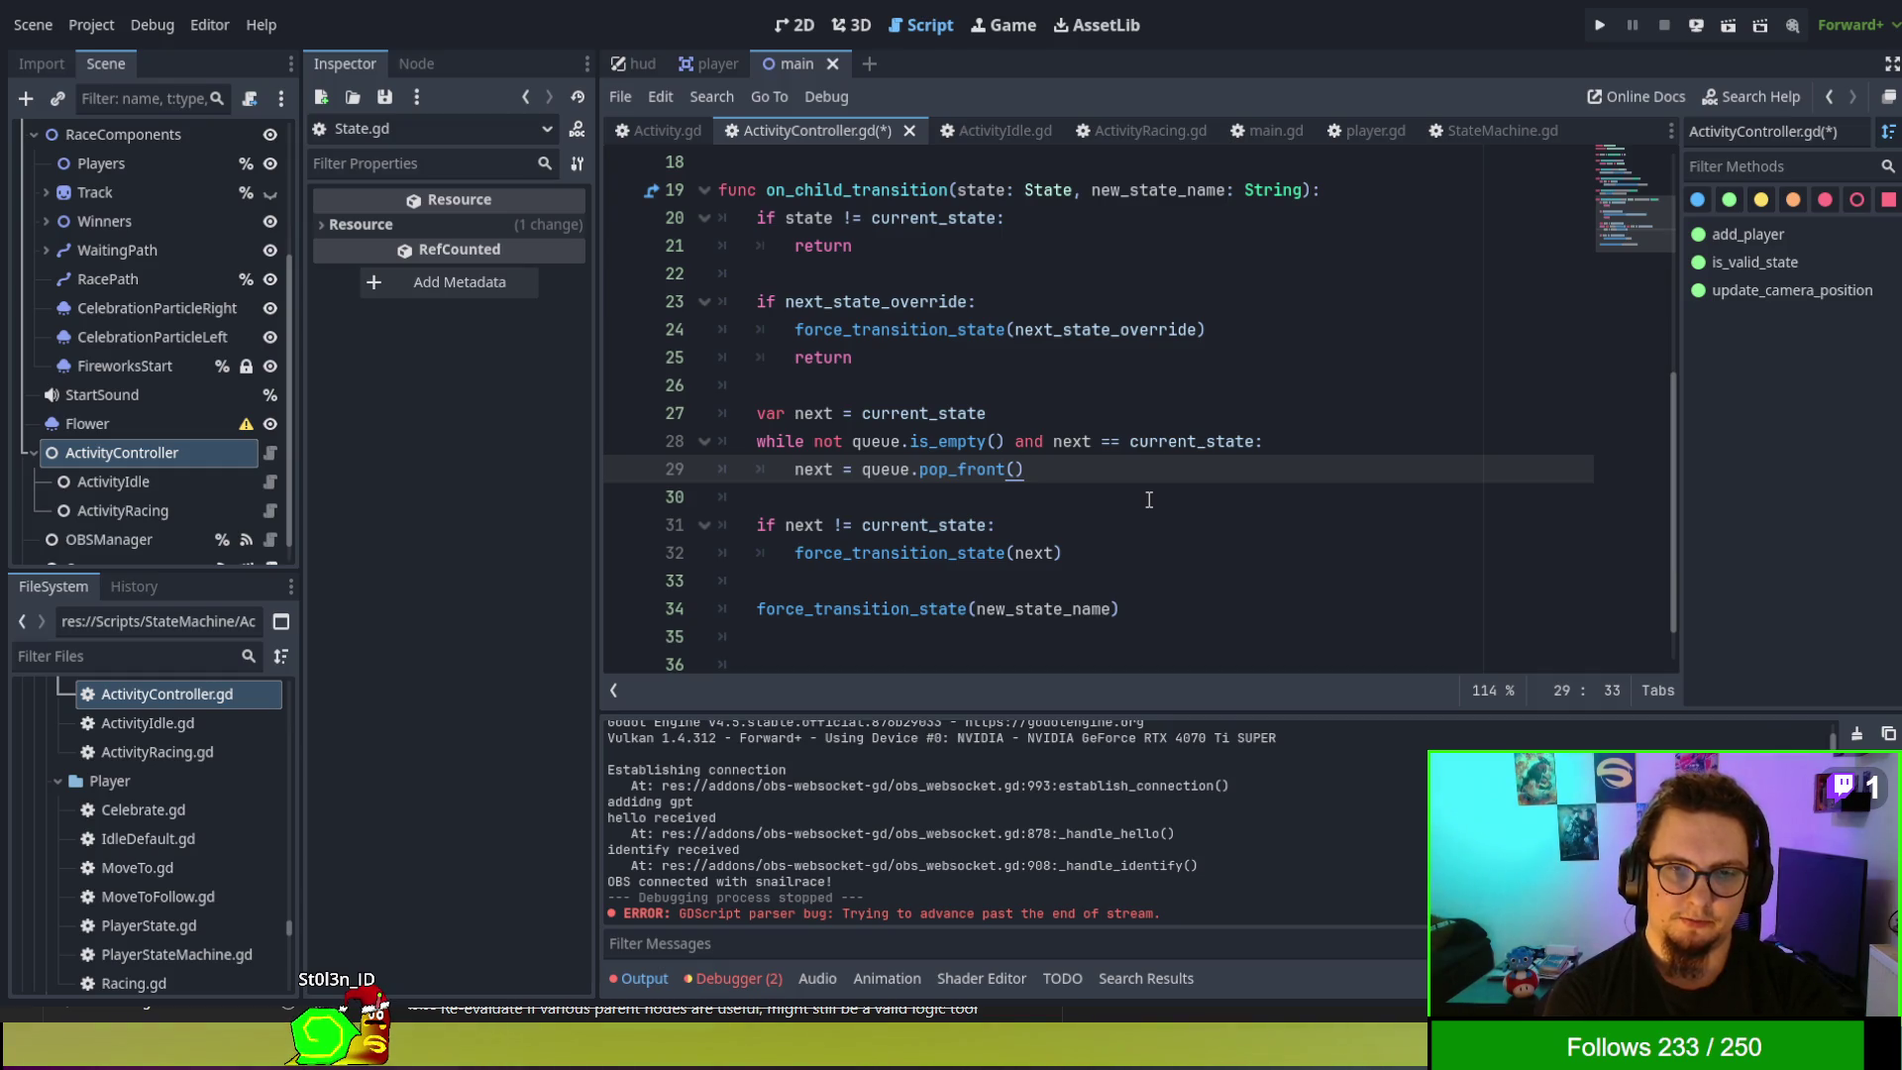
Delete the trailing empty lines and add a blank line before queue_activity, then save.
scroll(1116, 482, "down", 1)
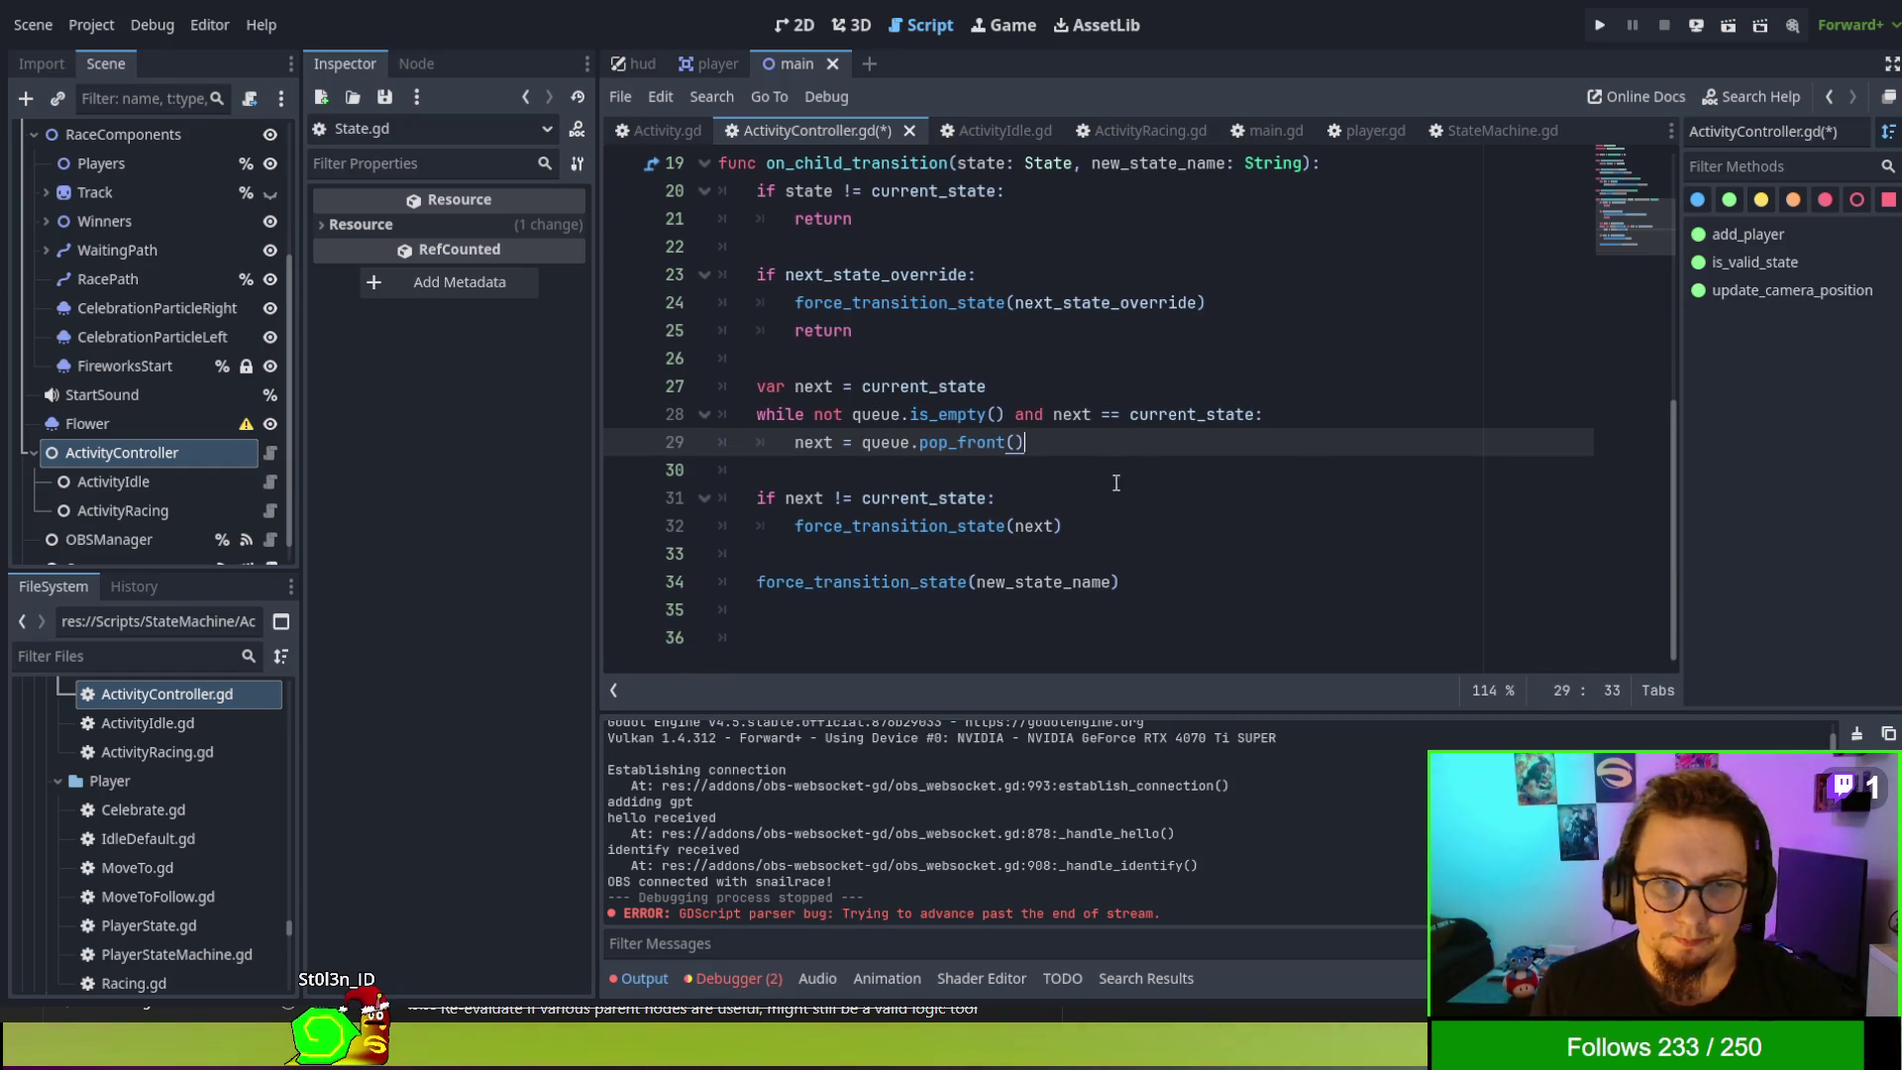
left_click(915, 632)
key("BackSpace")
key("BackSpace")
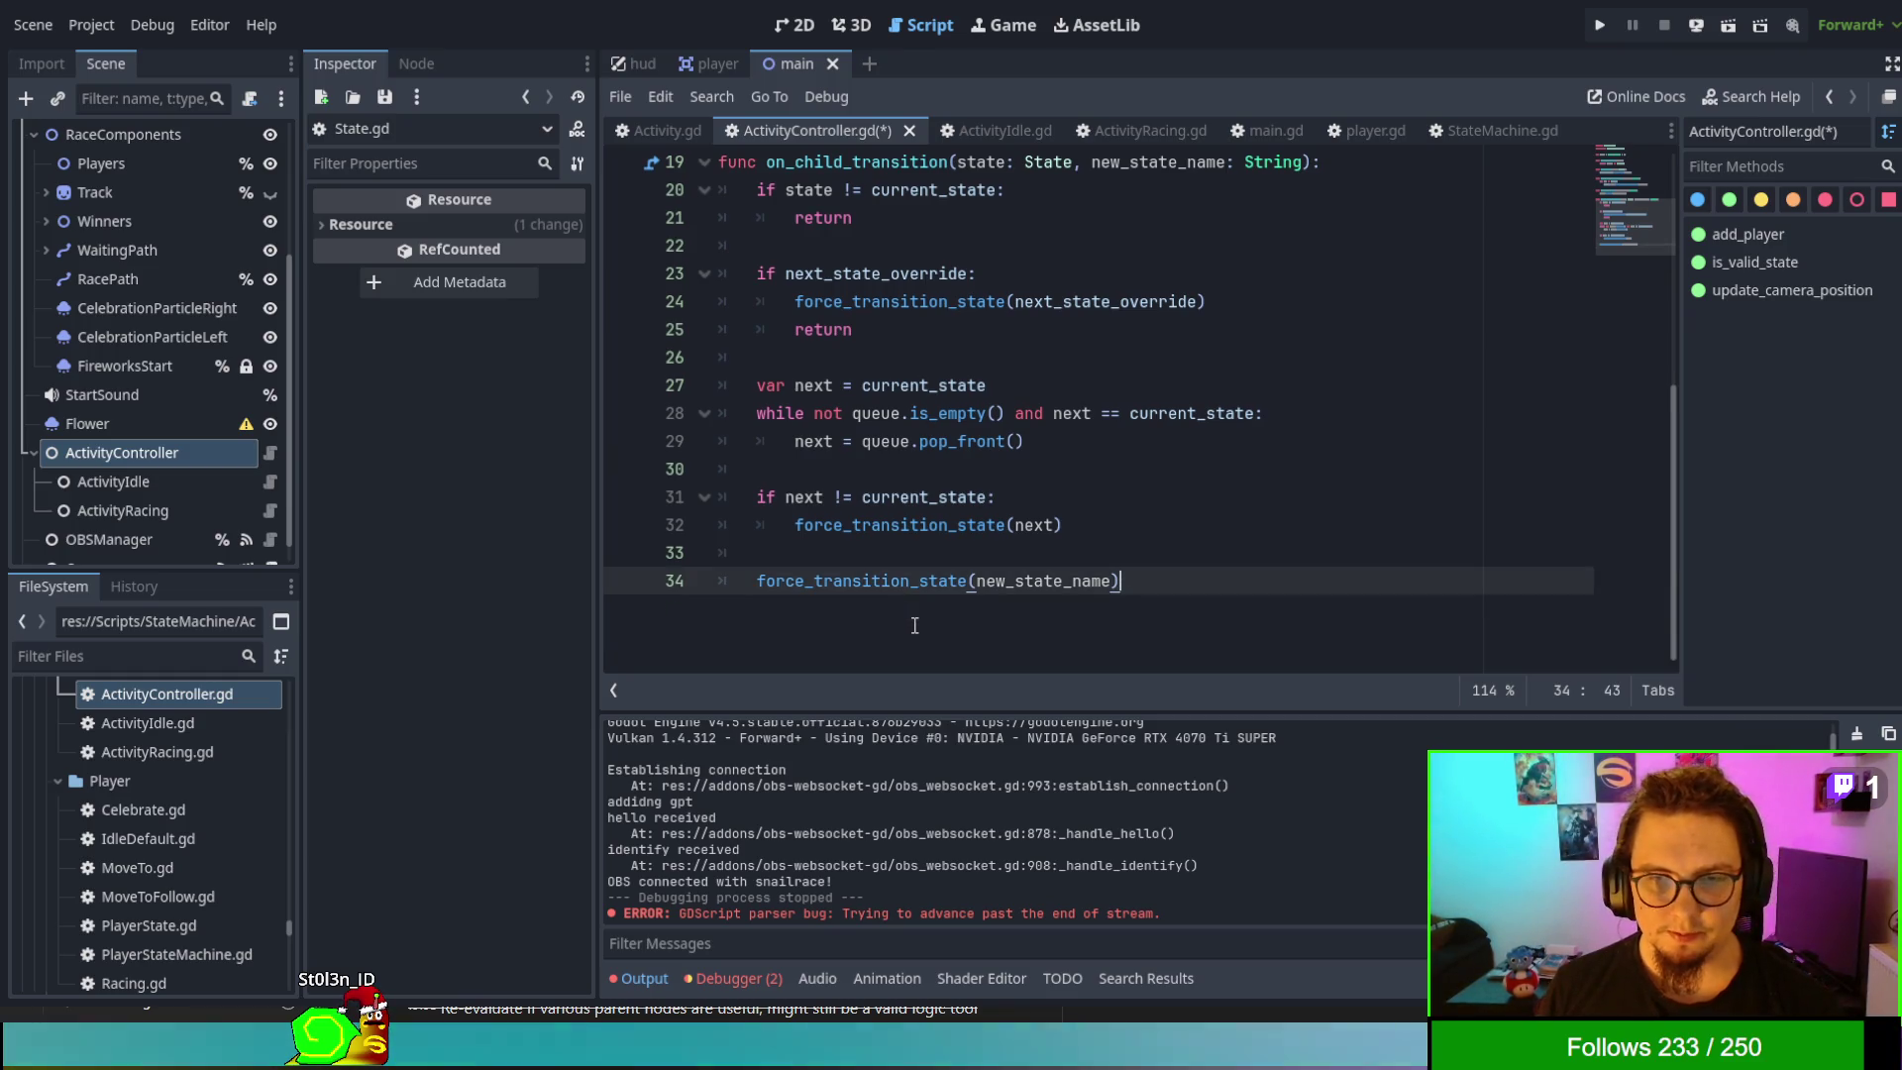
scroll(1109, 525, "up", 4)
scroll(1109, 525, "down", 1)
scroll(1108, 525, "up", 2)
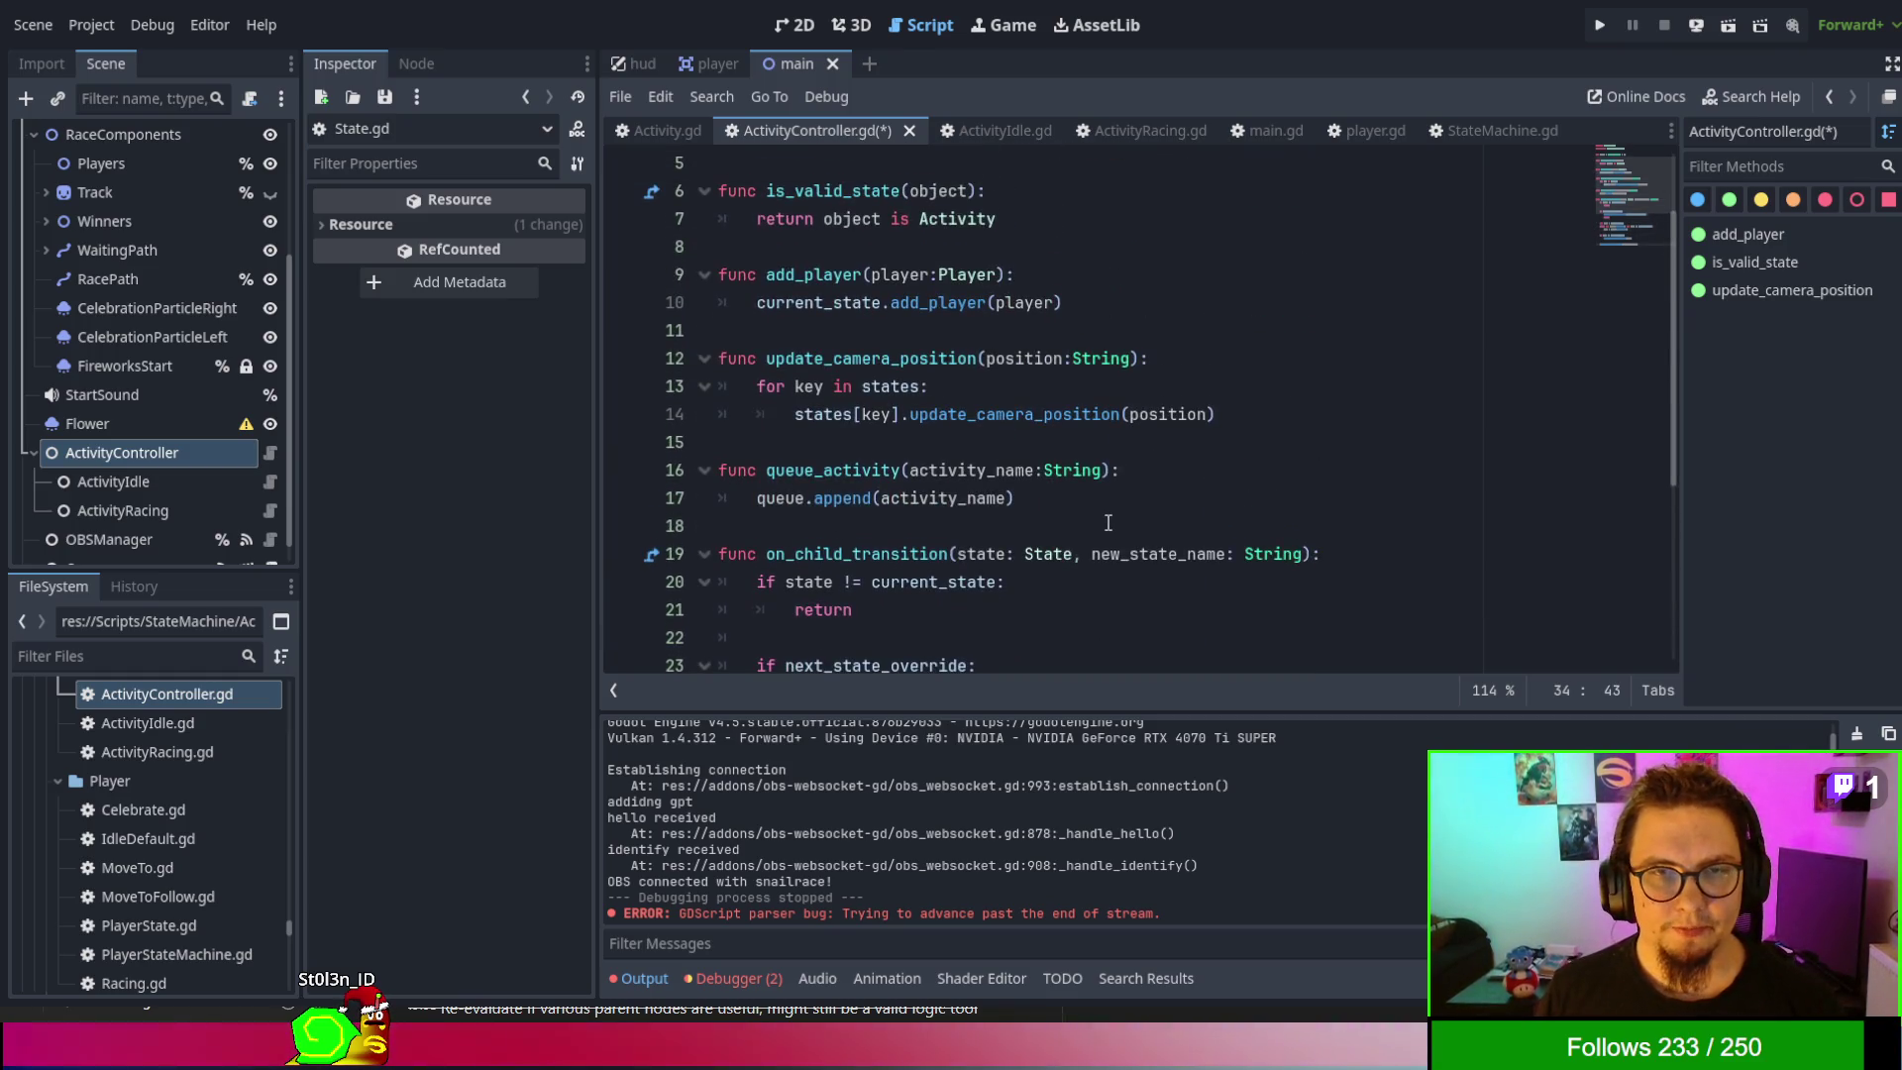
left_click(1021, 498)
key("Return")
key("ctrl+s")
Add blank lines before queue_activity and around add_player, then save ActivityController.gd.
left_click(995, 442)
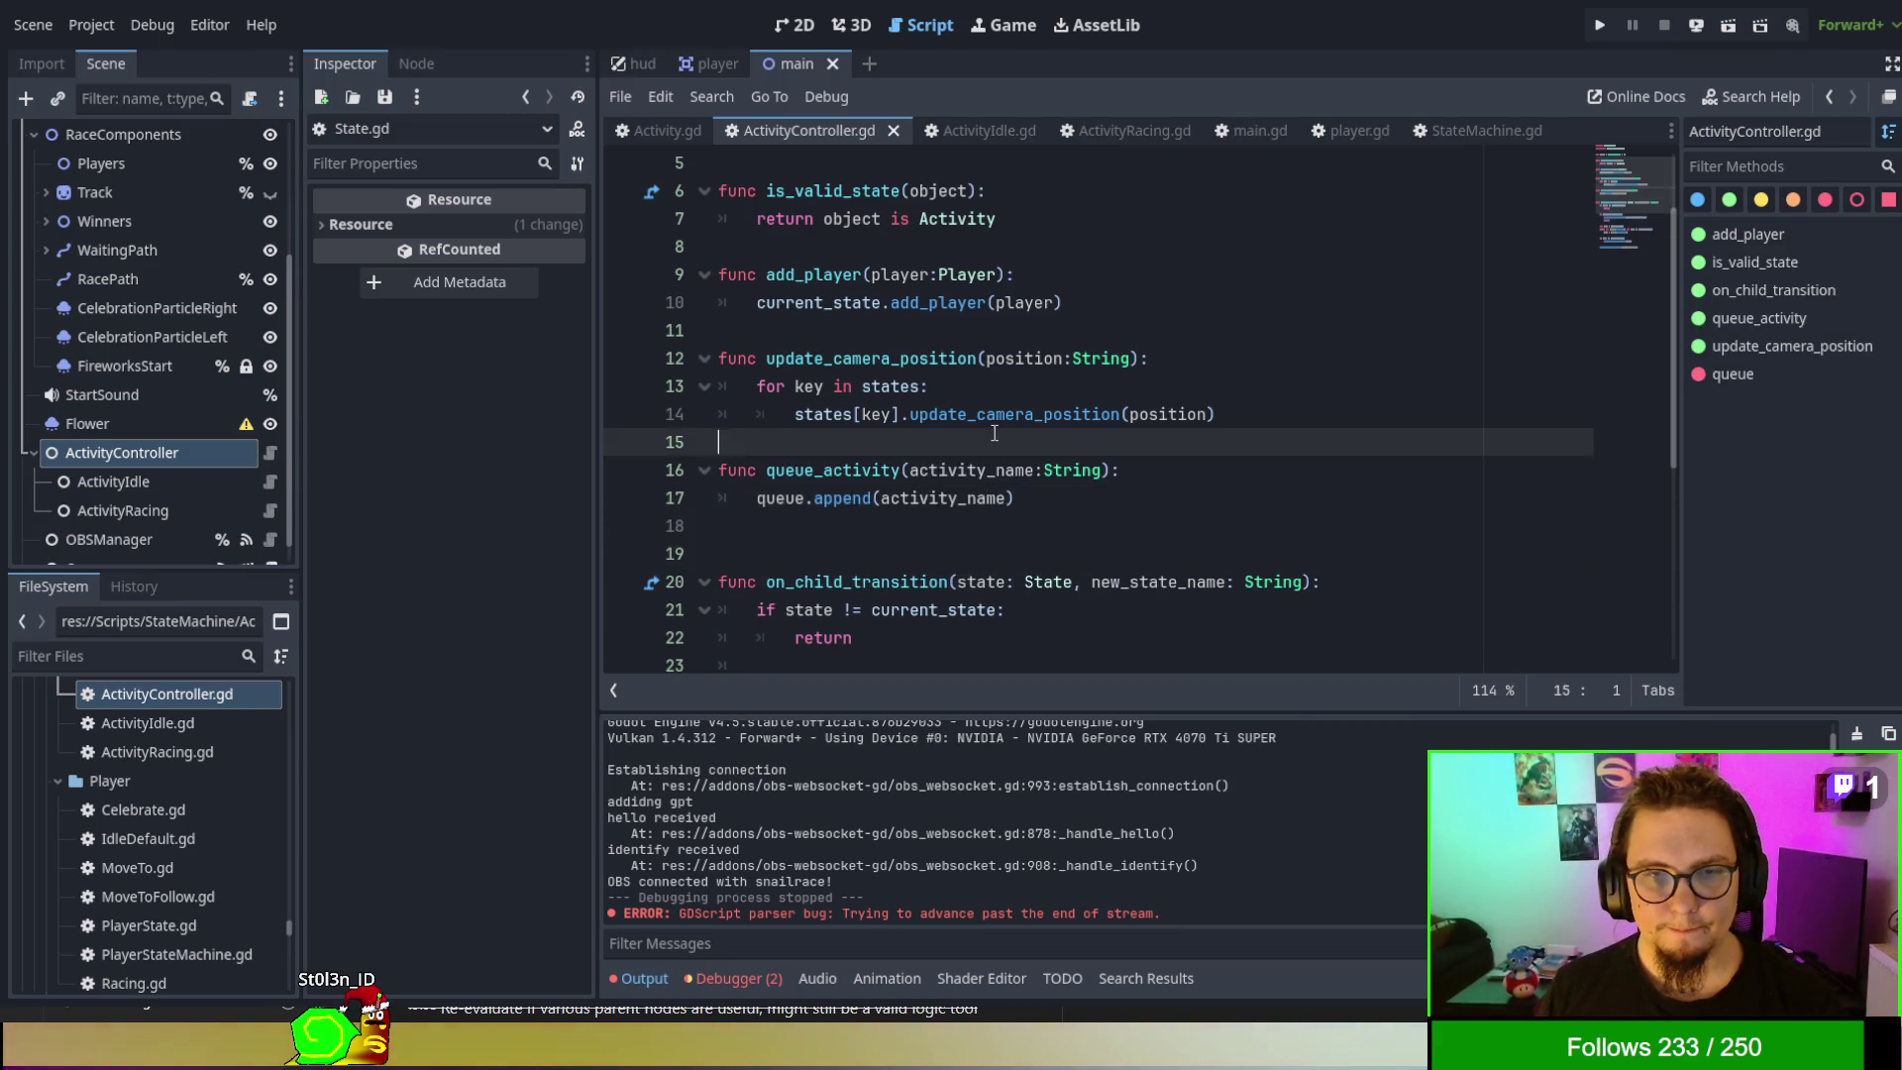
key("Return")
left_click(931, 309)
left_click(937, 324)
key("Return")
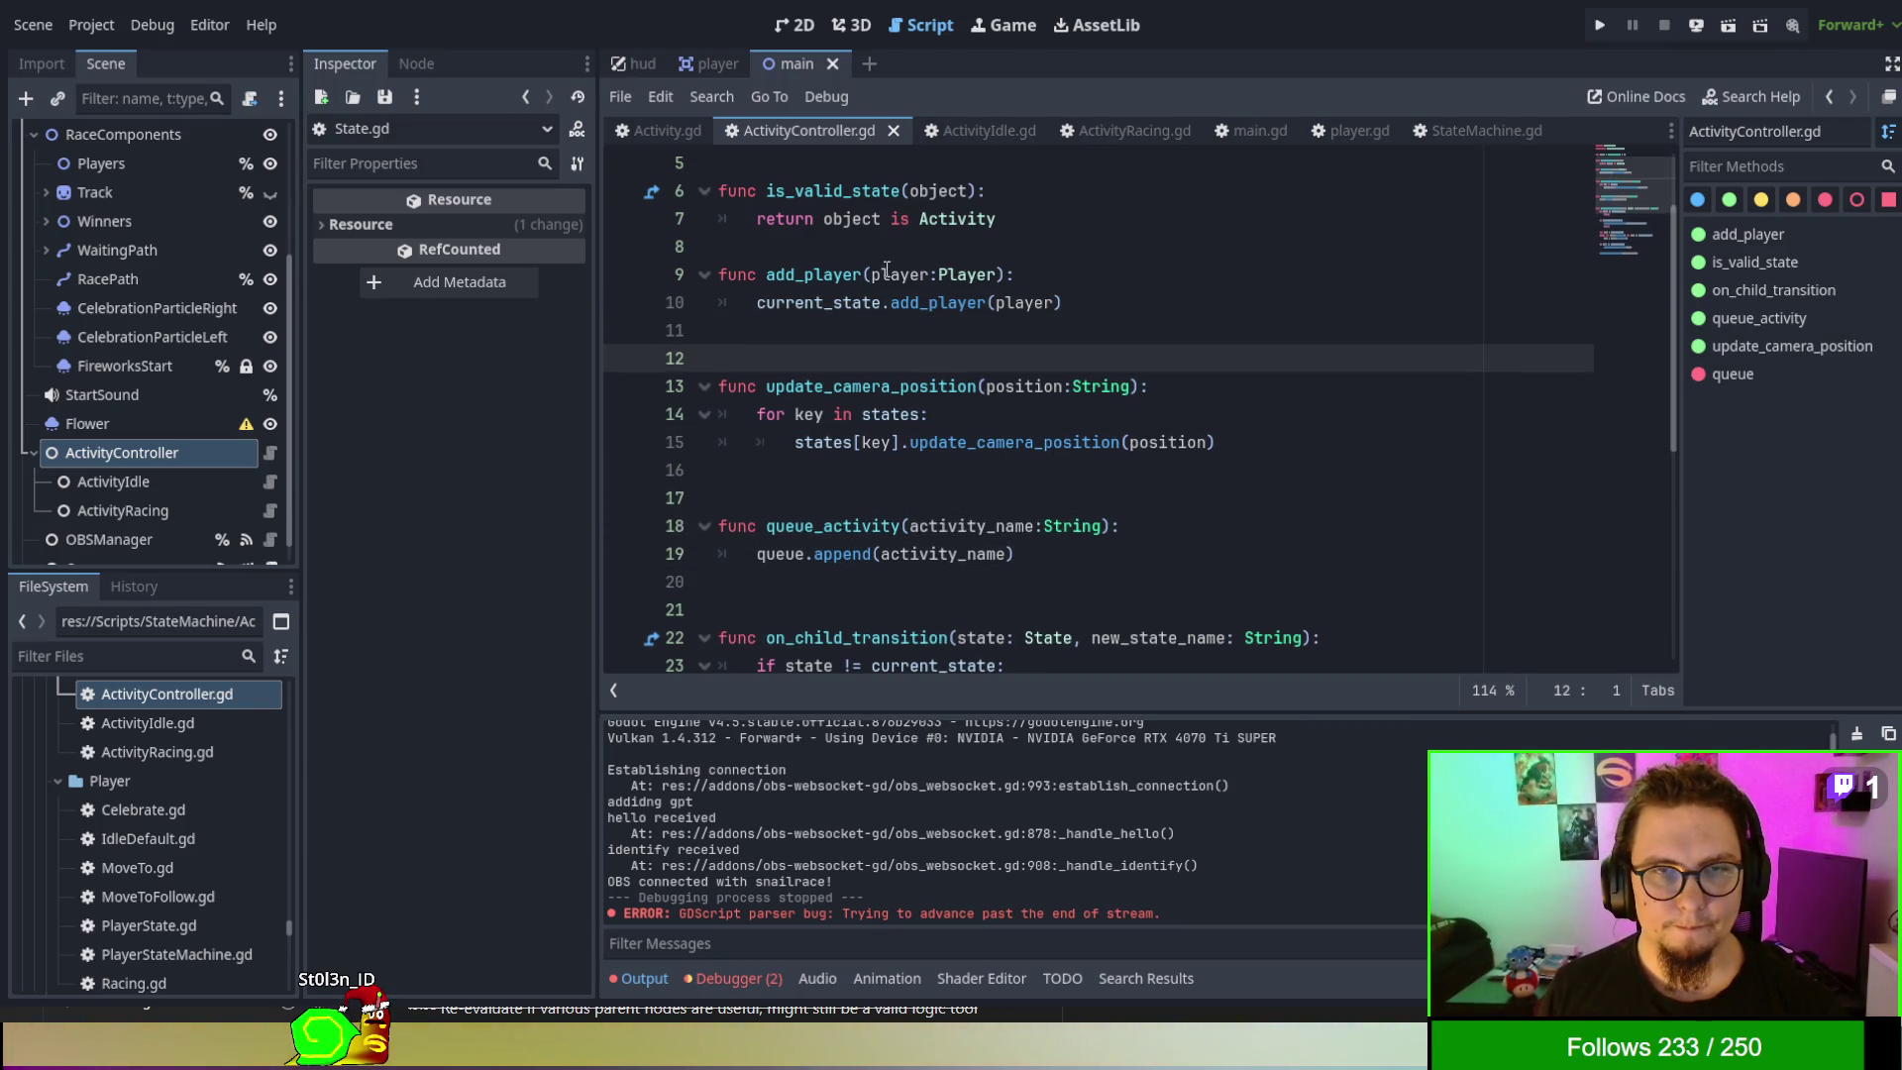
left_click(879, 253)
key("Return")
scroll(976, 307, "up", 2)
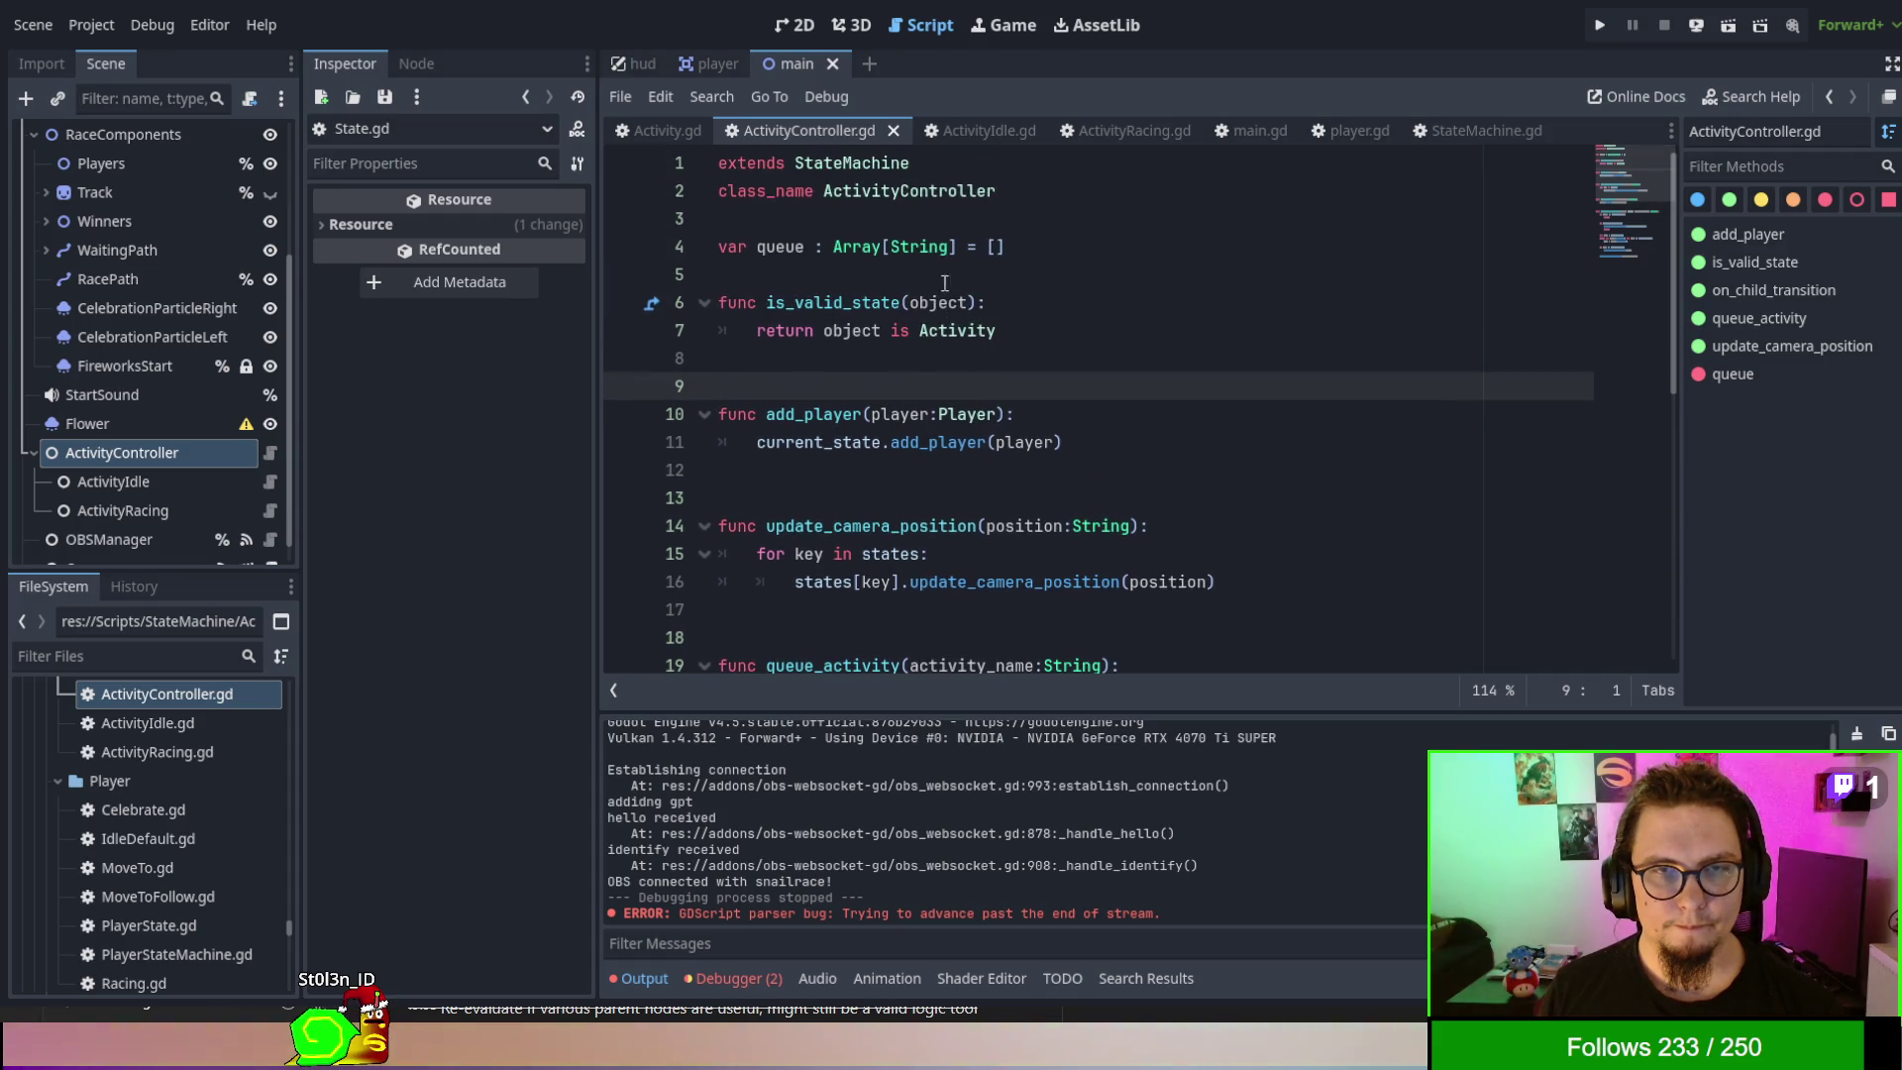
scroll(991, 327, "down", 7)
key("ctrl+s")
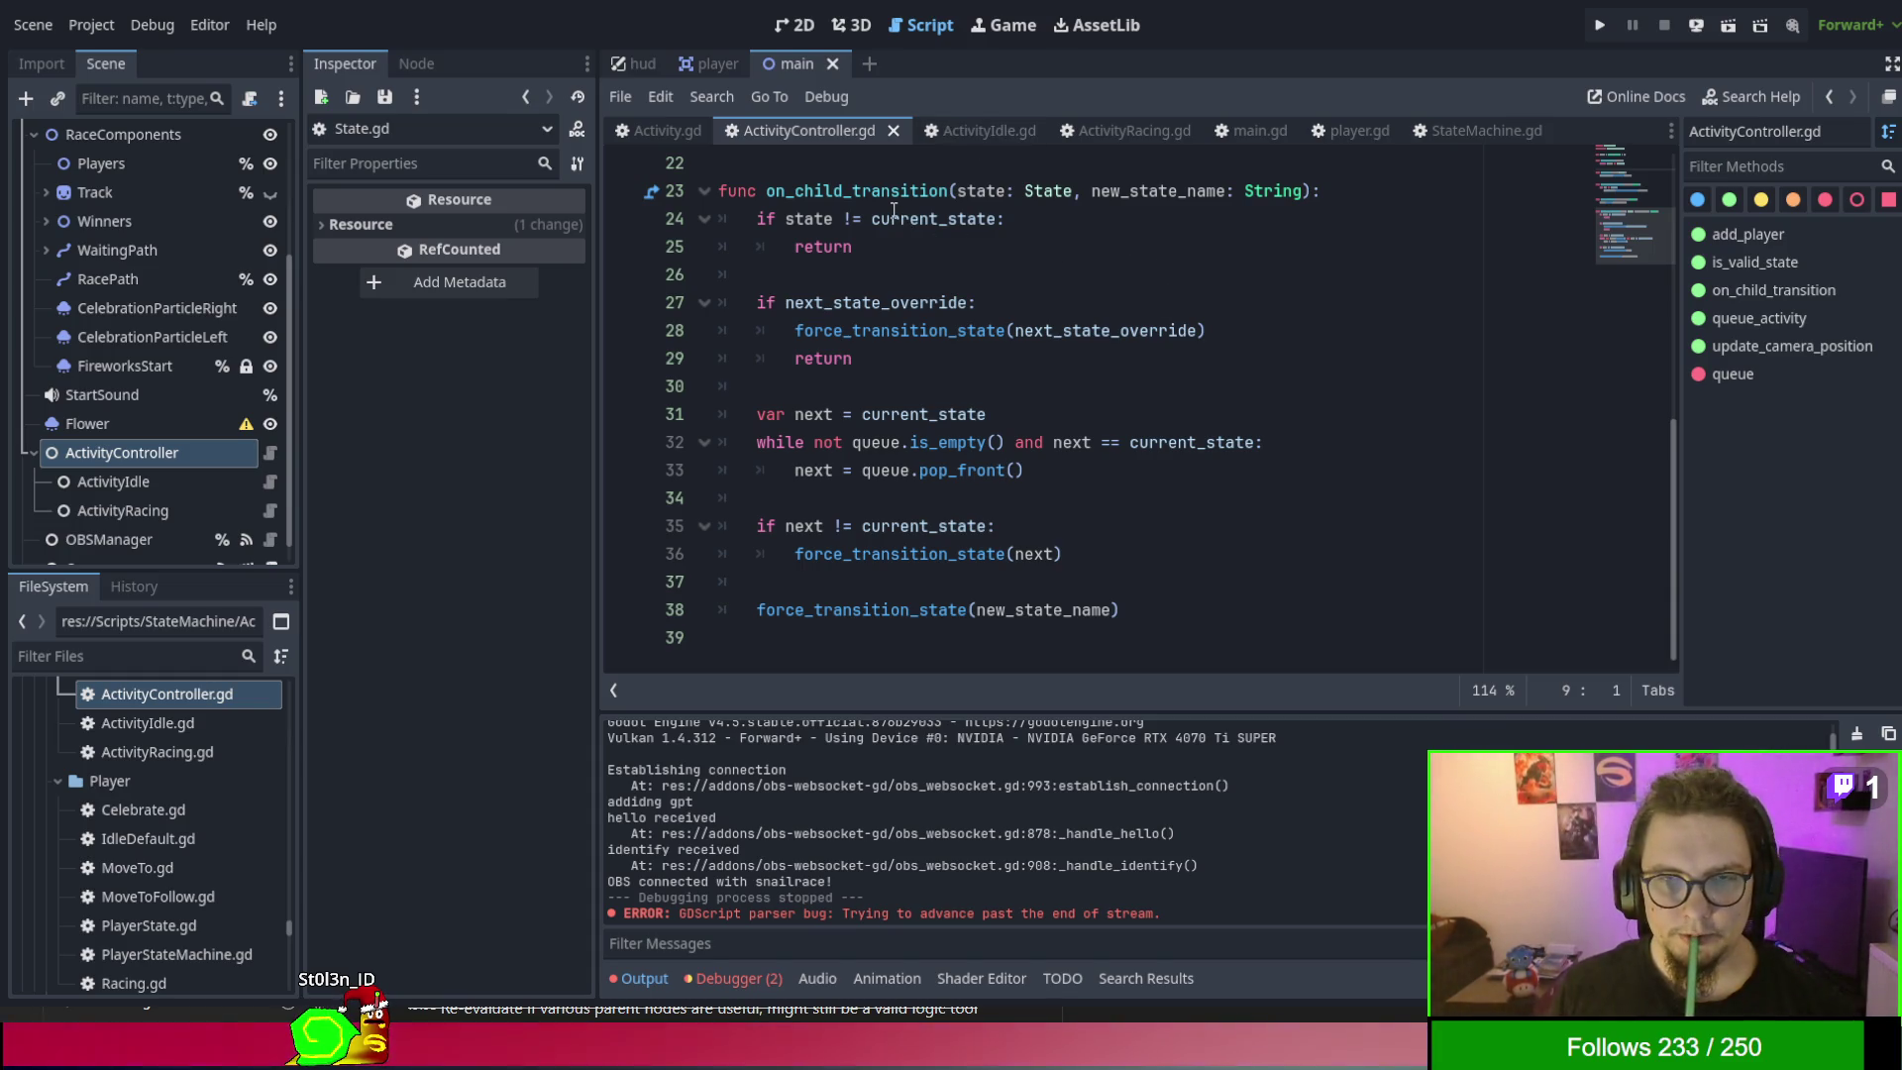
Review on_child_transition's state parameter and its current_state check.
scroll(941, 277, "up", 1)
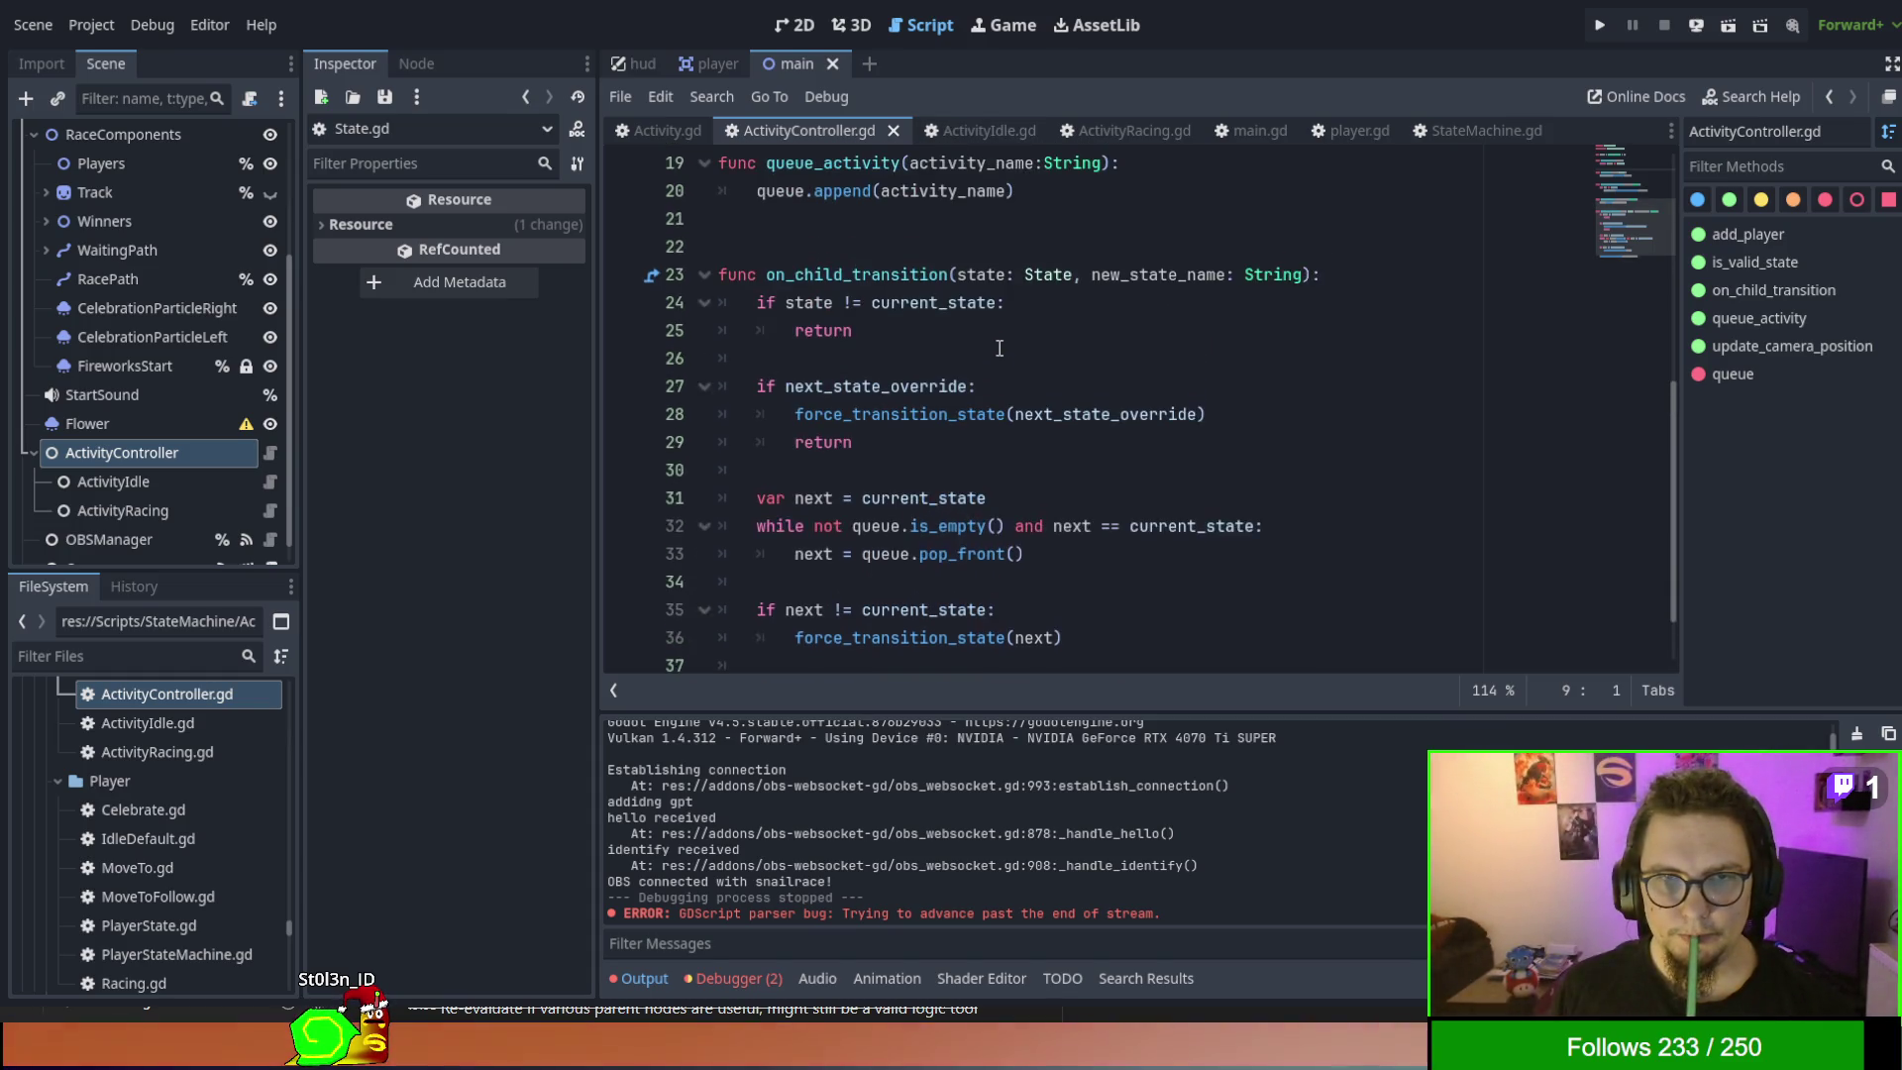
double_click(974, 276)
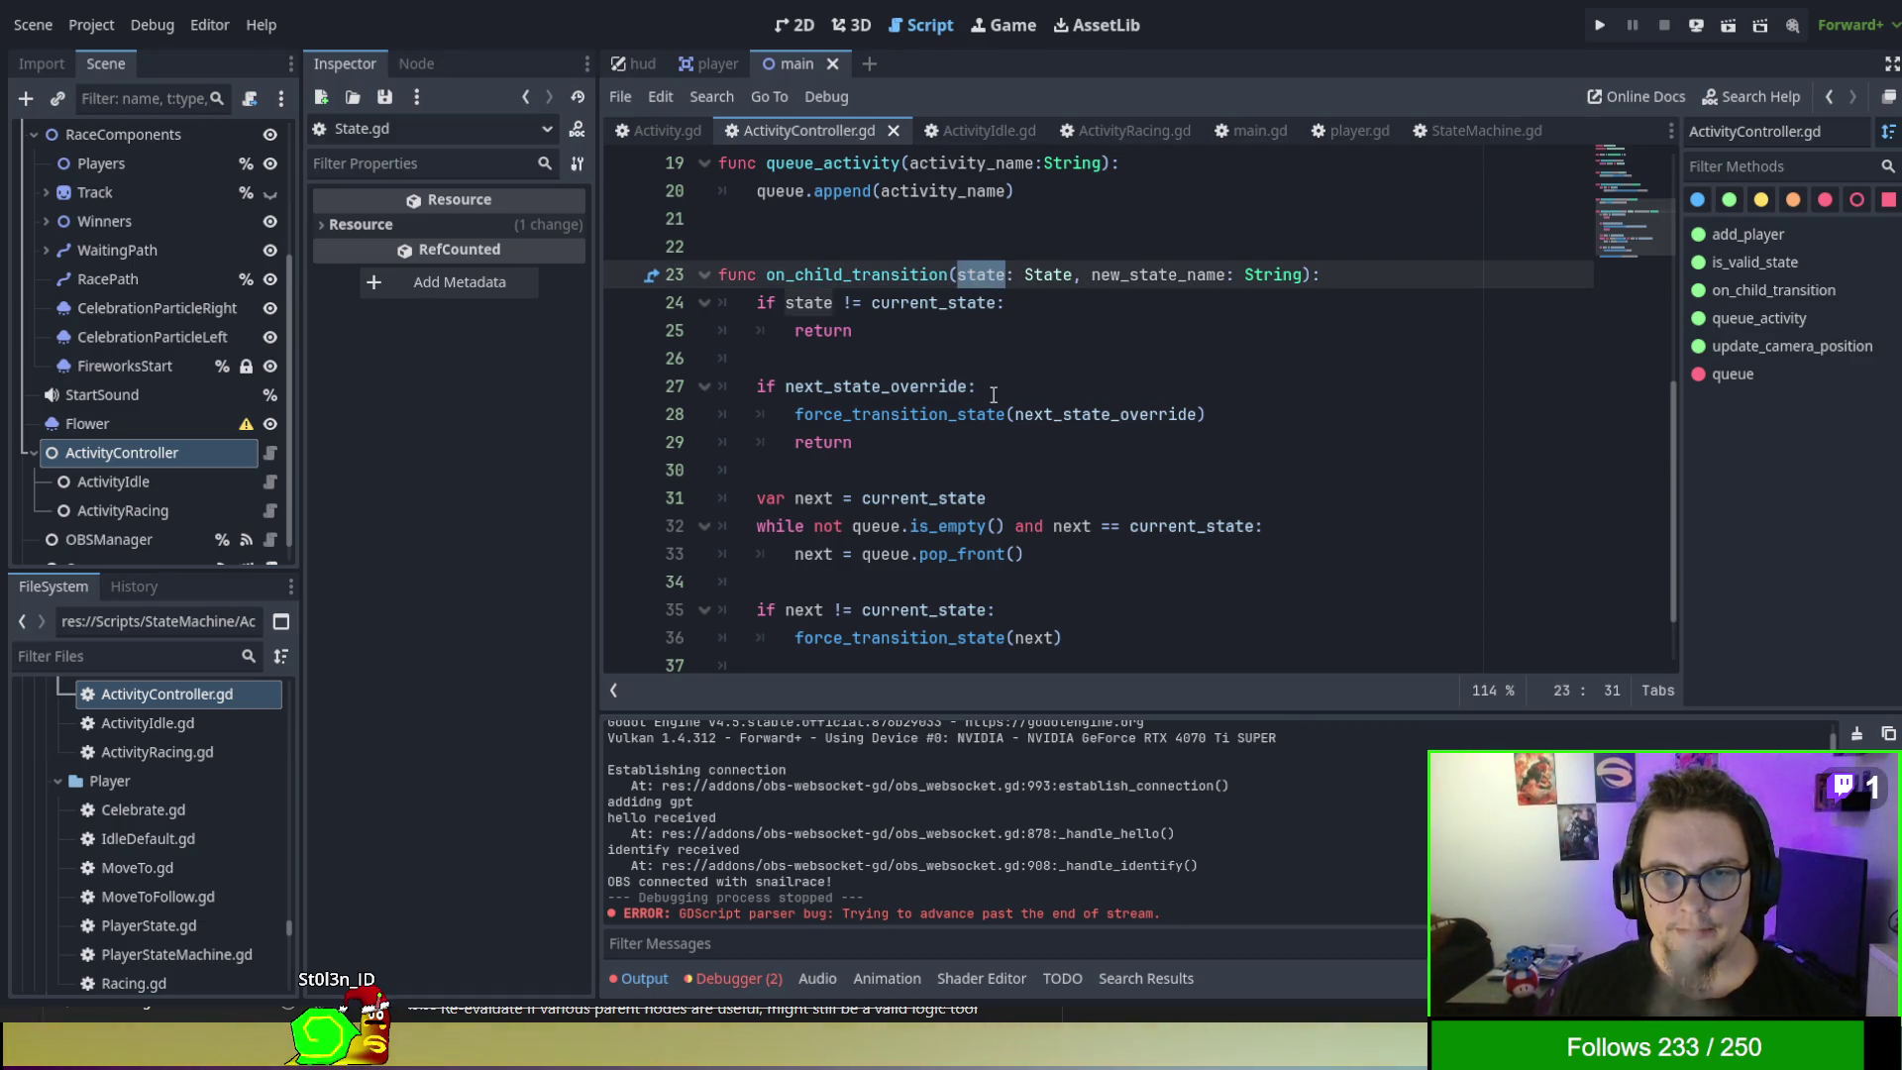
double_click(958, 309)
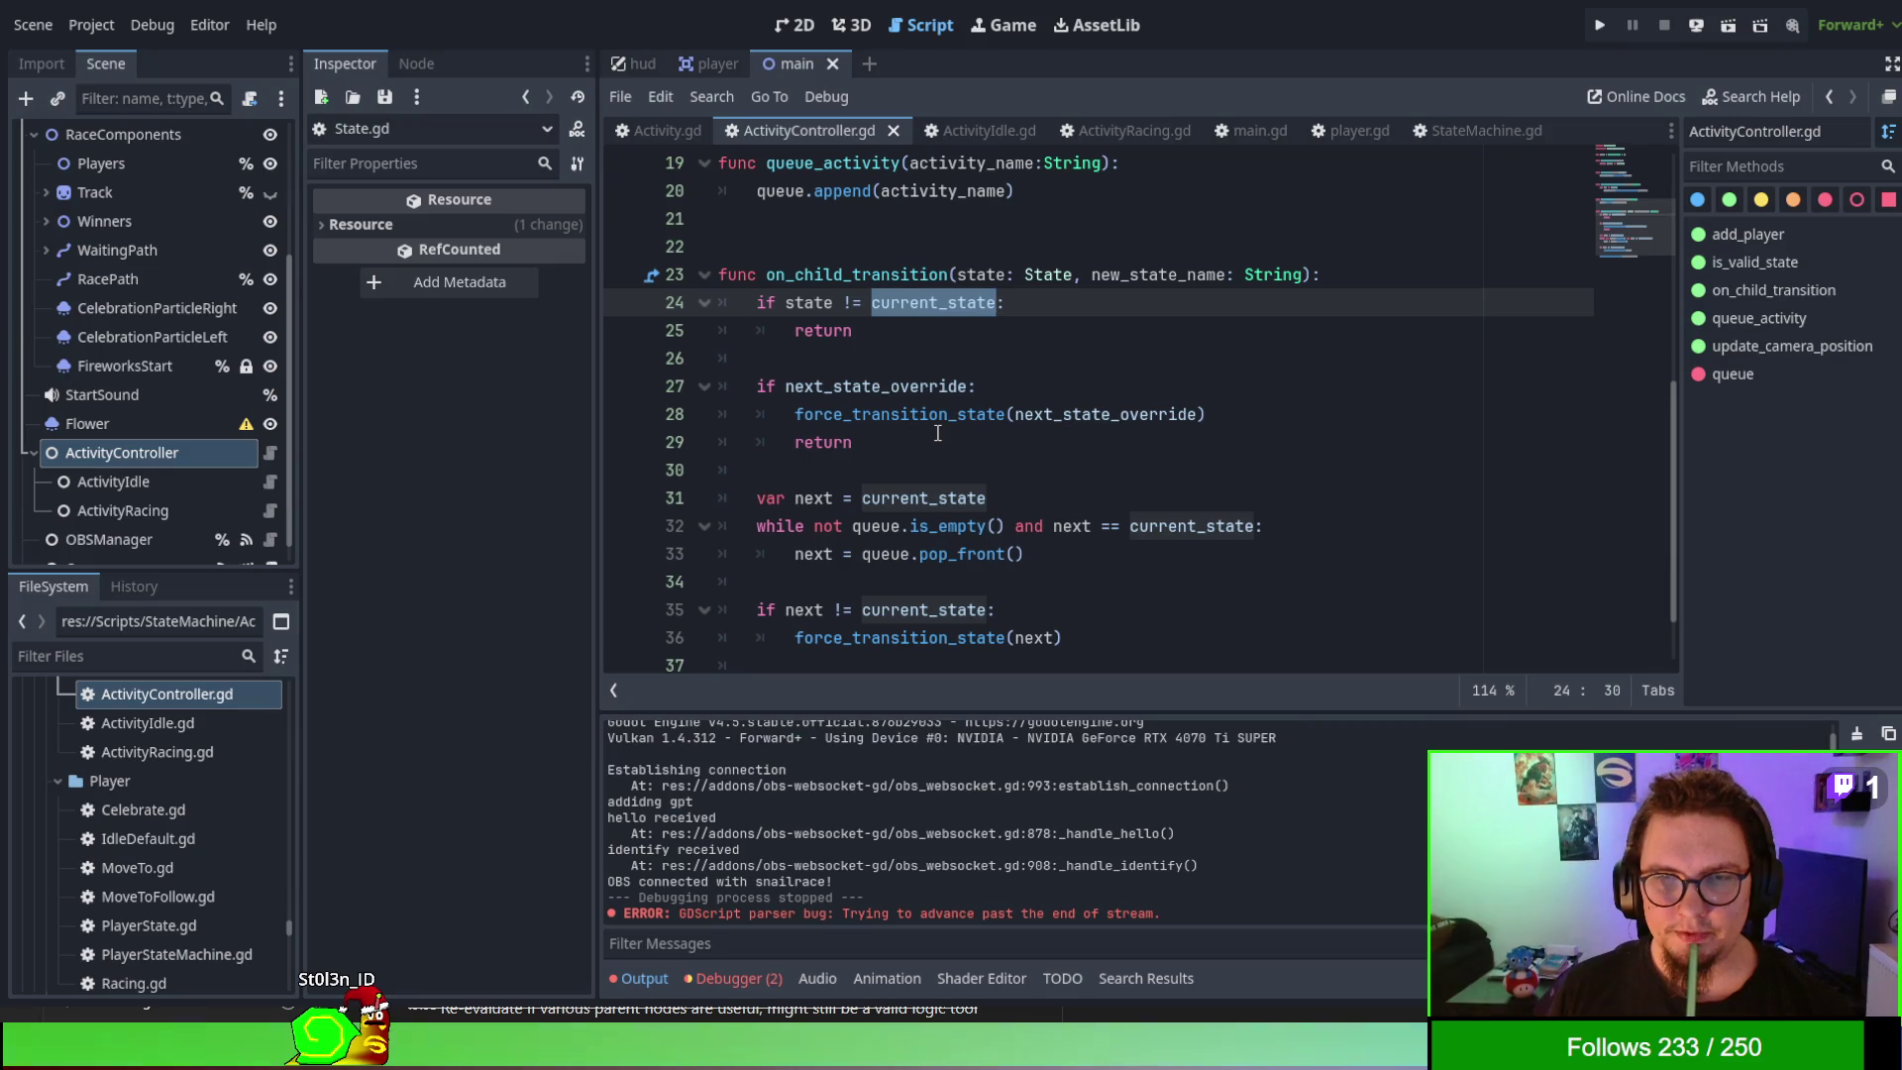
scroll(937, 432, "up", 6)
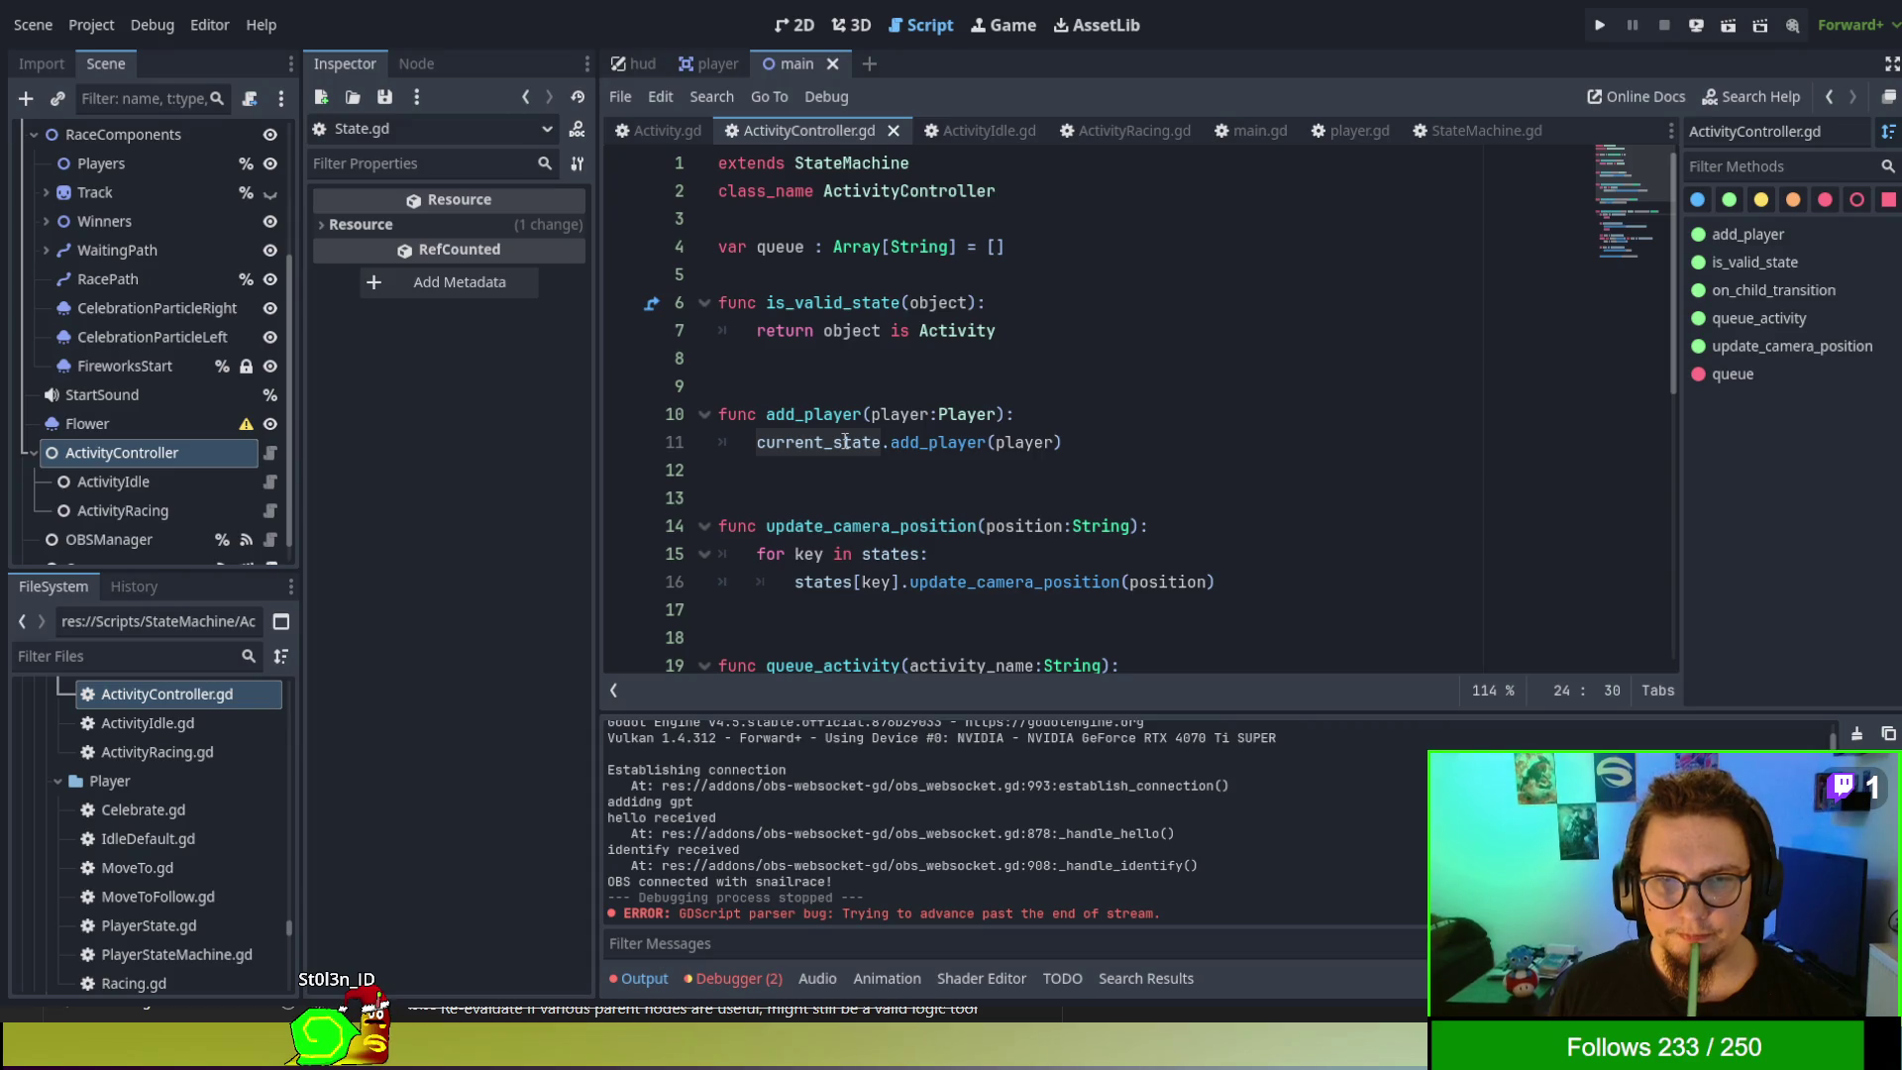
scroll(845, 442, "down", 7)
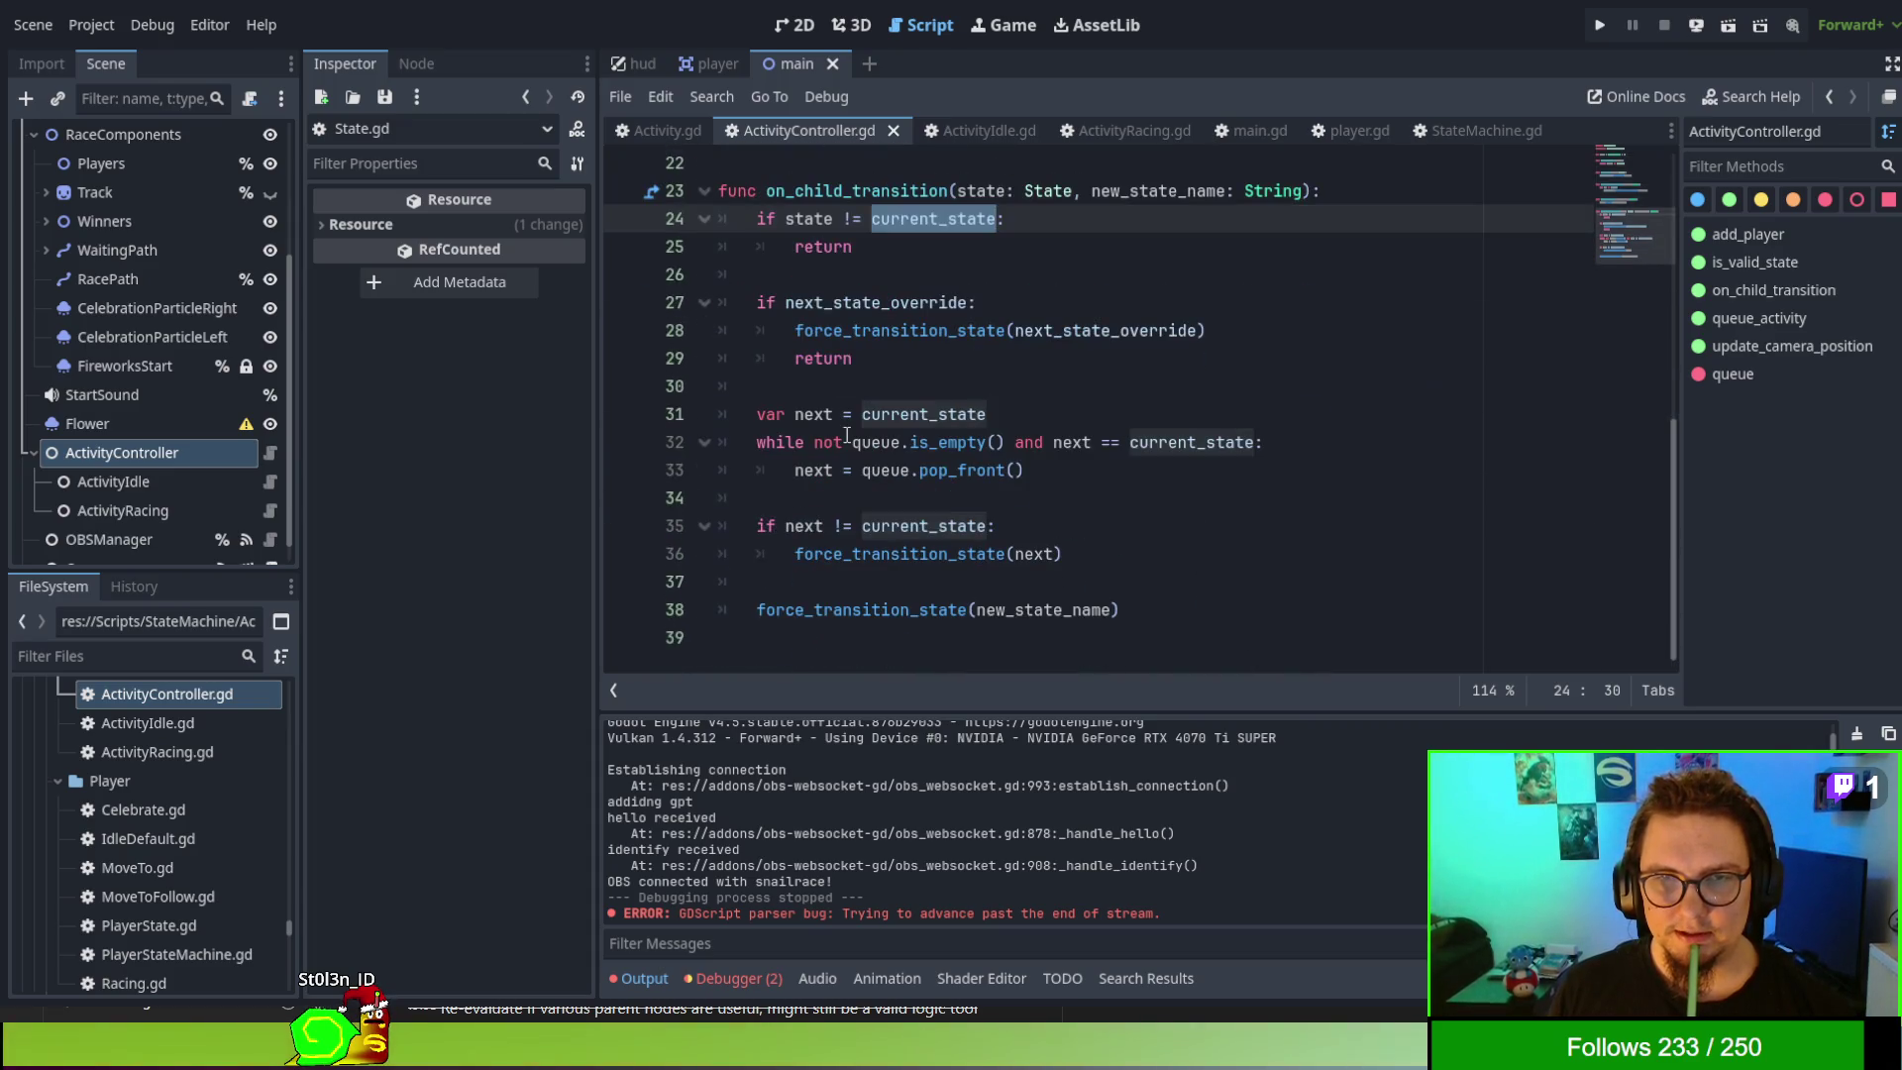
scroll(1247, 443, "up", 2)
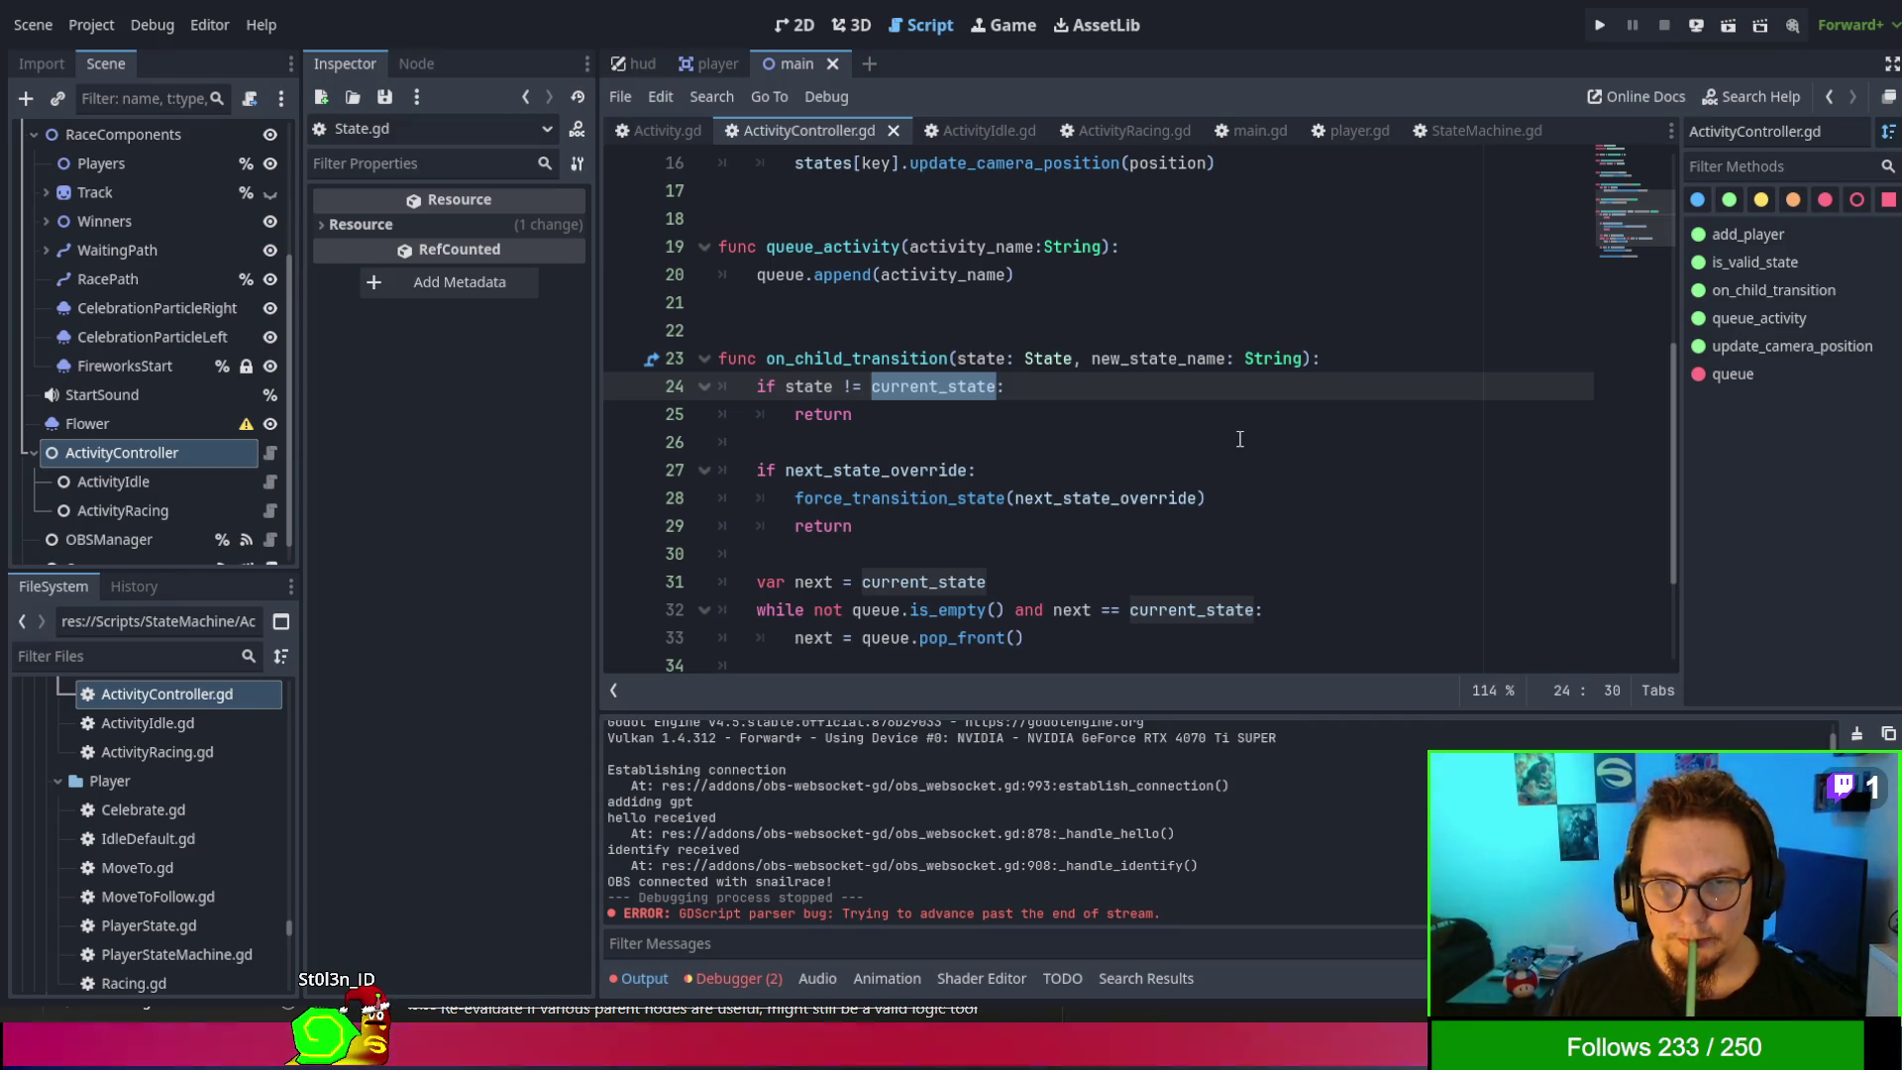
scroll(910, 246, "up", 1)
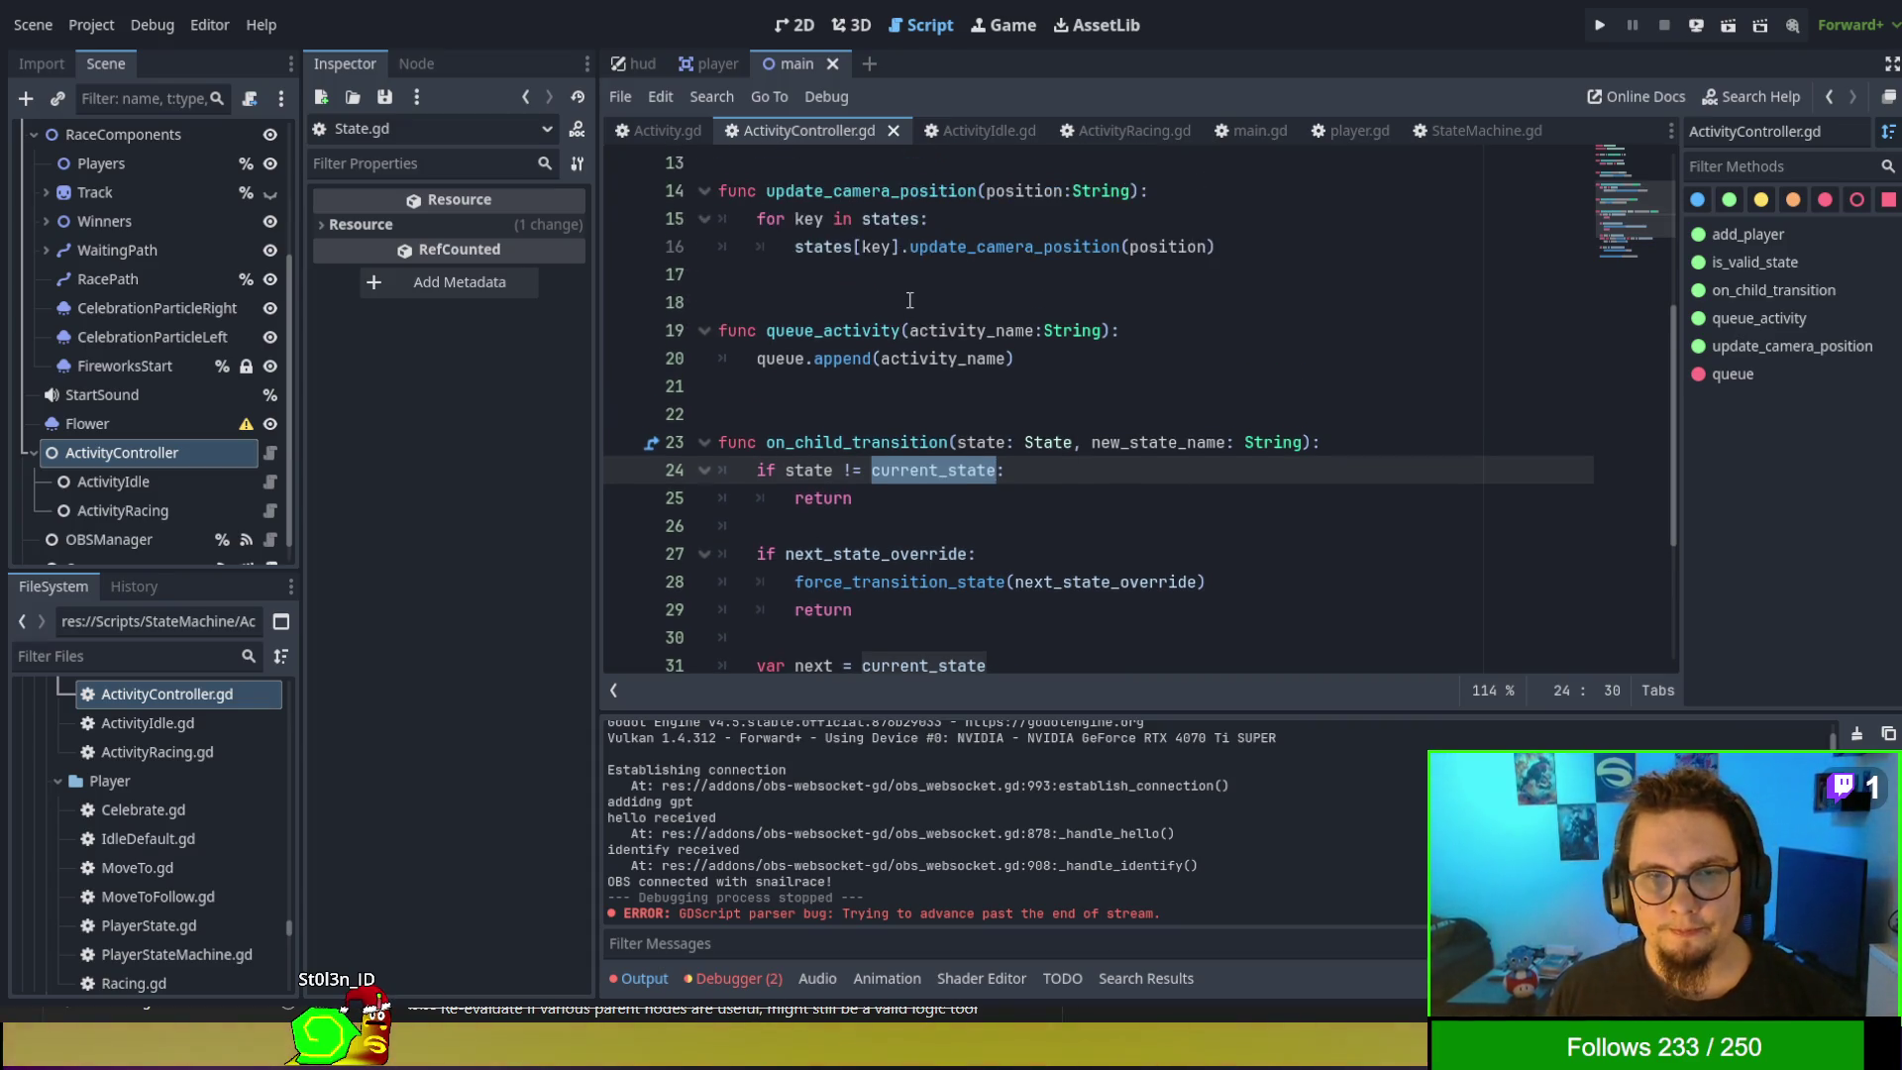
scroll(862, 317, "up", 4)
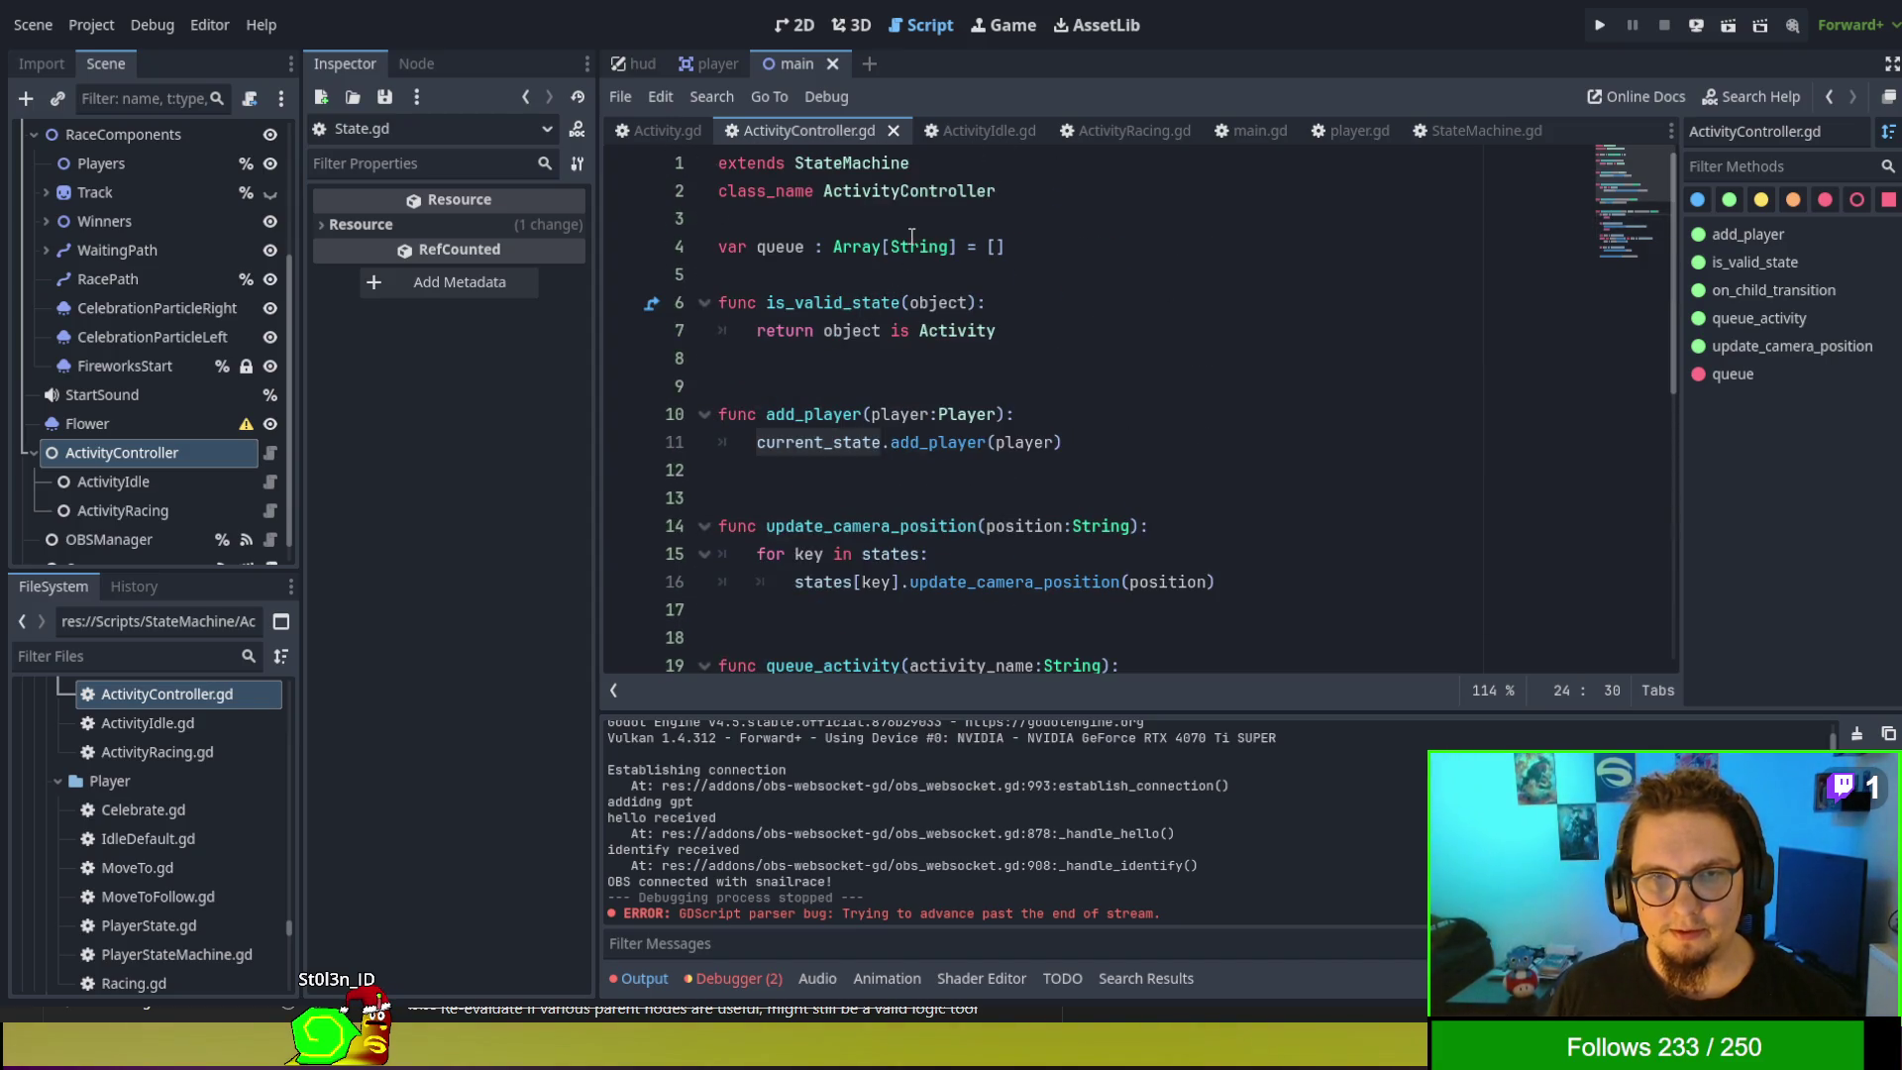
Change the queue's element type from String to State.
double_click(917, 247)
type("State")
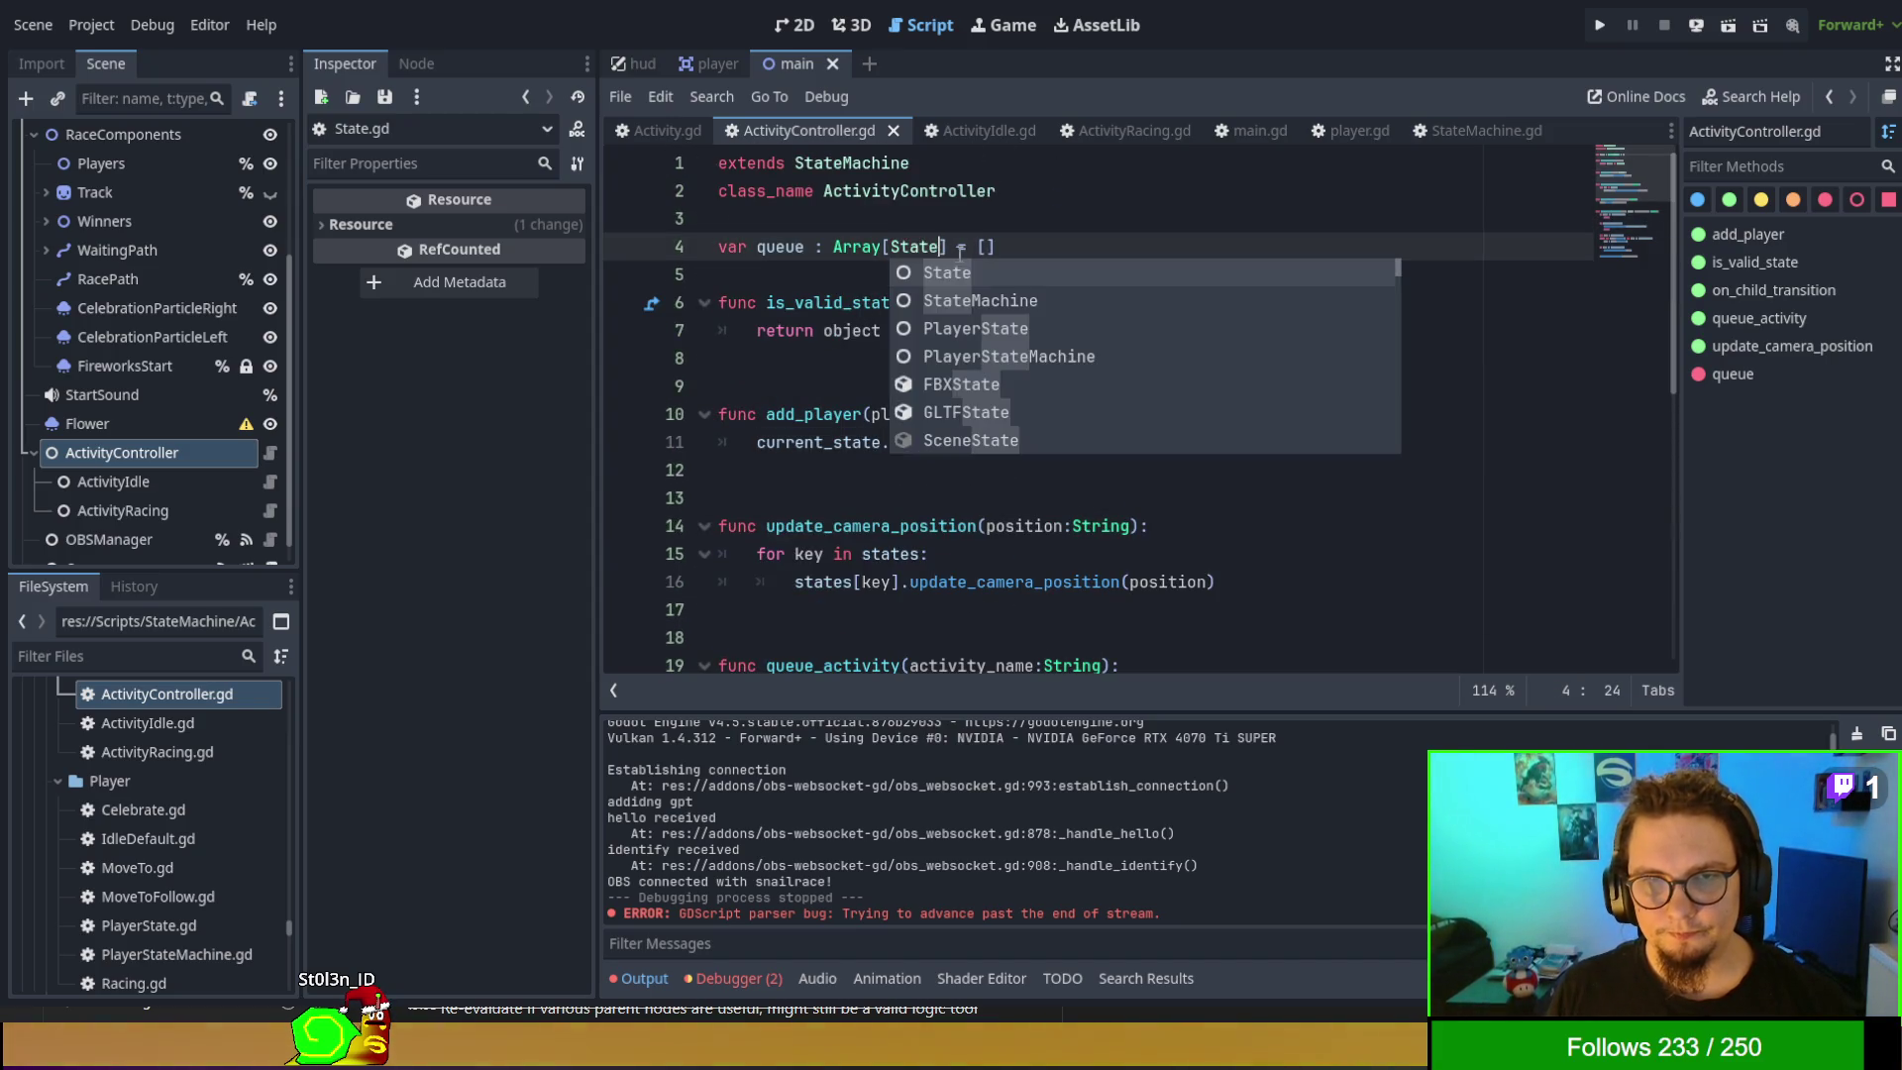
key("Return")
left_click(1155, 331)
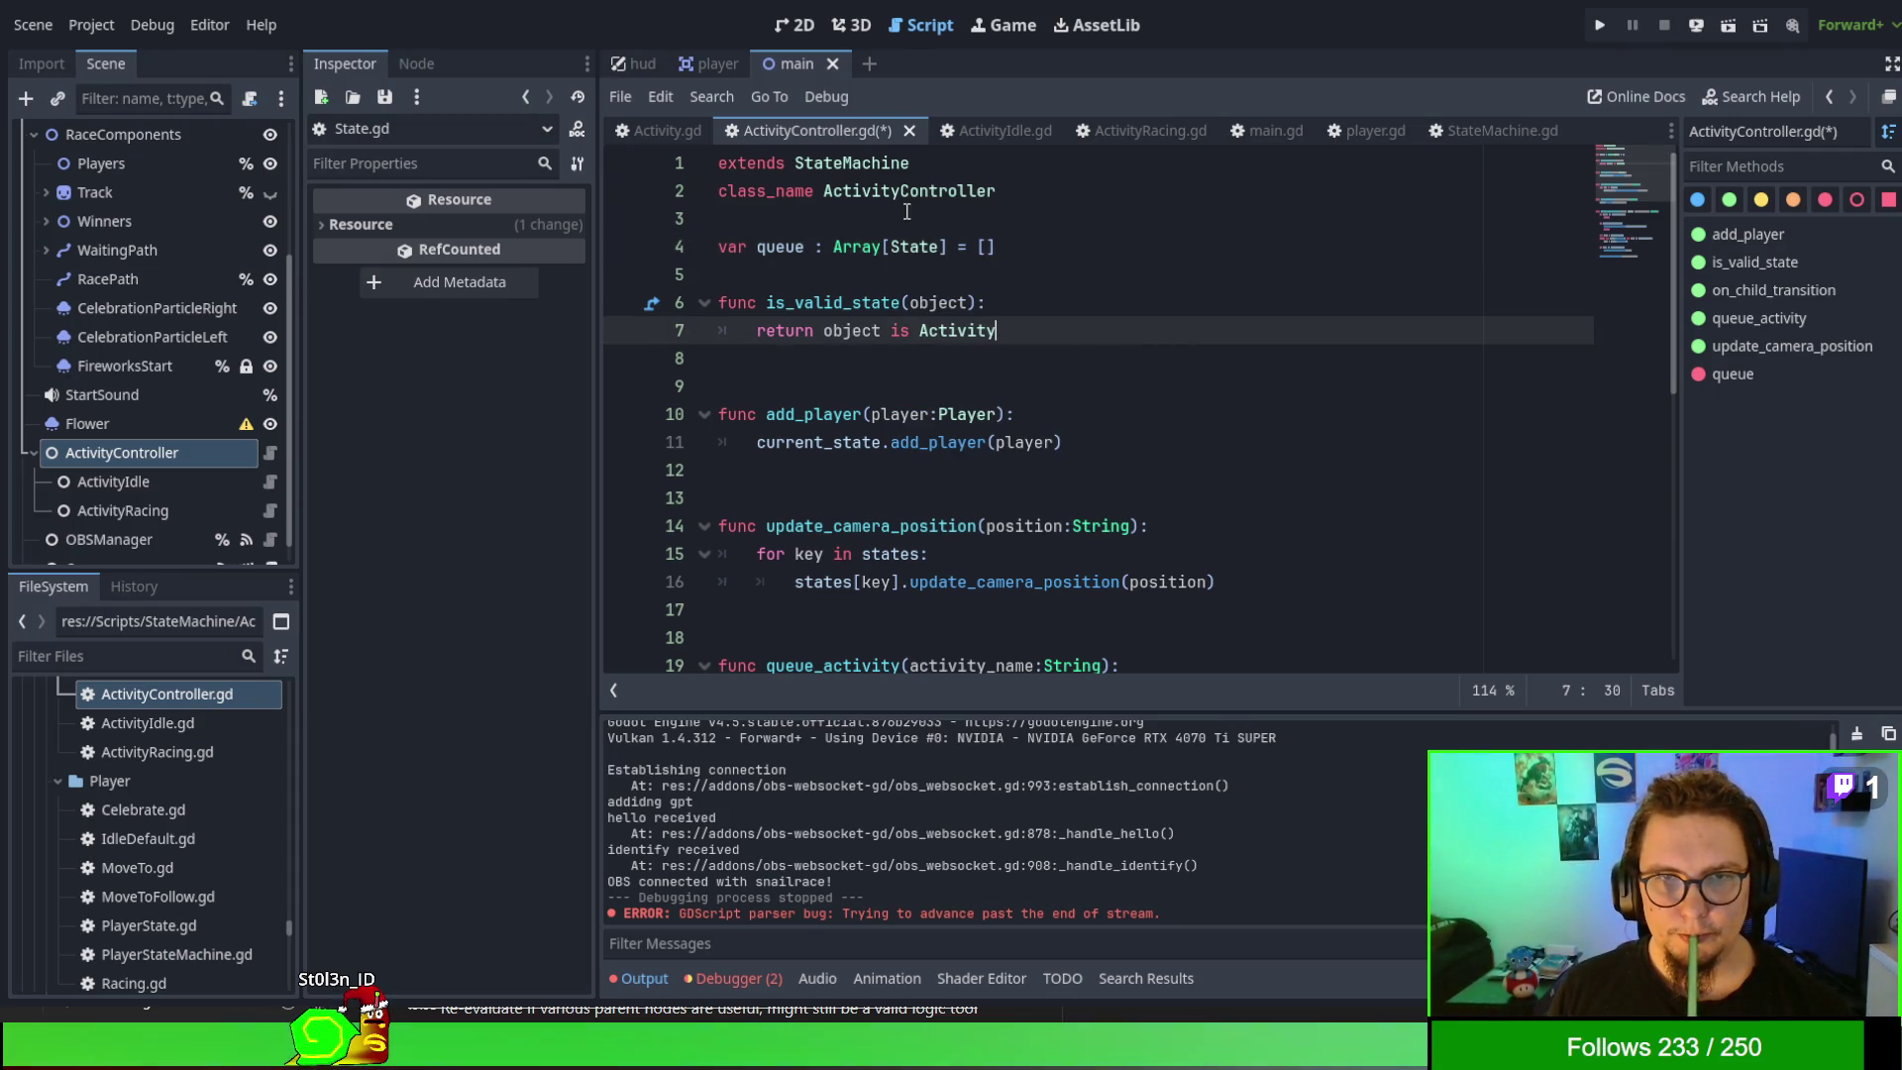
Try Activity as the queue's element type instead.
double_click(907, 246)
type("Activi")
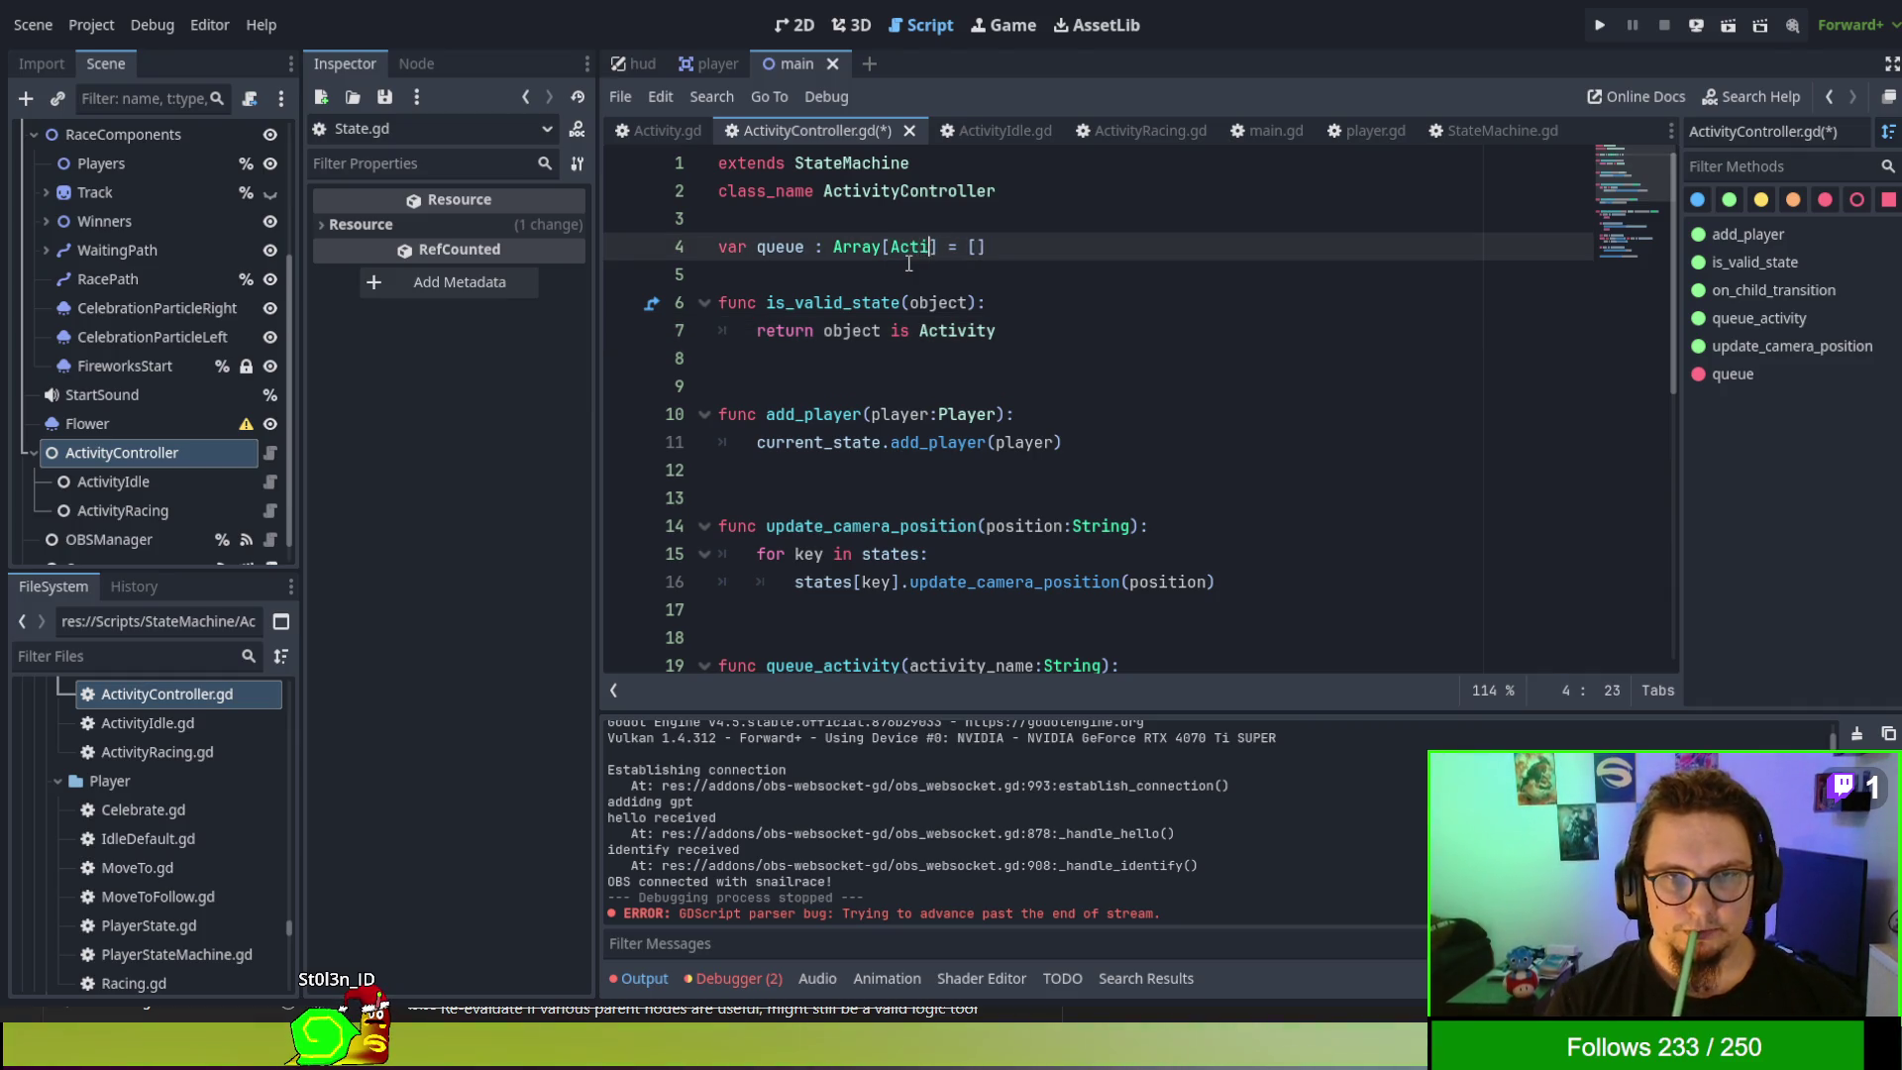
key("Return")
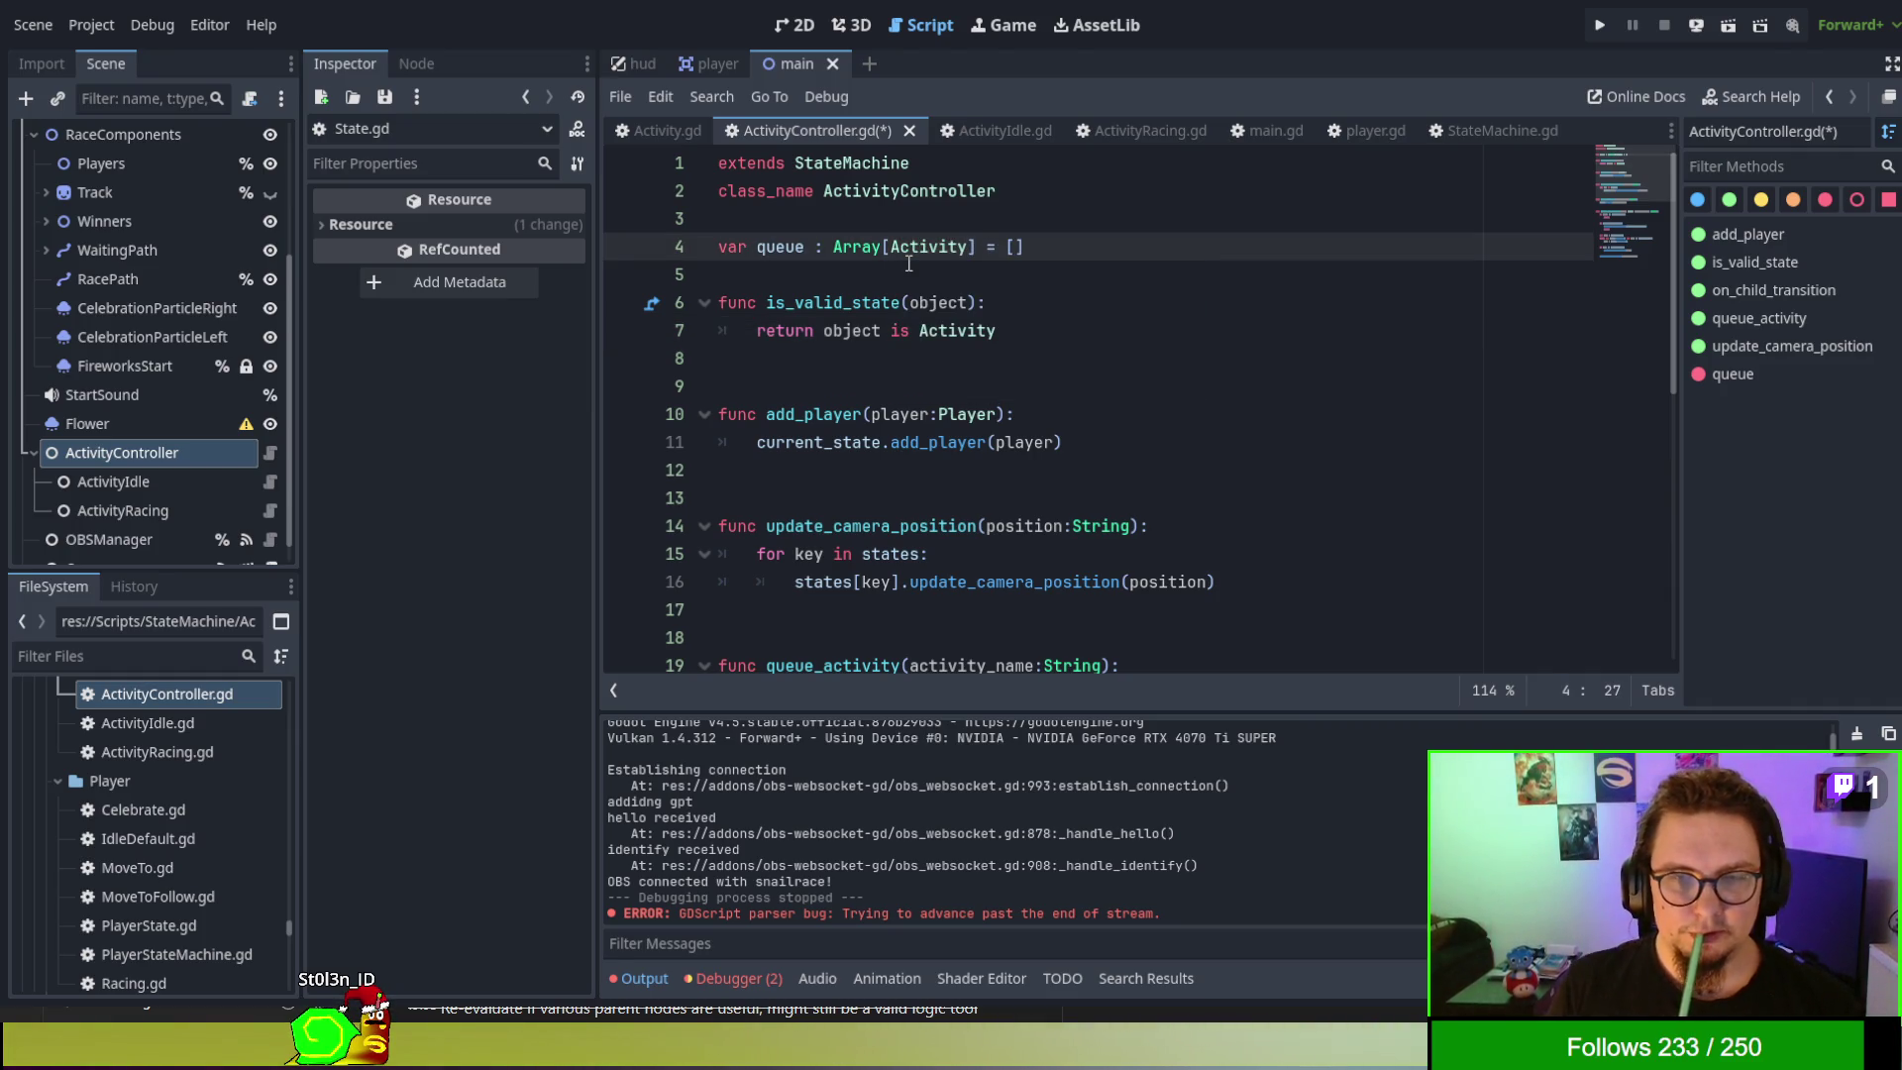
scroll(909, 264, "down", 5)
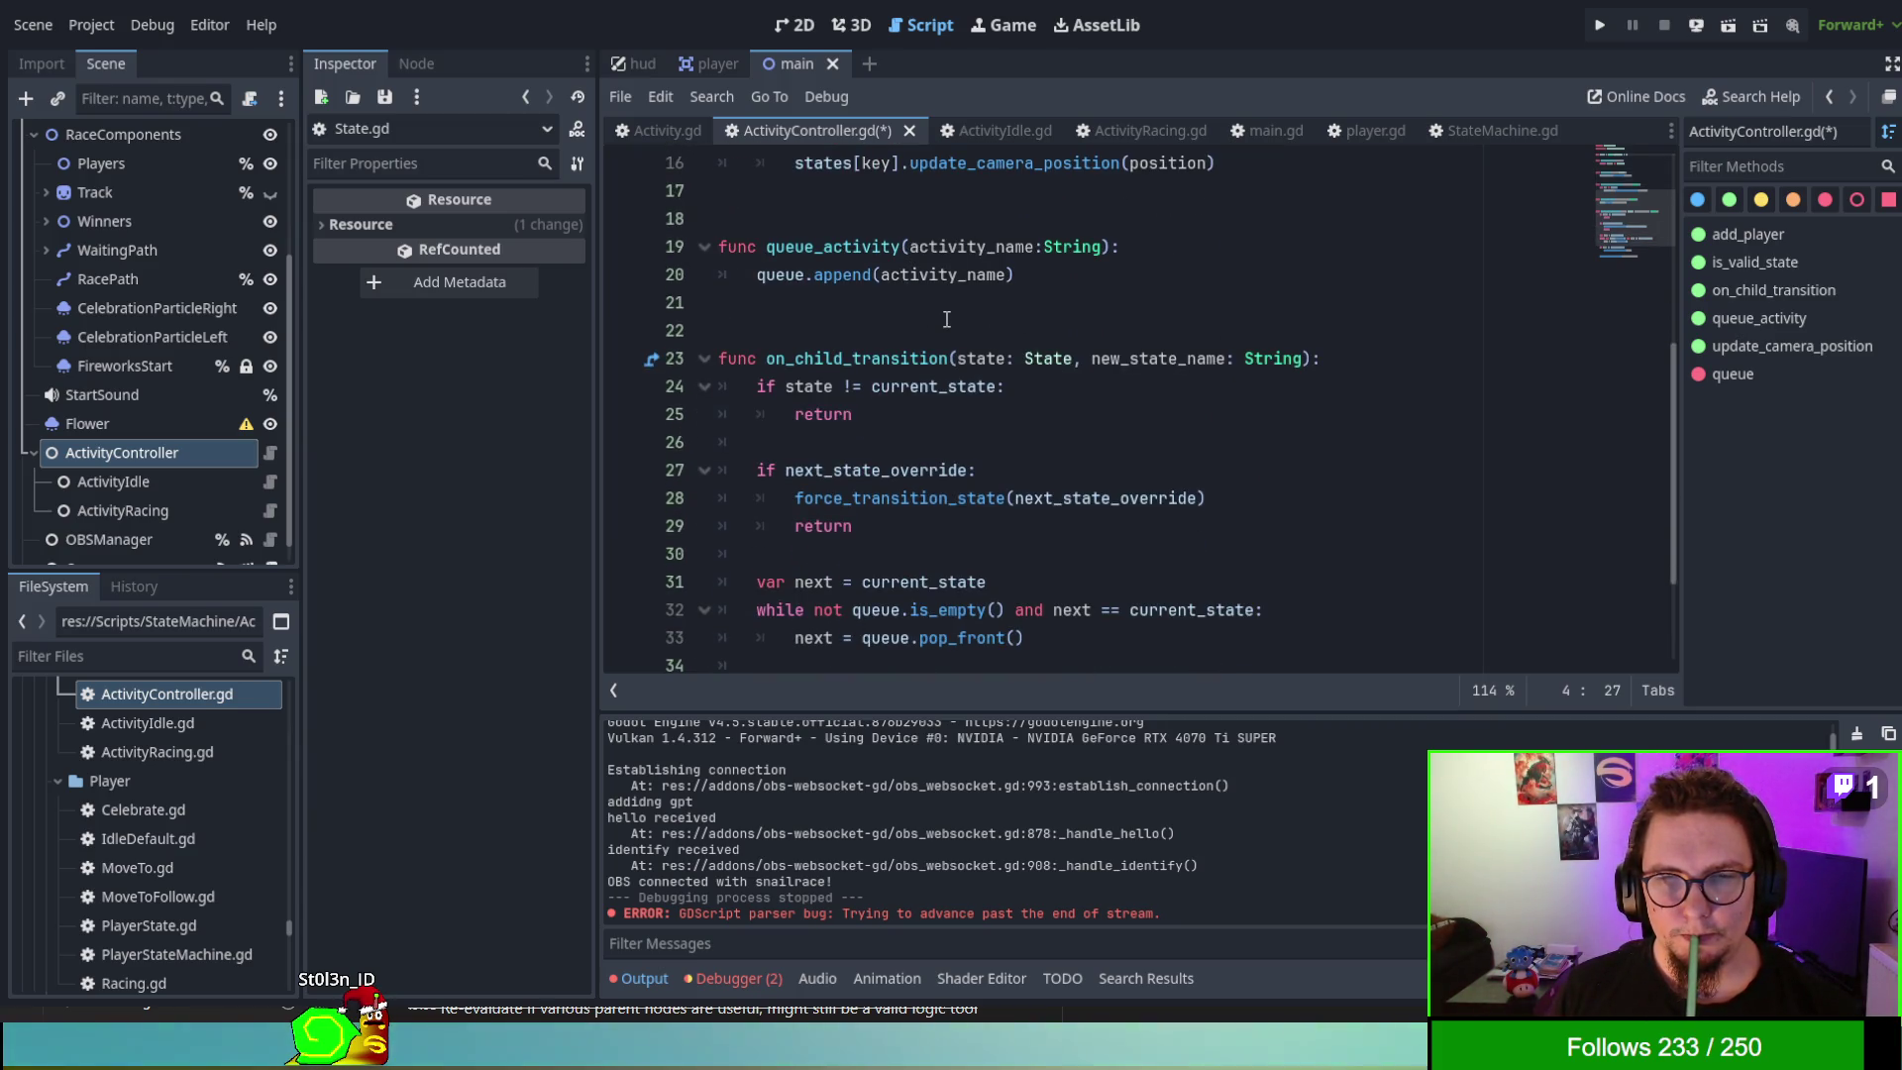
scroll(968, 371, "up", 2)
scroll(968, 371, "up", 3)
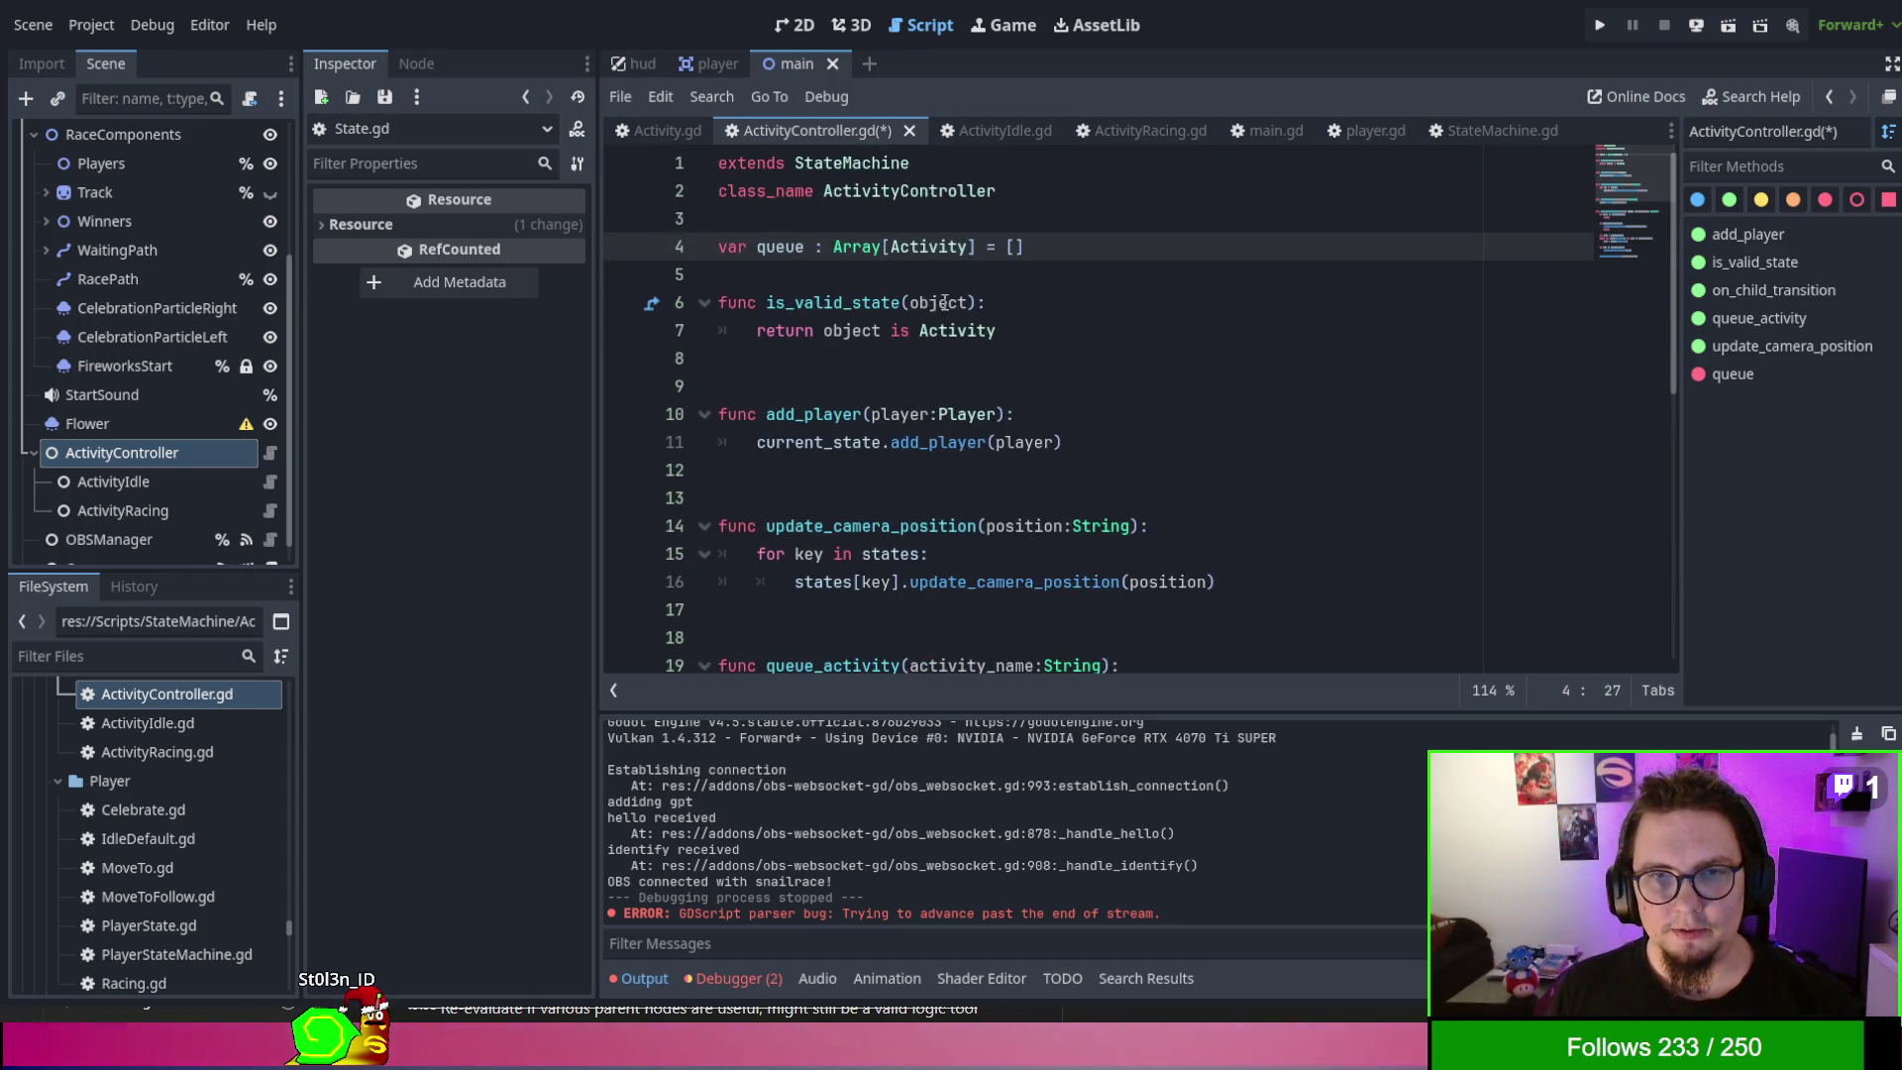
Set the queue's element type back to State, giving Array[State].
double_click(922, 246)
type("State")
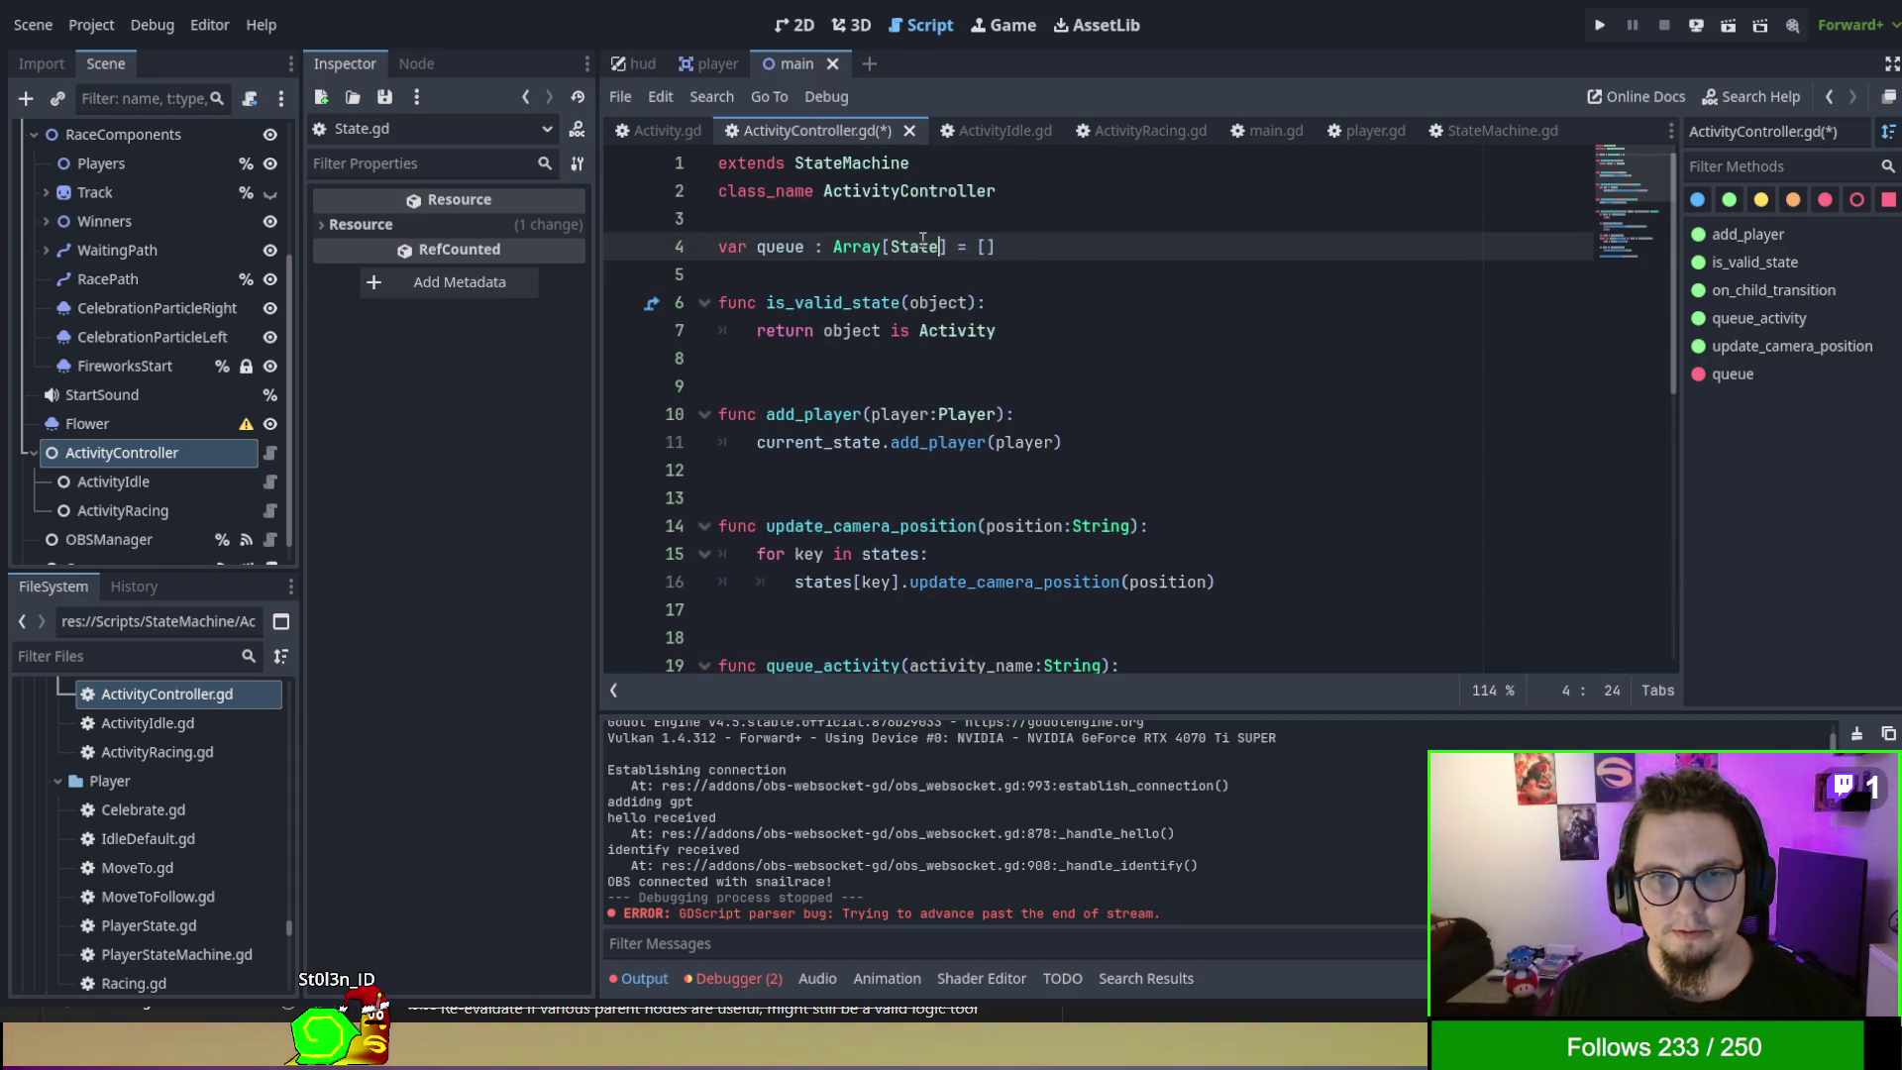
key("Escape")
scroll(1181, 353, "down", 1)
scroll(1181, 353, "down", 5)
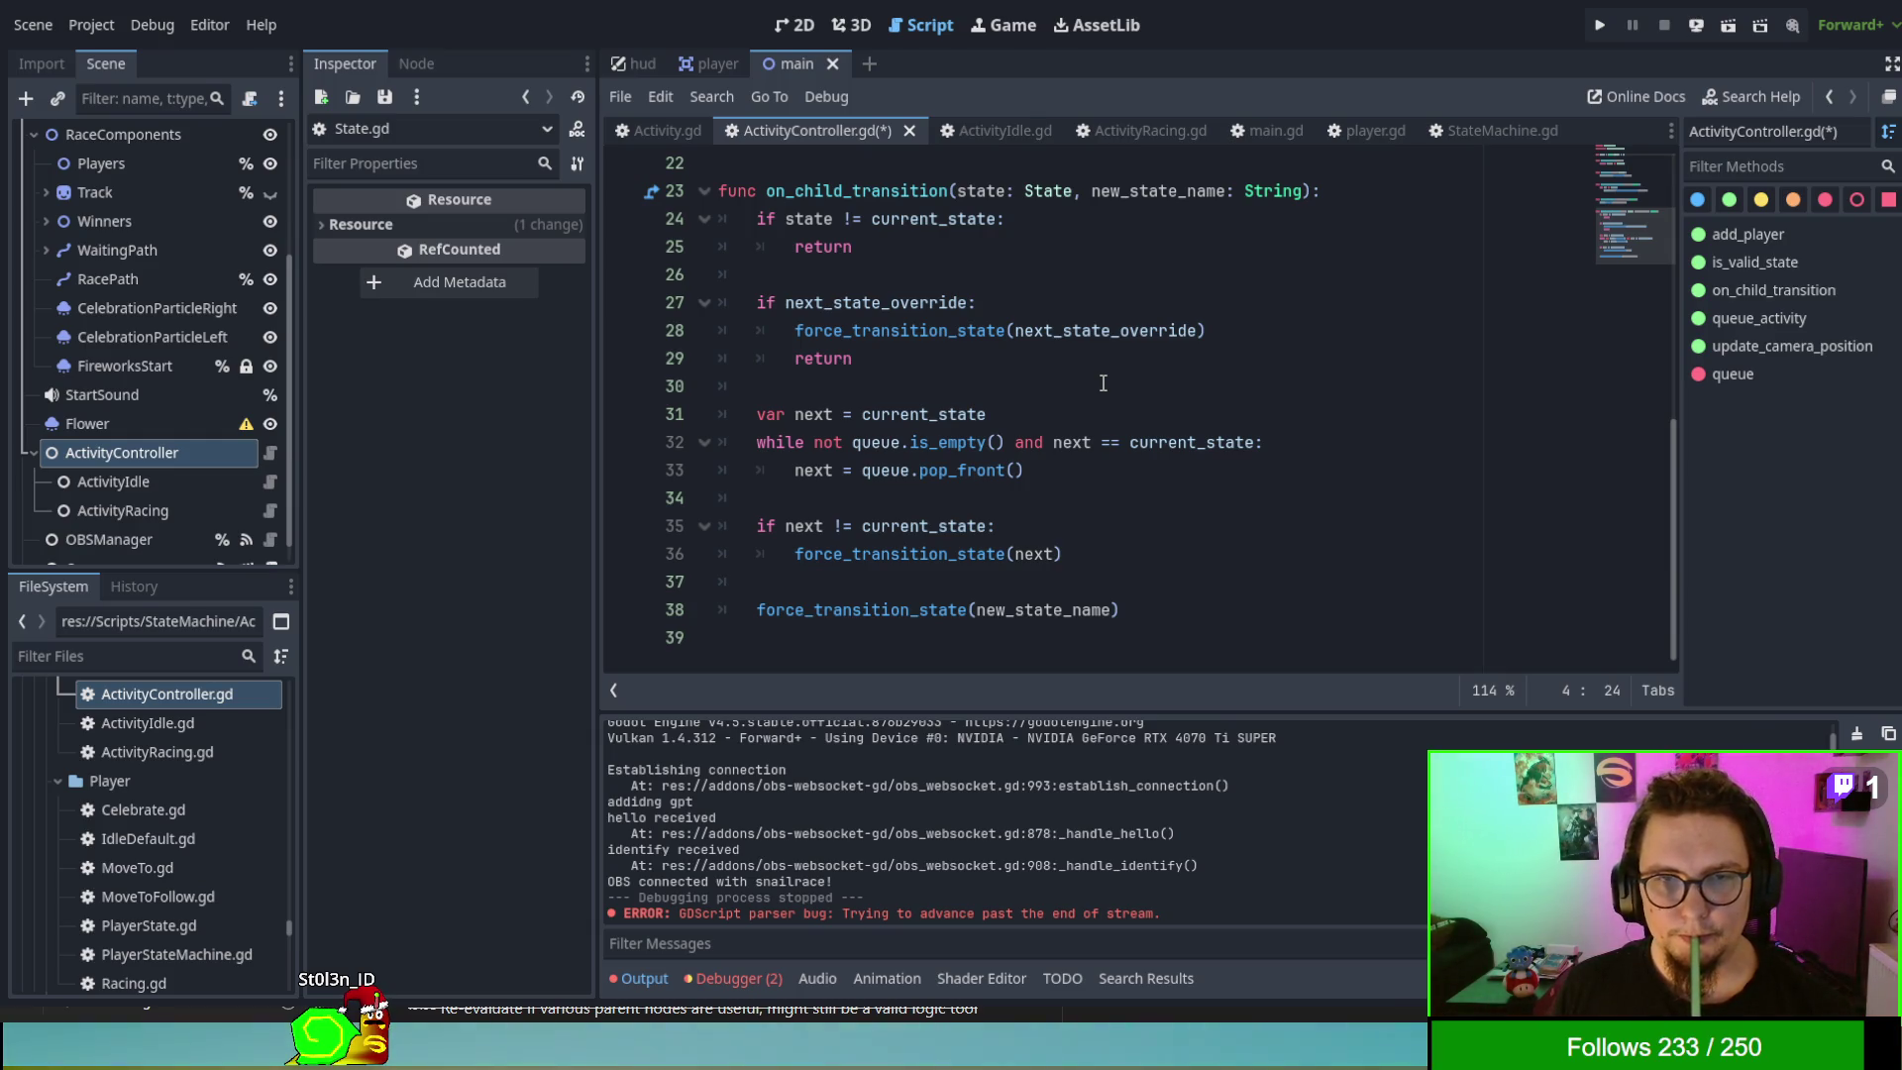
scroll(1103, 382, "up", 2)
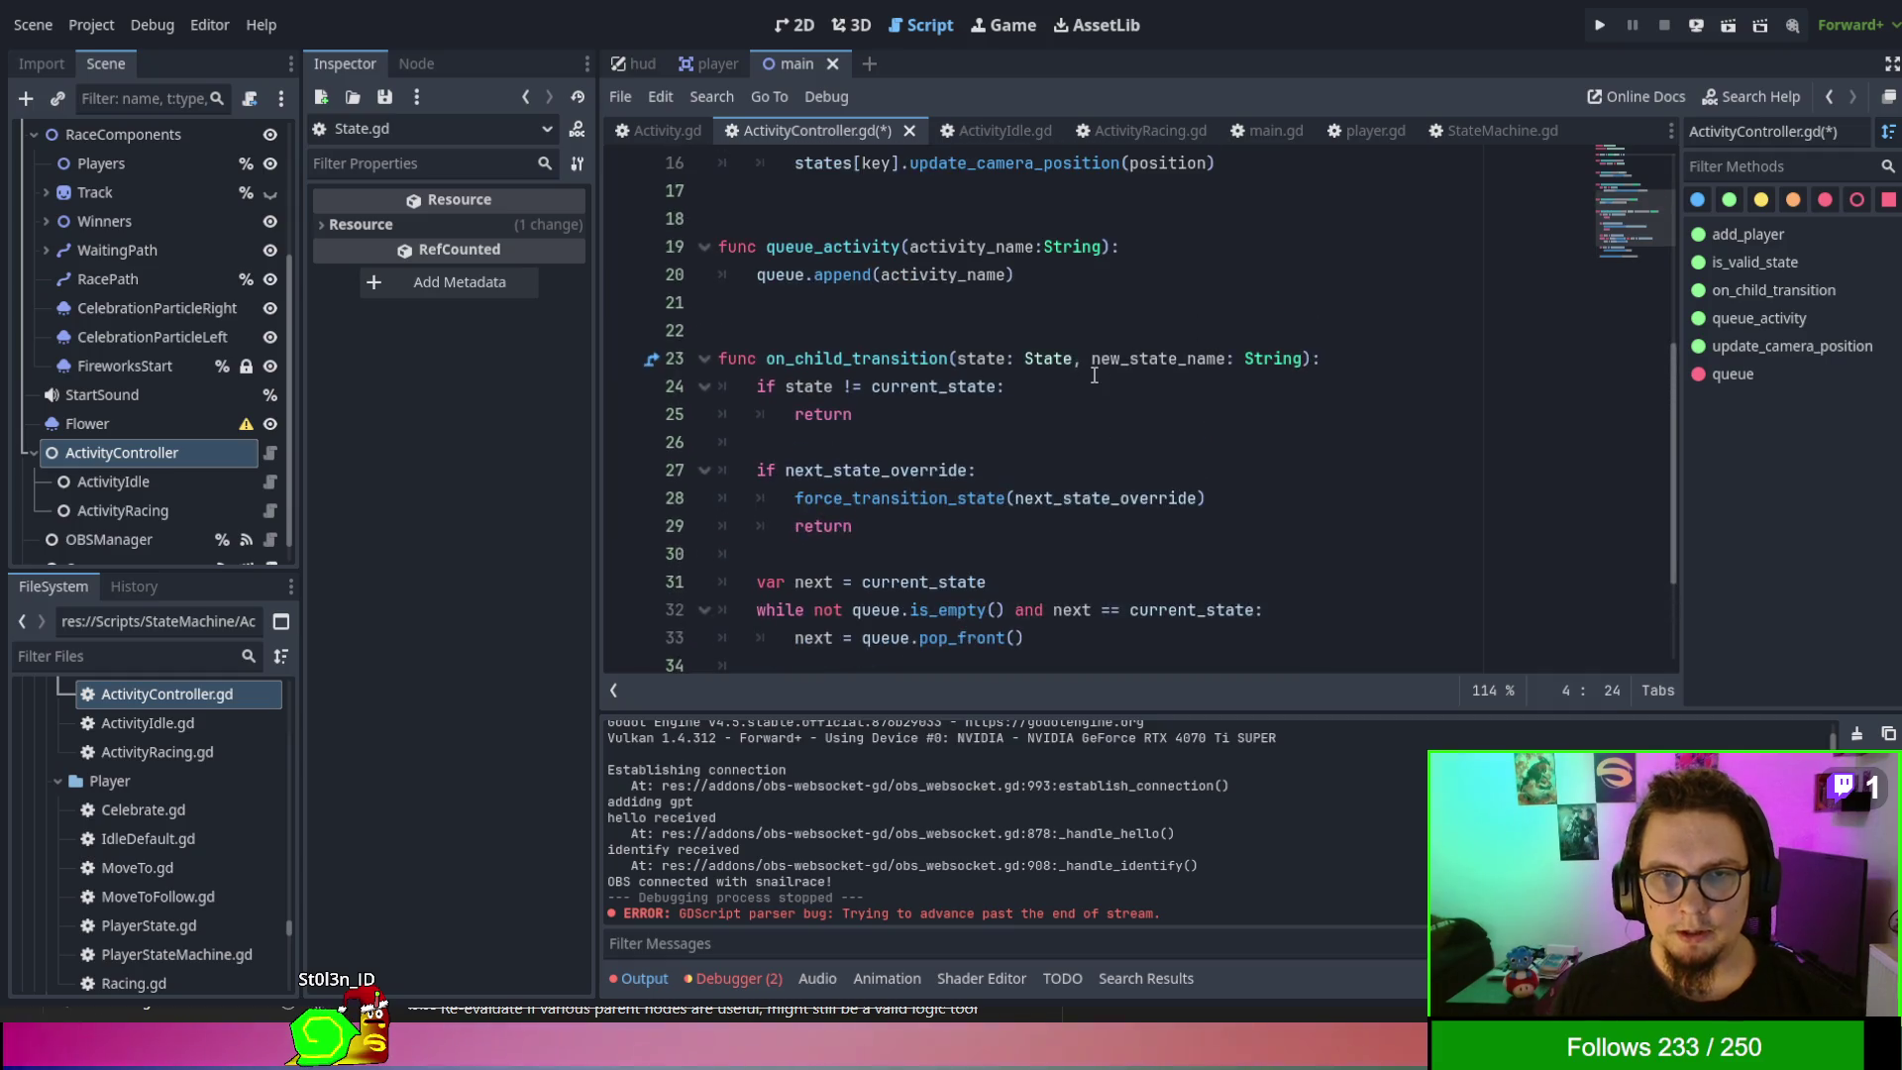
Select activity_name in queue_activity's append call and switch to StateMachine.gd.
left_click(924, 279)
double_click(924, 278)
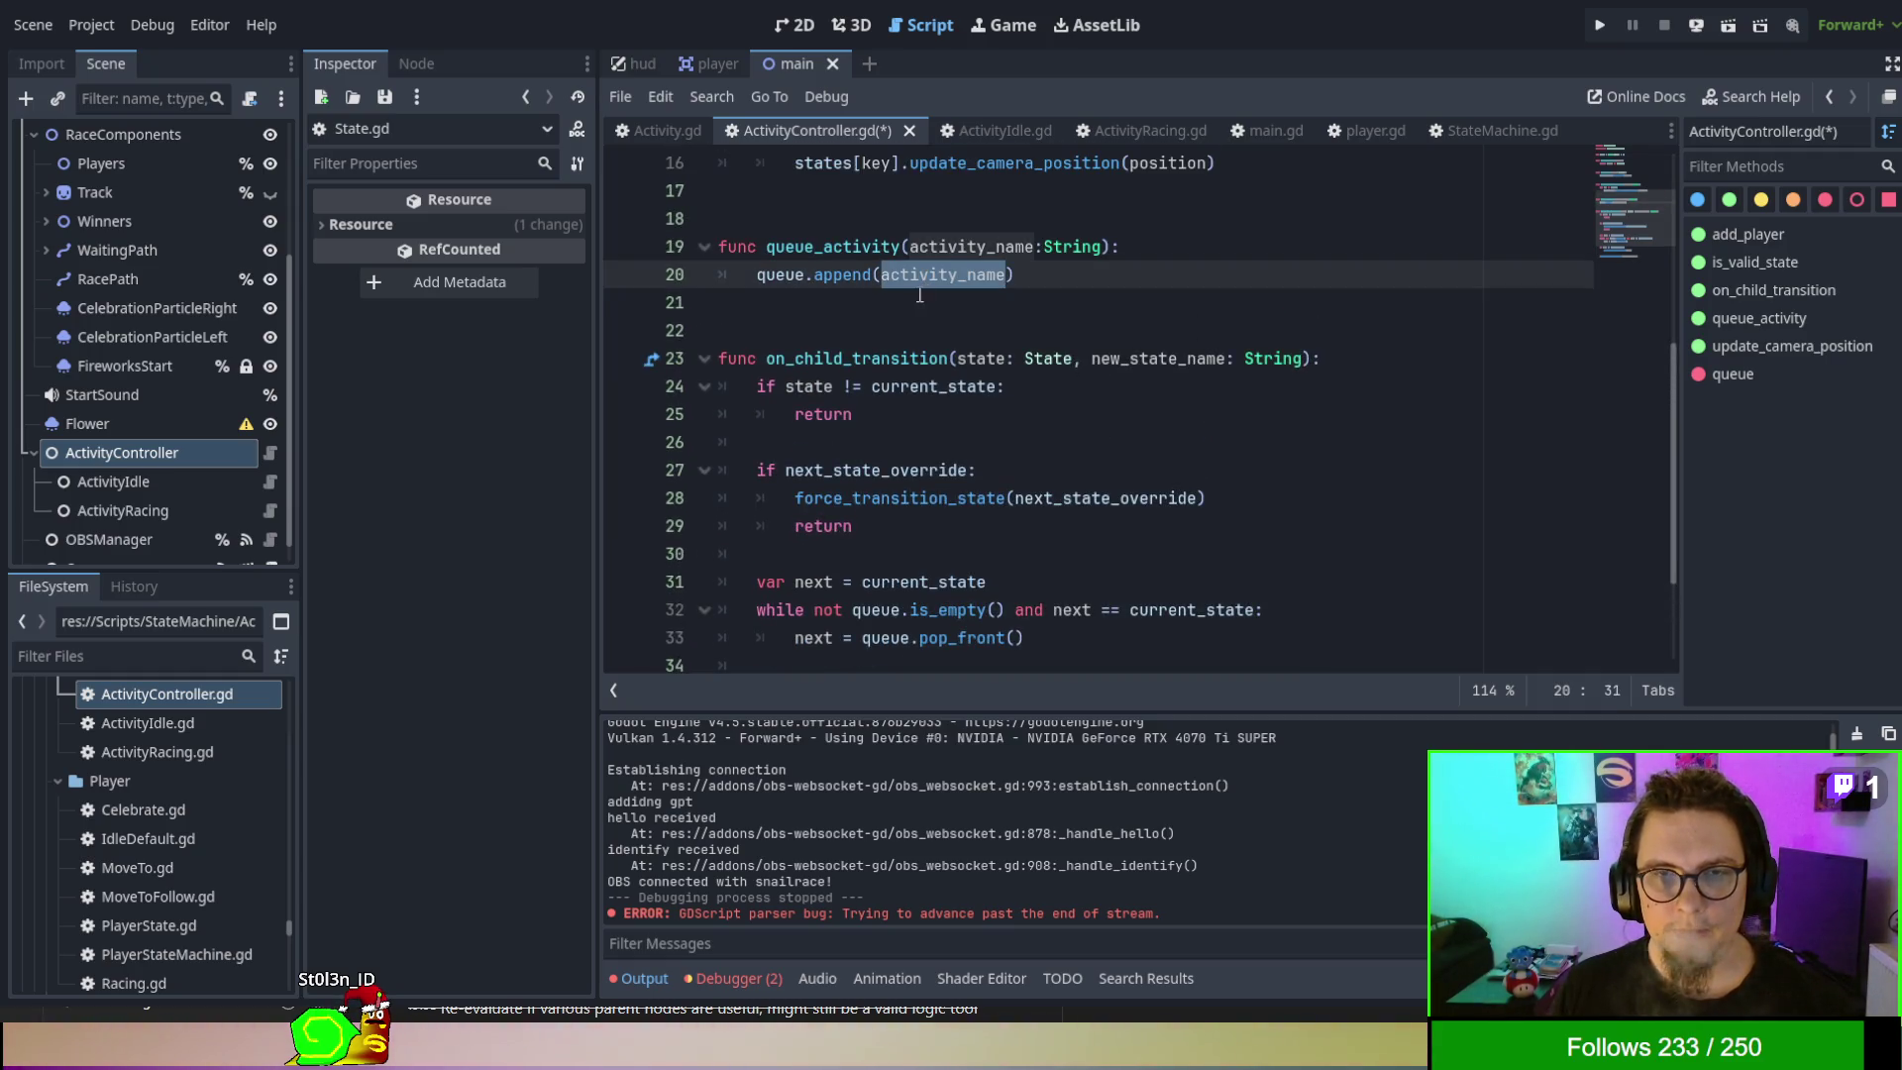
left_click(1479, 132)
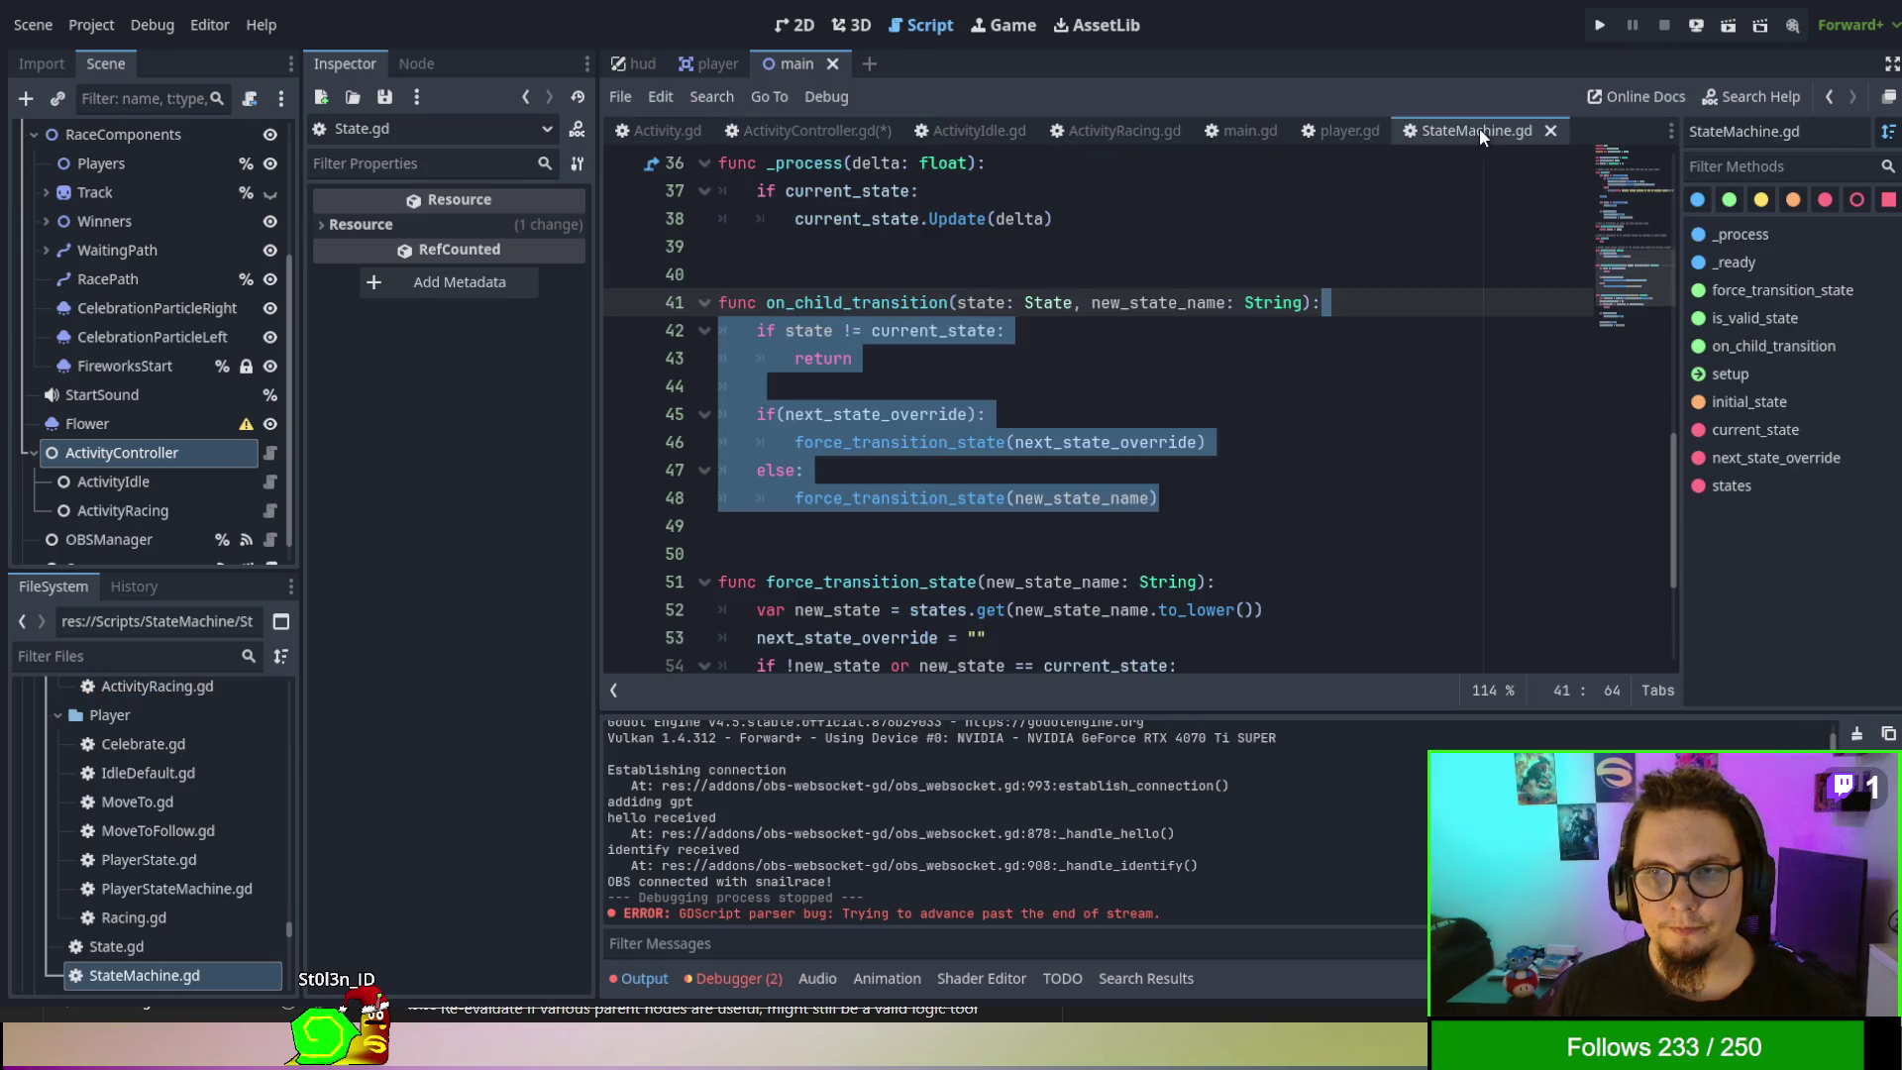
Add a func get_state_named(name:String): header at the end of StateMachine.gd.
left_click(1255, 337)
scroll(1253, 340, "down", 3)
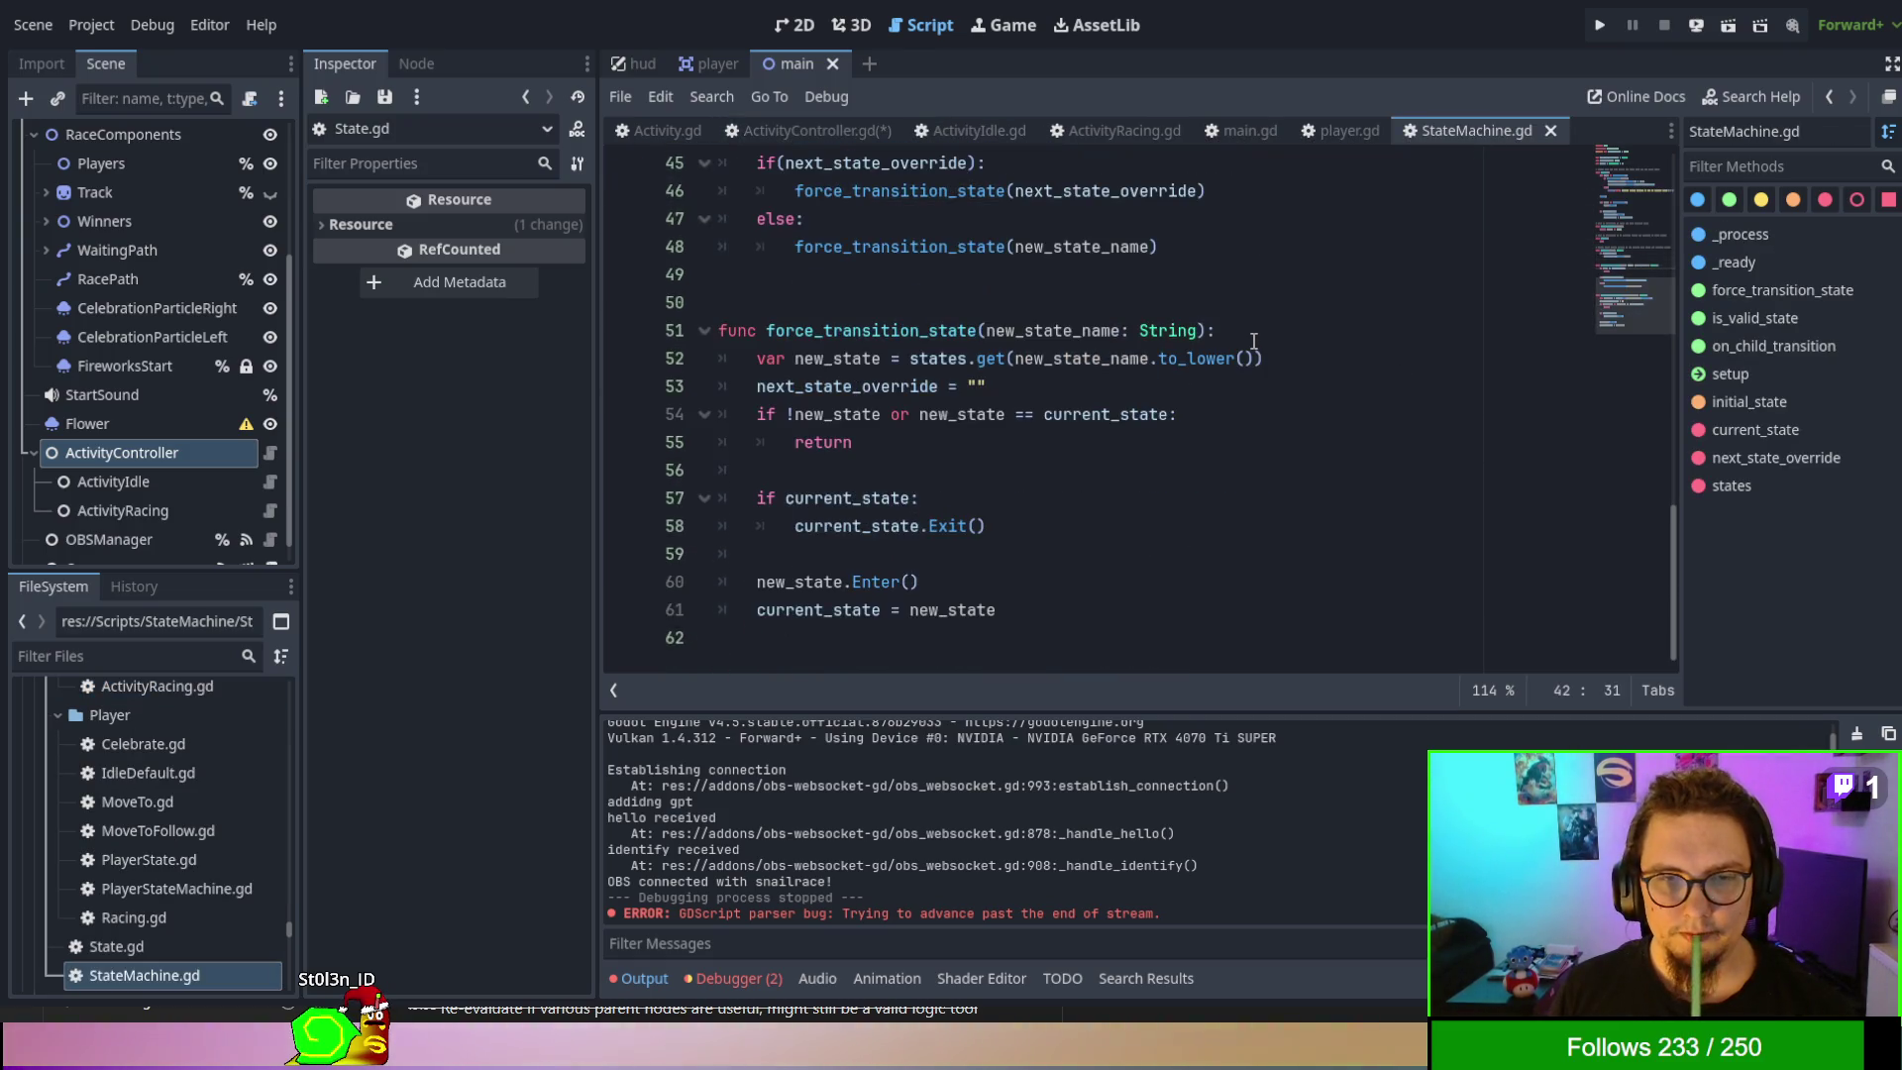
scroll(1255, 340, "up", 5)
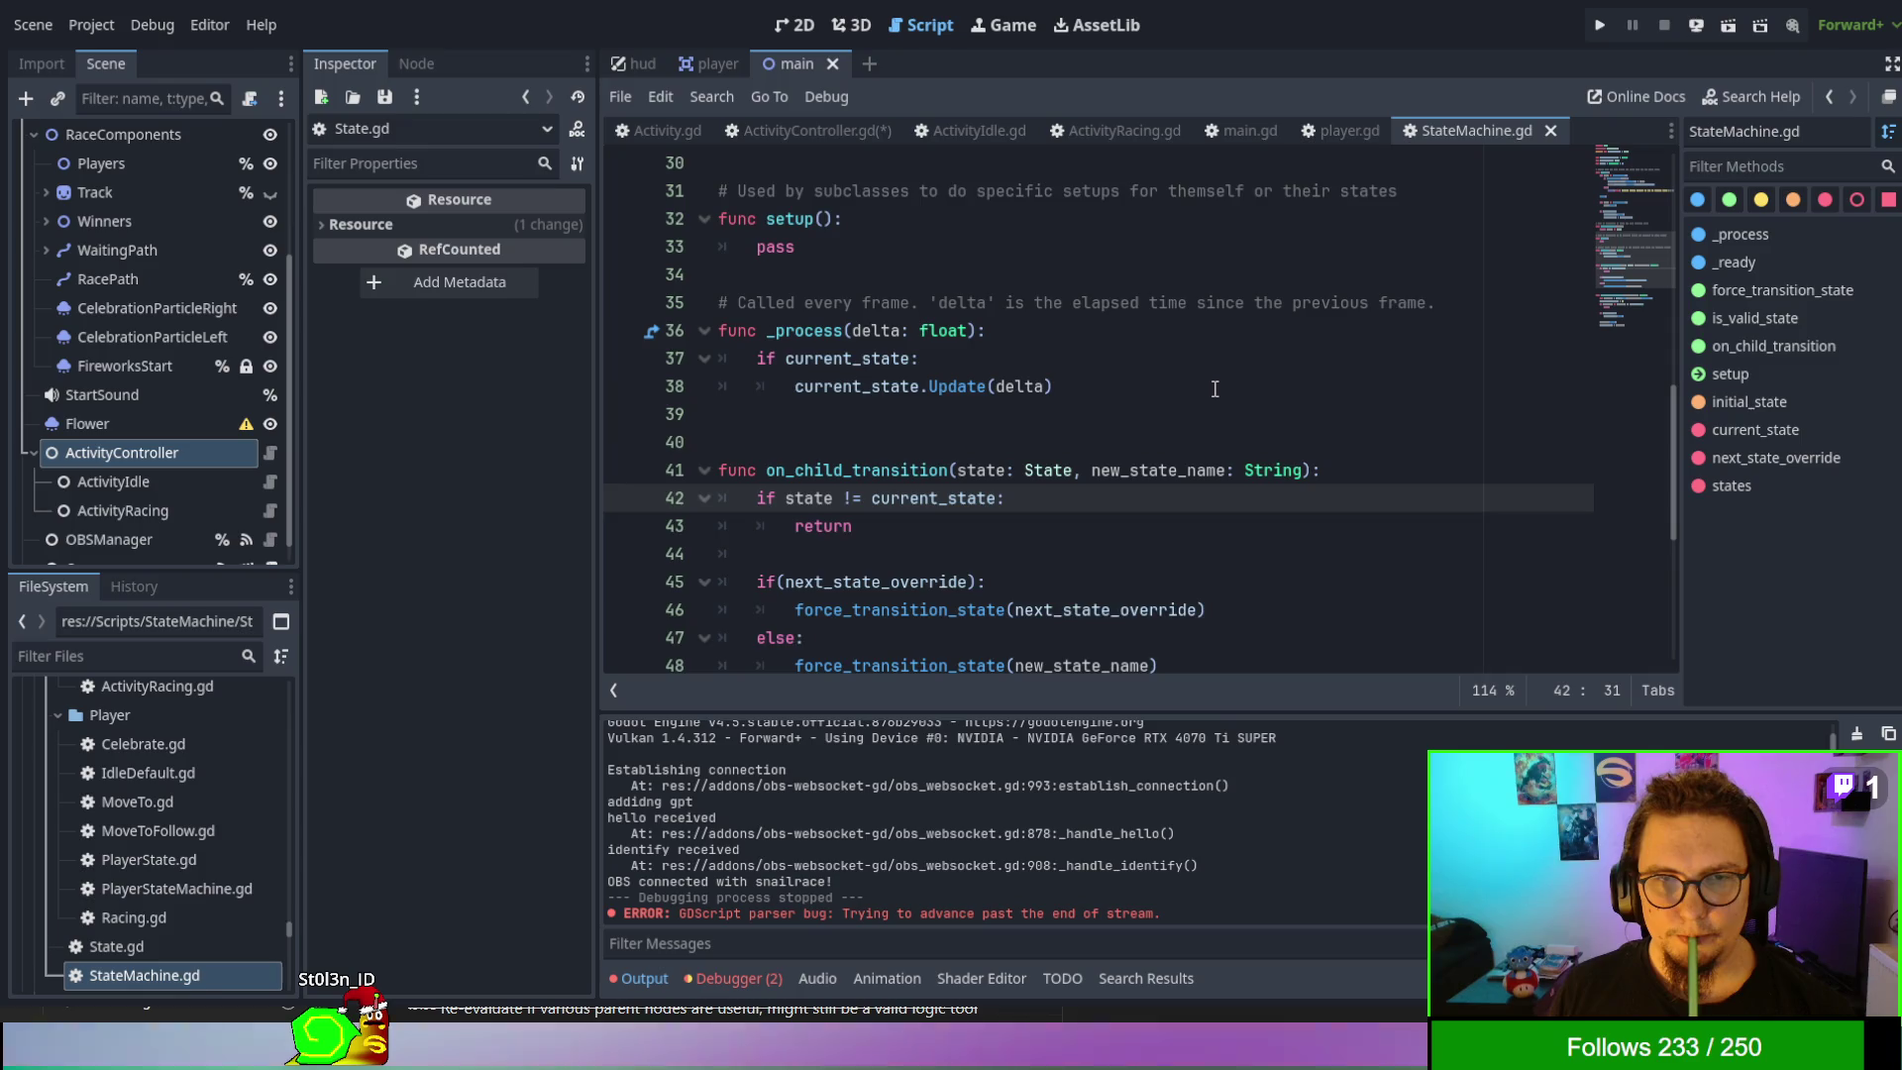
scroll(1215, 387, "up", 1)
scroll(1215, 388, "up", 6)
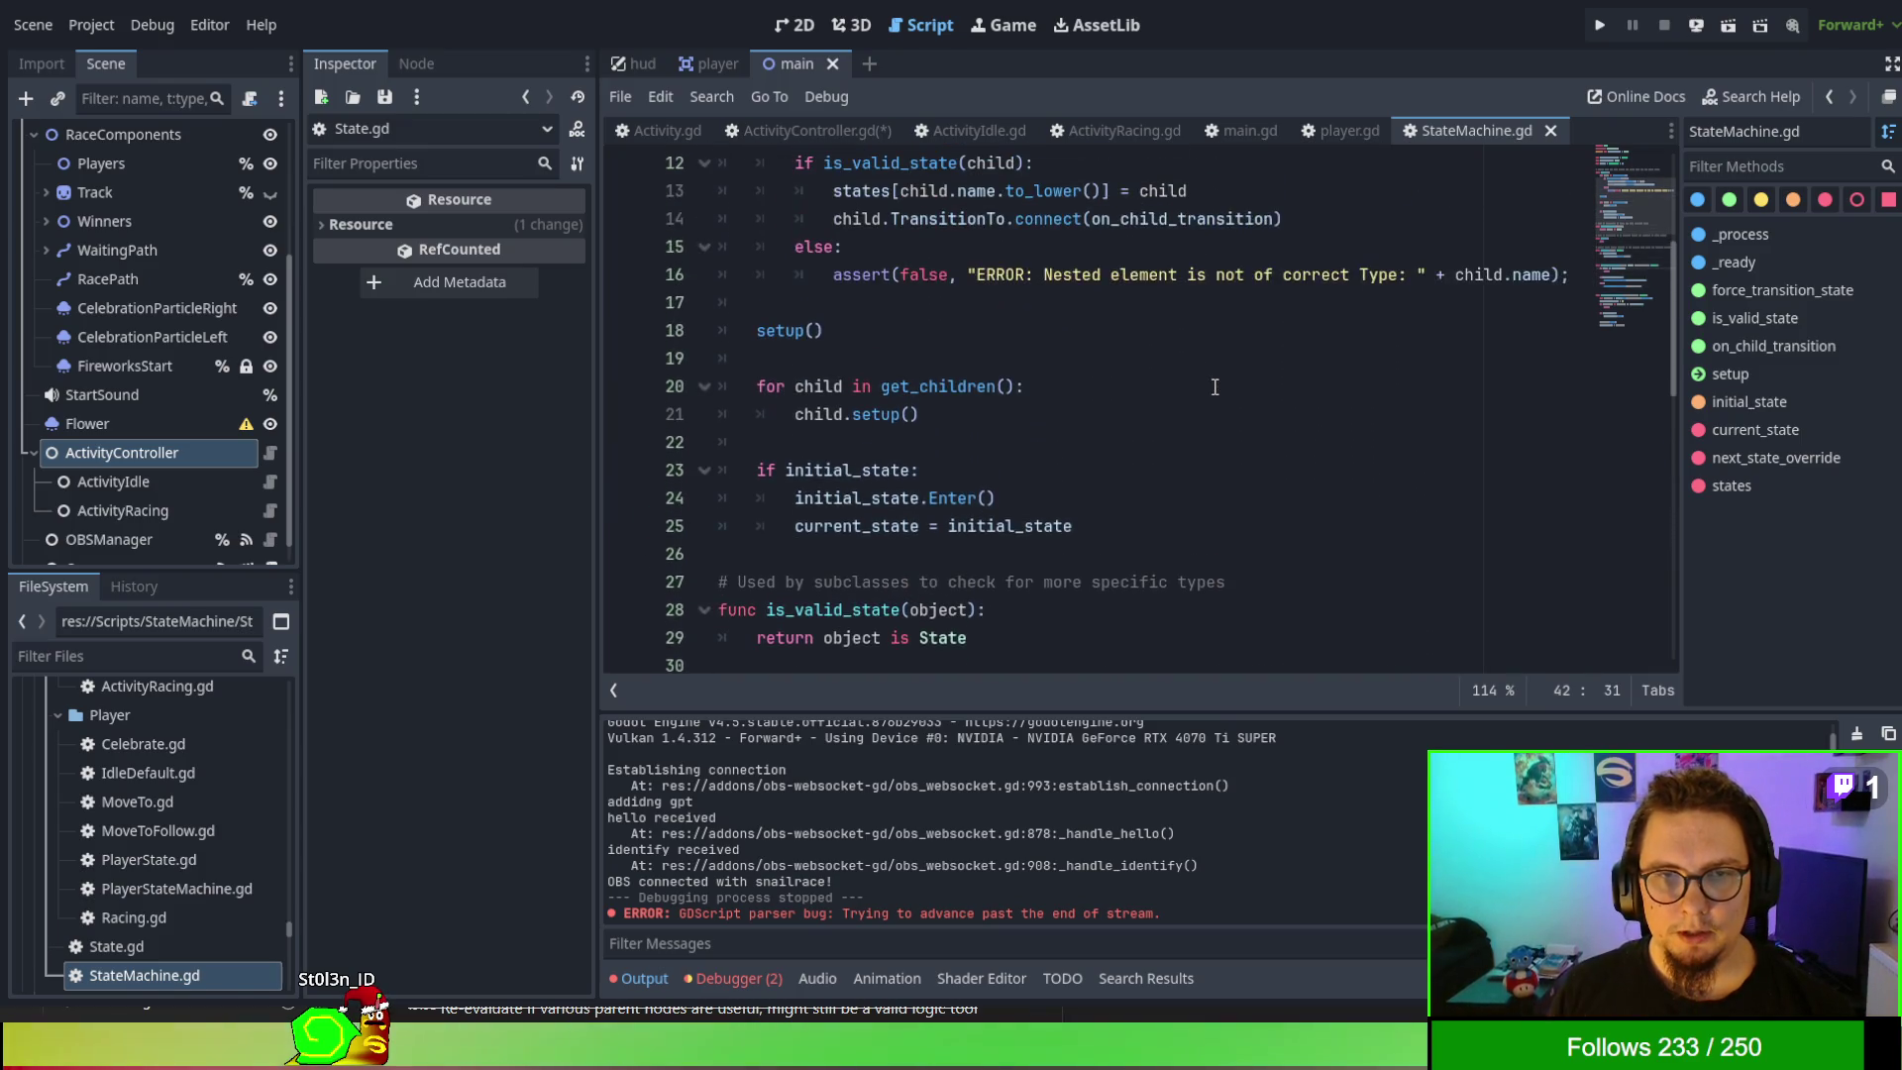
scroll(1214, 388, "up", 2)
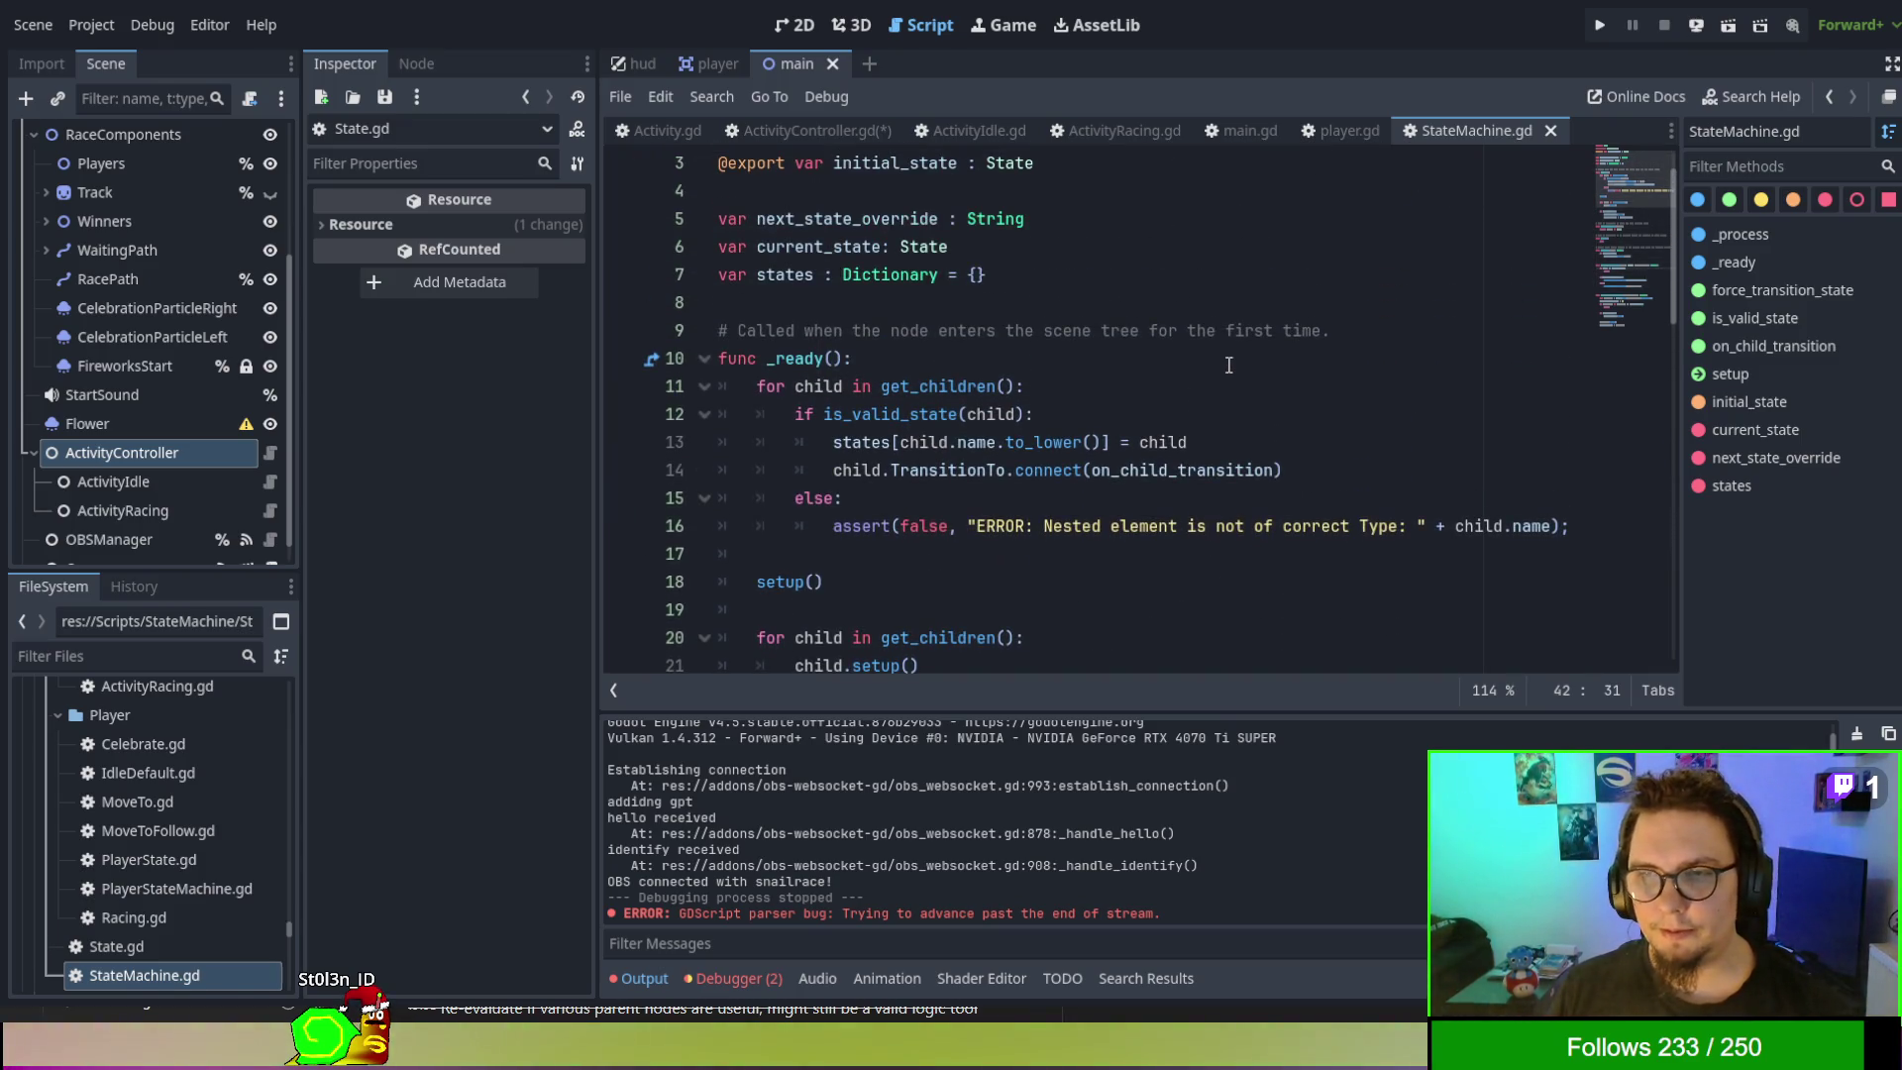
scroll(1229, 365, "down", 14)
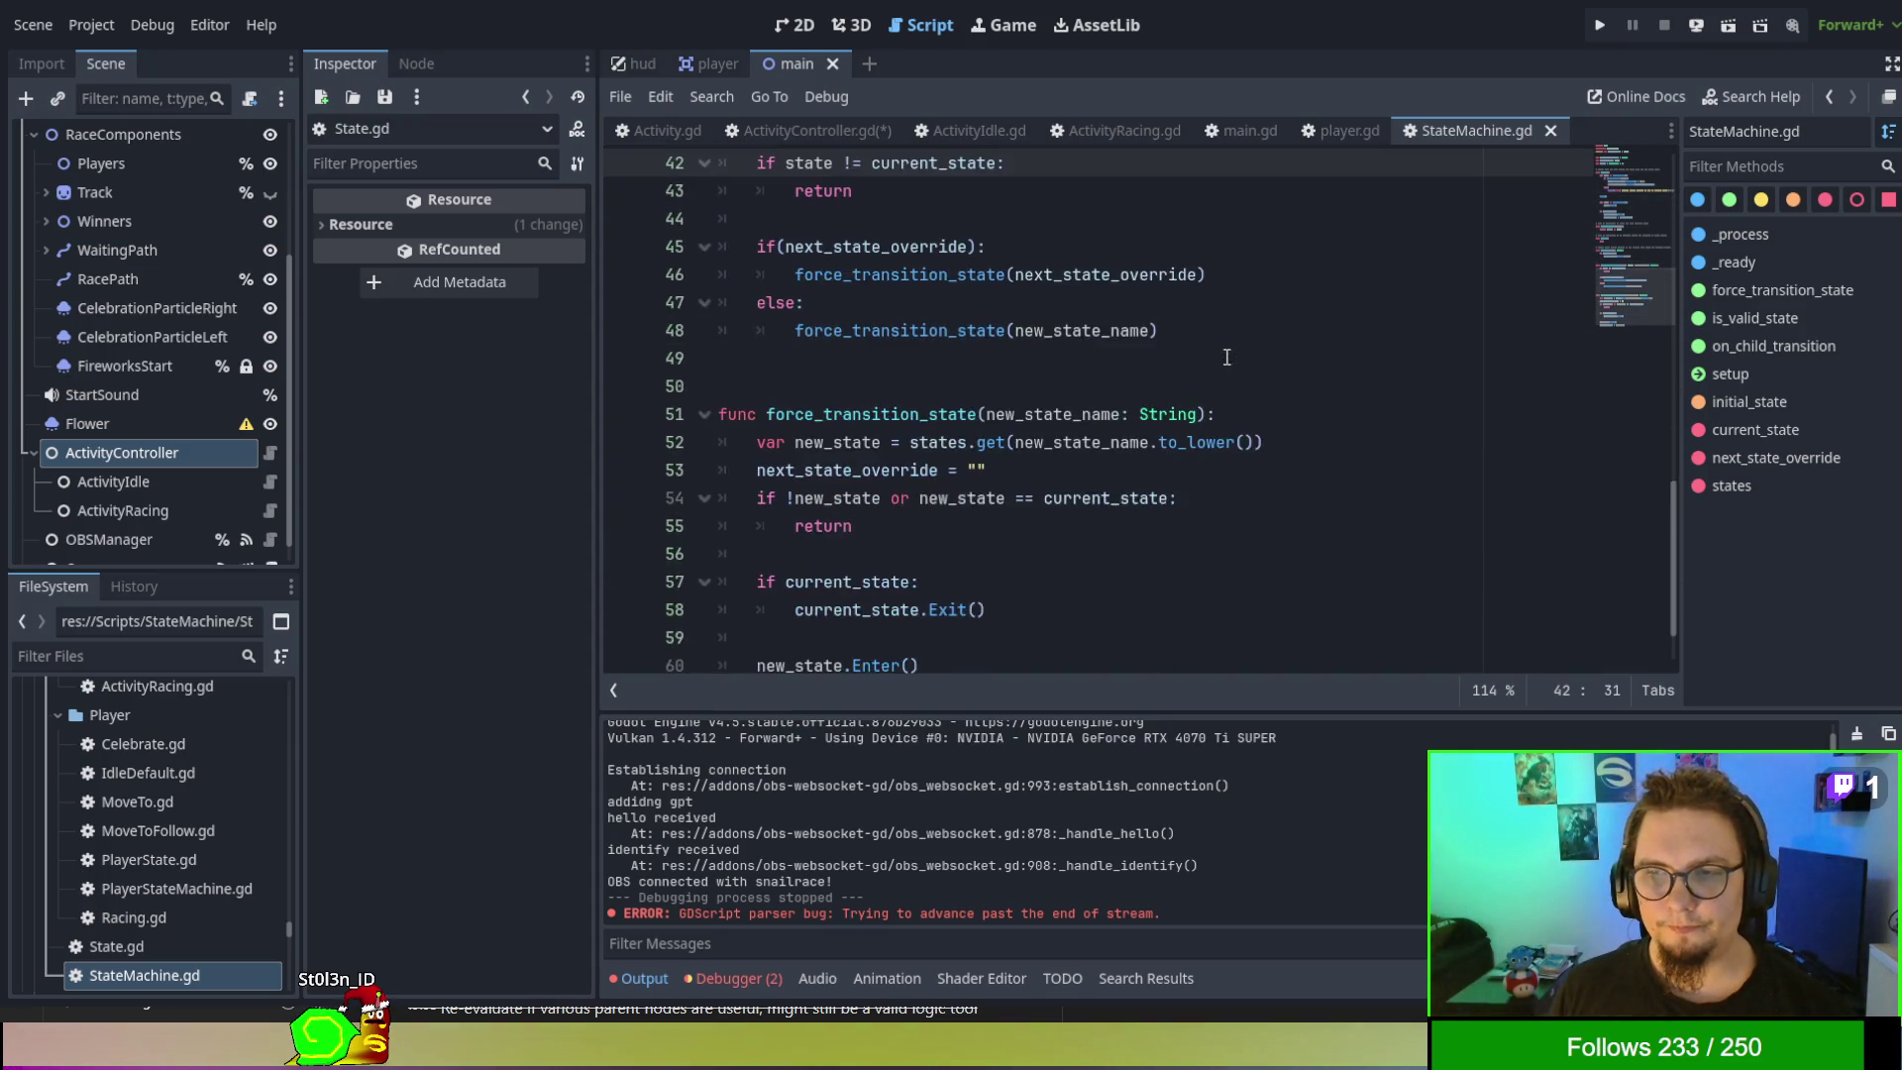
left_click(968, 659)
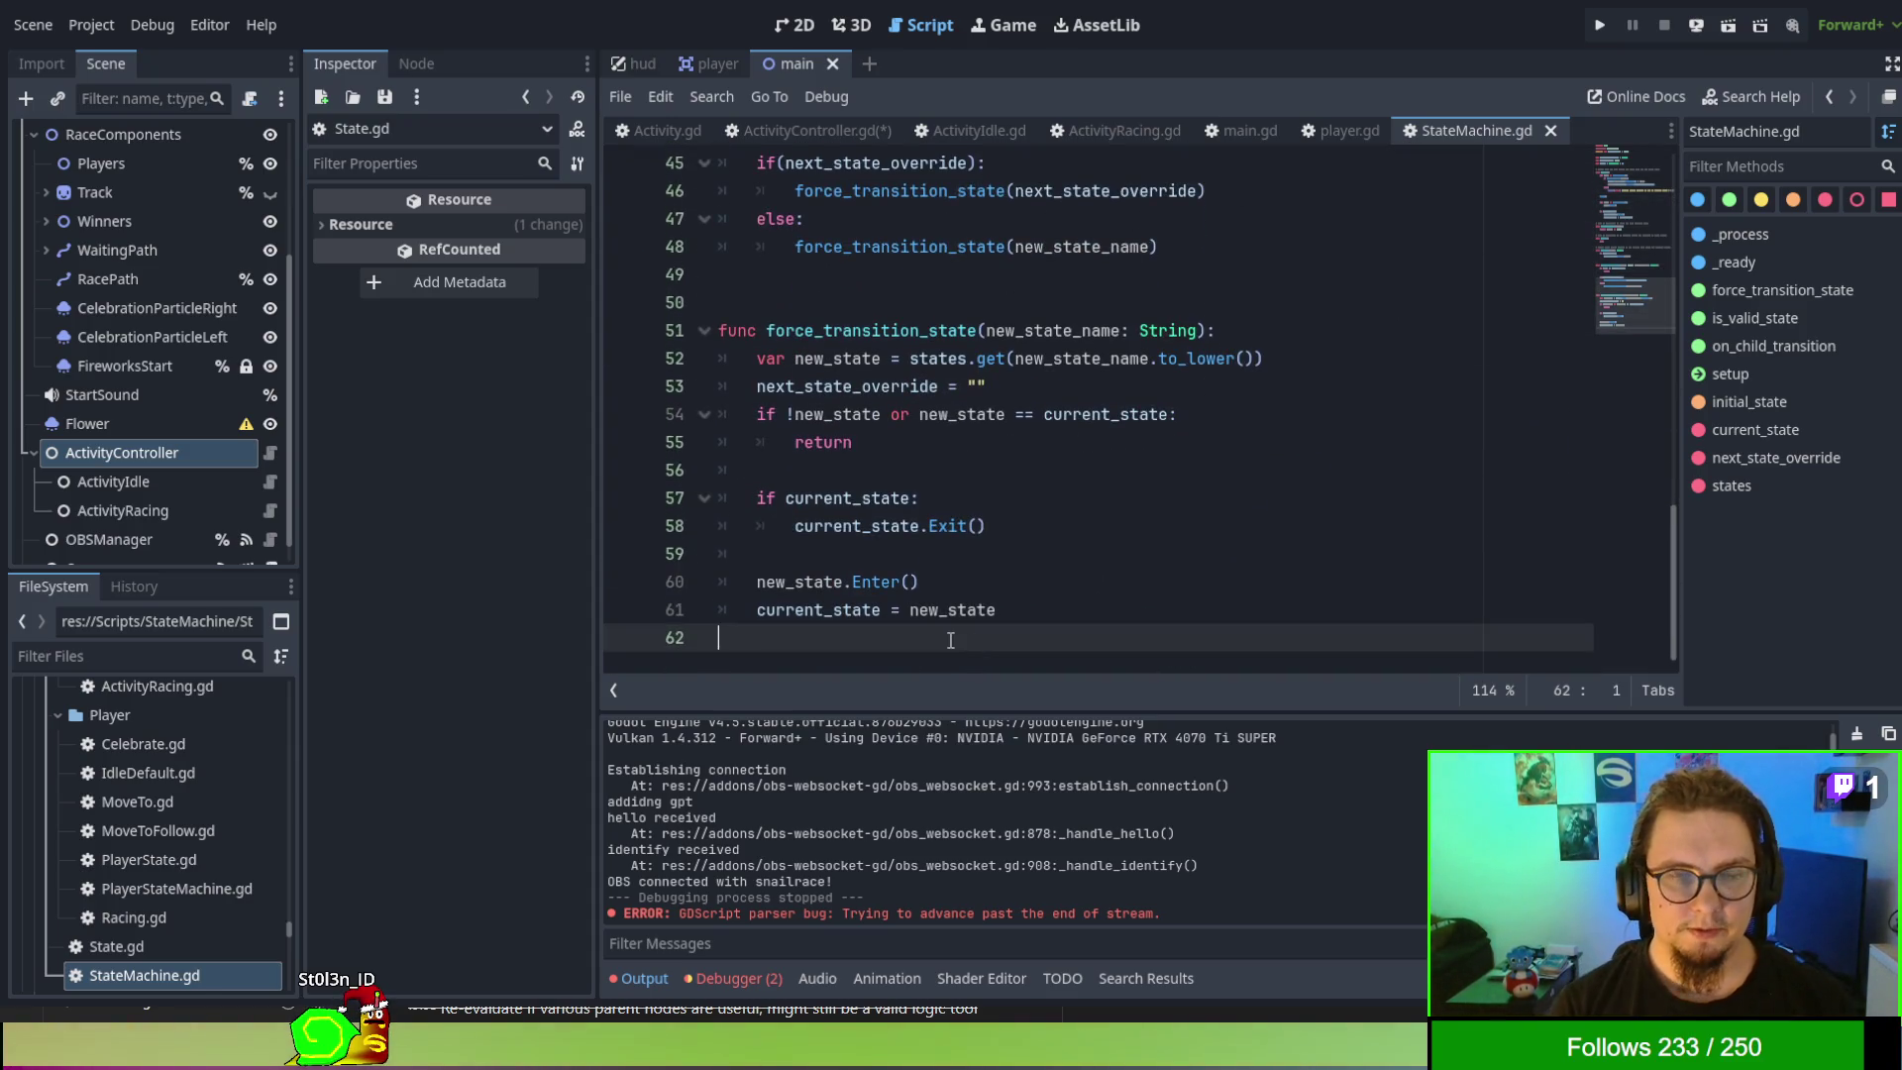
key("Return")
key("Return")
type("func get")
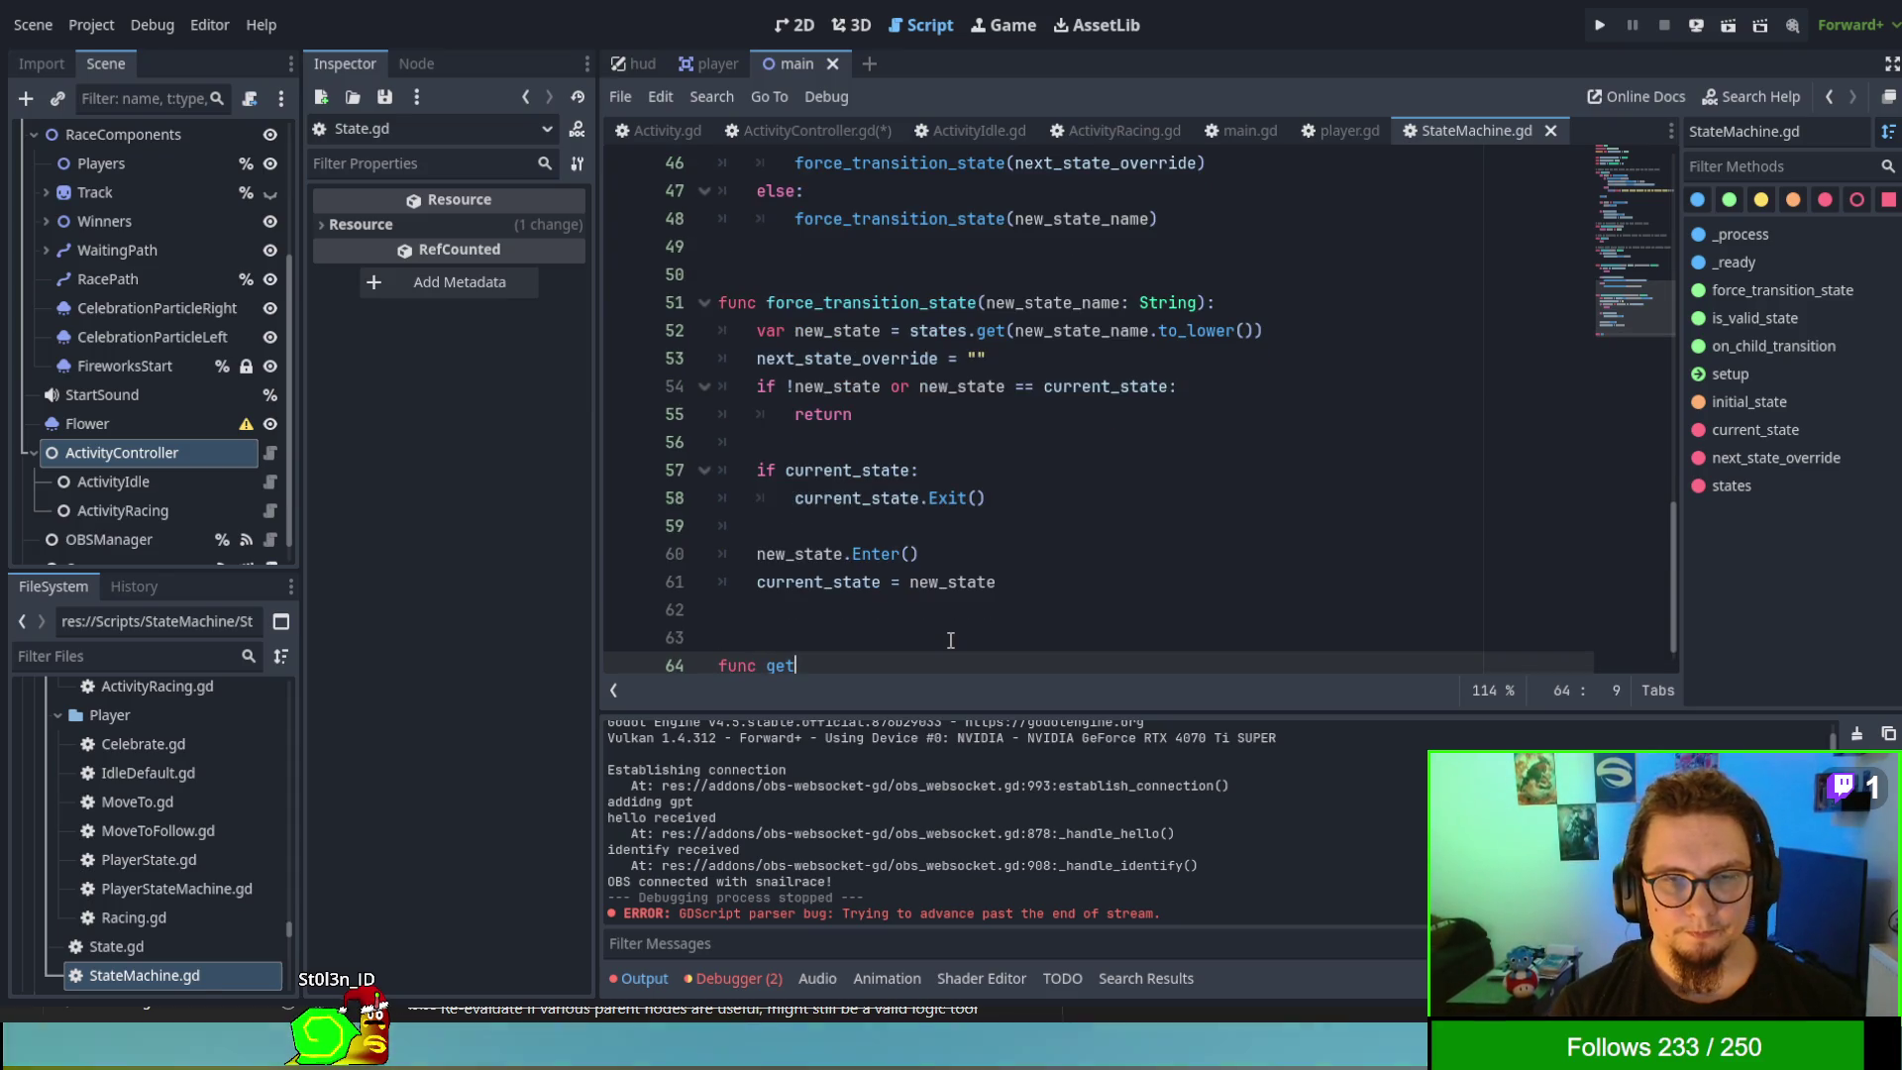
type("_stat")
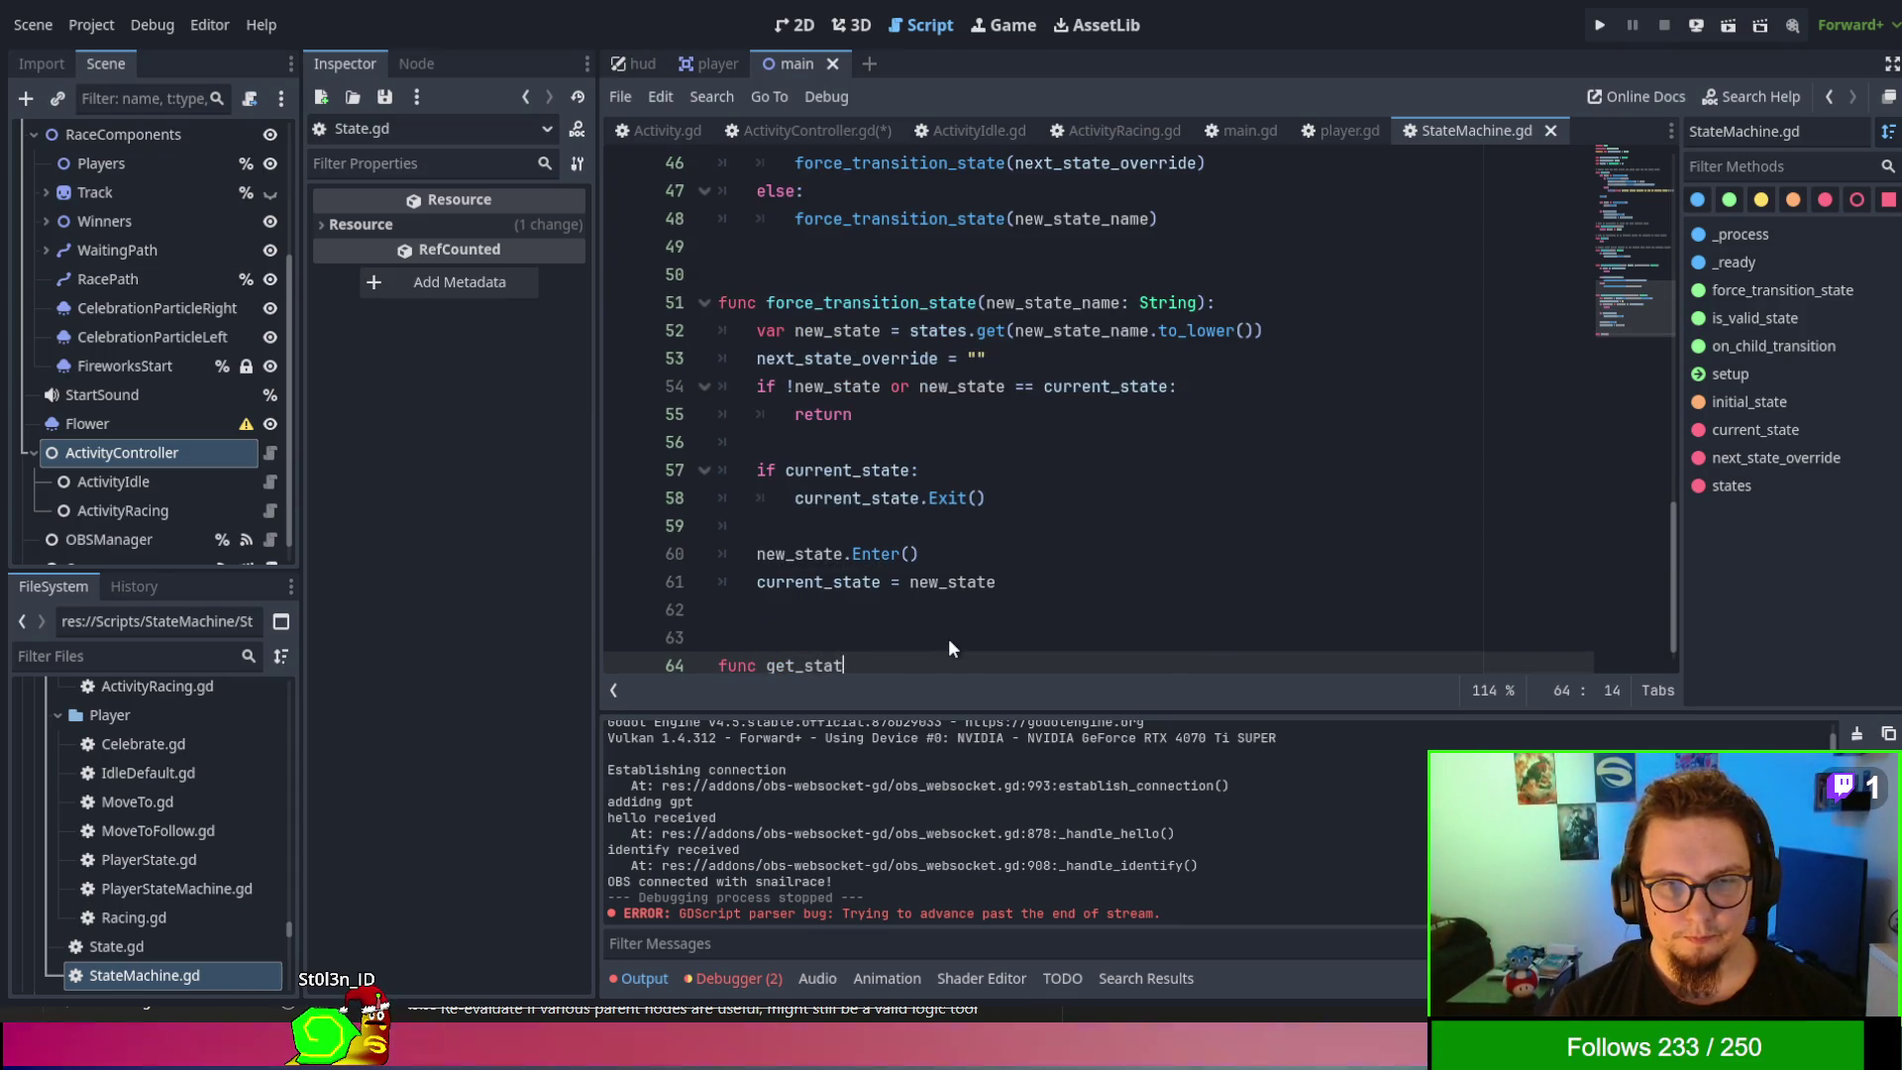
type("e_named(name:String")
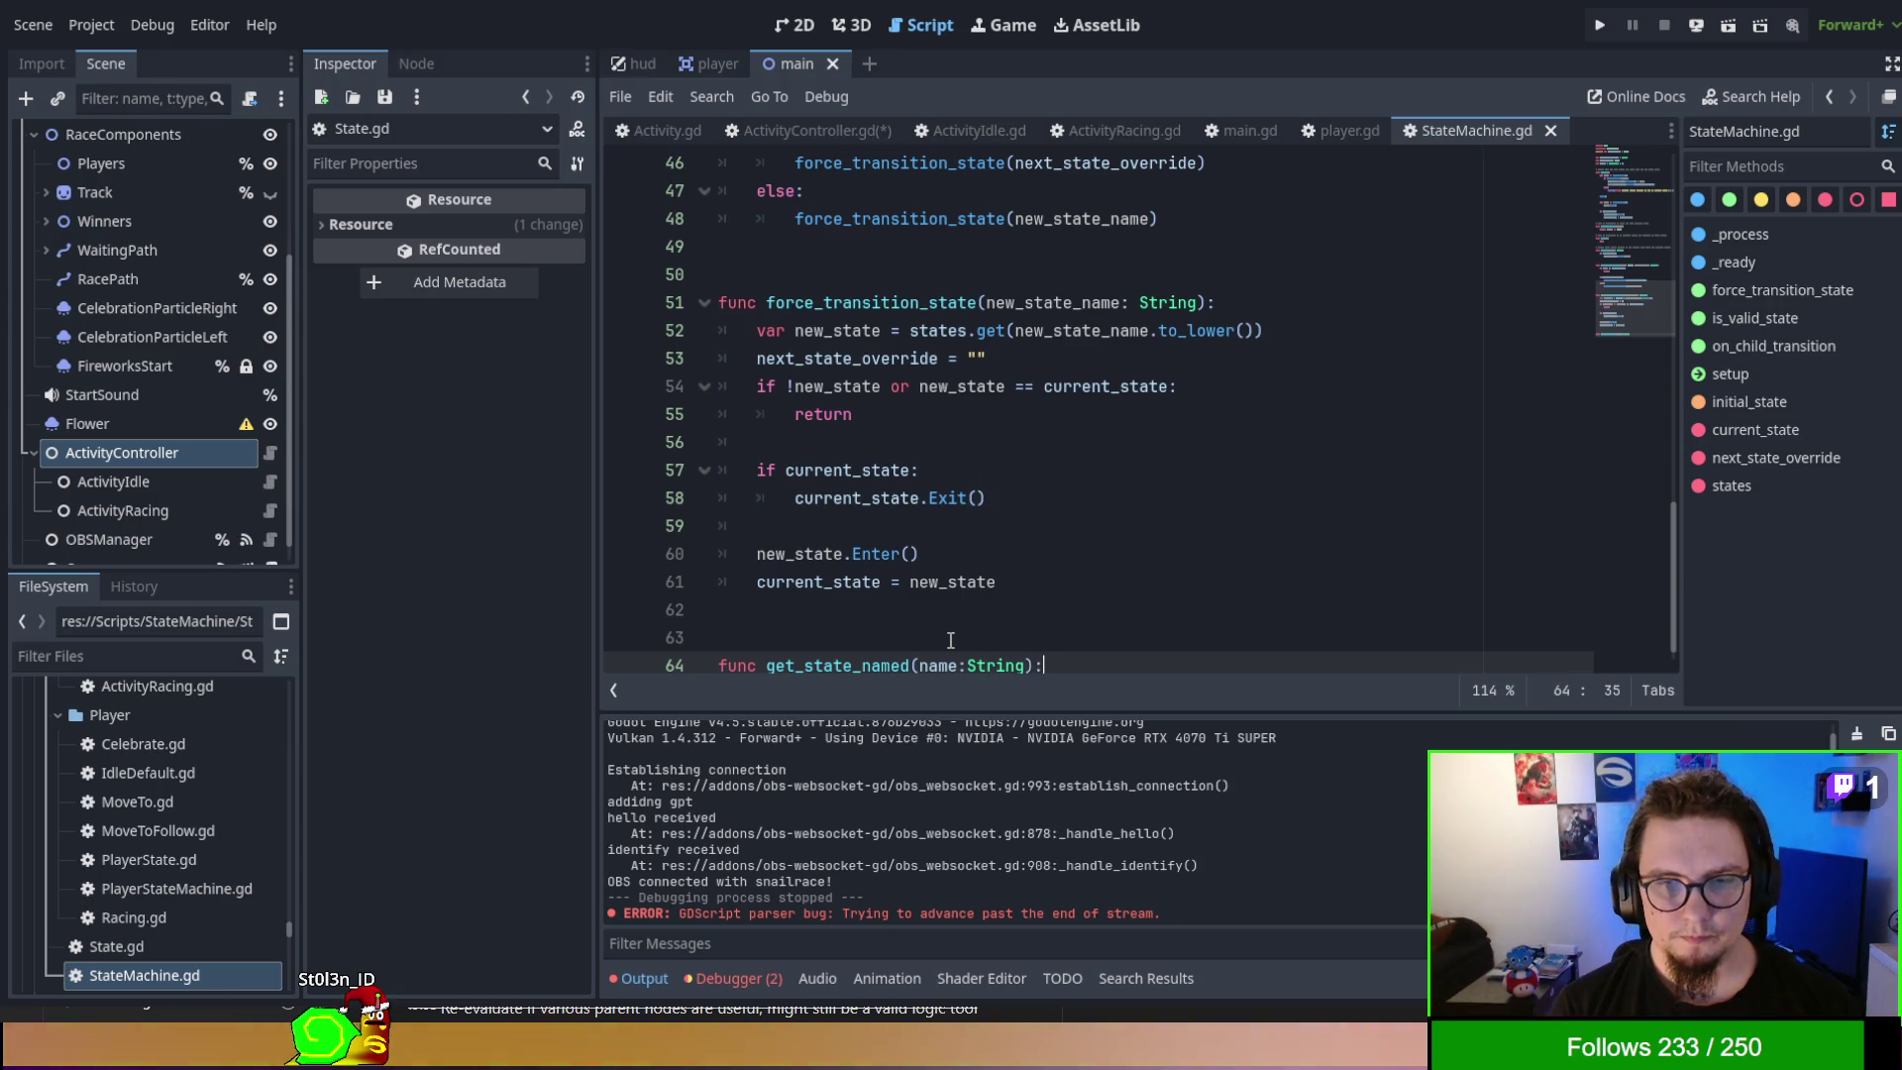
type(":")
key("Return")
Erase a mistyped return line and check the states dictionary's name.
type("re3t")
key("BackSpace")
key("BackSpace")
key("BackSpace")
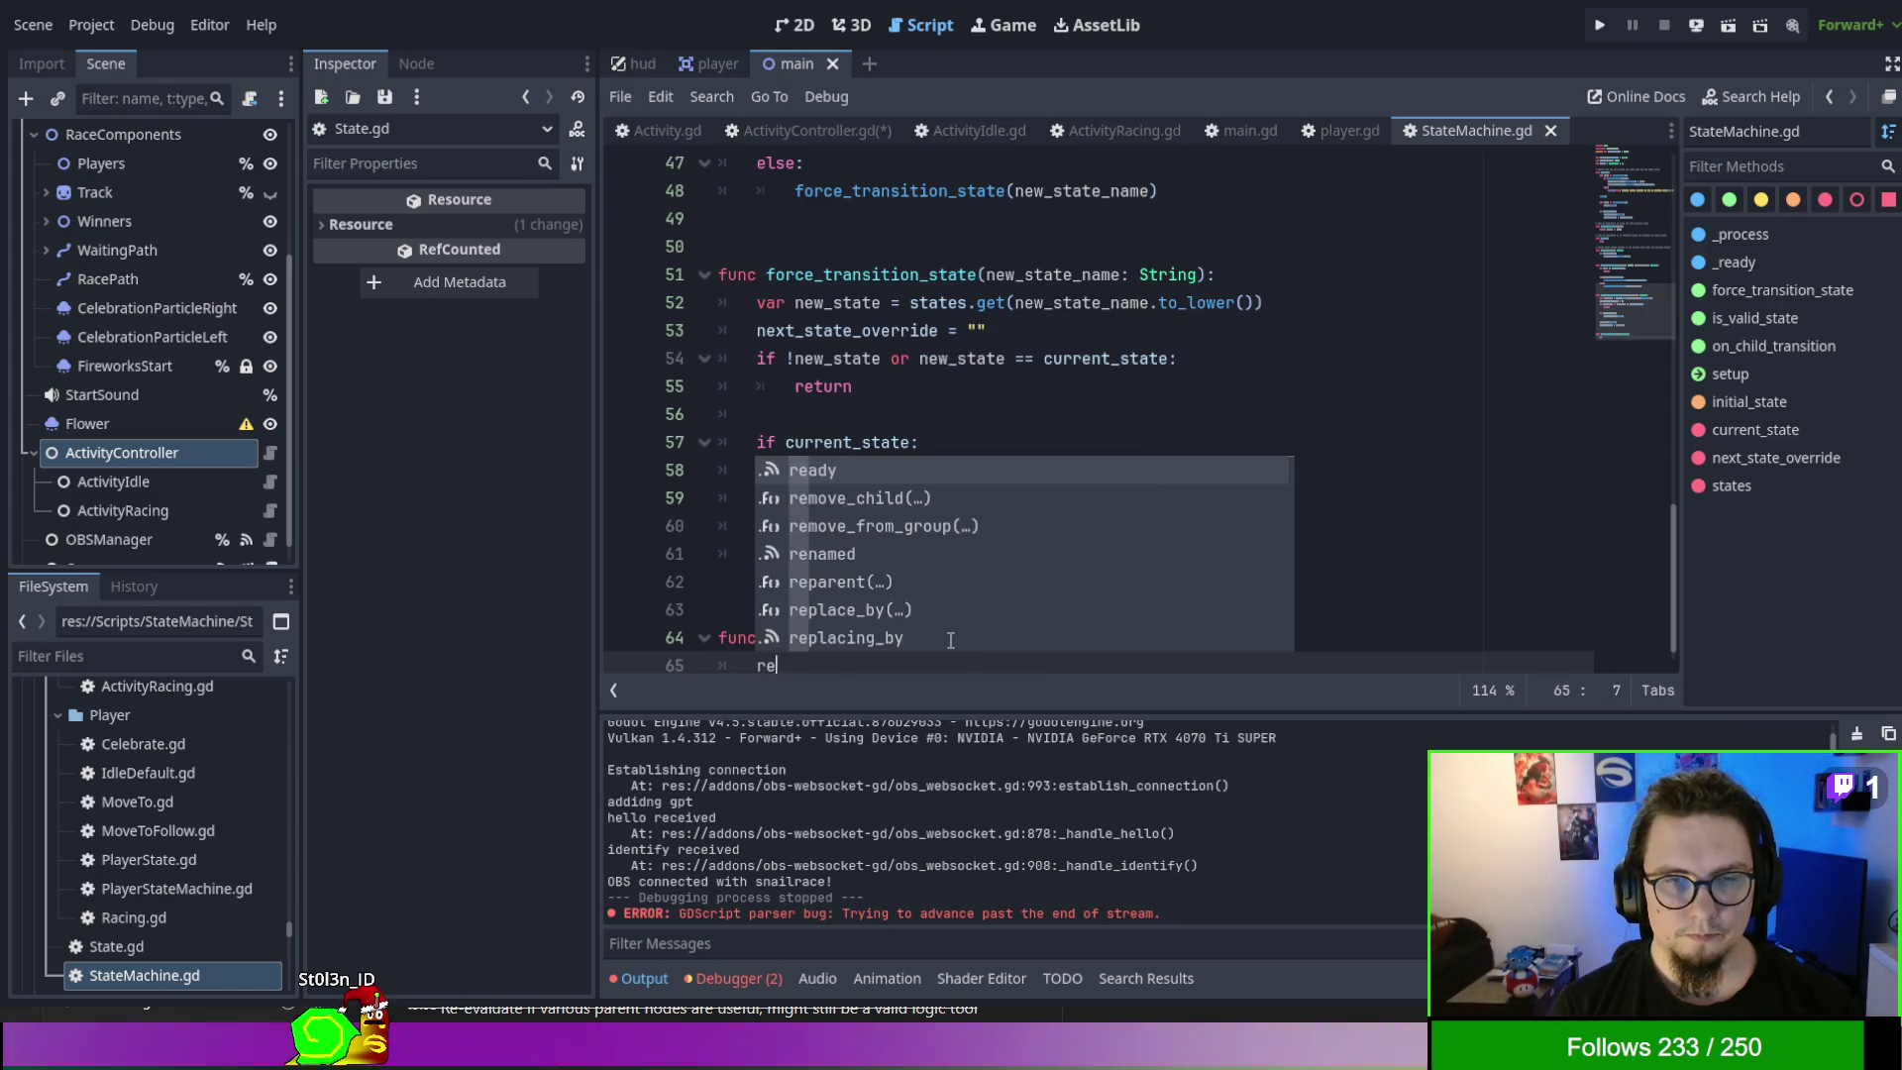
type("s")
key("BackSpace")
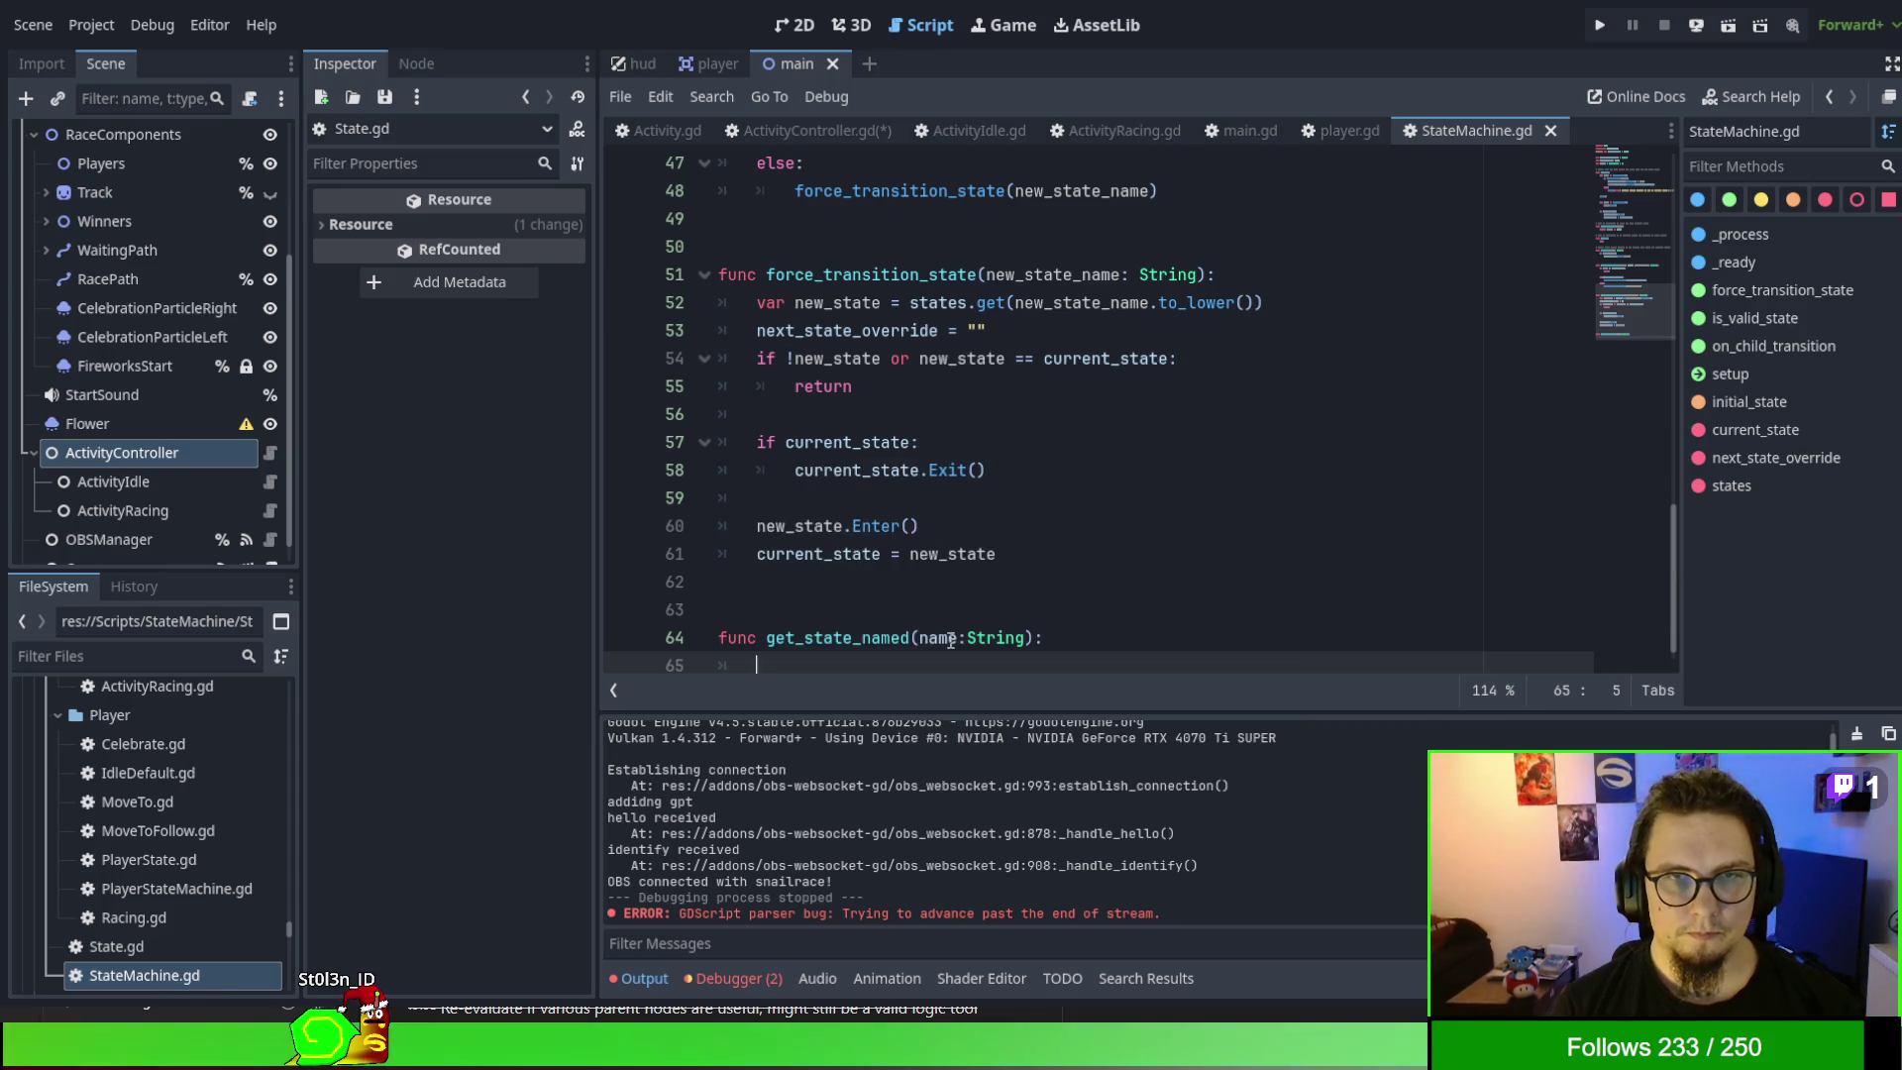
scroll(1031, 324, "up", 8)
scroll(1030, 324, "up", 4)
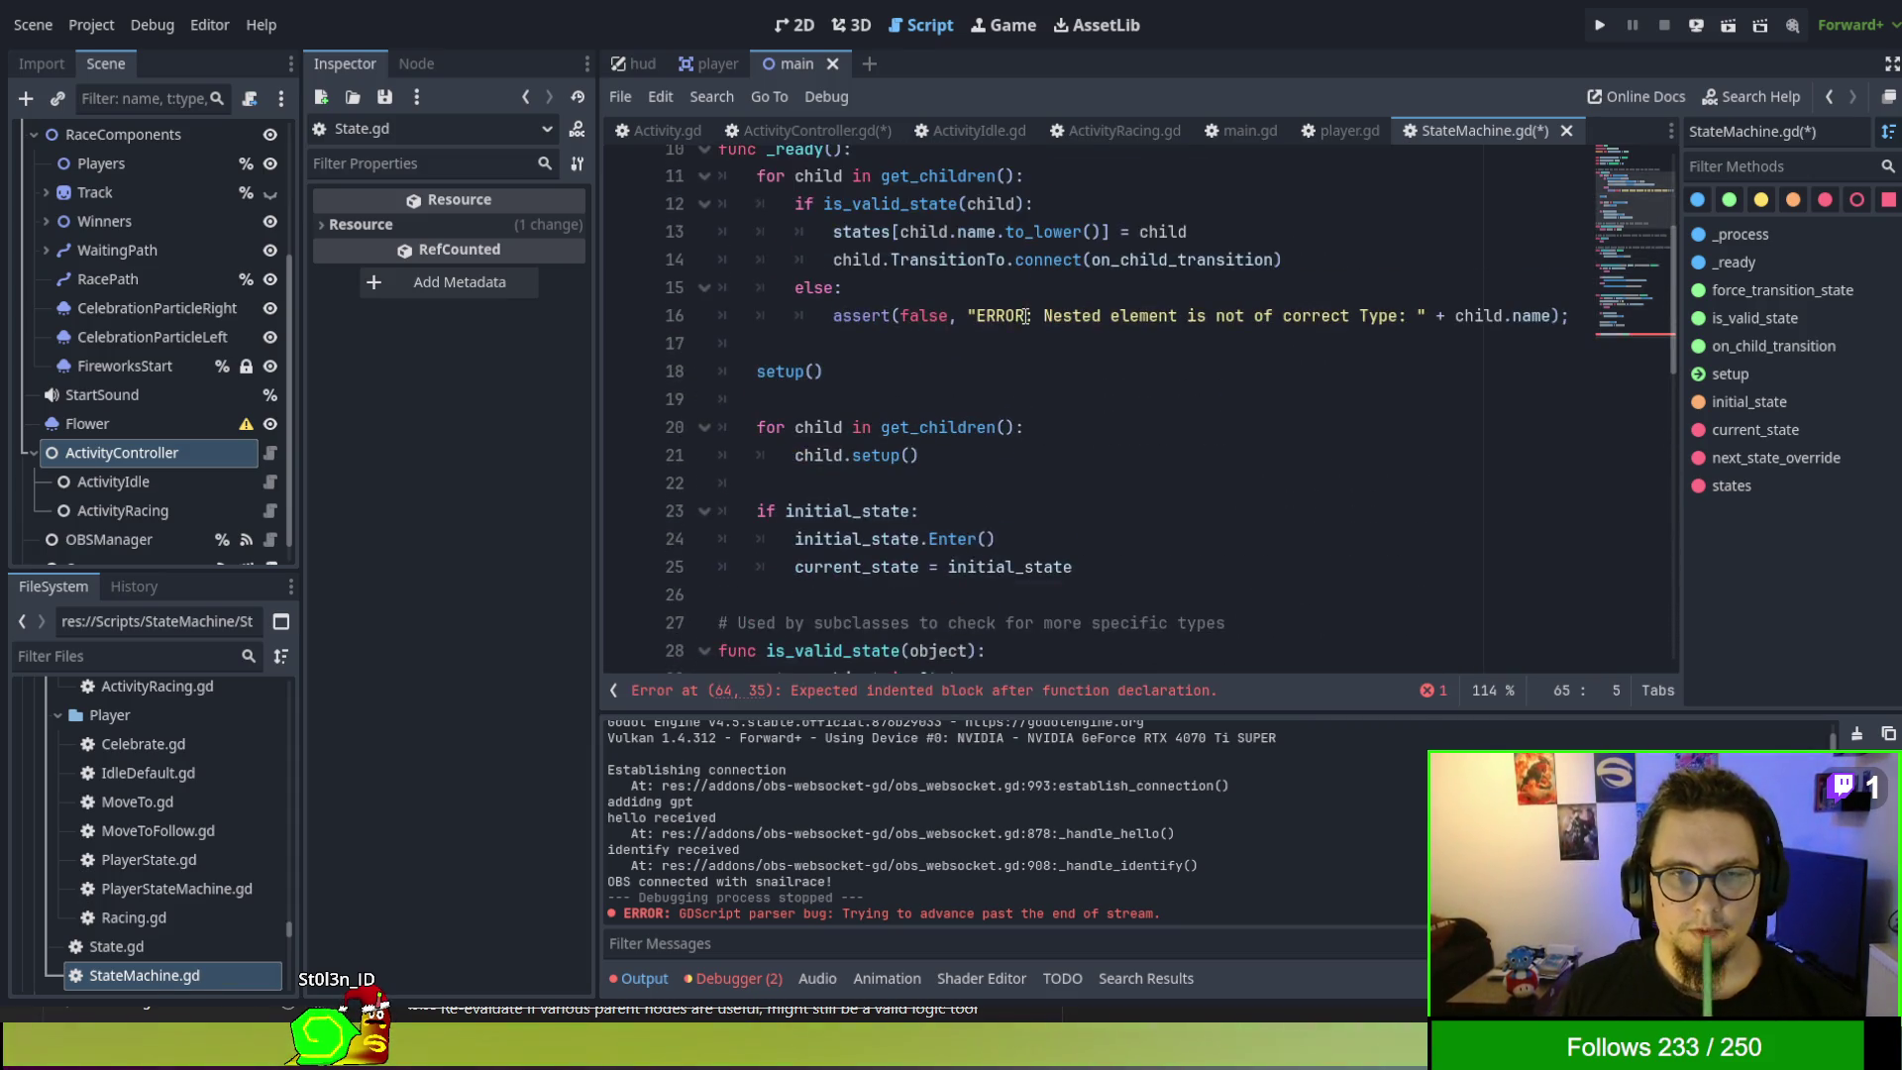
scroll(1036, 409, "down", 4)
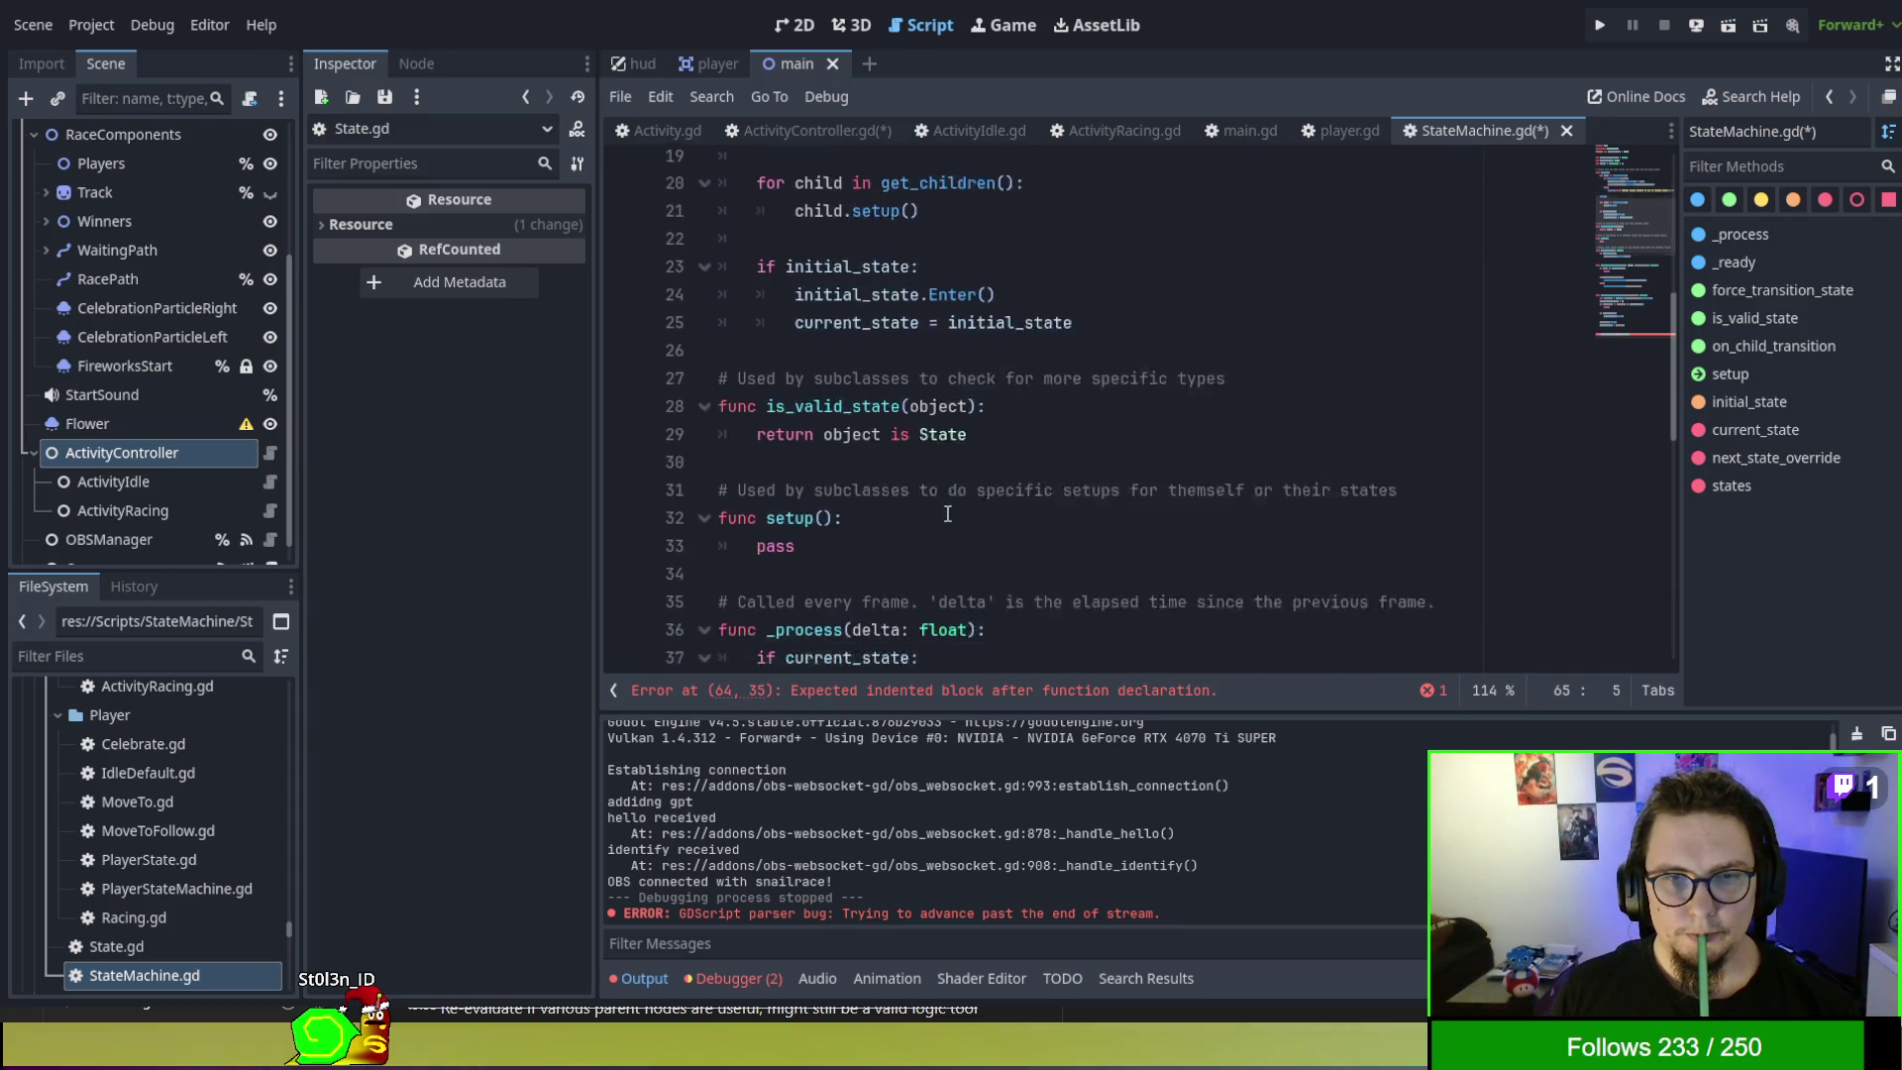
scroll(950, 501, "up", 4)
scroll(949, 501, "up", 3)
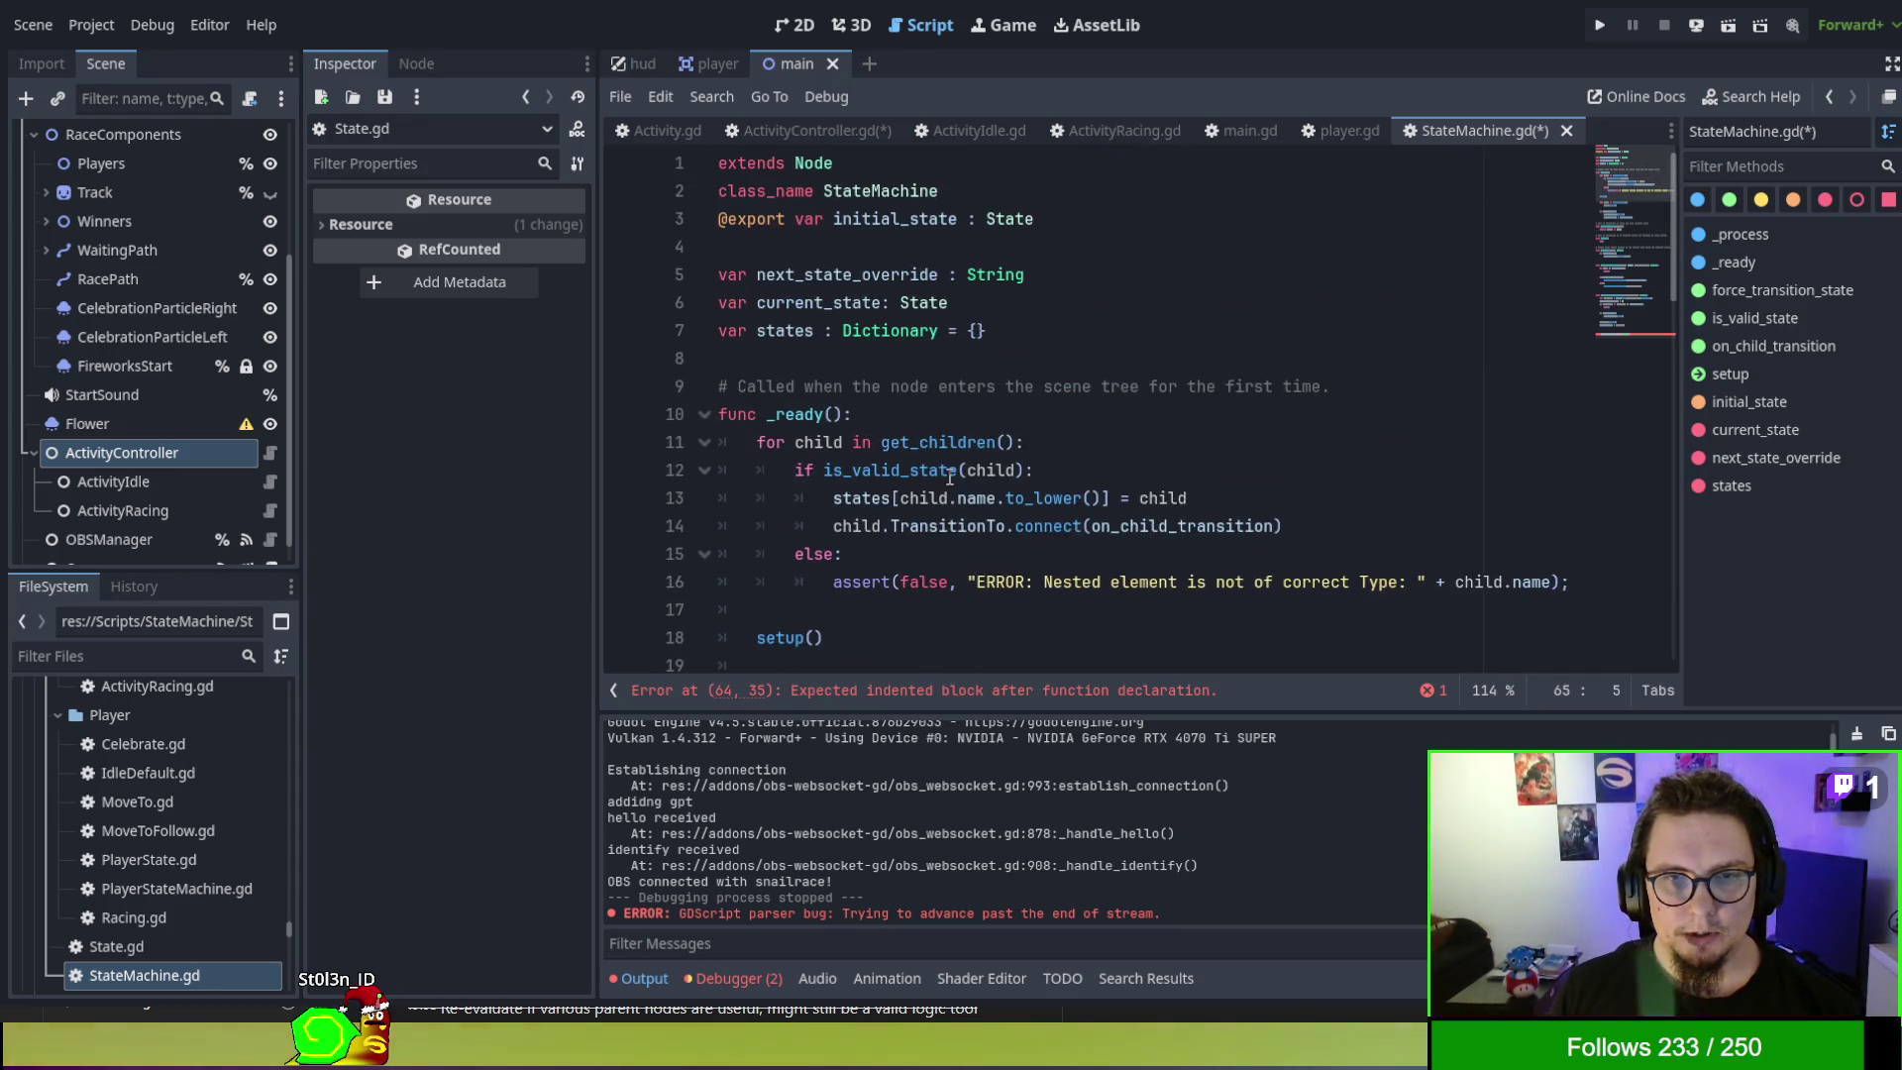
double_click(885, 498)
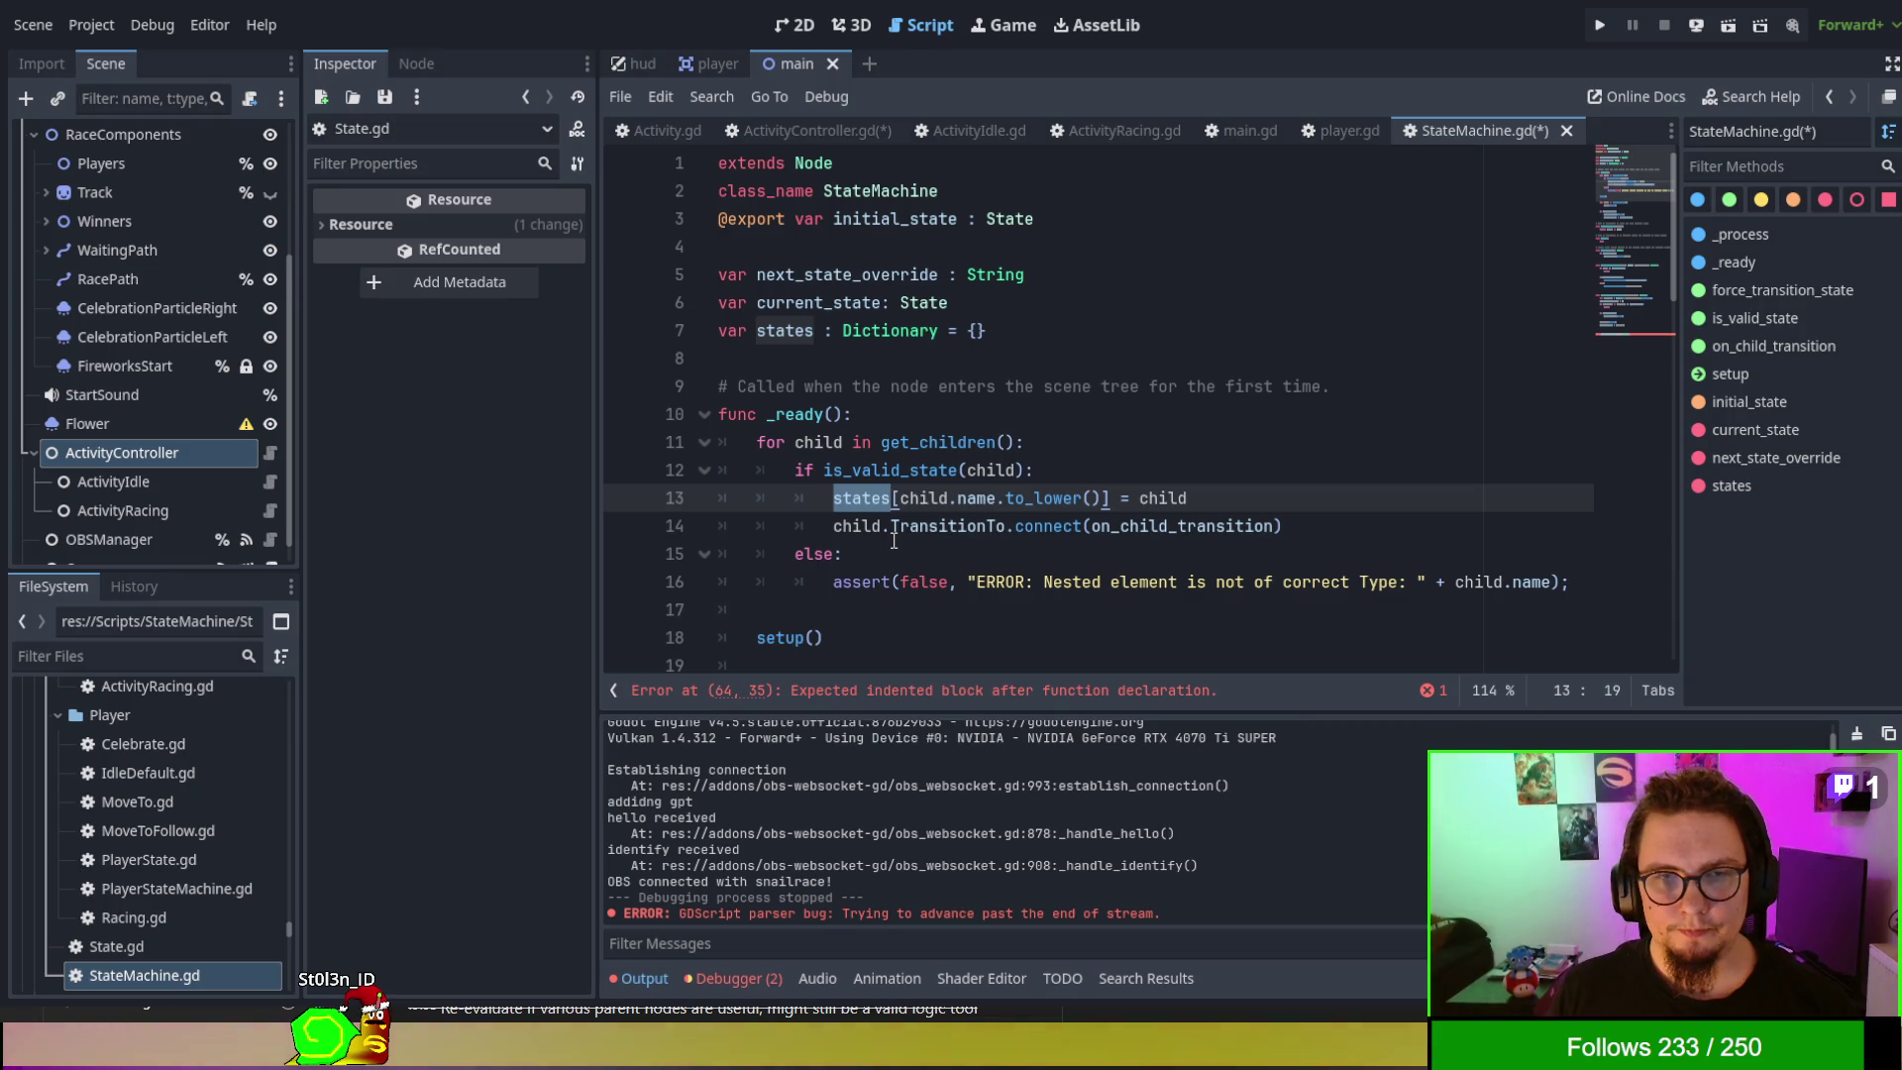
scroll(894, 540, "down", 15)
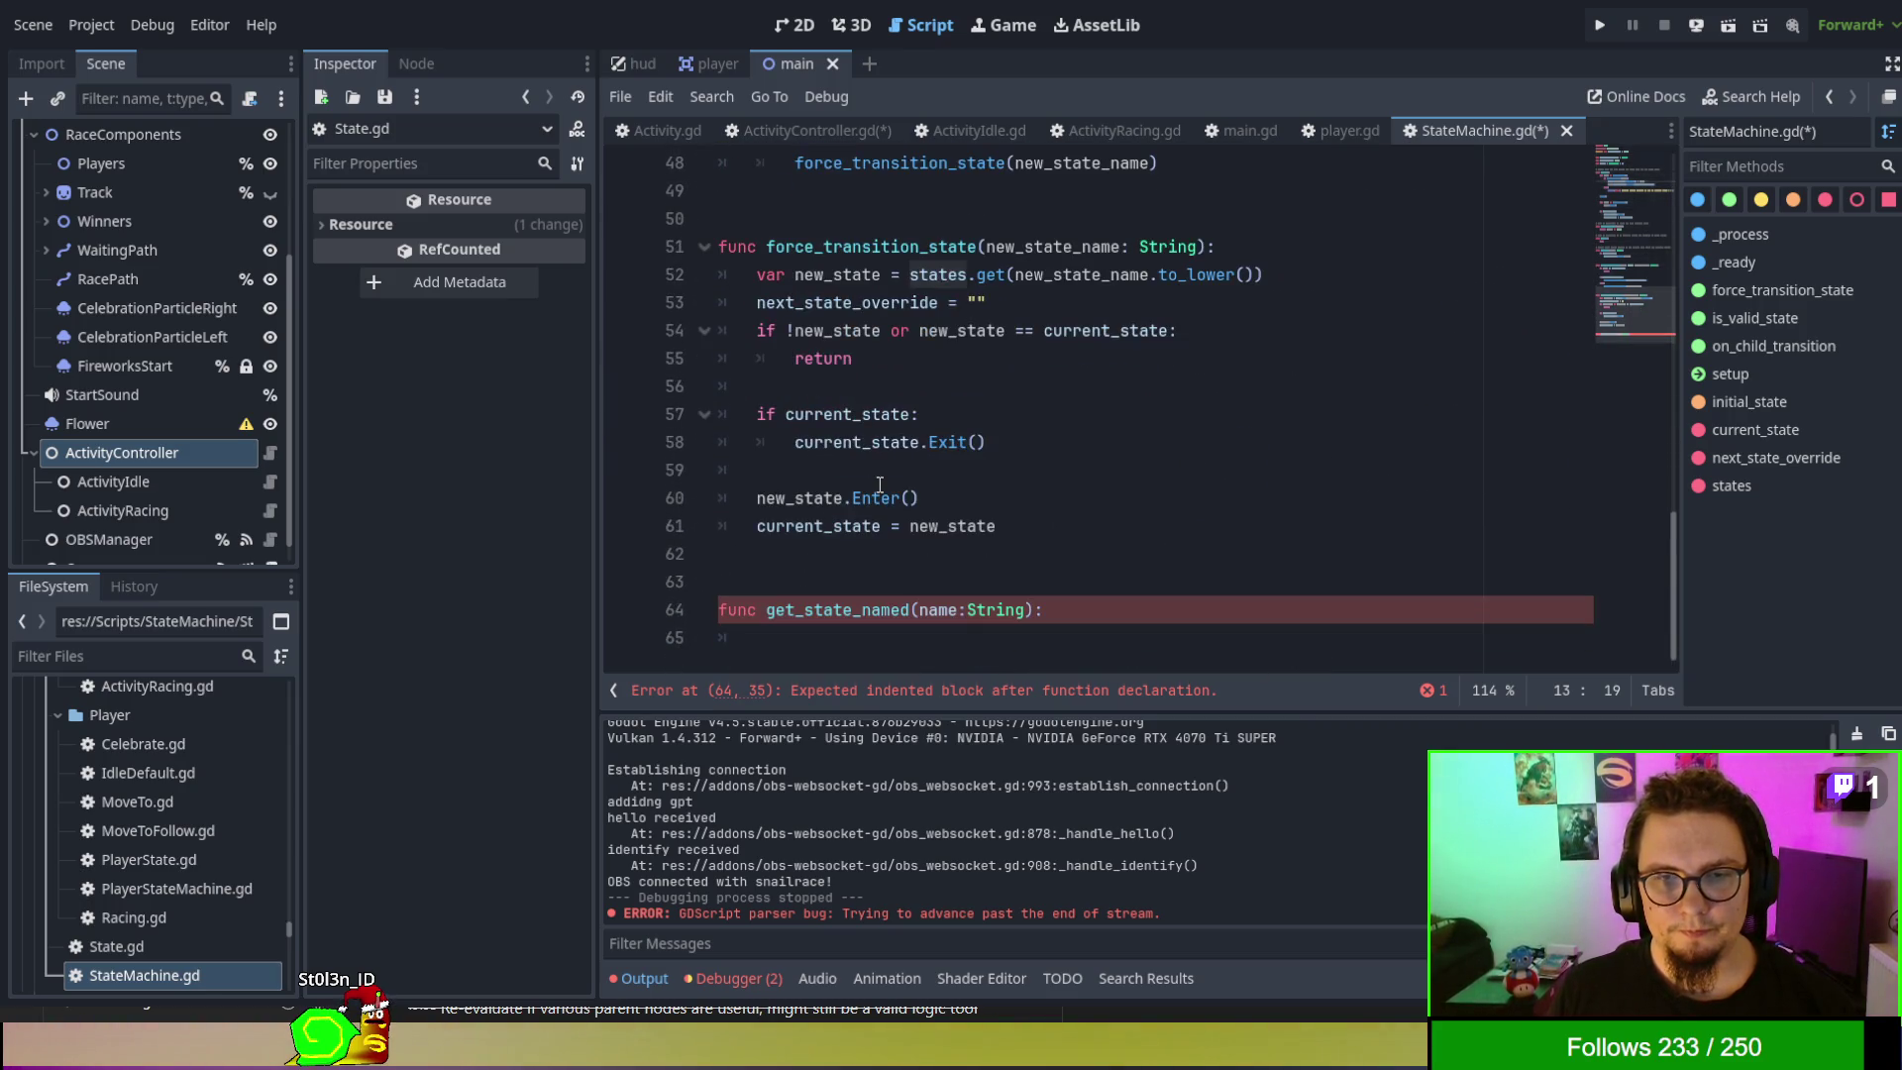
Write the function body so it returns states.get(name).
left_click(1050, 622)
key("Return")
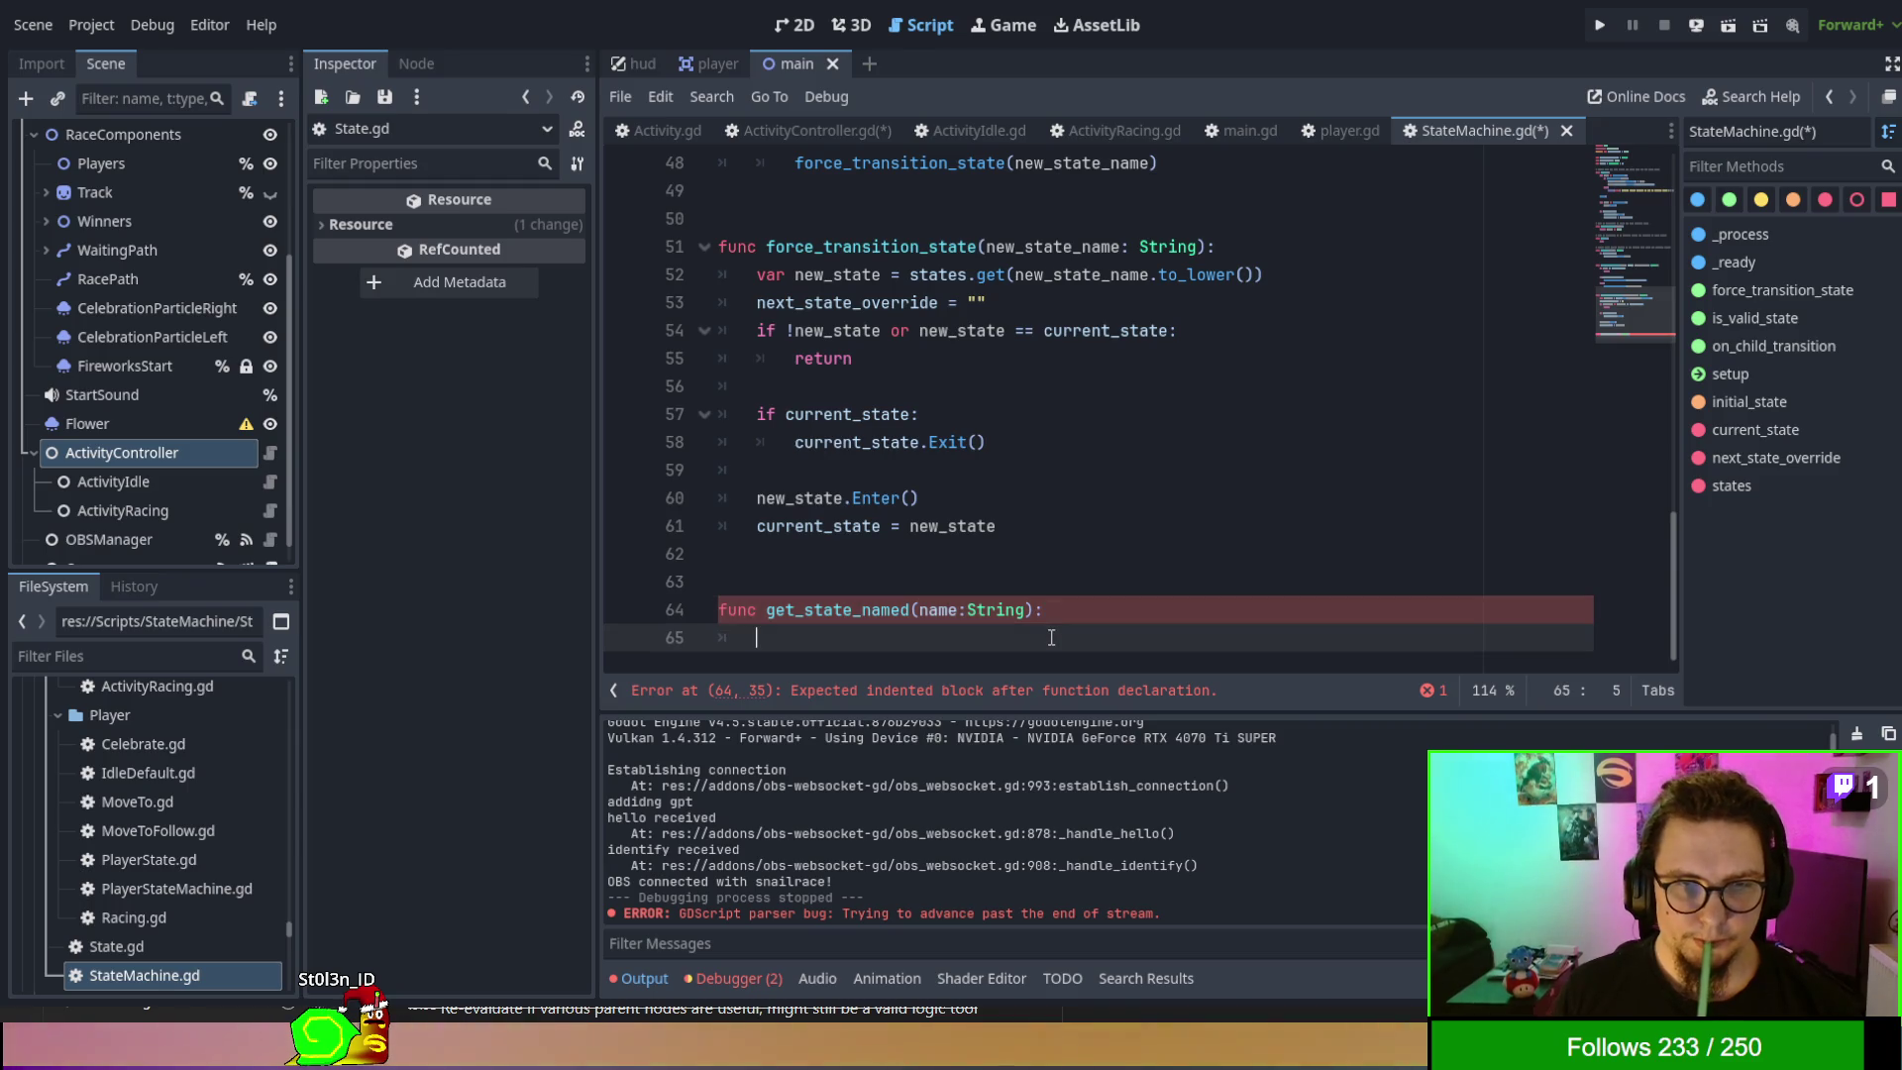
type("states[")
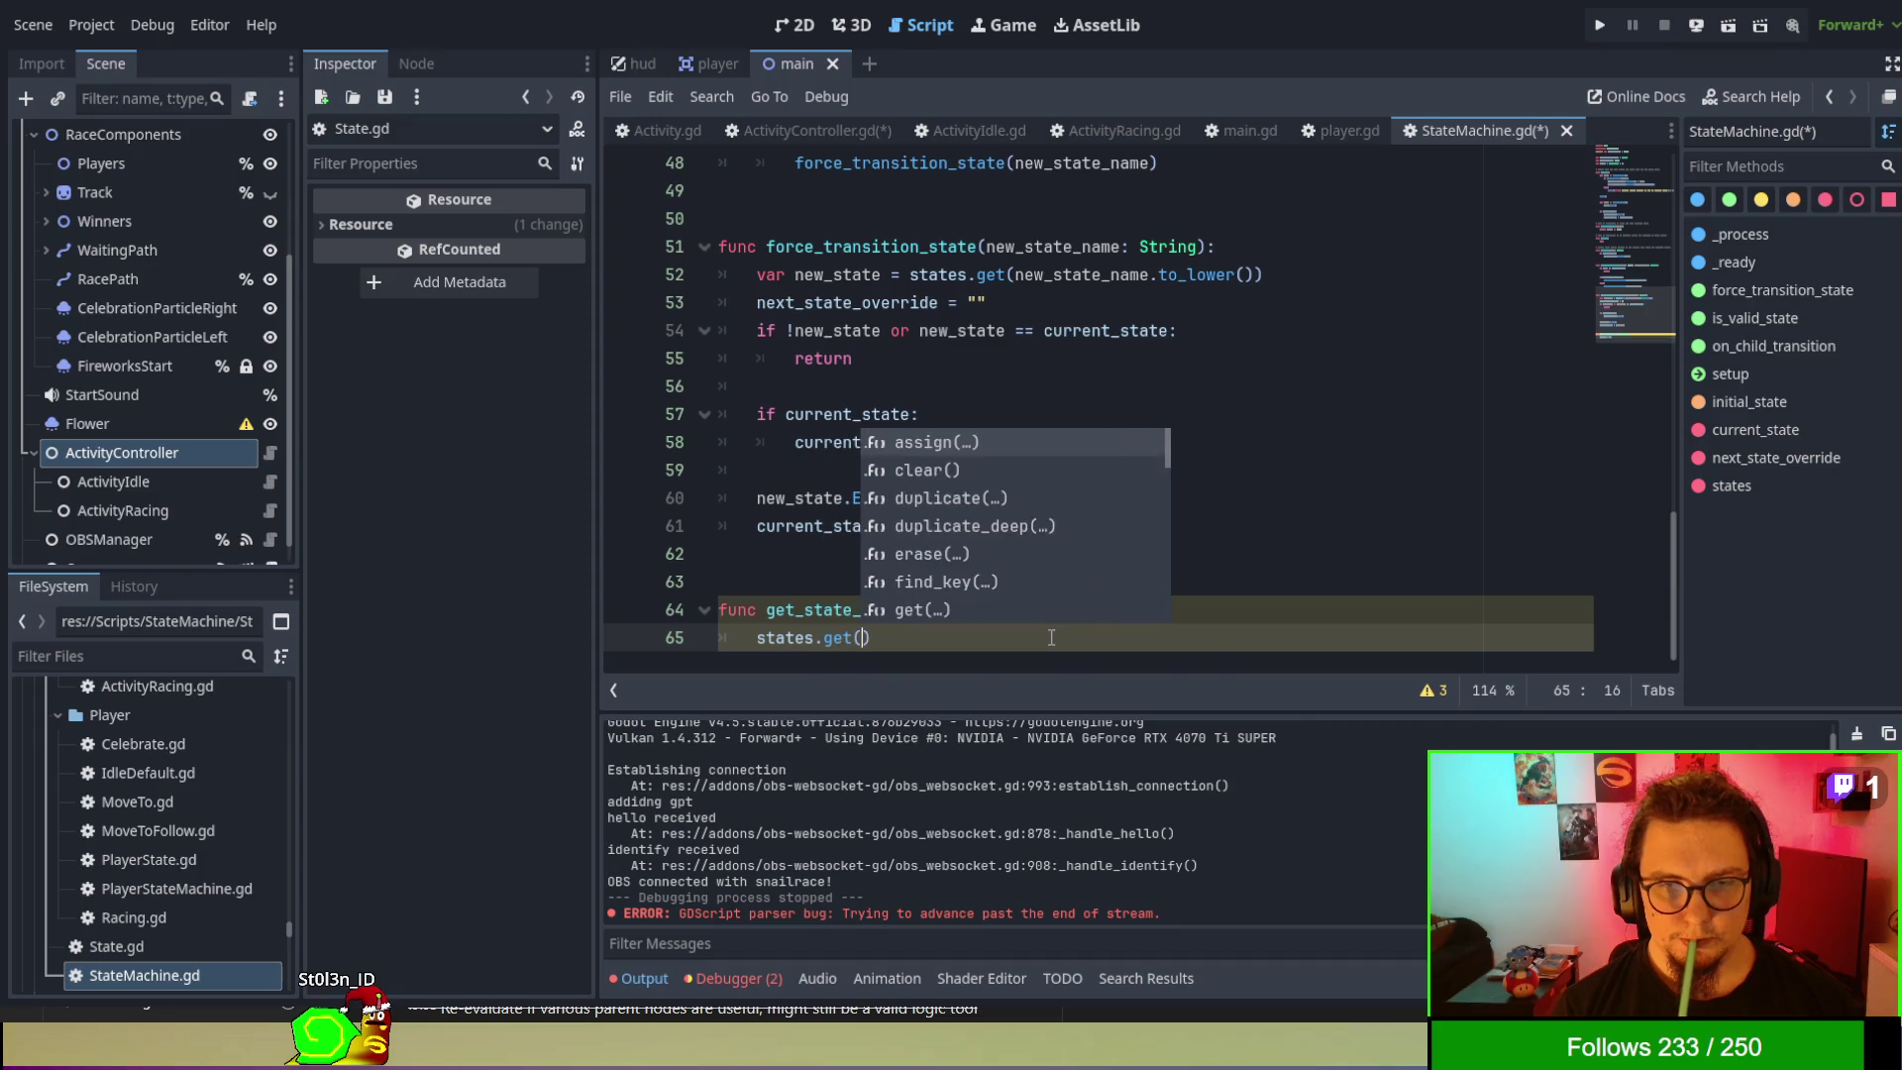
key("Return")
type(")")
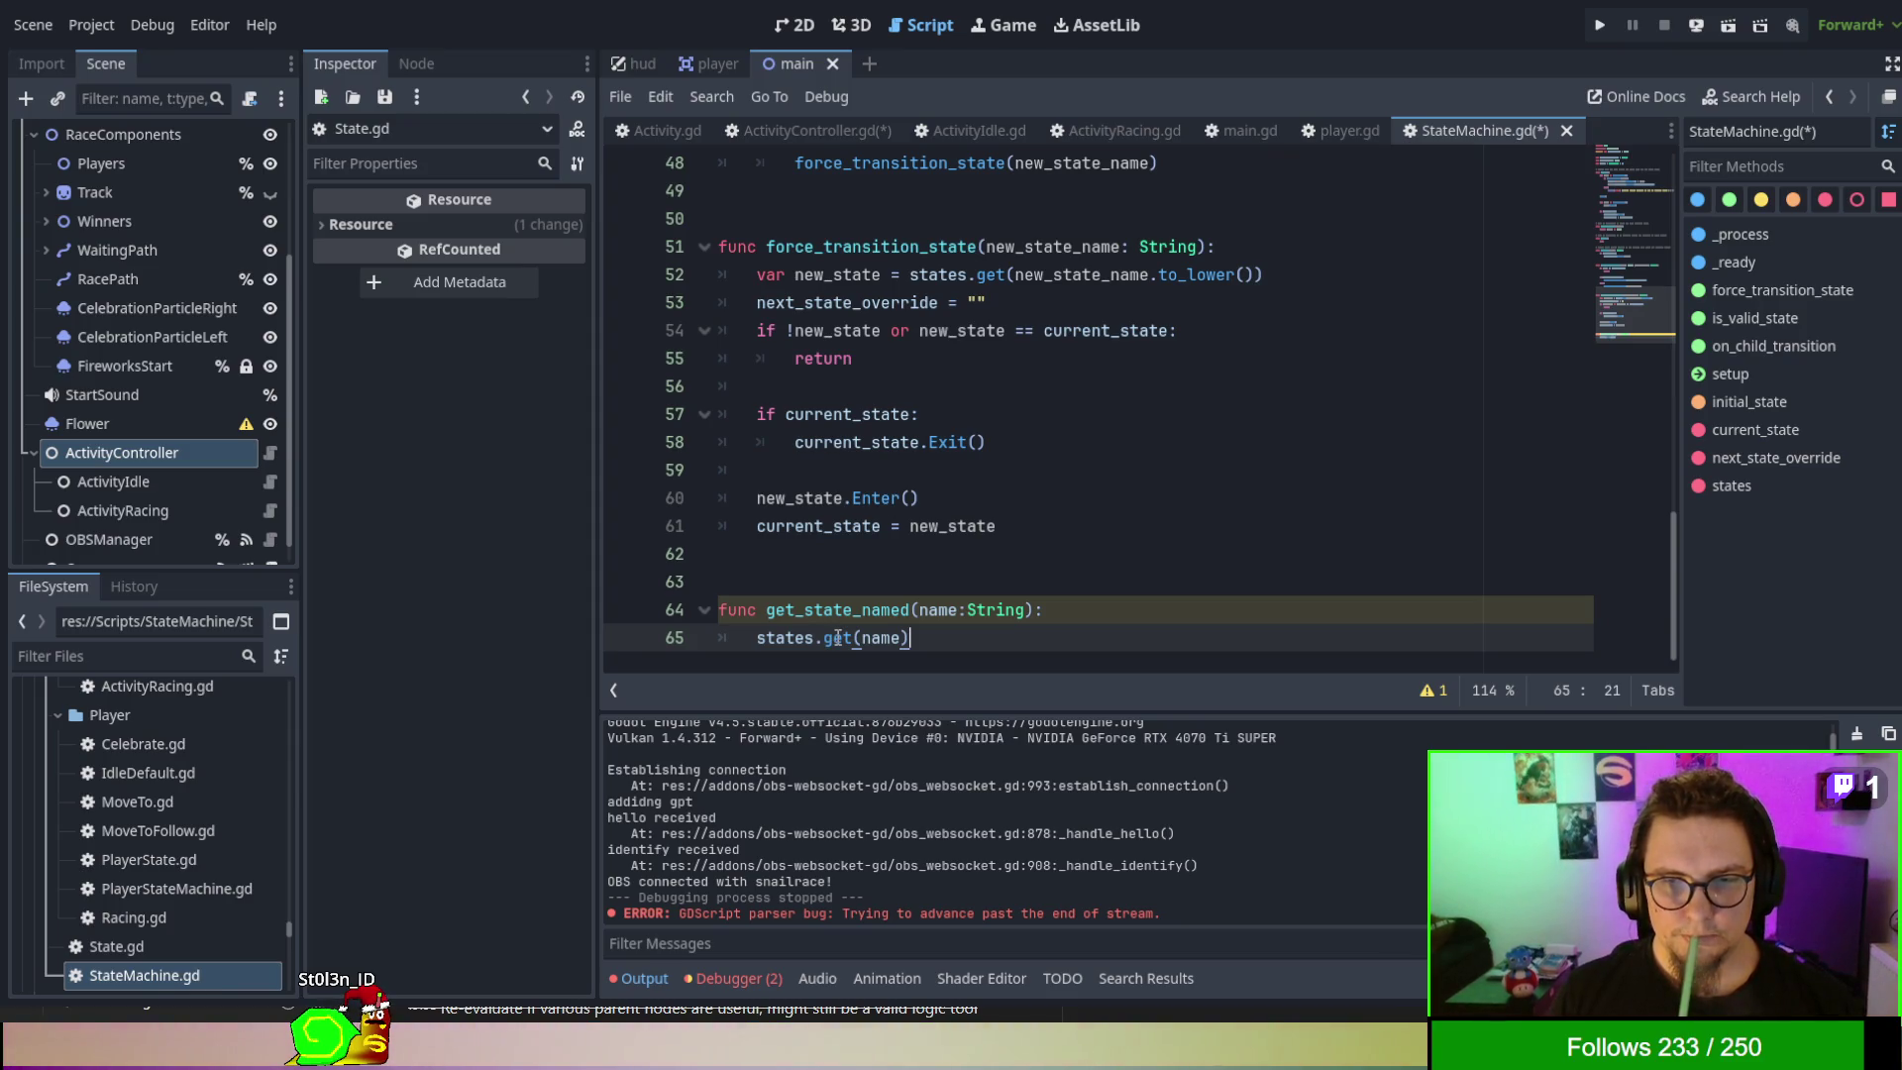
type("return")
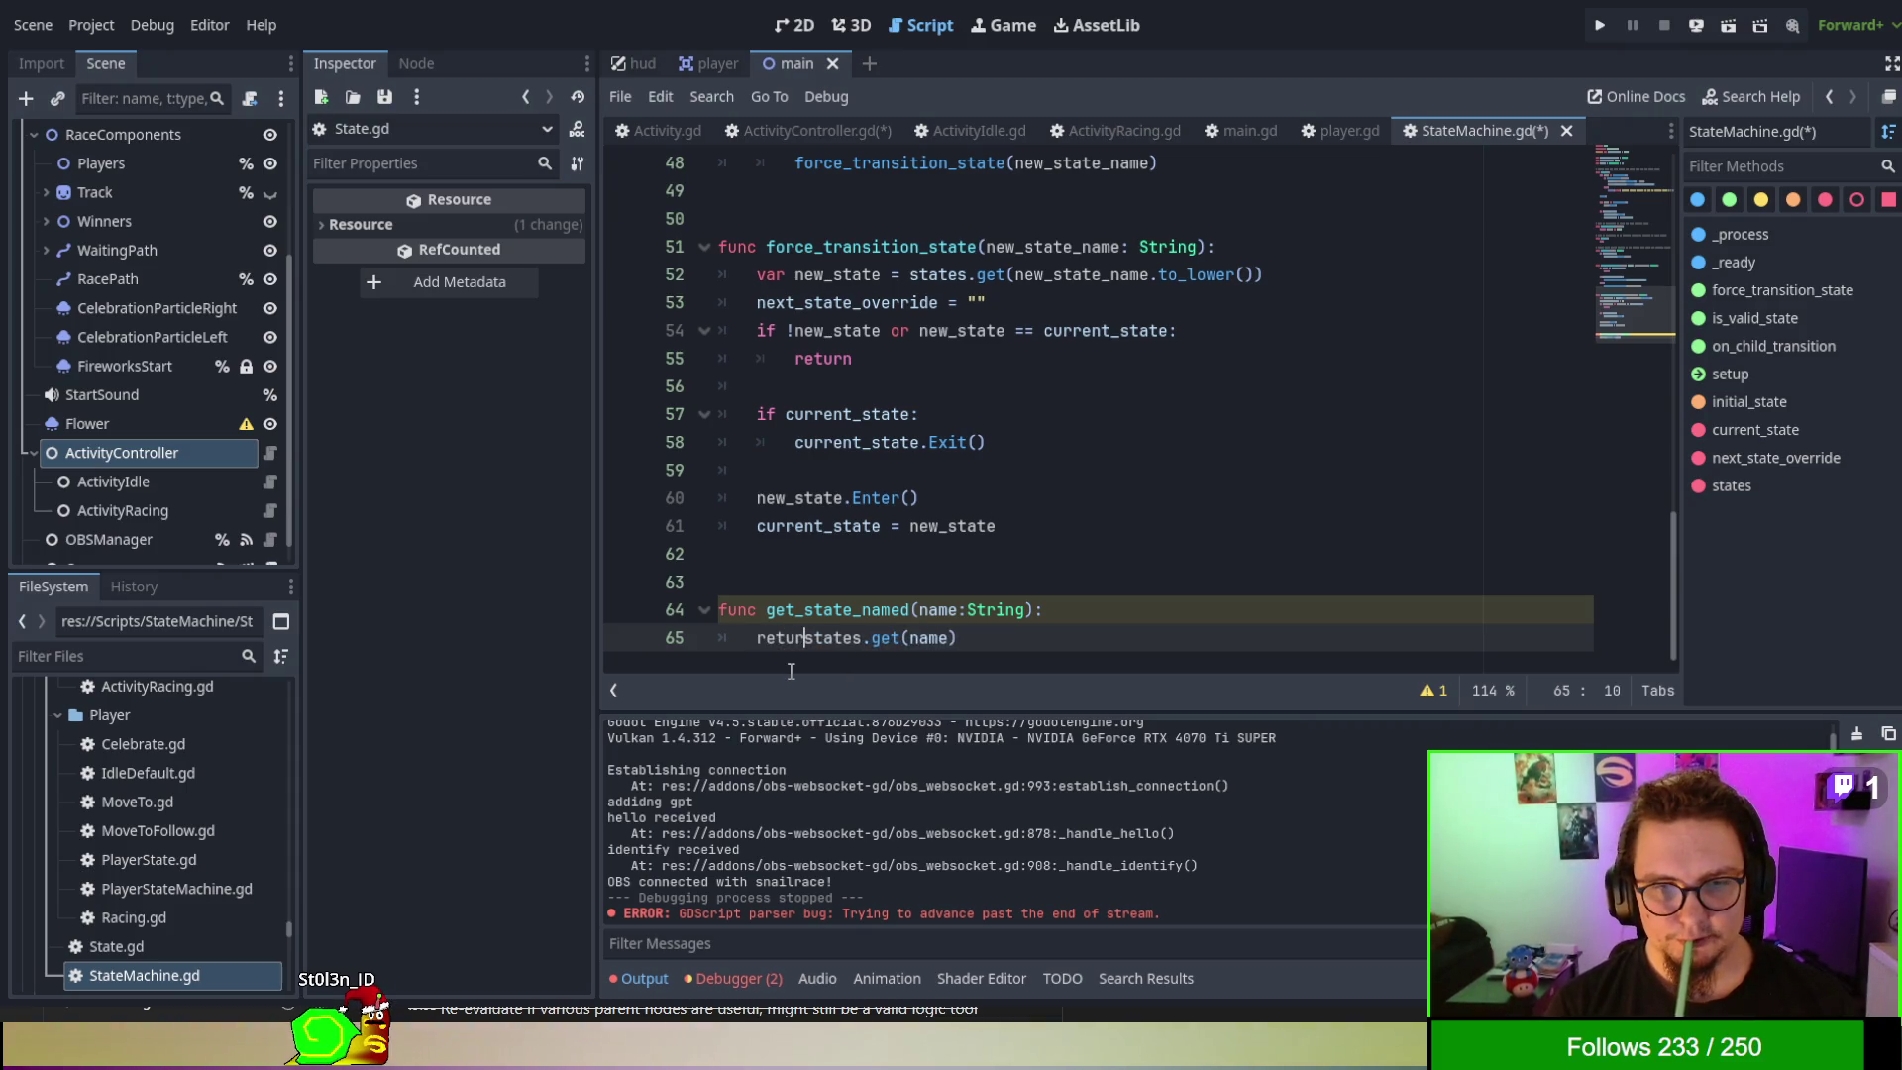
key("Up")
key("Up")
key("Up")
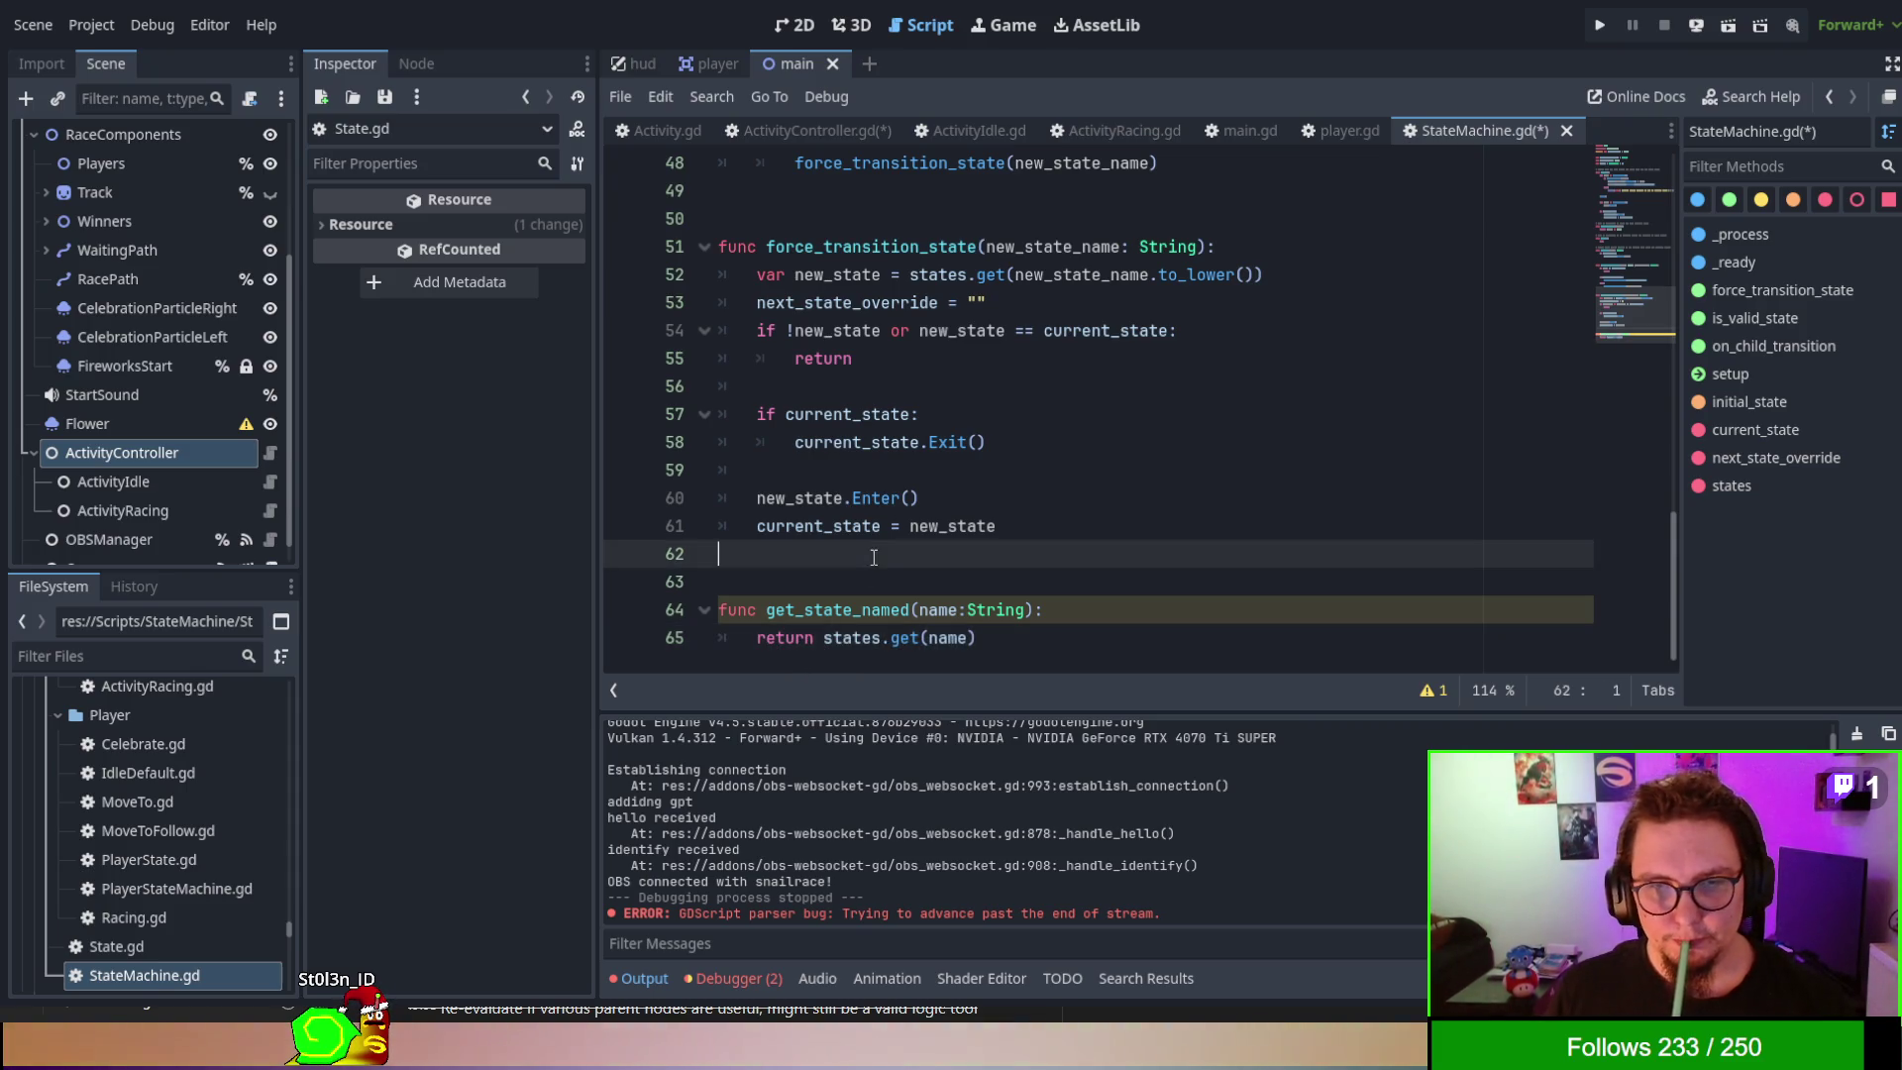
left_click(828, 611)
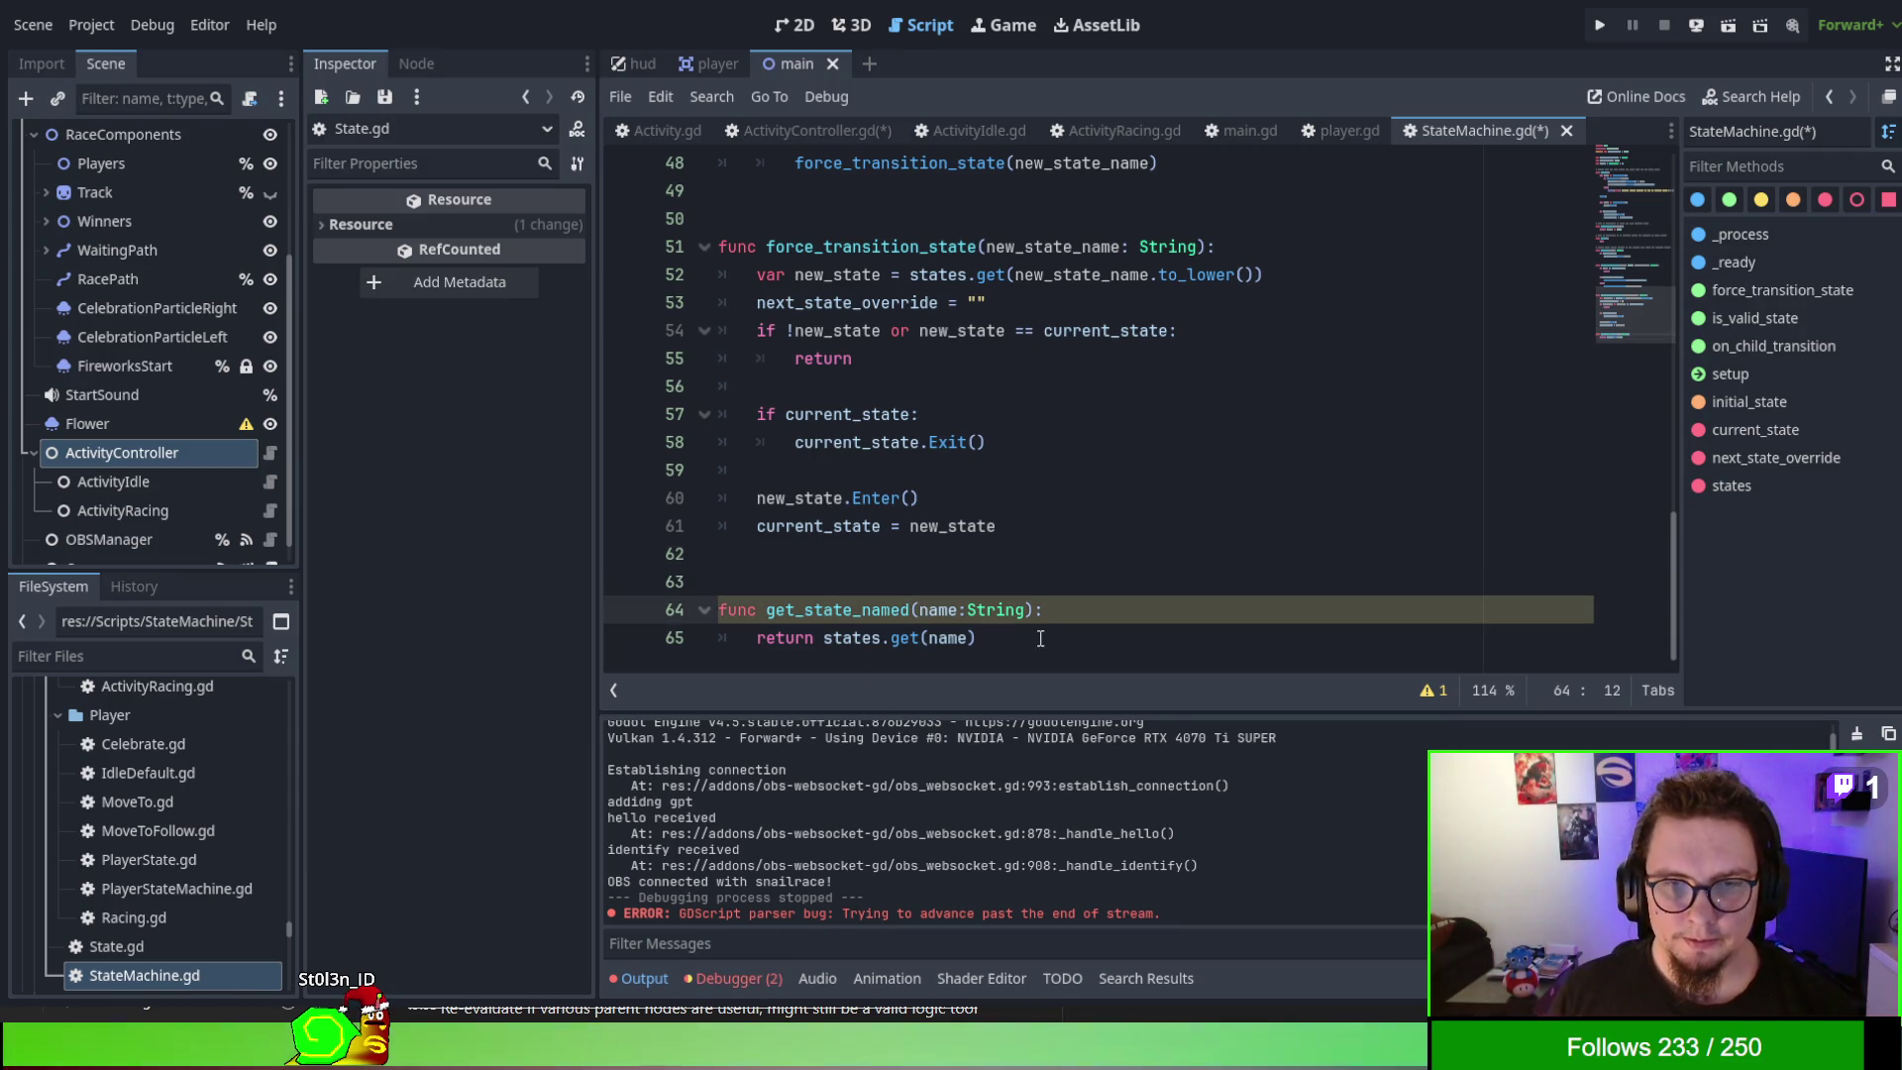
left_click(735, 979)
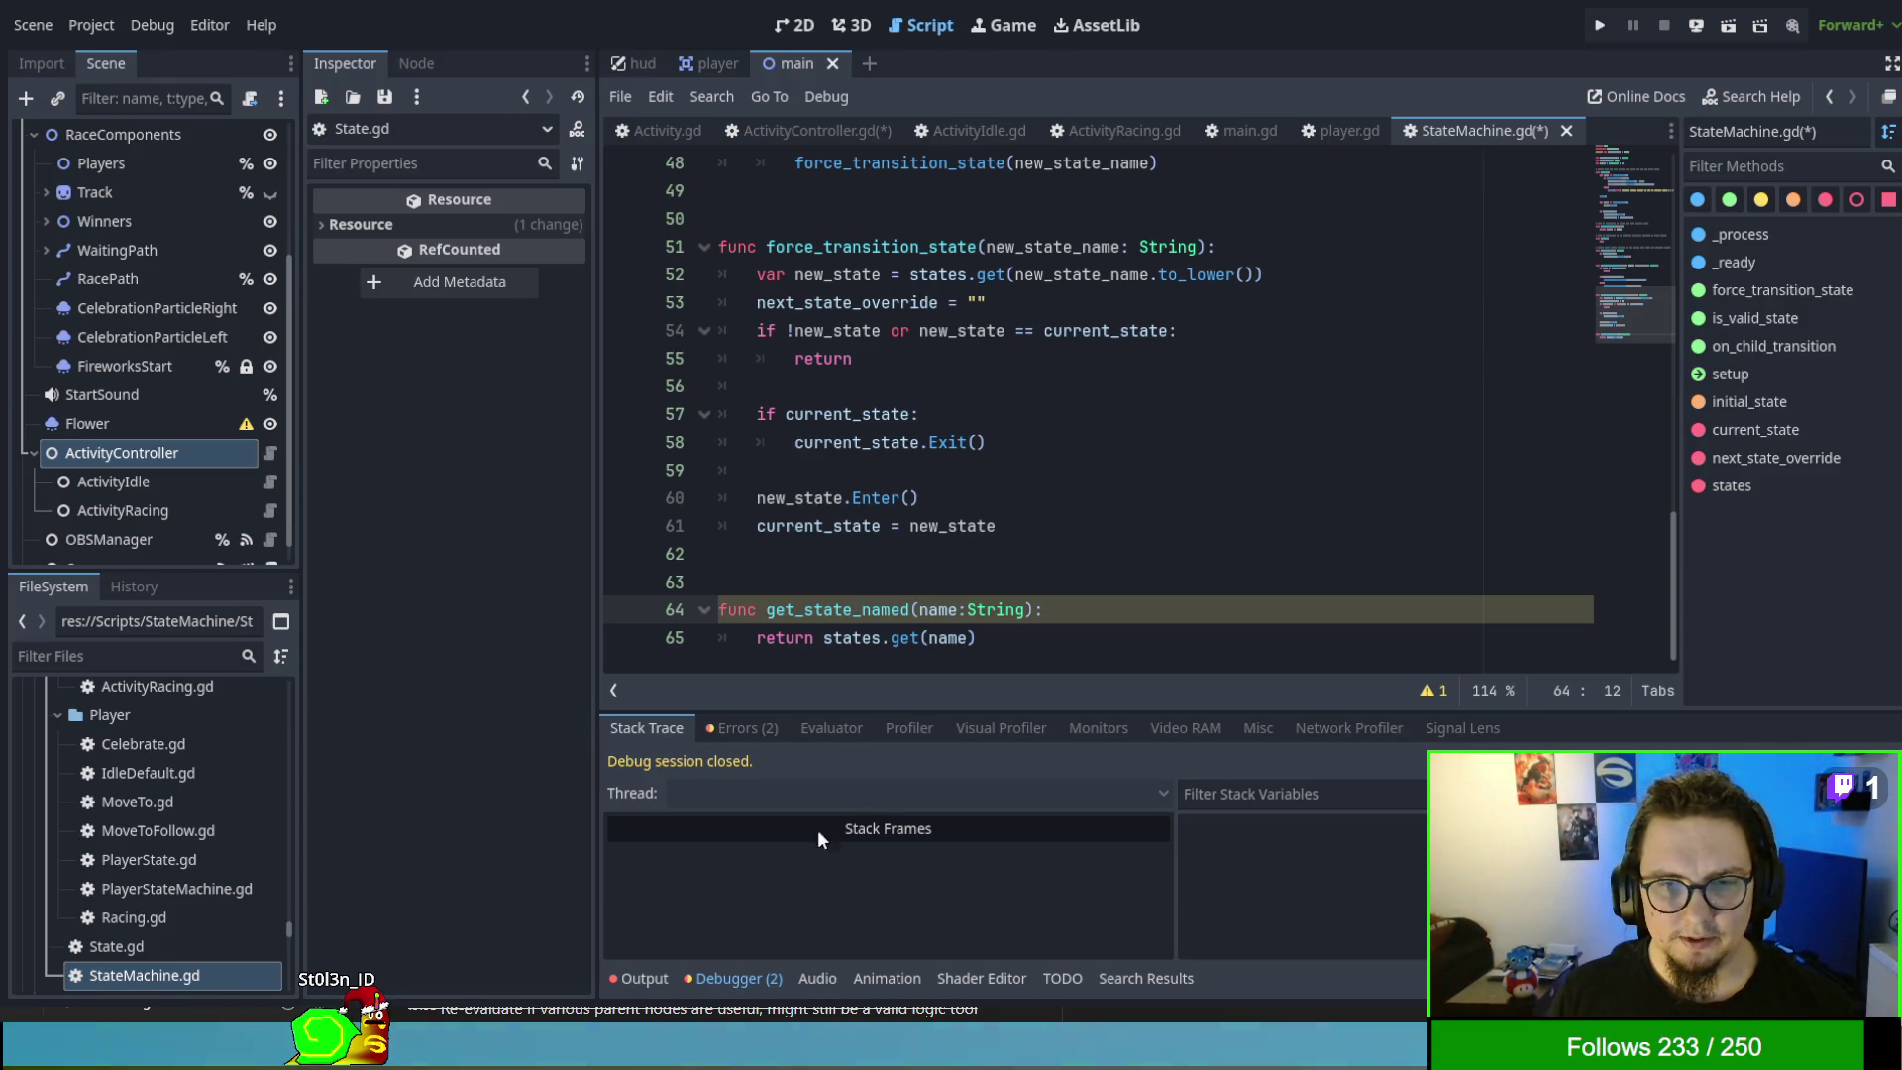
Jump from the Errors list to the unused variable warning at main.gd line 186, then close main.gd.
left_click(751, 729)
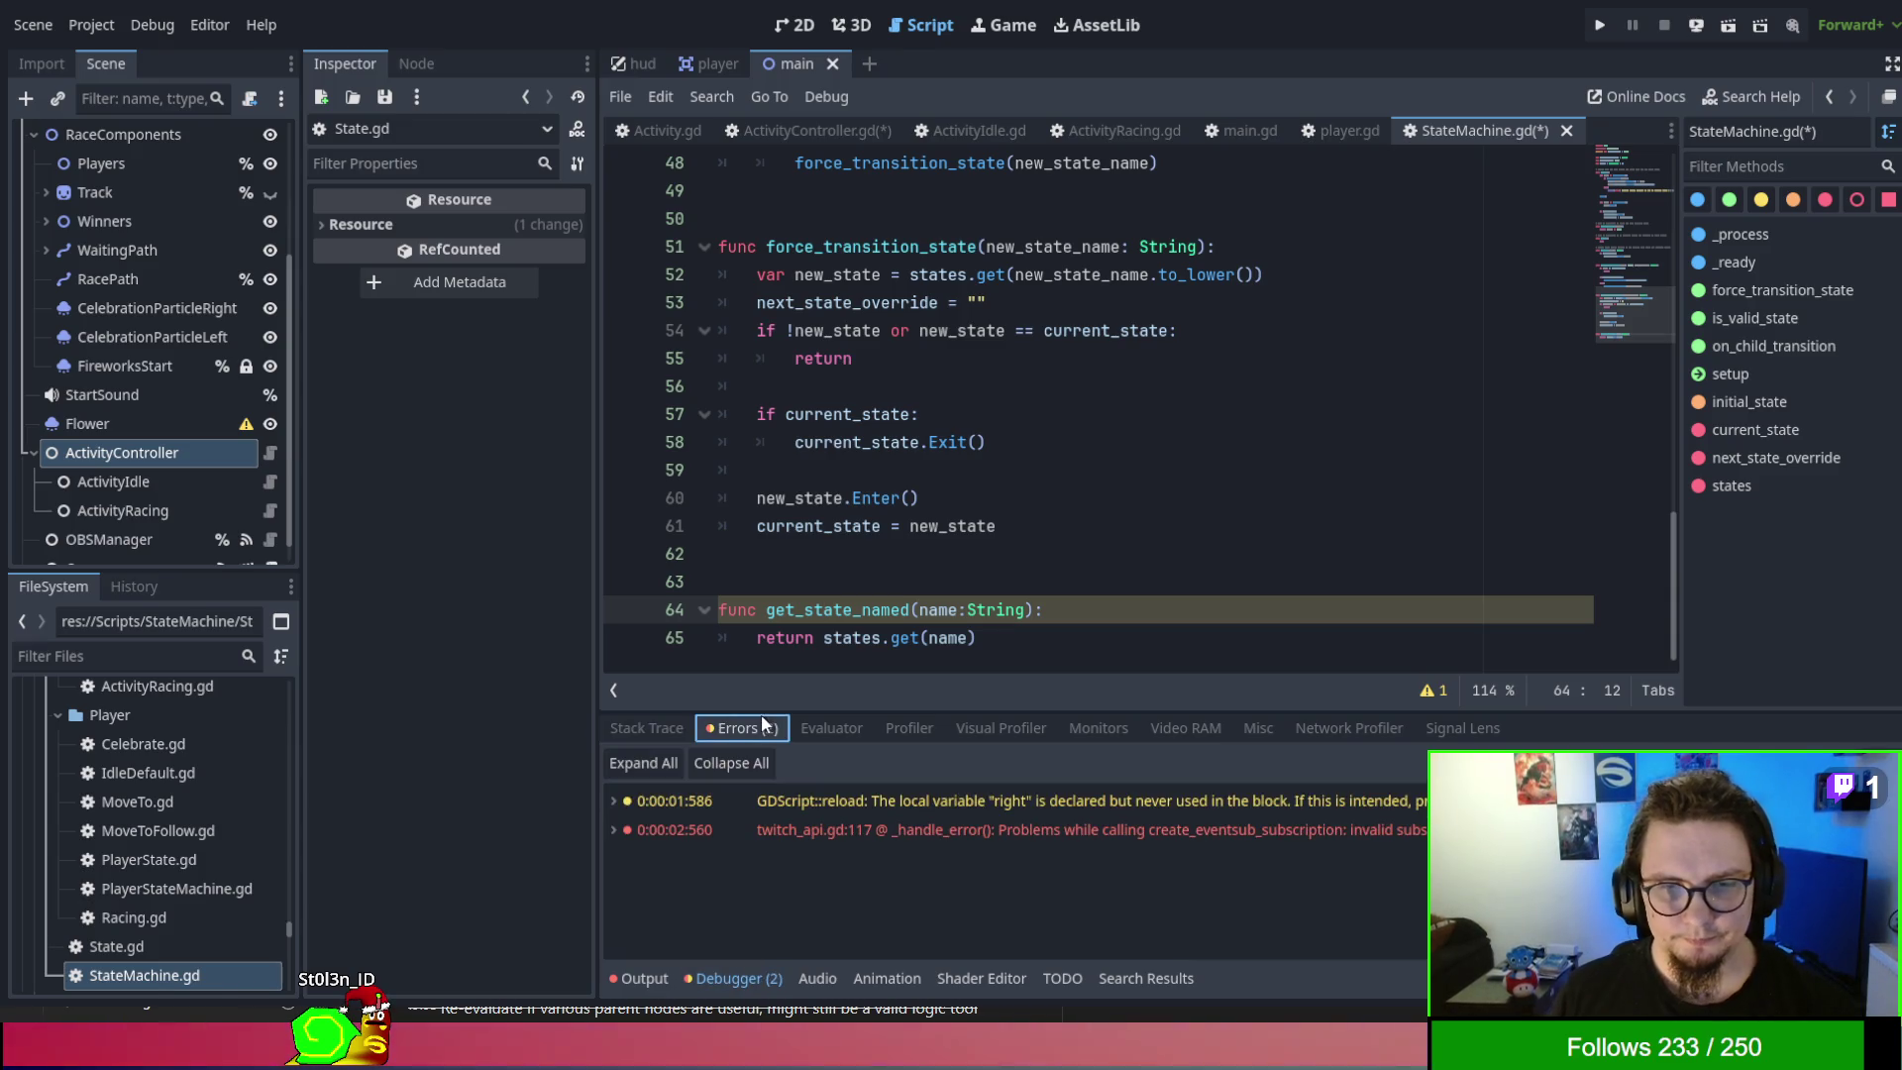
double_click(861, 806)
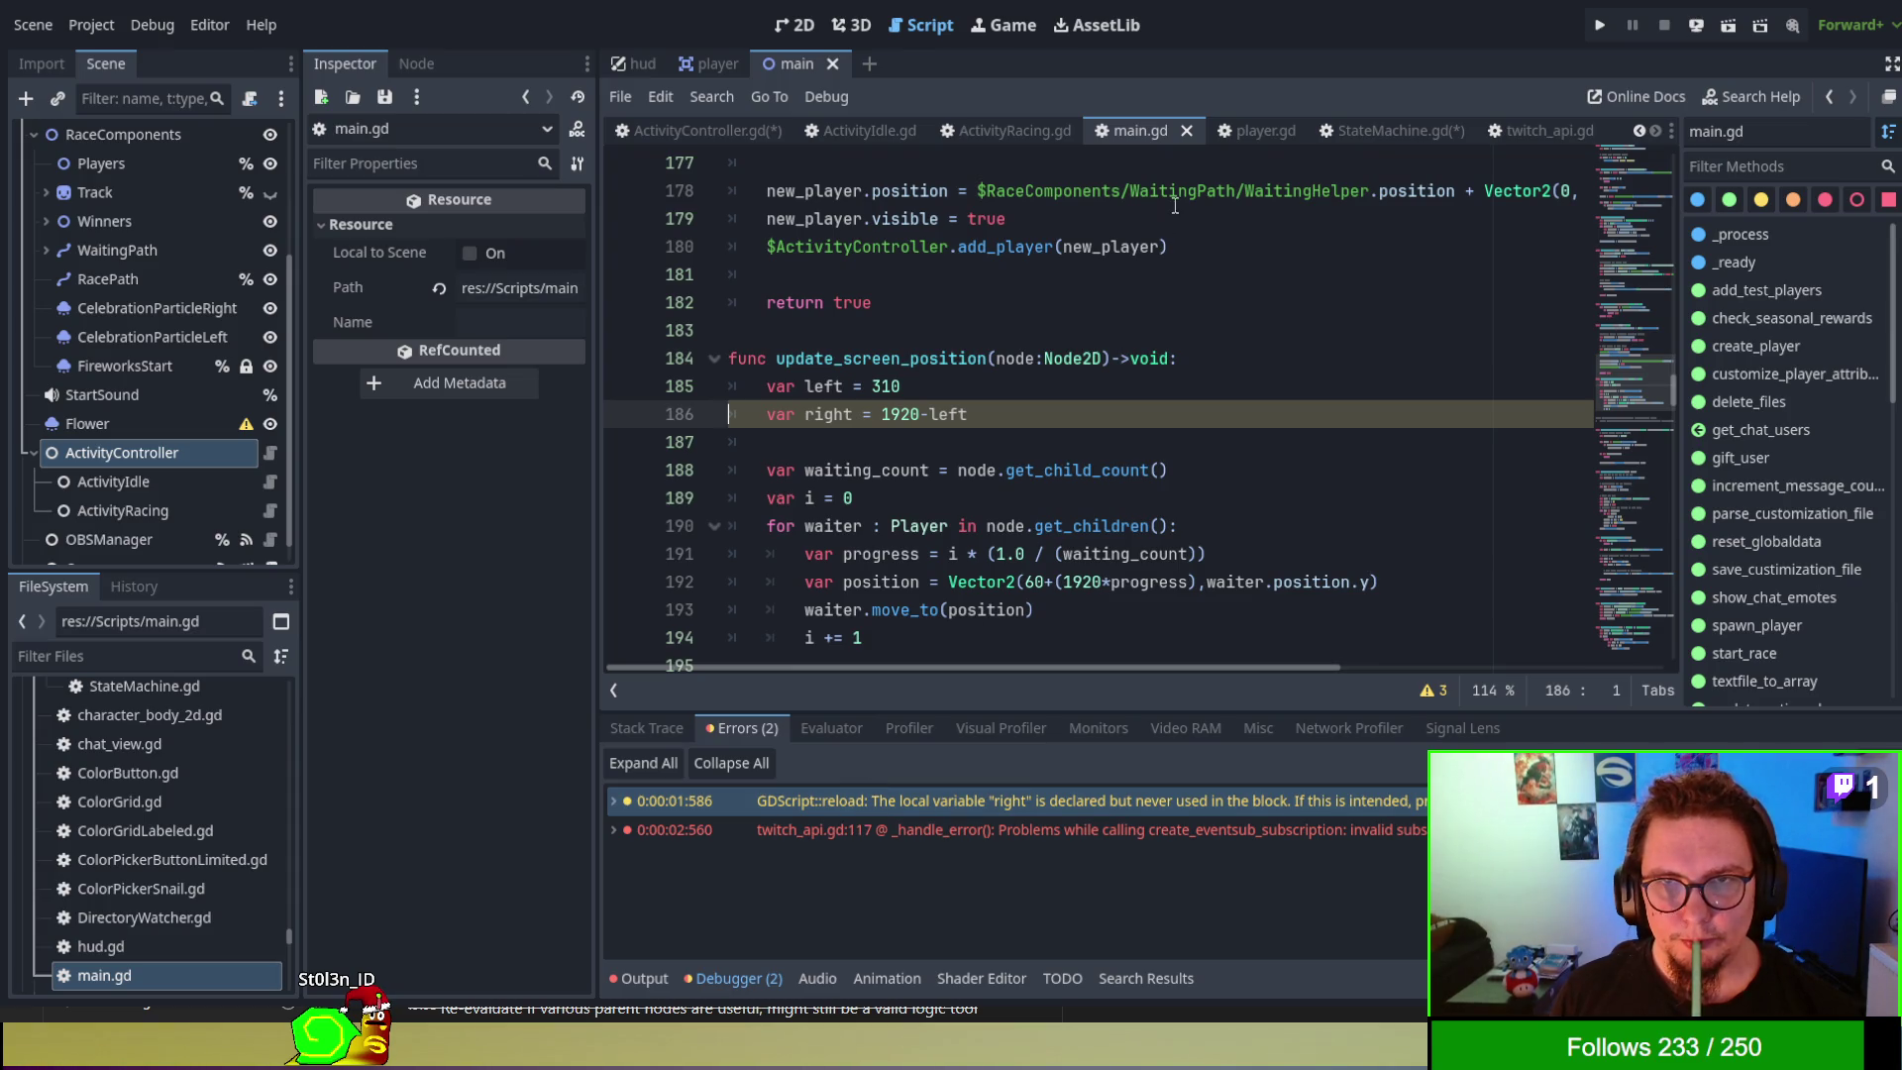
left_click(1185, 132)
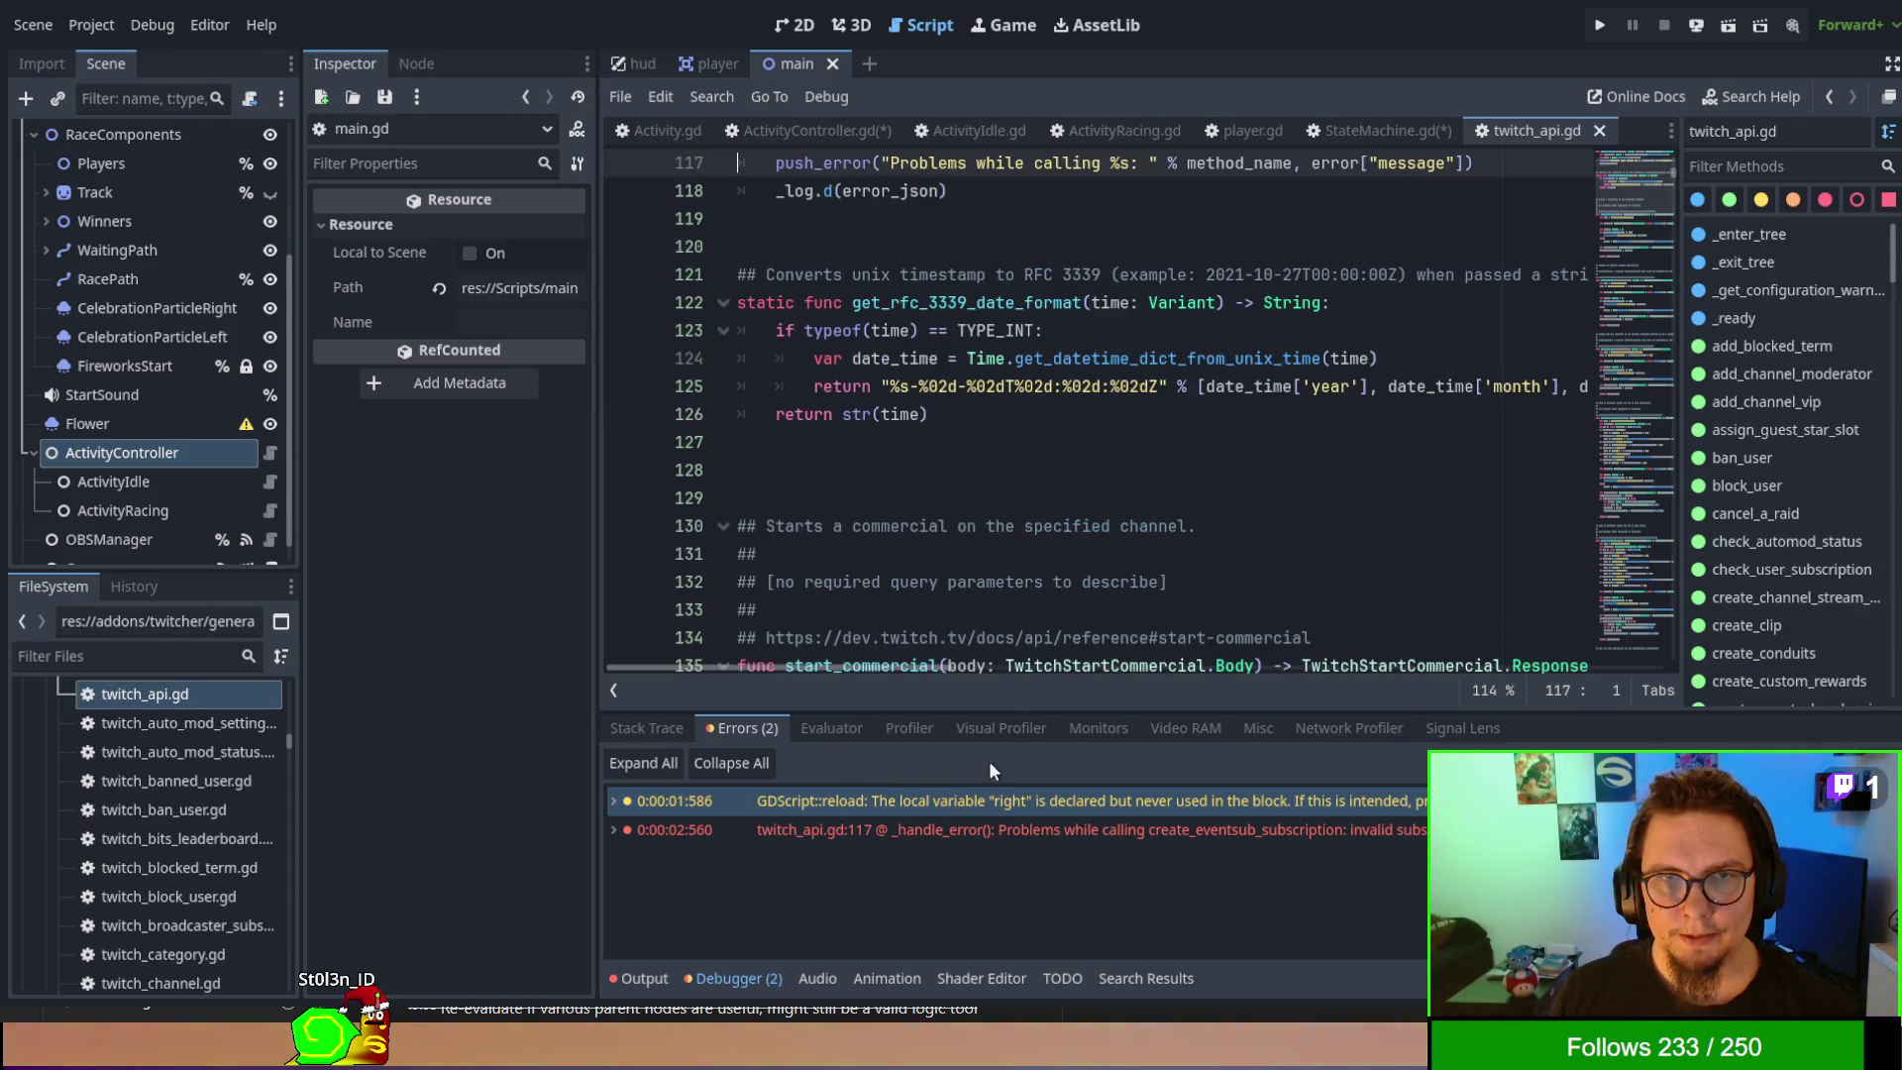
double_click(968, 801)
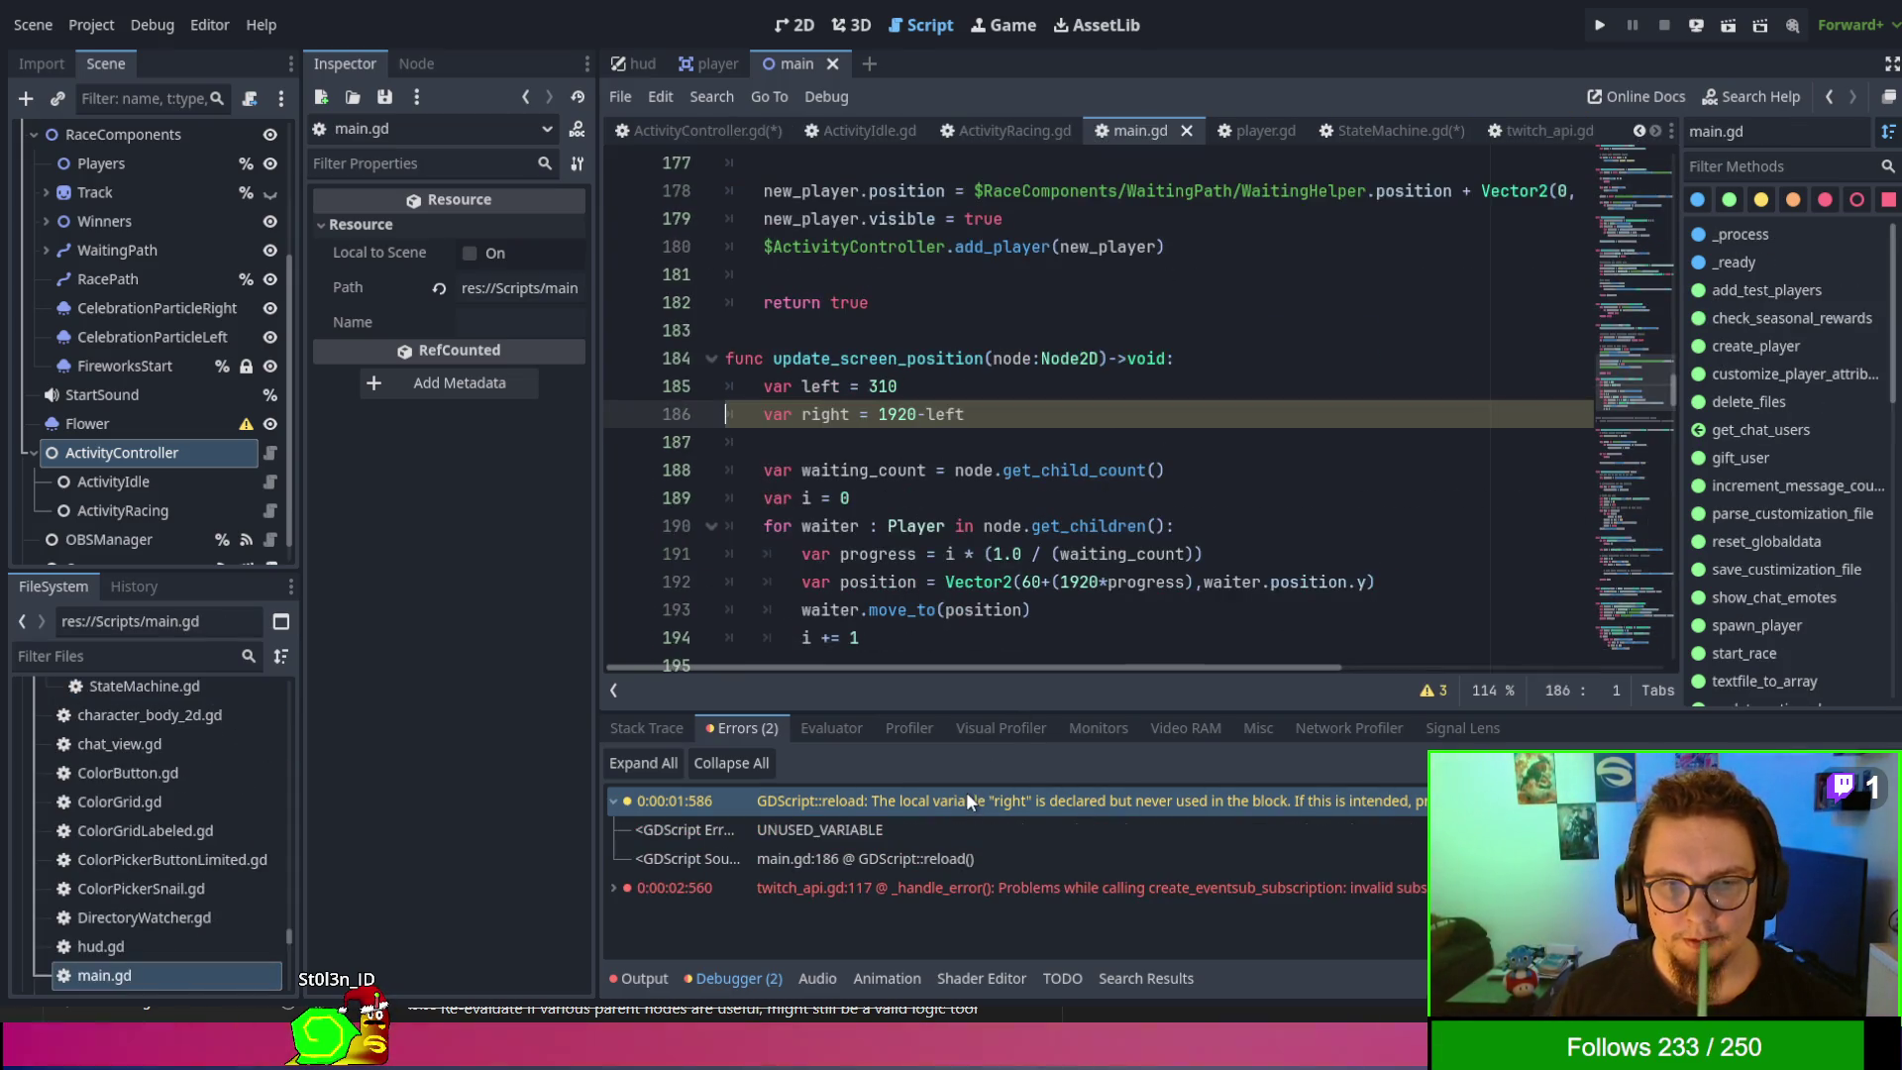
left_click(1187, 133)
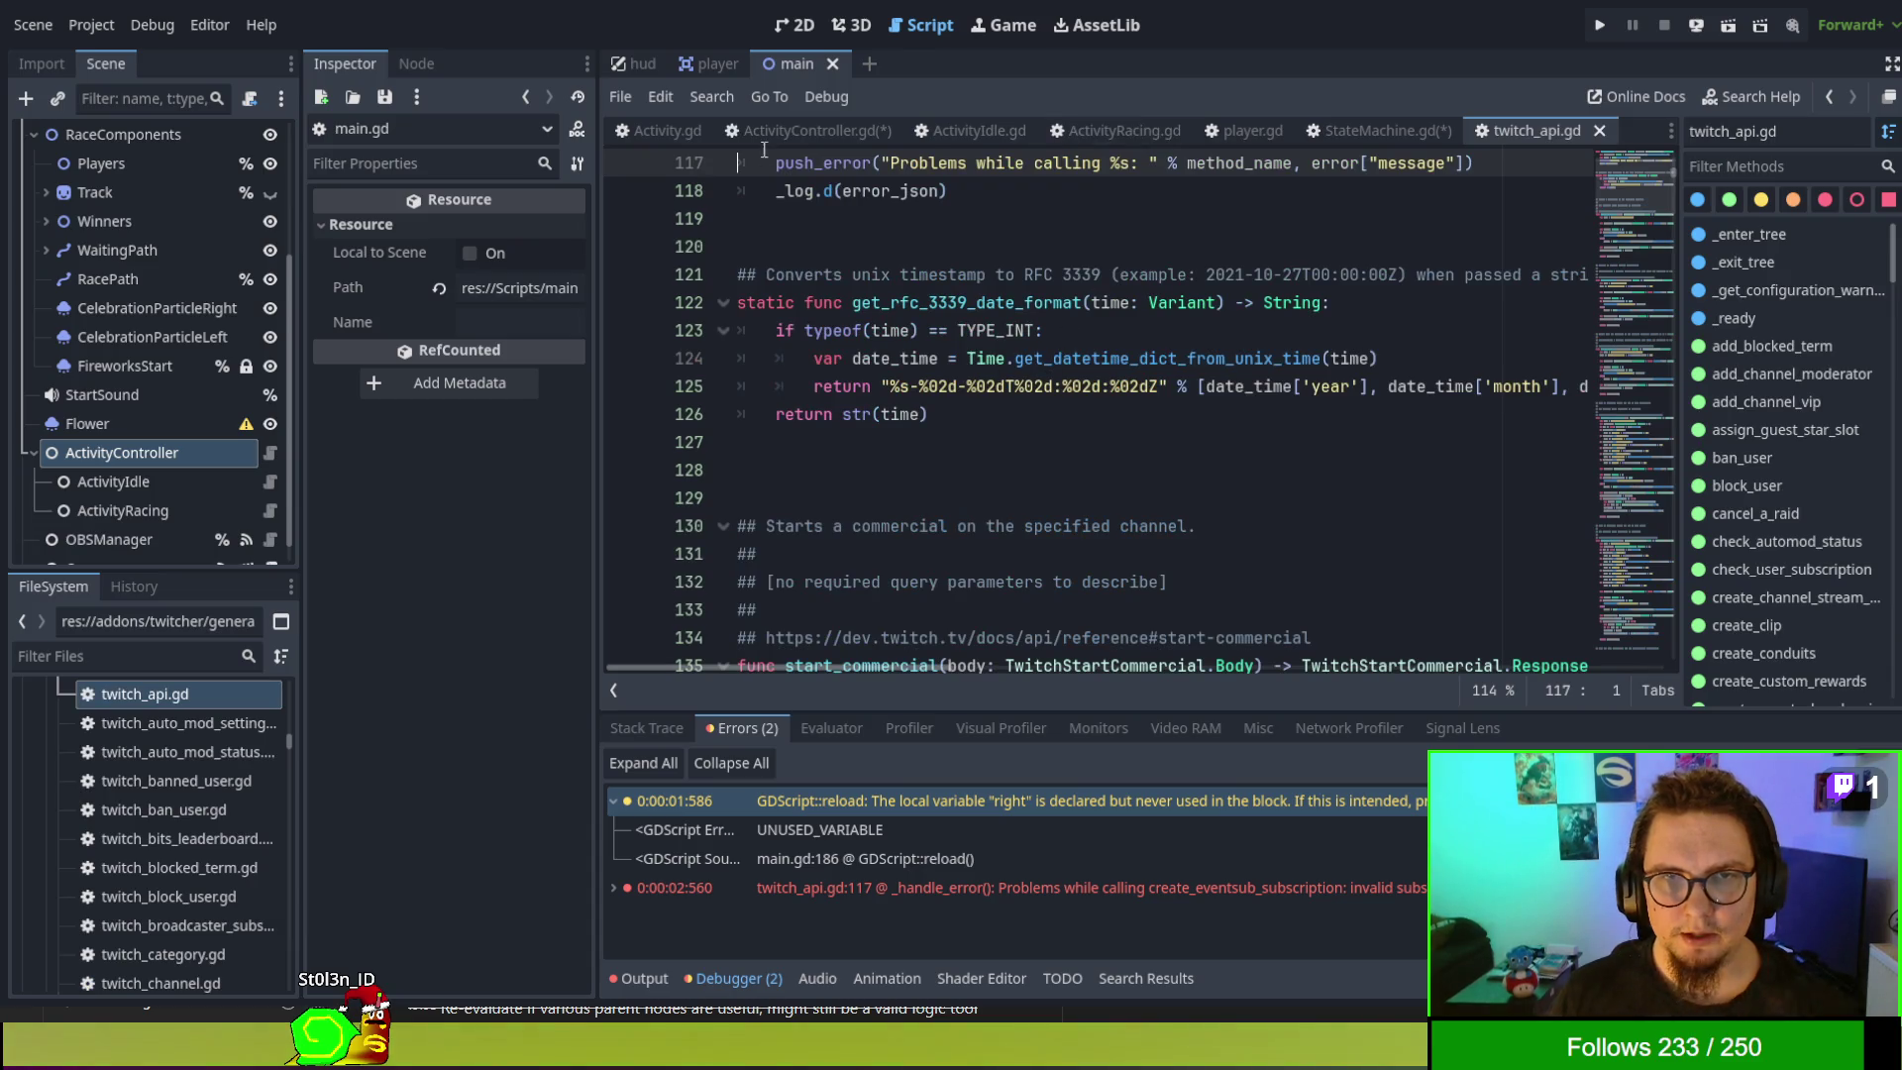
Glance at ActivityController.gd, then return to StateMachine.gd with the caret on empty line 63.
left_click(842, 132)
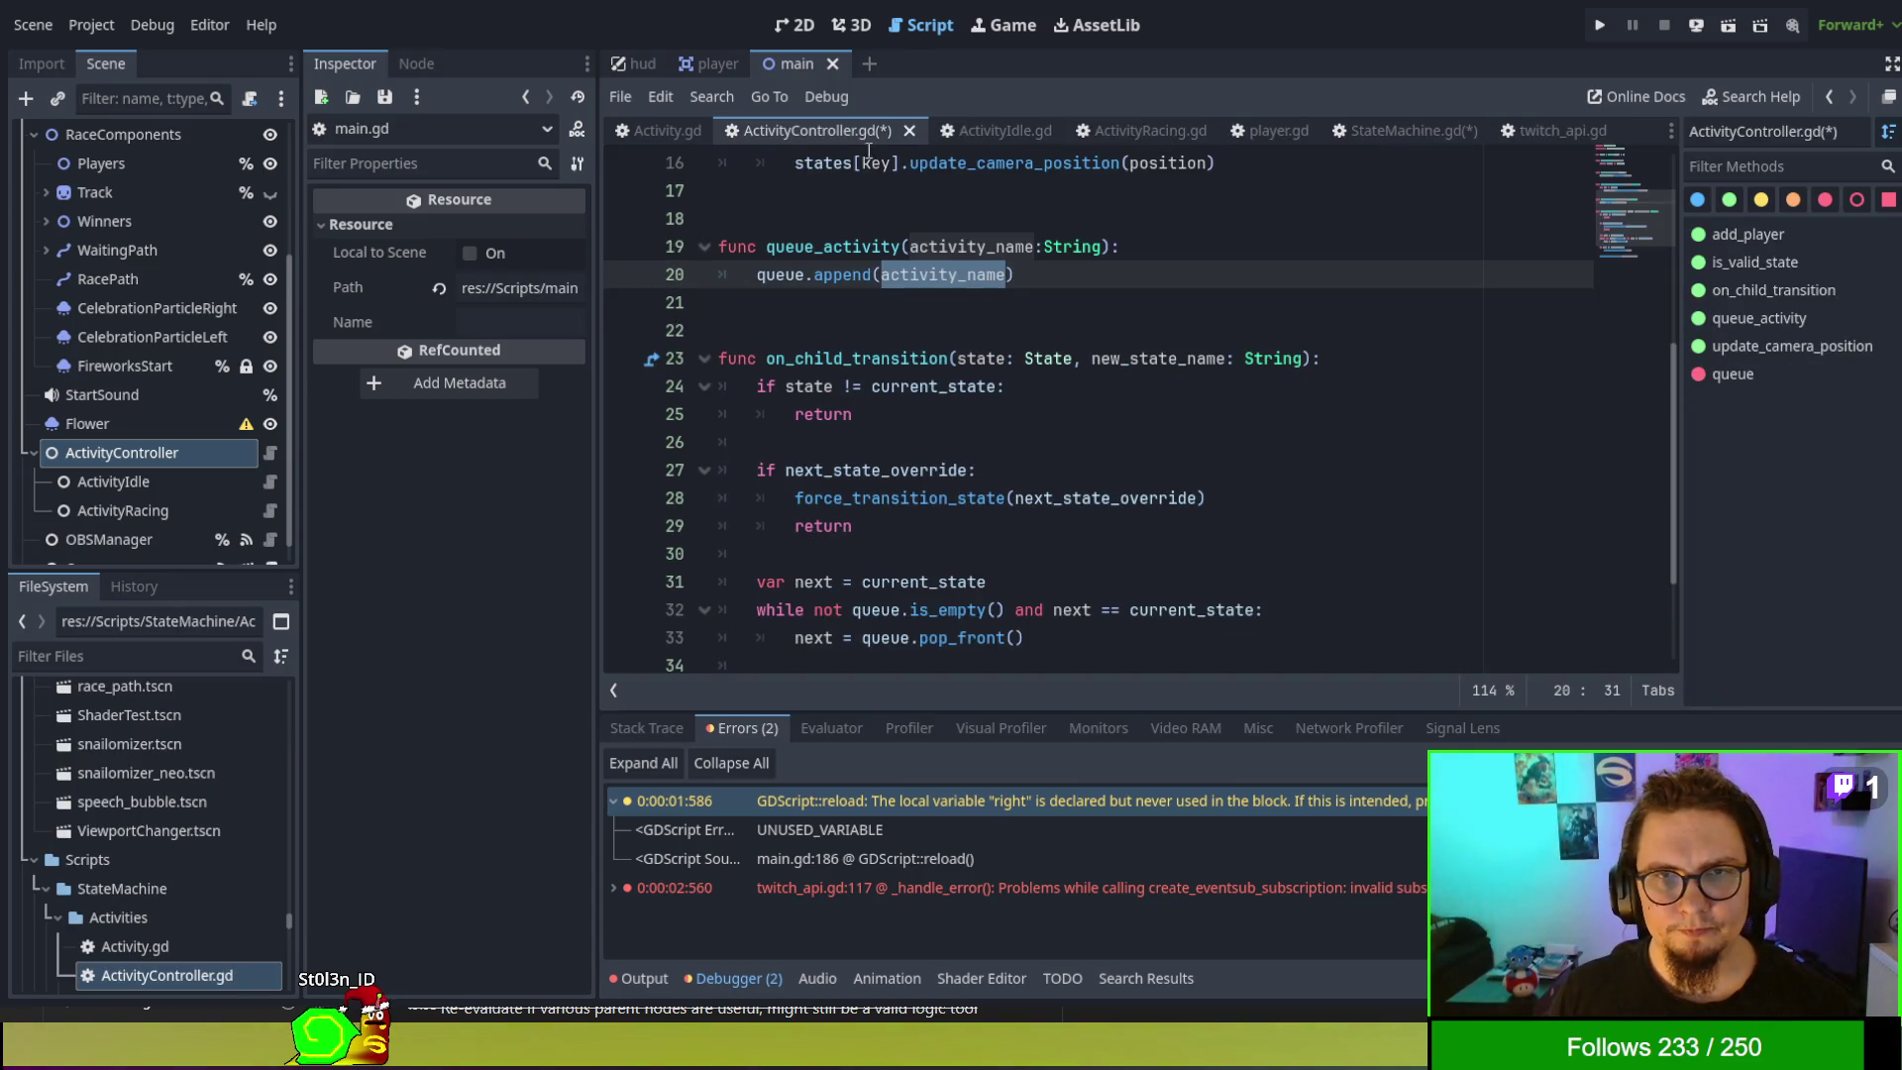
left_click(1405, 132)
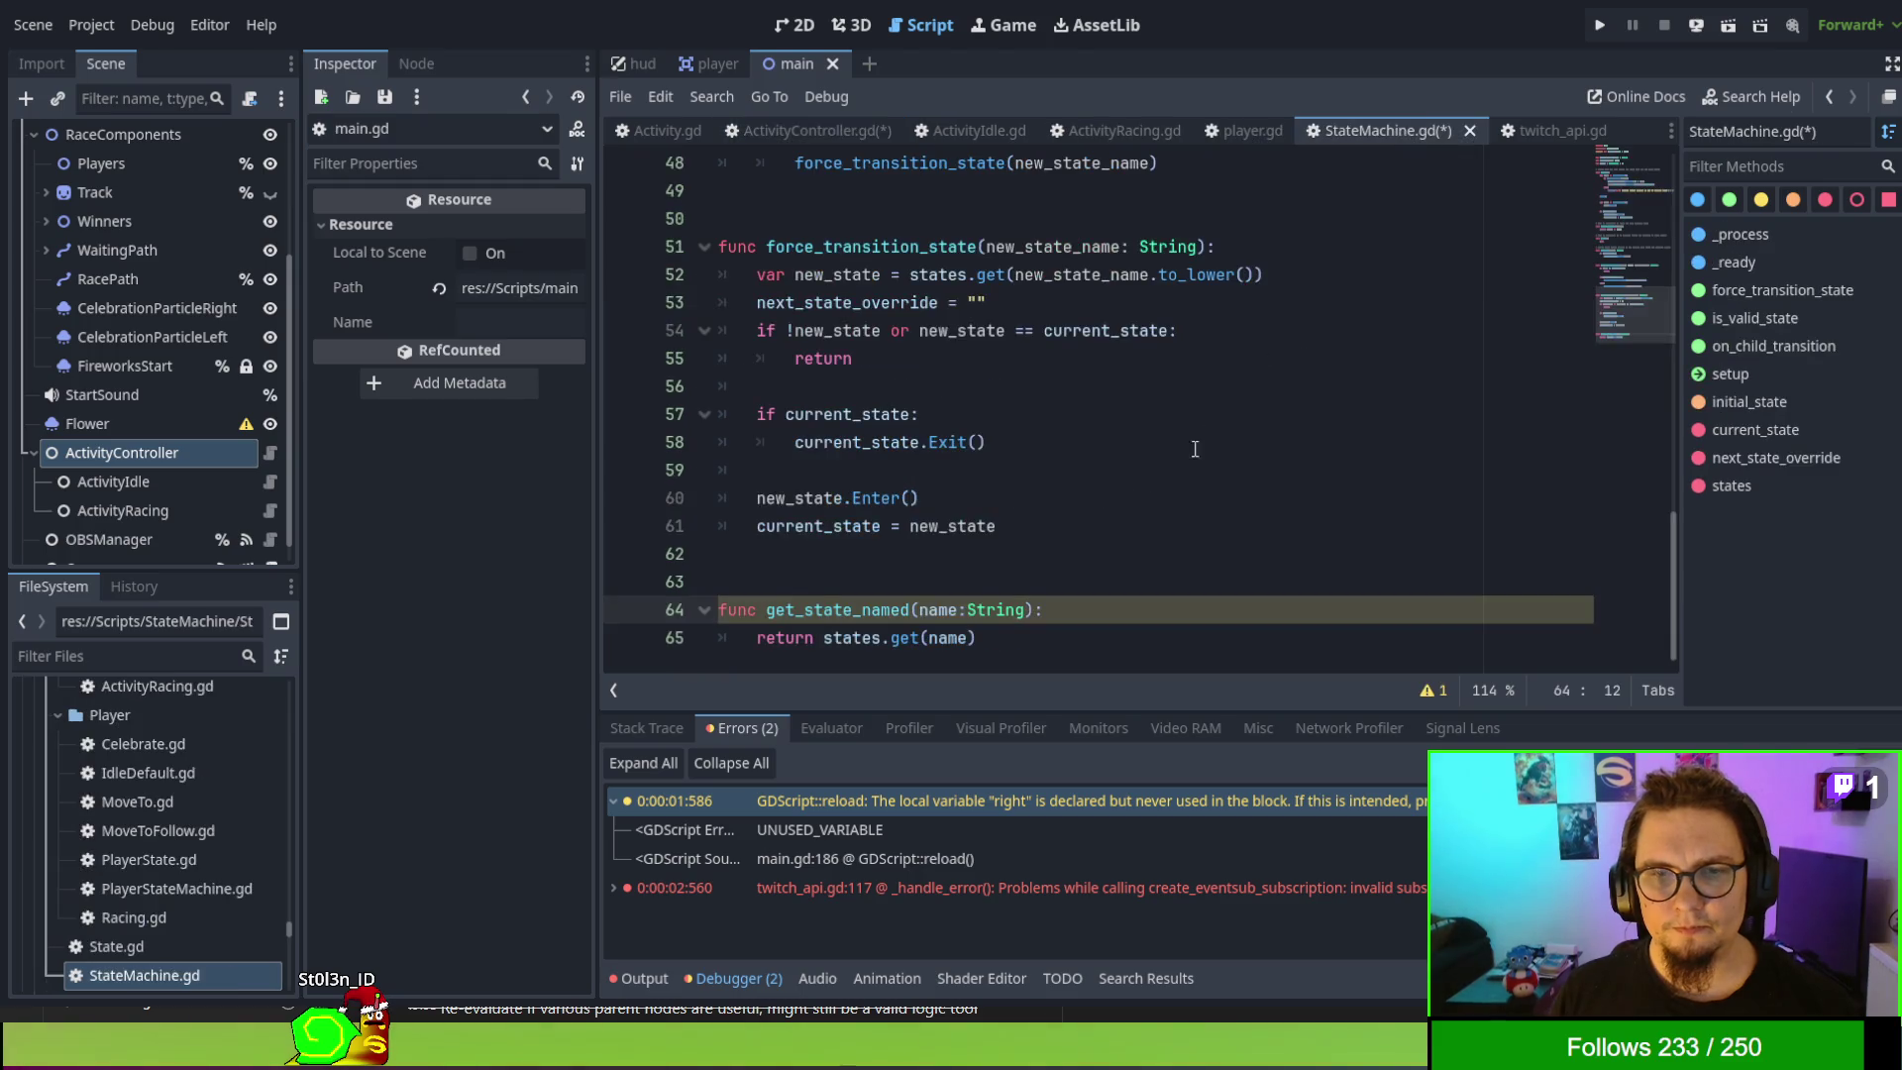
left_click(1073, 581)
scroll(1084, 535, "down", 1)
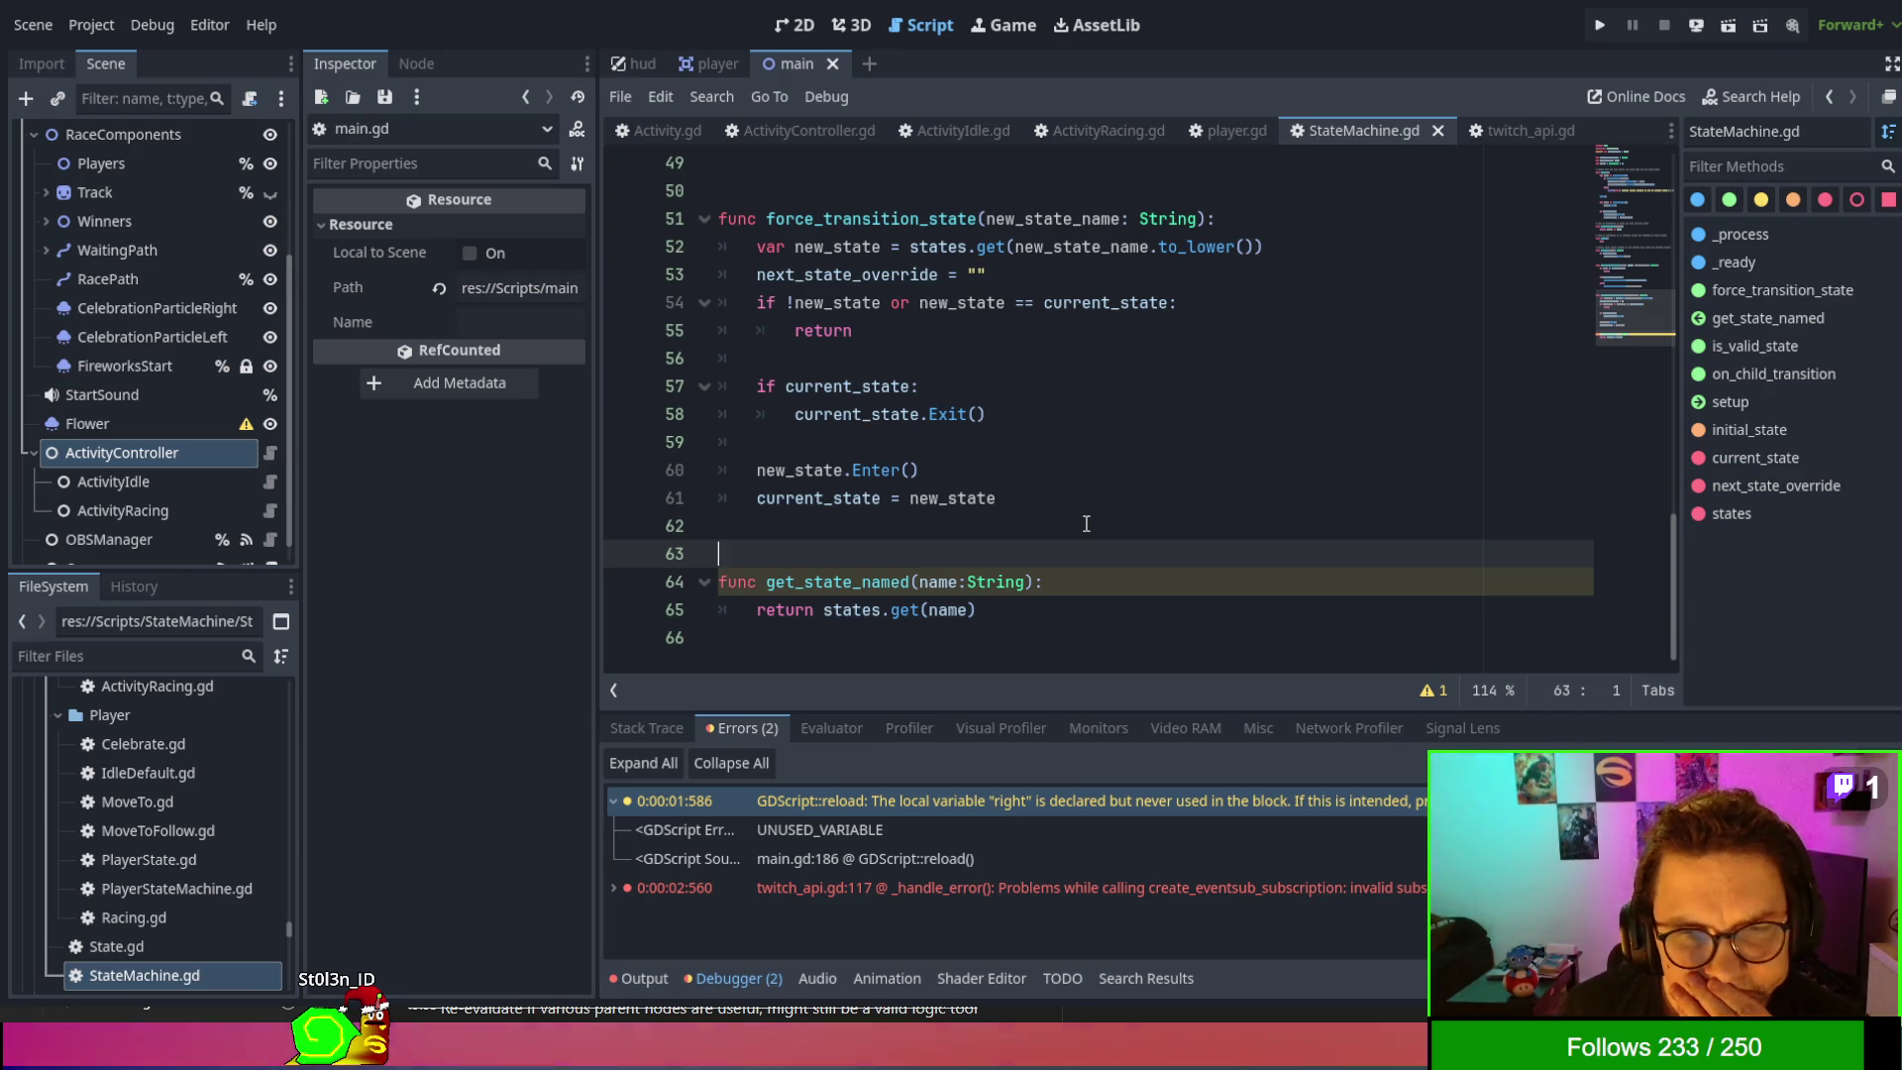
double_click(951, 610)
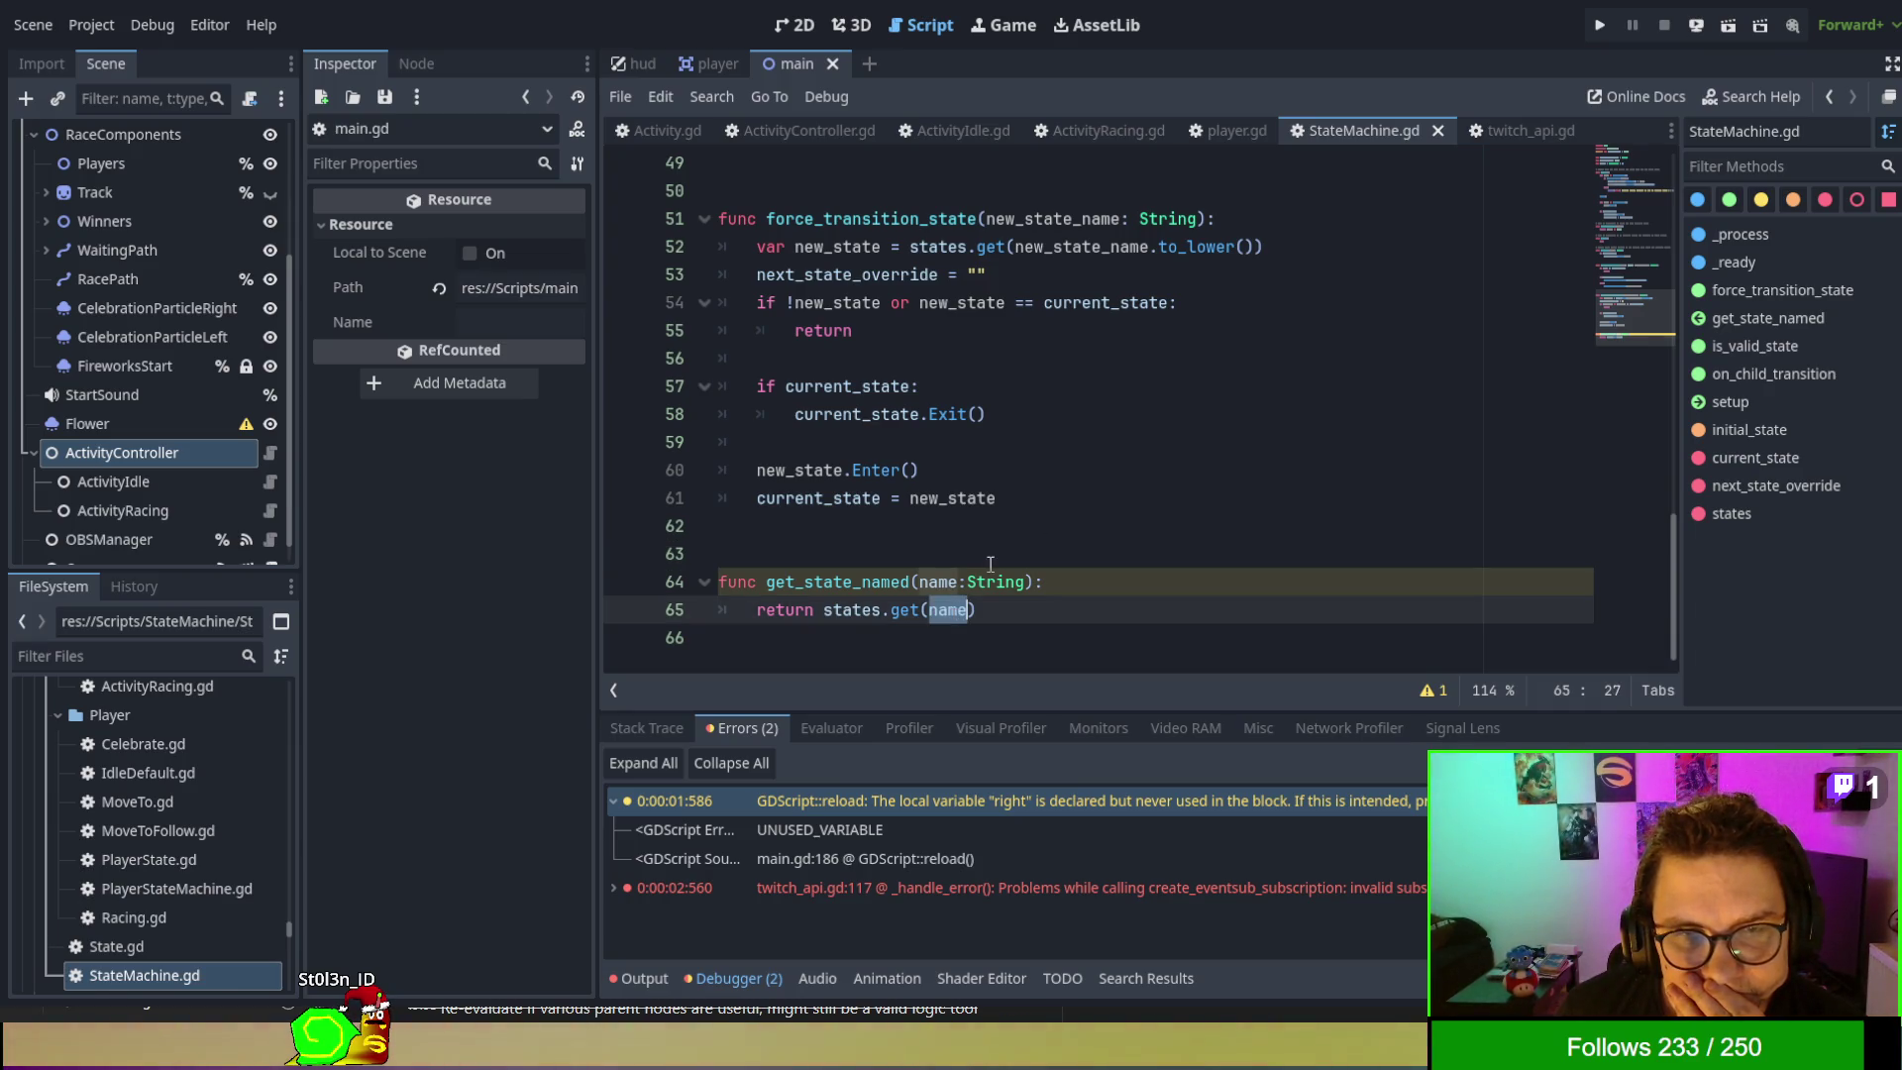
scroll(991, 565, "up", 15)
scroll(991, 565, "up", 1)
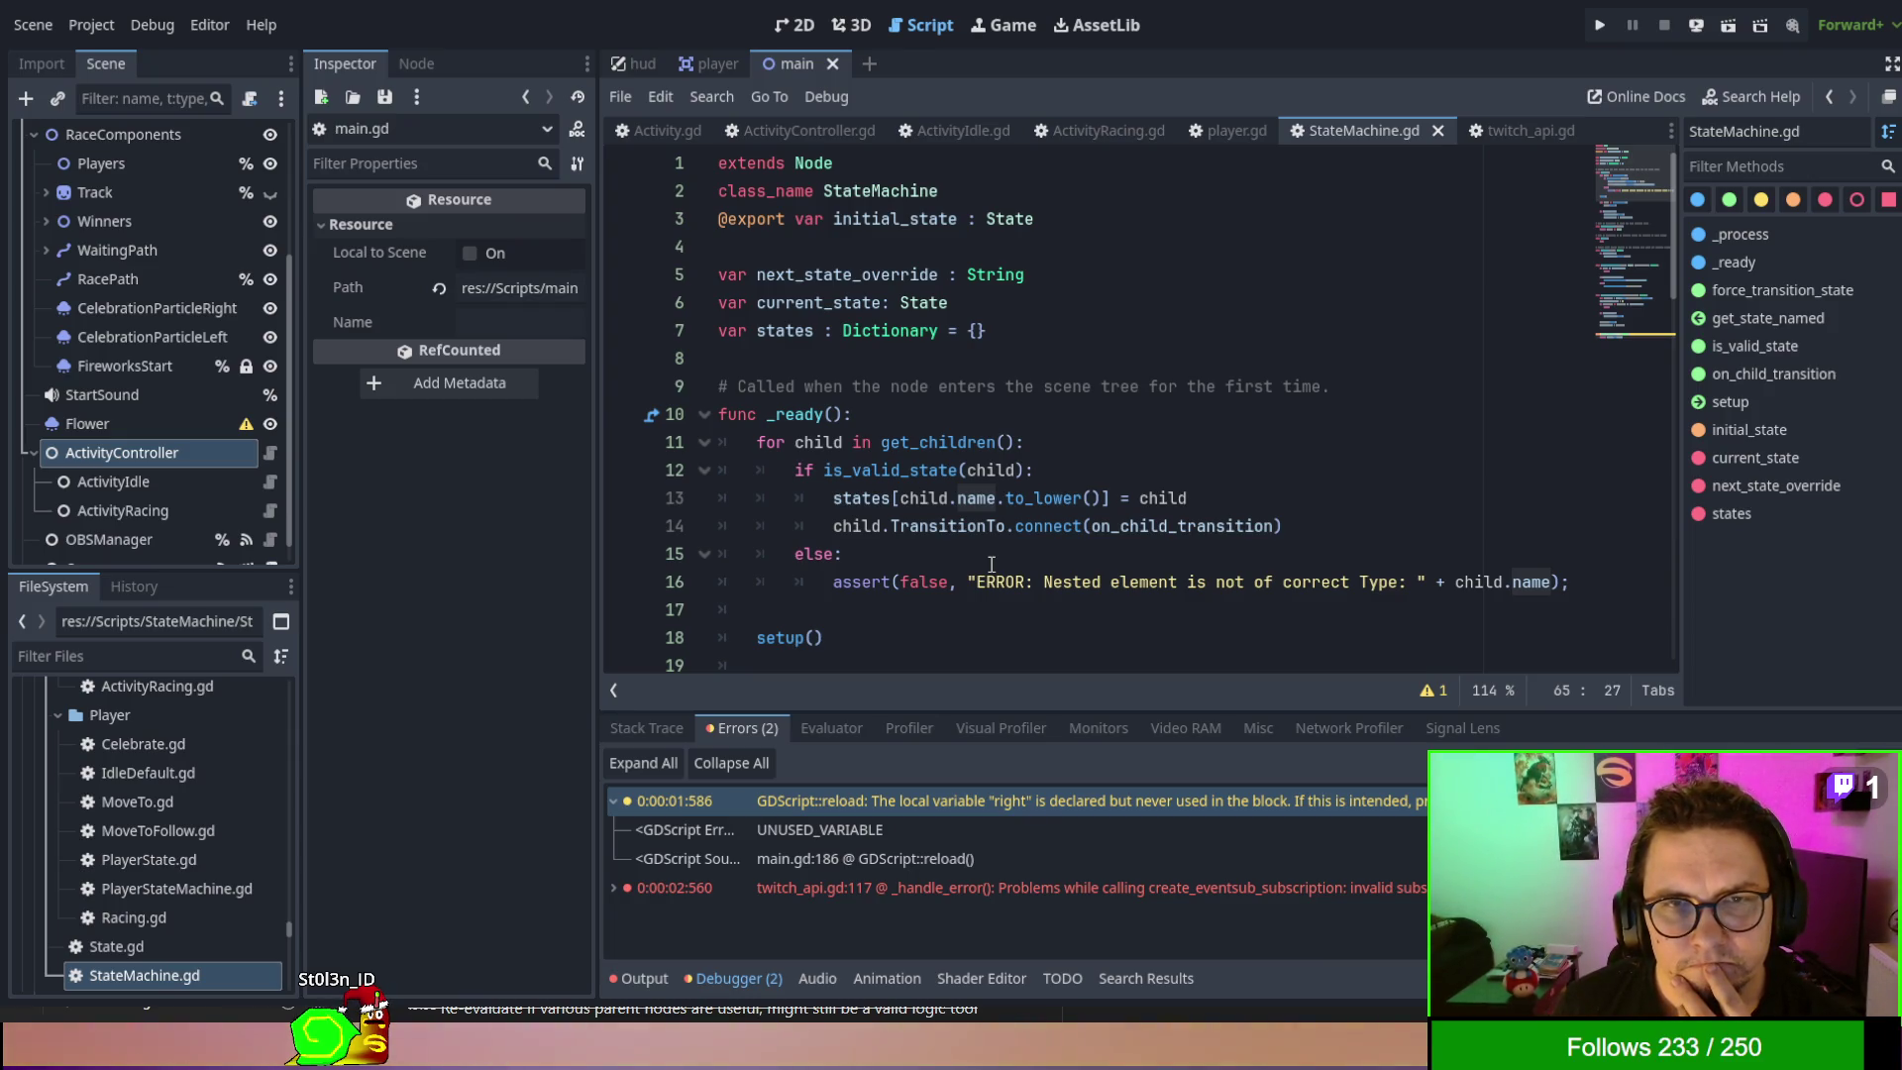
scroll(991, 565, "down", 1)
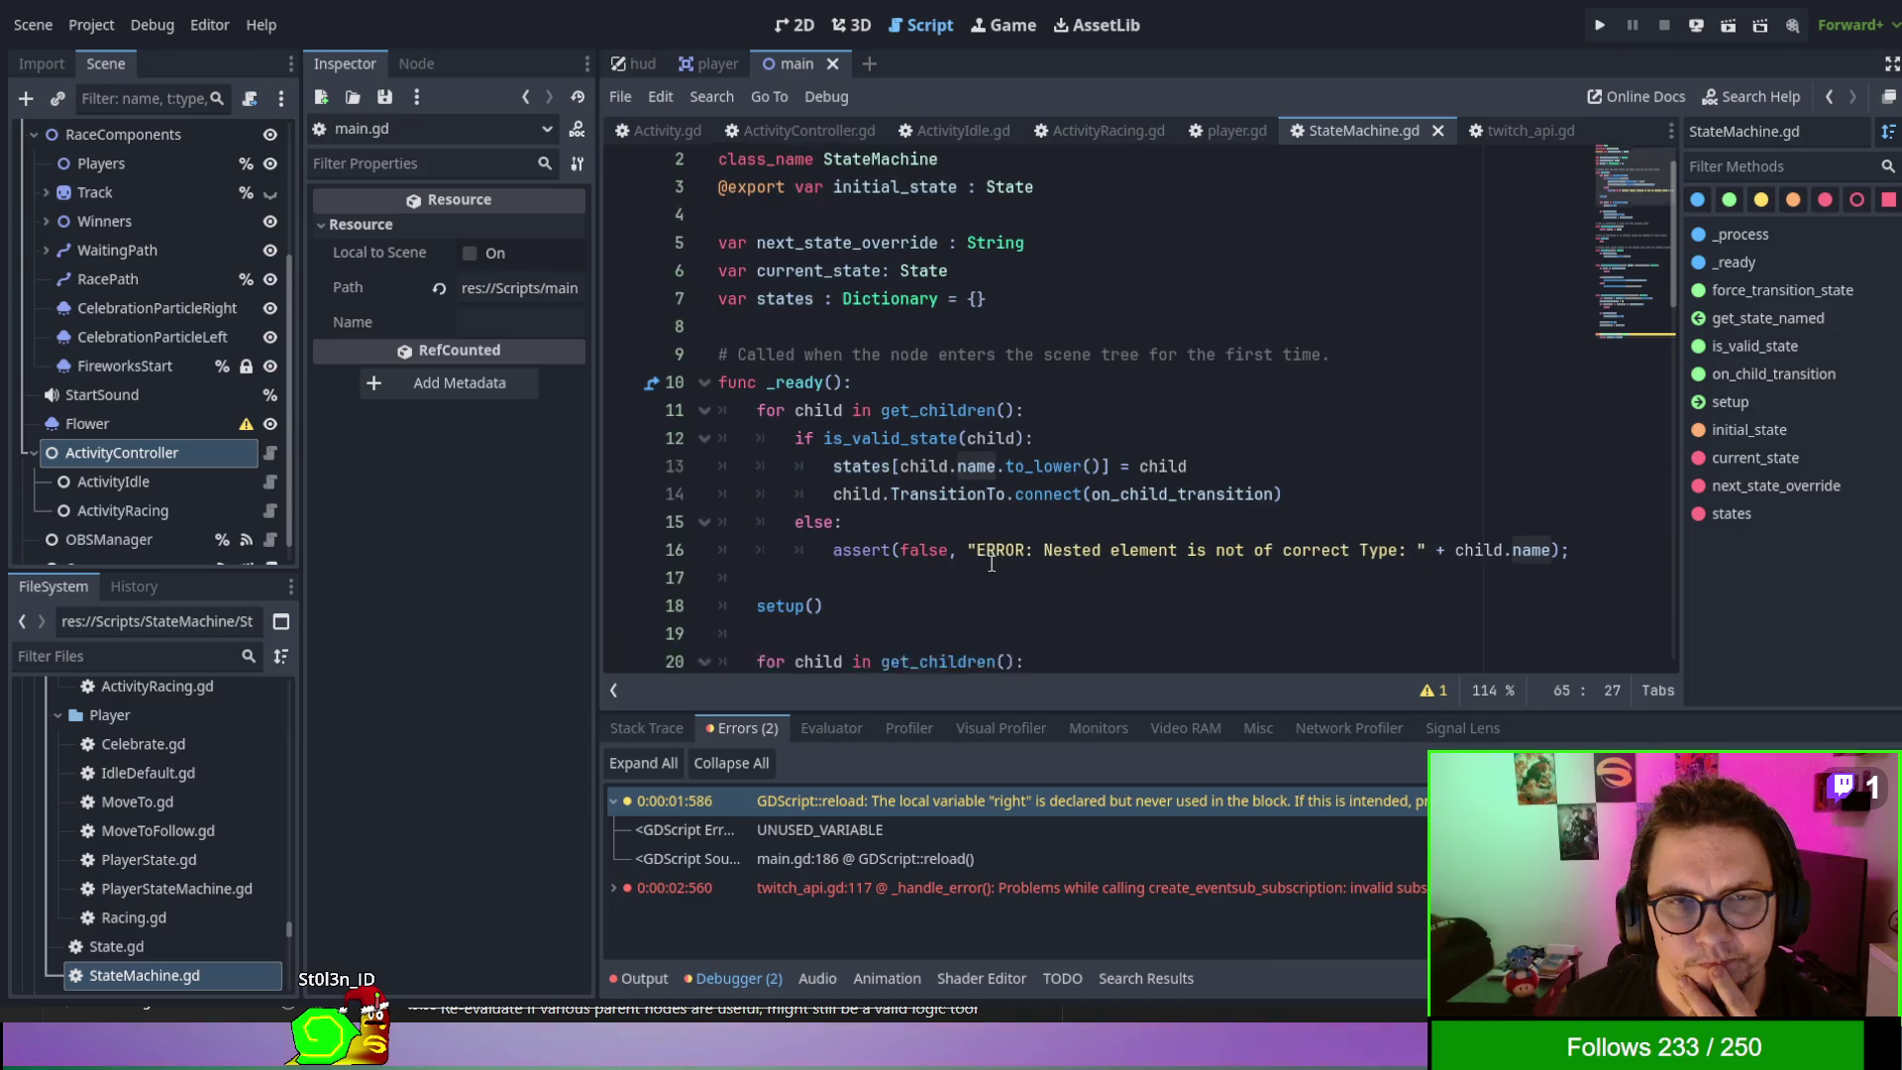
scroll(990, 563, "down", 15)
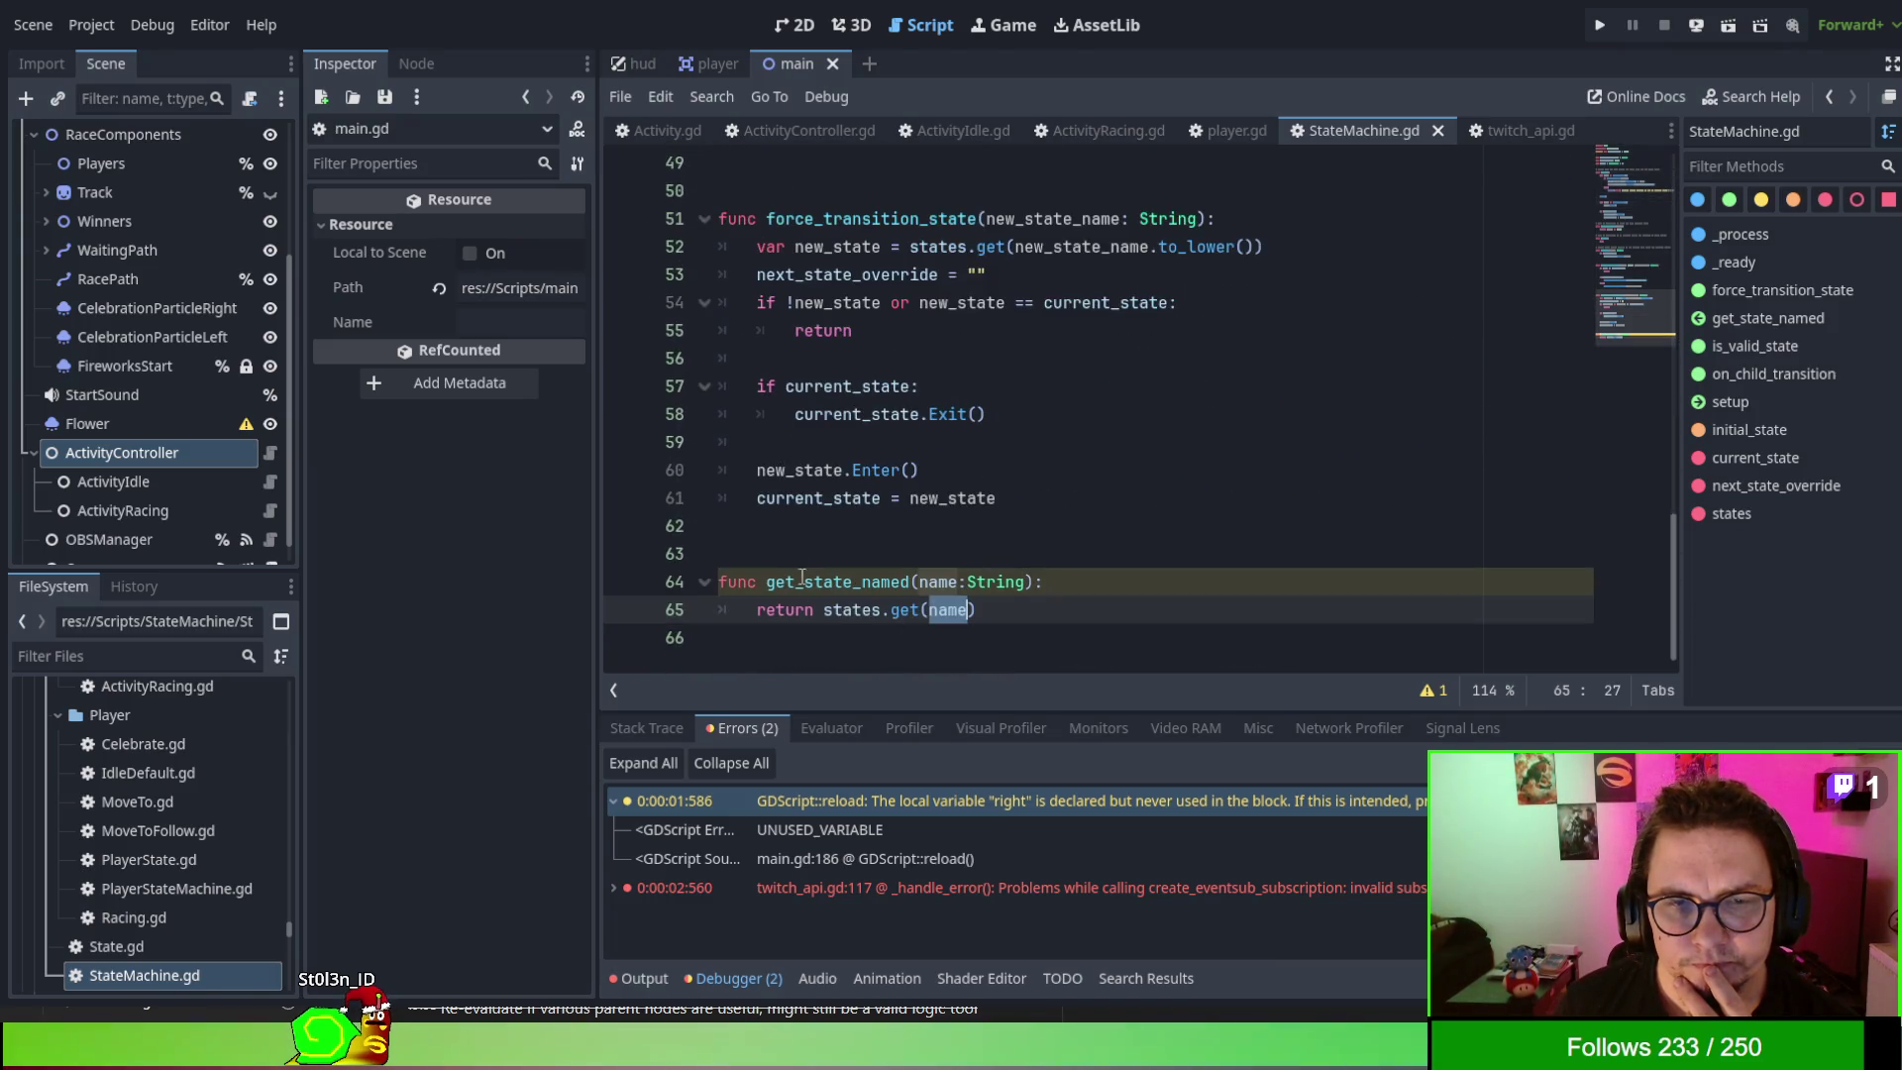
left_click(812, 556)
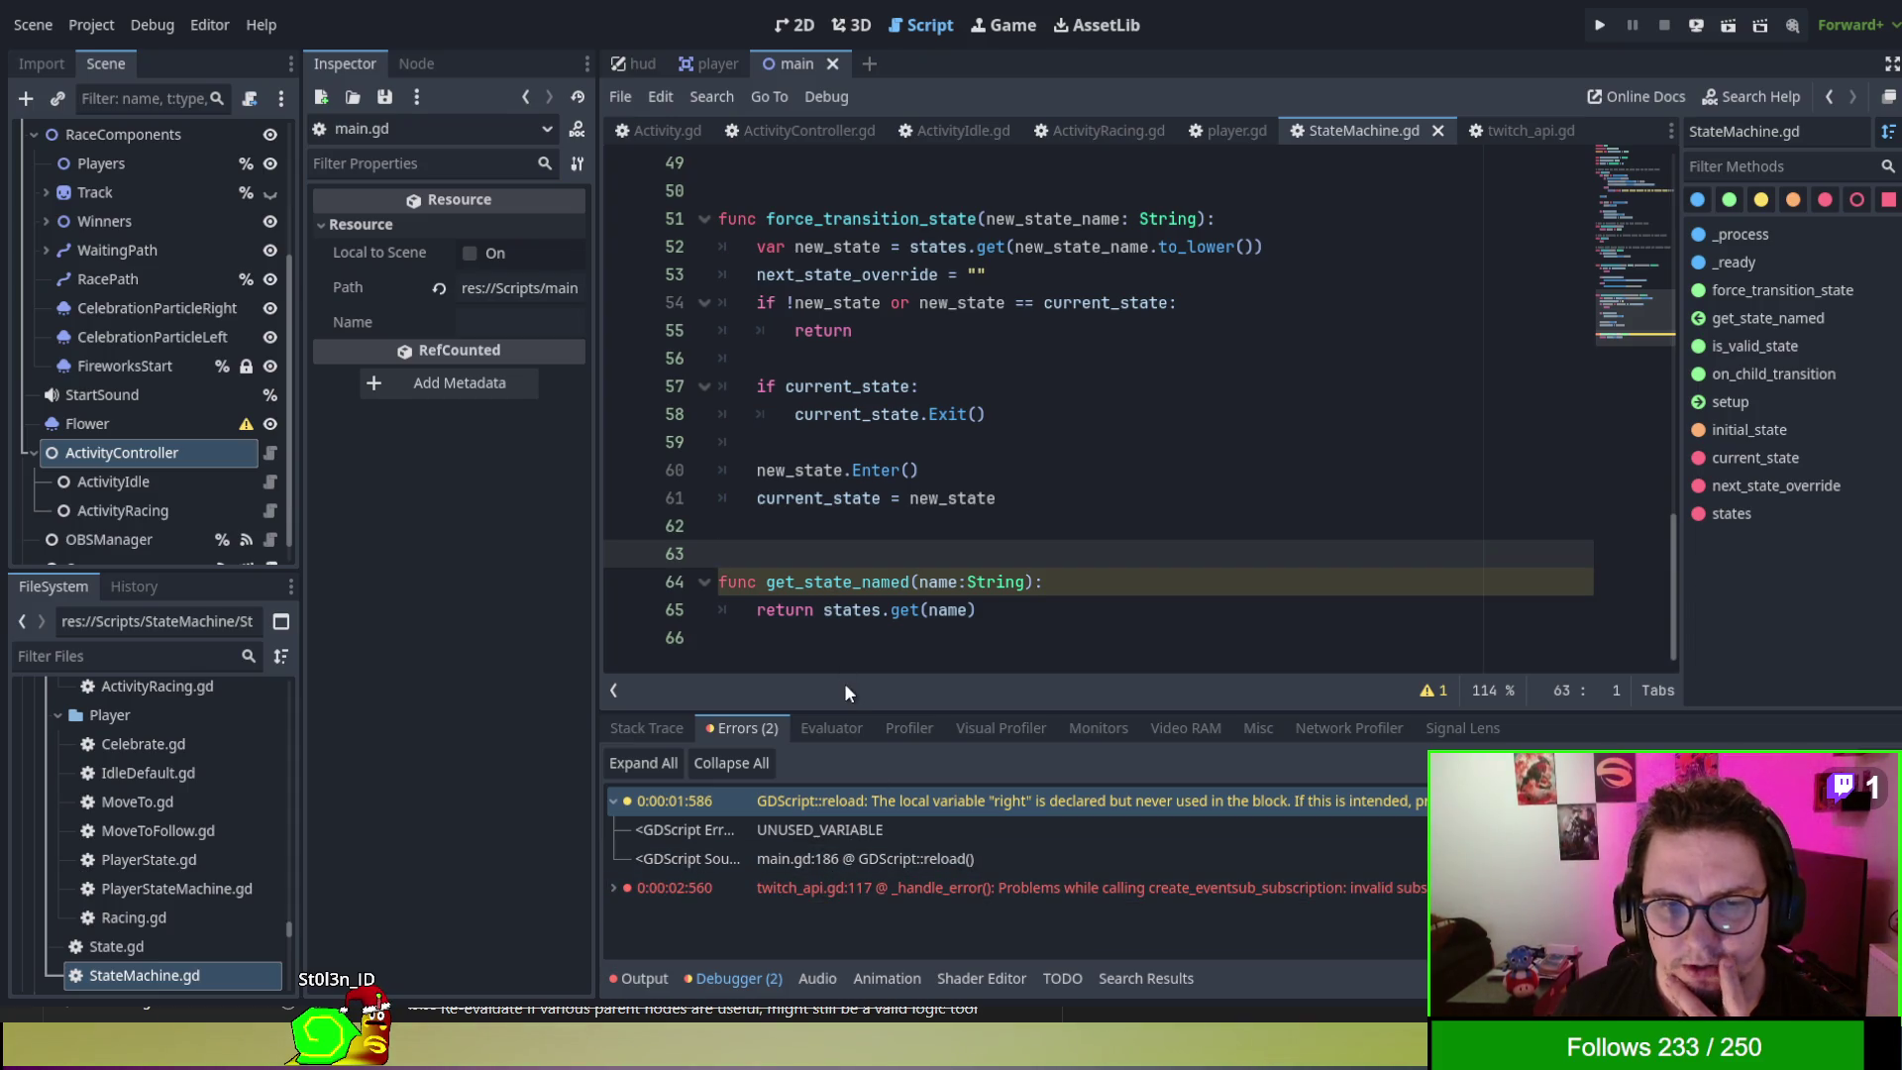
left_click(830, 729)
left_click(758, 729)
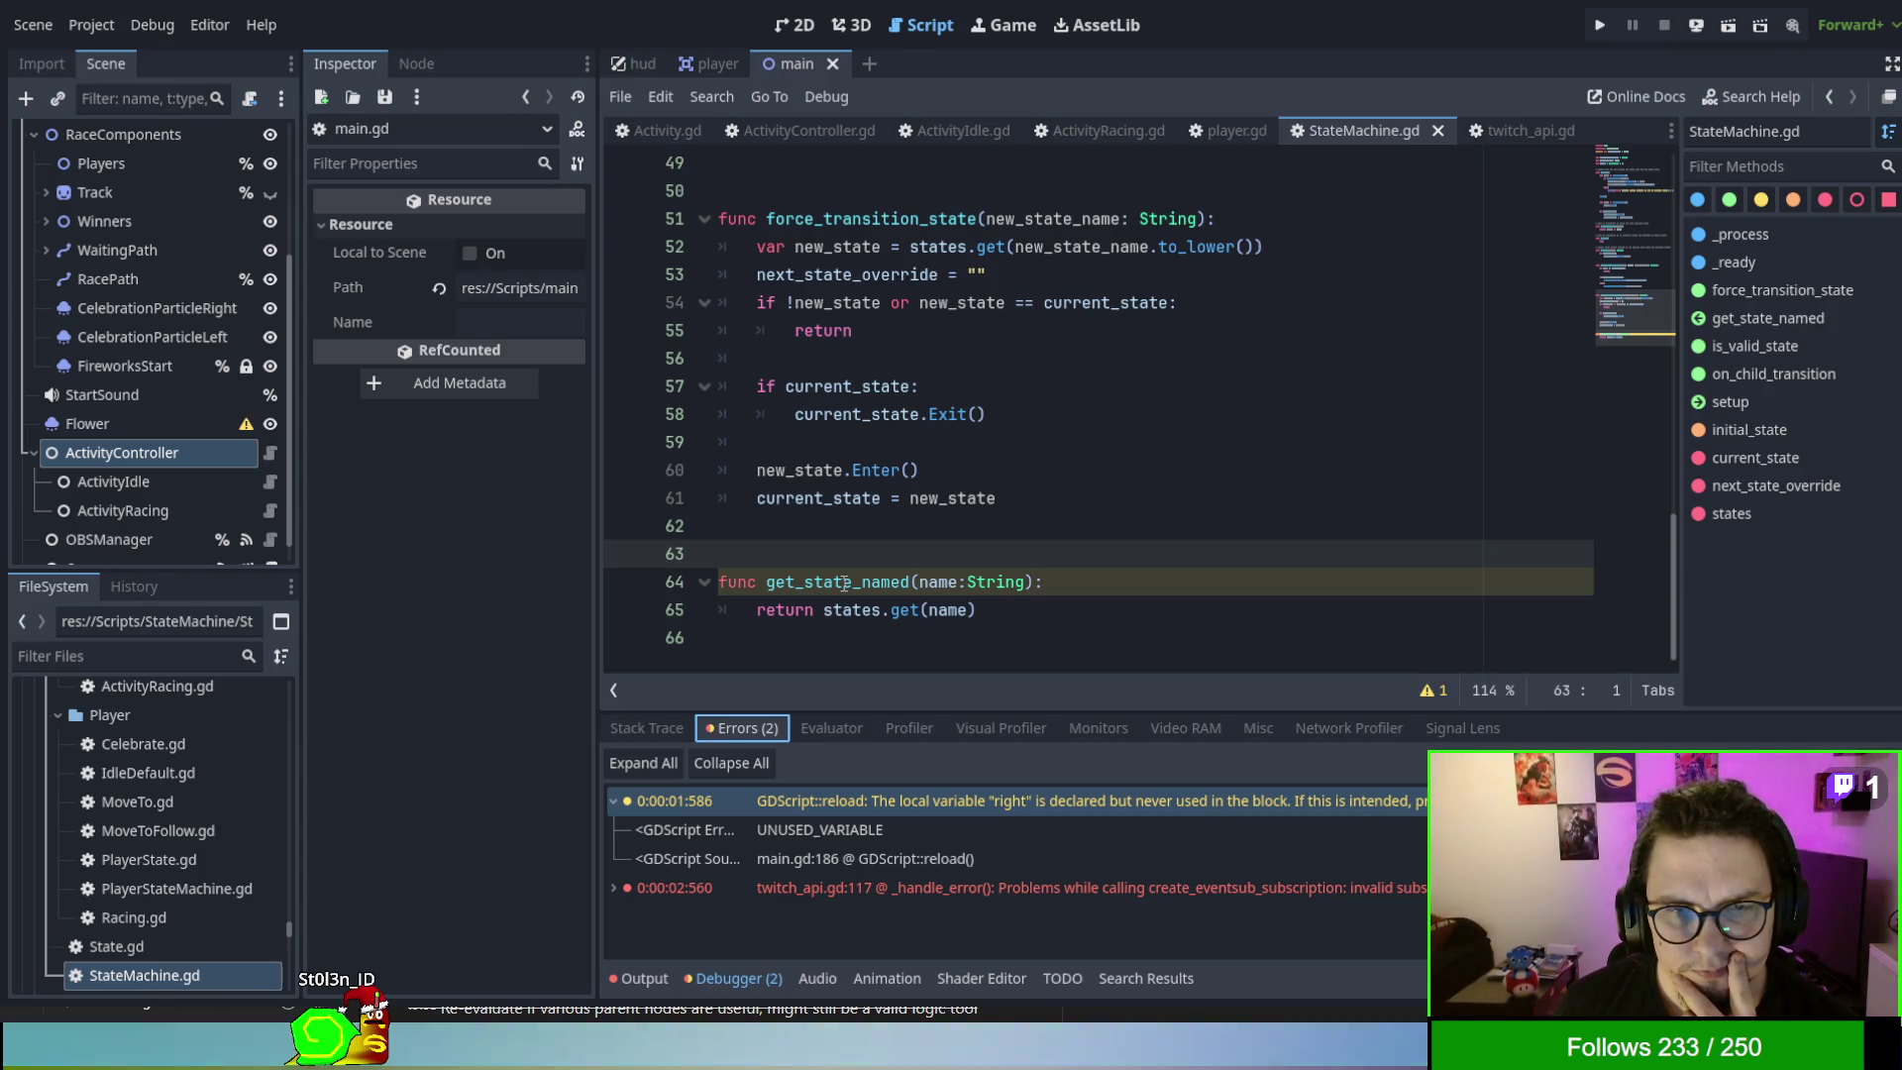
left_click(844, 582)
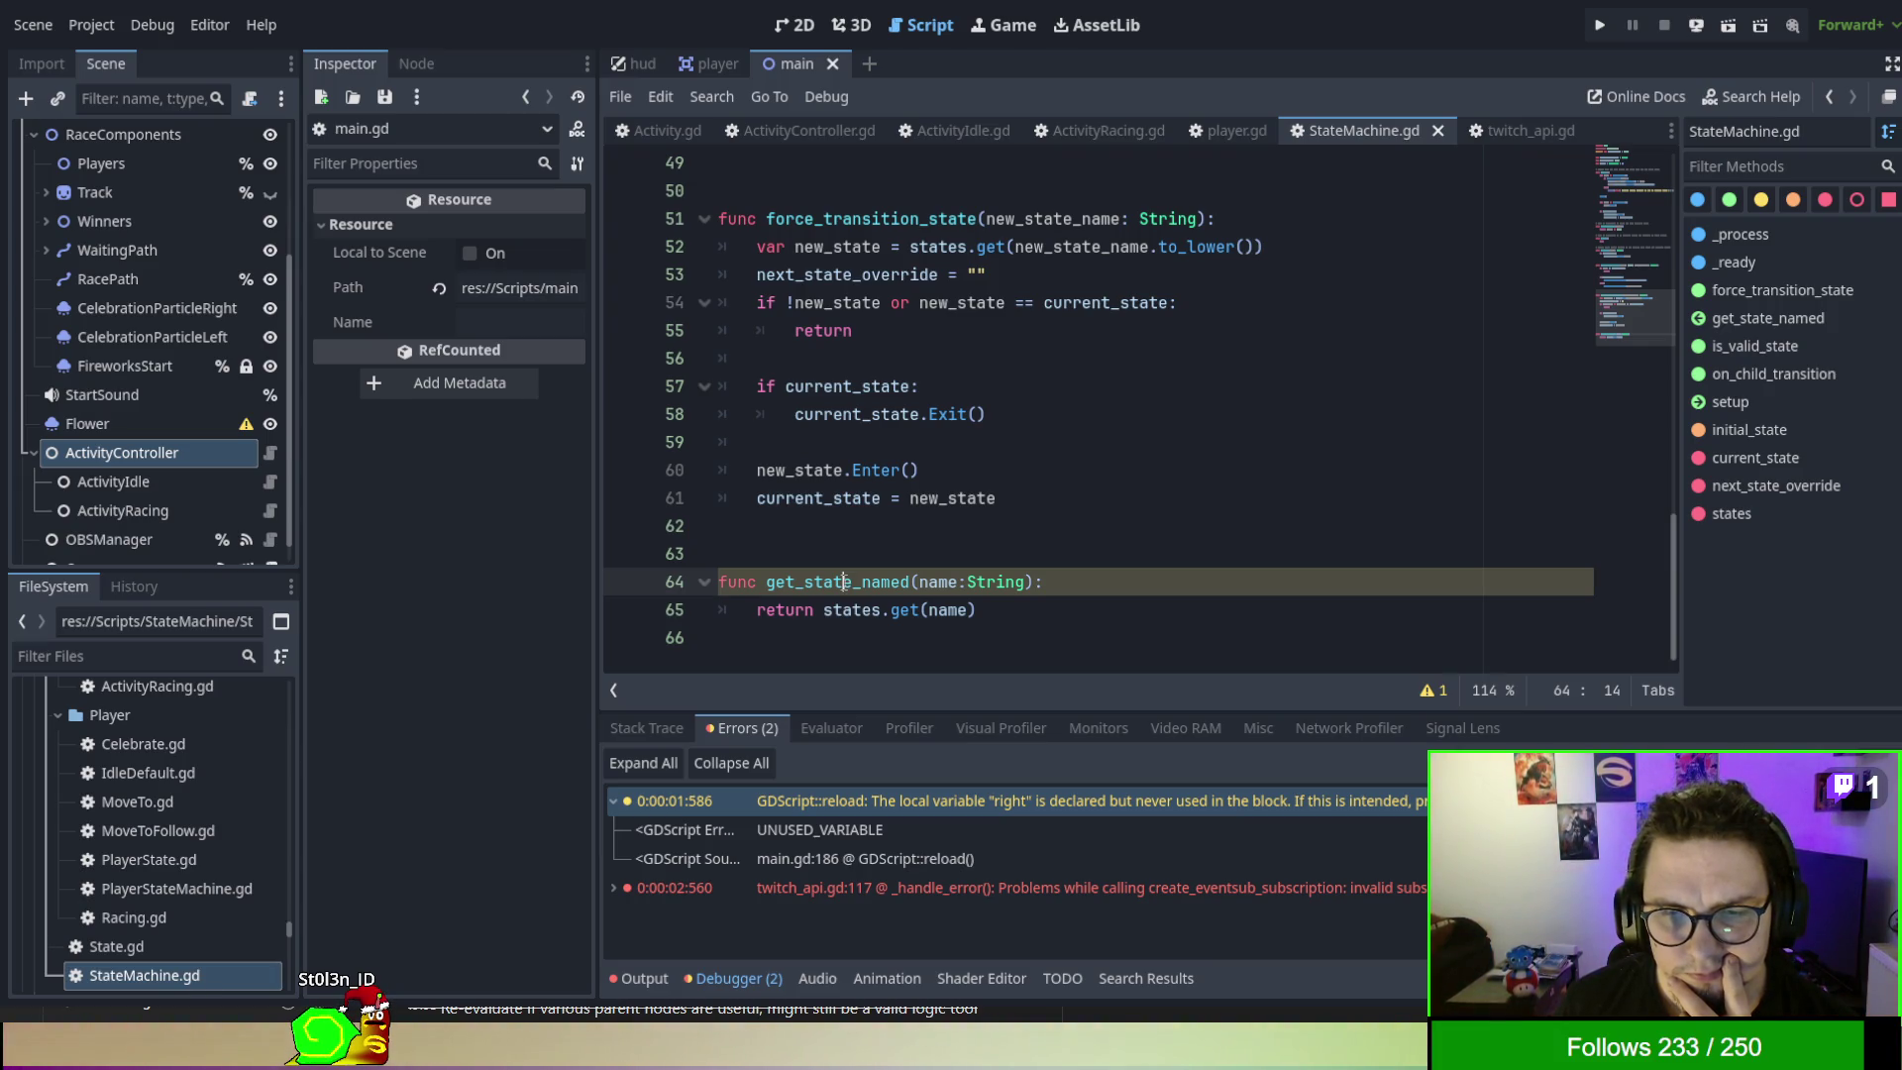
left_click(828, 616)
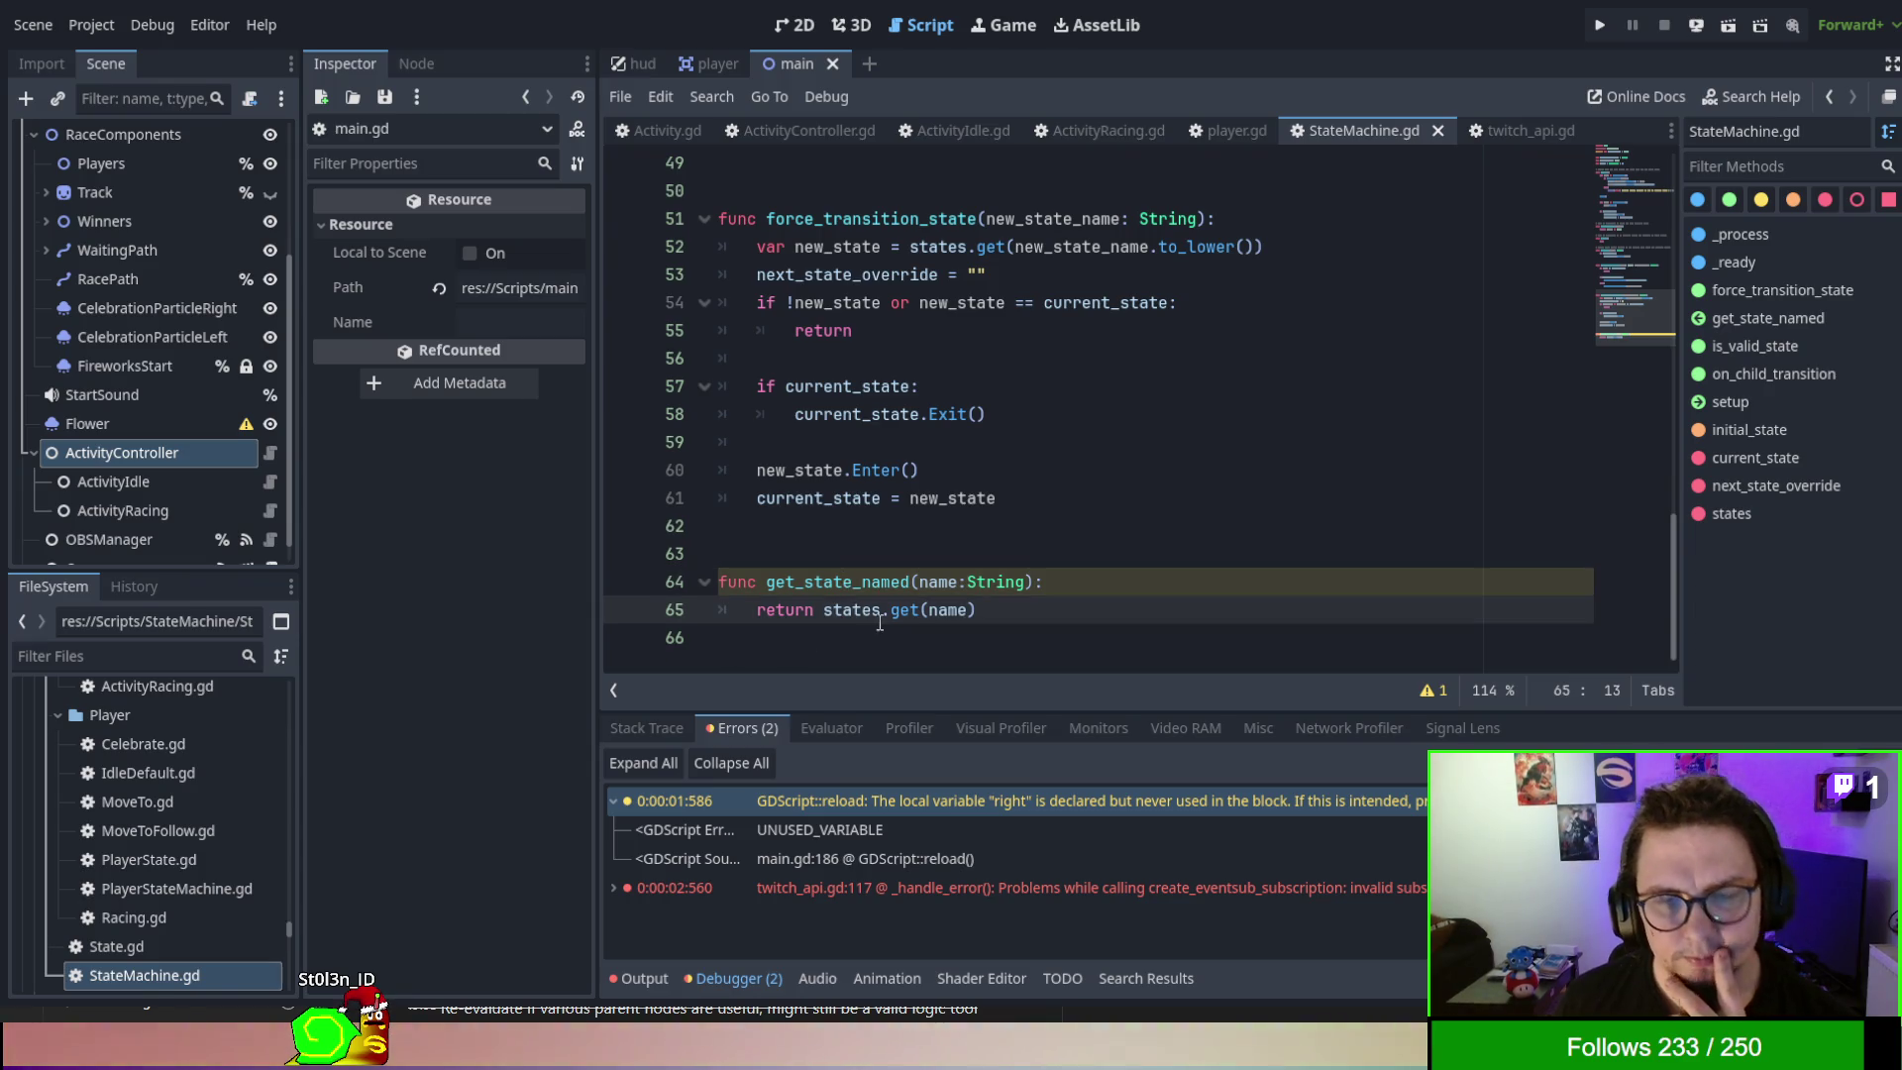
left_click(864, 585)
double_click(864, 584)
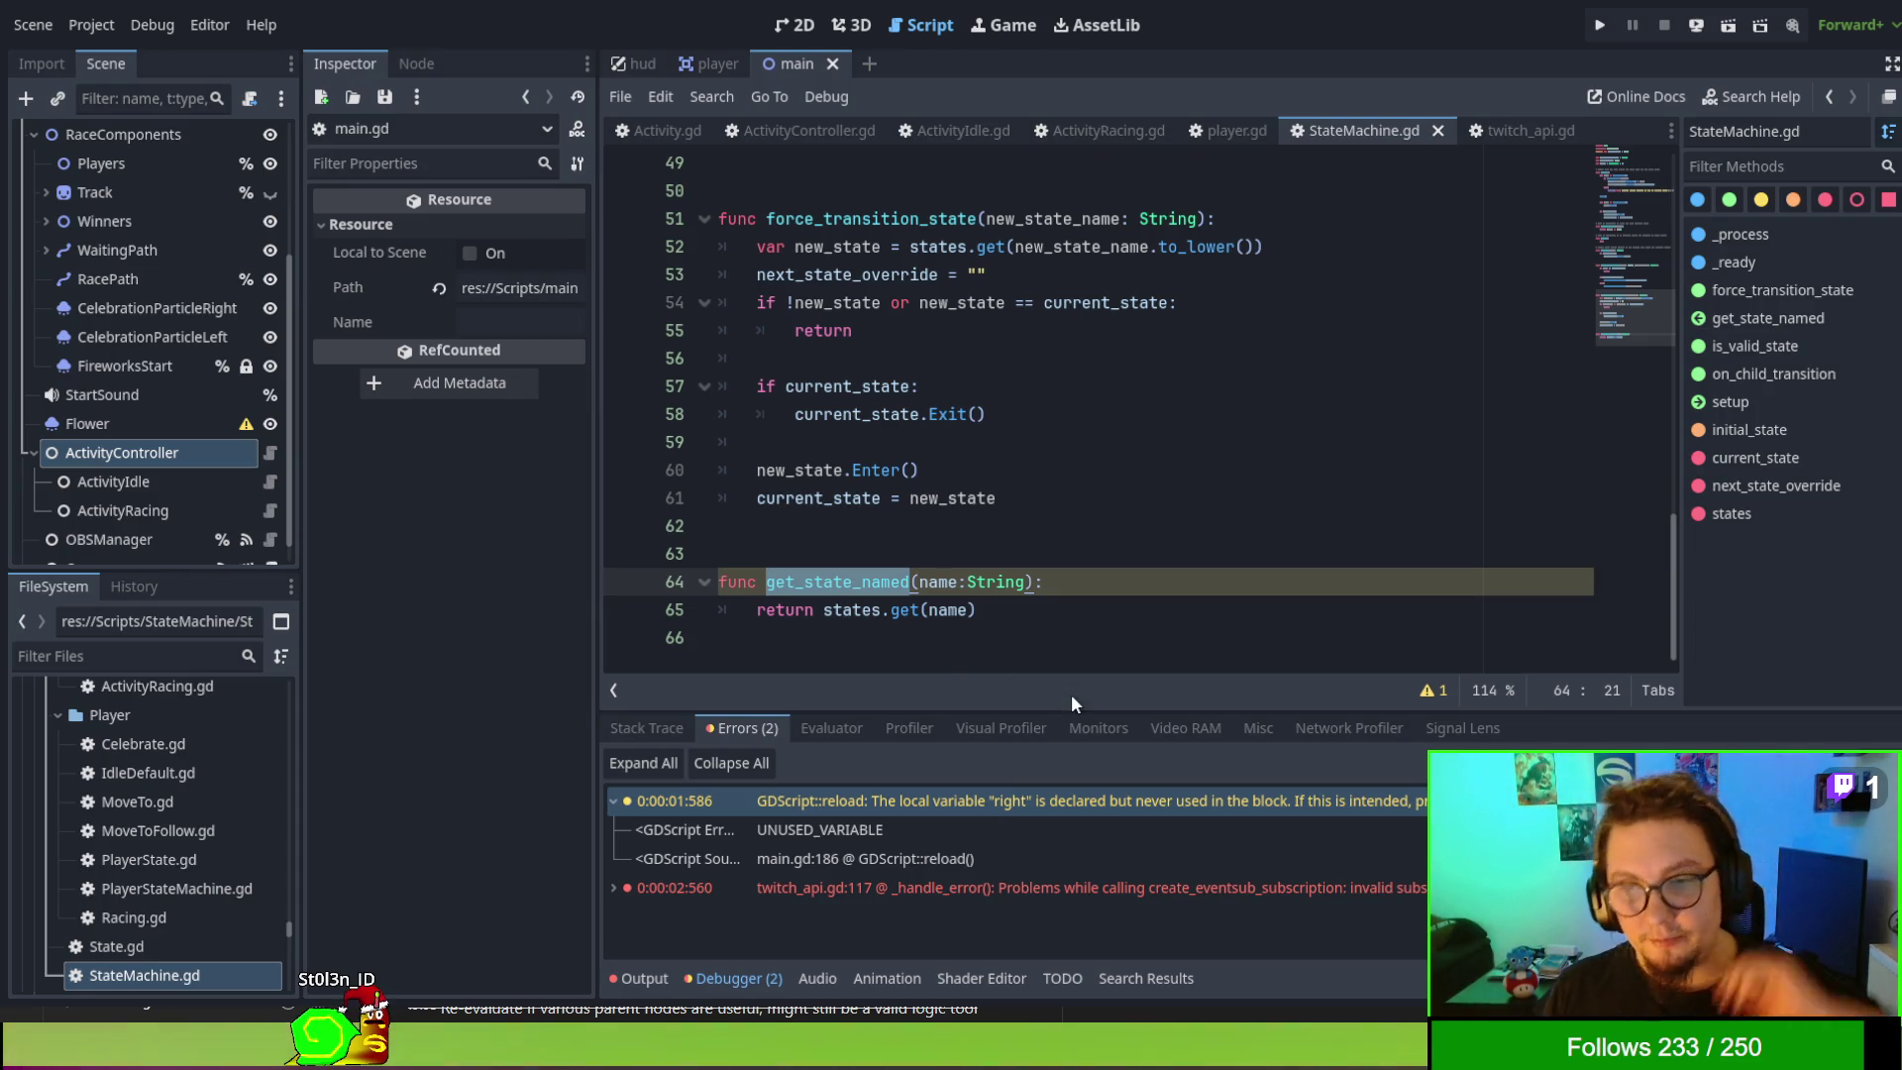
left_click(829, 728)
left_click(730, 731)
left_click(646, 728)
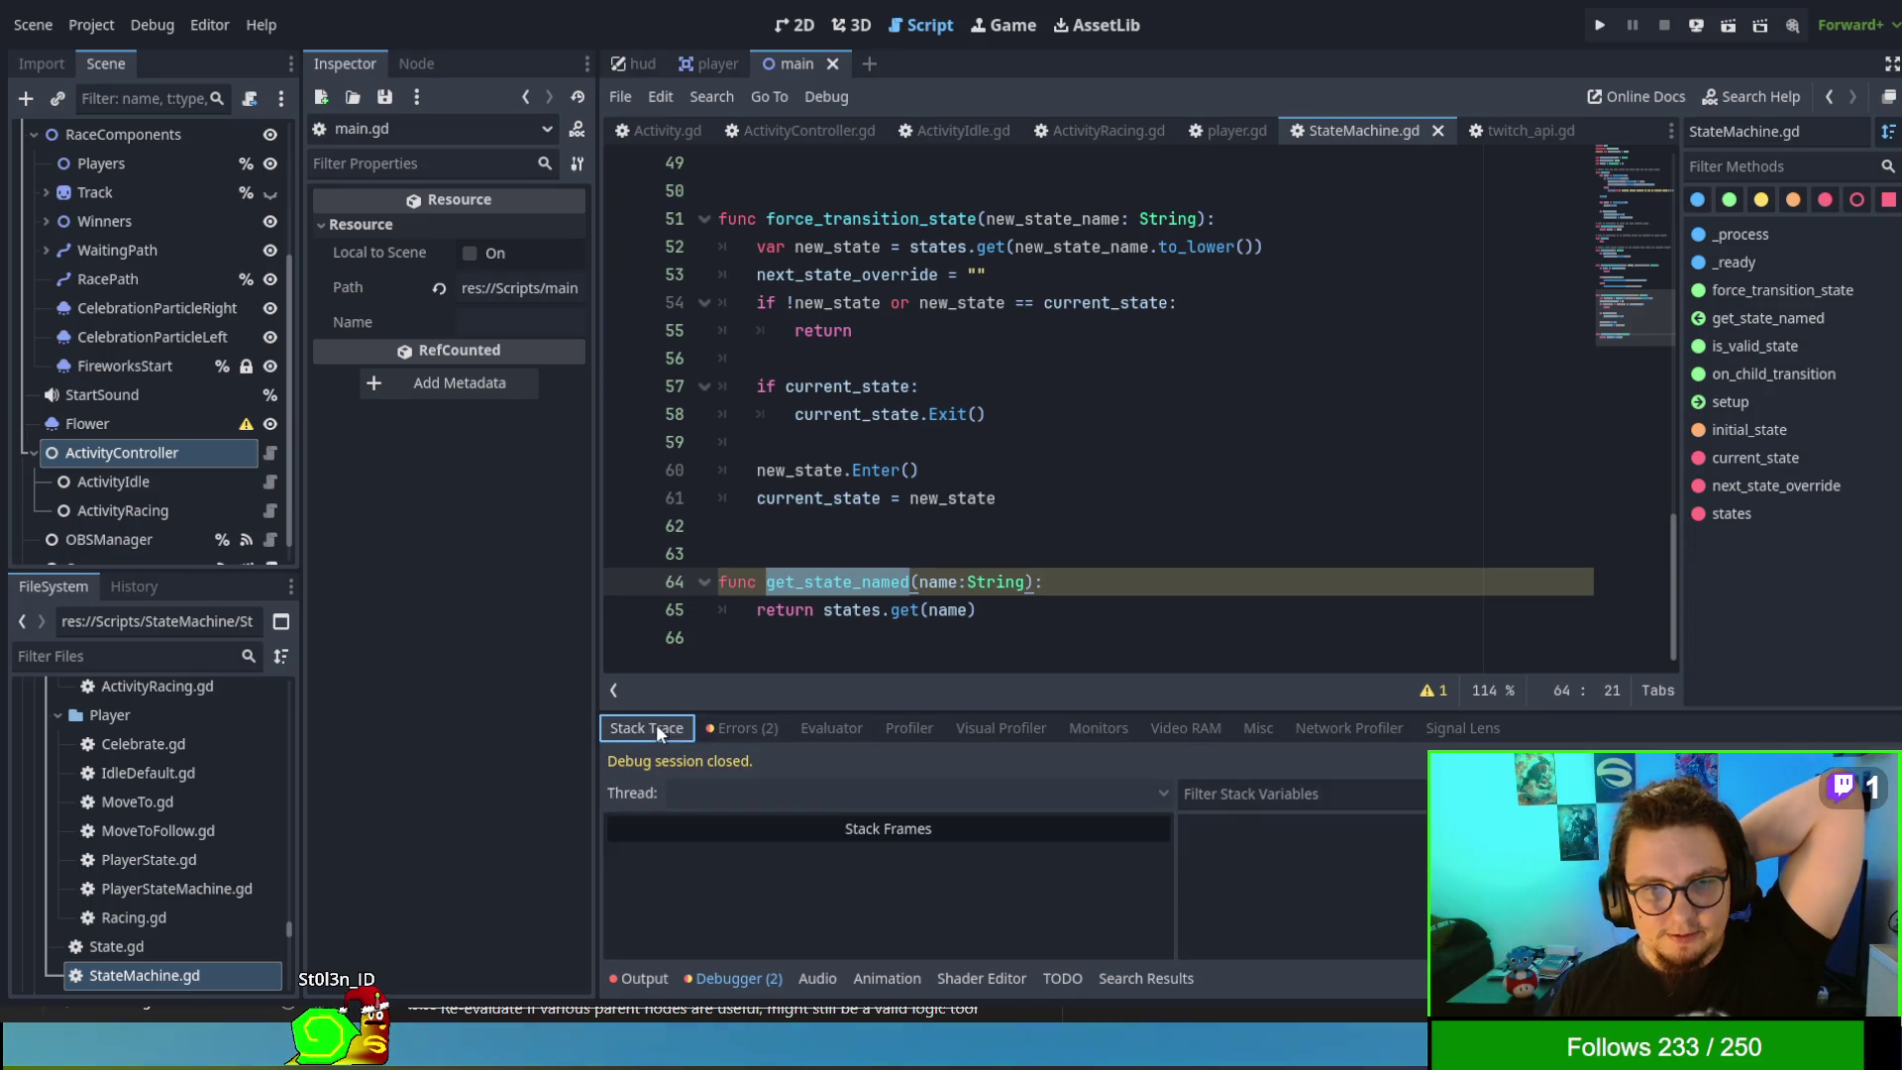
left_click(741, 729)
left_click(870, 470)
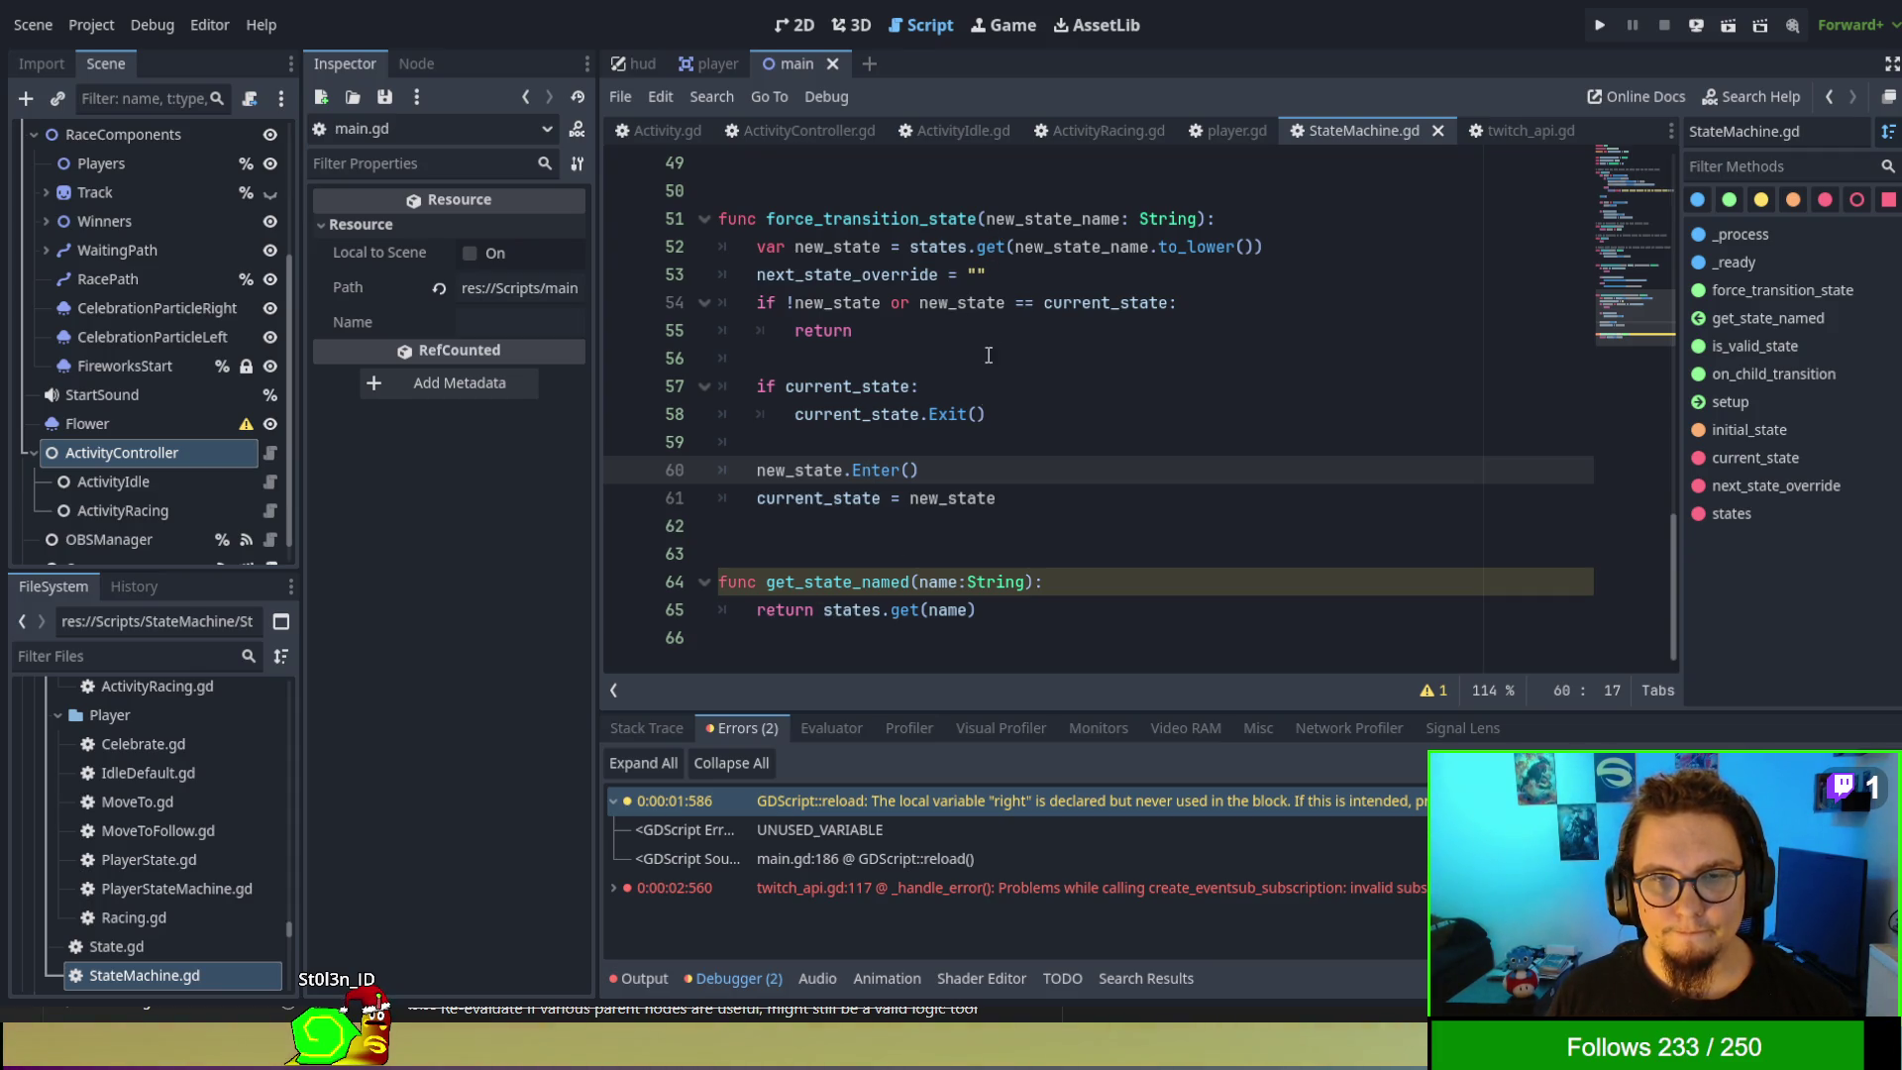
left_click(662, 127)
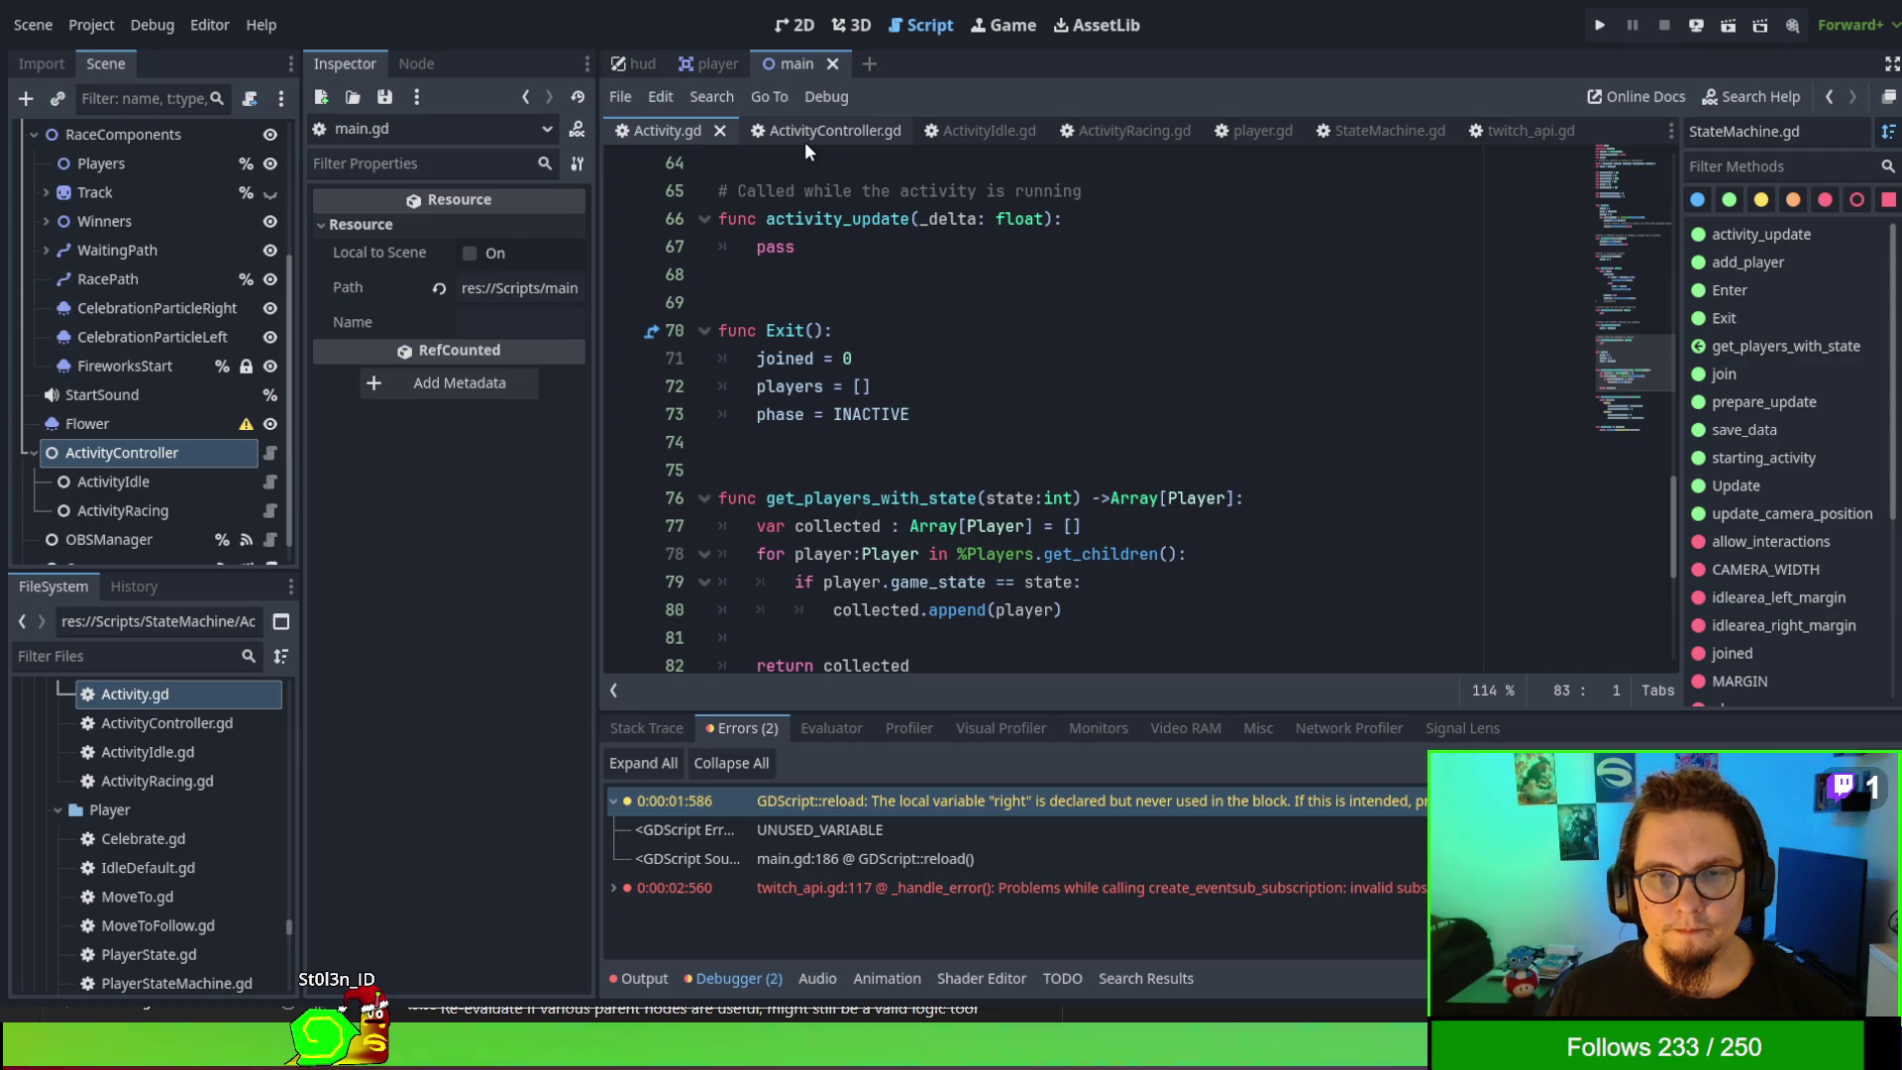
Scroll through Activity.gd, then switch to ActivityController.gd's queue_activity function.
scroll(877, 414, "down", 5)
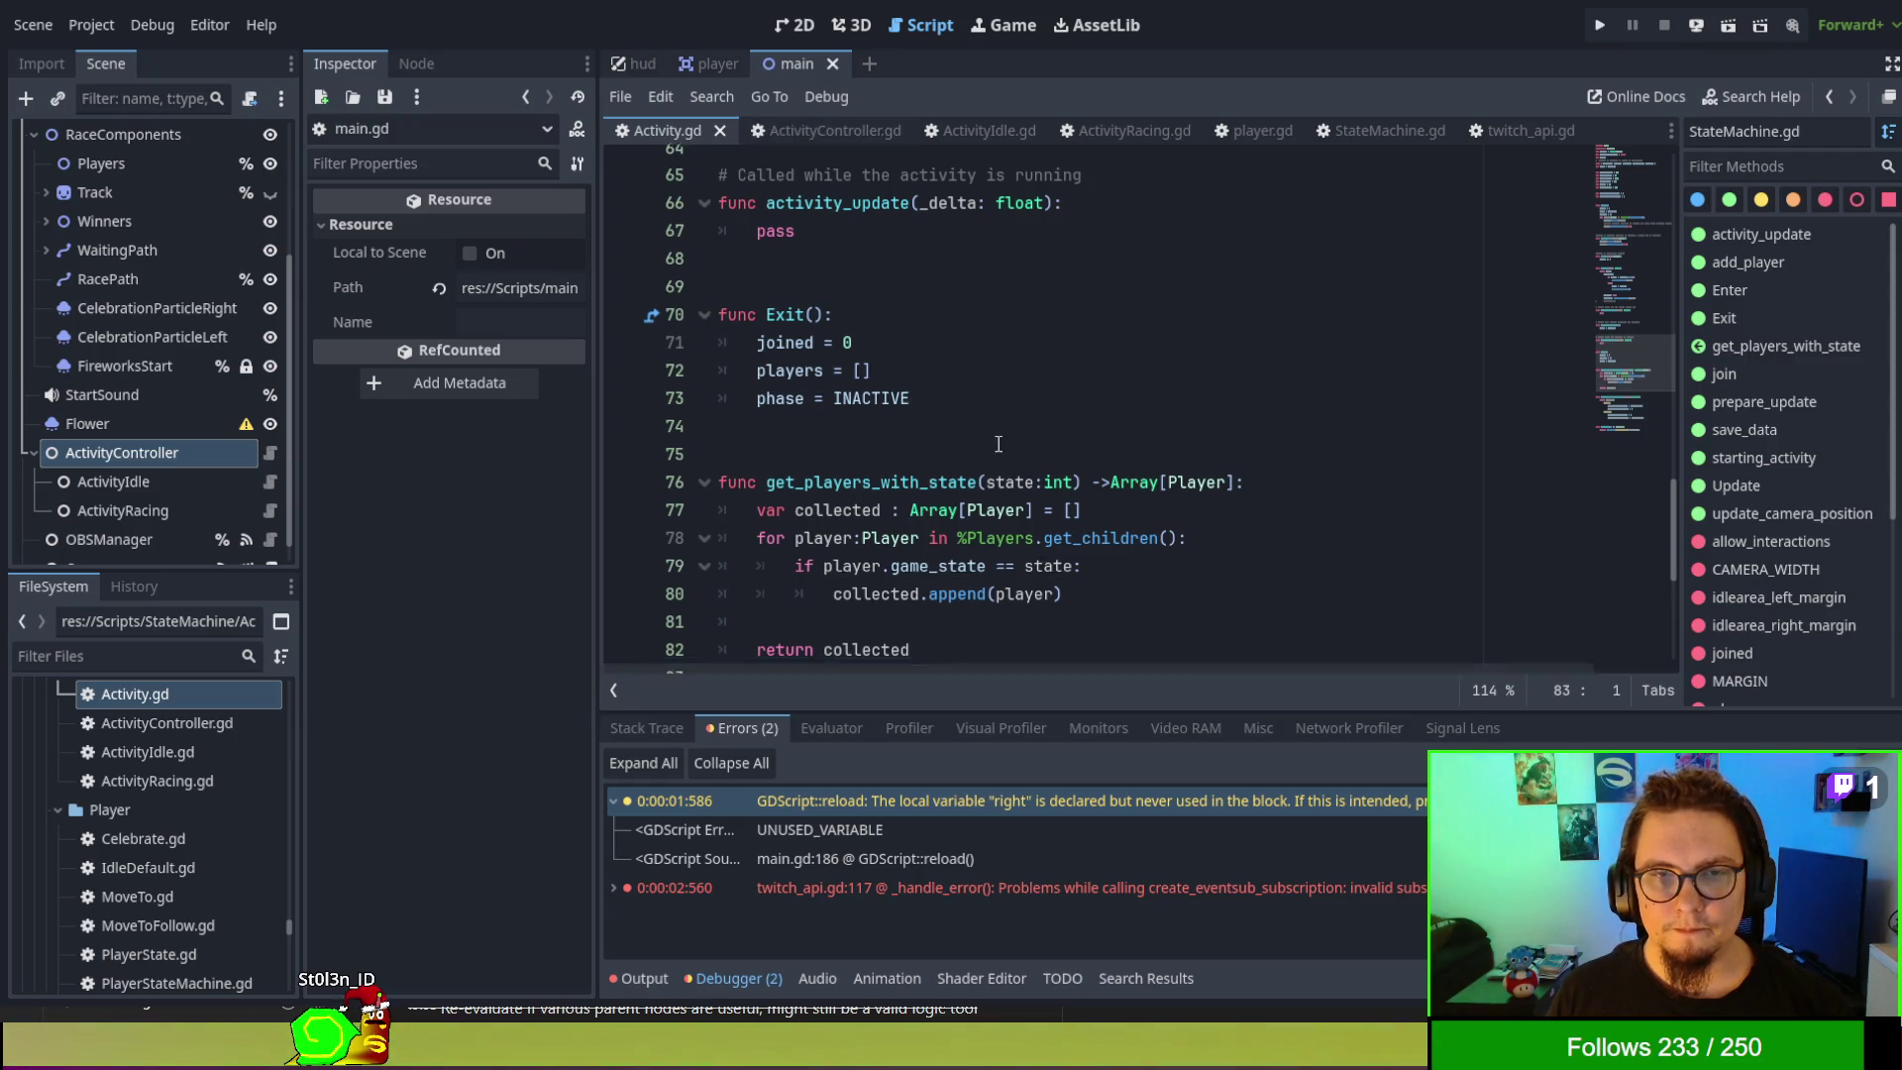
scroll(877, 414, "down", 1)
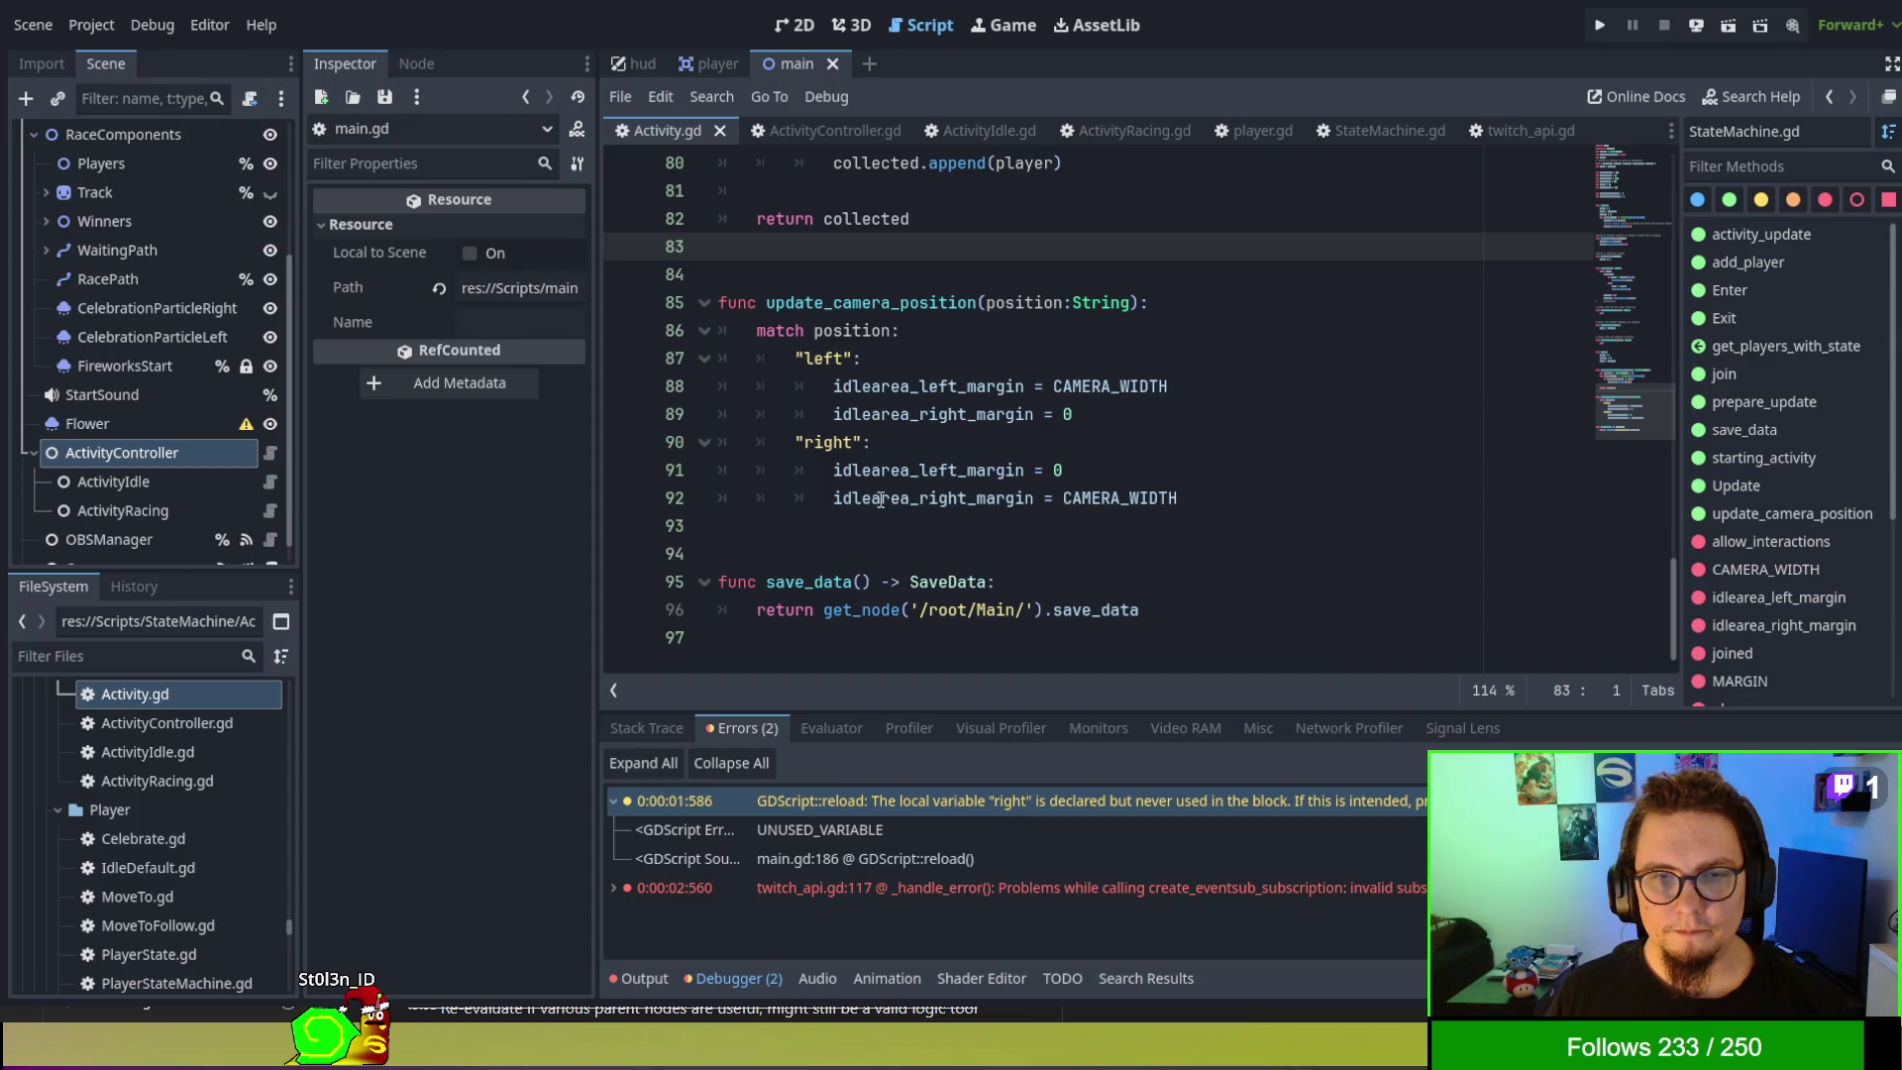
scroll(880, 499, "up", 9)
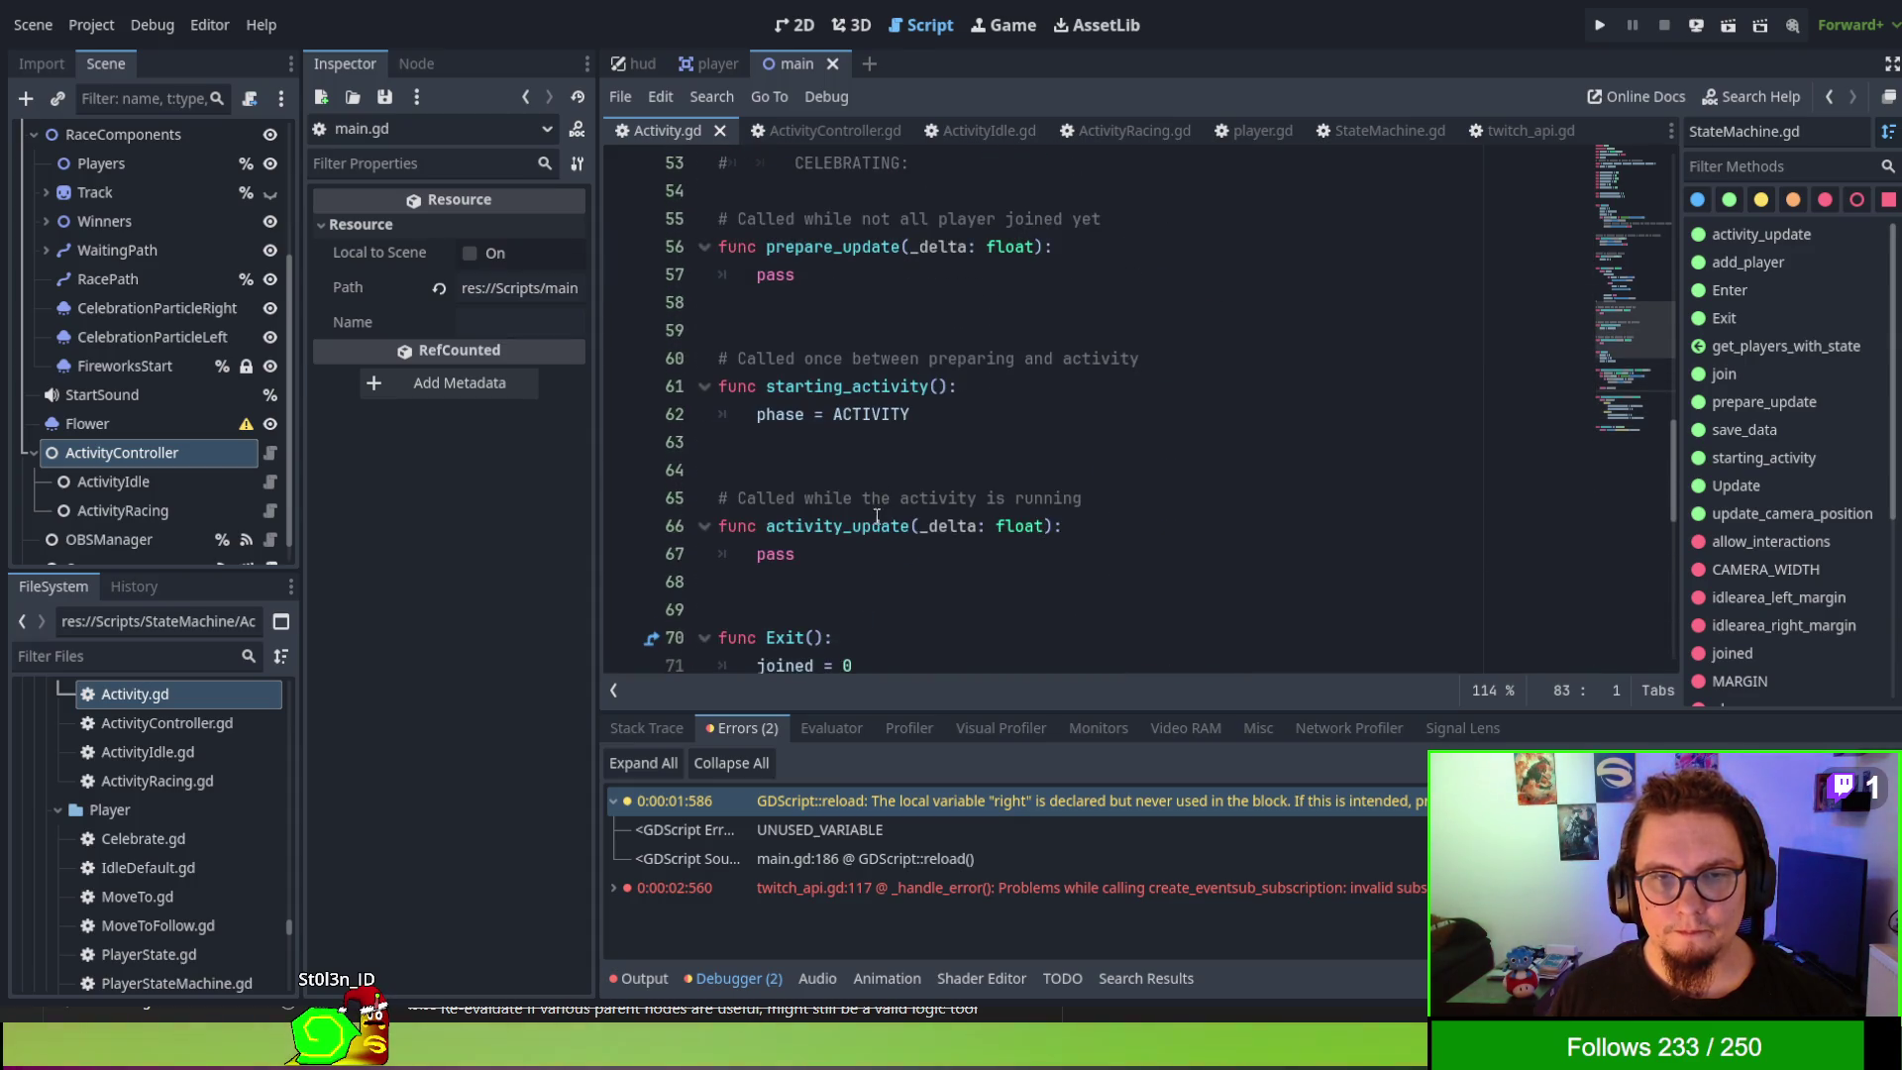
scroll(775, 565, "up", 13)
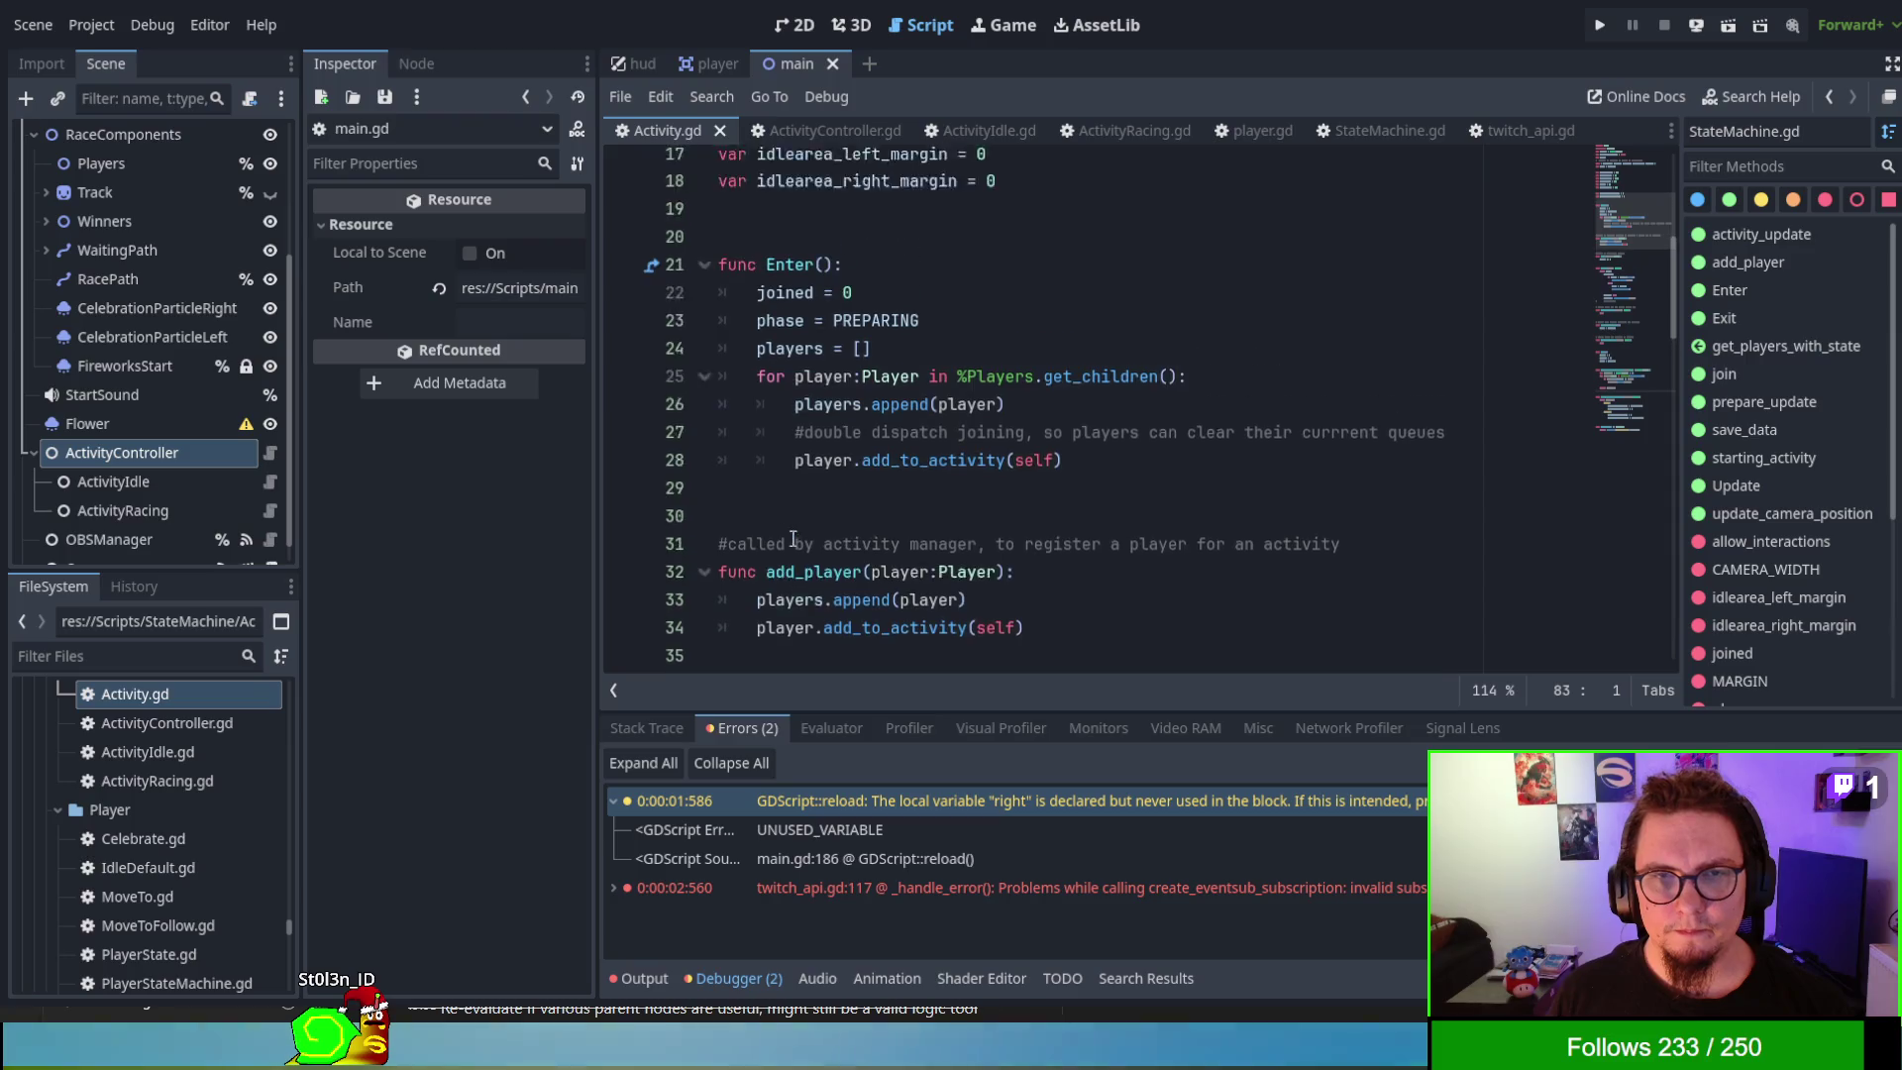
left_click(828, 131)
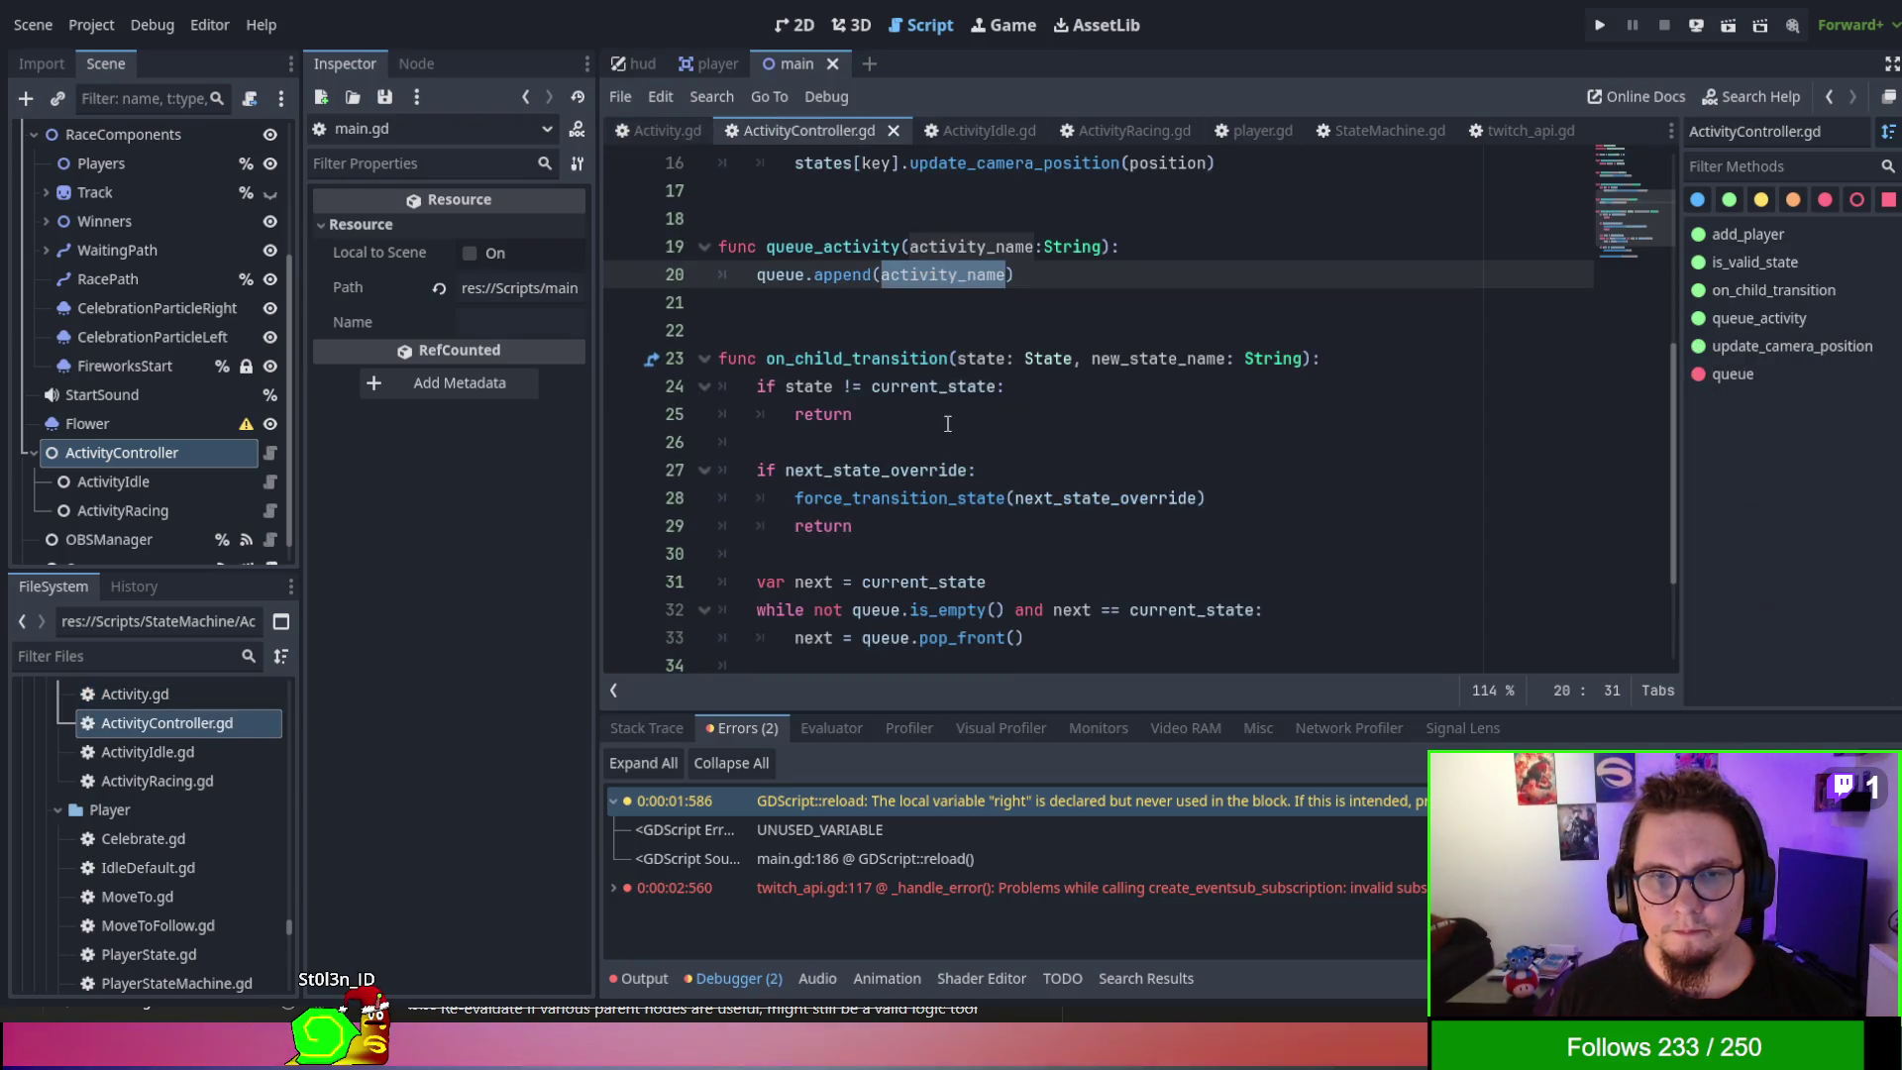
Change line 20's append argument to get_state_named(activity_name), then return to StateMachine.gd.
left_click(931, 311)
double_click(920, 274)
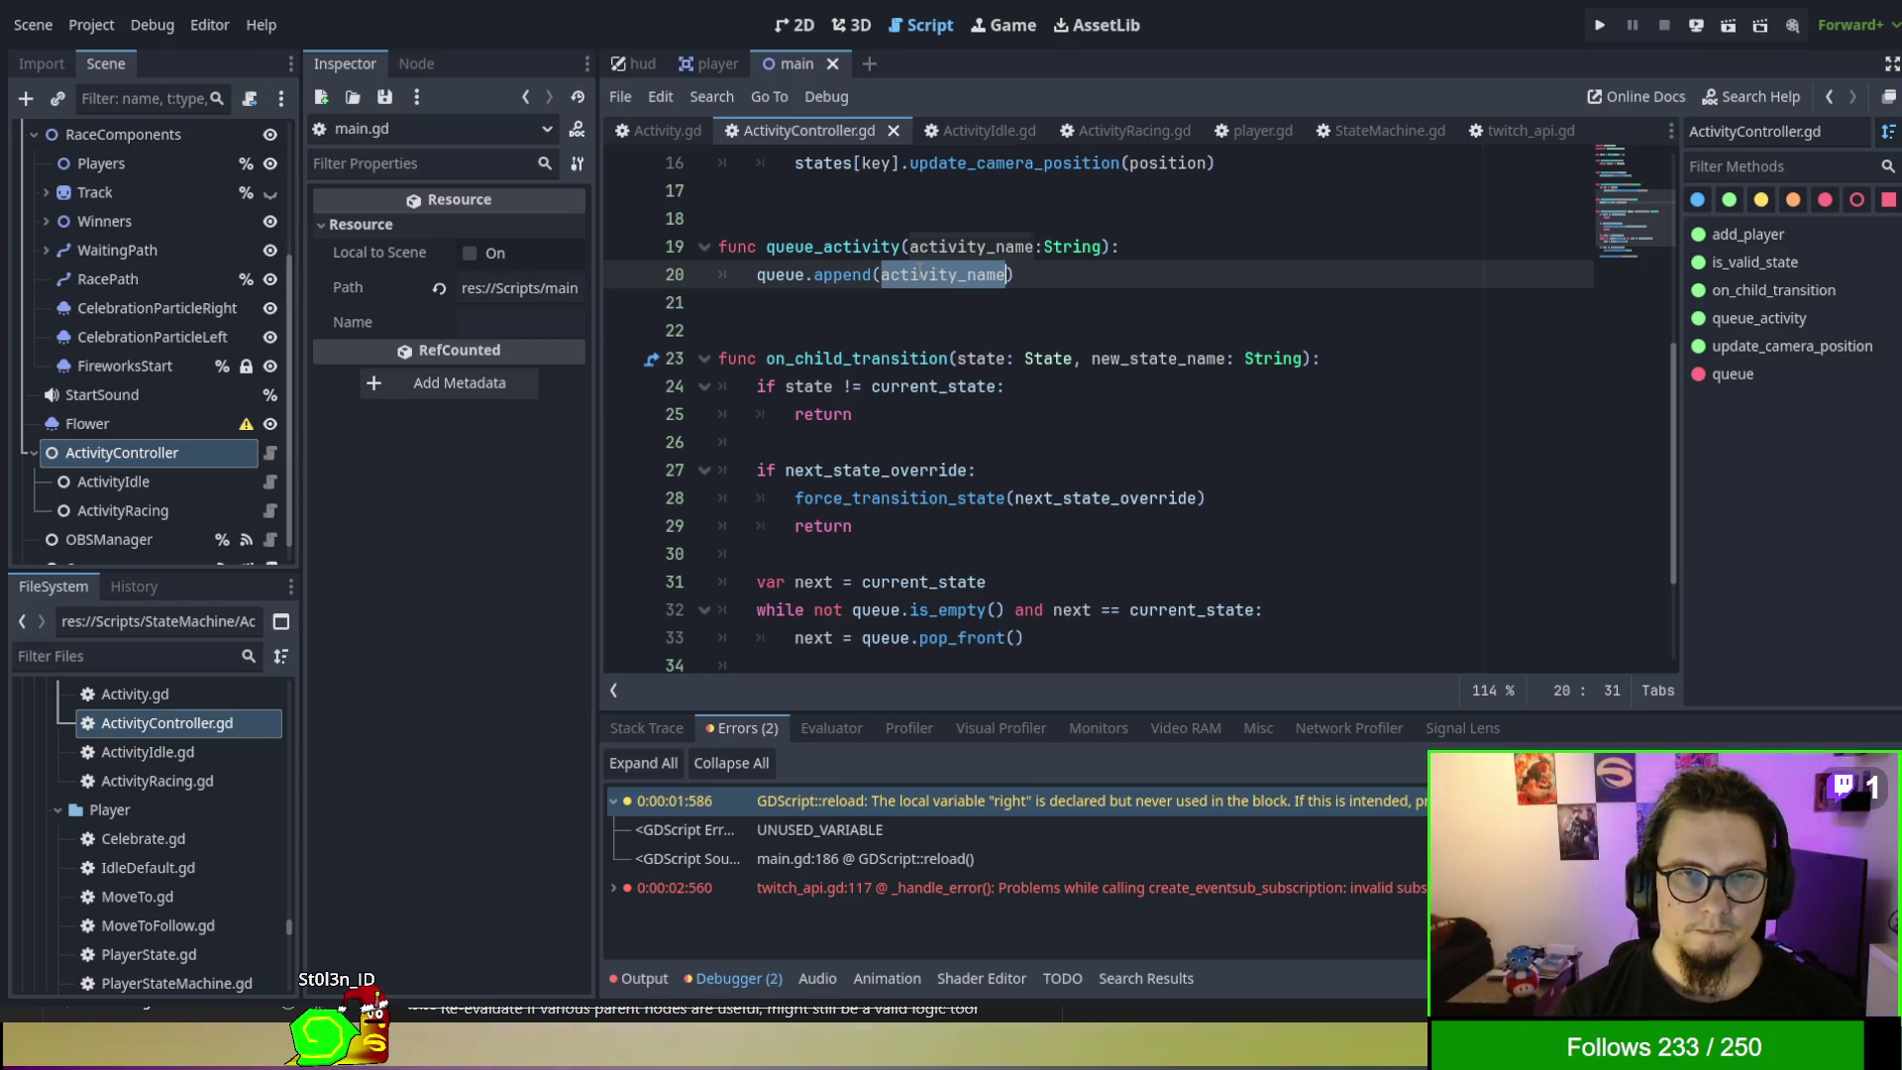
key("BackSpace")
type("get_st")
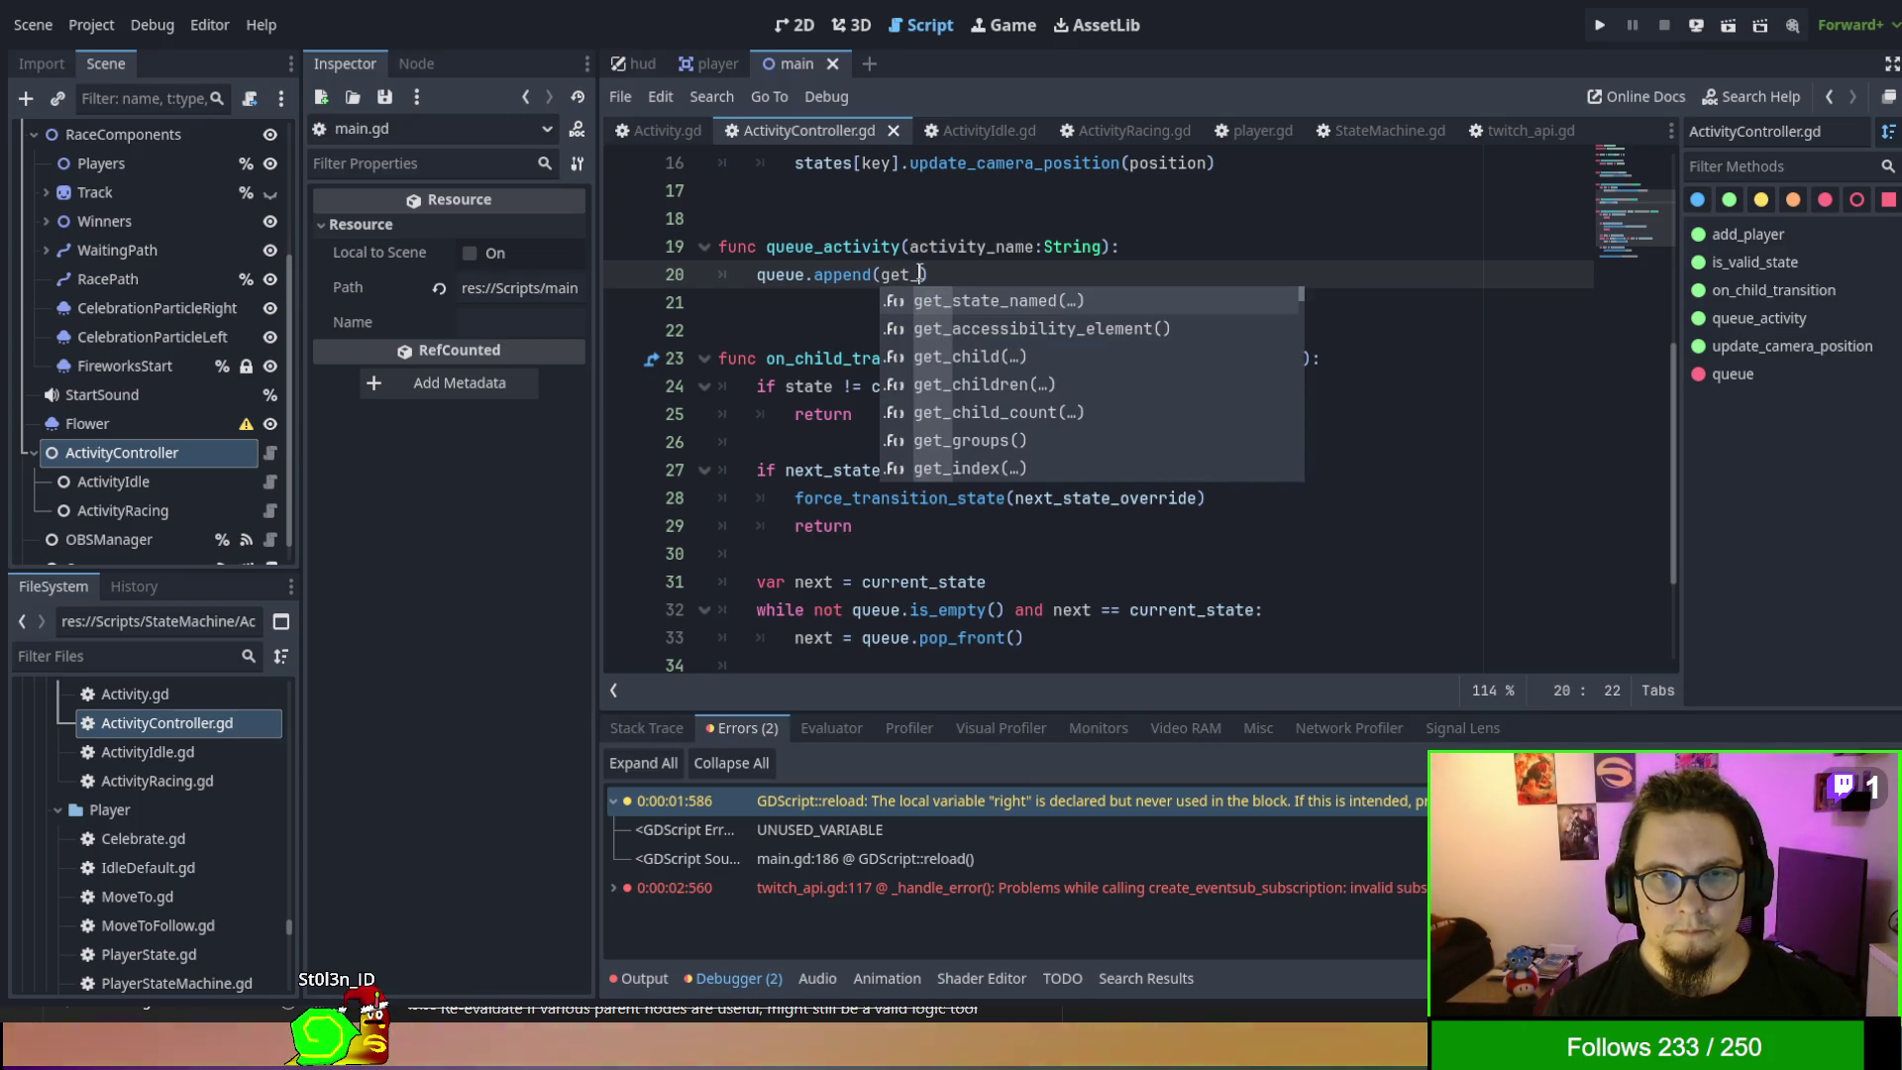
key("Return")
type("activit")
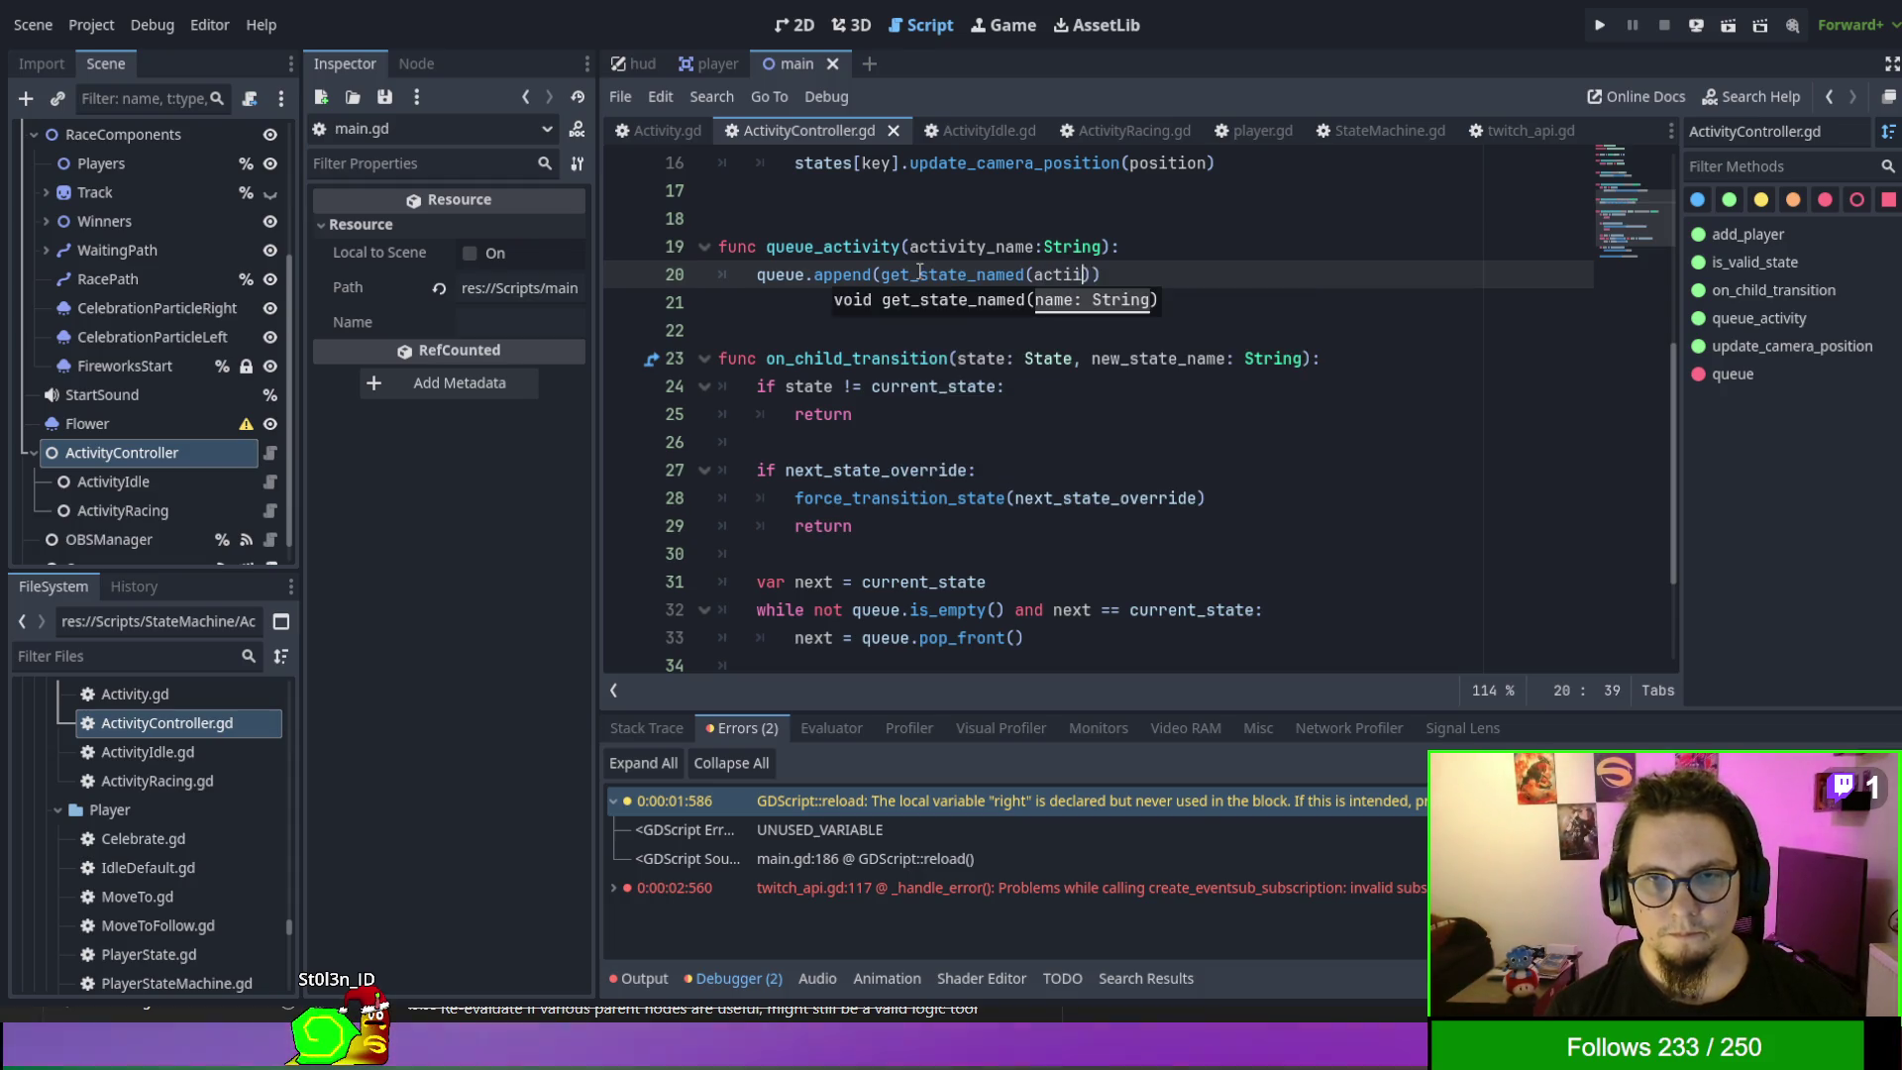
type("i")
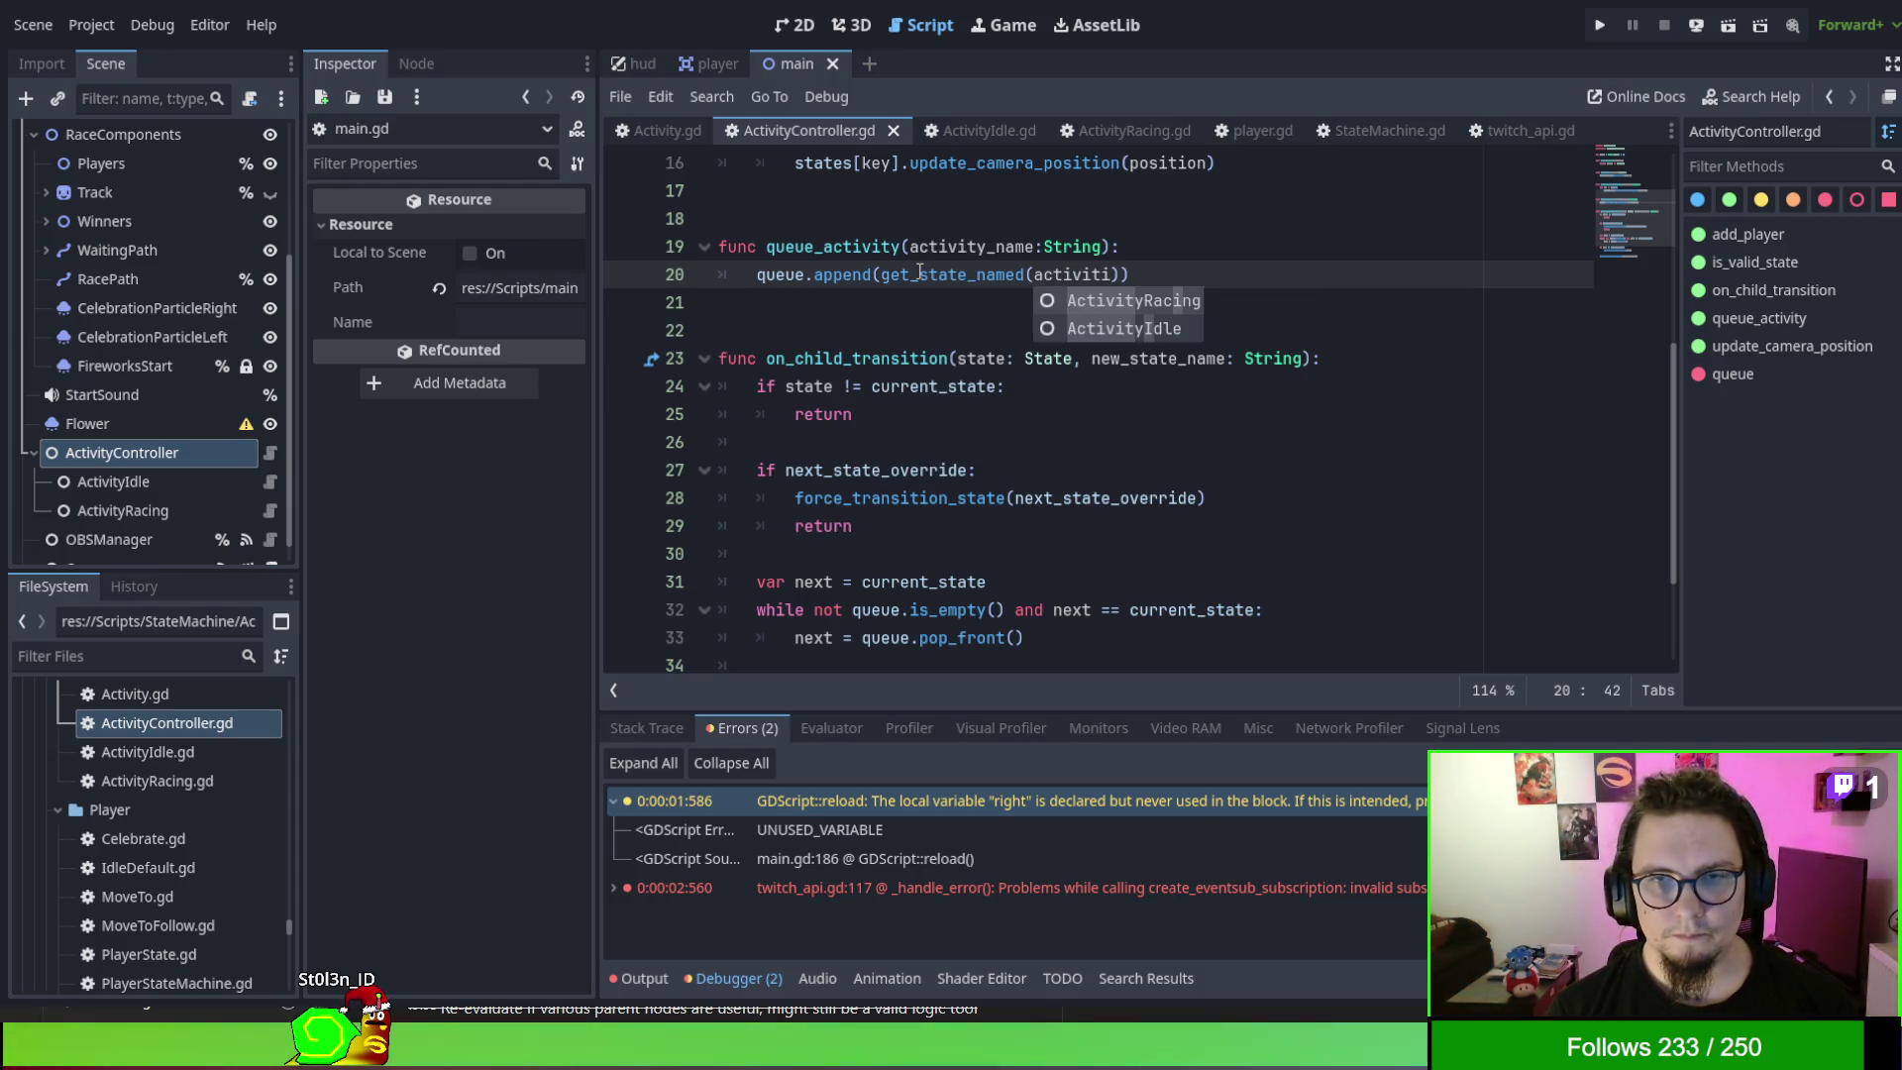
key("BackSpace")
type("y_naam")
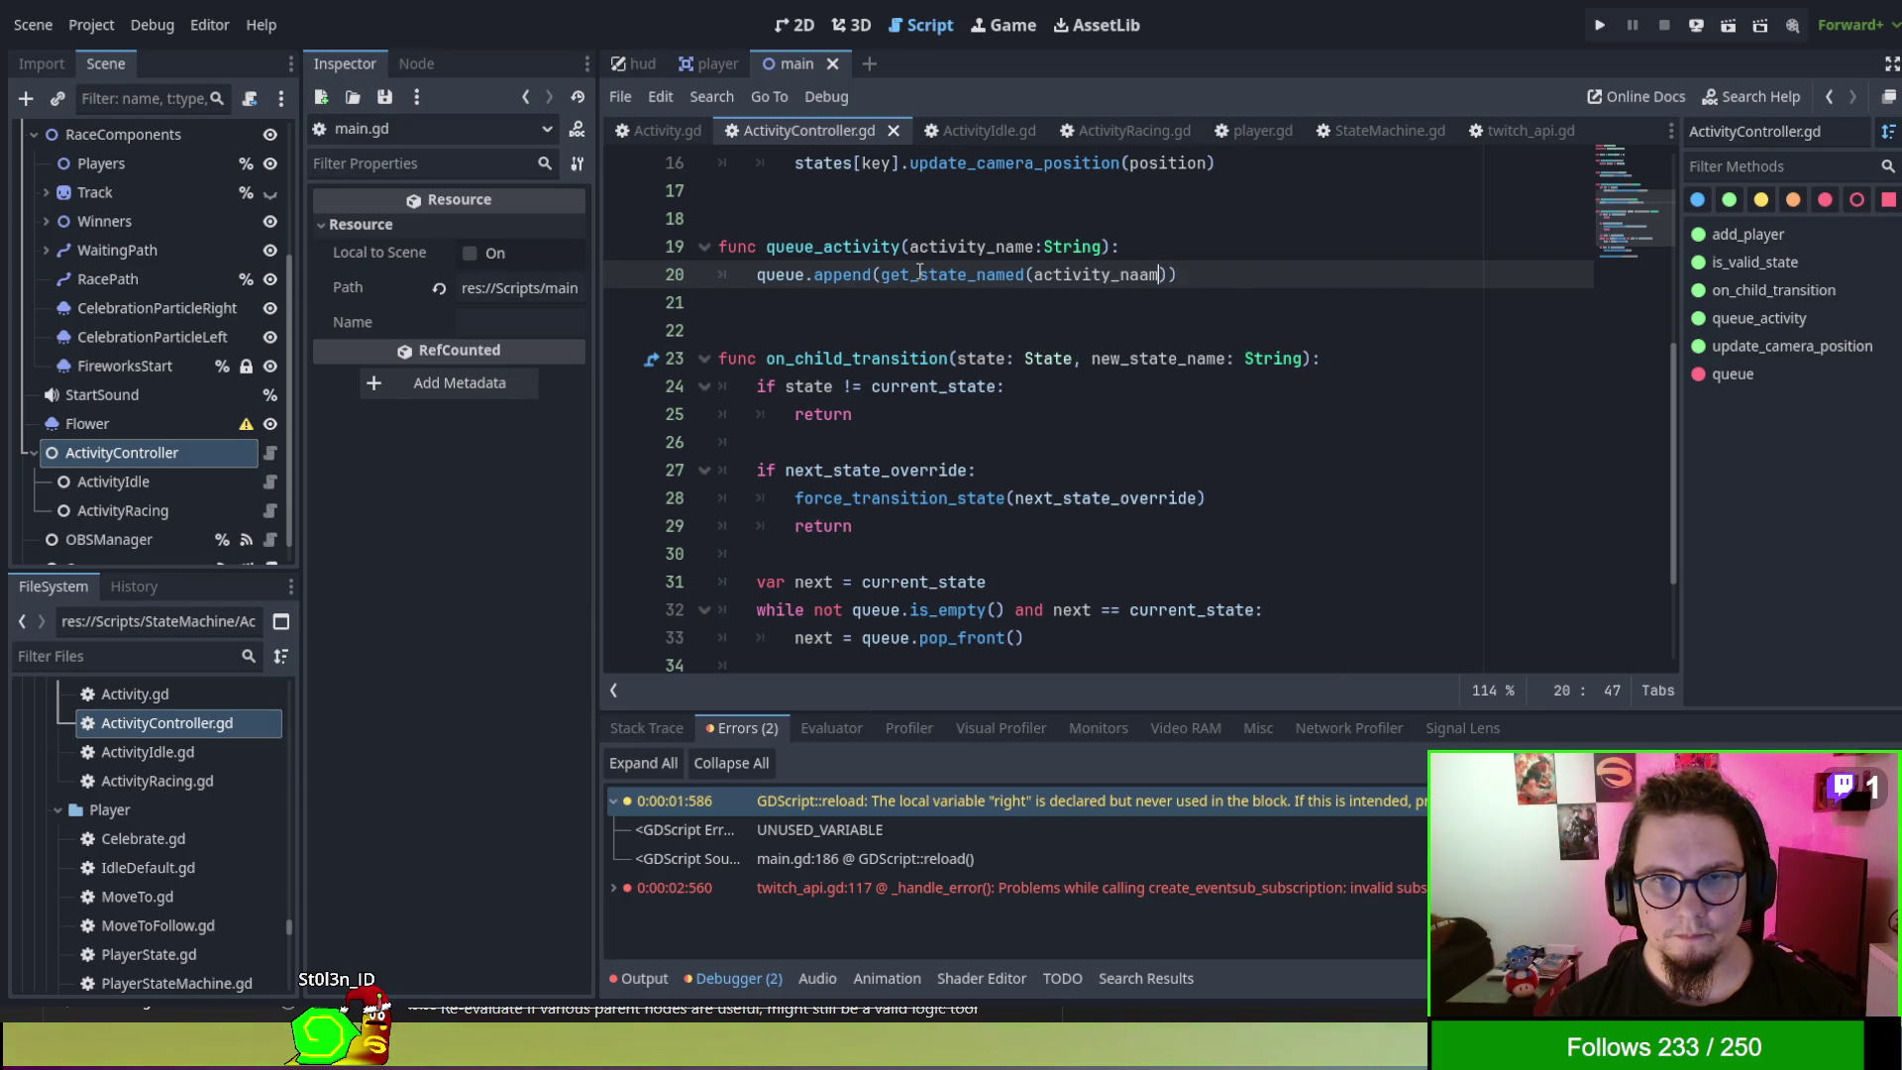
key("BackSpace")
type("me")
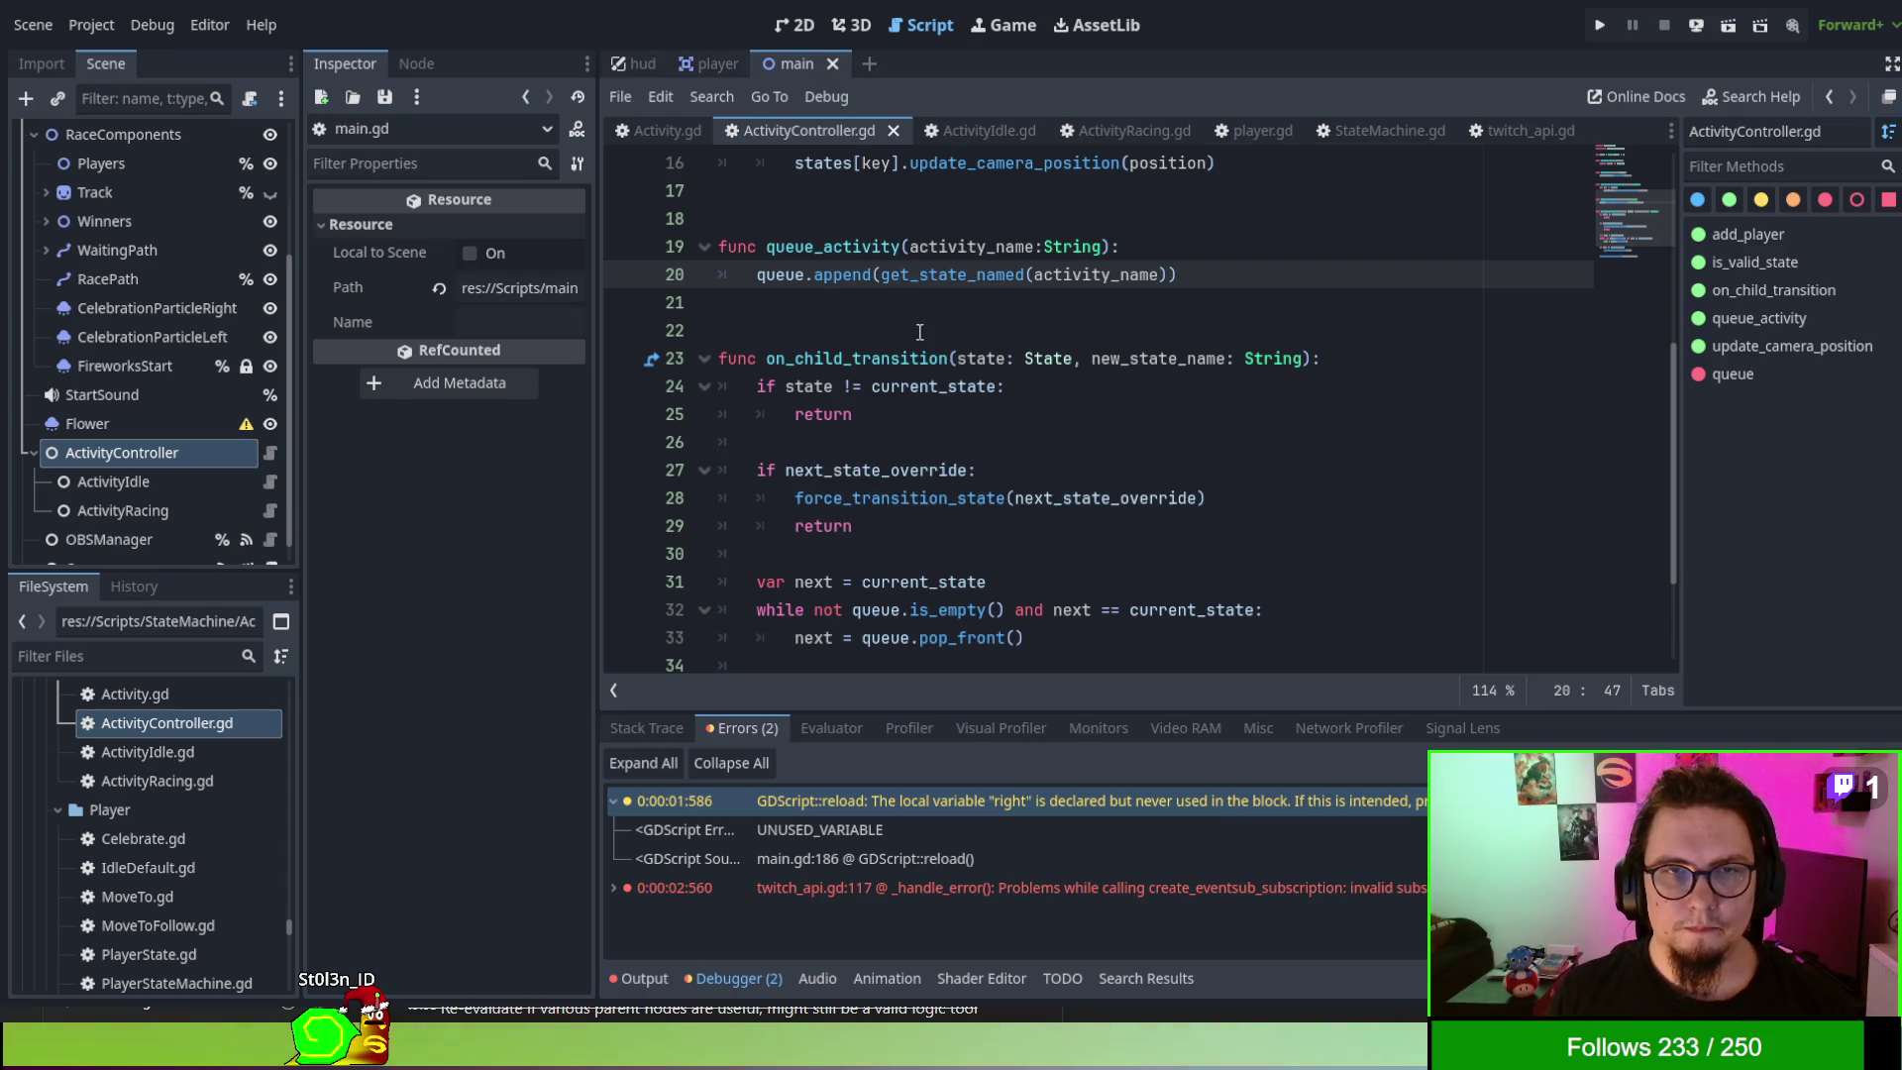
left_click(1415, 137)
left_click(991, 414)
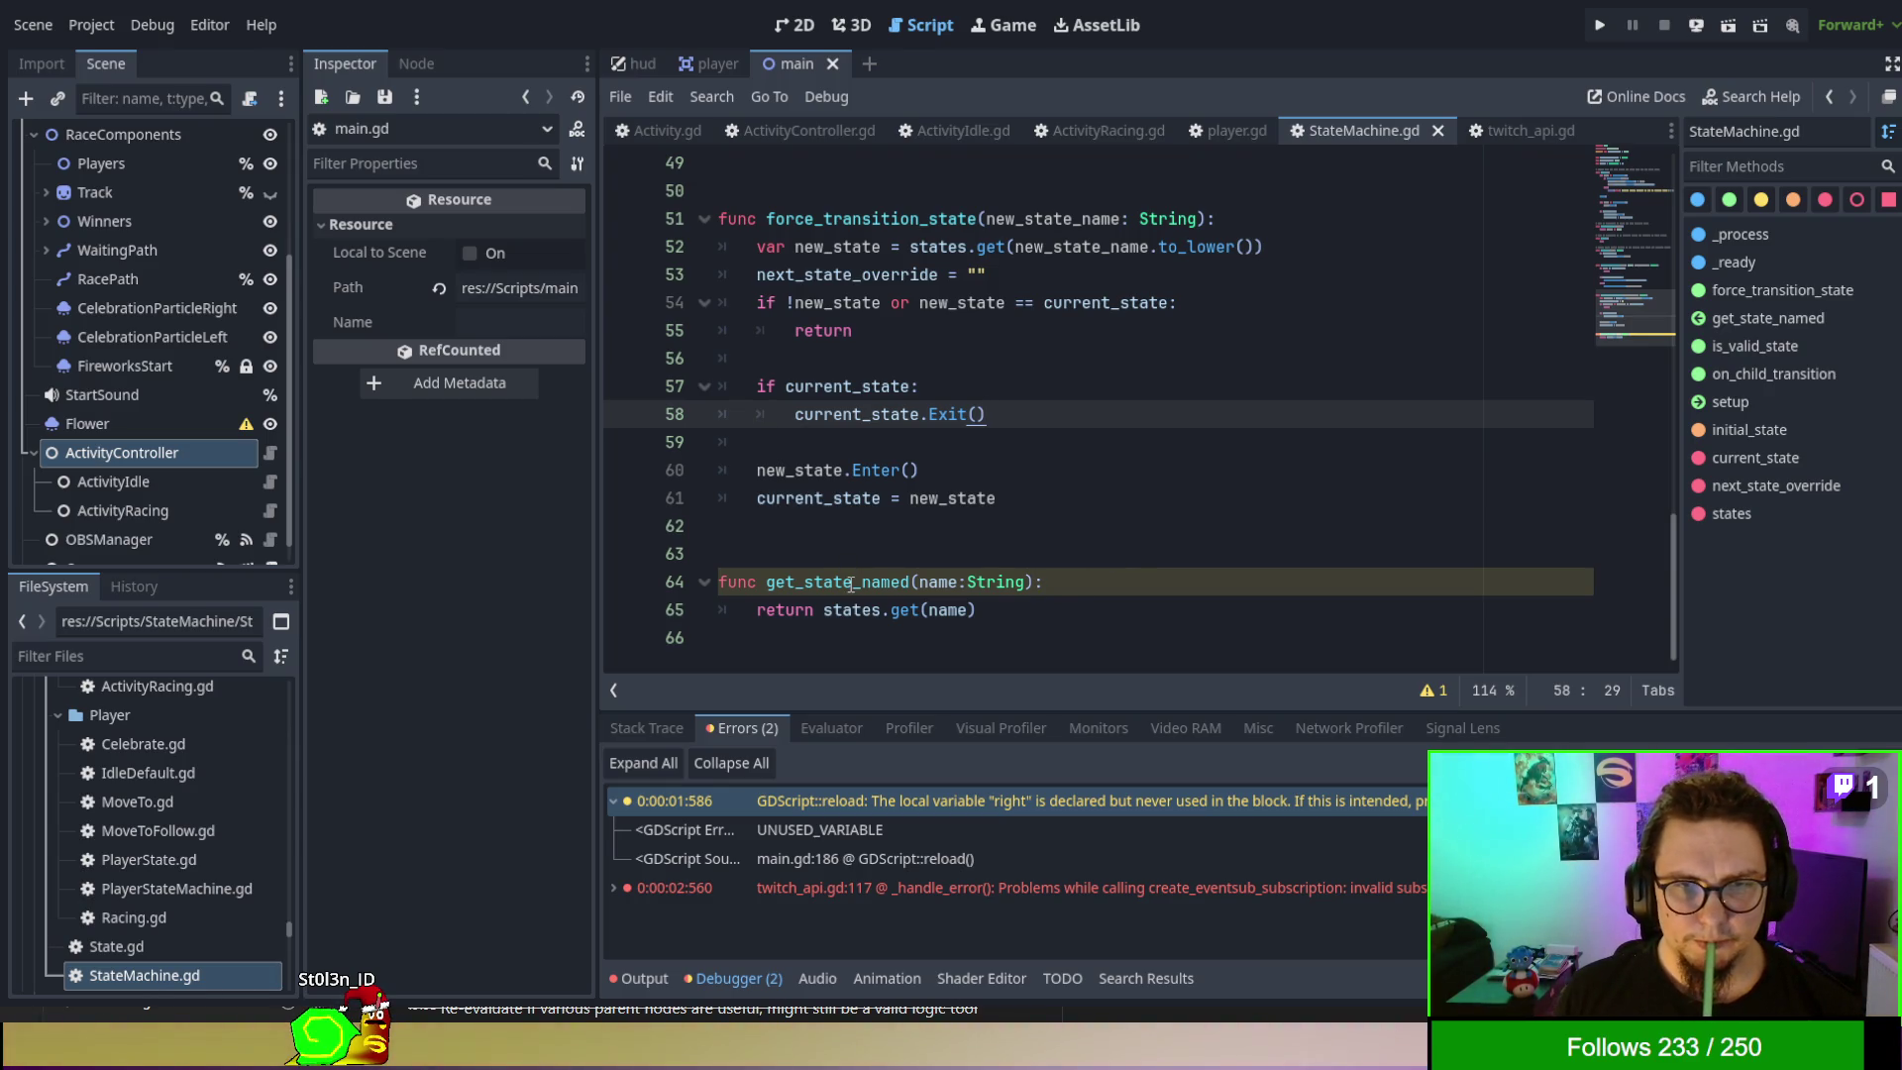
Browse the debugger's stack trace, monitor and error views.
left_click(850, 582)
left_click(899, 499)
scroll(991, 496, "up", 5)
scroll(1052, 499, "down", 5)
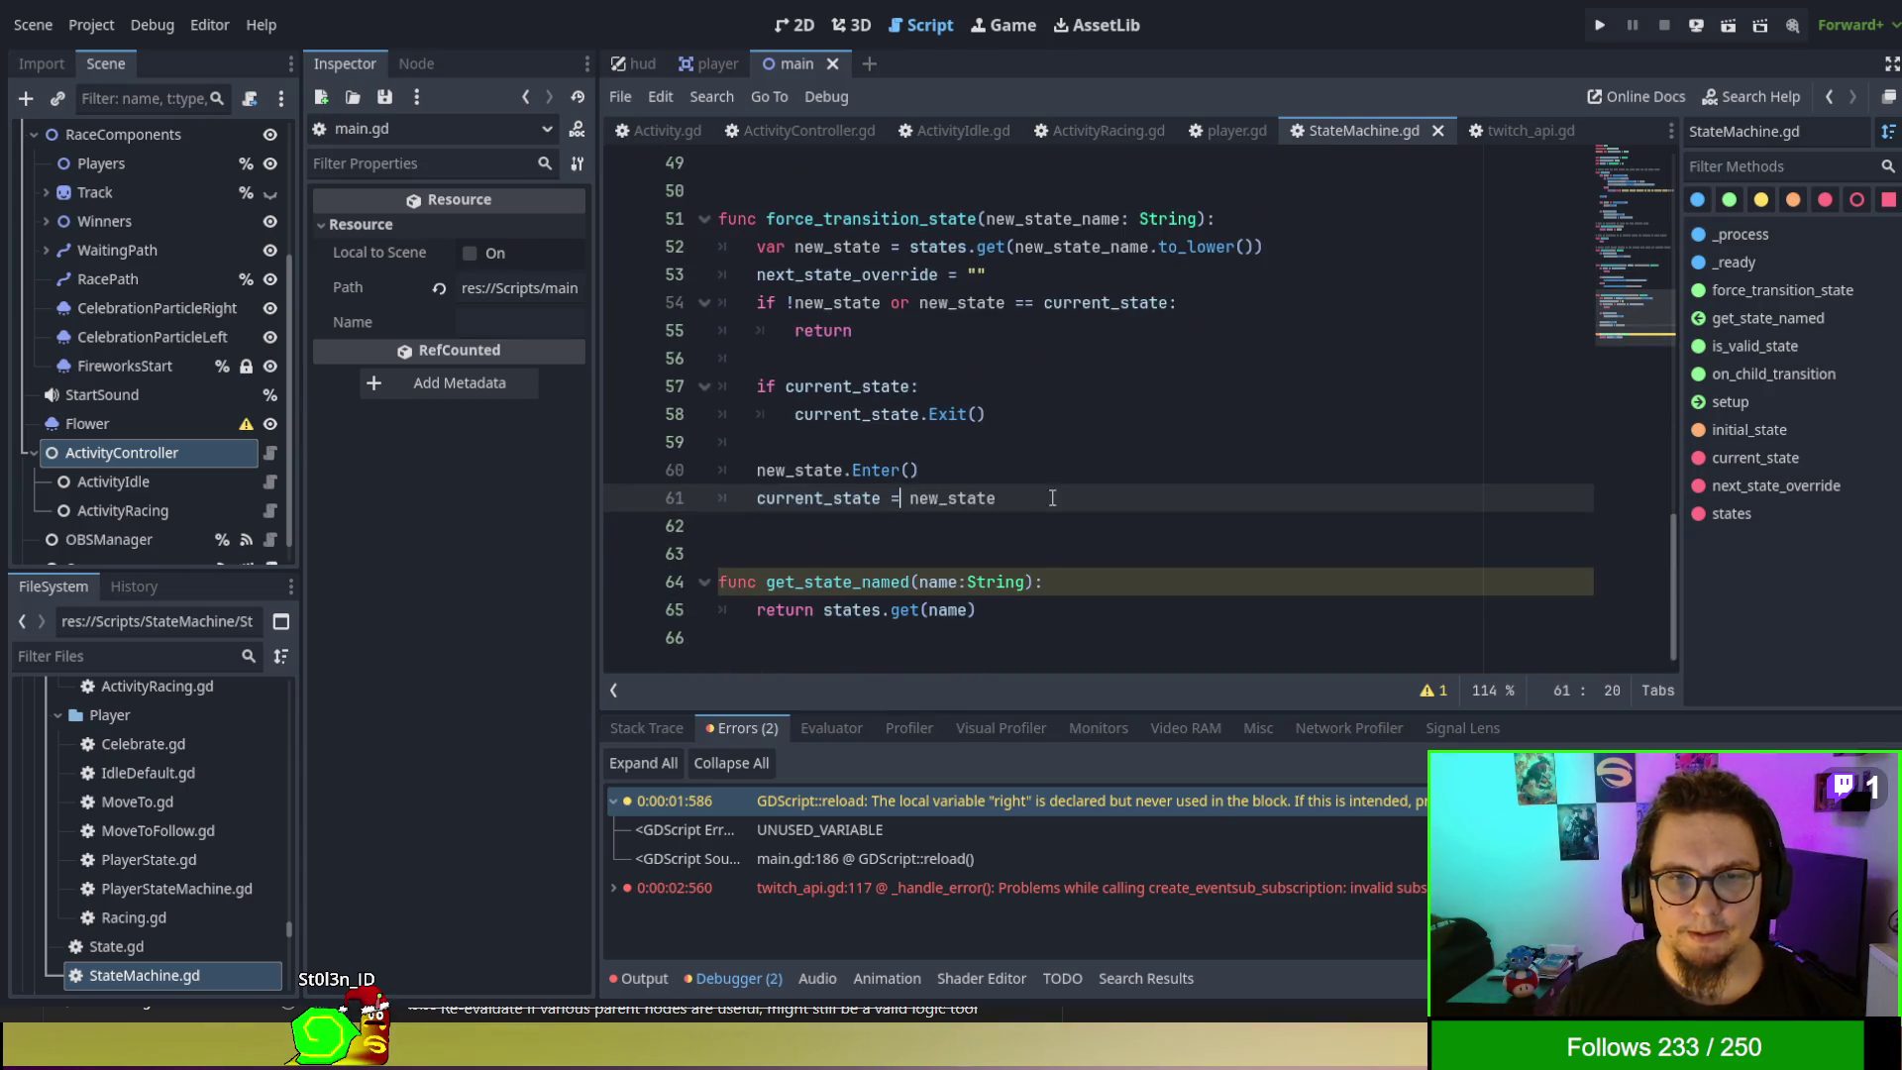
left_click(639, 728)
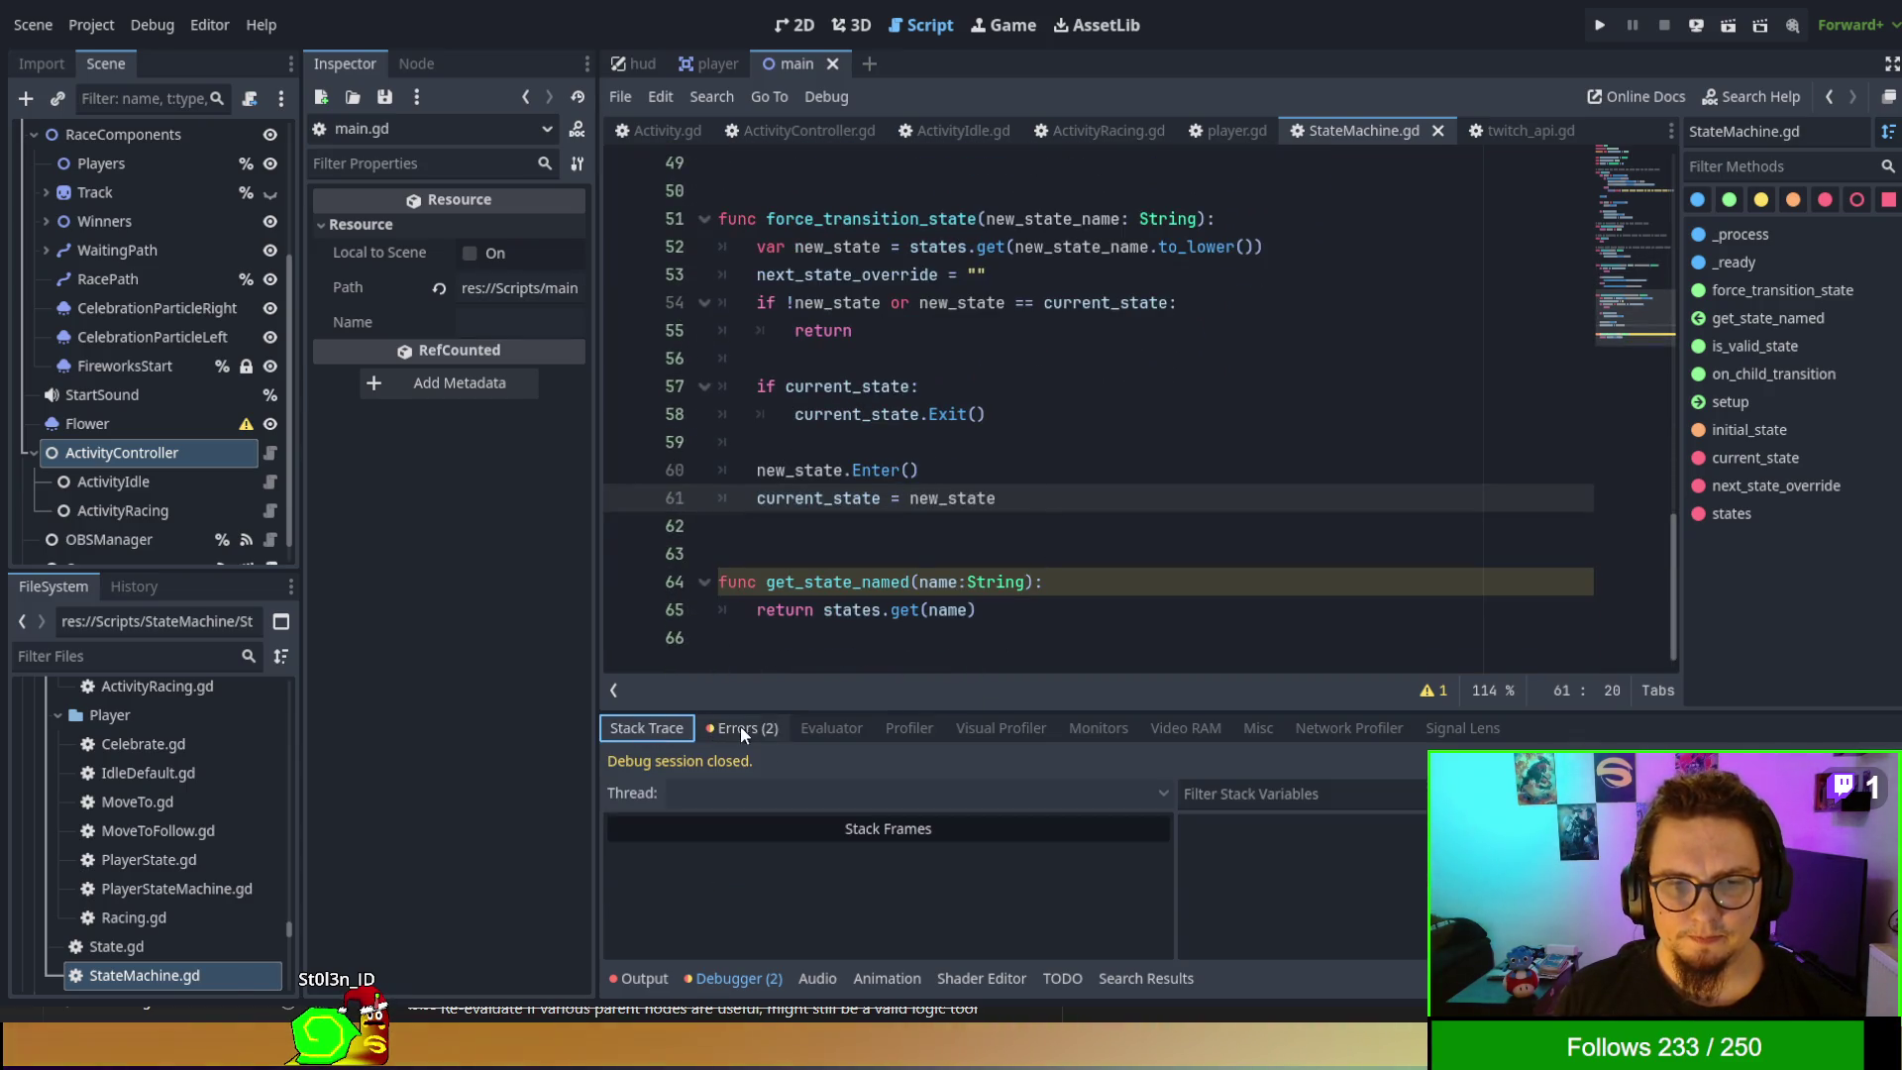
left_click(828, 730)
left_click(918, 733)
left_click(1032, 730)
left_click(1128, 726)
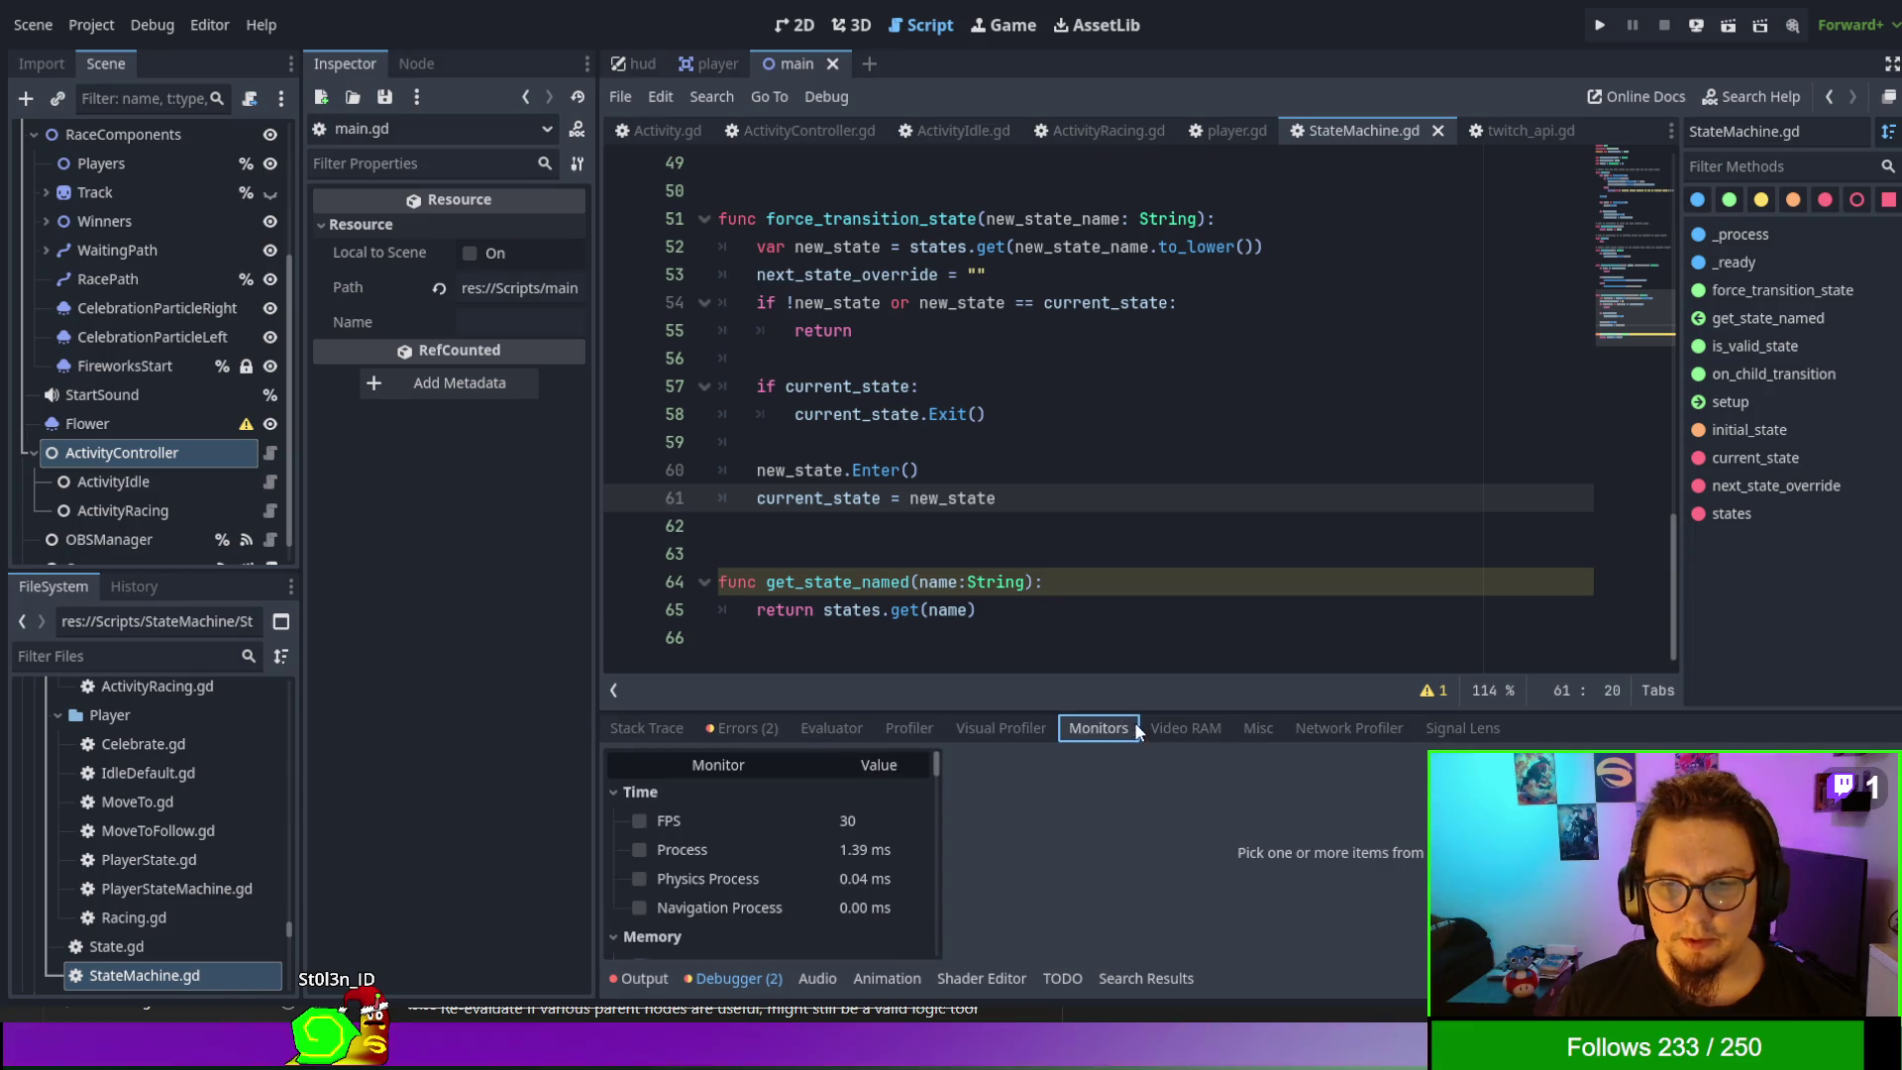
left_click(1186, 728)
left_click(743, 728)
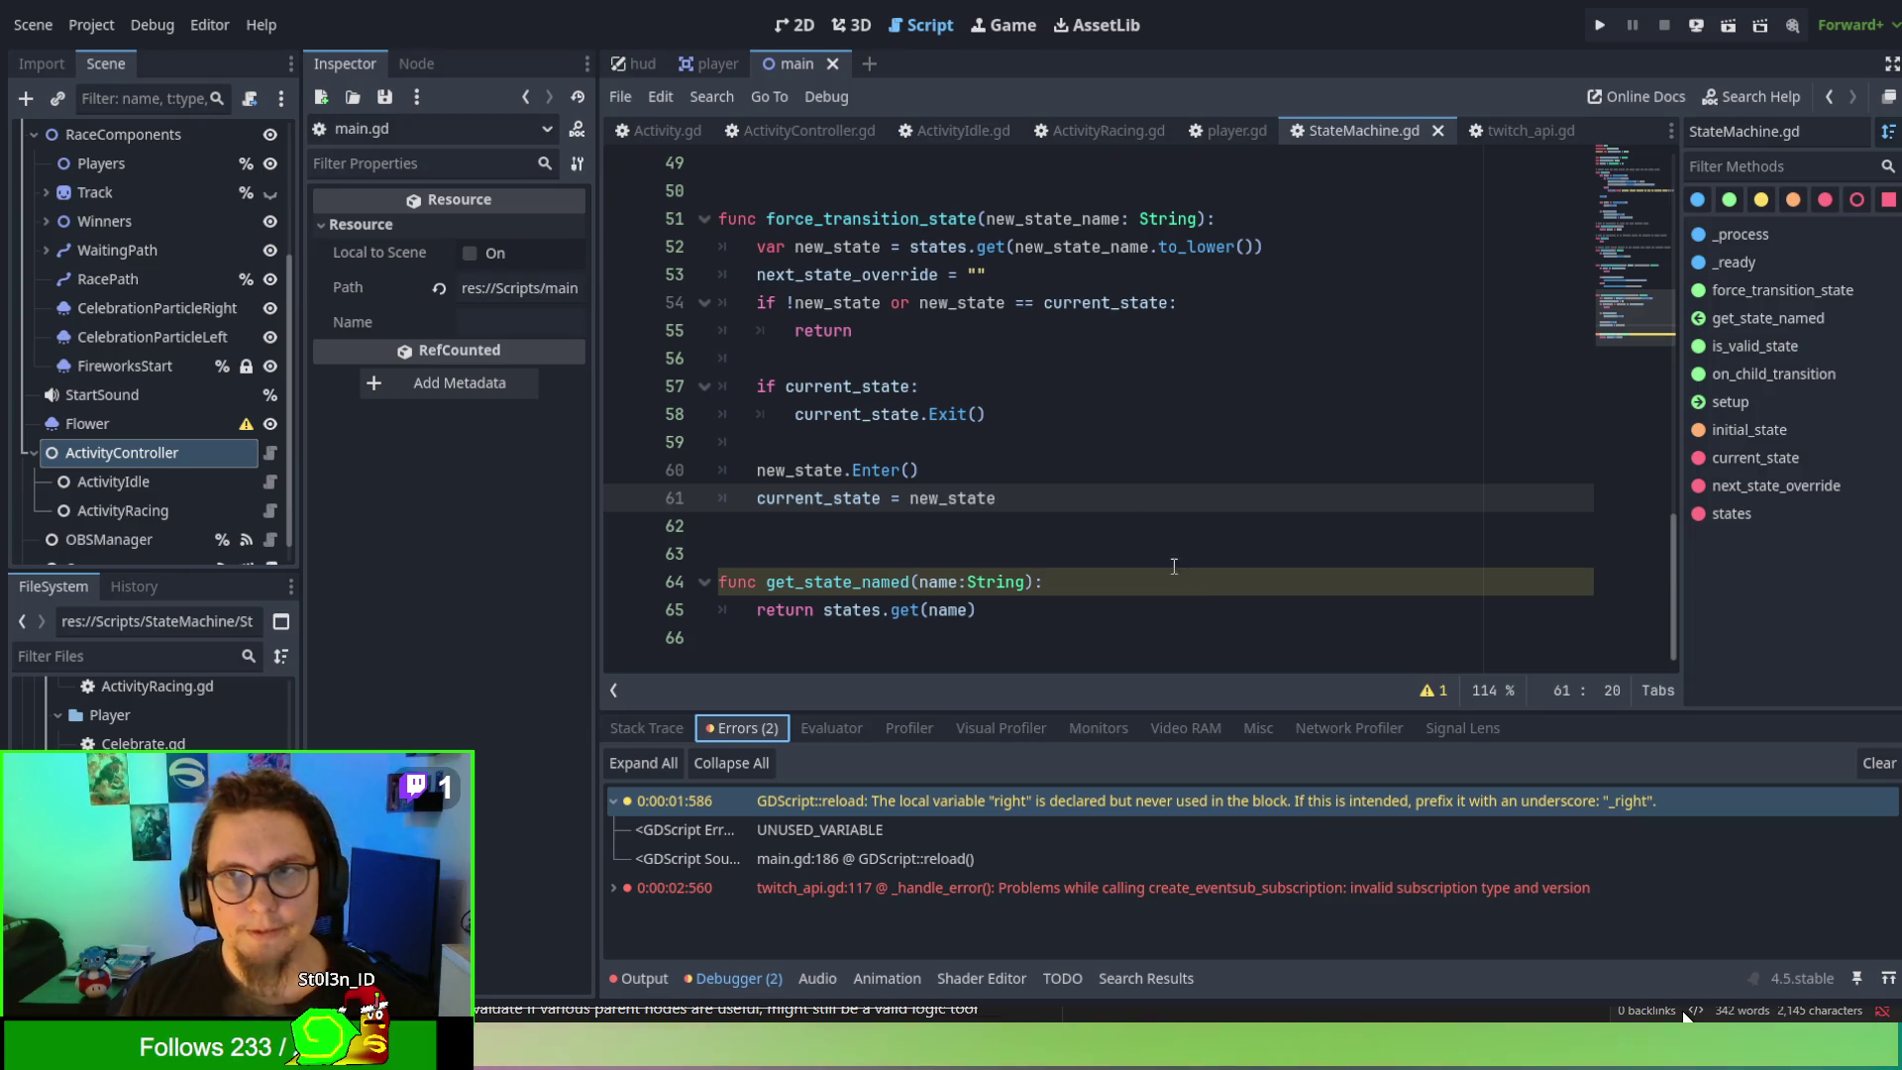
Move get_state_named above force_transition_state, then view the output log's parser error.
left_click(981, 610)
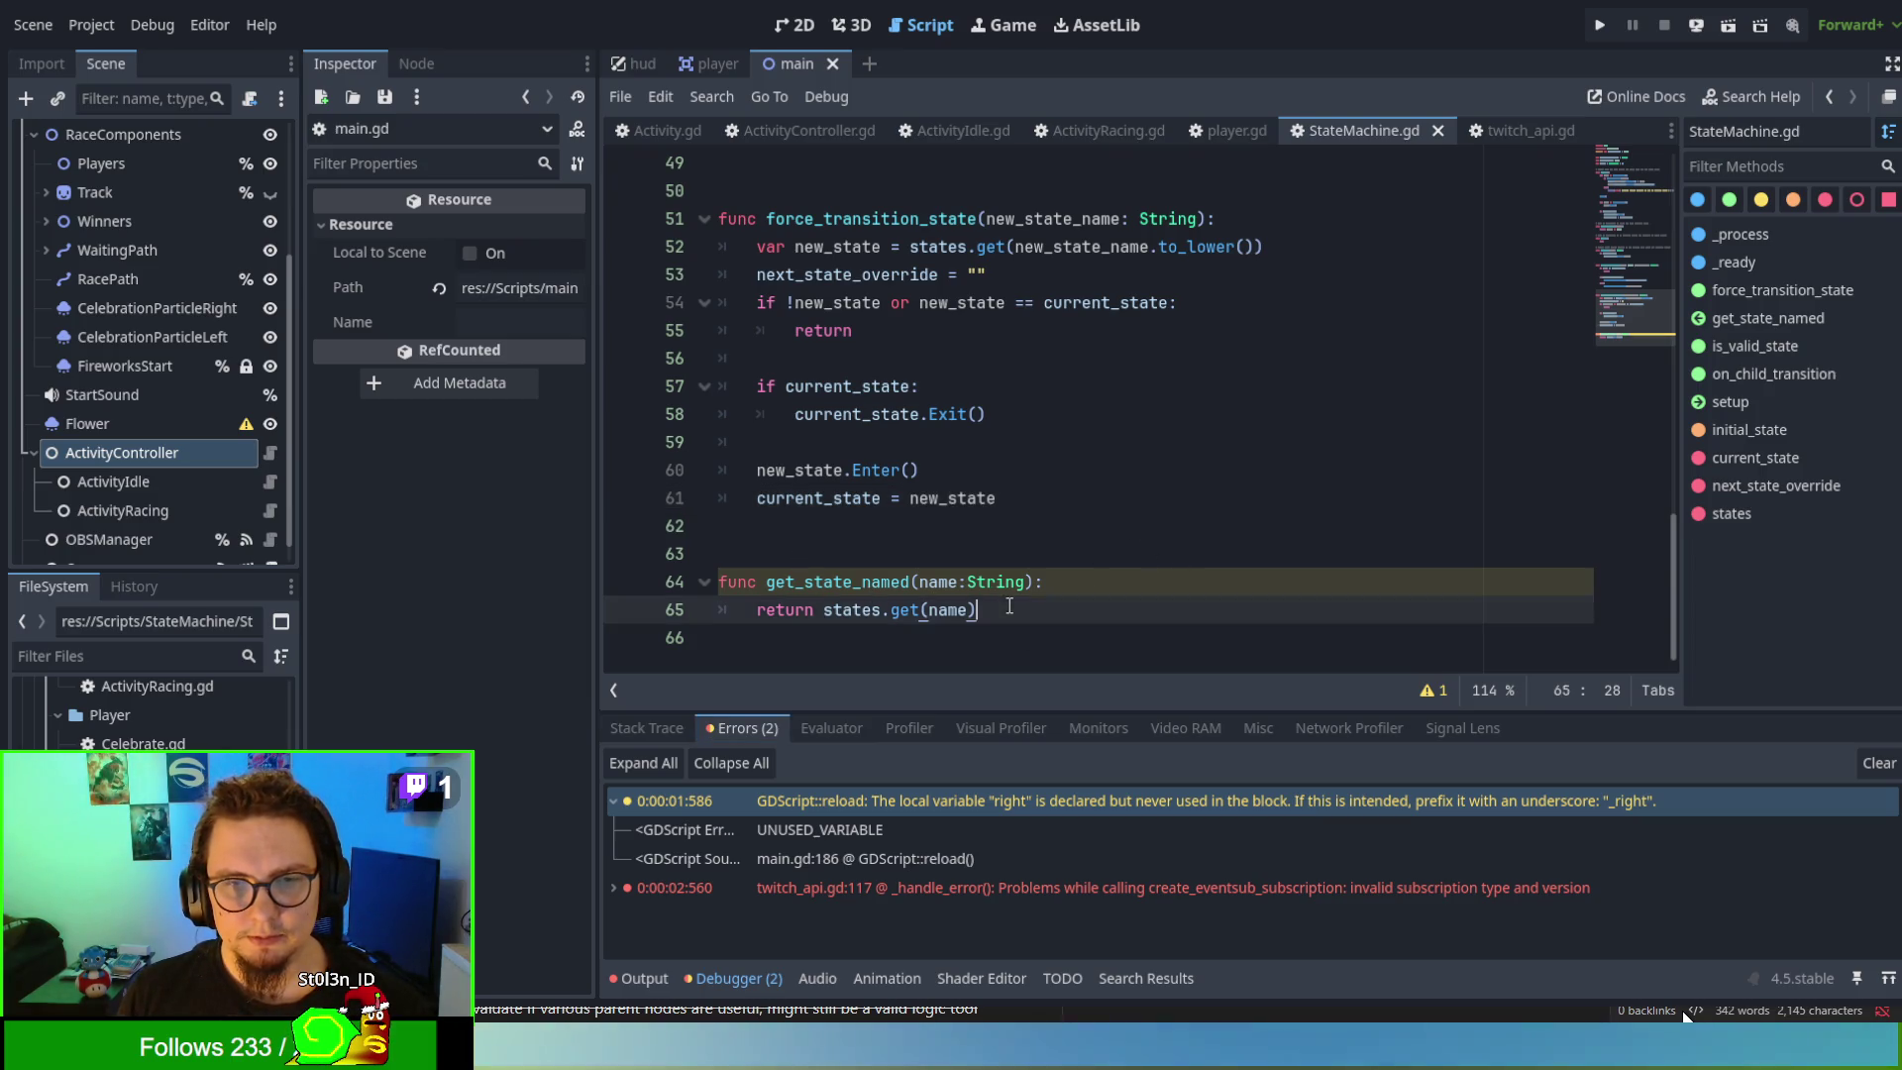
left_click(719, 526, "shift")
key("BackSpace")
left_click(821, 170)
type("func get_state_named(name:String): \treturn states.get(name)")
scroll(1071, 475, "up", 2)
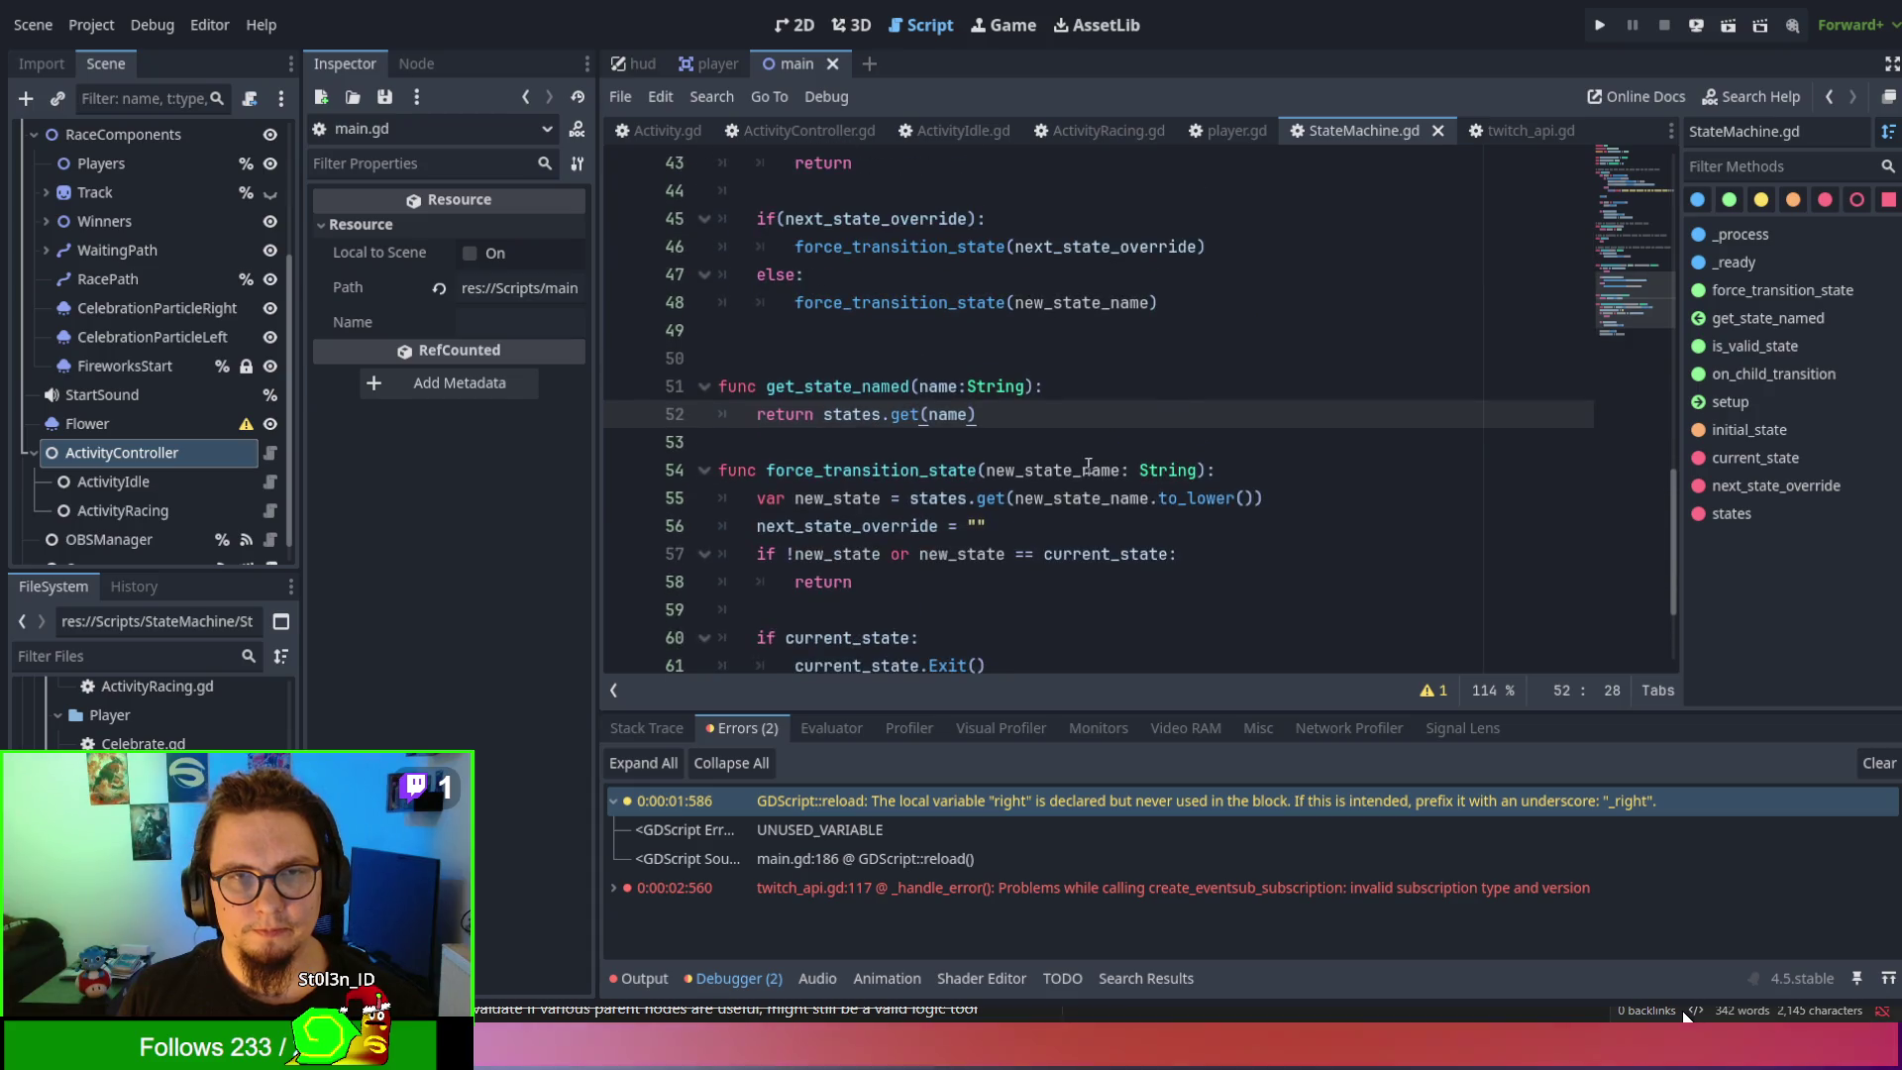
left_click(1070, 498)
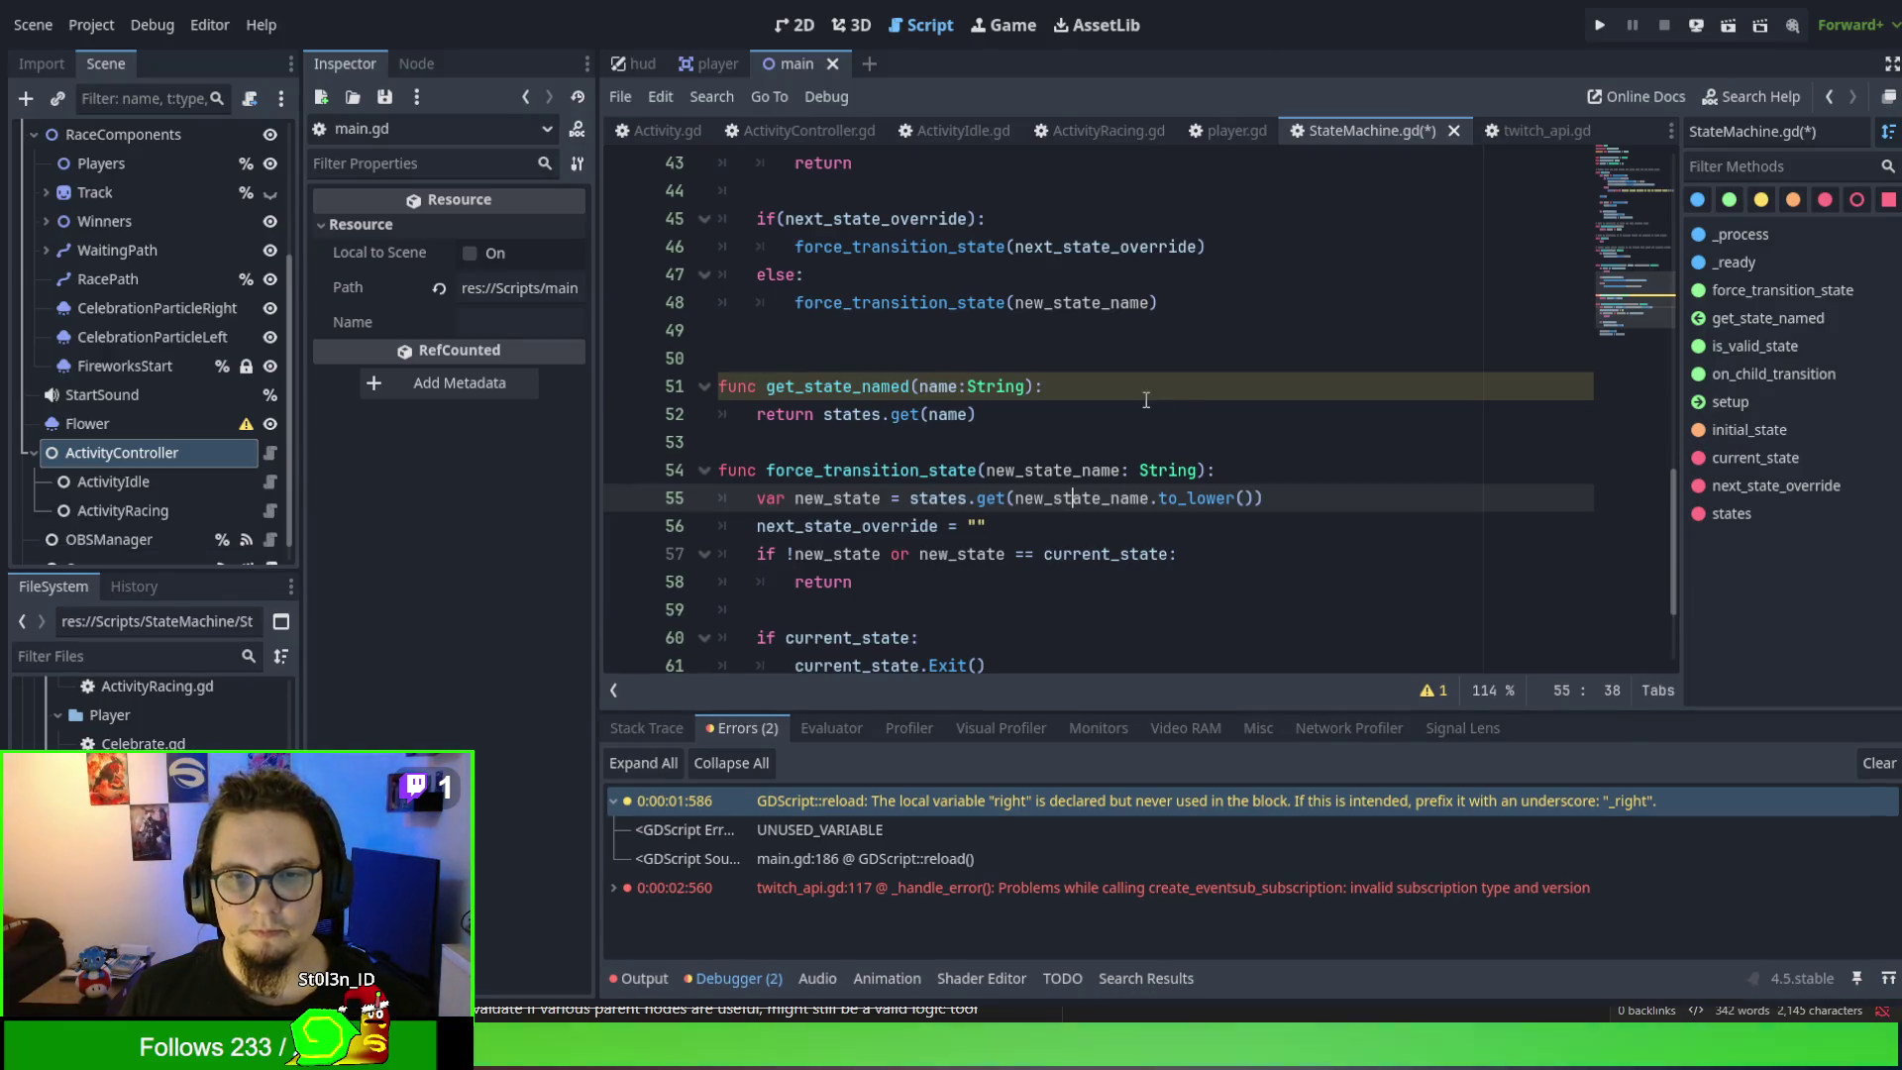
left_click(1147, 394)
left_click(1071, 415)
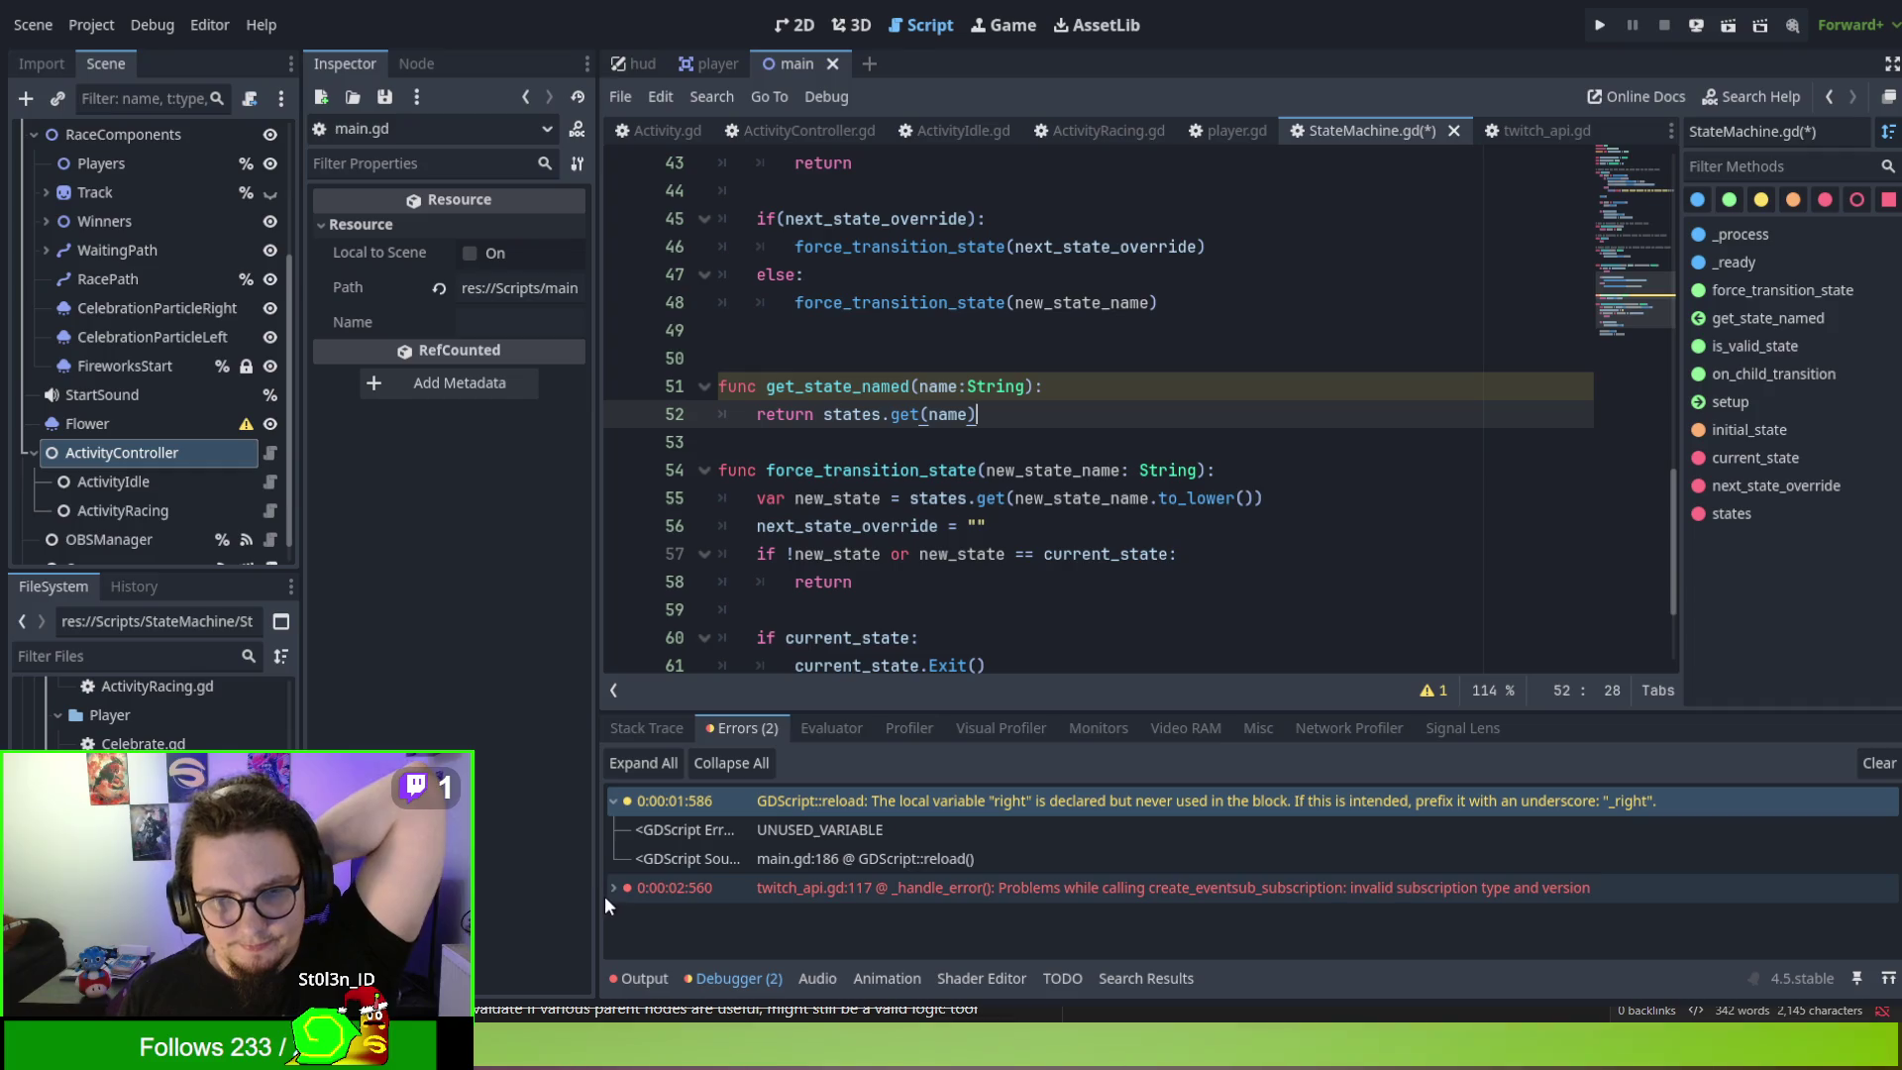
left_click(664, 978)
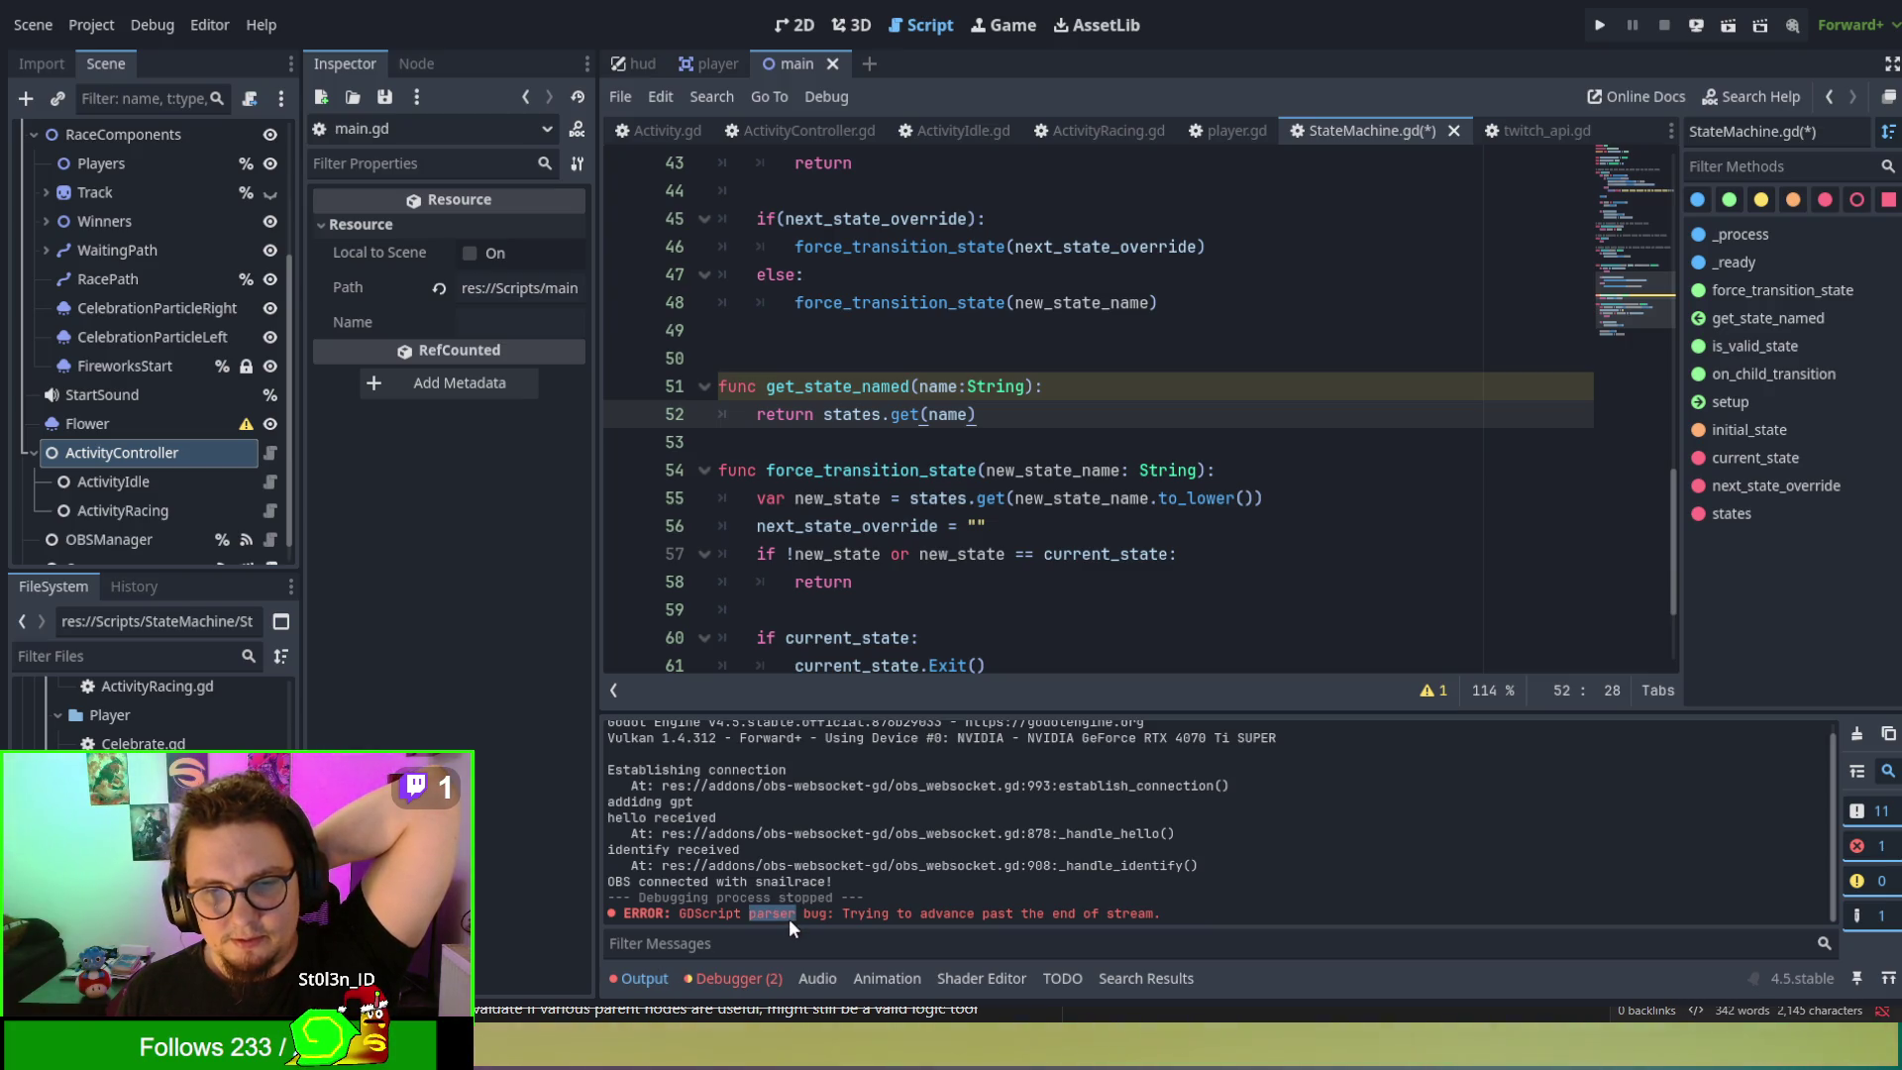
Rename get_state_named's parameter from name to named on lines 51–52.
scroll(984, 475, "down", 3)
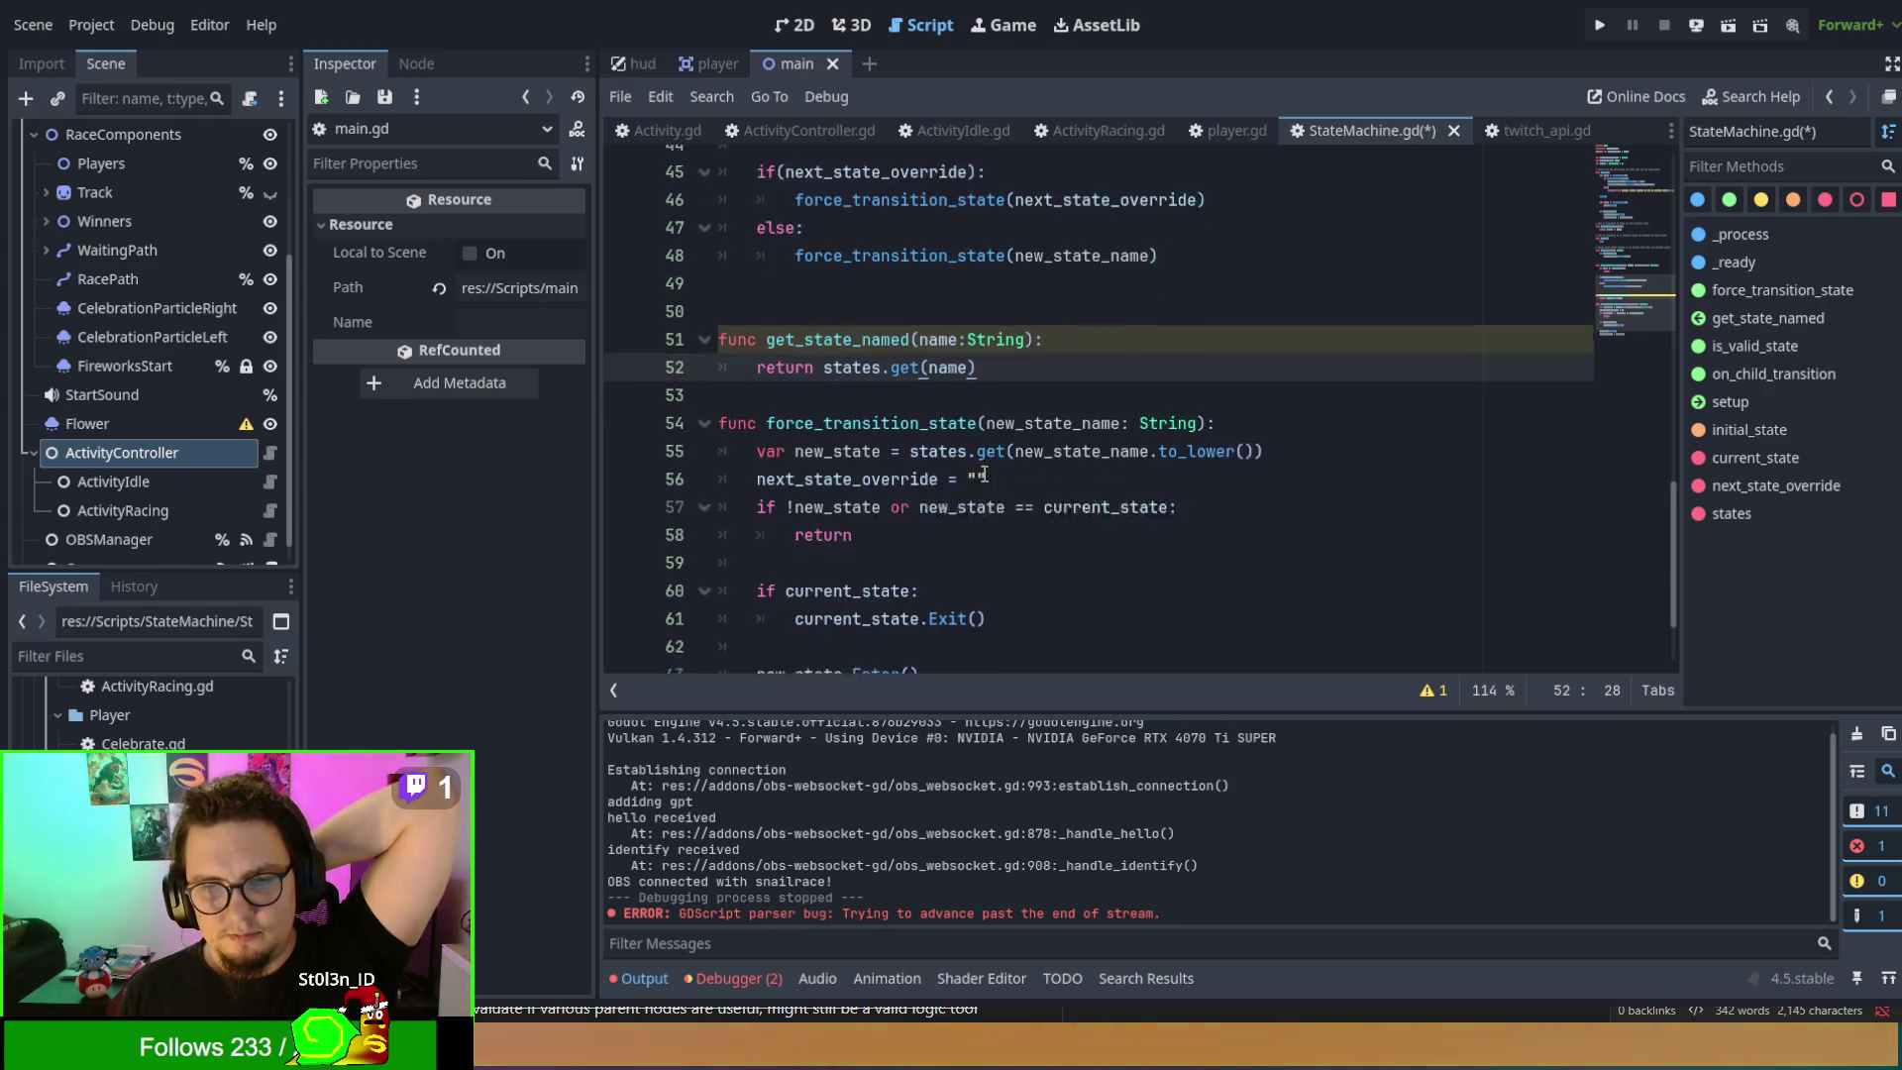
scroll(866, 408, "up", 3)
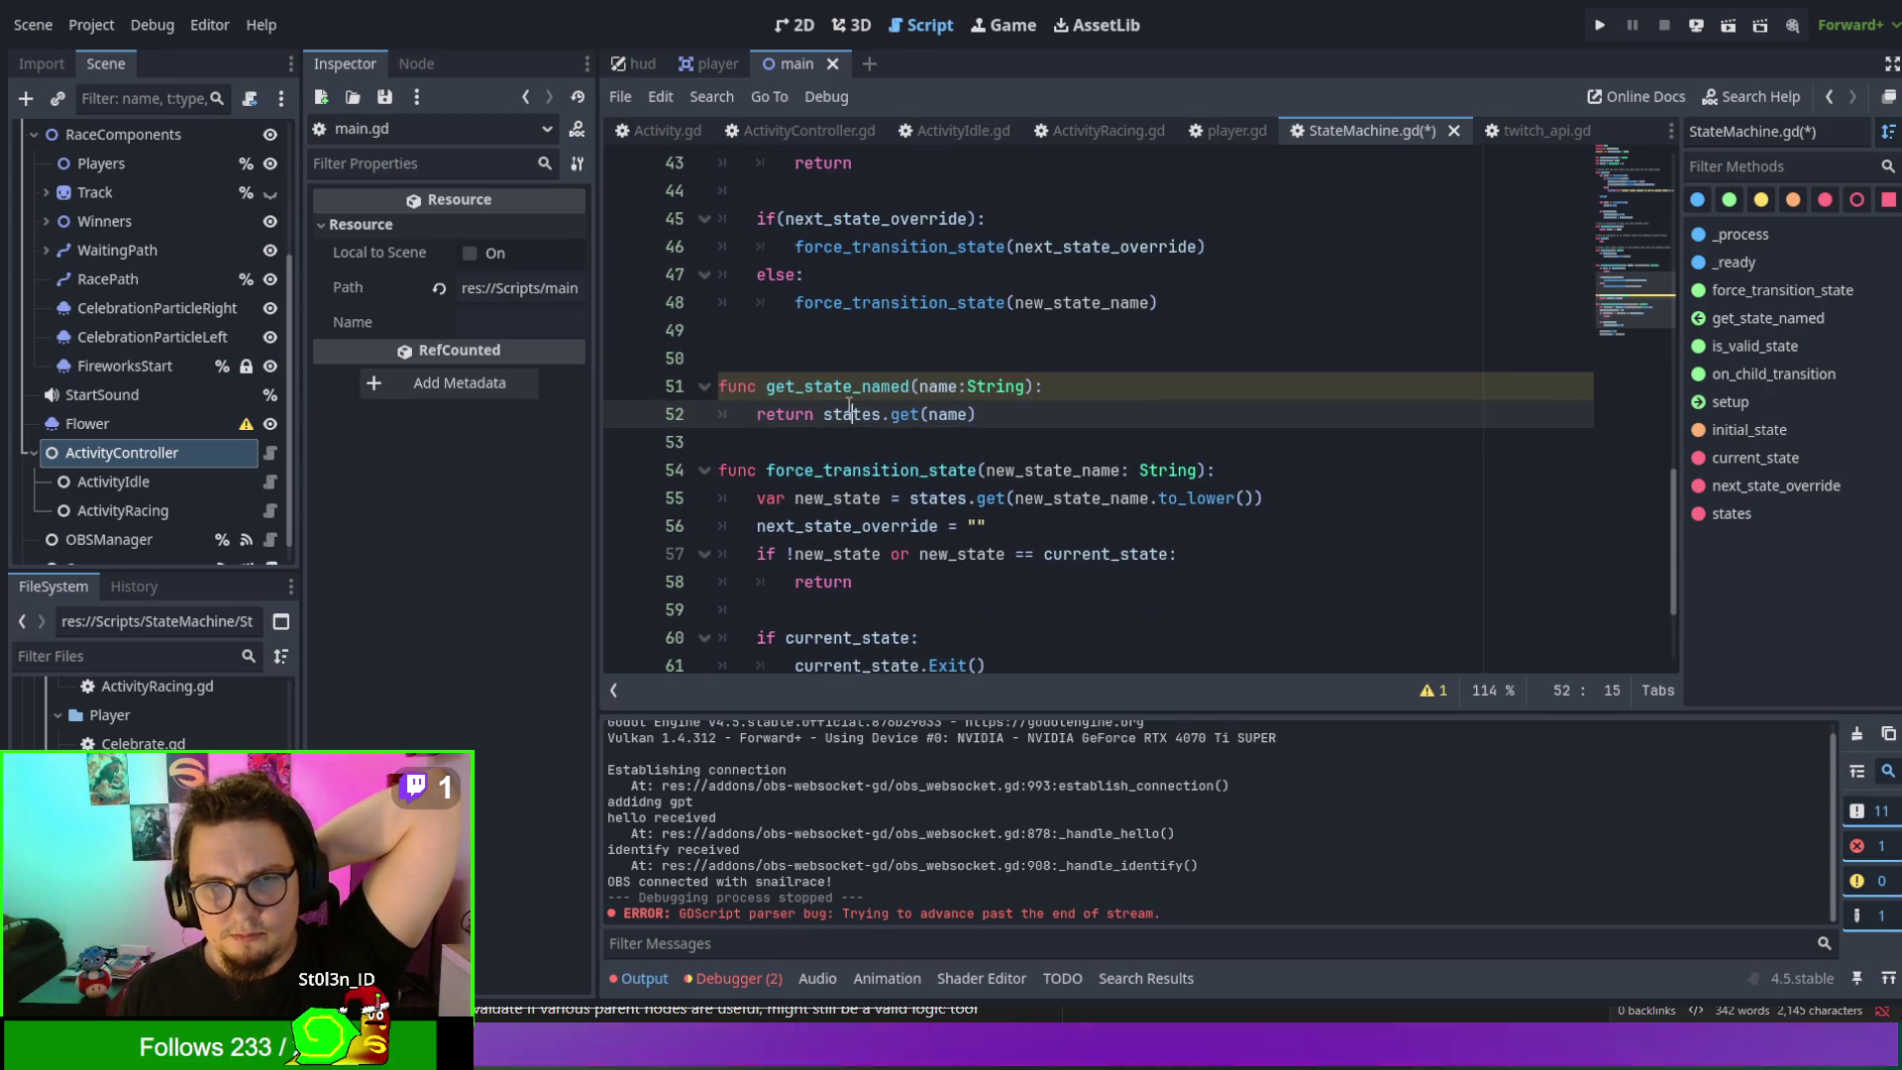
left_click(844, 386)
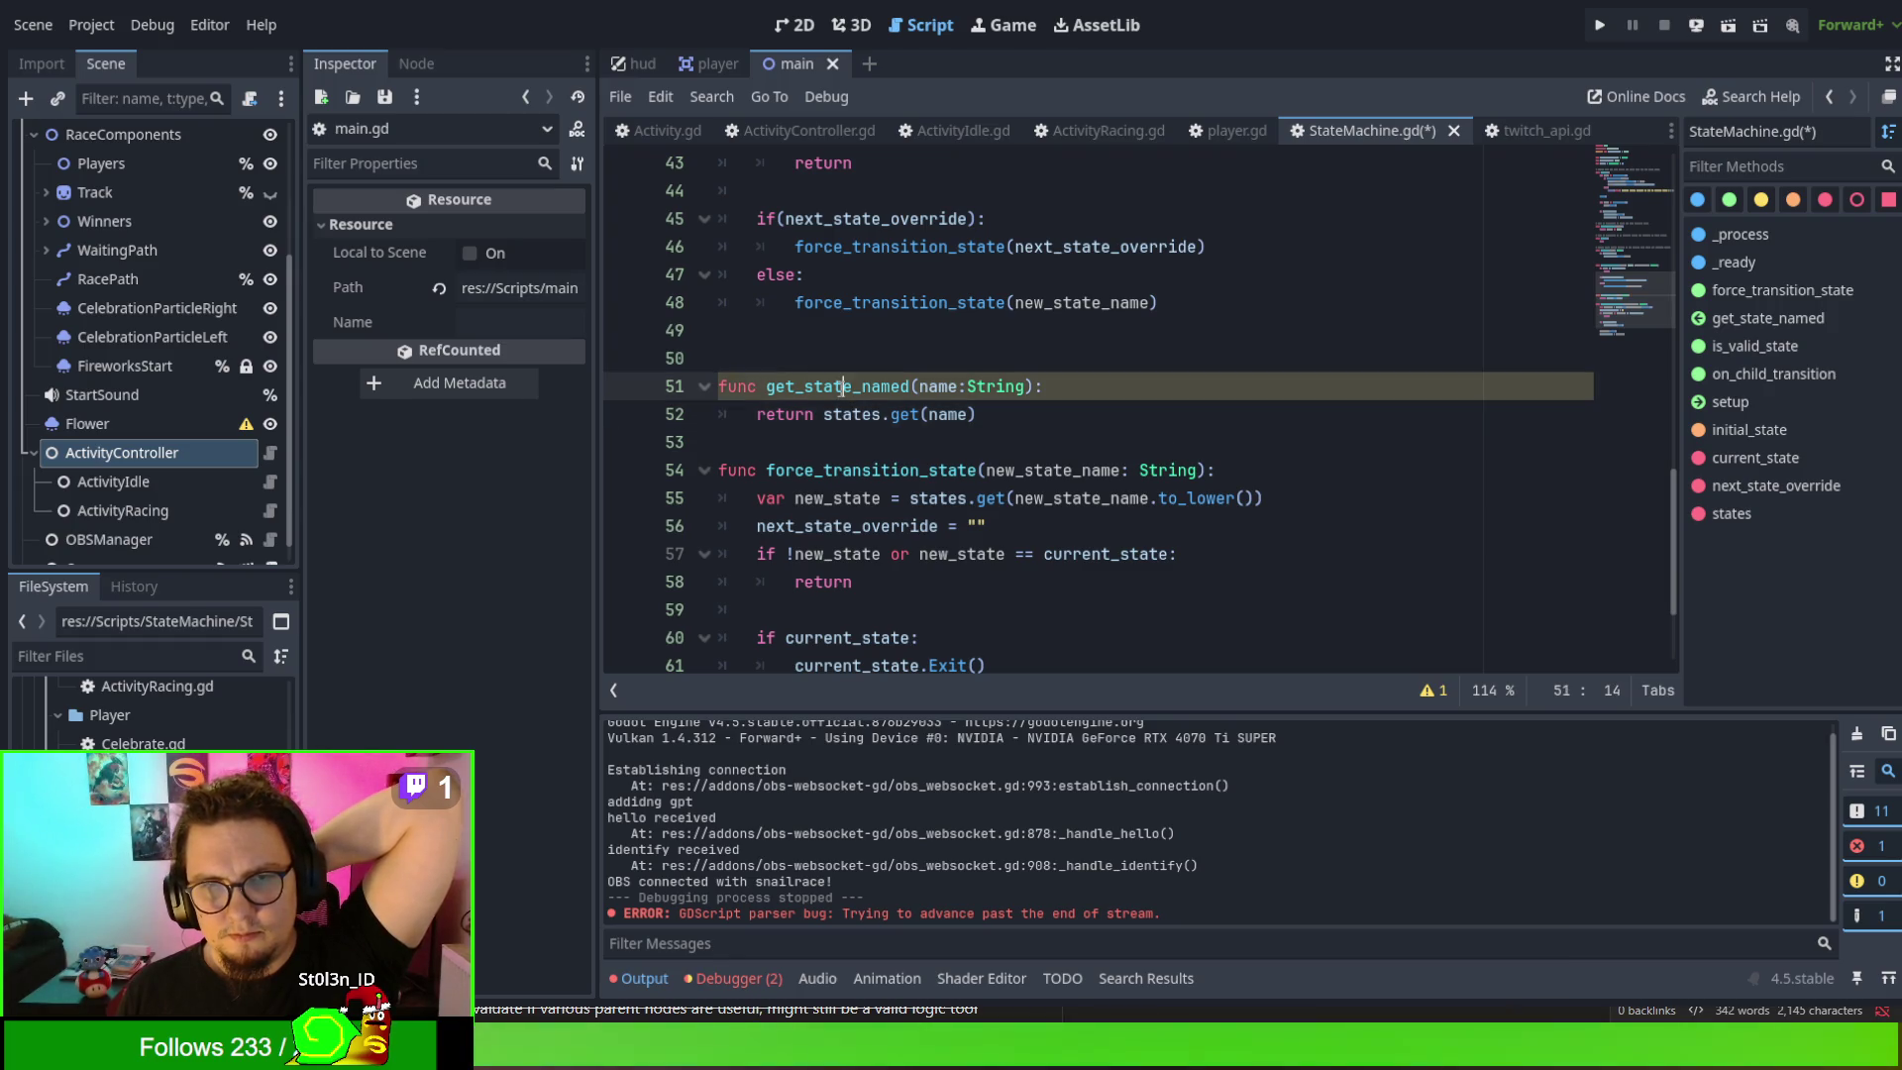
left_click(957, 388)
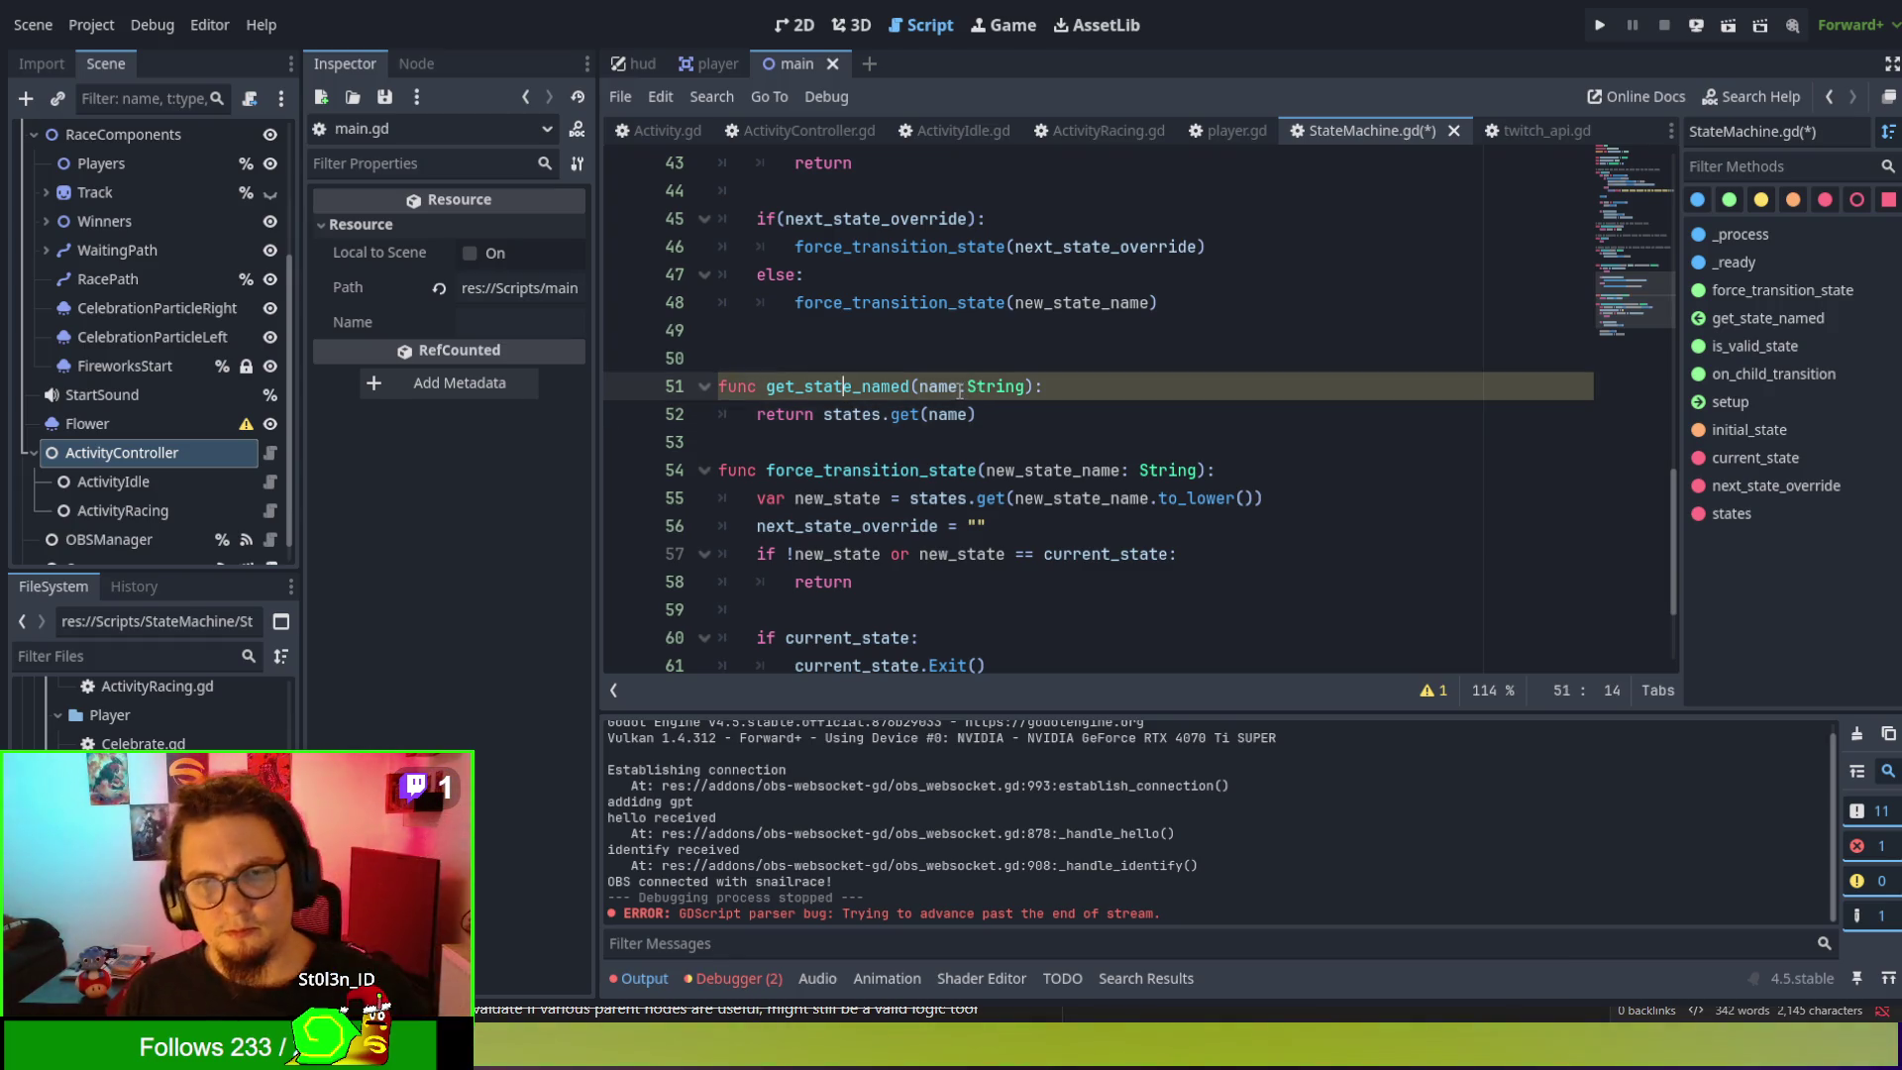
type("d")
left_click(974, 421)
type("d")
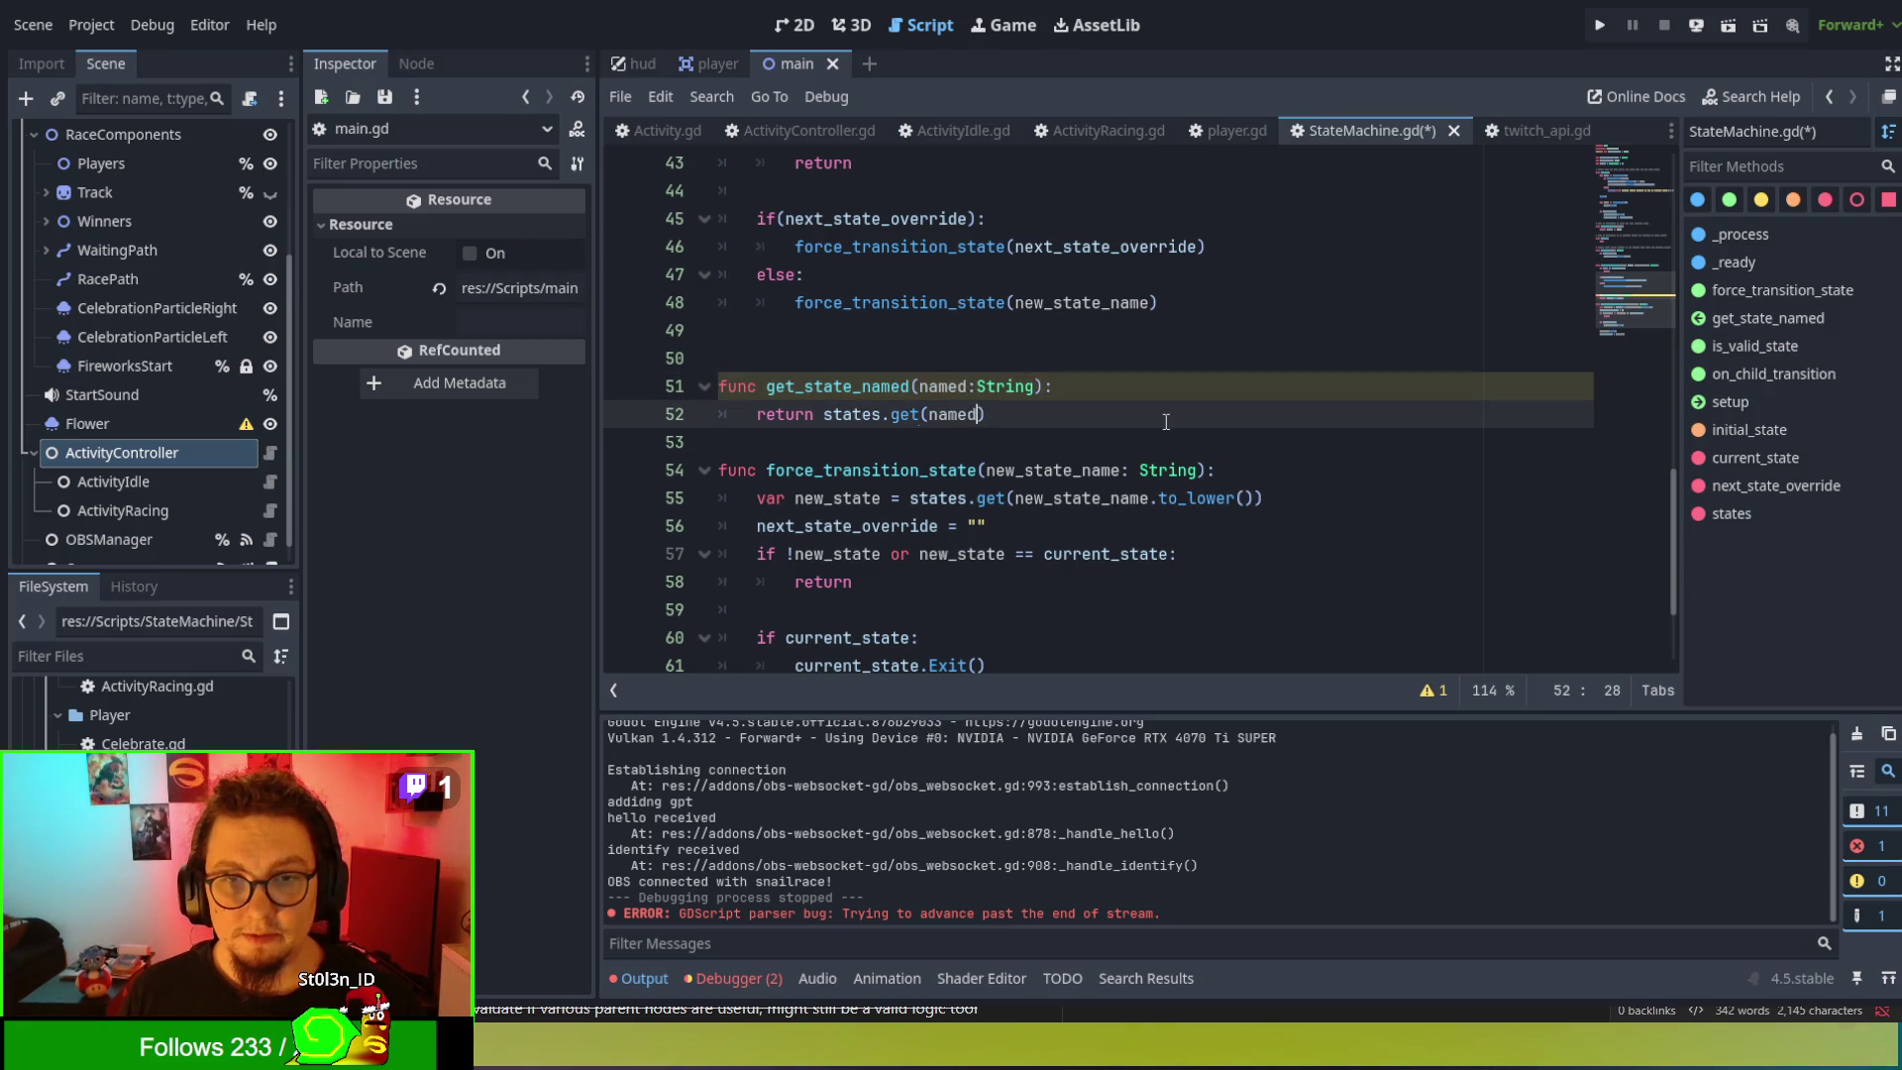
left_click(1118, 489)
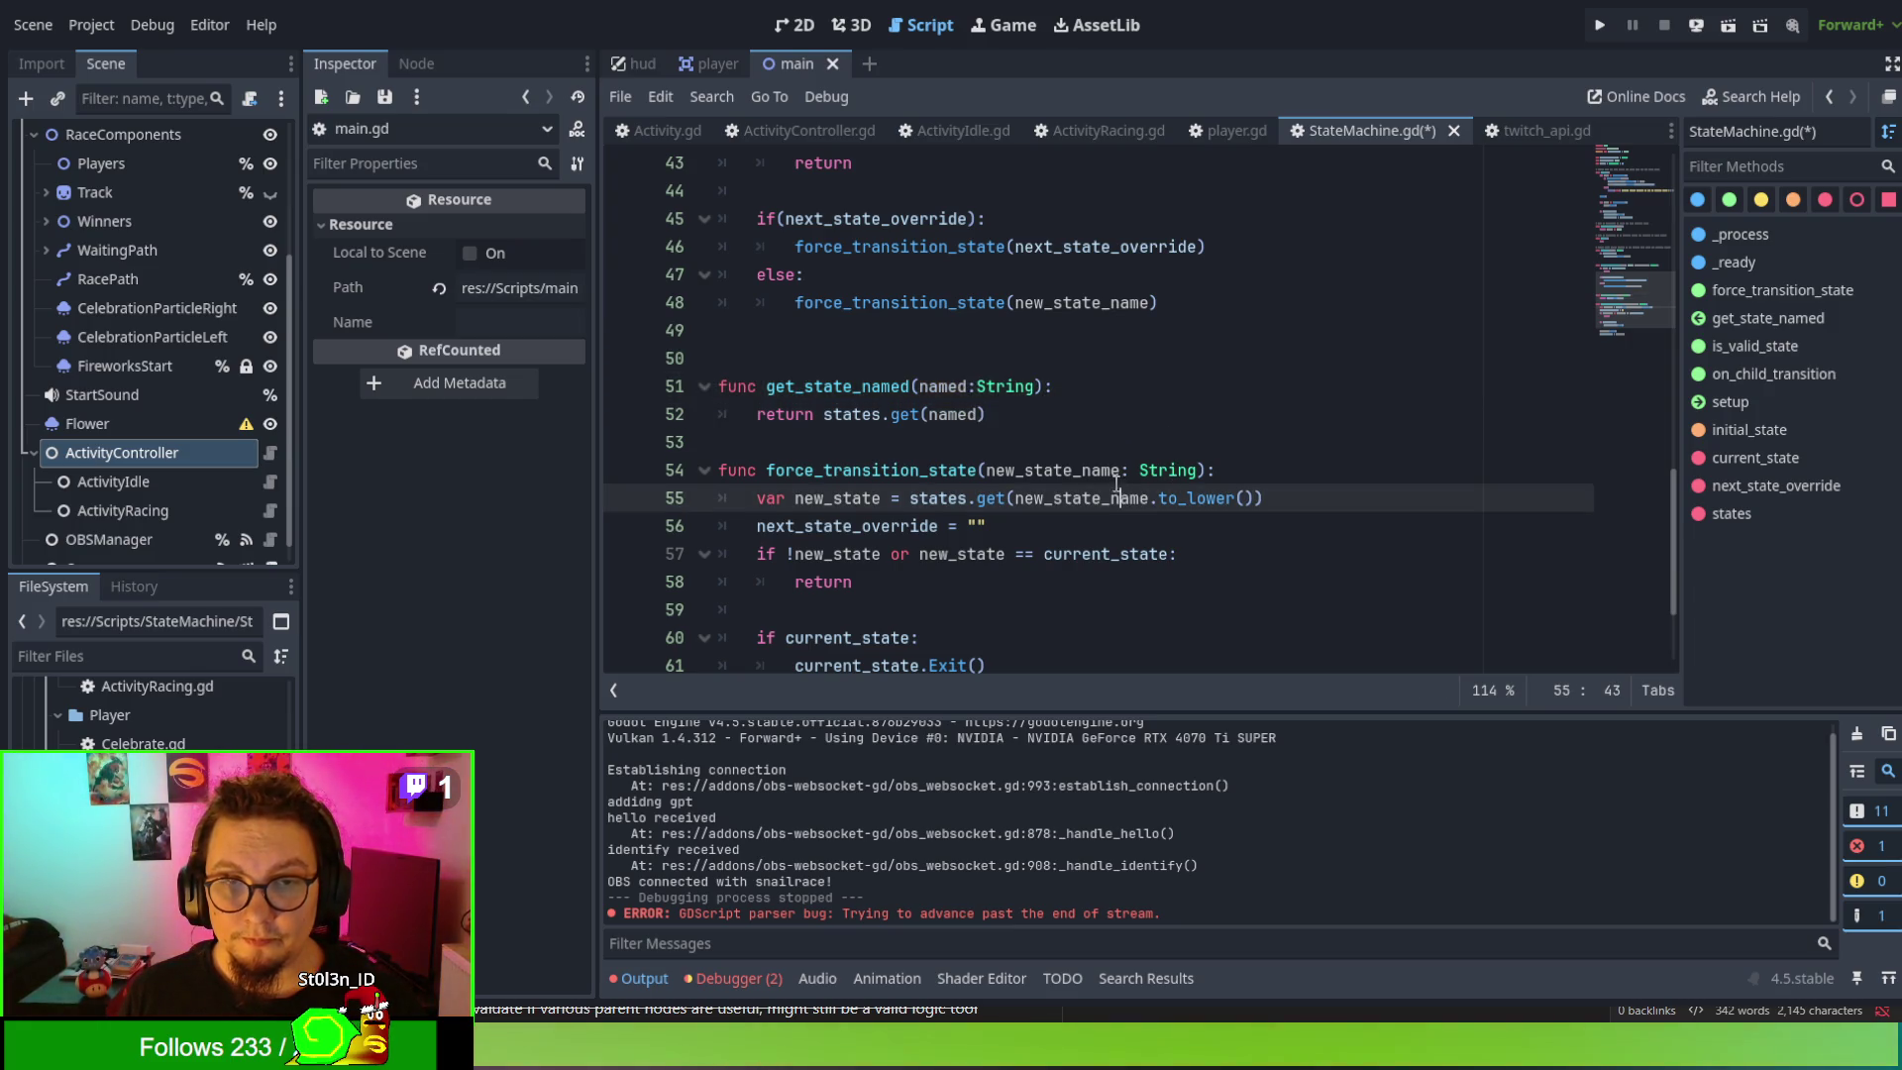
double_click(947, 386)
Delete the stray word 'name' left on line 8 of StateMachine.gd.
scroll(976, 398, "up", 10)
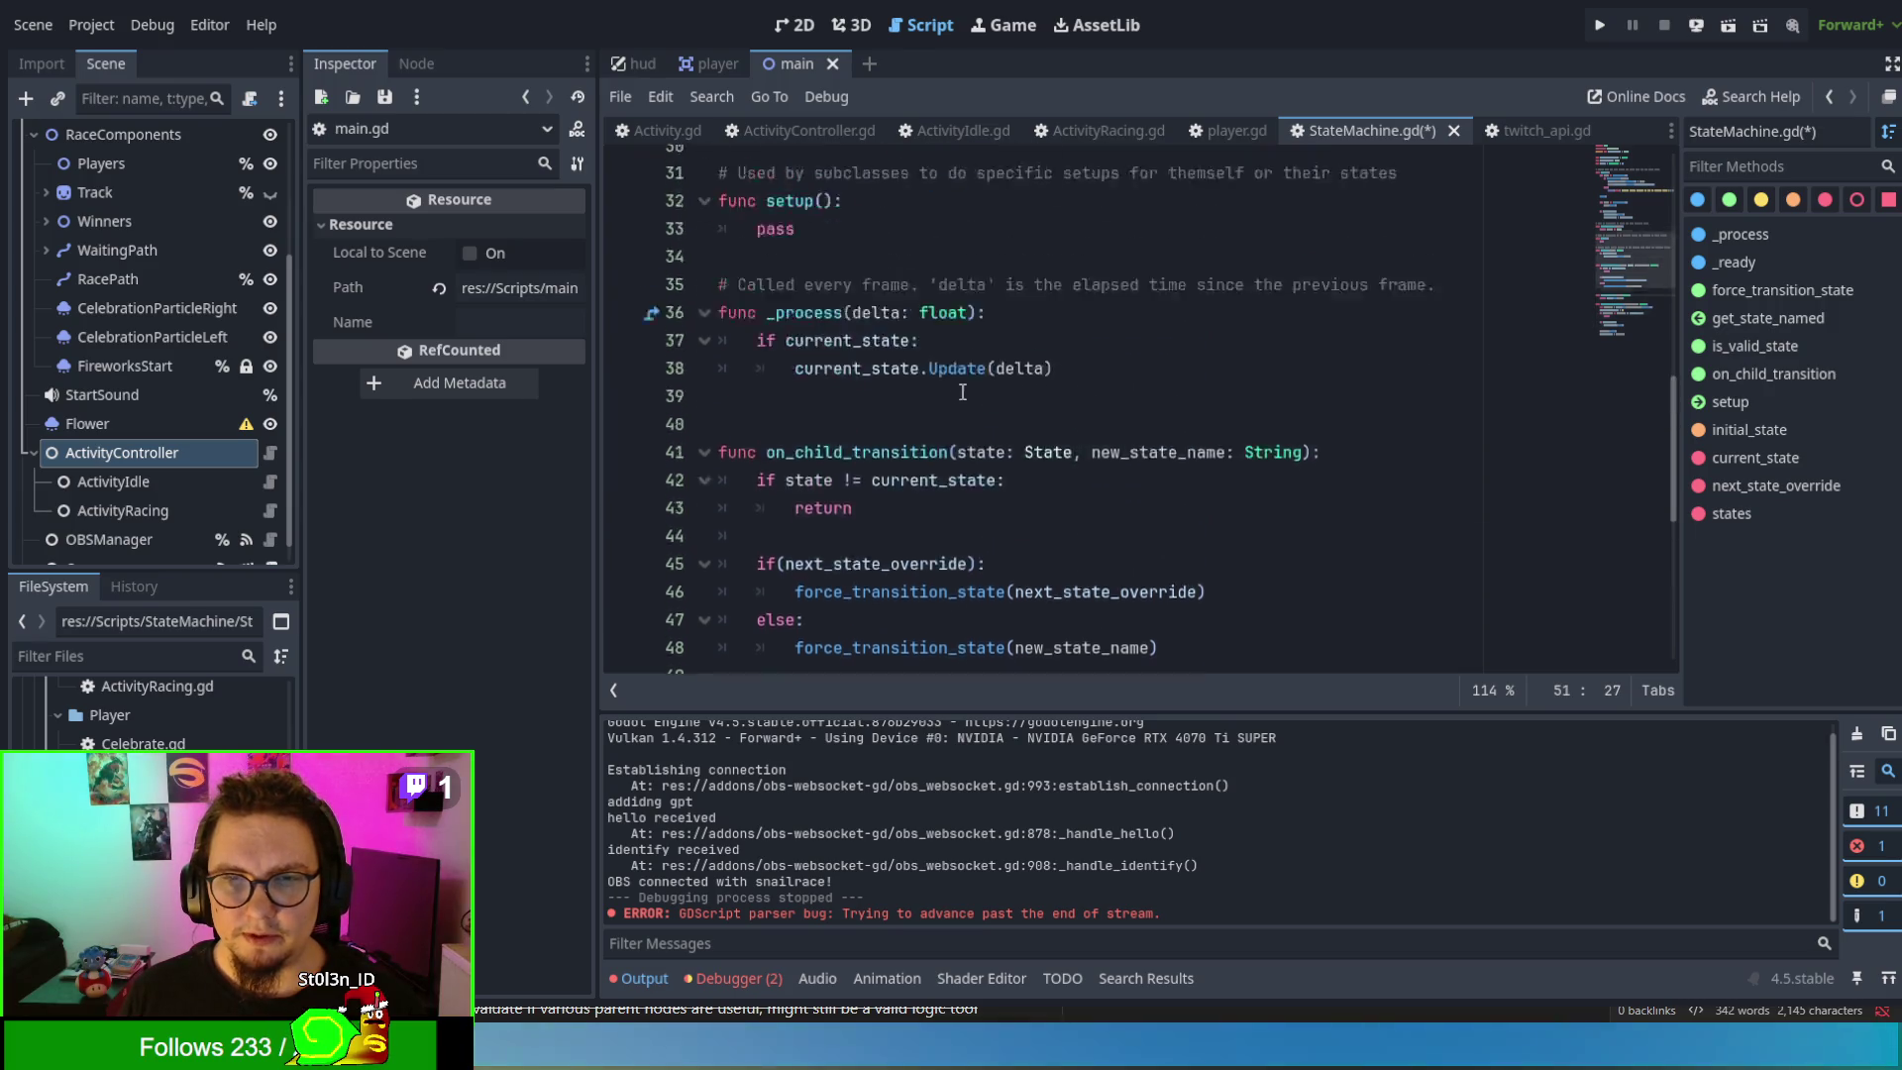
scroll(976, 398, "up", 3)
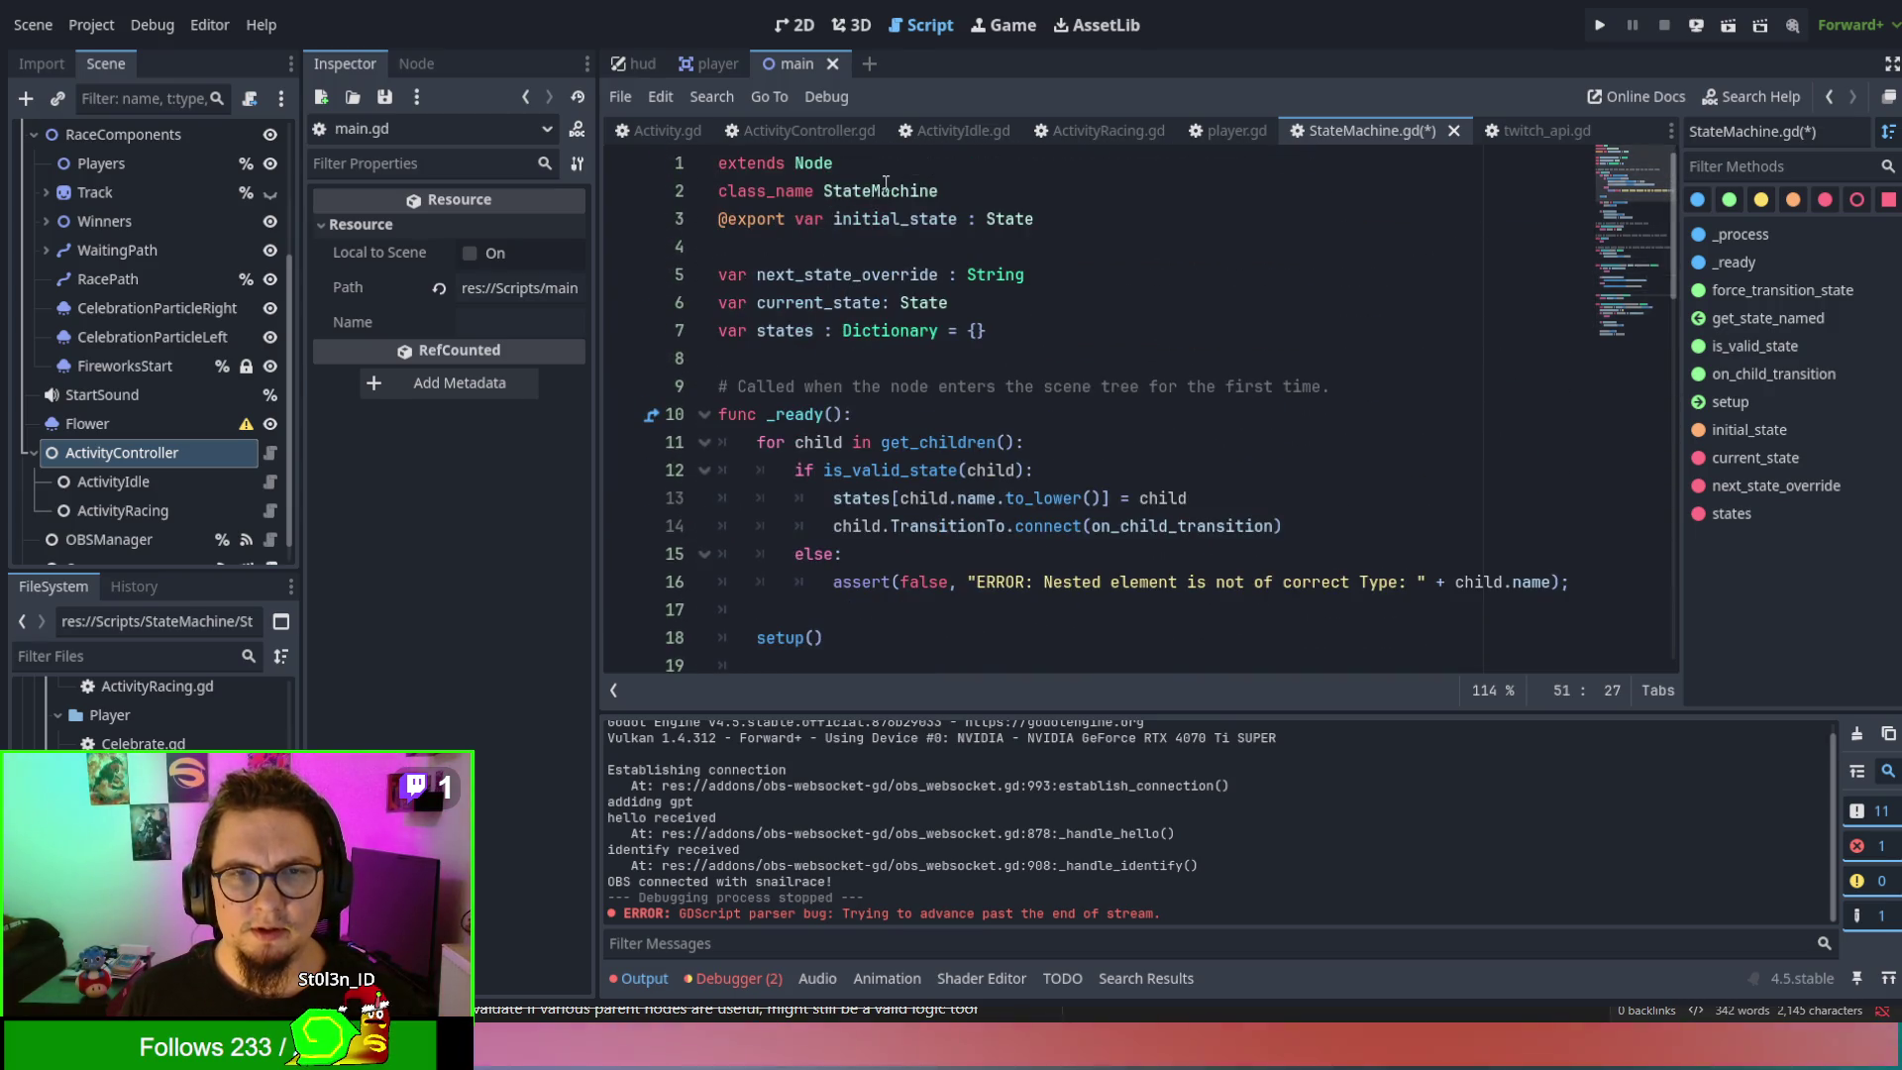
left_click(988, 299)
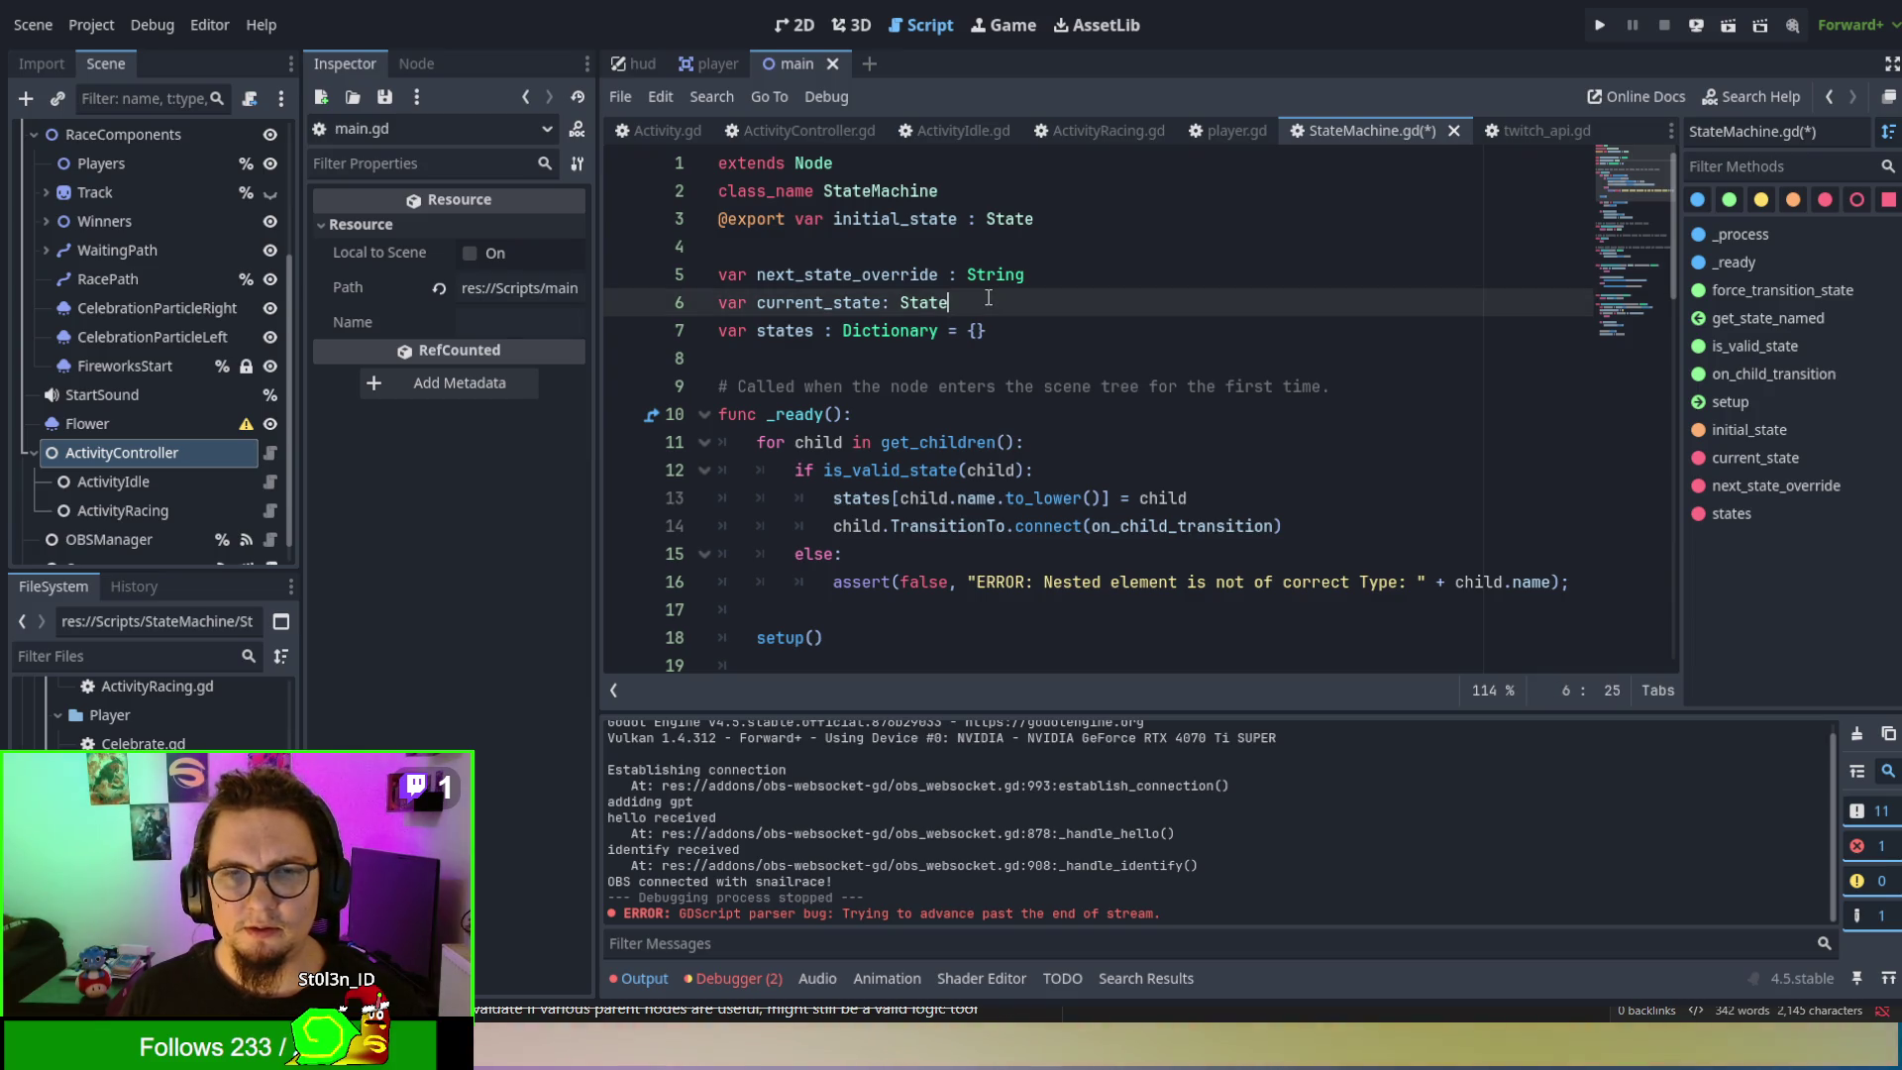
scroll(988, 298, "down", 5)
scroll(952, 337, "up", 5)
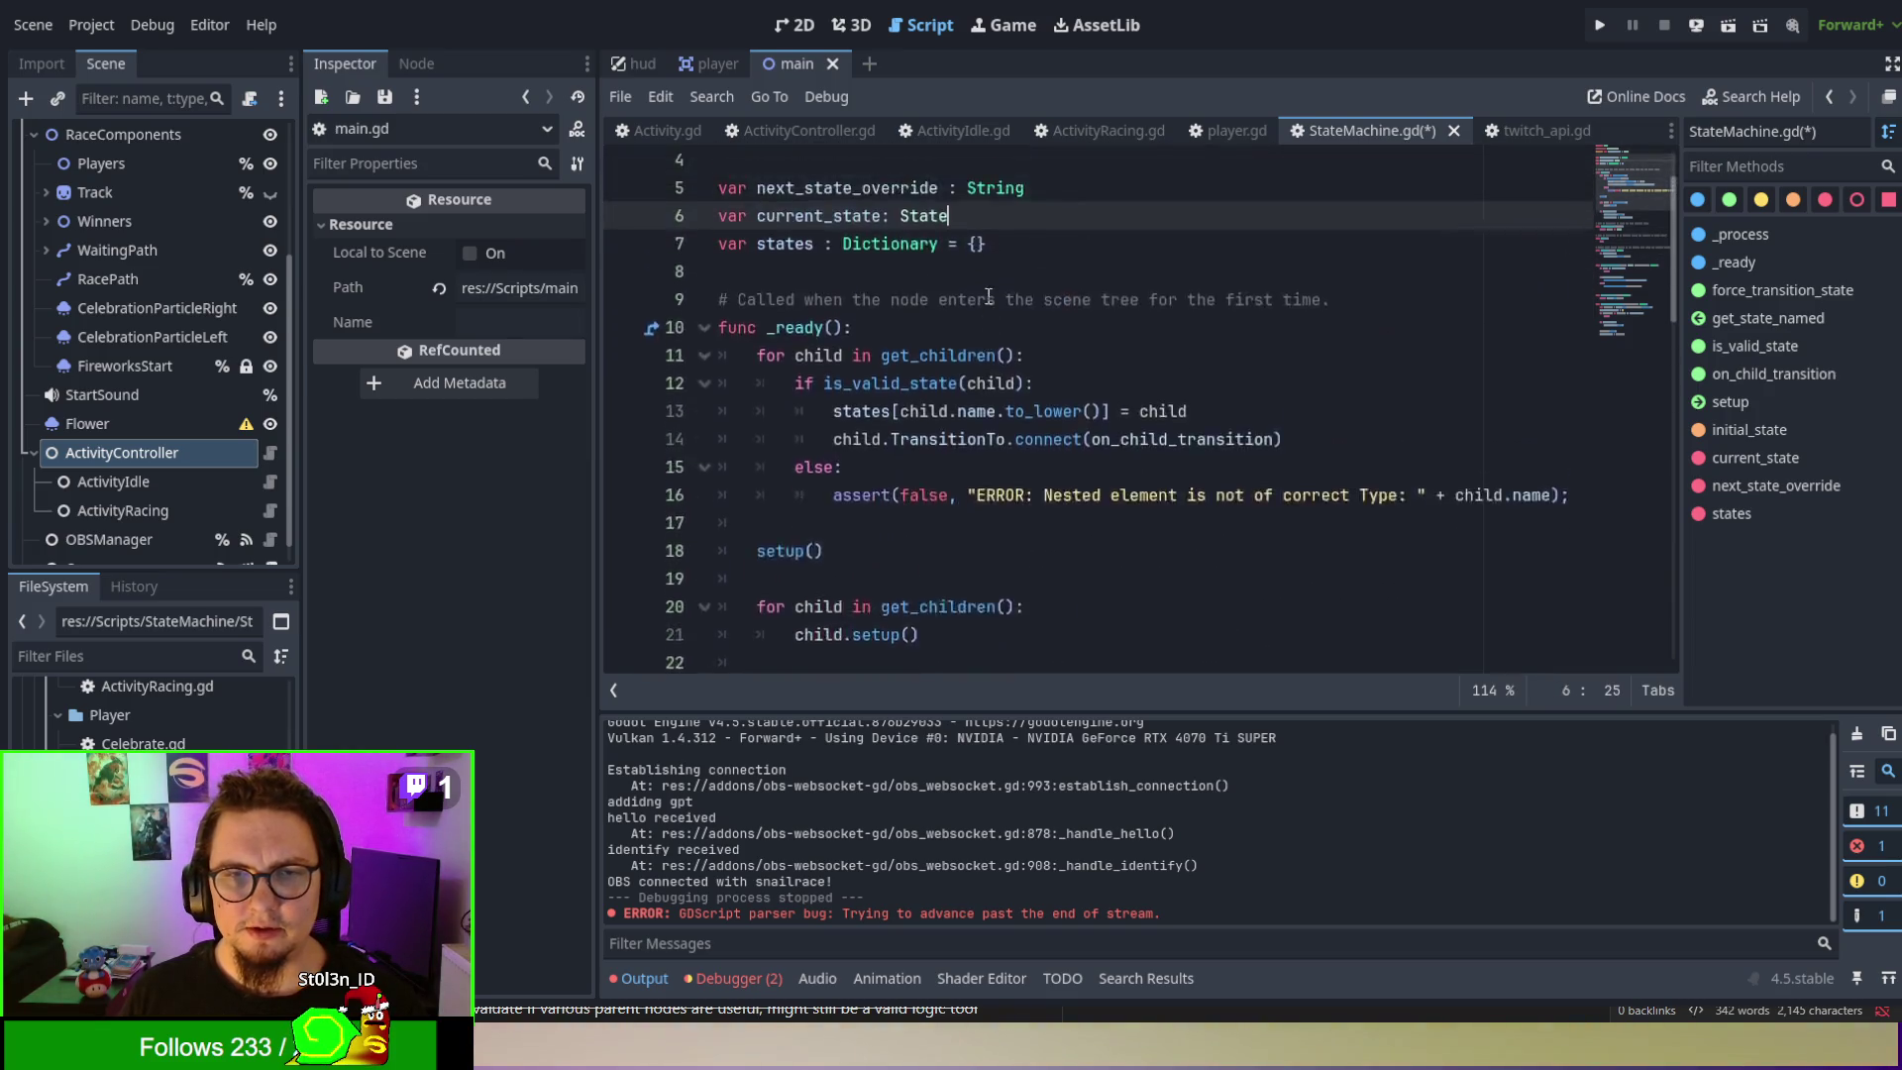
left_click(891, 354)
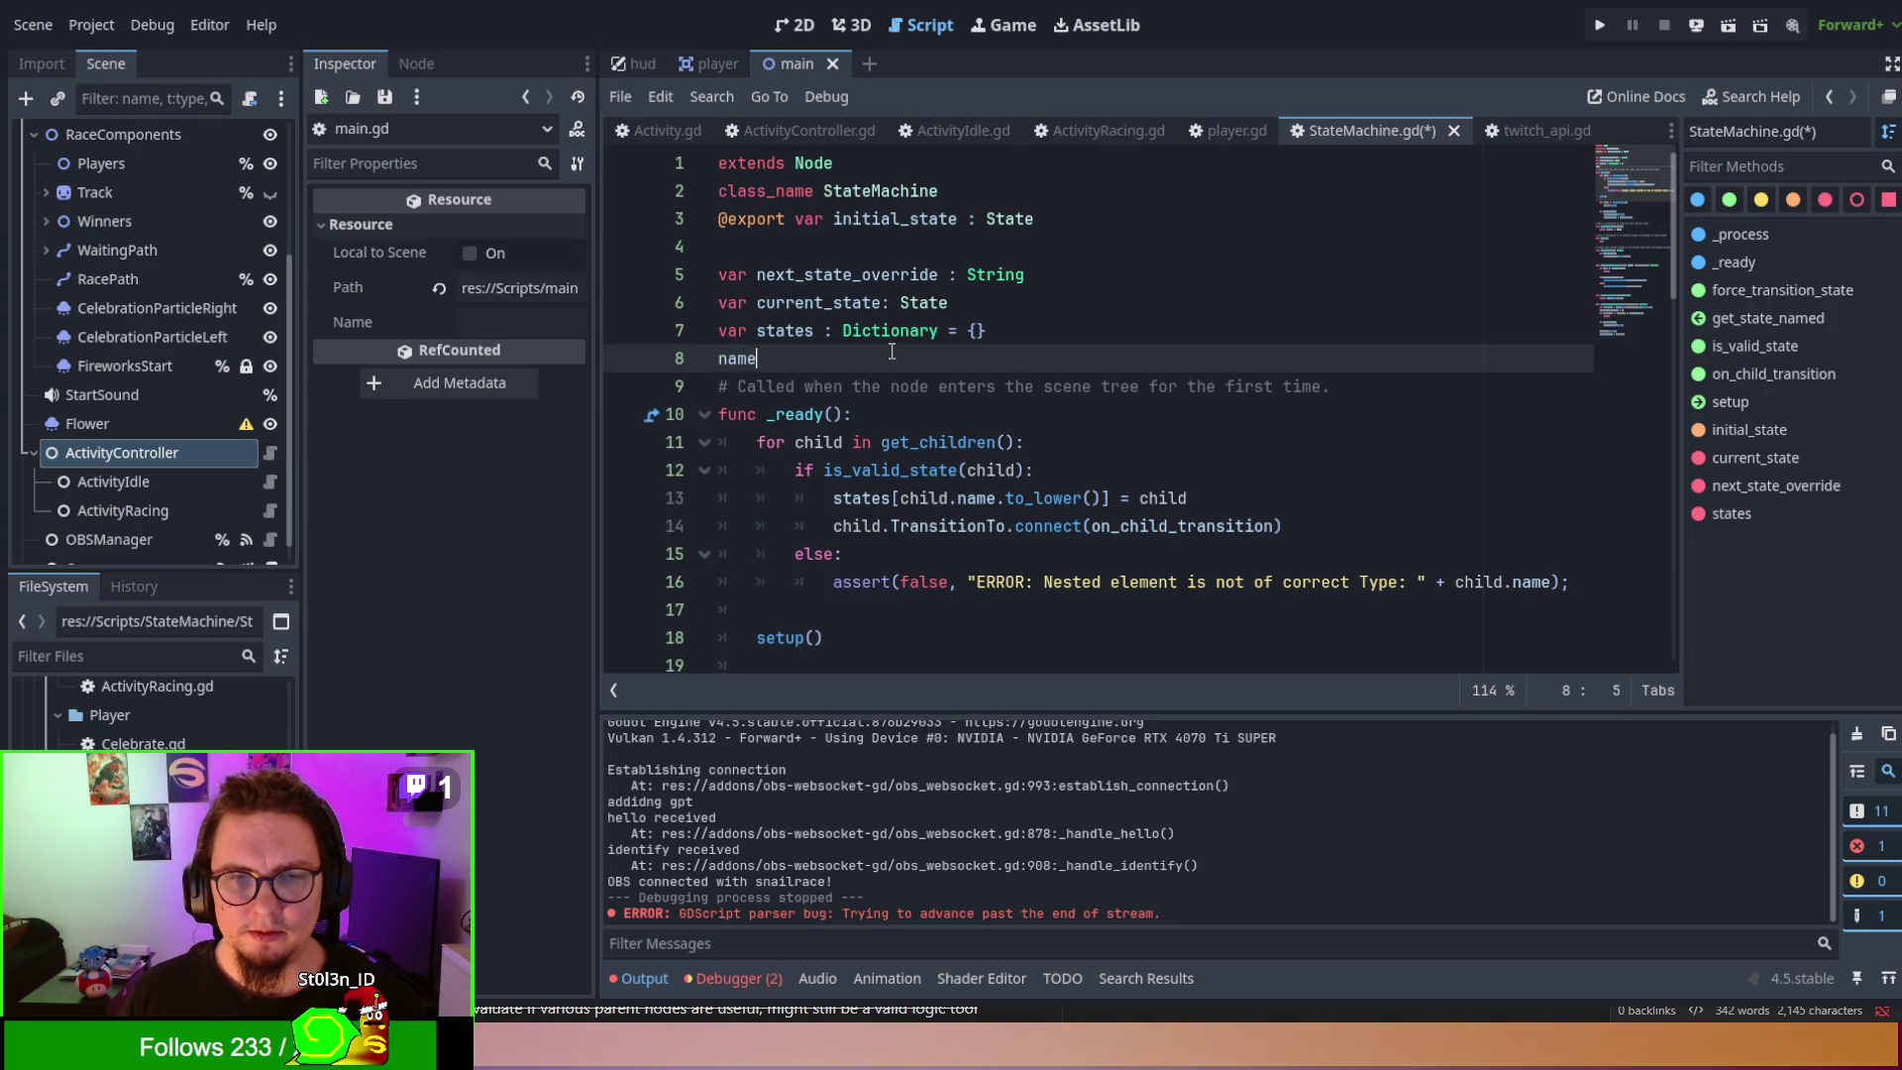
type("e")
key("Escape")
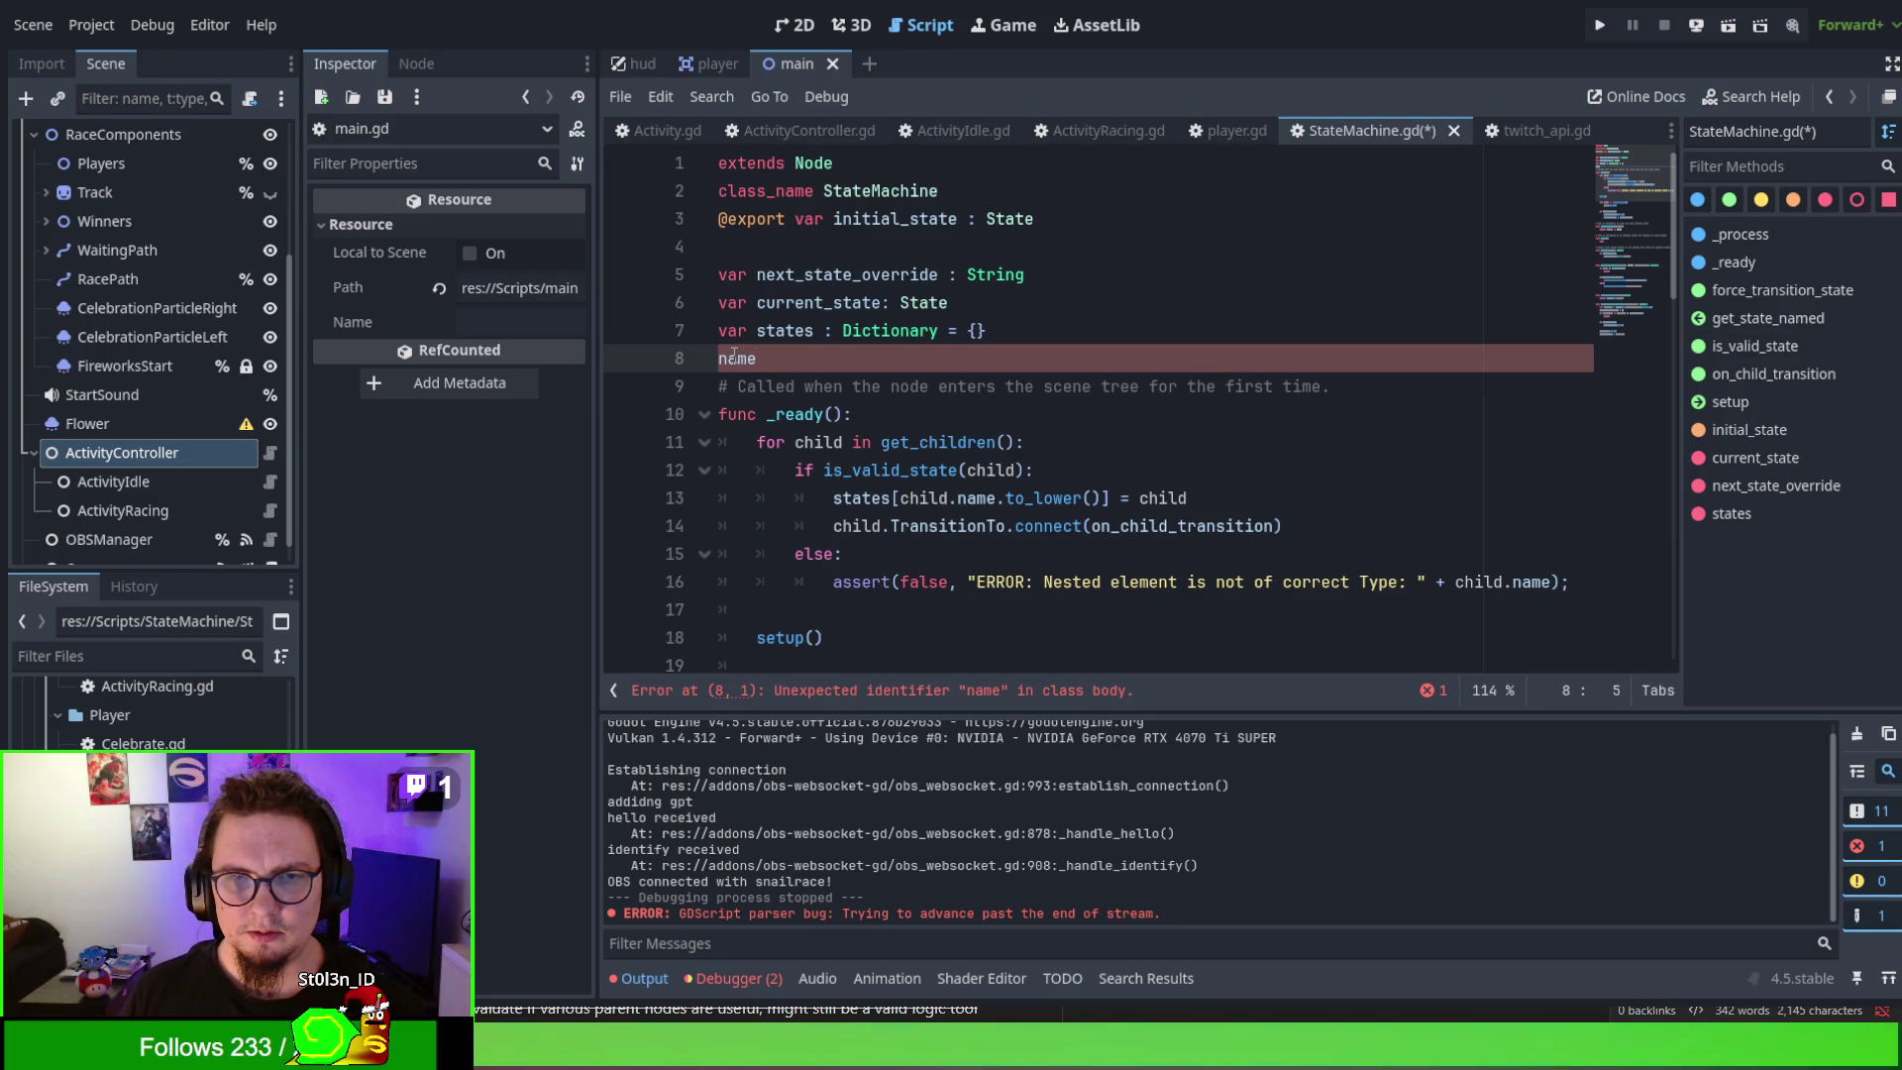
double_click(733, 357)
key("BackSpace")
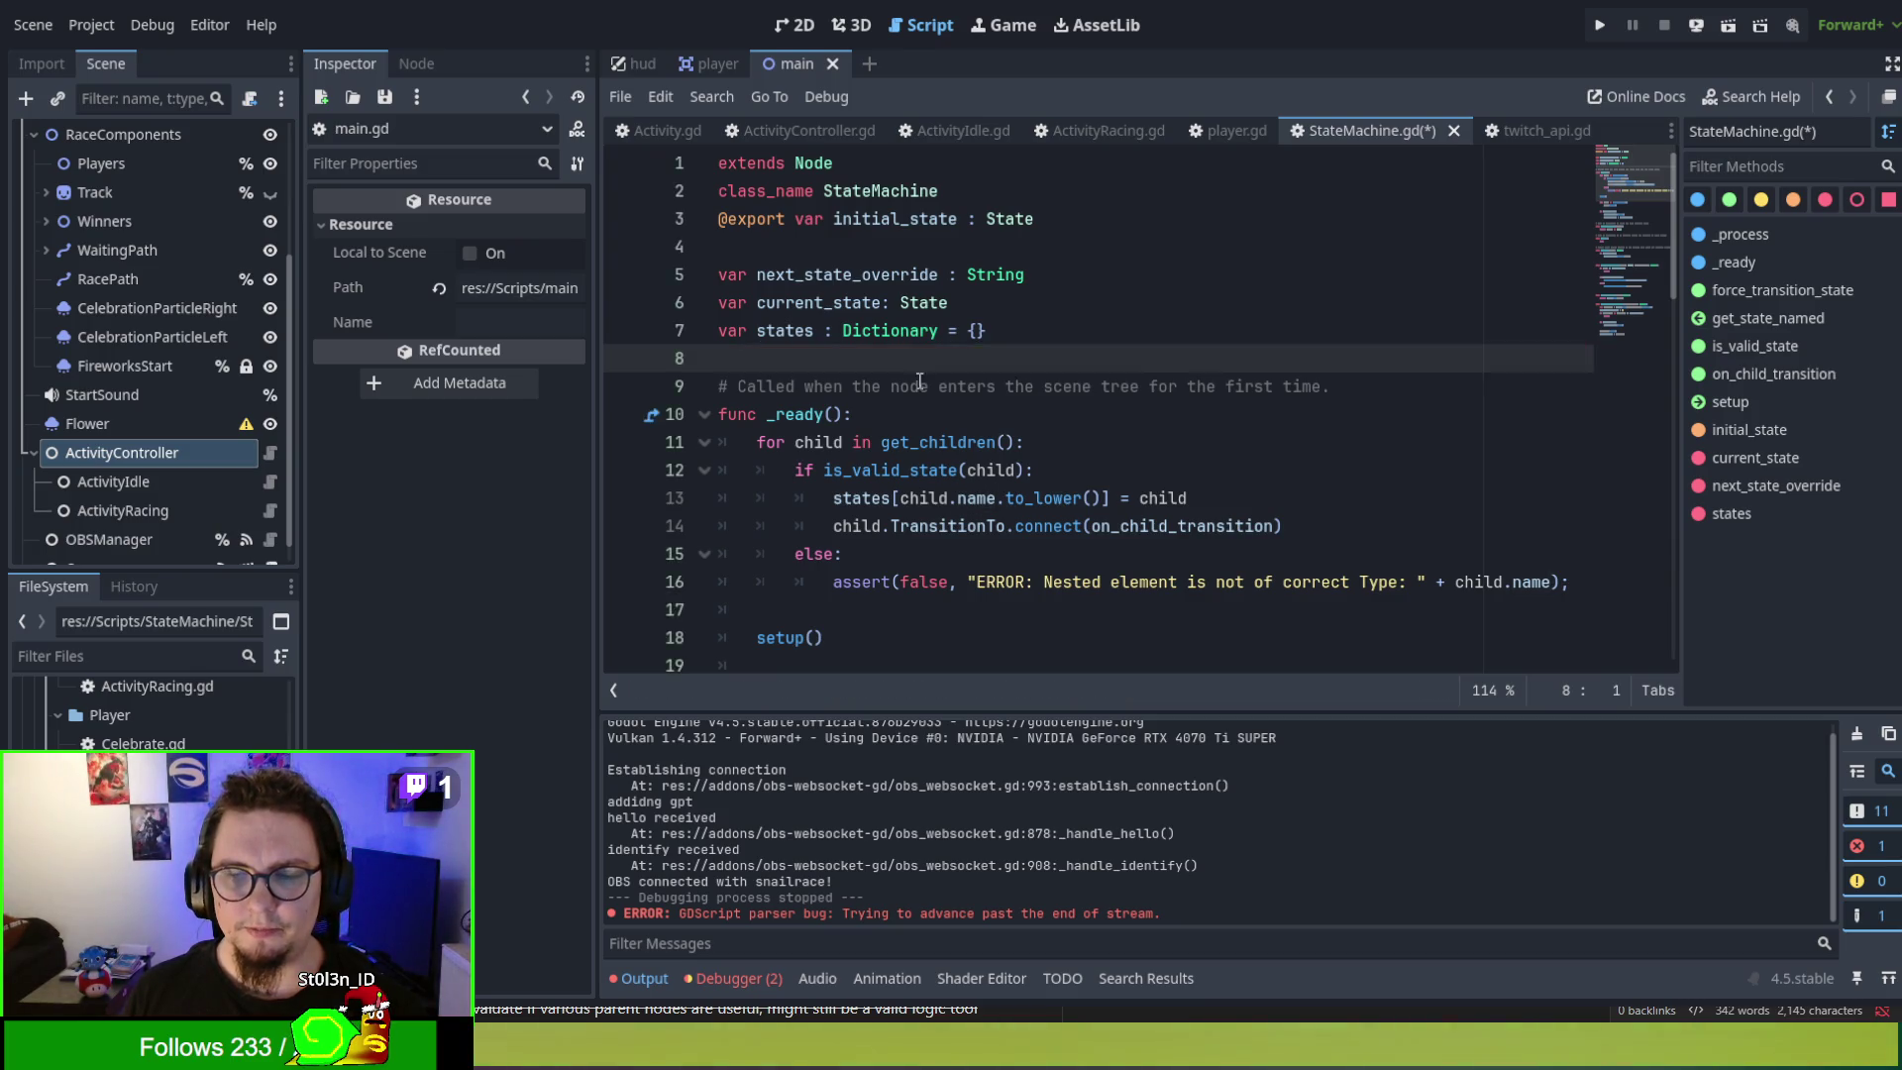
scroll(938, 385, "down", 10)
scroll(939, 385, "down", 5)
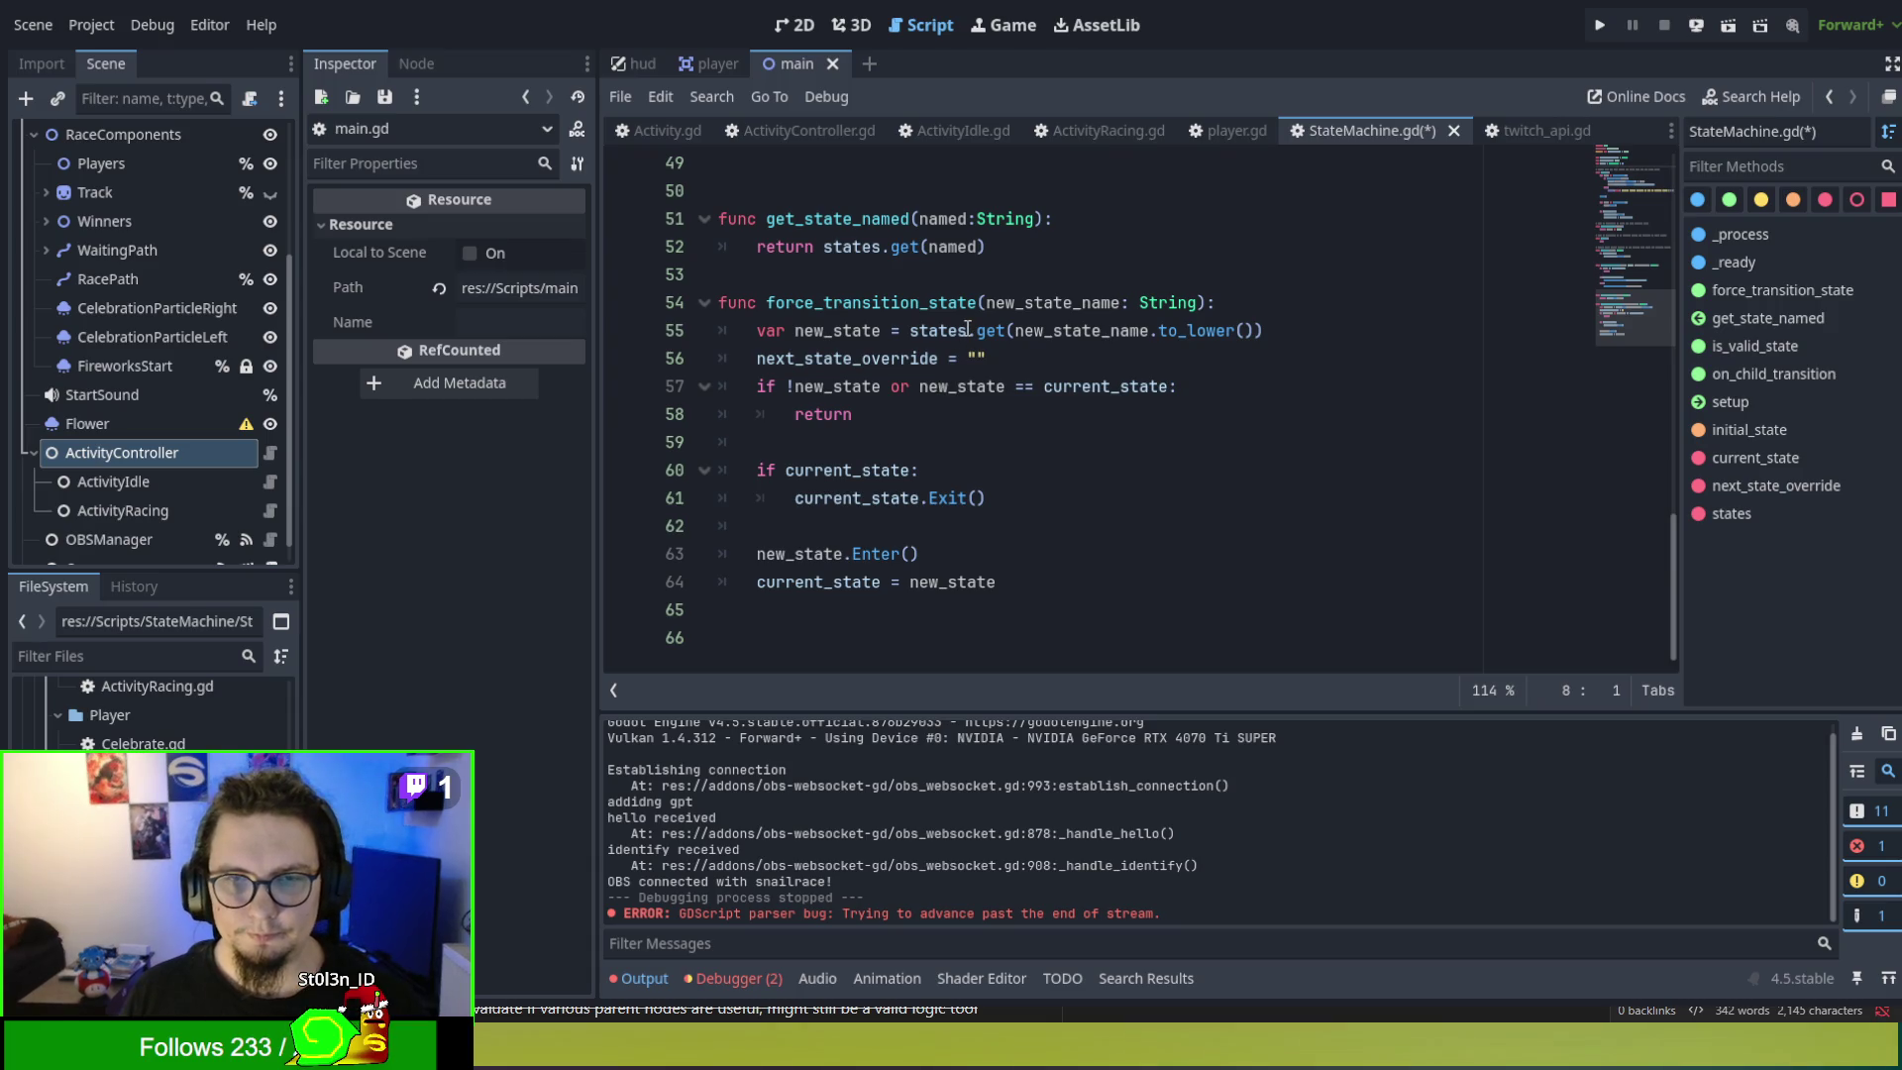
Save StateMachine.gd and rename the function get_state_named to get_state.
key("ctrl+s")
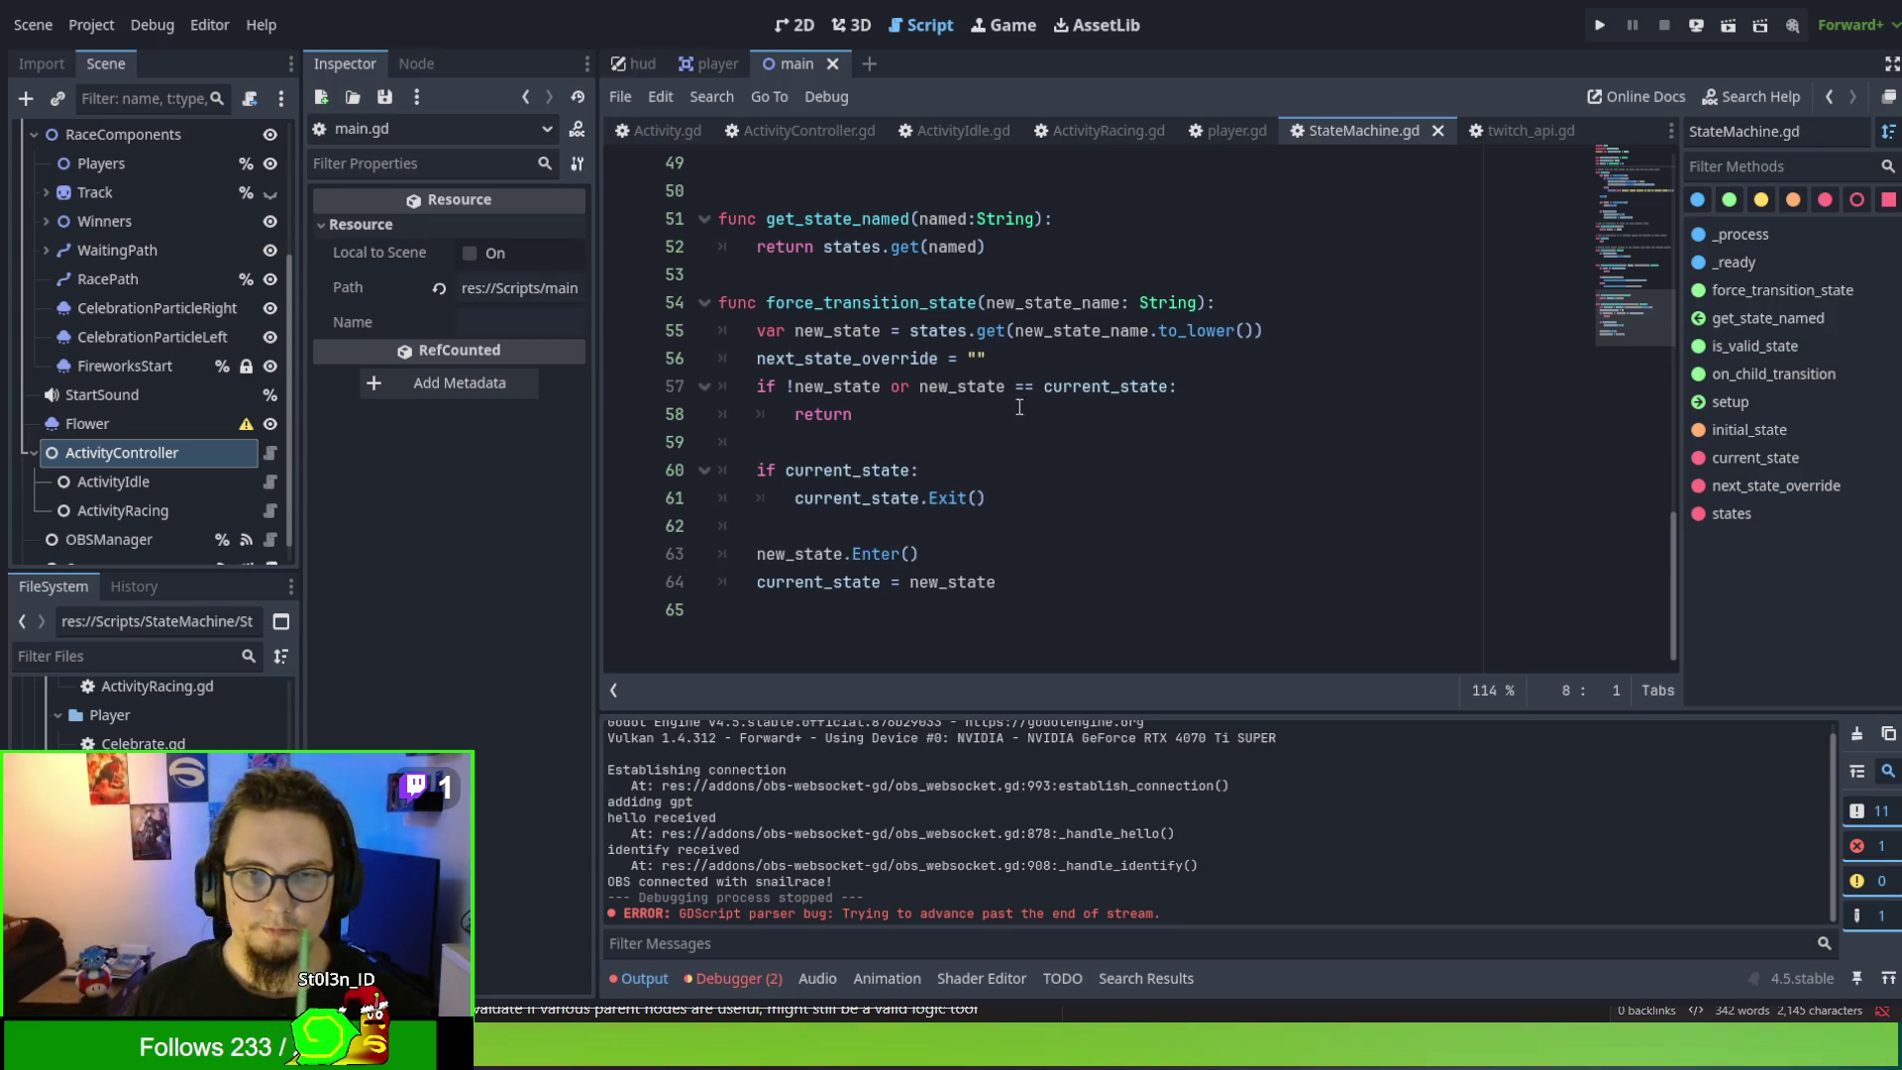
scroll(1049, 455, "up", 2)
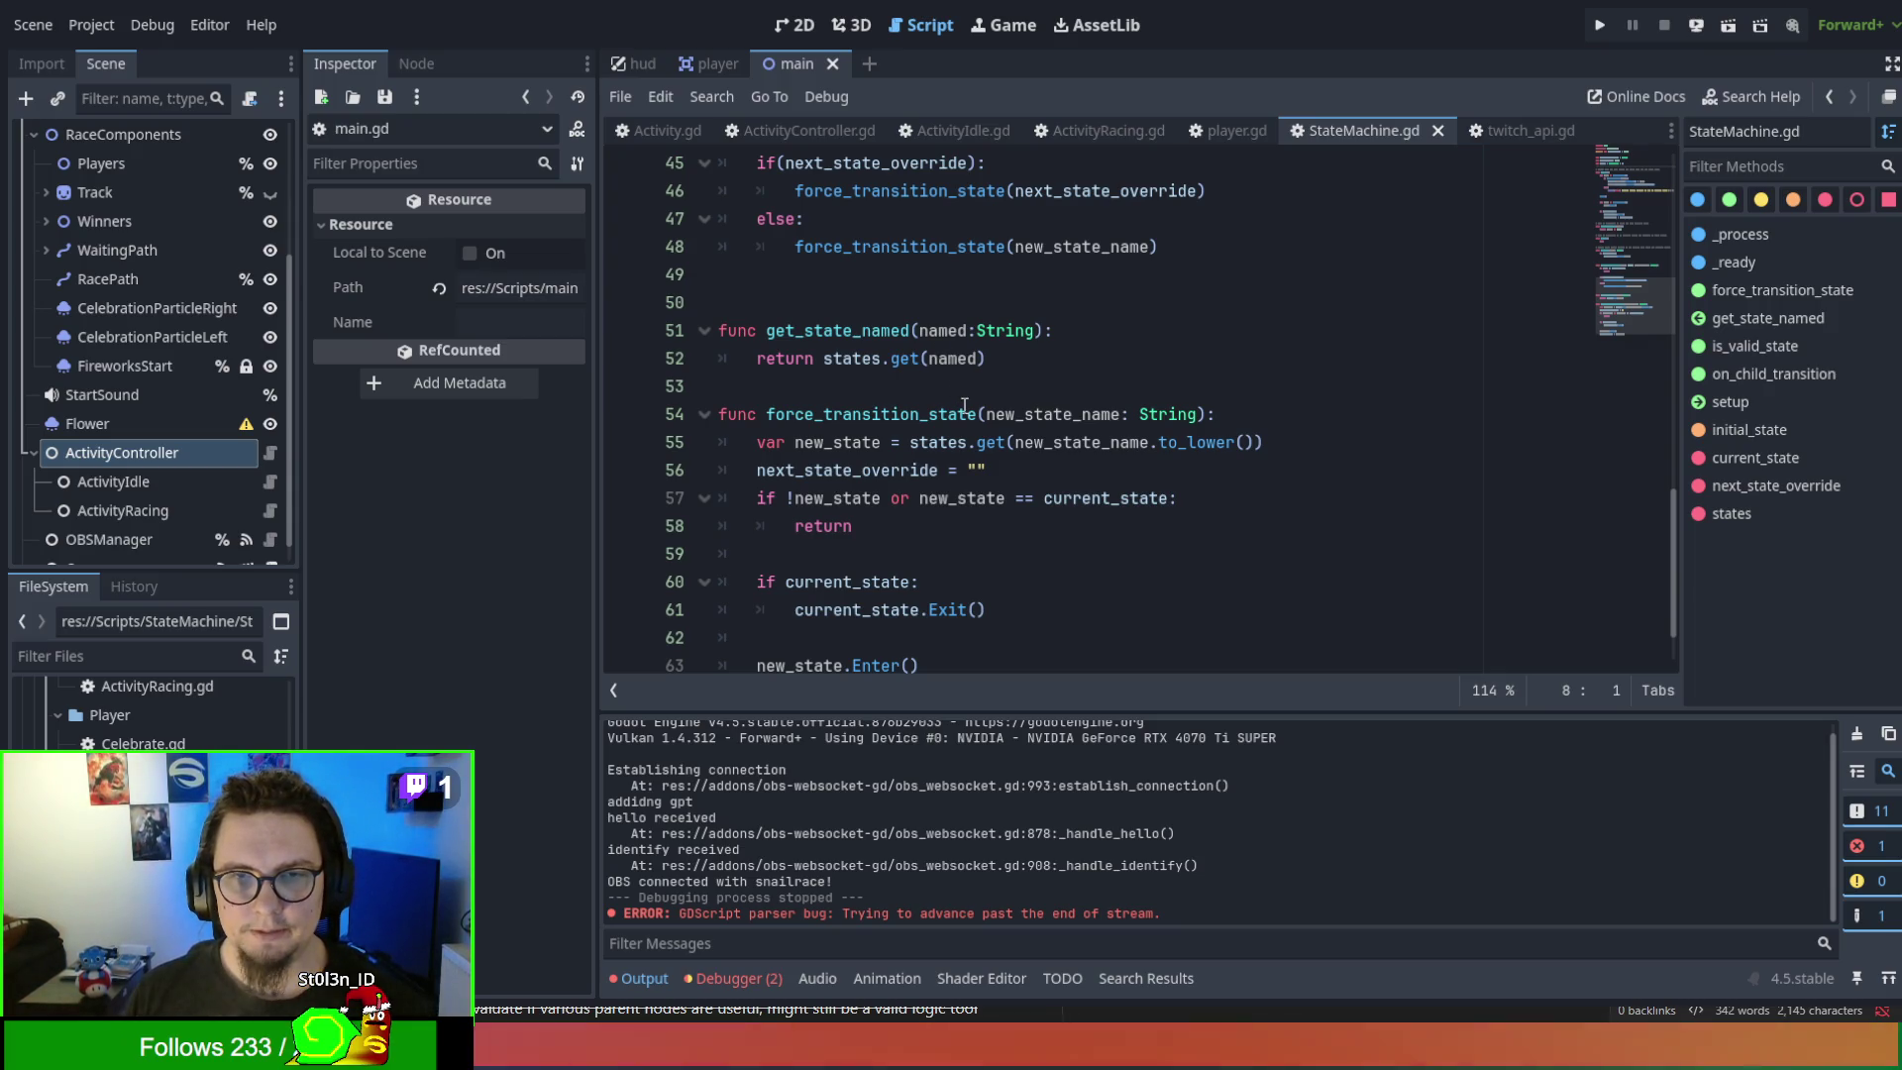
left_click_drag(852, 330, 912, 330)
key("BackSpace")
key("Right")
key("Right")
key("Right")
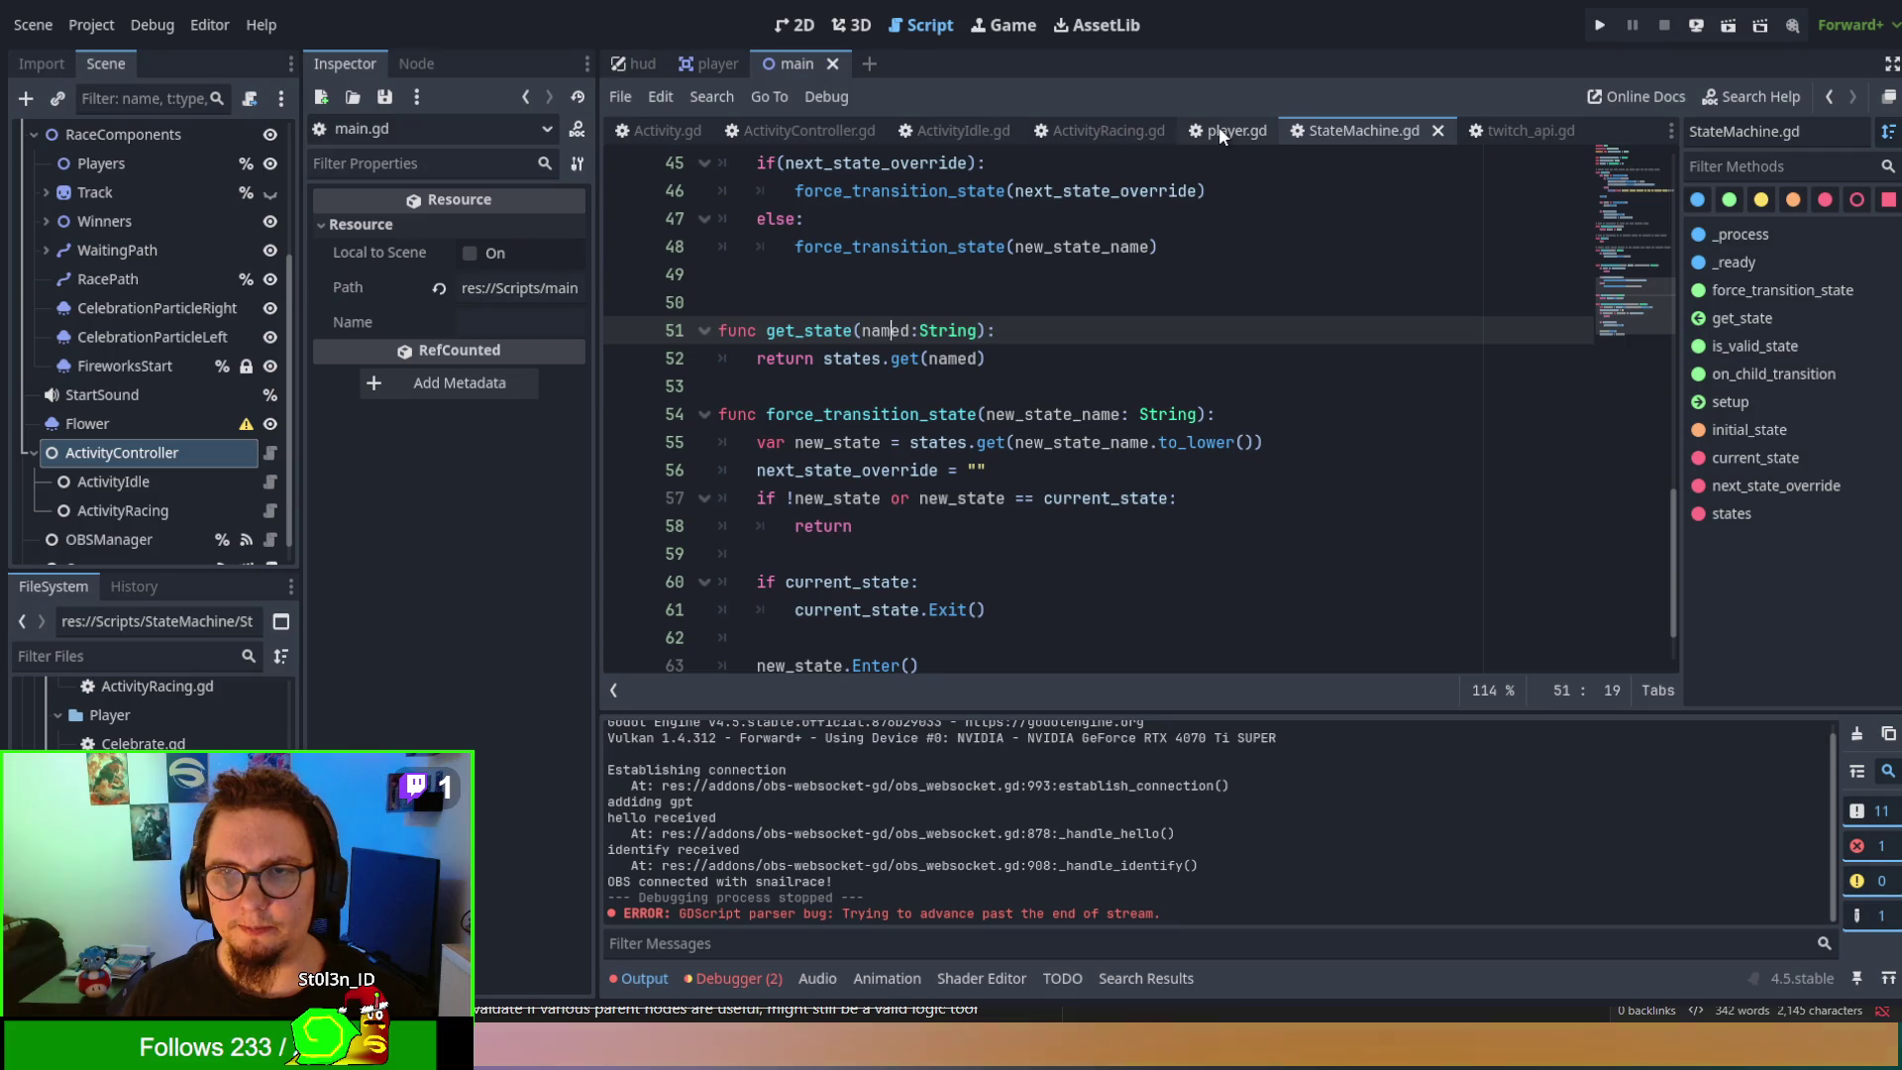
In ActivityController.gd, make queue_activity append get_state(activity_name) on line 20.
left_click(1531, 130)
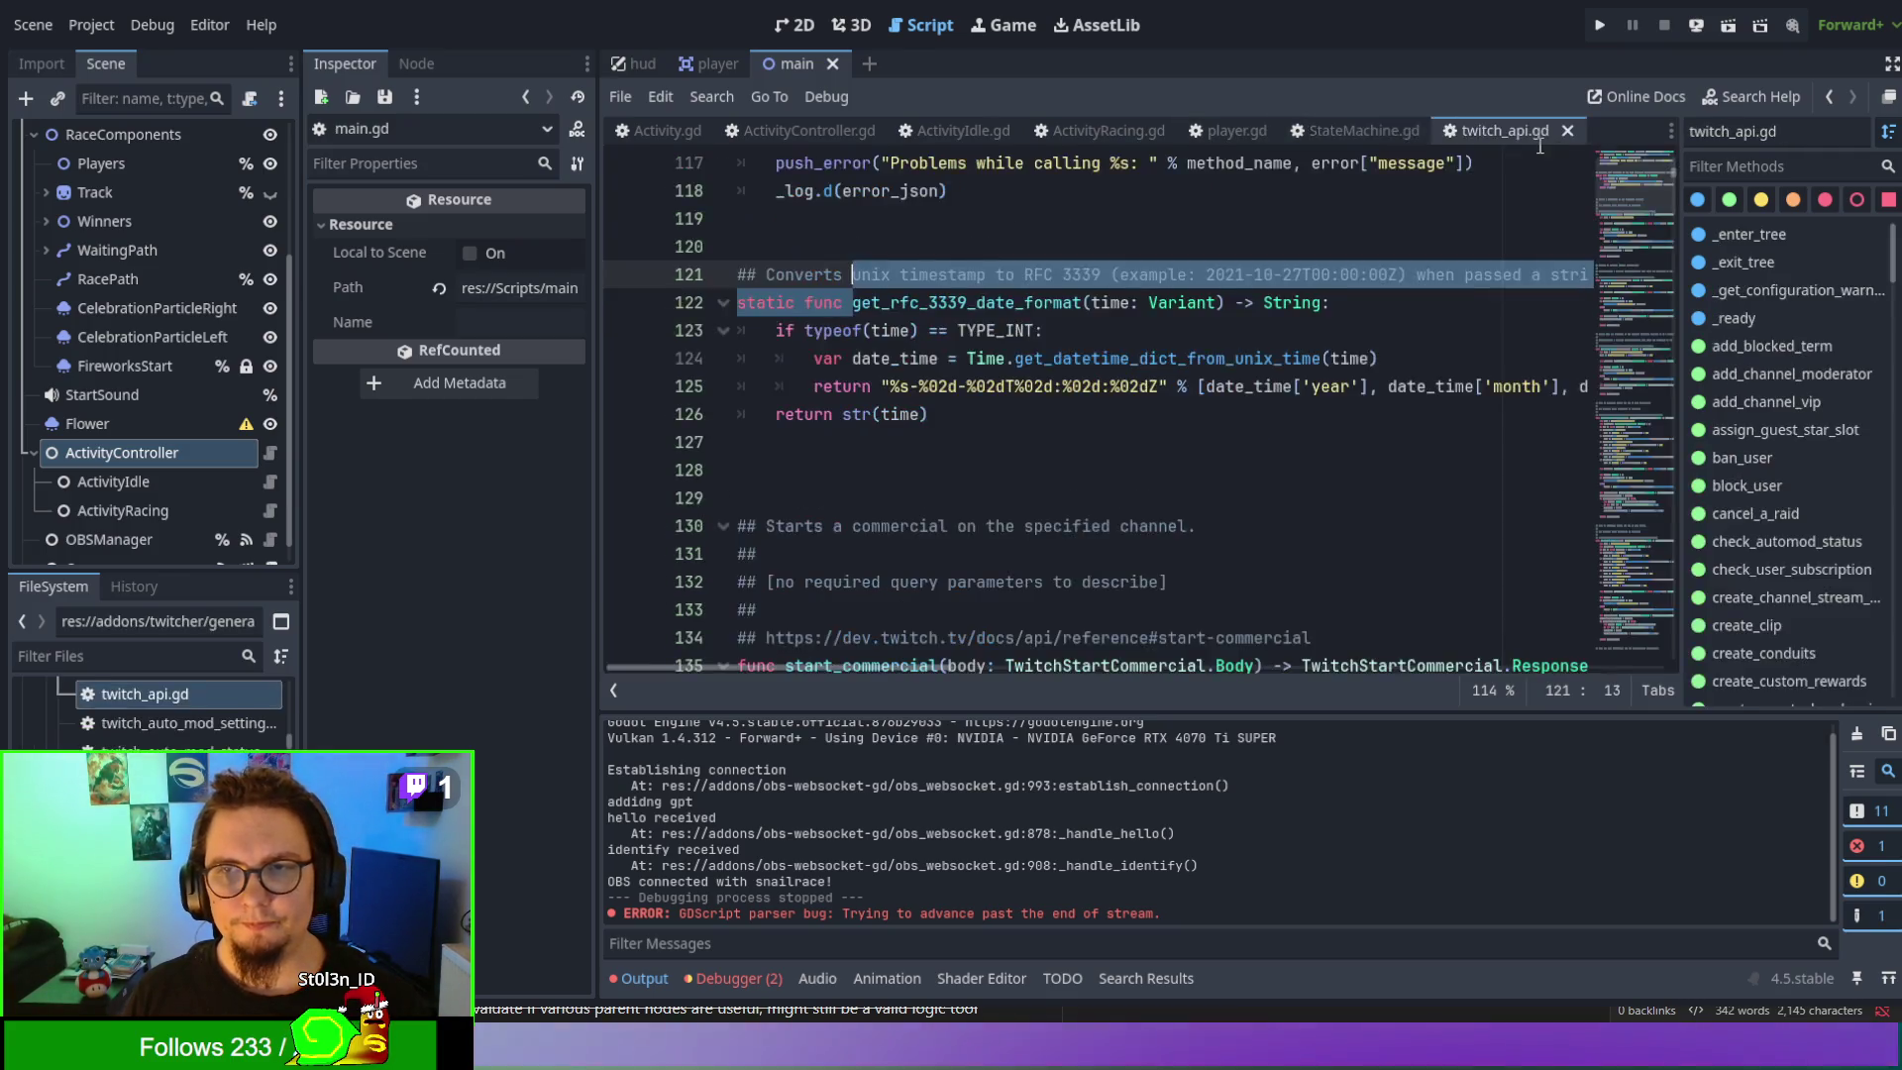
left_click(1595, 130)
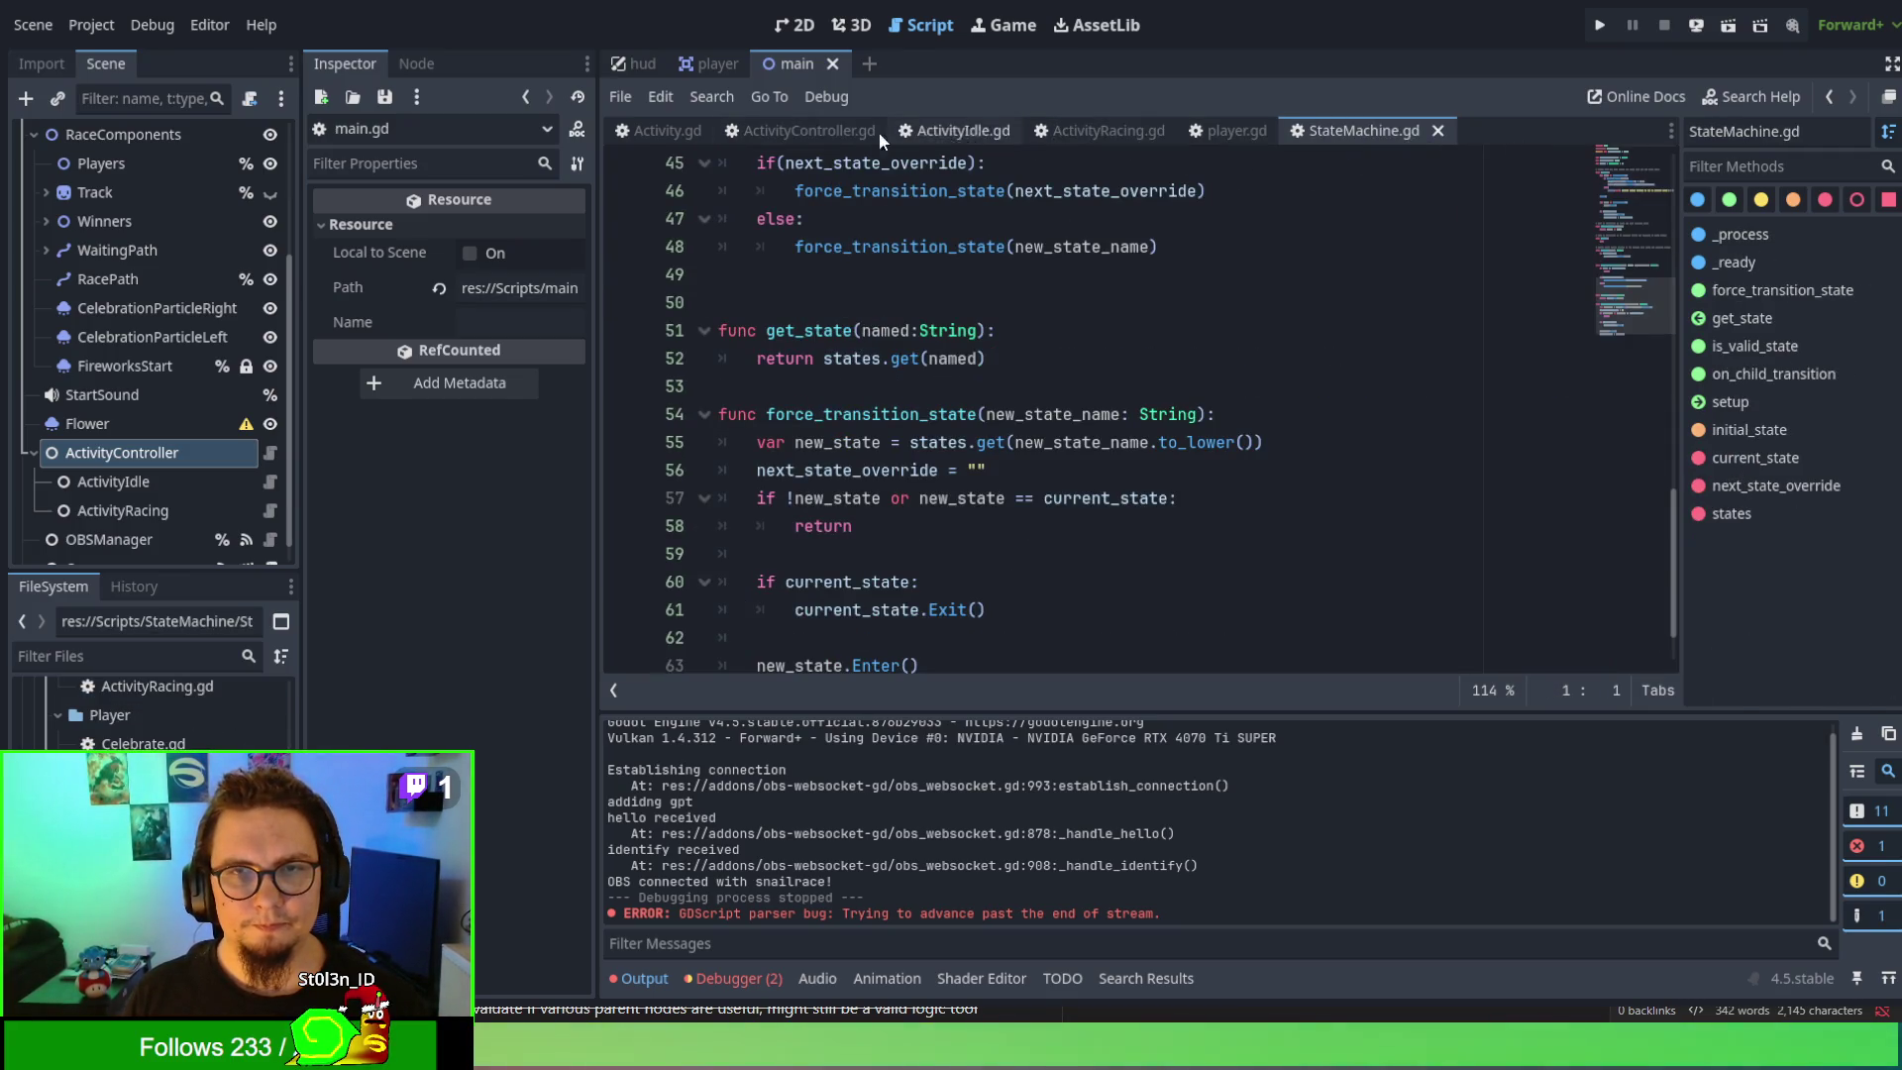
left_click(766, 127)
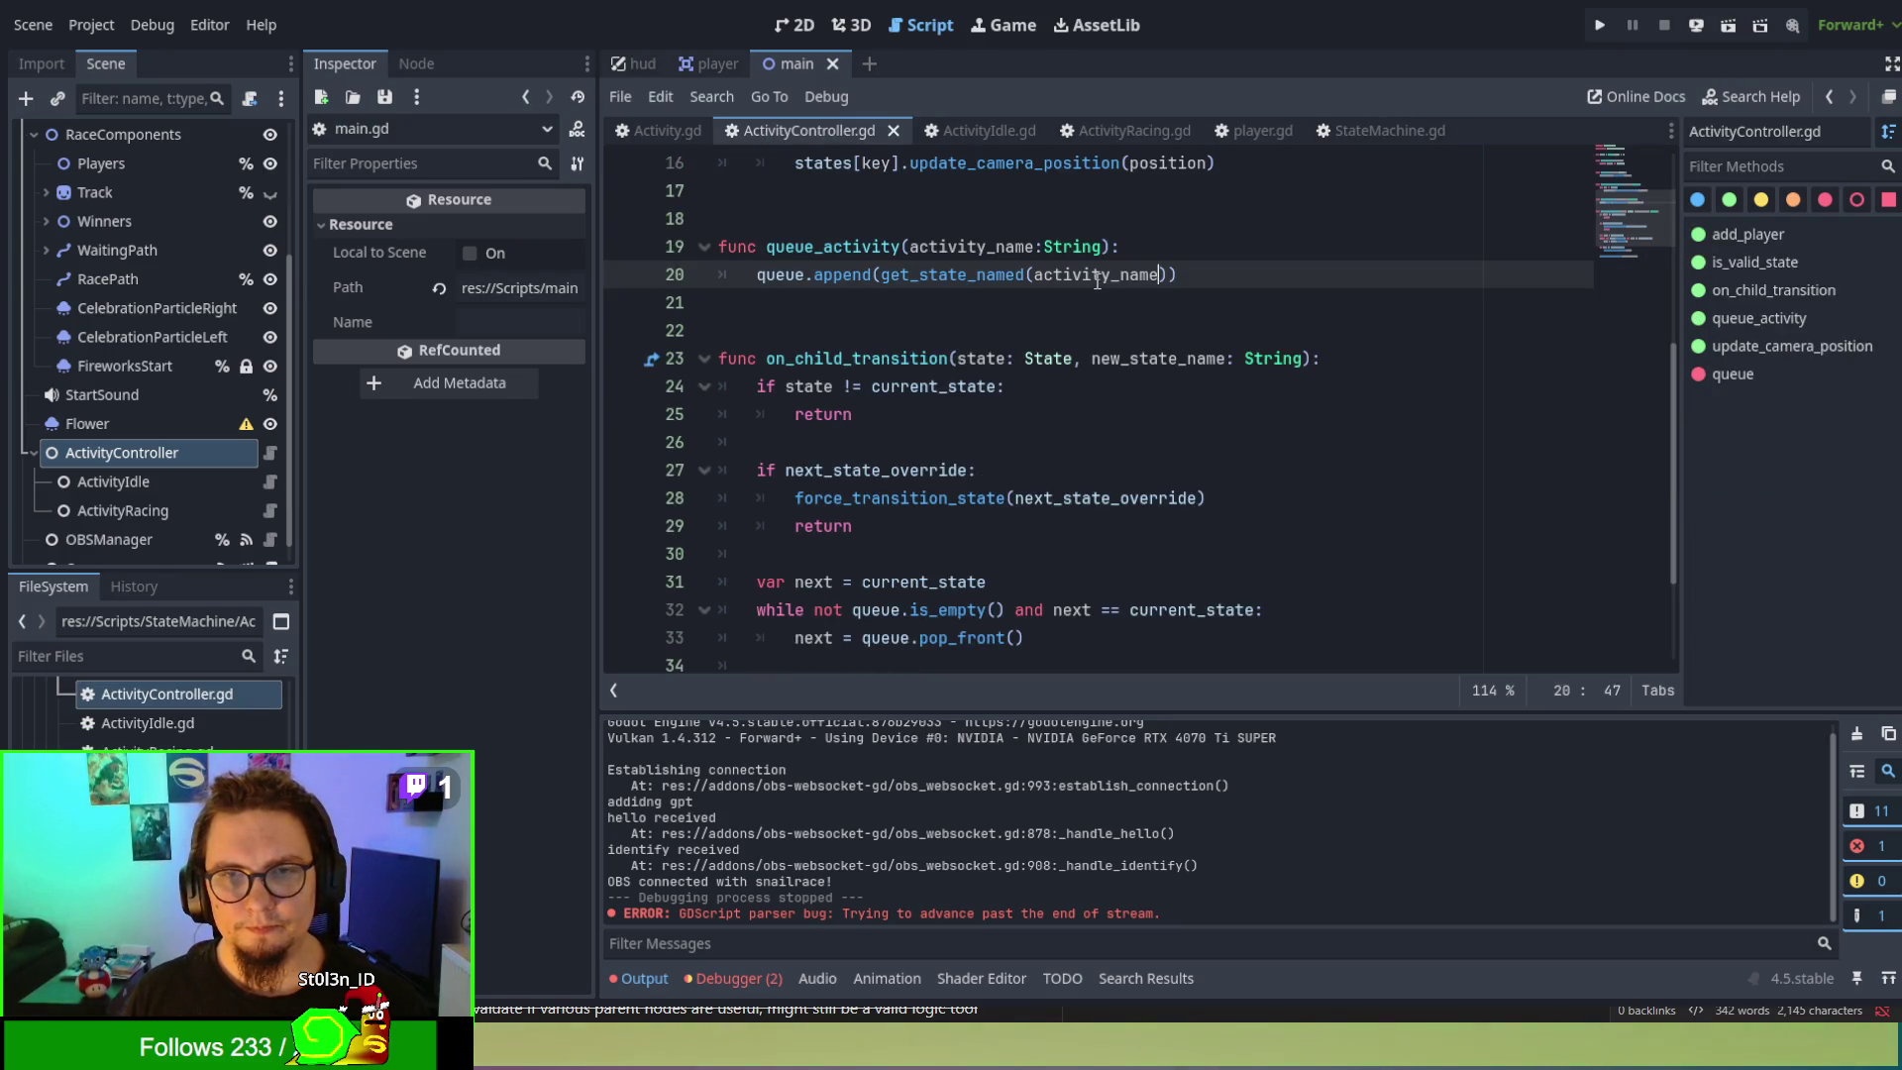
key("BackSpace")
key("BackSpace")
key("BackSpace")
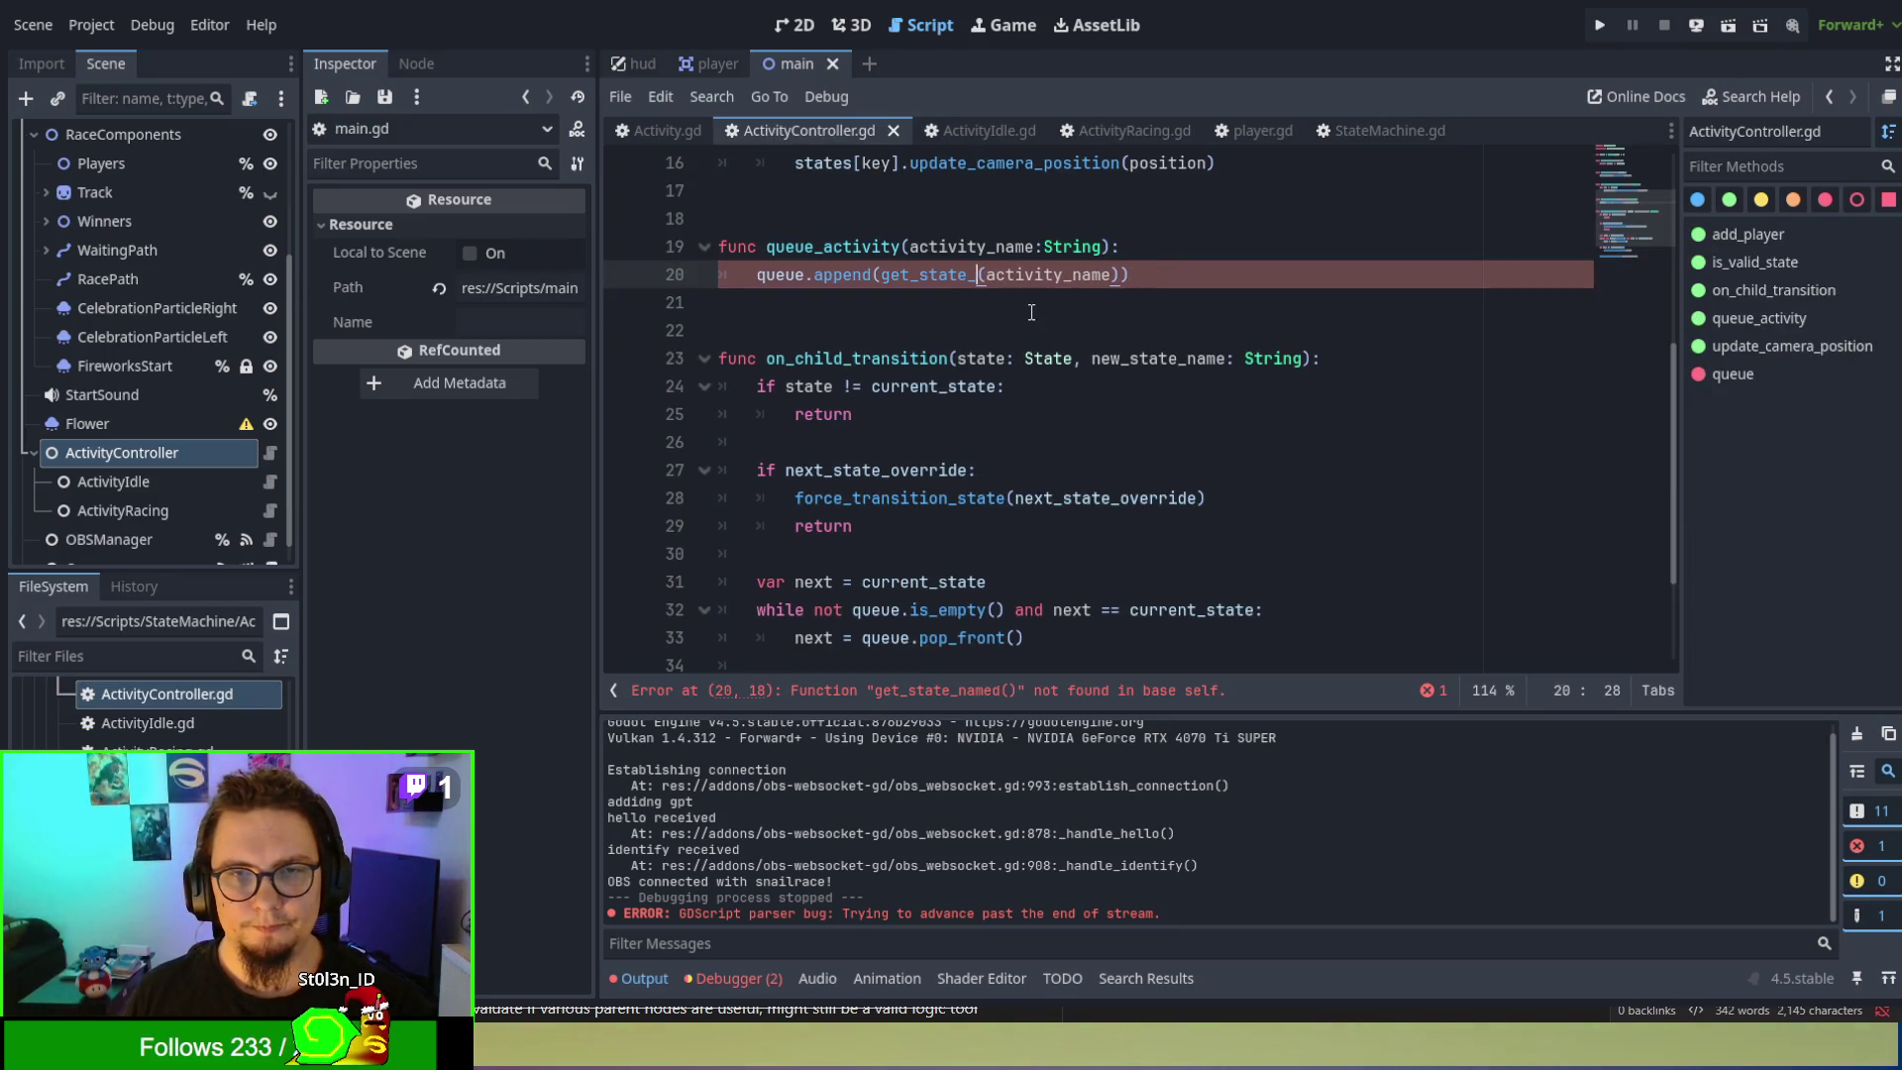
left_click(1031, 312)
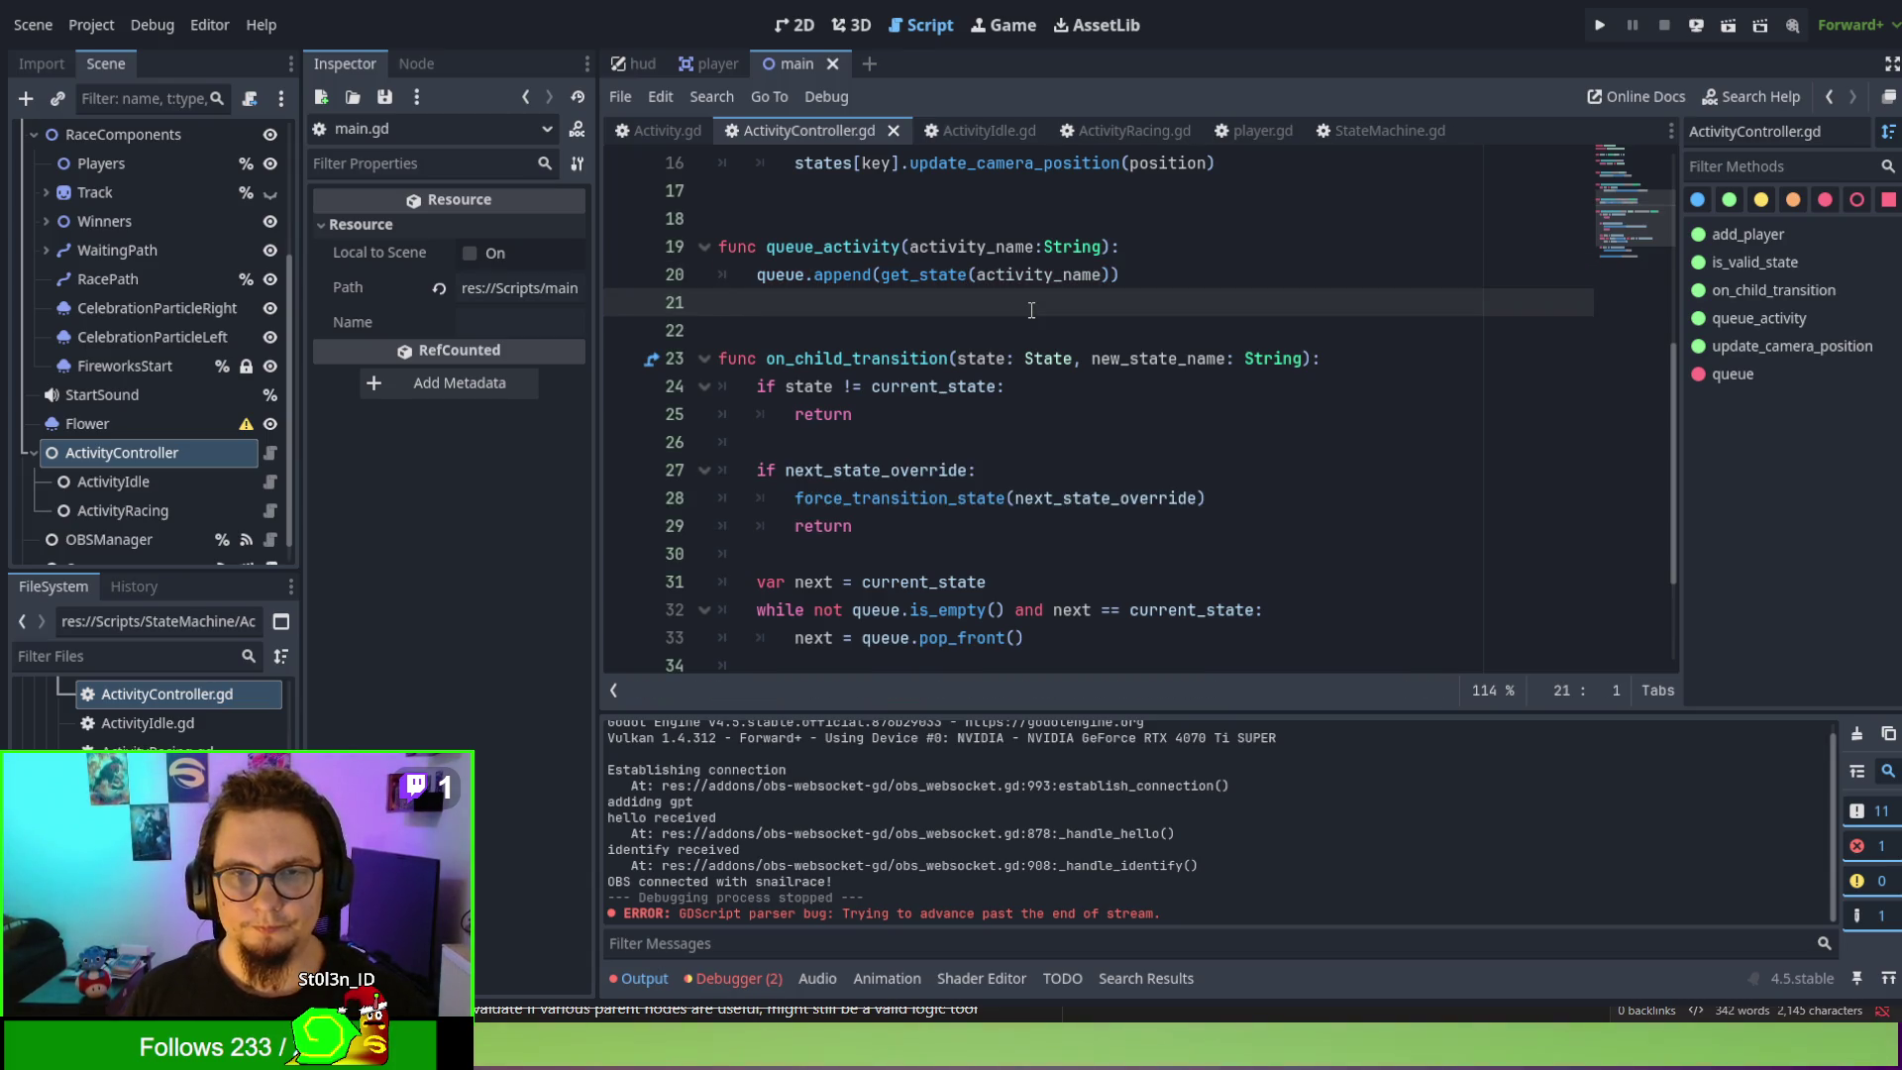
scroll(1040, 303, "up", 1)
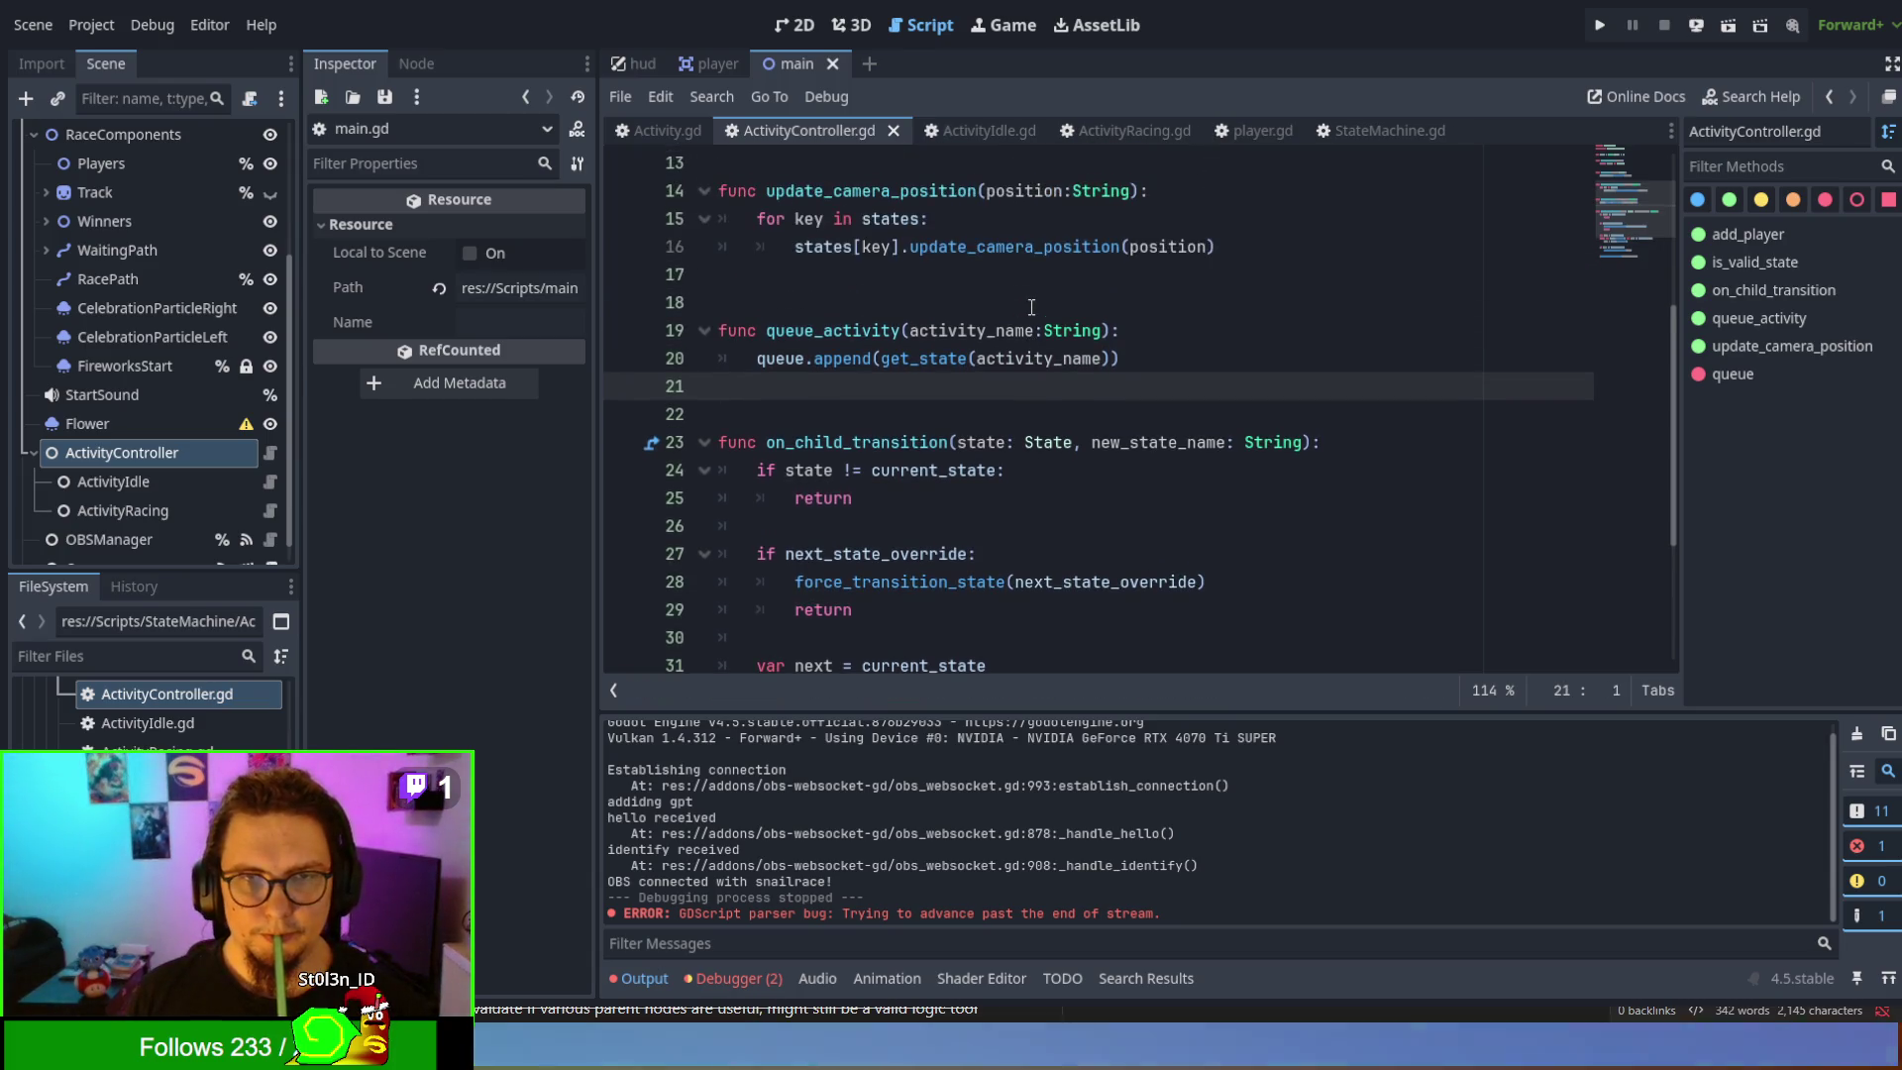
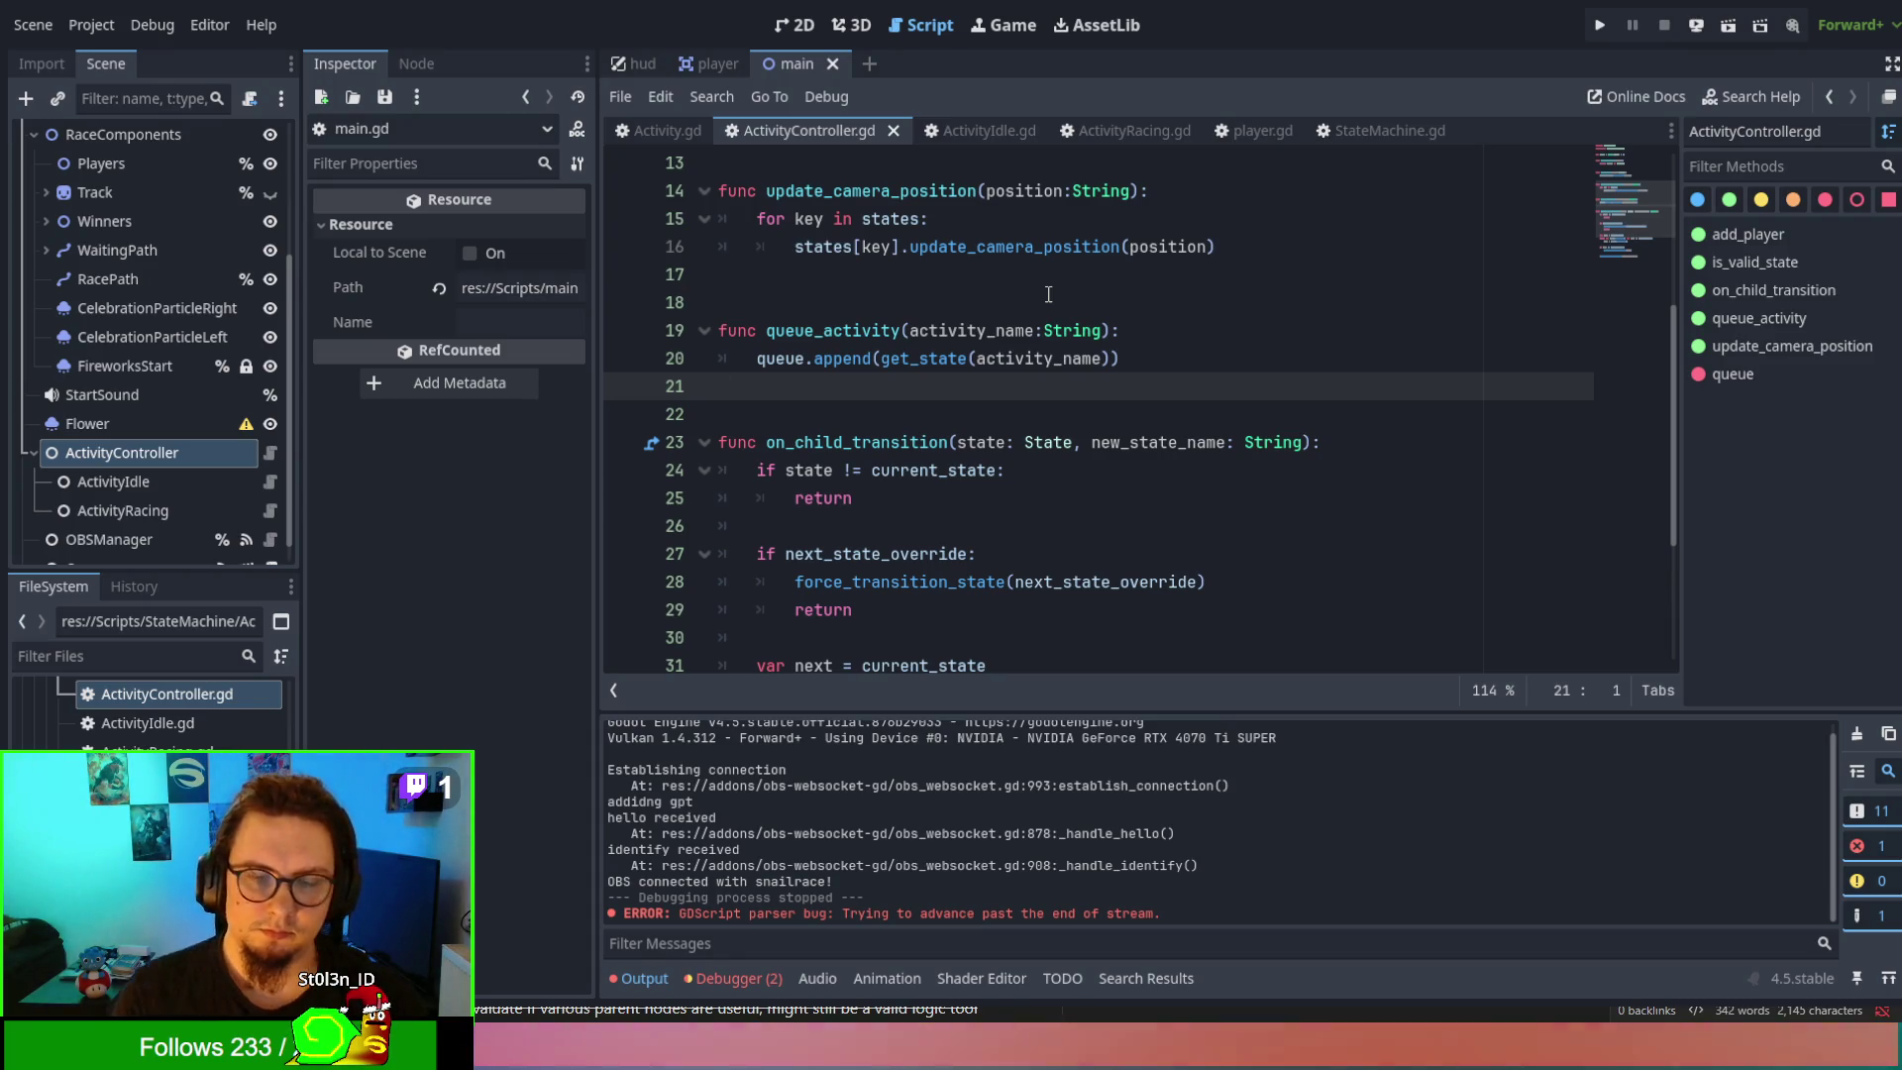
Open a new line at the top of queue_activity and begin an if activity_name condition.
scroll(1048, 294, "down", 1)
scroll(871, 364, "up", 1)
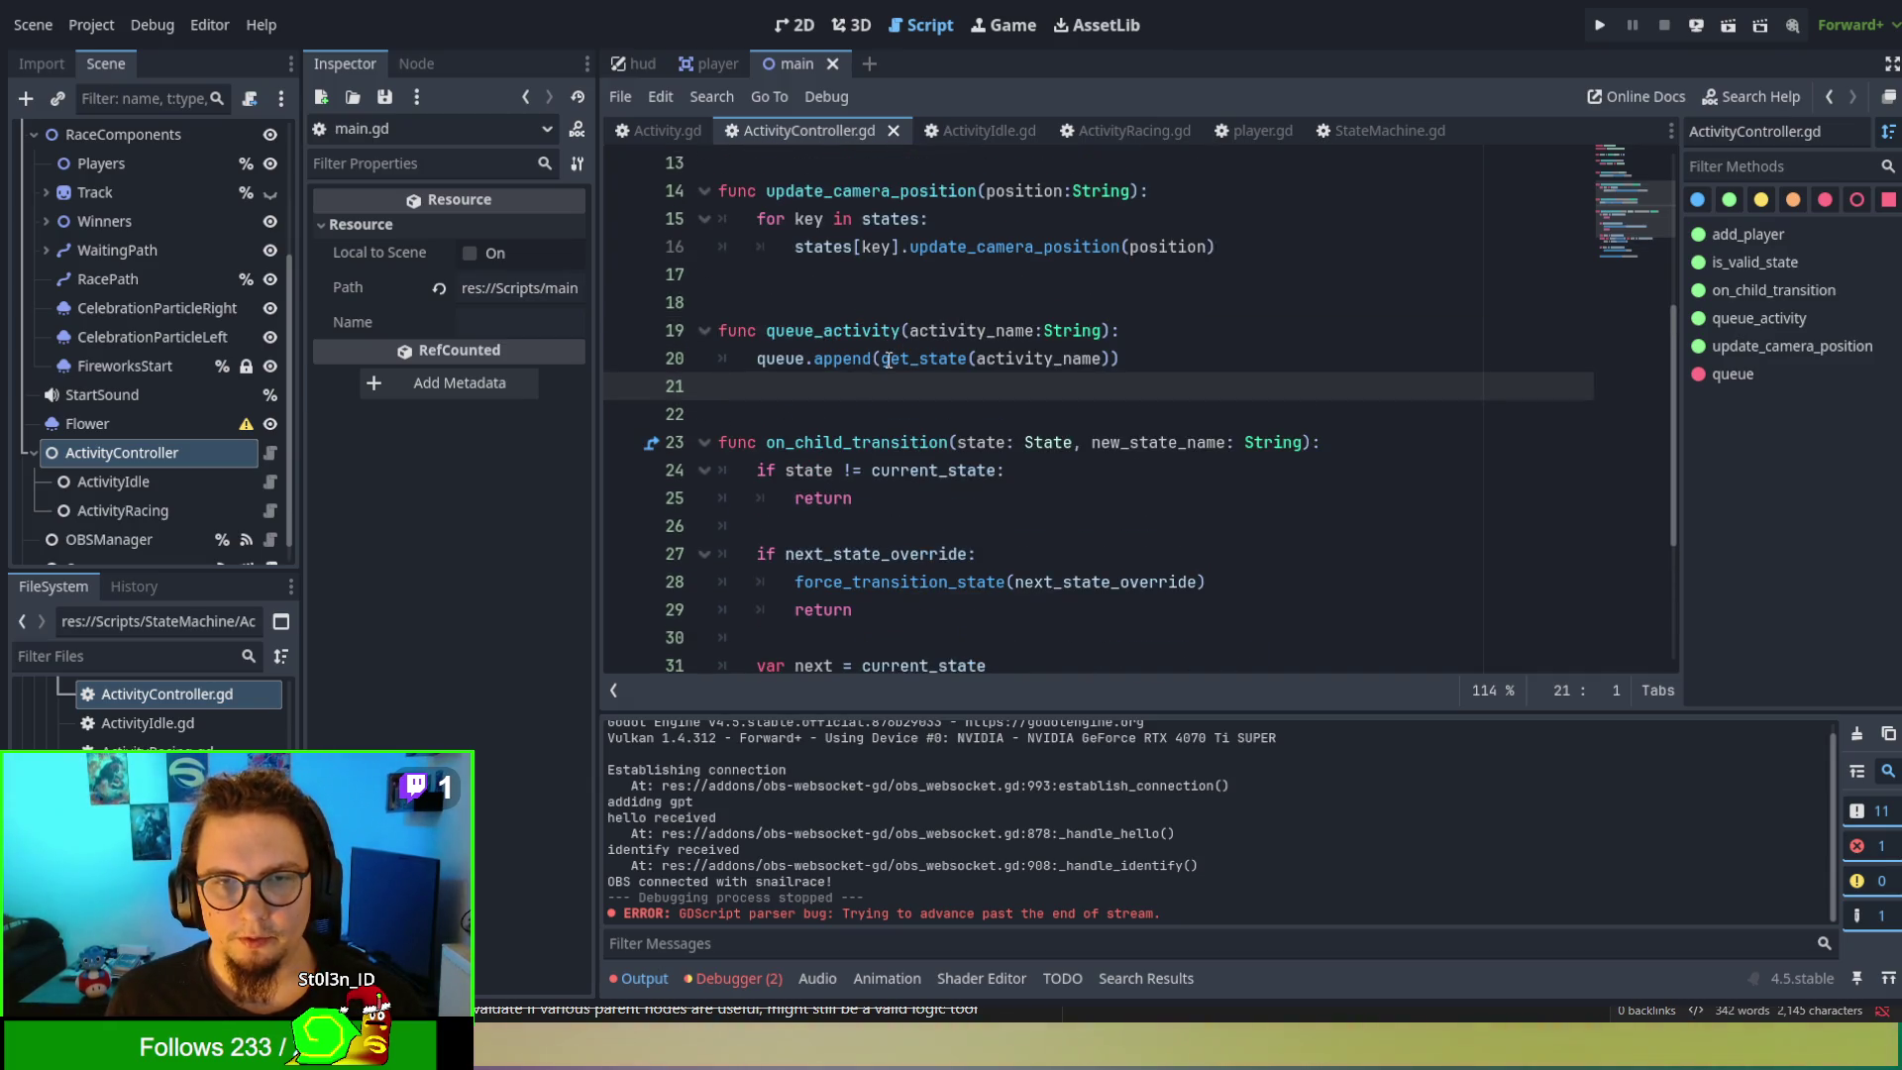
left_click_drag(881, 359, 1106, 358)
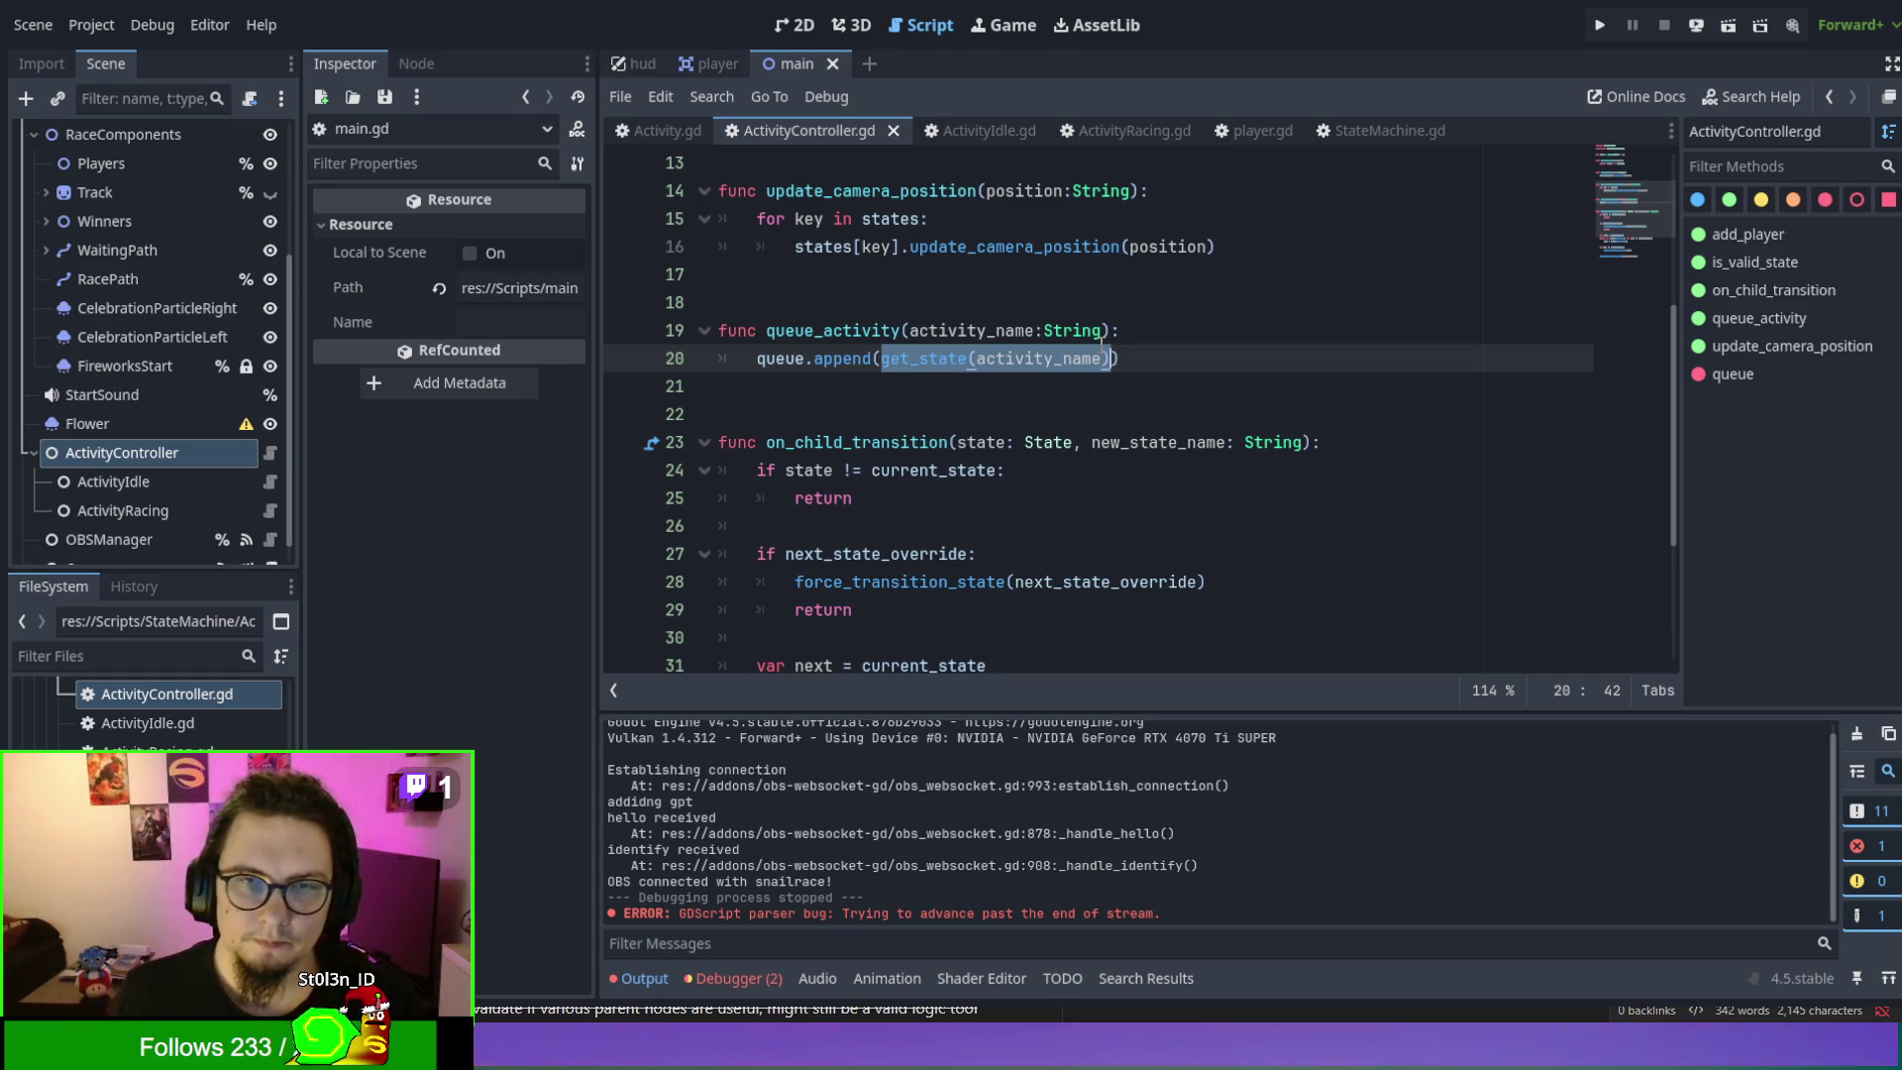
left_click(1182, 336)
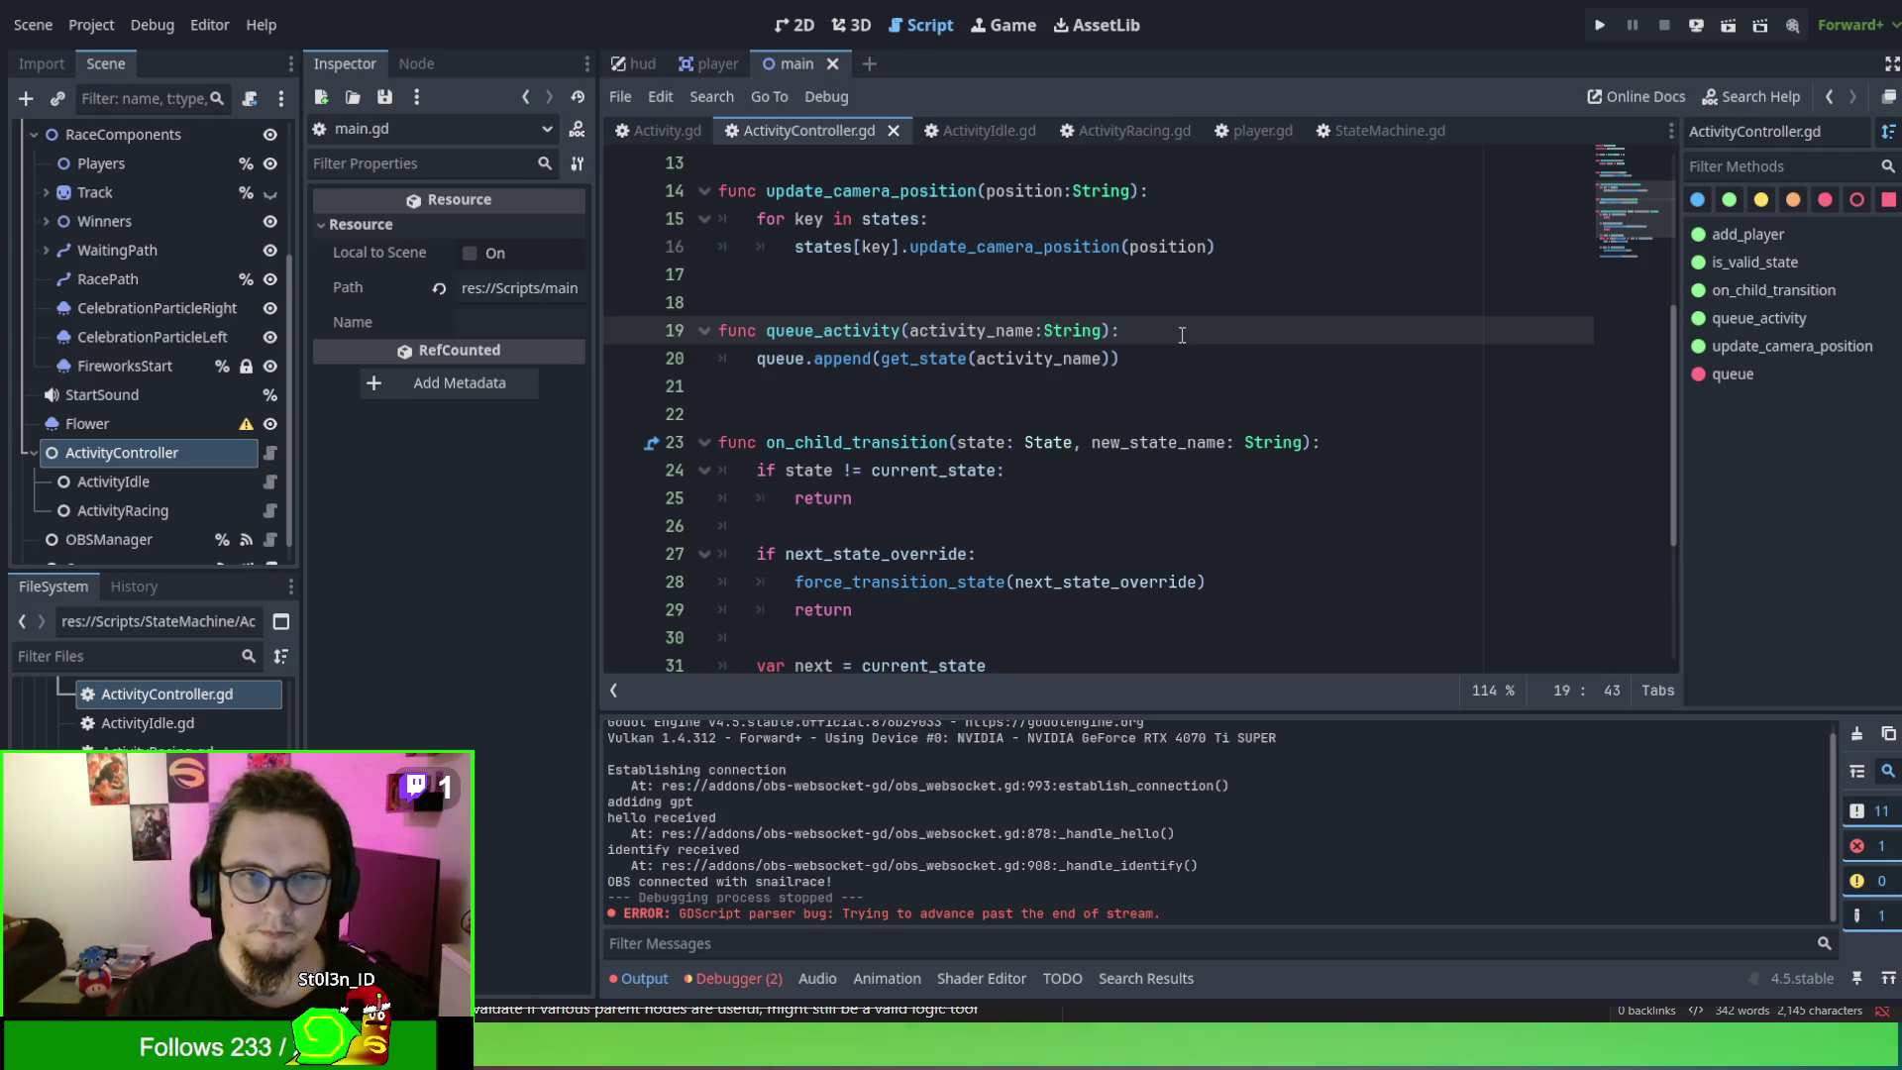
key("Return")
type("f activity_n")
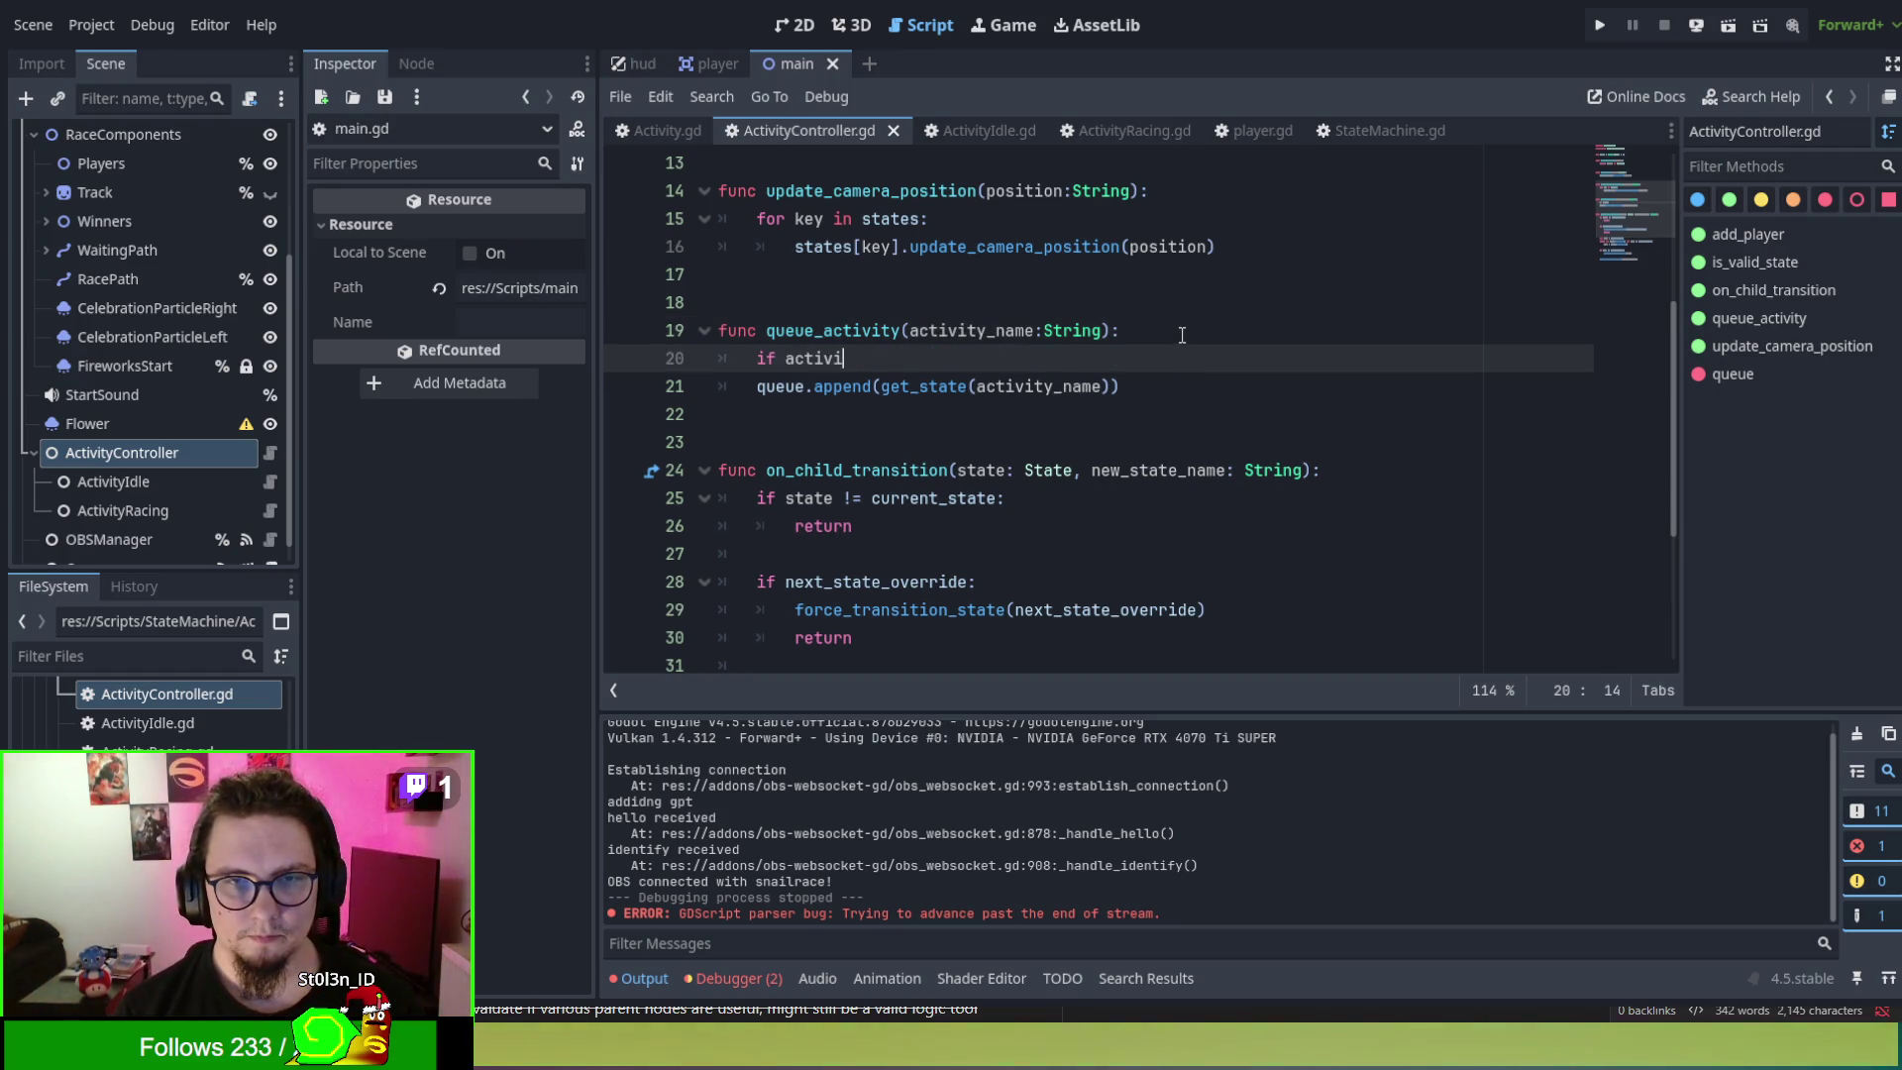
key("Return")
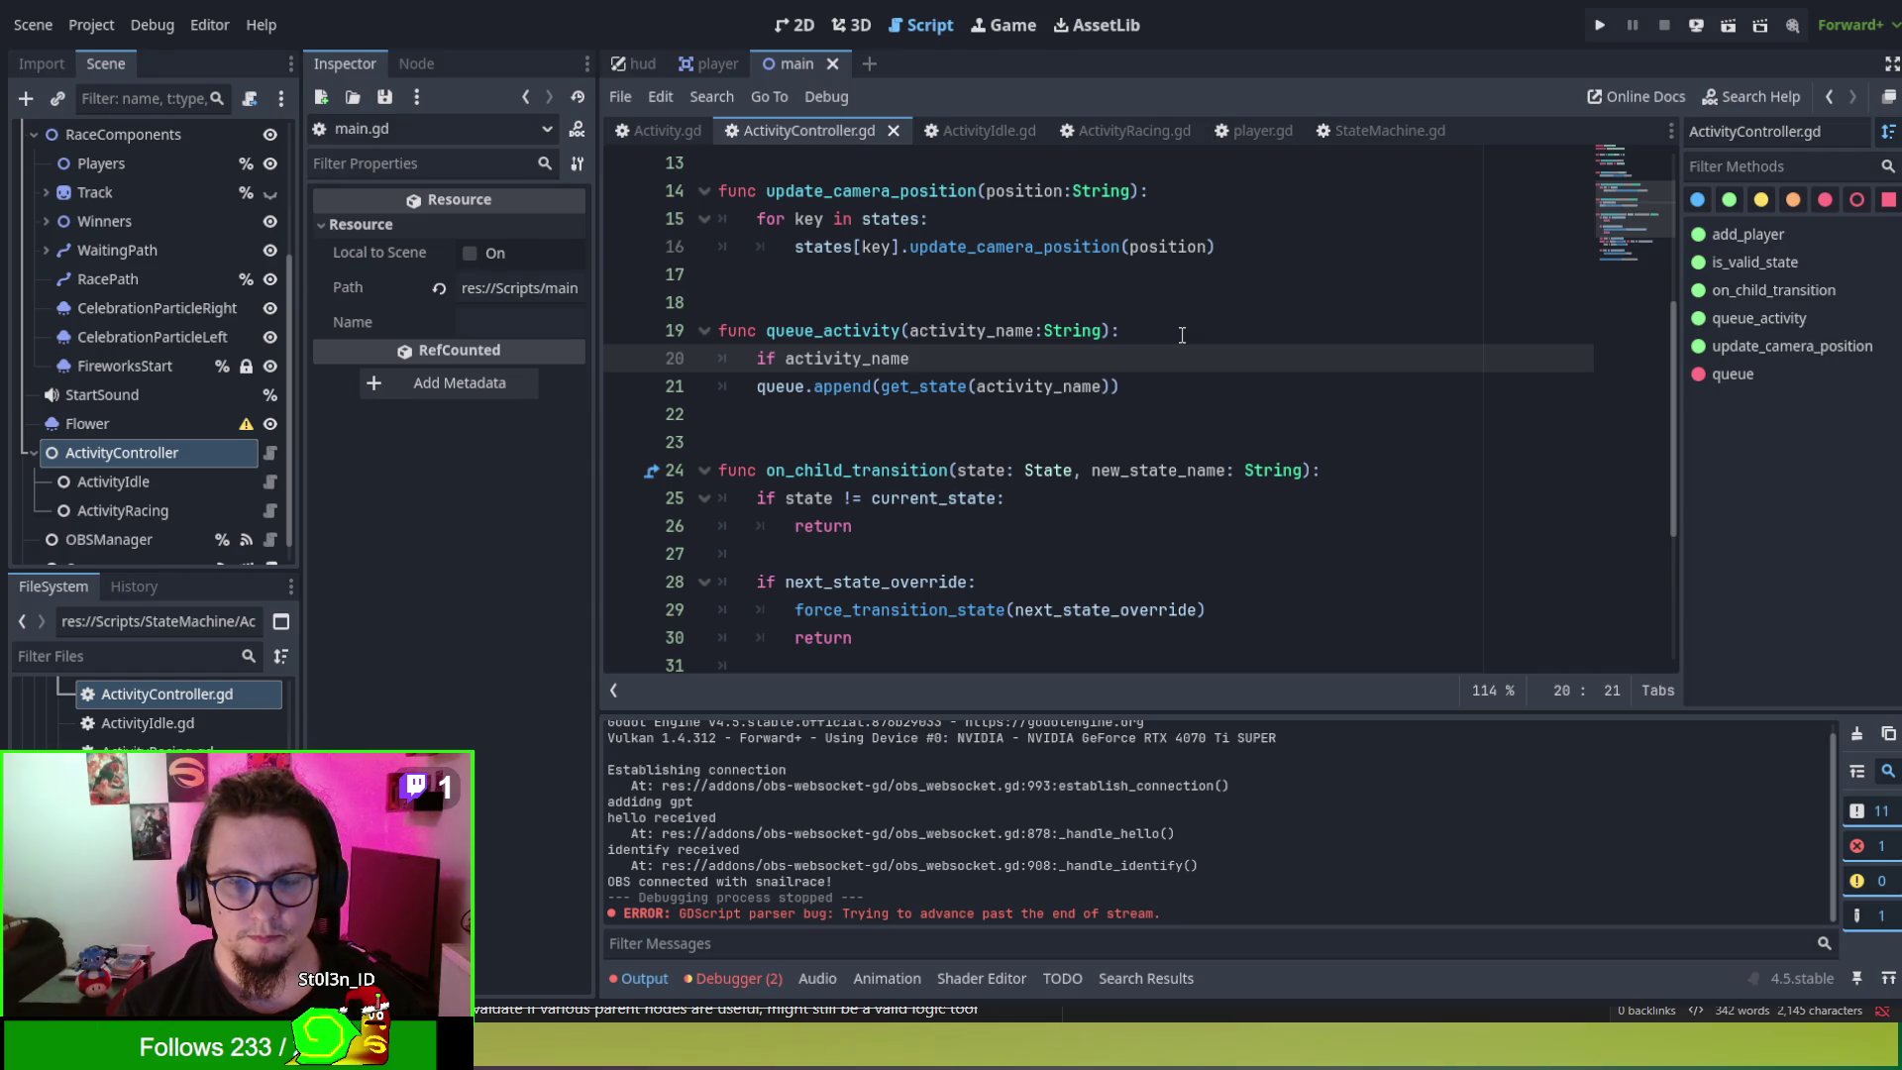
Complete the condition as activity_name == "ActivityIdle":, confirming the name in ActivityRacing.gd.
key("BackSpace")
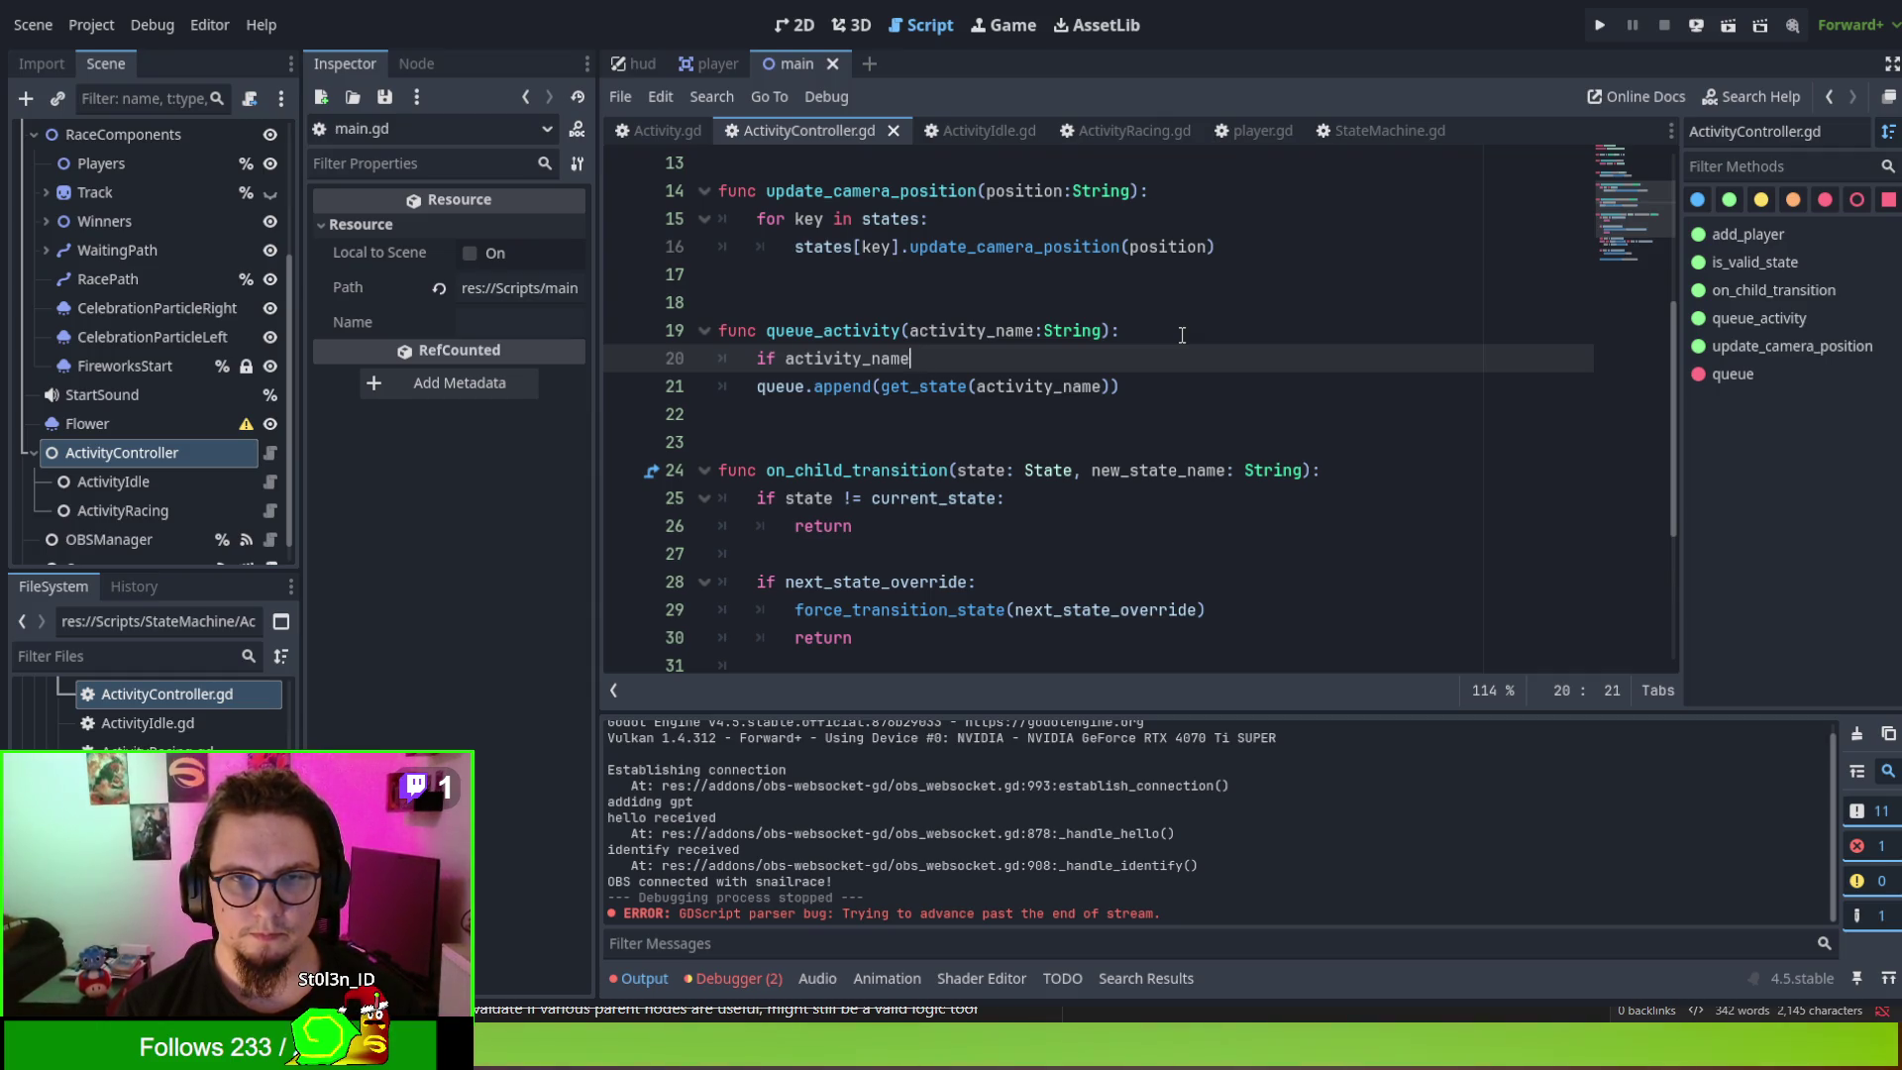
type("== ")
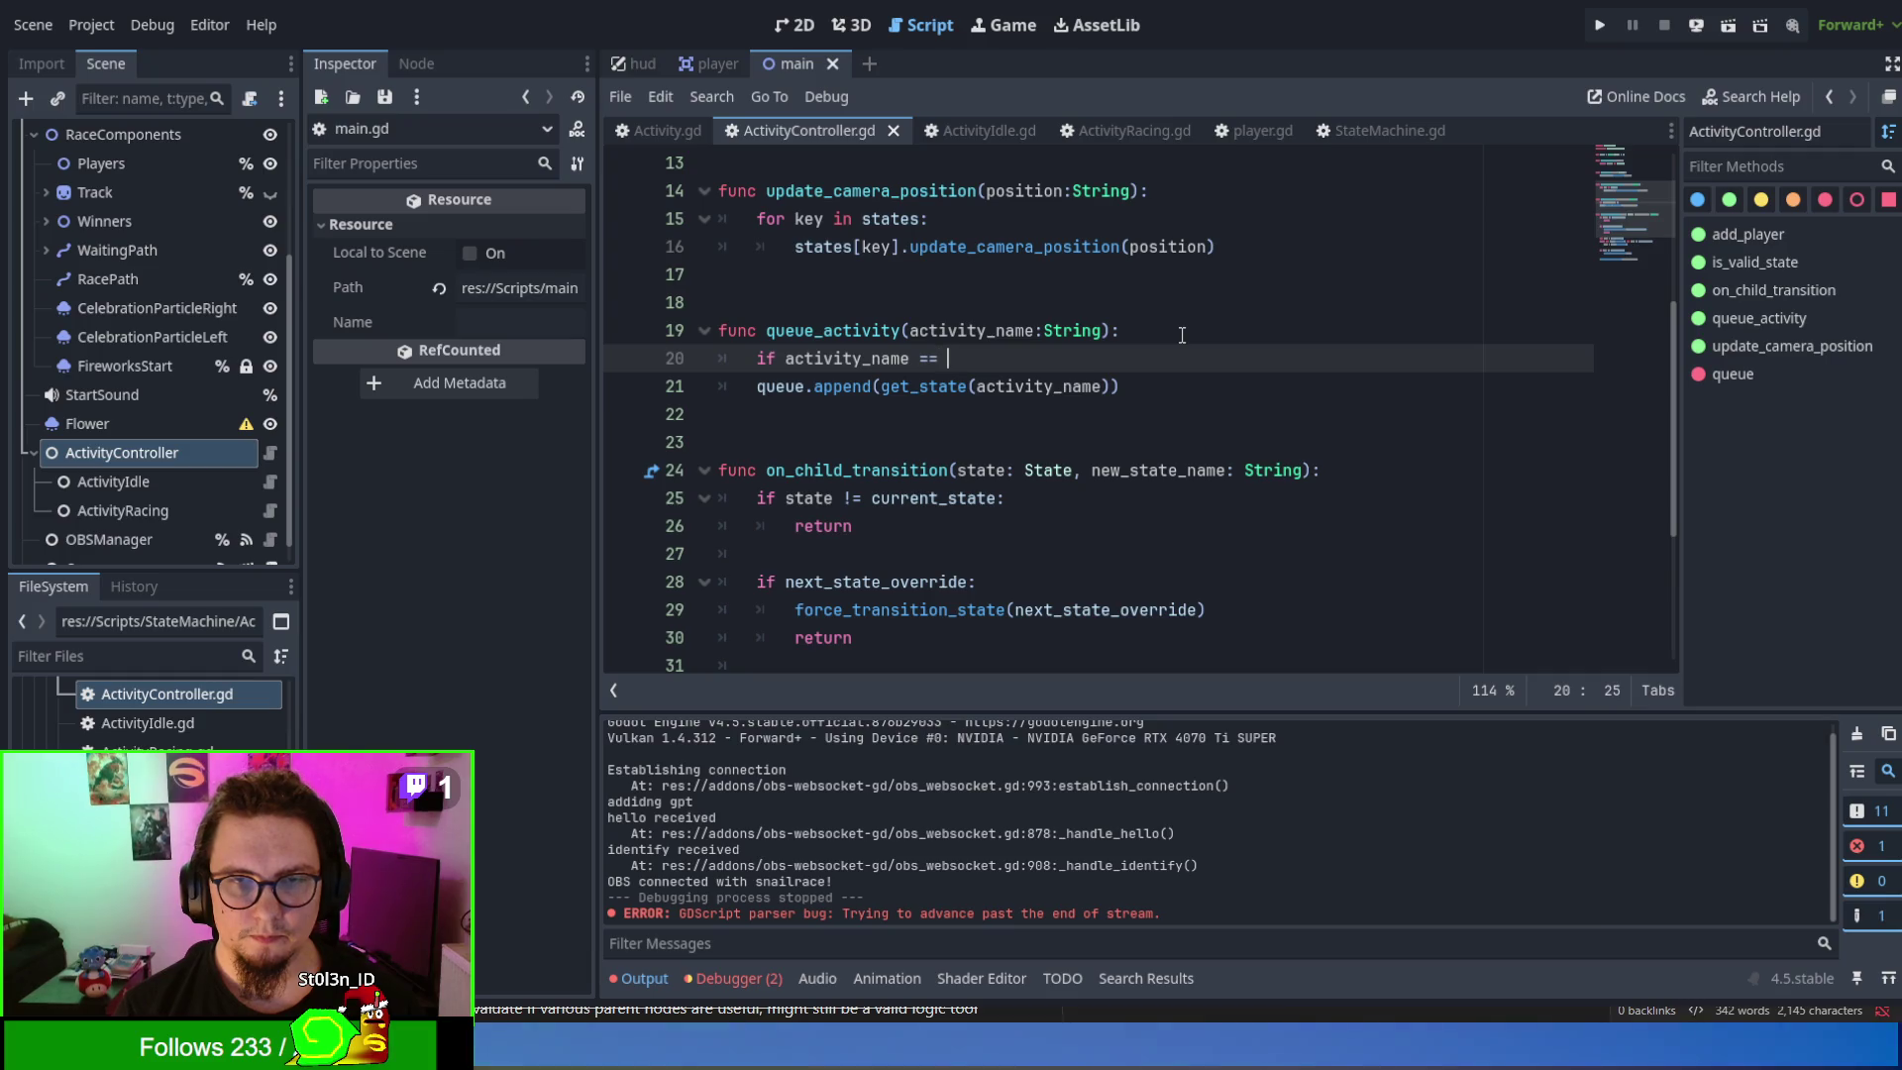
type("\"")
key("Escape")
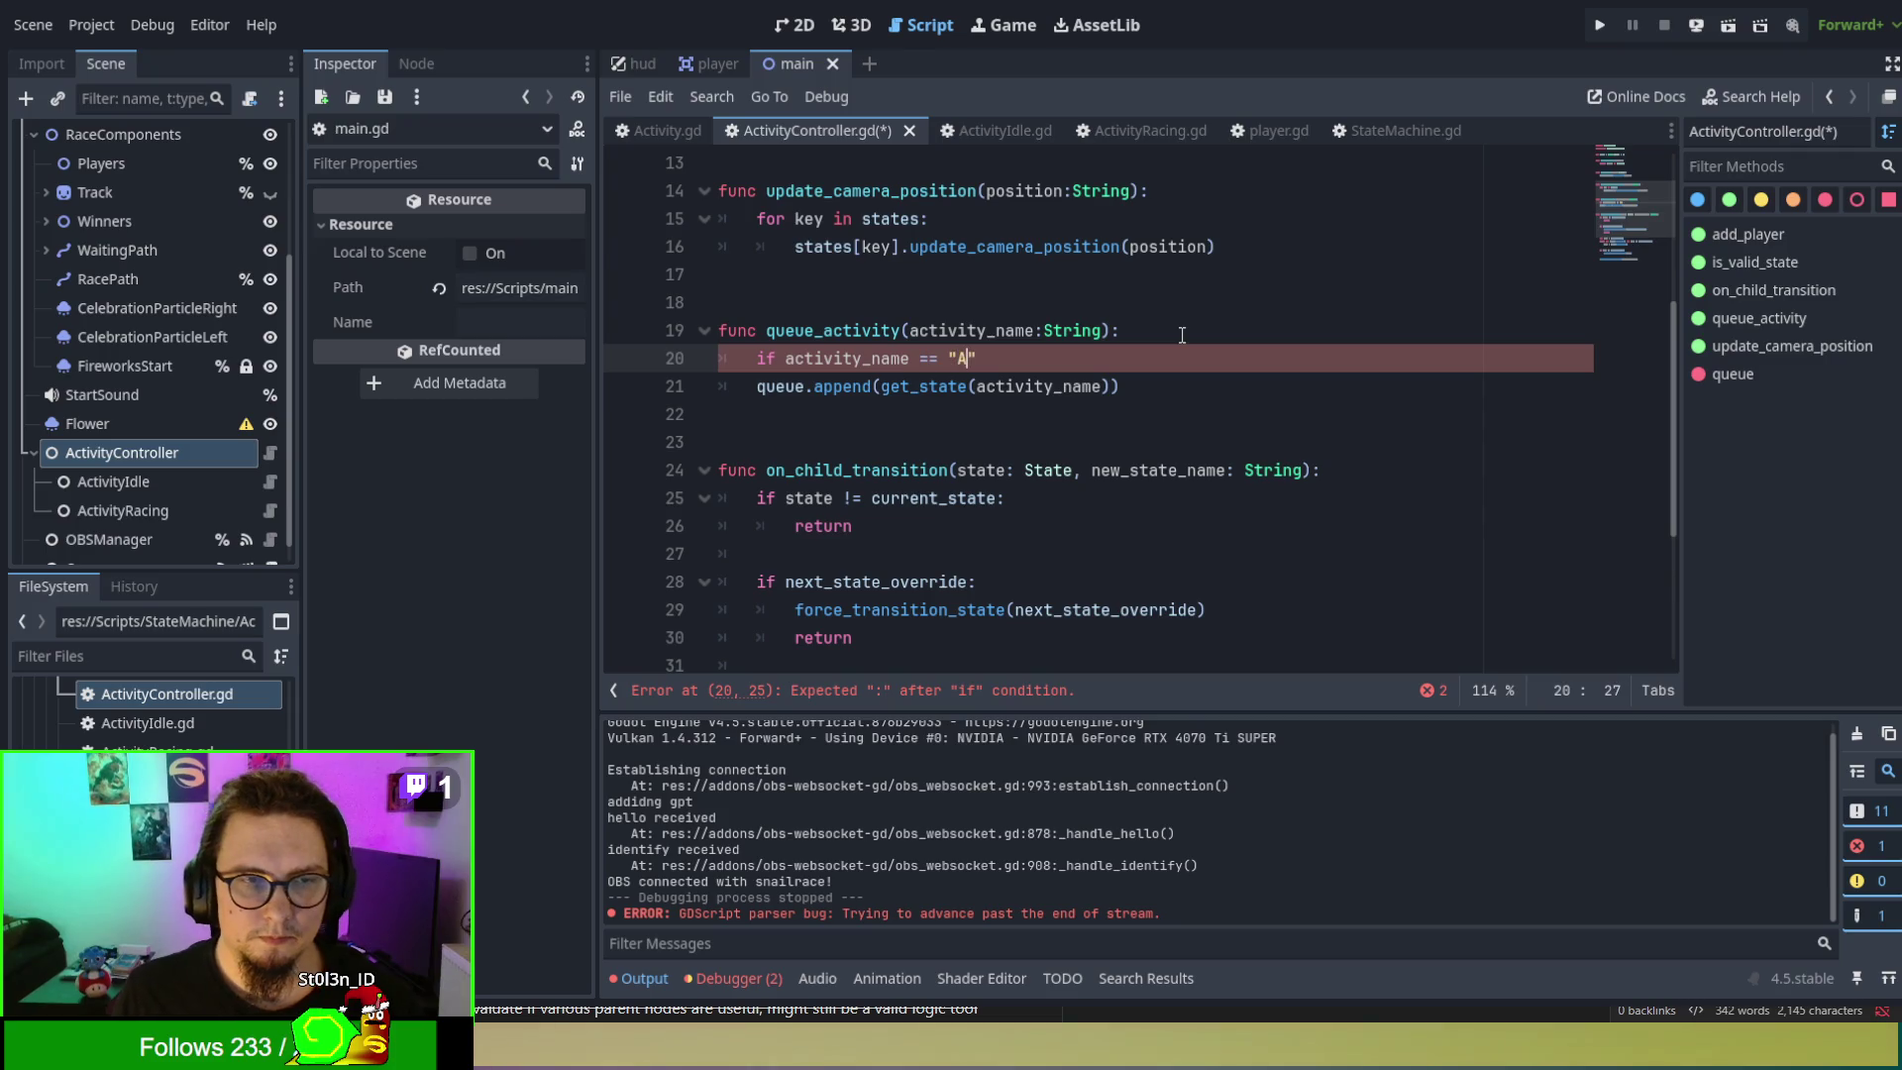
type("ctivity_")
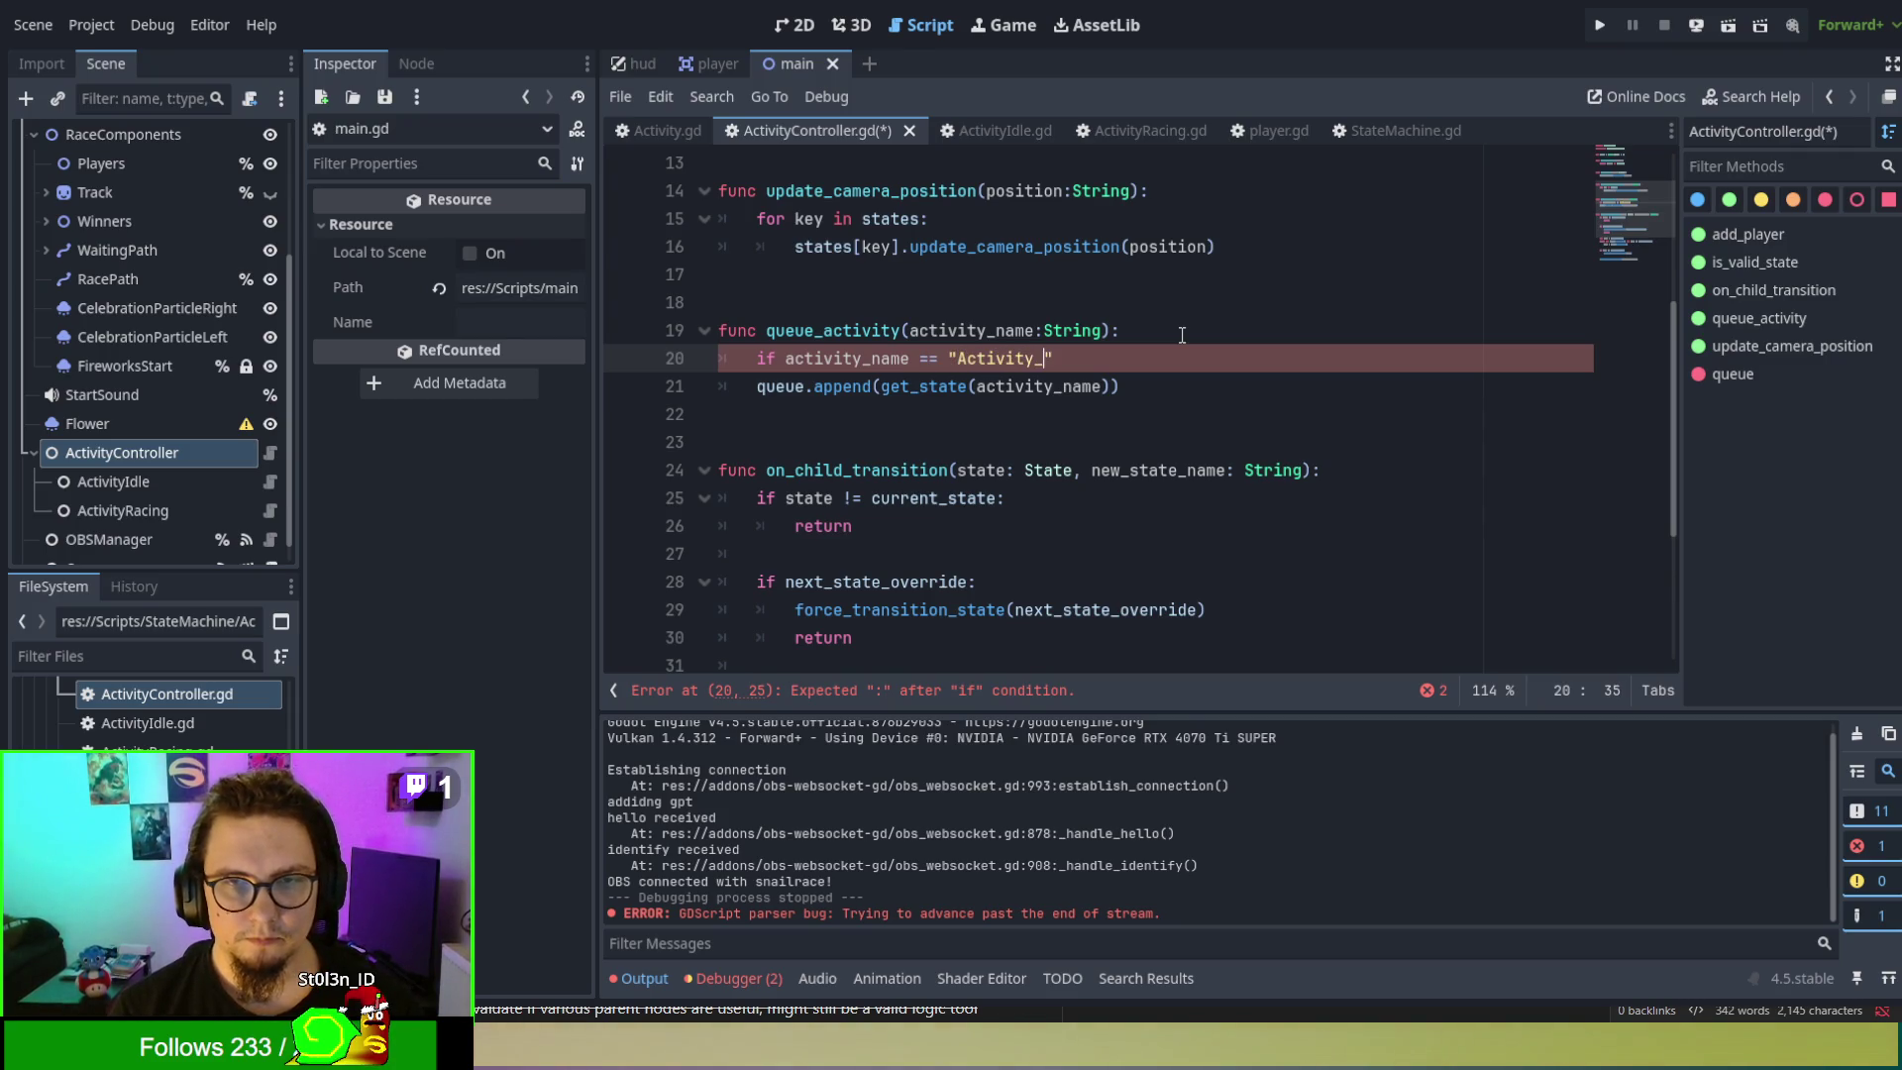
type("dle")
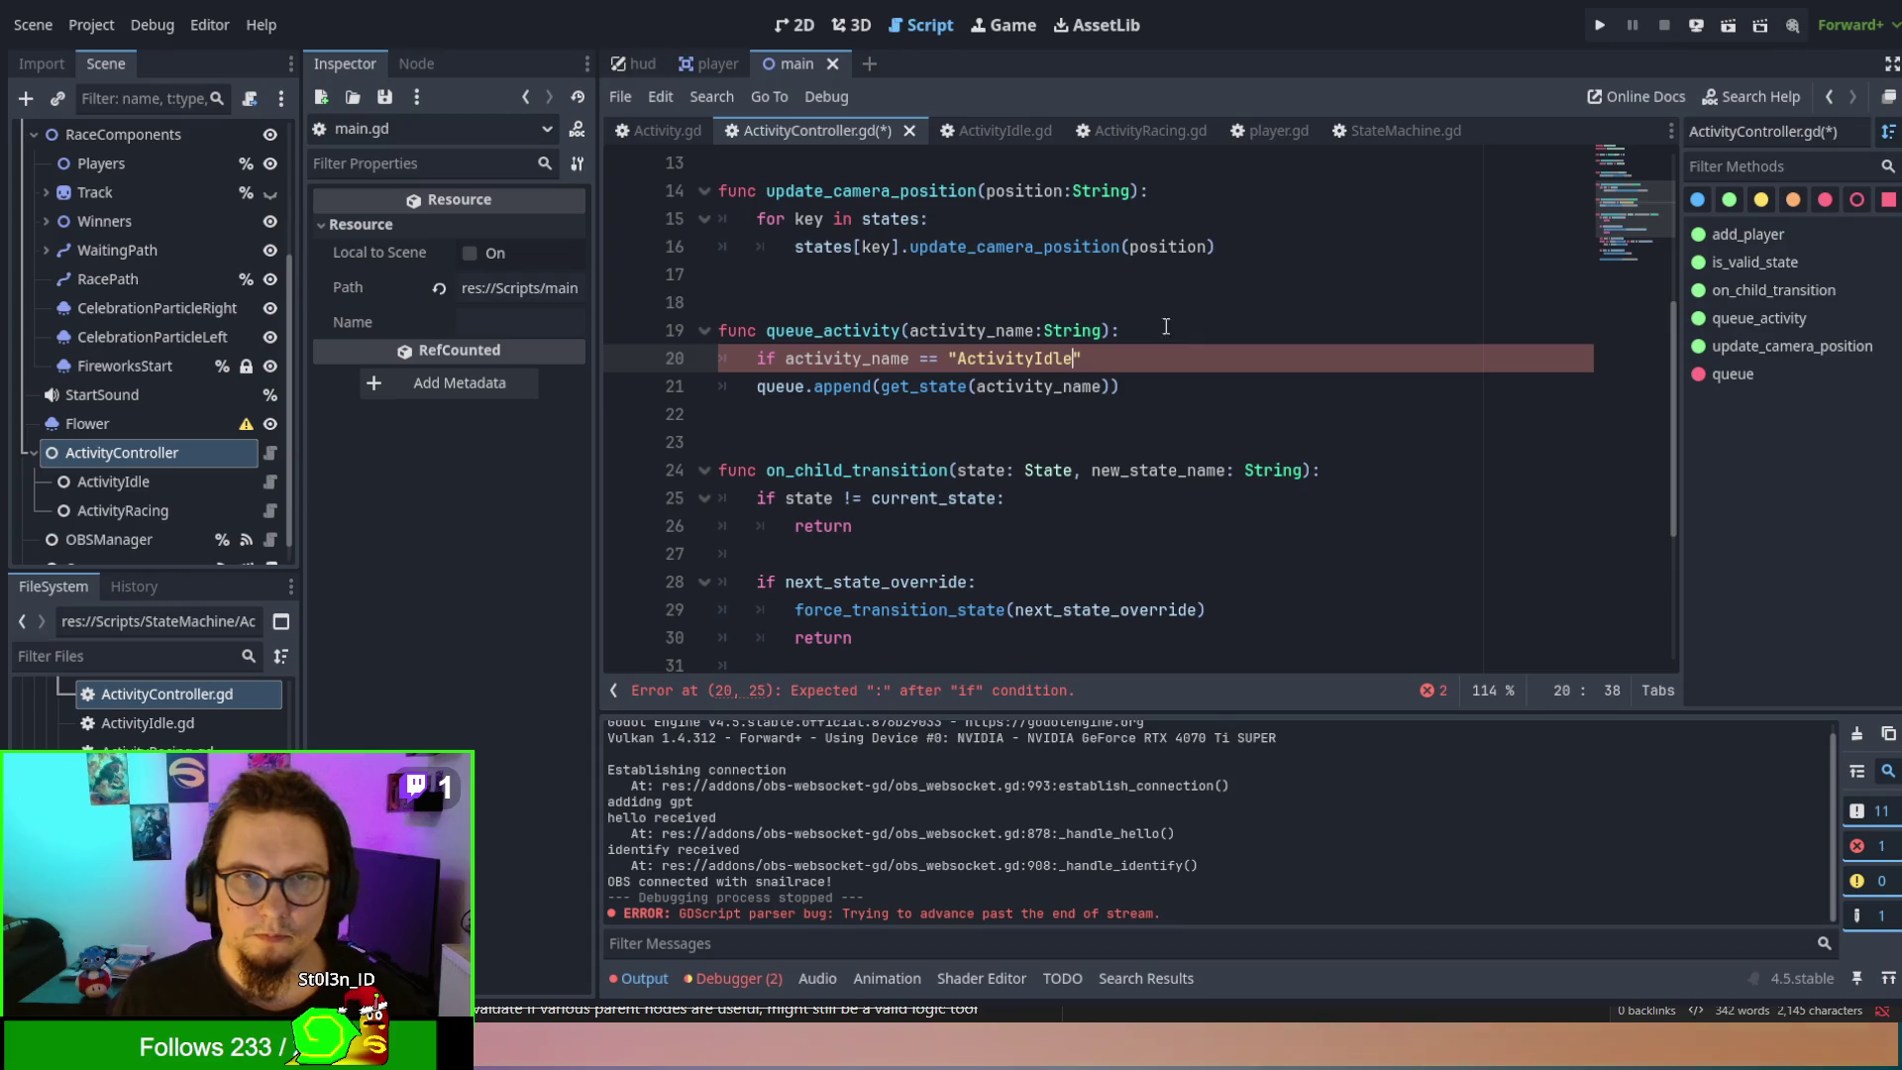
left_click(1118, 132)
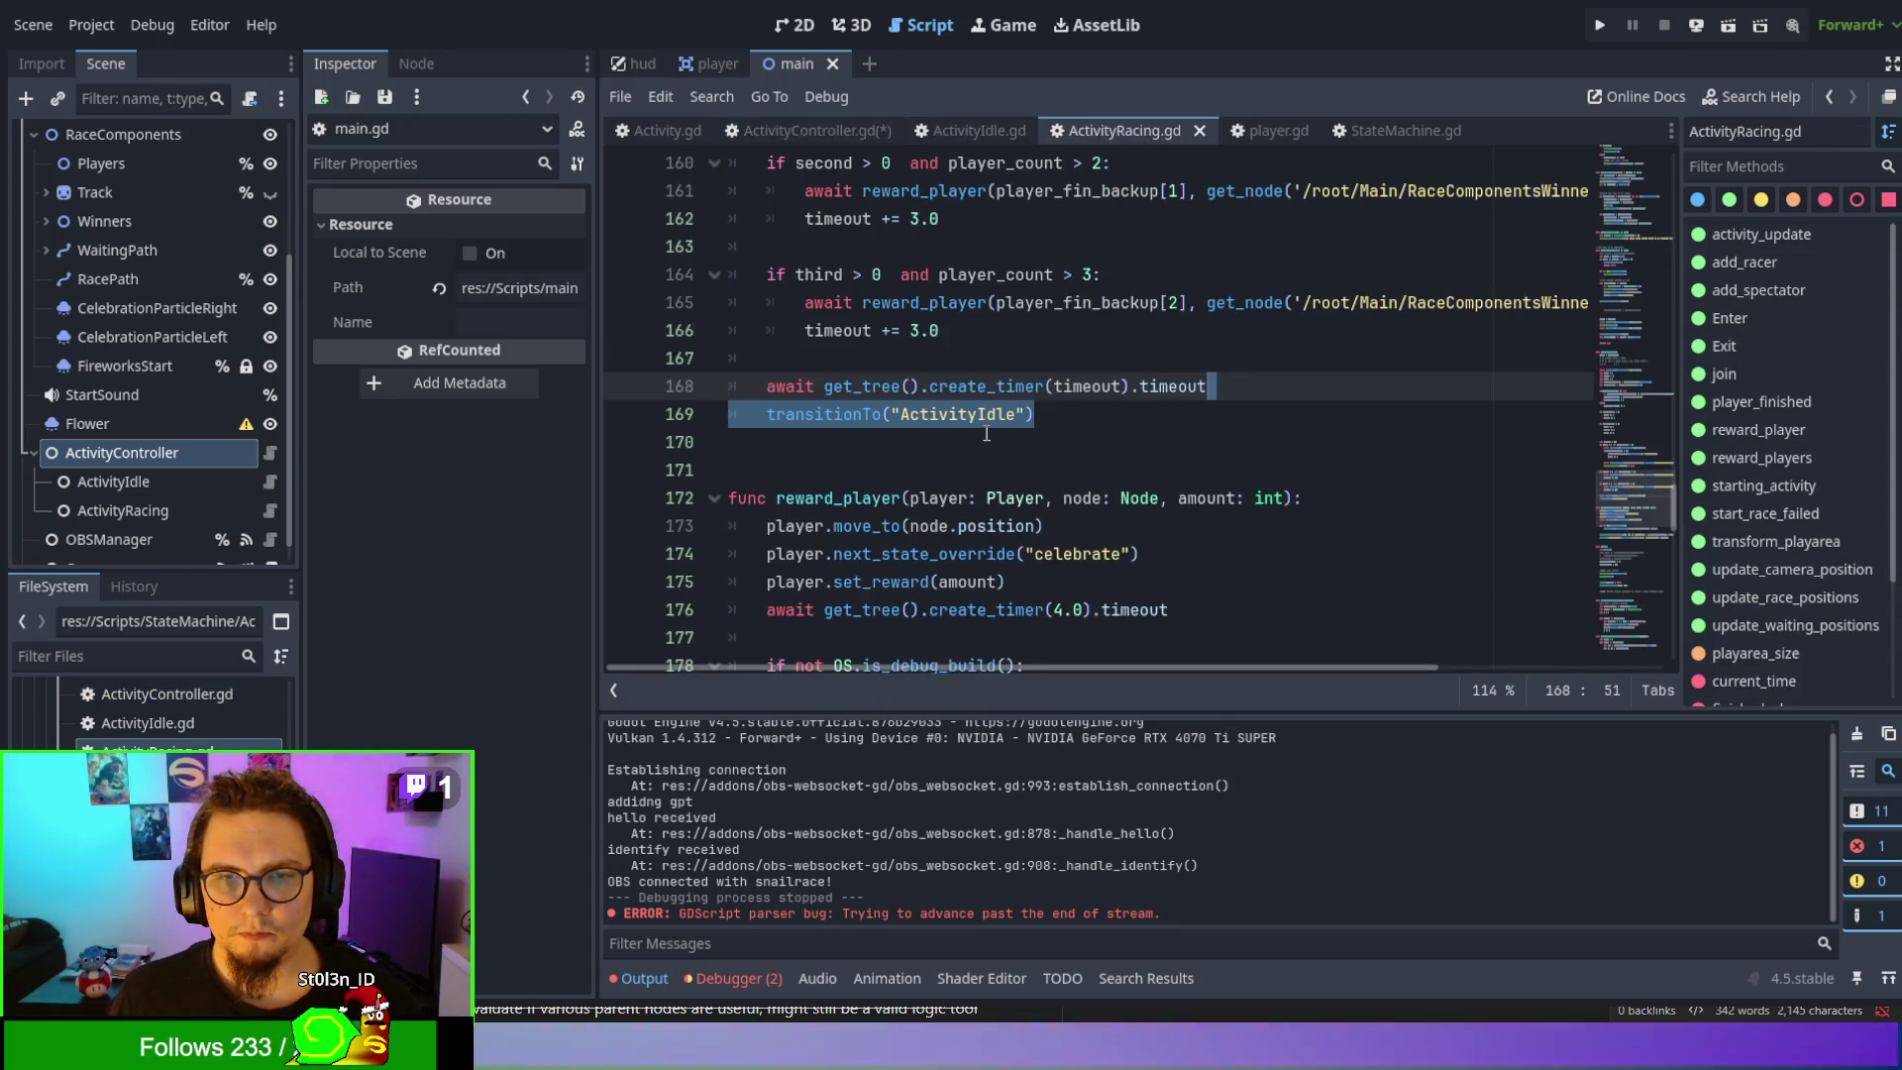
left_click(807, 131)
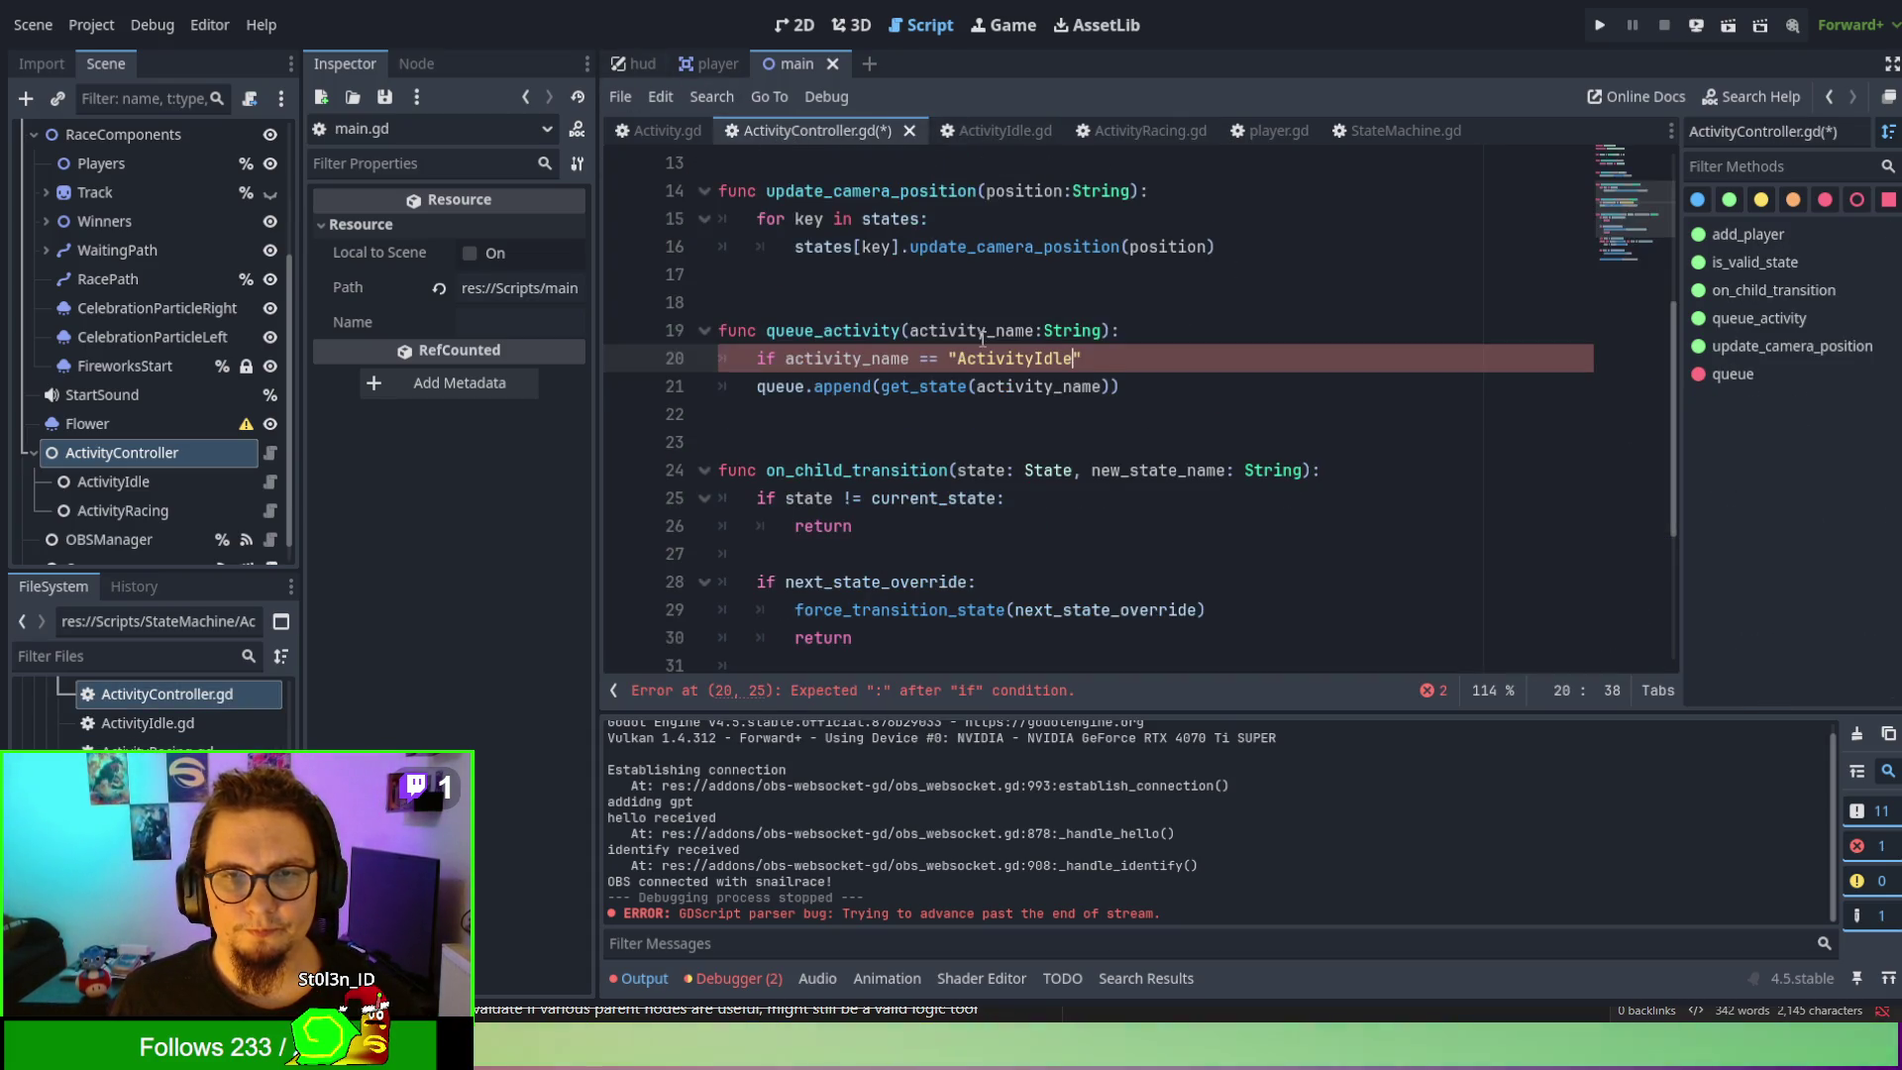
left_click(1205, 353)
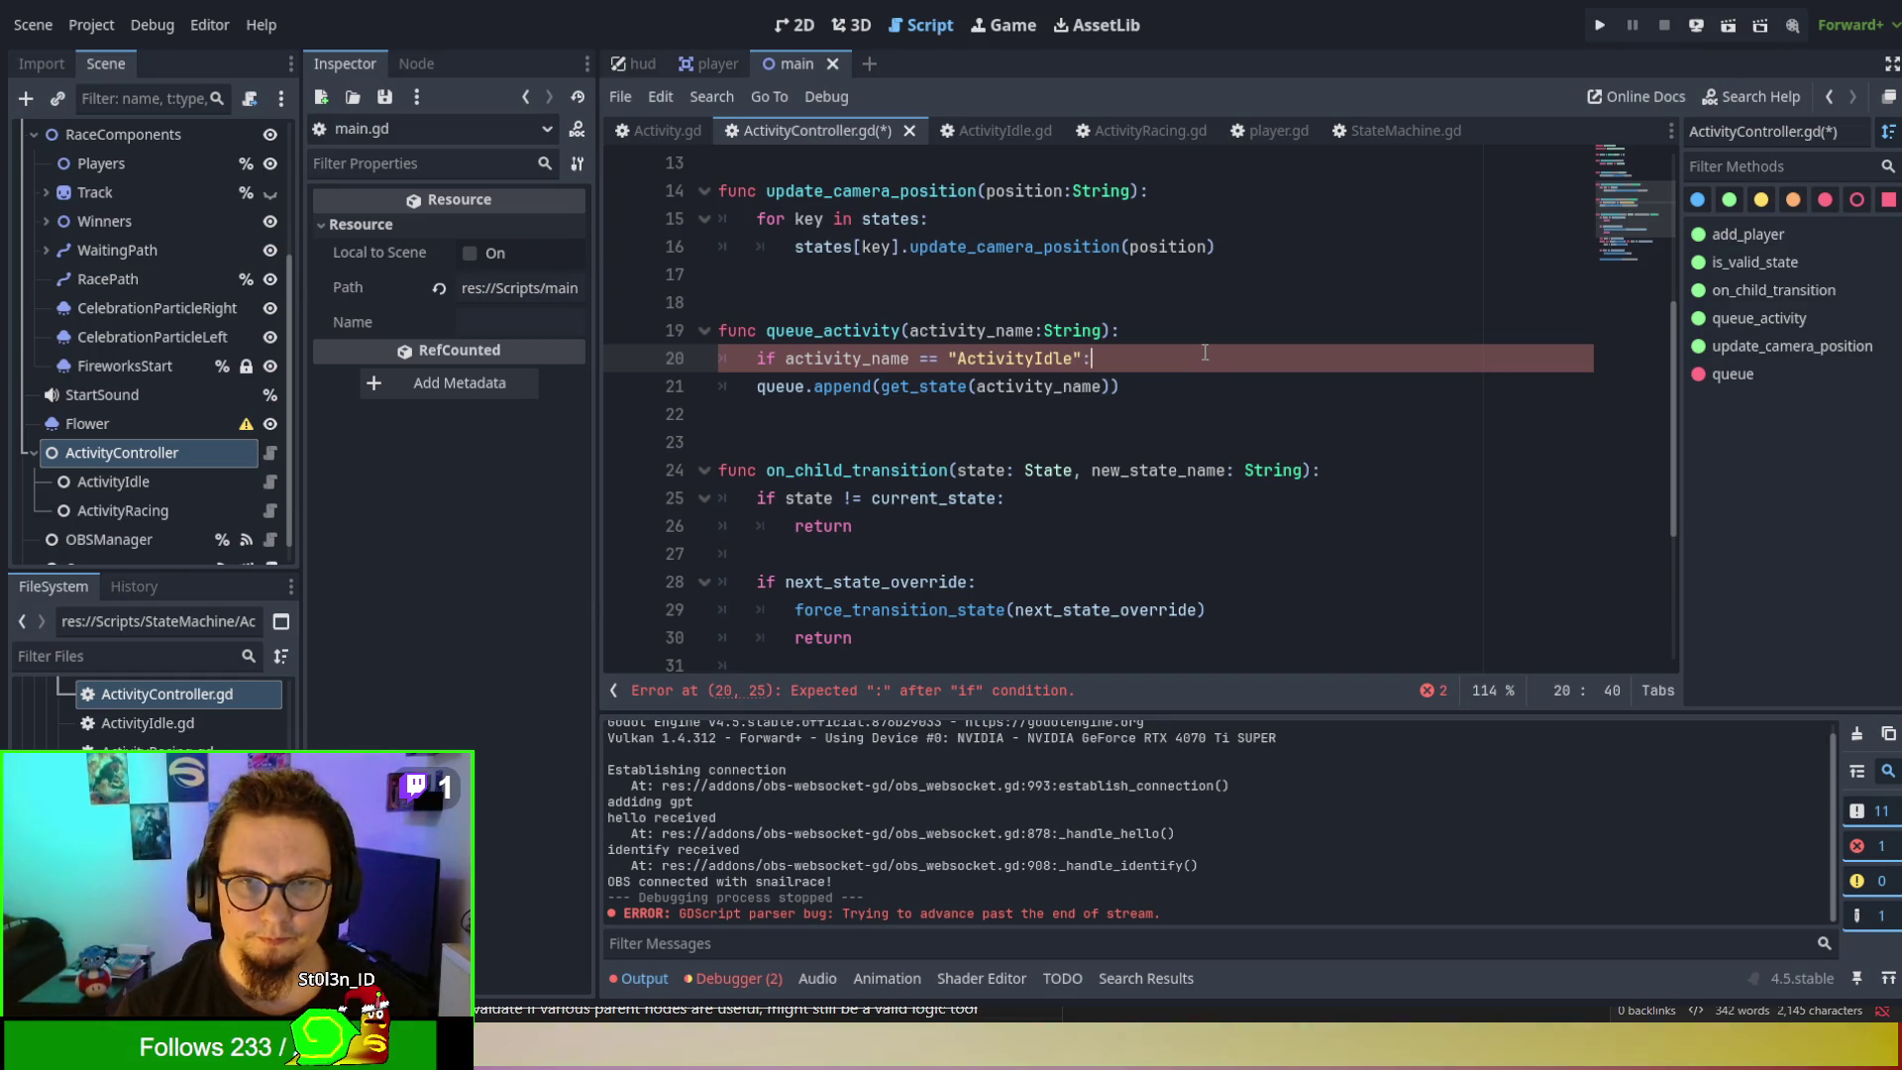
type(":")
key("Return")
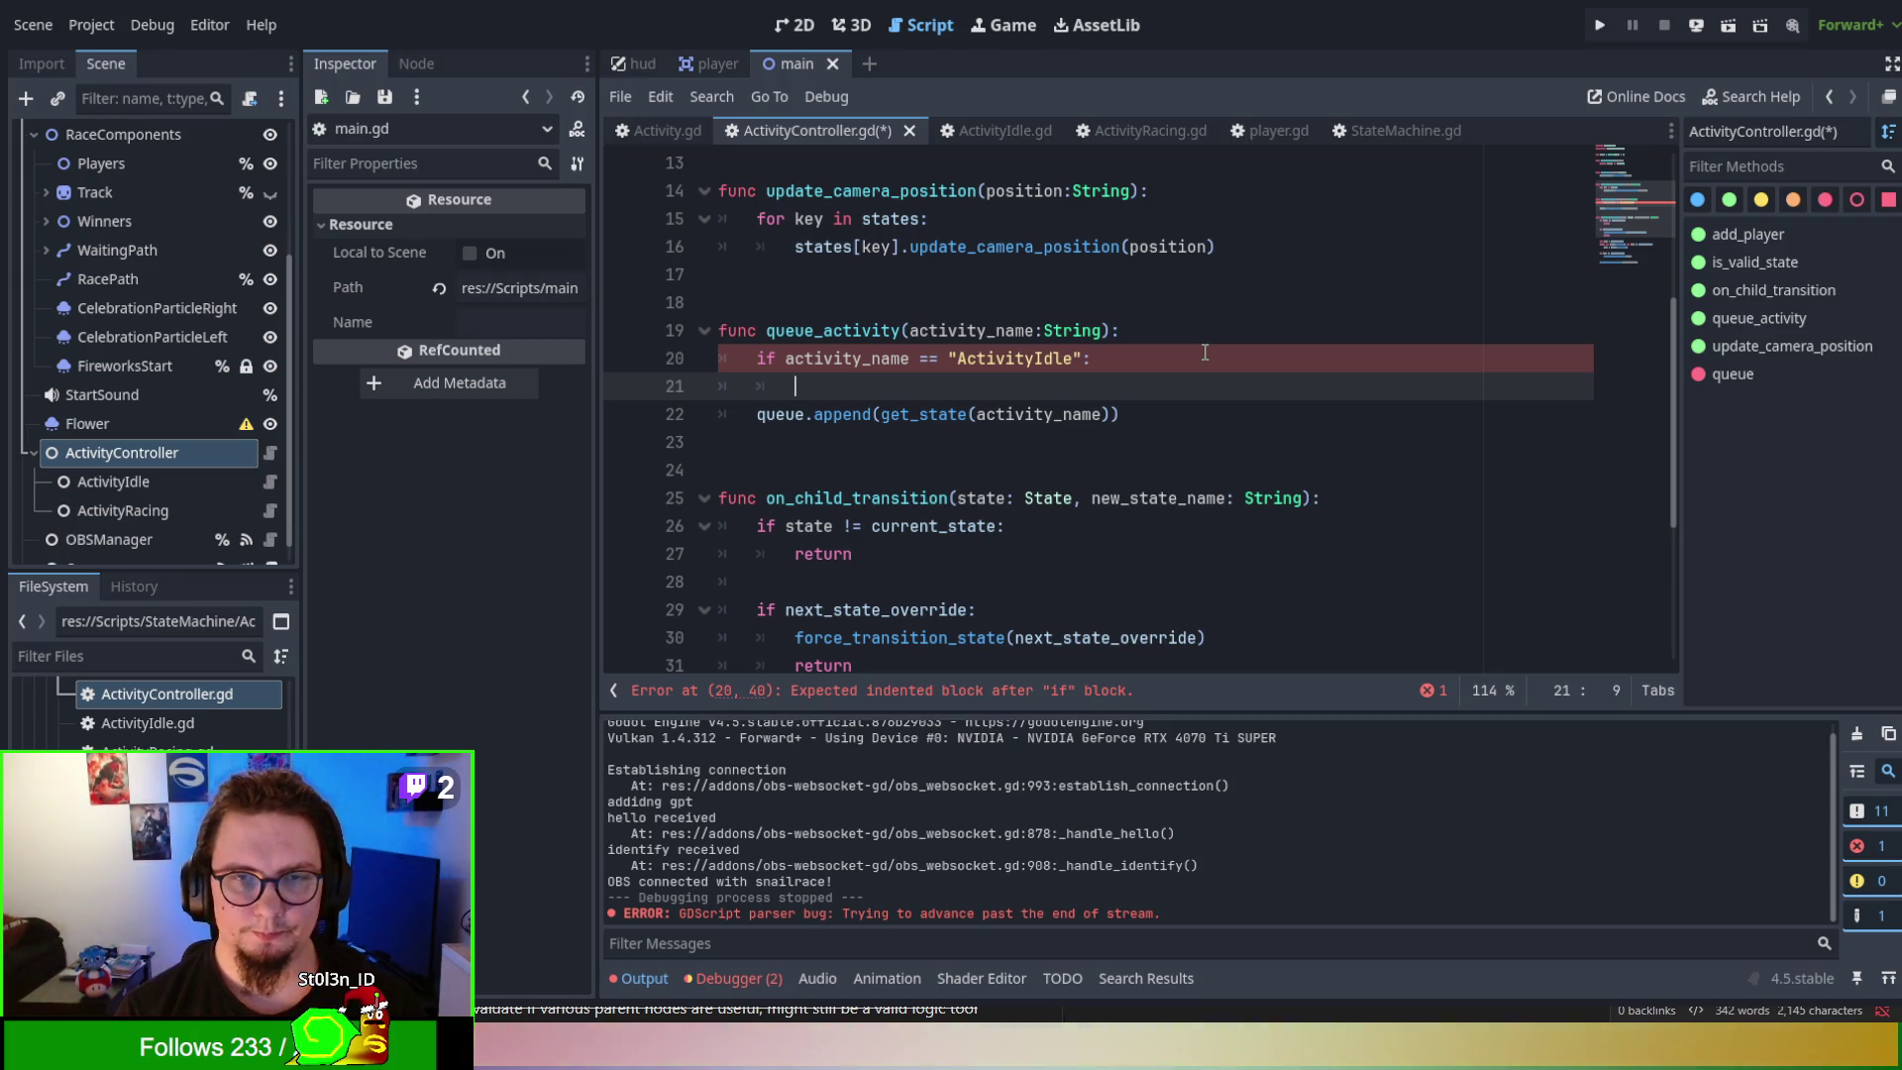
Call force_transition_state() inside the ActivityIdle branch.
type("force_tra")
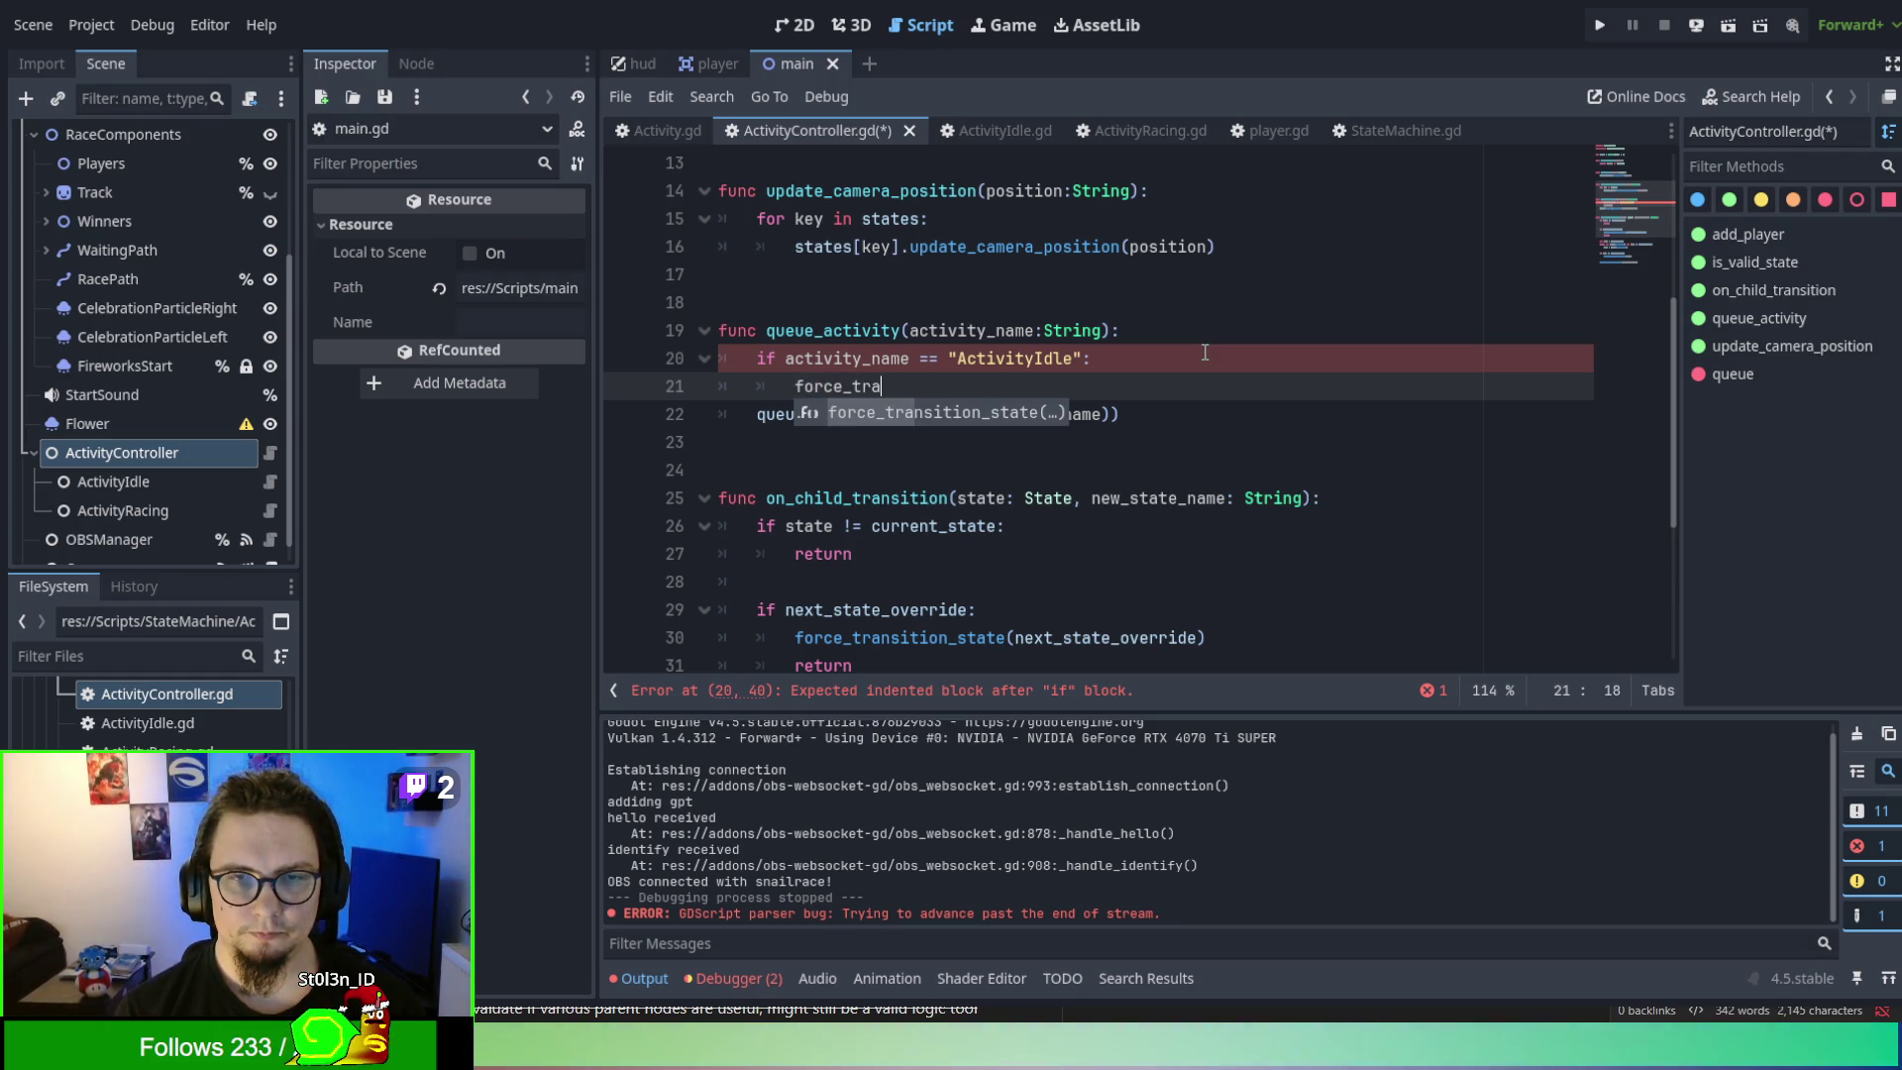
key("Return")
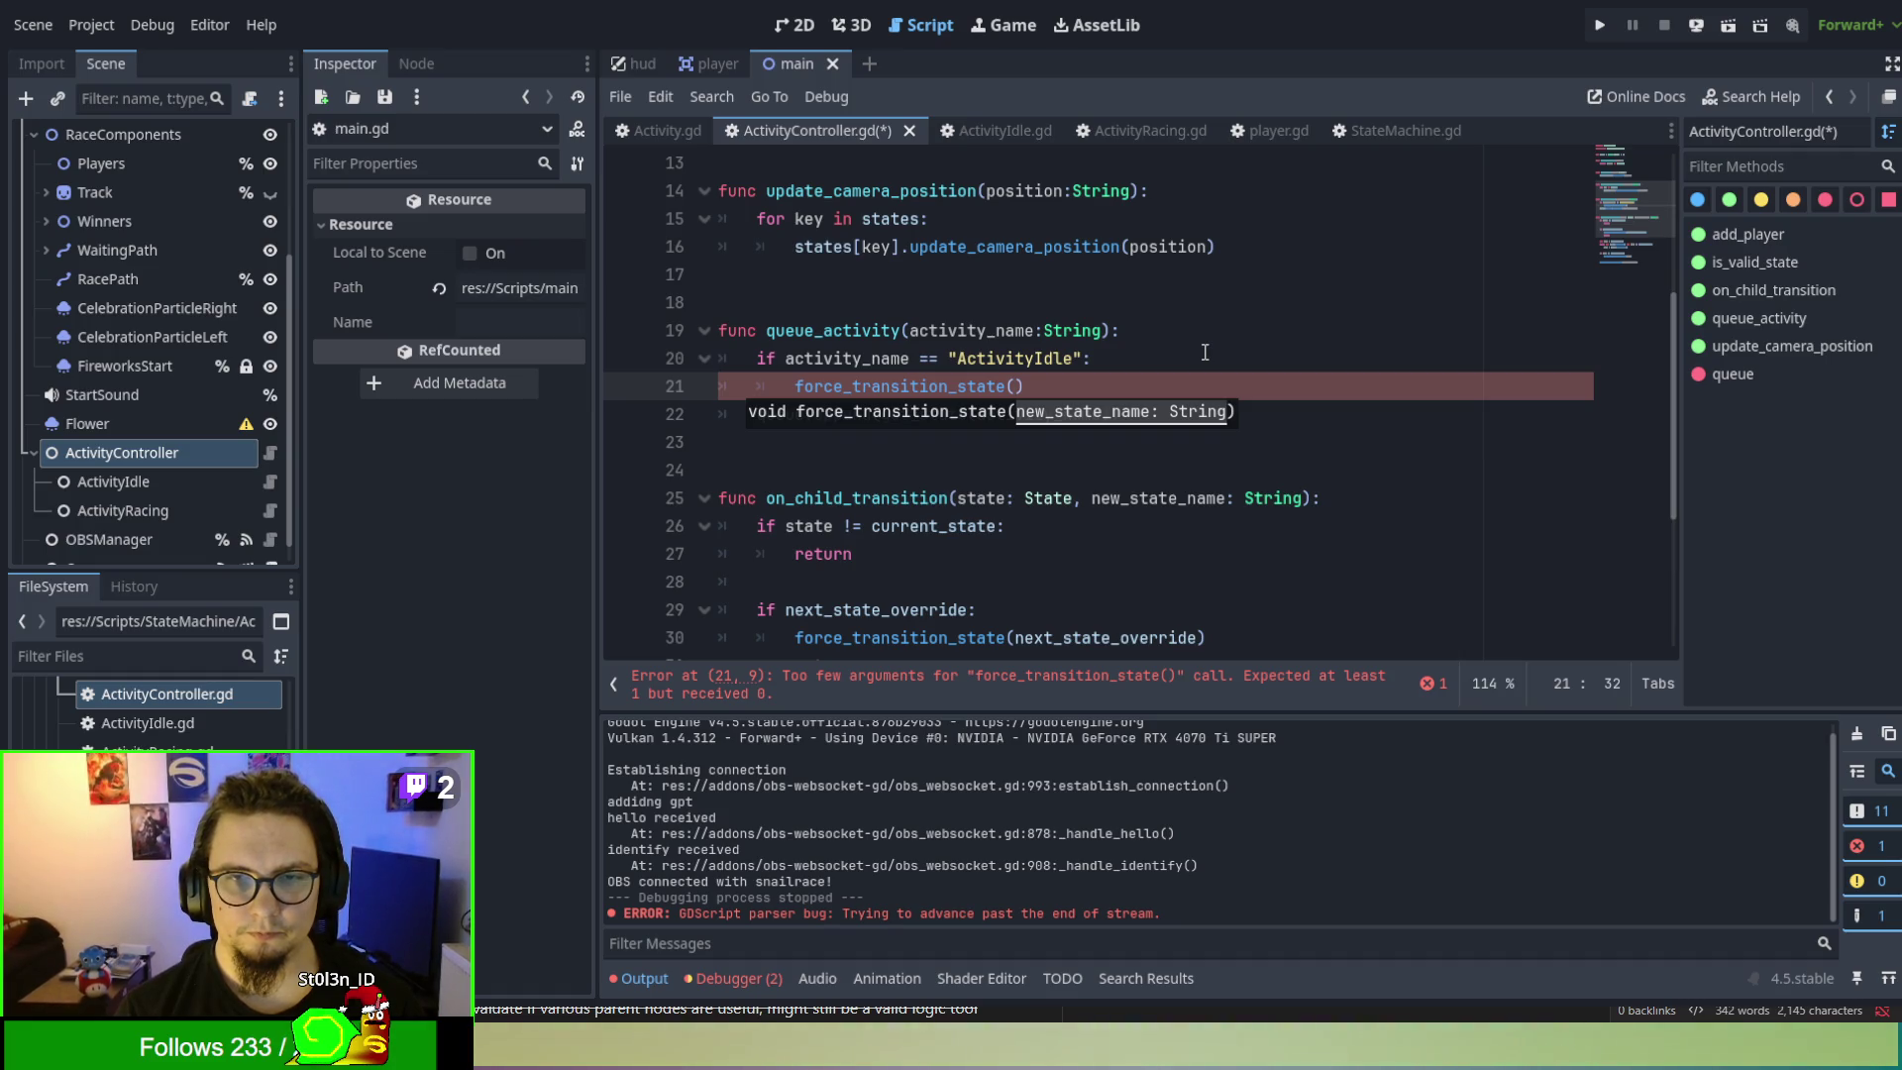
key("Escape")
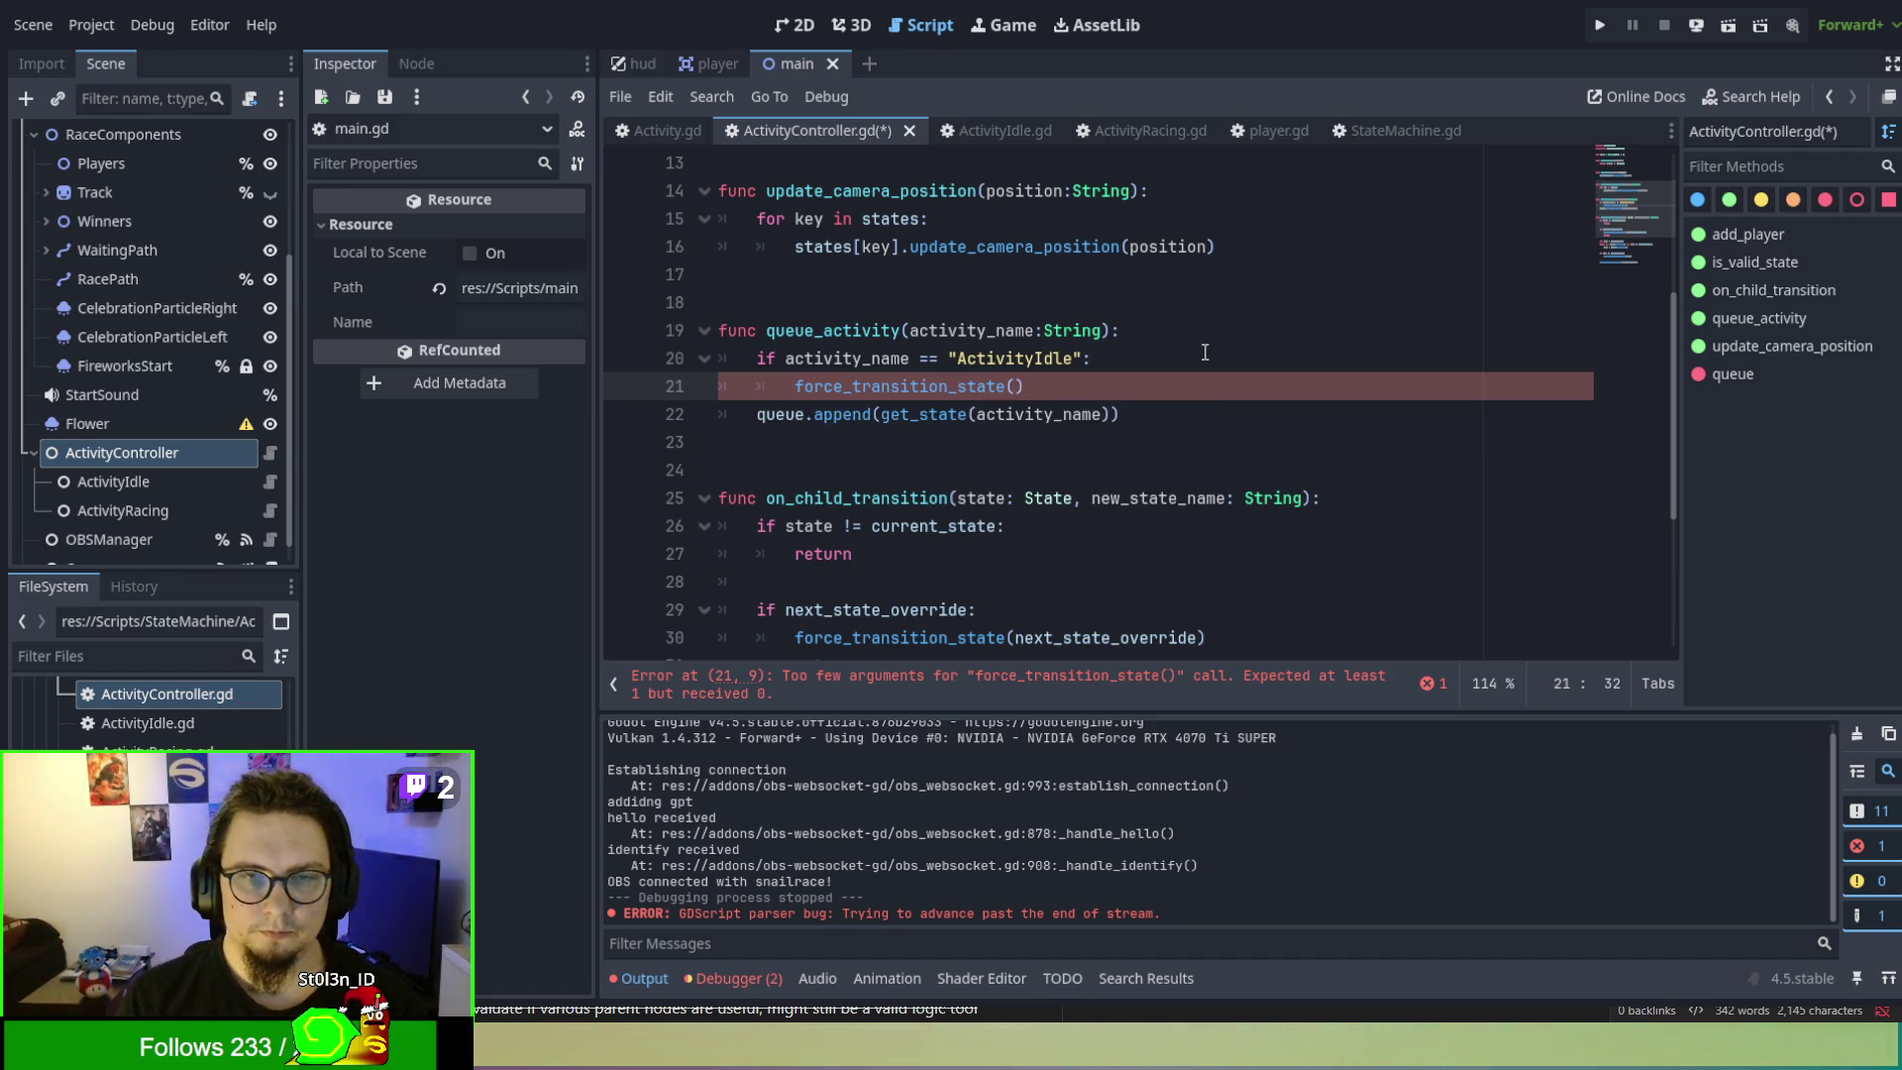
Delete get_state(activity_name) from queue.append and open a new line atop queue_activity.
left_click_drag(880, 414, 1111, 417)
key("BackSpace")
left_click(1141, 334)
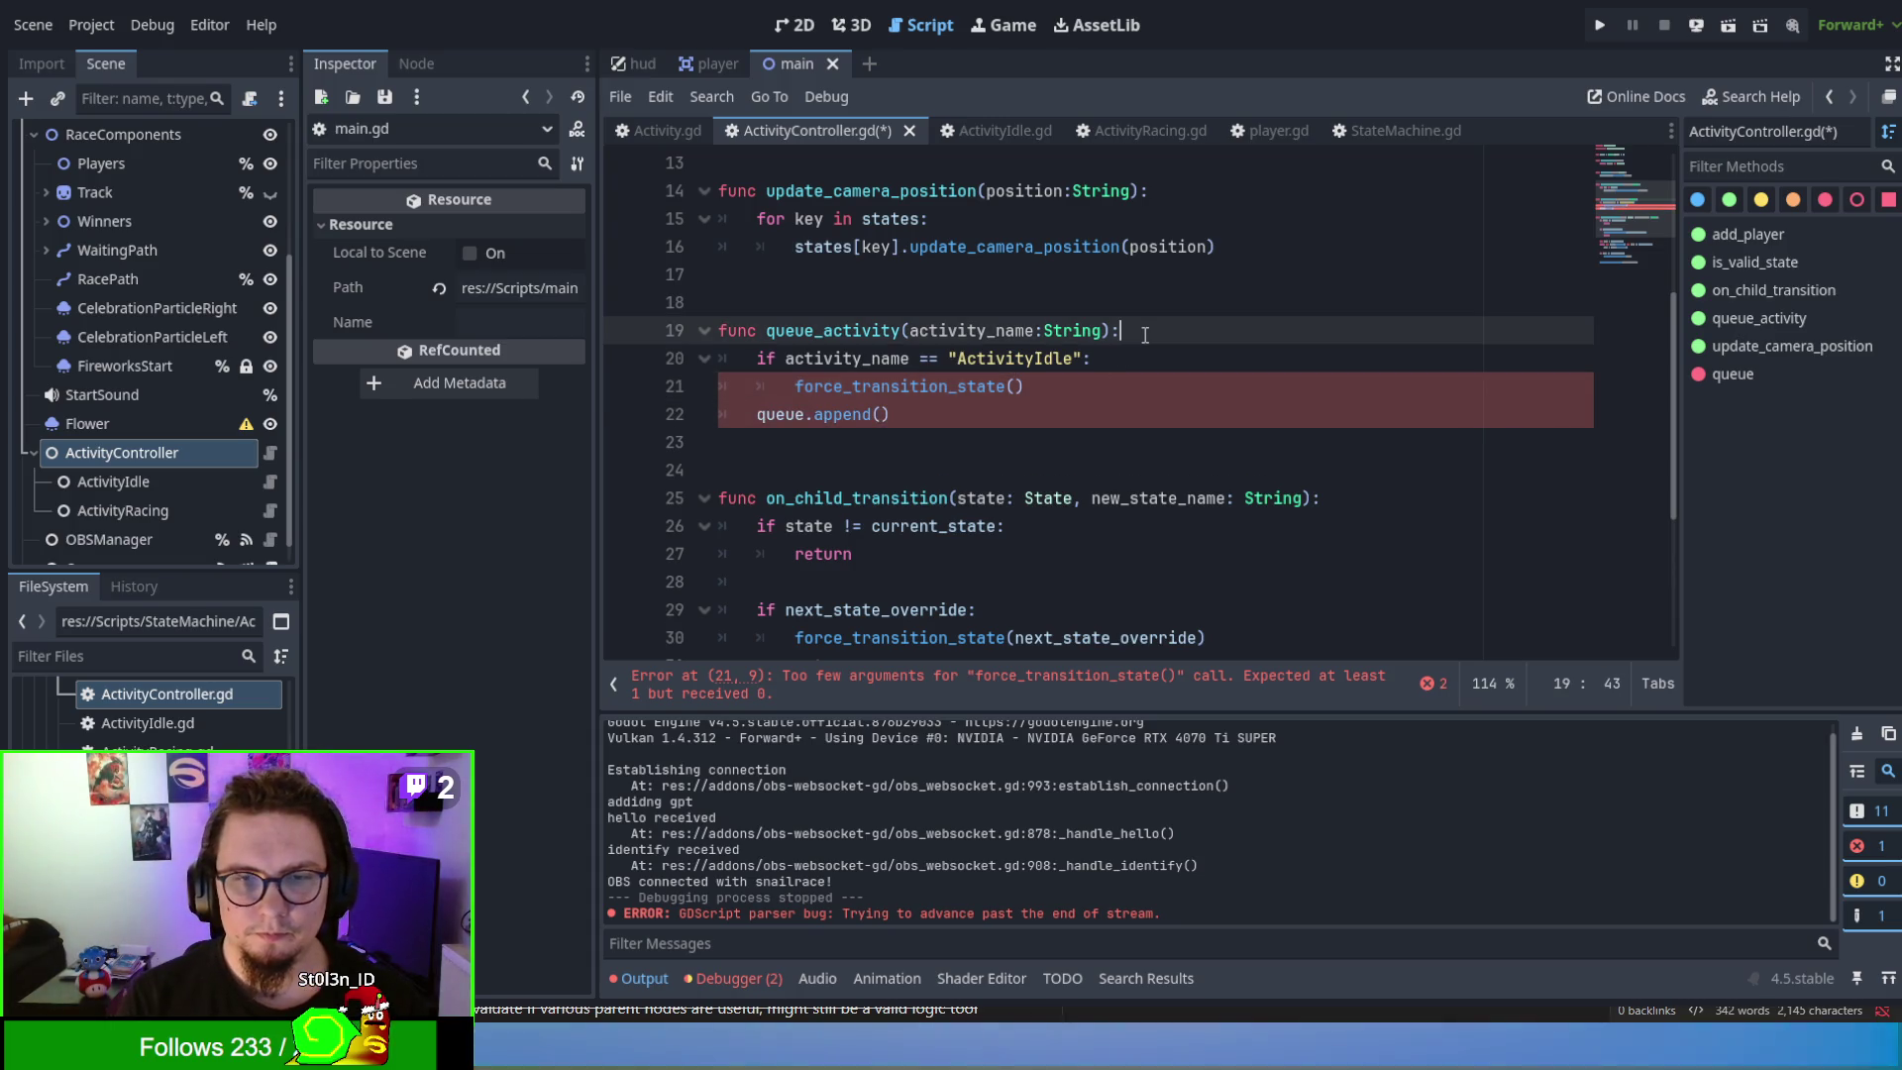
key("Return")
Store get_state(activity_name) in var next : State and pass next to force_transition_state.
type("v")
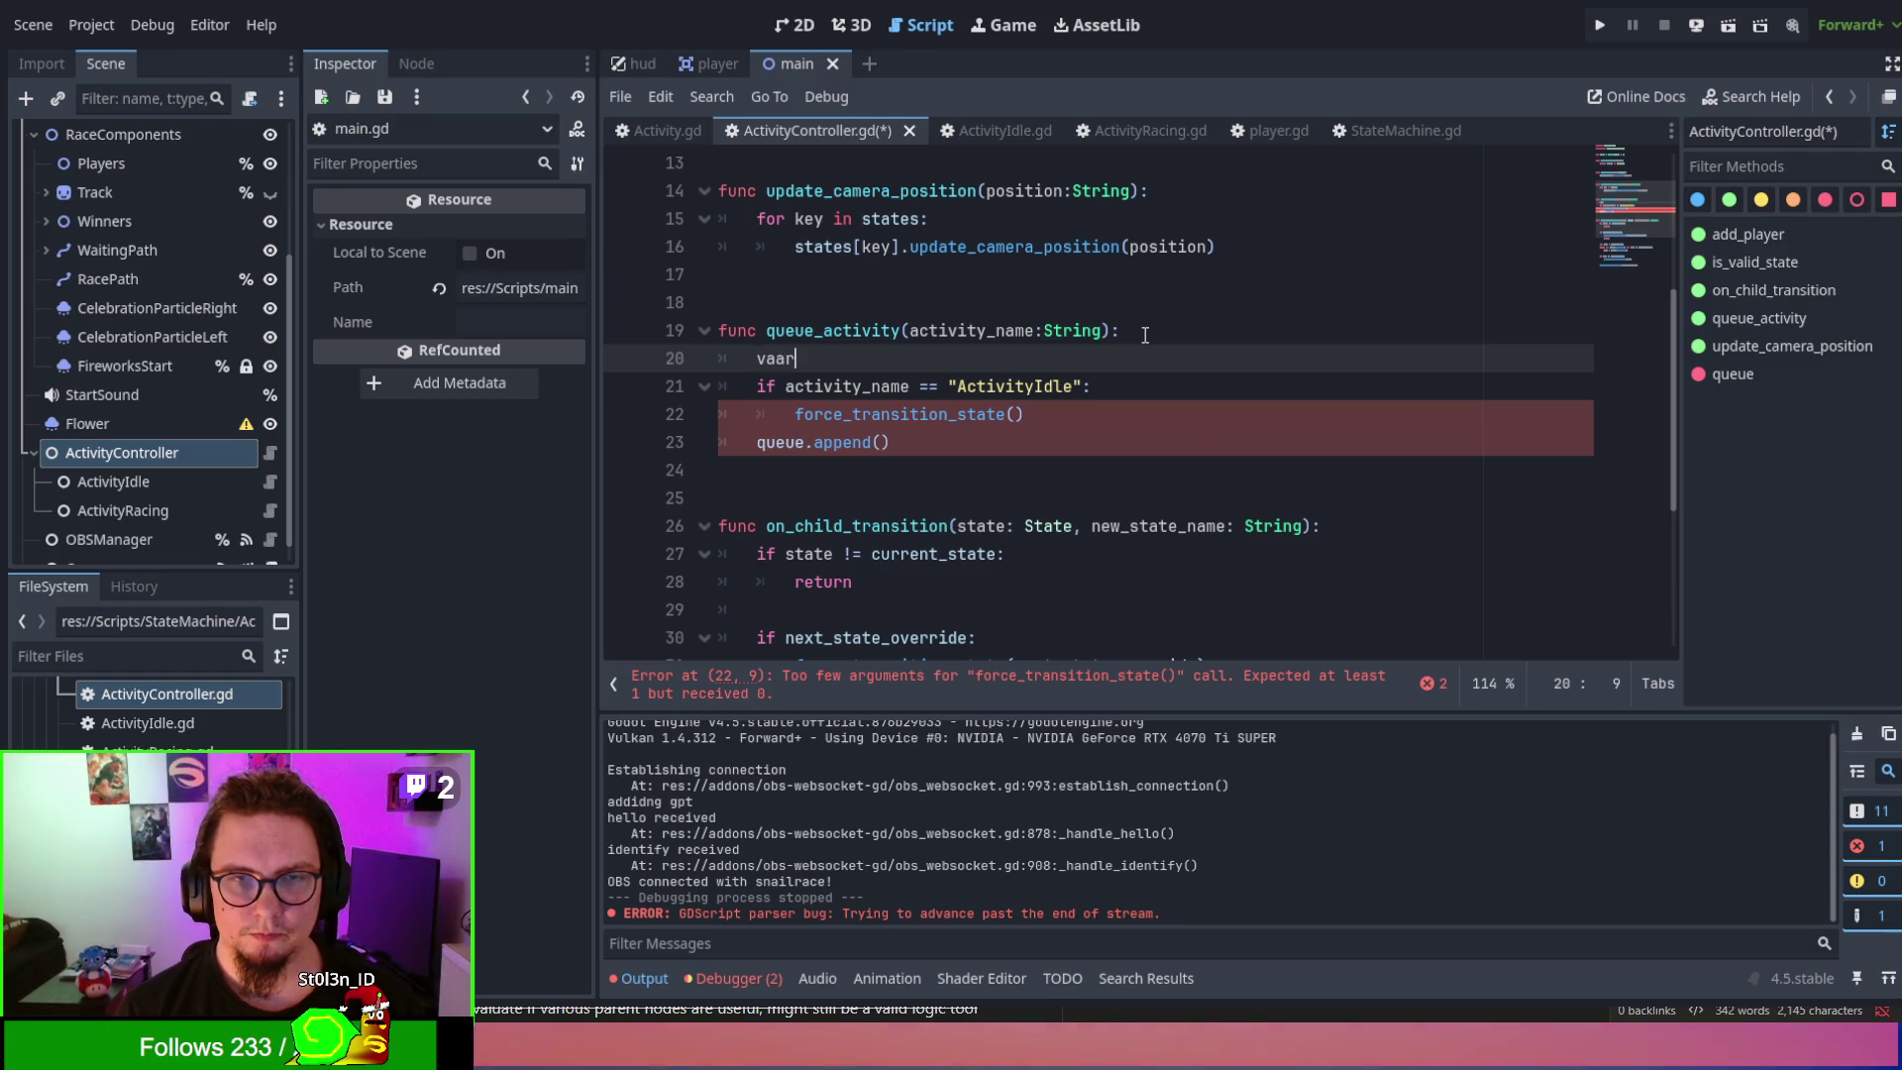
type("ar next")
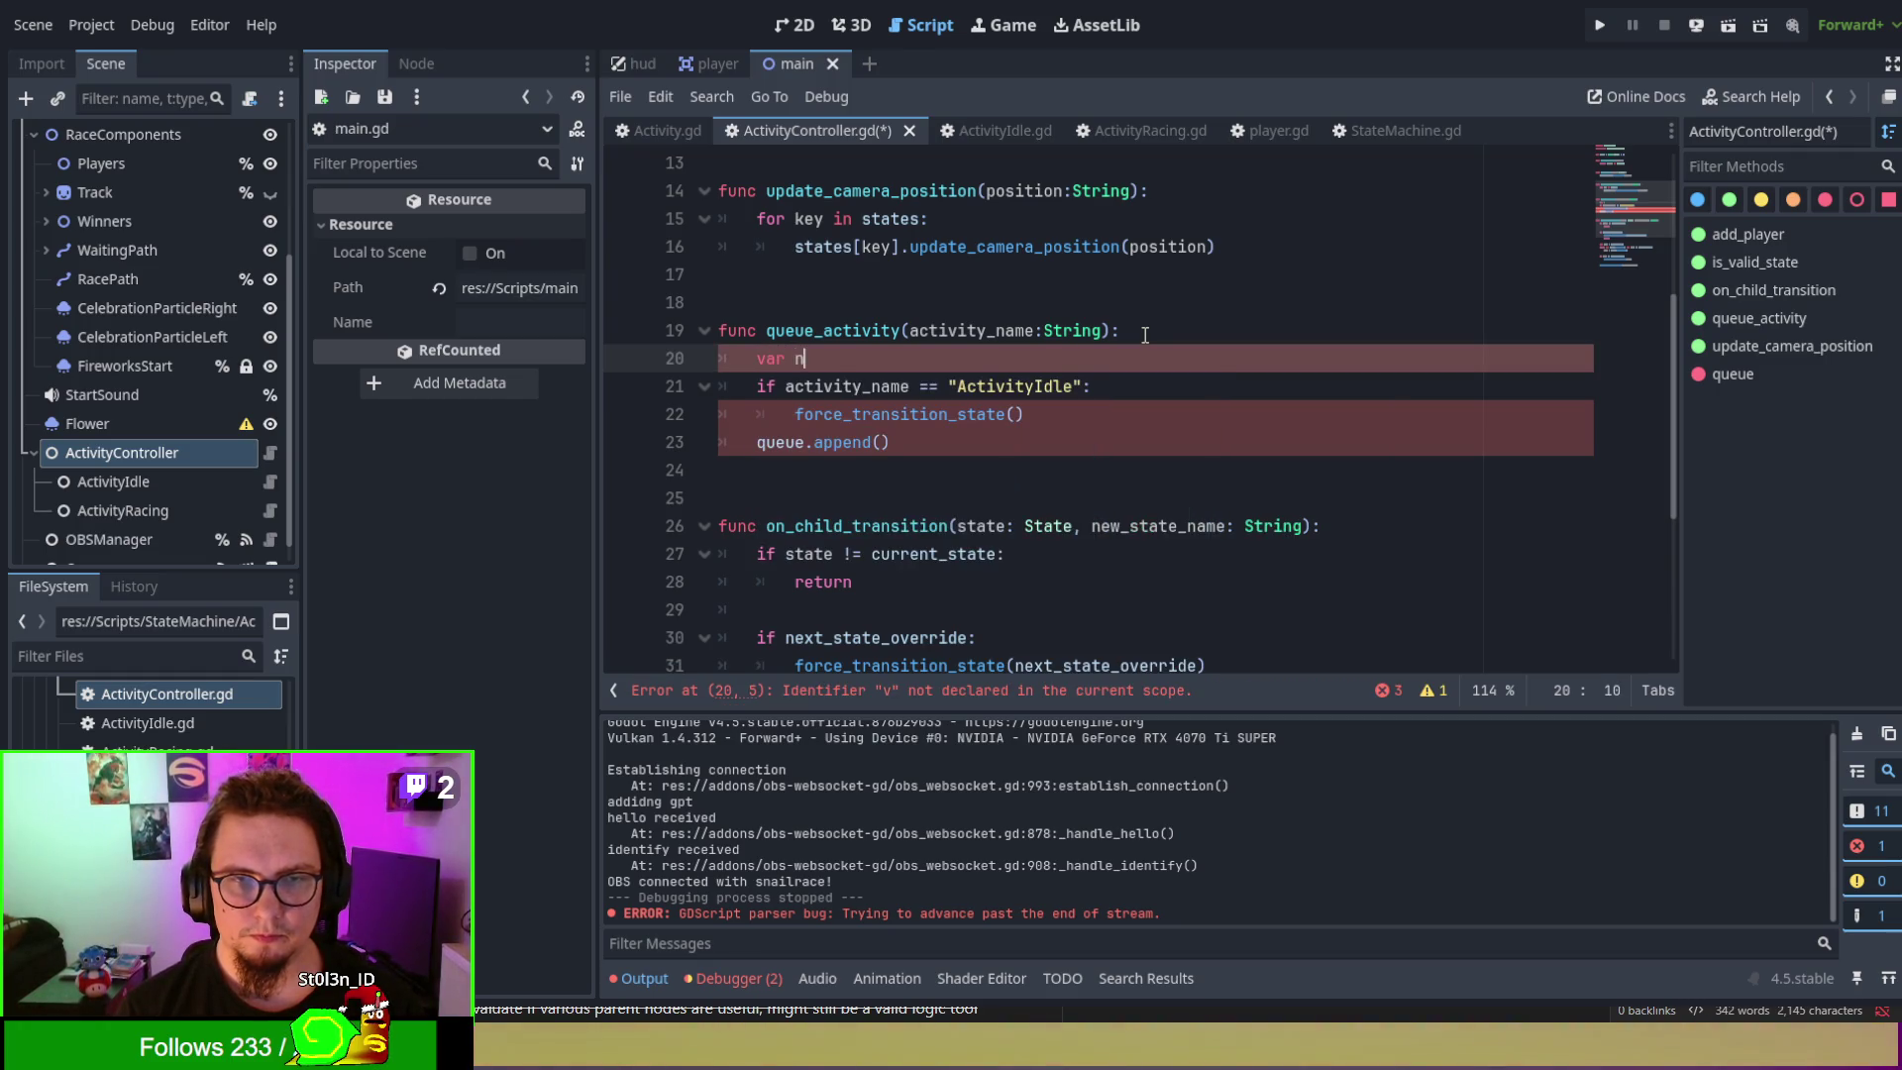
type(" : S")
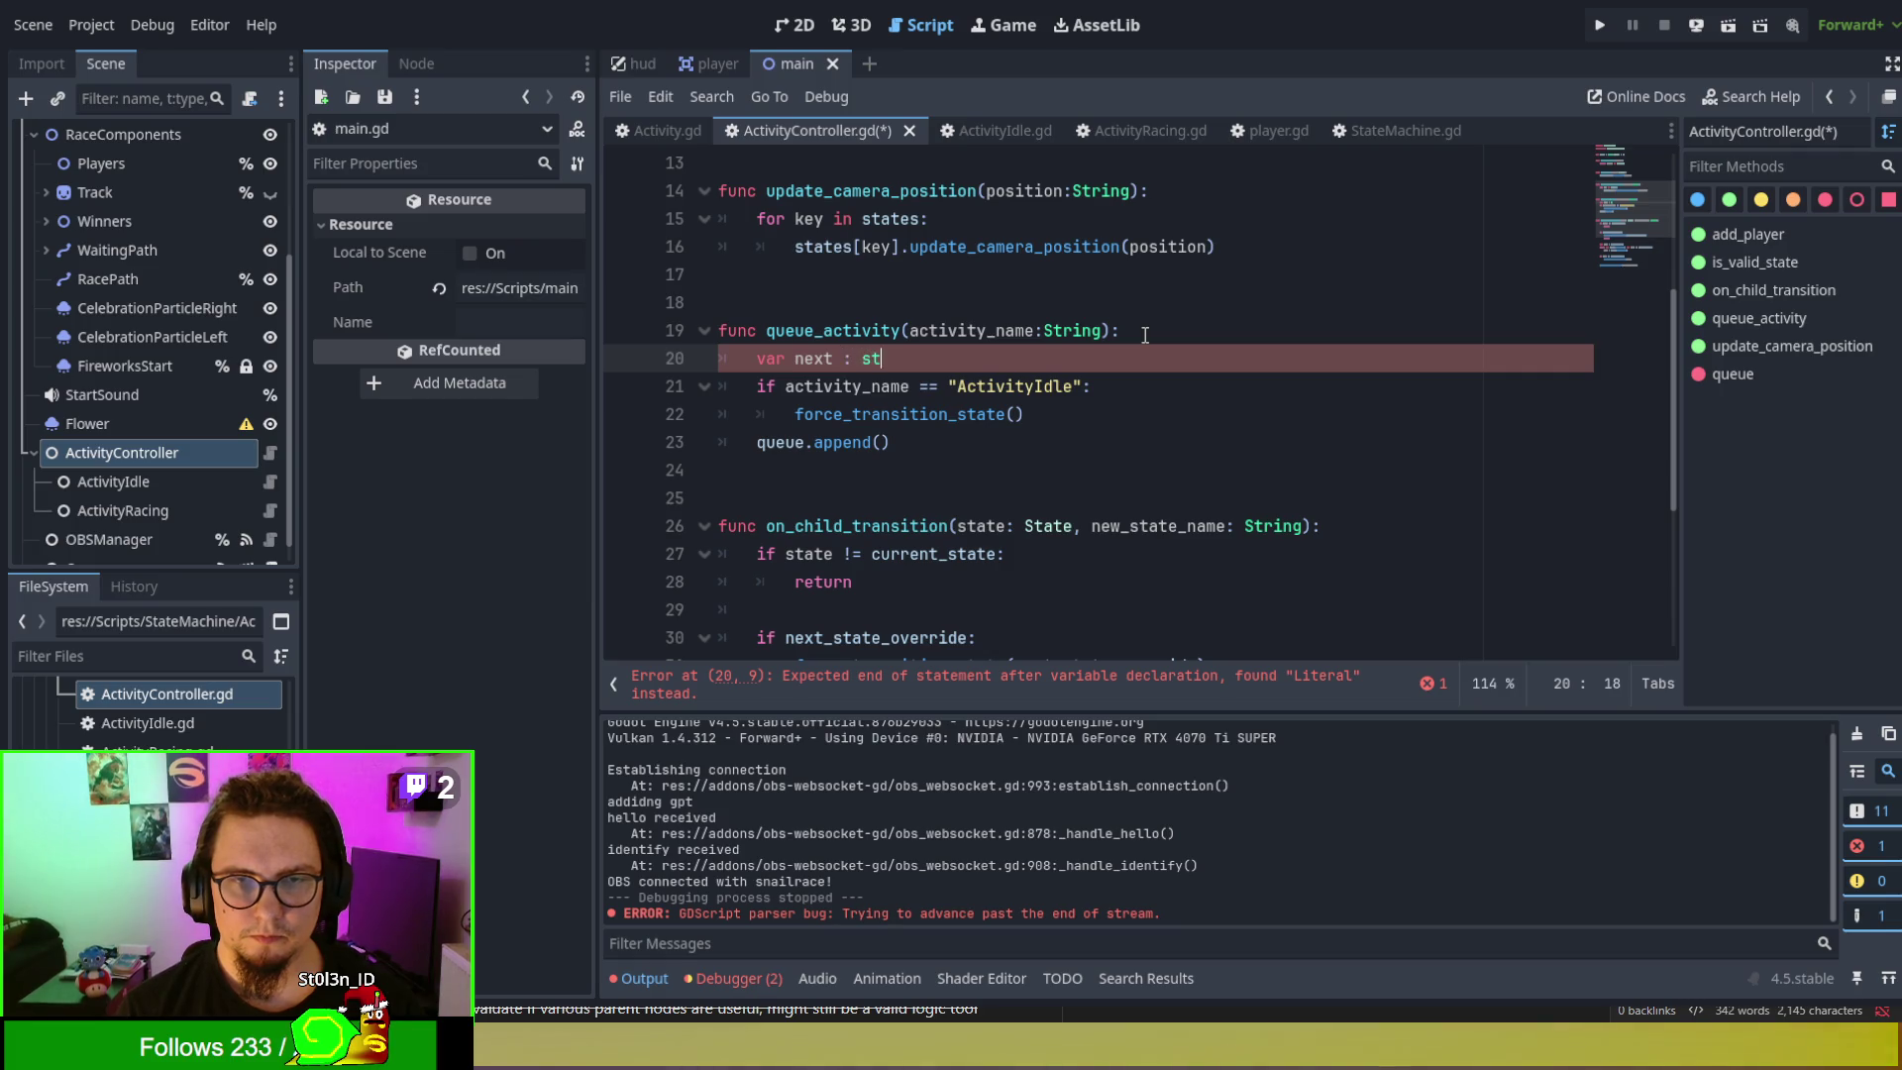
type("tate")
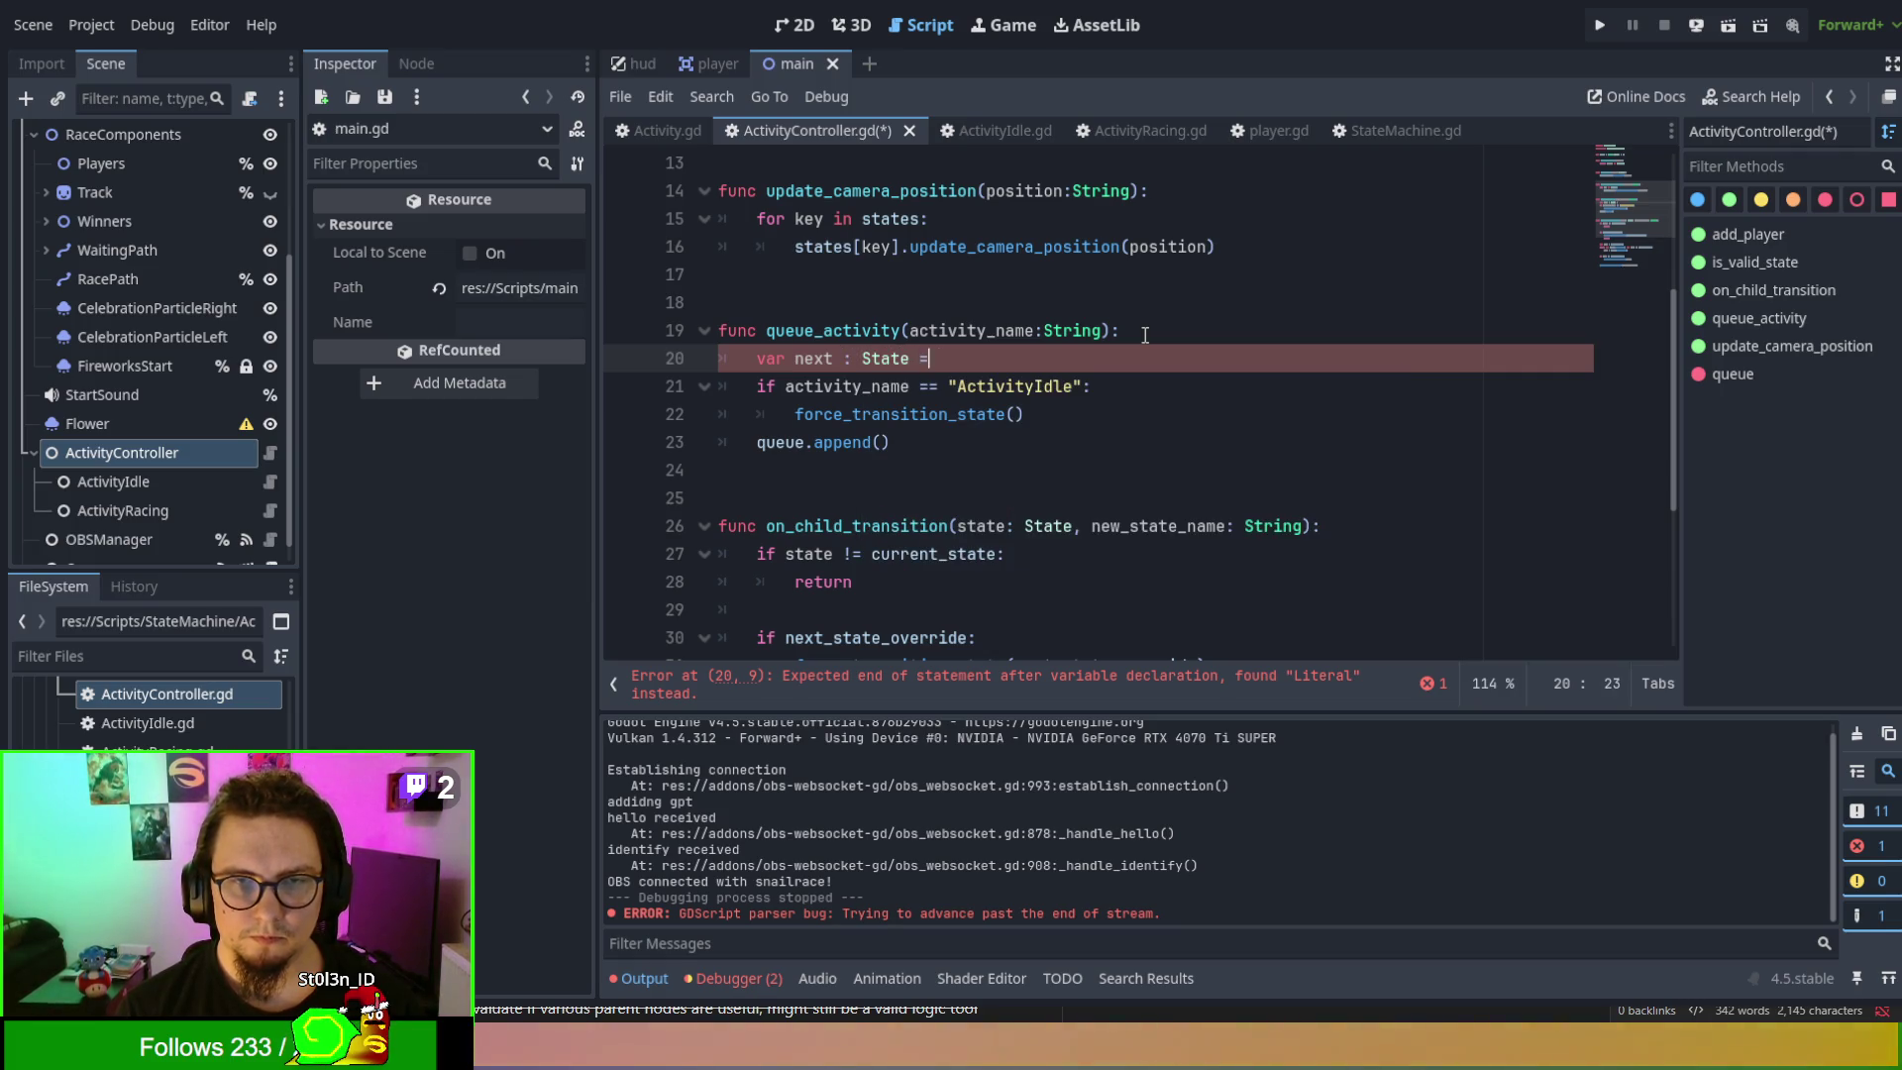
type(" =  get_state(activity_name)")
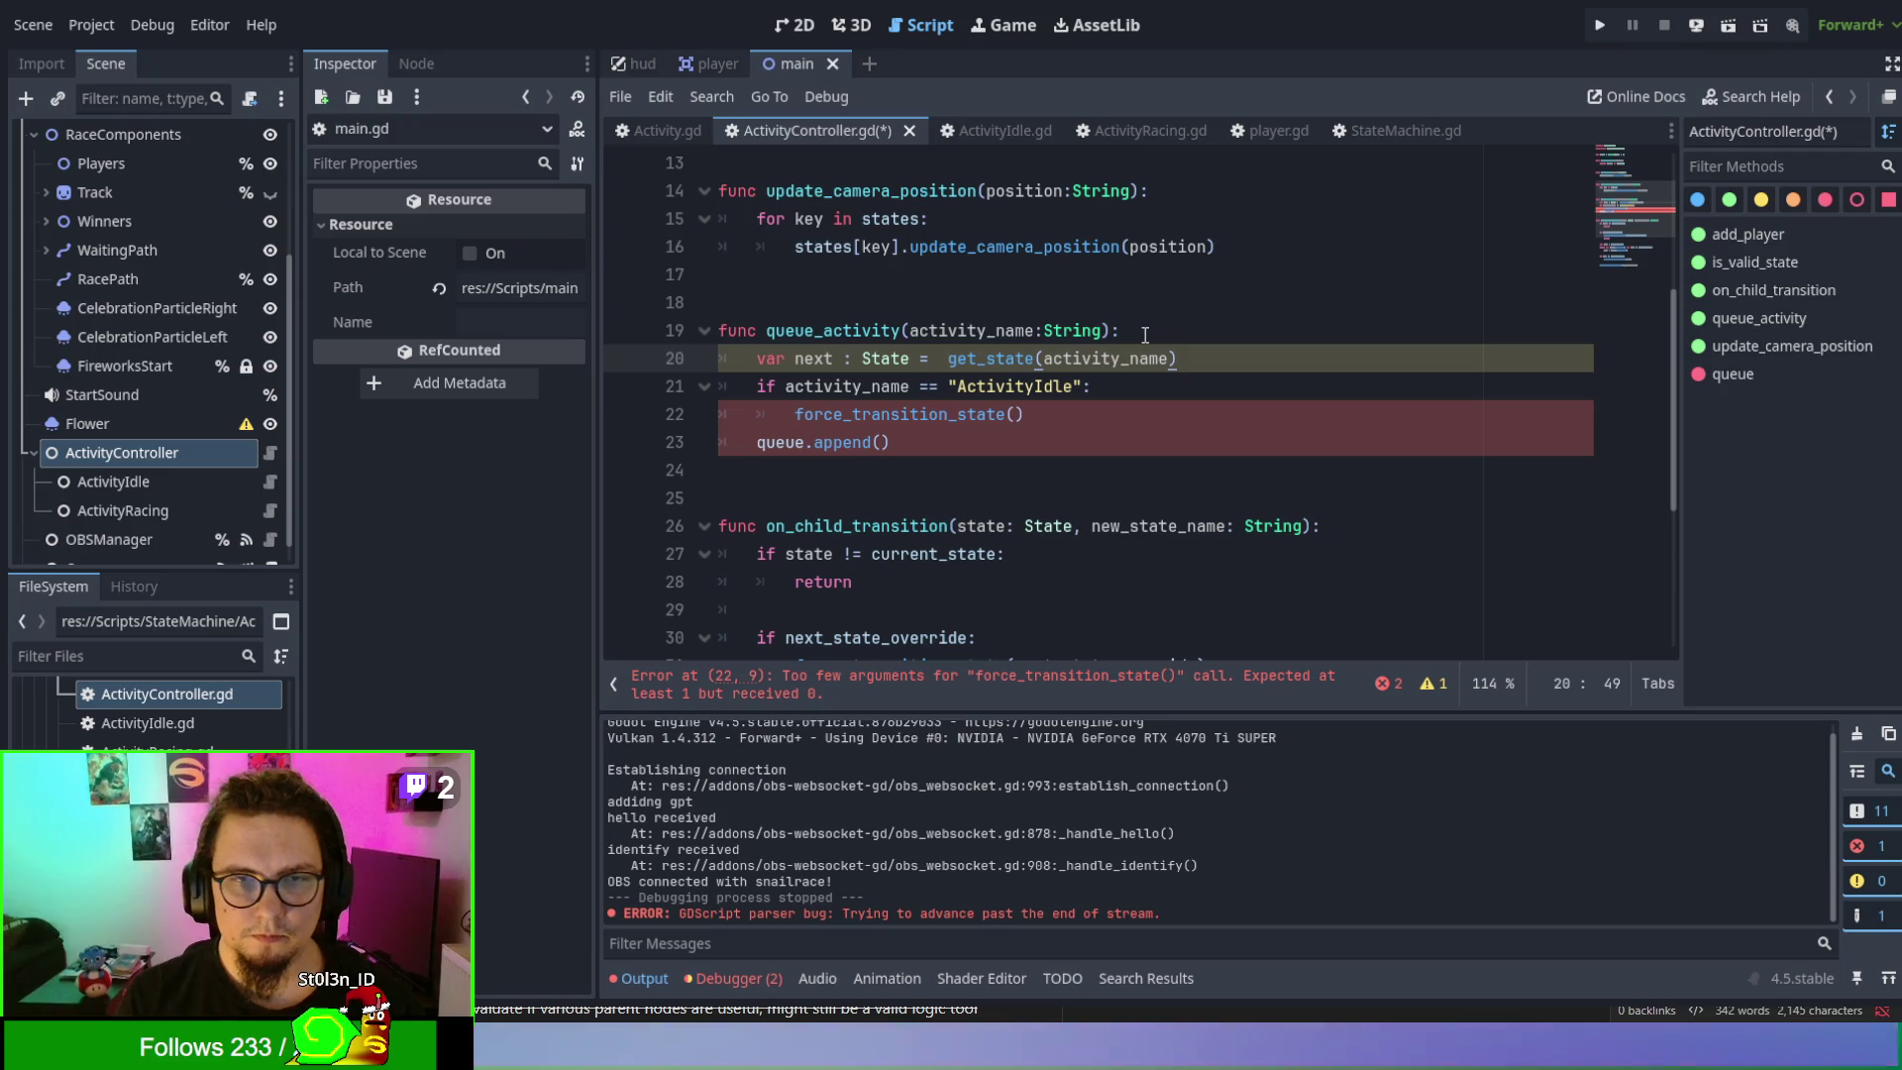
double_click(813, 359)
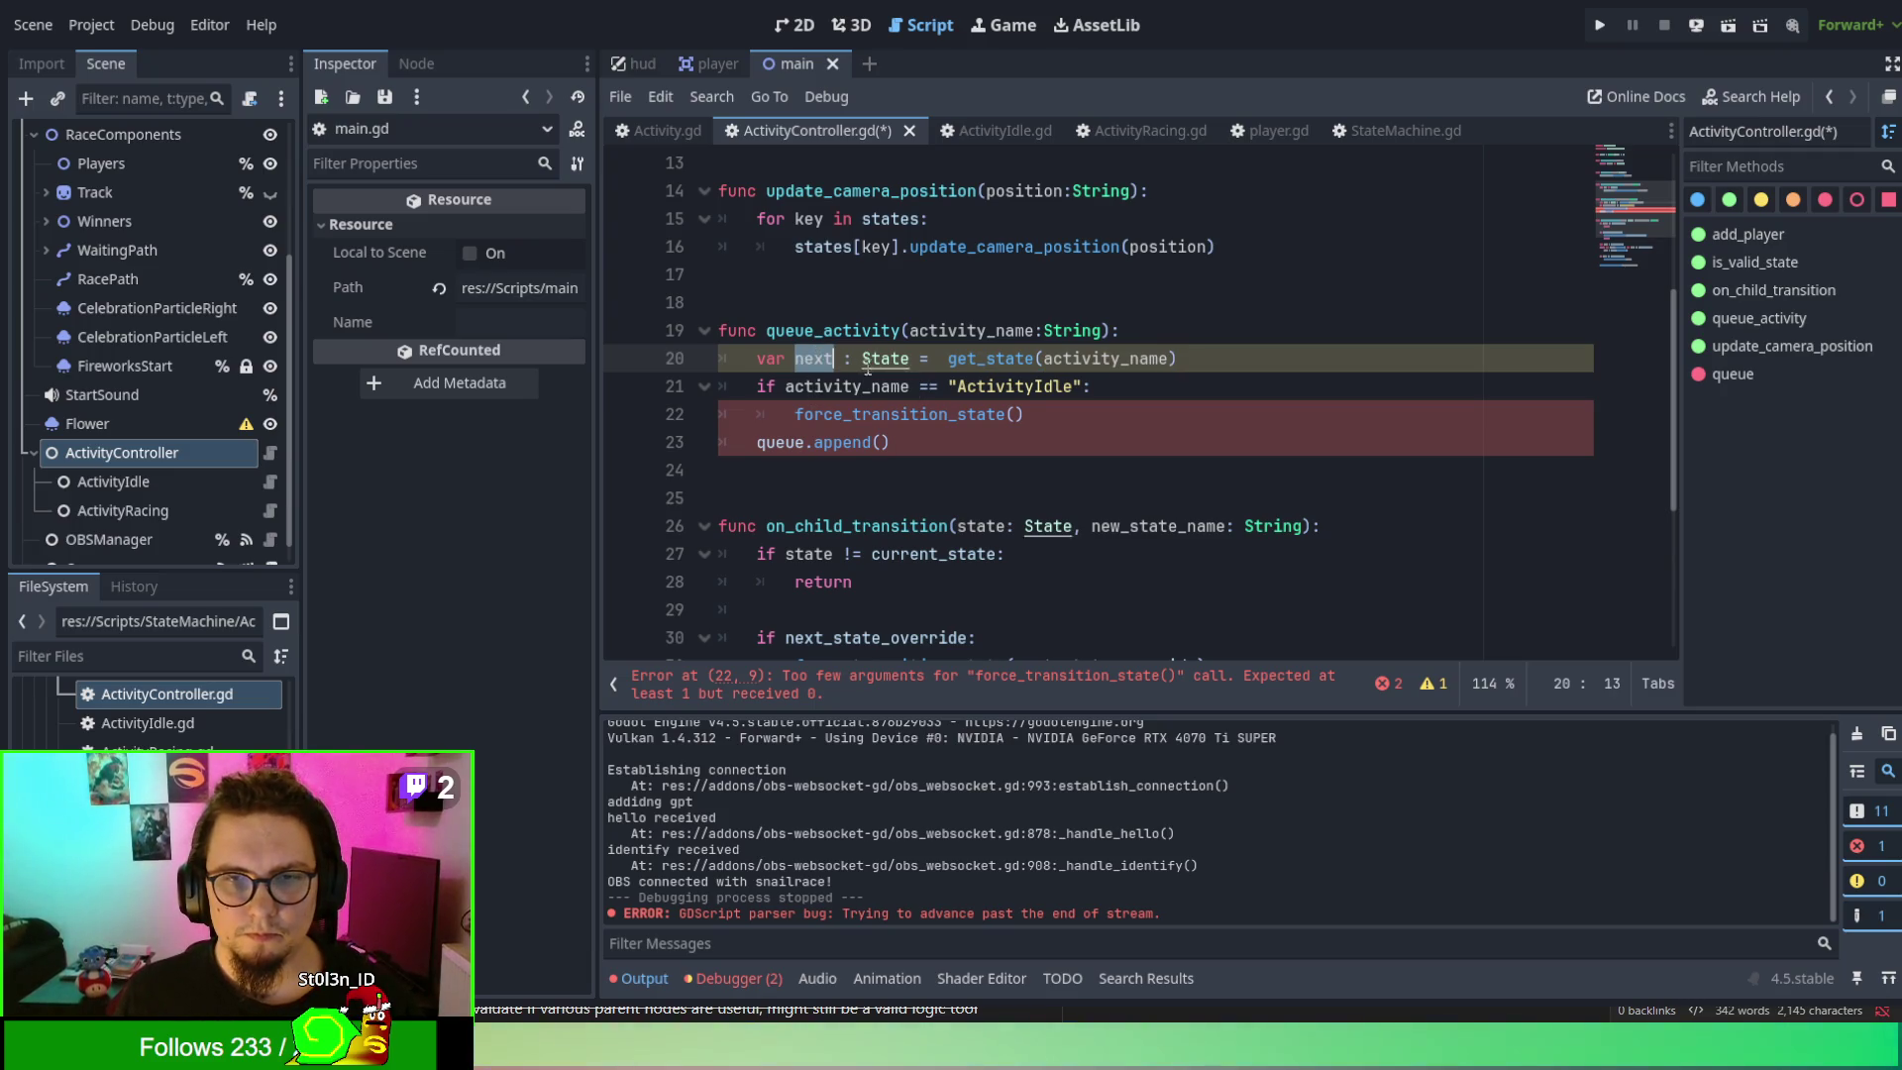
left_click(1009, 415)
type("next")
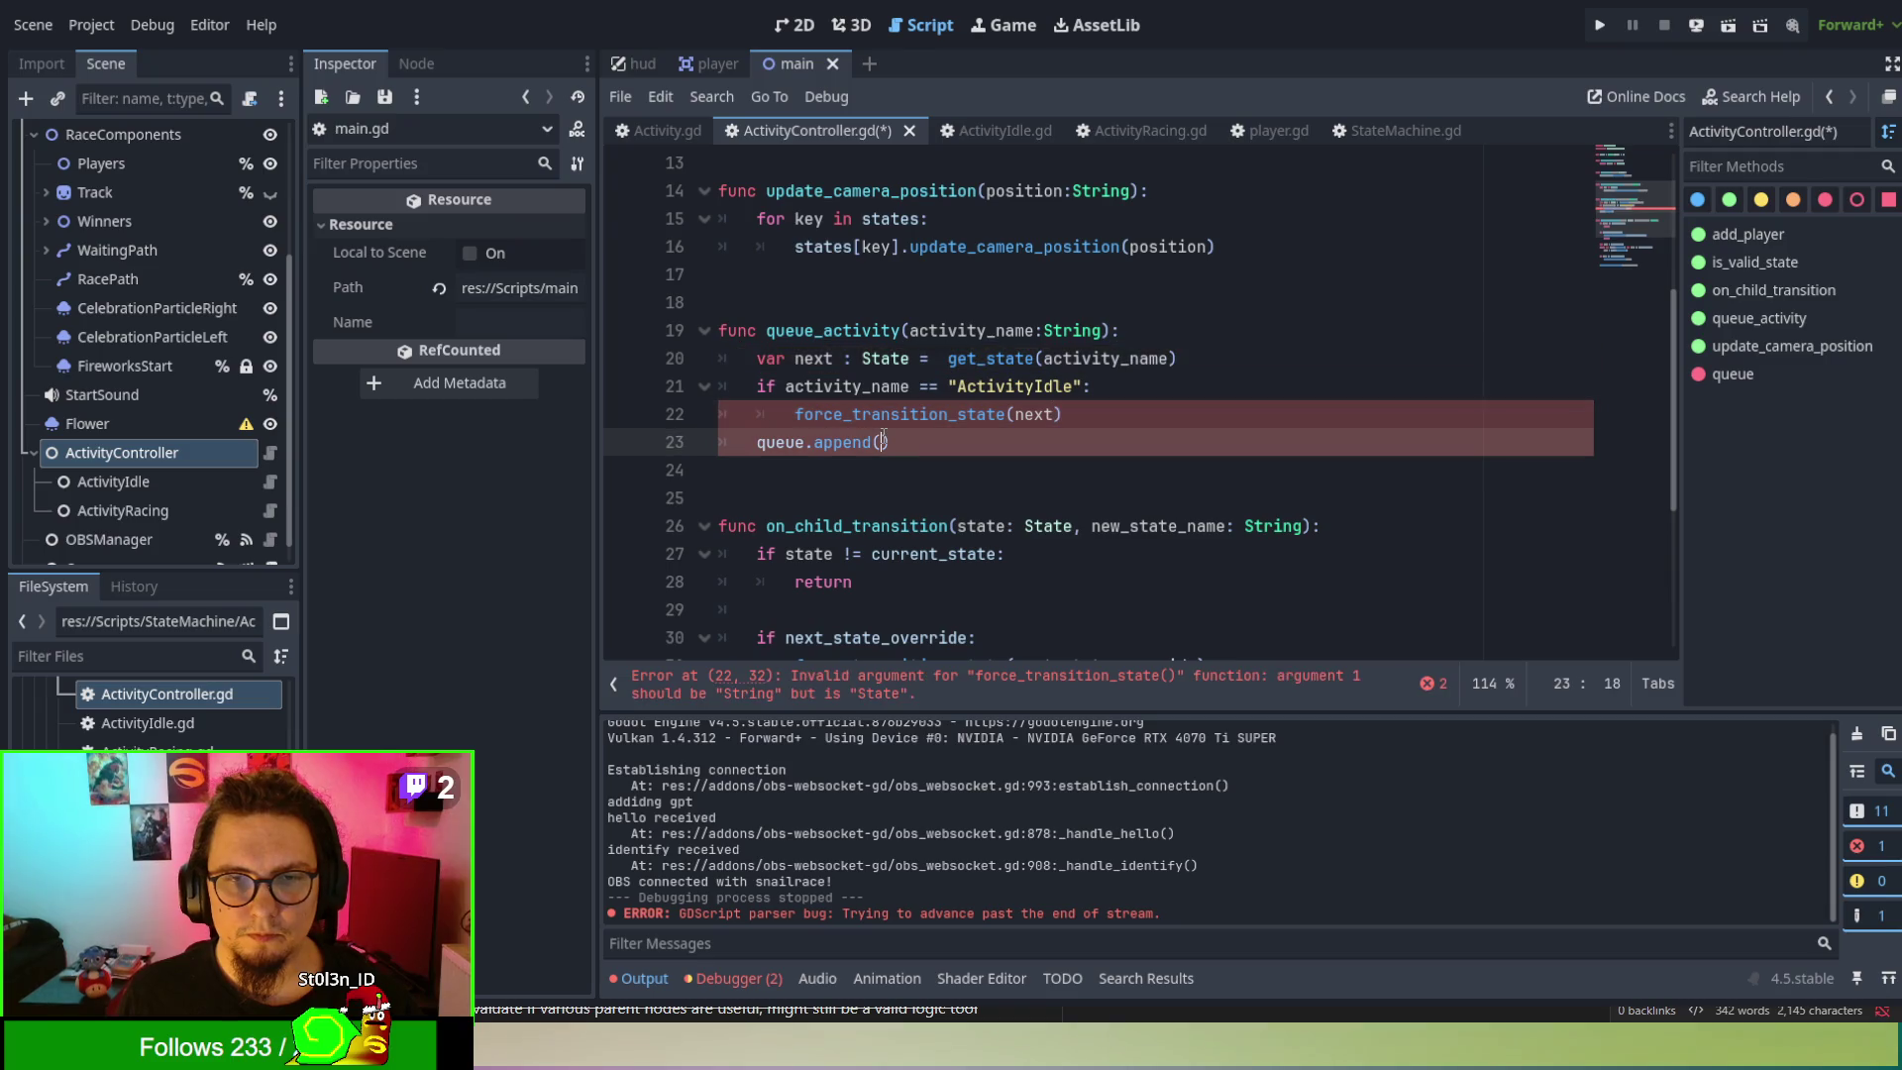
left_click(1211, 414)
Add an else: branch and indent queue.append beneath it.
key("Return")
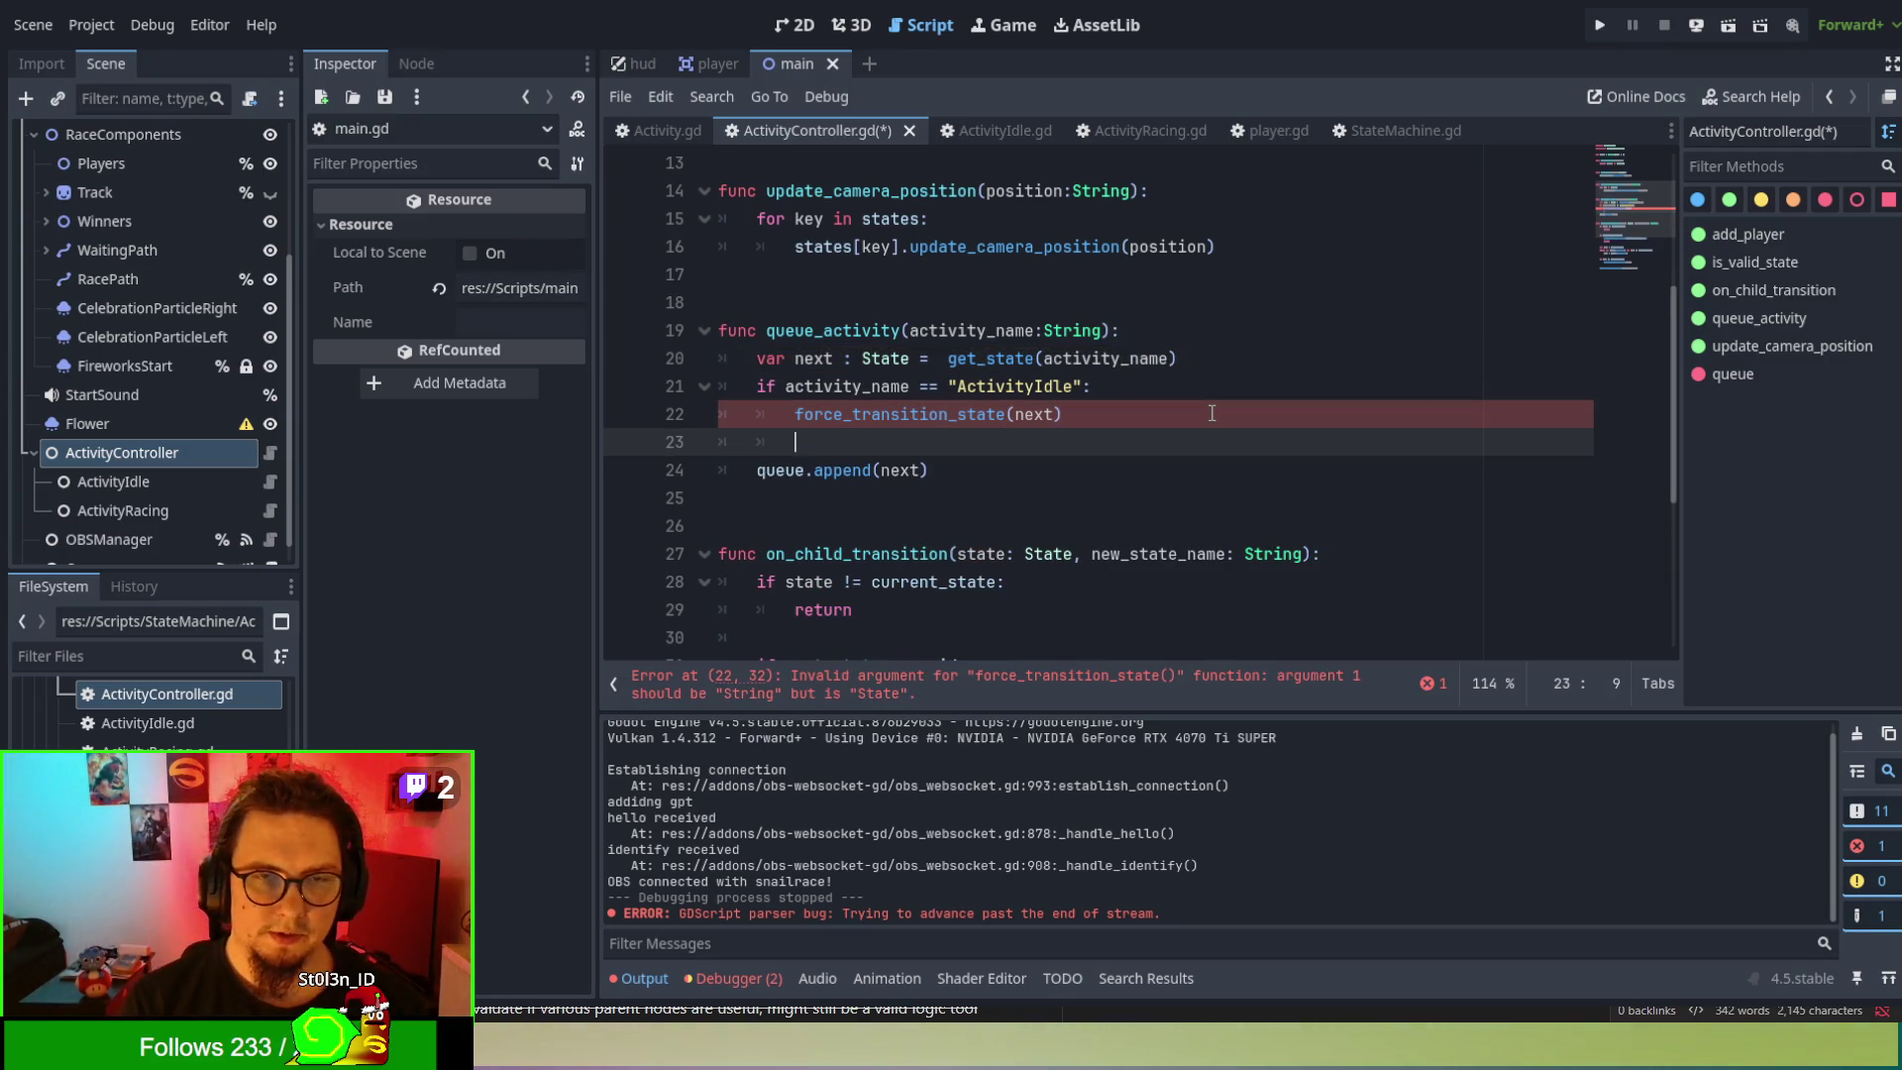
key("BackSpace")
key("Return")
type("e")
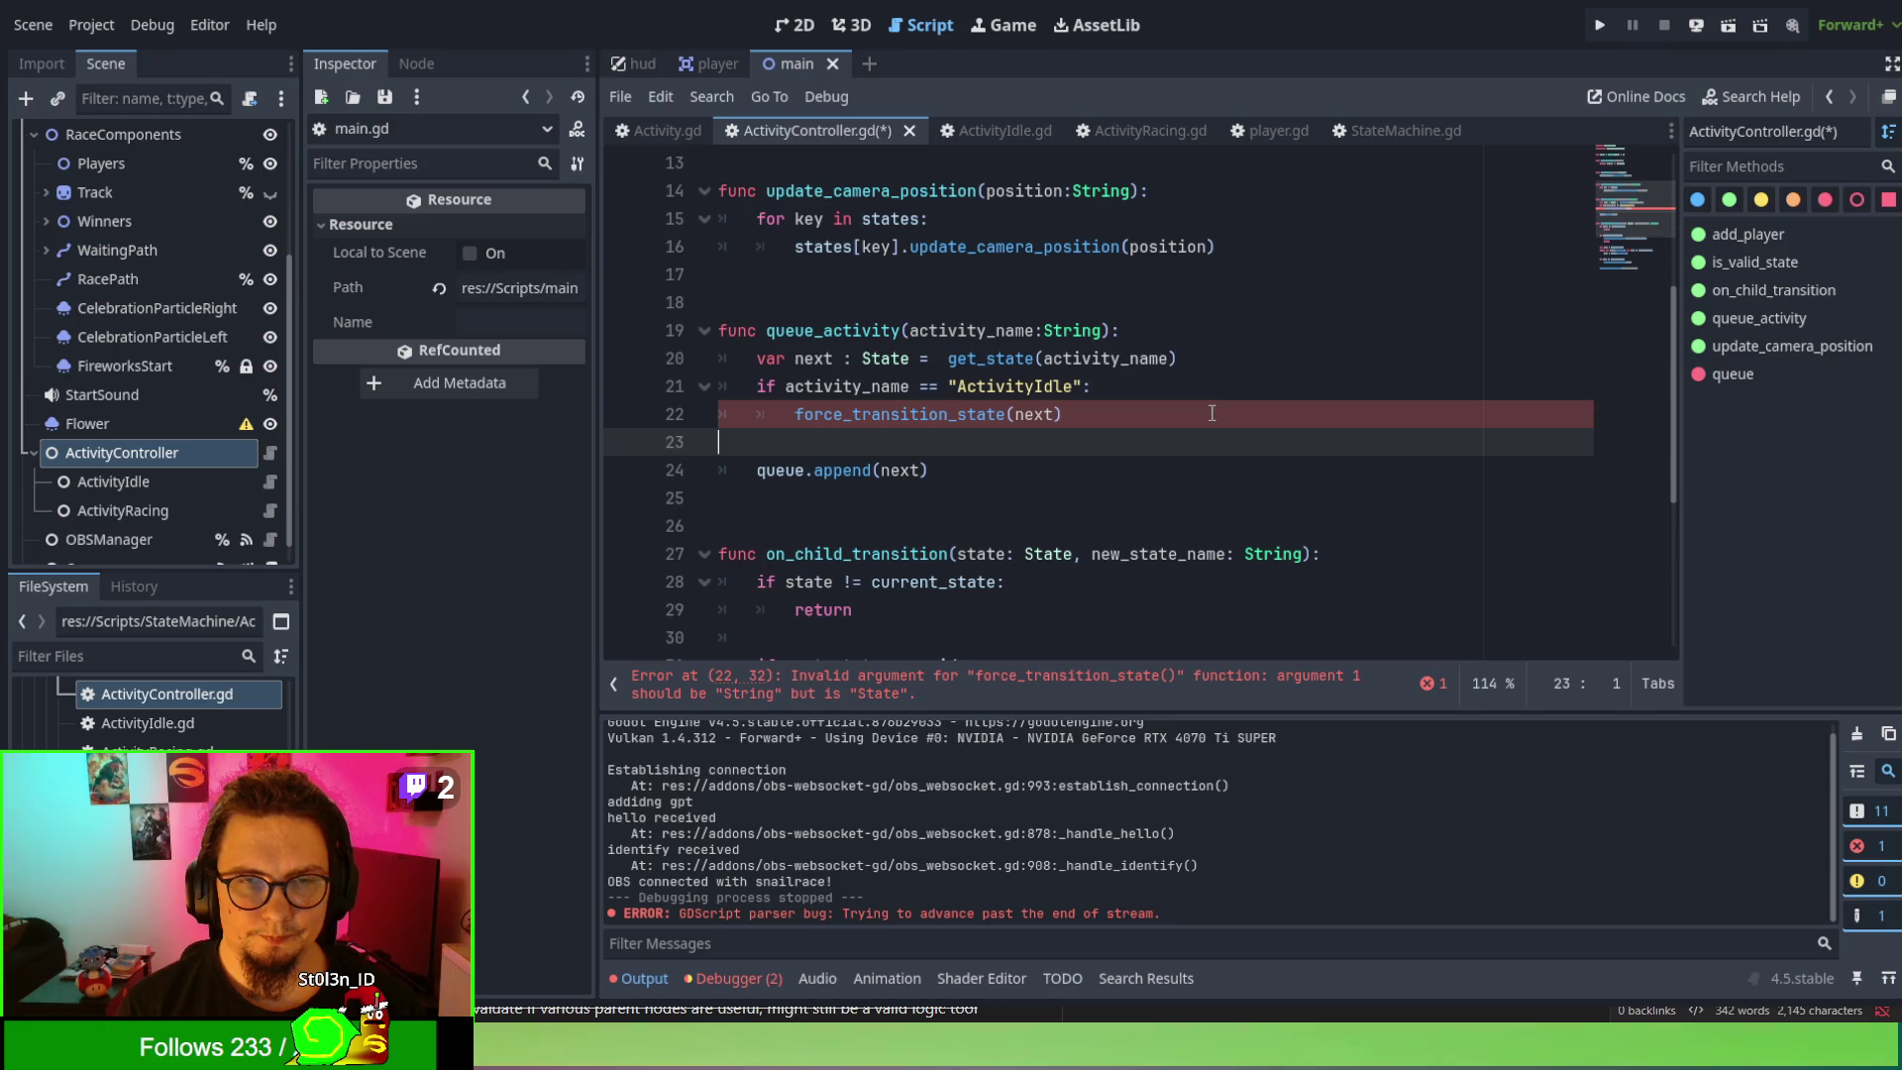
type("lse")
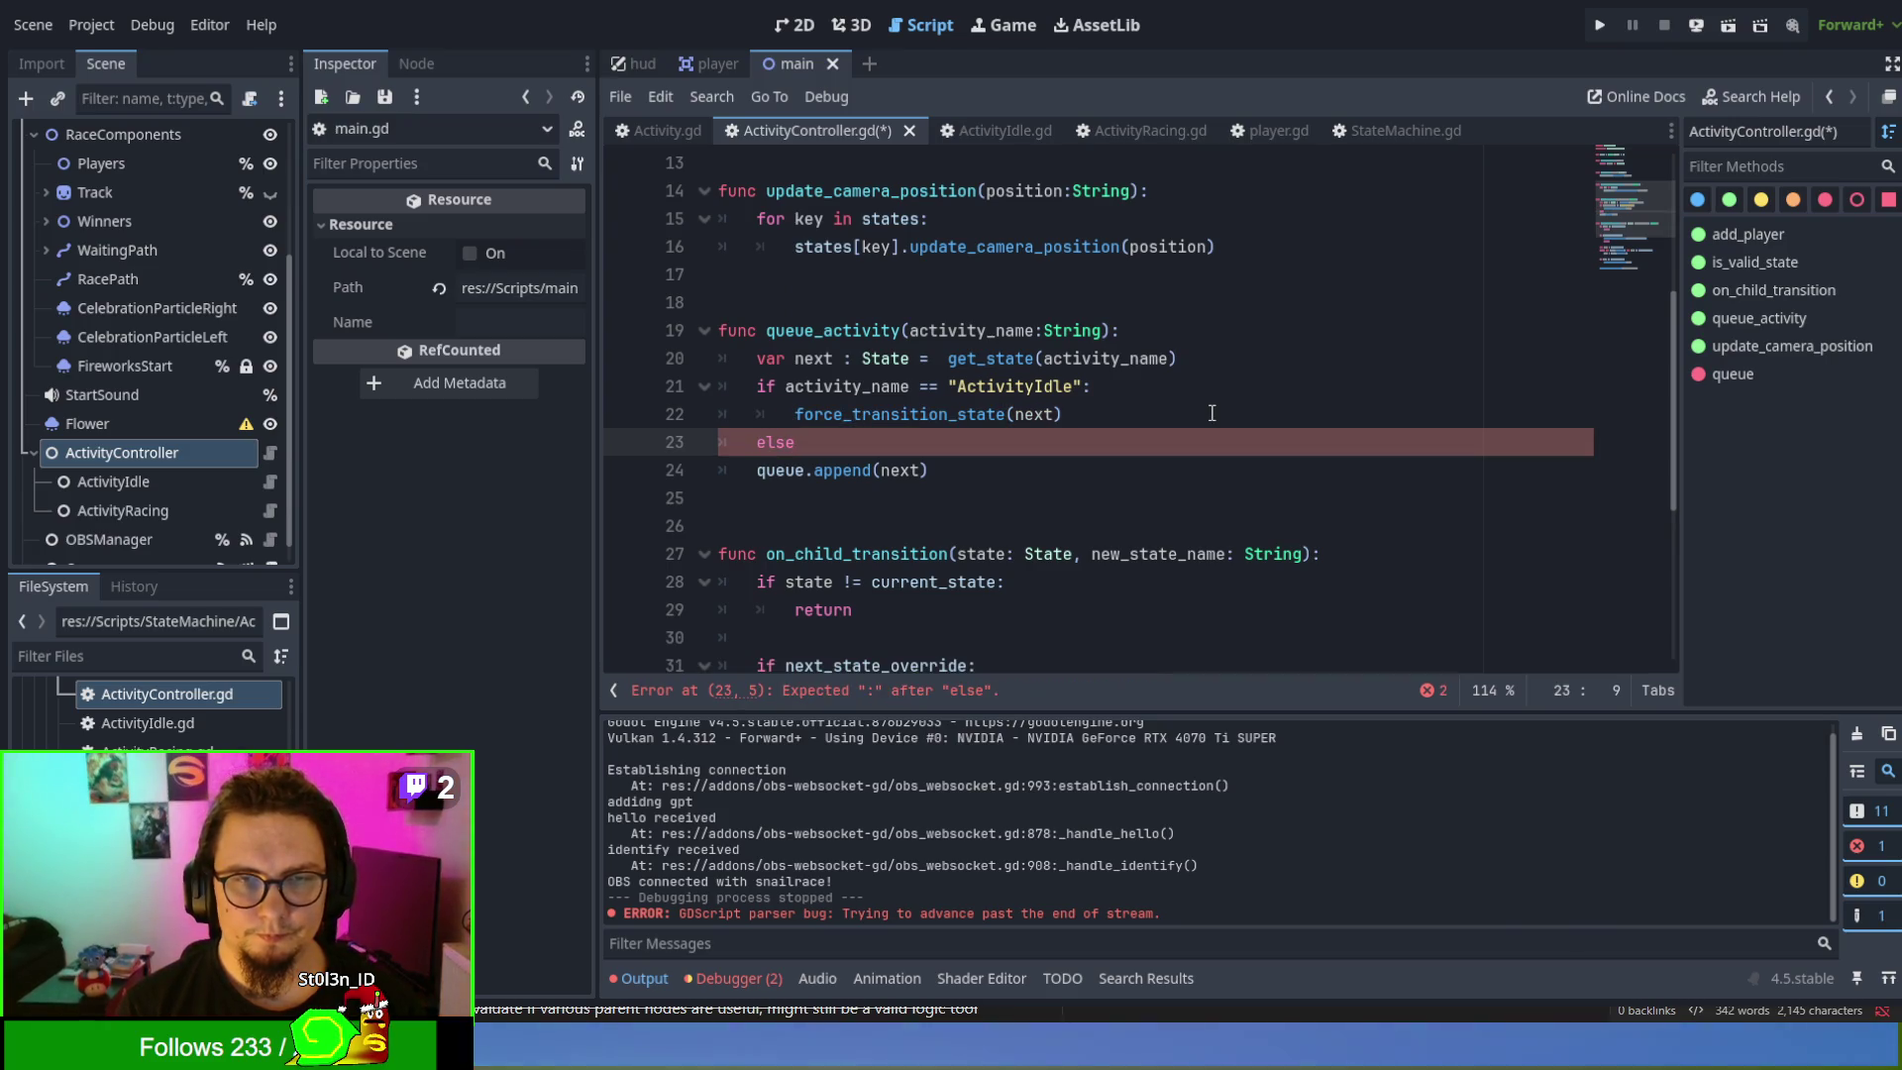
type(":")
key("Down")
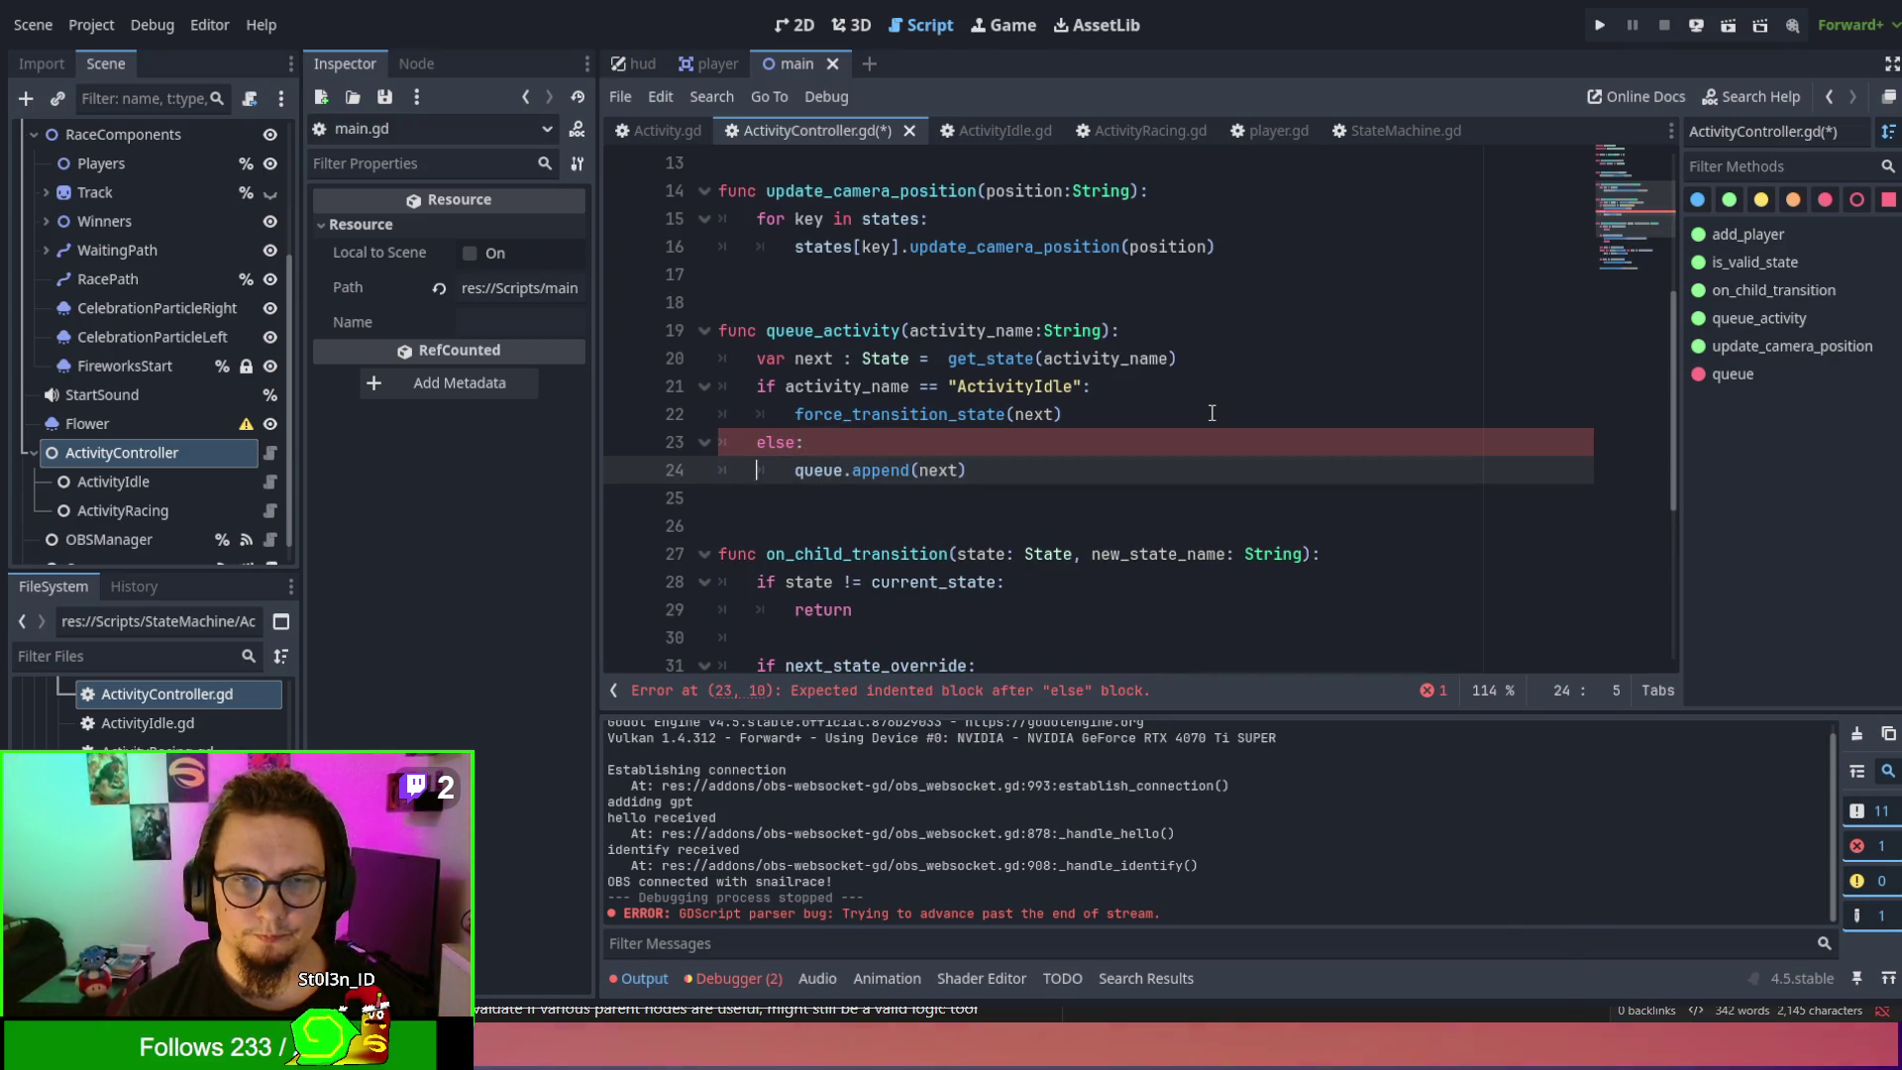
key("Home")
key("Tab")
key("Up")
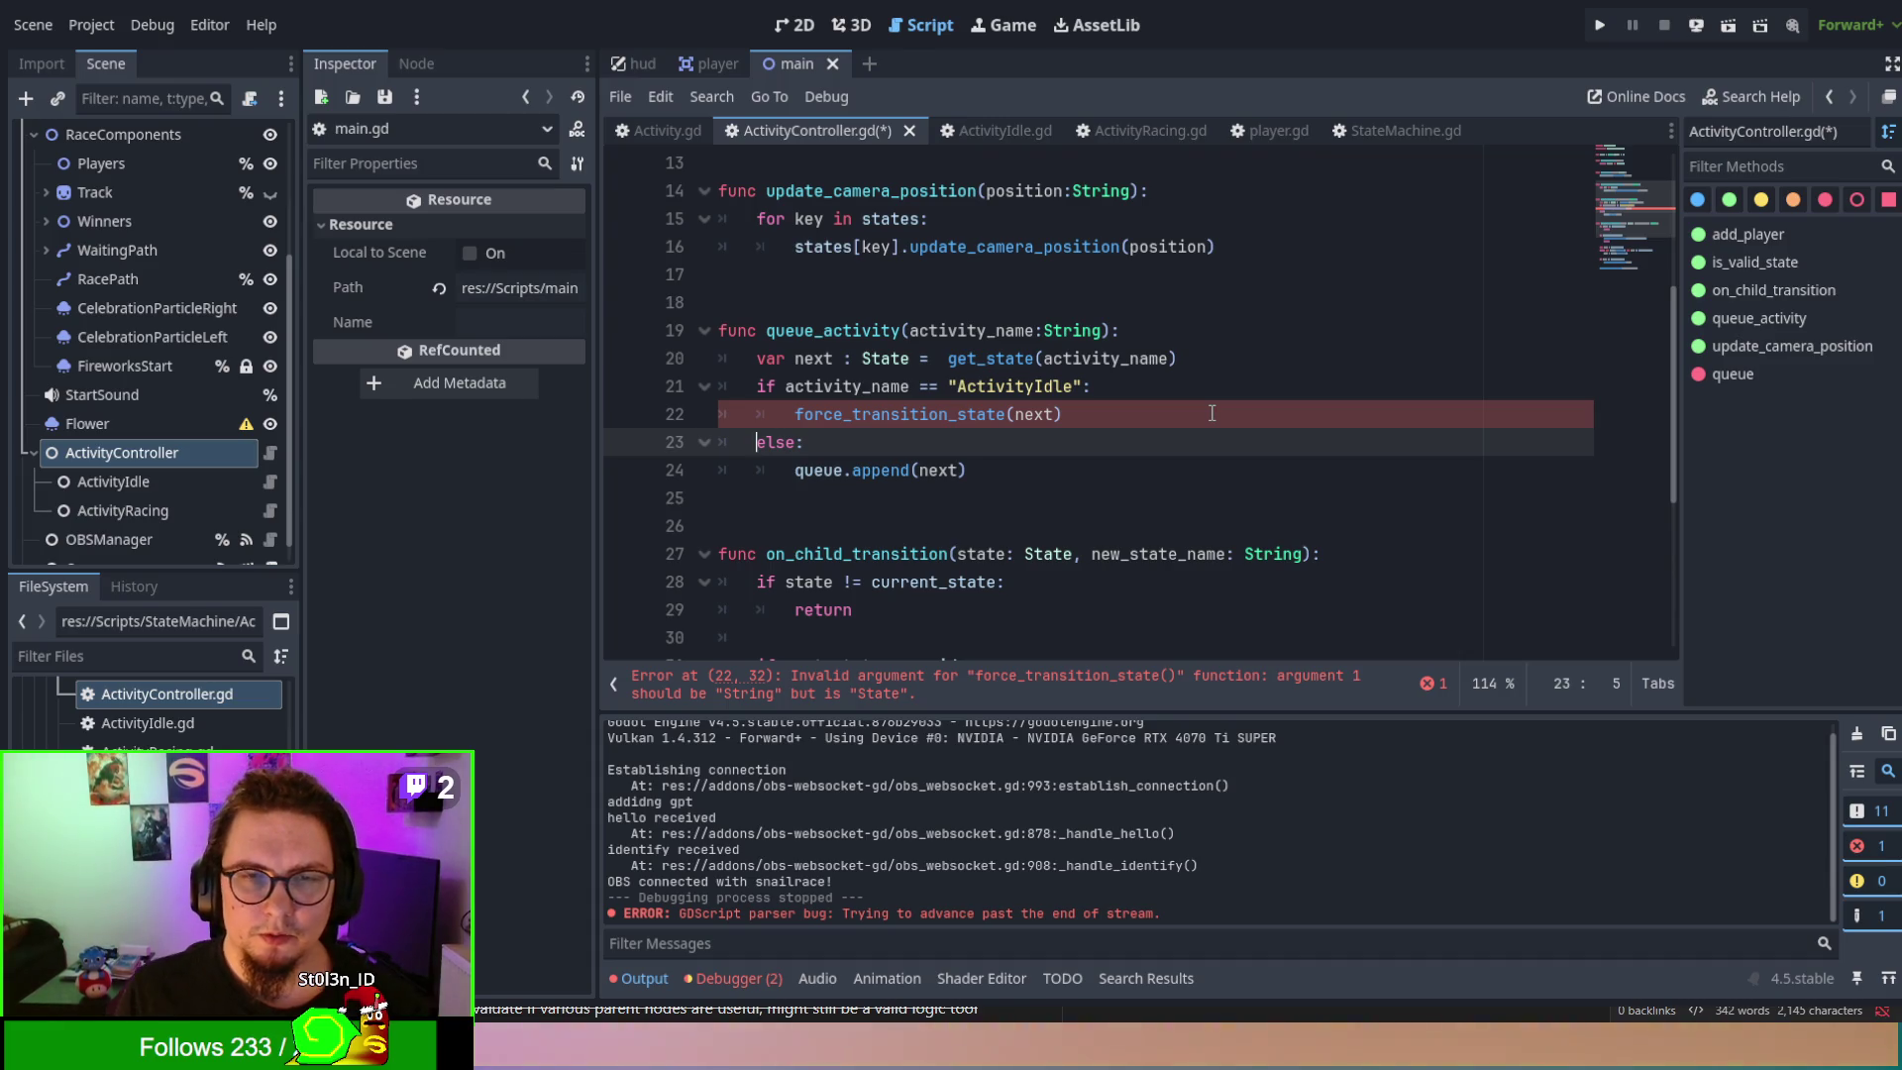
Replace next with activity_name in the force_transition_state call.
scroll(1212, 413, "down", 2)
scroll(1209, 410, "down", 1)
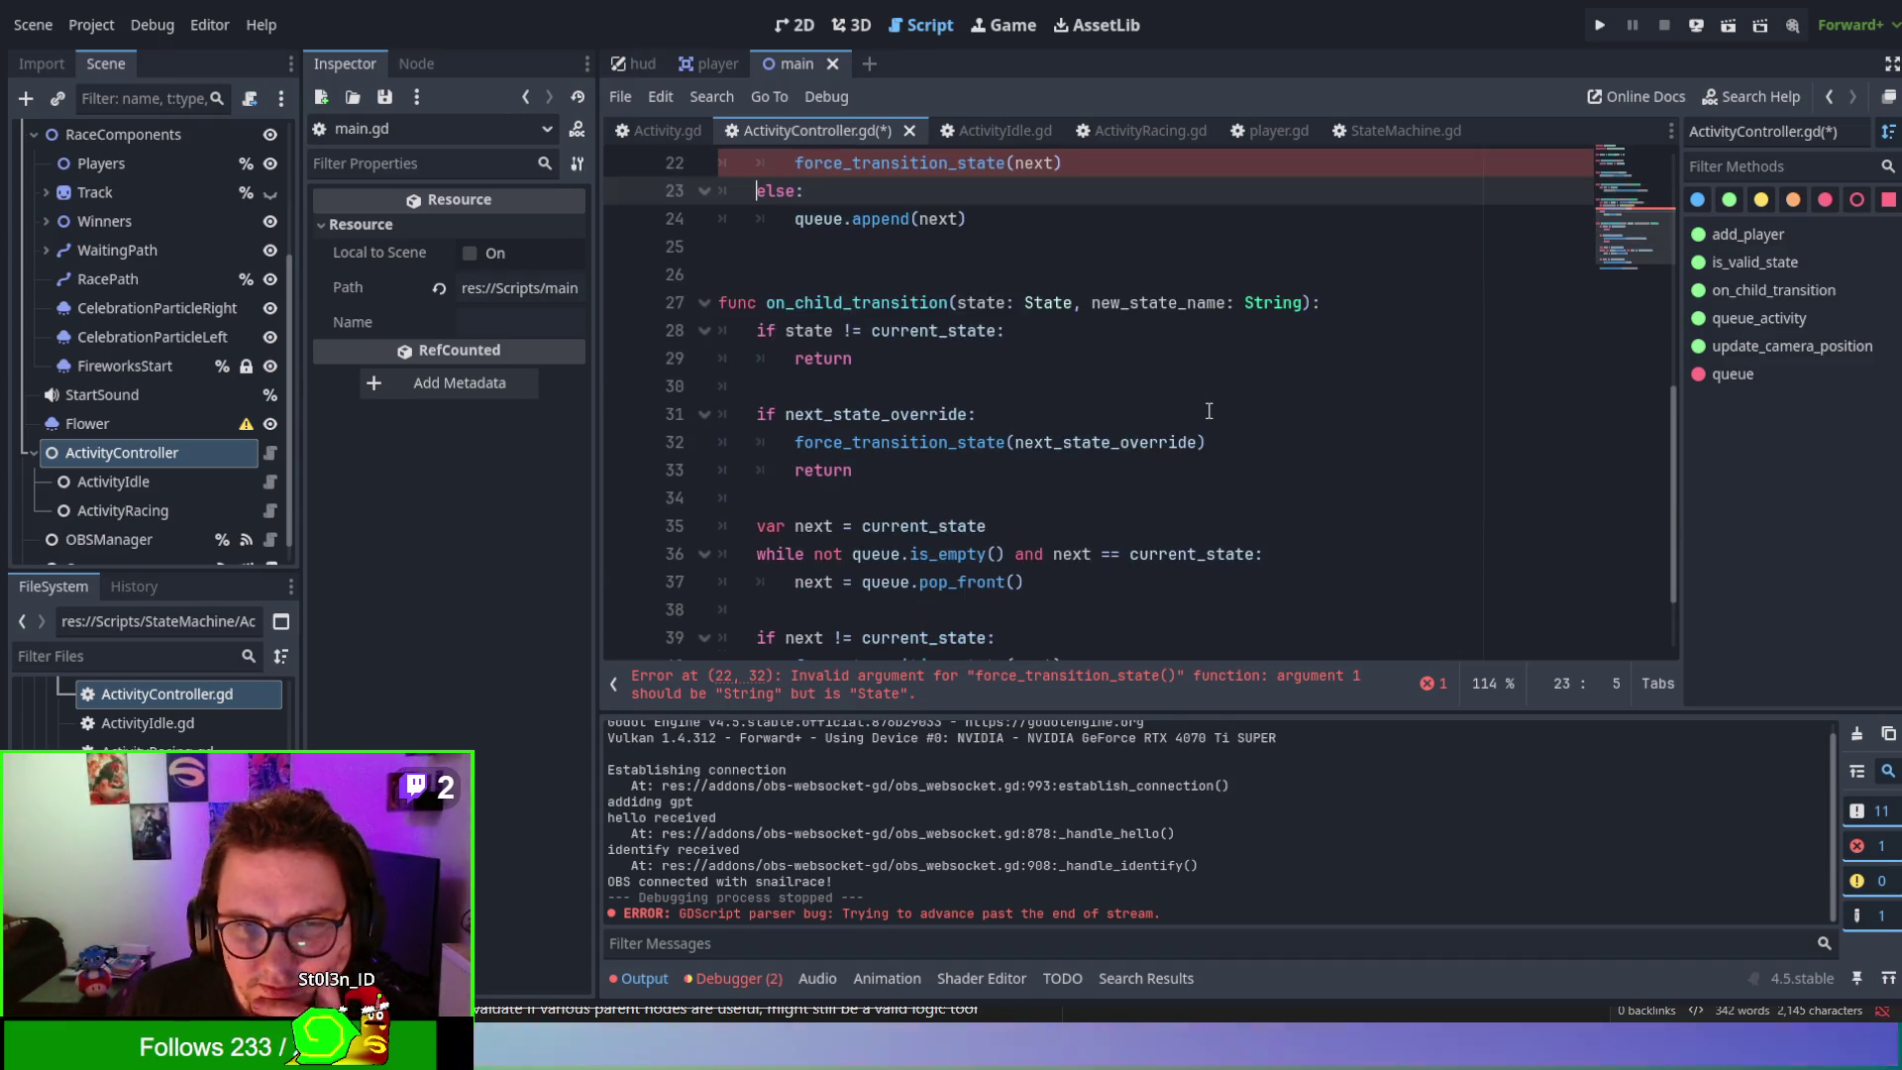
double_click(1116, 443)
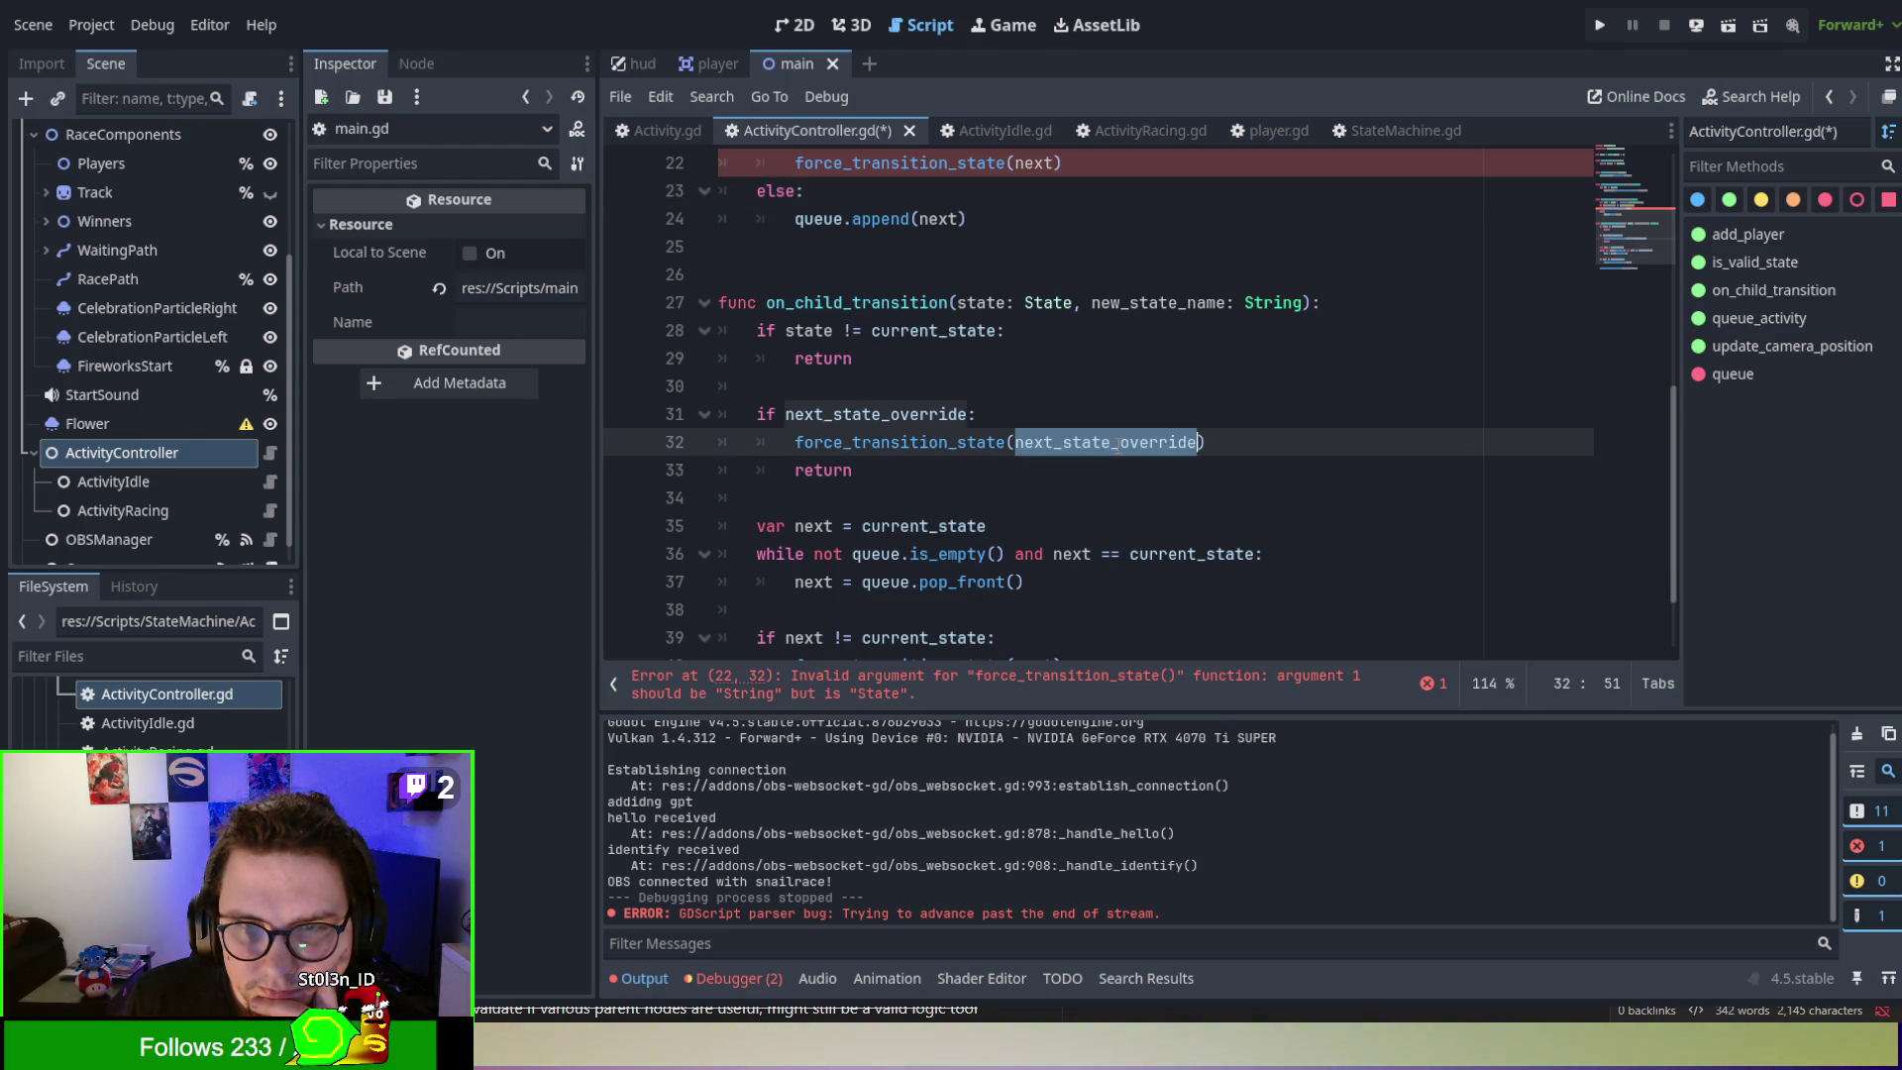
scroll(1117, 443, "up", 2)
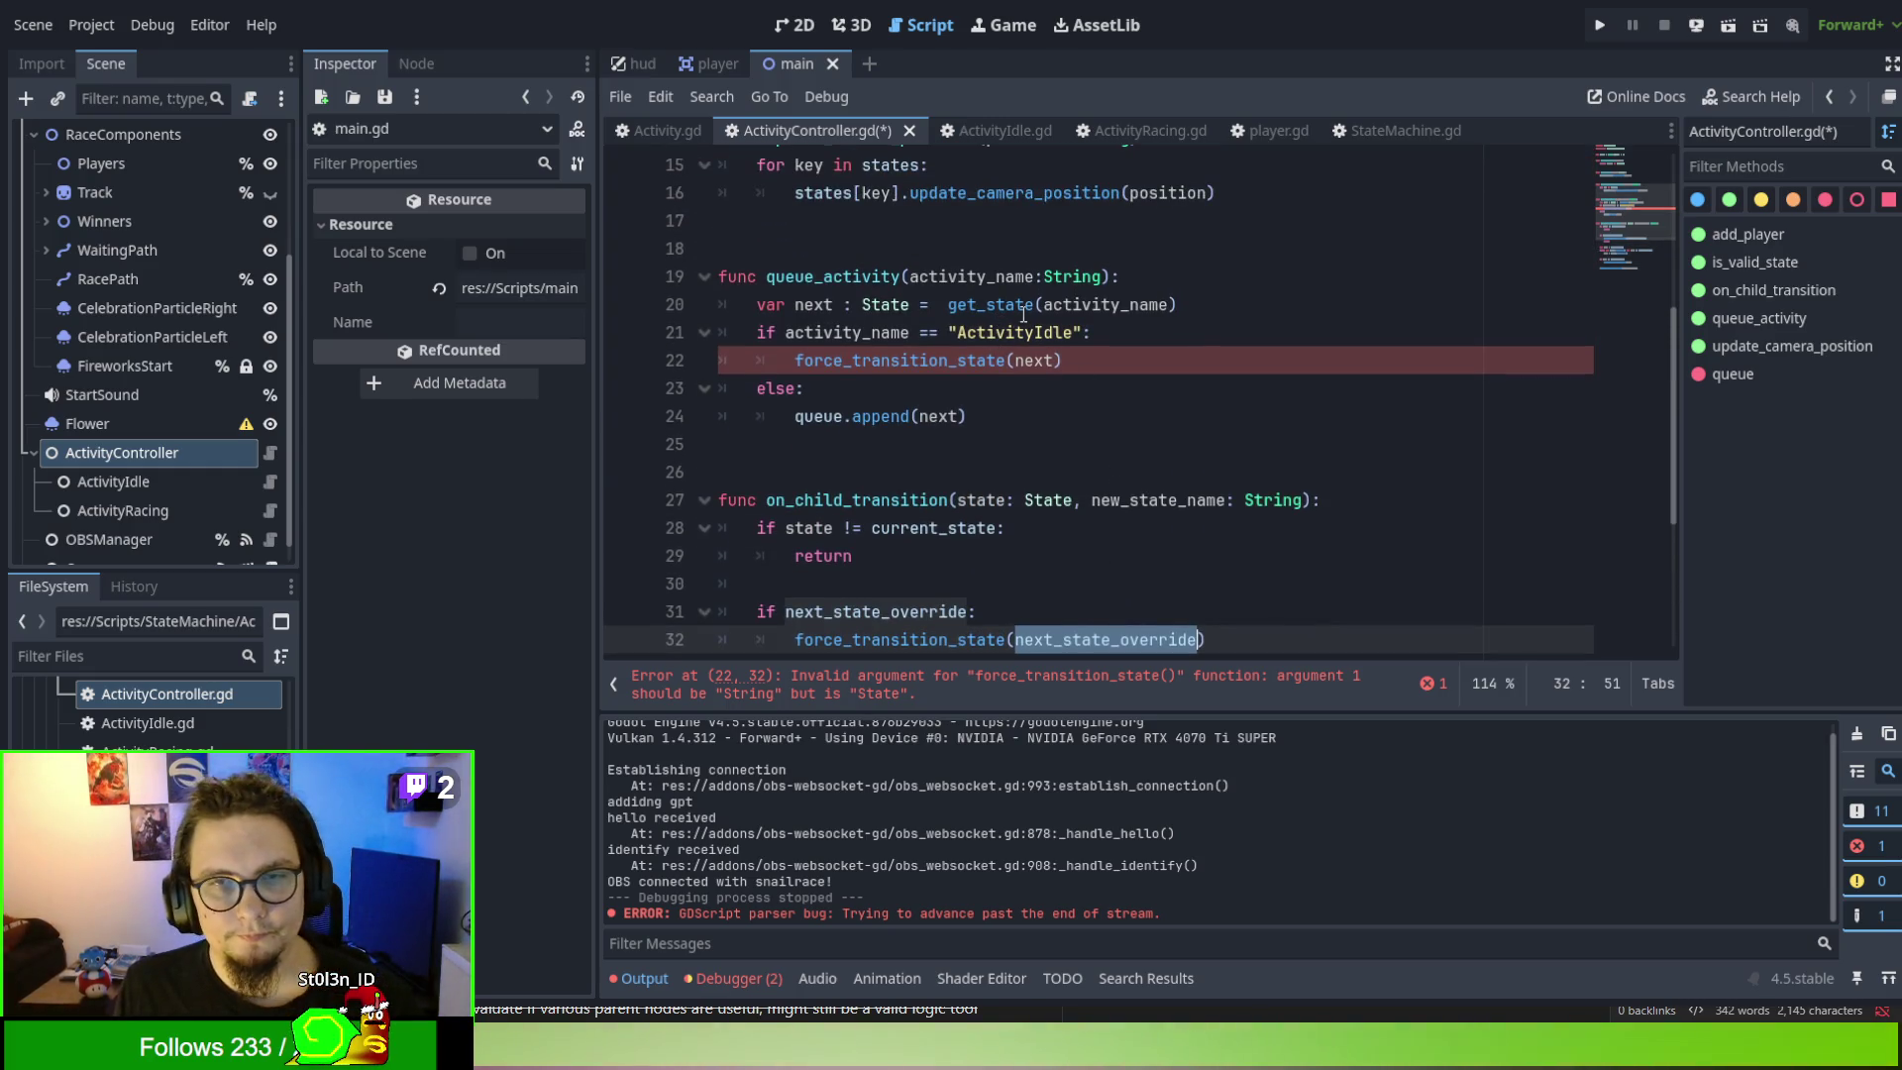
double_click(973, 276)
key("ctrl+c")
double_click(1035, 360)
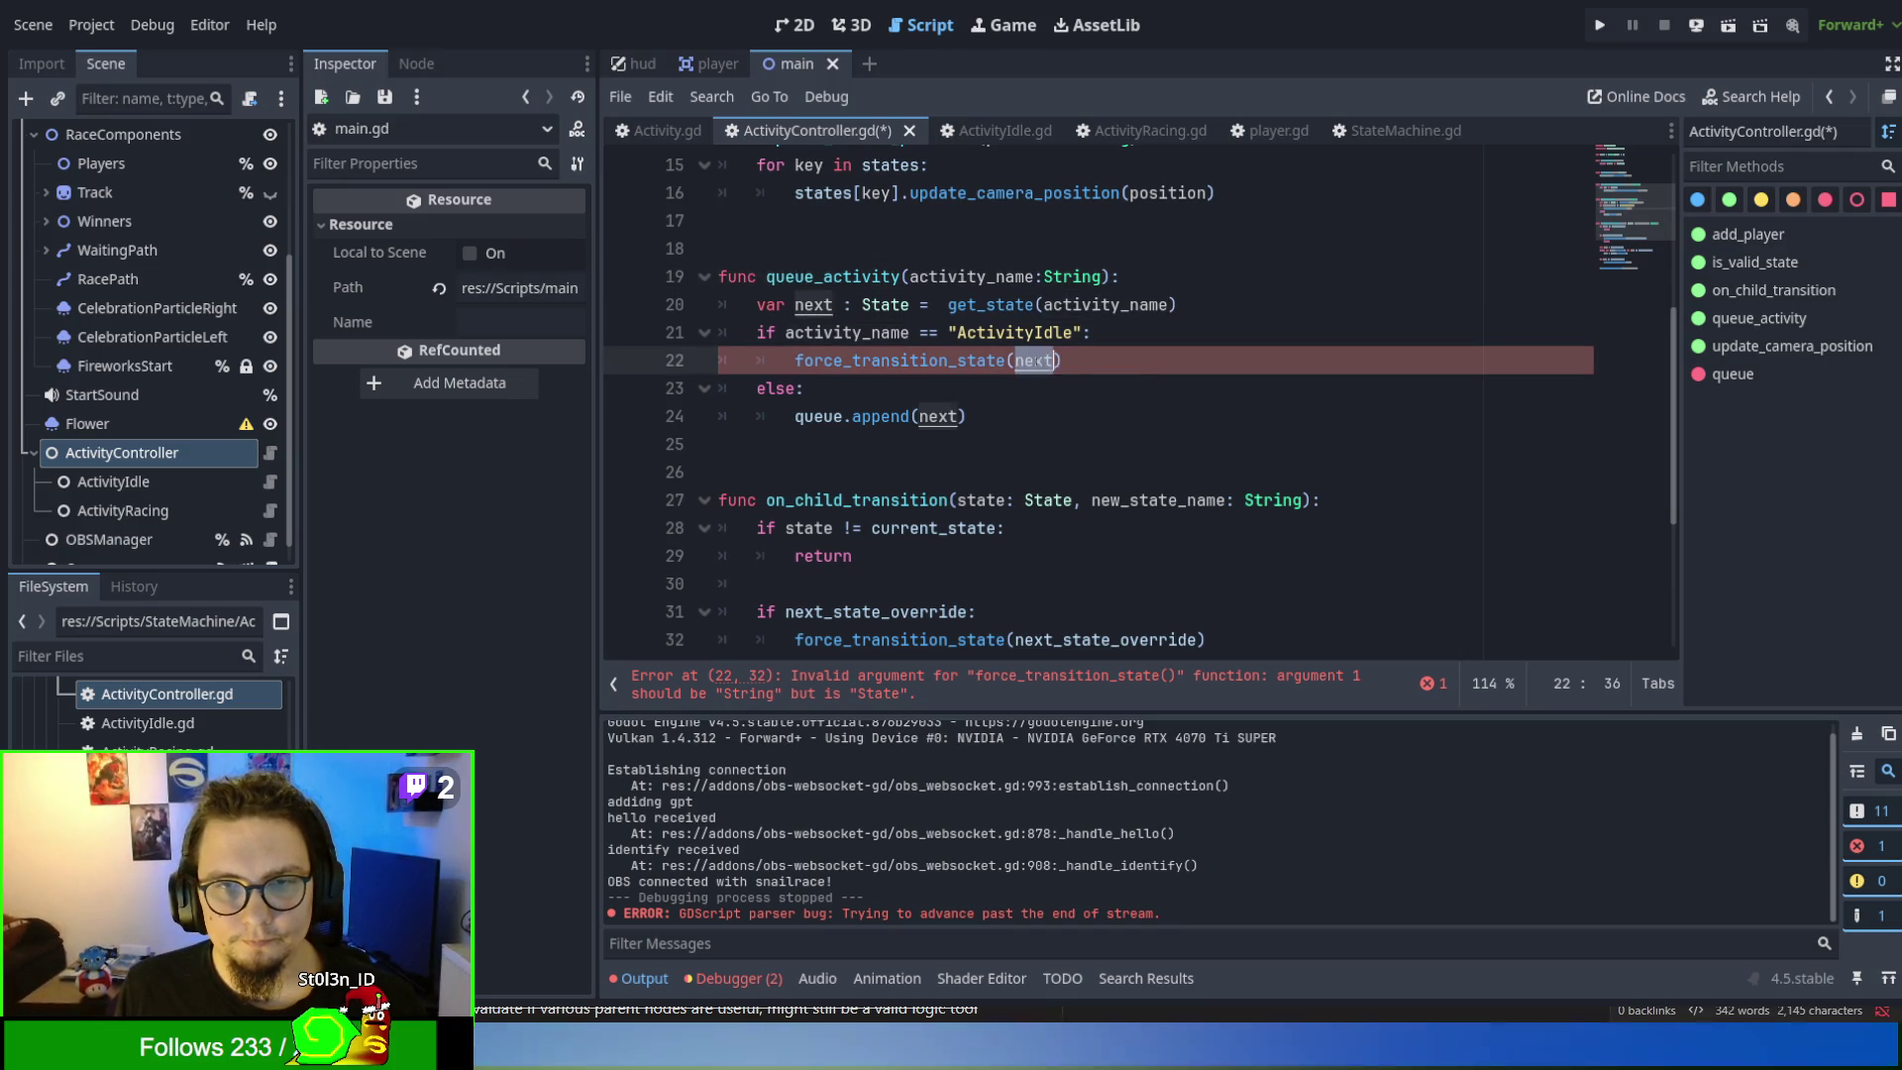
key("ctrl+v")
left_click(1023, 418)
scroll(1023, 424, "up", 1)
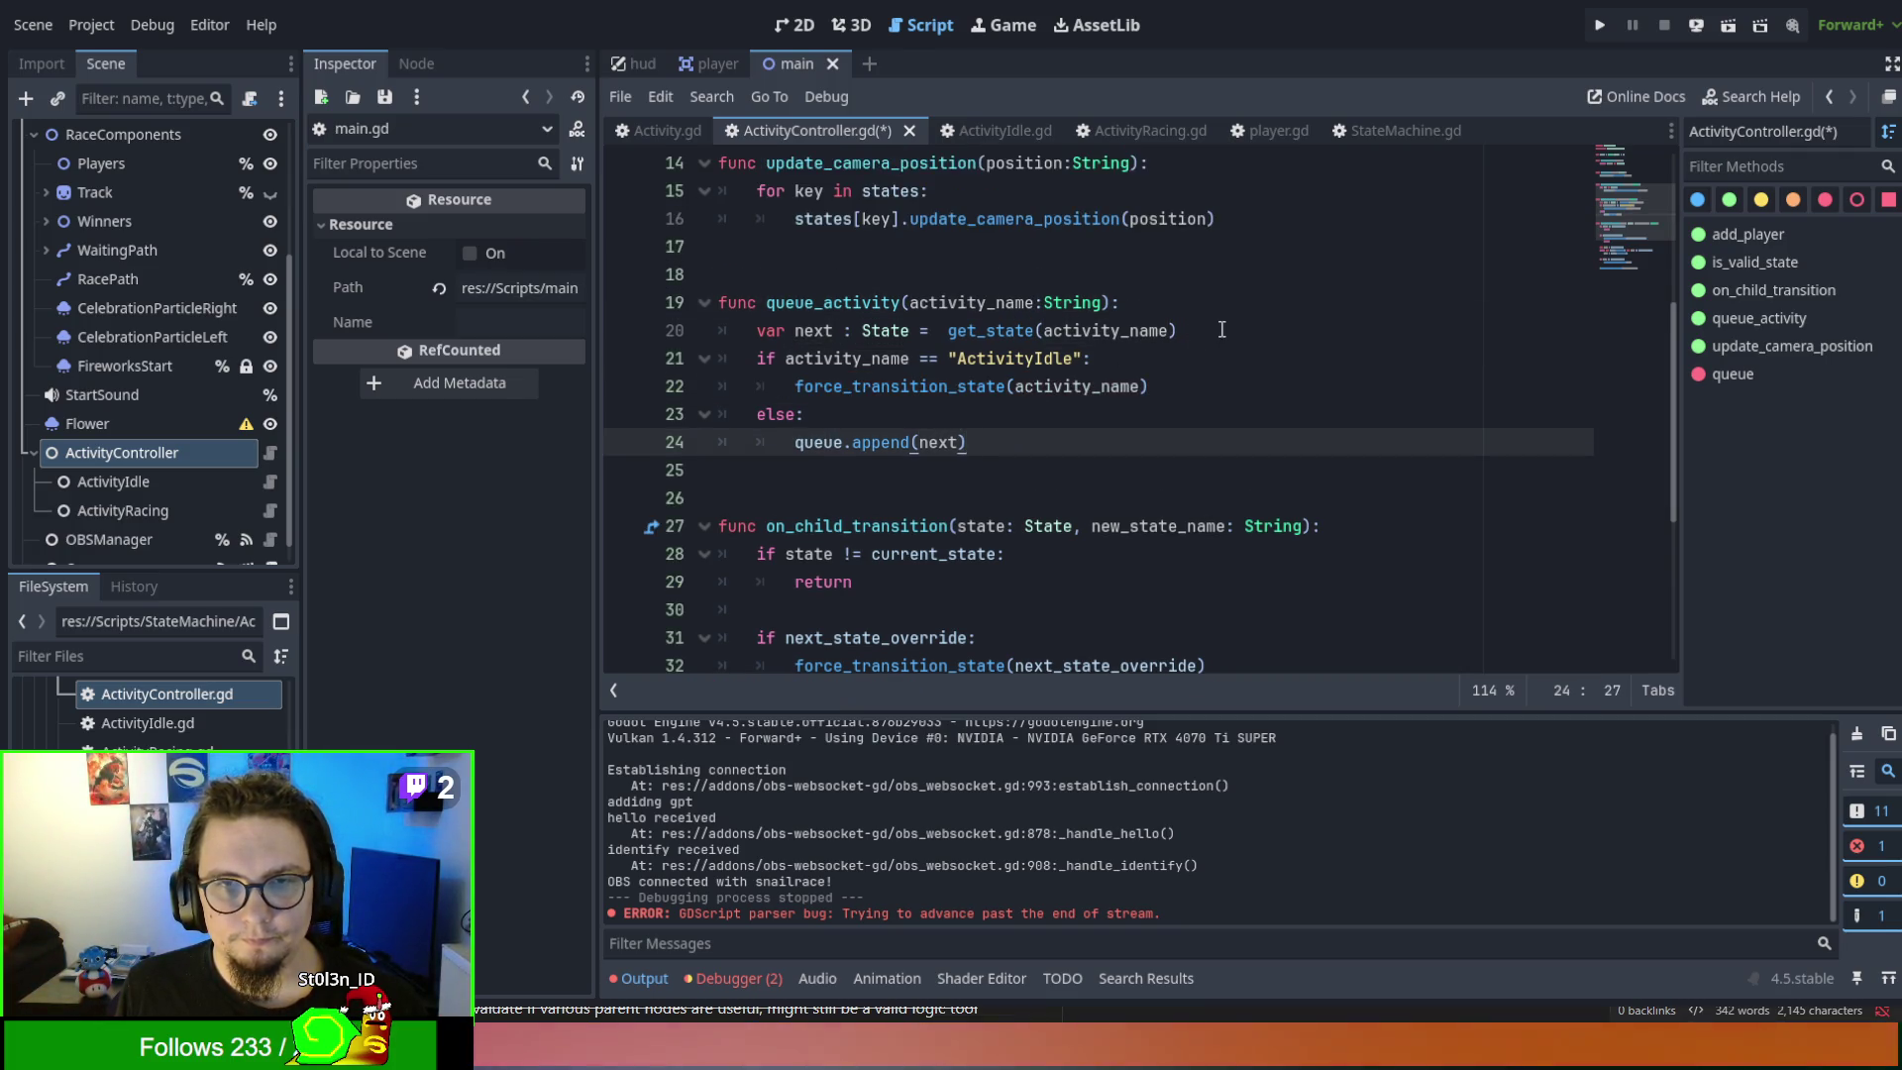
Inline get_state(activity_name) into queue.append, delete the var next line, and save.
left_click_drag(1121, 302, 1178, 330)
key("BackSpace")
left_click(1178, 397)
key("ctrl+v")
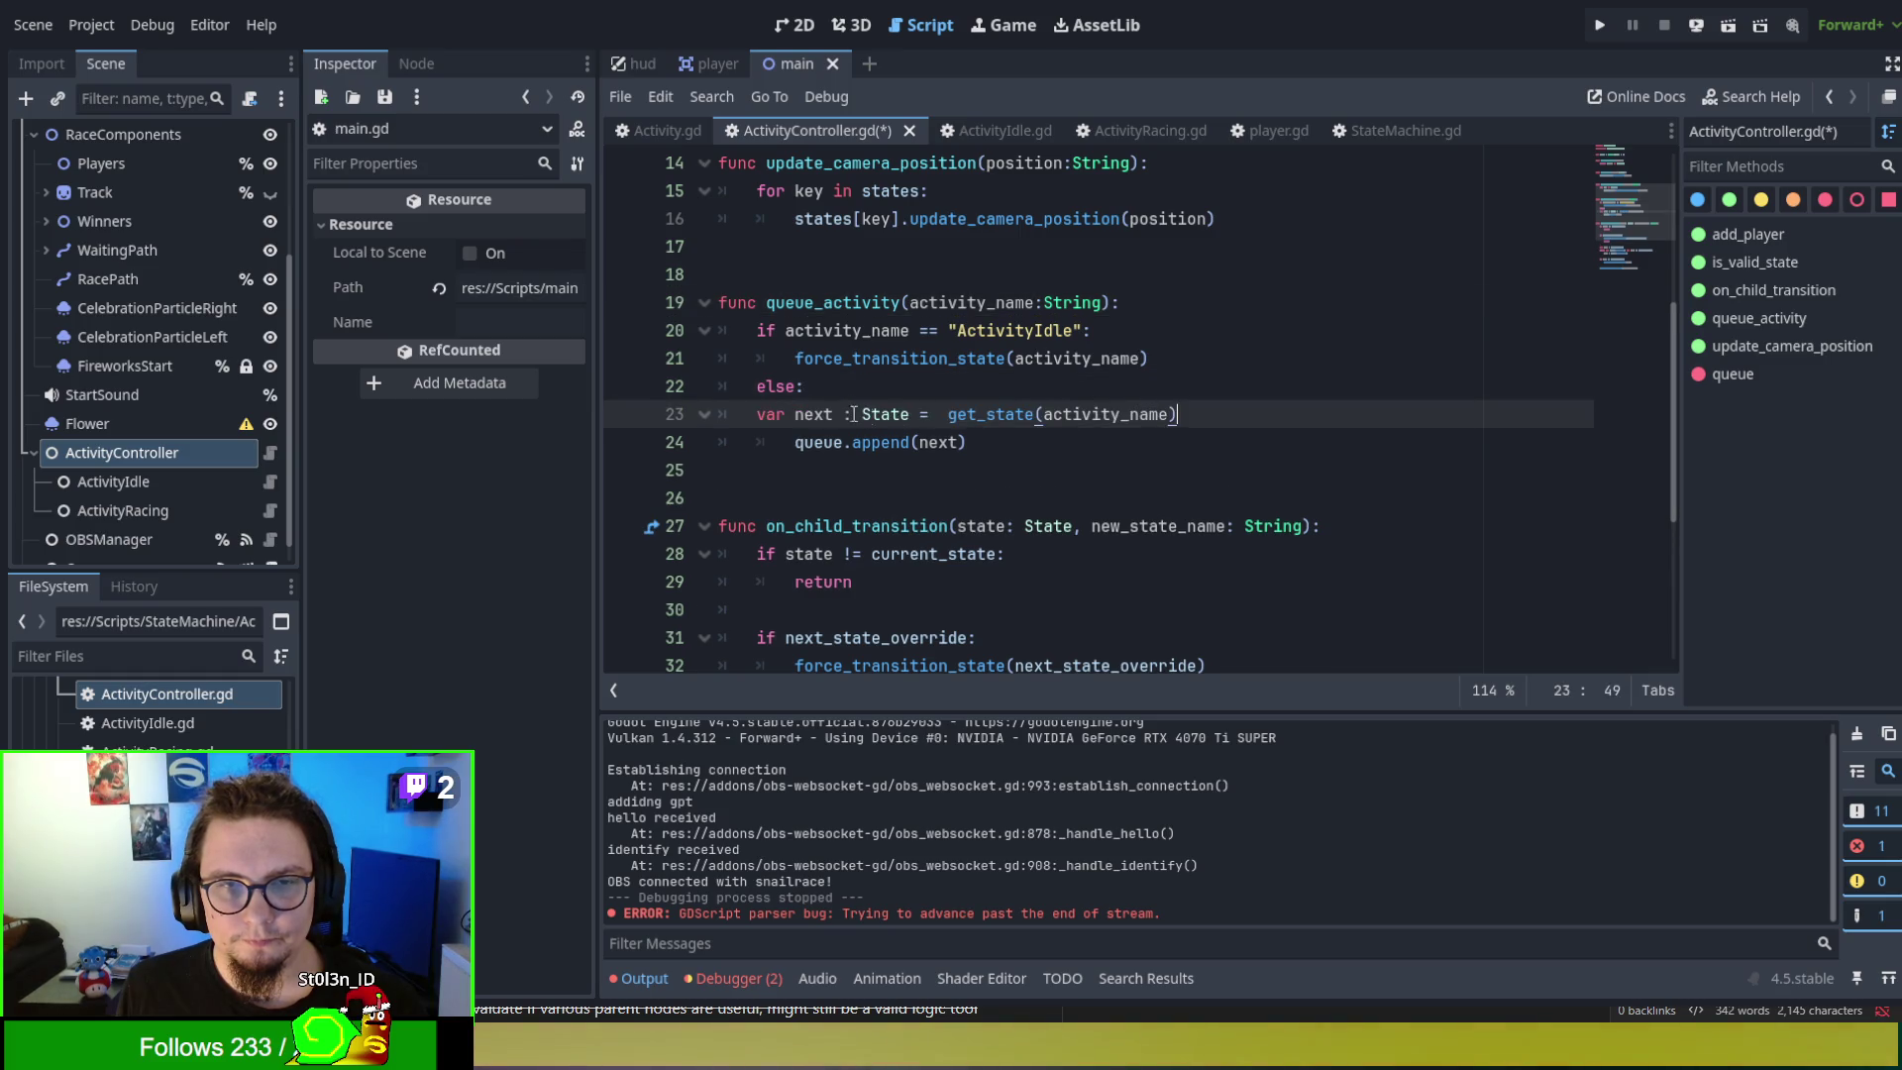
left_click(1151, 440)
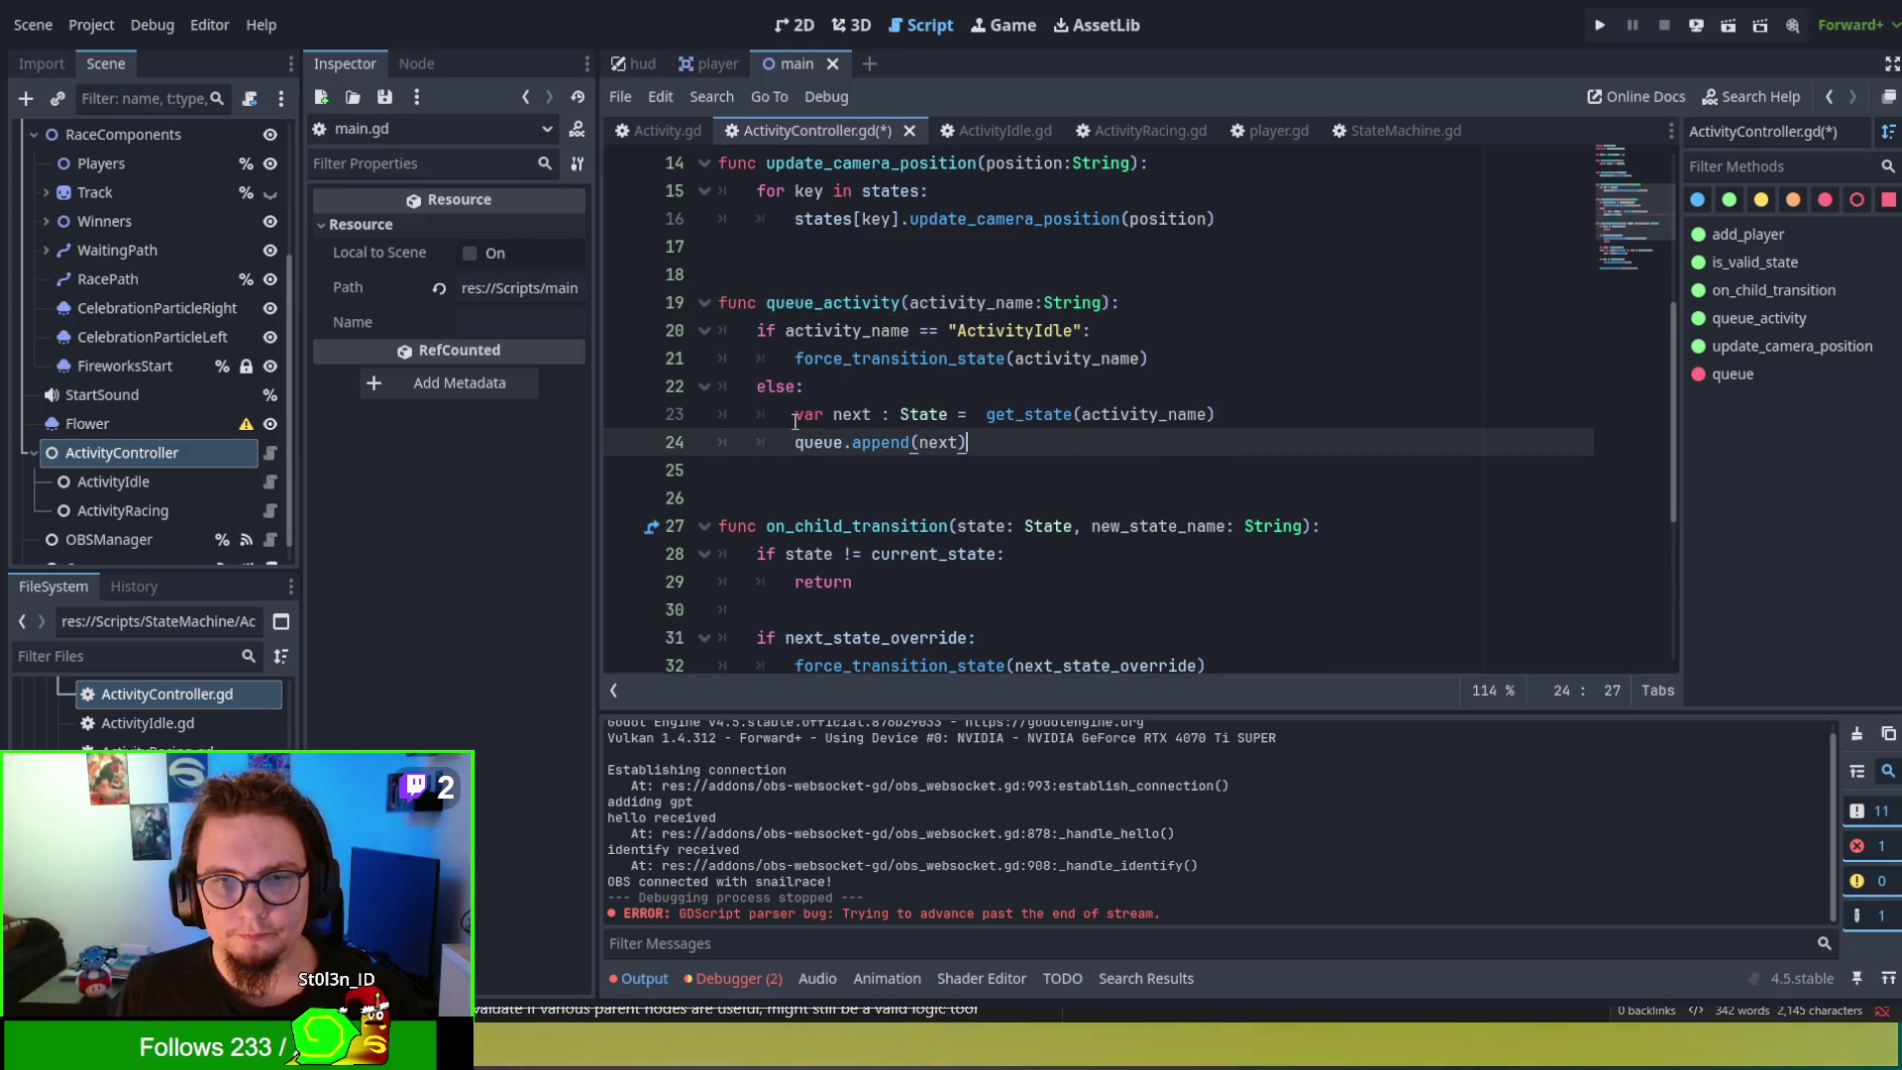
left_click_drag(986, 415, 1215, 414)
key("ctrl+c")
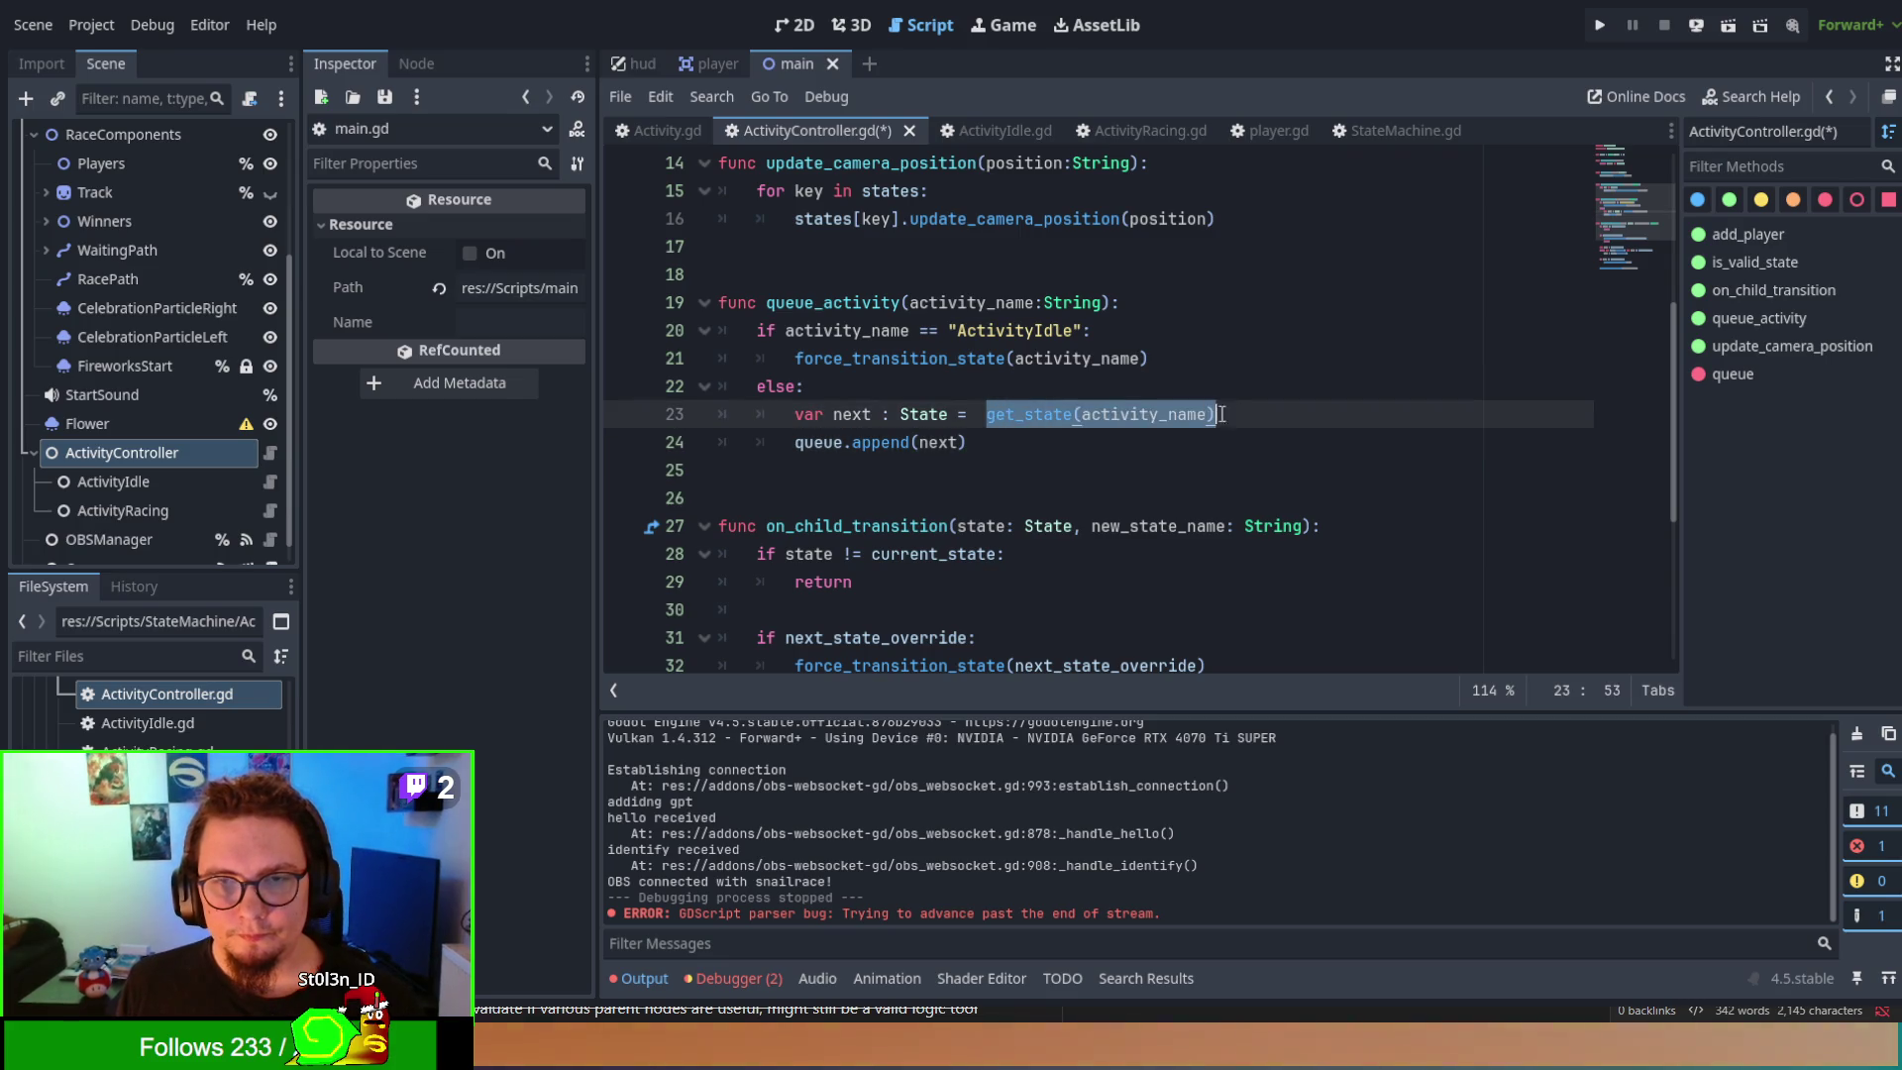
key("BackSpace")
double_click(940, 442)
key("ctrl+v")
key("Up")
key("ctrl+shift+k")
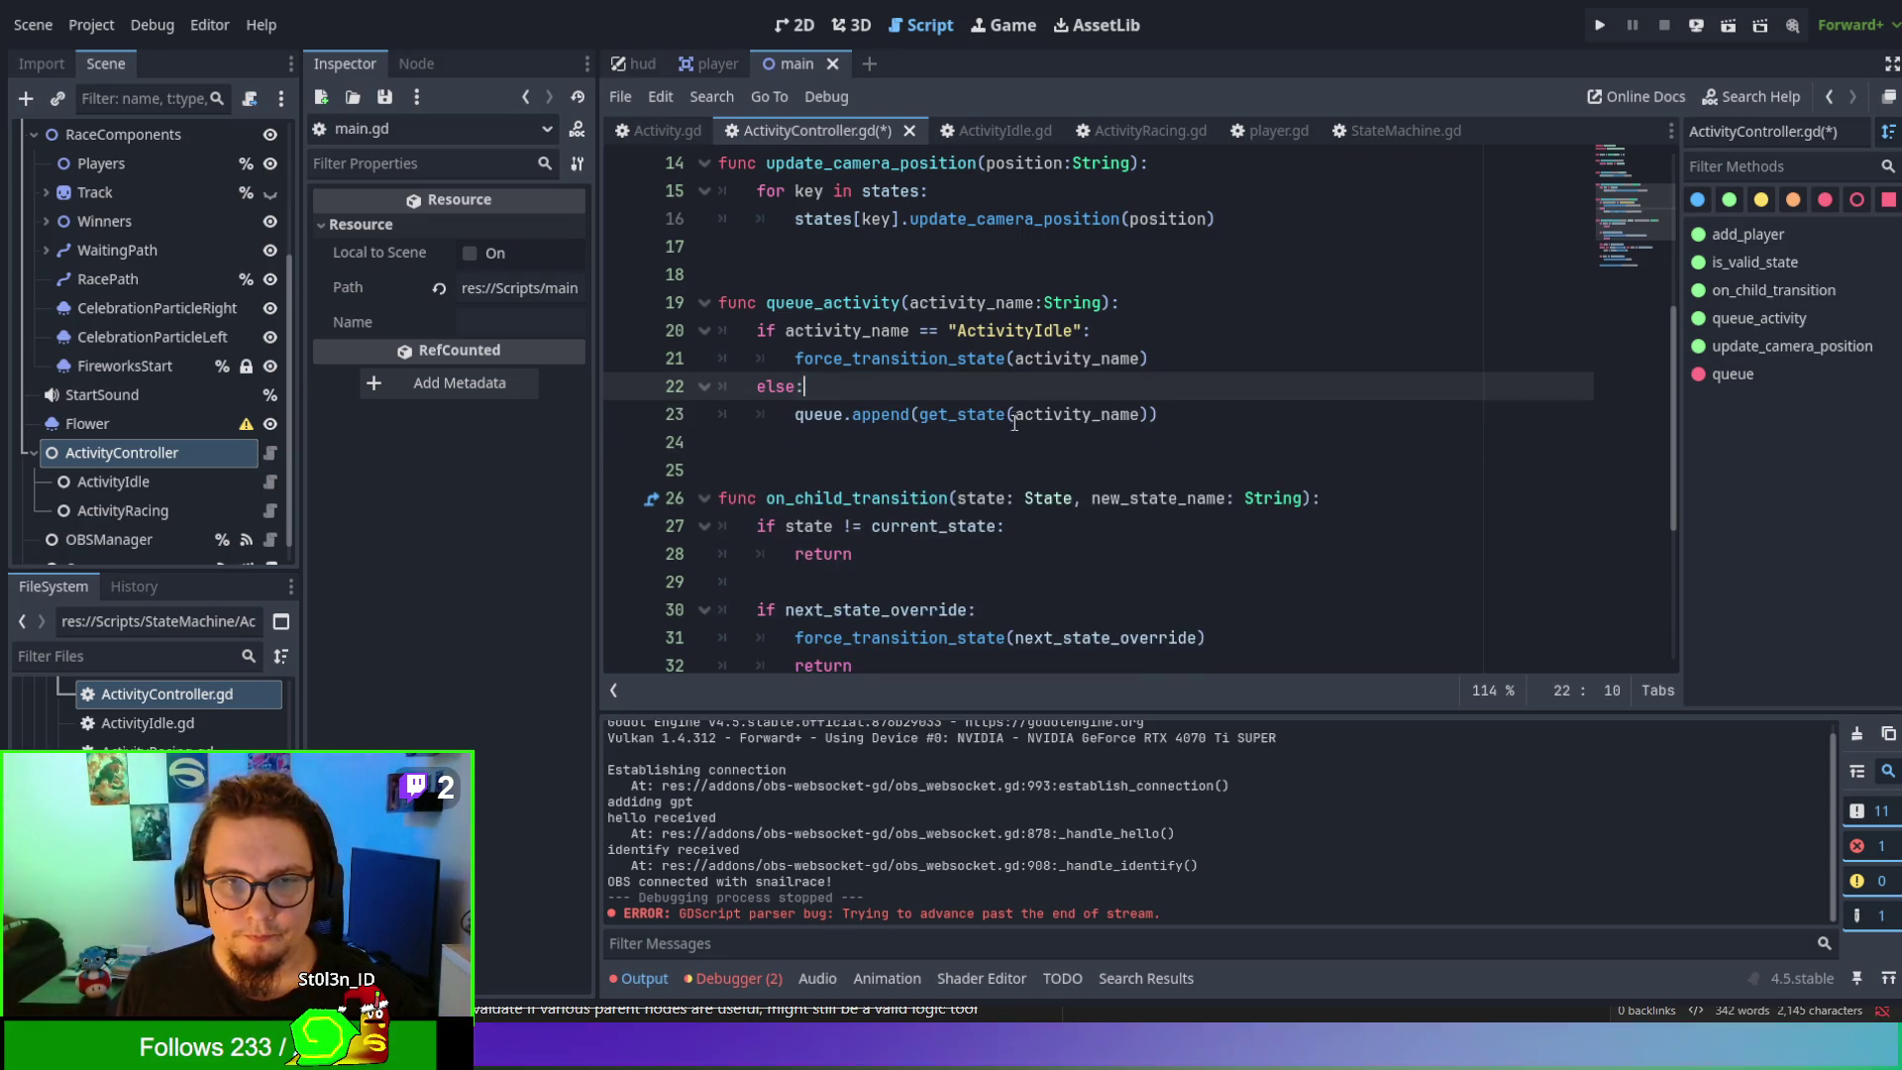
left_click(1011, 455)
key("ctrl+s")
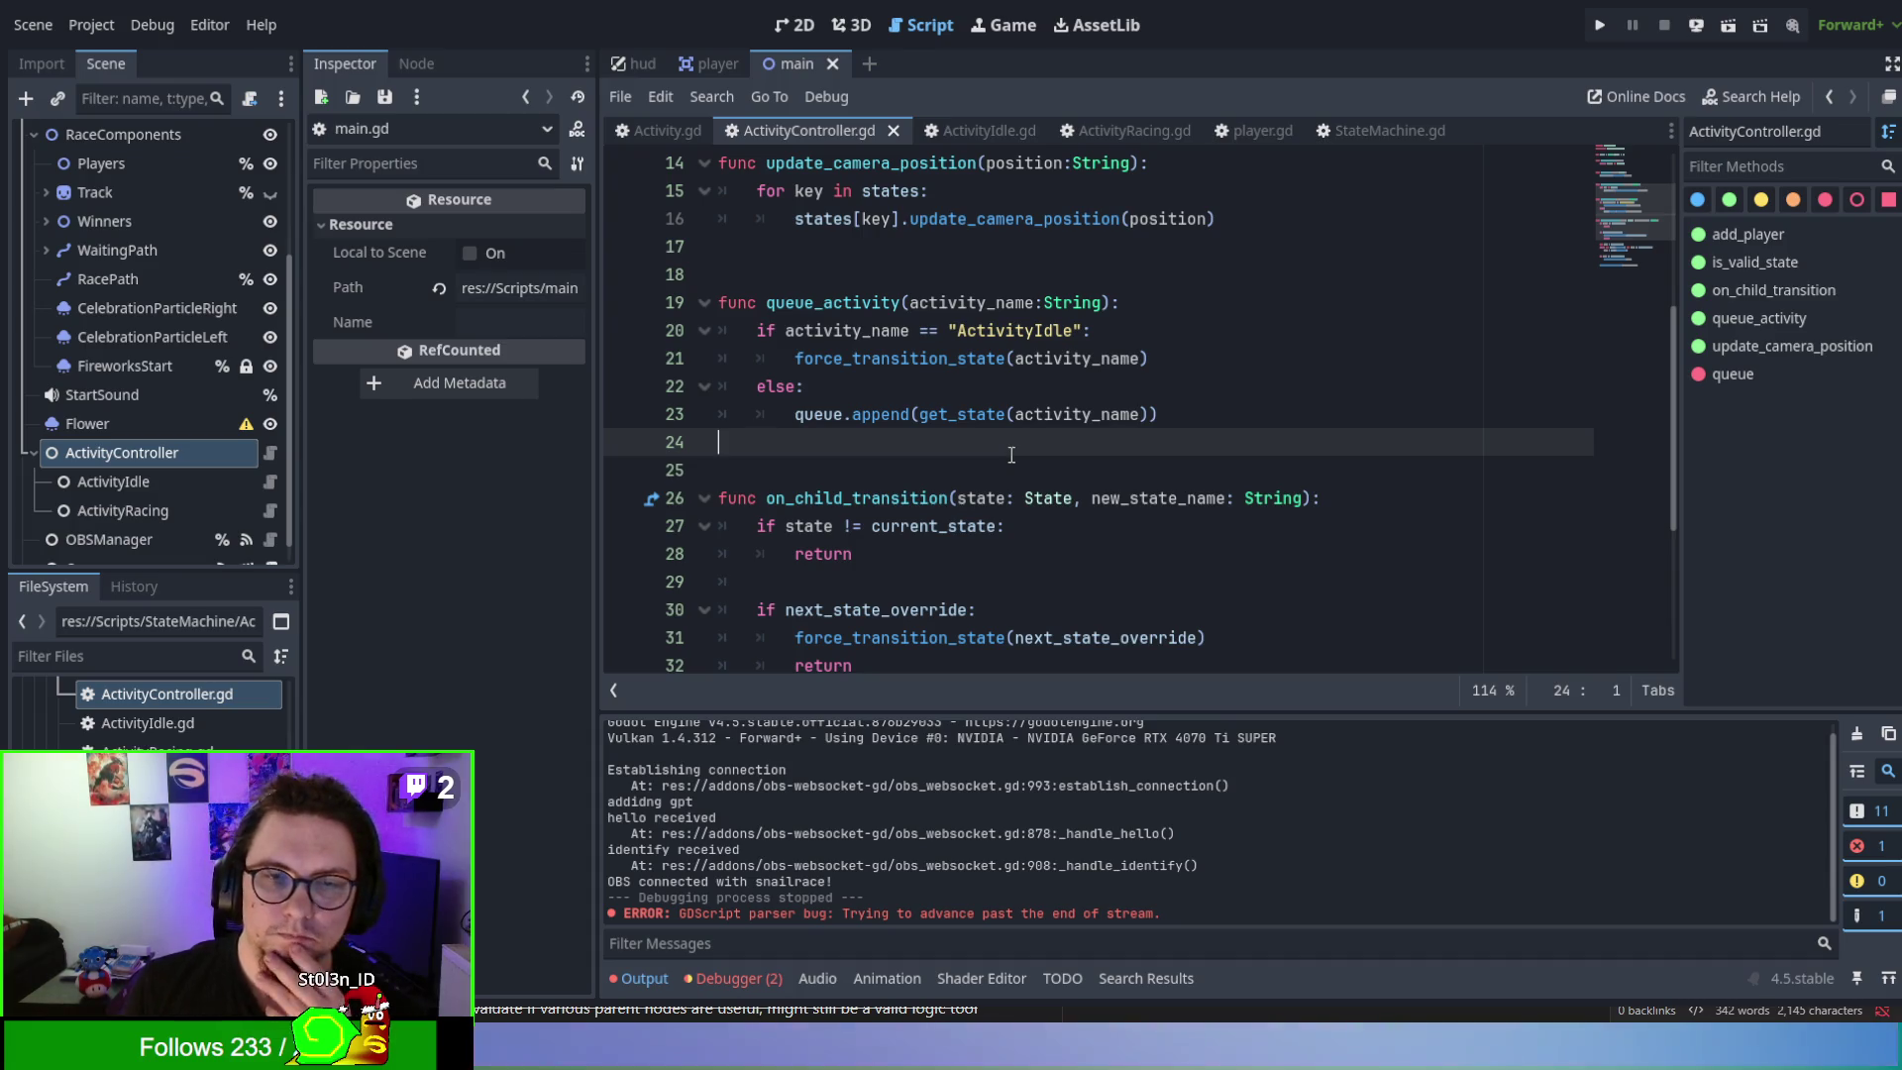
scroll(1012, 455, "down", 3)
scroll(1005, 449, "up", 2)
scroll(1004, 448, "up", 1)
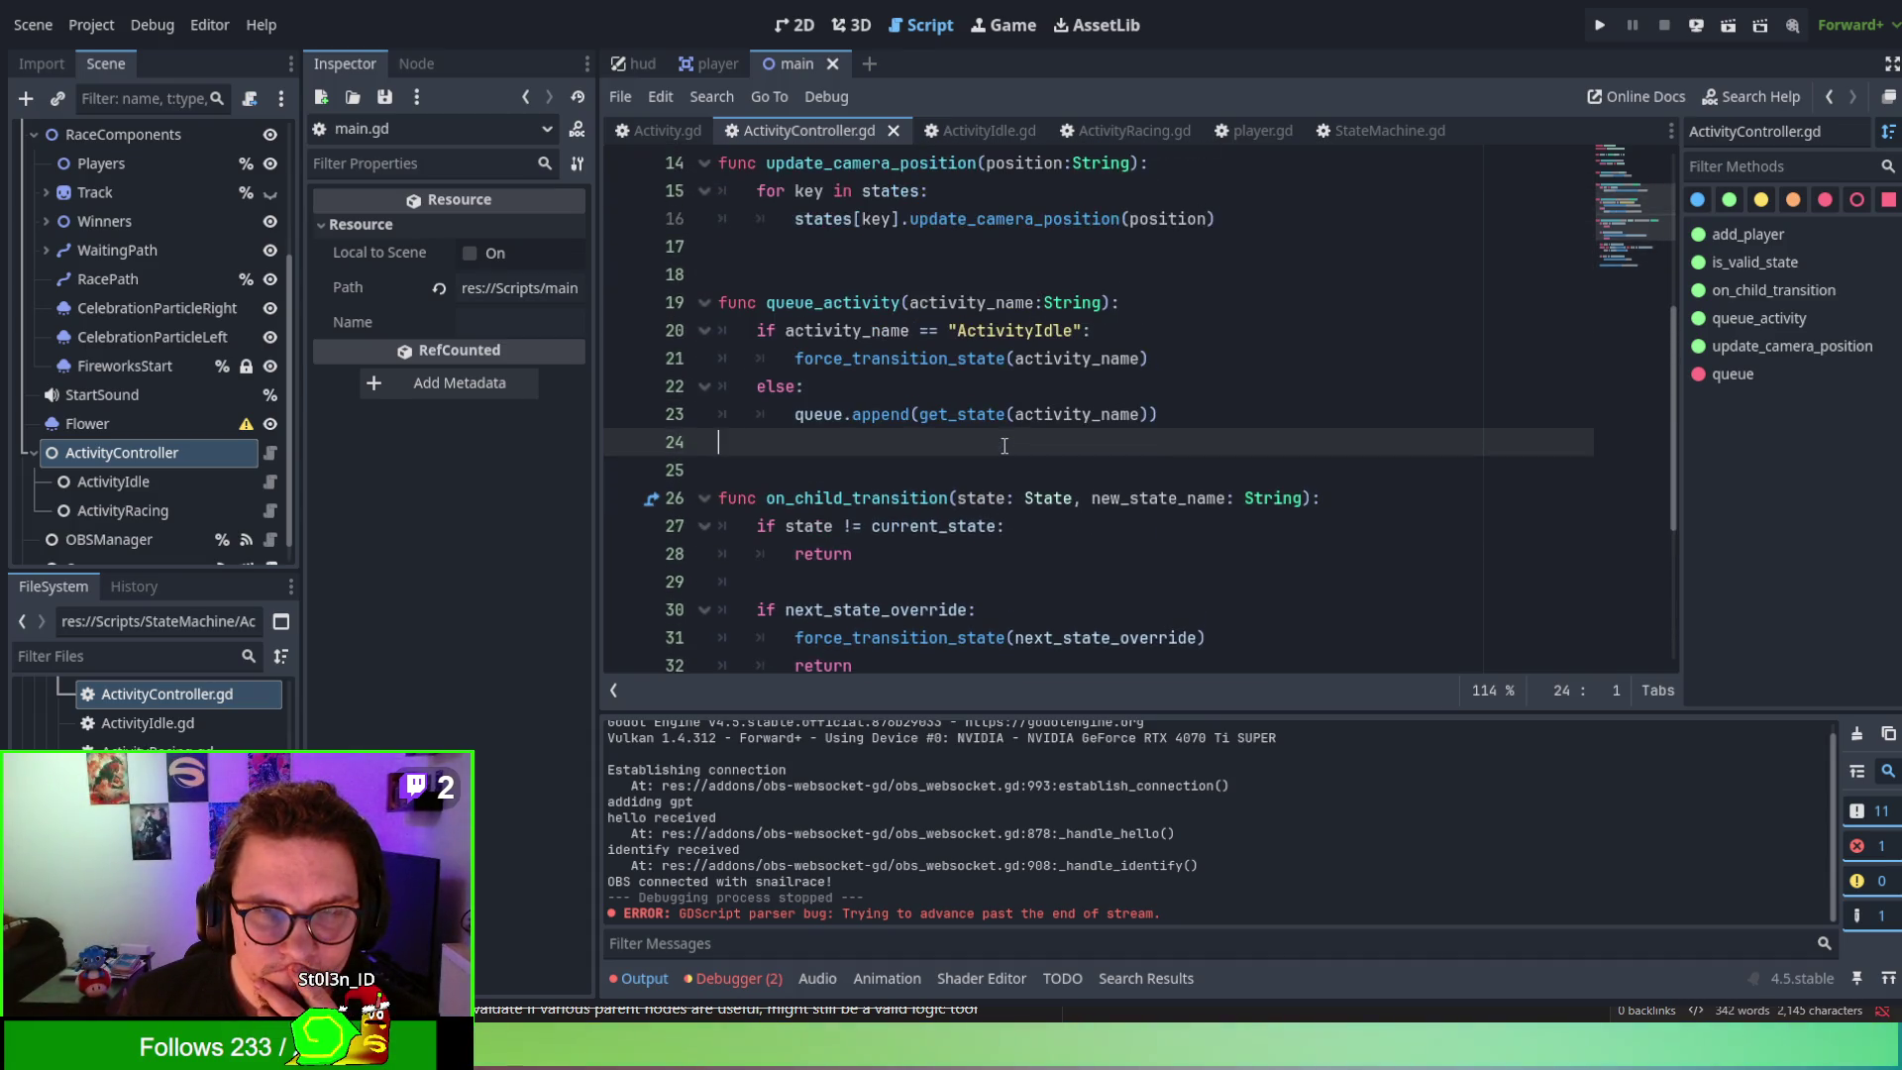
scroll(1004, 447, "down", 3)
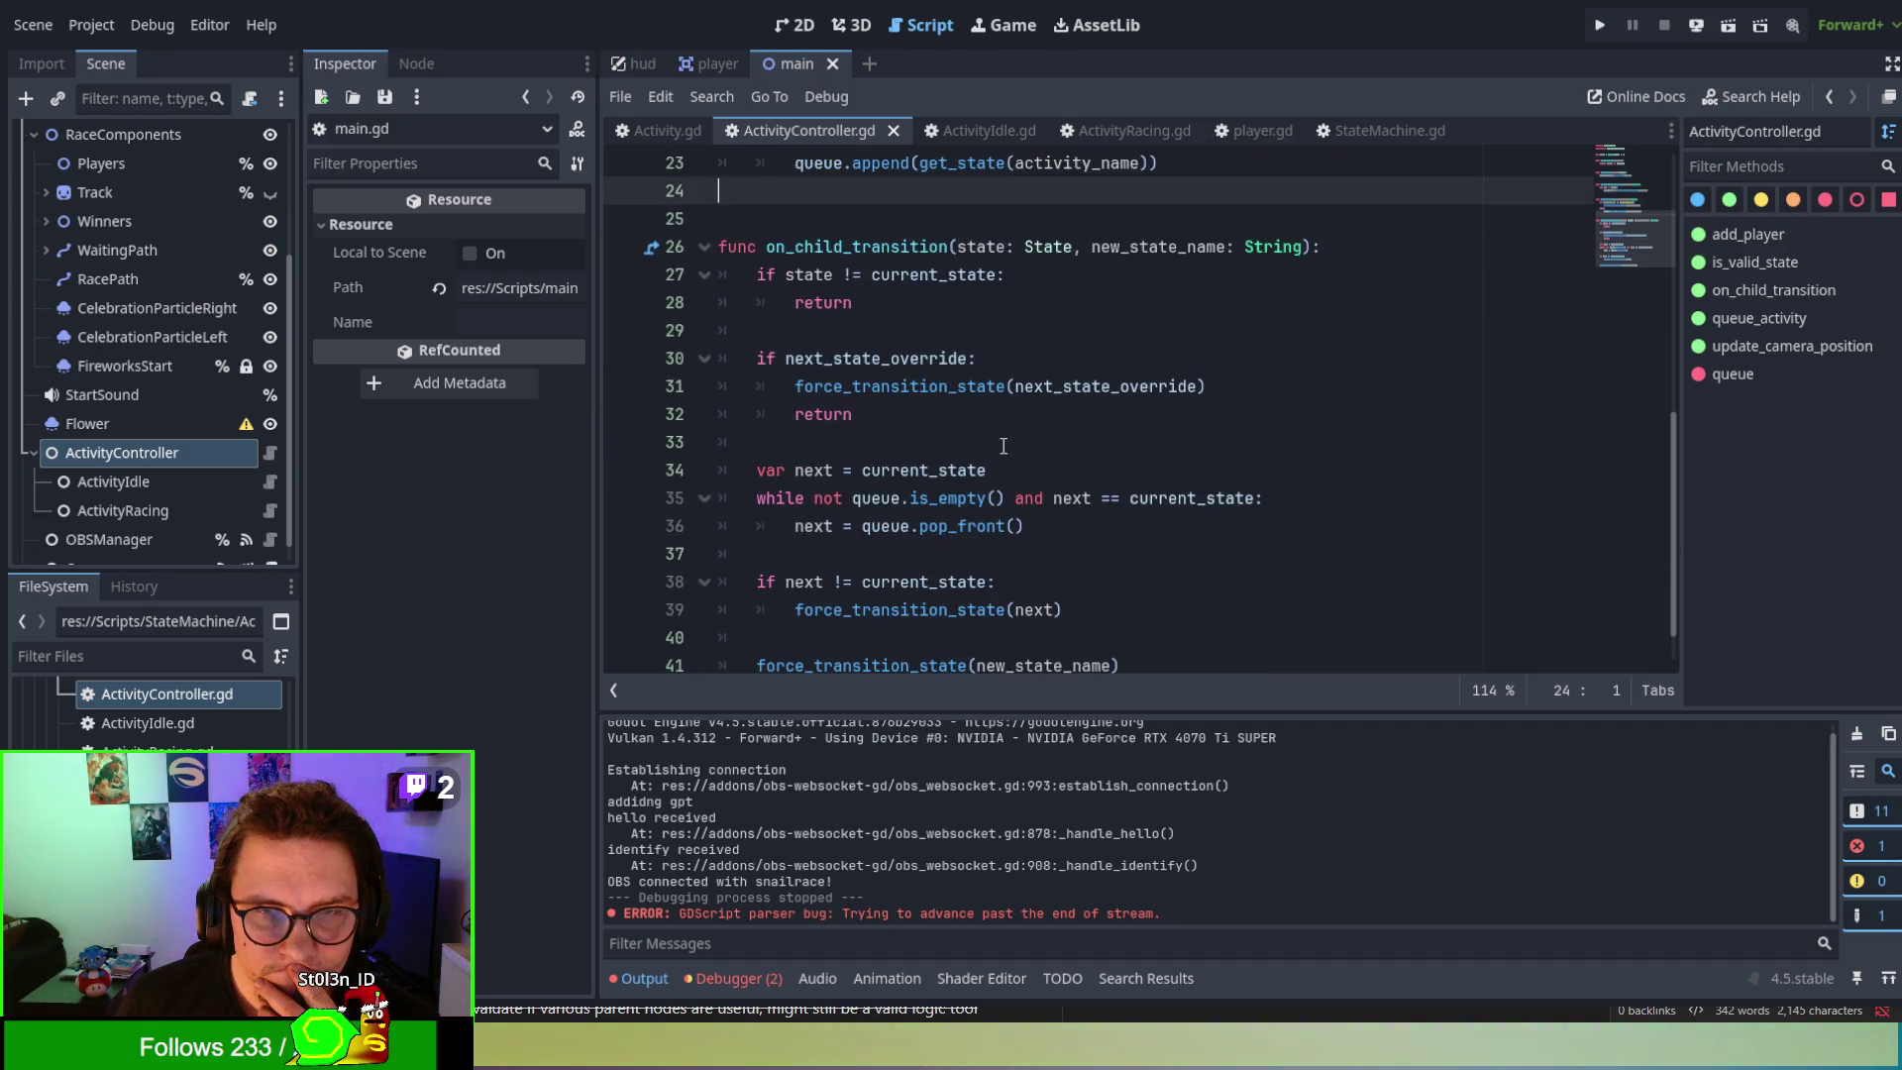
scroll(1002, 445, "down", 1)
scroll(1003, 445, "up", 4)
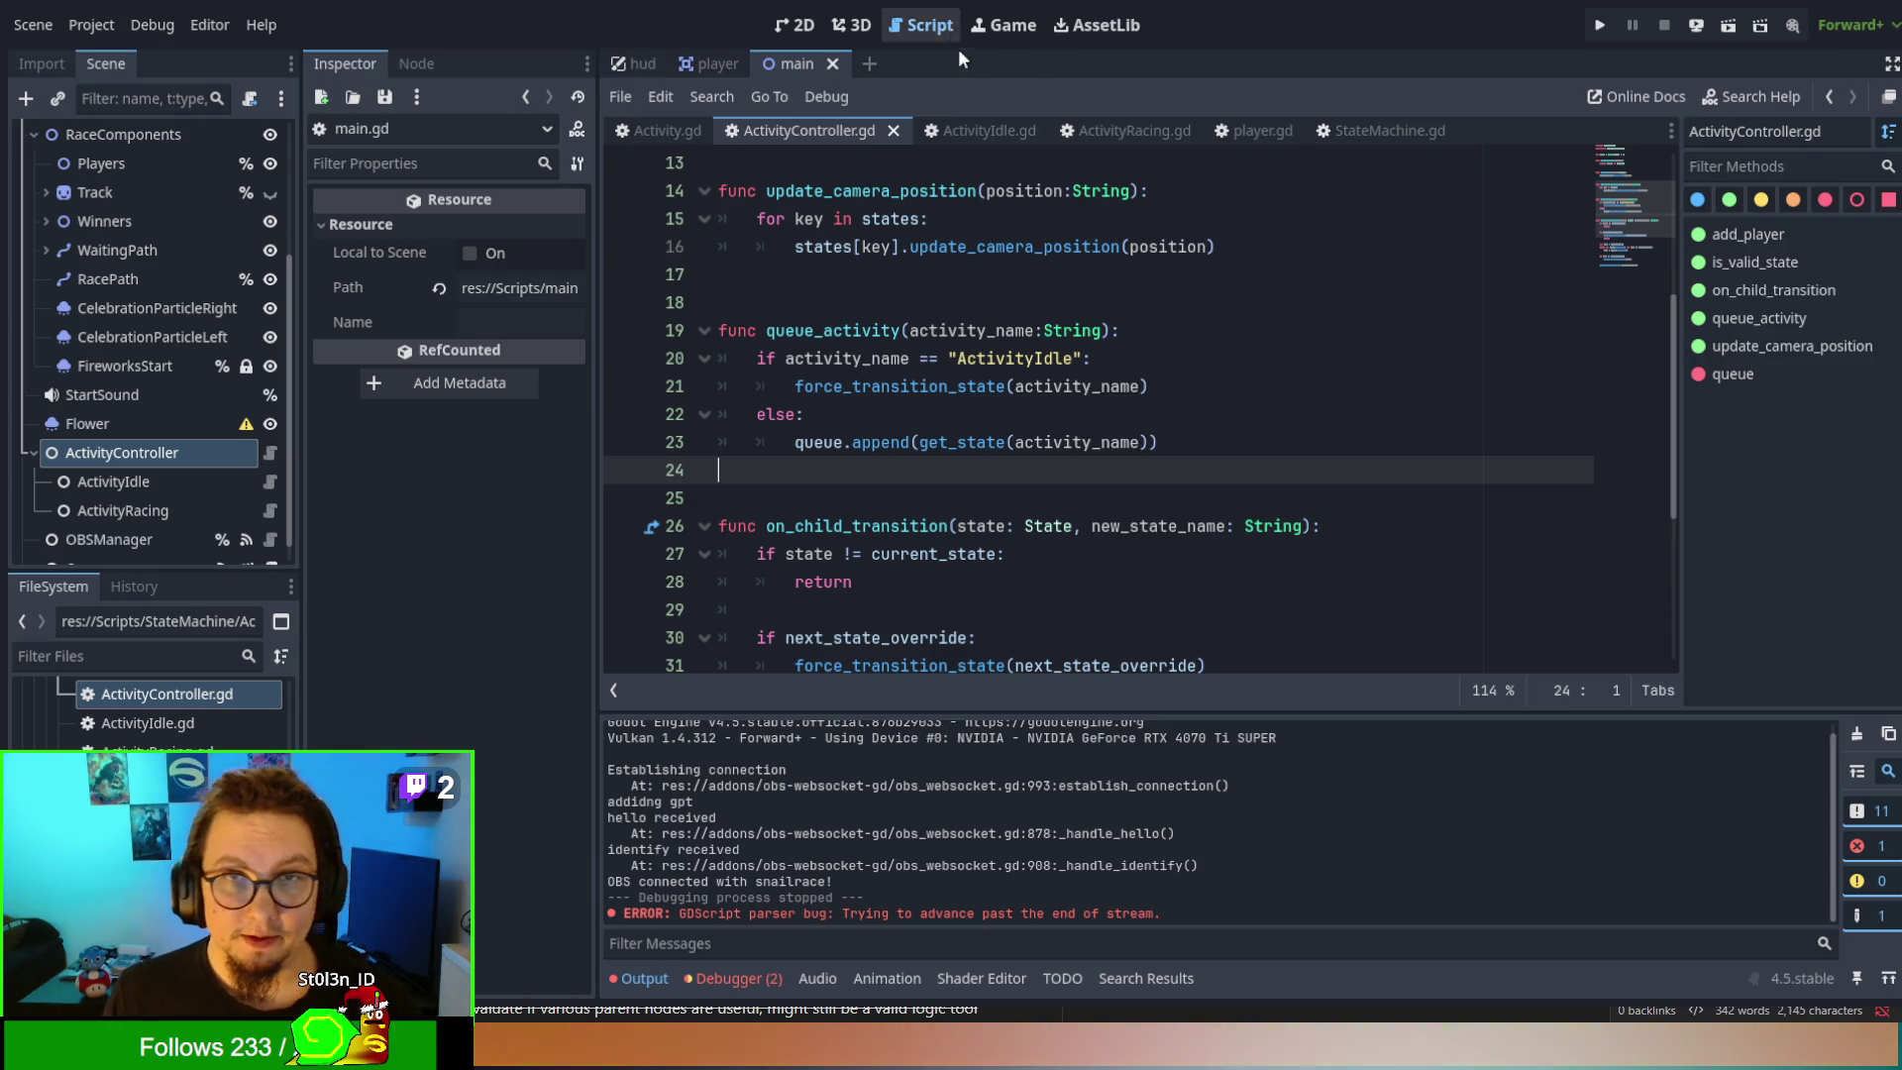
left_click(973, 135)
Glance at ActivityRacing.gd, then switch to ActivityIdle.gd and scroll to its top.
left_click(1097, 135)
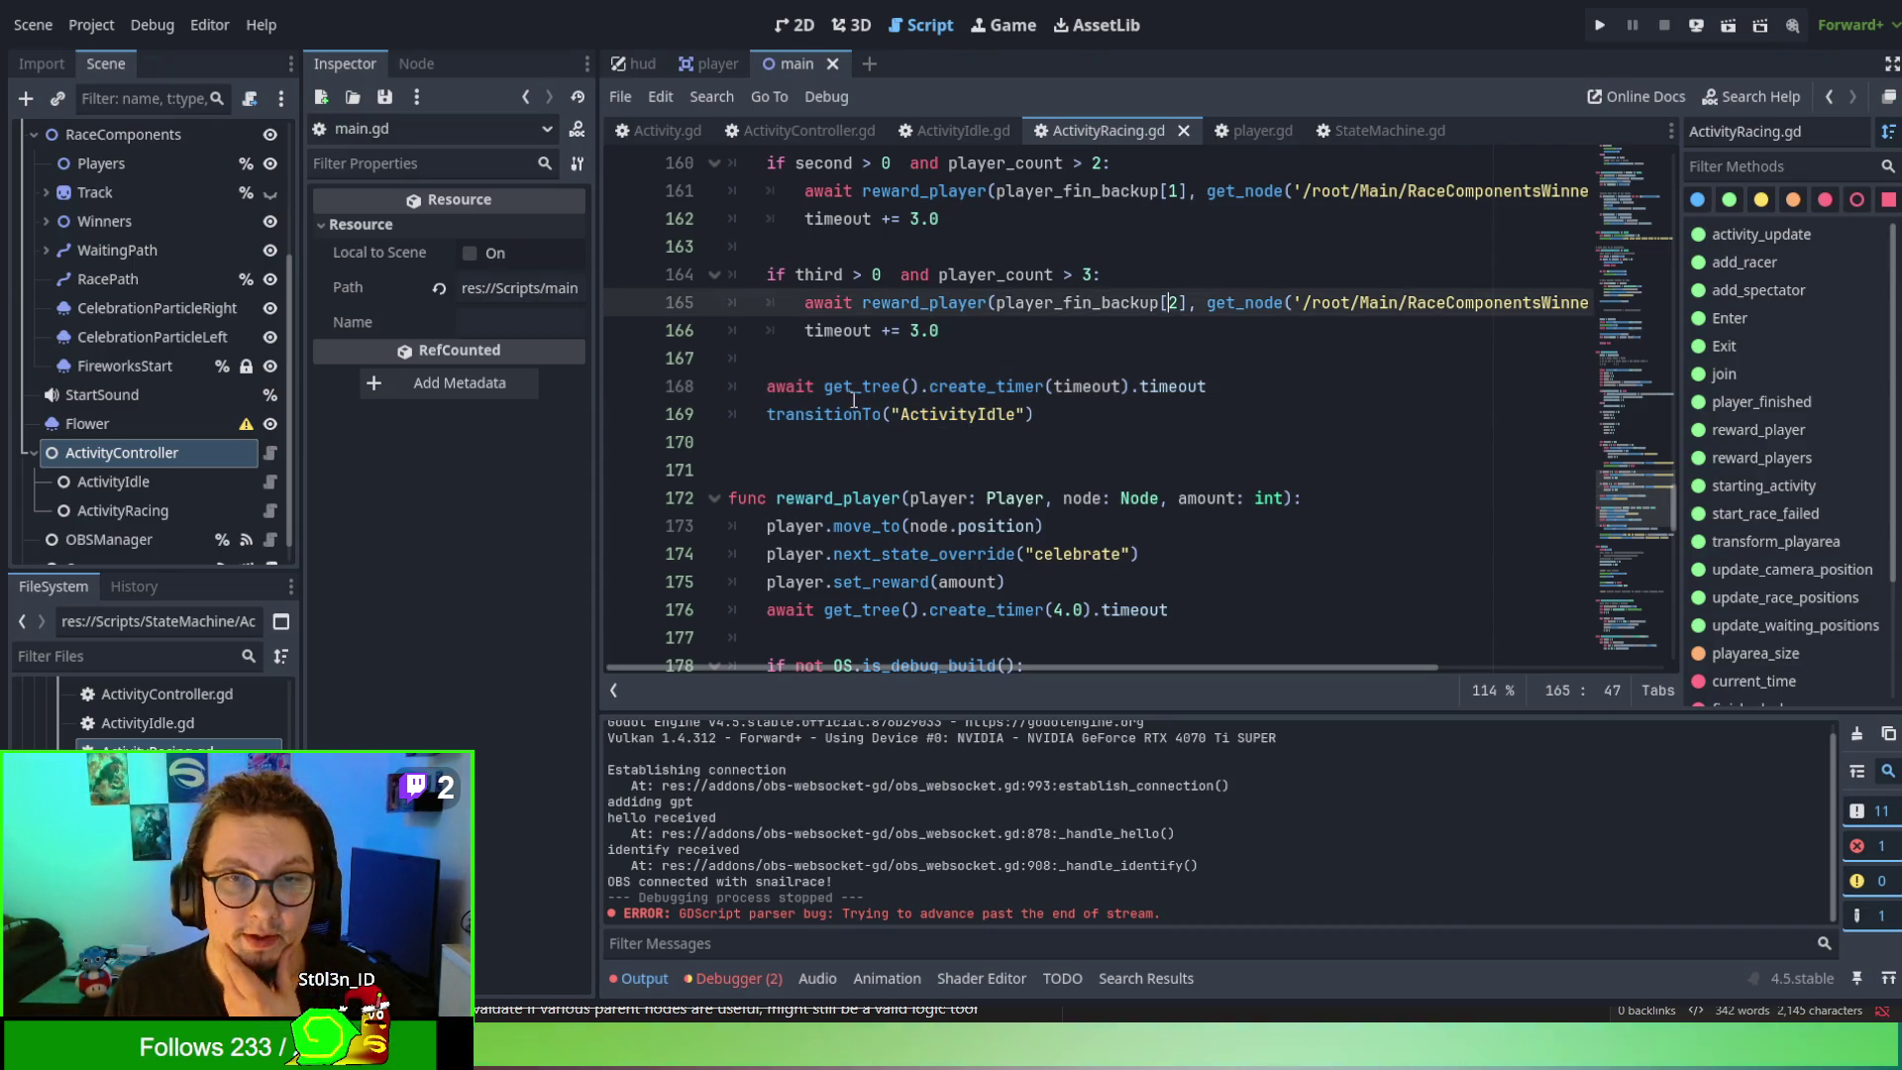
left_click(884, 364)
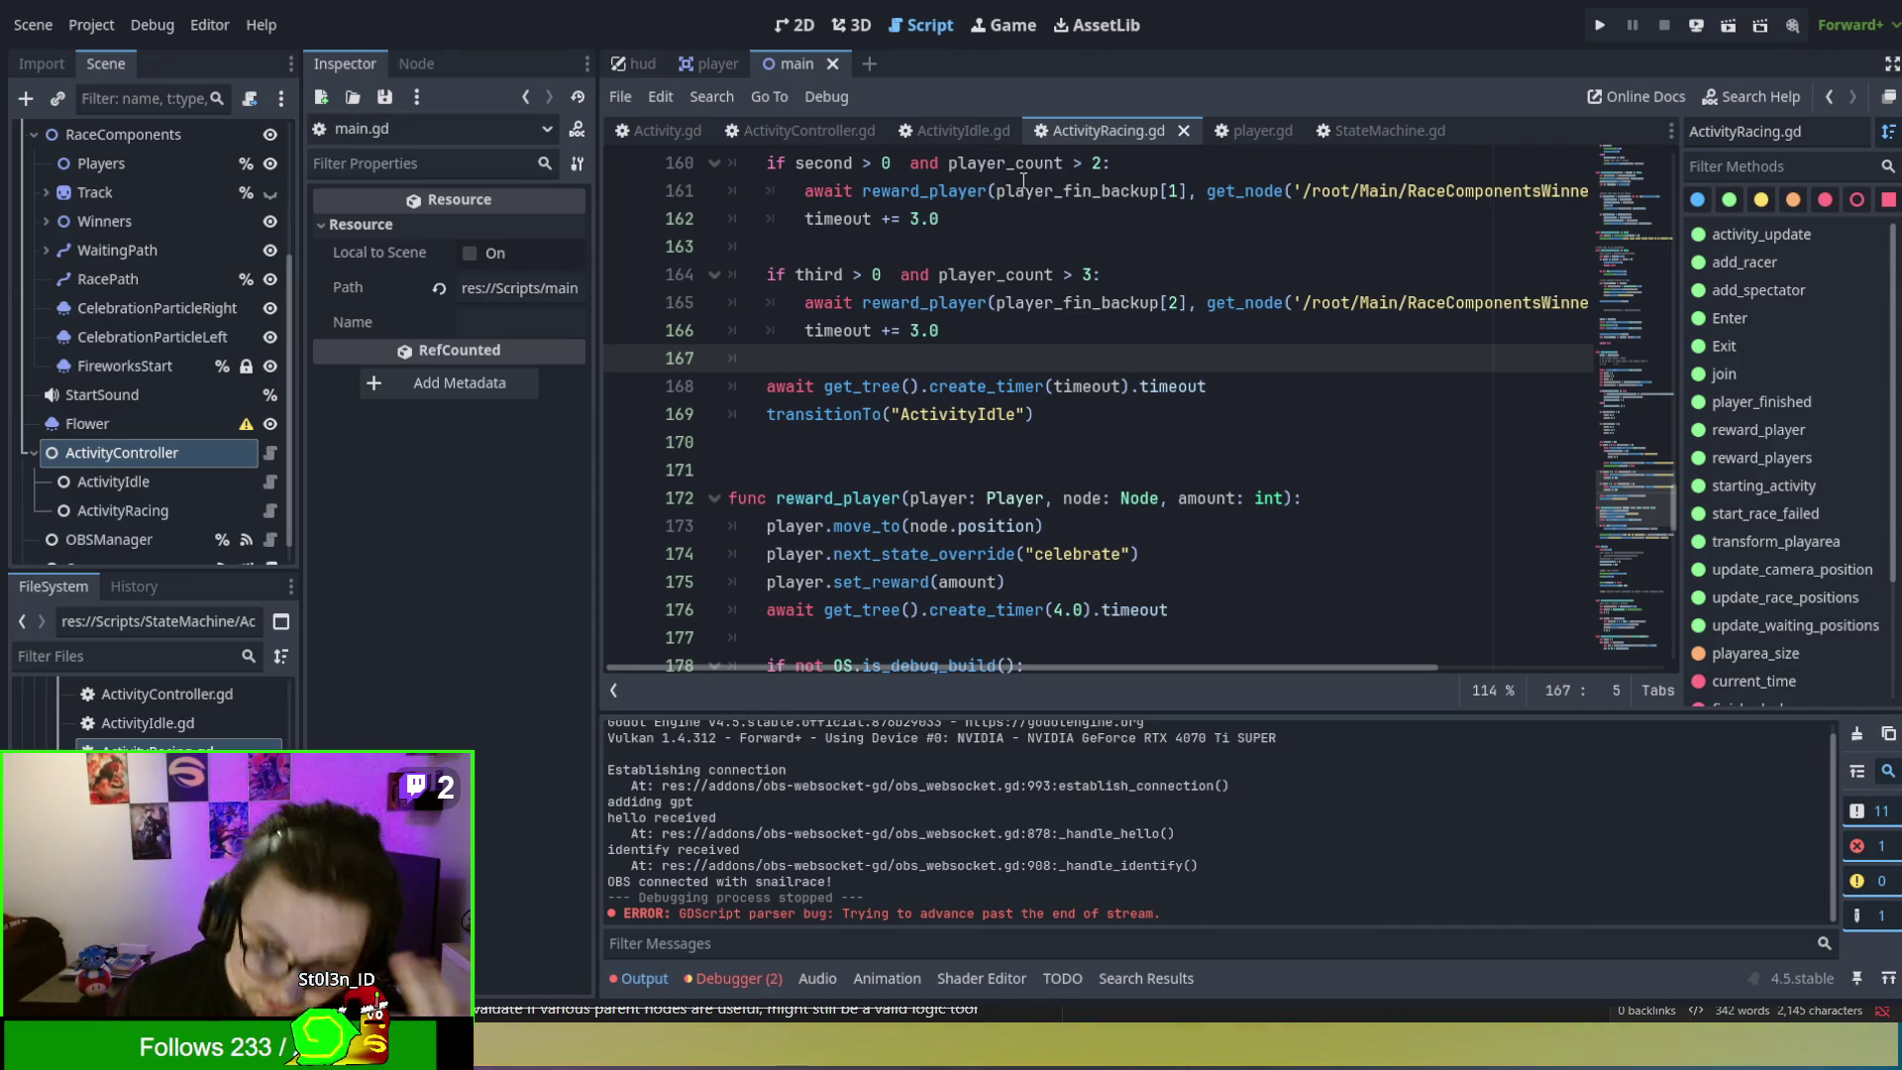
left_click(966, 129)
scroll(96, 741, "up", 2)
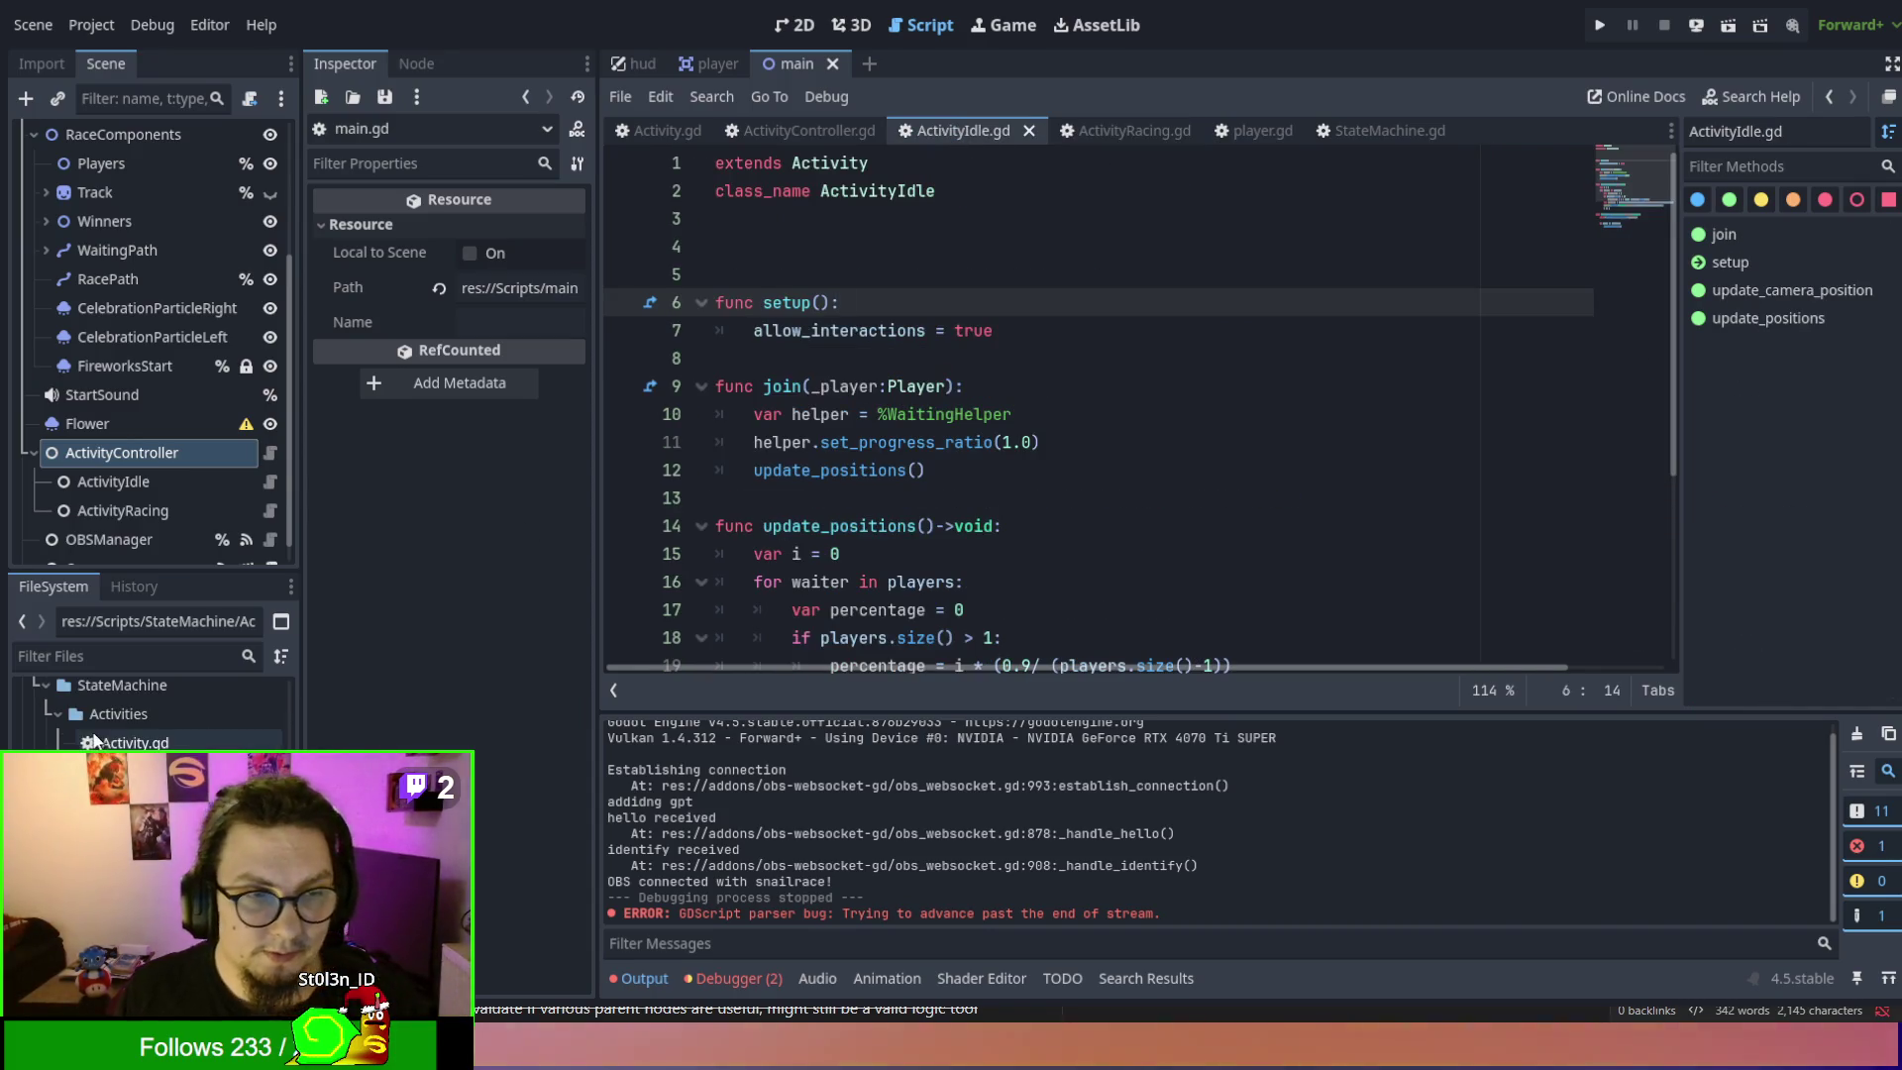
left_click(147, 712)
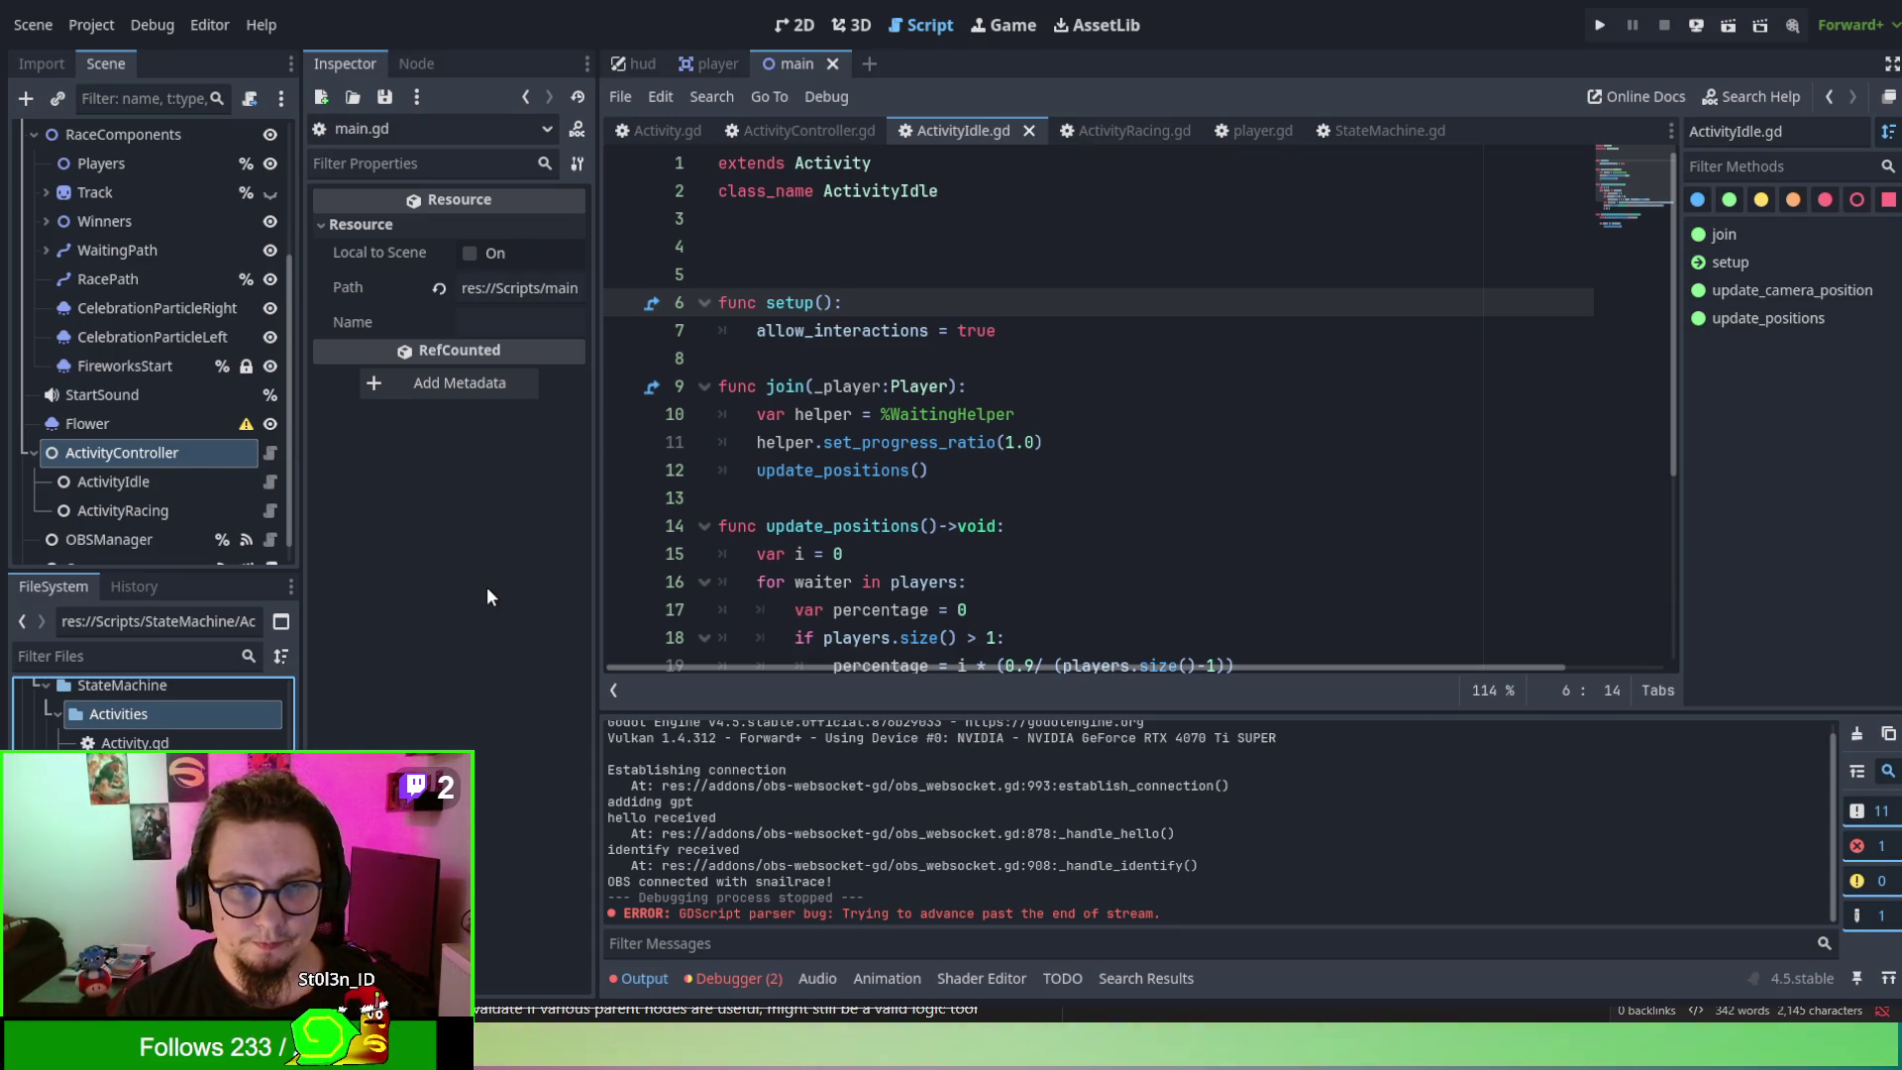
left_click(174, 742)
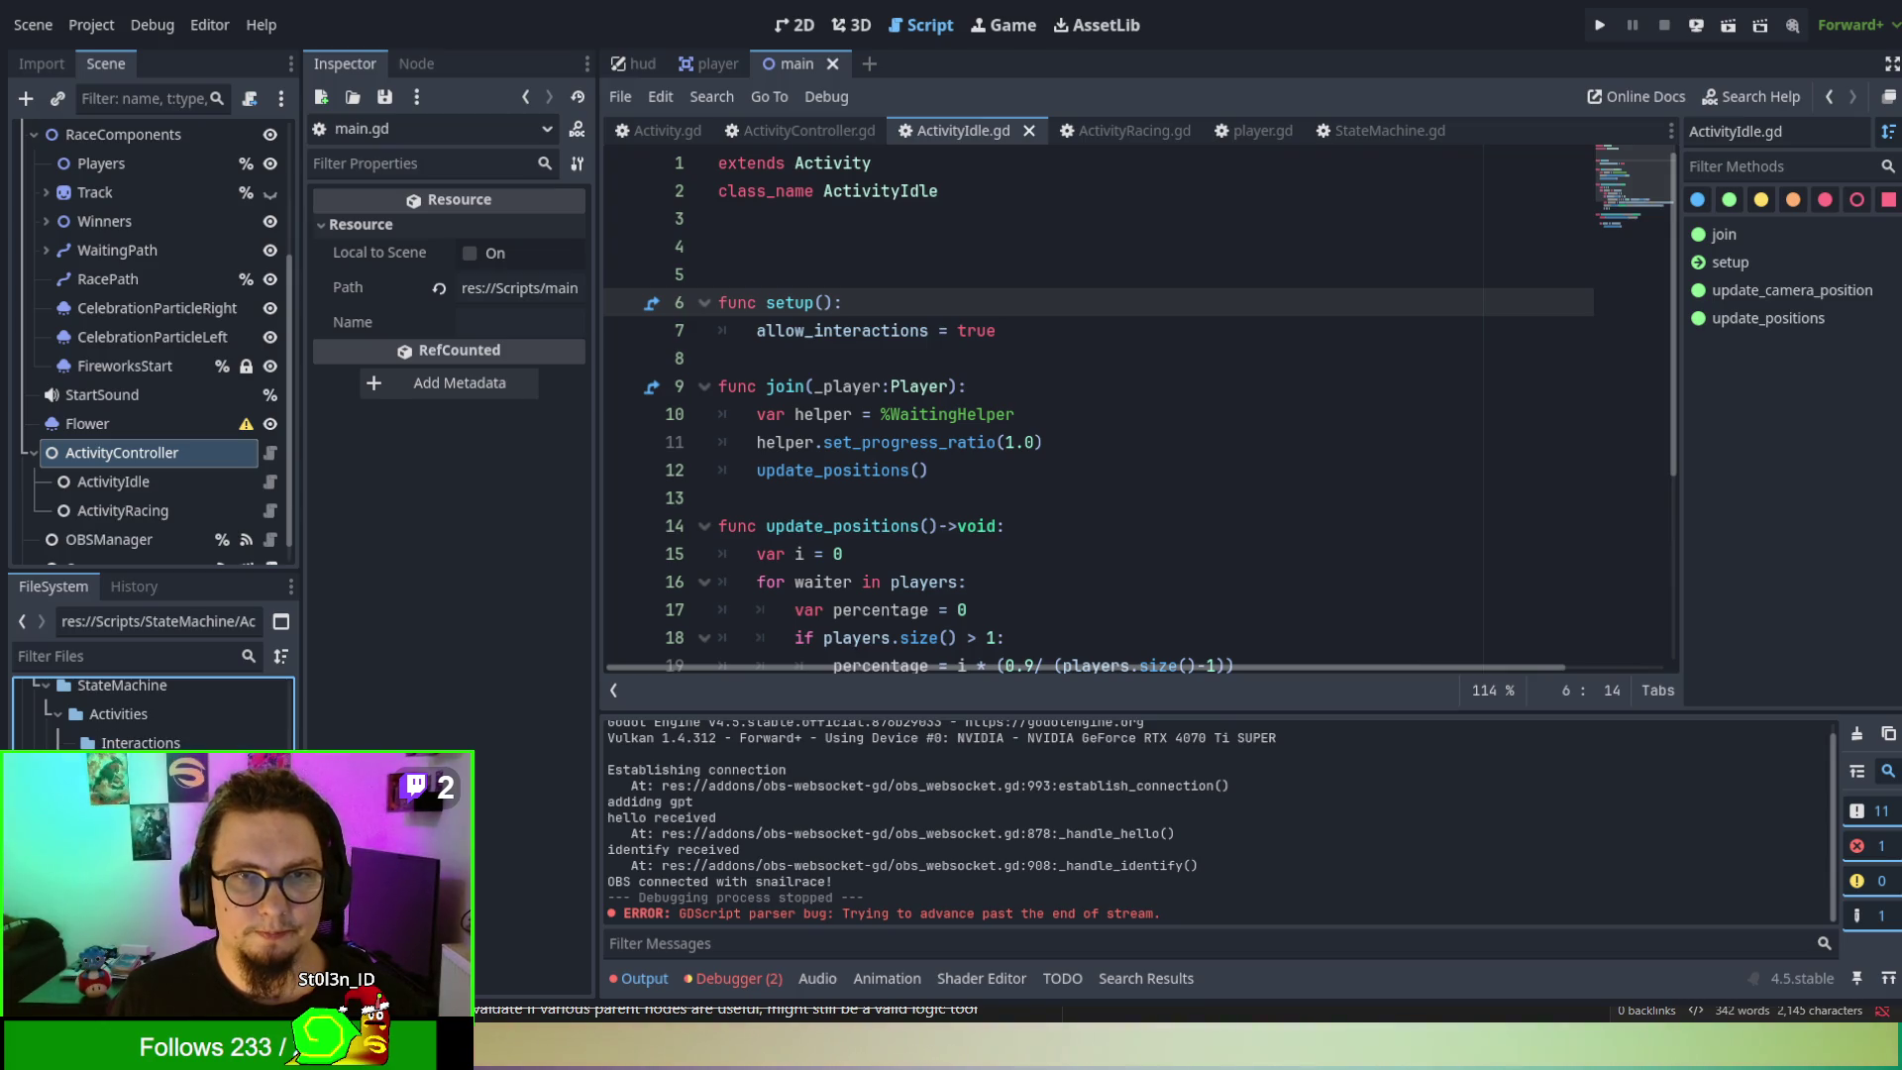
scroll(154, 714, "down", 5)
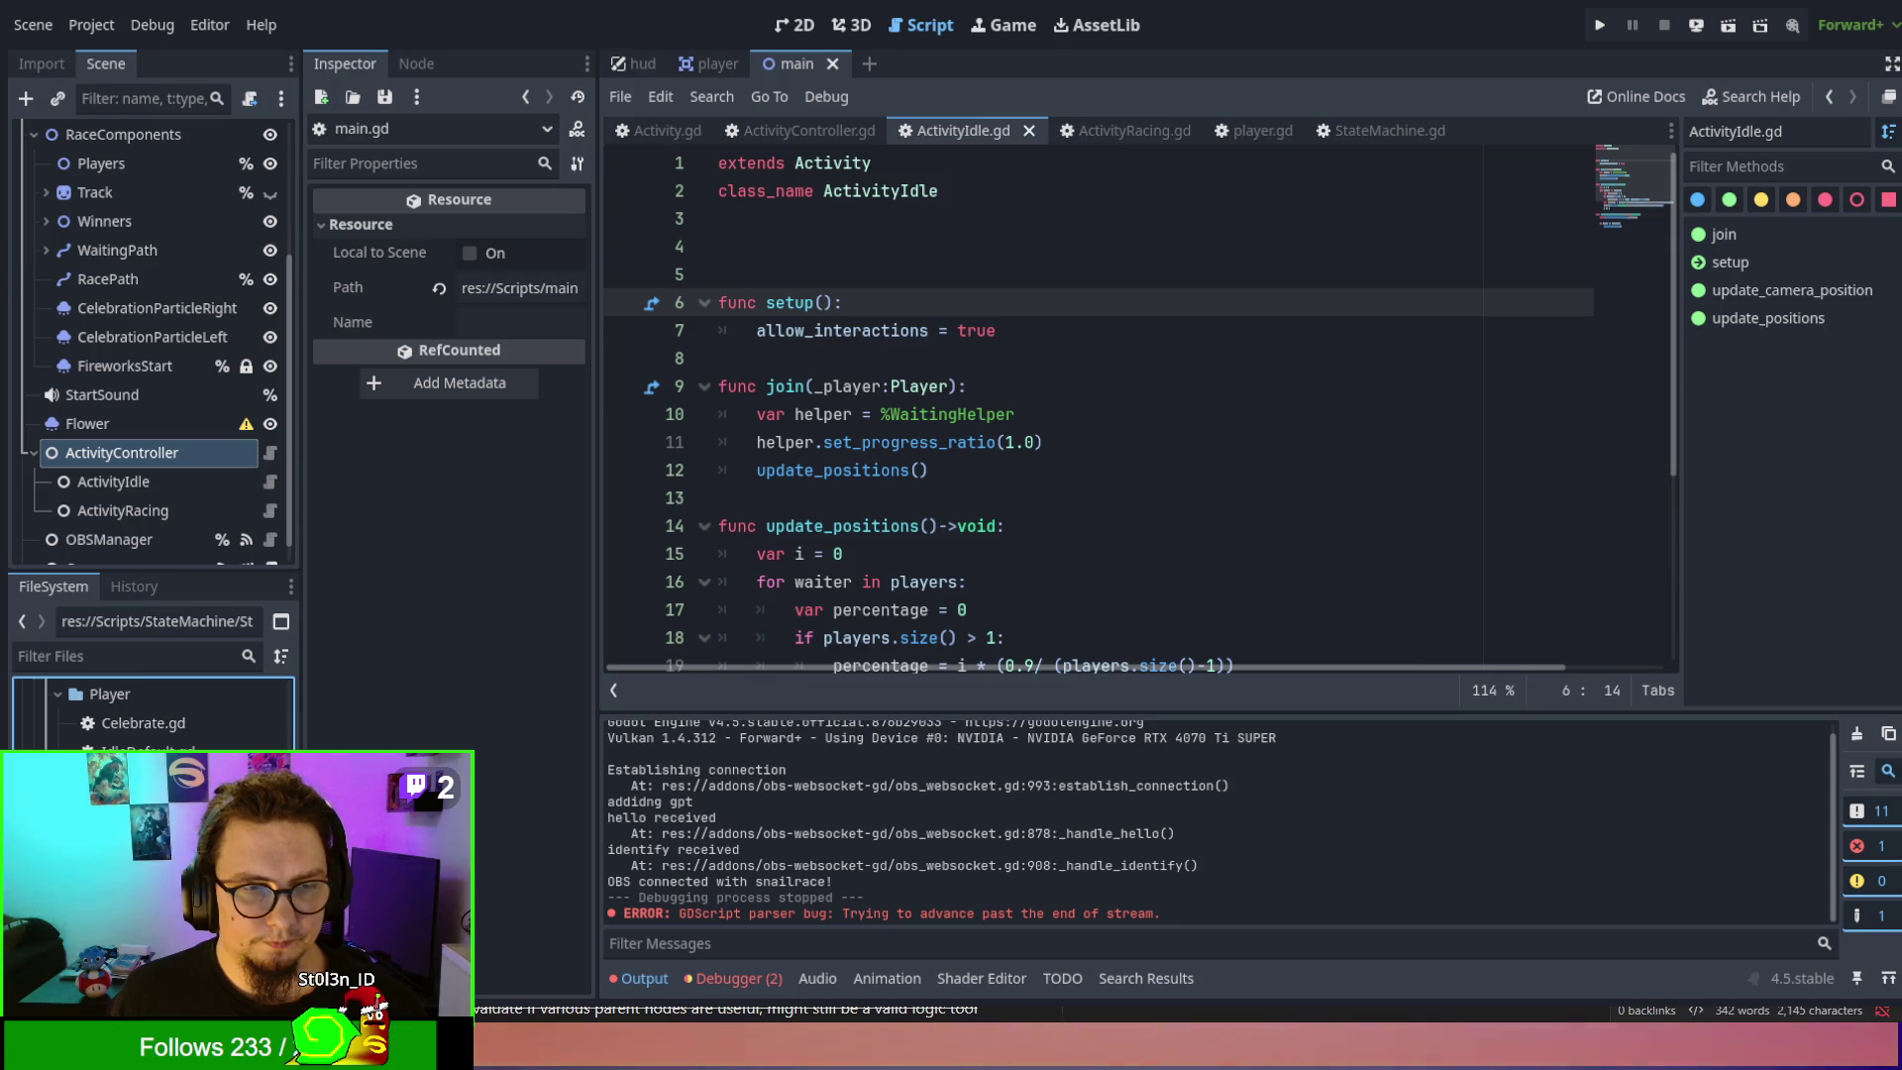
double_click(139, 782)
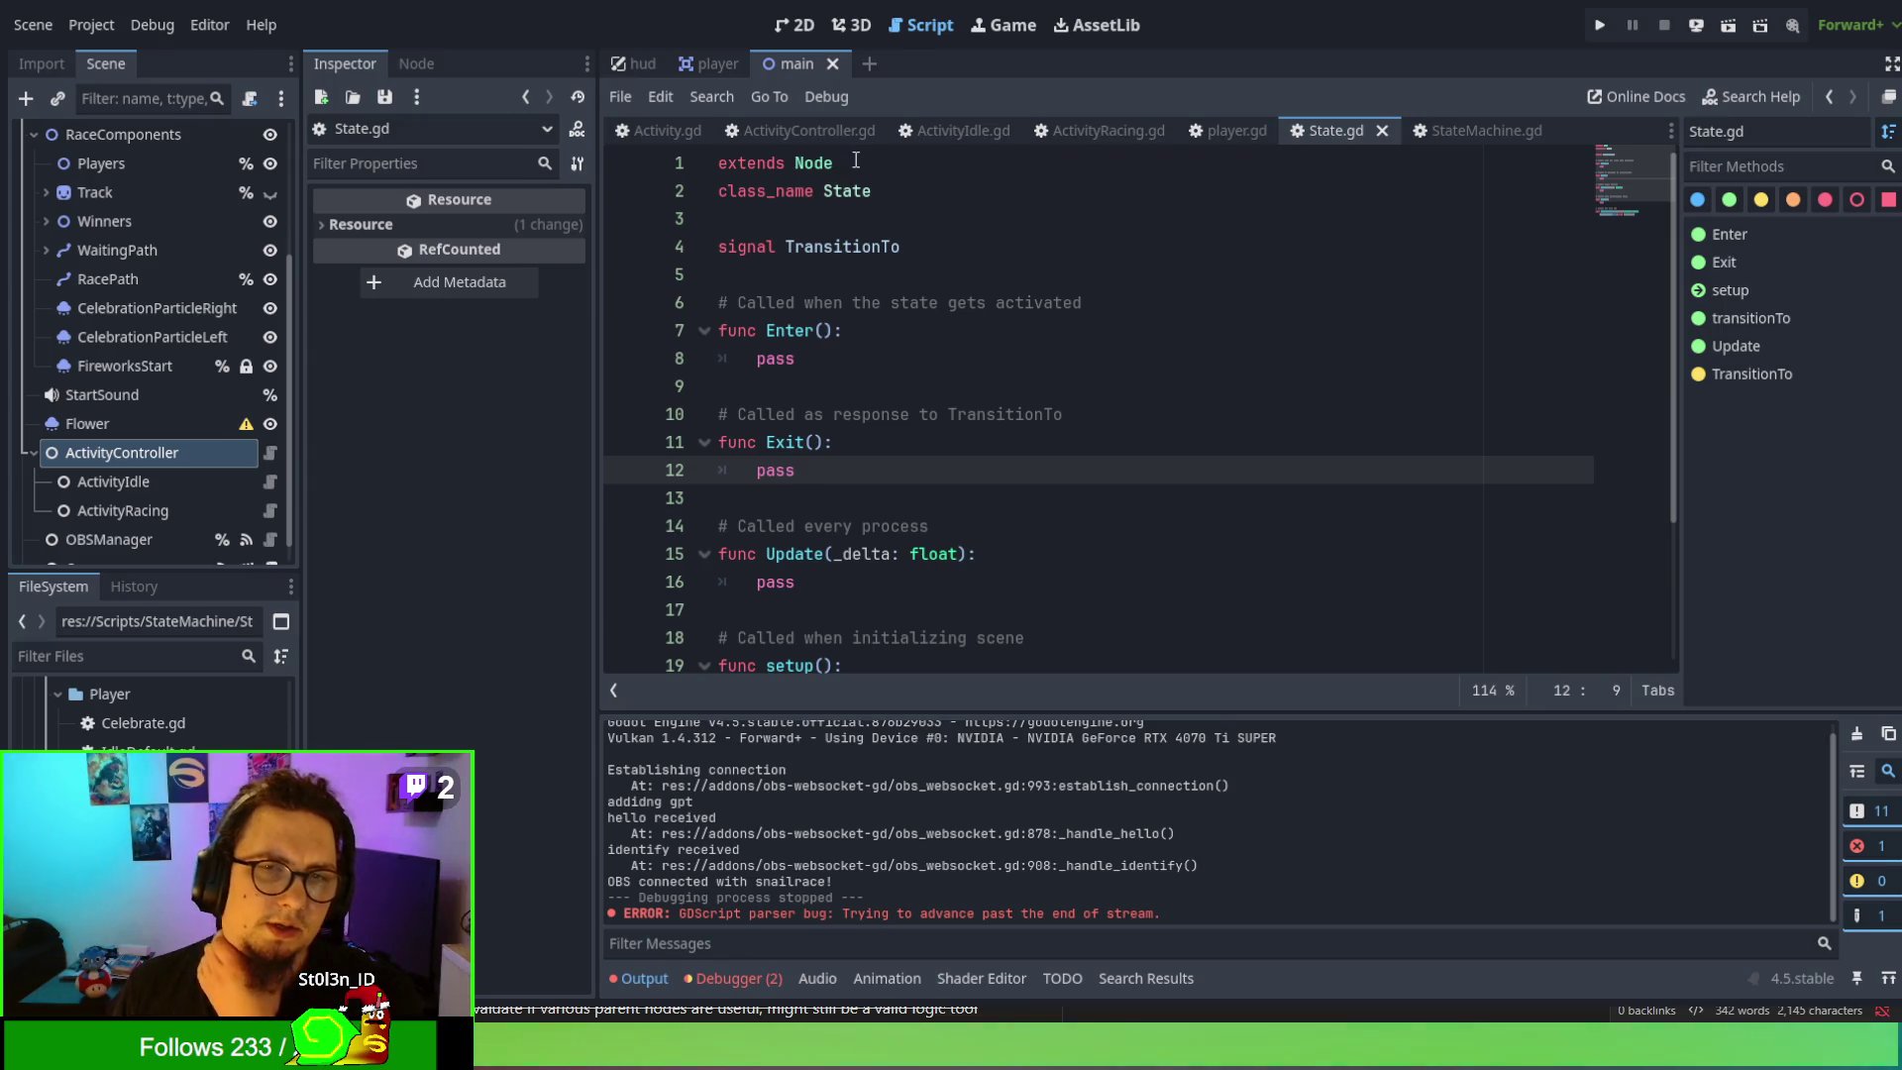
left_click_drag(837, 162, 718, 163)
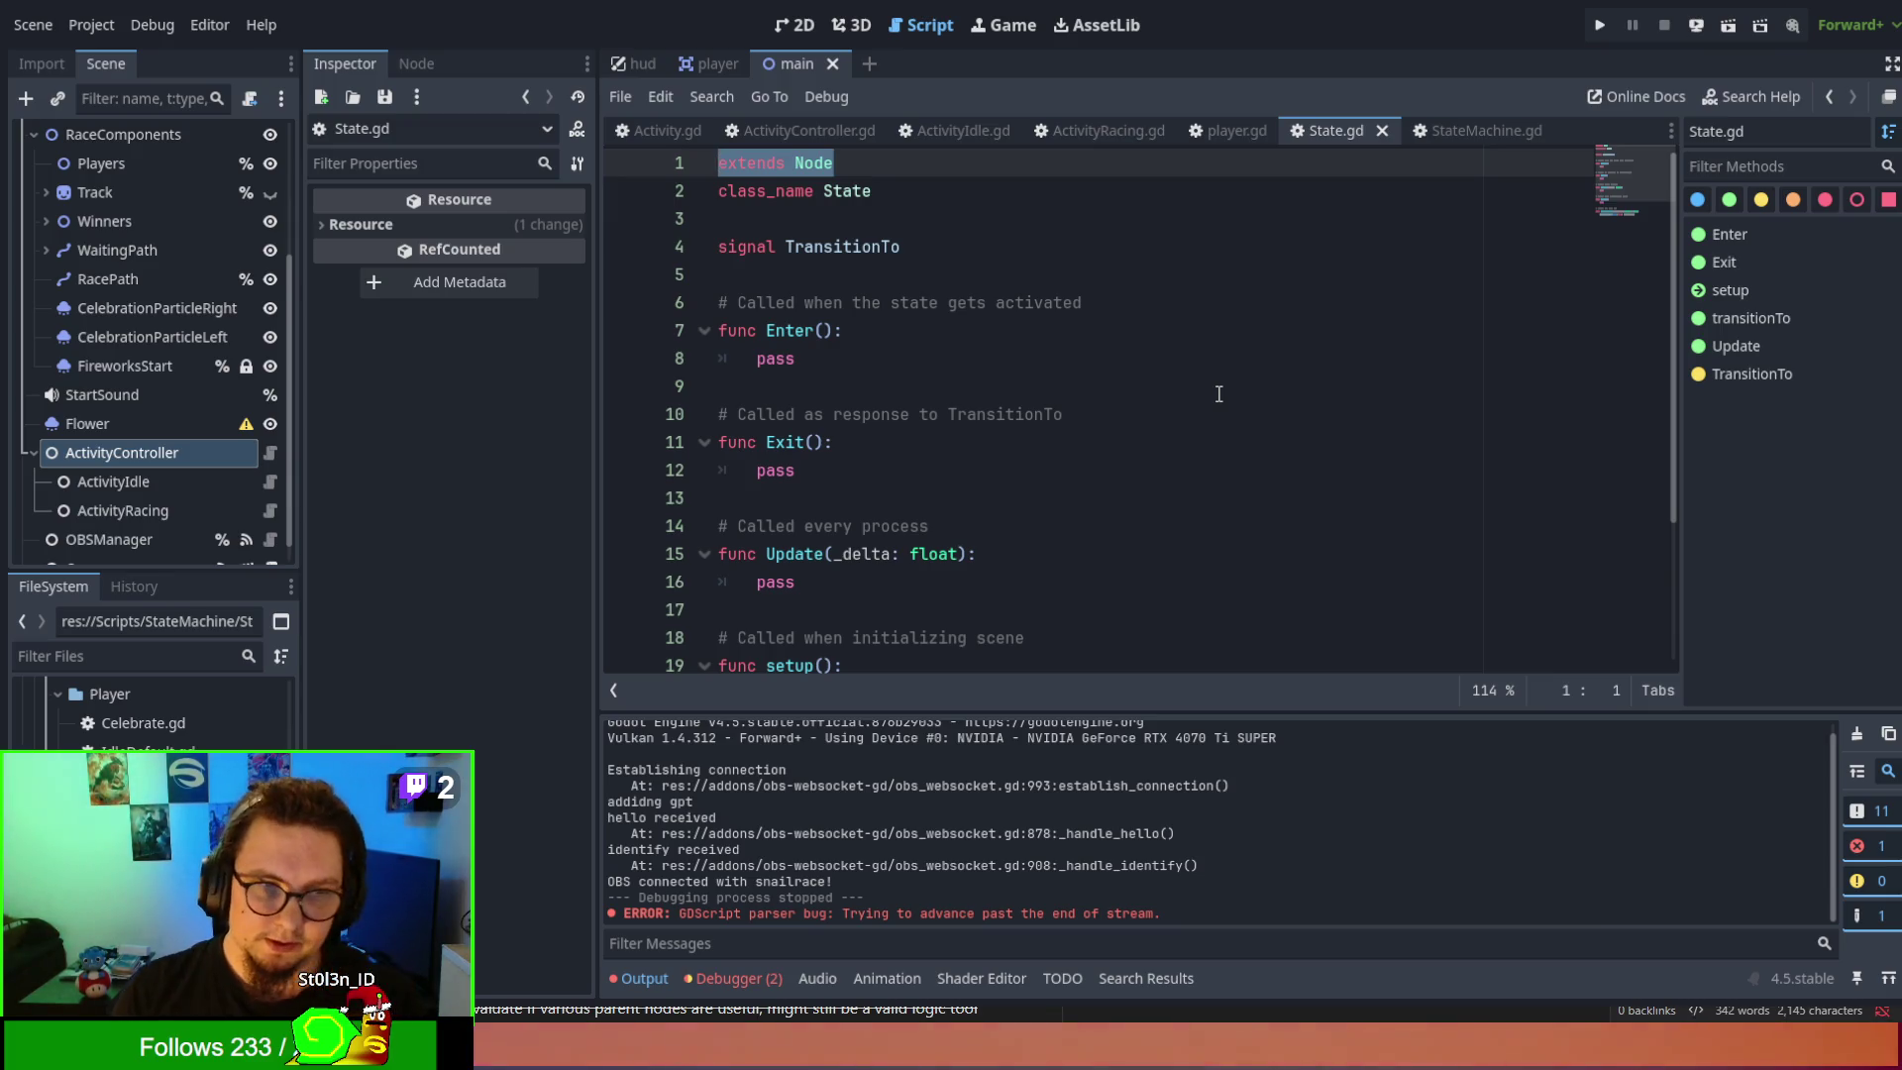
left_click(1382, 131)
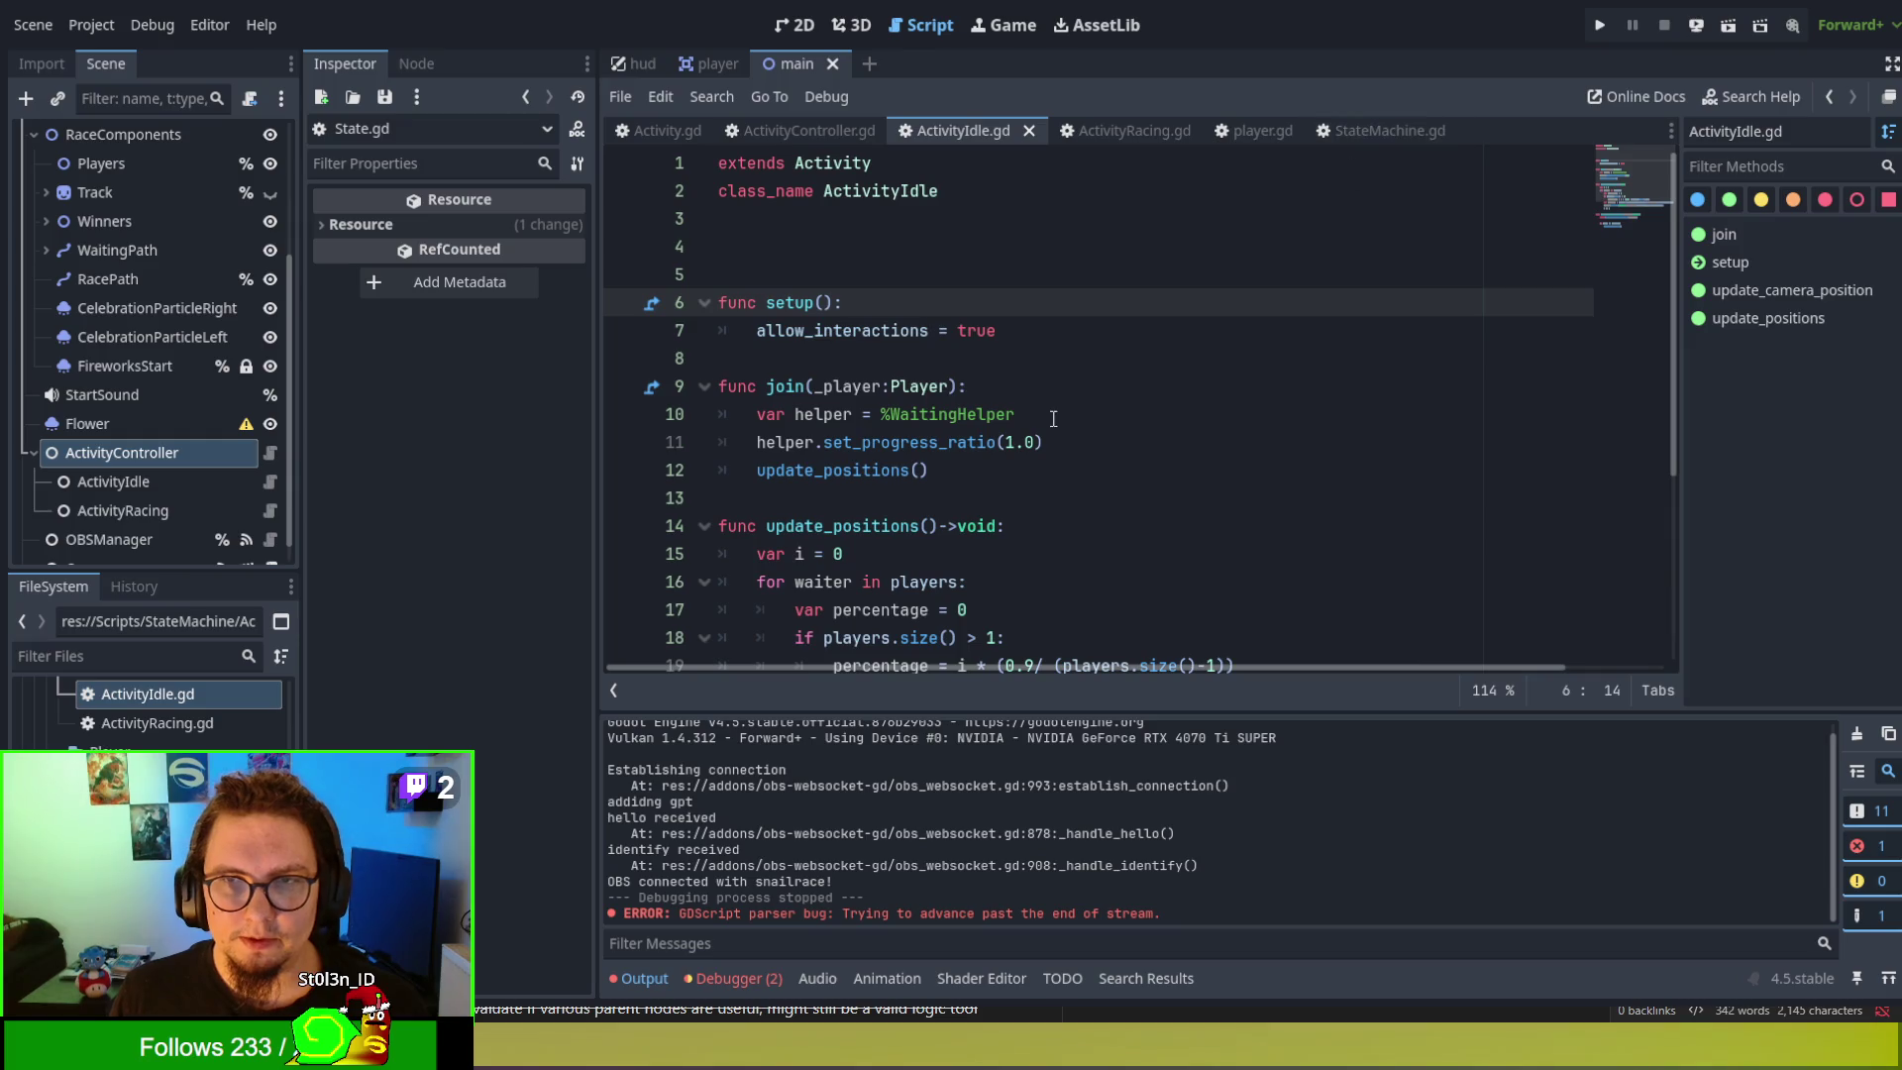
scroll(181, 687, "up", 2)
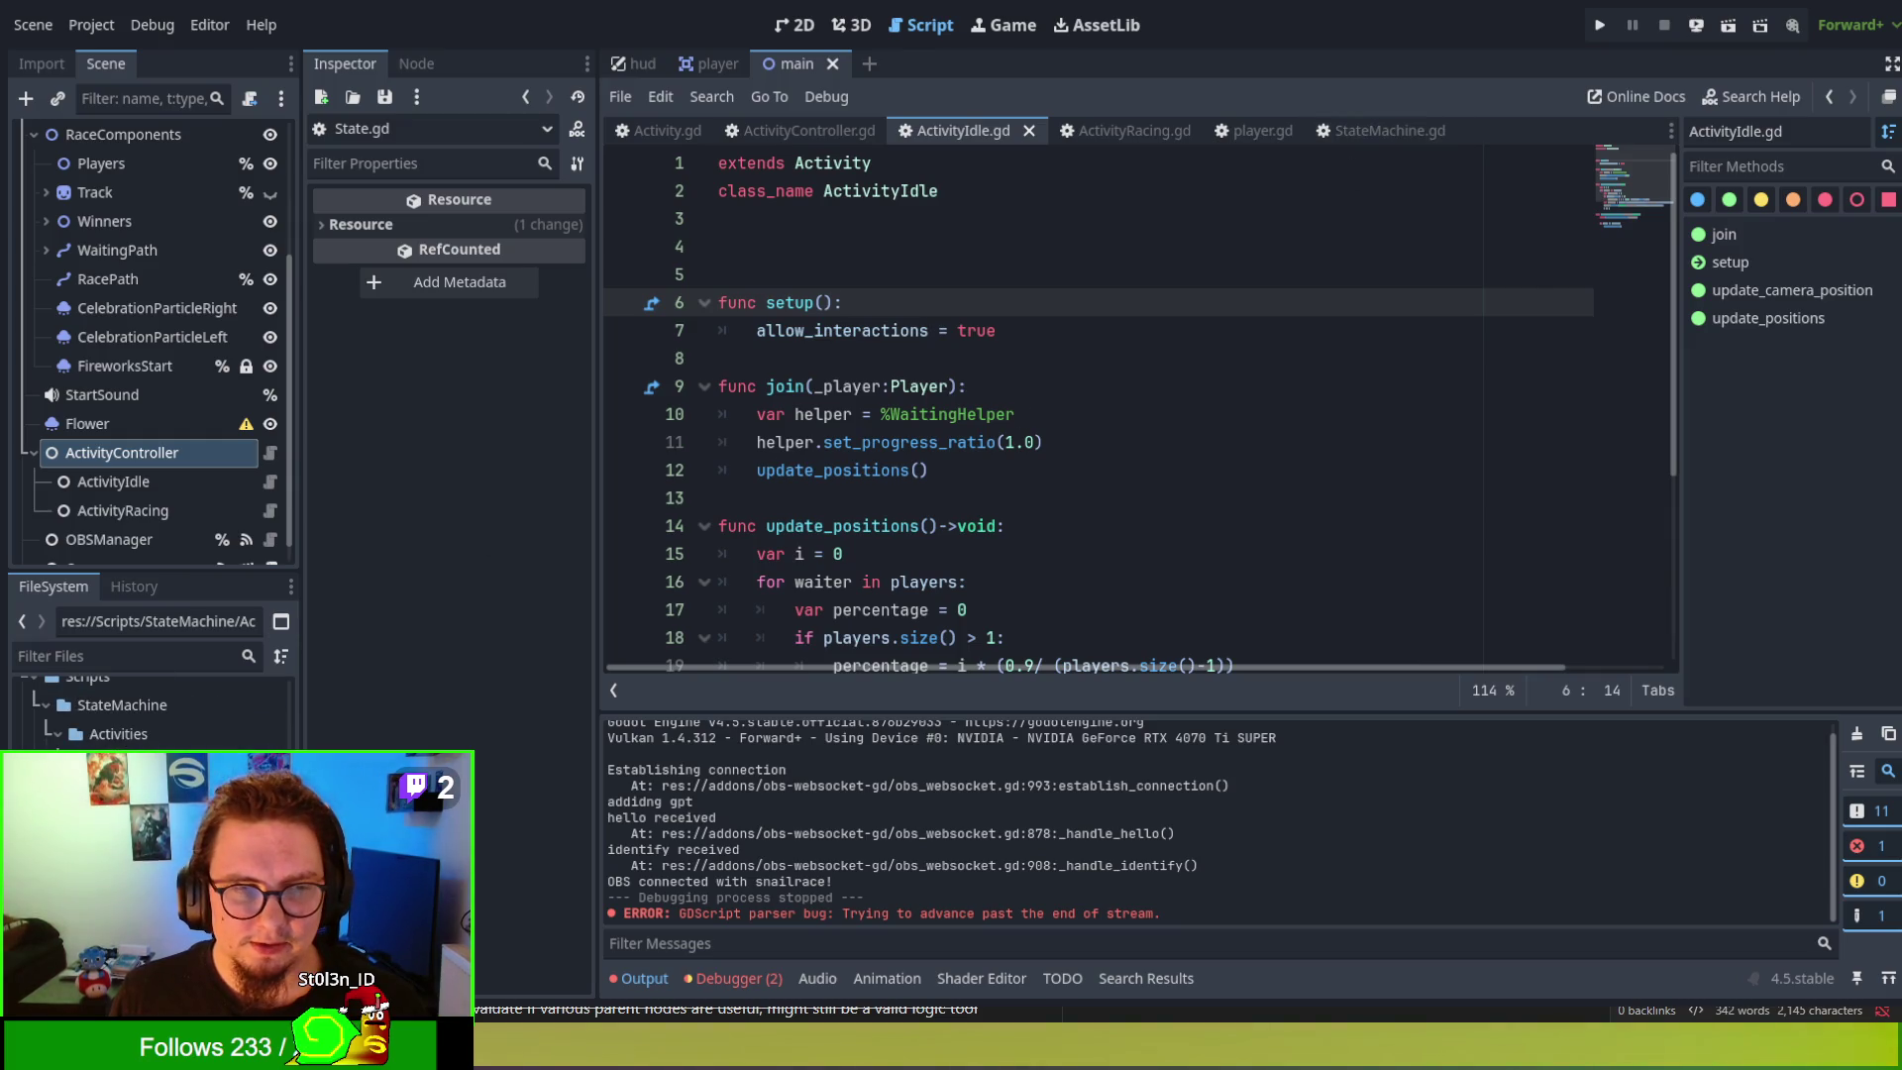
left_click(140, 722)
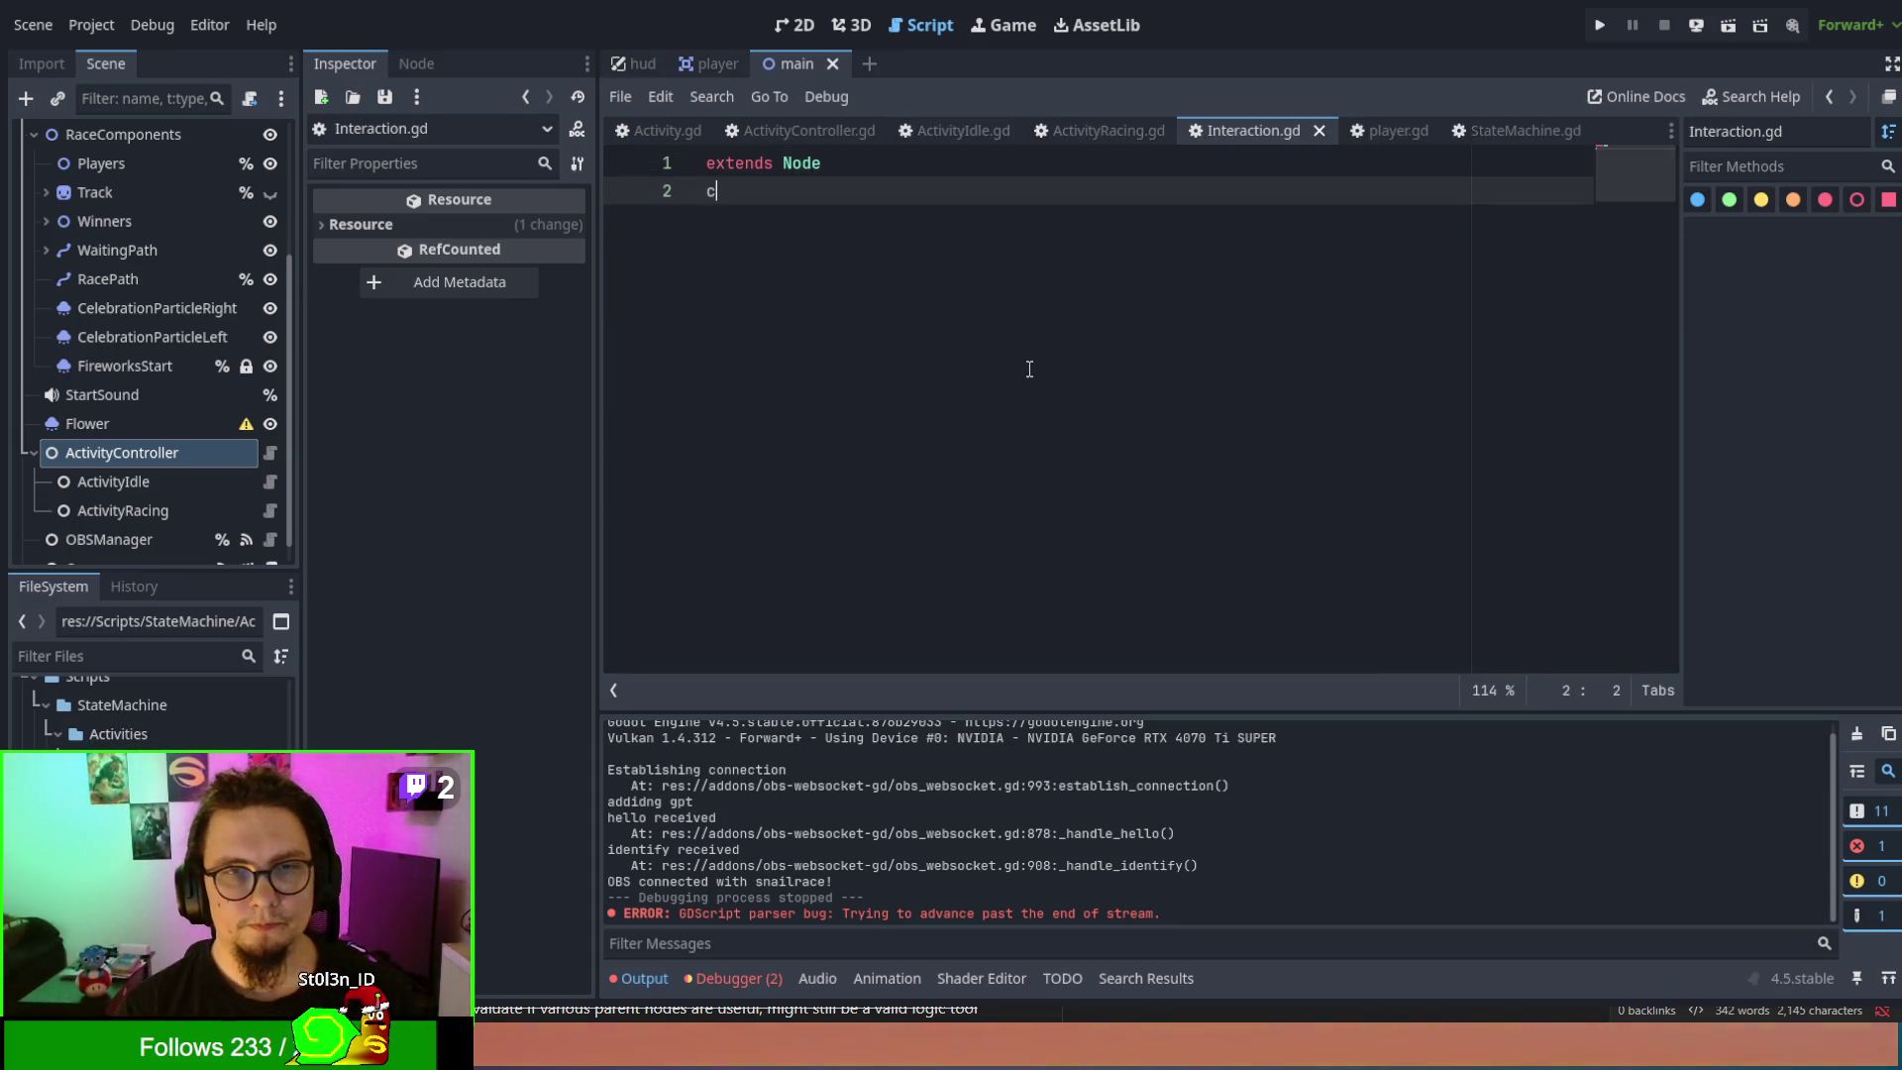
Declare class_name Interaction below extends Node.
type("class_")
key("Return")
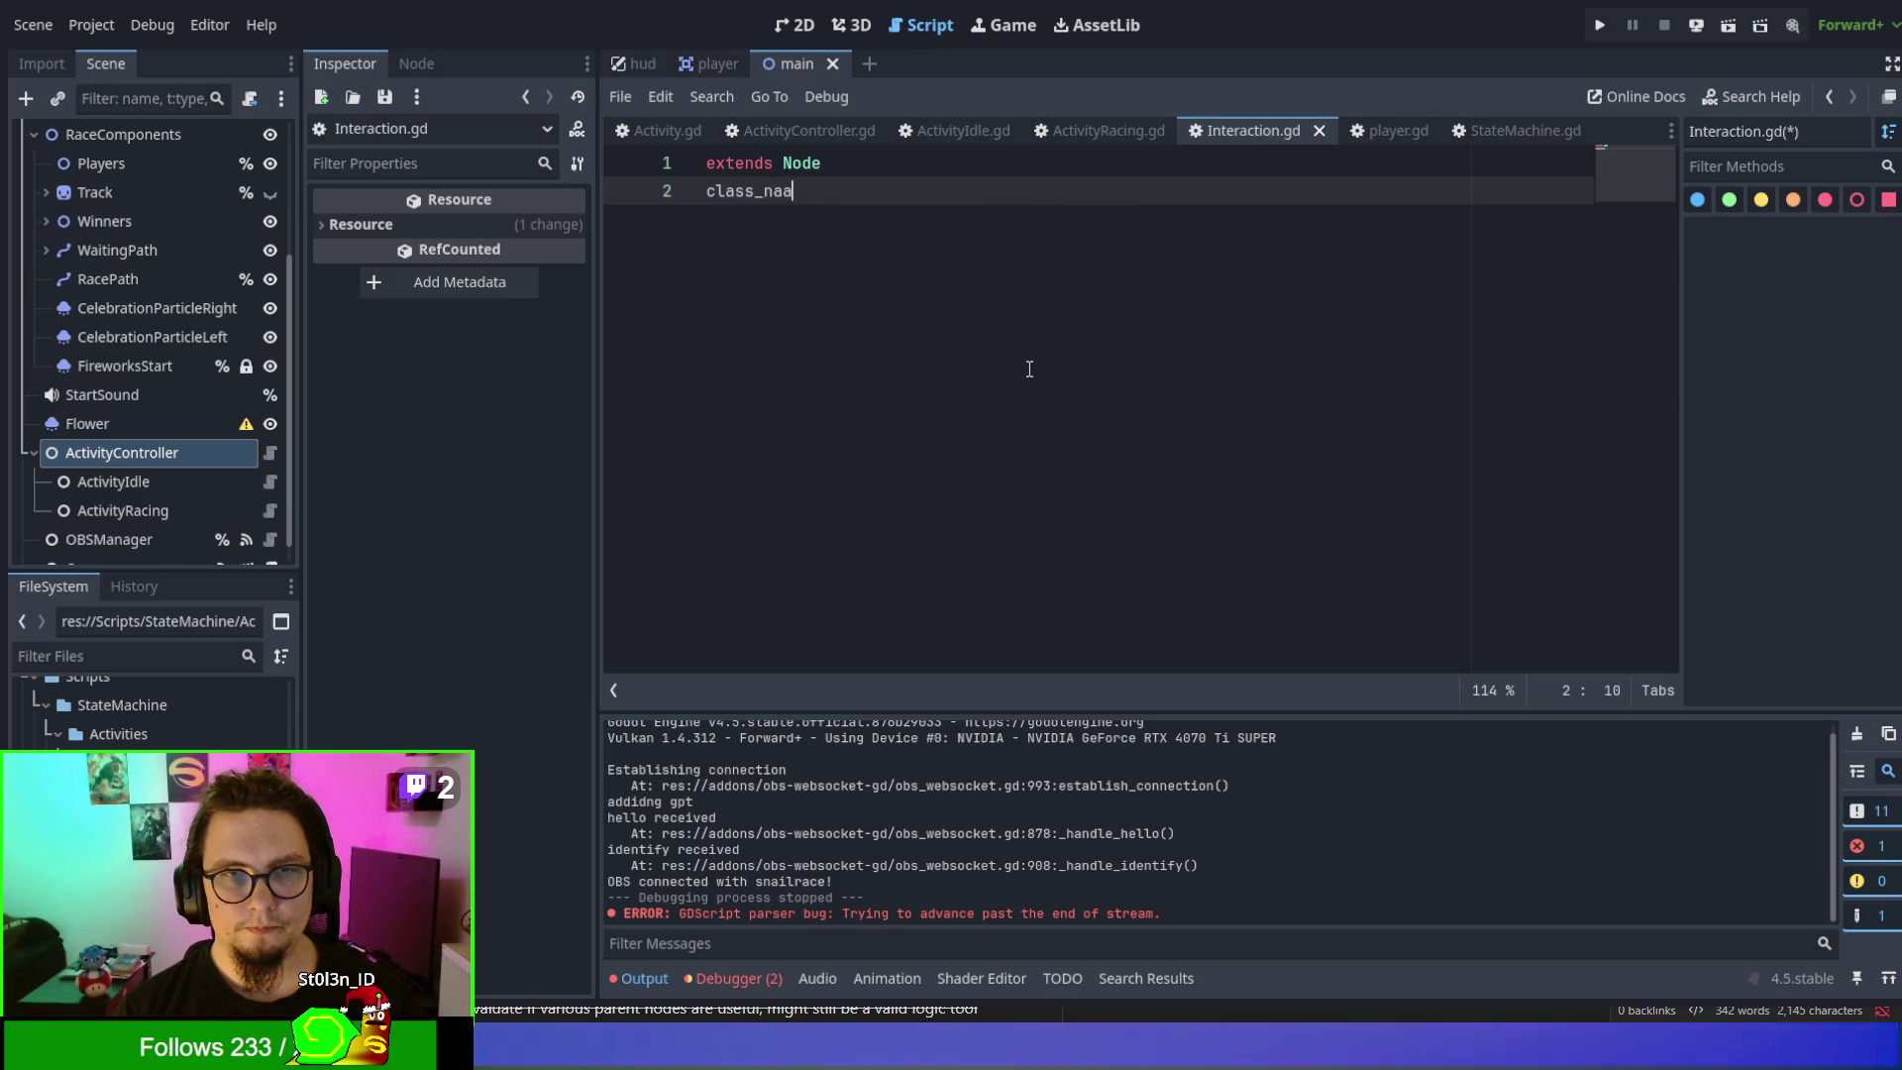
type("nteraction")
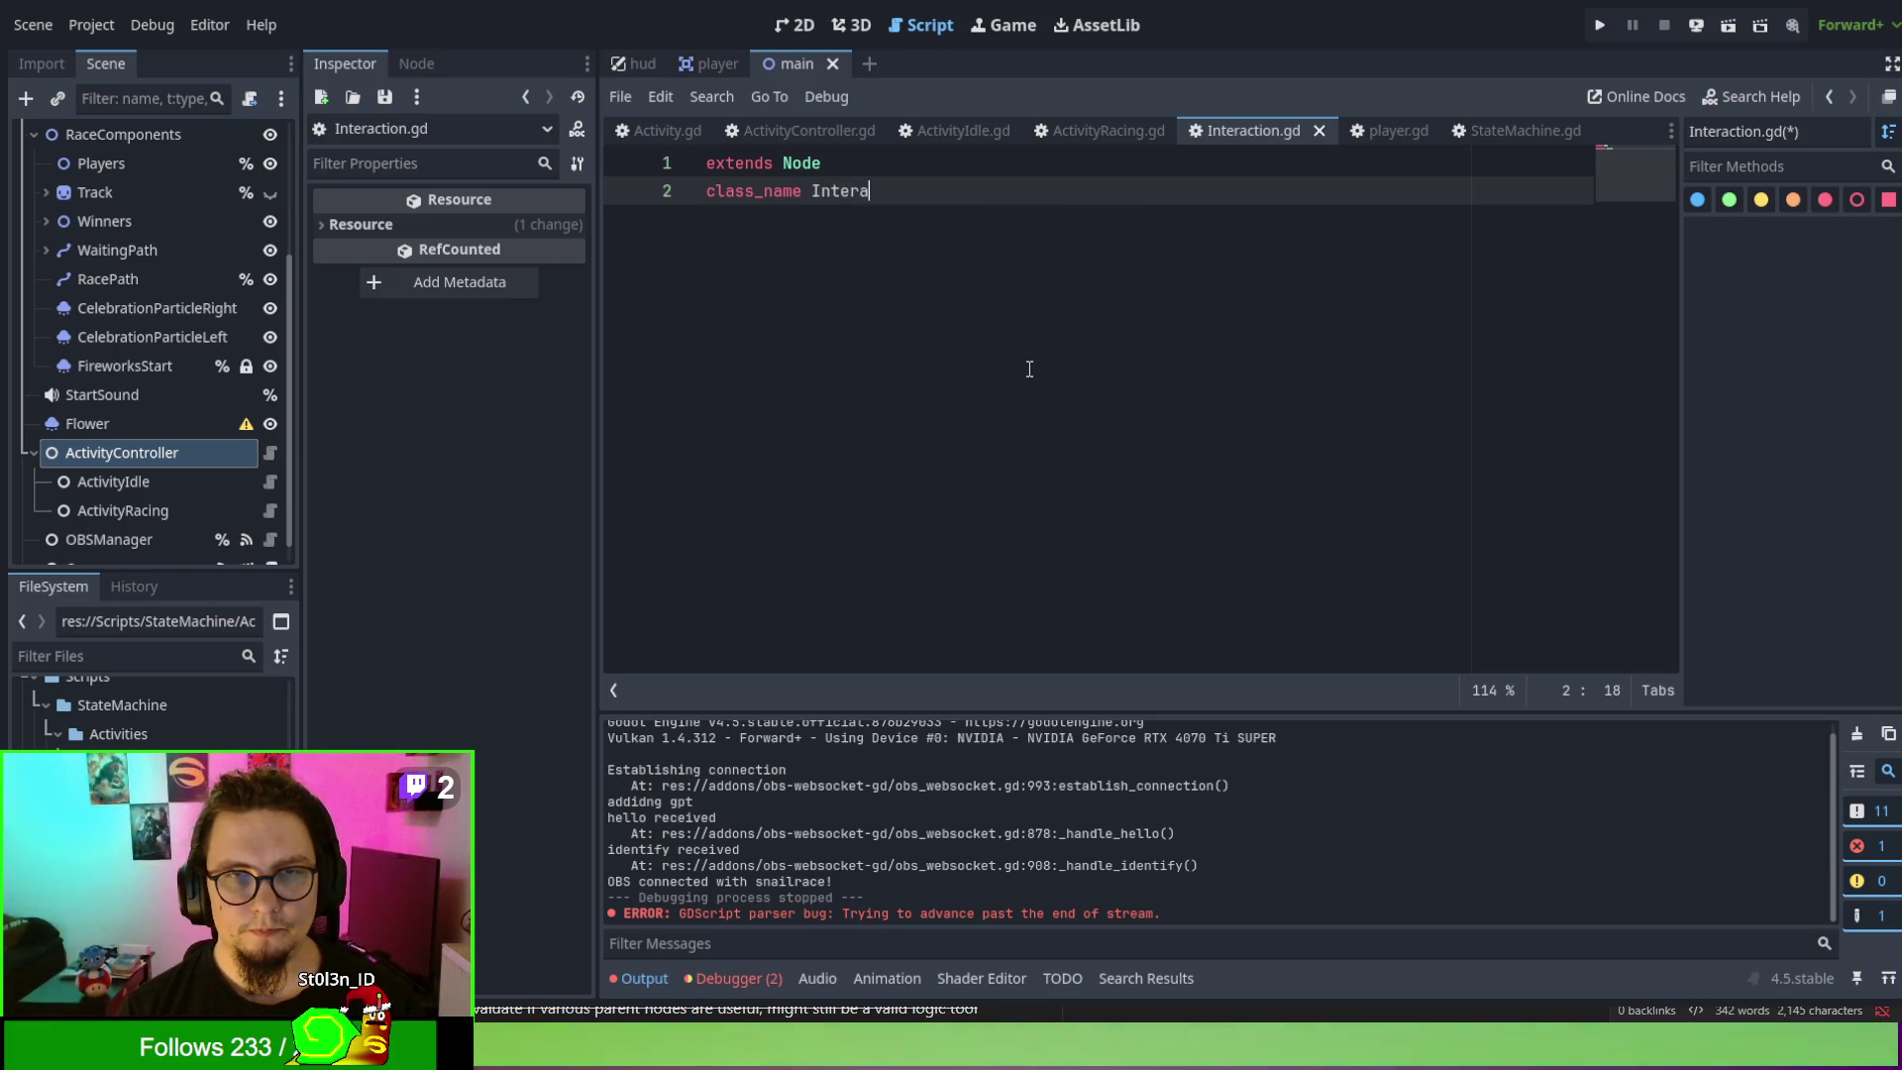
key("Return")
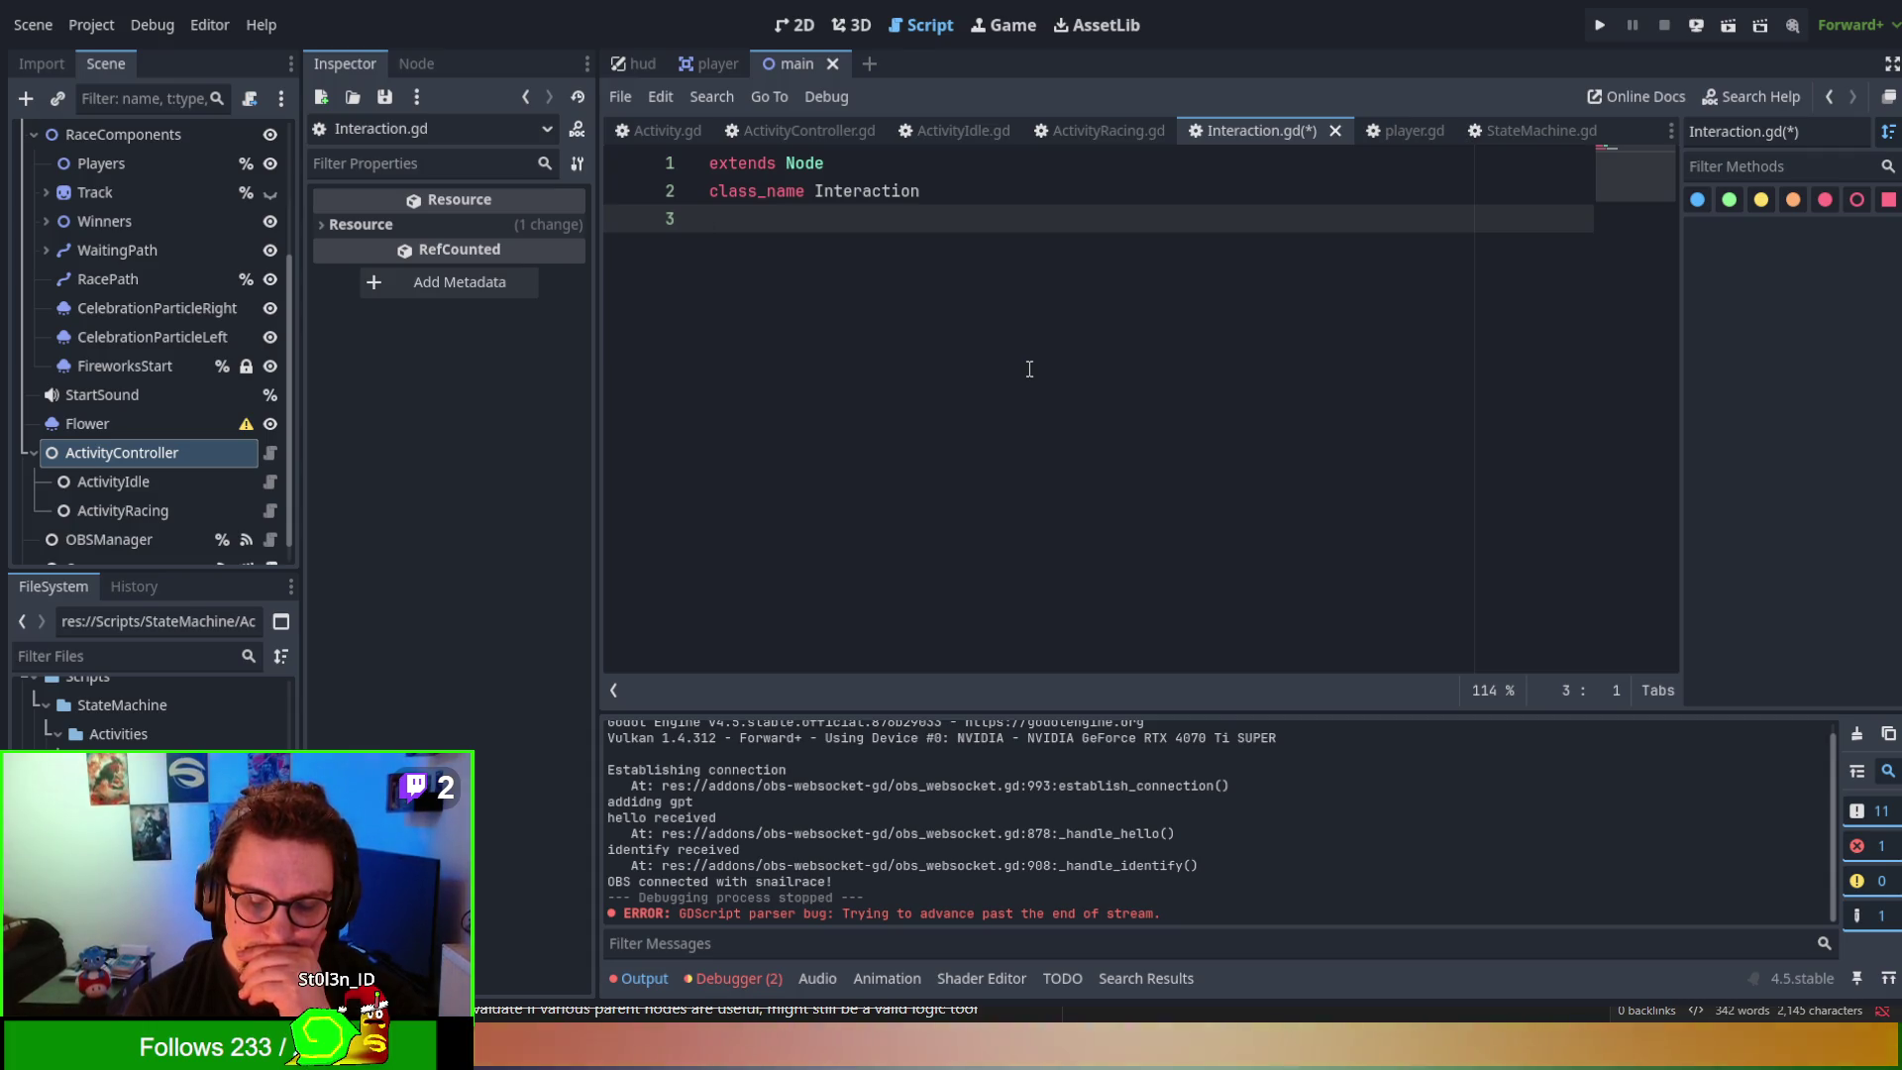
Add a States enum with PREPARING, INTERACTING and DONE.
type("enum state")
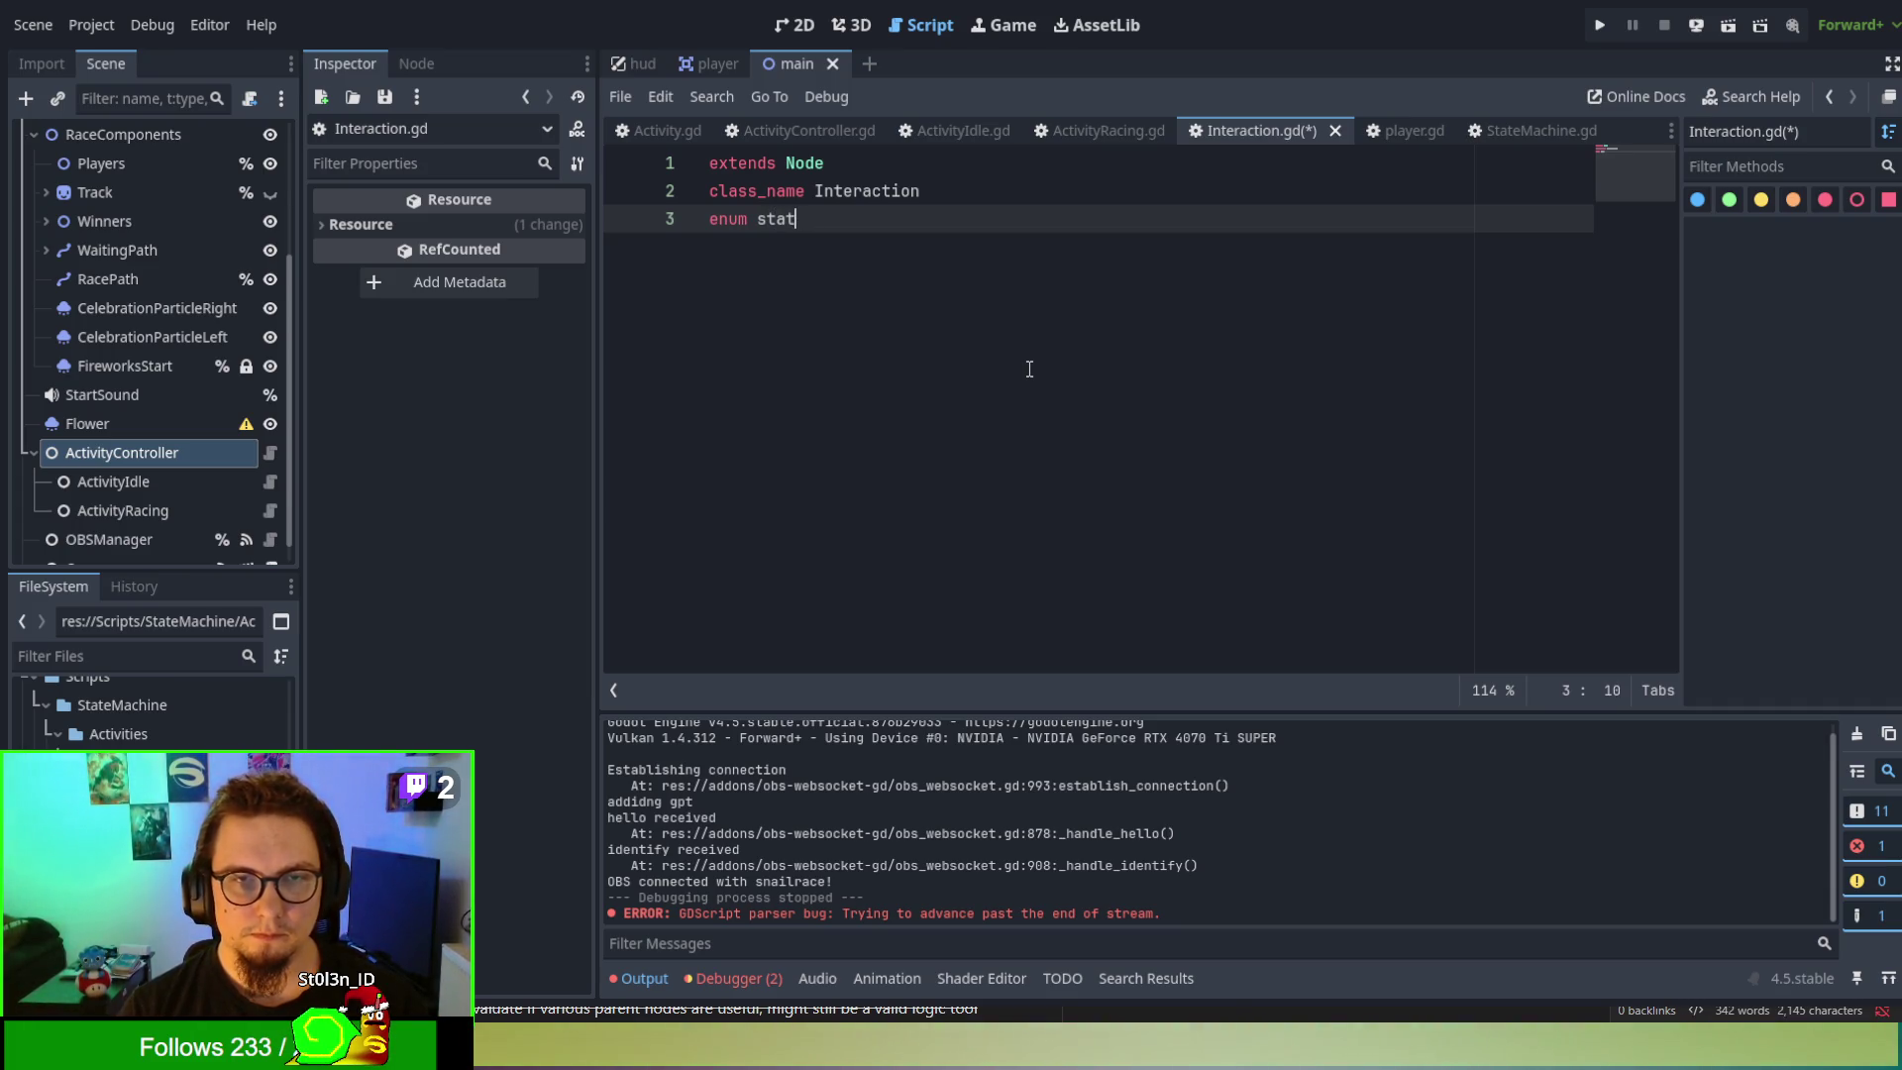
type("tes {")
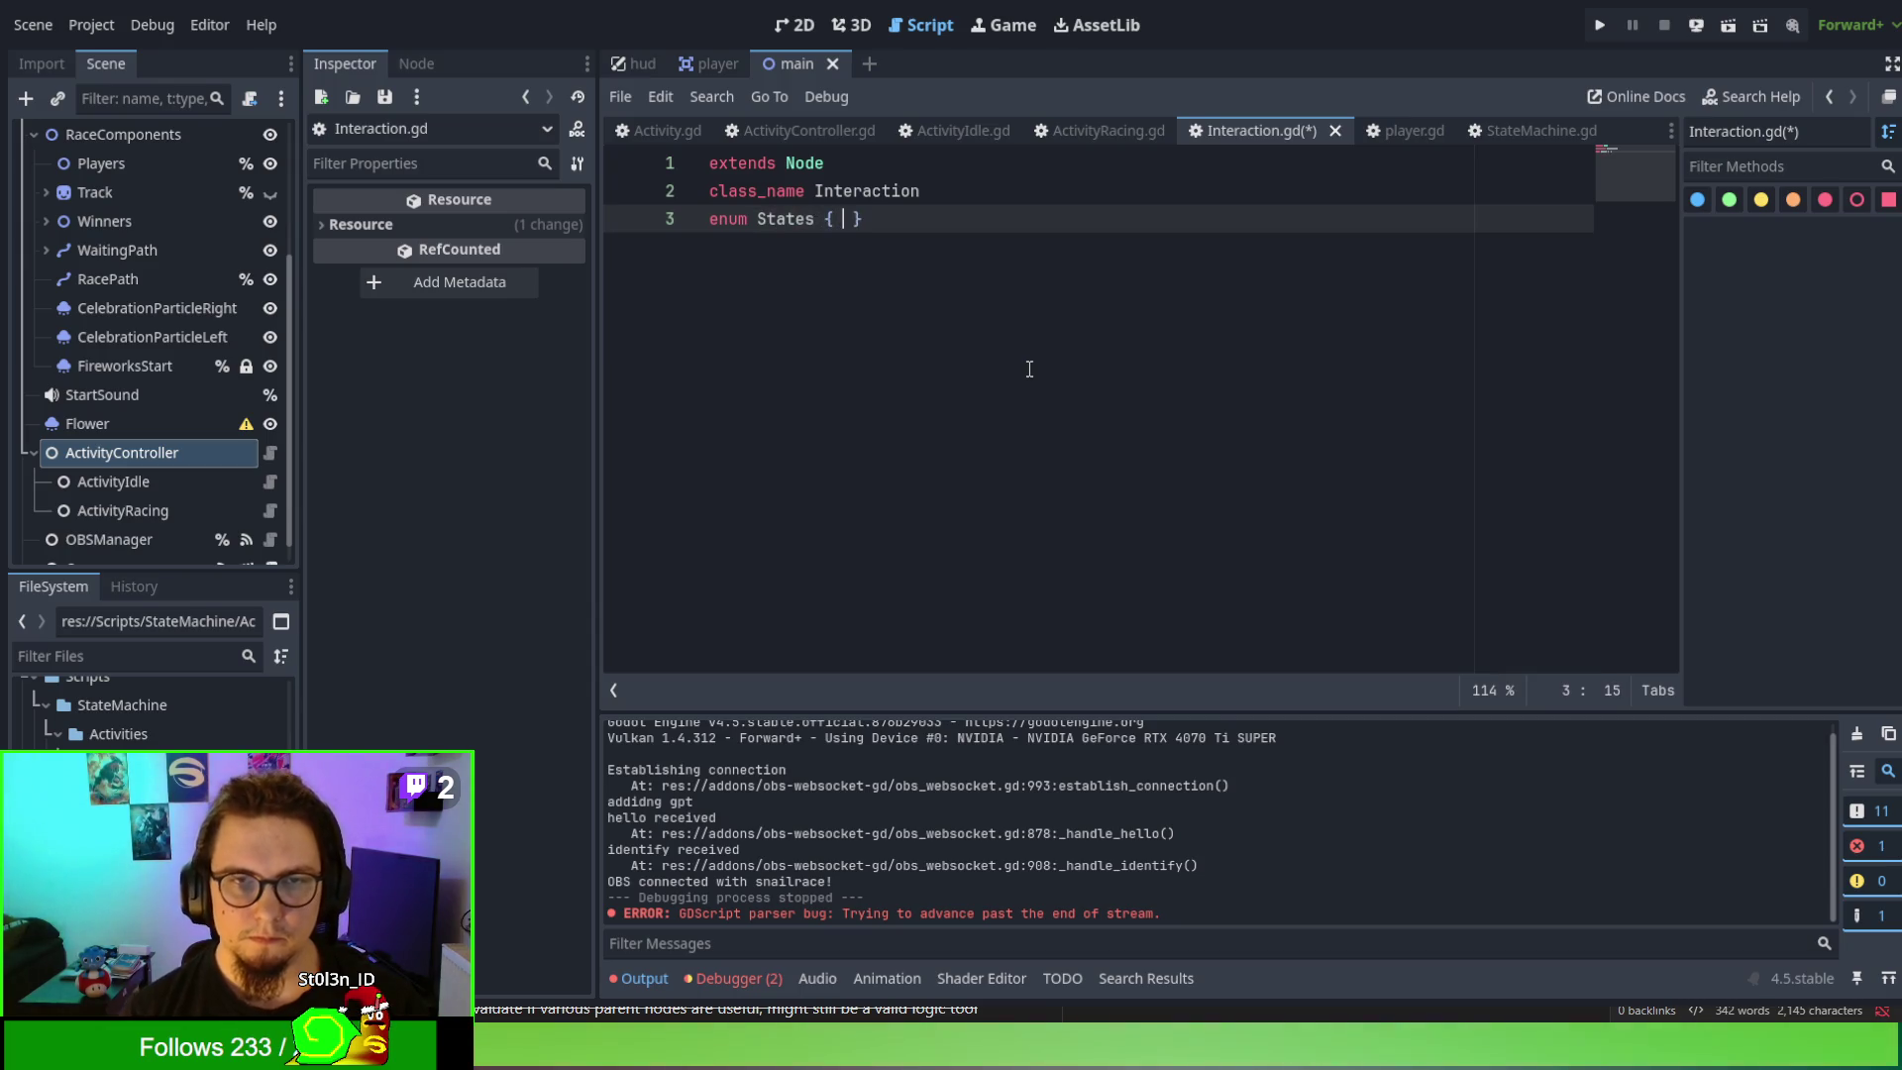
type("PREPARING,")
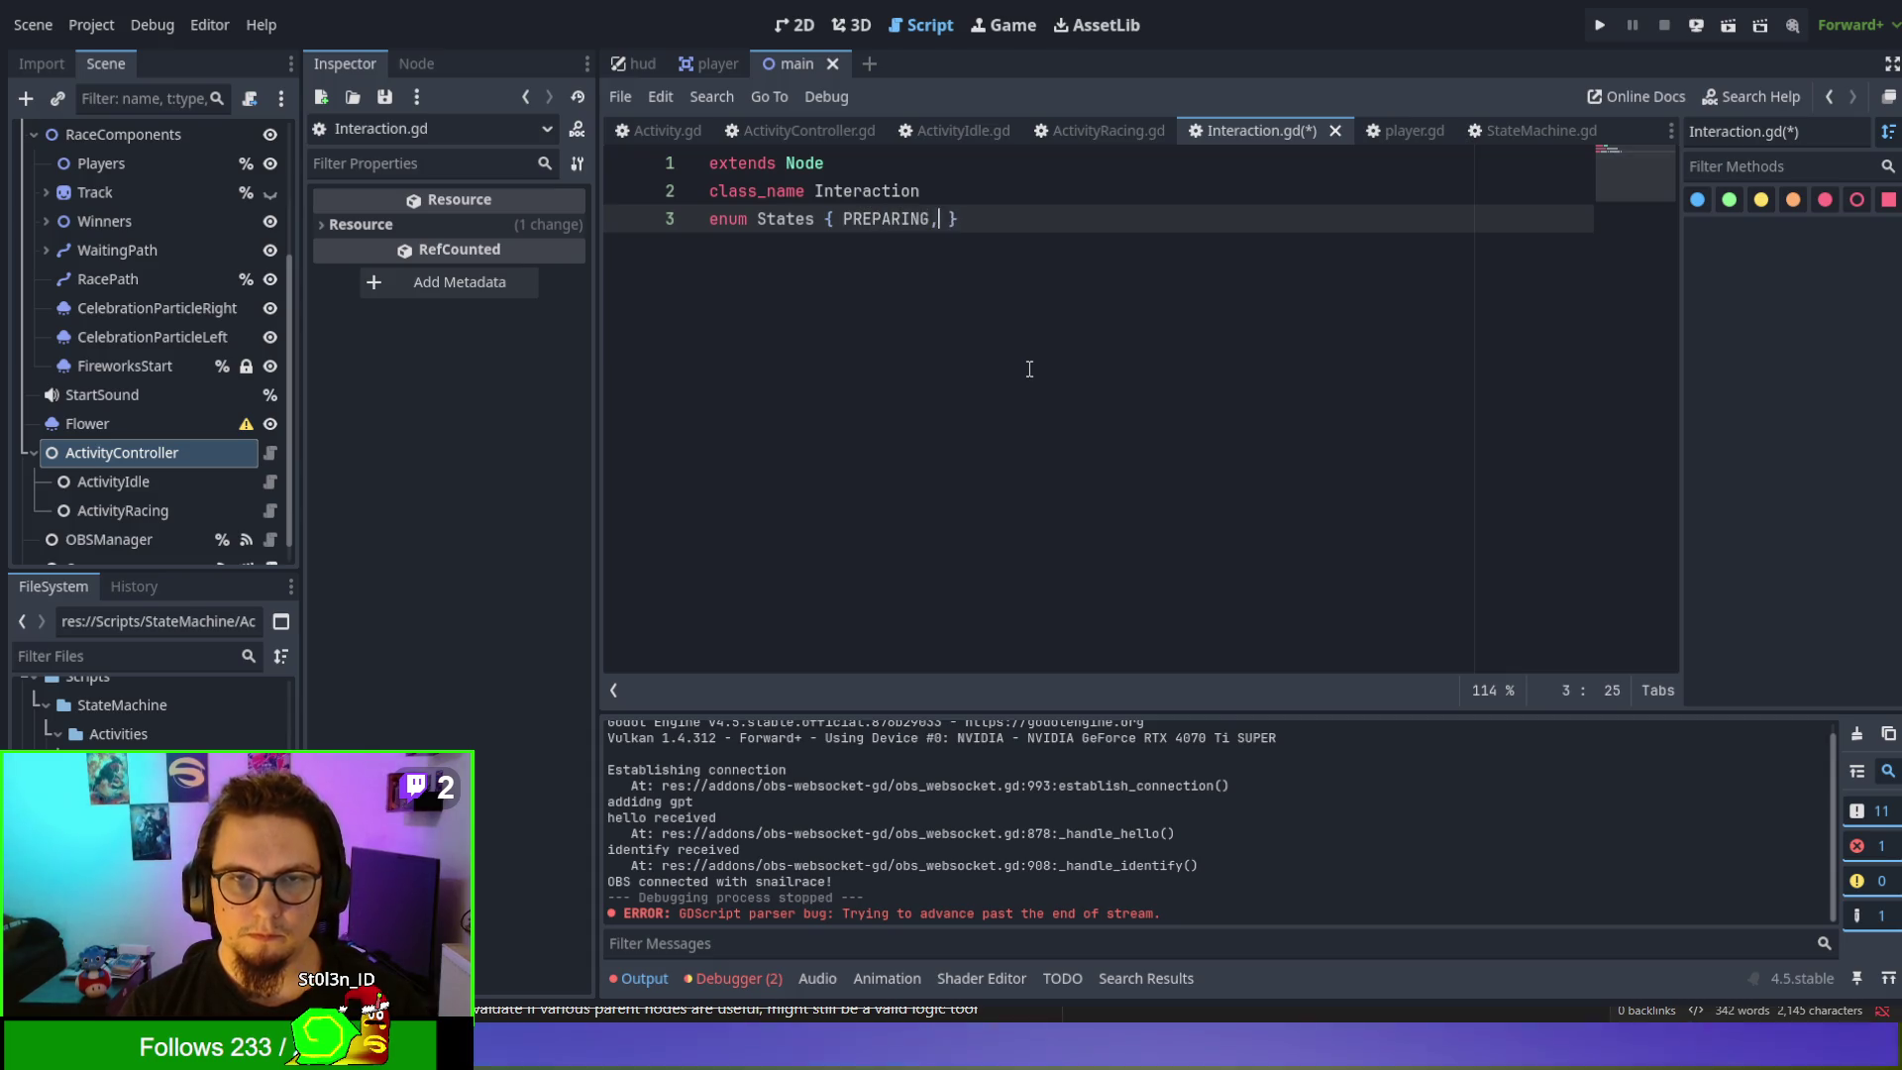
type(" INTERA ")
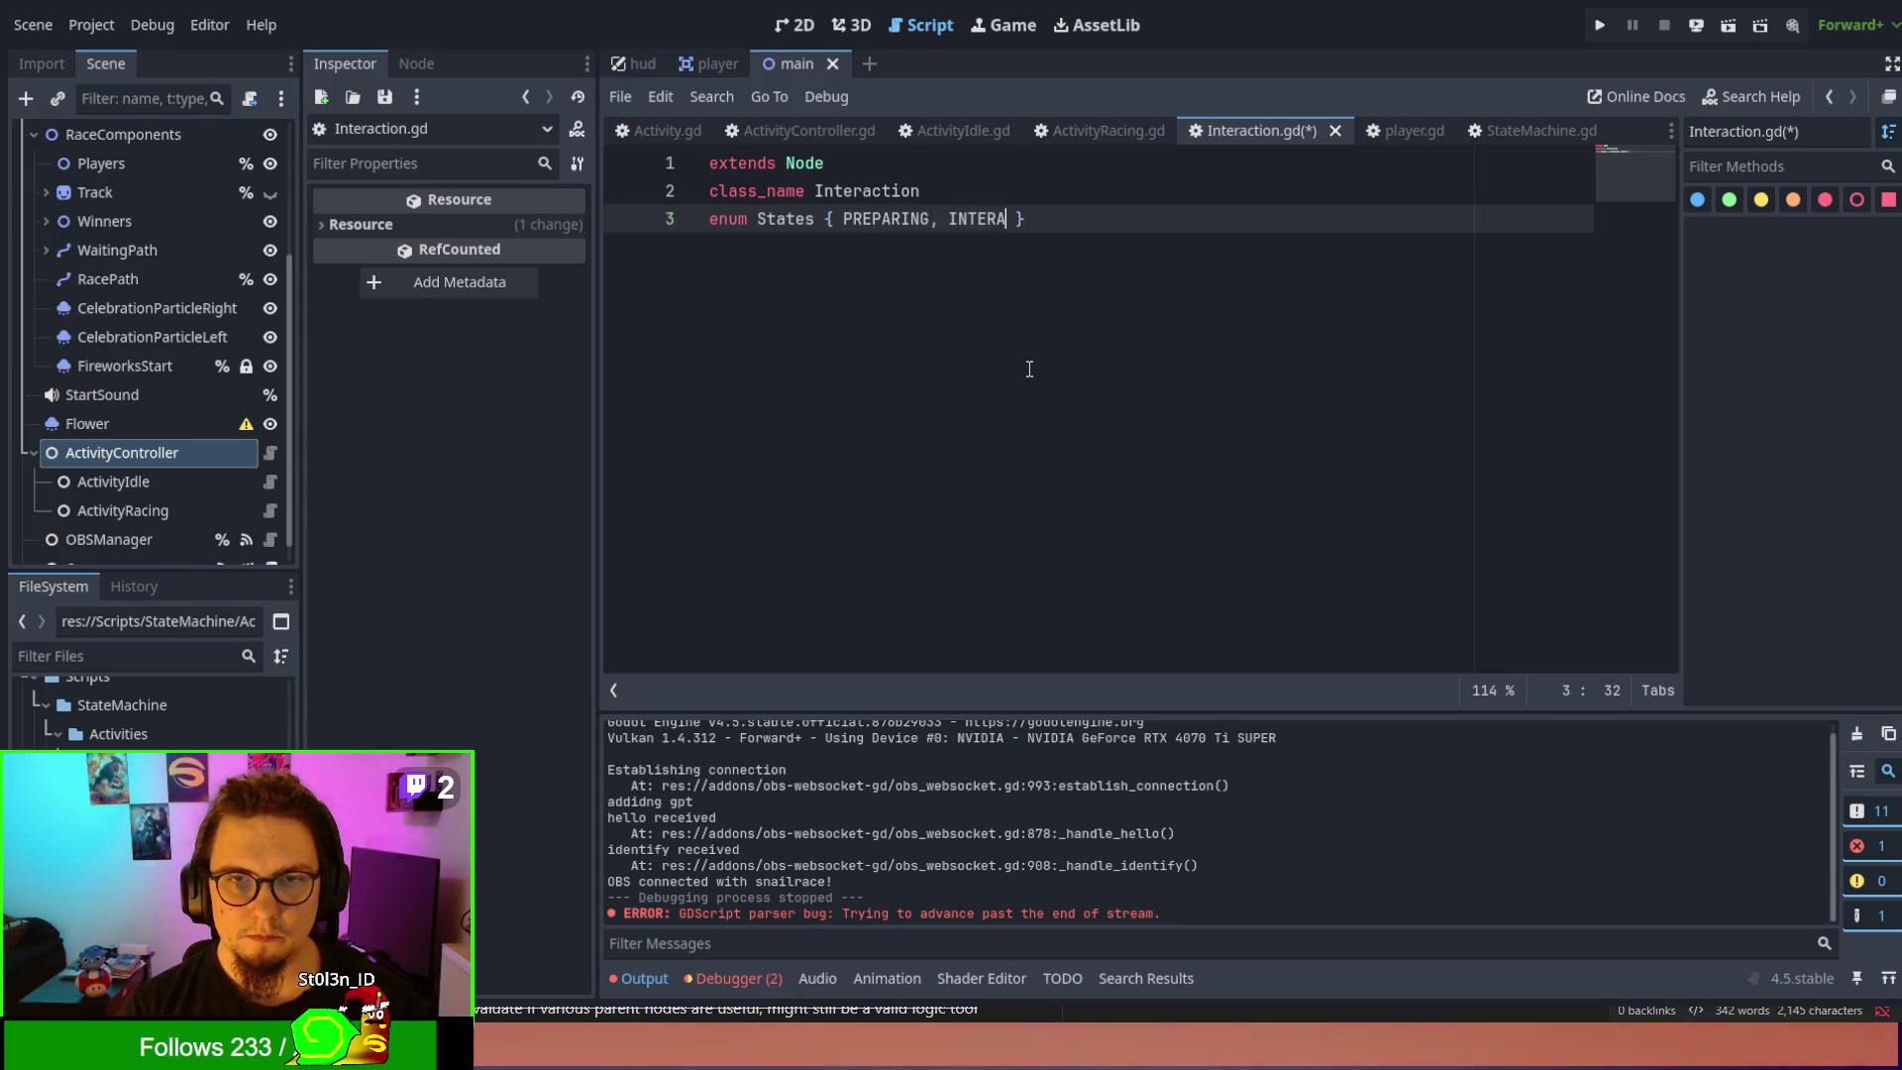
type("CT")
key("BackSpace")
key("BackSpace")
key("BackSpace")
type("CCTING, DONE")
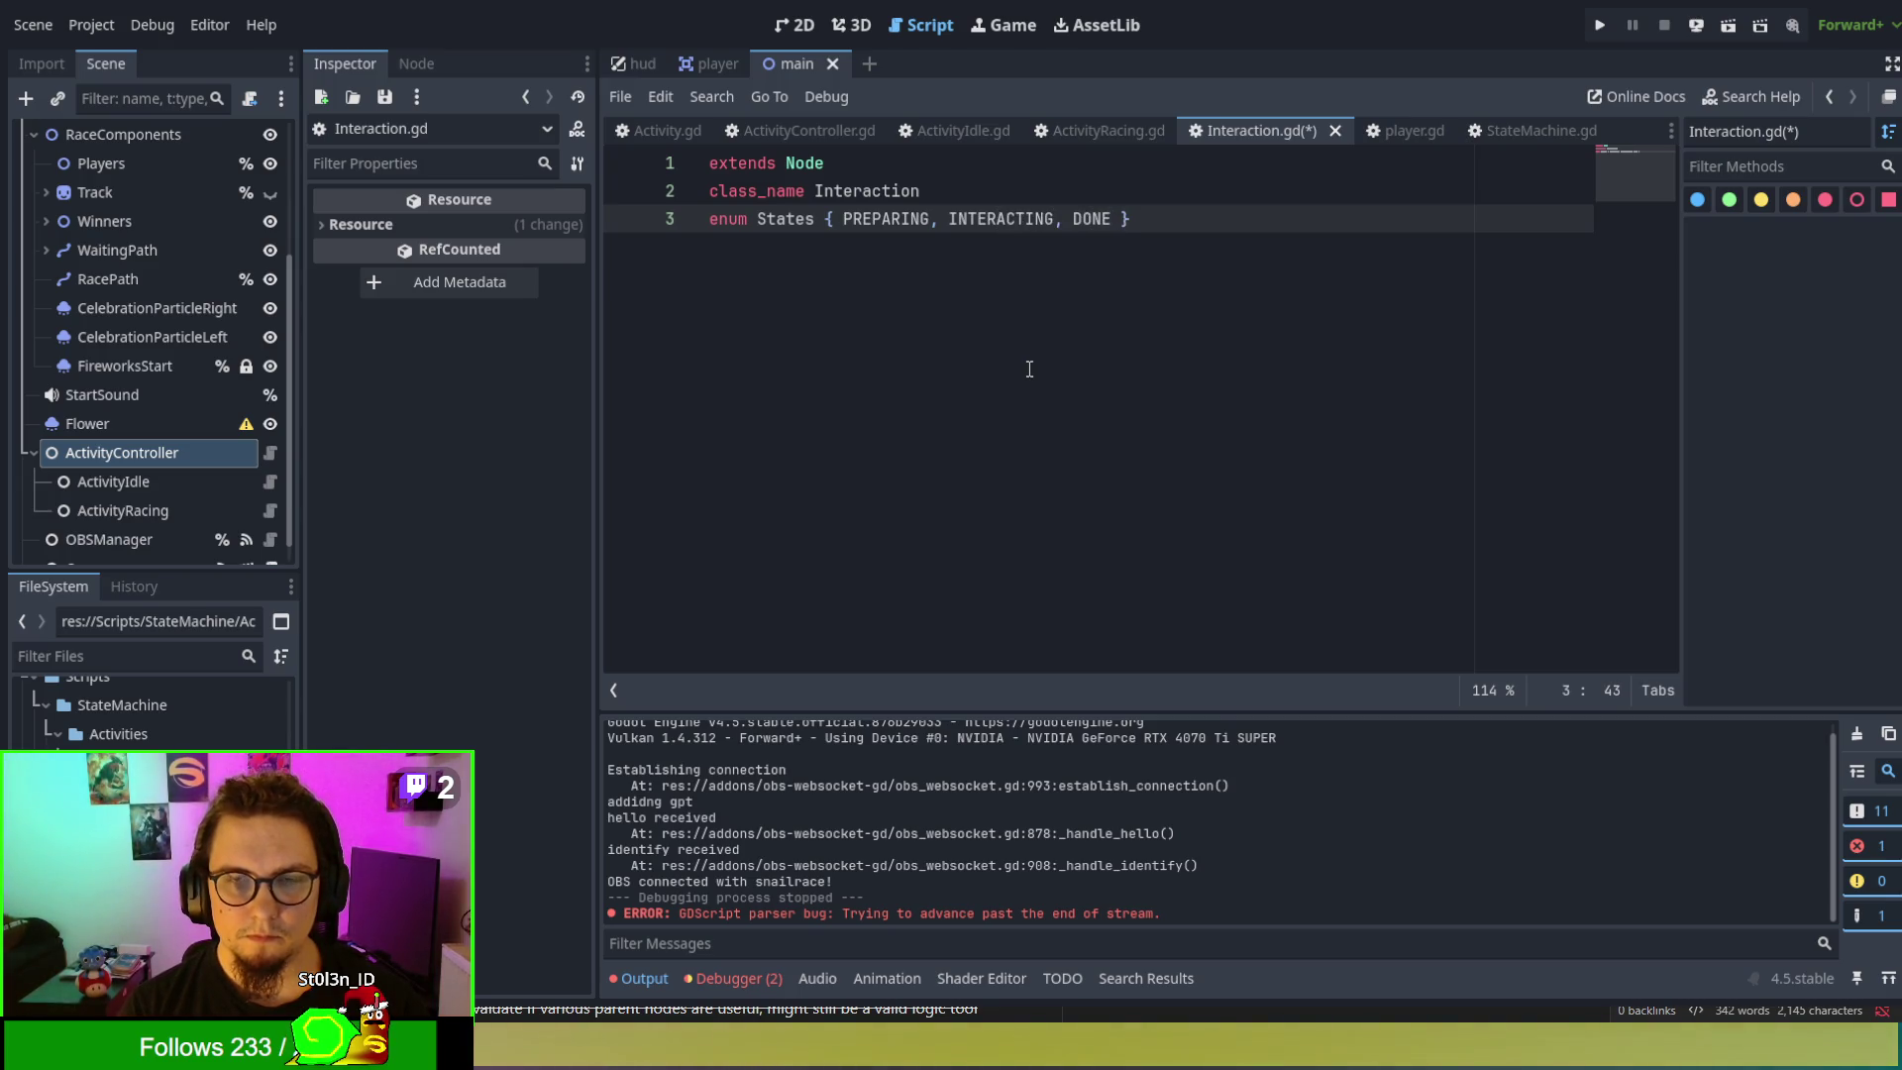
key("Return")
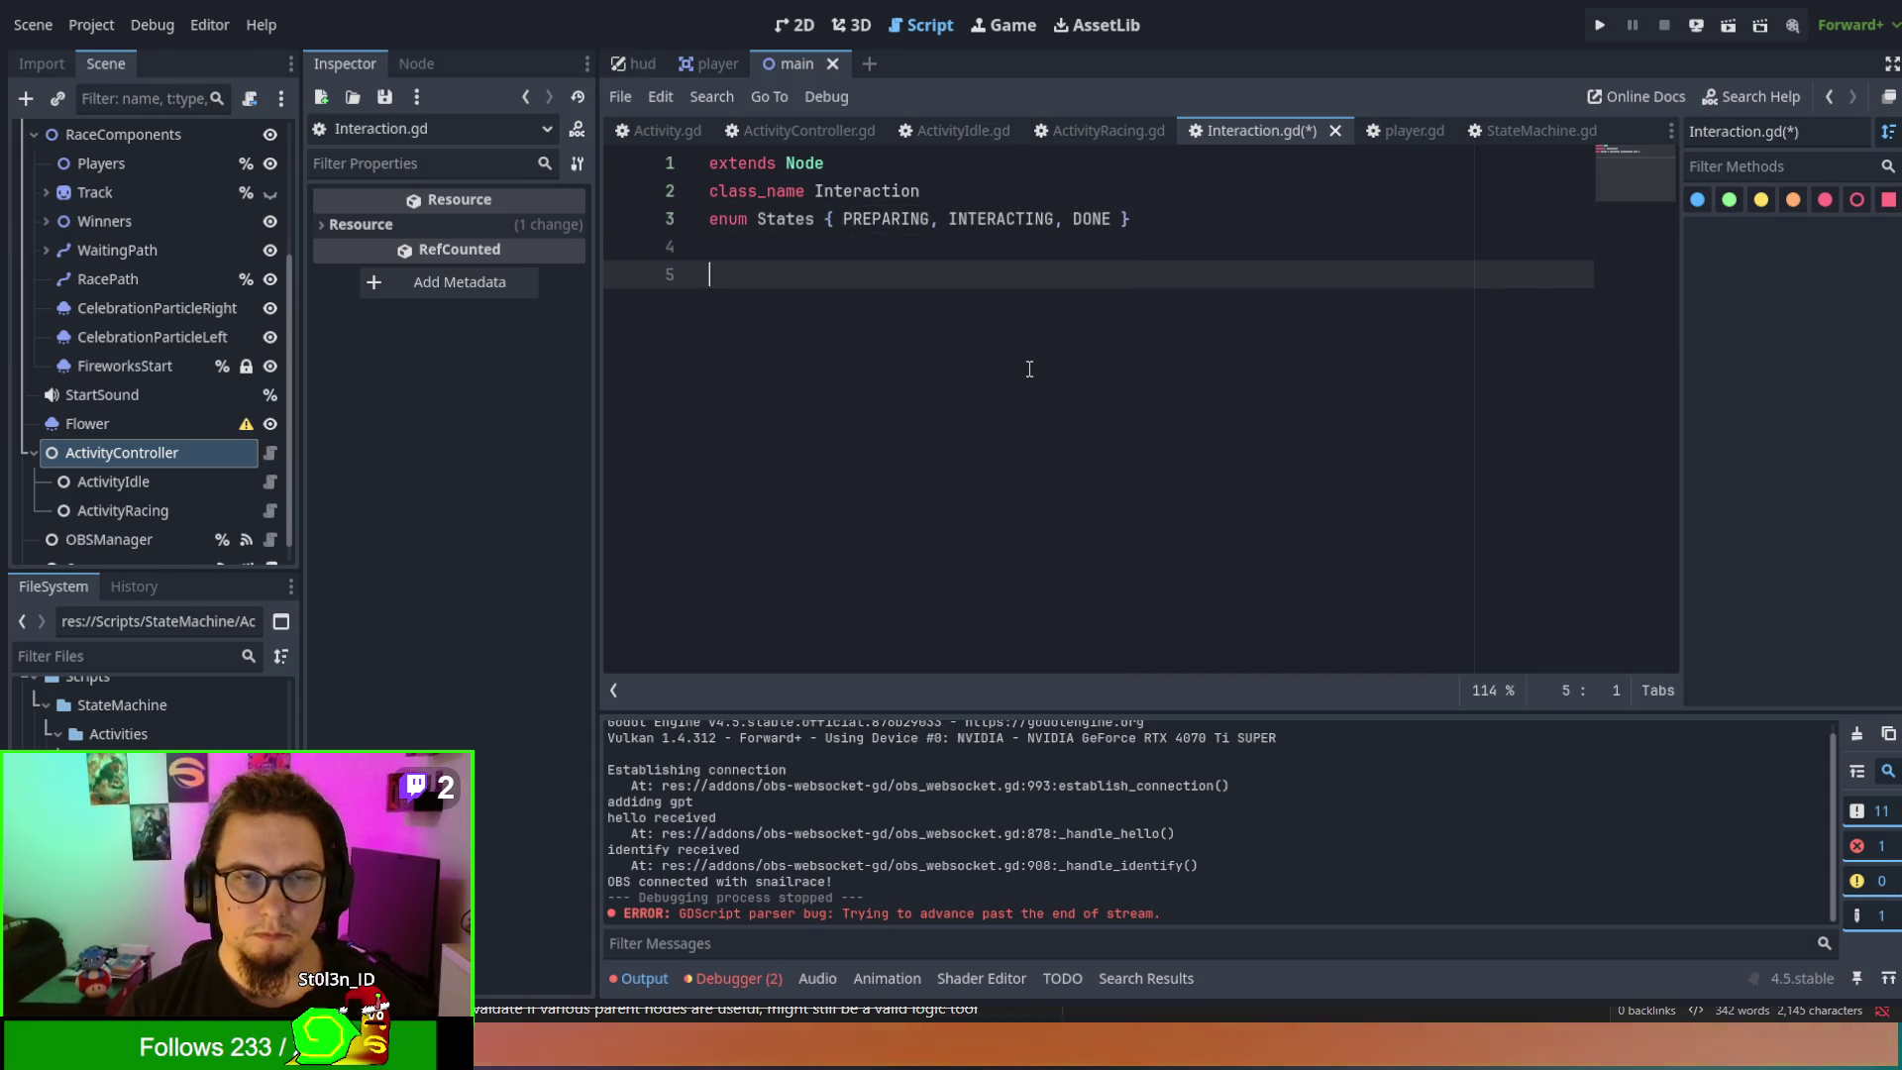
Declare var state = States.PREPARING.
type("state = ")
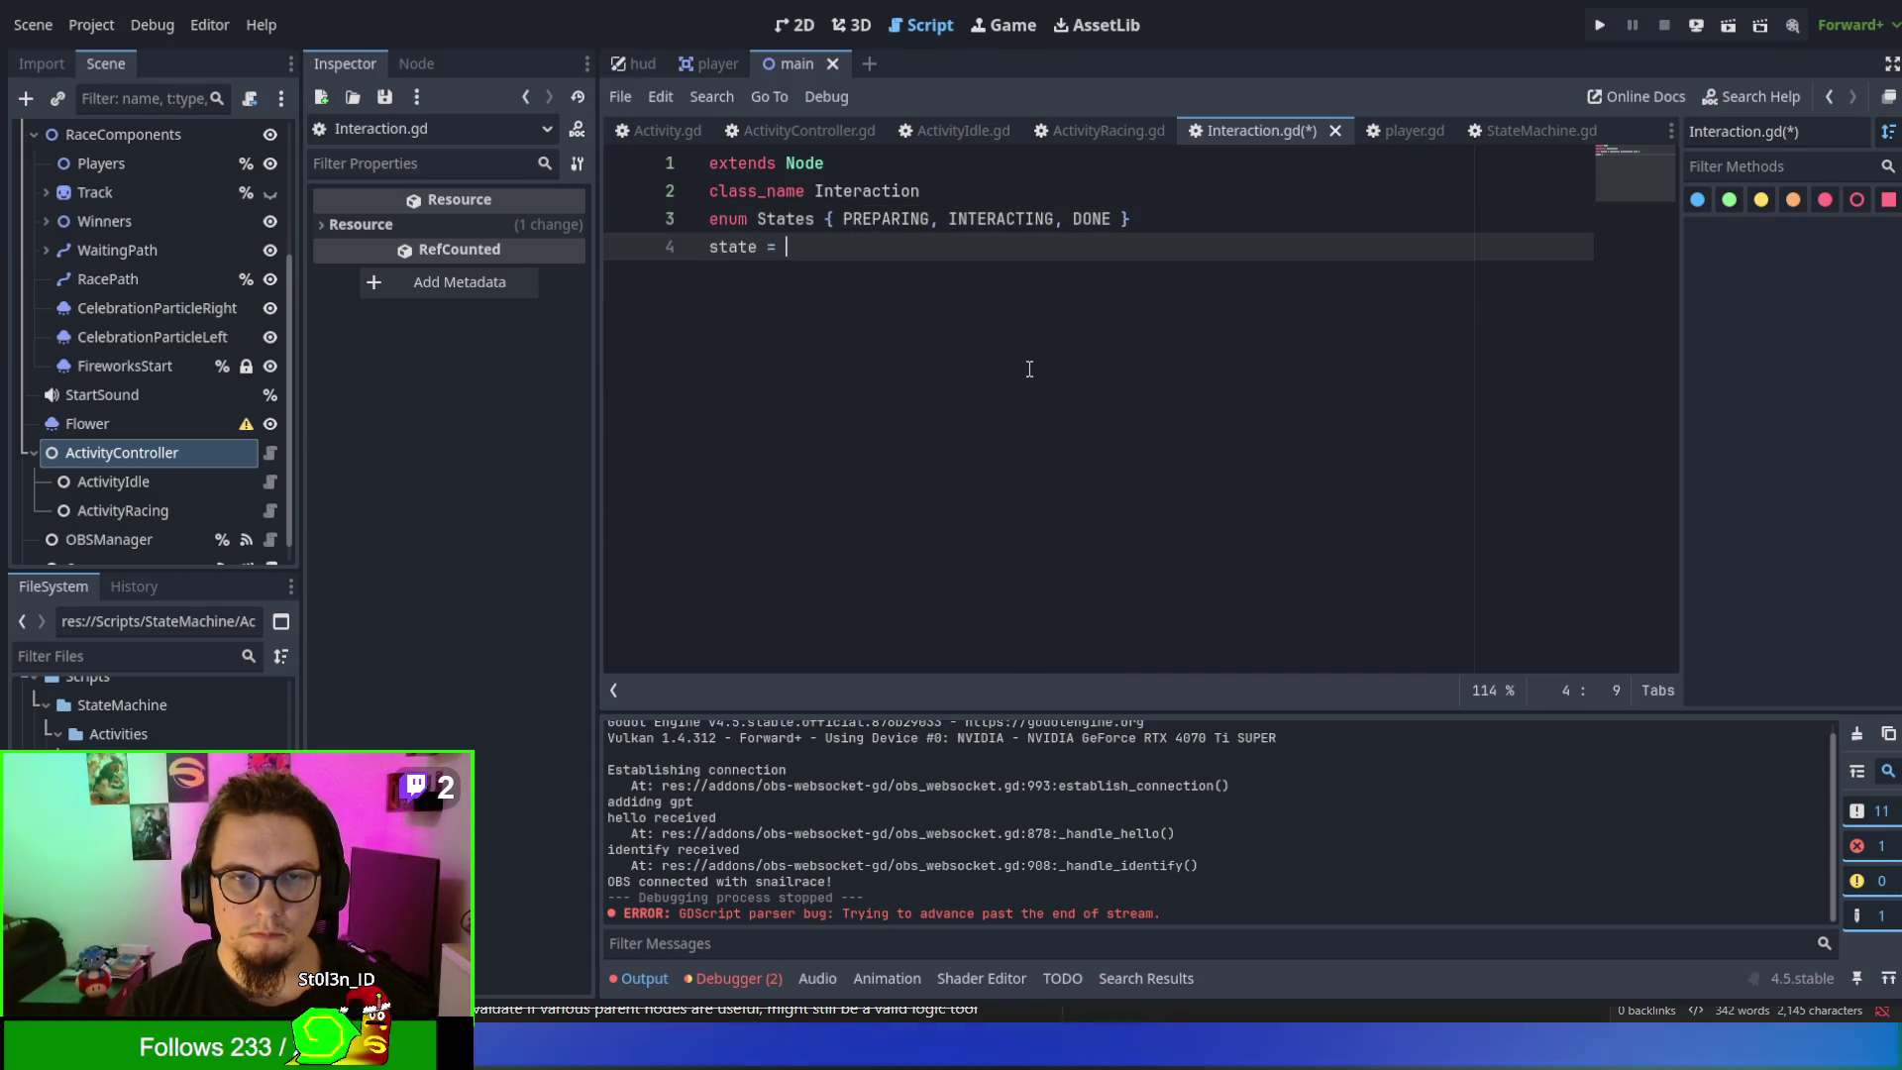
type("States.PR")
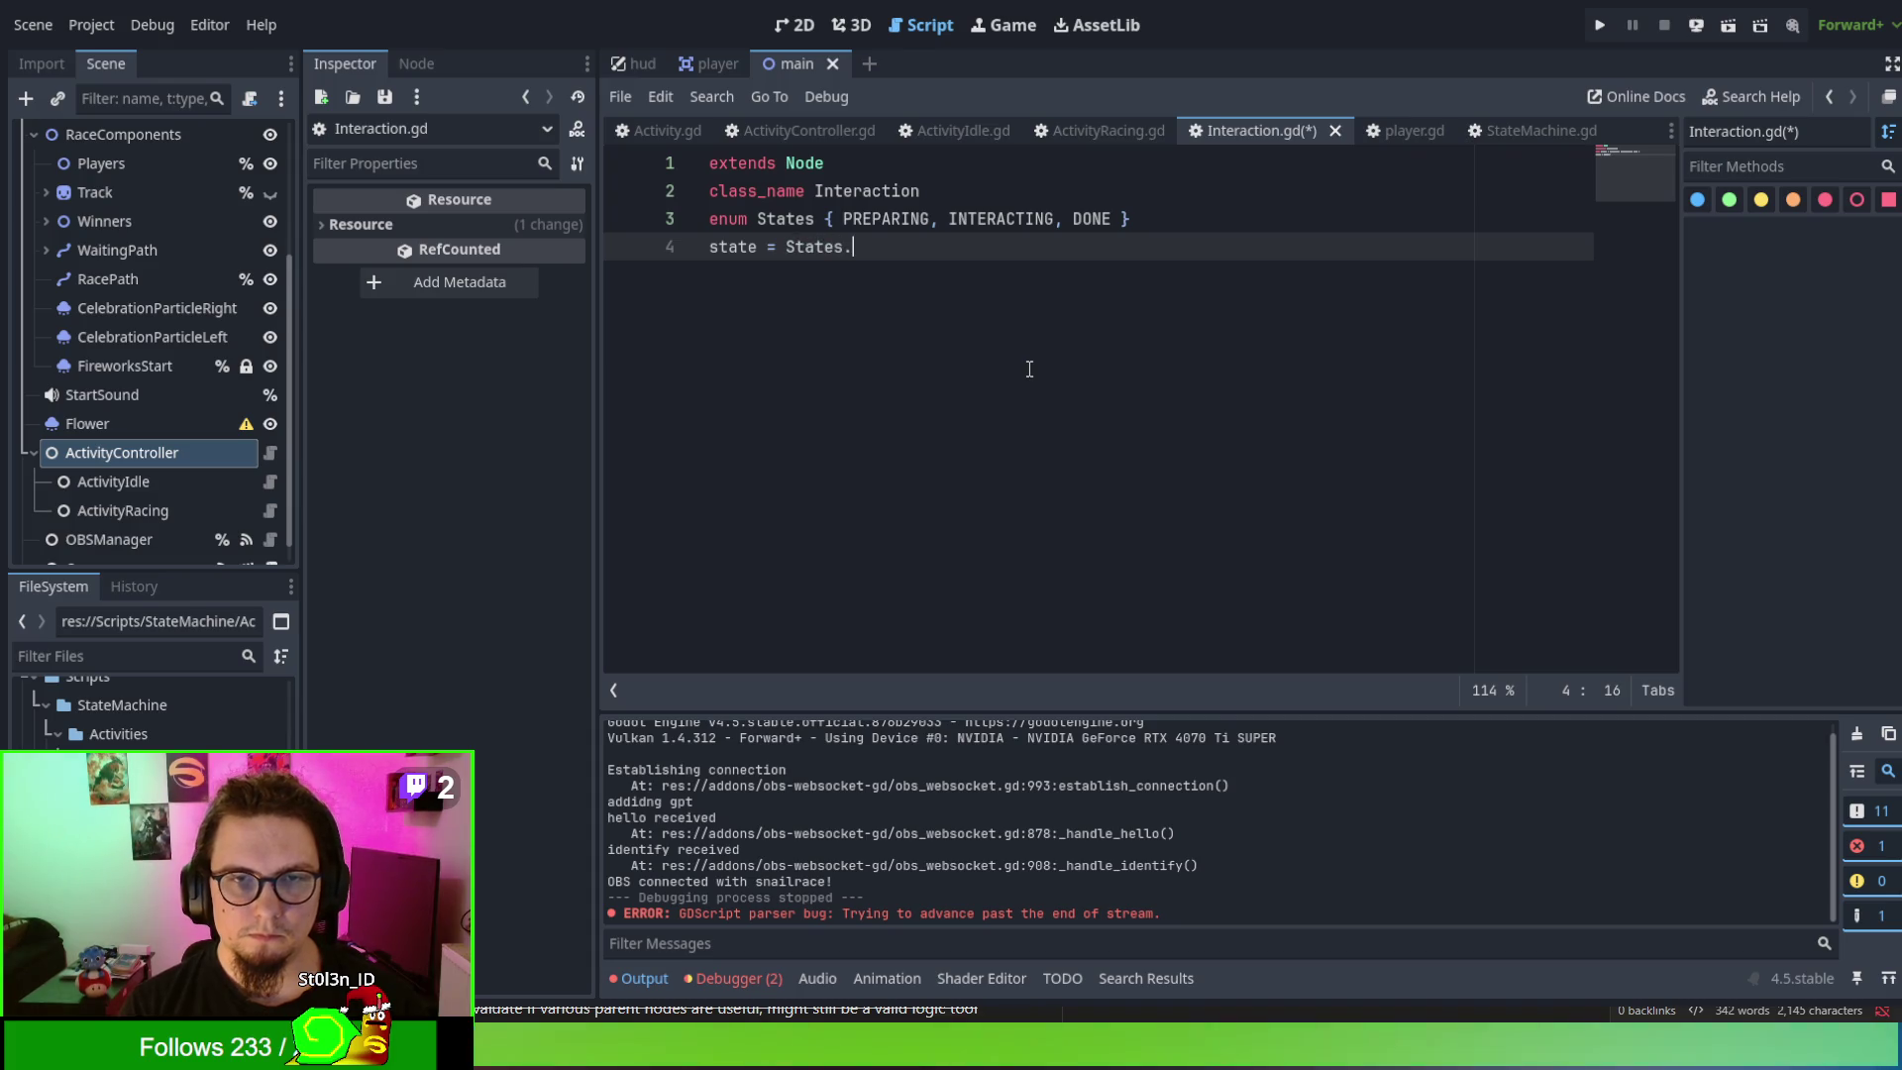
type("EPARING")
key("Return")
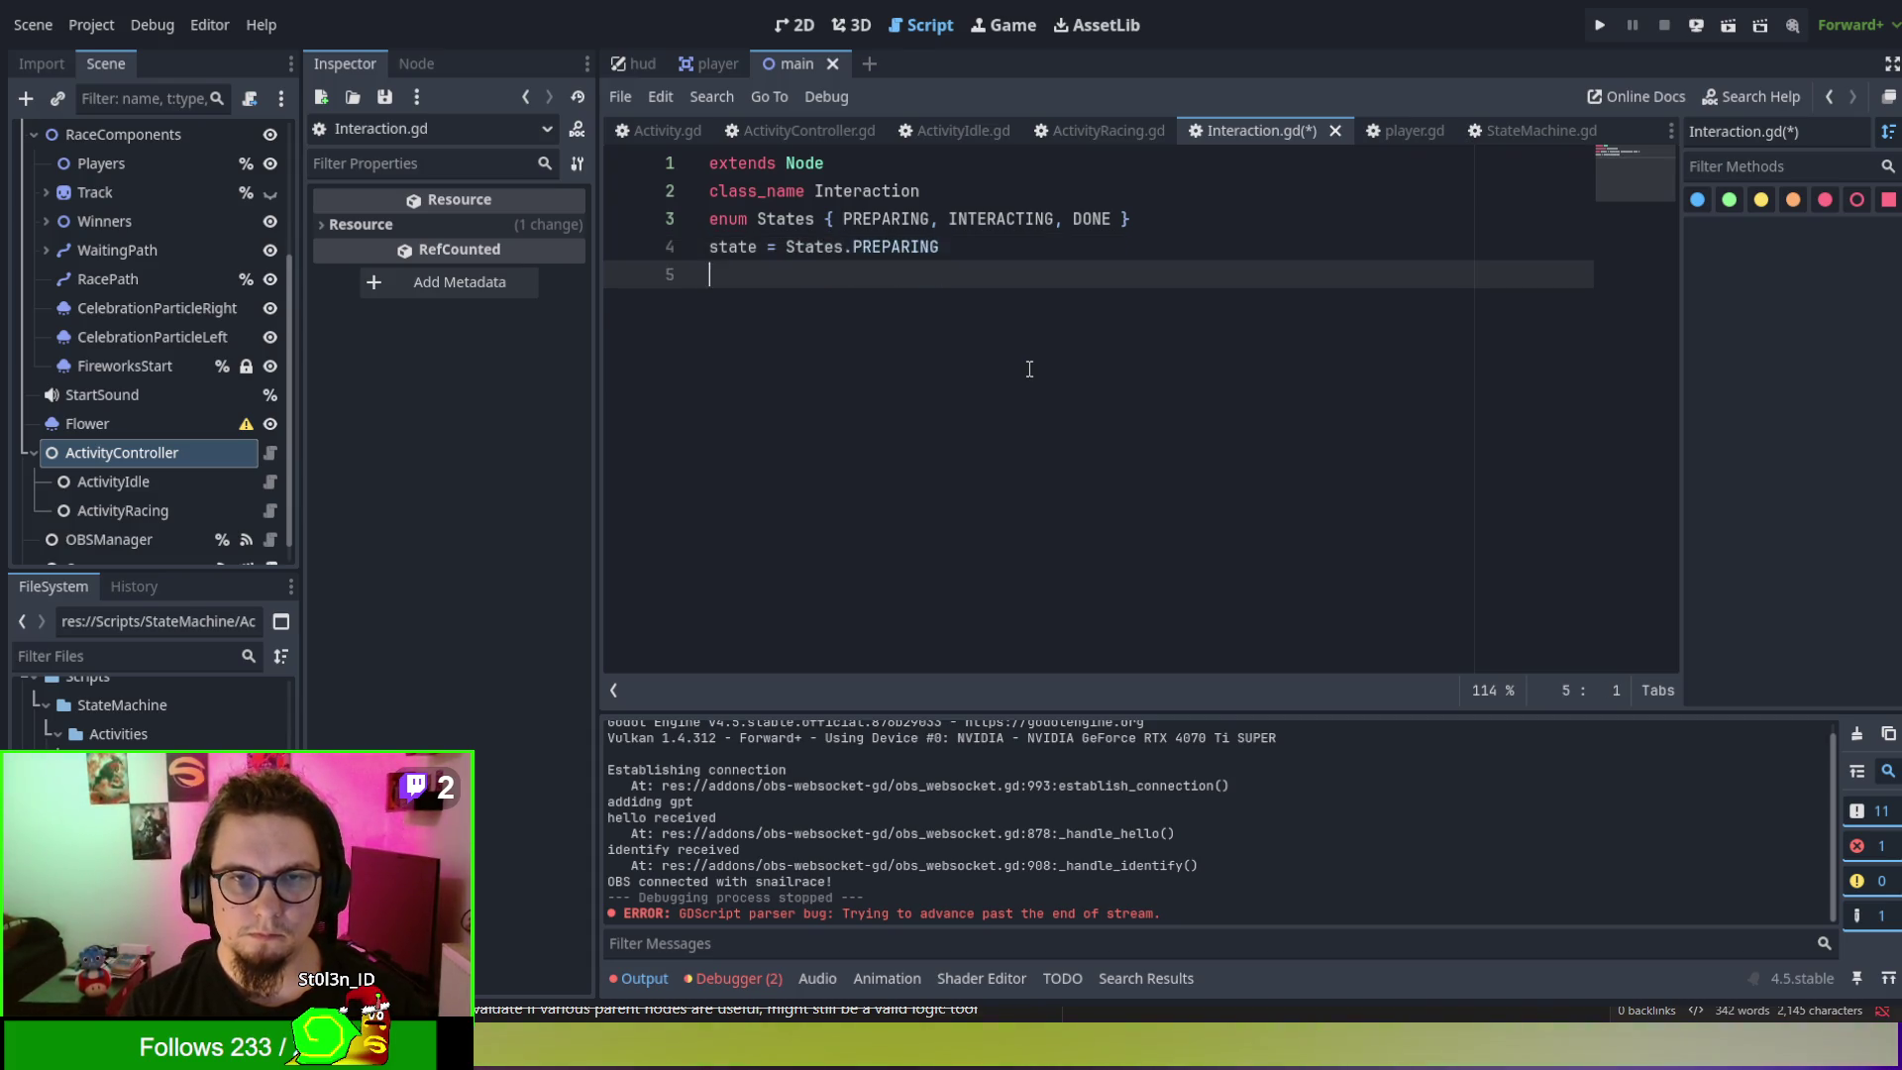
key("Up")
type("var")
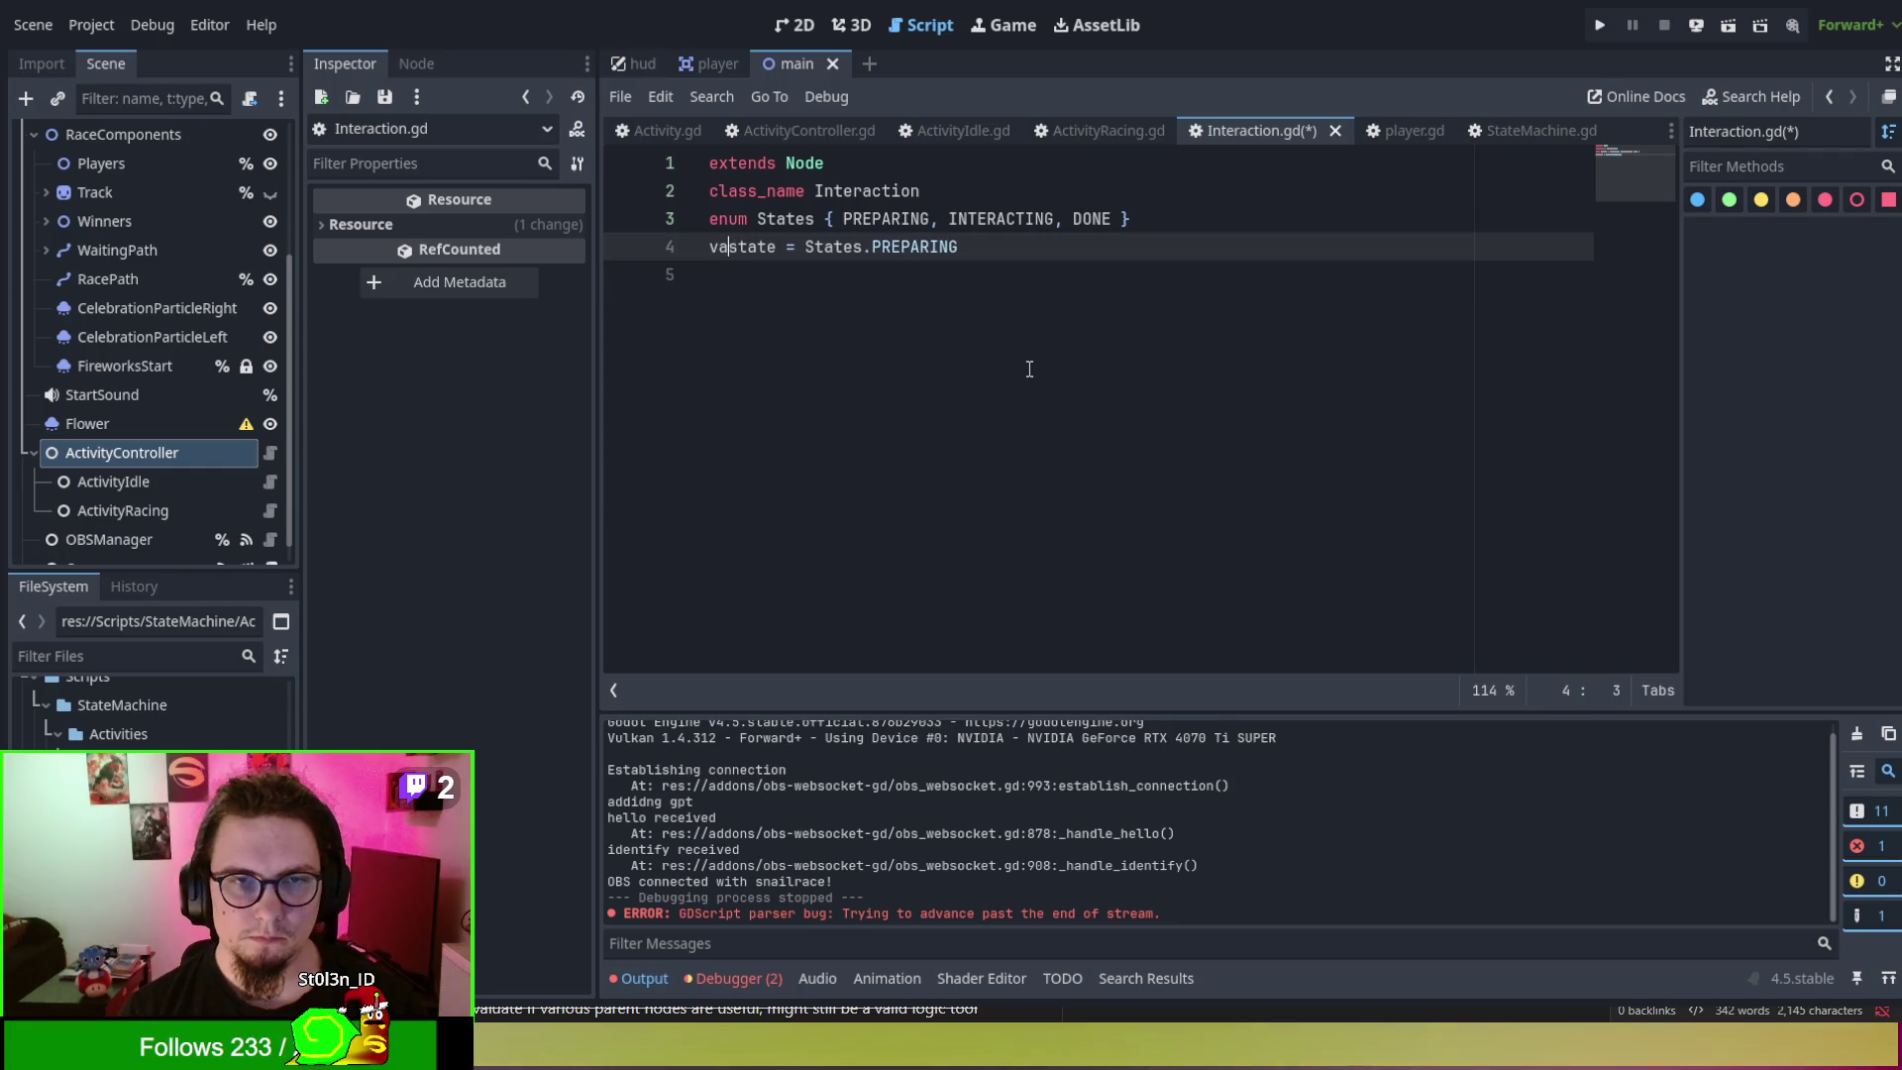
key("Down")
key("Up")
key("Down")
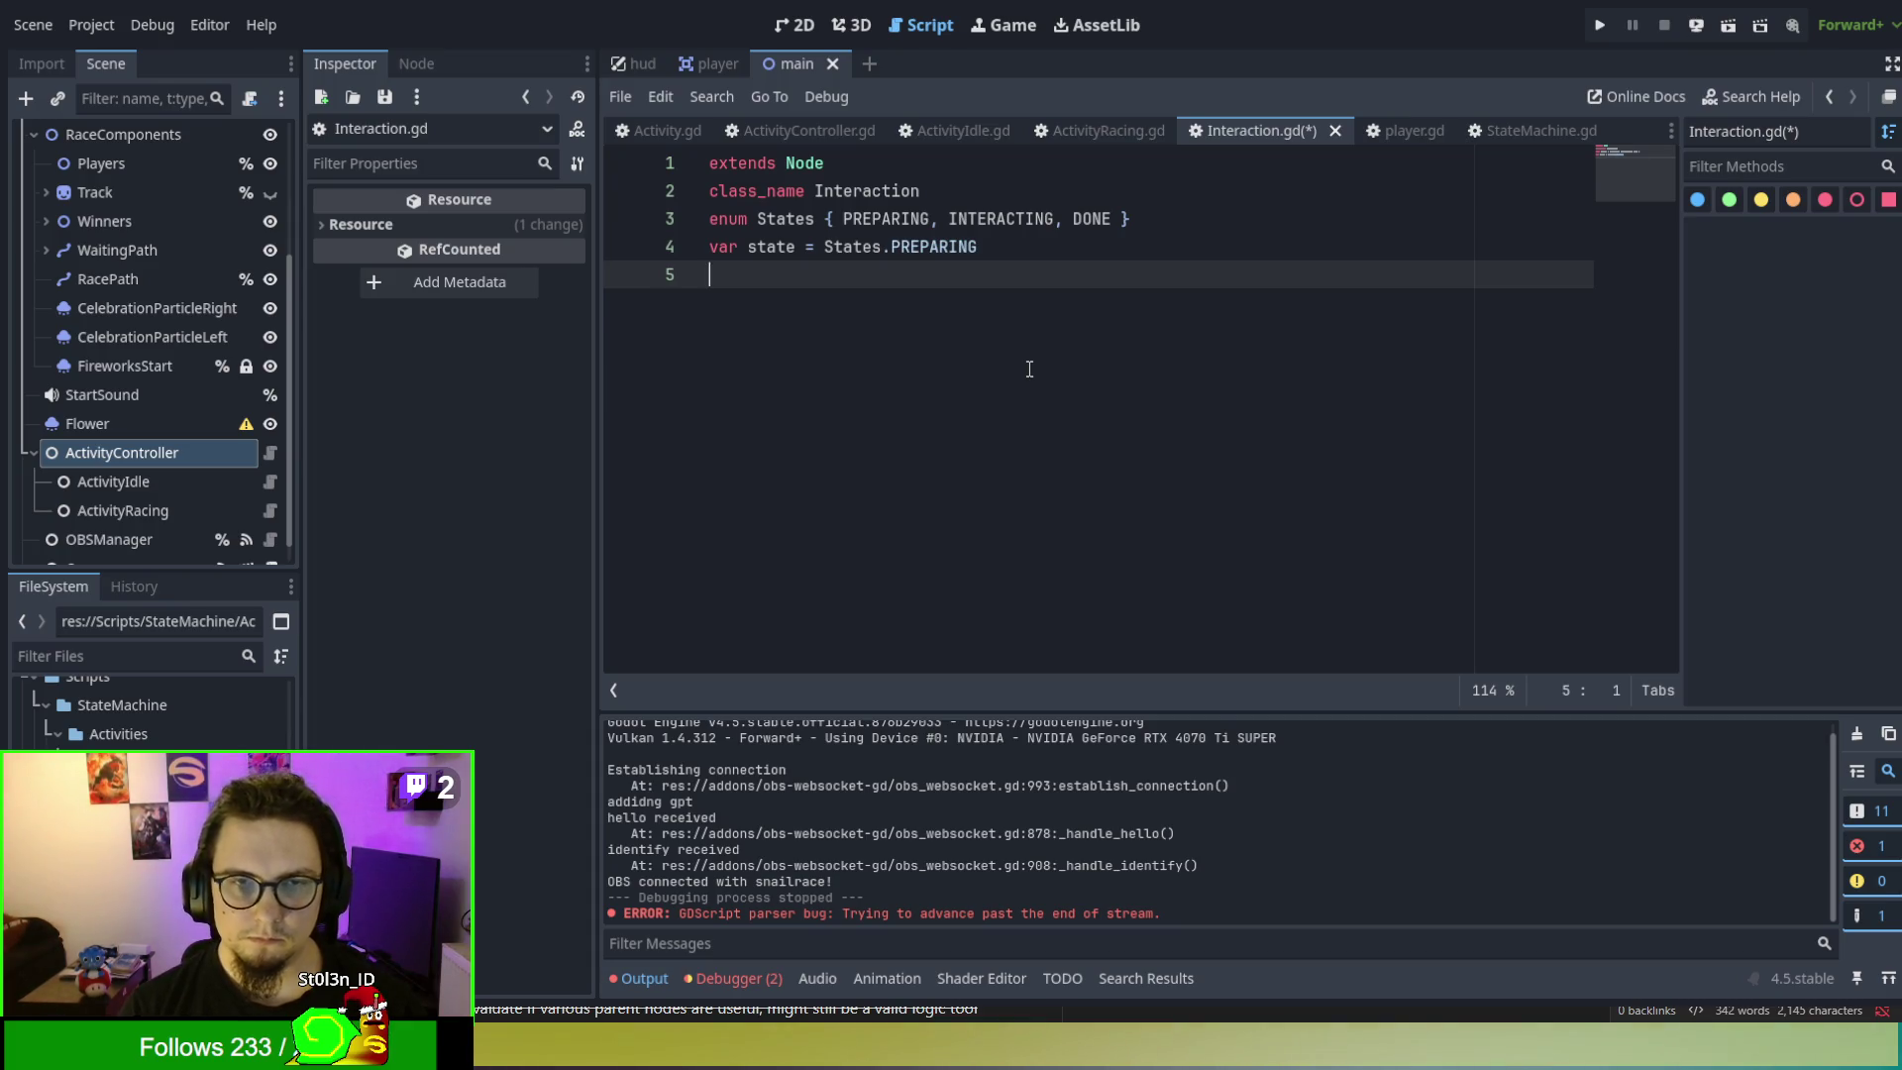
Start a new function declared as func is_done() -> bool:.
key("Return")
type("func is_")
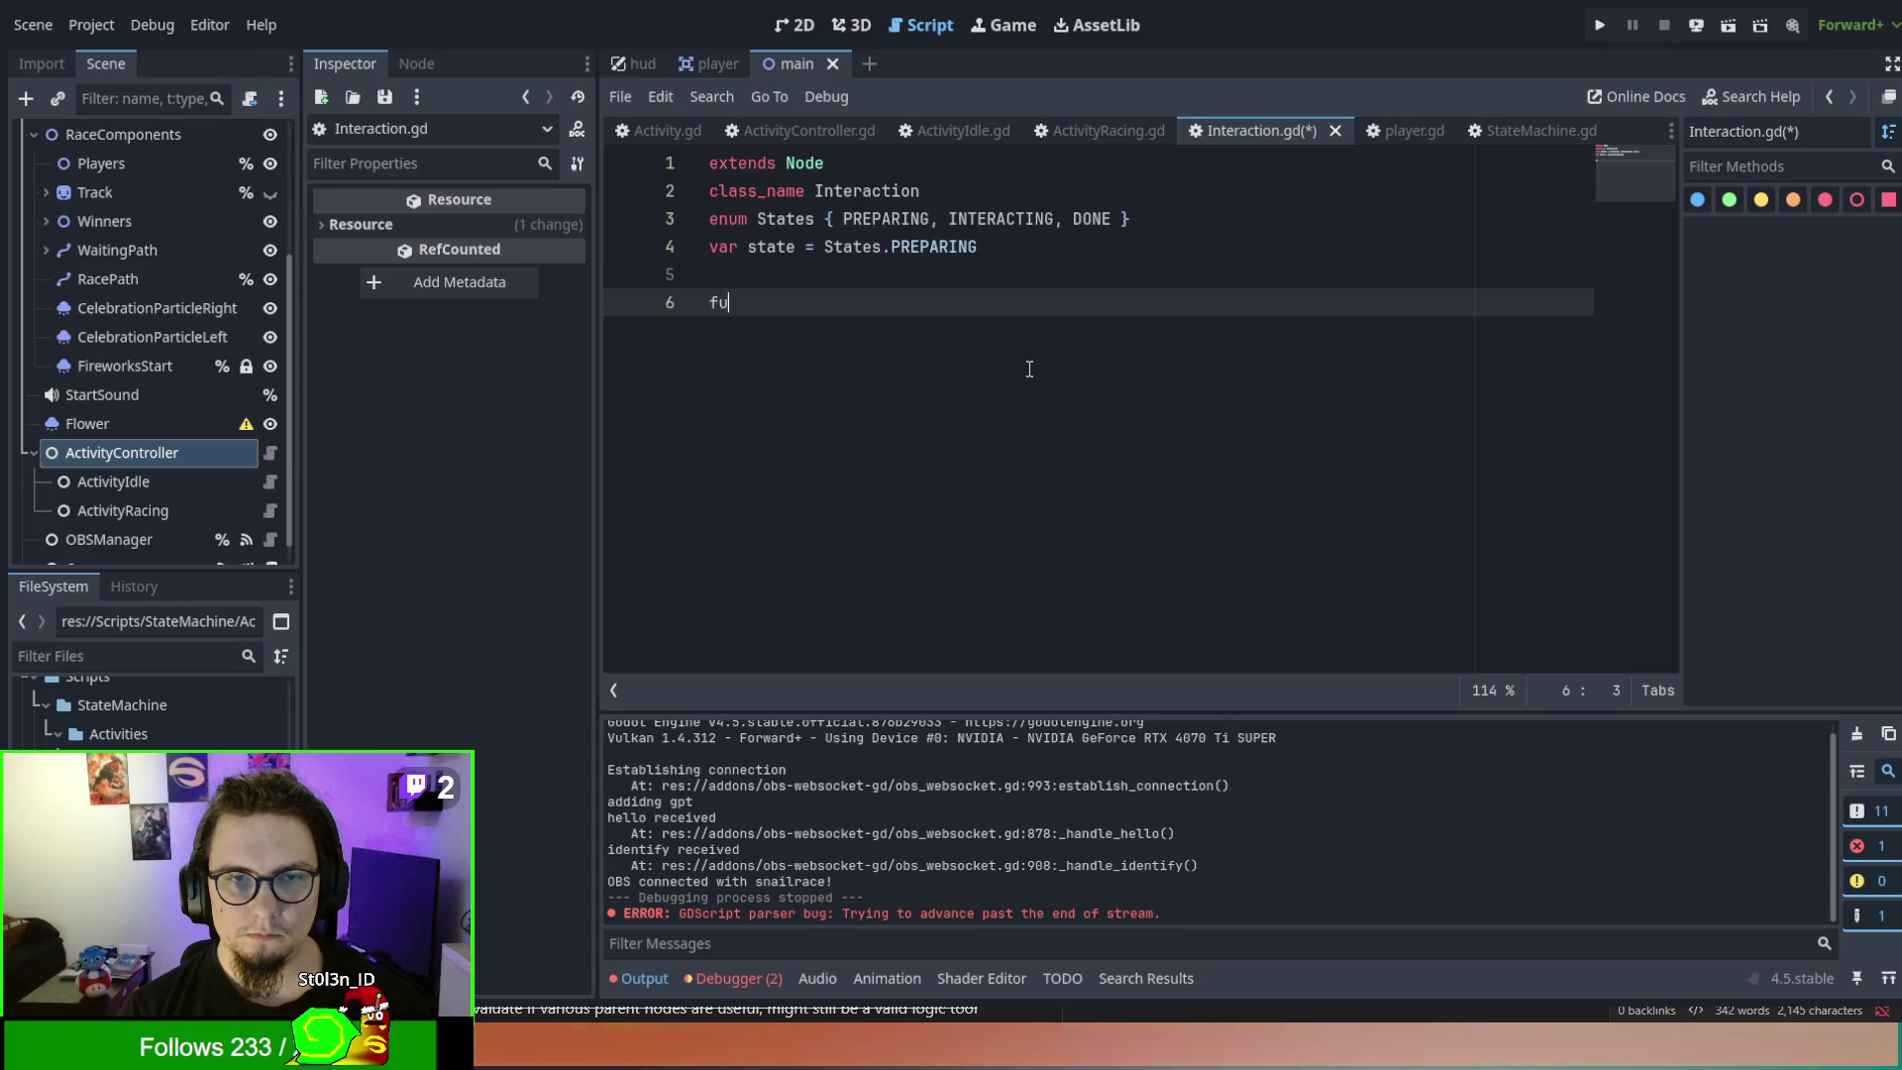
type("done(")
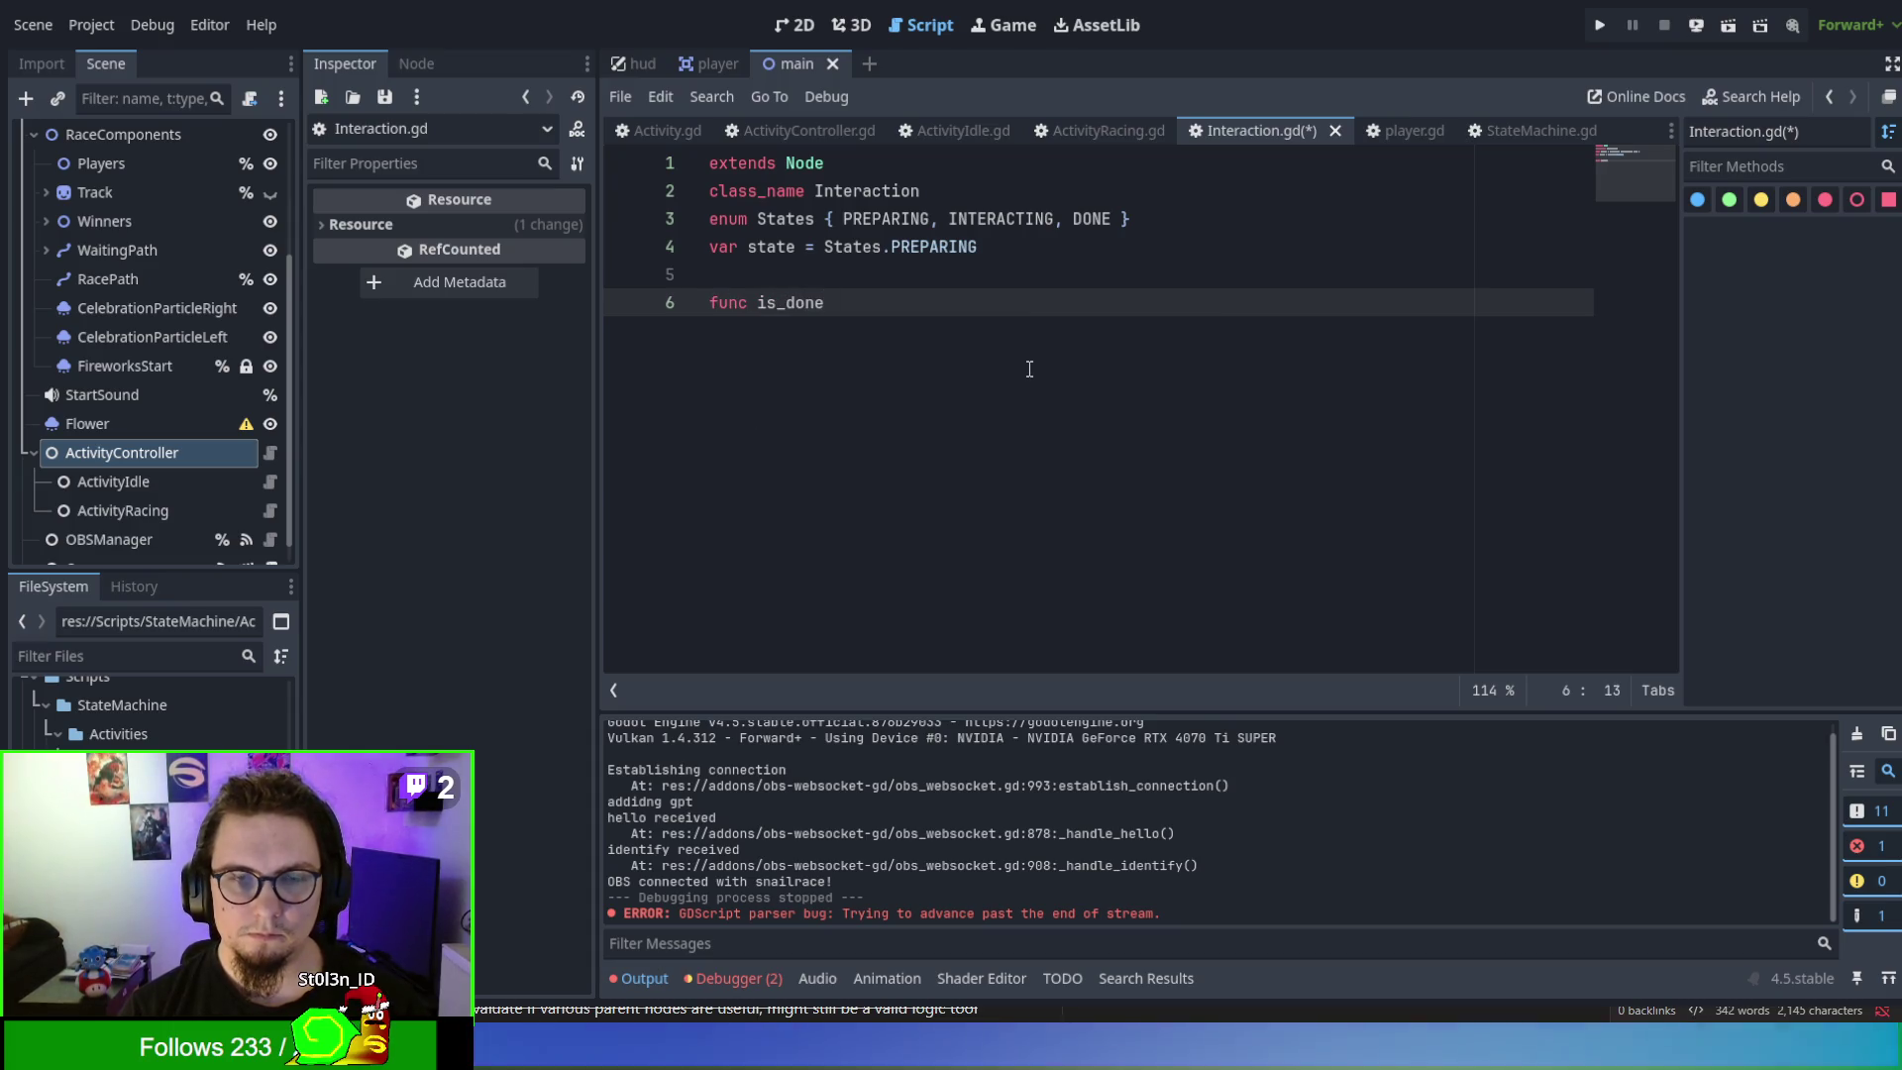
type(") =")
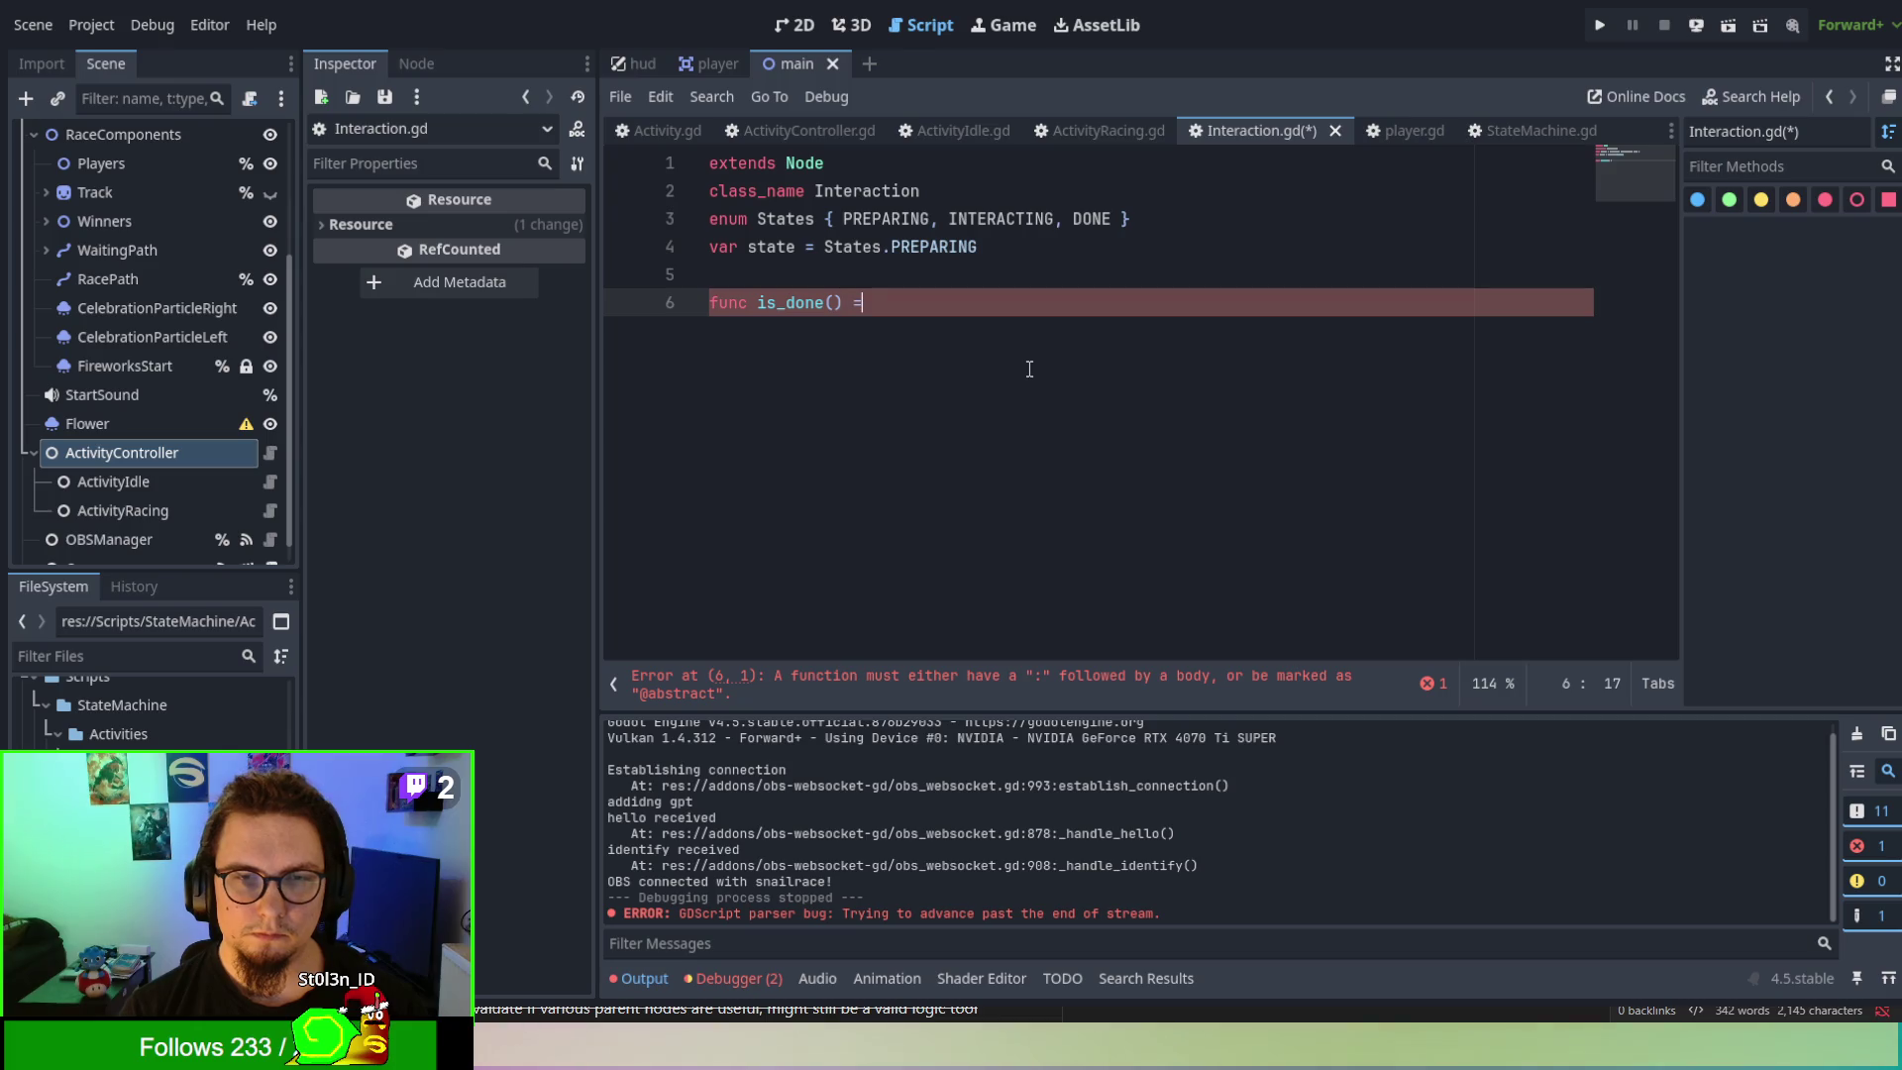
key("BackSpace")
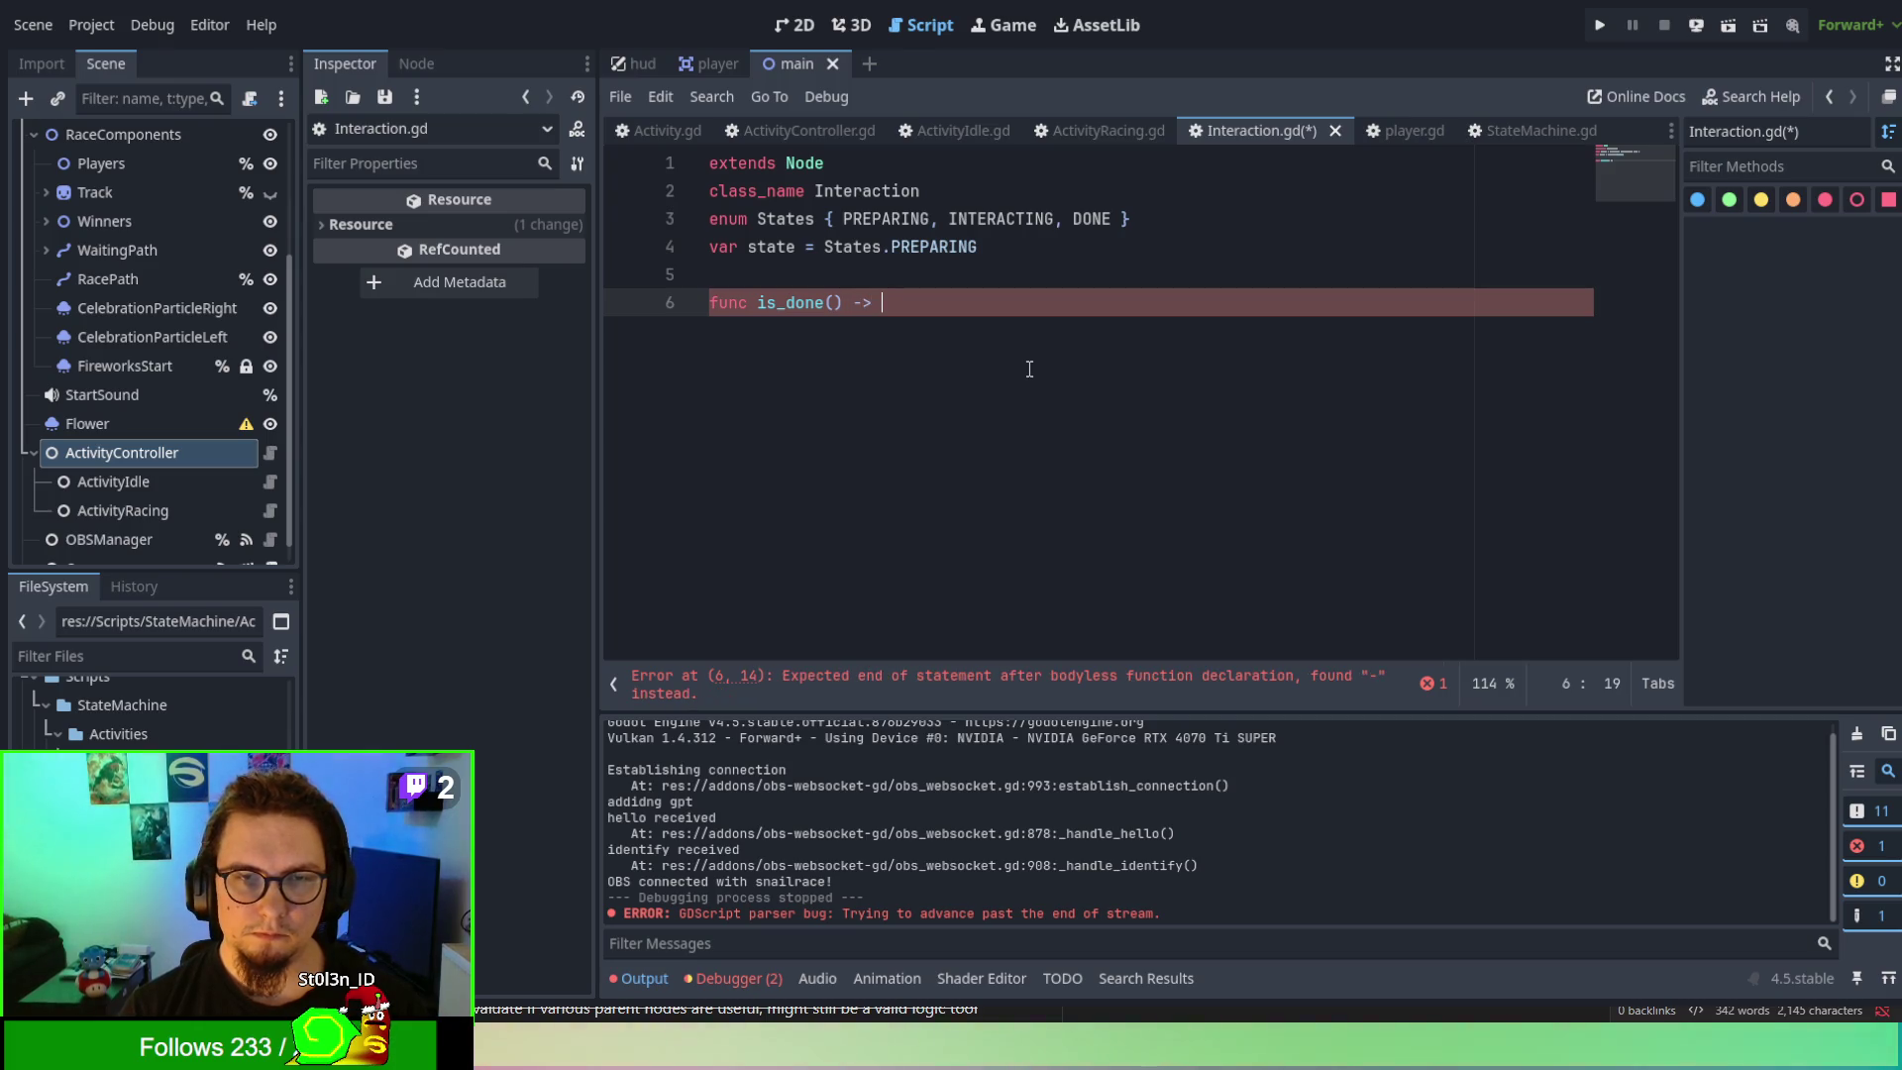
type("States")
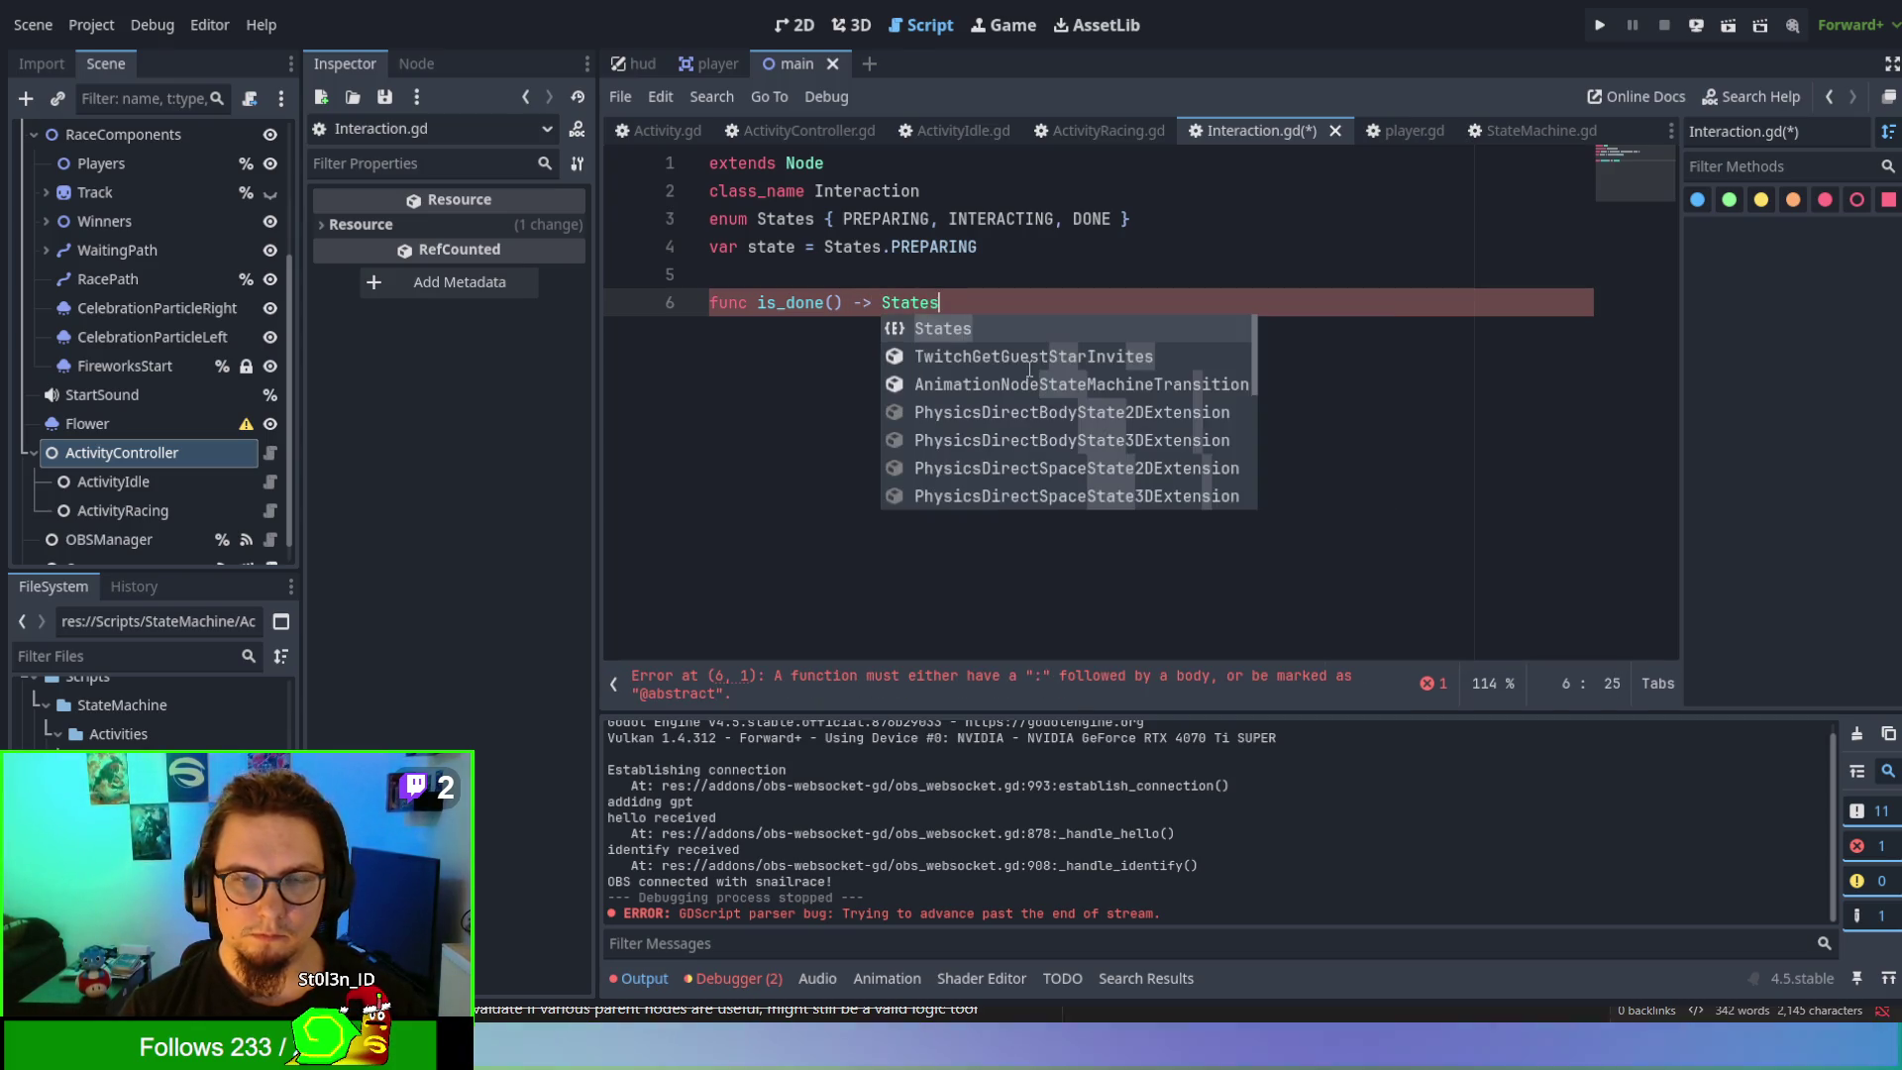
key("Escape")
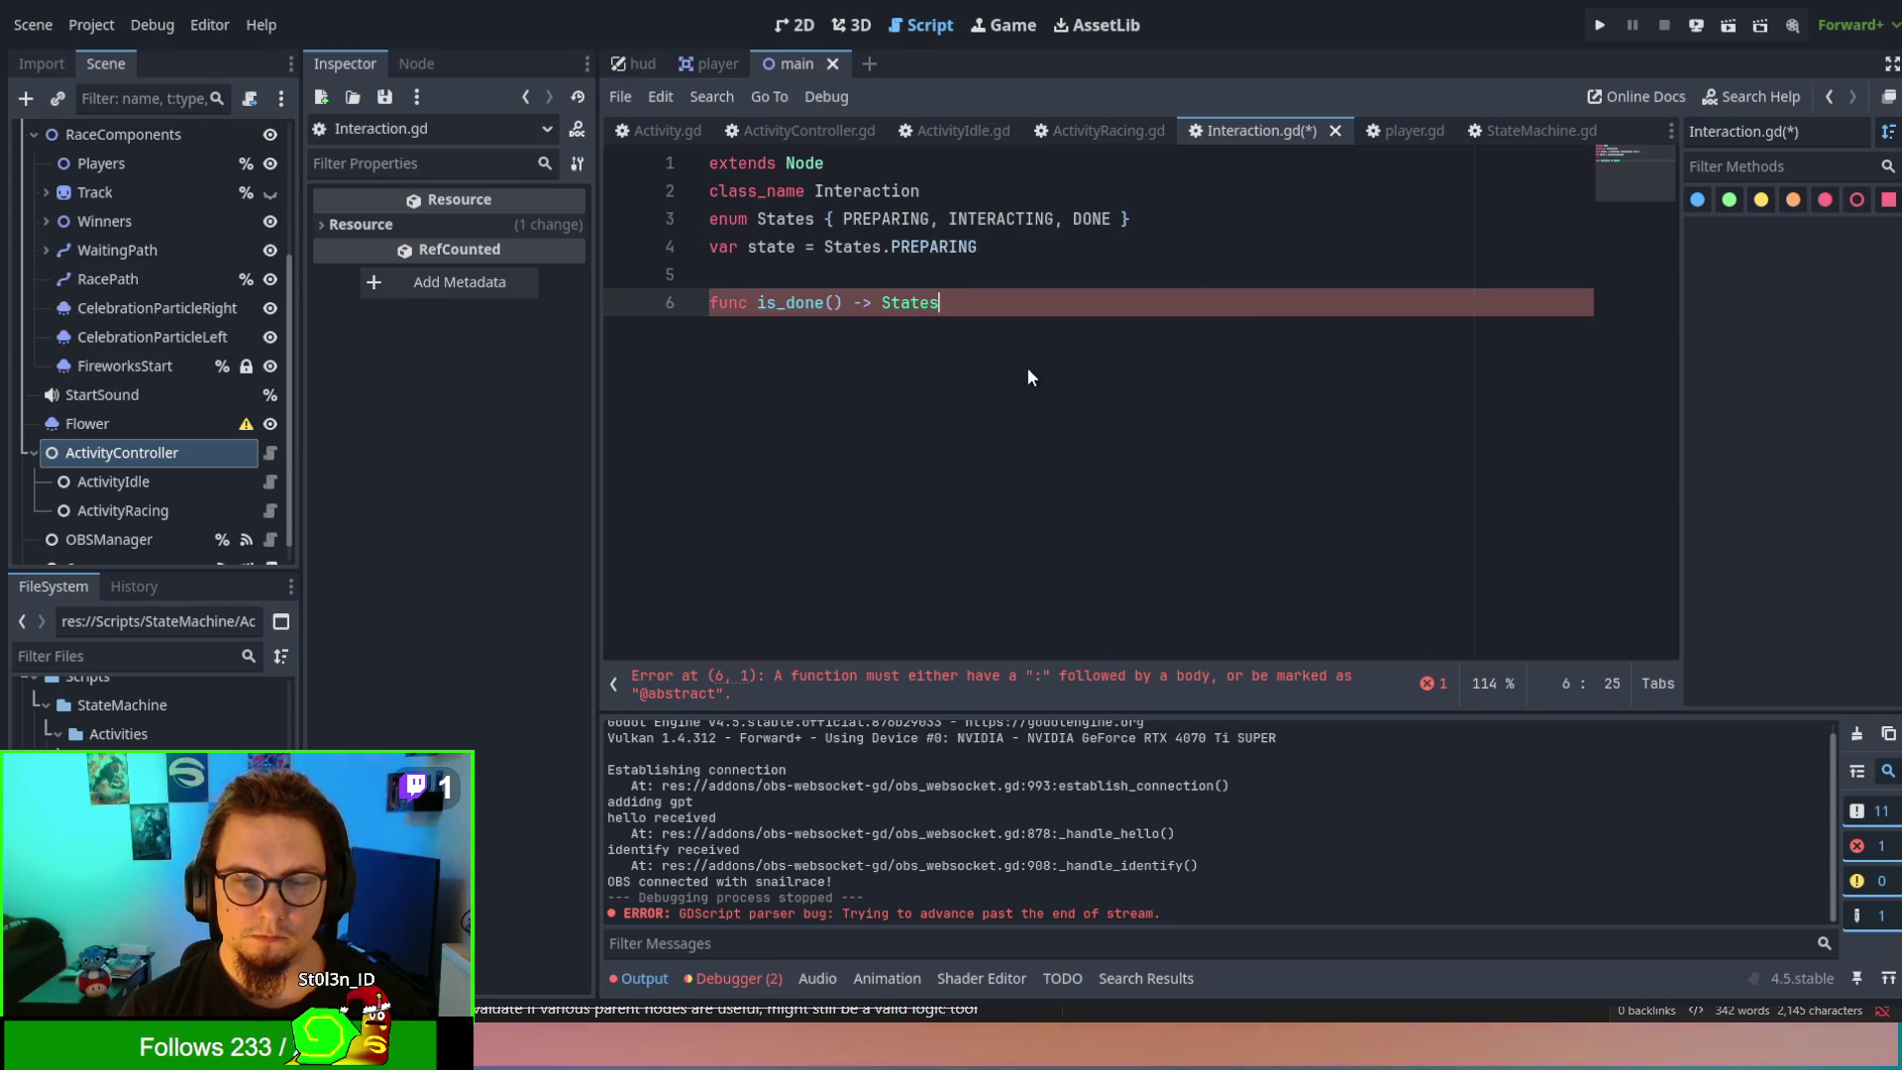
key("BackSpace")
type("s")
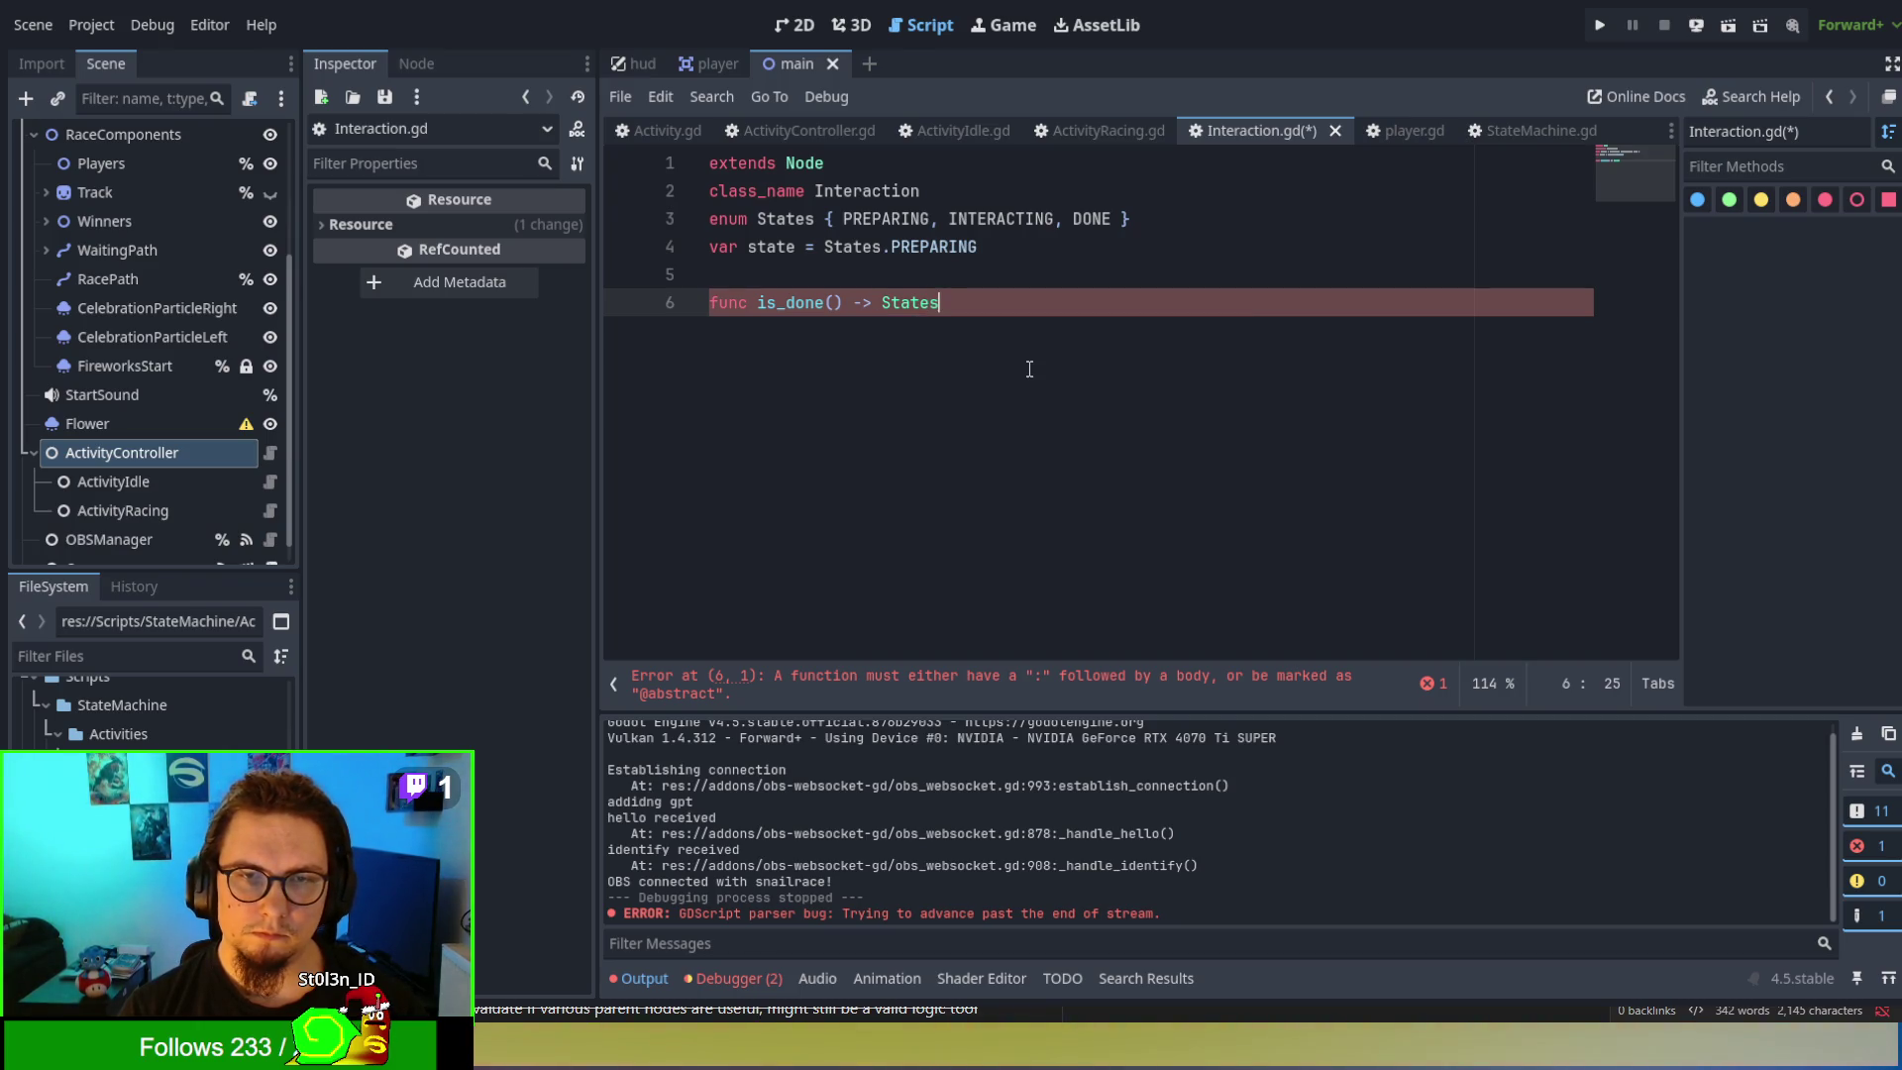
type(":")
key("Return")
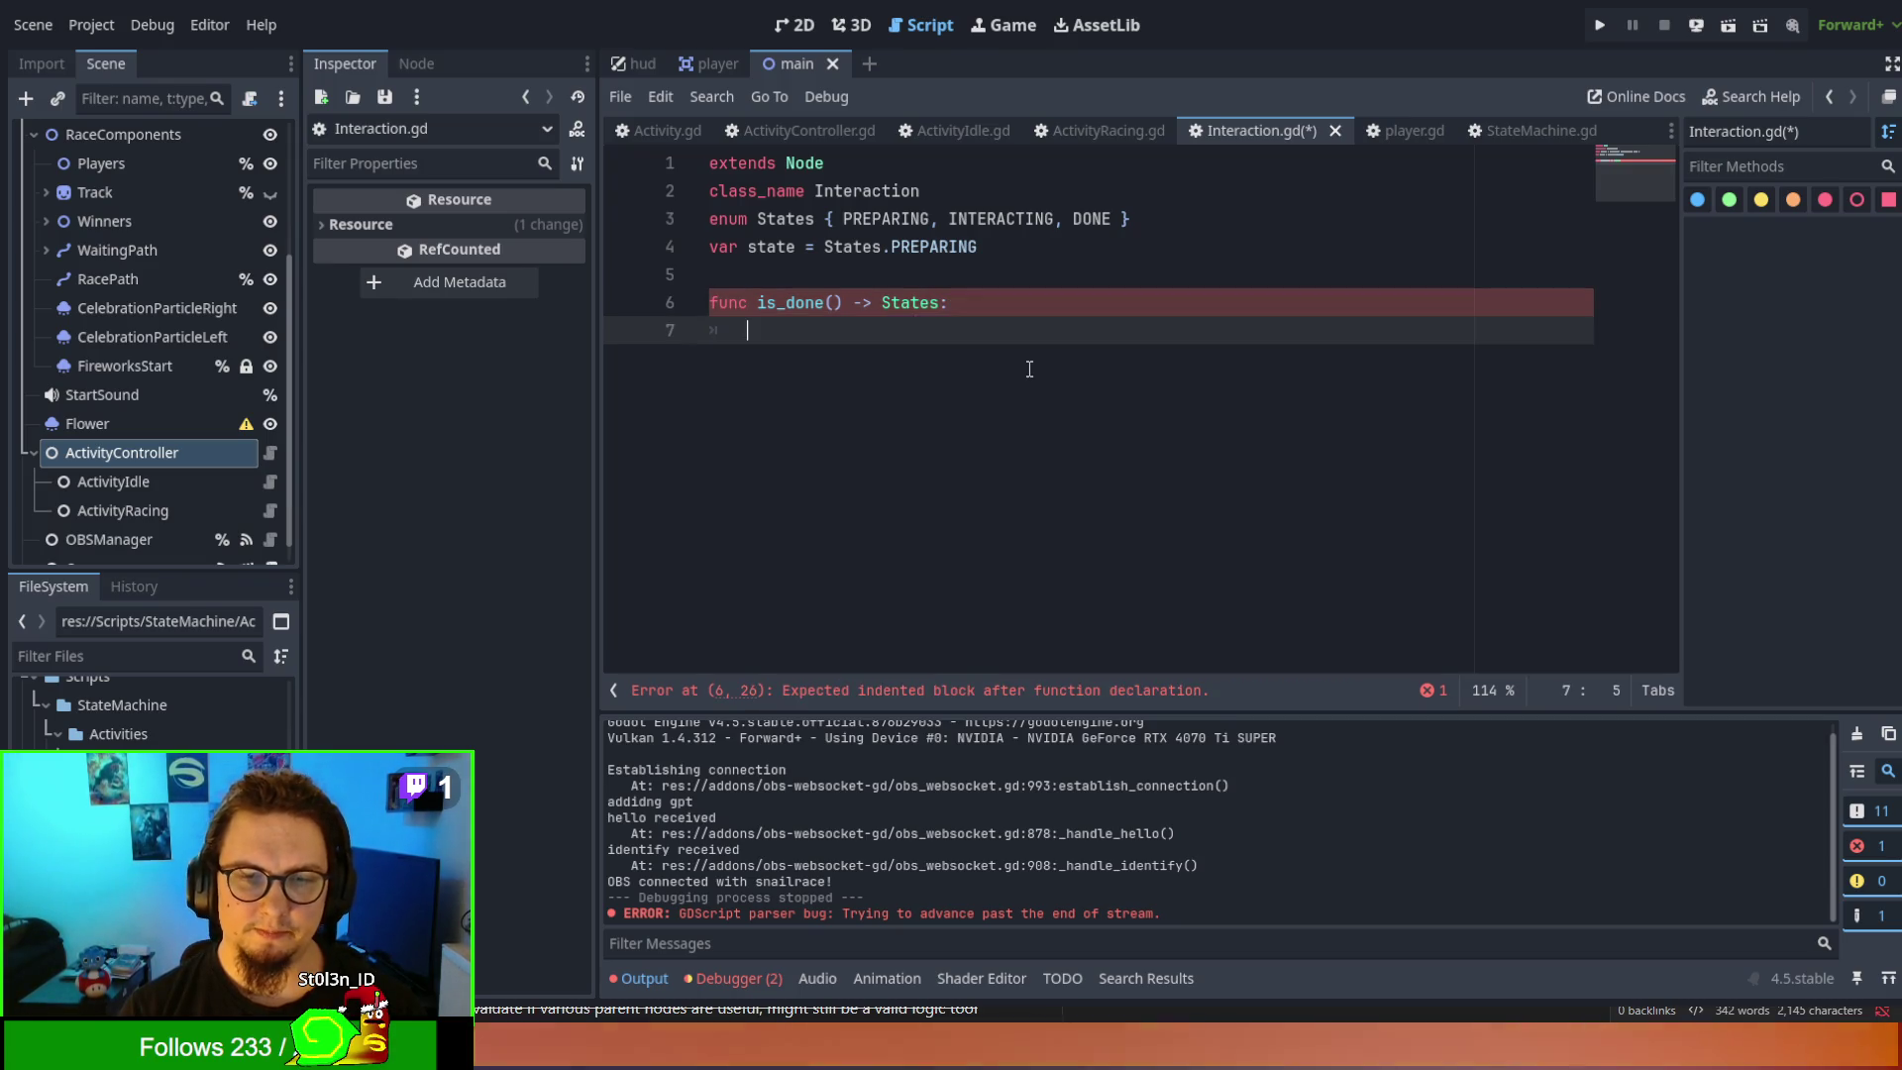
type("pass")
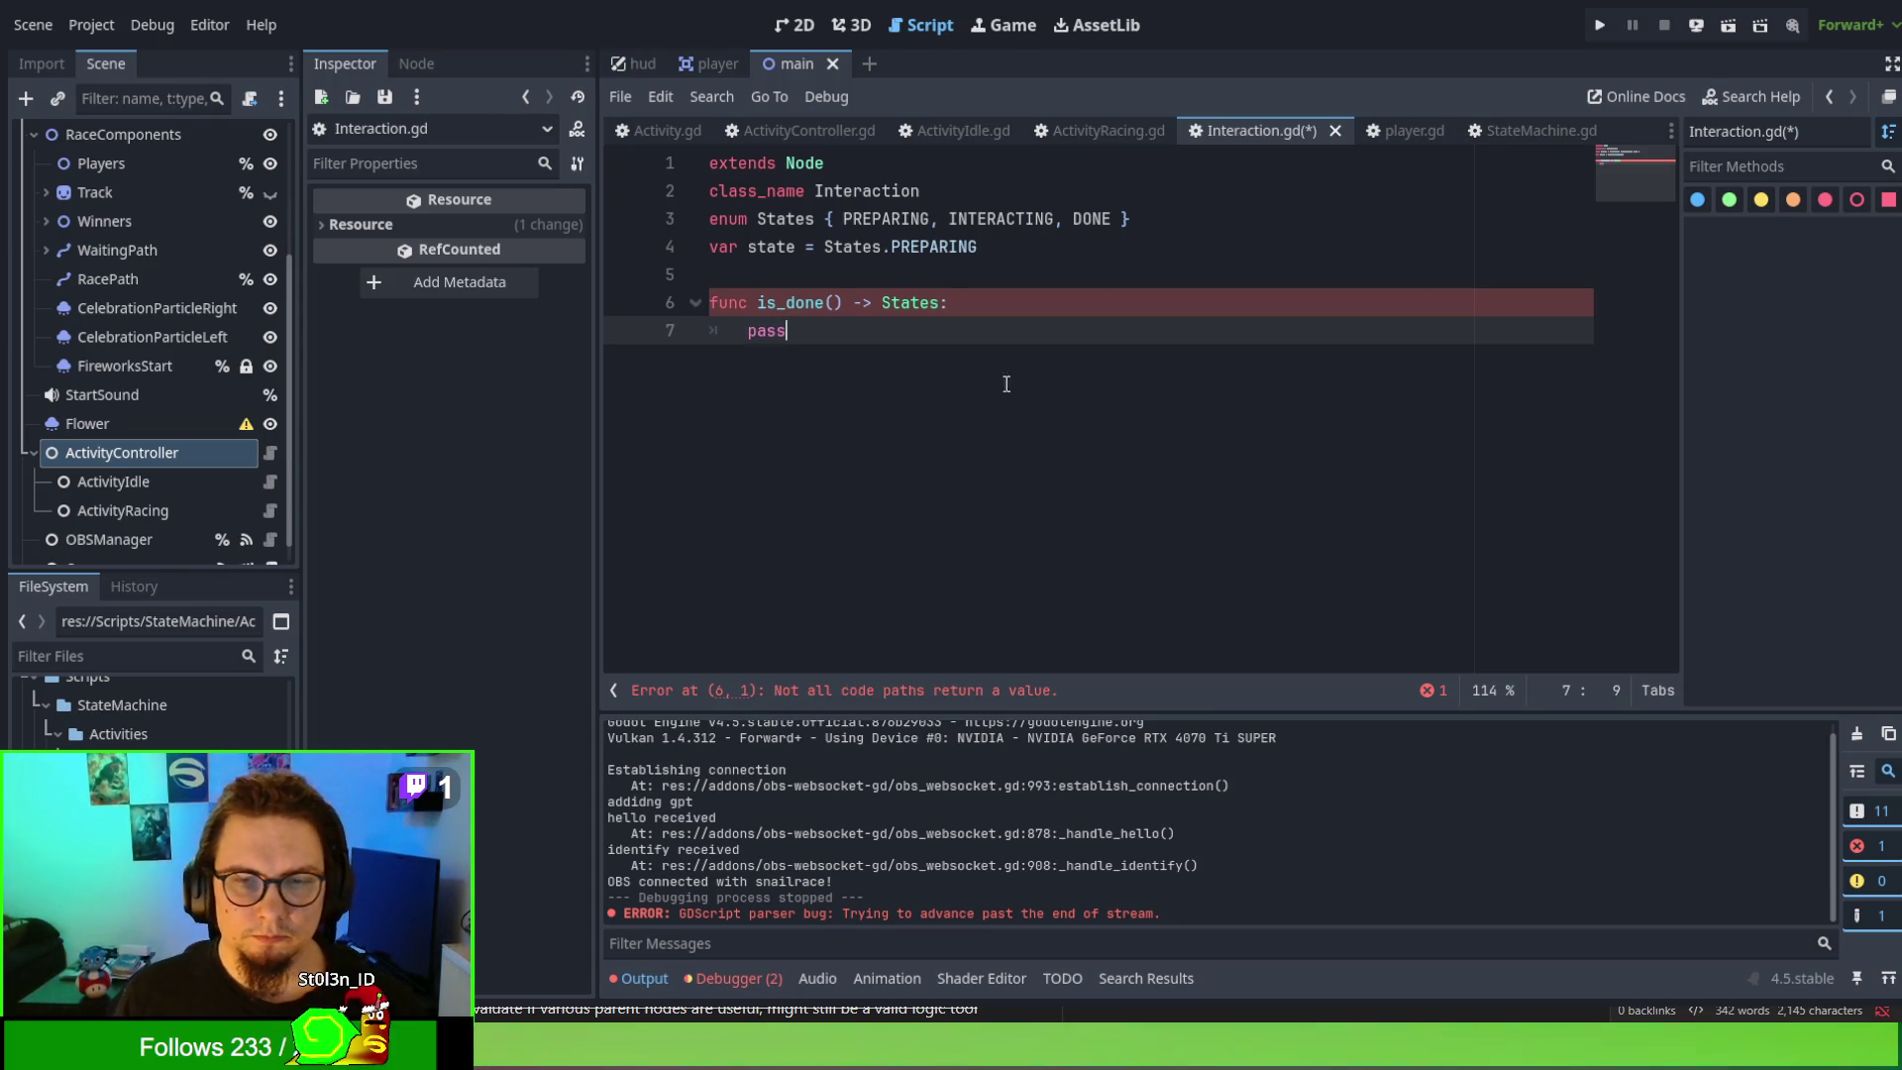
key("BackSpace")
key("BackSpace")
key("BackSpace")
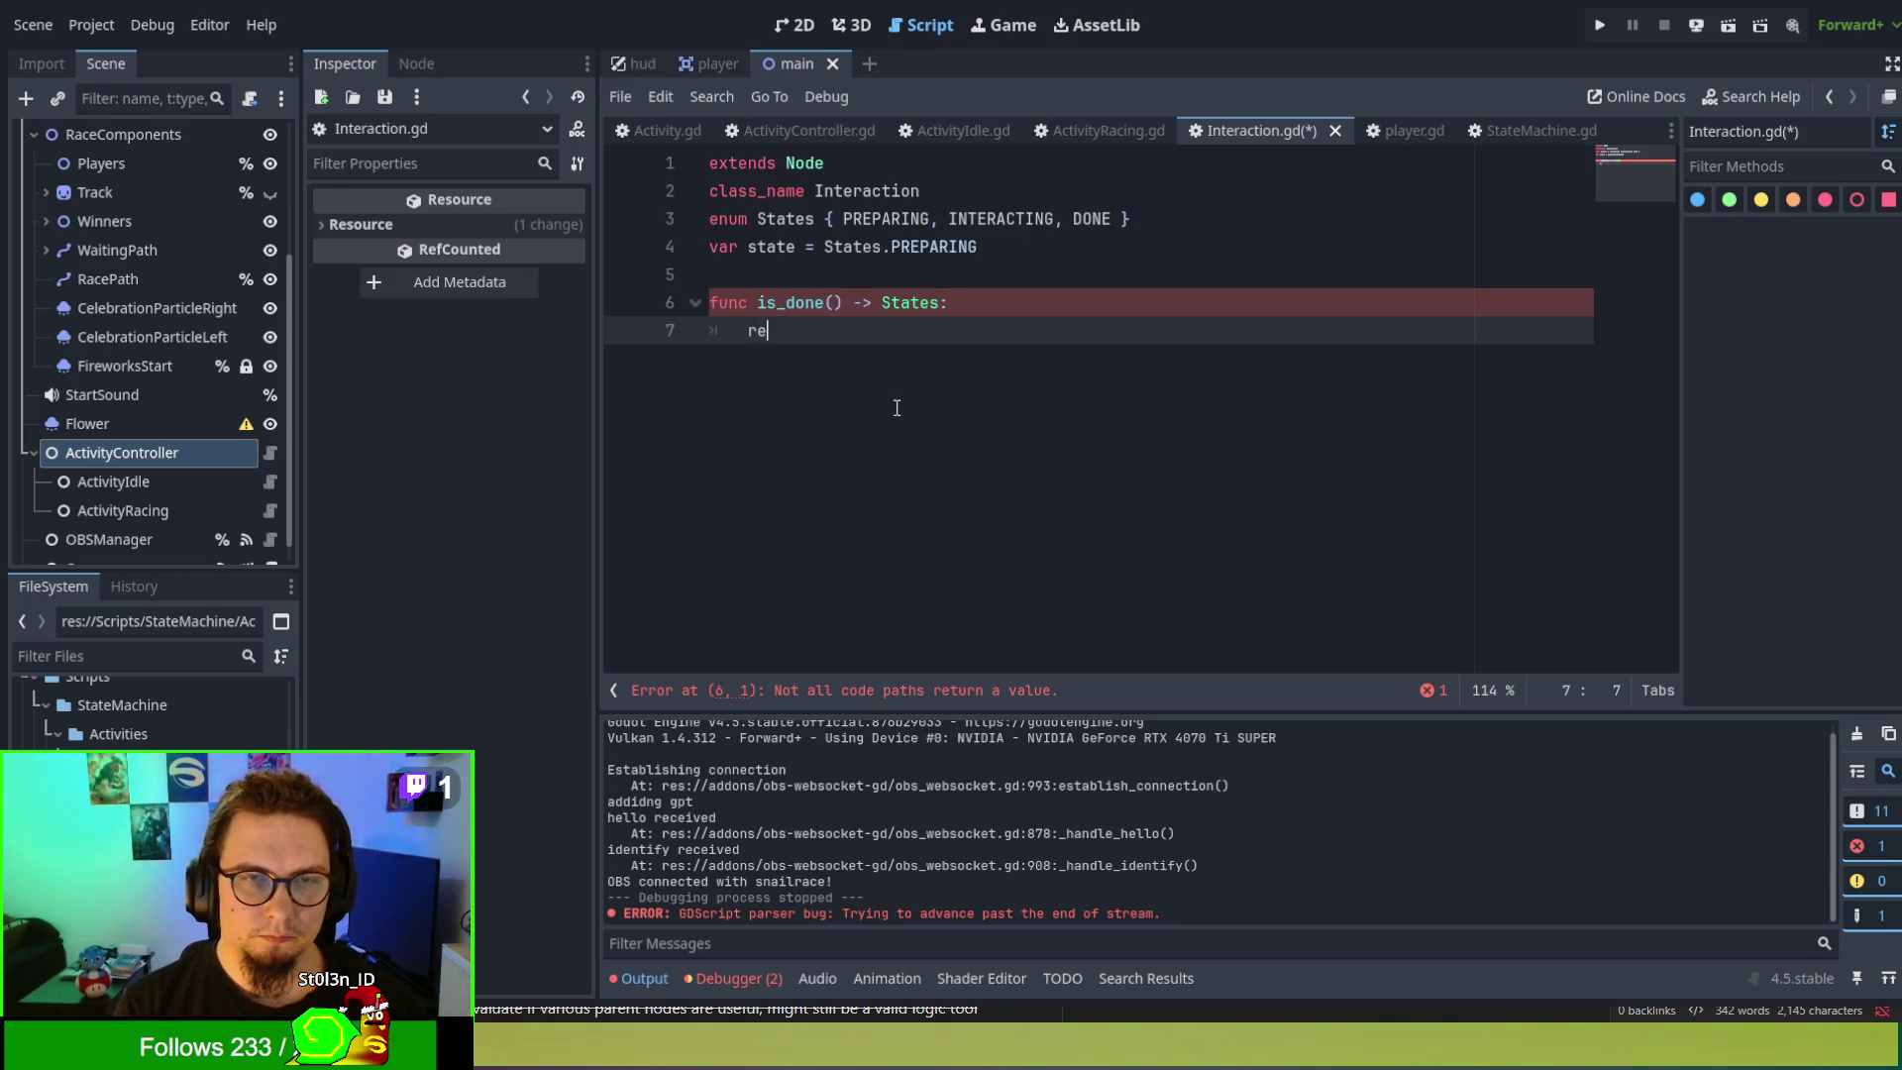
type("turn State")
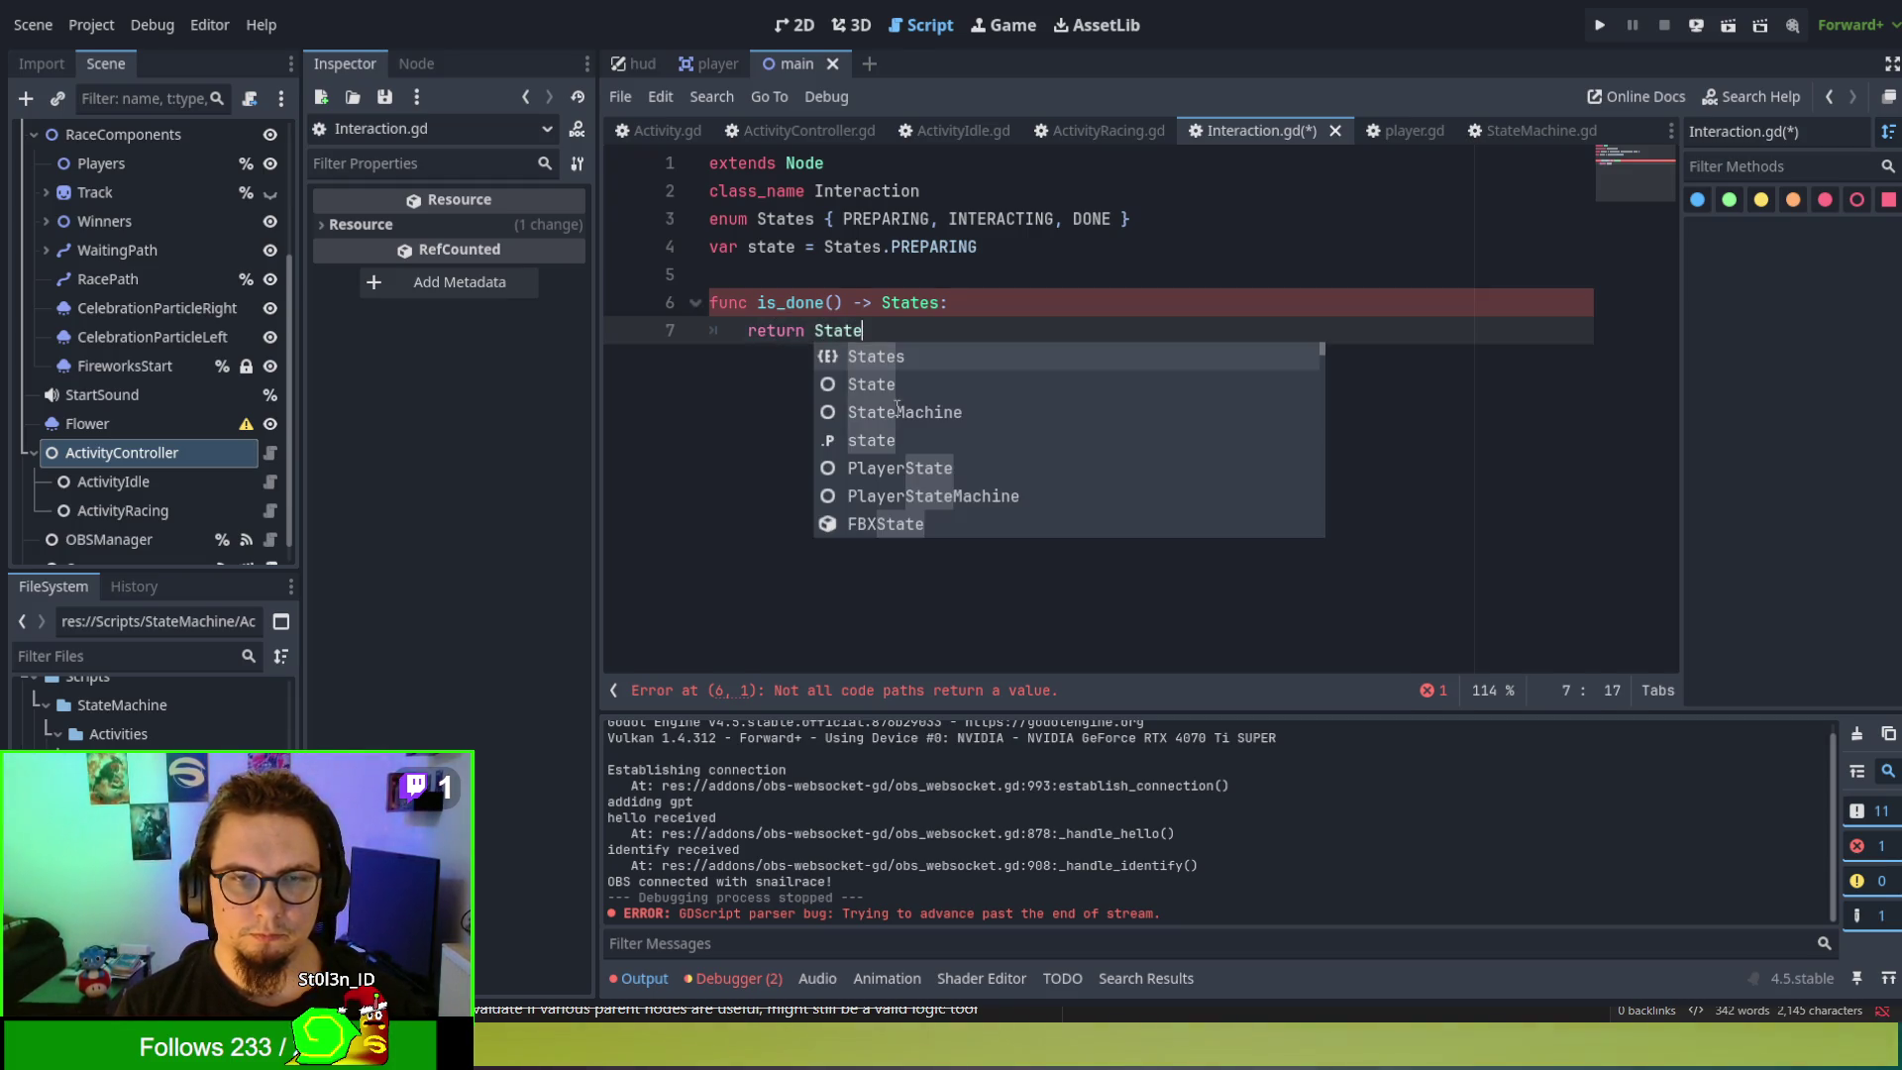
key("BackSpace")
key("BackSpace")
key("BackSpace")
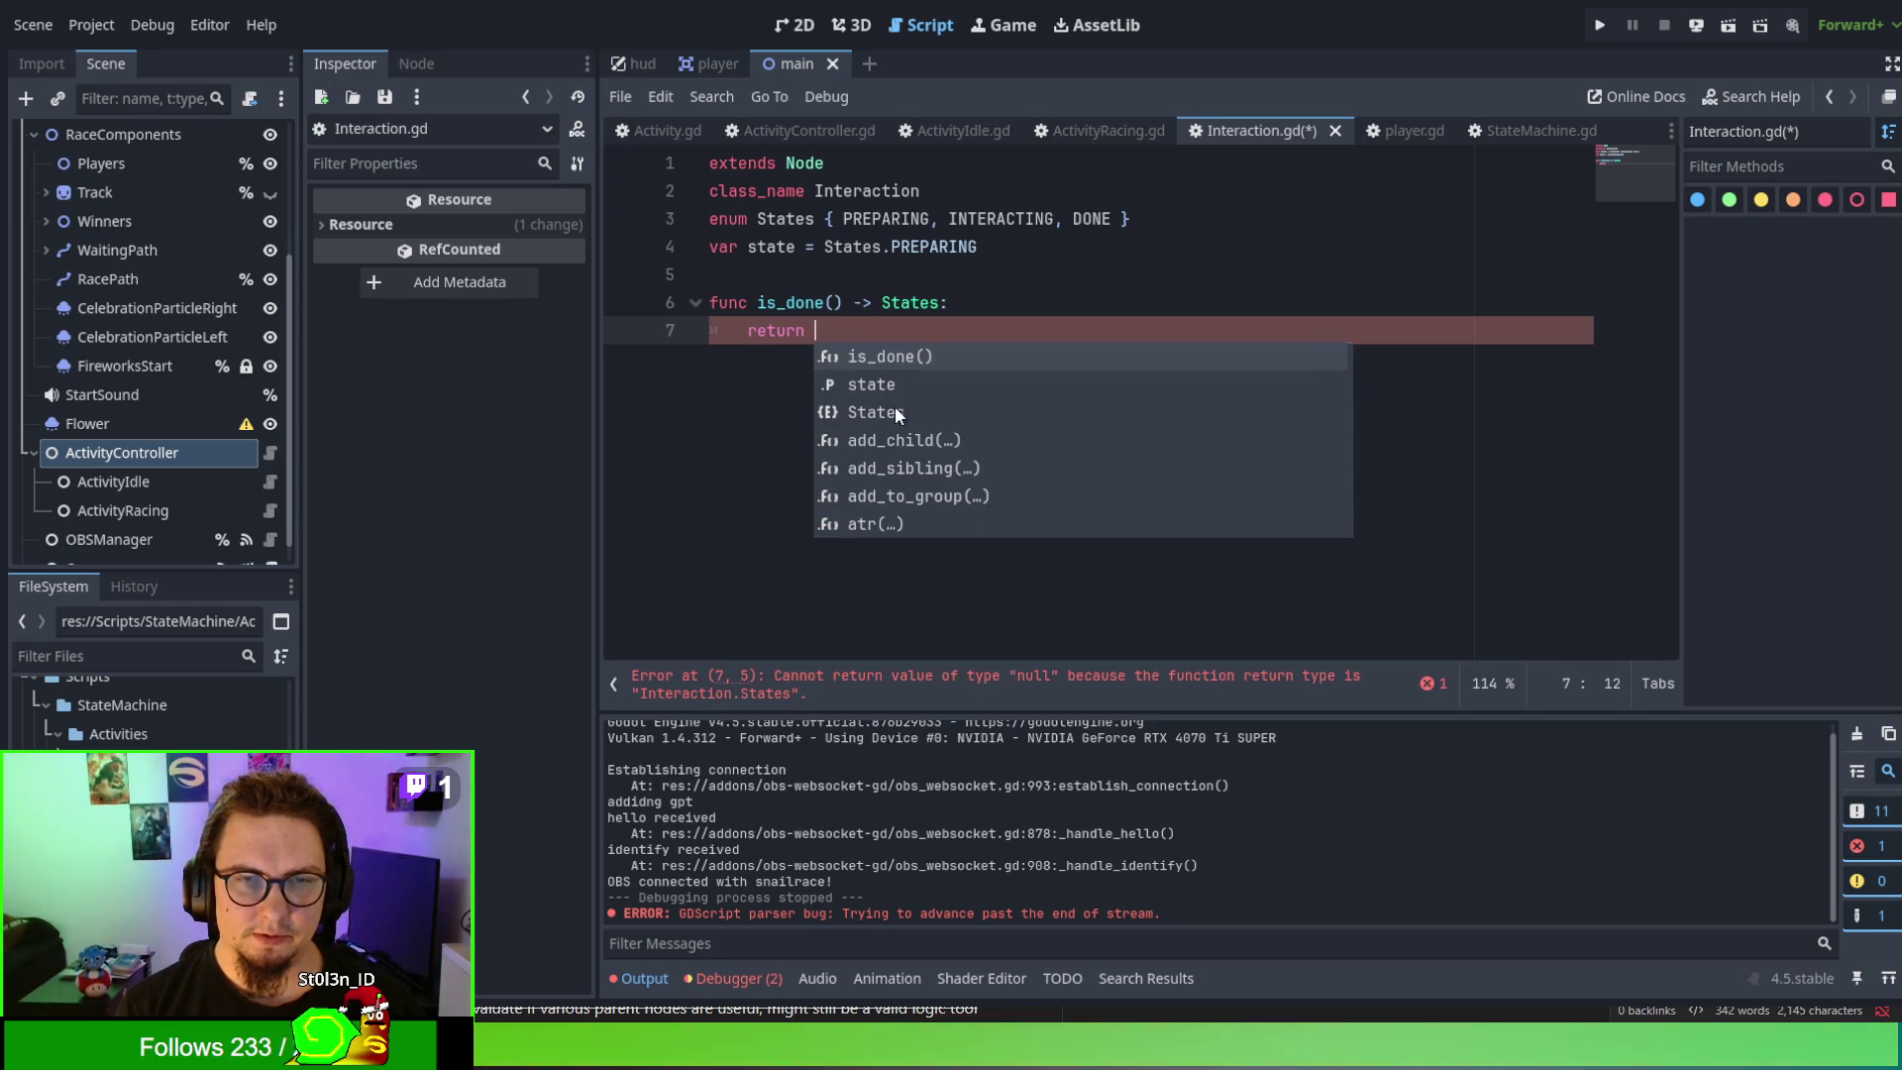
key("BackSpace")
key("BackSpace")
key("BackSpace")
key("BackSpace")
key("BackSpace")
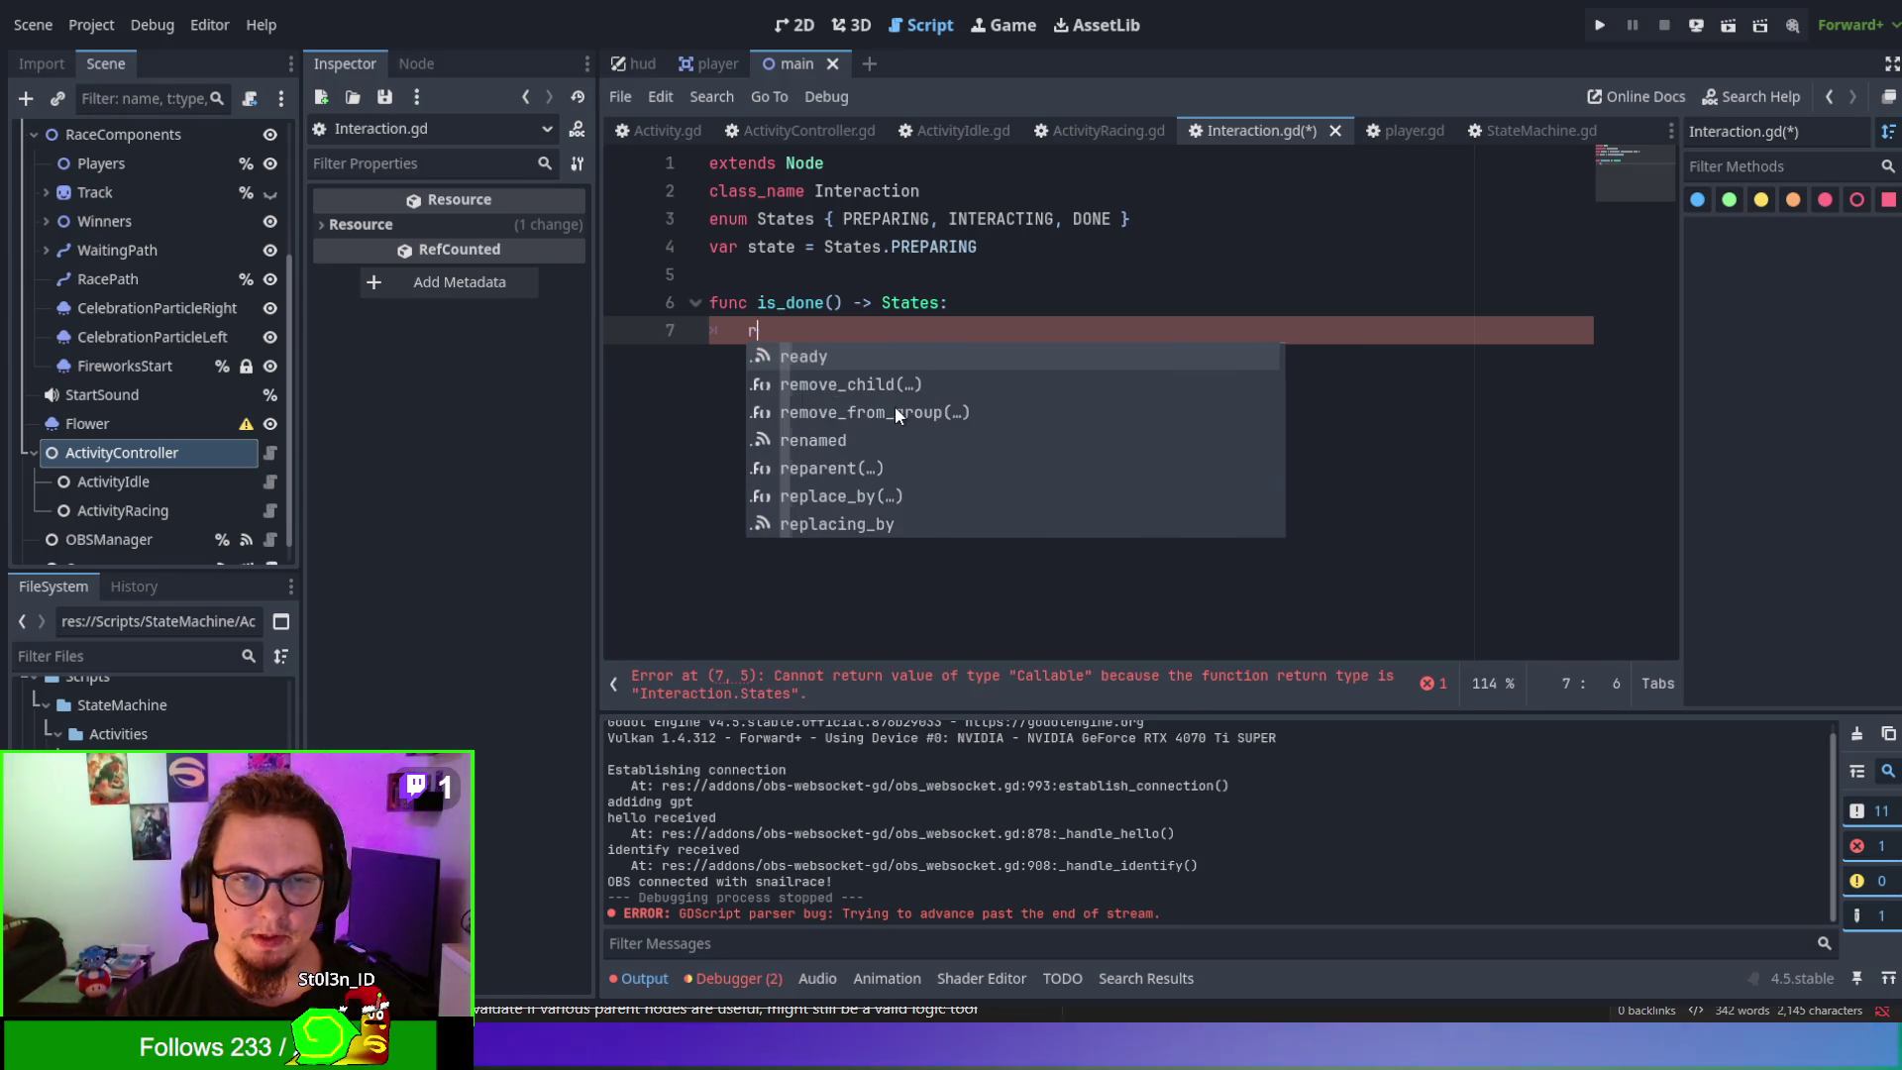
type("bool:")
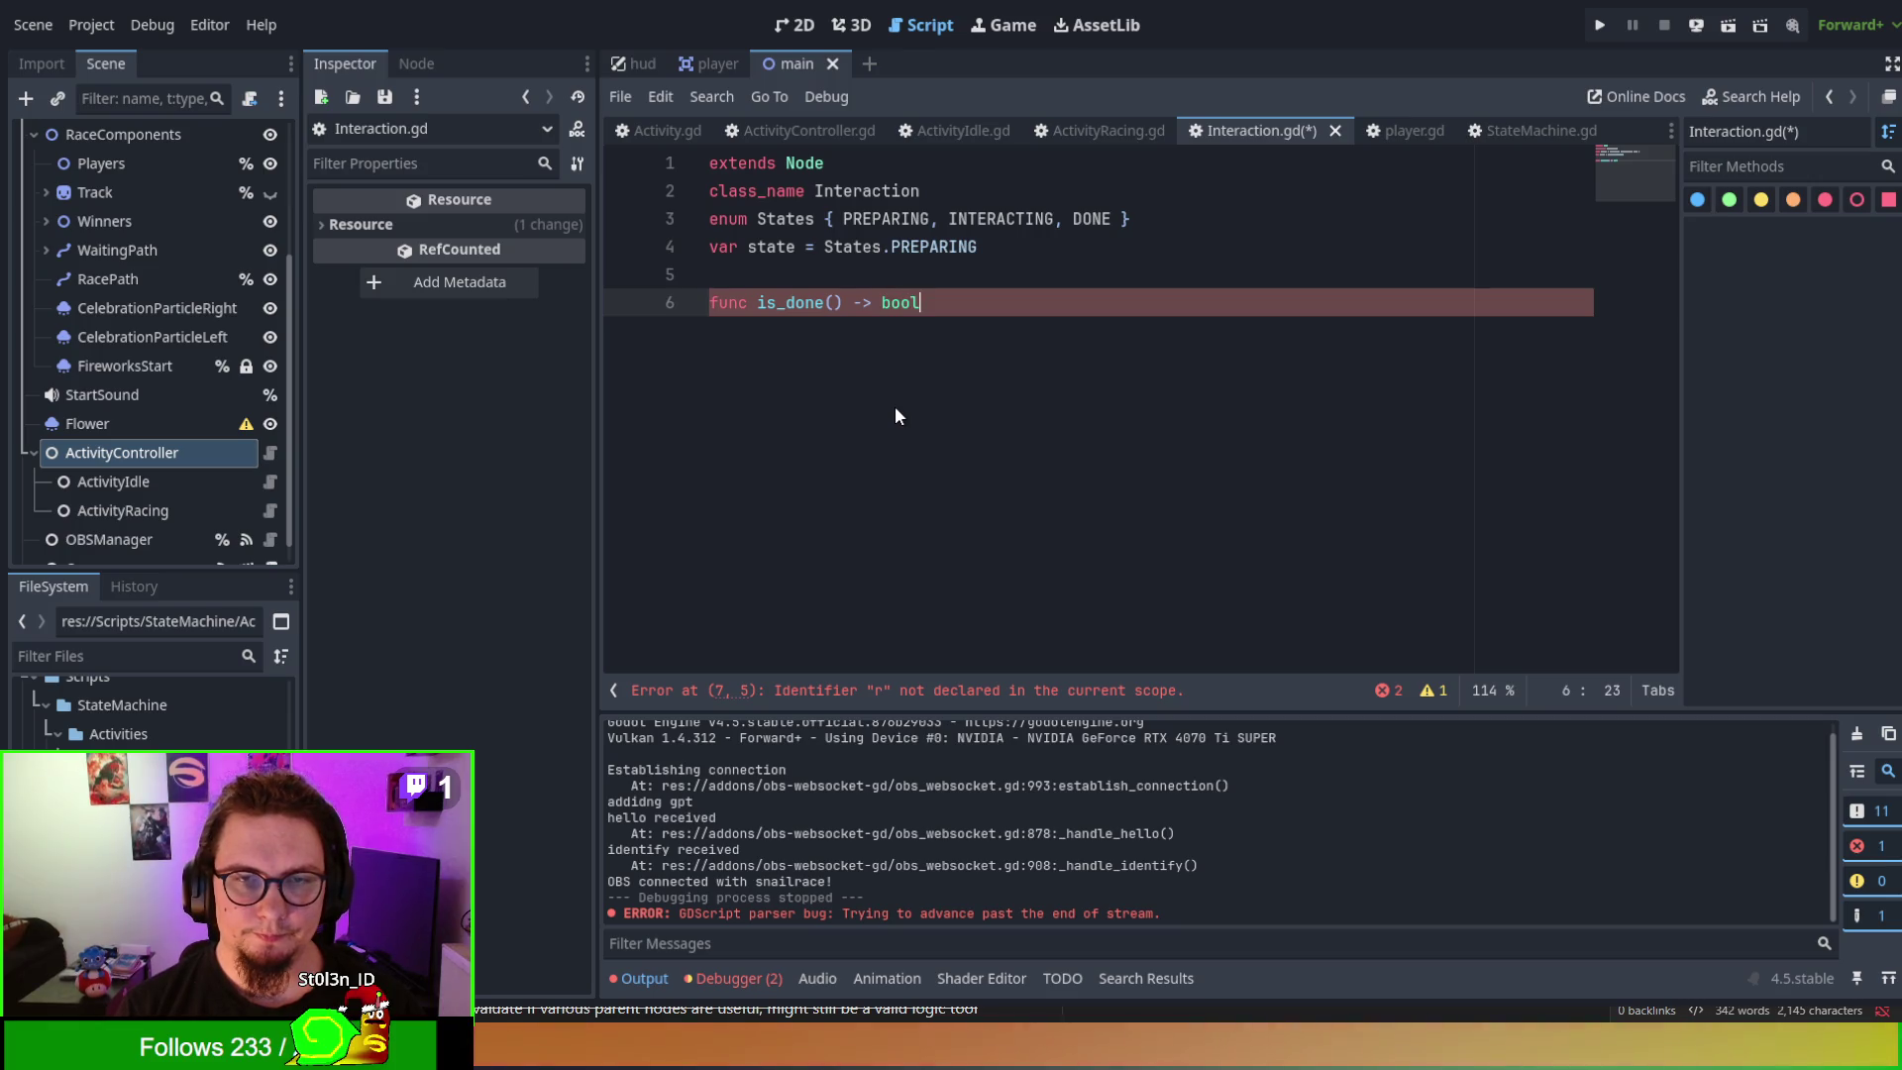
key("Return")
Add if state == States.DONE: return true to the is_done body.
type("if(st")
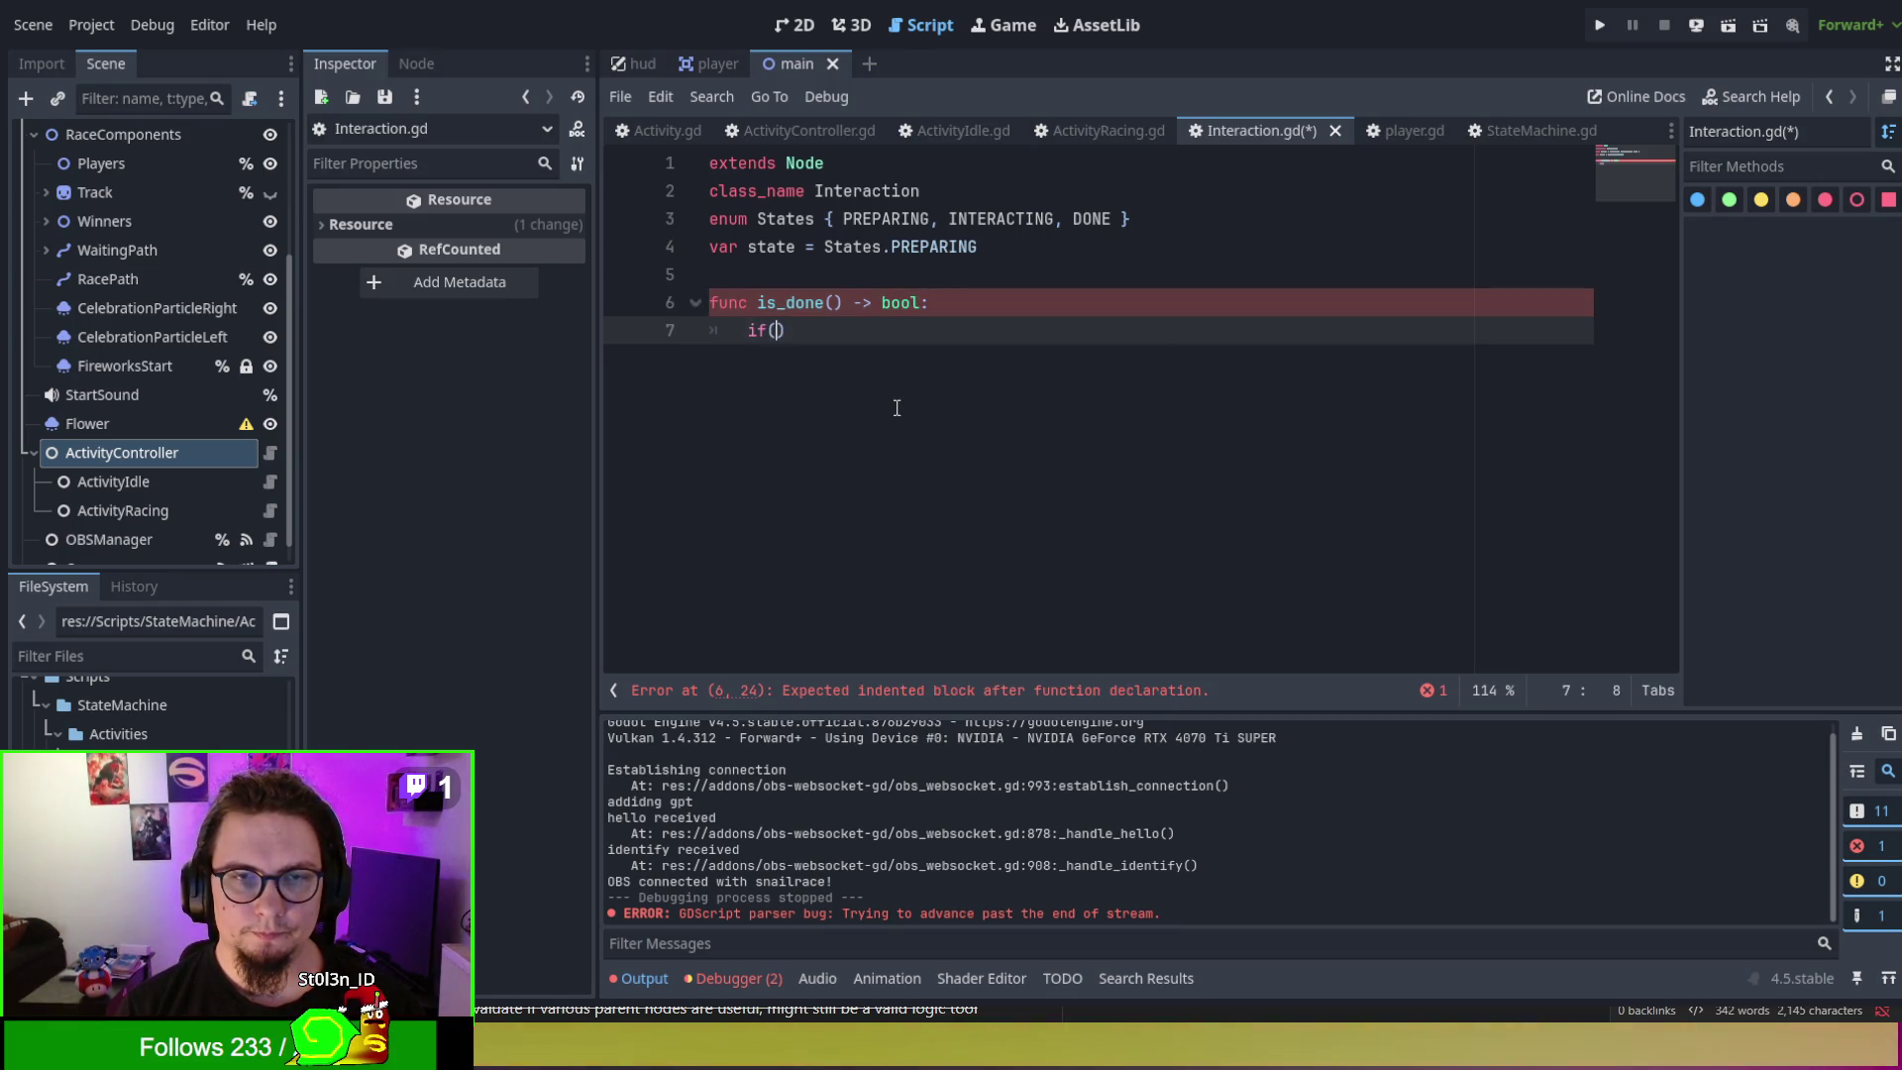
type("at")
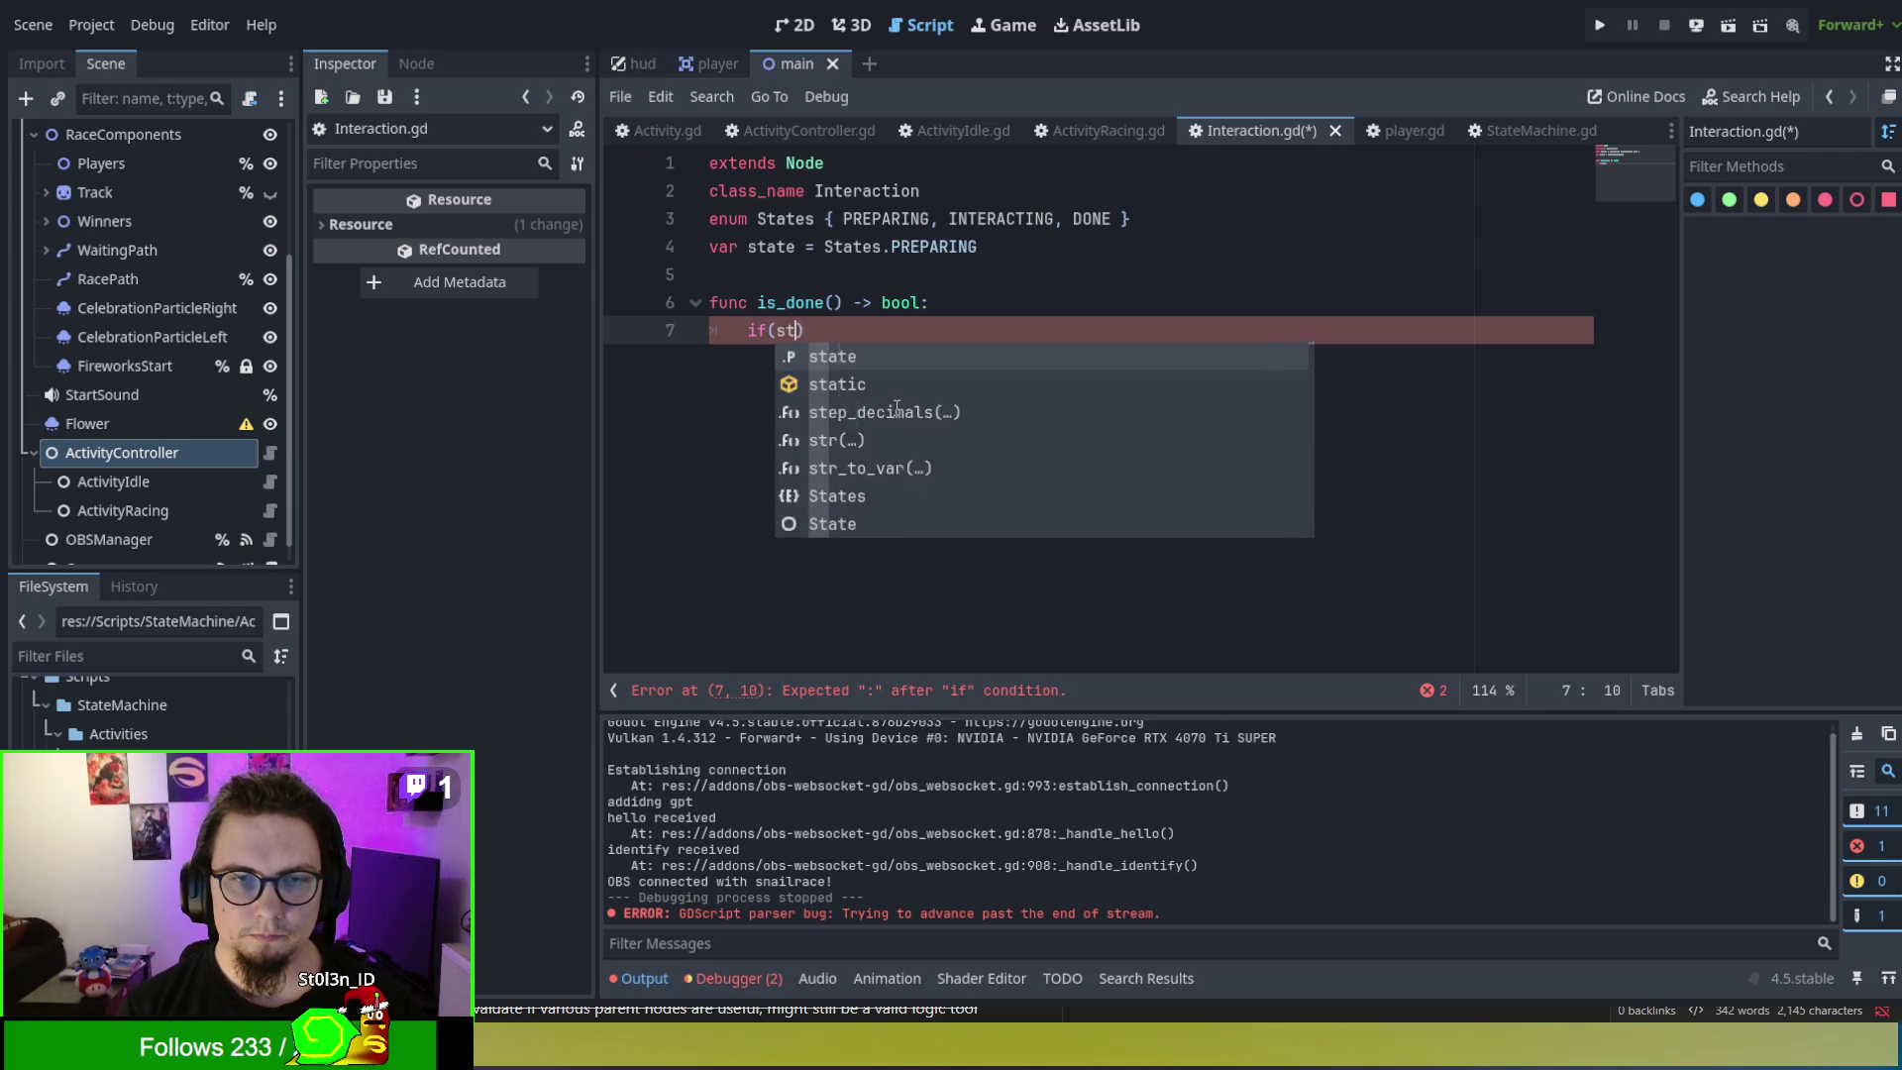
key("BackSpace")
key("BackSpace")
key("BackSpace")
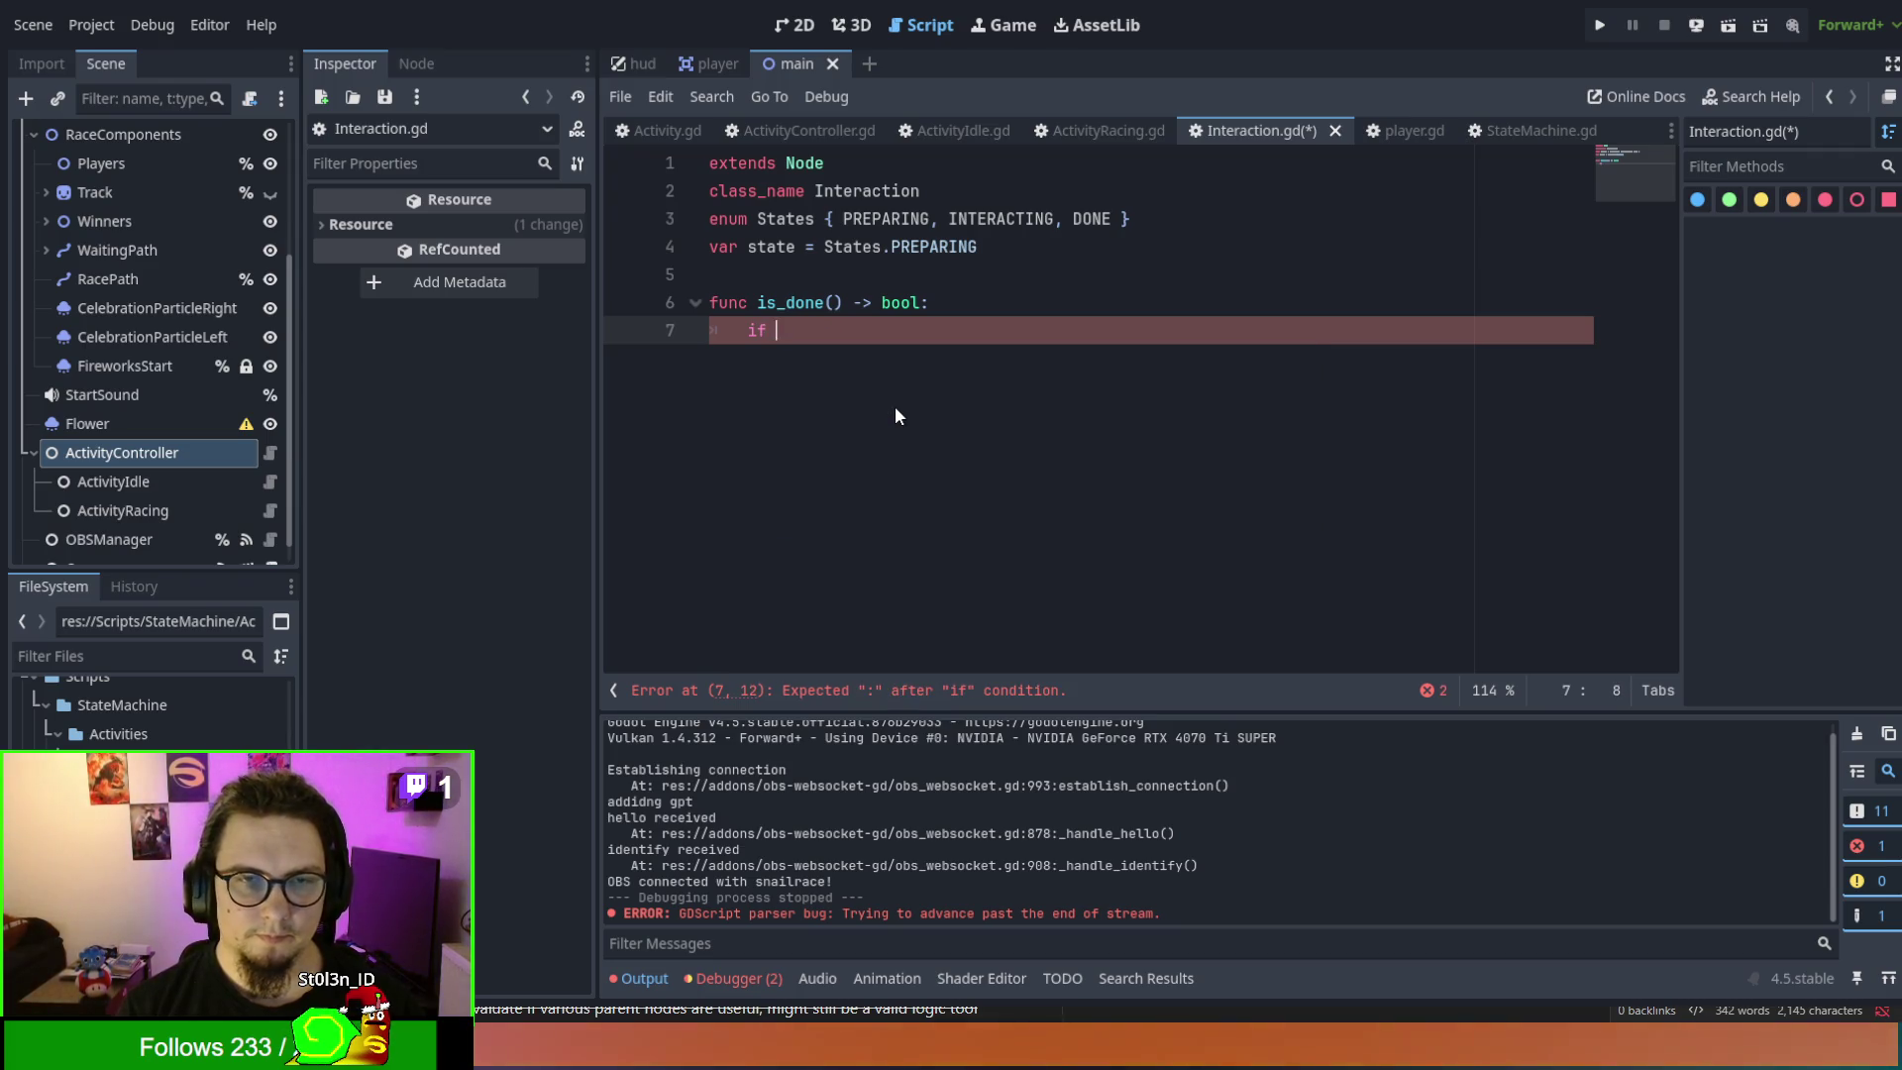
type("state ==")
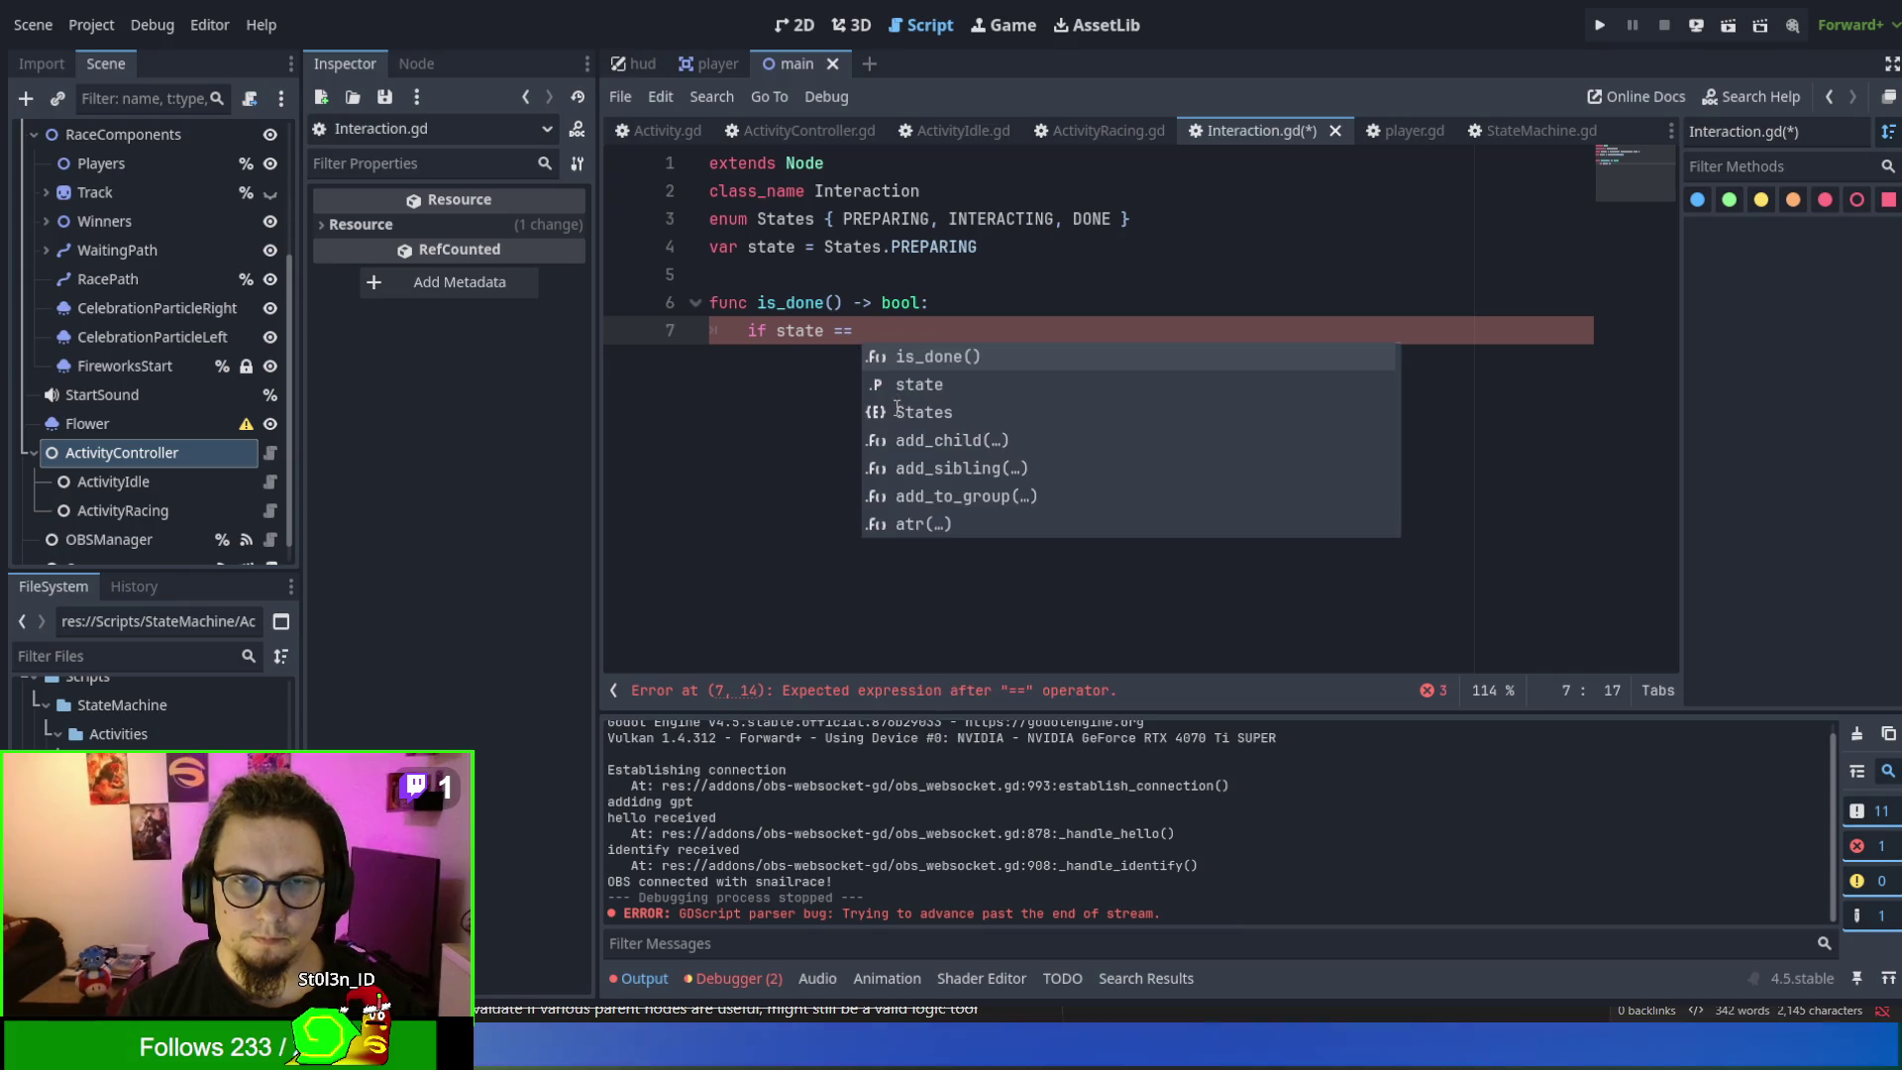
key("BackSpace")
key("BackSpace")
key("BackSpace")
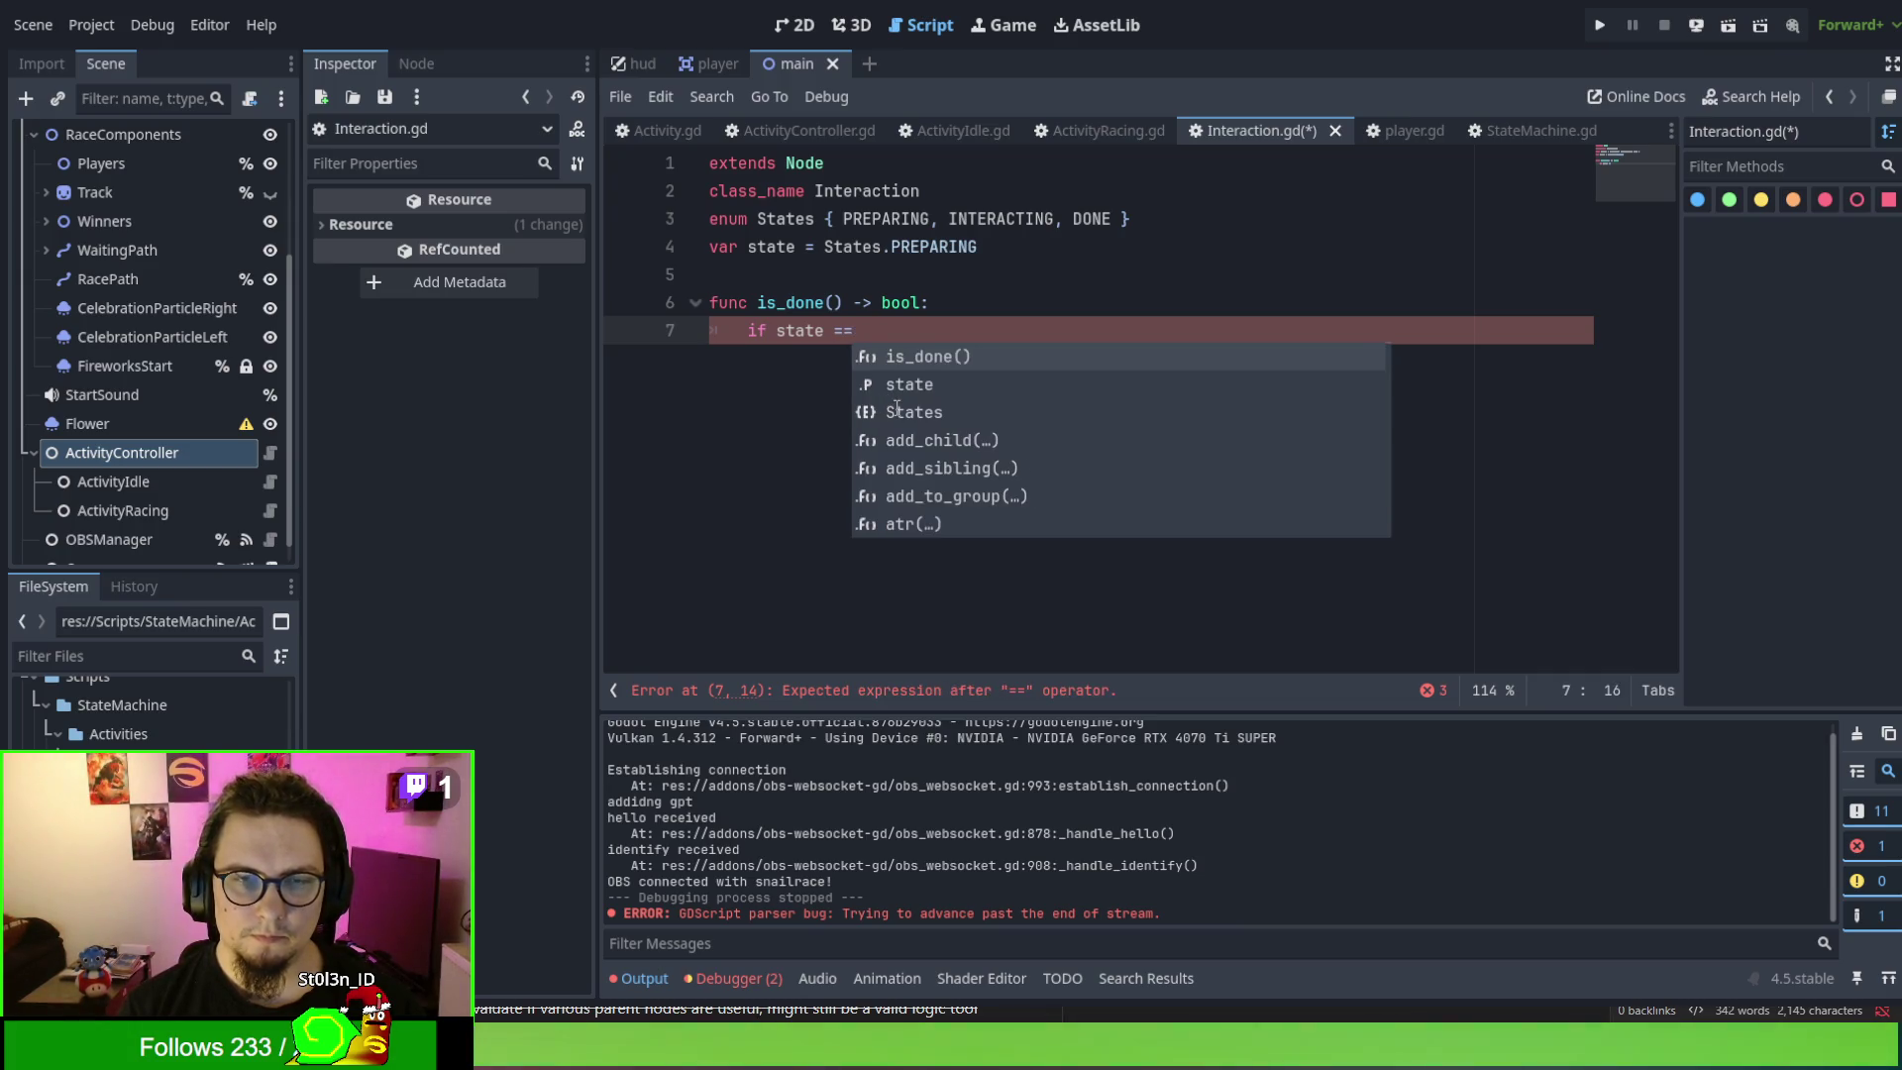
type("is States.PRe")
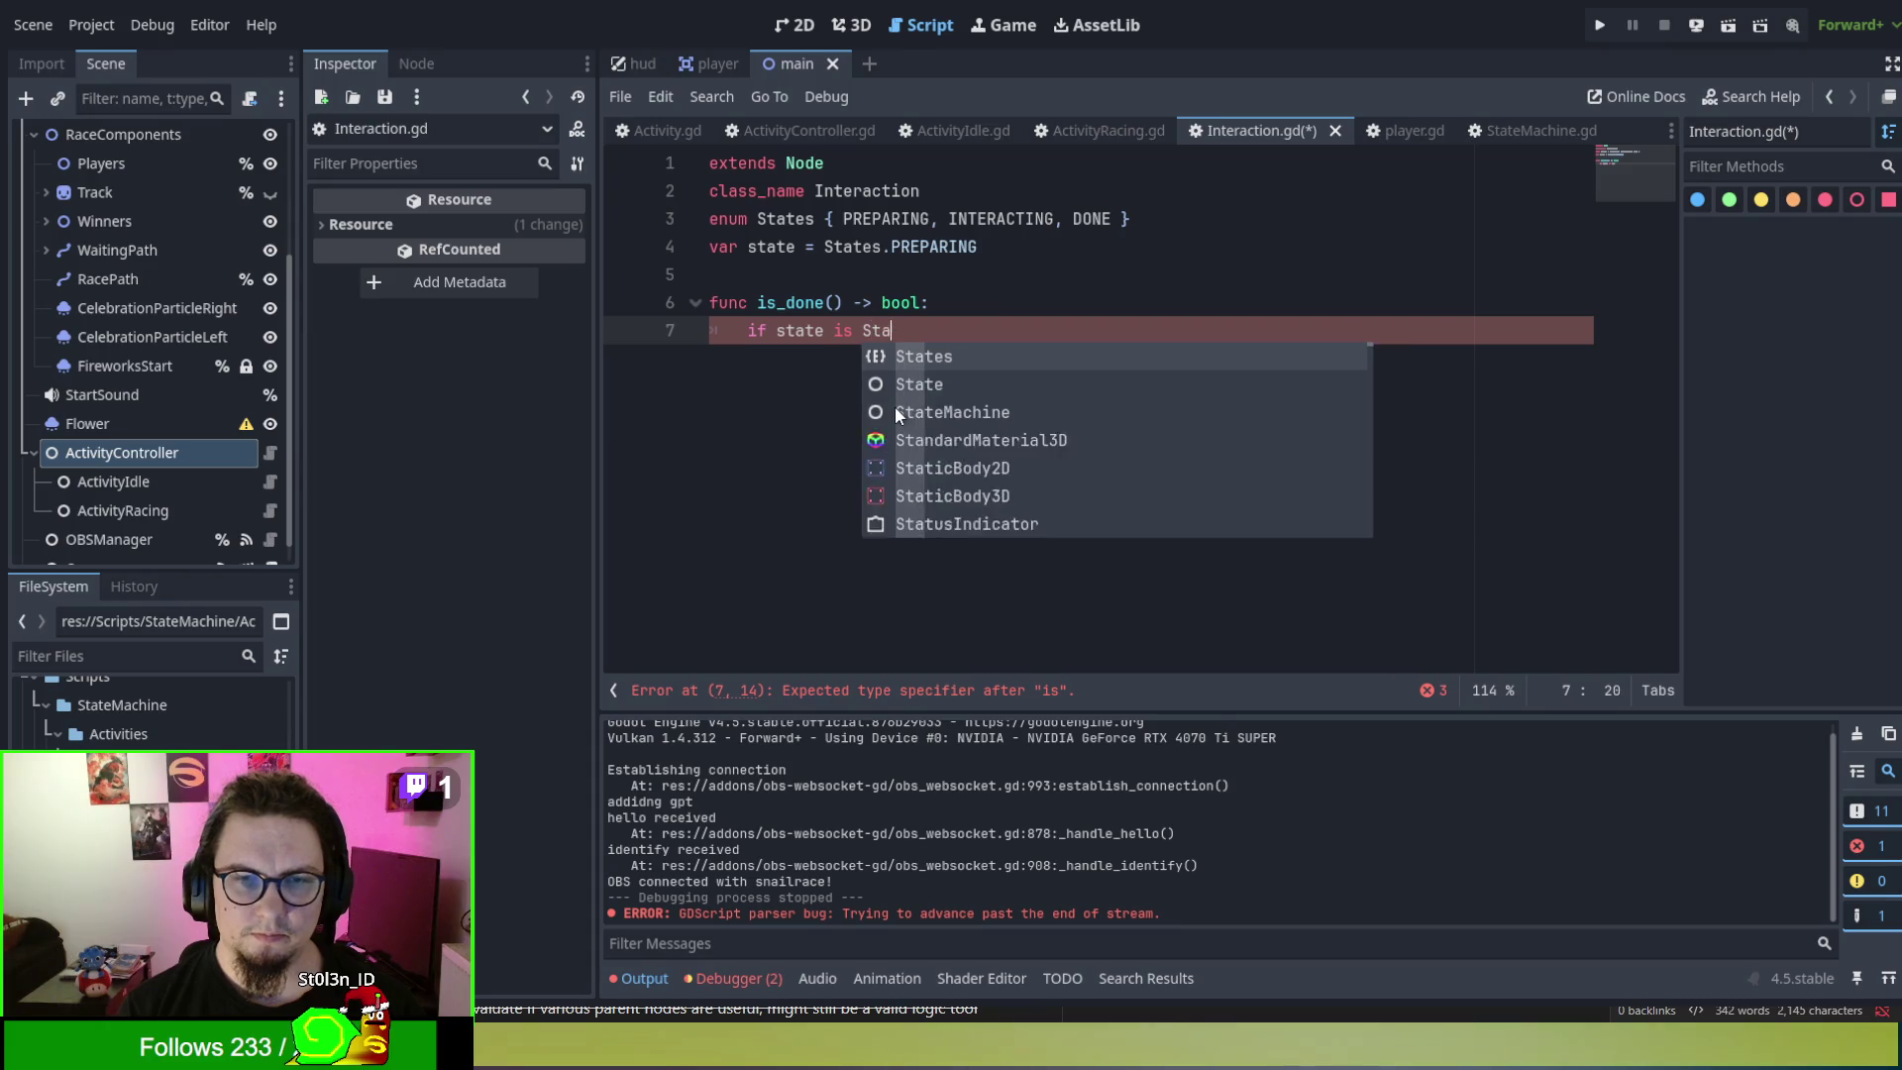
key("BackSpace")
key("BackSpace")
key("BackSpace")
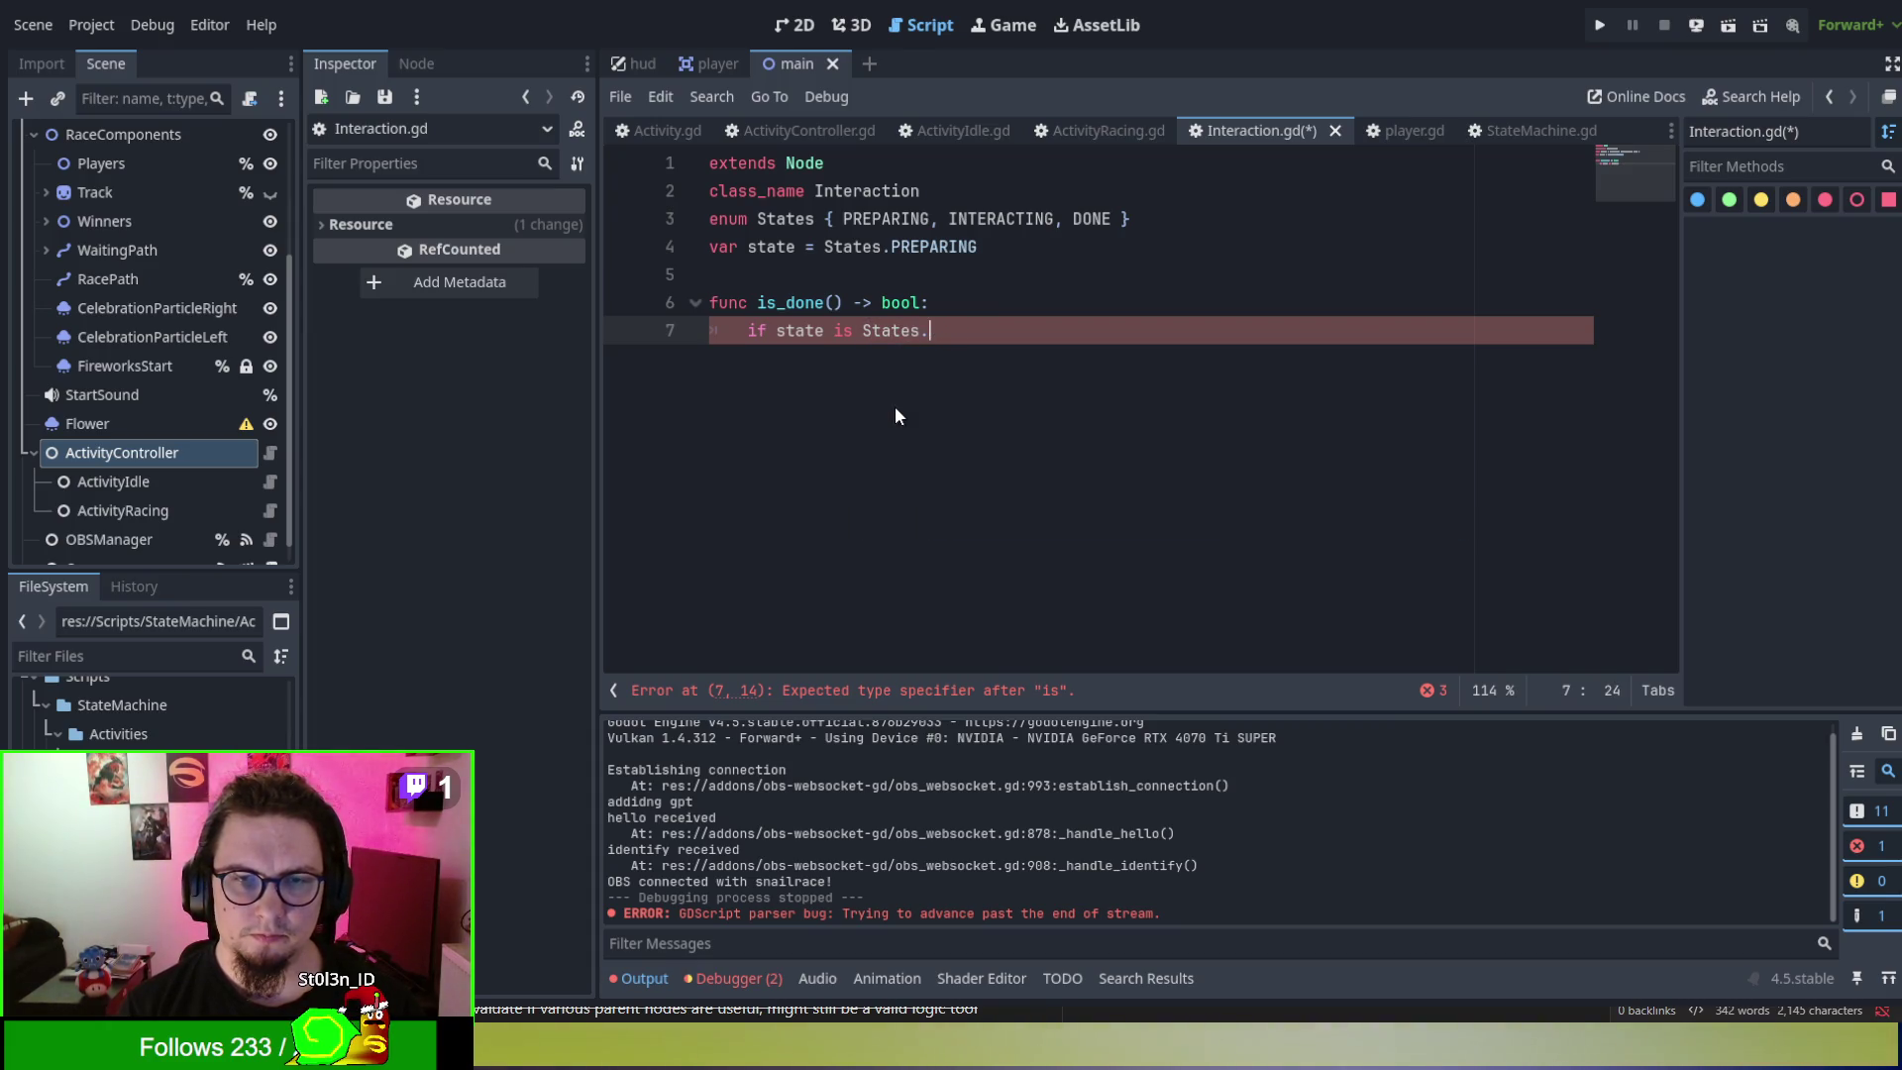
type("DONE:")
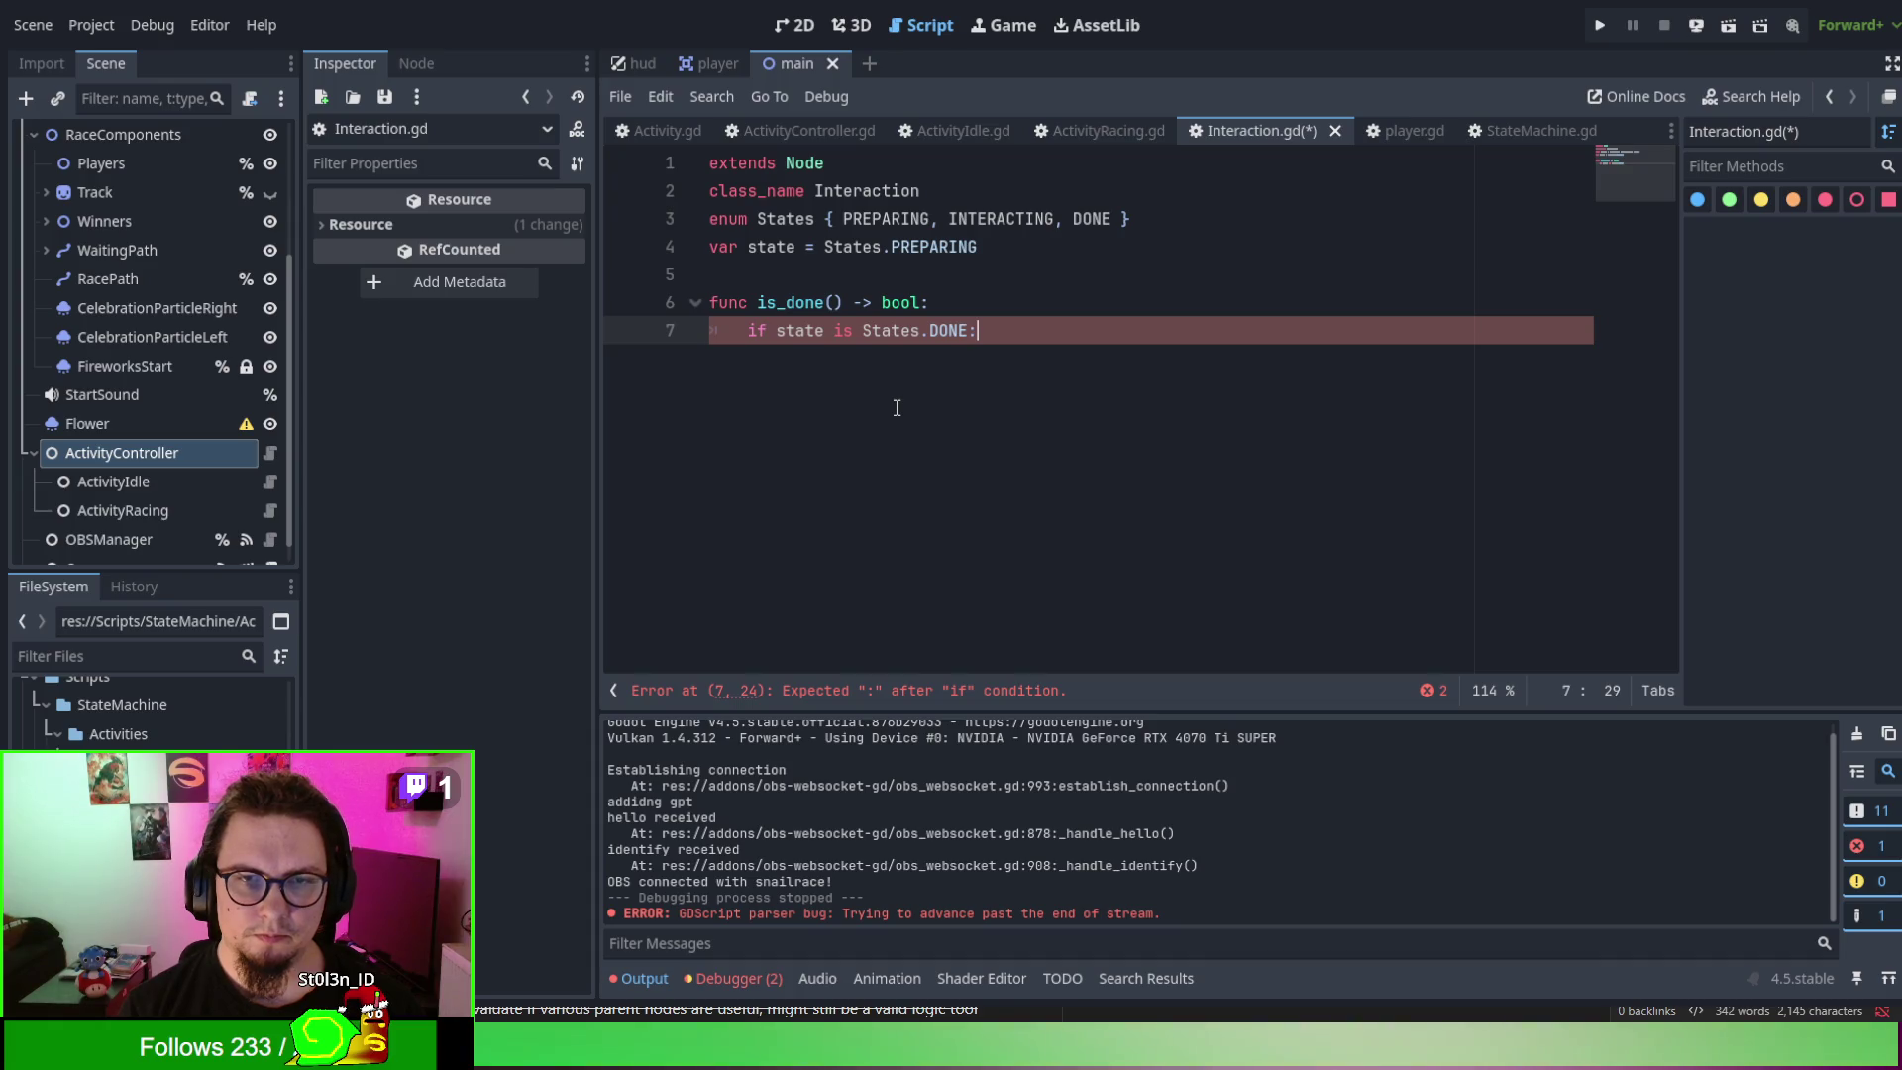
key("Return")
type("return true")
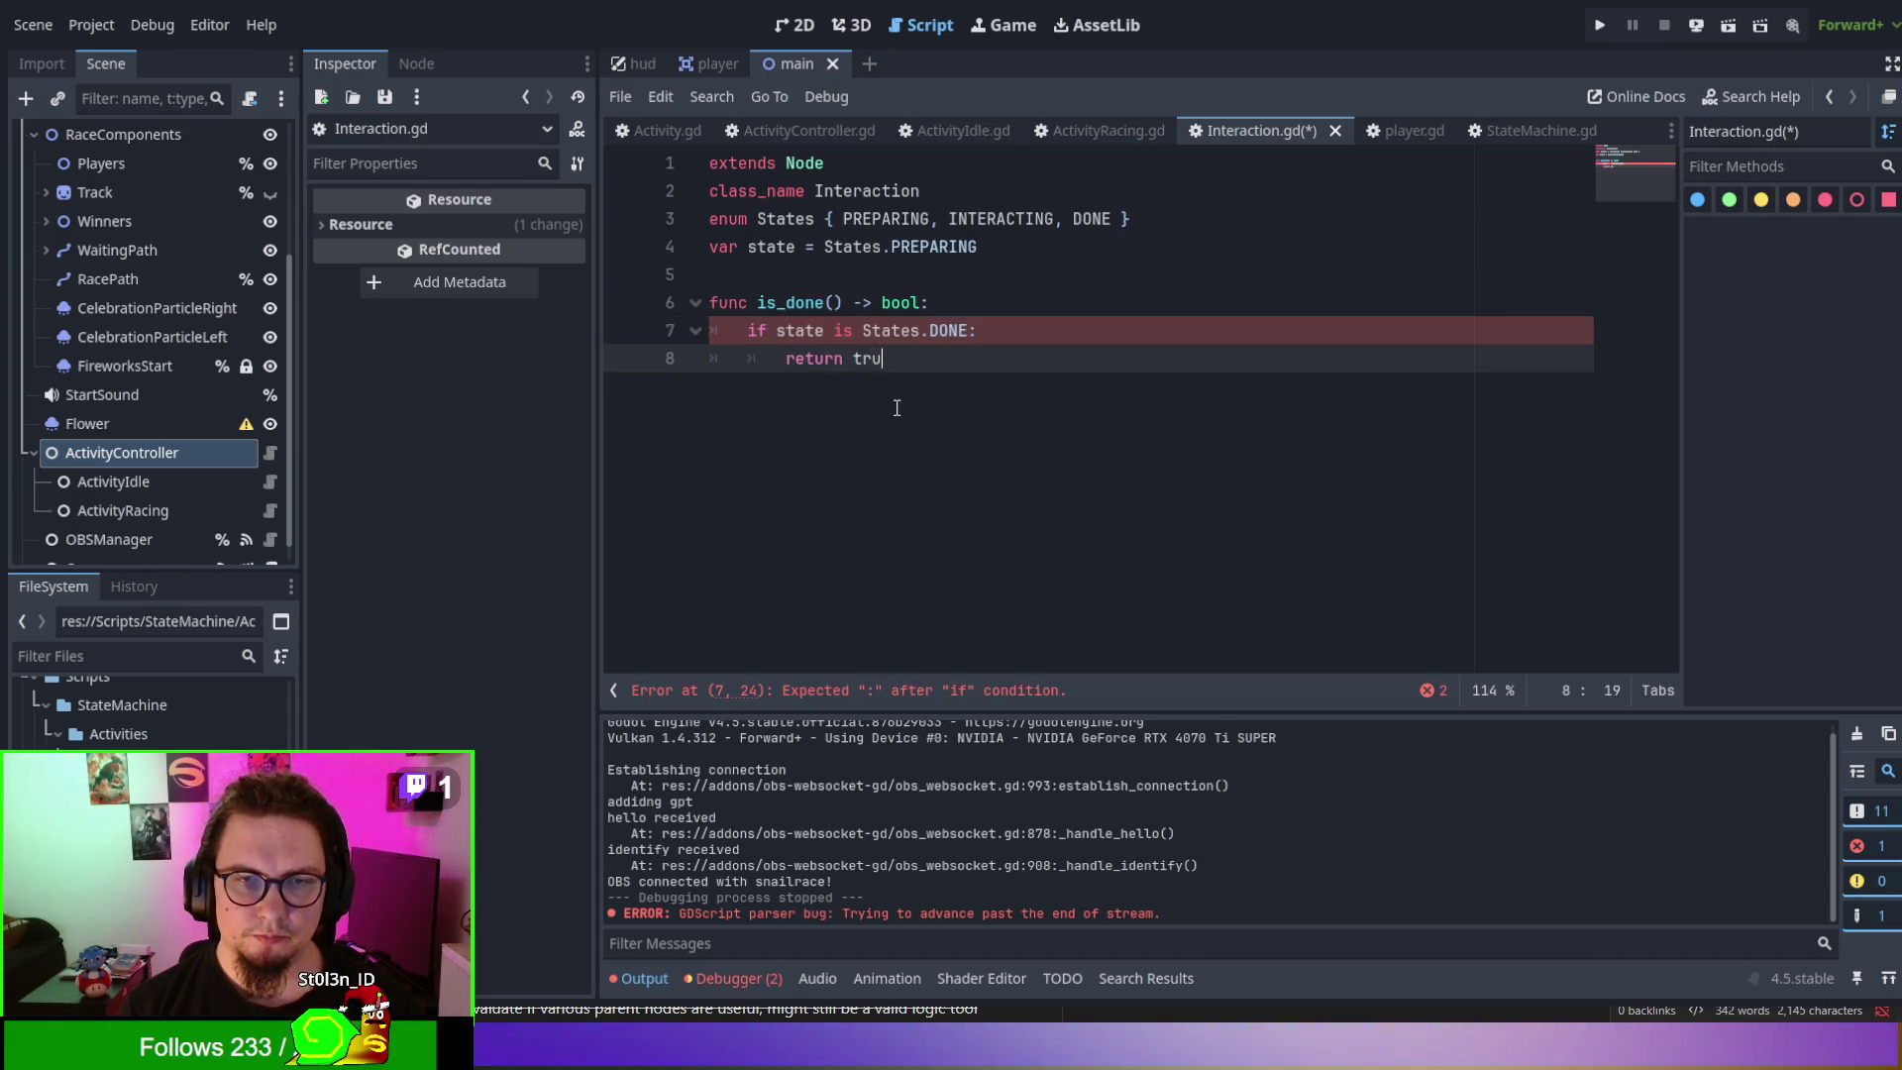
key("Up")
key("Left")
key("Left")
key("Left")
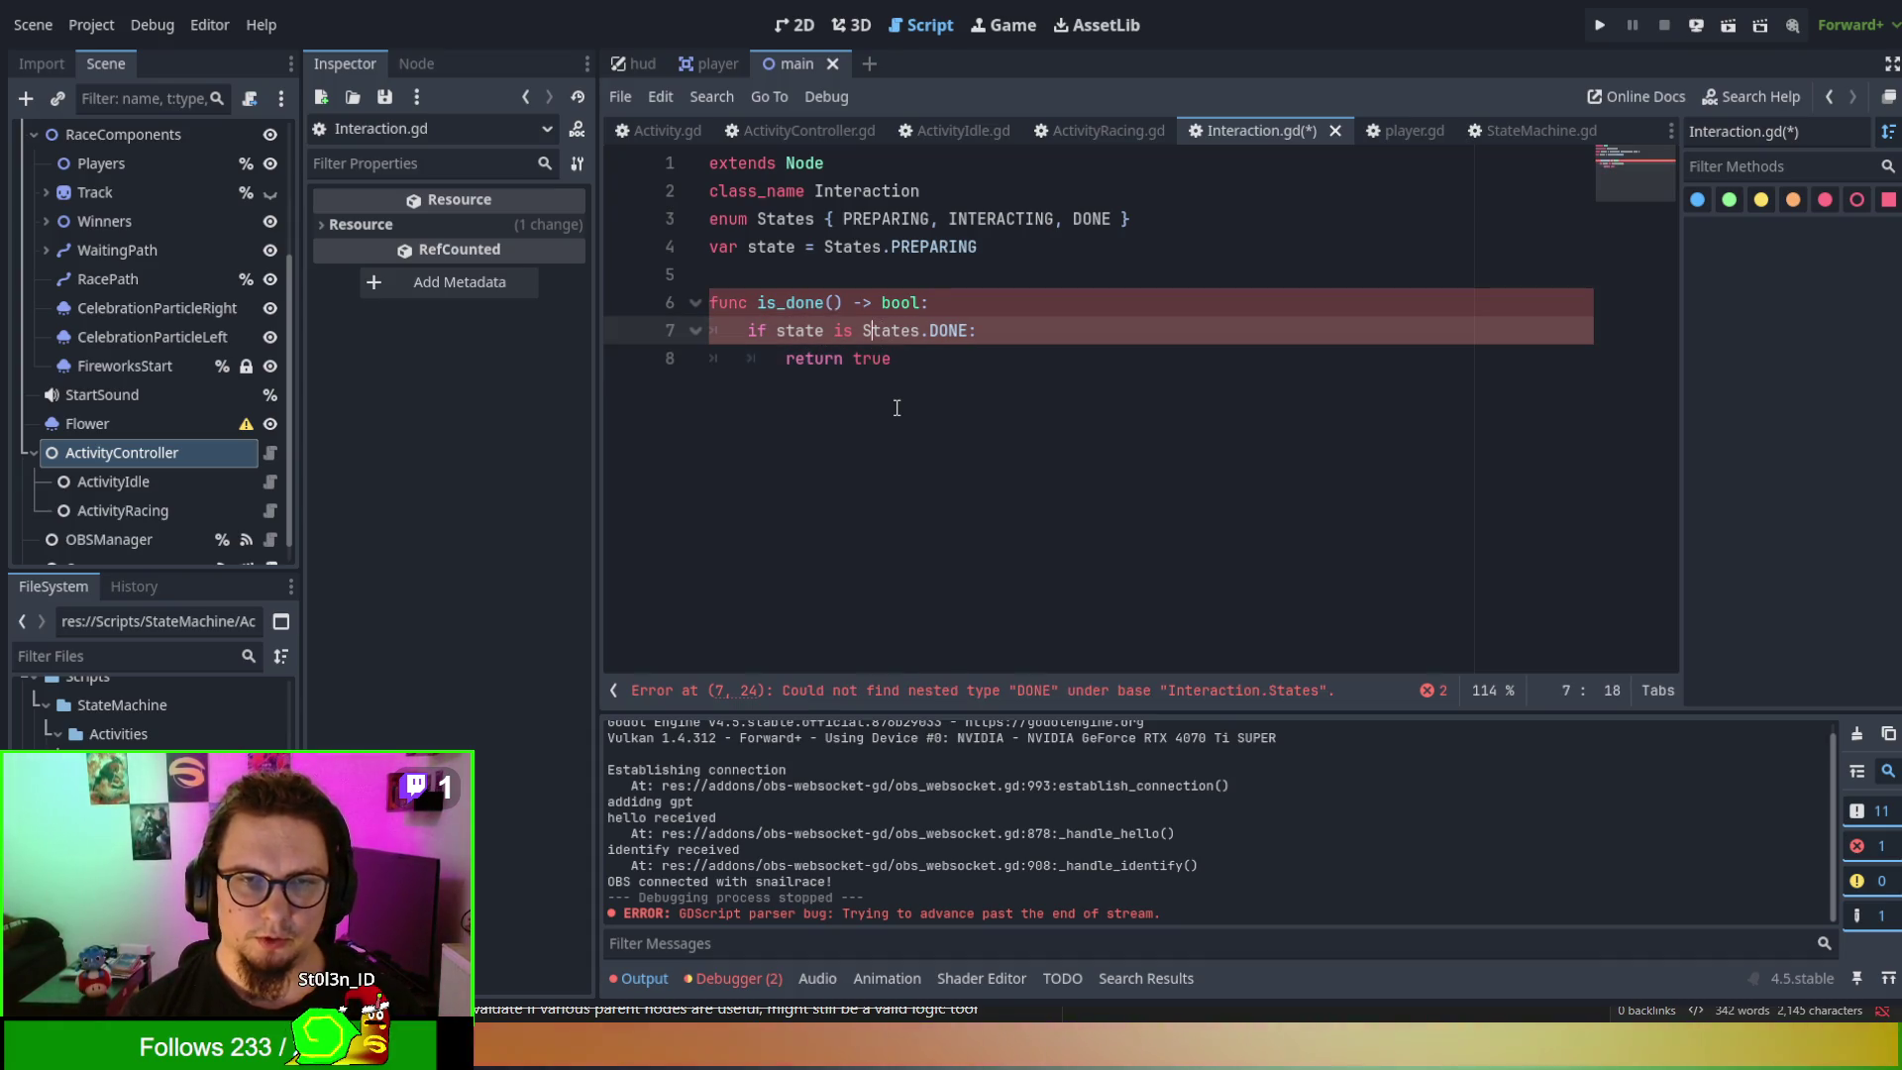
key("BackSpace")
key("BackSpace")
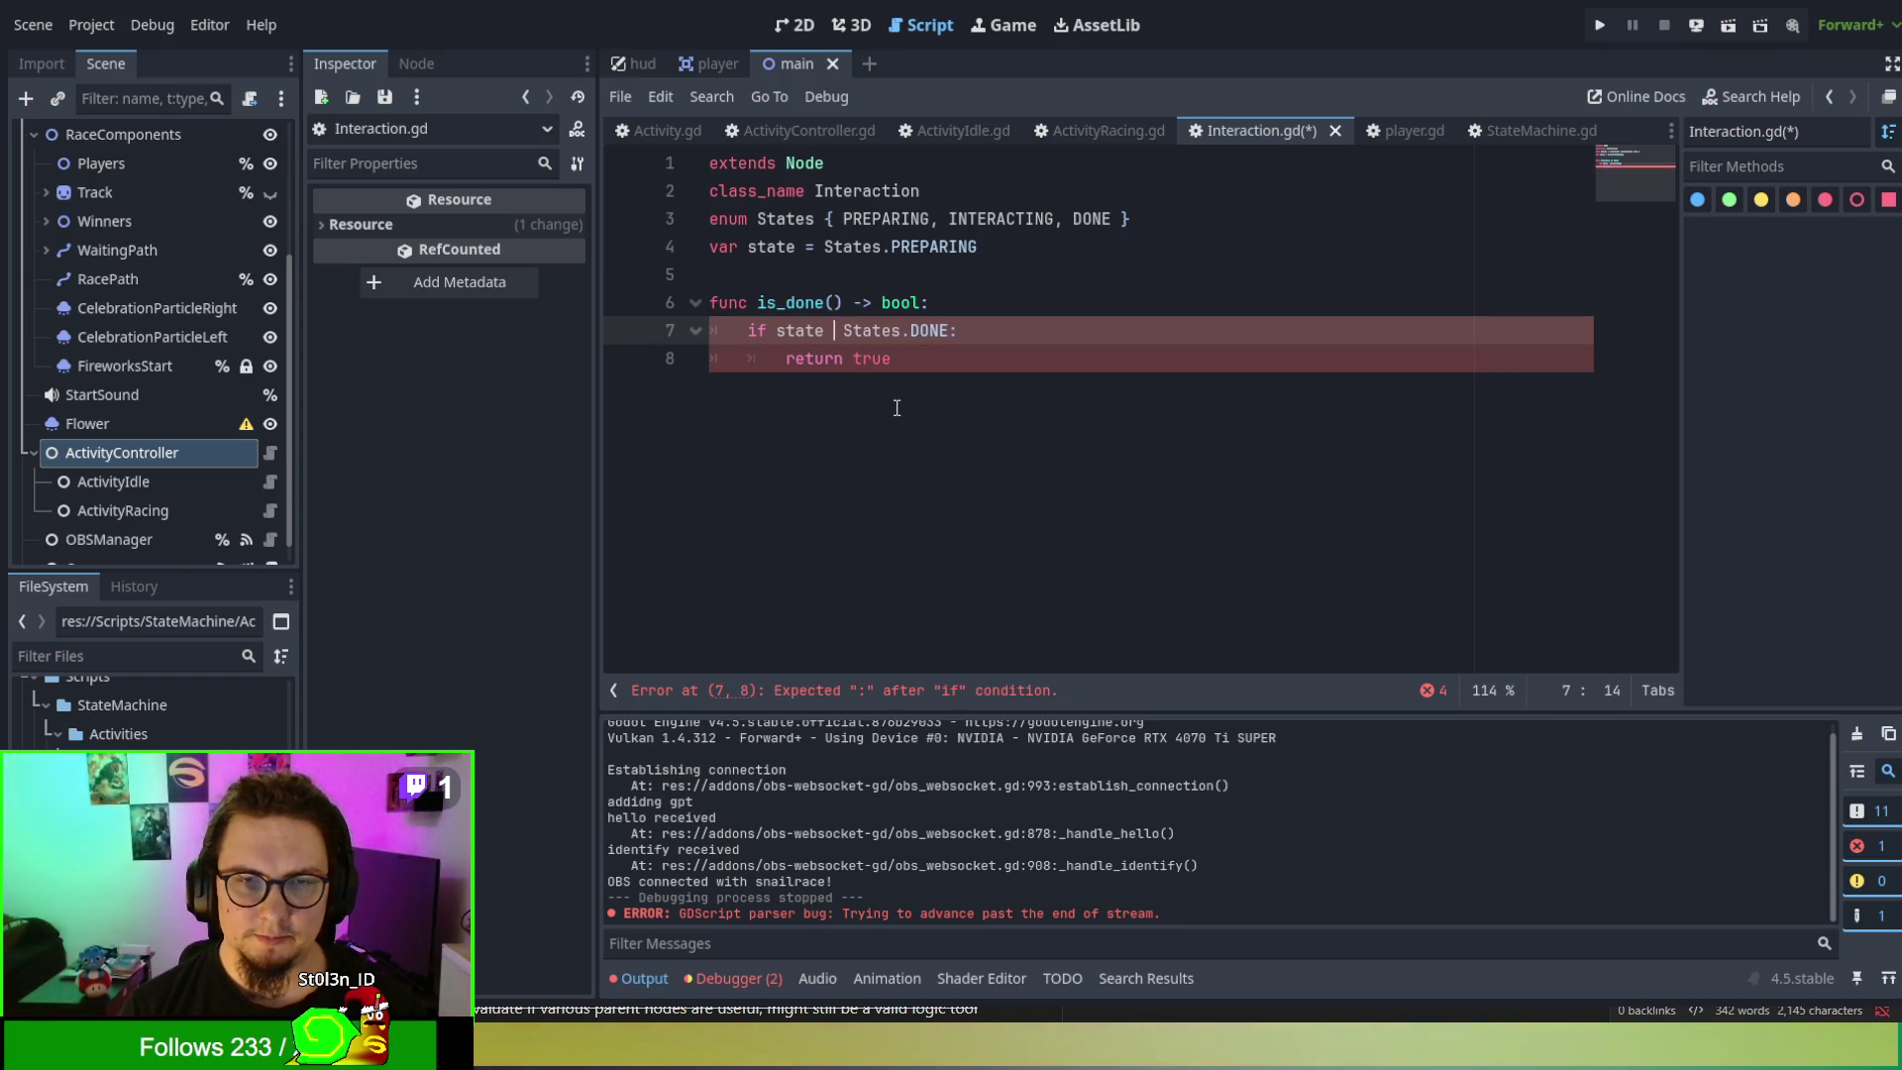
type("==")
key("Escape")
key("Down")
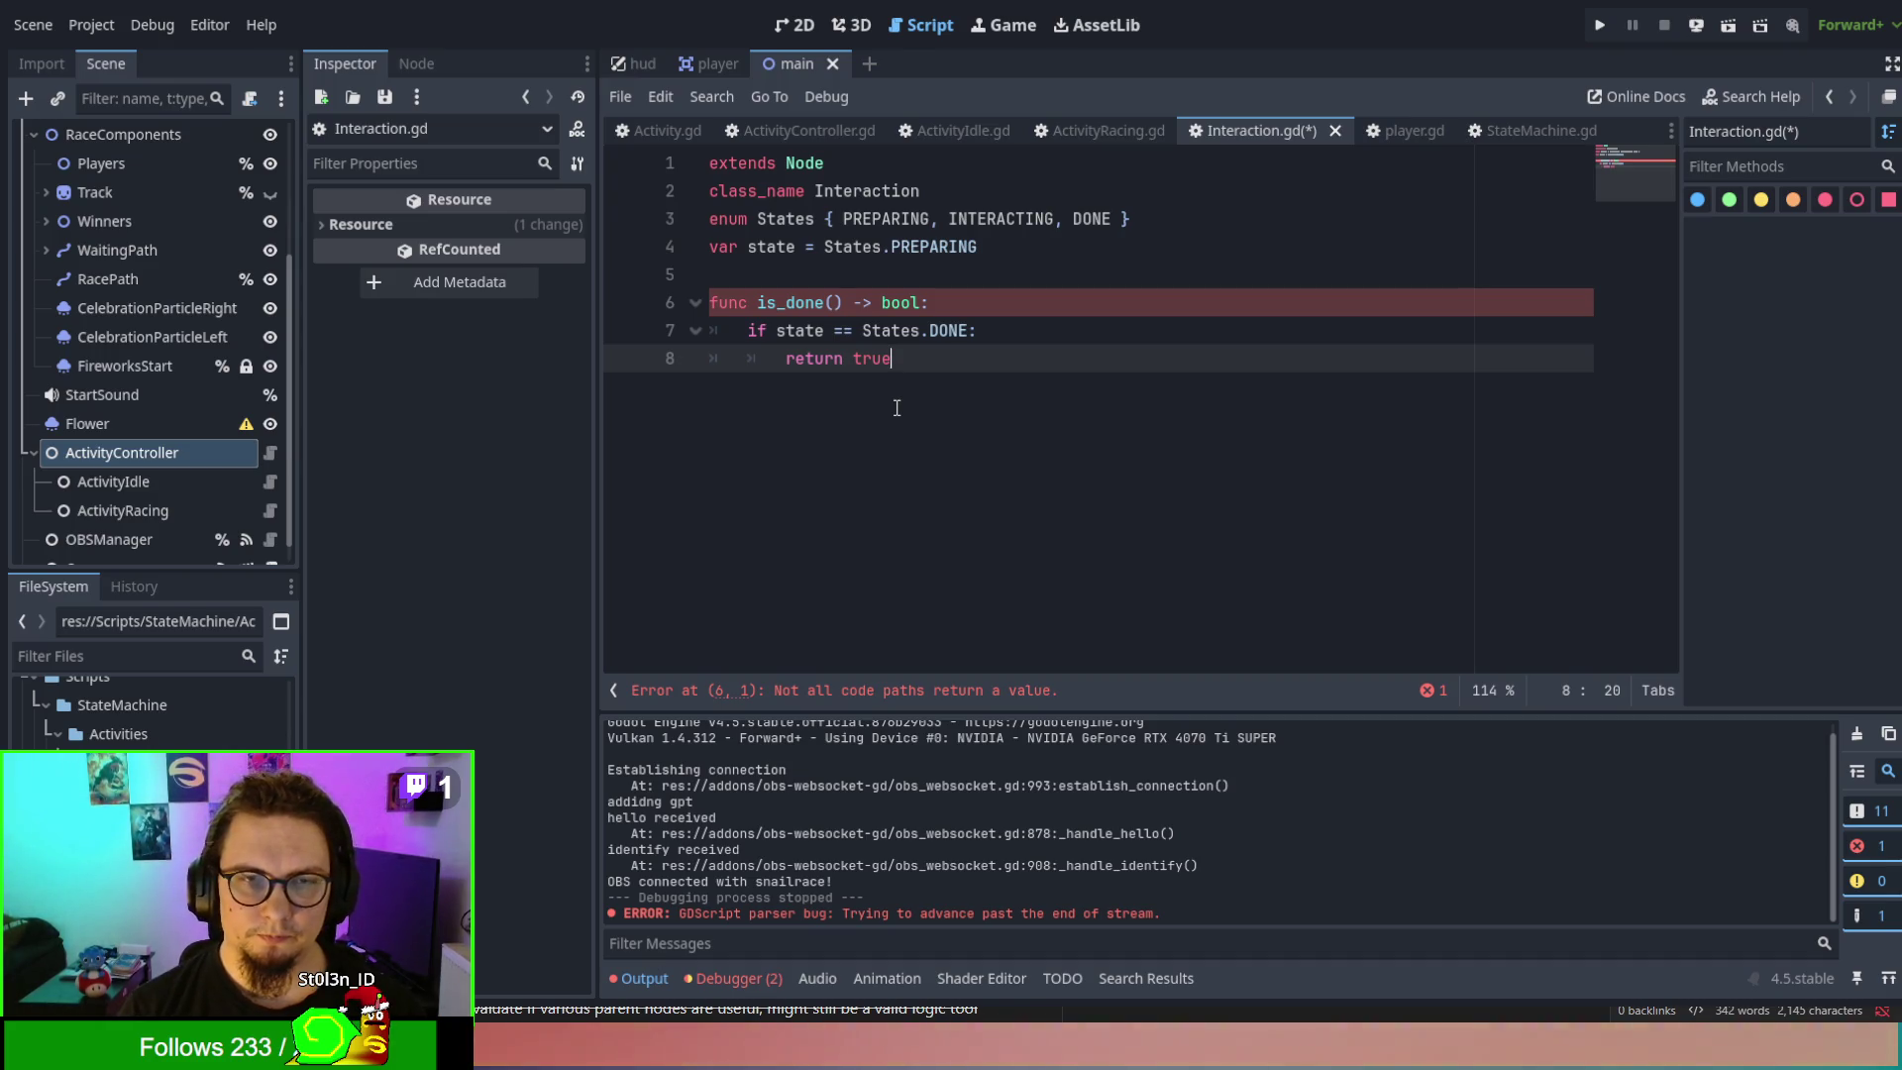
key("Return")
type("se")
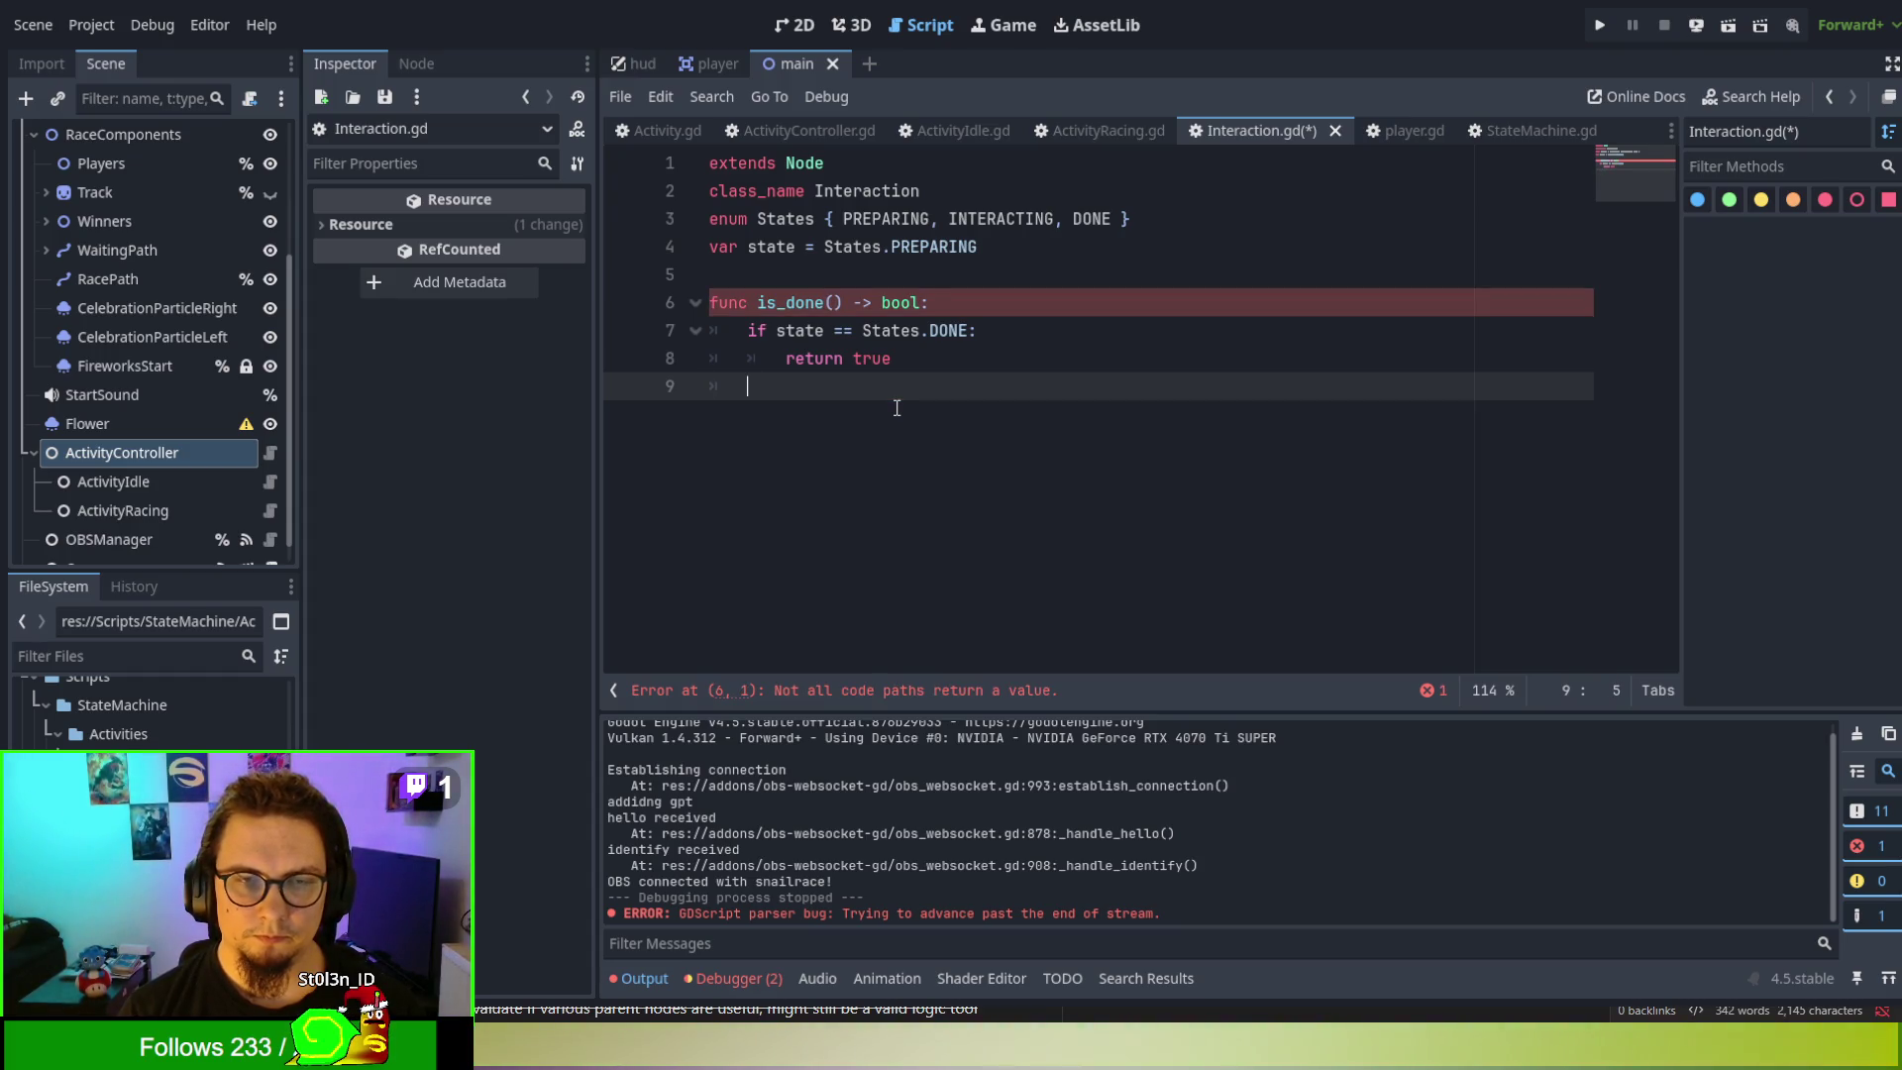
Rewrite the body as return true if state == States.DONE else false.
key("BackSpace")
key("BackSpace")
key("Up")
key("Up")
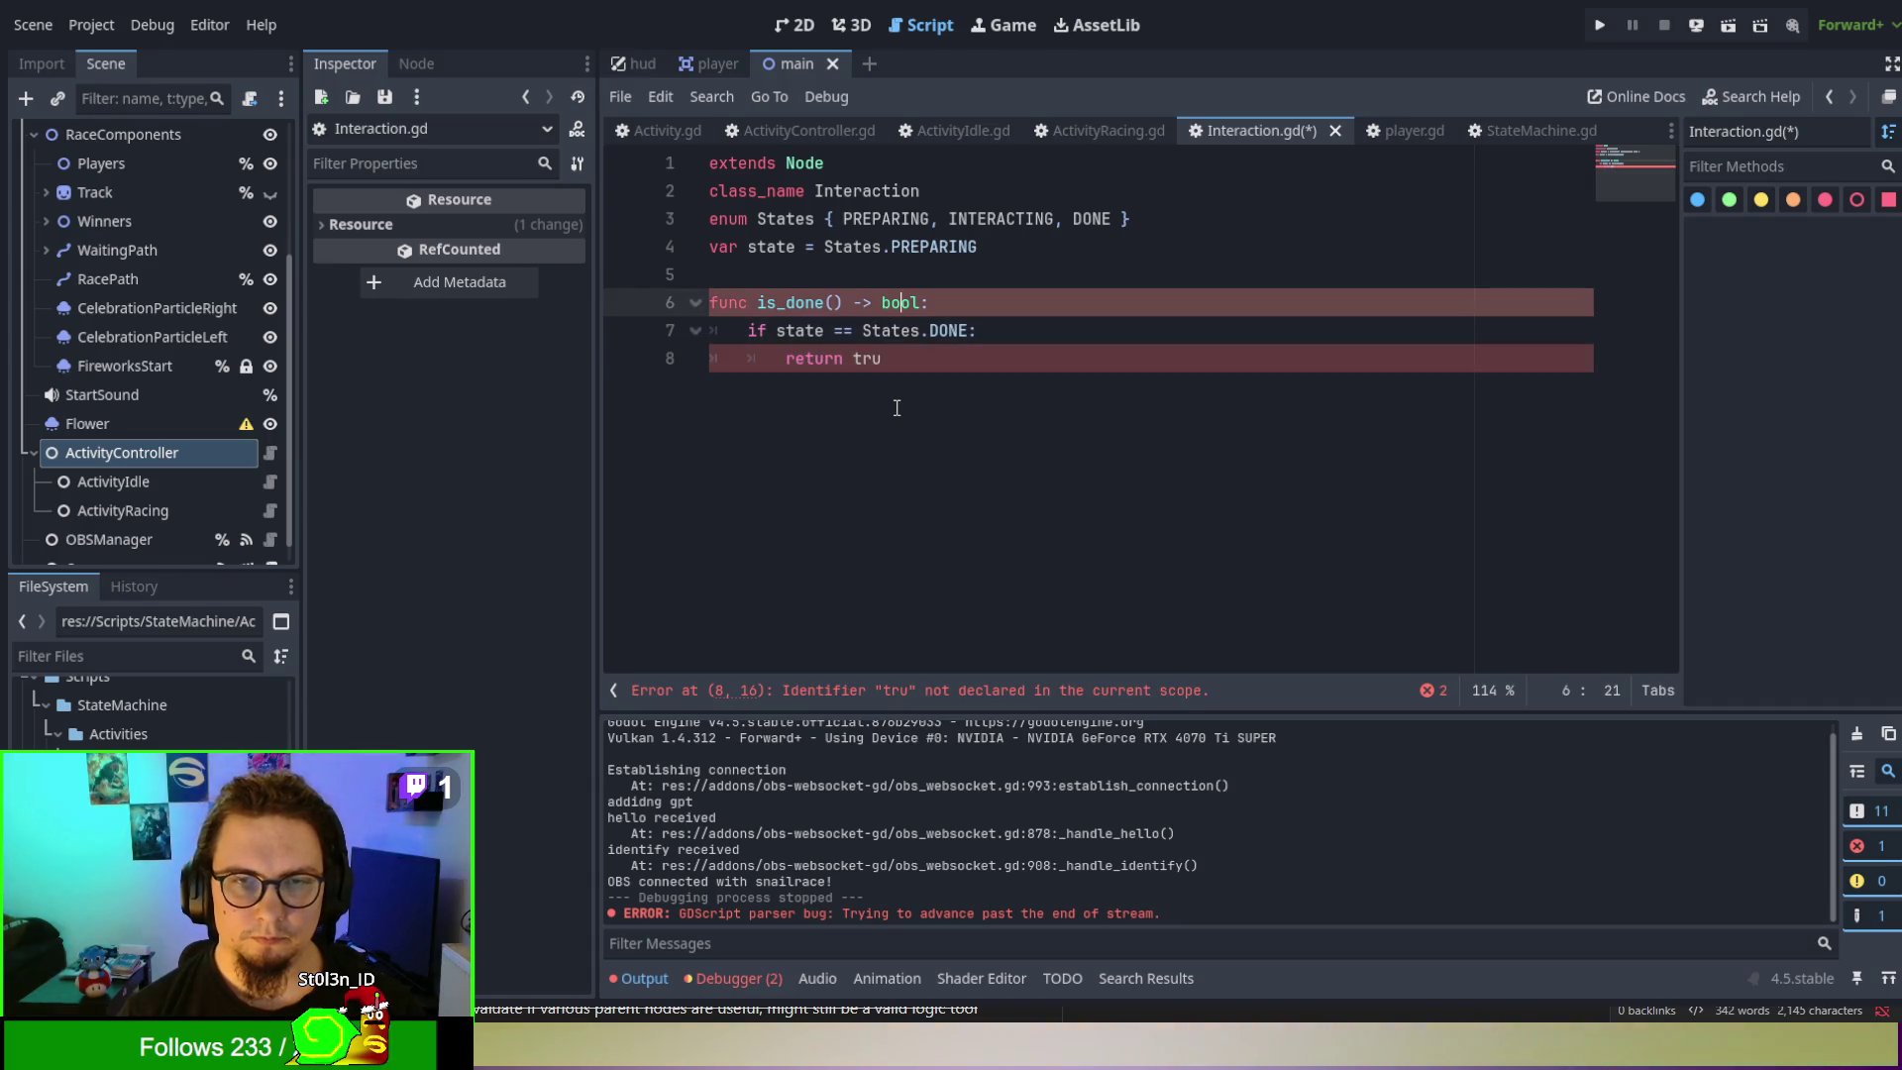
key("Down")
key("Home")
type("return t")
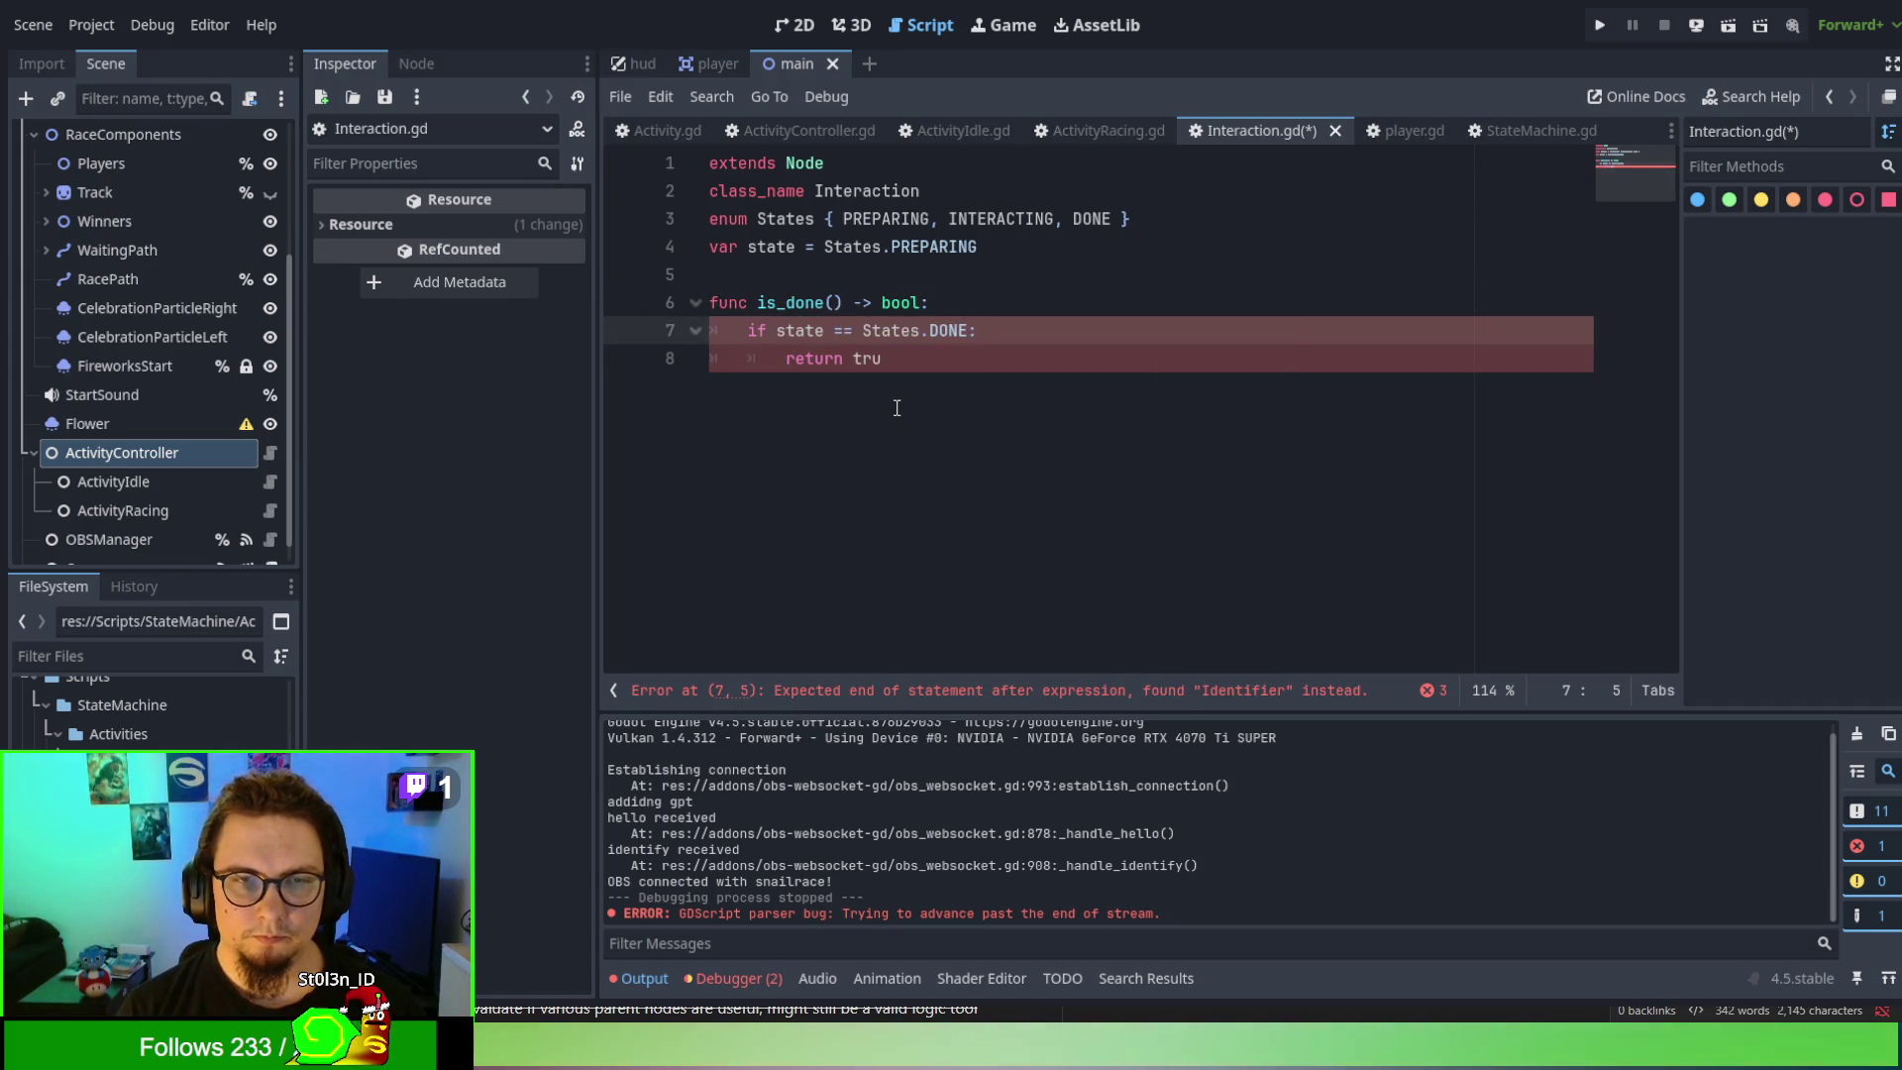
type("rue")
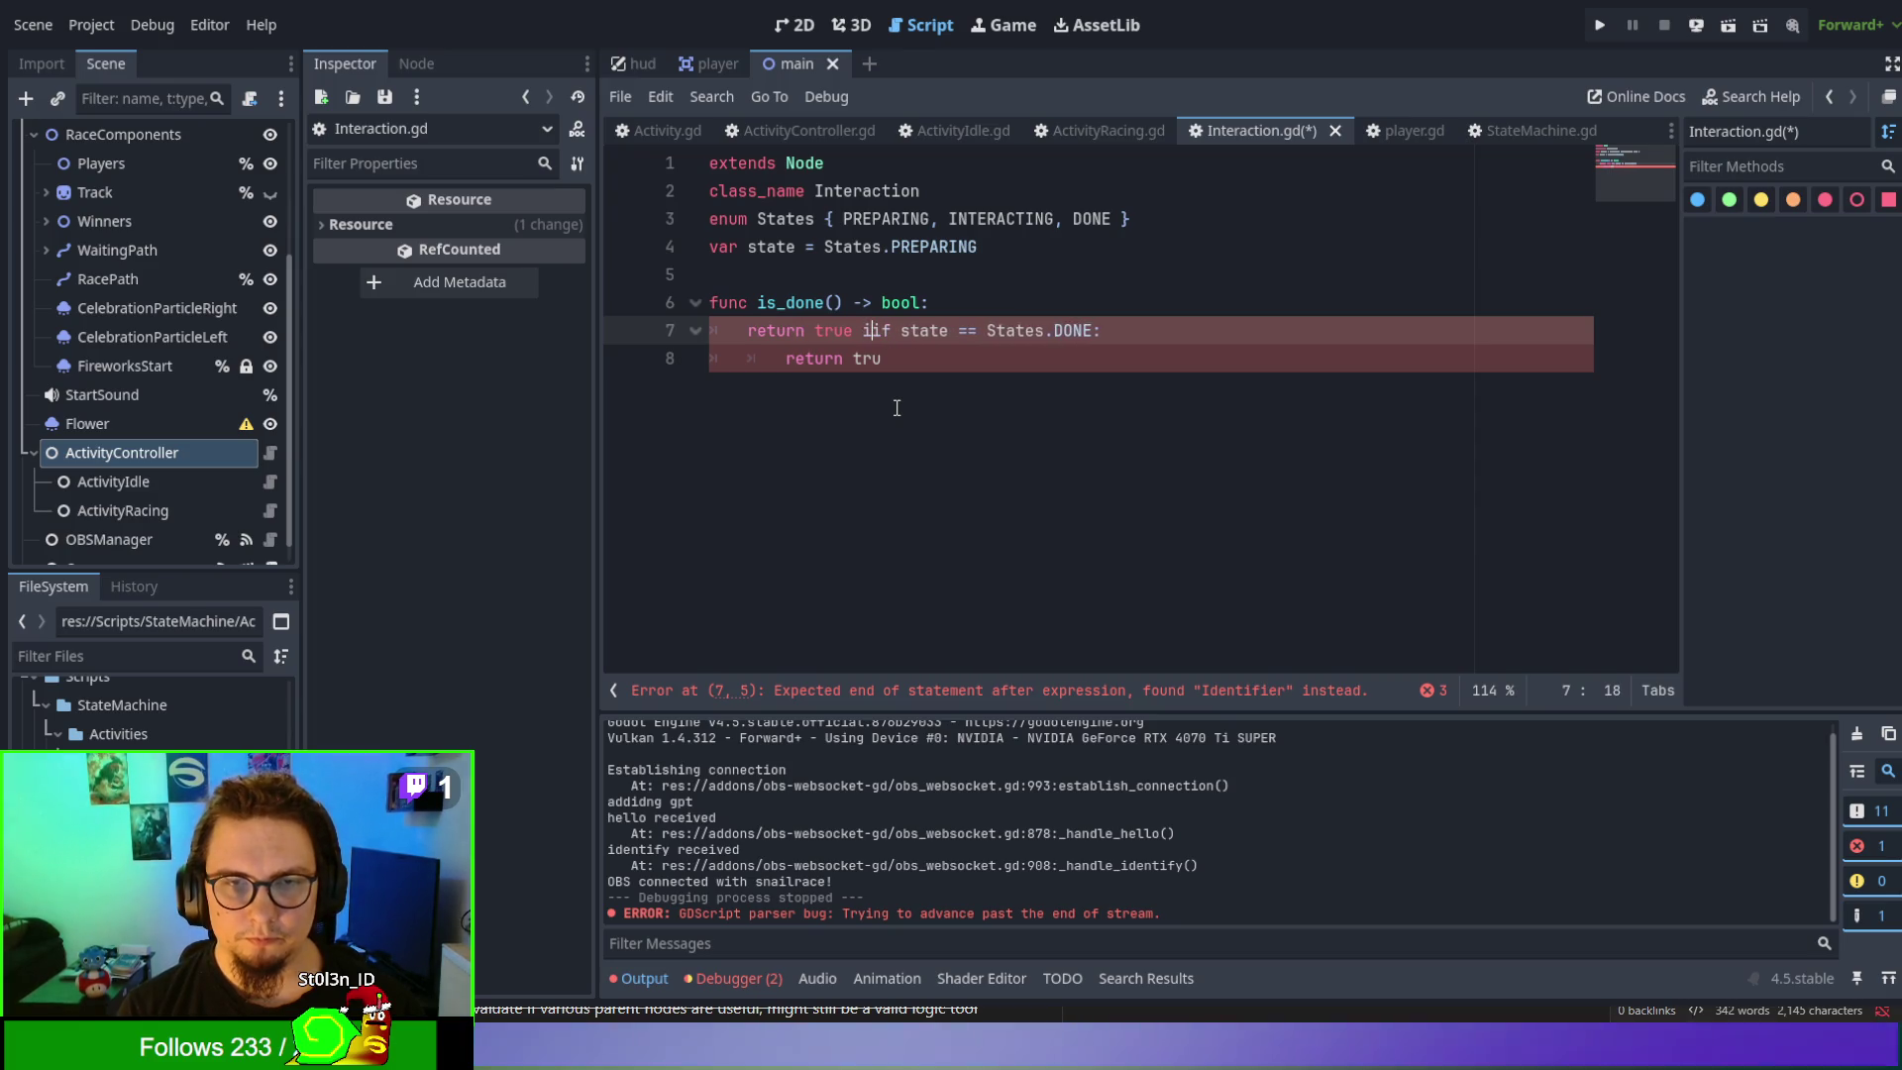
key("Down")
key("End")
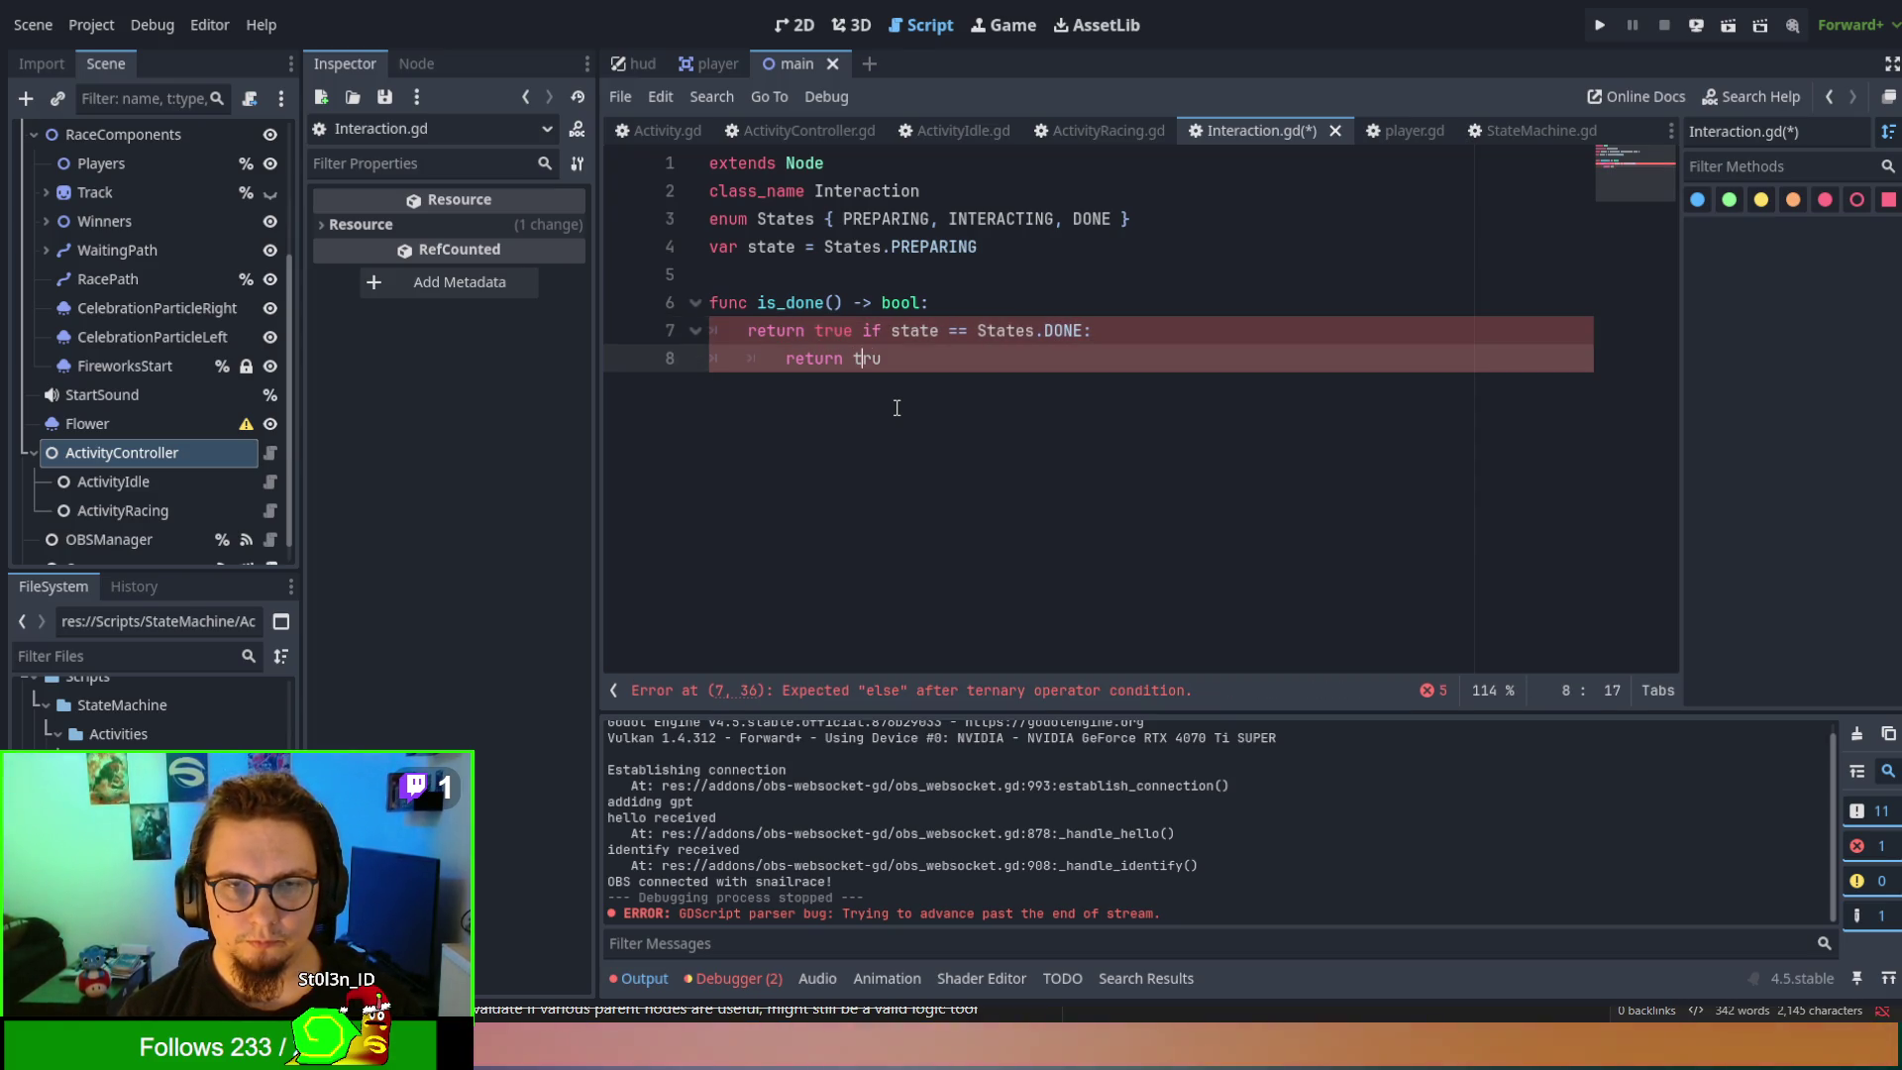
key("BackSpace")
key("BackSpace")
key("BackSpace")
key("BackSpace")
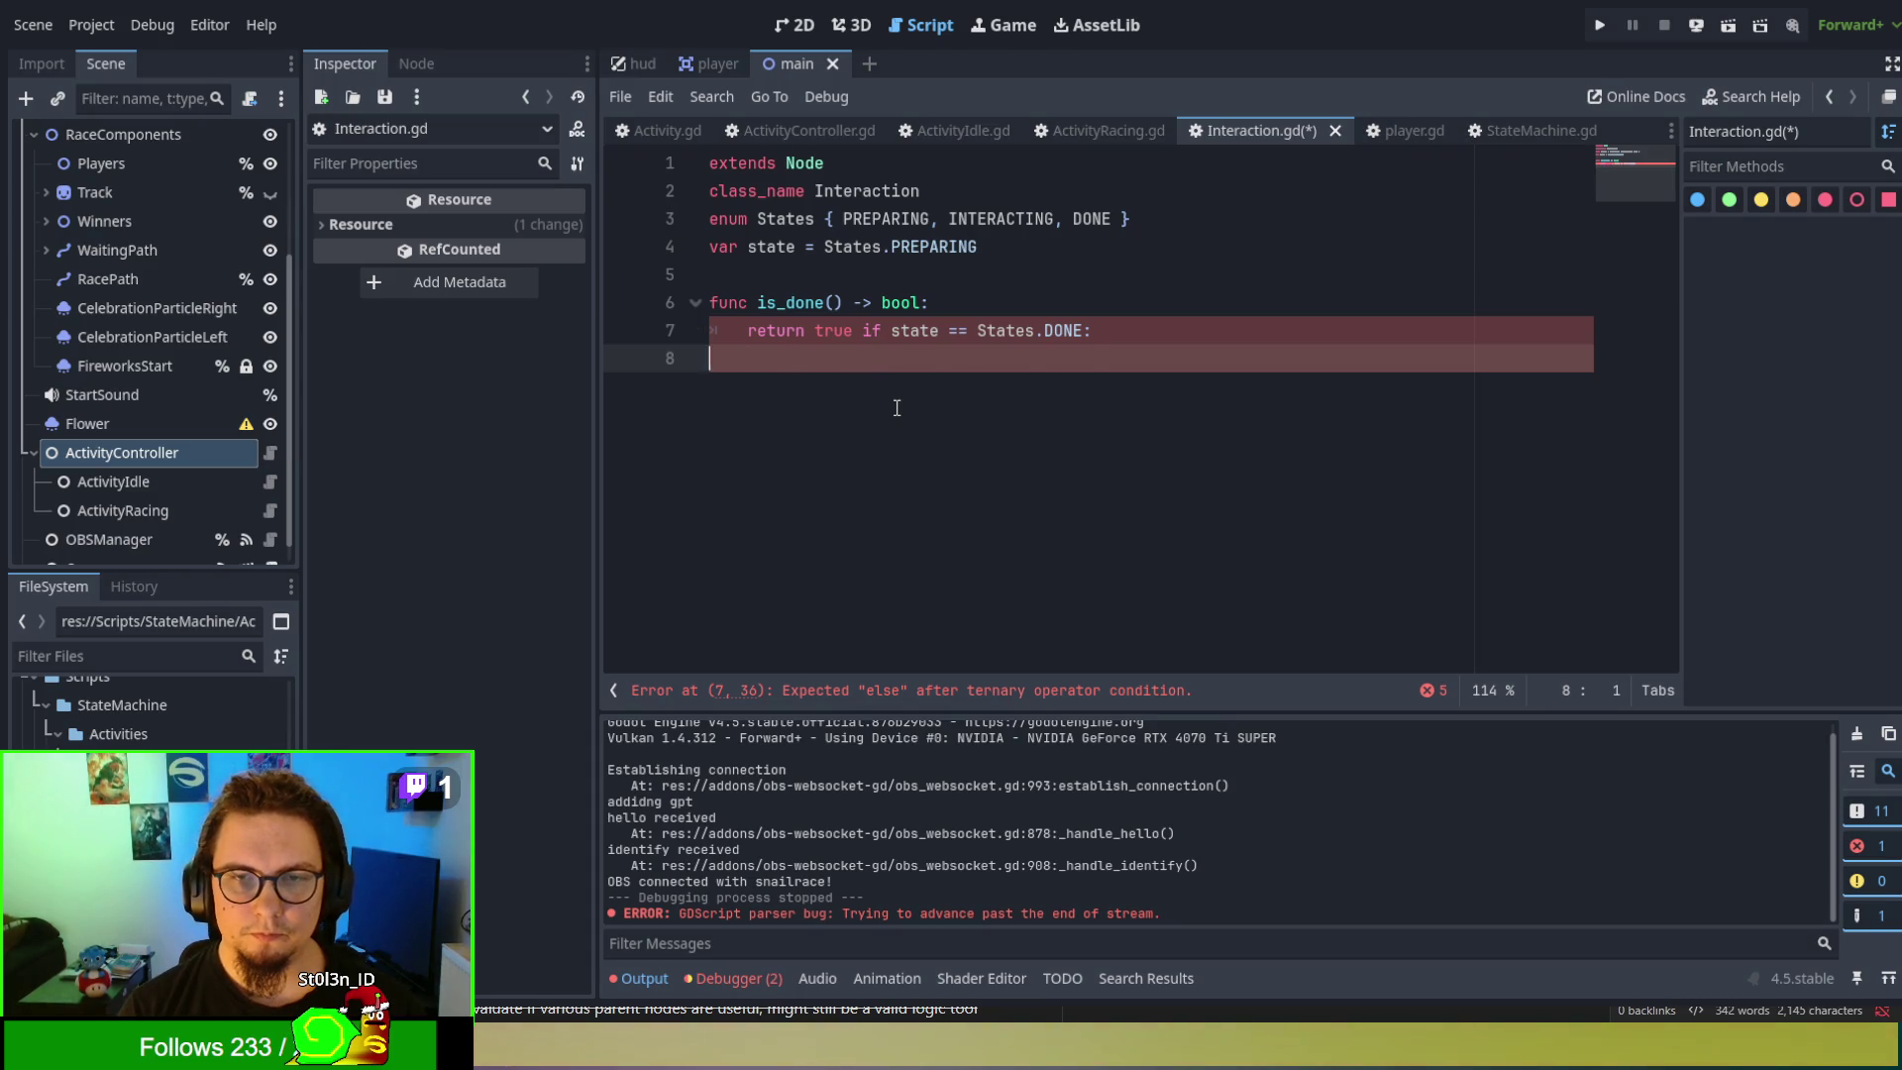
type("E else")
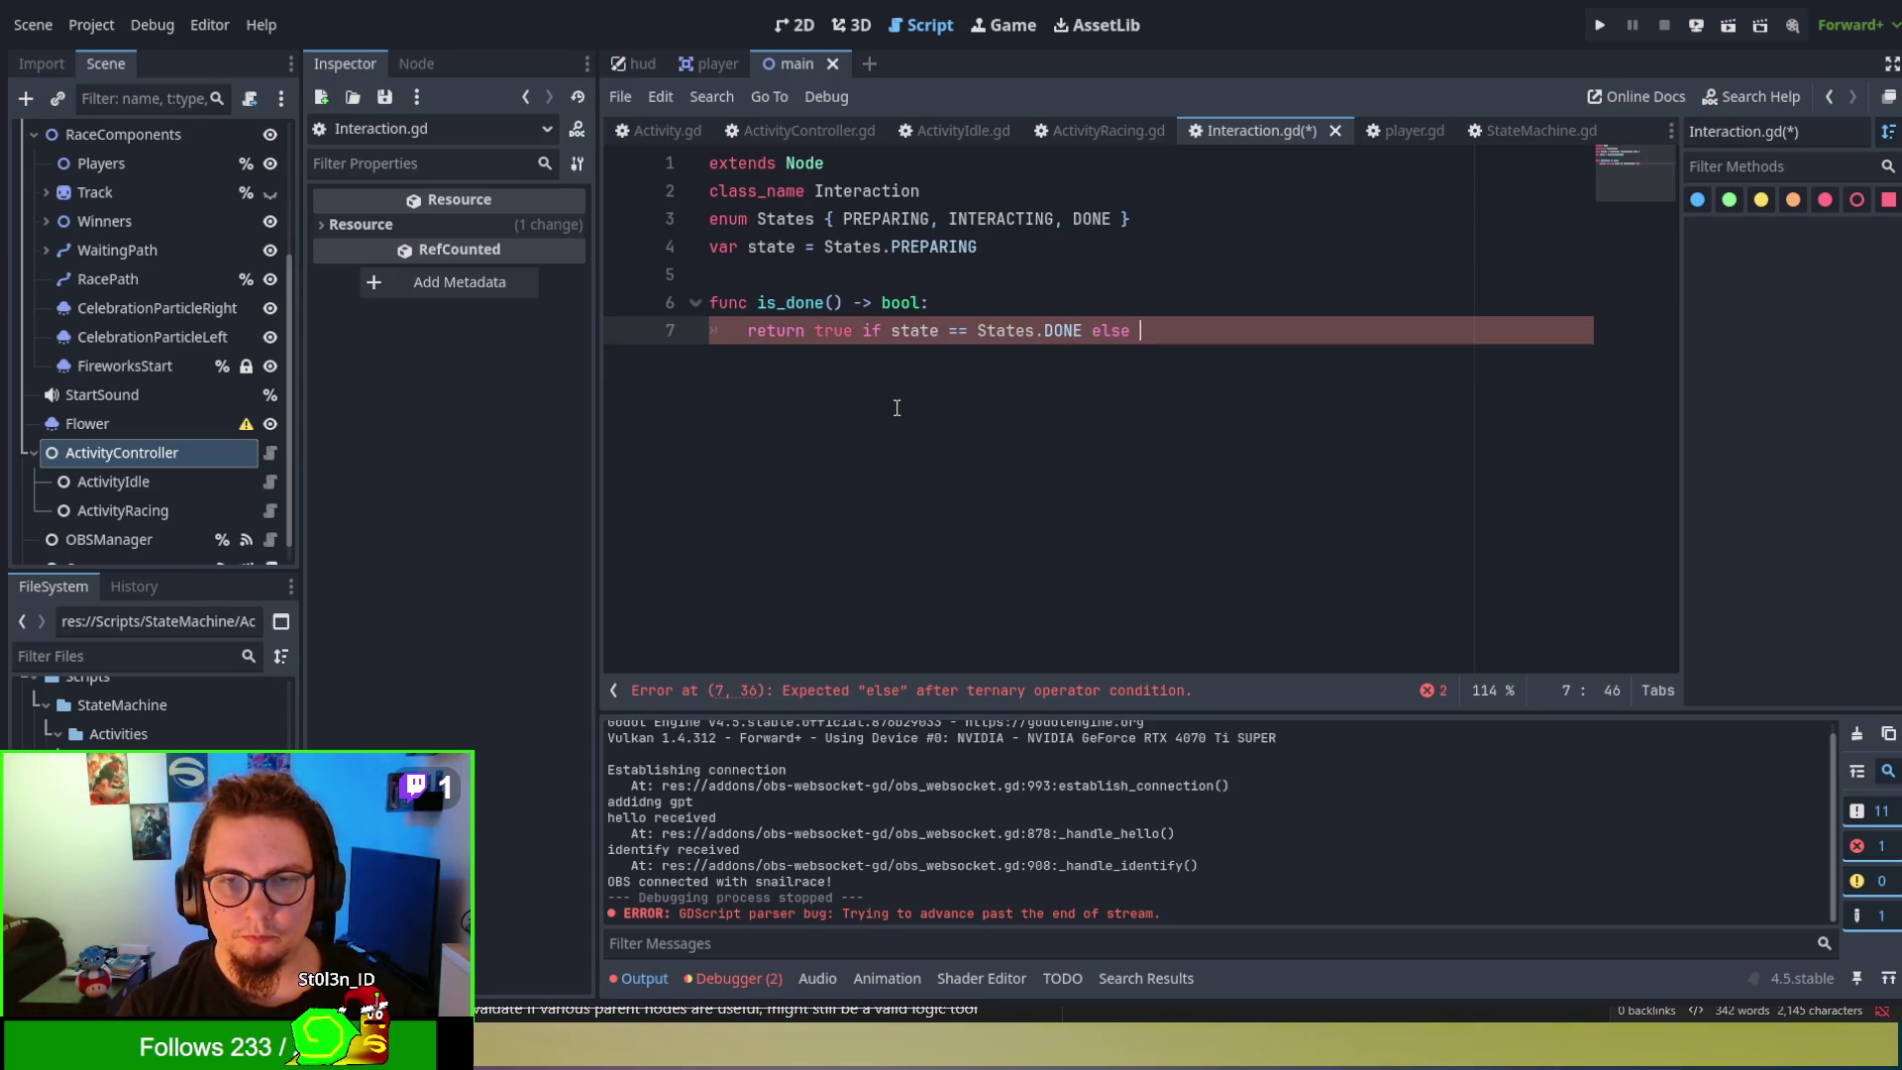
key("BackSpace")
type(": fas")
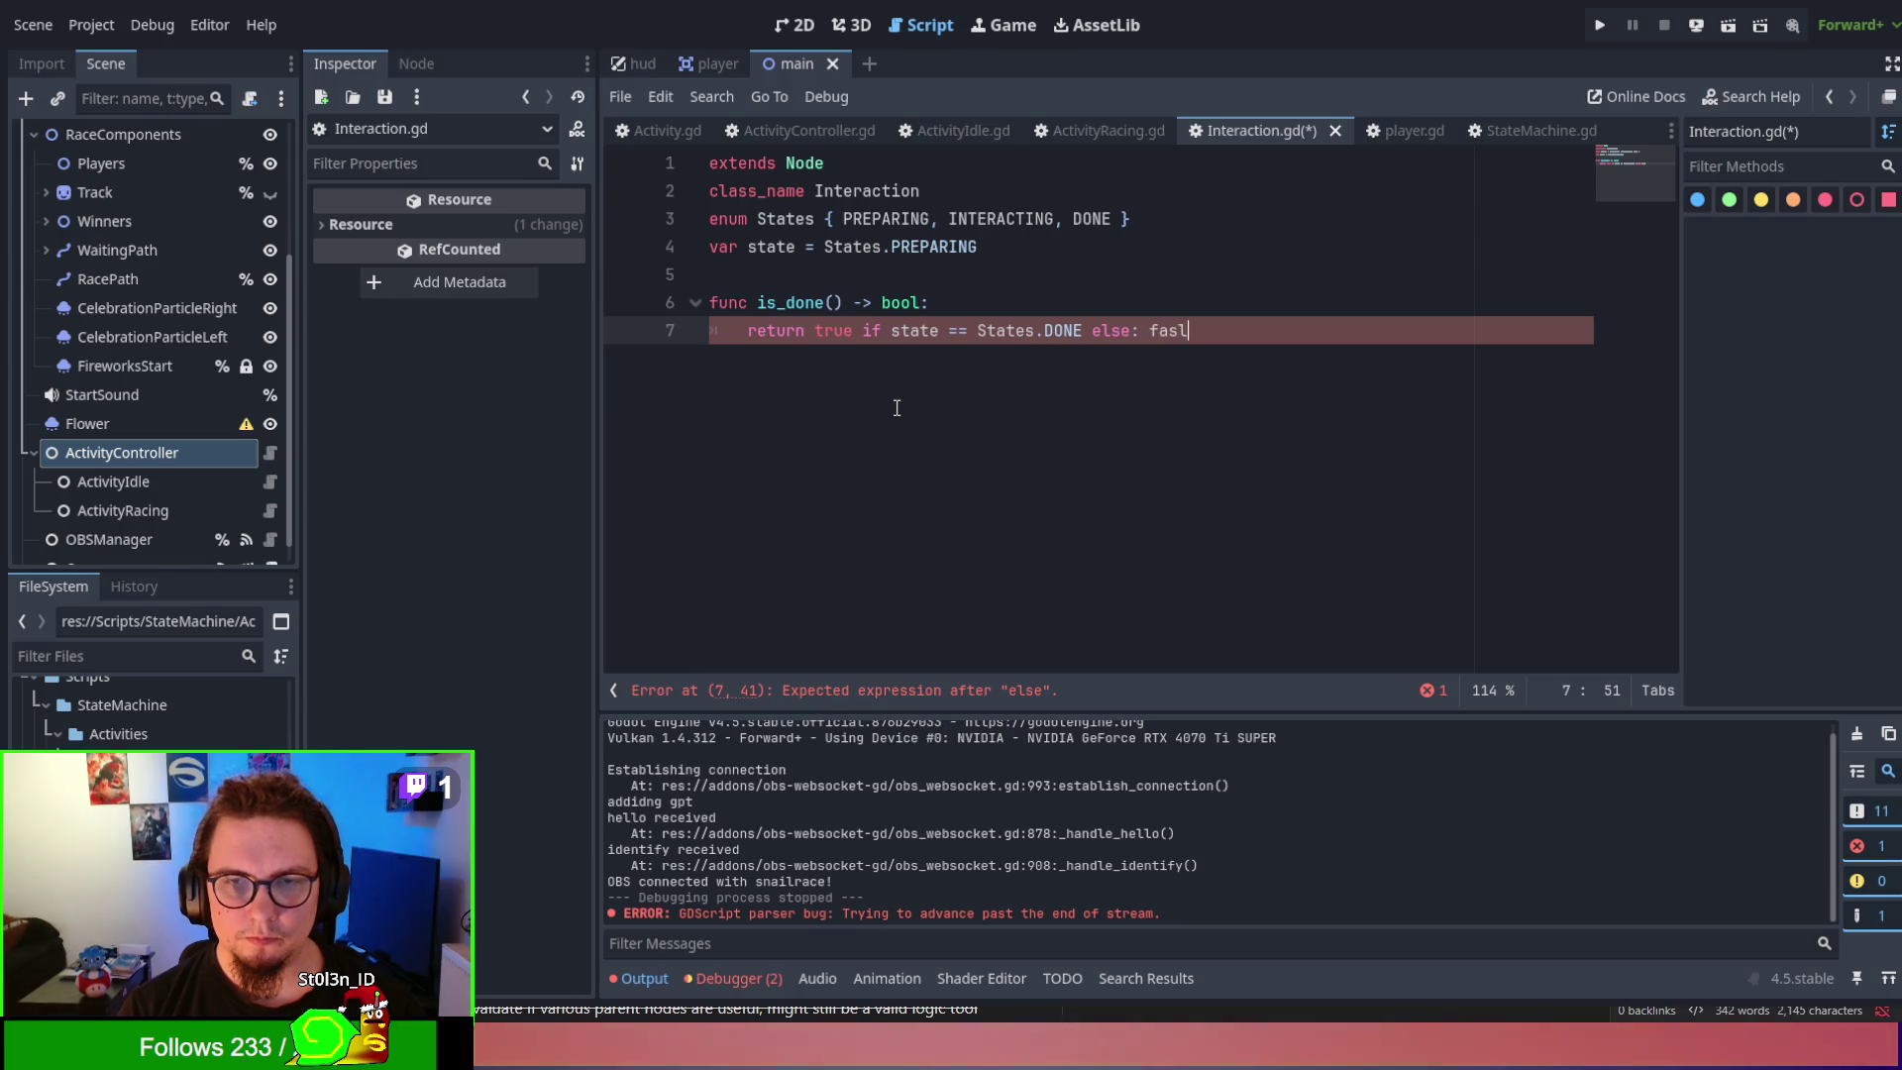
key("BackSpace")
type("lse")
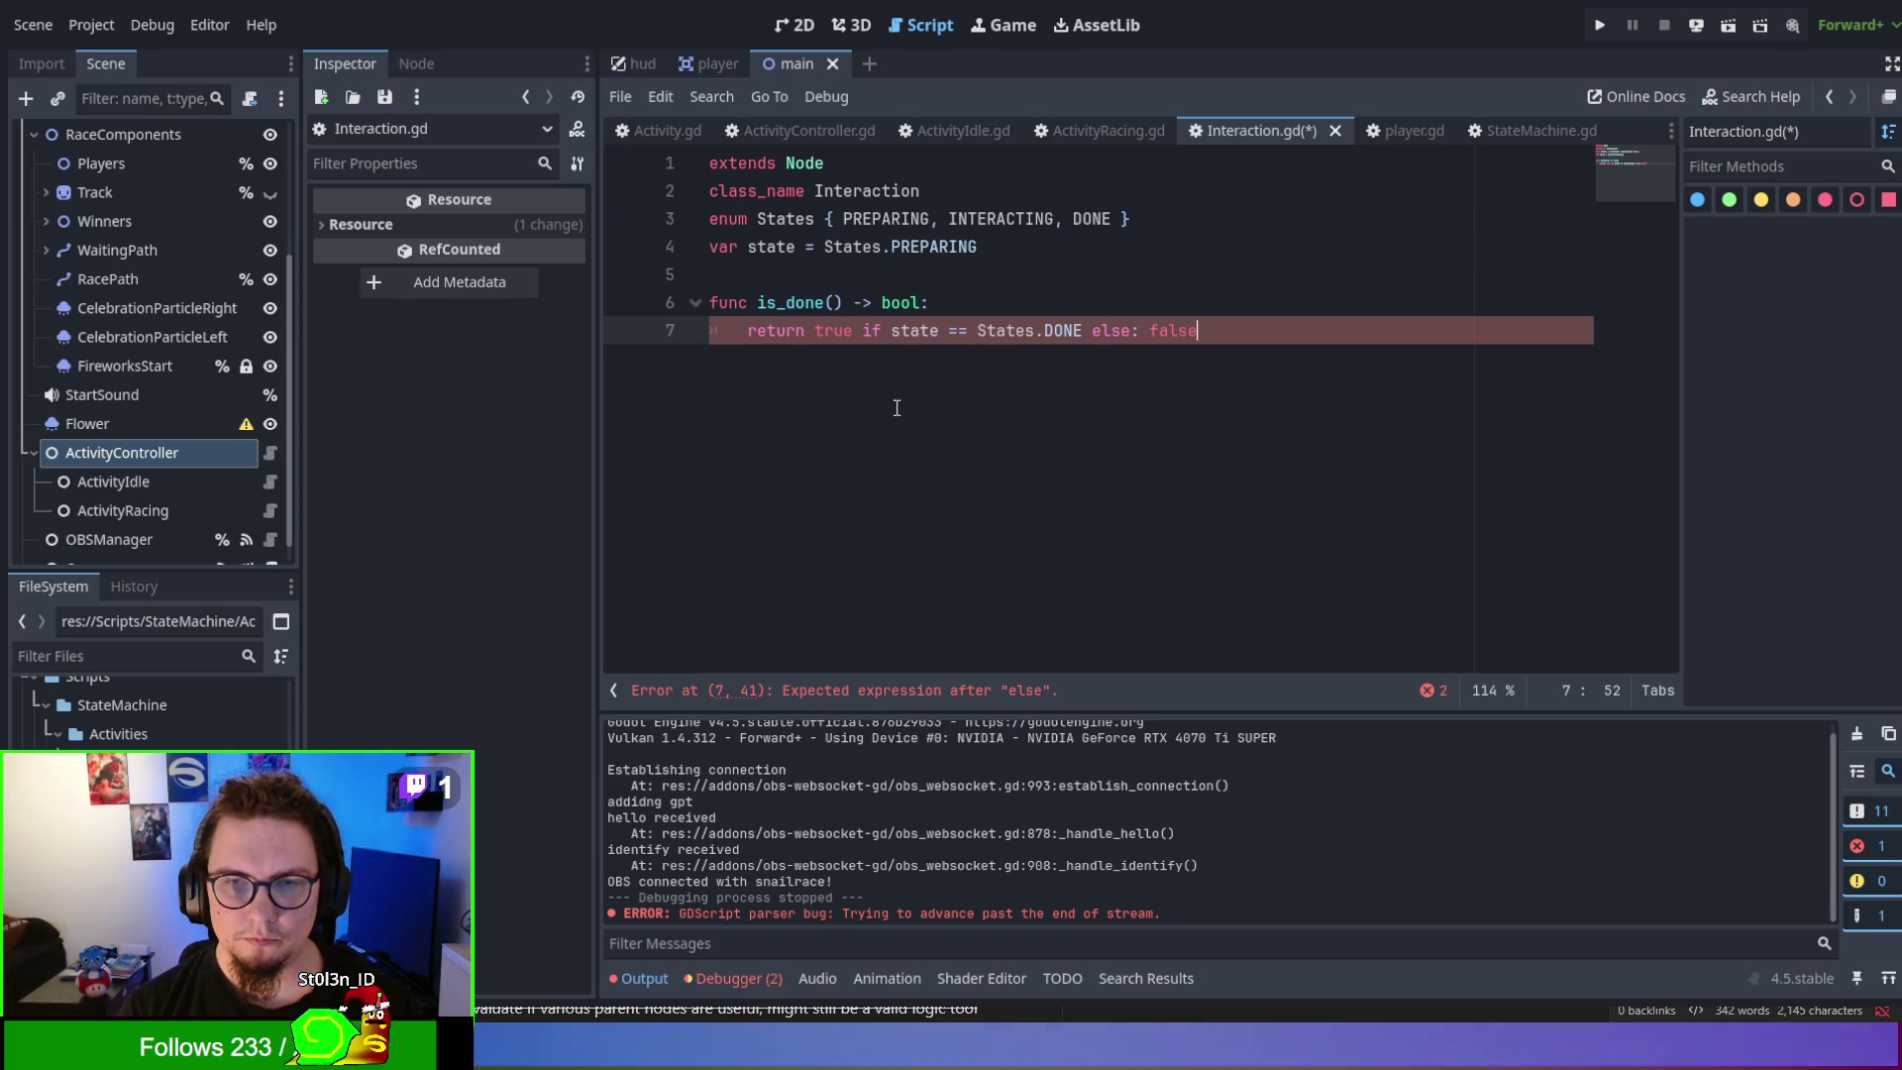
key("Return")
key("BackSpace")
key("BackSpace")
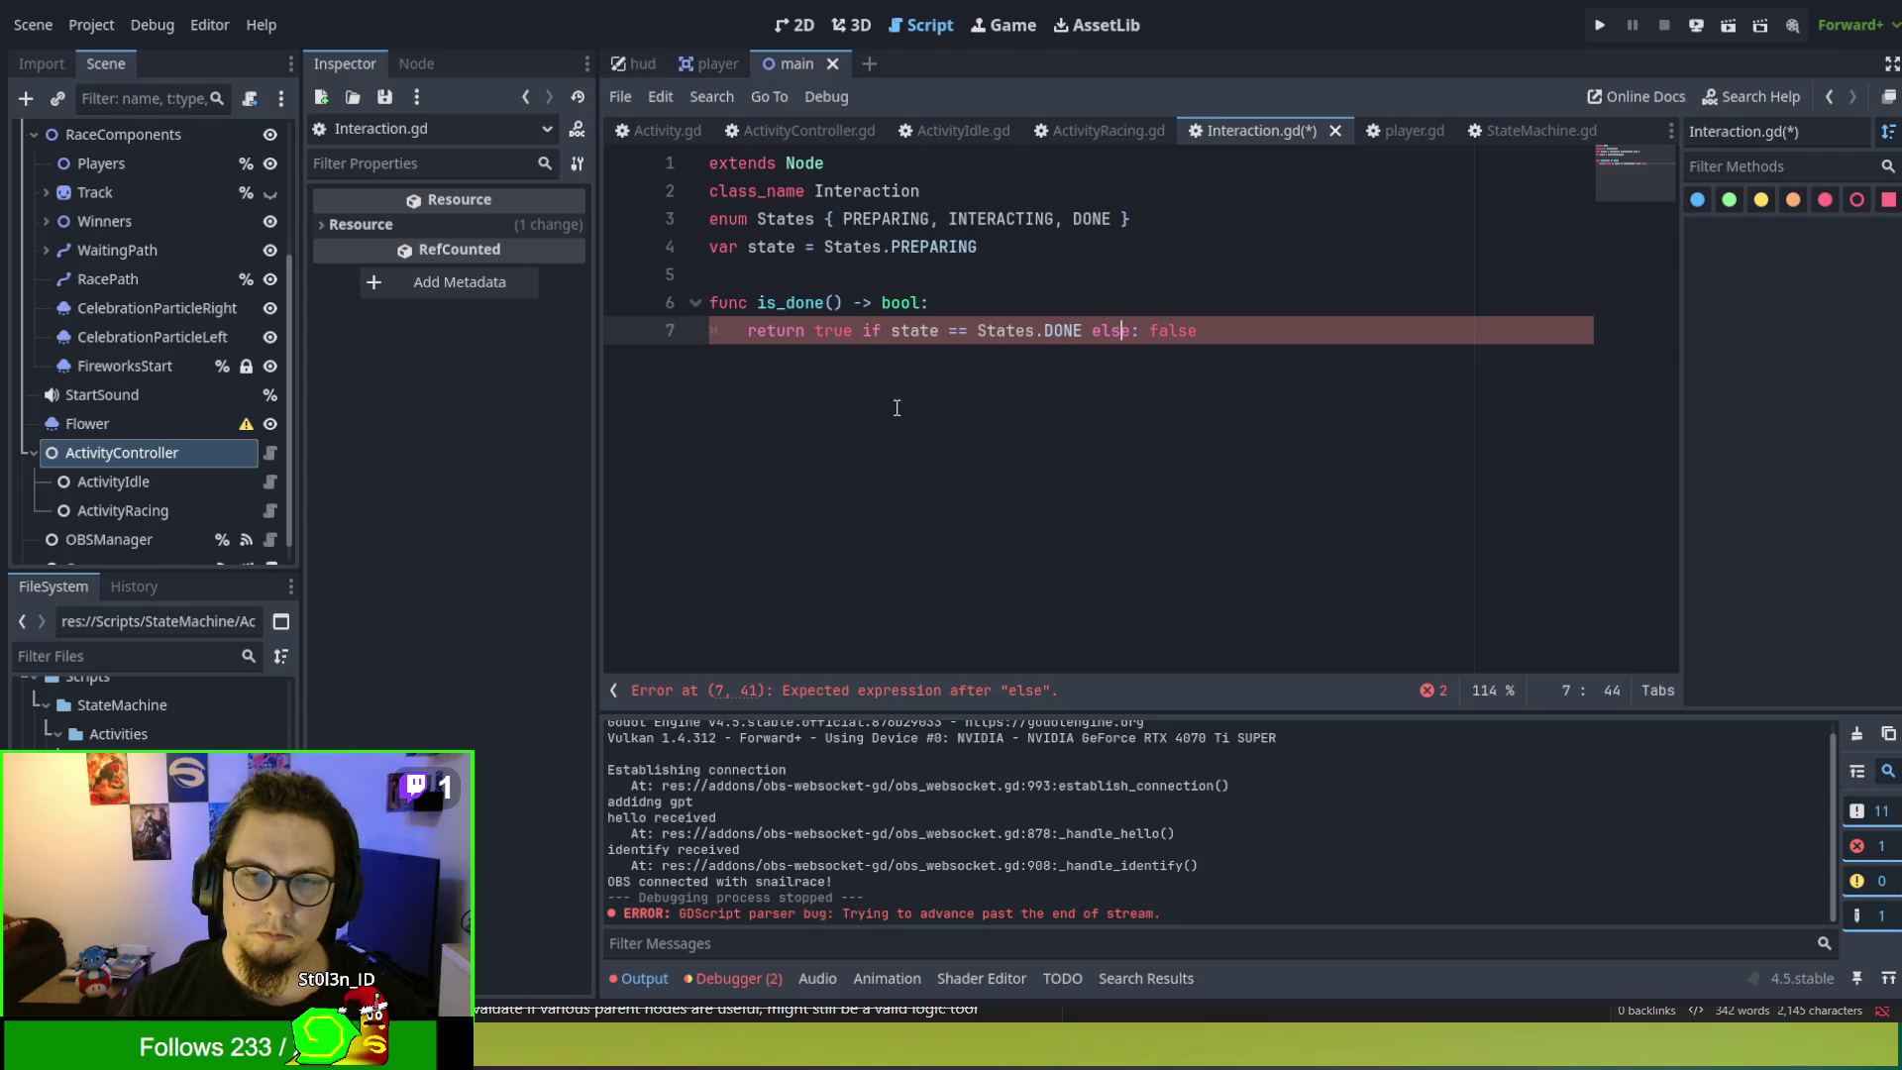
Remove the stray colon after else and save Interaction.gd.
key("Right")
key("Delete")
key("Up")
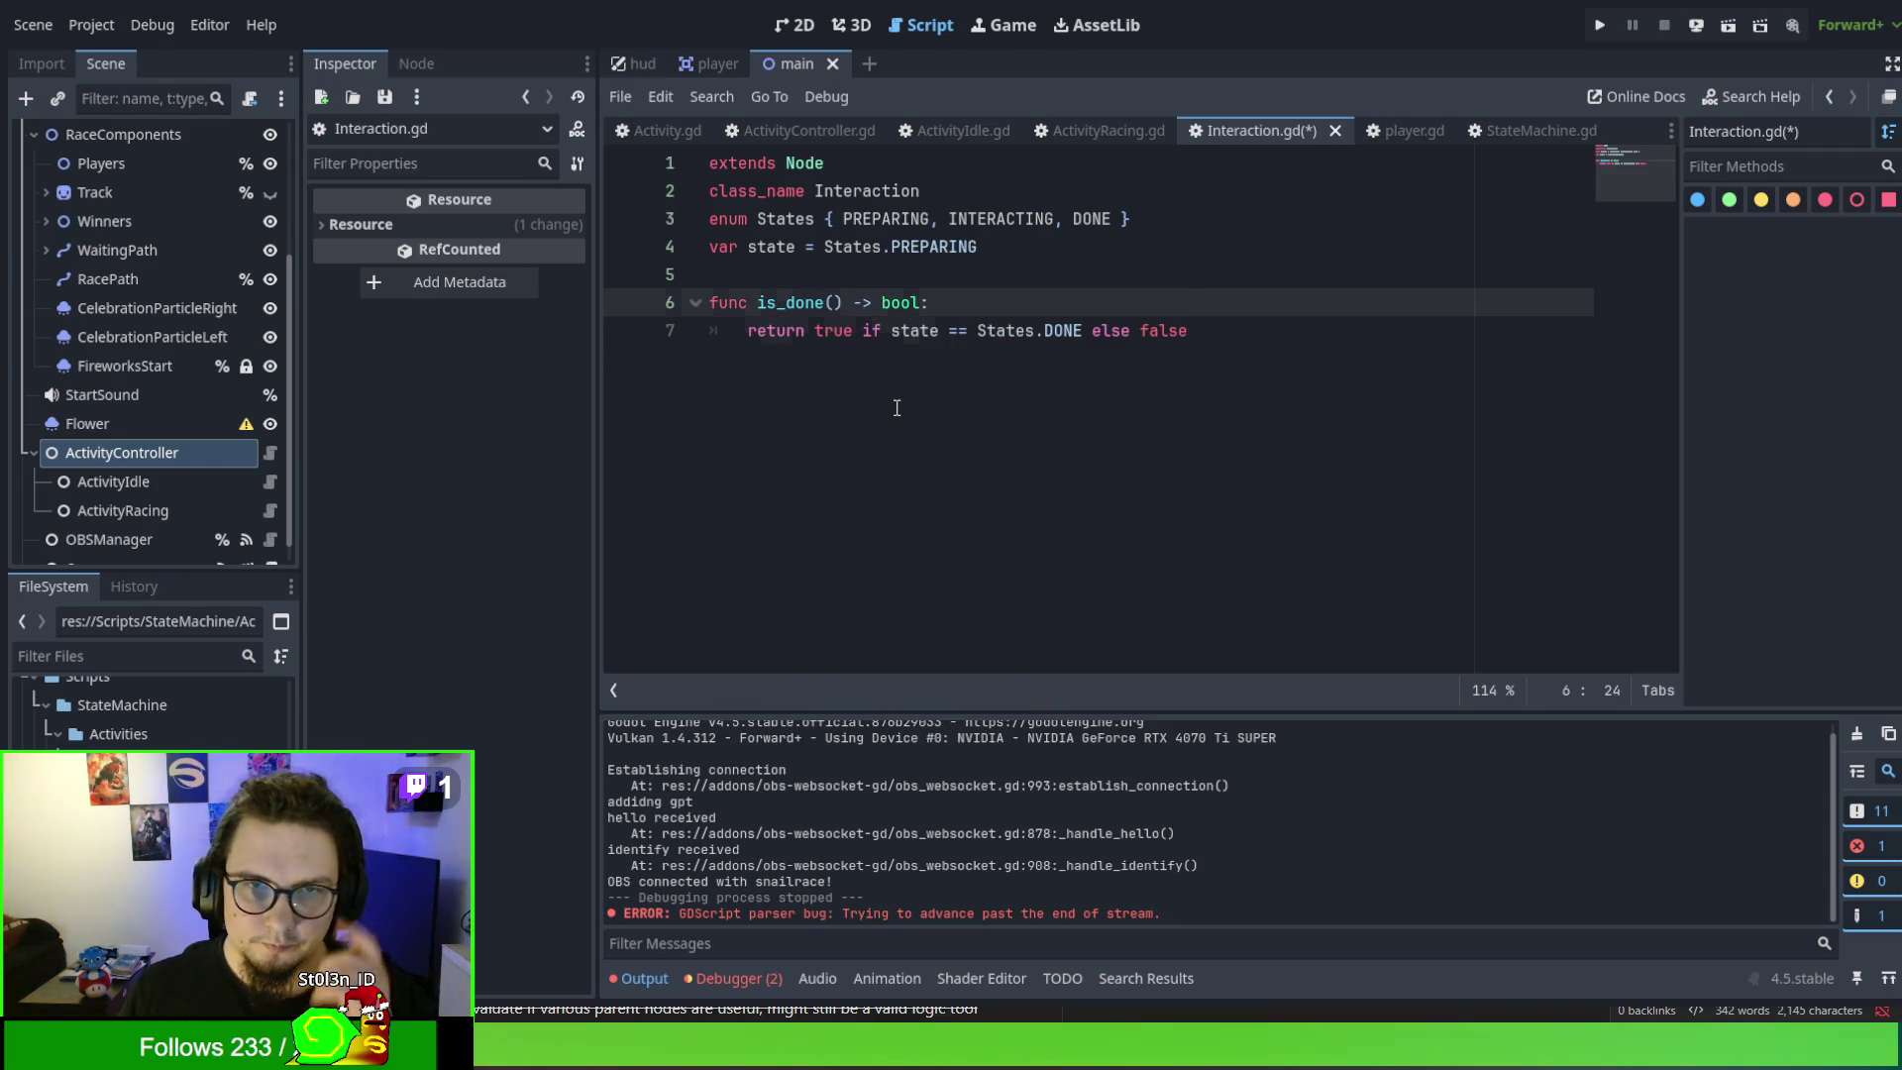
key("Down")
key("End")
key("ctrl+s")
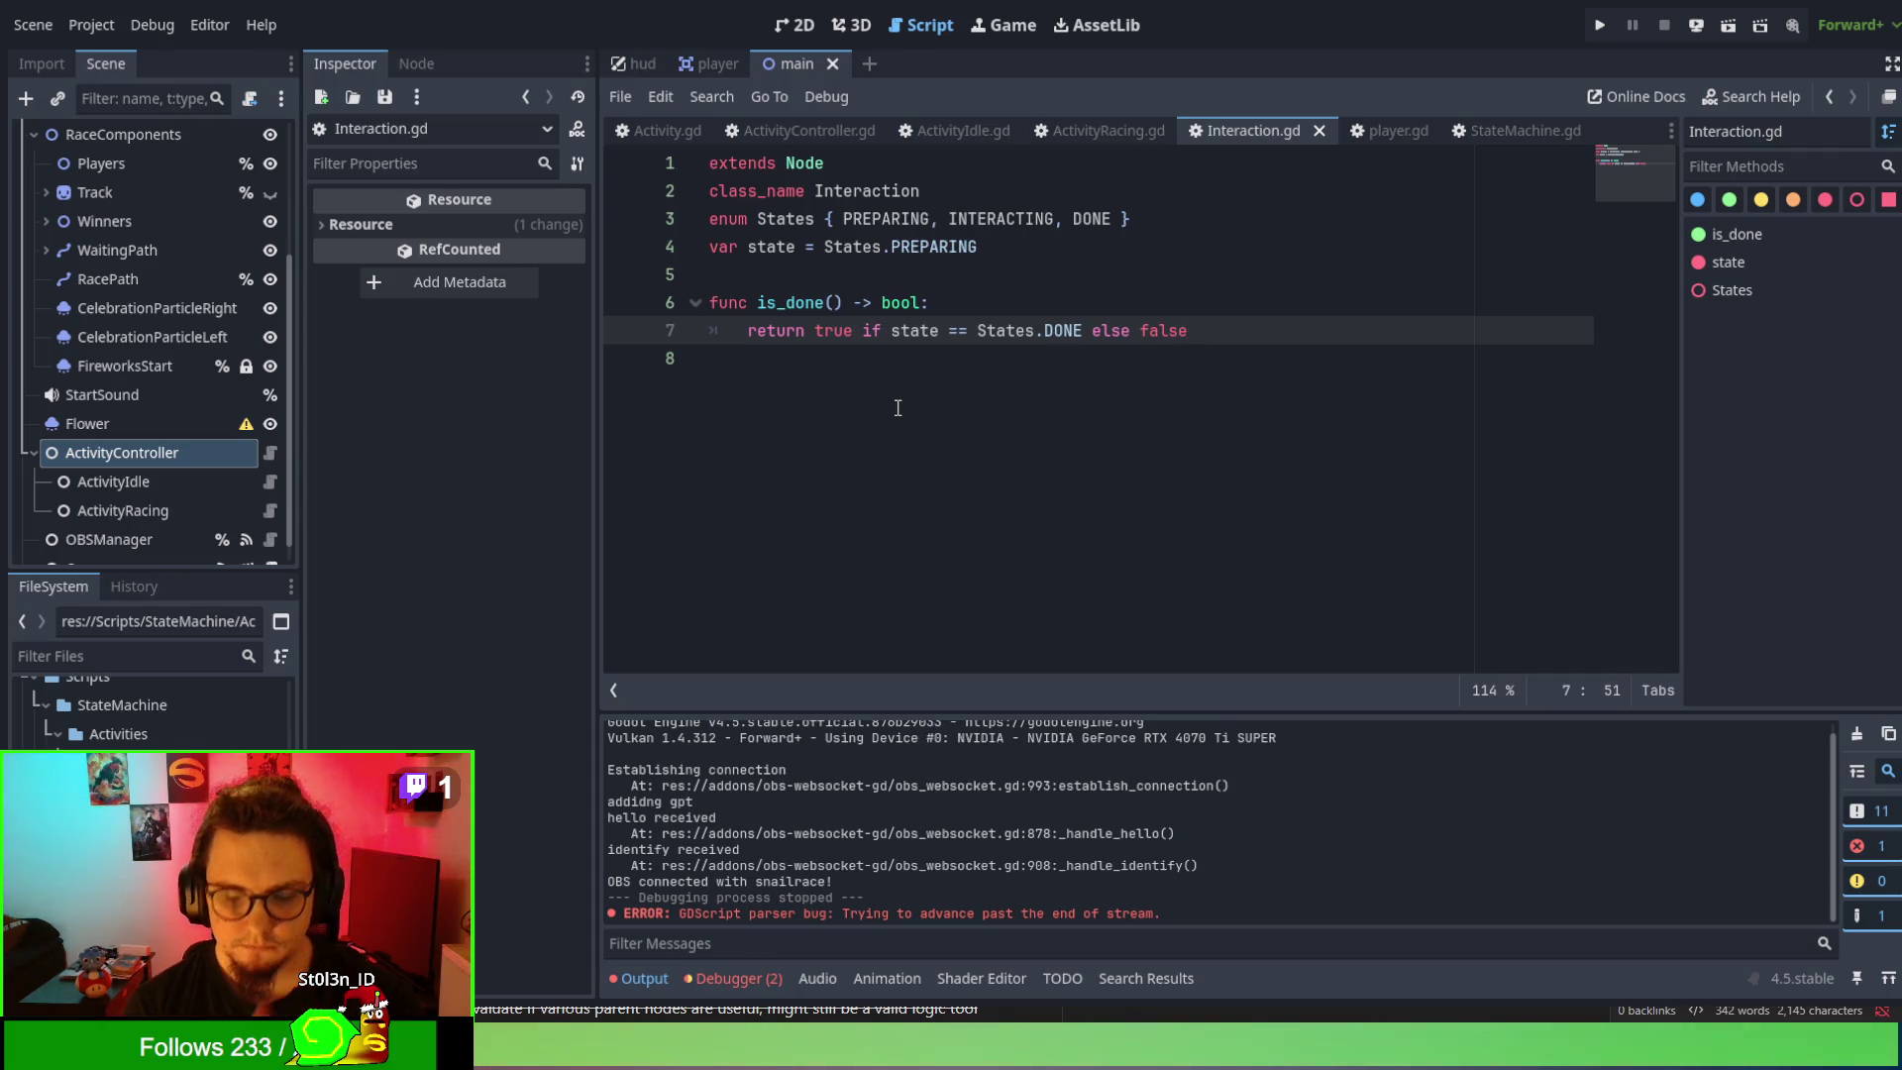
key("Up")
key("Up")
Insert 'func _update(delta):' with a 'match state:' line above is_done in Interaction.gd.
key("Return")
key("Return")
key("Return")
key("Up")
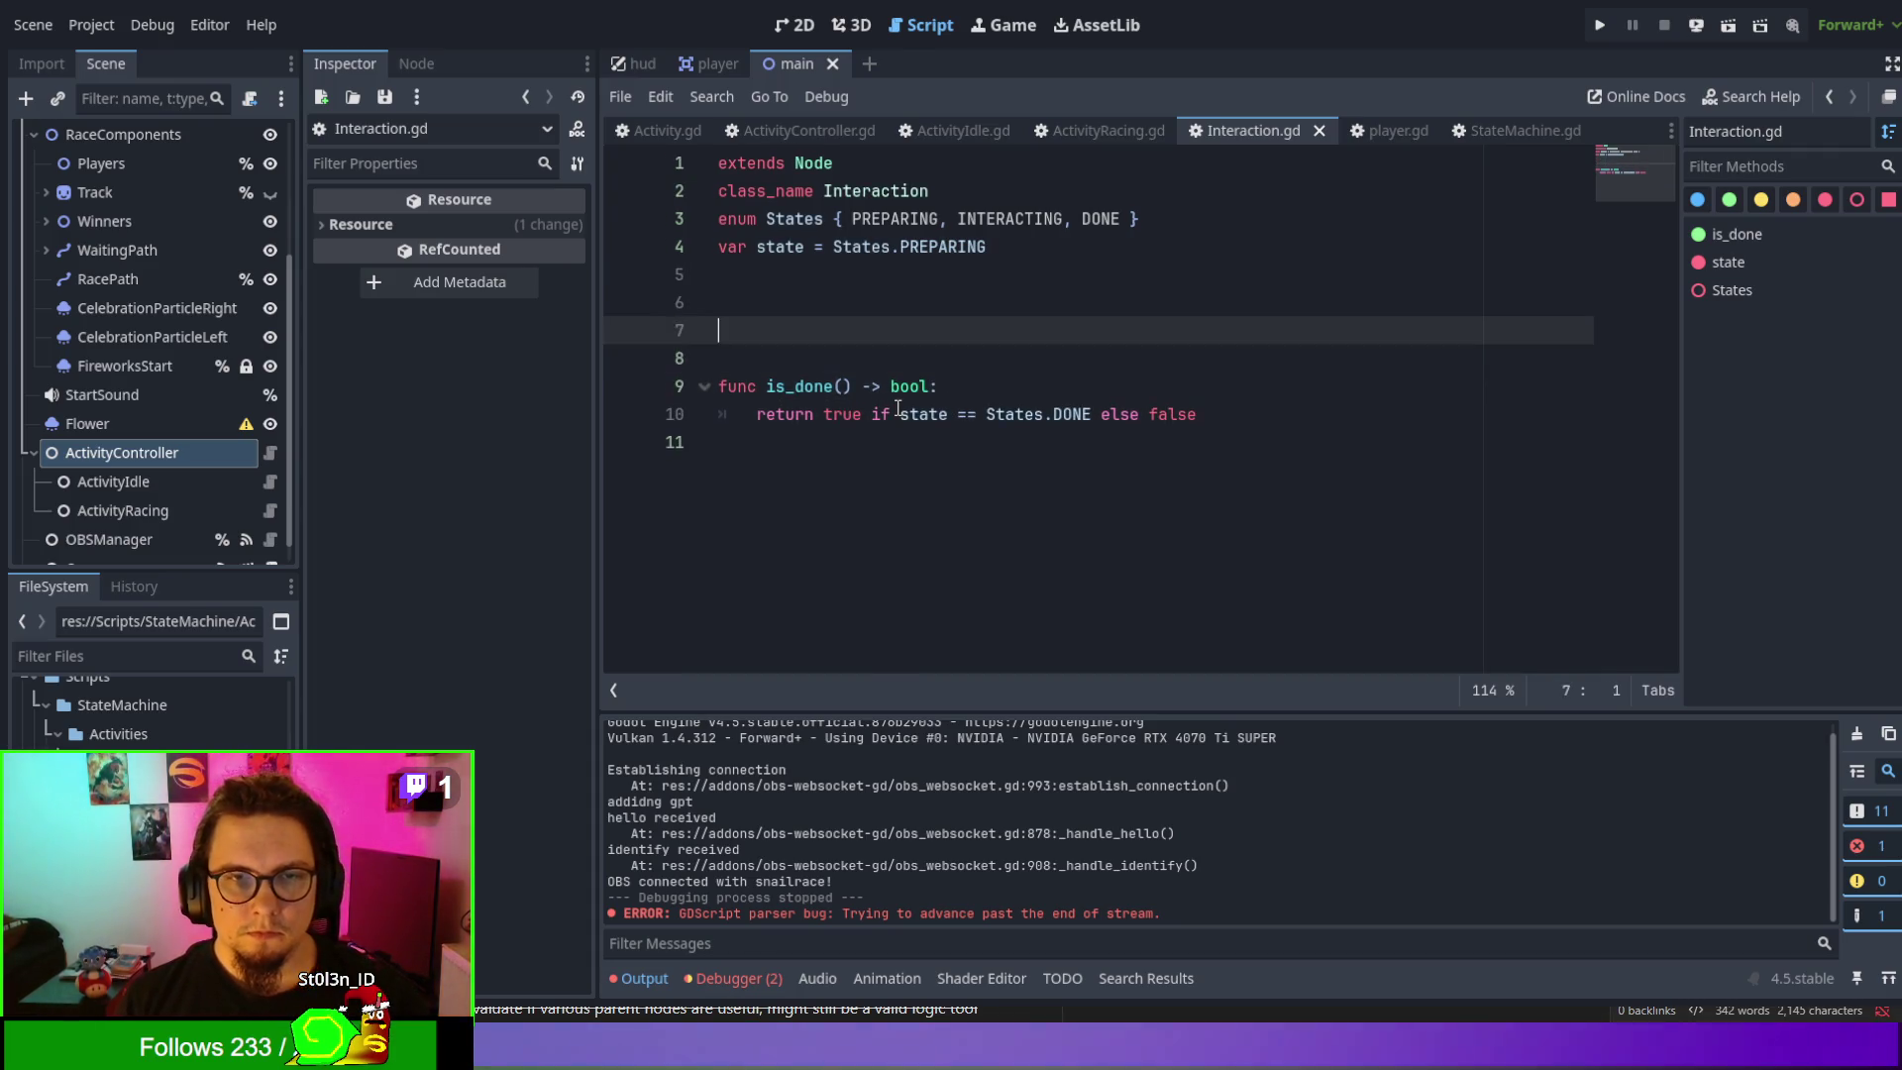
key("Up")
type("fu")
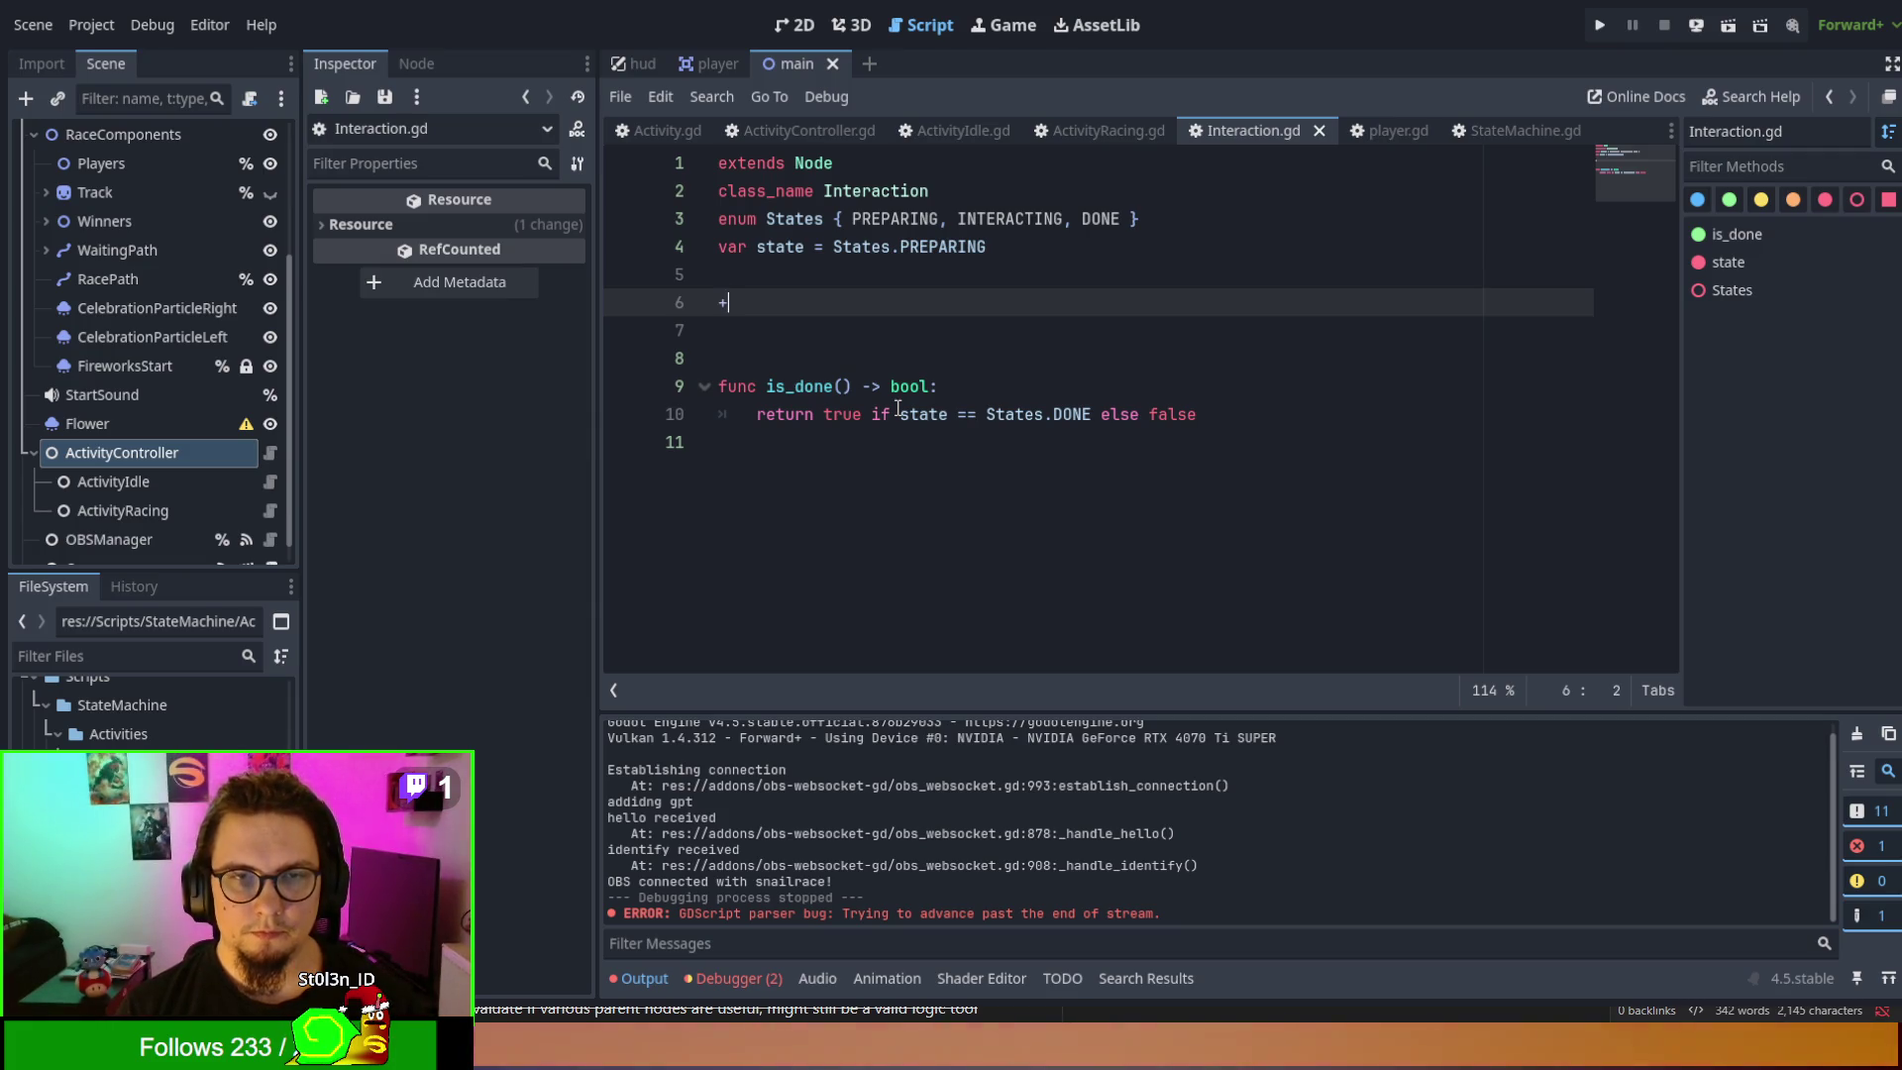
type("nc _")
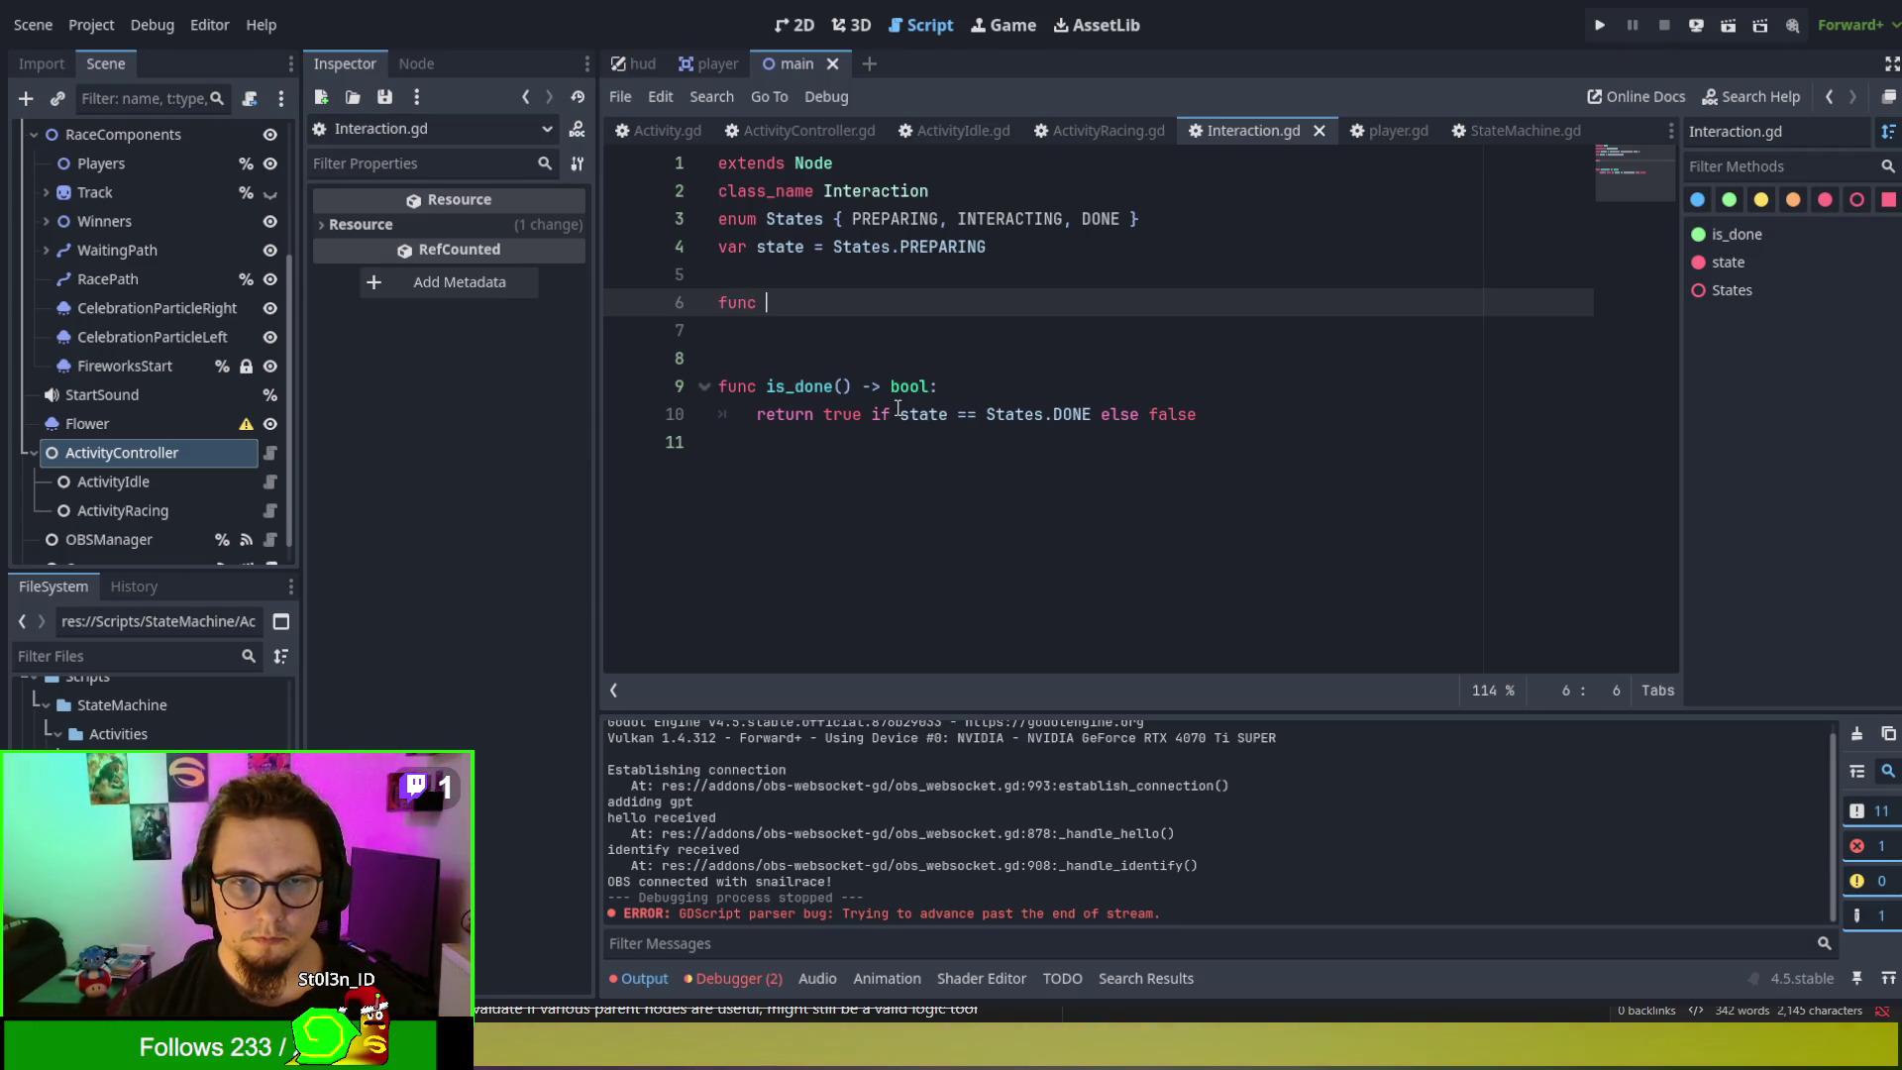
type("update(")
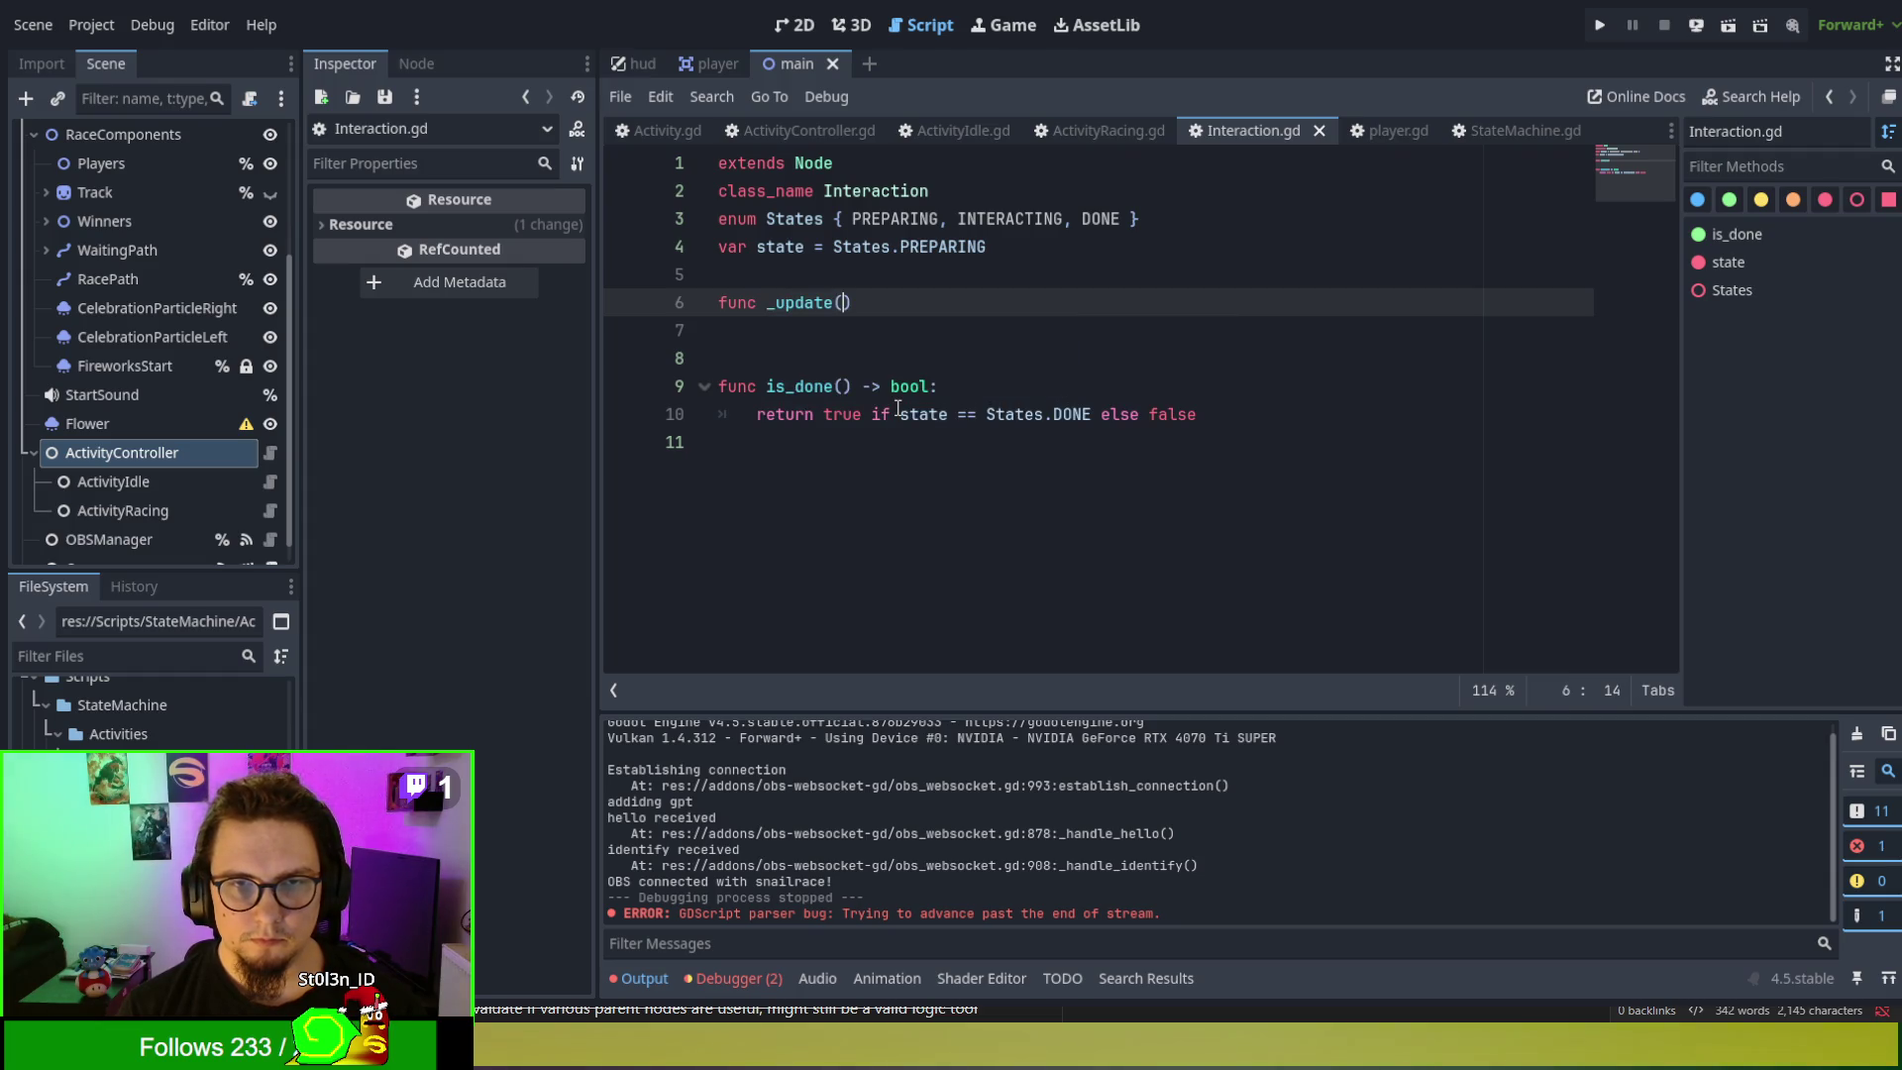
type("delta):")
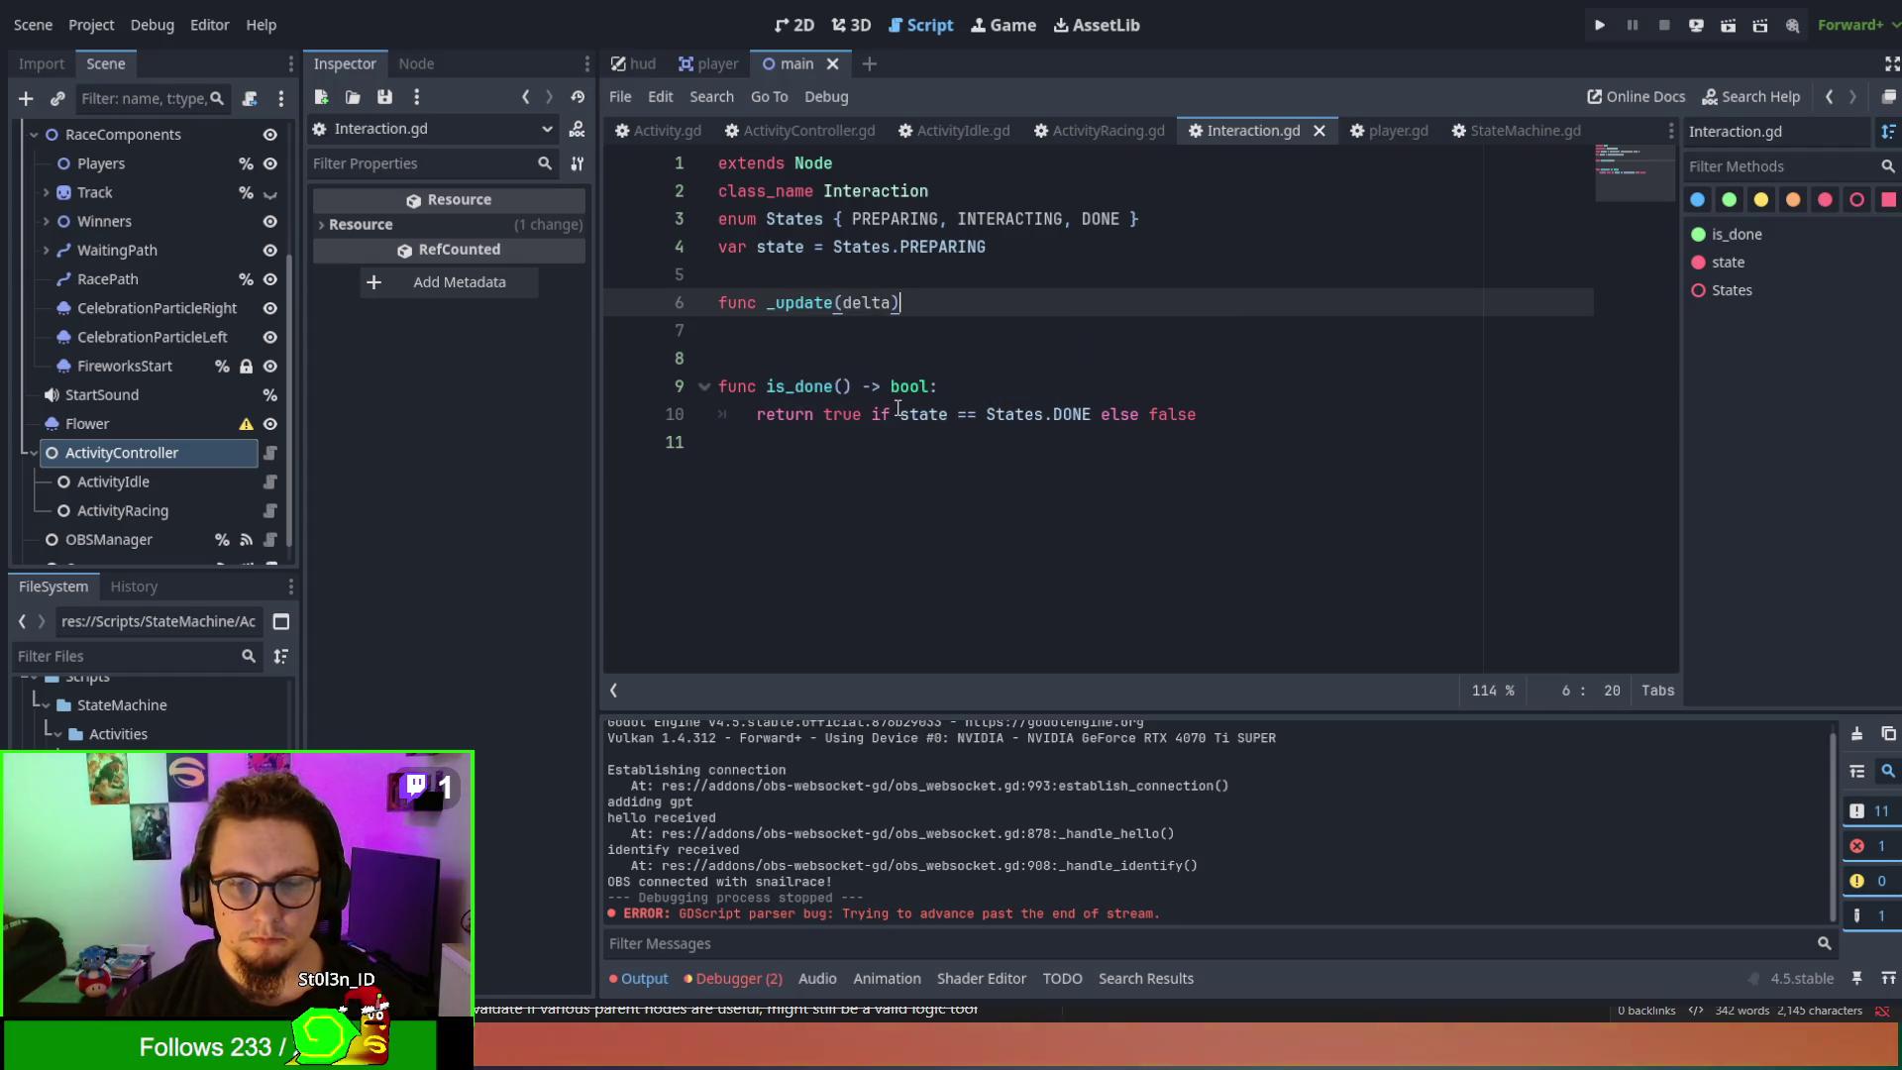
key("Return")
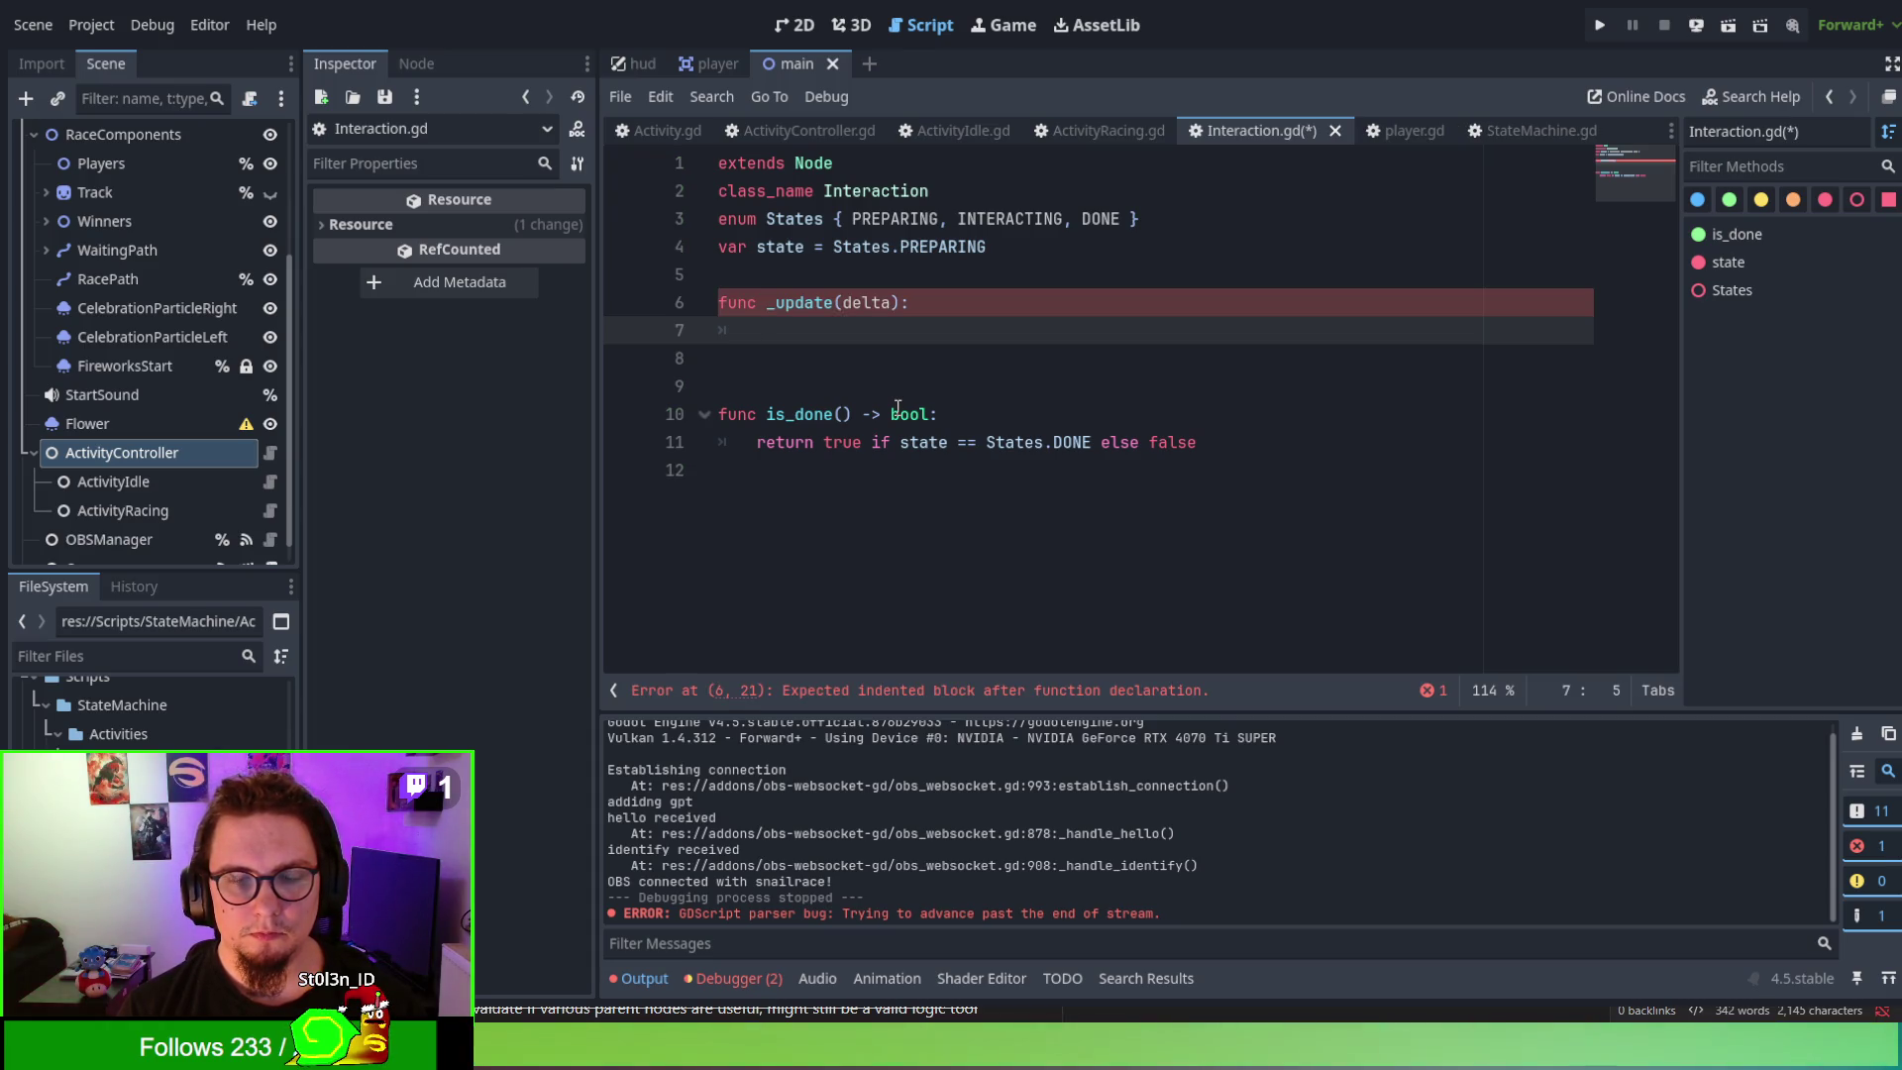
type("match state:")
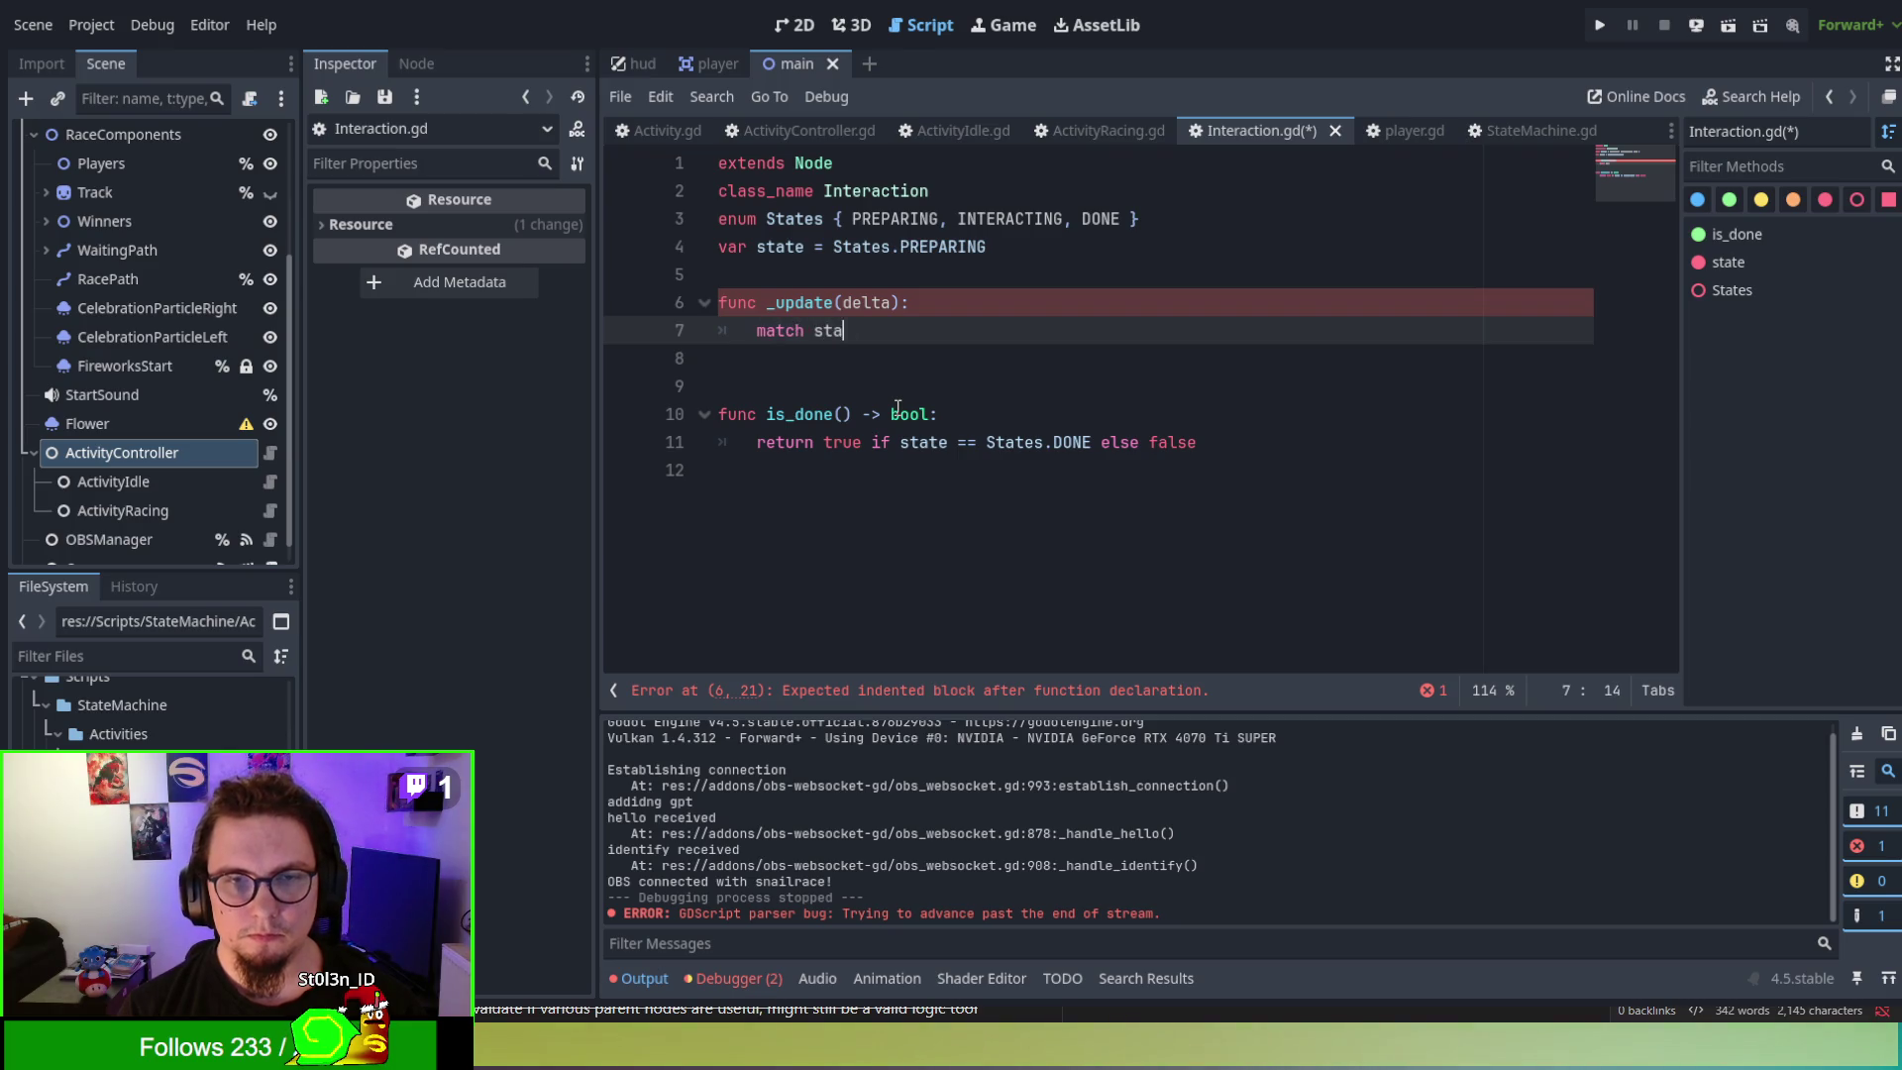
Begin a PREPARING case, then bring up Activity.gd's Update function for reference.
key("Return")
type("PREP")
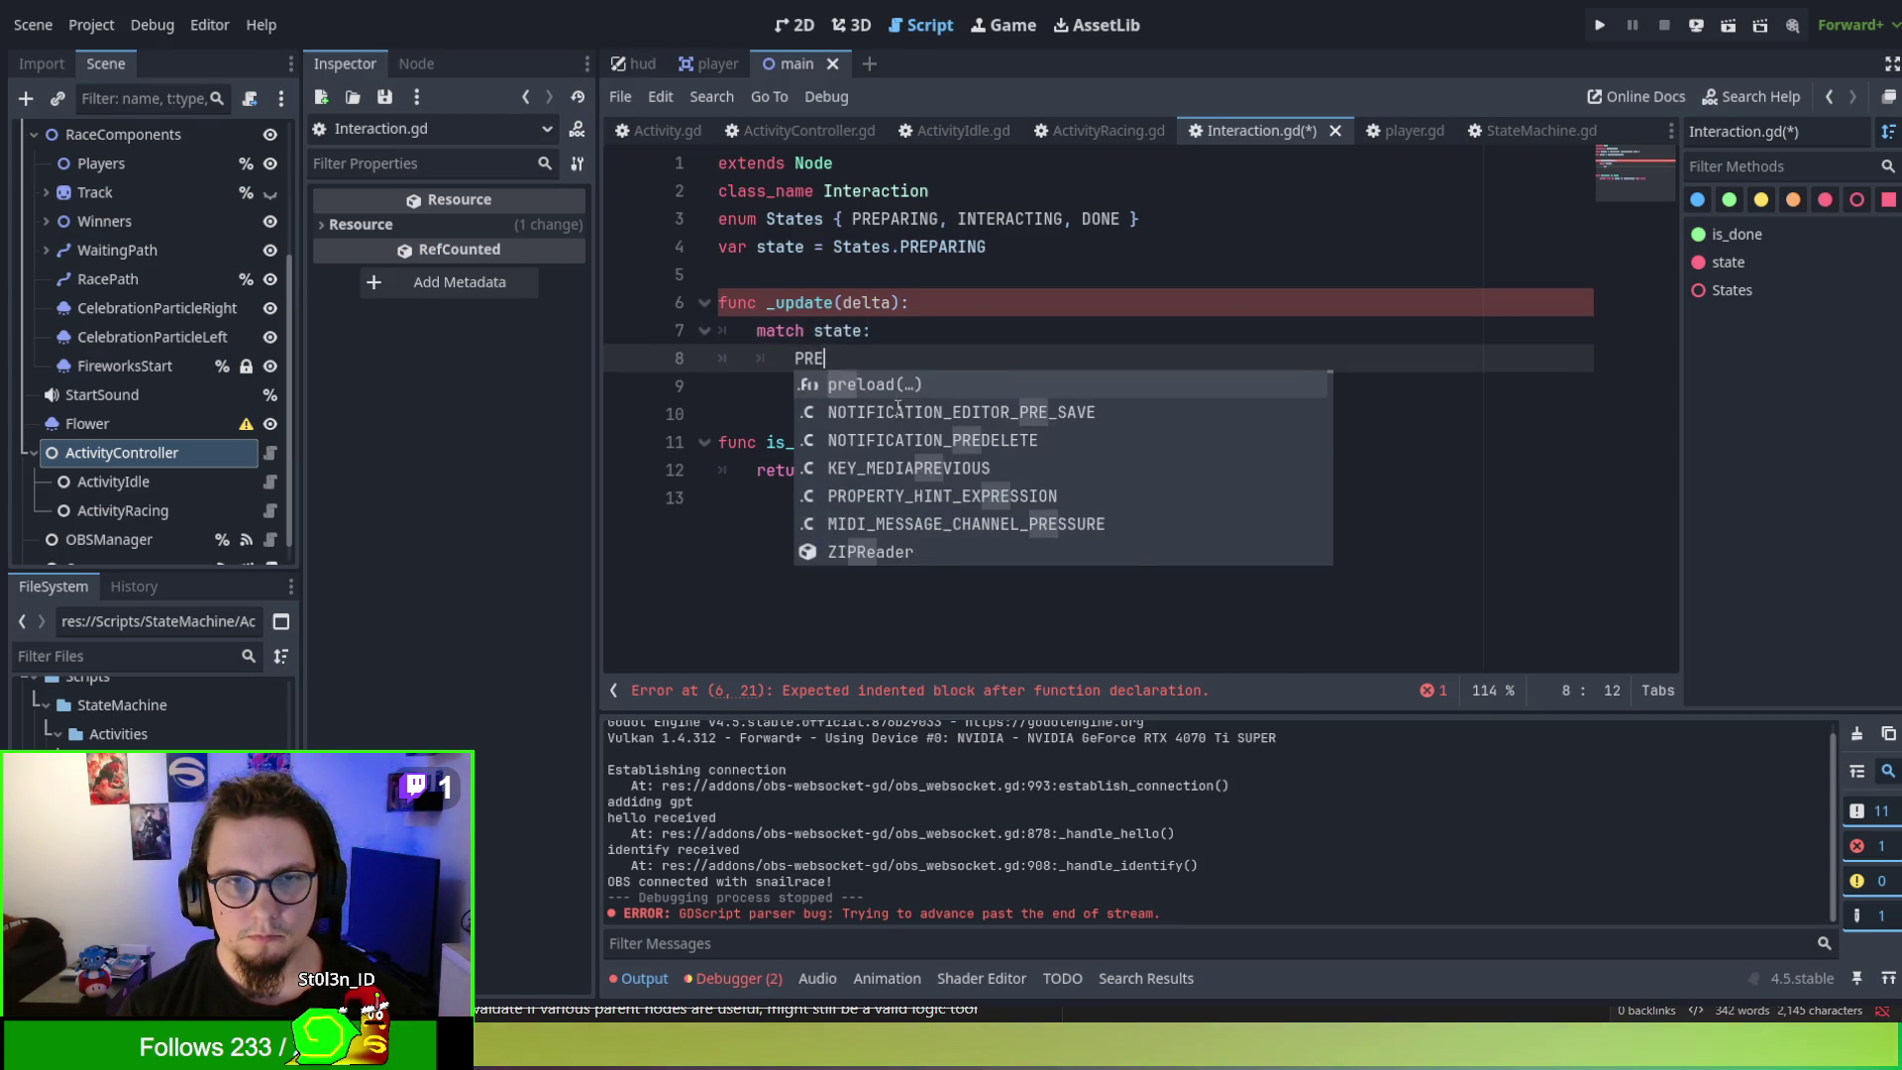
type("ARI")
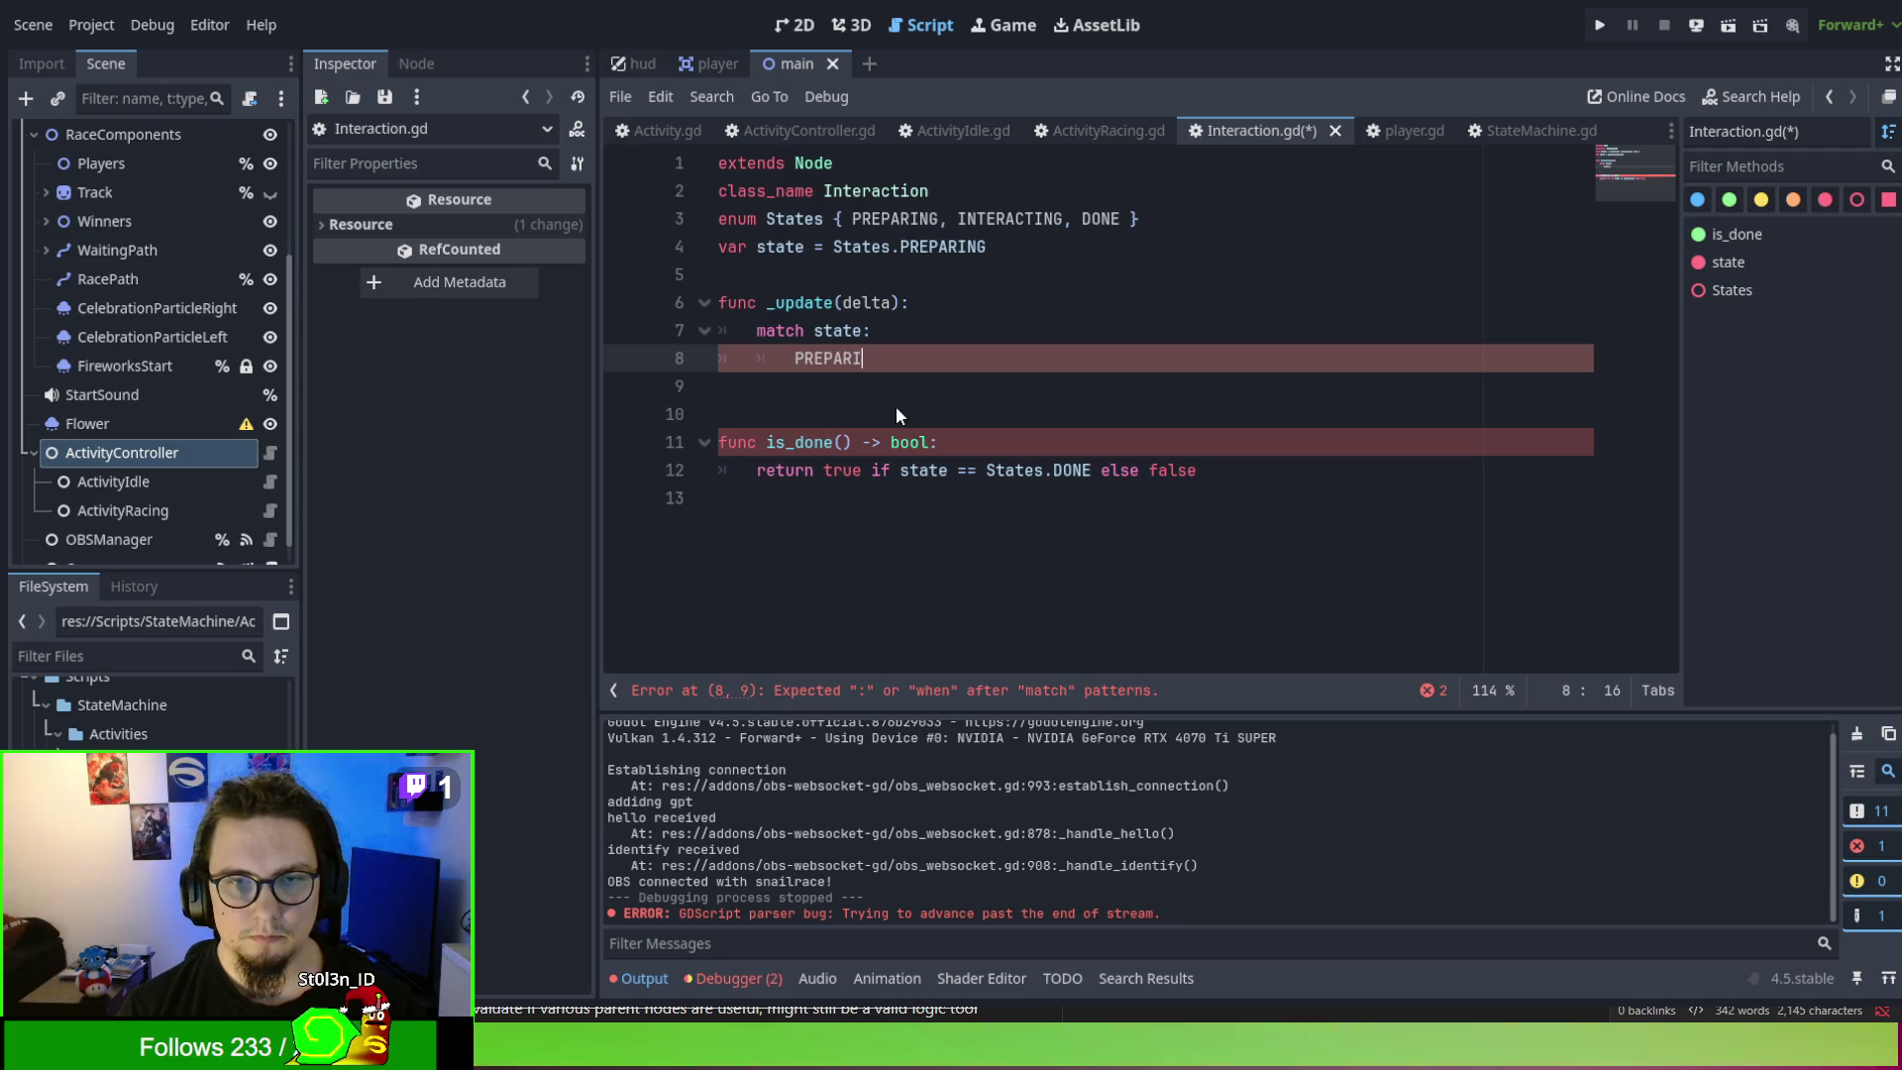
left_click(630, 137)
scroll(913, 486, "down", 7)
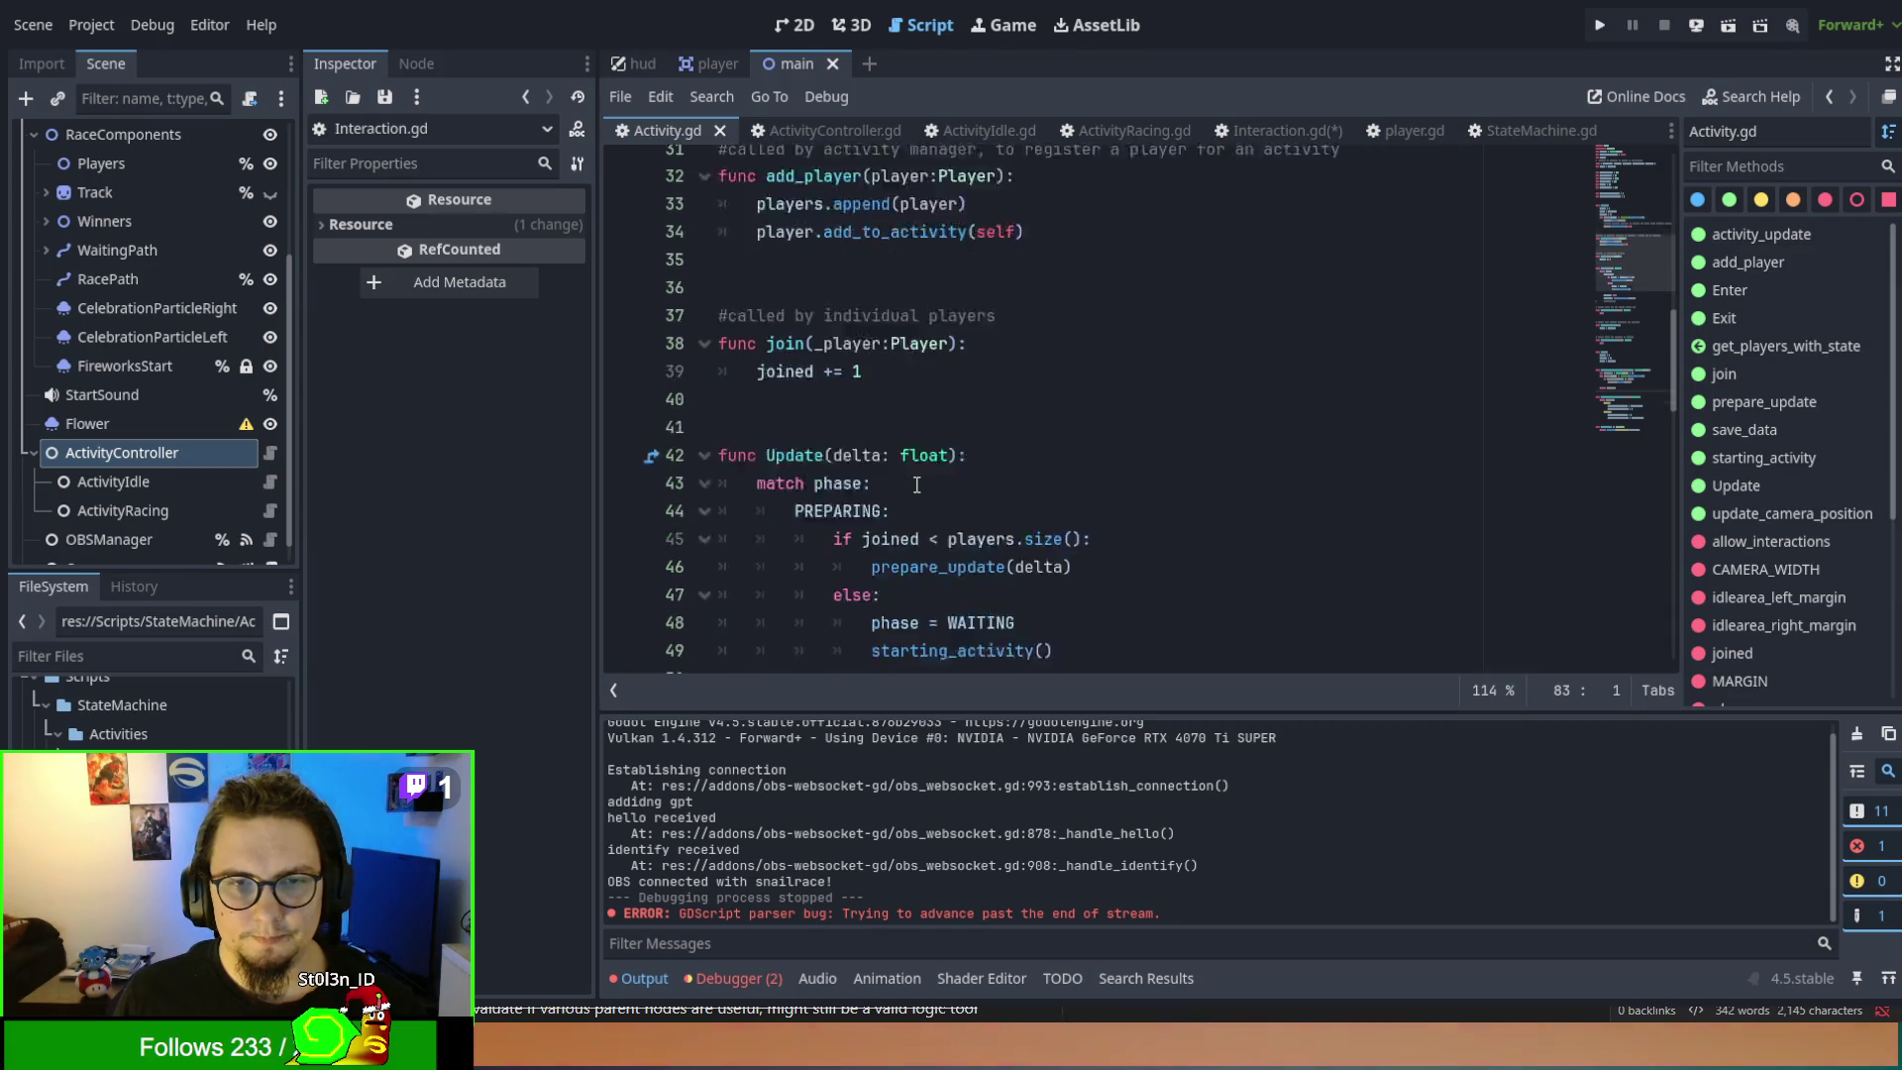
Copy Activity.gd's match phase block and paste it over the unfinished match lines in _update.
scroll(917, 484, "down", 2)
scroll(943, 437, "up", 1)
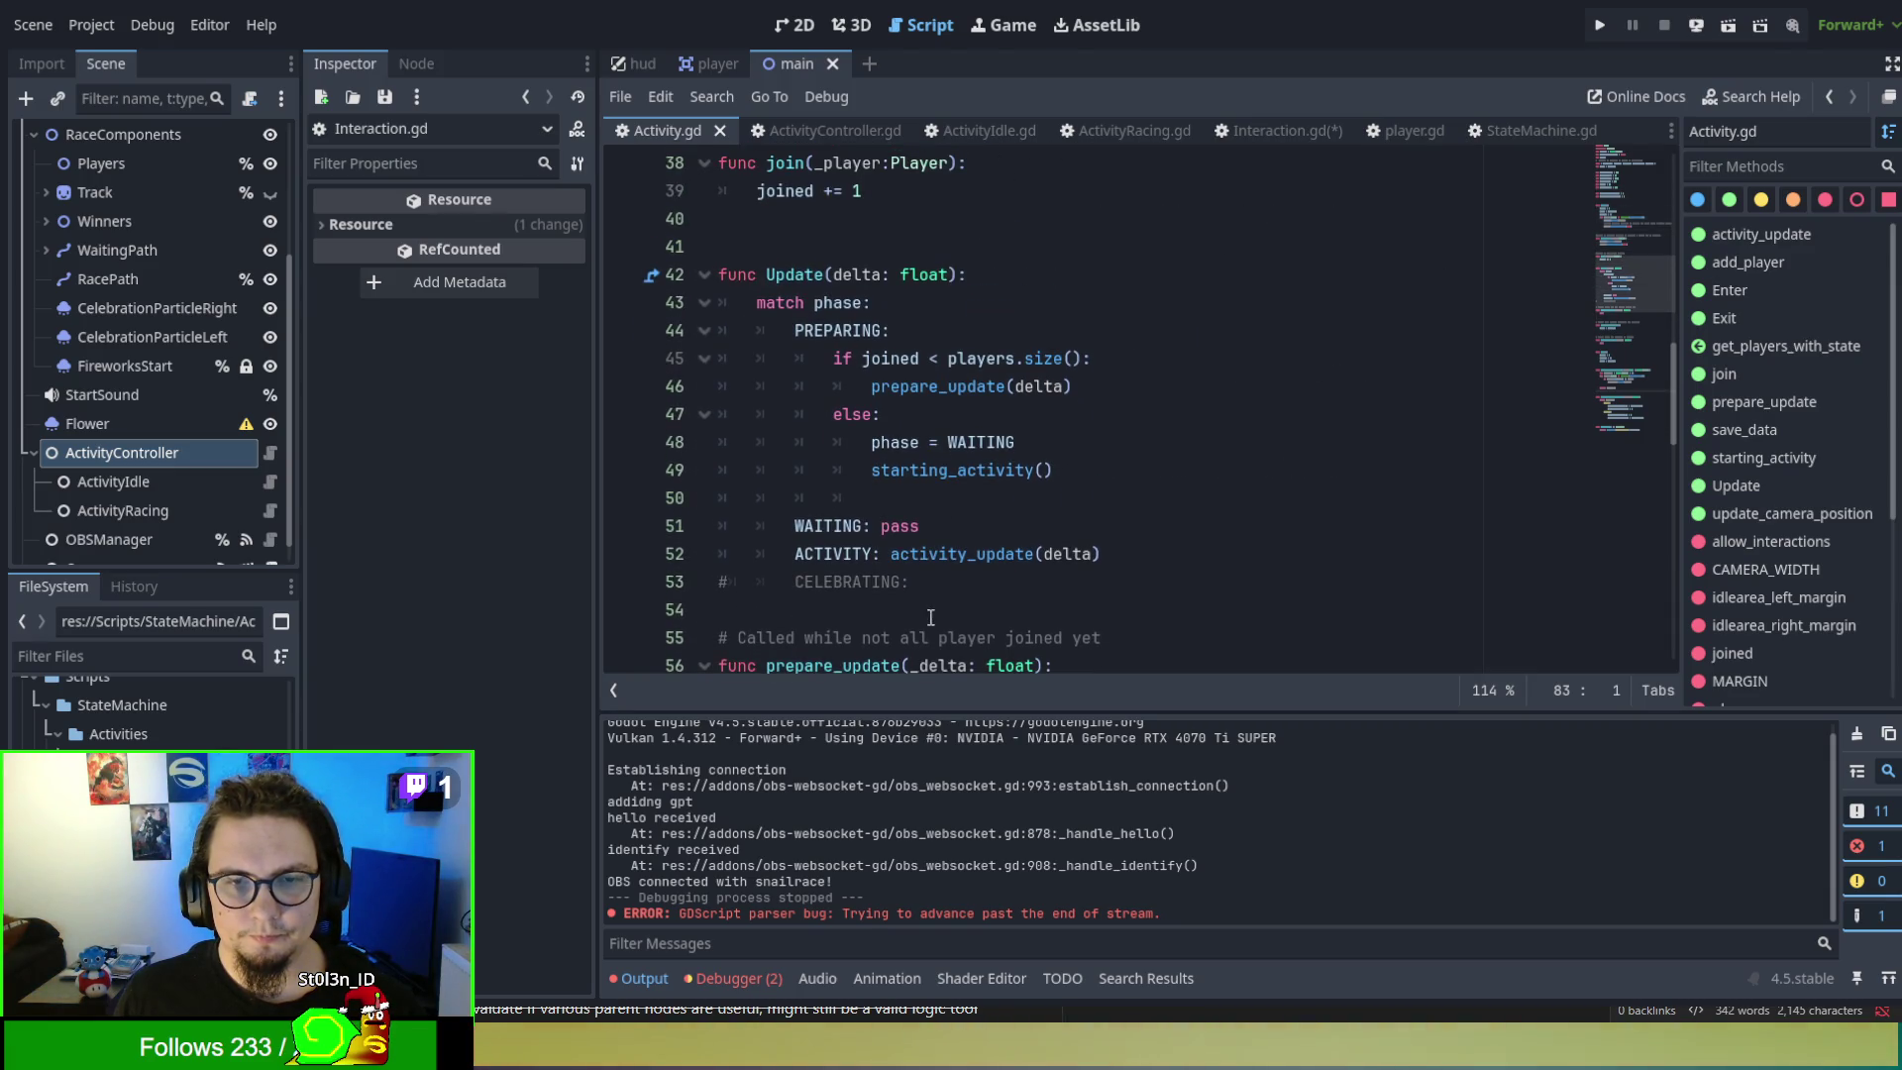
left_click_drag(964, 593, 940, 554)
left_click_drag(810, 477, 627, 291)
key("ctrl+c")
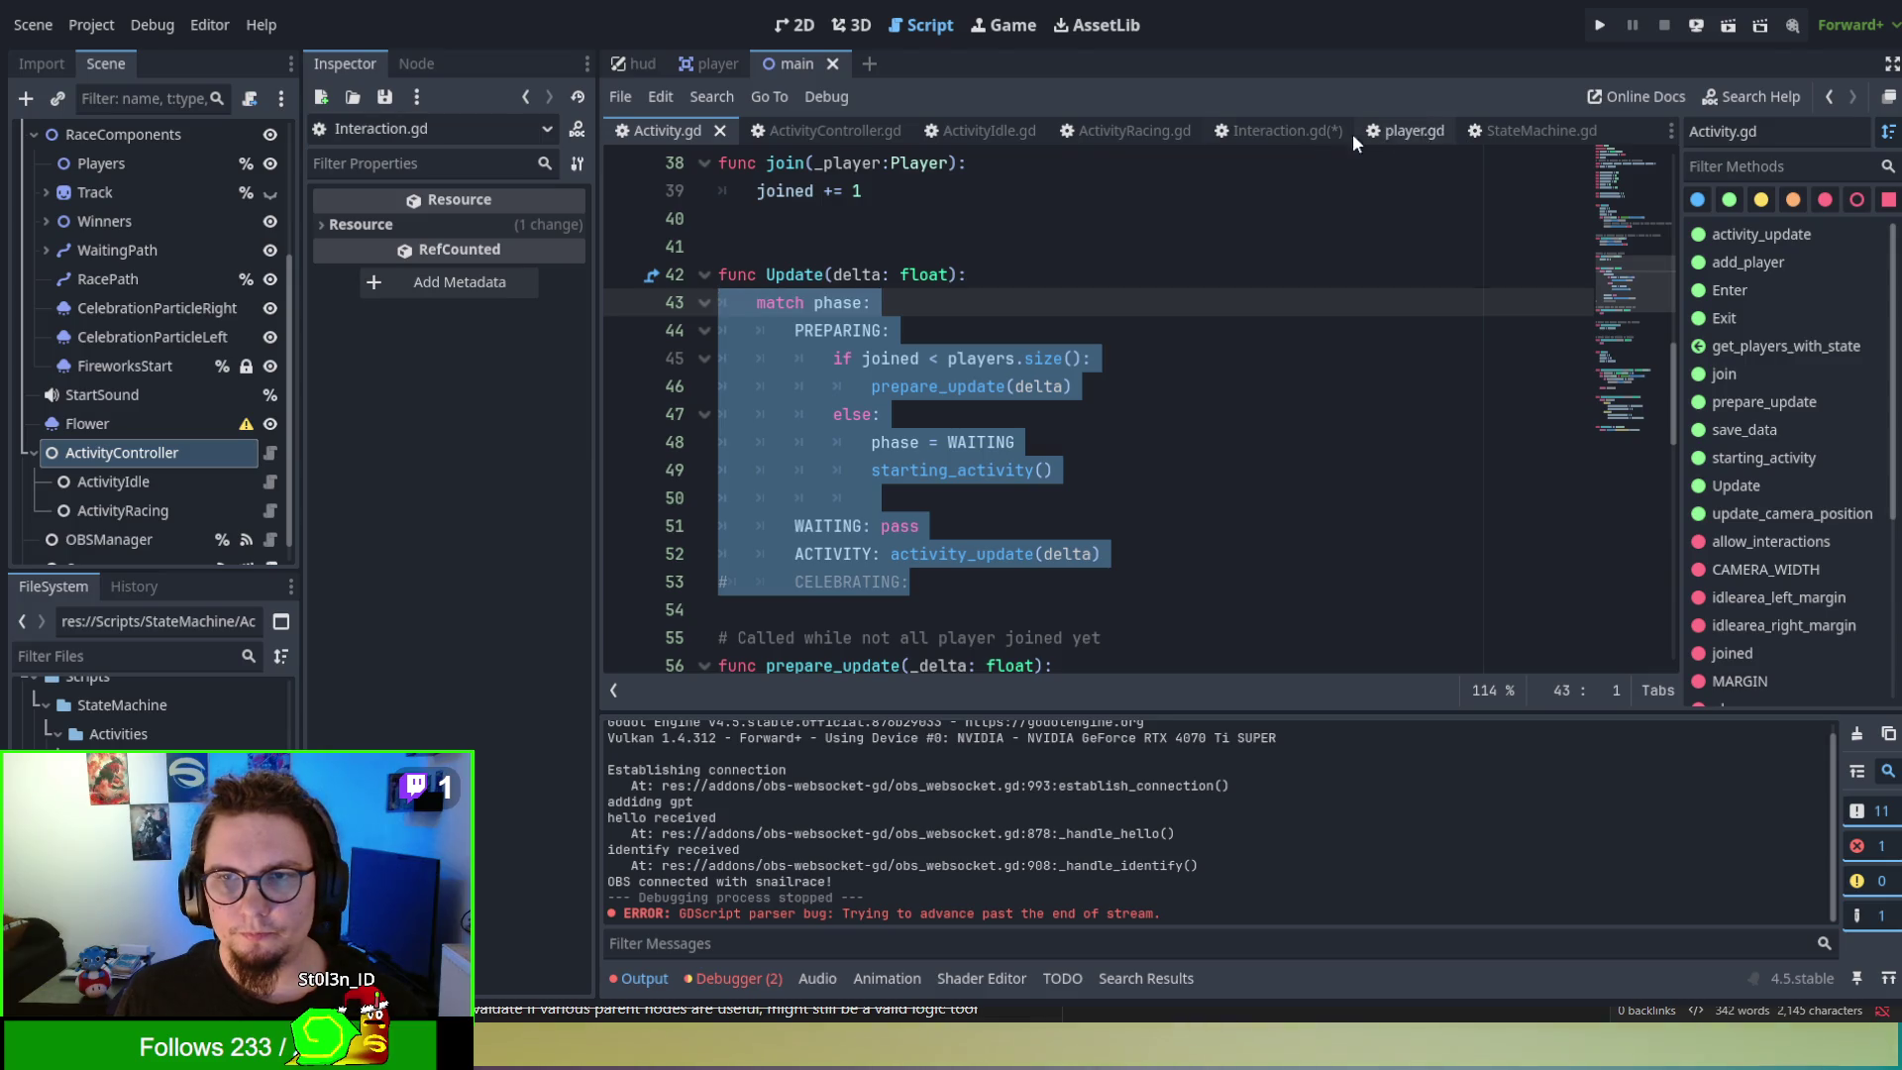
left_click(1270, 131)
left_click(862, 359)
left_click(782, 329, "shift")
key("ctrl+v")
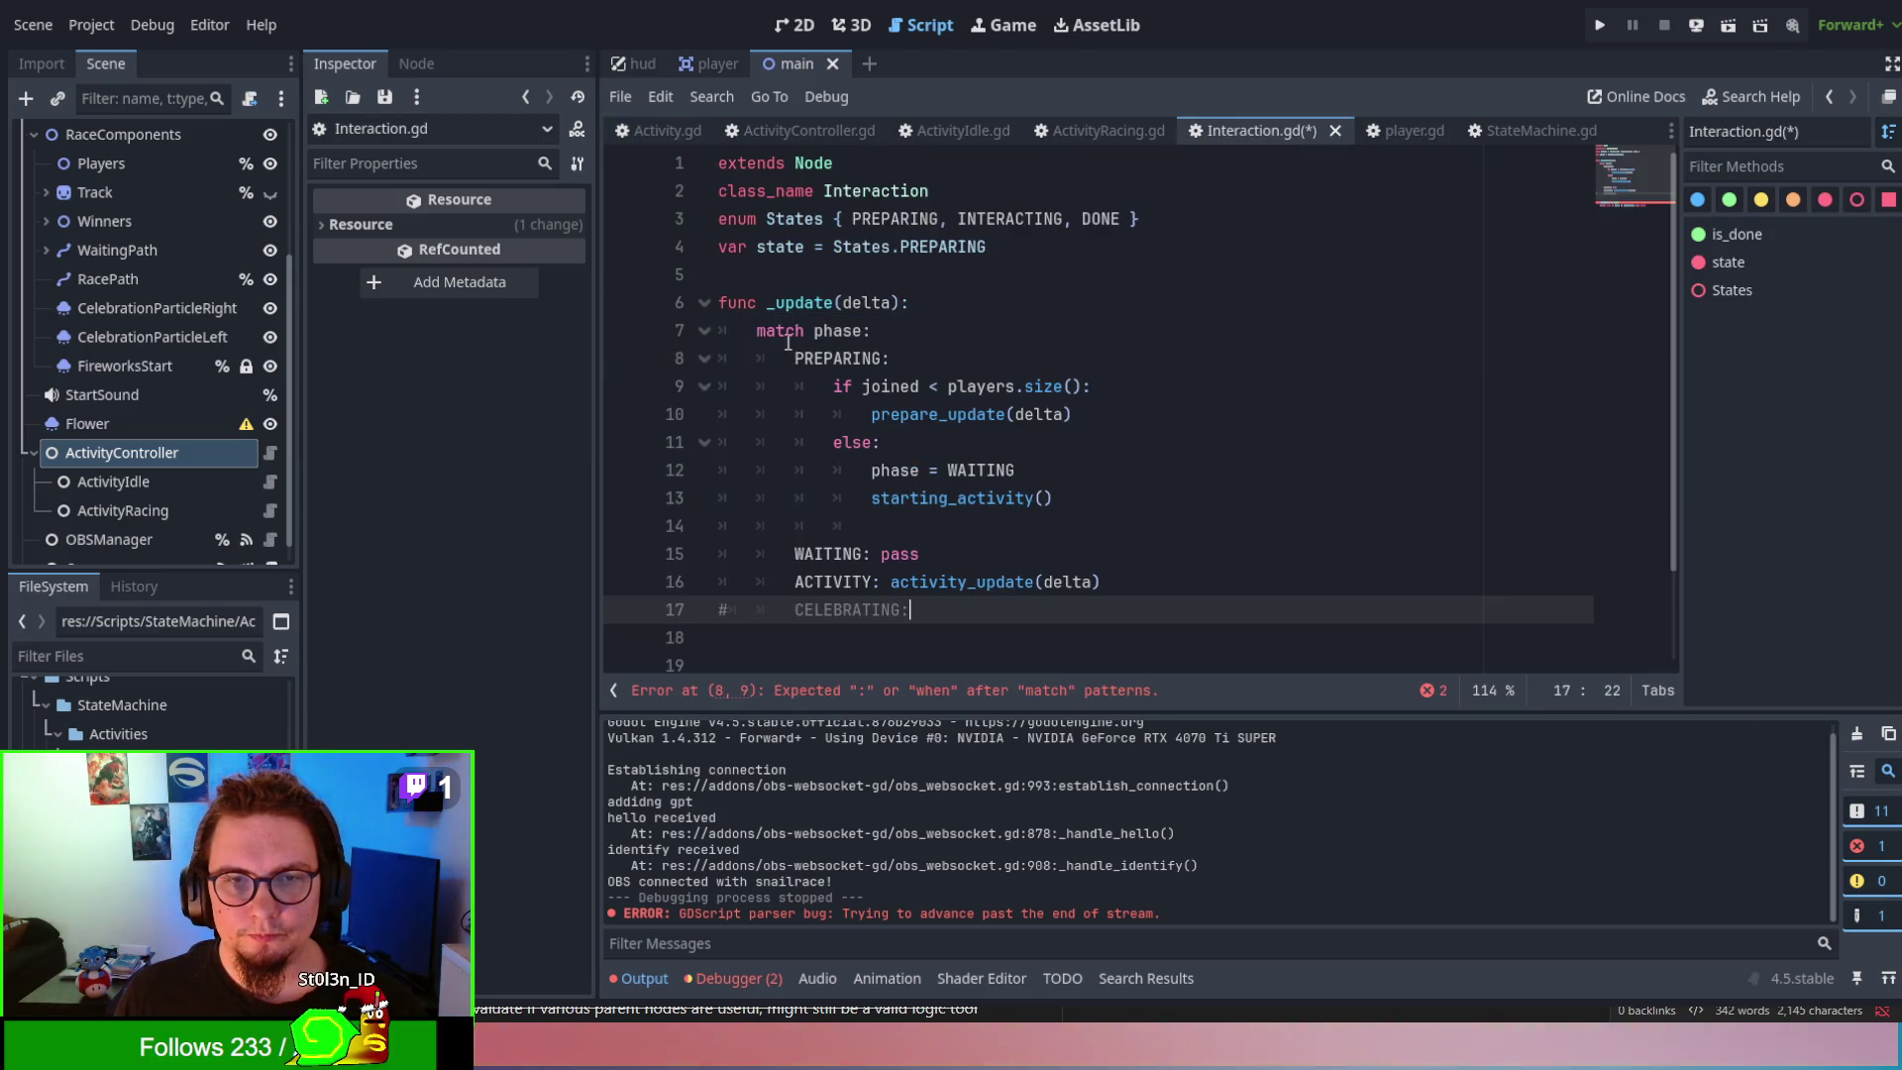
Check the pasted WAITING case, save Interaction.gd, and jump back to Activity.gd.
scroll(928, 340, "down", 1)
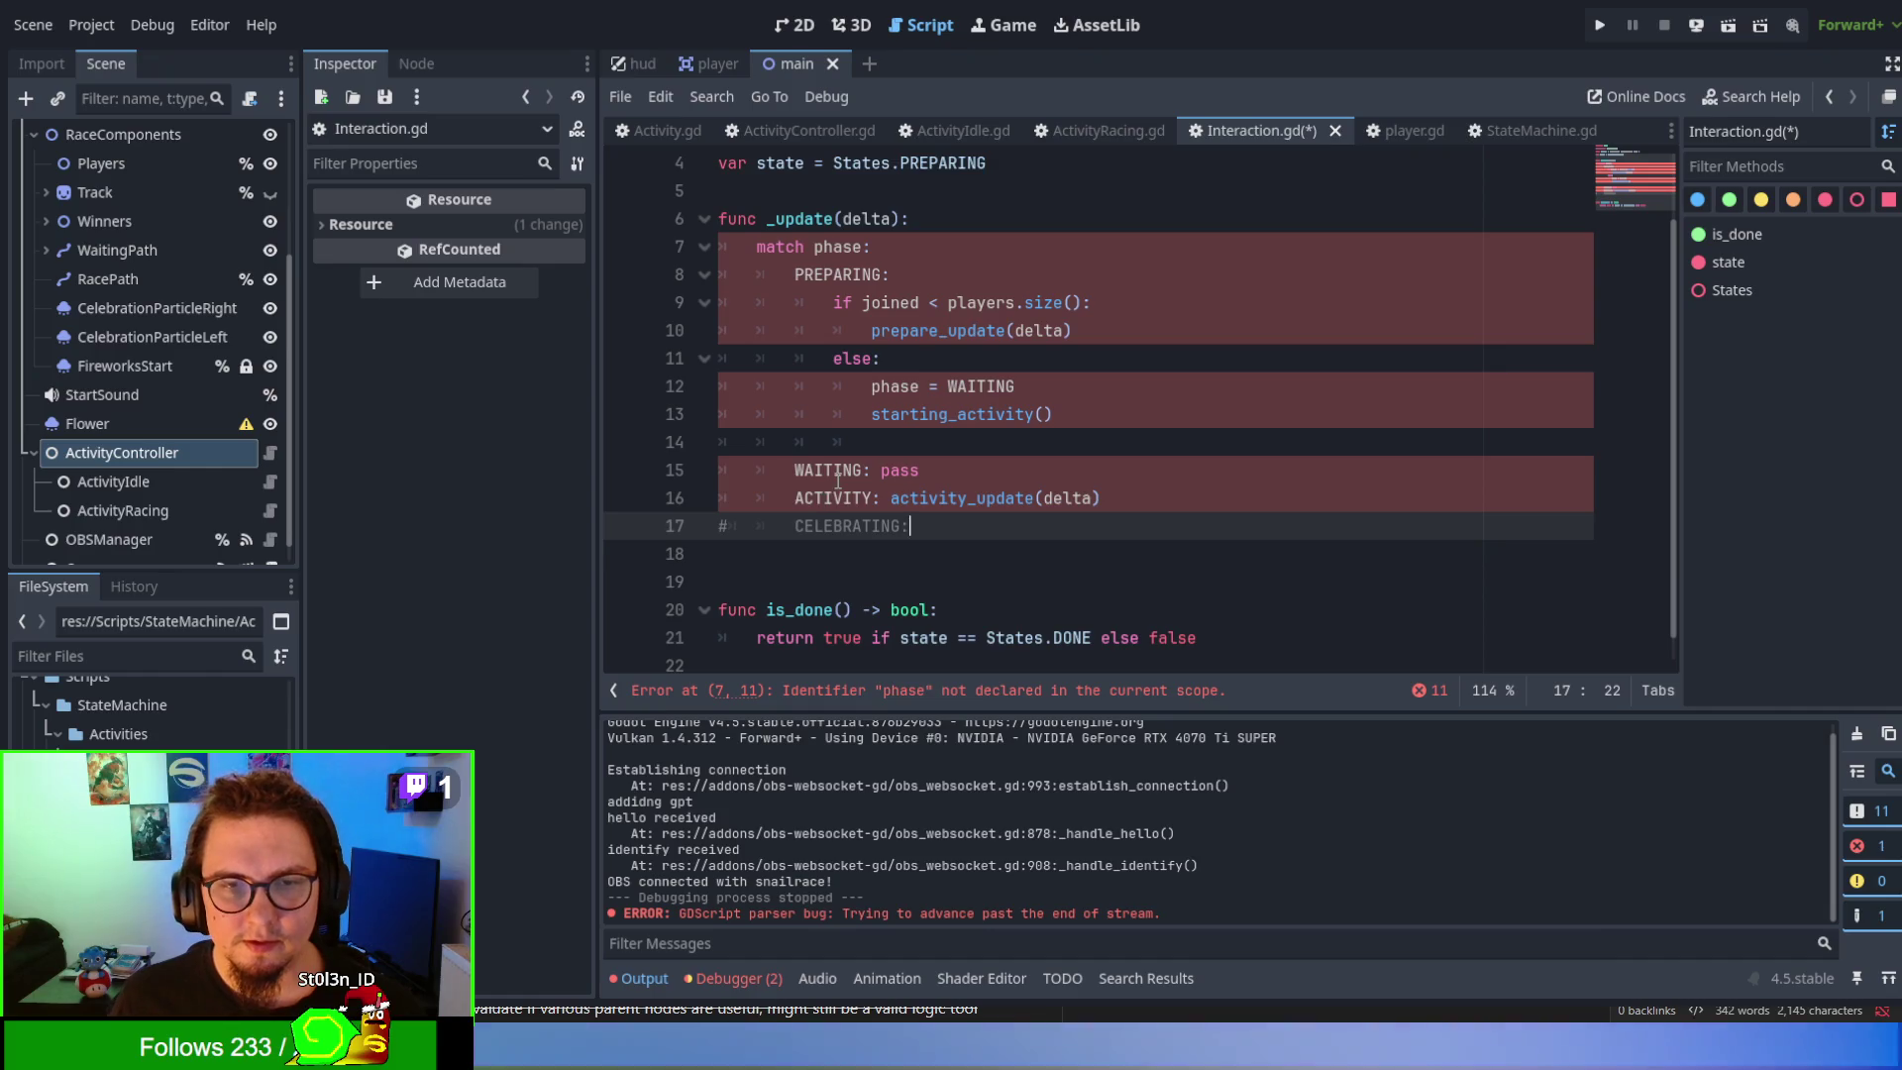
double_click(828, 486)
scroll(856, 319, "up", 1)
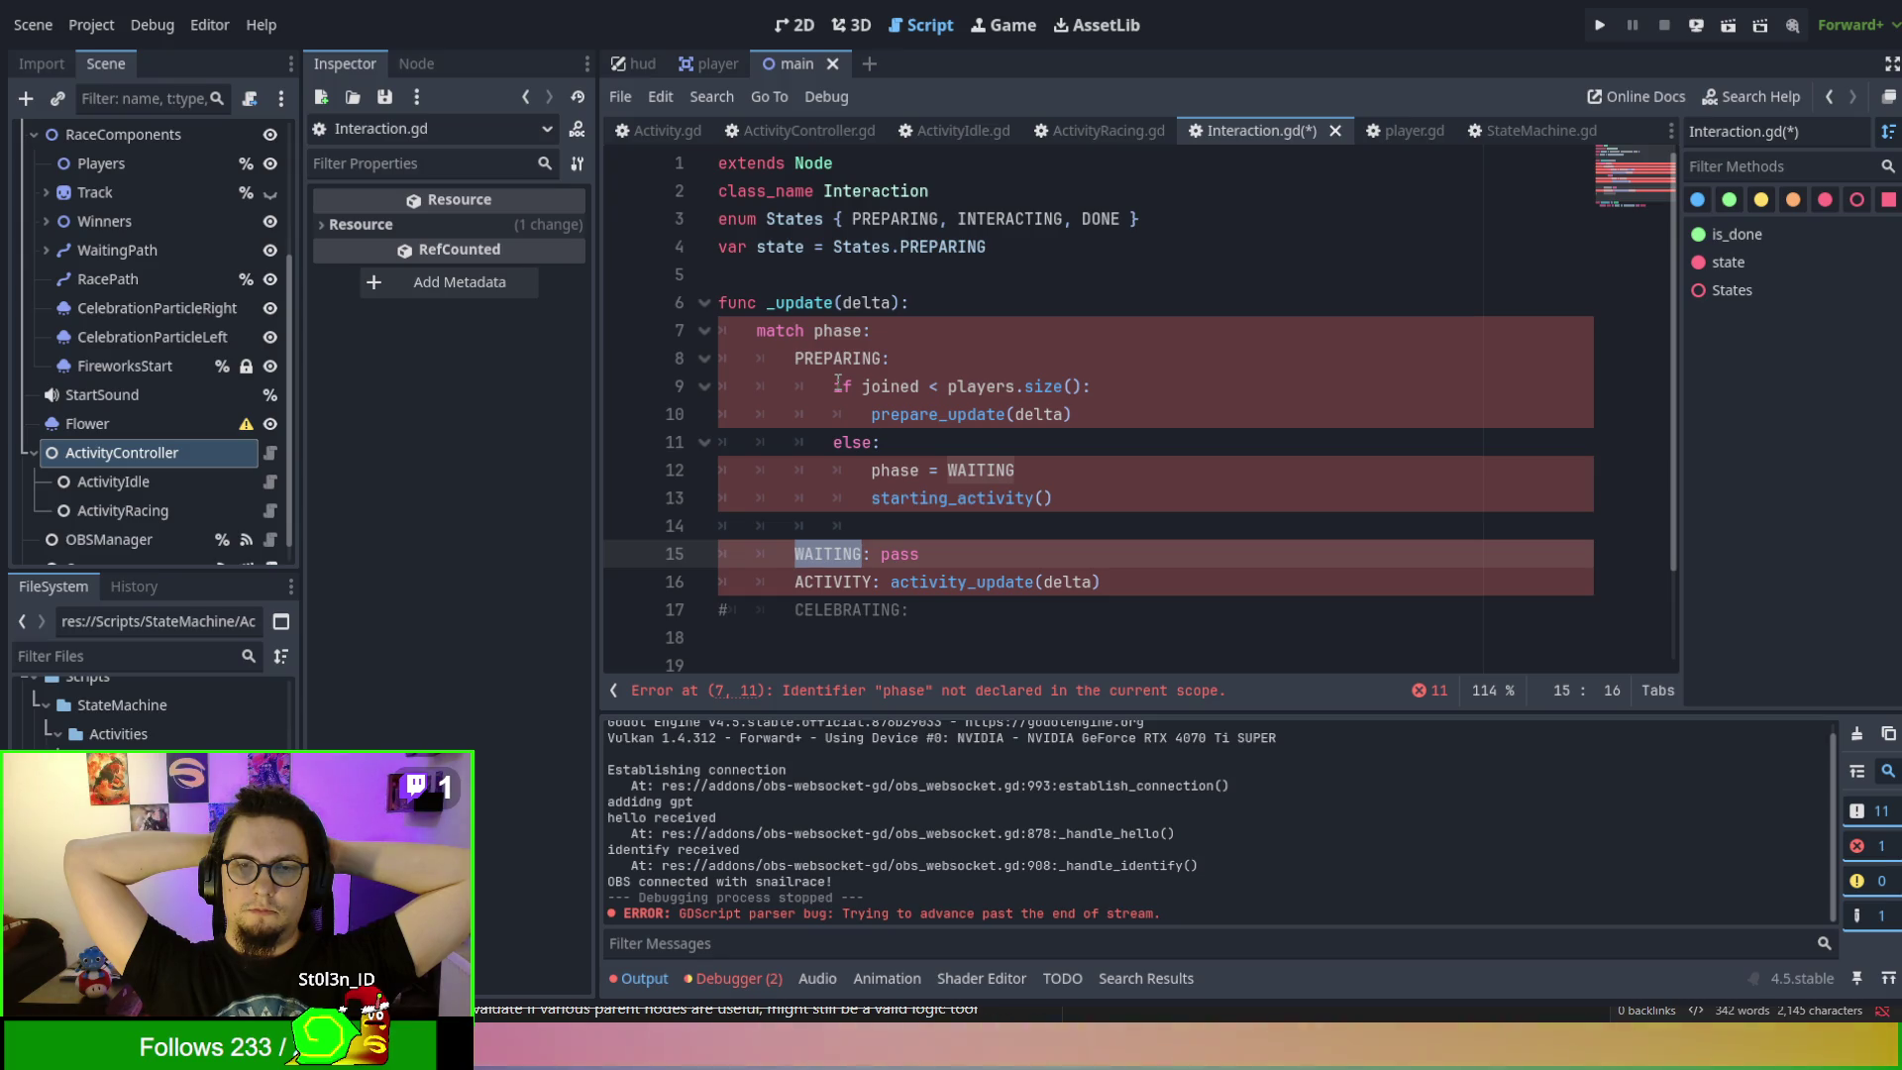
key("ctrl+s")
key("alt+Left")
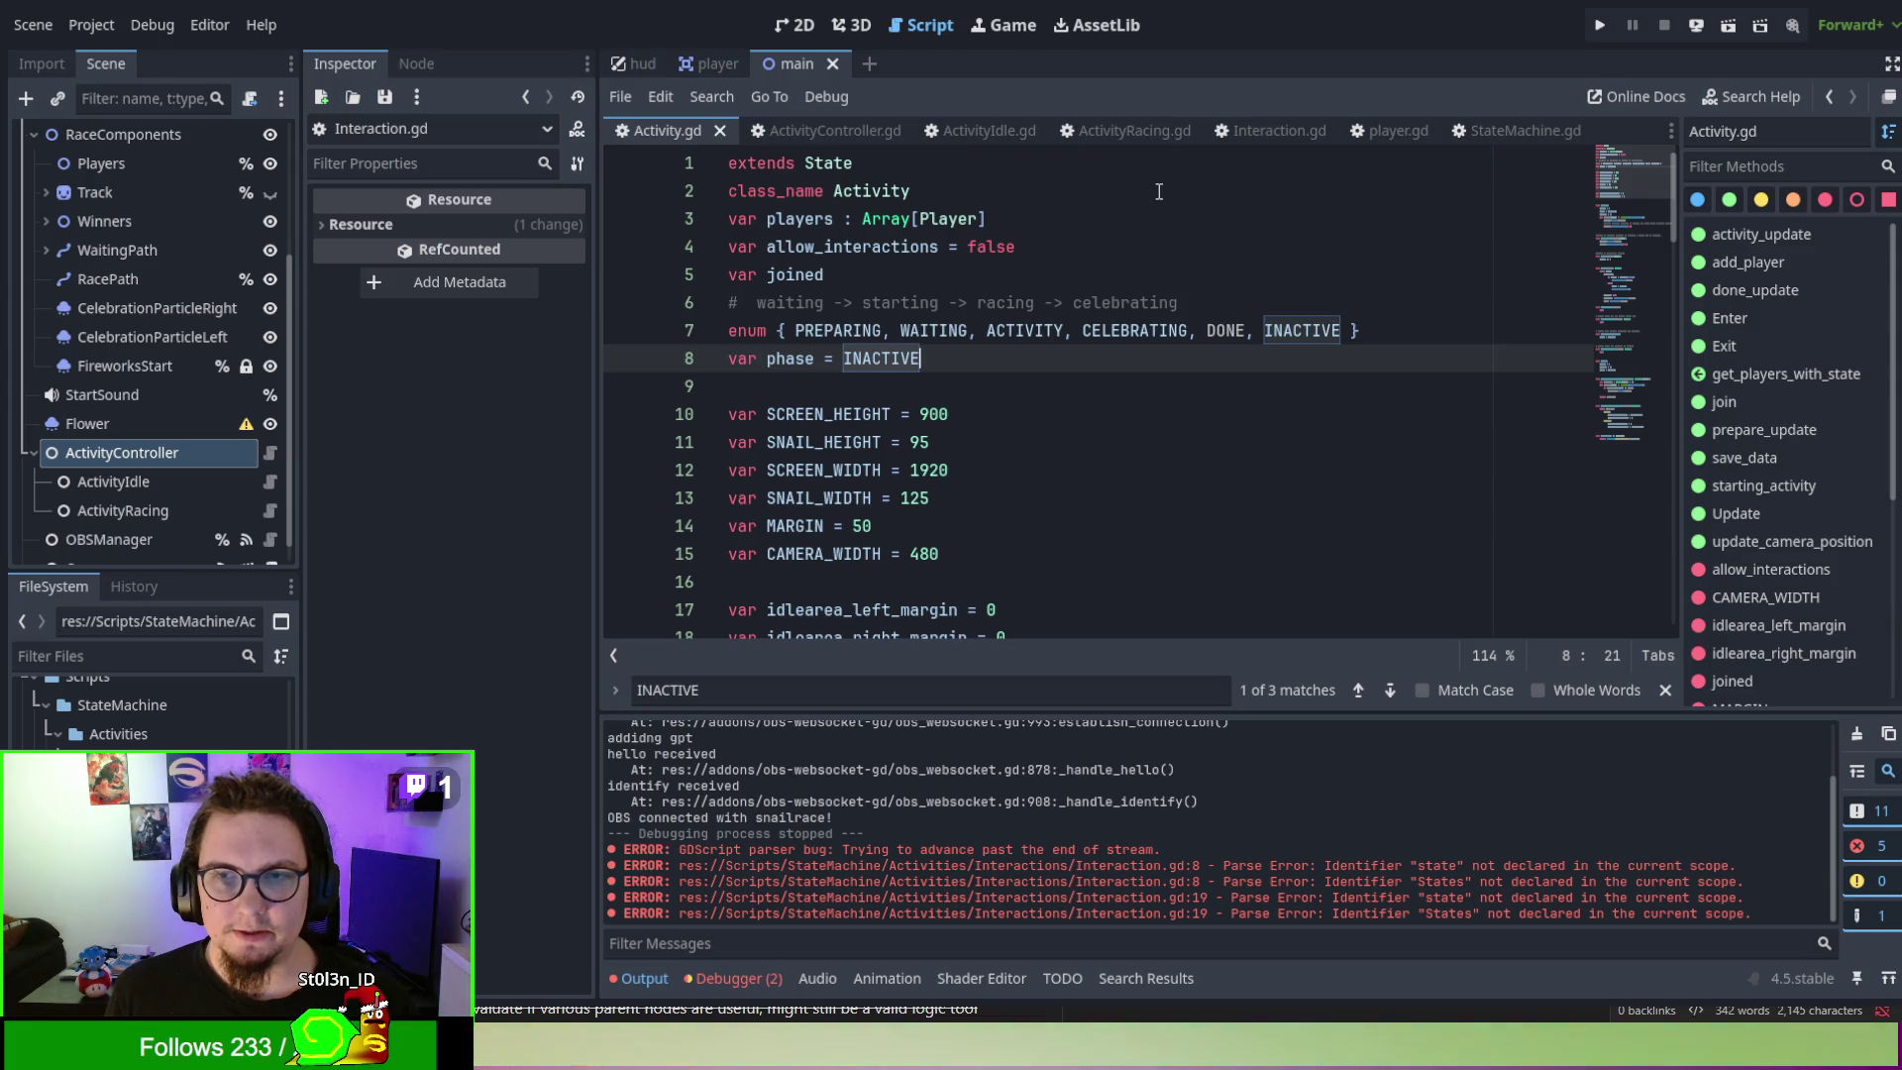
Remove the 'States.' prefix before DONE in is_done.
left_click(1254, 135)
left_click(1239, 495)
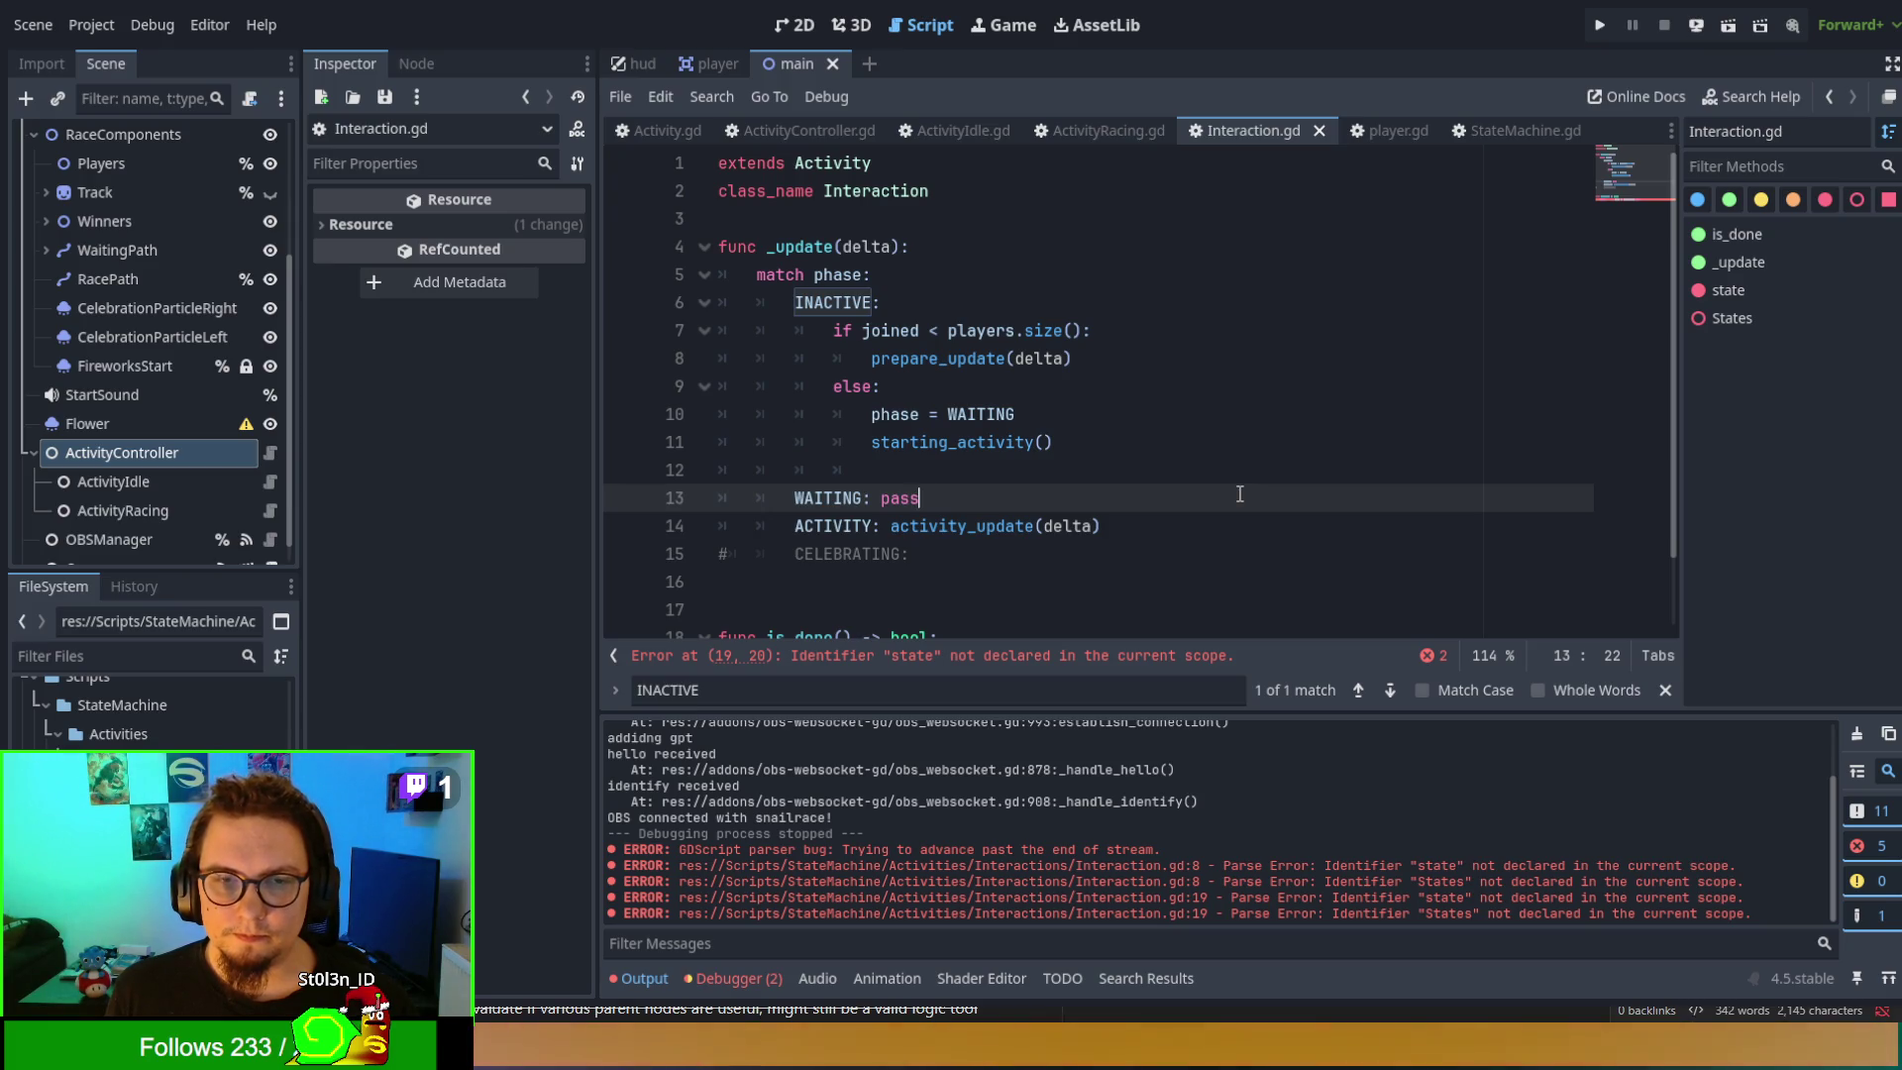
scroll(1240, 493, "down", 1)
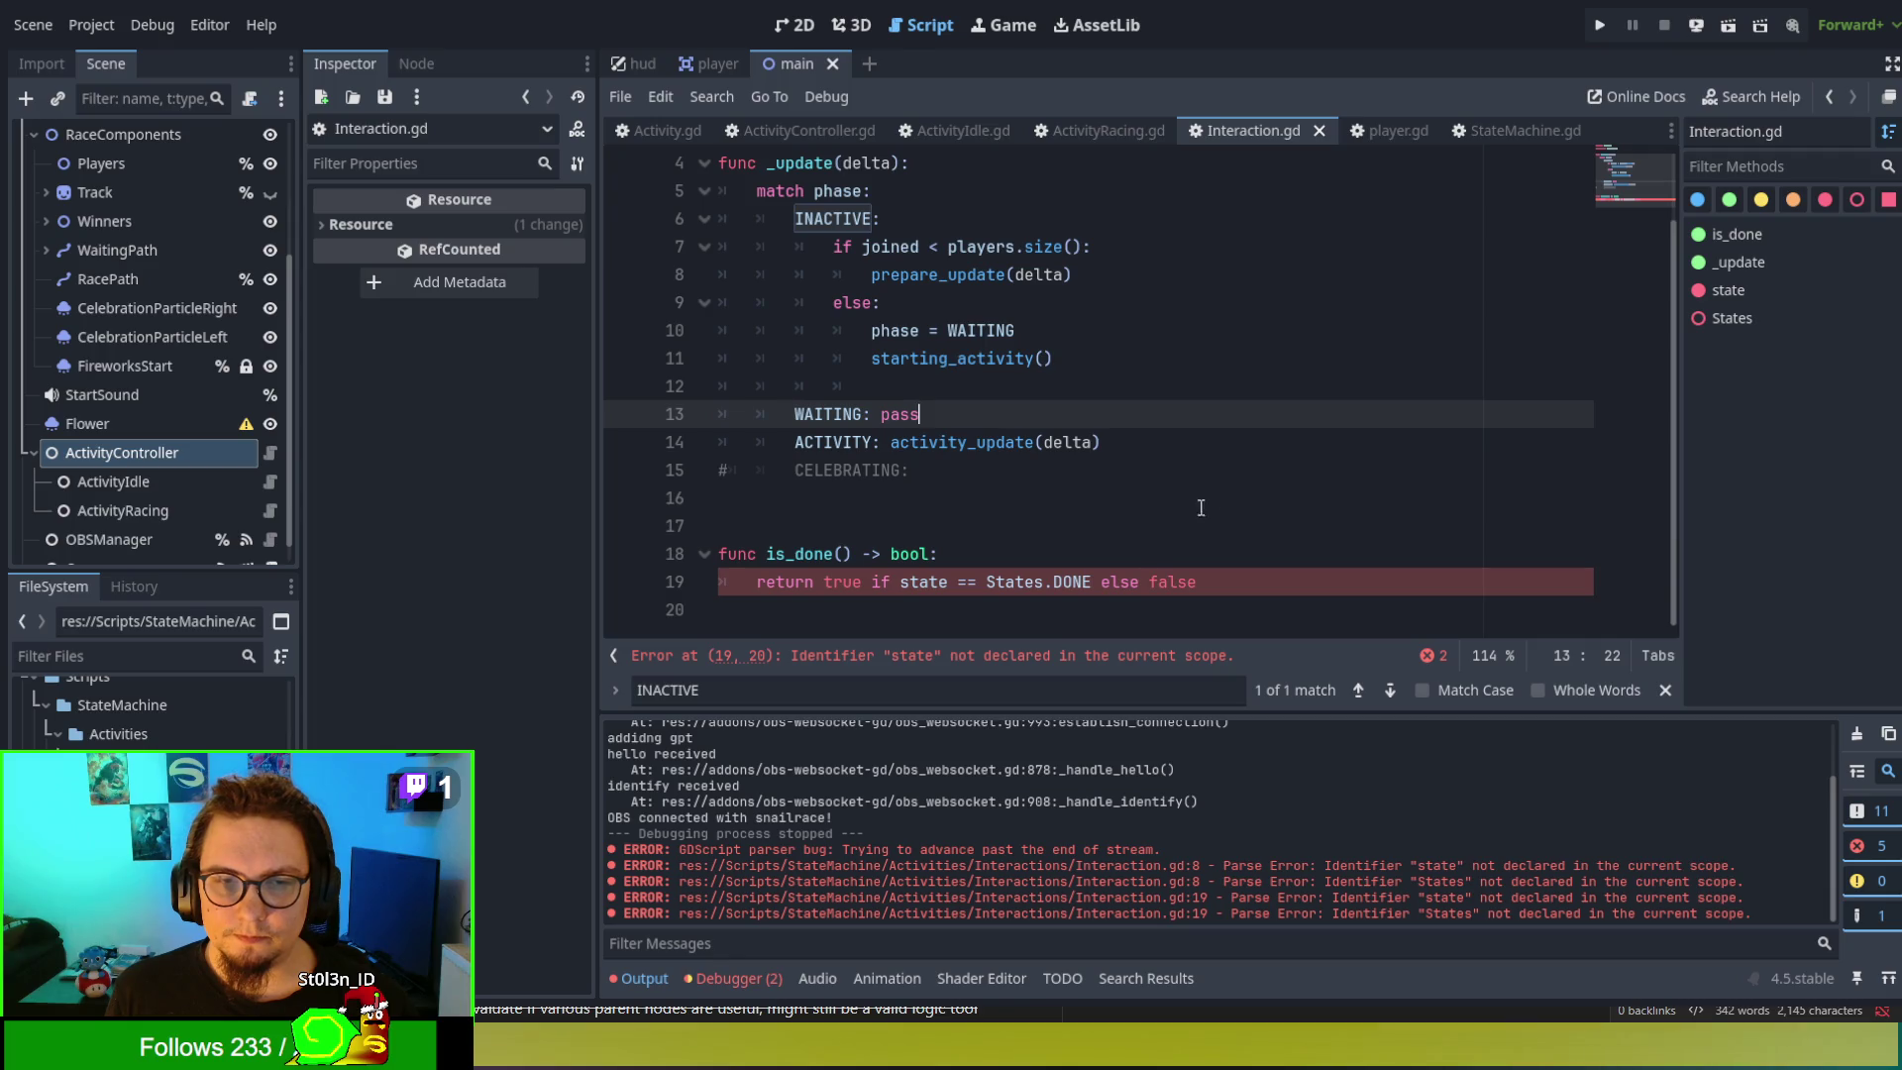
left_click(1137, 553)
double_click(1010, 583)
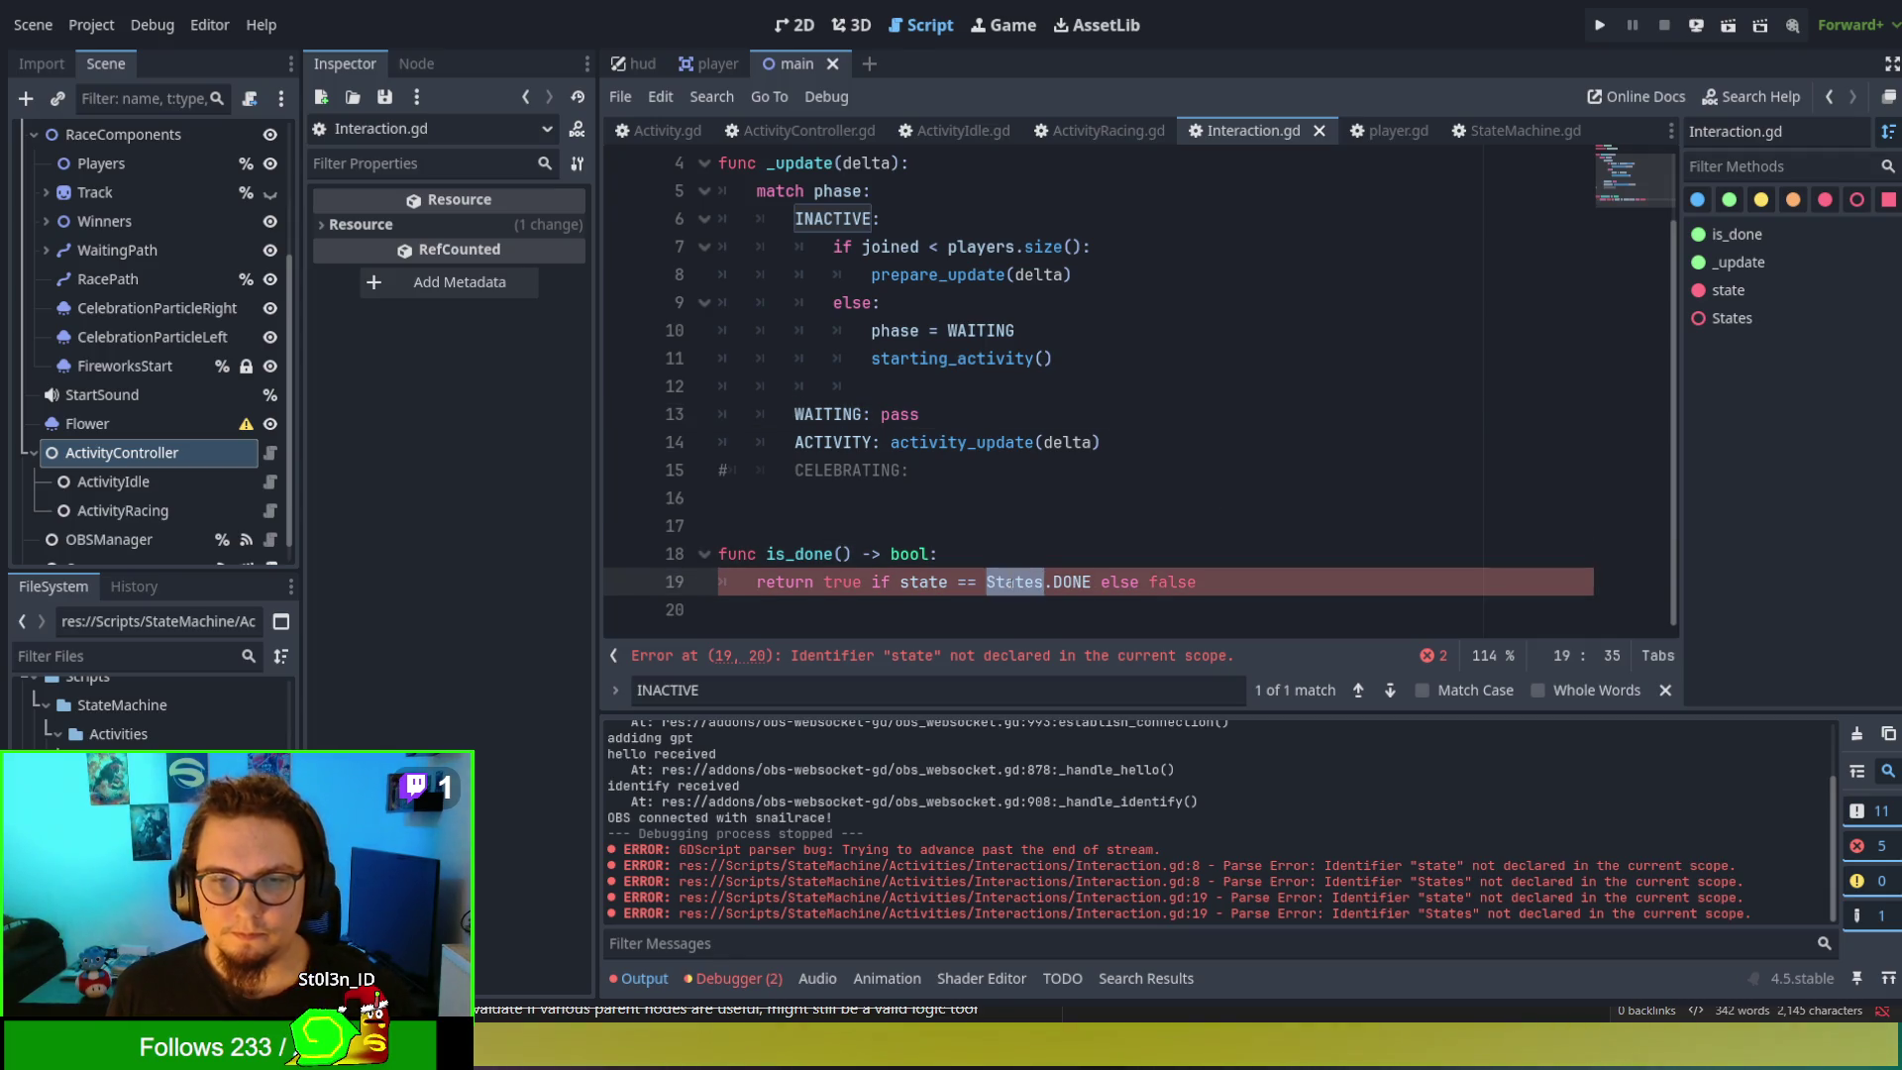
key("Delete")
key("Delete")
left_click(1032, 553)
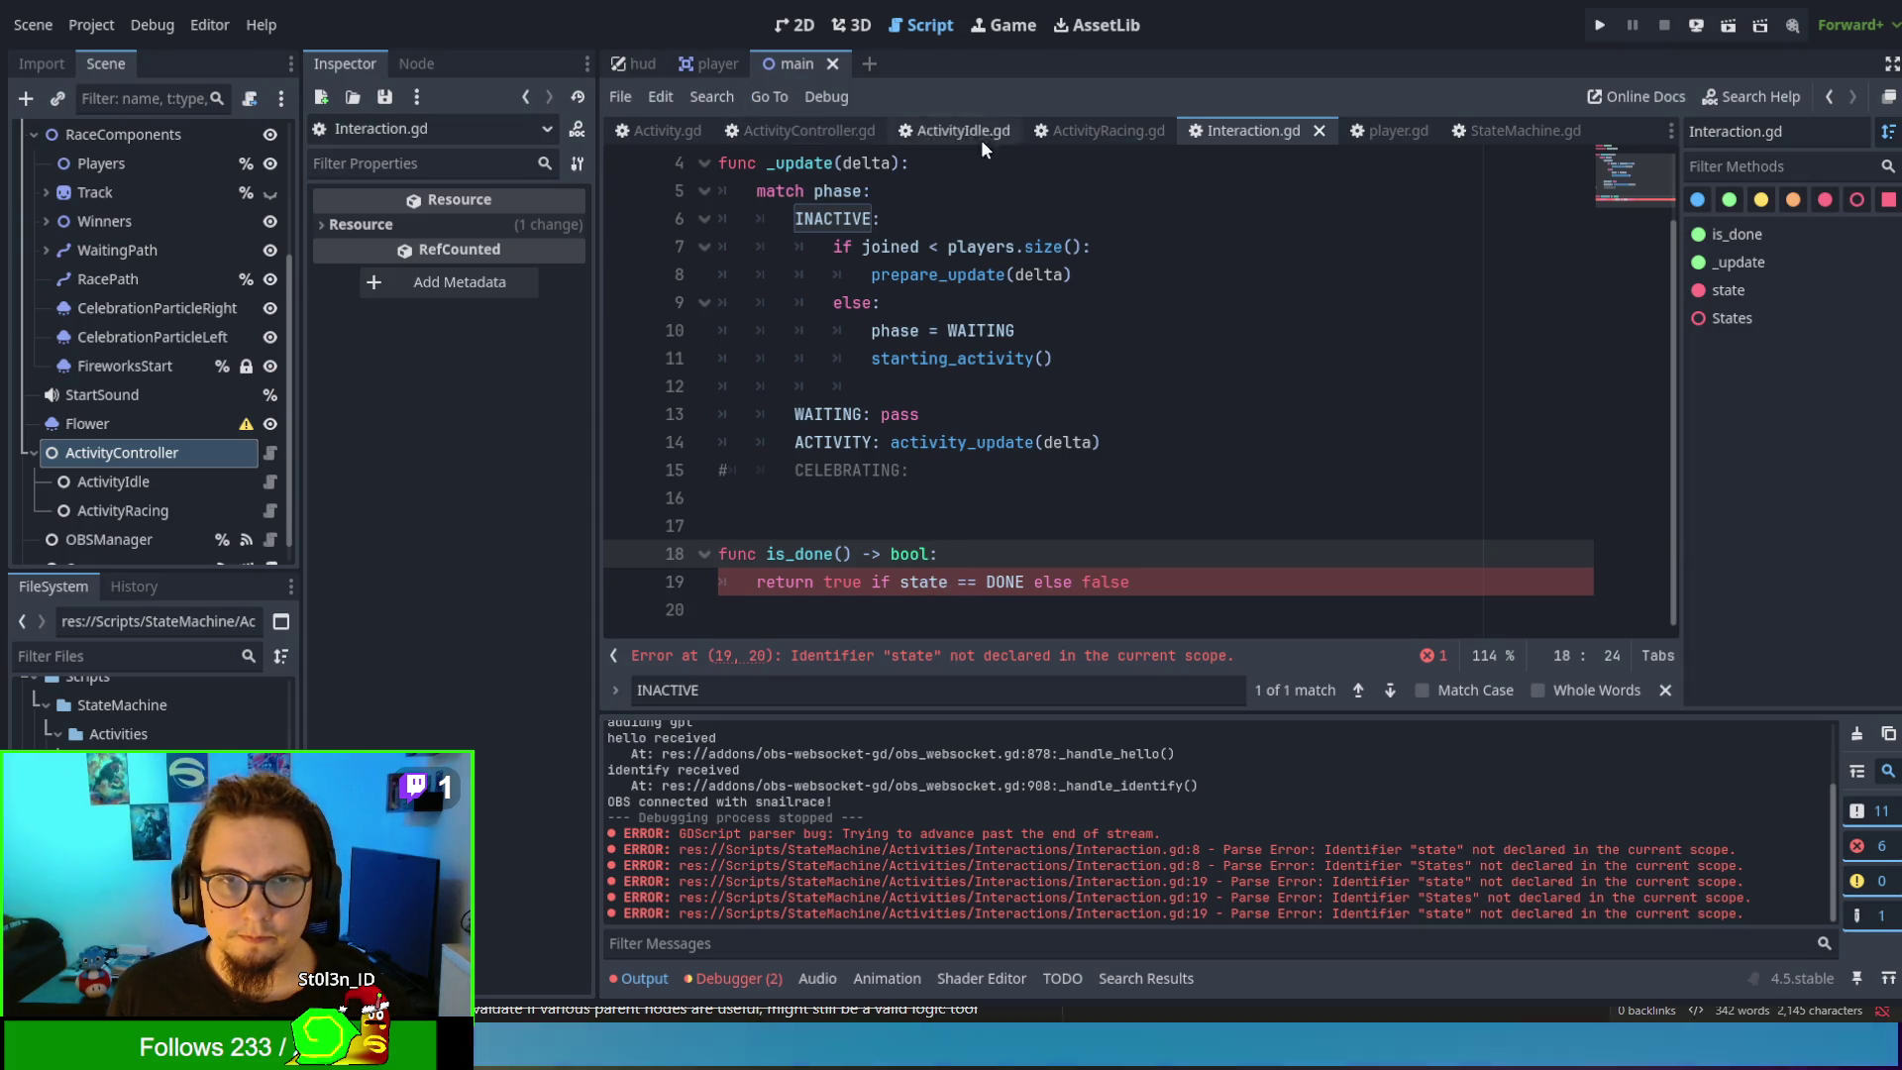
After checking Activity.gd's enum, rename state to phase in is_done and save.
left_click(658, 127)
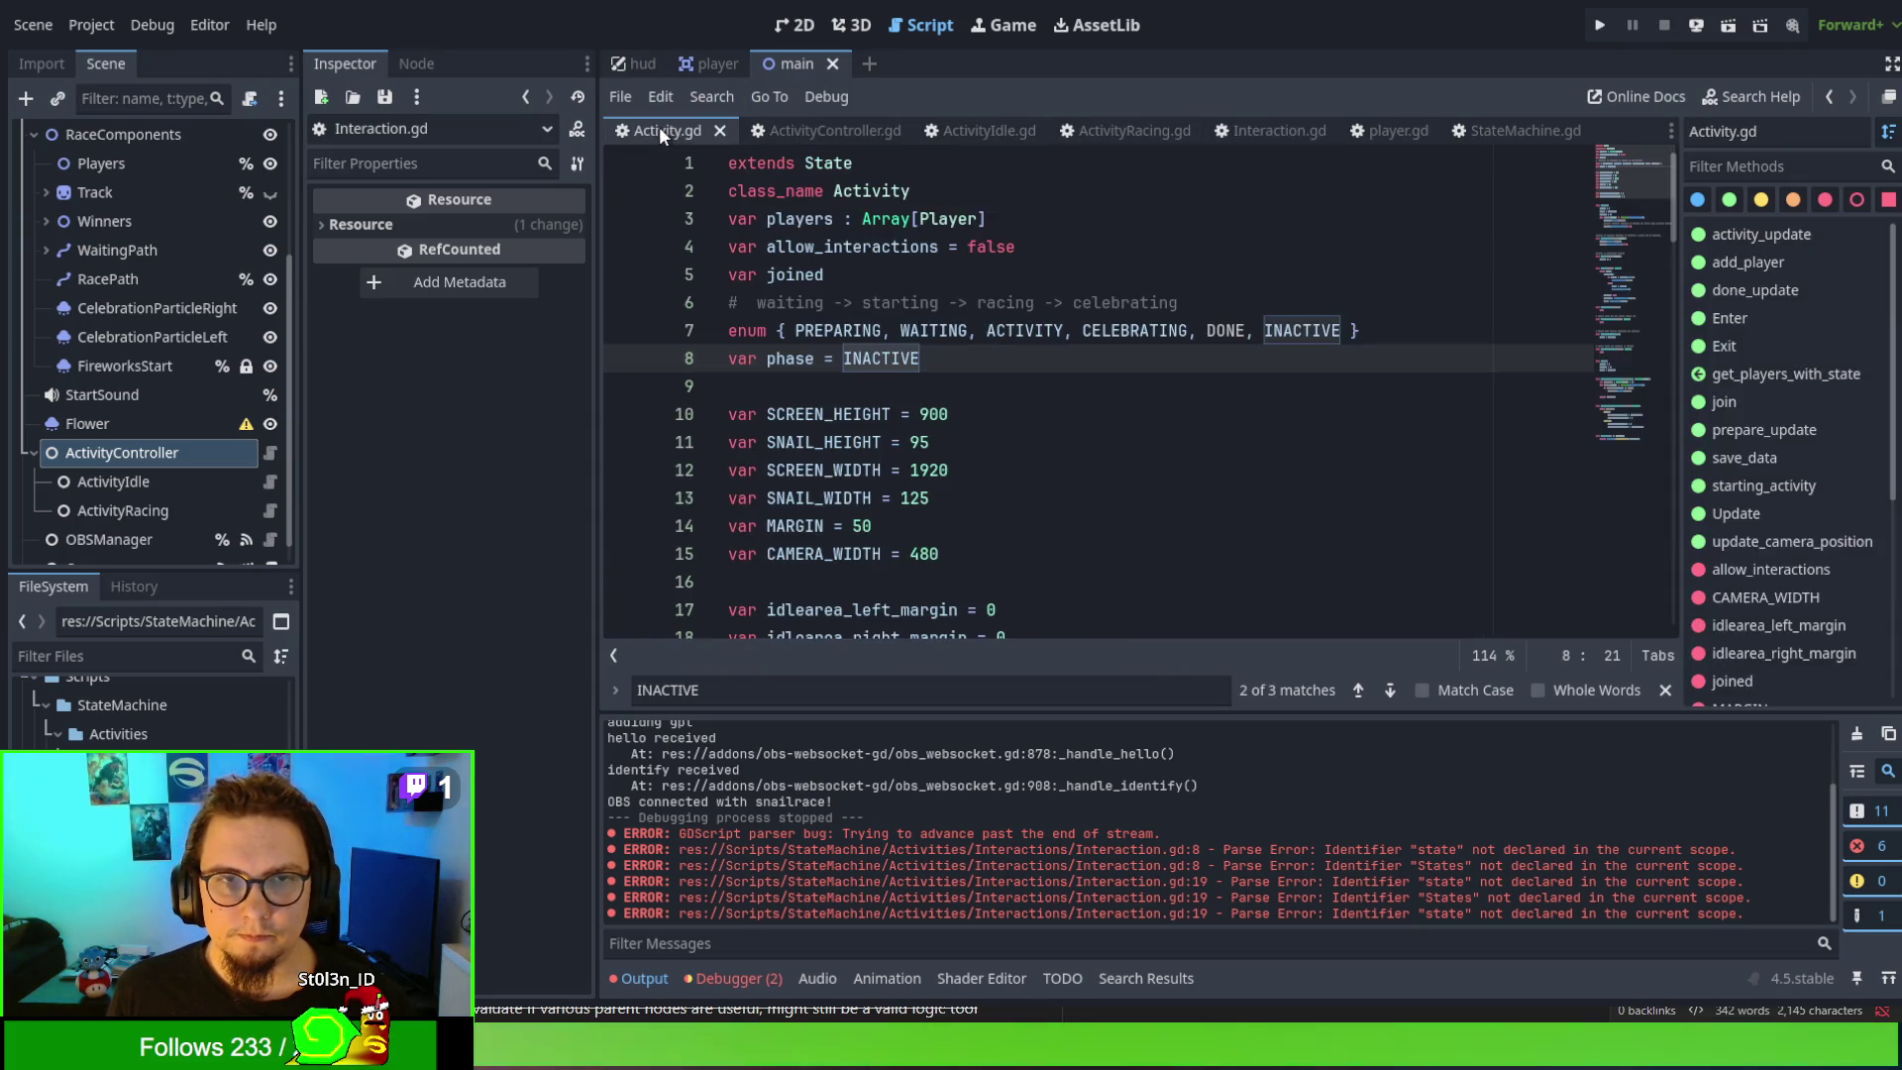
double_click(781, 359)
left_click(1129, 131)
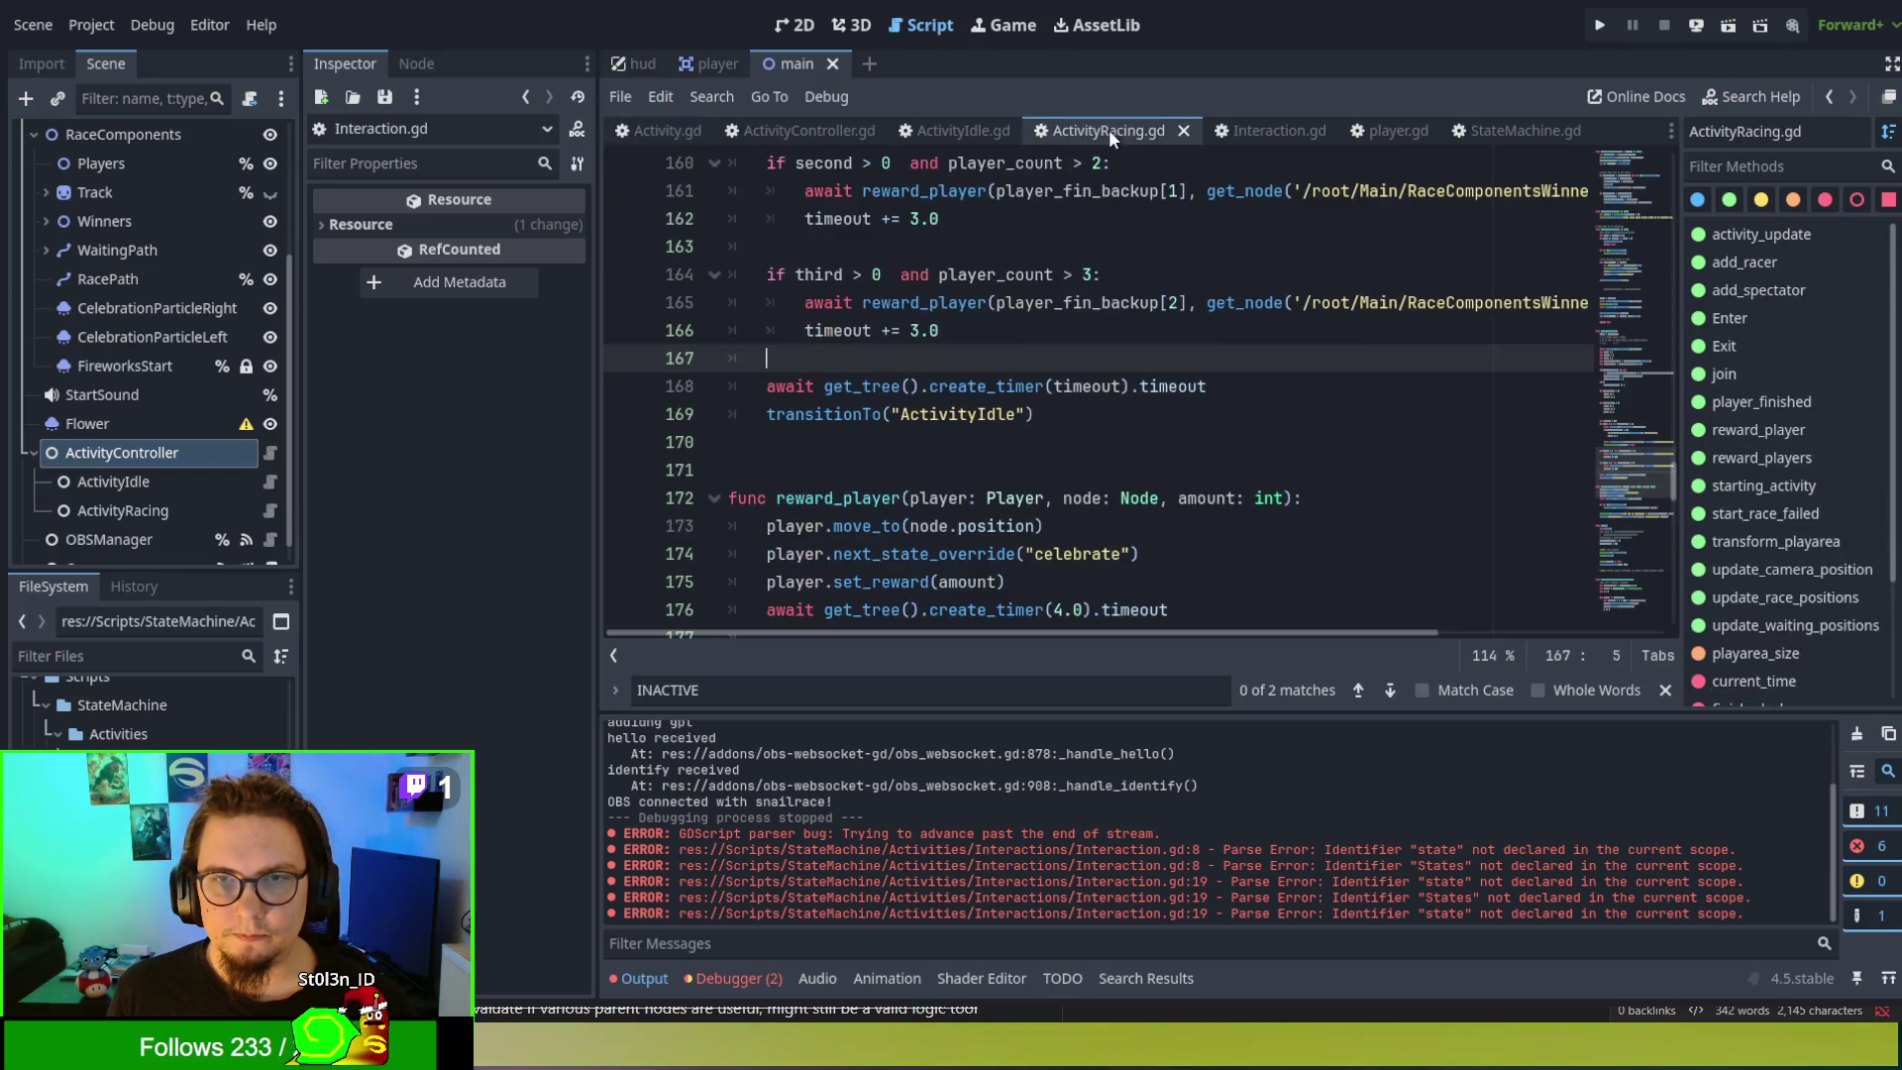
left_click(1239, 130)
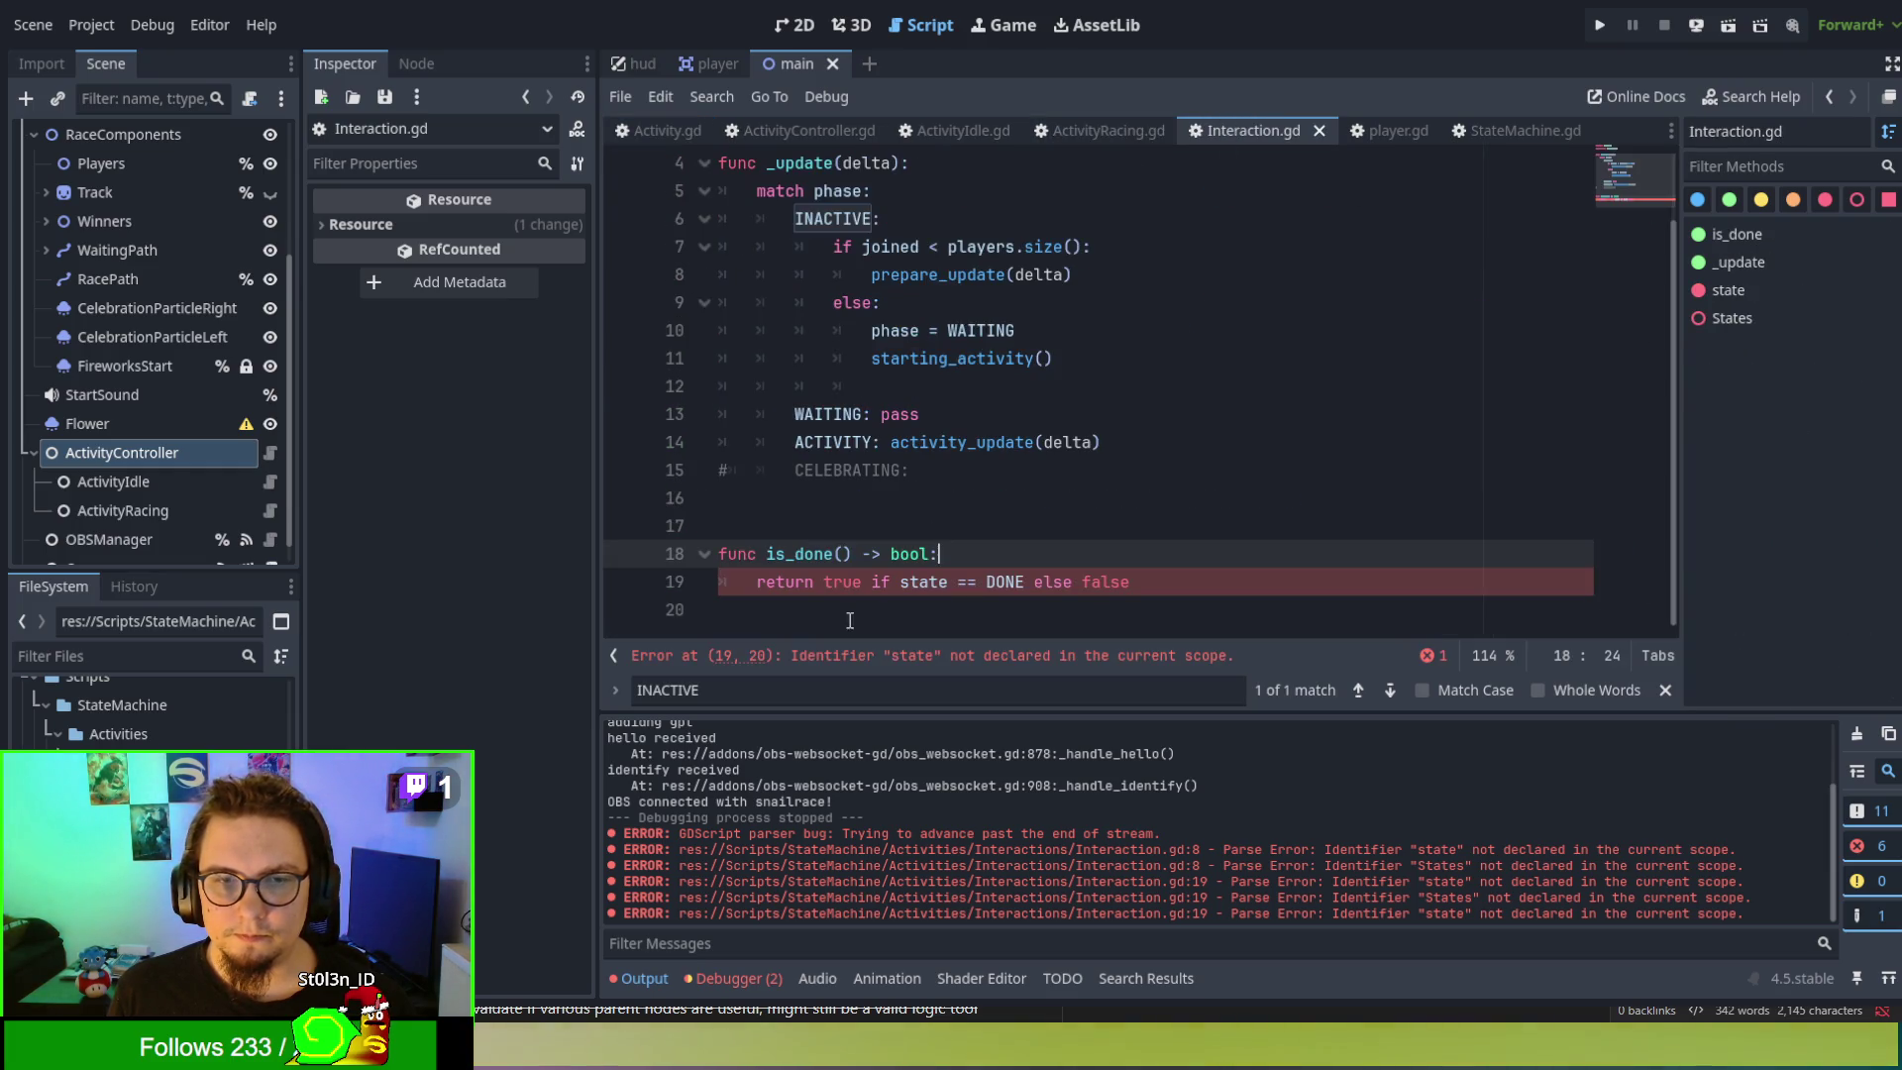
type("phase")
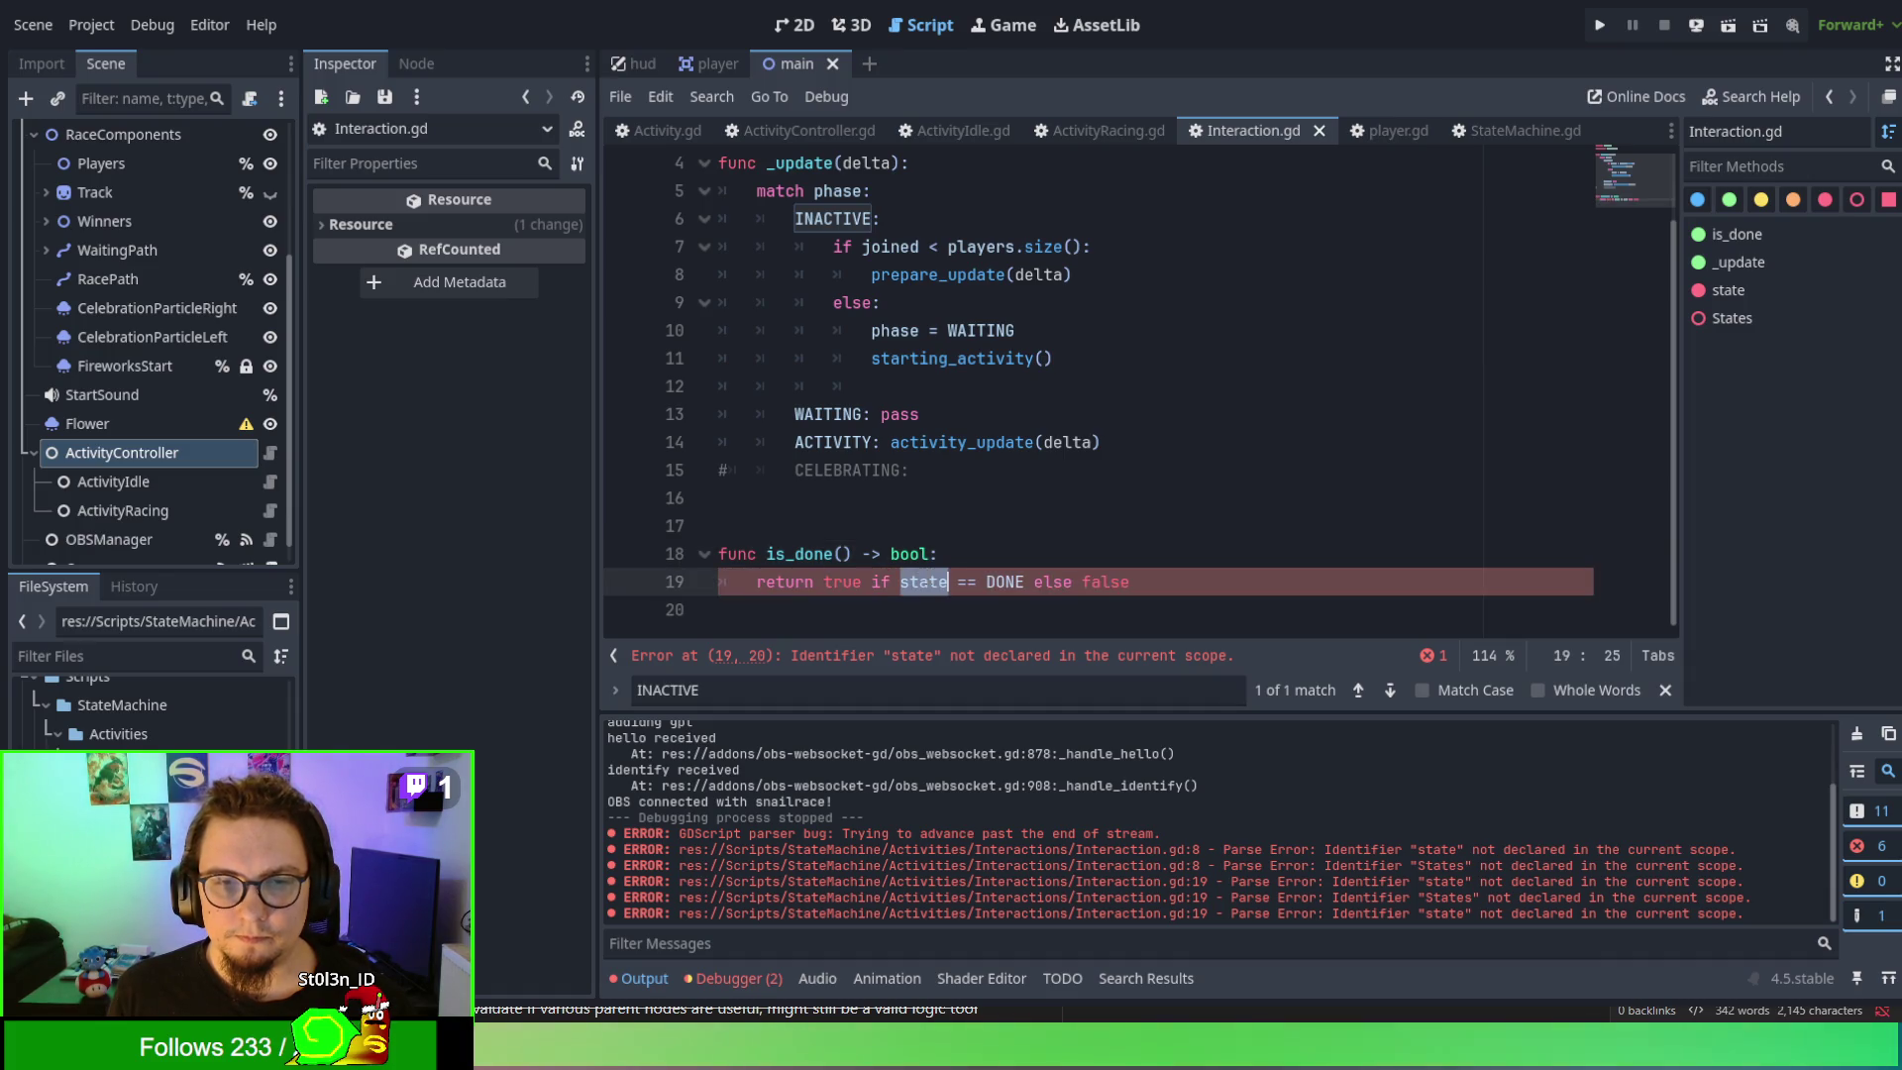
left_click(989, 498)
key("ctrl+s")
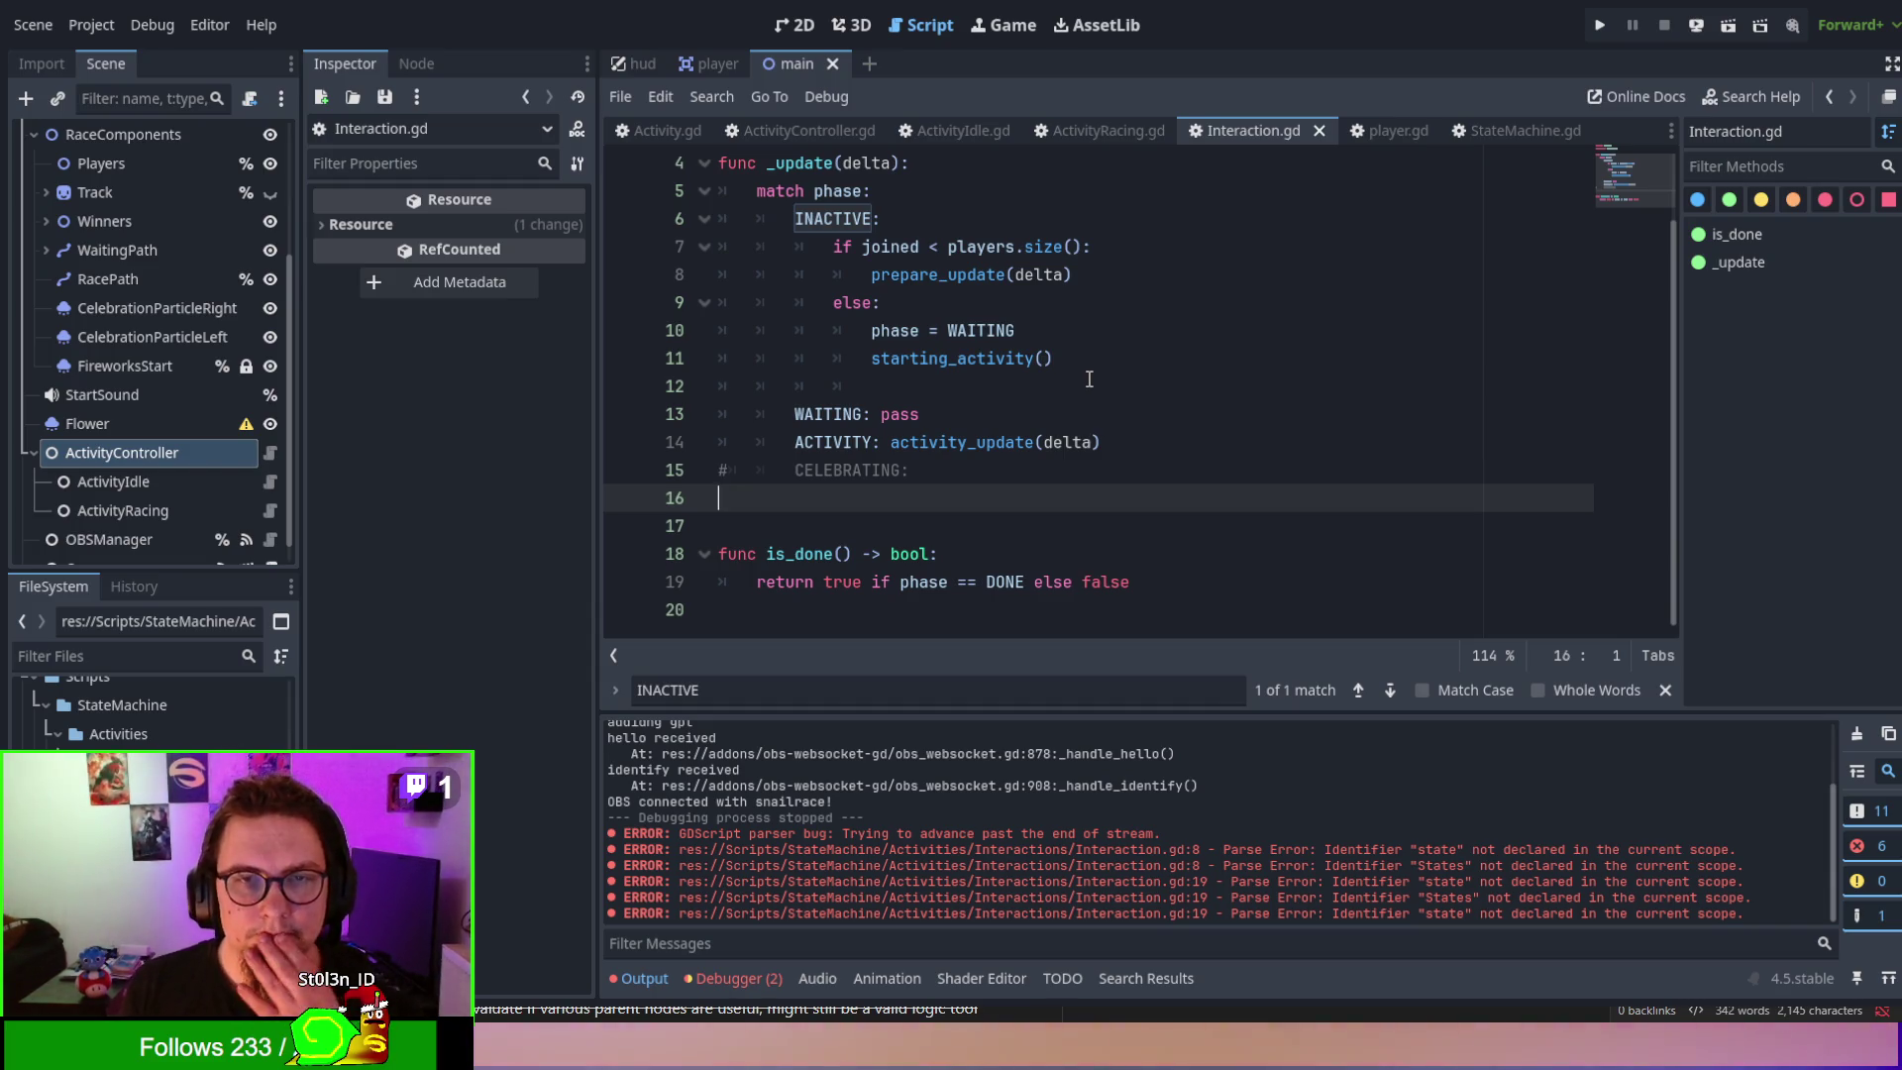
Delete the whole copied _update function from Interaction.gd.
scroll(1088, 380, "up", 1)
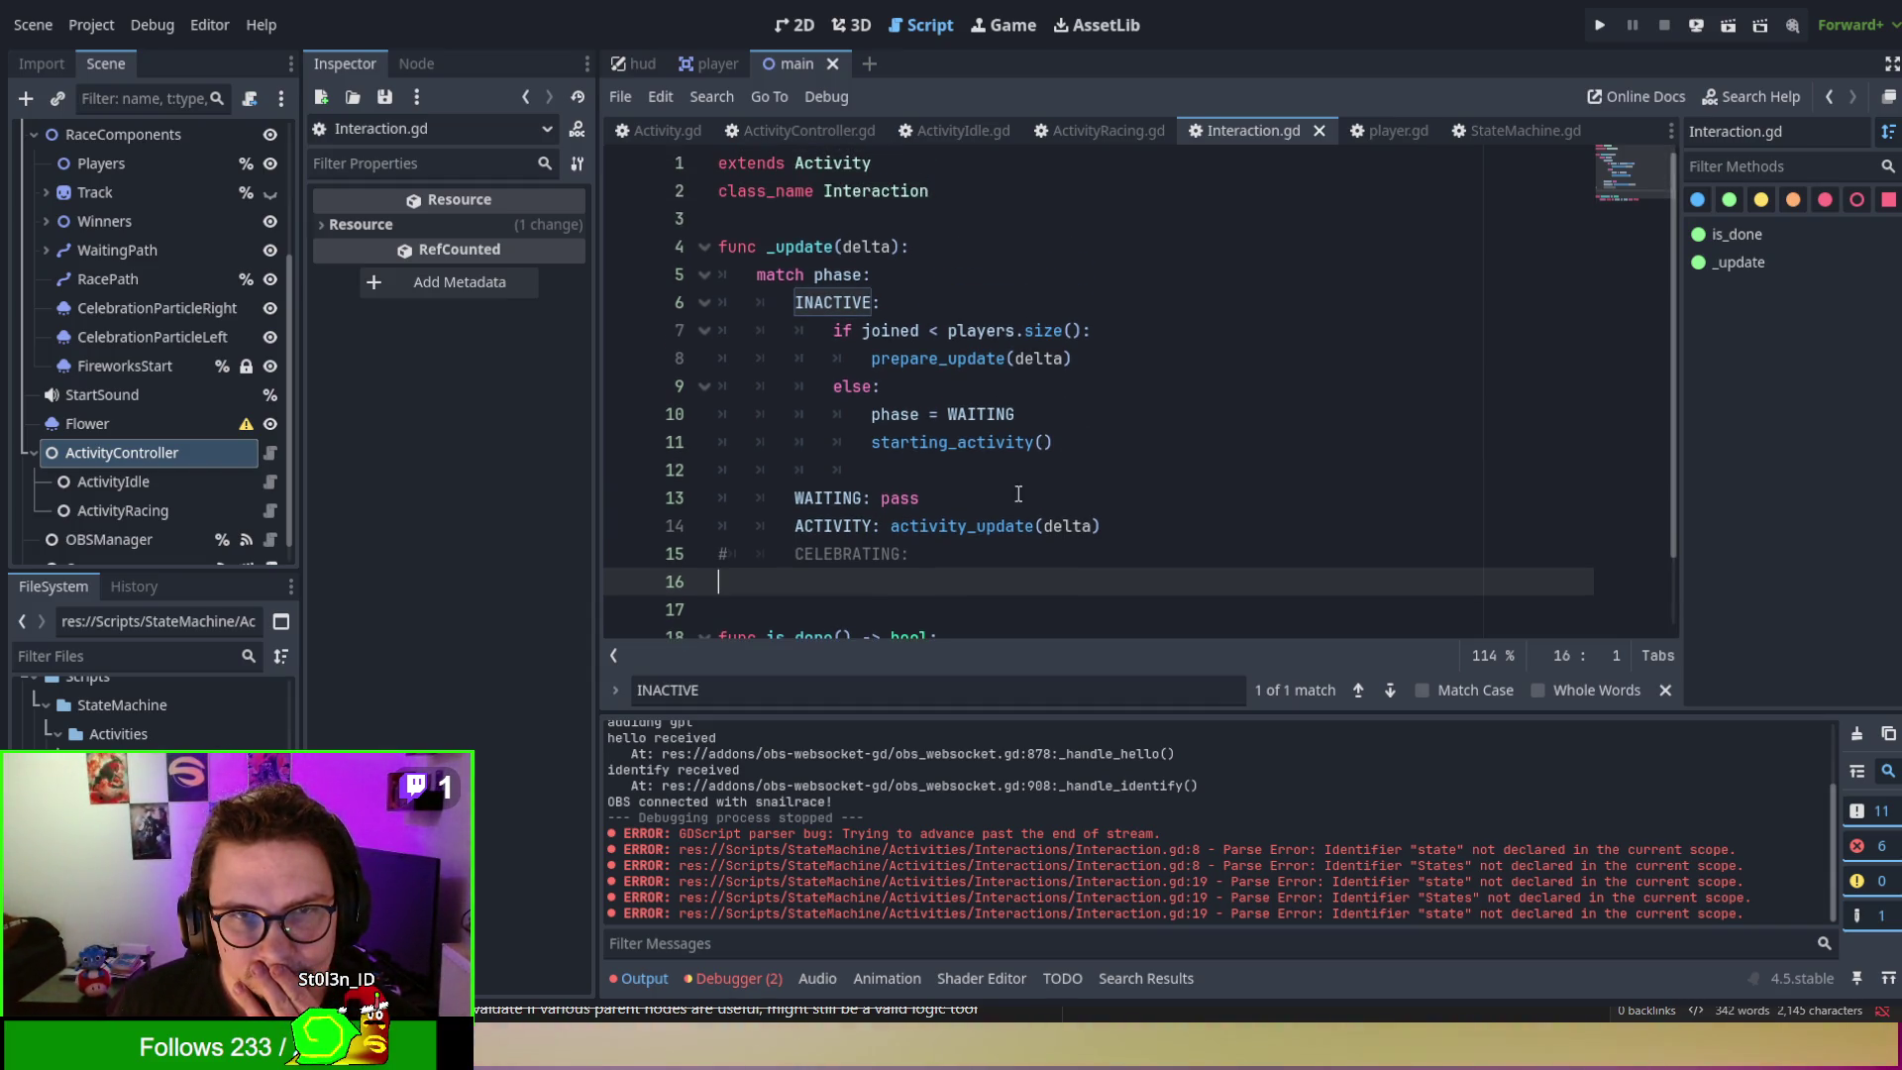
left_click_drag(991, 555, 902, 357)
left_click_drag(870, 292, 723, 218)
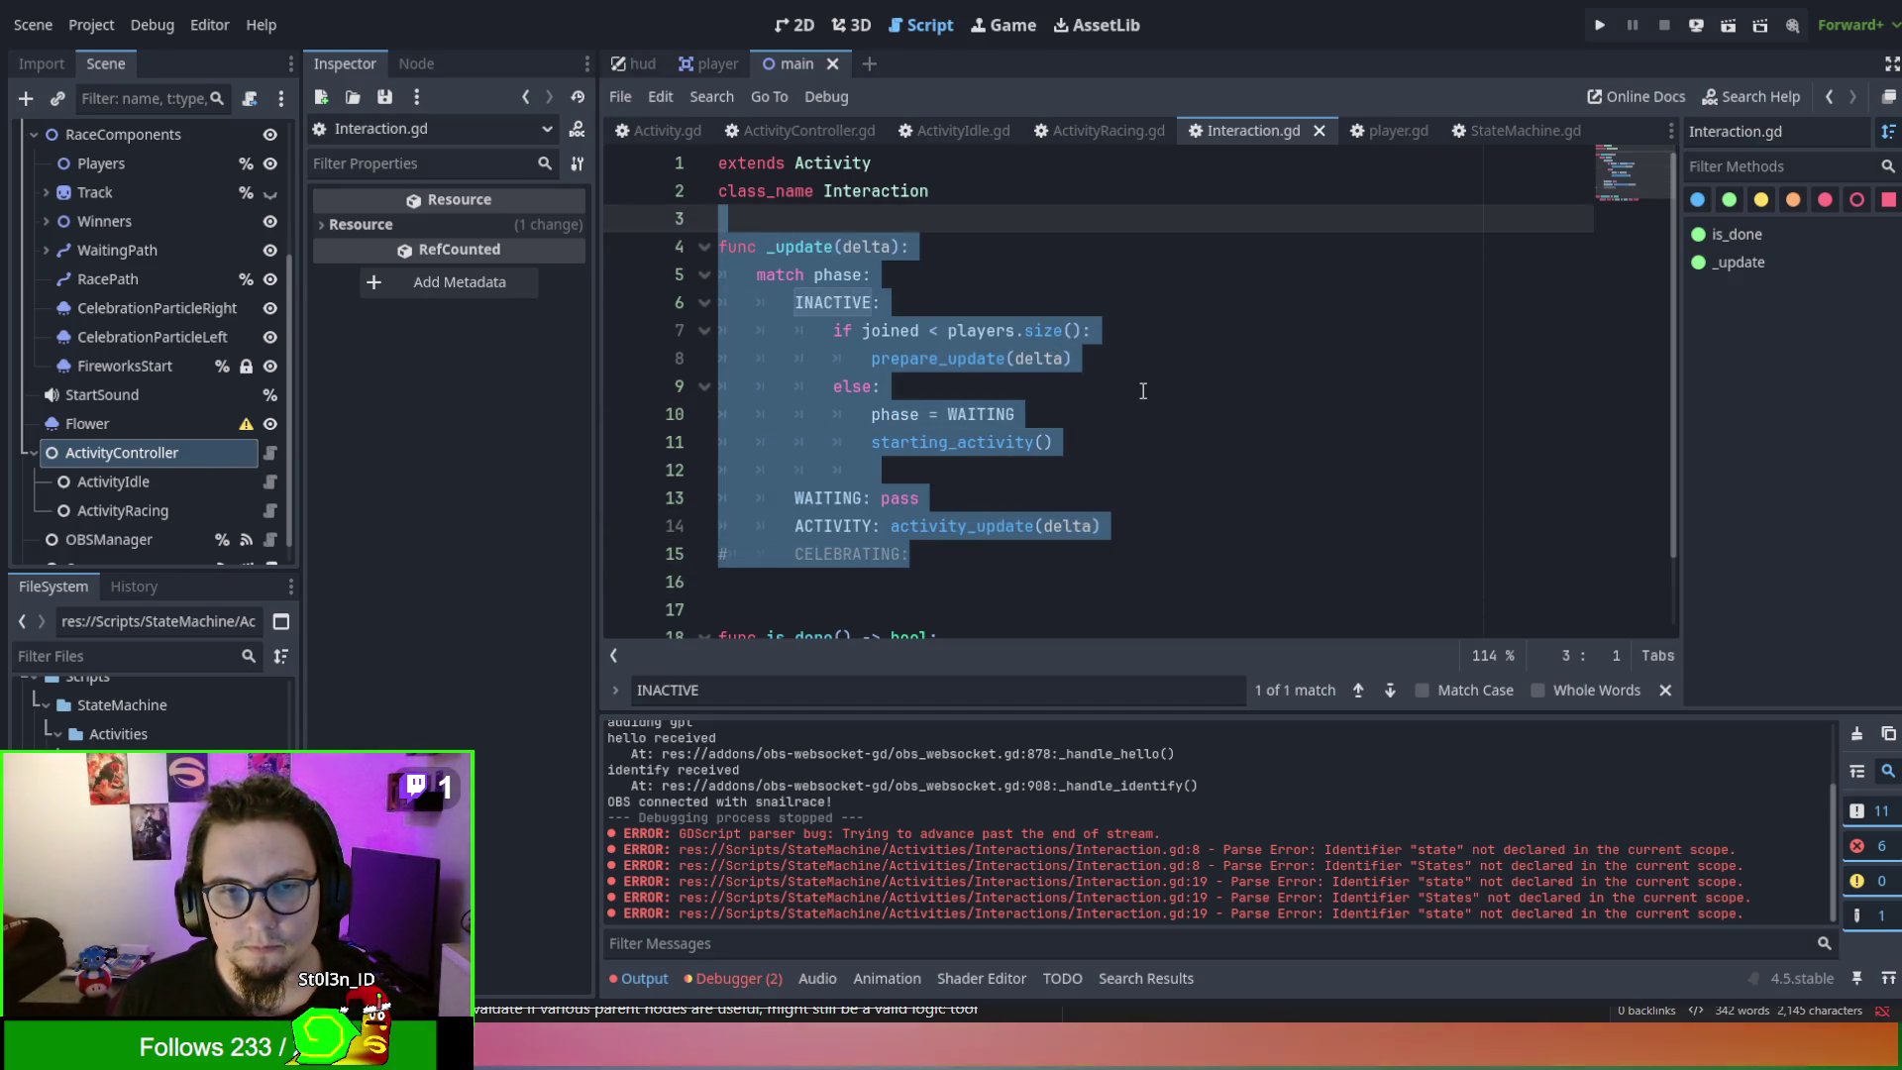
key("Delete")
key("Delete")
key("Delete")
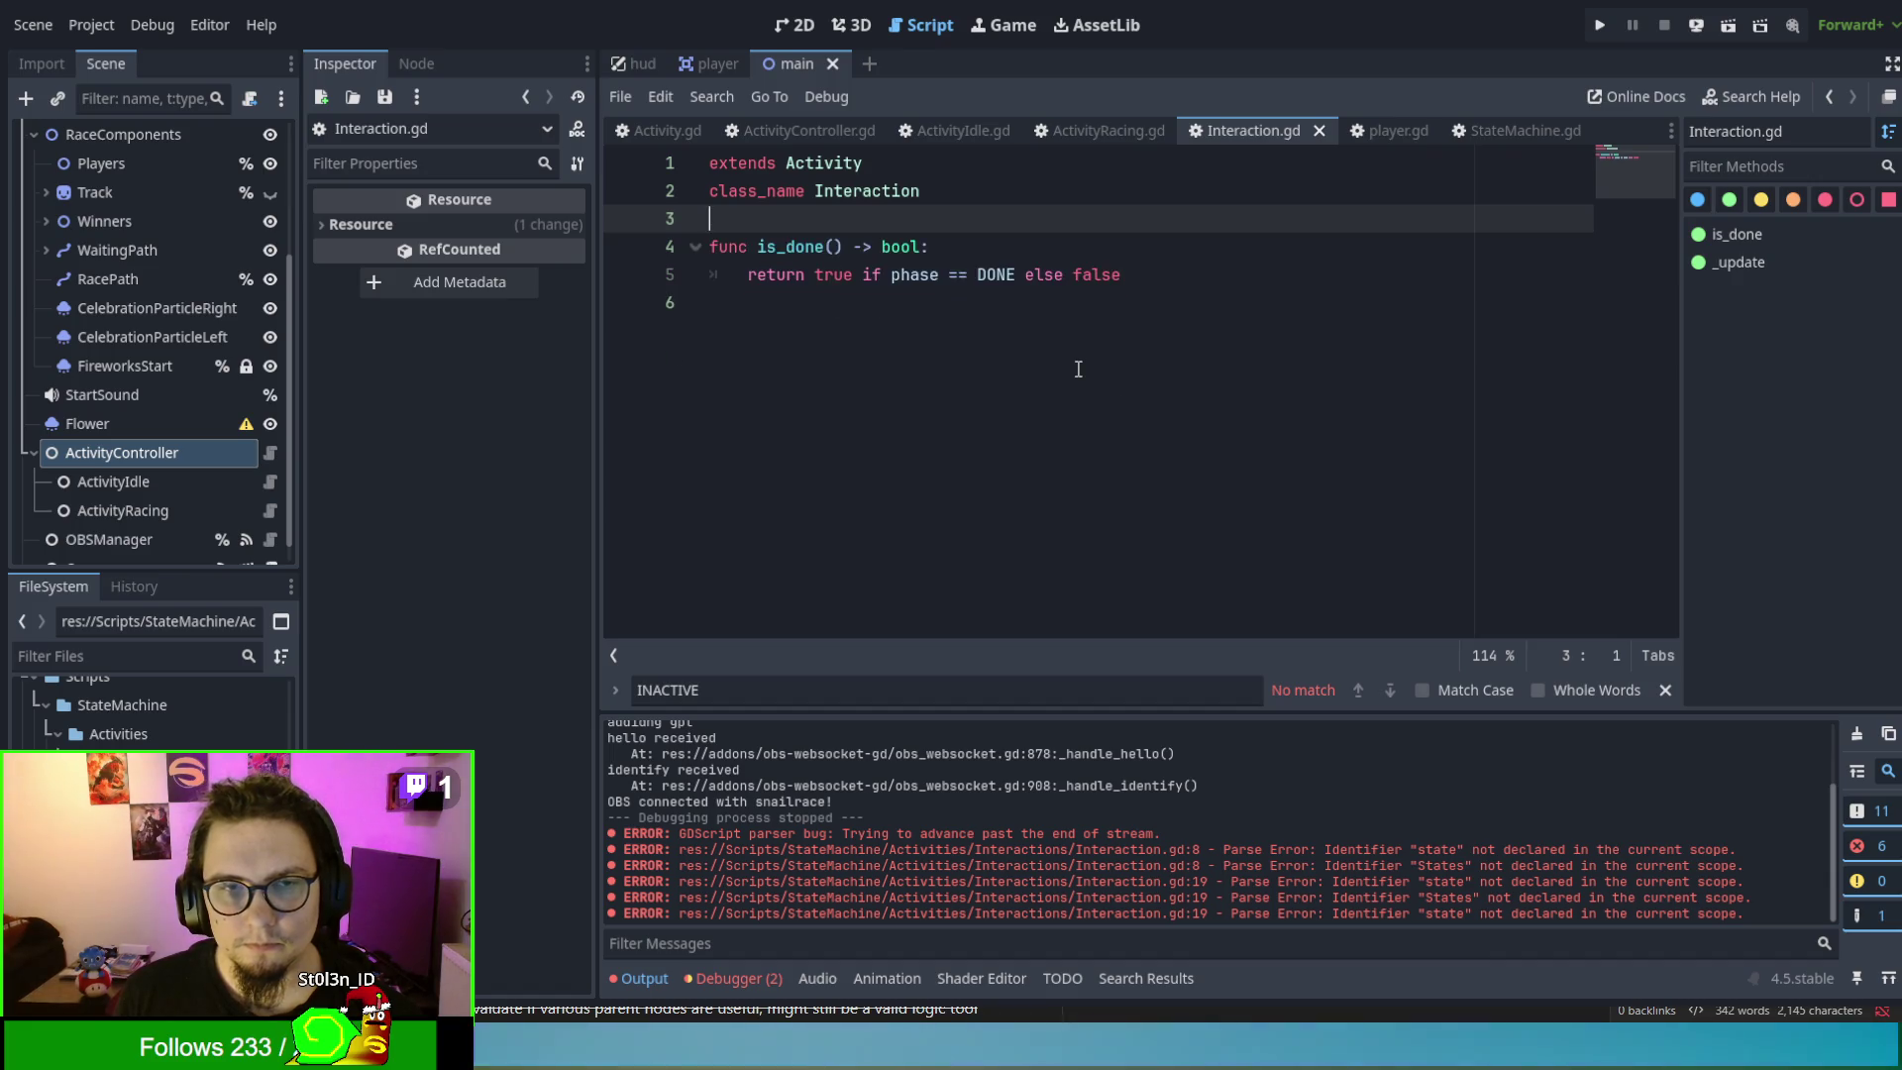
left_click(998, 307)
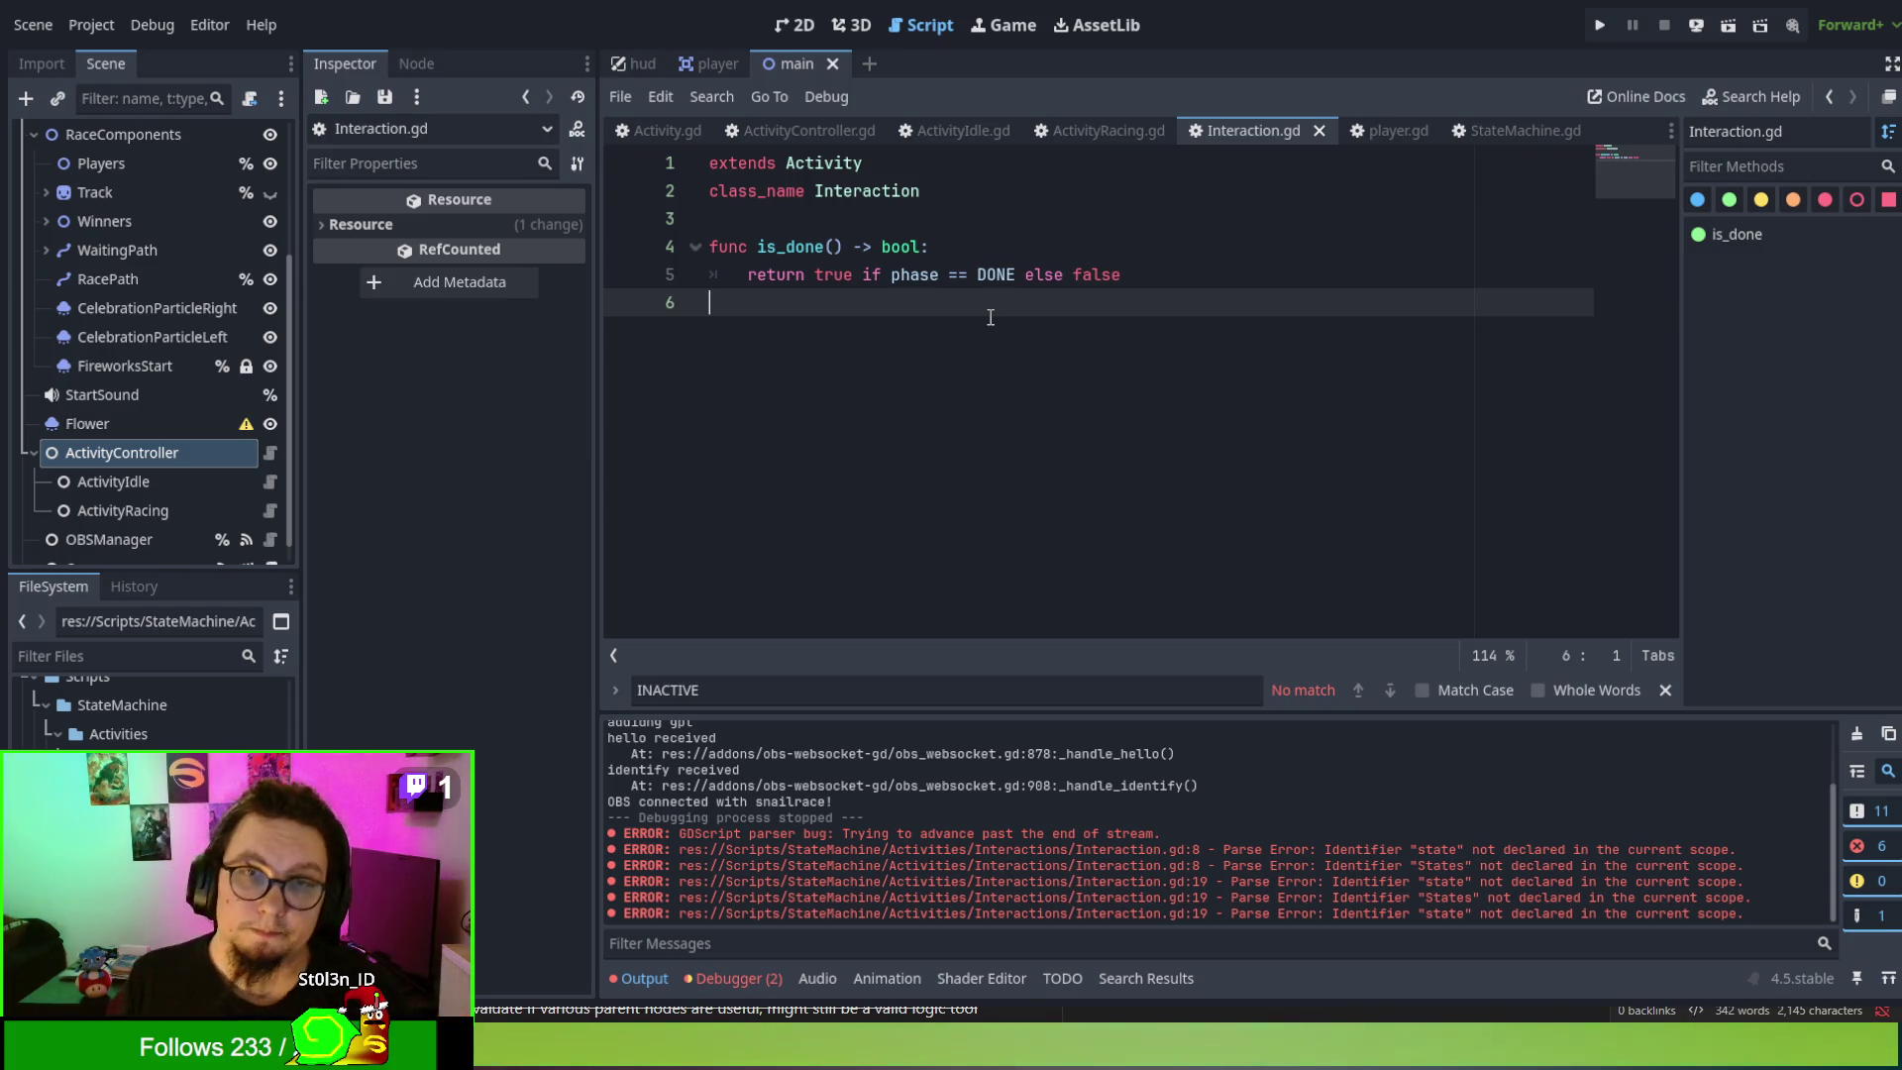
Place the caret at the end of 'class_name Interaction' in Interaction.gd.
left_click(979, 190)
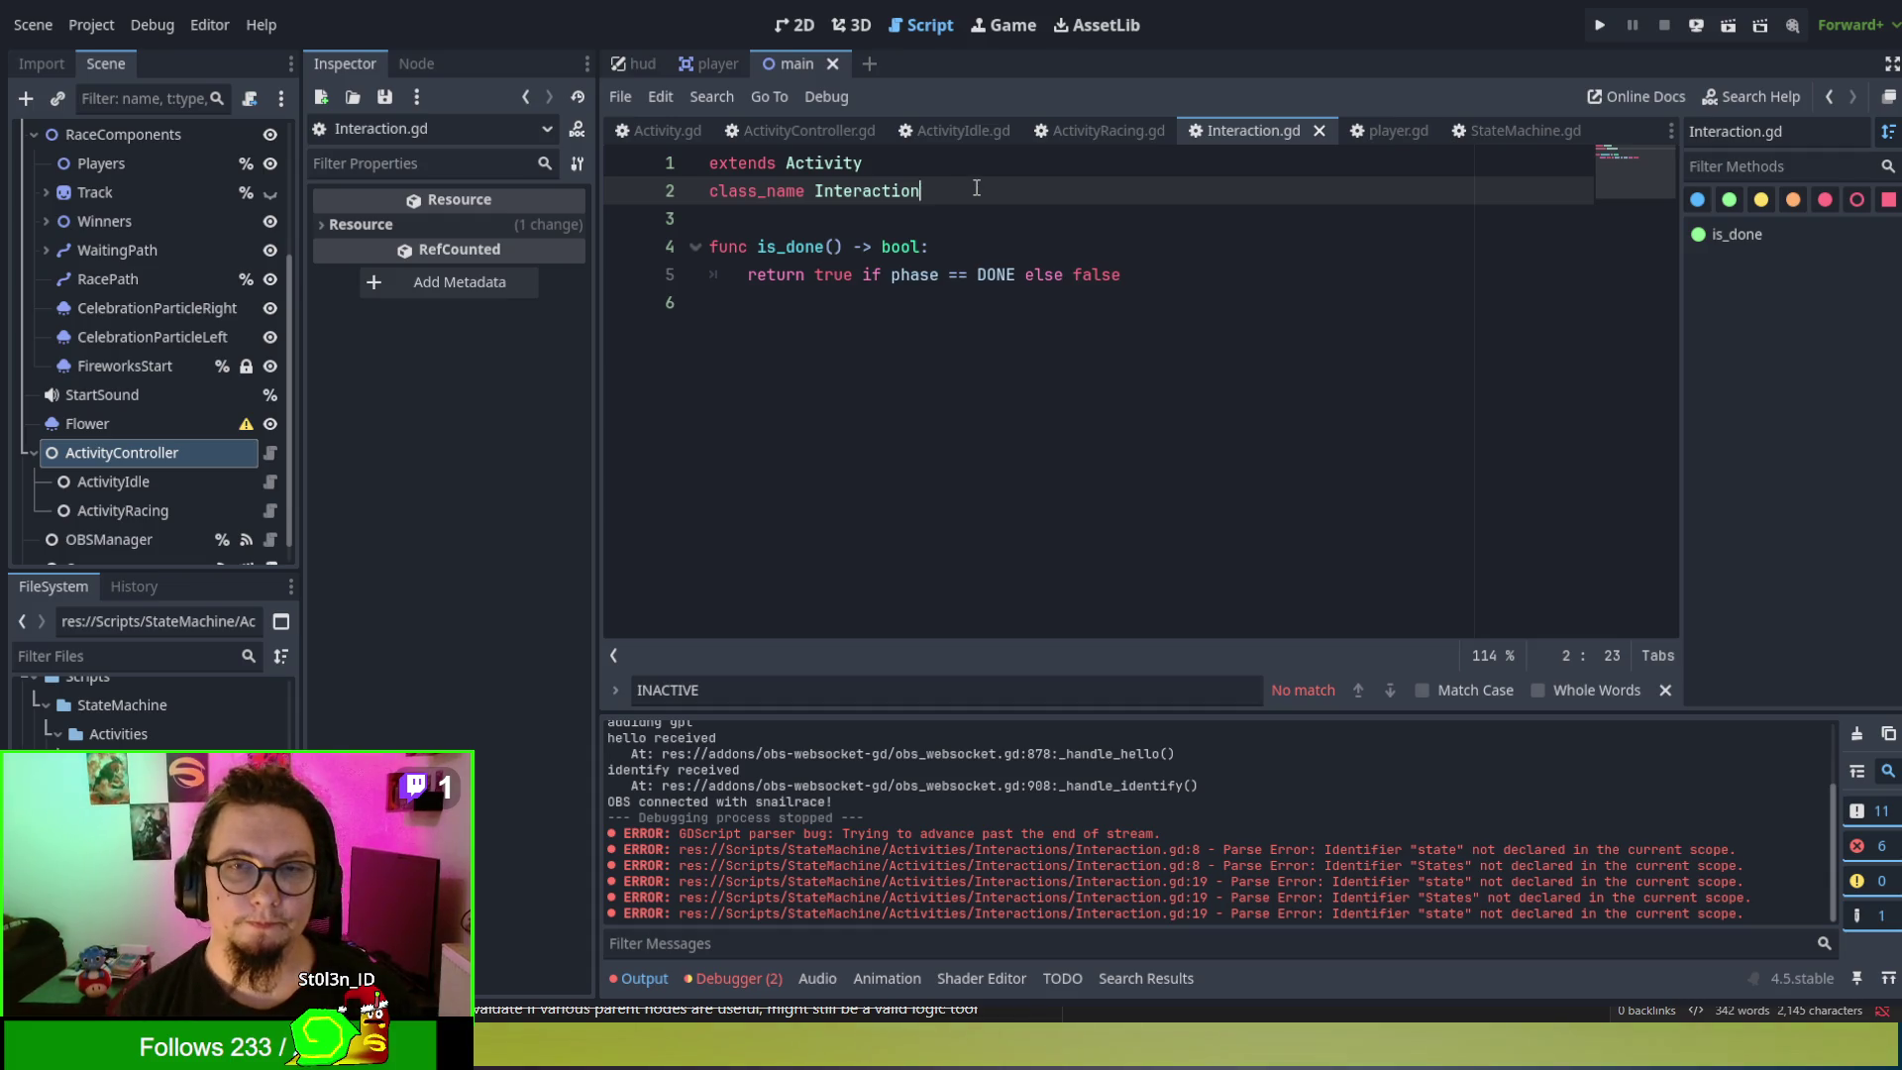
Append 'Provider' to class_name, replace extends Activity with Resource, and add blank lines at line 3.
type("Provider")
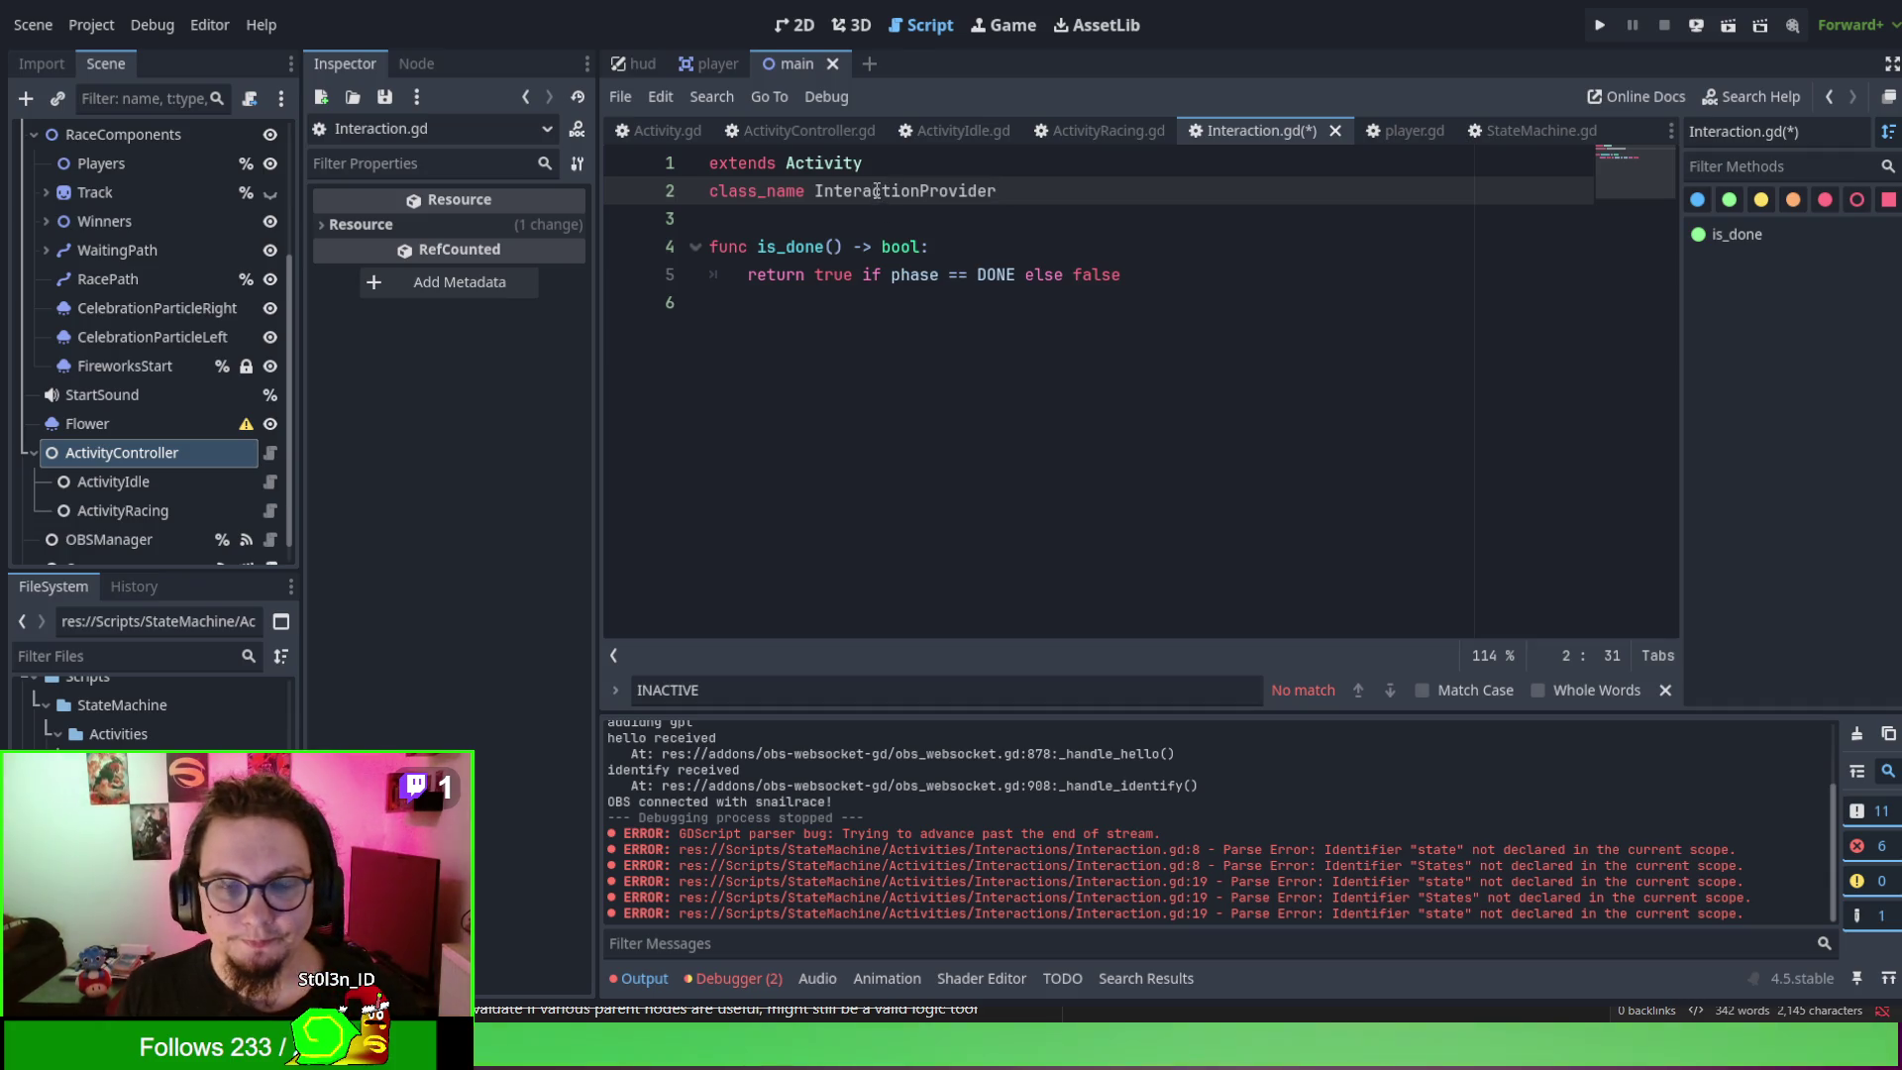
double_click(799, 164)
type("Resource")
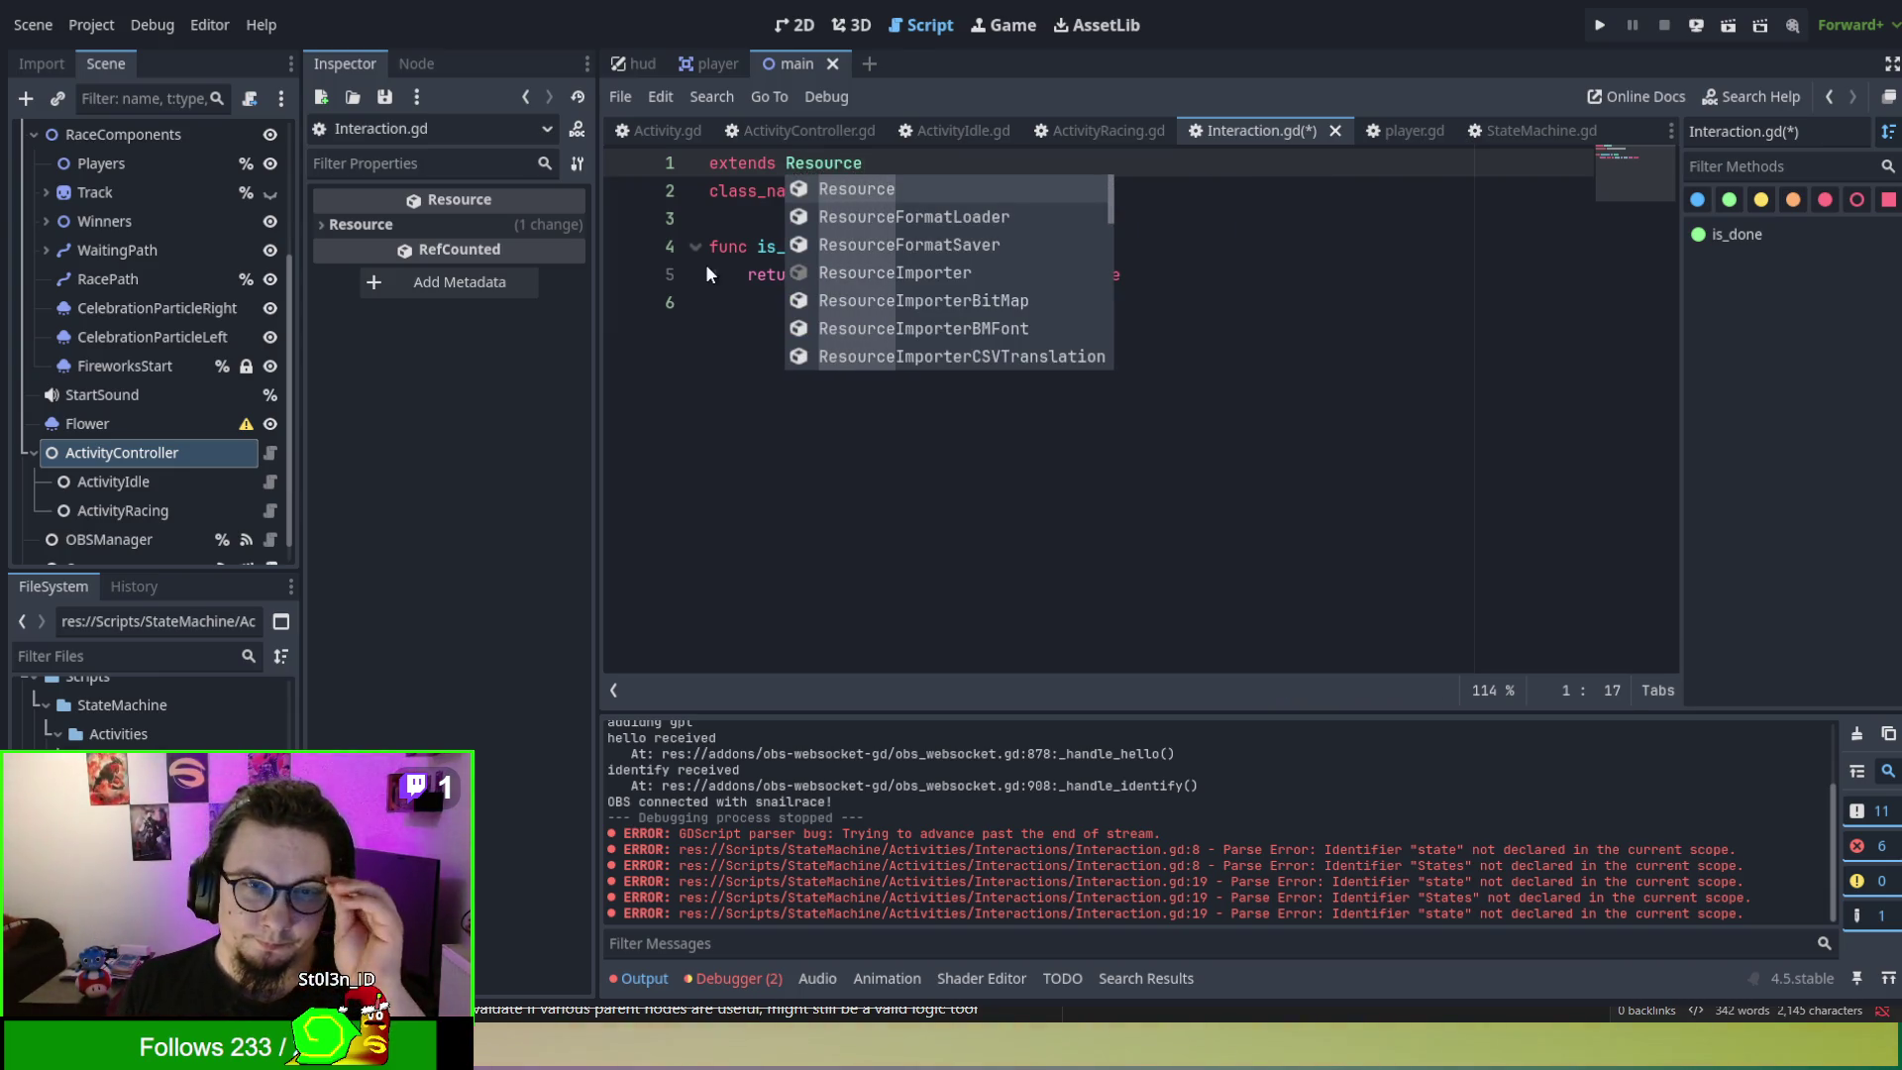
left_click(735, 218)
key("Return")
key("Return")
key("Return")
left_click(937, 214)
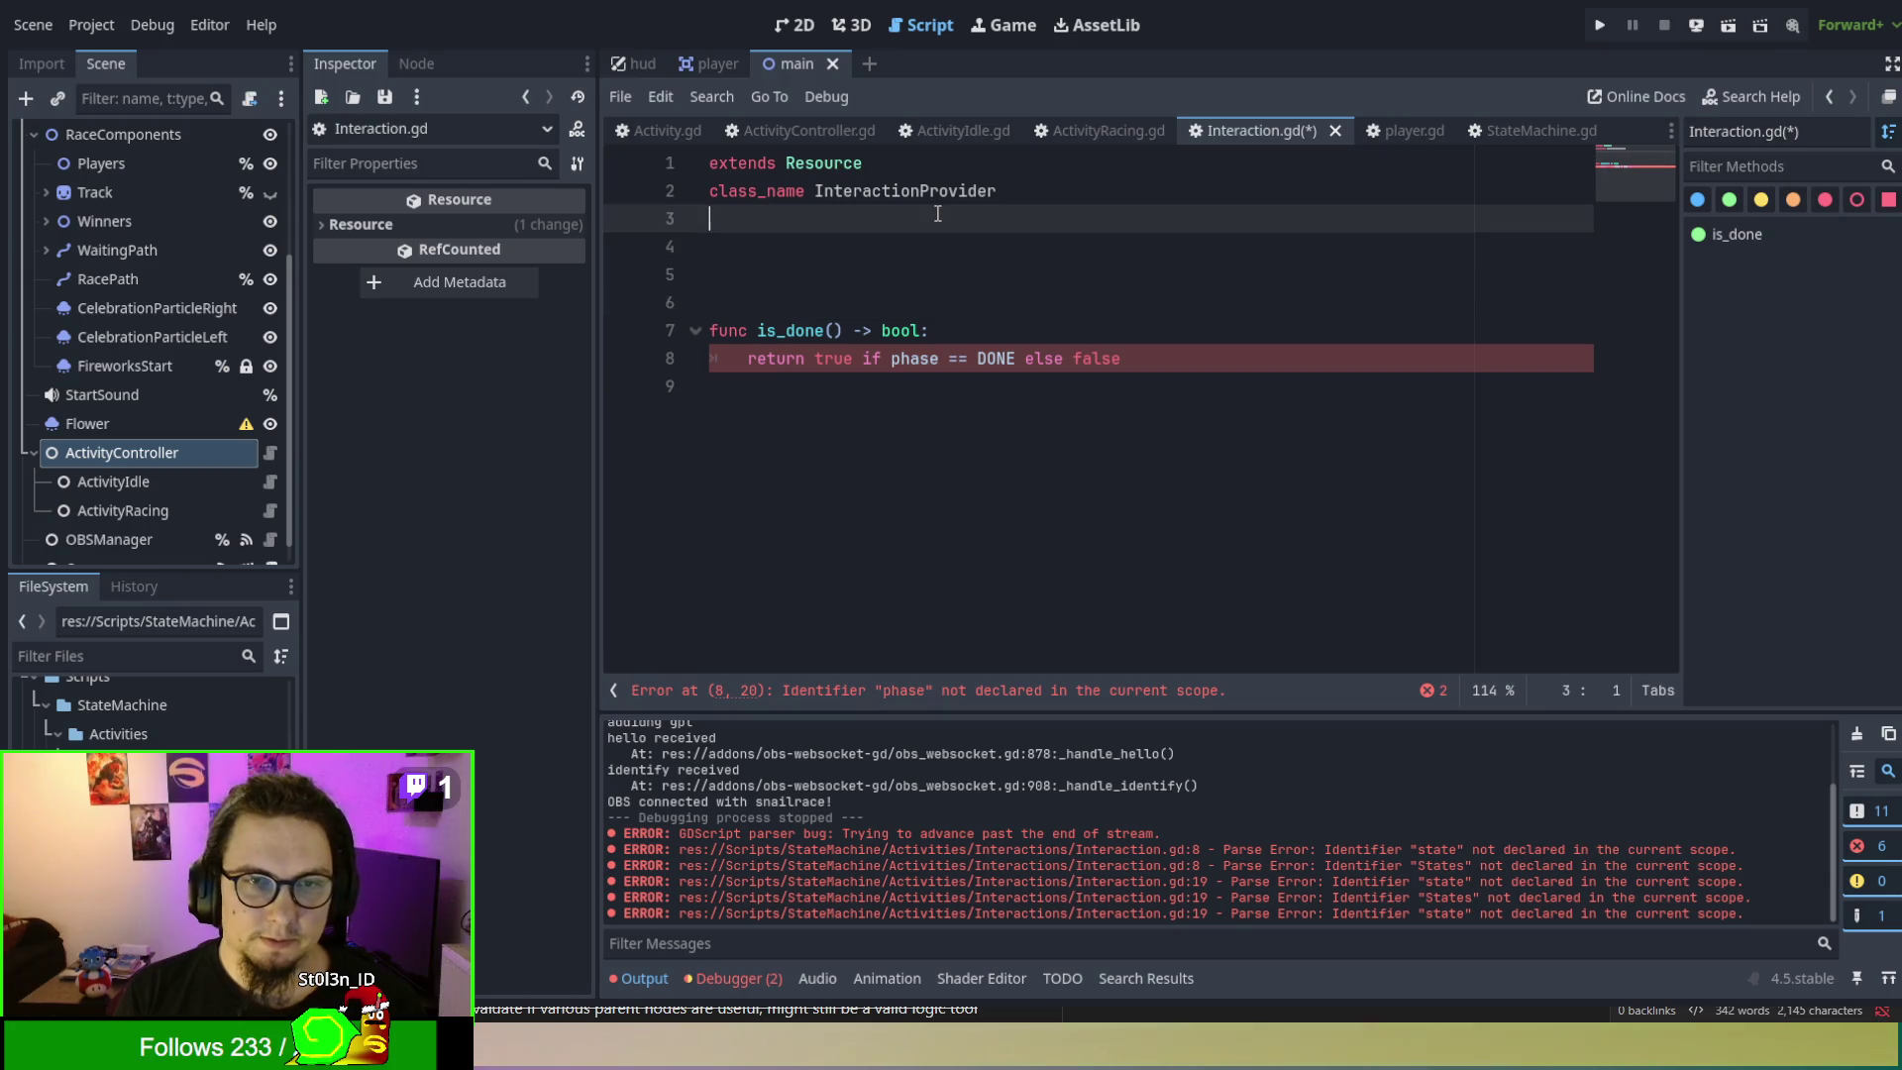
key("Return")
type("@exspo")
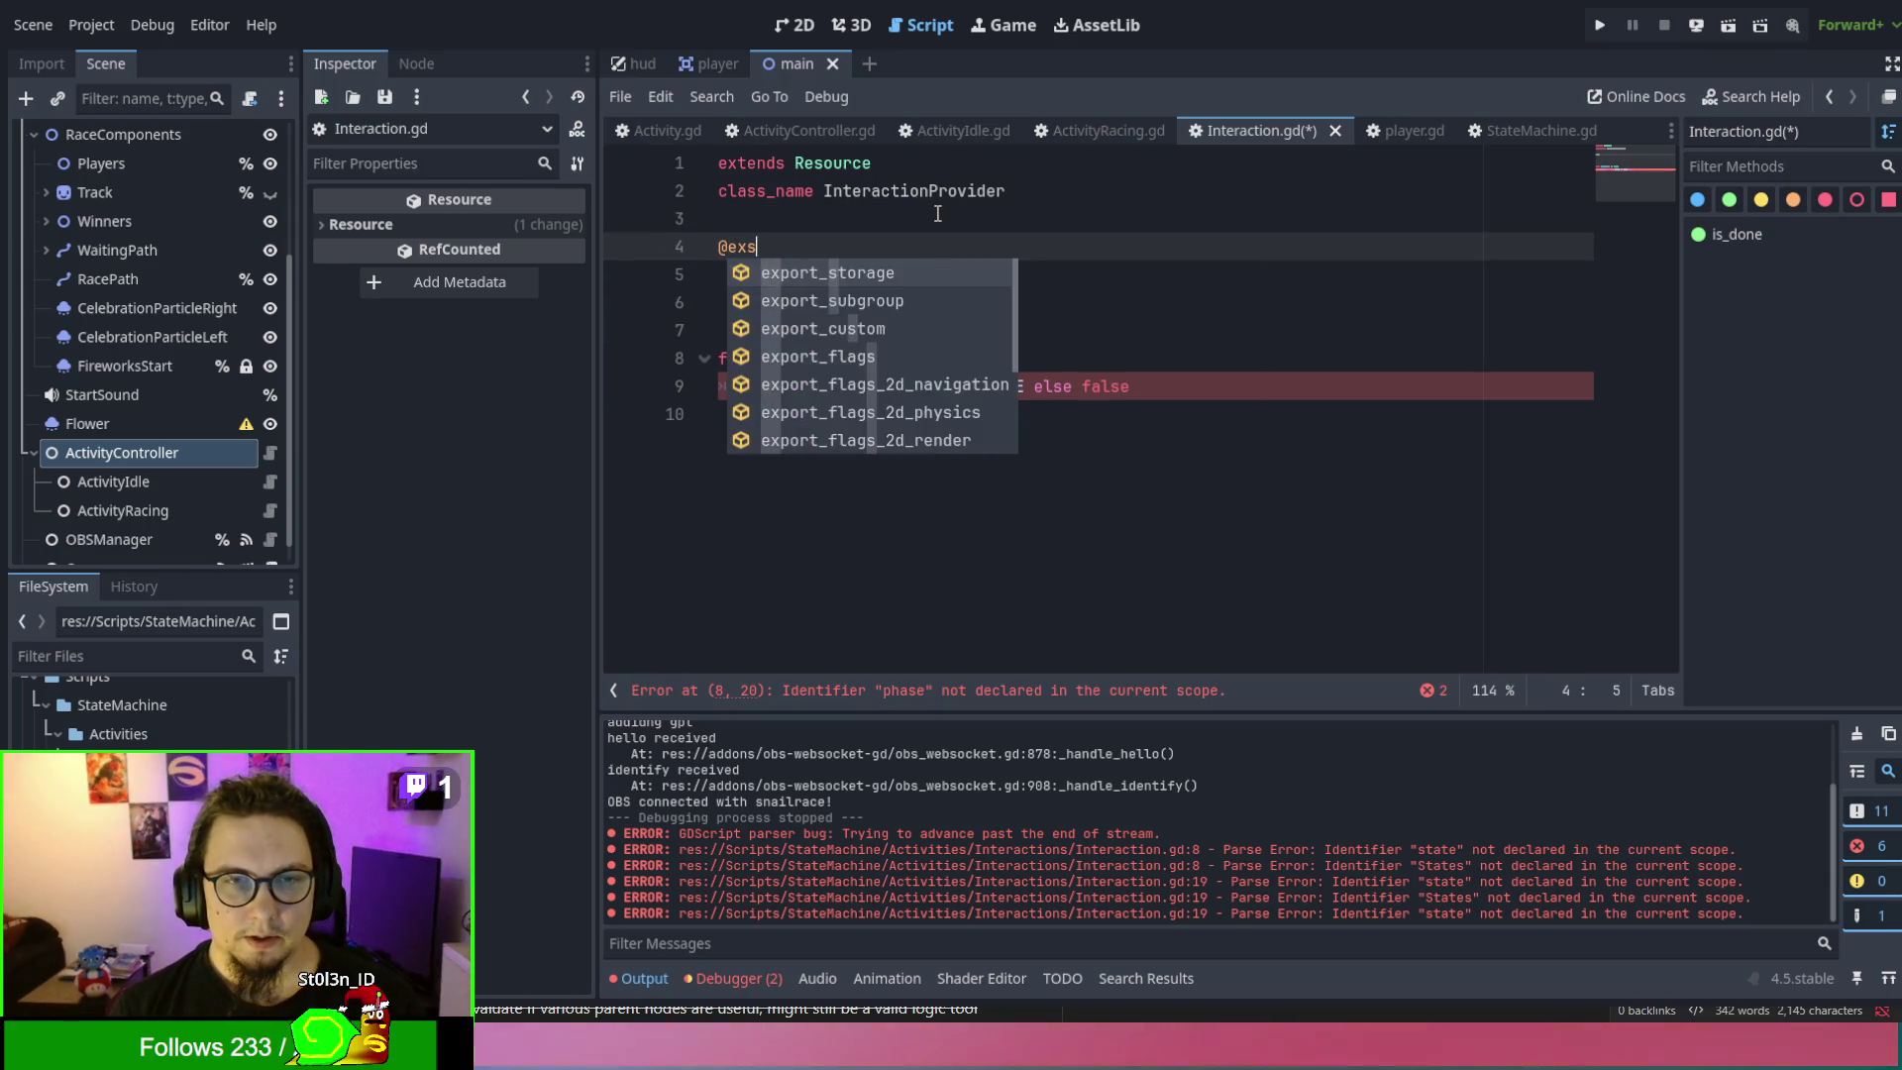
key("BackSpace")
key("BackSpace")
key("BackSpace")
type("port ")
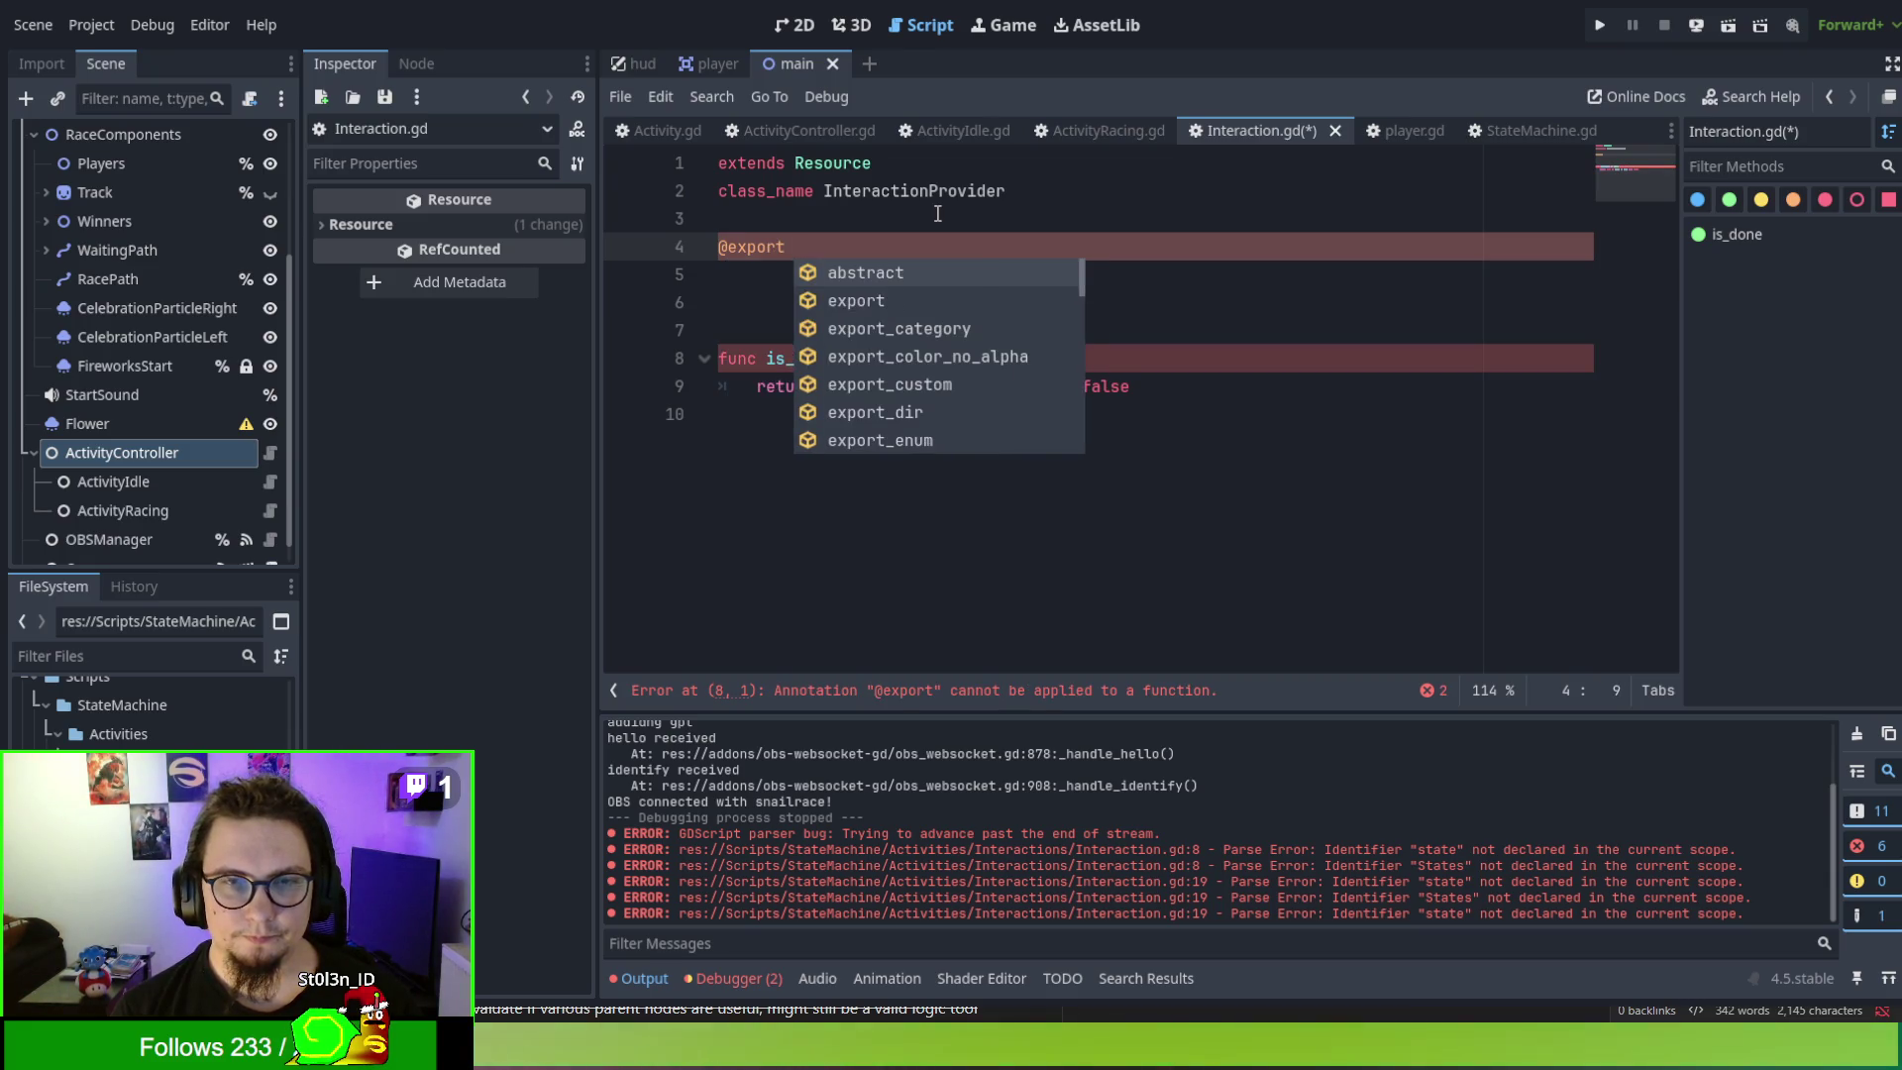
type("var interaction")
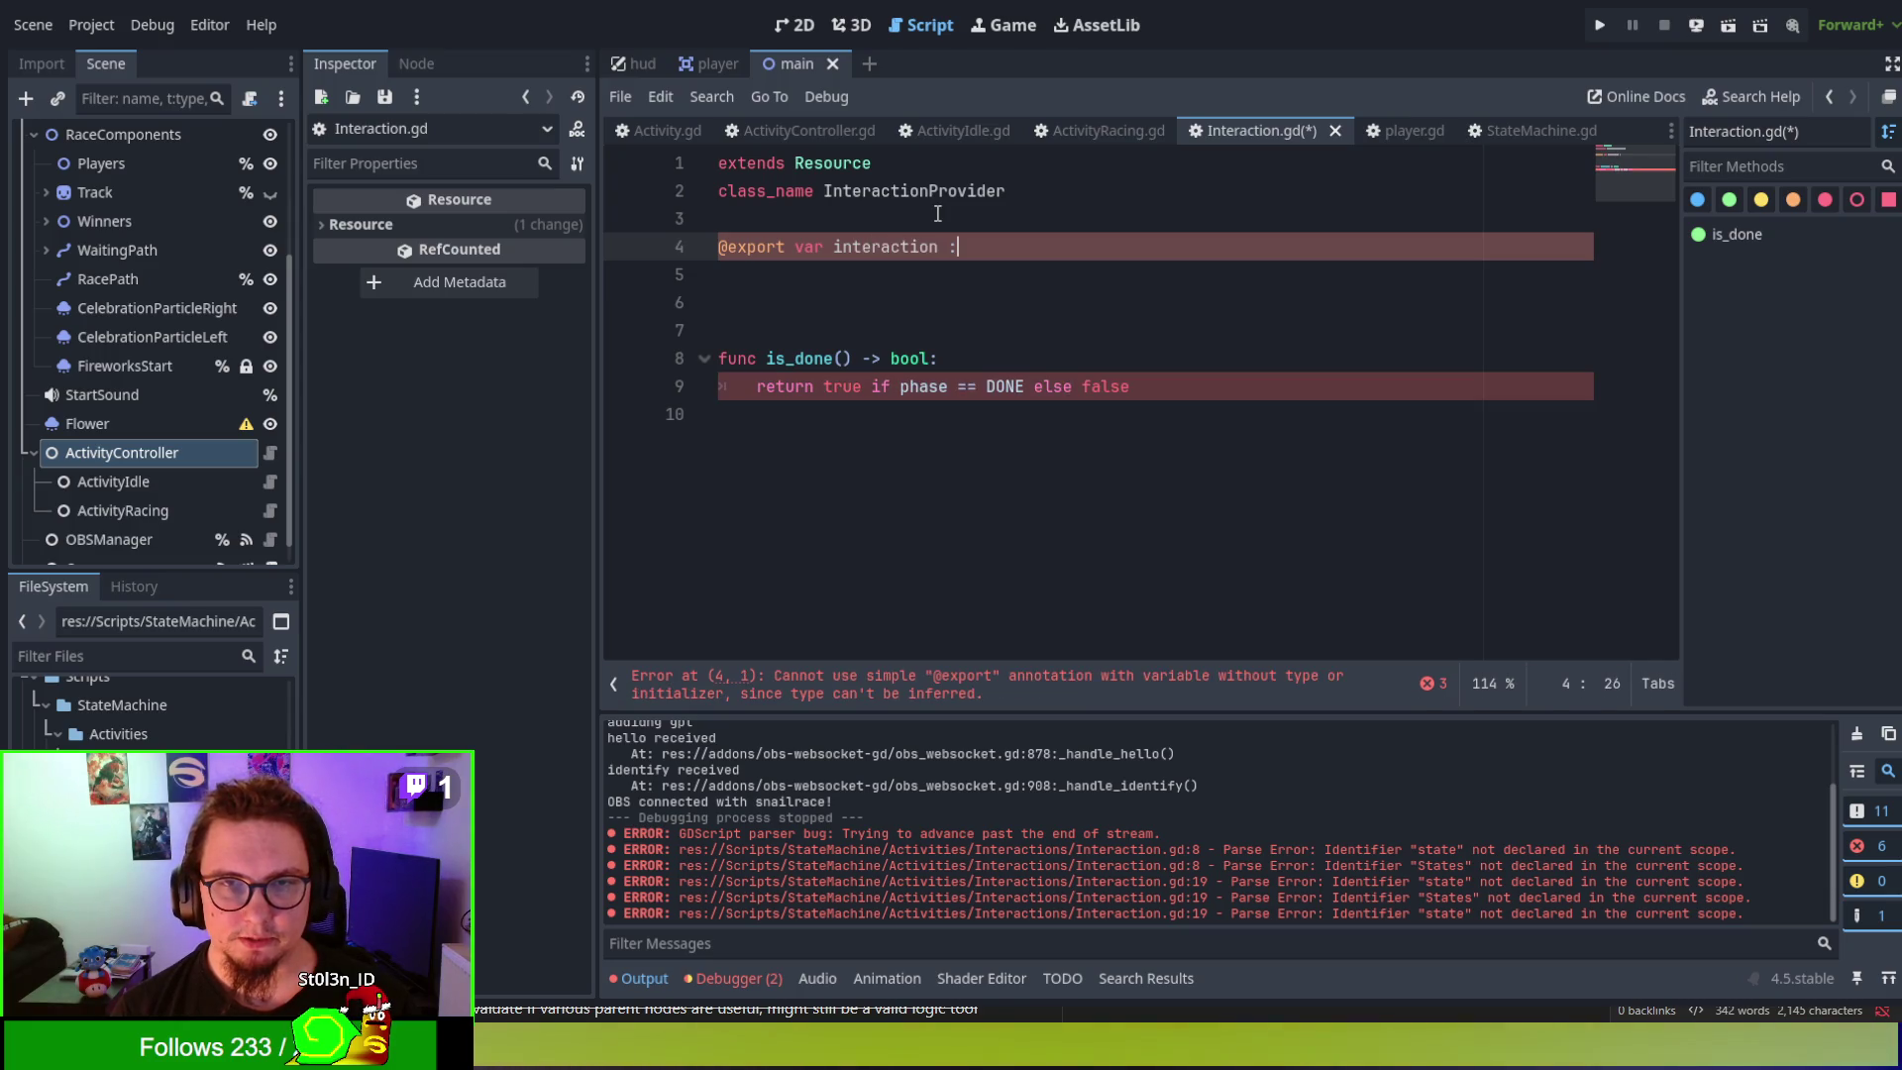
type(" : Interactio")
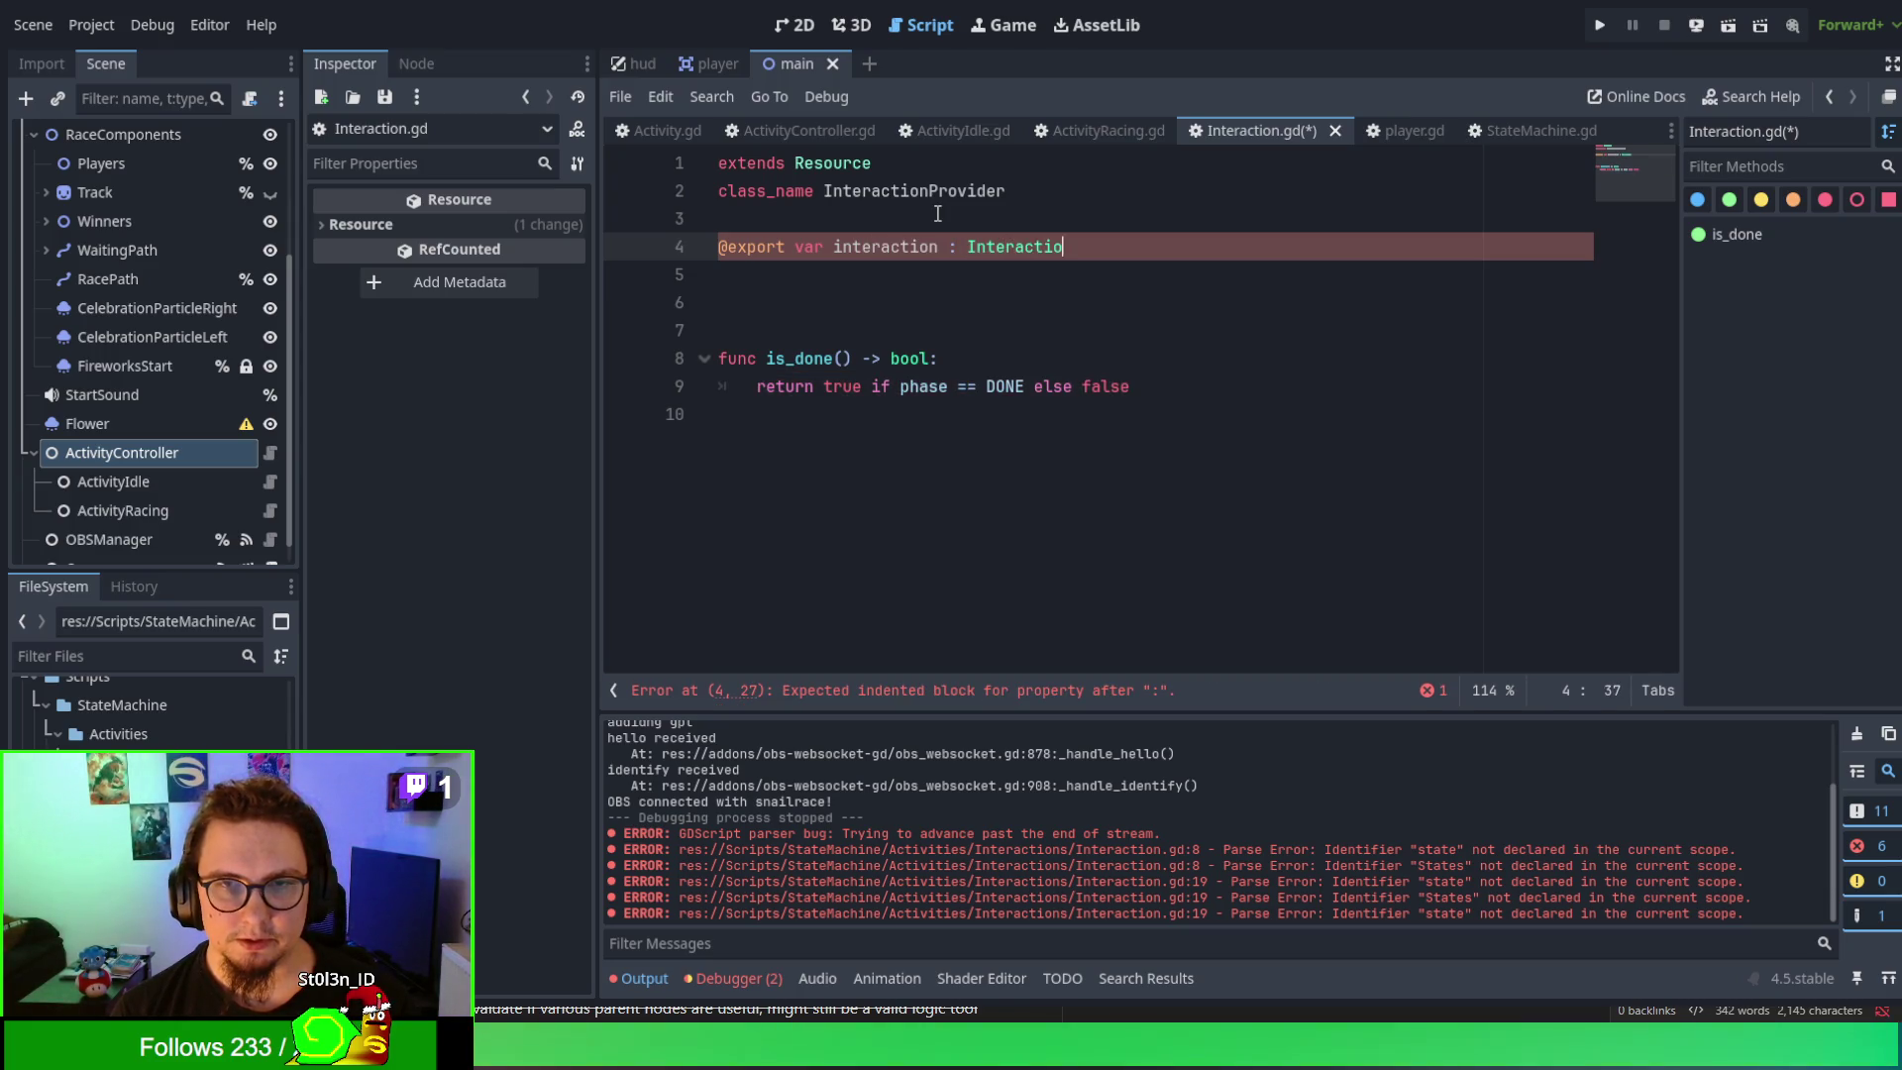
type("n")
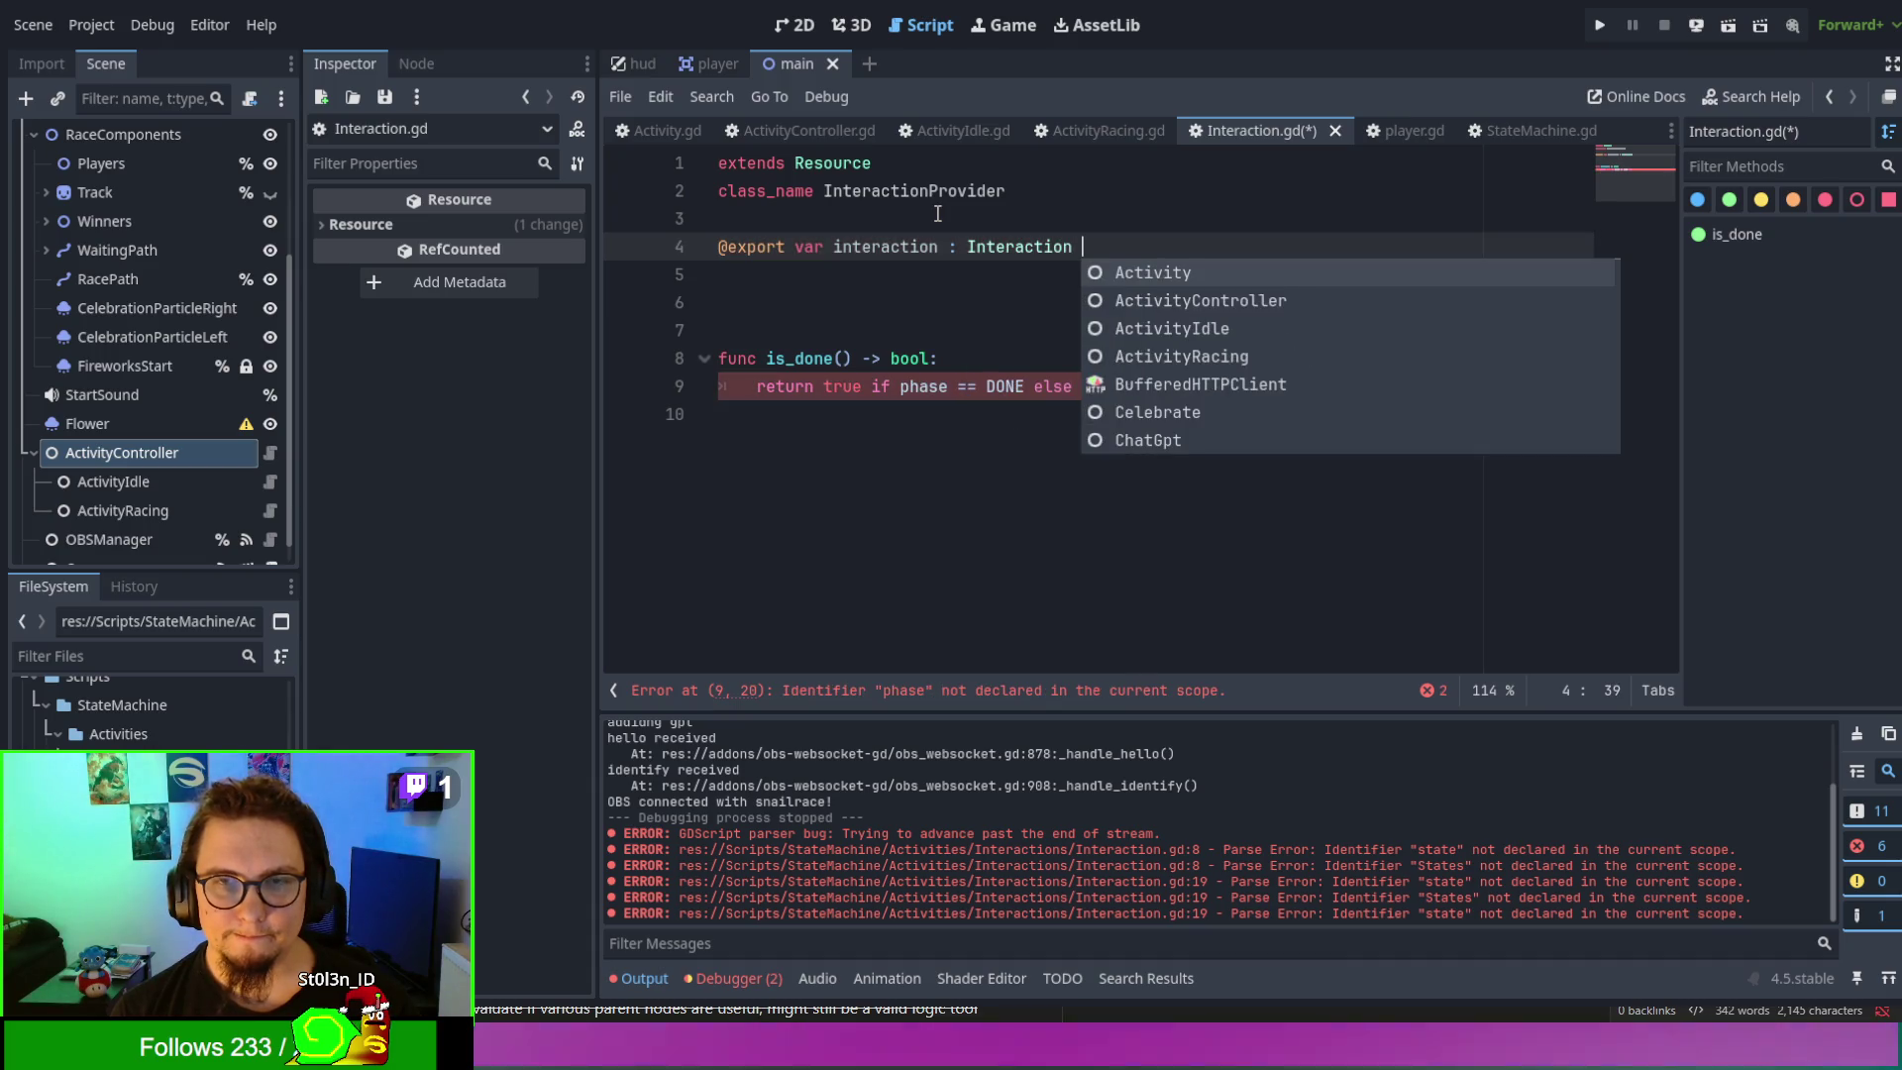
key("BackSpace")
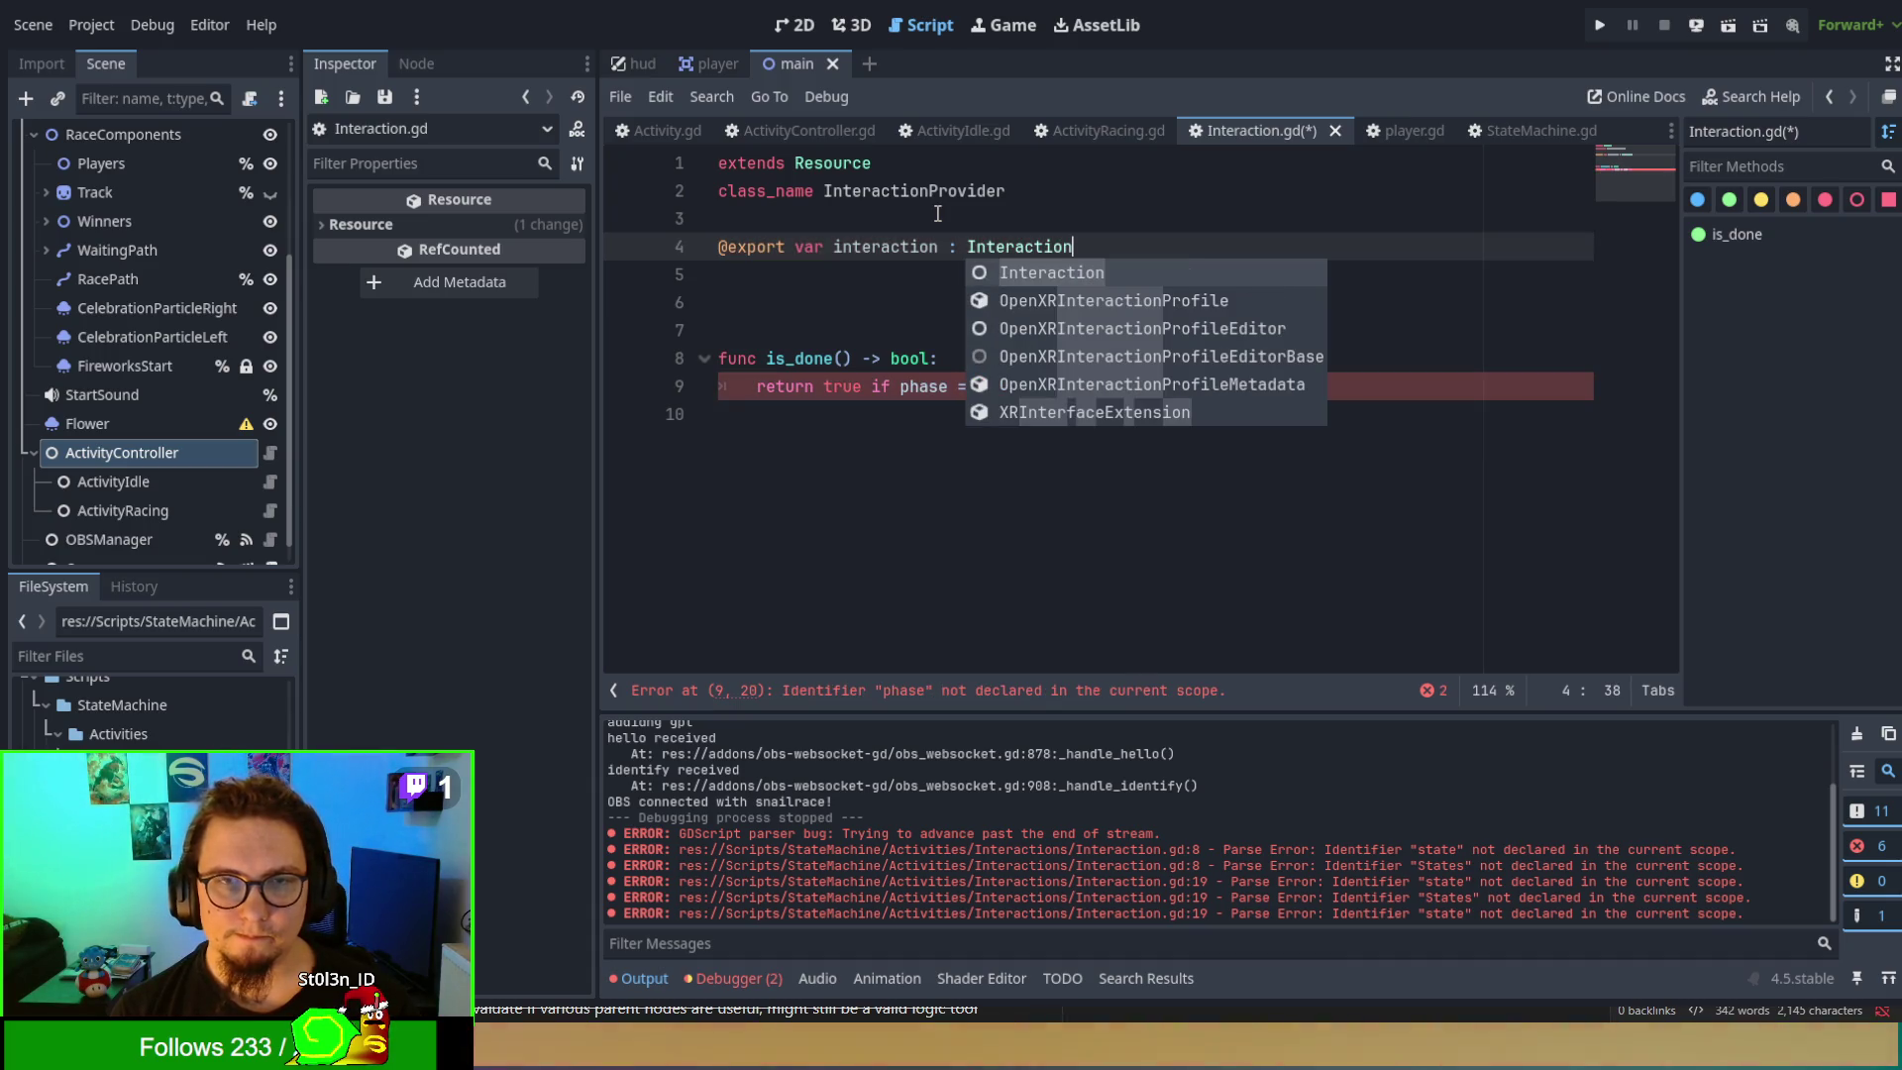
key("Escape")
key("Return")
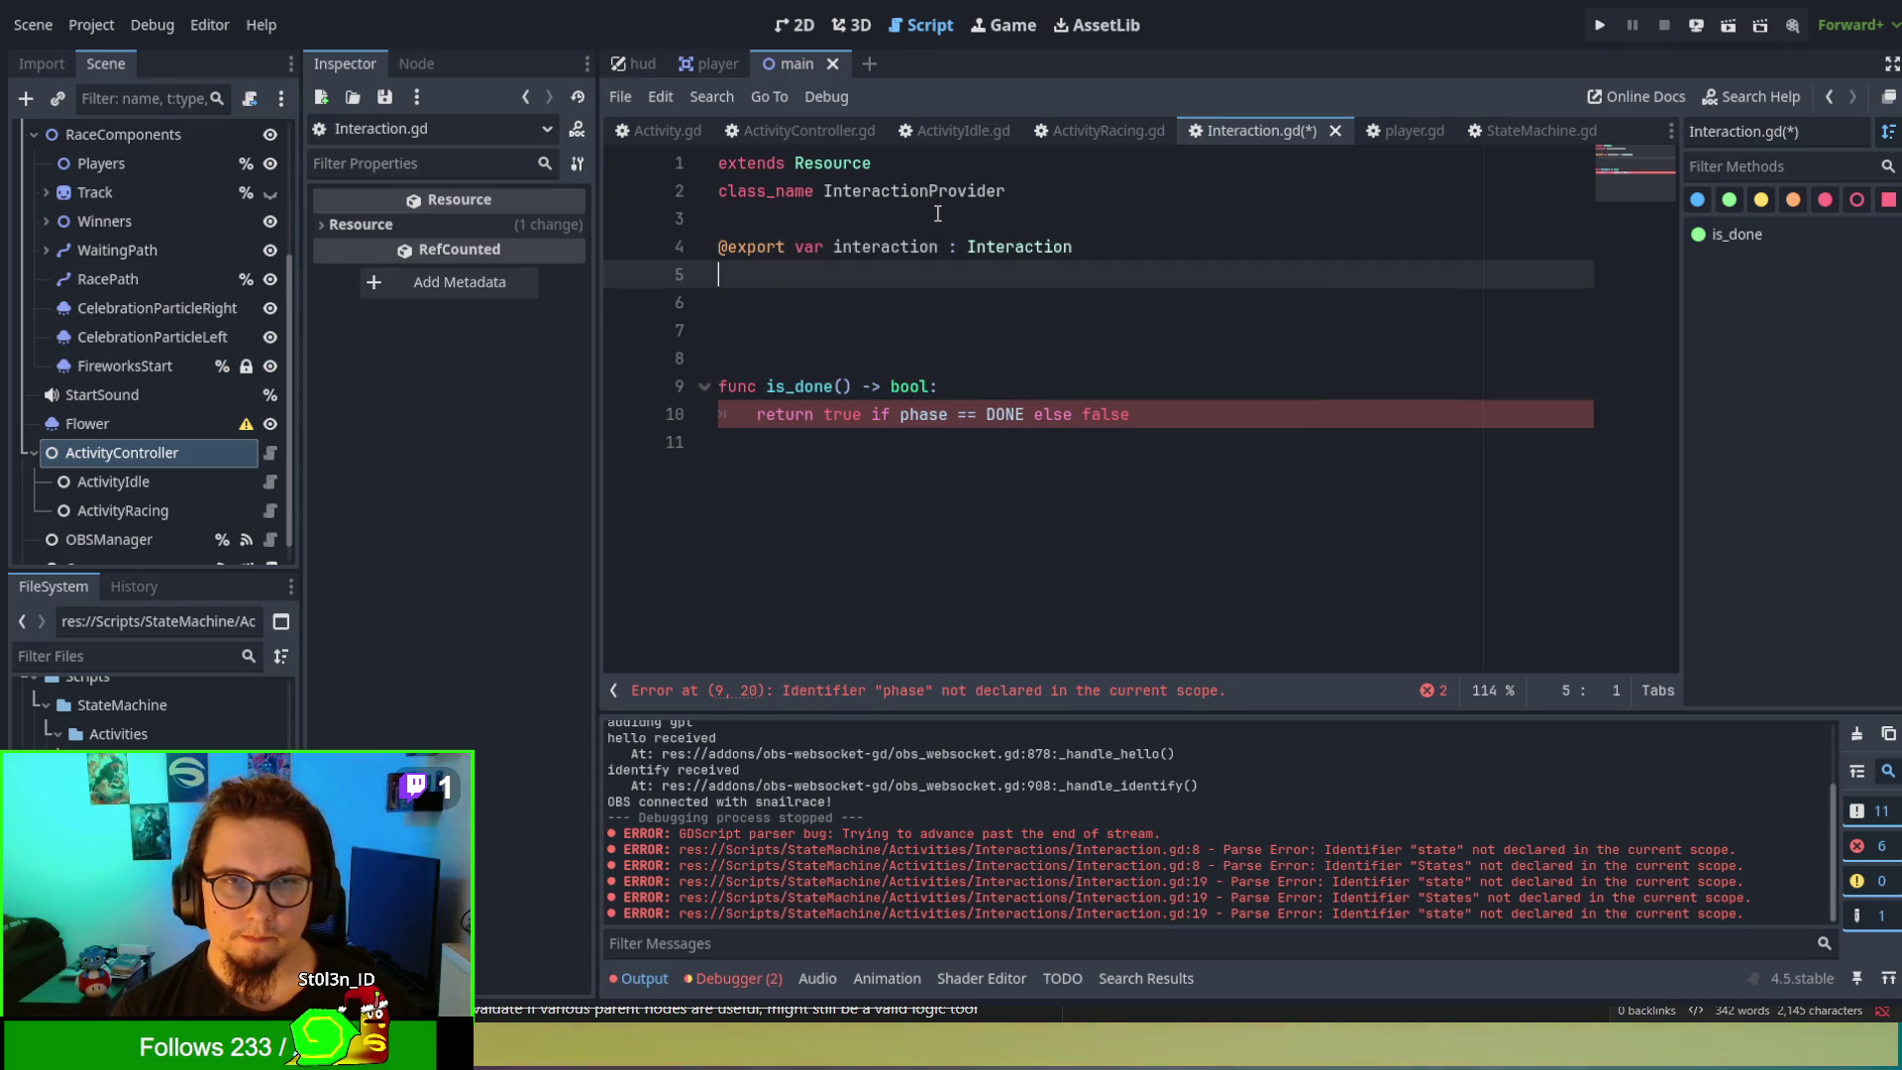
type("@export_f")
key("BackSpace")
key("BackSpace")
type("var ")
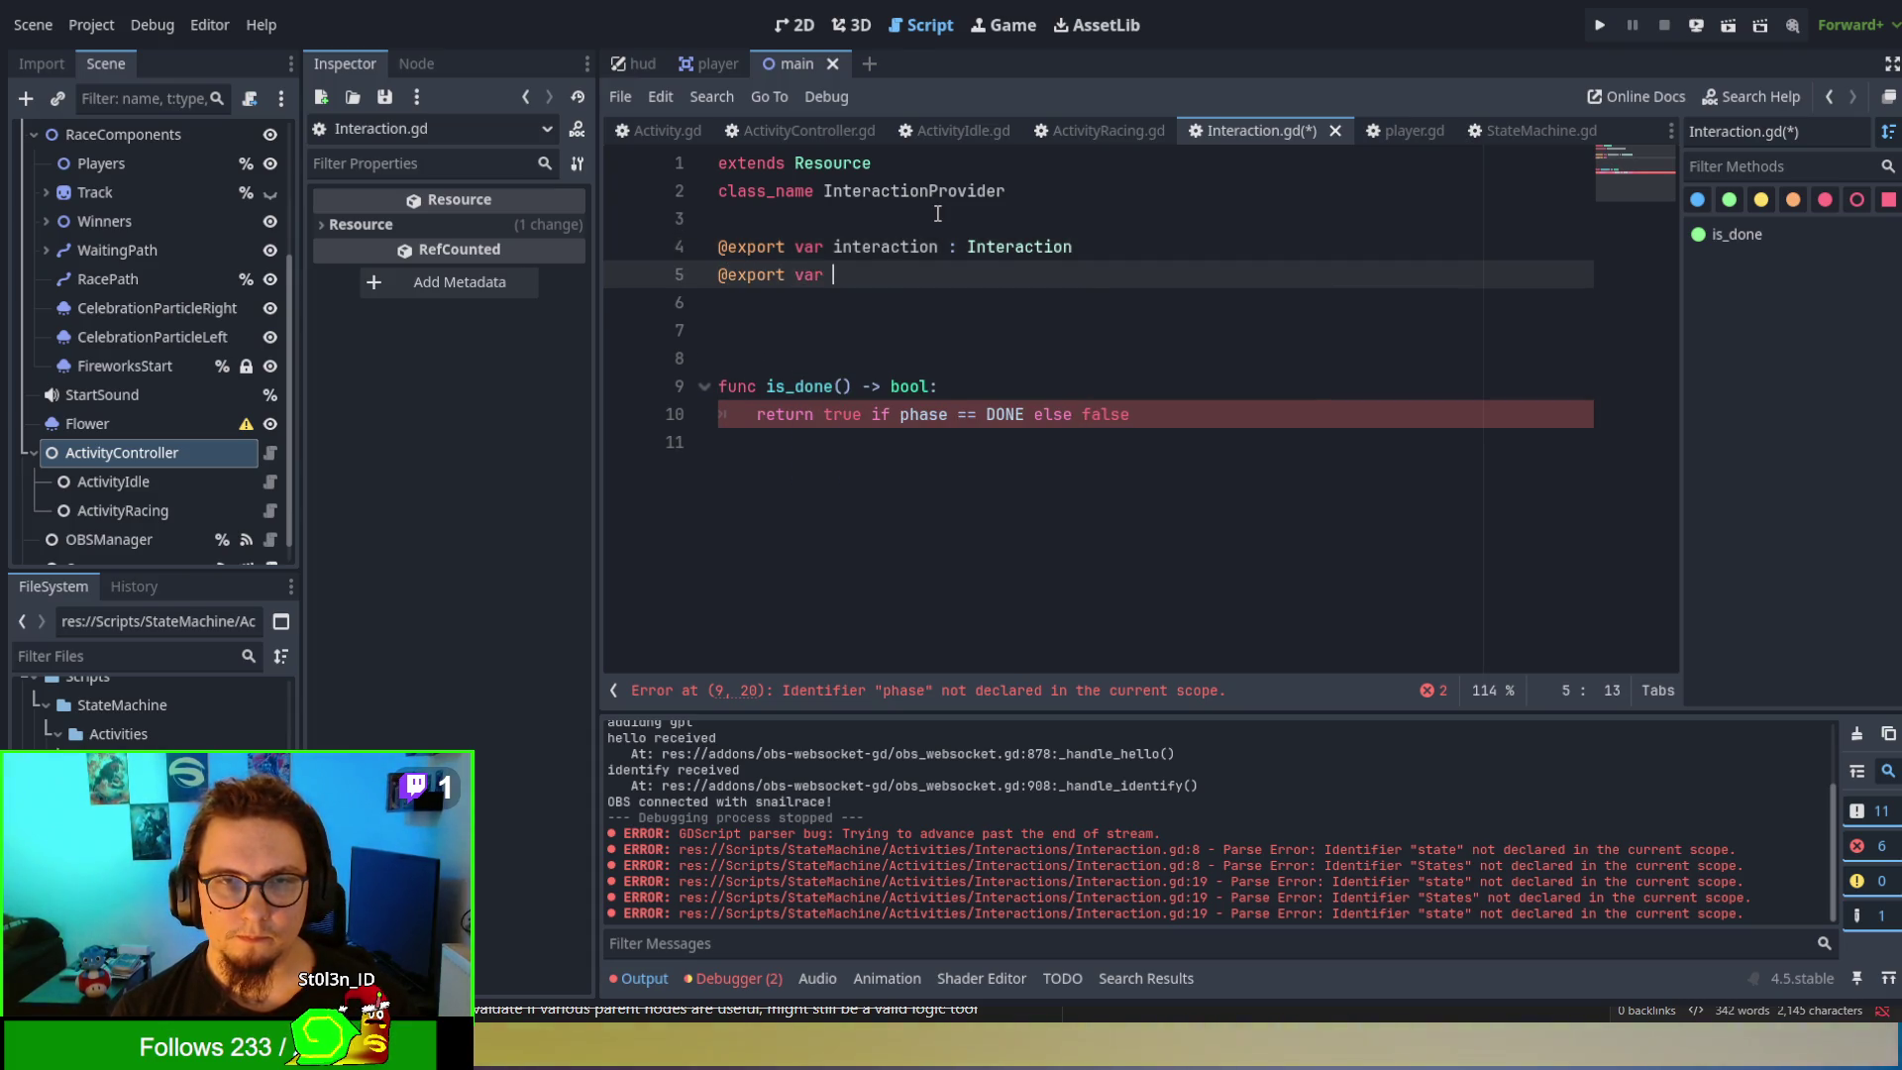
type("chat_")
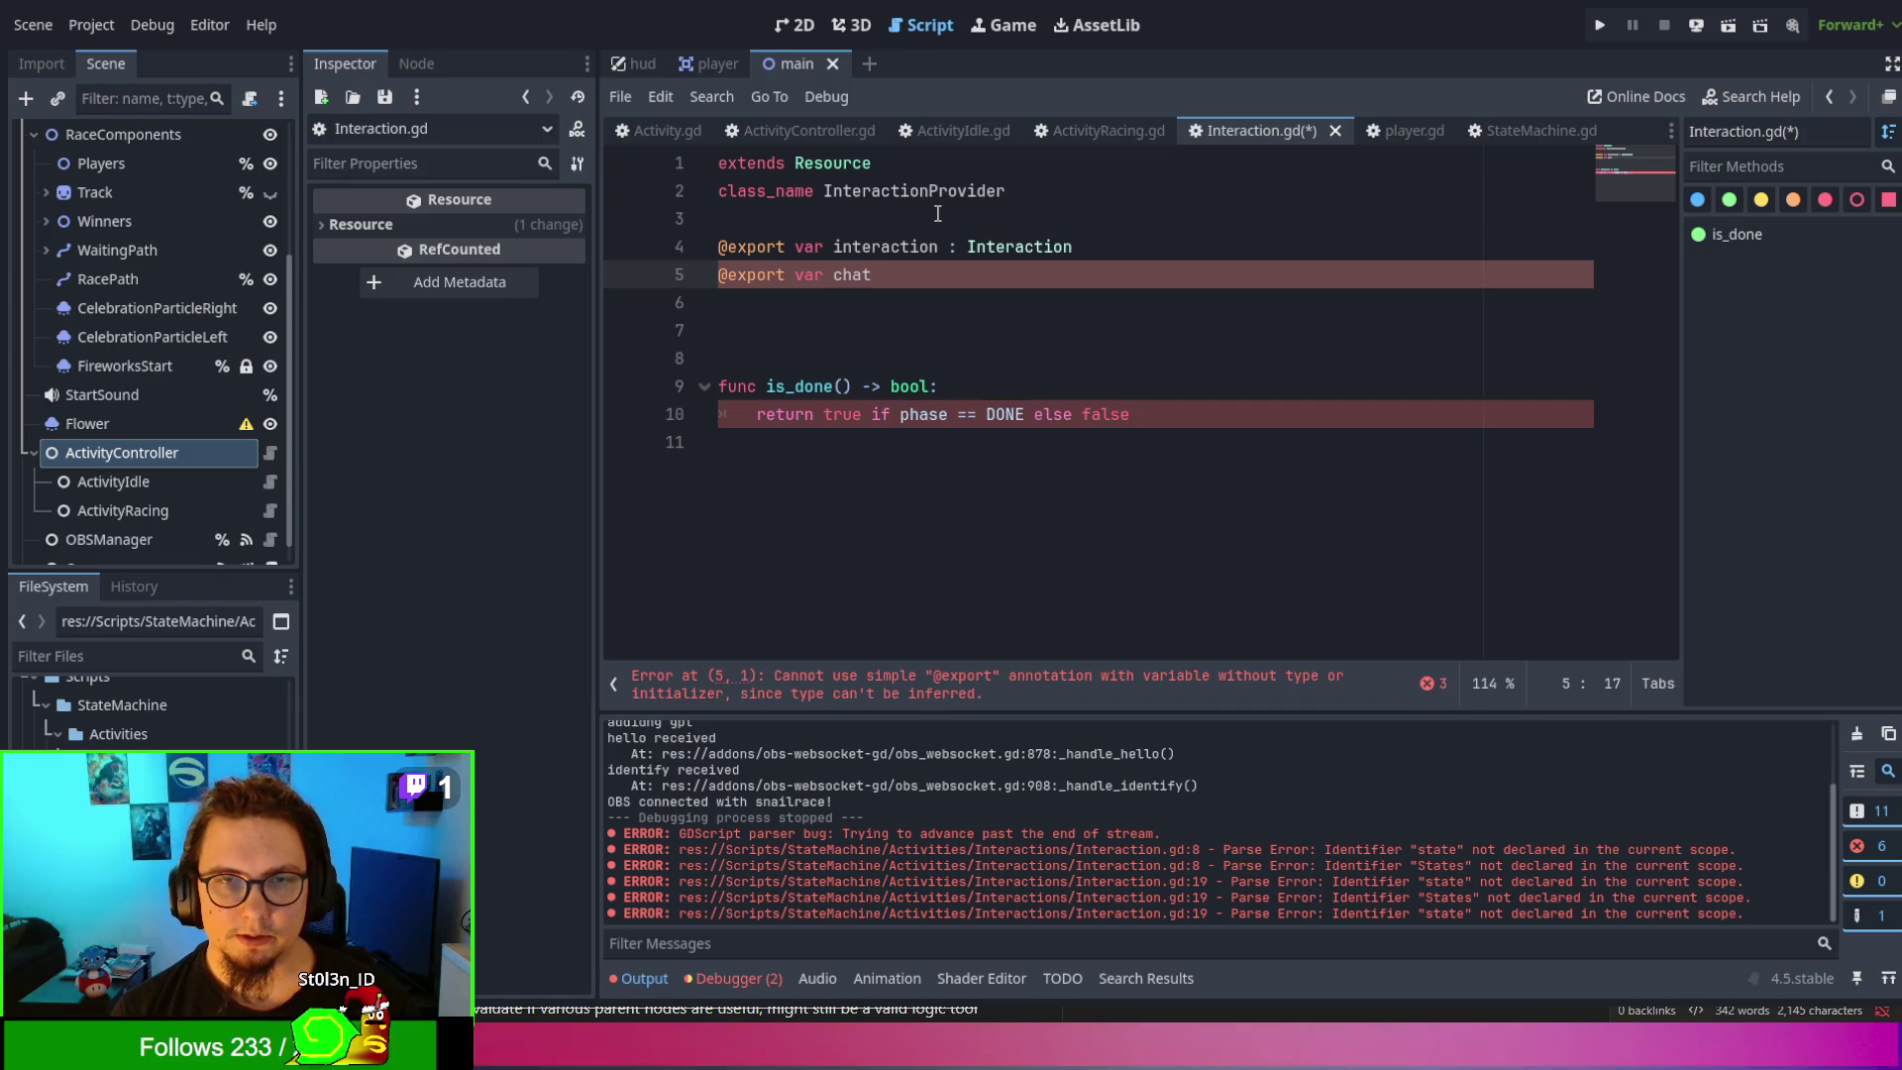
type("command : ")
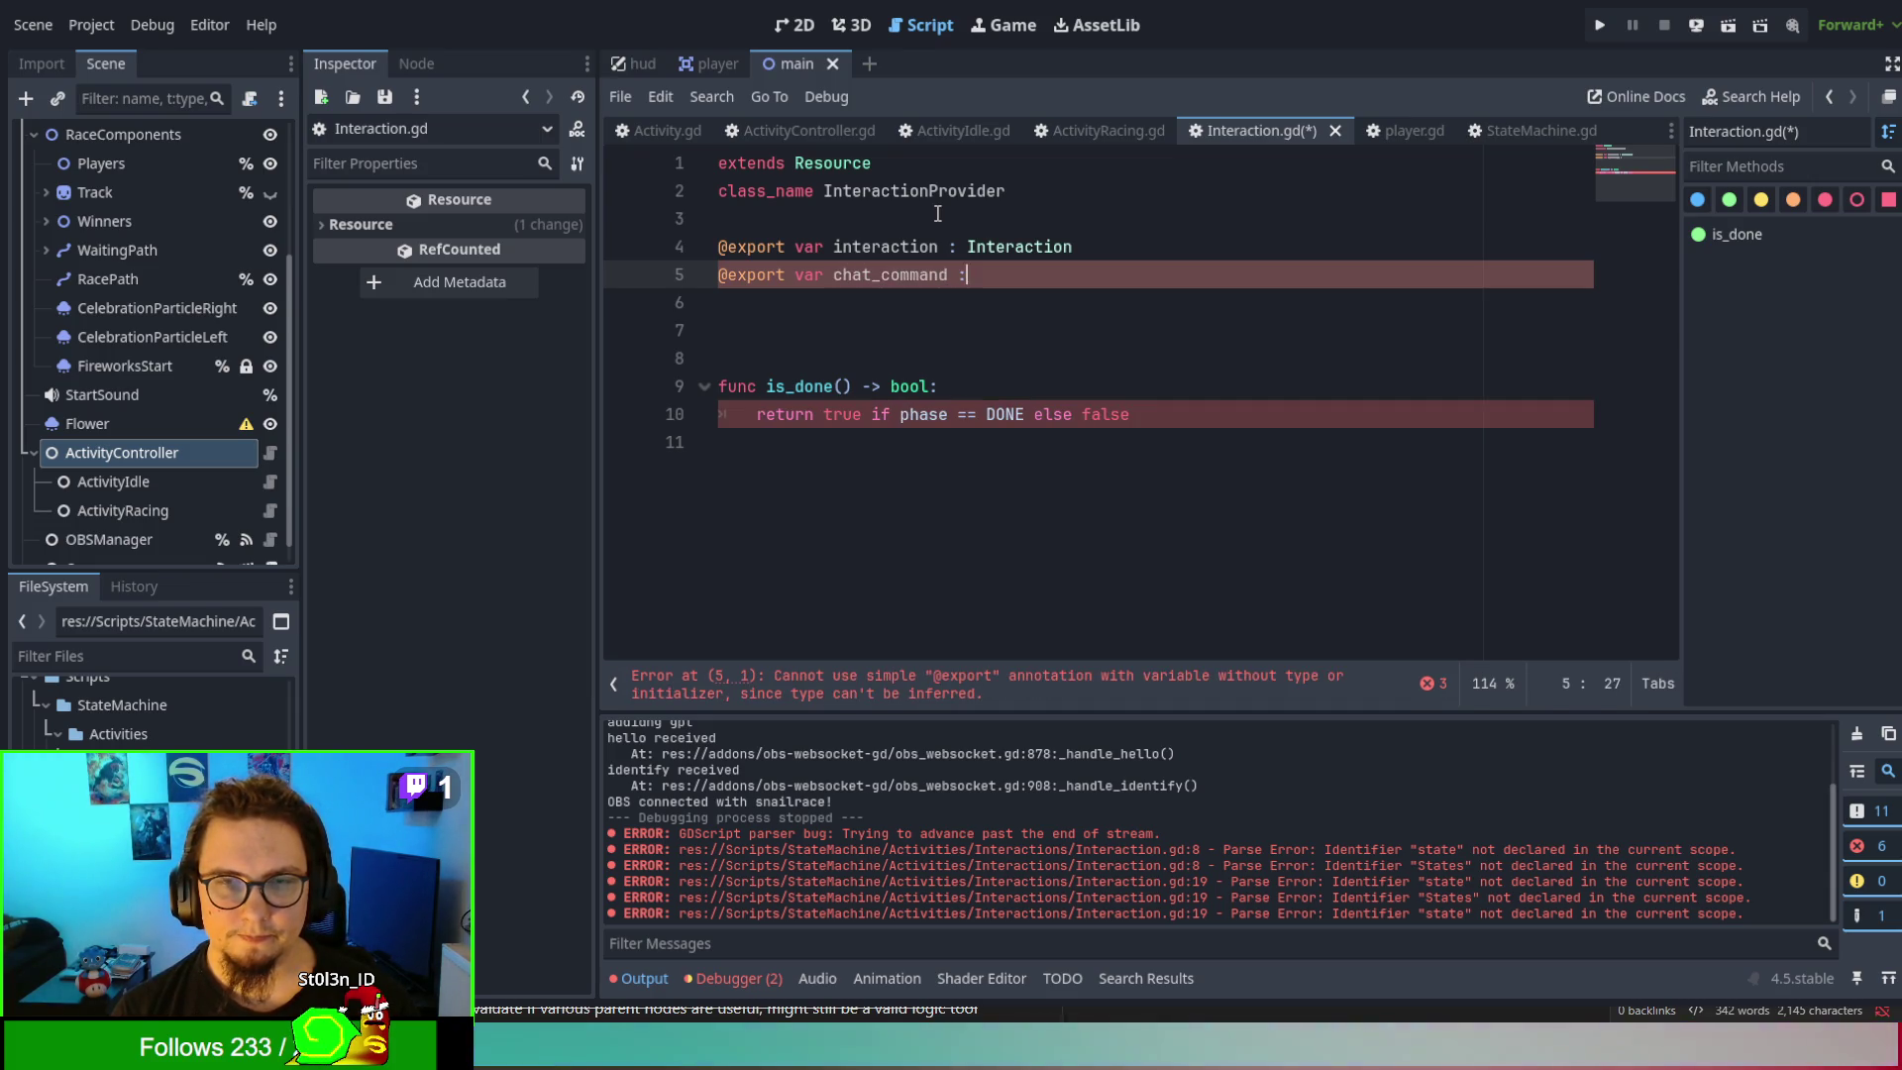
type("Twitch")
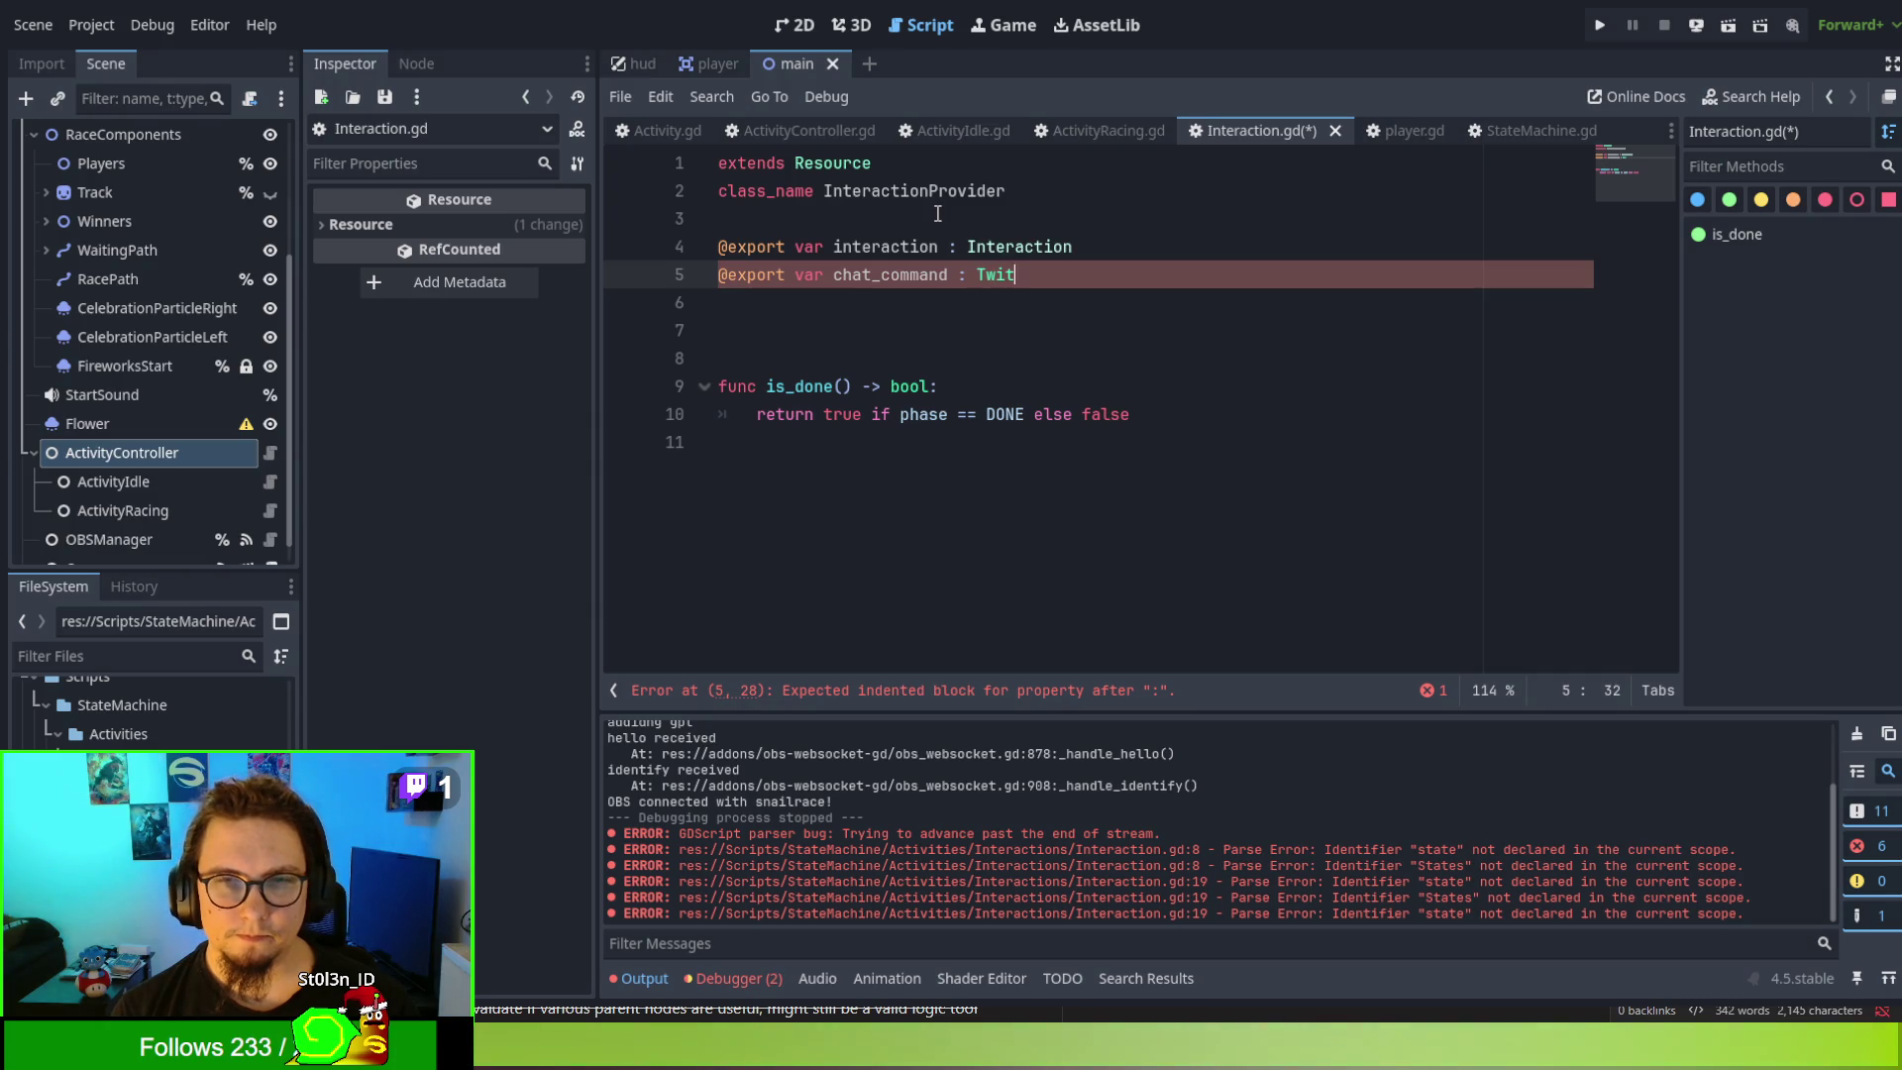
type("ChaatC")
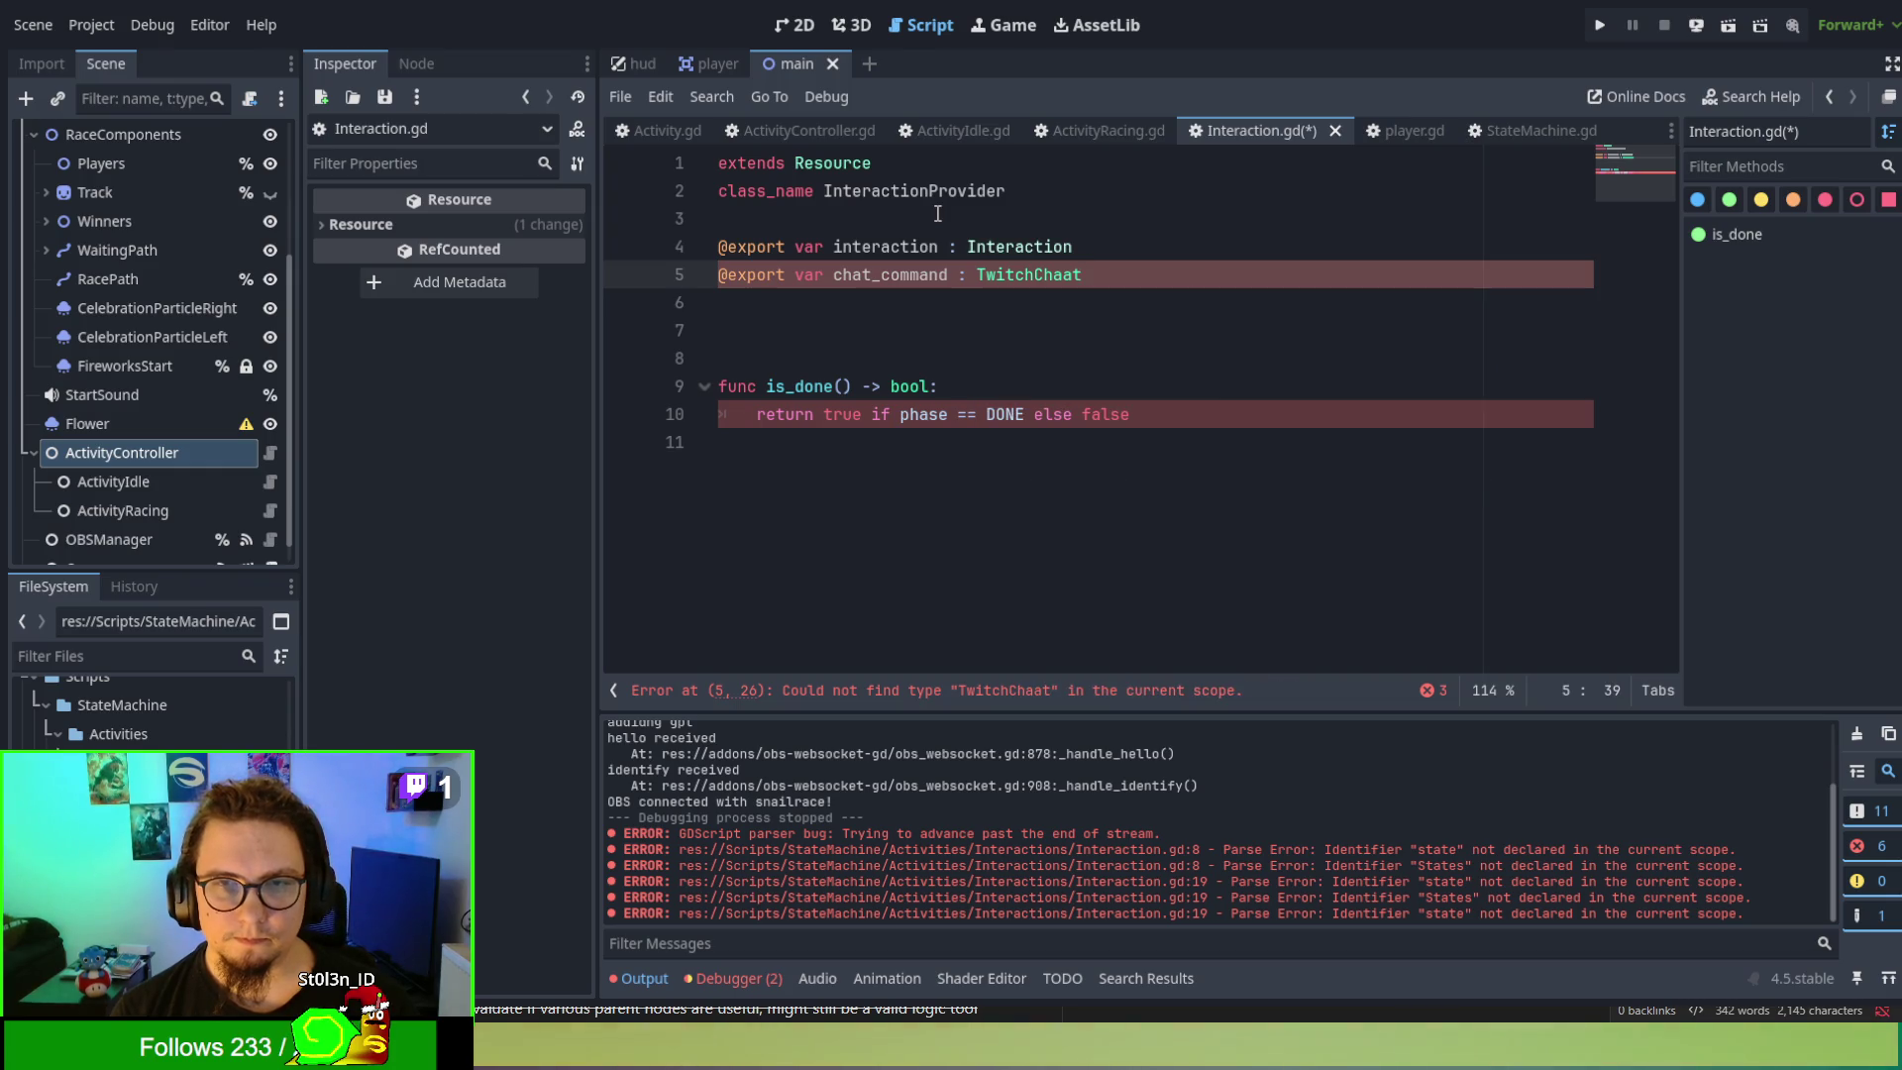
key("BackSpace")
key("BackSpace")
key("BackSpace")
type("tCo")
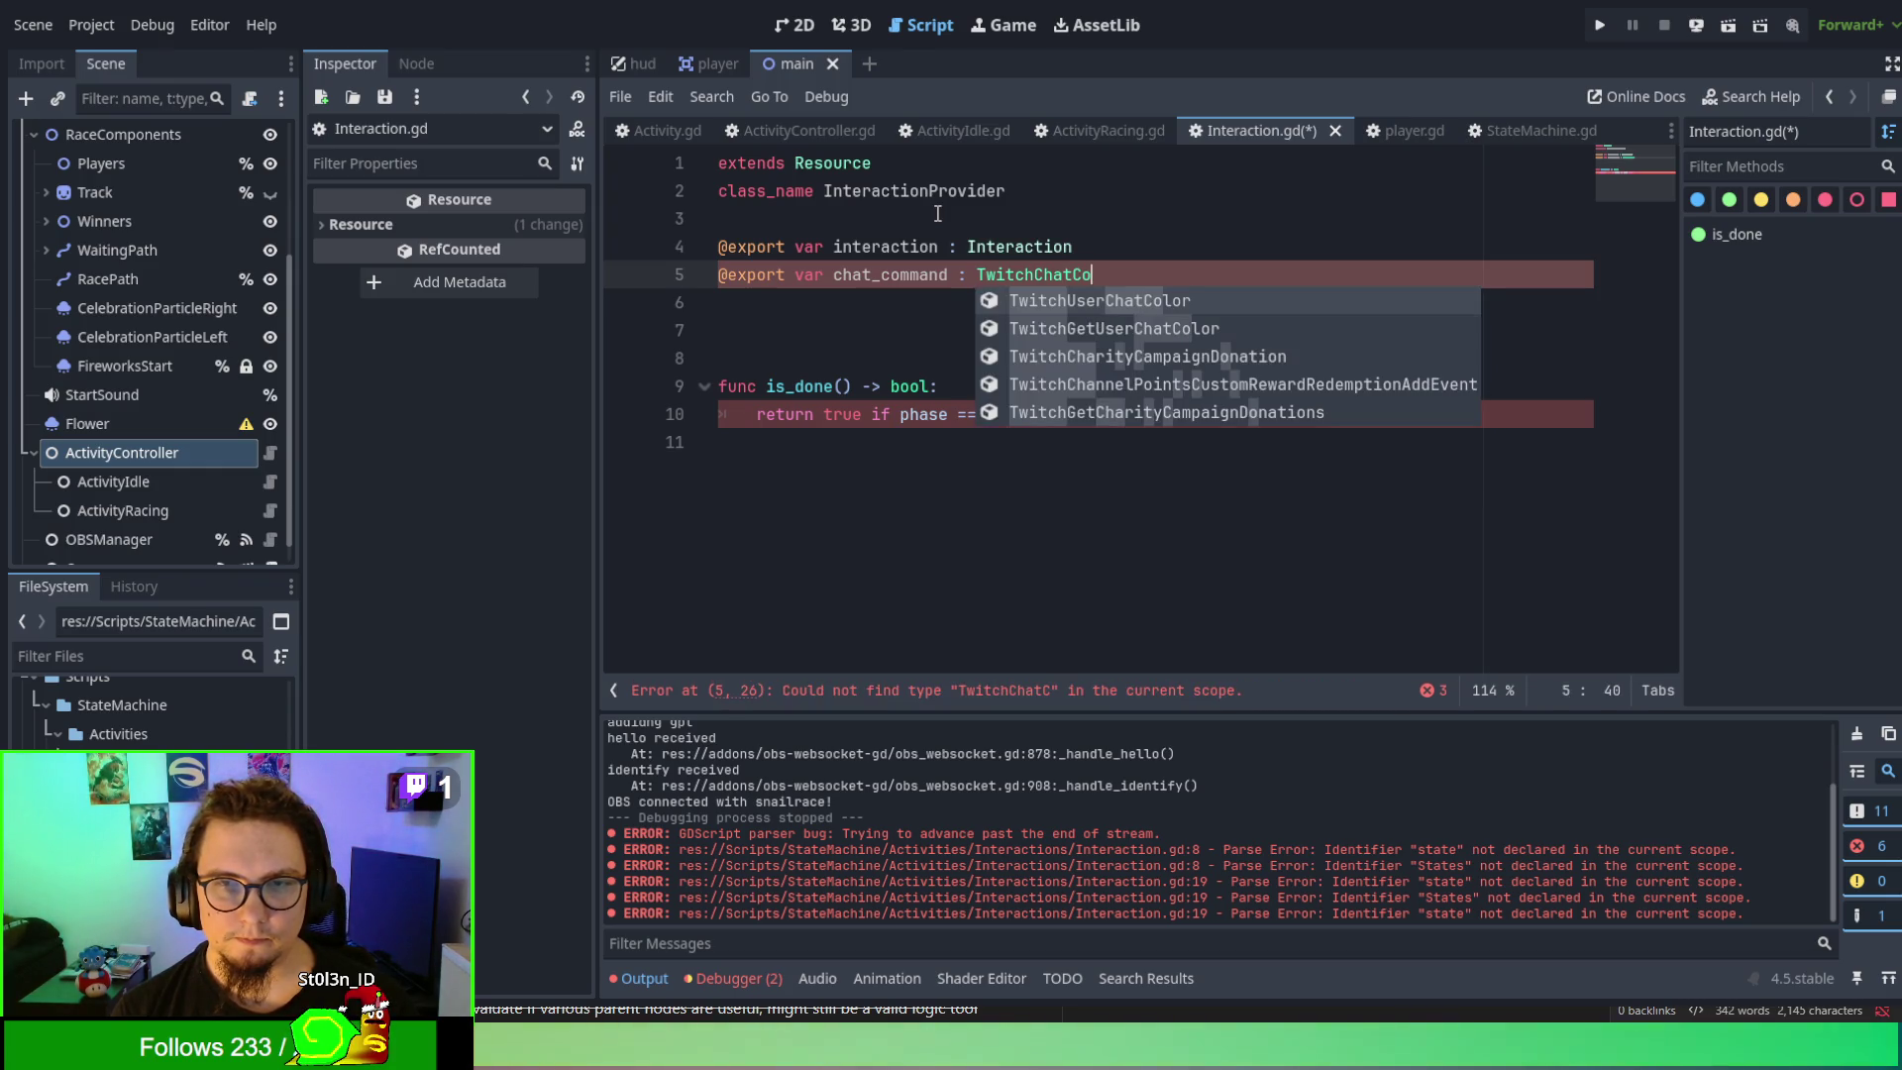
key("BackSpace")
key("BackSpace")
key("BackSpace")
type("Command")
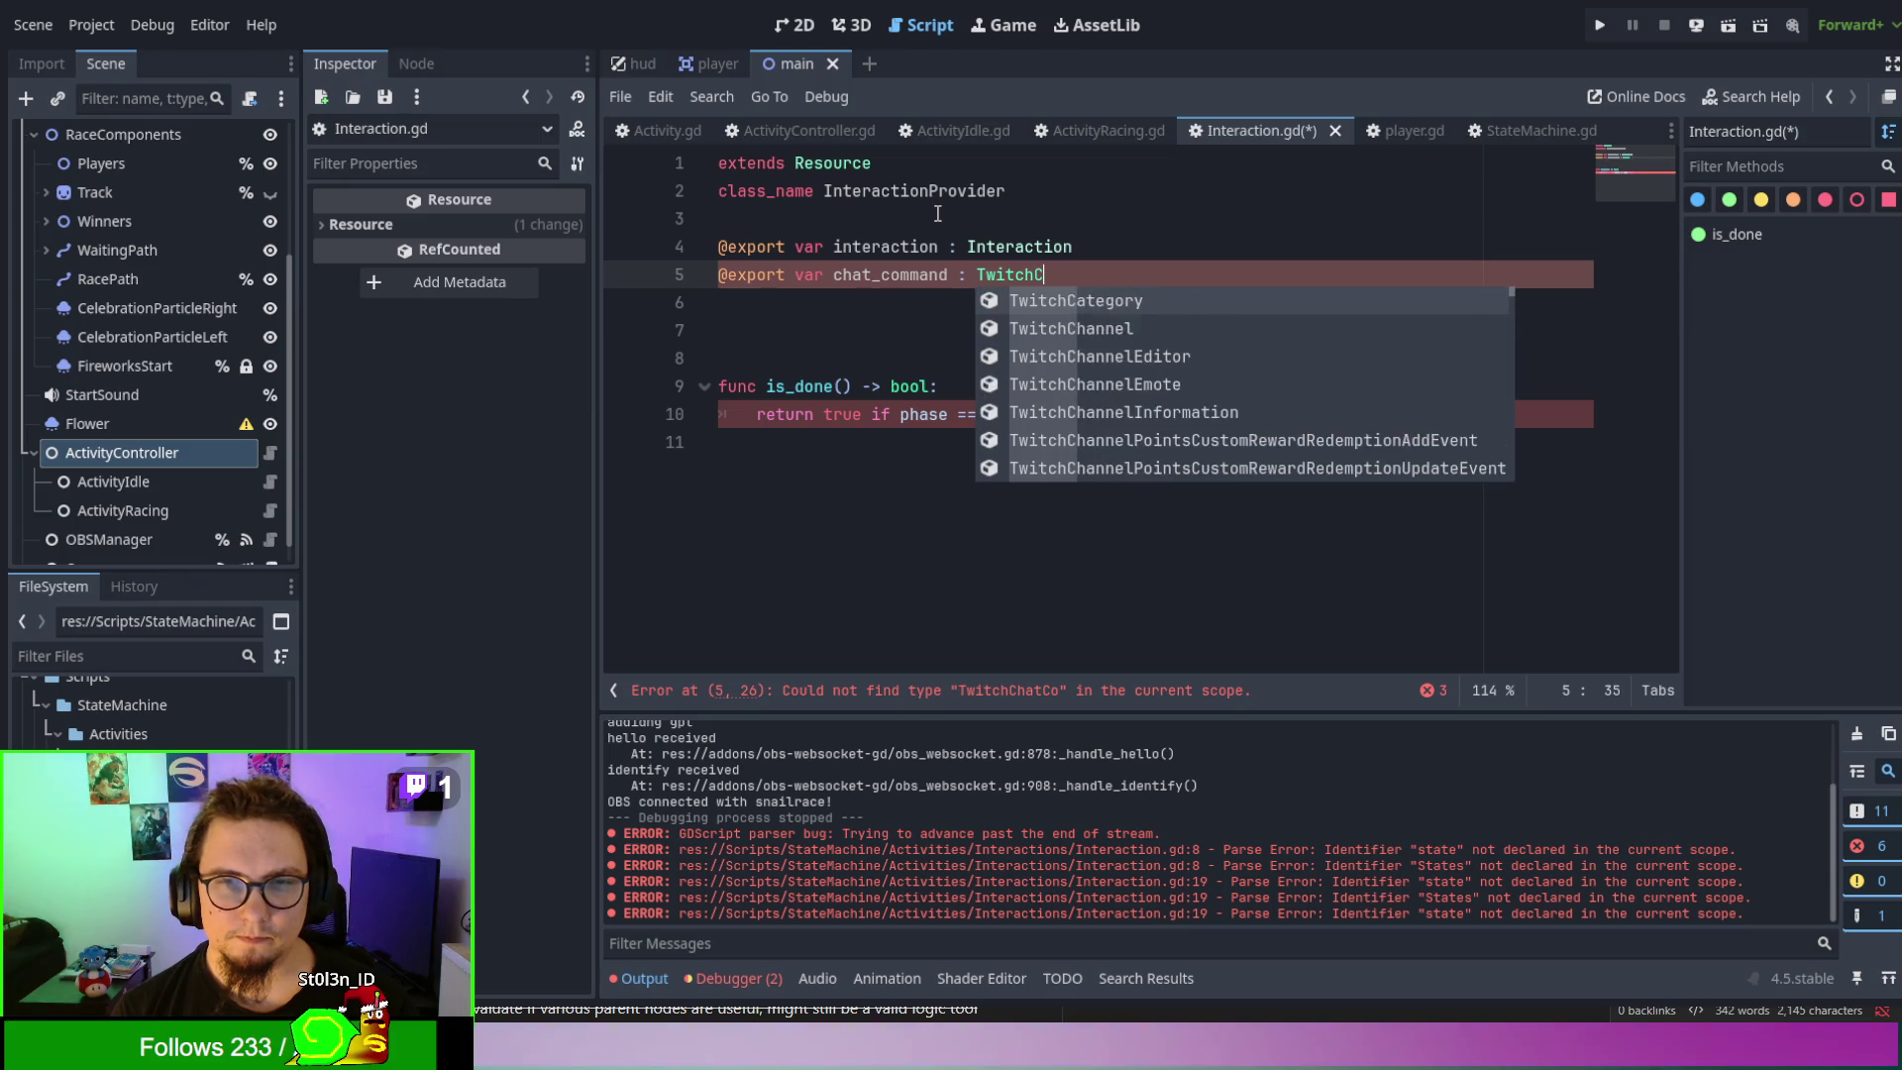
key("Escape")
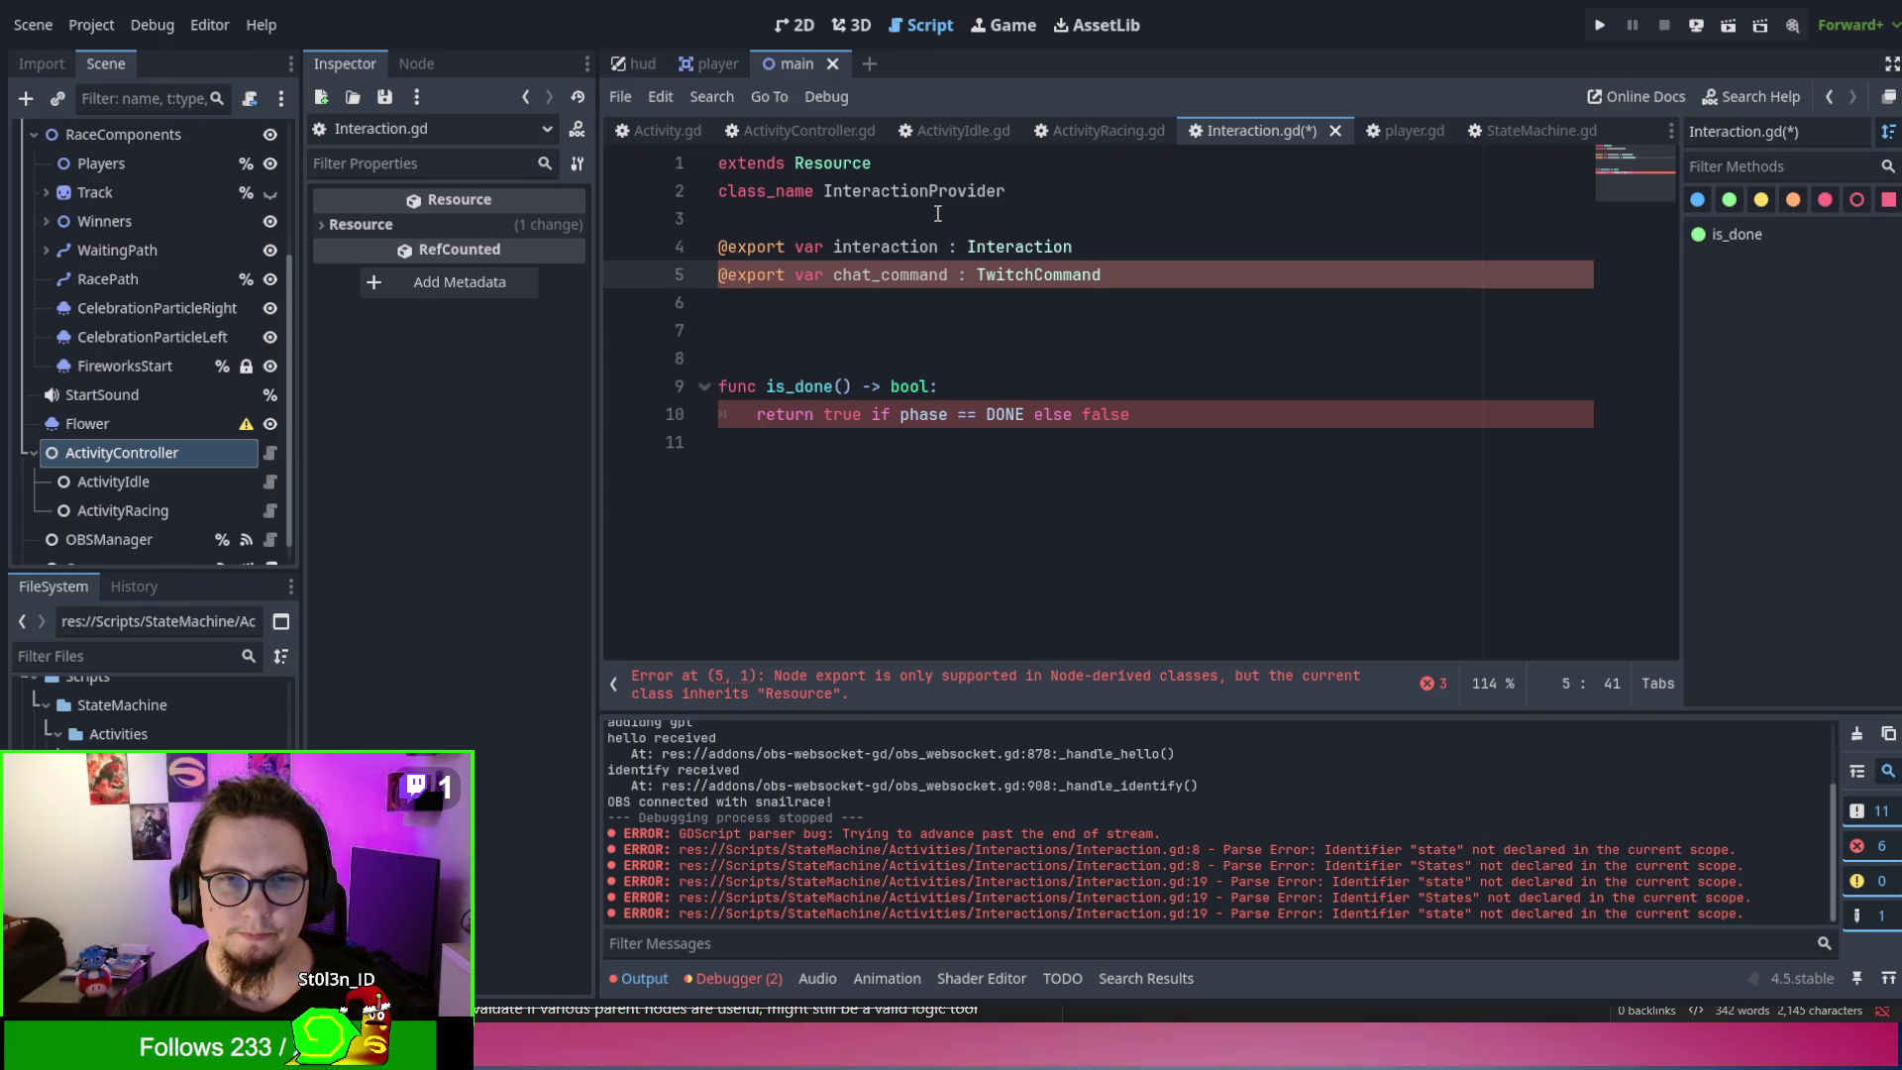
key("Return")
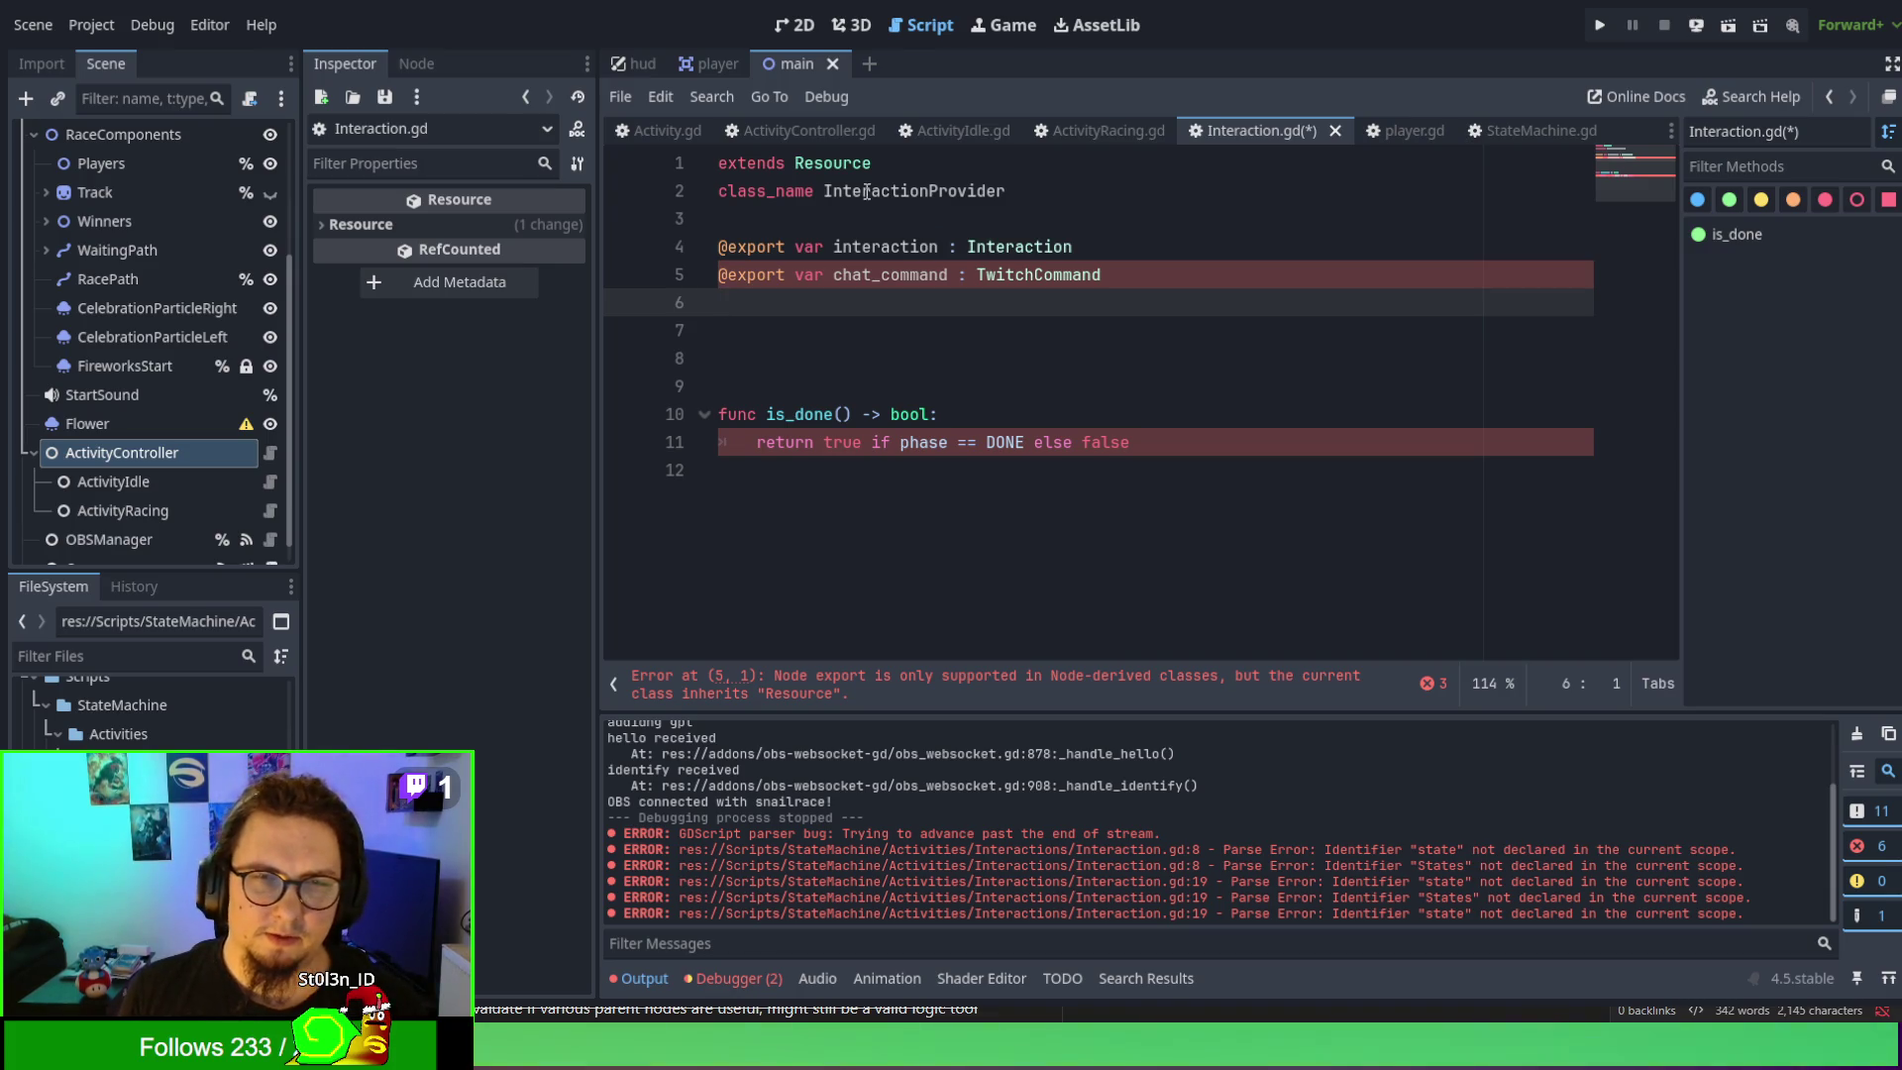
Change line 1 from 'extends Resource' to 'extends Node'.
left_click(843, 165)
double_click(844, 165)
type("Node")
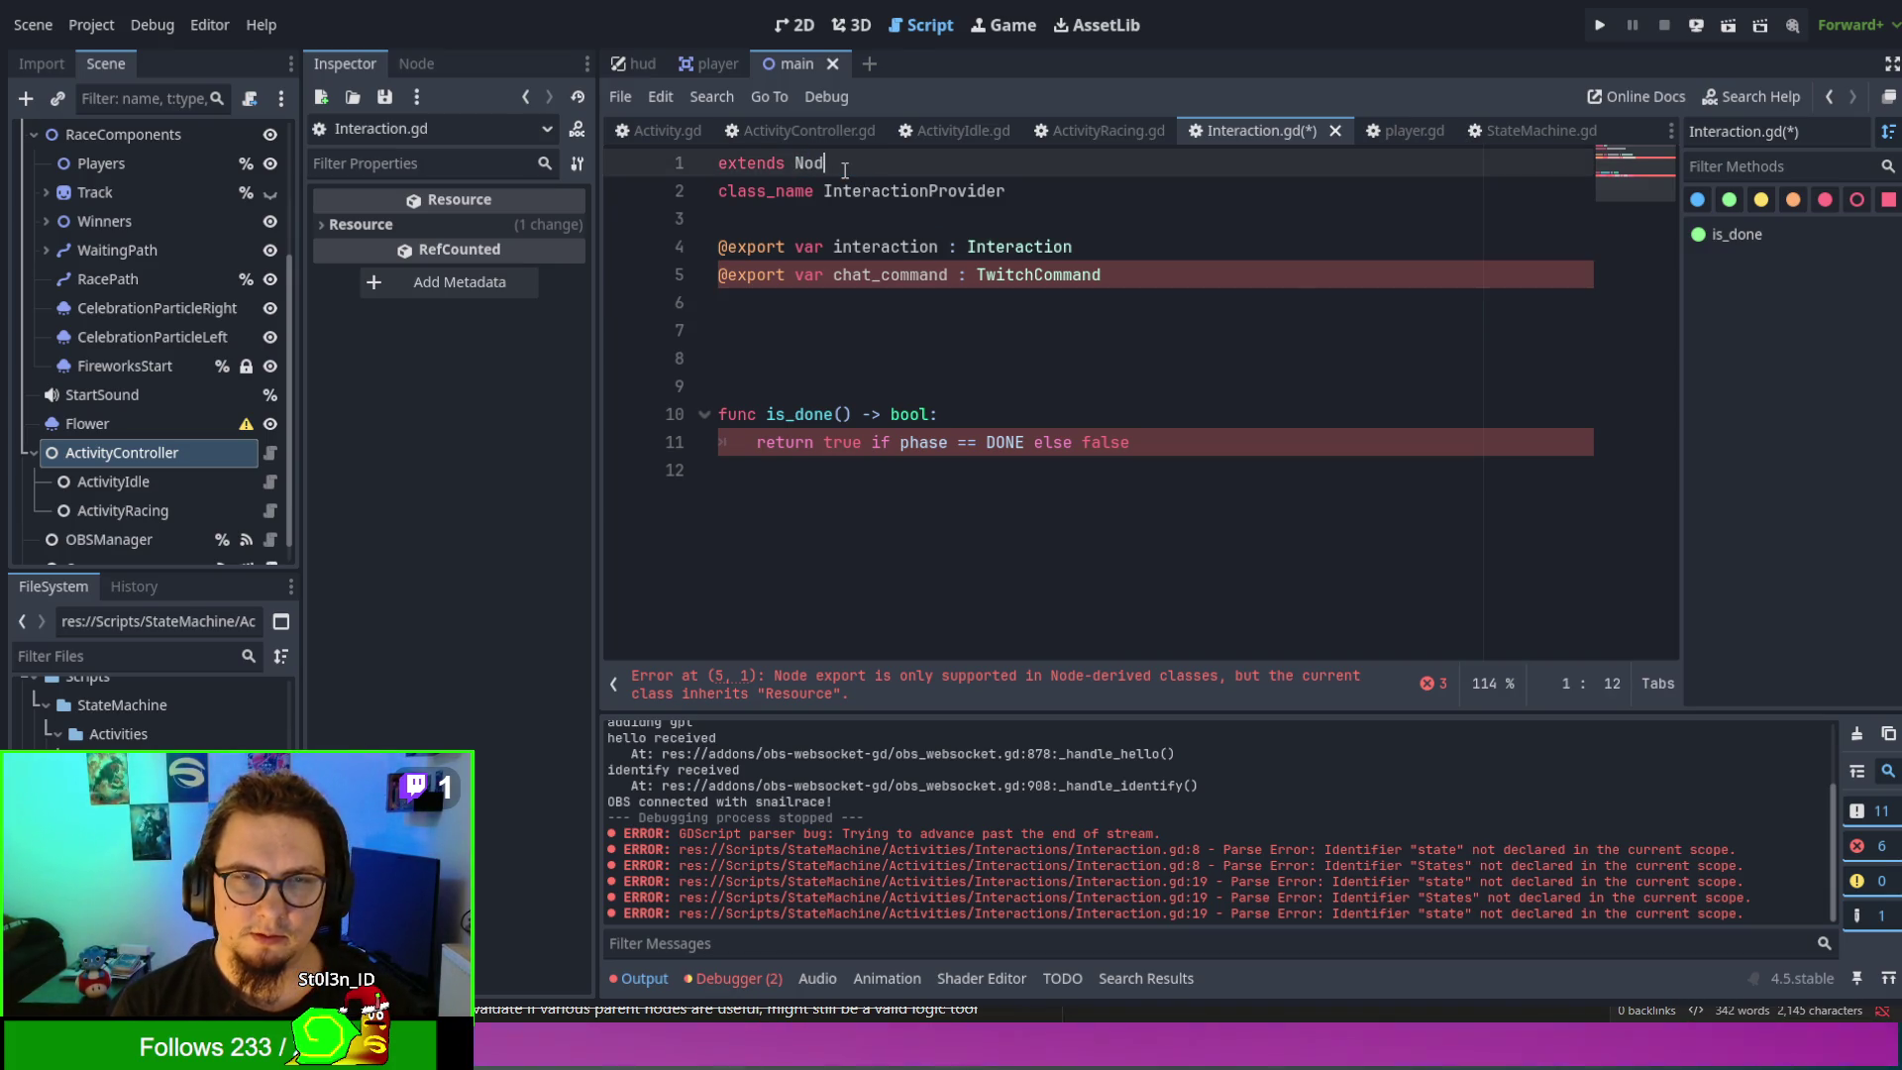
key("Escape")
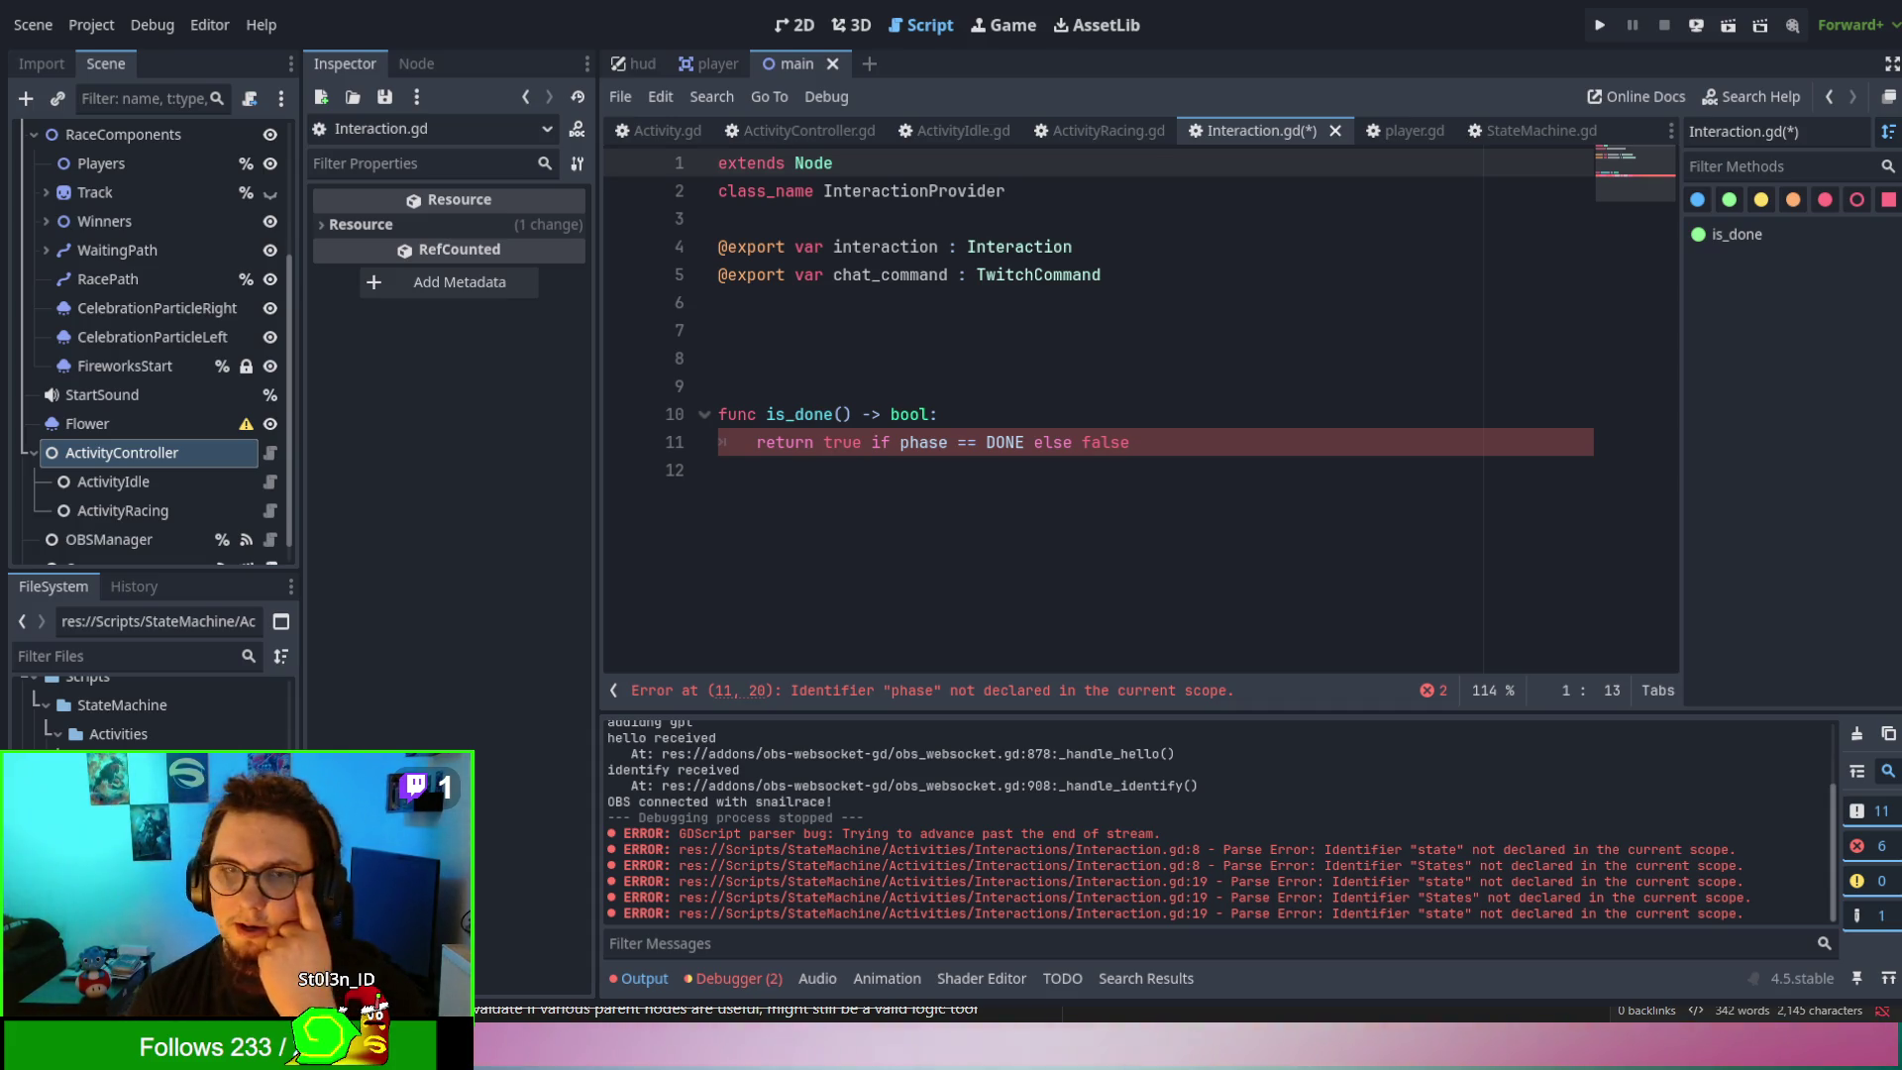
Append a colon to the interaction export and start a 'set(value):' block beneath it.
left_click(1250, 246)
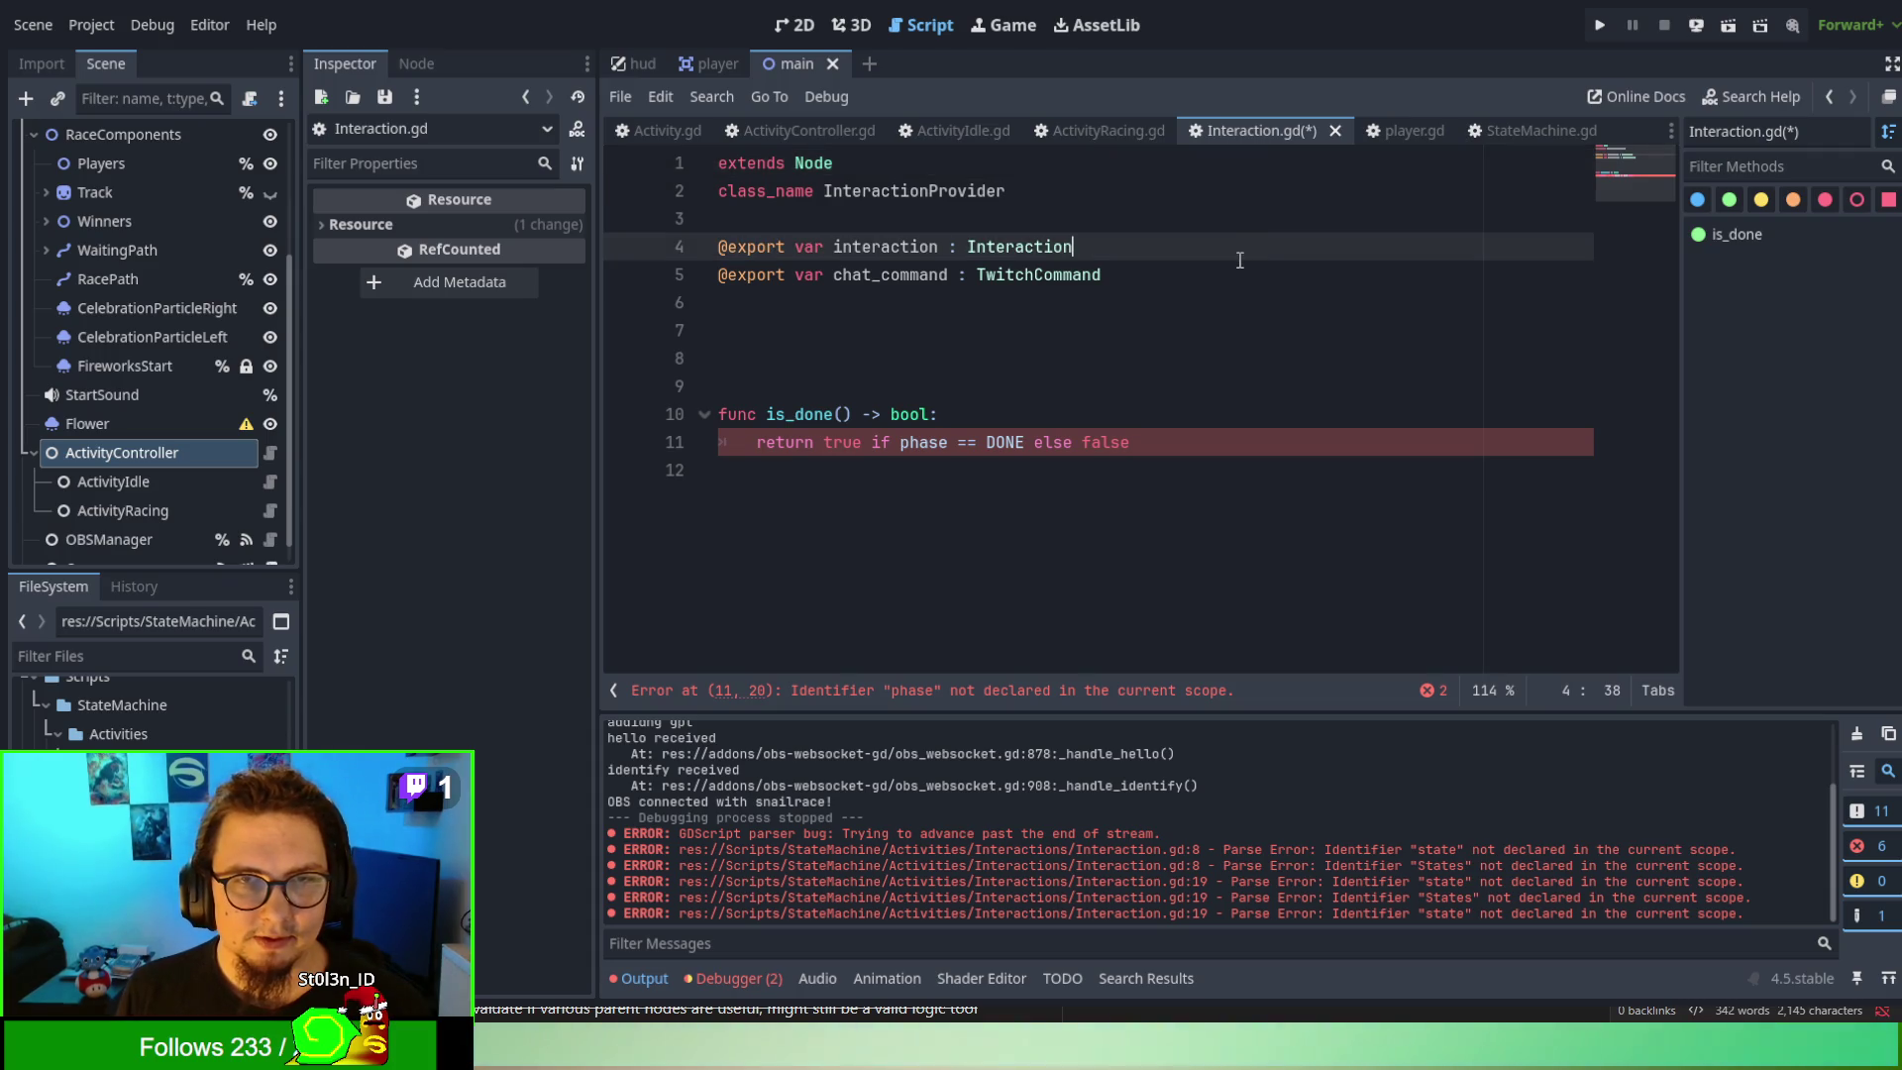
left_click(1246, 274)
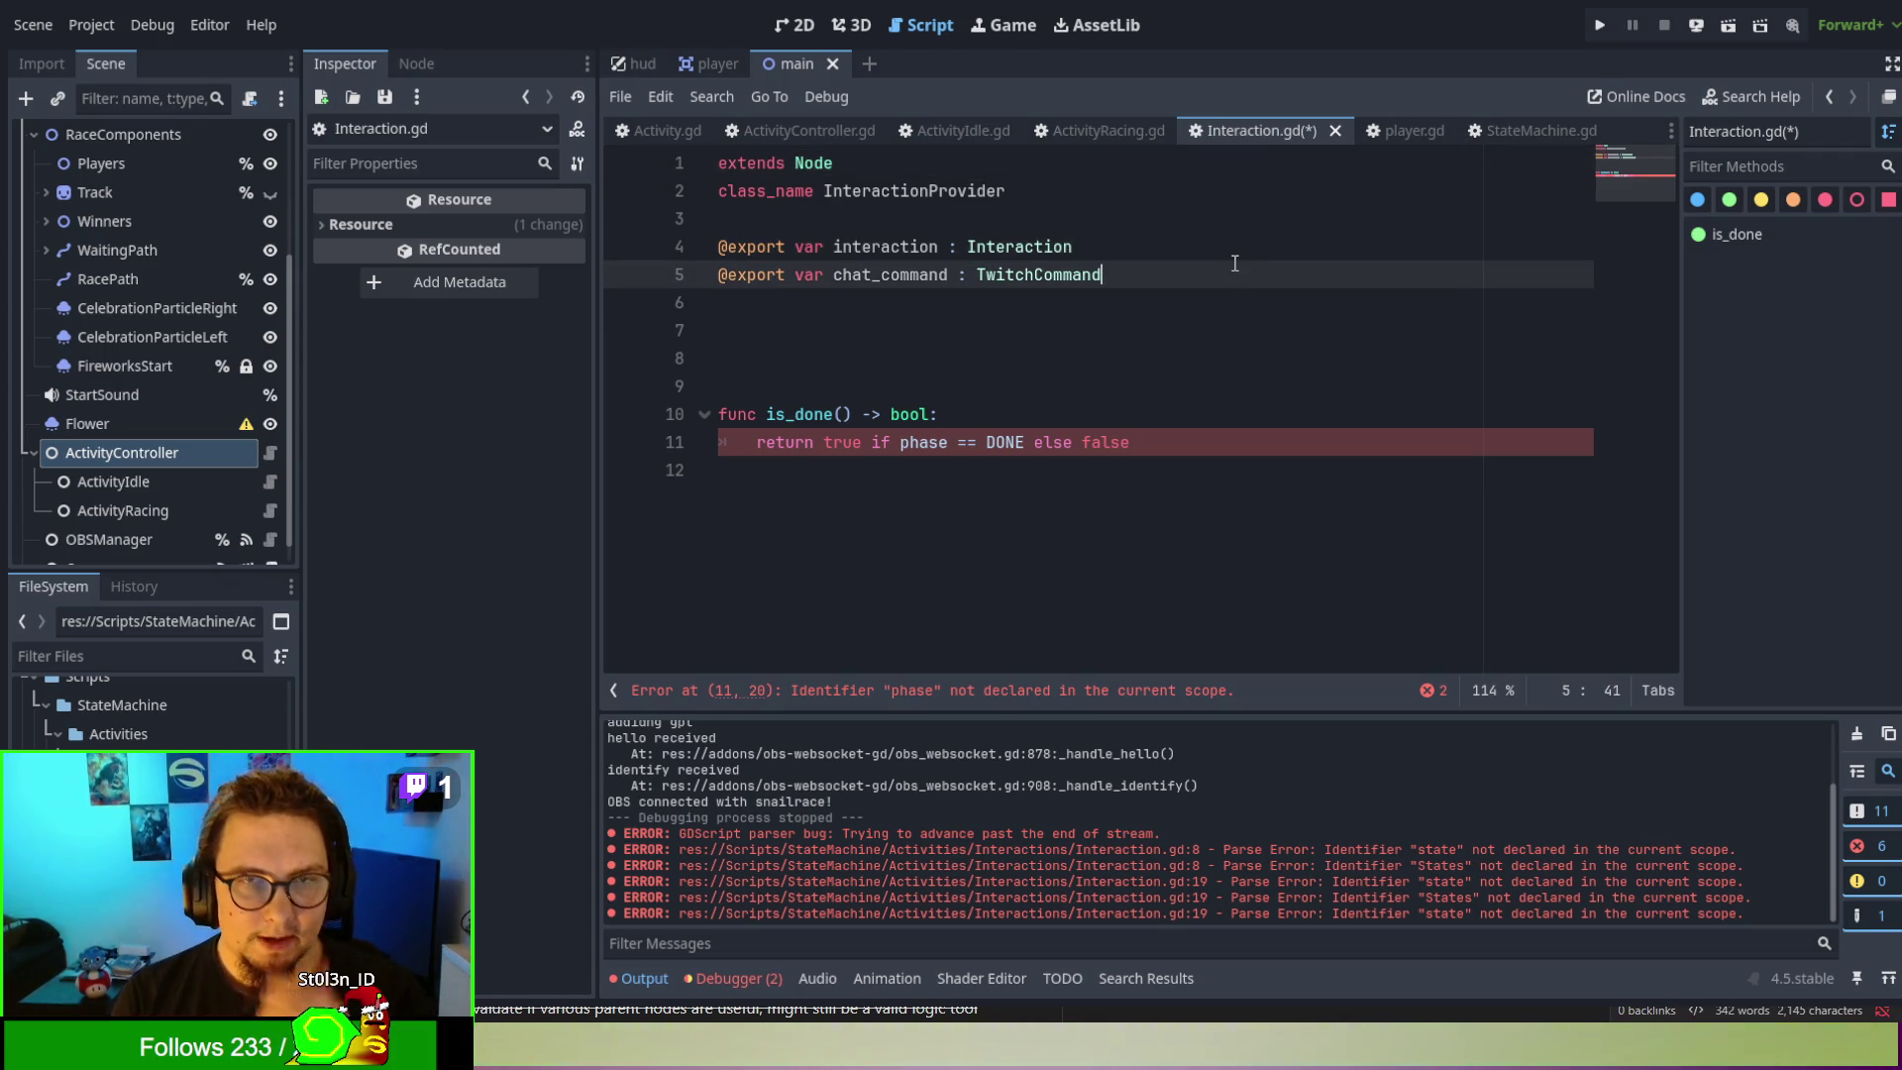
key("Up")
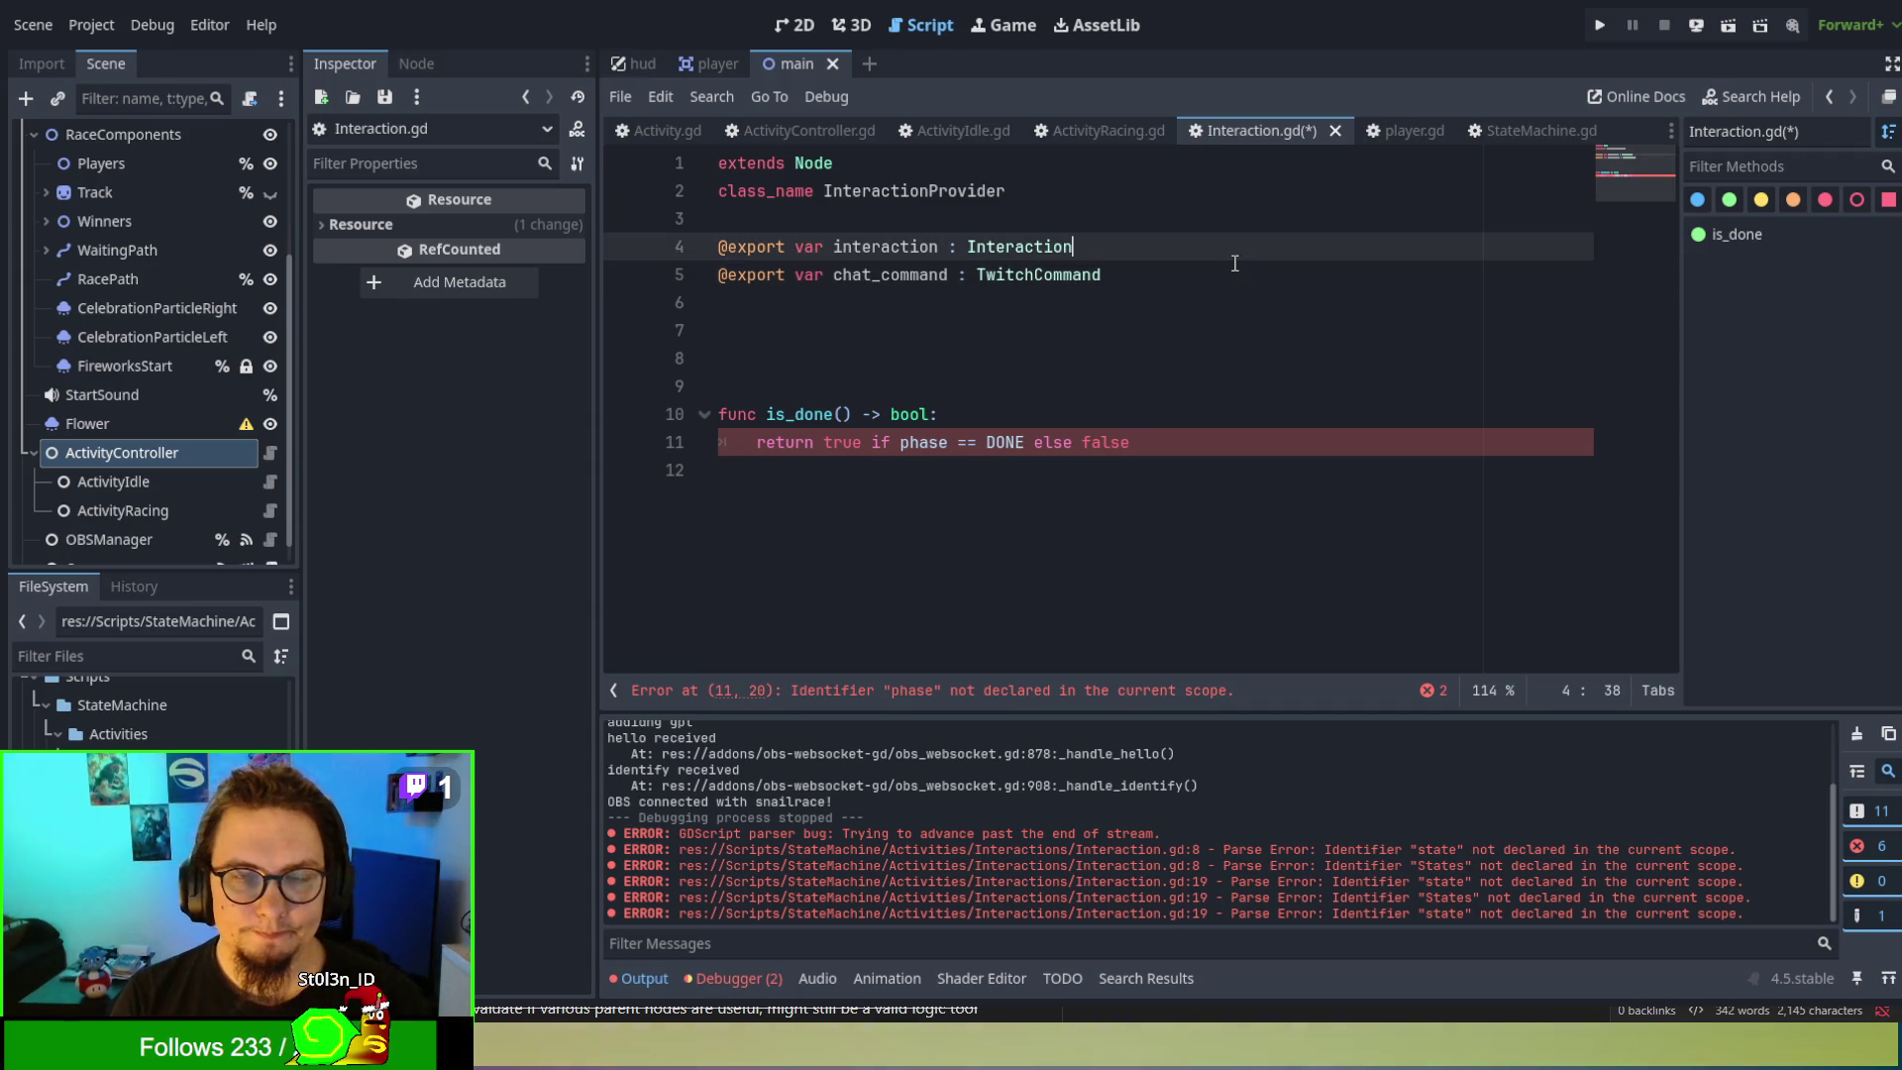
key("Return")
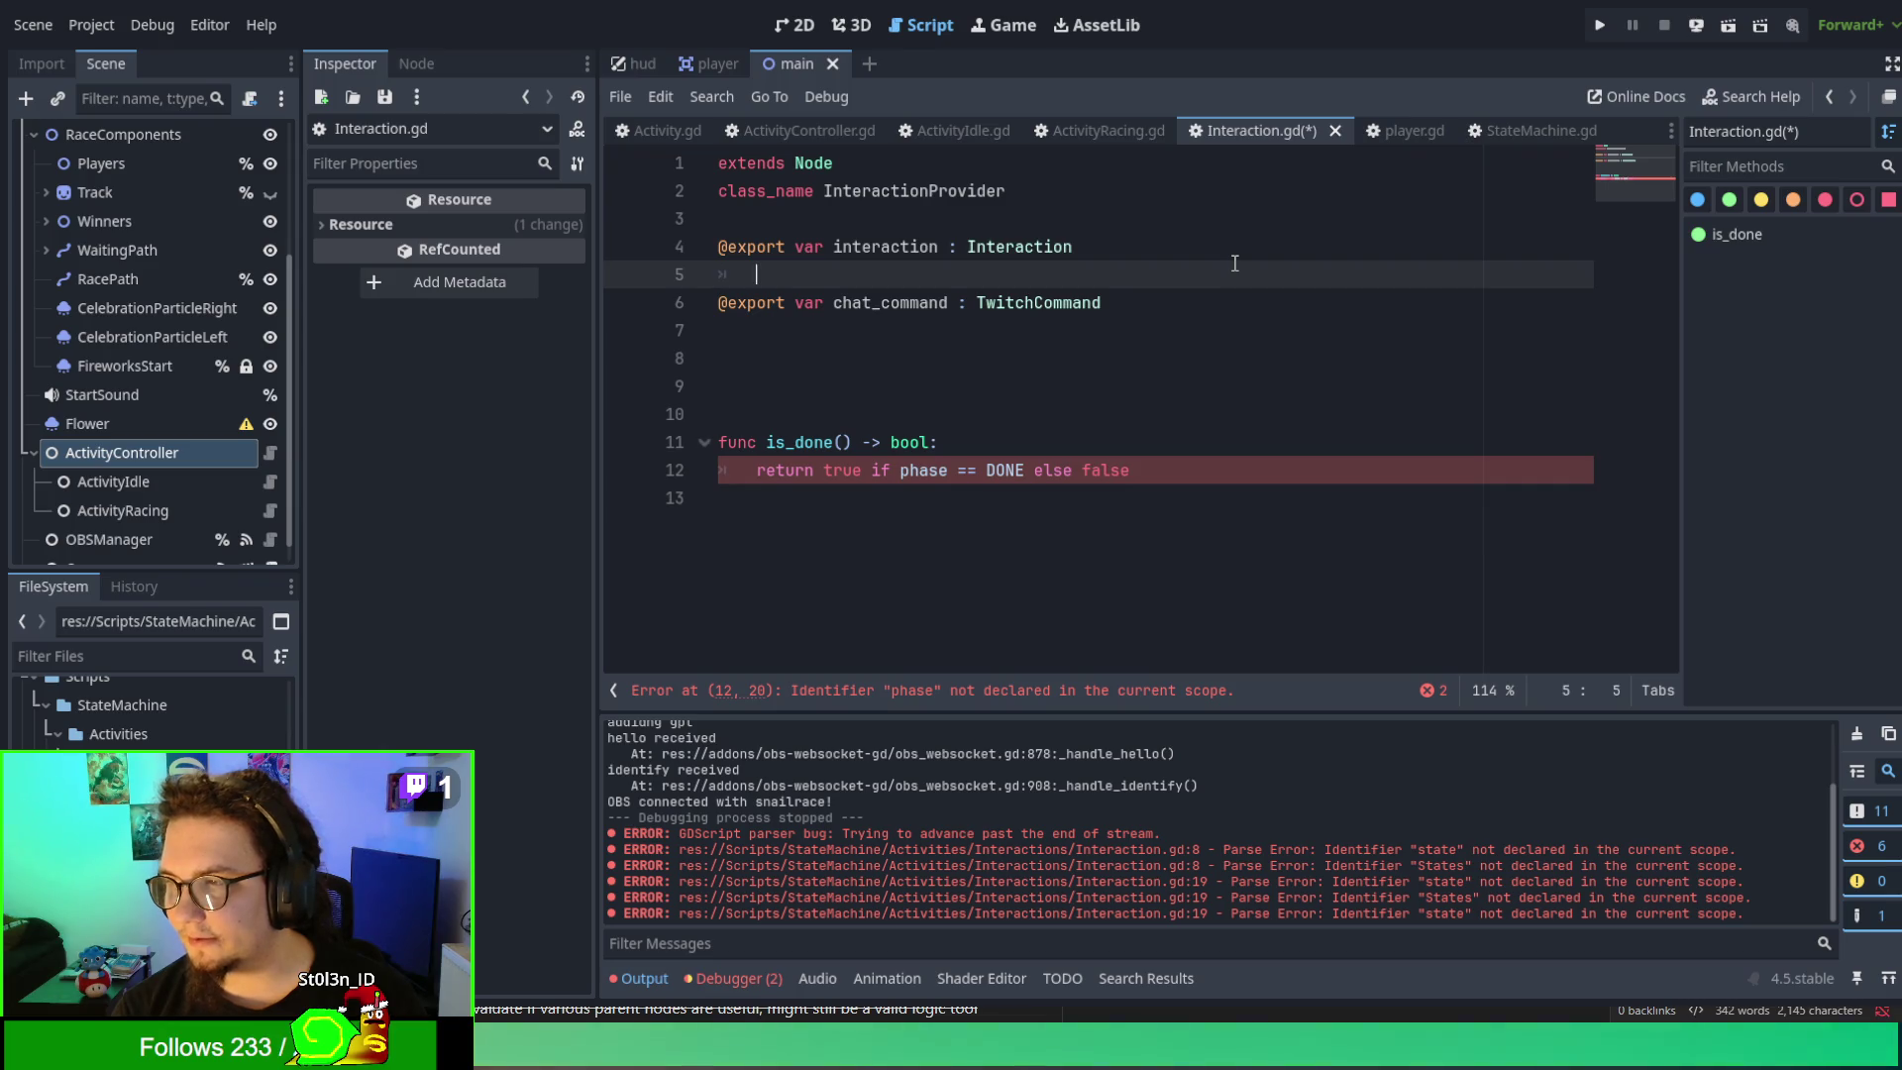
key("BackSpace")
key("BackSpace")
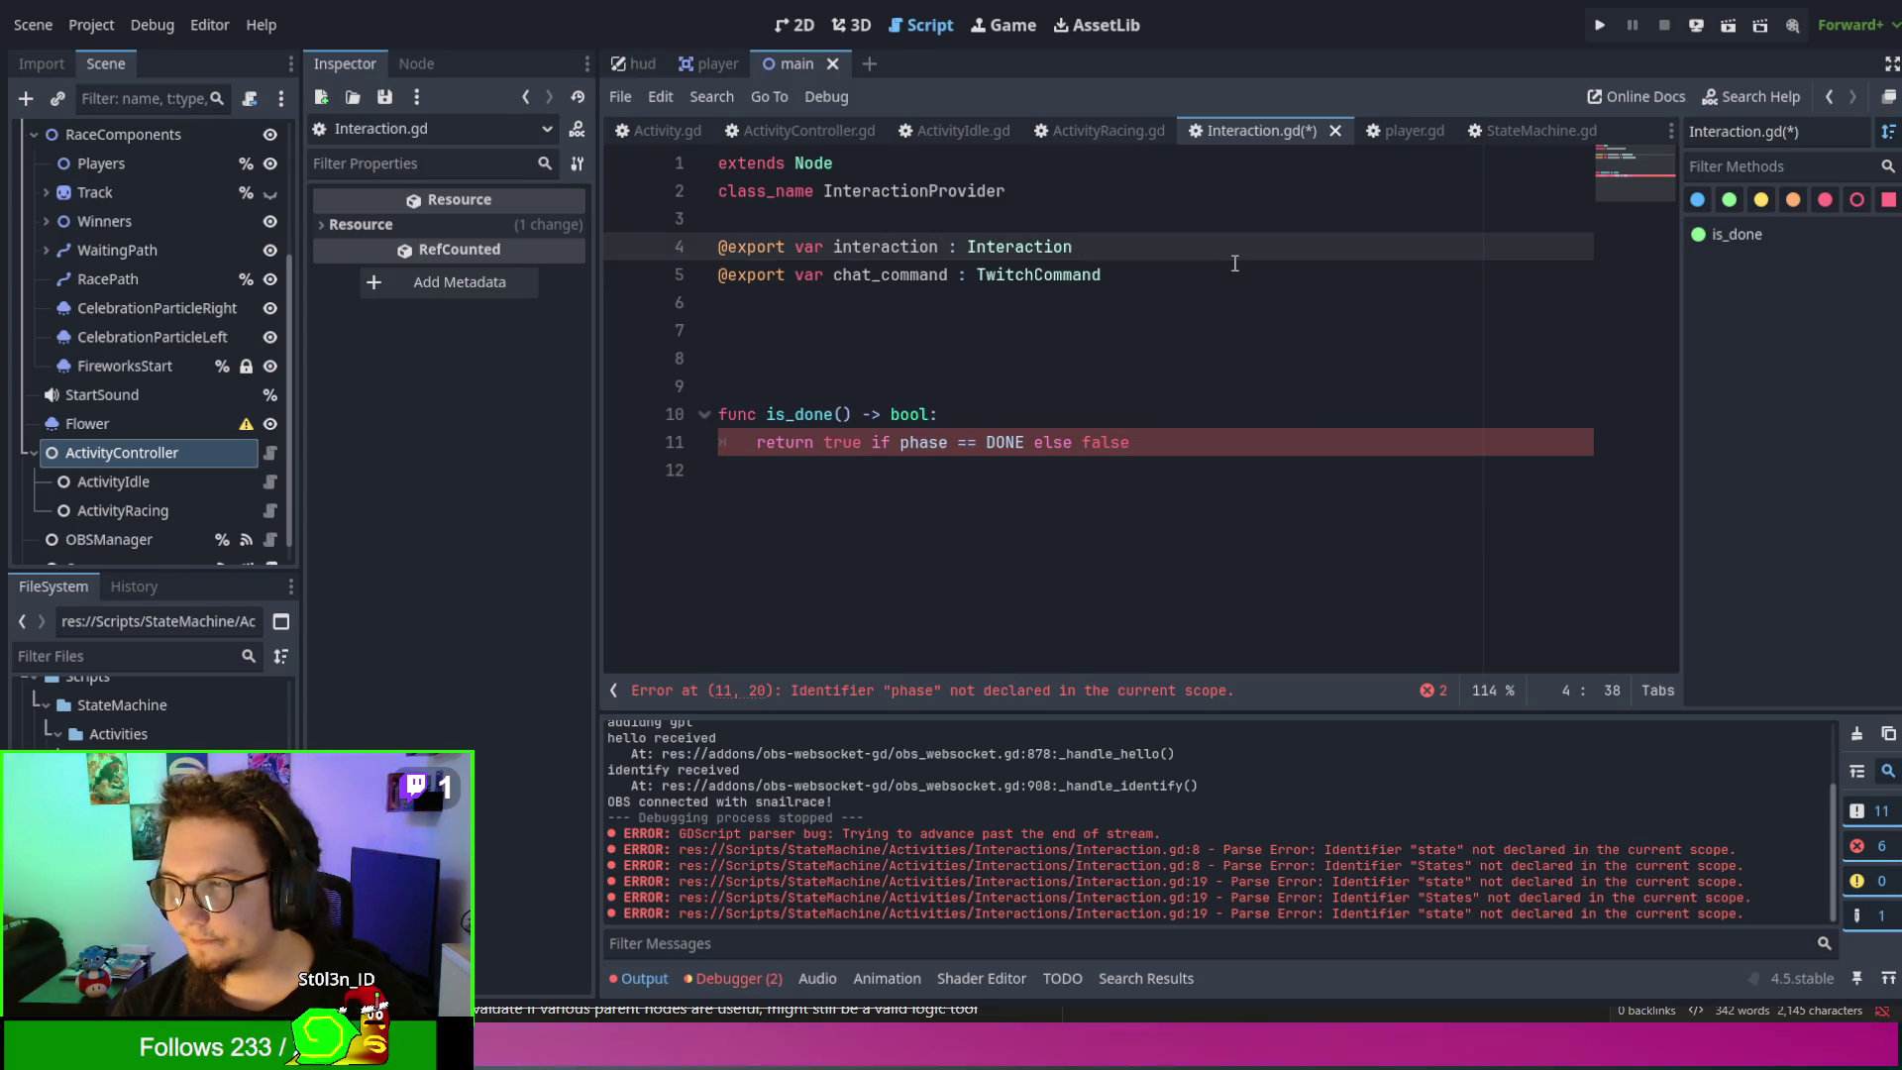
type(":")
key("Return")
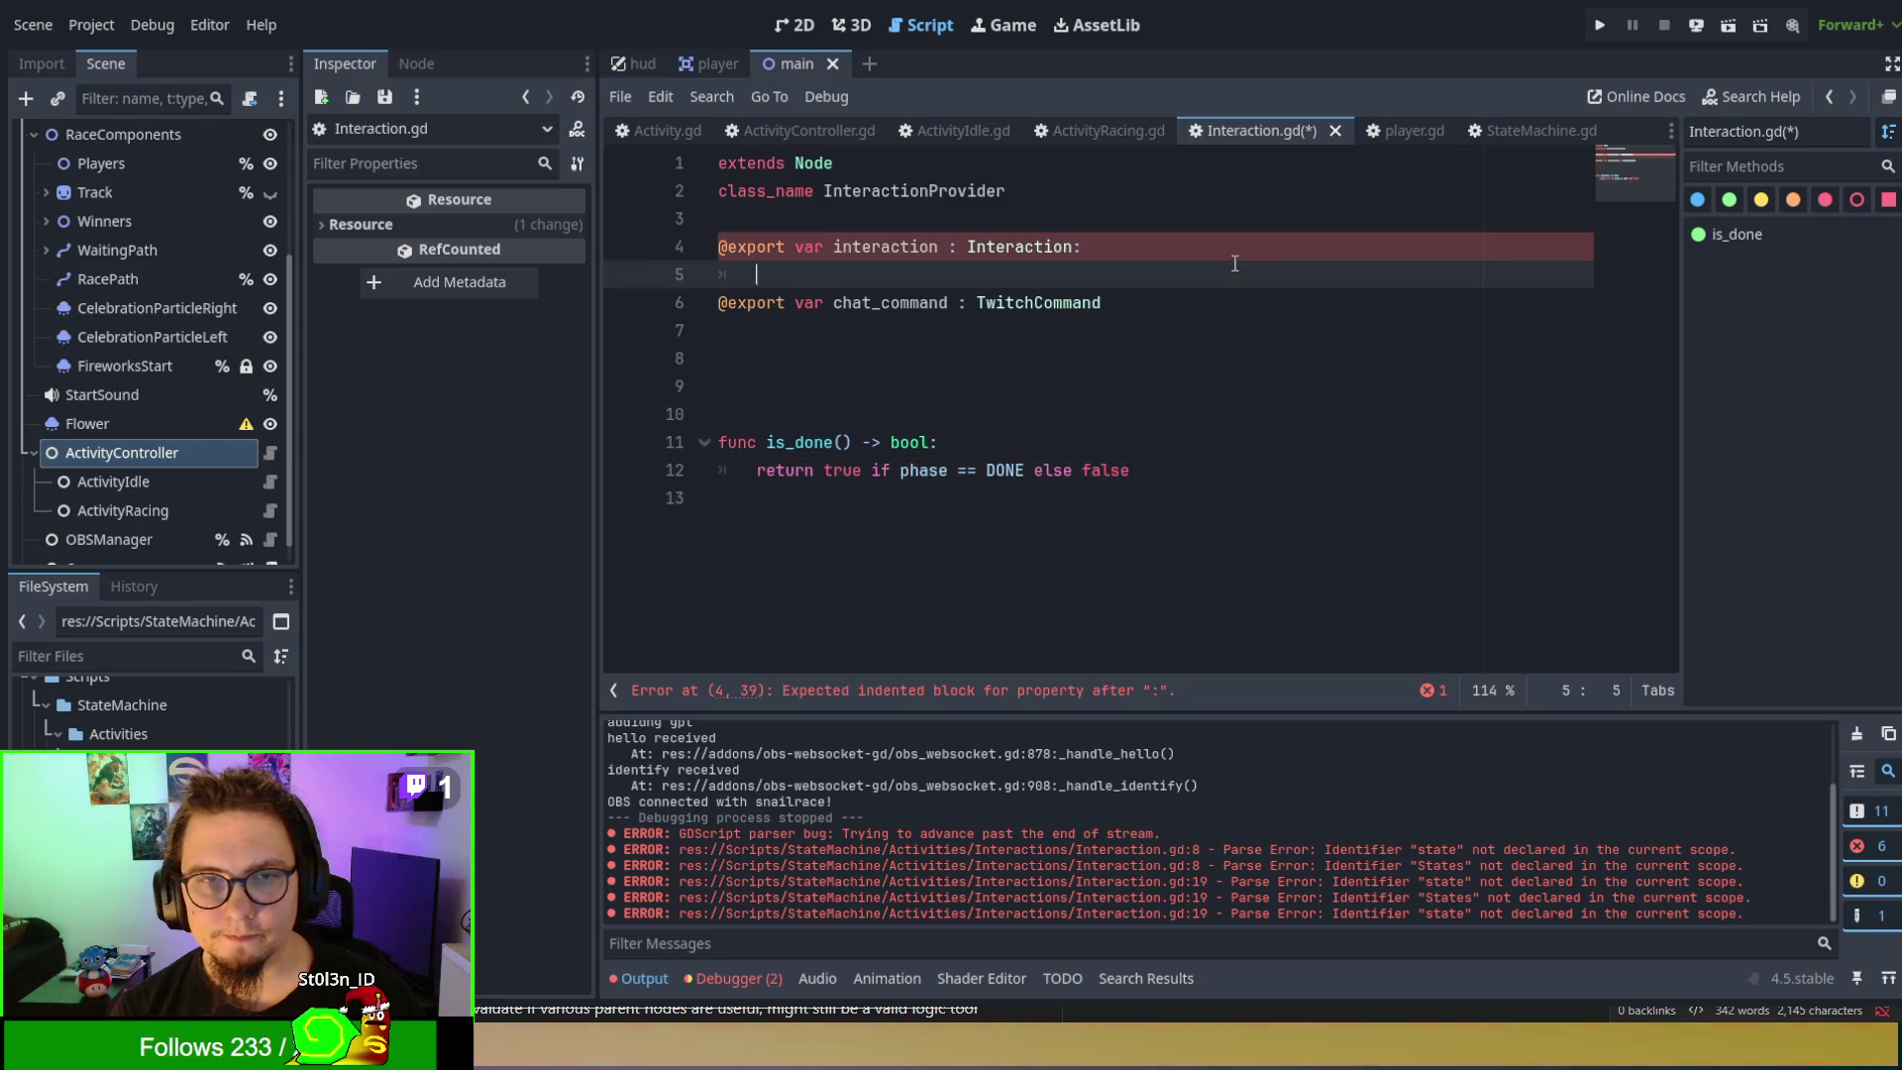
type("set(")
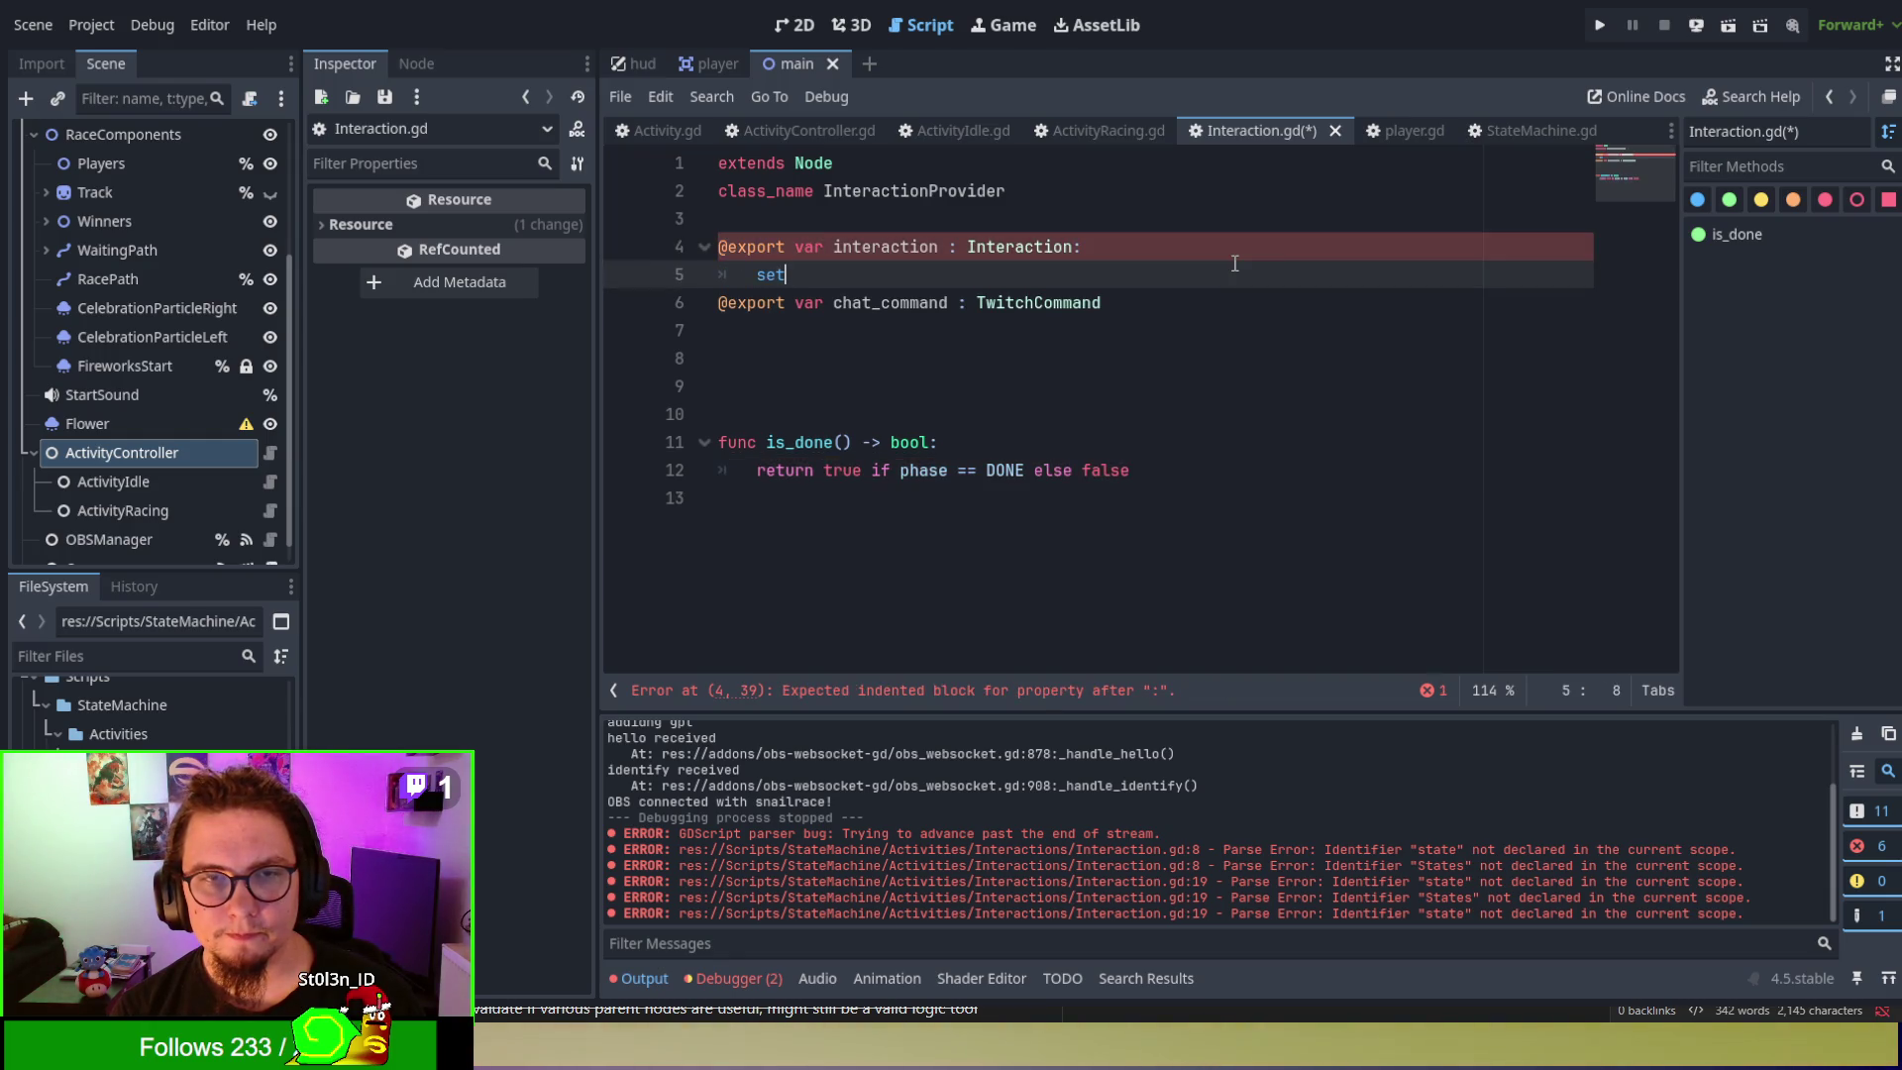
type("value):")
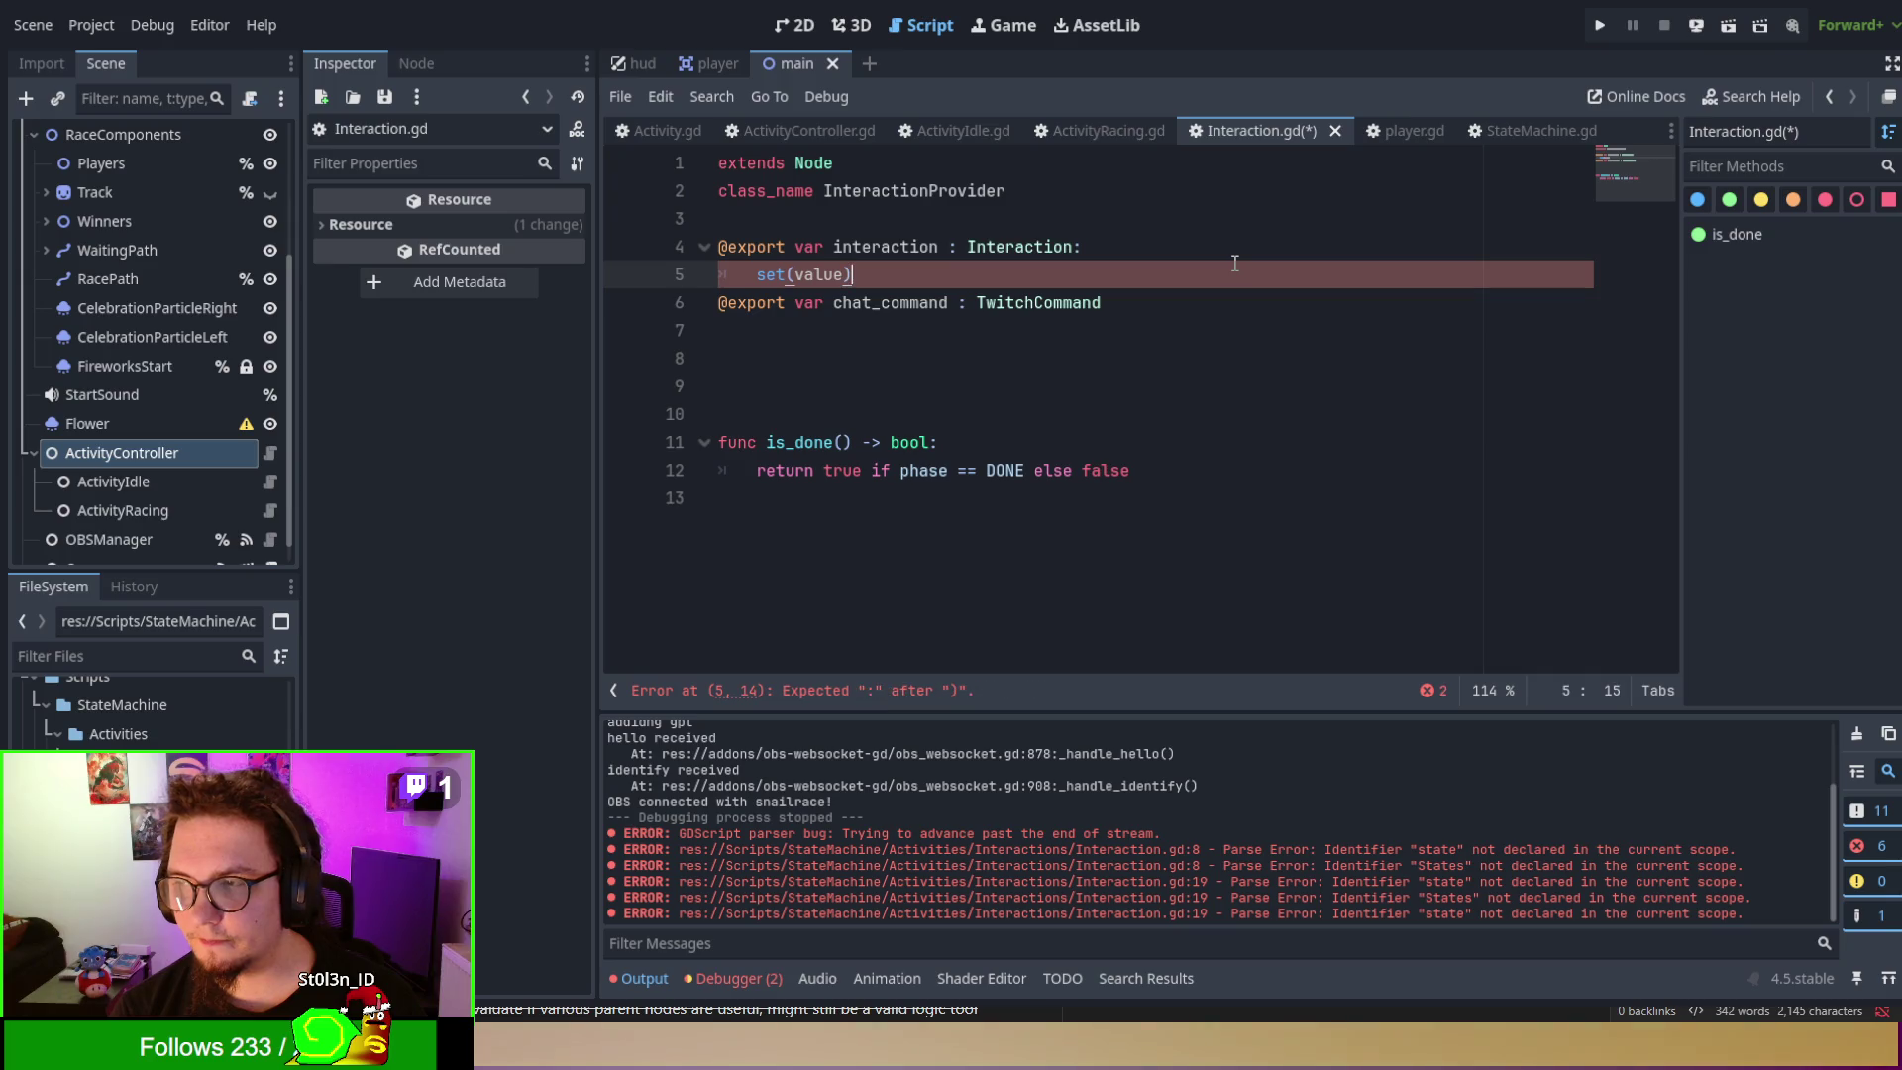
key("Return")
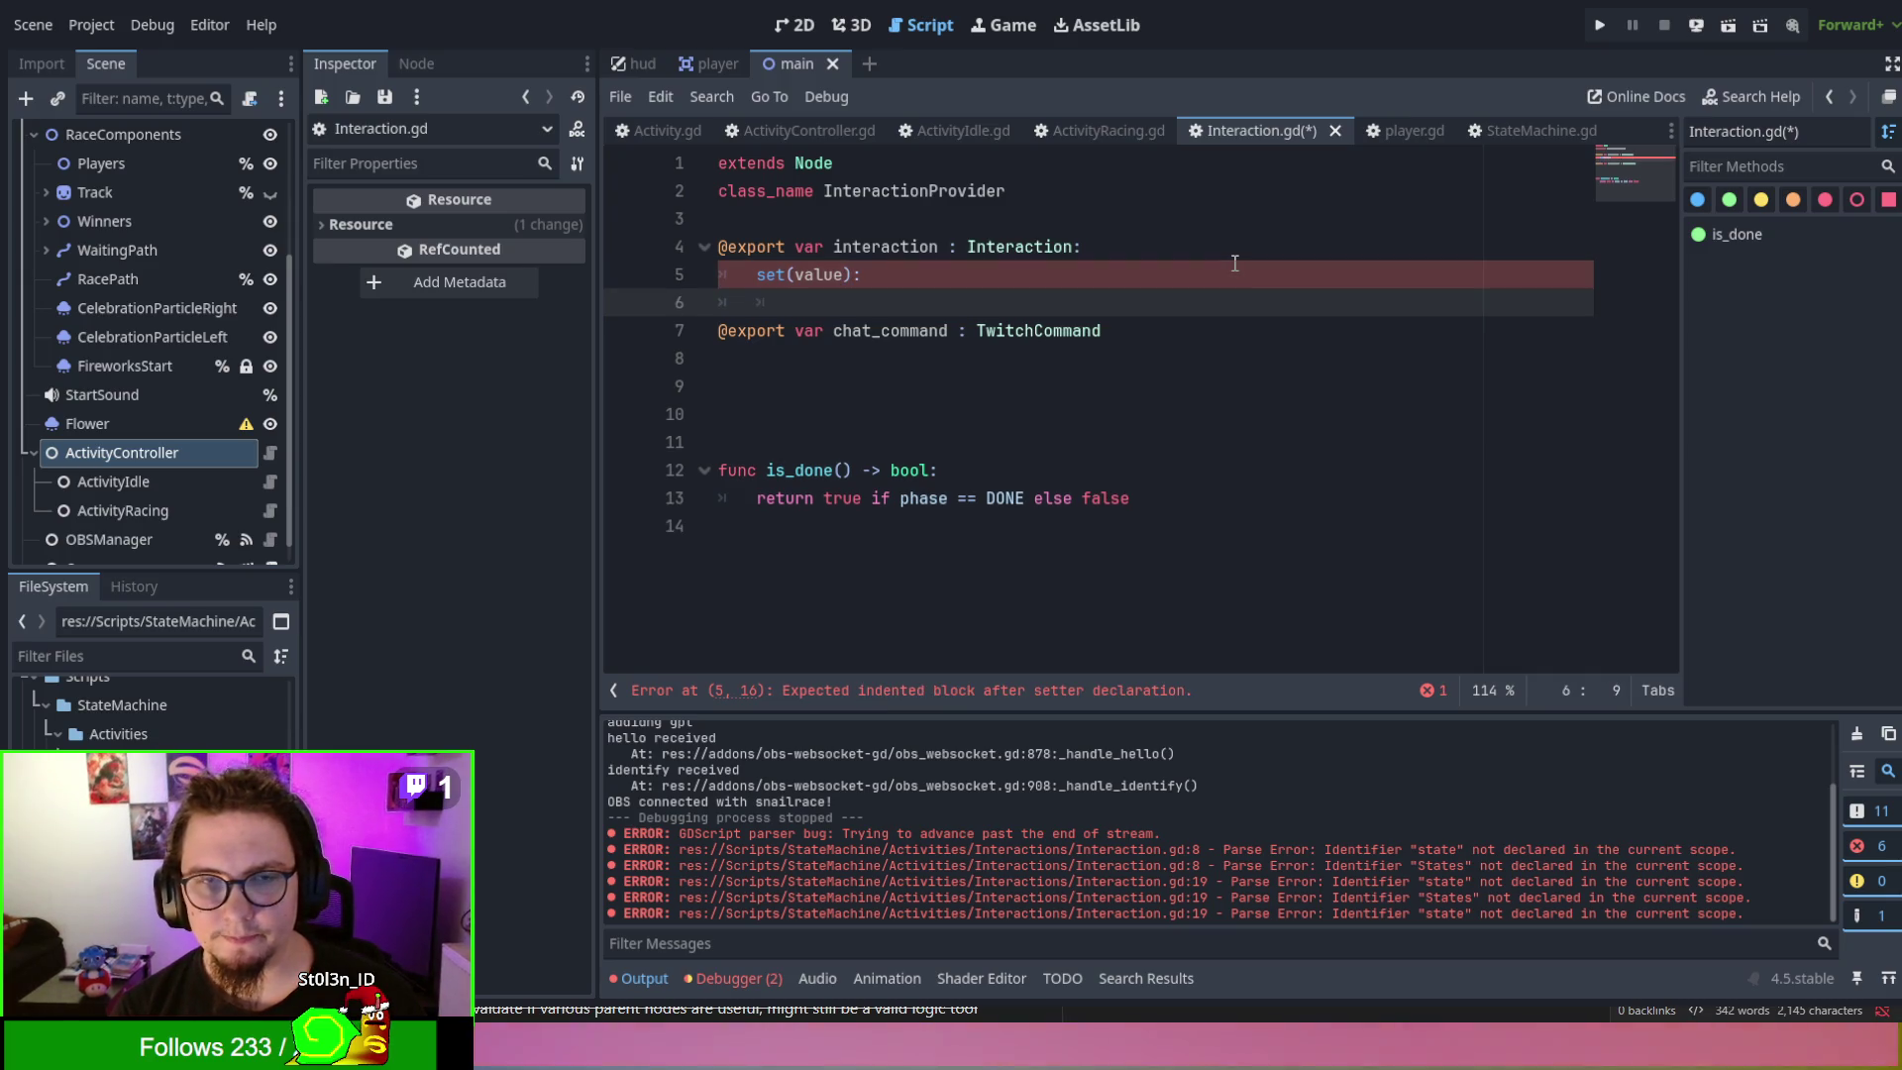
type("pass")
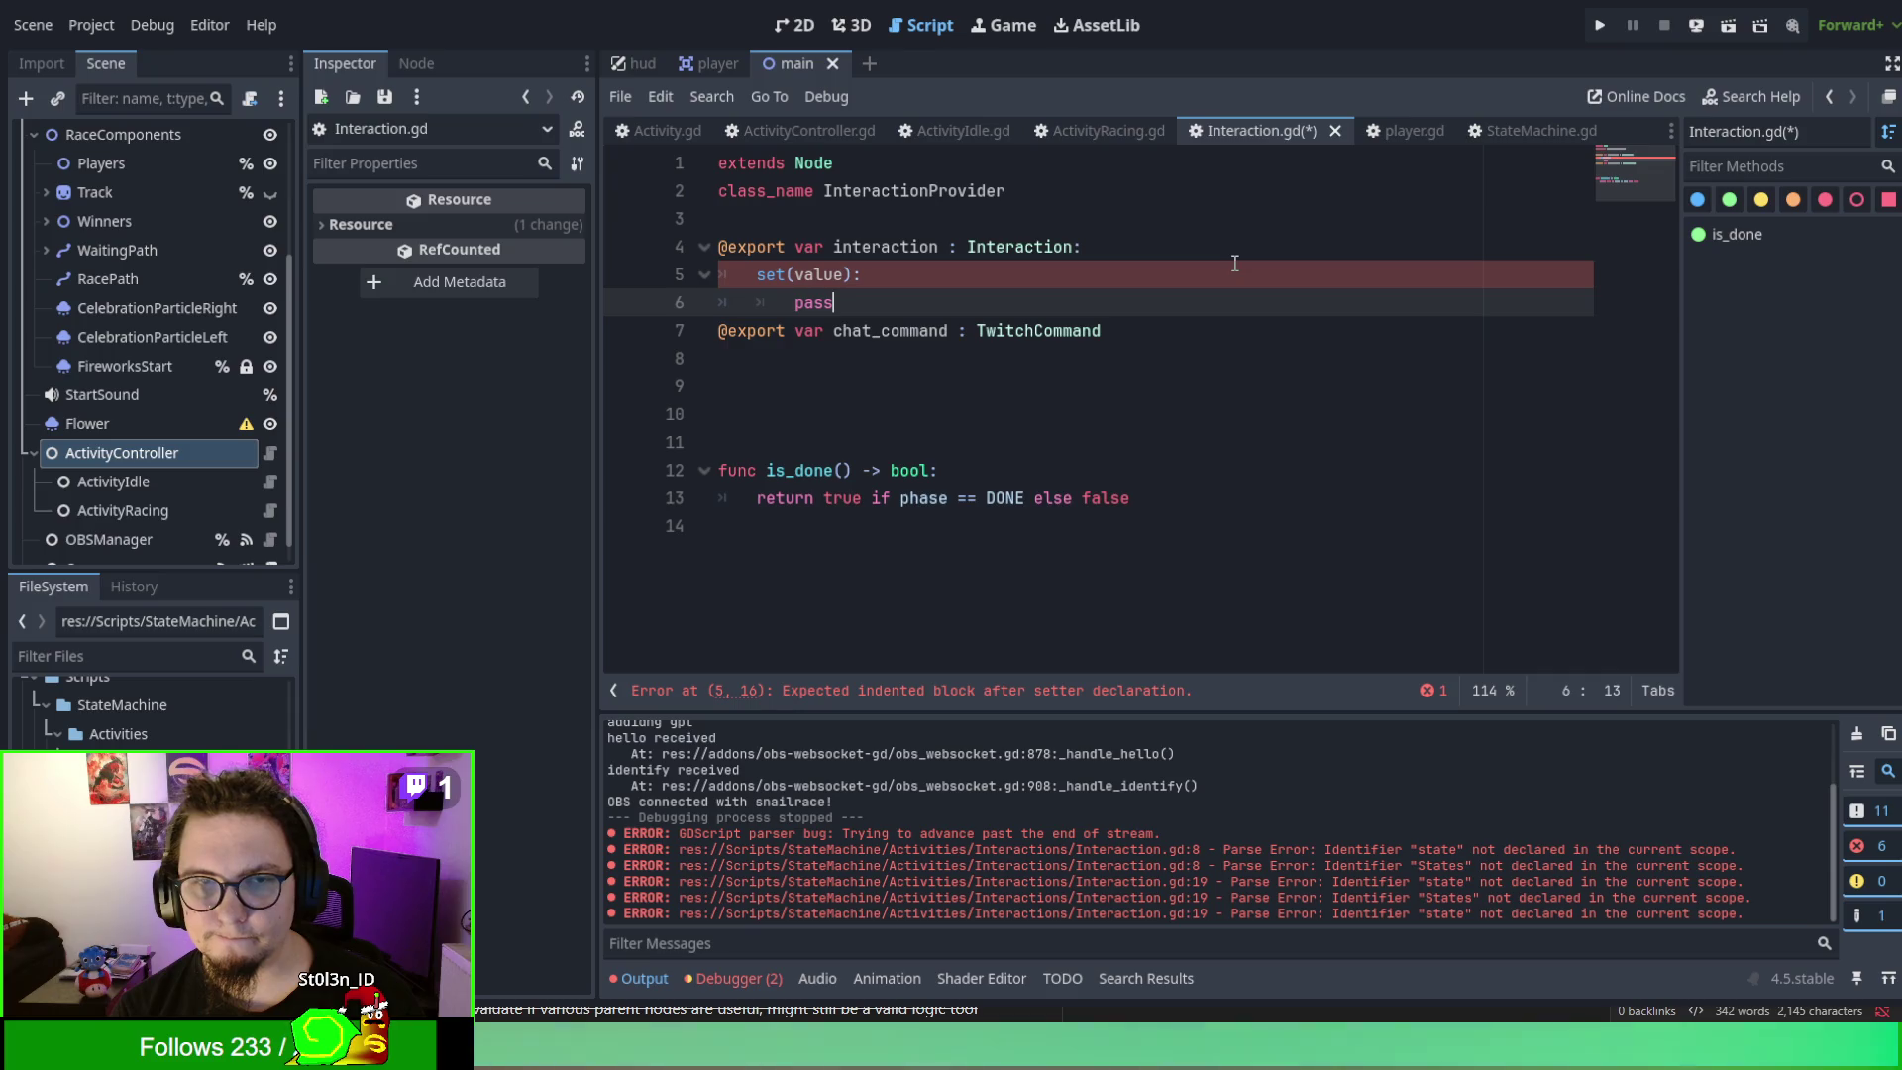
Write the setter body 'name = "Provider - %s" % interaction.name' and add a blank line after it.
key("BackSpace")
key("BackSpace")
key("BackSpace")
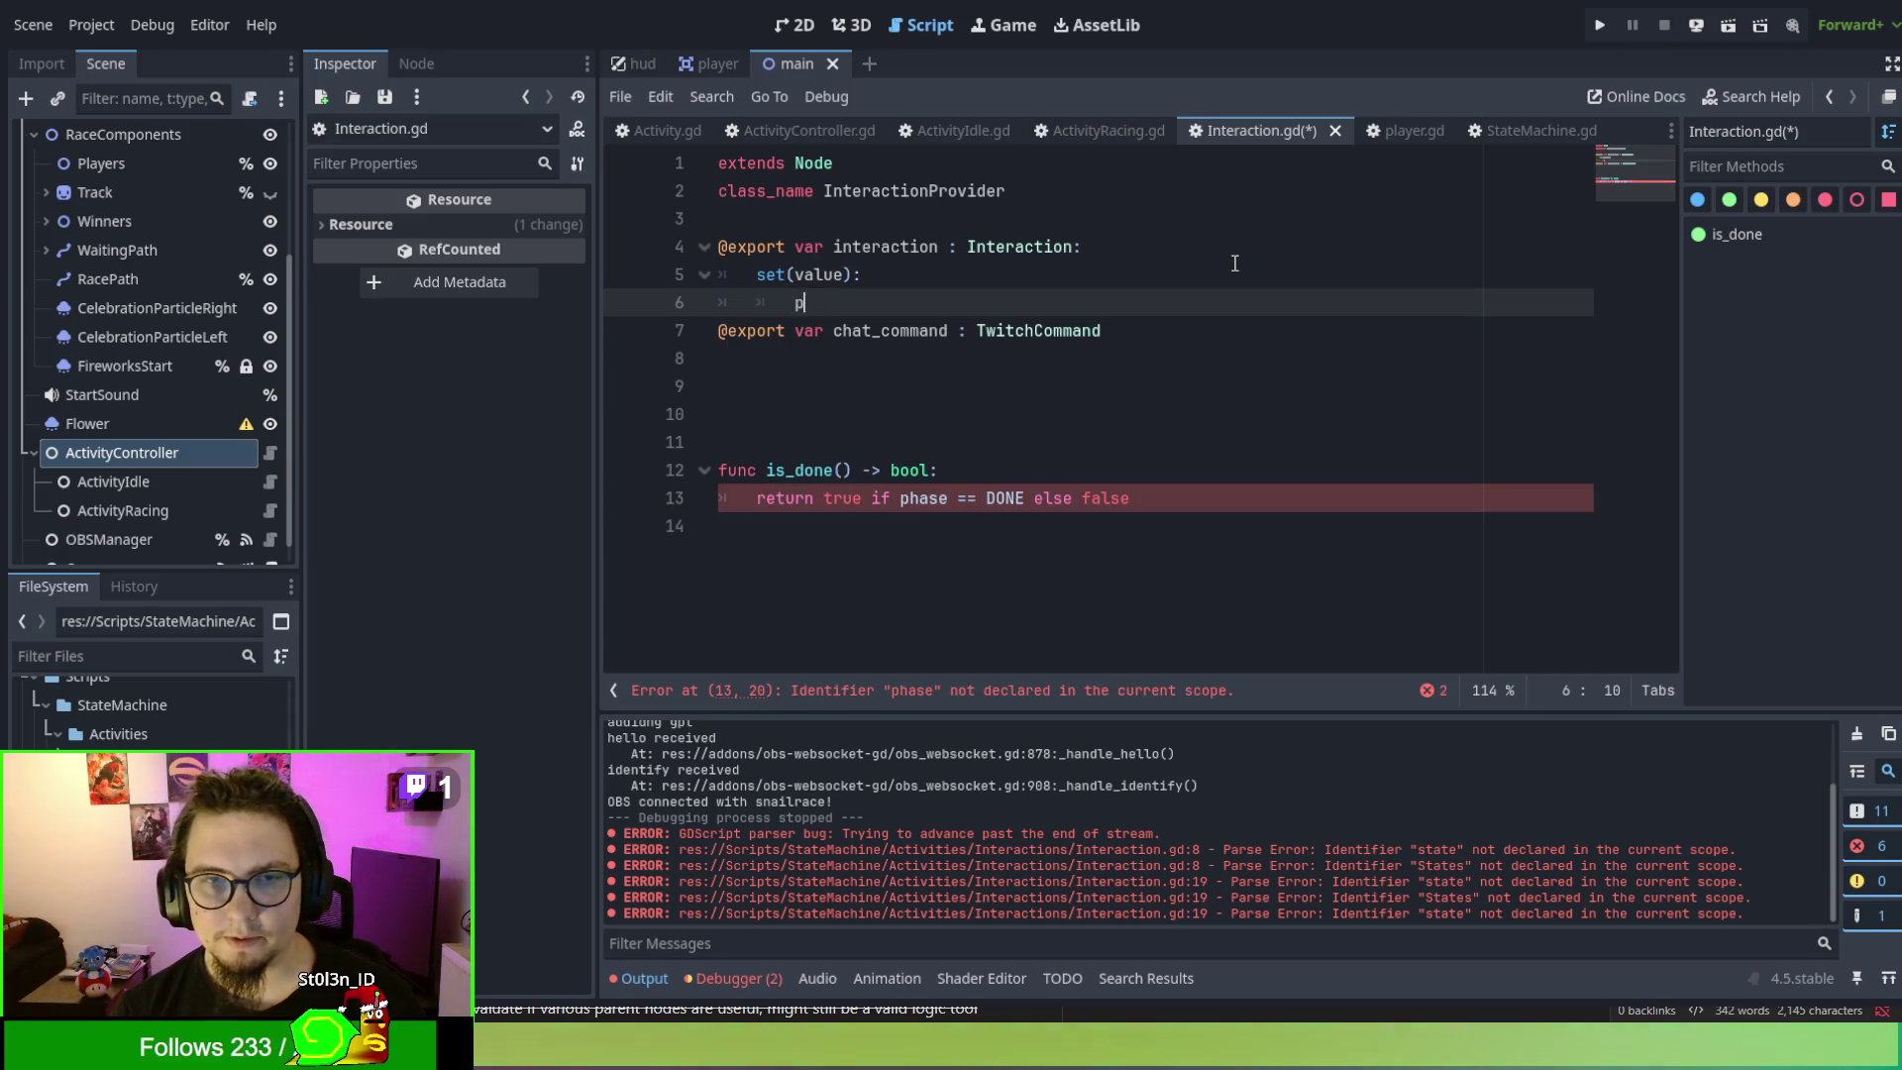
type("interactio")
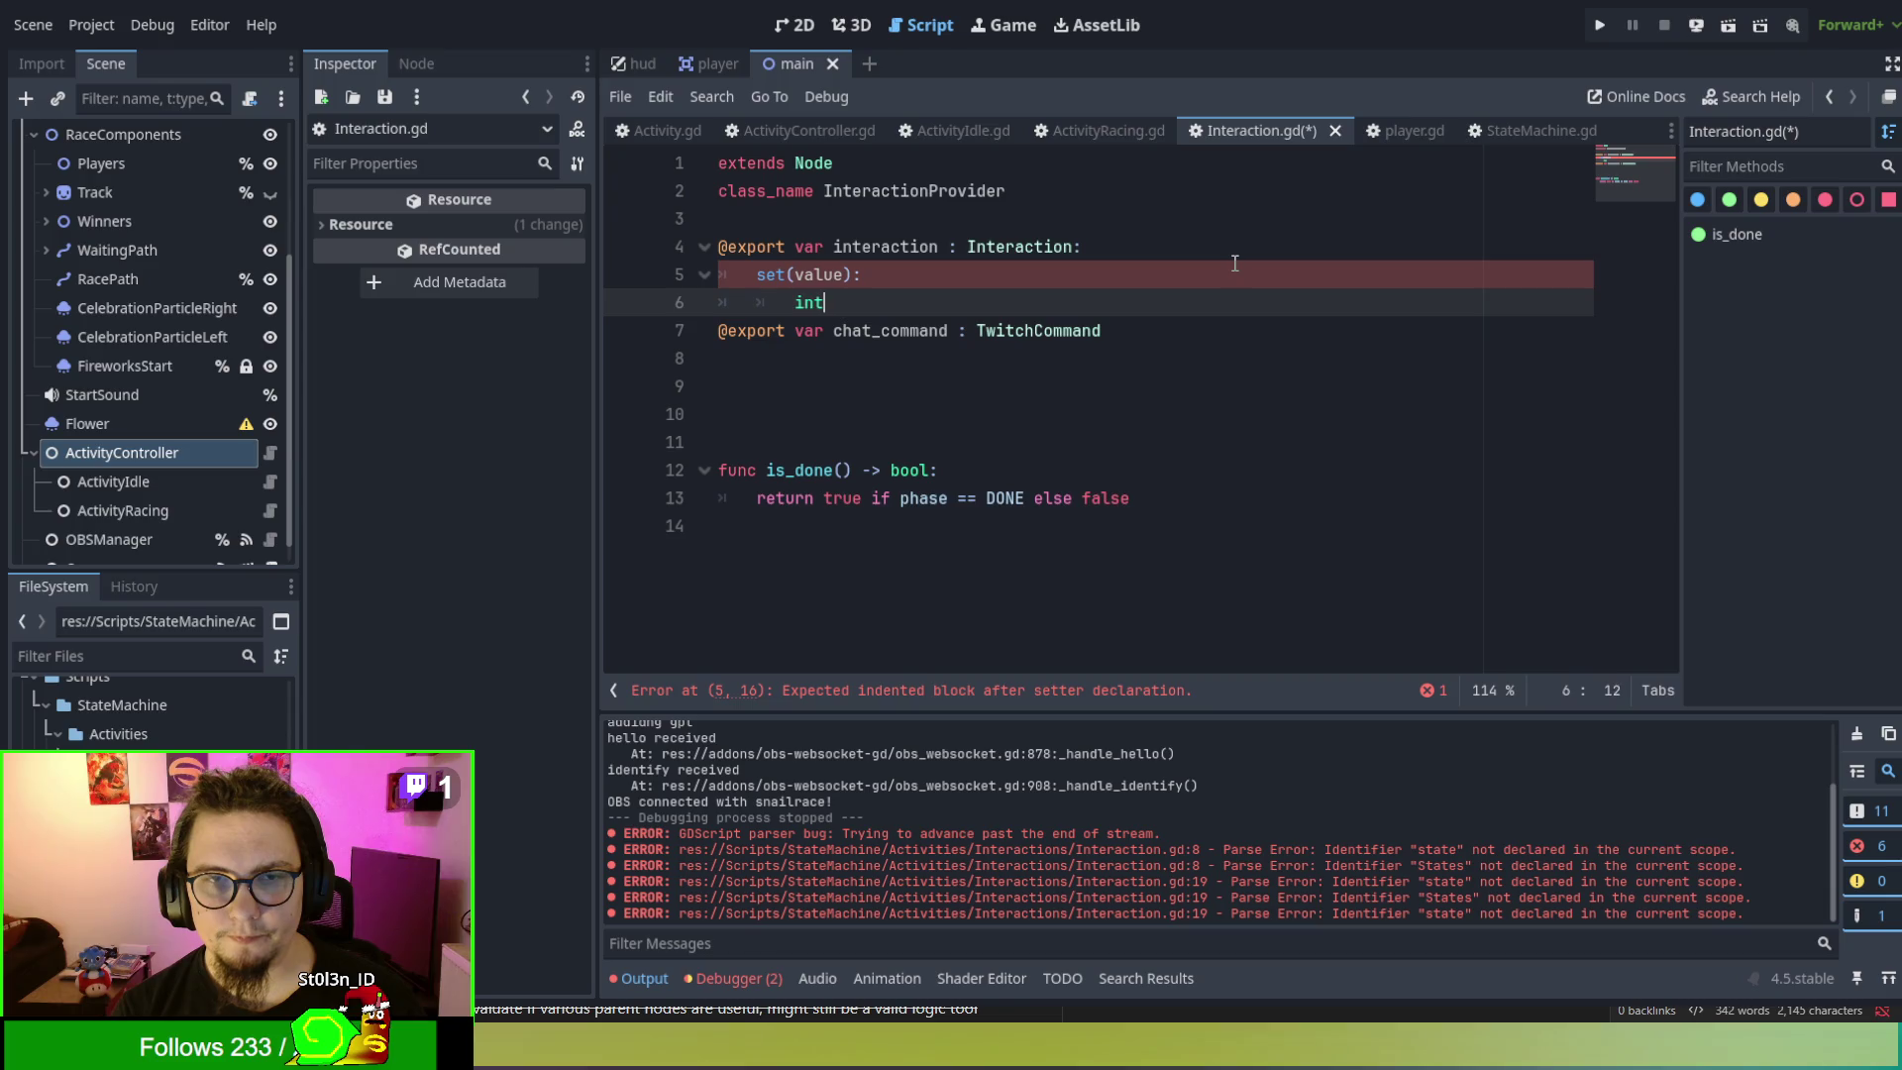
type("n.name")
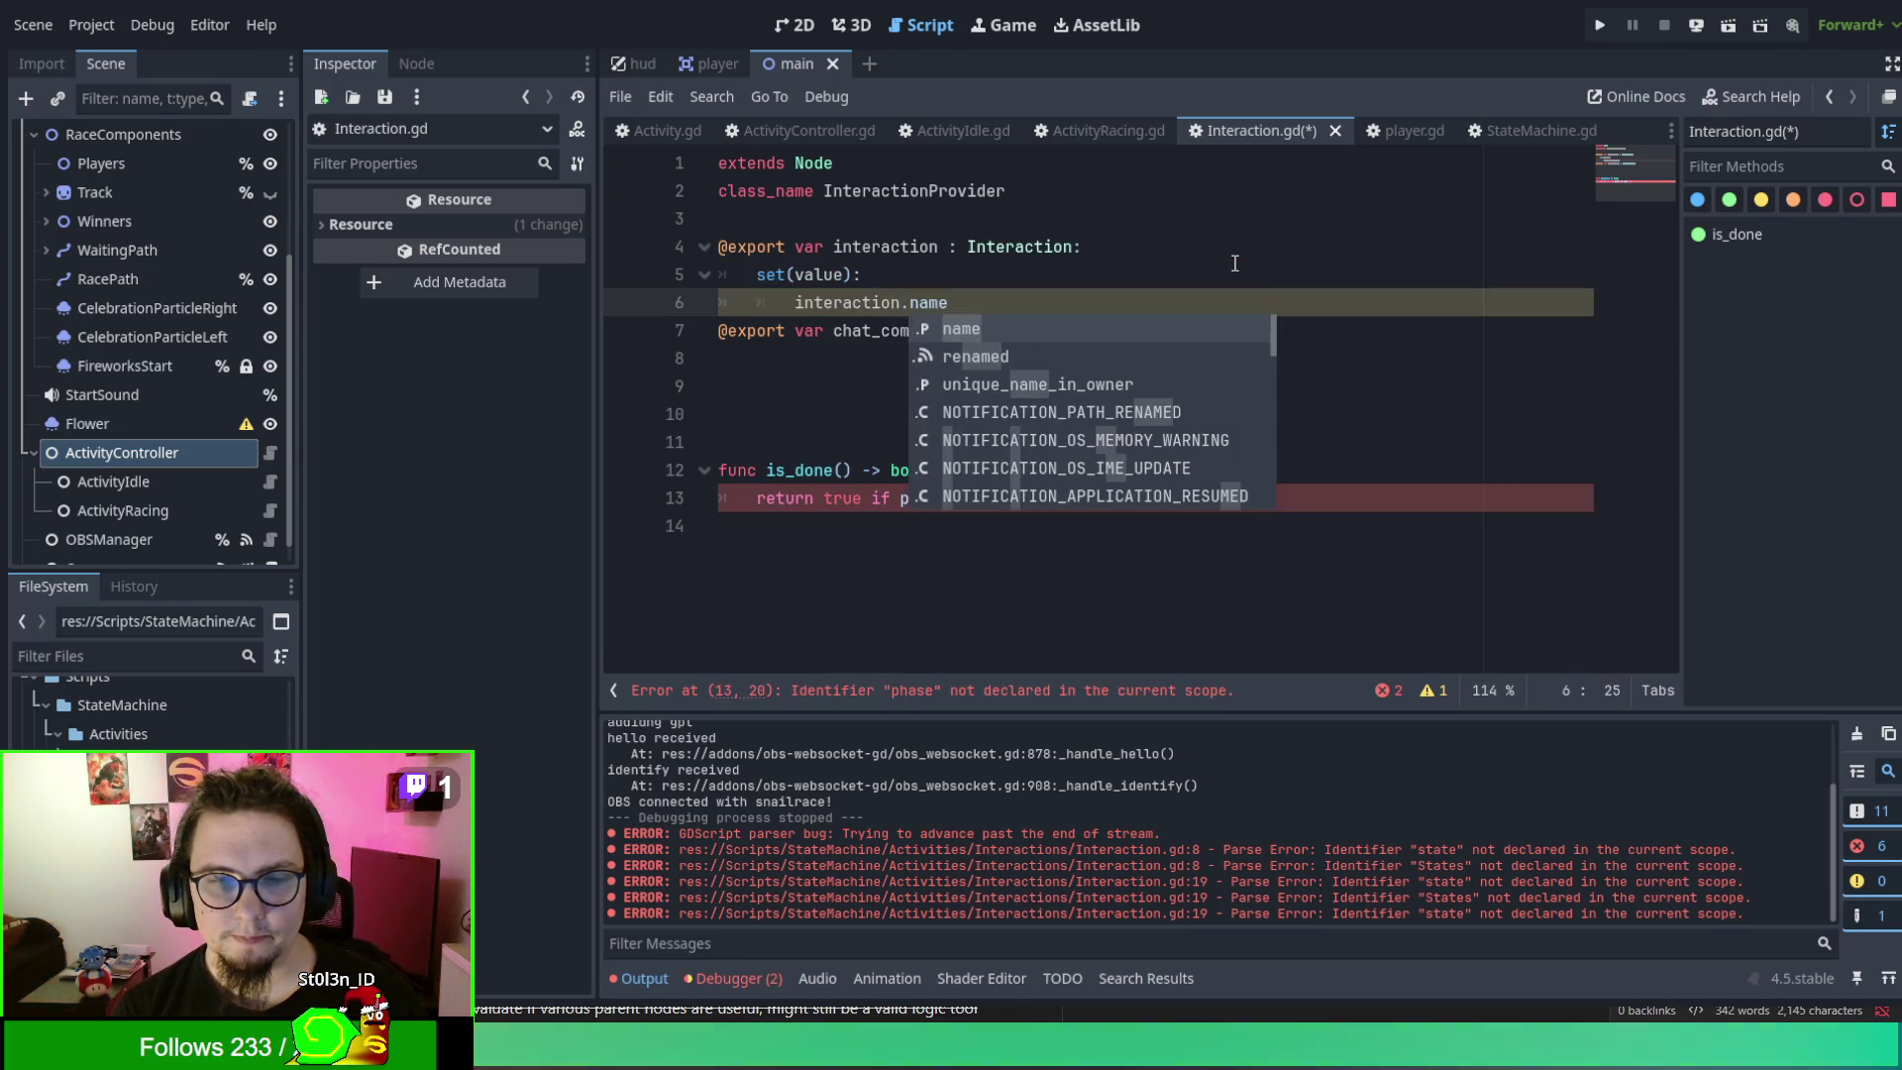
key("Escape")
key("Home")
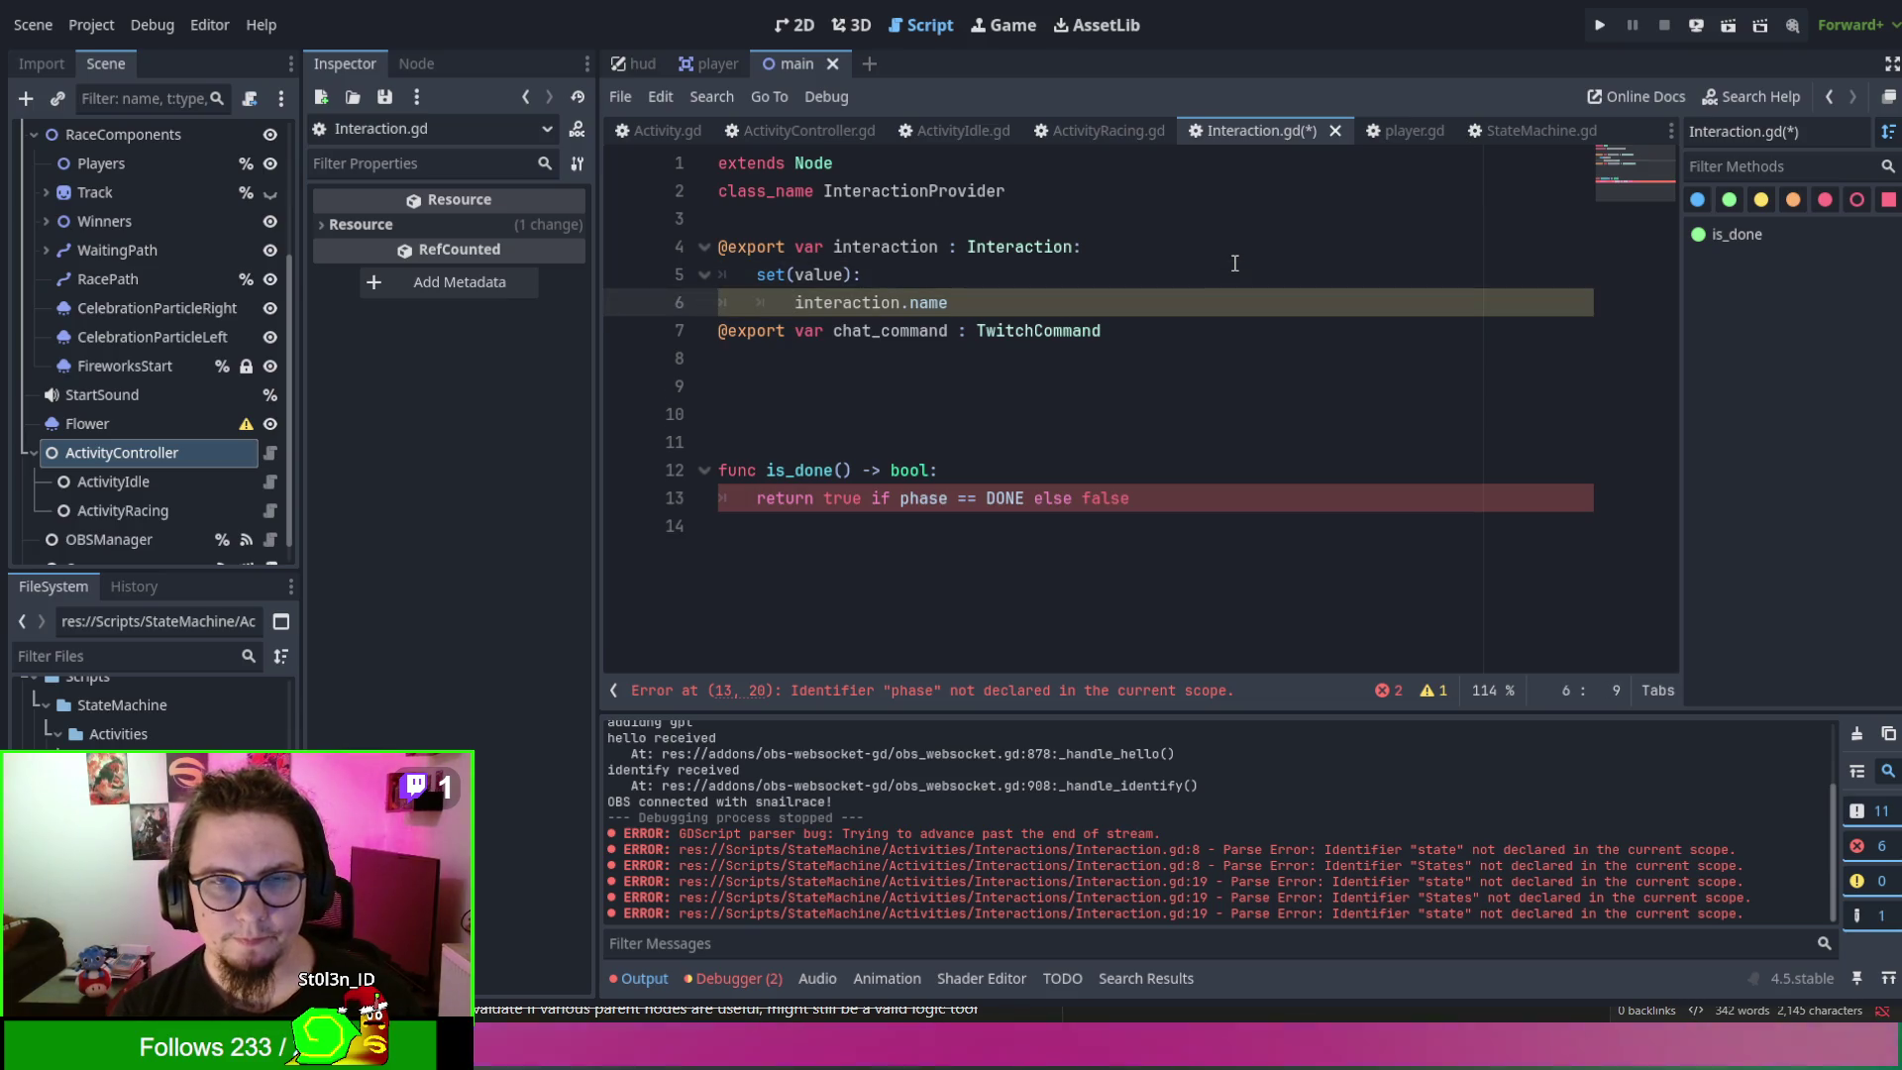
type("var")
key("BackSpace")
key("BackSpace")
key("BackSpace")
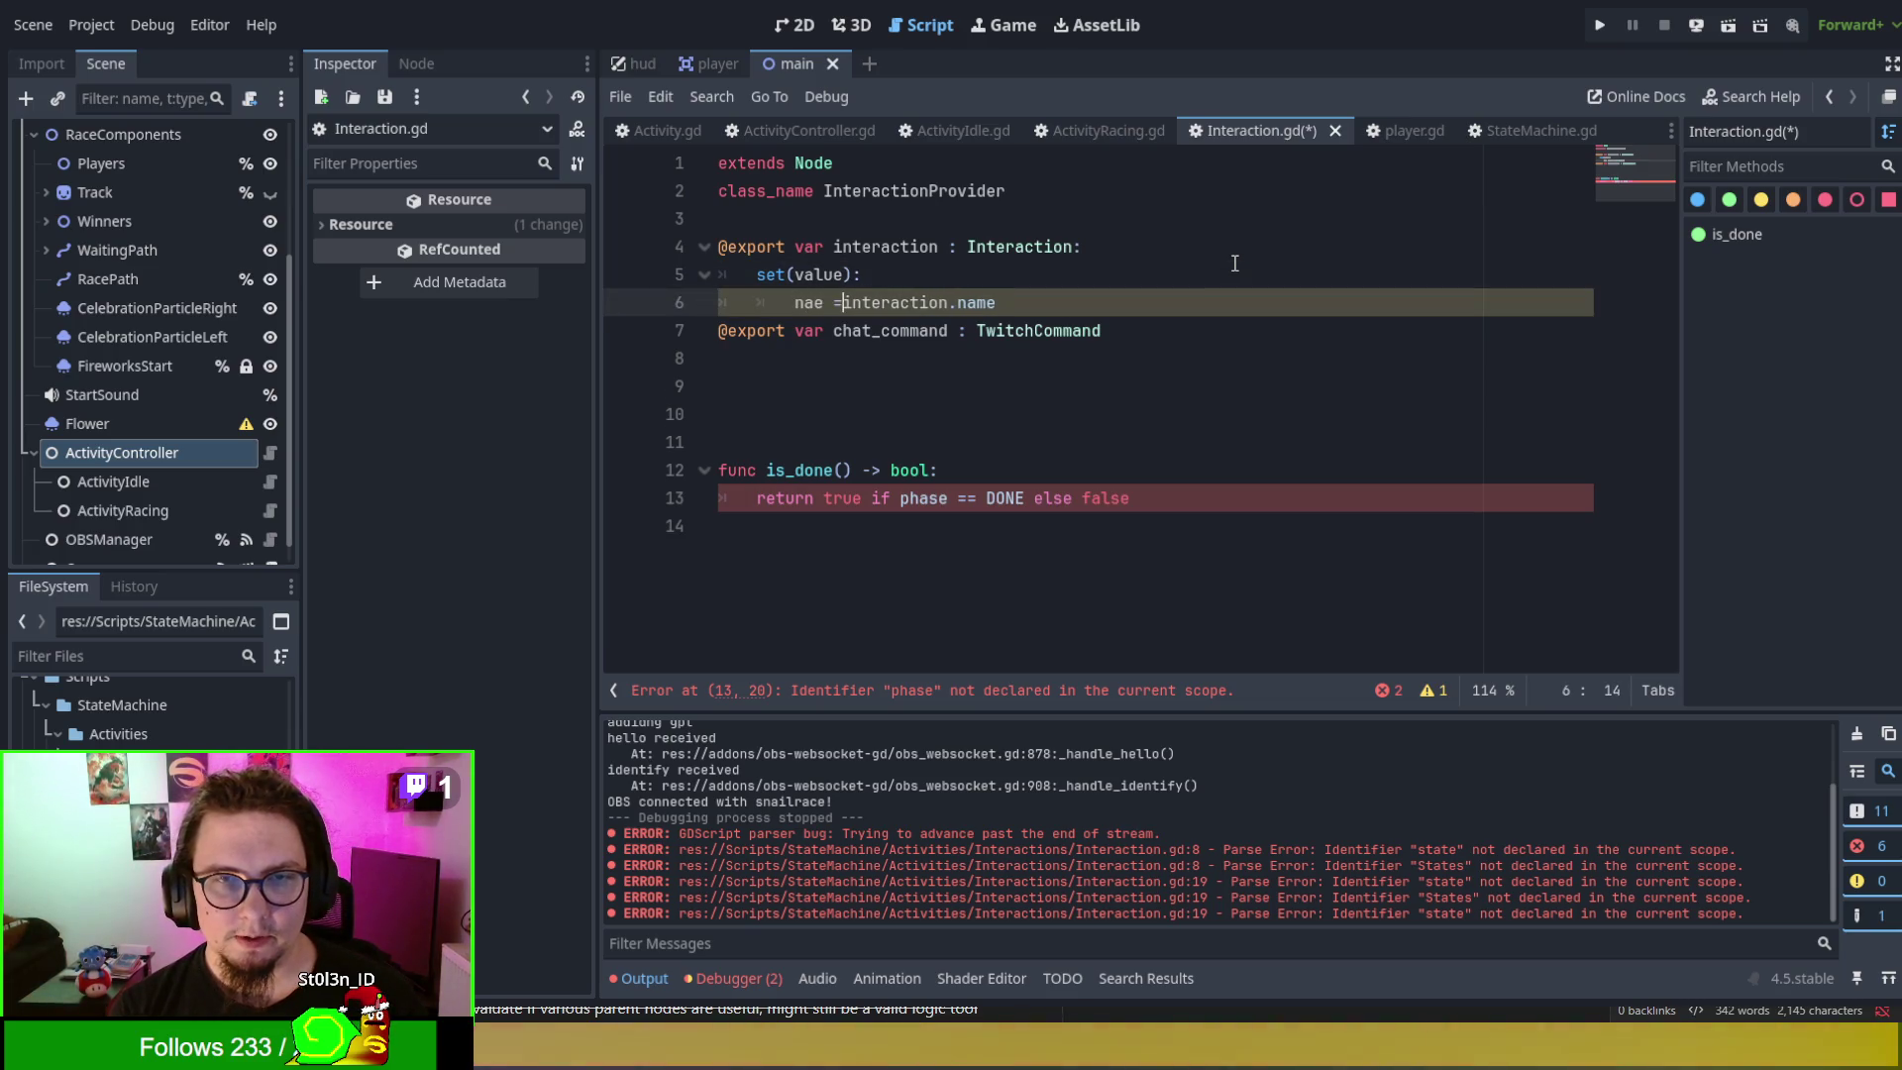
type("name = ")
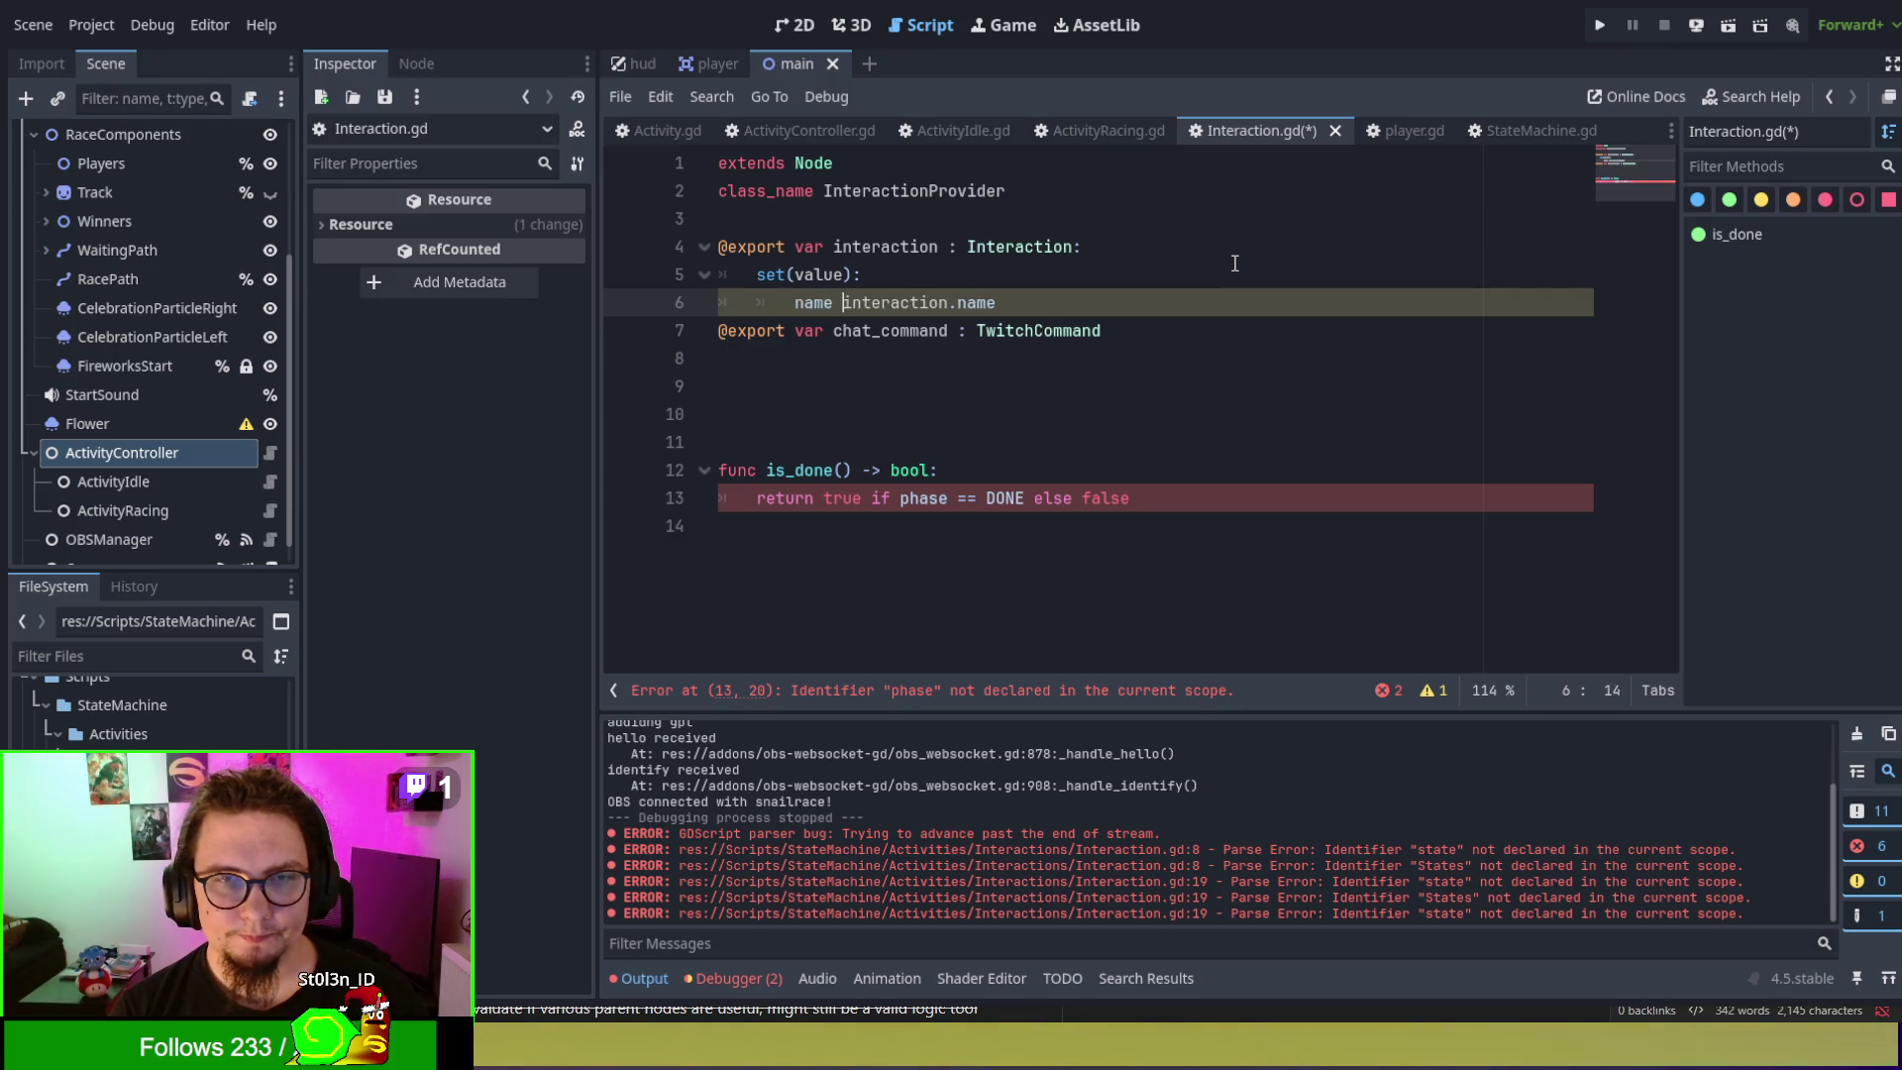
type("\"")
key("Escape")
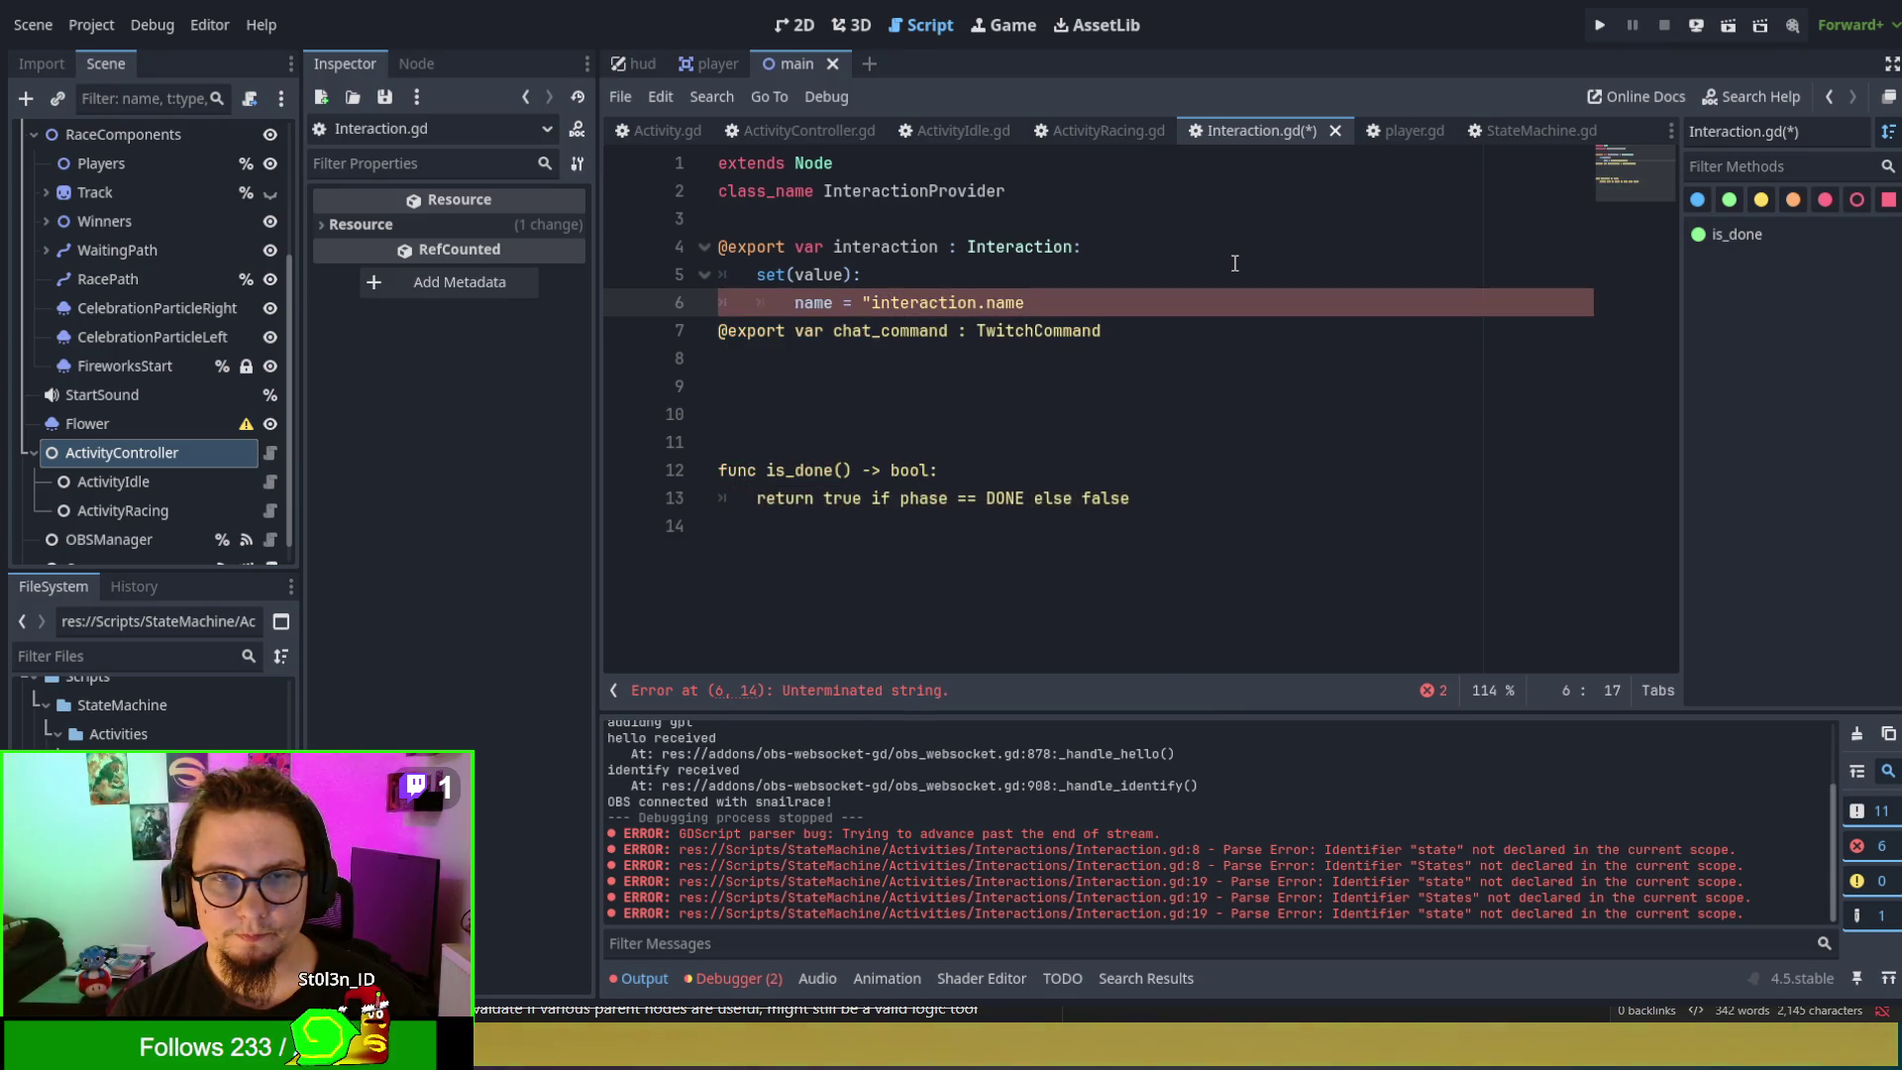
type("Provider")
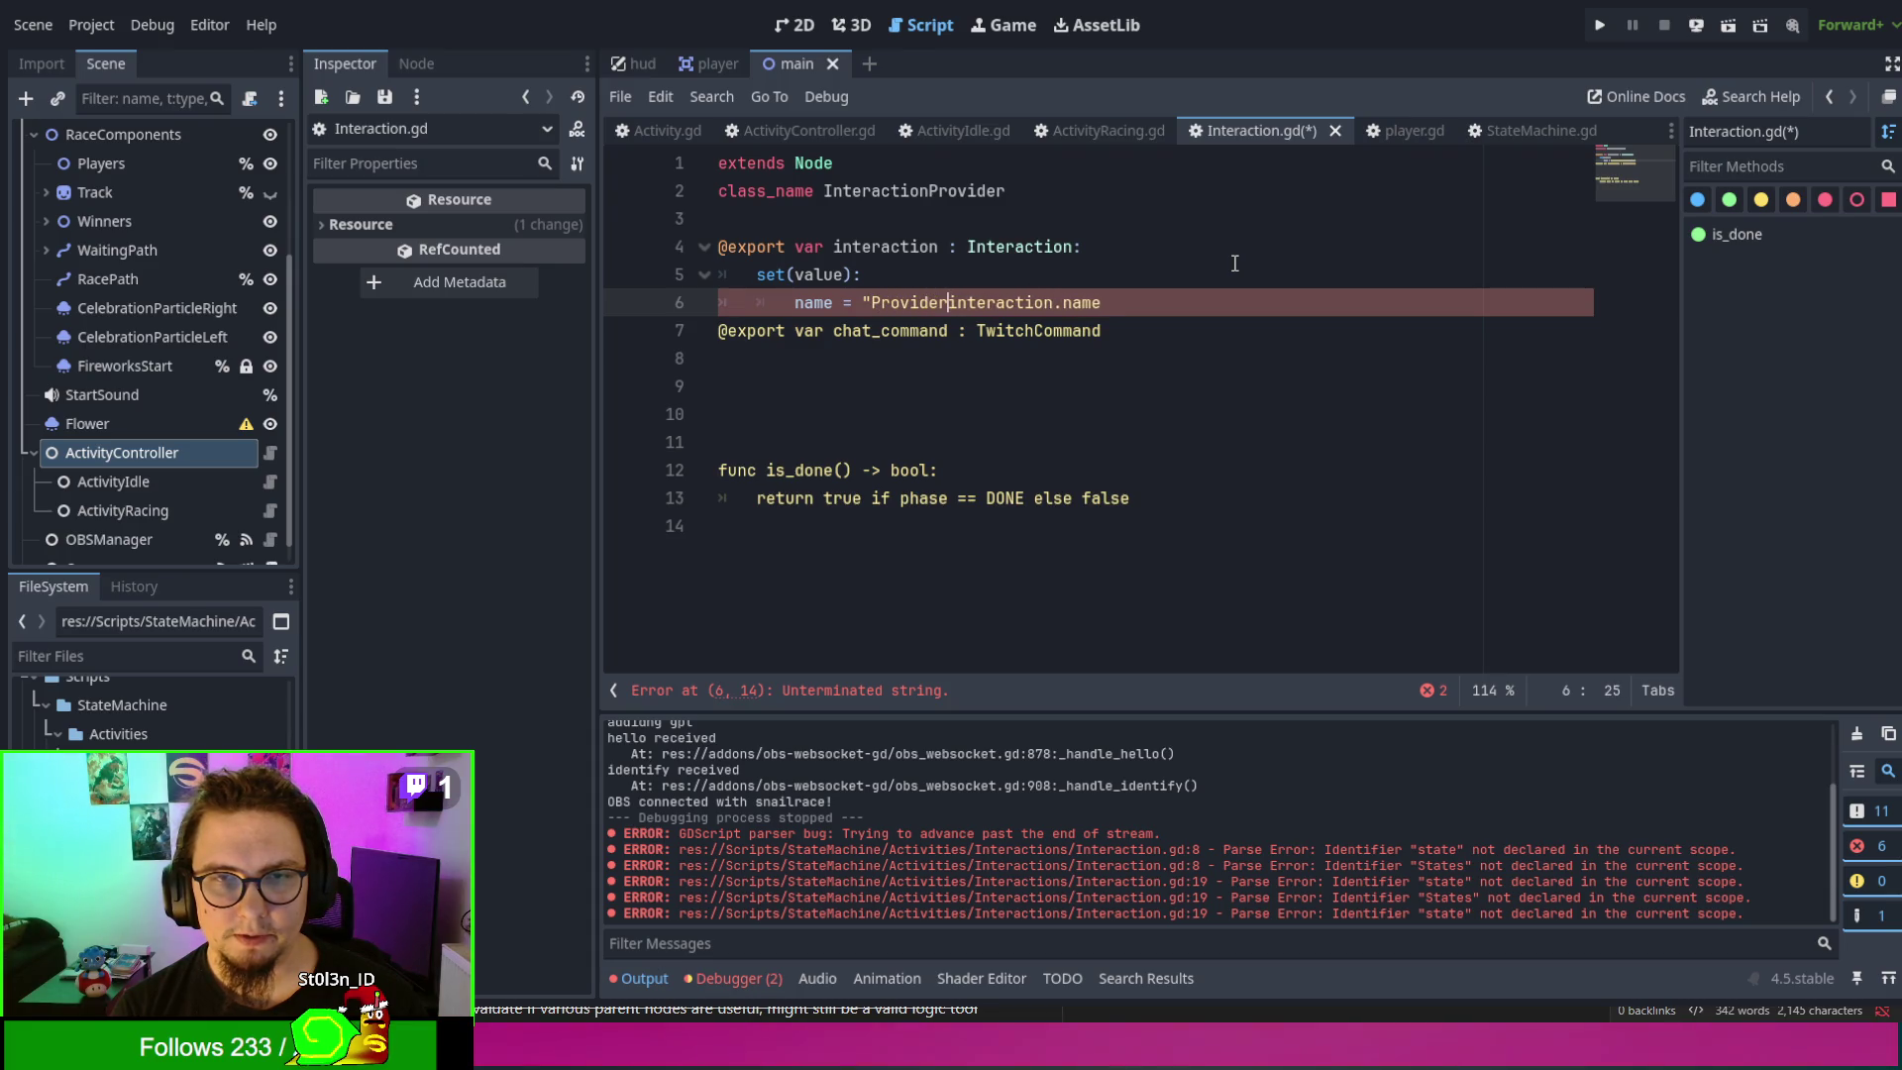
type(" - ")
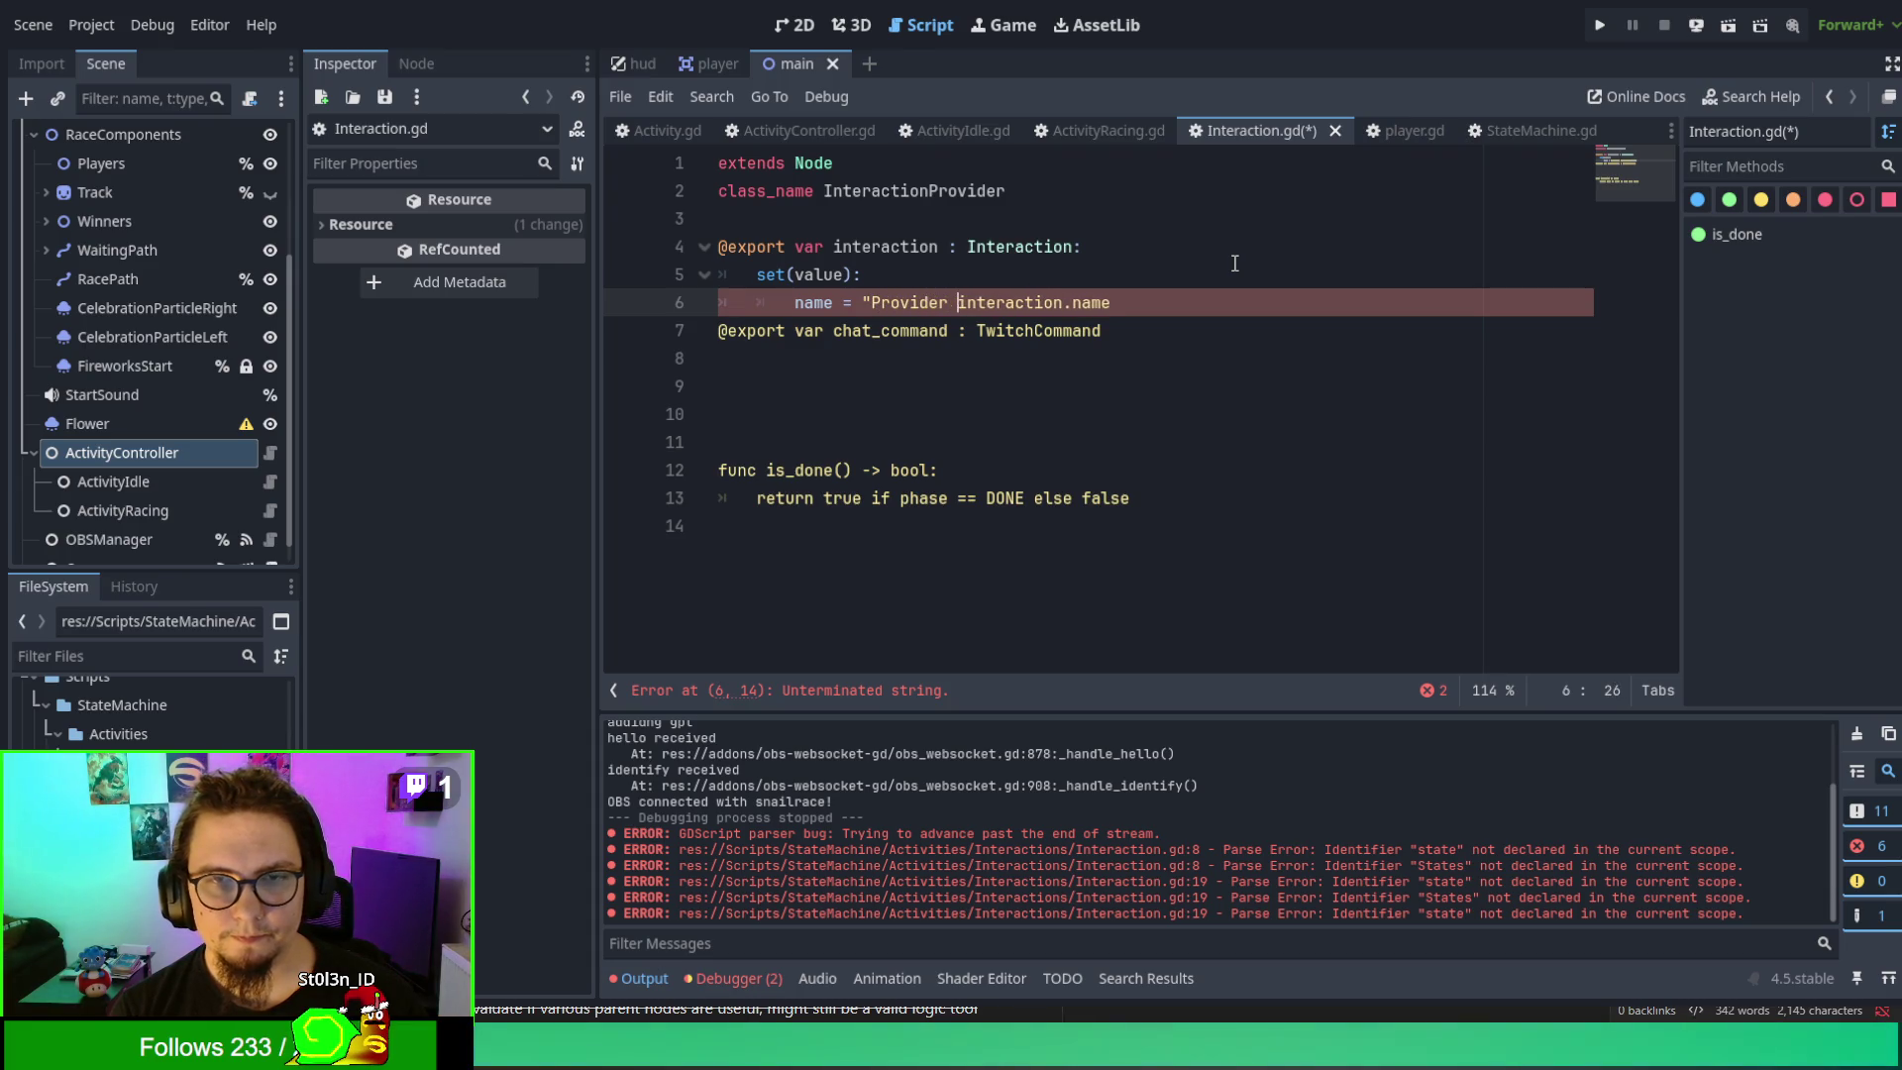
type("%s:")
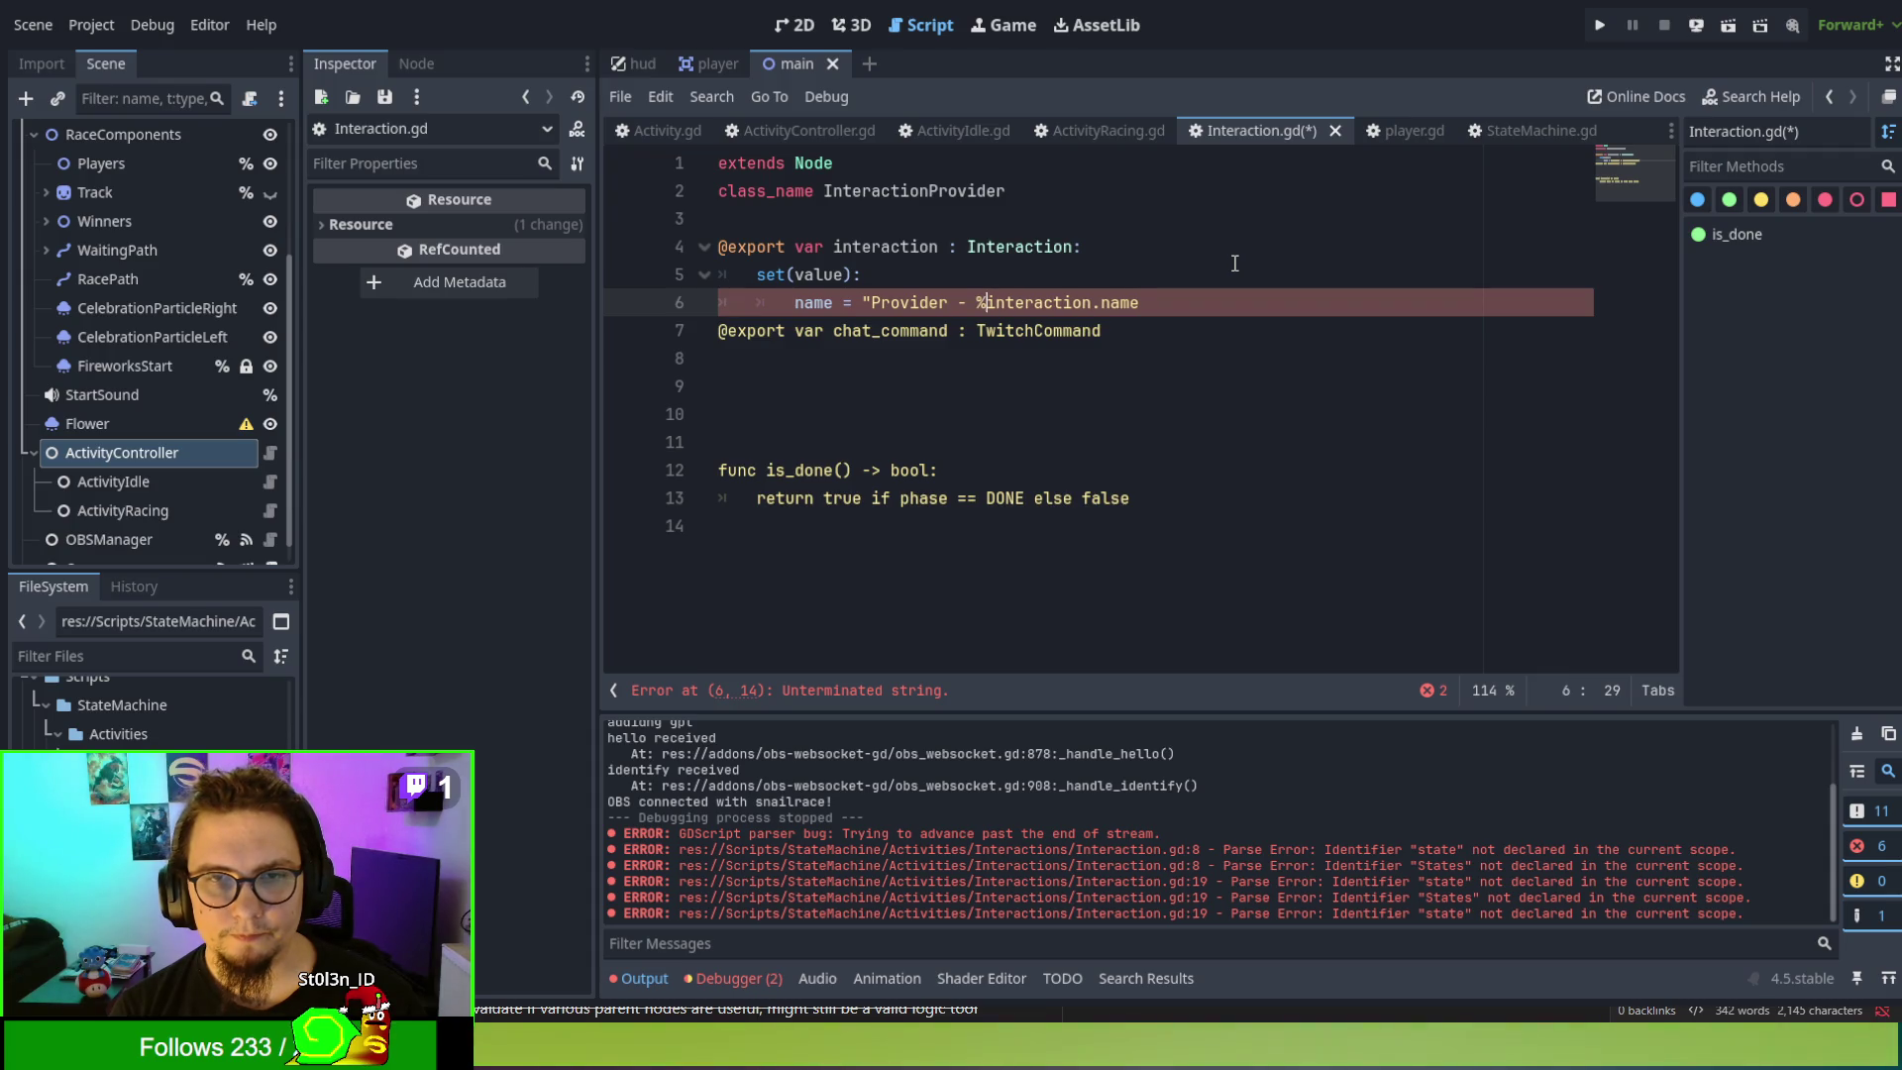
key("BackSpace")
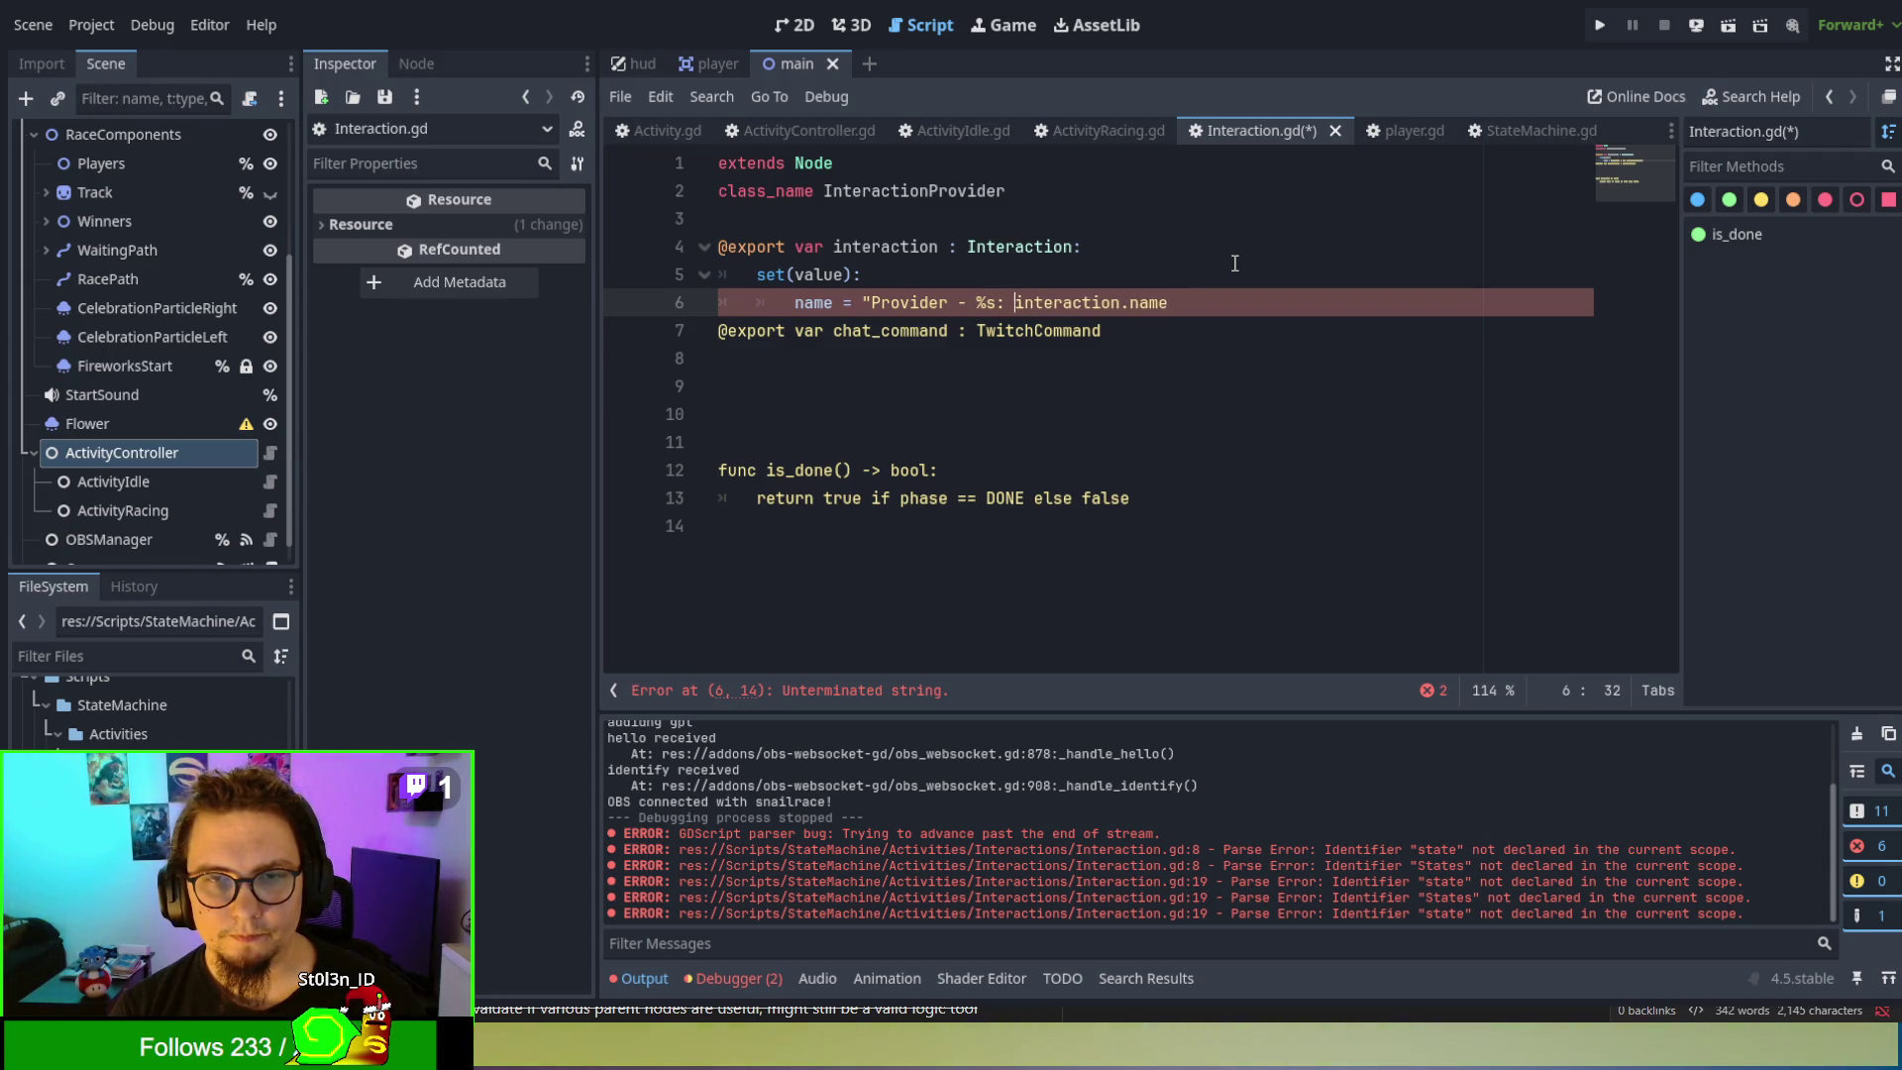
type("\" %")
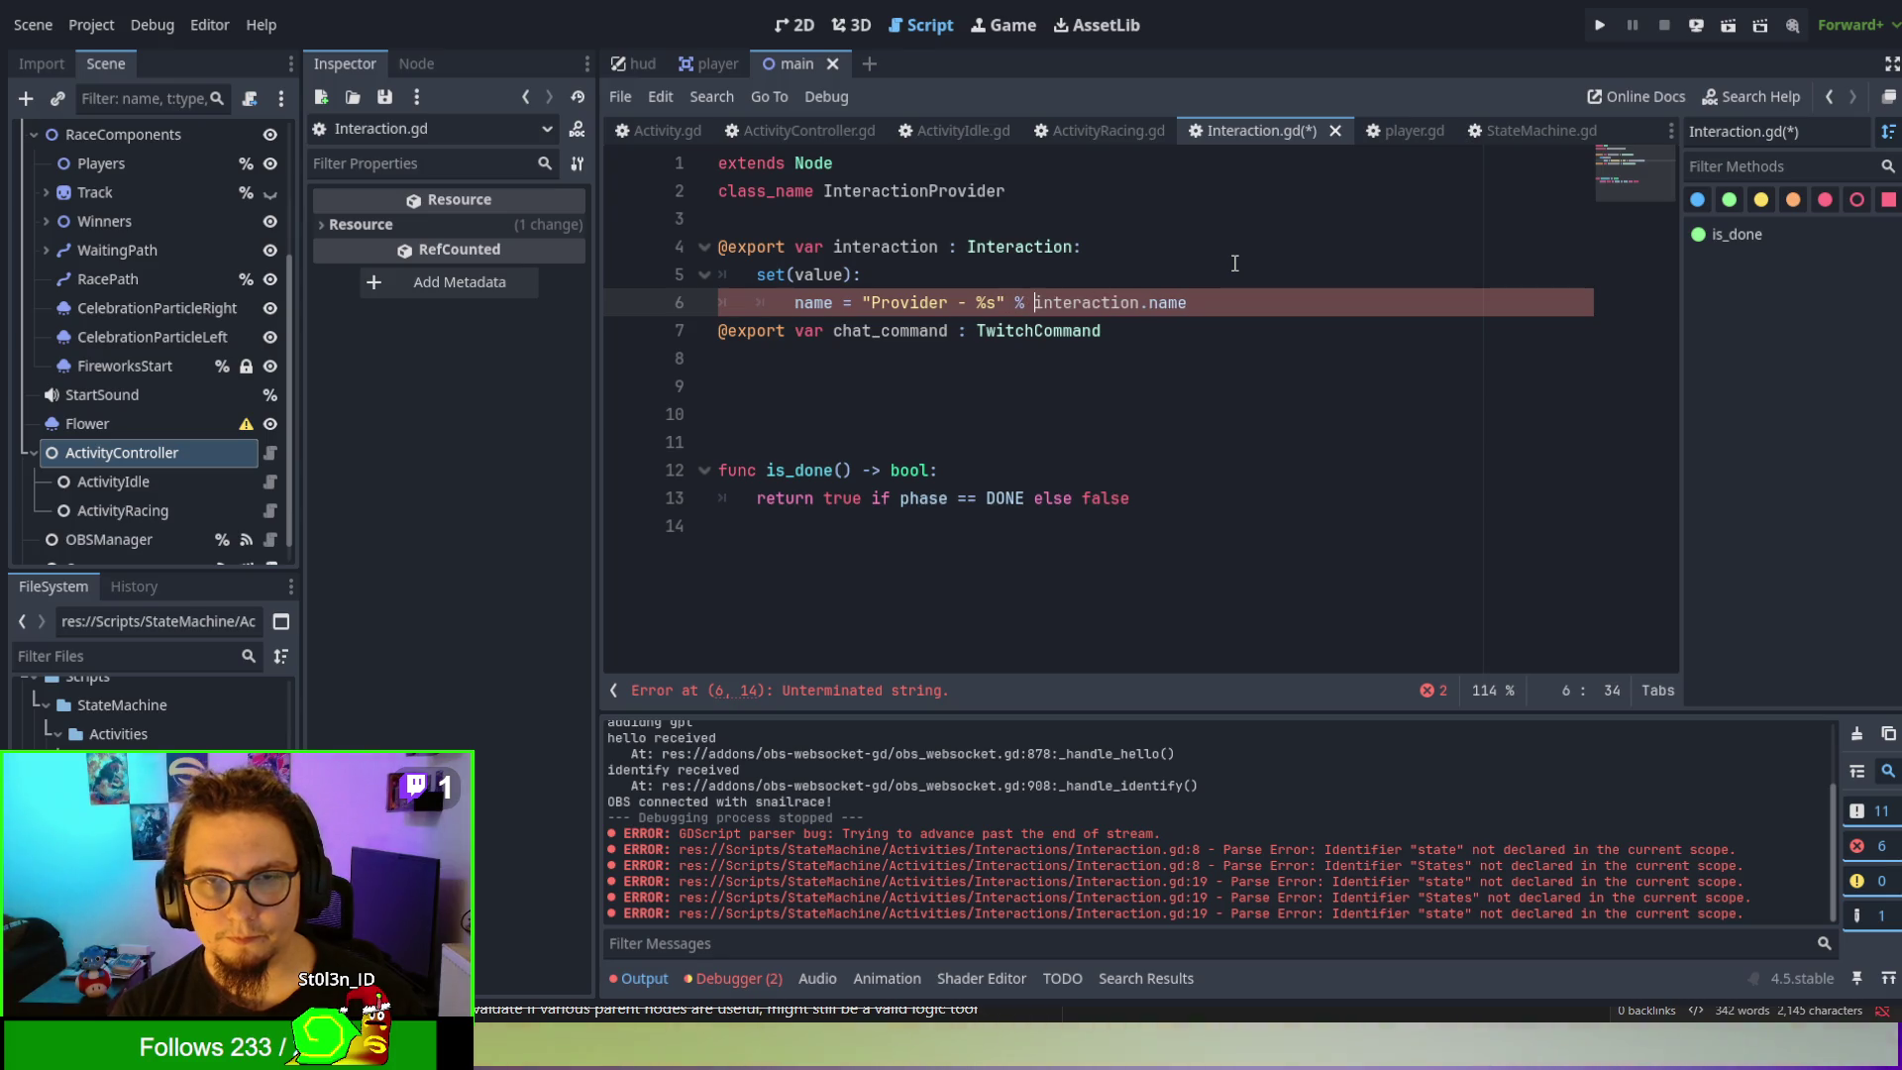
key("Down")
key("Home")
key("Left")
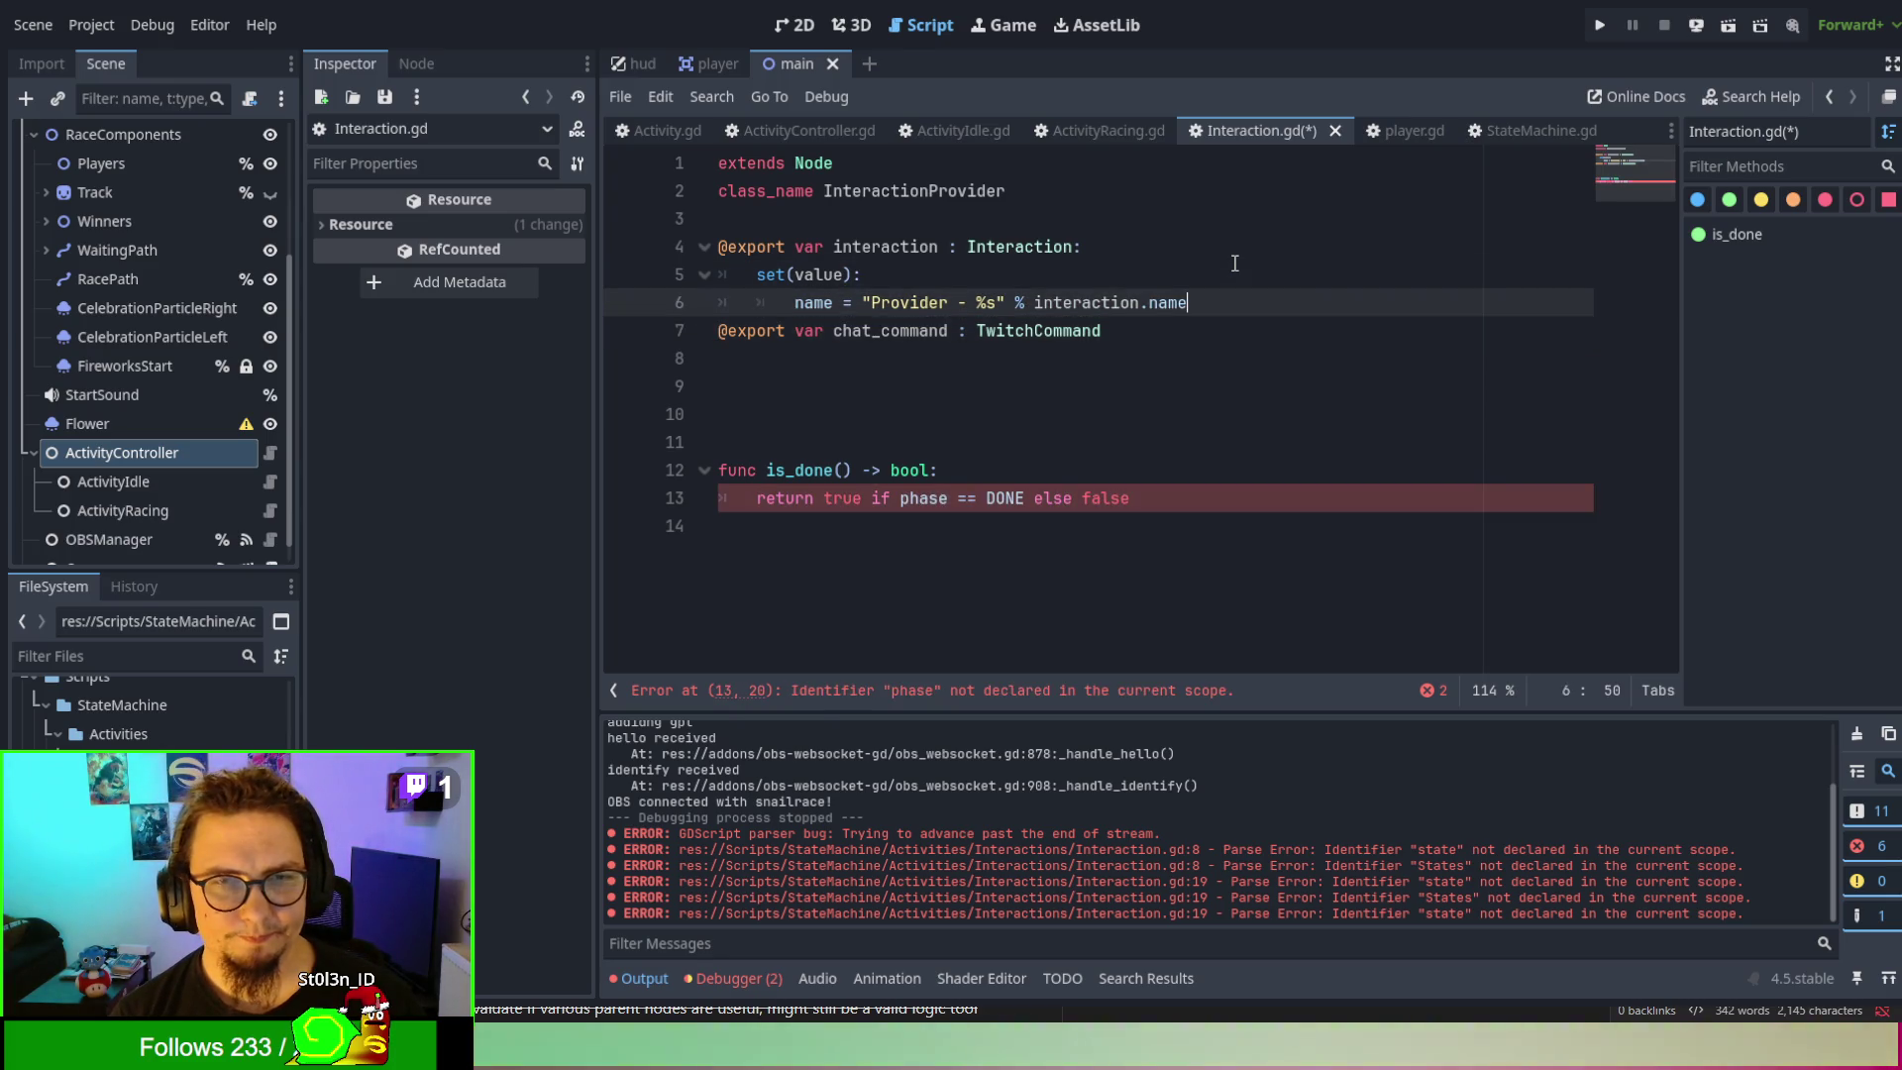
key("Return")
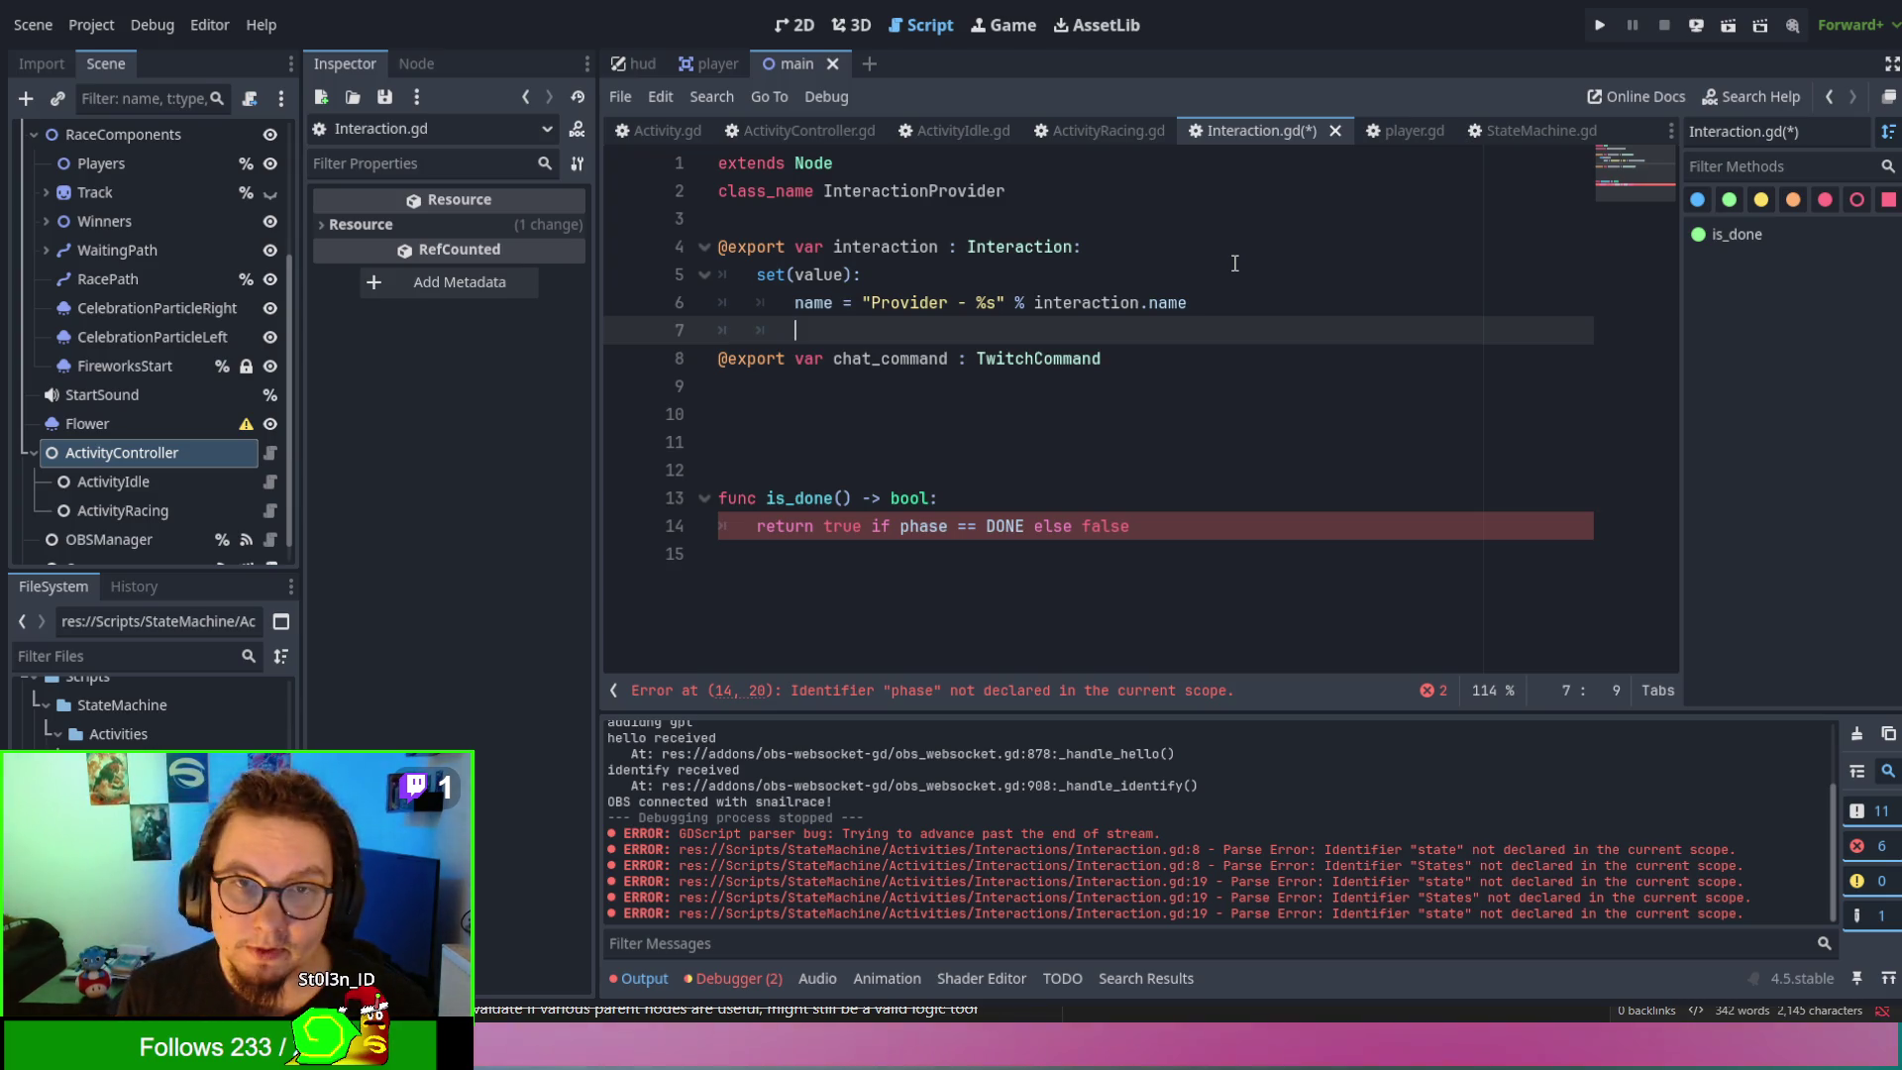
Save the script and comment out is_done's return statement.
left_click(1234, 266)
key("ctrl+s")
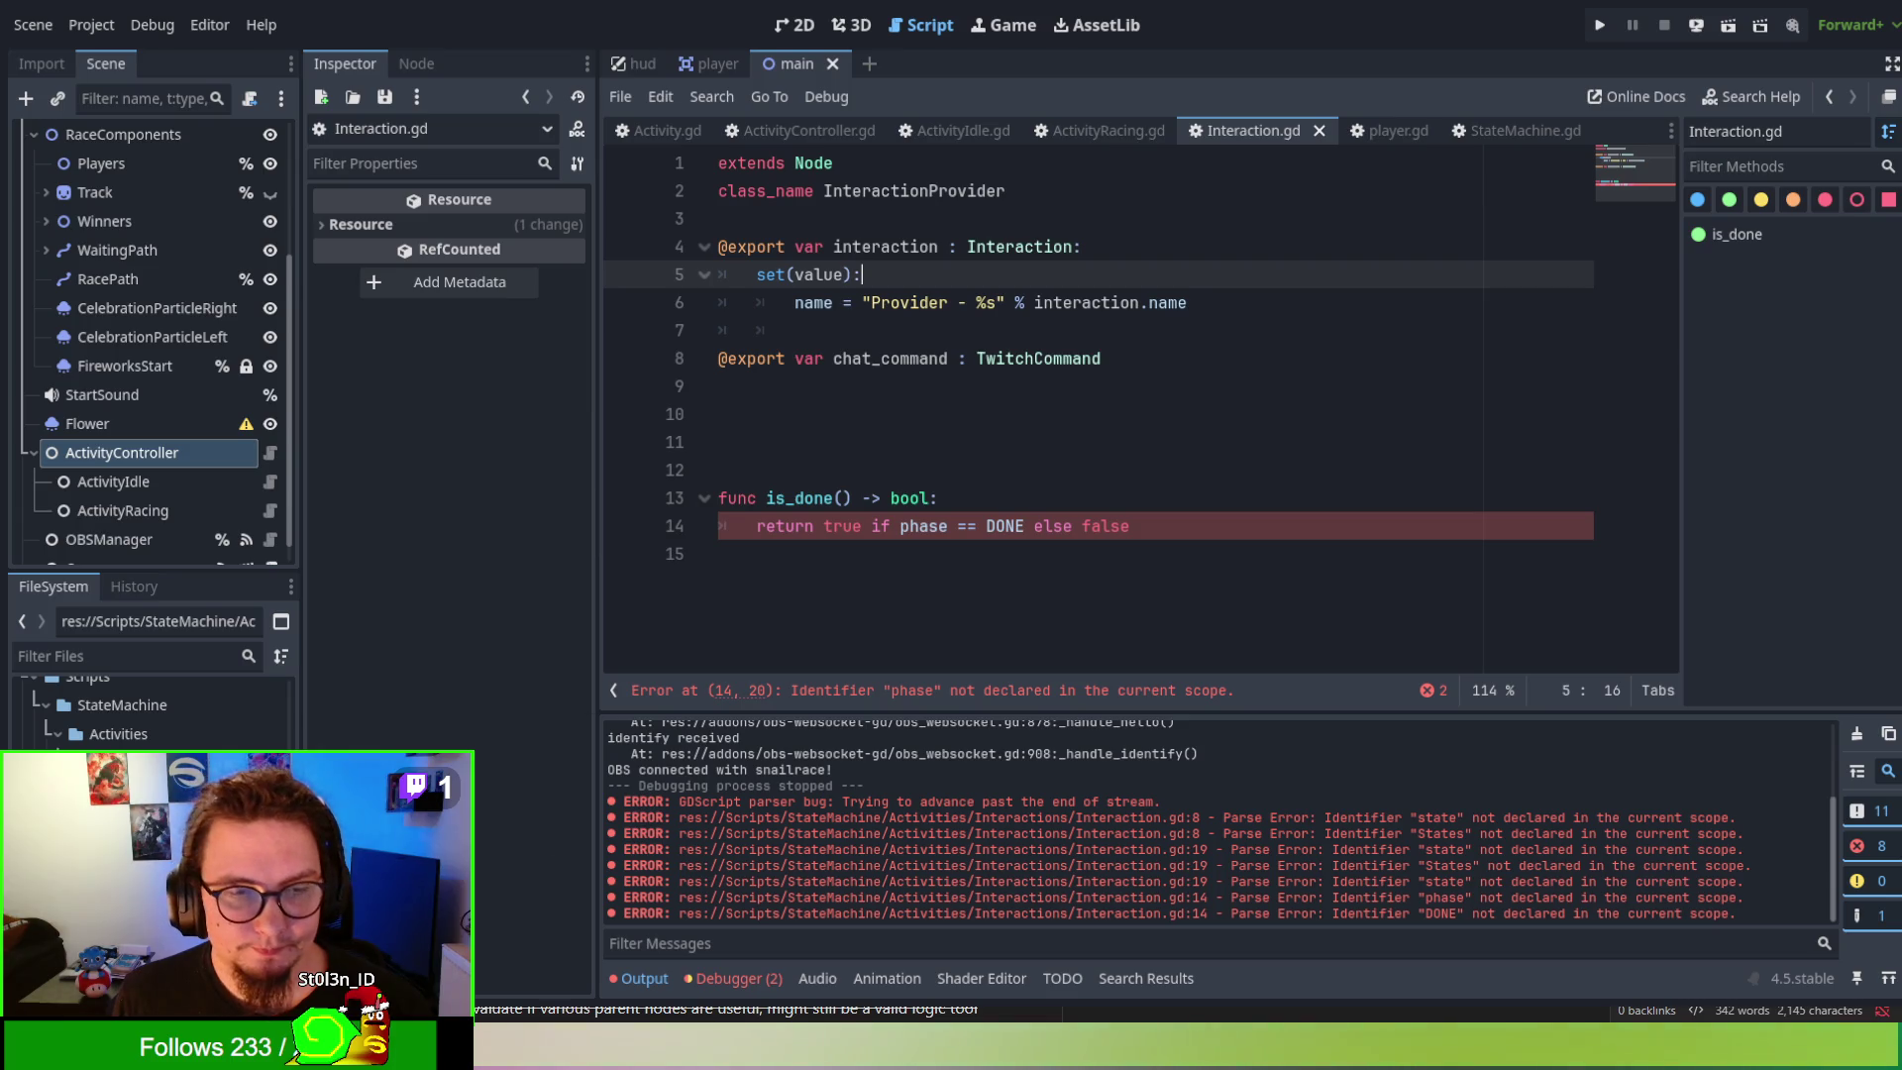
left_click(756, 526)
key("ctrl+k")
Rework the is_done edits so its 'func is_done() -> bool:' header is commented out, then show the script list.
left_click(716, 492)
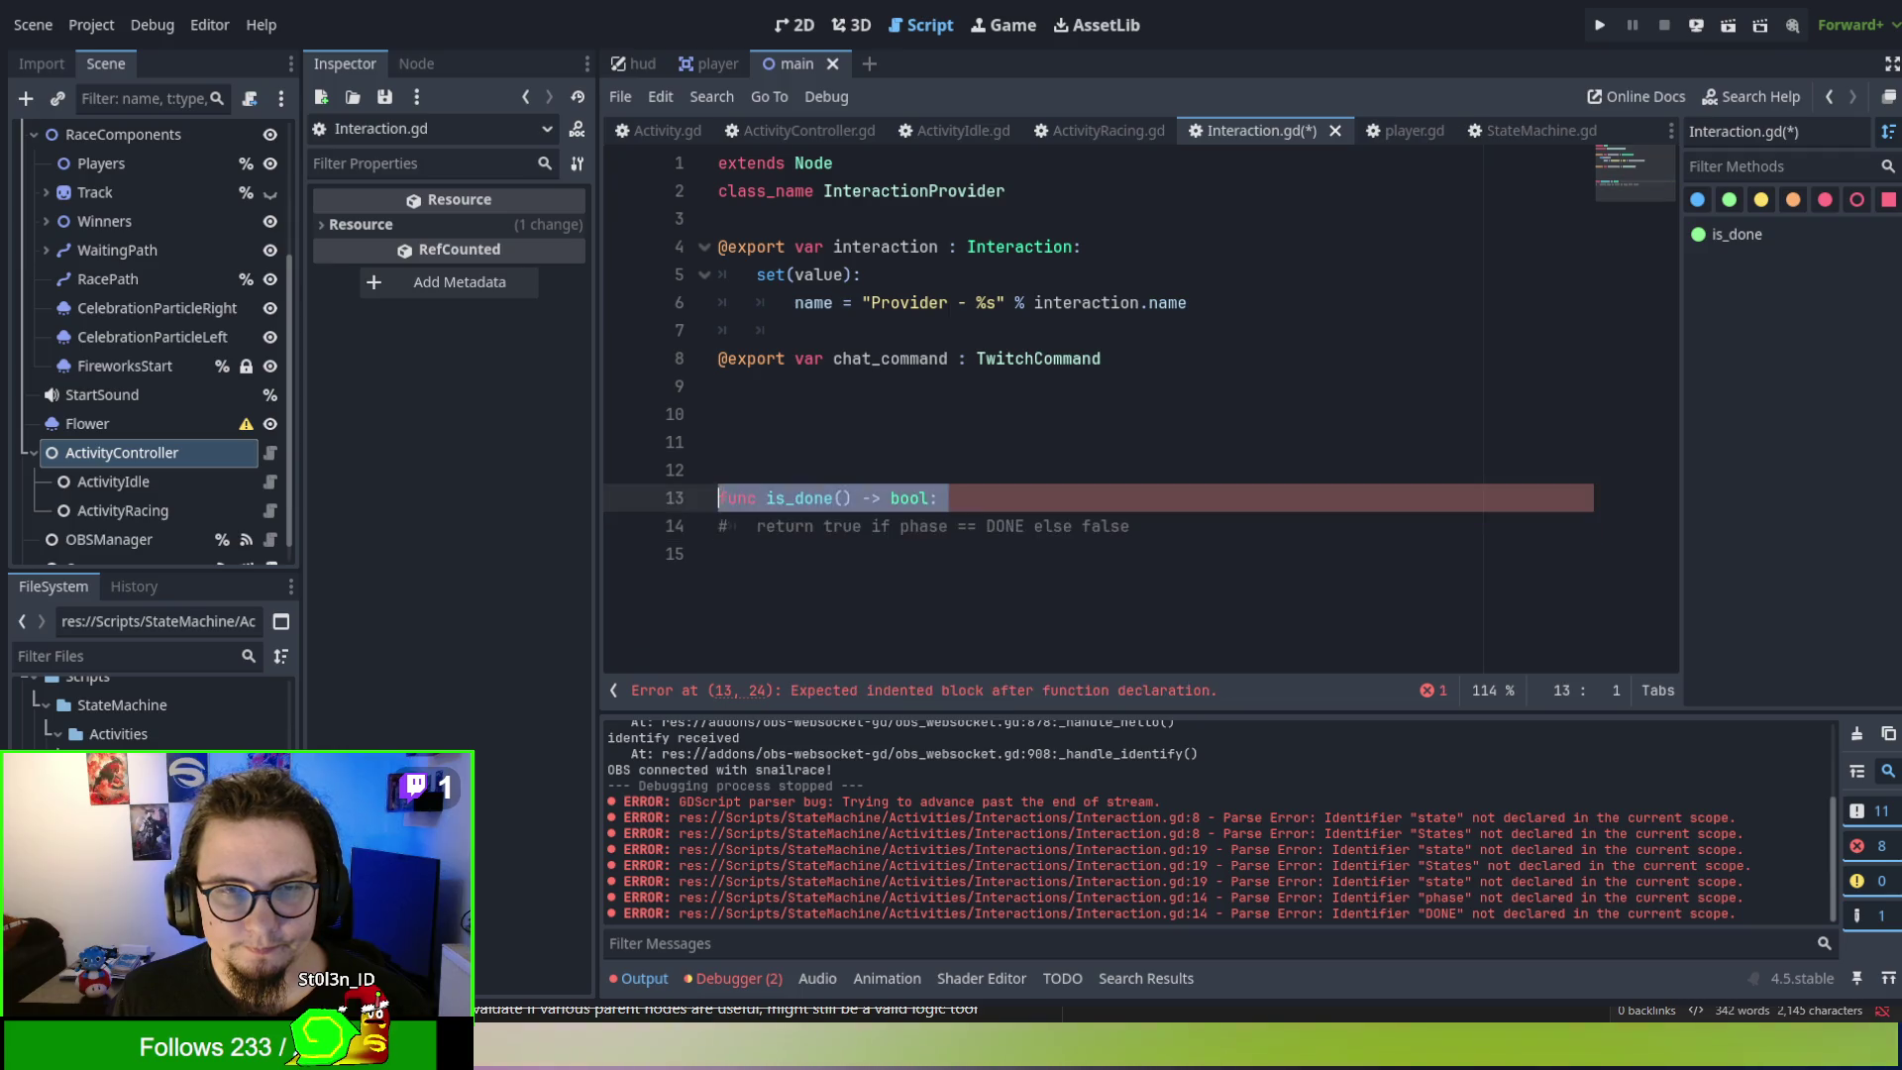
key("ctrl+shift+k")
key("ctrl+z")
key("ctrl+z")
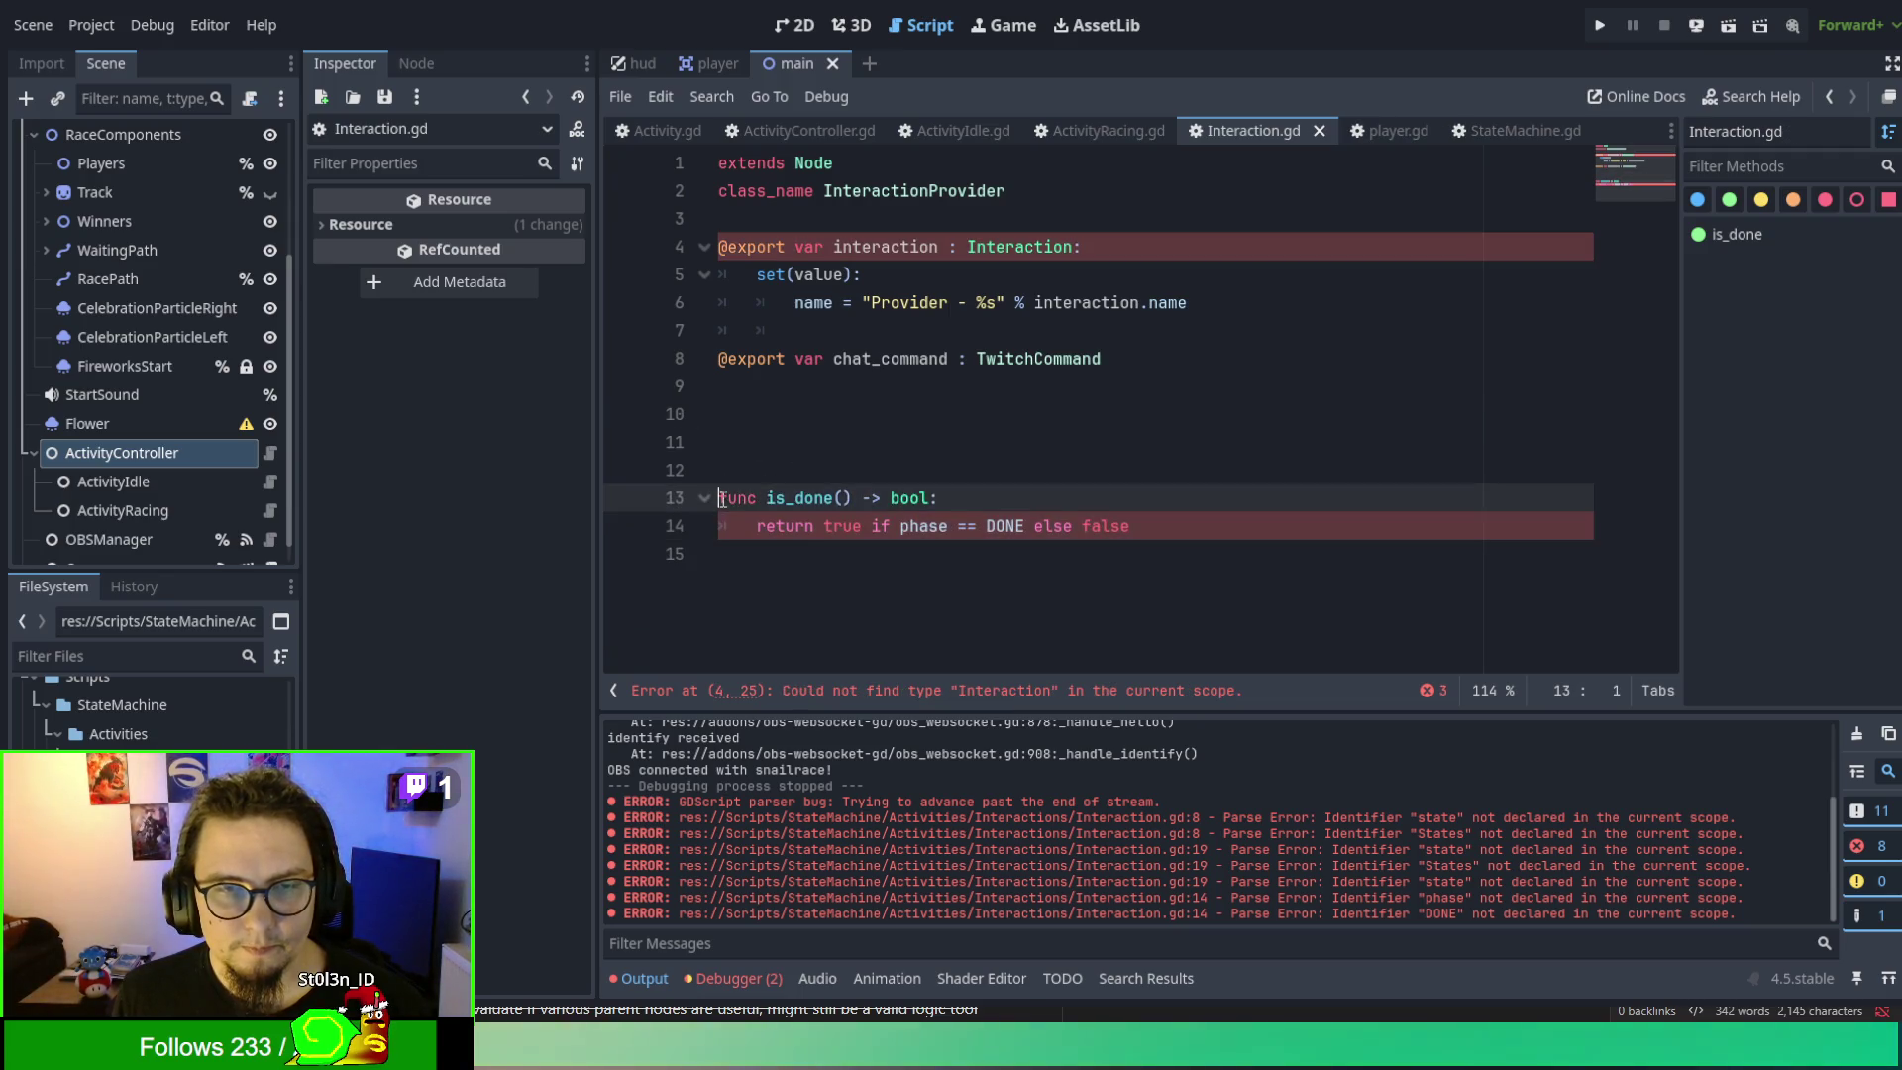
left_click(800, 424)
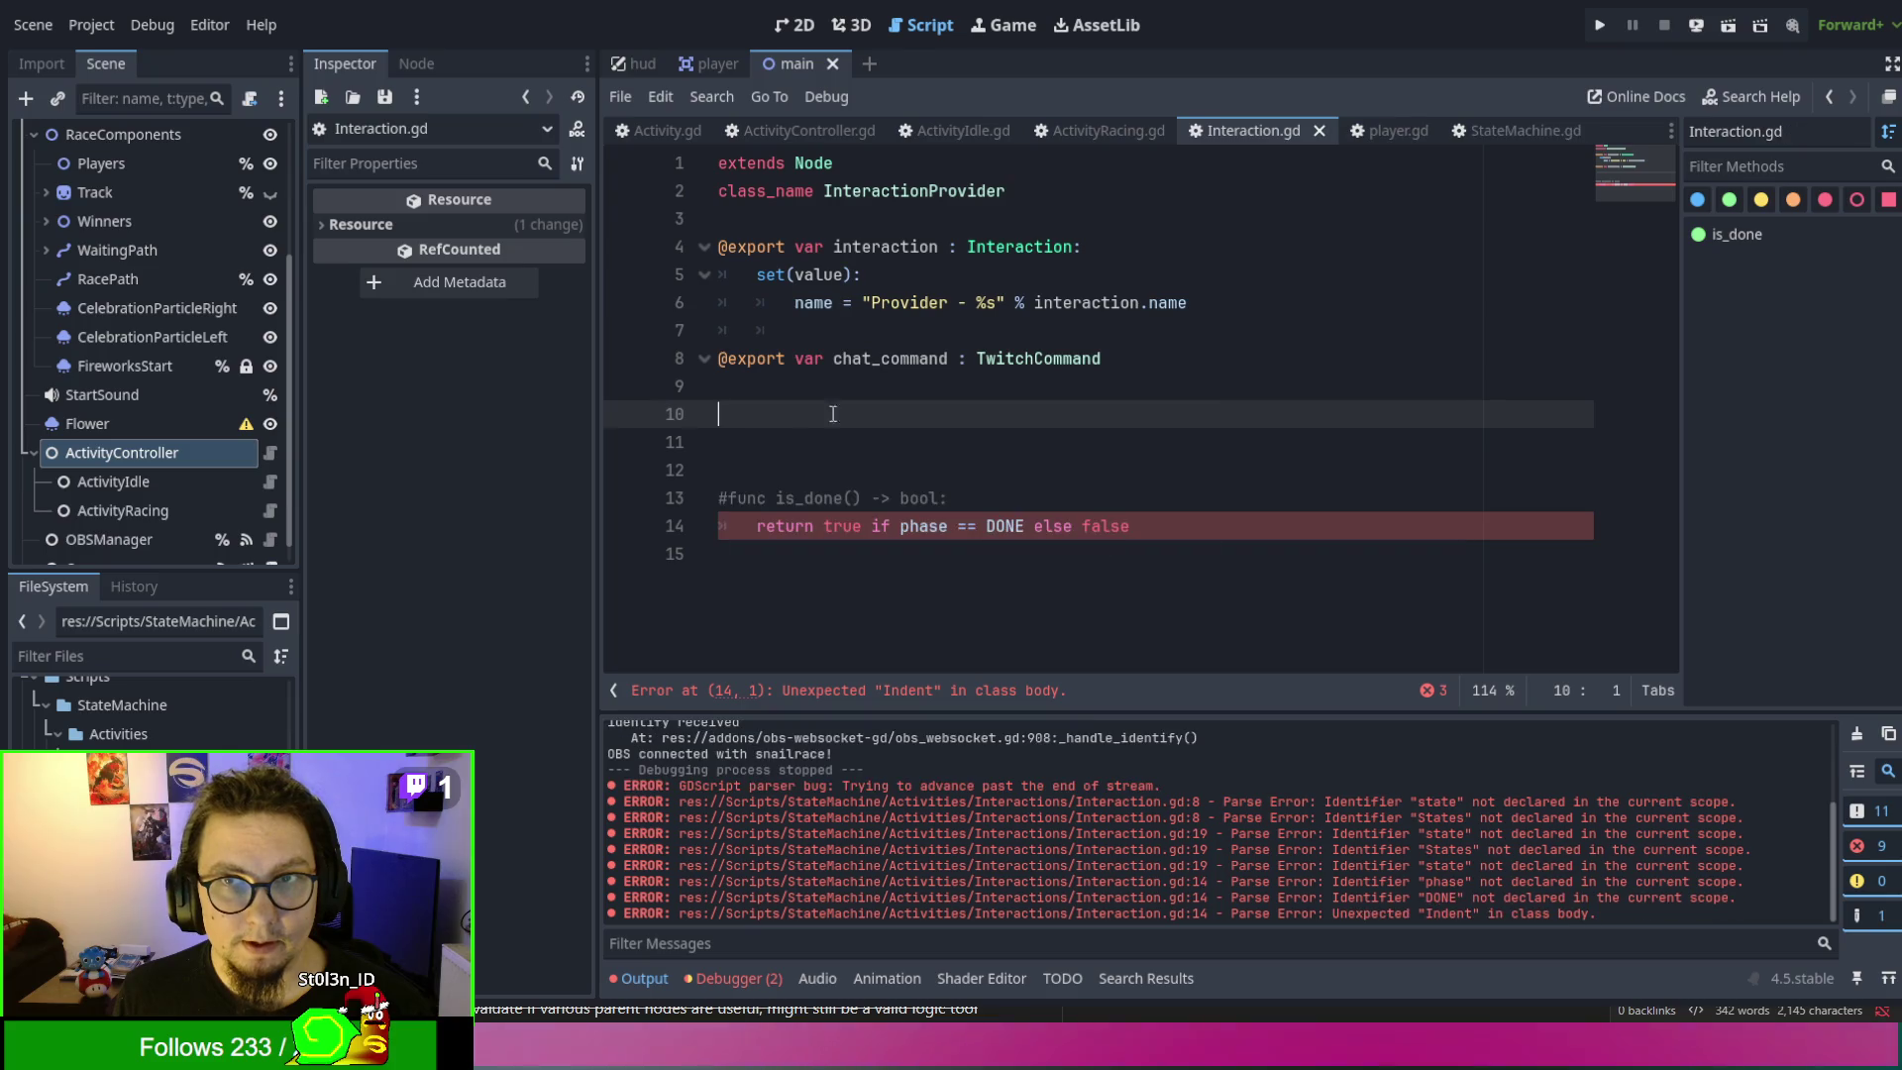
left_click(1033, 379)
key("ctrl+backslash")
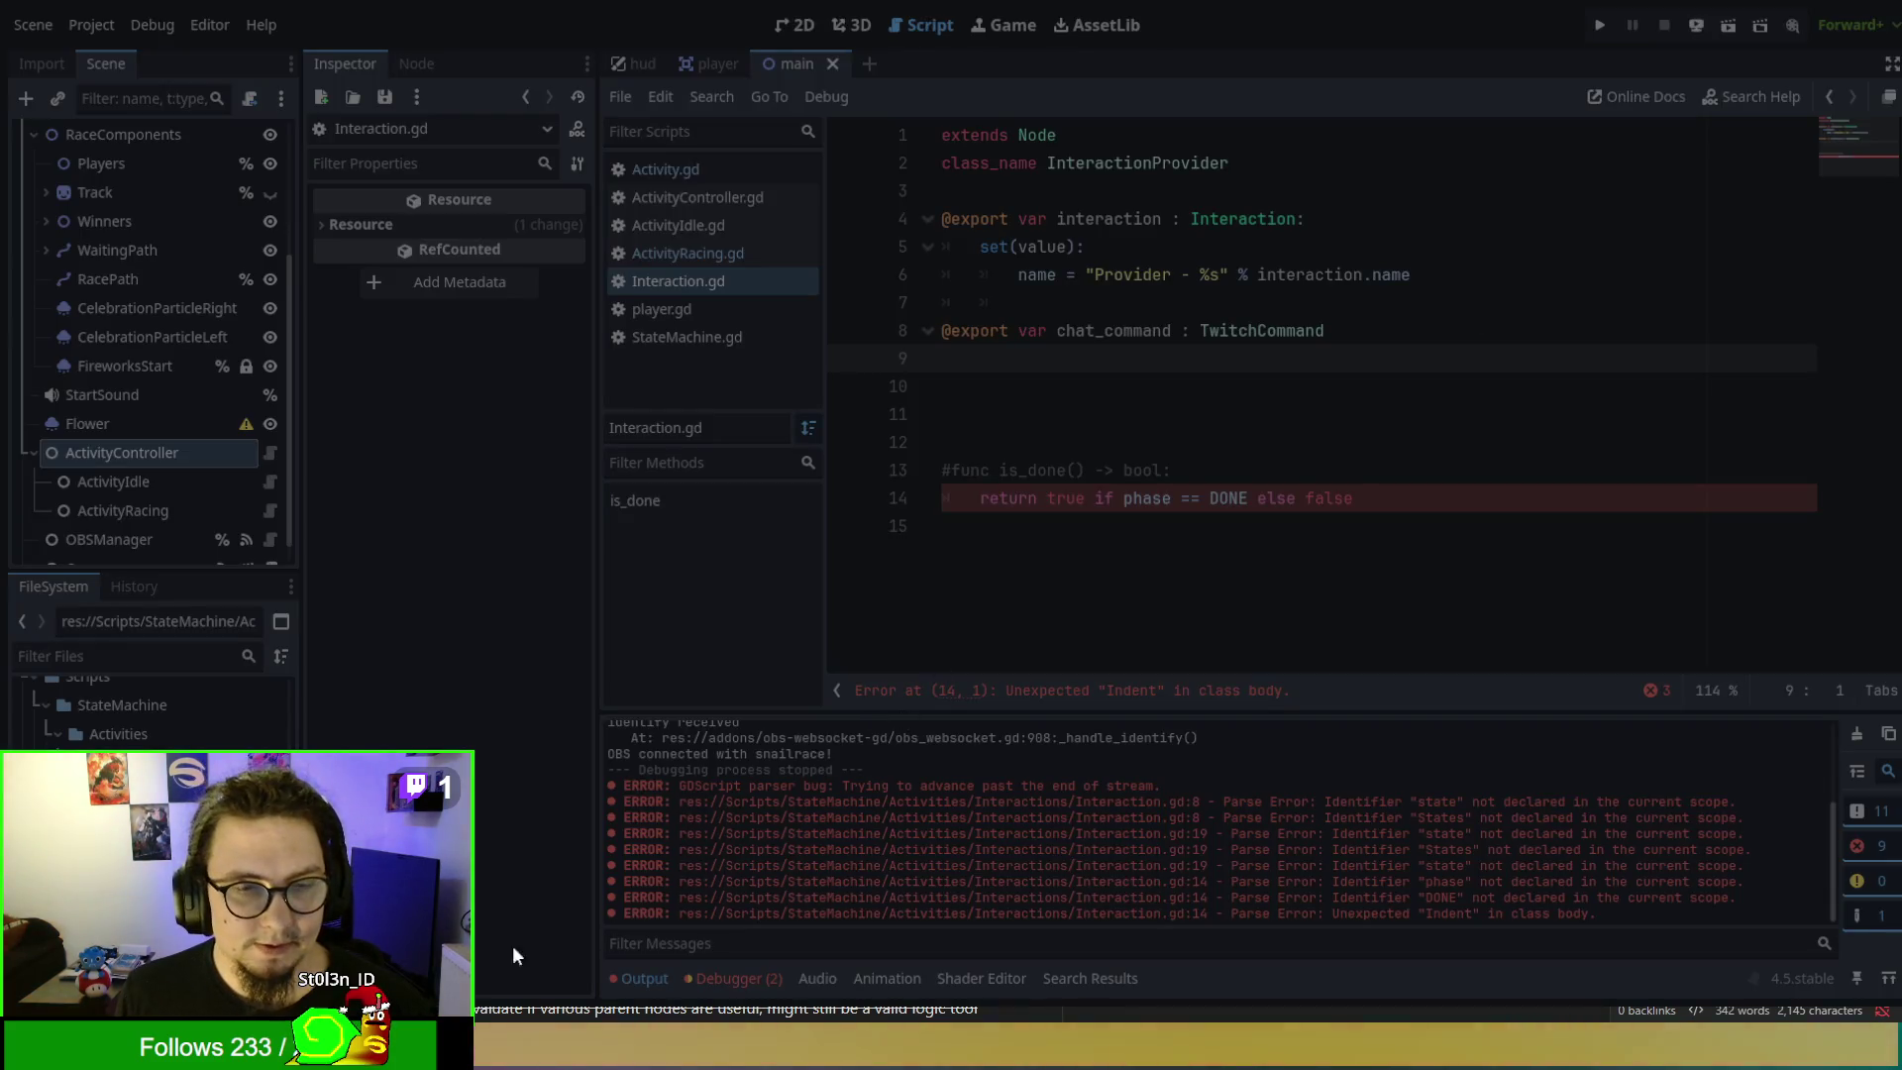
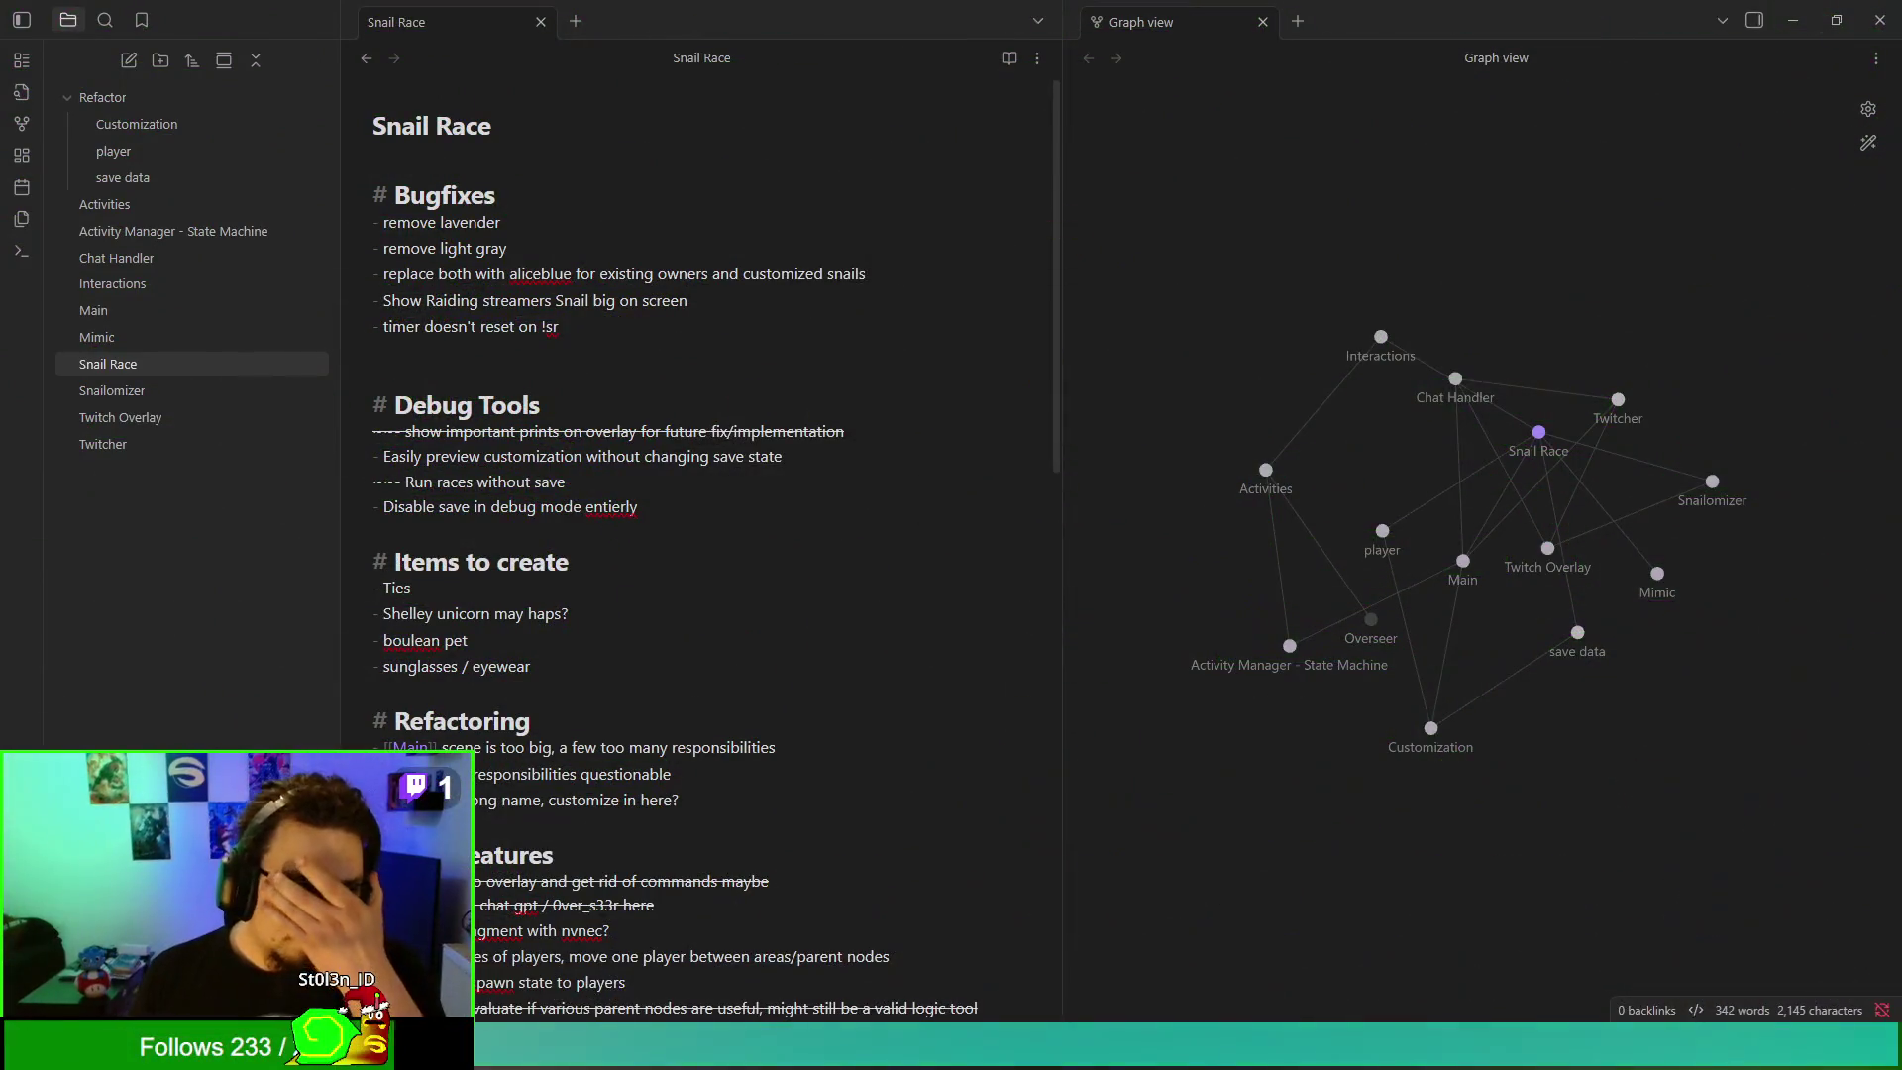
Open the Race Royale project in Godot, comment out line 14 of Interaction.gd and save.
left_click(1257, 968)
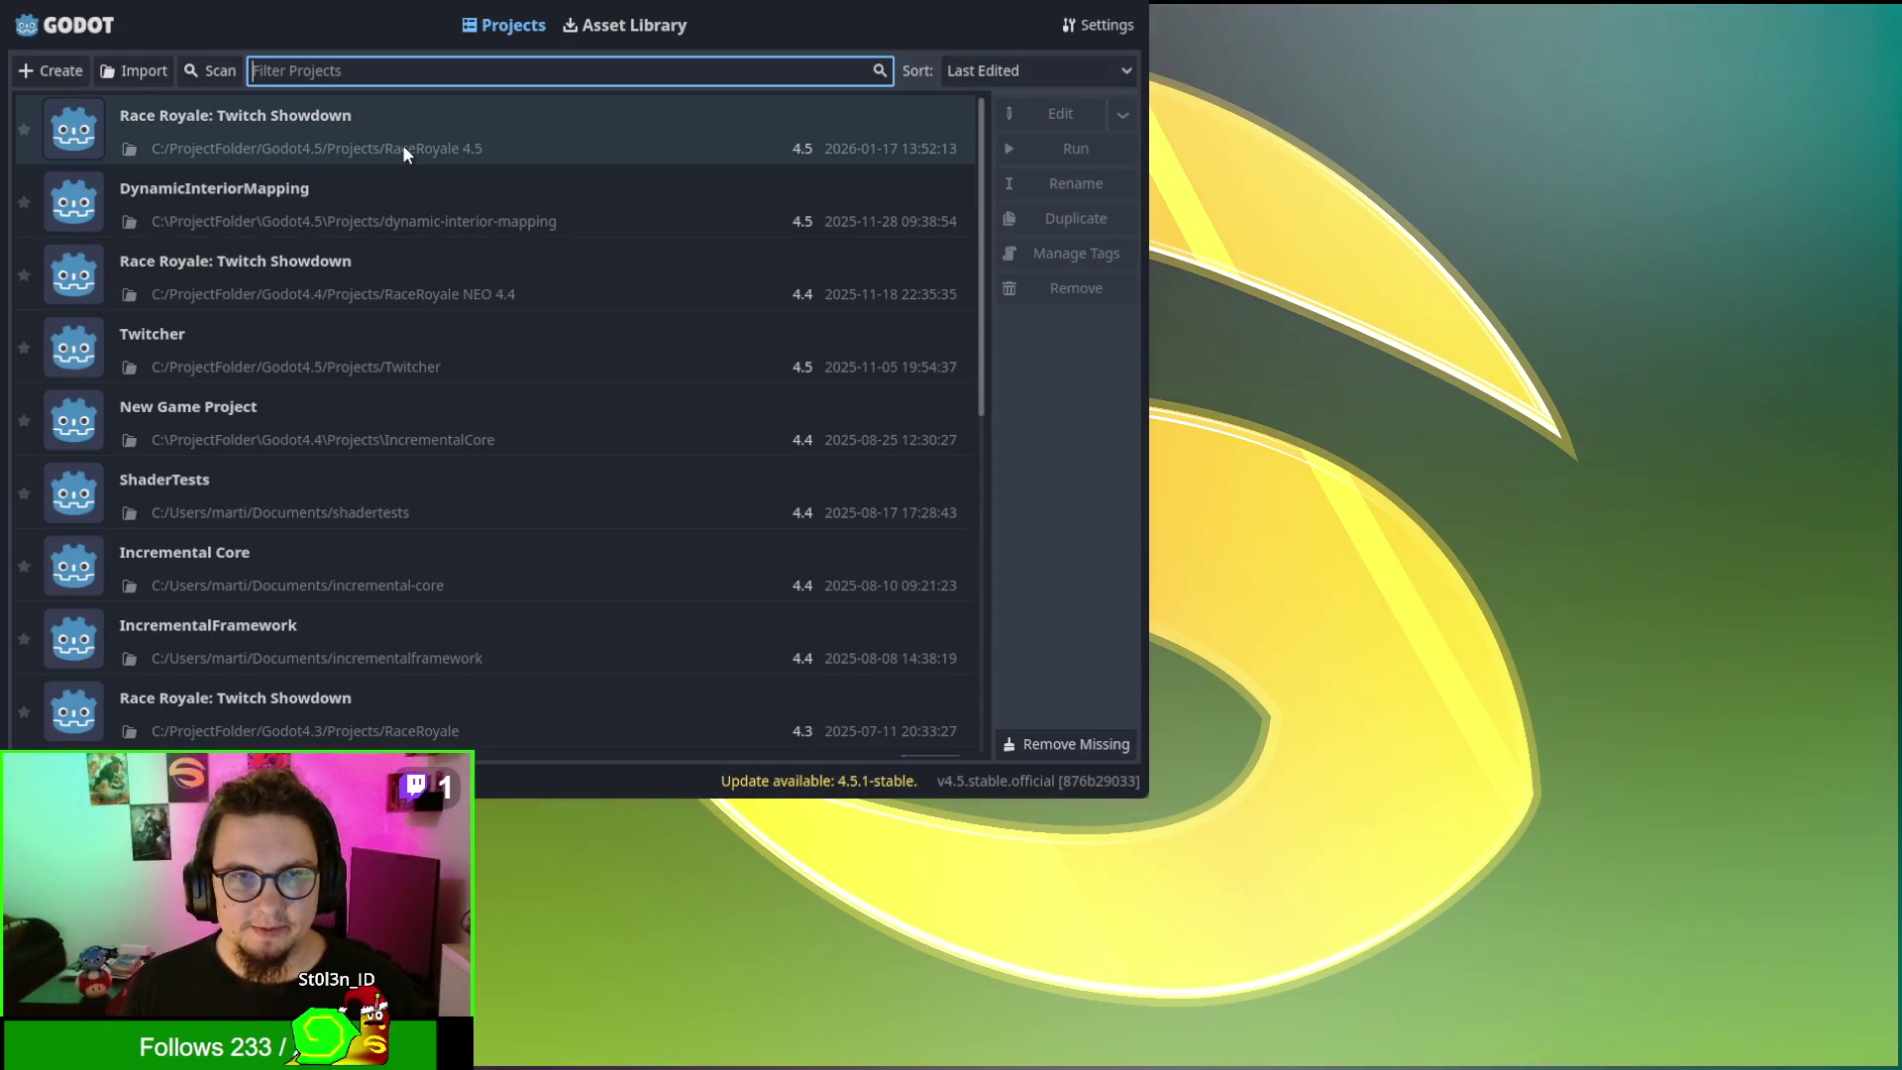
double_click(402, 145)
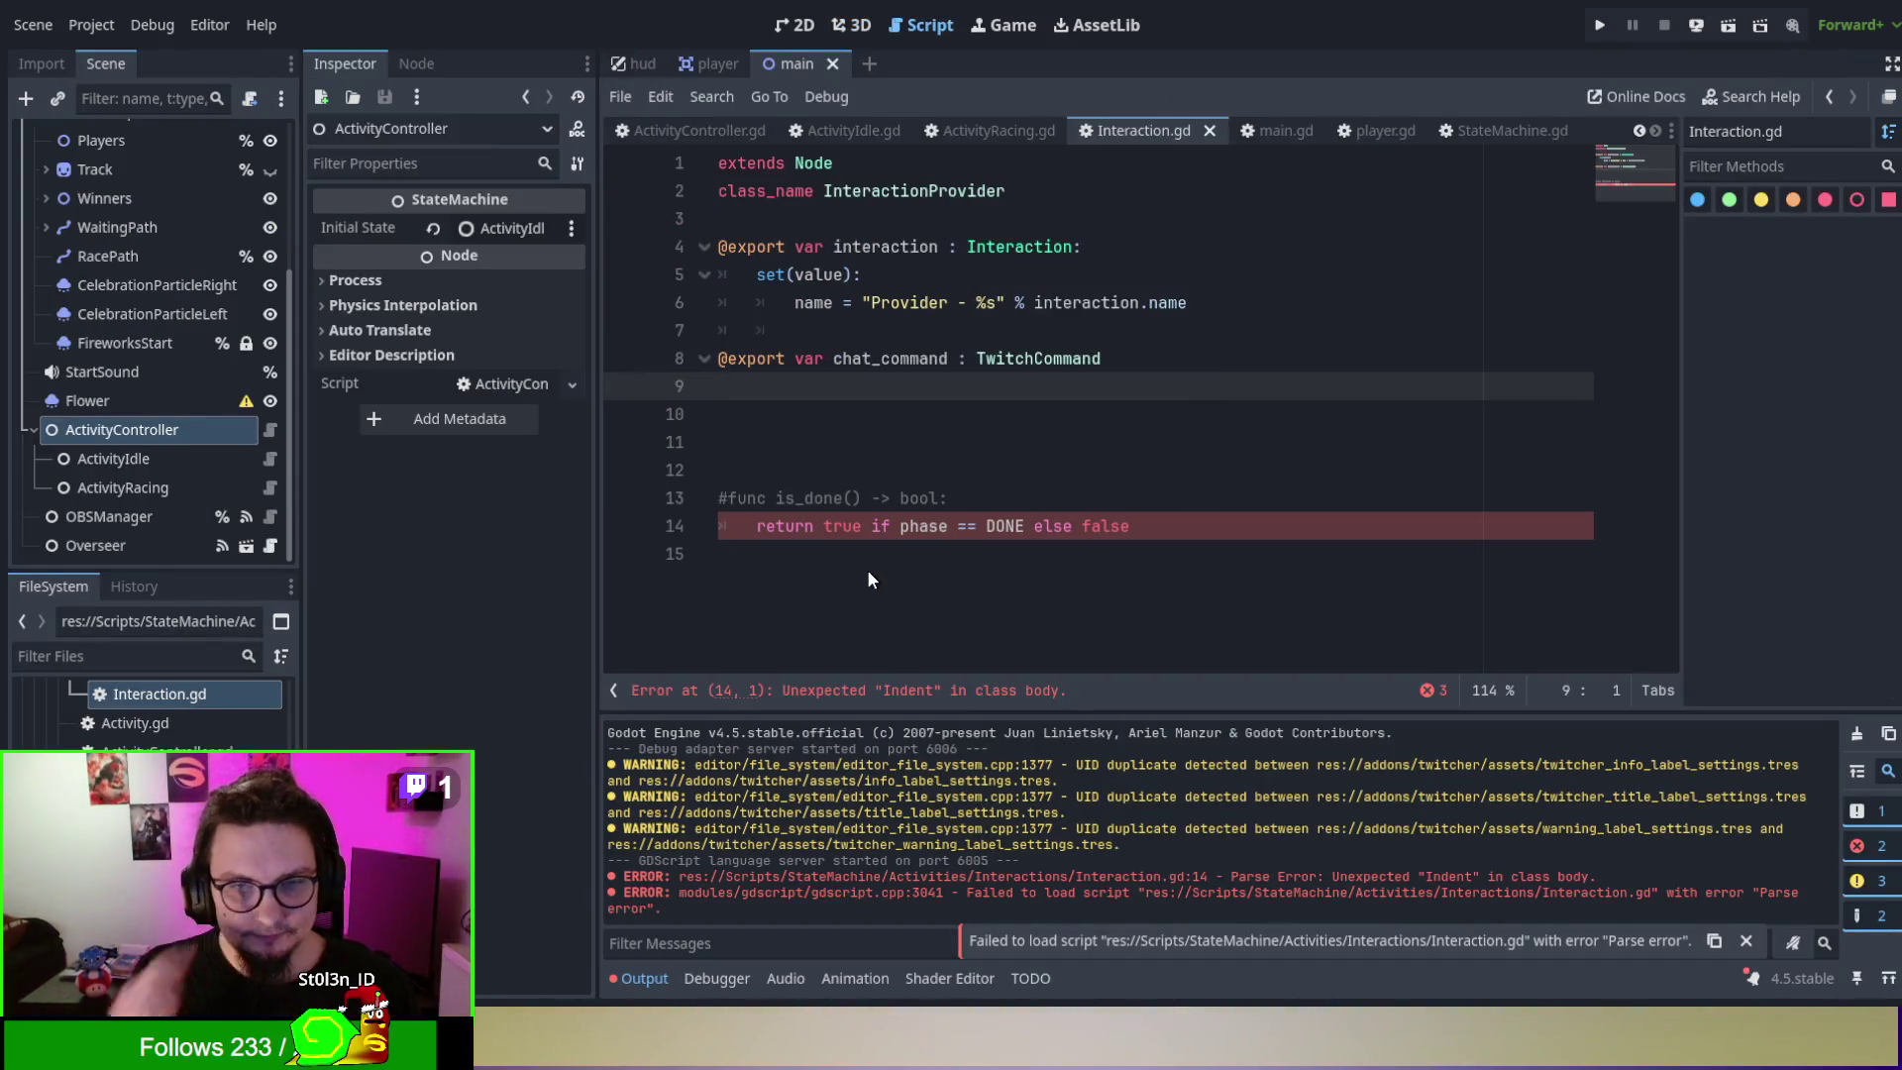
left_click(729, 526)
type("#")
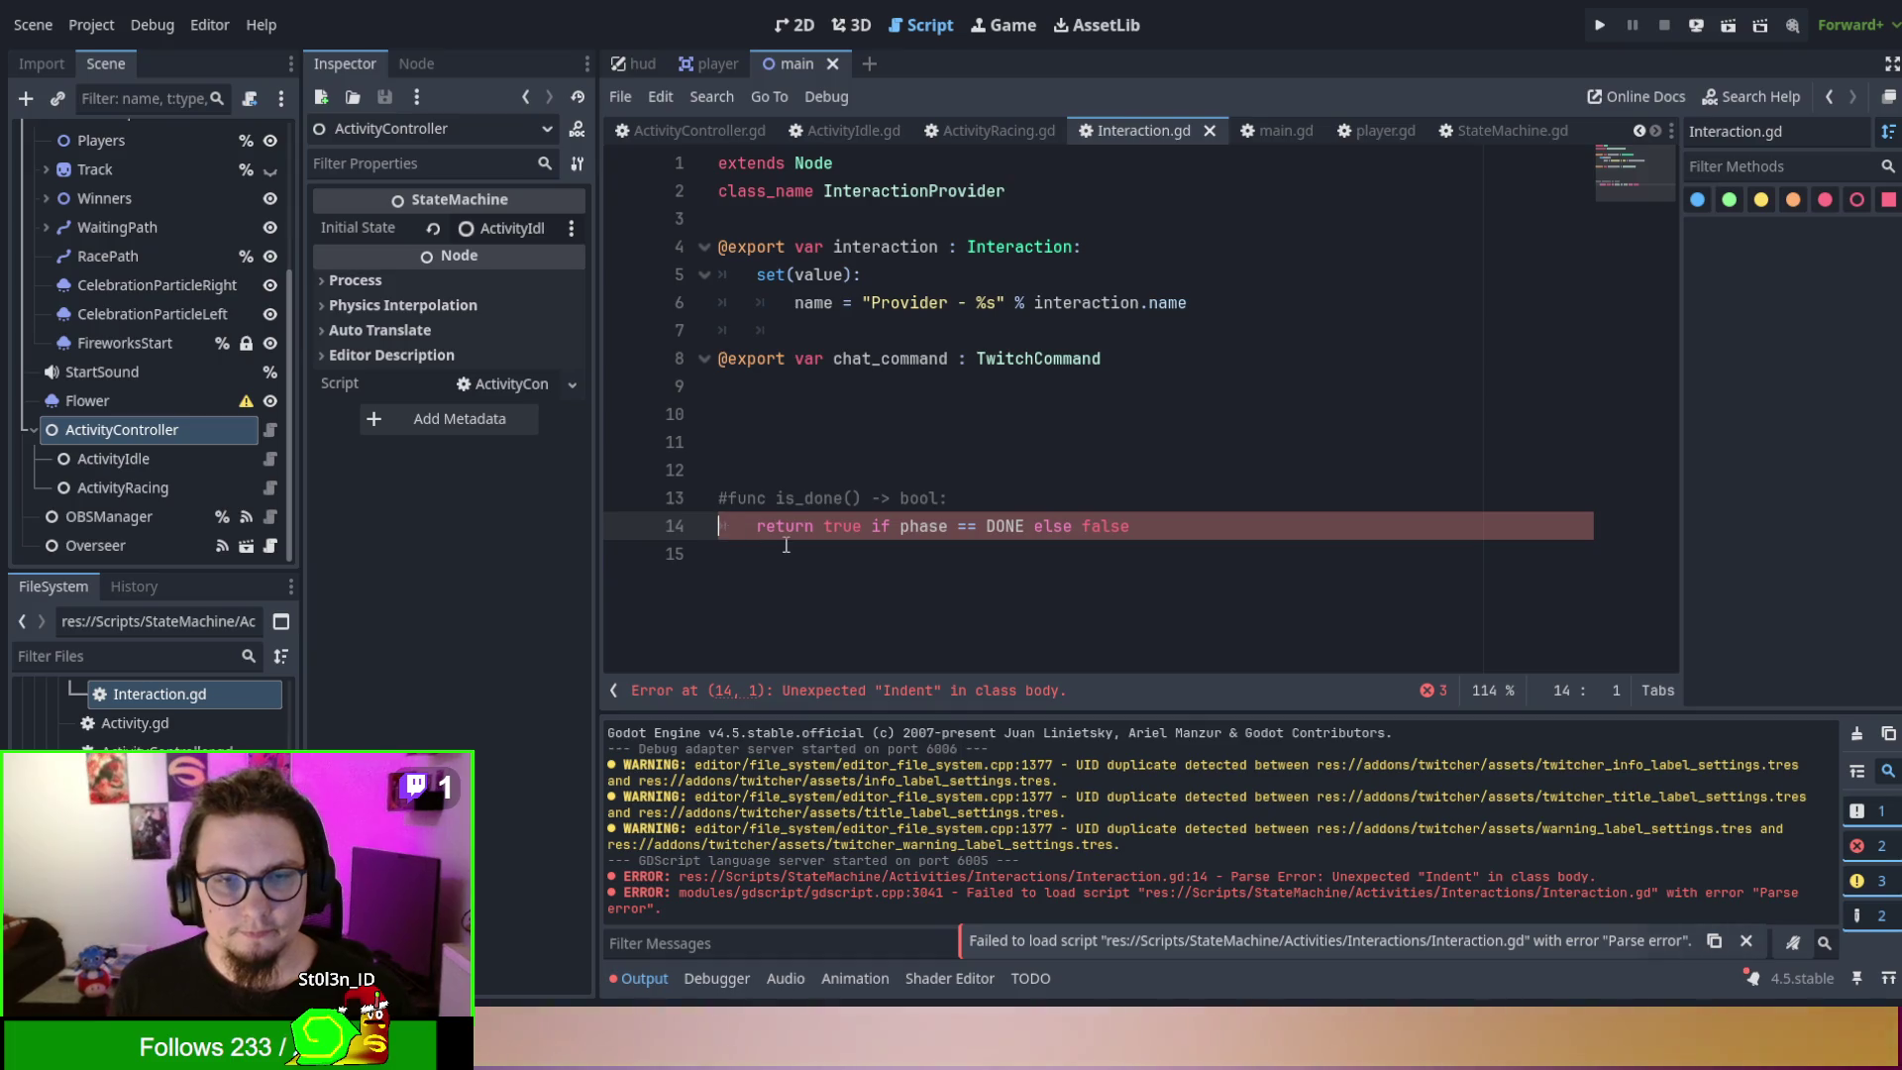
left_click(834, 464)
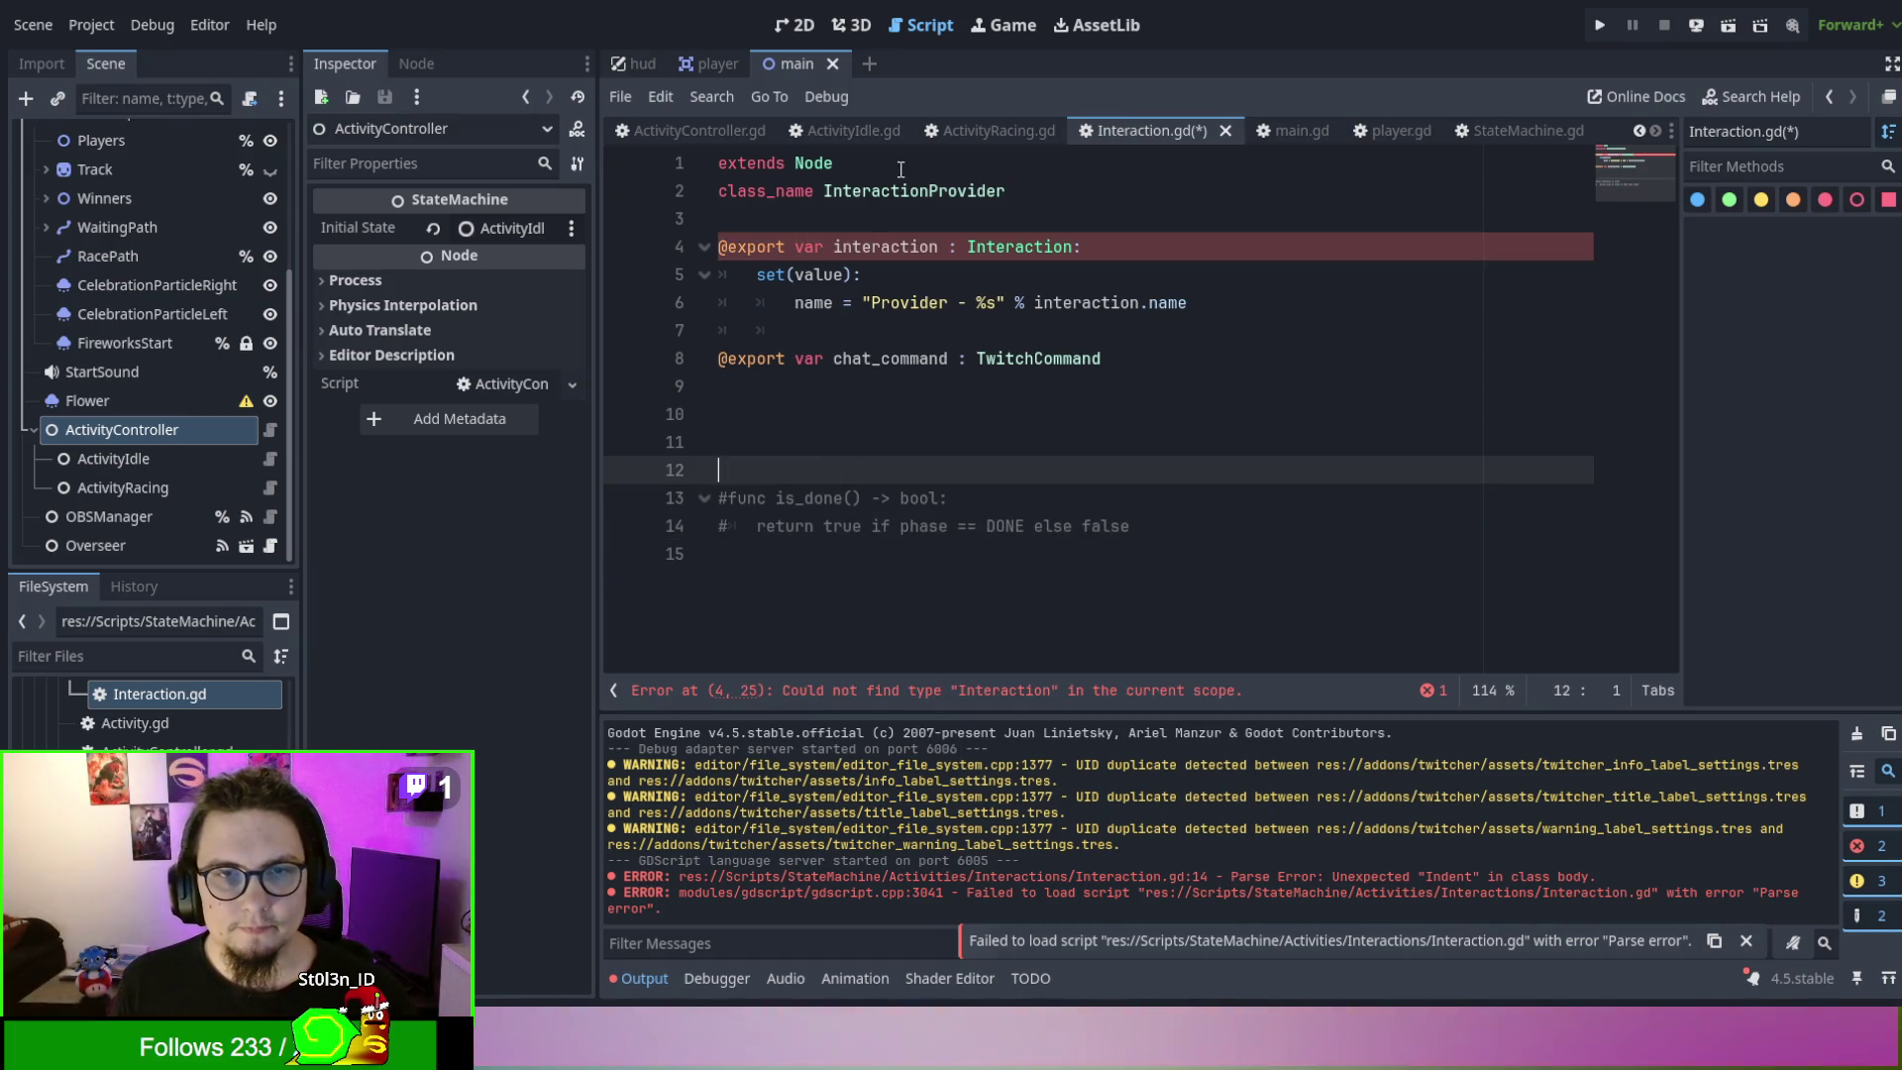
left_click(907, 249)
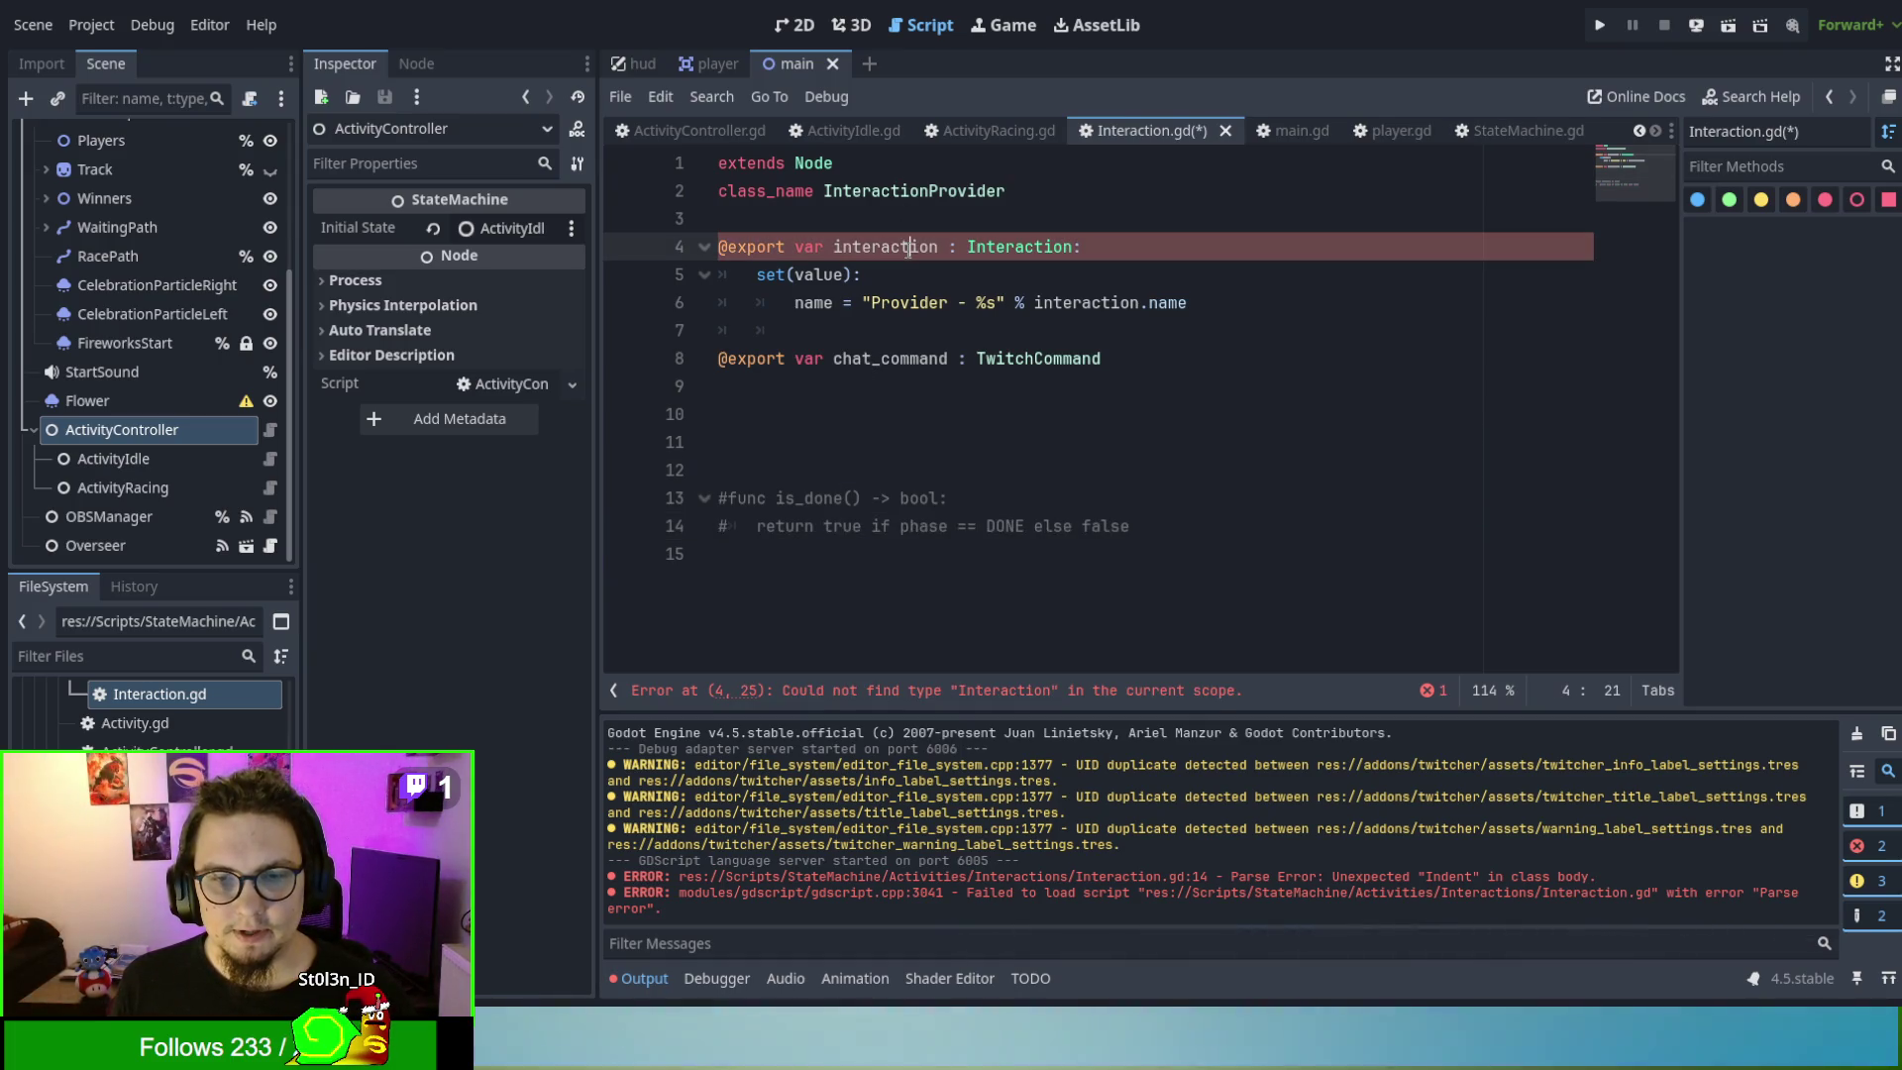
left_click(961, 285)
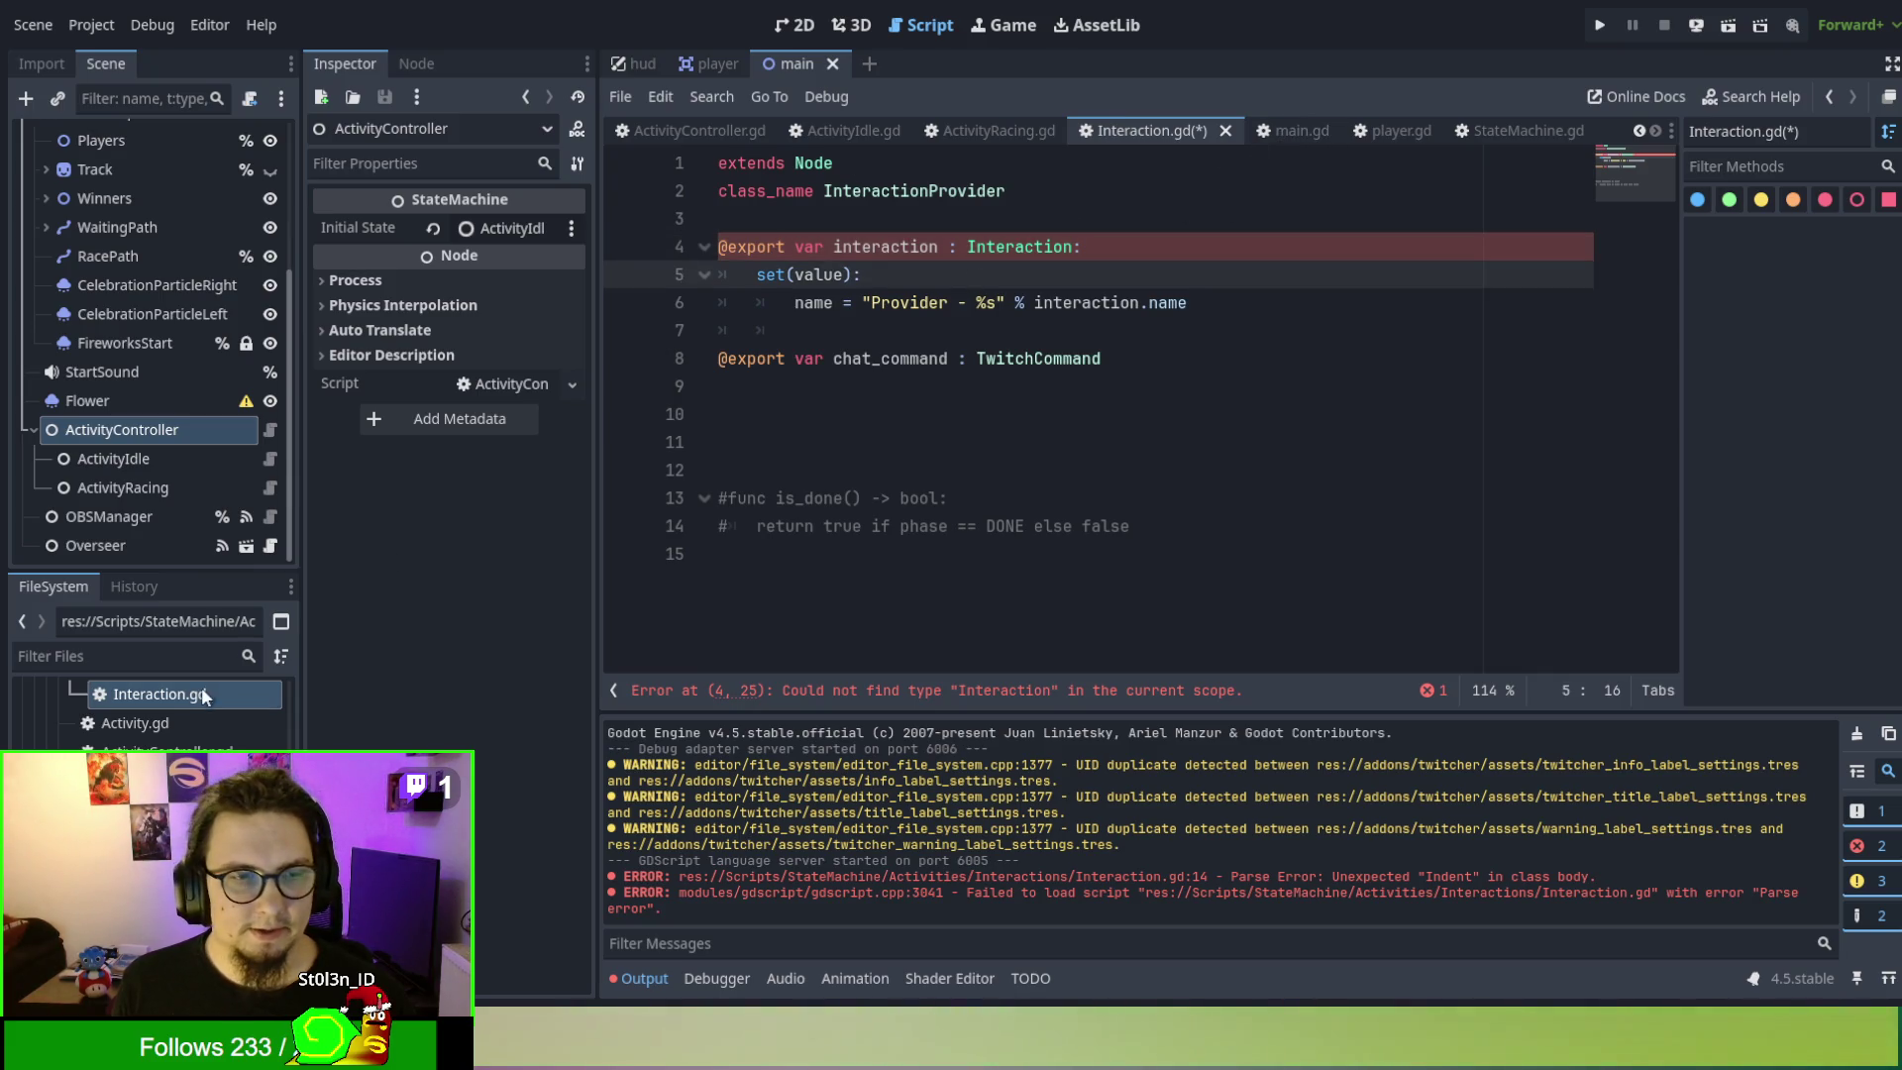
left_click(175, 705)
left_click(753, 386)
key("ctrl+s")
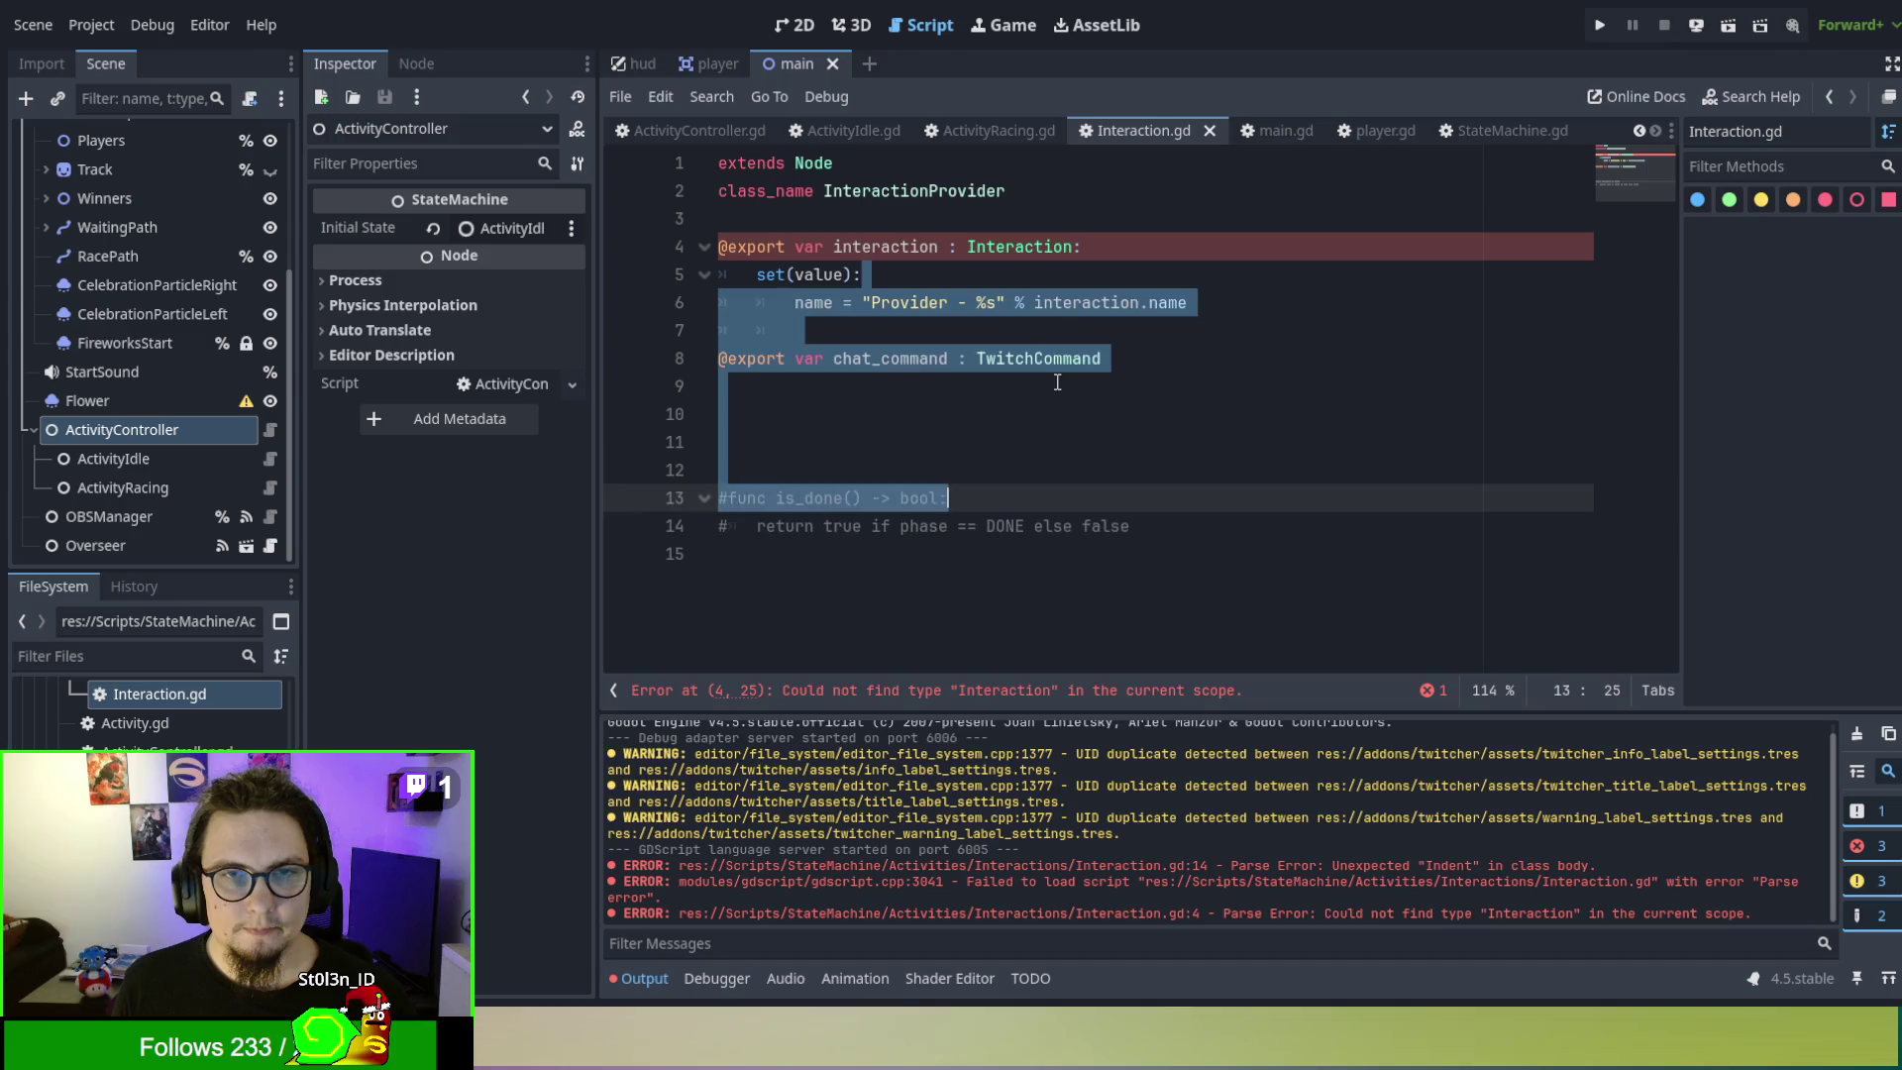
Try deleting the Interaction type annotation on line 4, then undo back to it.
double_click(1021, 247)
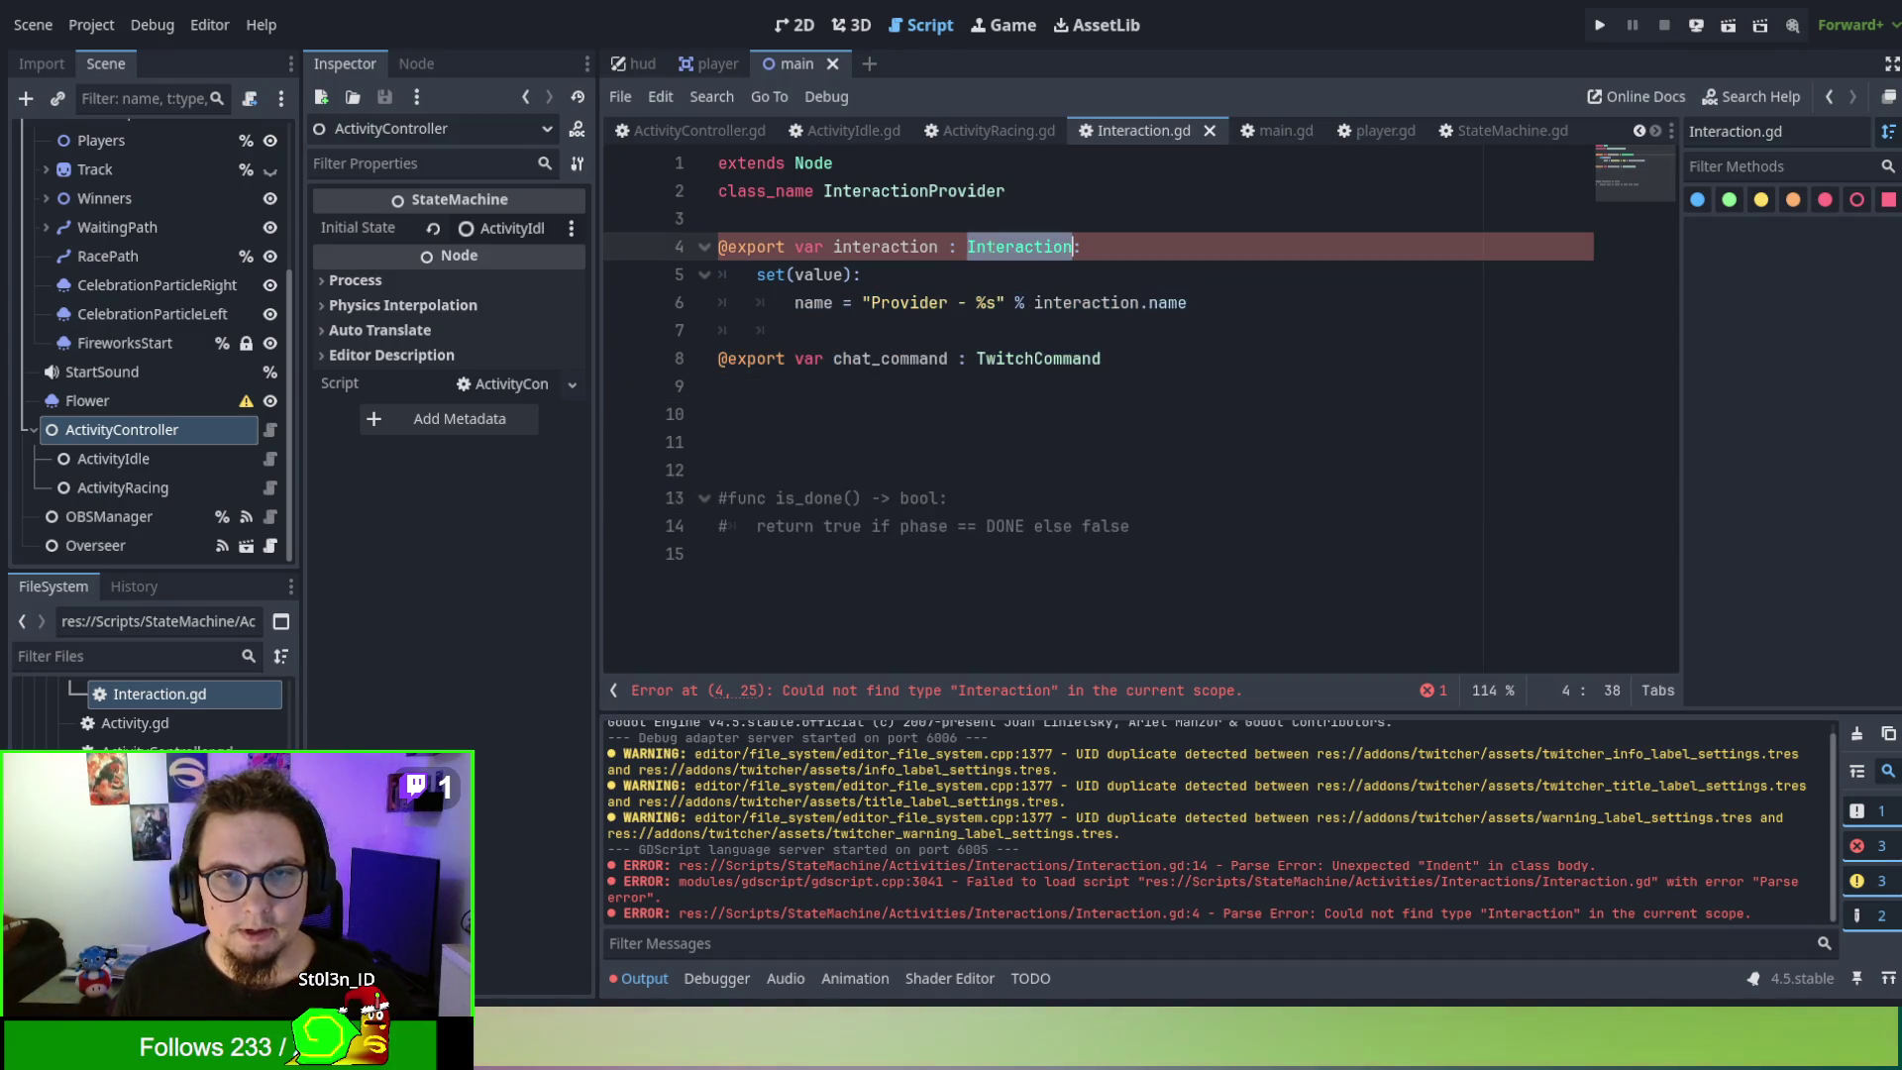
key("BackSpace")
key("BackSpace")
key("Delete")
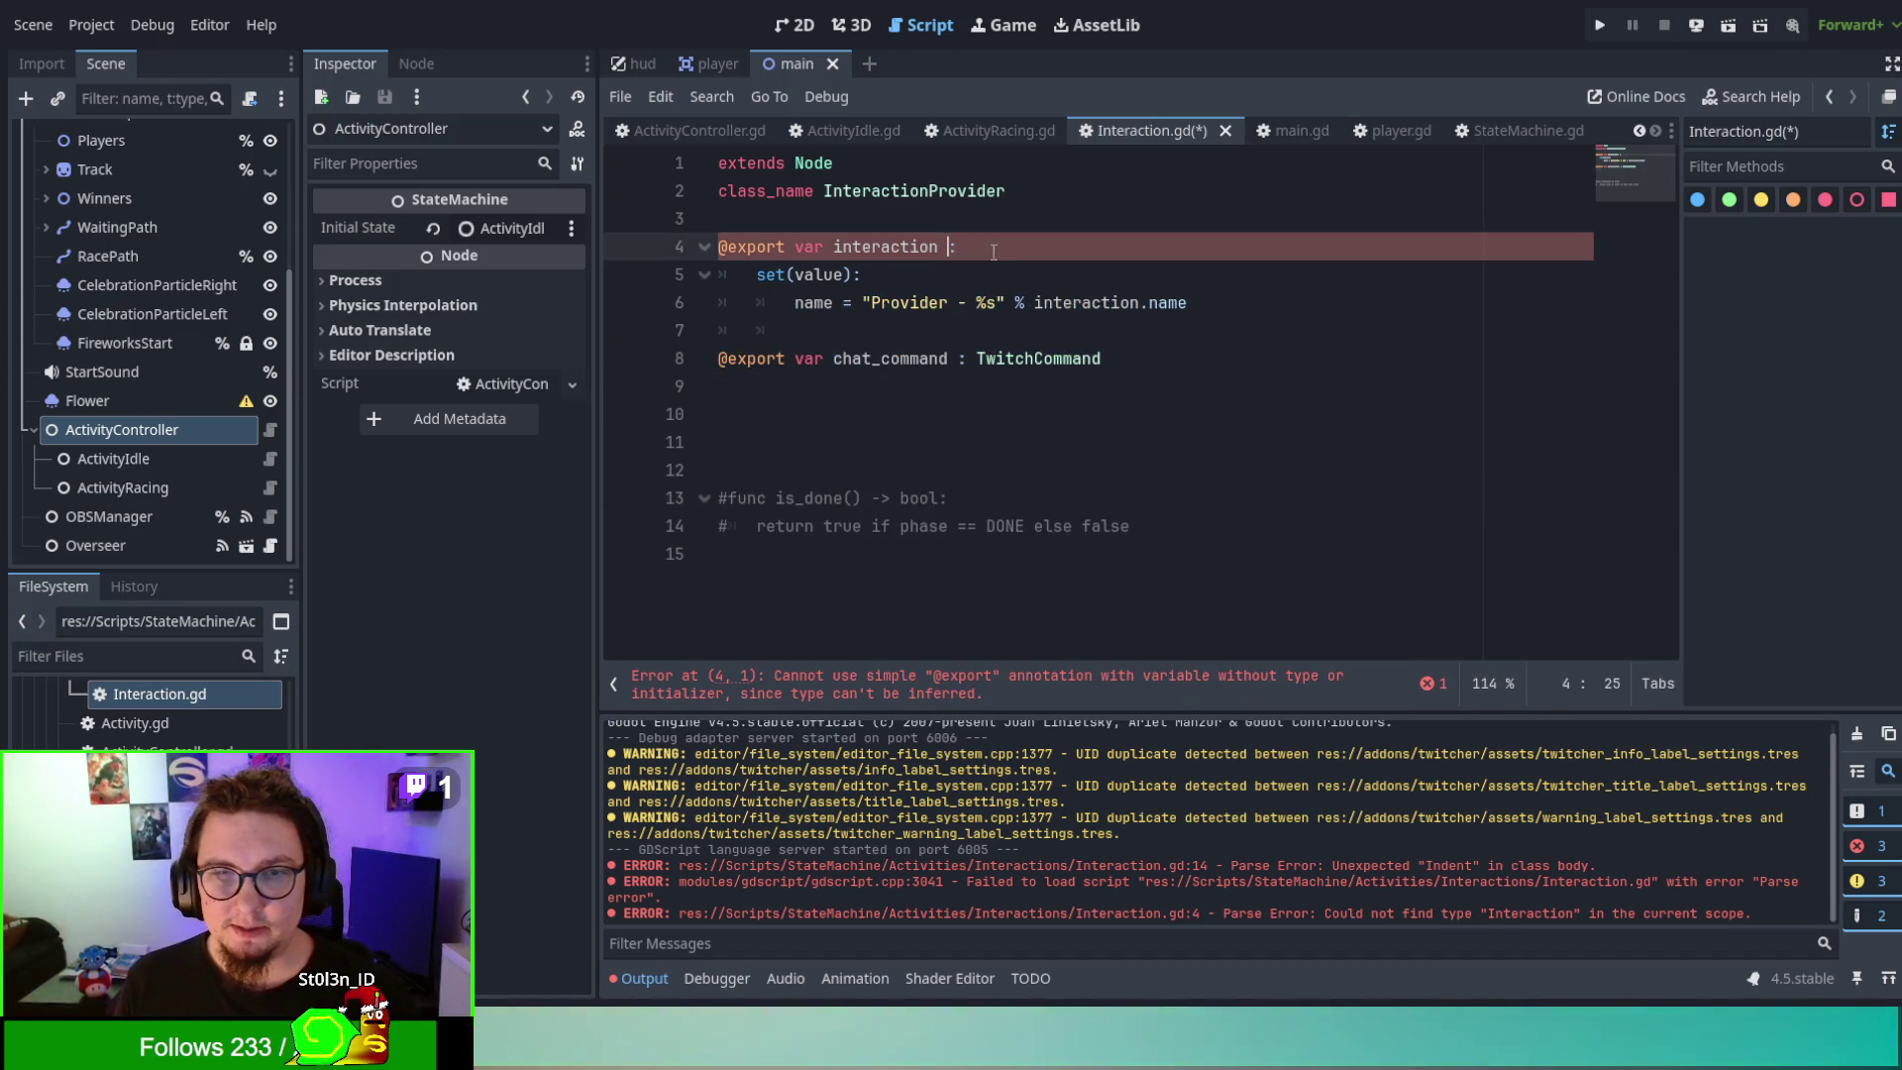
key("ctrl+s")
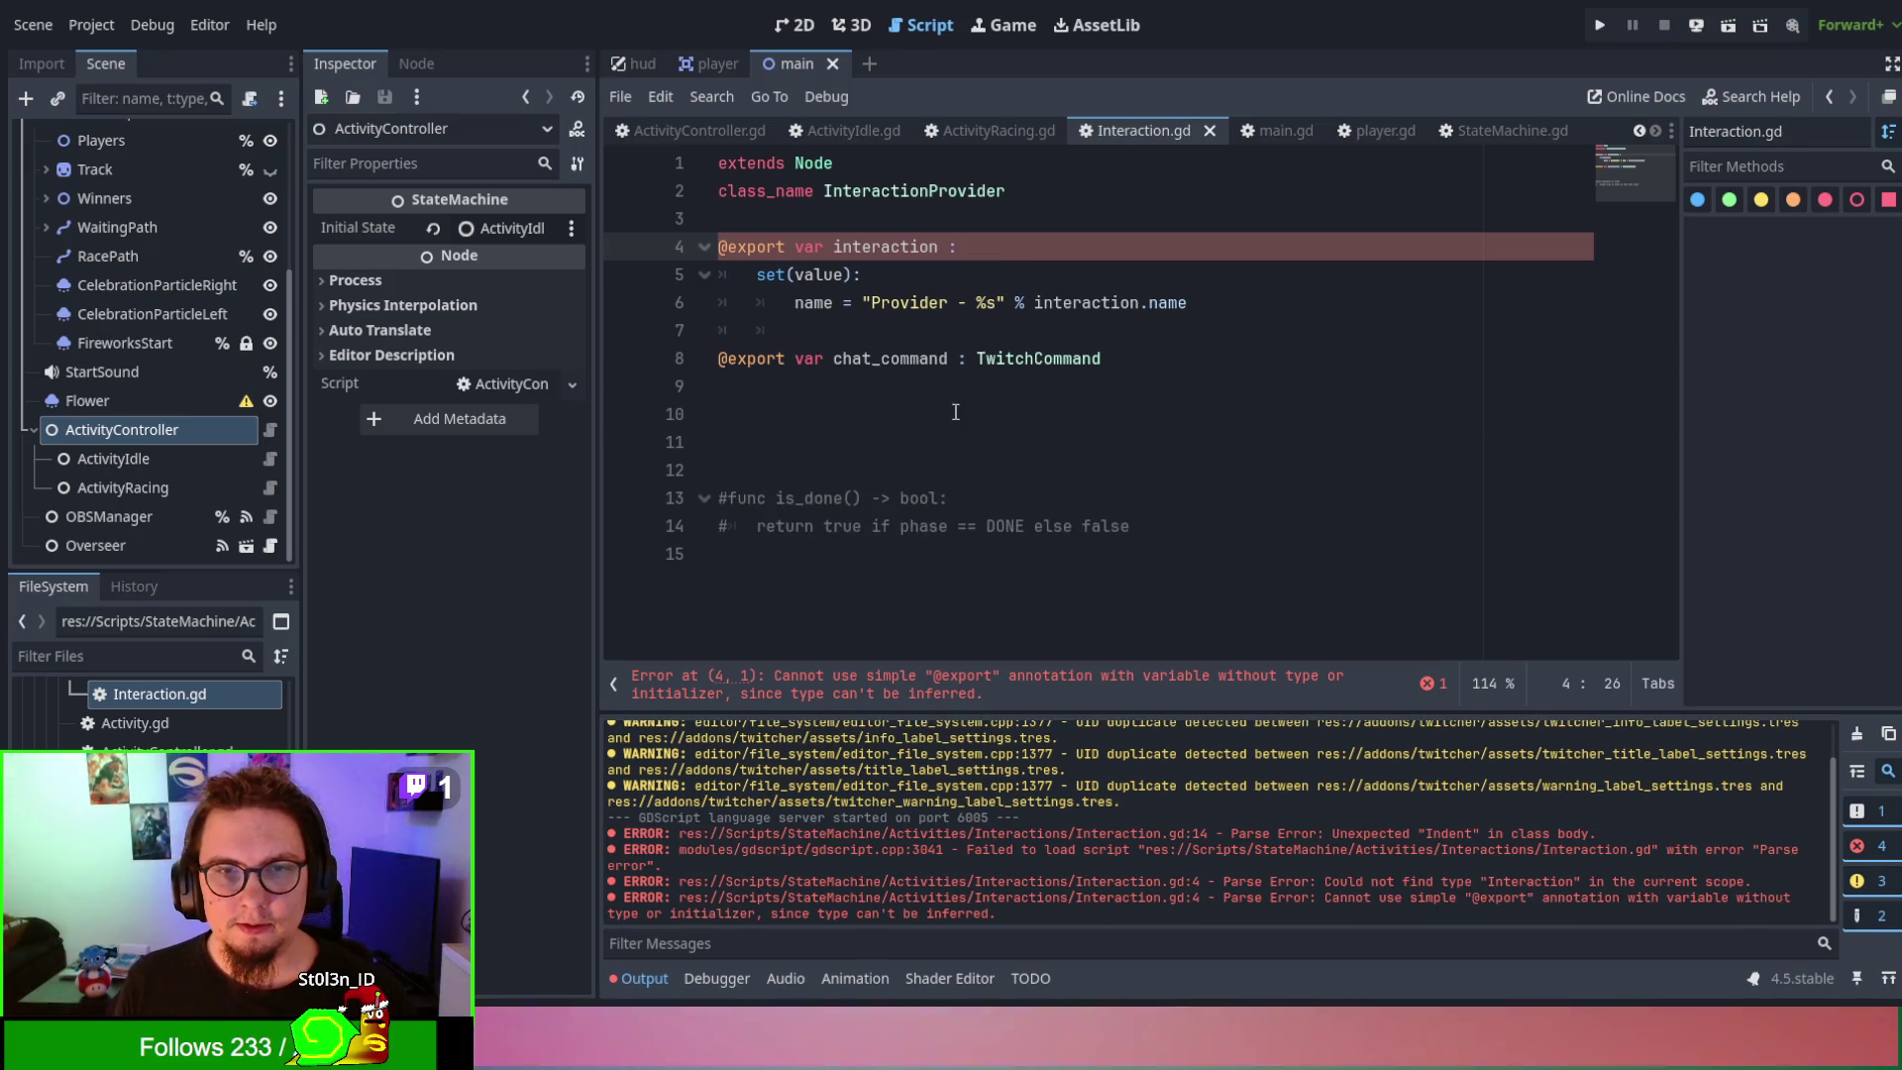
left_click(953, 411)
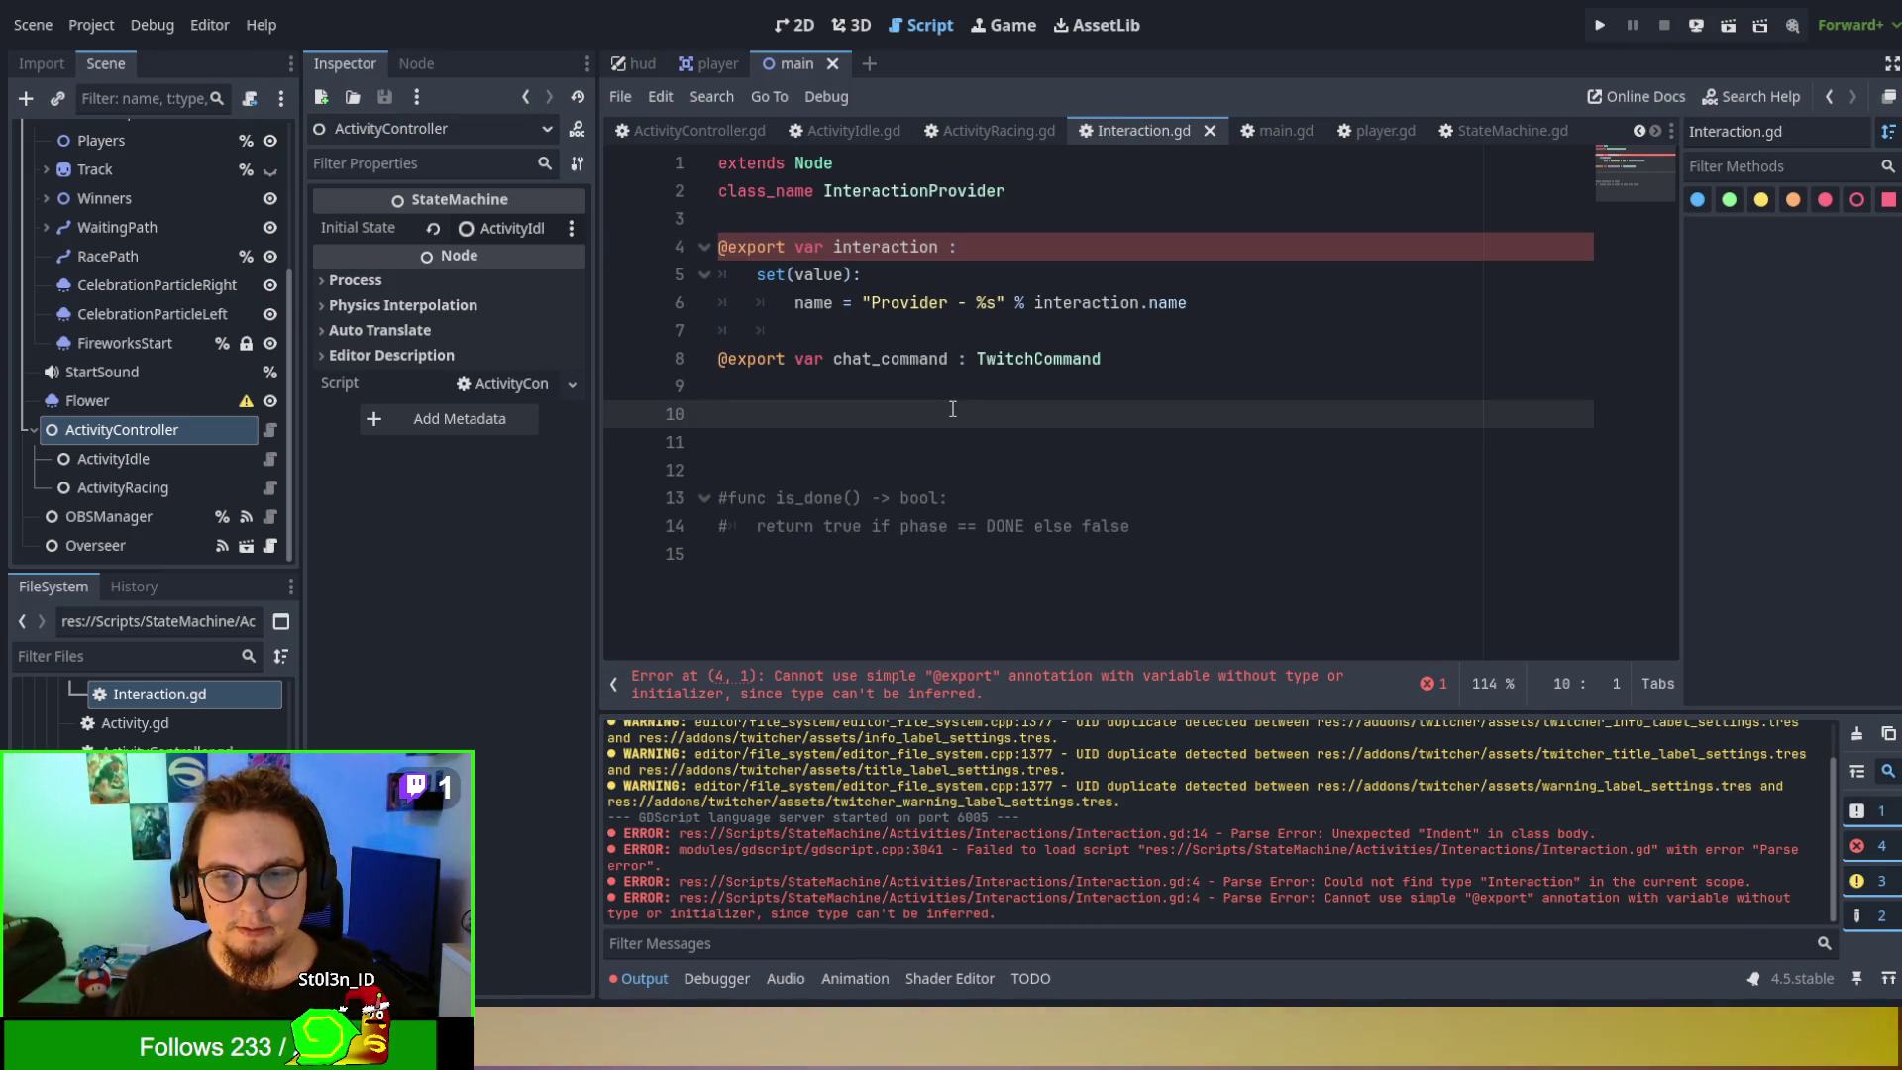
key("ctrl+z")
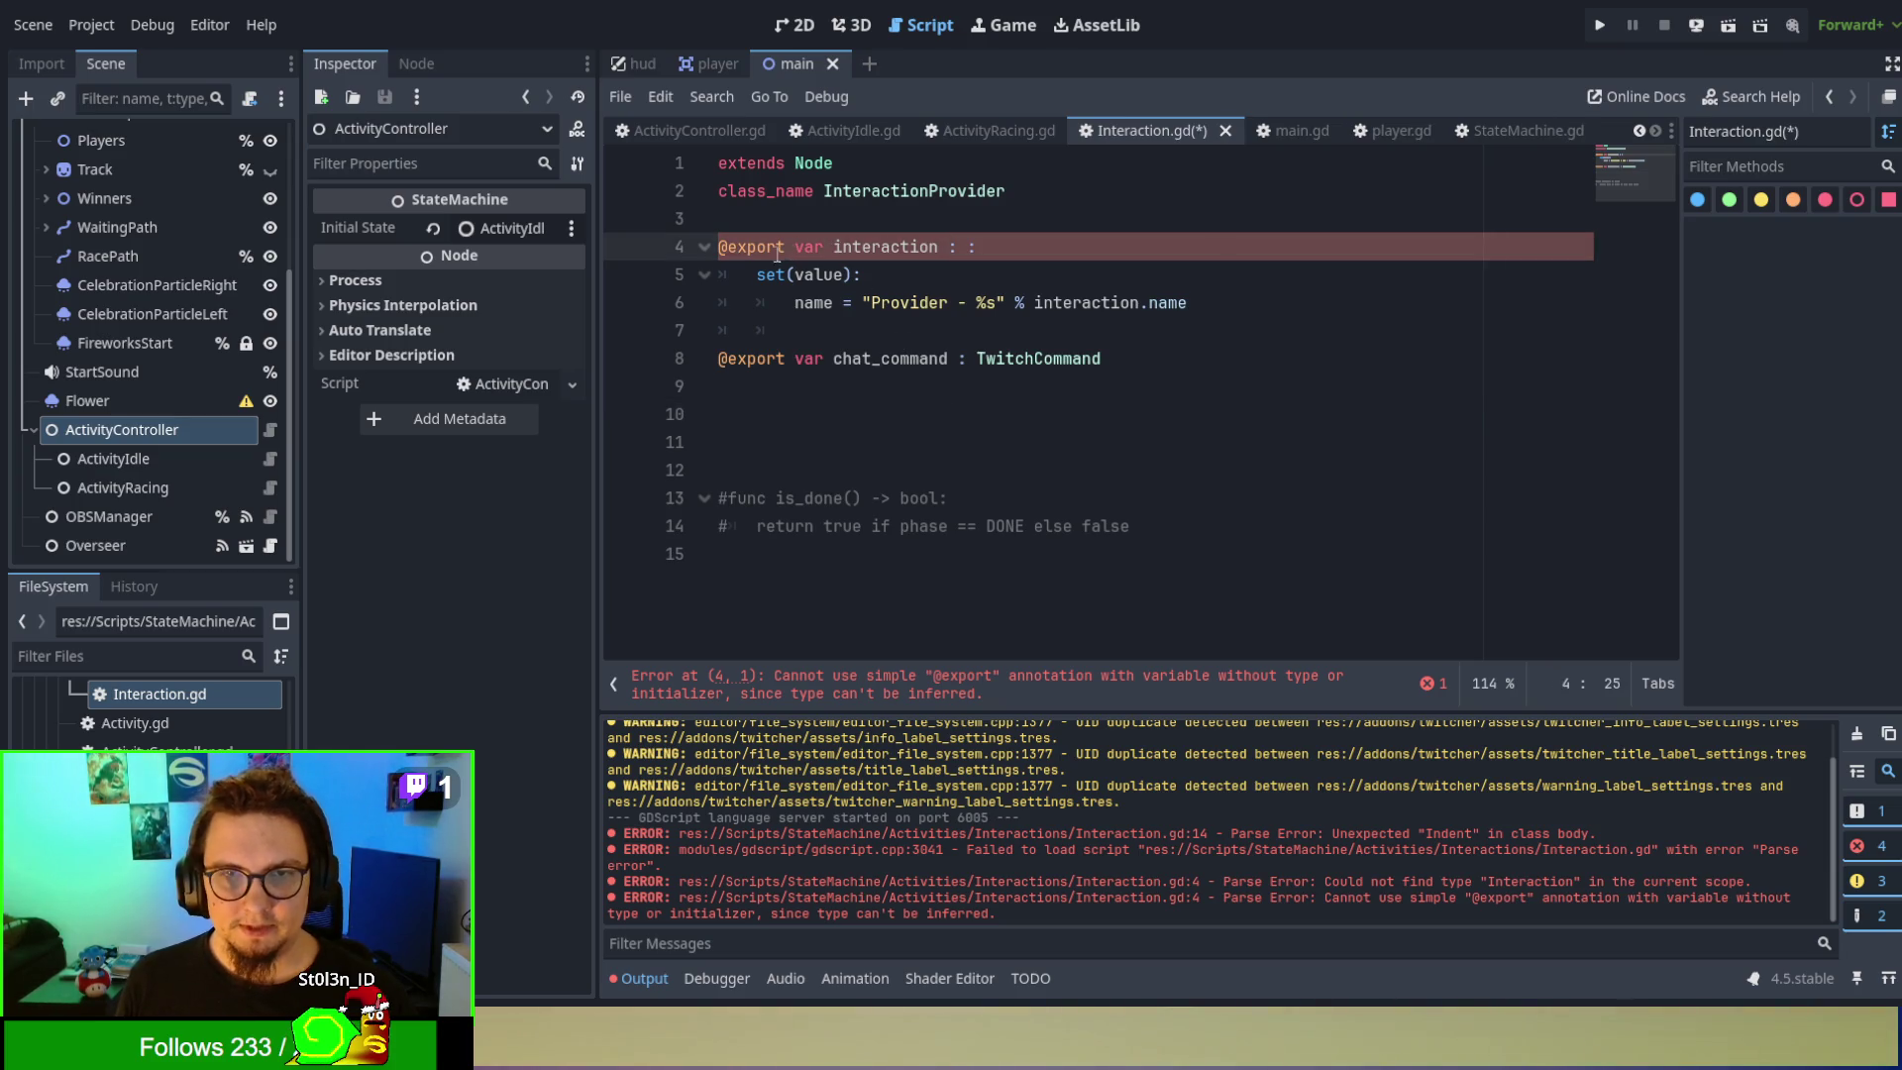
double_click(758, 248)
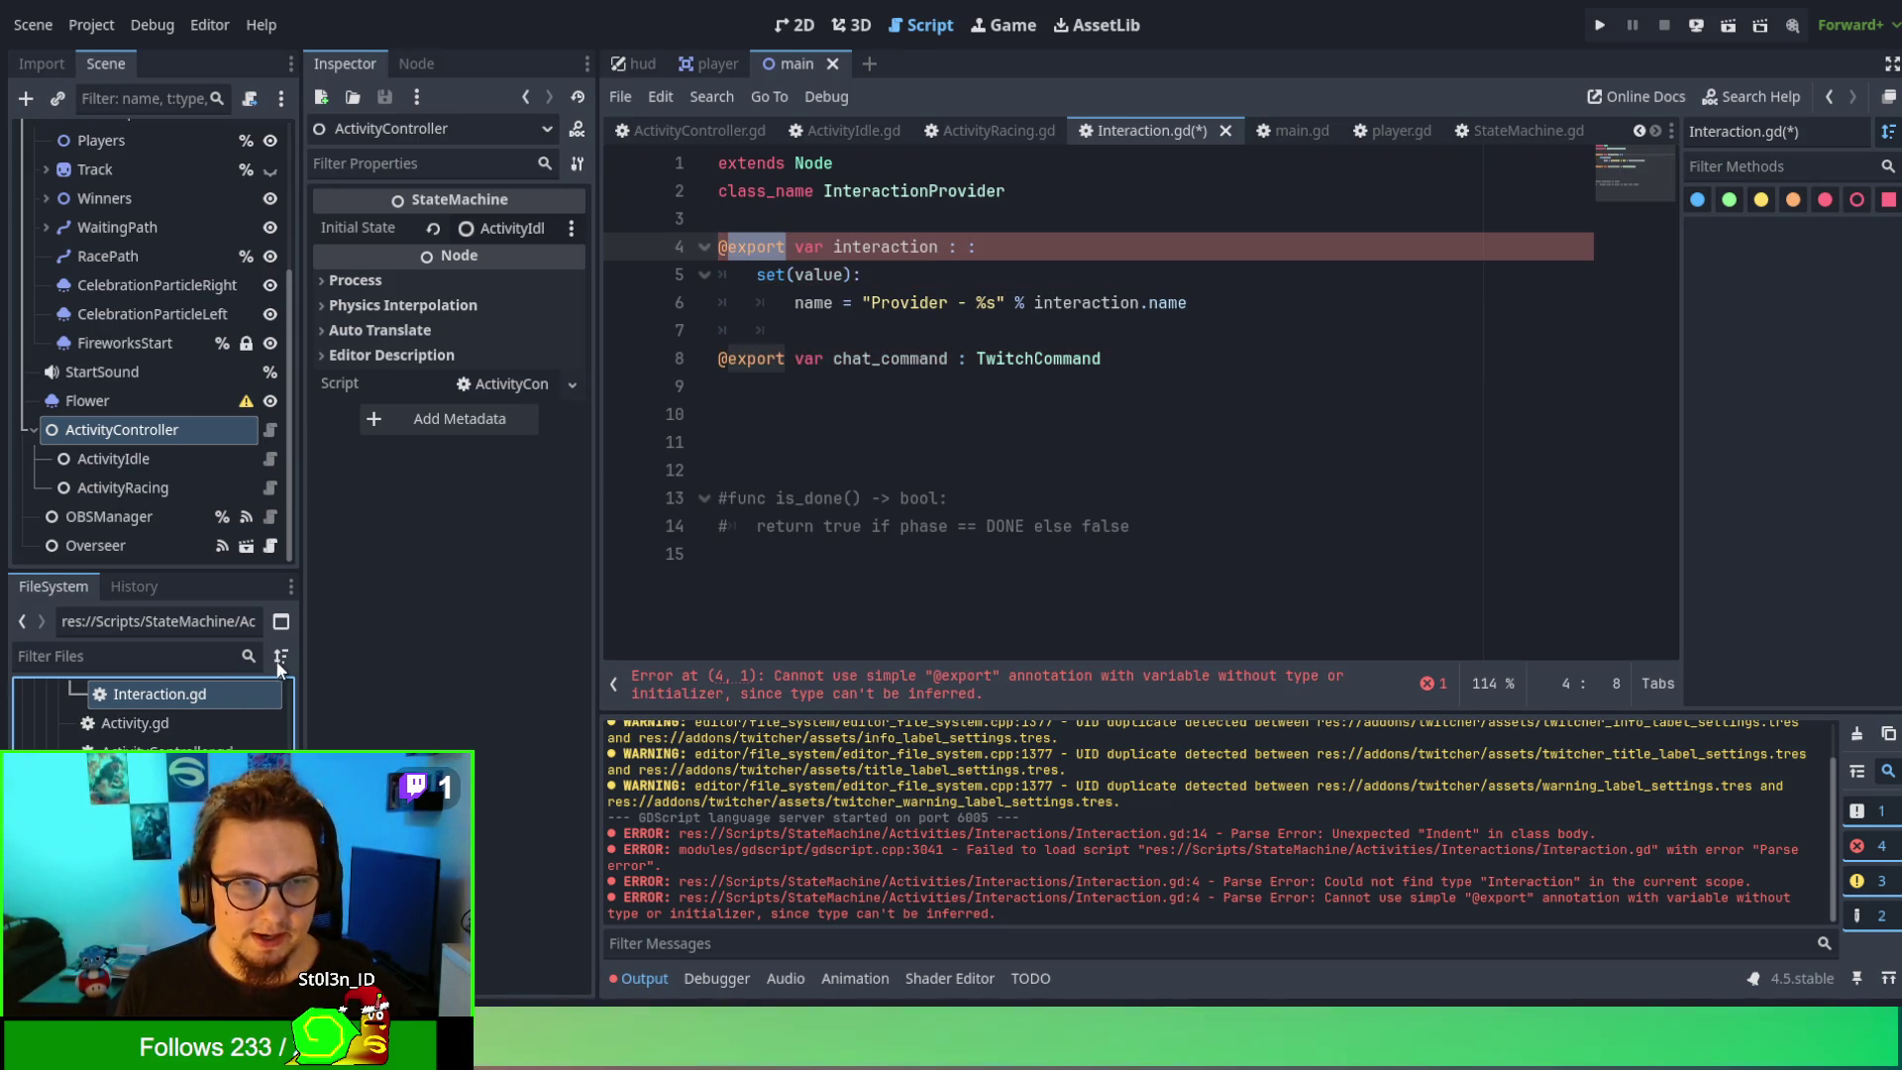
left_click_drag(718, 246, 862, 275)
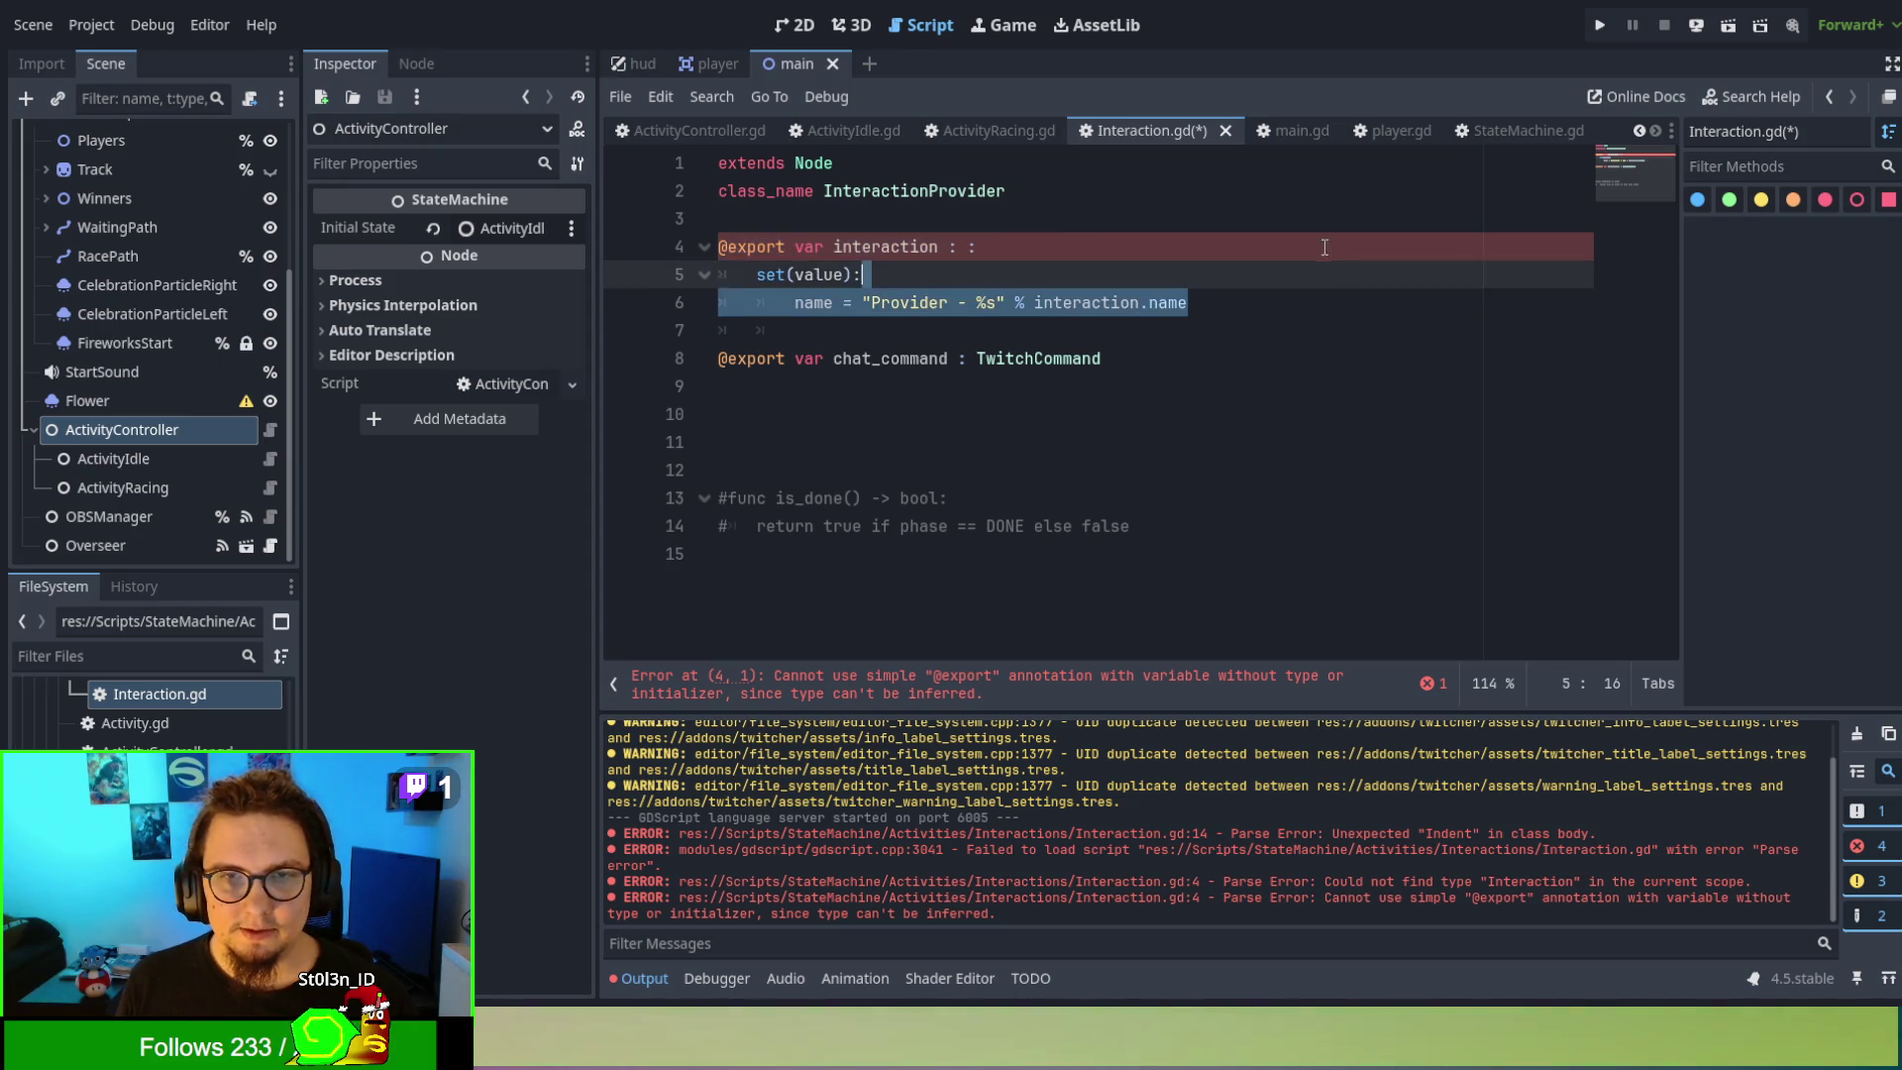
left_click(815, 357)
key("ctrl+z")
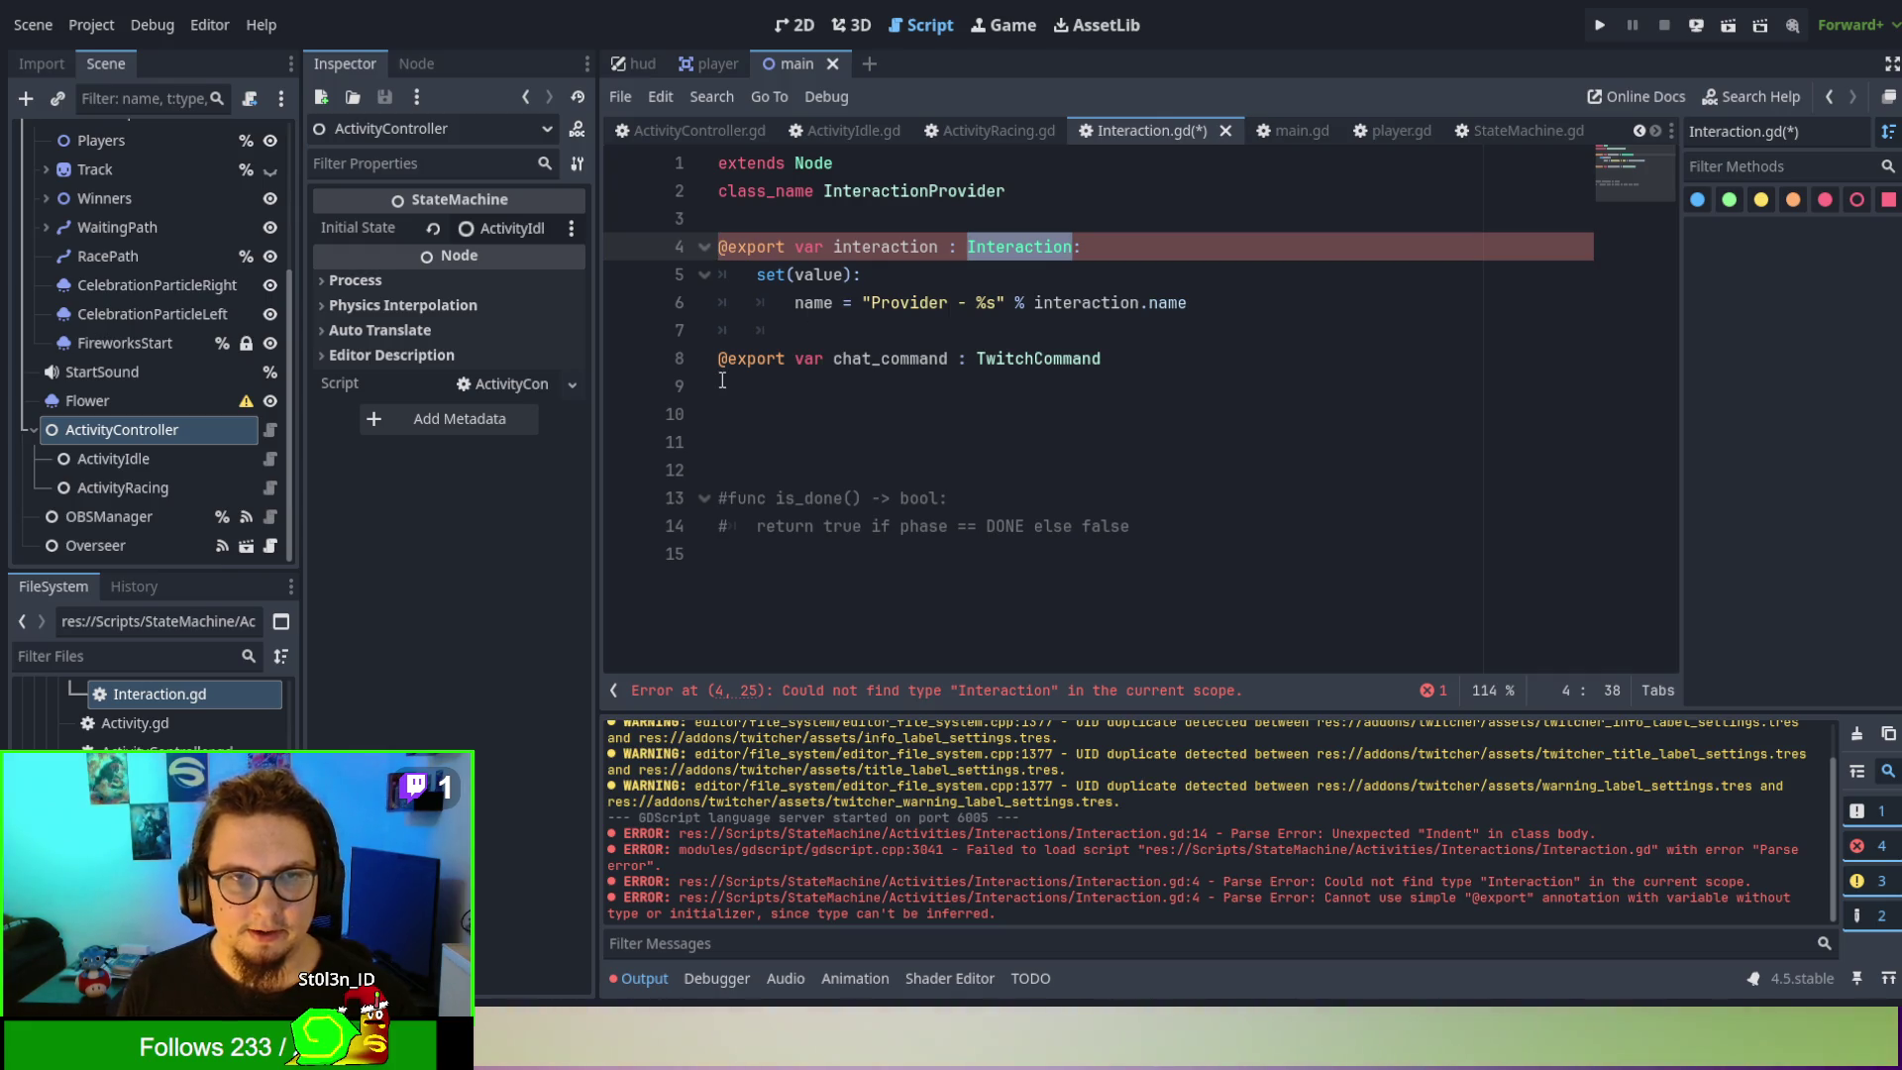
Prefix the interaction export and setter lines 4–7 with # and save the script.
key("Home")
type("#")
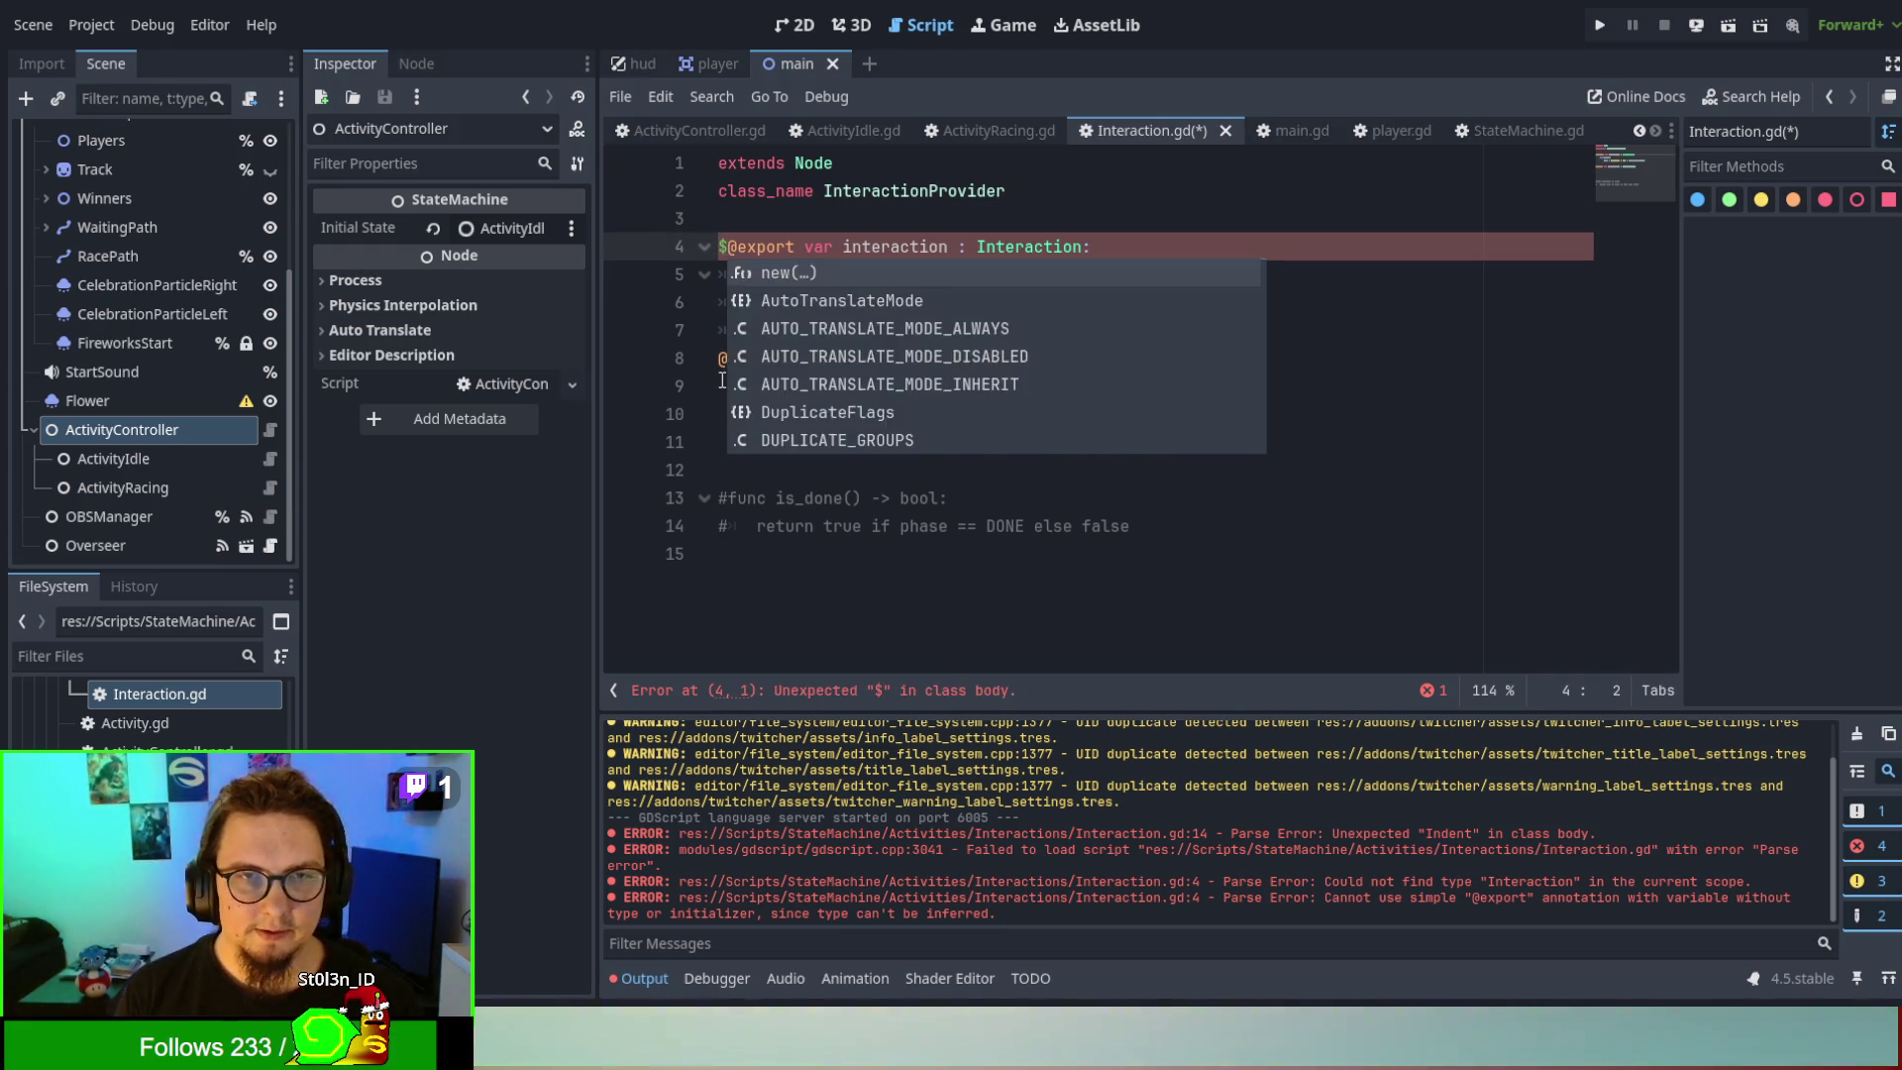
key("Escape")
key("Down")
type("#")
key("Down")
type("#")
key("Down")
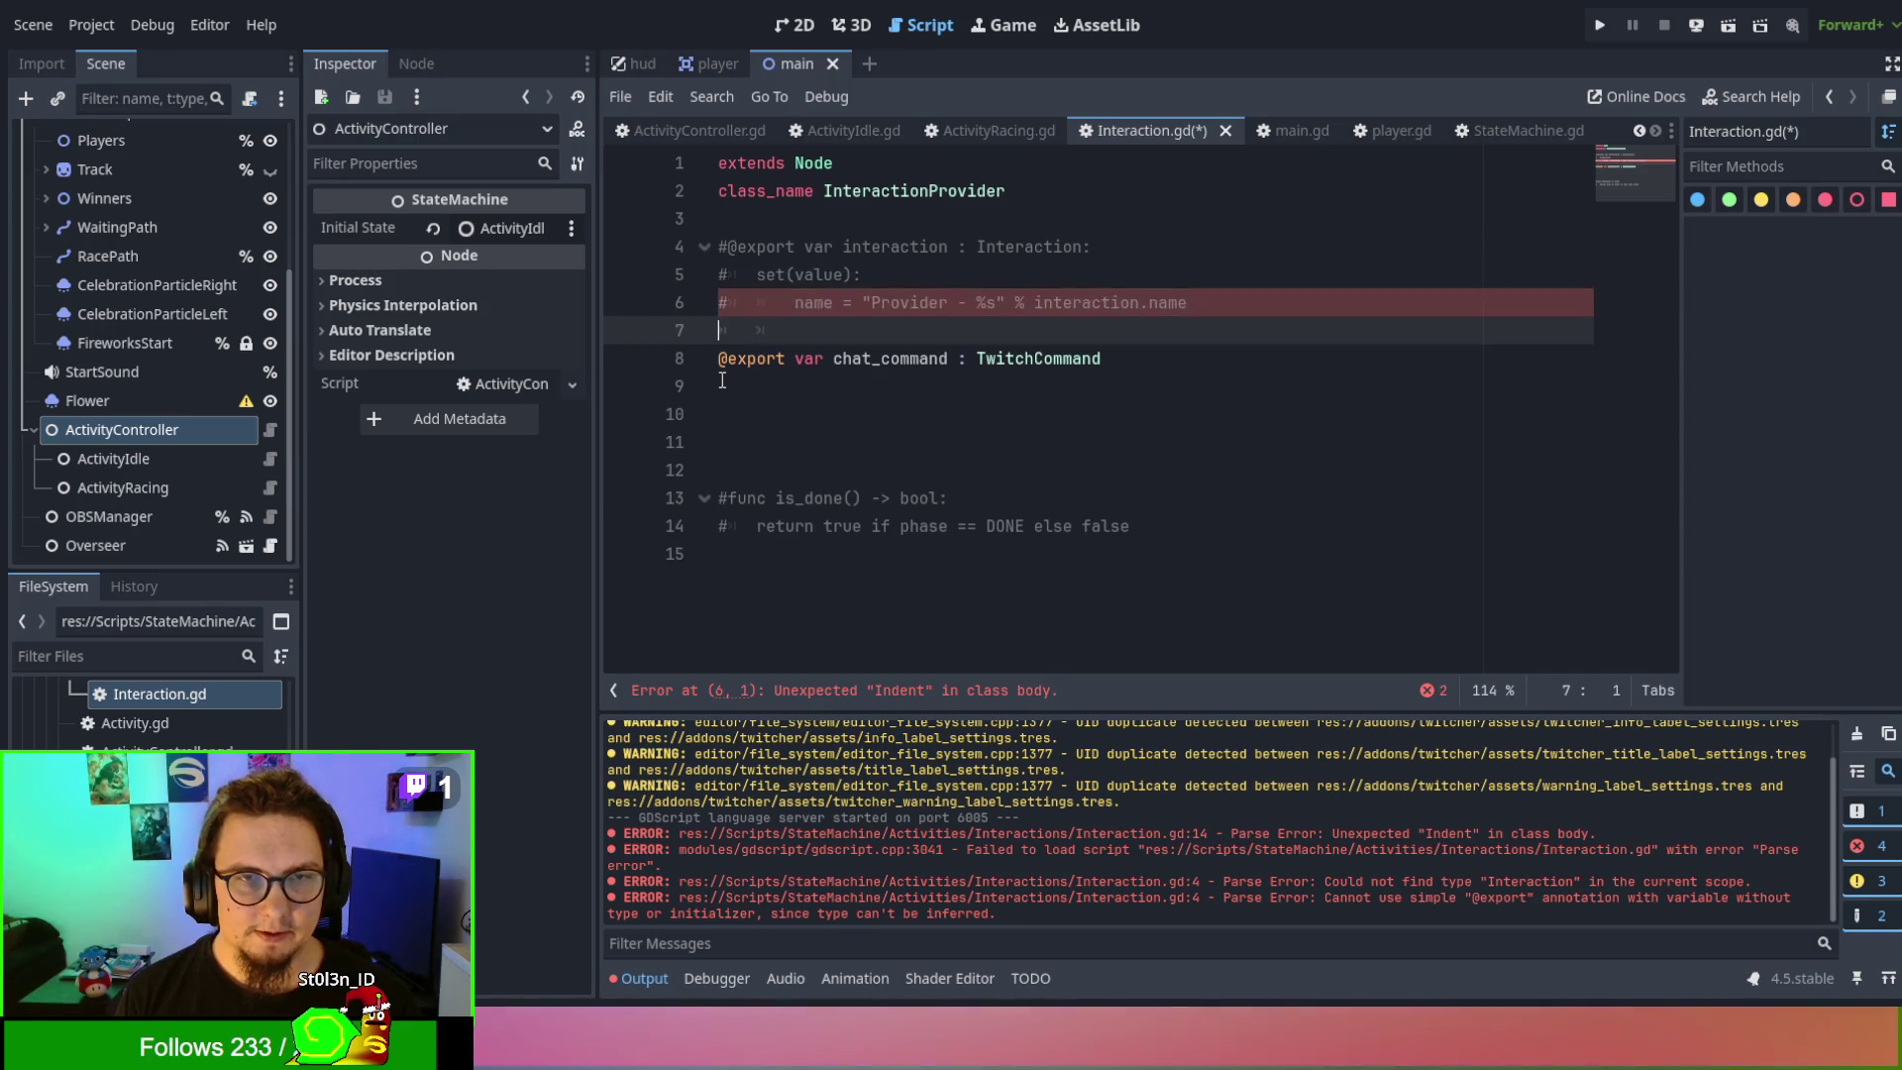
type("#")
key("ctrl+s")
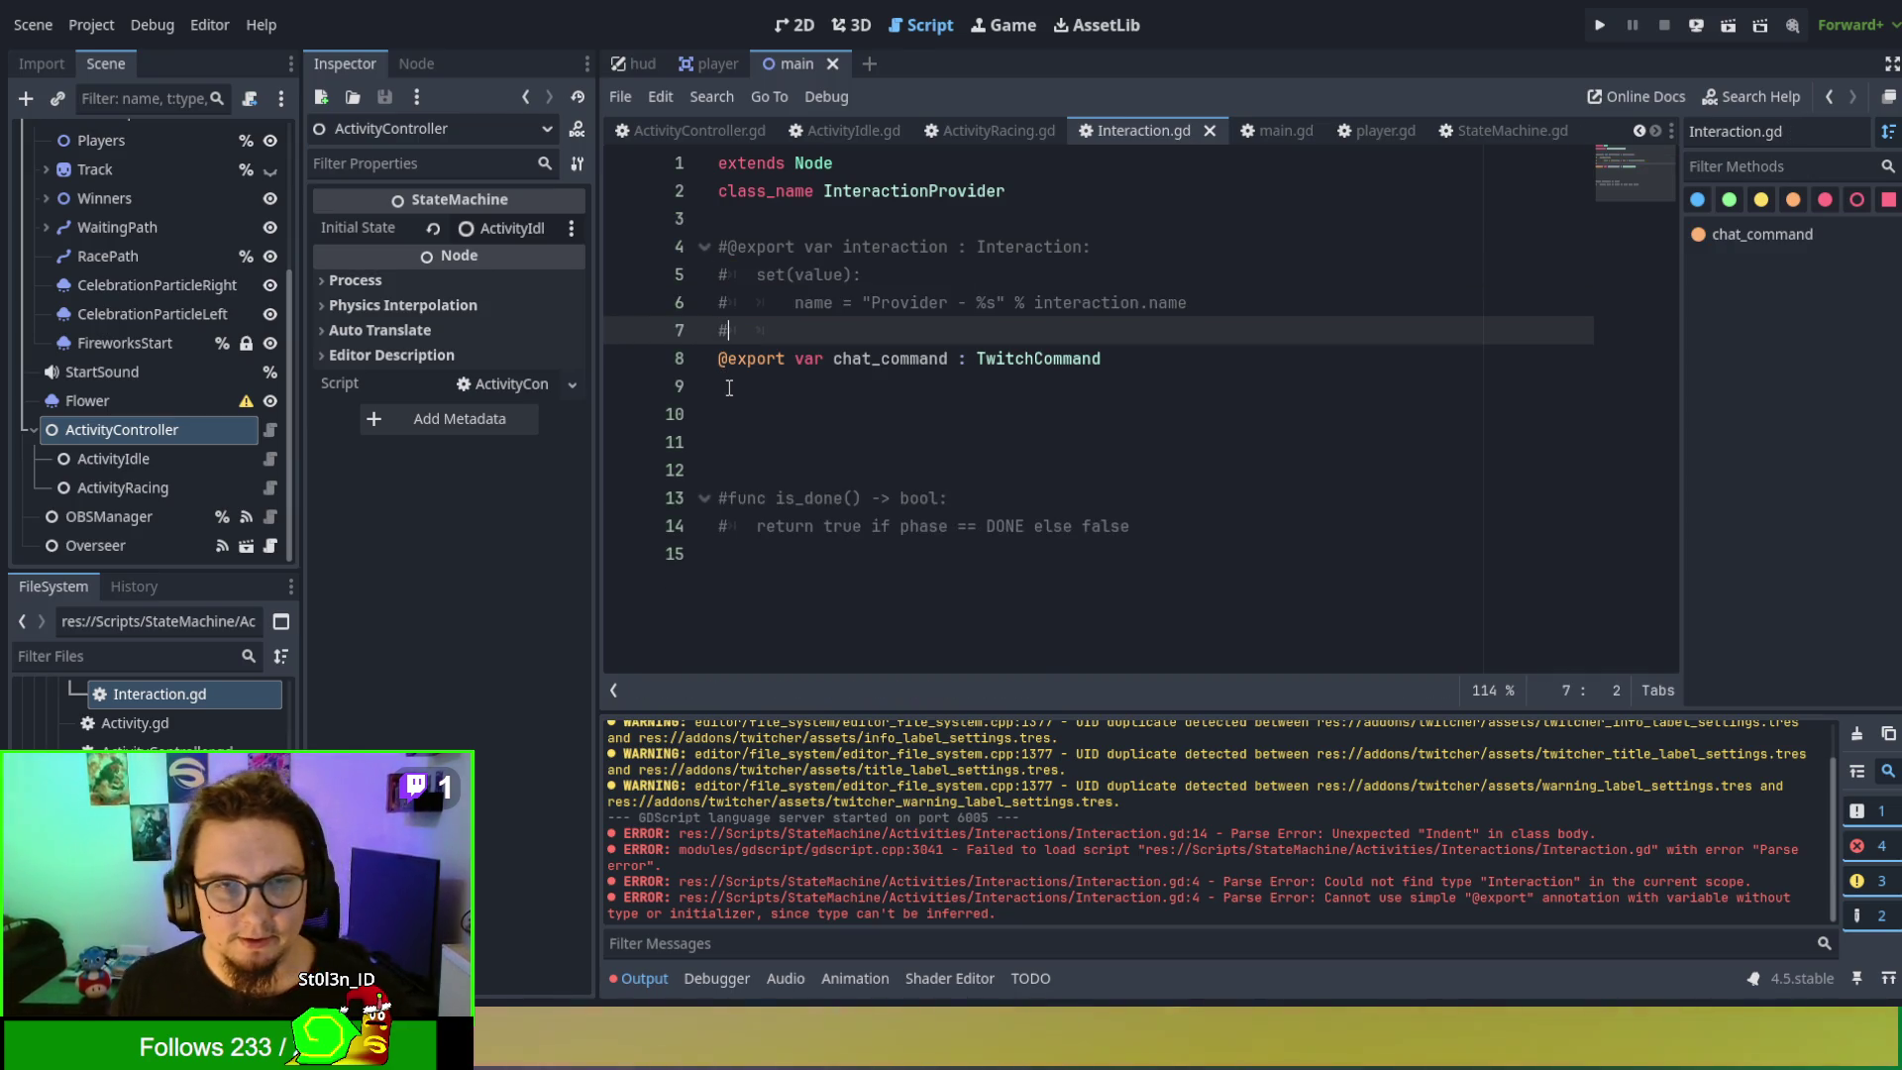
left_click(192, 702)
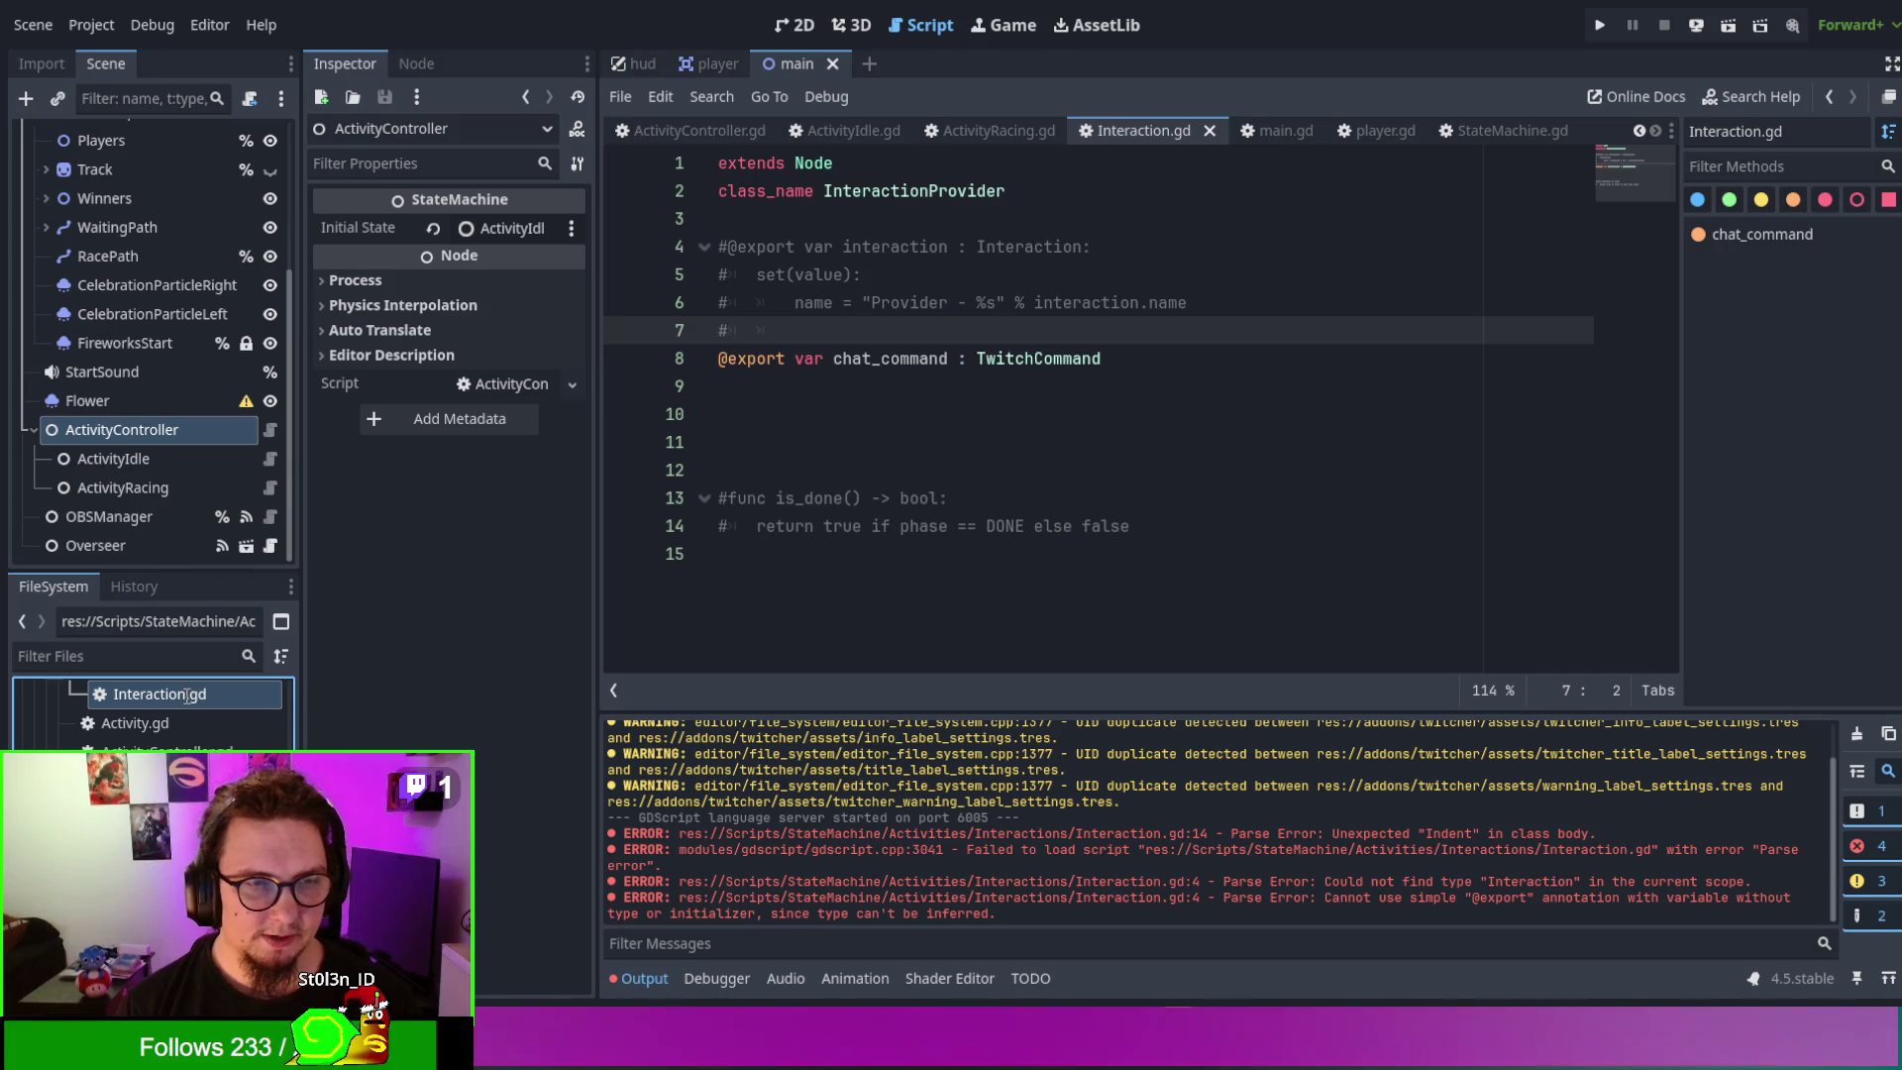
Append 'Provider' to the script name so it becomes InteractionProvider.gd.
type("Provider")
key("Return")
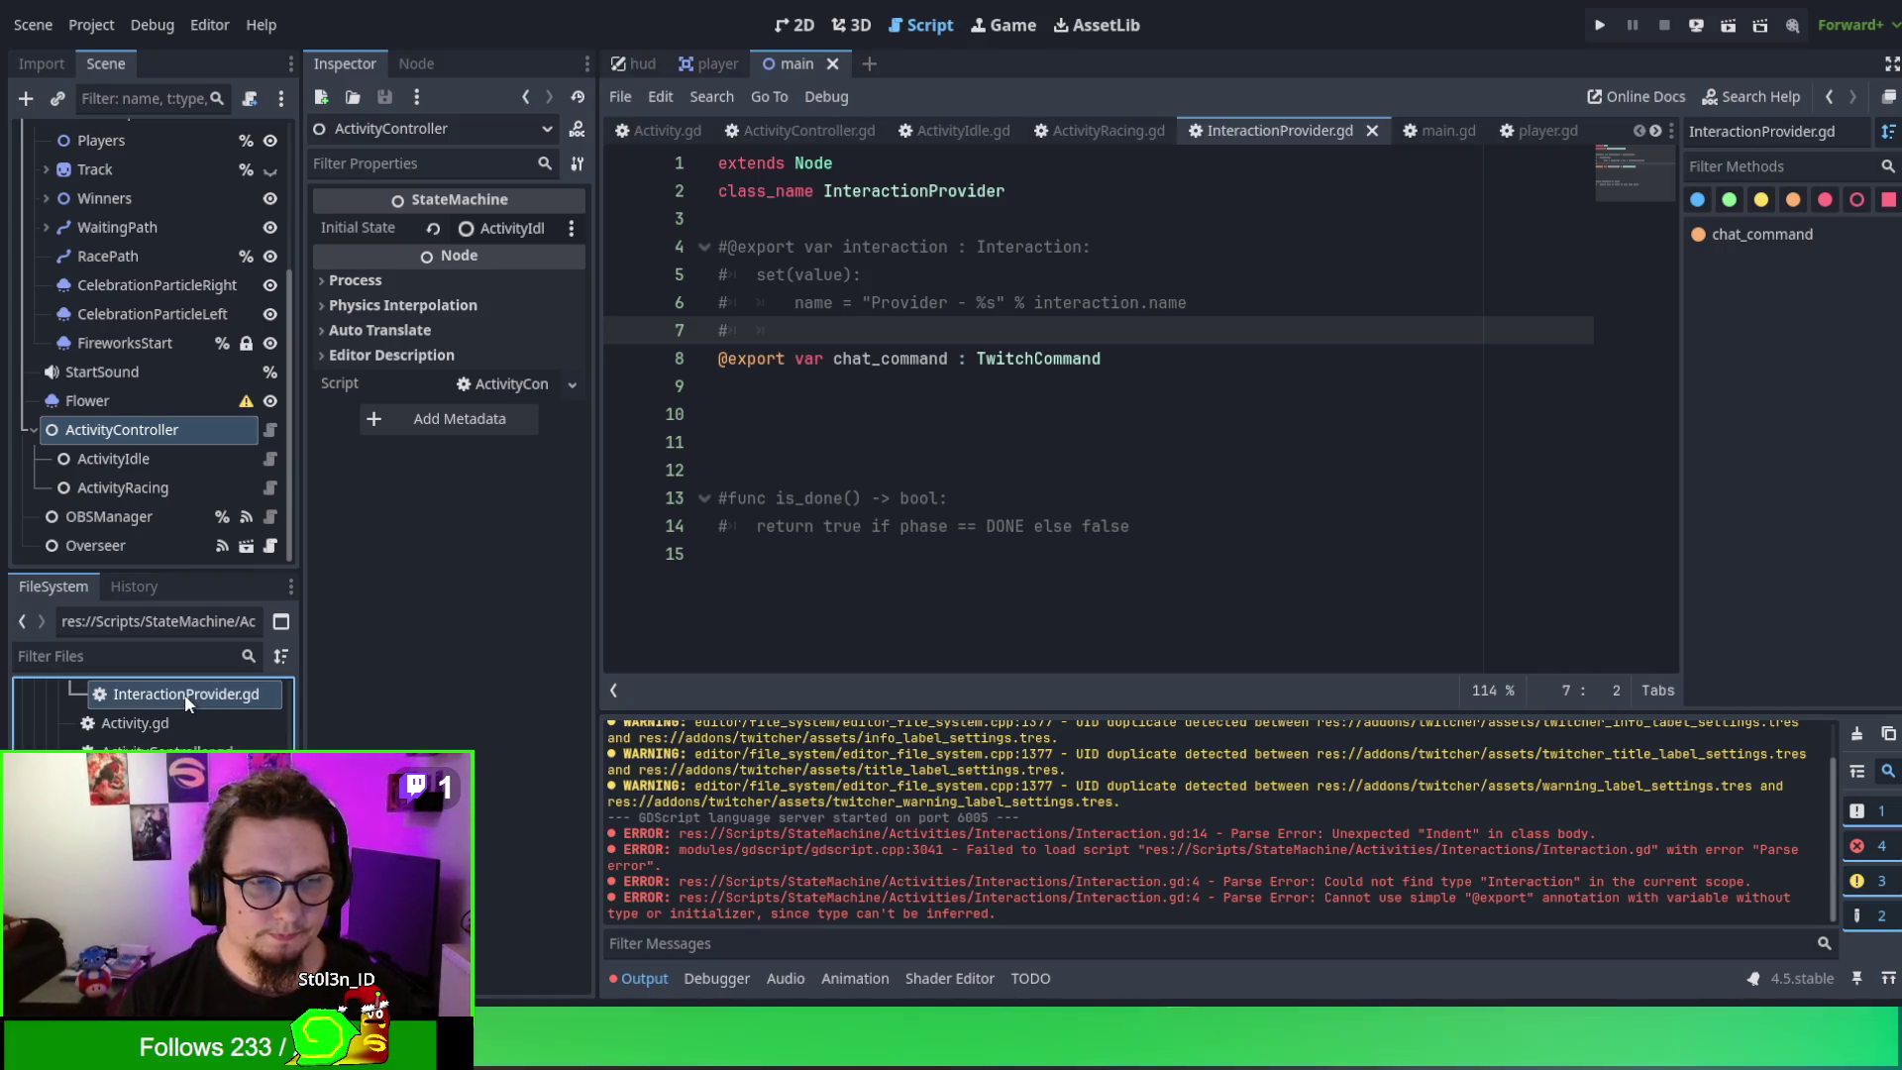
left_click(1238, 413)
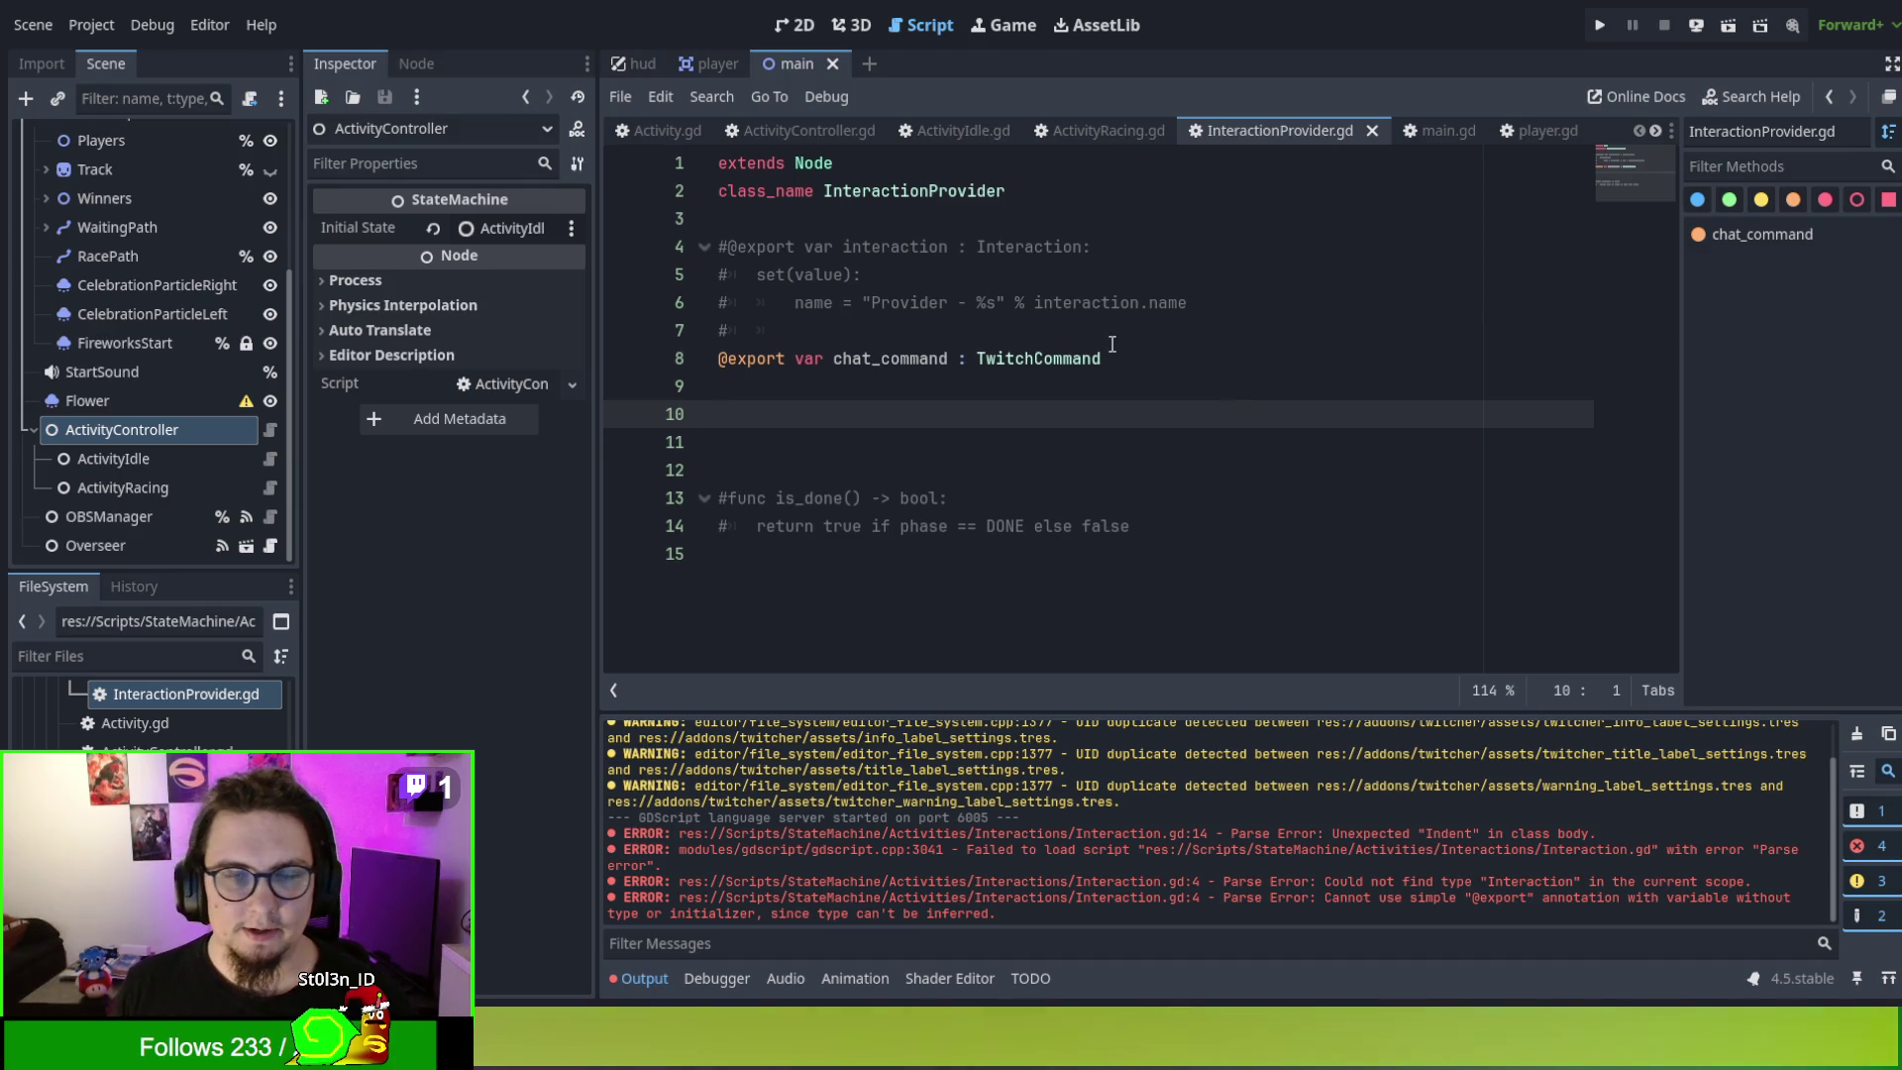
scroll(158, 713, "up", 2)
left_click(162, 742)
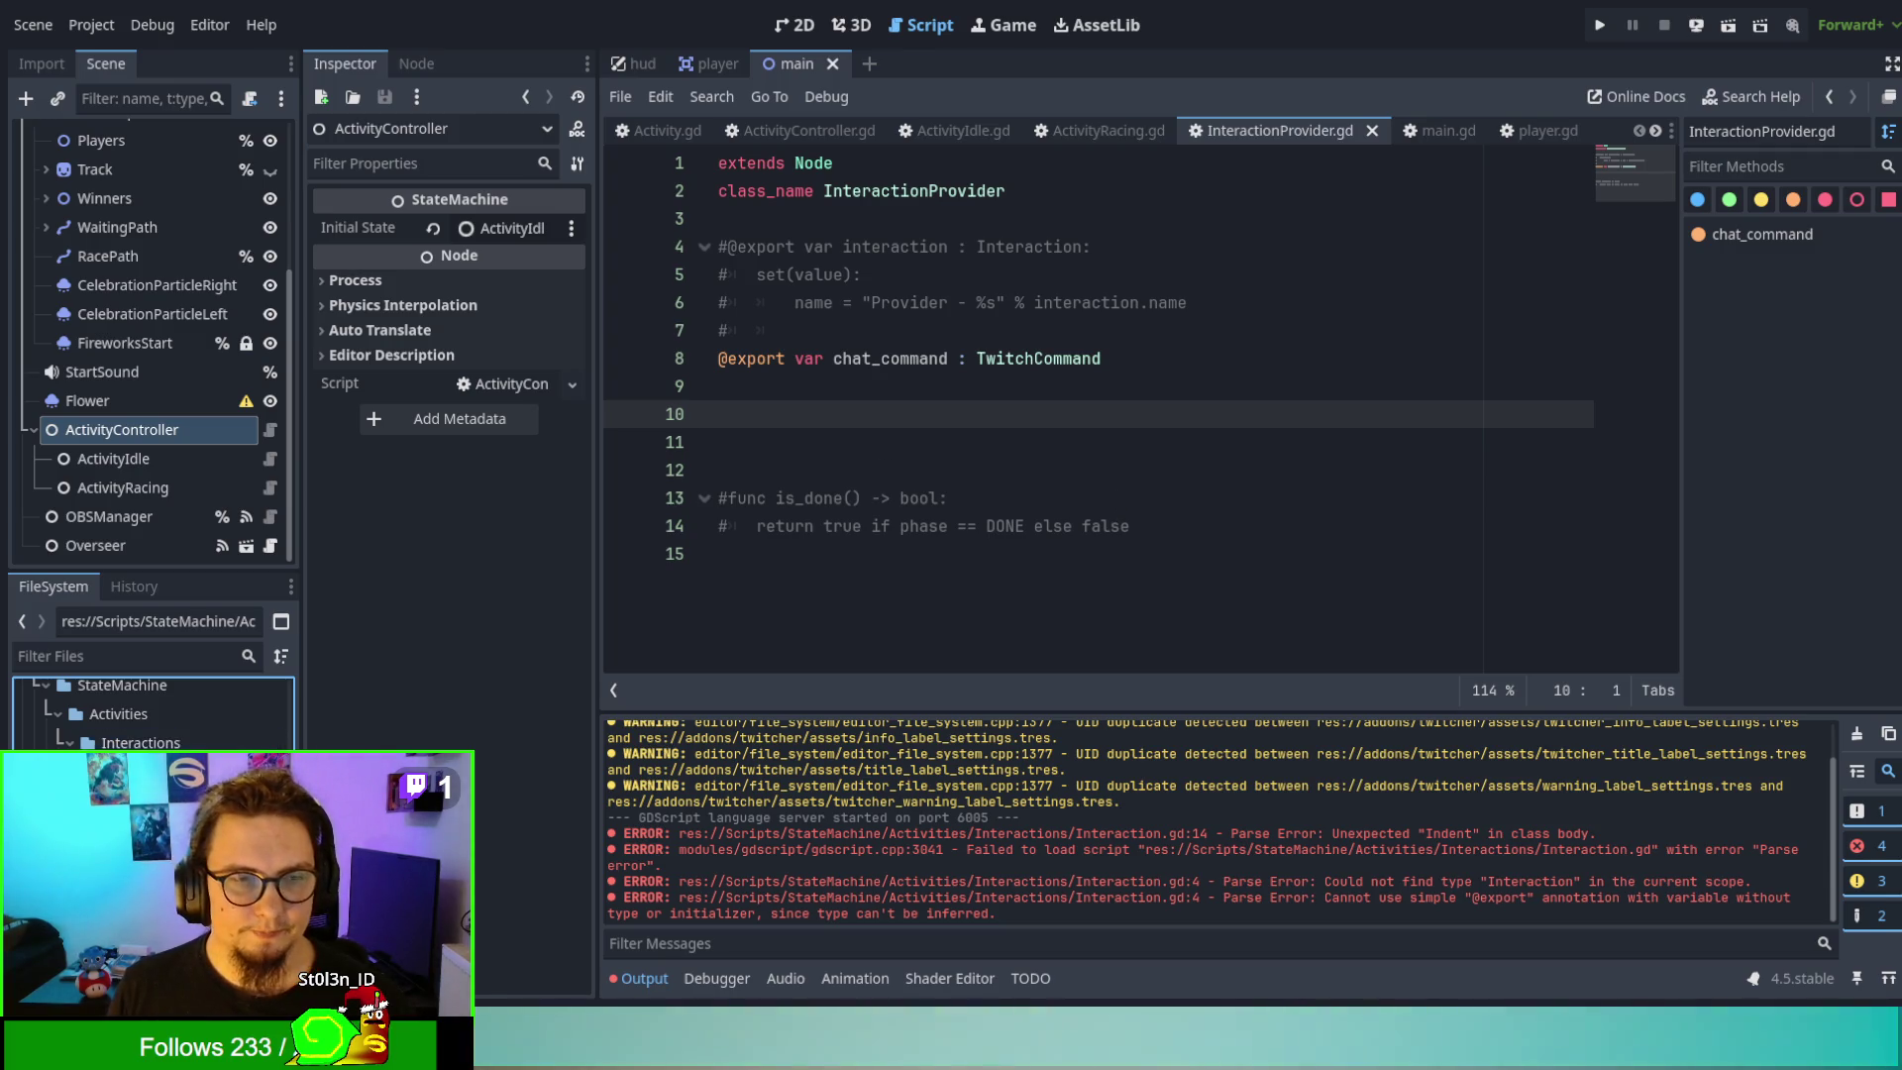
Add 'class_name Interaction' to Interaction.gd and save it.
double_click(129, 770)
left_click(1049, 186)
type("class_name In")
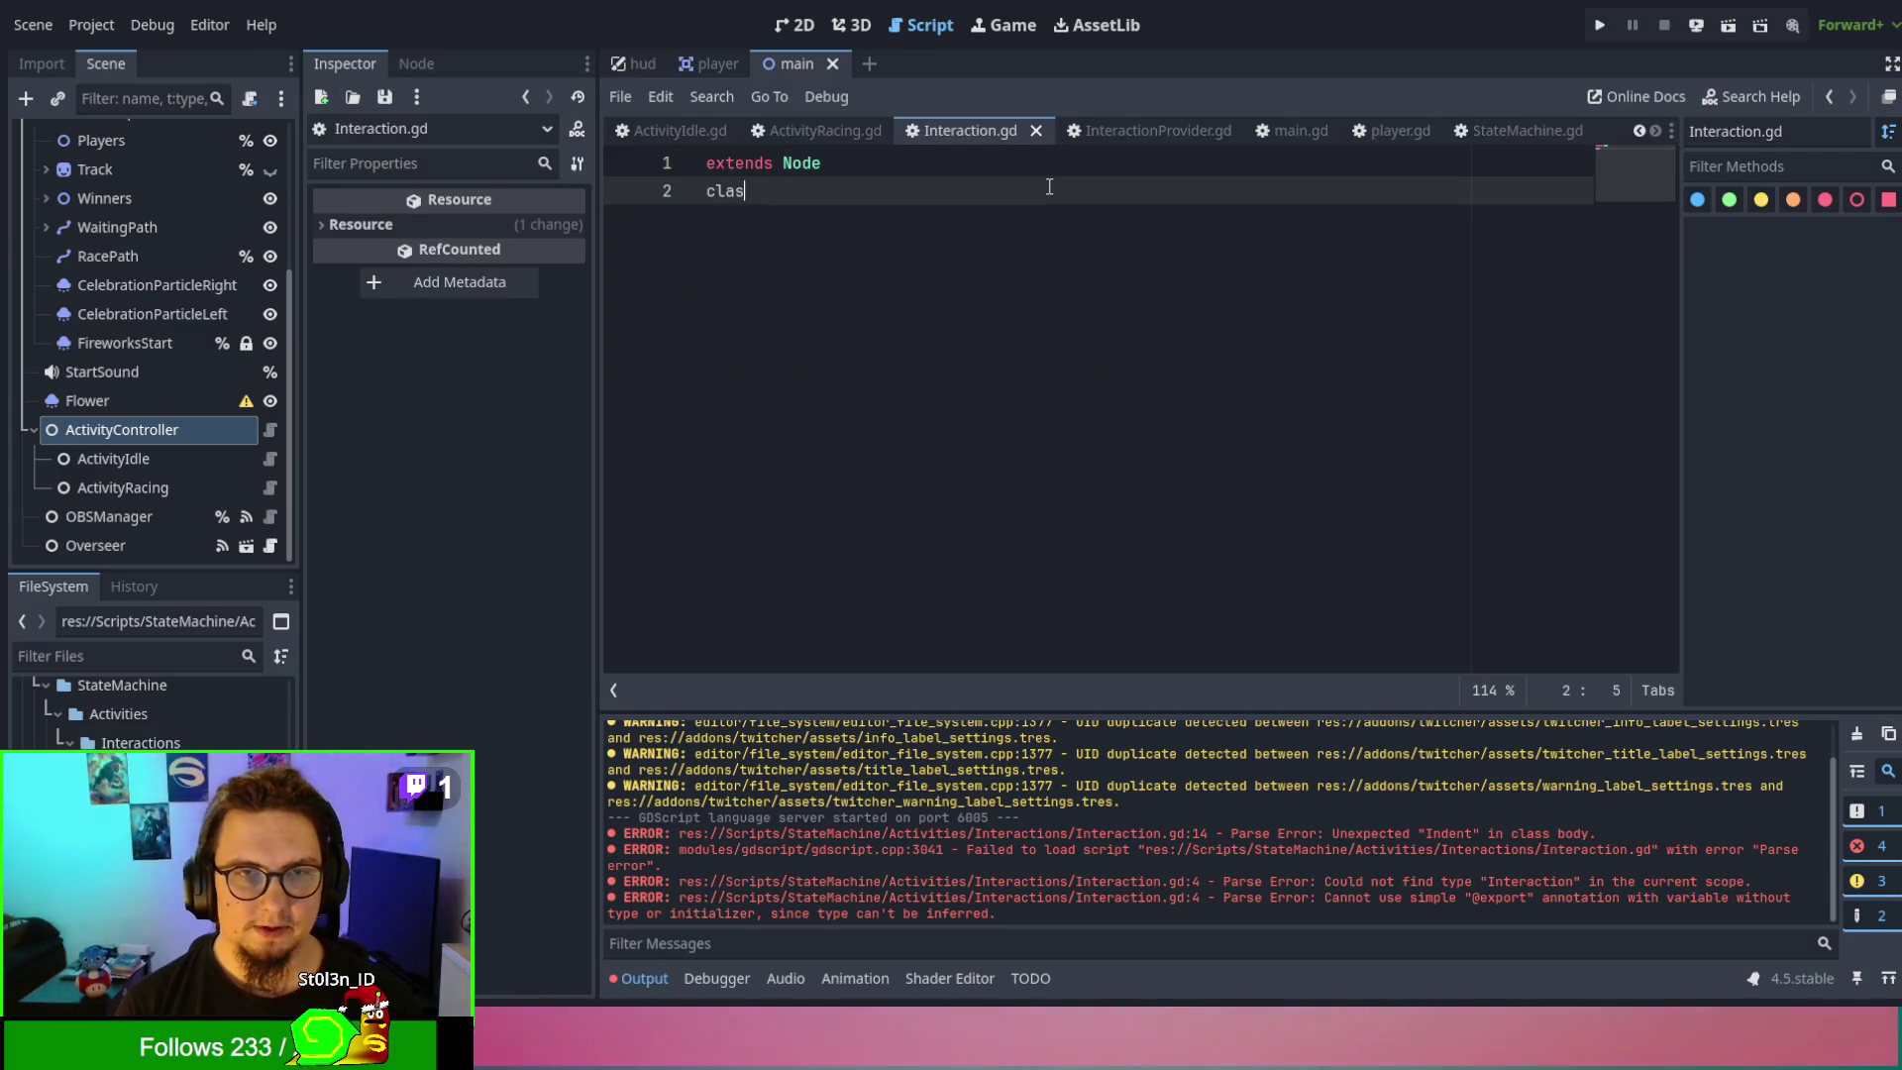
type("teraction")
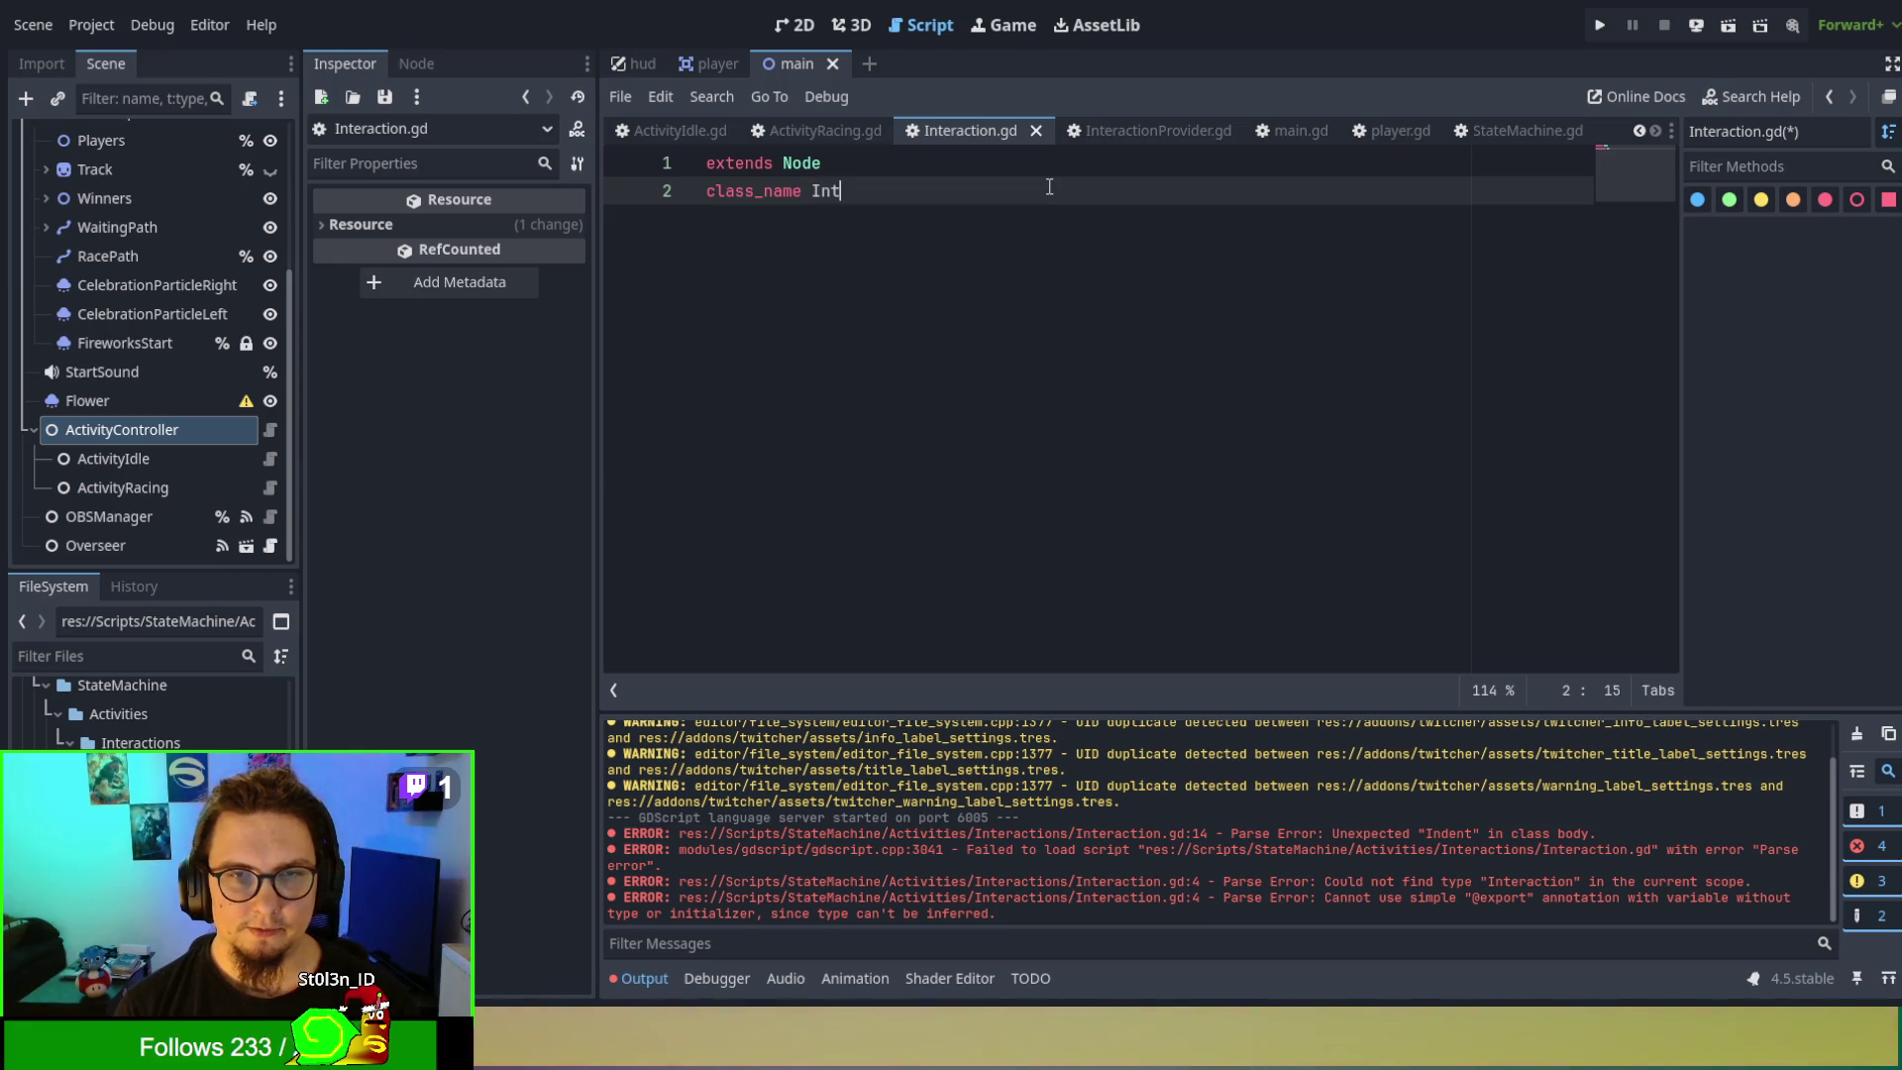
key("ctrl+s")
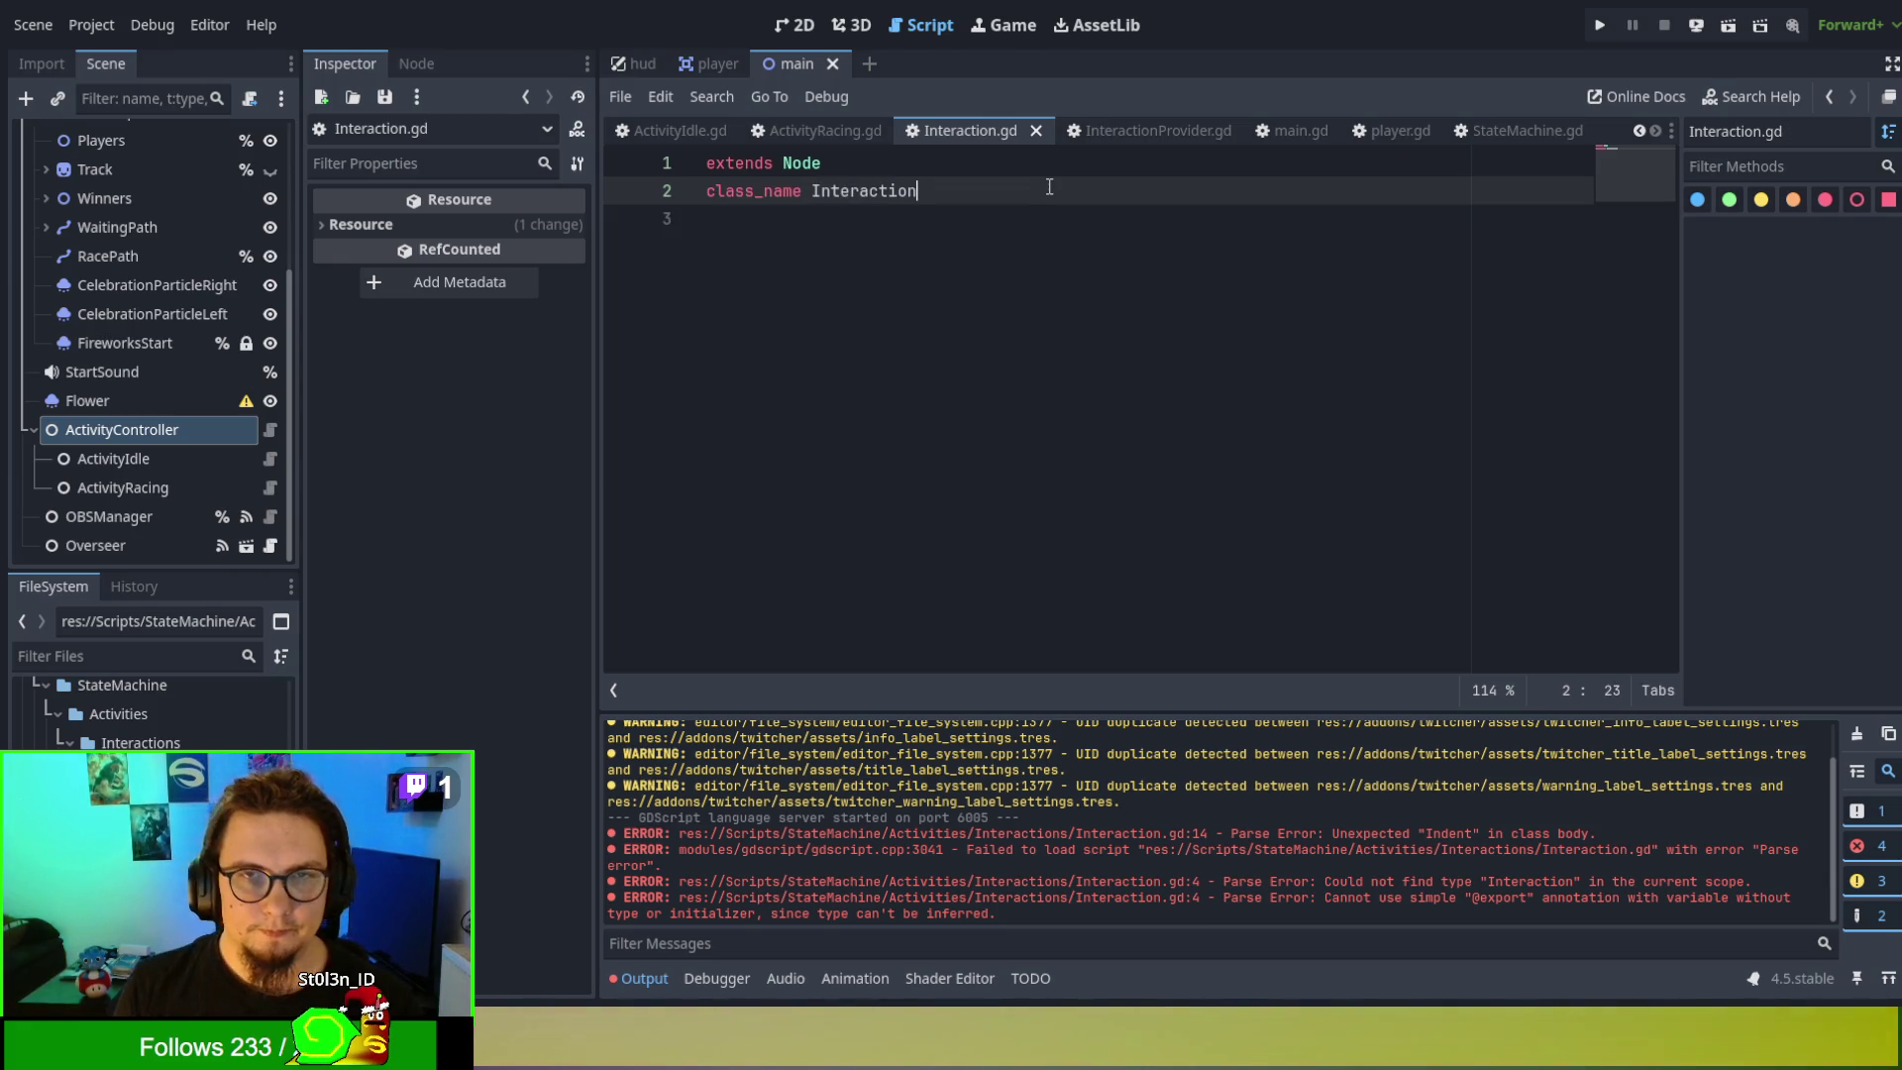
Uncomment lines 4–7 of InteractionProvider.gd with Ctrl+K and save.
left_click(1147, 127)
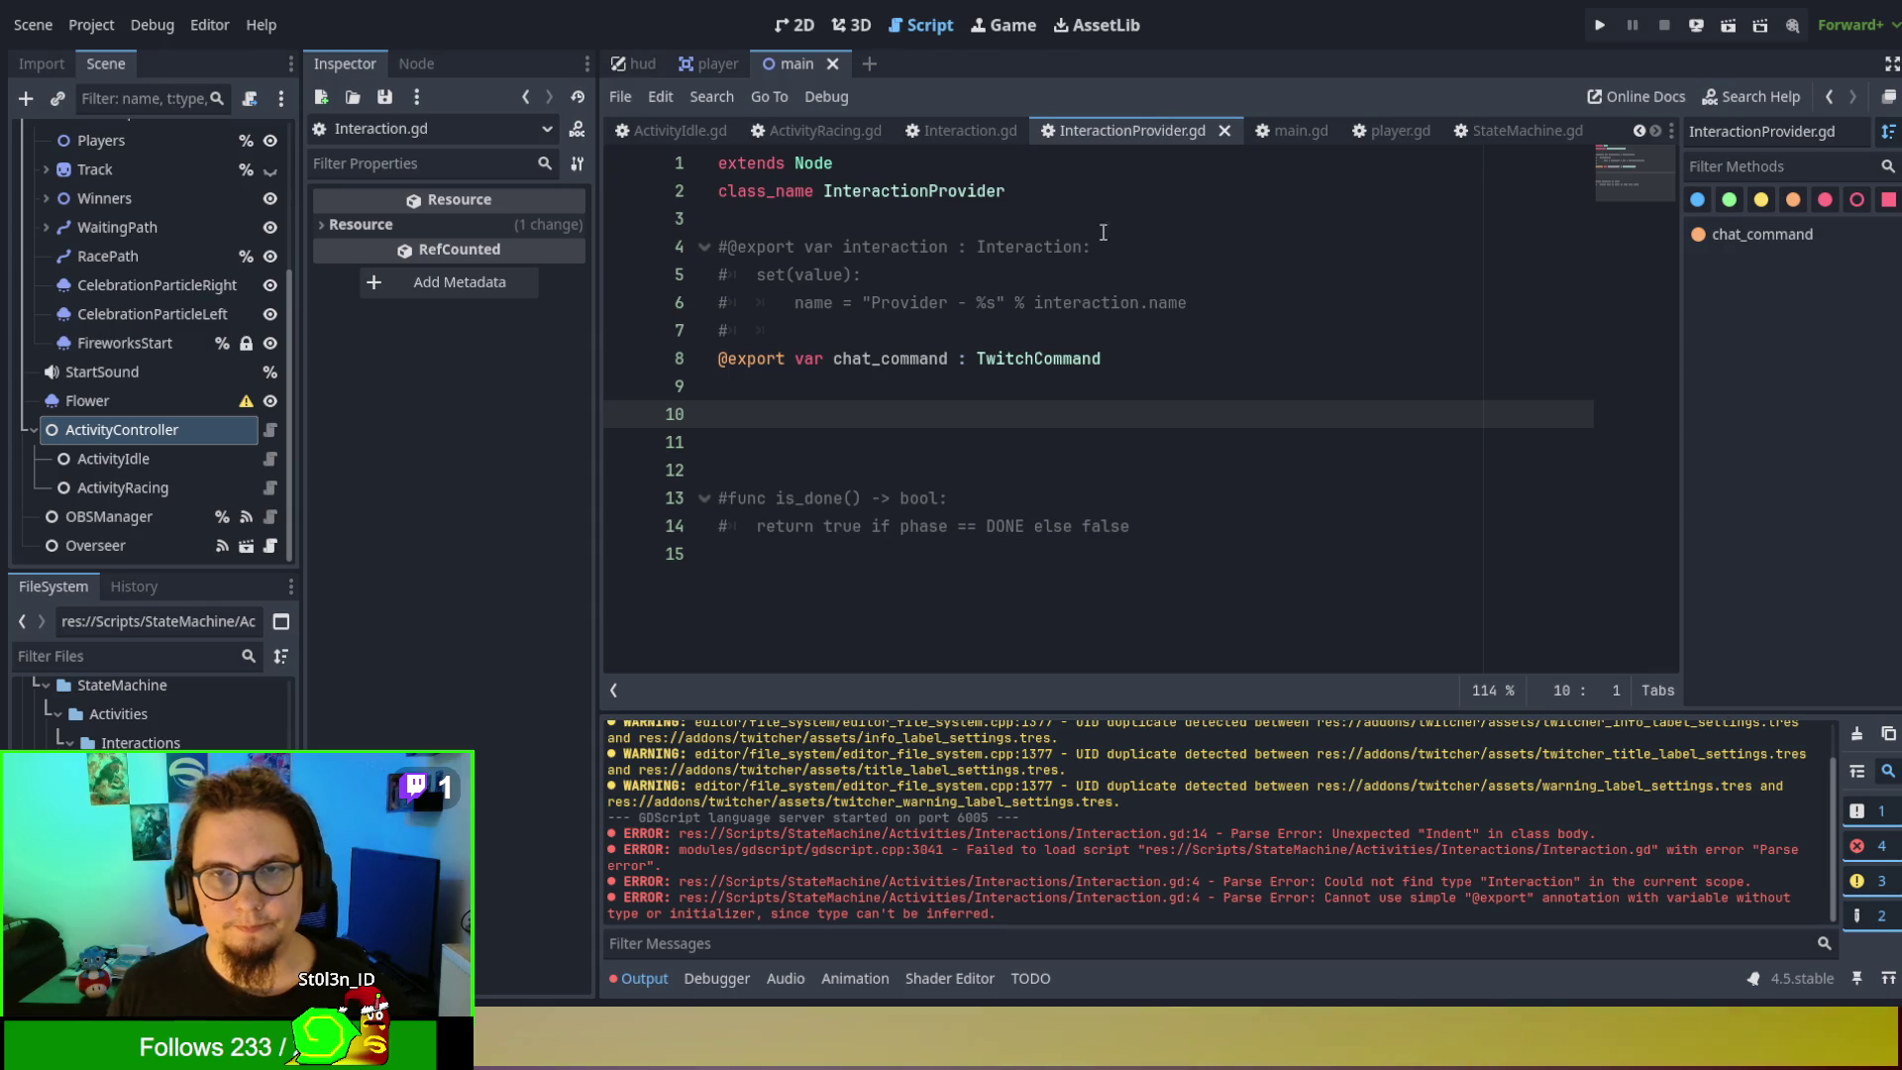
left_click(720, 247)
key("ctrl+k")
key("Down")
key("ctrl+k")
key("Down")
key("ctrl+k")
key("Down")
key("ctrl+k")
key("Down")
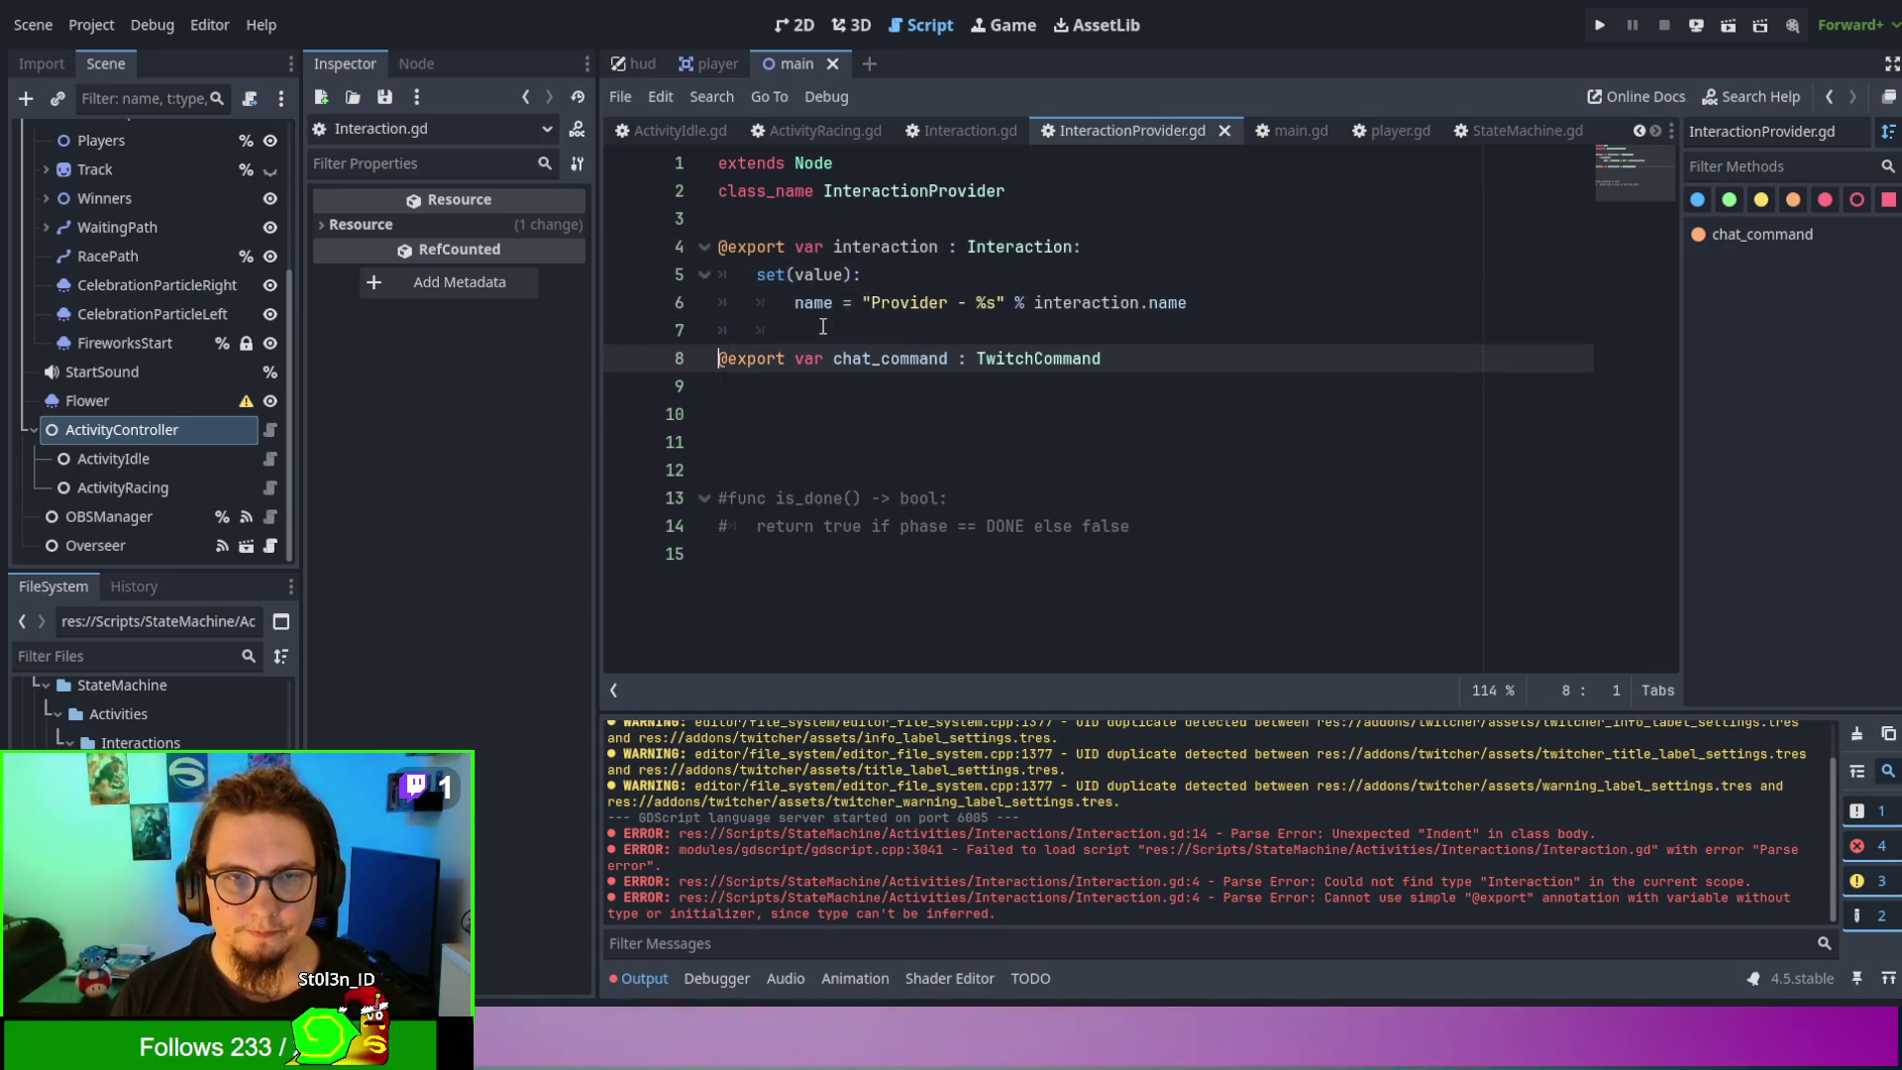
key("ctrl+s")
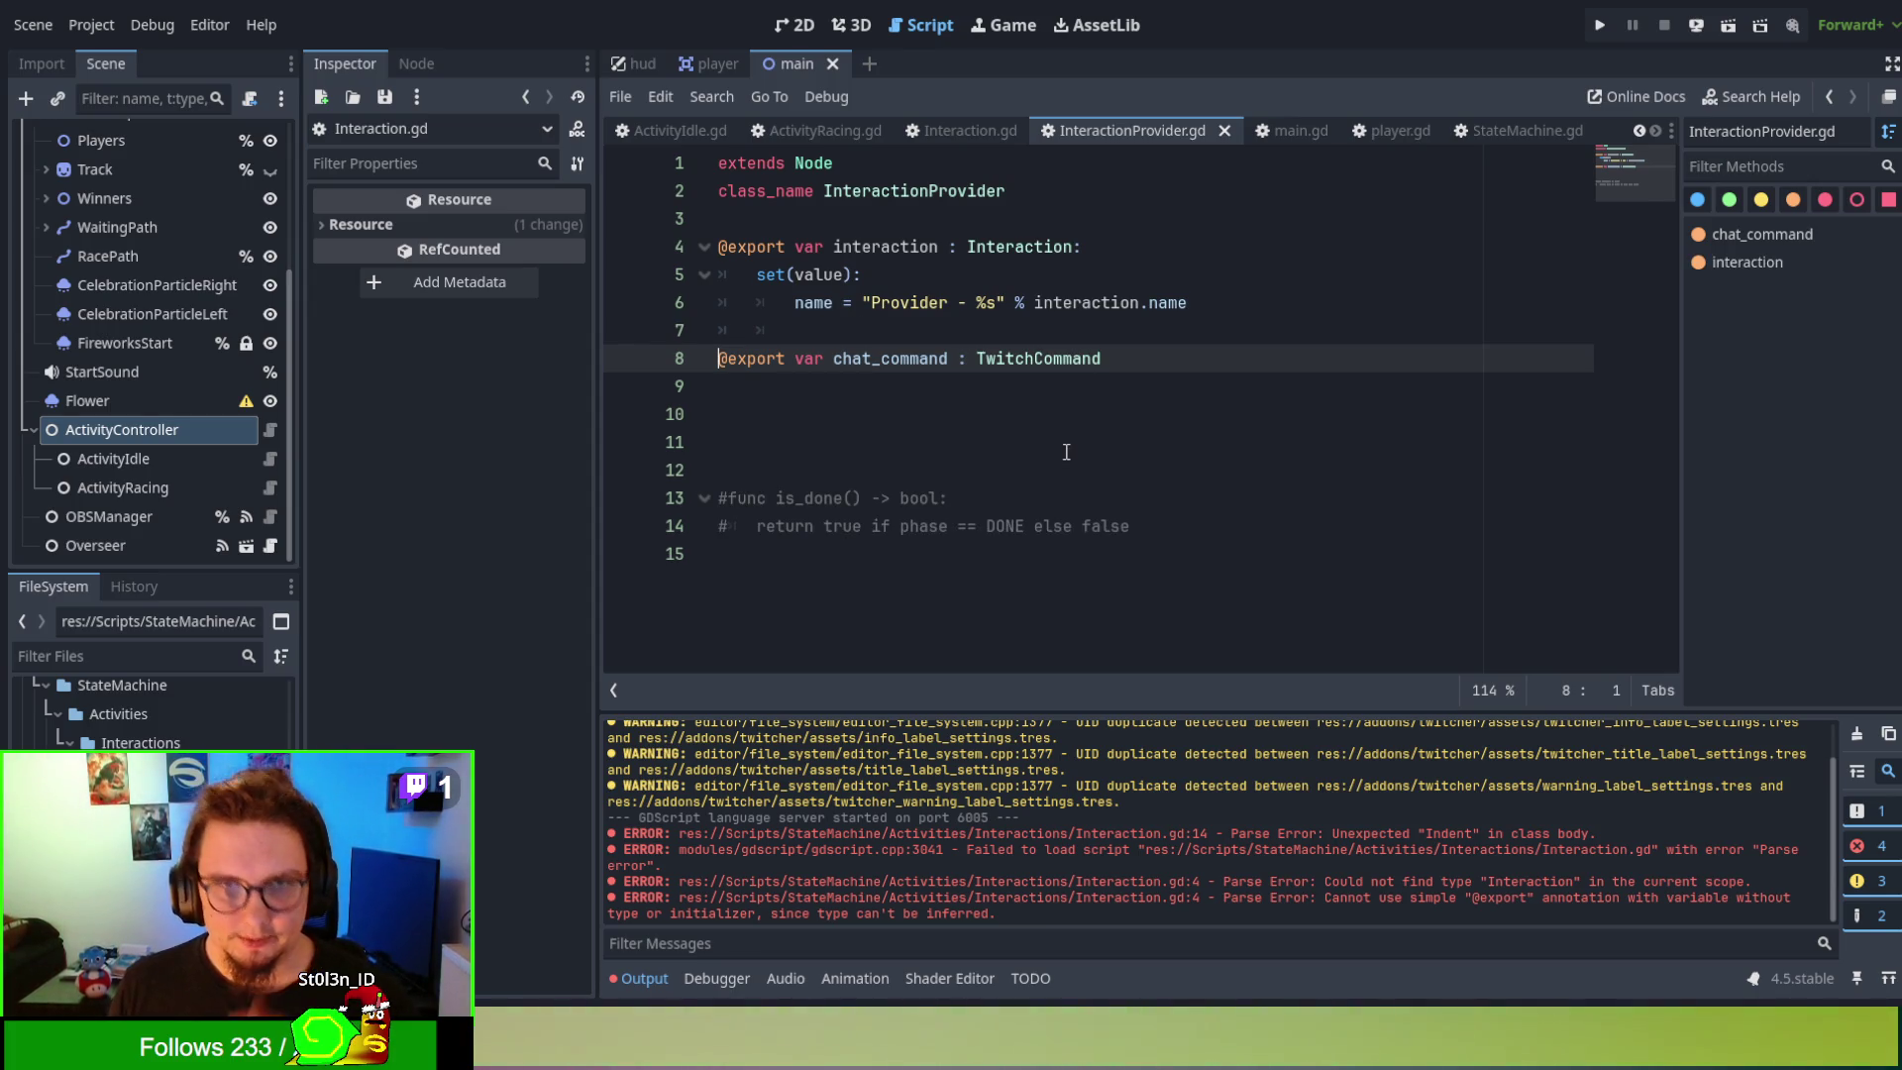
Edit the setter's name string on line 6 to read "IProvider (%s)".
left_click(977, 302)
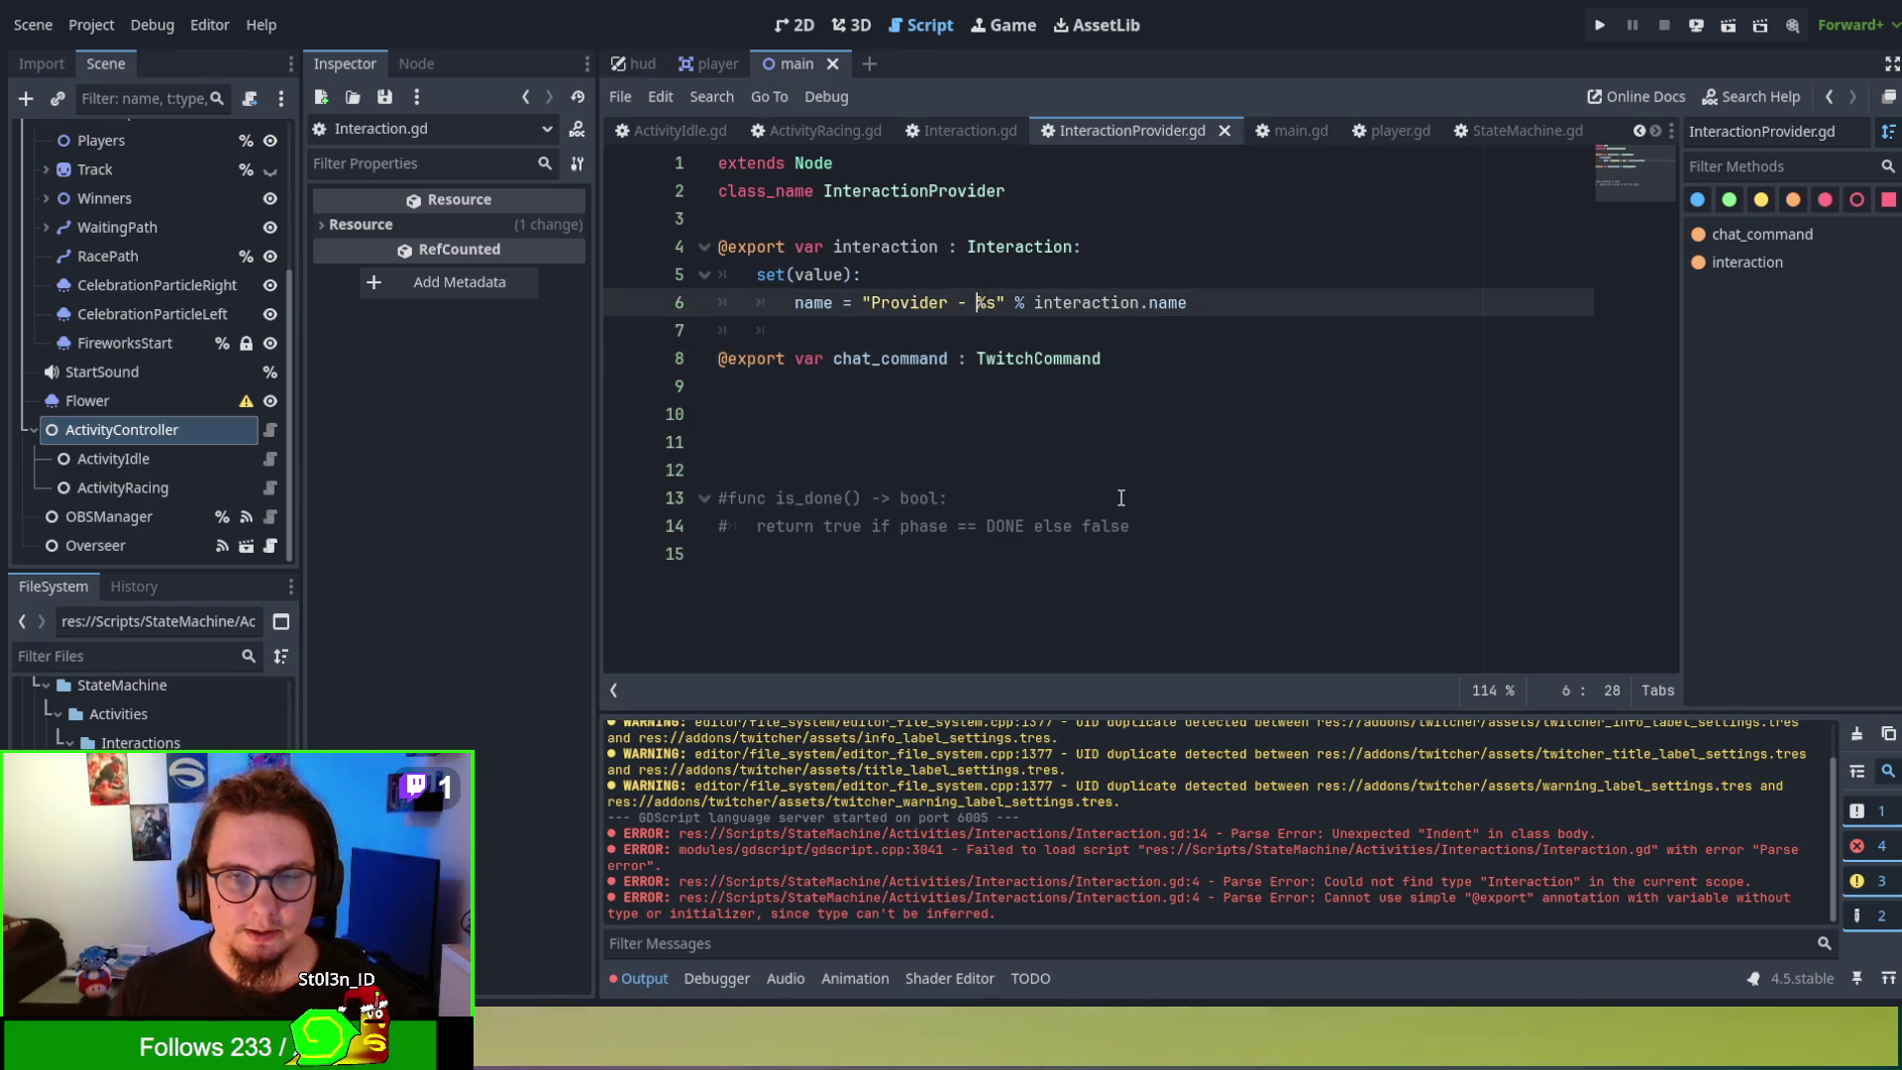
key("BackSpace")
key("BackSpace")
key("BackSpace")
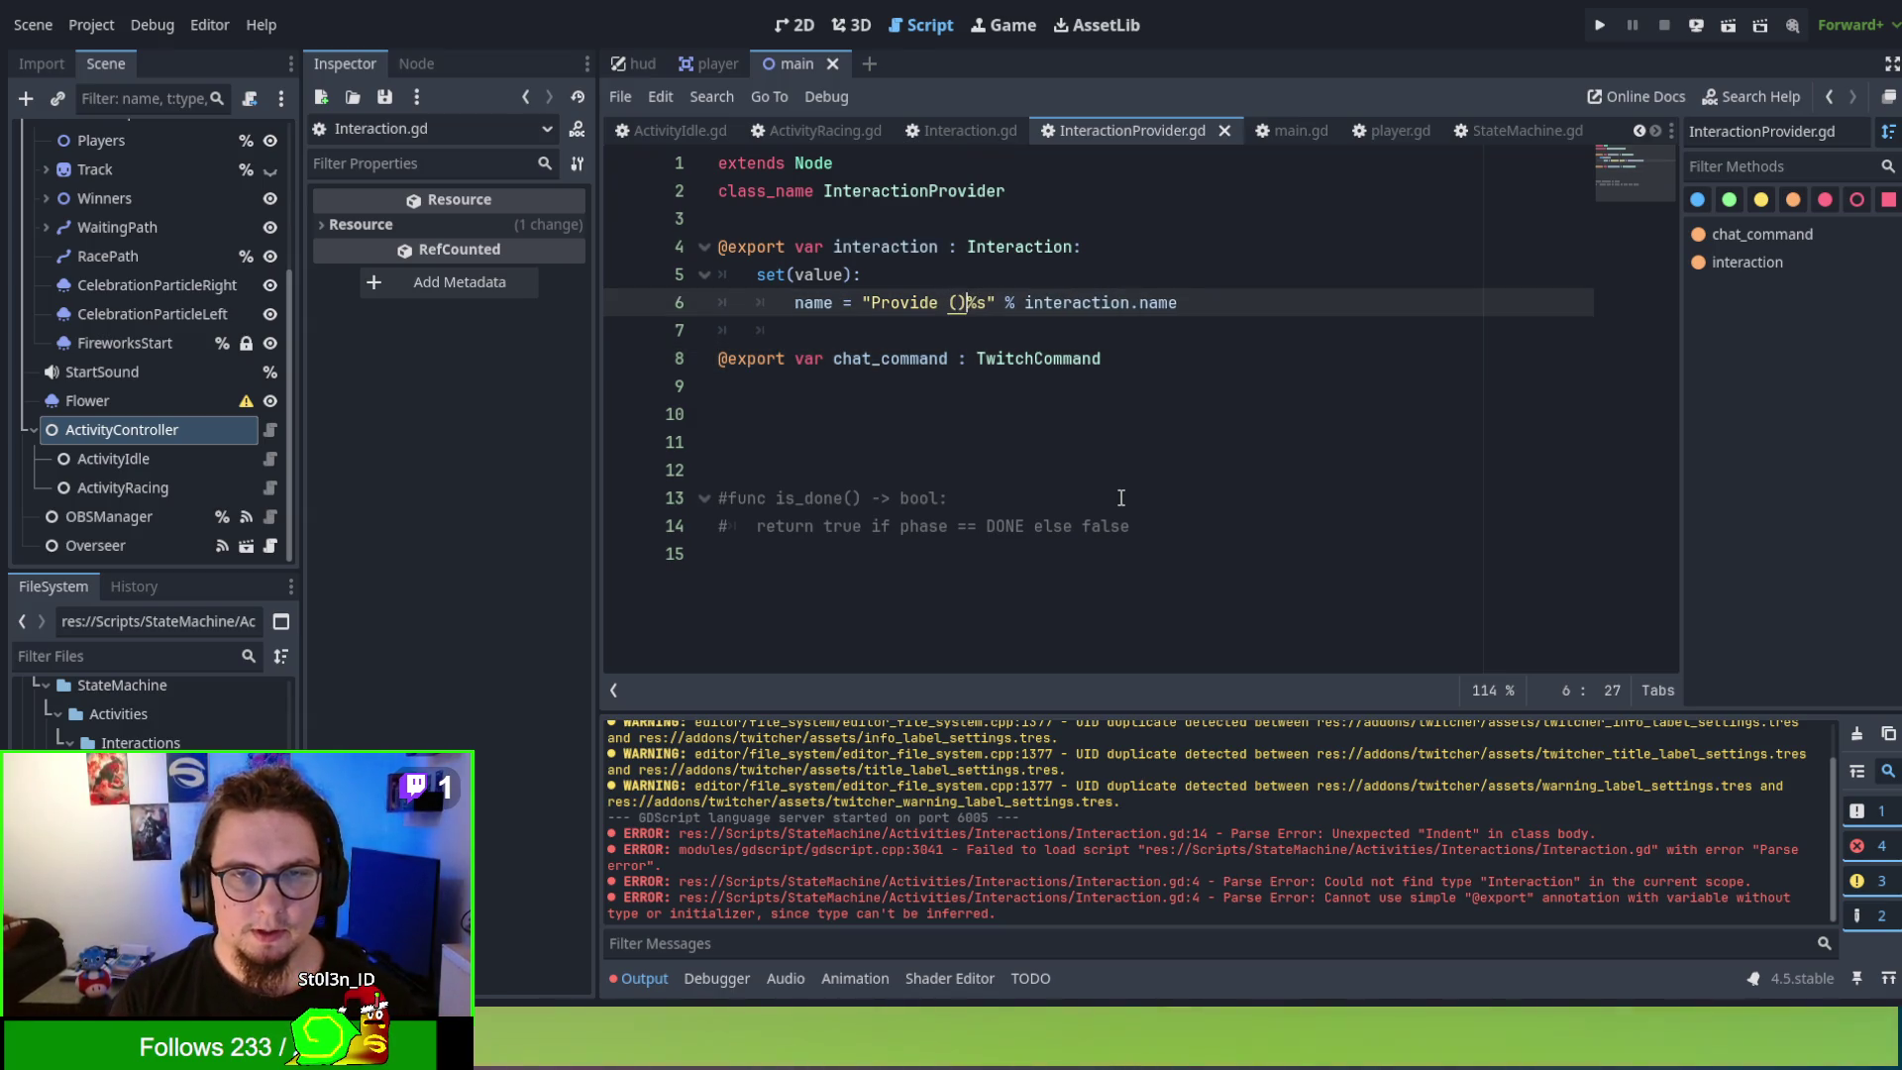
key("Delete")
key("Down")
key("Down")
key("Home")
key("ctrl+z")
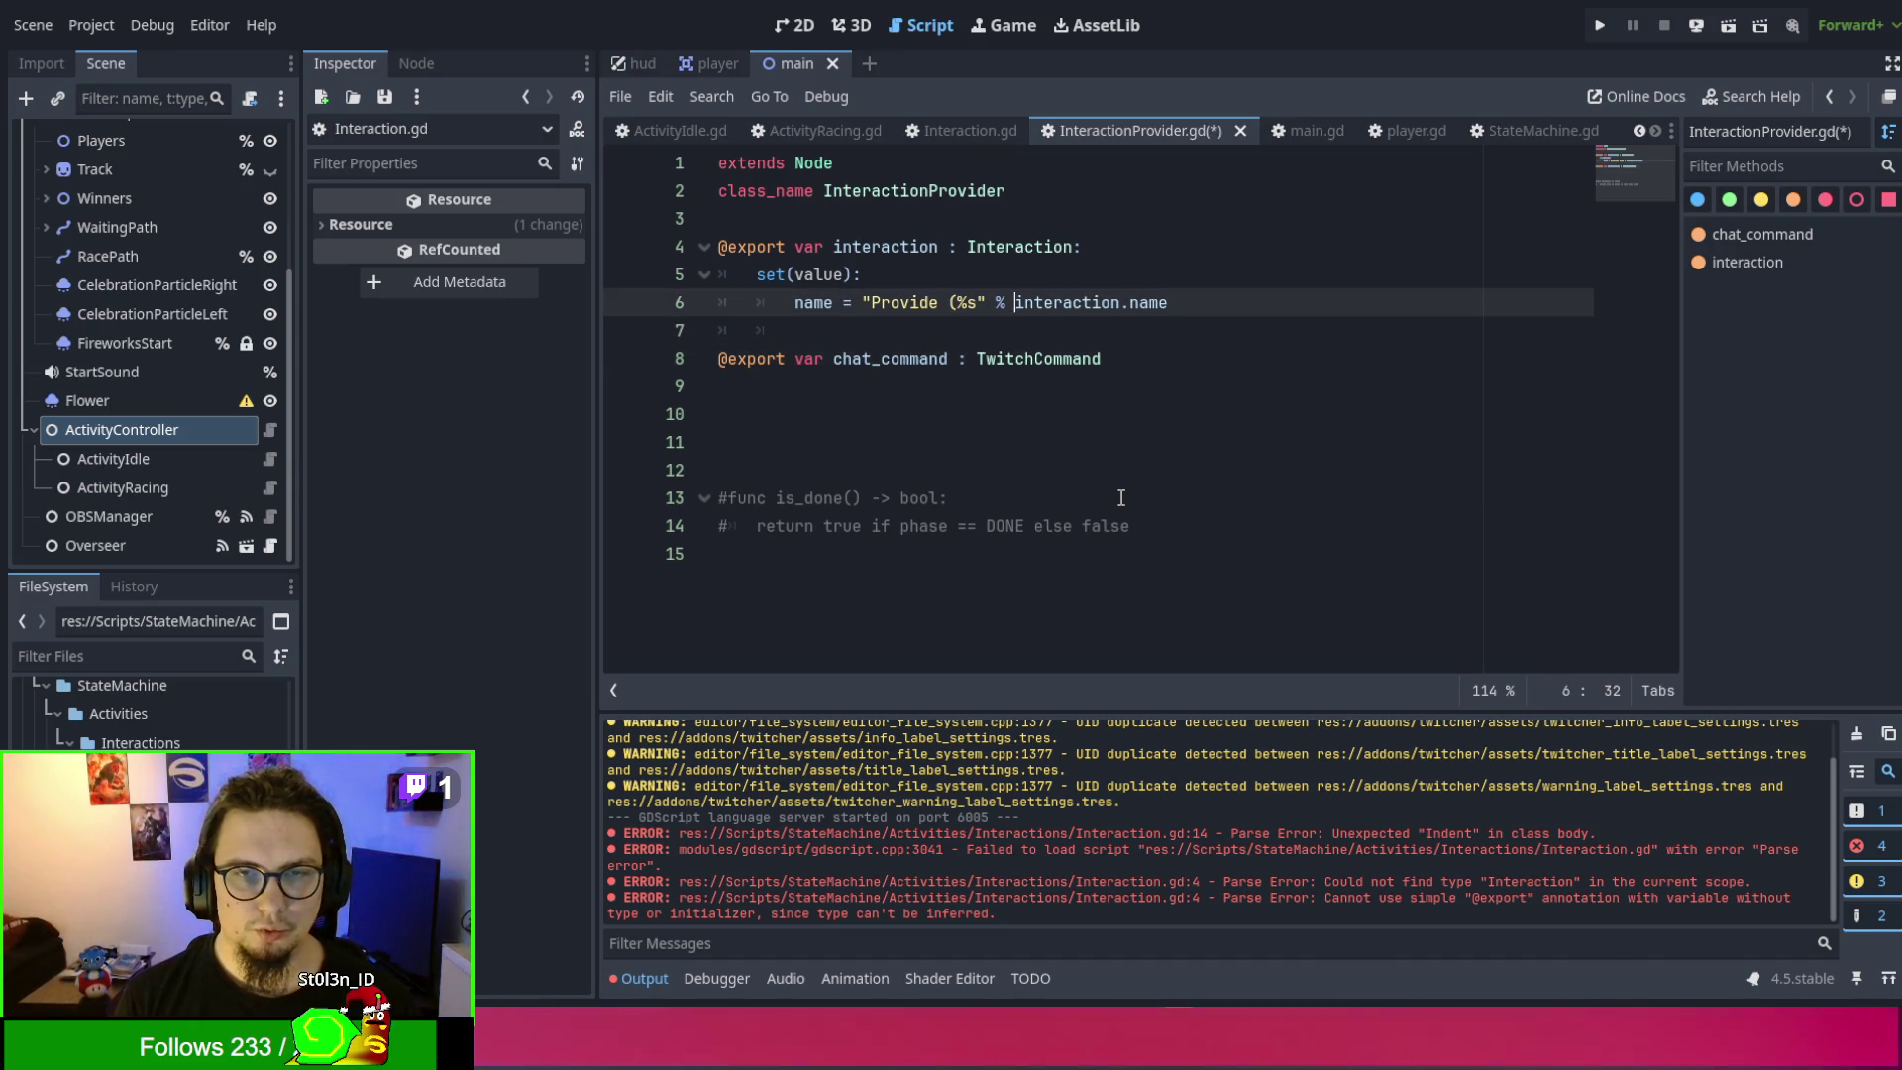
key("Left")
key("Left")
key("Left")
type(")")
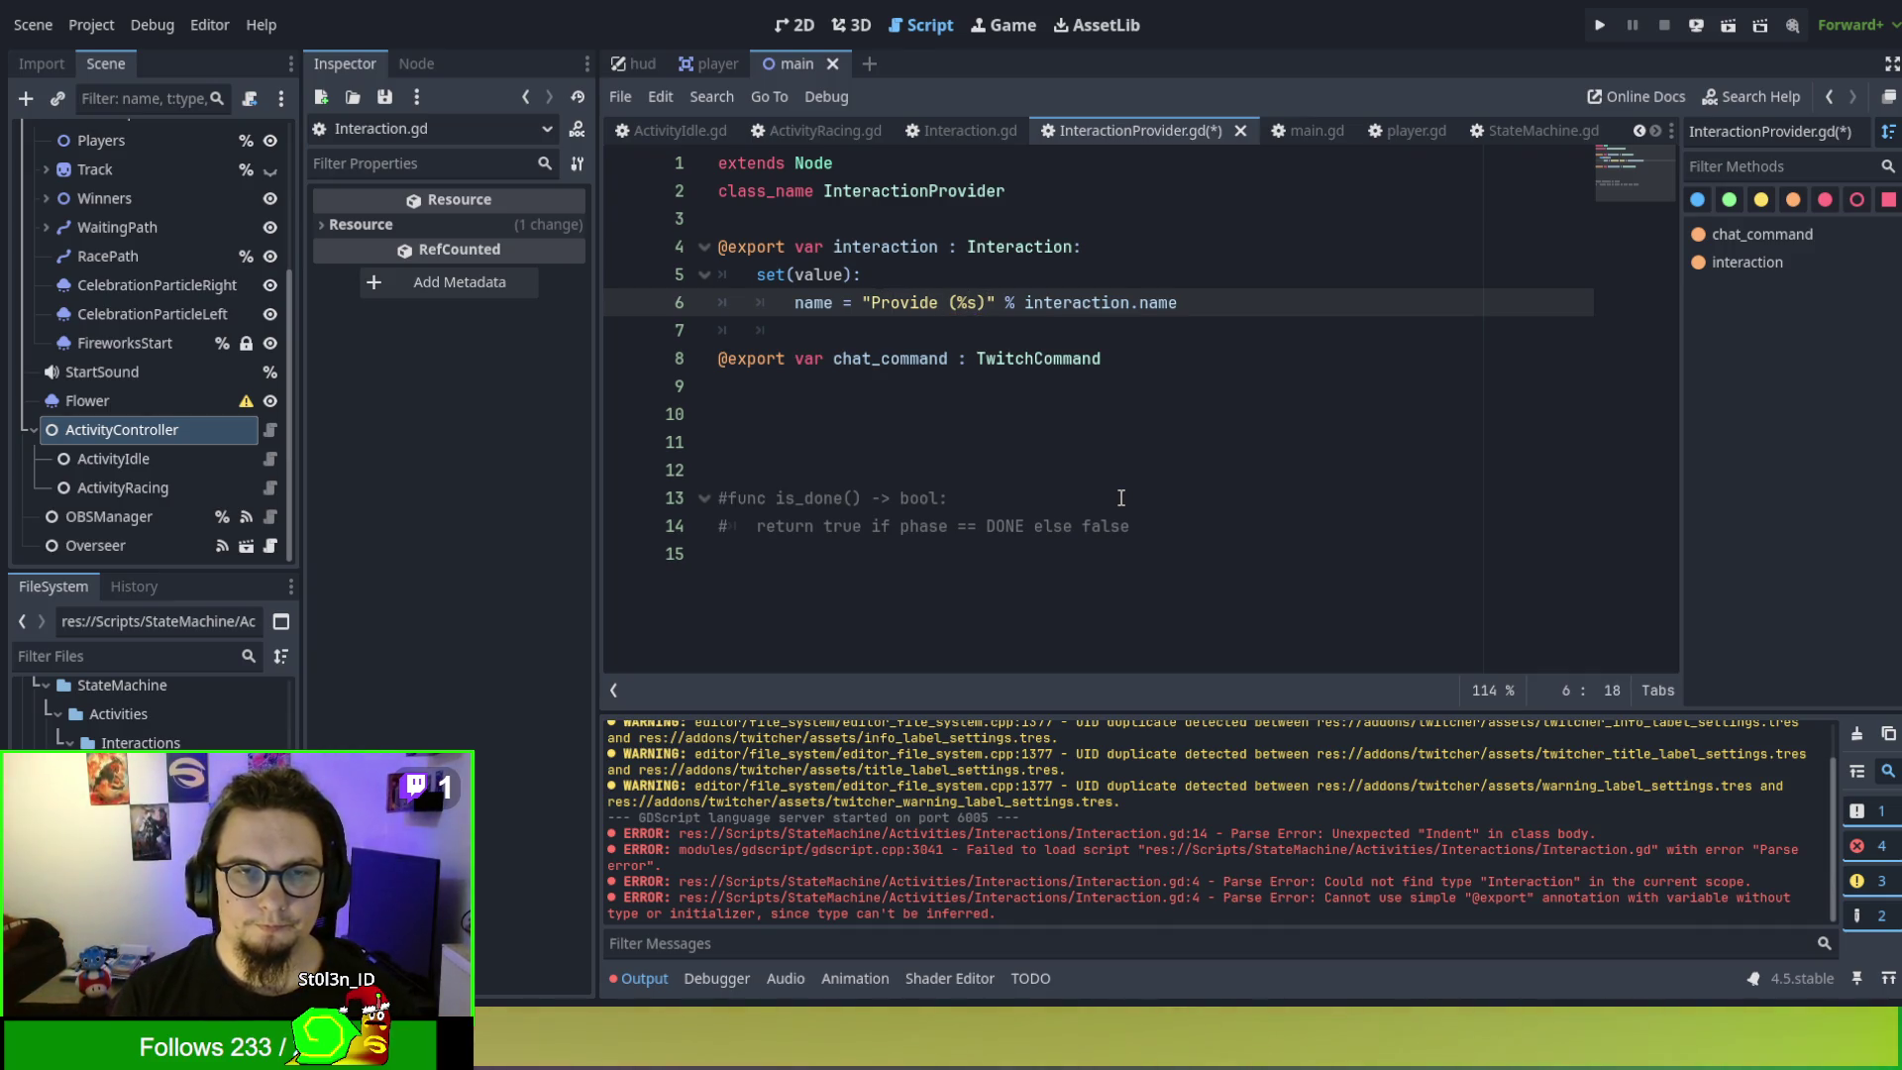
key("BackSpace")
type("IProvi")
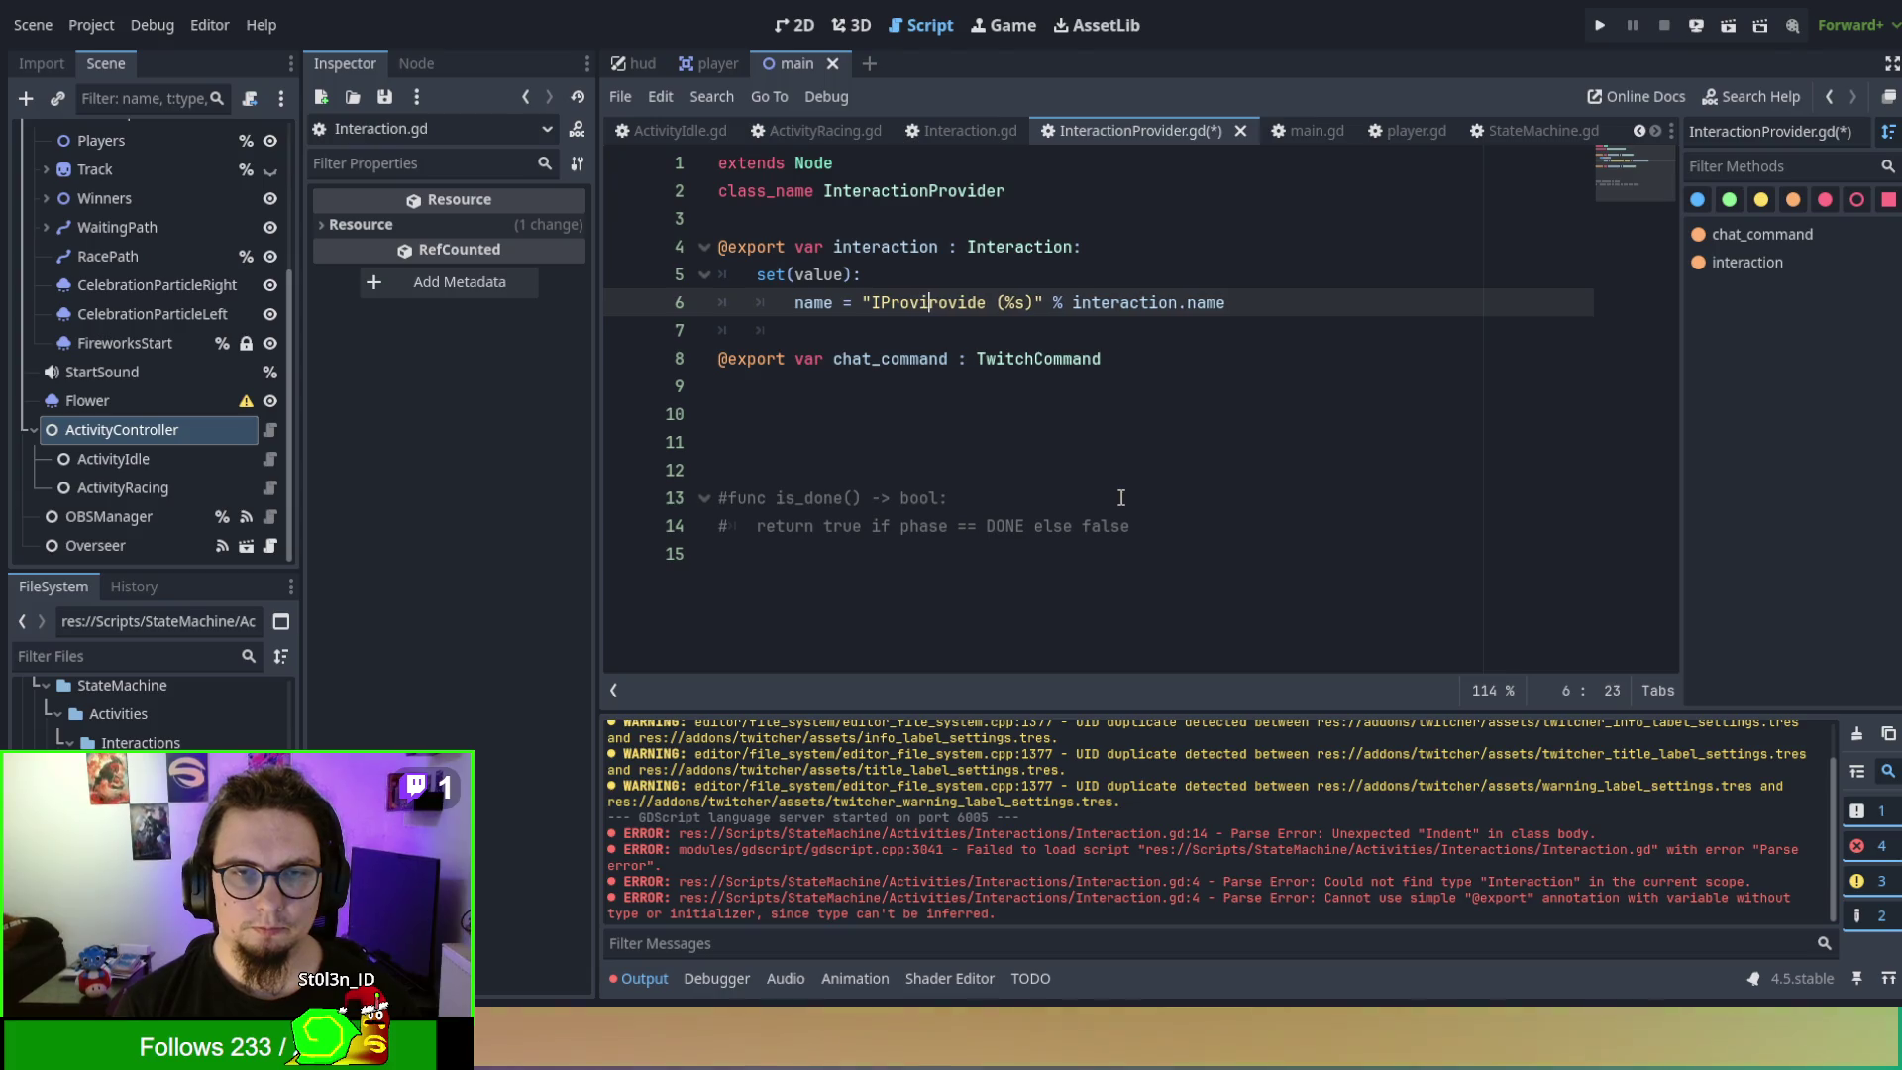
type("der")
key("Delete")
key("Delete")
key("Delete")
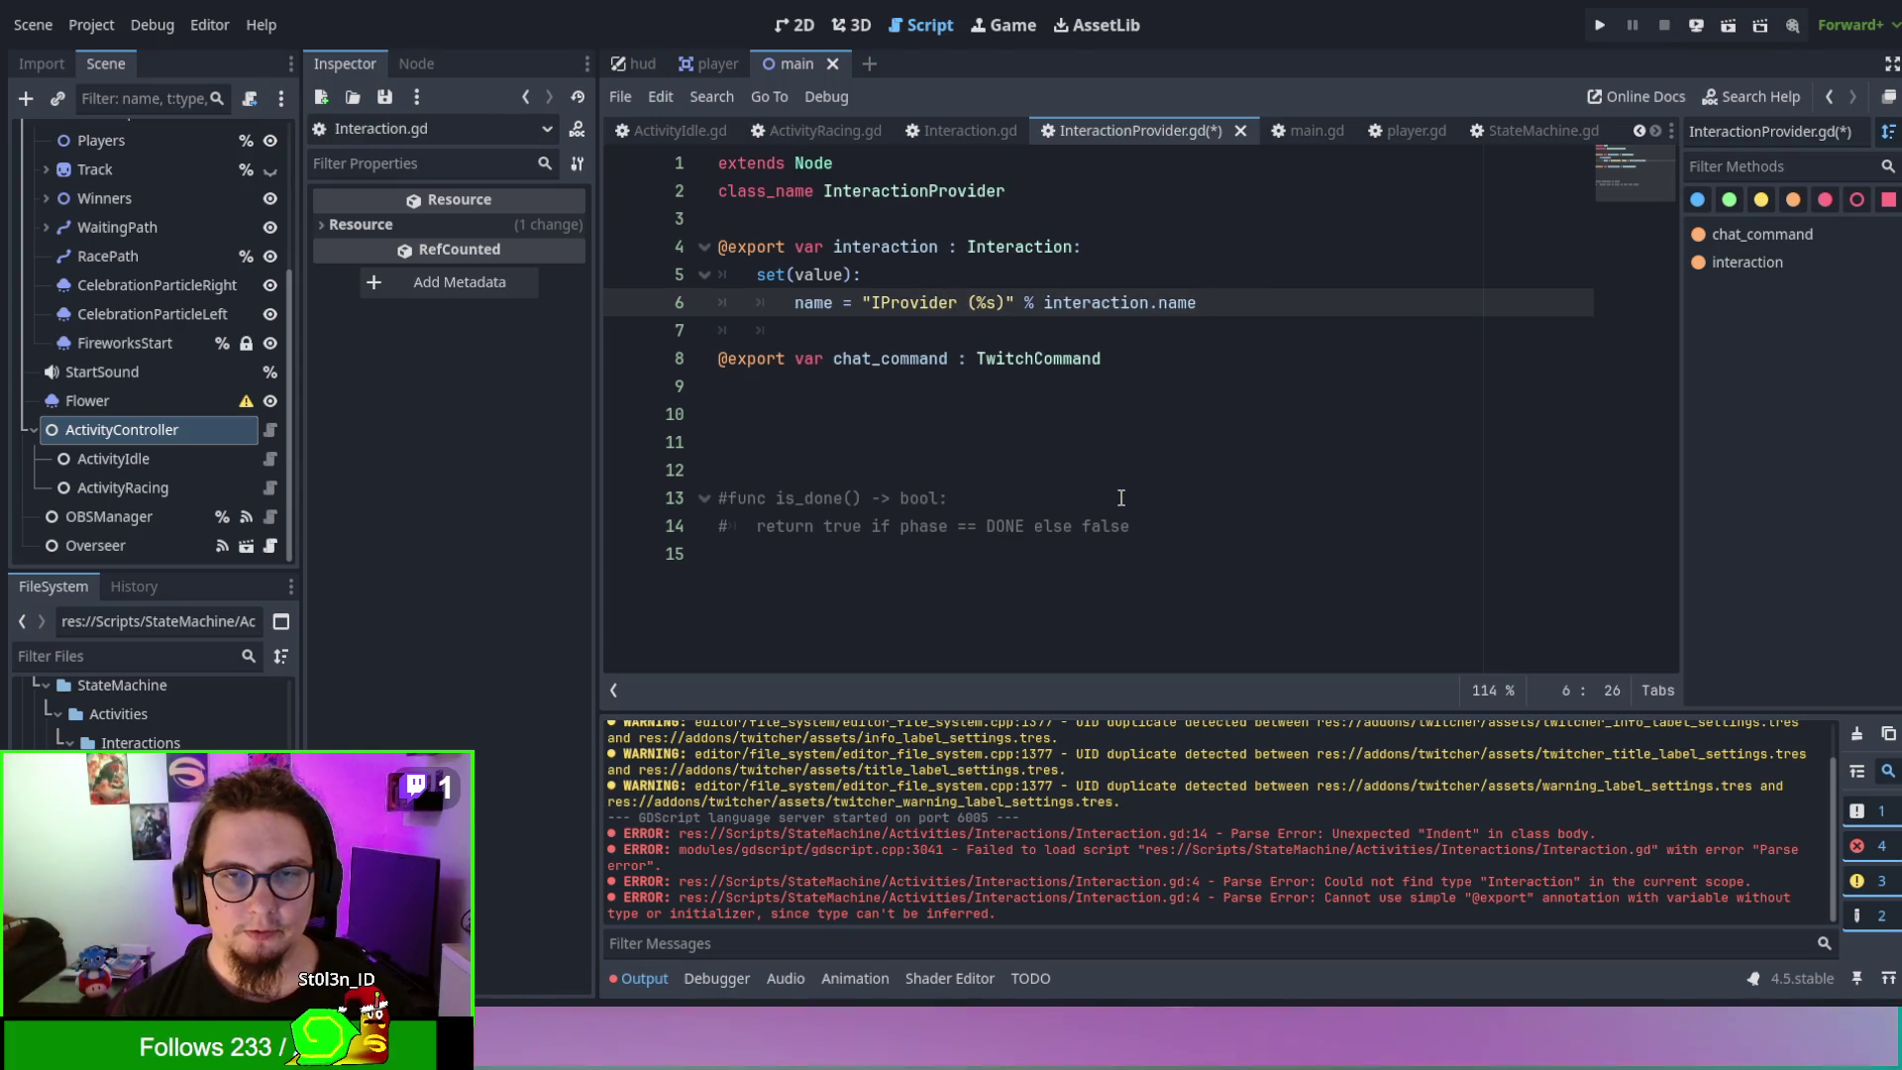
Save InteractionProvider.gd and select the ActivityIdle node in the Scene dock.
key("ctrl+s")
left_click(948, 496)
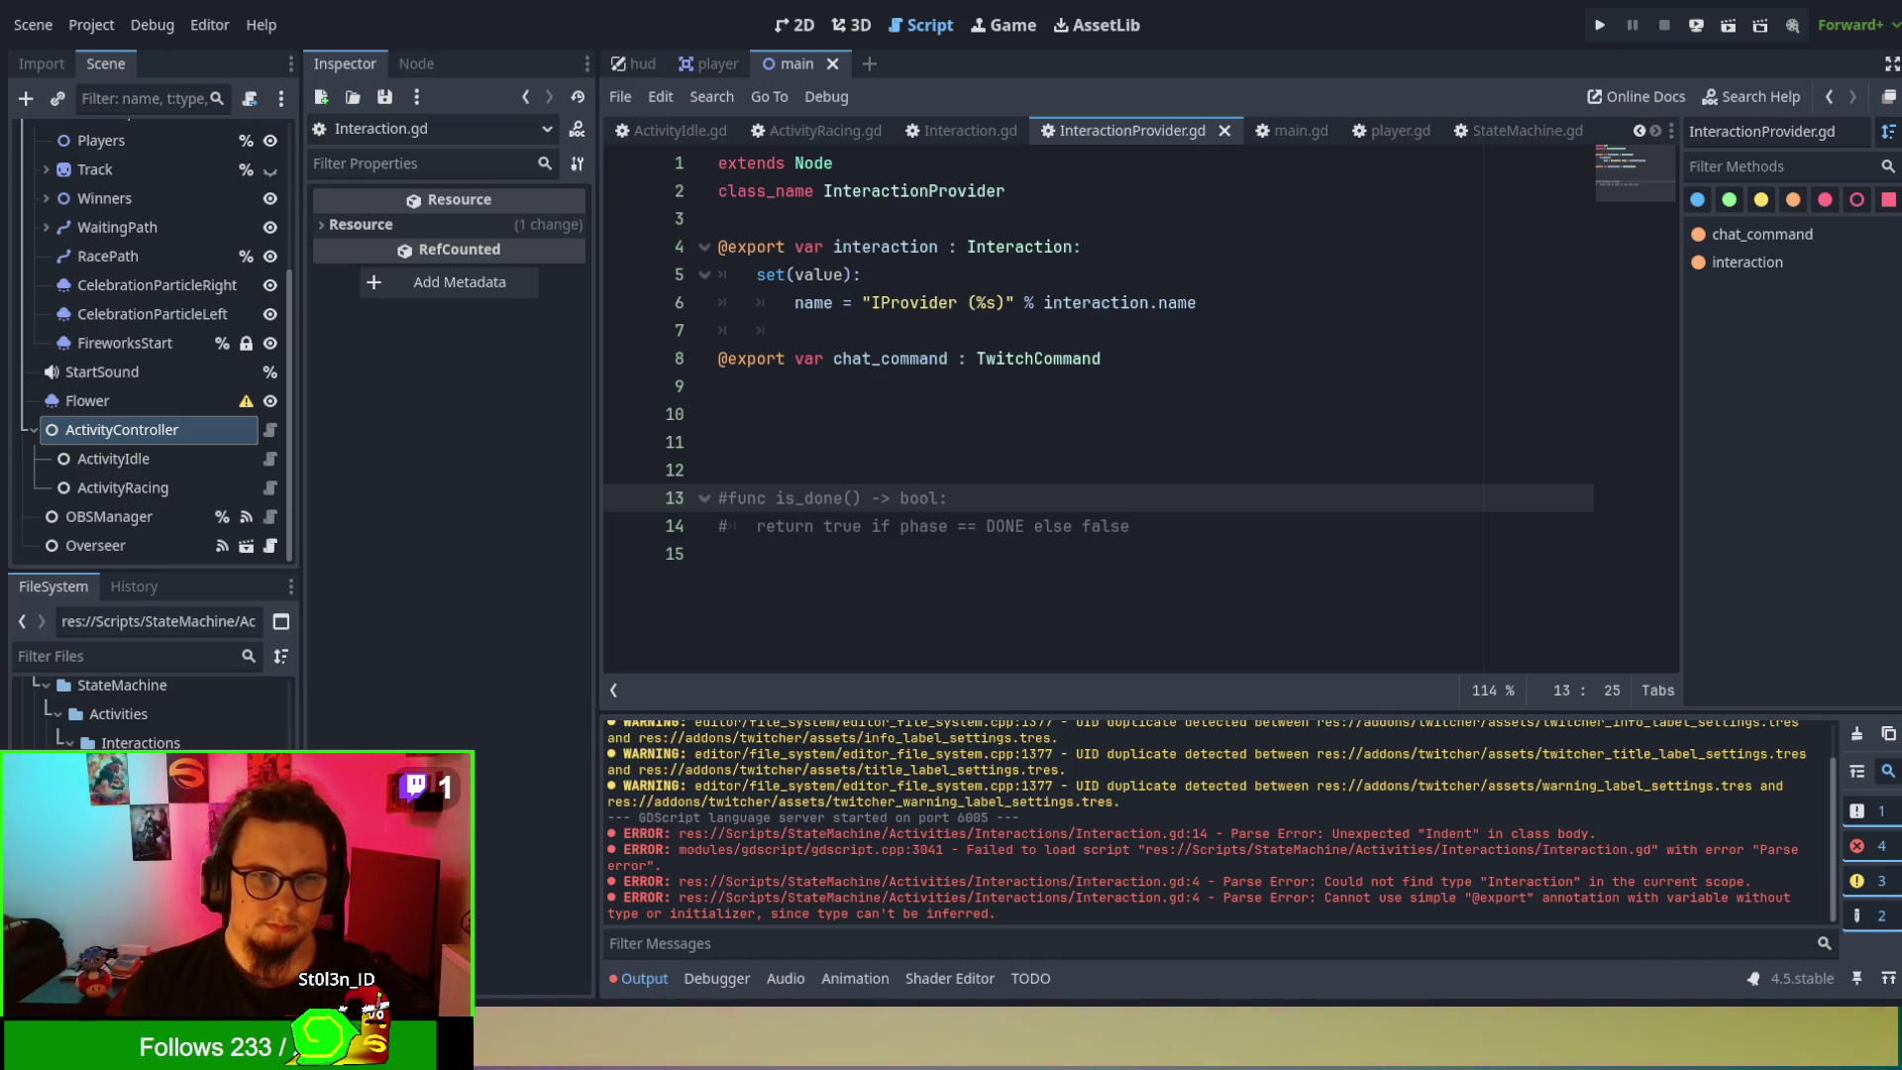
left_click(135, 462)
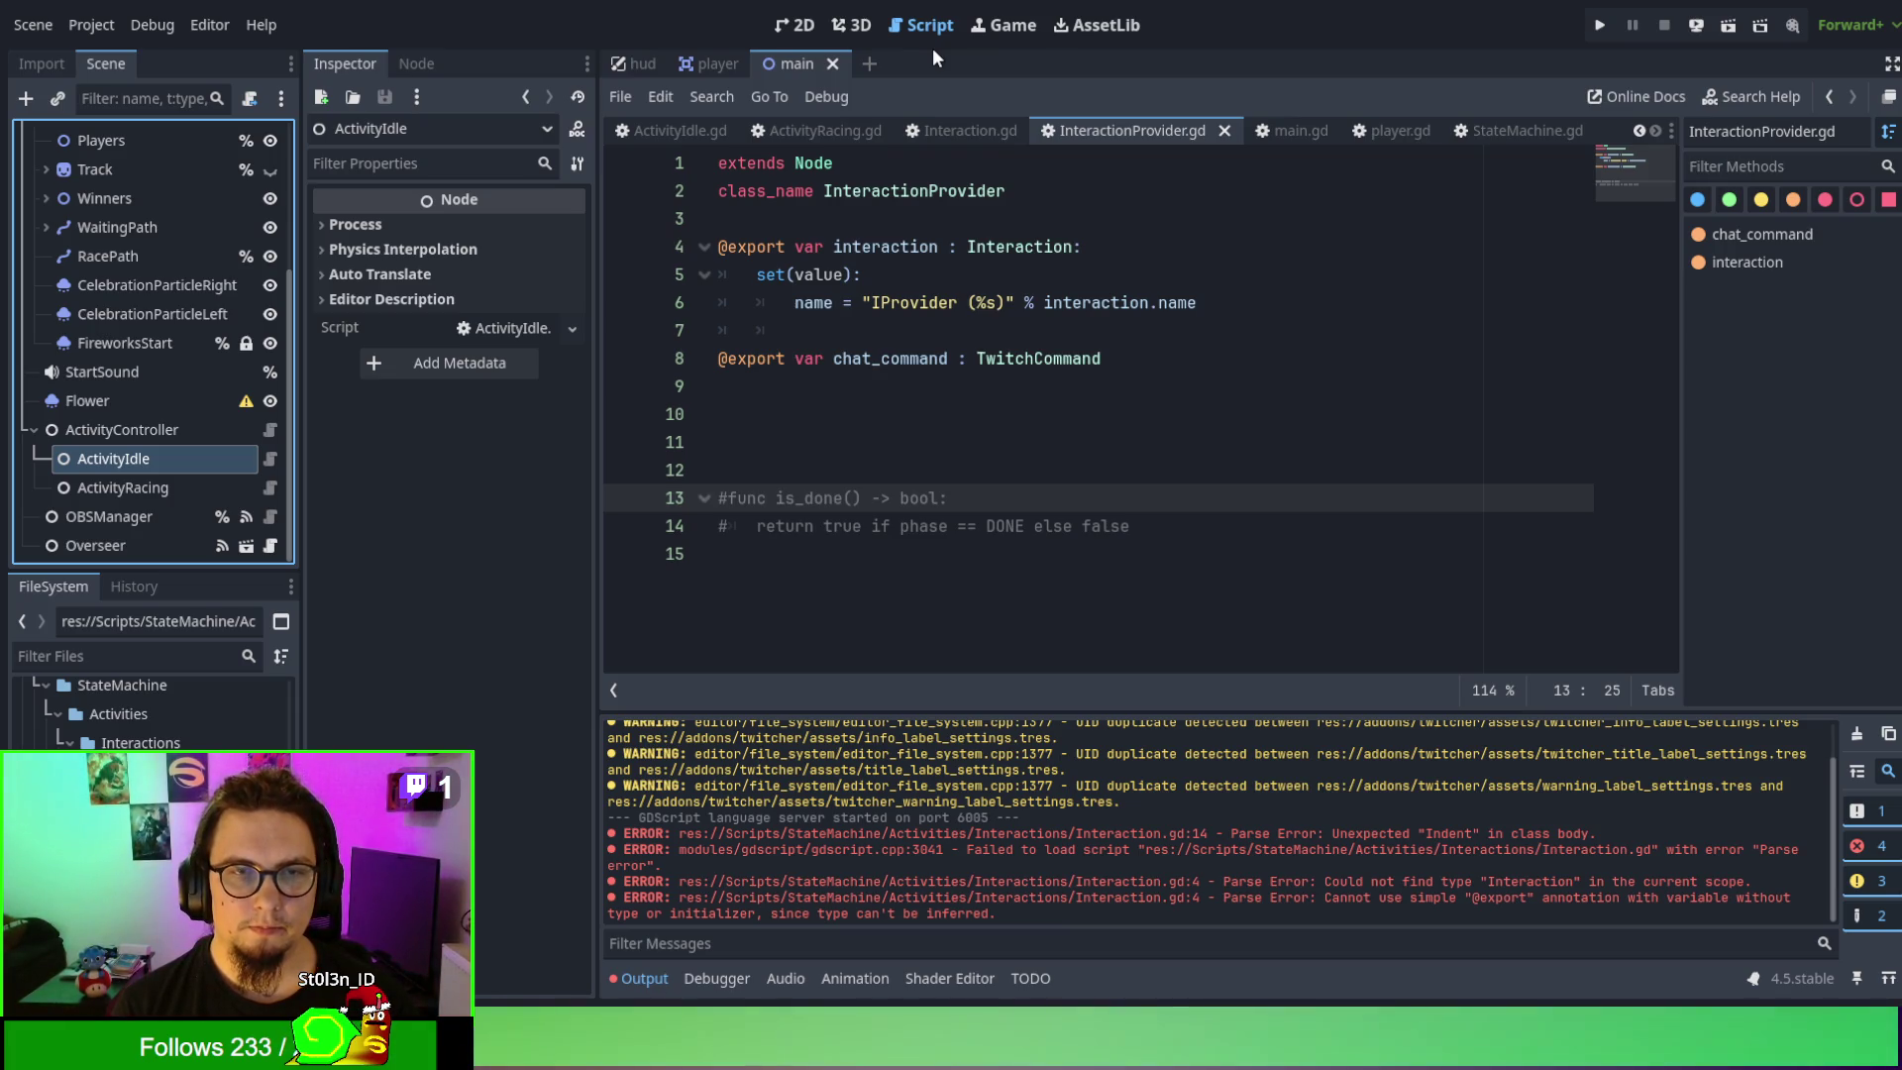
Add an InteractionProvider child under ActivityIdle and try filling its Interaction slot.
key("ctrl+shift+z")
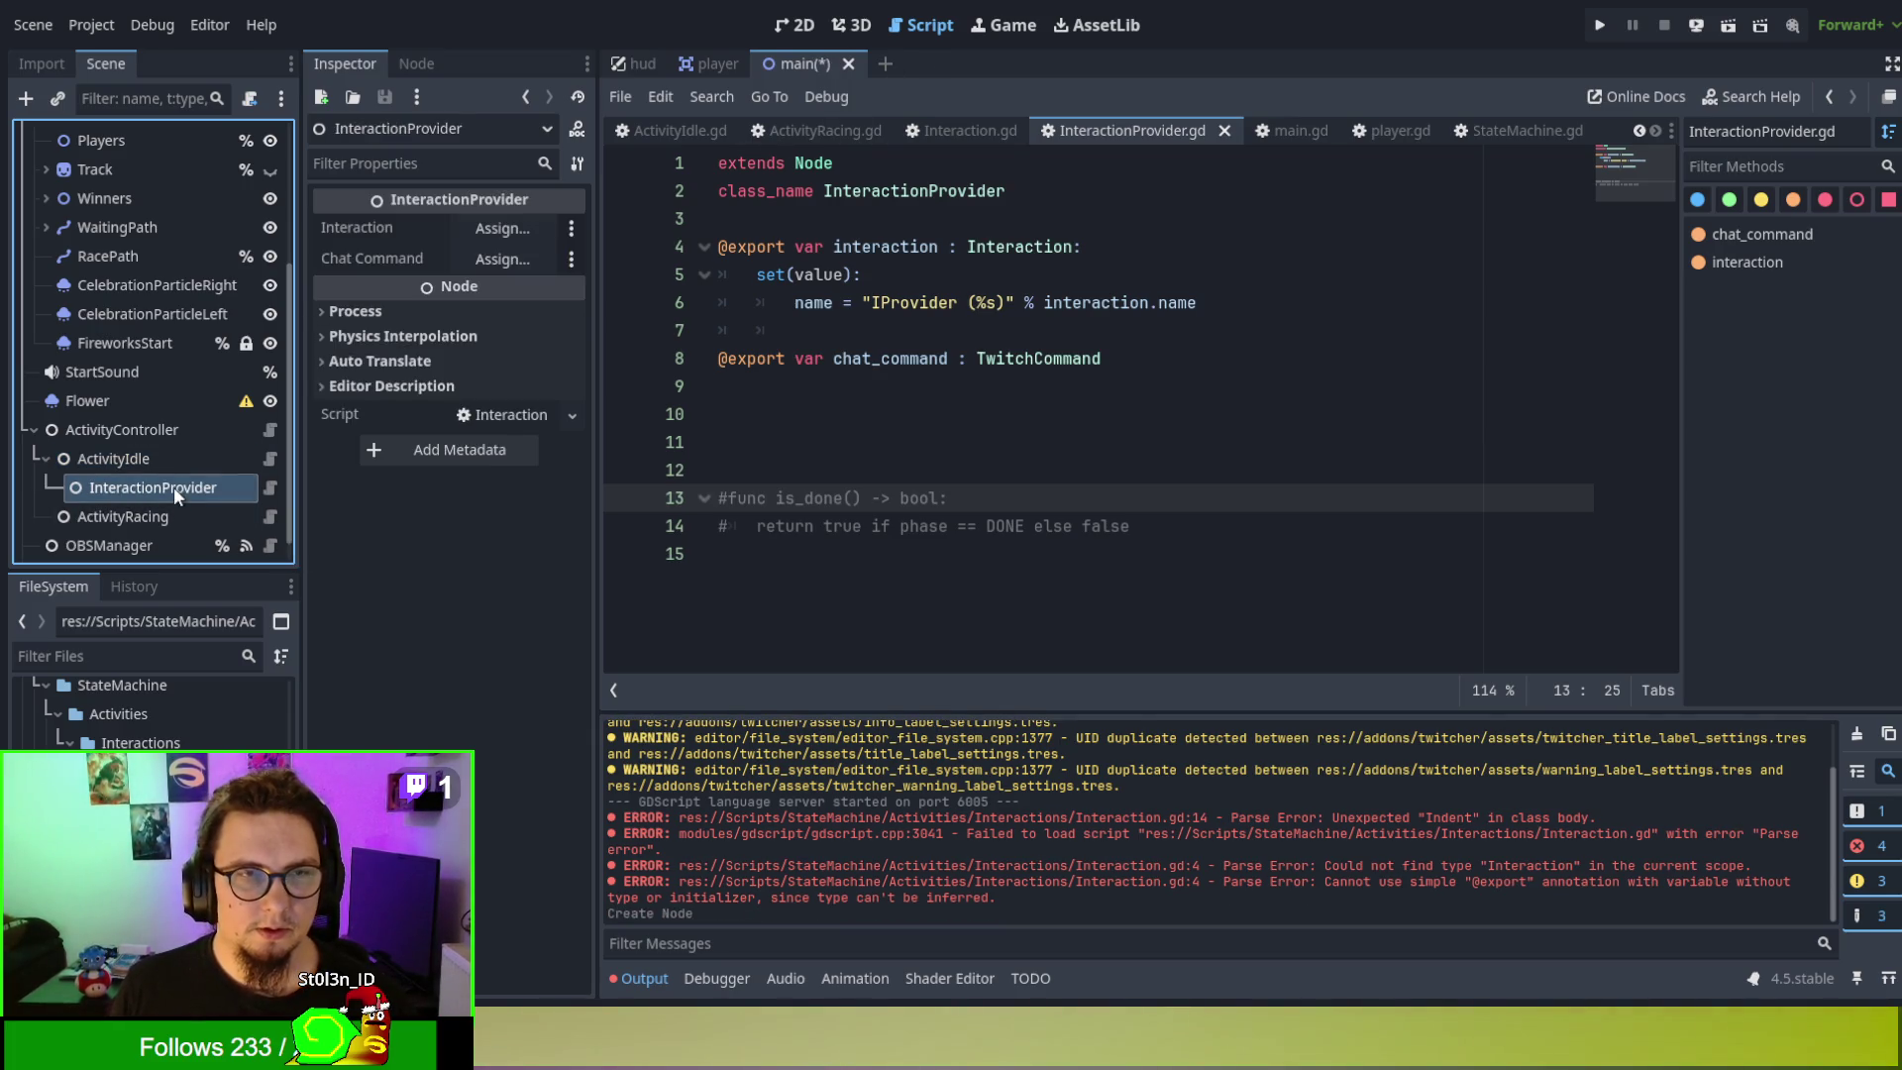
left_click(498, 229)
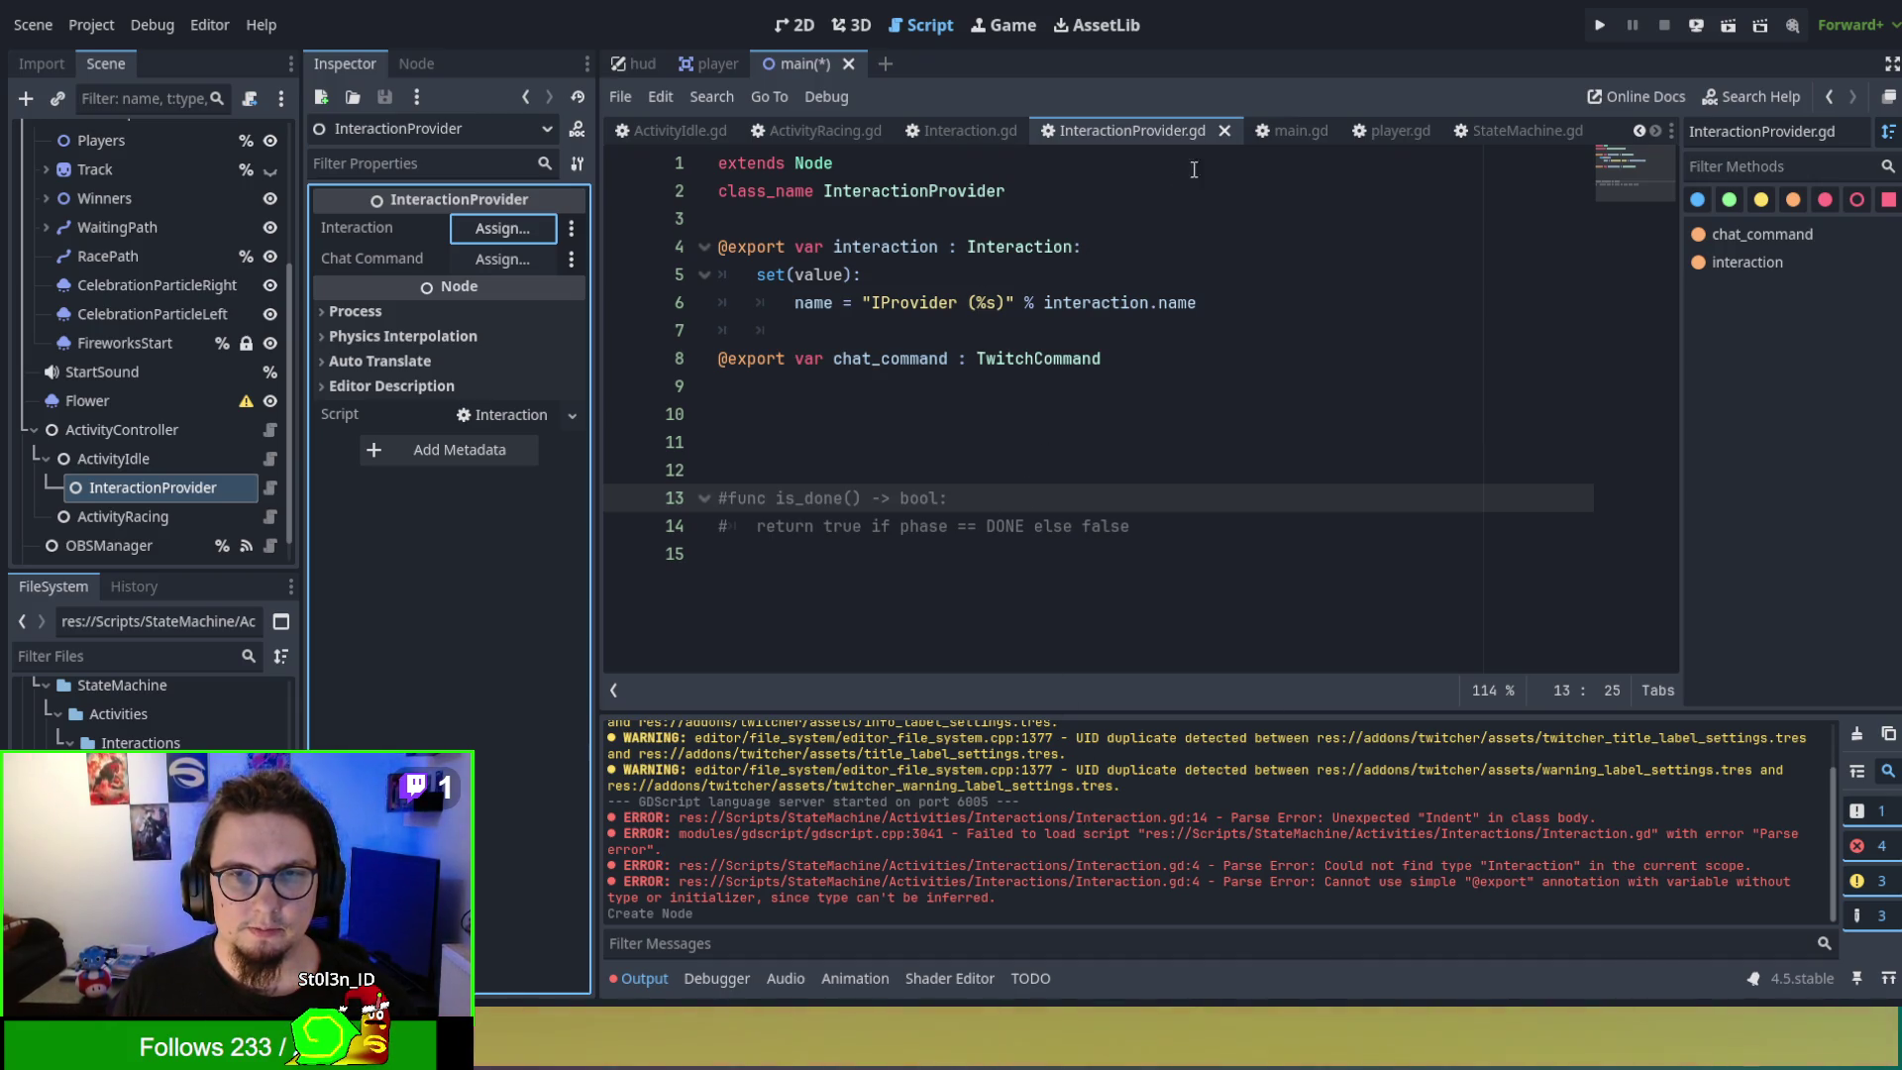
left_click(1207, 223)
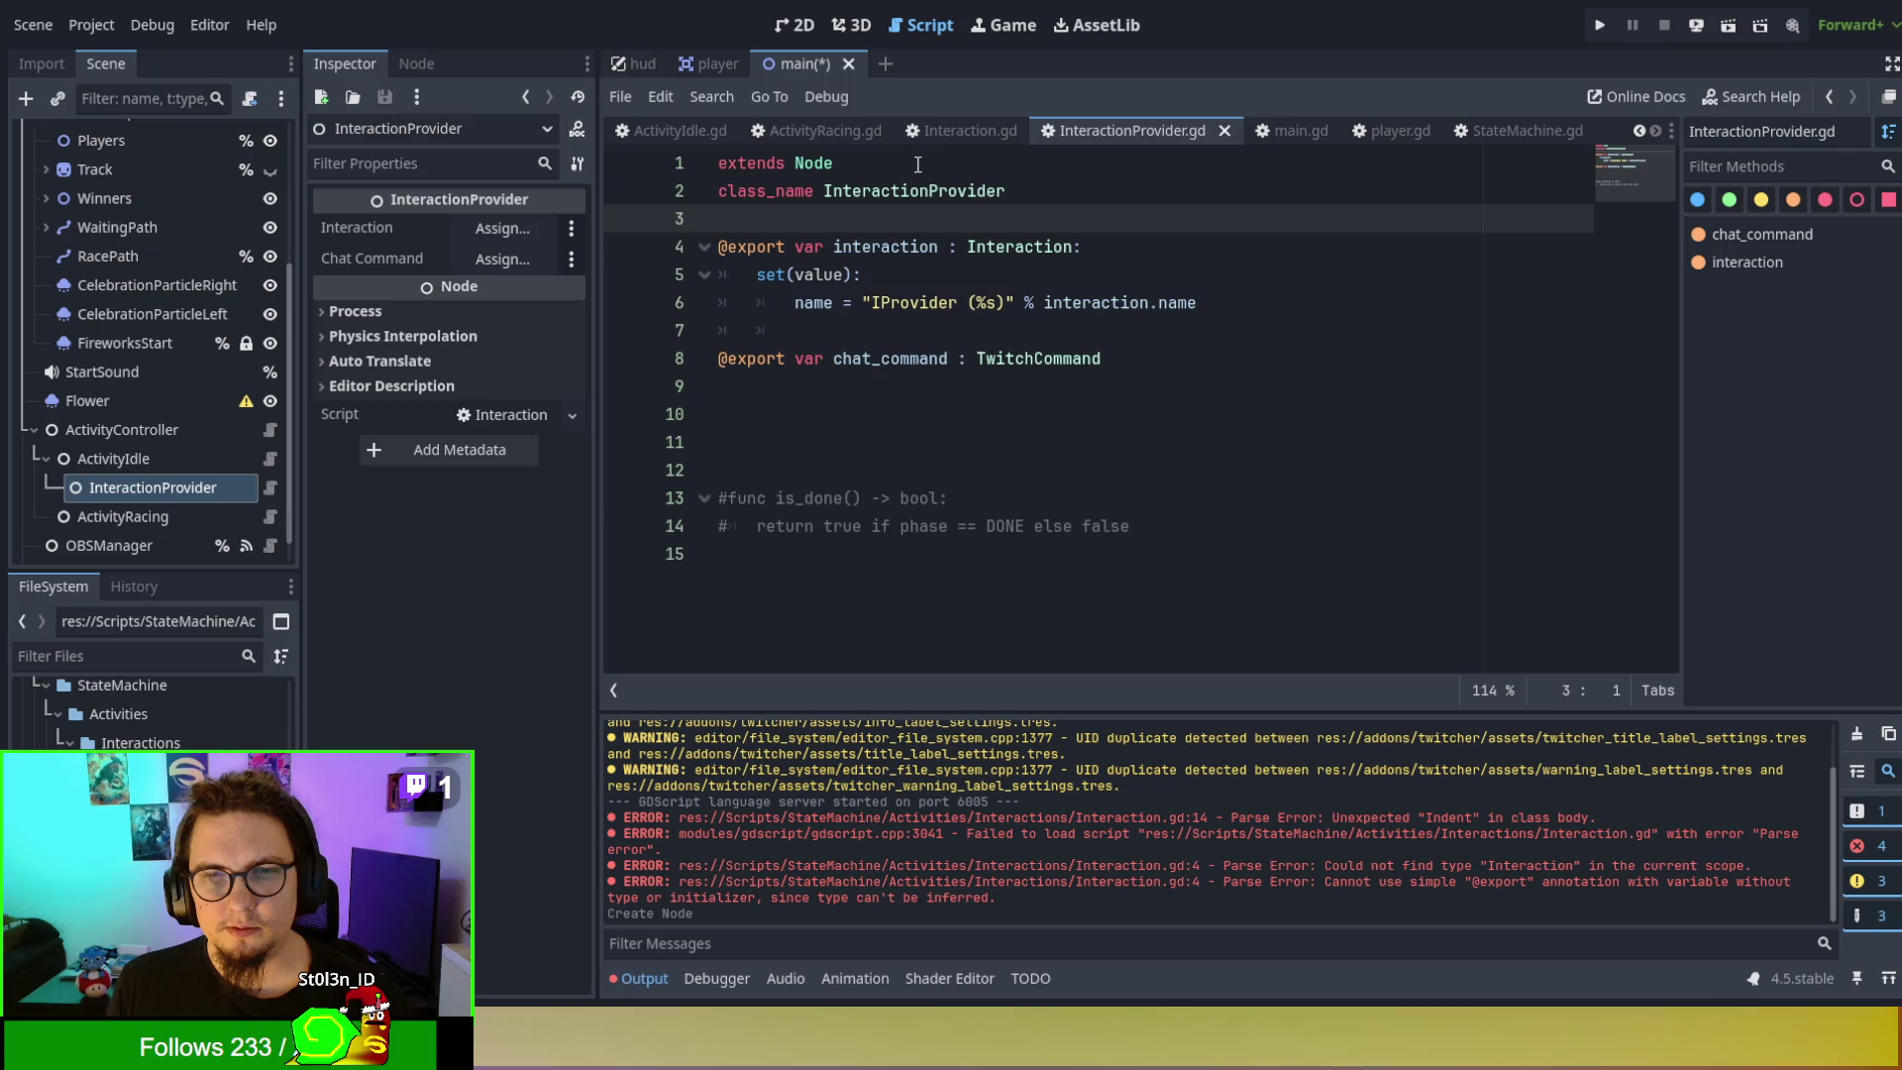
Change Interaction.gd's base type on line 1 from Node to Resource and save.
left_click(936, 127)
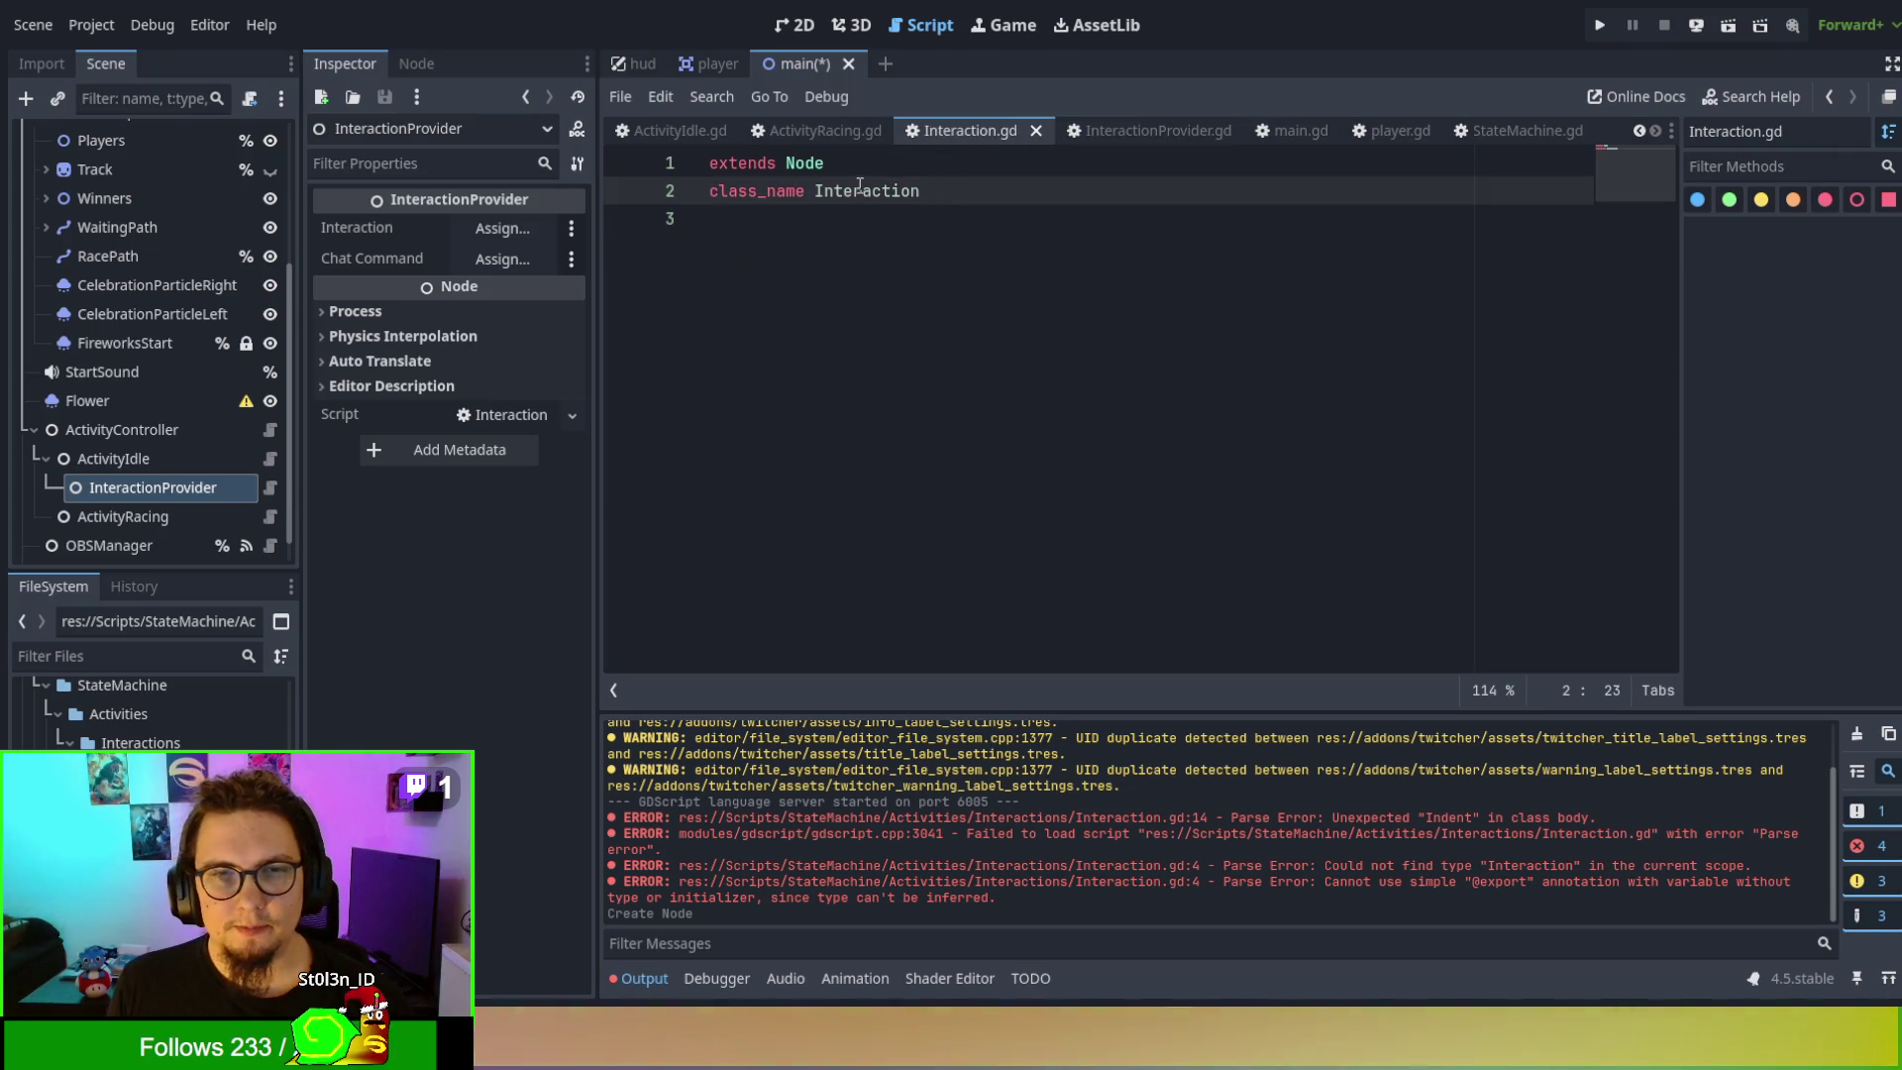
double_click(804, 162)
type("Resourc")
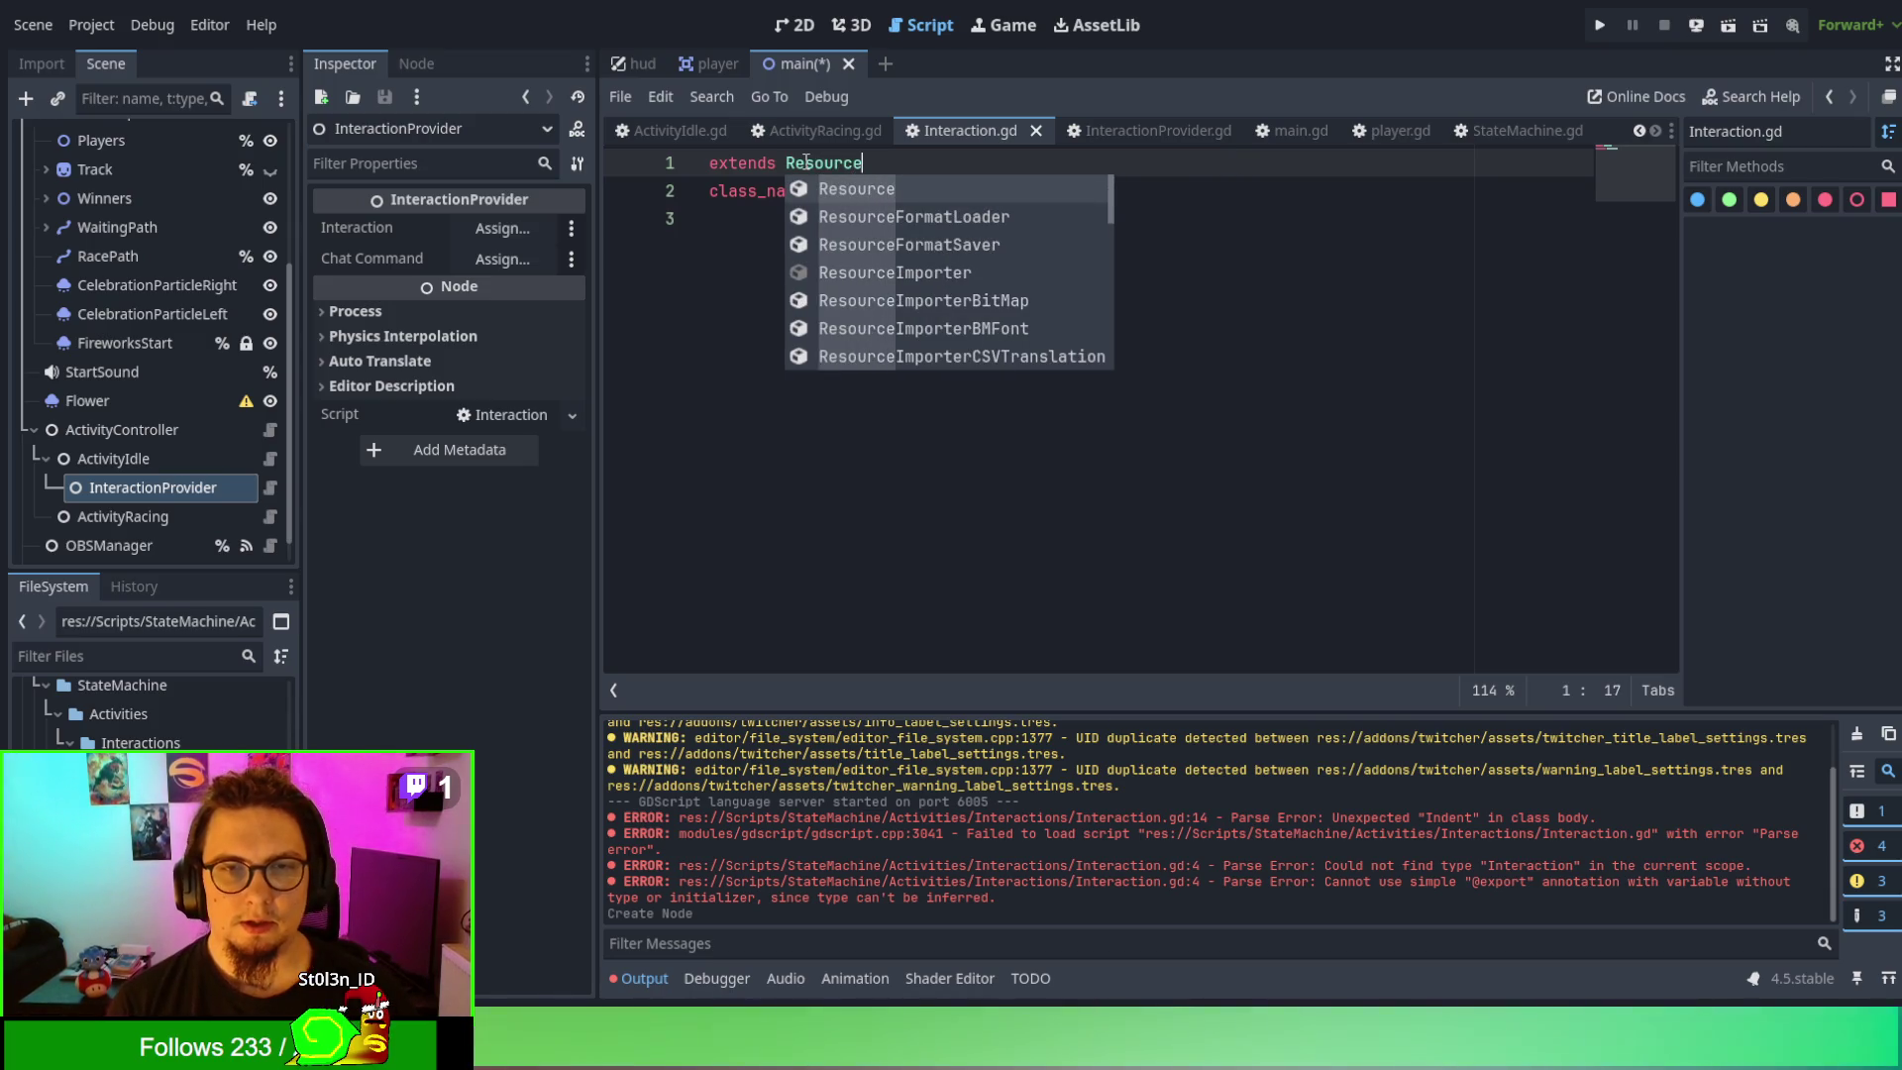
type("e")
key("ctrl+s")
left_click(1394, 322)
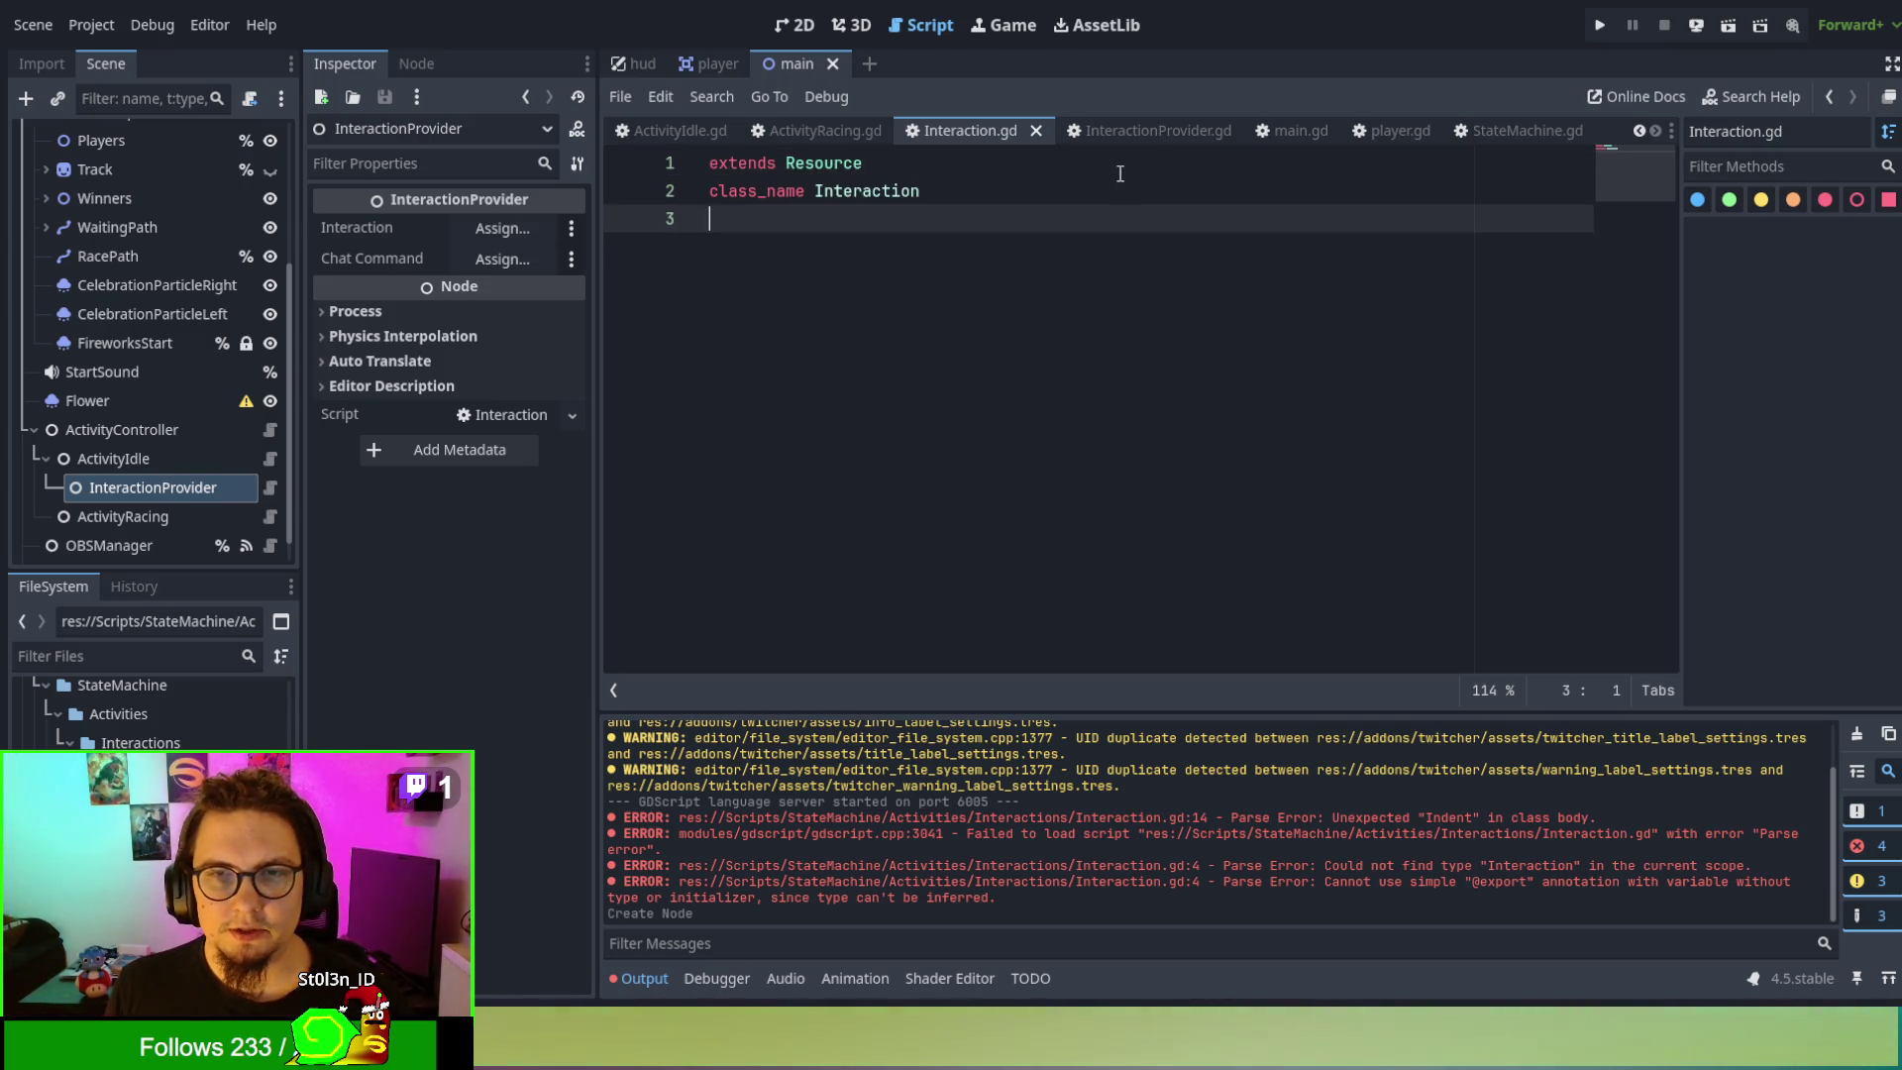
Save all scripts and retry assigning an Interaction on the InteractionProvider node.
left_click(1147, 132)
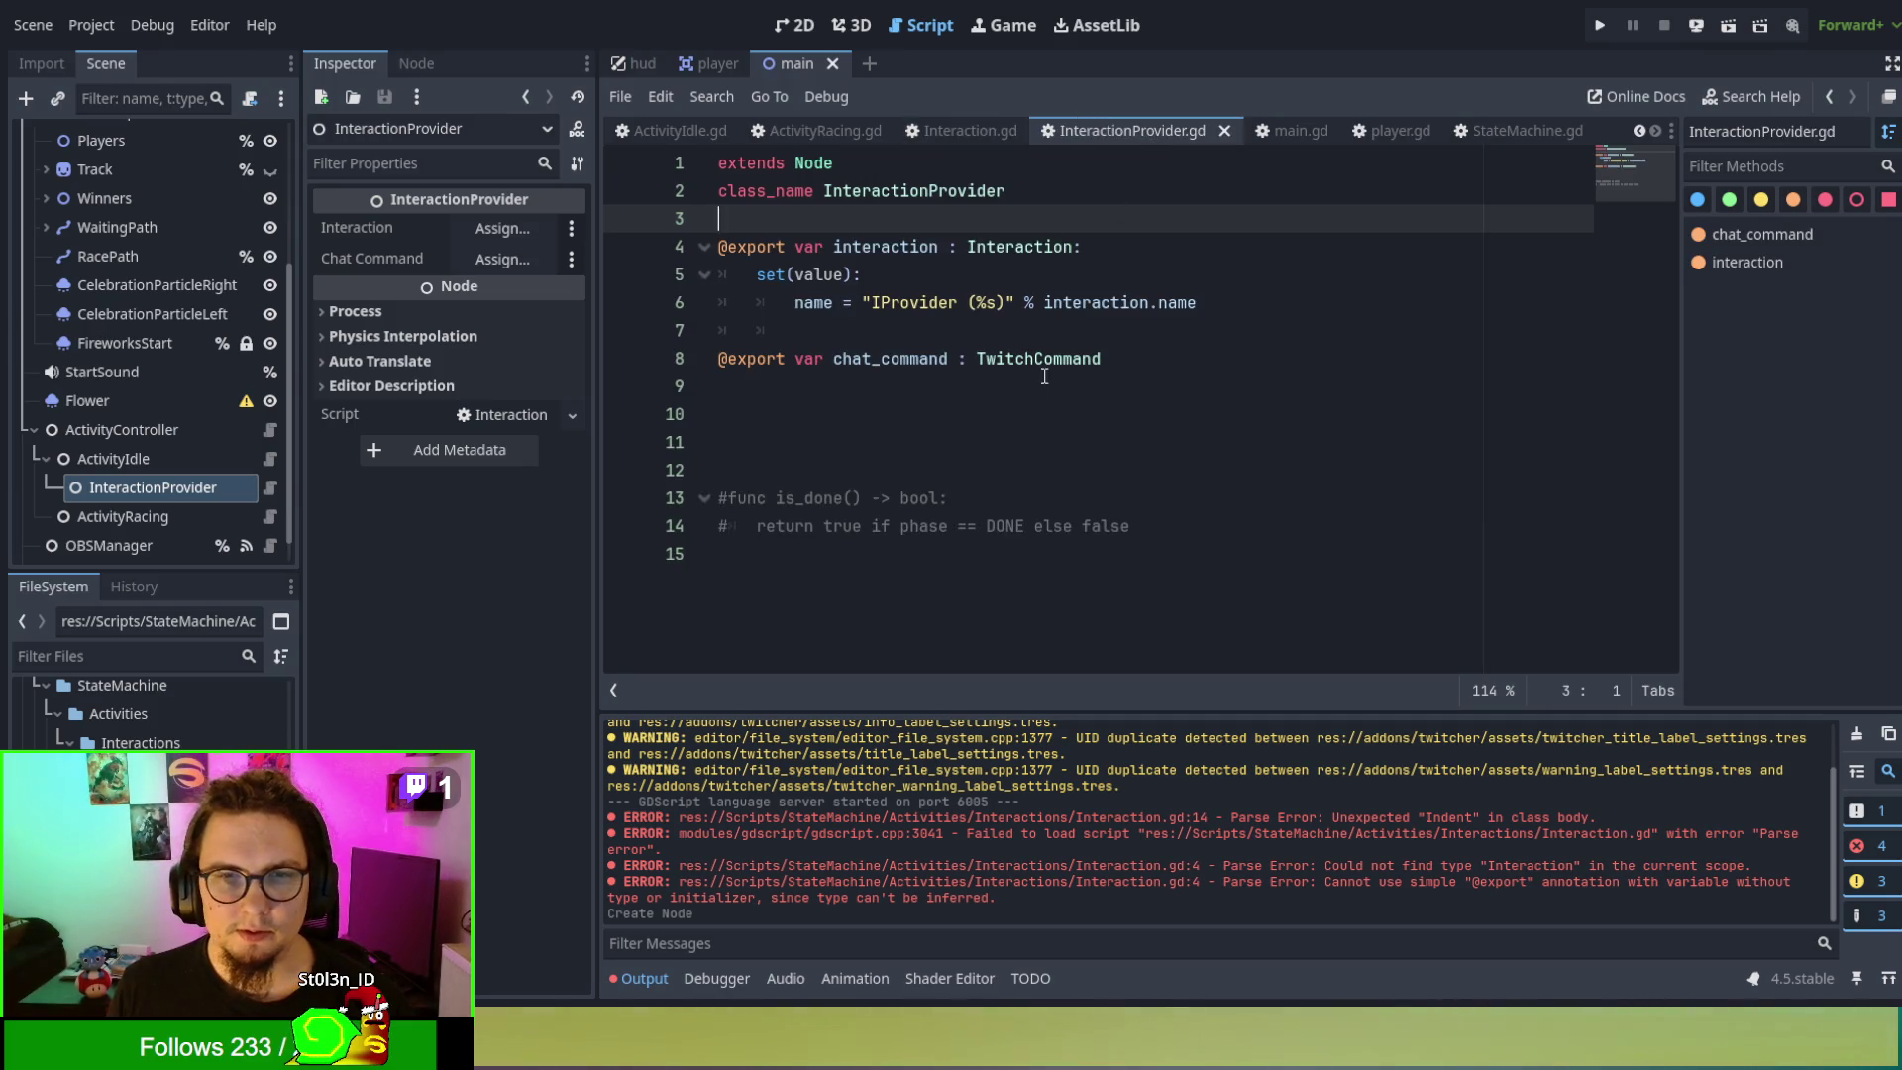
left_click(1014, 303)
key("ctrl+s")
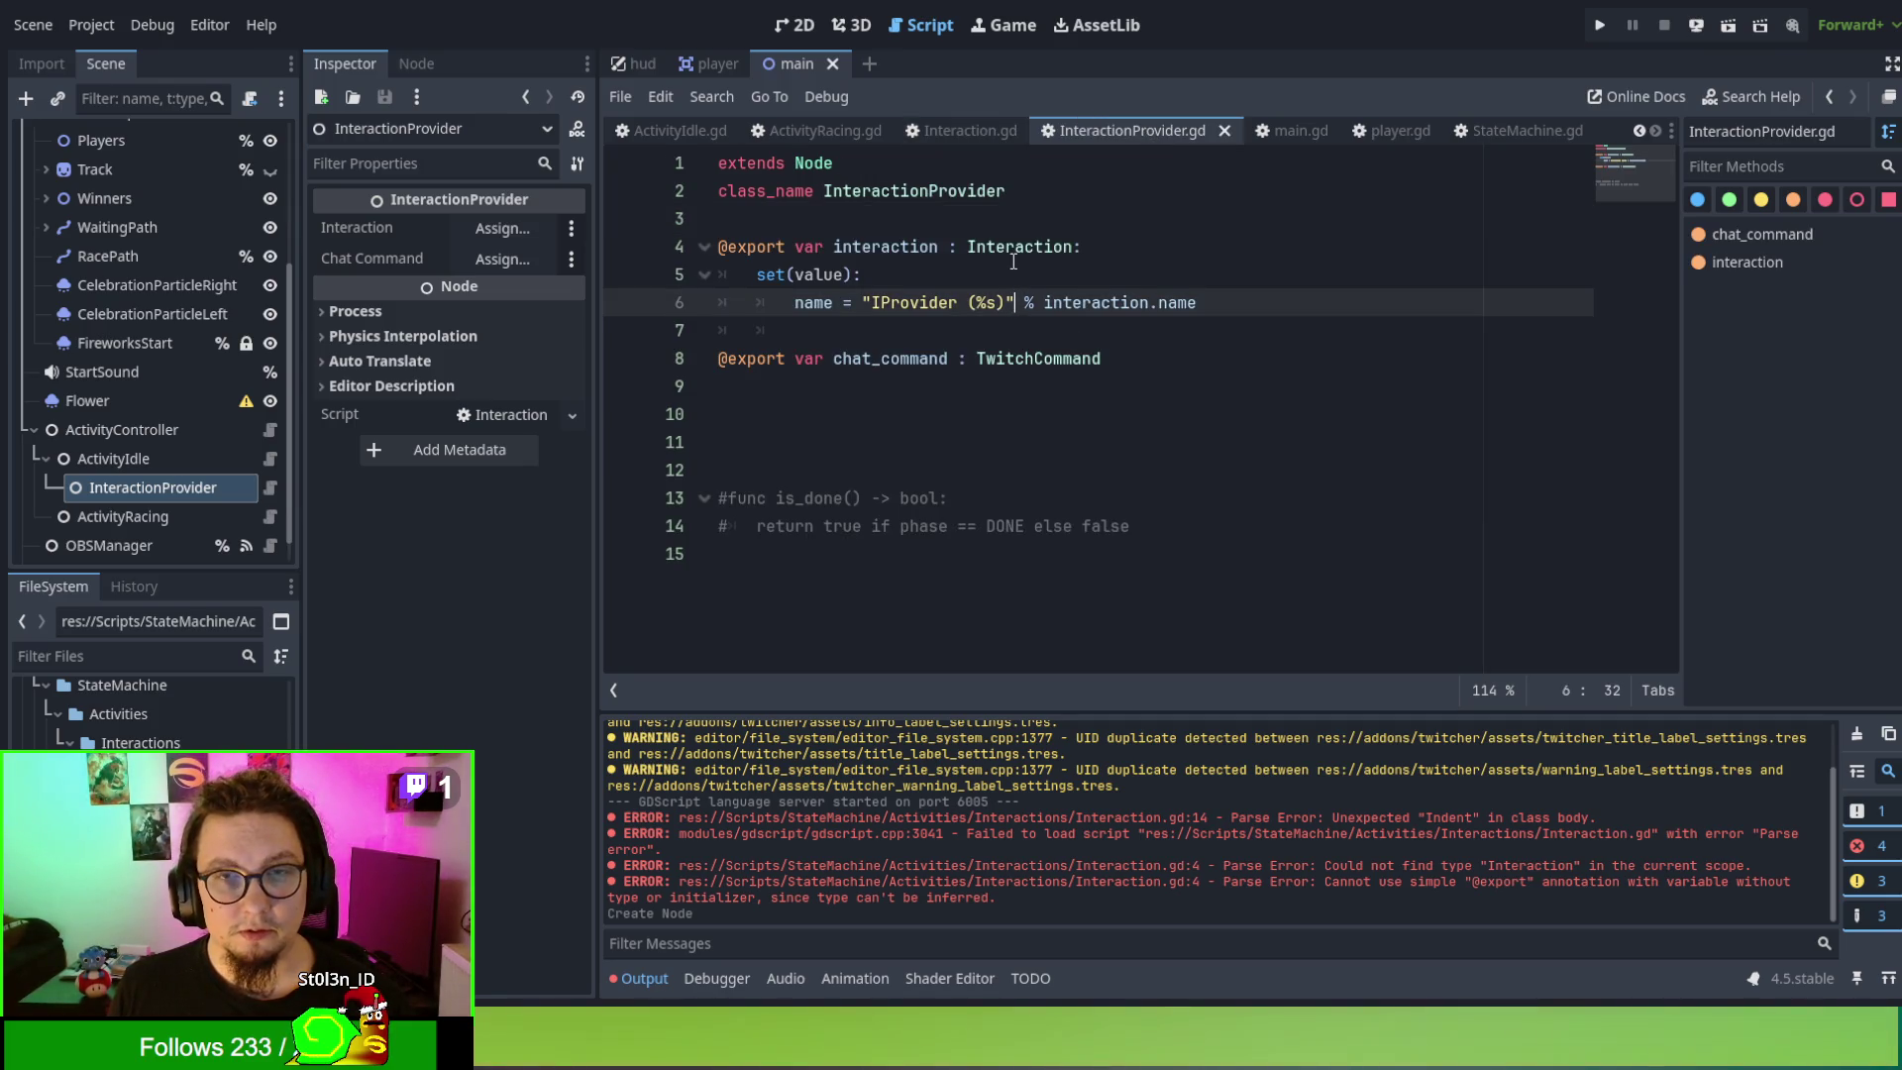
left_click(500, 229)
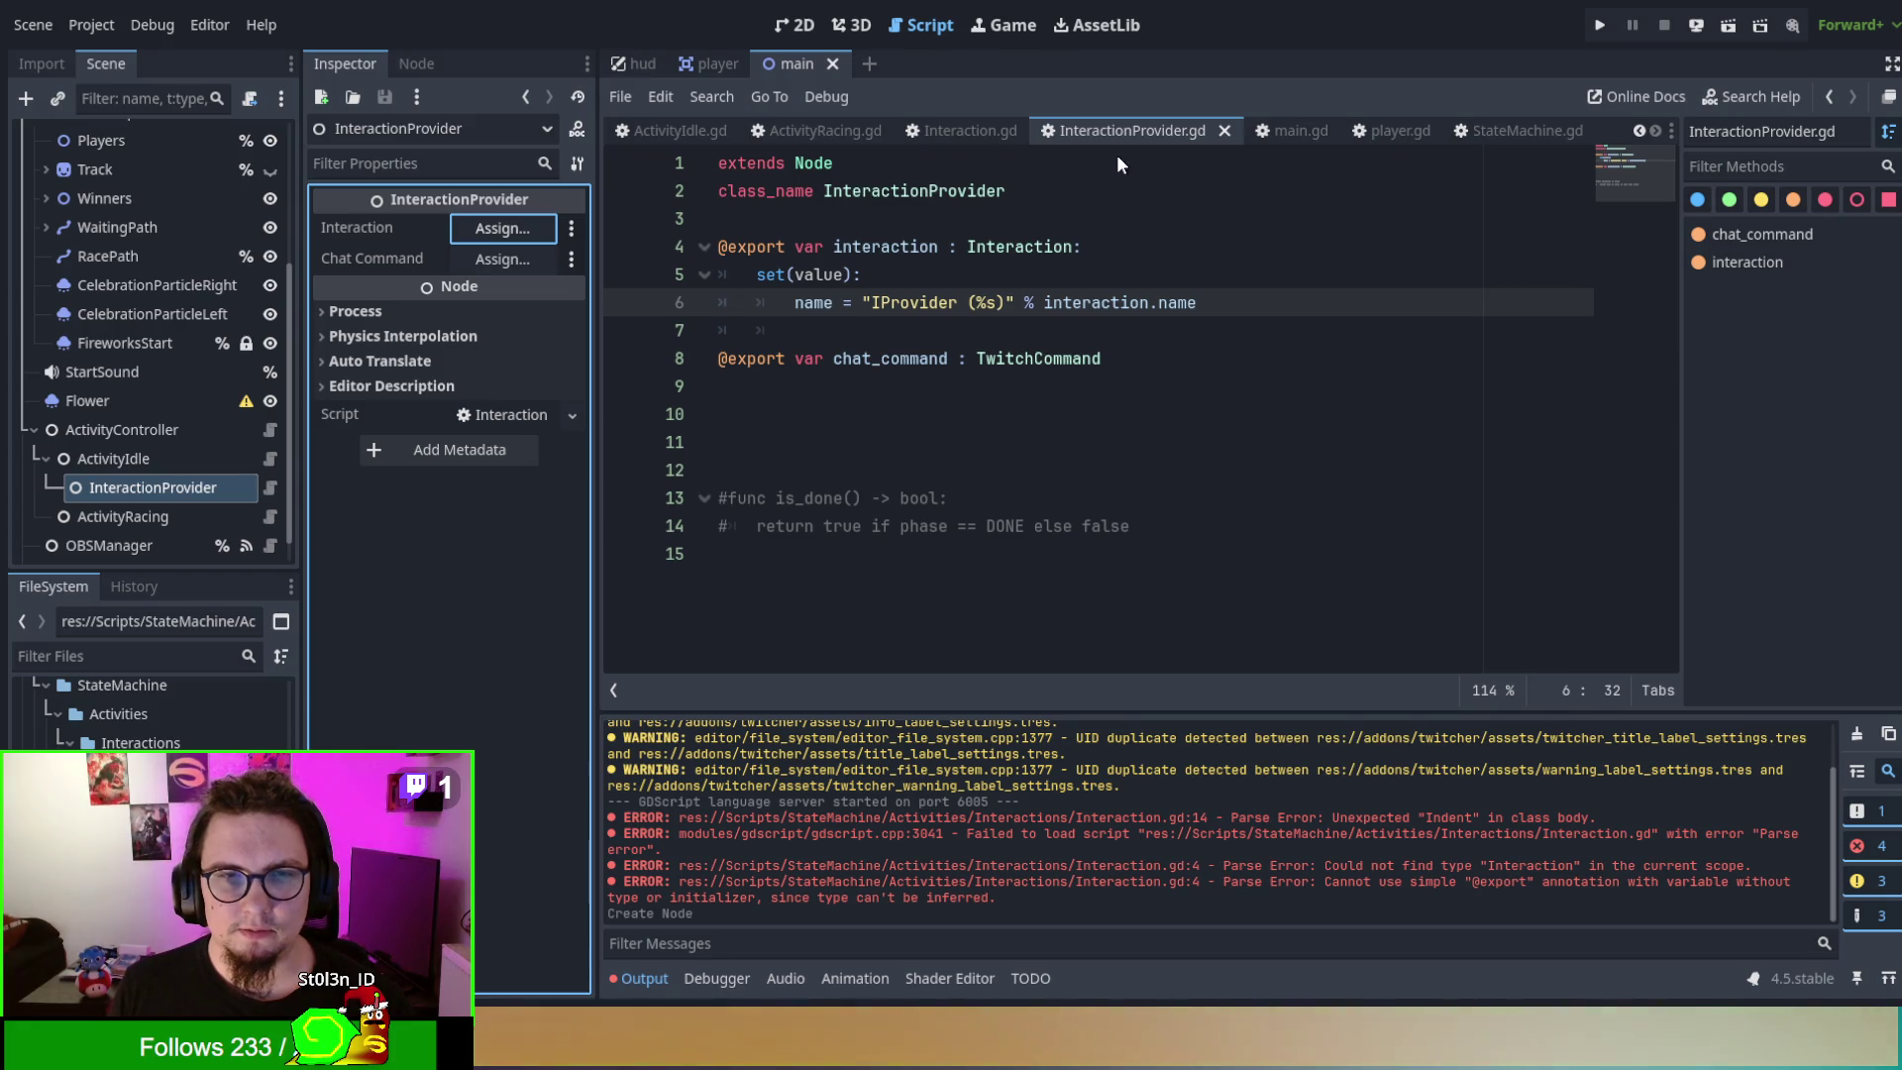
left_click(958, 247)
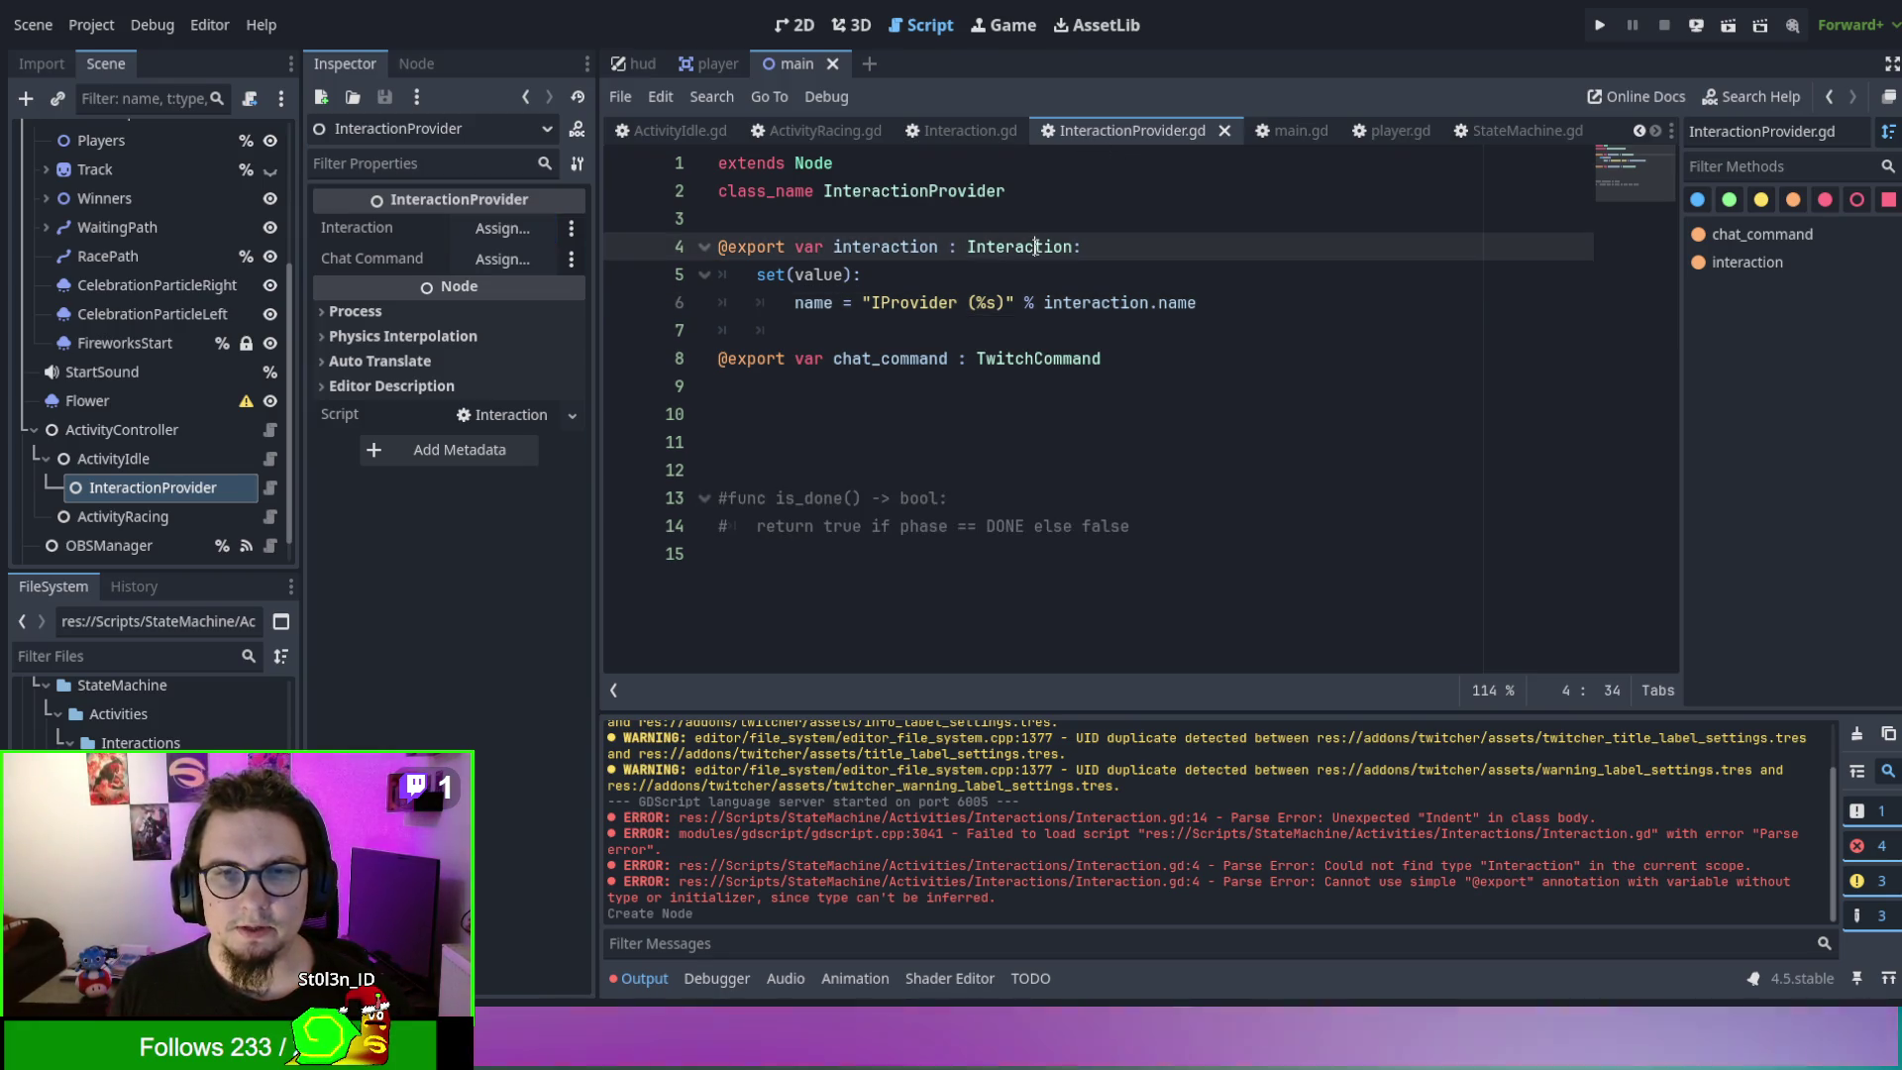
left_click(1037, 246, "ctrl")
key("ctrl+s")
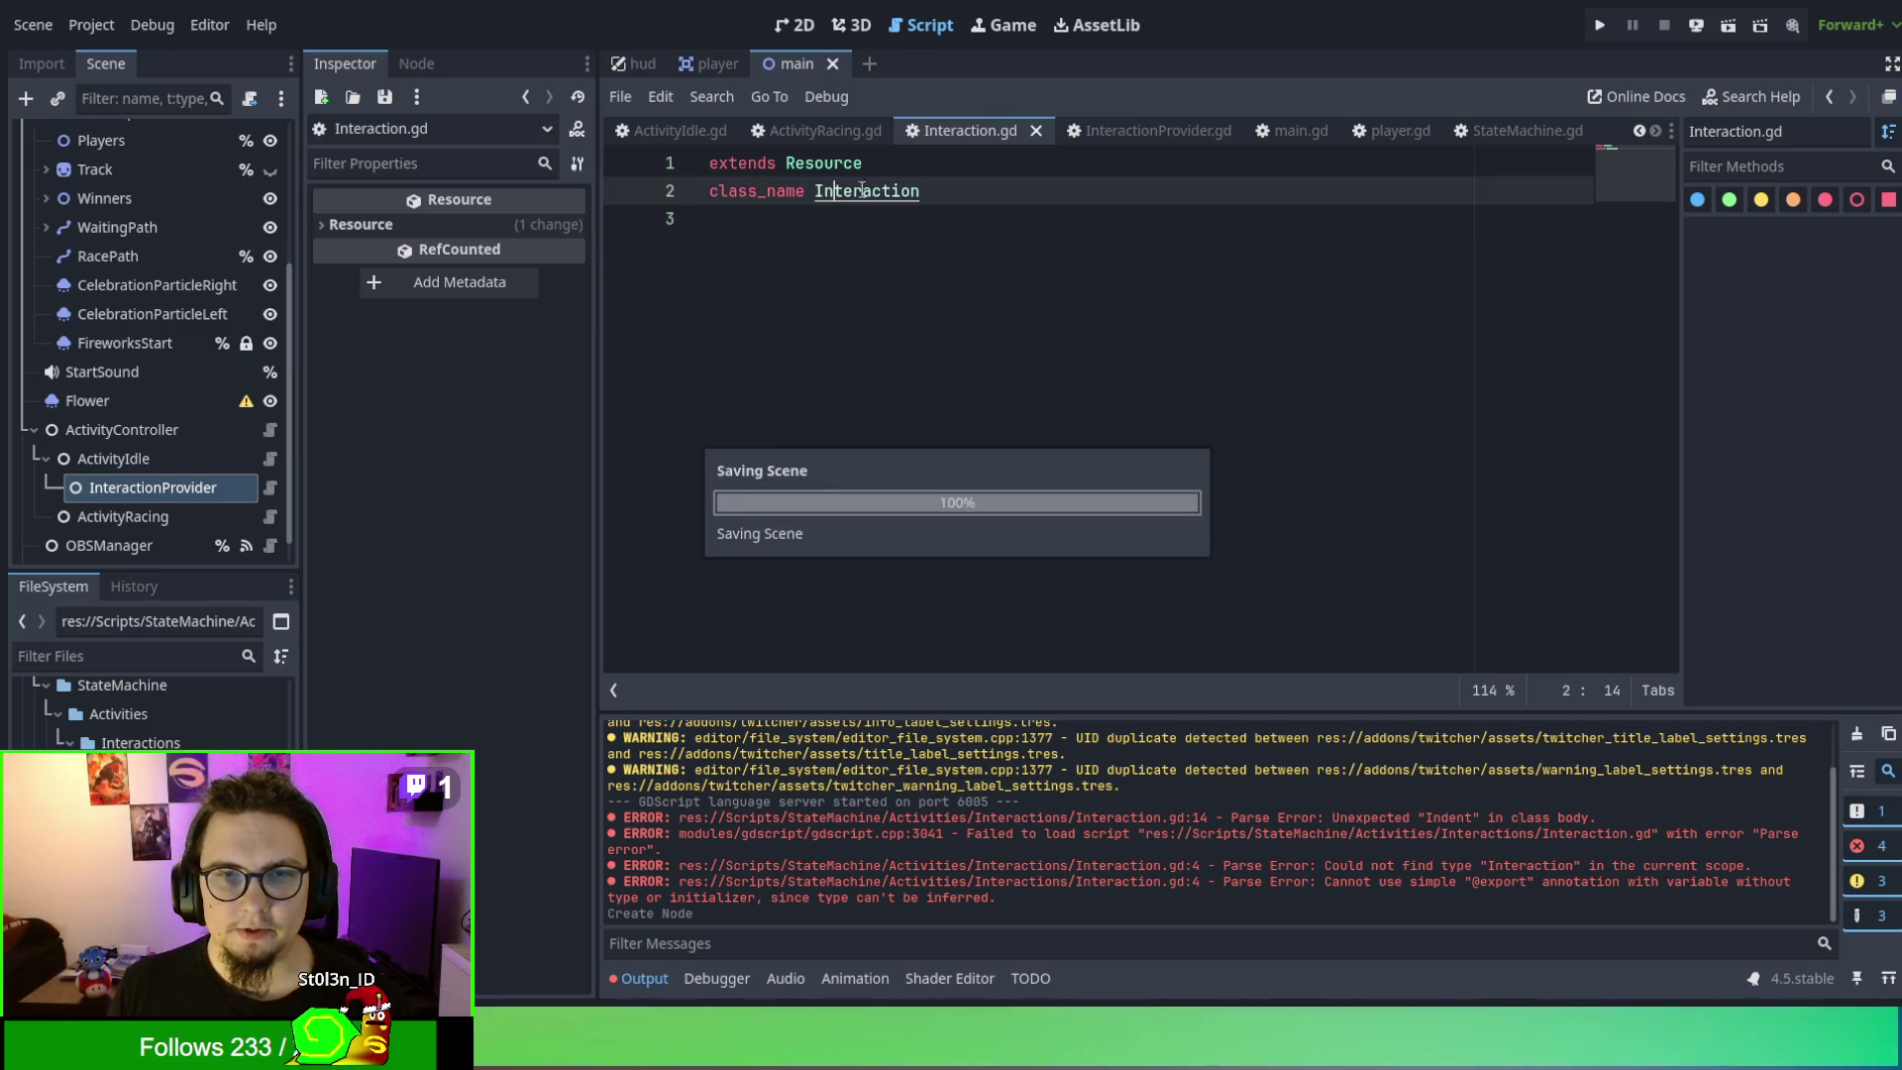
left_click(1096, 130)
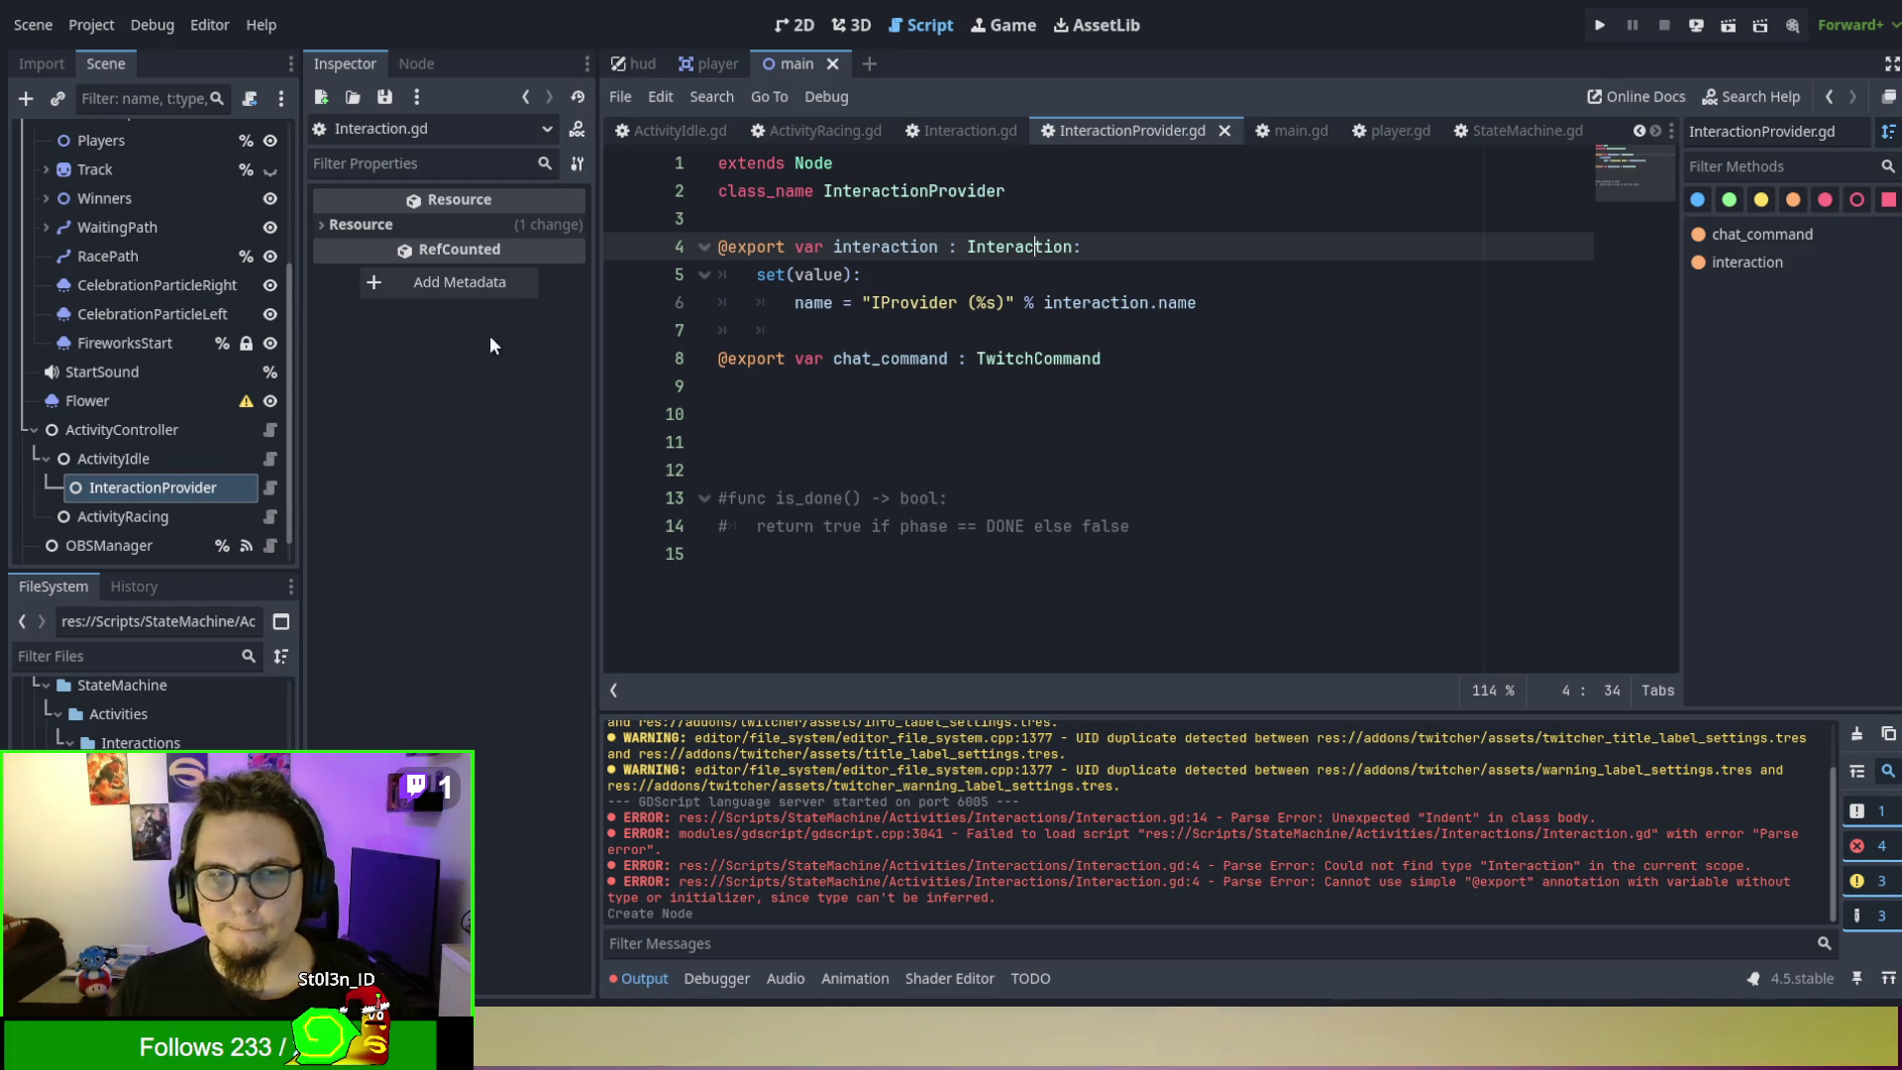
Select the InteractionProvider node to show its Interaction and Chat Command slots, then review the script.
left_click(170, 486)
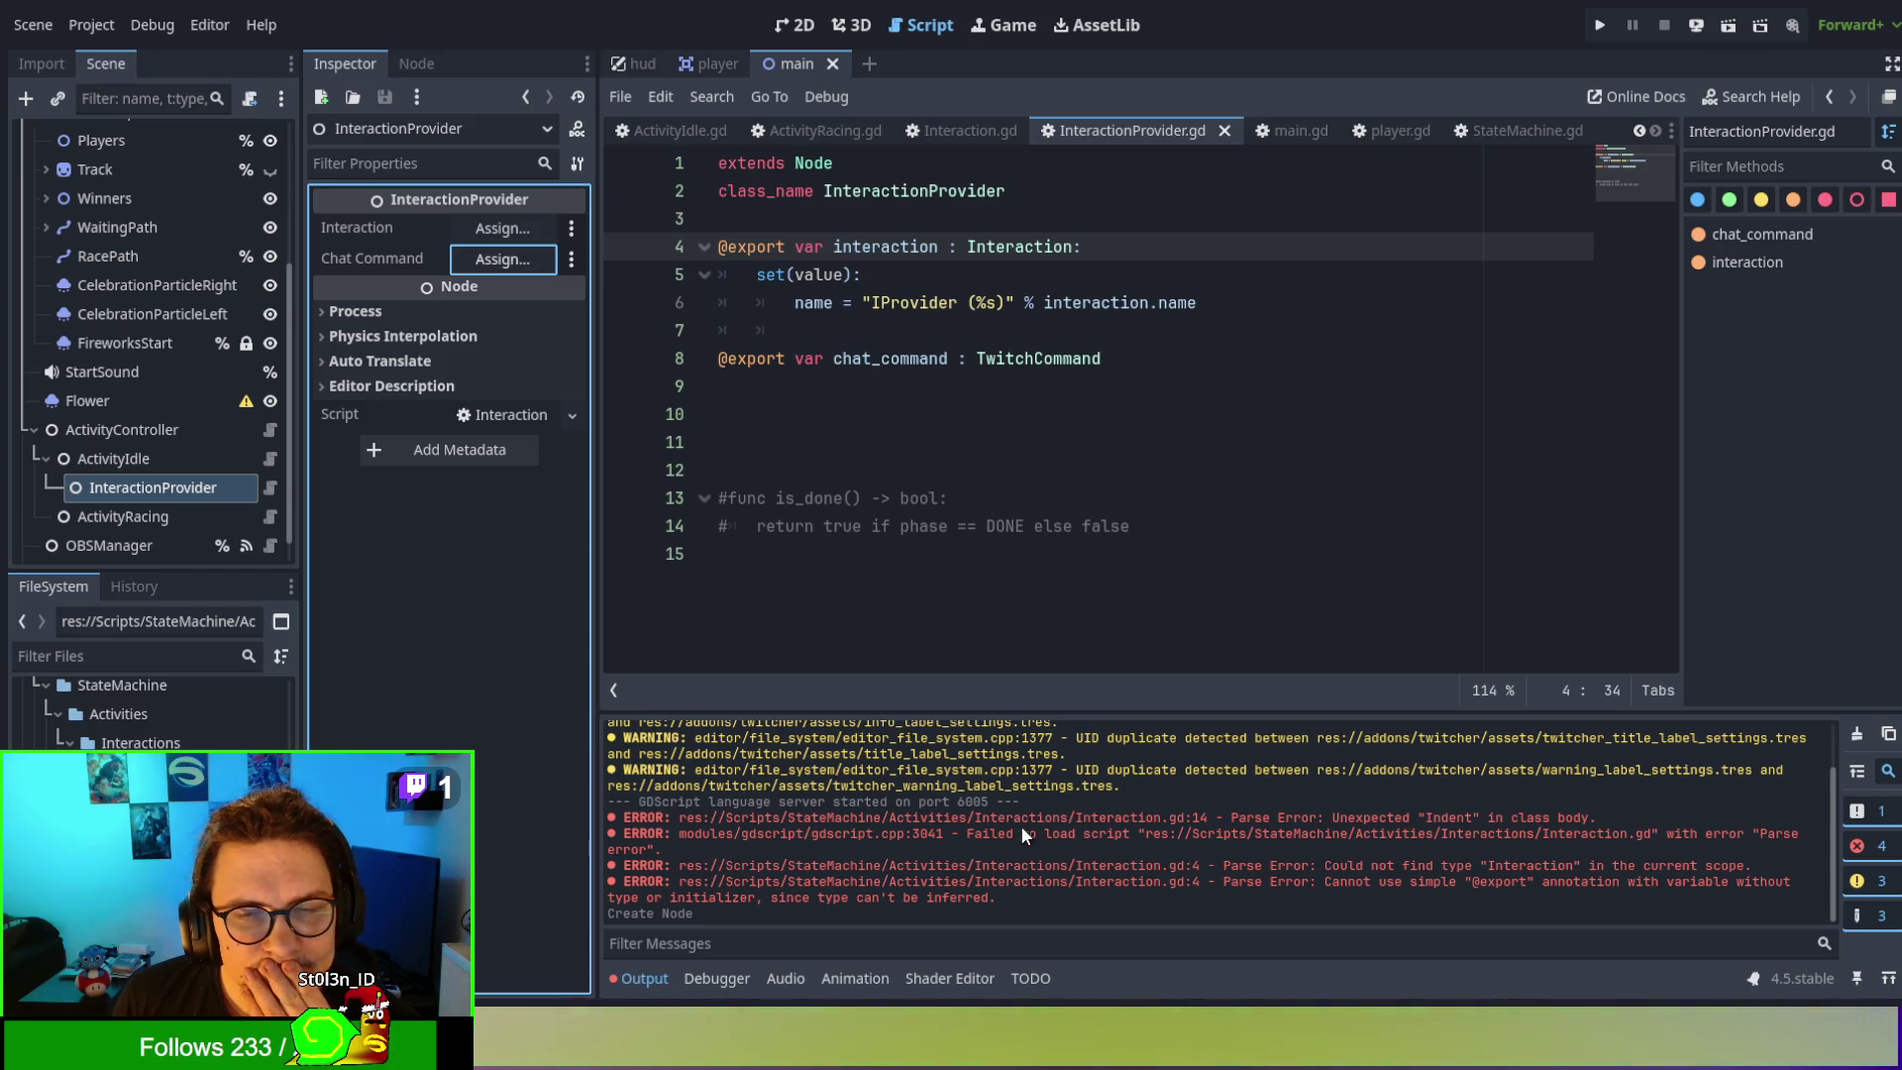
left_click(805, 384)
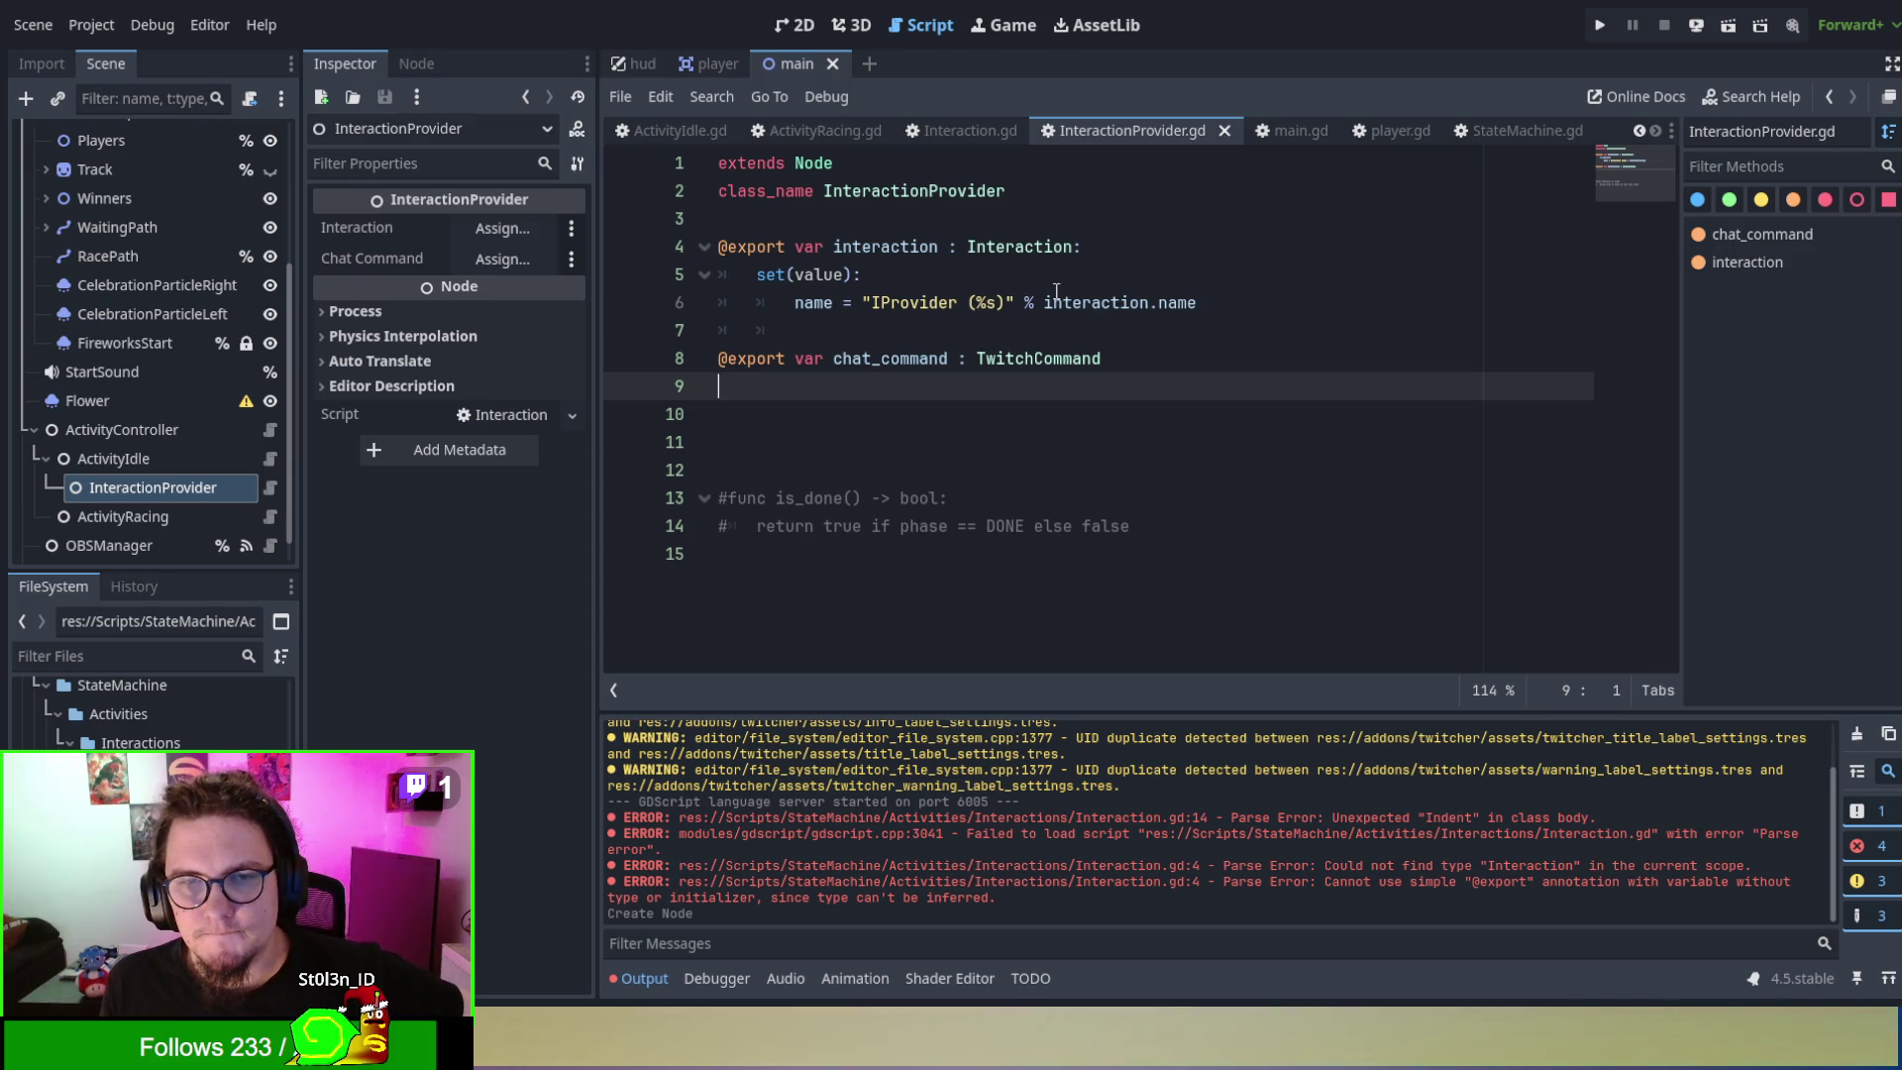
left_click(1082, 247)
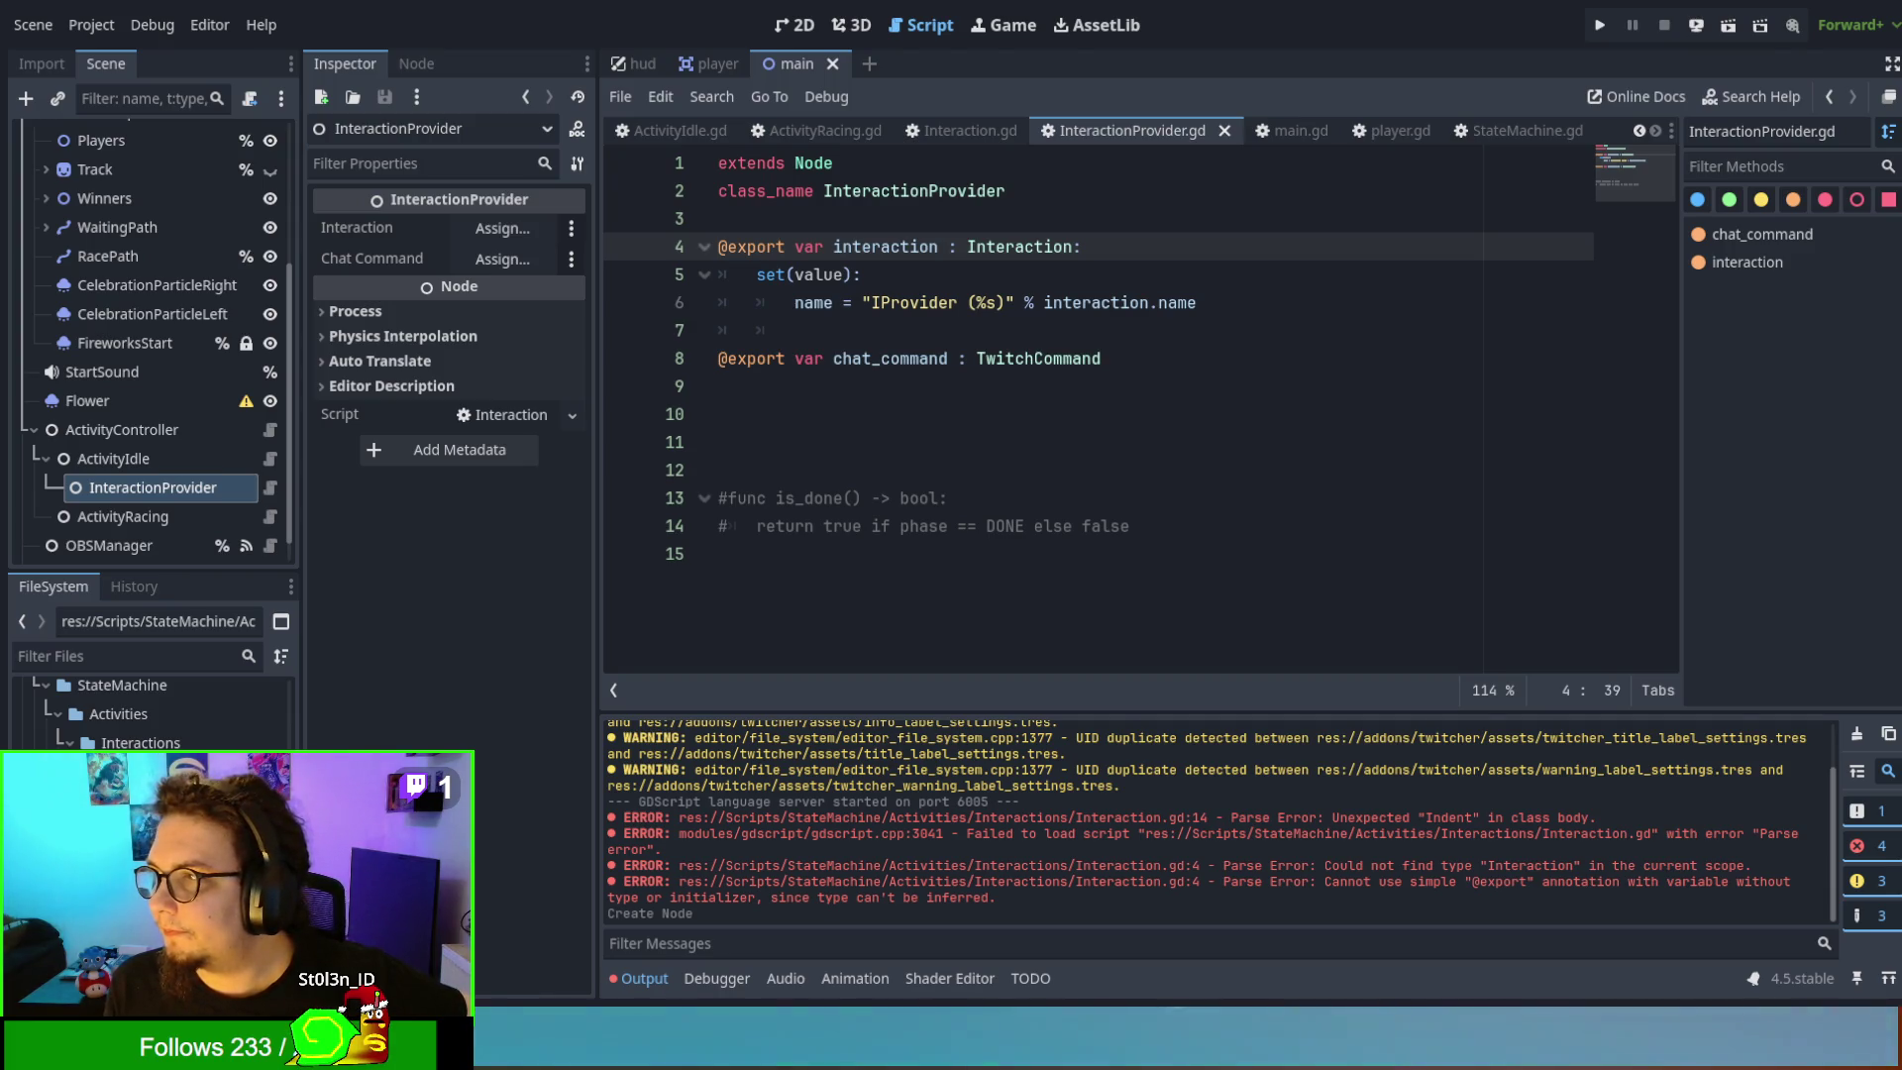
left_click(1318, 463)
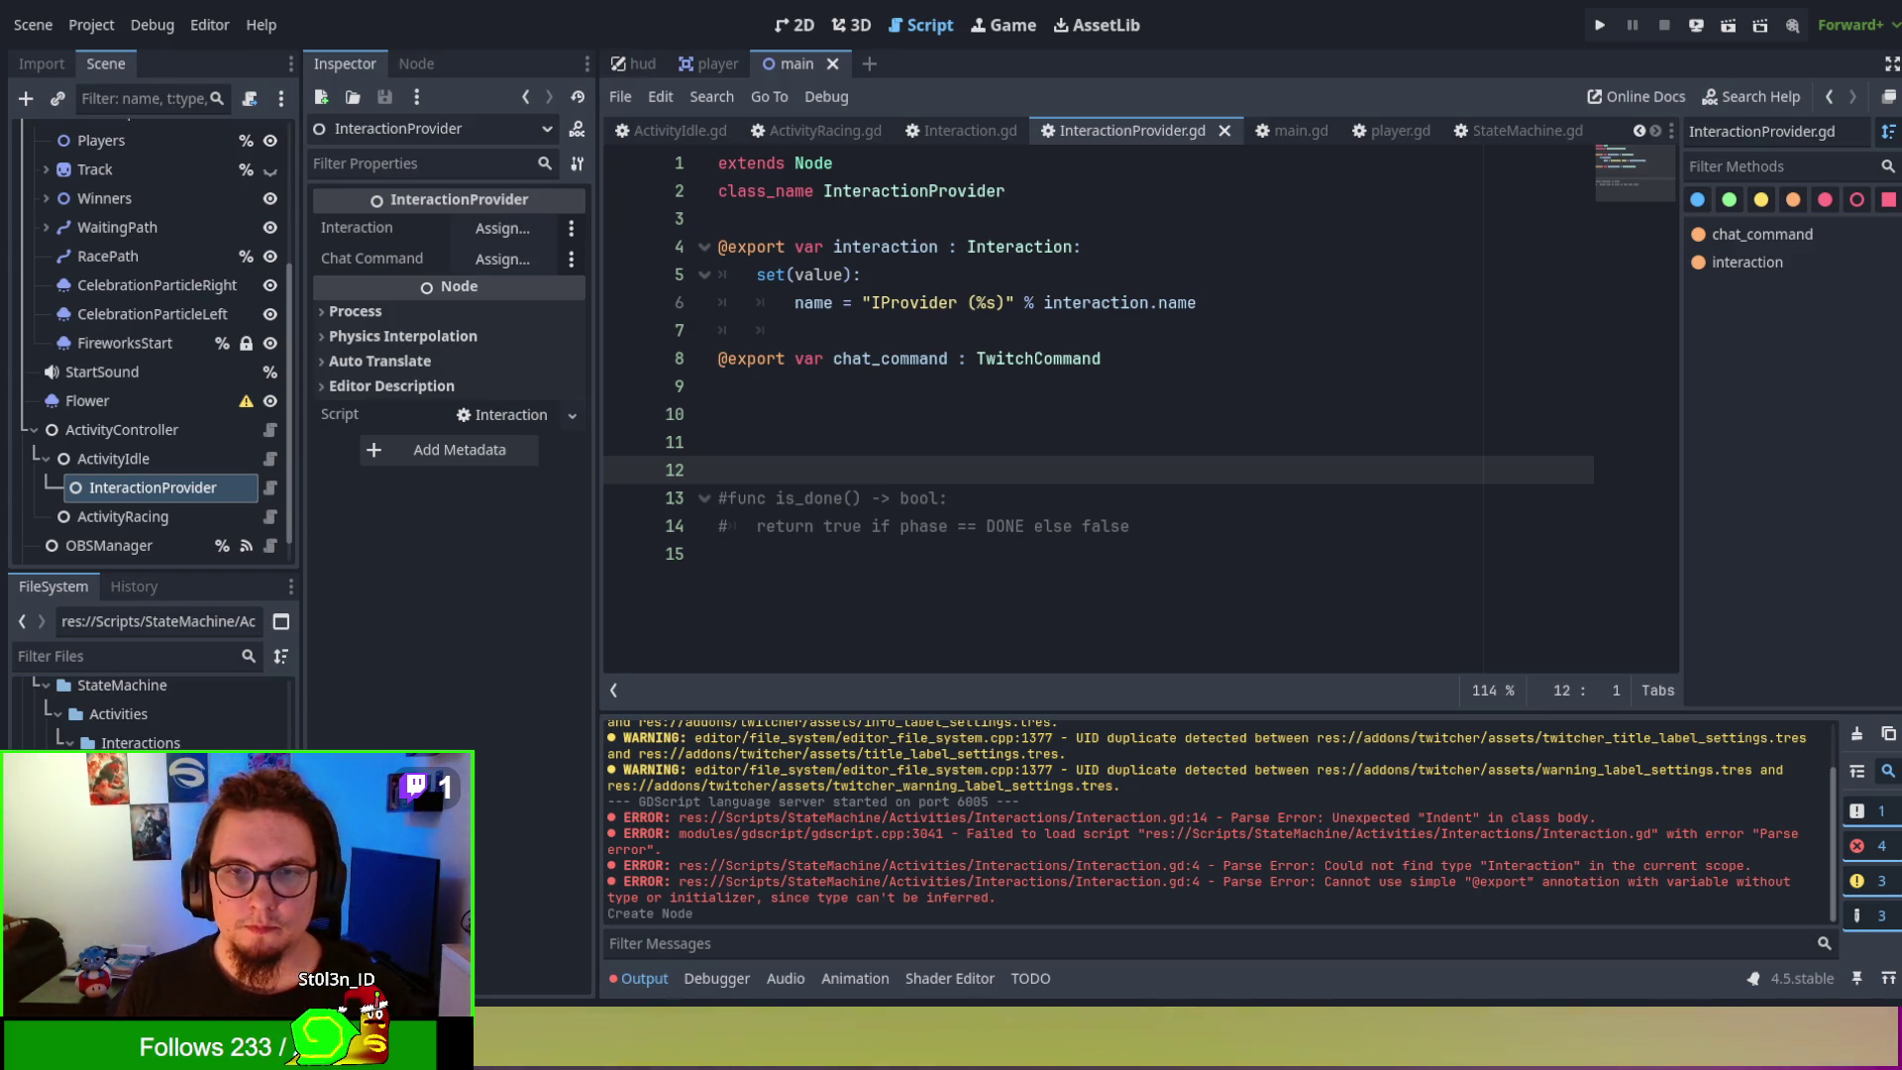
Replace 'interaction' with 'value' in the setter's name line.
left_click(1315, 335)
left_click(1358, 425)
key("ctrl+a")
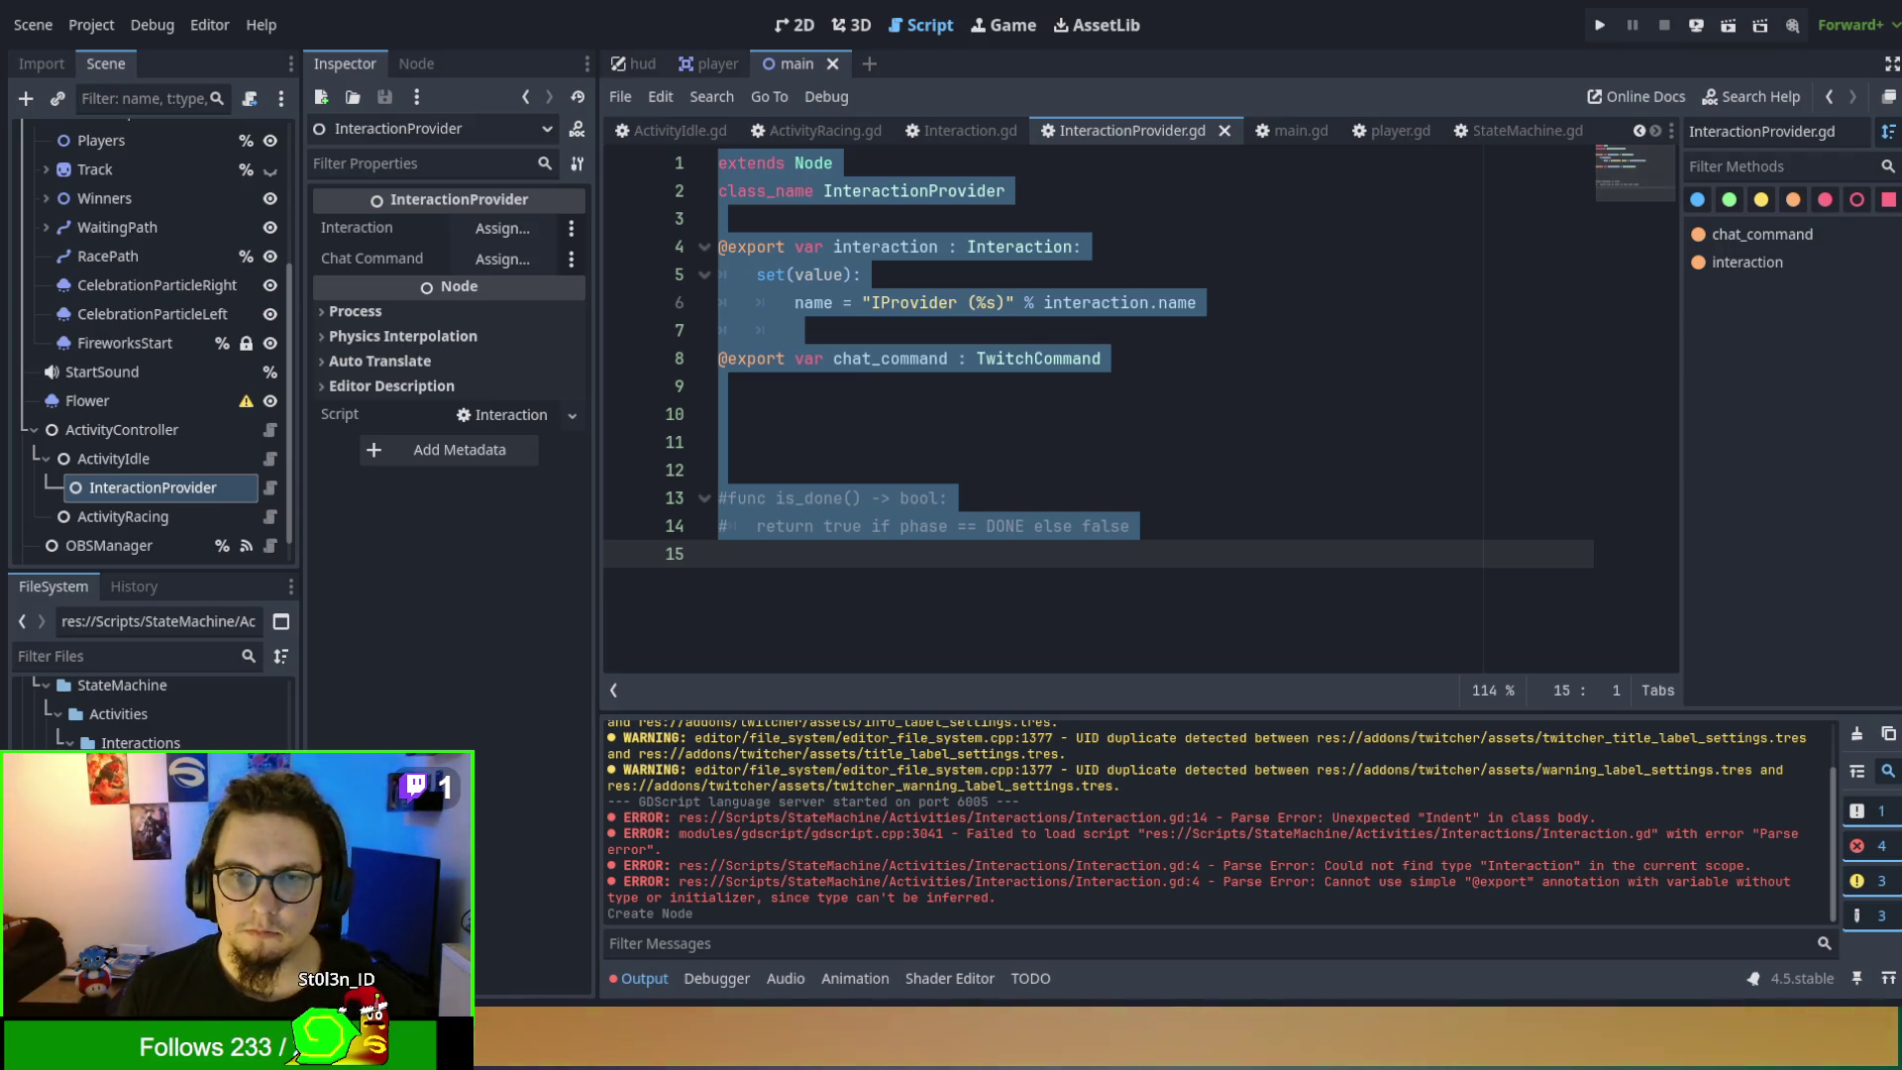
double_click(1091, 302)
type("value")
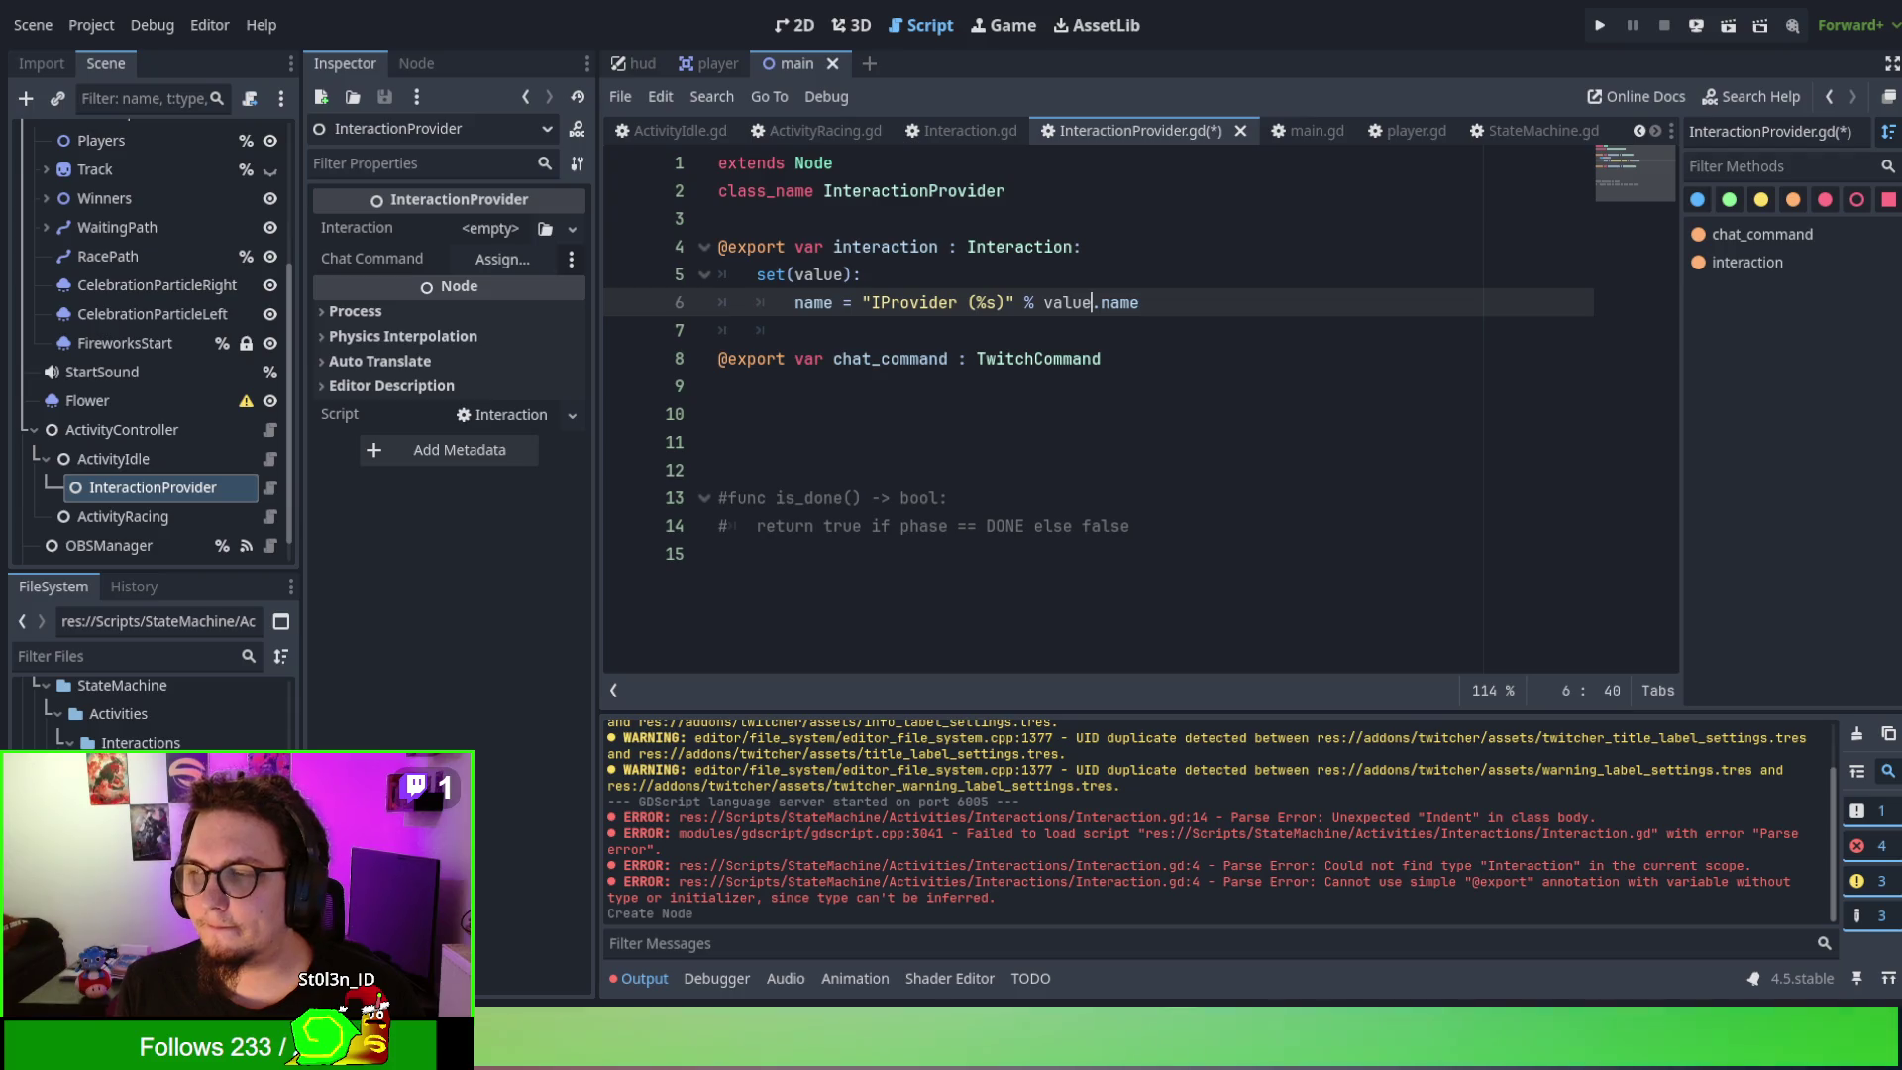
Add 'interaction = value' as the first line inside set(value):.
left_click(987, 247)
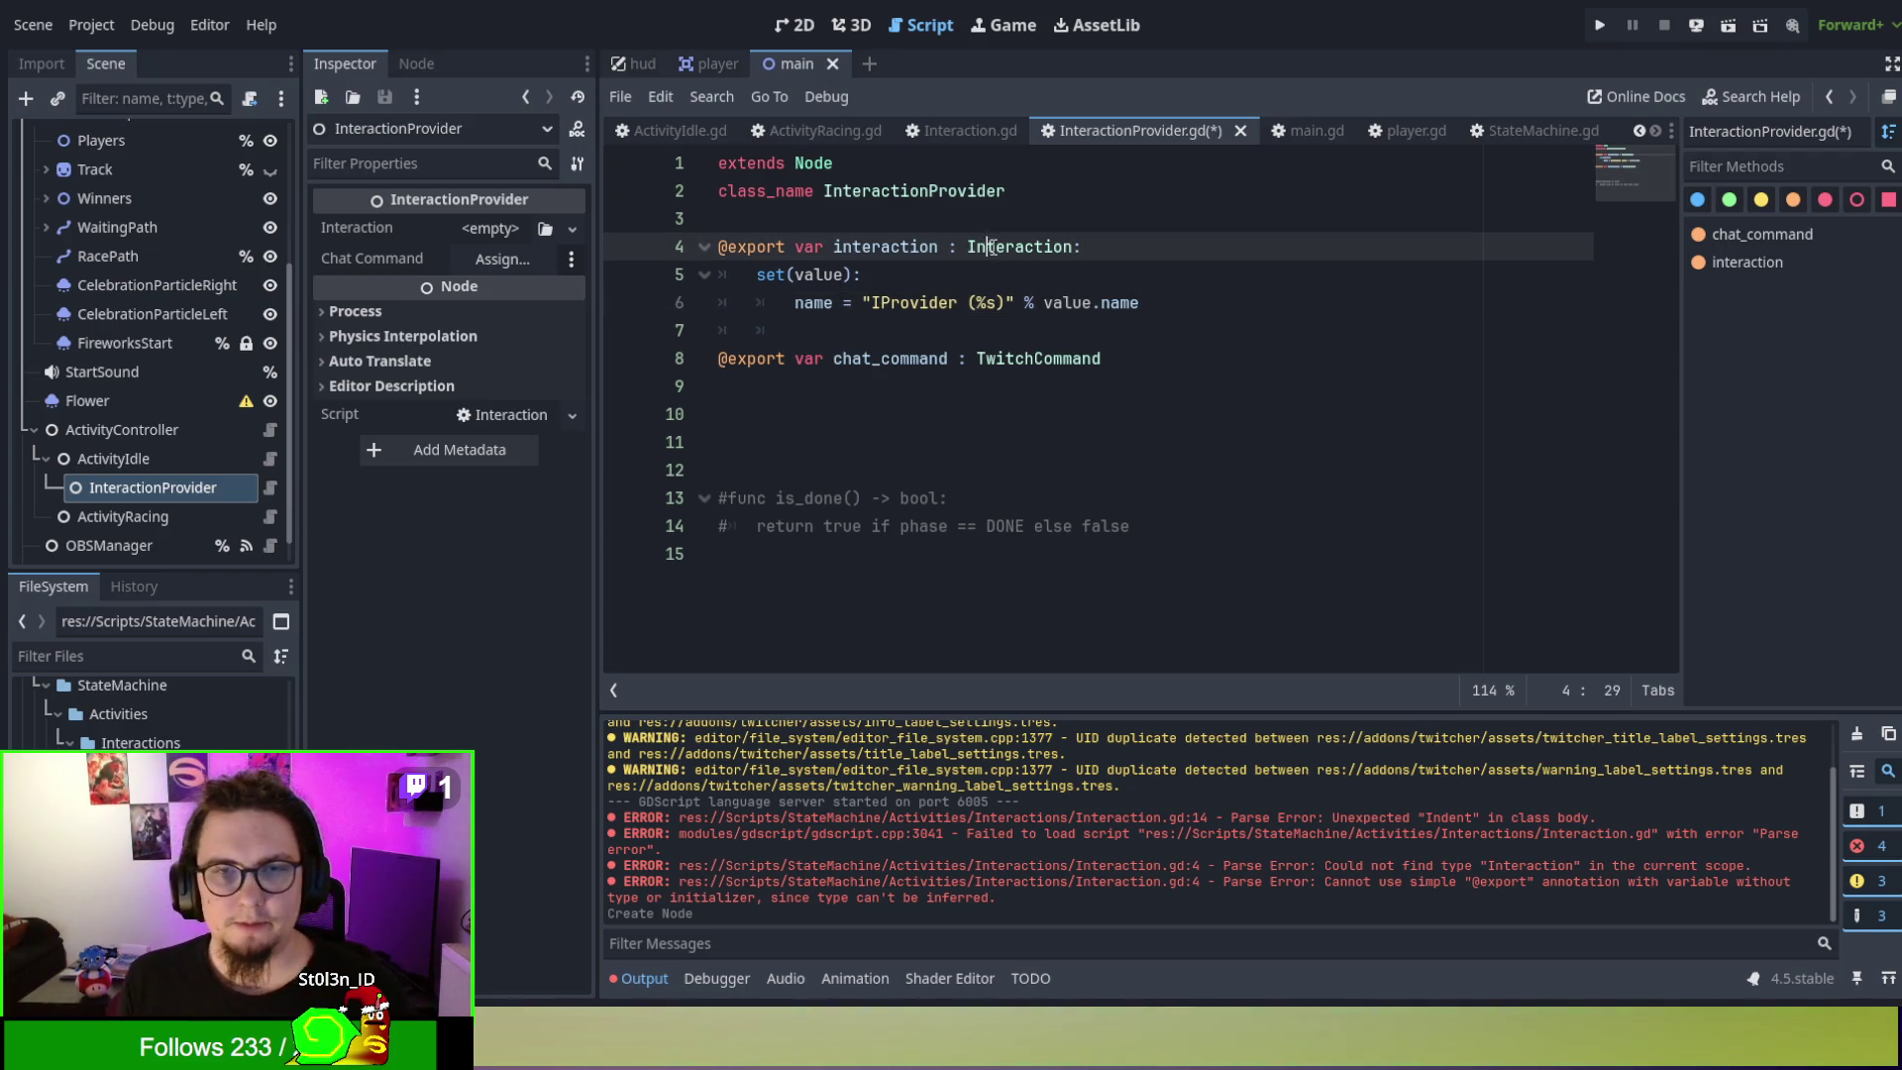
left_click_drag(994, 247, 968, 247)
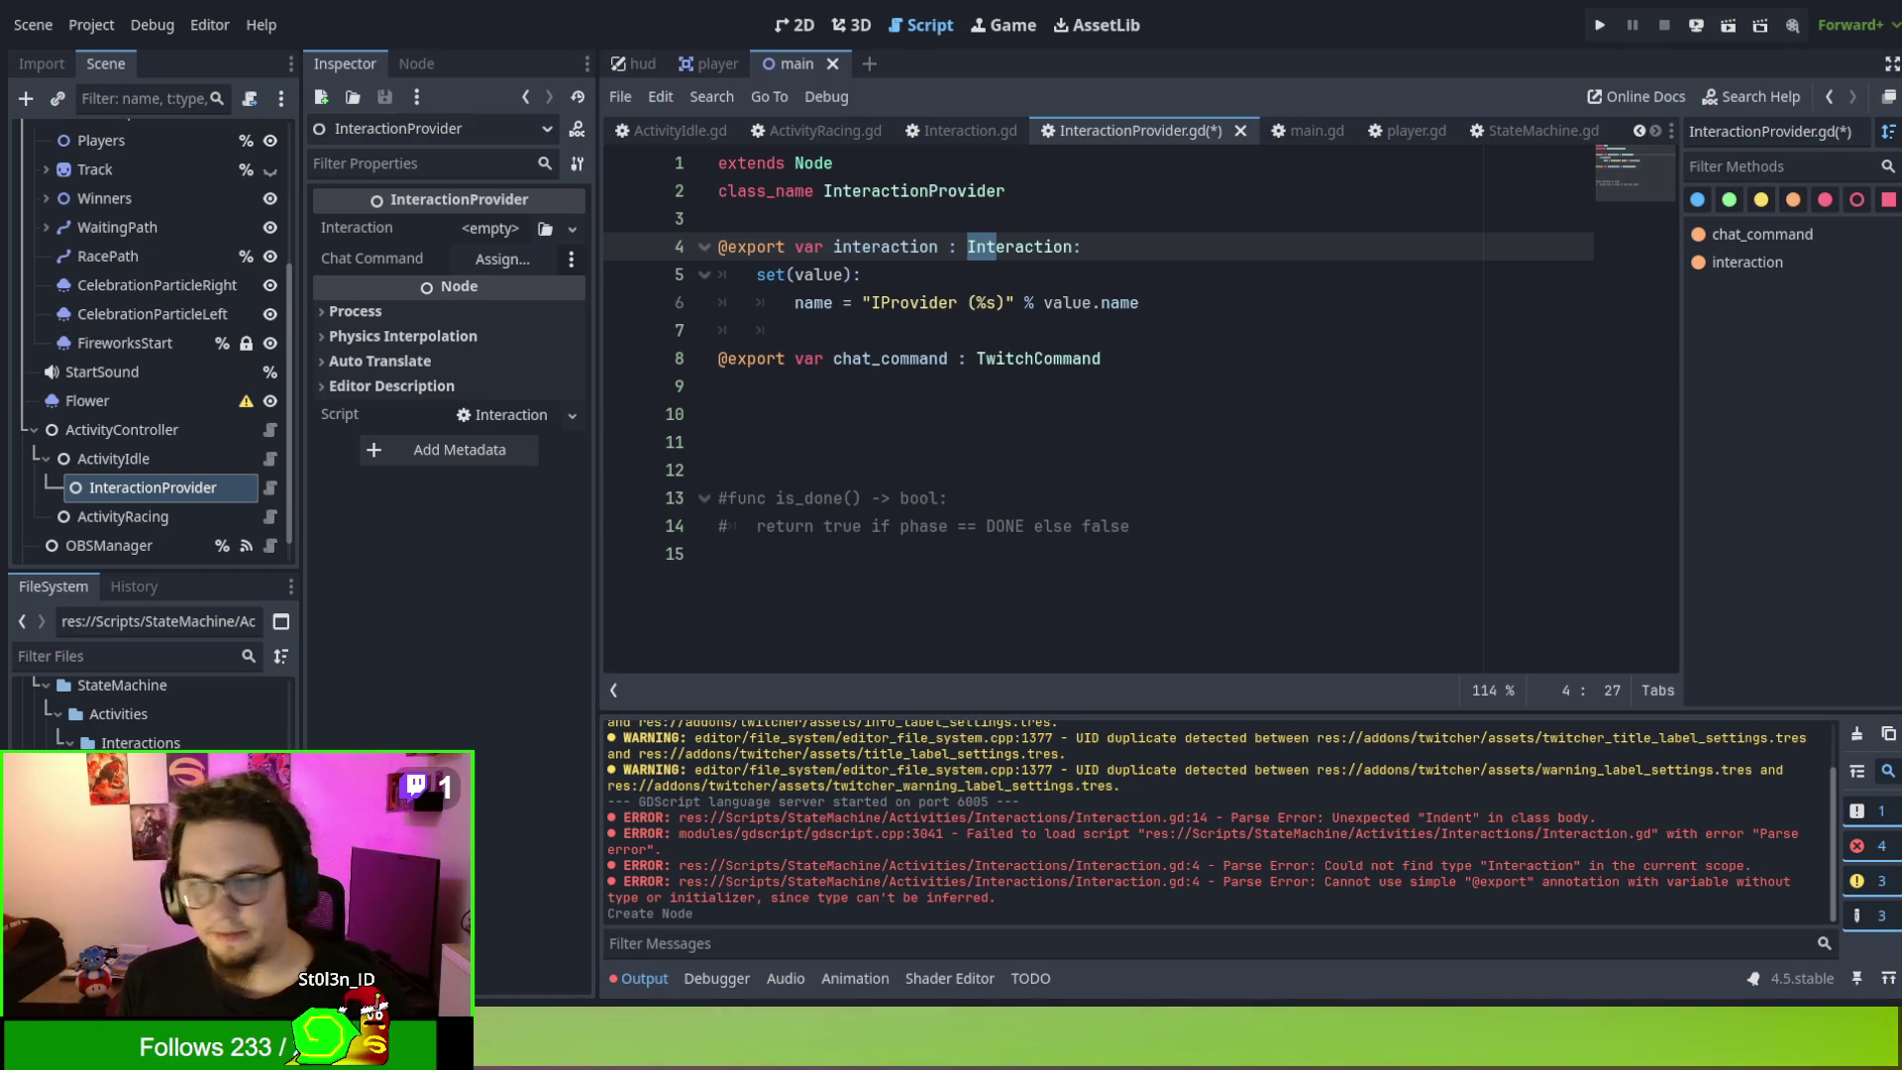
left_click(1249, 286)
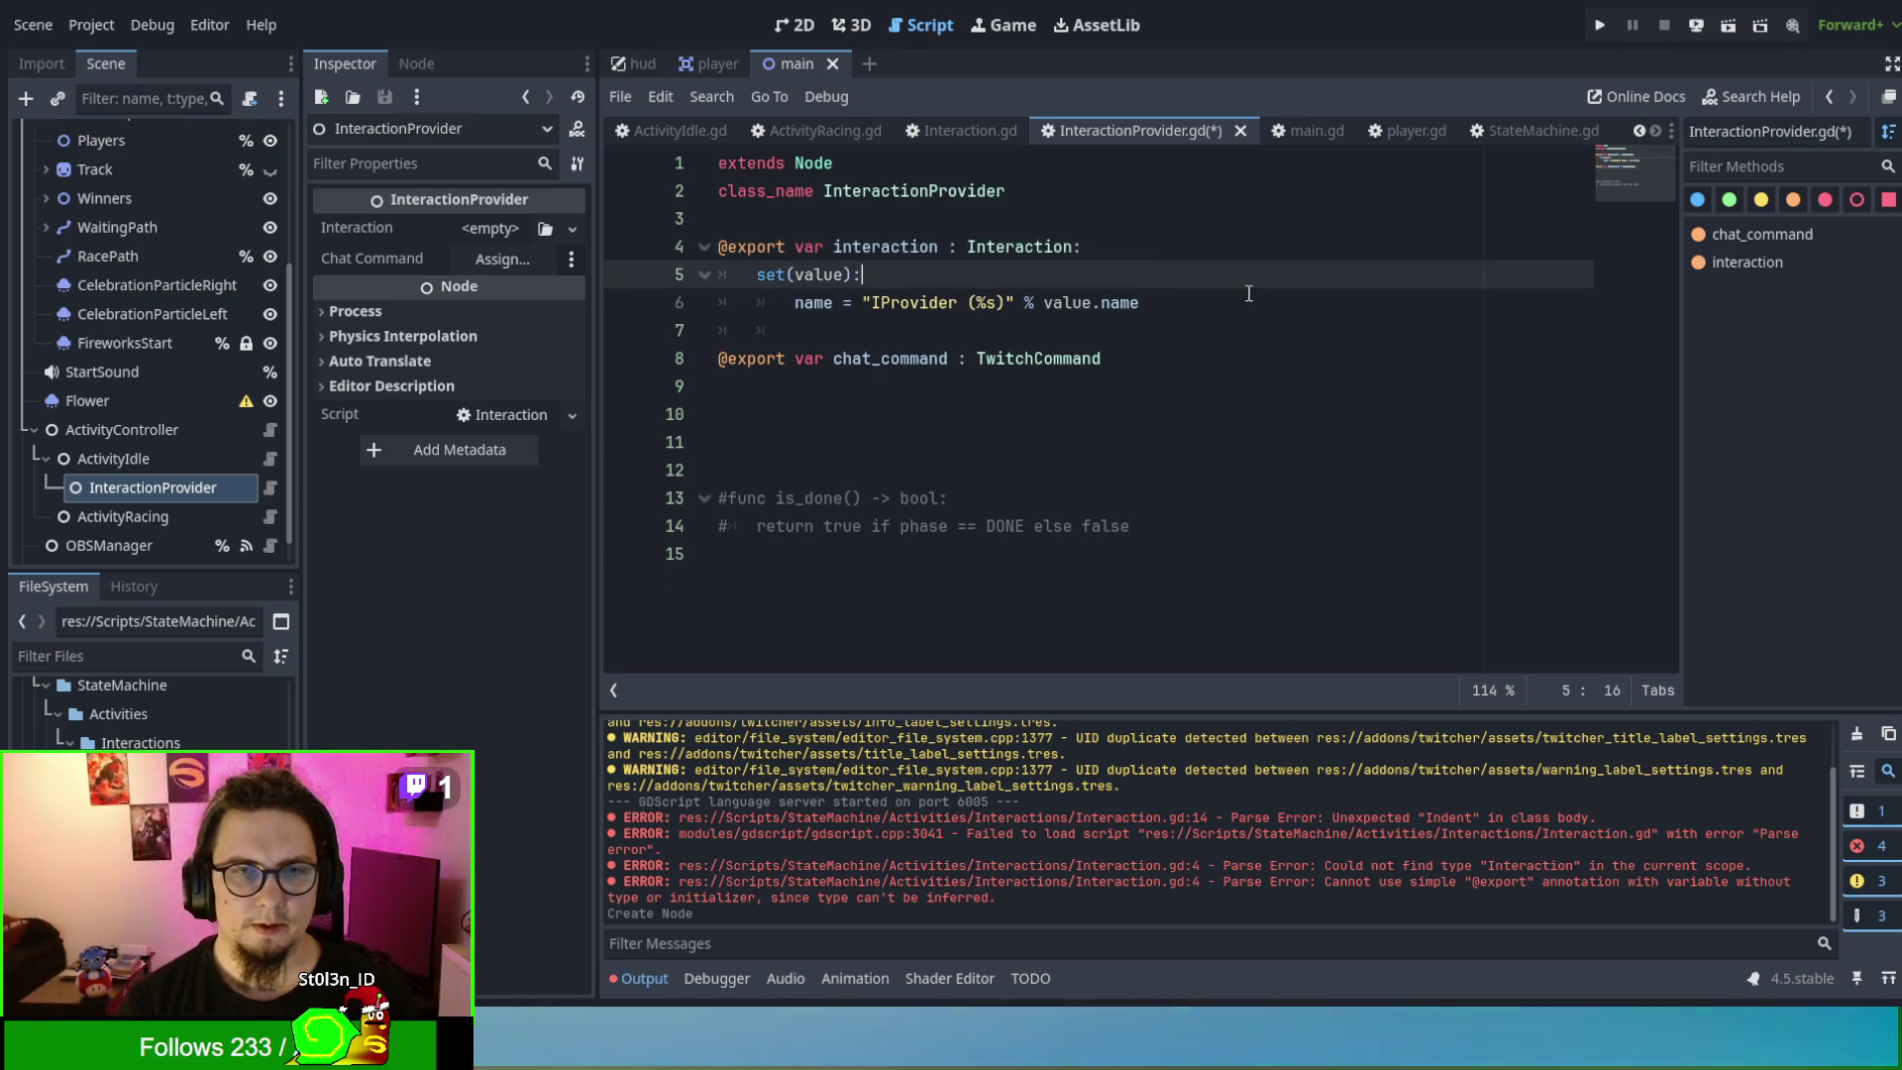
key("Return")
type("interaction")
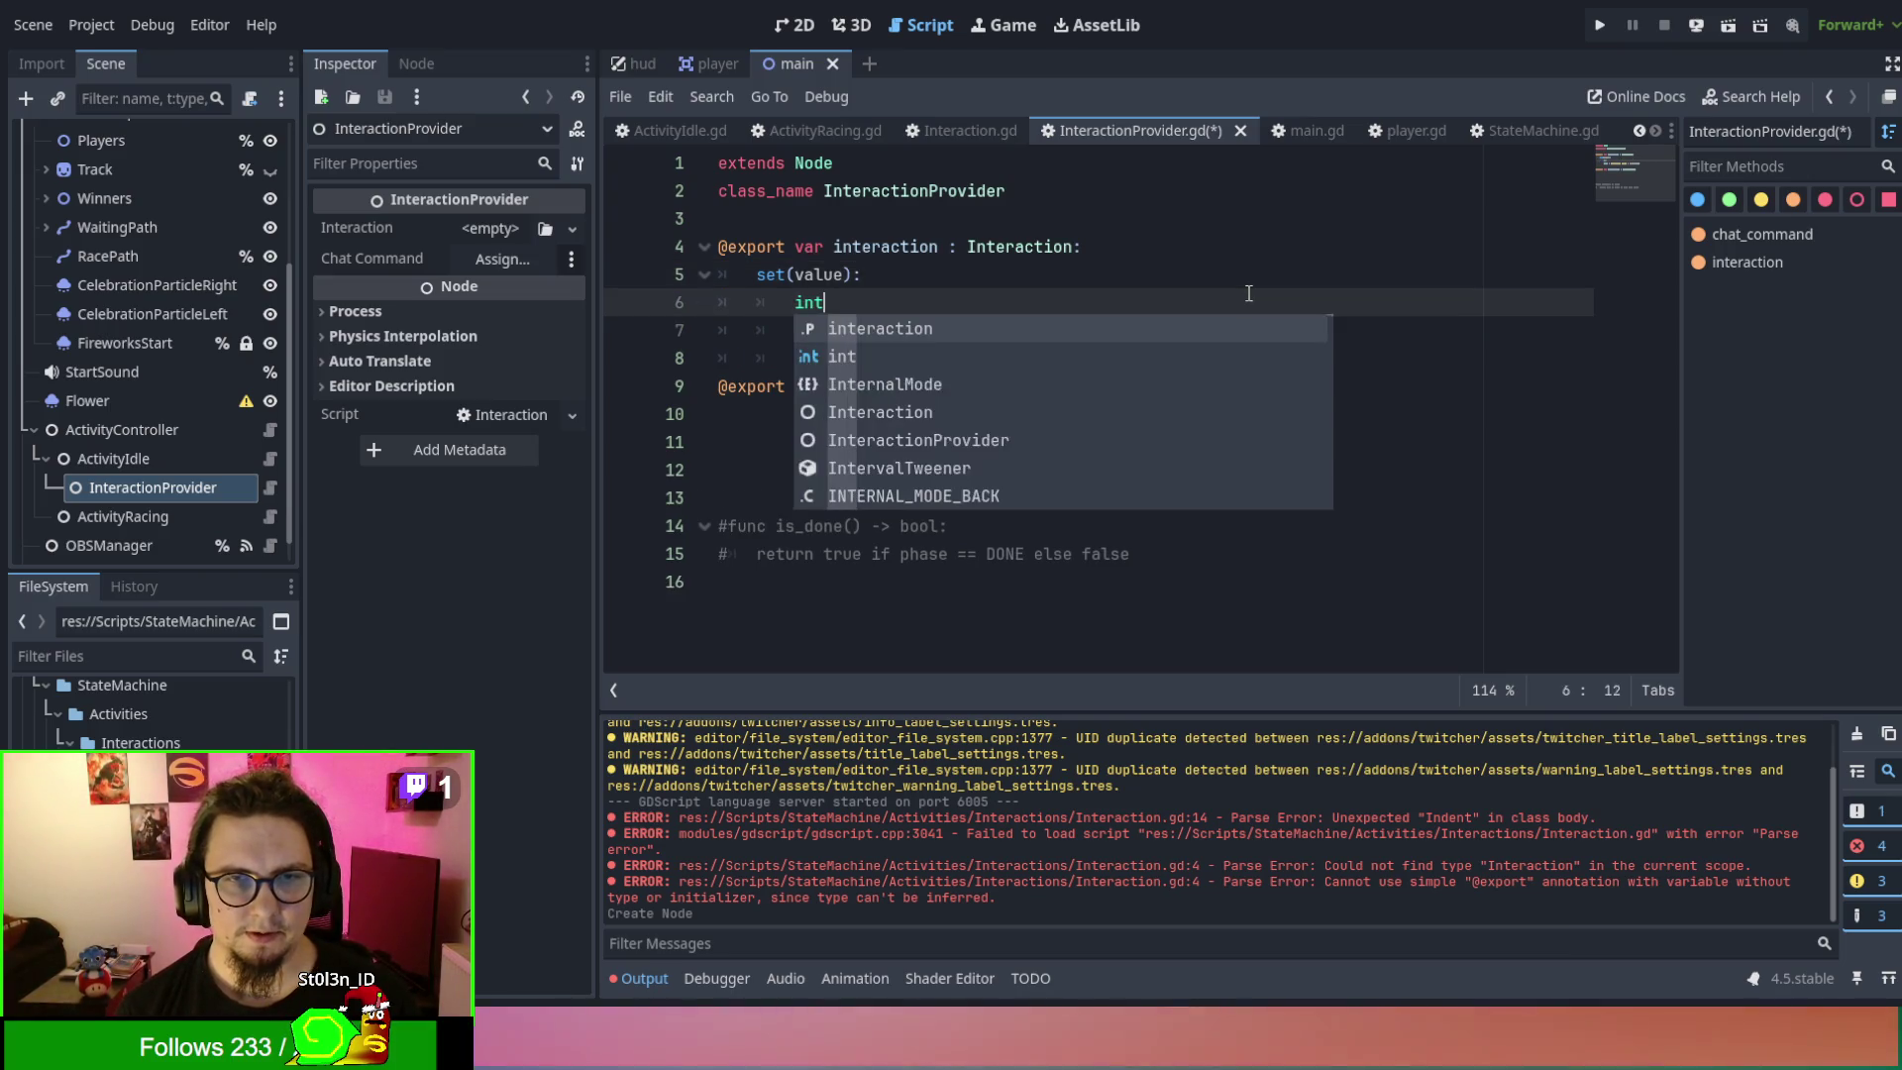
type(" = value")
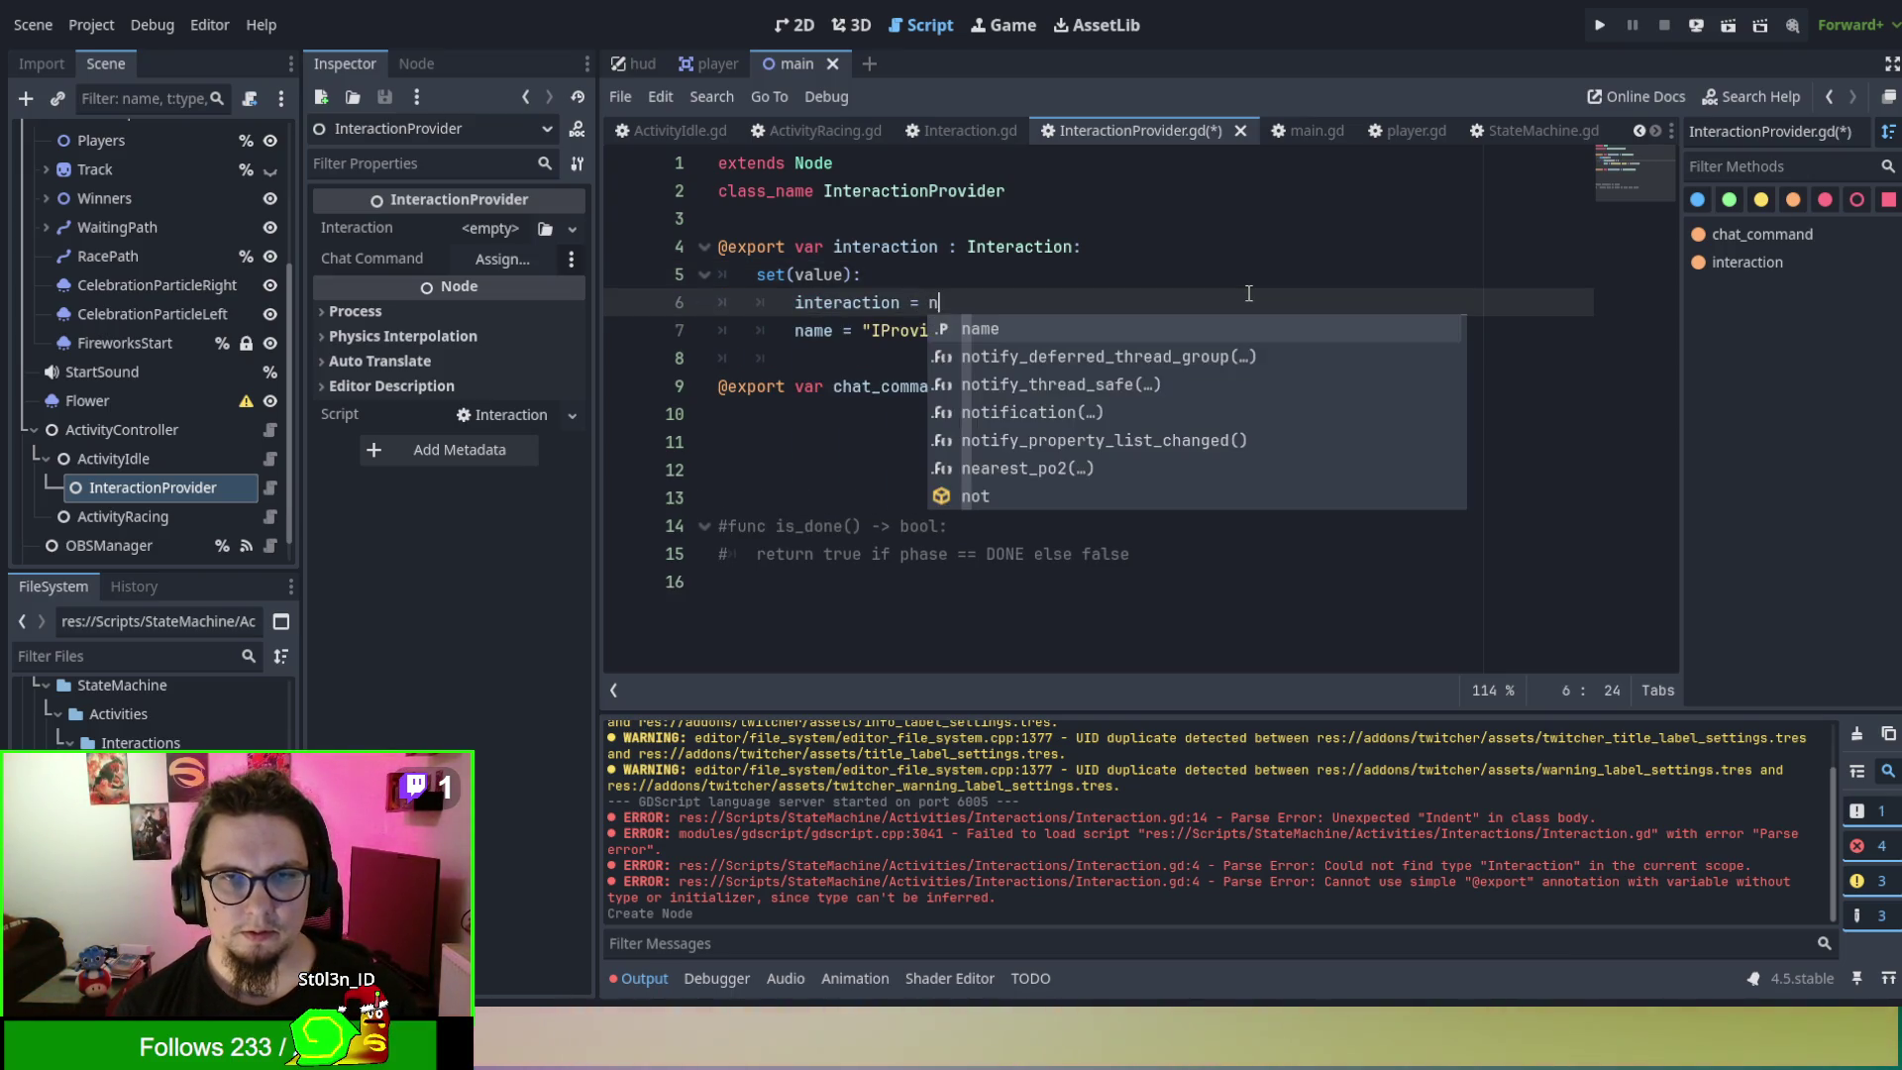
key("Return")
key("Return")
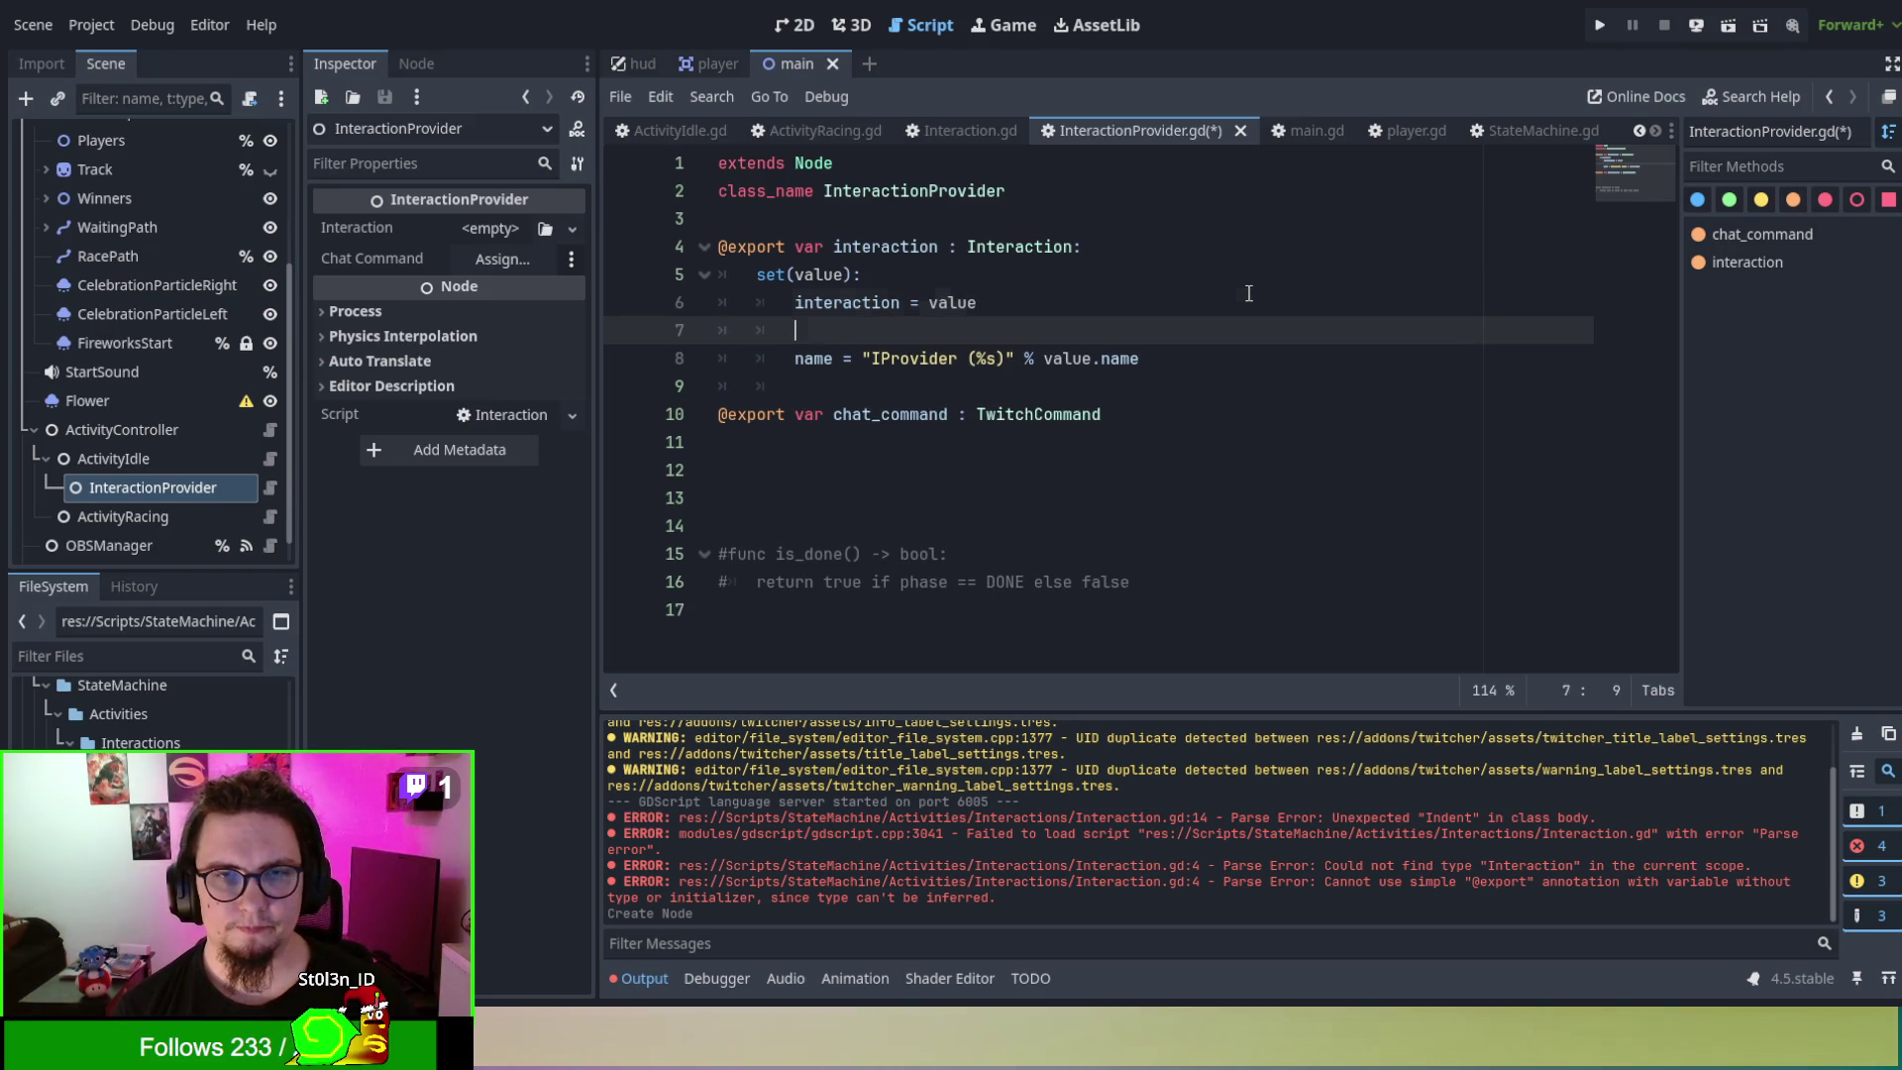
key("Return")
Nest the name assignment under 'if Engine.is_editor_hint():' and remove the blank line.
type("if Engine.is_editor_hint():")
key("Down")
key("Tab")
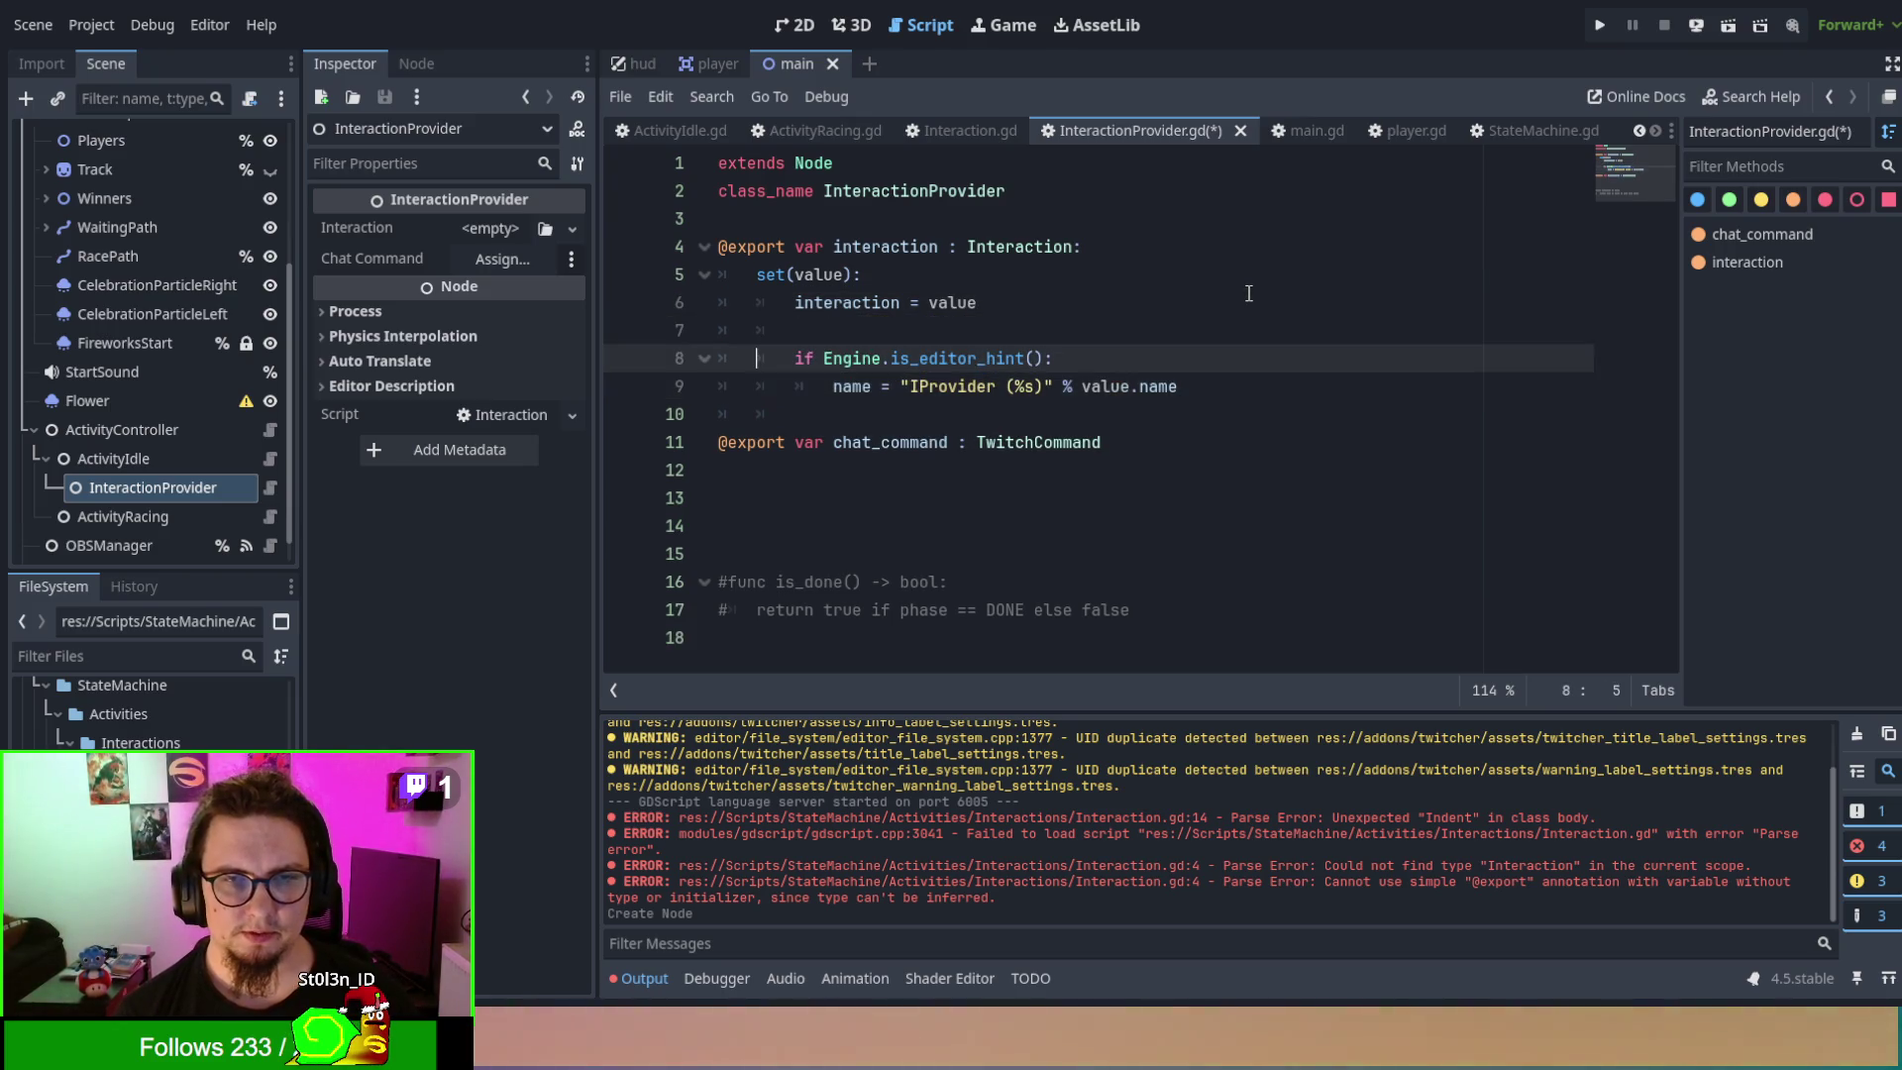
key("Up")
key("Up")
key("Home")
key("BackSpace")
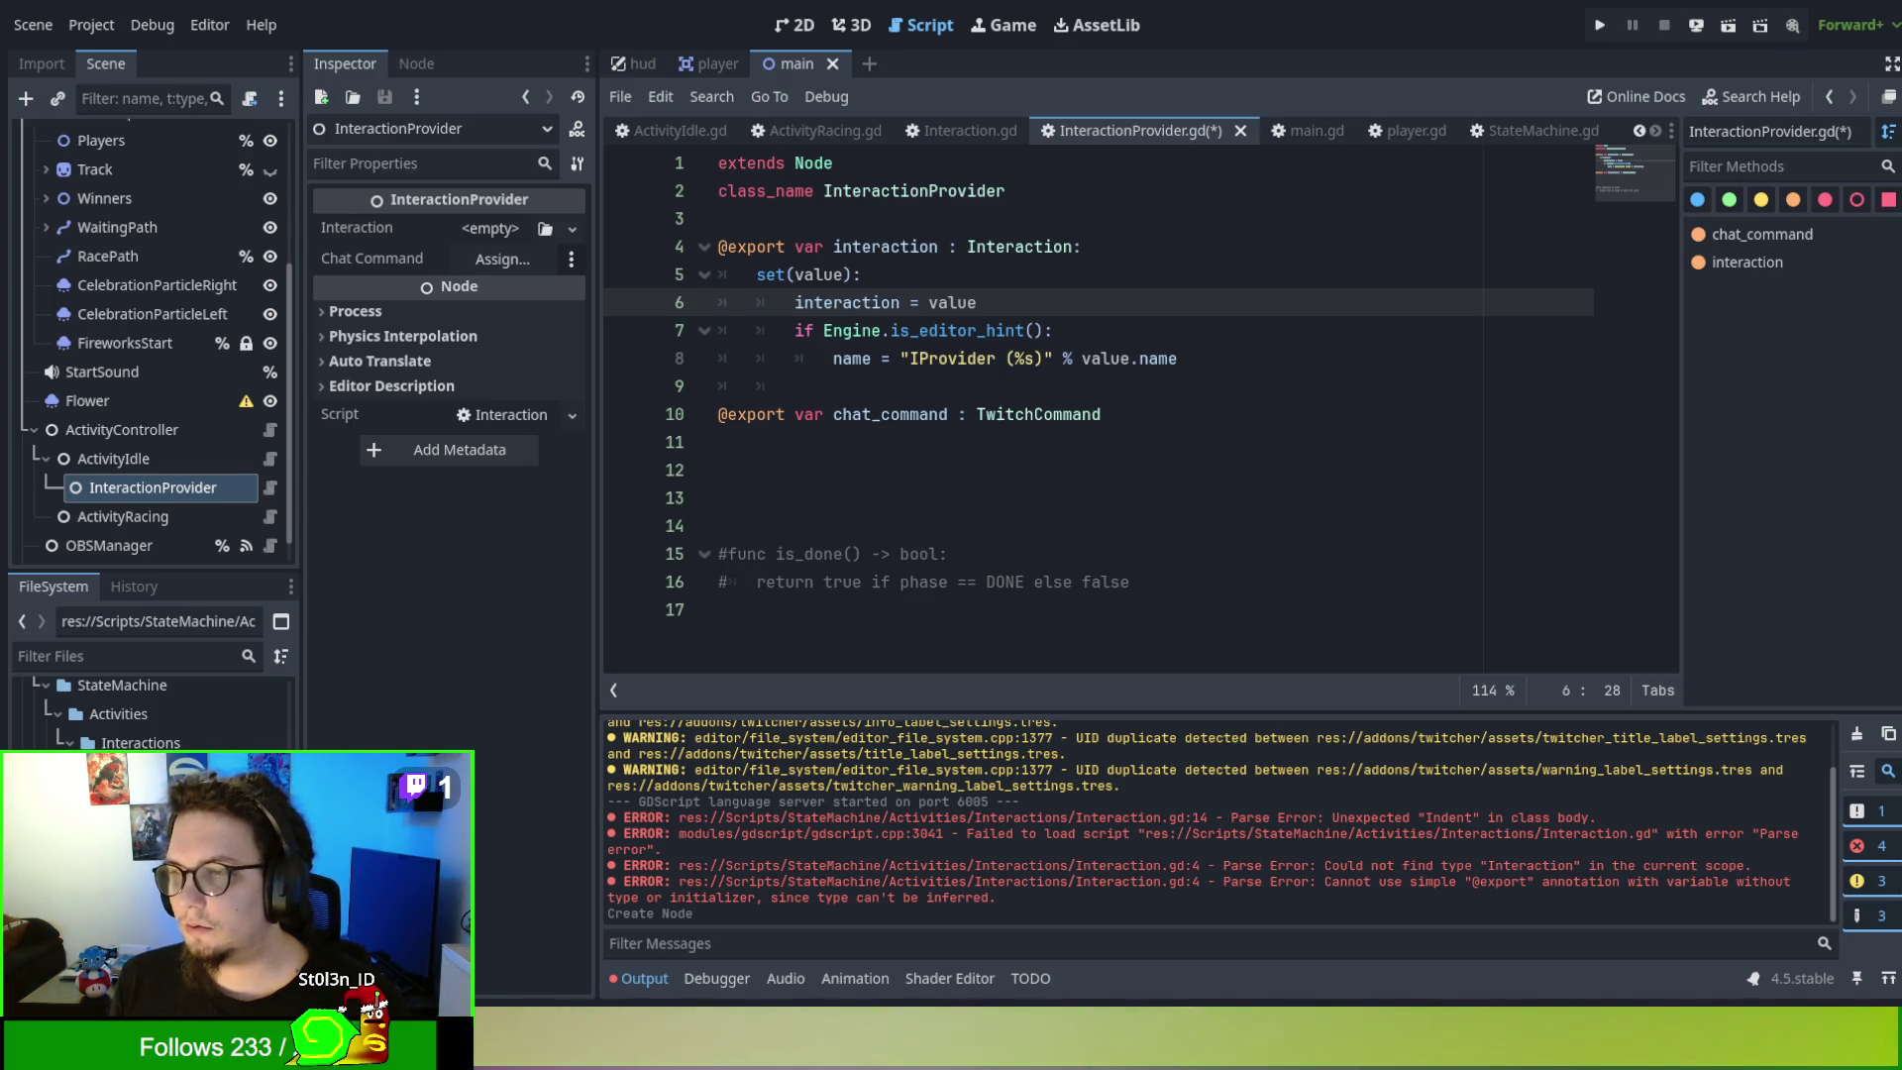
Paste the _update_name function and move its resource_path name line into the is_editor_hint block.
left_click(1111, 442)
key("ctrl+v")
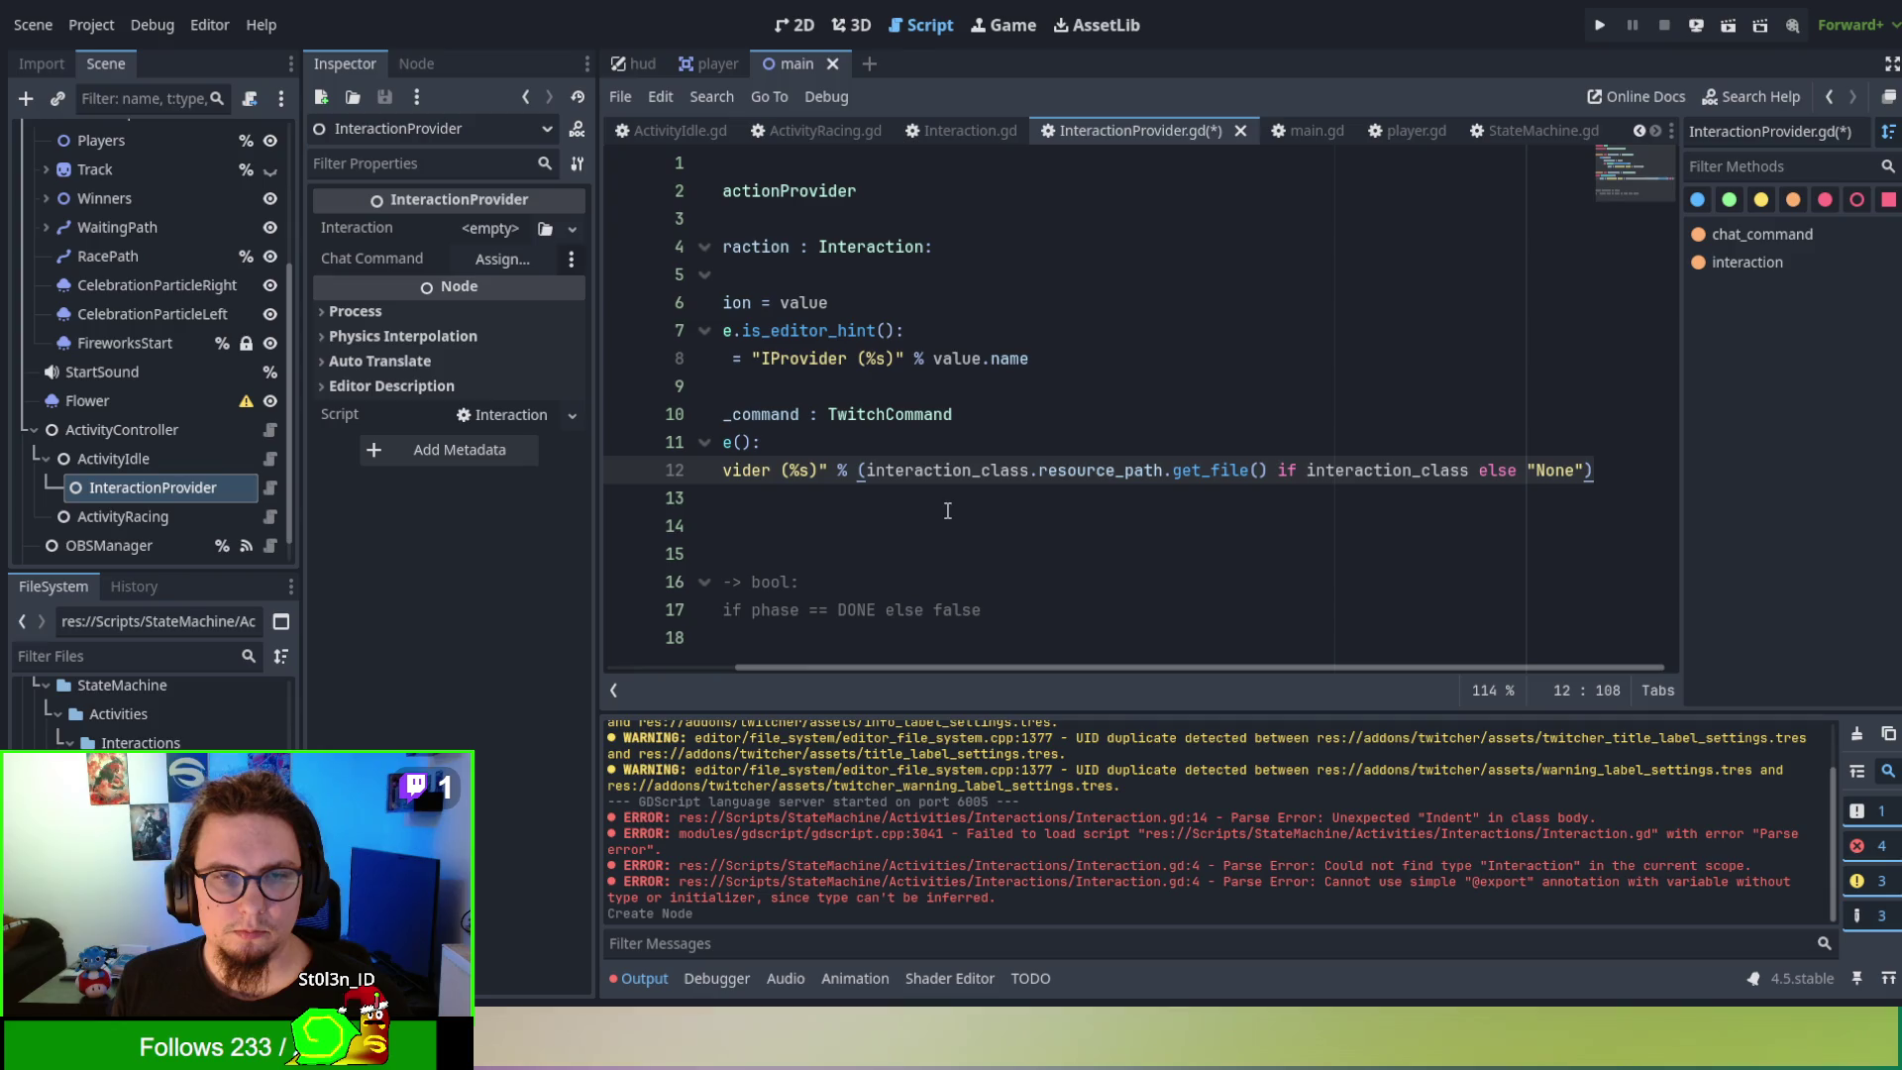
key("Home")
left_click(928, 471)
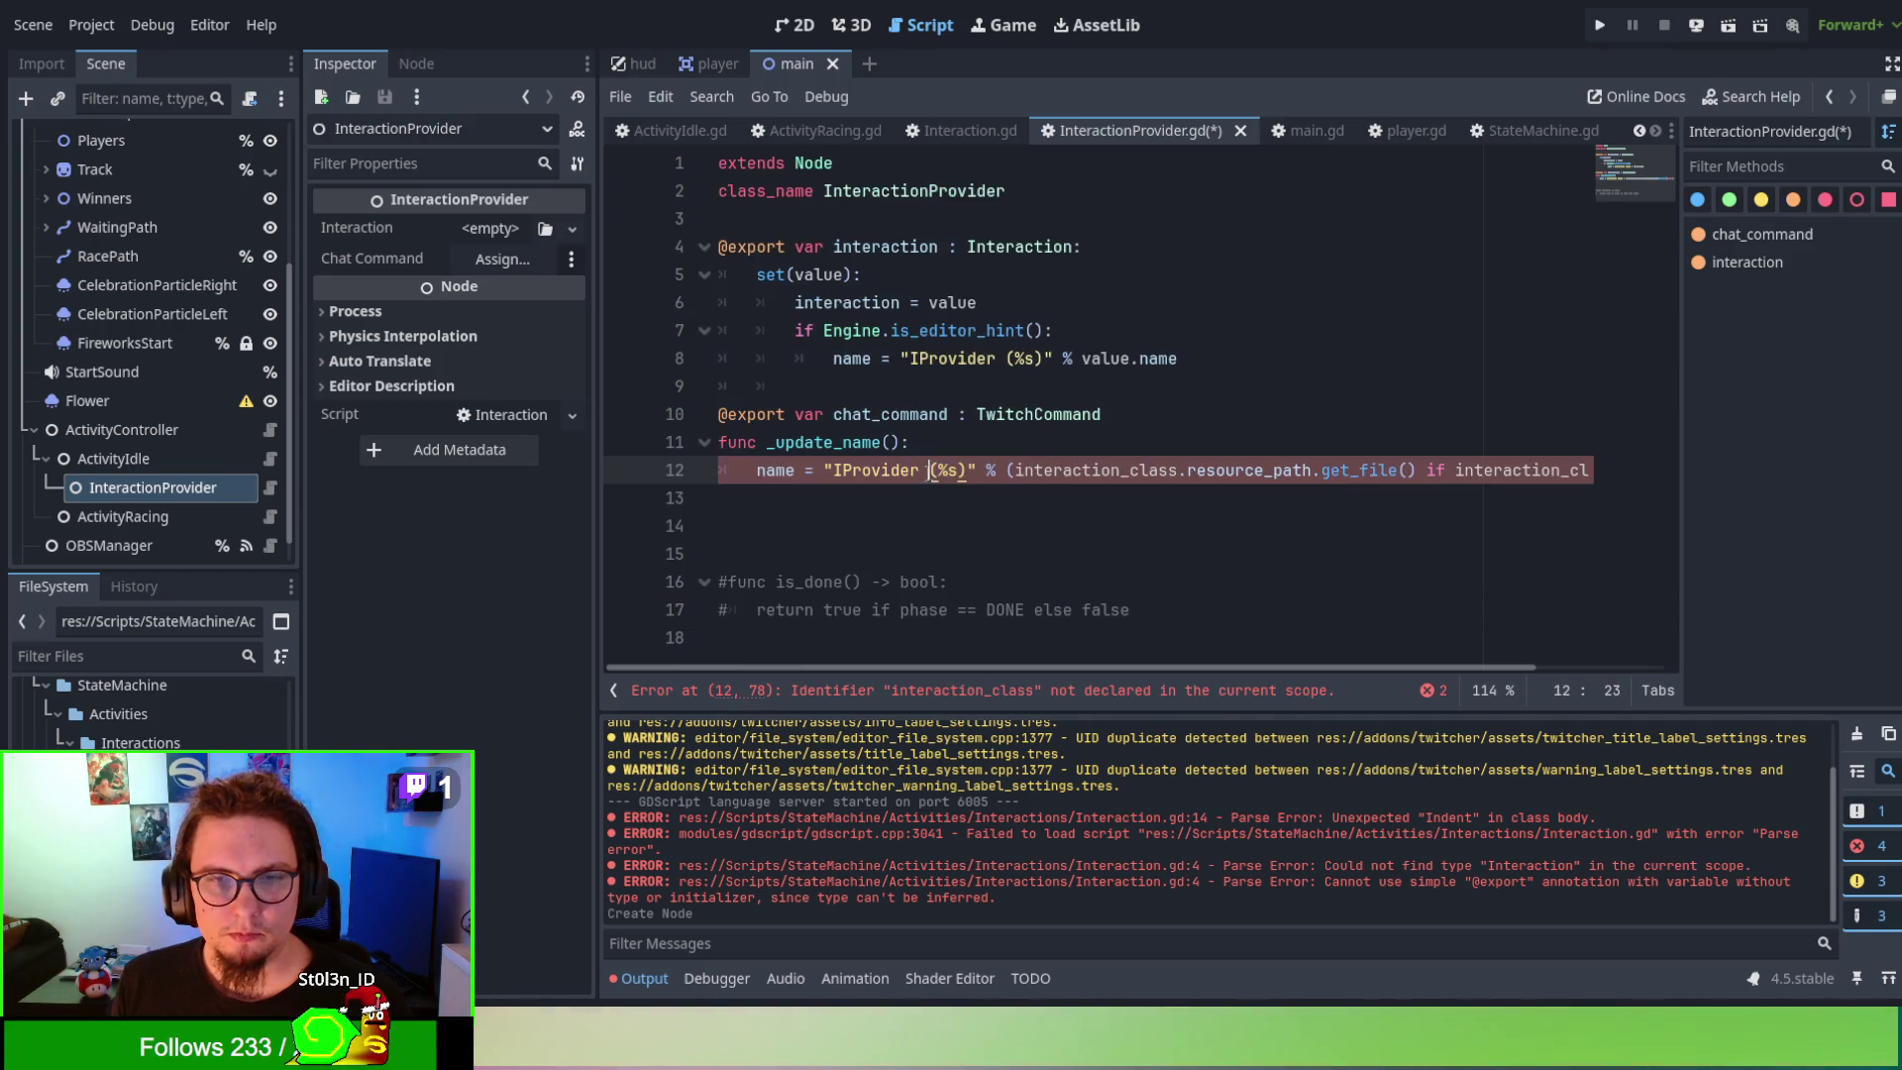
triple_click(923, 472)
key("ctrl+c")
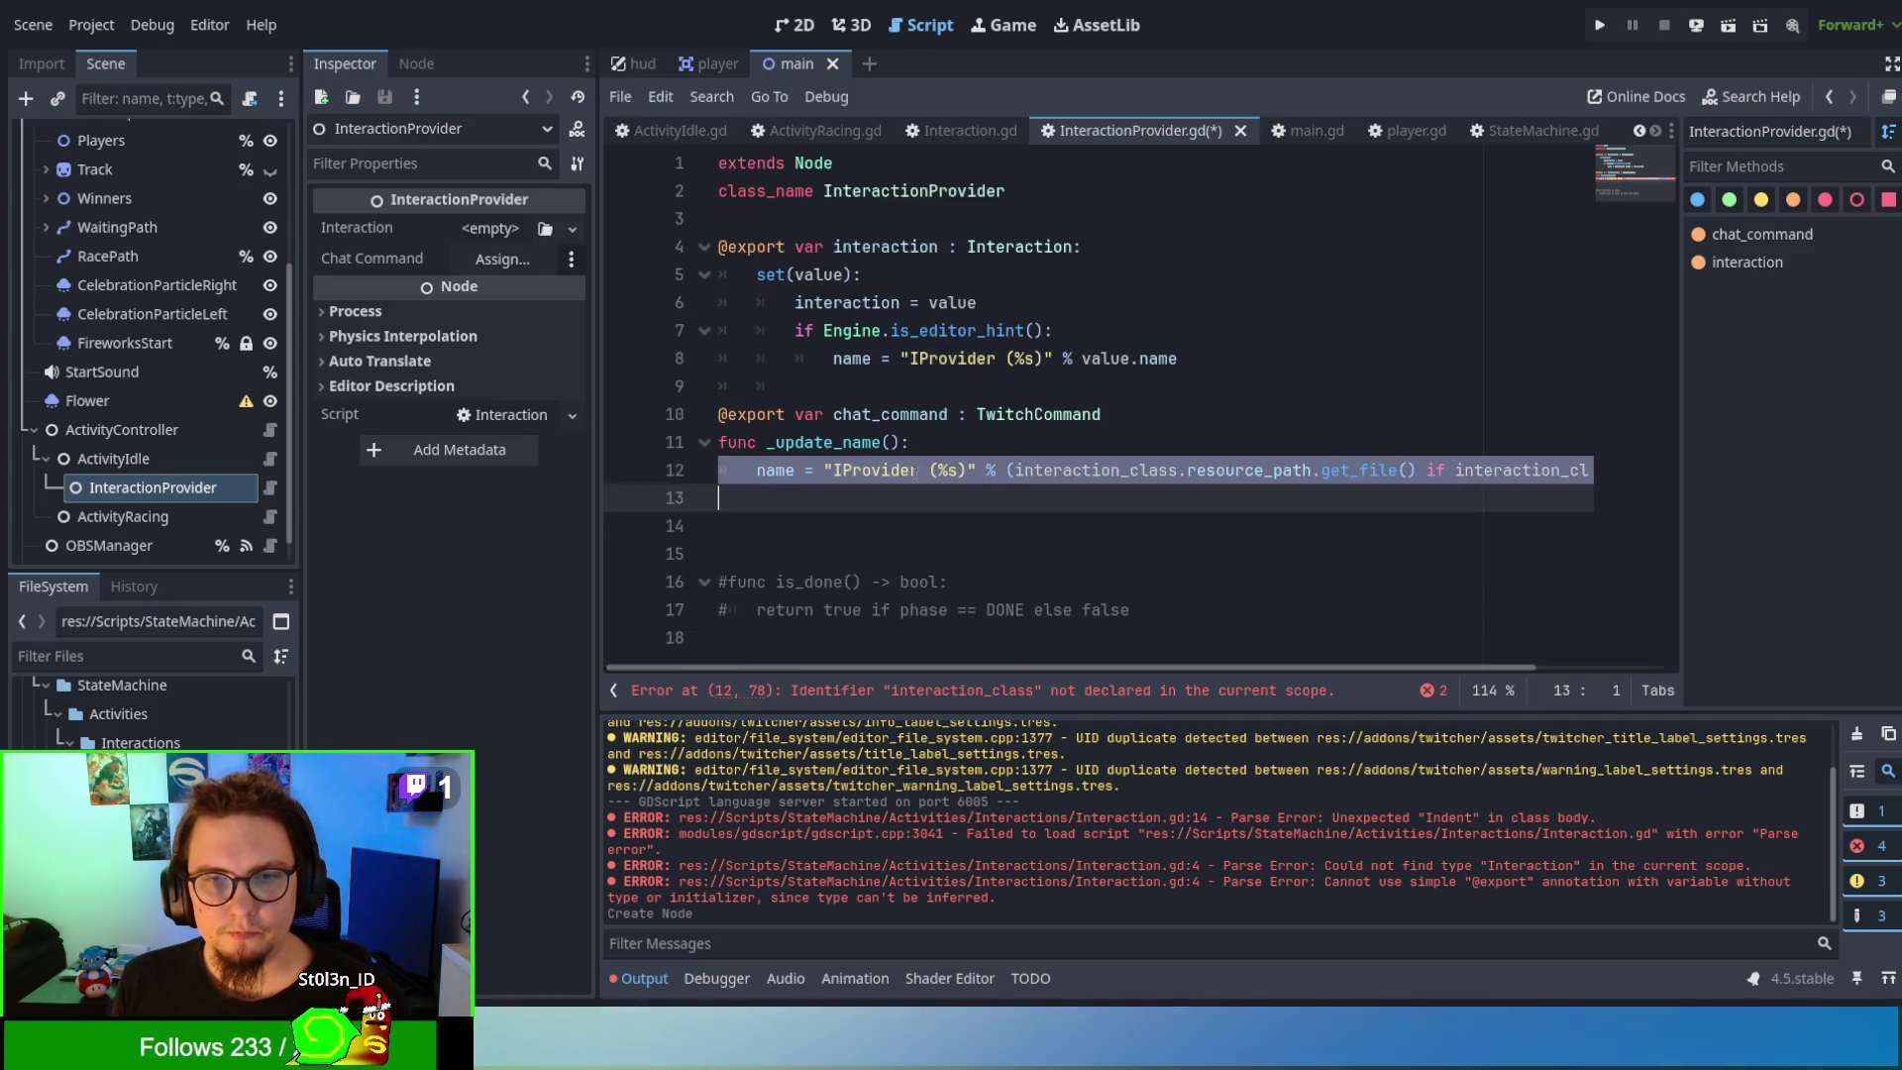
key("BackSpace")
left_click(928, 358)
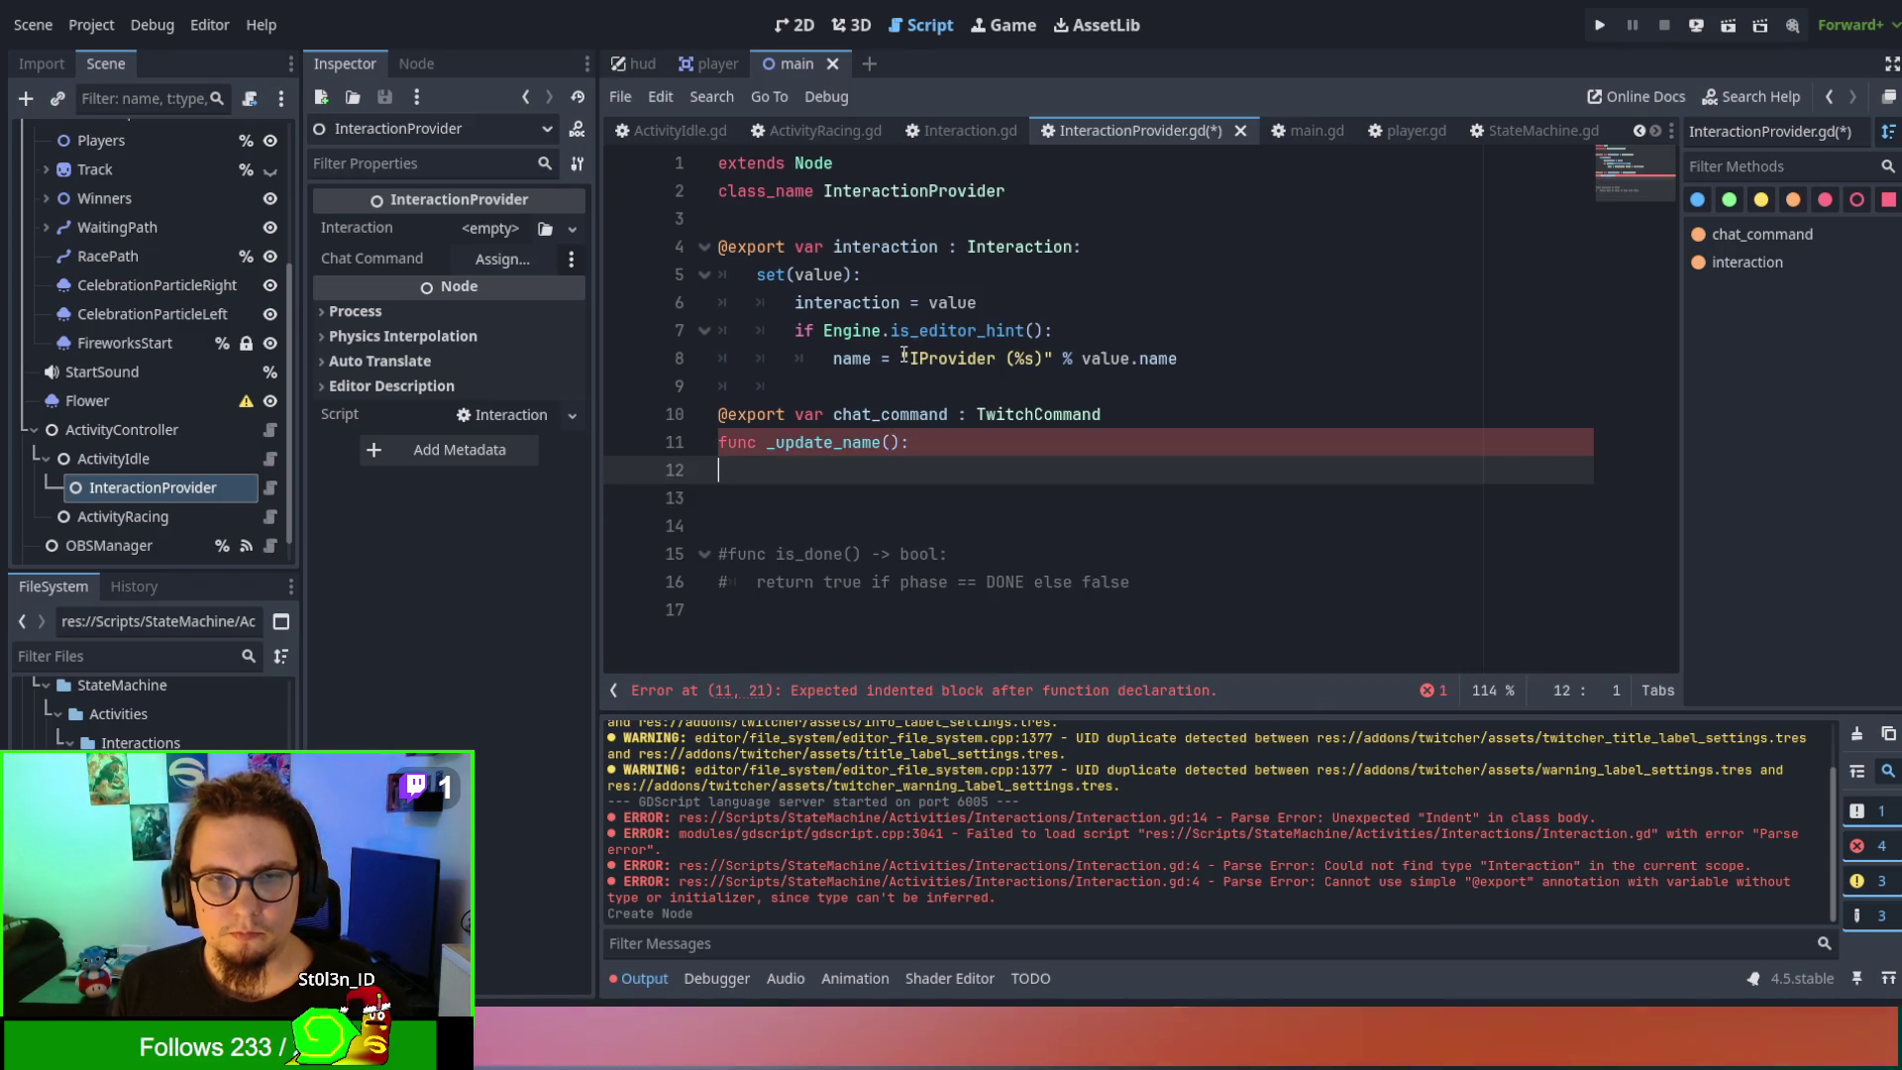
double_click(927, 358)
left_click(1239, 366)
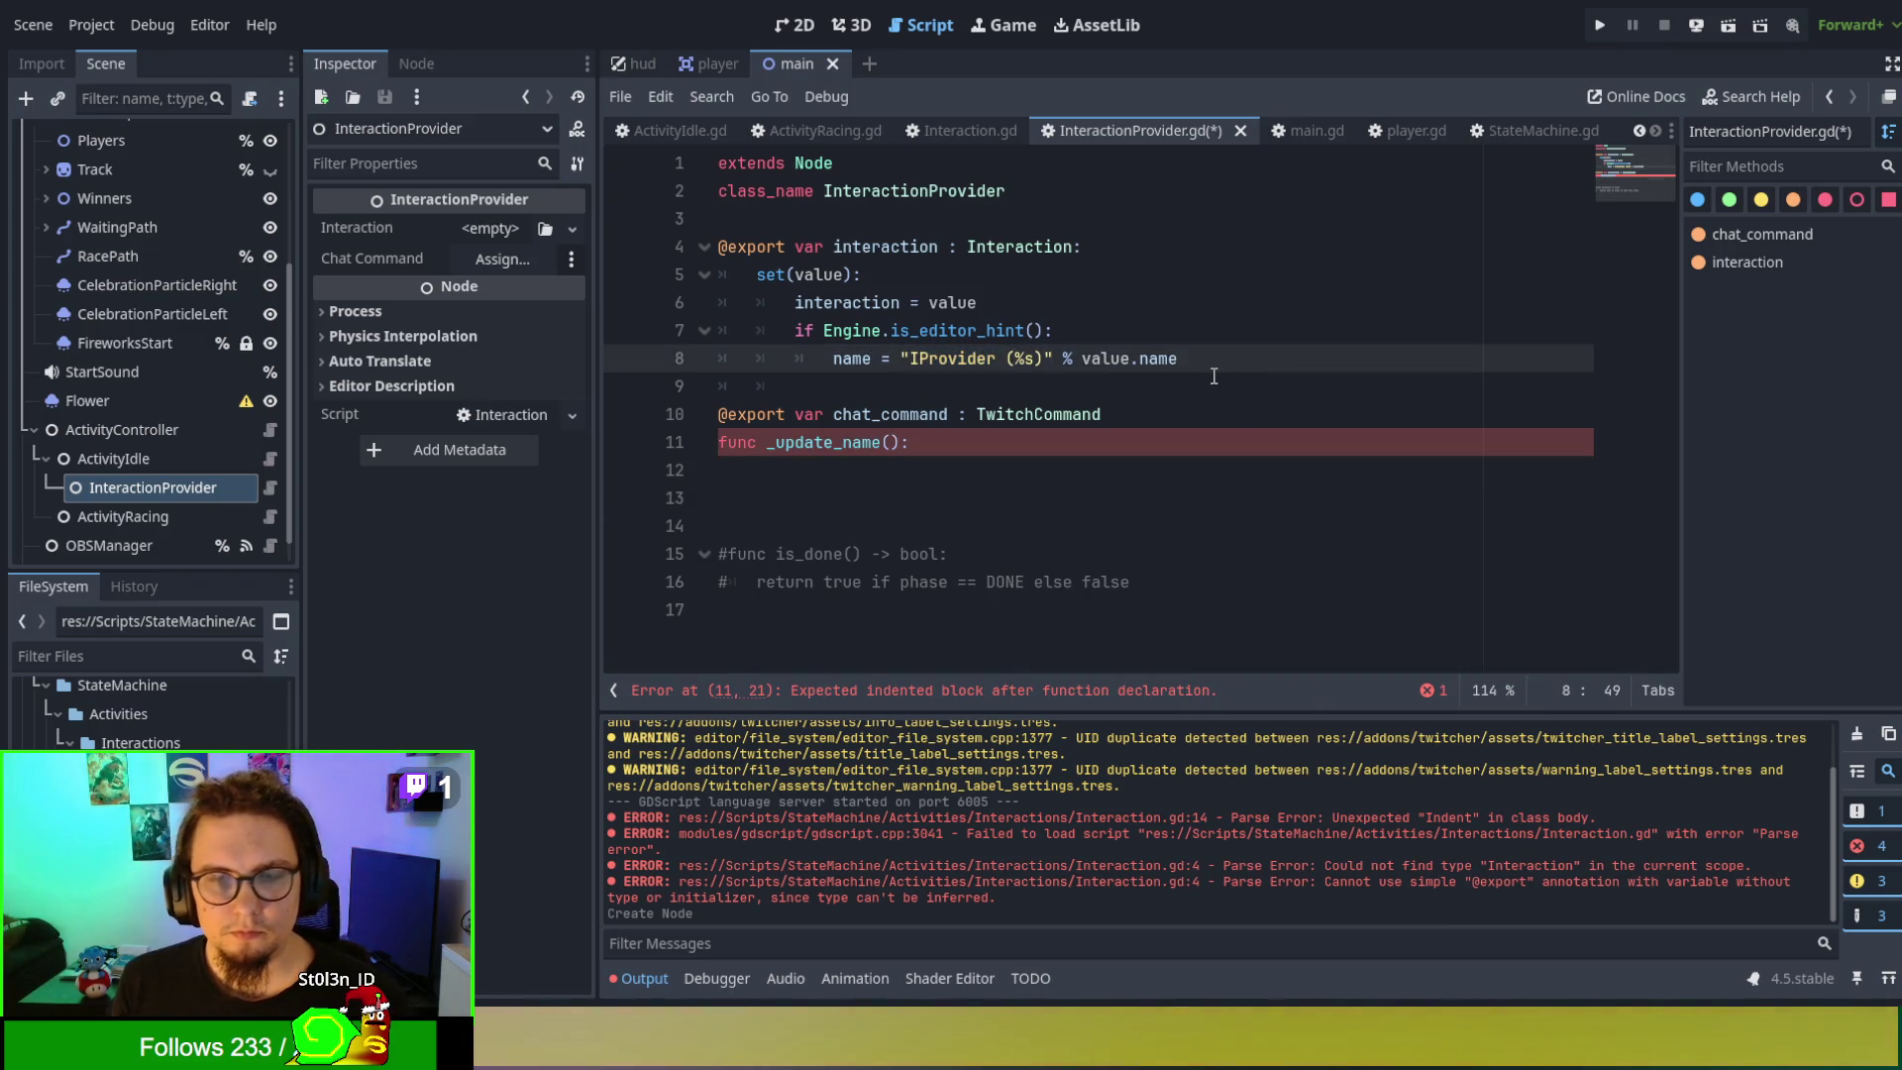
key("Return")
key("Return")
key("ctrl+v")
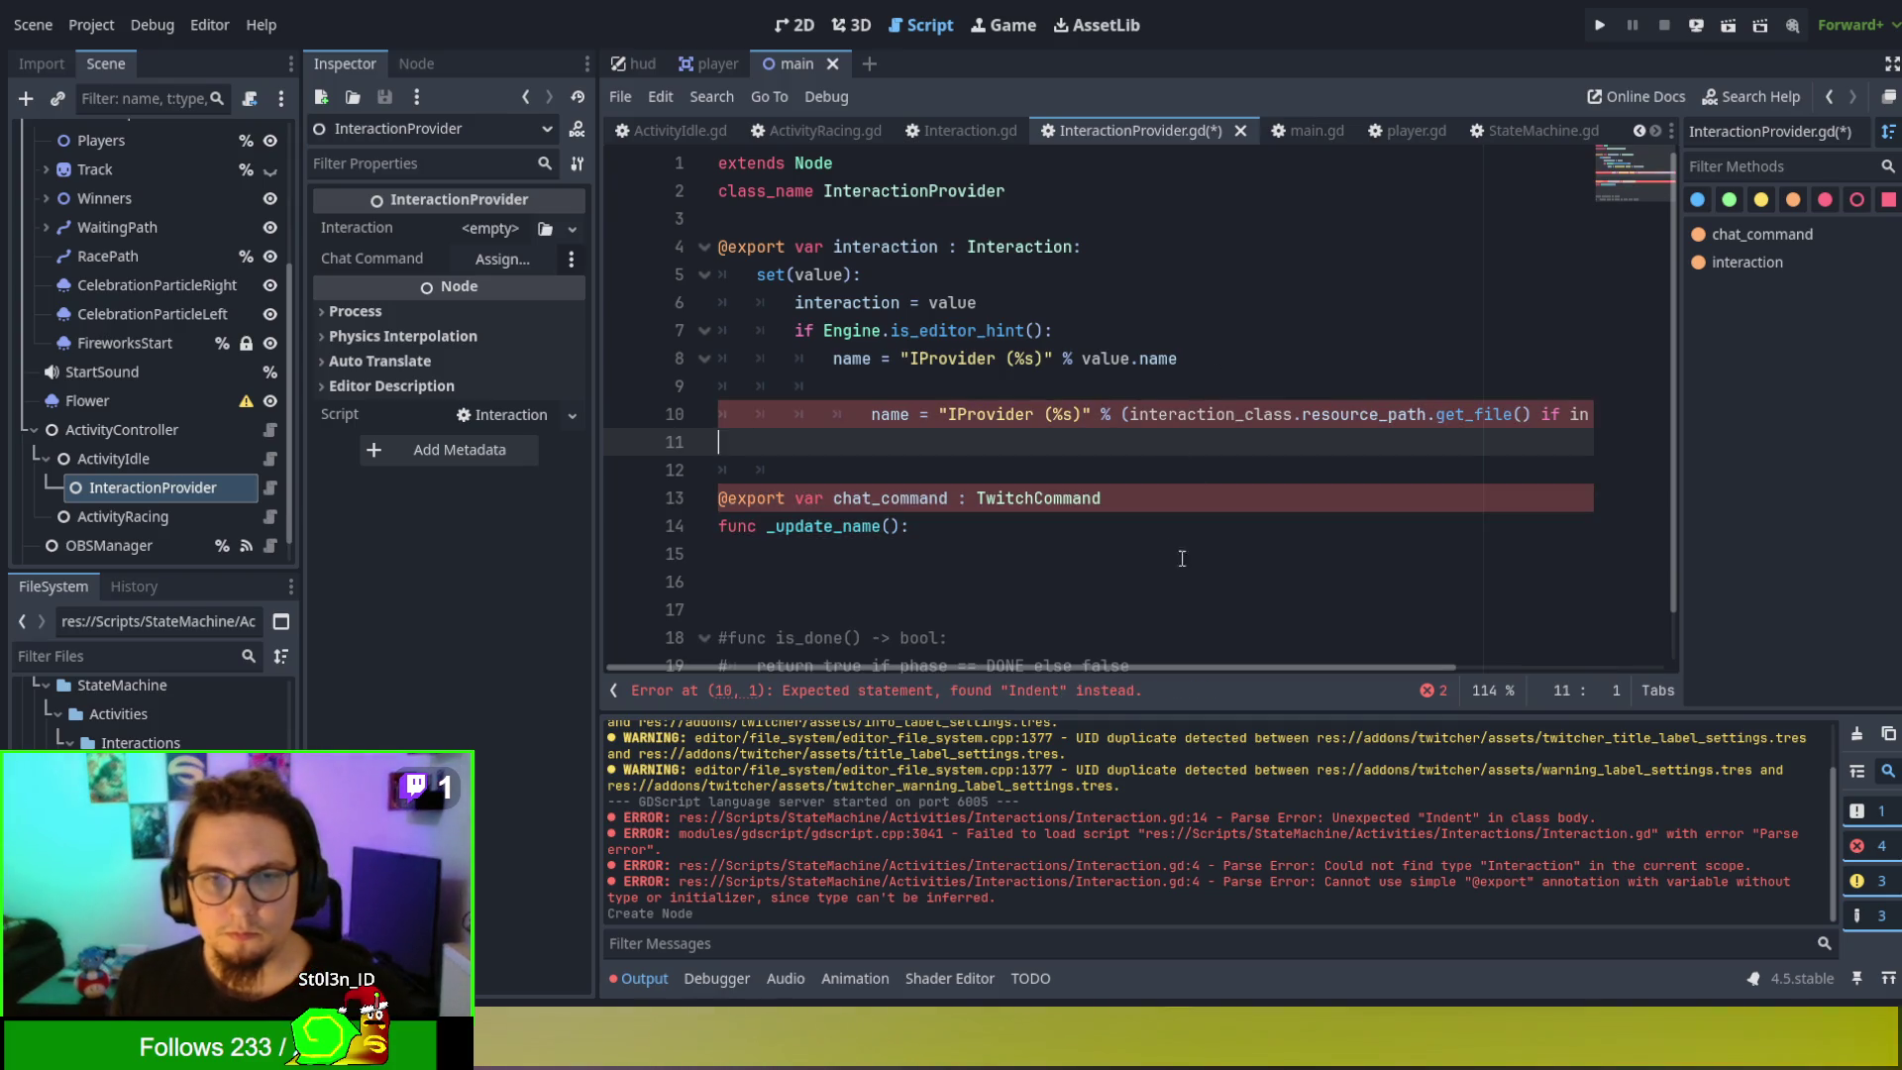
mouse_move(1280, 663)
left_mouse_down()
mouse_move(1555, 656)
mouse_move(1100, 634)
left_mouse_up()
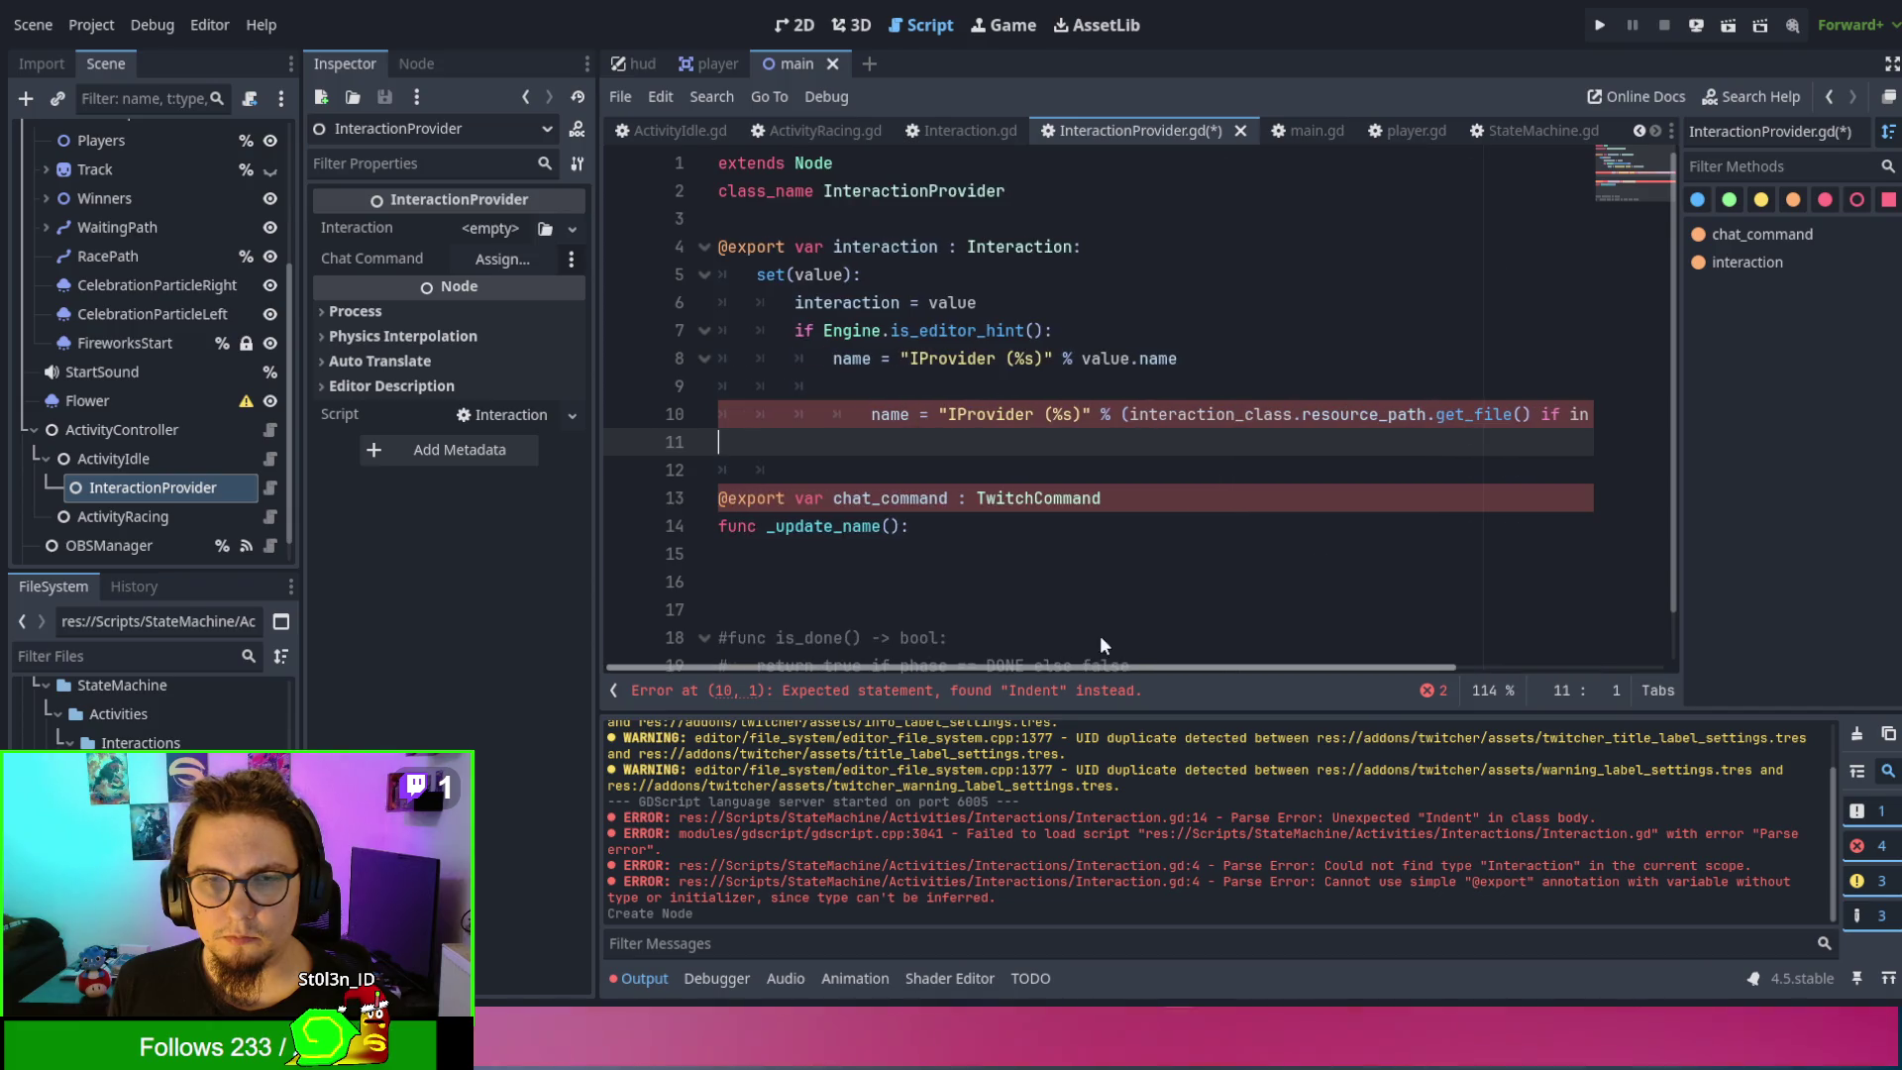
left_click(861, 414)
key("BackSpace")
key("BackSpace")
key("BackSpace")
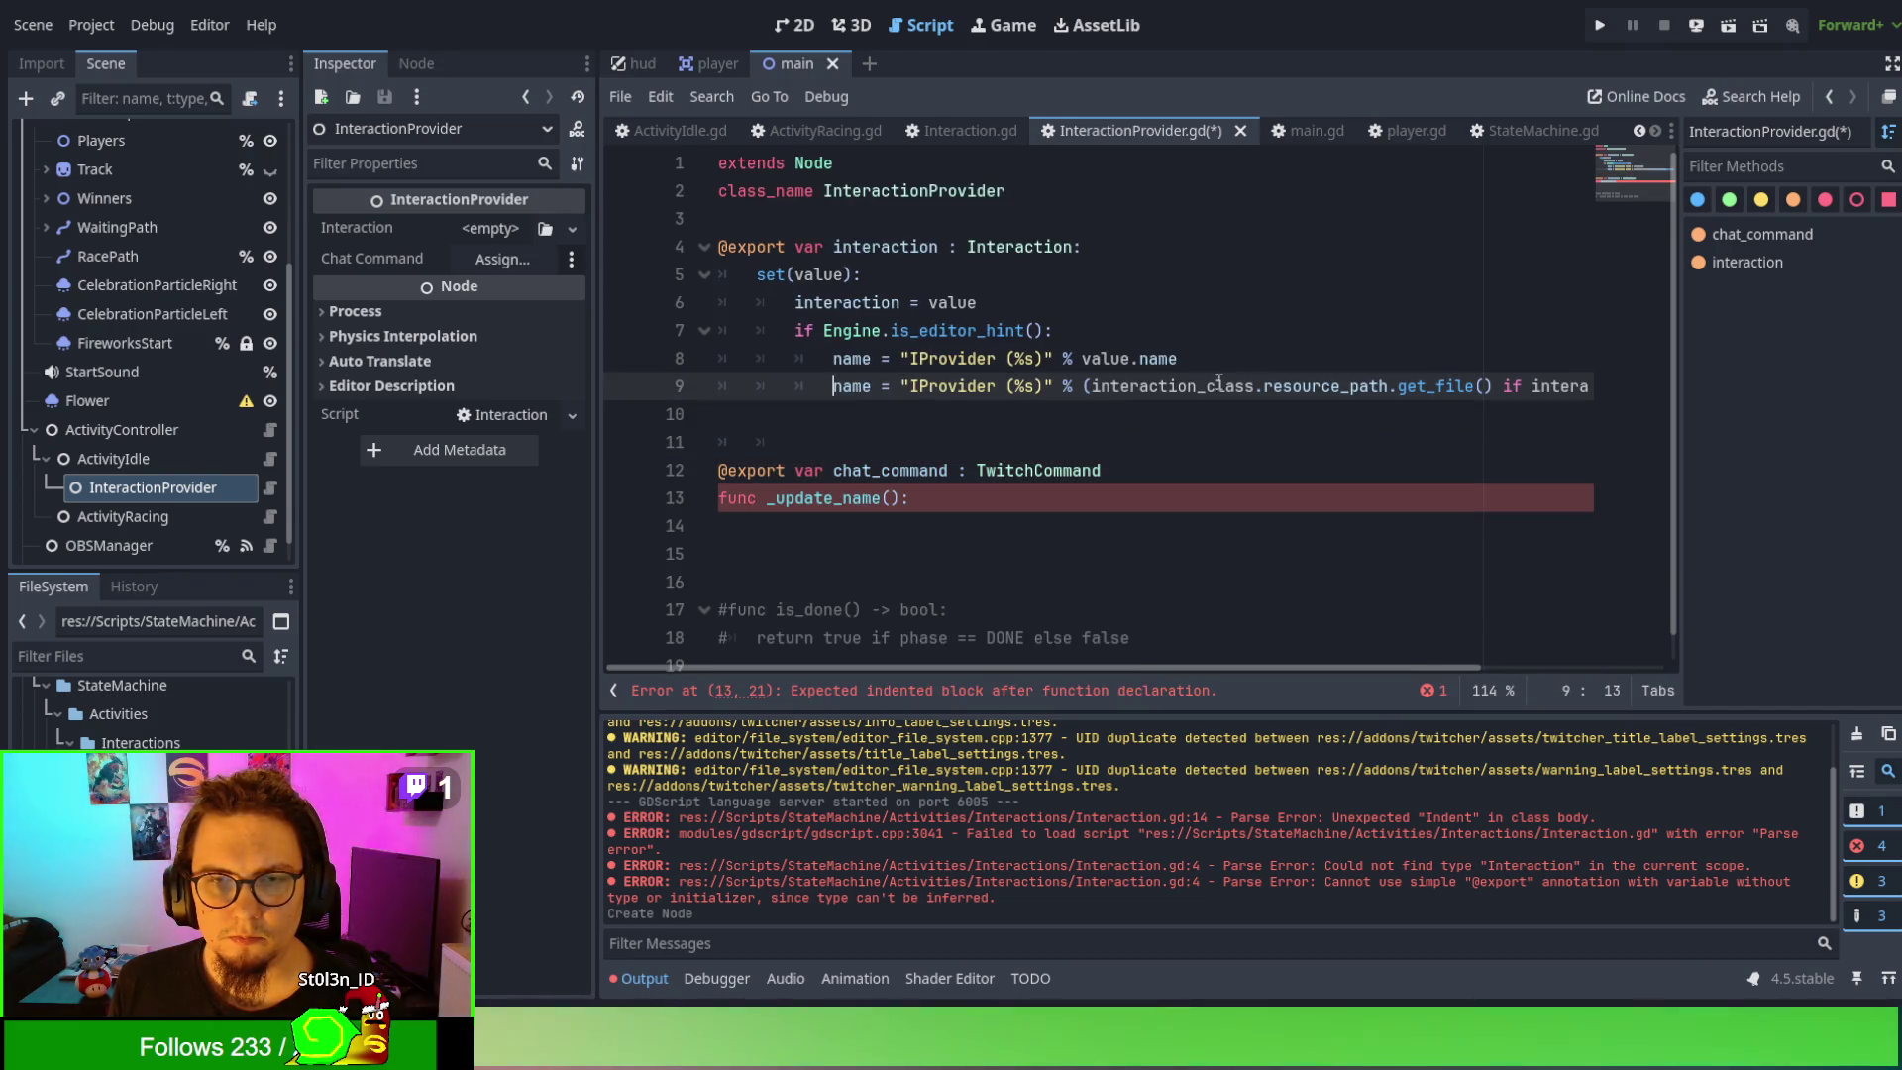
Comment out the old value.name line with #.
left_click(833, 359)
type("%")
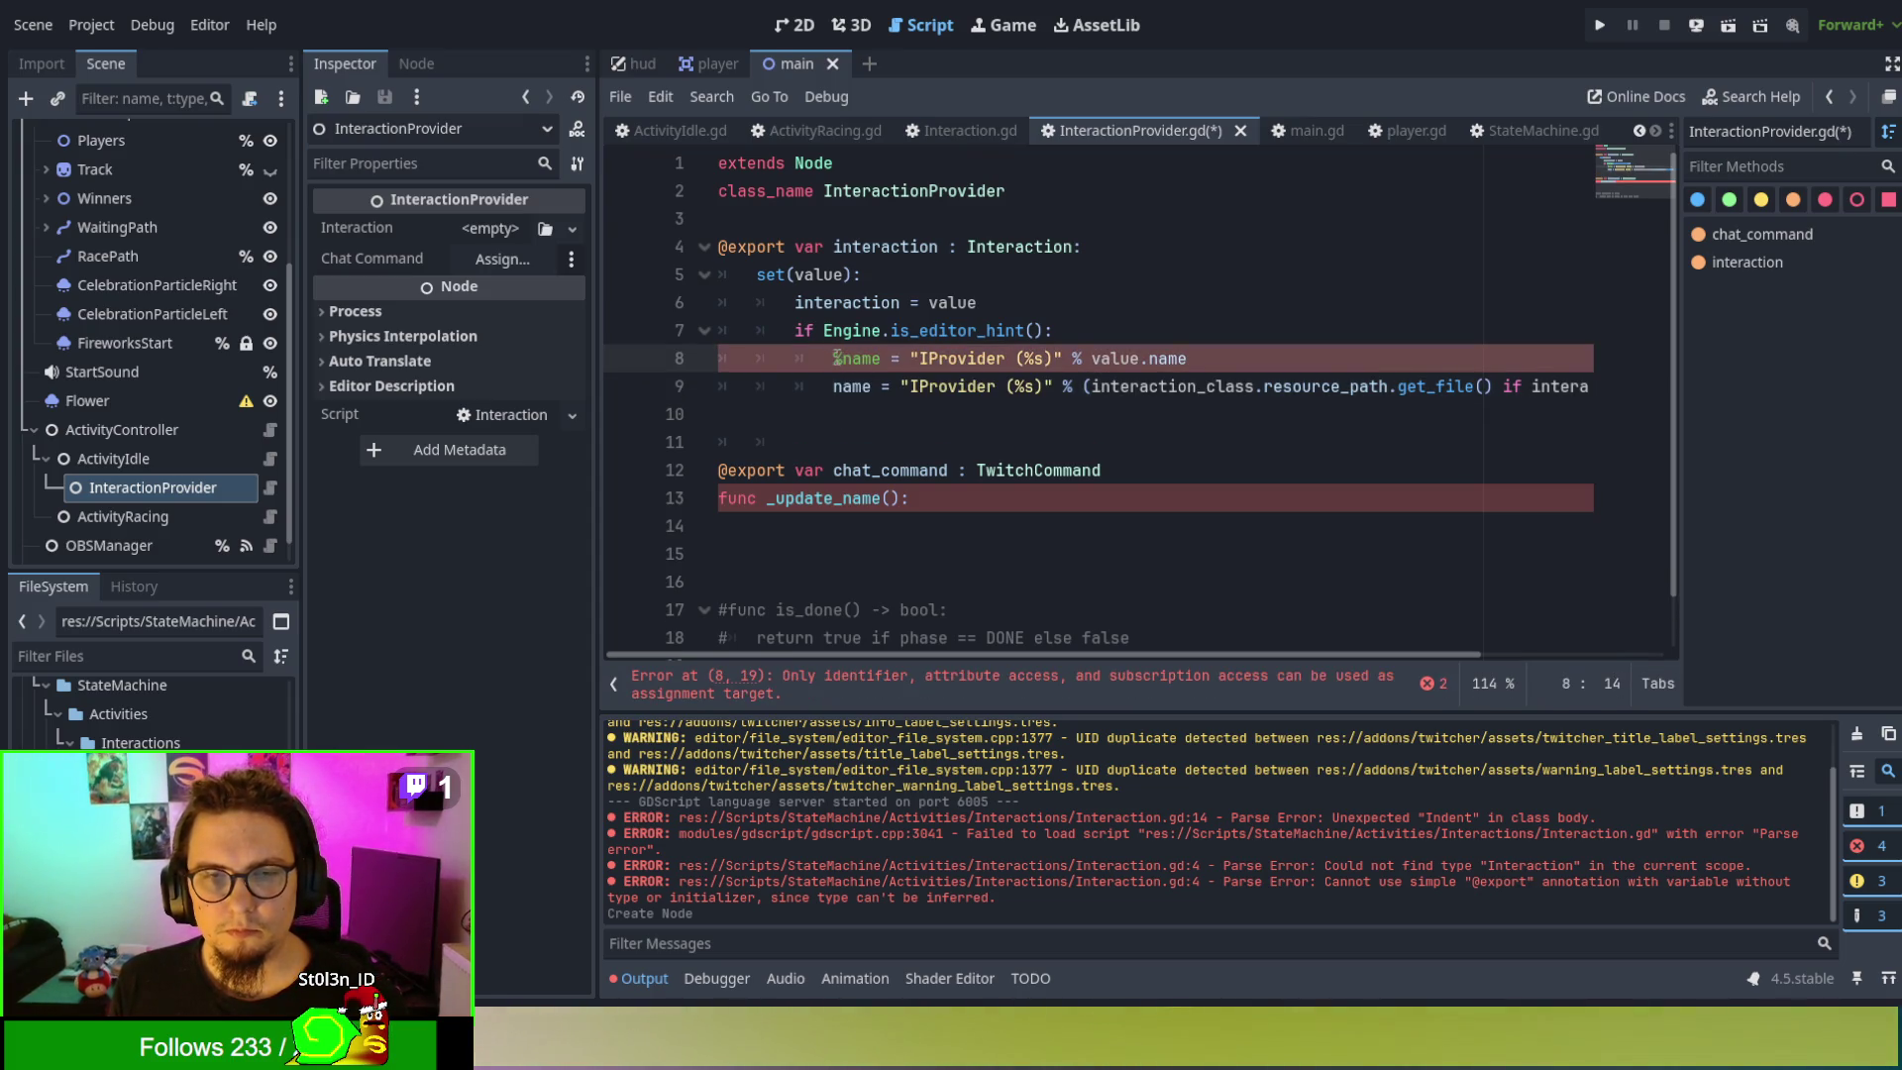
key("BackSpace")
type("#")
mouse_move(1310, 670)
left_mouse_down()
mouse_move(1526, 662)
mouse_move(1309, 660)
left_mouse_up()
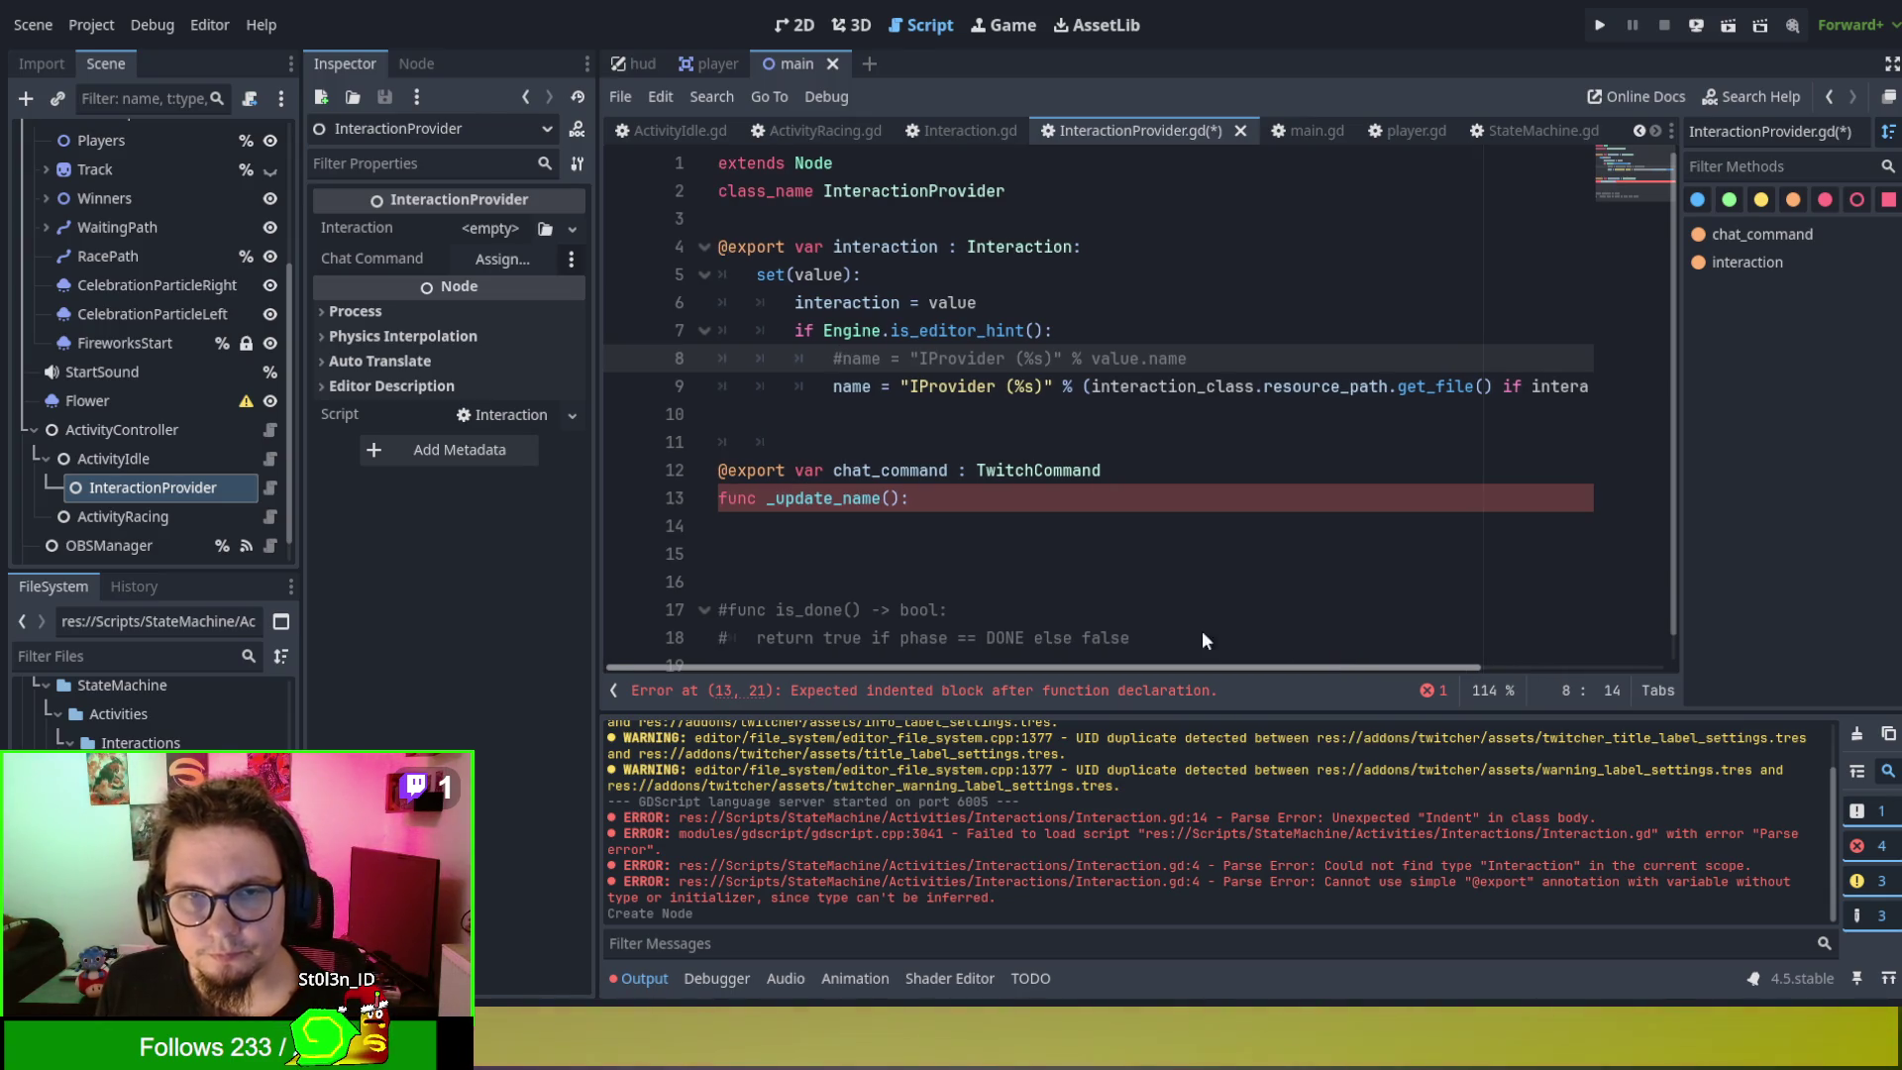
double_click(1159, 385)
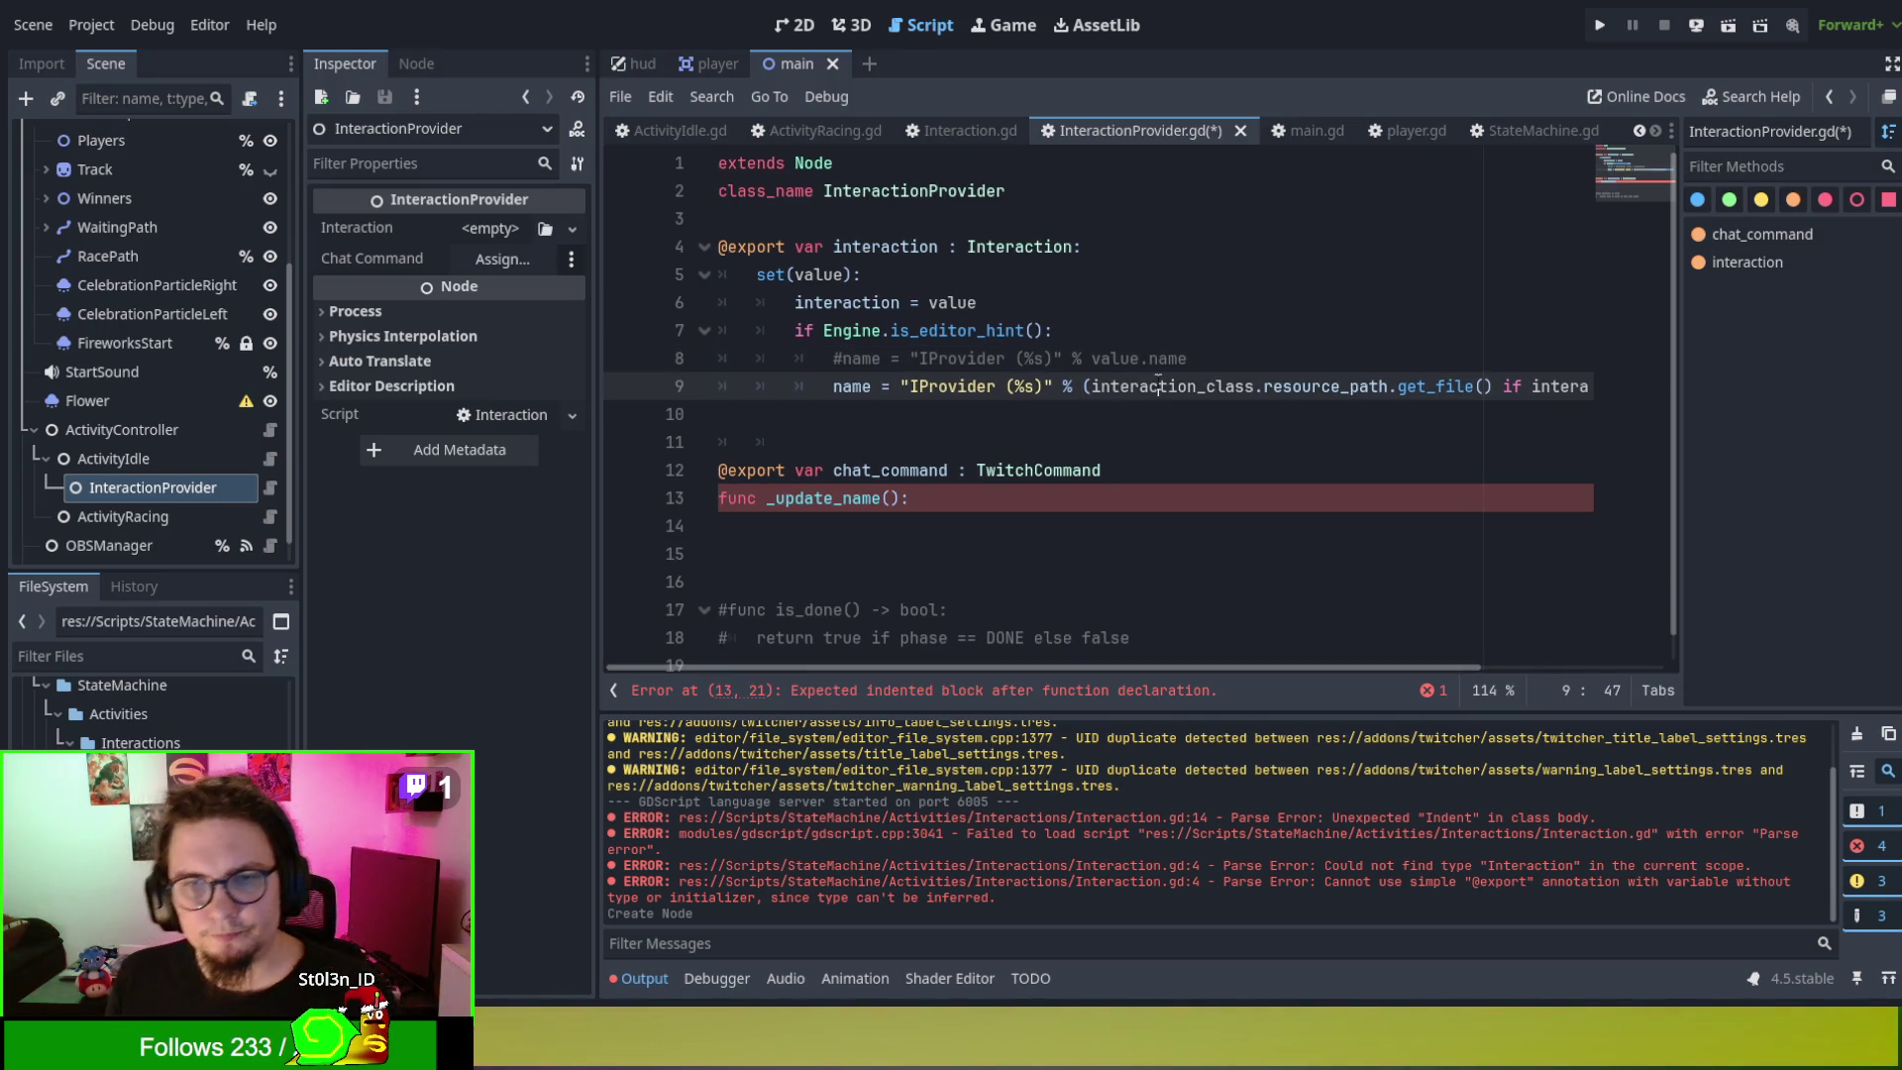
Rename the setter's parameter to interaction_class and assign it to the interaction property.
key("ctrl+c")
double_click(819, 274)
key("ctrl+v")
double_click(959, 305)
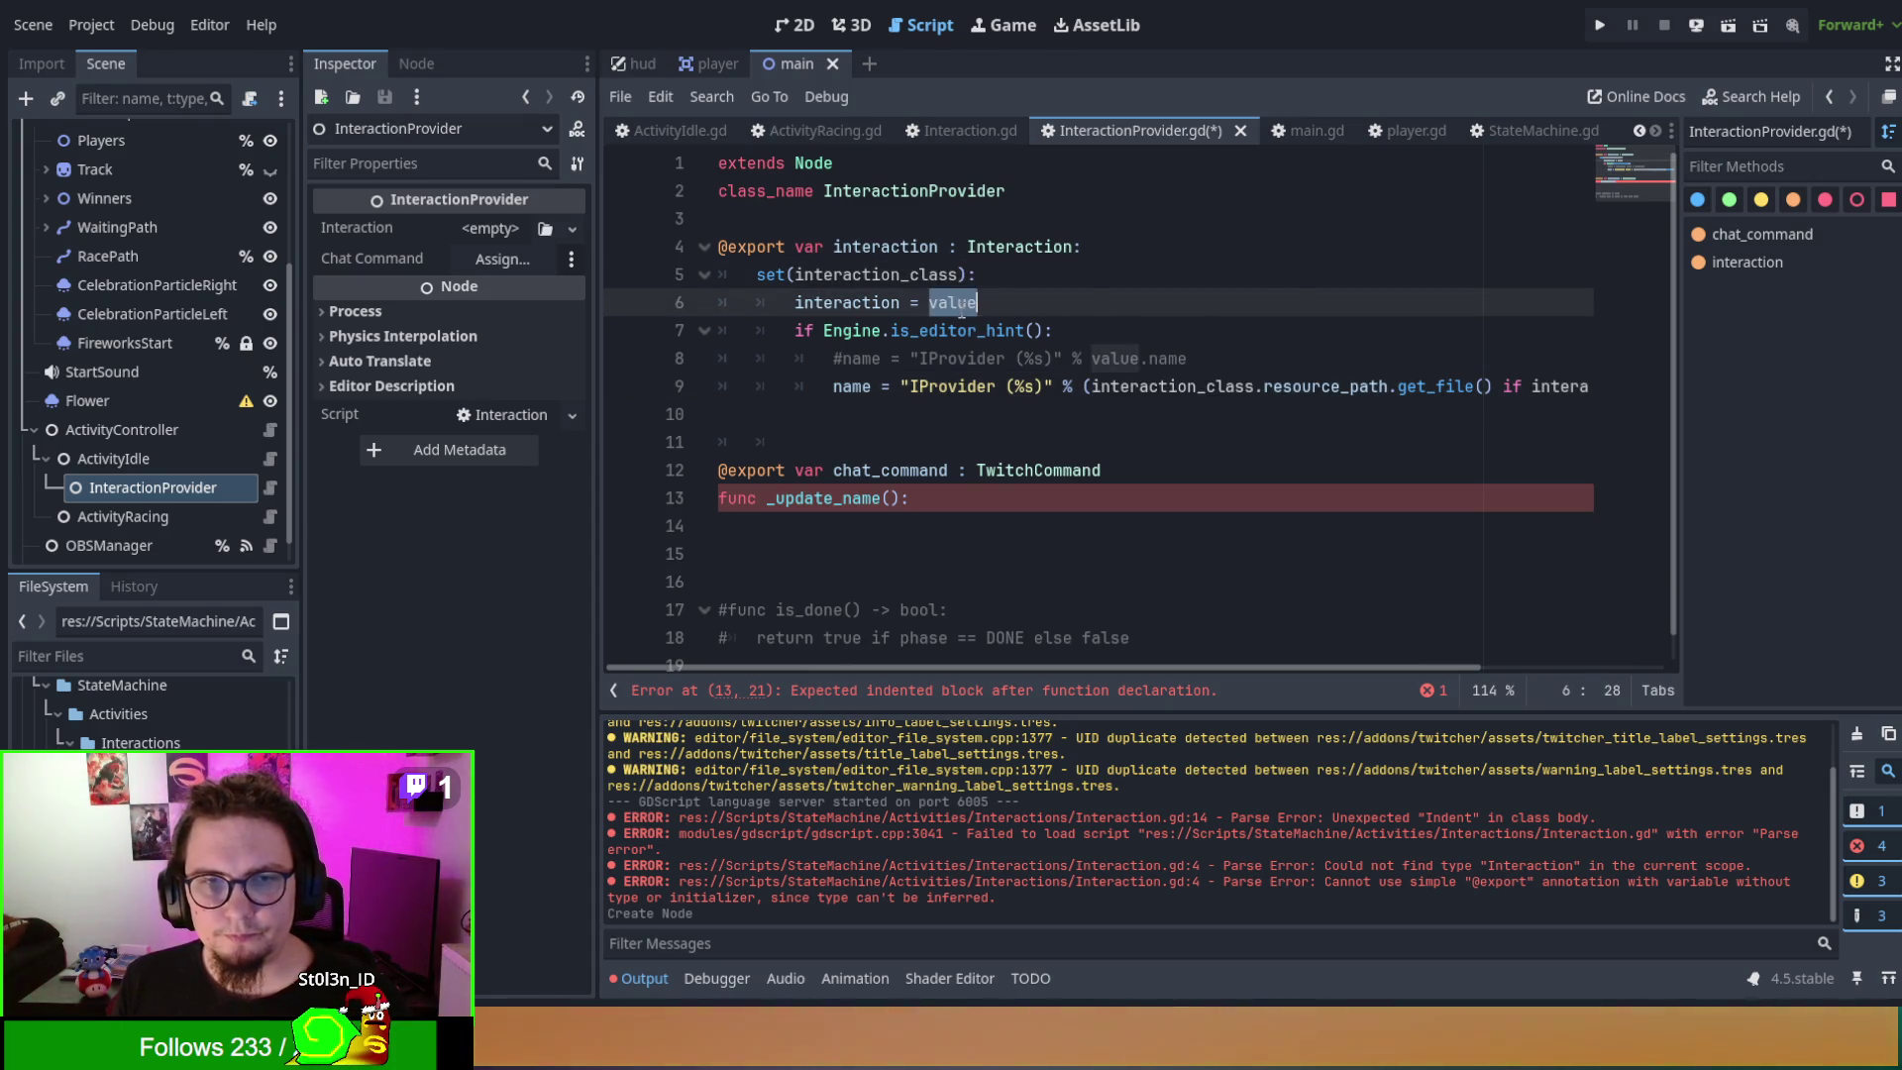
key("ctrl+v")
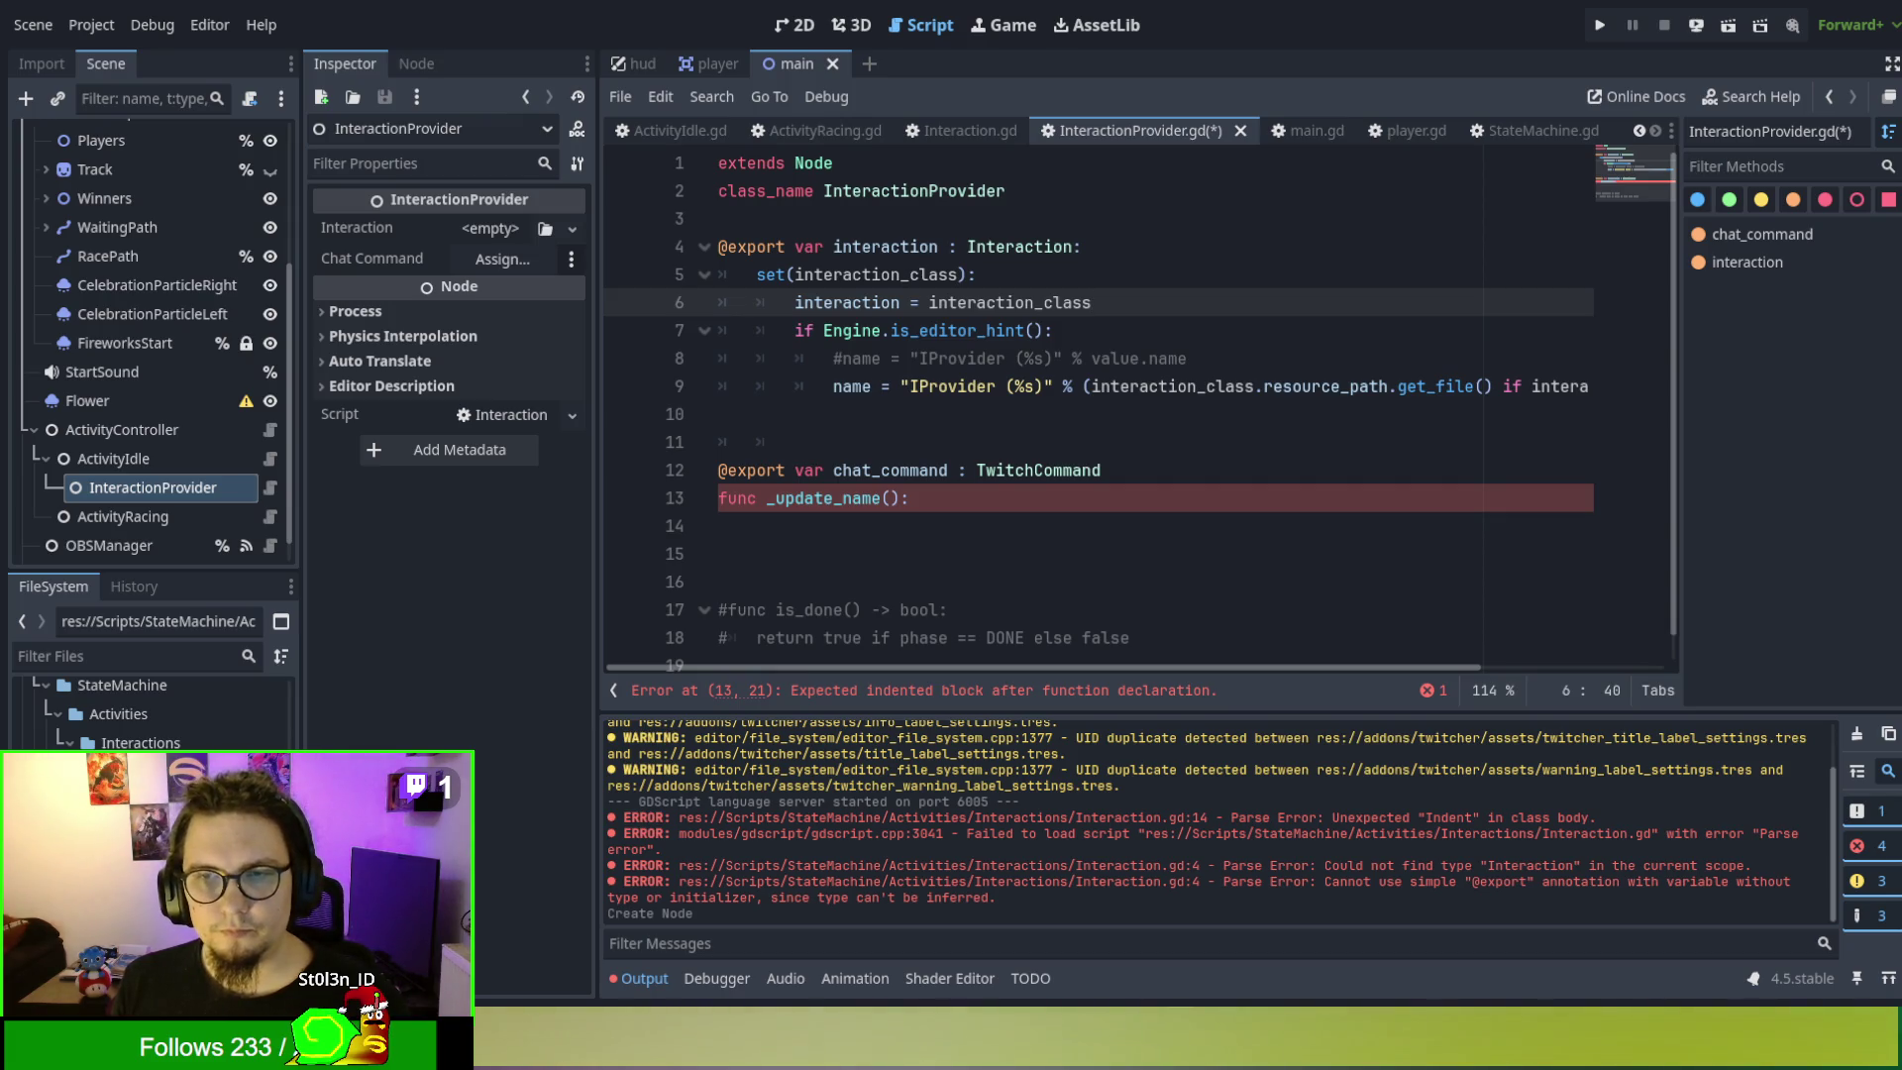
Delete the empty _update_name function line and save InteractionProvider.gd.
triple_click(813, 497)
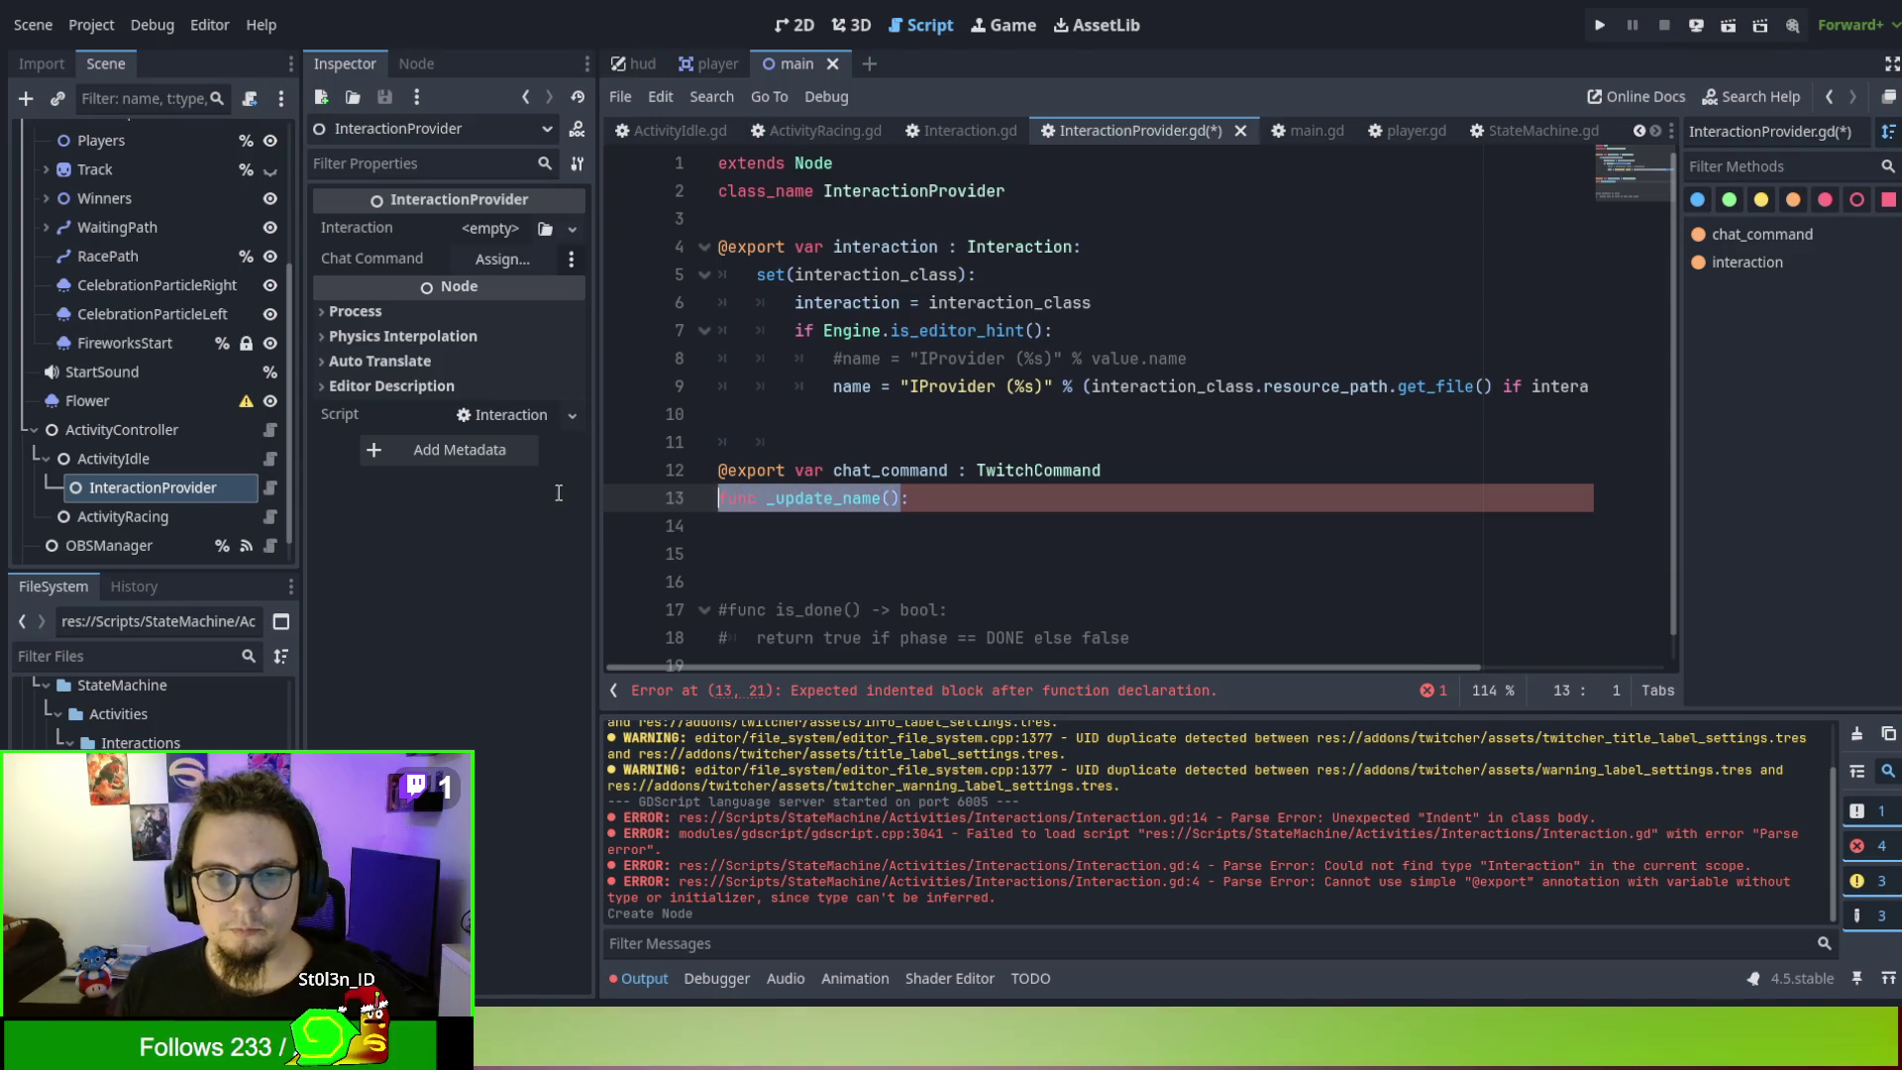
key("BackSpace")
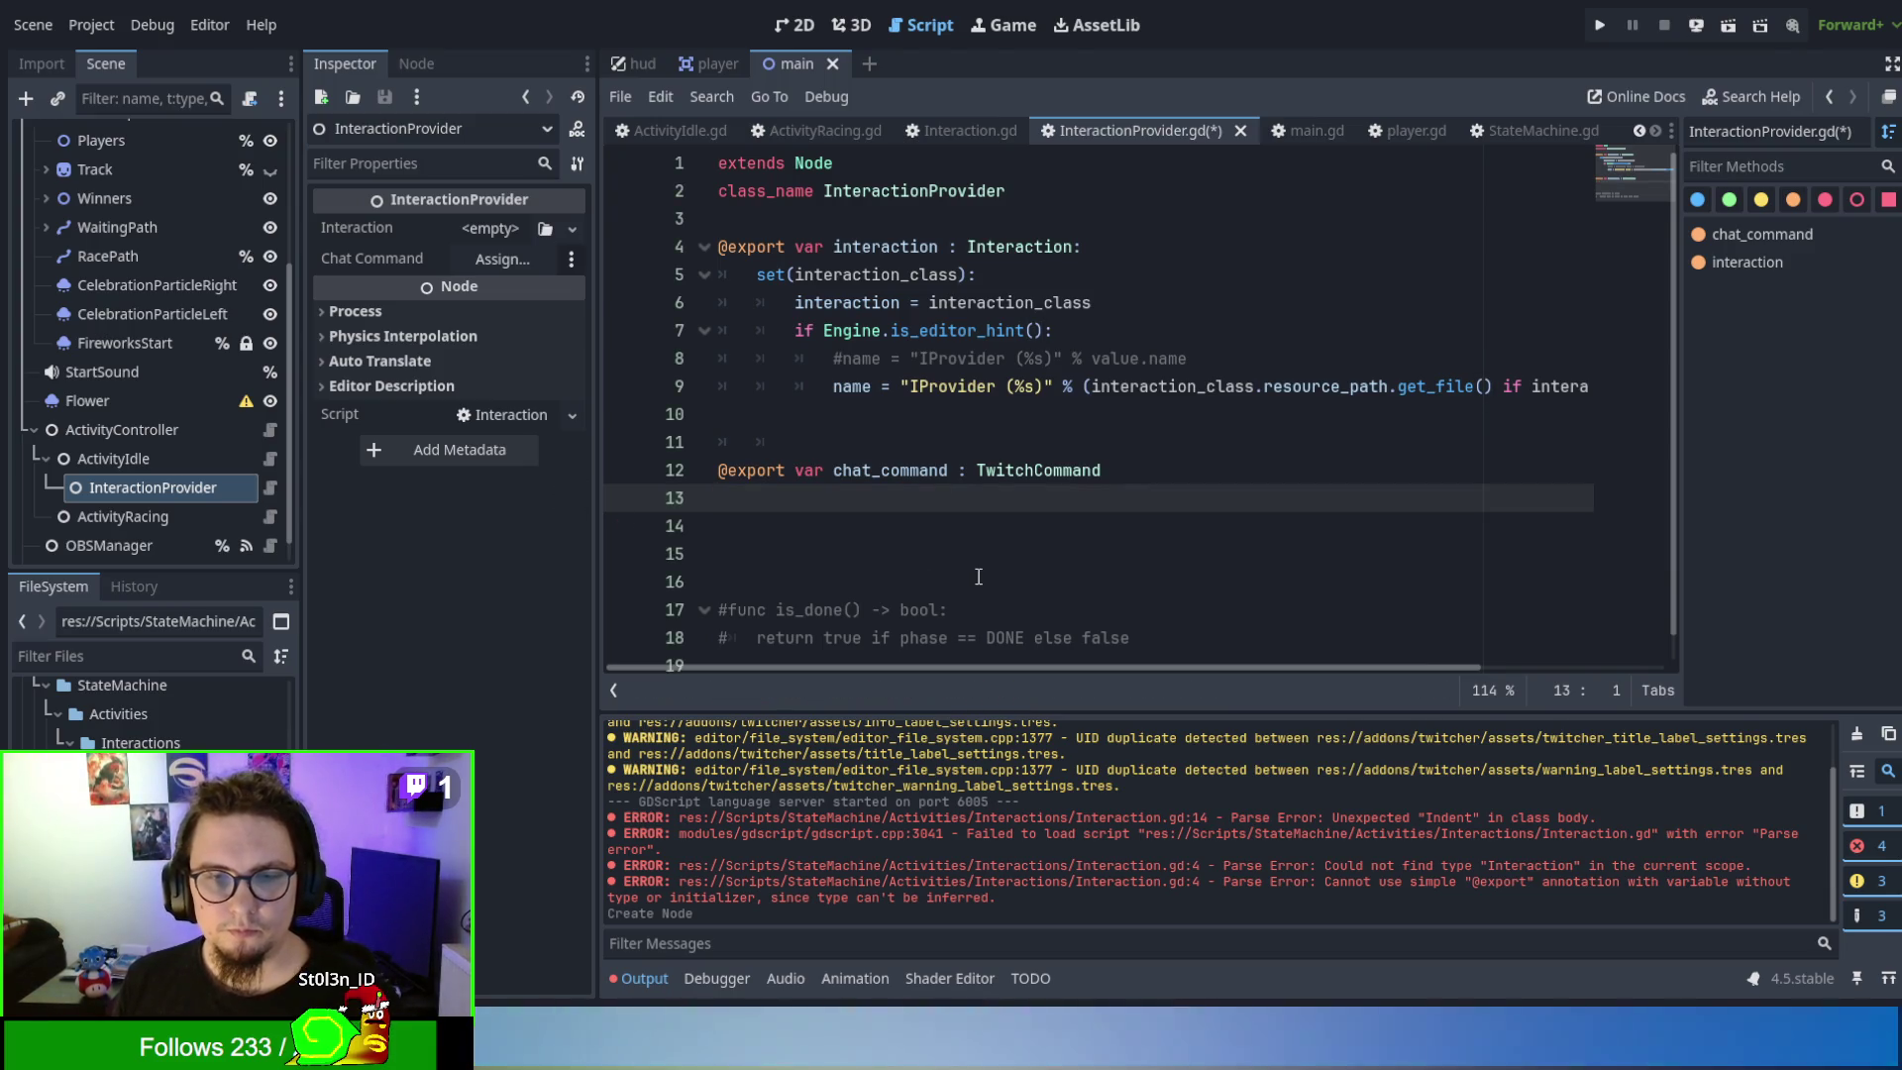
scroll(961, 564, "down", 1)
key("ctrl+s")
left_click(946, 580)
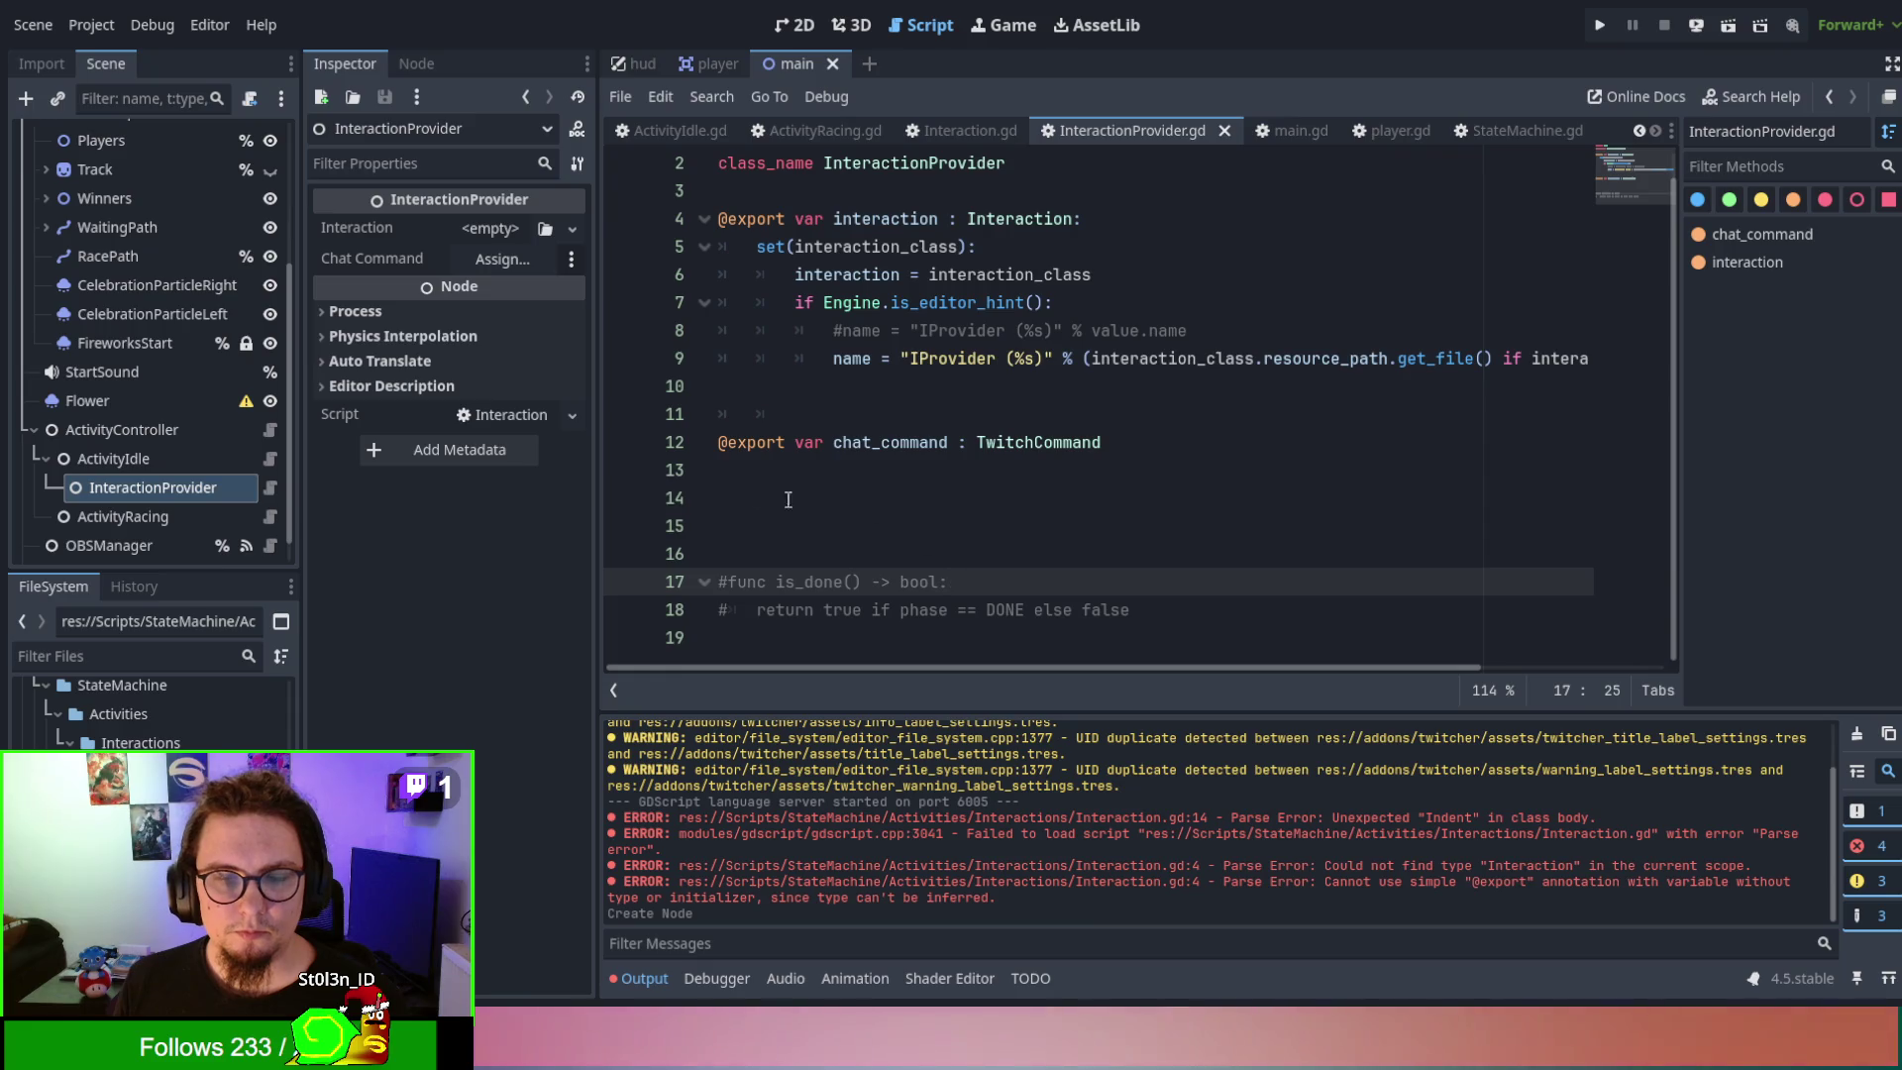
left_click(175, 485)
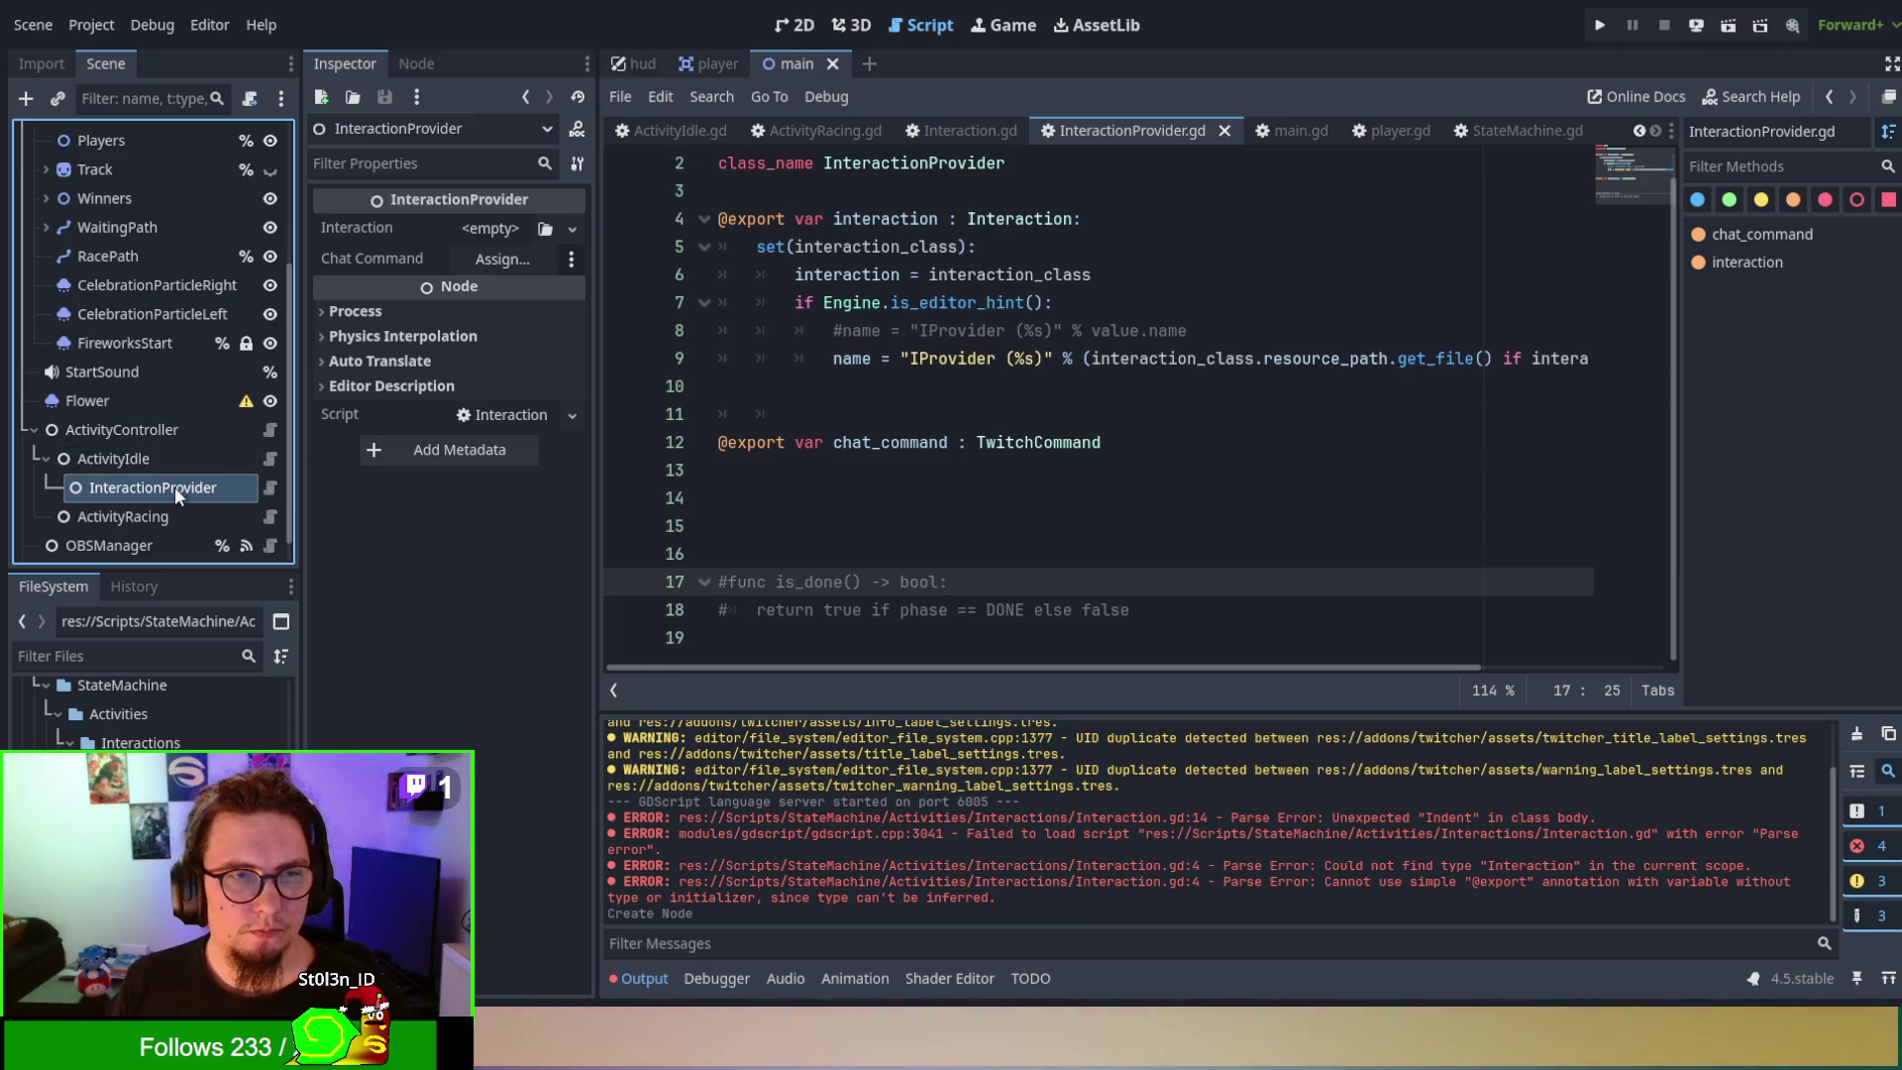
left_click(509, 229)
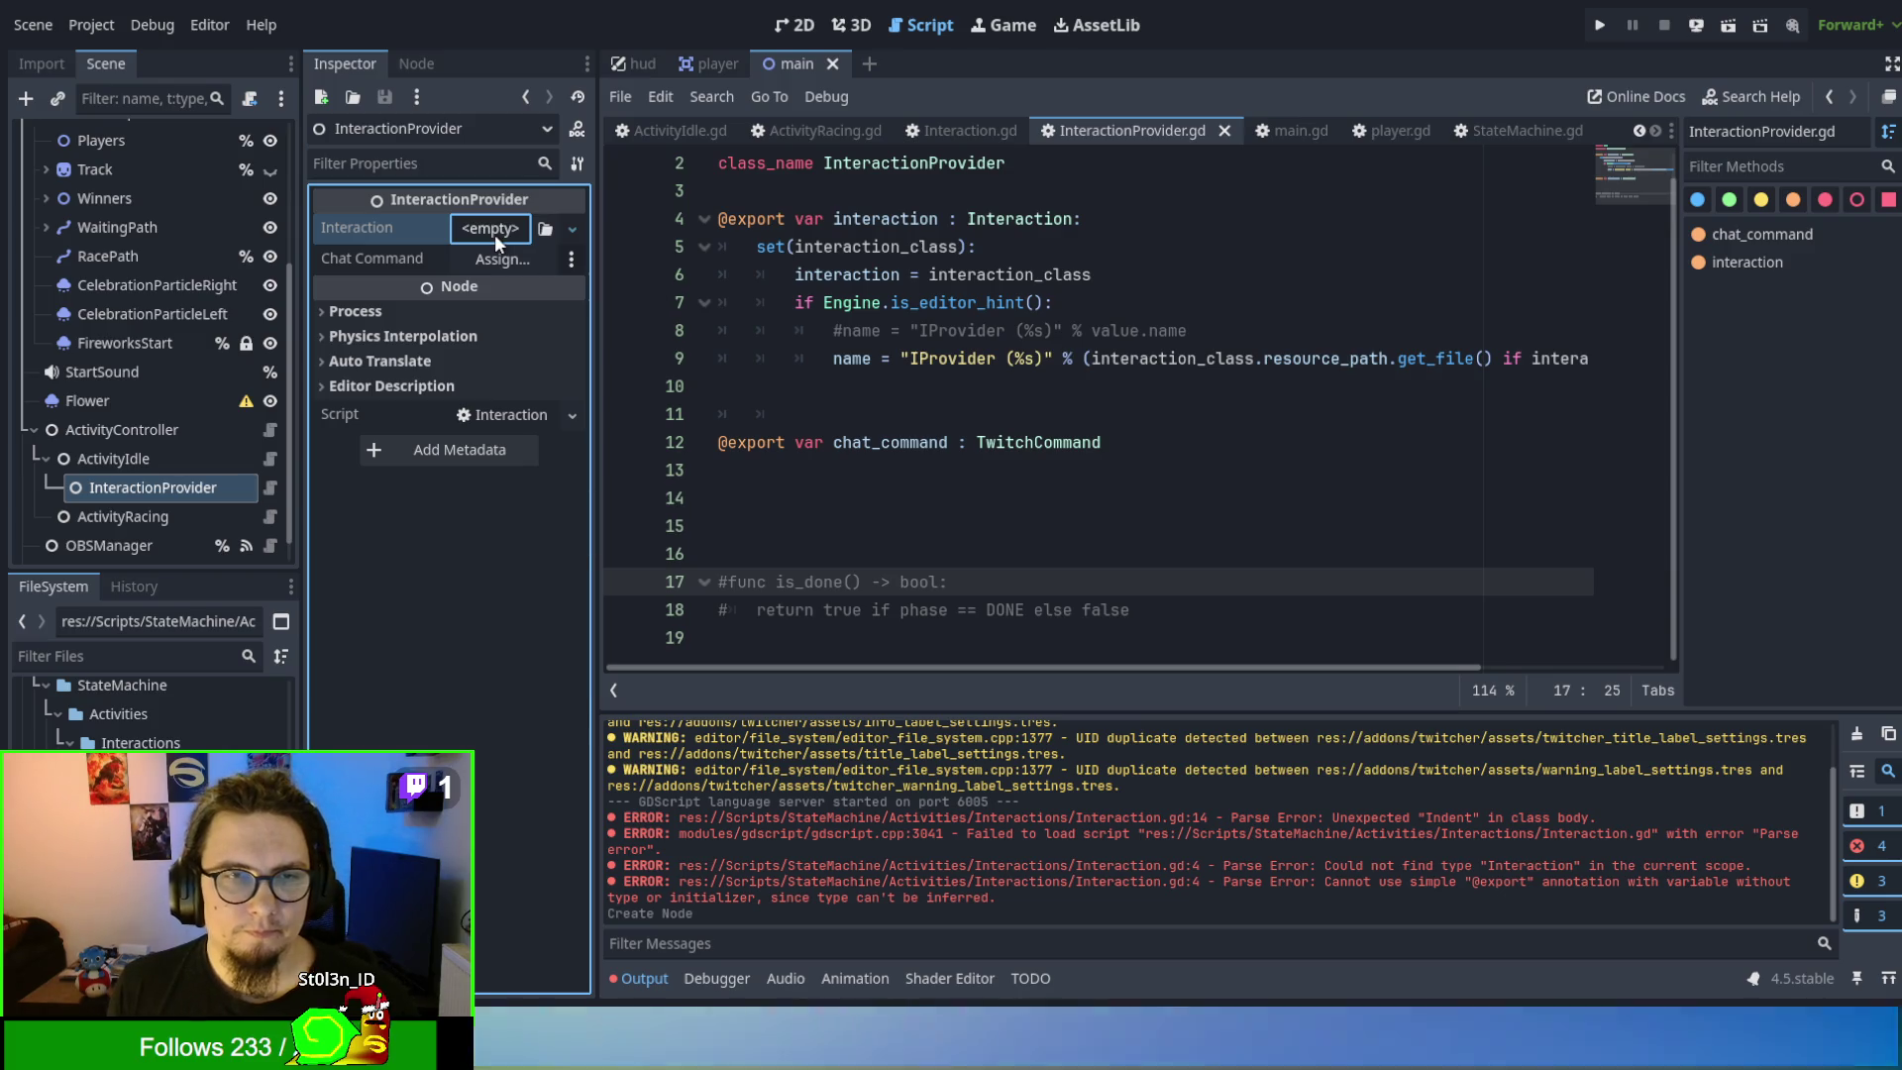
left_click_drag(977, 218, 723, 584)
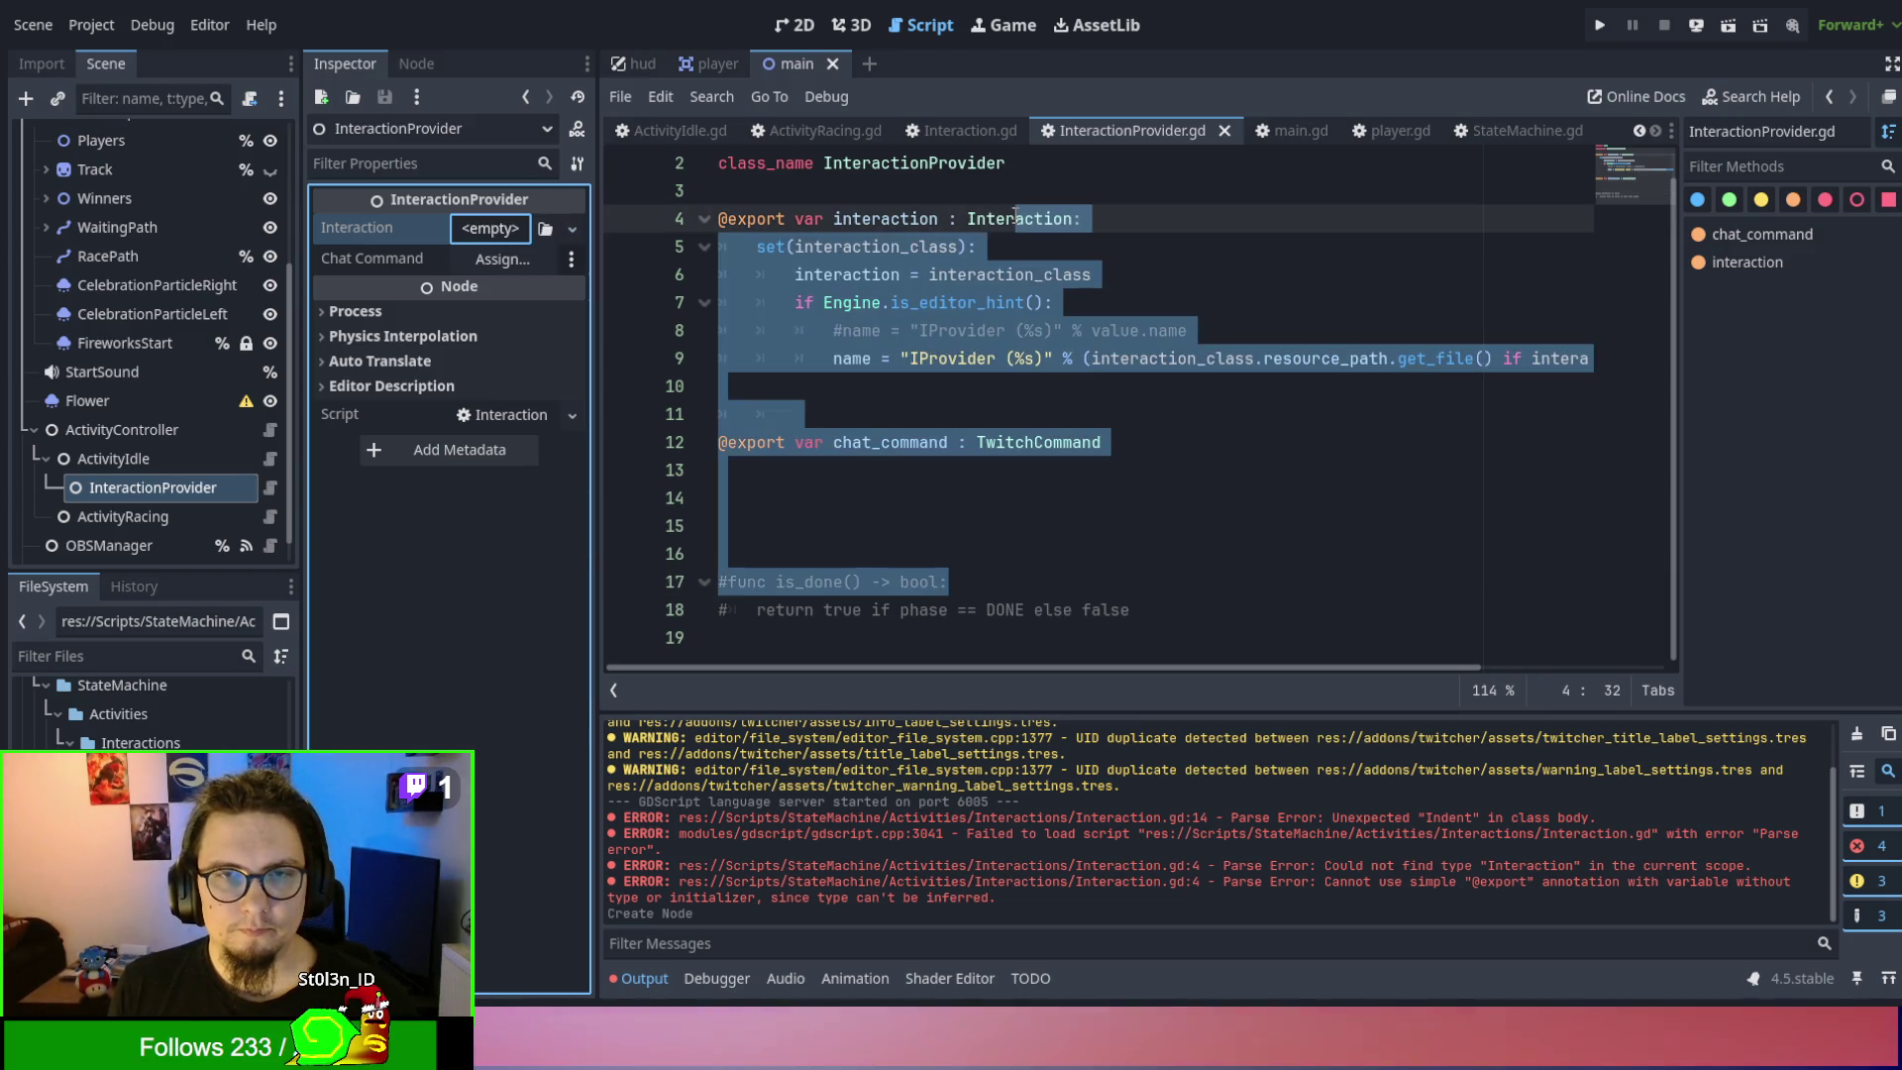
Try typing the exported interaction as Script and check the empty Interaction property in the Inspector.
double_click(1011, 218)
type("Script")
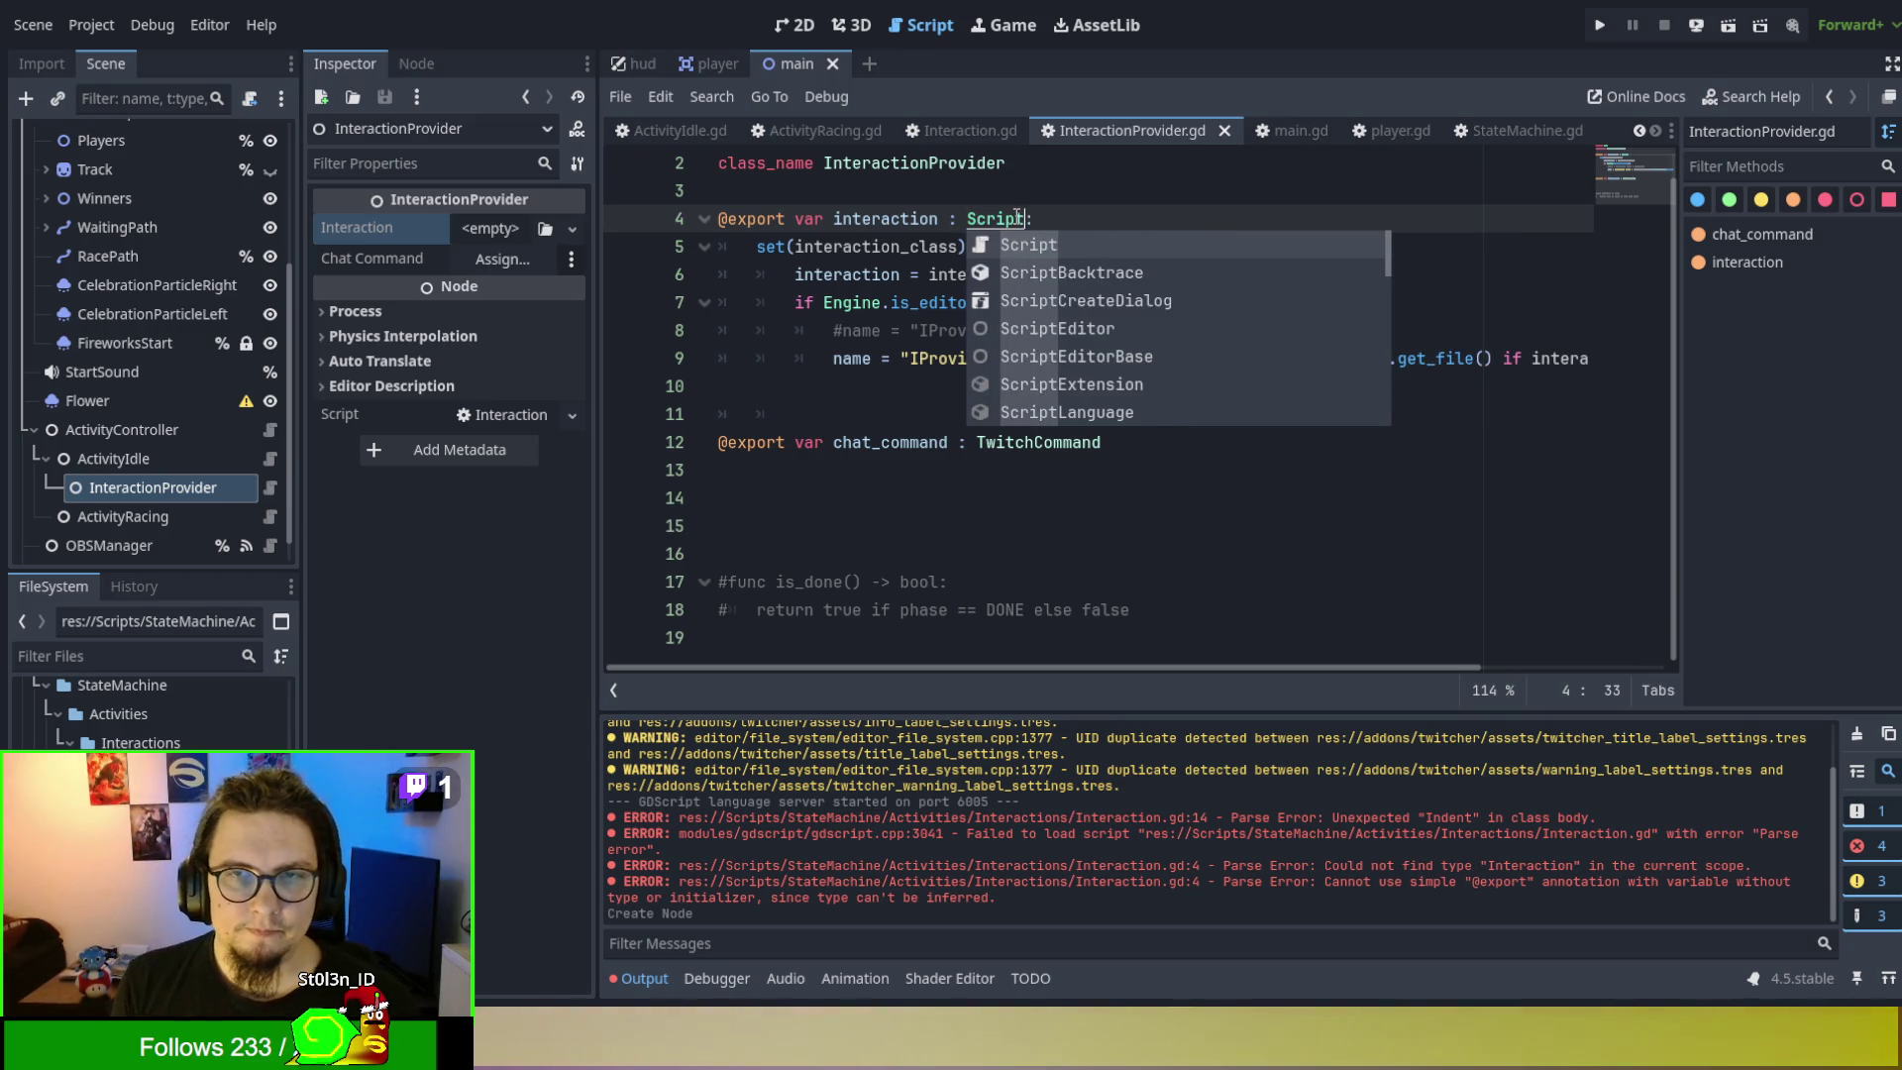
left_click(756, 248)
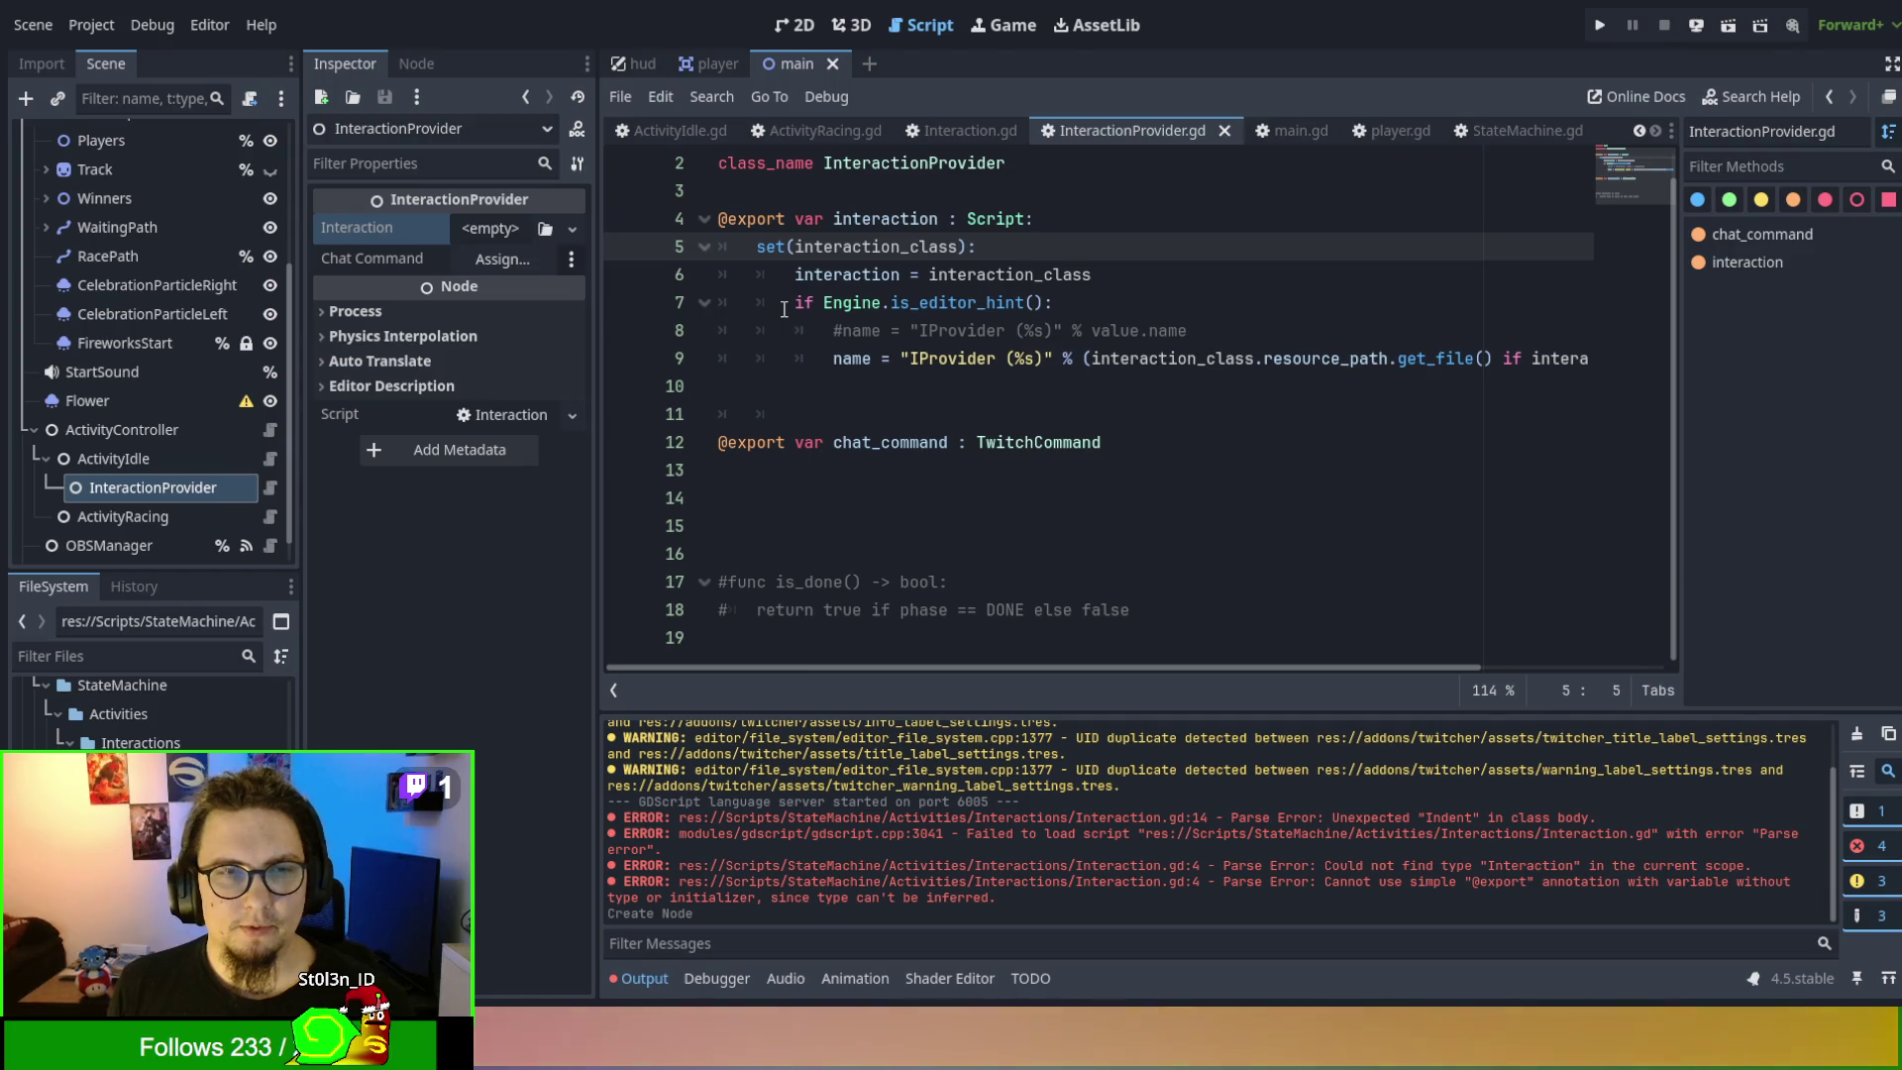
left_click(794, 304)
left_click(141, 449)
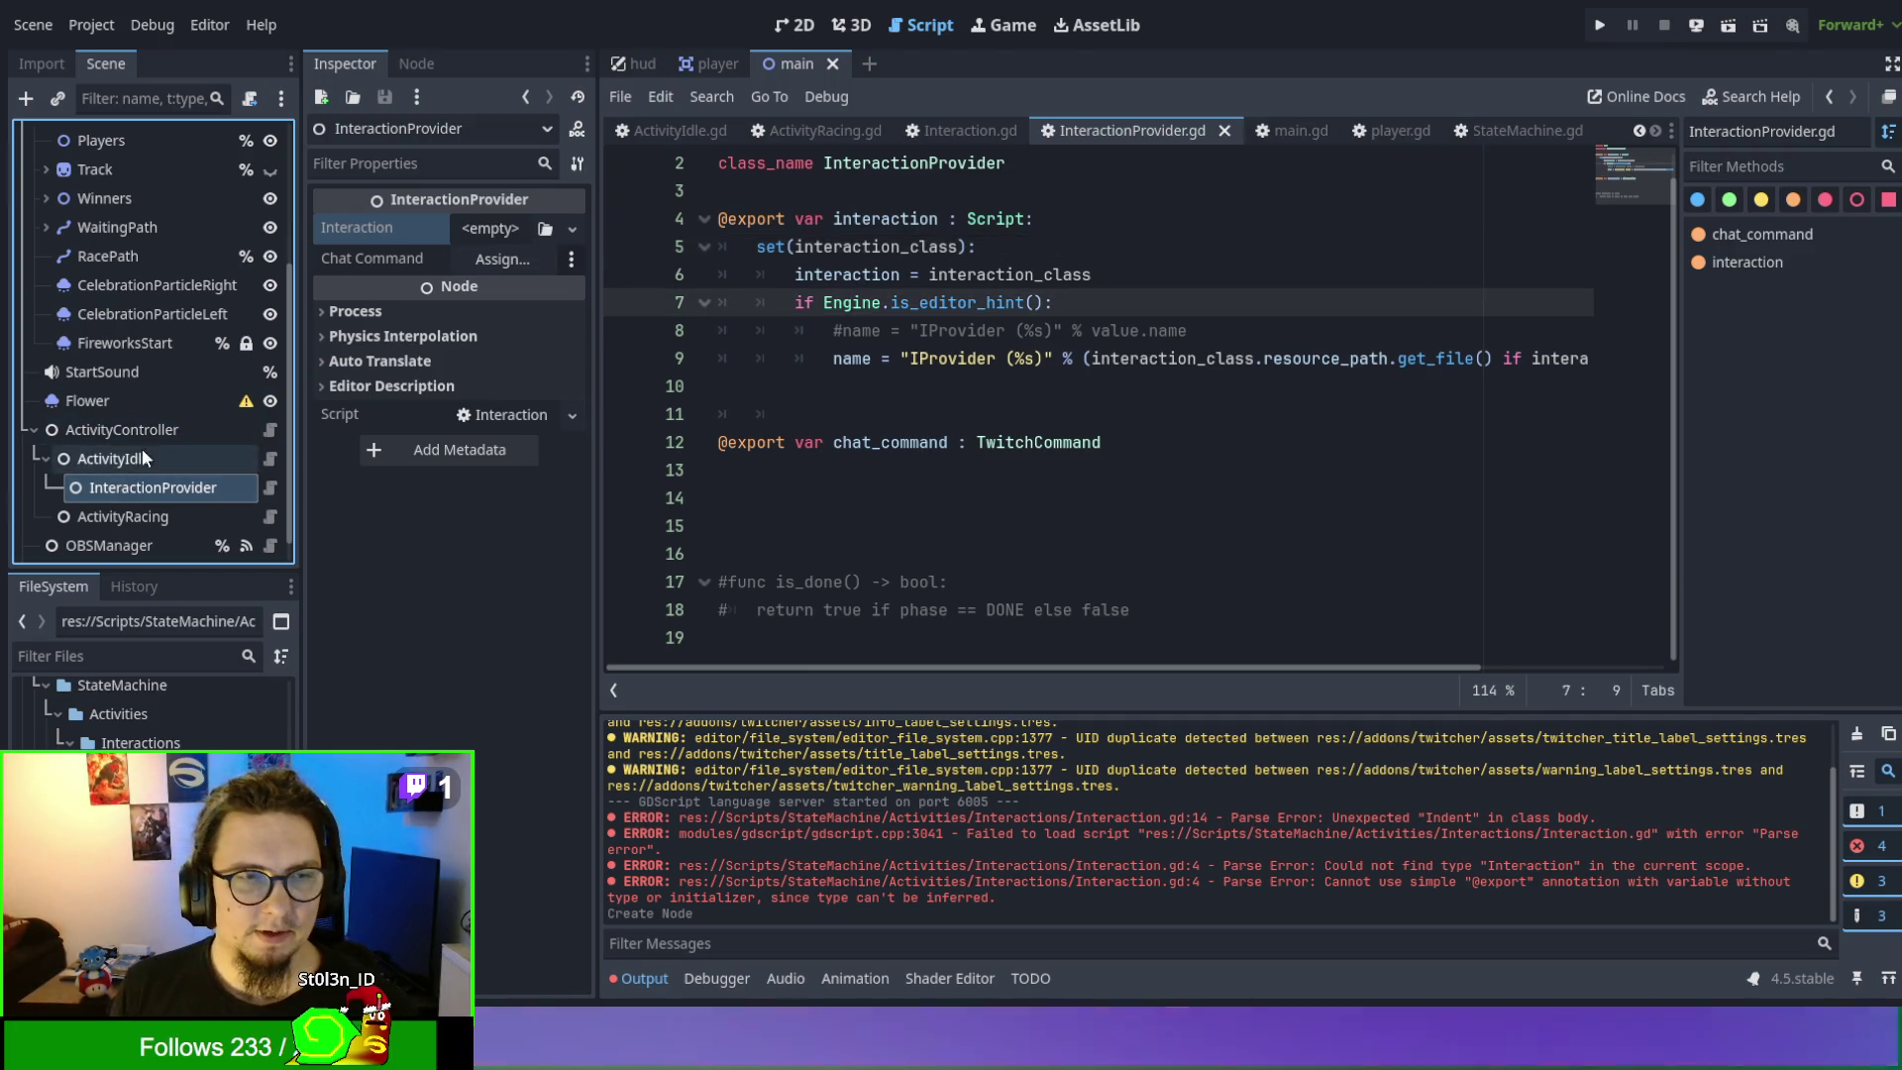
left_click(146, 497)
left_click(491, 235)
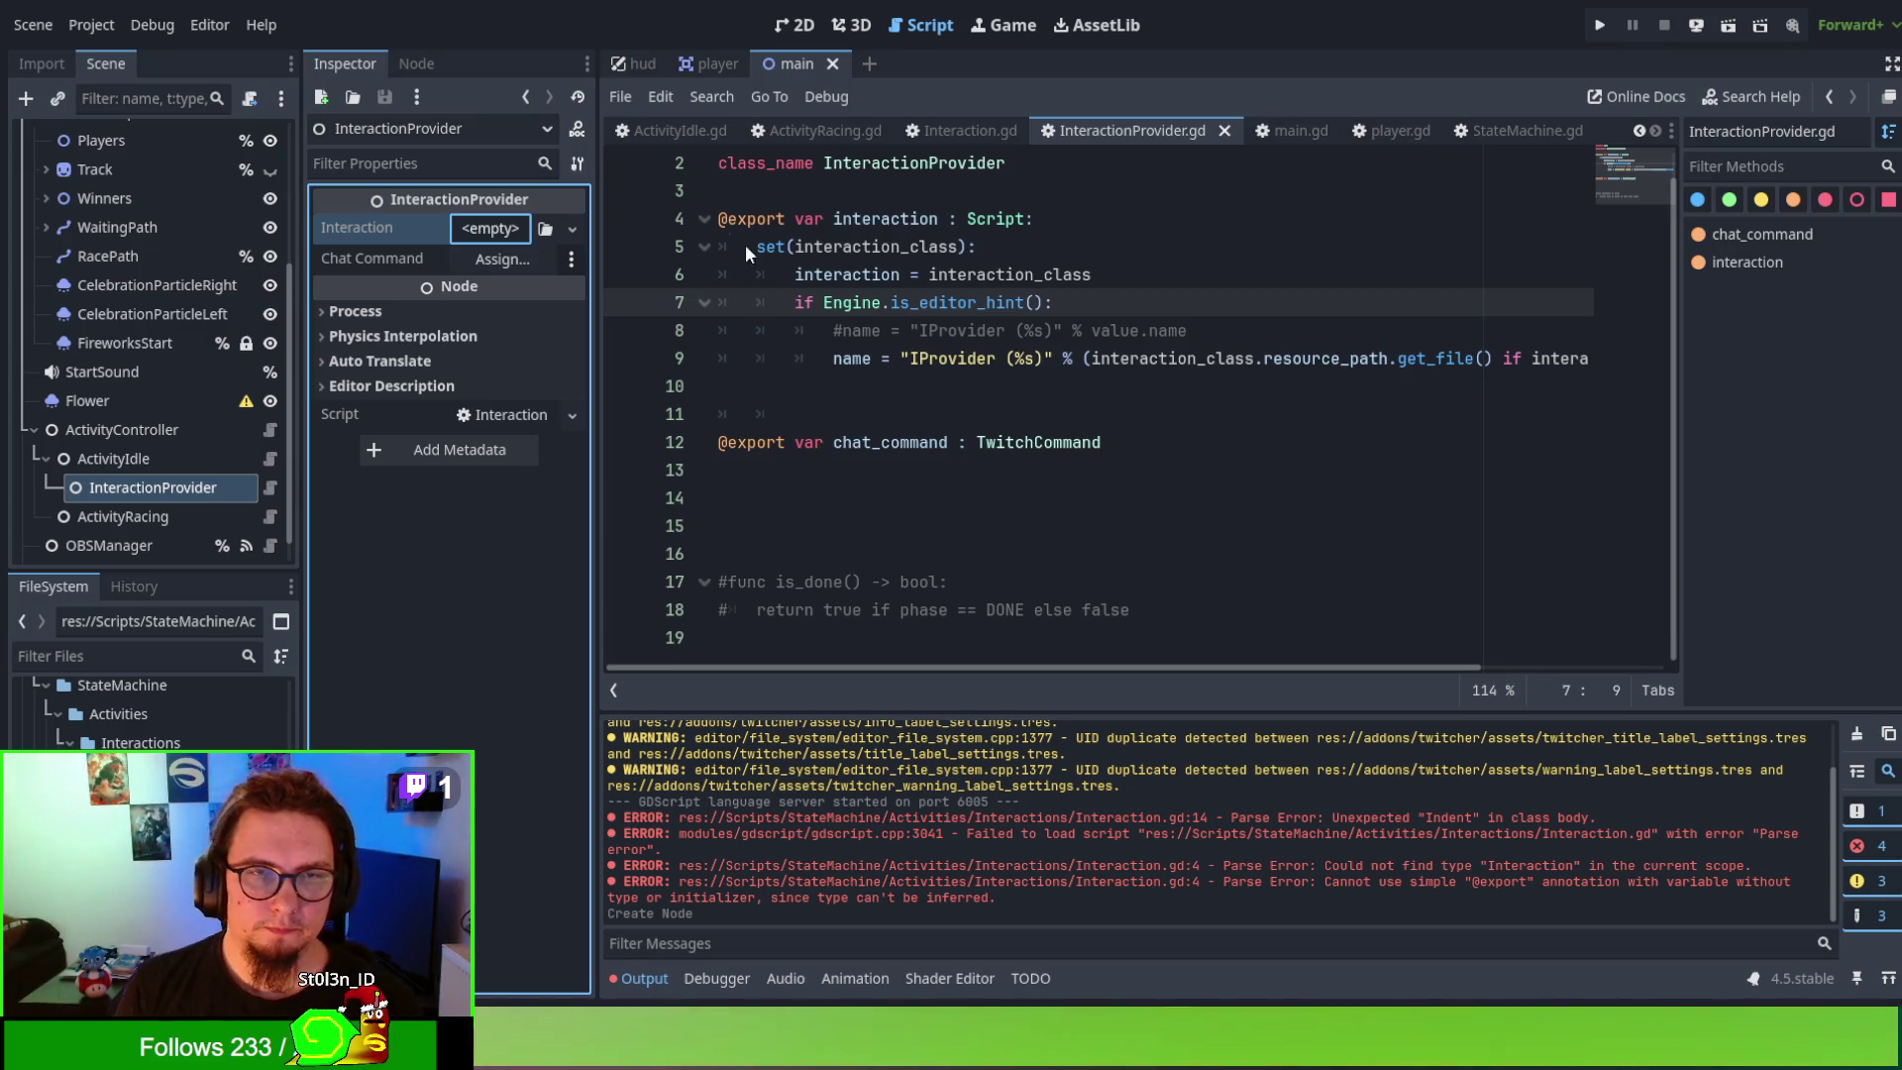
left_click(776, 282)
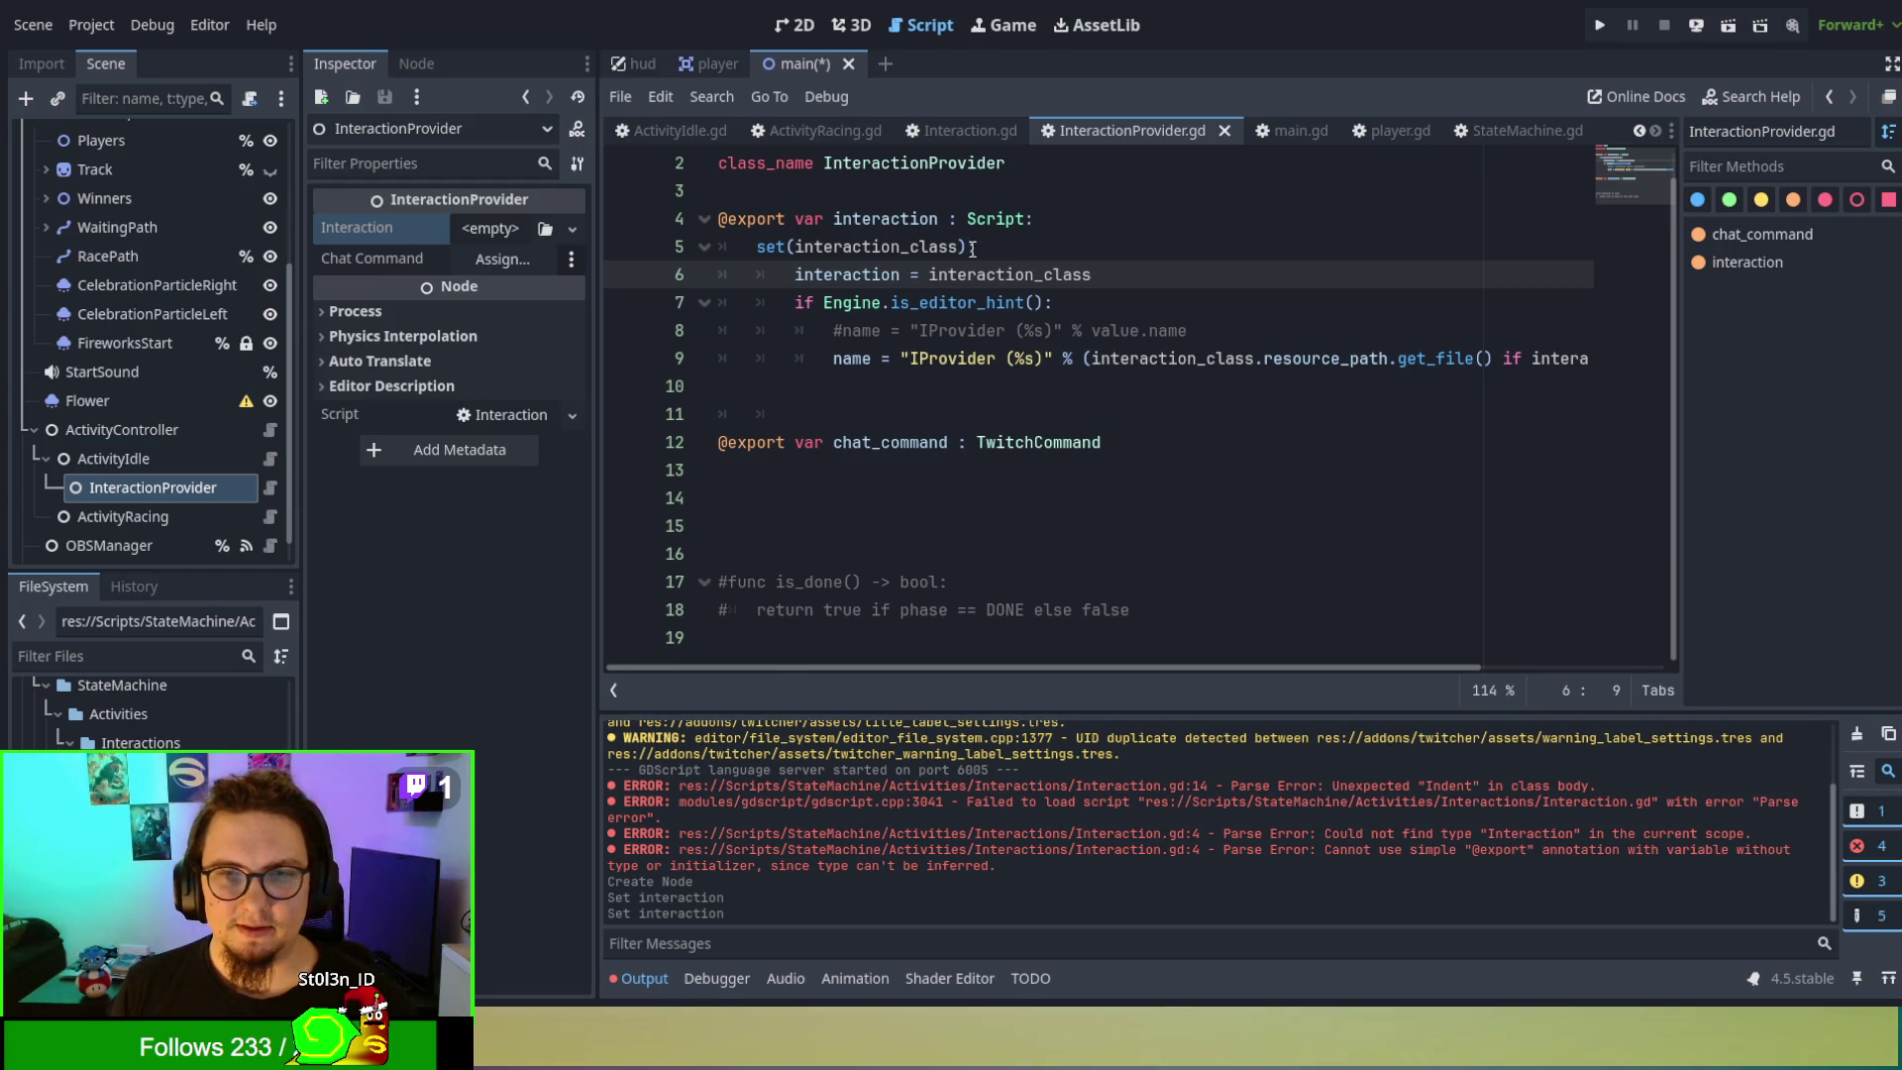
Restore the export's type to Interaction on line 4 and save the script.
double_click(988, 220)
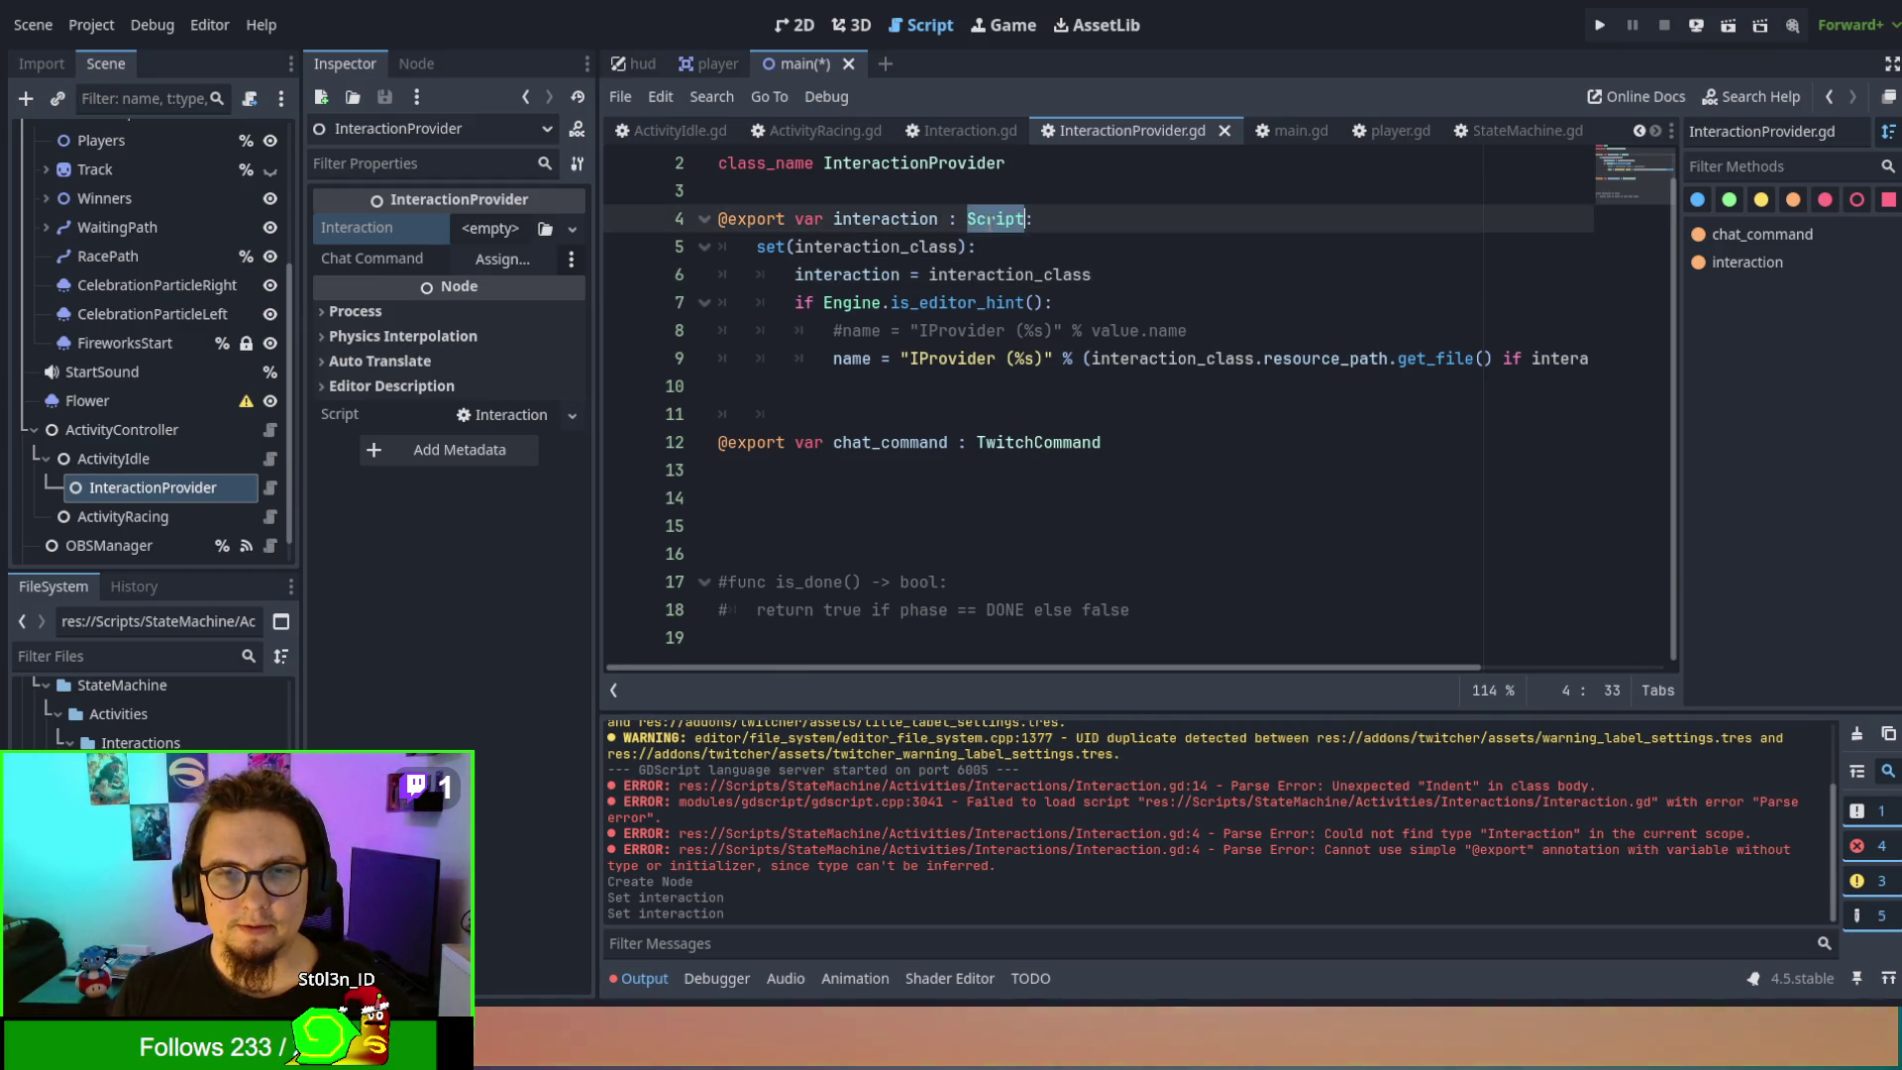
type("Interaction")
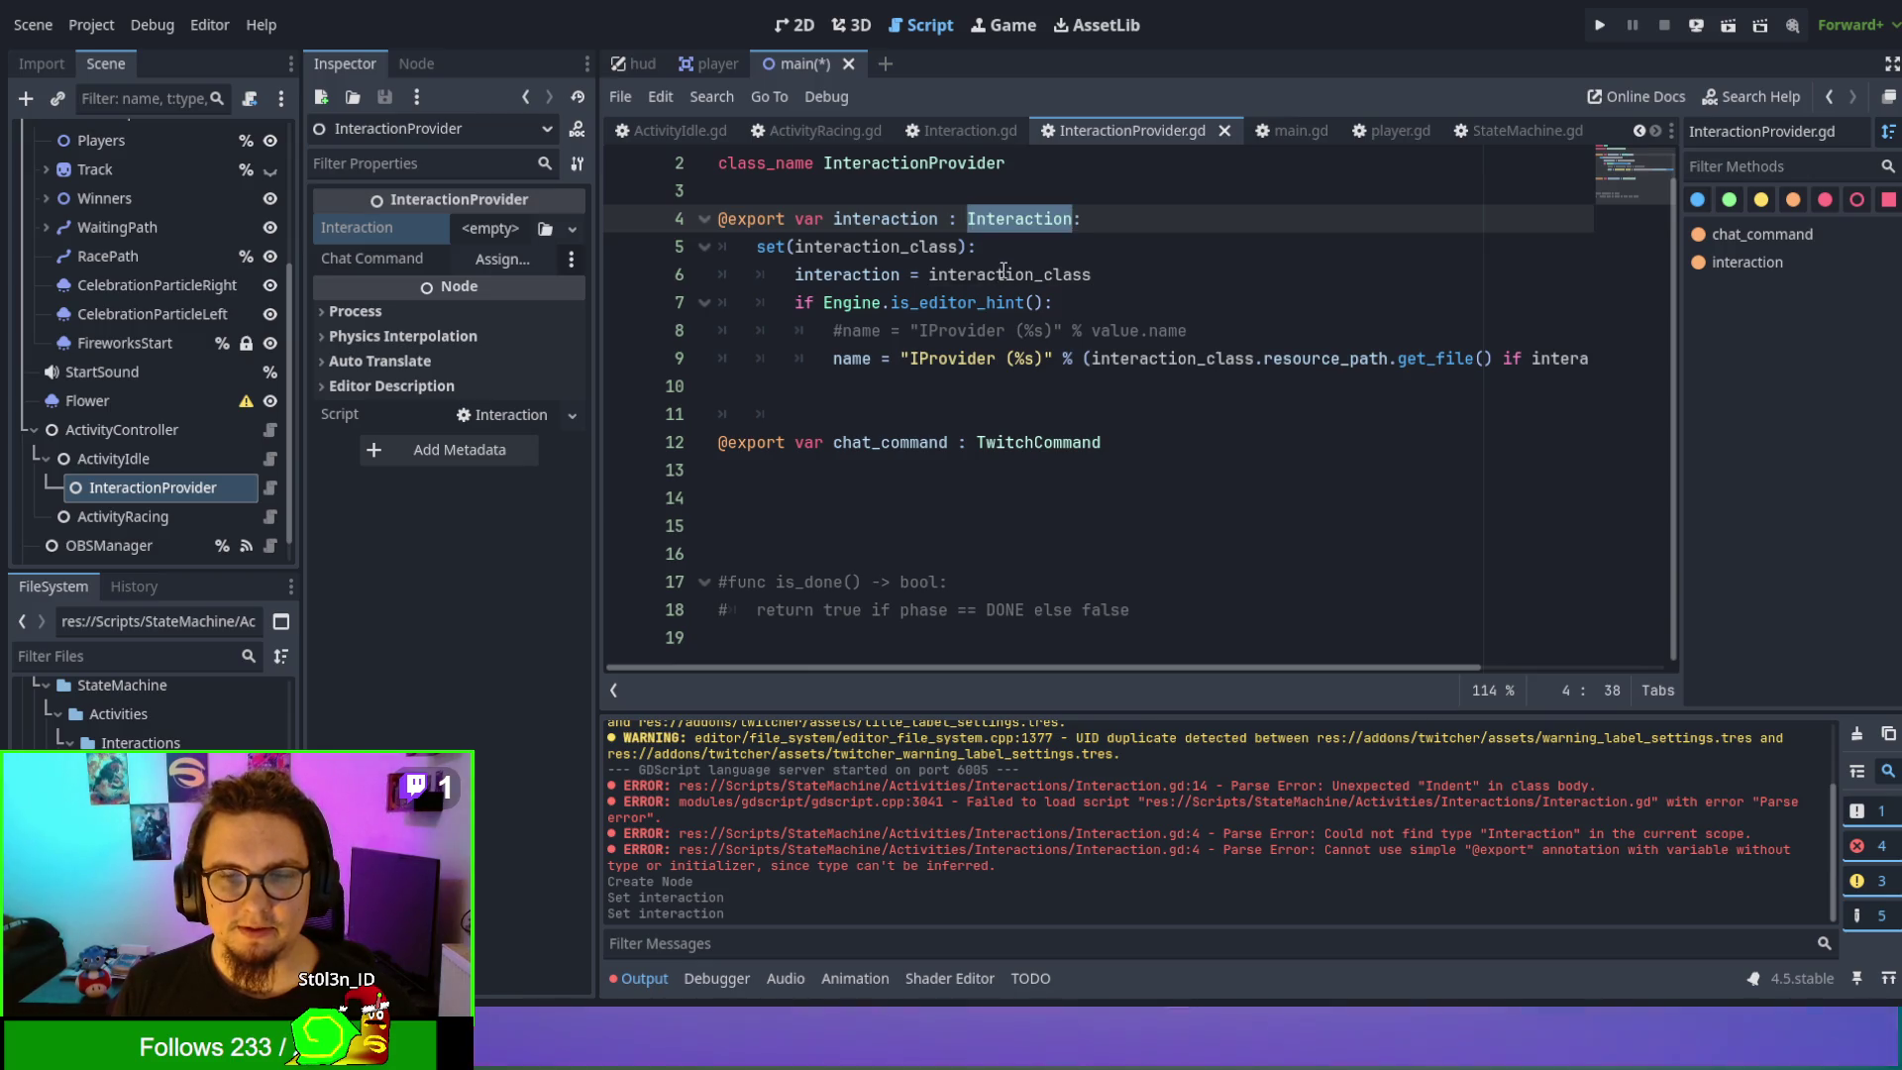
key("ctrl+s")
key("Down")
left_click(145, 441)
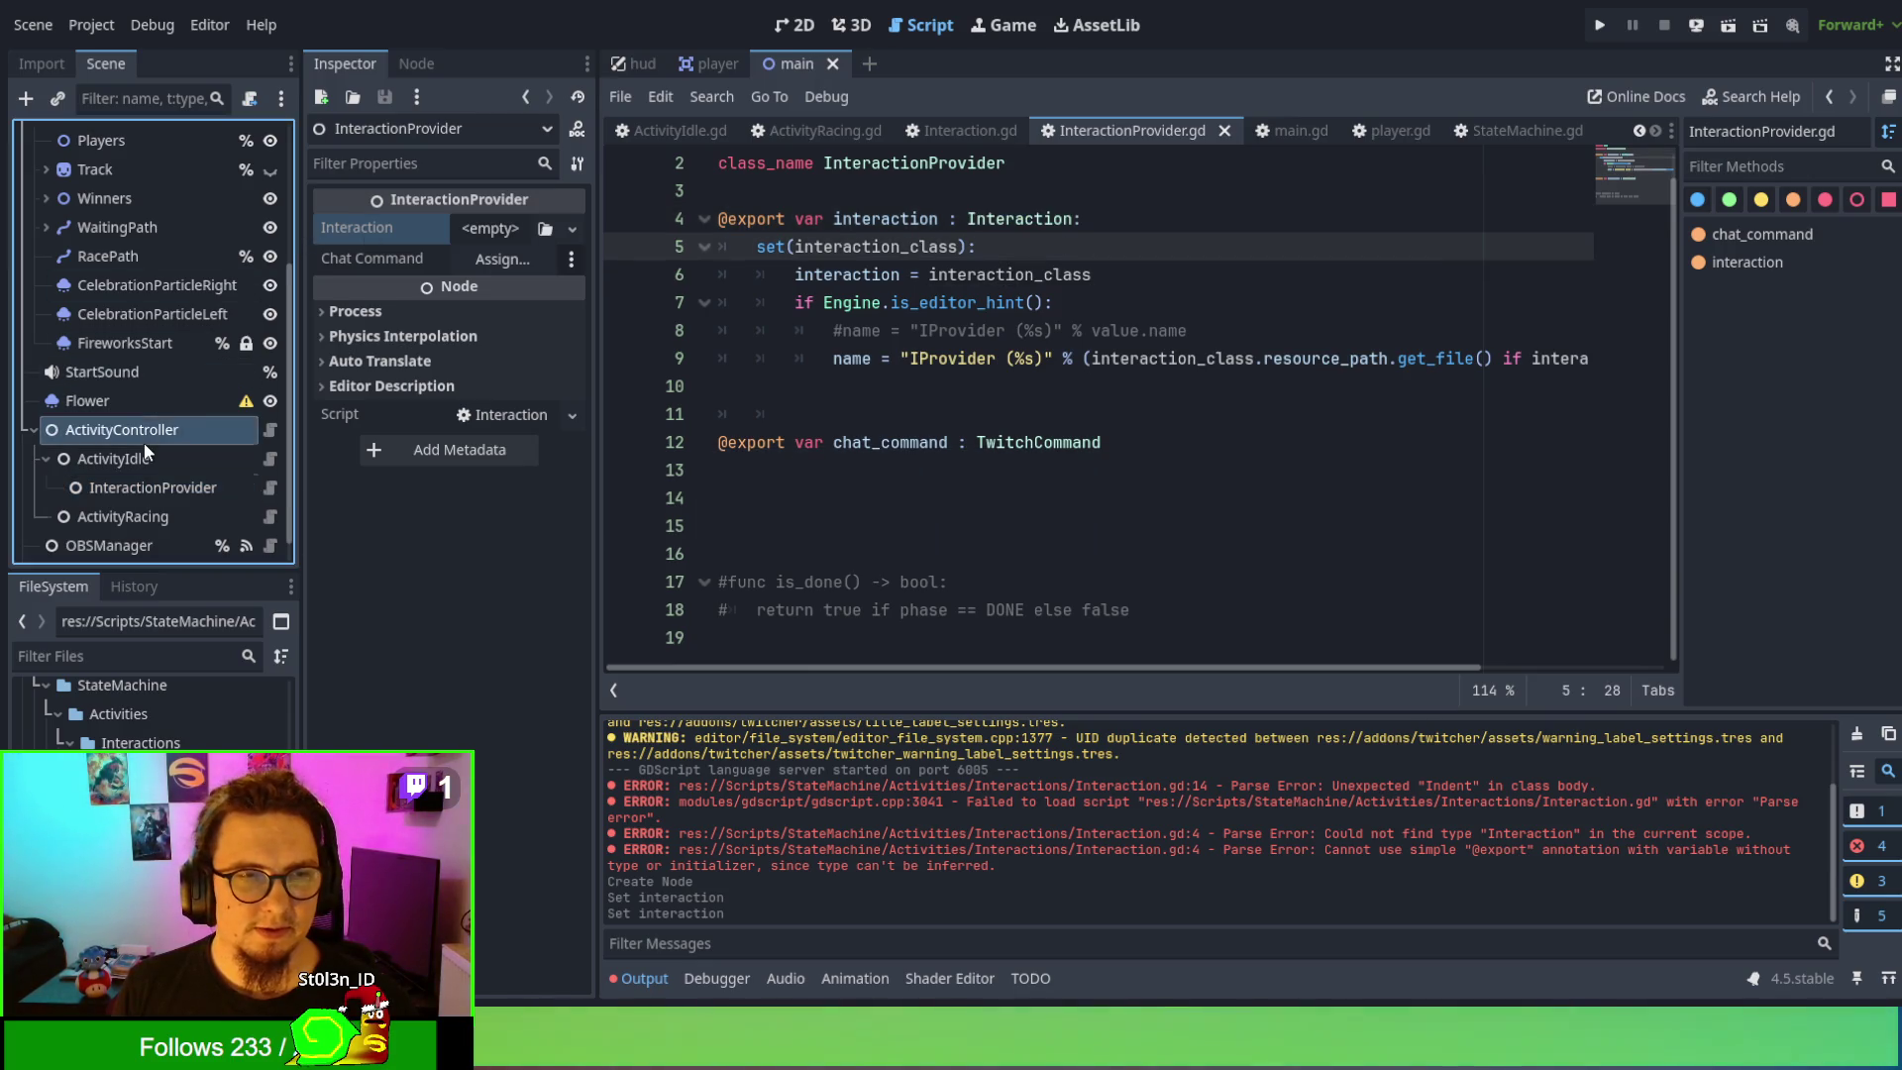
Assign a New Interaction resource to InteractionProvider's Interaction property, then uncomment the value.name naming line.
left_click(150, 490)
left_click(498, 230)
left_click(497, 230)
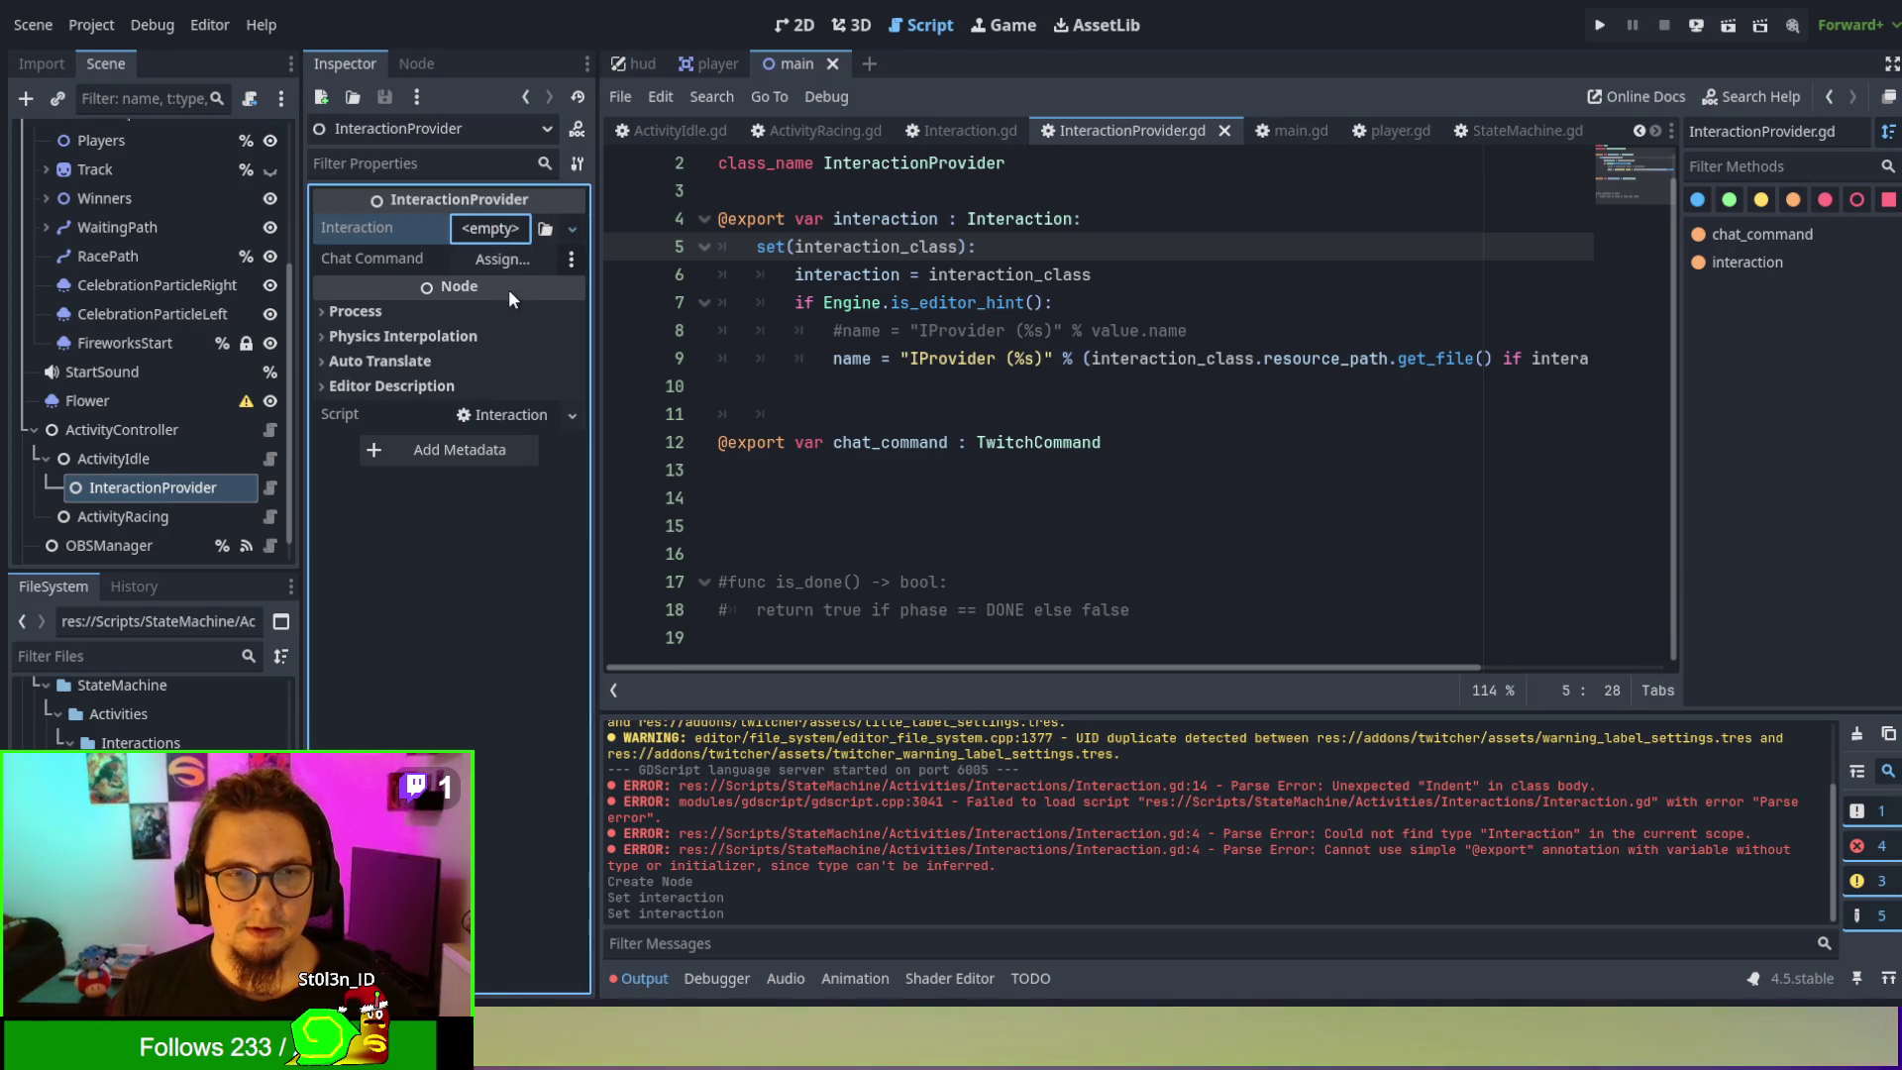
left_click(509, 289)
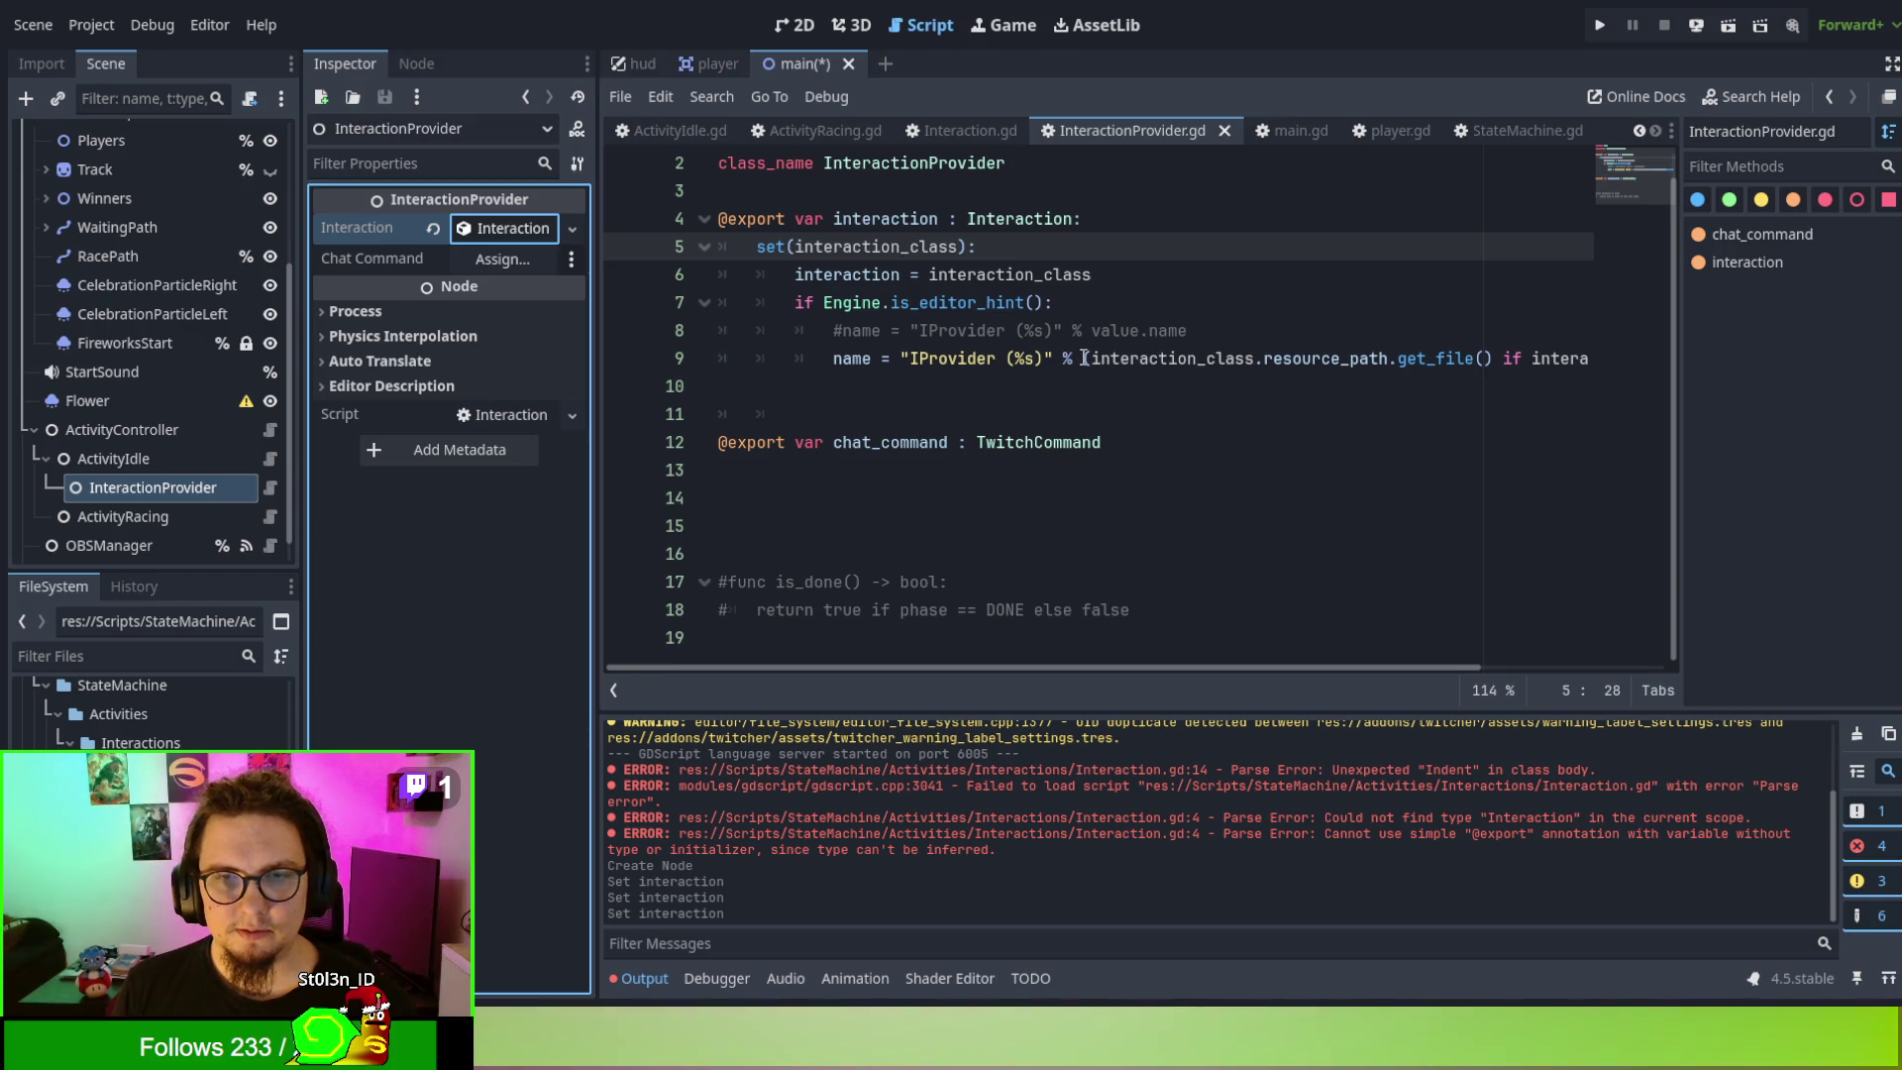
left_click(847, 362)
key("ctrl+k")
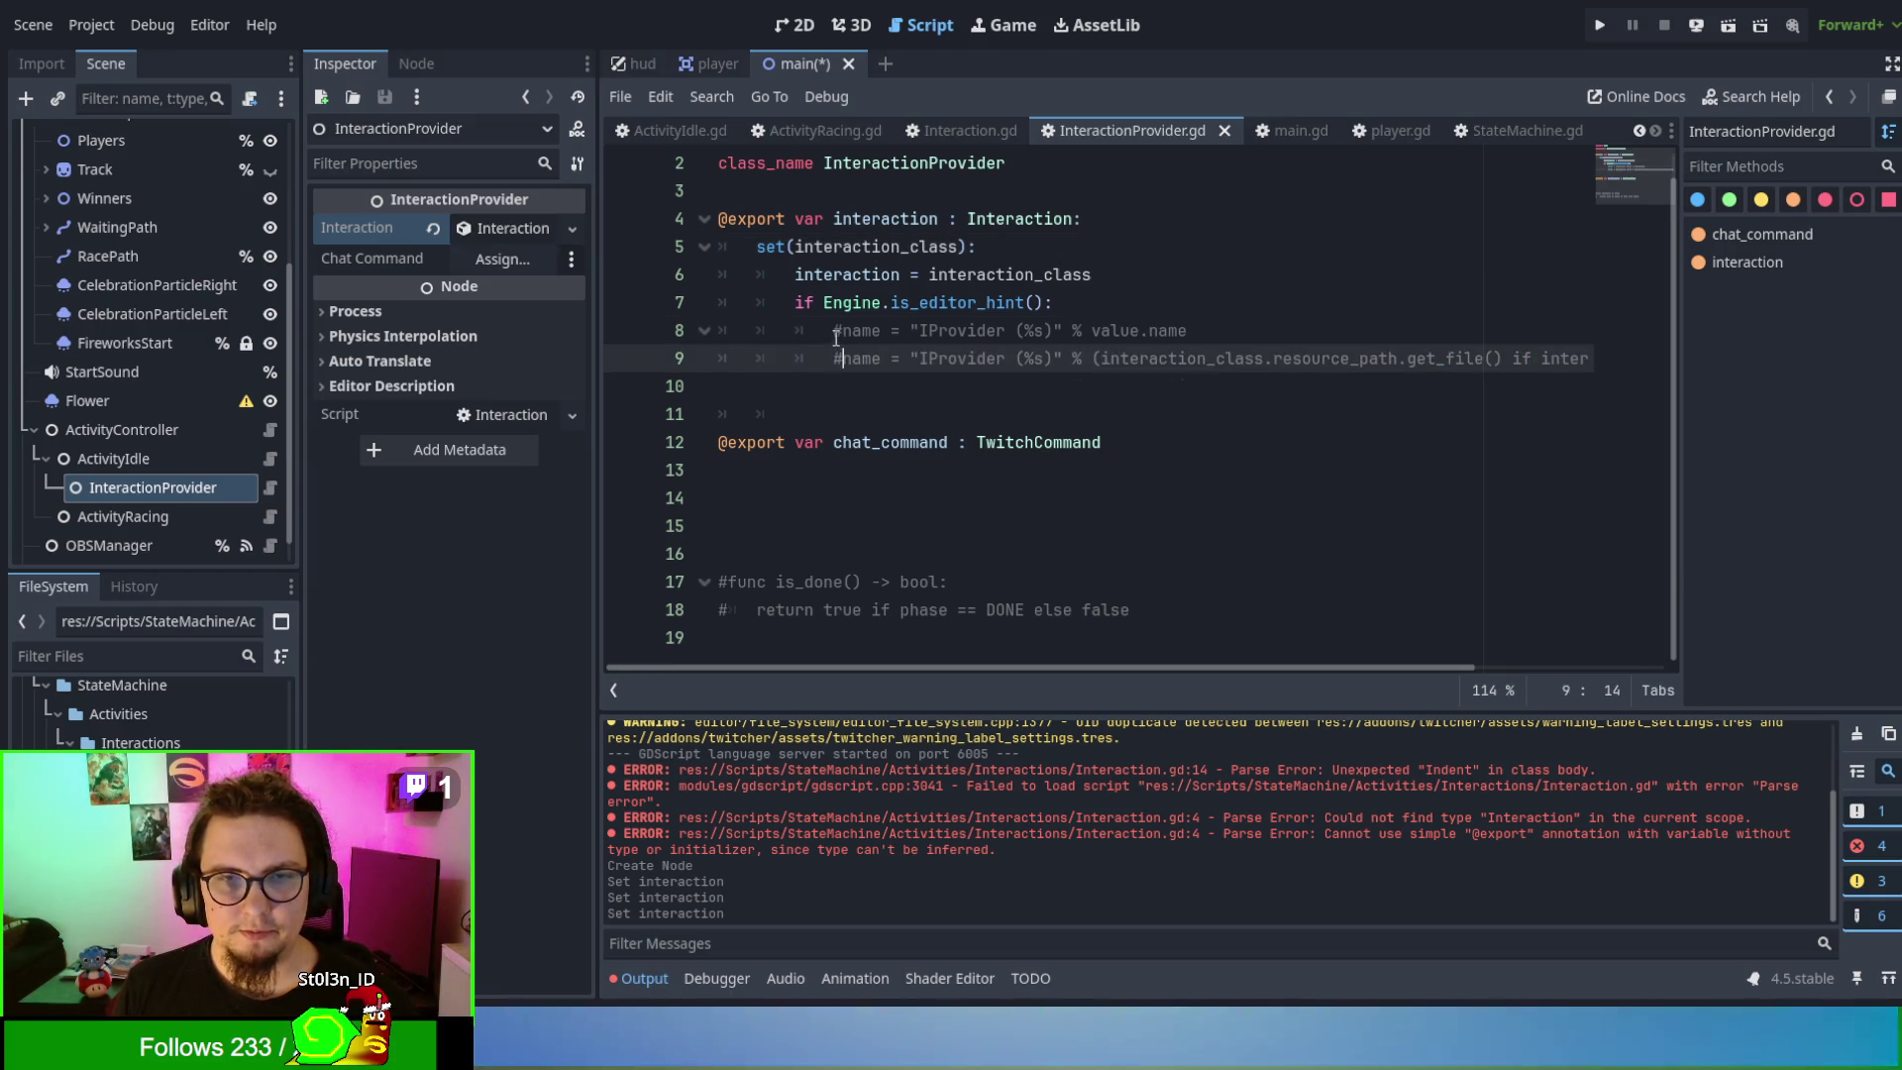
Swap the naming lines so value.name is active instead of the resource-path line, and save.
key("Up")
key("ctrl+k")
left_click(917, 274)
key("ctrl+s")
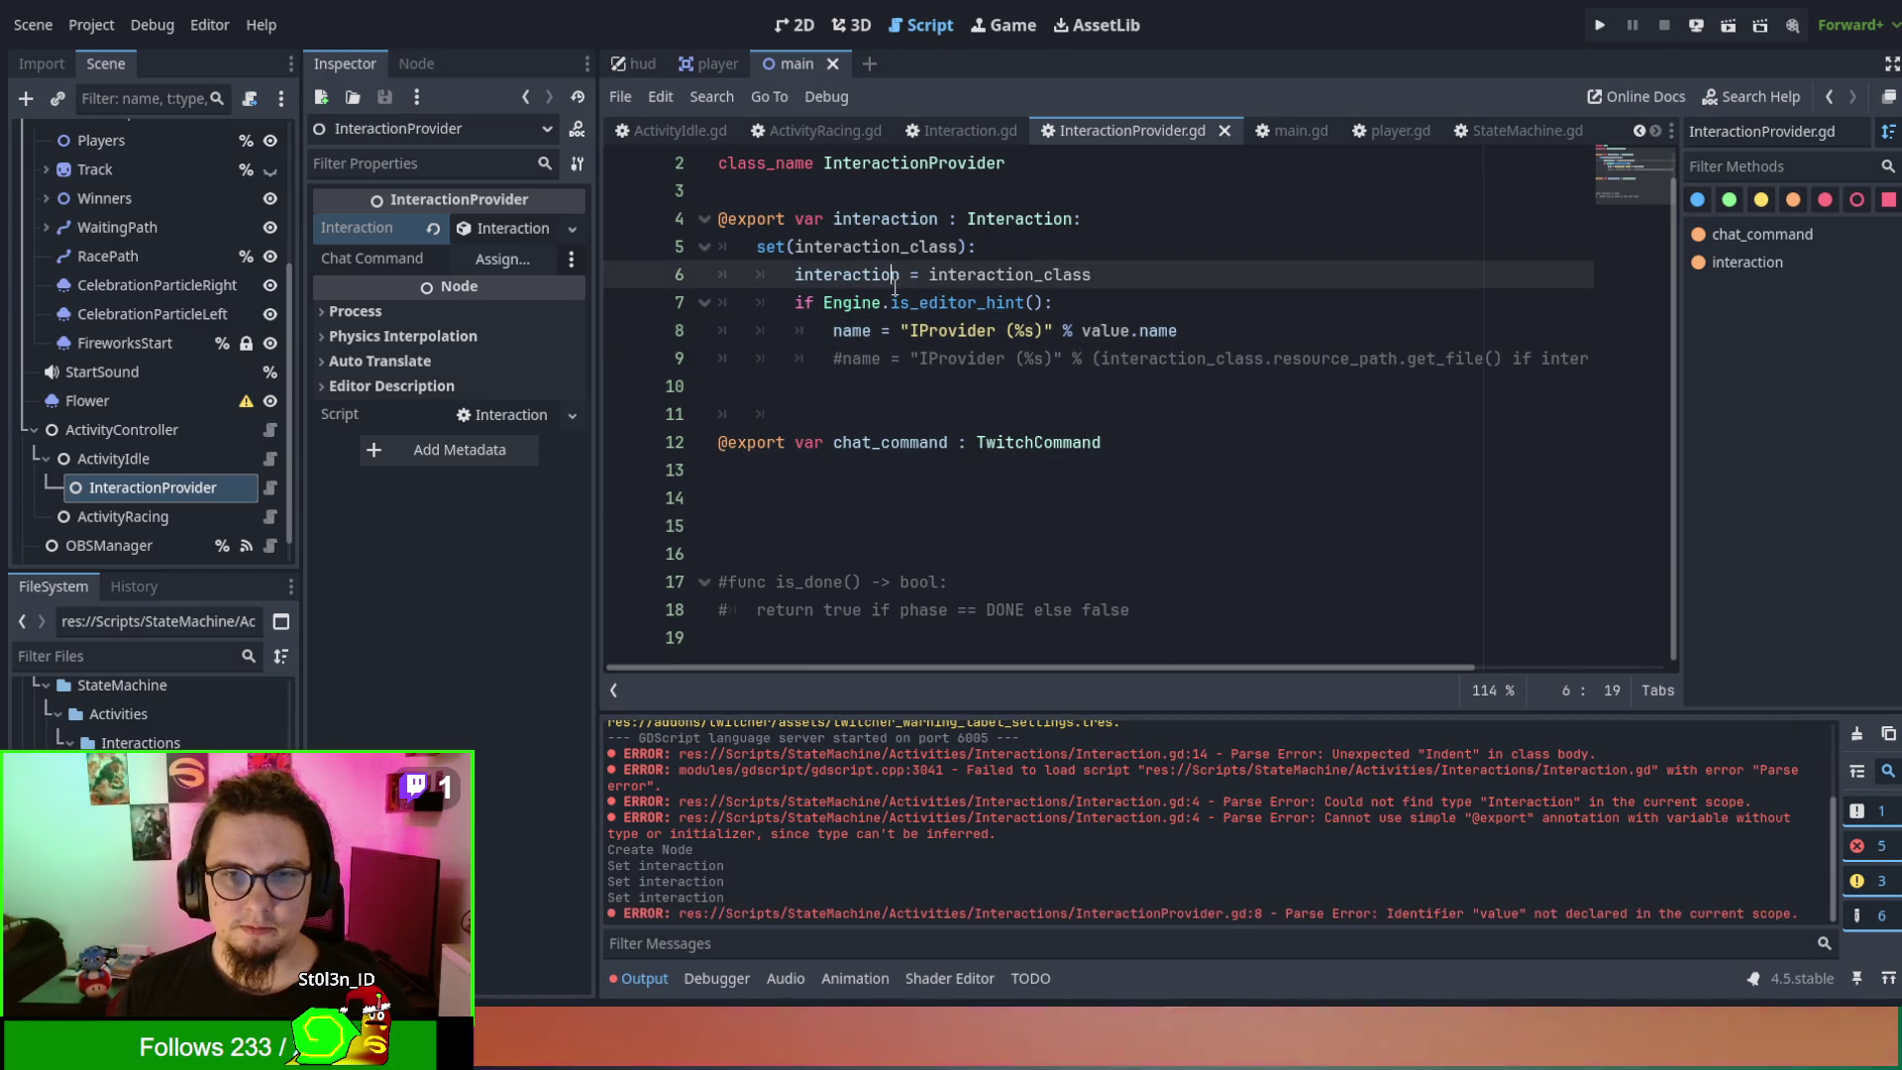
left_click(133, 461)
left_click(160, 485)
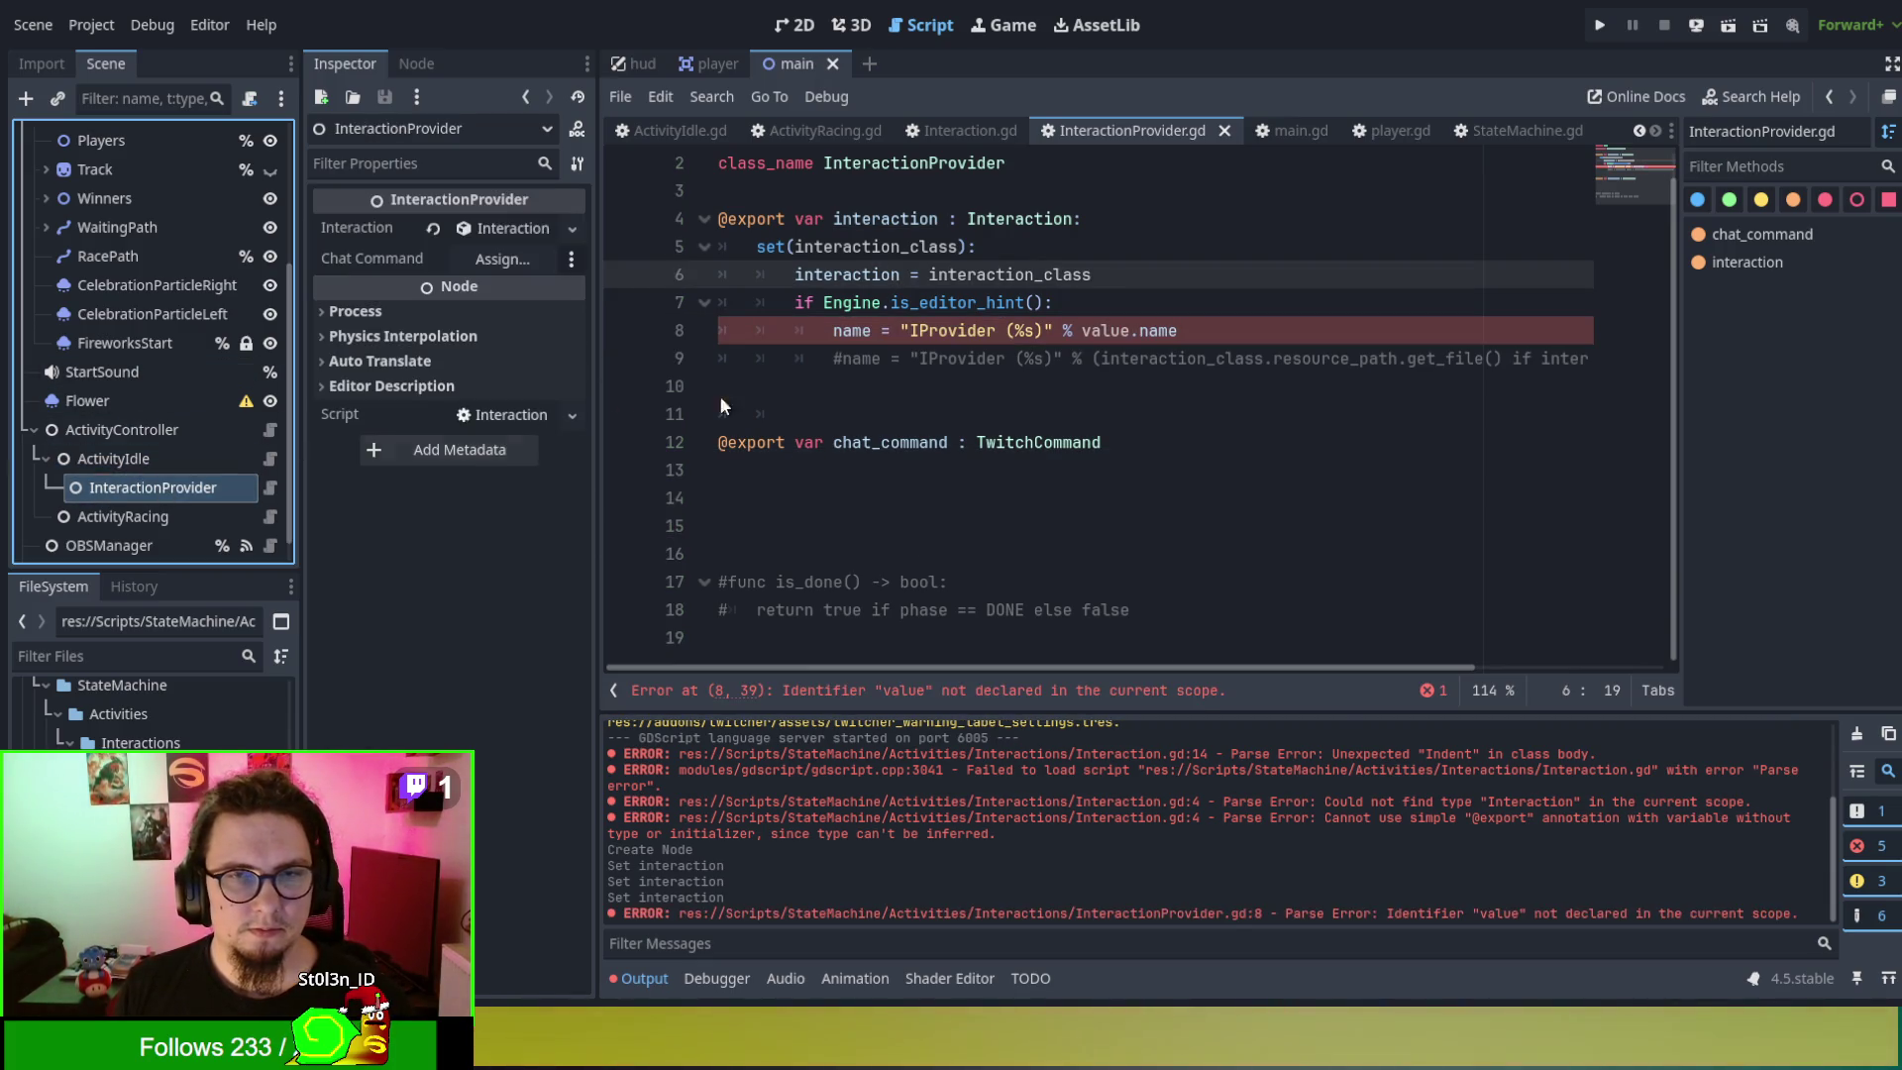
left_click(977, 331)
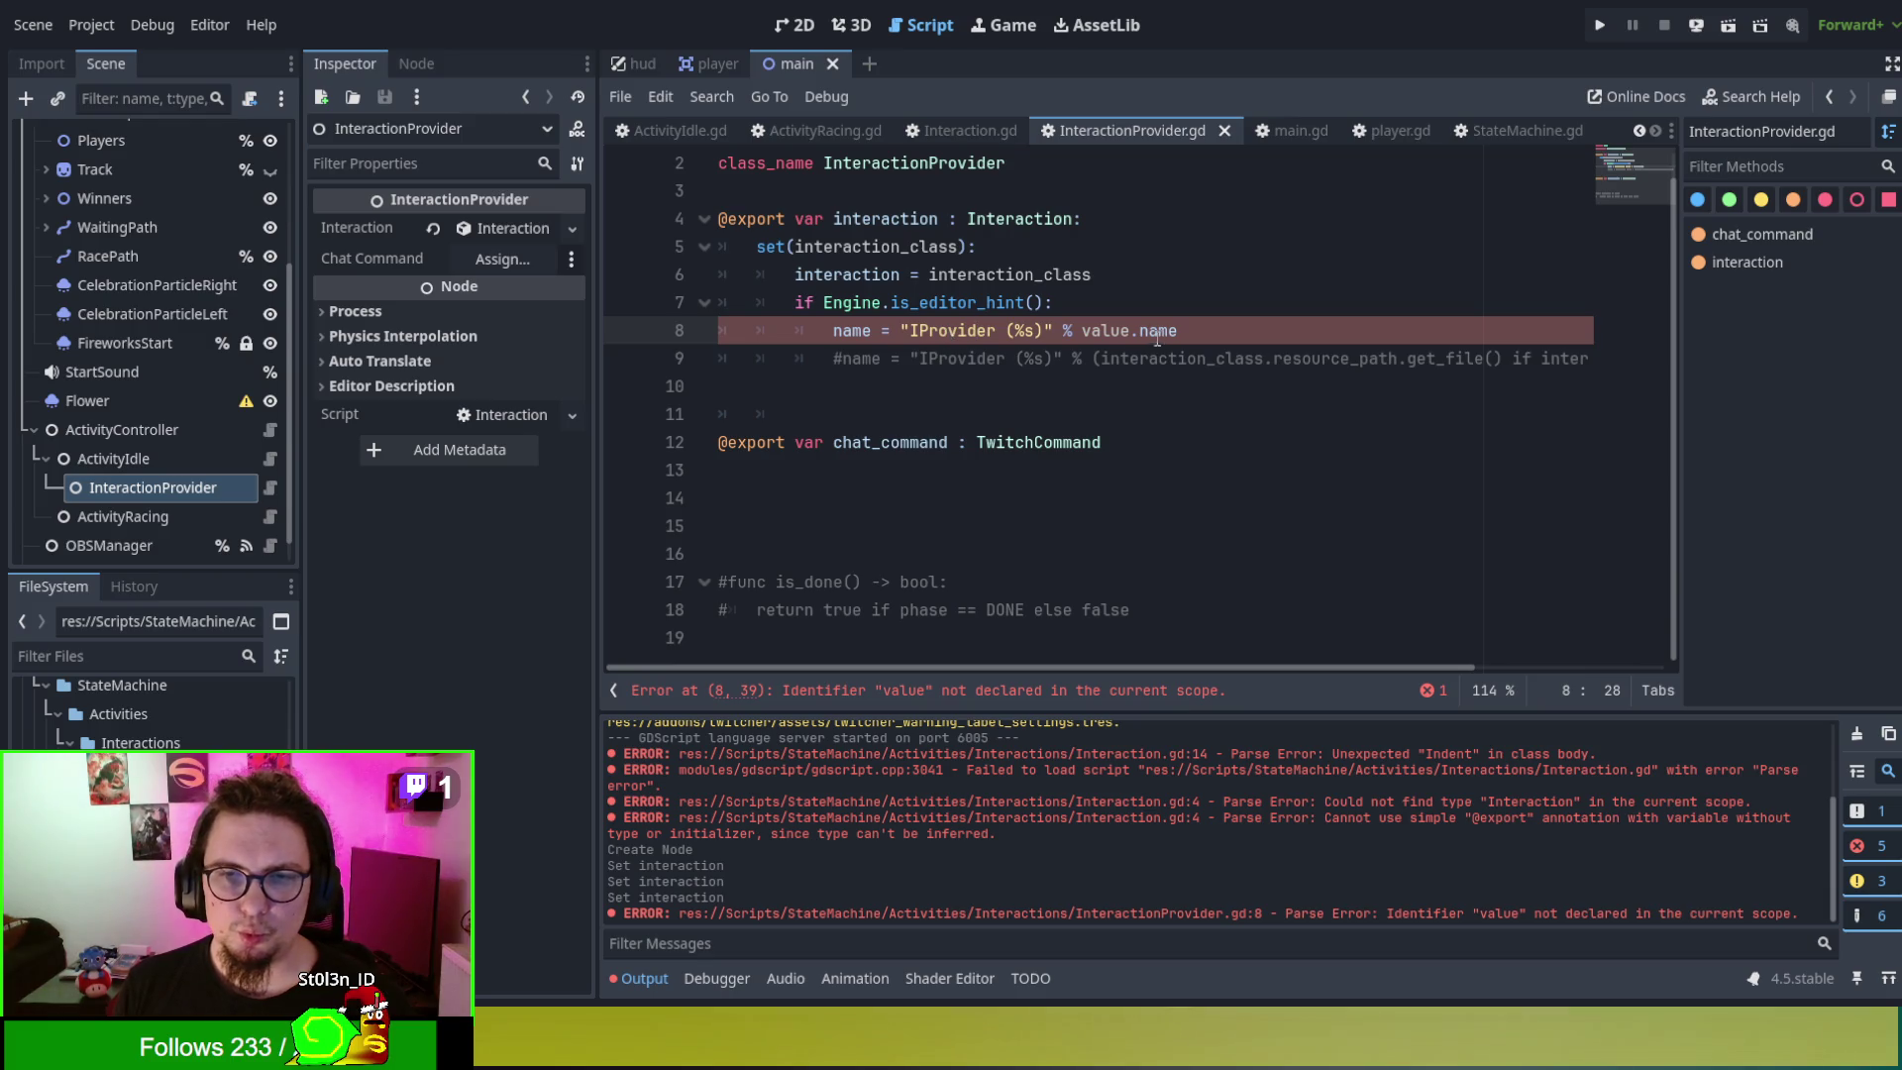
Rename the setter parameter to value, assign interaction = value, then save and run the game.
double_click(1023, 284)
double_click(1105, 331)
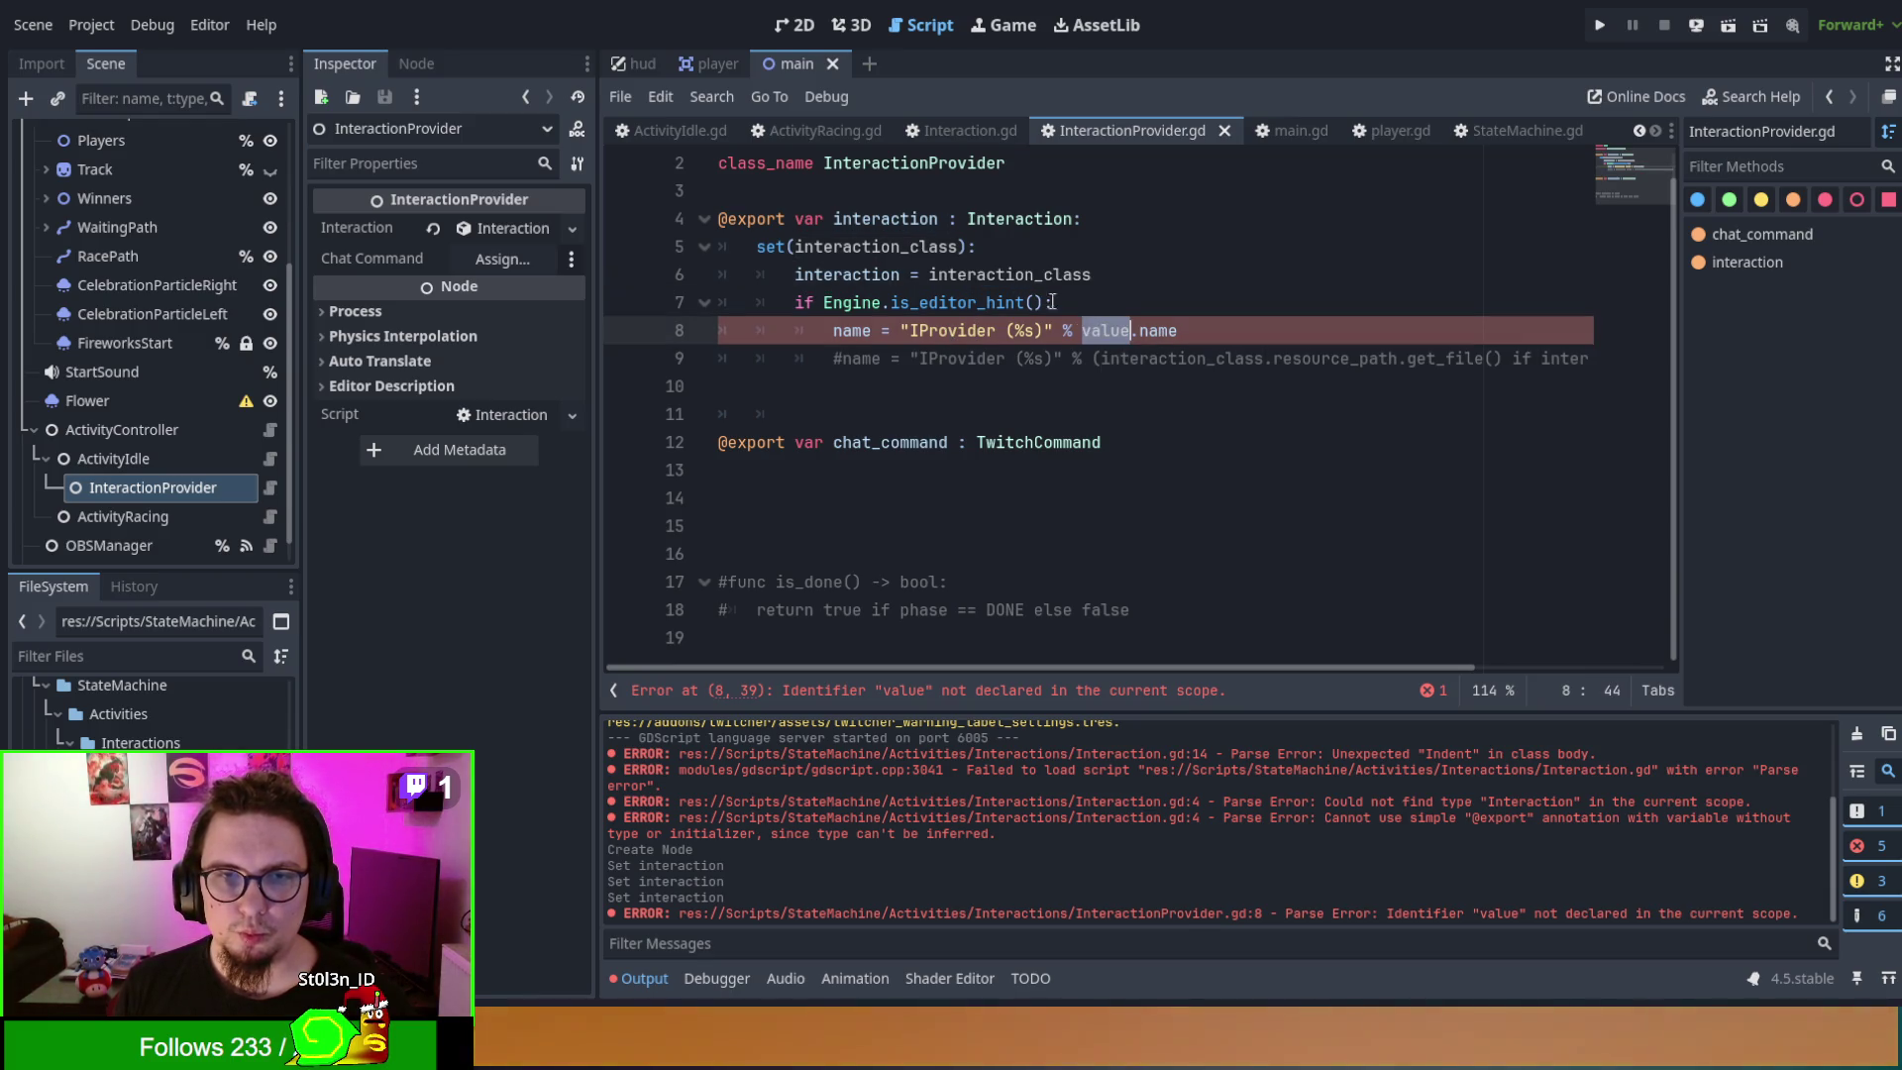
left_click_drag(898, 246, 1093, 275)
key("BackSpace")
key("BackSpace")
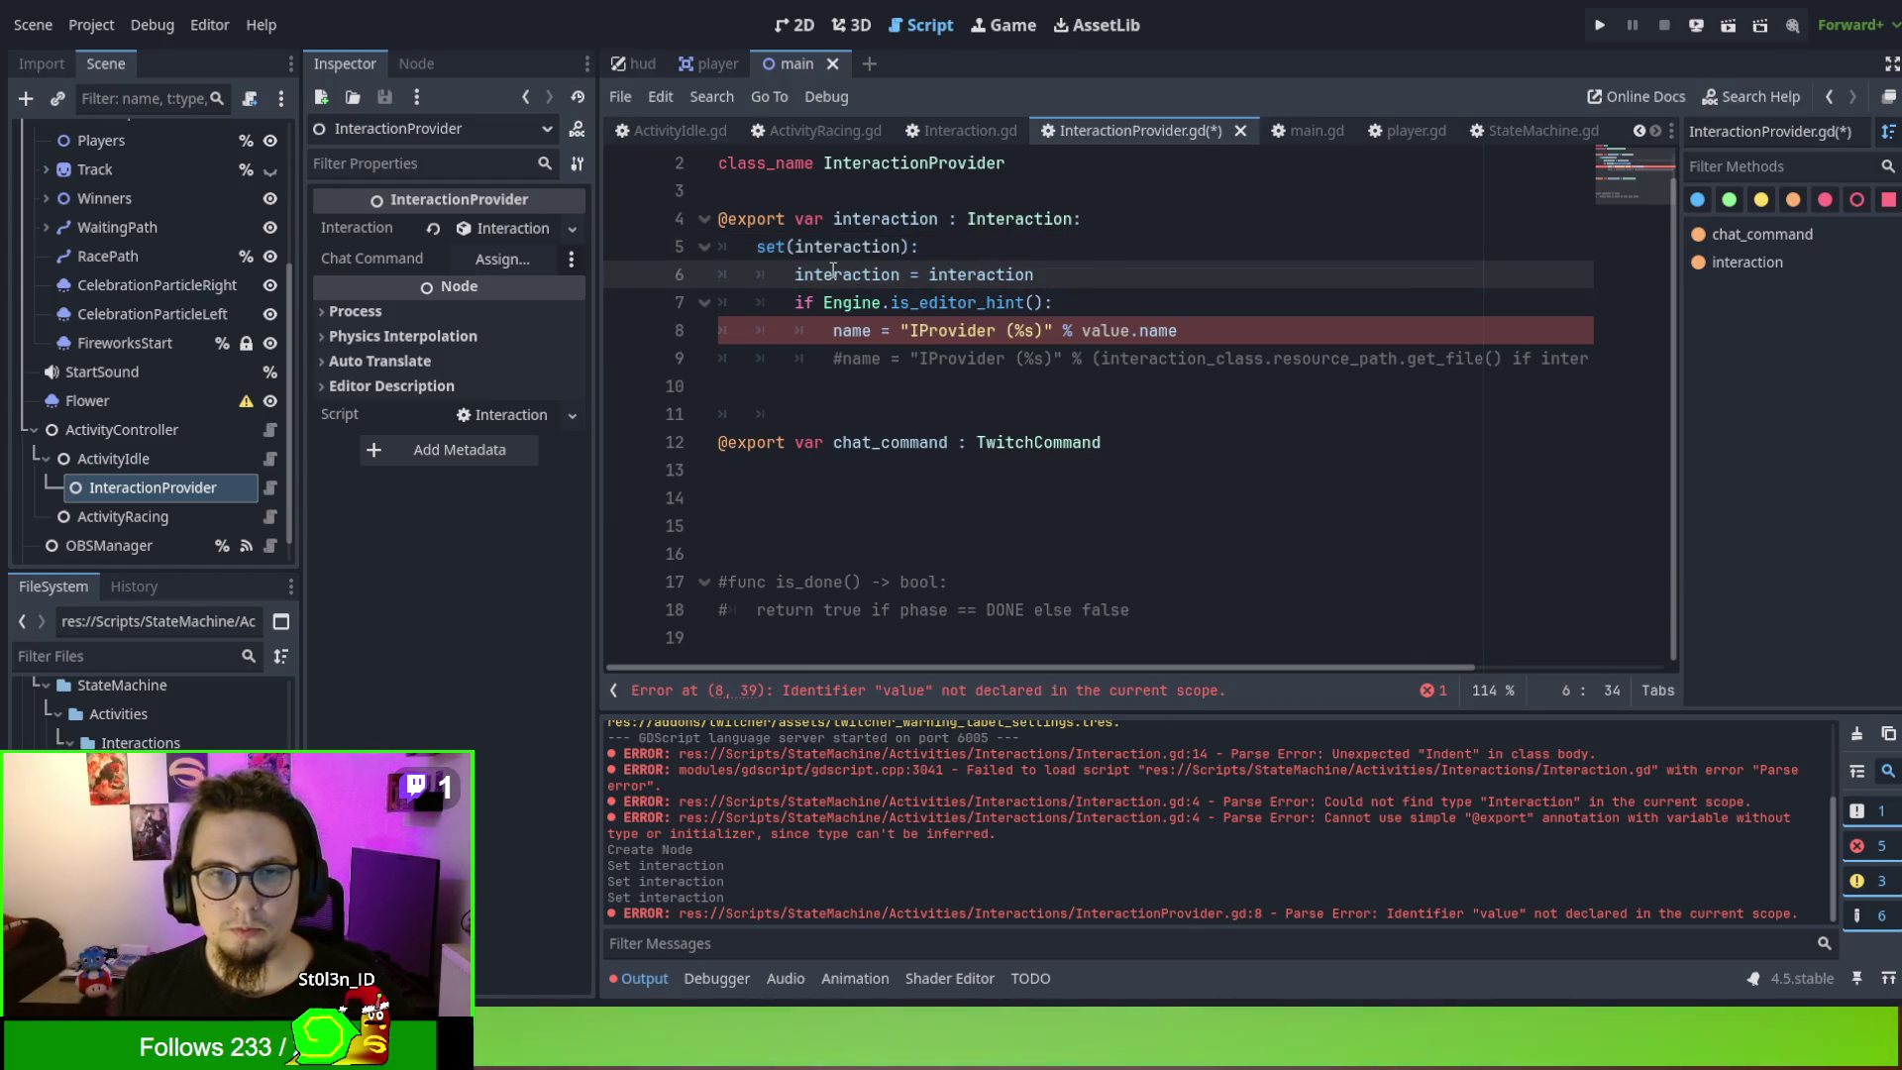
double_click(831, 246)
type("value")
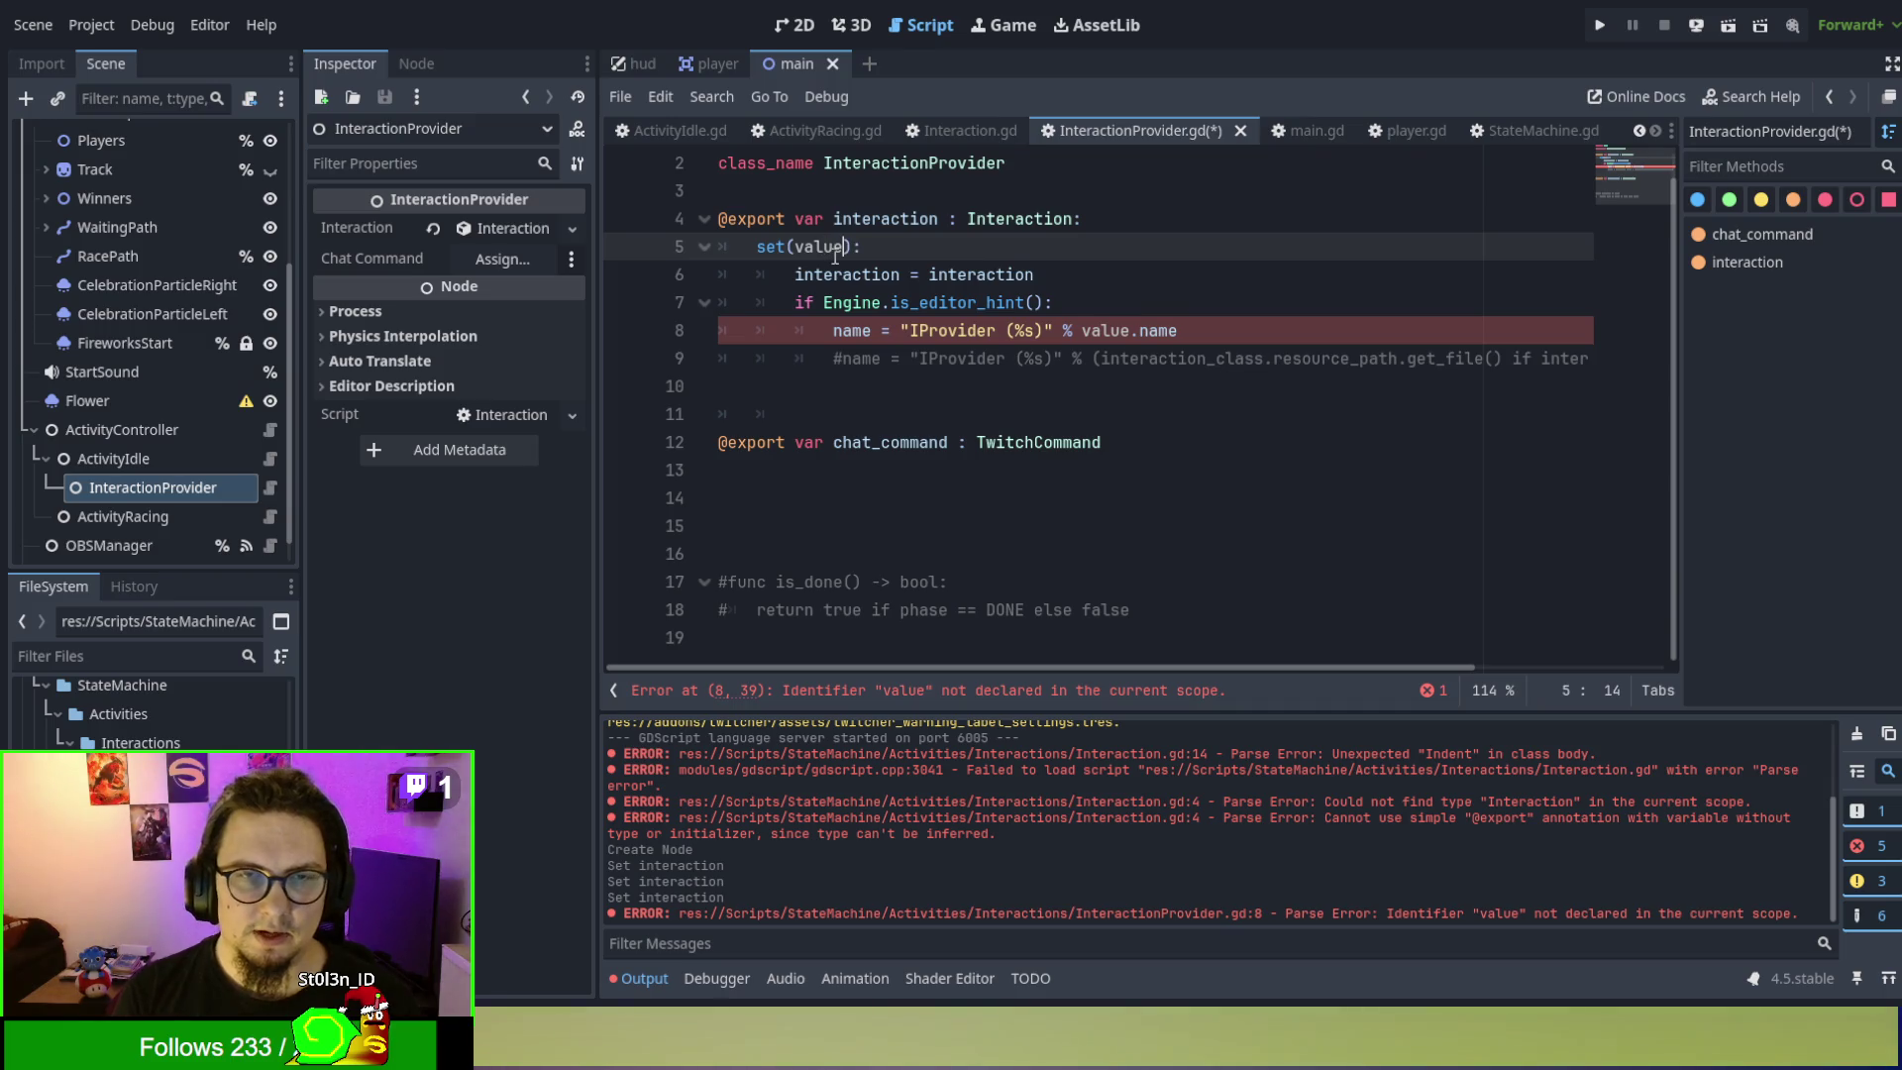
double_click(981, 274)
type("value")
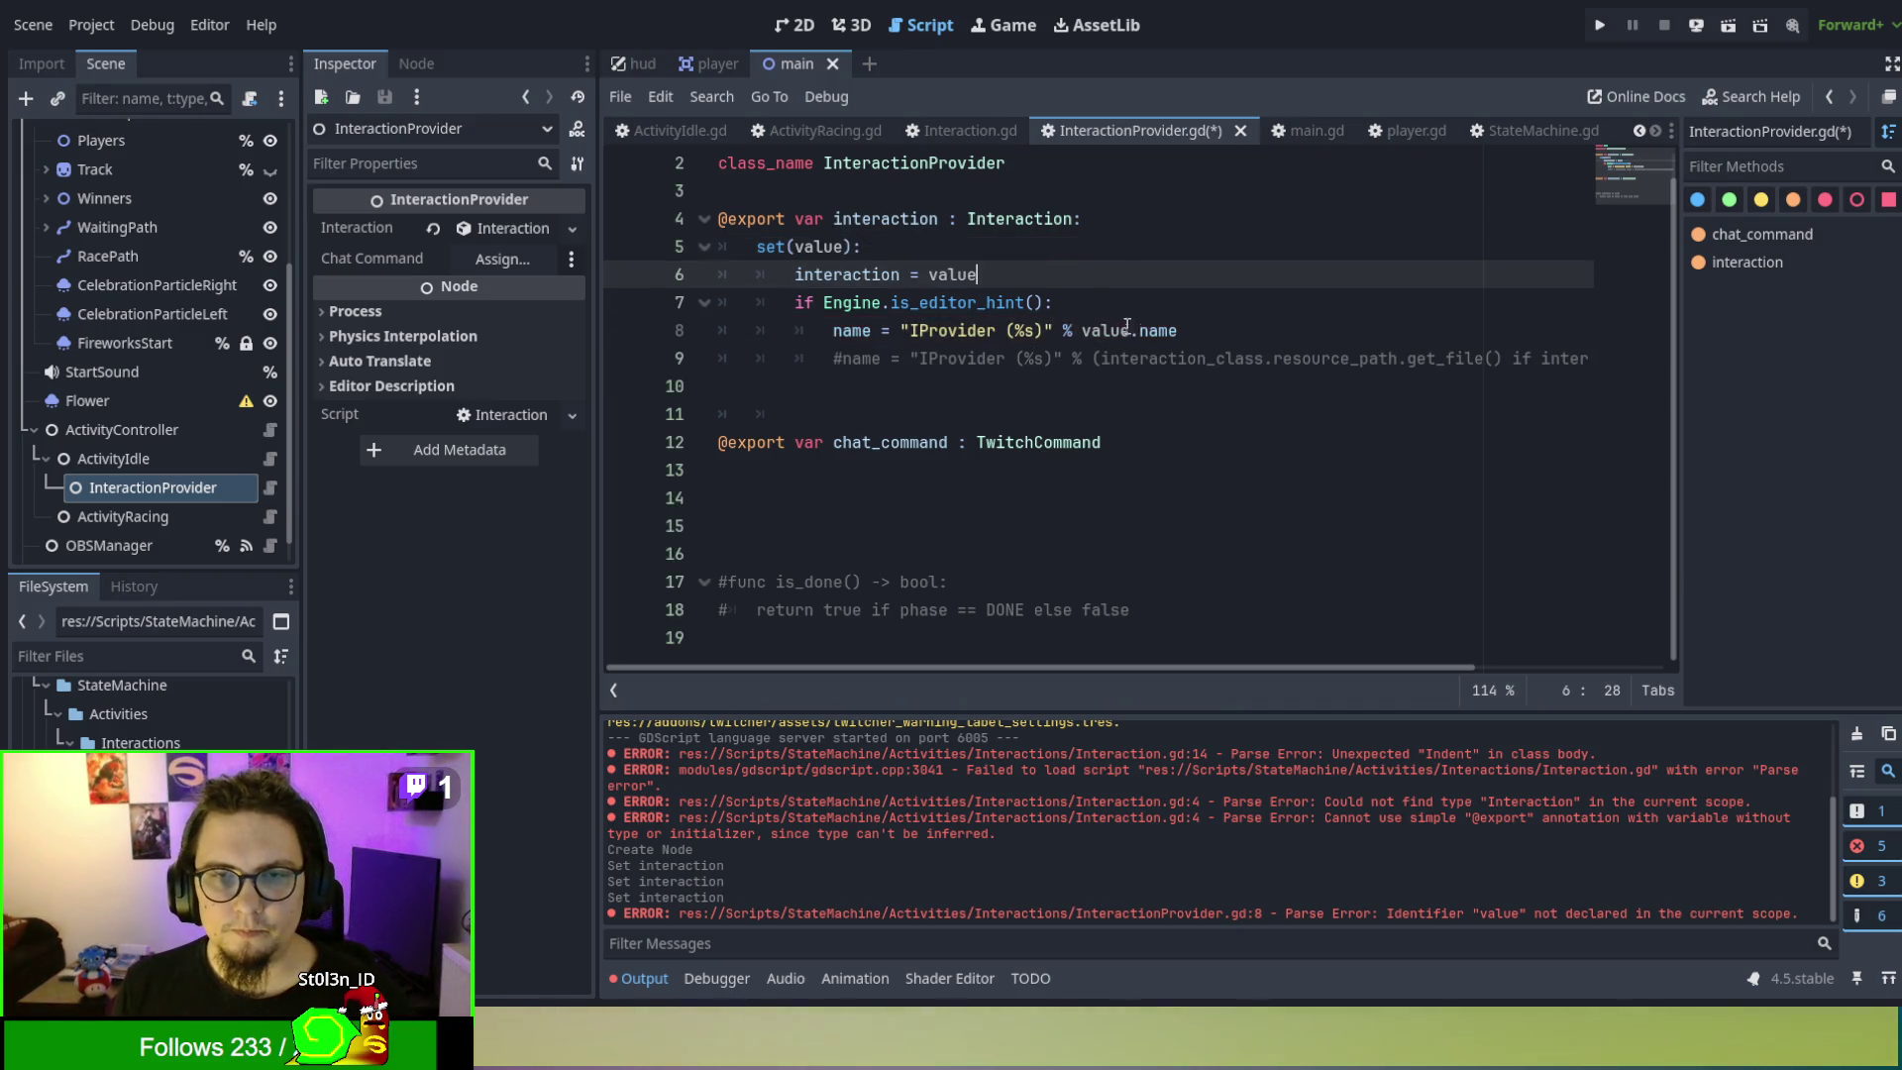
key("F6")
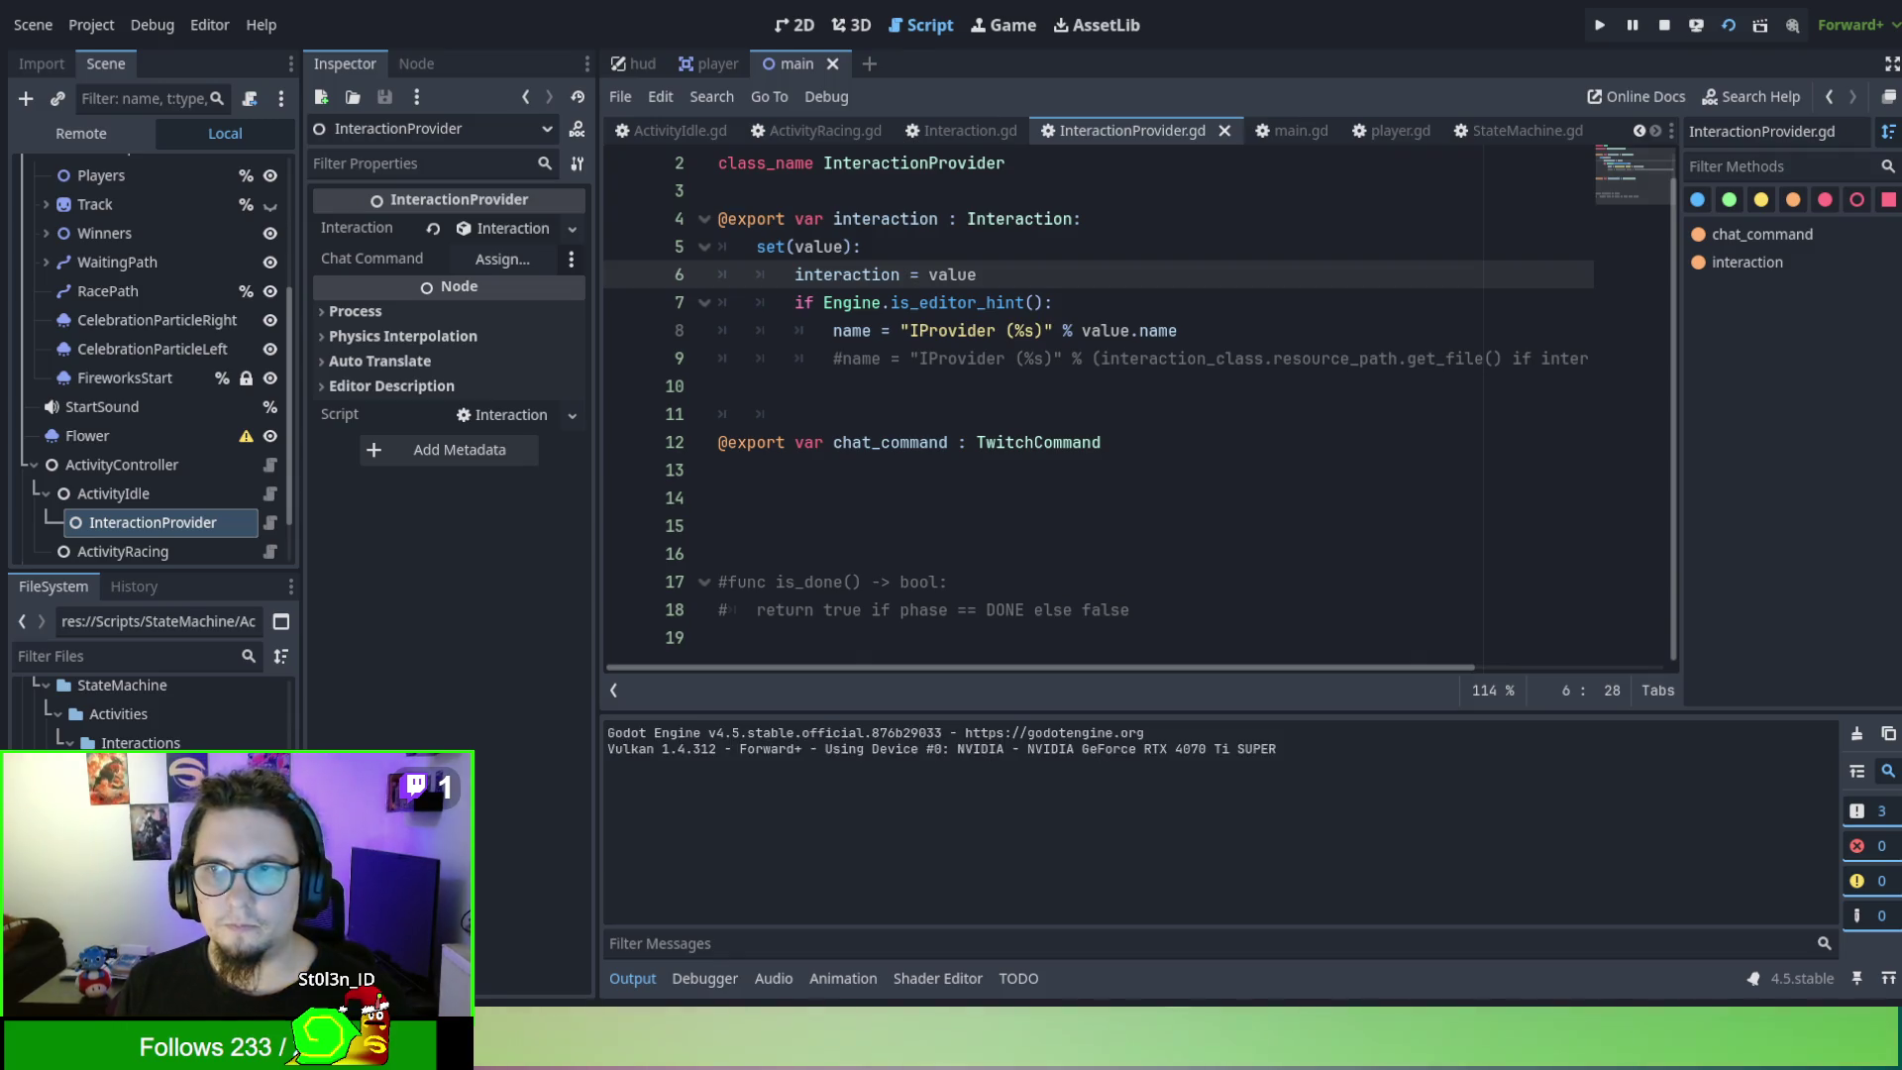